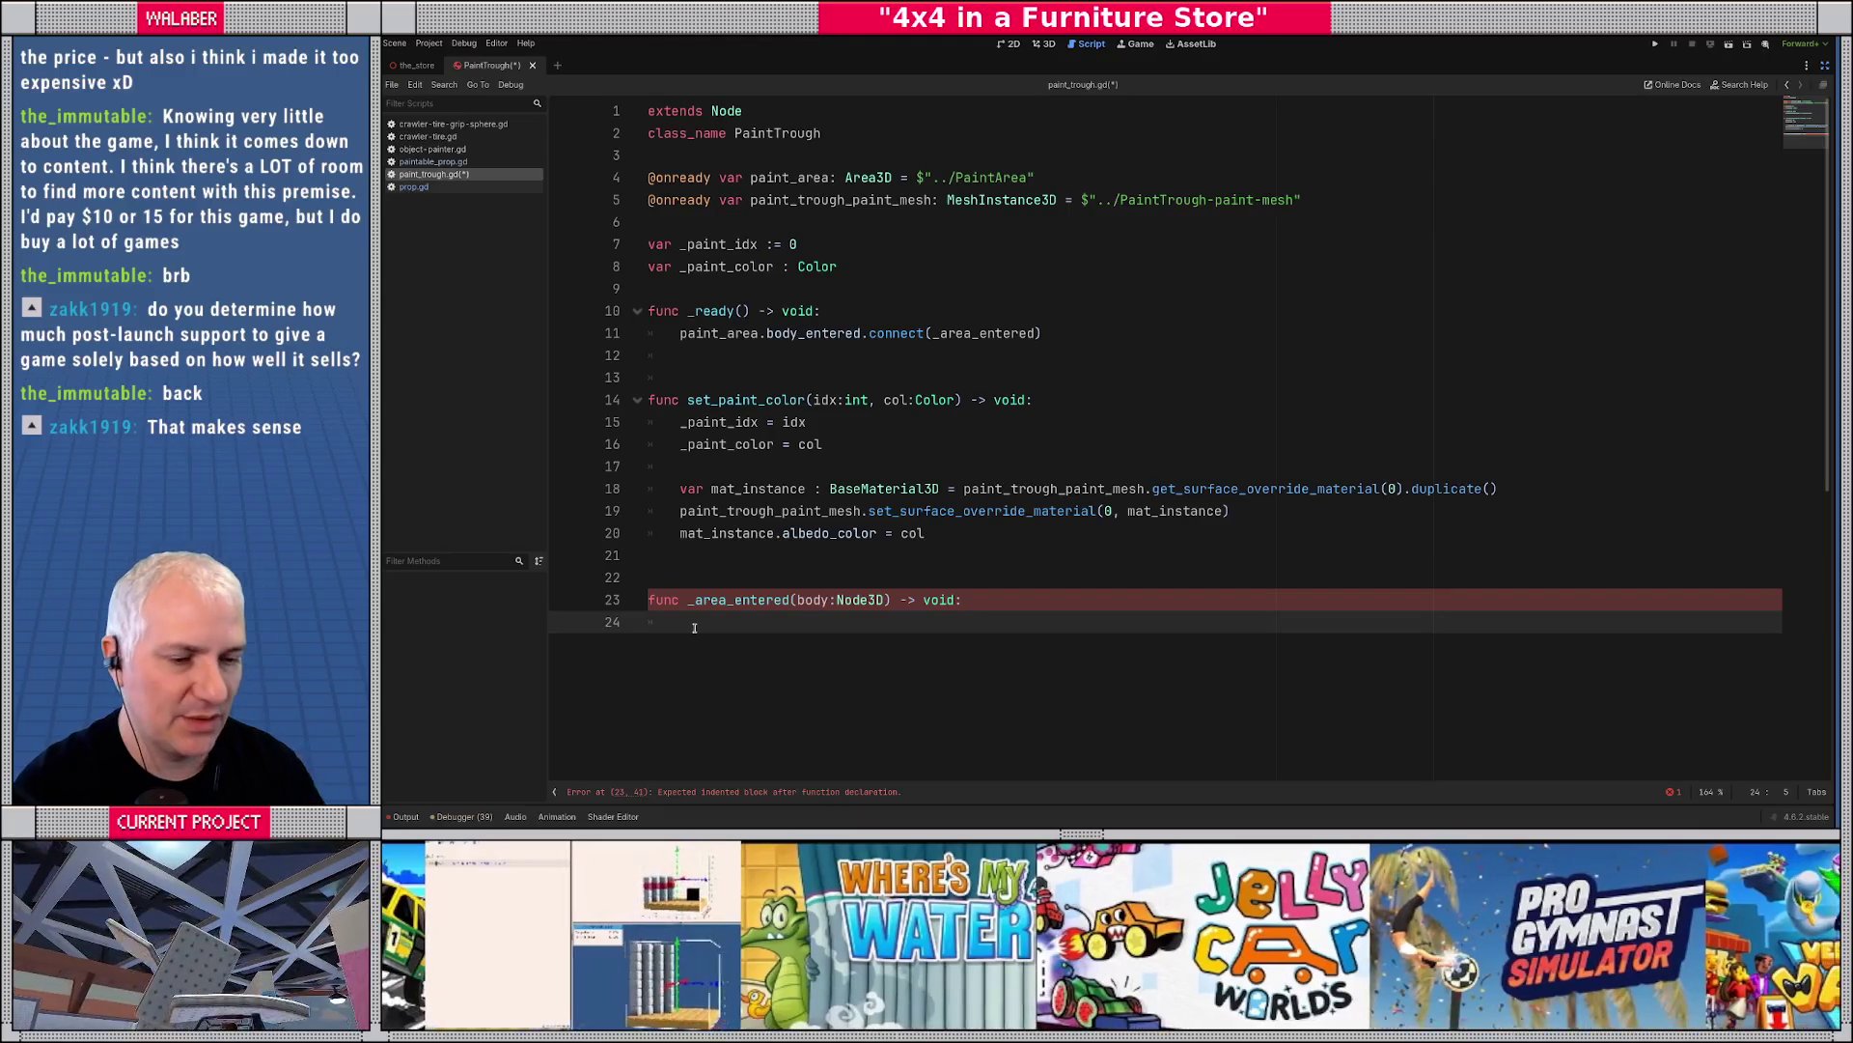
In _area_entered, declare 'var t : CrawlerTire = body as CrawlerTire'
{"action": "scroll", "coordinate": [778, 593], "scroll_direction": "down", "scroll_amount": 2}
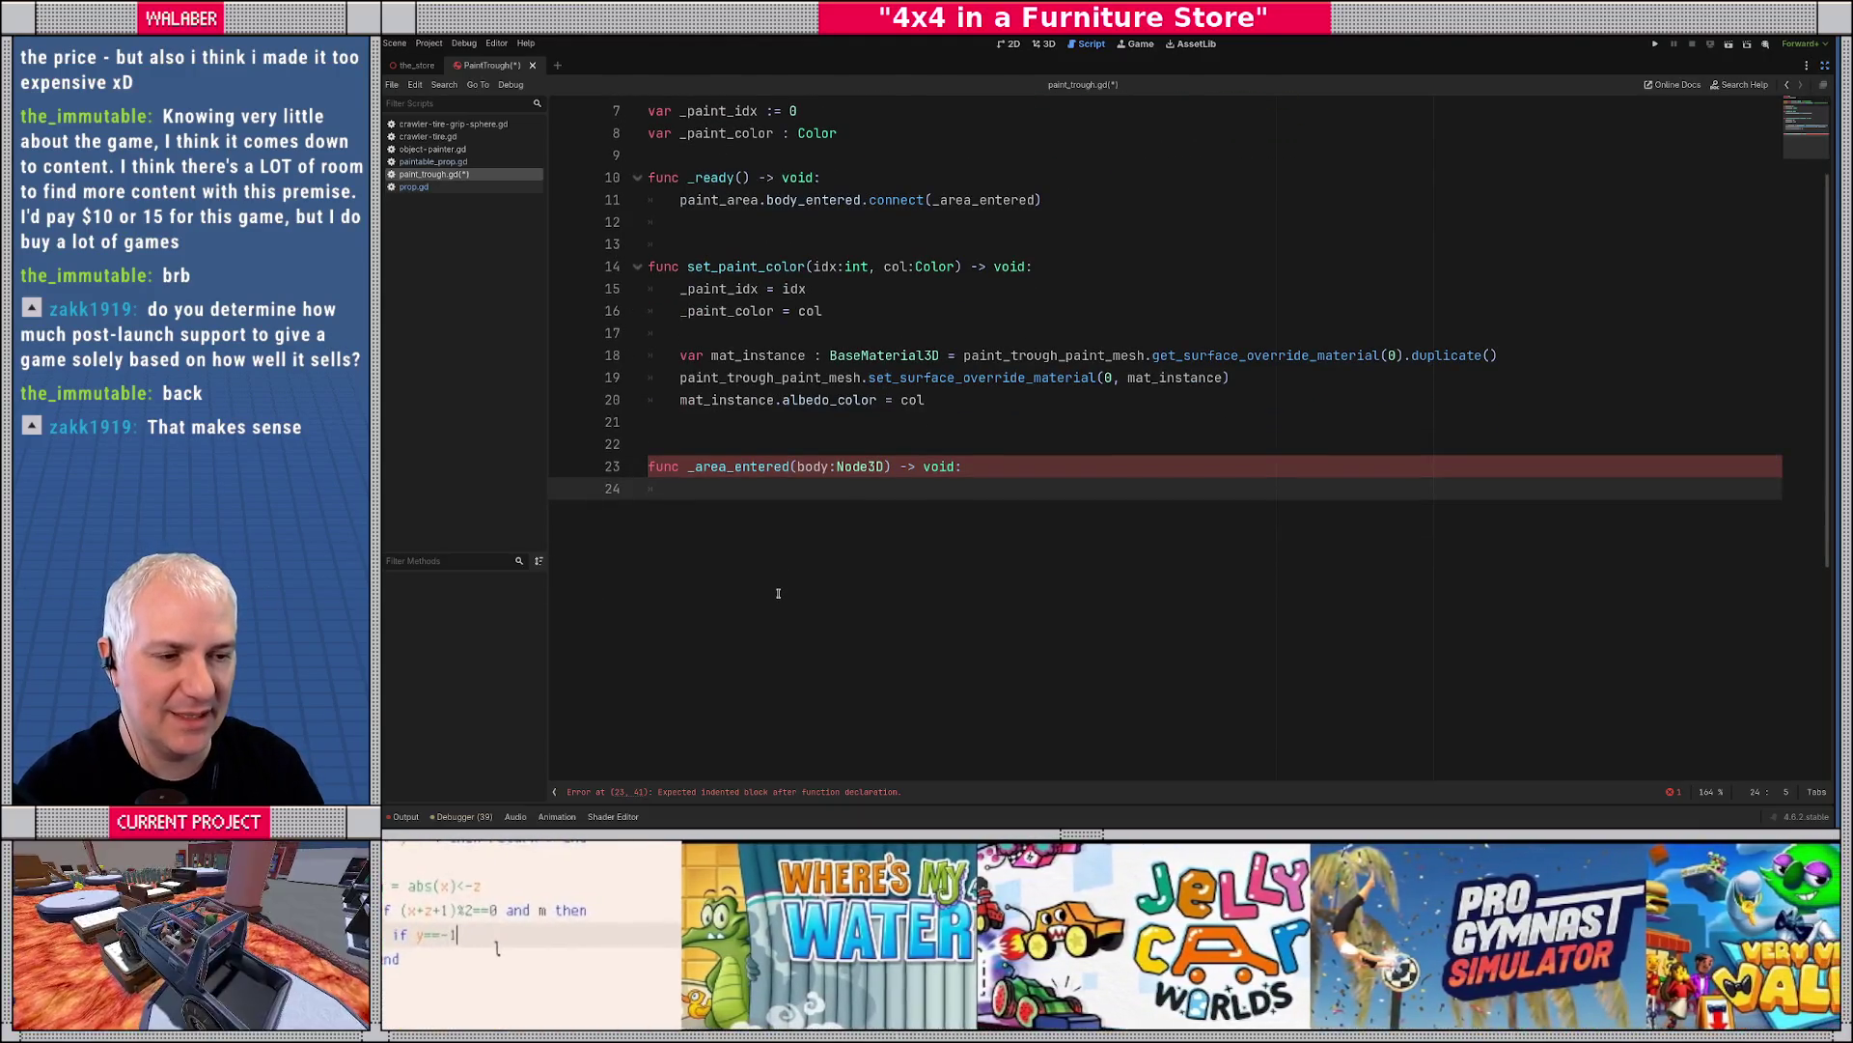
{"action": "type", "text": "var t : Crawler"}
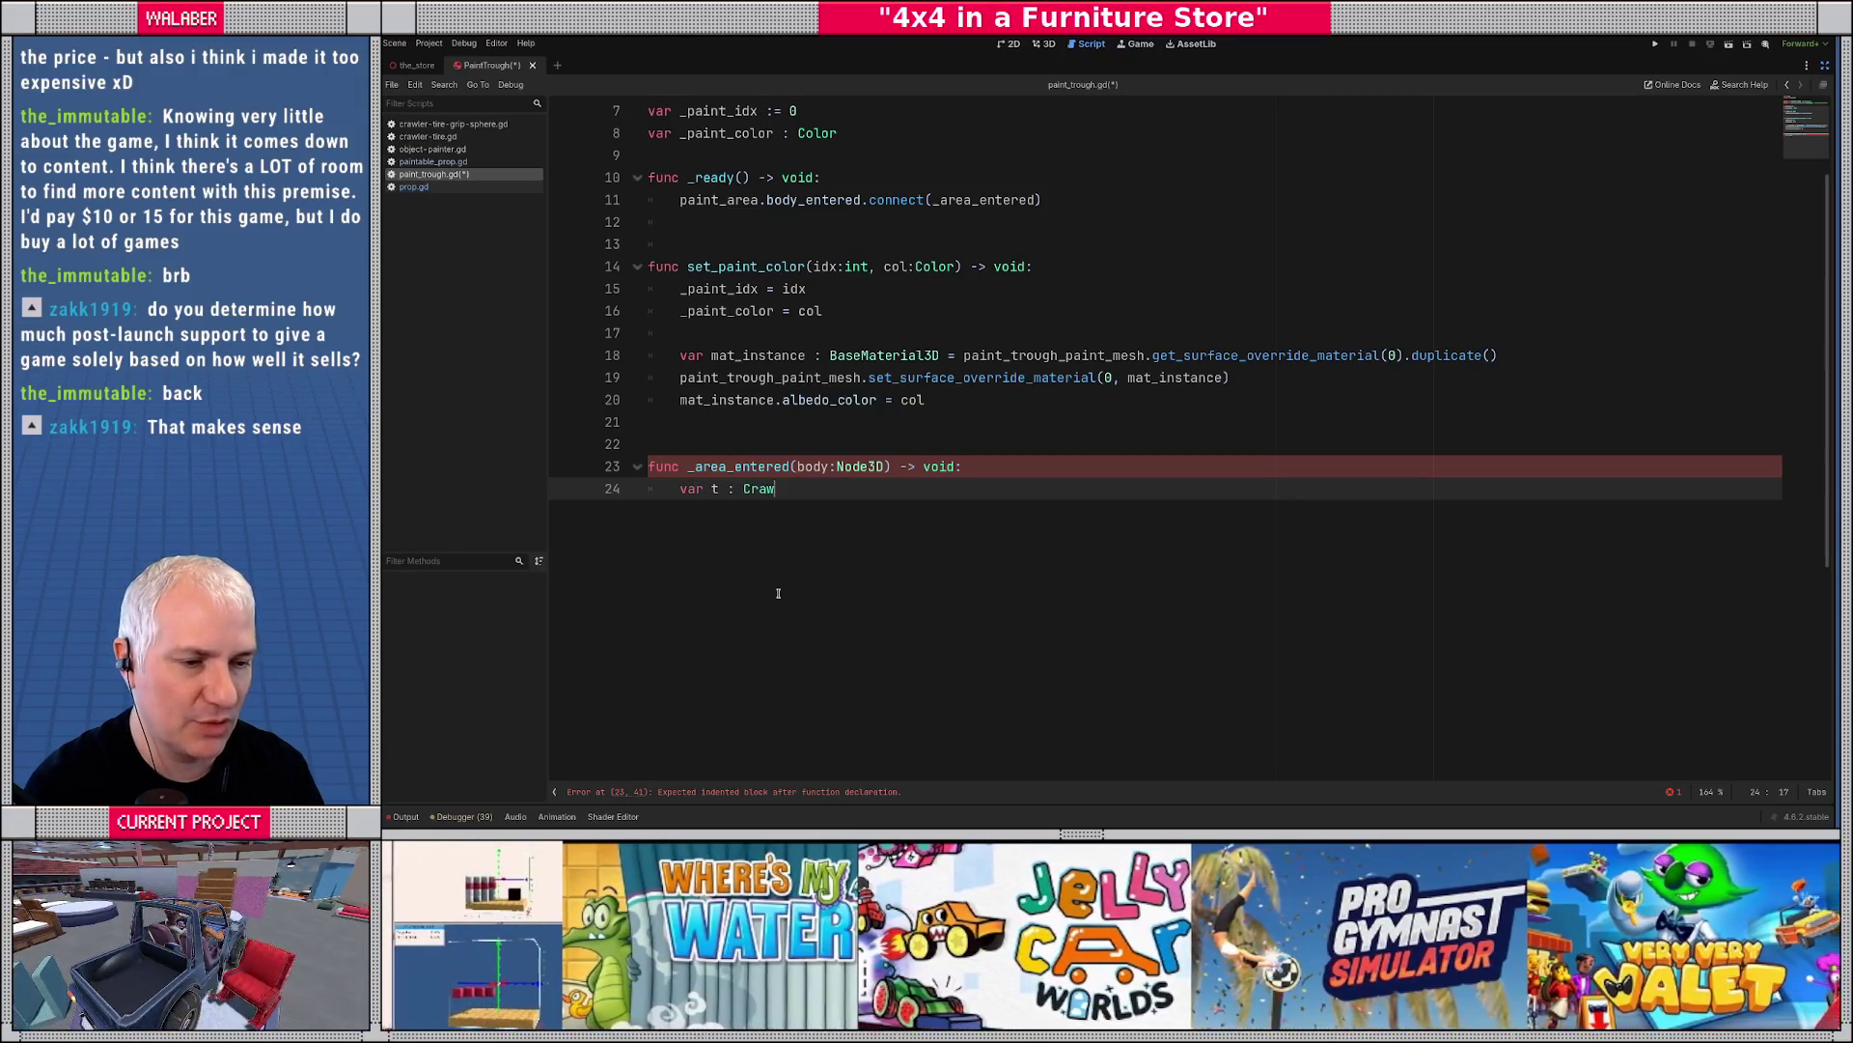
{"action": "type", "text": "T"}
{"action": "key", "text": "Return"}
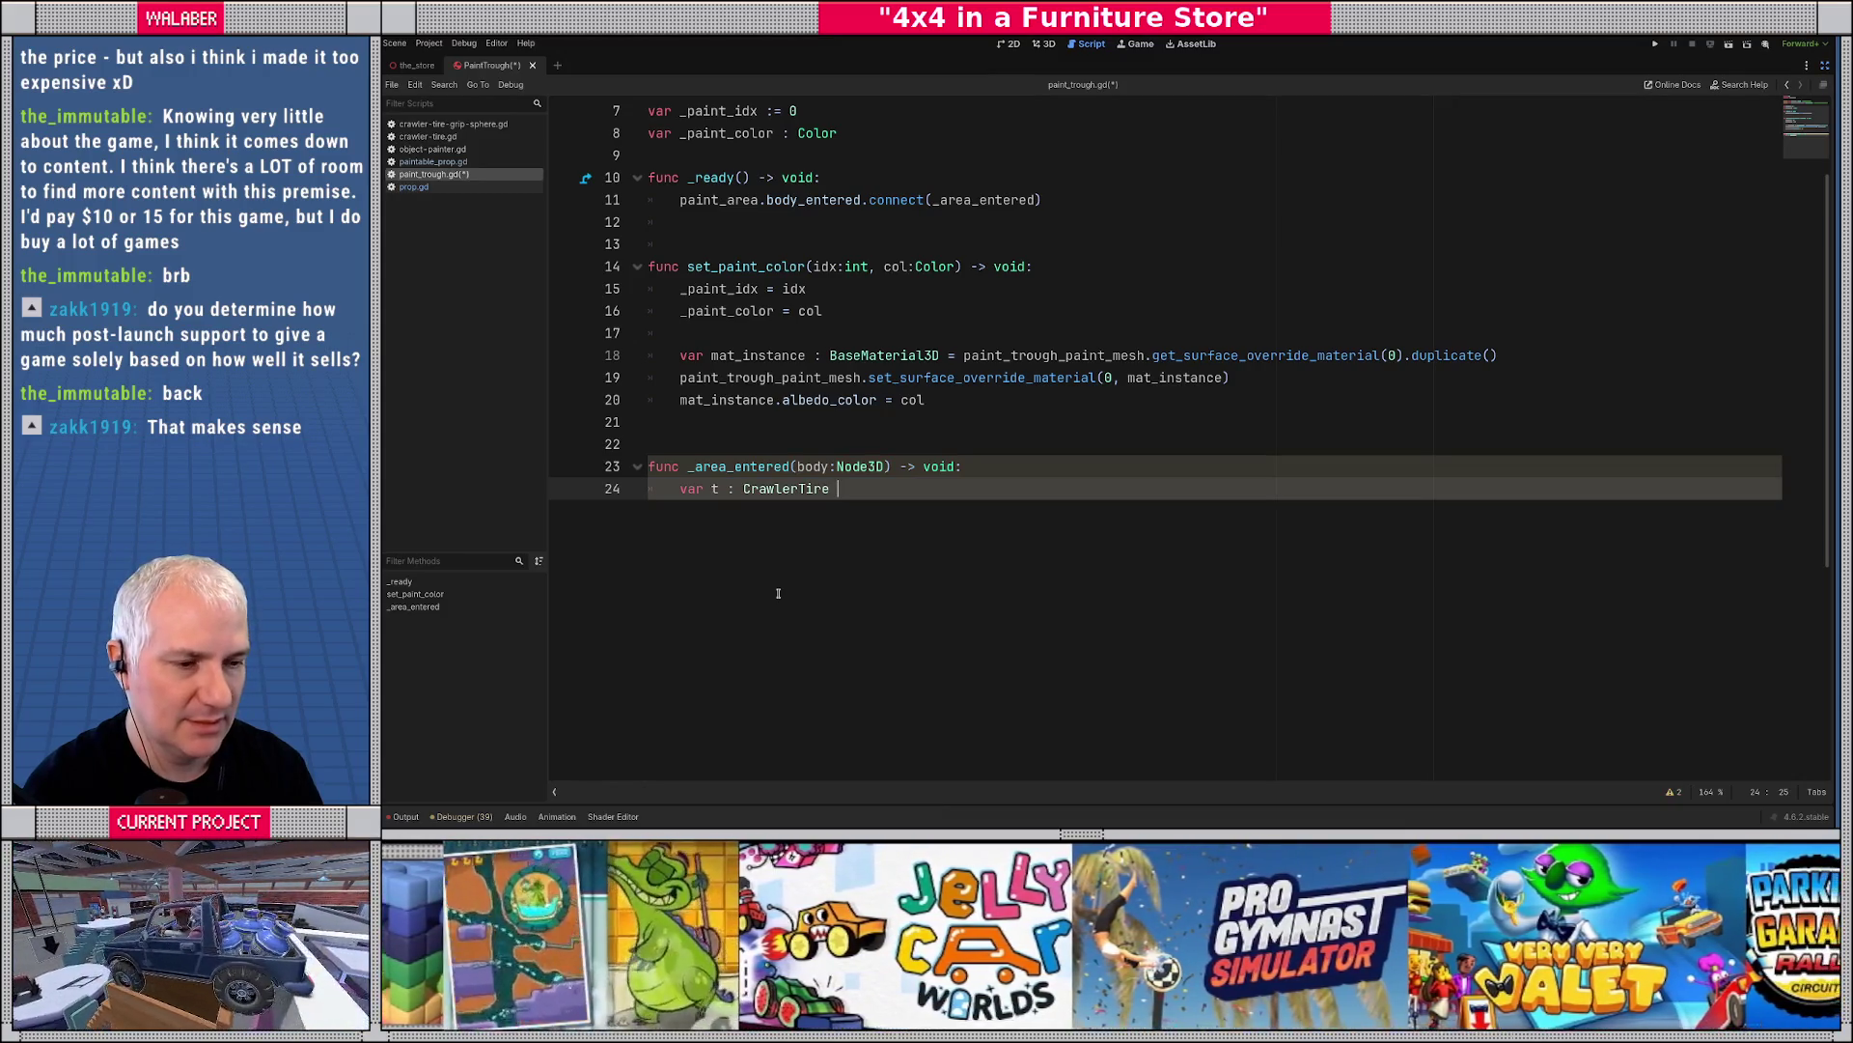
{"action": "type", "text": "body as Cra"}
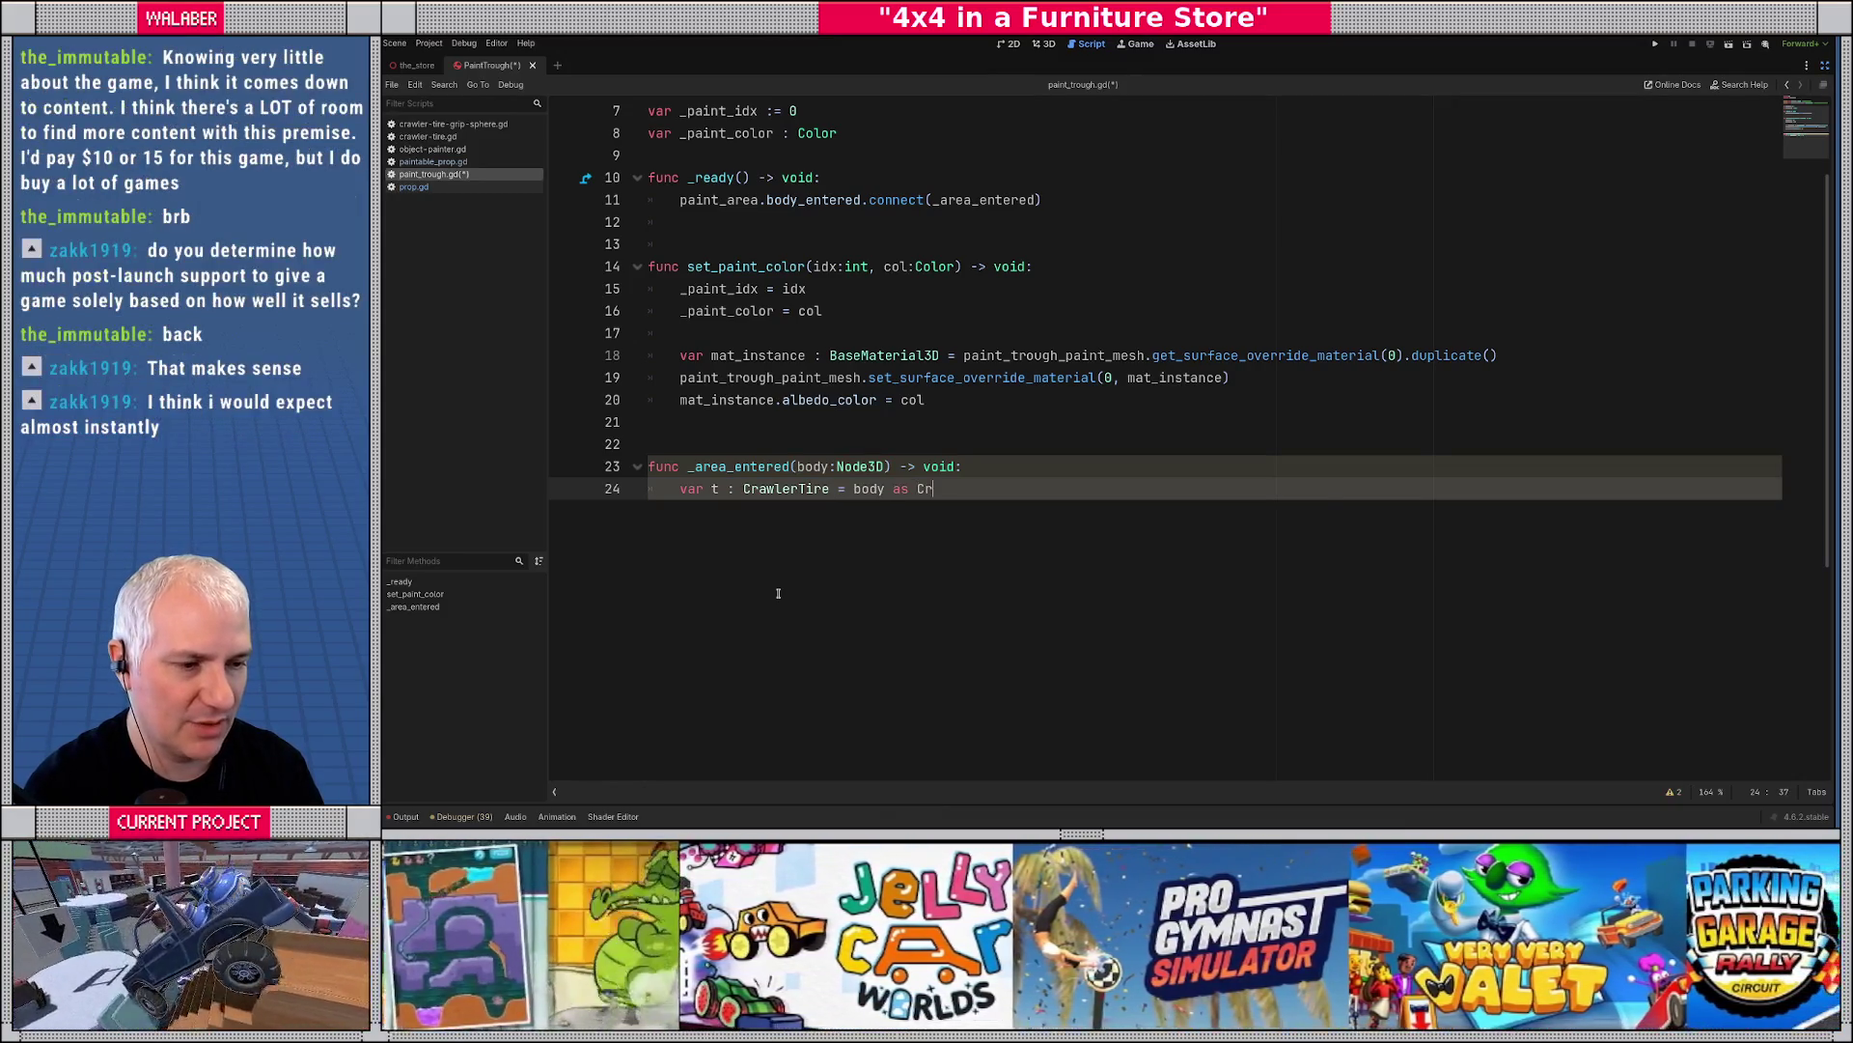
{"action": "key", "text": "Down"}
{"action": "key", "text": "Down"}
{"action": "key", "text": "Down"}
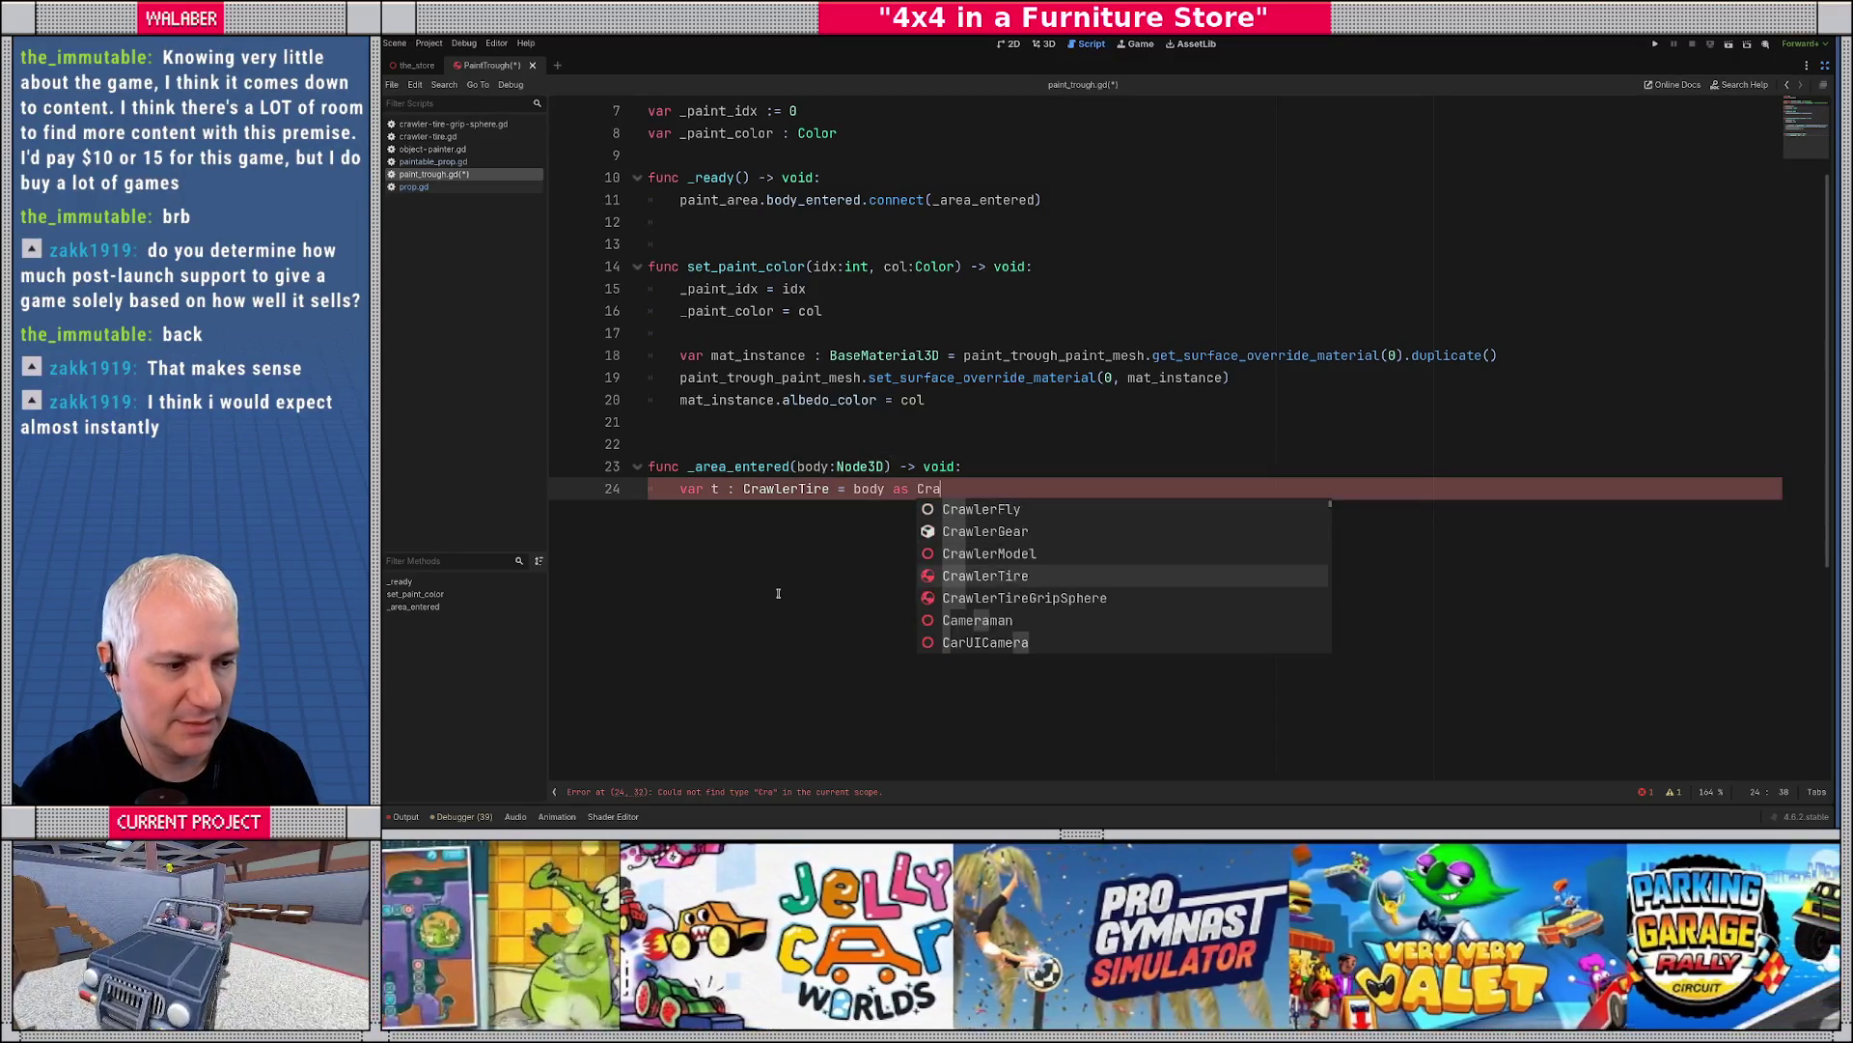
{"action": "key", "text": "Return"}
{"action": "key", "text": "Return"}
{"action": "key", "text": "Return"}
Add an 'if t == null:' check, begin 'var gs :=', and view the trough in 3D
{"action": "type", "text": "if t == n"}
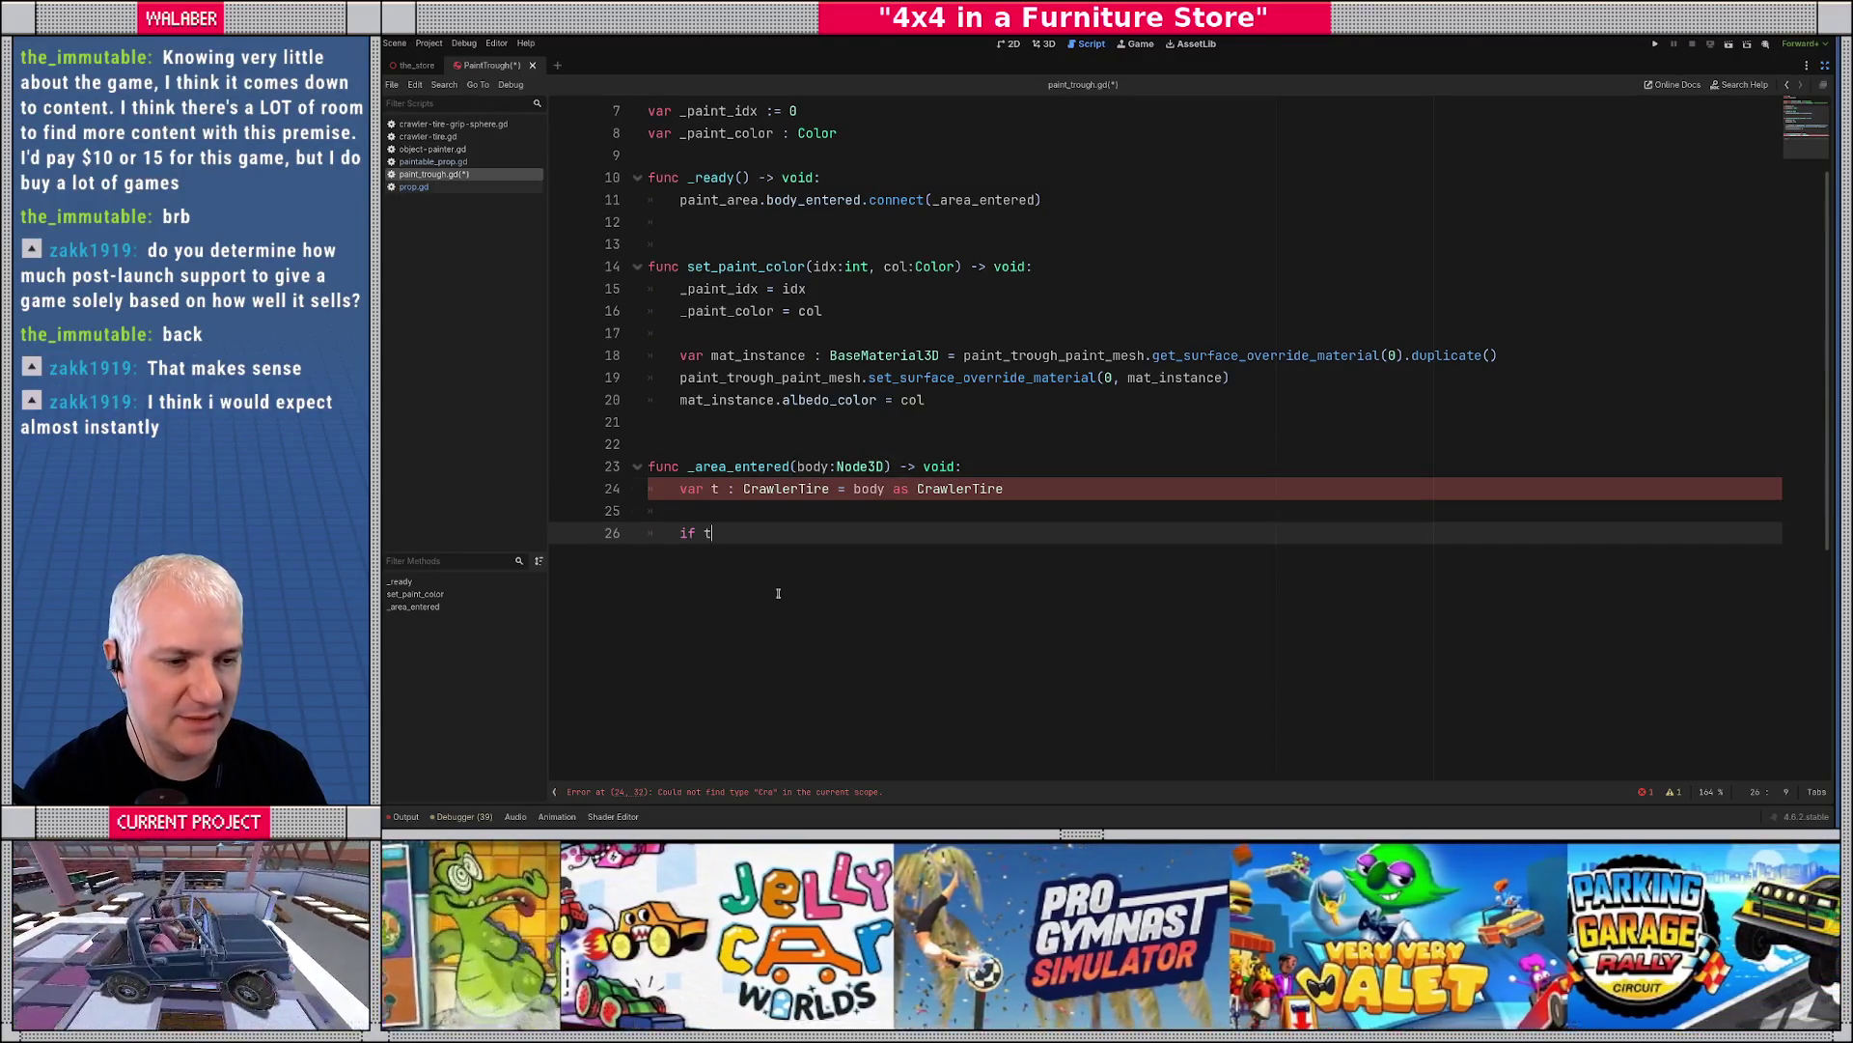
{"action": "type", "text": "ull:"}
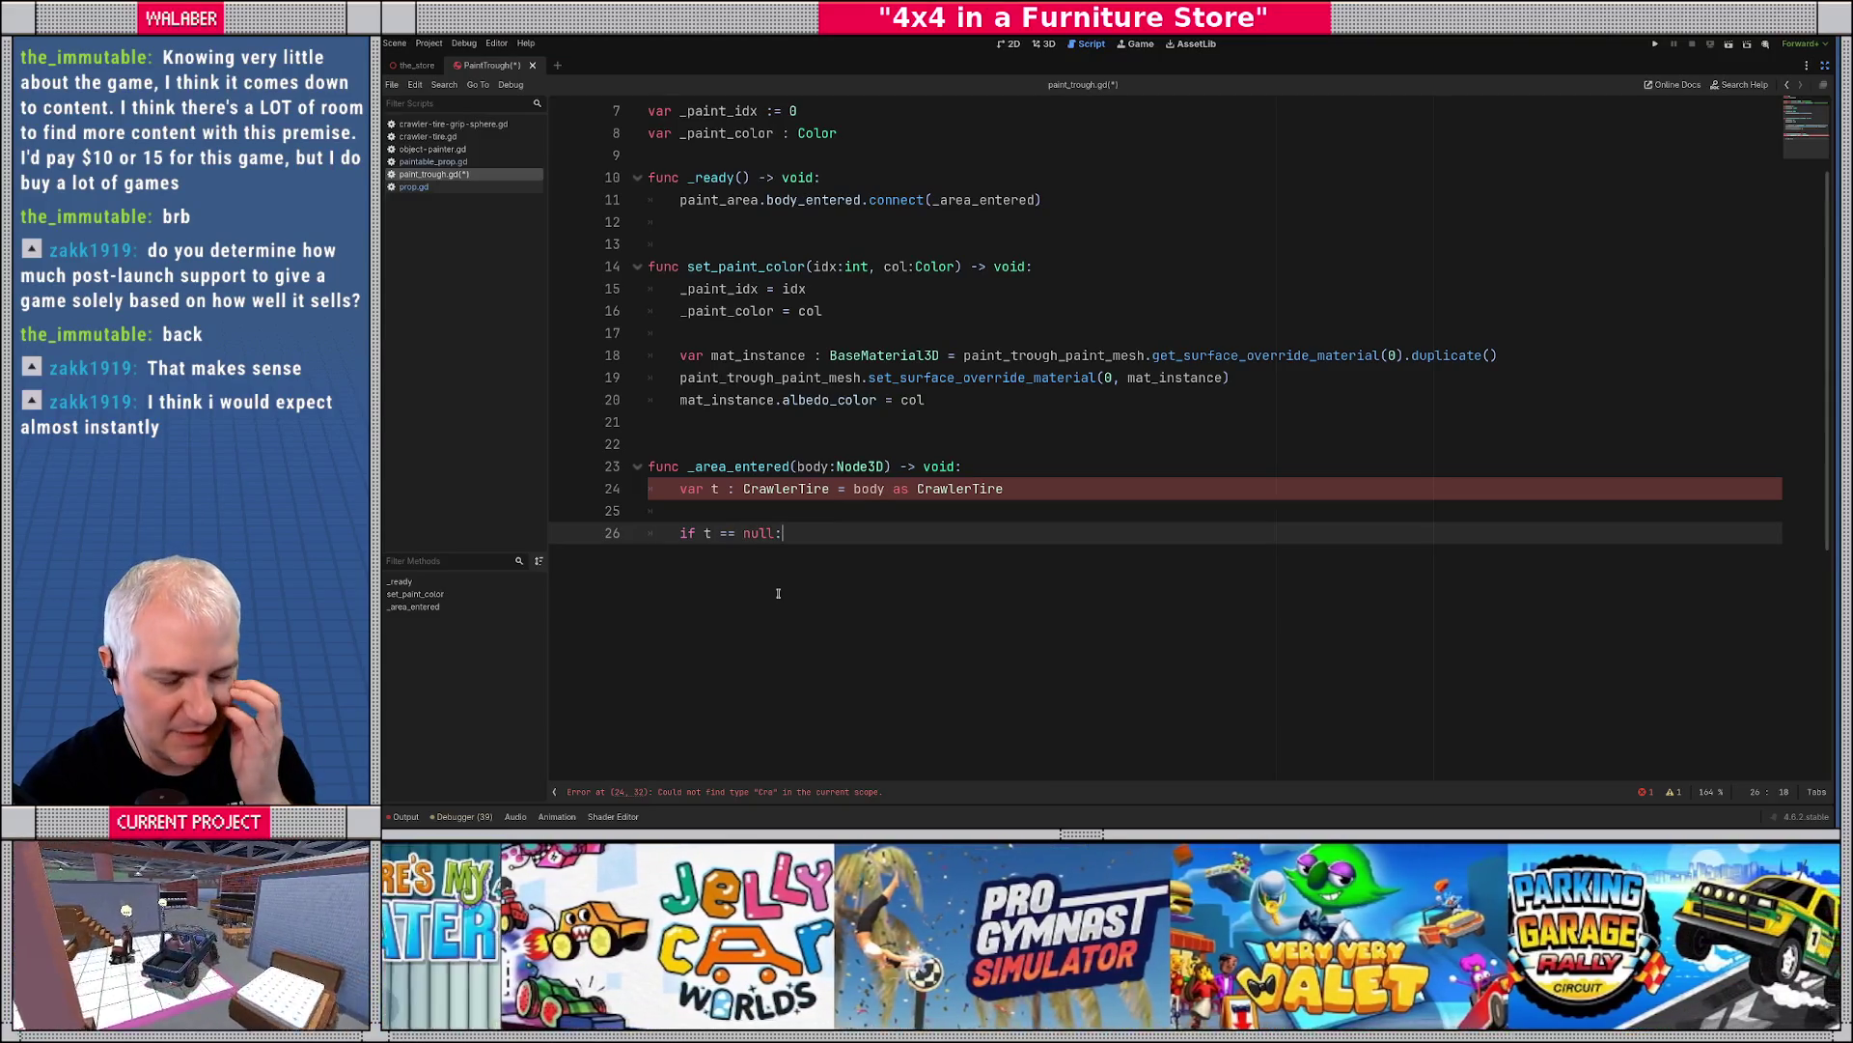
{"action": "key", "text": "Return"}
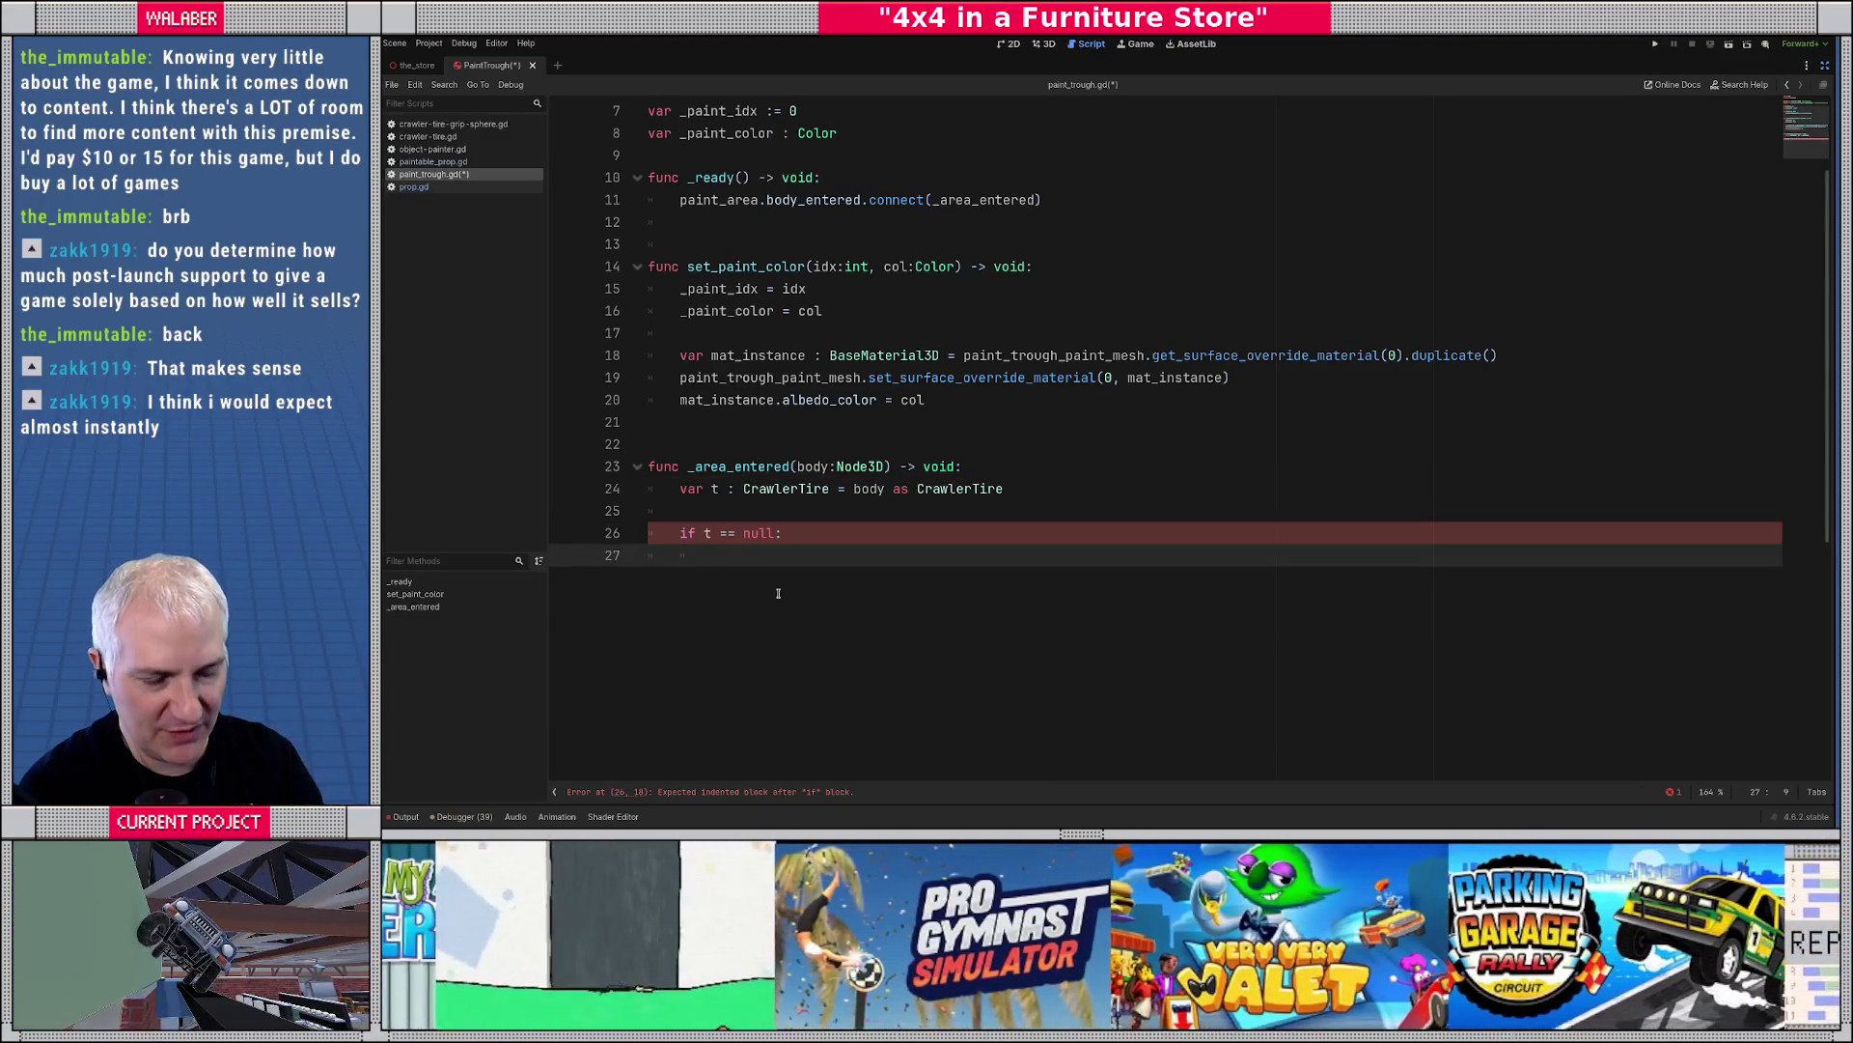
{"action": "type", "text": "var gs :"}
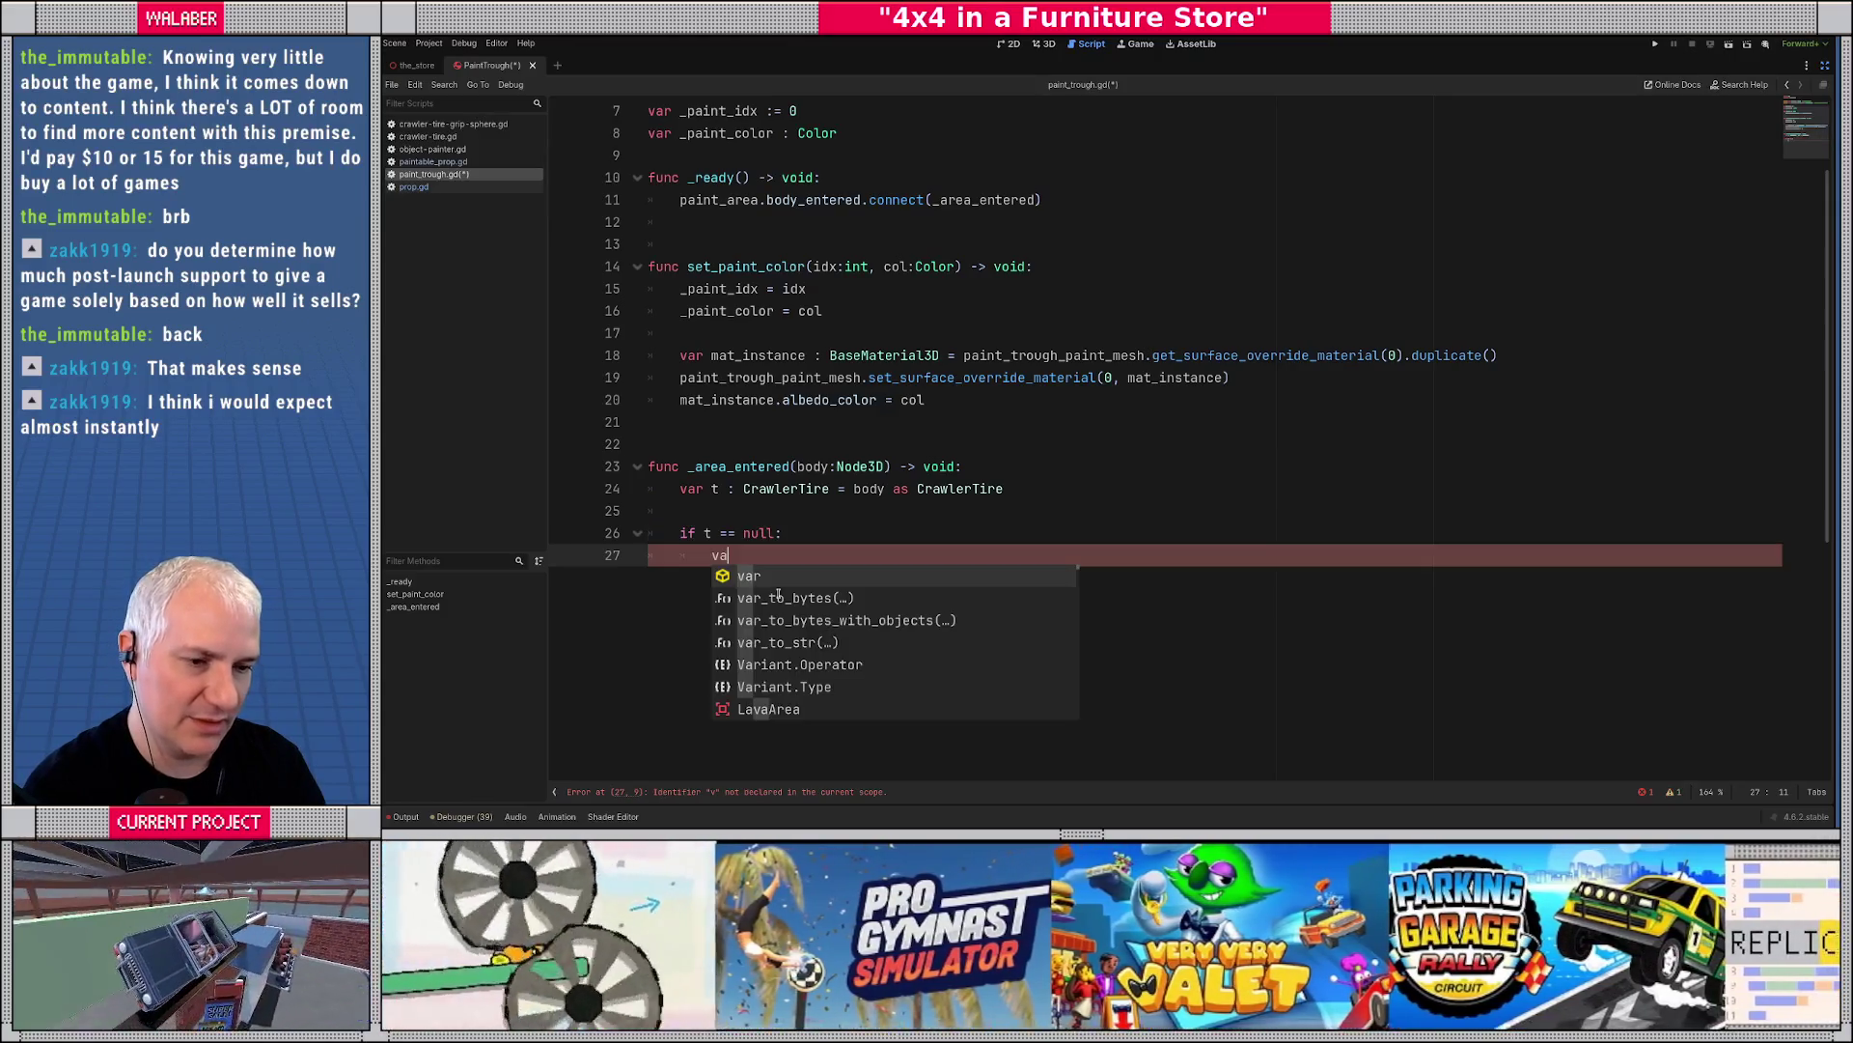
{"action": "type", "text": "="}
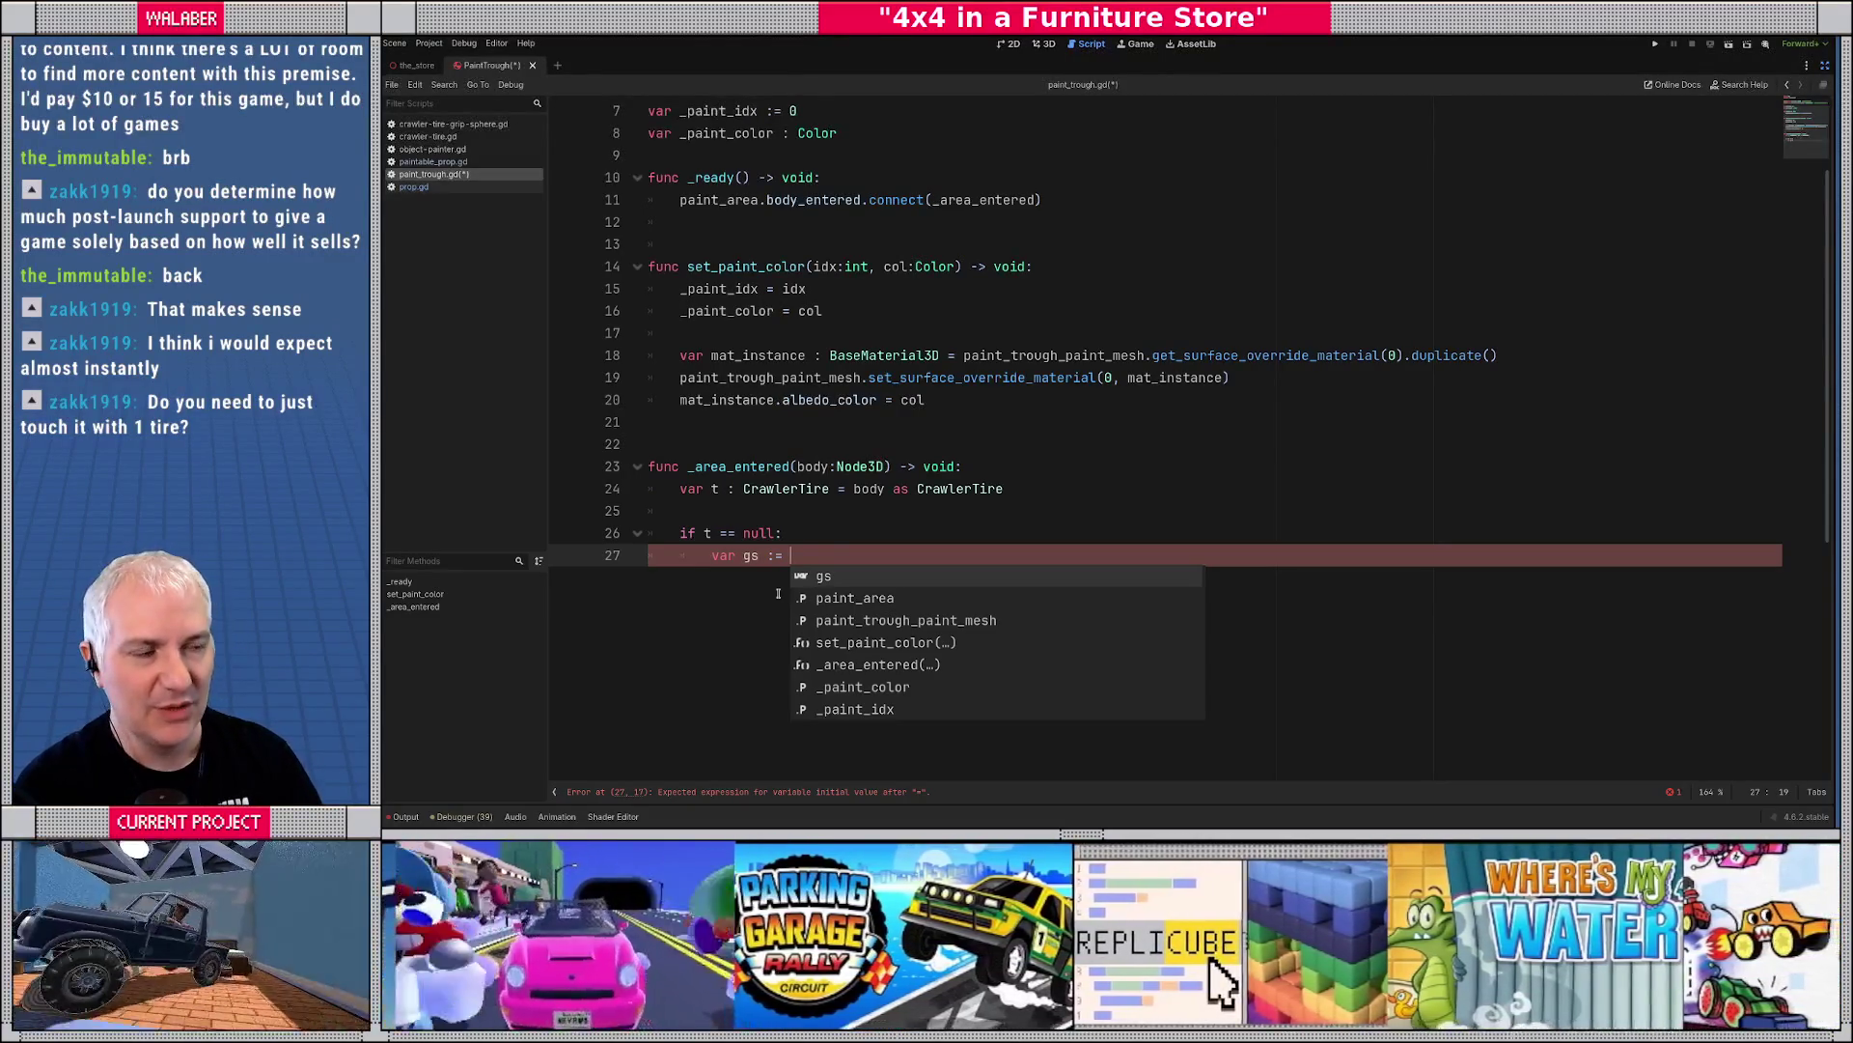
{"action": "key", "text": "ctrl+F2"}
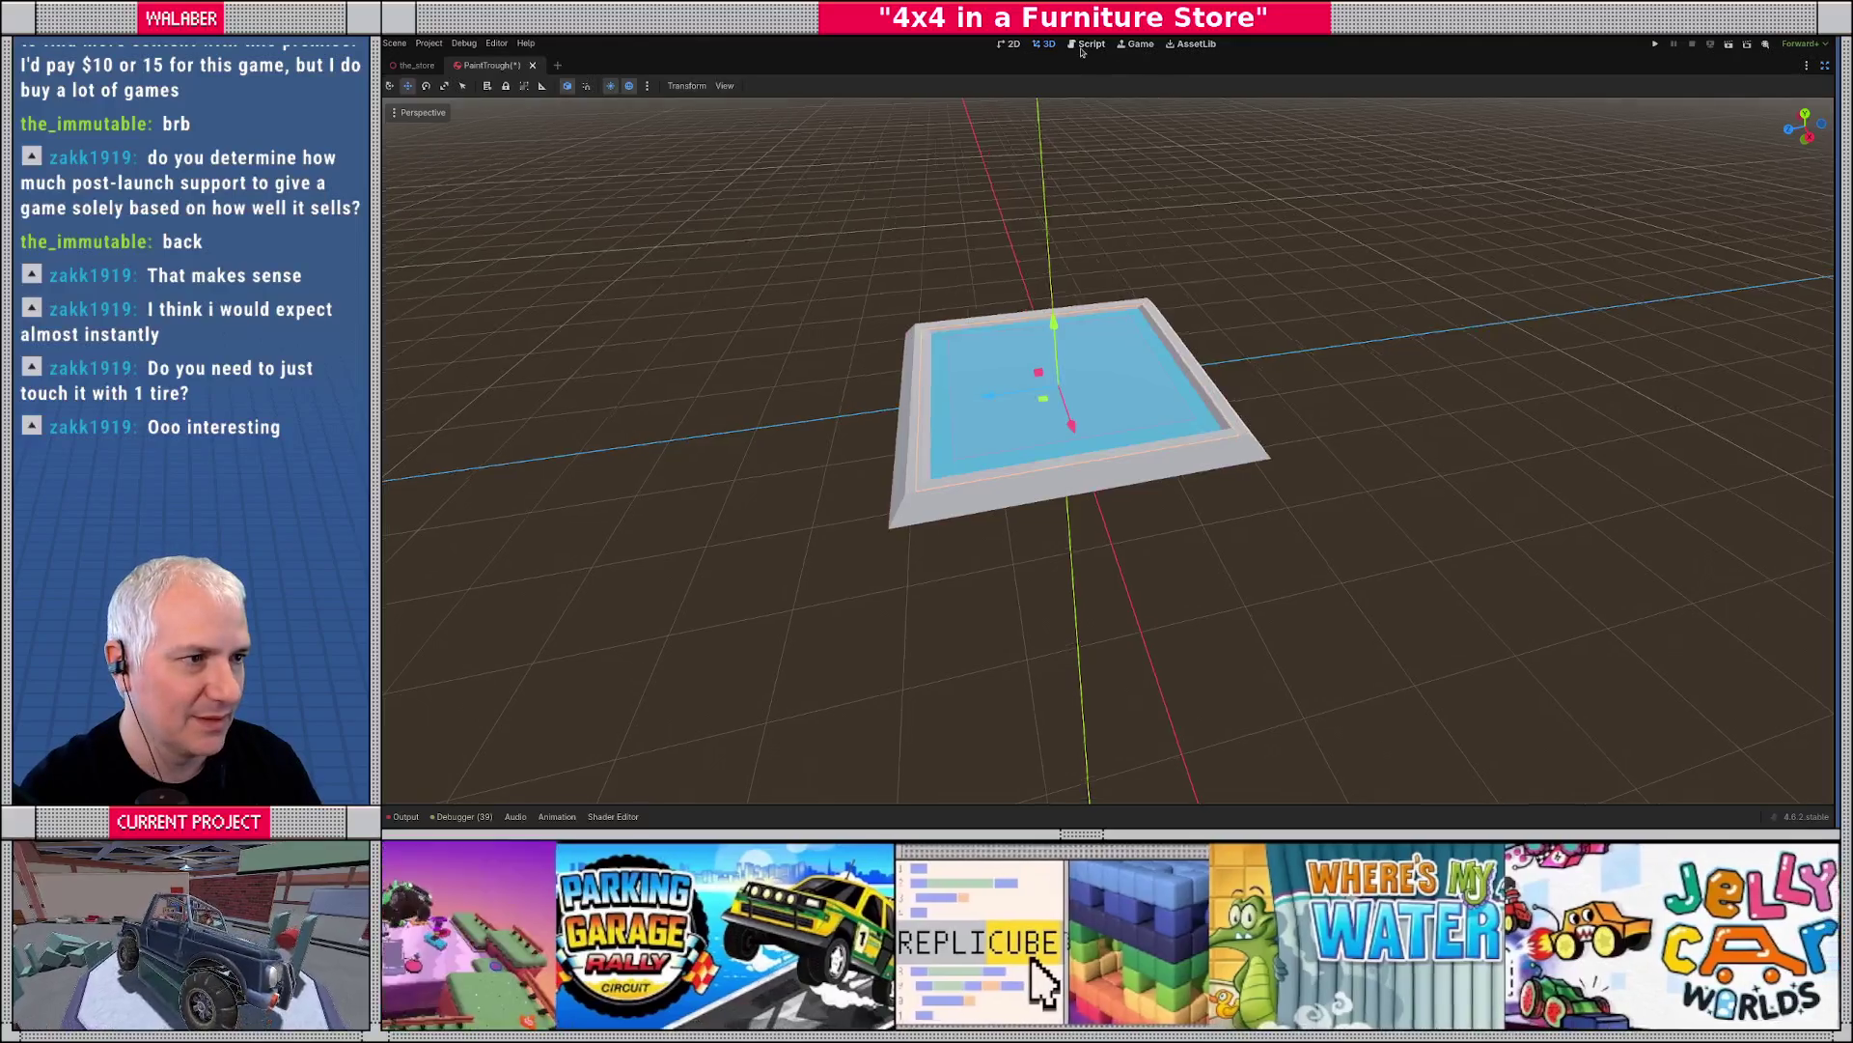
Back in the script, cast 'var gs := body as CrawlerTireGripSphere' and add 'if gs:'
{"action": "left_click", "coordinate": [1087, 44]}
{"action": "key", "text": "Escape"}
{"action": "scroll", "coordinate": [790, 590], "scroll_direction": "down", "scroll_amount": 1}
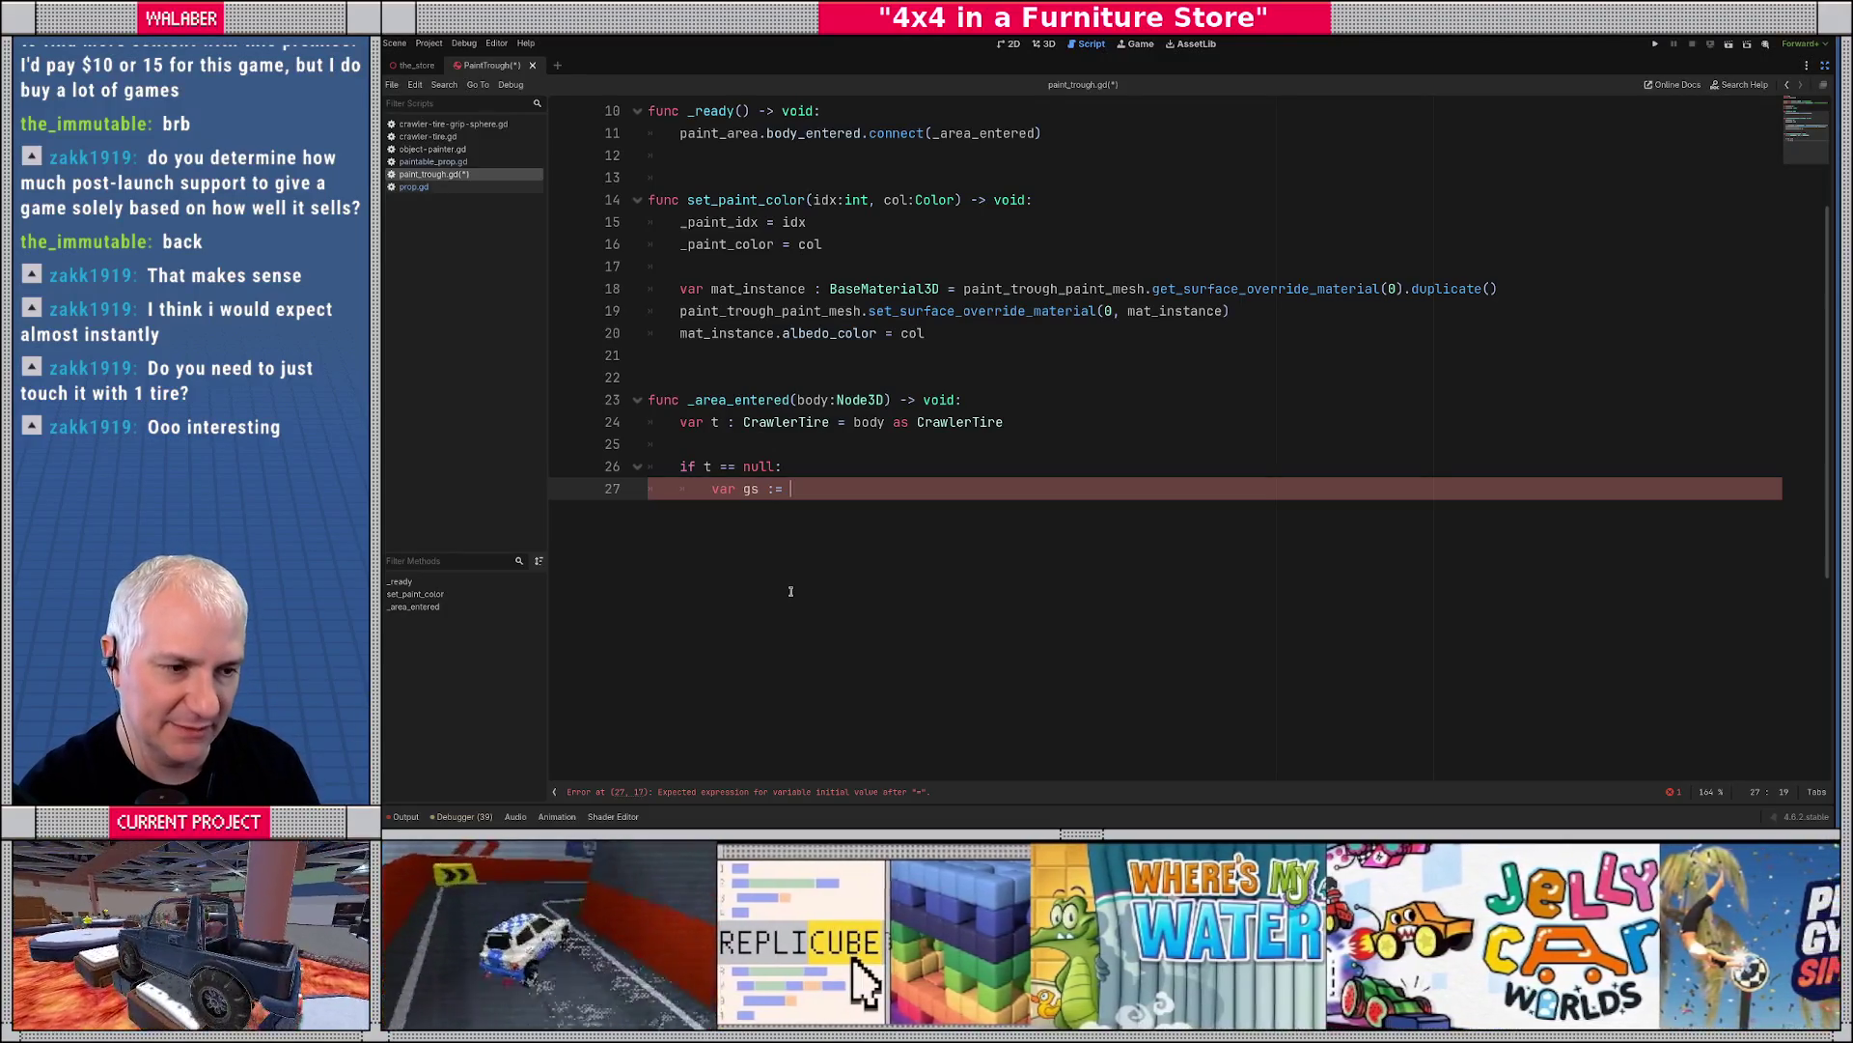
{"action": "type", "text": "body as "}
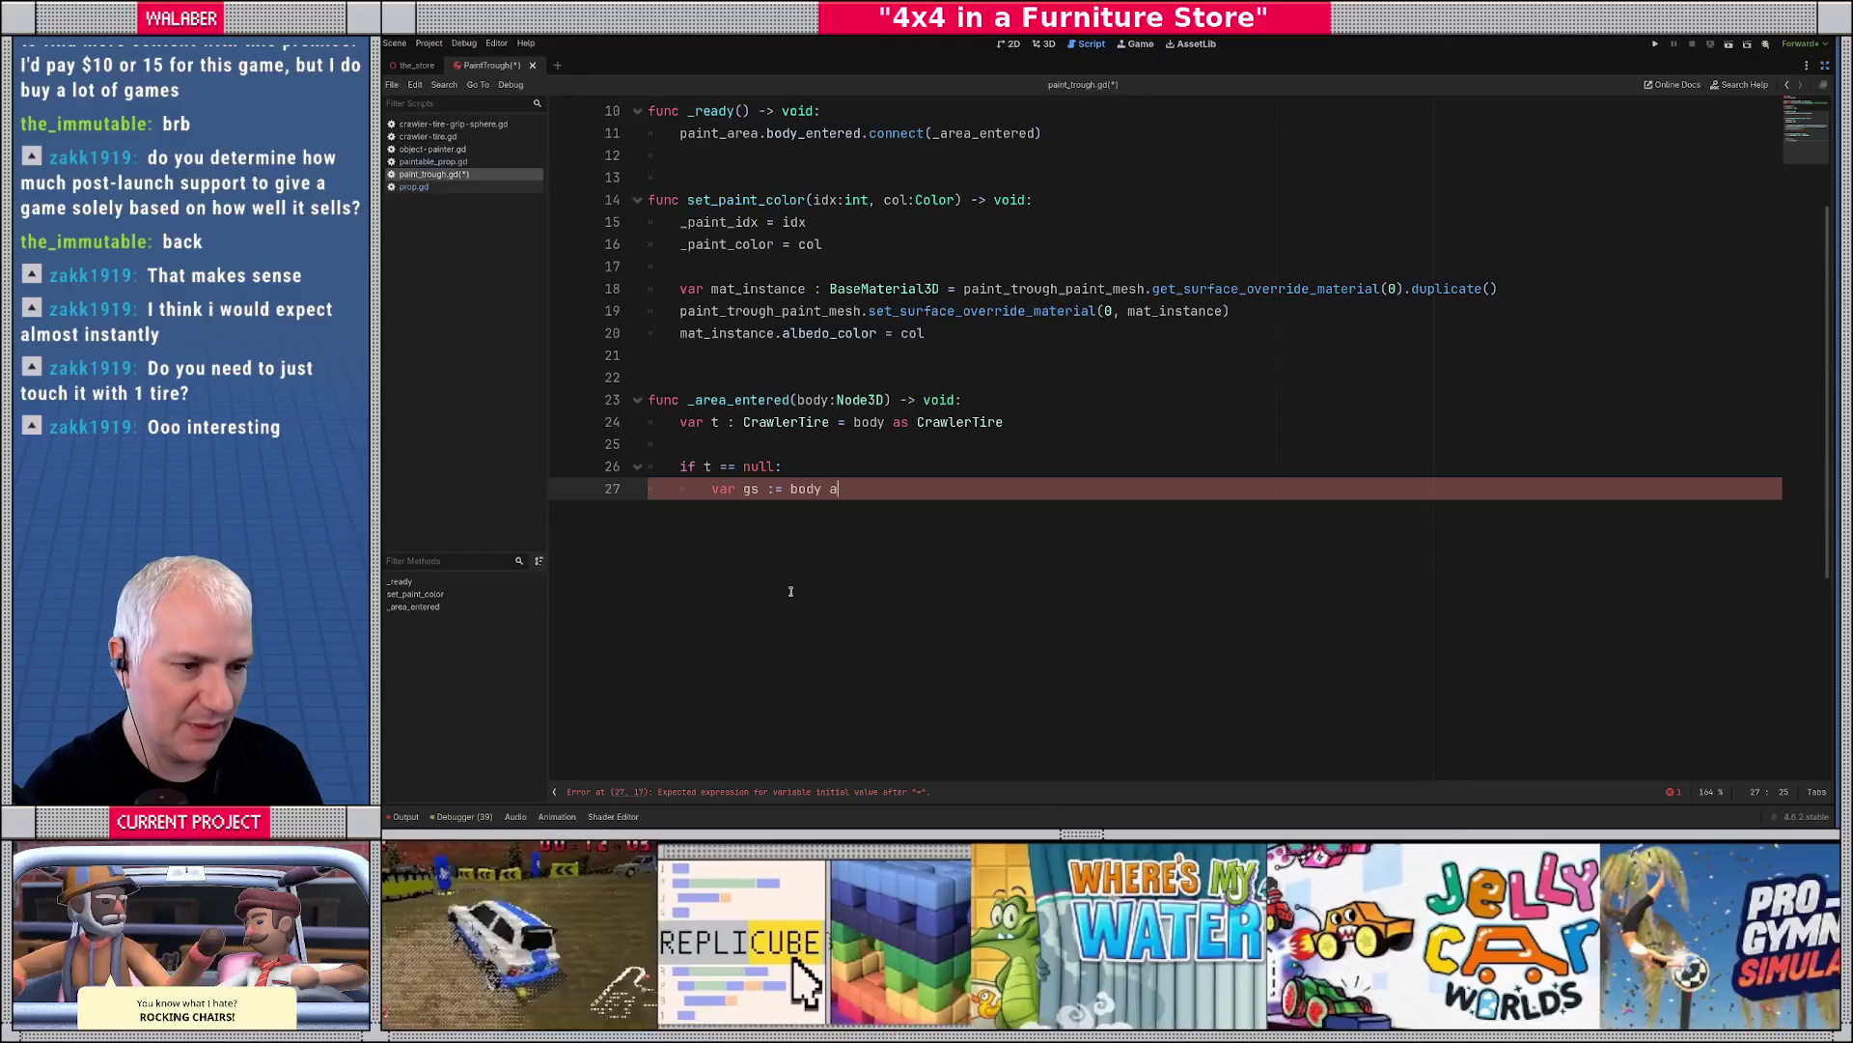
{"action": "type", "text": "GripS"}
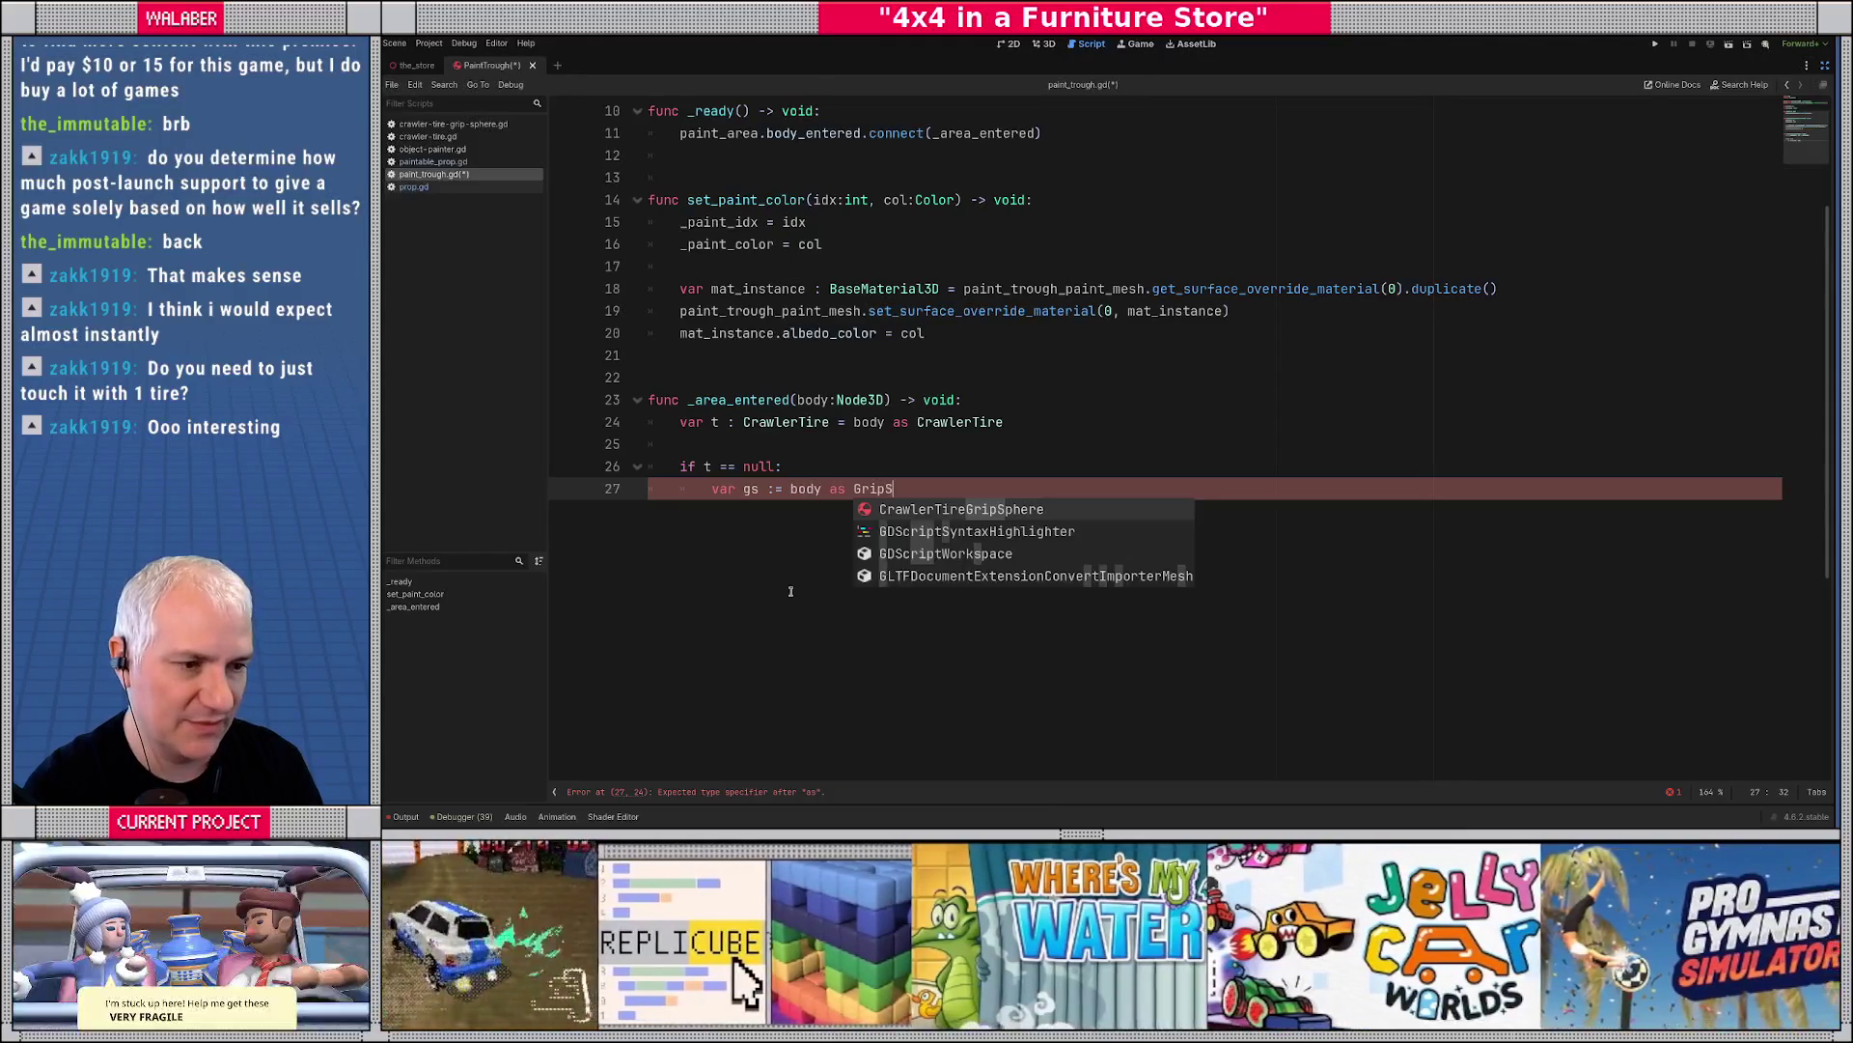
{"action": "key", "text": "Return"}
{"action": "key", "text": "Return"}
{"action": "type", "text": "if gs:"}
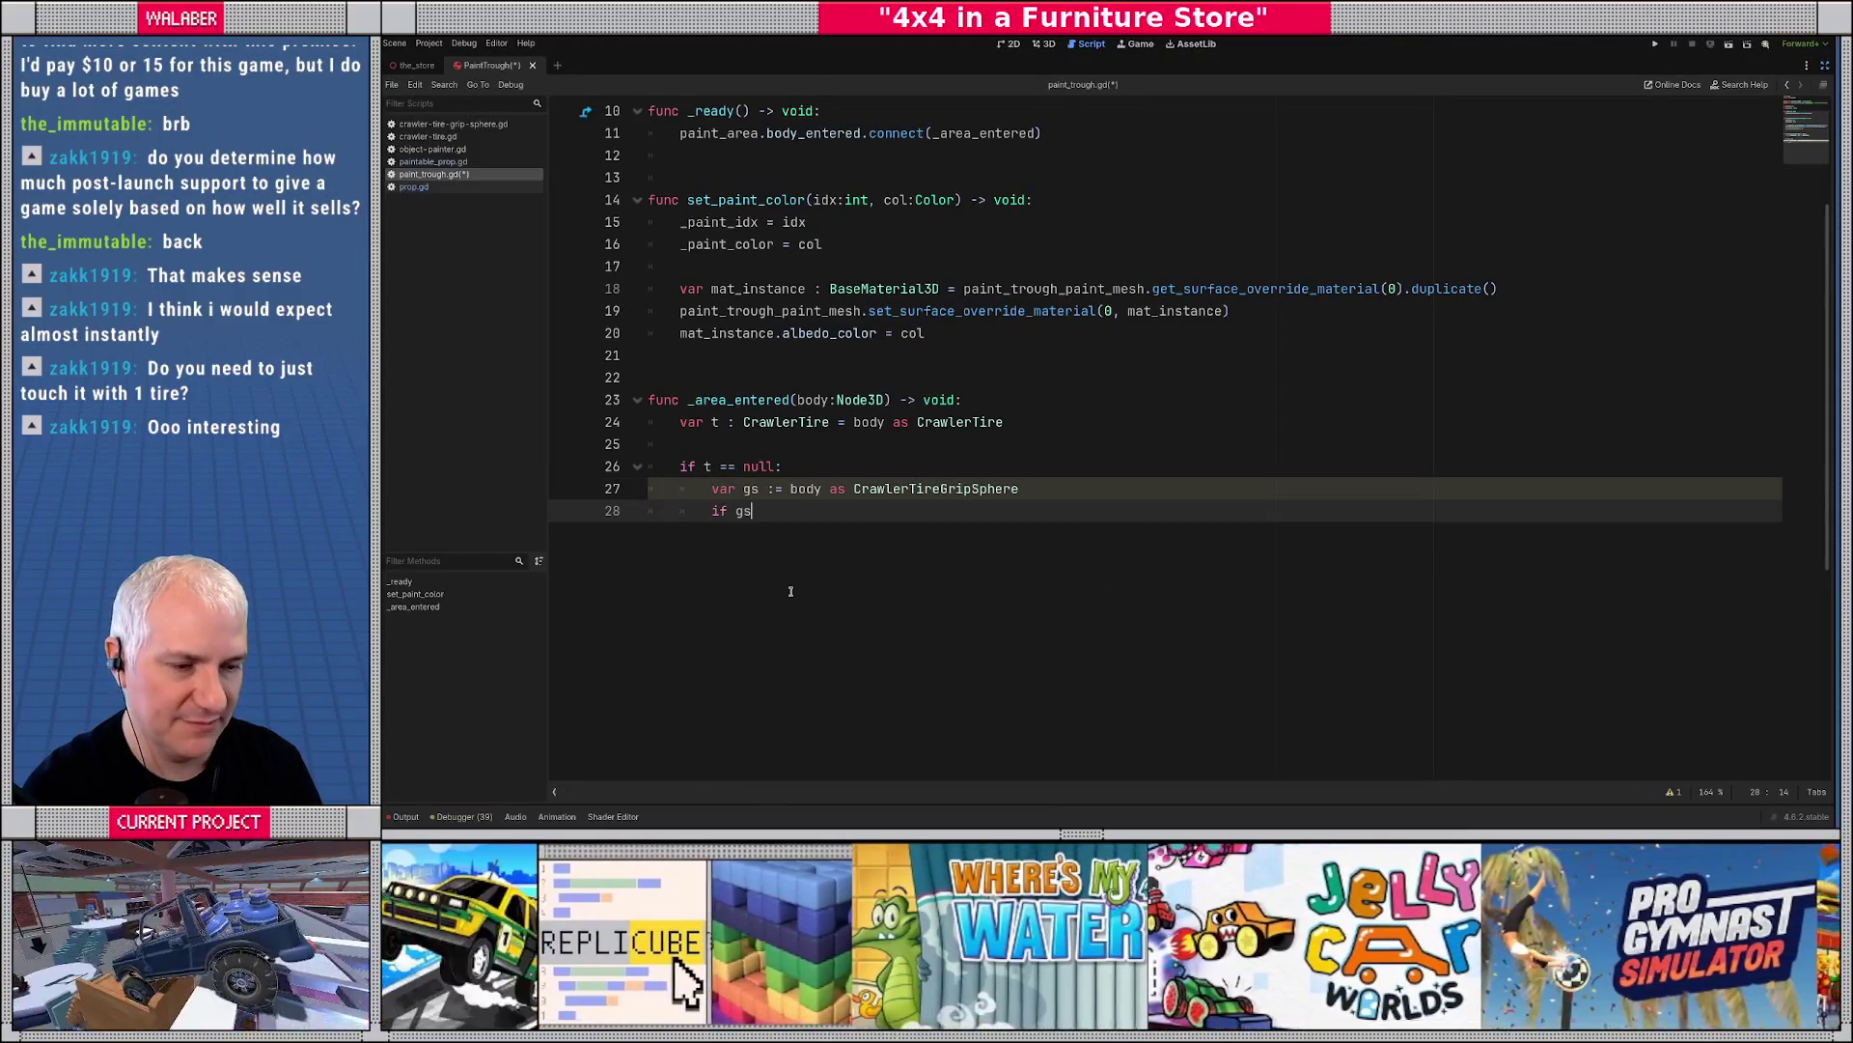
{"action": "key", "text": "Return"}
Set 't = gs.my_tire' inside the gs check, then open an indented 'if t != null:' block
{"action": "type", "text": "t = gs.my"}
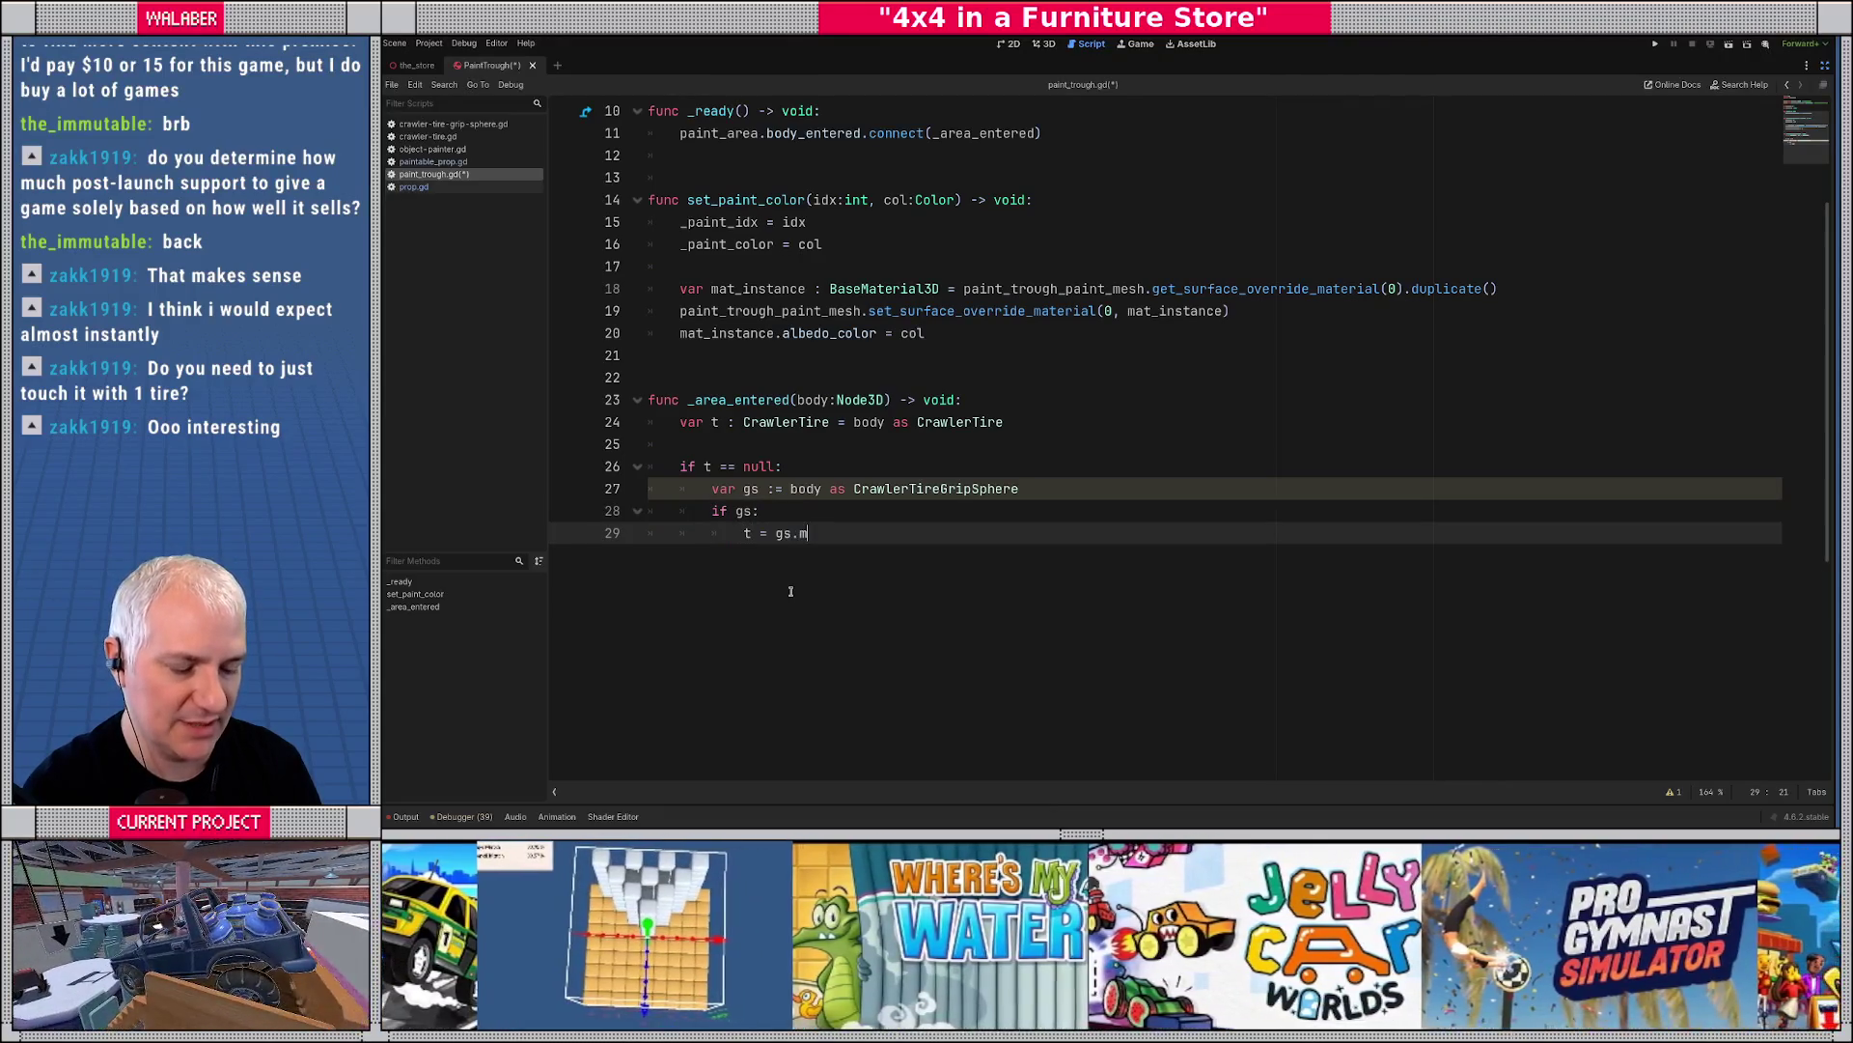
{"action": "key", "text": "Return"}
{"action": "key", "text": "Return"}
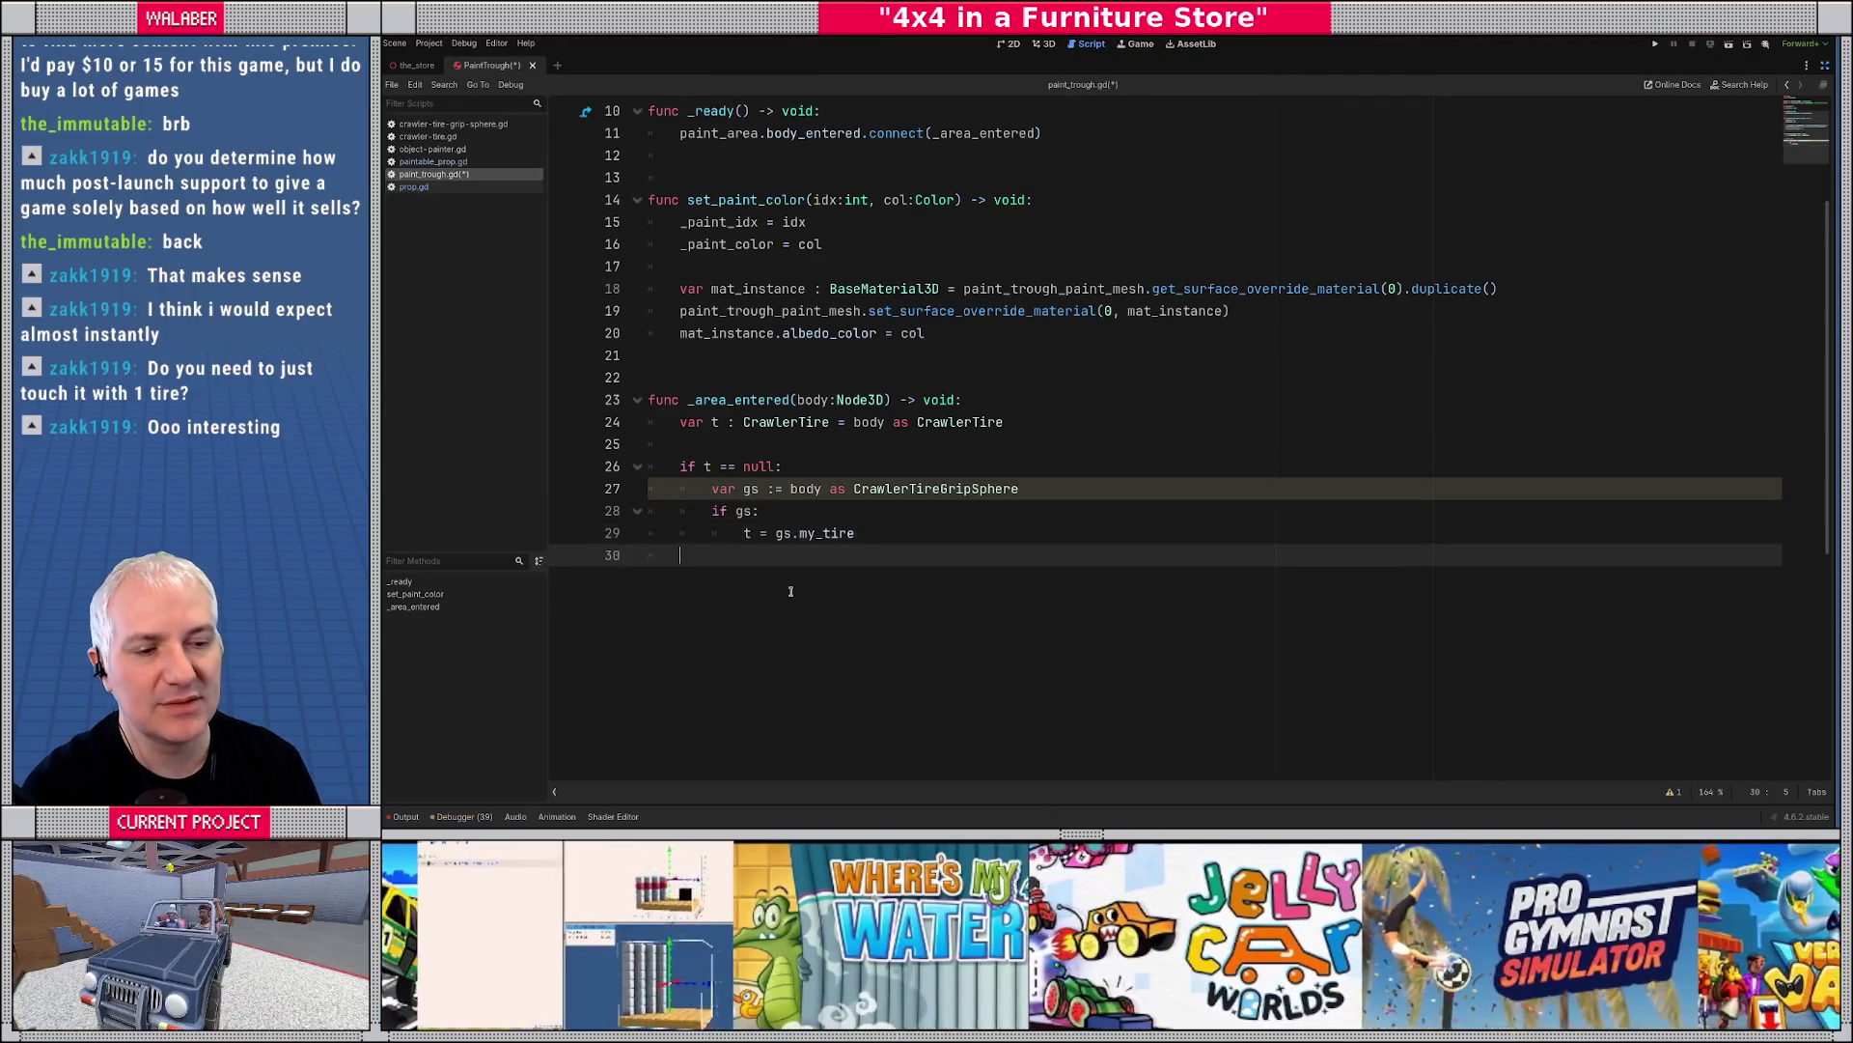
{"action": "key", "text": "Return"}
{"action": "type", "text": "if t != null:"}
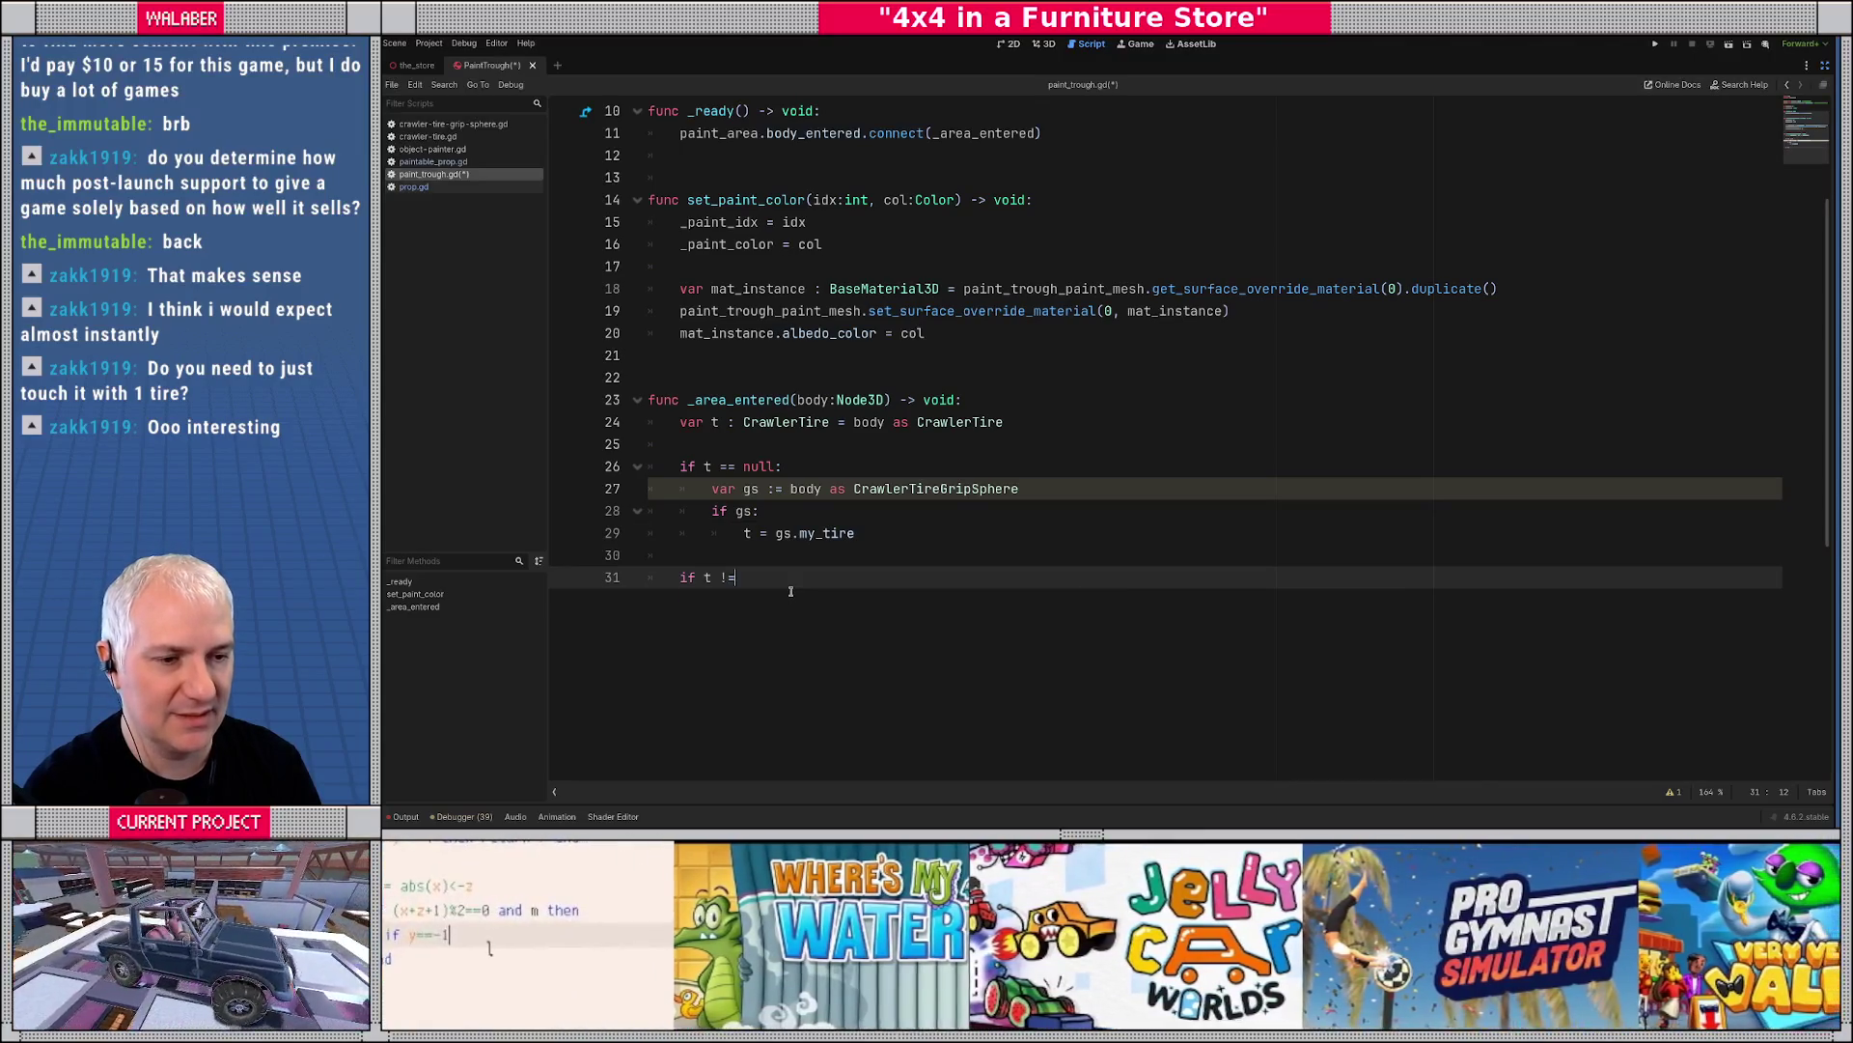
{"action": "key", "text": "Return"}
{"action": "key", "text": "Tab"}
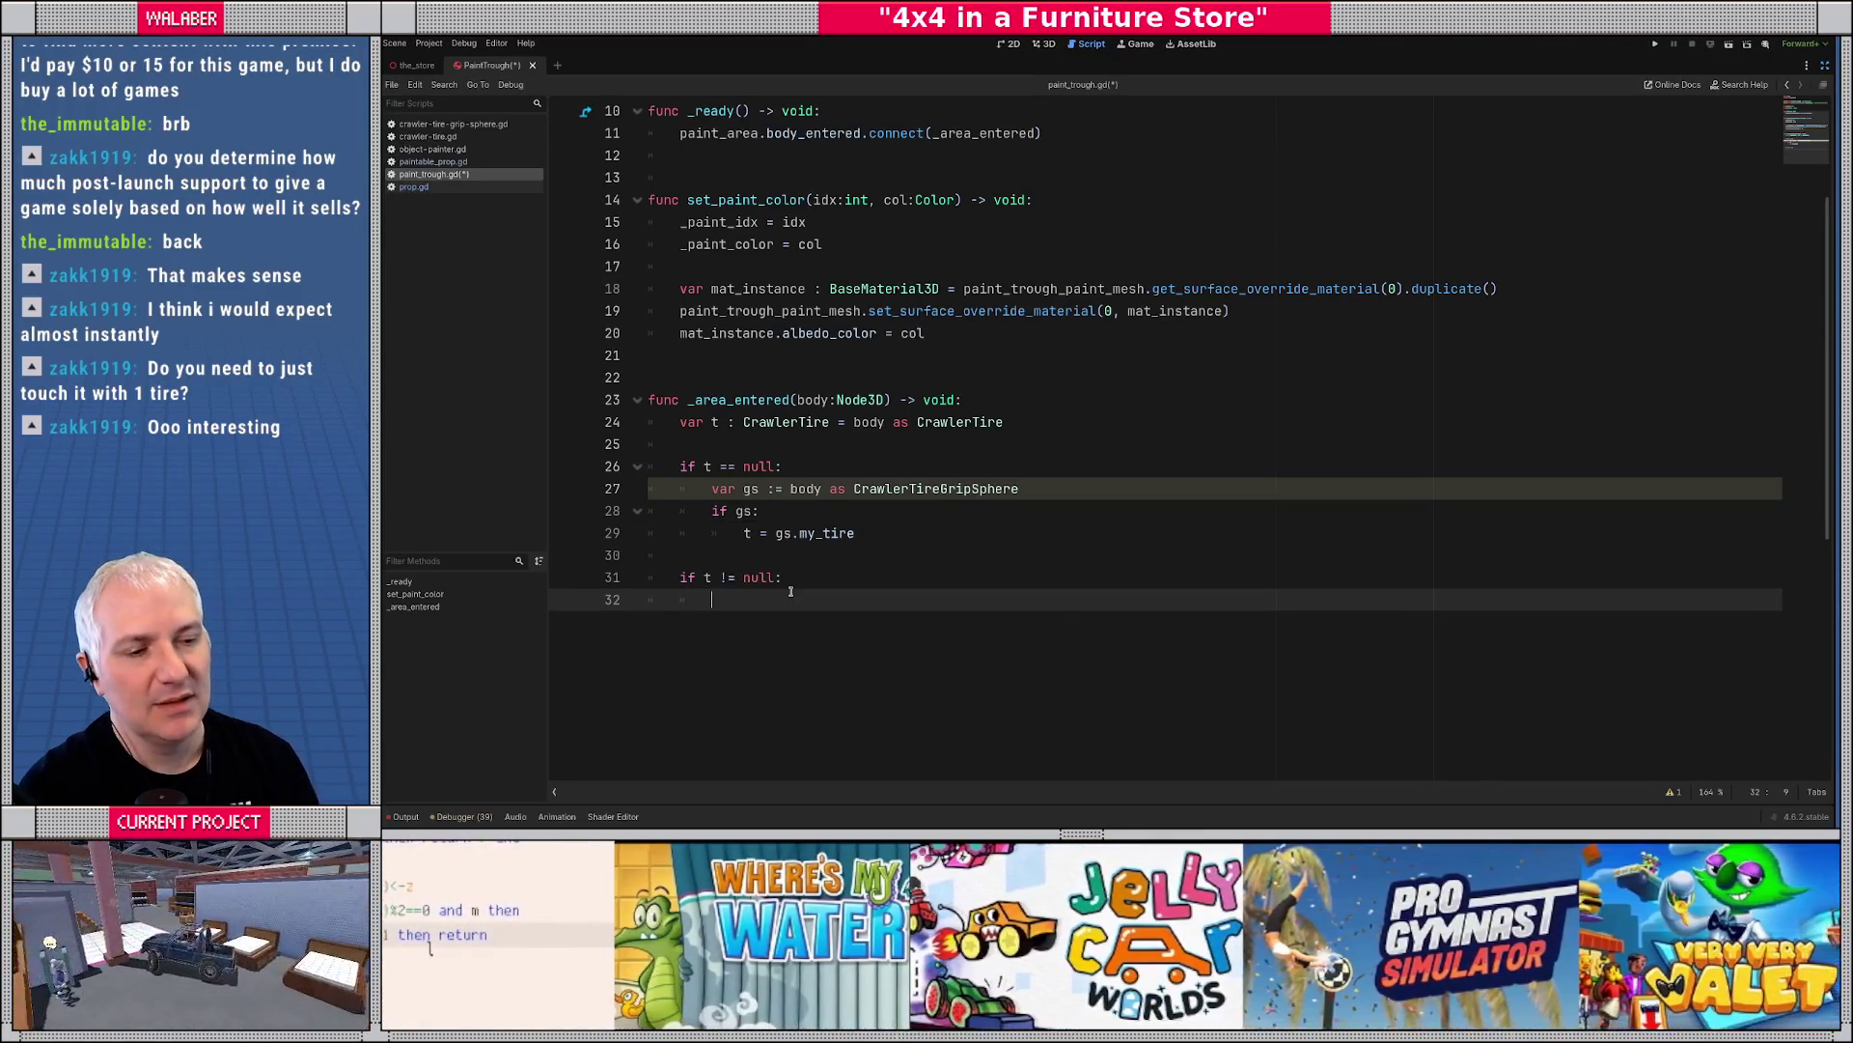
{"action": "scroll", "coordinate": [868, 618], "scroll_direction": "down", "scroll_amount": 1}
Insert a t.set_paint_amount() call and open a line above it
{"action": "type", "text": "t."}
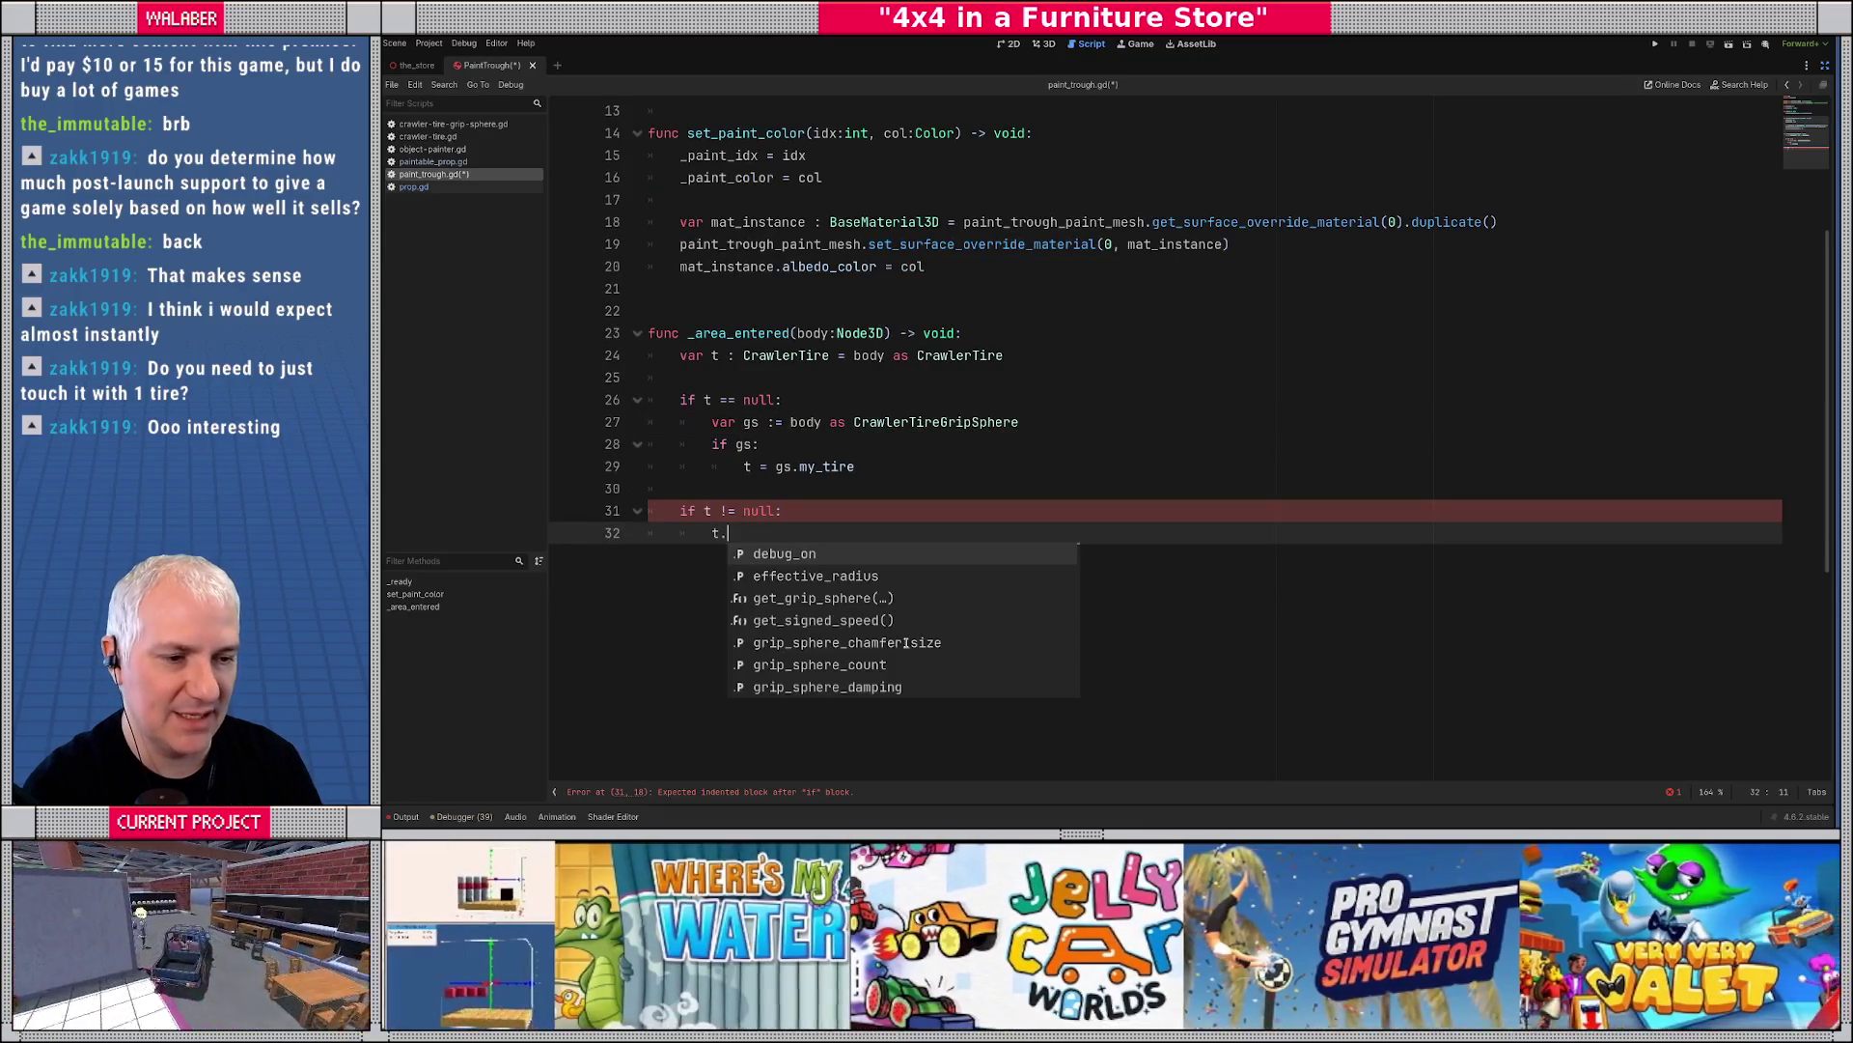
{"action": "type", "text": "set"}
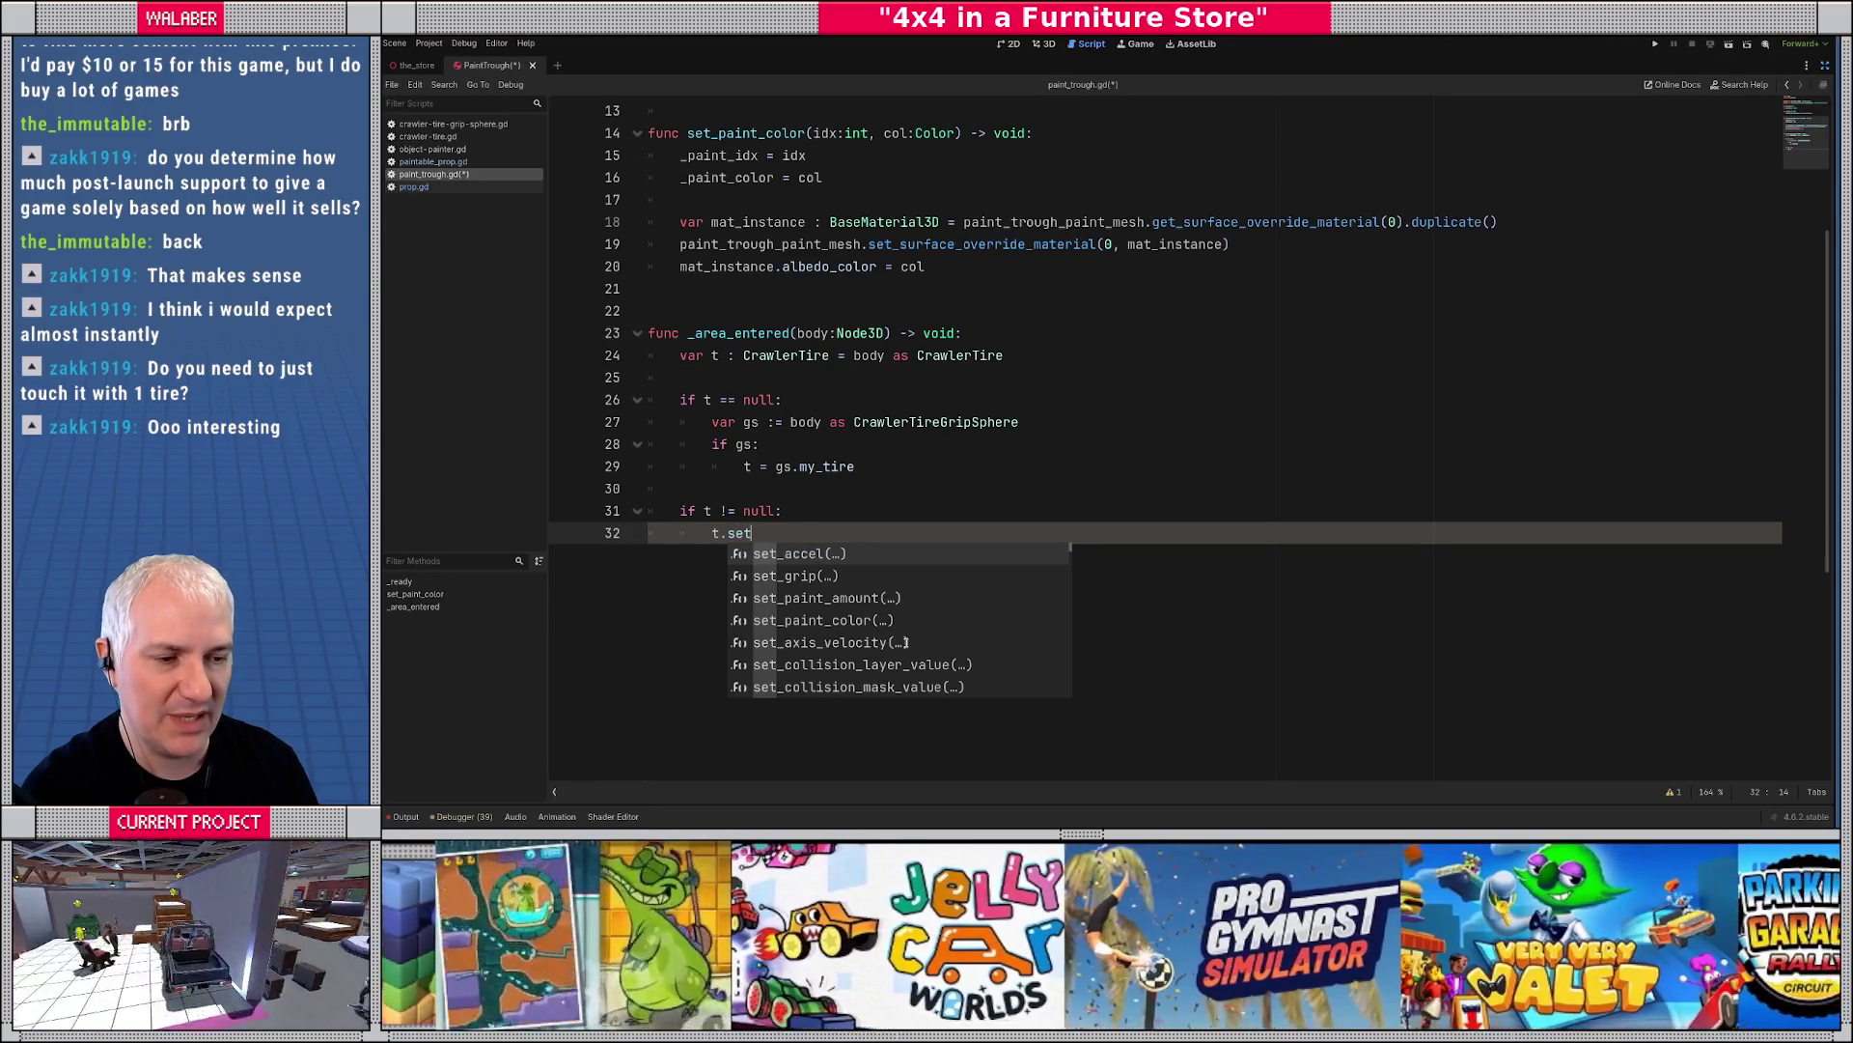
{"action": "key", "text": "Down"}
{"action": "key", "text": "Down"}
{"action": "key", "text": "Return"}
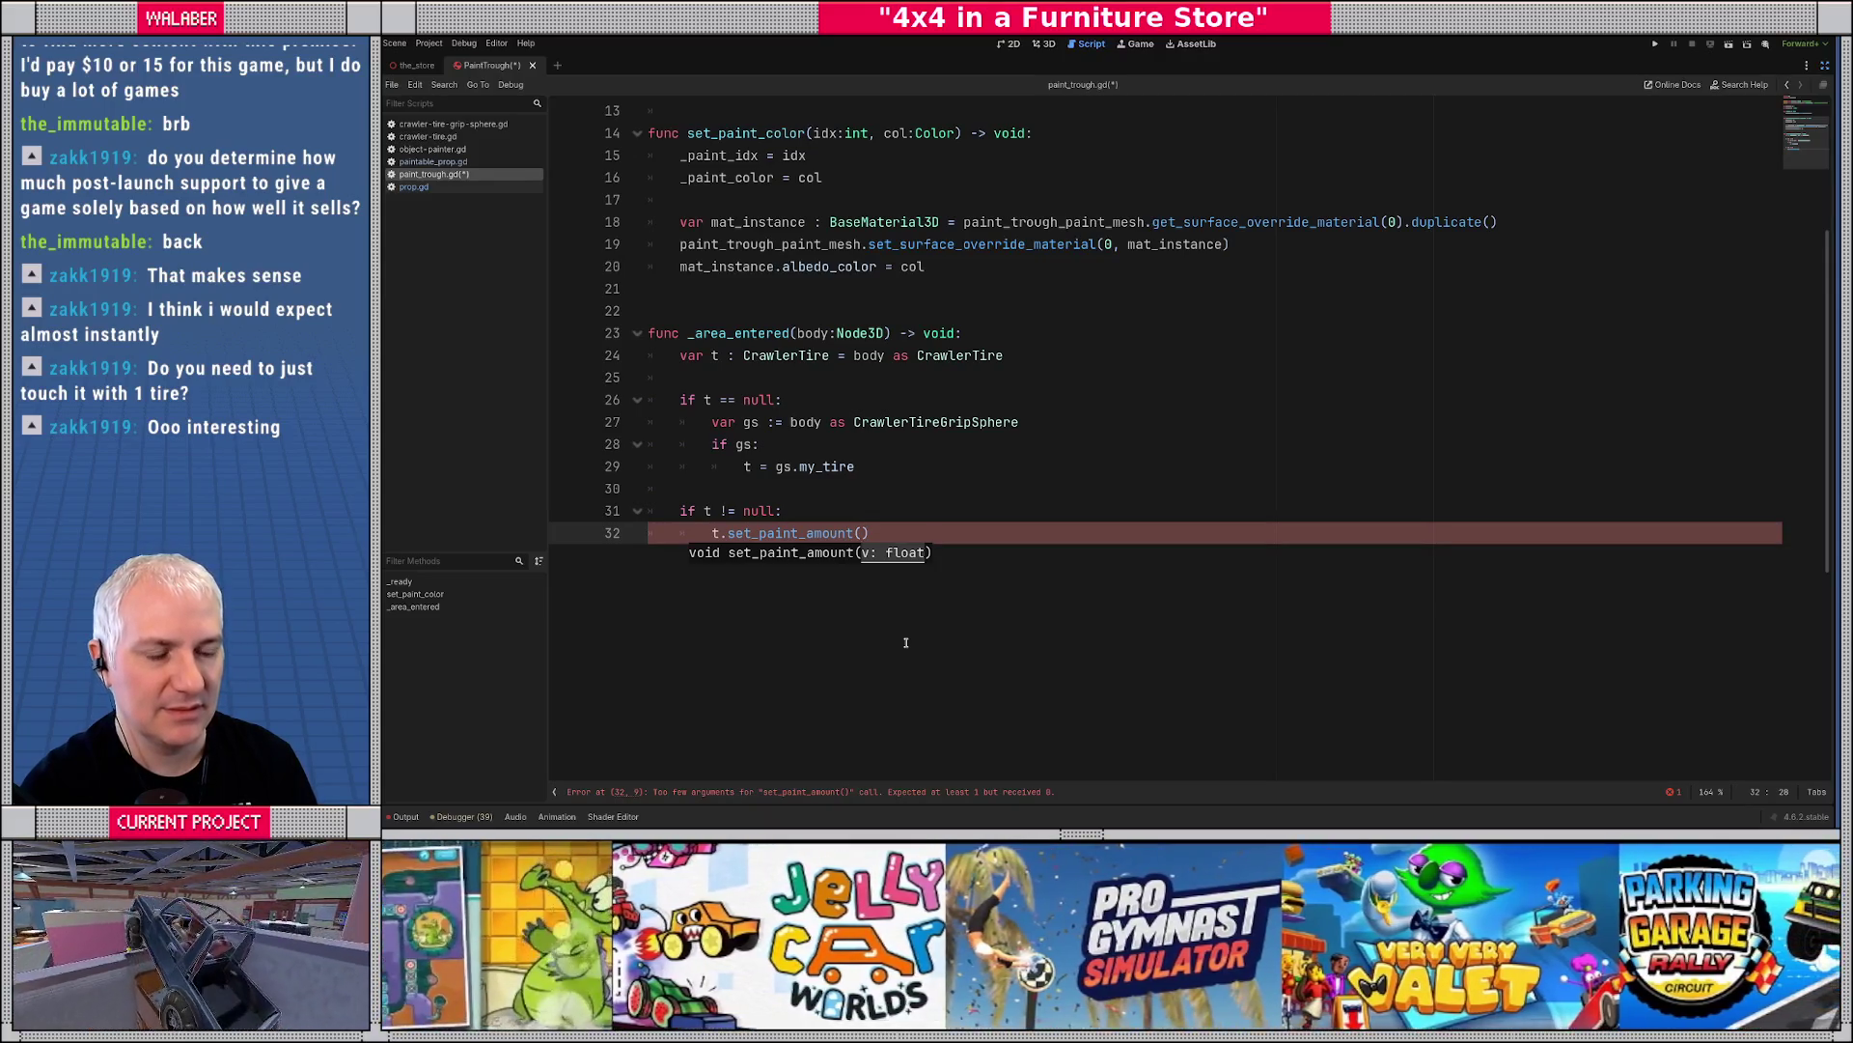
{"action": "key", "text": "Home"}
{"action": "key", "text": "Return"}
{"action": "key", "text": "Up"}
Add 'if t._paint_col_idx != _paint_idx:' calling set_paint_color(_paint_idx, _paint_color)
{"action": "type", "text": "if t"}
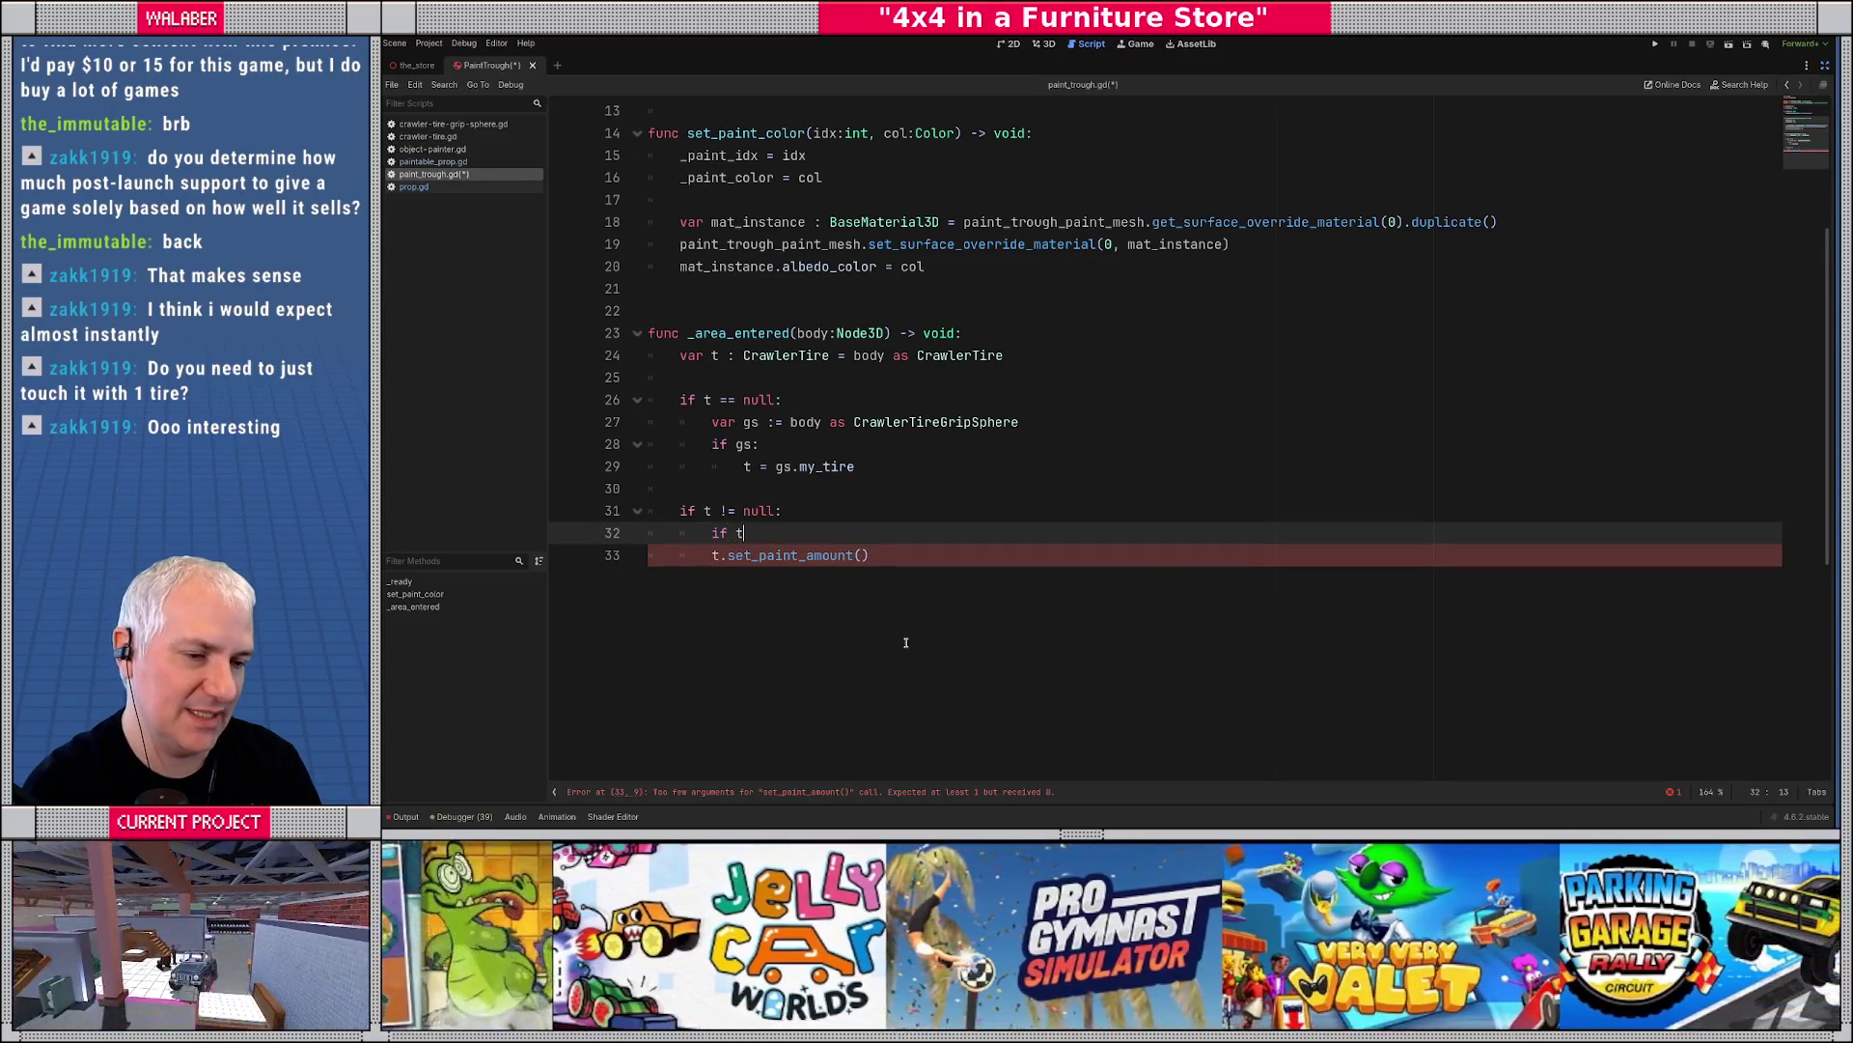
{"action": "type", "text": "._paint_col_idx !"}
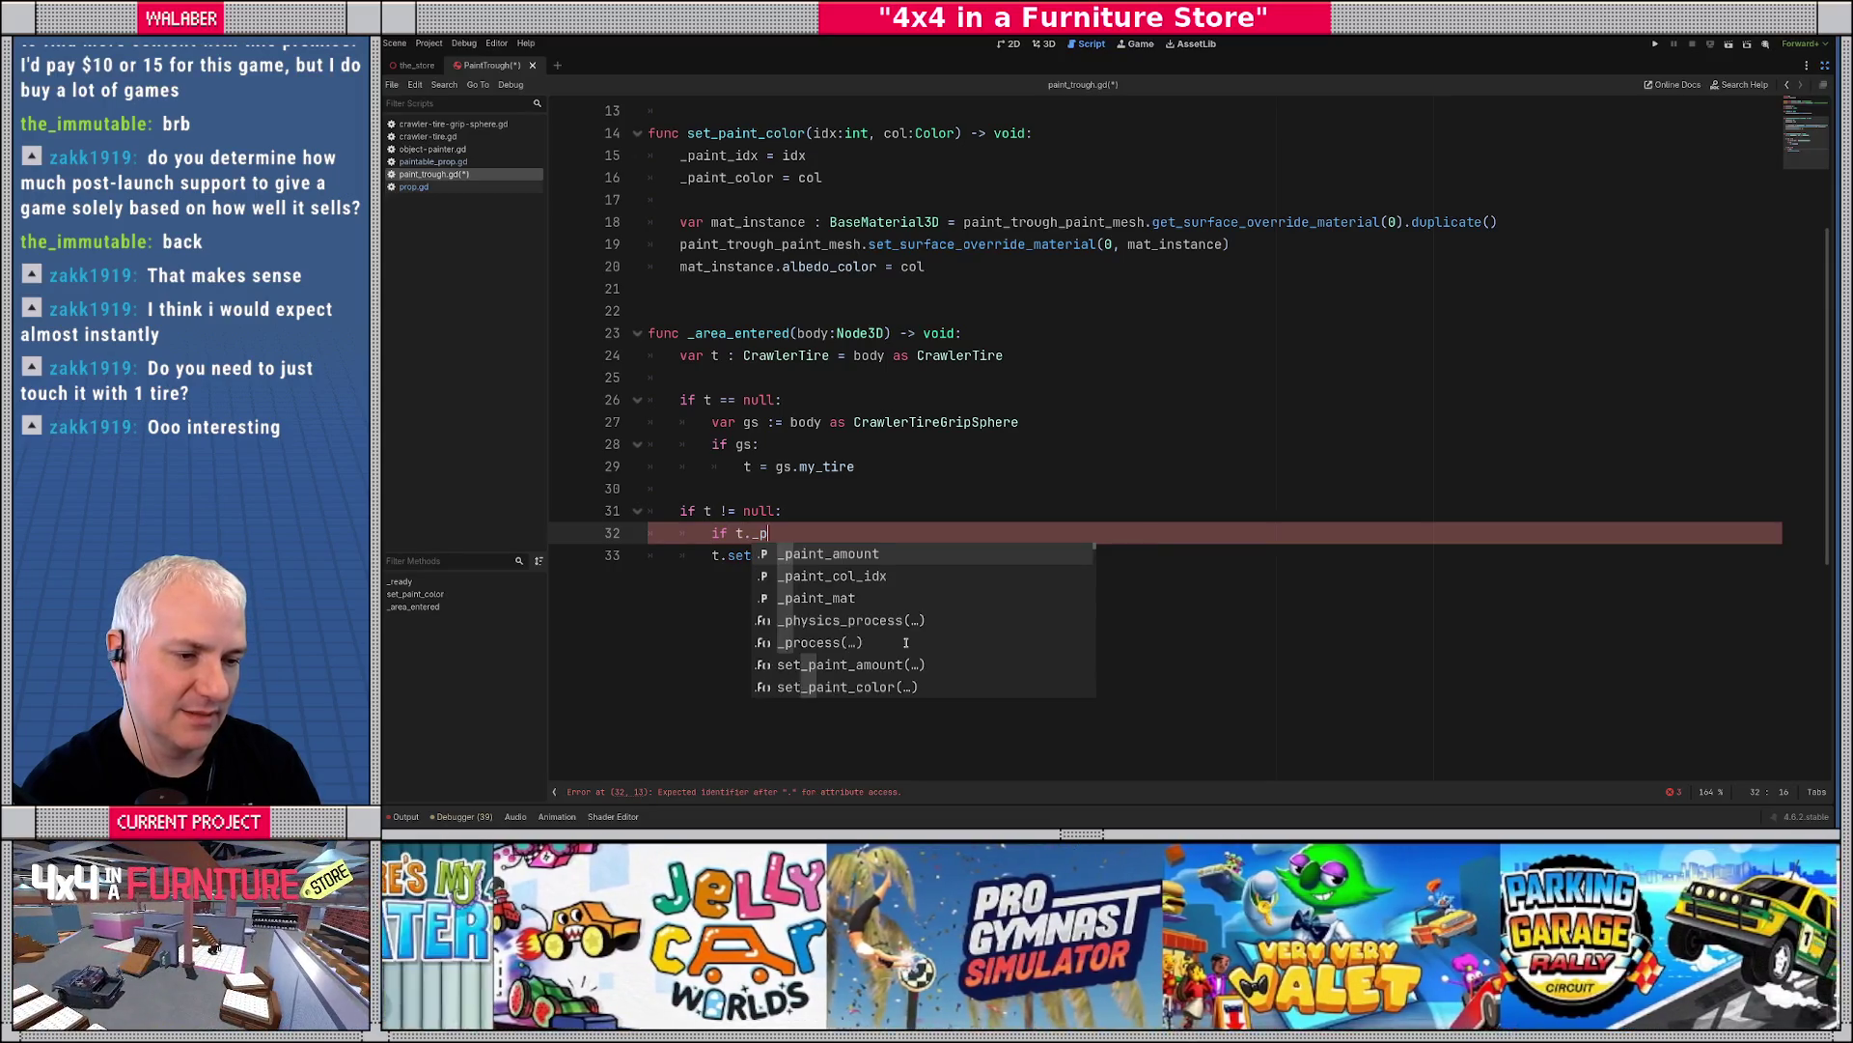
{"action": "type", "text": "= _p"}
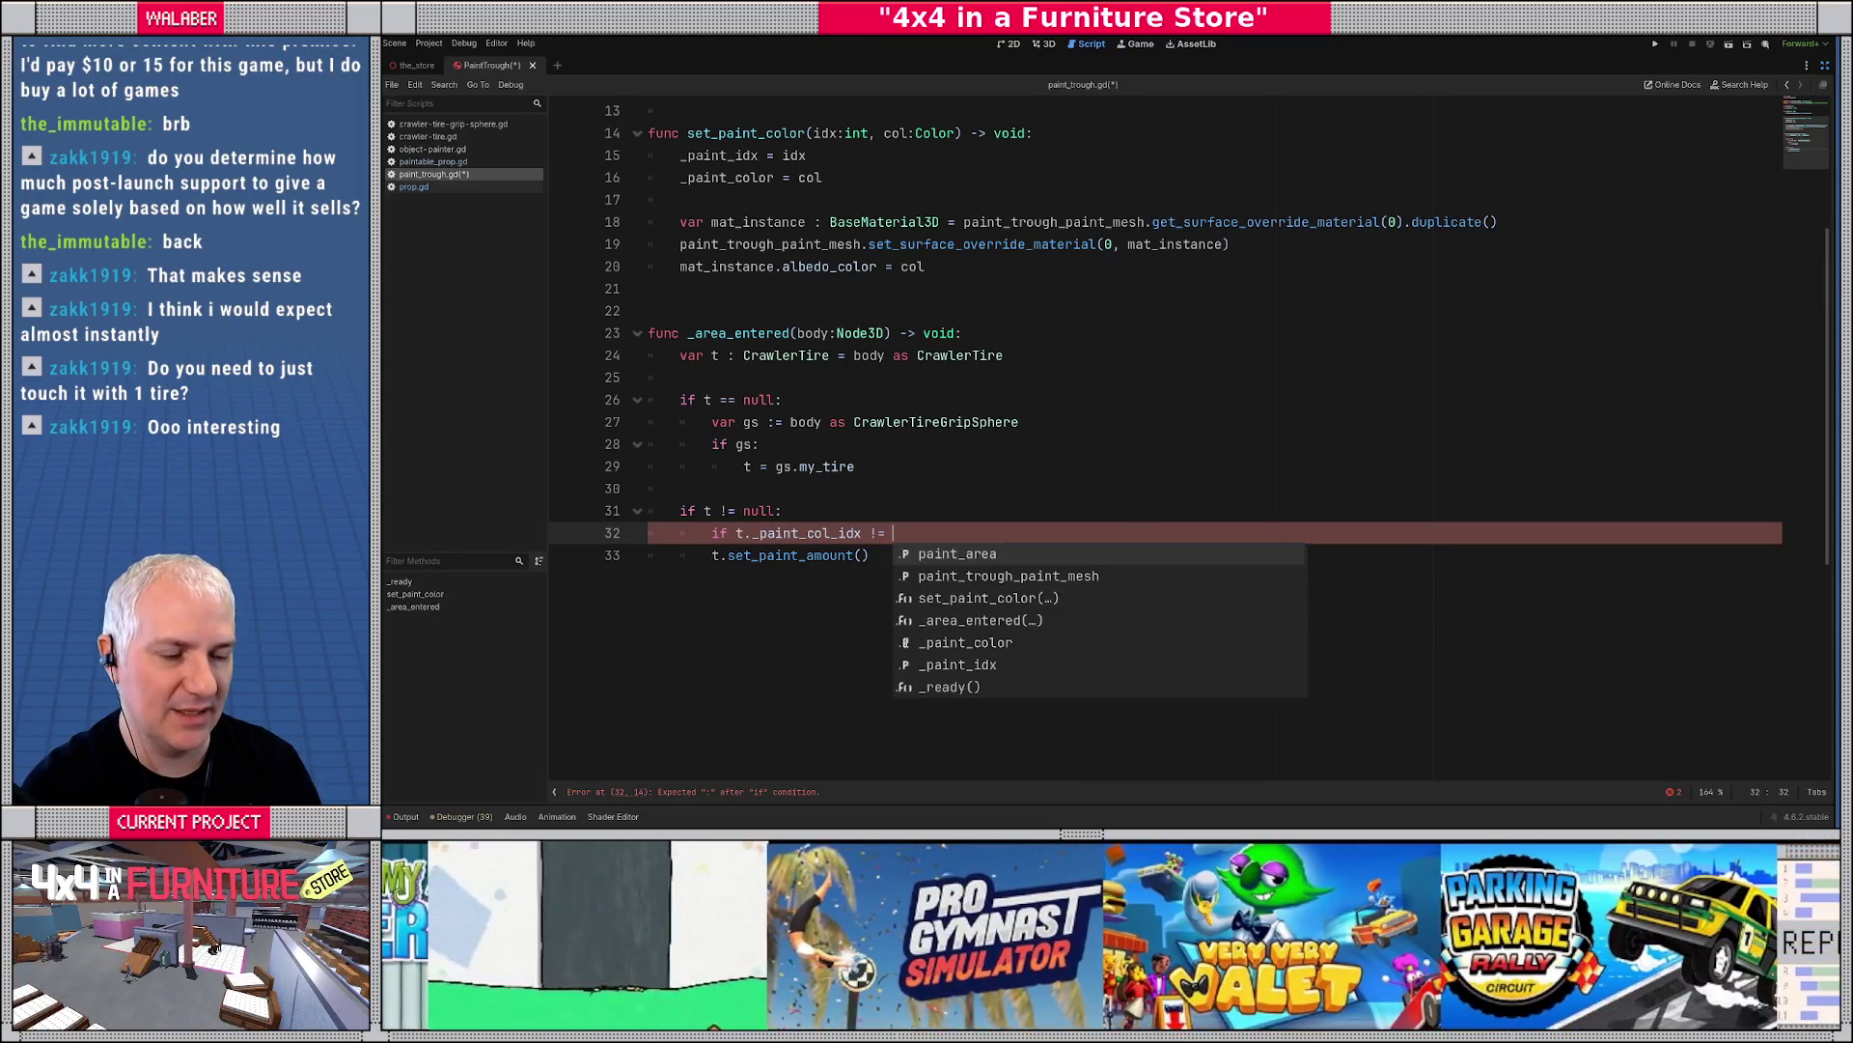
{"action": "key", "text": "Down"}
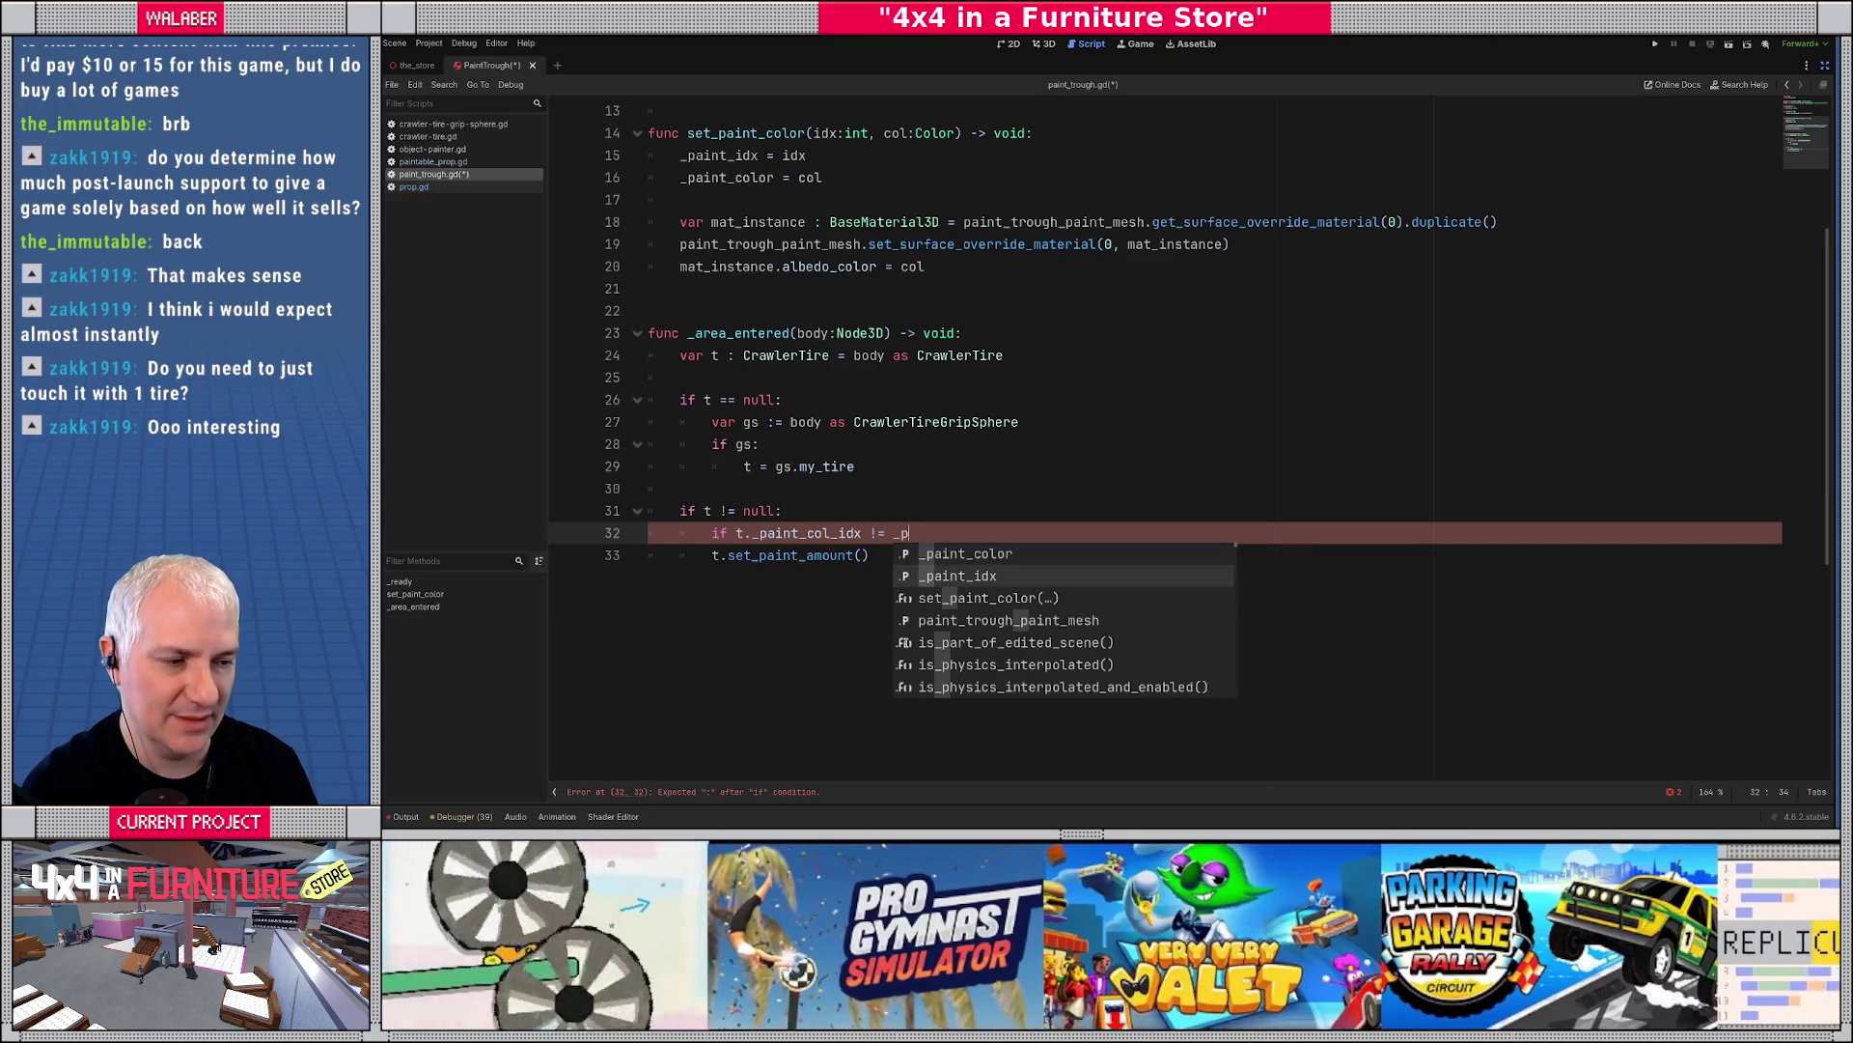
{"action": "key", "text": "Return"}
{"action": "type", "text": ":"}
{"action": "key", "text": "Return"}
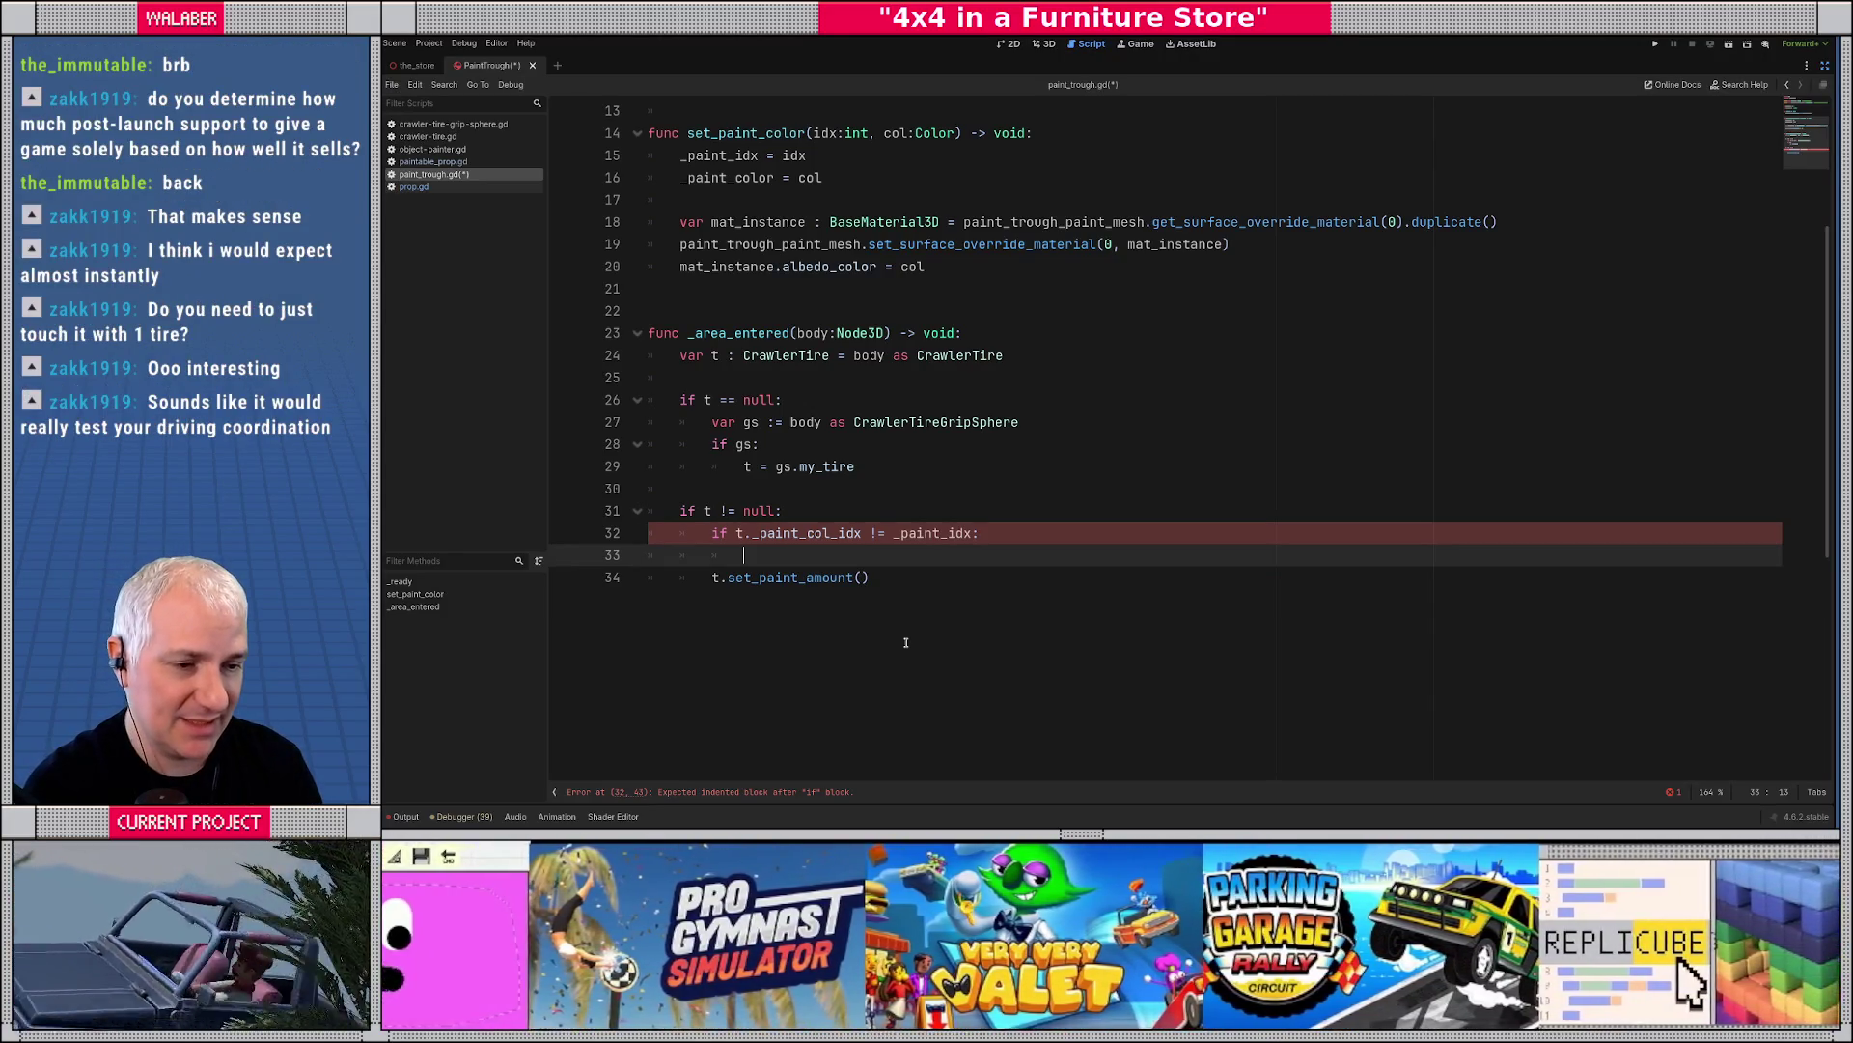
{"action": "type", "text": "set_pa"}
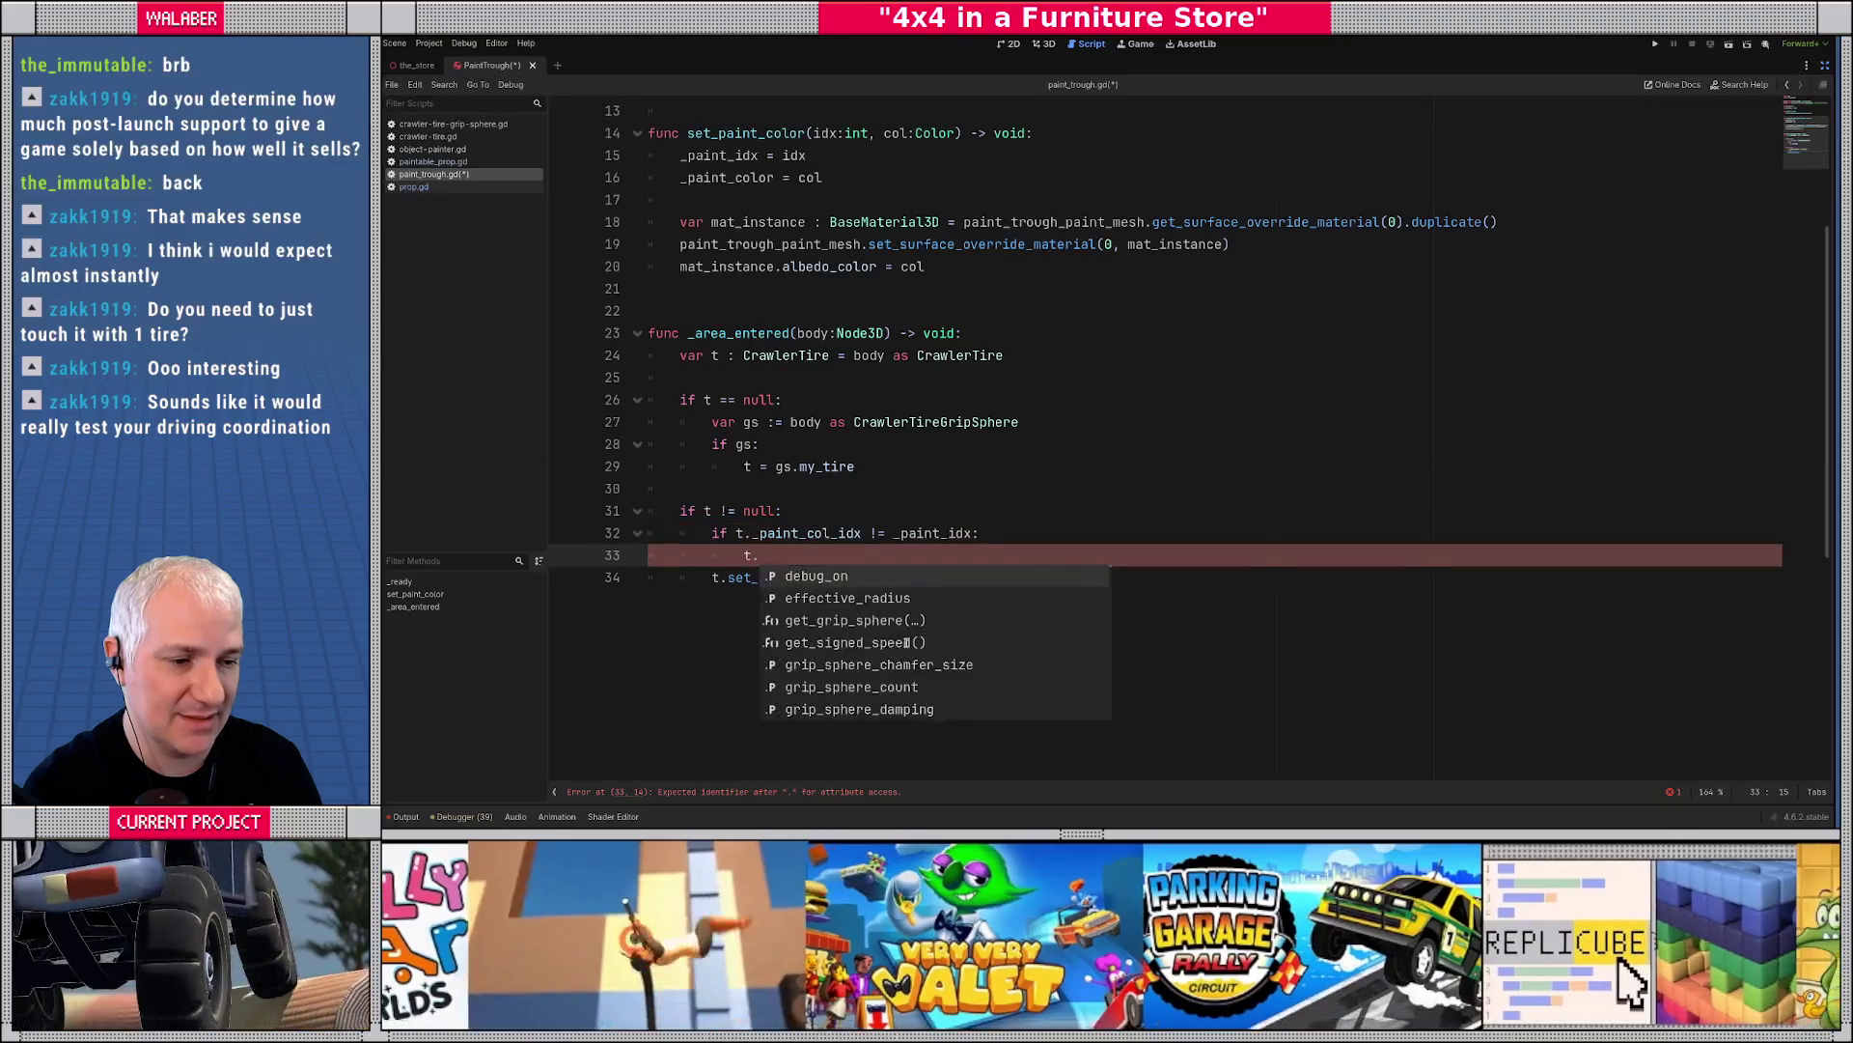
{"action": "key", "text": "Return"}
{"action": "type", "text": "_paint_color(_paint_"}
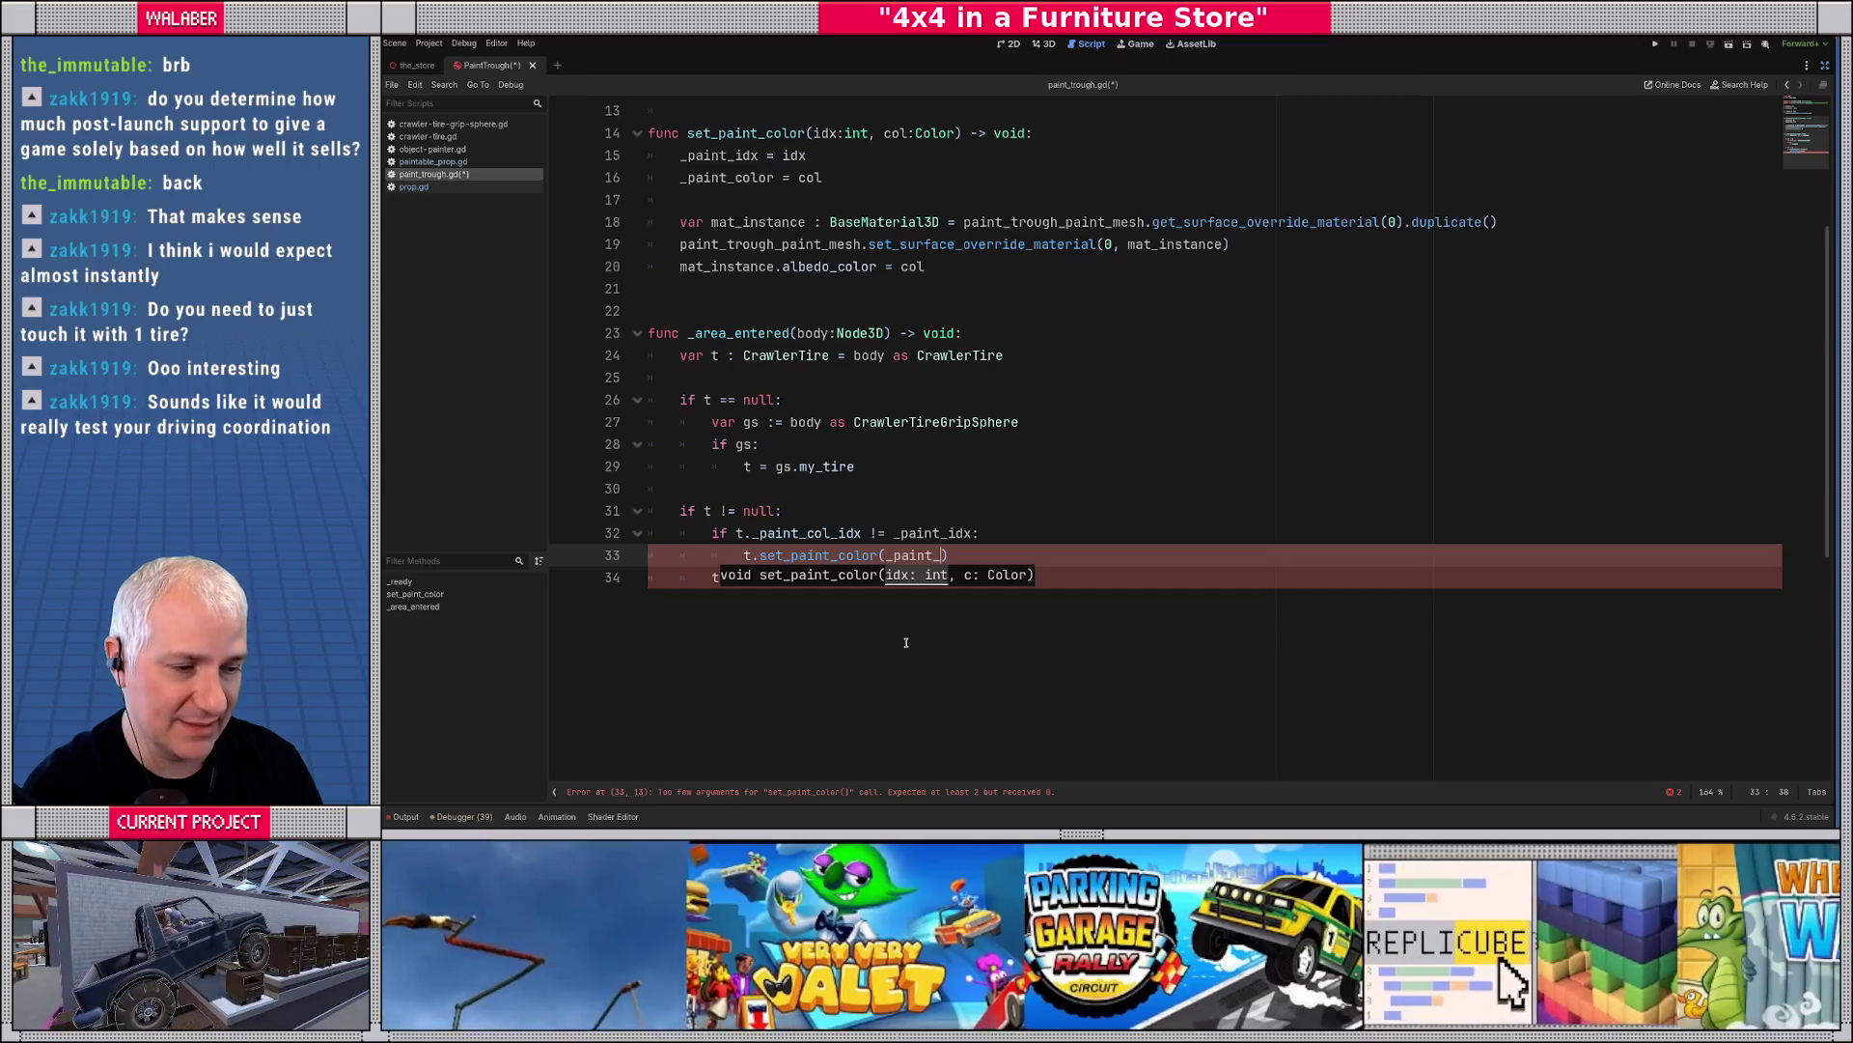
{"action": "key", "text": "Return"}
{"action": "type", "text": ","}
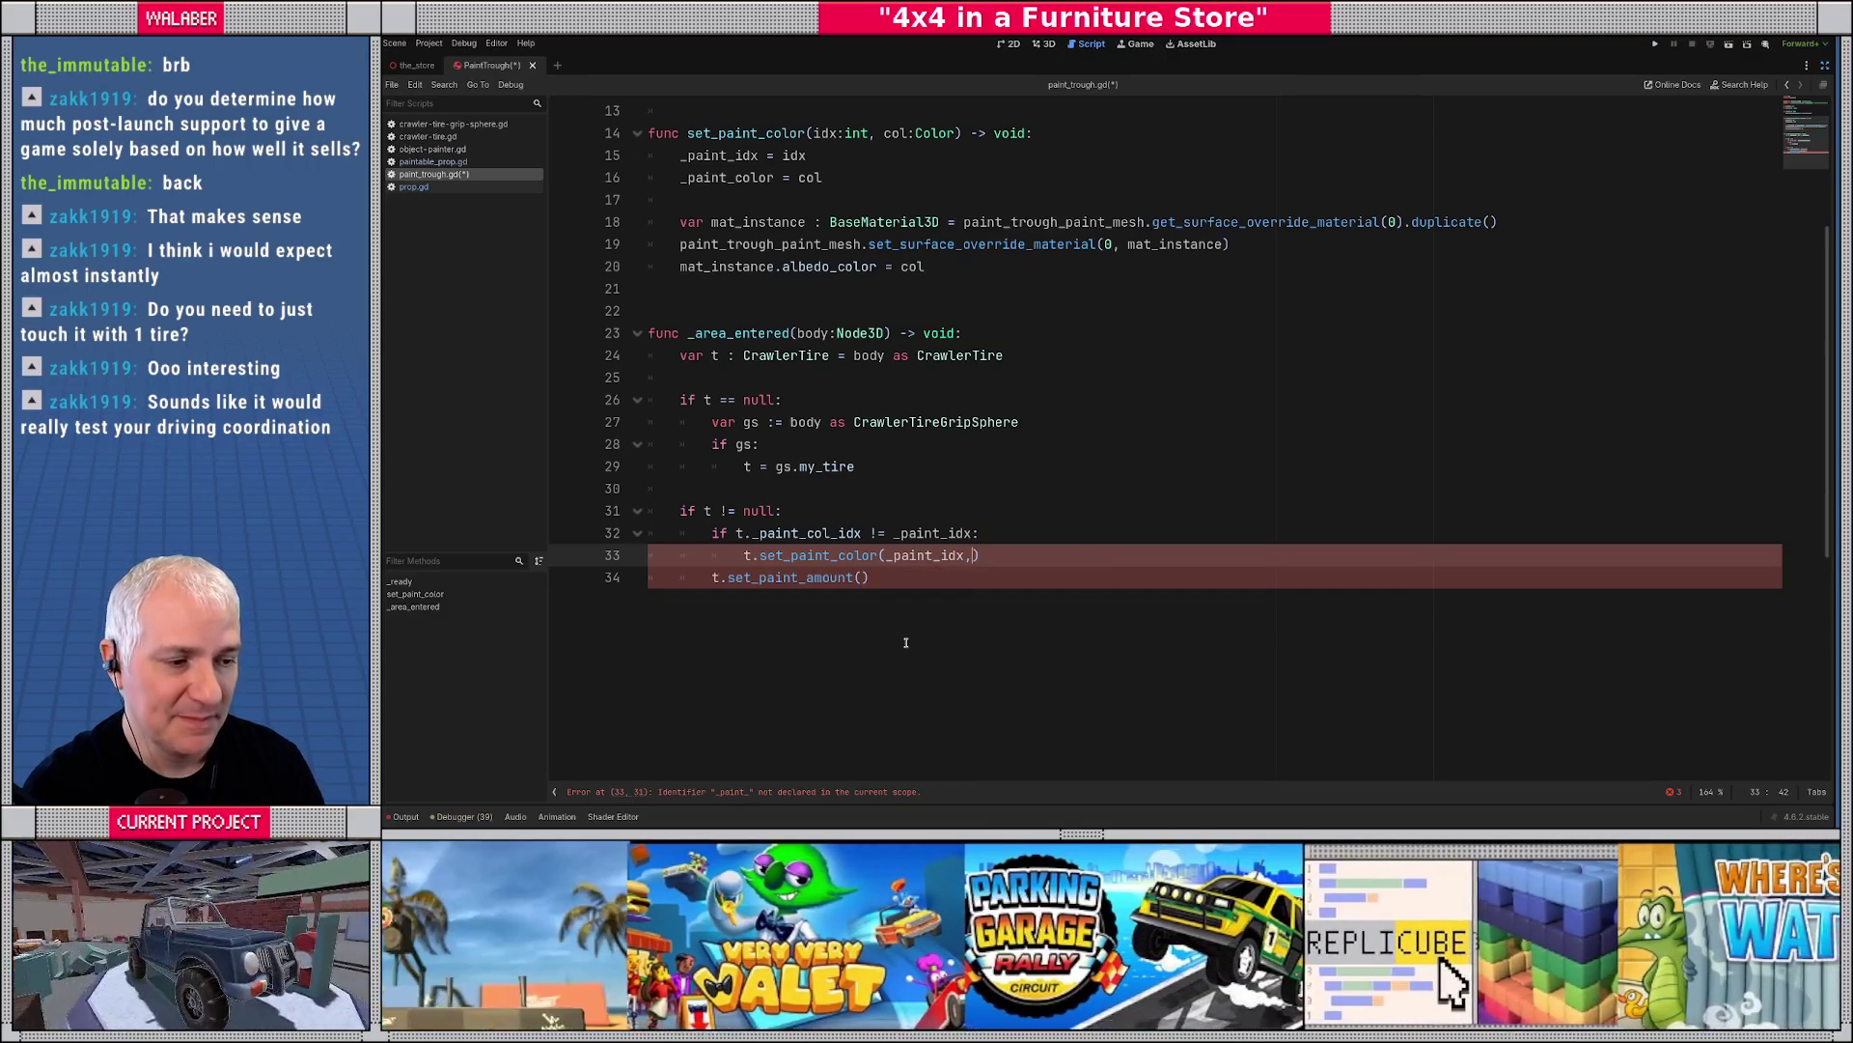
{"action": "type", "text": " _paintC"}
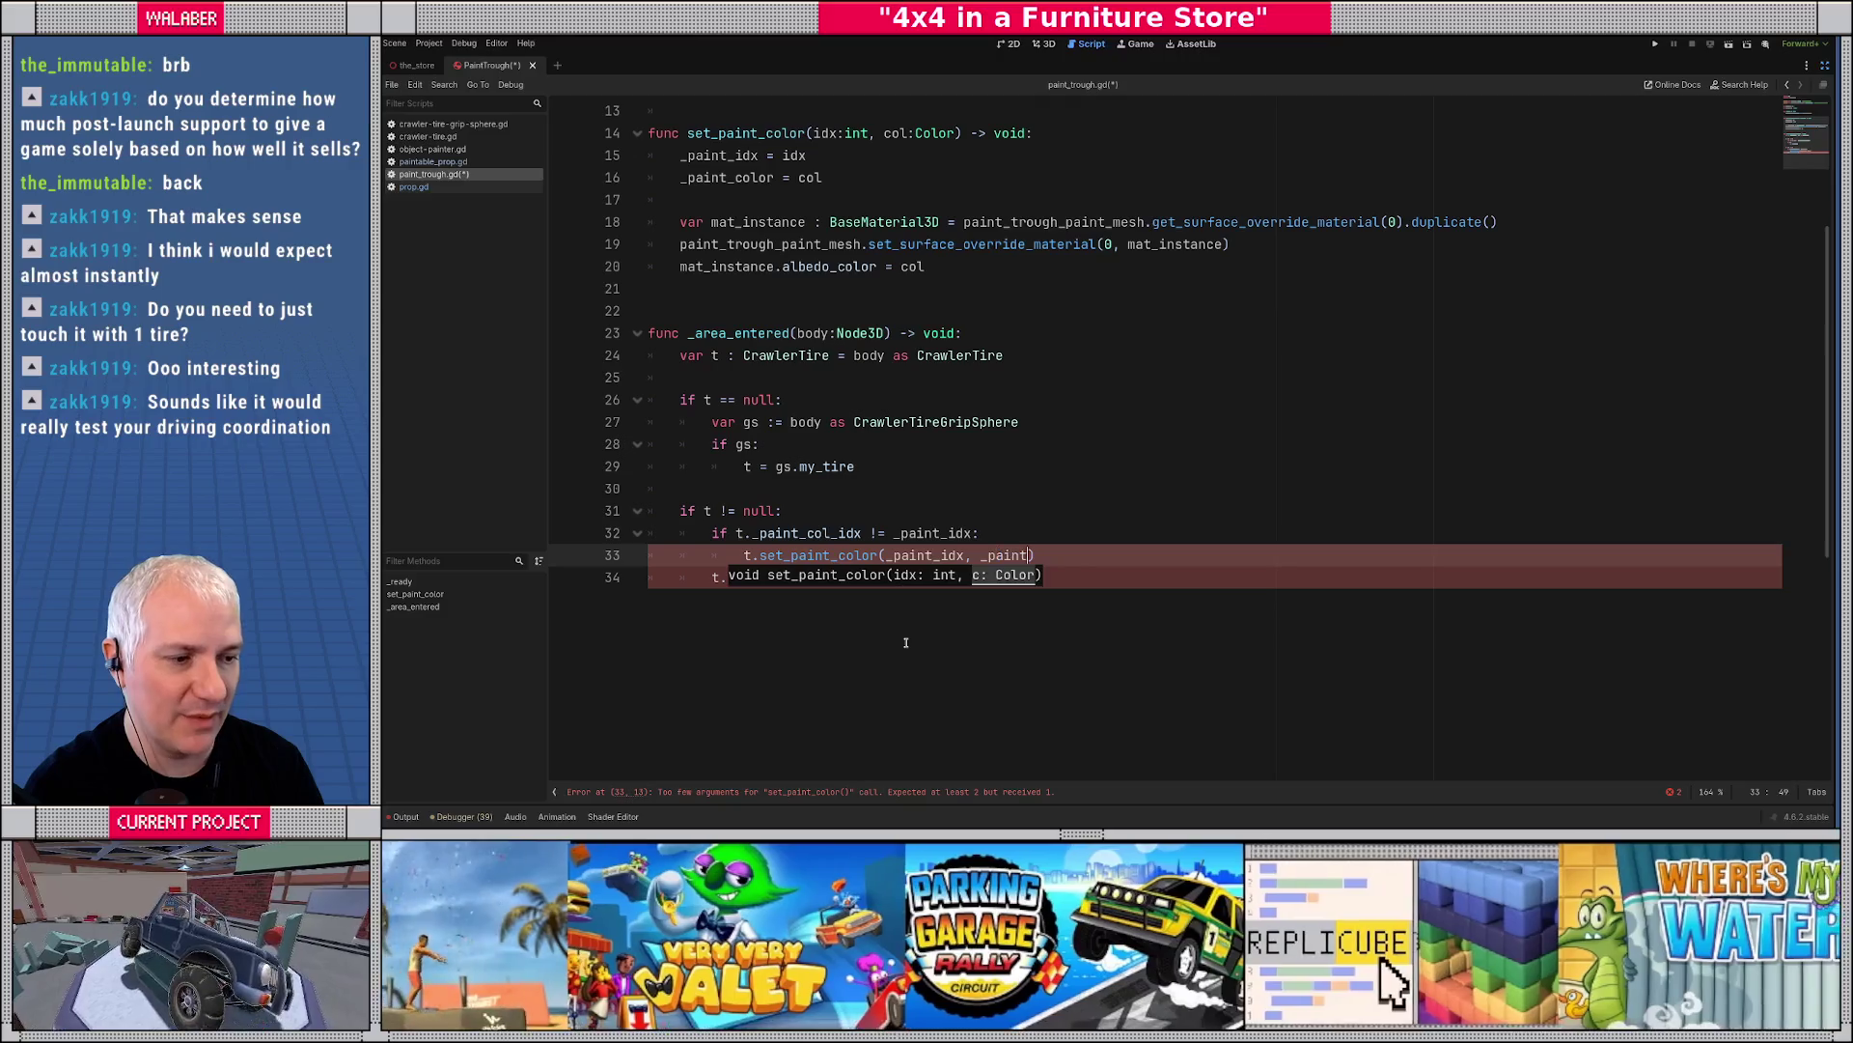
{"action": "key", "text": "Return"}
{"action": "key", "text": "Return"}
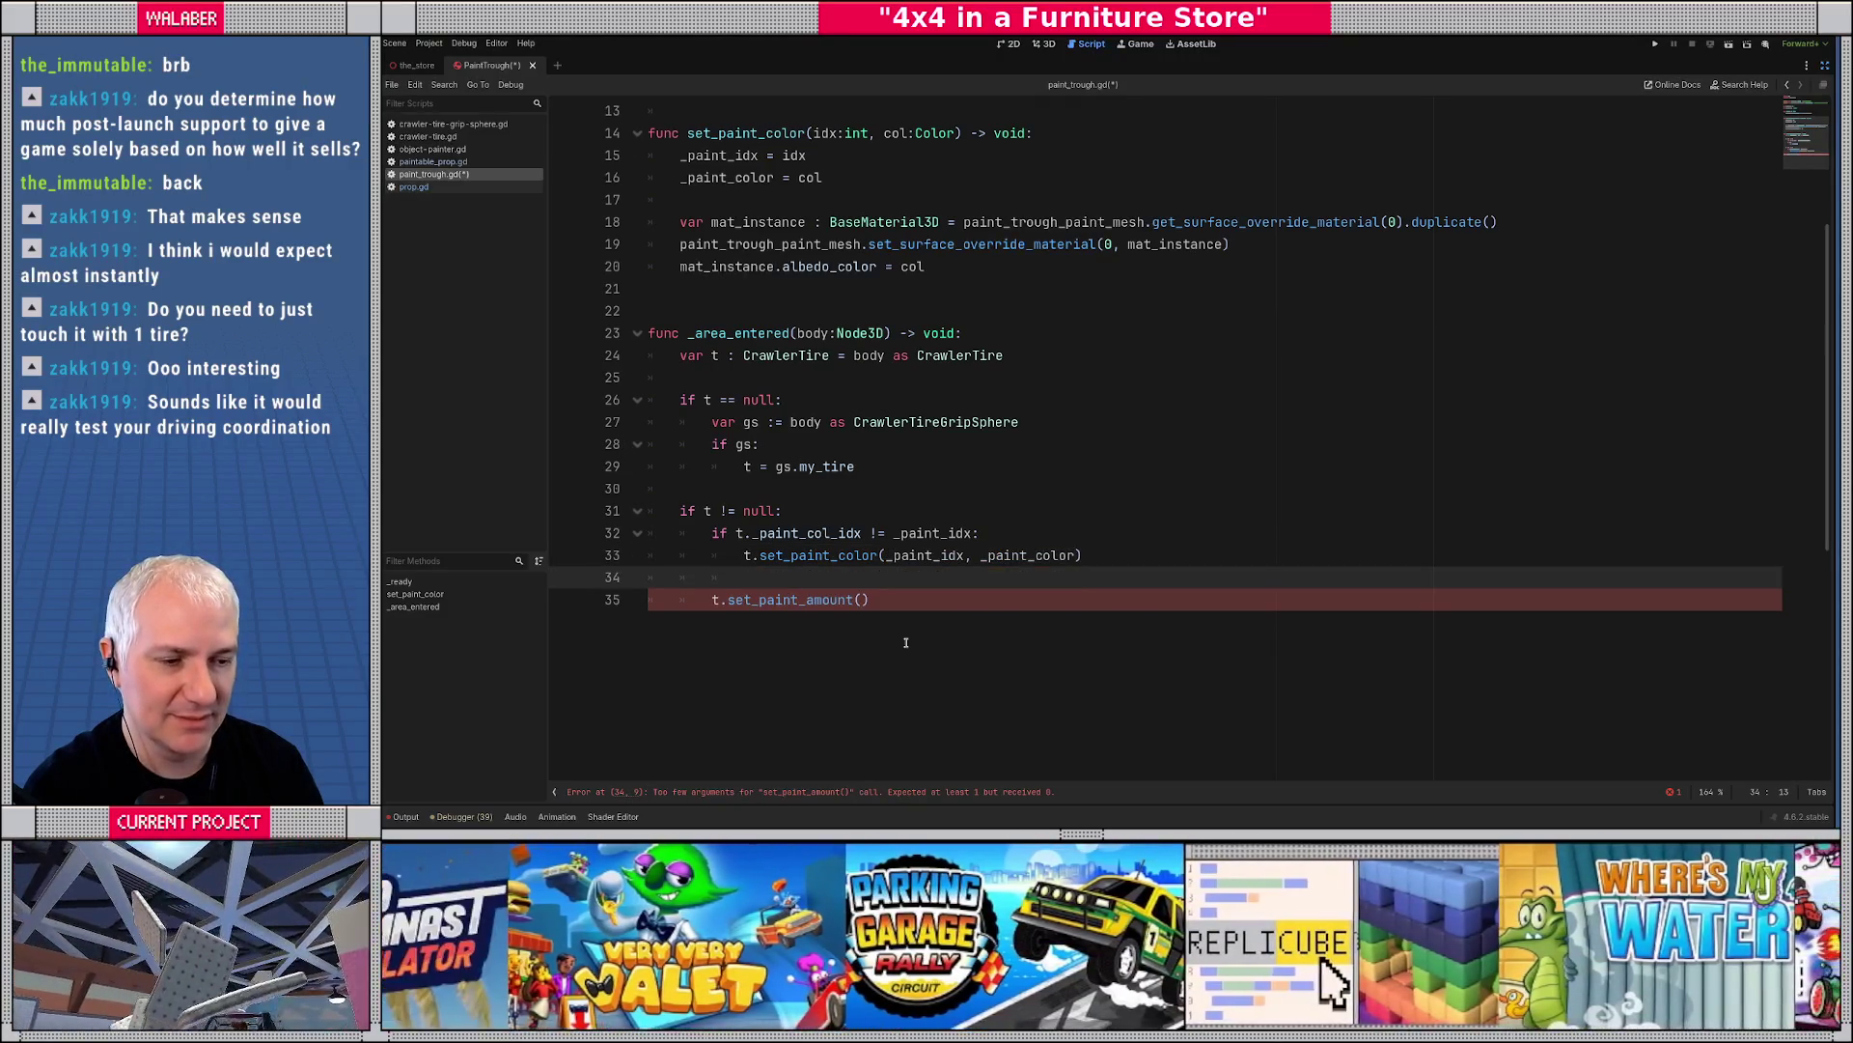
Remove the stray partial 't.set' line and open a new line below the null check
{"action": "type", "text": "t.set"}
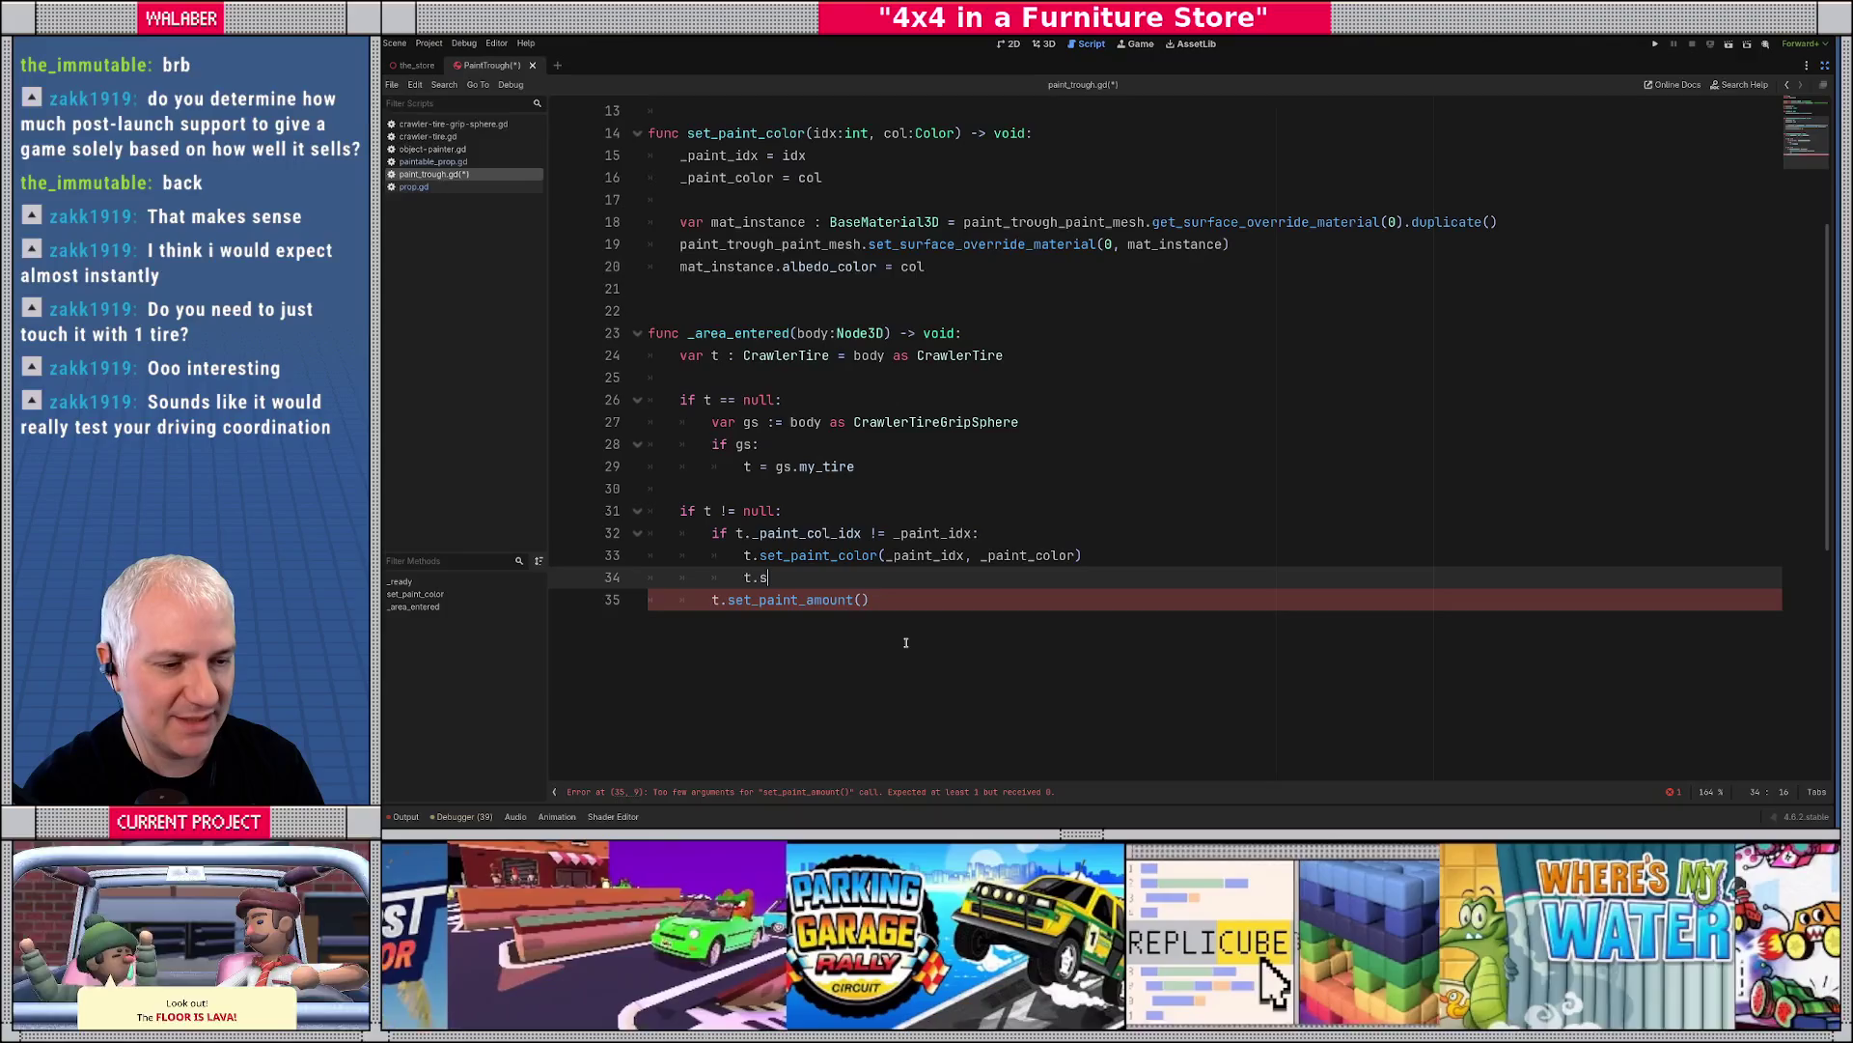
{"action": "key", "text": "BackSpace"}
{"action": "key", "text": "BackSpace"}
{"action": "key", "text": "BackSpace"}
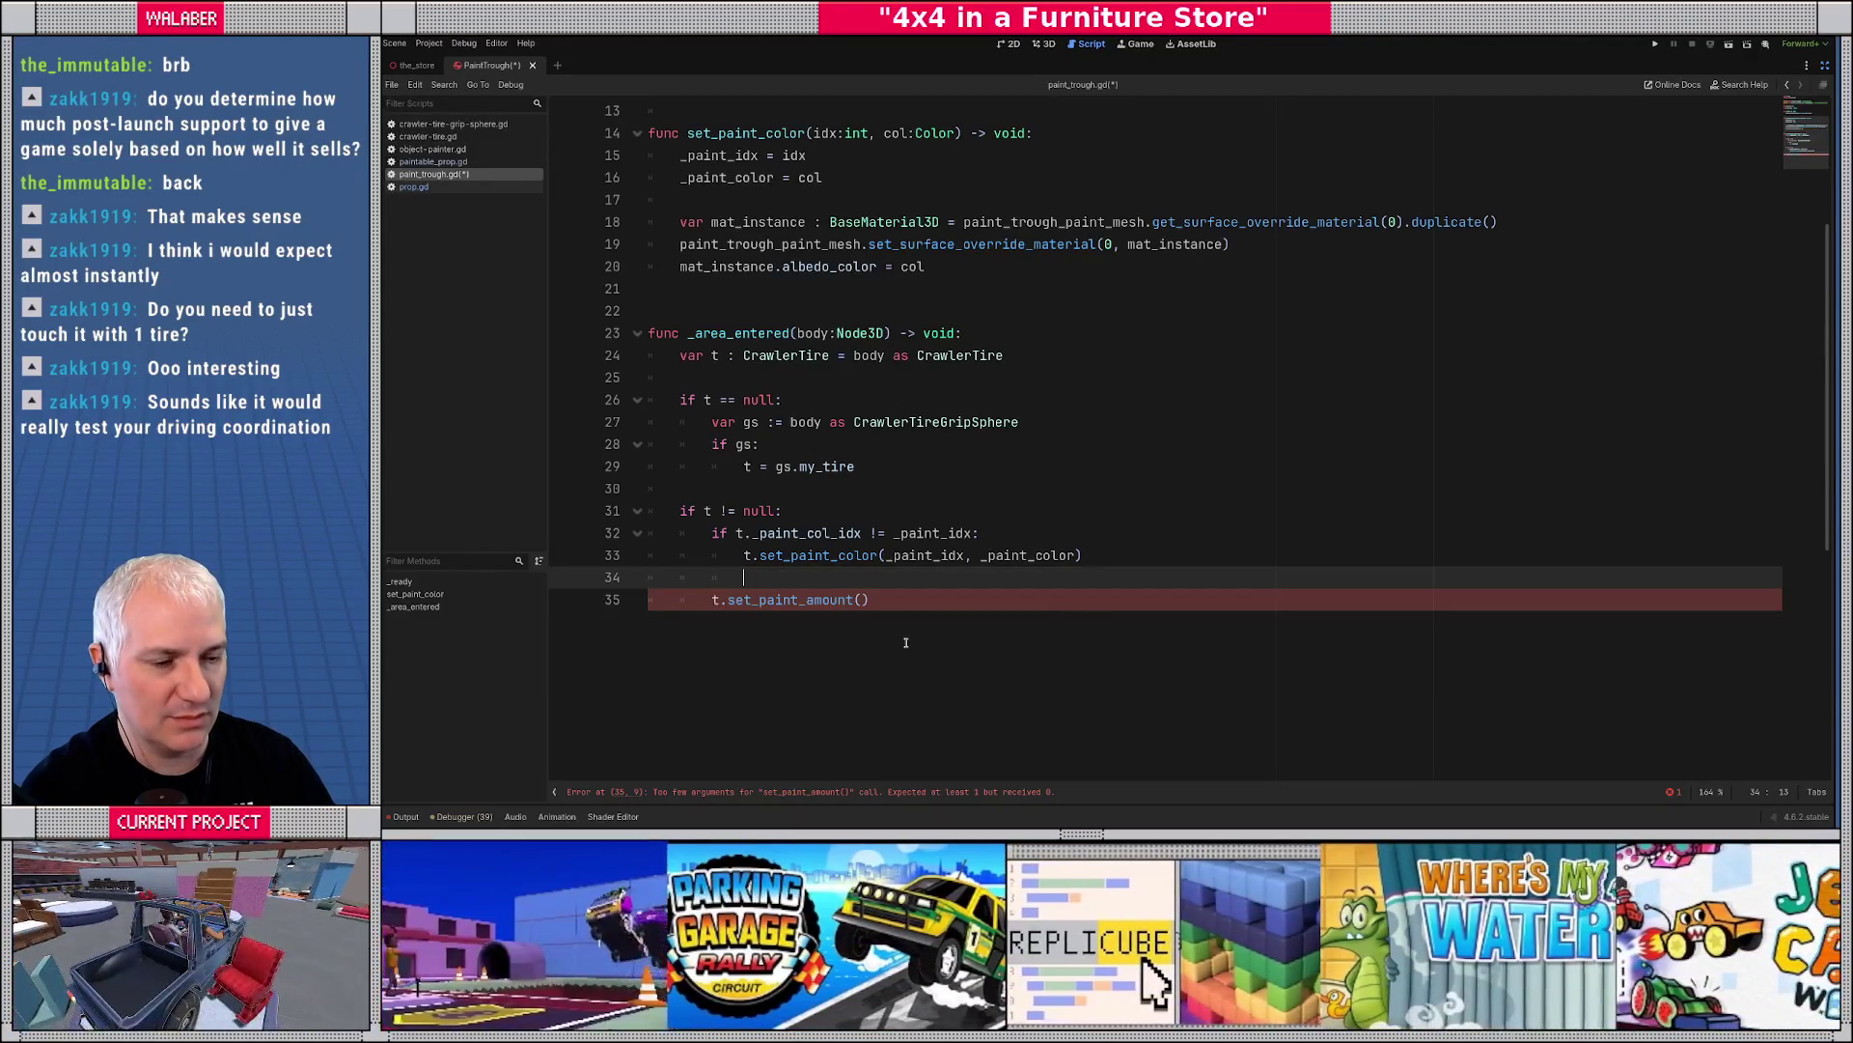
{"action": "key", "text": "Up"}
{"action": "key", "text": "Up"}
{"action": "key", "text": "Up"}
{"action": "key", "text": "End"}
{"action": "key", "text": "Return"}
Declare 'var p : float = t._paint_amount' and reset 'p = 0.0' in the colour-change branch
{"action": "type", "text": "var p "}
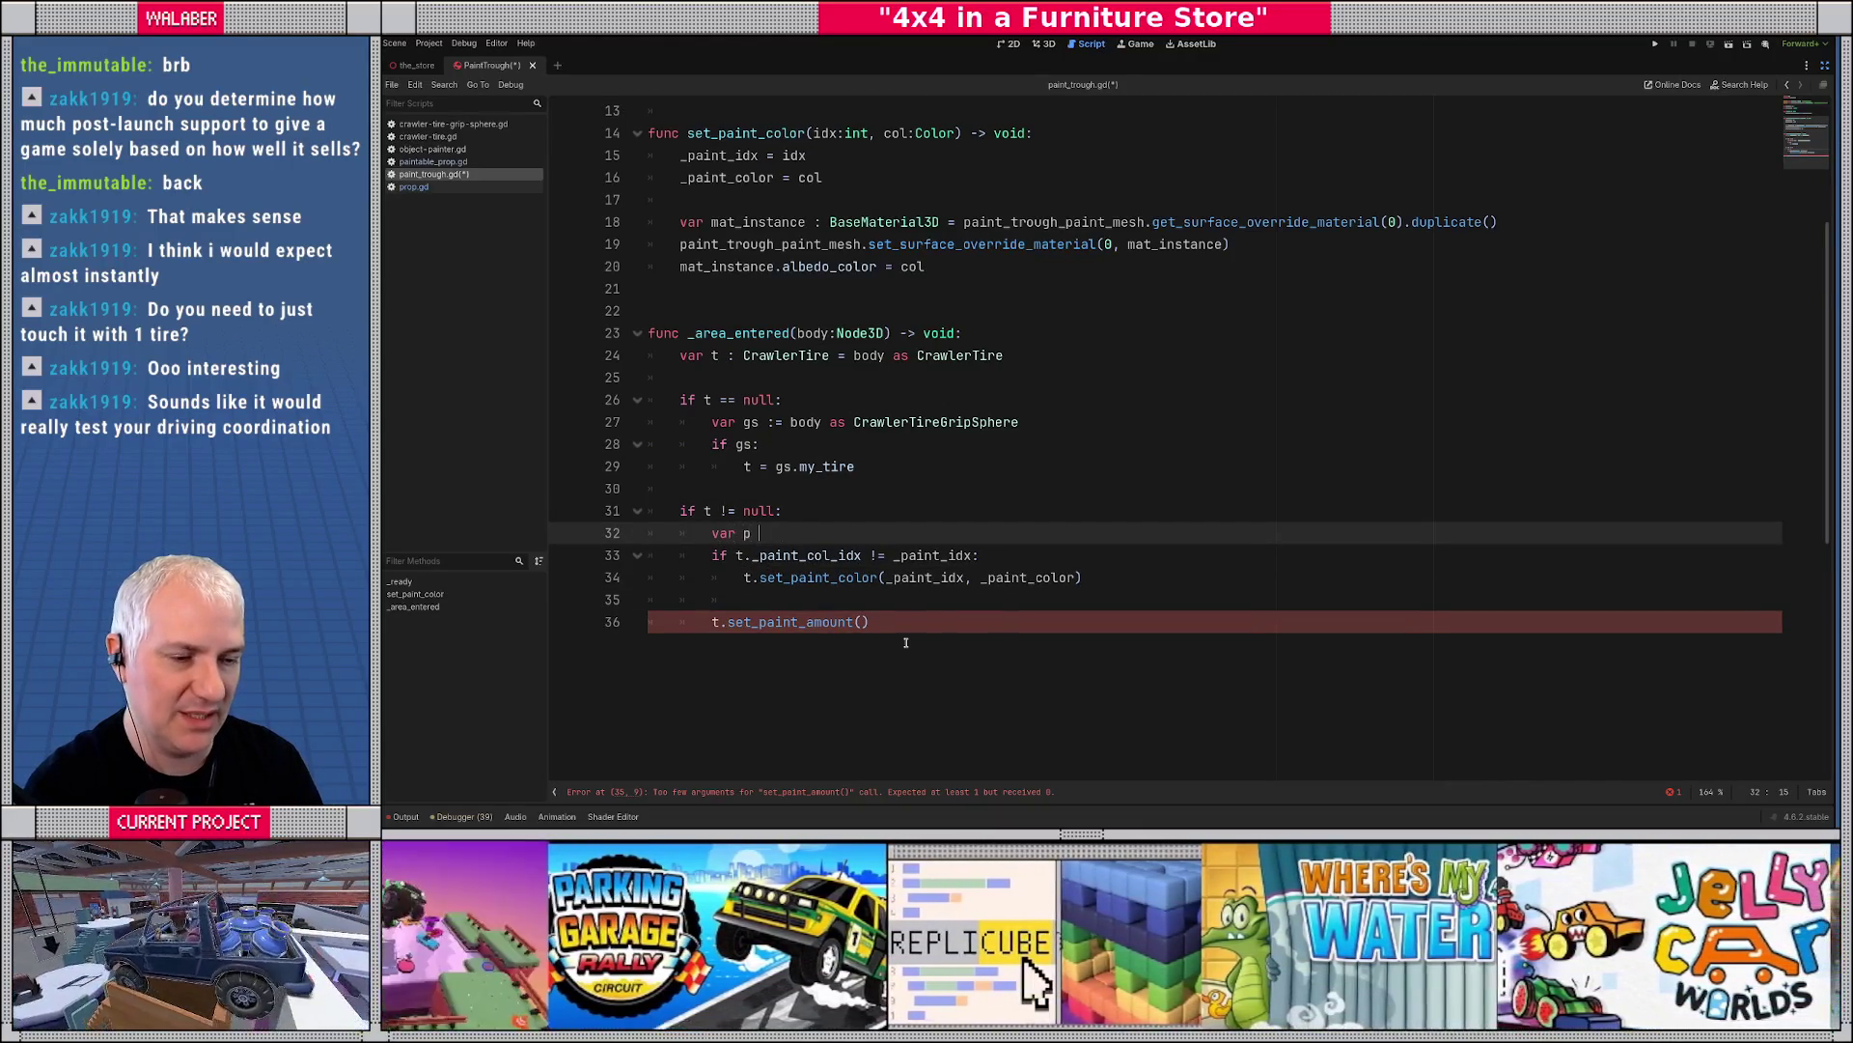
{"action": "type", "text": ": "}
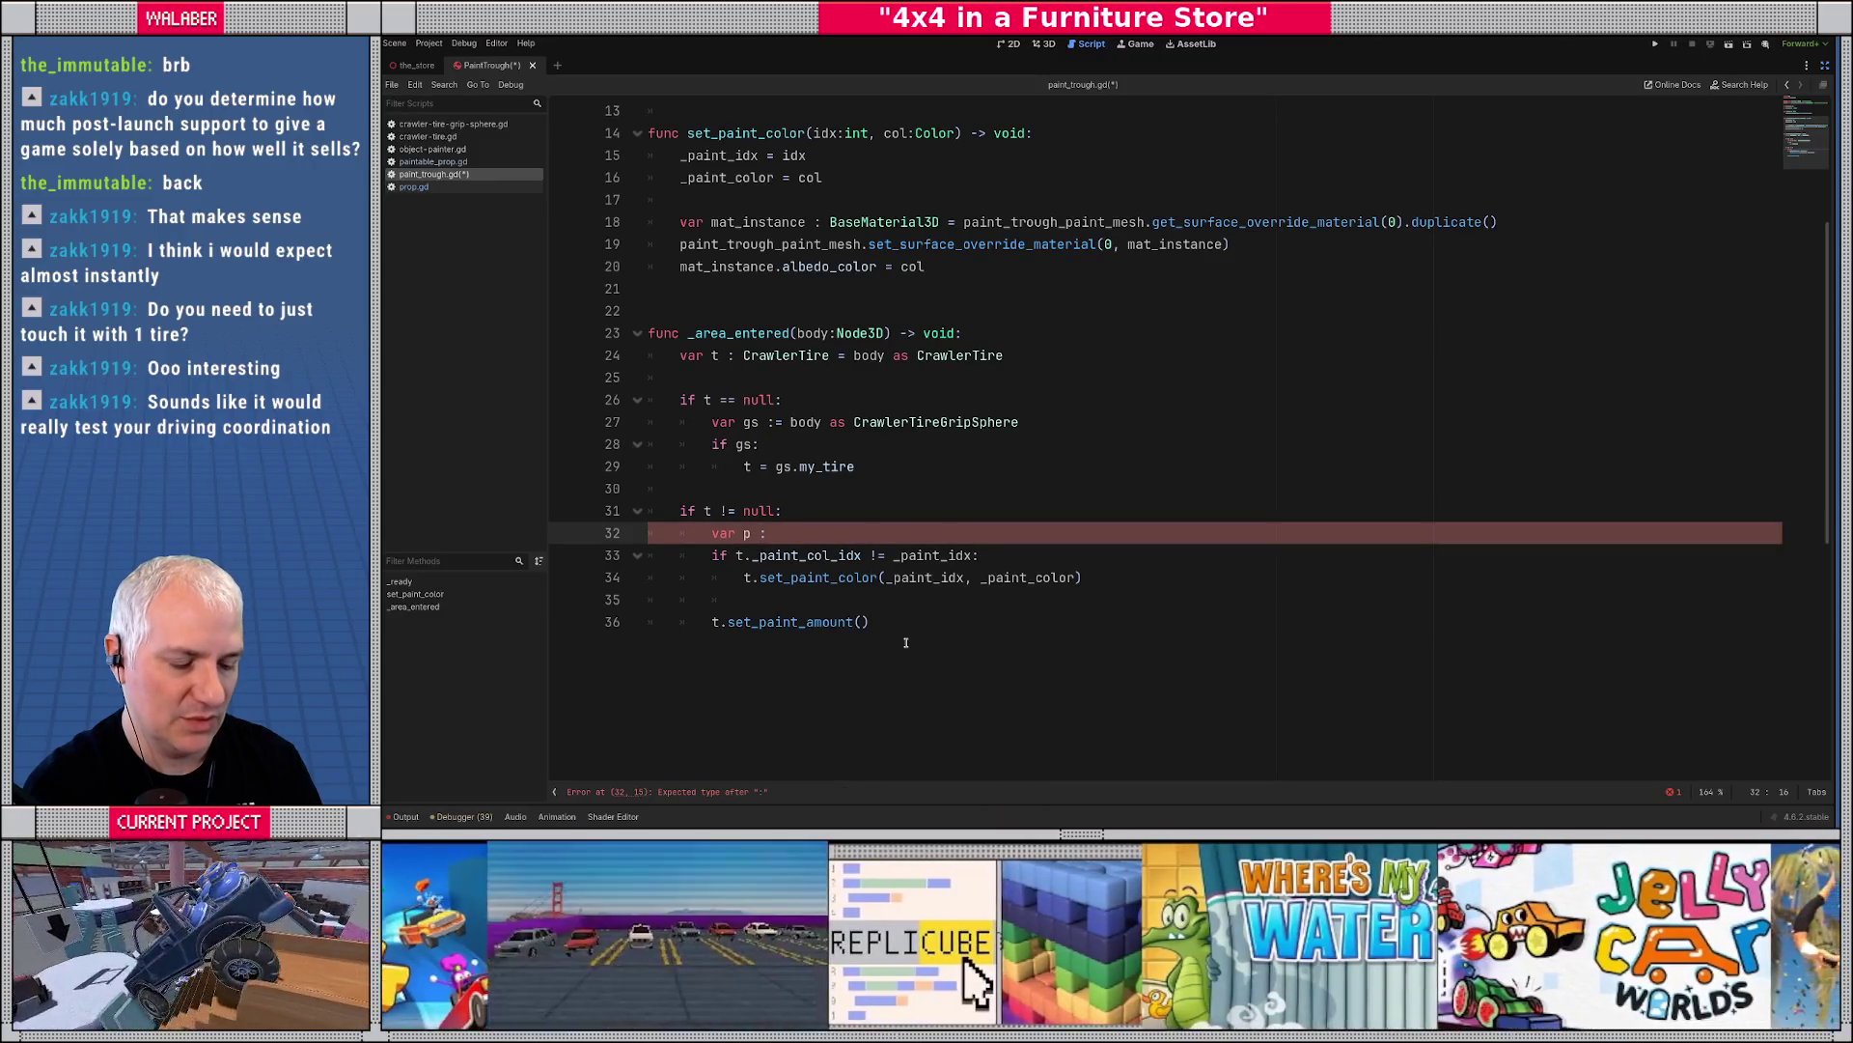
{"action": "type", "text": "float = t."}
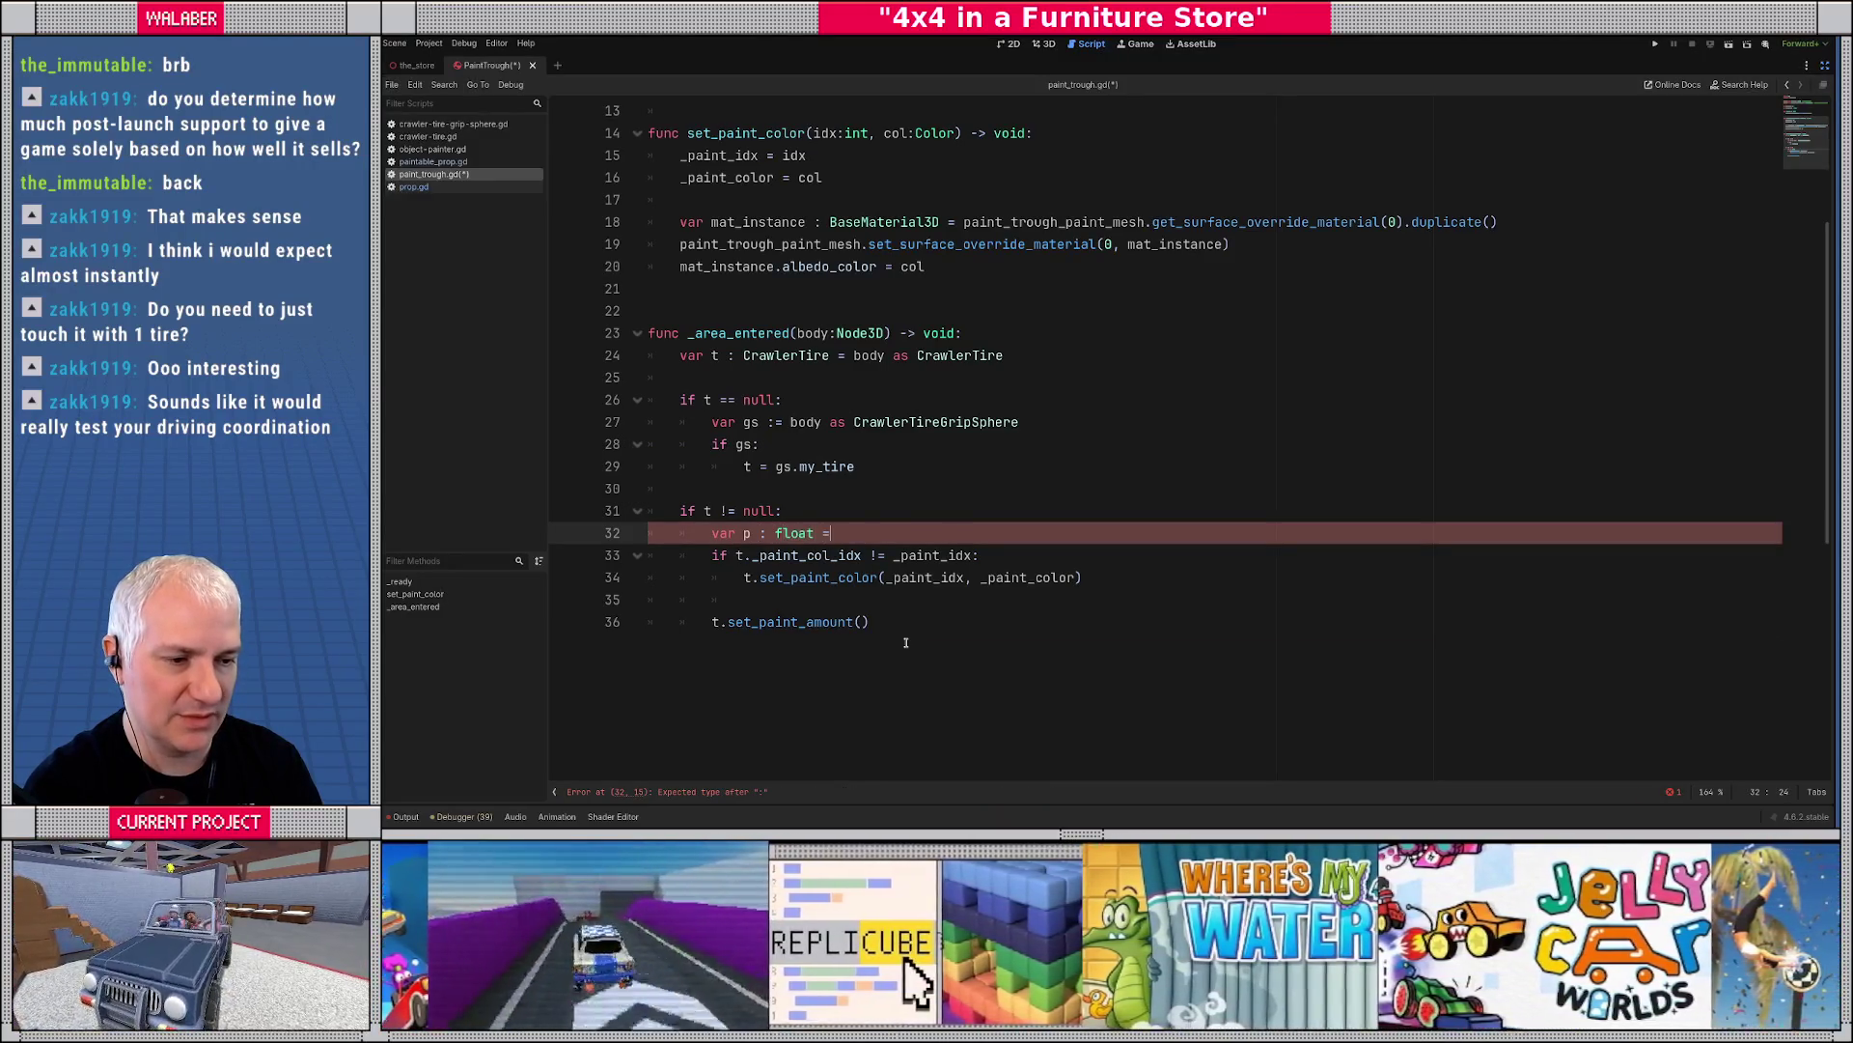
{"action": "type", "text": "_paint_"}
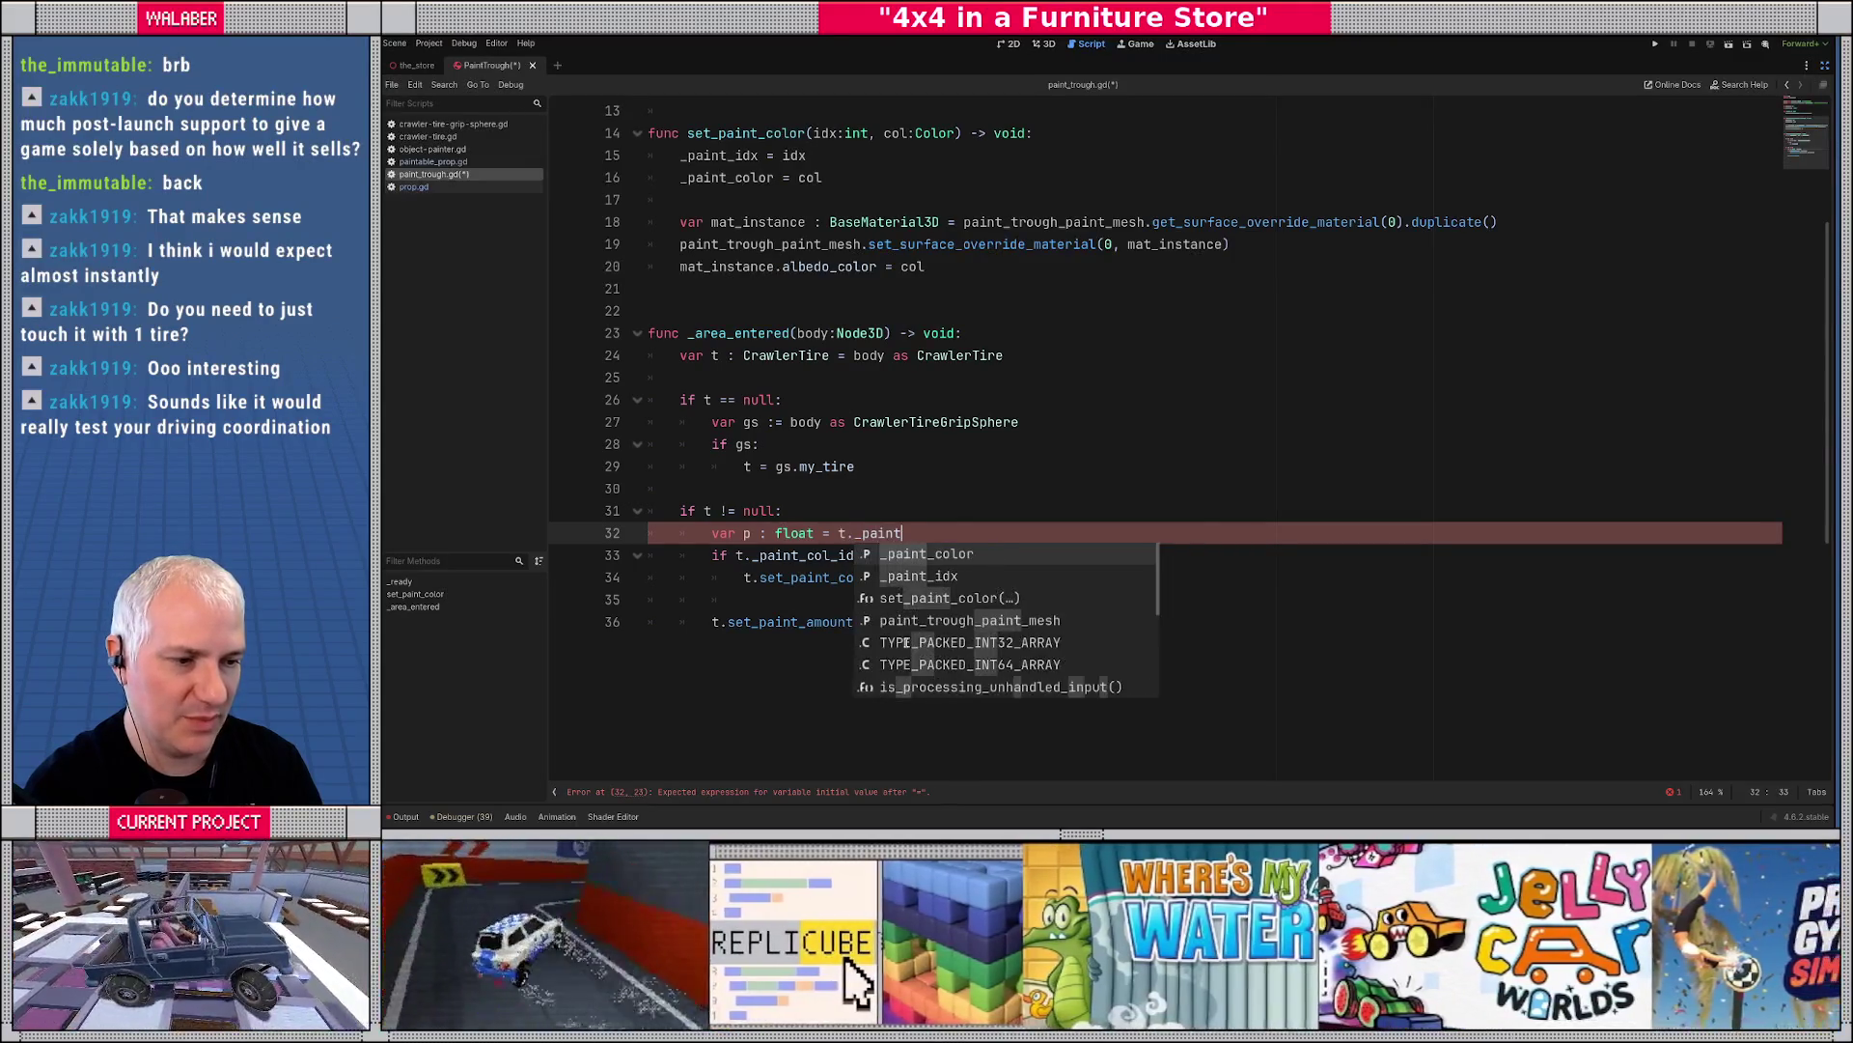
{"action": "type", "text": "amount"}
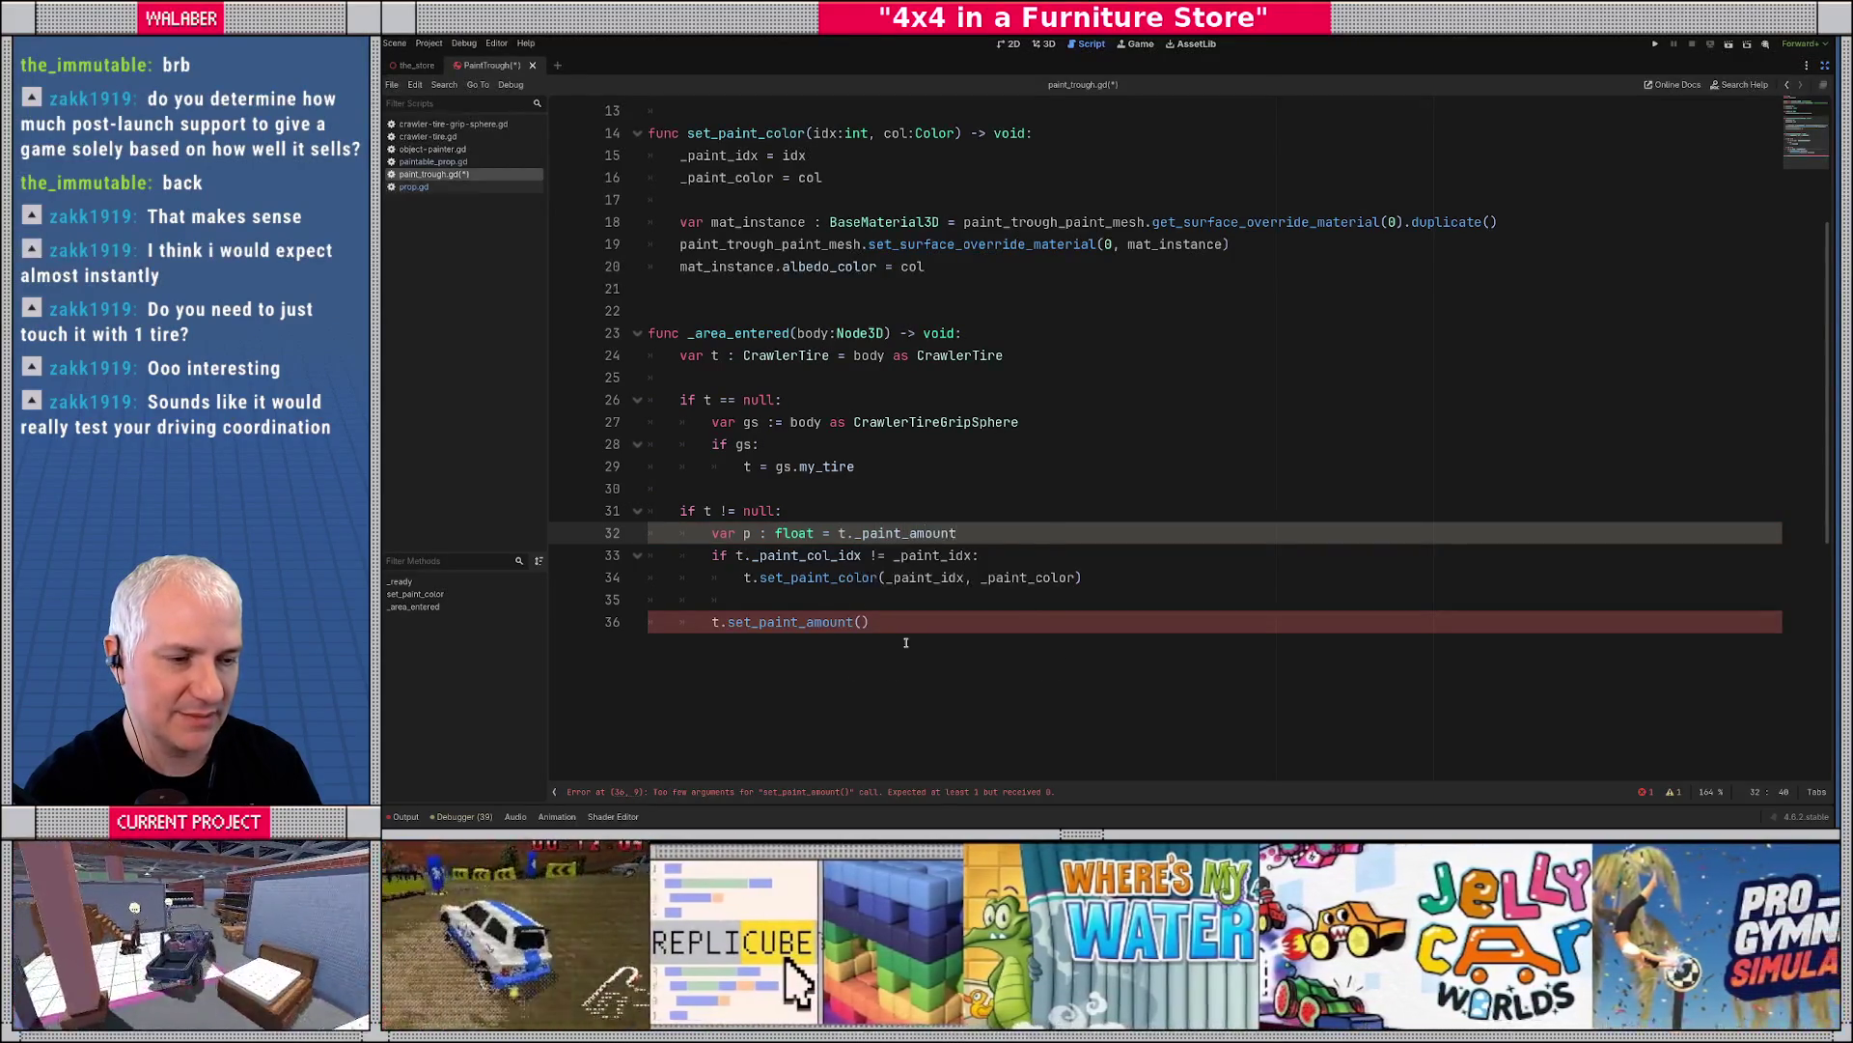
{"action": "key", "text": "Return"}
{"action": "key", "text": "Down"}
{"action": "key", "text": "Down"}
{"action": "key", "text": "End"}
{"action": "key", "text": "Return"}
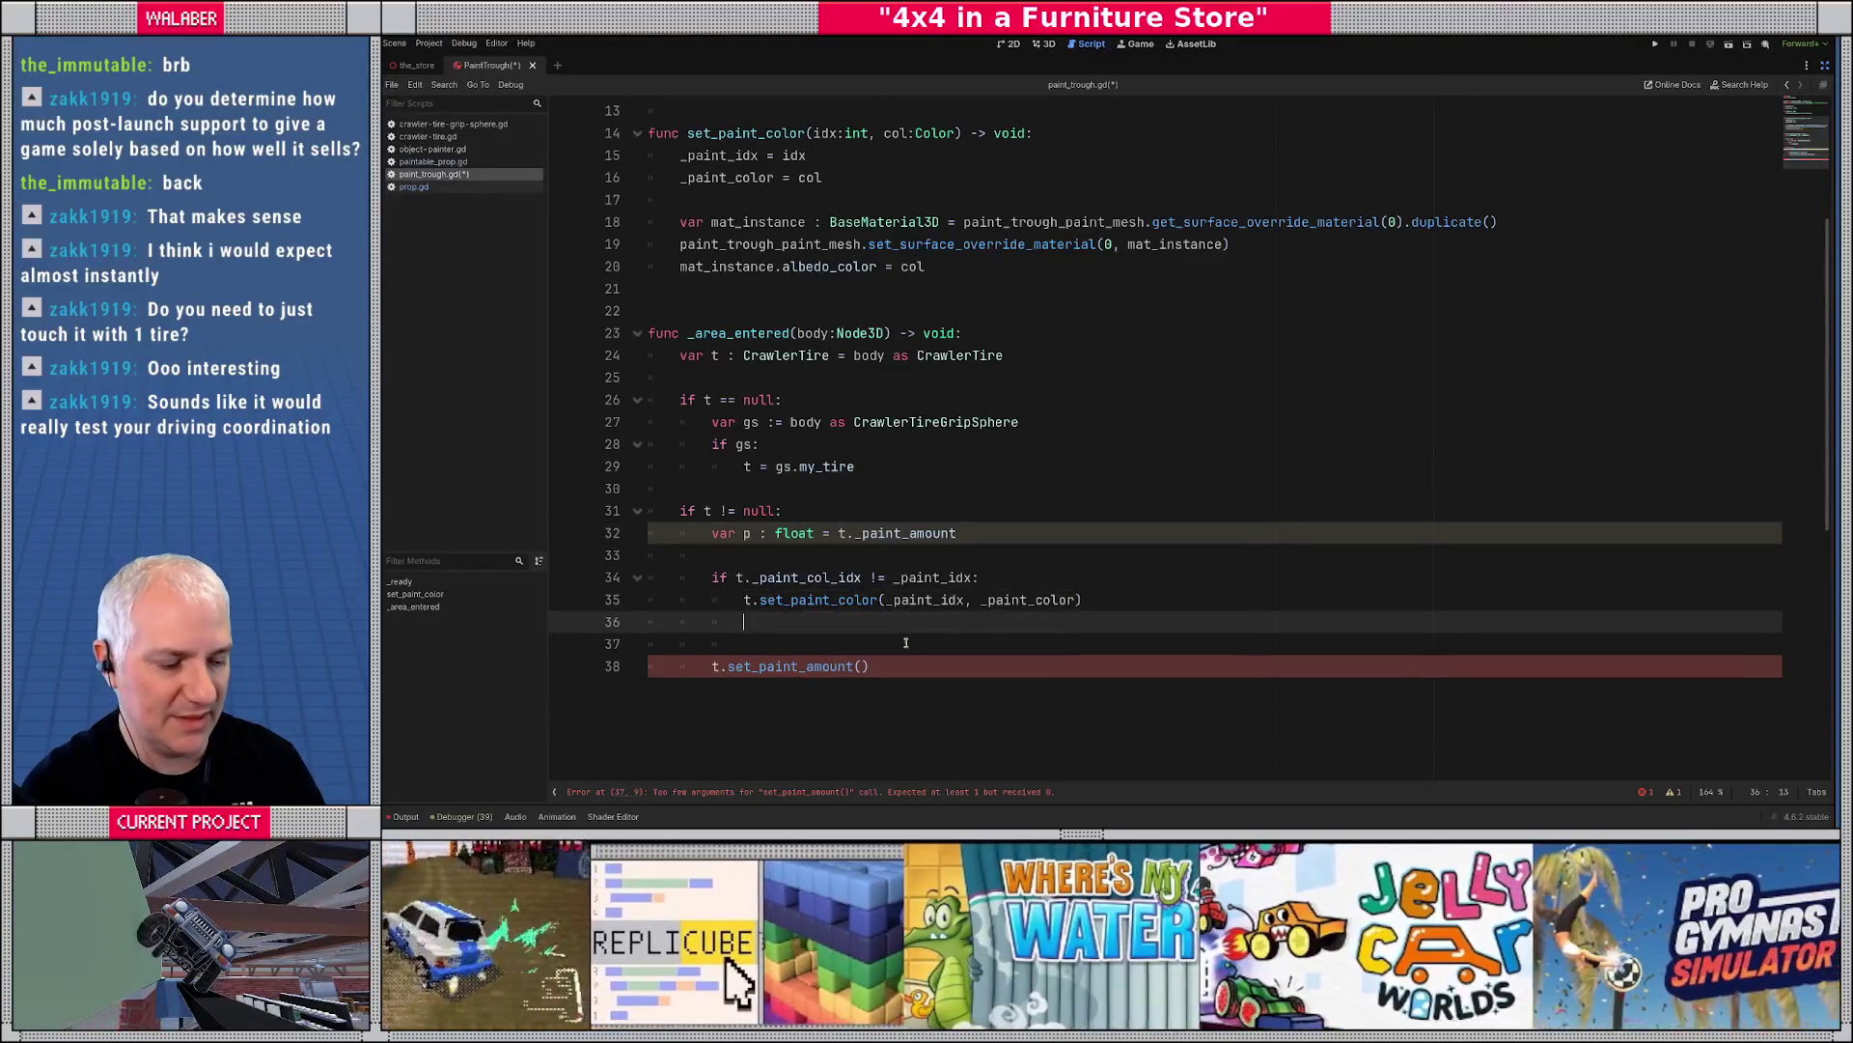
{"action": "type", "text": "p = 0.0"}
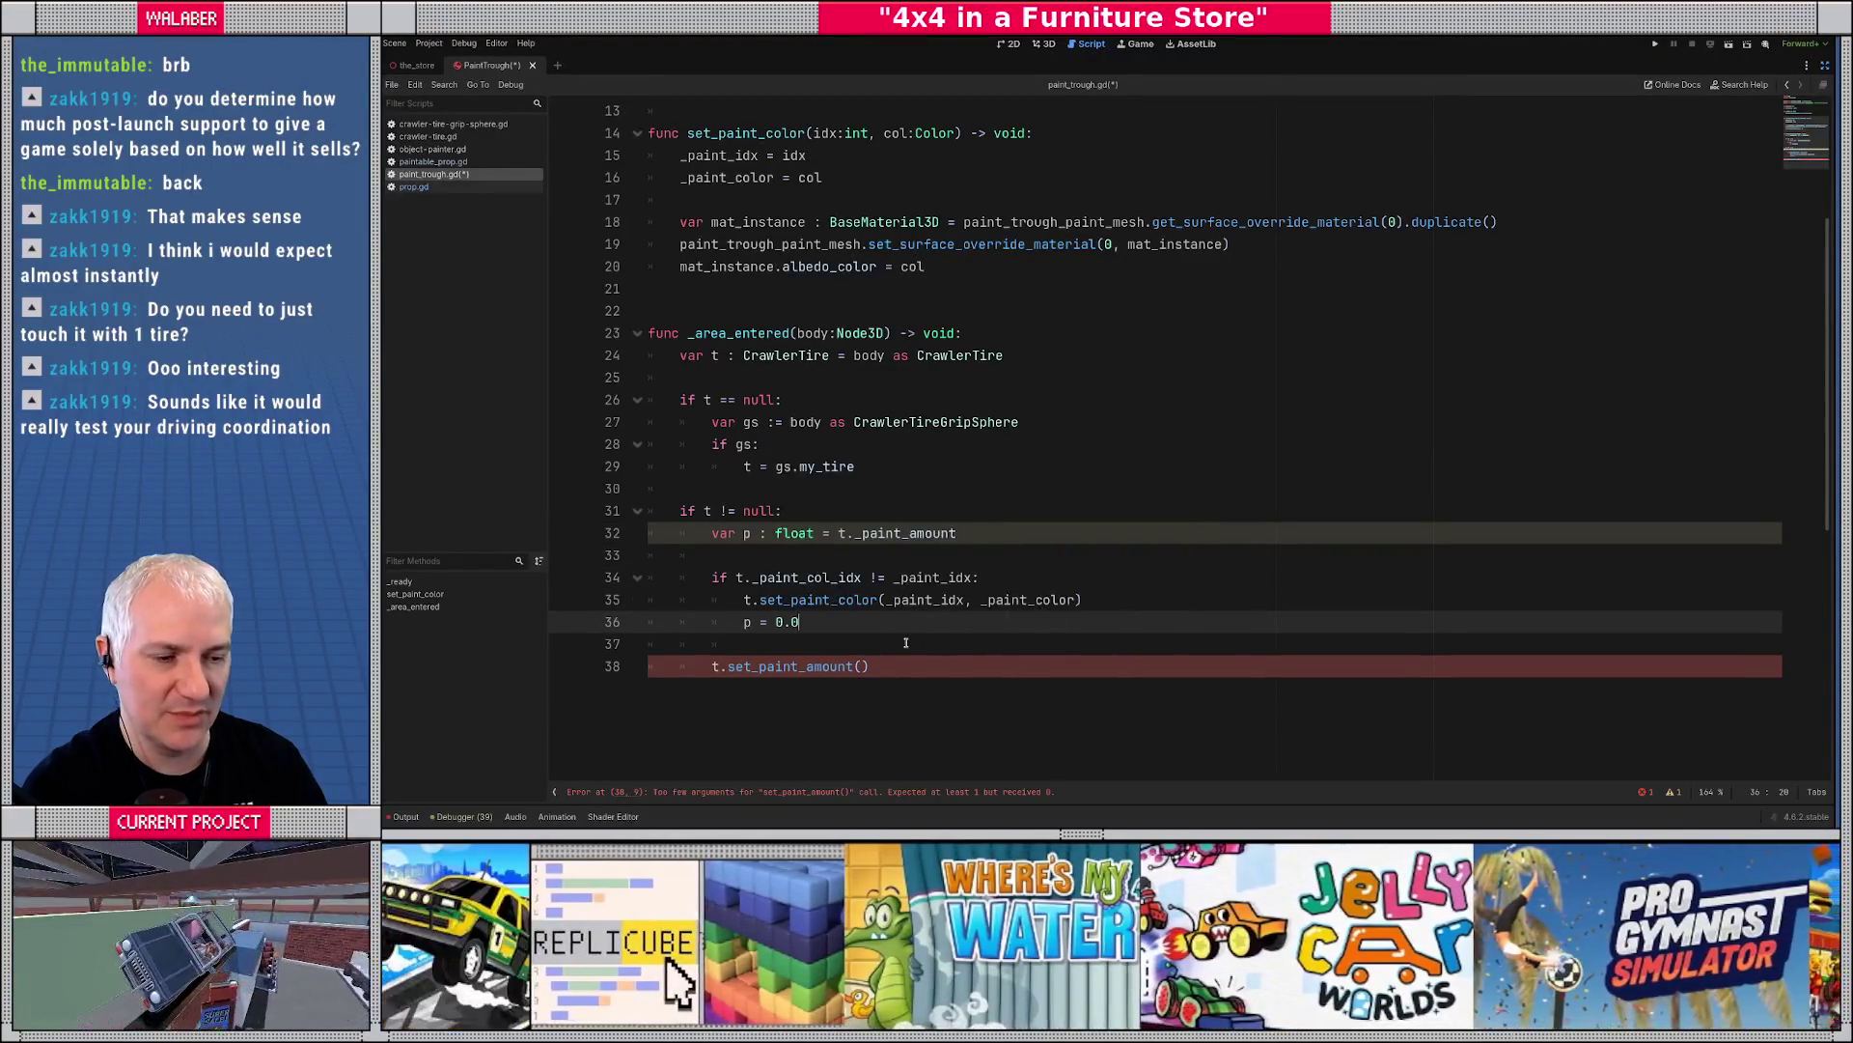
Add 'p = minf(p + PAINT_INCREMENT_AMOUNT, 1.0)' before the set_paint_amount call
{"action": "key", "text": "Down"}
{"action": "key", "text": "Down"}
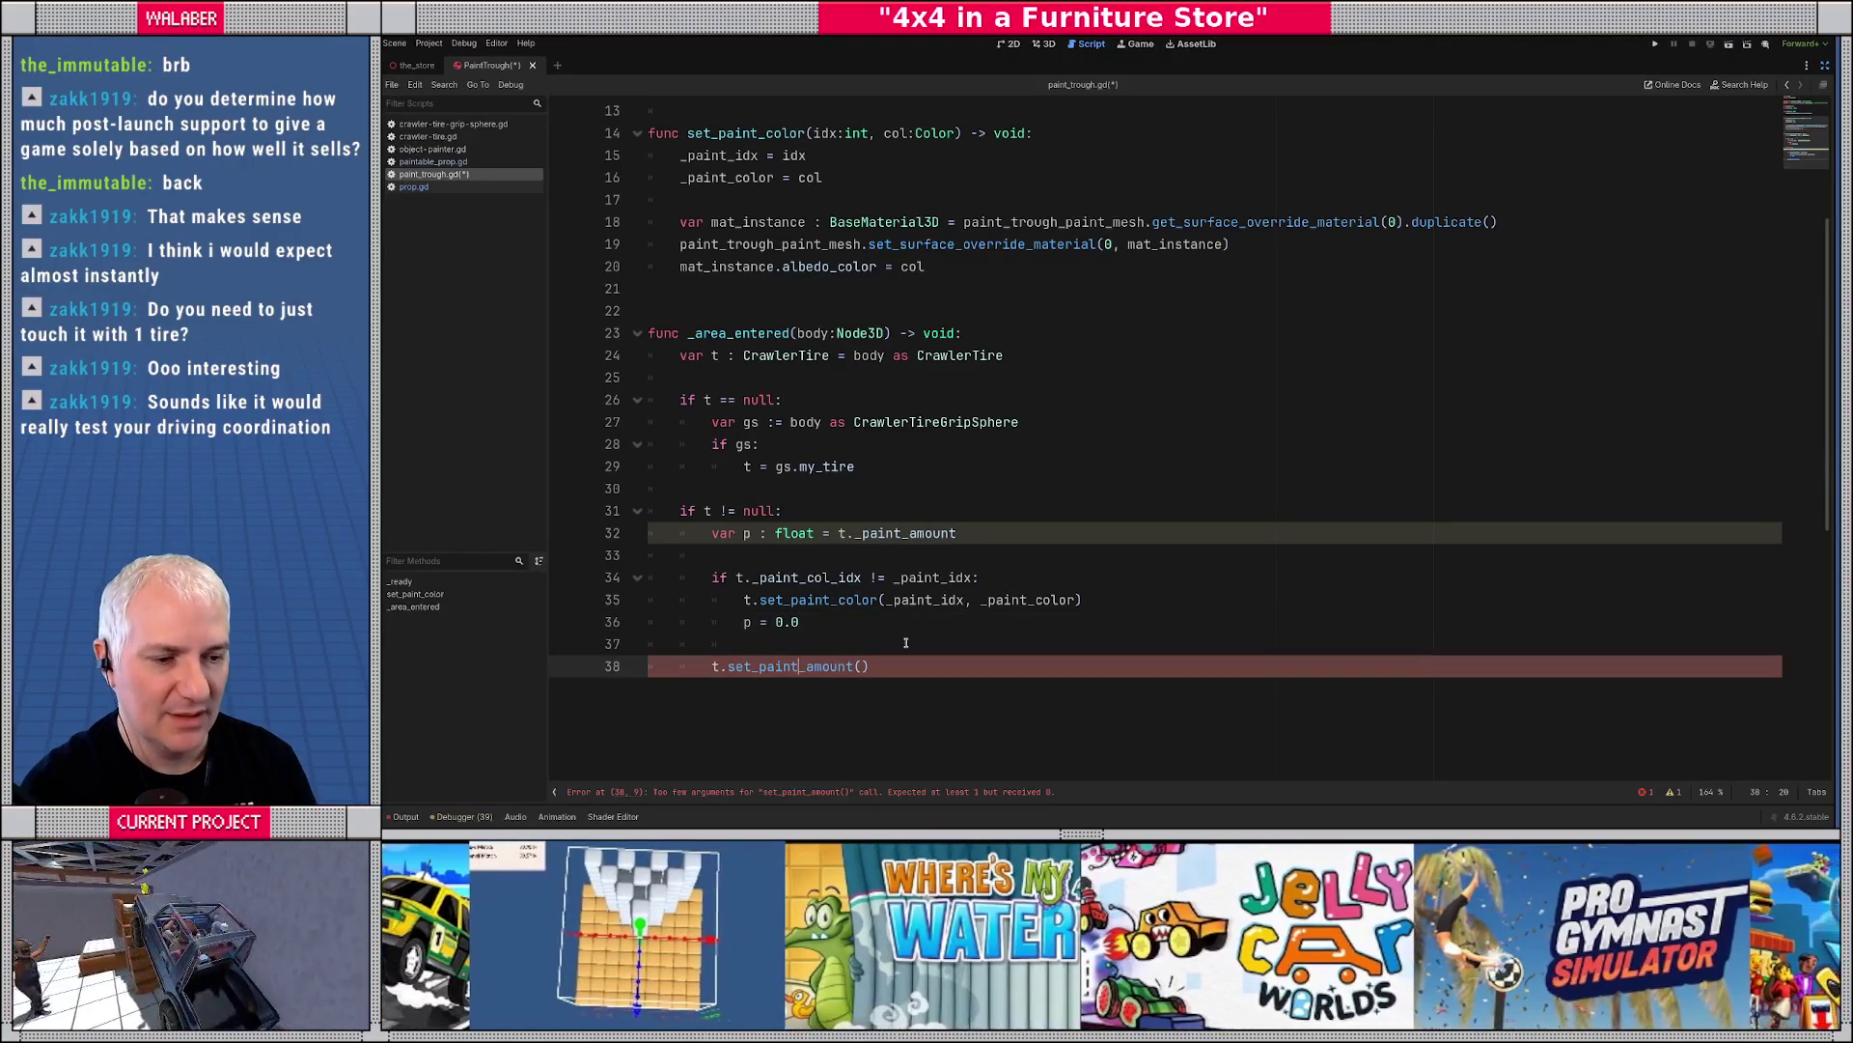
{"action": "key", "text": "Up"}
{"action": "key", "text": "Return"}
{"action": "key", "text": "BackSpace"}
{"action": "type", "text": "p = "}
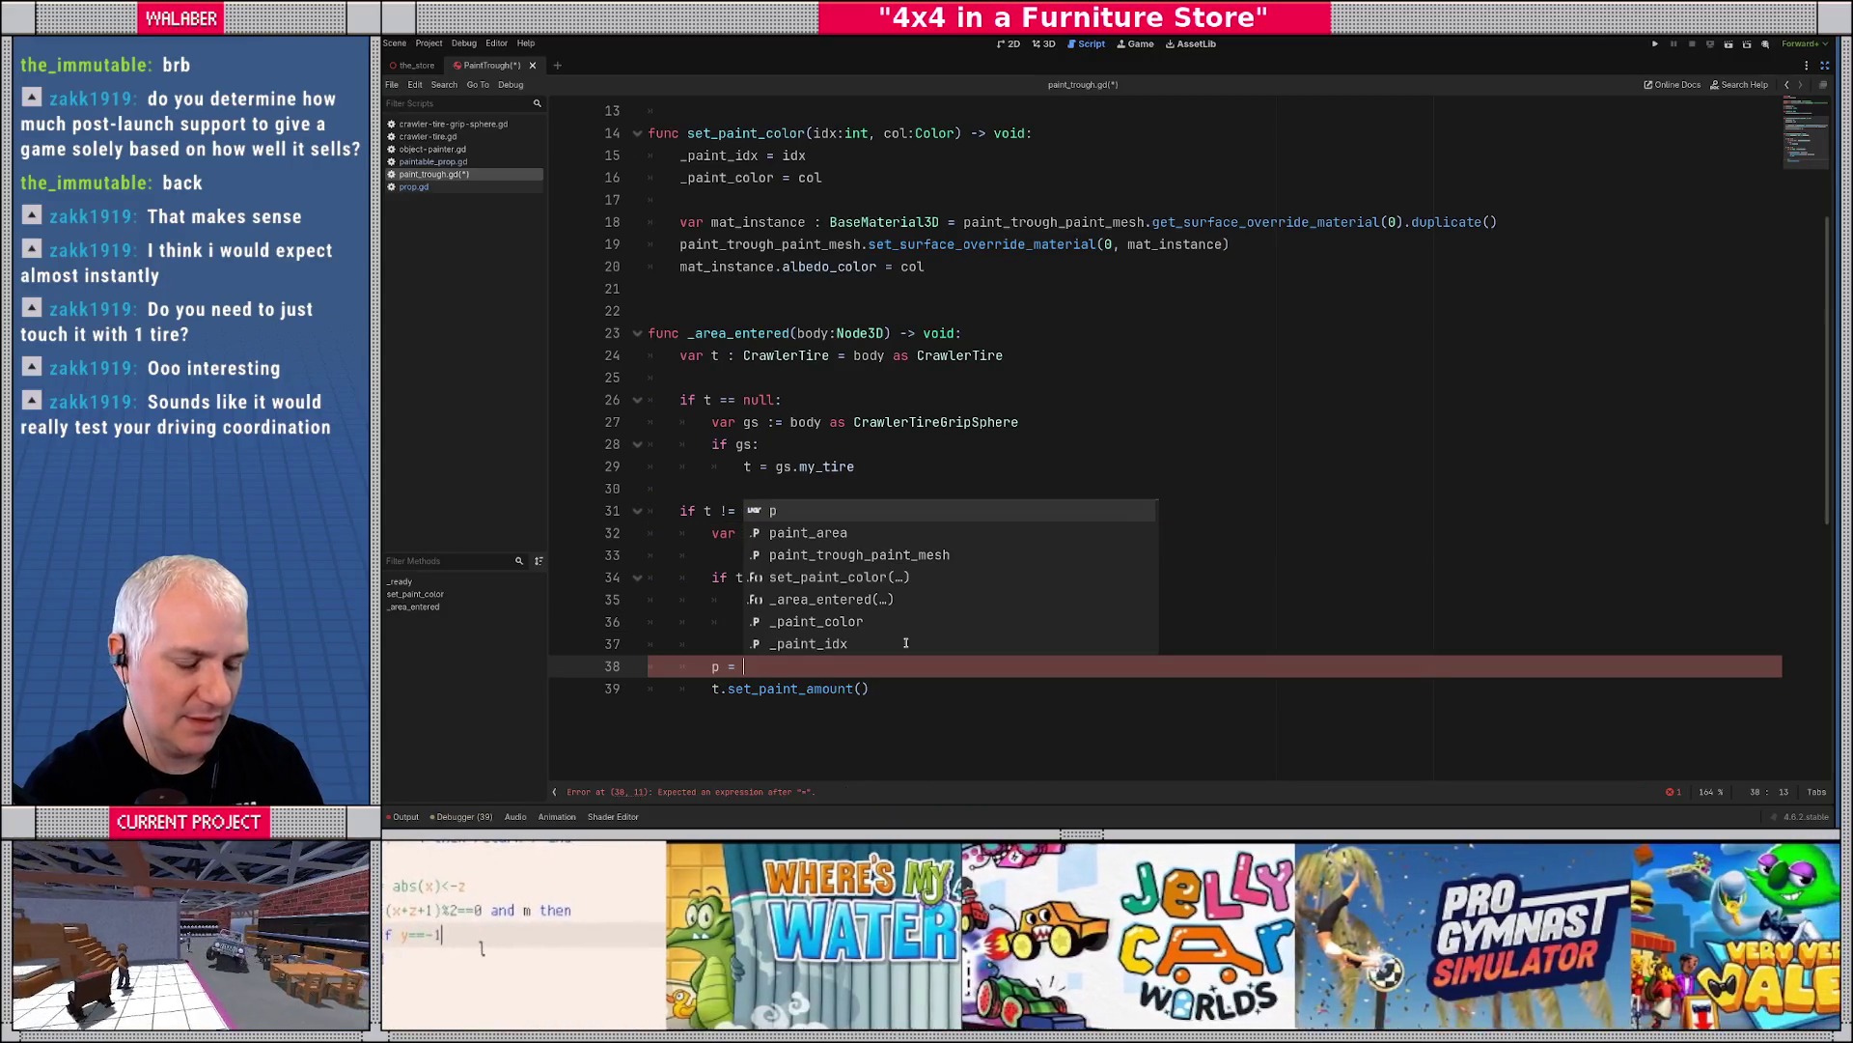
{"action": "type", "text": "minf(p +"}
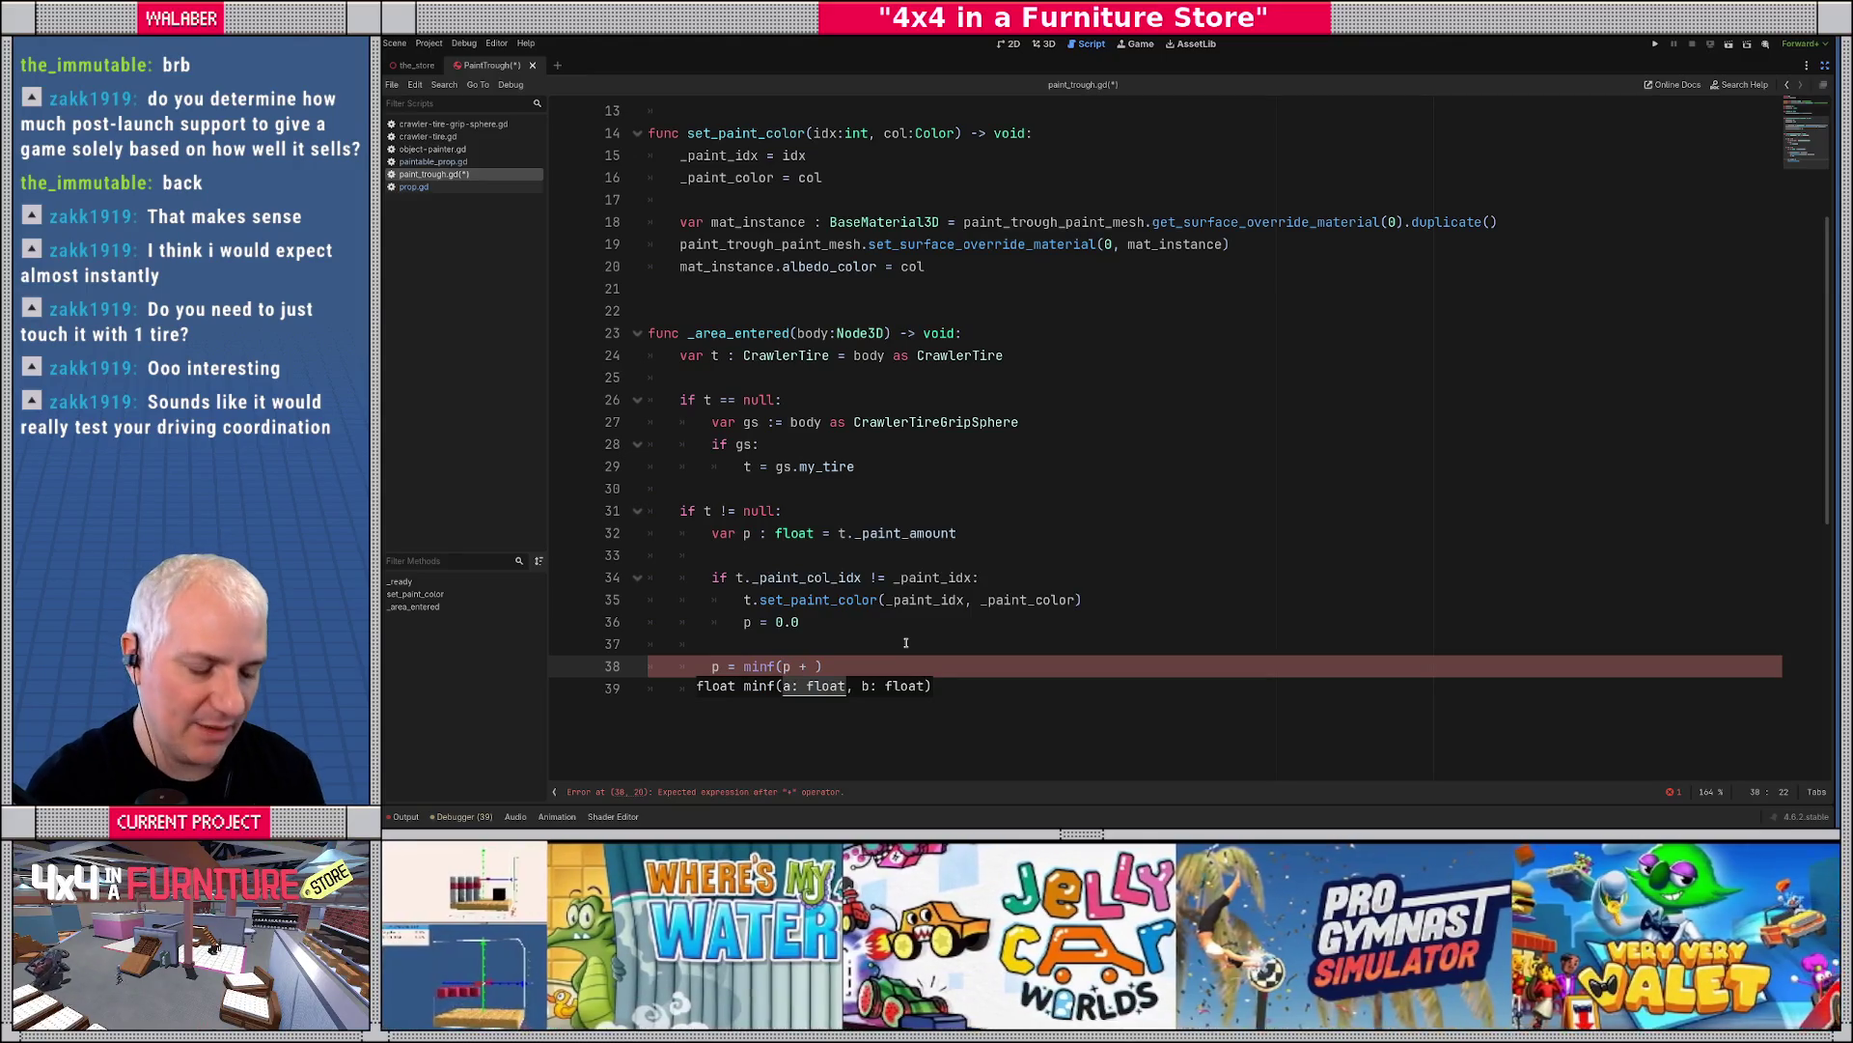
{"action": "type", "text": " PAINT_INCR"}
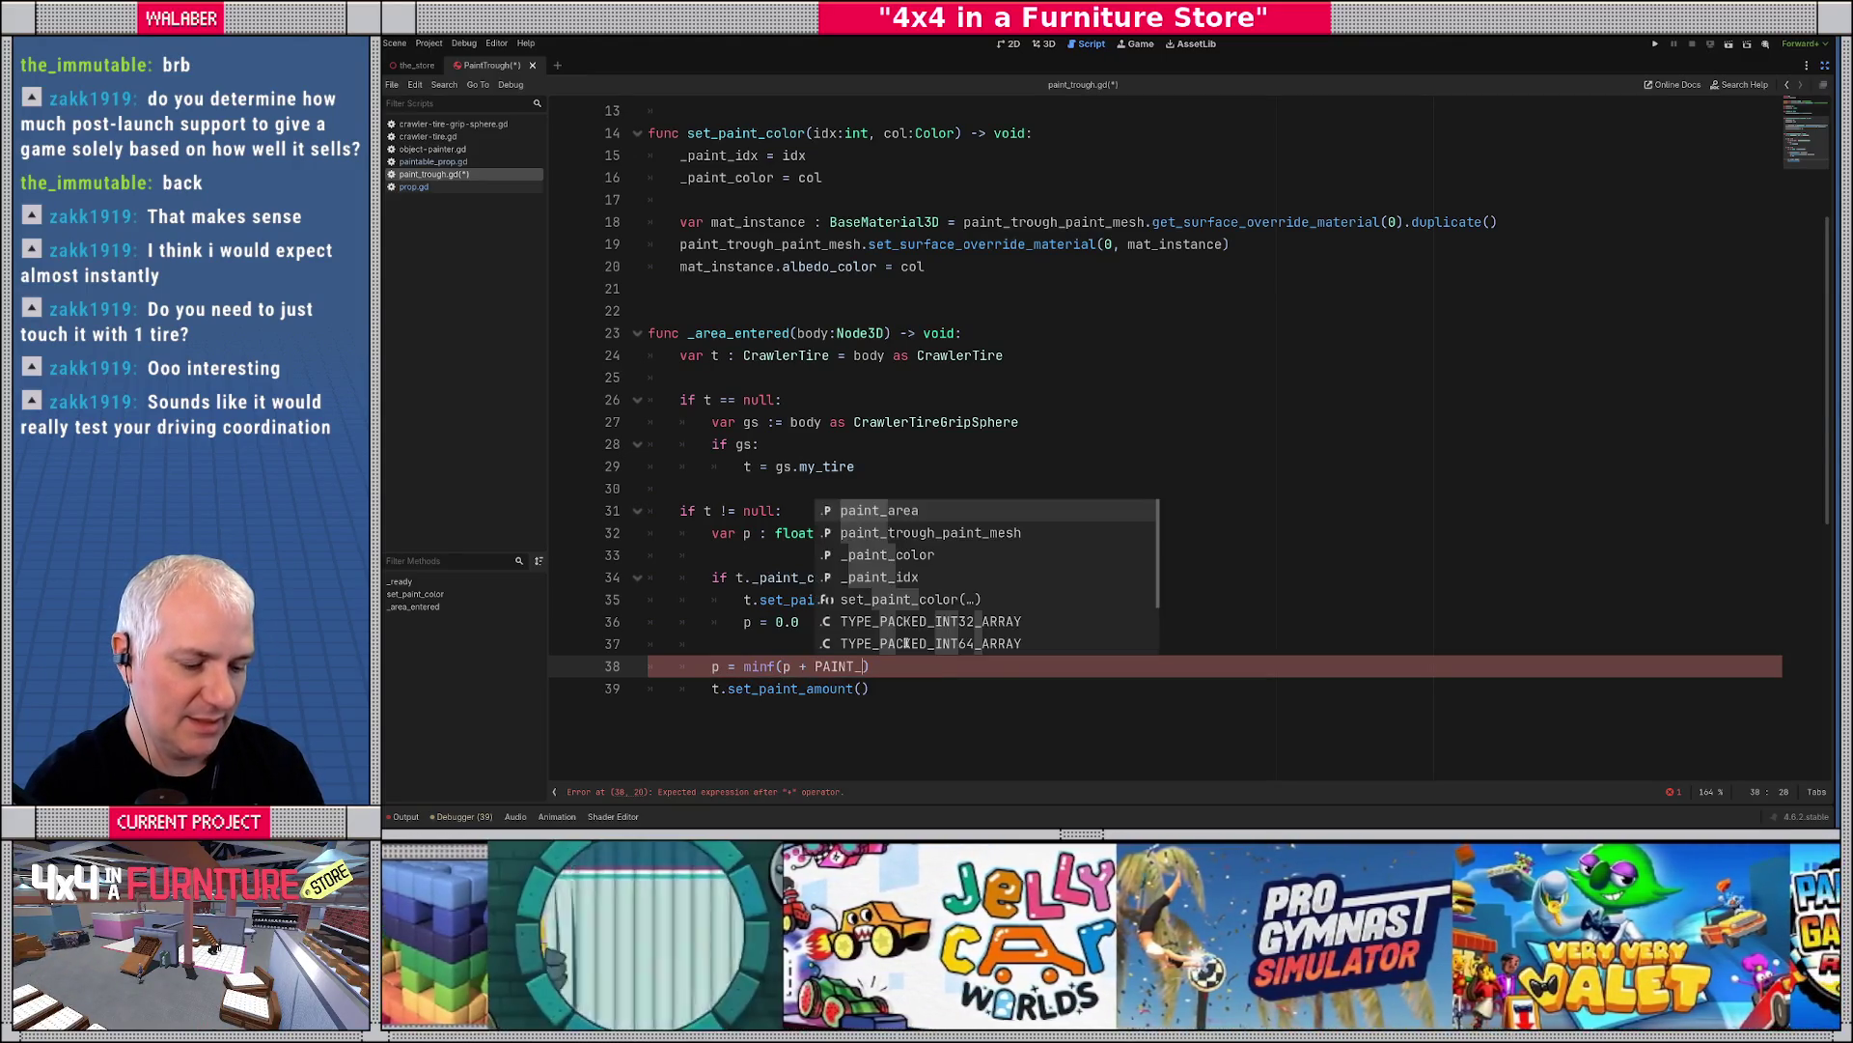
{"action": "type", "text": "EMENT_AMOU"}
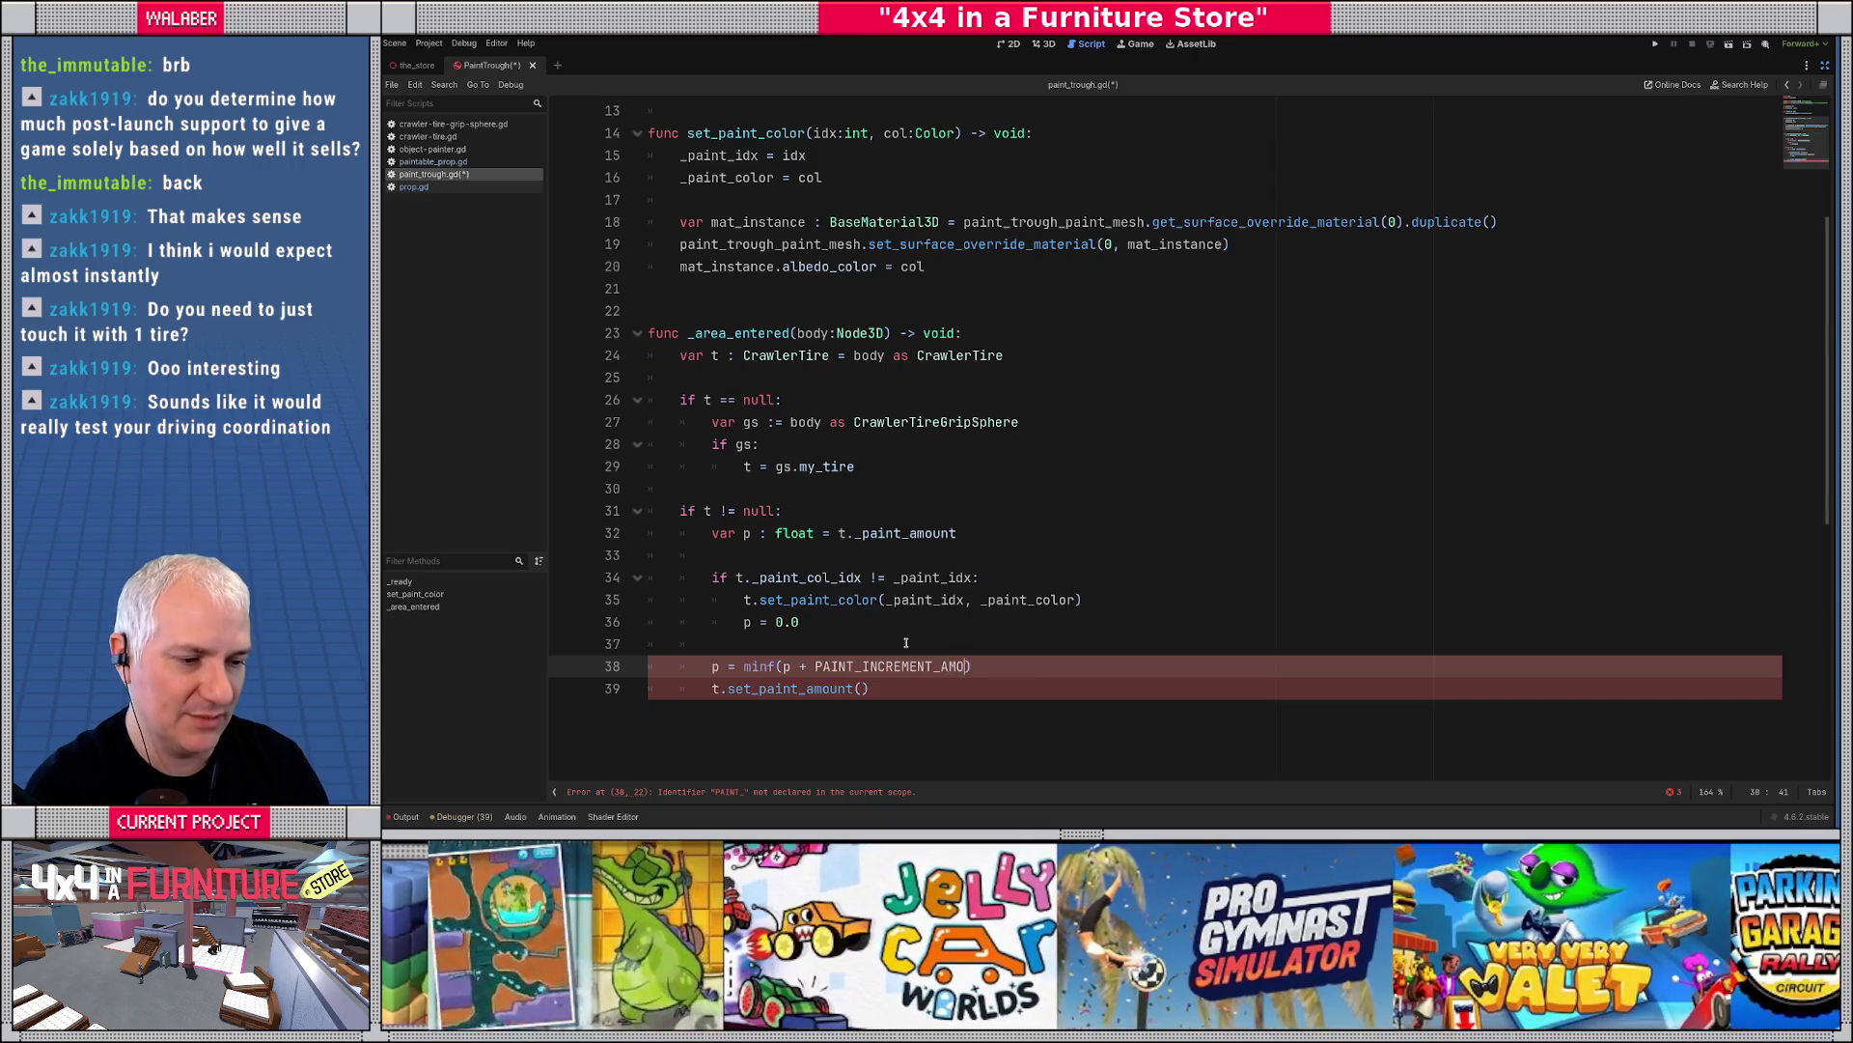
{"action": "type", "text": "NT"}
{"action": "type", "text": ", 1.0)"}
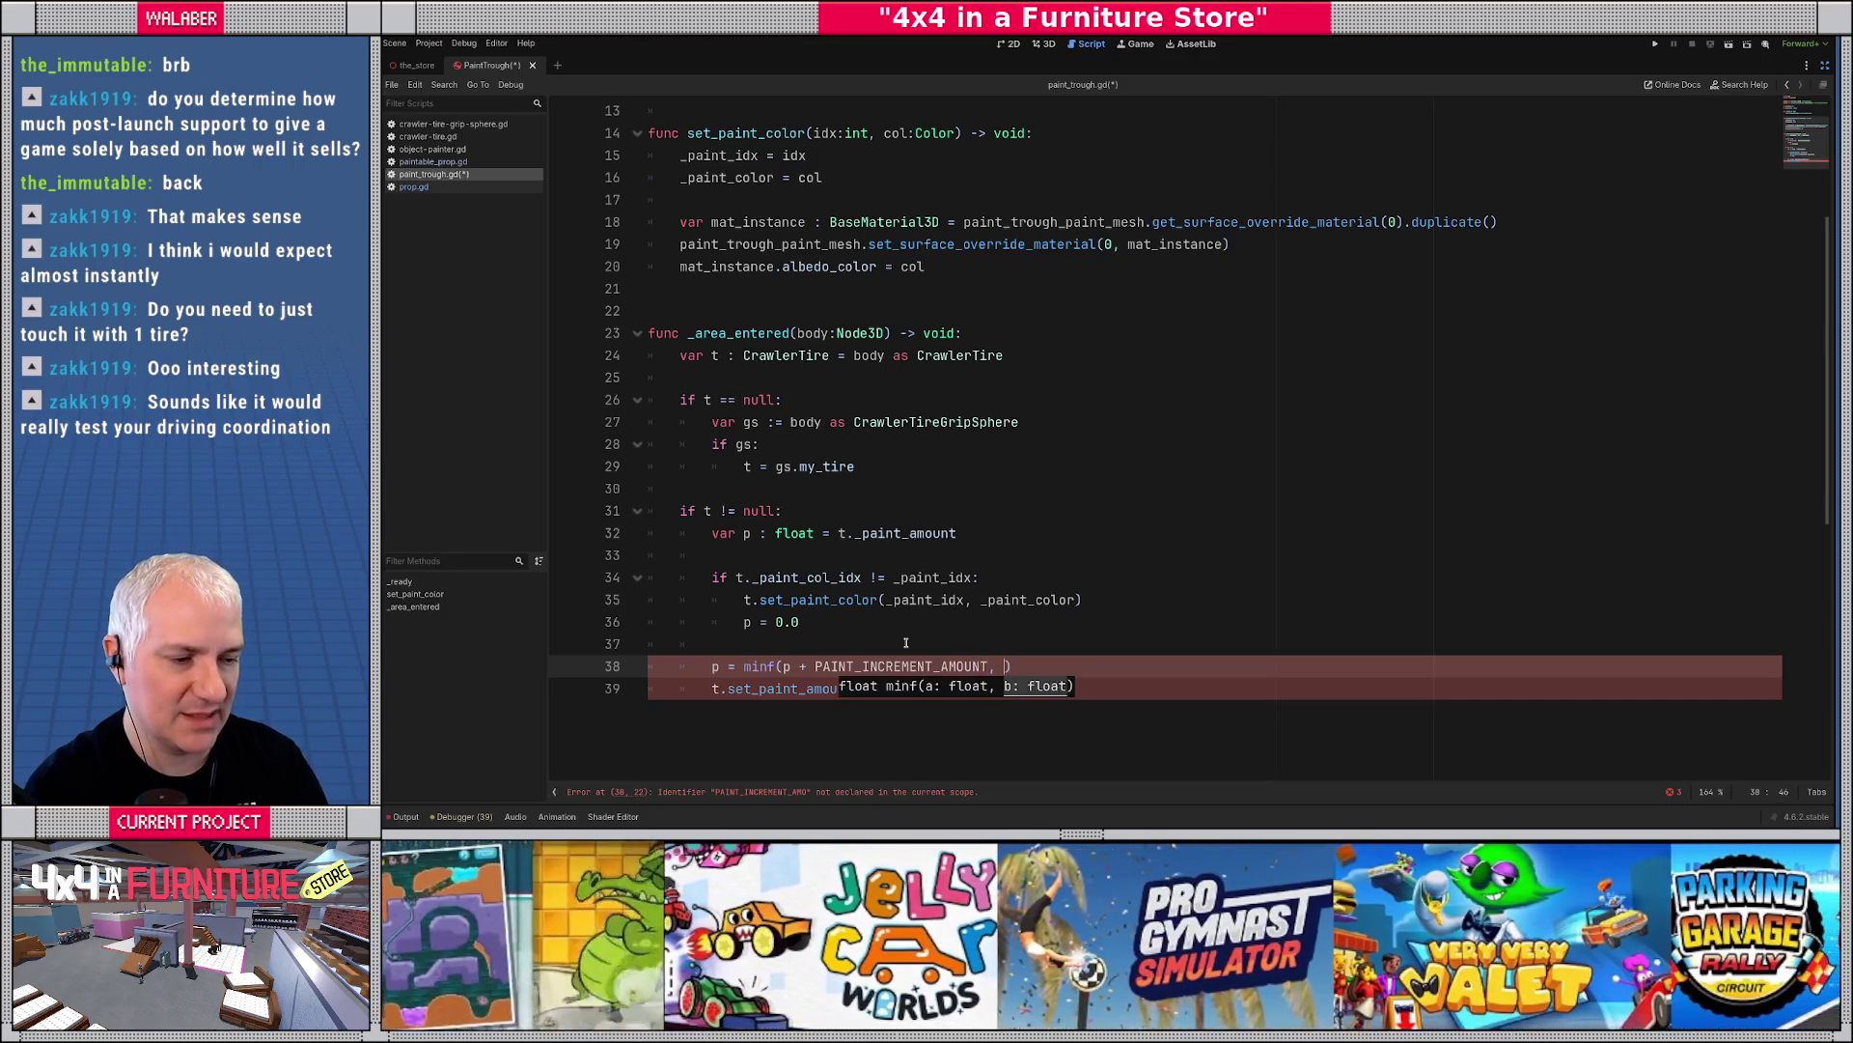
{"action": "key", "text": "Return"}
Pass p to set_paint_amount and copy the PAINT_INCREMENT_AMOUNT name for a constant under class_name
{"action": "scroll", "coordinate": [934, 639], "scroll_direction": "down", "scroll_amount": 1}
{"action": "scroll", "coordinate": [934, 639], "scroll_direction": "down", "scroll_amount": 2}
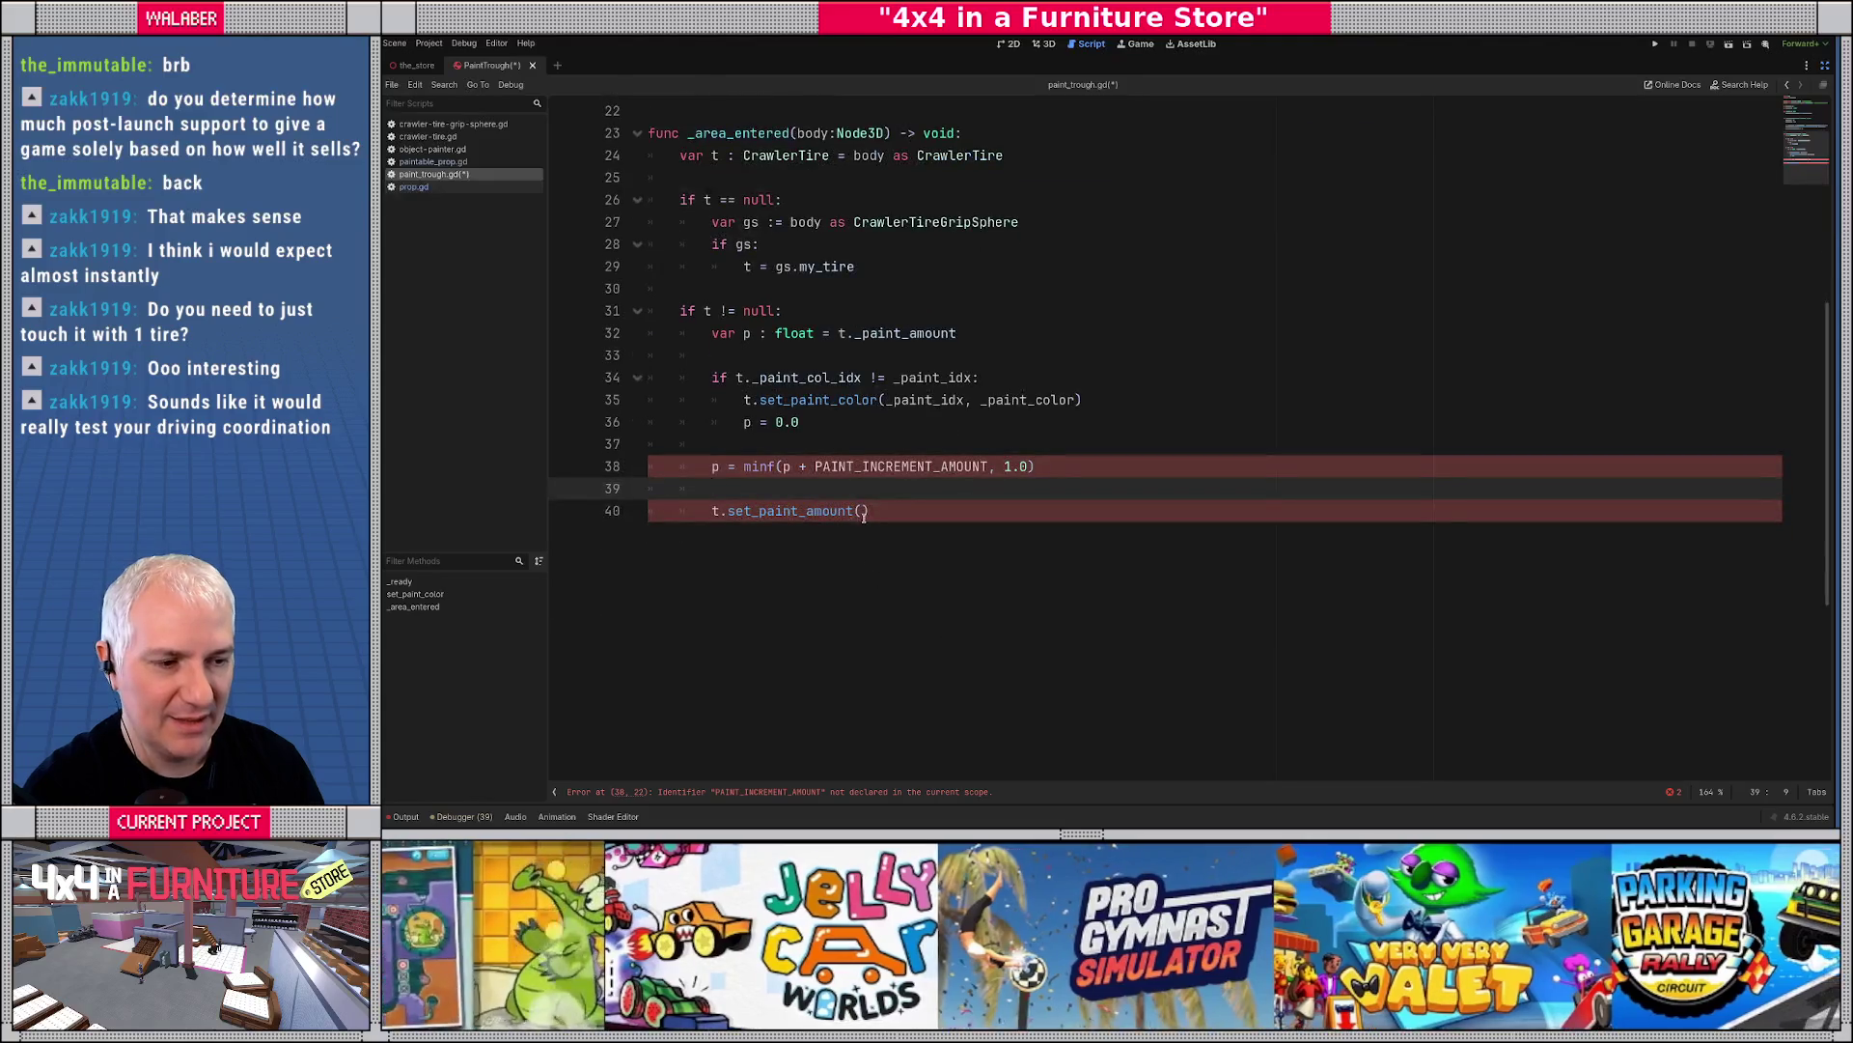
{"action": "left_click", "coordinate": [864, 511]}
{"action": "type", "text": "p"}
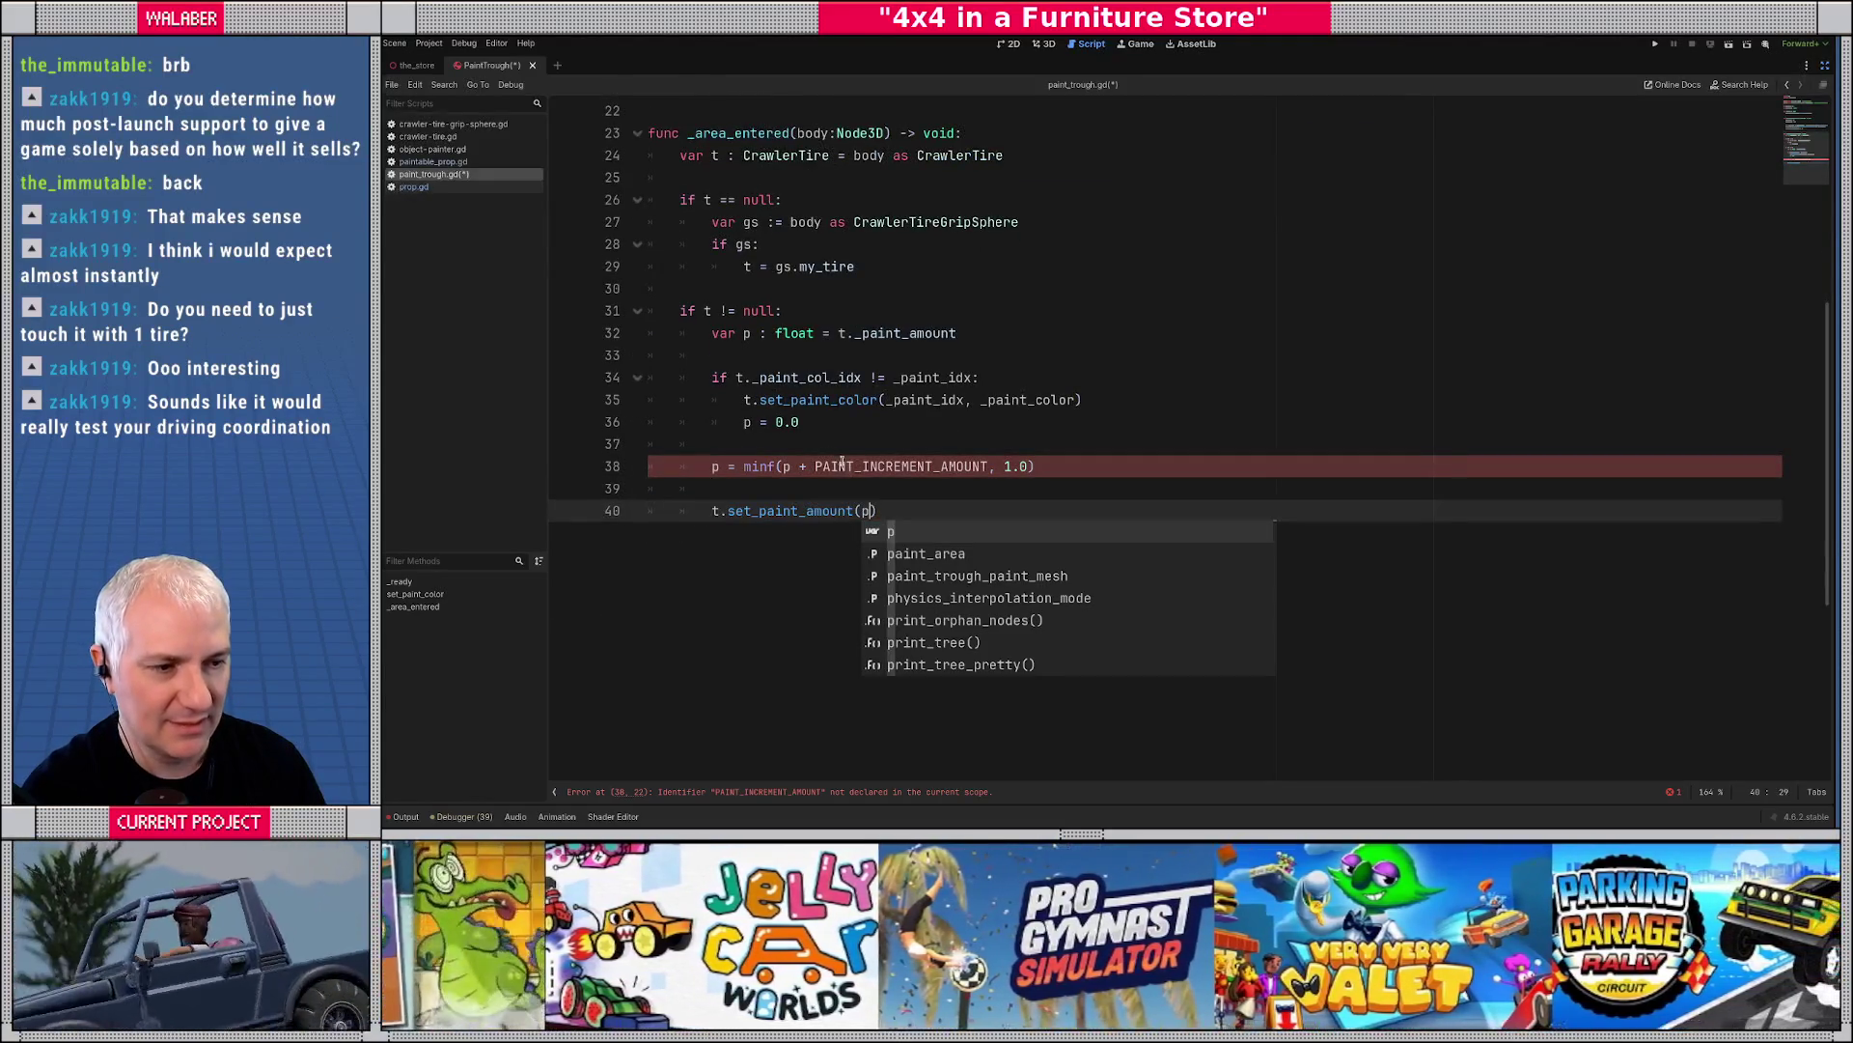
{"action": "double_click", "coordinate": [902, 466]}
{"action": "key", "text": "ctrl+c"}
{"action": "scroll", "coordinate": [771, 321], "scroll_direction": "up", "scroll_amount": 7}
{"action": "left_click", "coordinate": [680, 157]}
{"action": "key", "text": "Return"}
Declare 'const PAINT_INCREMENT_AMOUNT := 0.2' under class_name and save the script
{"action": "type", "text": "const"}
{"action": "key", "text": "ctrl+v"}
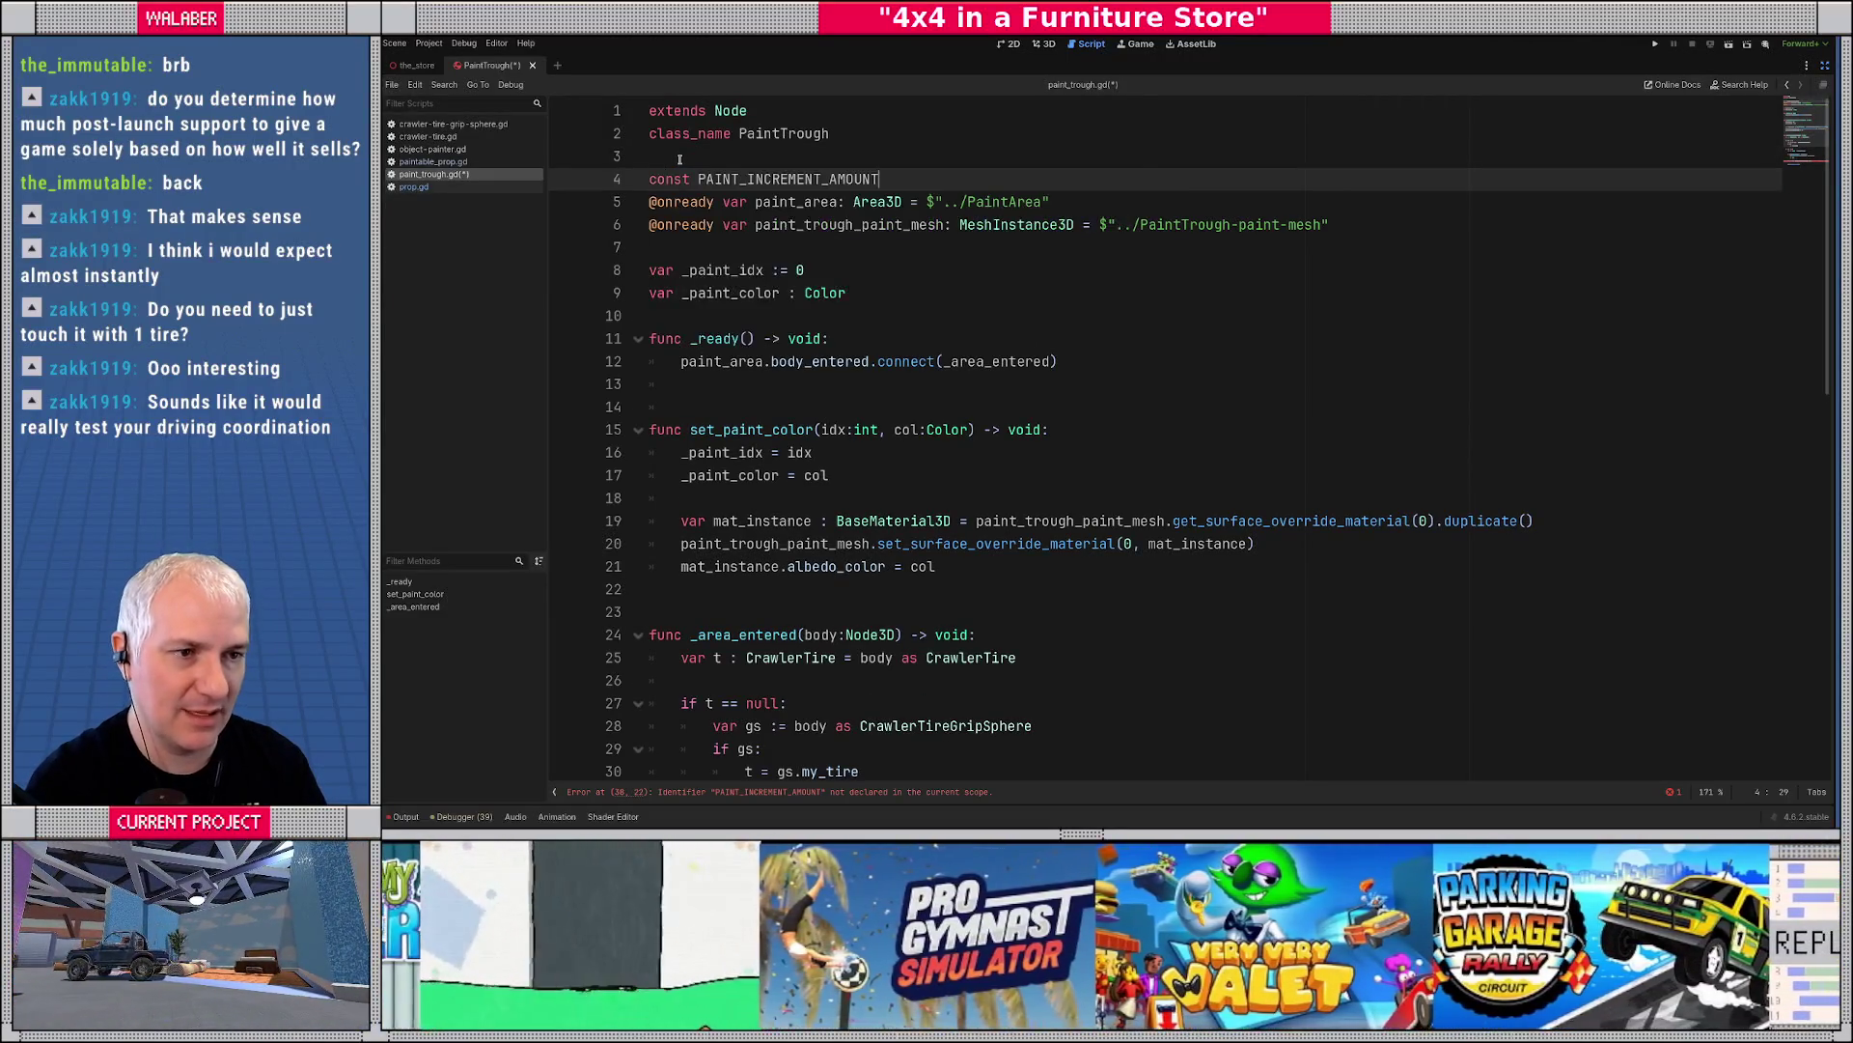
{"action": "type", "text": "= "}
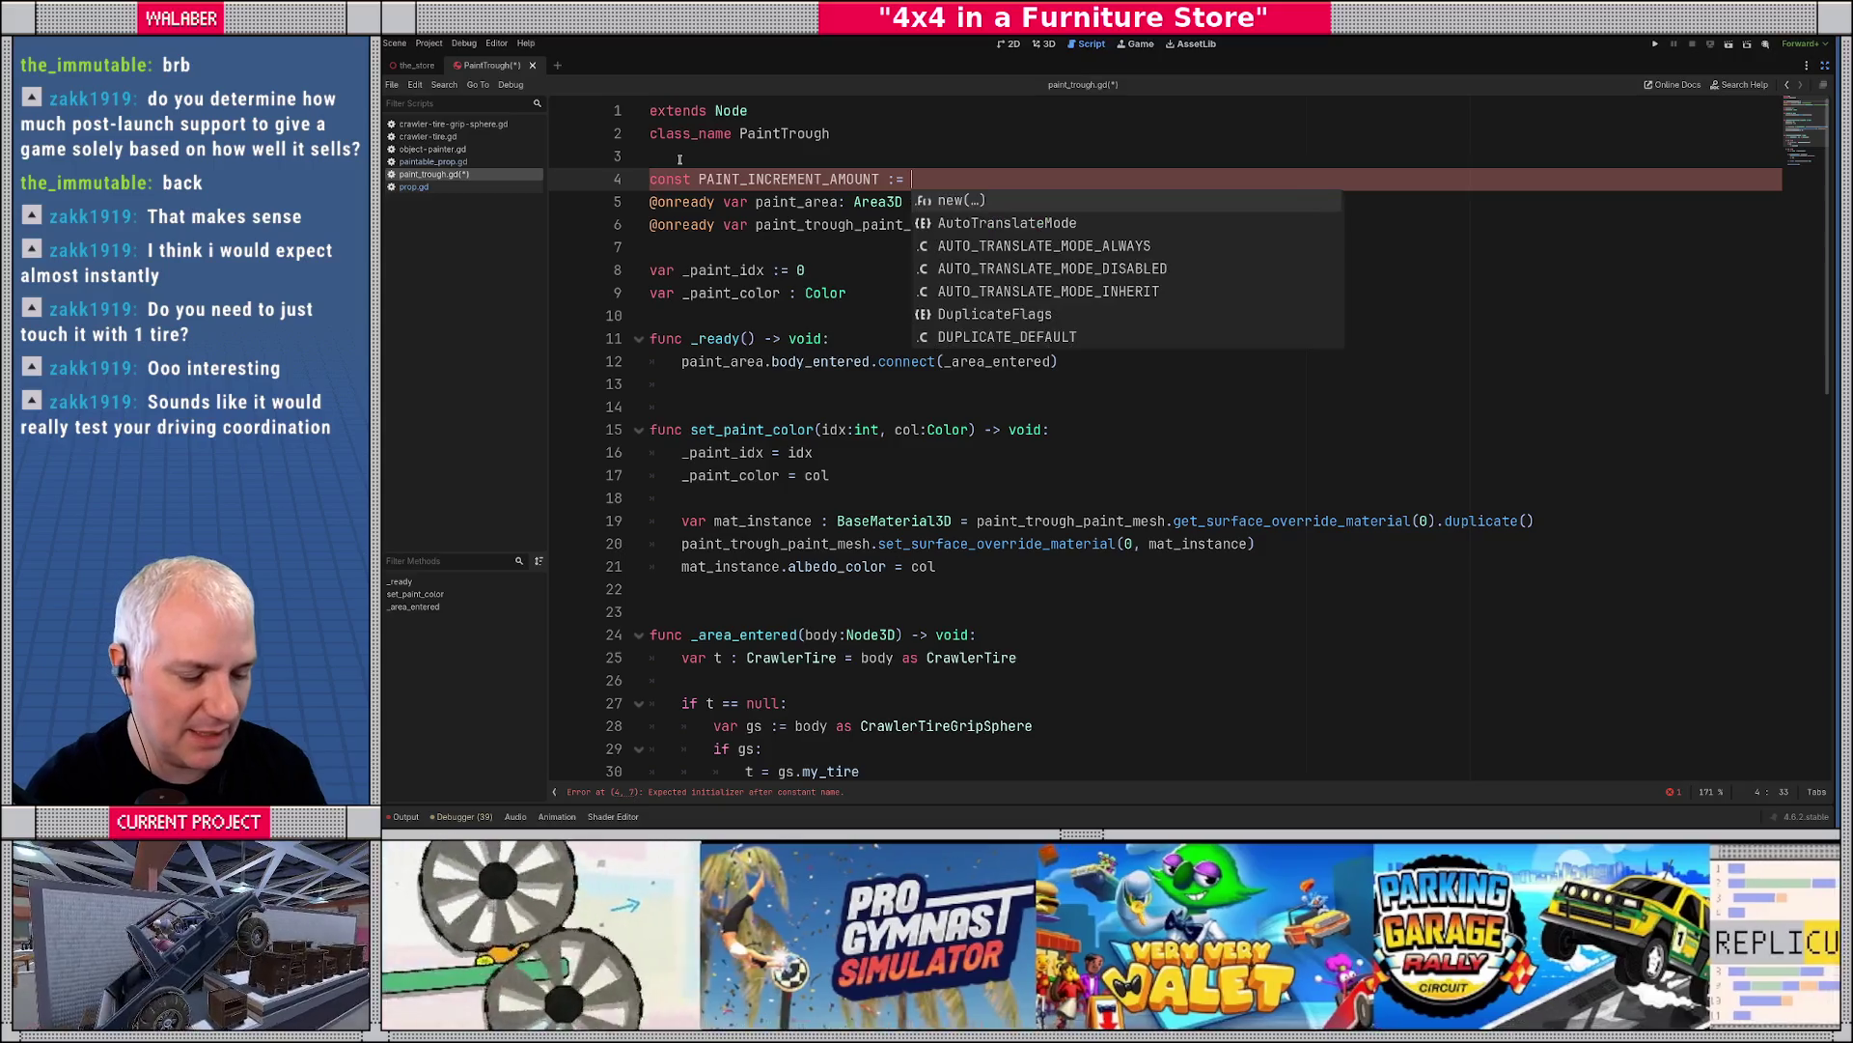
{"action": "type", "text": "0.2"}
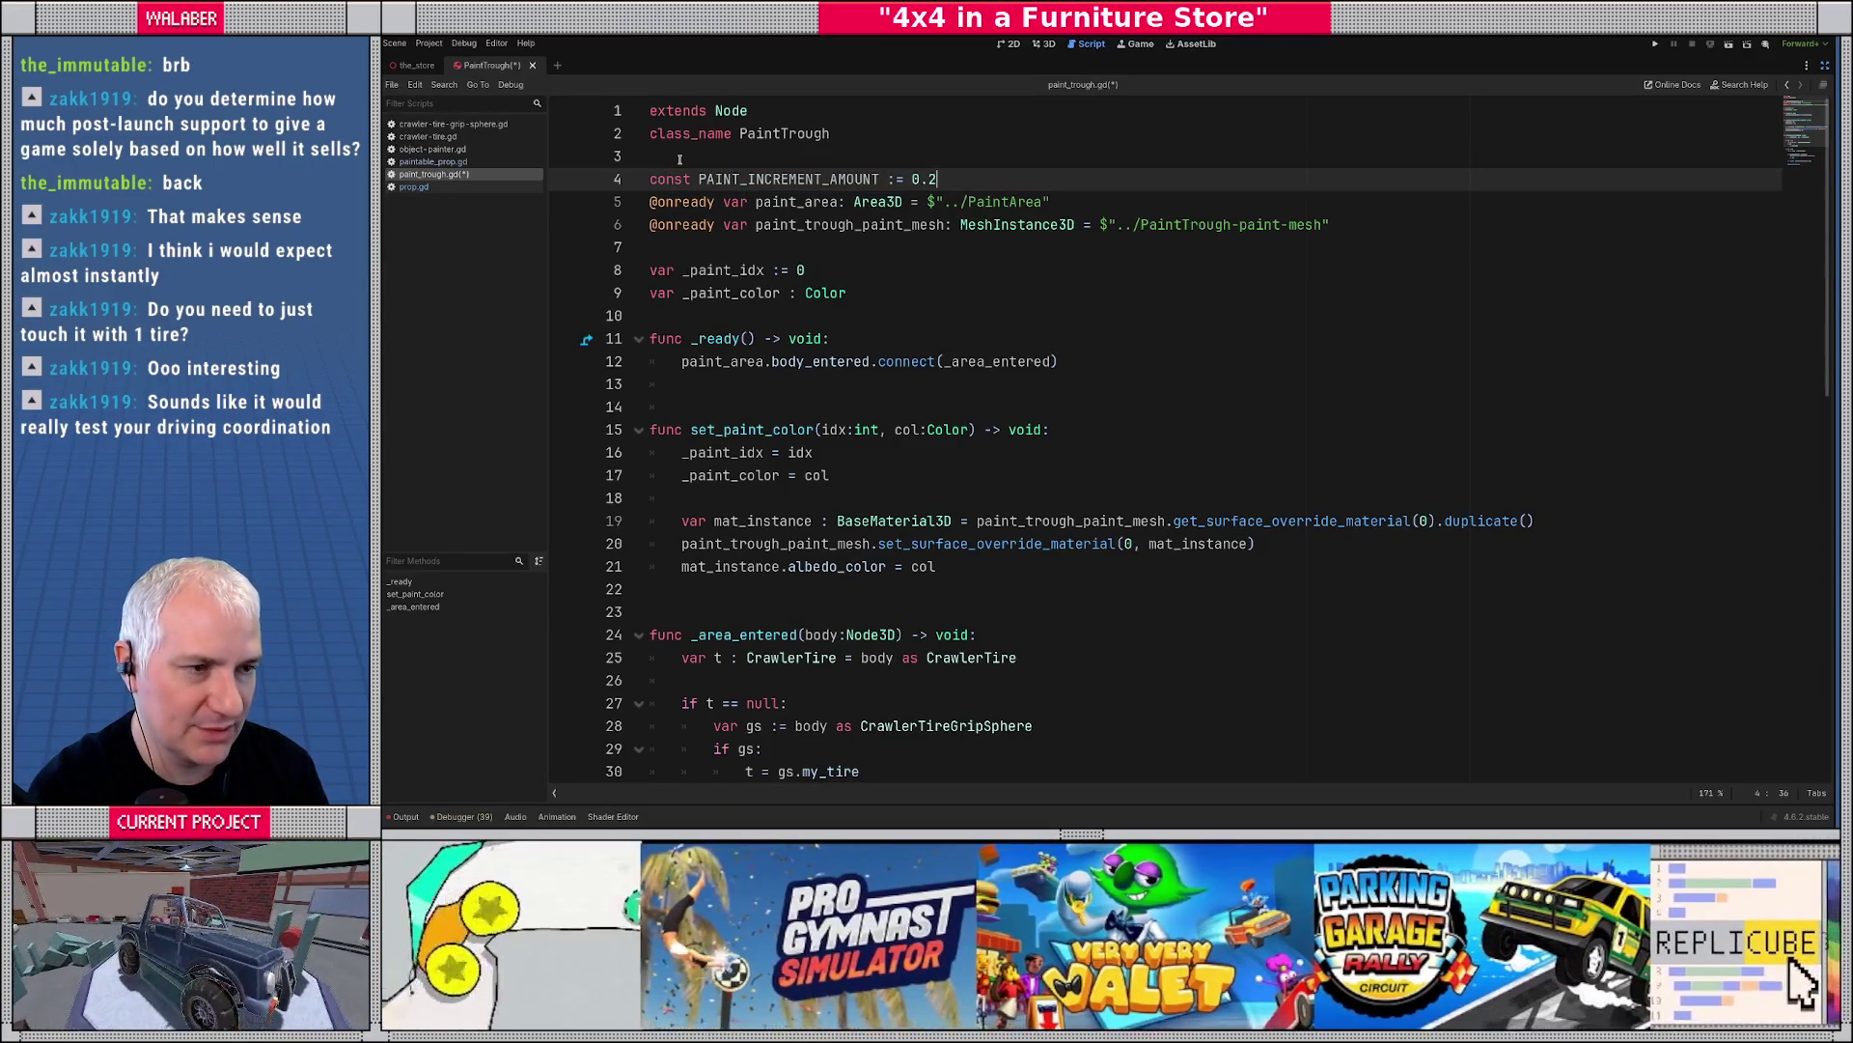
{"action": "key", "text": "Return"}
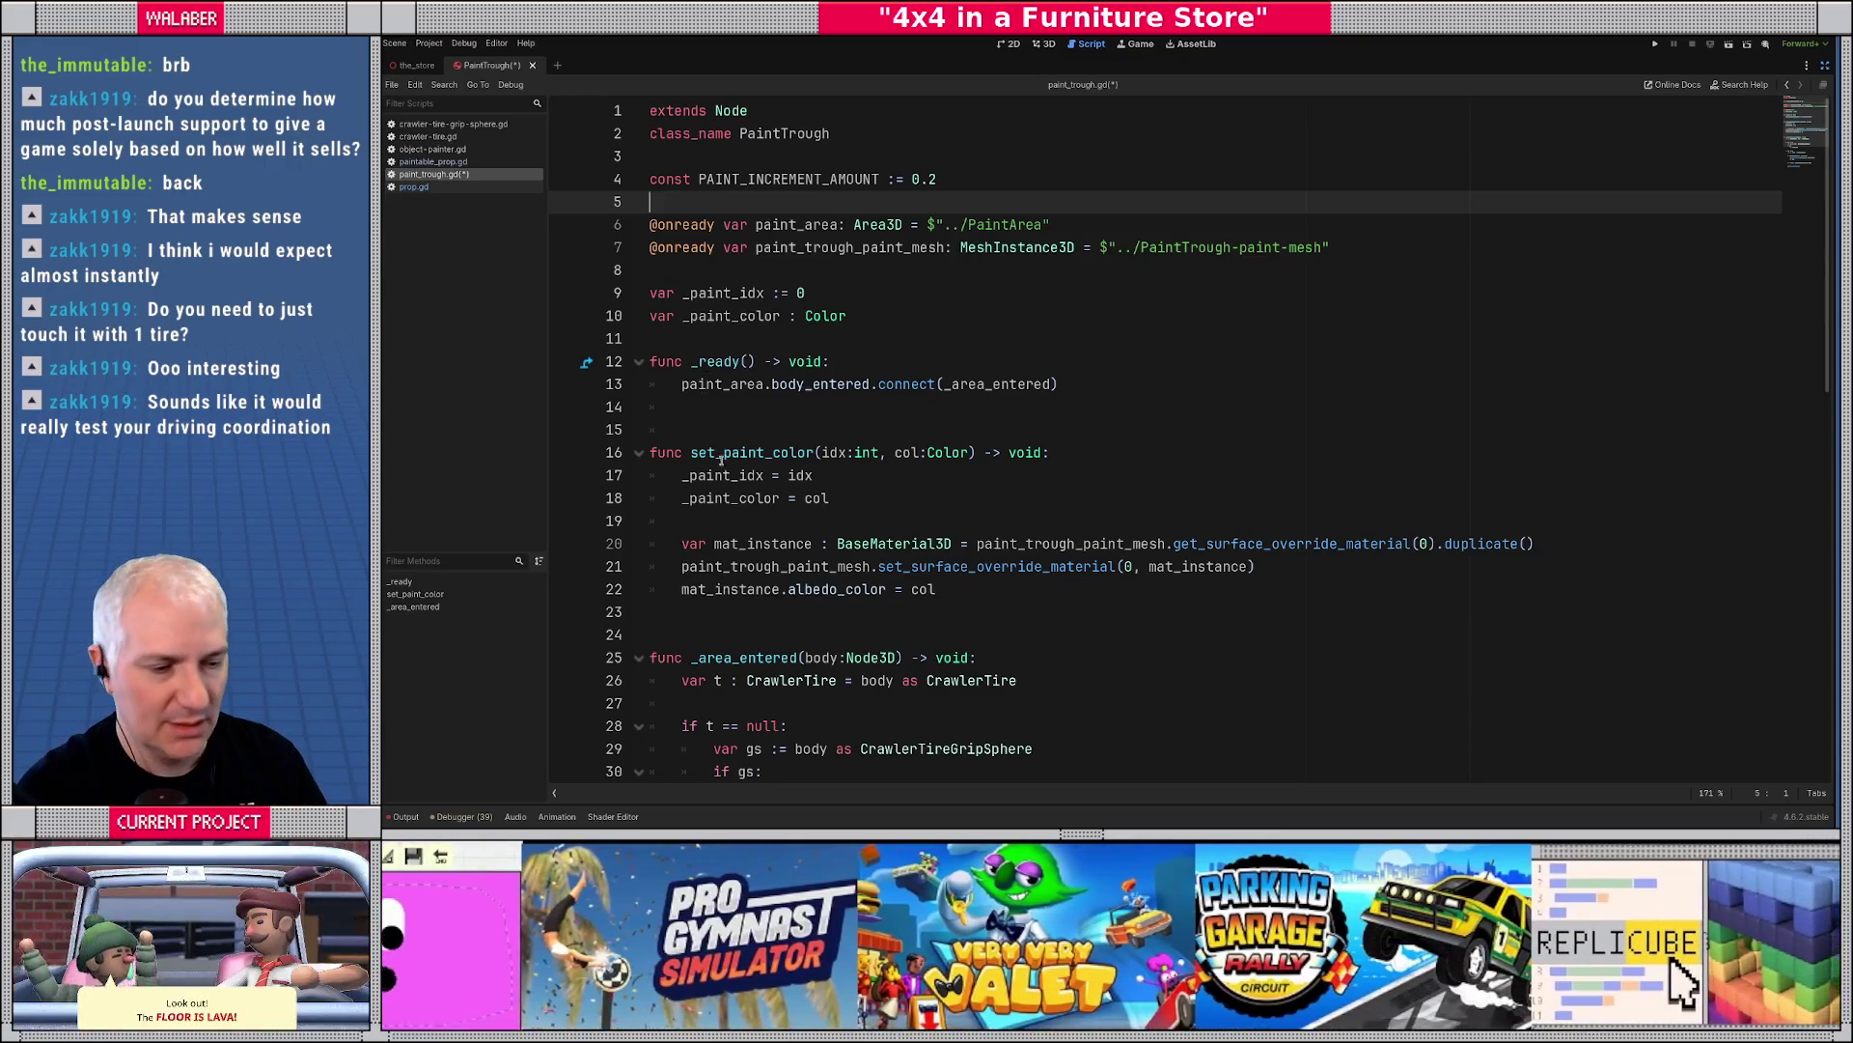
{"action": "scroll", "coordinate": [711, 453], "scroll_direction": "down", "scroll_amount": 8}
{"action": "left_click", "coordinate": [789, 476]}
{"action": "key", "text": "ctrl+s"}
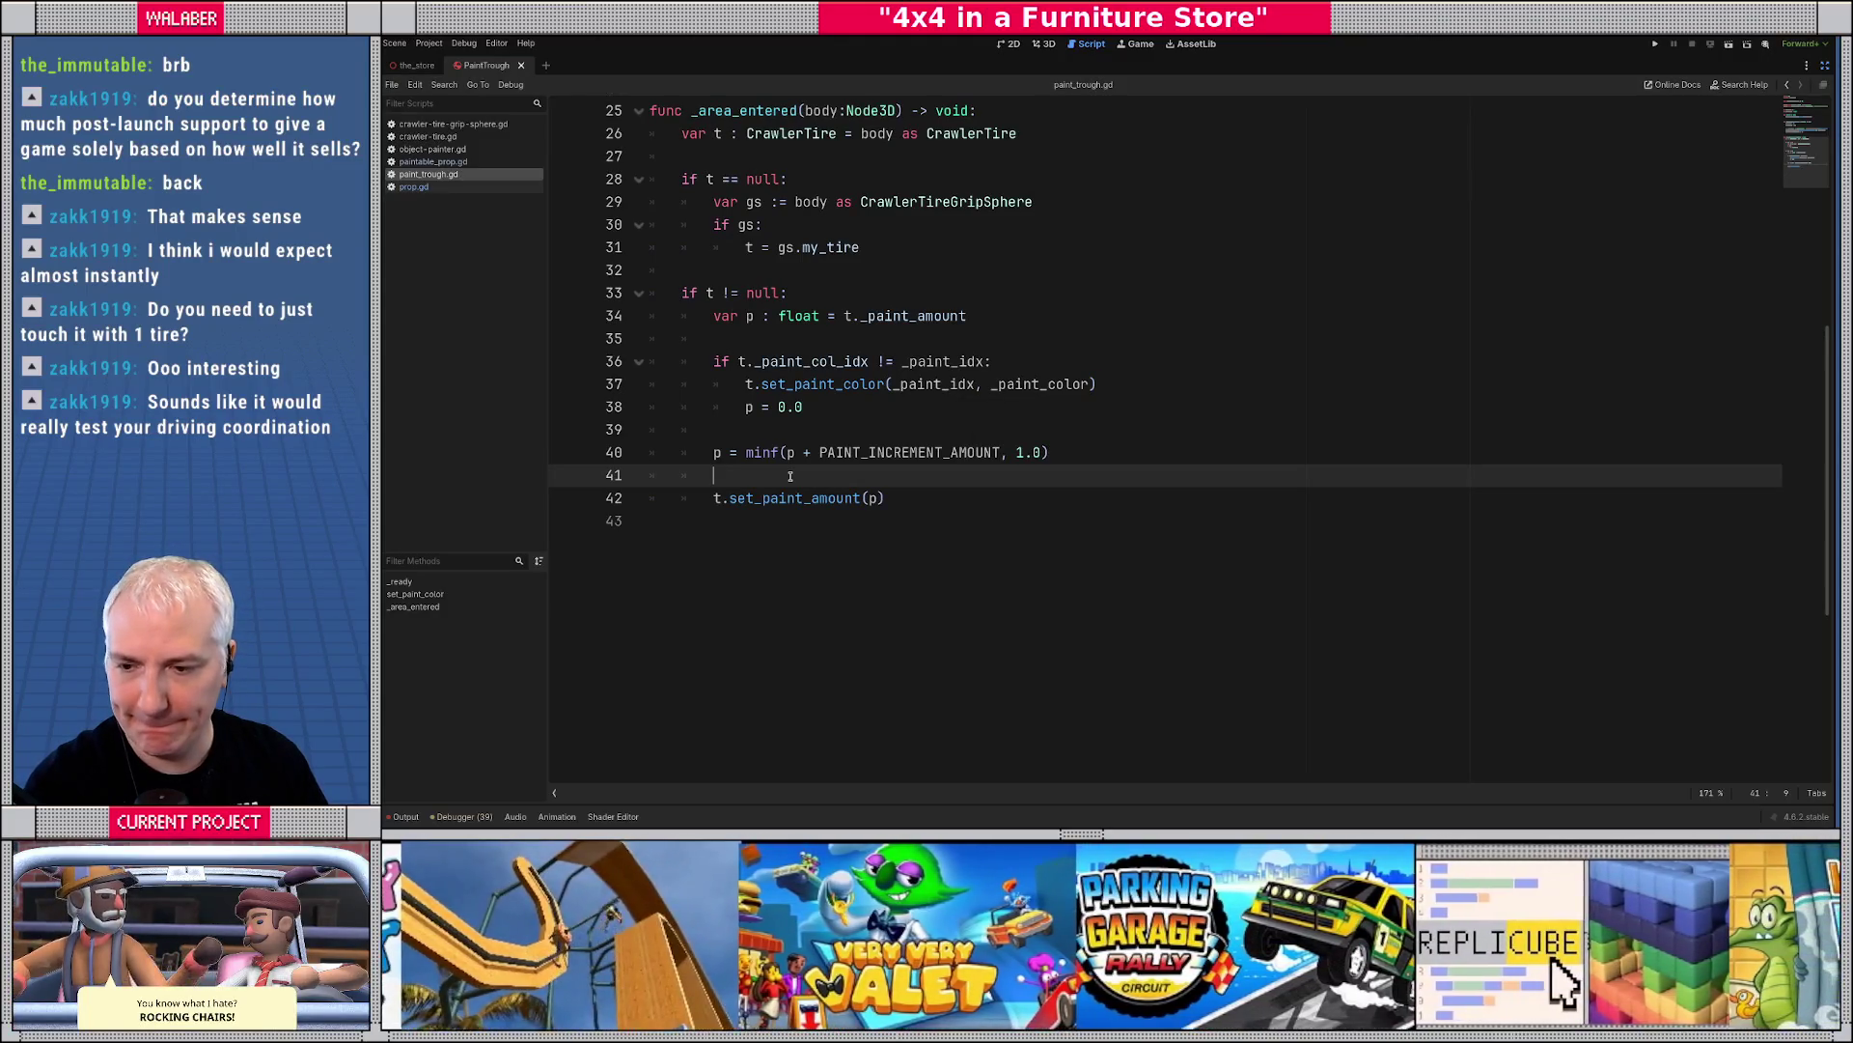
Add extra spacing between the two functions and restore the scene, file and inspector panels
{"action": "left_click", "coordinate": [768, 429]}
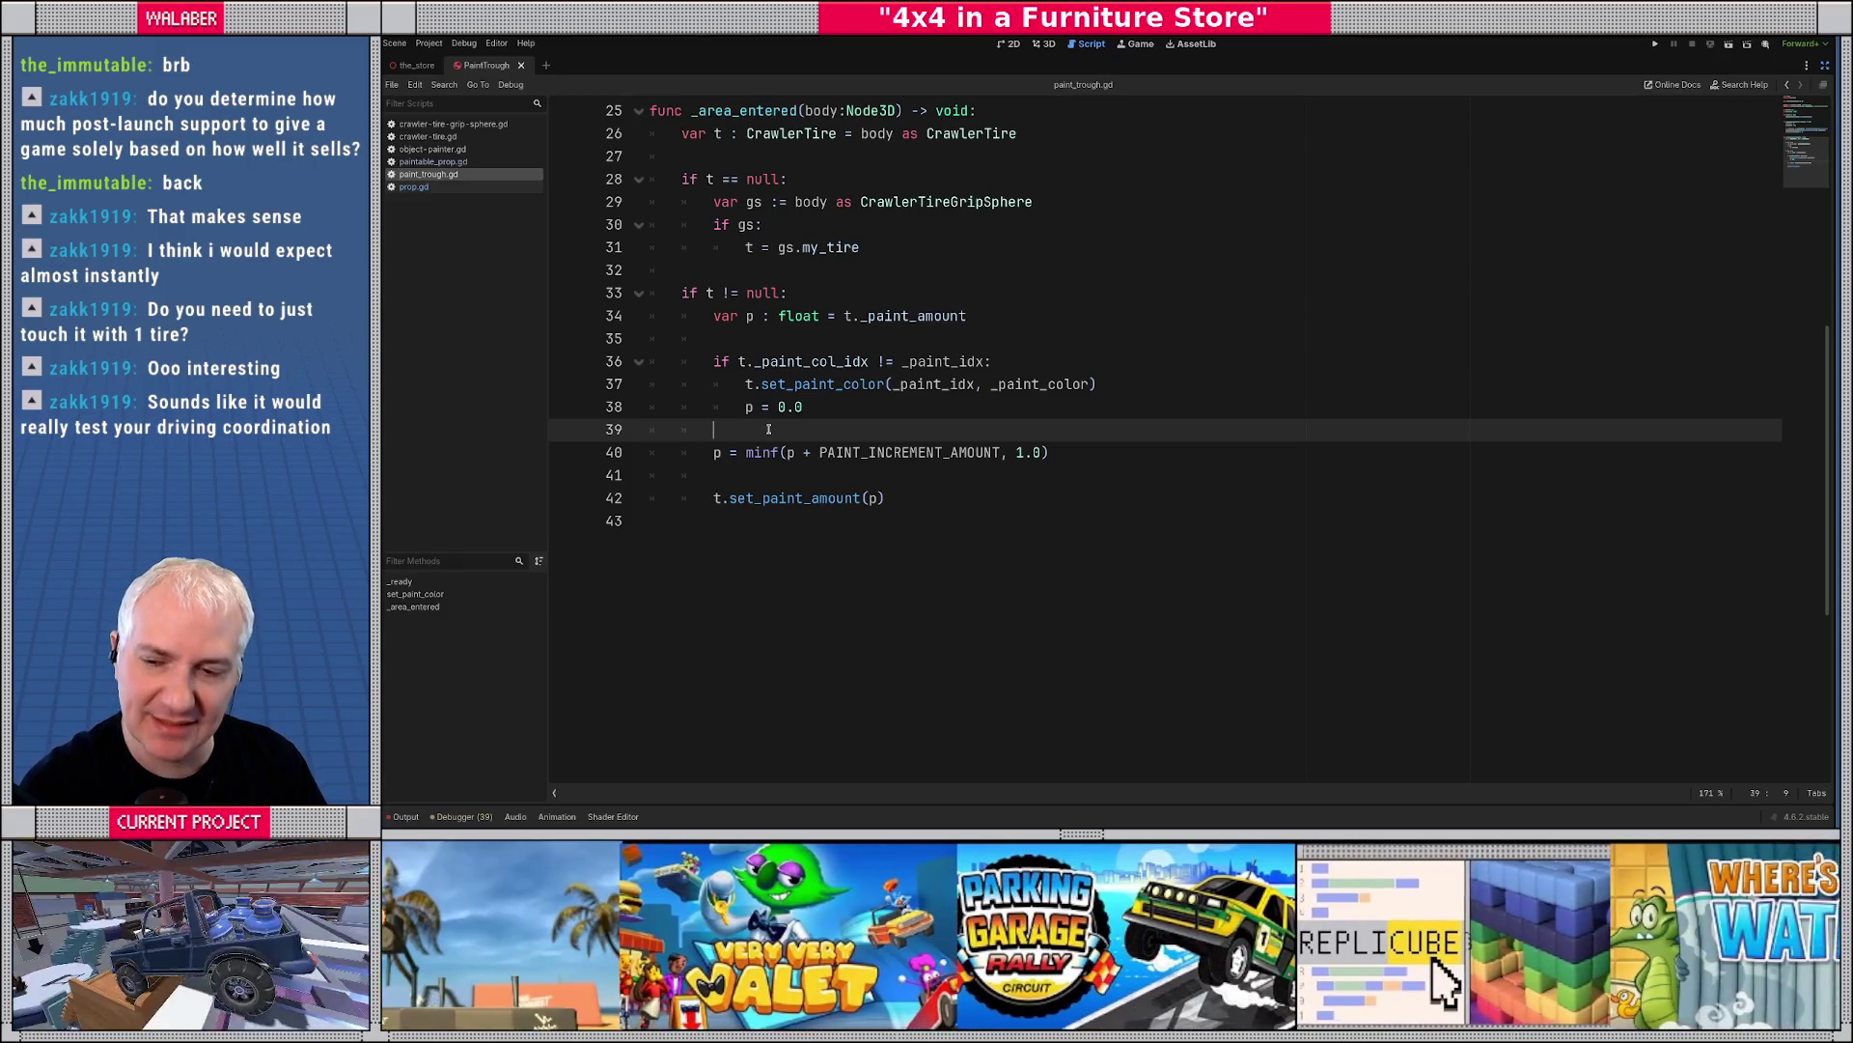
{"action": "left_click", "coordinate": [794, 442]}
{"action": "left_click", "coordinate": [811, 430]}
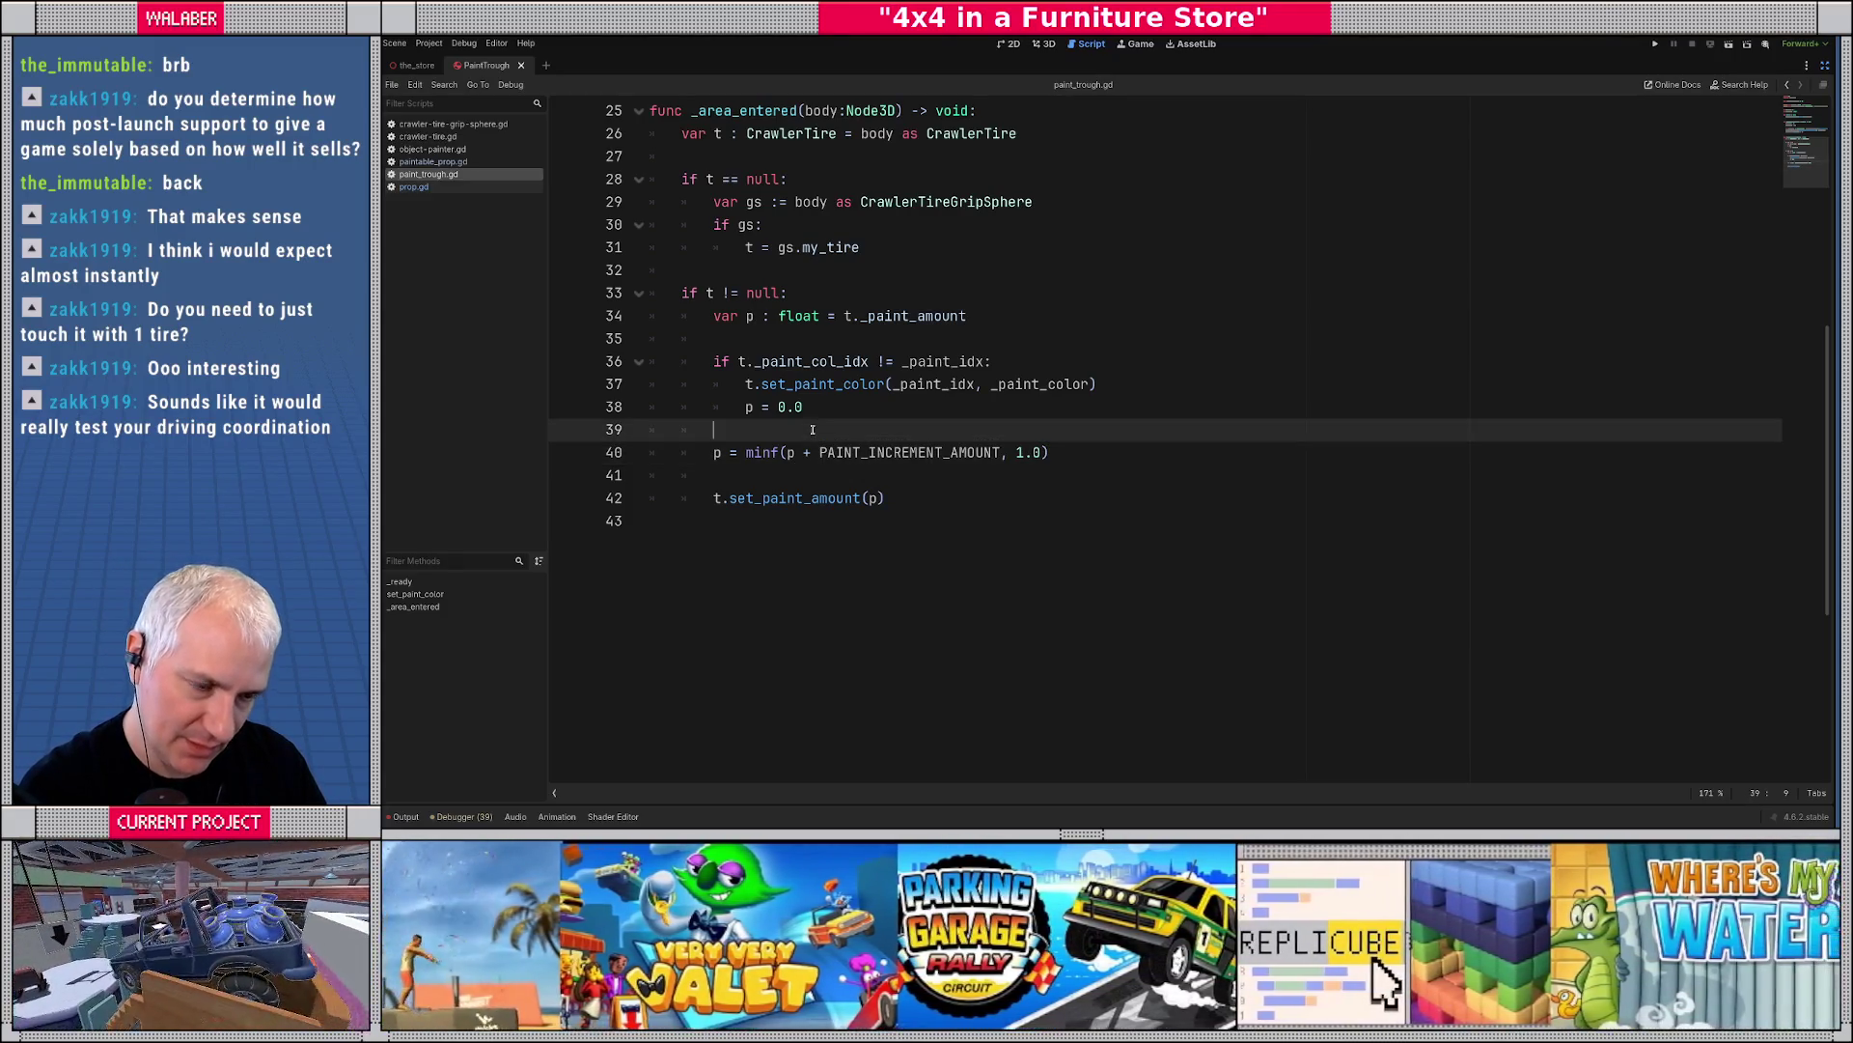
{"action": "scroll", "coordinate": [816, 429], "scroll_direction": "up", "scroll_amount": 4}
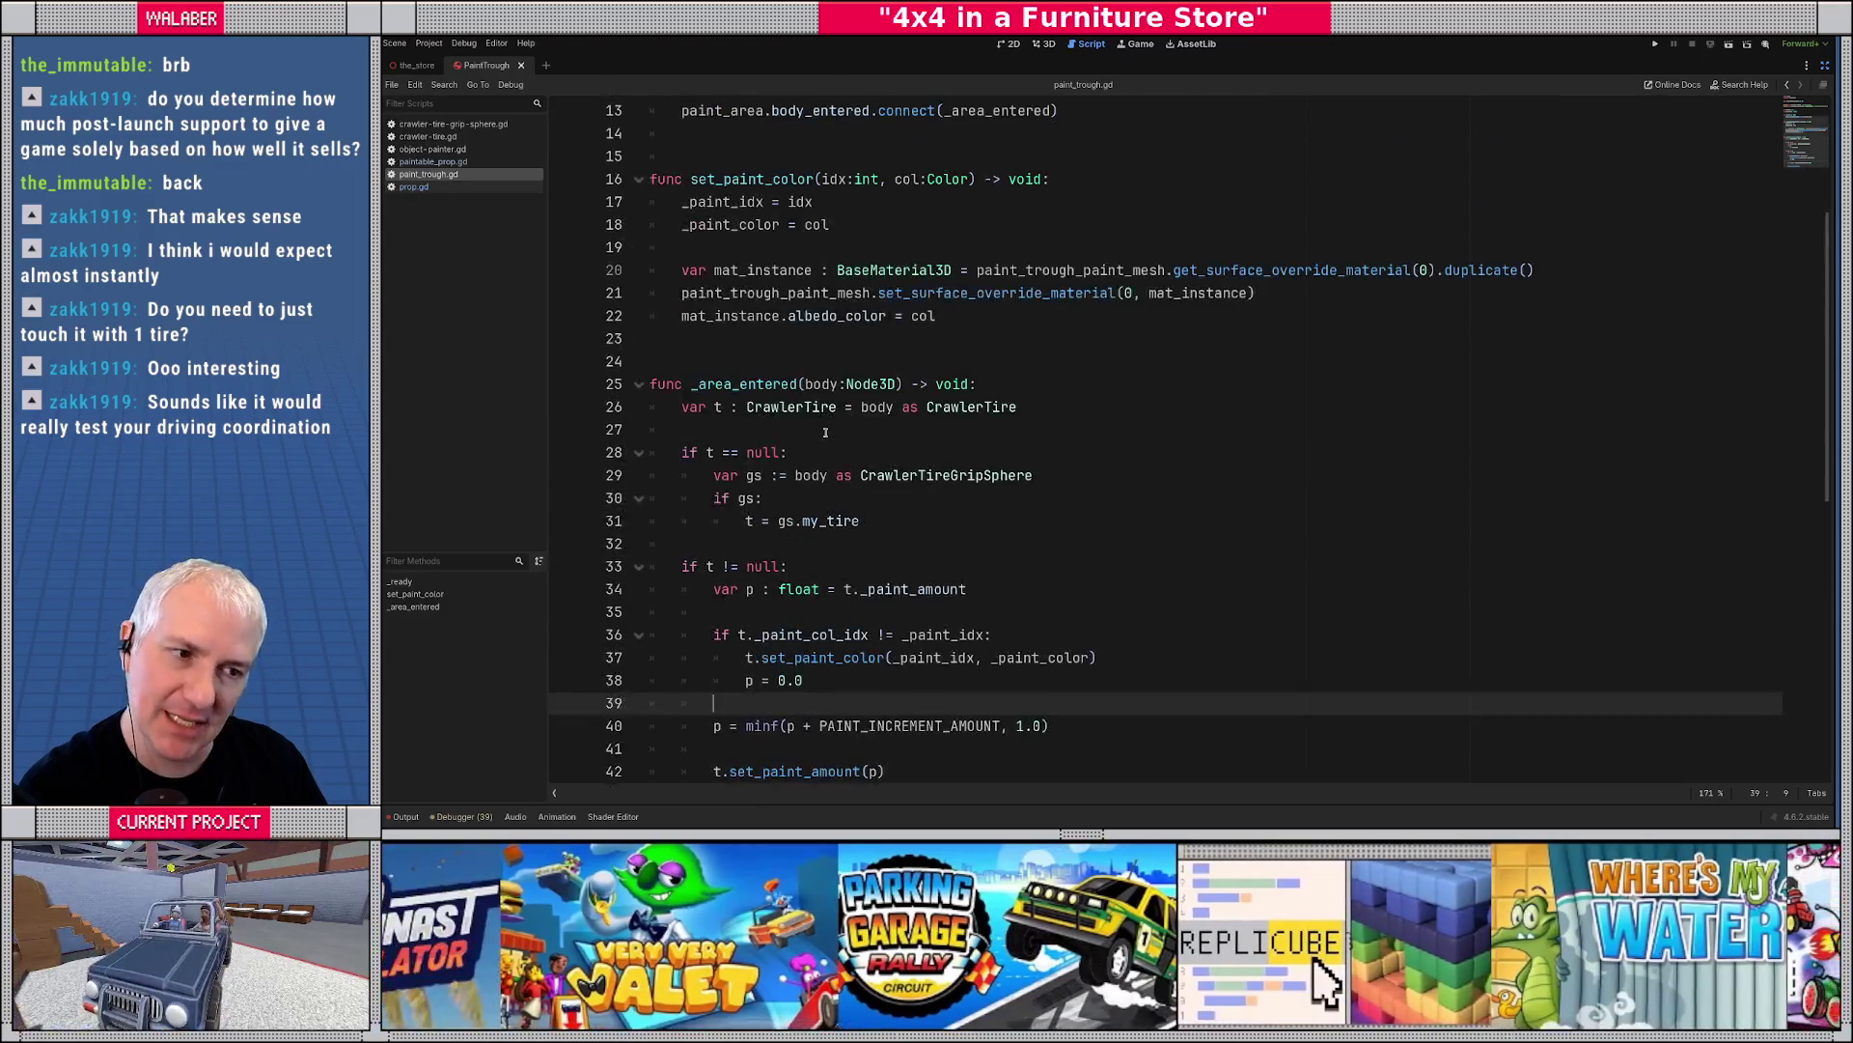
{"action": "left_click", "coordinate": [775, 338]}
{"action": "key", "text": "Return"}
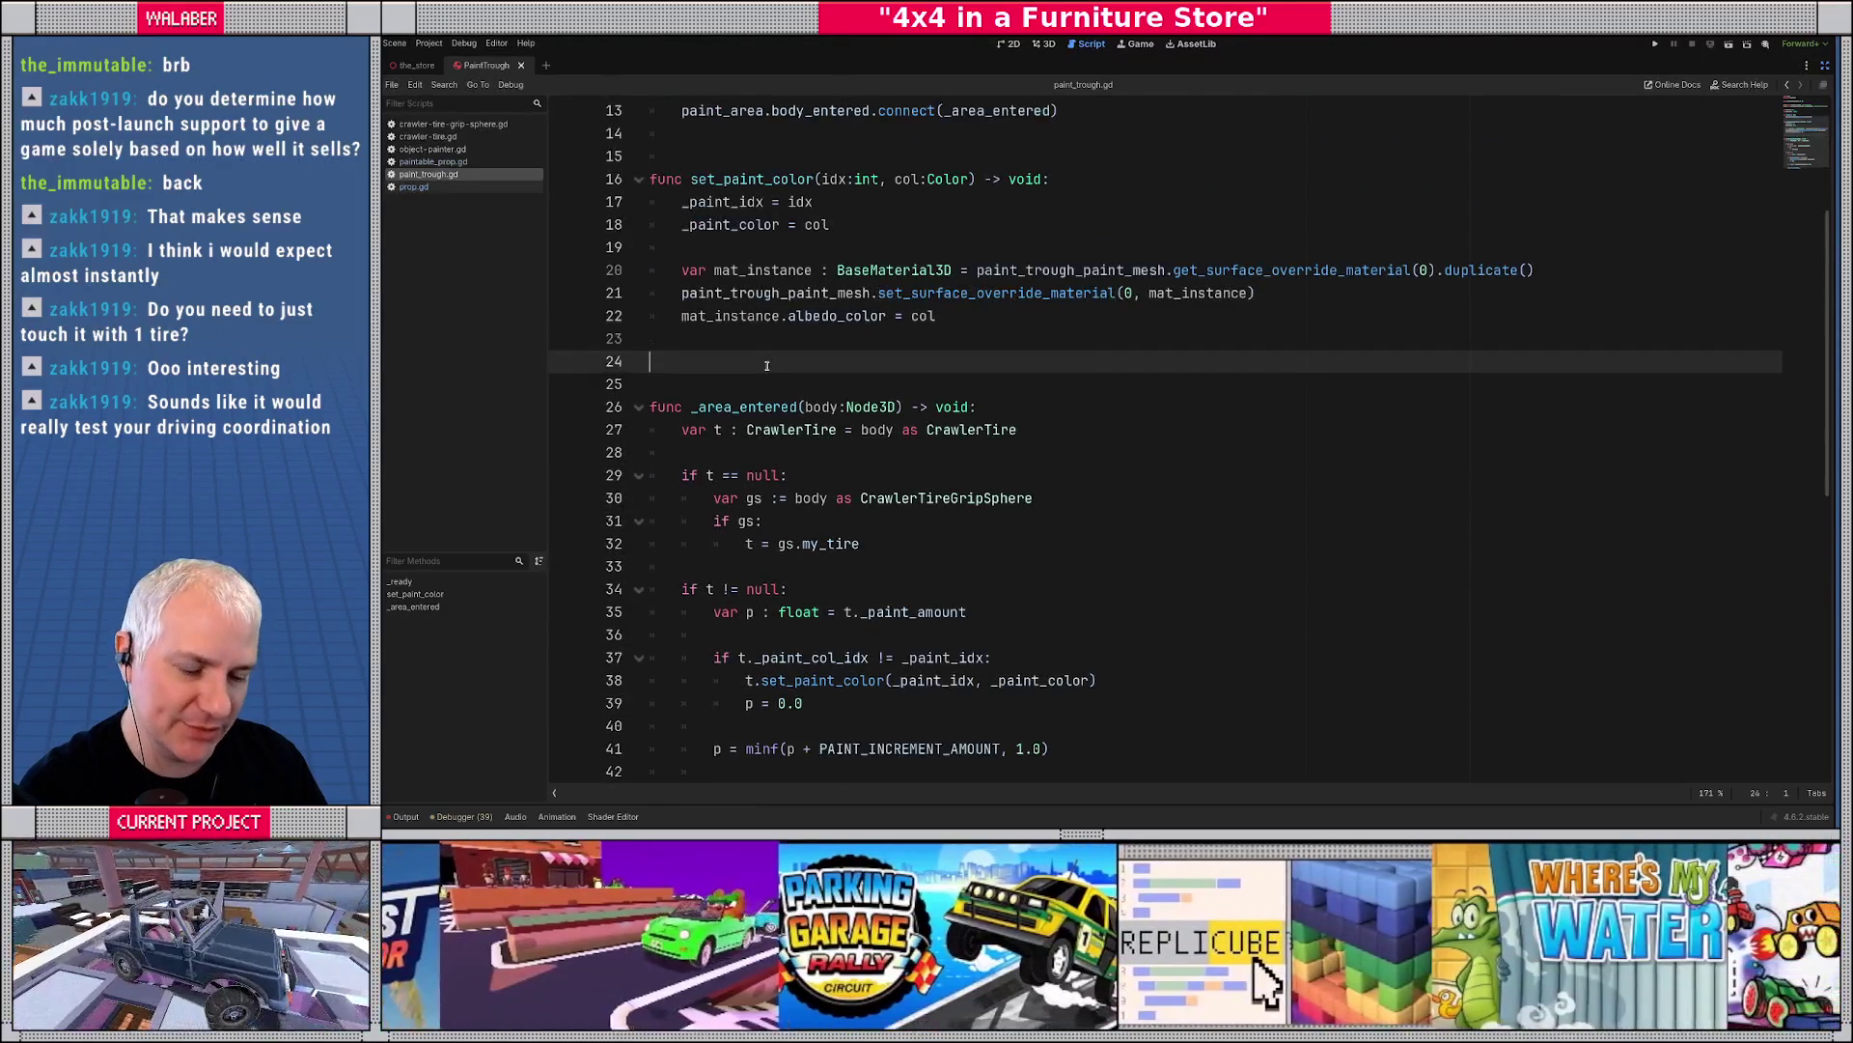
{"action": "scroll", "coordinate": [877, 402], "scroll_direction": "up", "scroll_amount": 4}
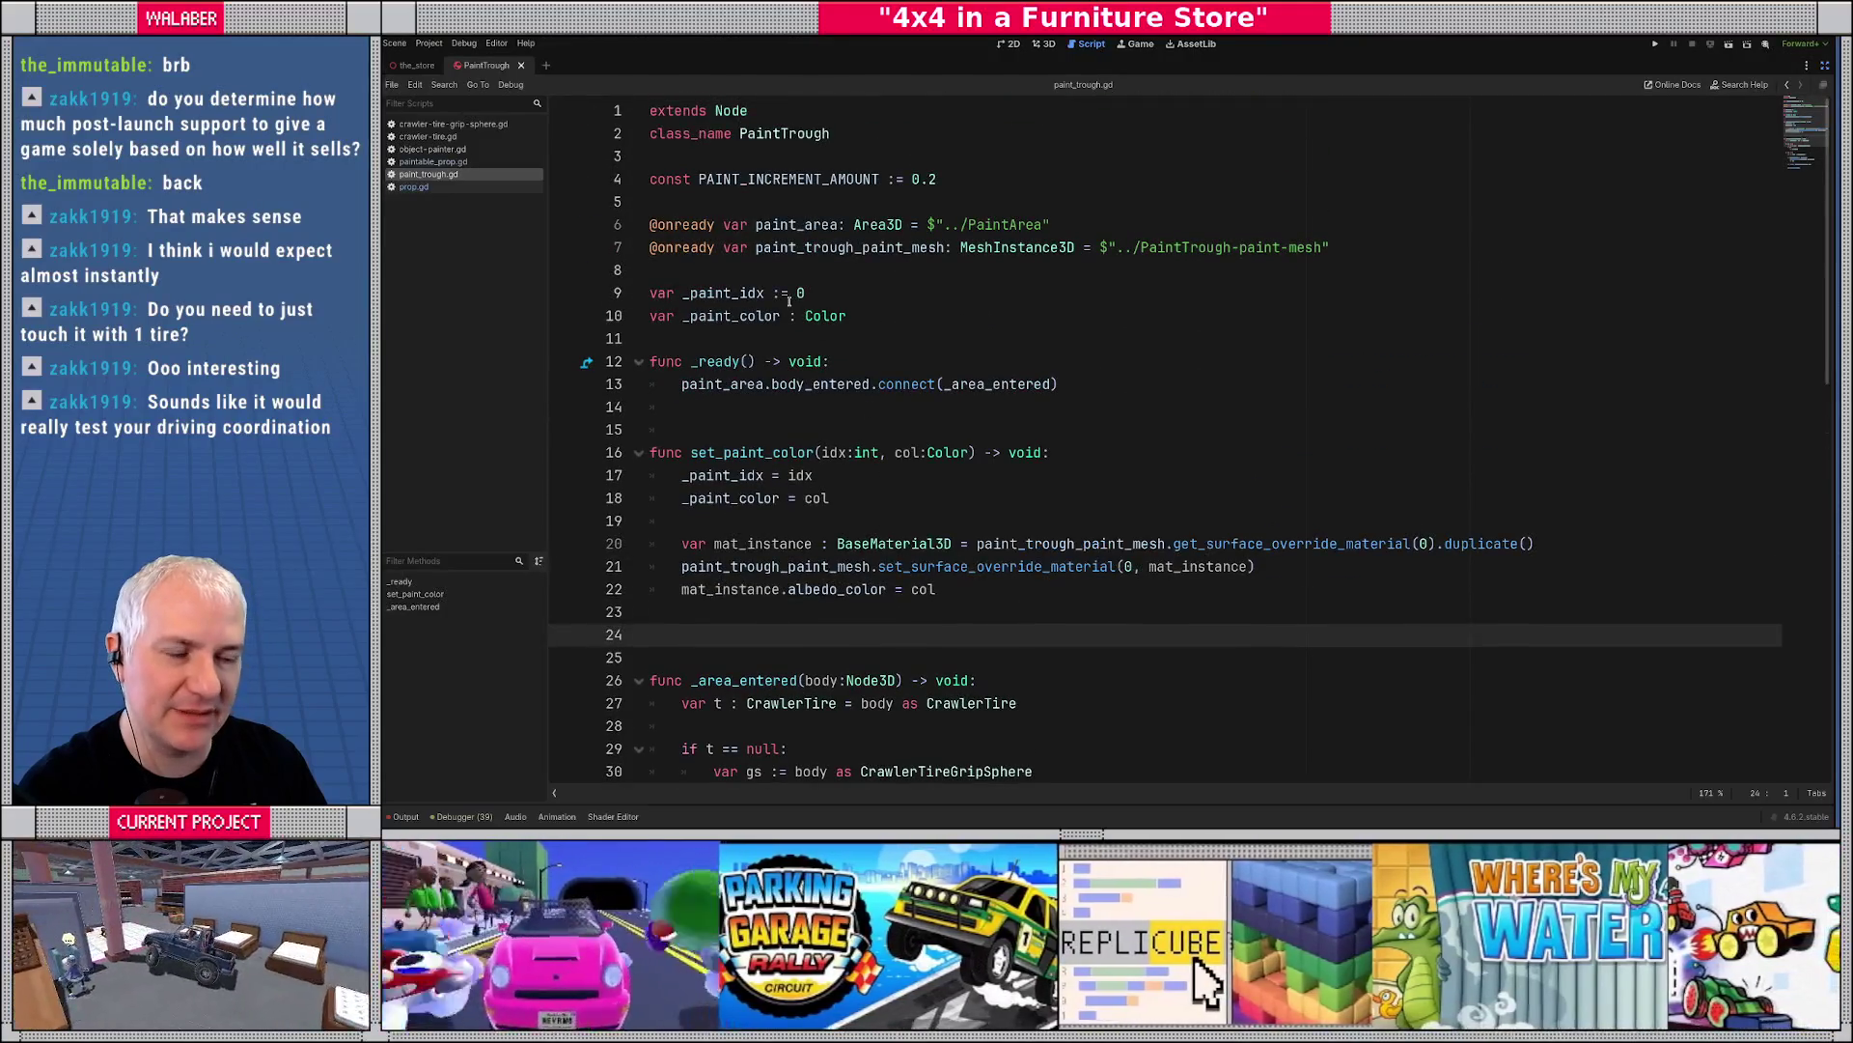
{"action": "scroll", "coordinate": [789, 290], "scroll_direction": "down", "scroll_amount": 7}
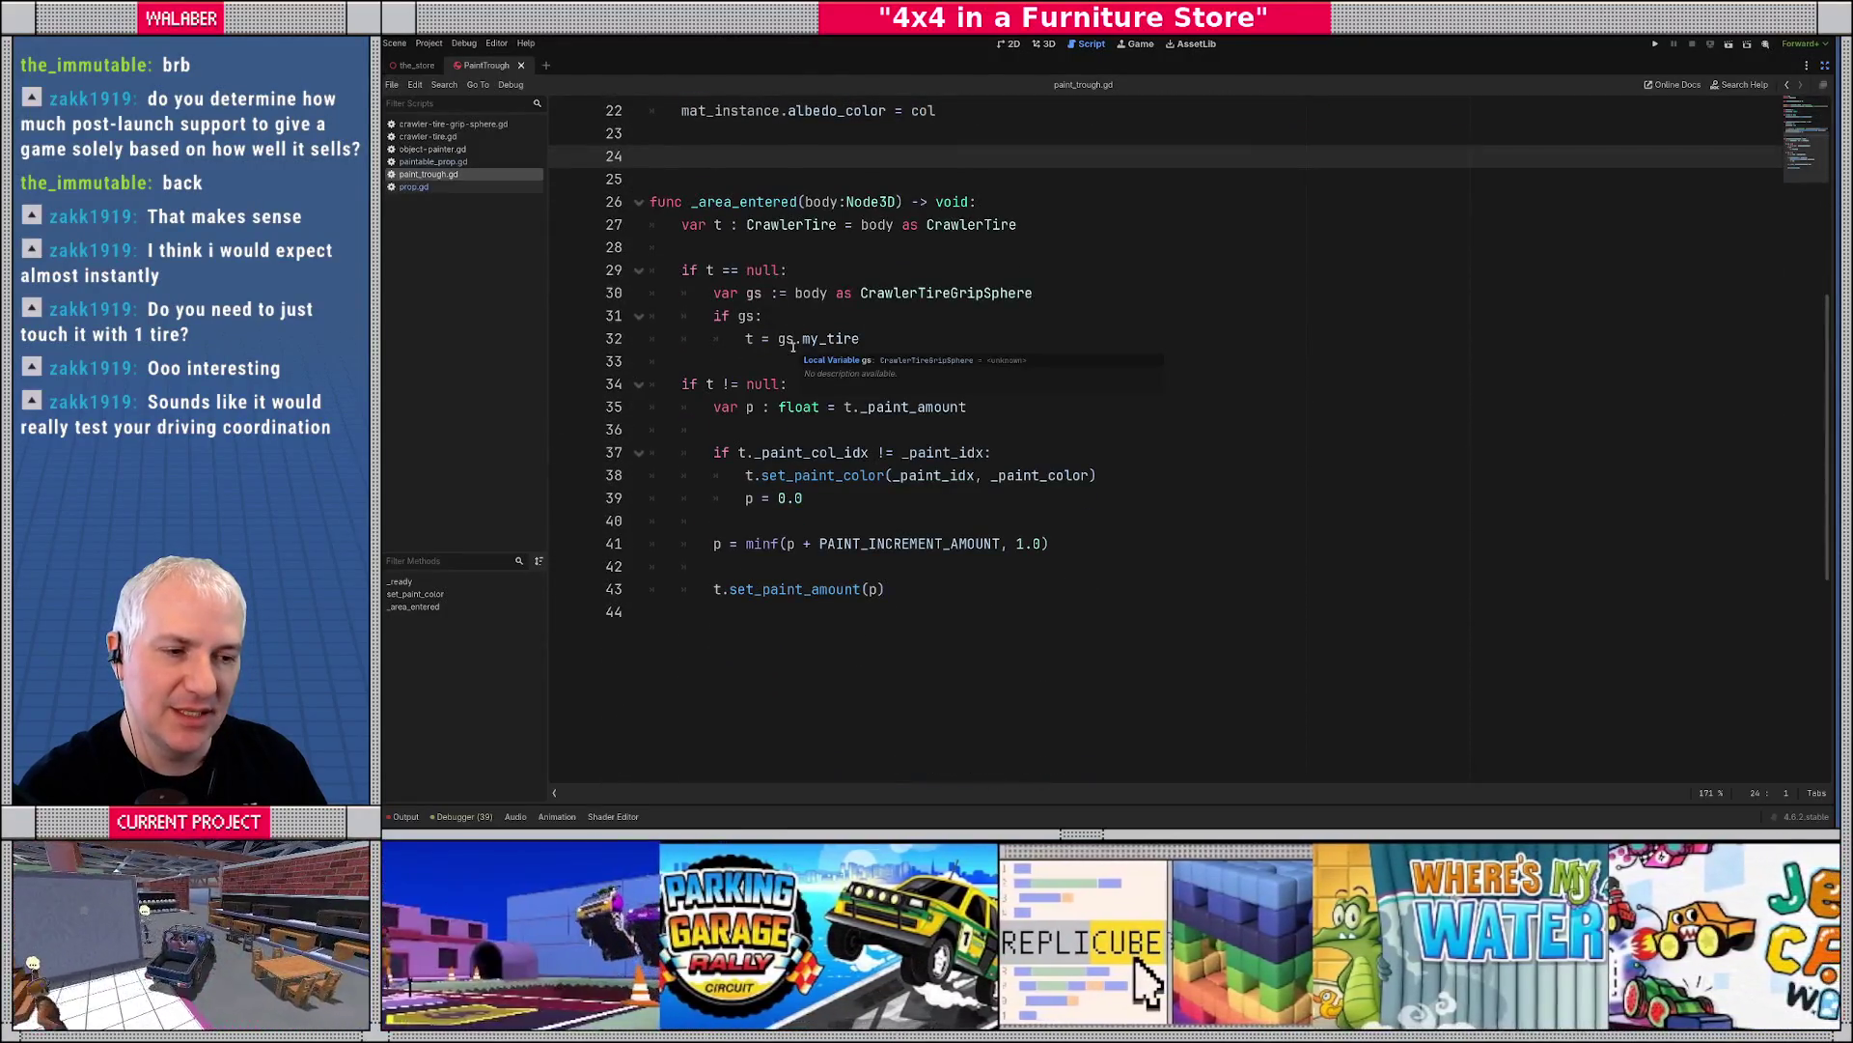
{"action": "scroll", "coordinate": [792, 345], "scroll_direction": "up", "scroll_amount": 2}
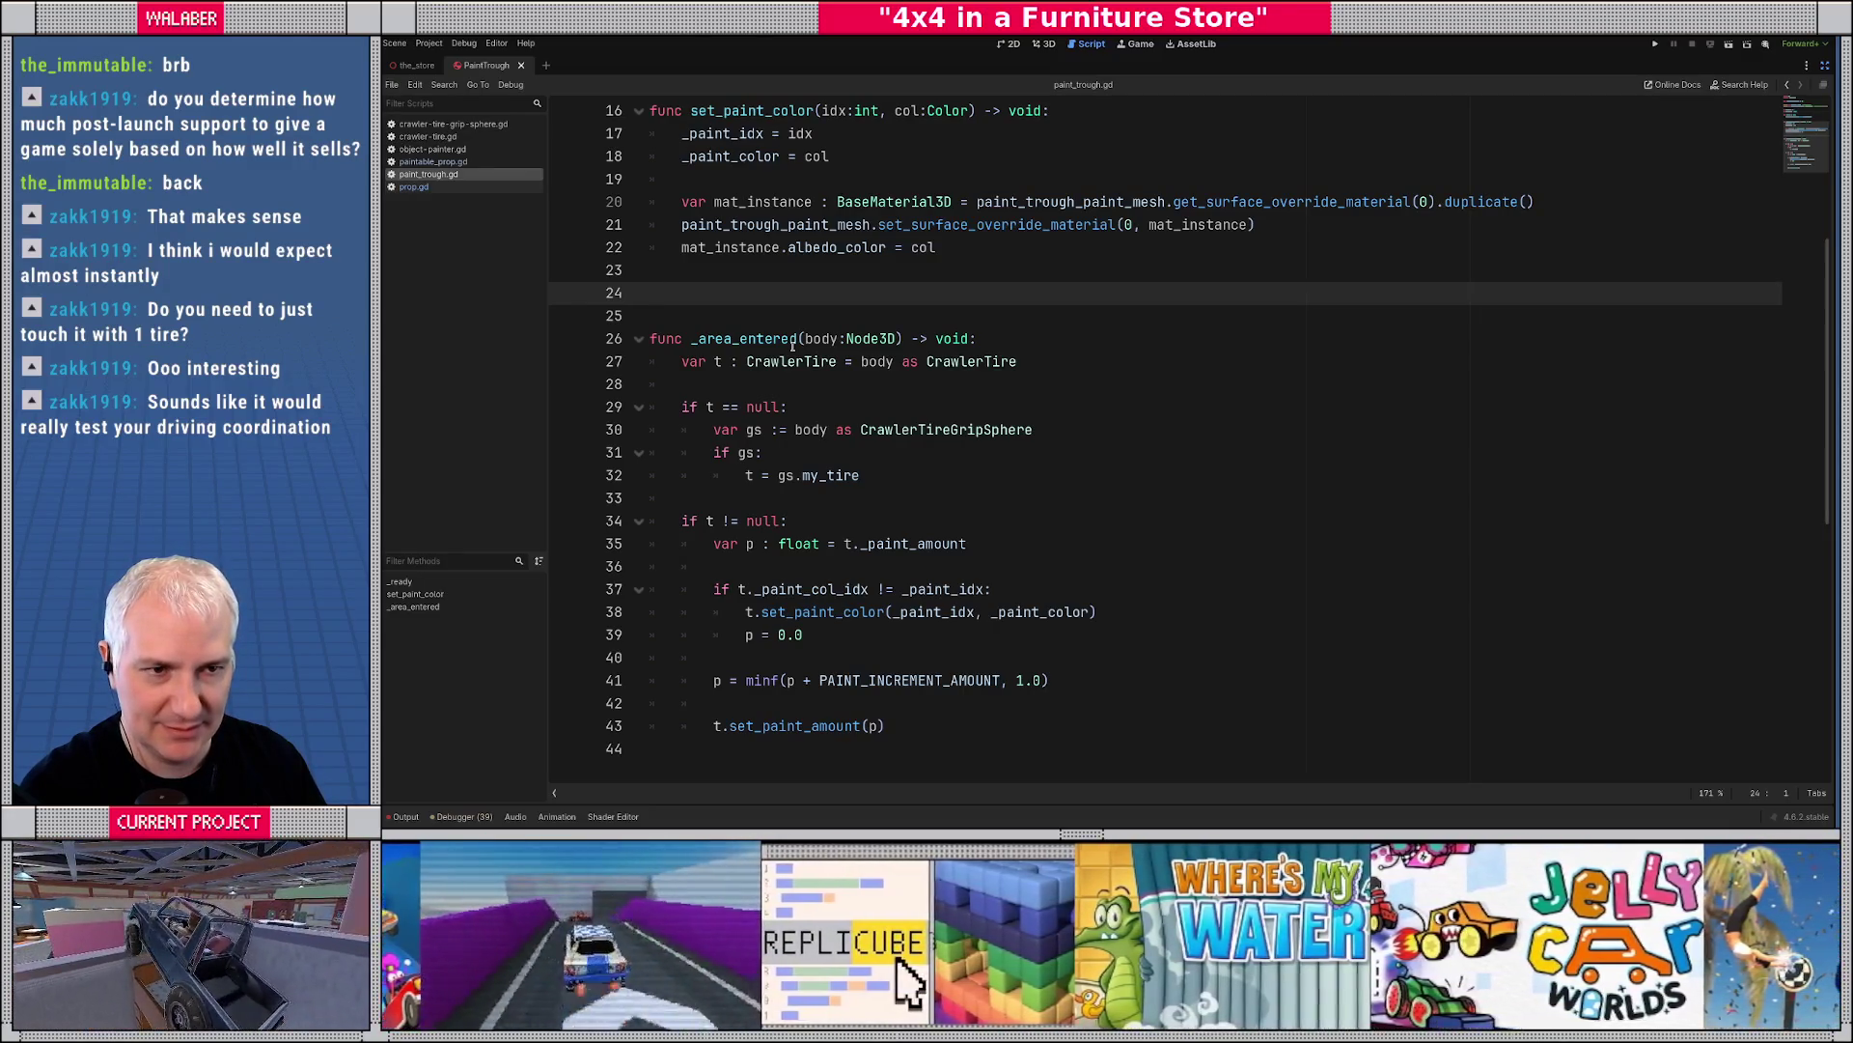
{"action": "left_click", "coordinate": [1824, 65]}
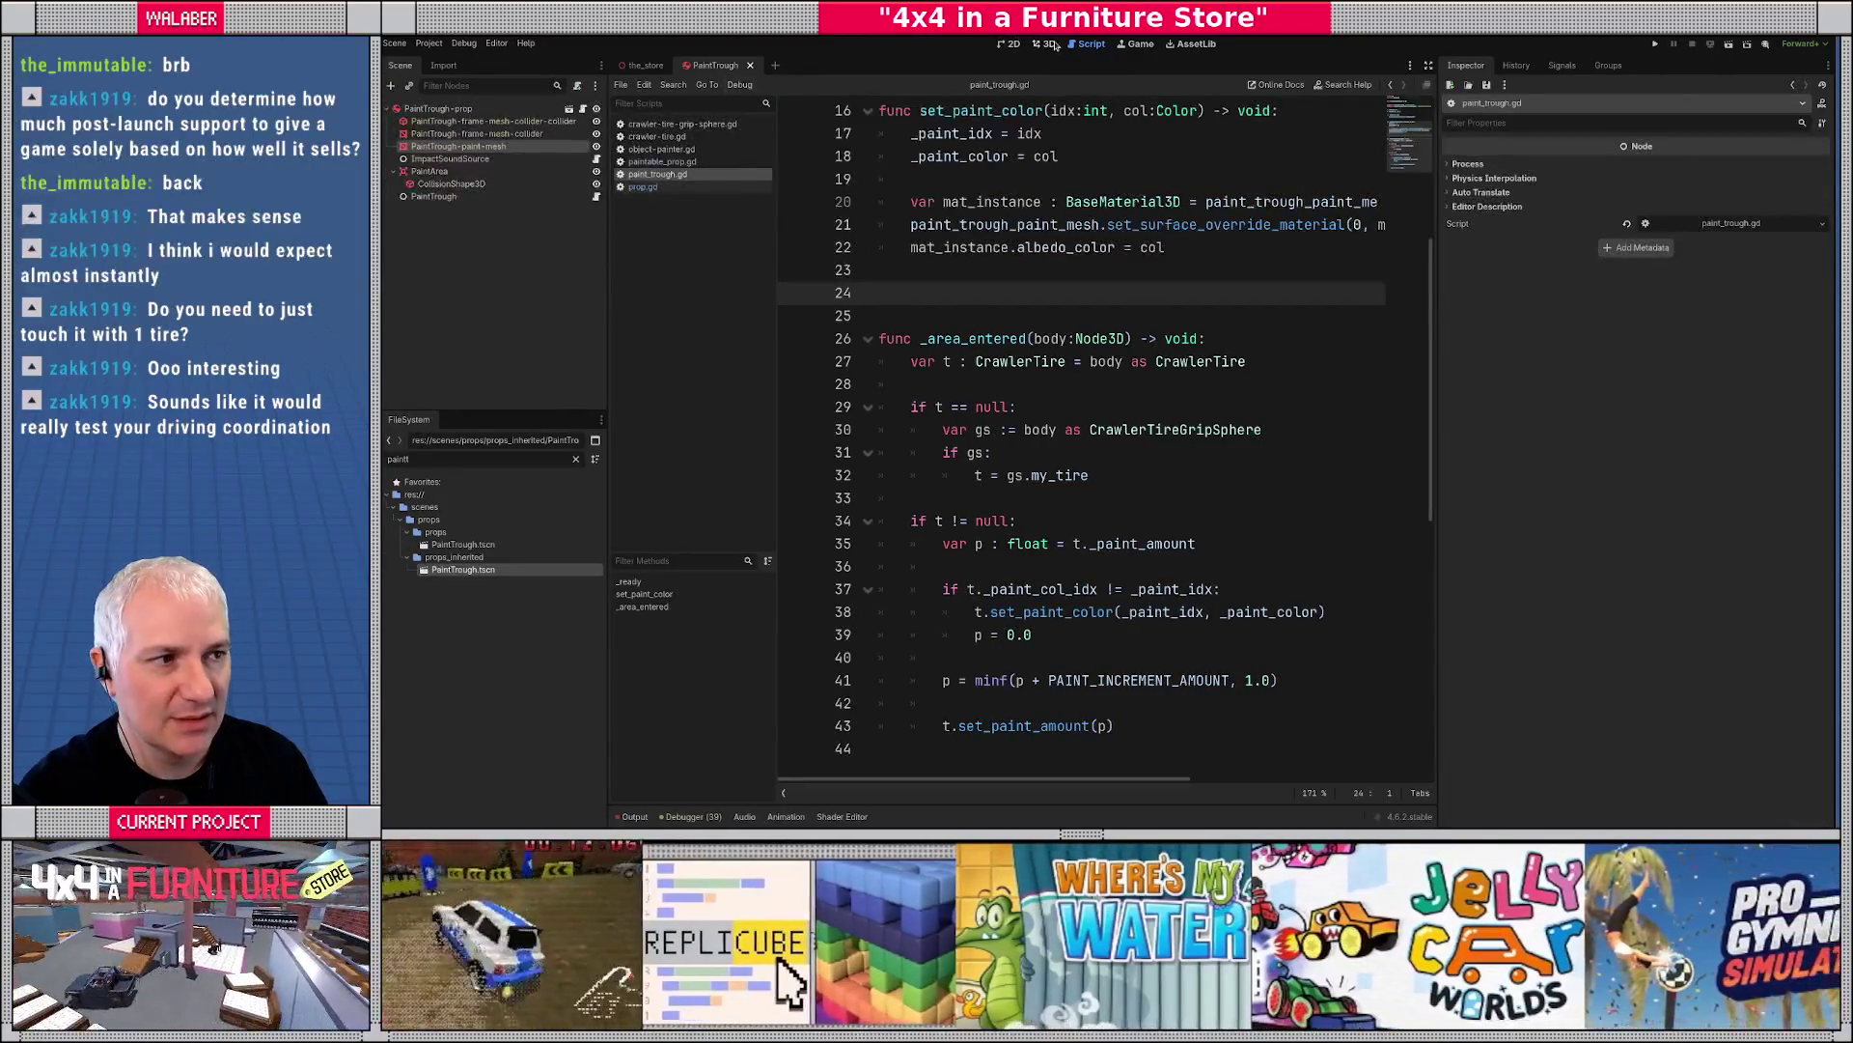
Show the_store scene in 3D, orbited to see both paint troughs
{"action": "left_click", "coordinate": [1042, 44]}
{"action": "left_click", "coordinate": [1014, 44]}
{"action": "left_click", "coordinate": [1042, 44]}
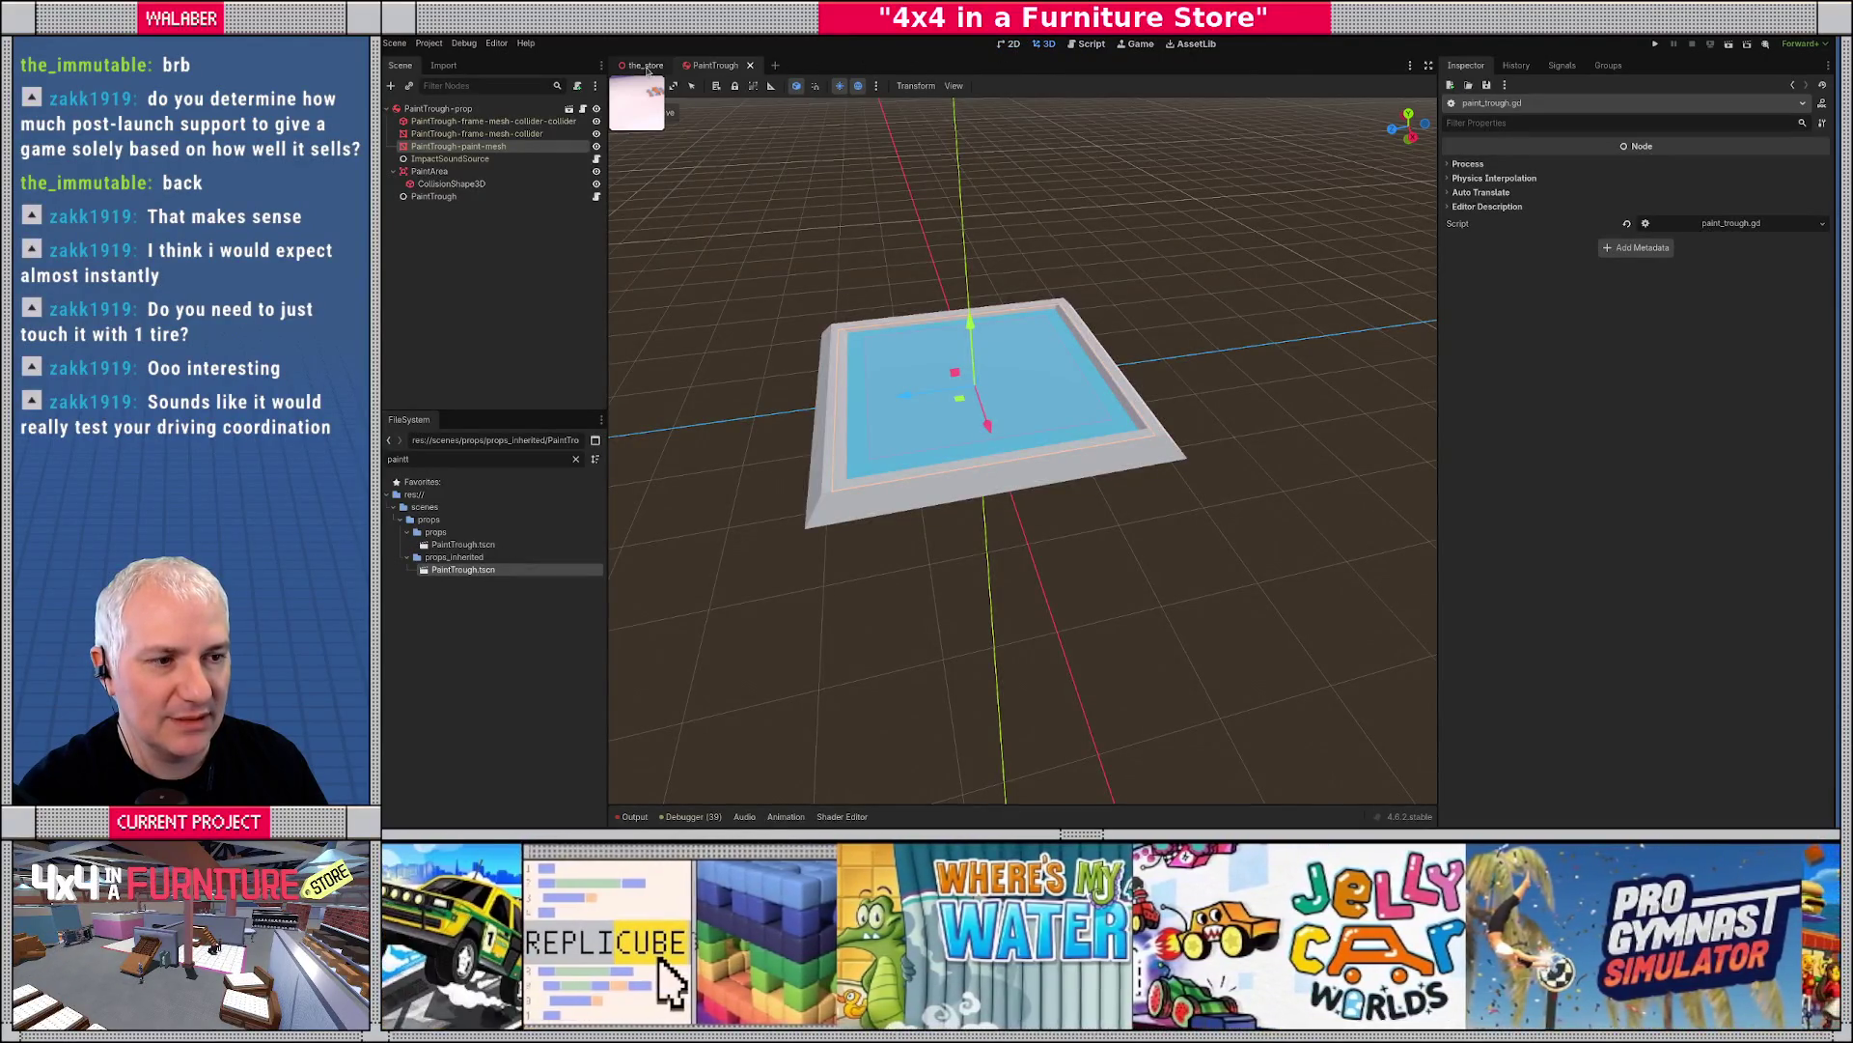
{"action": "left_click", "coordinate": [644, 66]}
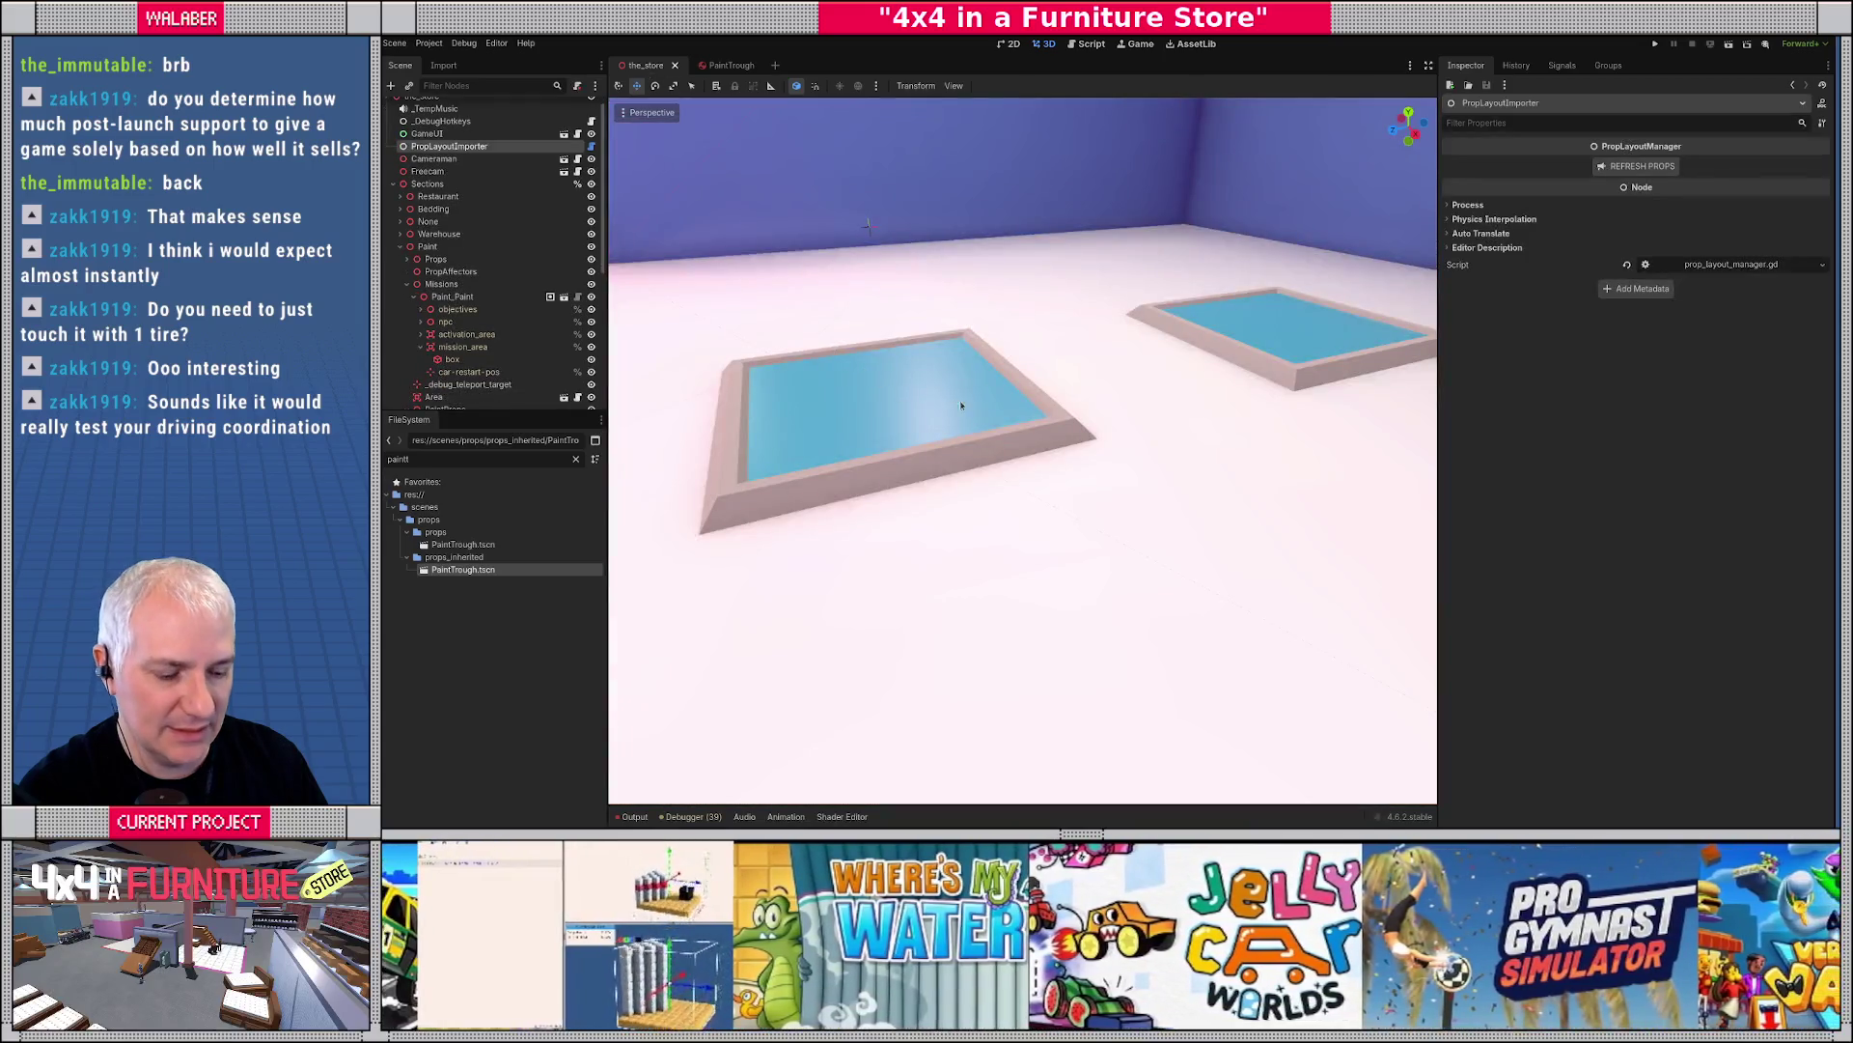
{"action": "left_click_drag", "start_coordinate": [961, 405], "coordinate": [961, 405]}
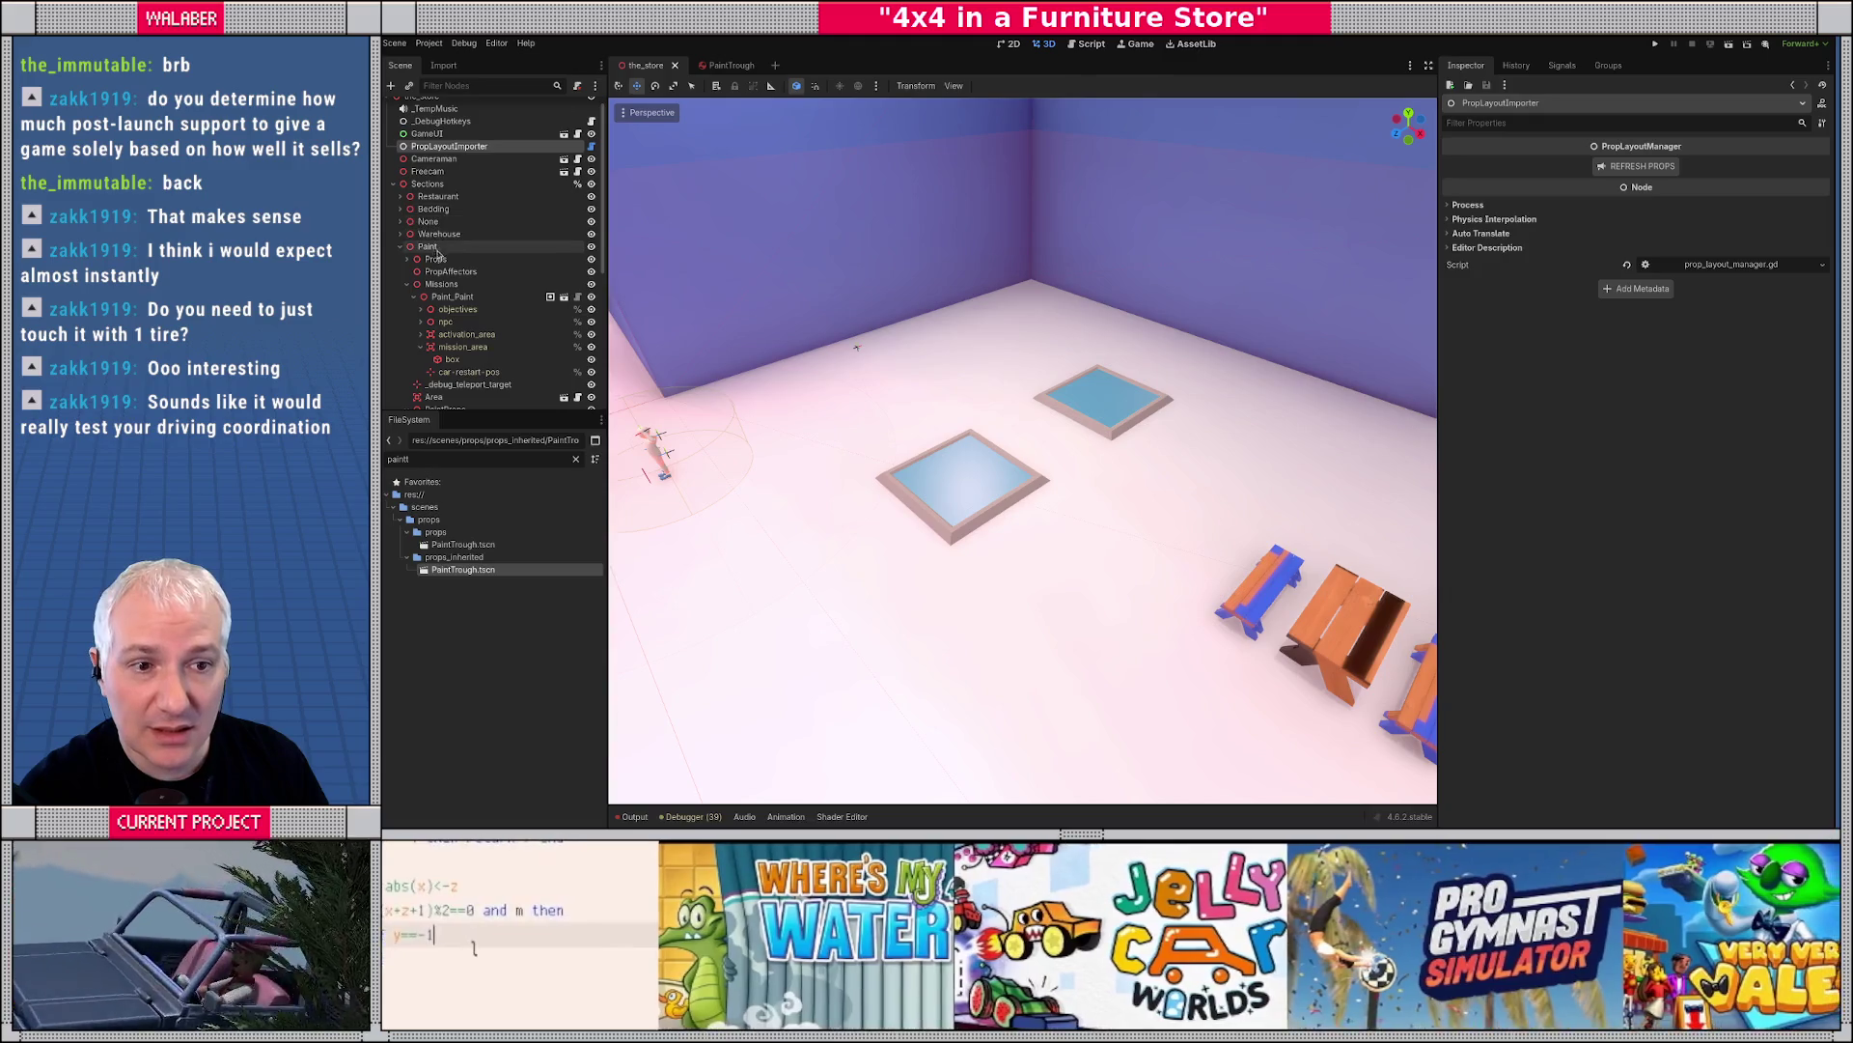
Select the Paint_Paint mission node and expand it to its objective-set node
{"action": "left_click", "coordinate": [456, 297]}
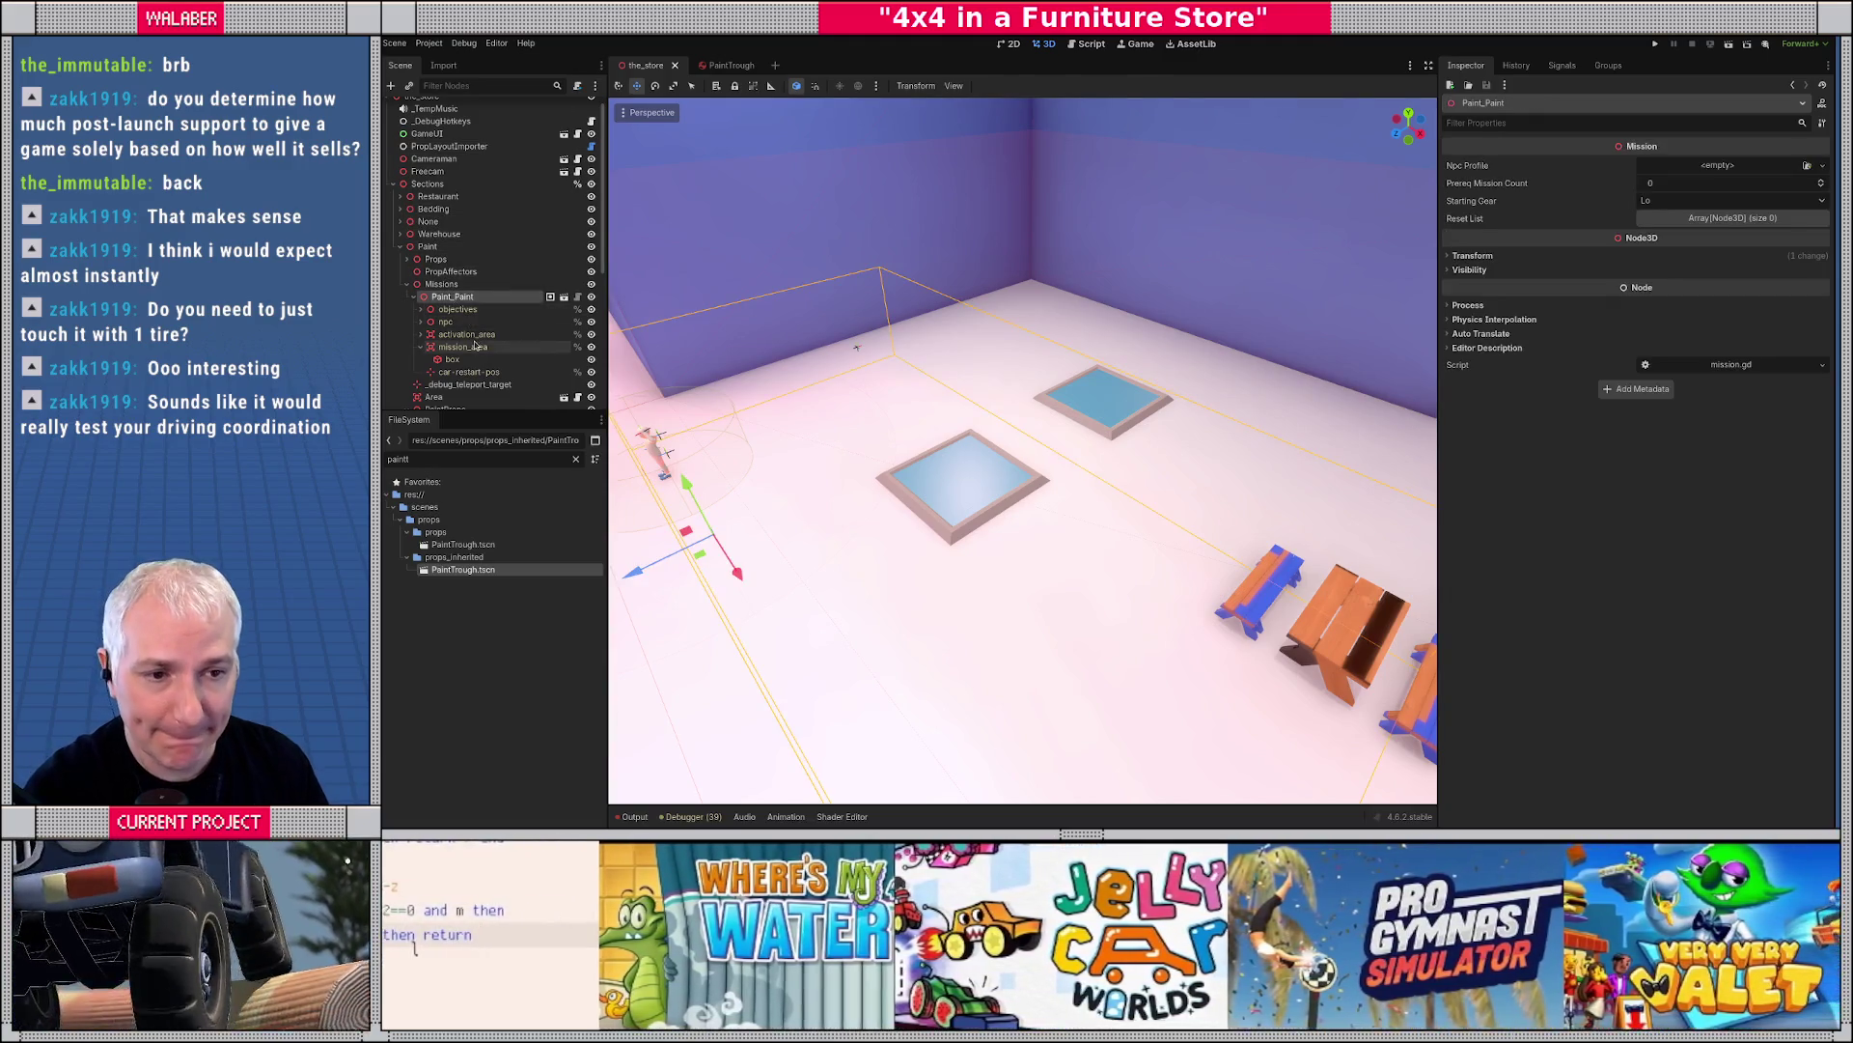
{"action": "left_click", "coordinate": [423, 310]}
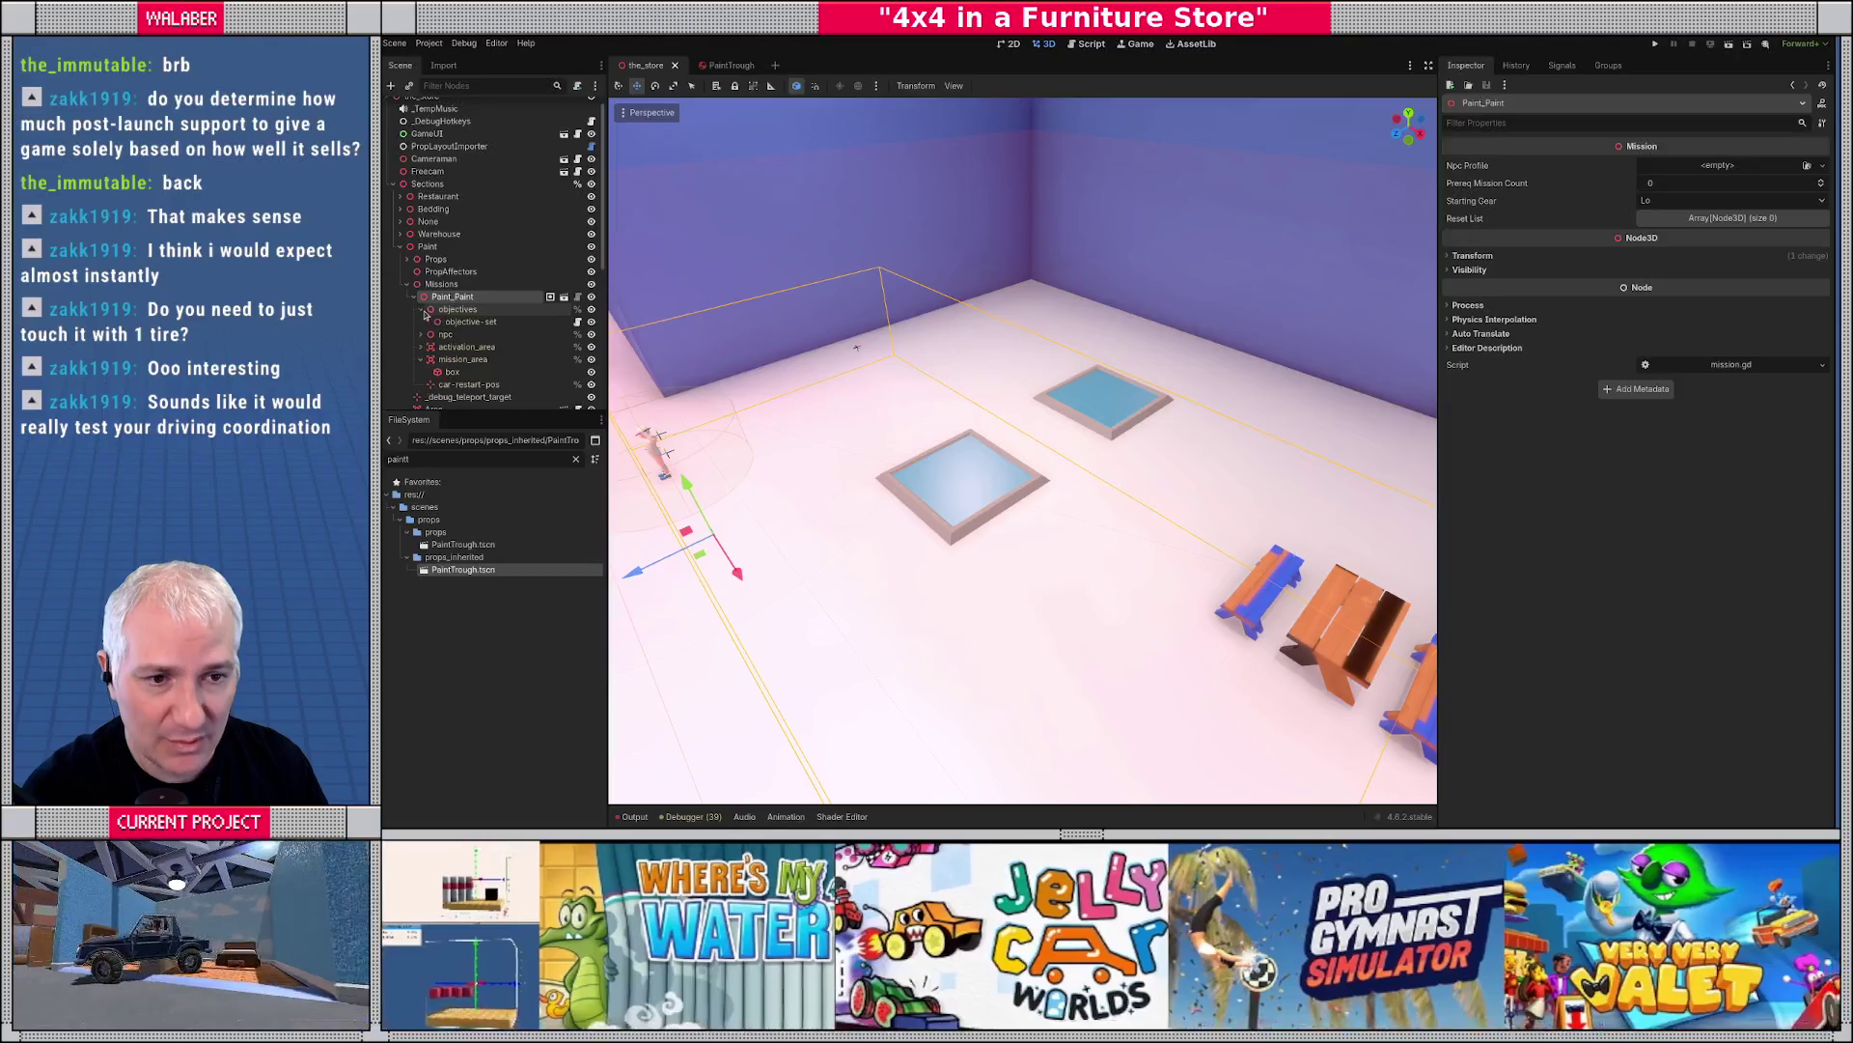
{"action": "left_click", "coordinate": [468, 322]}
{"action": "right_click", "coordinate": [479, 324]}
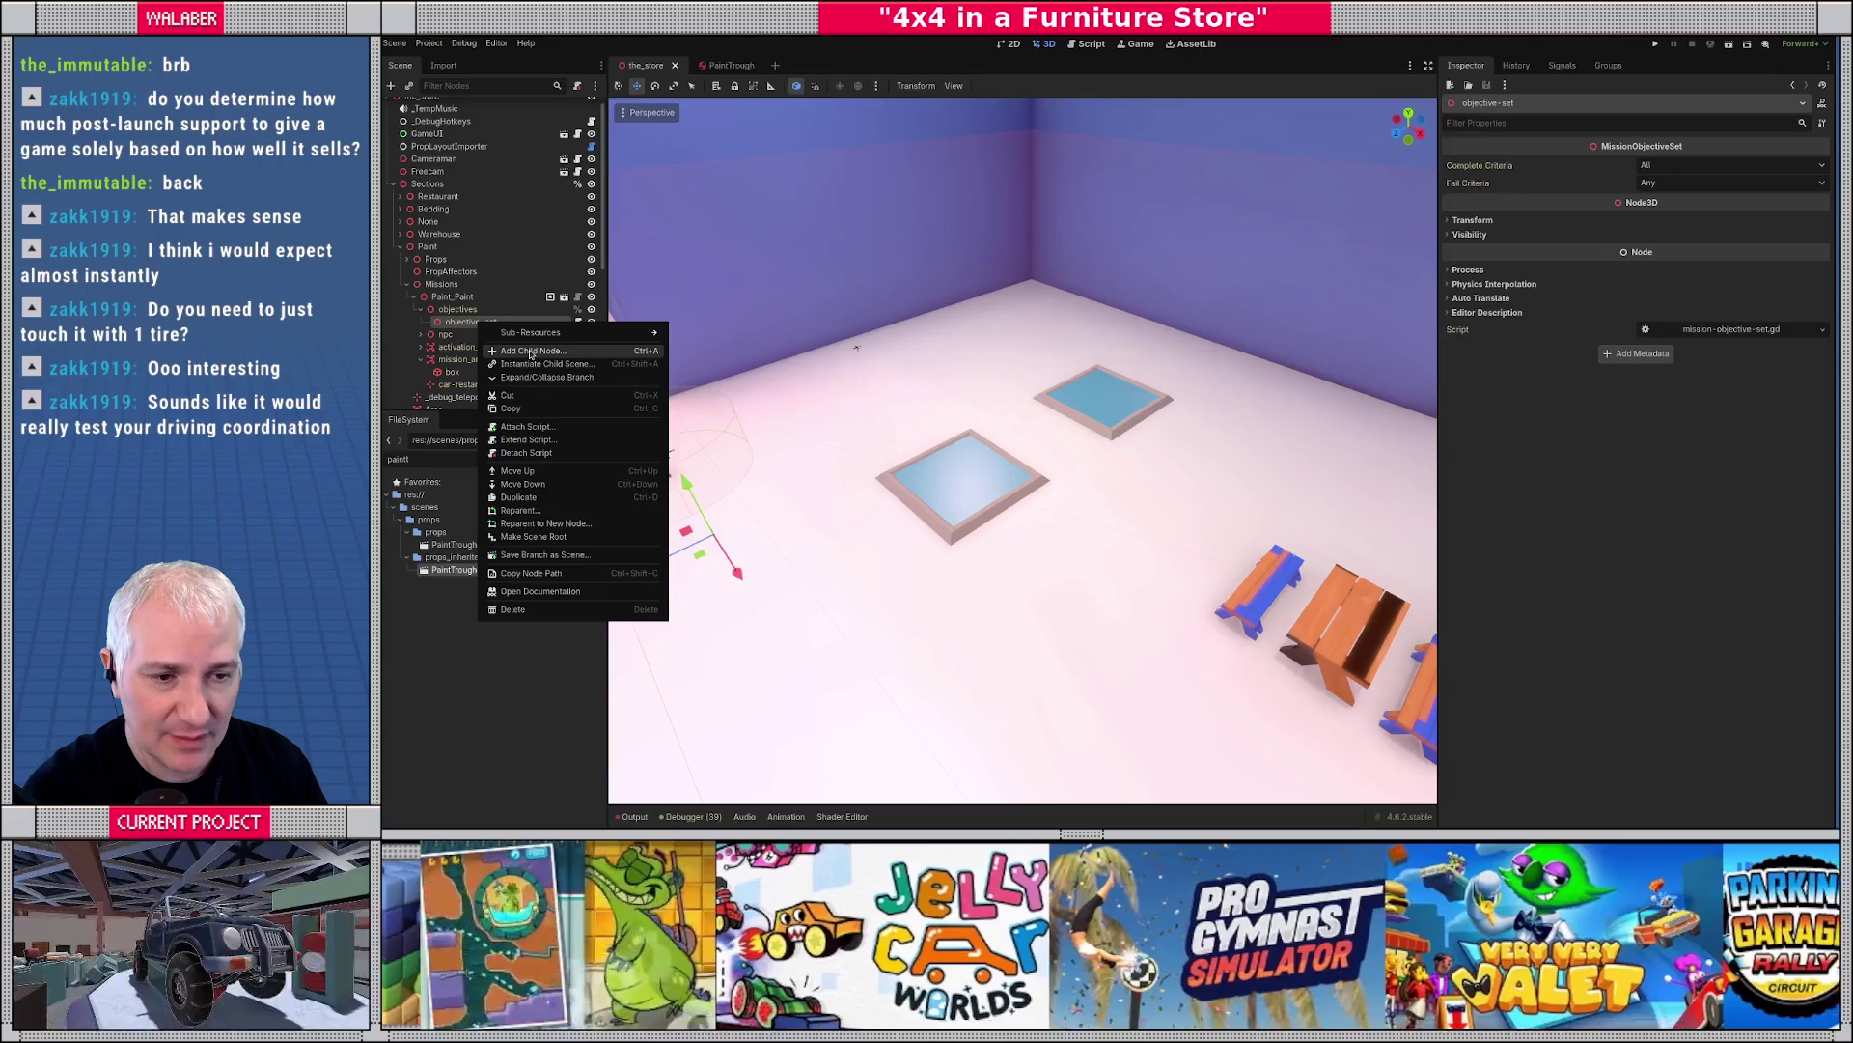
{"action": "key", "text": "Escape"}
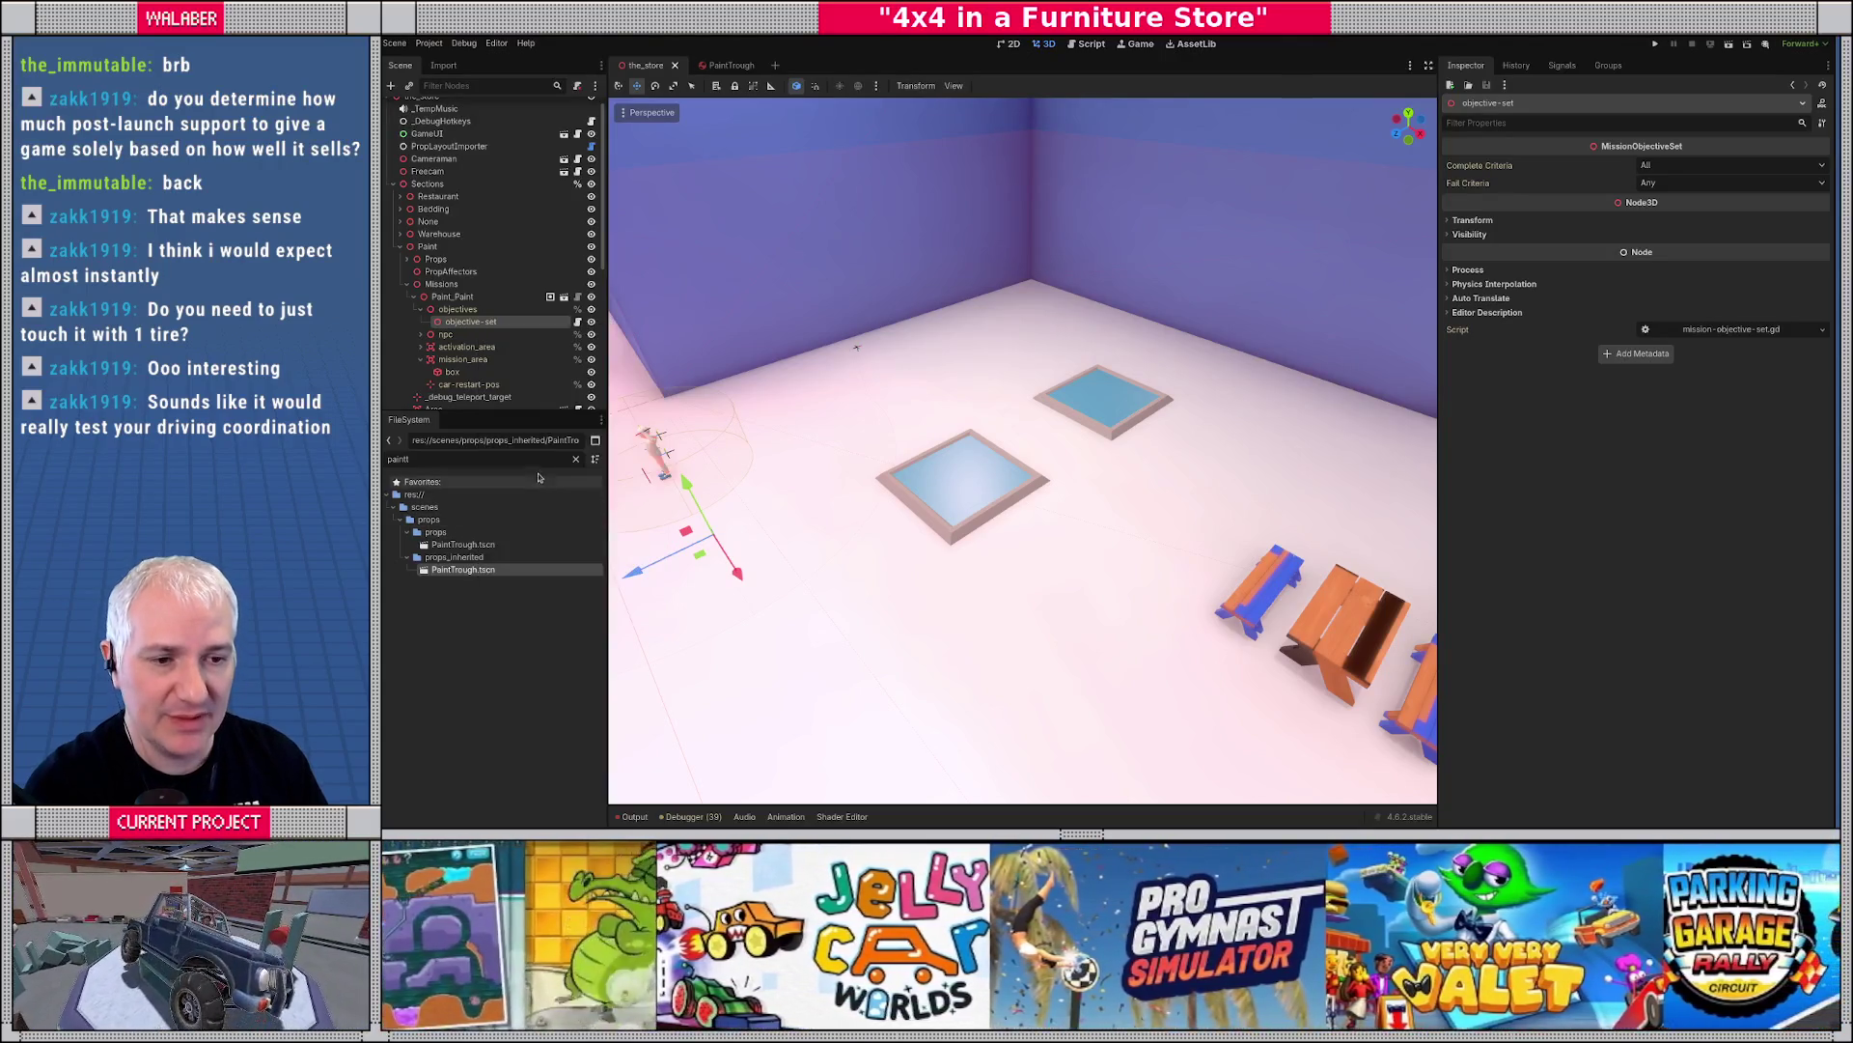
Clear the 'paintt' FileSystem filter, collapse scenes and expand the scripts folder
{"action": "left_click", "coordinate": [583, 464]}
{"action": "scroll", "coordinate": [473, 645], "scroll_direction": "down", "scroll_amount": 6}
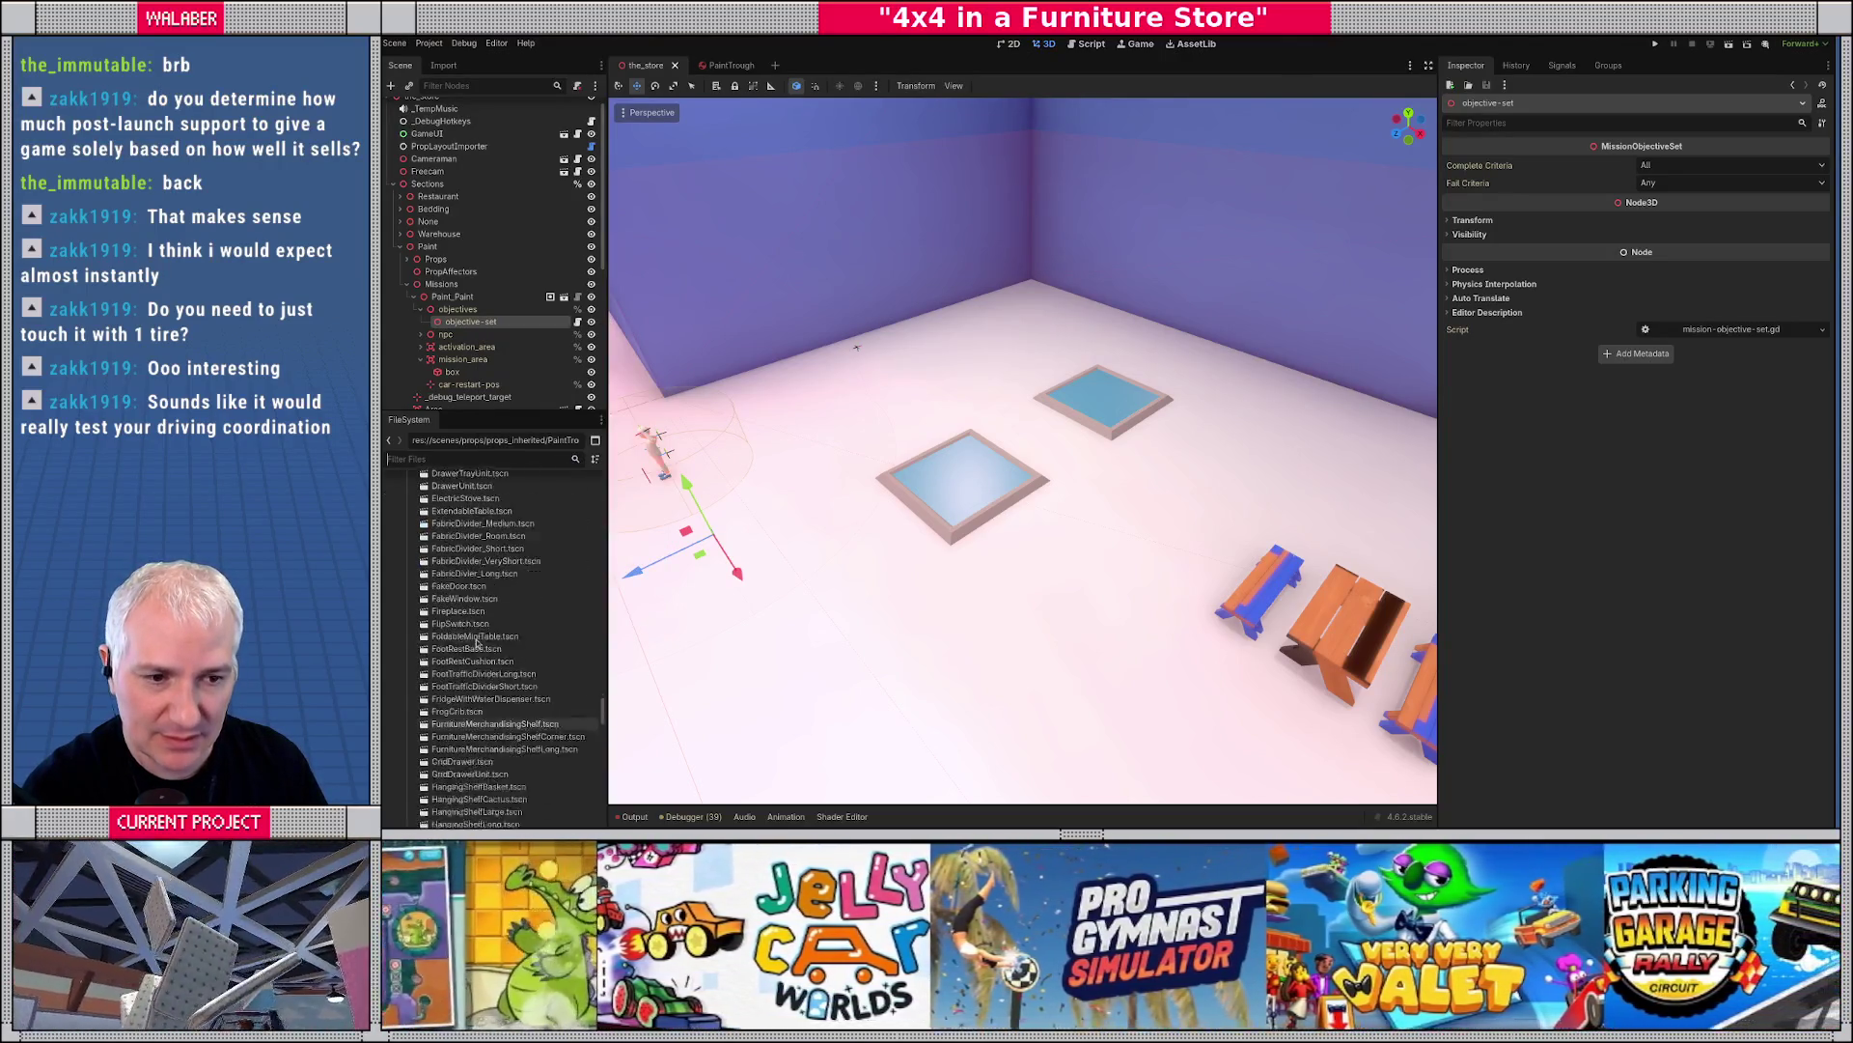
{"action": "scroll", "coordinate": [476, 643], "scroll_direction": "up", "scroll_amount": 15}
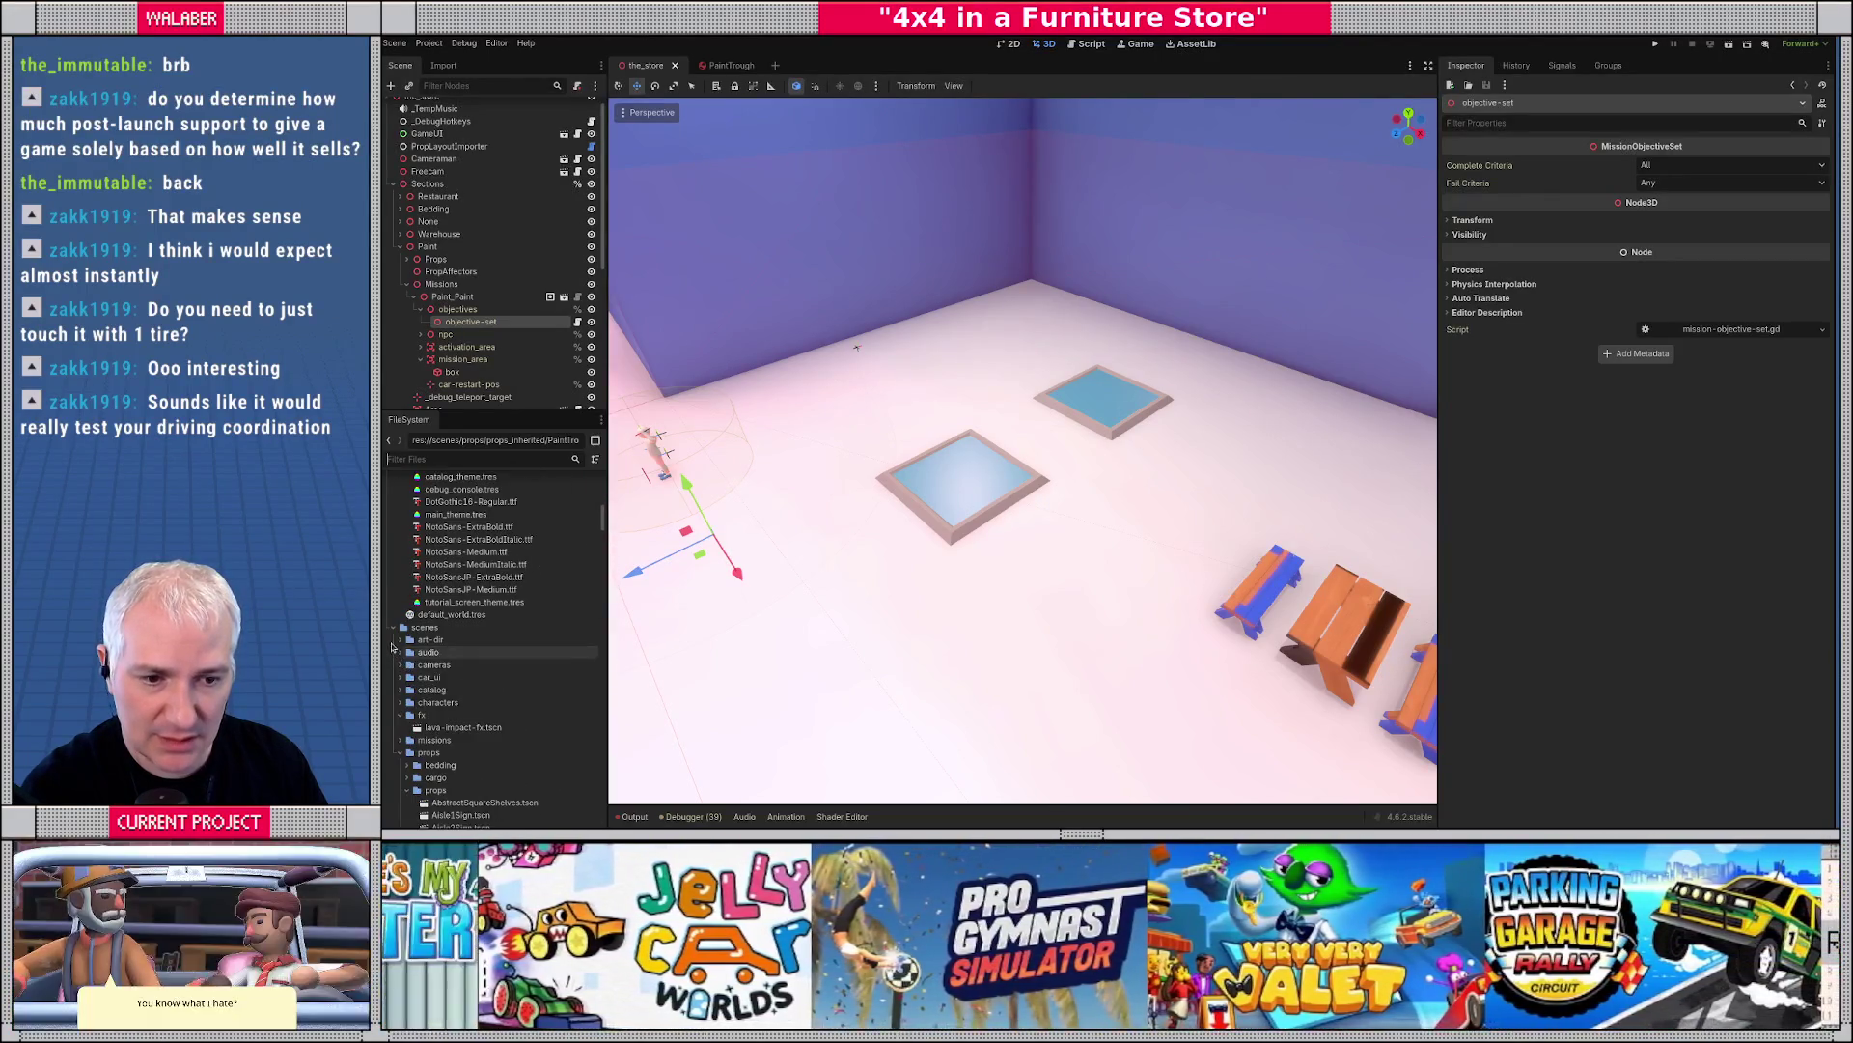
{"action": "left_click", "coordinate": [400, 670]}
{"action": "left_click", "coordinate": [397, 766]}
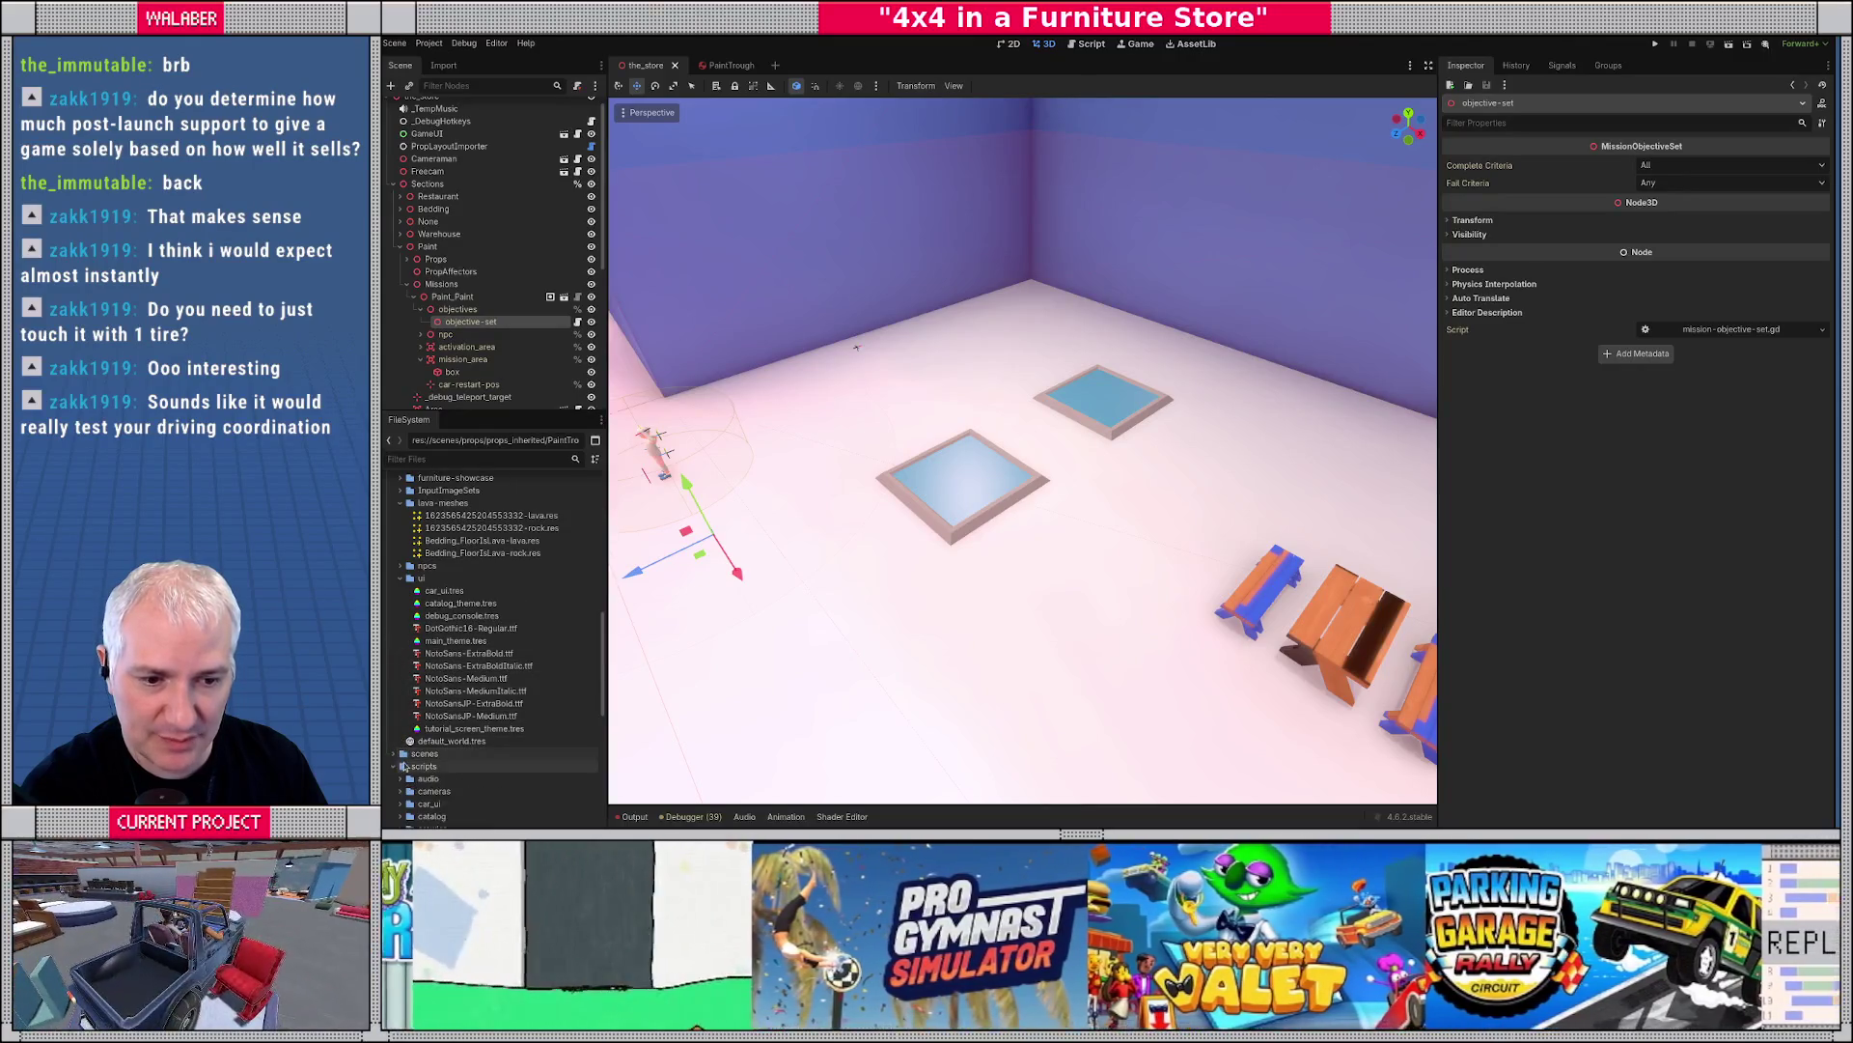
{"action": "scroll", "coordinate": [399, 676], "scroll_direction": "down", "scroll_amount": 5}
Expand res://scripts/missions and select objective-orbs.gd
{"action": "left_click", "coordinate": [399, 637]}
{"action": "left_click", "coordinate": [399, 637]}
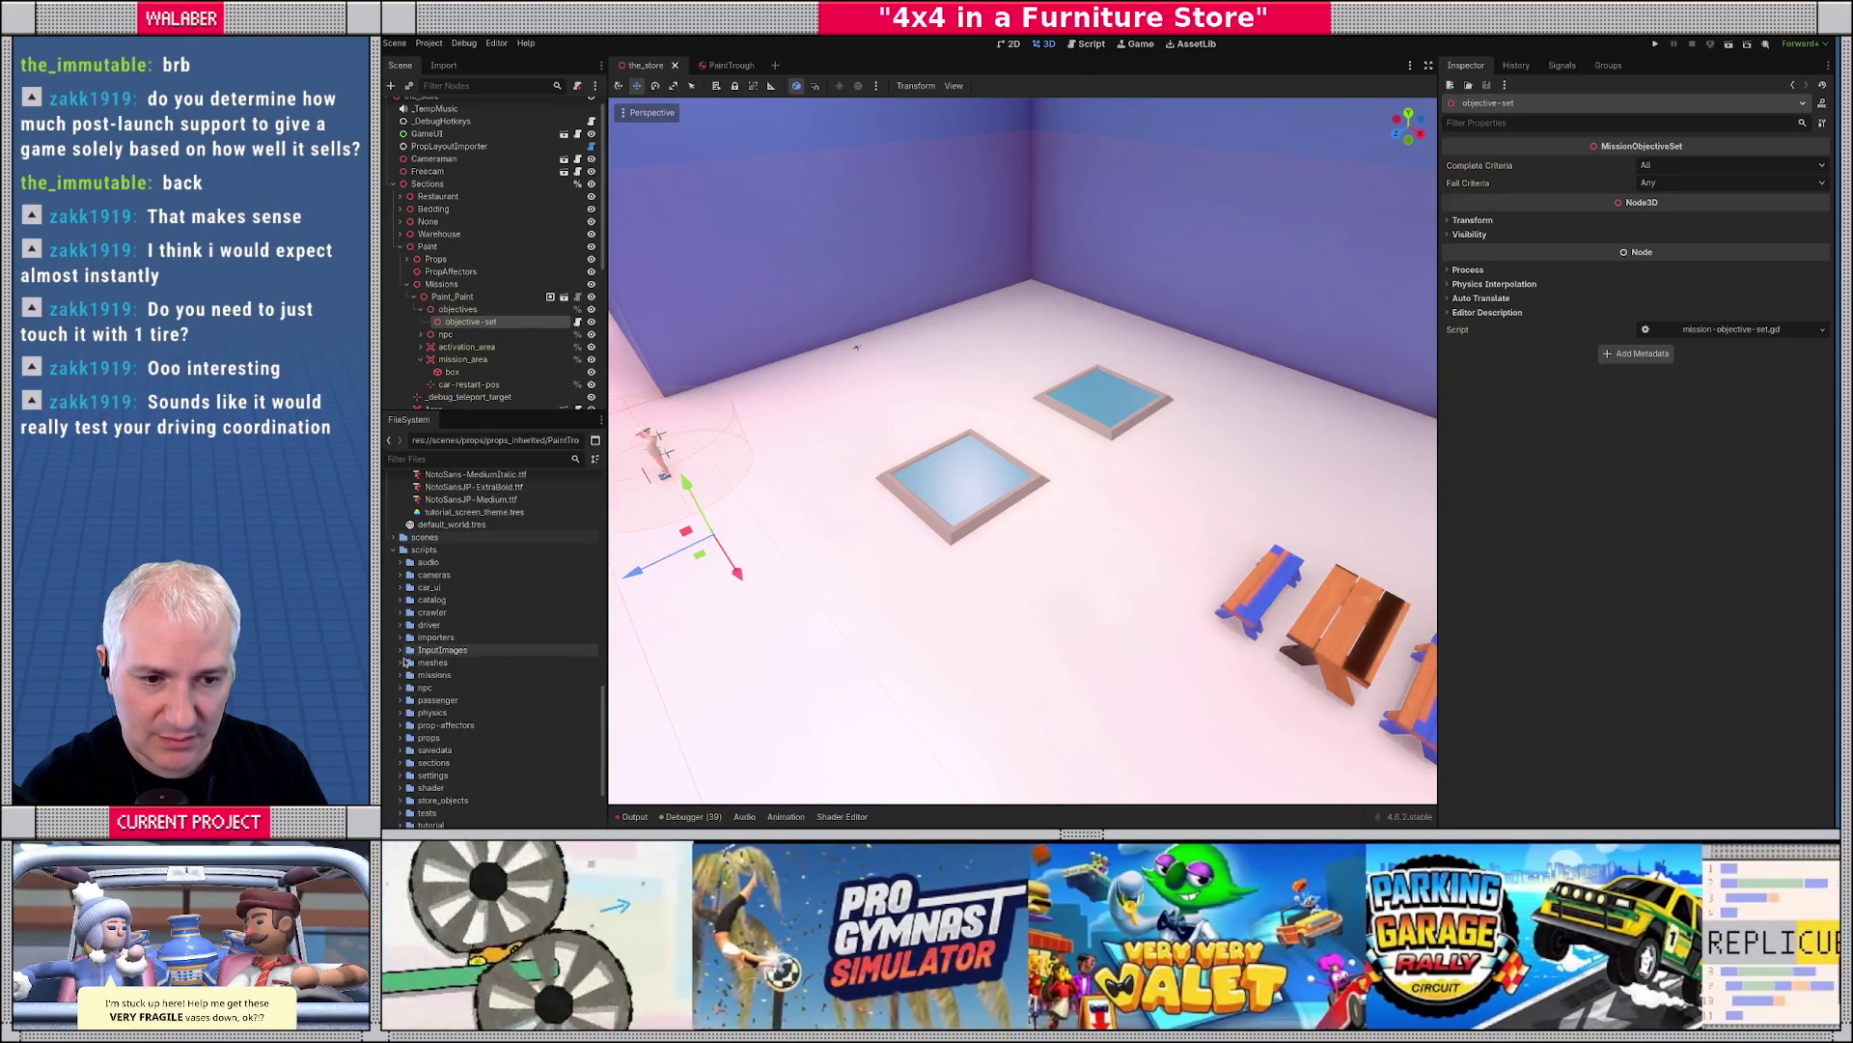
{"action": "left_click", "coordinate": [407, 676]}
{"action": "left_click", "coordinate": [404, 675]}
{"action": "scroll", "coordinate": [406, 676], "scroll_direction": "down", "scroll_amount": 4}
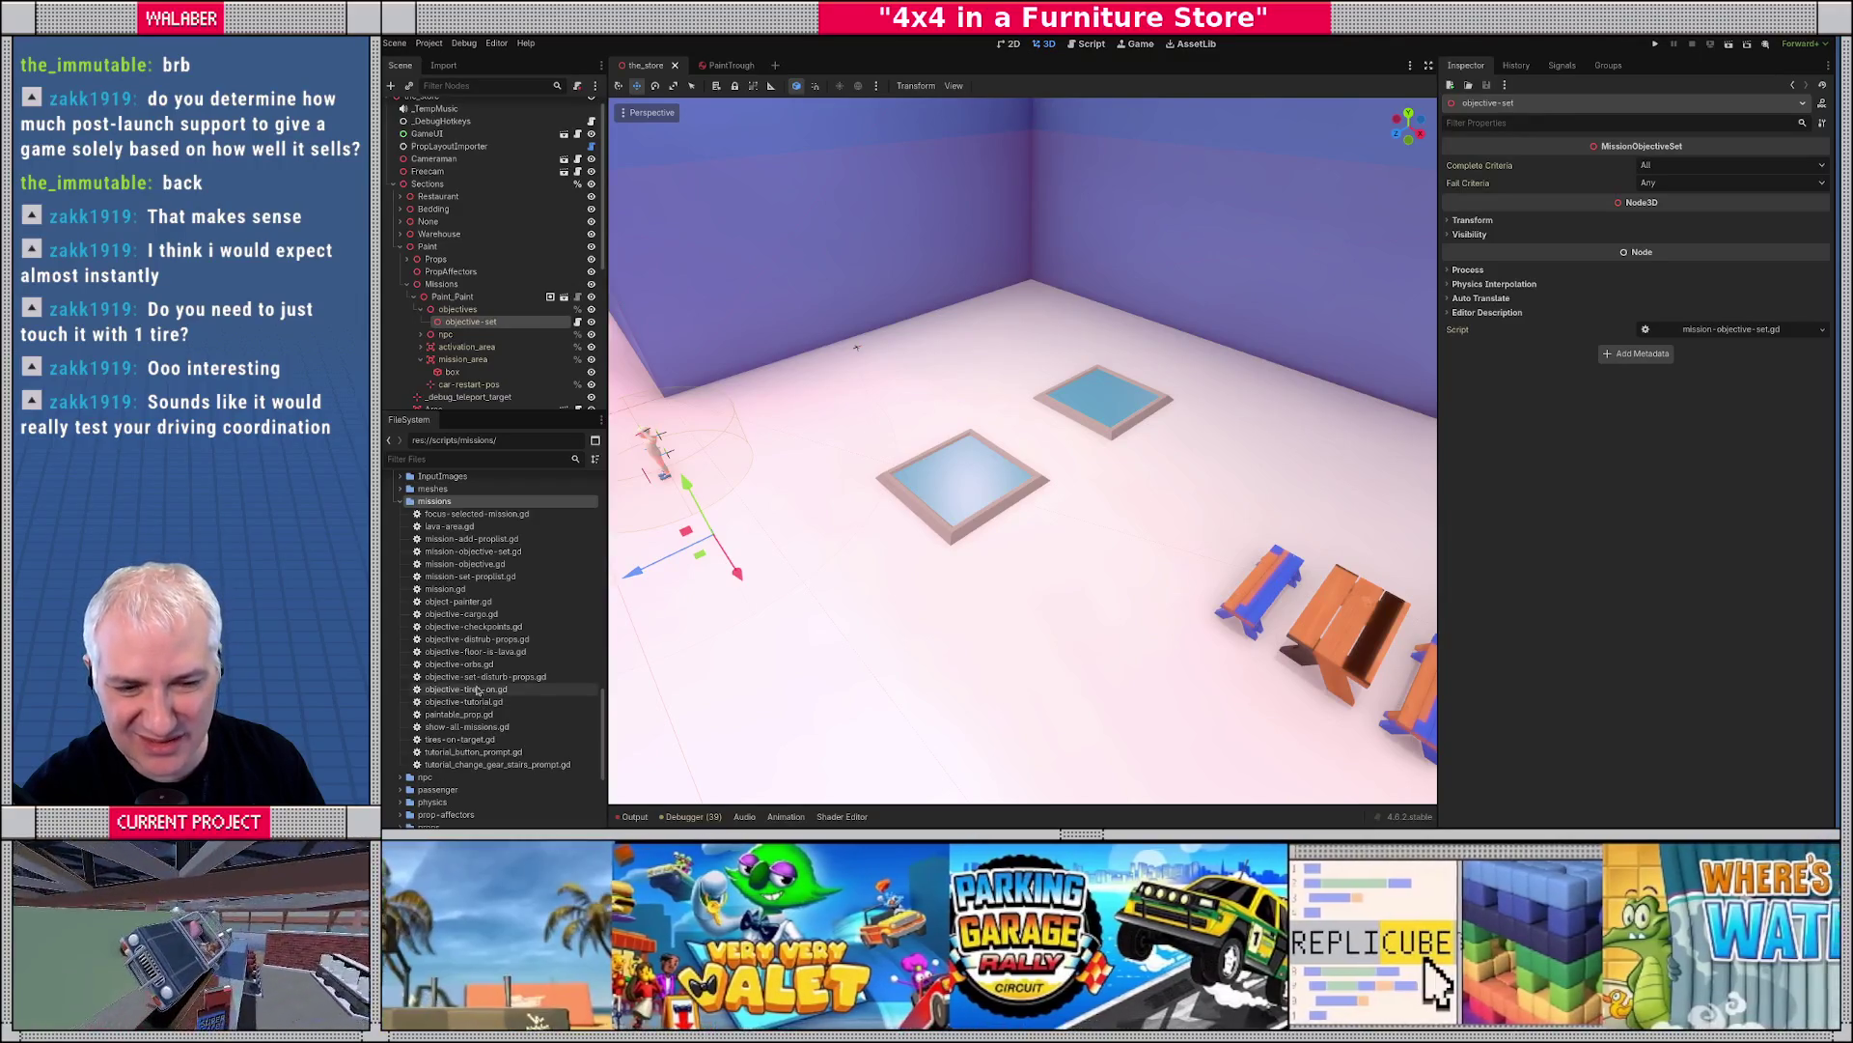
{"action": "left_click", "coordinate": [472, 667]}
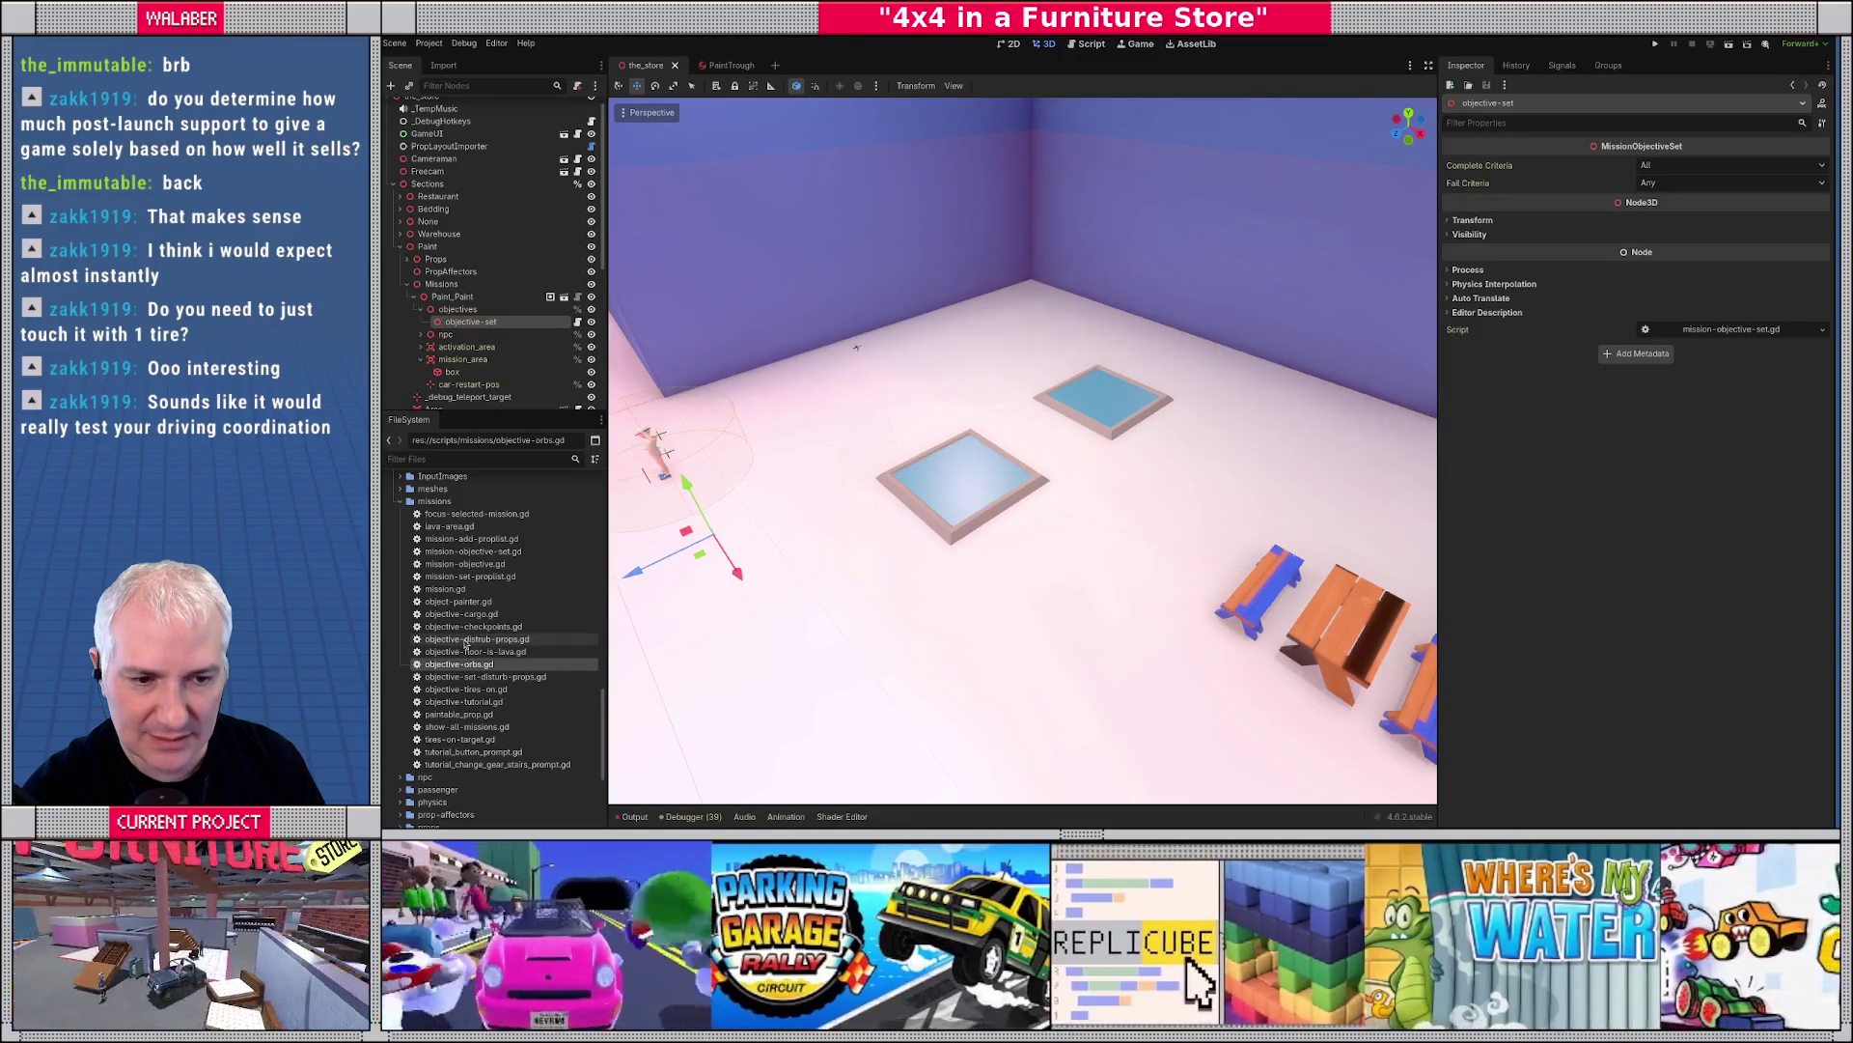
{"action": "right_click", "coordinate": [471, 664]}
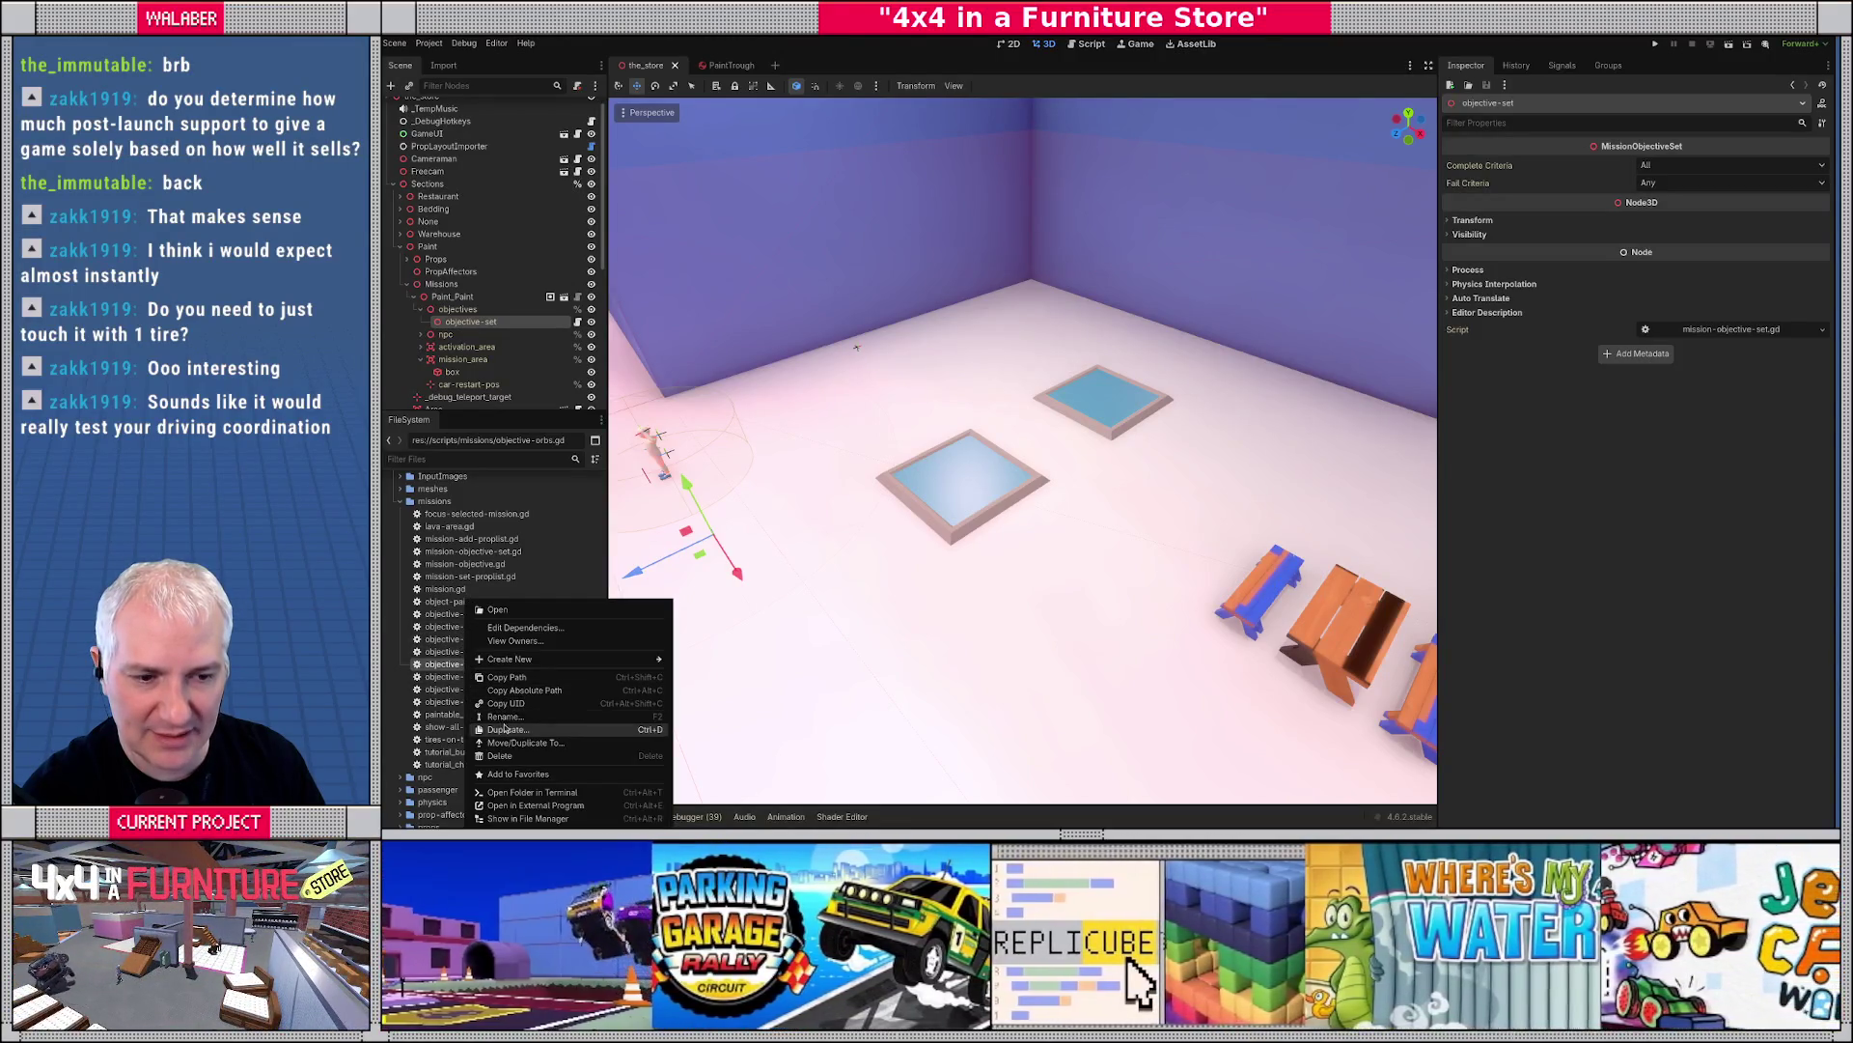
Duplicate objective-orbs.gd in the missions folder as objective-paint.gd and open the copy
{"action": "left_click", "coordinate": [503, 729]}
{"action": "type", "text": "objective-paint"}
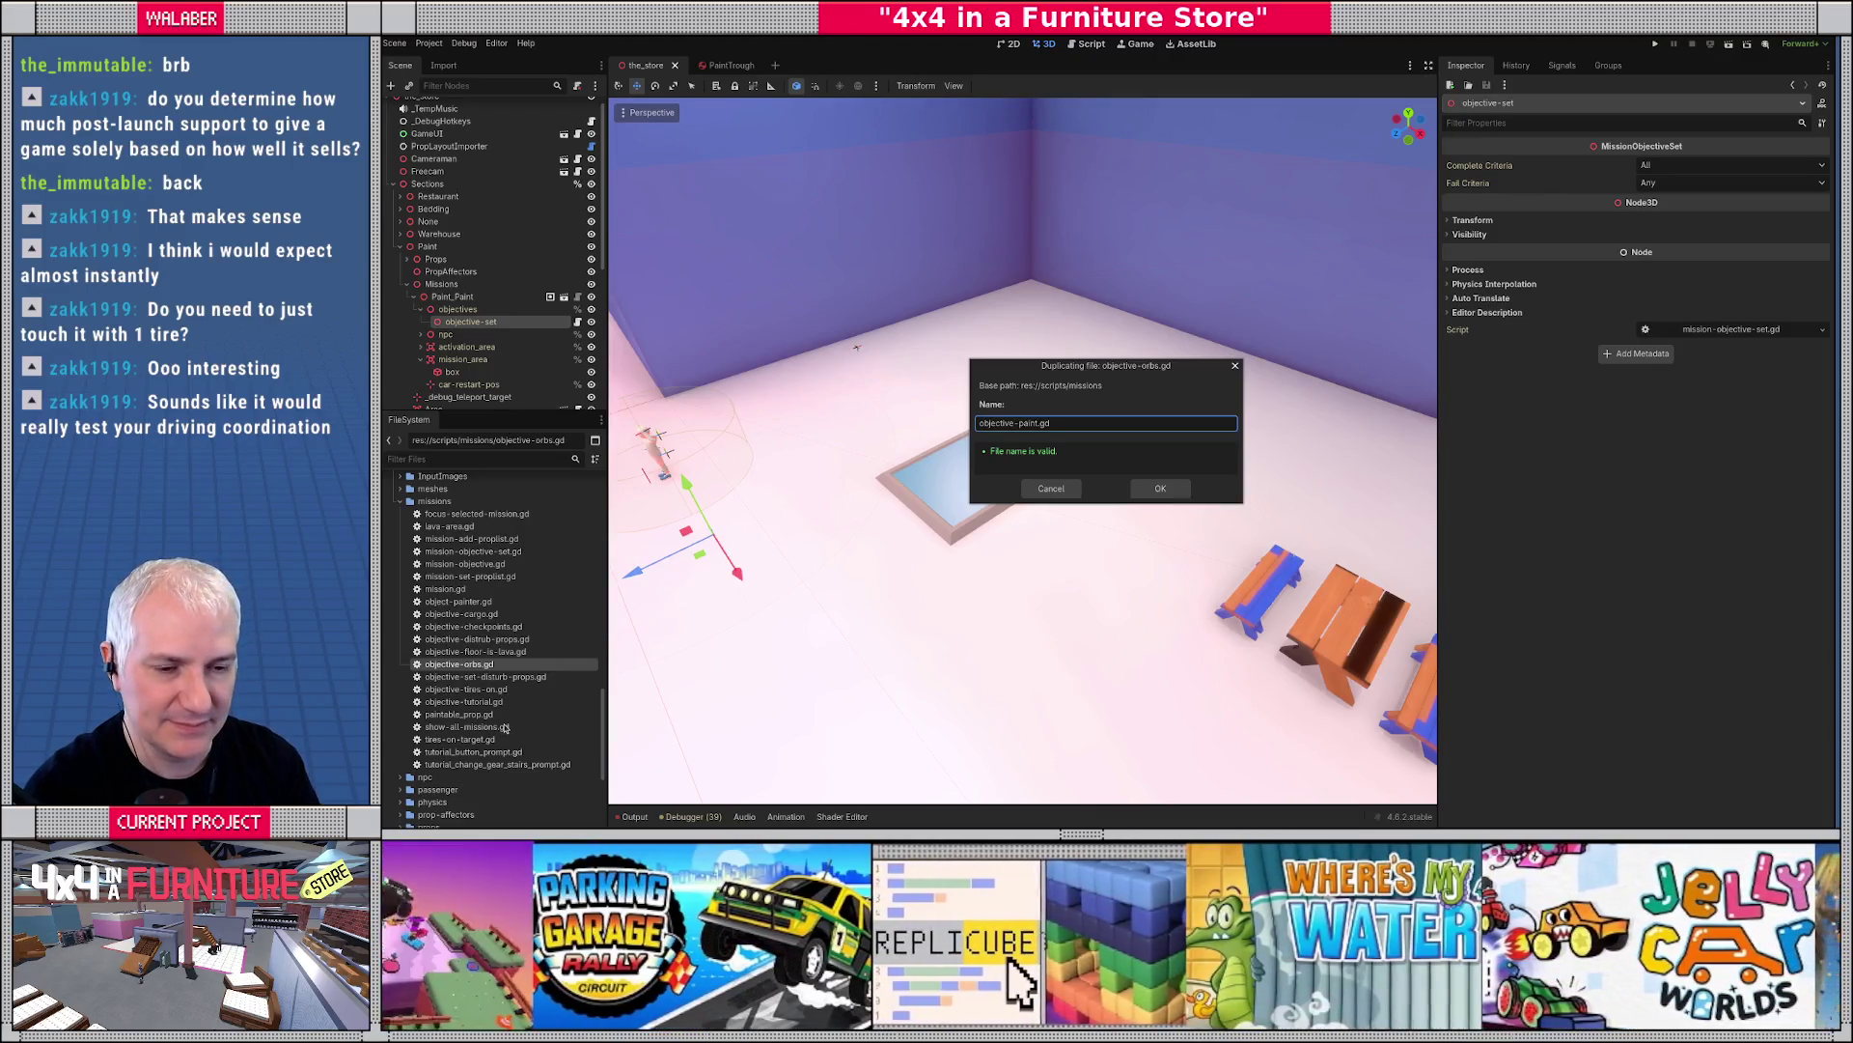
{"action": "key", "text": "Return"}
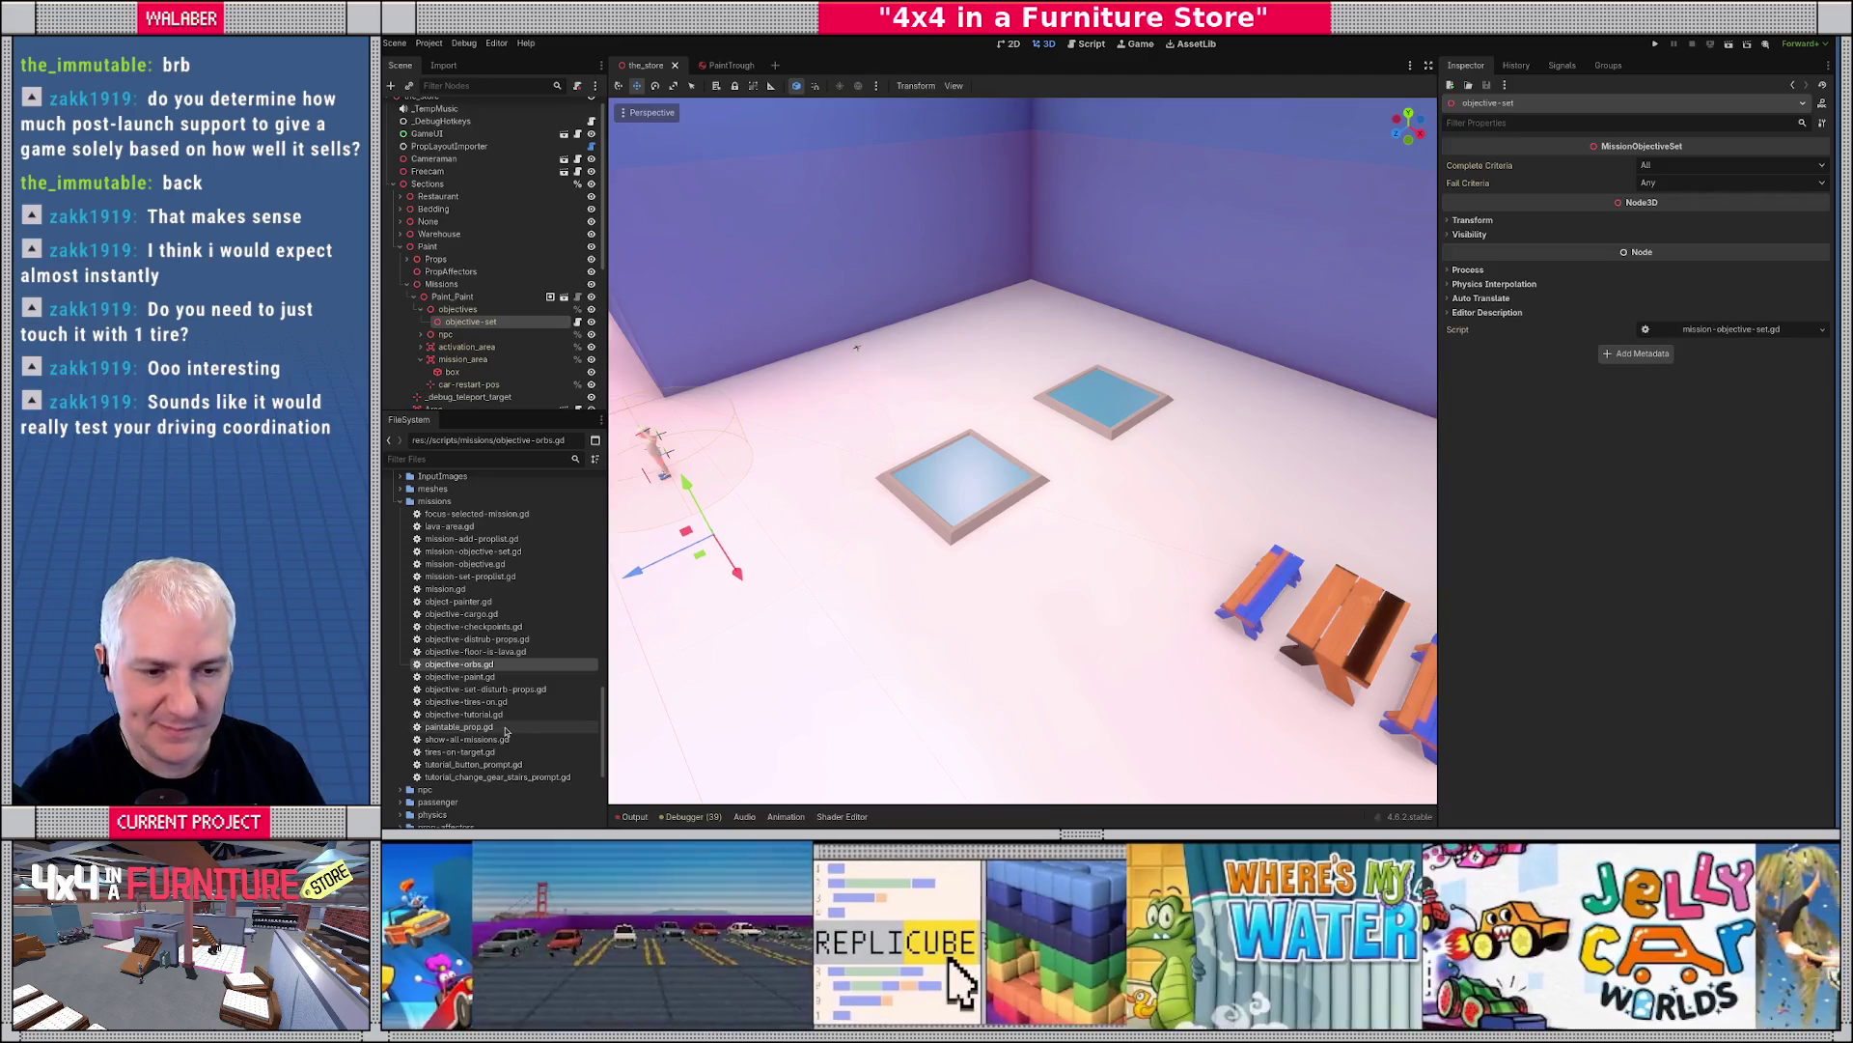
{"action": "double_click", "coordinate": [512, 676]}
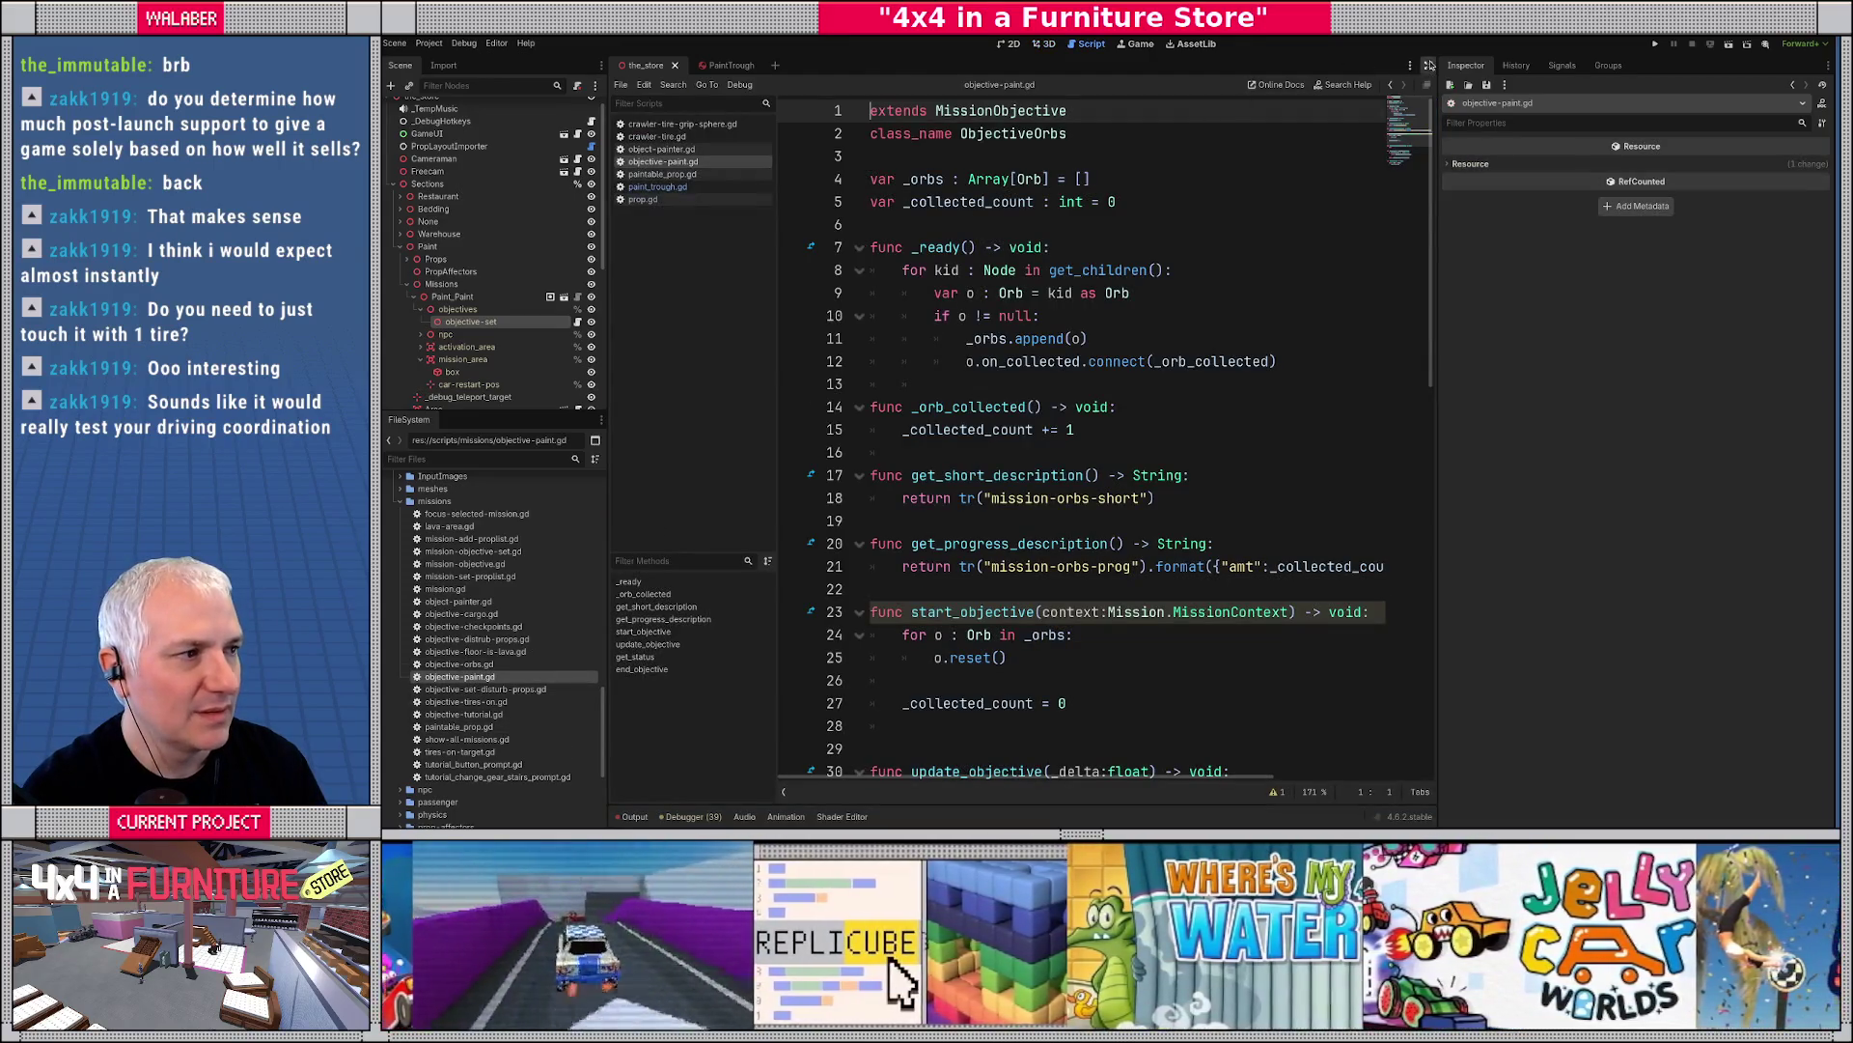
Give the script editor the full window and rename the class to ObjectivePaint
{"action": "left_click", "coordinate": [1429, 65]}
{"action": "left_click_drag", "start_coordinate": [813, 133], "coordinate": [867, 135]}
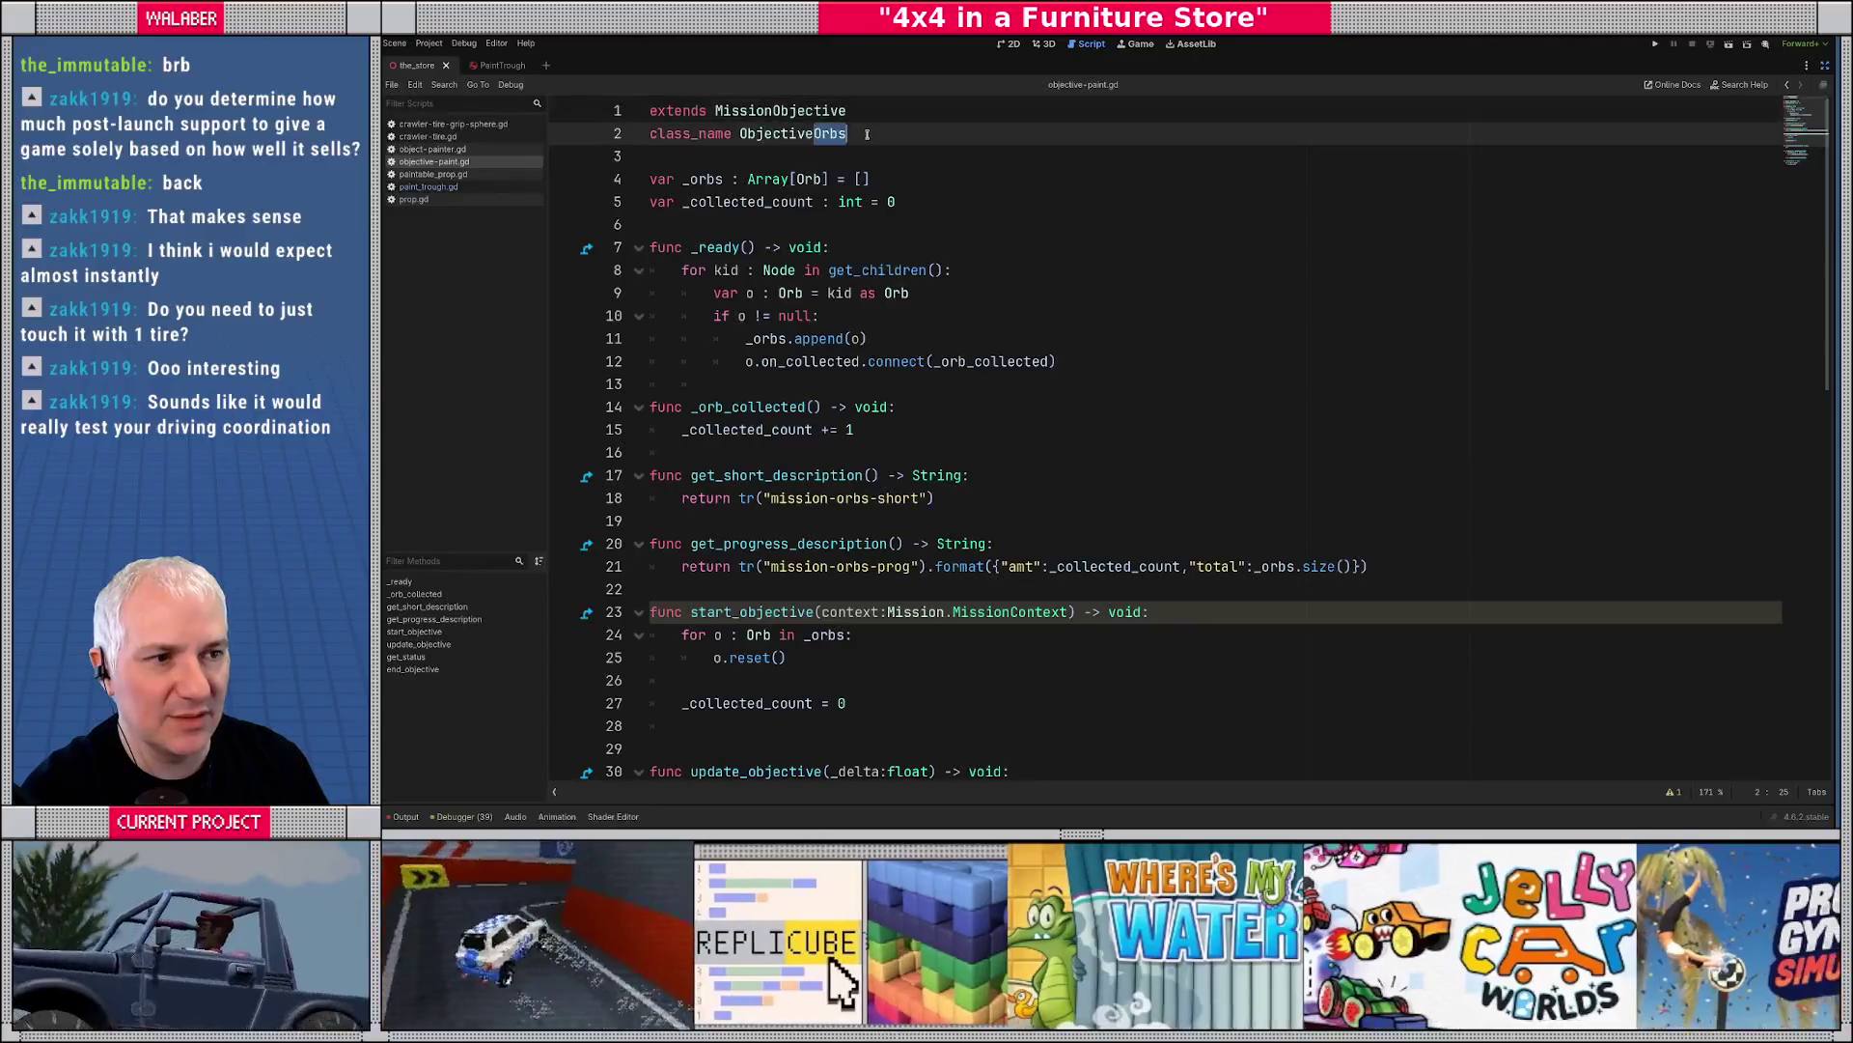
{"action": "type", "text": "Paint"}
{"action": "key", "text": "Down"}
{"action": "key", "text": "Down"}
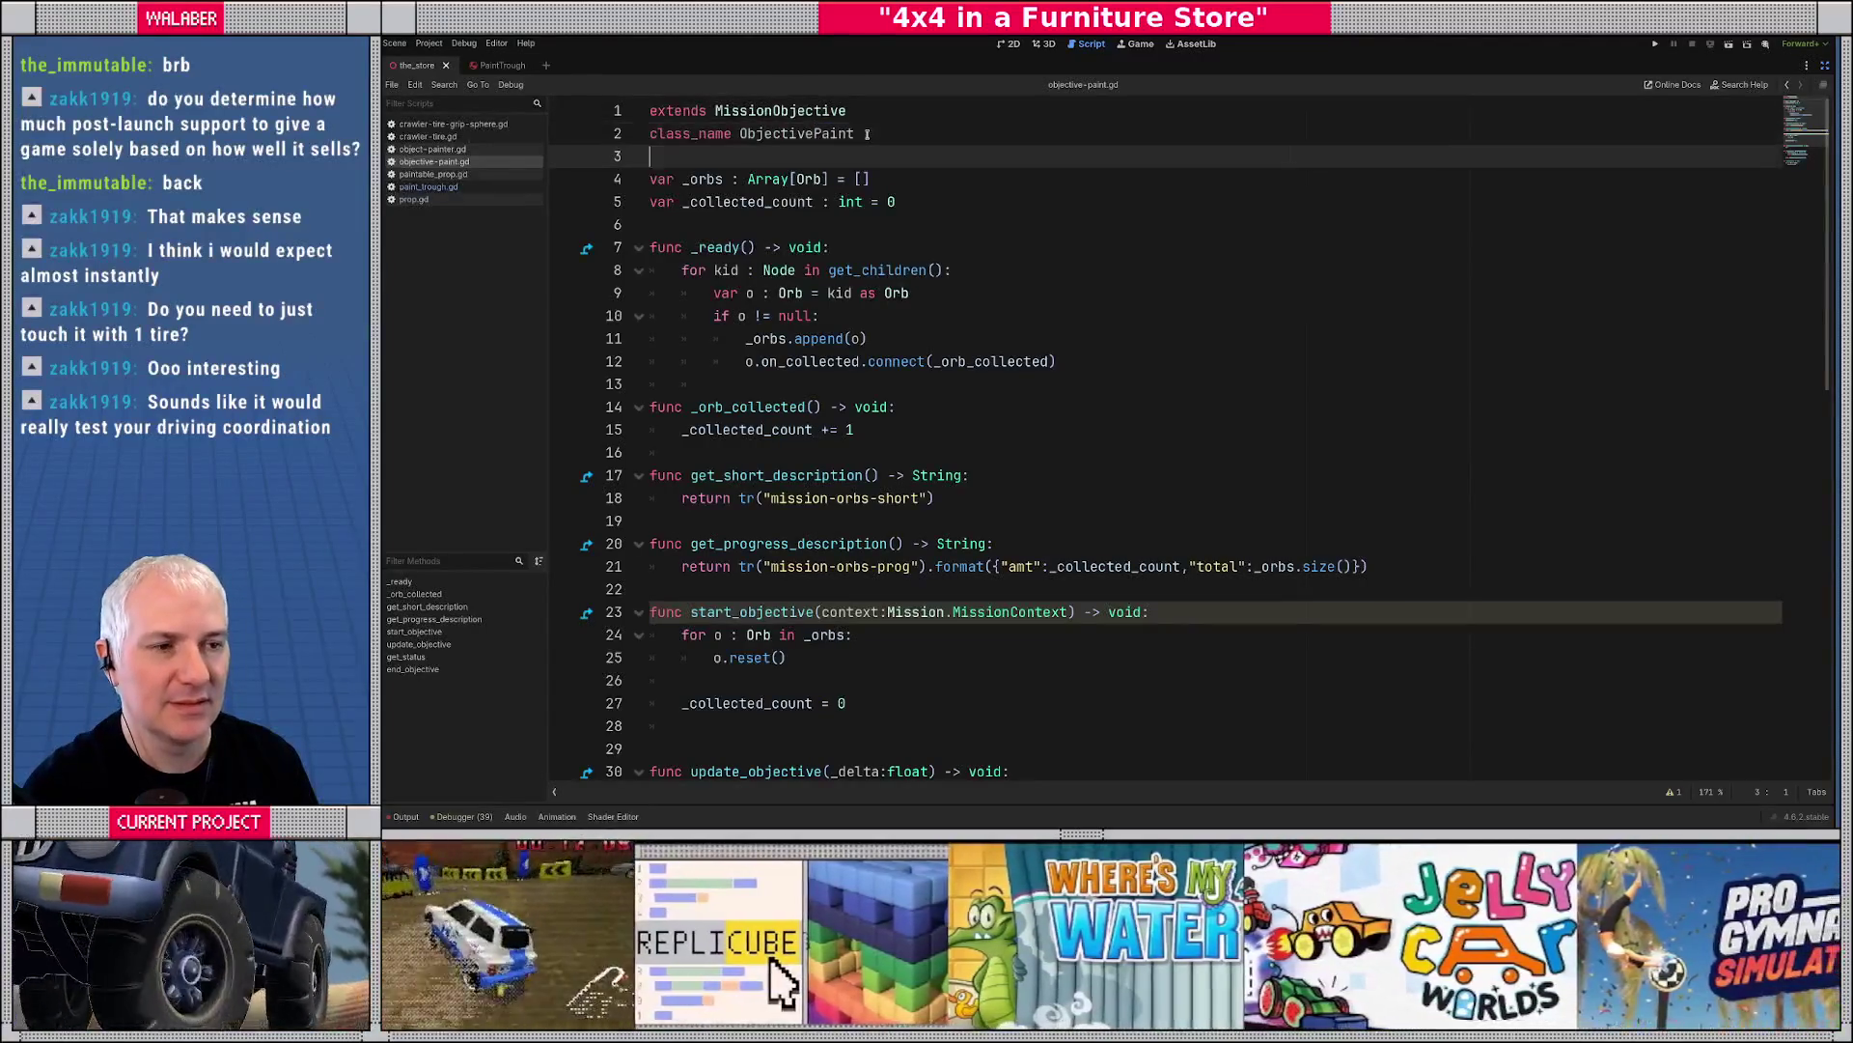
{"action": "key", "text": "Home"}
{"action": "key", "text": "shift+Down"}
{"action": "key", "text": "shift+Down"}
{"action": "key", "text": "ctrl+x"}
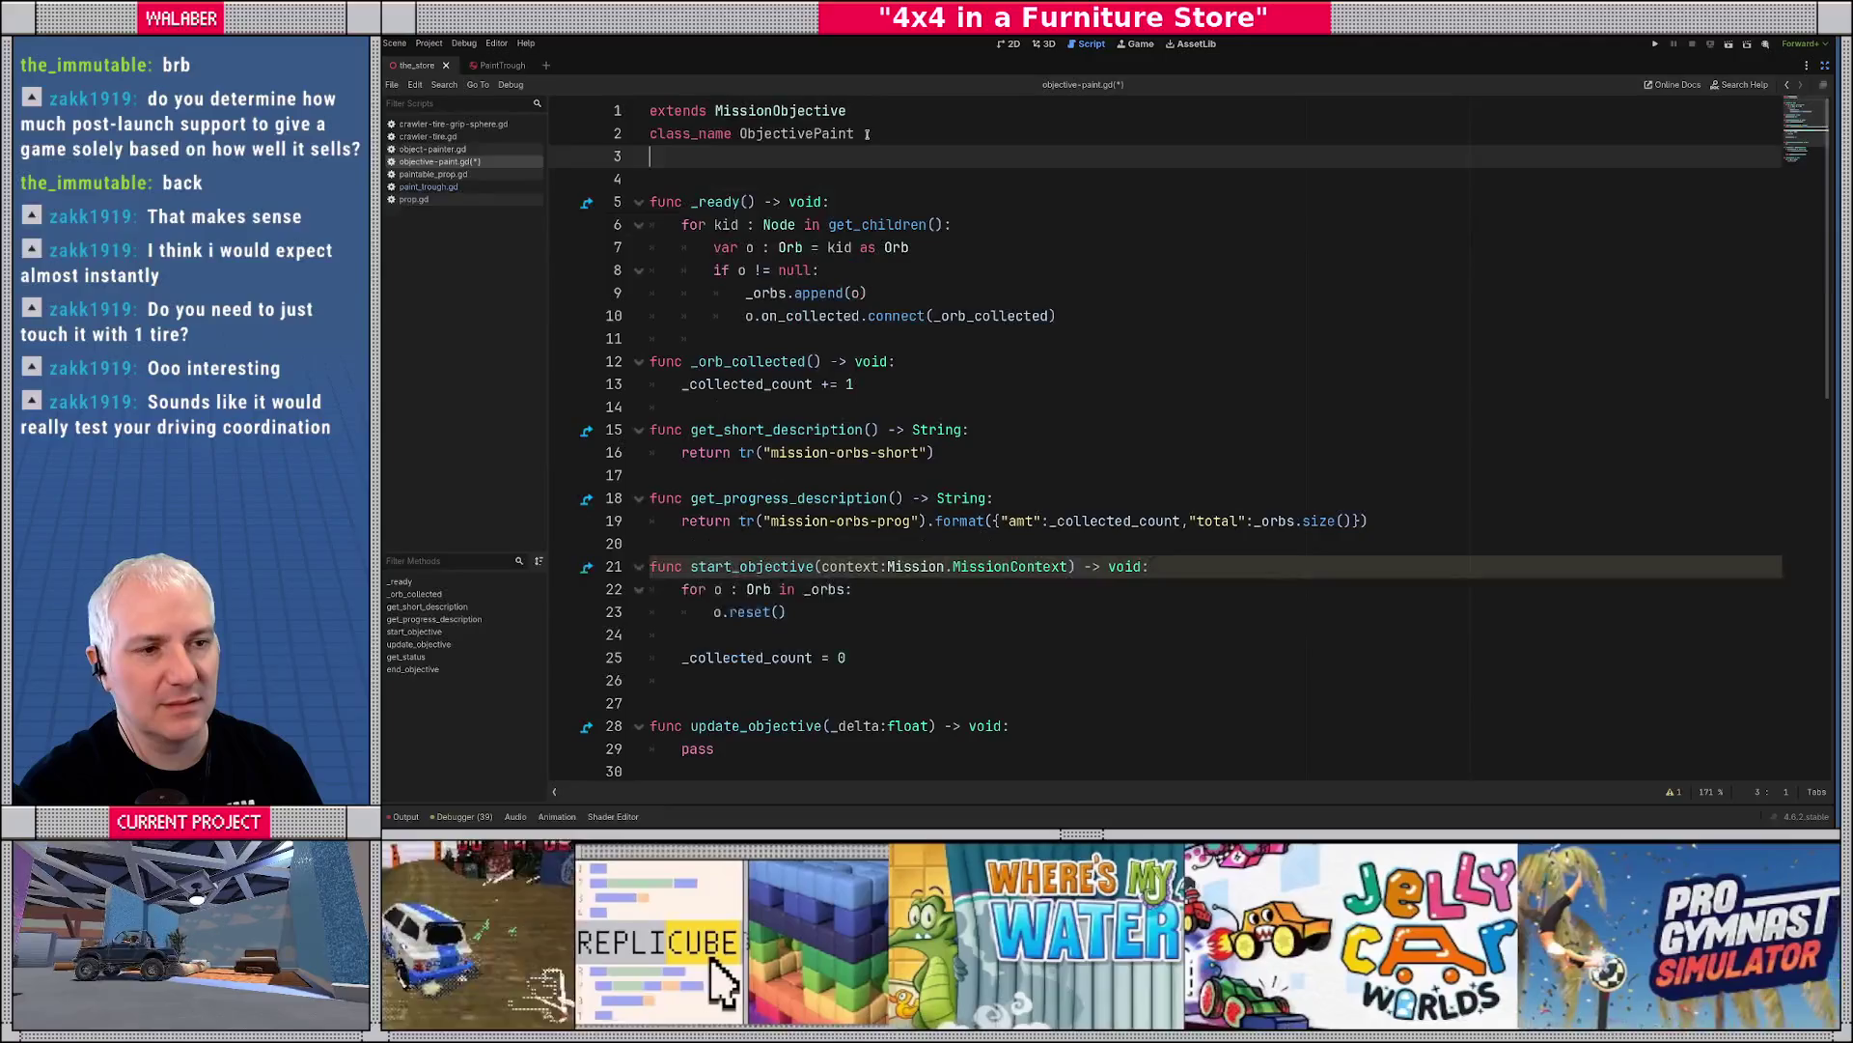
{"action": "key", "text": "Up"}
{"action": "key", "text": "Return"}
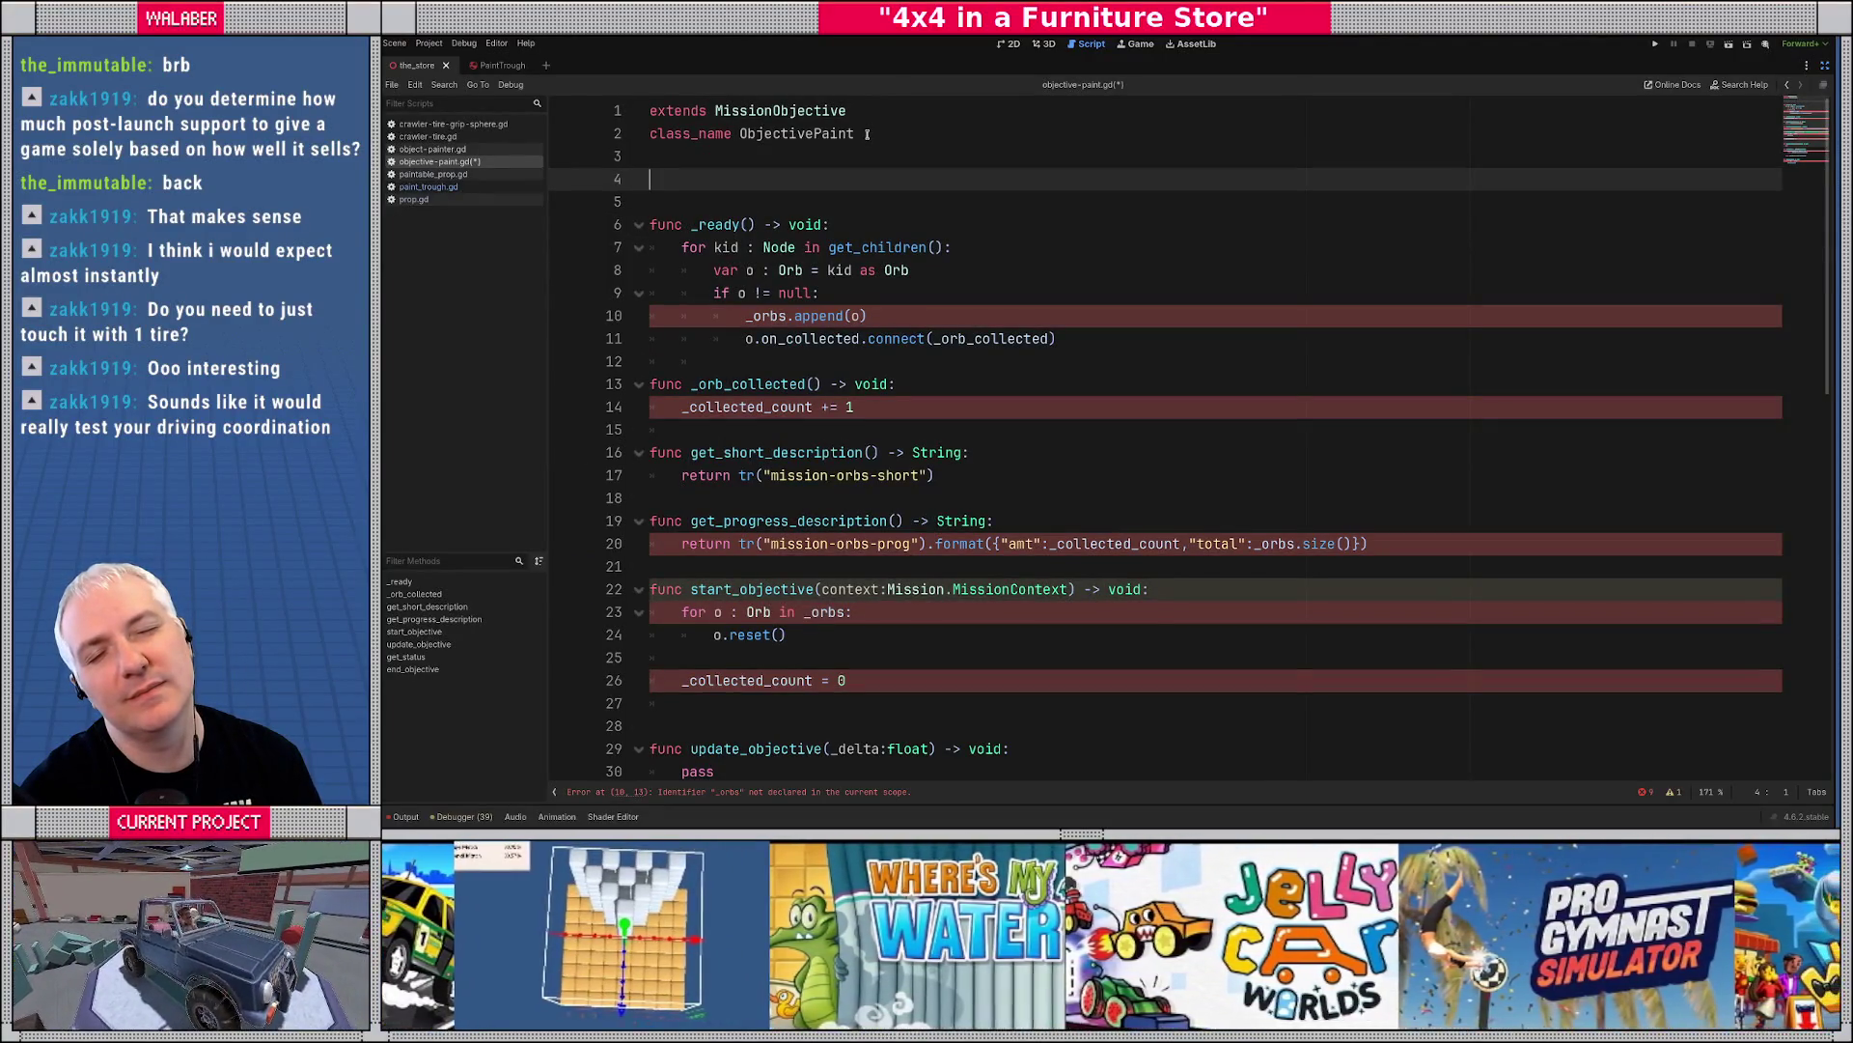
{"action": "type", "text": "@export "}
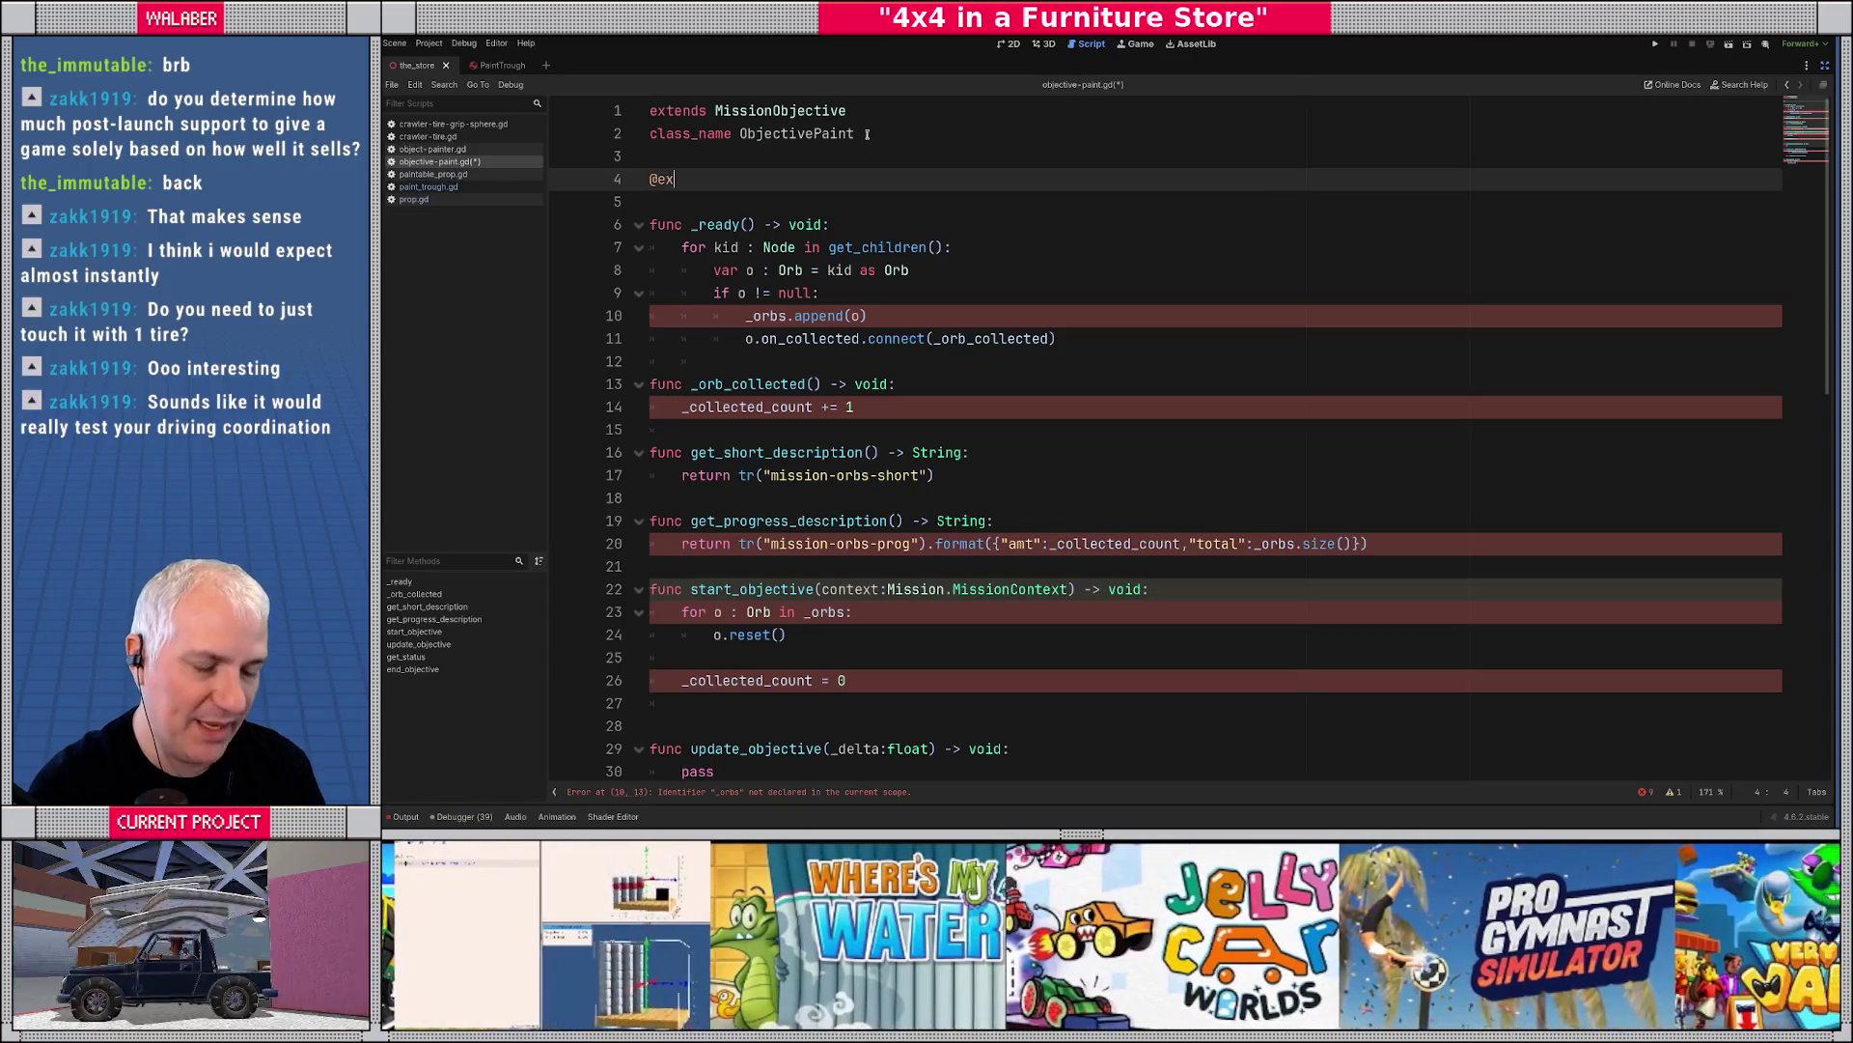
{"action": "type", "text": "var "}
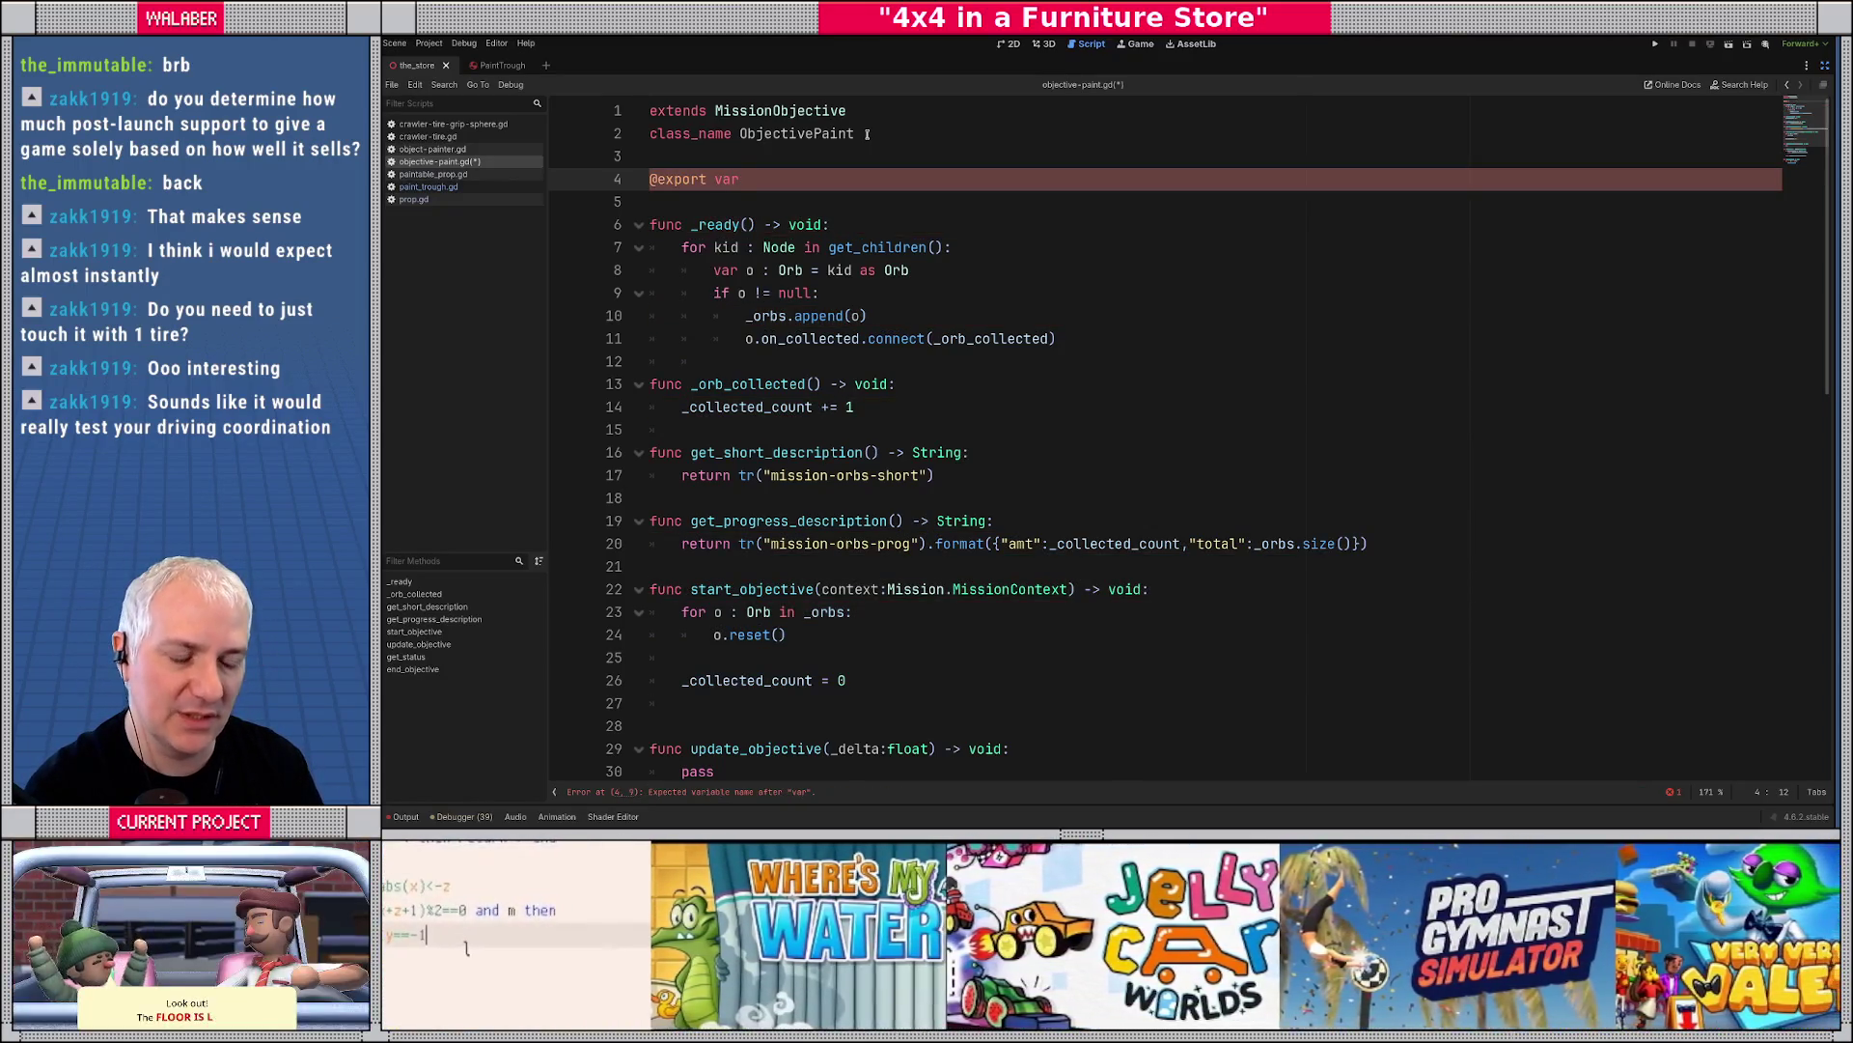
{"action": "type", "text": "paint_color_a"}
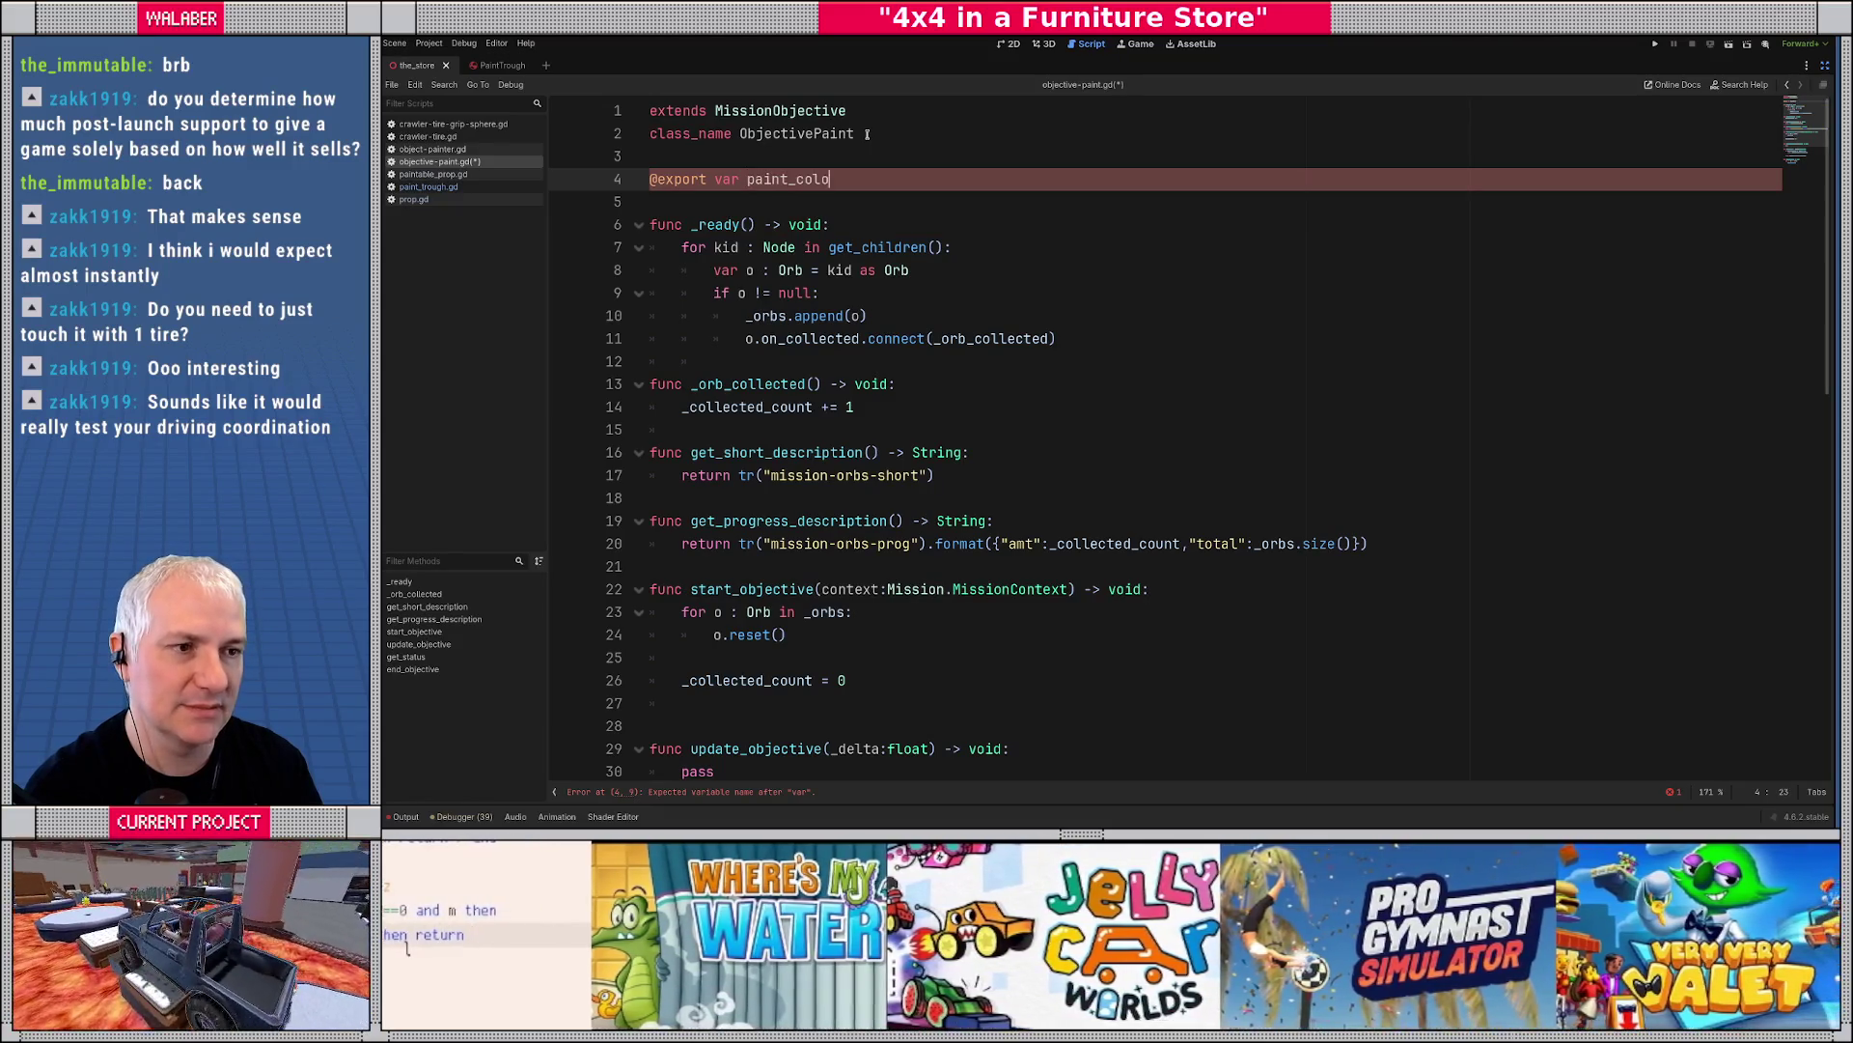
{"action": "type", "text": " : Color"}
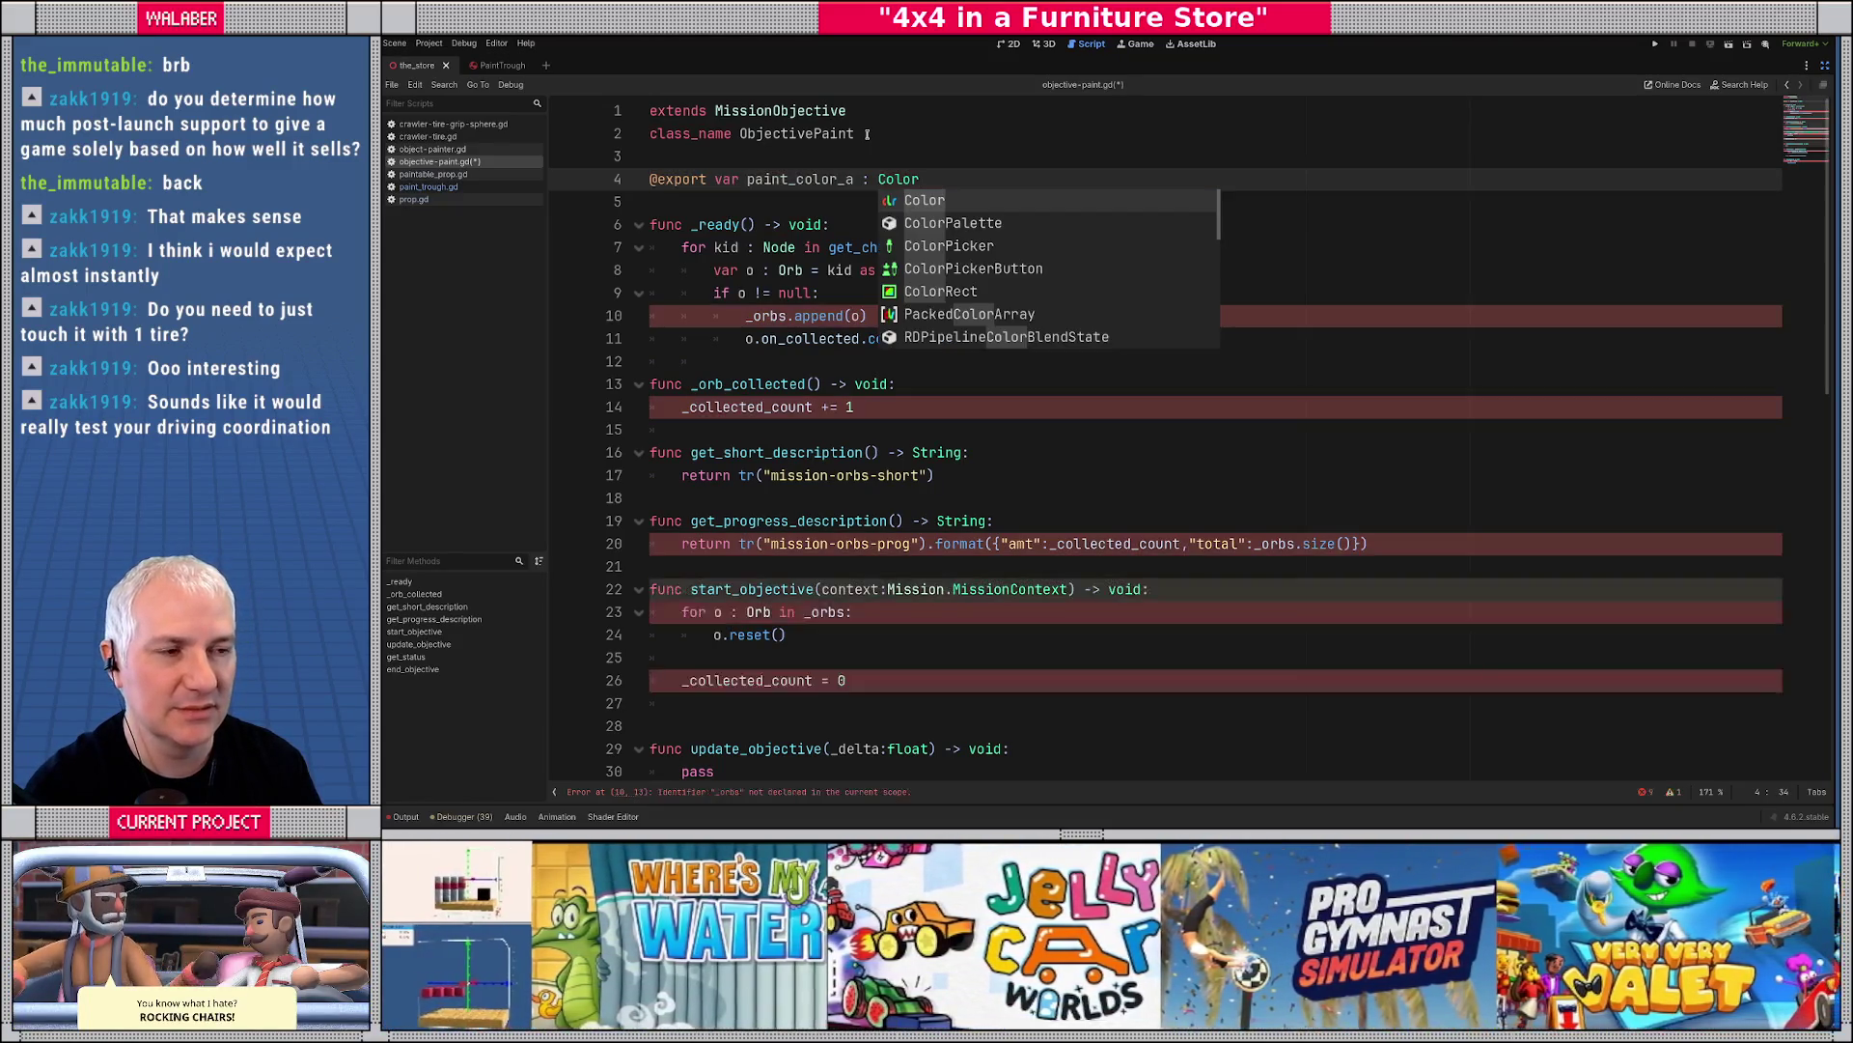
{"action": "type", "text": " = Color."}
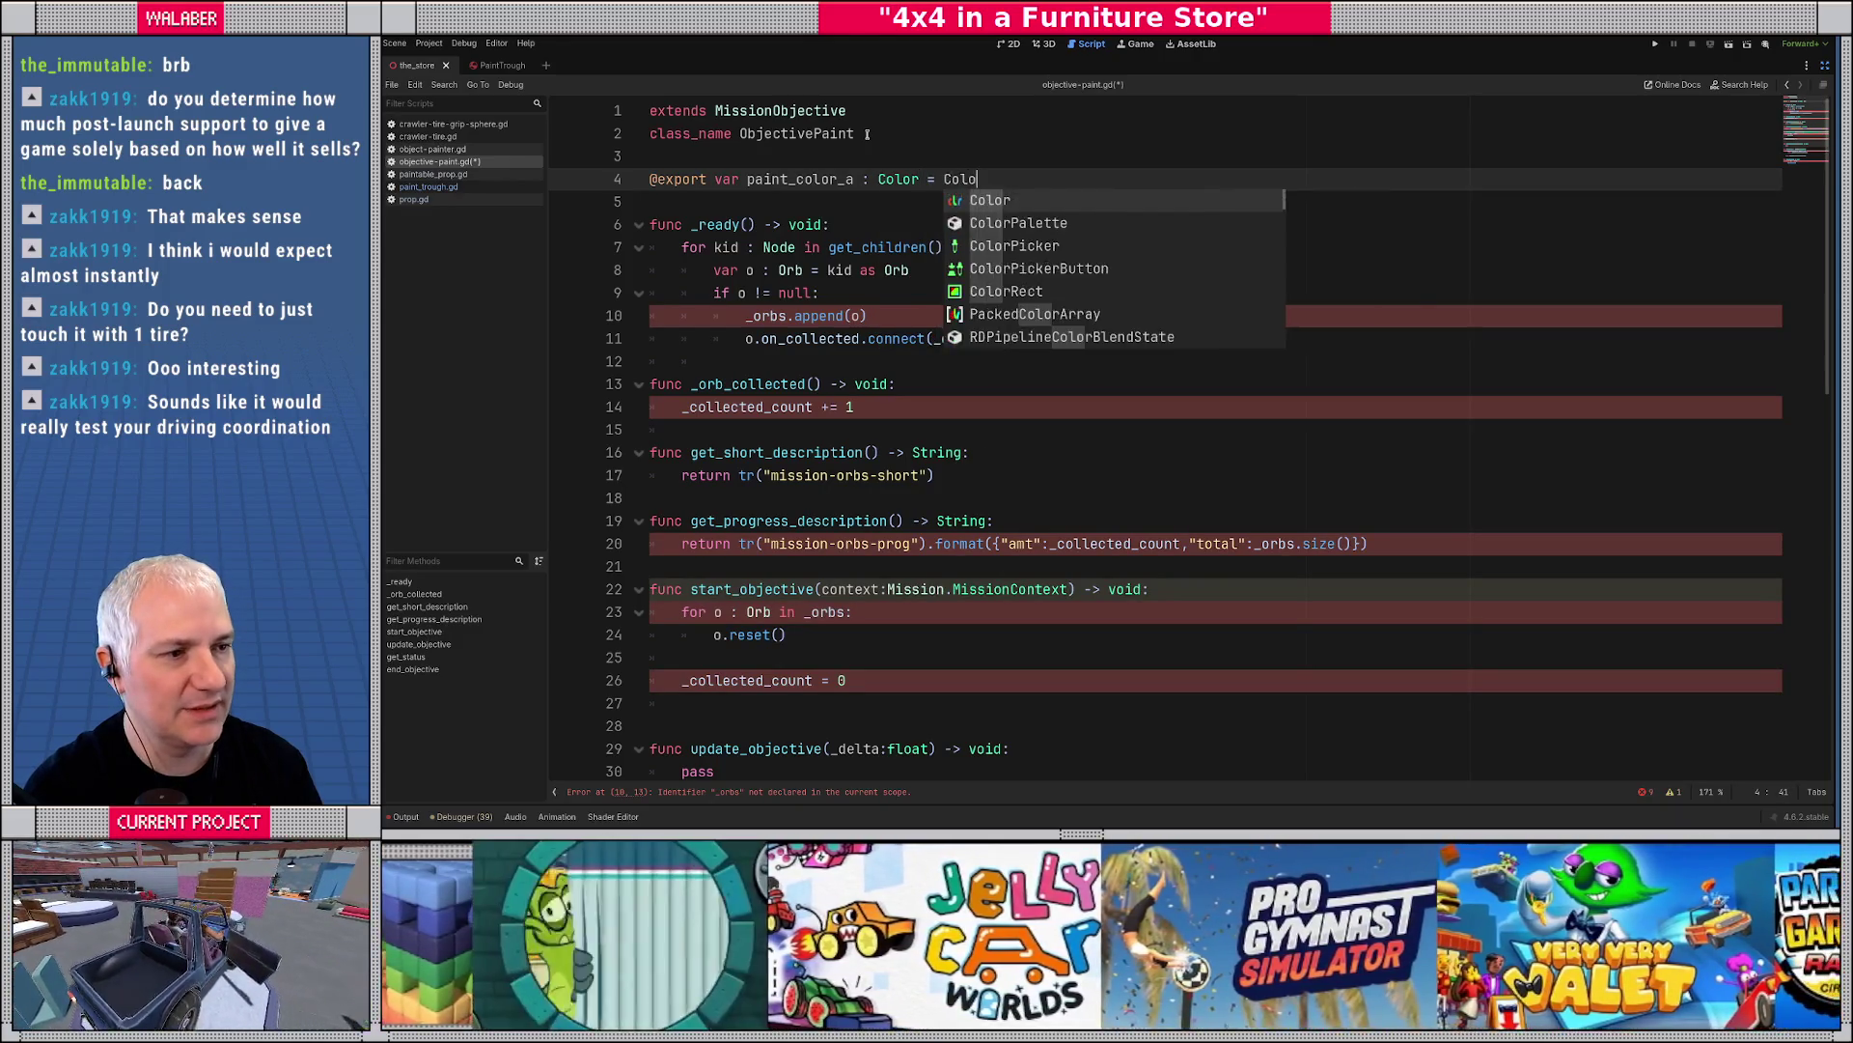
Set paint_color_a's default to Color.DARK_TURQUOISE
{"action": "scroll", "coordinate": [1158, 266], "scroll_direction": "down", "scroll_amount": 4}
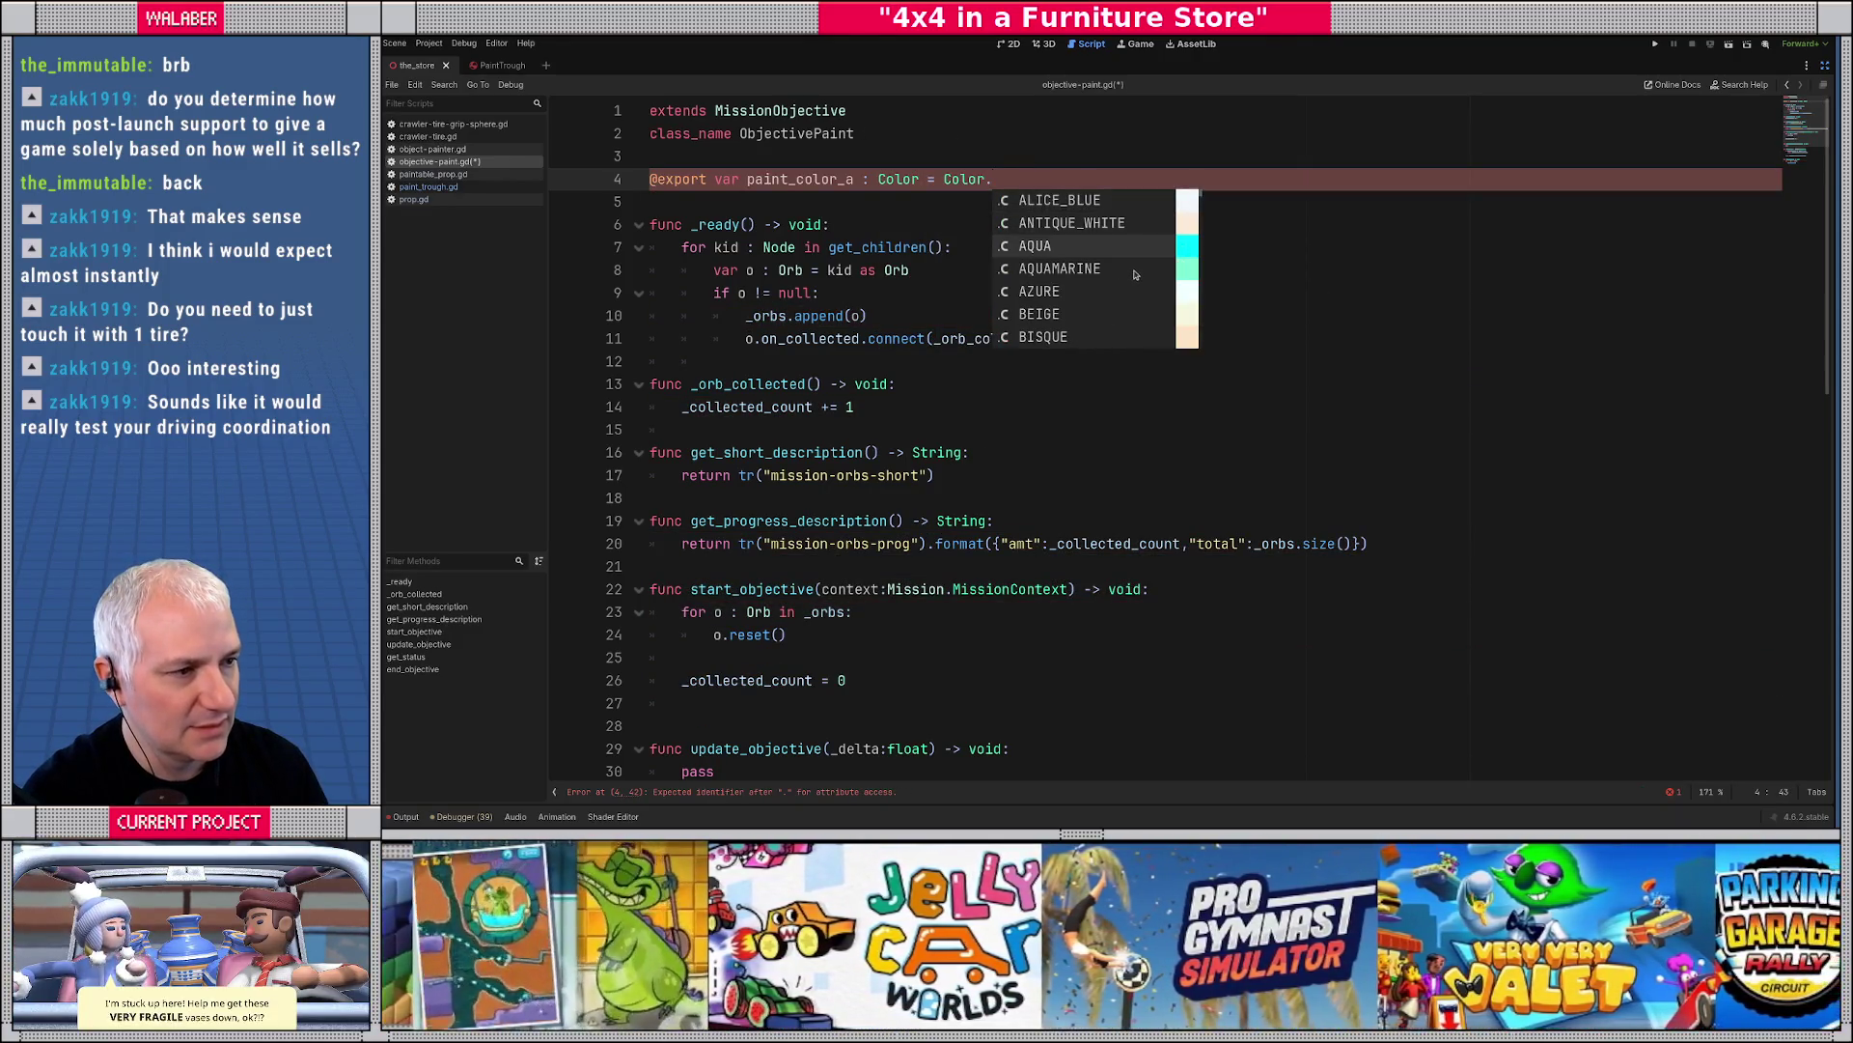
{"action": "scroll", "coordinate": [1135, 267], "scroll_direction": "down", "scroll_amount": 3}
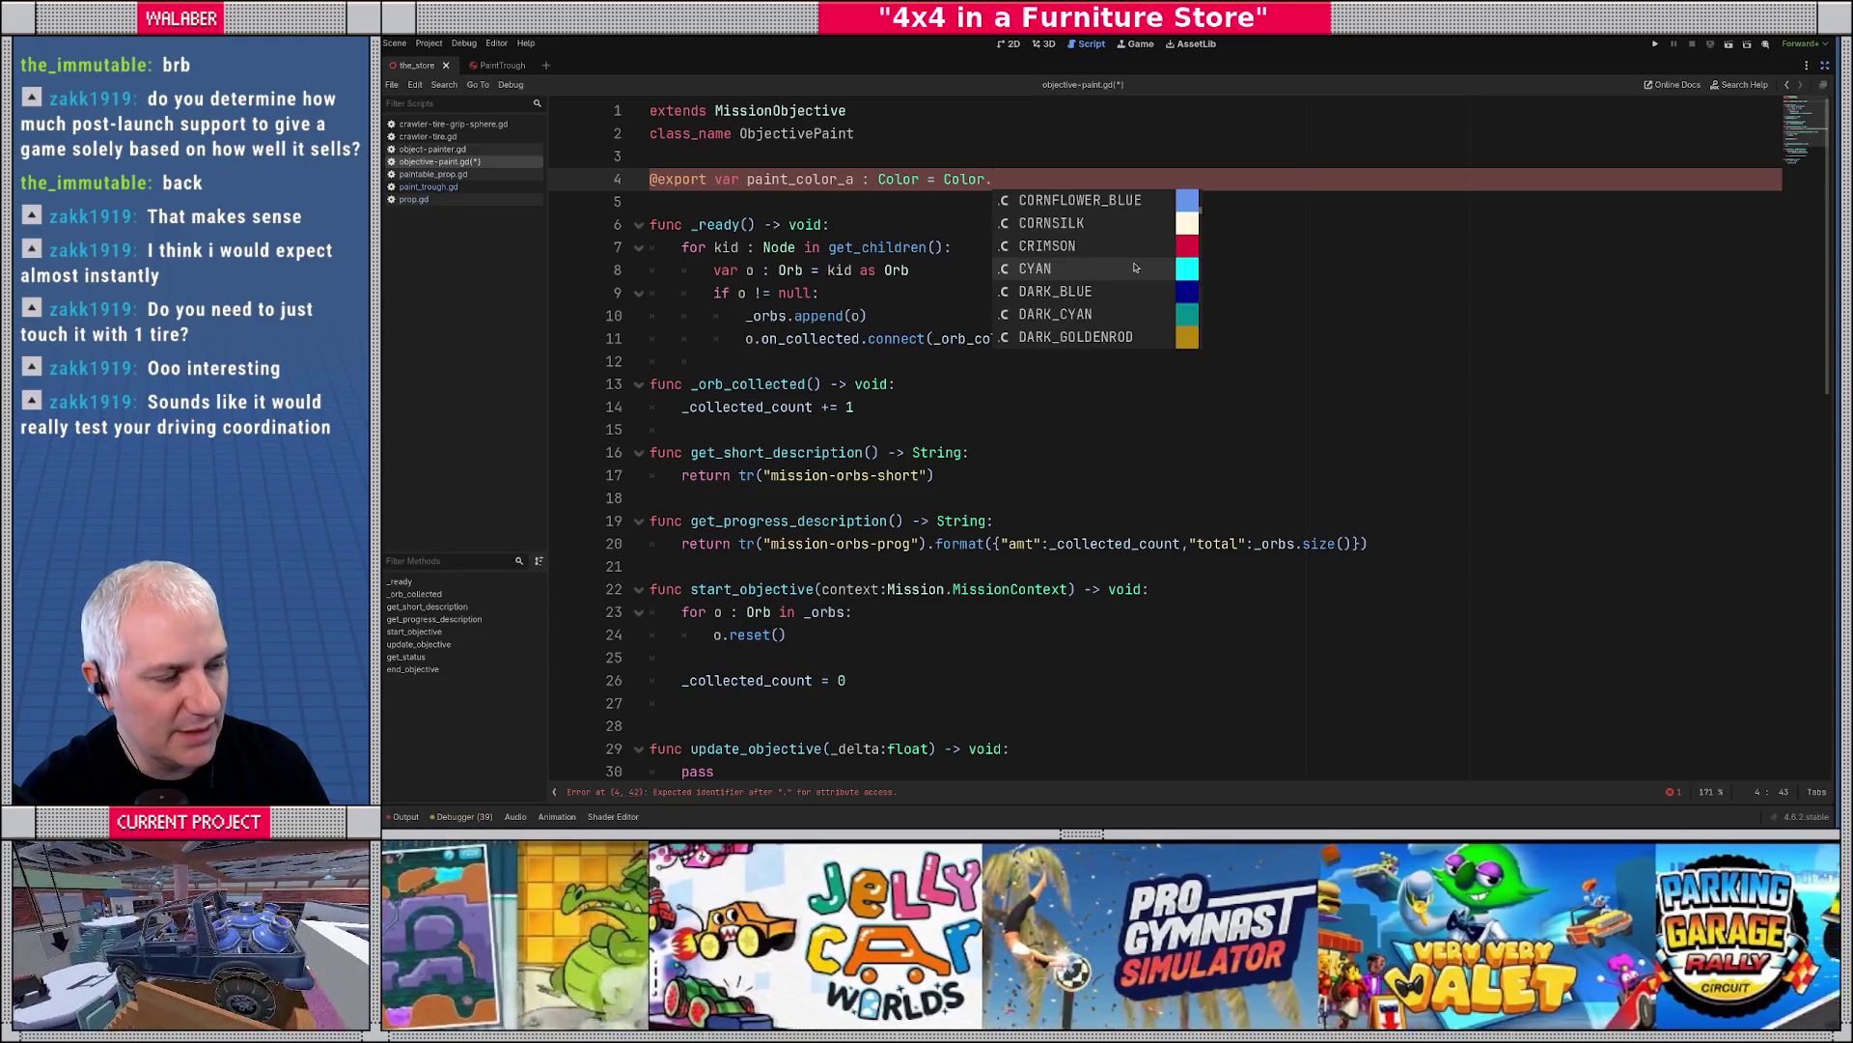
{"action": "scroll", "coordinate": [1120, 260], "scroll_direction": "down", "scroll_amount": 5}
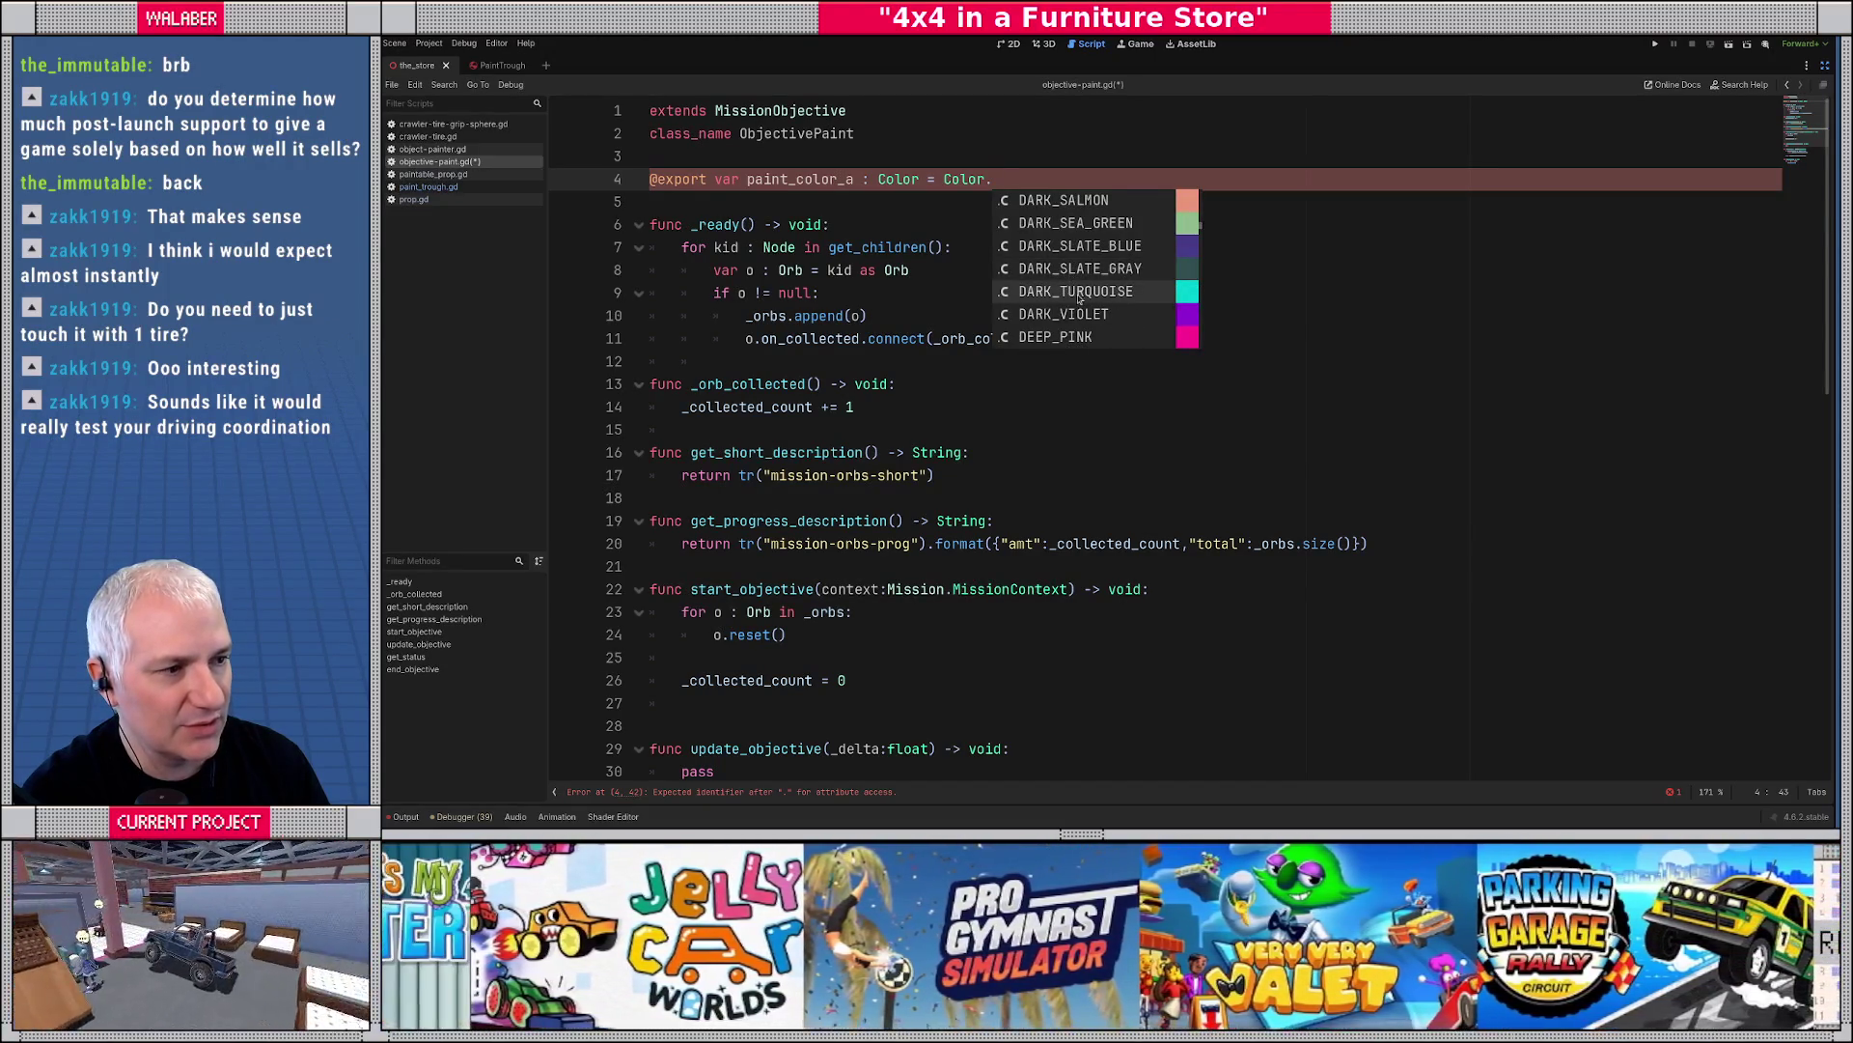
{"action": "left_click", "coordinate": [1096, 293]}
{"action": "key", "text": "Return"}
Export 'paint_color_b : Color = Color.DEEP_PINK' and begin another export line below
{"action": "type", "text": "@expo"}
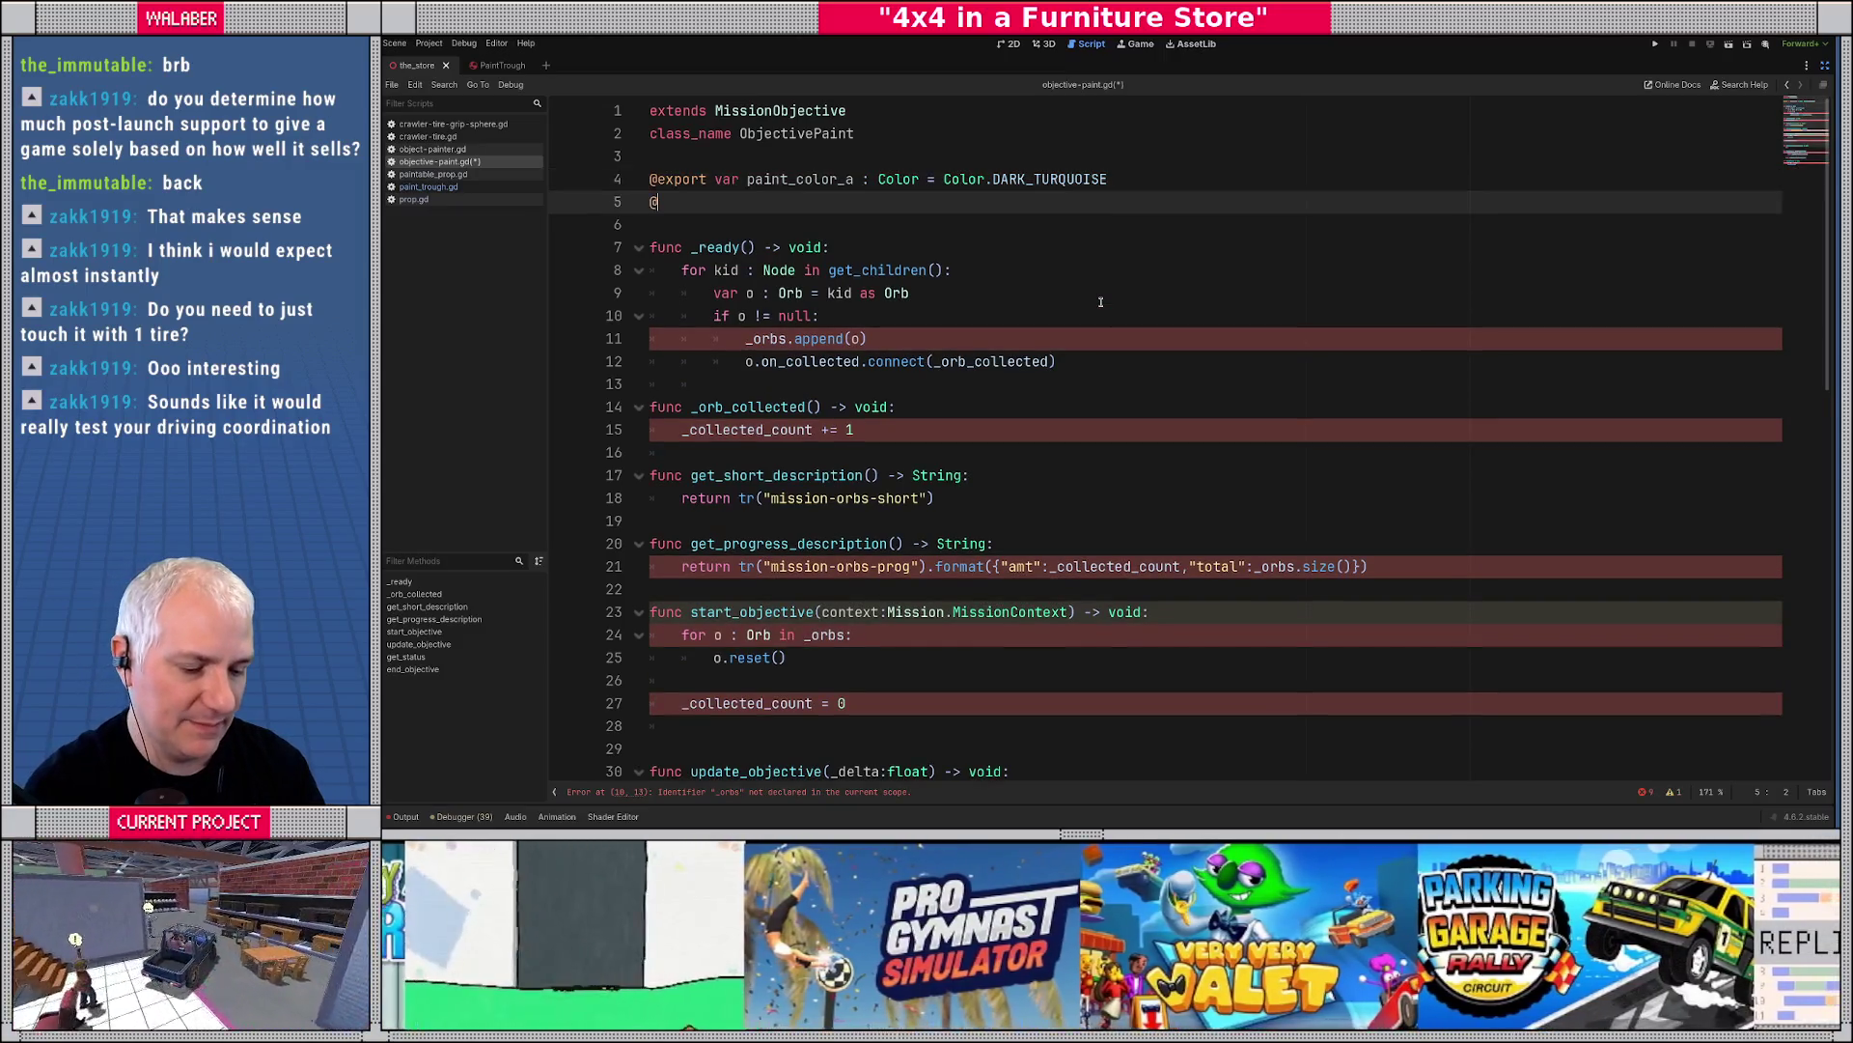
{"action": "type", "text": "rt var paint_color_"}
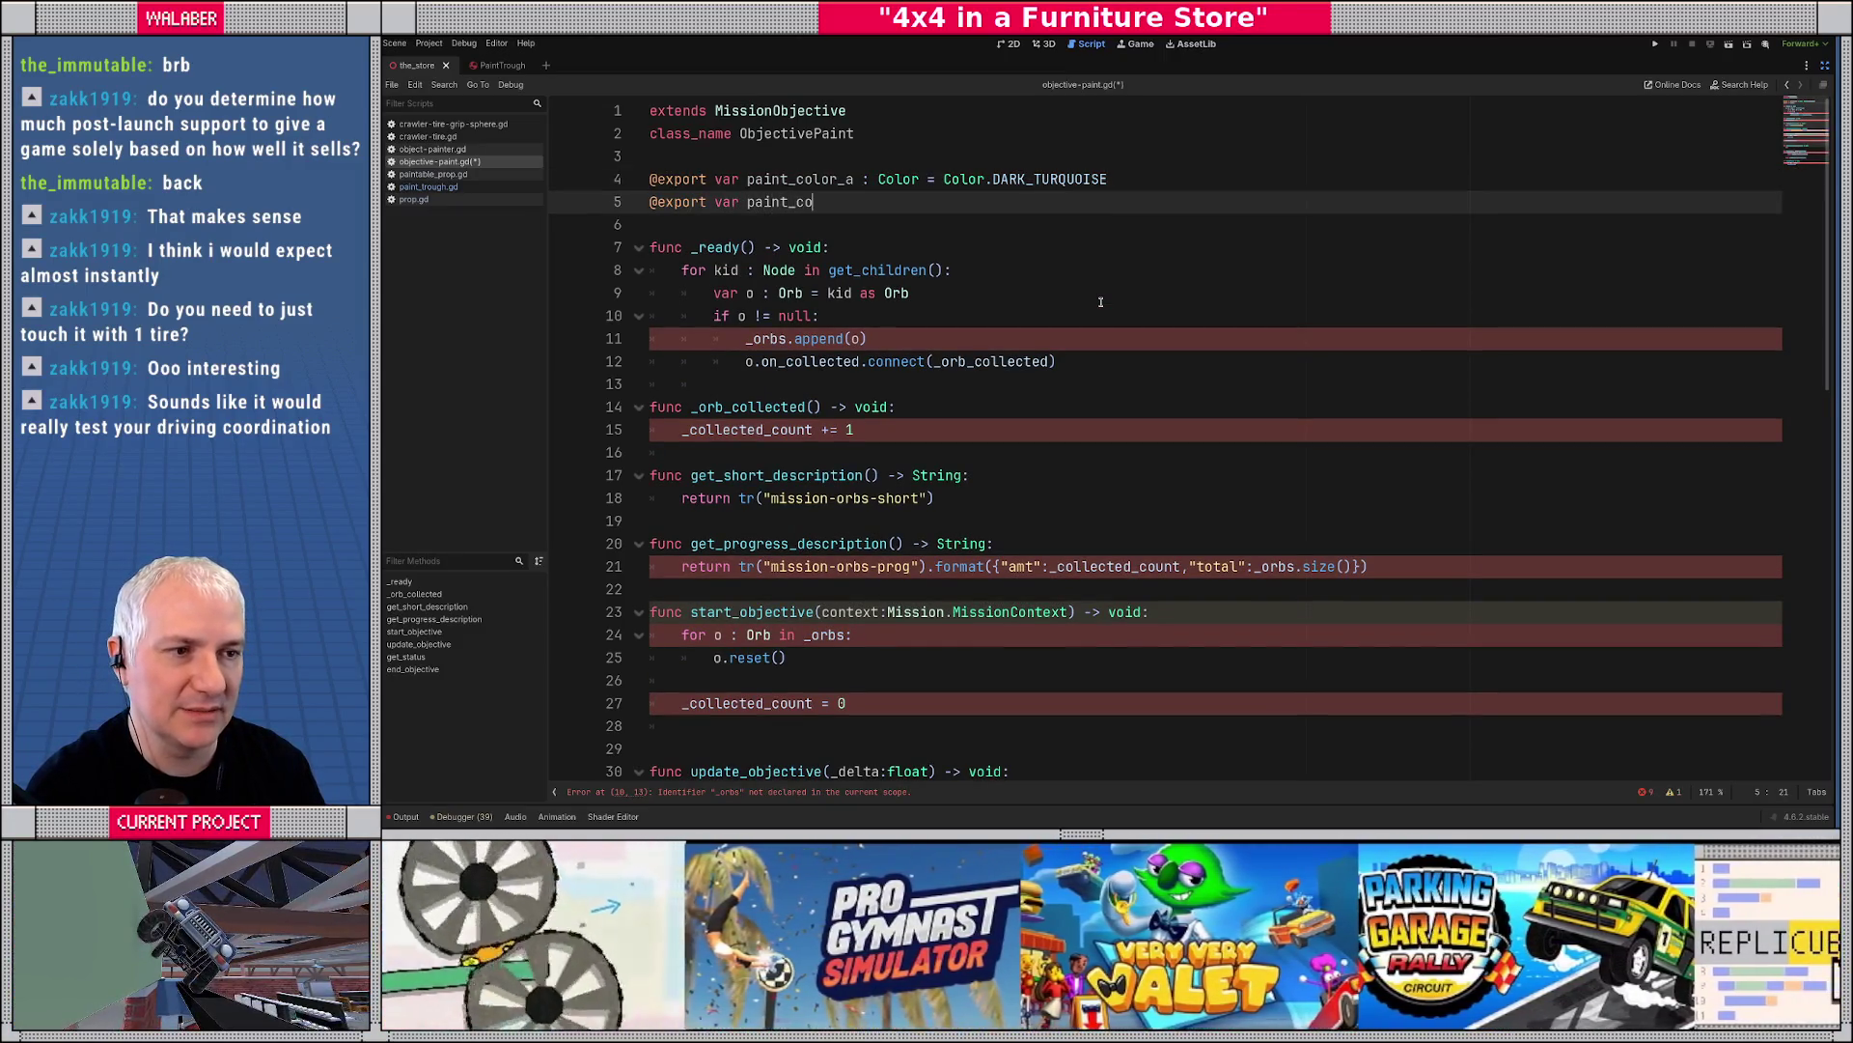
{"action": "type", "text": "b : C"}
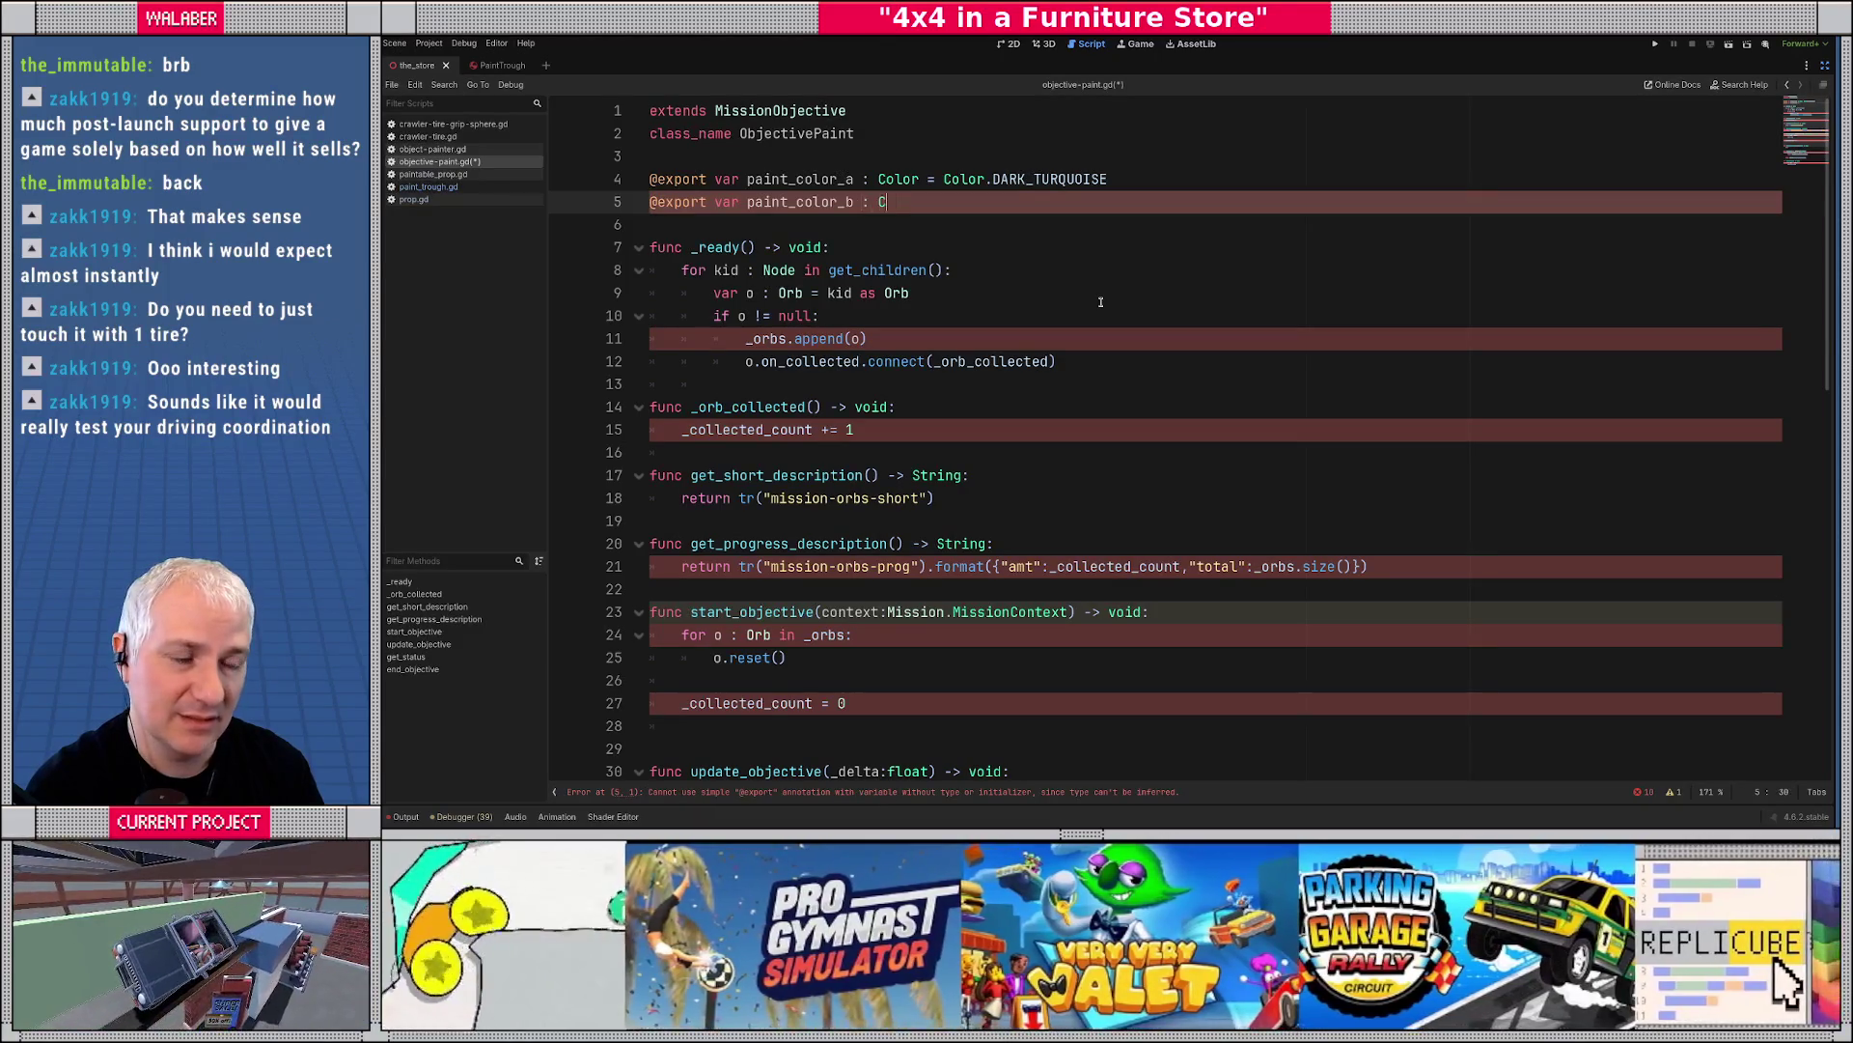
{"action": "type", "text": "olor = Color."}
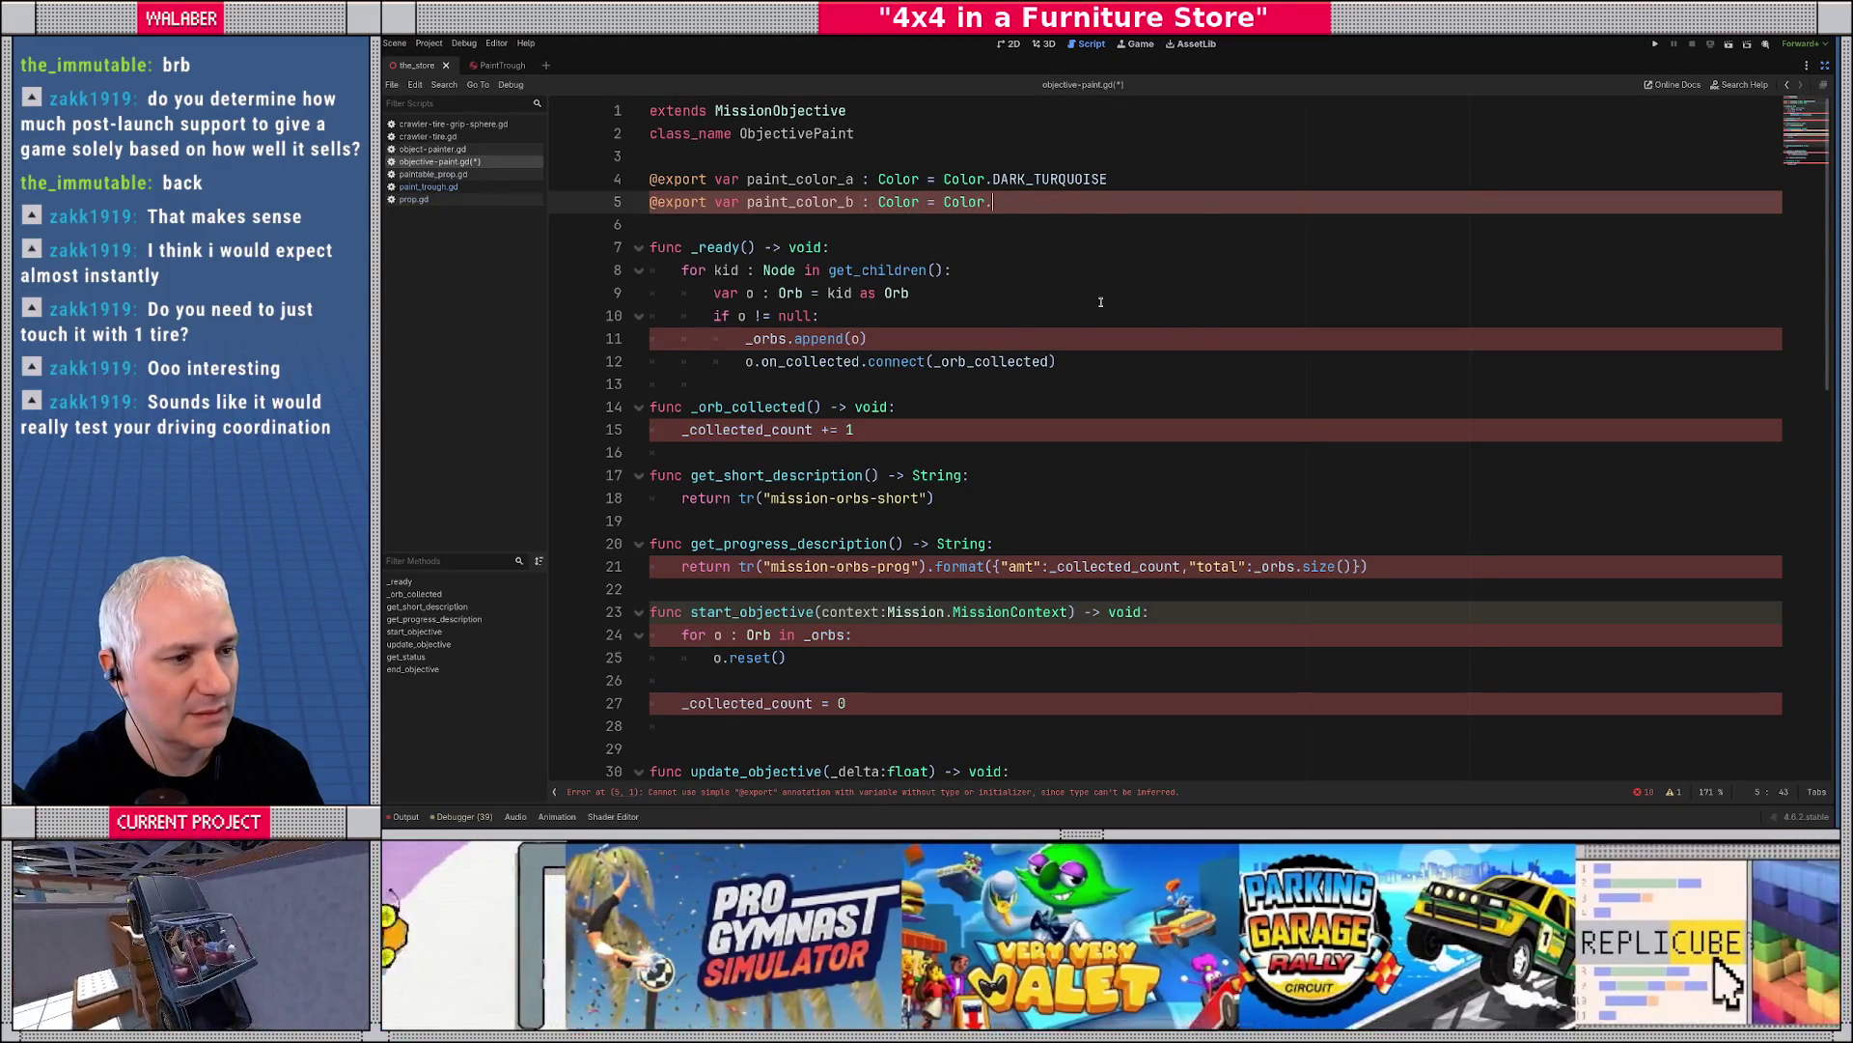
{"action": "left_click", "coordinate": [1111, 338]}
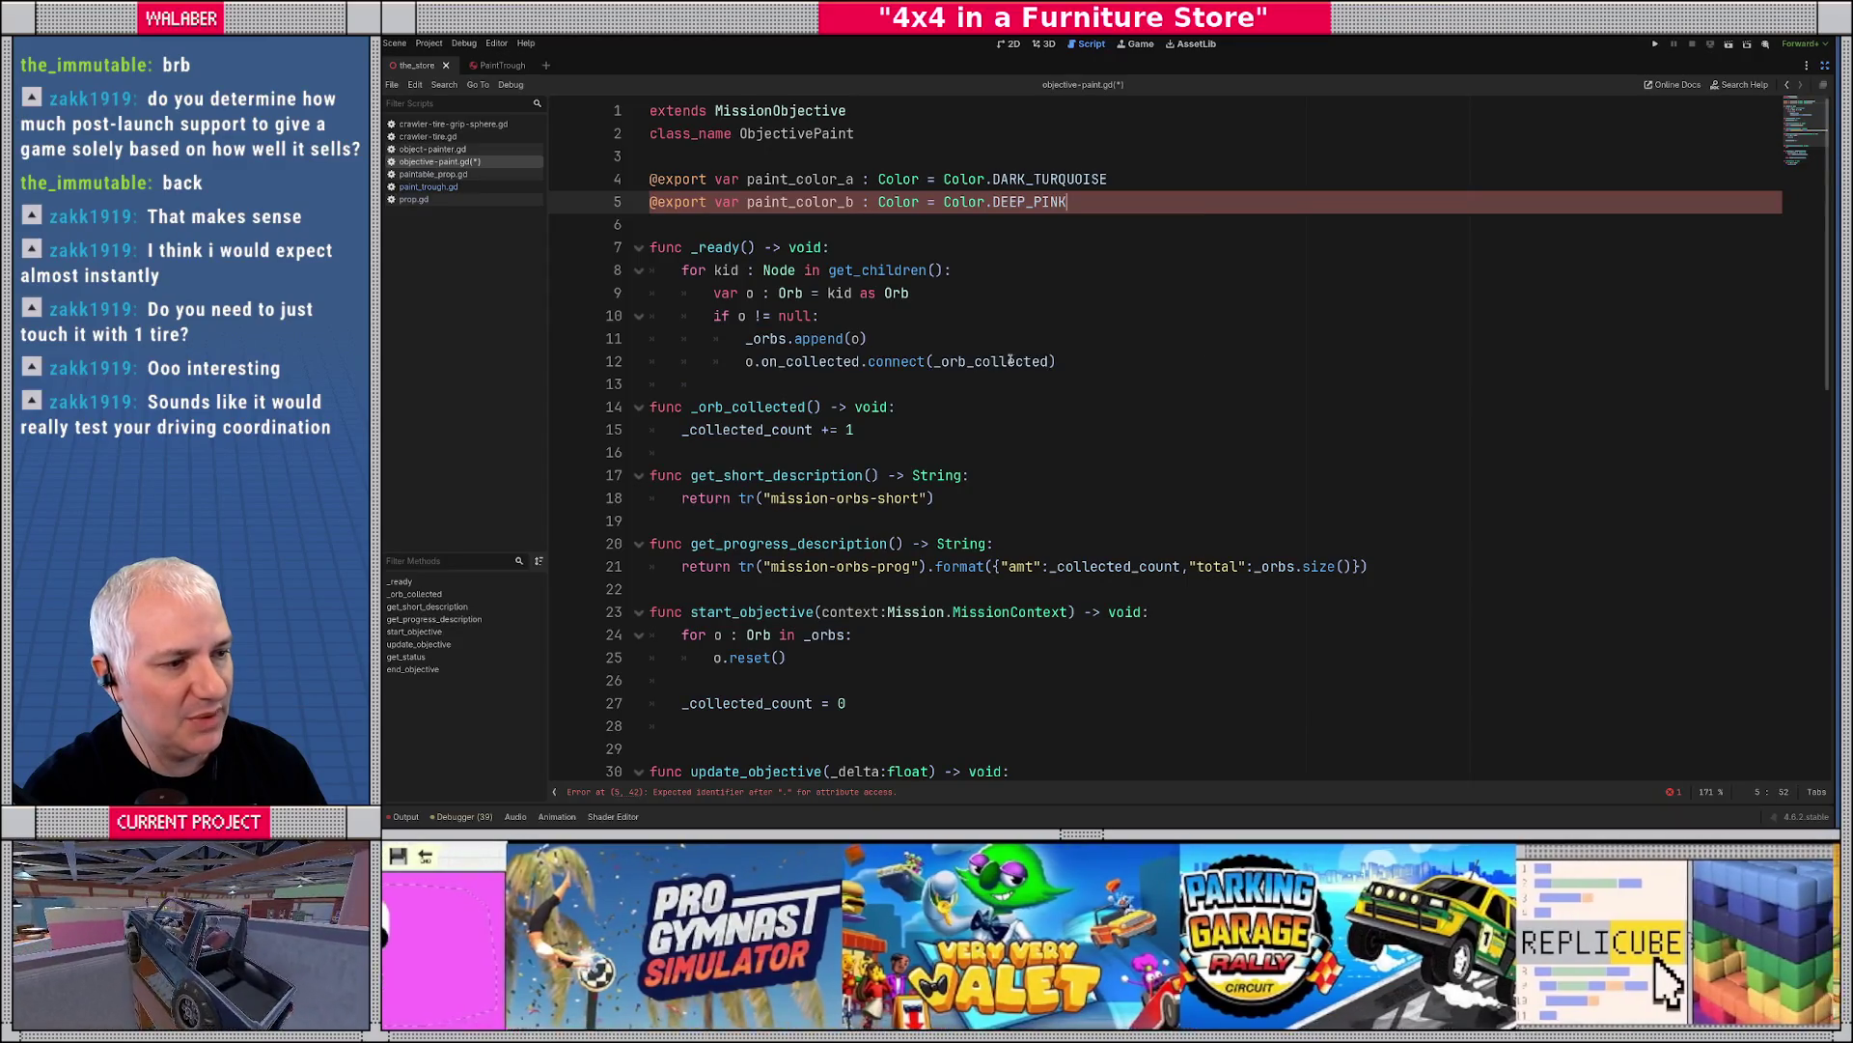
{"action": "left_click", "coordinate": [769, 224]}
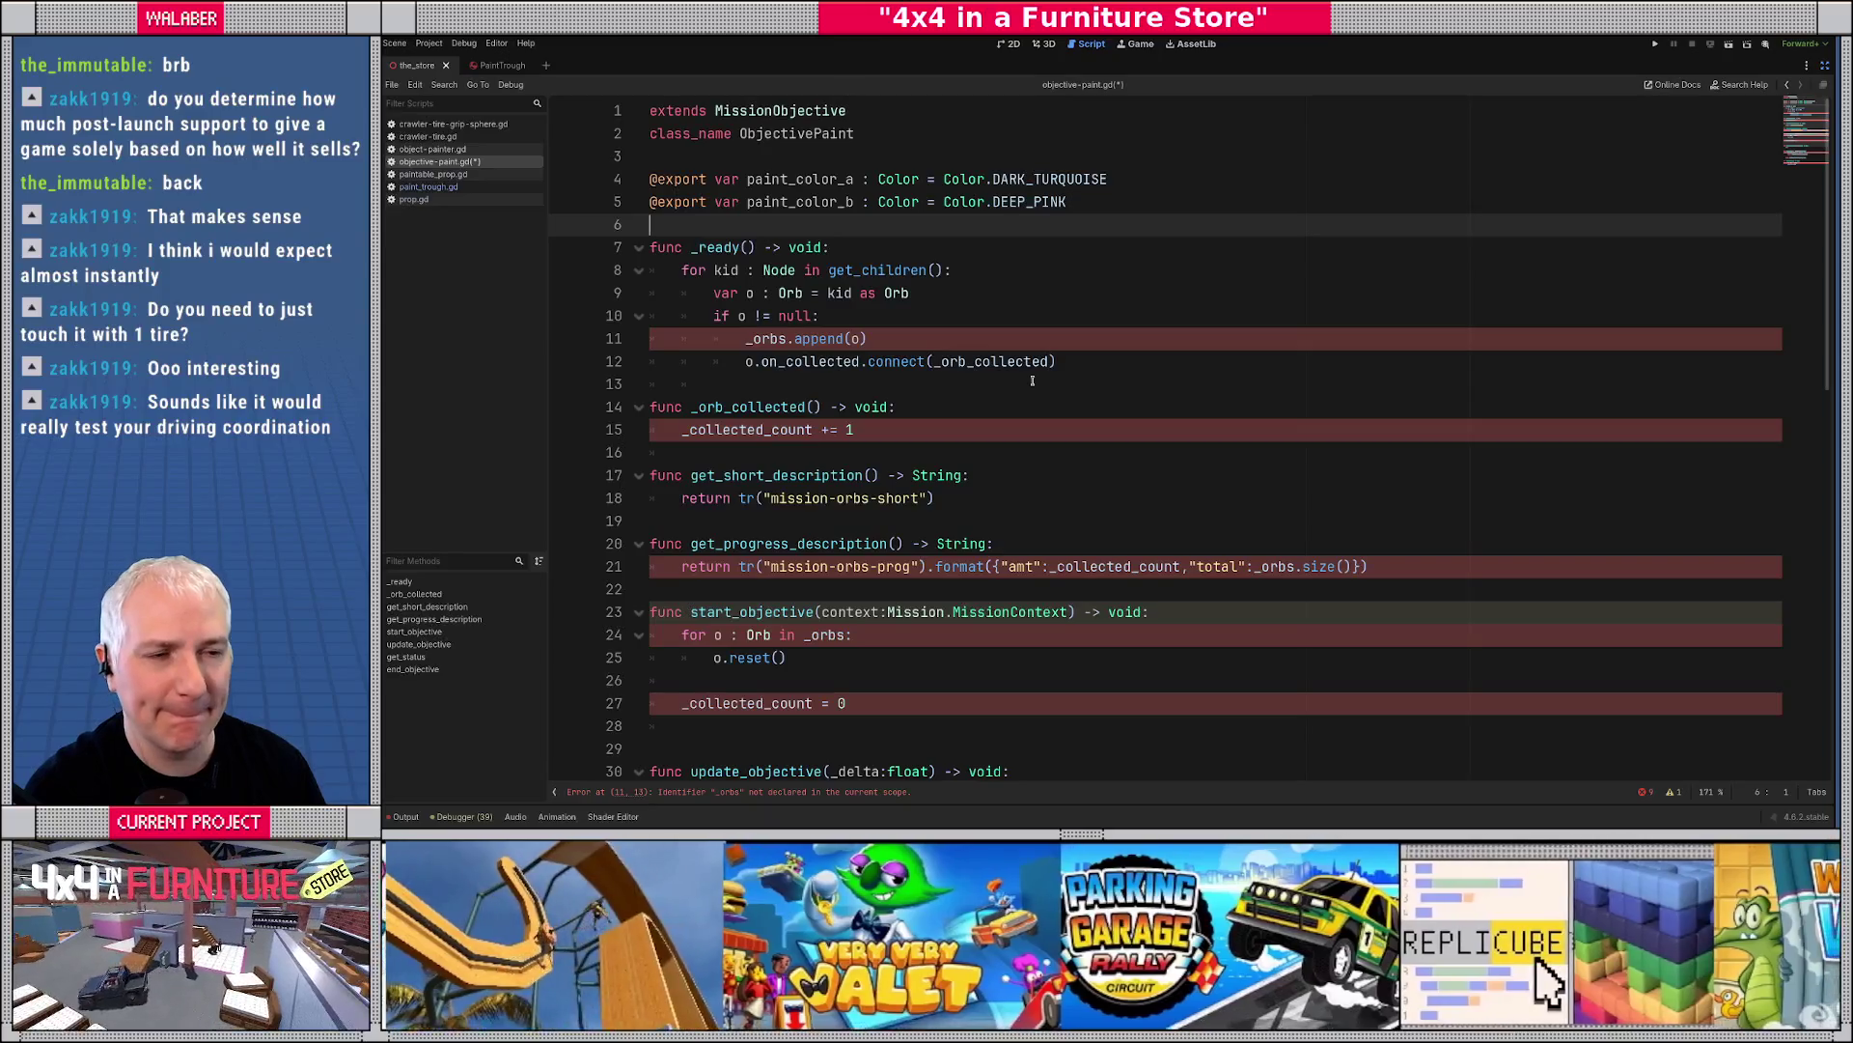
{"action": "key", "text": "Return"}
{"action": "type", "text": "@export var"}
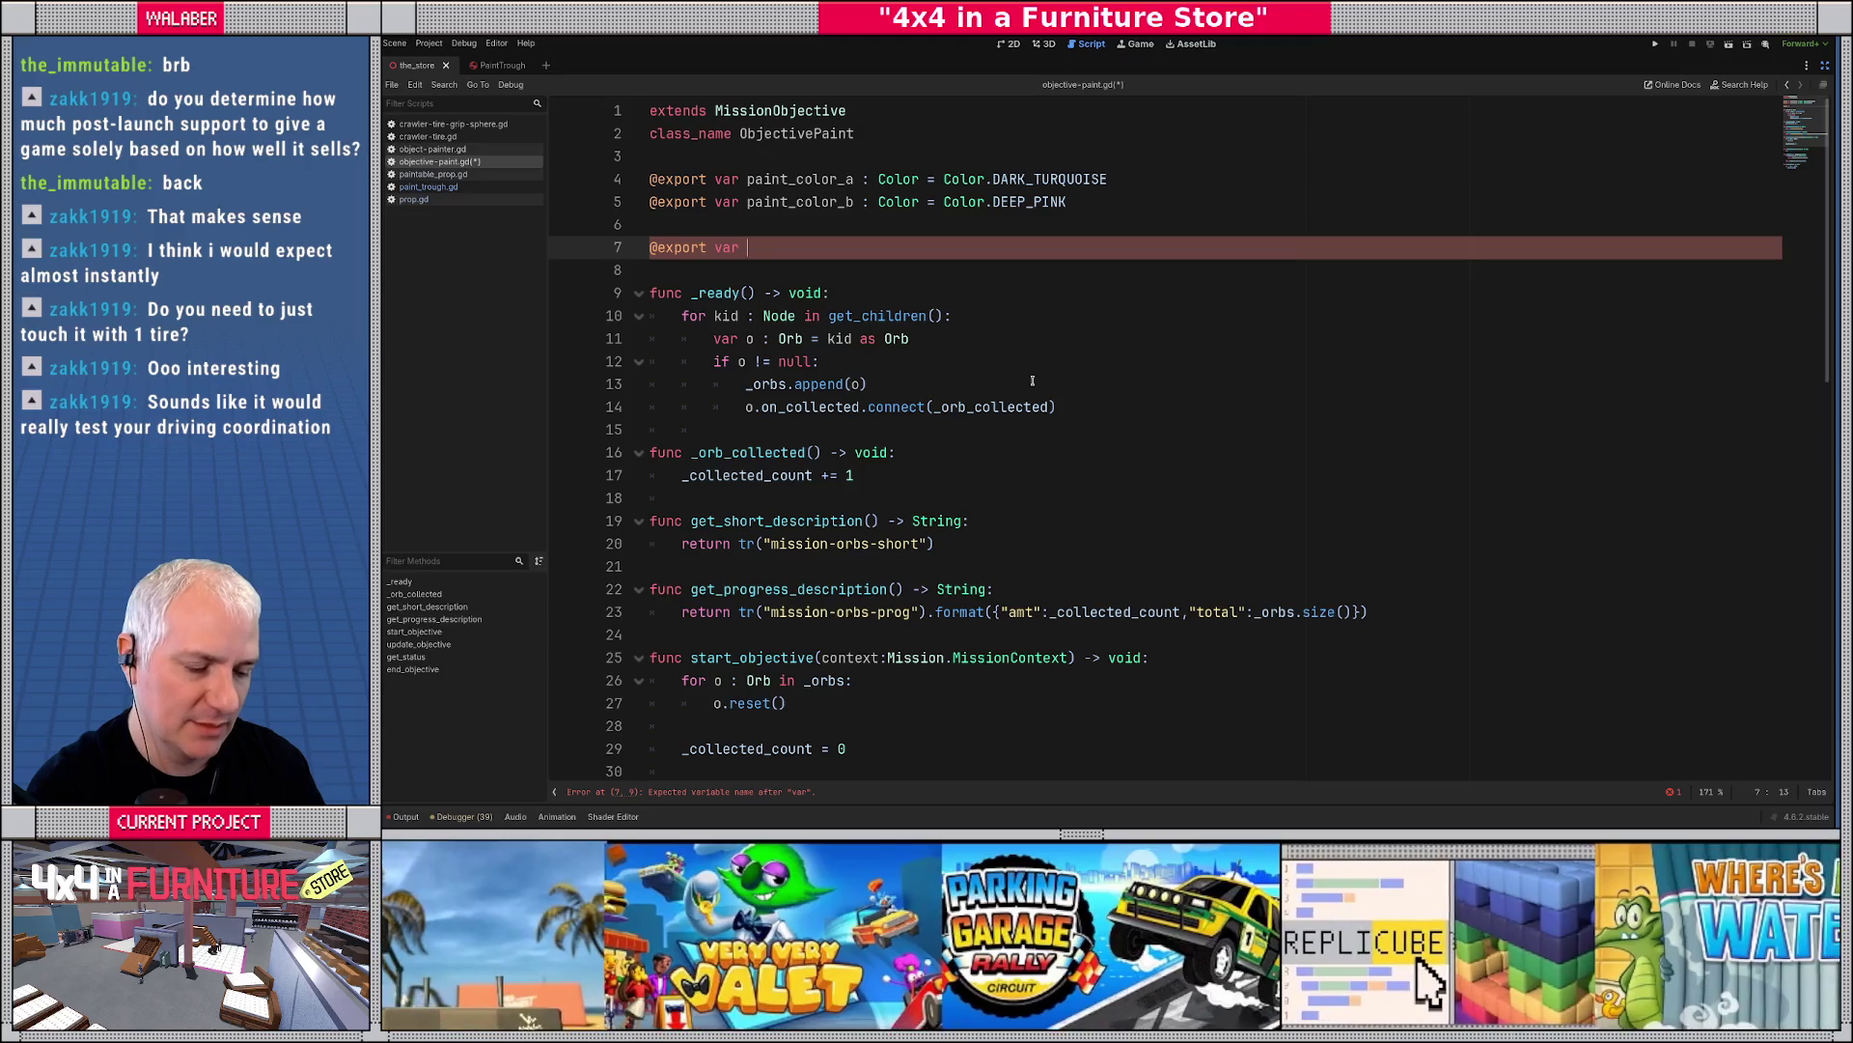
{"action": "type", "text": " paint_troughts"}
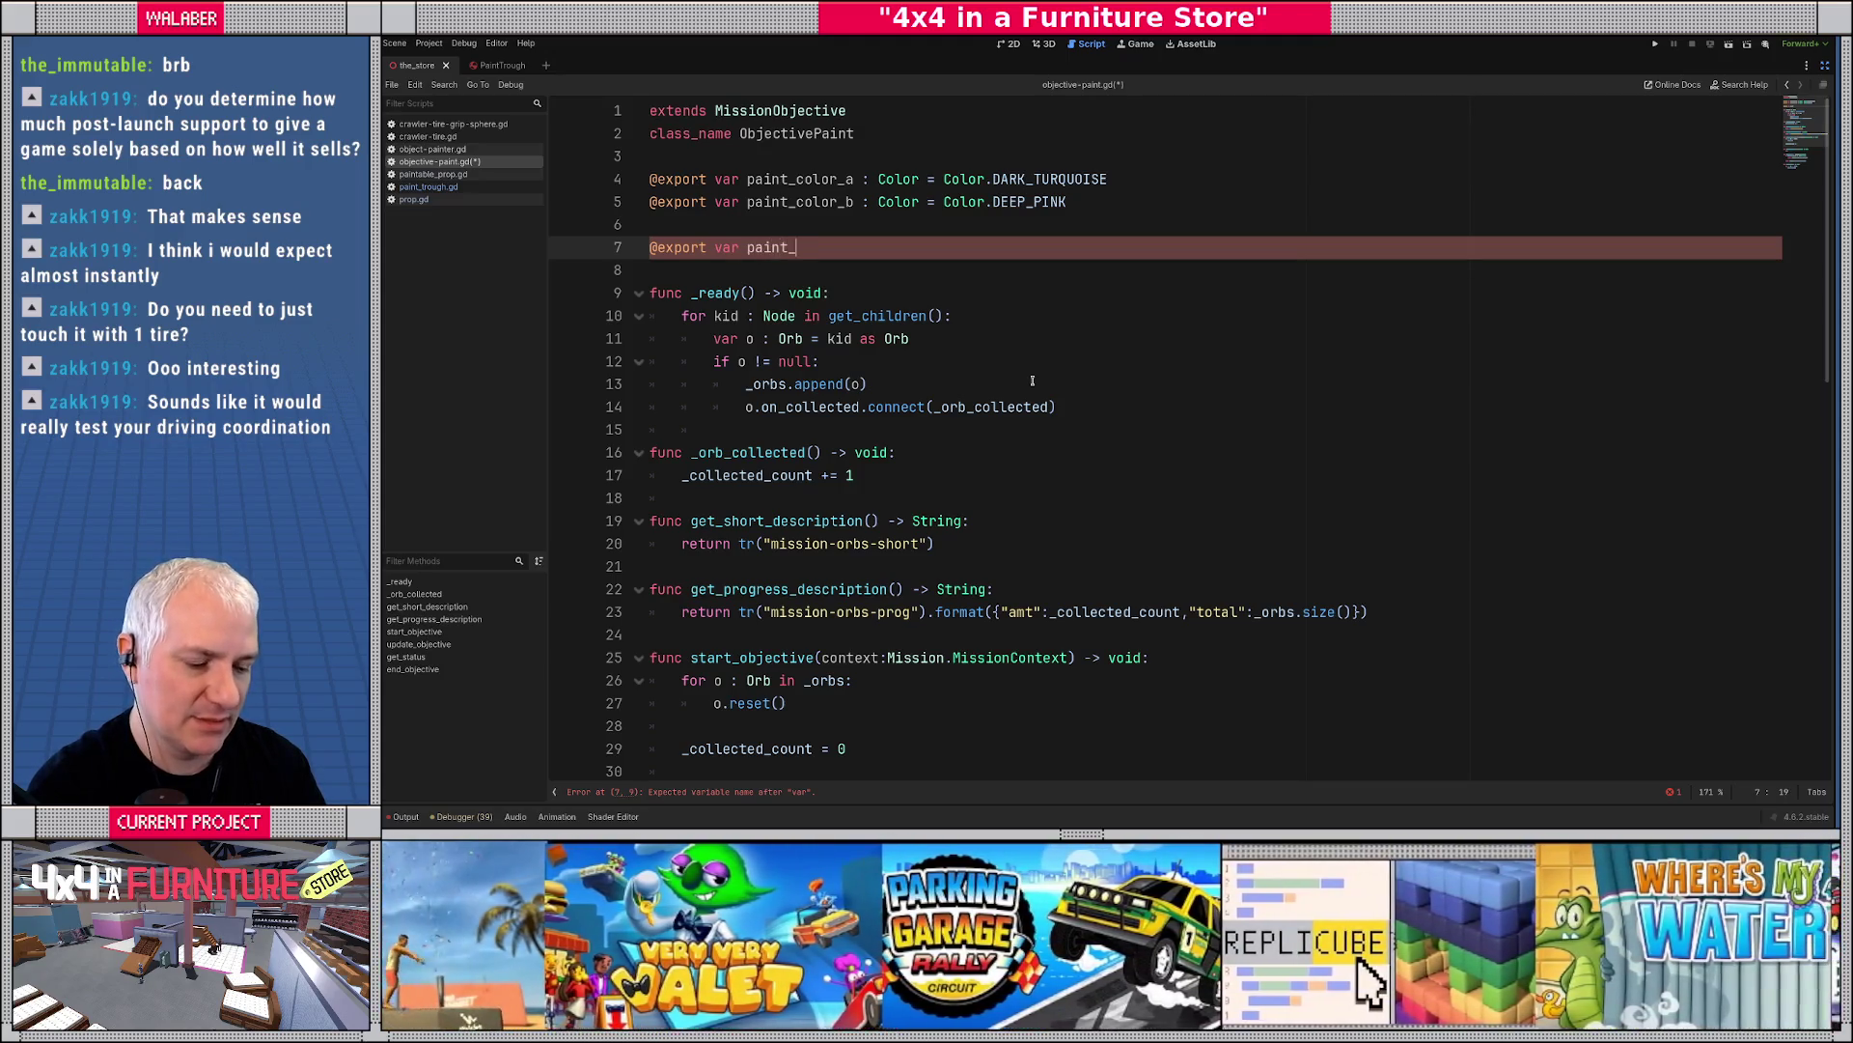
{"action": "key", "text": "BackSpace"}
{"action": "key", "text": "BackSpace"}
{"action": "type", "text": "s "}
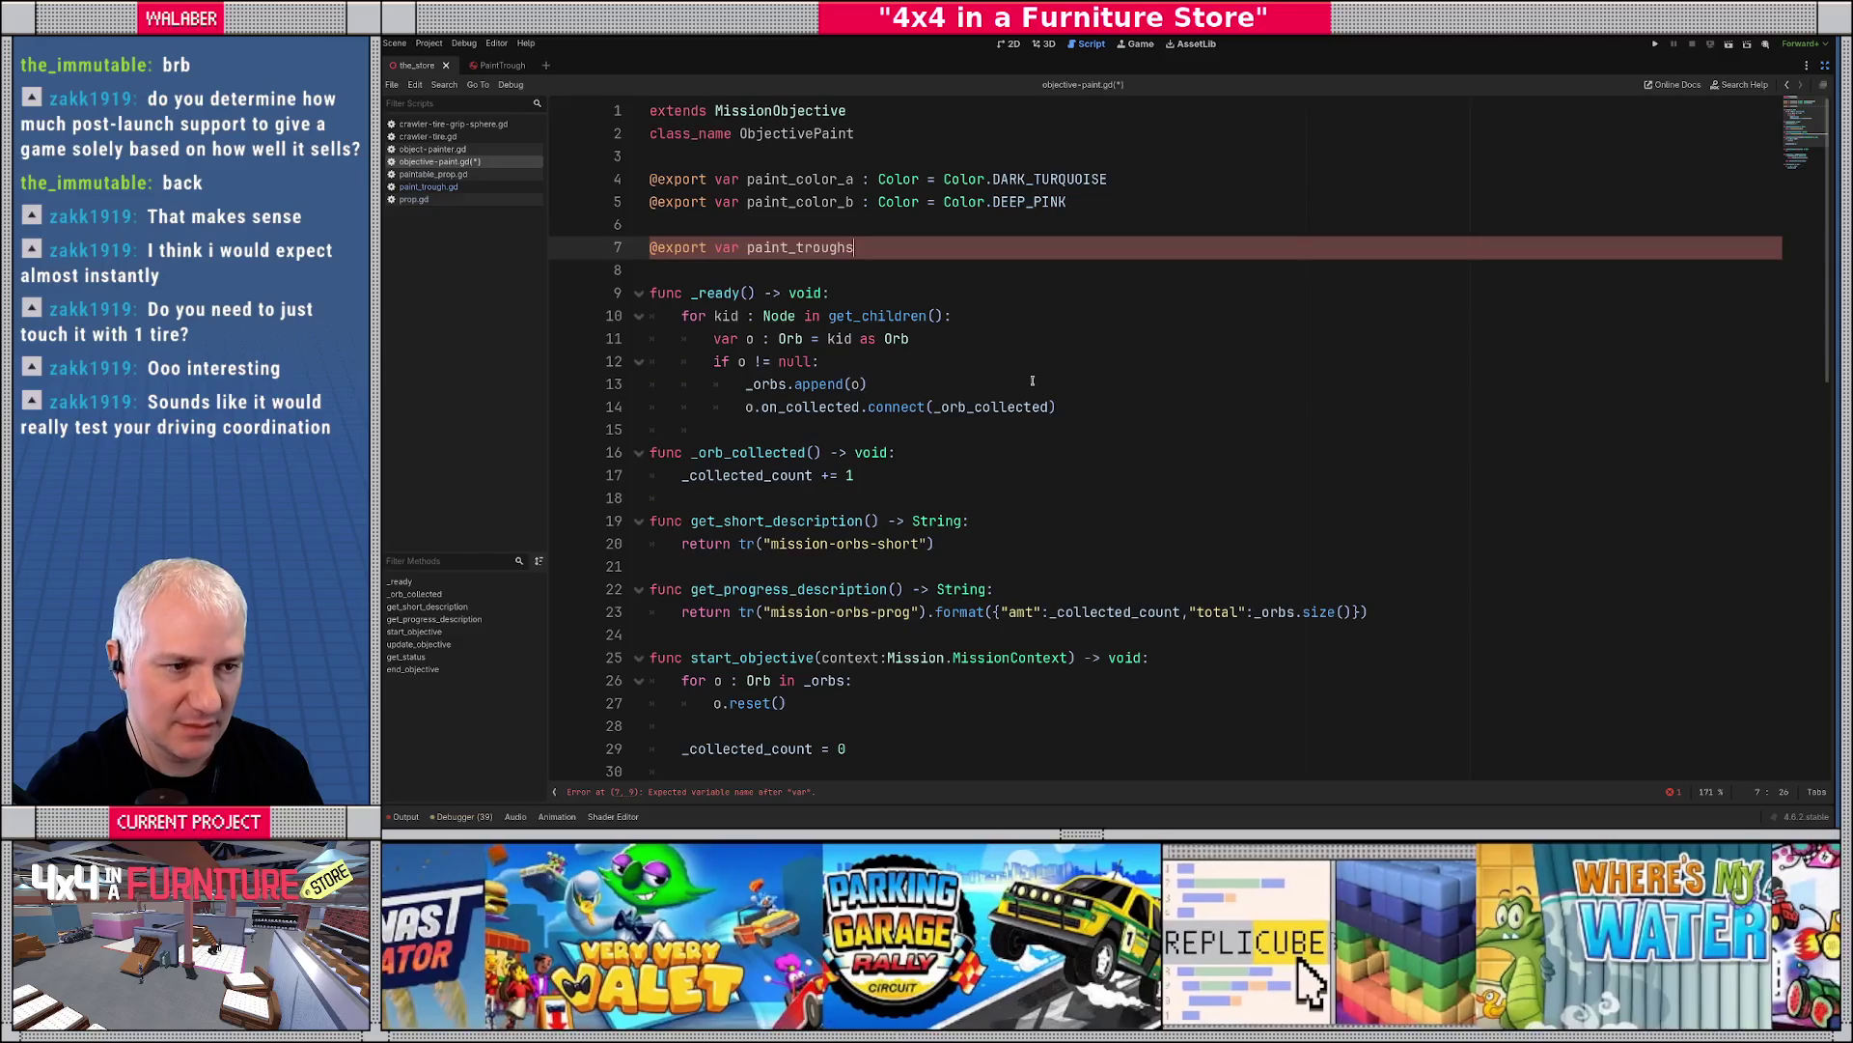
{"action": "type", "text": ": Array["}
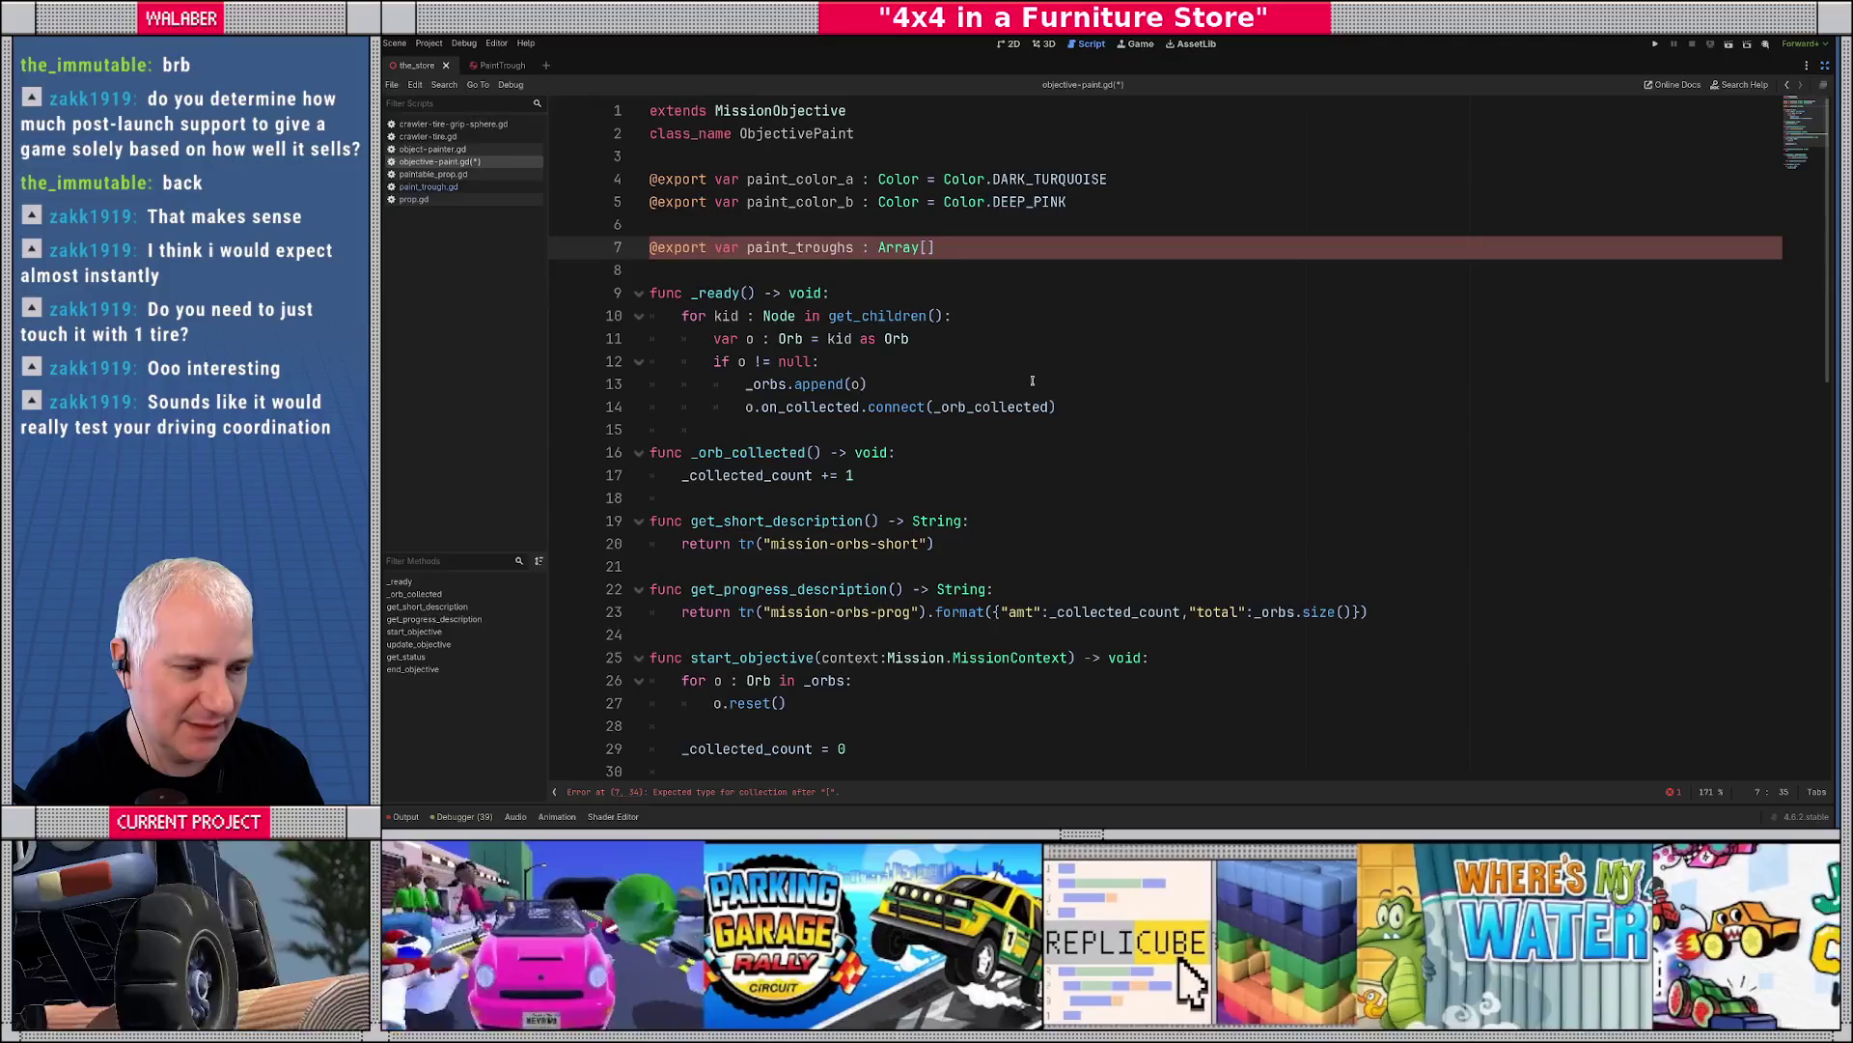
{"action": "type", "text": "PaintTrough"}
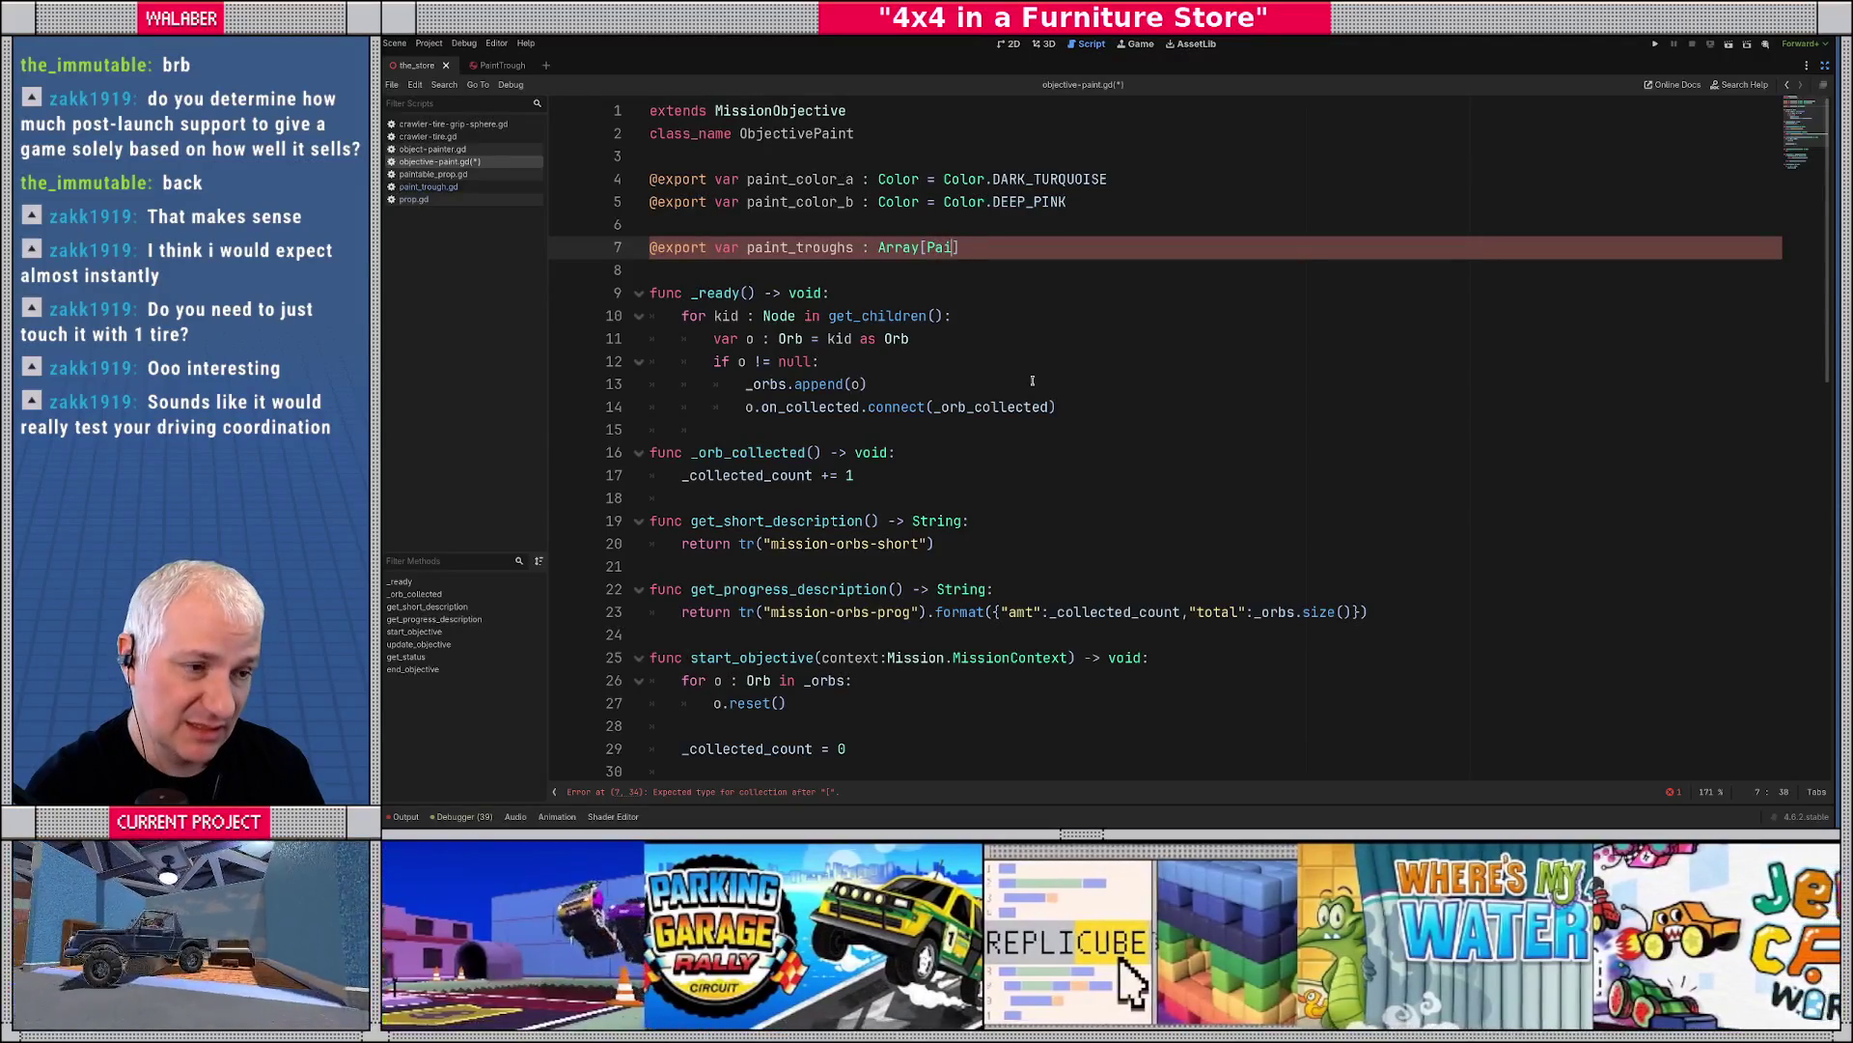
{"action": "type", "text": "] = []"}
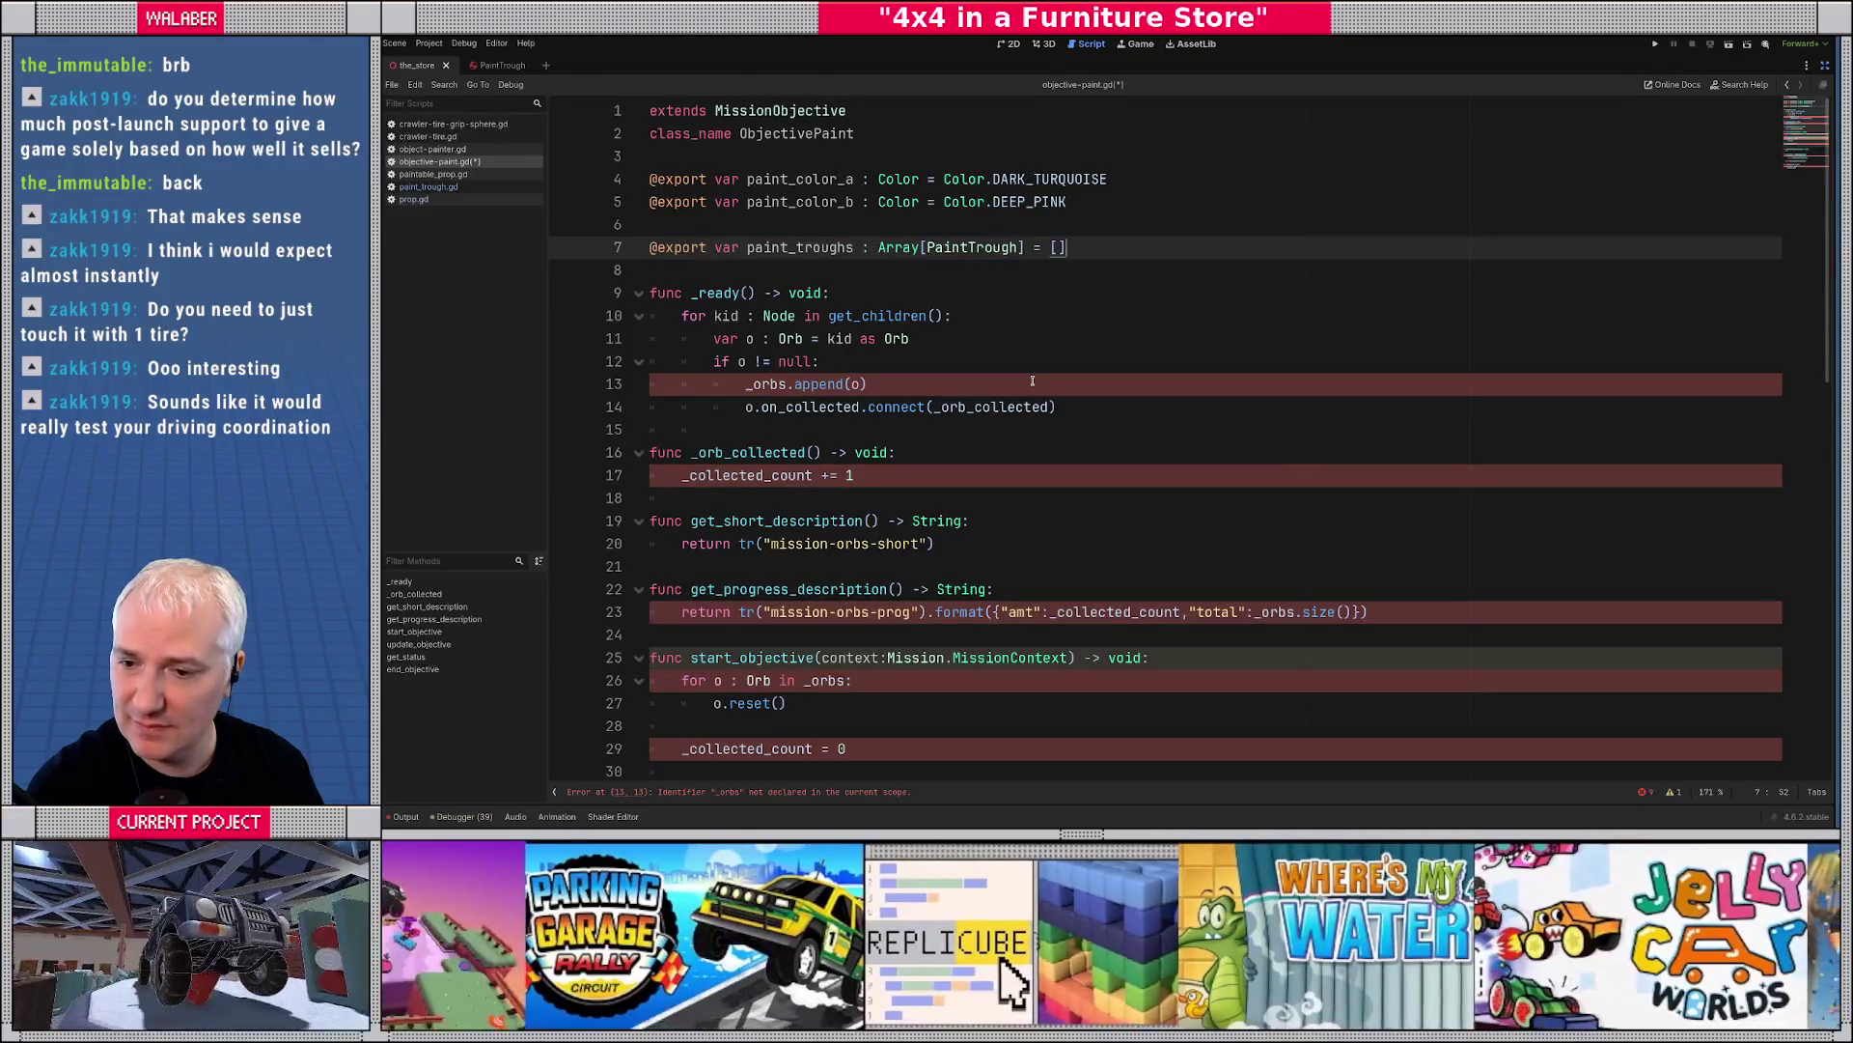
{"action": "key", "text": "Return"}
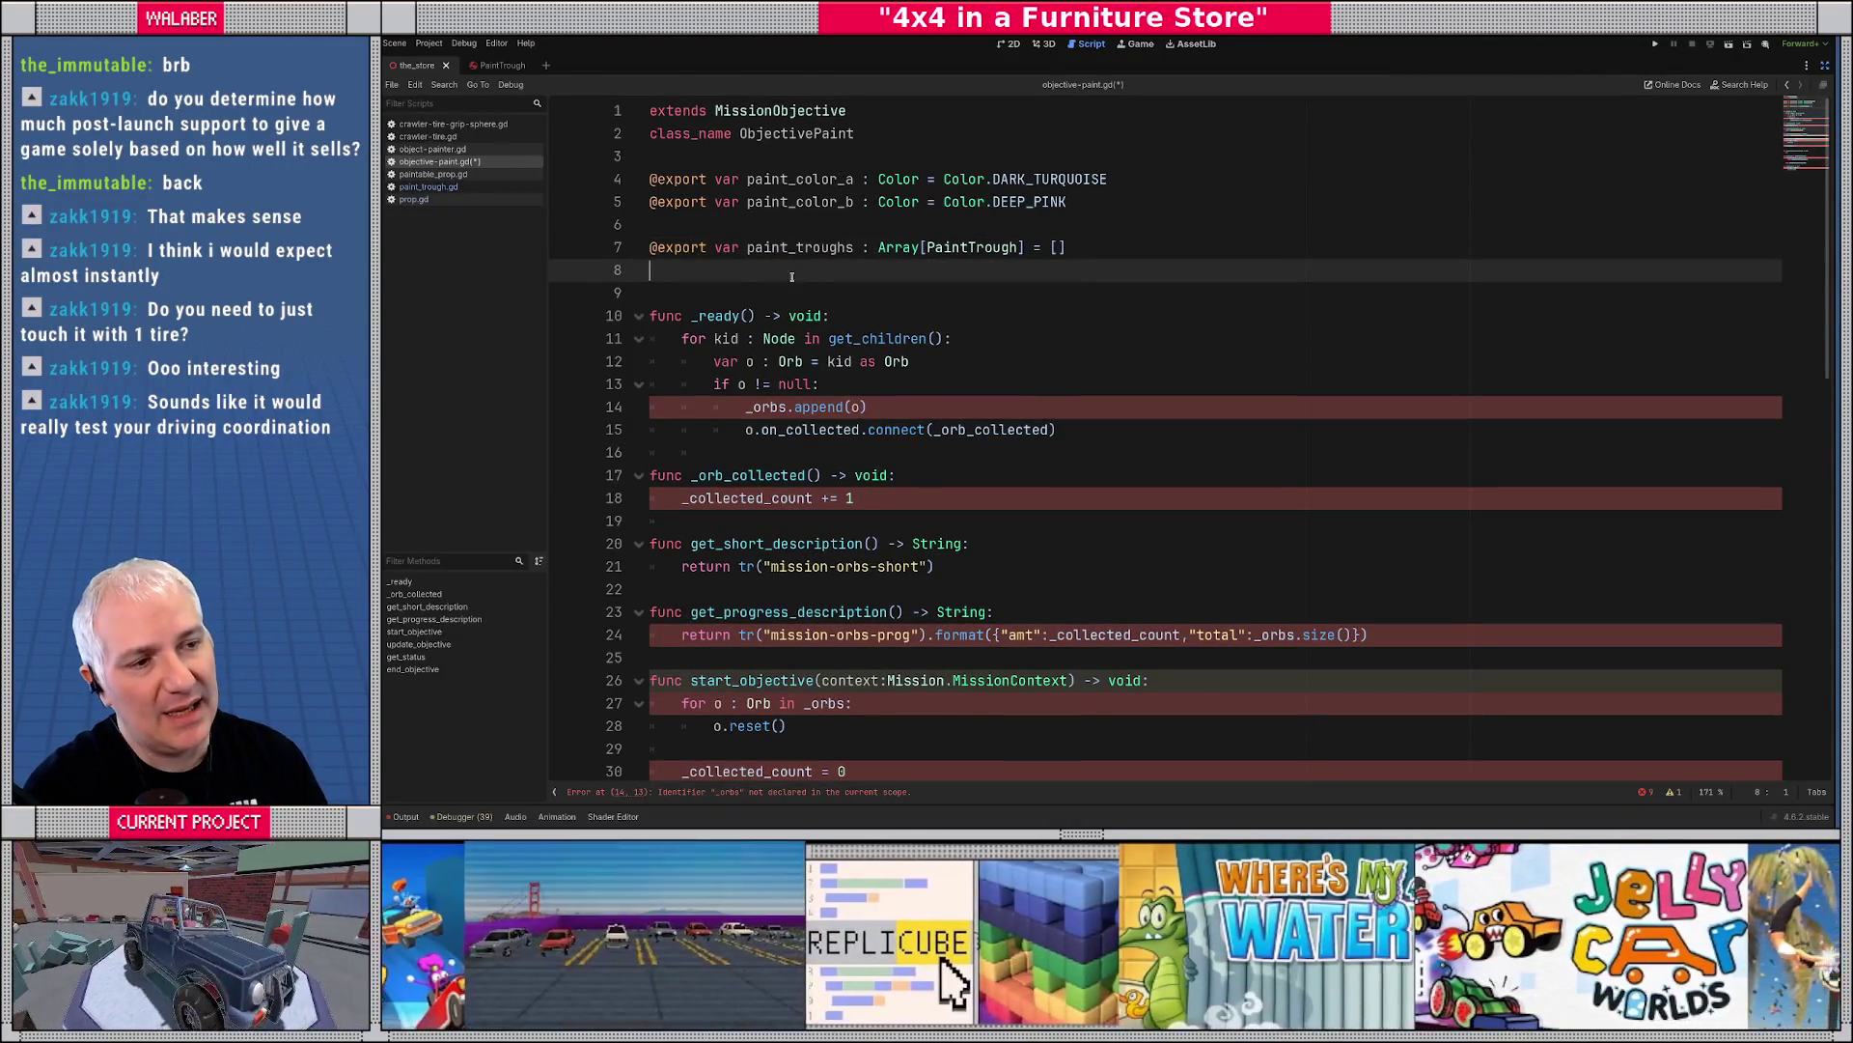
Review the colour and trough declarations and move to the empty line 8
{"action": "left_click_drag", "start_coordinate": [764, 247], "coordinate": [838, 247]}
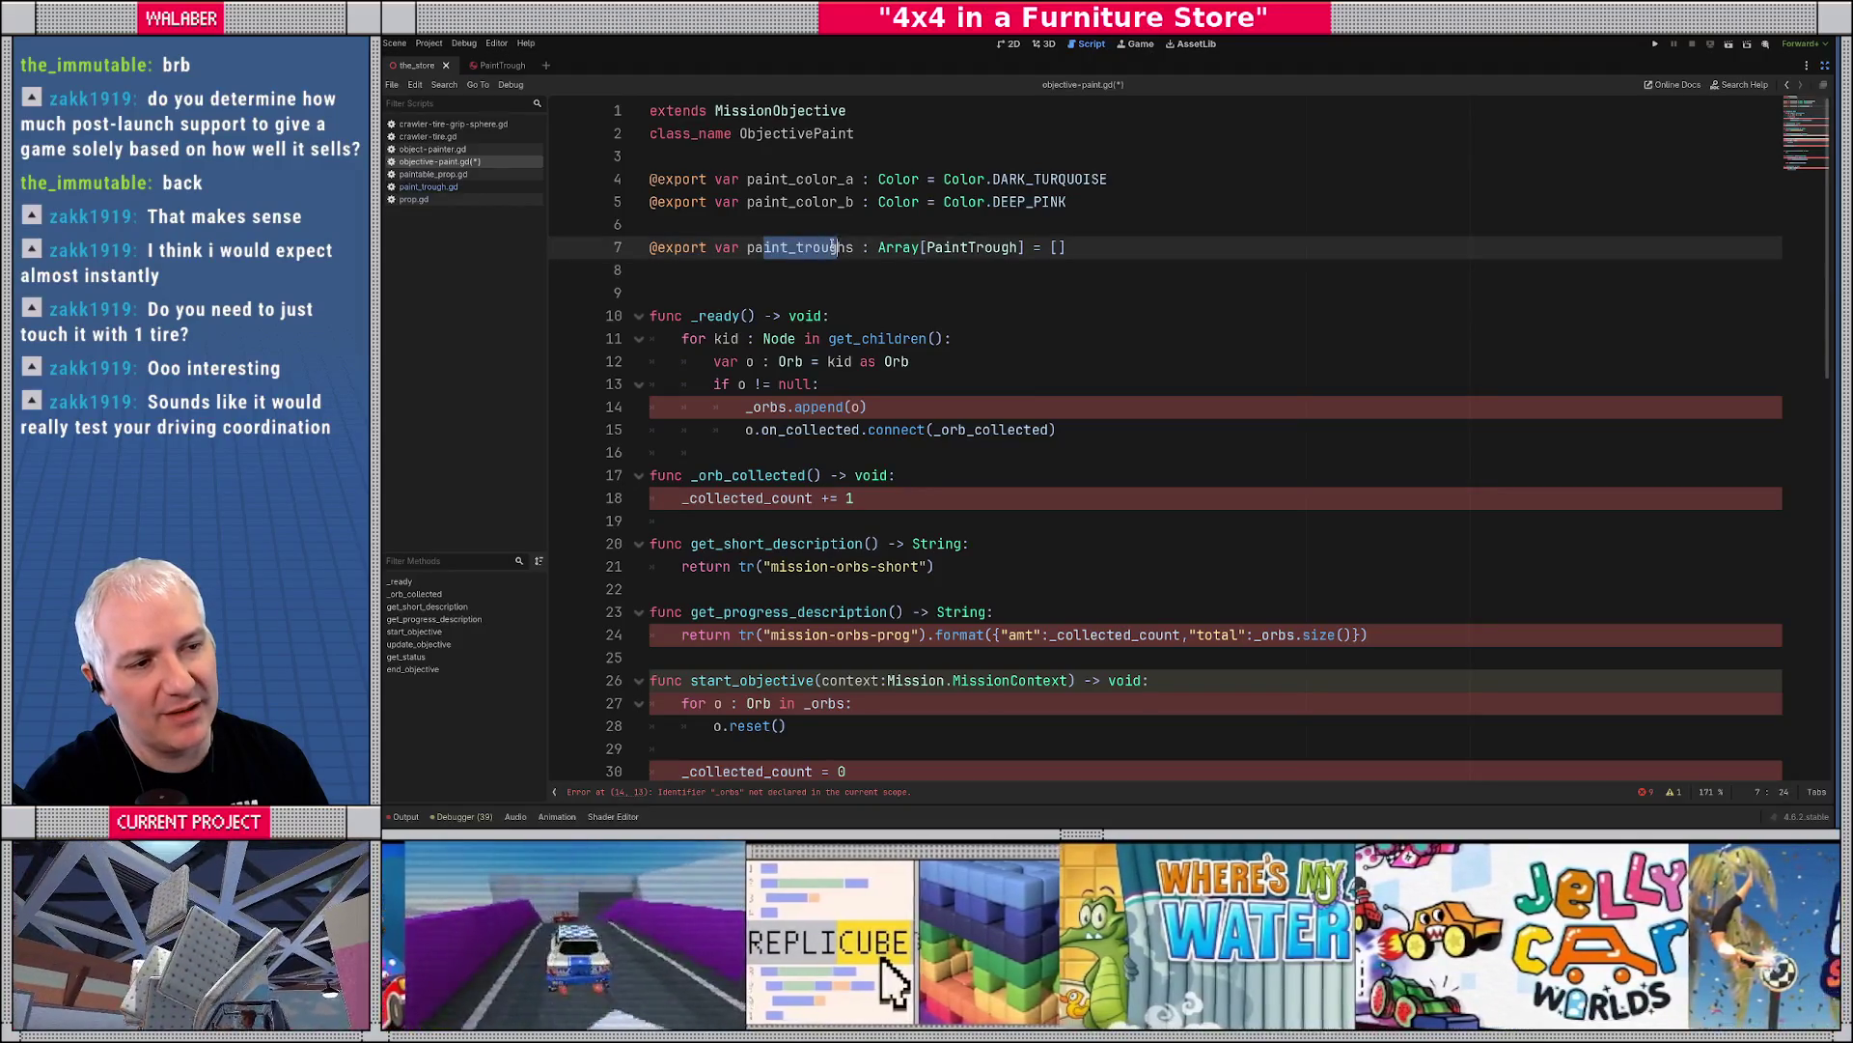
{"action": "mouse_move", "coordinate": [769, 184]}
{"action": "left_mouse_down"}
{"action": "mouse_move", "coordinate": [820, 202]}
{"action": "mouse_move", "coordinate": [855, 179]}
{"action": "left_mouse_up"}
{"action": "left_click", "coordinate": [811, 193]}
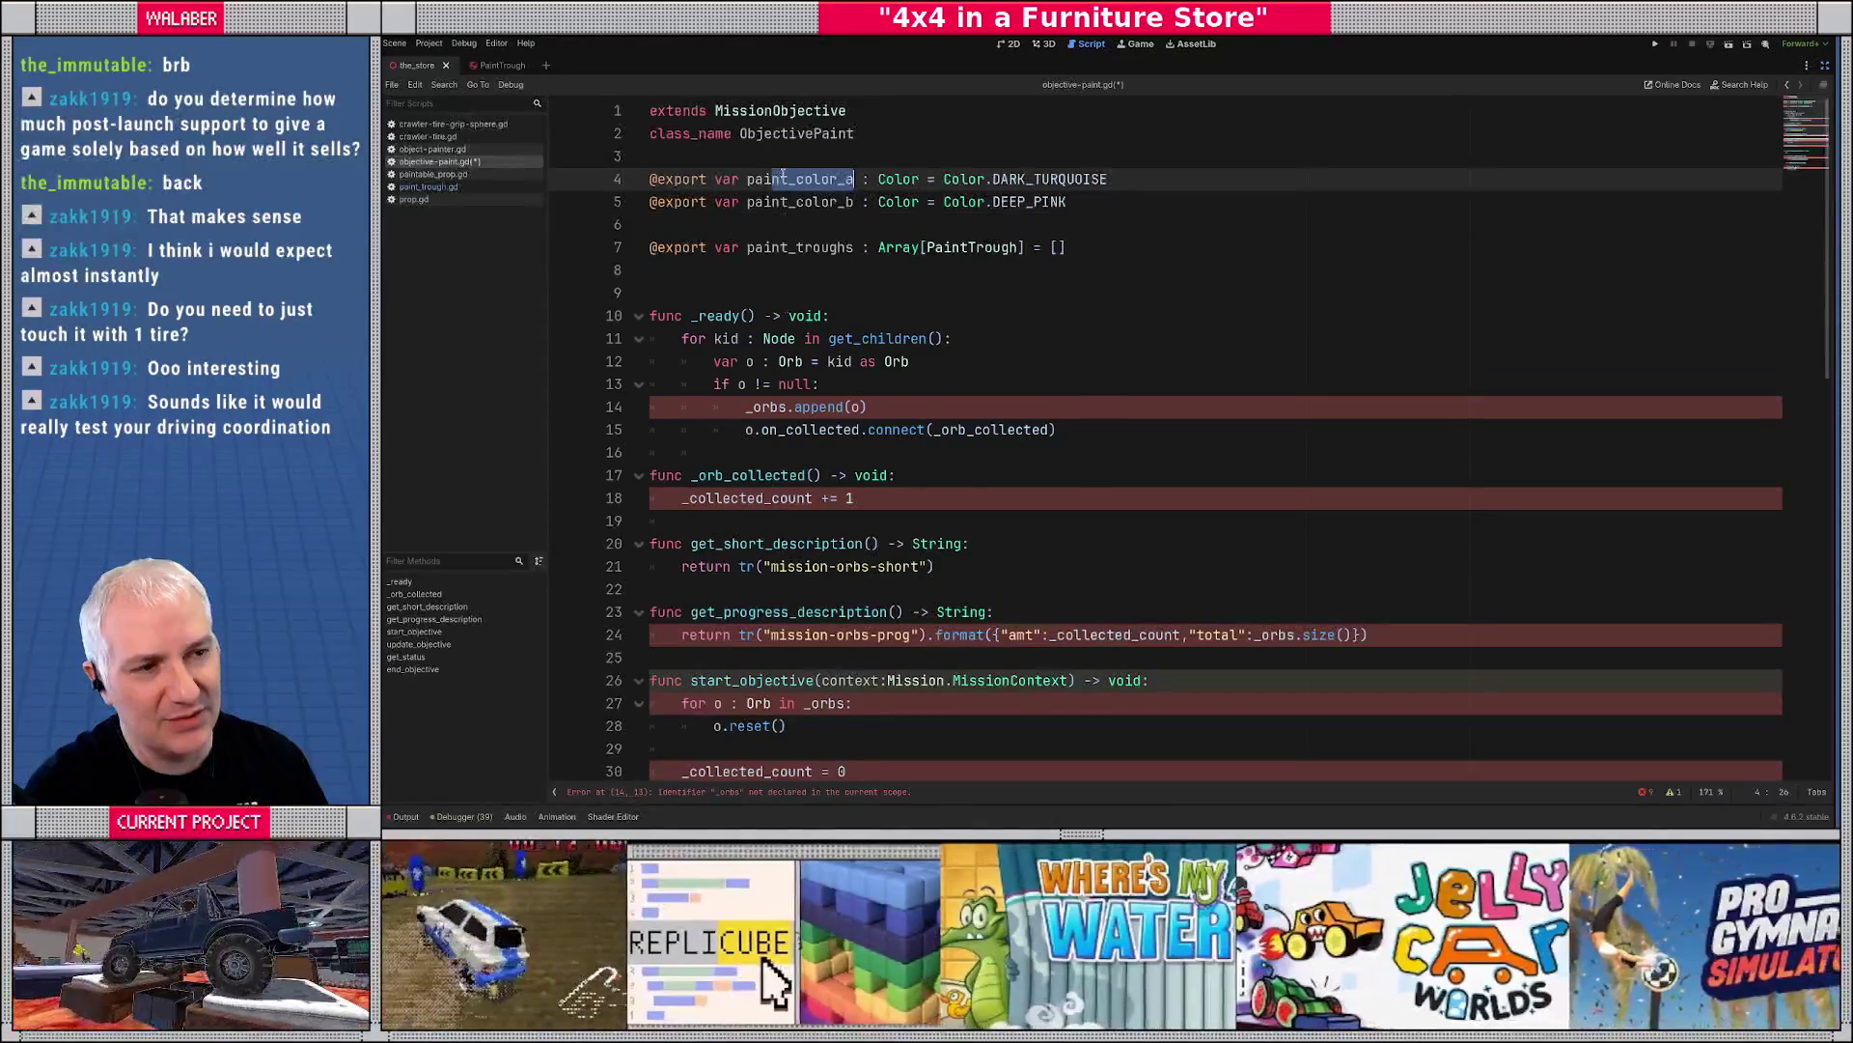
{"action": "double_click", "coordinate": [799, 202]}
{"action": "left_click", "coordinate": [798, 202]}
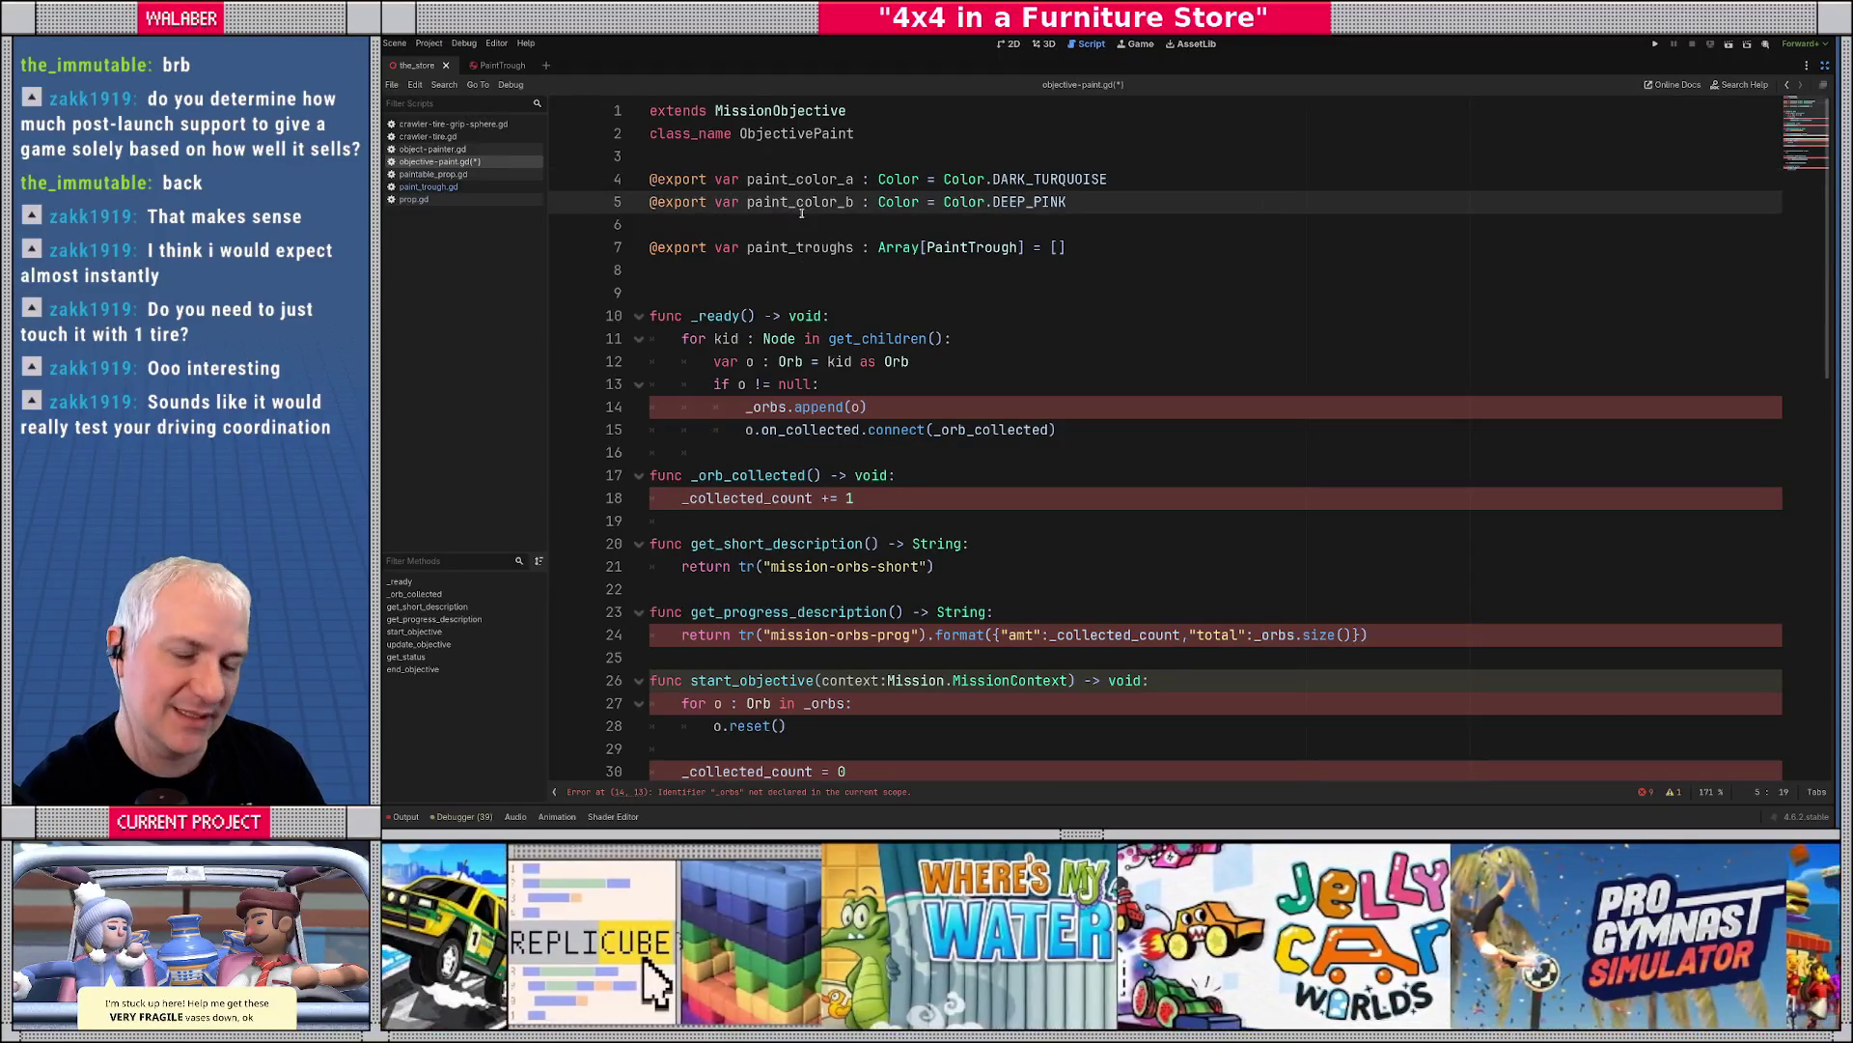
{"action": "left_click", "coordinate": [741, 275]}
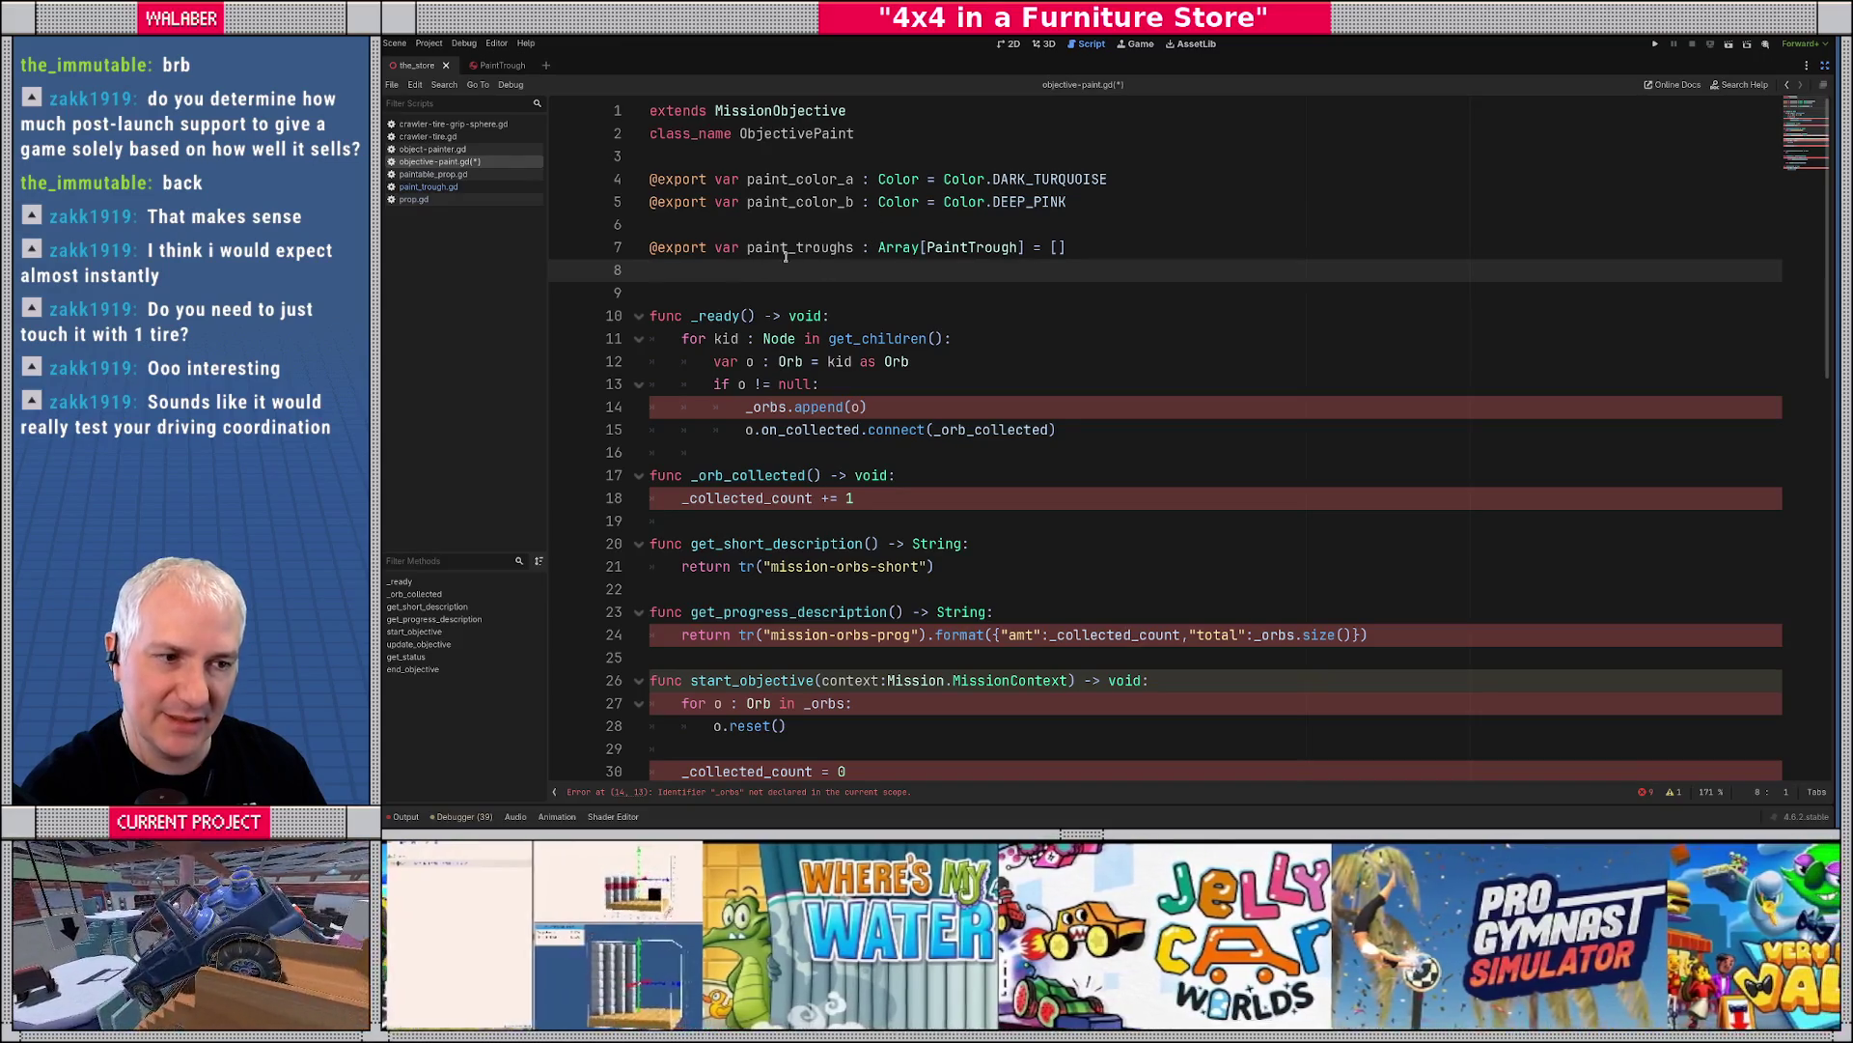
{"action": "scroll", "coordinate": [786, 251], "scroll_direction": "down", "scroll_amount": 1}
Replace the old orb loop in _ready with a 'for i in range(paint_troughs.size())' header
{"action": "mouse_move", "coordinate": [683, 270]}
{"action": "left_mouse_down"}
{"action": "mouse_move", "coordinate": [874, 338]}
{"action": "mouse_move", "coordinate": [1129, 360]}
{"action": "left_mouse_up"}
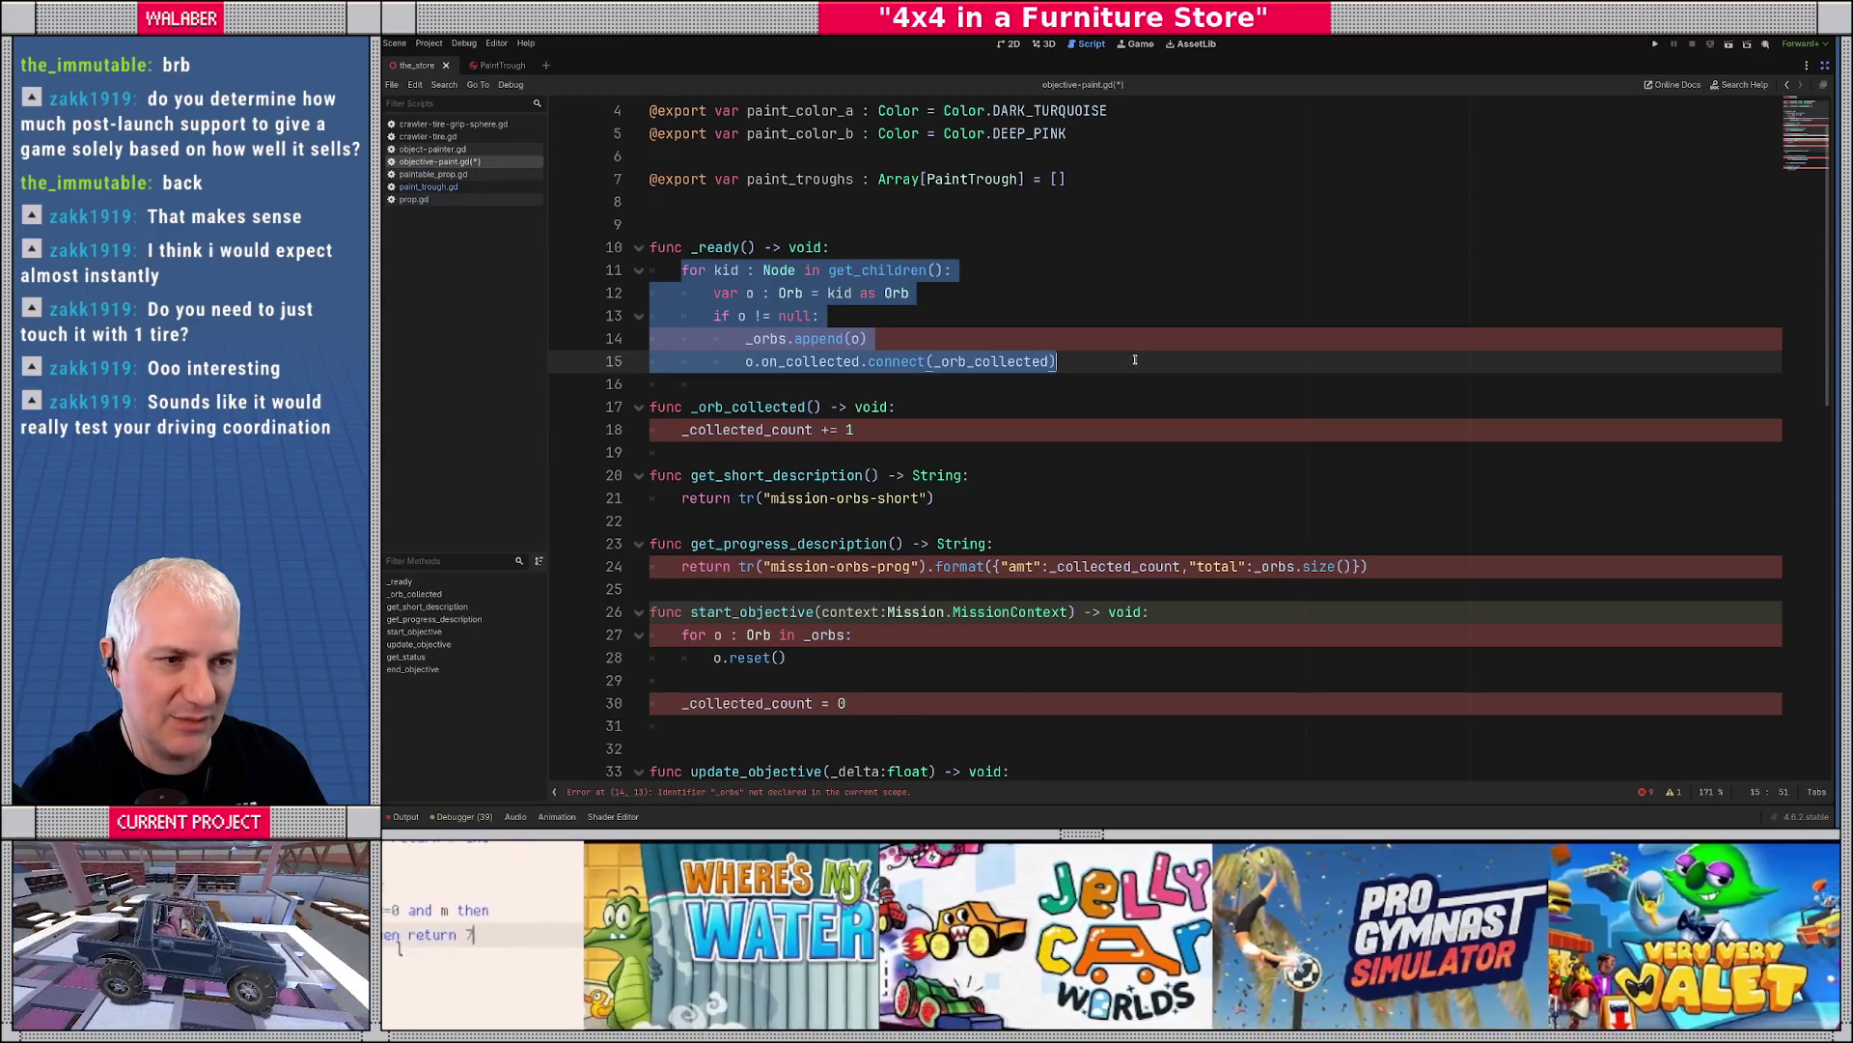
{"action": "scroll", "coordinate": [1135, 360], "scroll_direction": "up", "scroll_amount": 1}
{"action": "type", "text": "for i in range(p"}
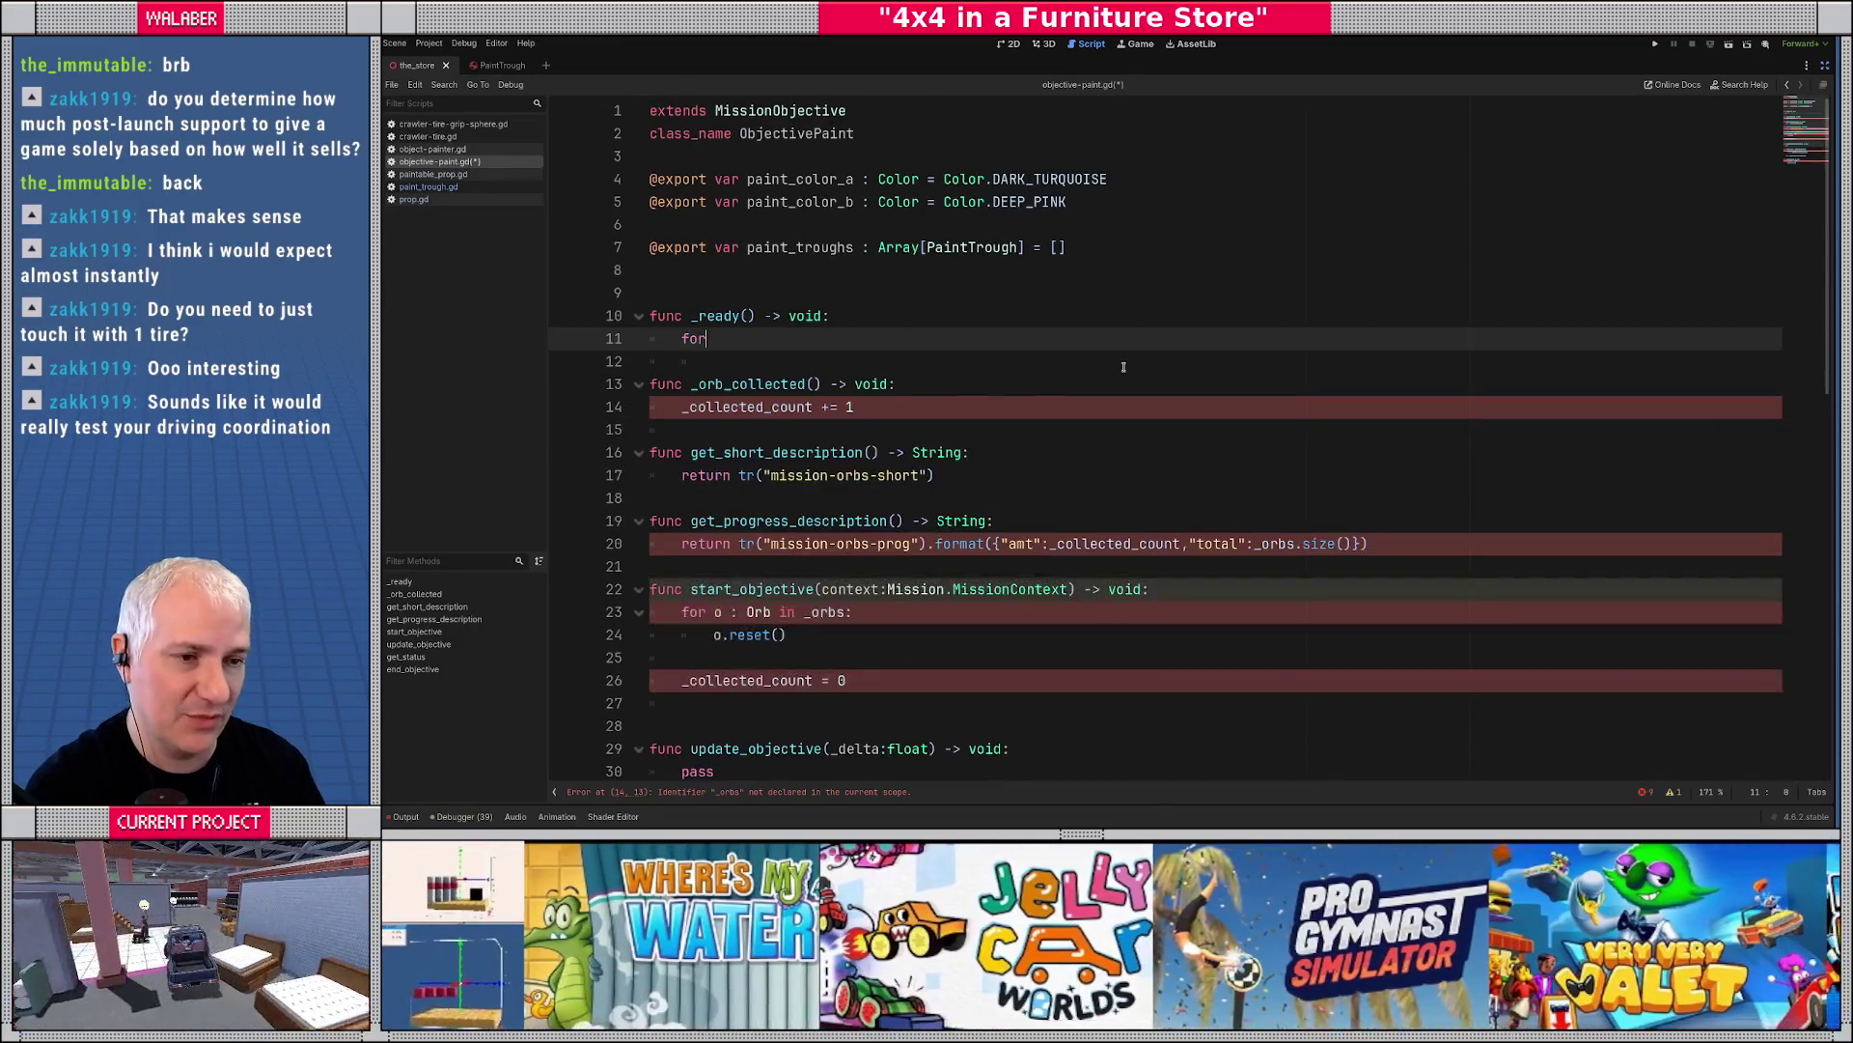
{"action": "type", "text": "aint_tr"}
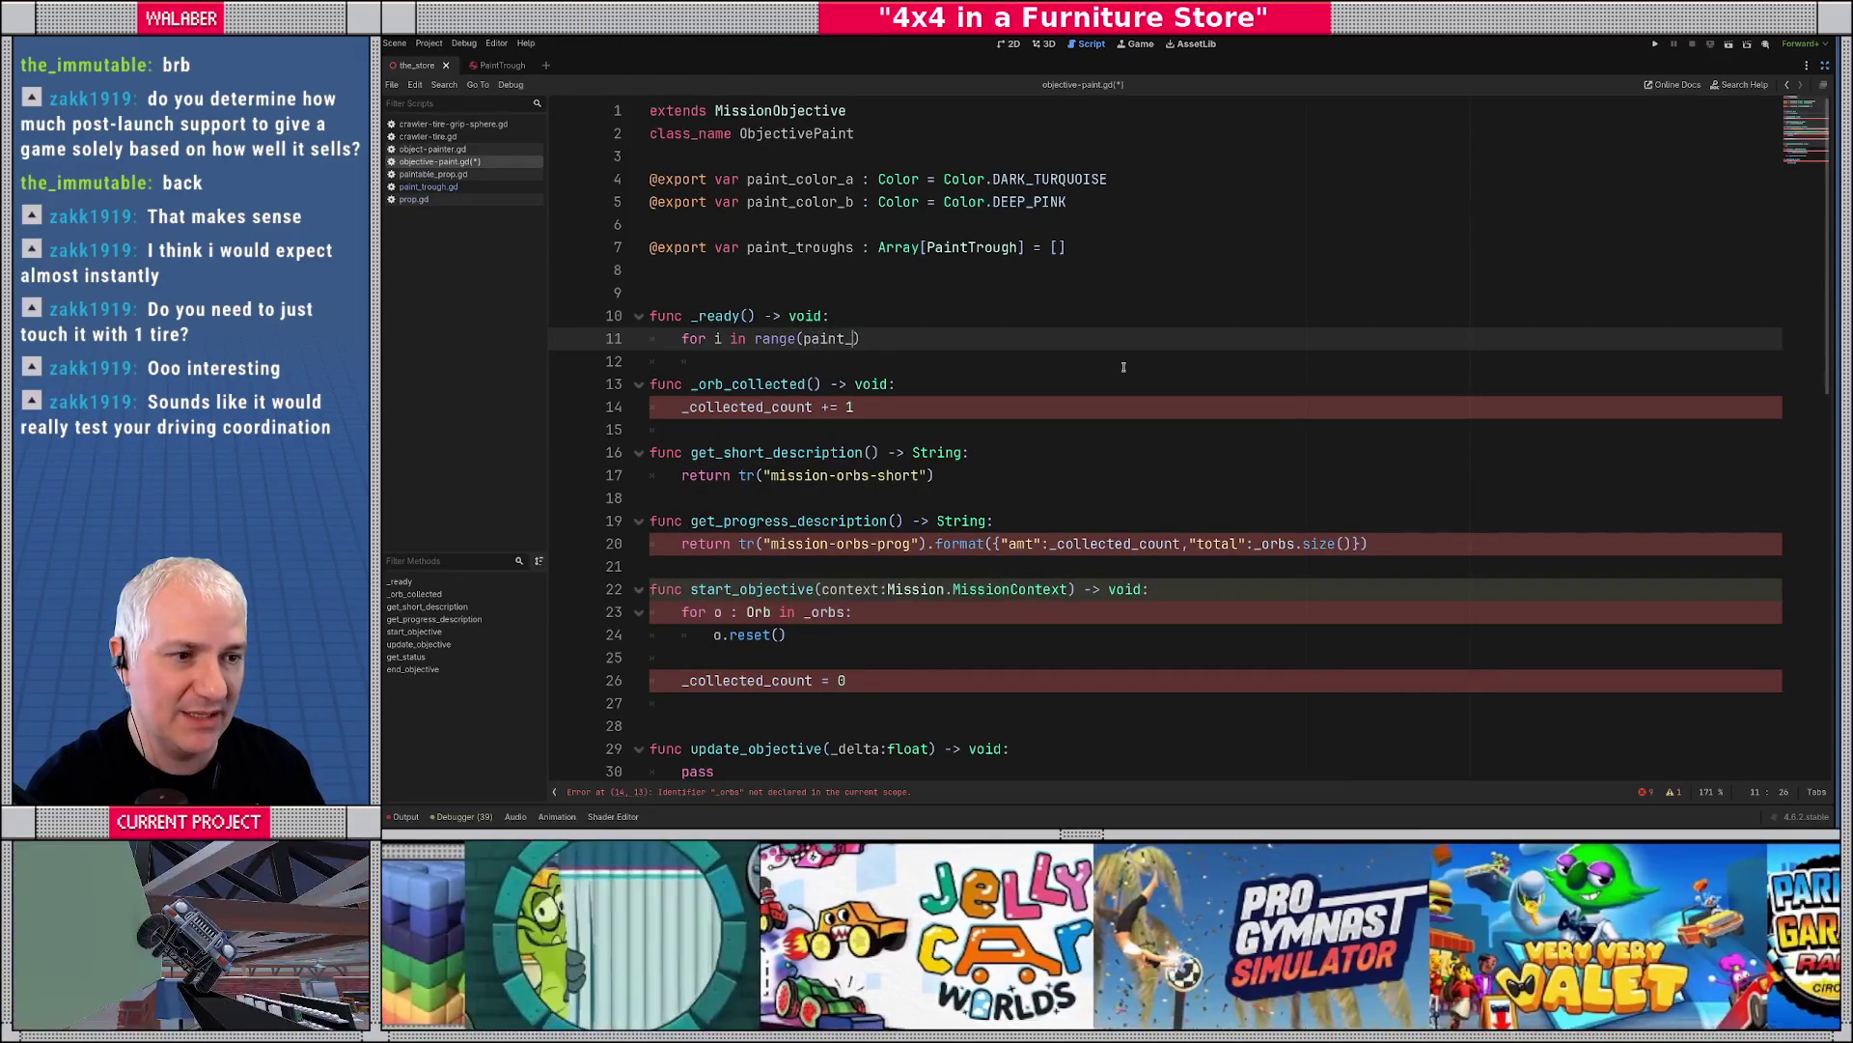
{"action": "key", "text": "Return"}
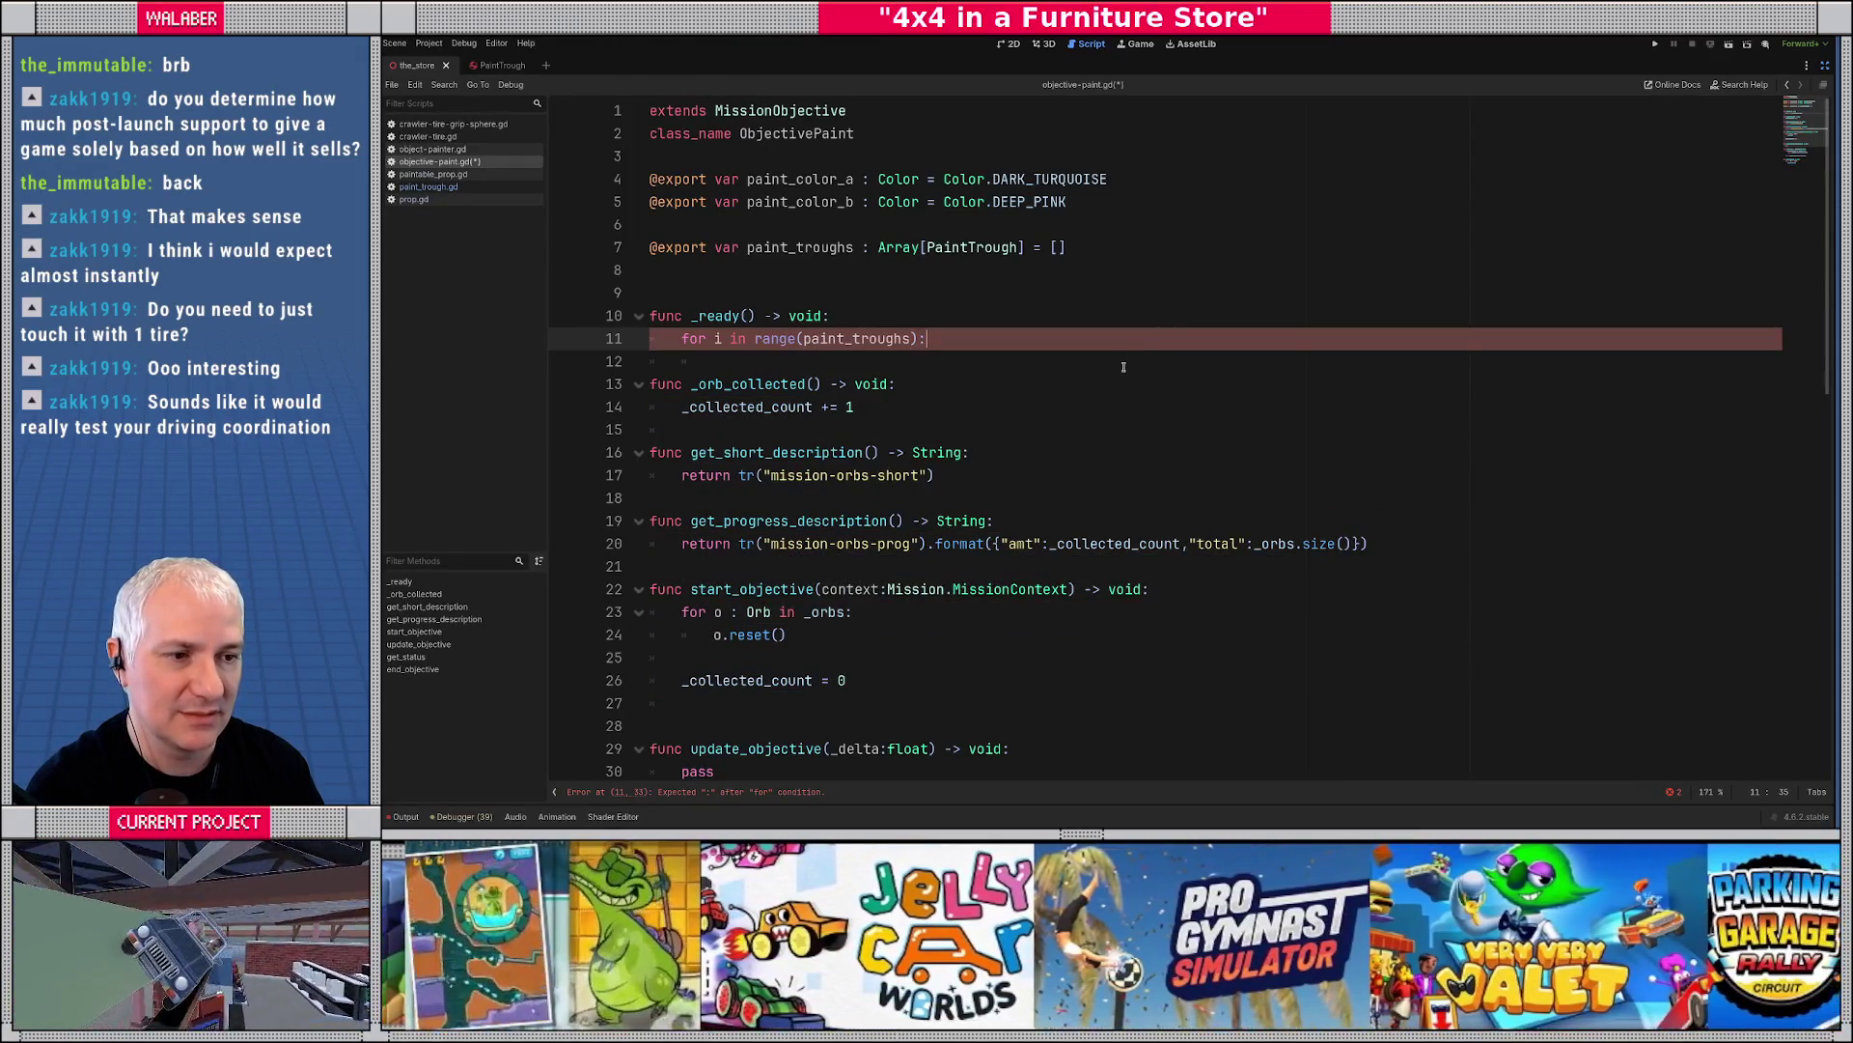
{"action": "key", "text": "Return"}
{"action": "key", "text": "Up"}
{"action": "key", "text": "End"}
{"action": "key", "text": "Left"}
{"action": "key", "text": "Left"}
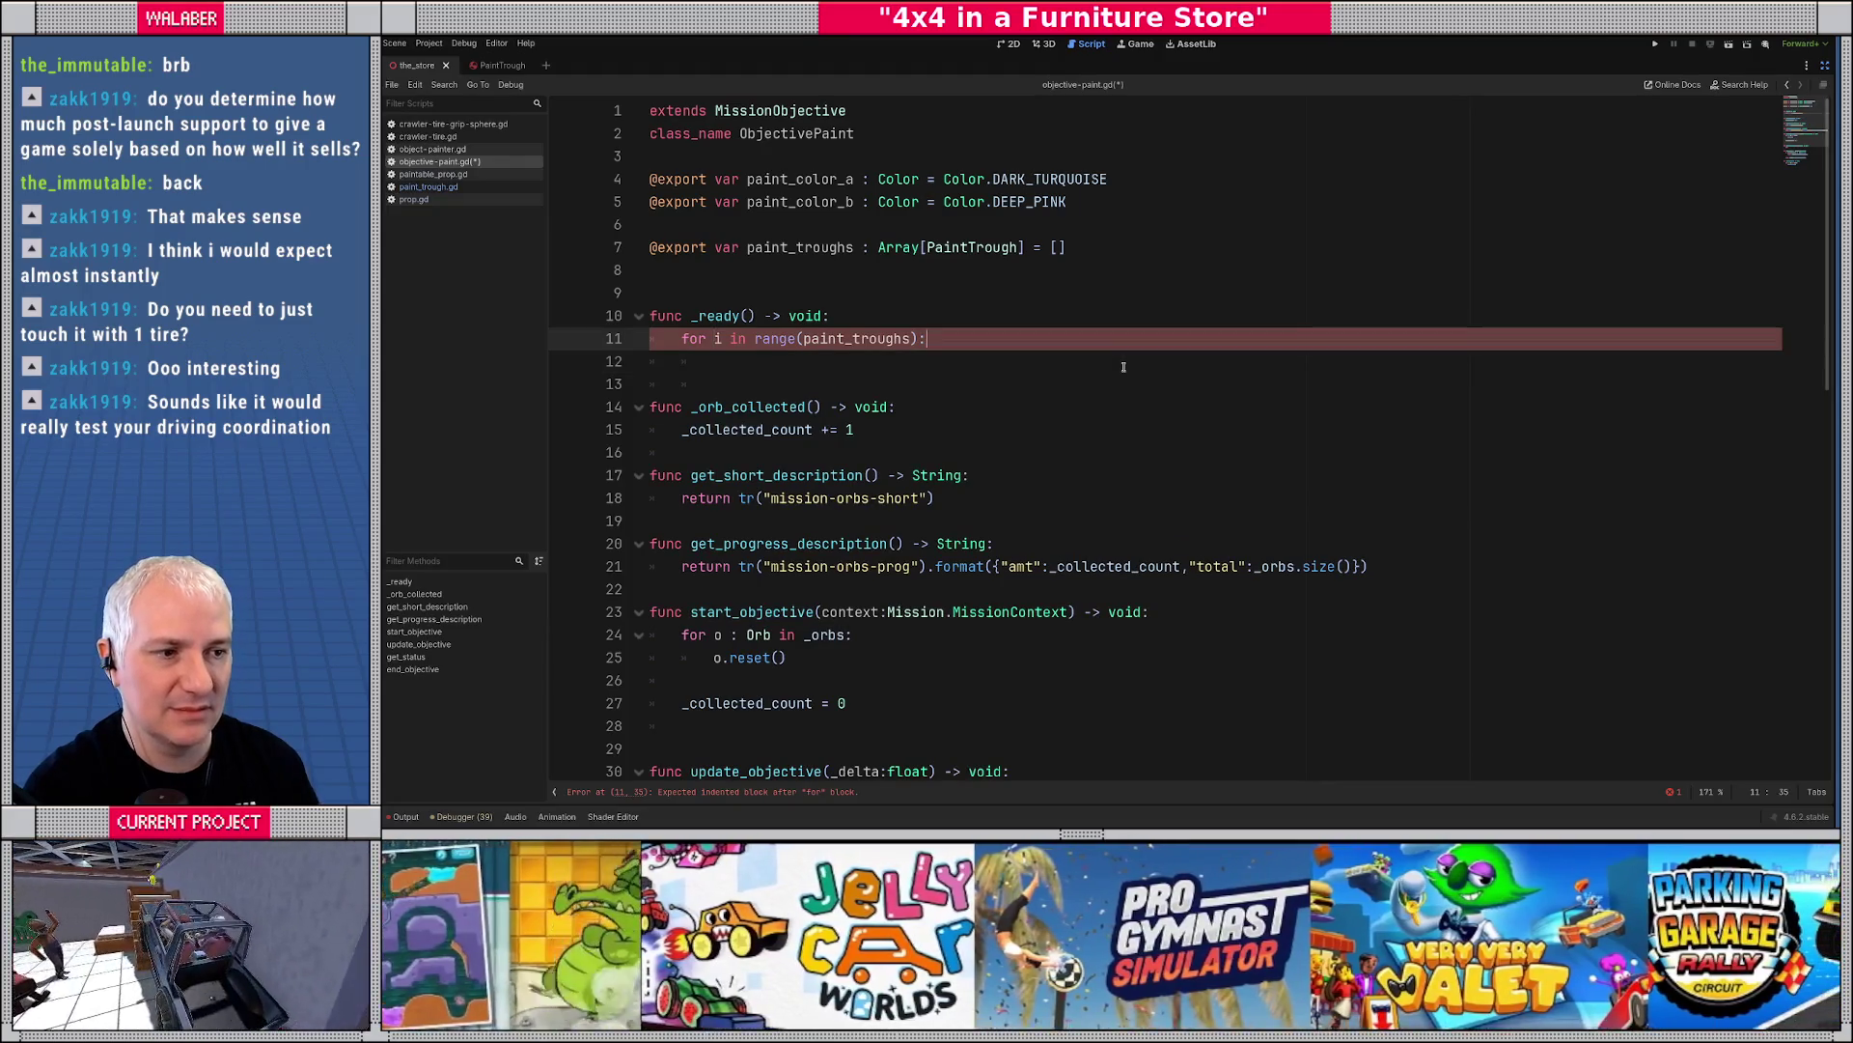
{"action": "type", "text": ".size("}
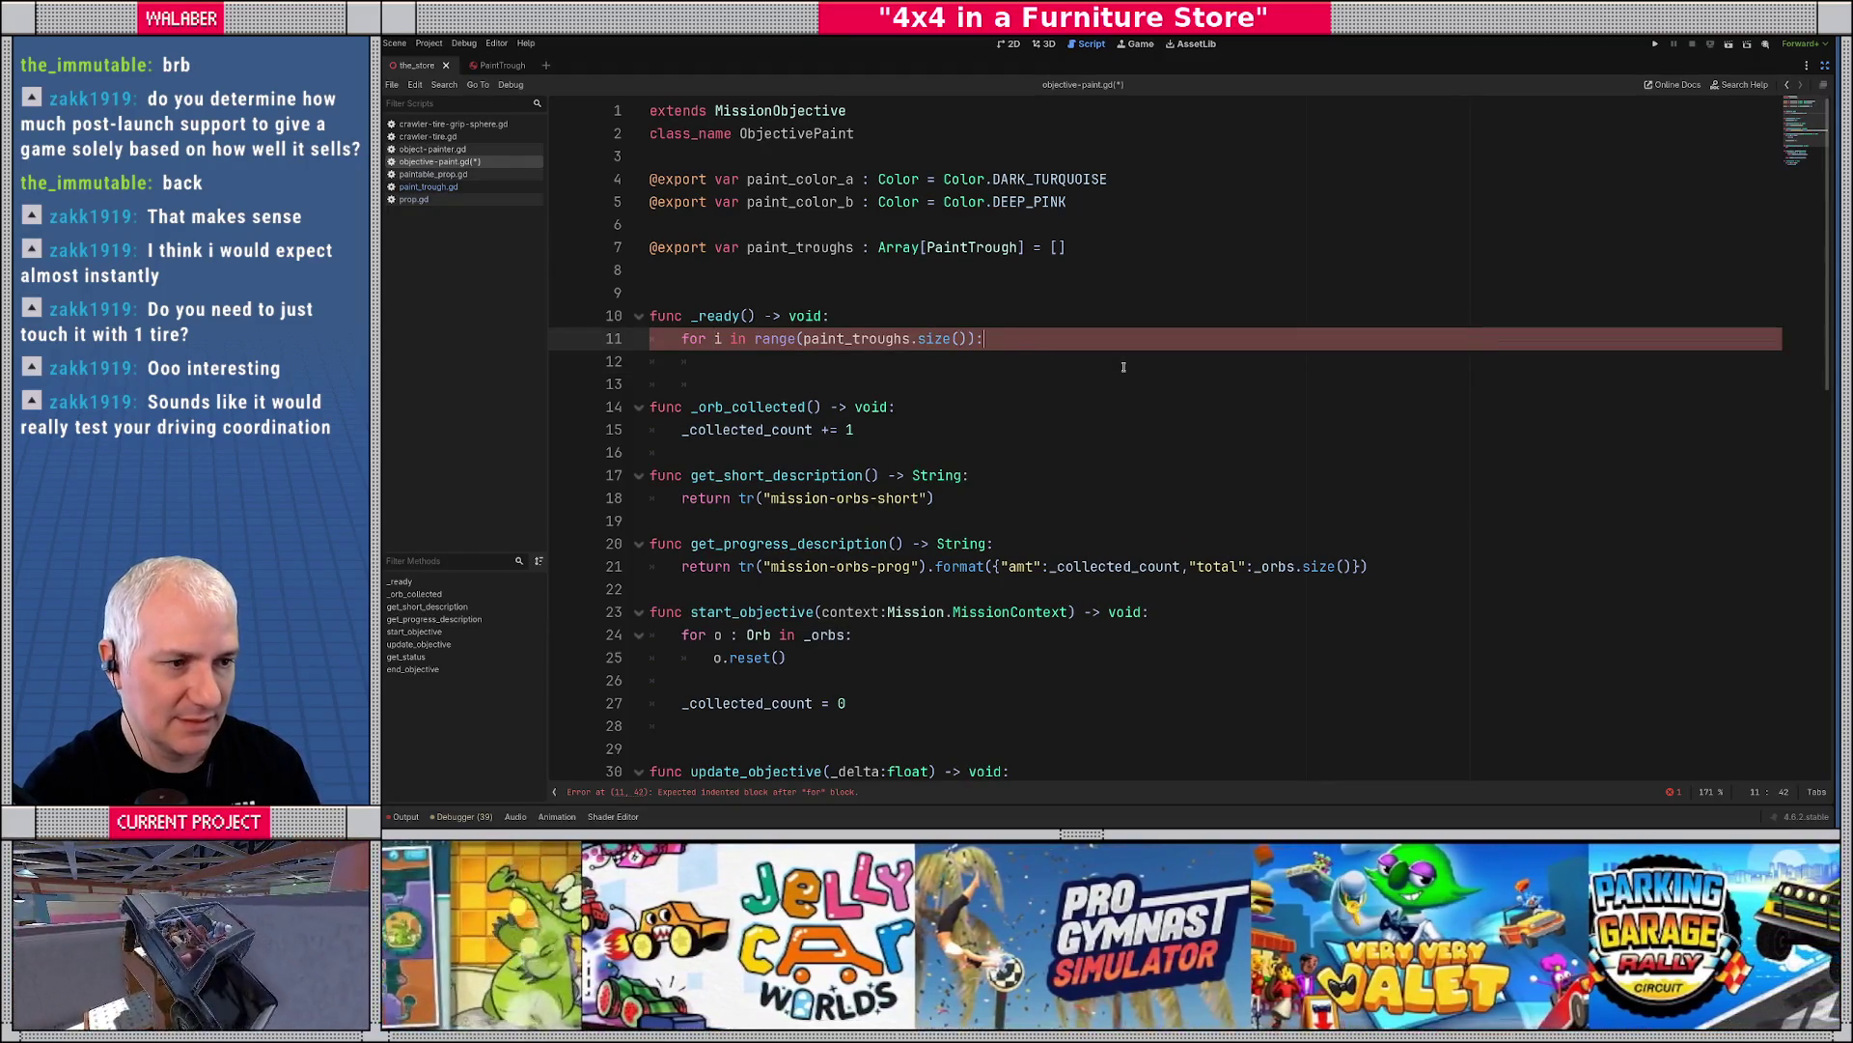
{"action": "key", "text": "Return"}
Write the loop body: idx := i % 2, then paint_troughs[i].set_paint_color(idx, [paint_color_a, paint_color_b][idx])
{"action": "type", "text": "var "}
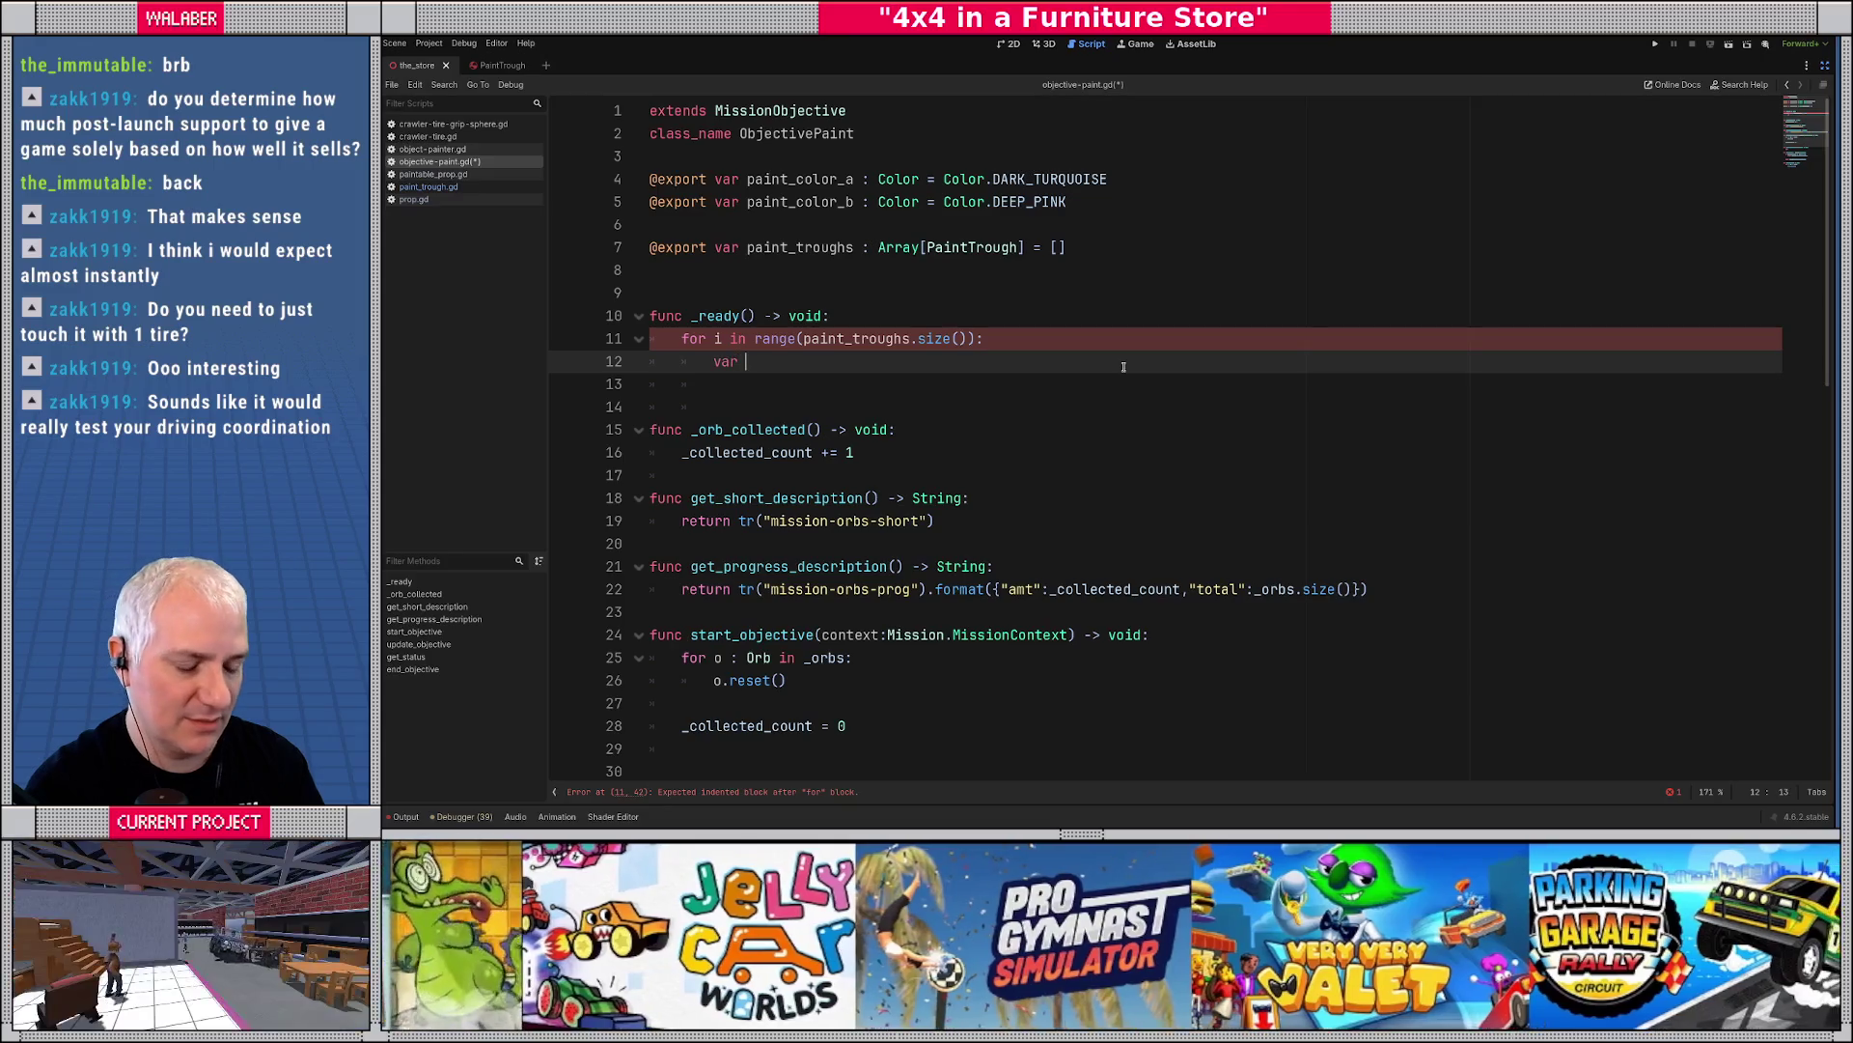
{"action": "type", "text": "pa"}
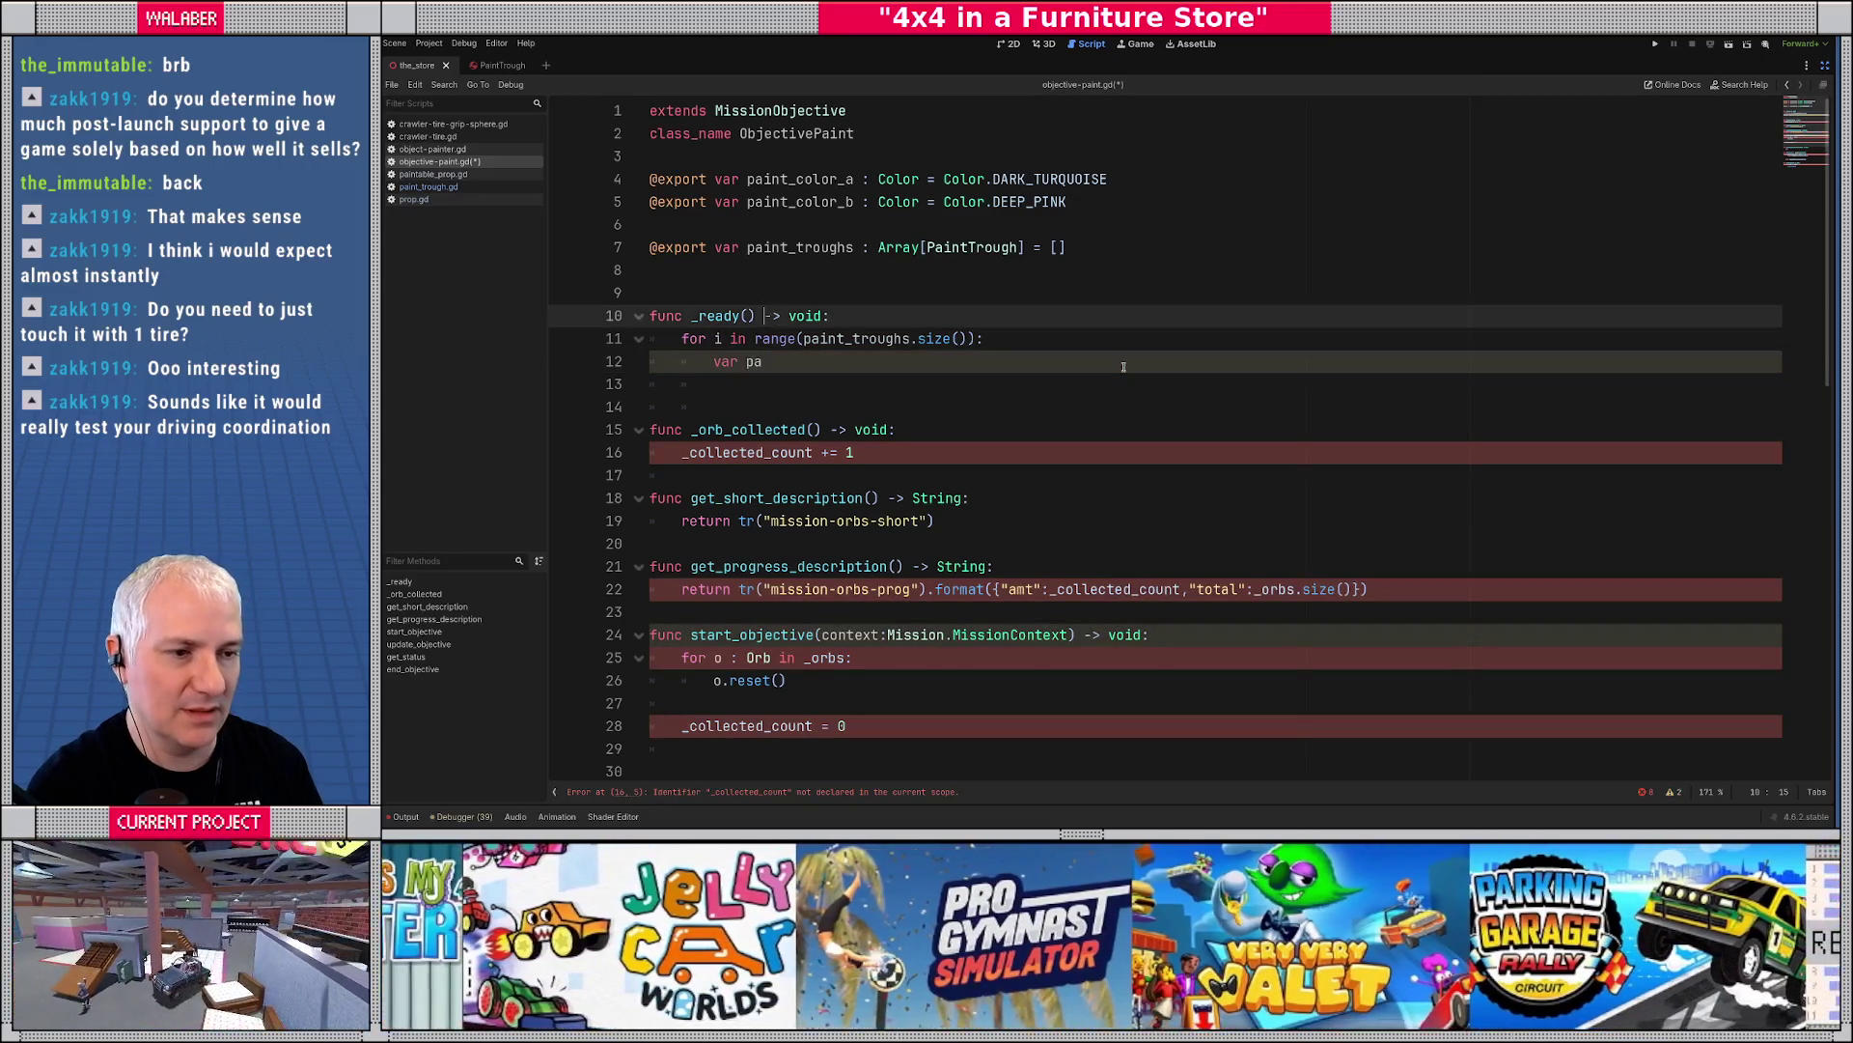
{"action": "key", "text": "BackSpace"}
{"action": "key", "text": "BackSpace"}
{"action": "type", "text": "idx := "}
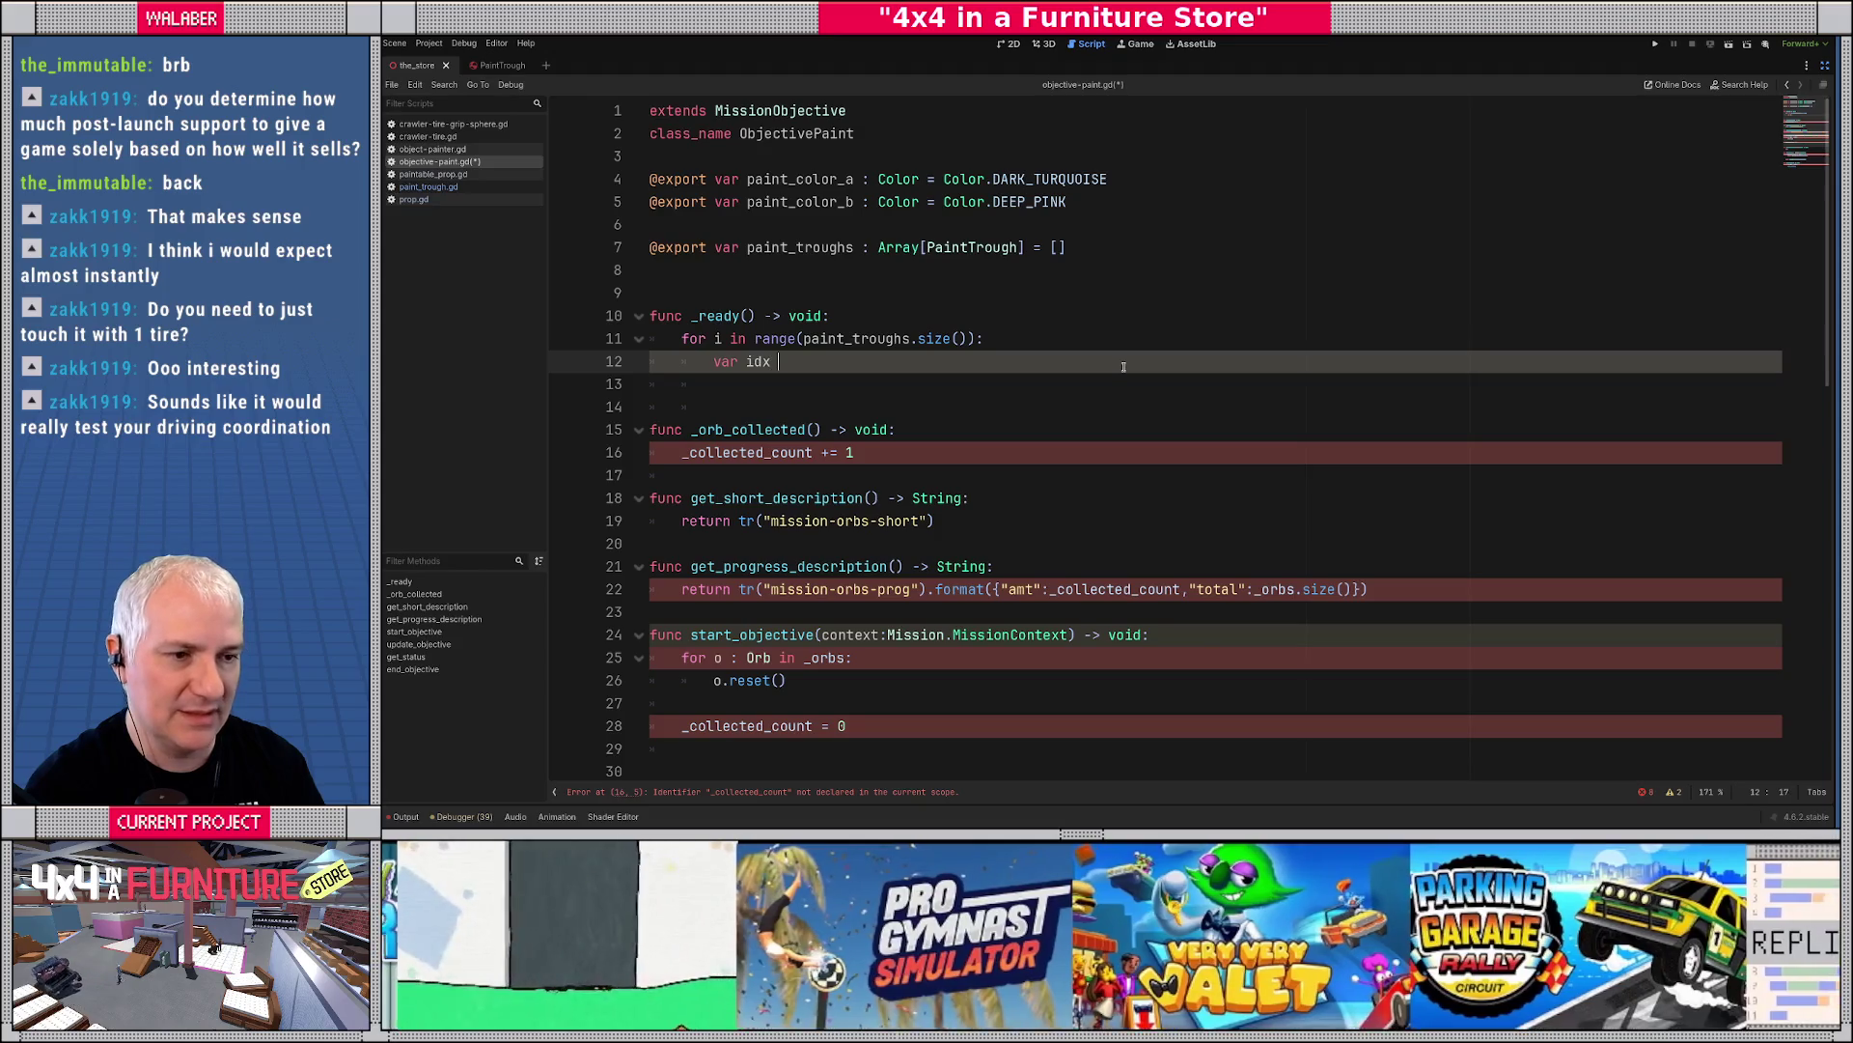
{"action": "type", "text": "i % 2"}
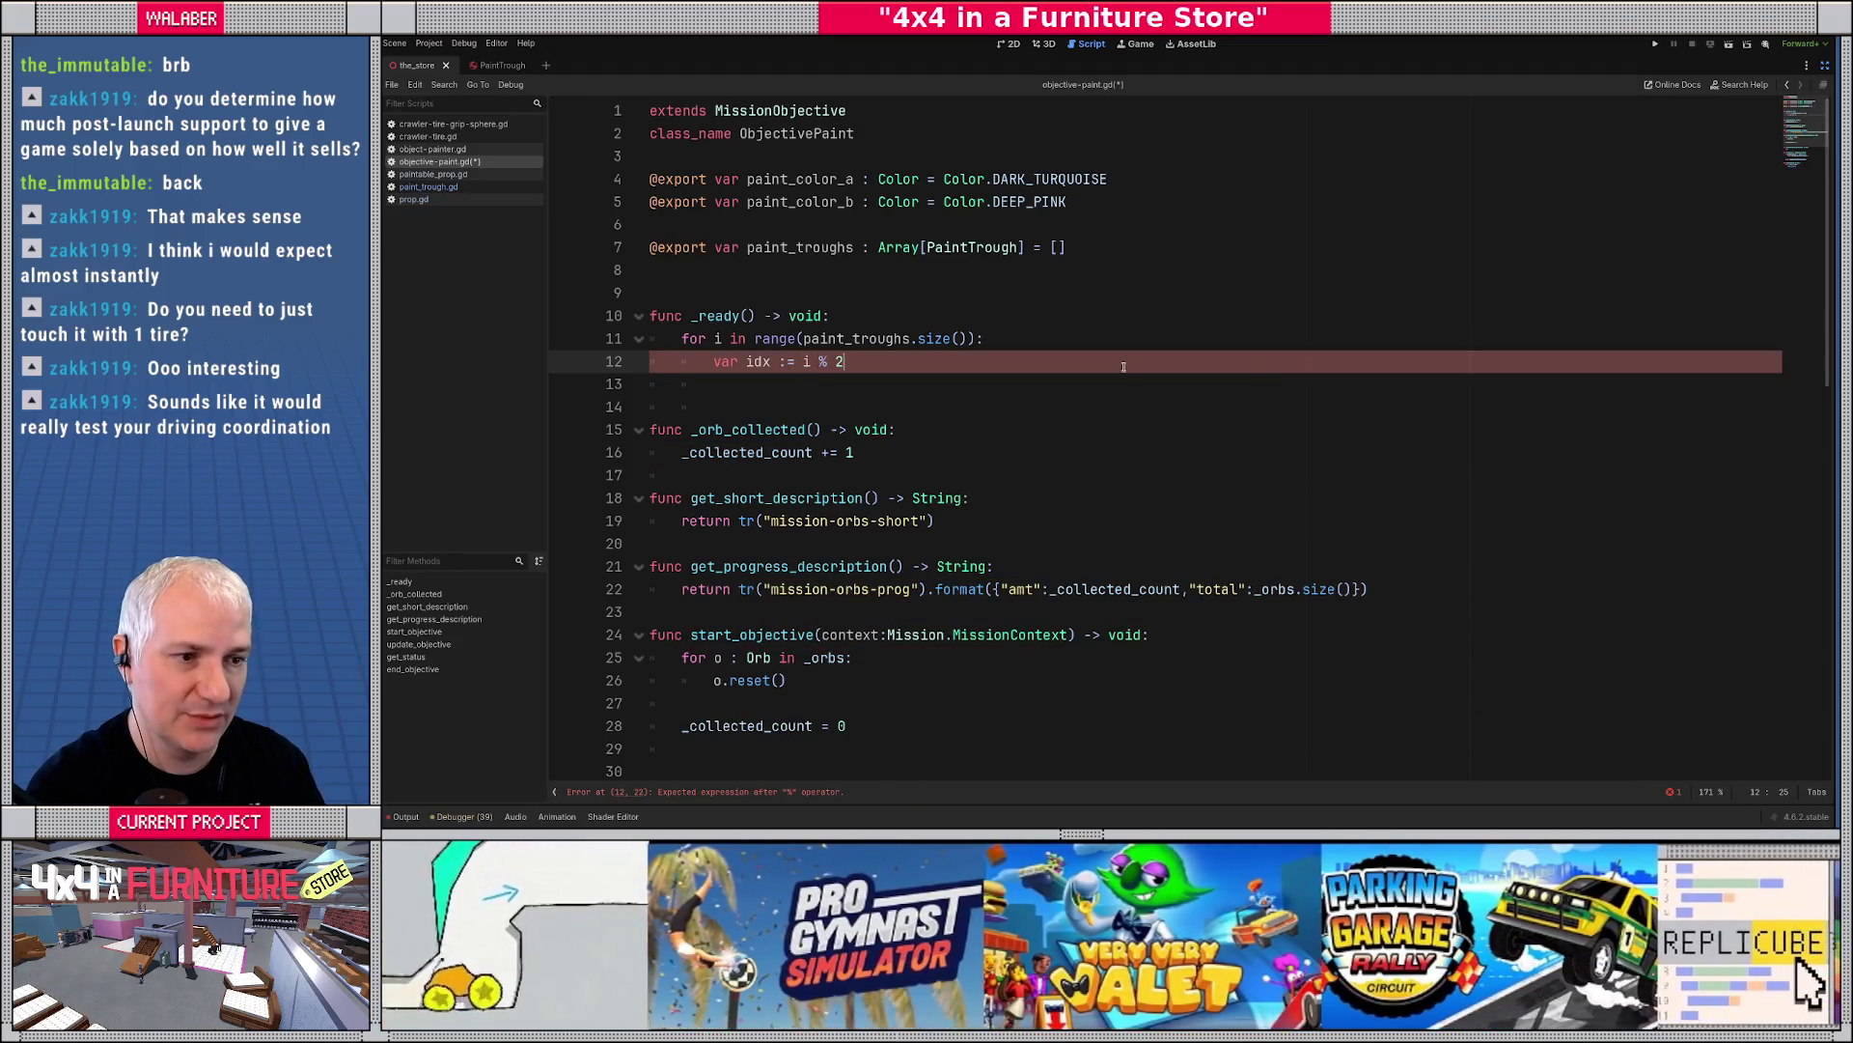
{"action": "key", "text": "Return"}
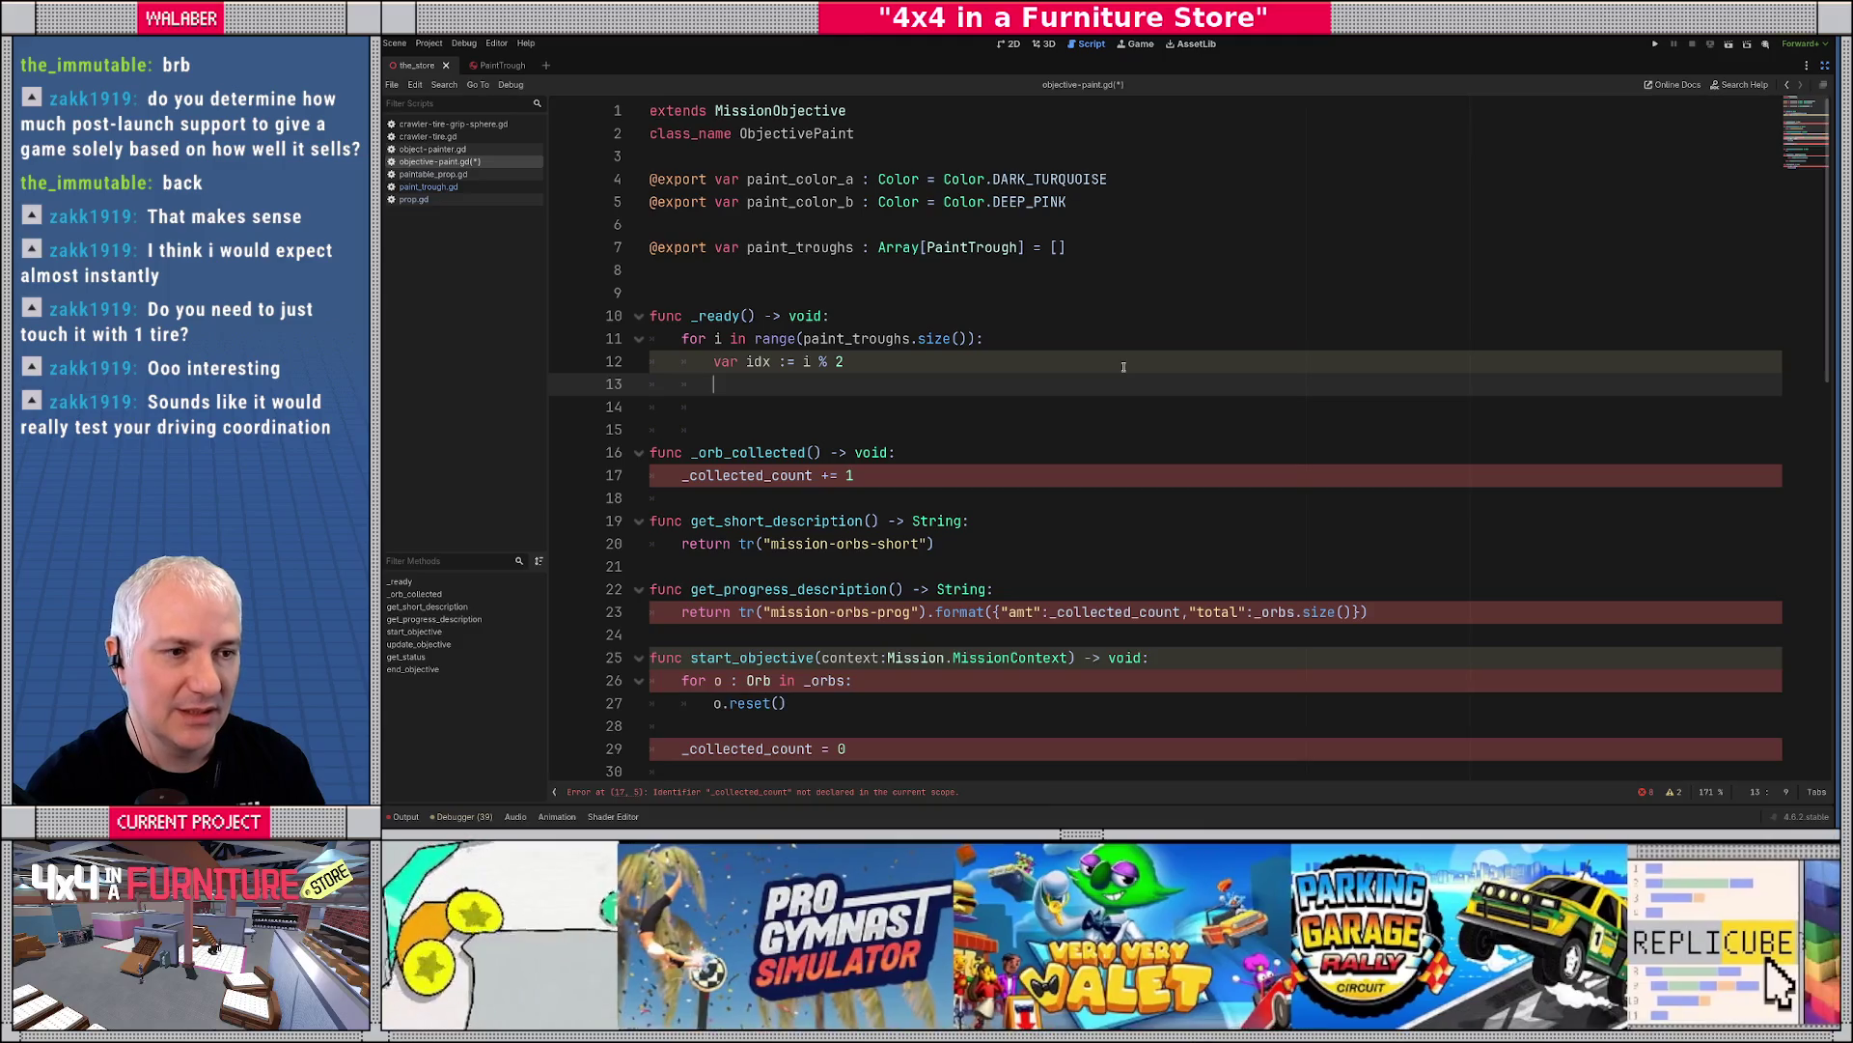
{"action": "type", "text": "paint_t"}
{"action": "key", "text": "Return"}
{"action": "type", "text": "[i].set"}
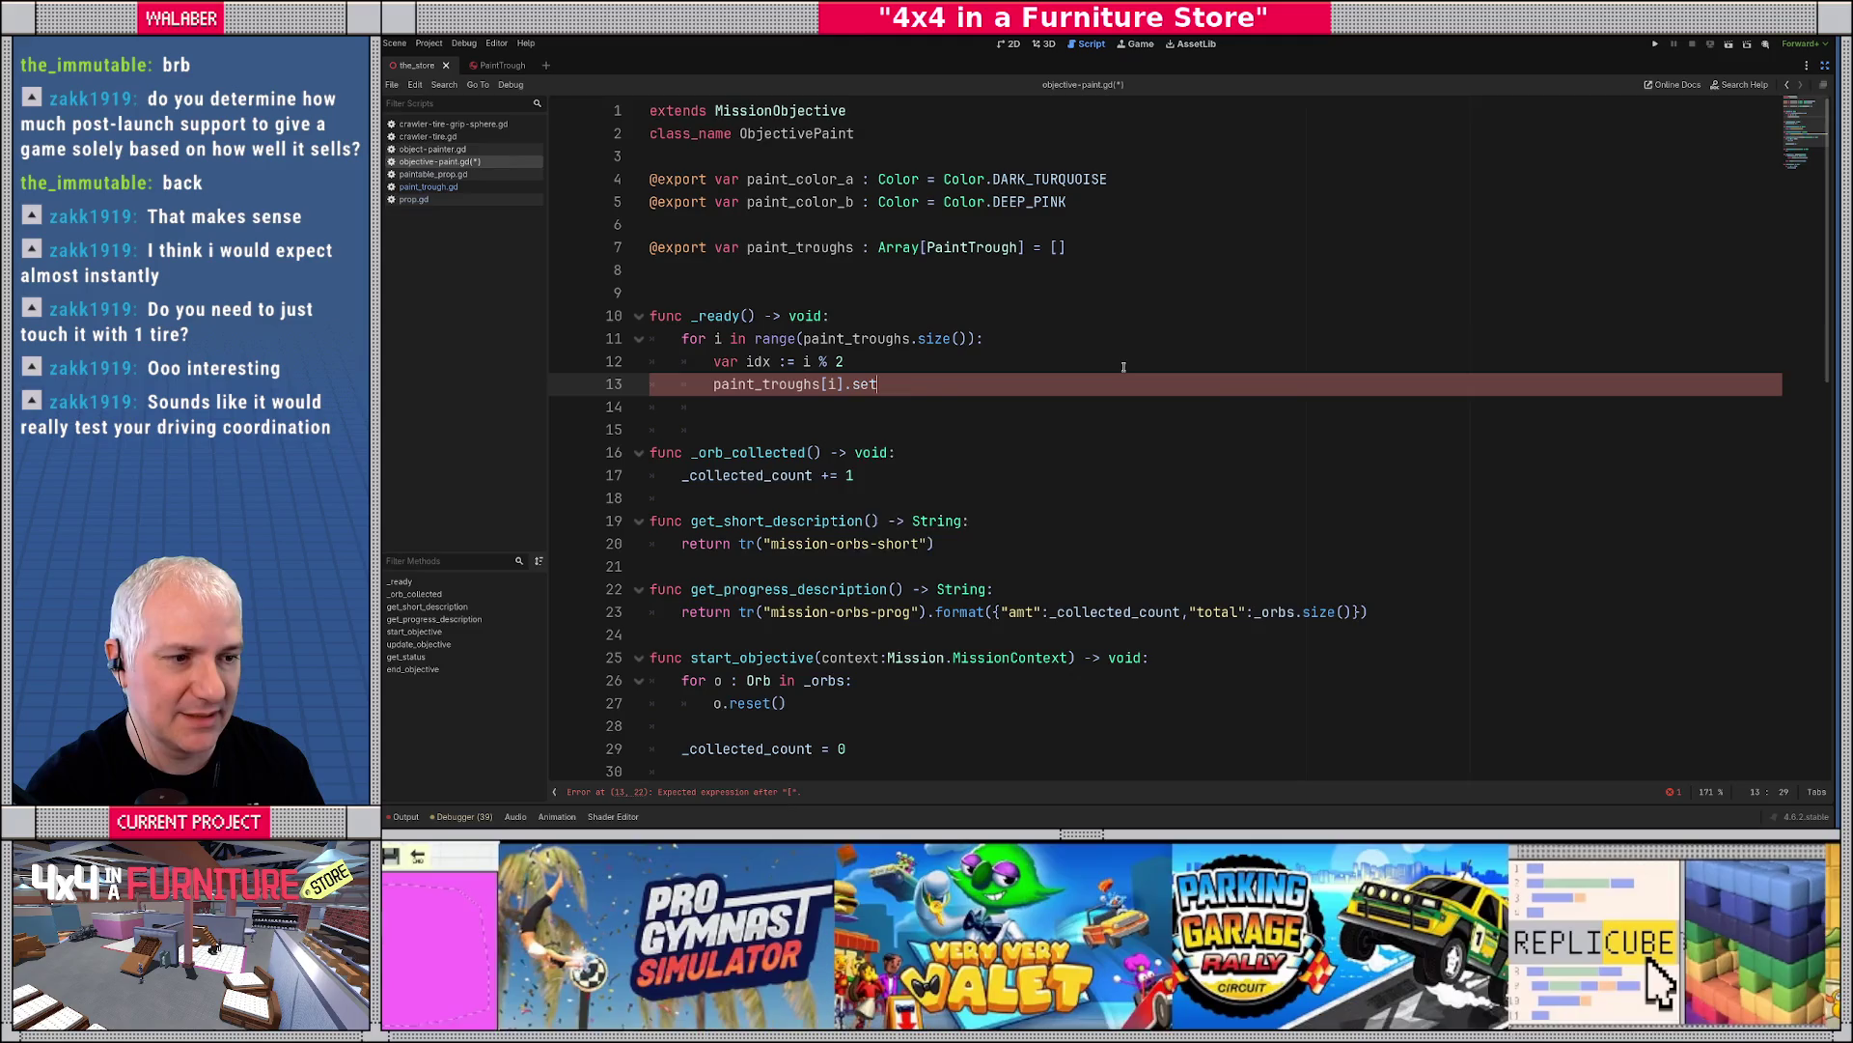
{"action": "key", "text": "Return"}
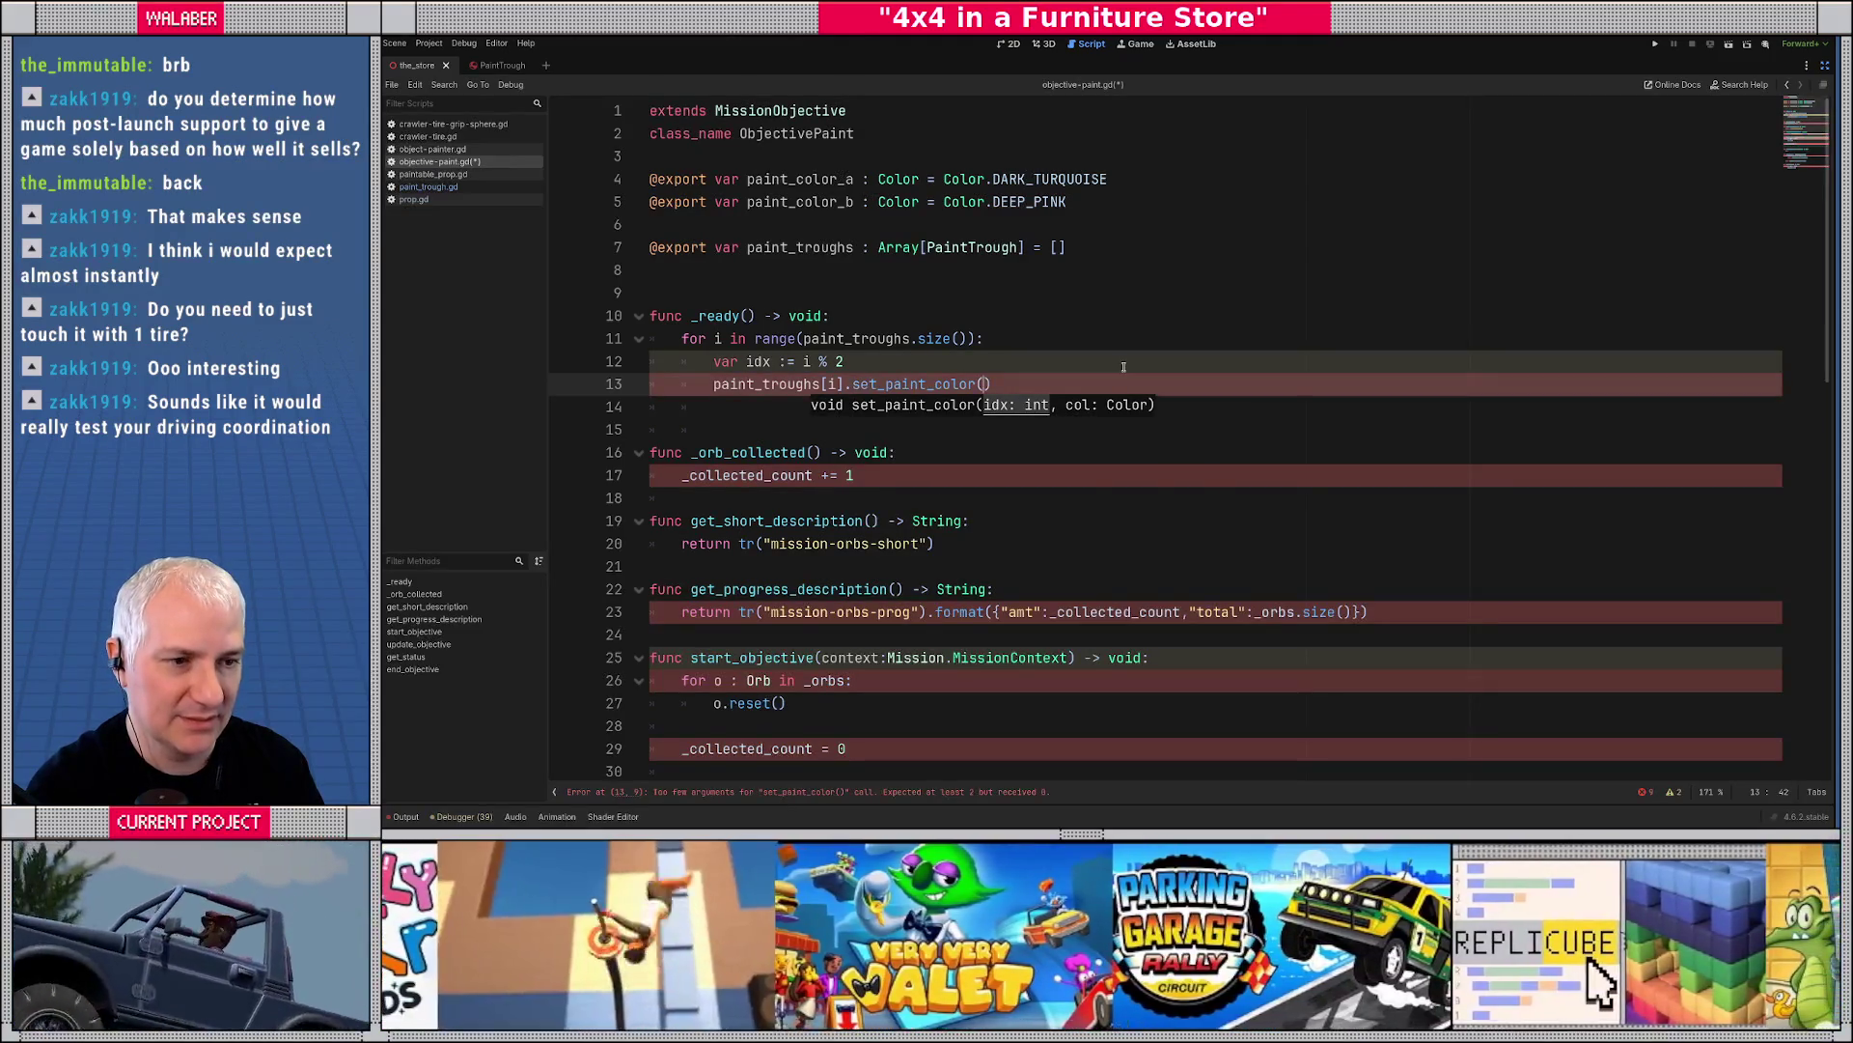
{"action": "type", "text": "idx, "}
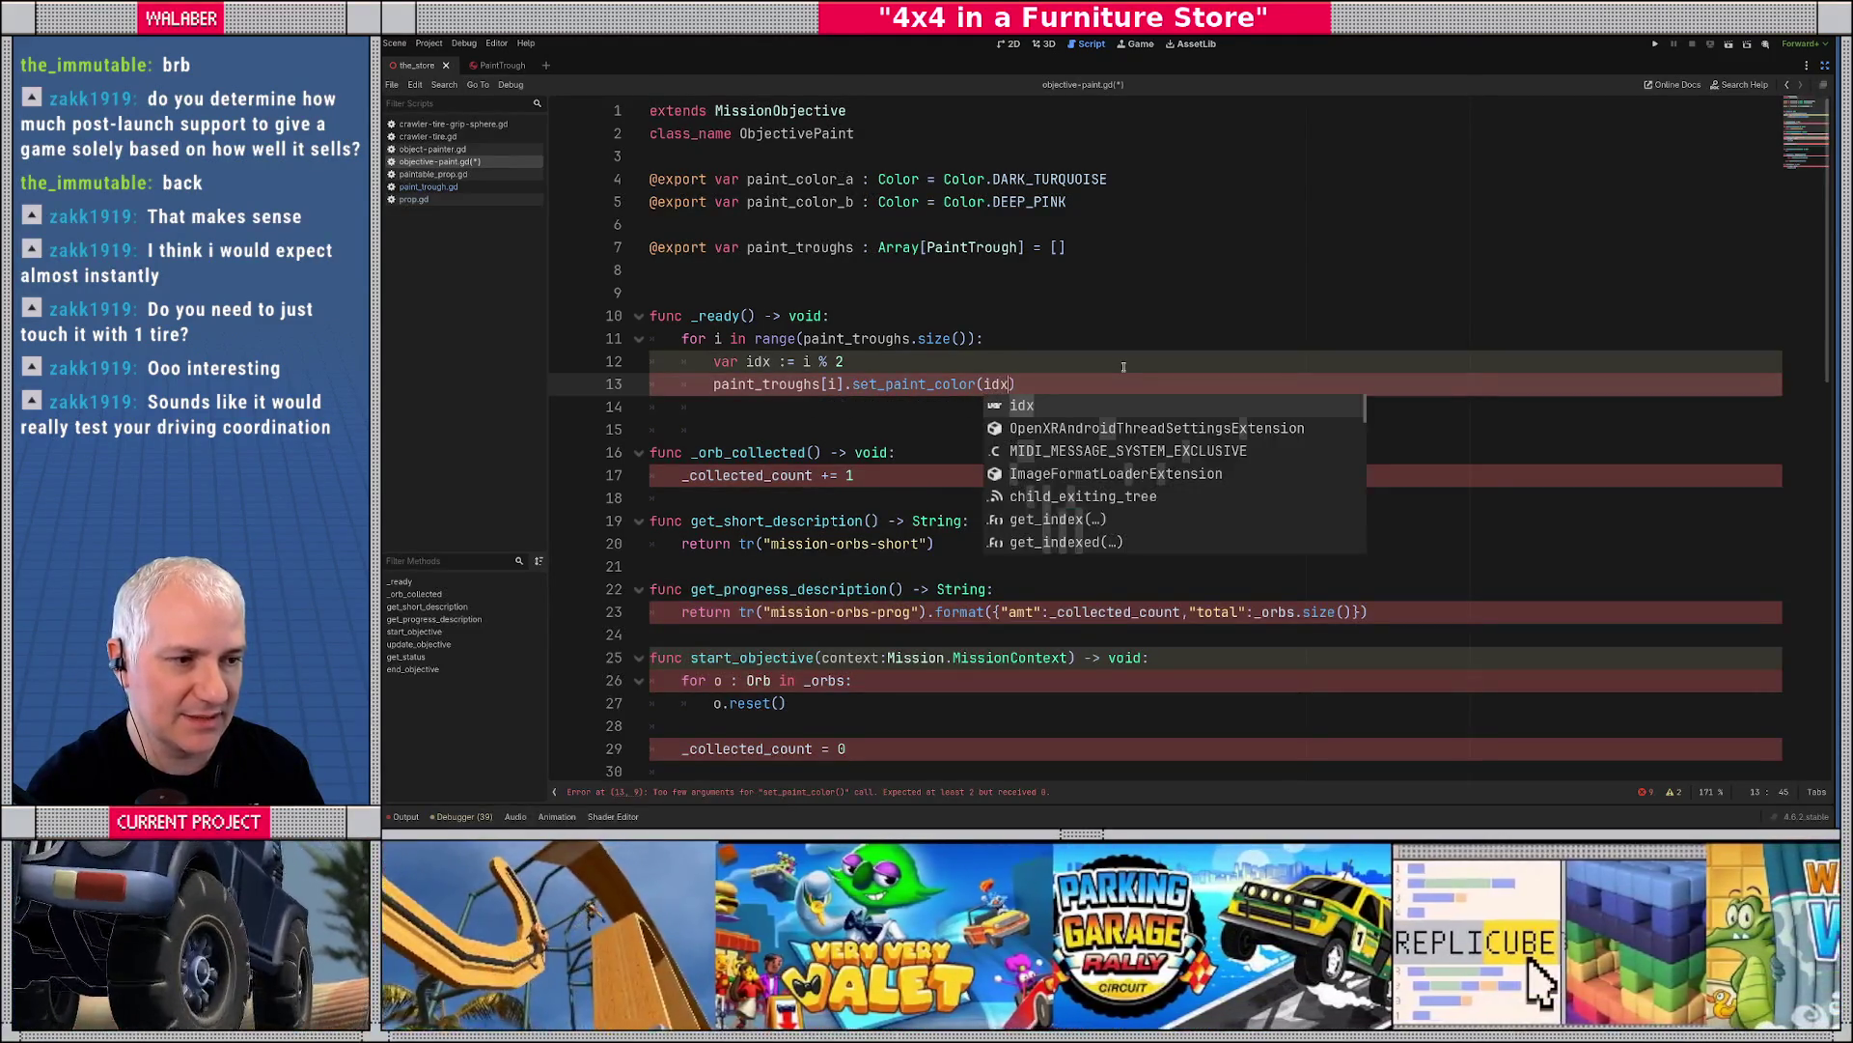
{"action": "type", "text": "["}
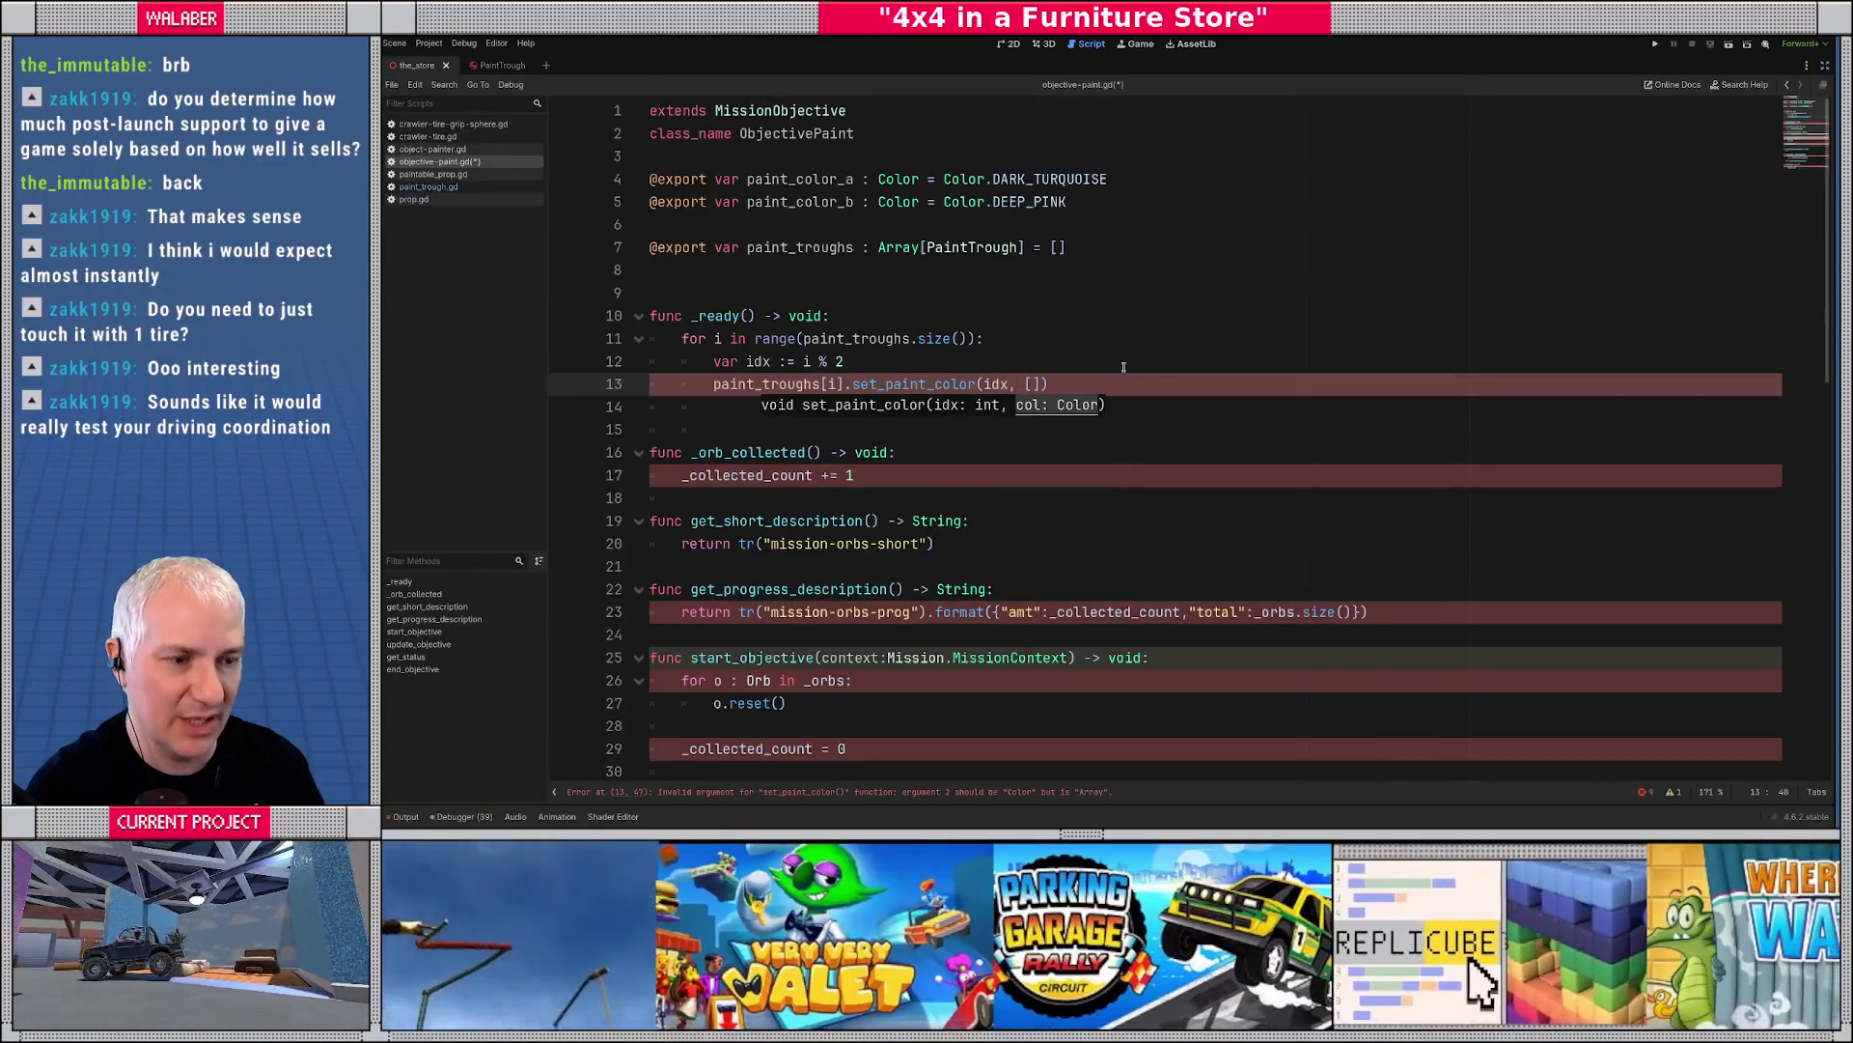
{"action": "type", "text": "paint_color_a, paint_"}
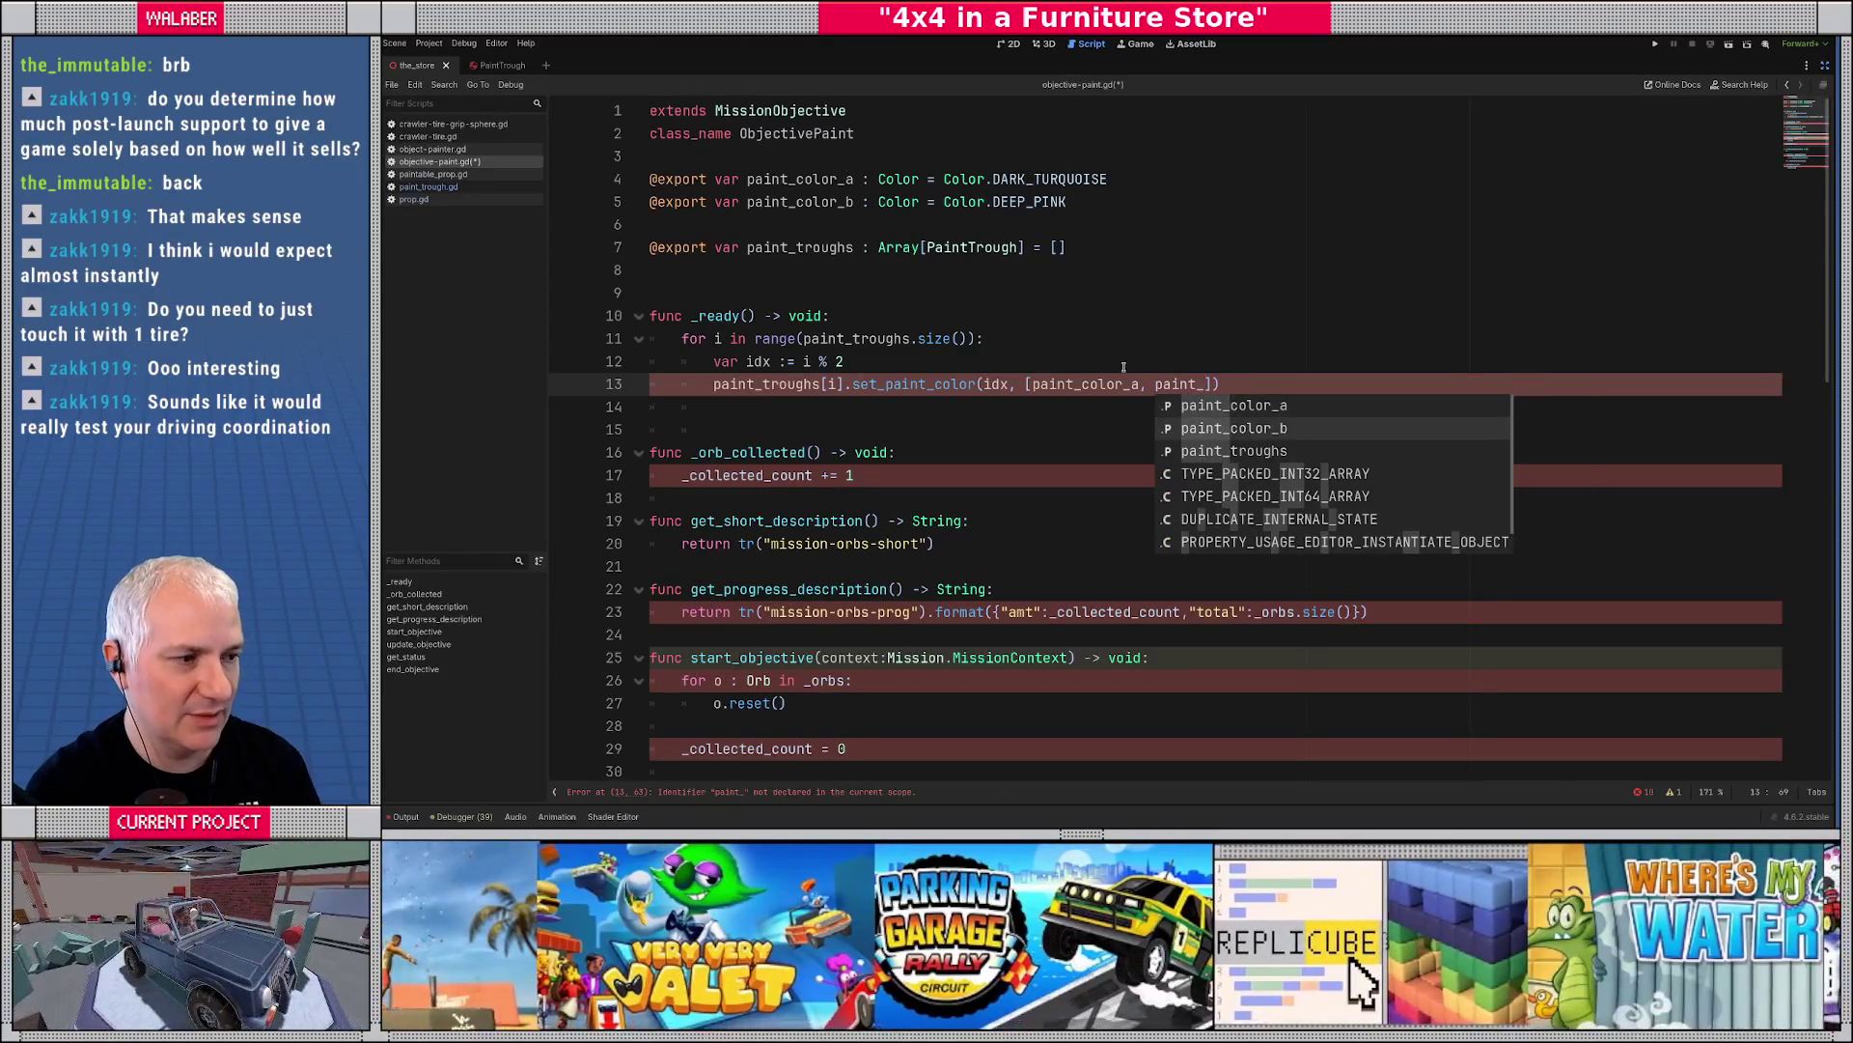
{"action": "key", "text": "Return"}
{"action": "type", "text": "[idx]"}
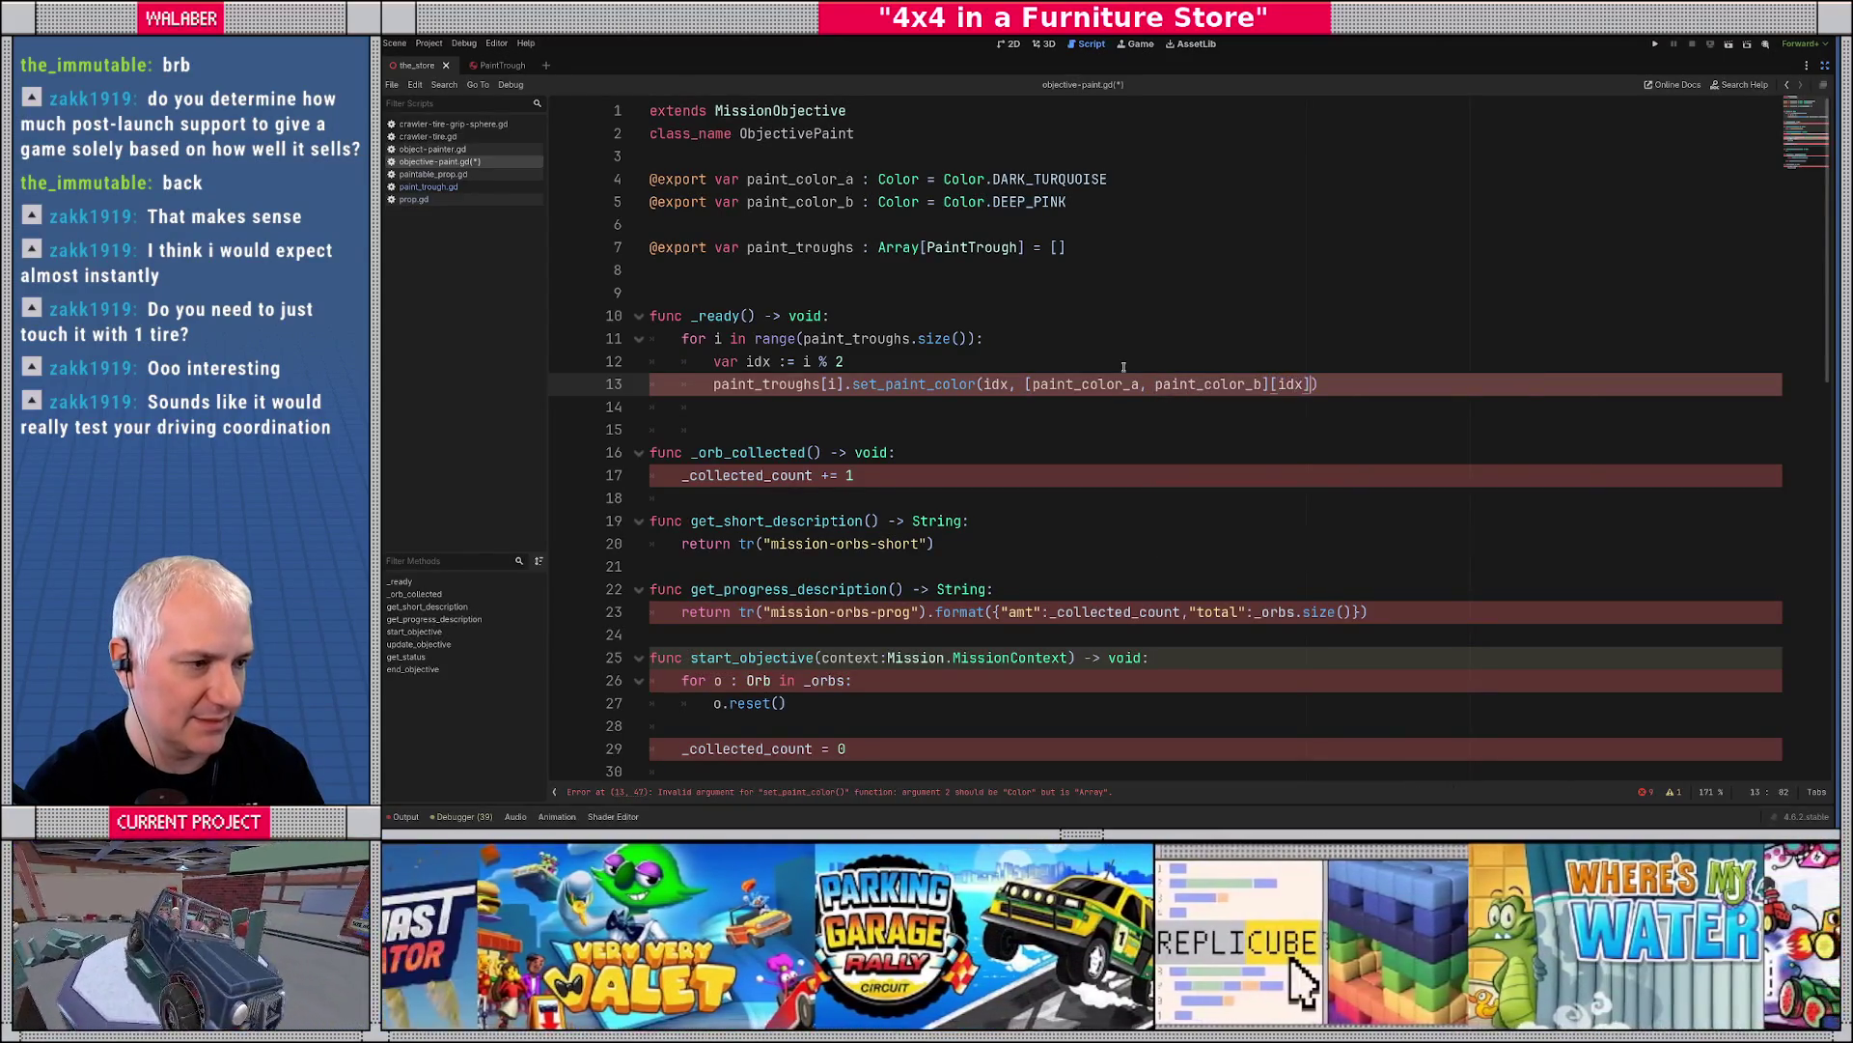
{"action": "key", "text": "Down"}
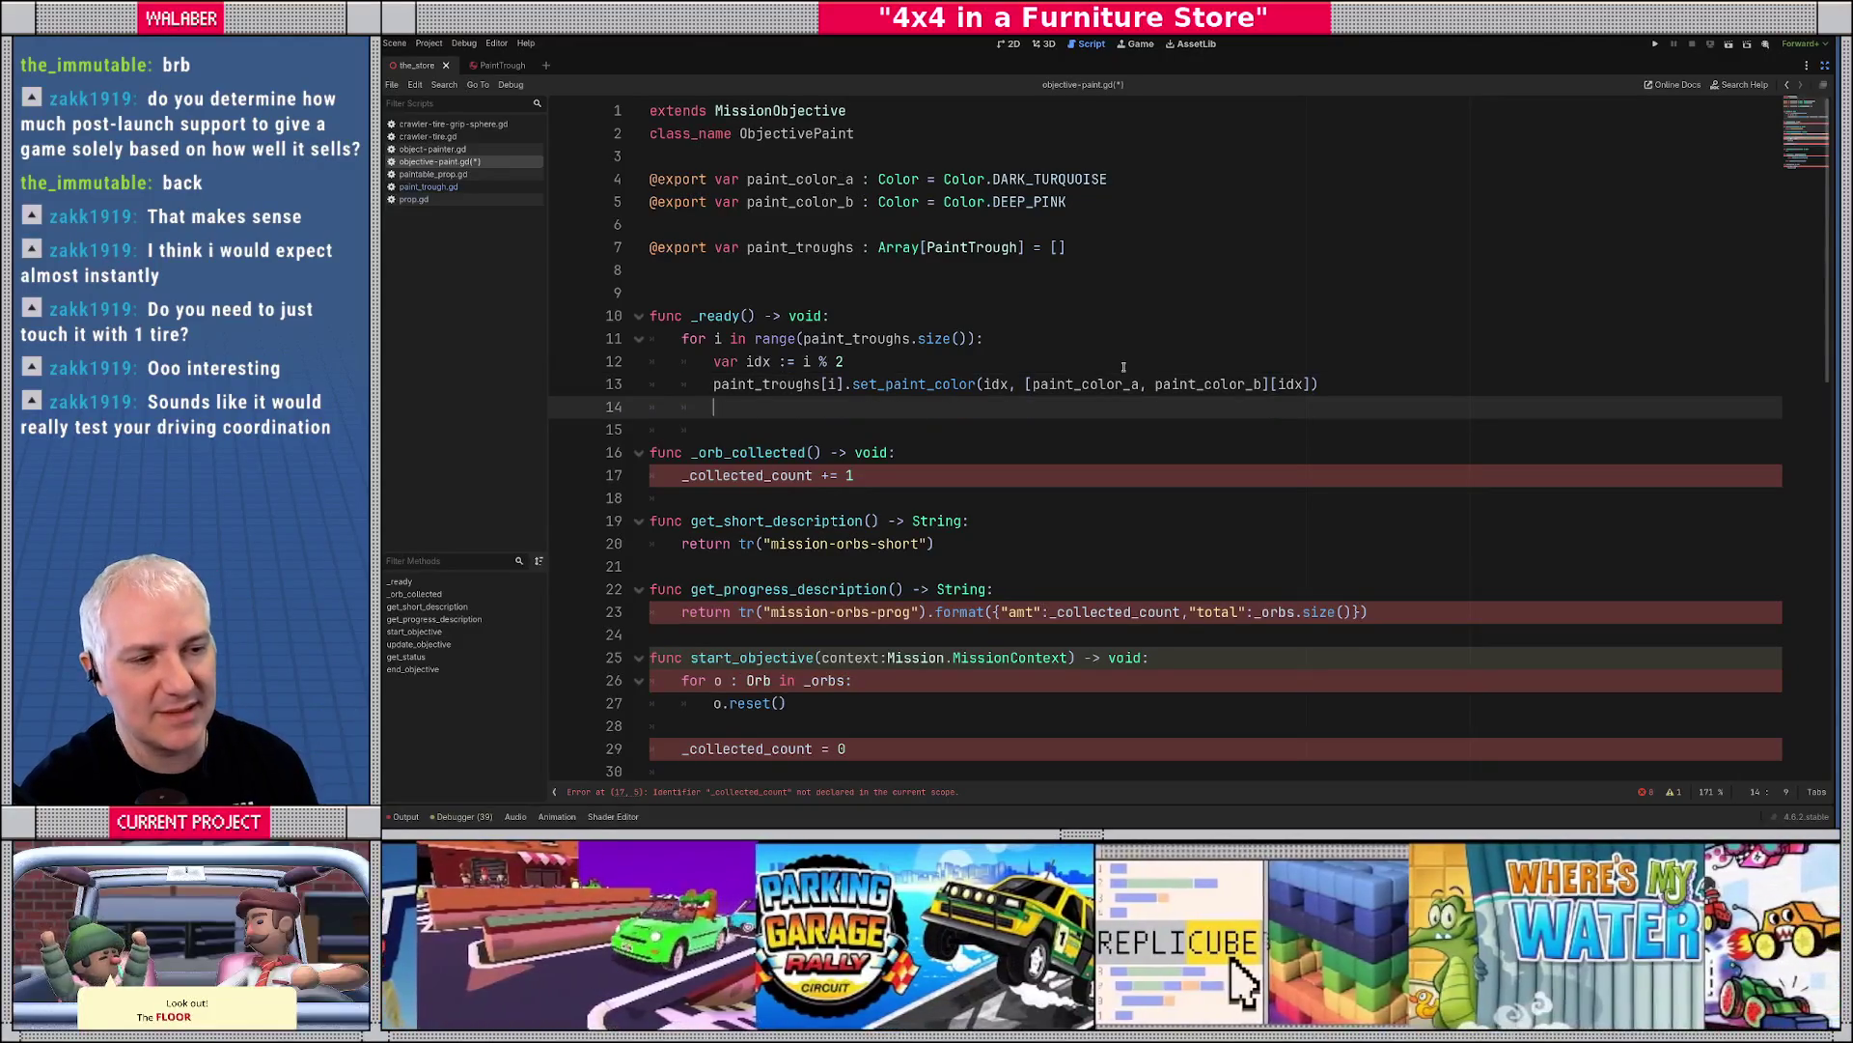
Delete the unused _orb_collected function from objective-paint.gd
{"action": "scroll", "coordinate": [695, 359], "scroll_direction": "down", "scroll_amount": 2}
{"action": "left_click", "coordinate": [698, 296]}
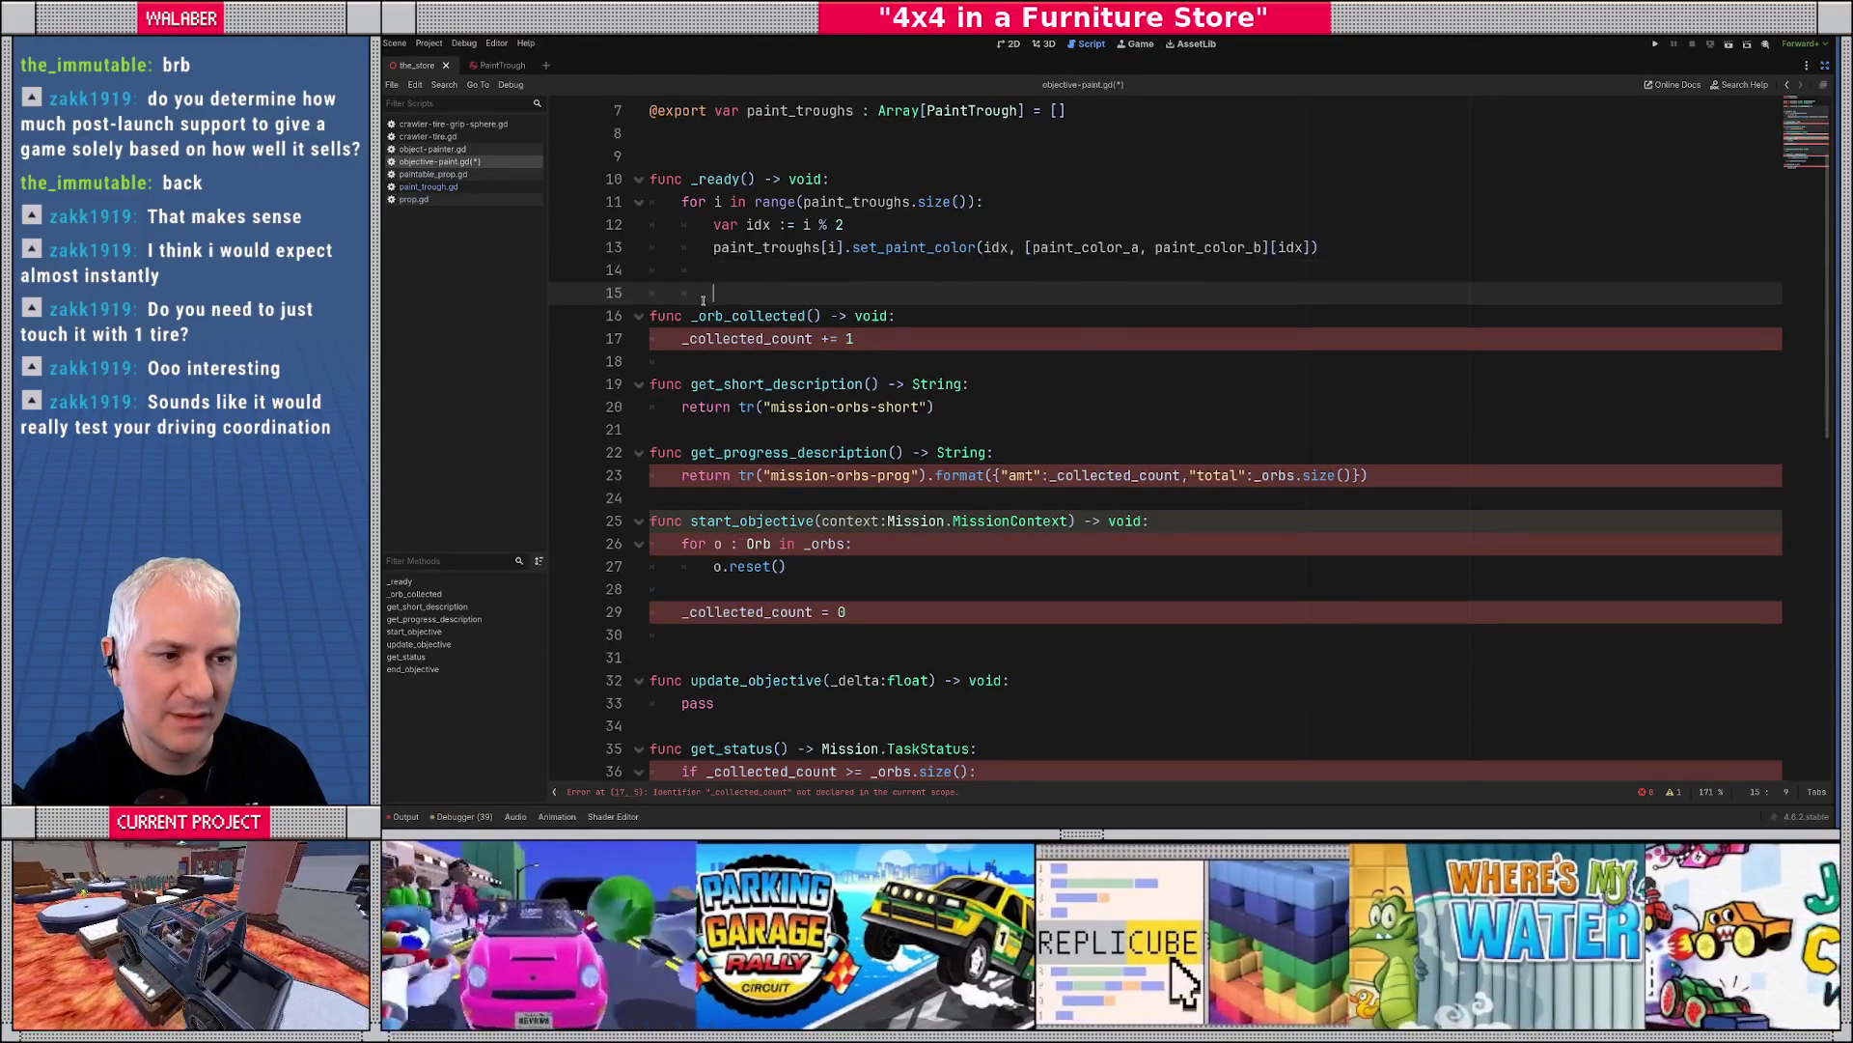
{"action": "left_click", "coordinate": [719, 352], "text": "shift"}
{"action": "key", "text": "BackSpace"}
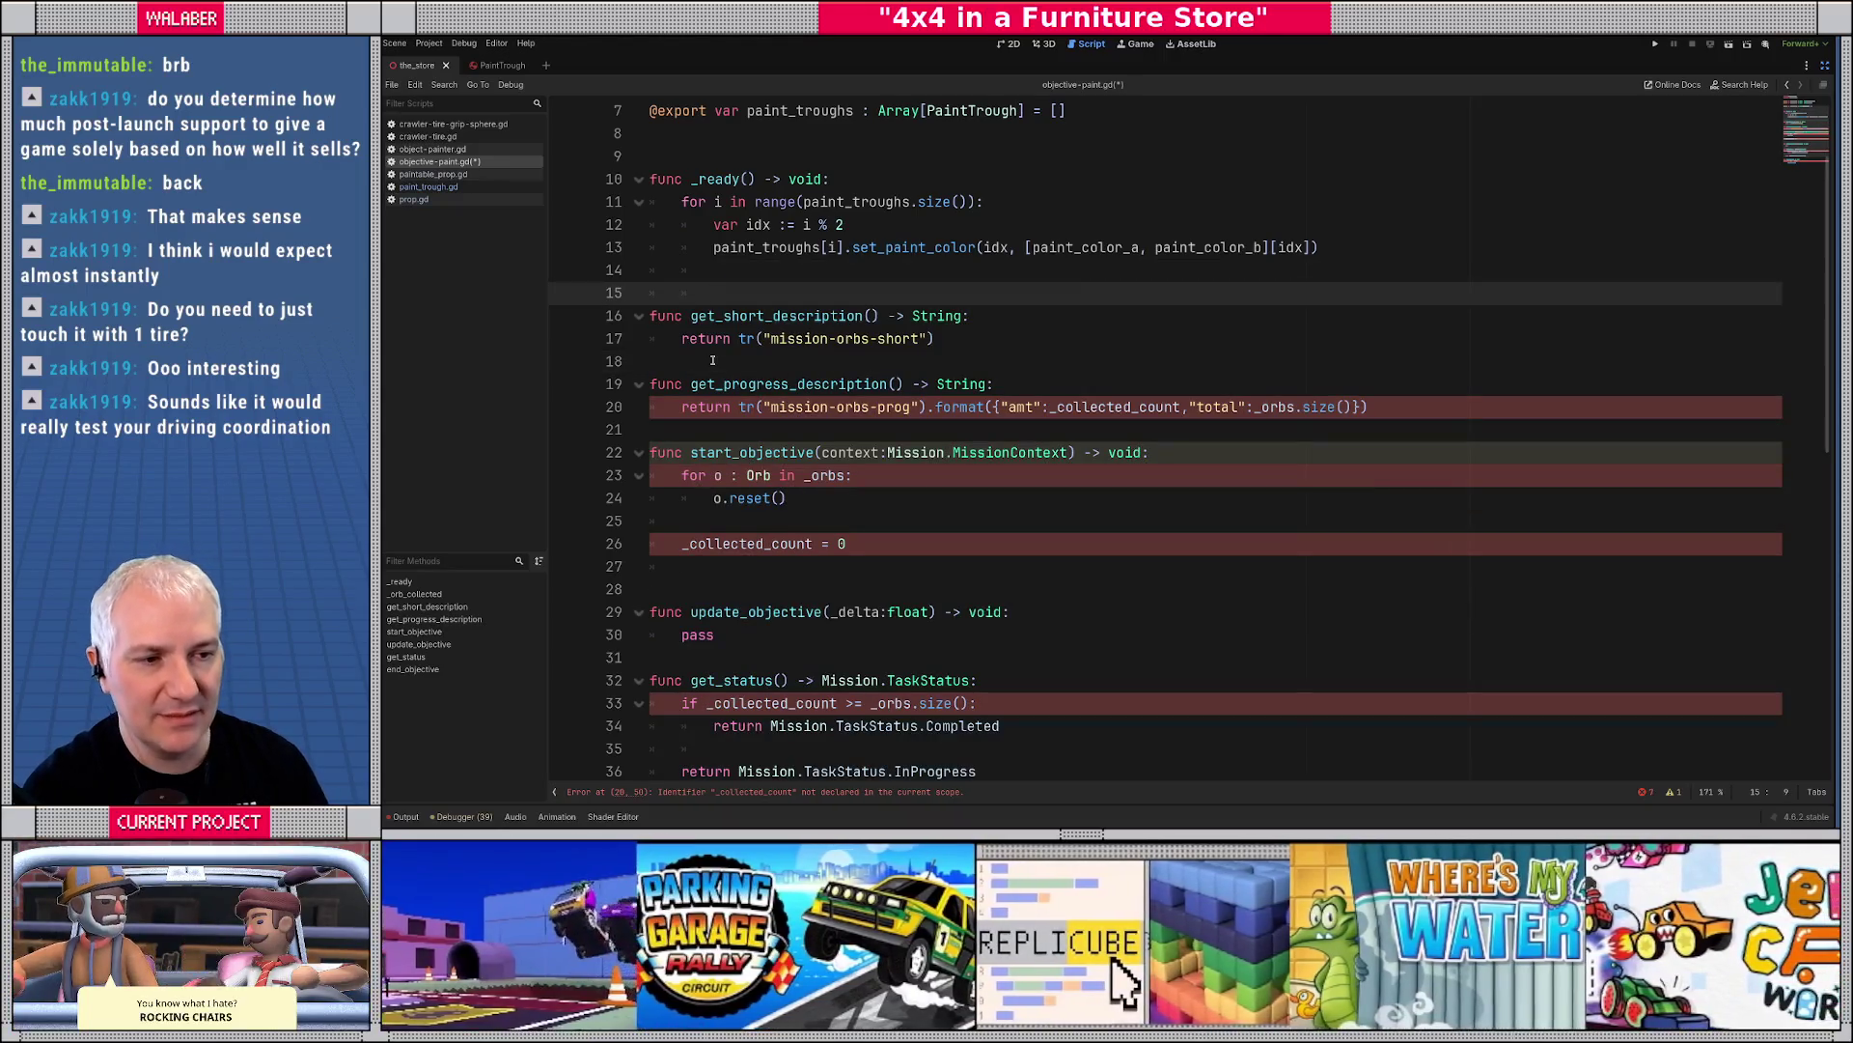
Rename the text keys to mission-paint-short and mission-paint-prog
{"action": "mouse_move", "coordinate": [838, 338]}
{"action": "left_mouse_down"}
{"action": "mouse_move", "coordinate": [906, 337]}
{"action": "mouse_move", "coordinate": [872, 338]}
{"action": "left_mouse_up"}
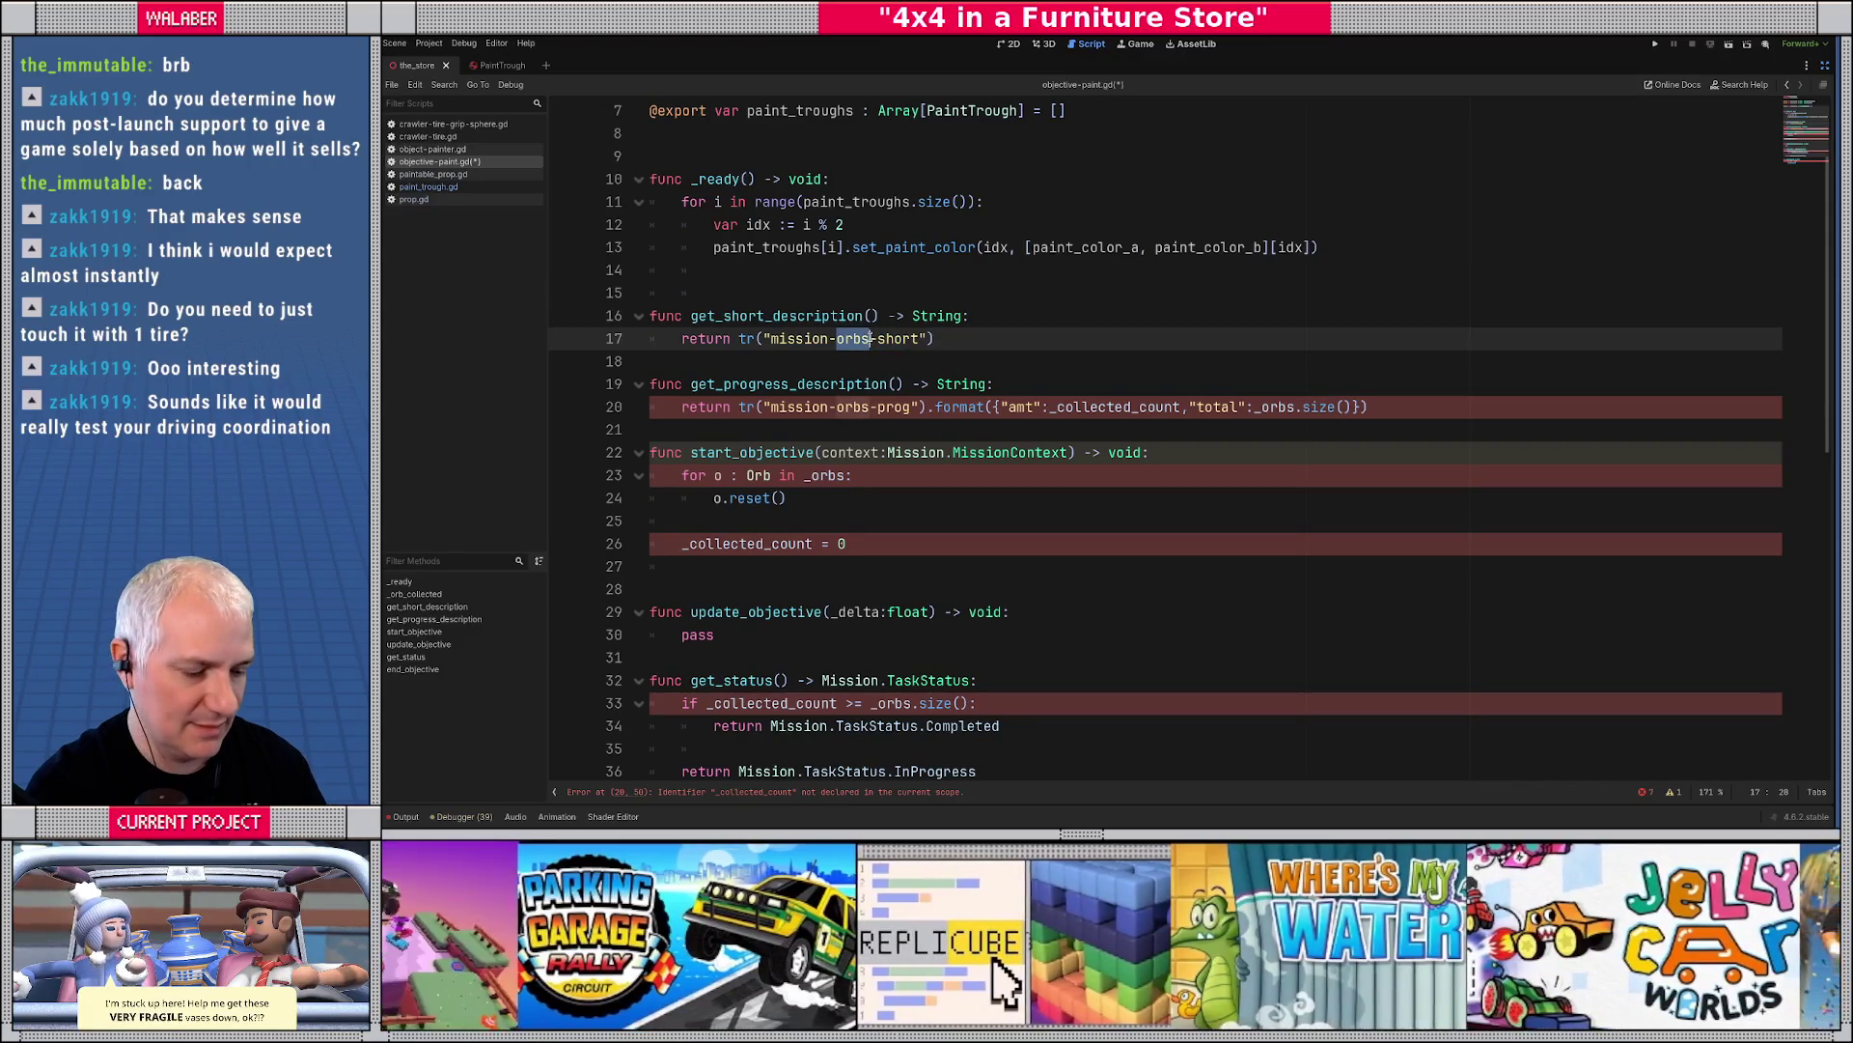
{"action": "type", "text": "paint"}
{"action": "left_click", "coordinate": [788, 385]}
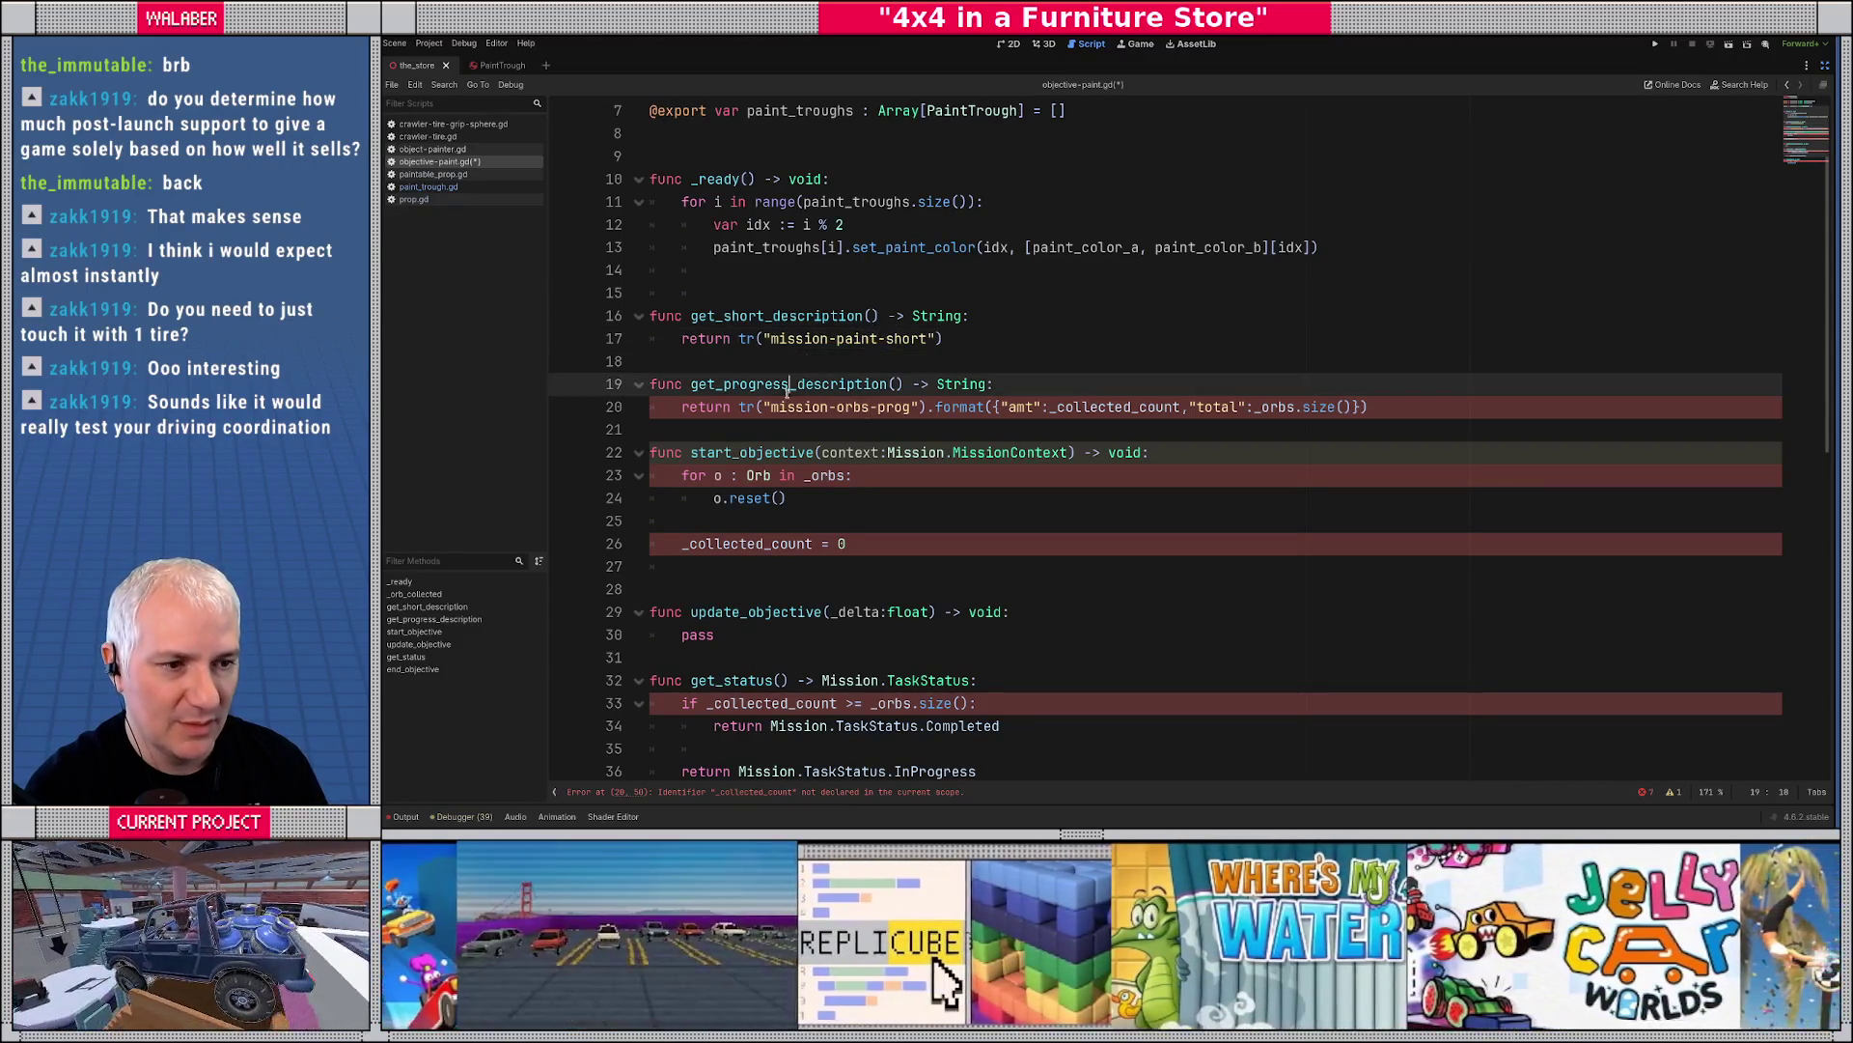
{"action": "left_click_drag", "start_coordinate": [838, 406], "coordinate": [871, 406]}
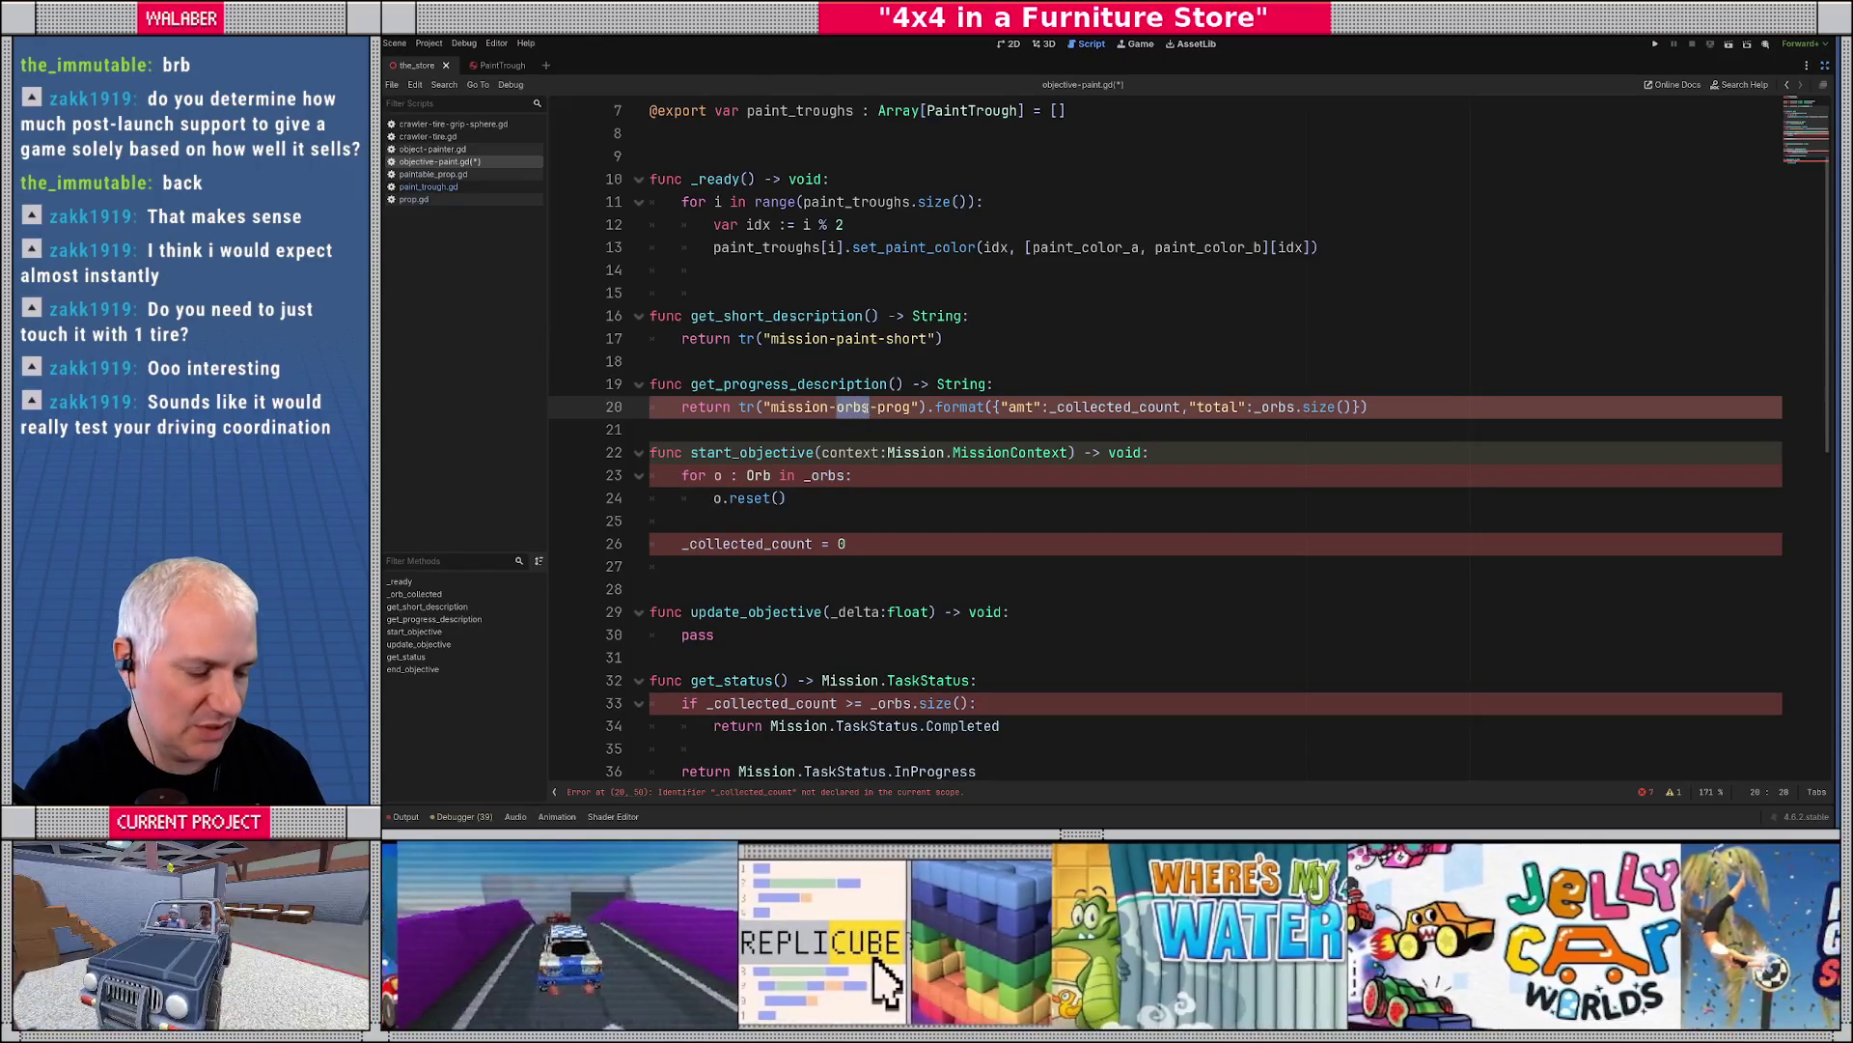
{"action": "type", "text": "paint"}
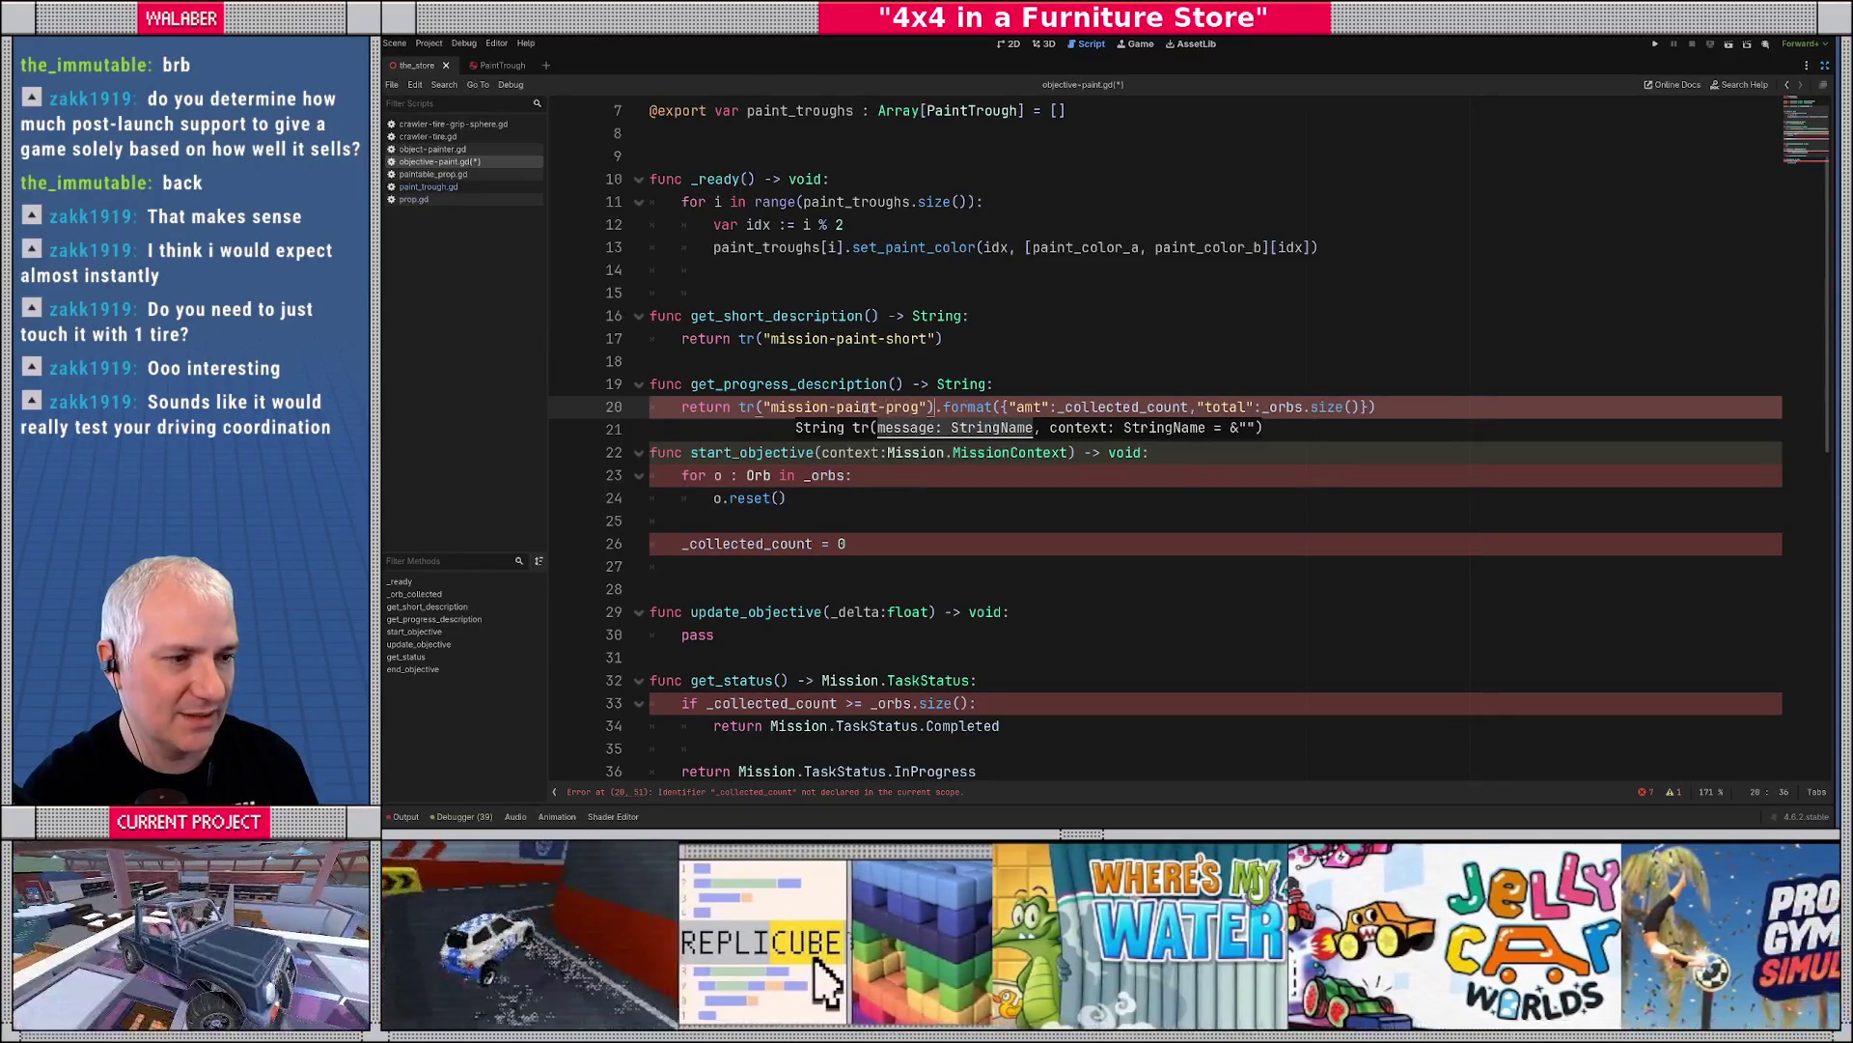
{"action": "left_click", "coordinate": [862, 384]}
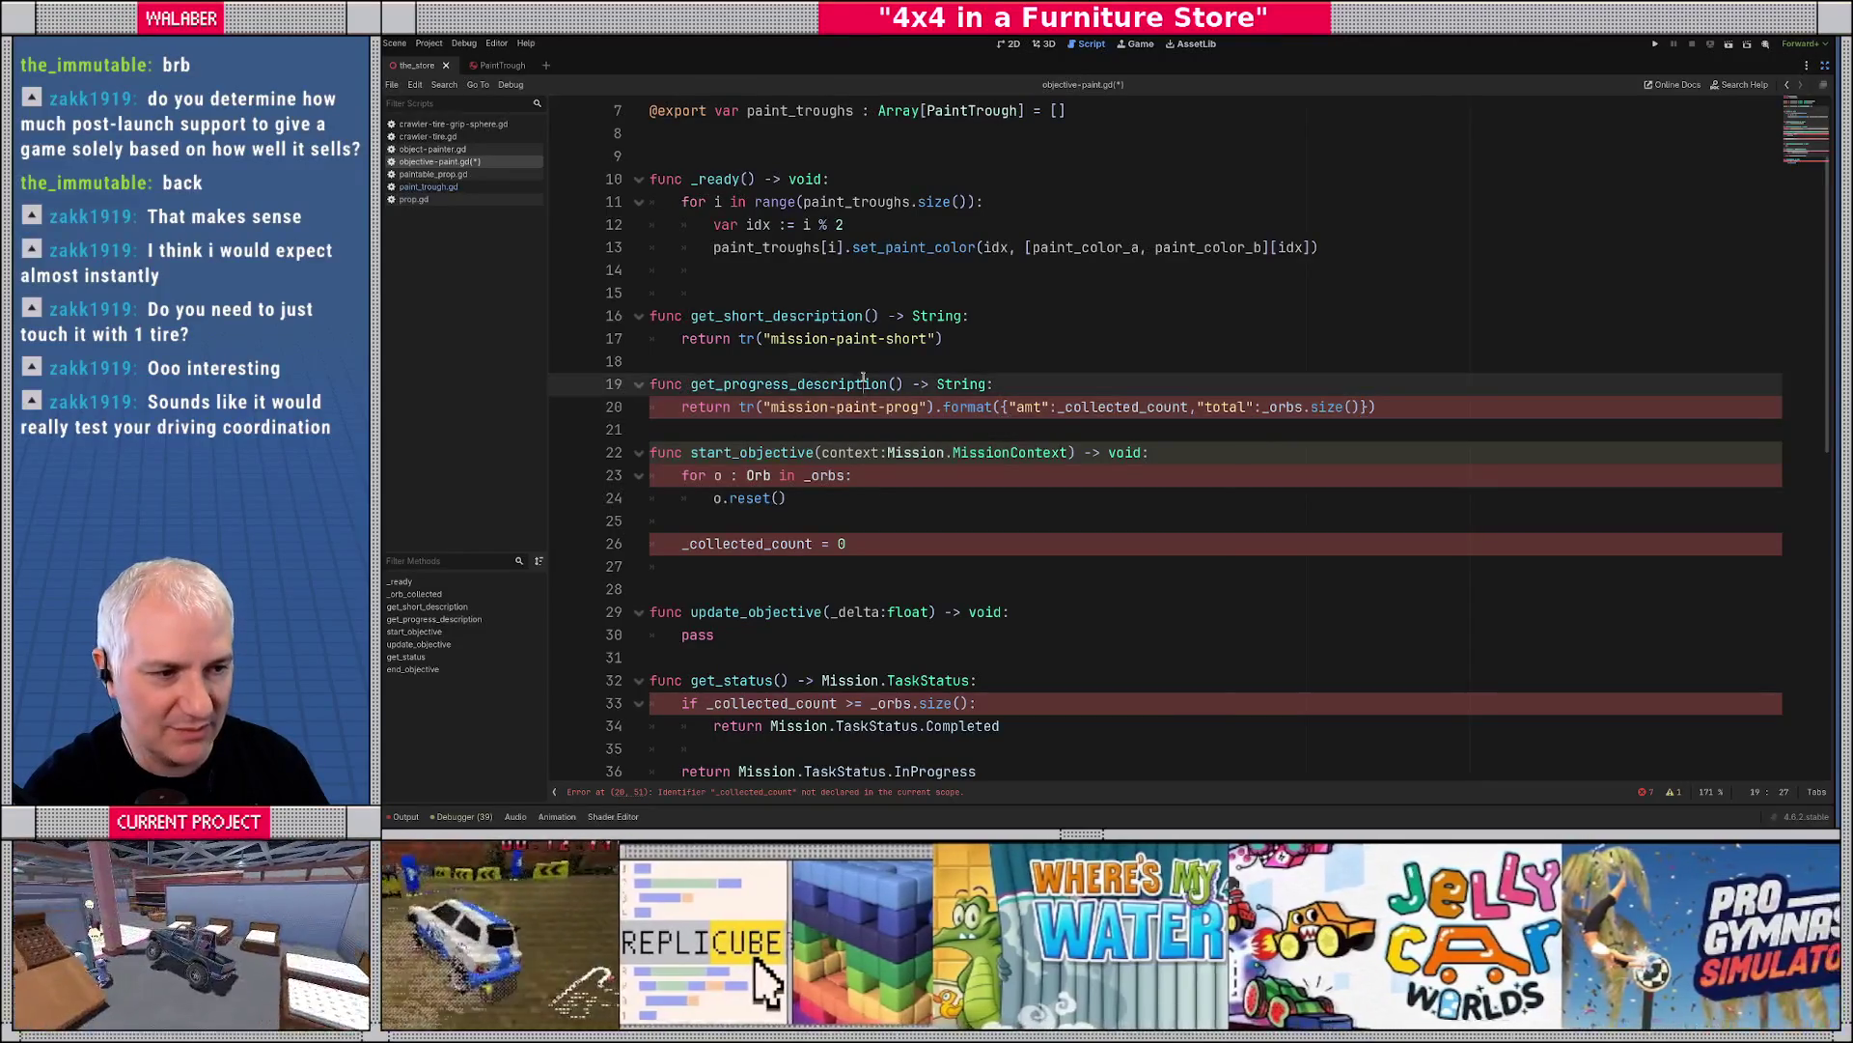
Empty the format dictionary in the progress description, removing the amt and total entries
{"action": "left_click_drag", "start_coordinate": [1001, 407], "coordinate": [1357, 409]}
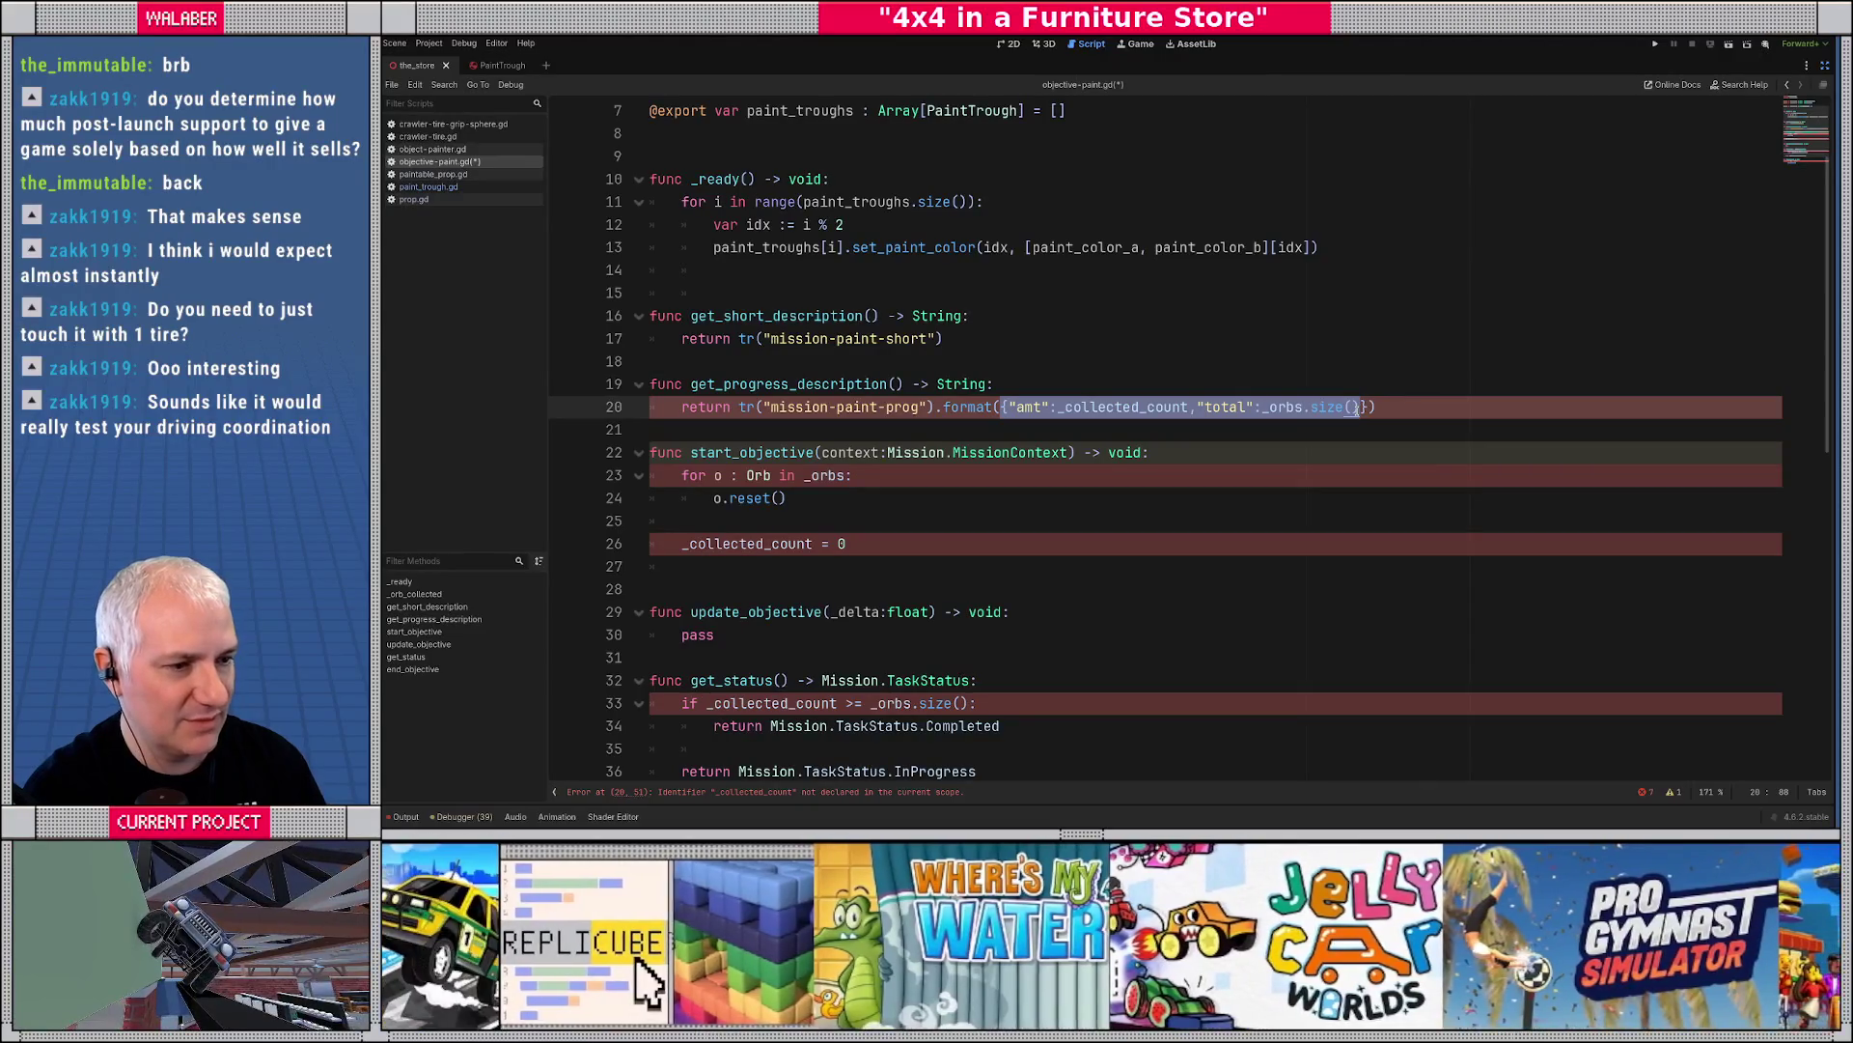
{"action": "type", "text": "{"}
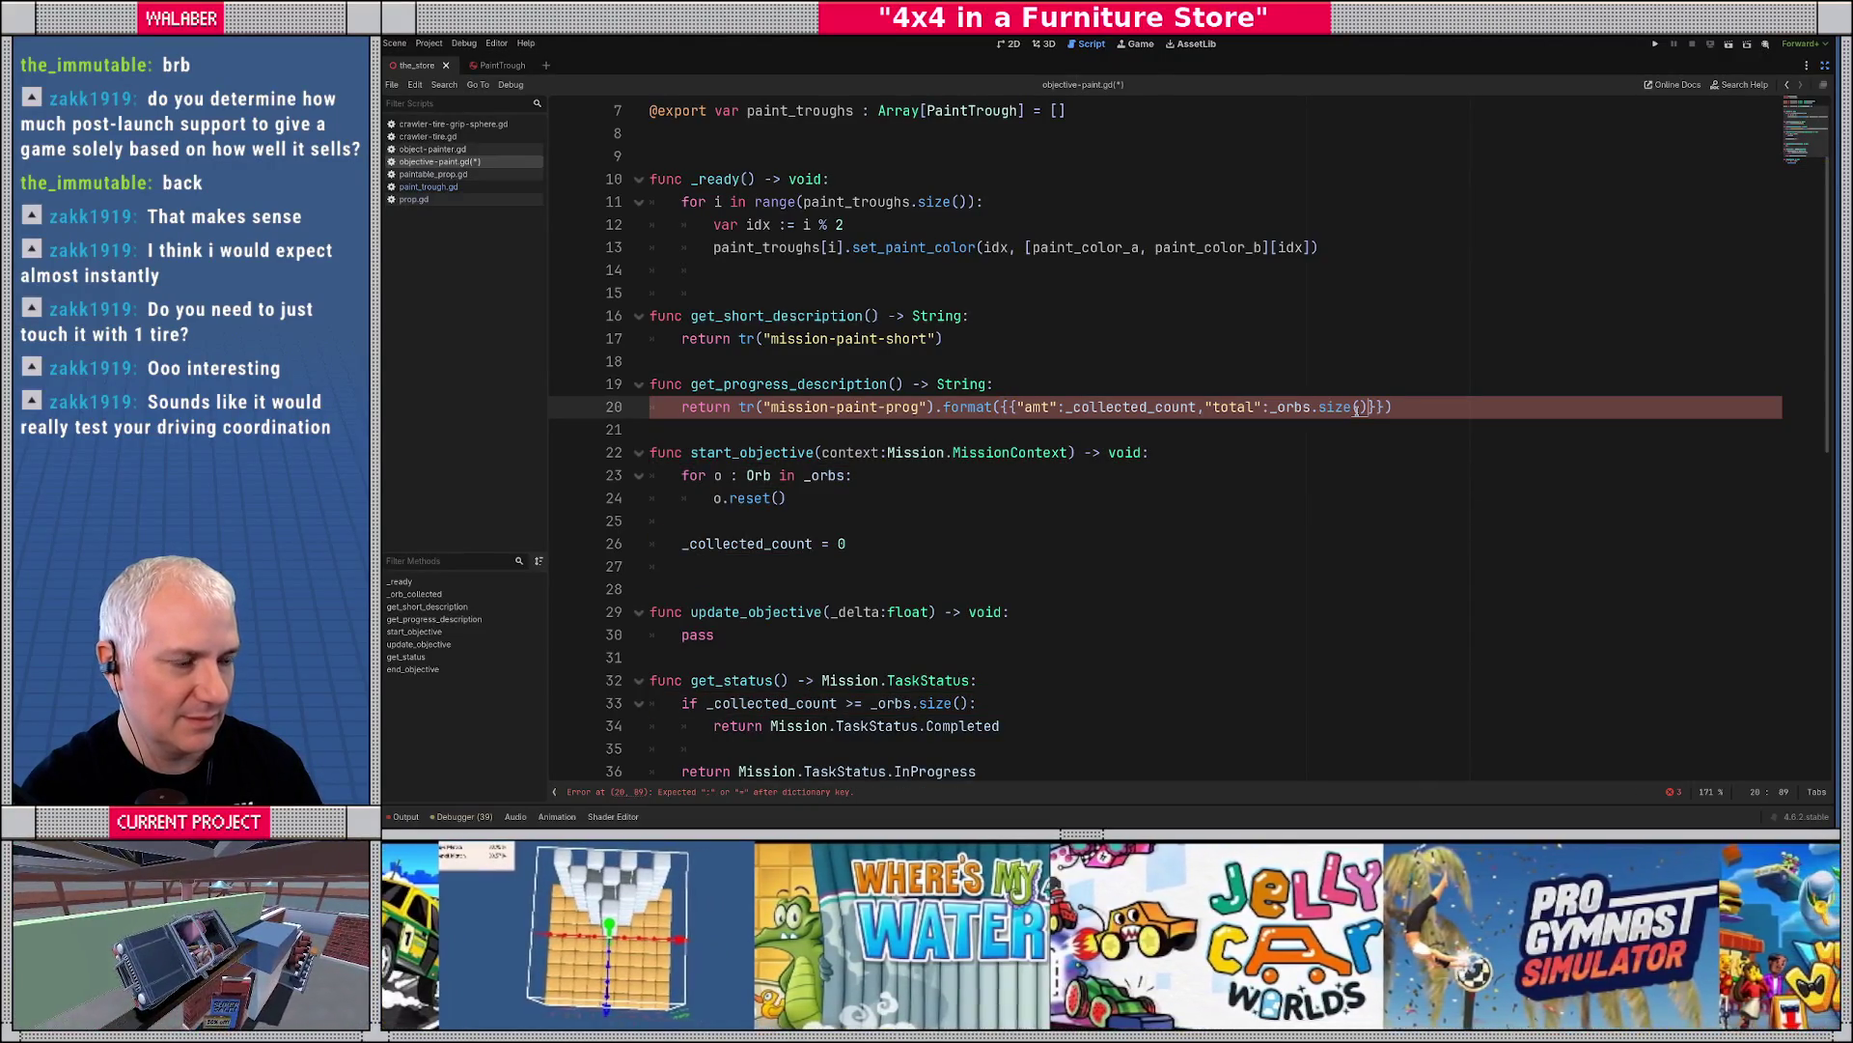
{"action": "left_click_drag", "start_coordinate": [1016, 407], "coordinate": [1357, 406]}
{"action": "key", "text": "BackSpace"}
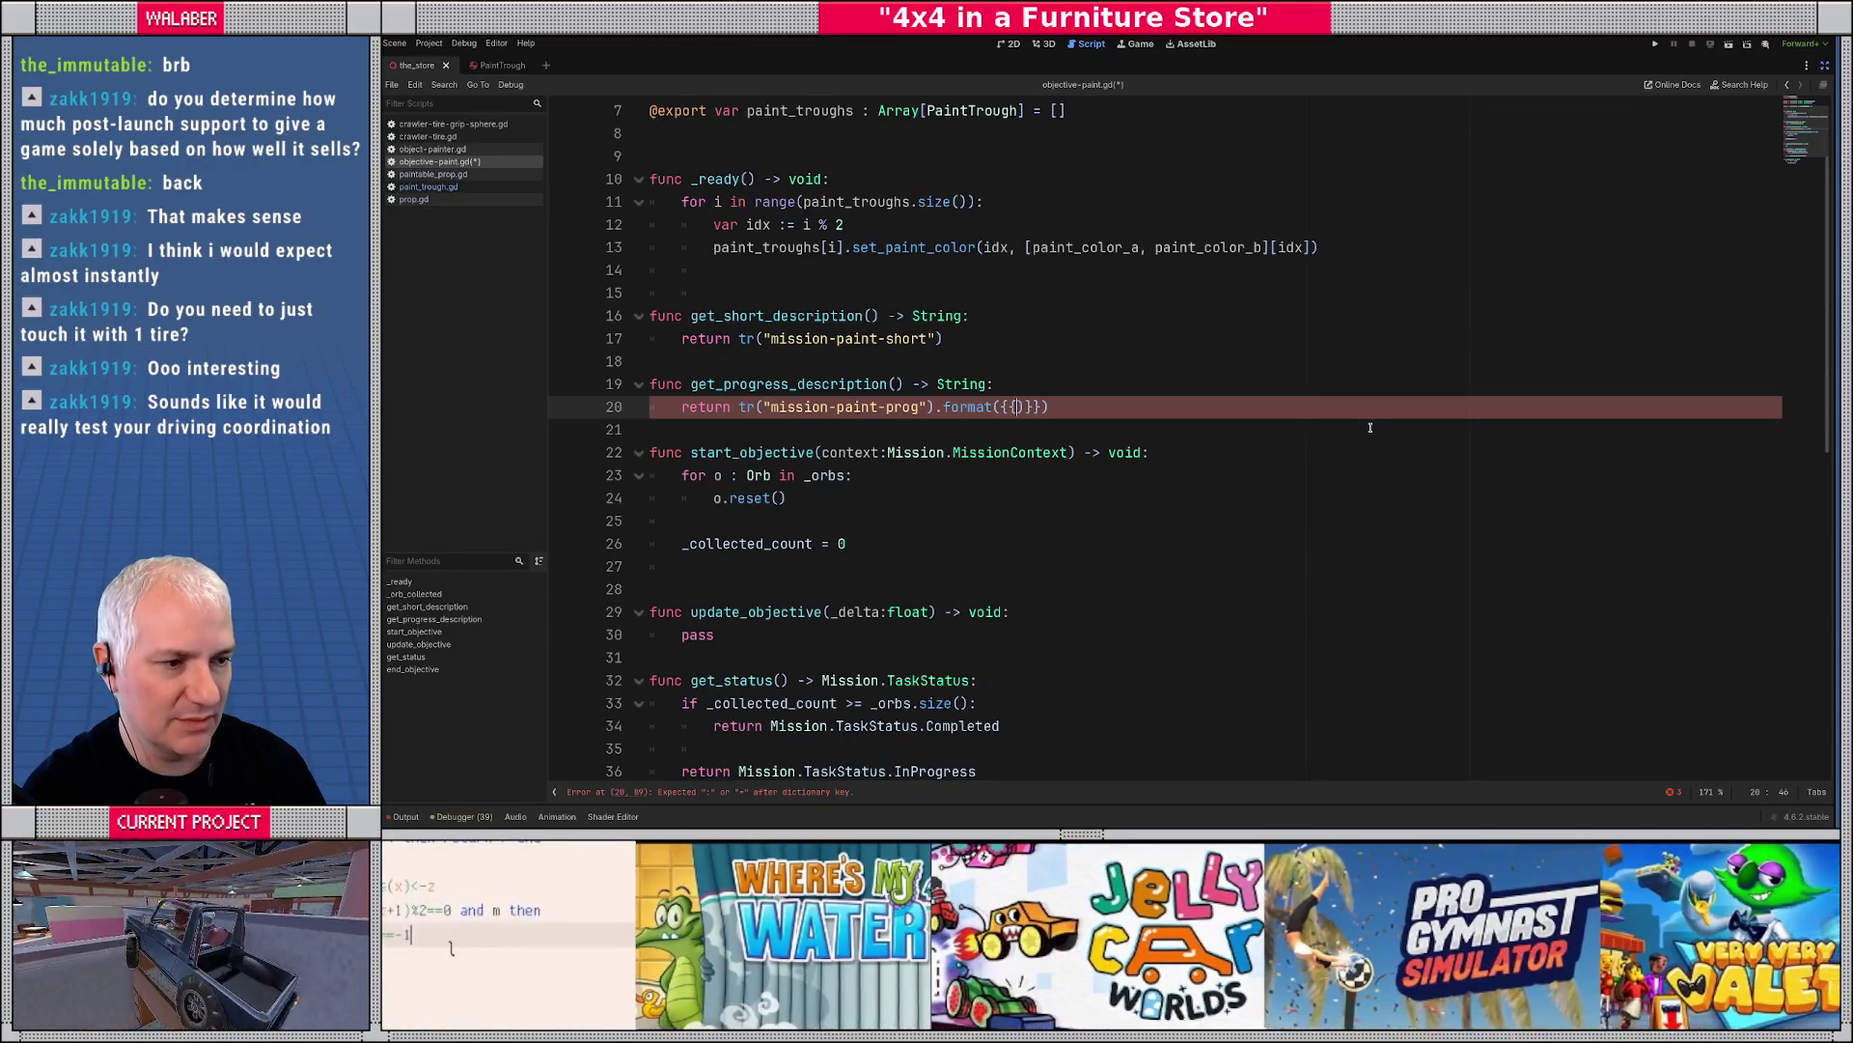
{"action": "key", "text": "Delete"}
{"action": "key", "text": "Delete"}
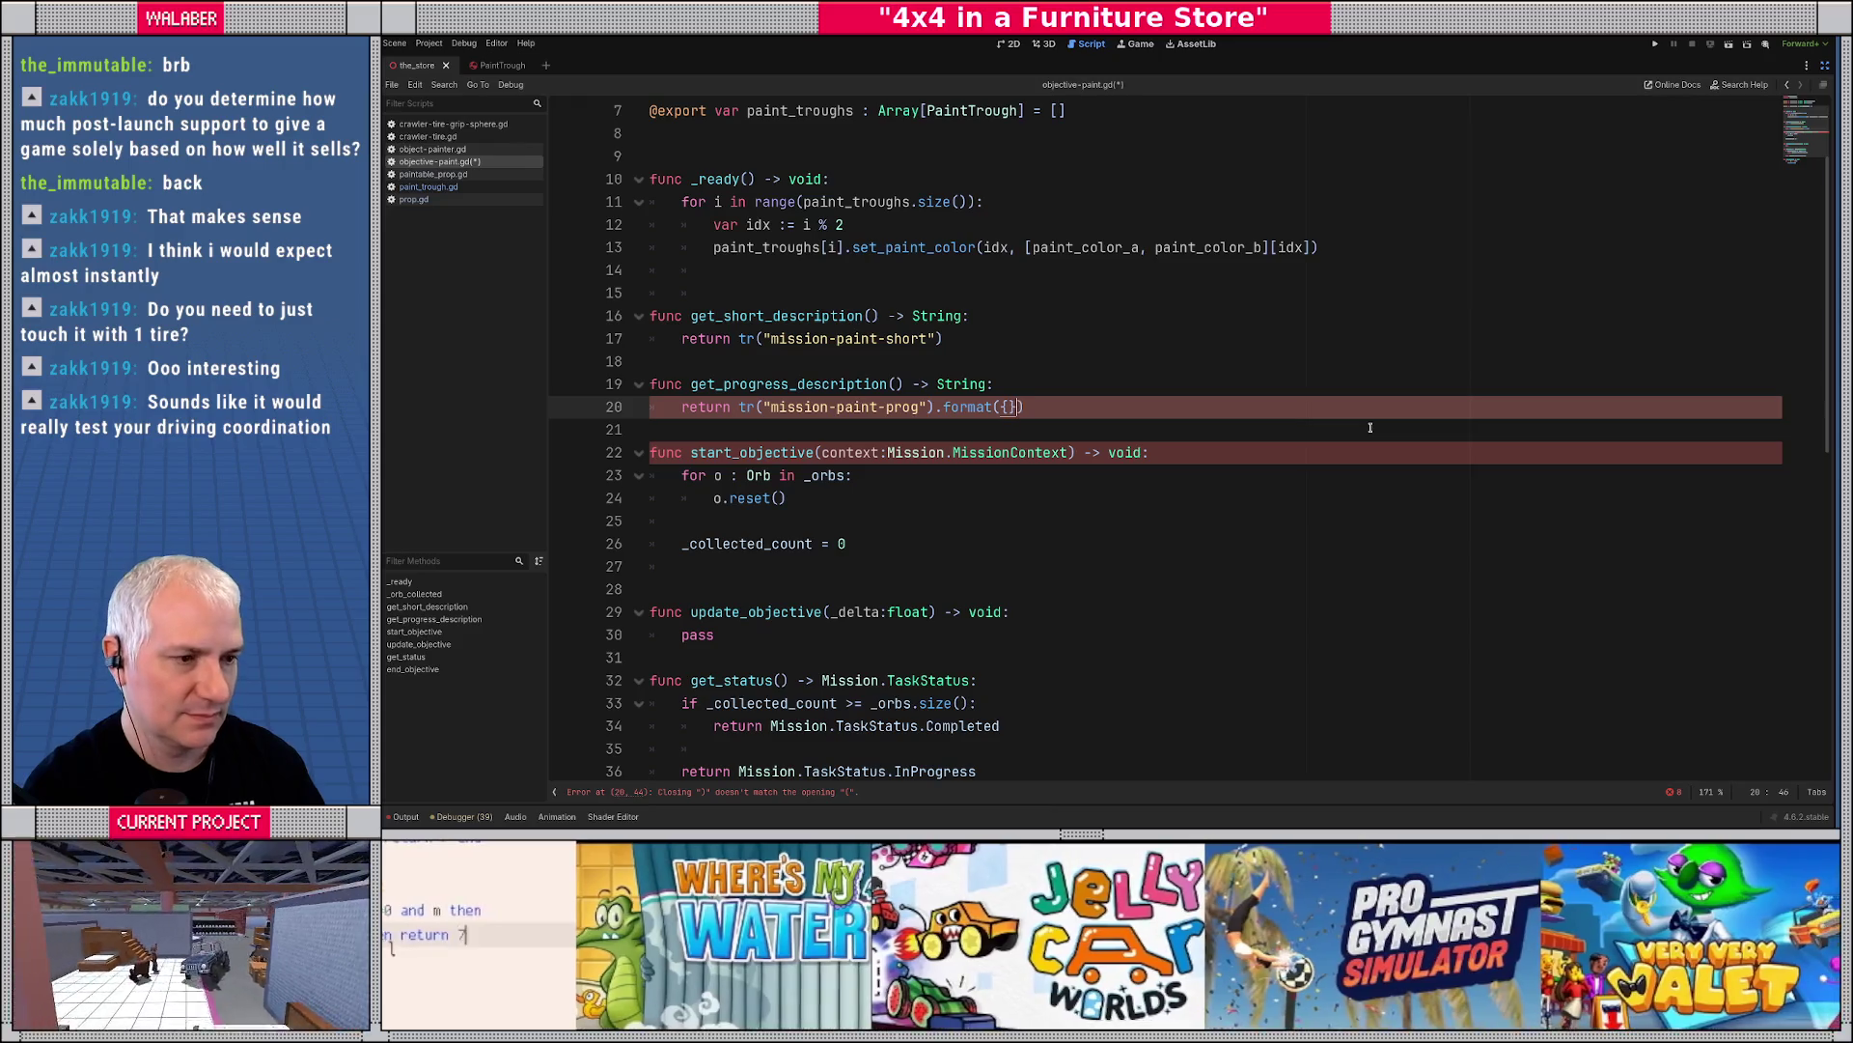
{"action": "type", "text": "}"}
Replace the orb reset loop and counter reset in start_objective with pass
{"action": "scroll", "coordinate": [849, 378], "scroll_direction": "down", "scroll_amount": 1}
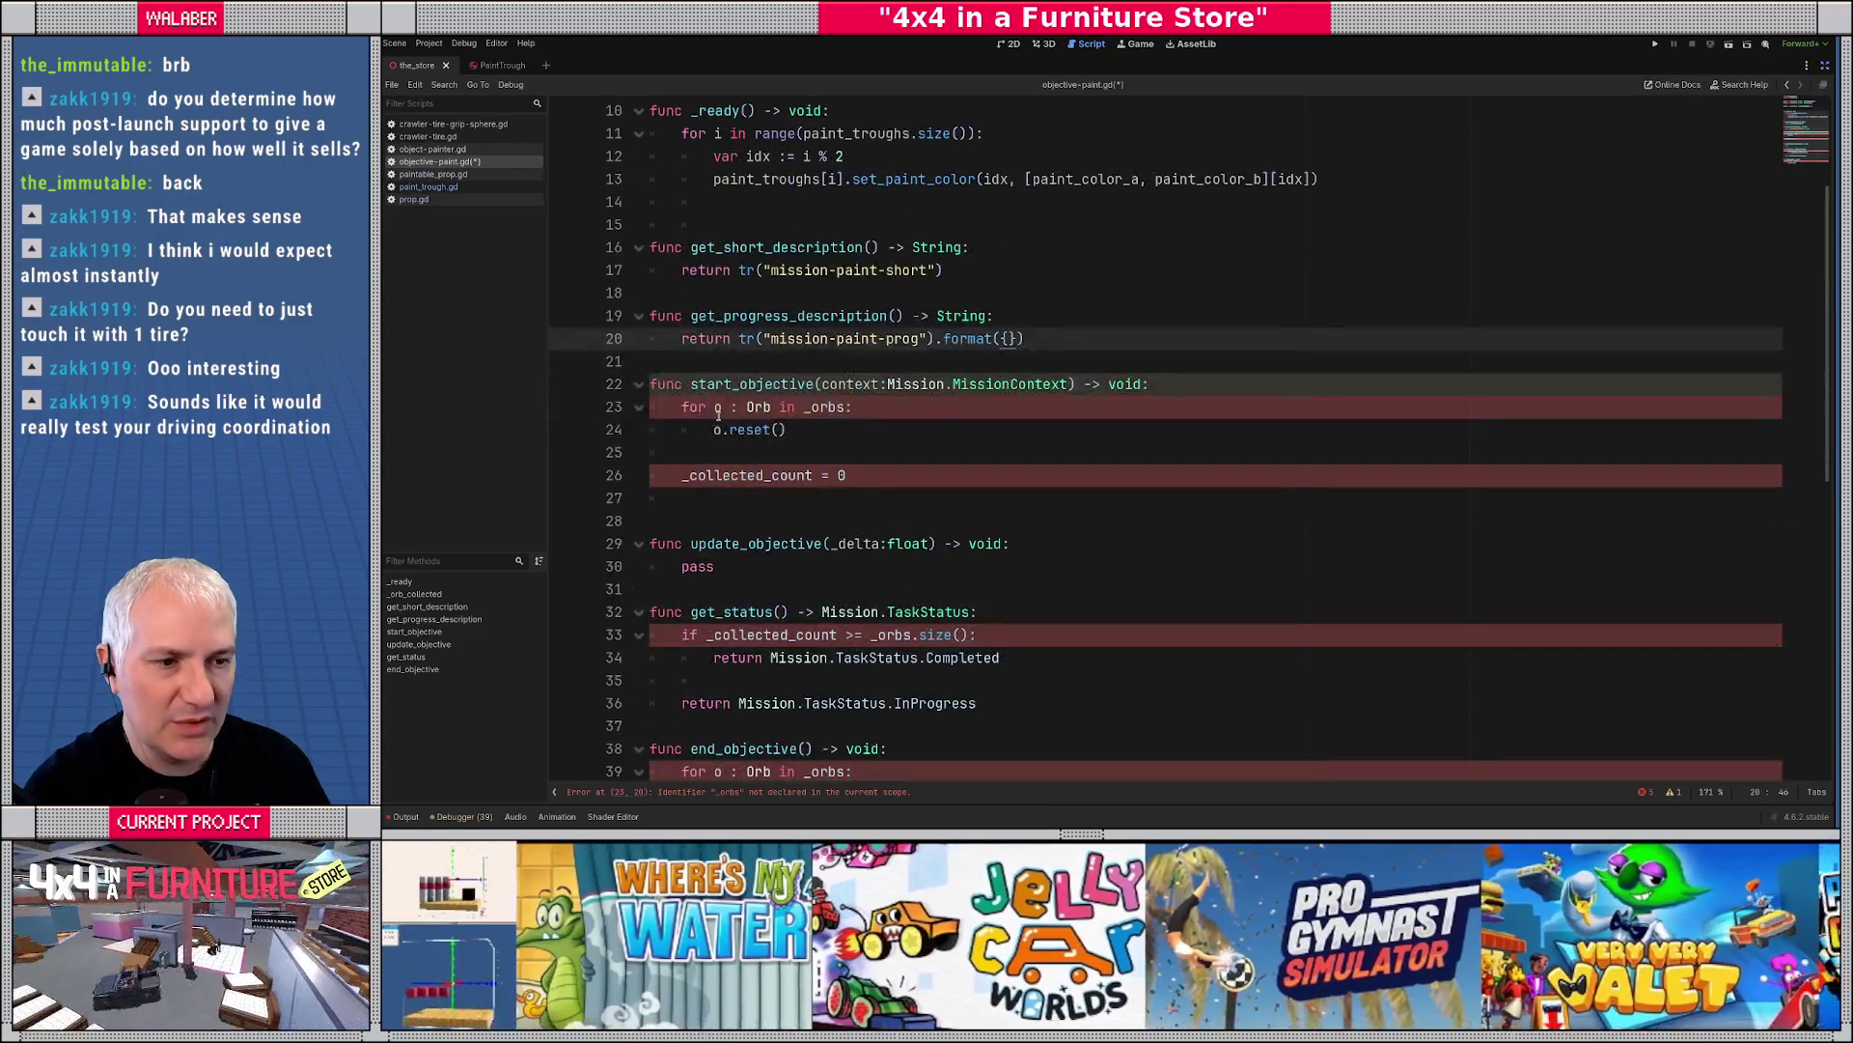
{"action": "scroll", "coordinate": [680, 407], "scroll_direction": "down", "scroll_amount": 1}
{"action": "left_click", "coordinate": [716, 381]}
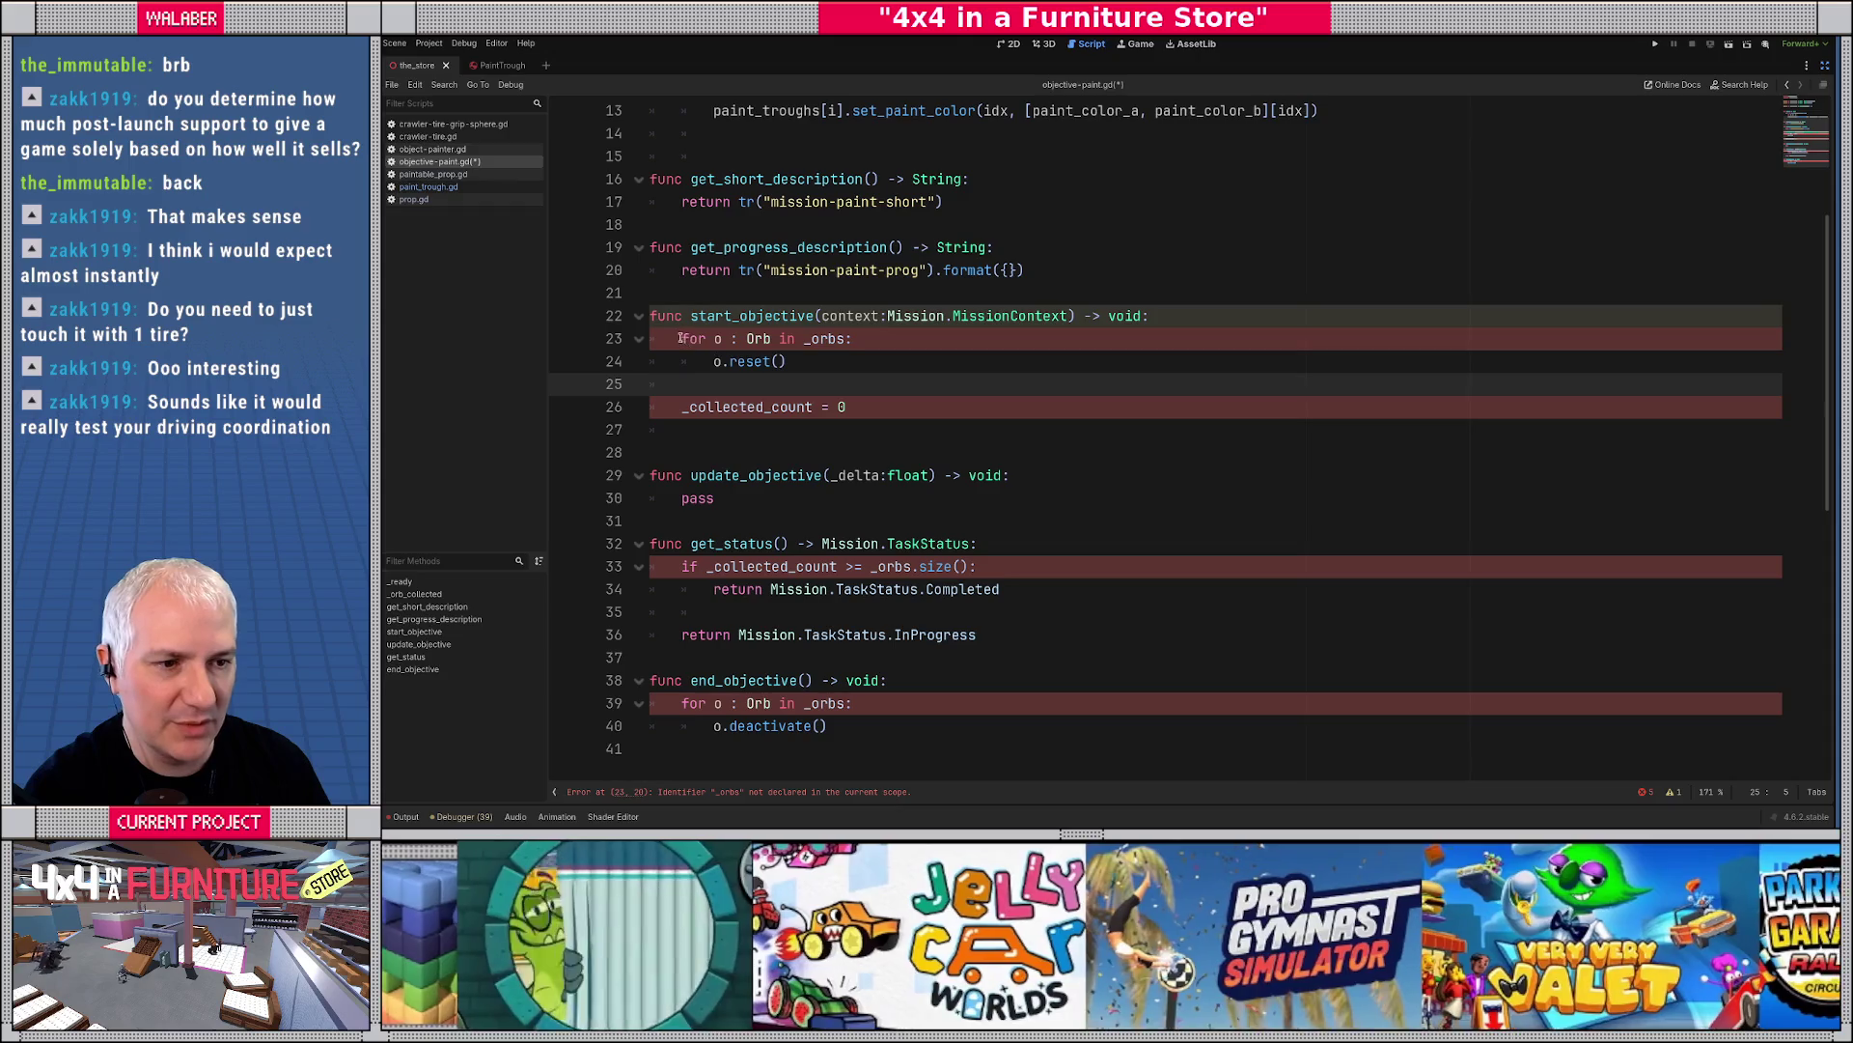
{"action": "left_click_drag", "start_coordinate": [683, 339], "coordinate": [877, 414]}
{"action": "type", "text": "pass"}
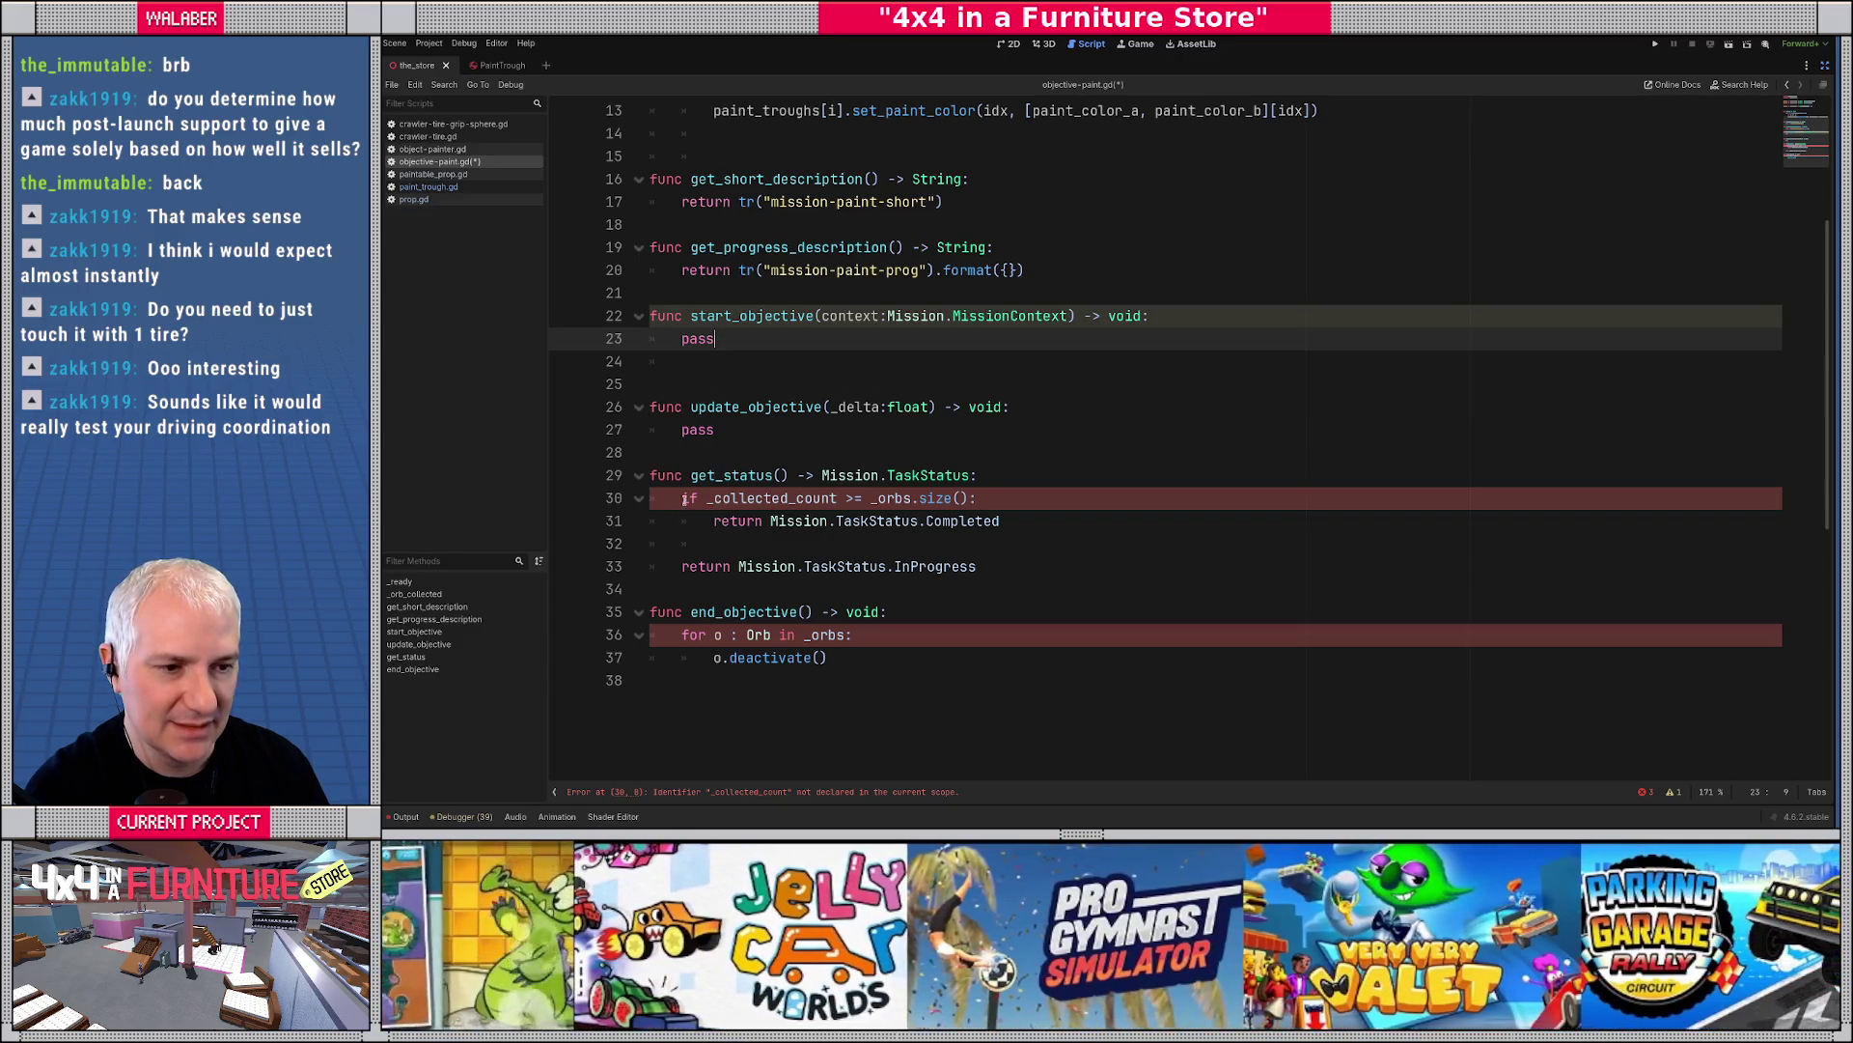
Comment out the orb-count completion check in get_status
{"action": "left_click", "coordinate": [684, 500]}
{"action": "key", "text": "shift+Down"}
{"action": "key", "text": "ctrl+k"}
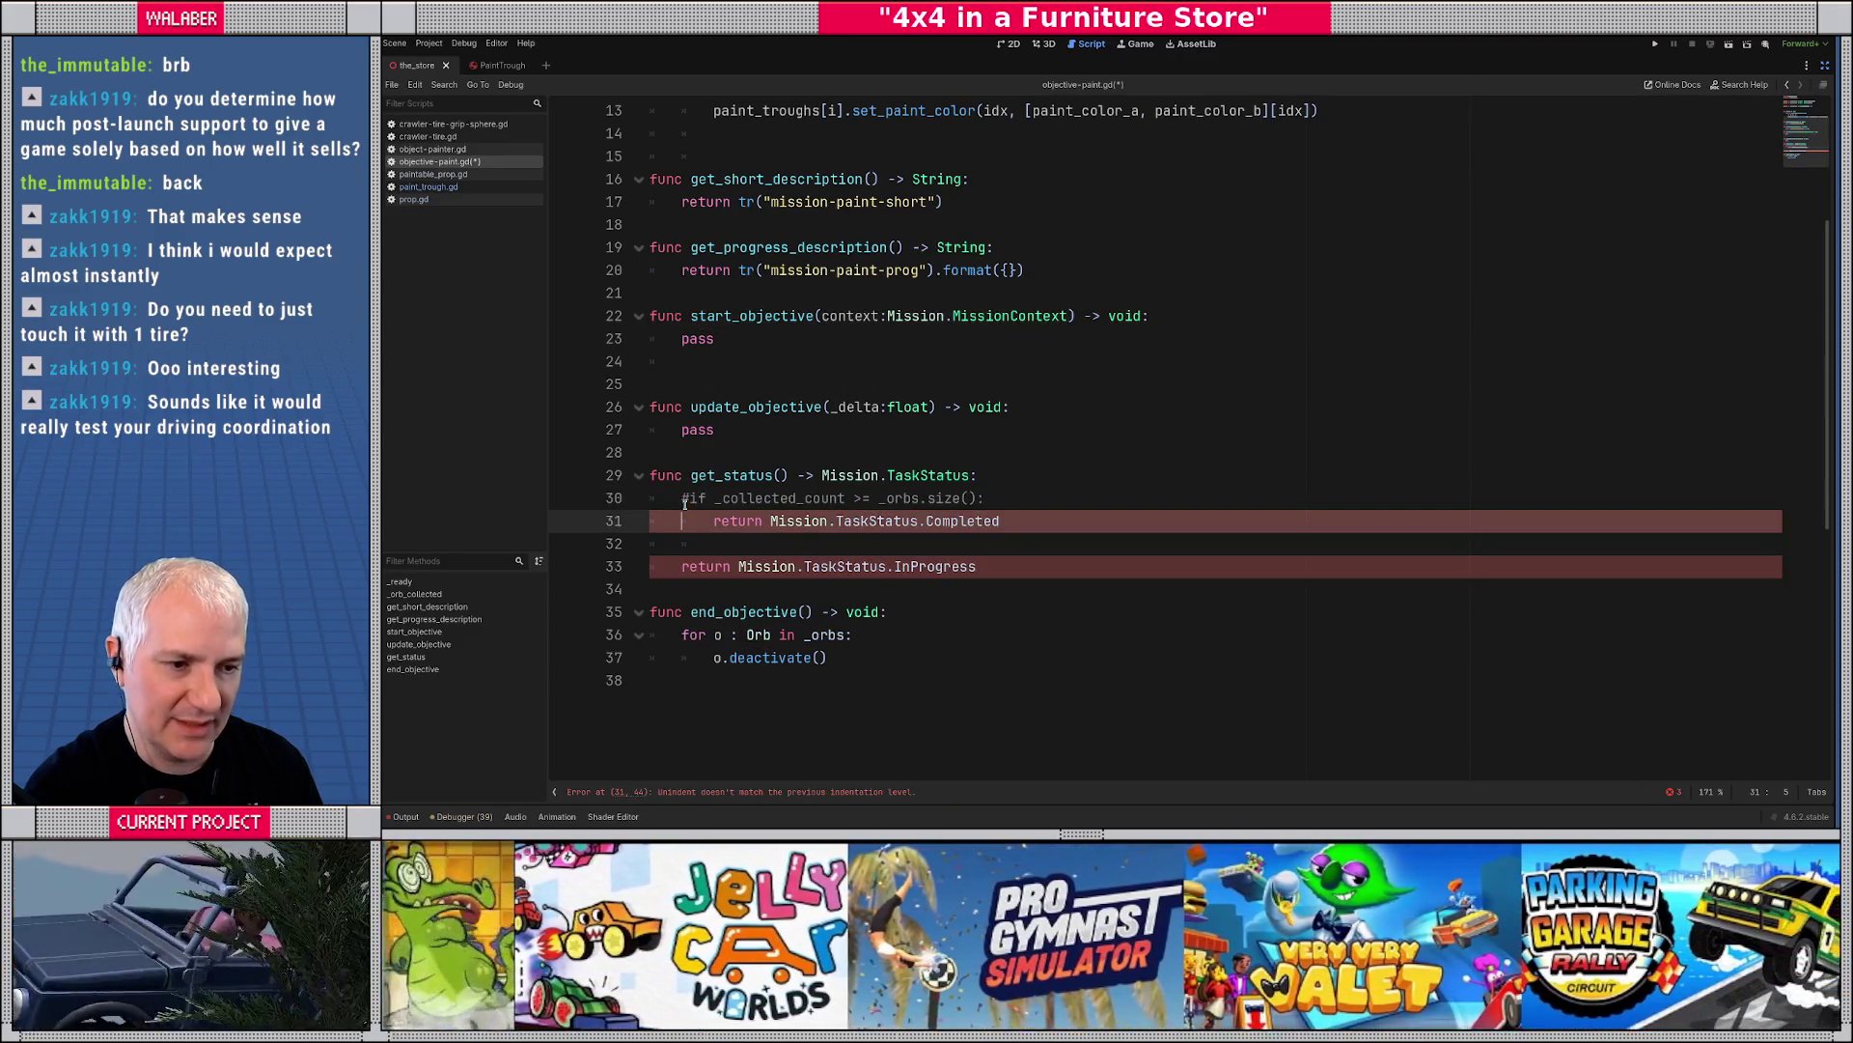
Replace the orb deactivation loop in end_objective with pass and save the script
{"action": "scroll", "coordinate": [857, 487], "scroll_direction": "down", "scroll_amount": 2}
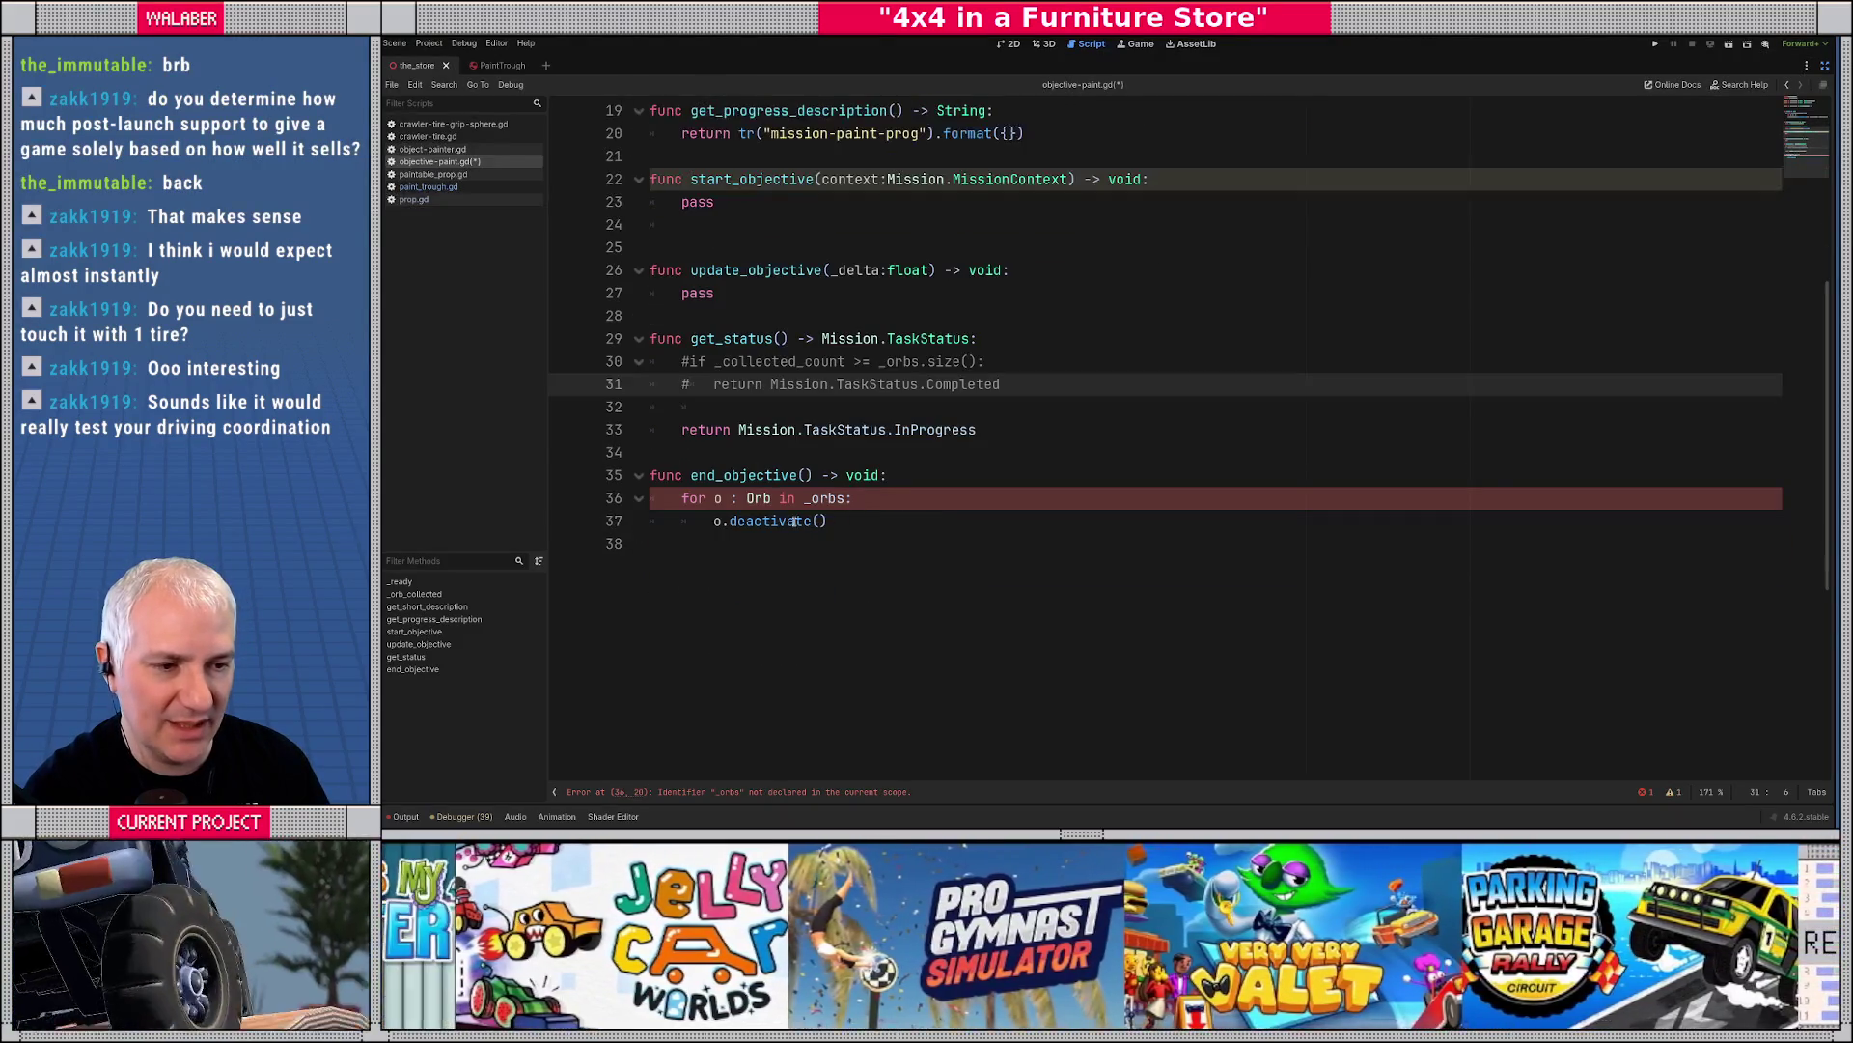
{"action": "left_click_drag", "start_coordinate": [680, 498], "coordinate": [872, 530]}
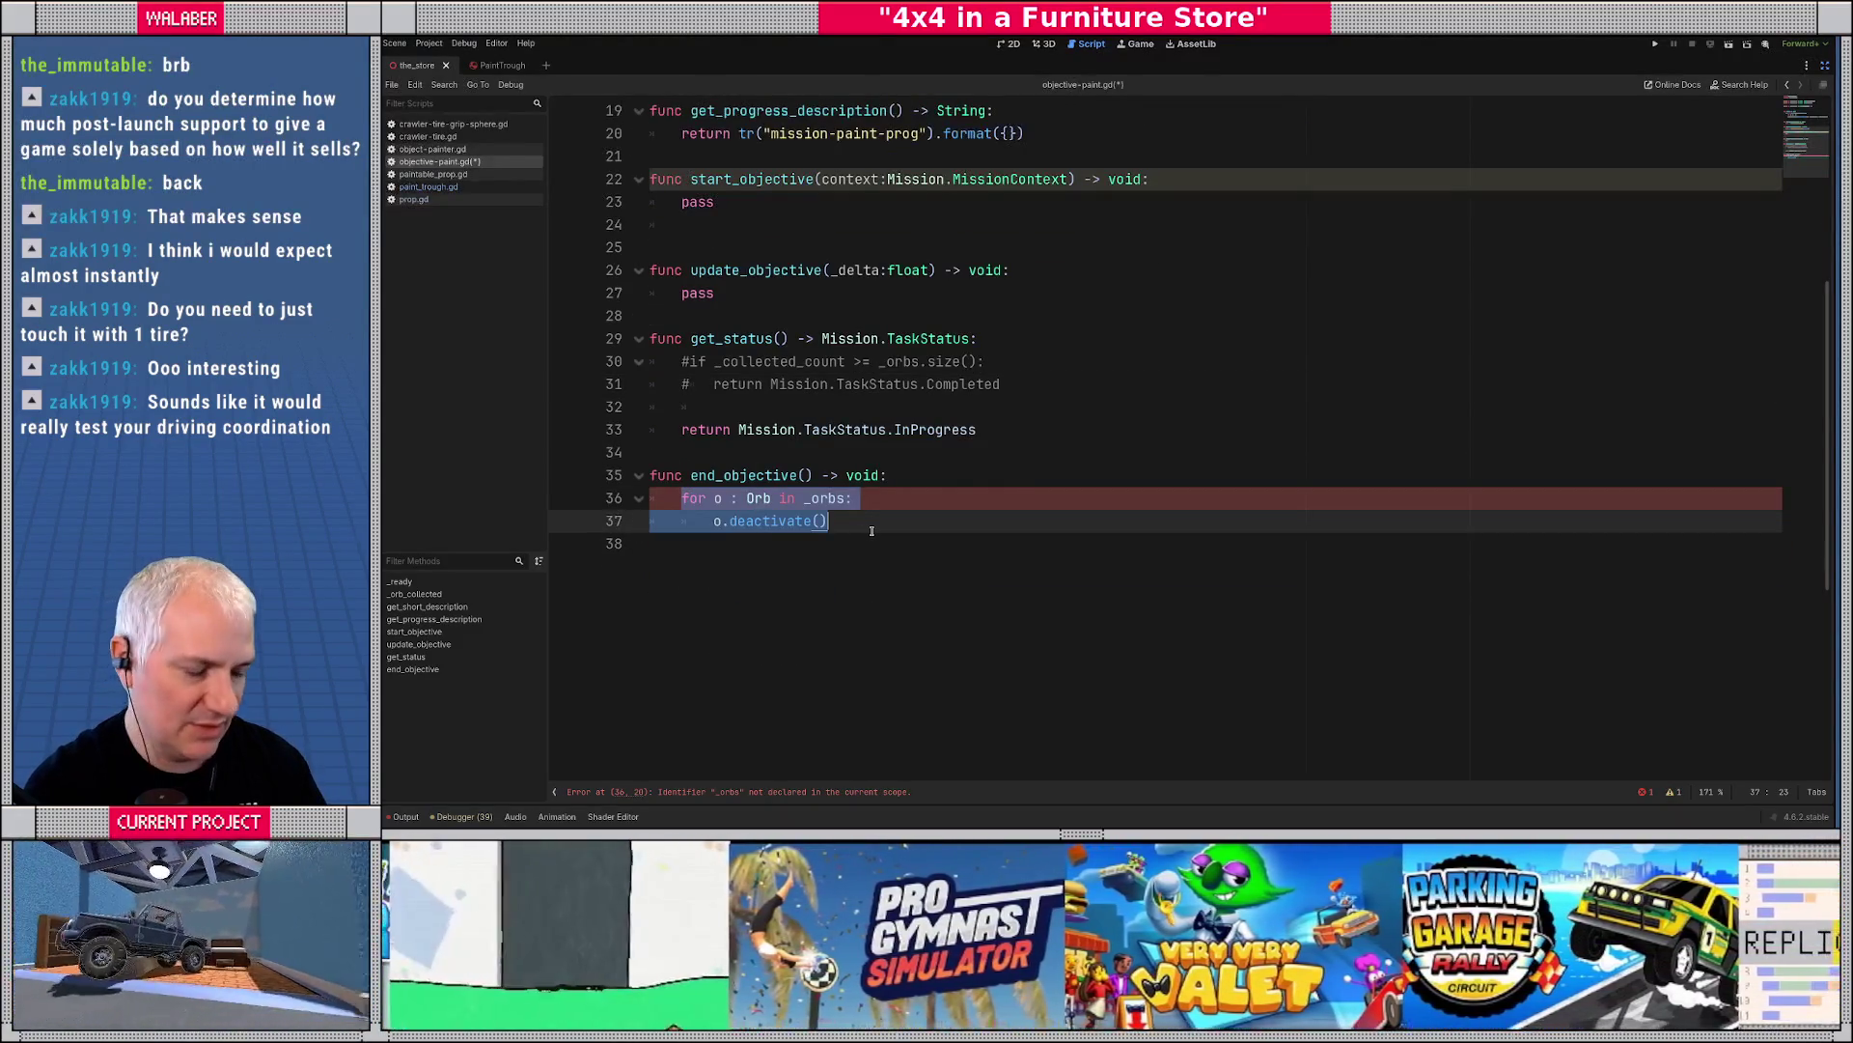
{"action": "type", "text": "pass"}
{"action": "key", "text": "ctrl+s"}
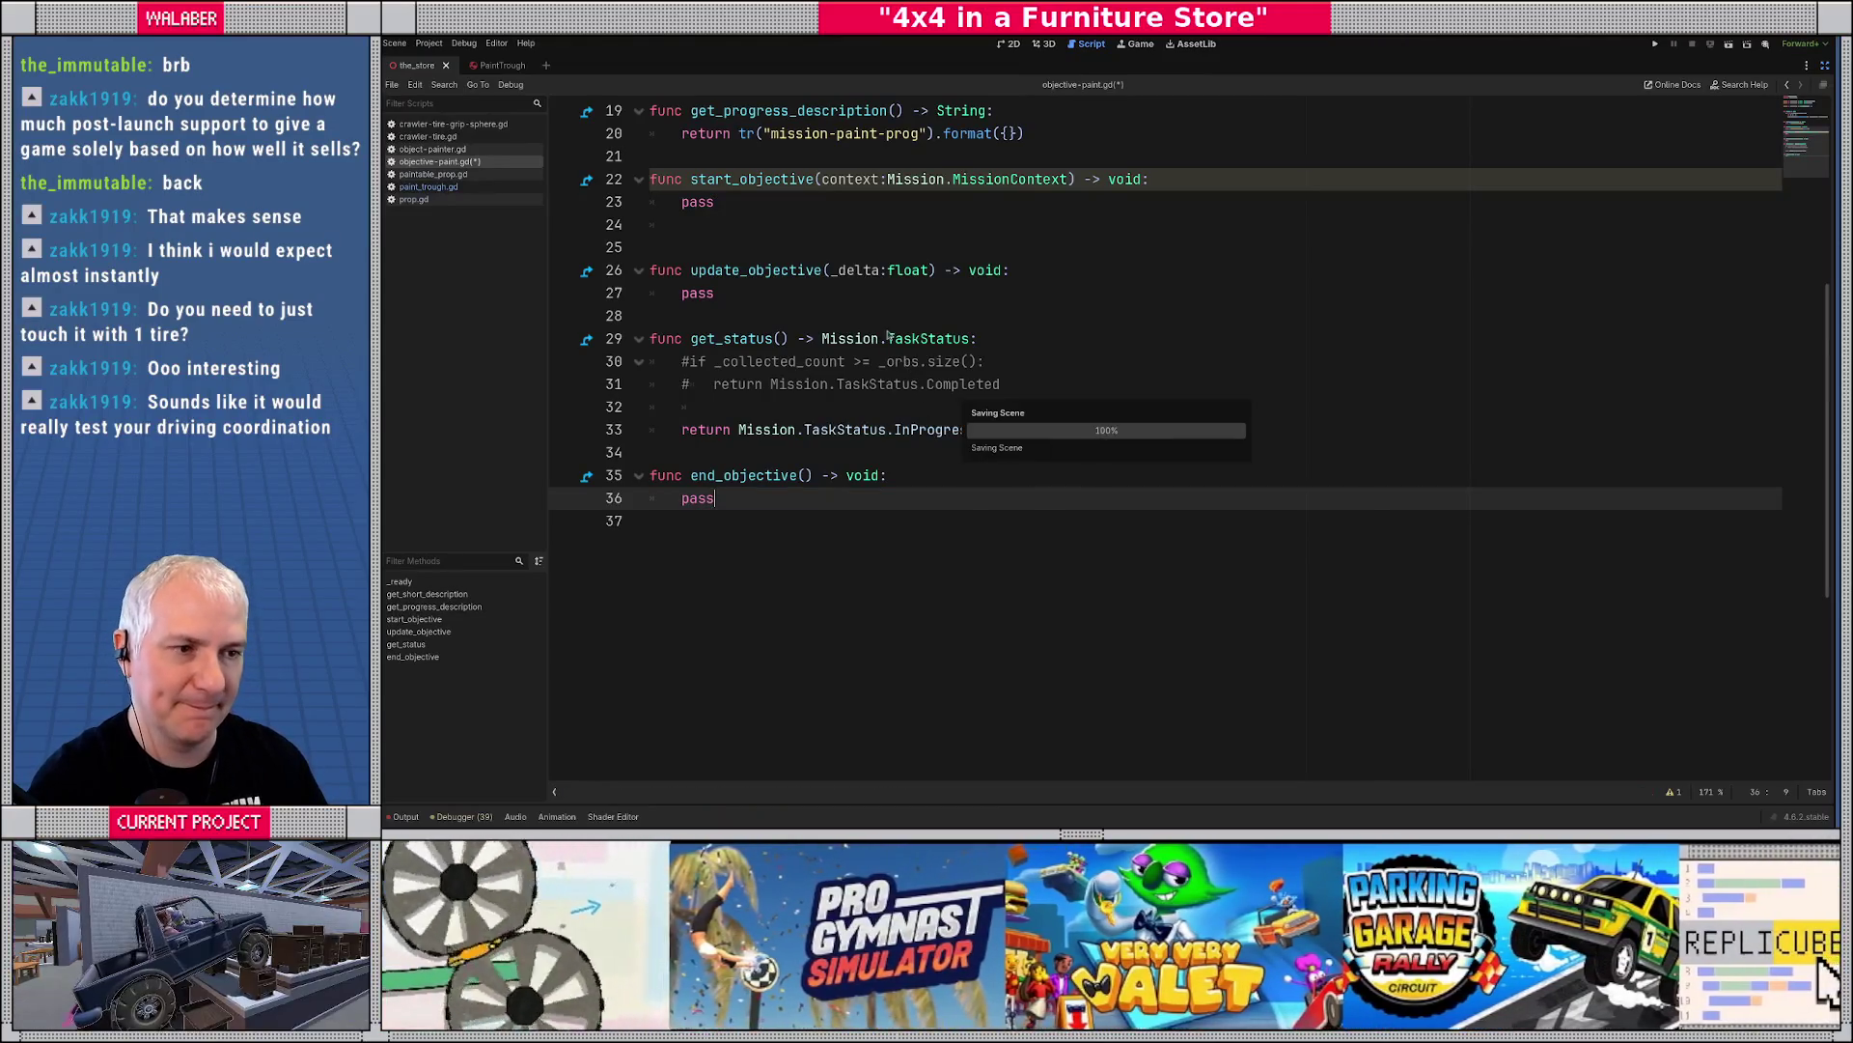
{"action": "left_click", "coordinate": [882, 304]}
{"action": "left_click", "coordinate": [789, 243]}
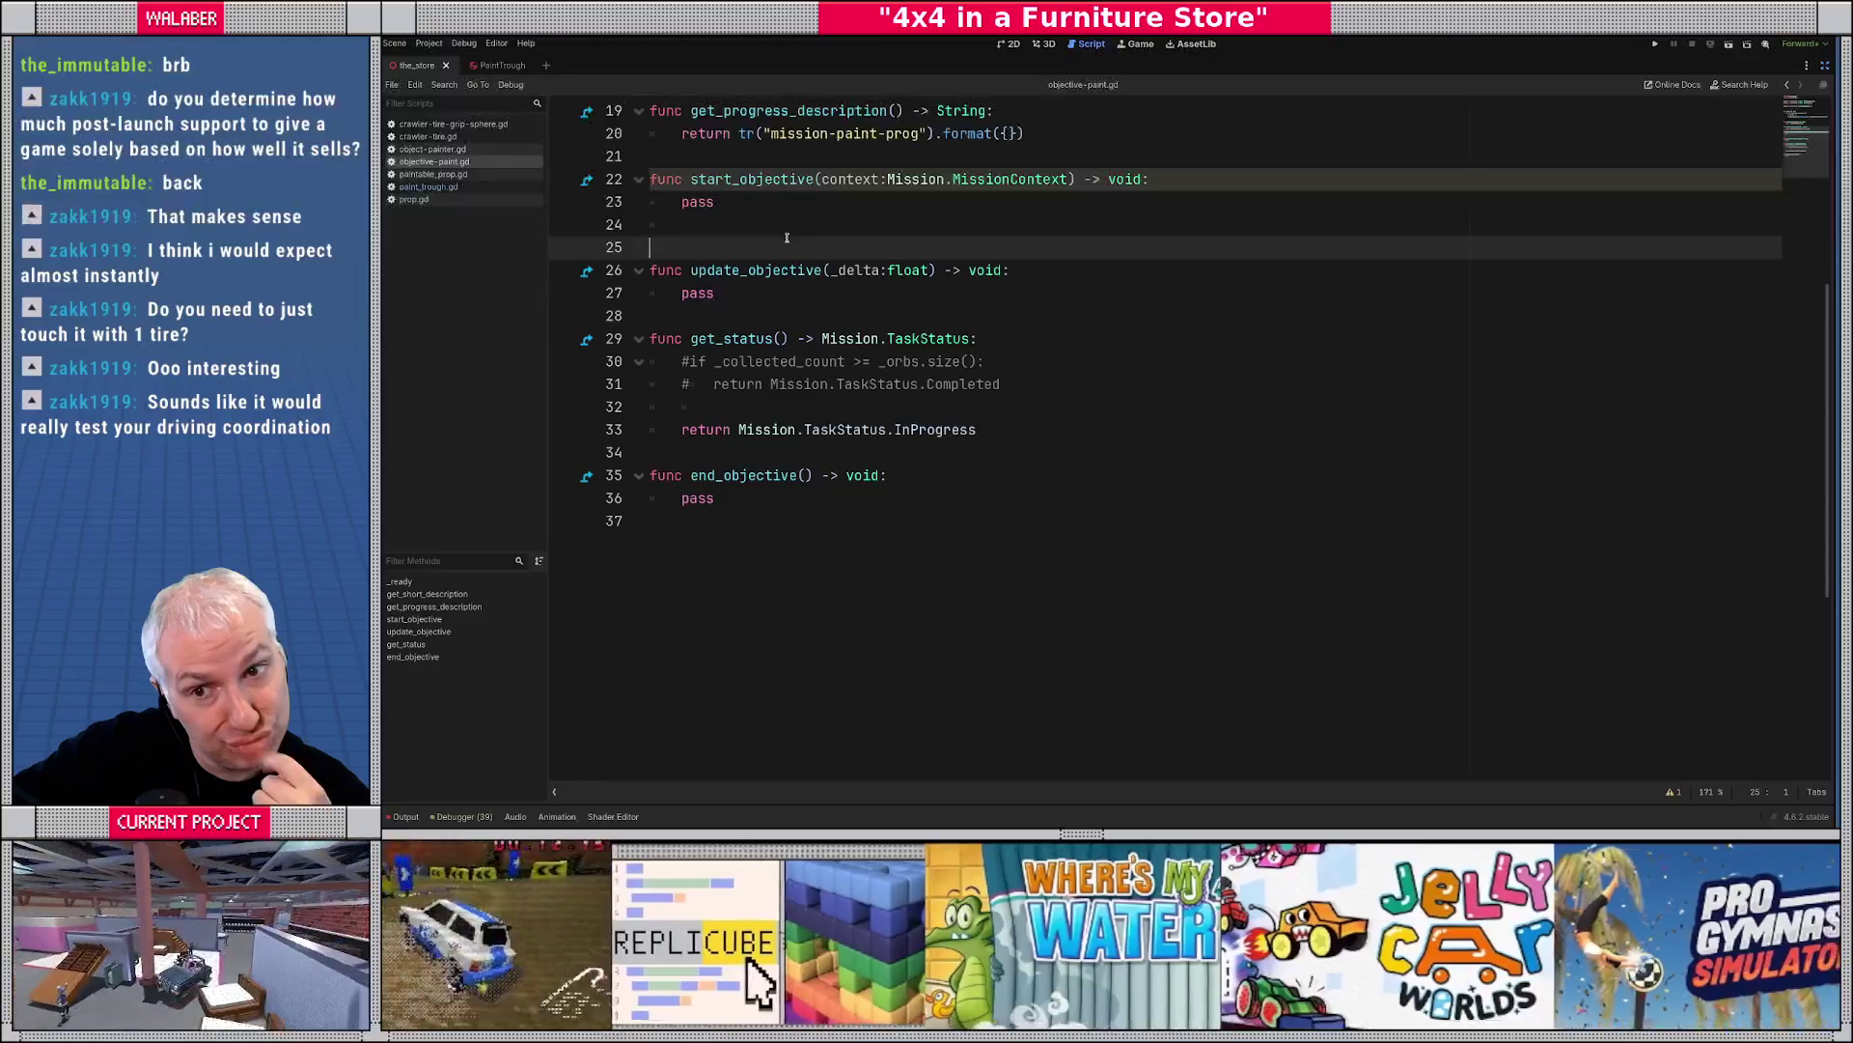
Review the edited objective-paint.gd, then leave distraction-free mode to restore the docks
{"action": "left_click", "coordinate": [786, 235]}
{"action": "scroll", "coordinate": [782, 251], "scroll_direction": "up", "scroll_amount": 5}
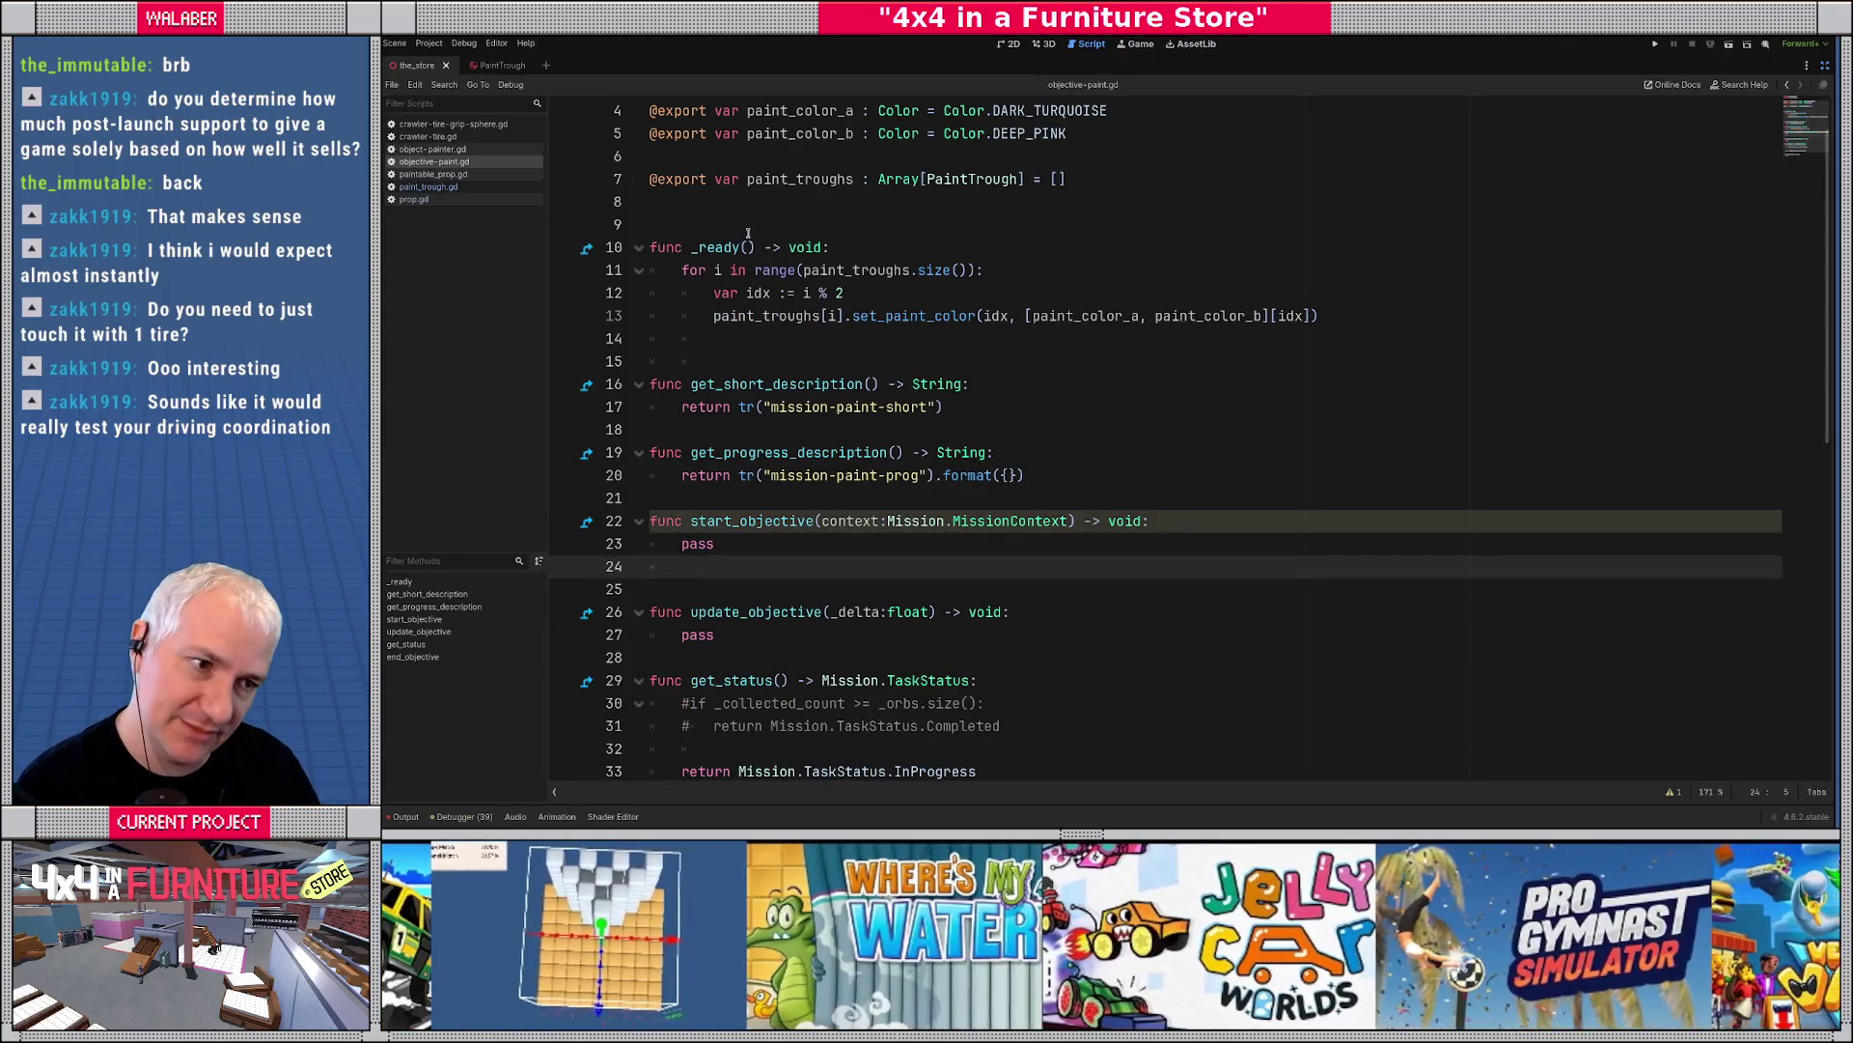
{"action": "left_click", "coordinate": [720, 223]}
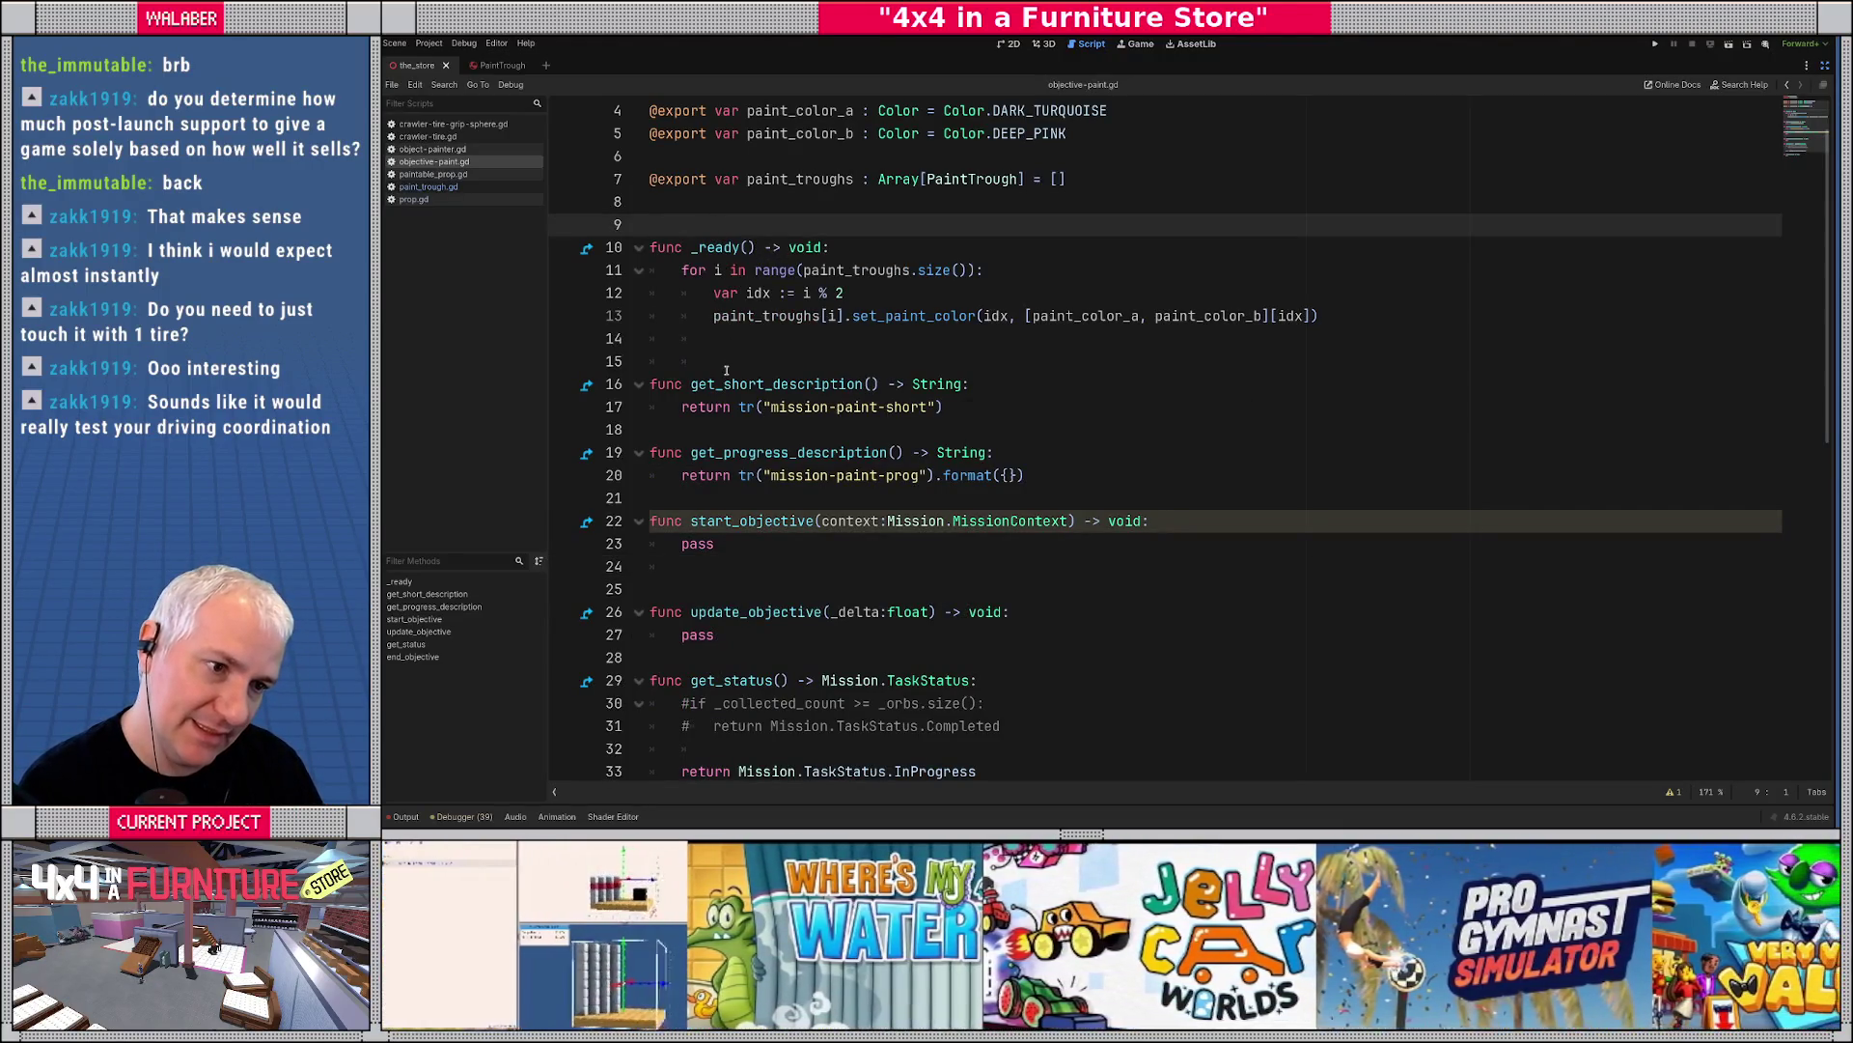
{"action": "left_click", "coordinate": [722, 340]}
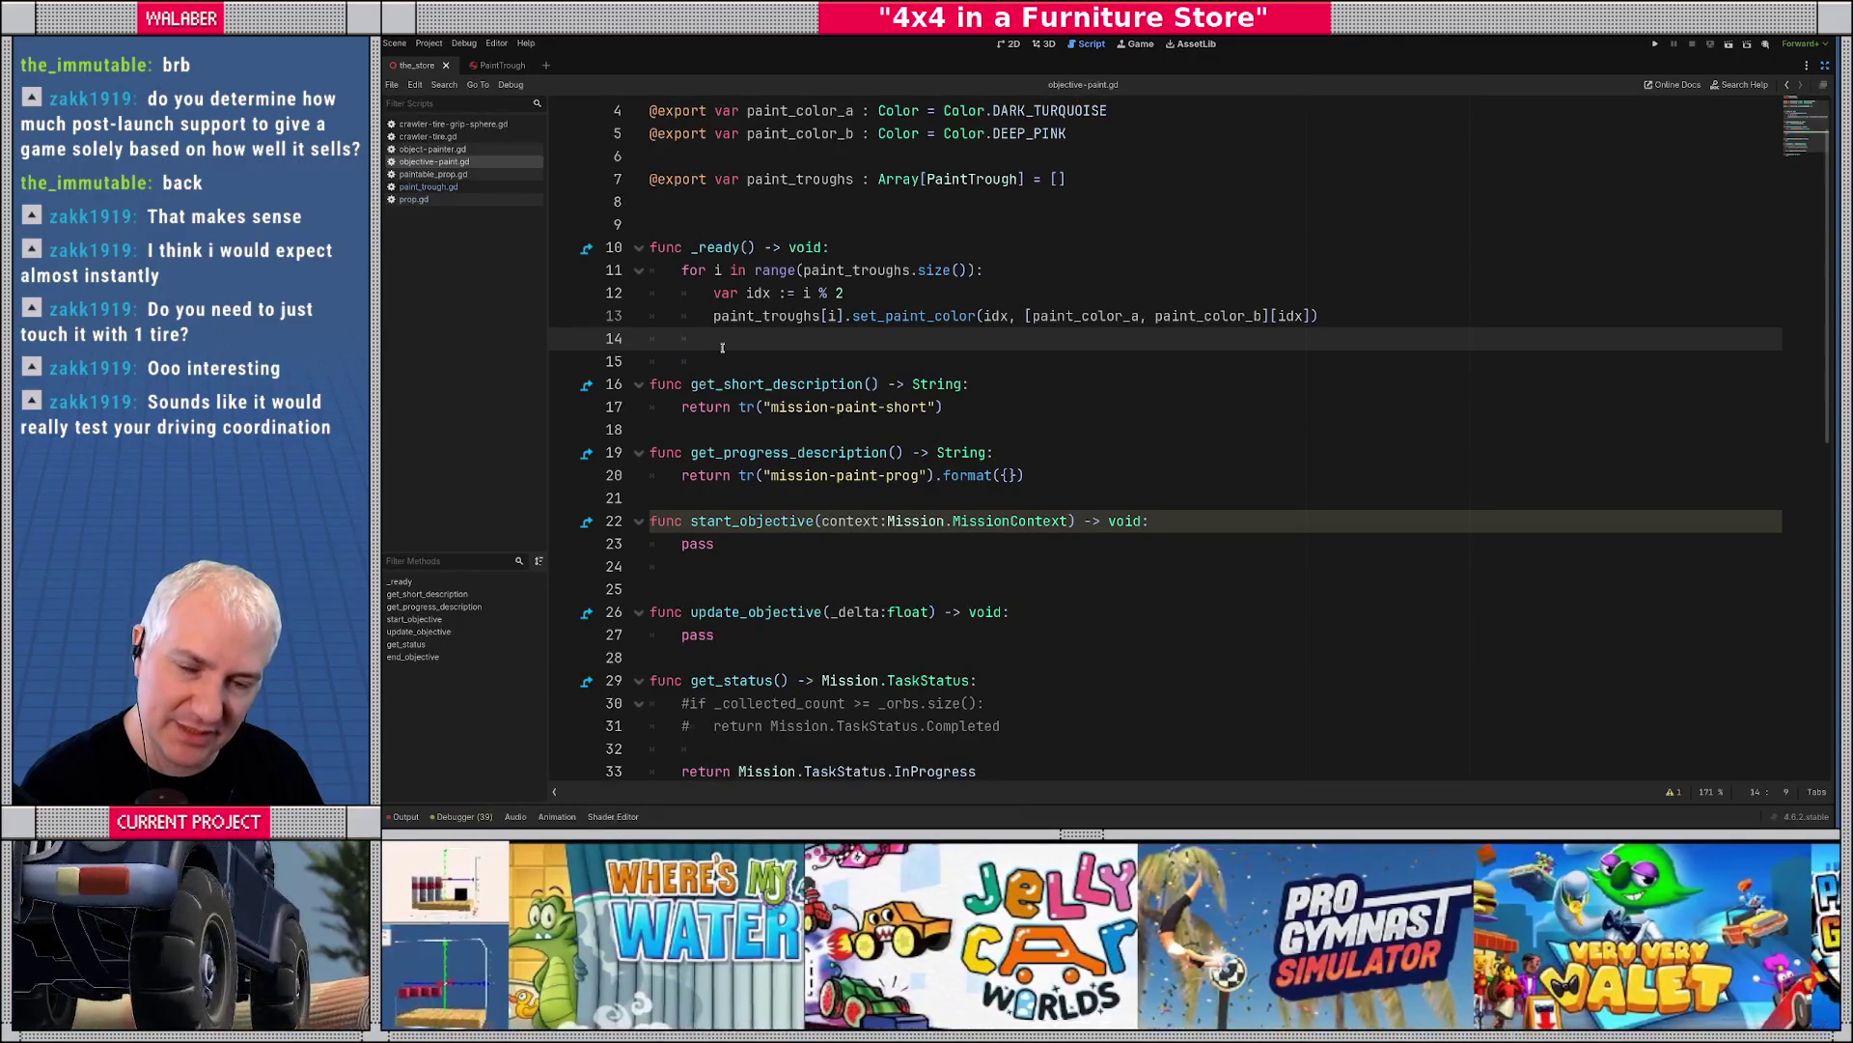
{"action": "left_click", "coordinate": [714, 360]}
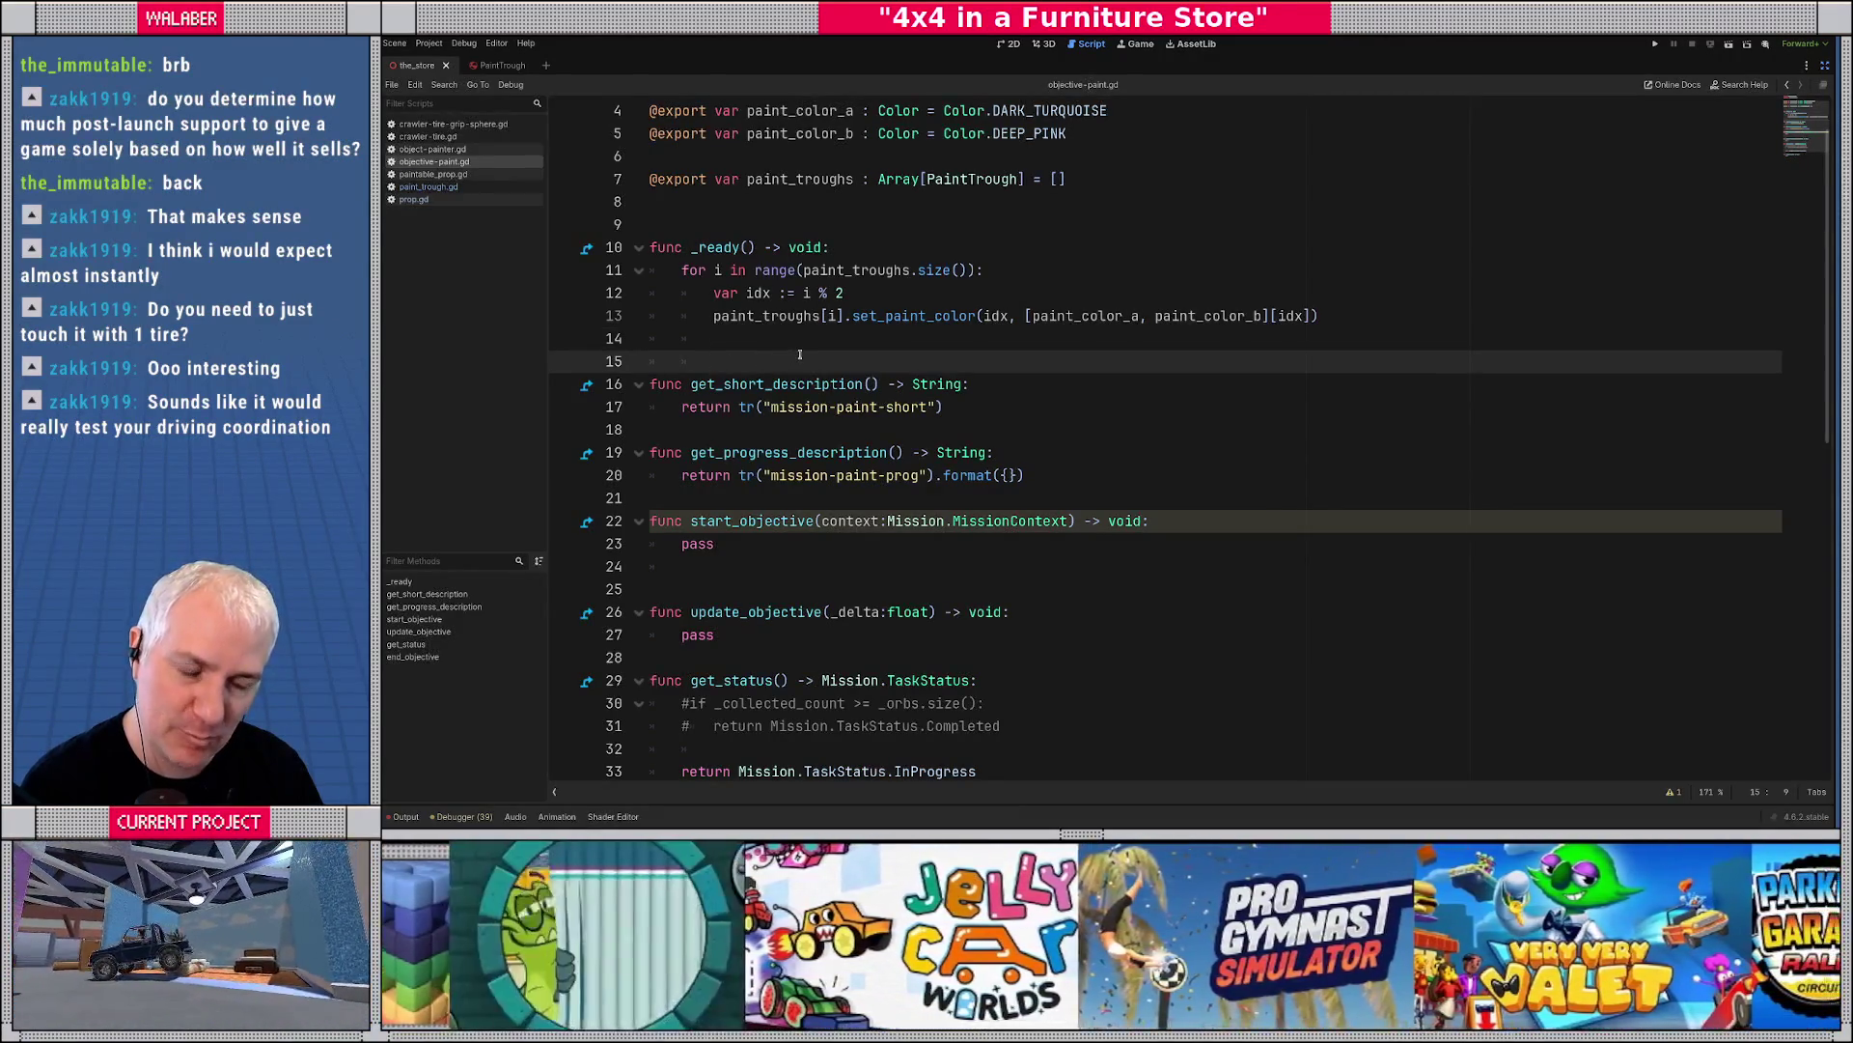
{"action": "scroll", "coordinate": [800, 354], "scroll_direction": "down", "scroll_amount": 3}
{"action": "scroll", "coordinate": [837, 413], "scroll_direction": "up", "scroll_amount": 3}
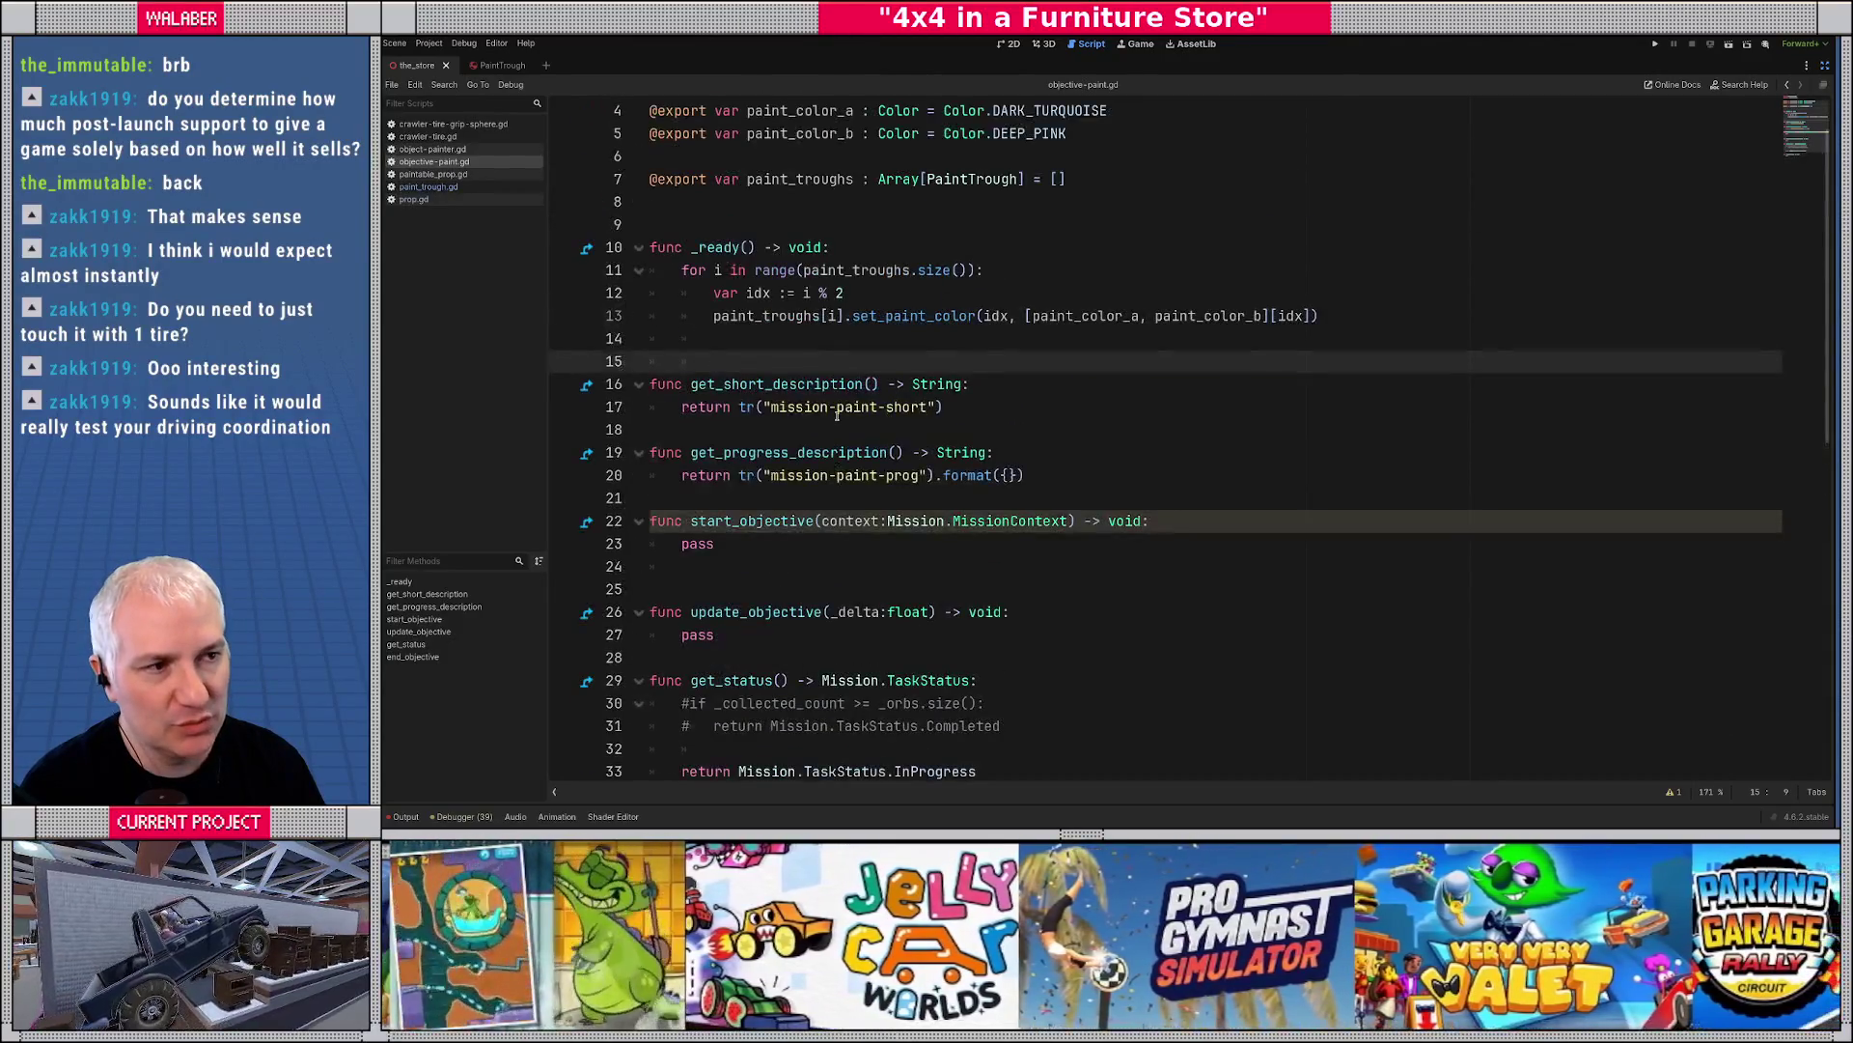
{"action": "scroll", "coordinate": [1611, 146], "scroll_direction": "up", "scroll_amount": 1}
{"action": "left_click", "coordinate": [1824, 65]}
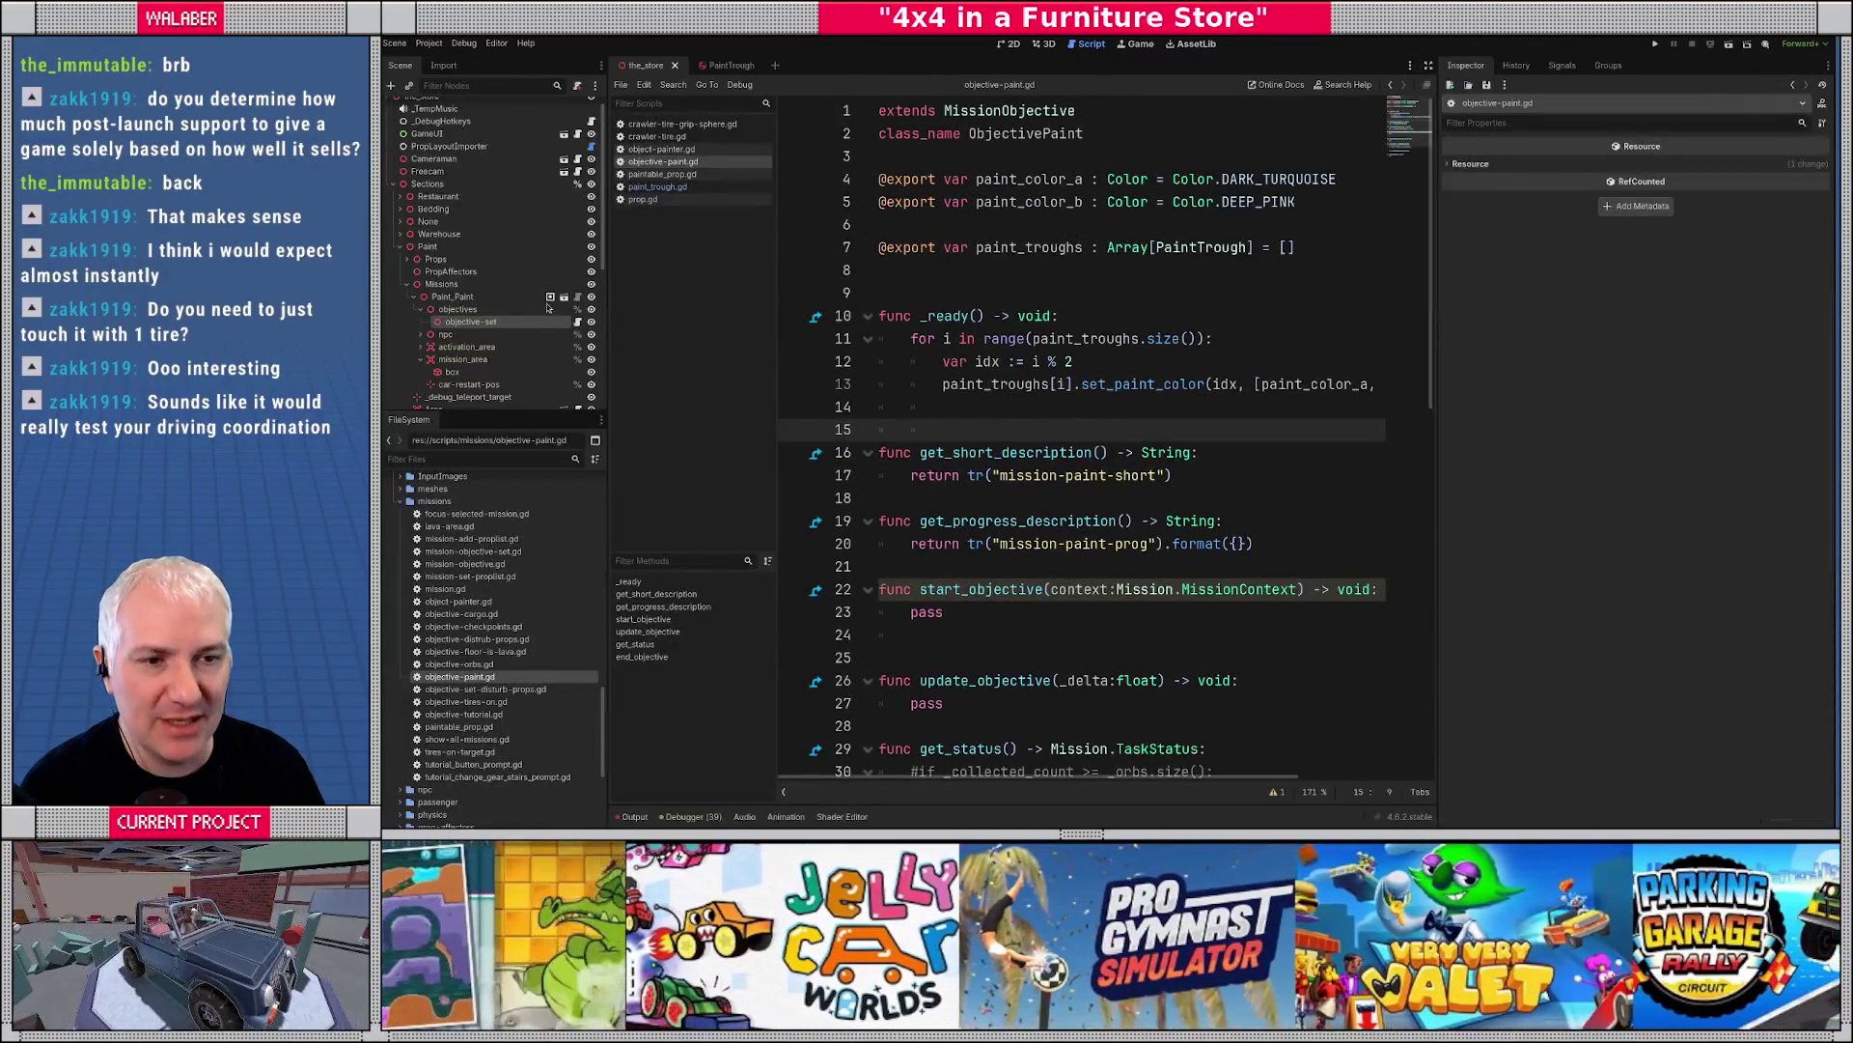
In the 3D store scene, expand Paint > Props and focus the view on the paint trough floor
{"action": "left_click", "coordinate": [1046, 45]}
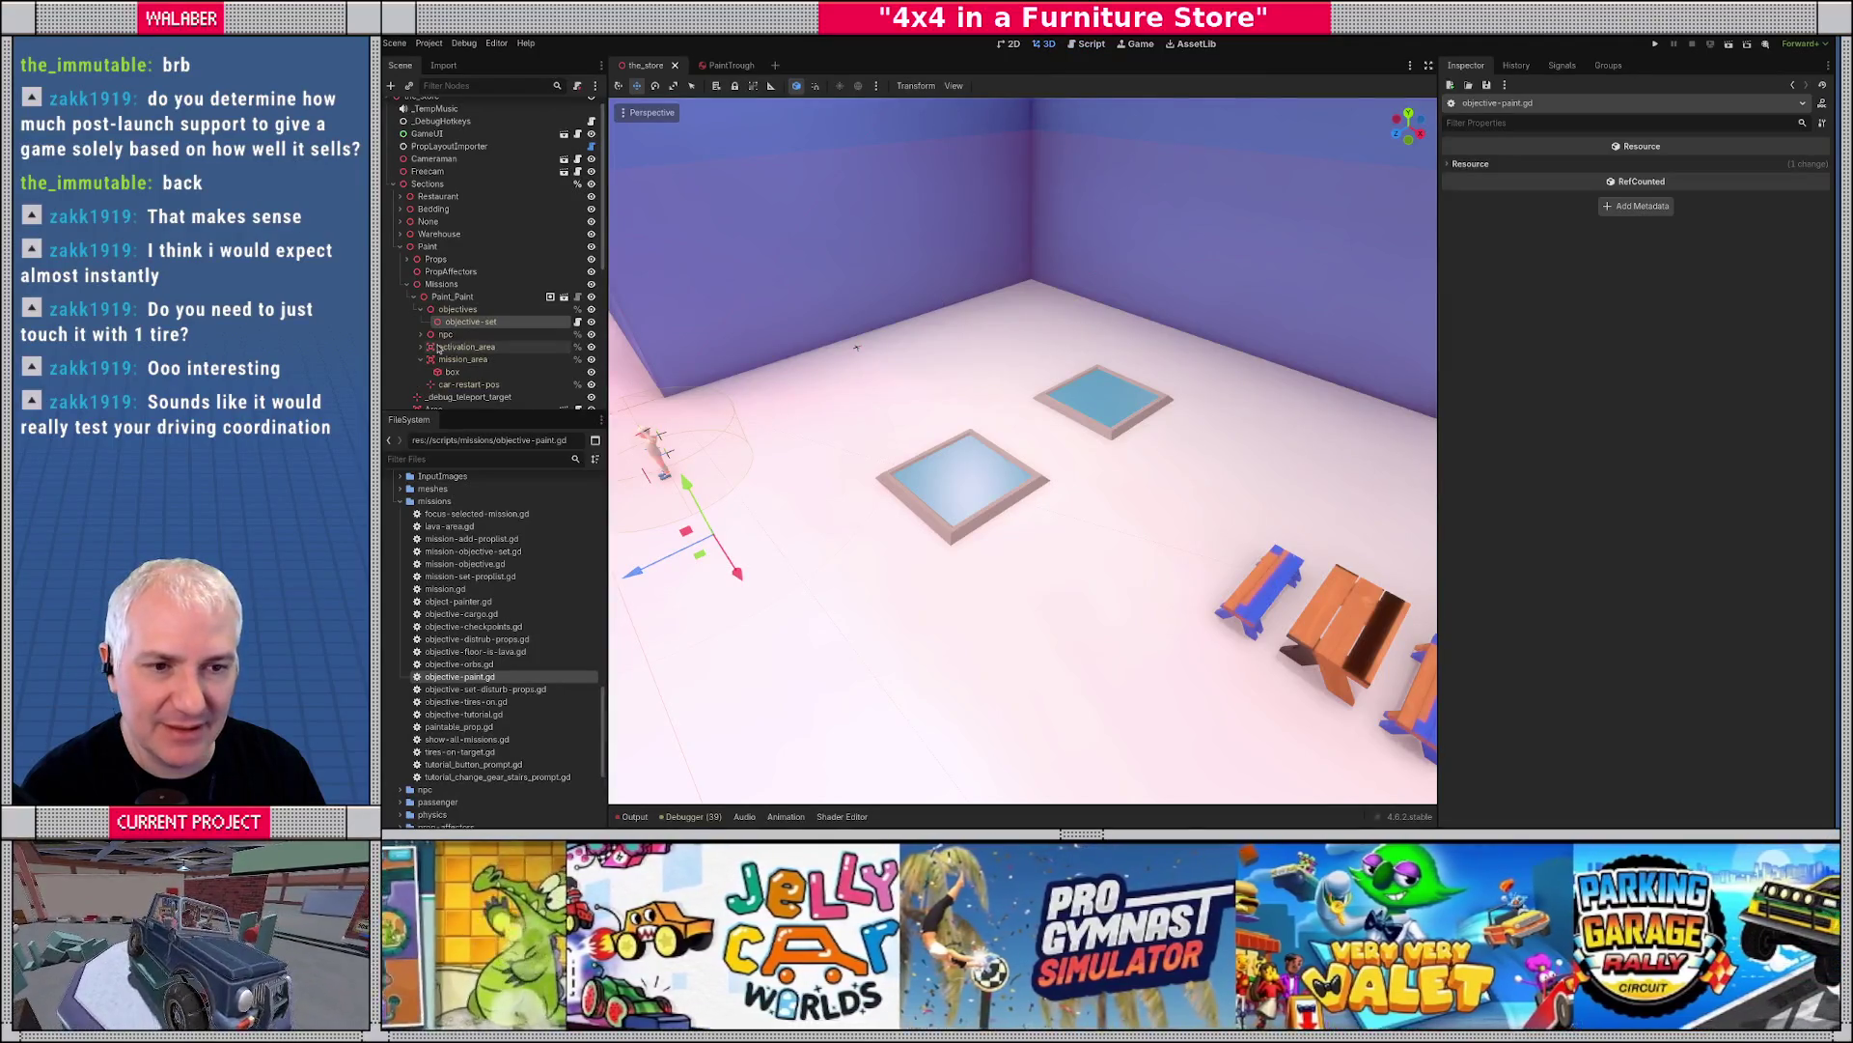
{"action": "scroll", "coordinate": [453, 325], "scroll_direction": "down", "scroll_amount": 2}
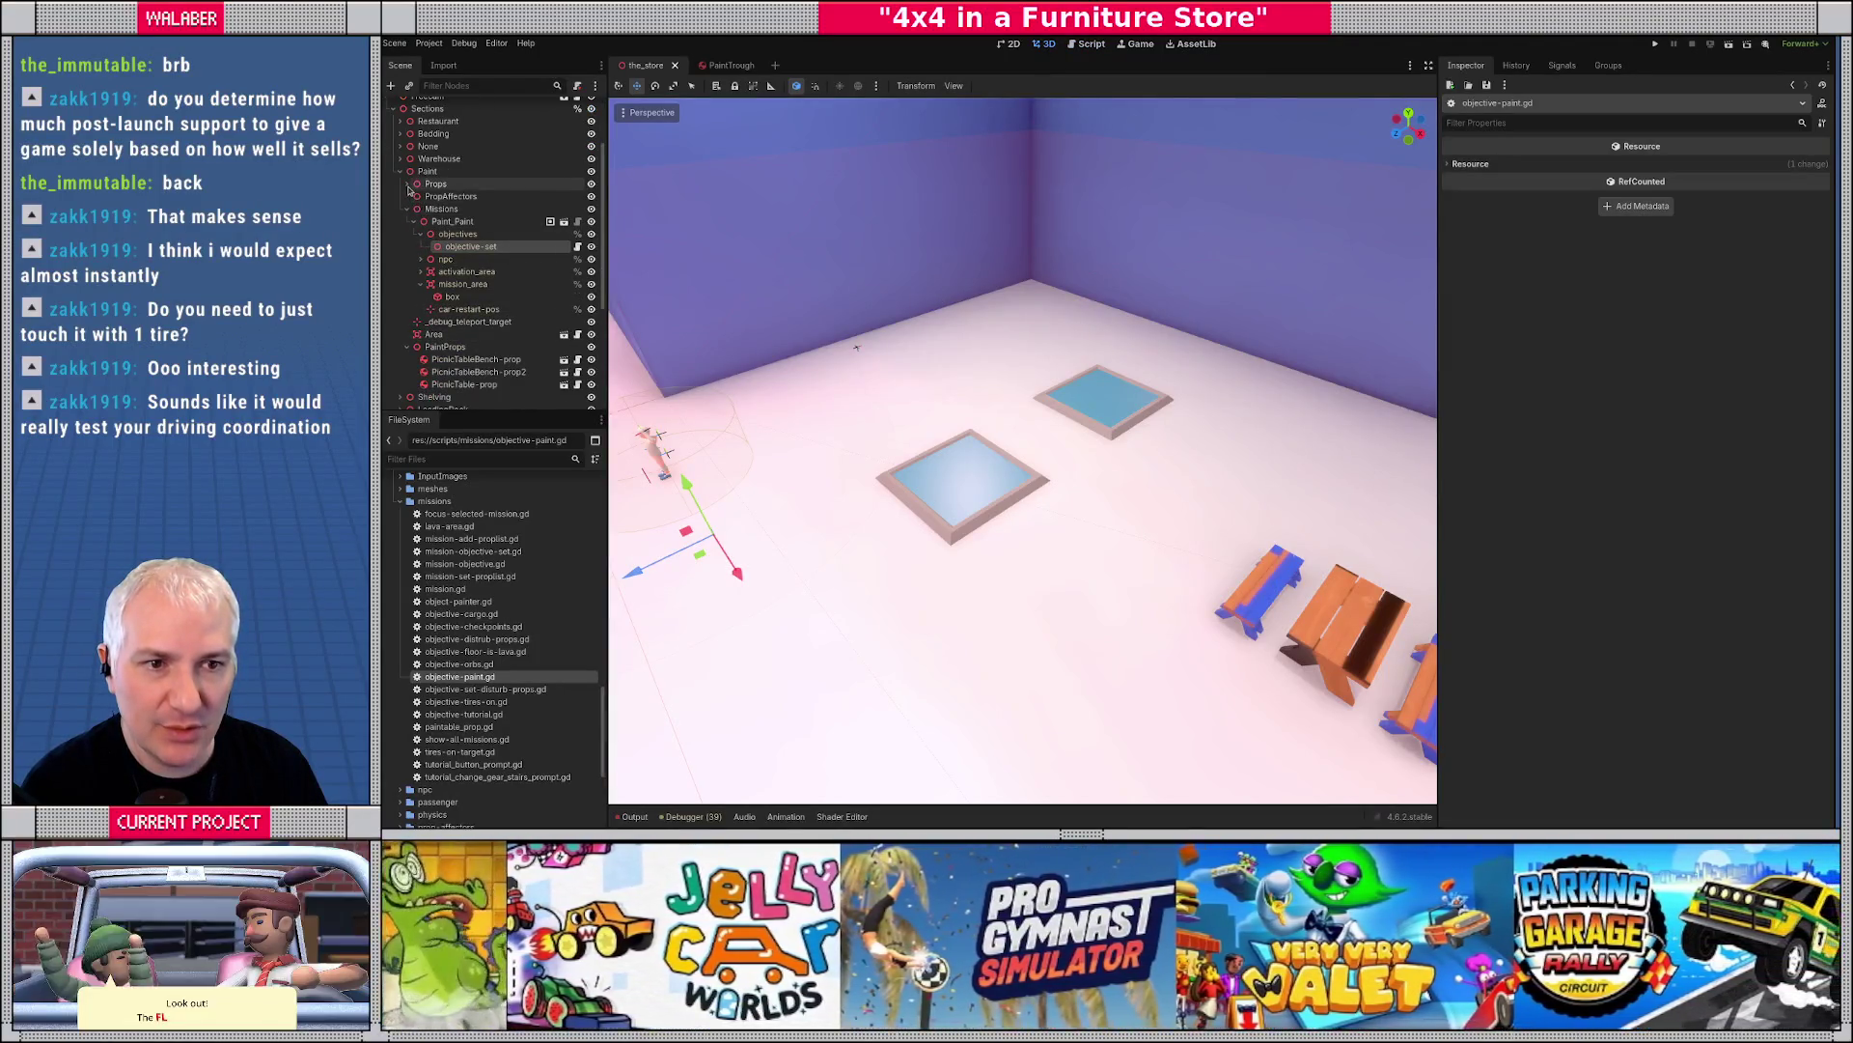
{"action": "left_click", "coordinate": [409, 185]}
{"action": "scroll", "coordinate": [464, 247], "scroll_direction": "down", "scroll_amount": 8}
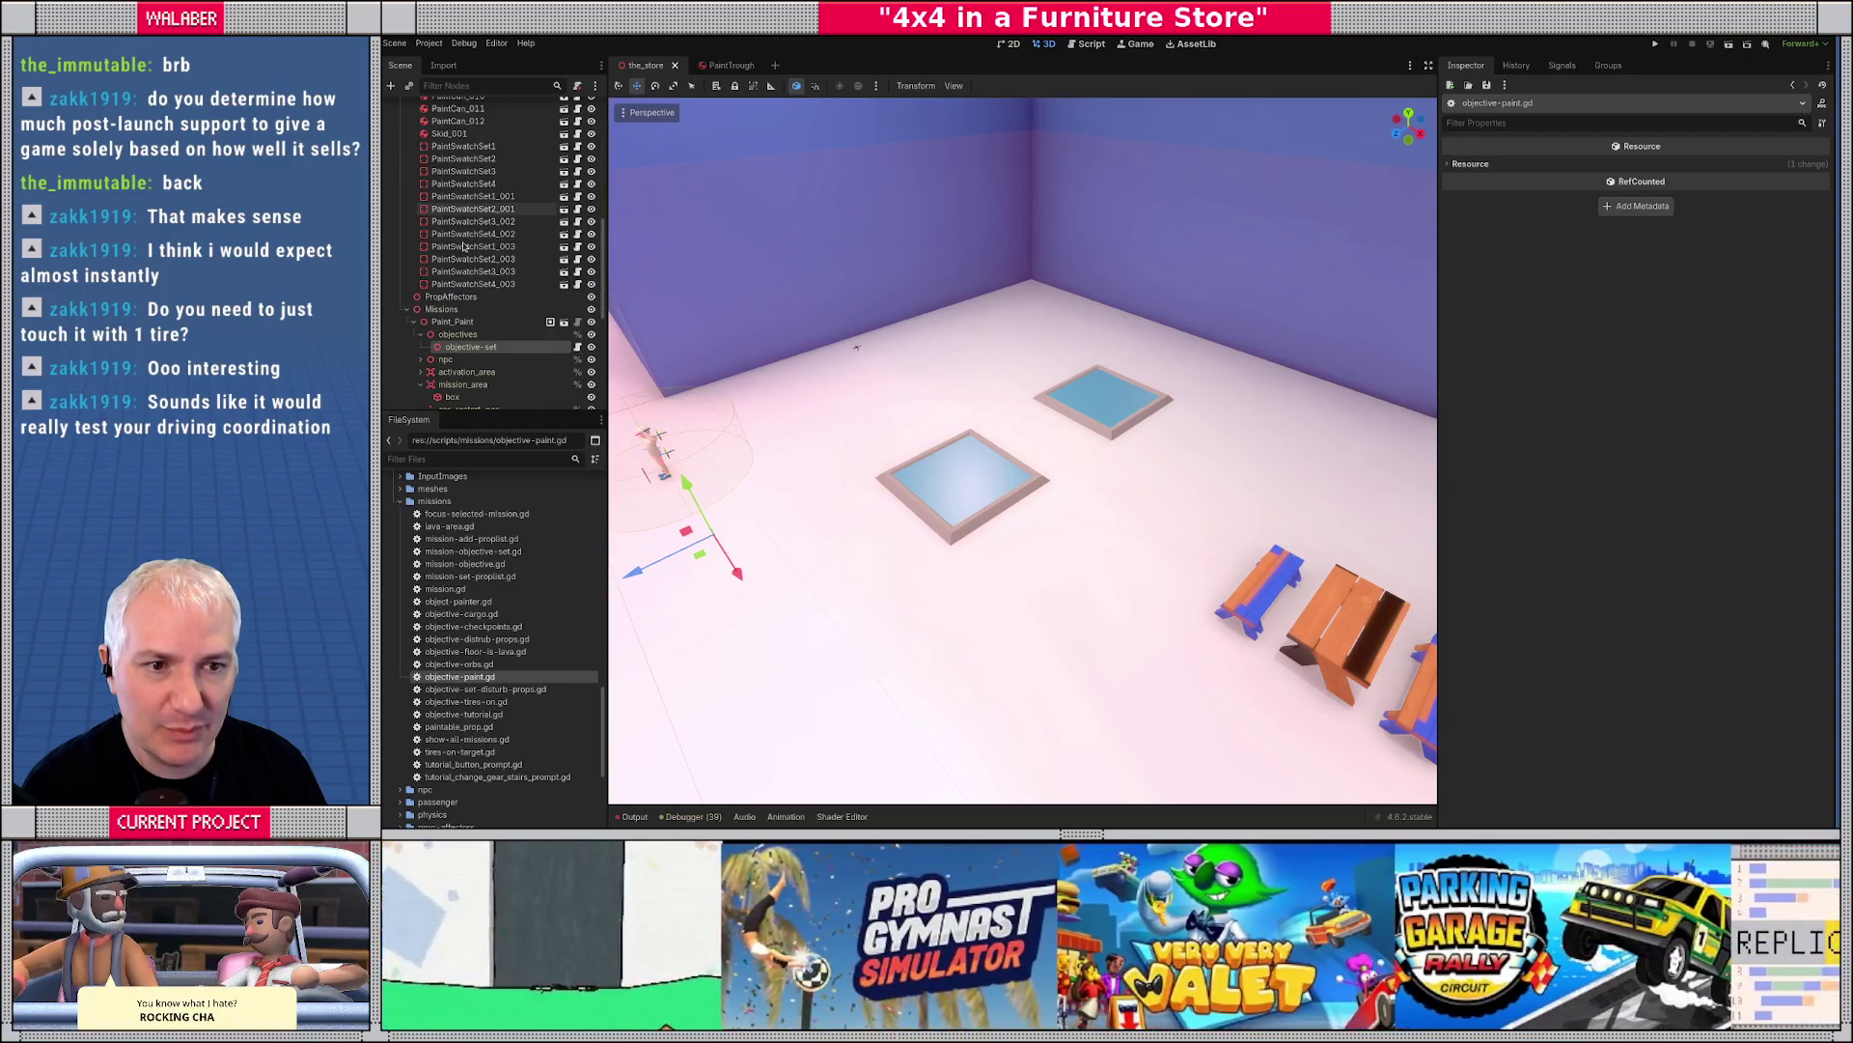
{"action": "scroll", "coordinate": [462, 247], "scroll_direction": "up", "scroll_amount": 8}
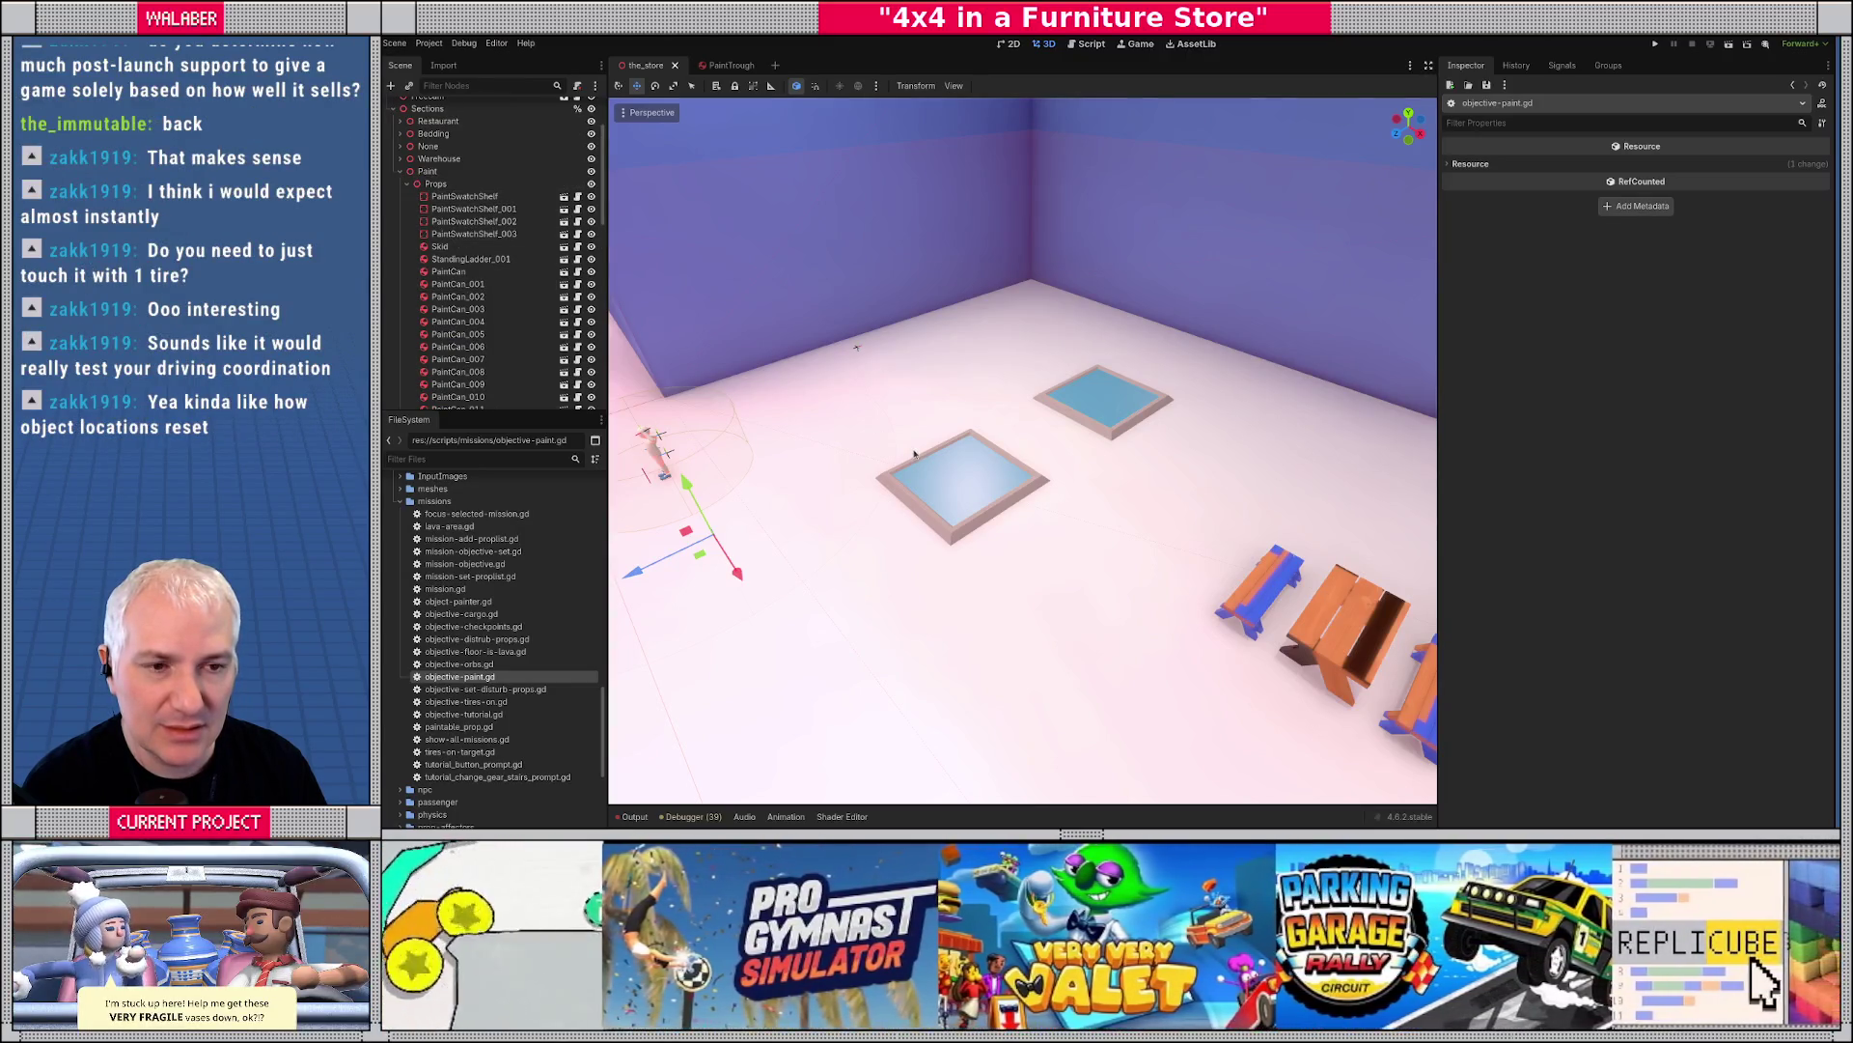
{"action": "left_click", "coordinate": [966, 482]}
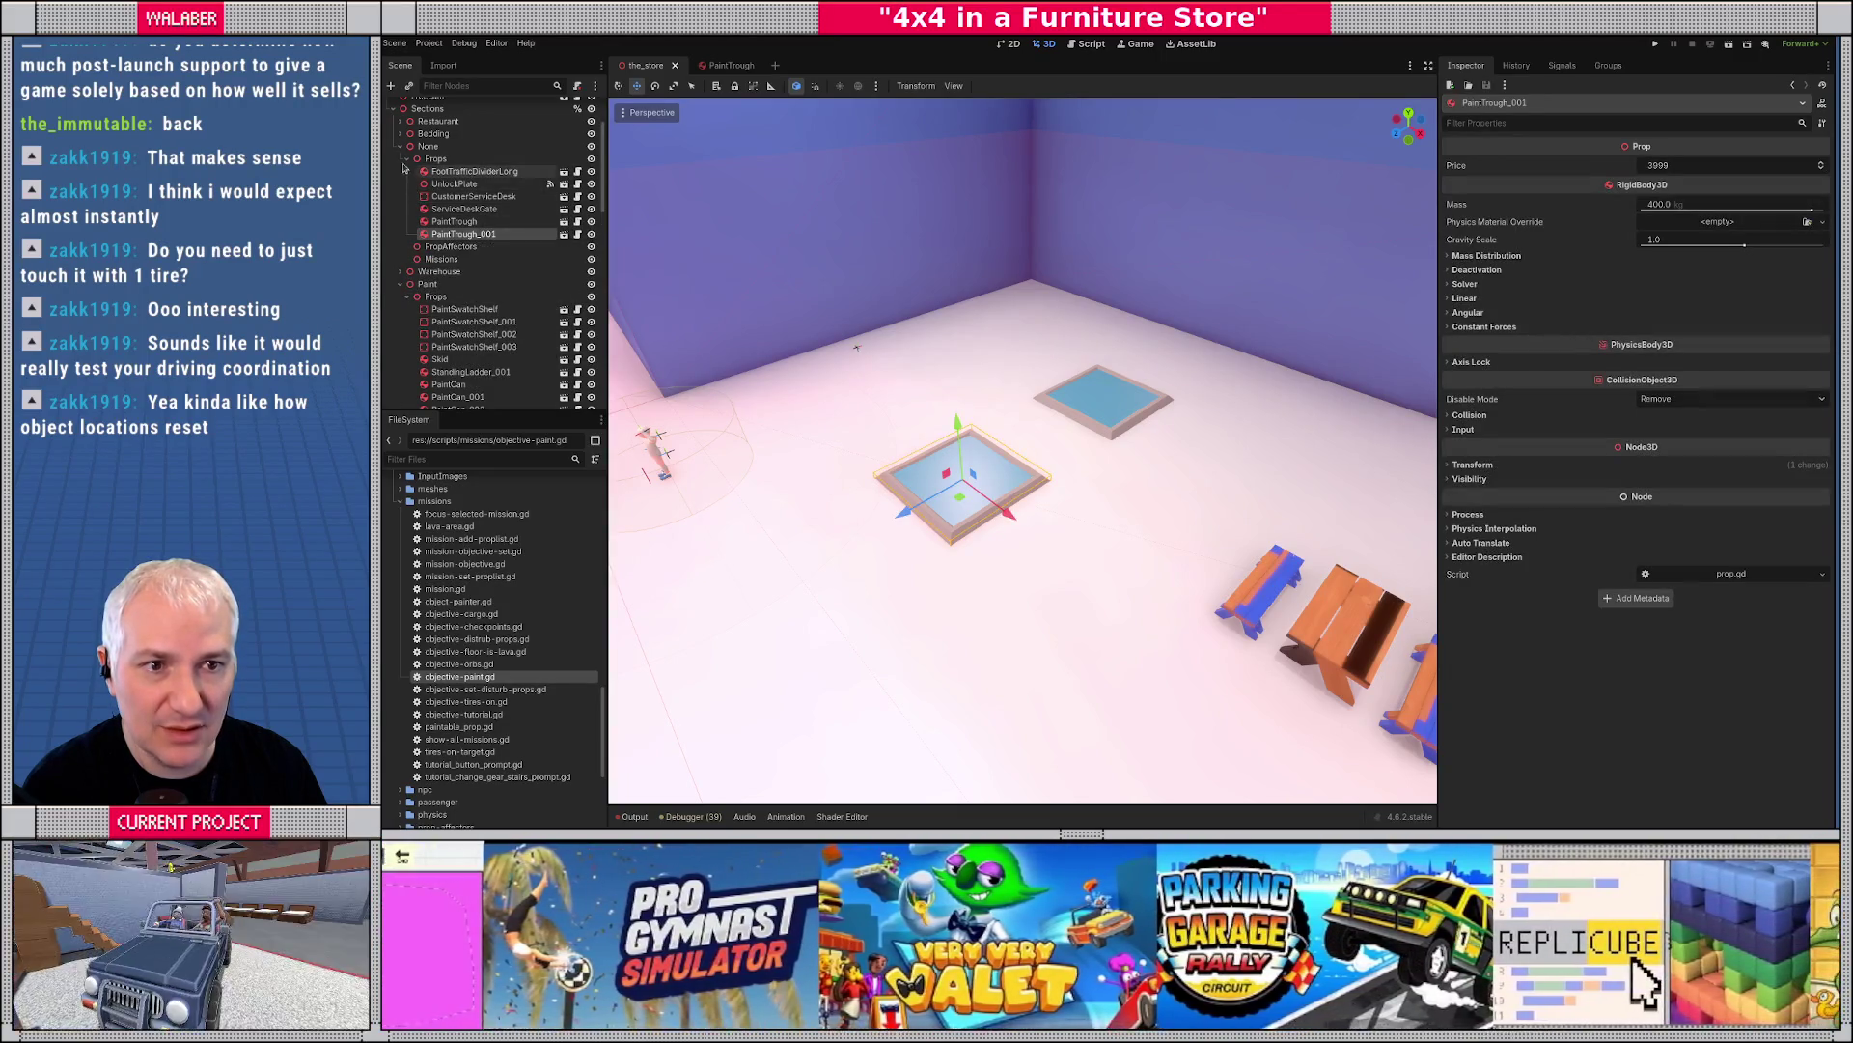
{"action": "scroll", "coordinate": [1100, 492], "scroll_direction": "down", "scroll_amount": 4}
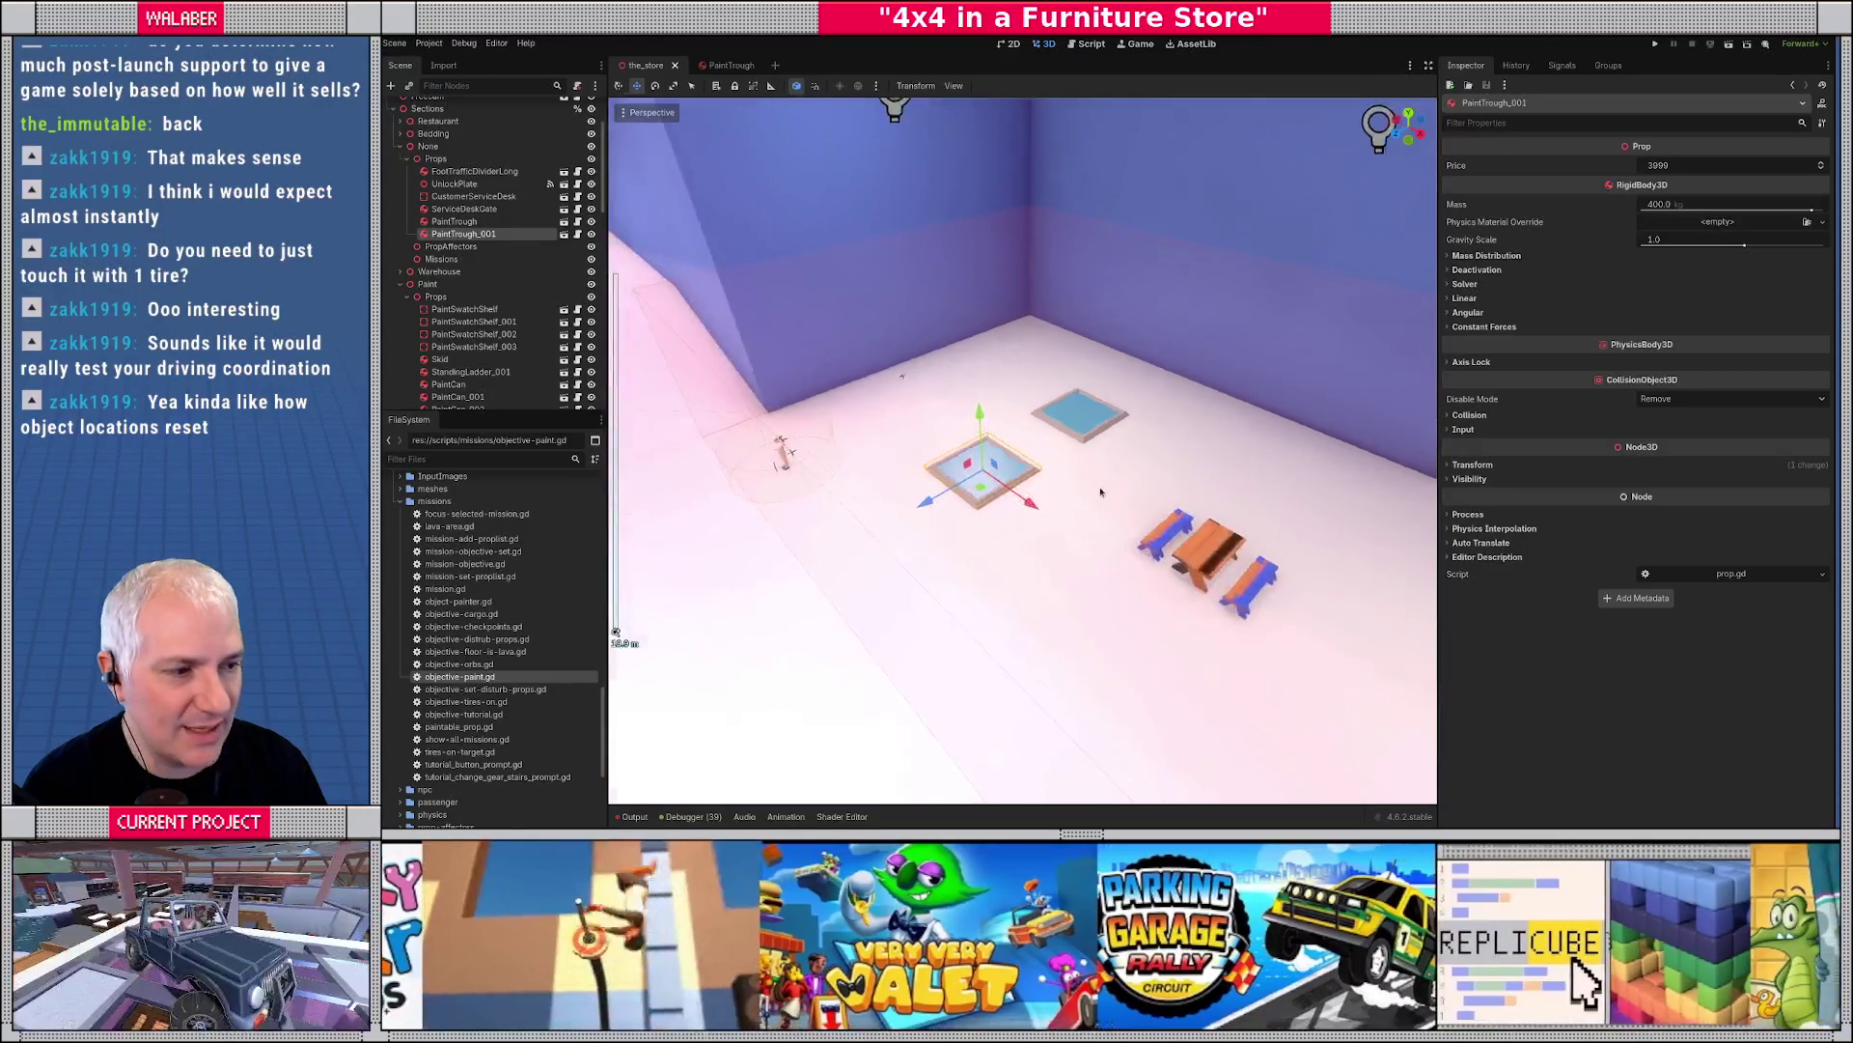
{"action": "key", "text": "f"}
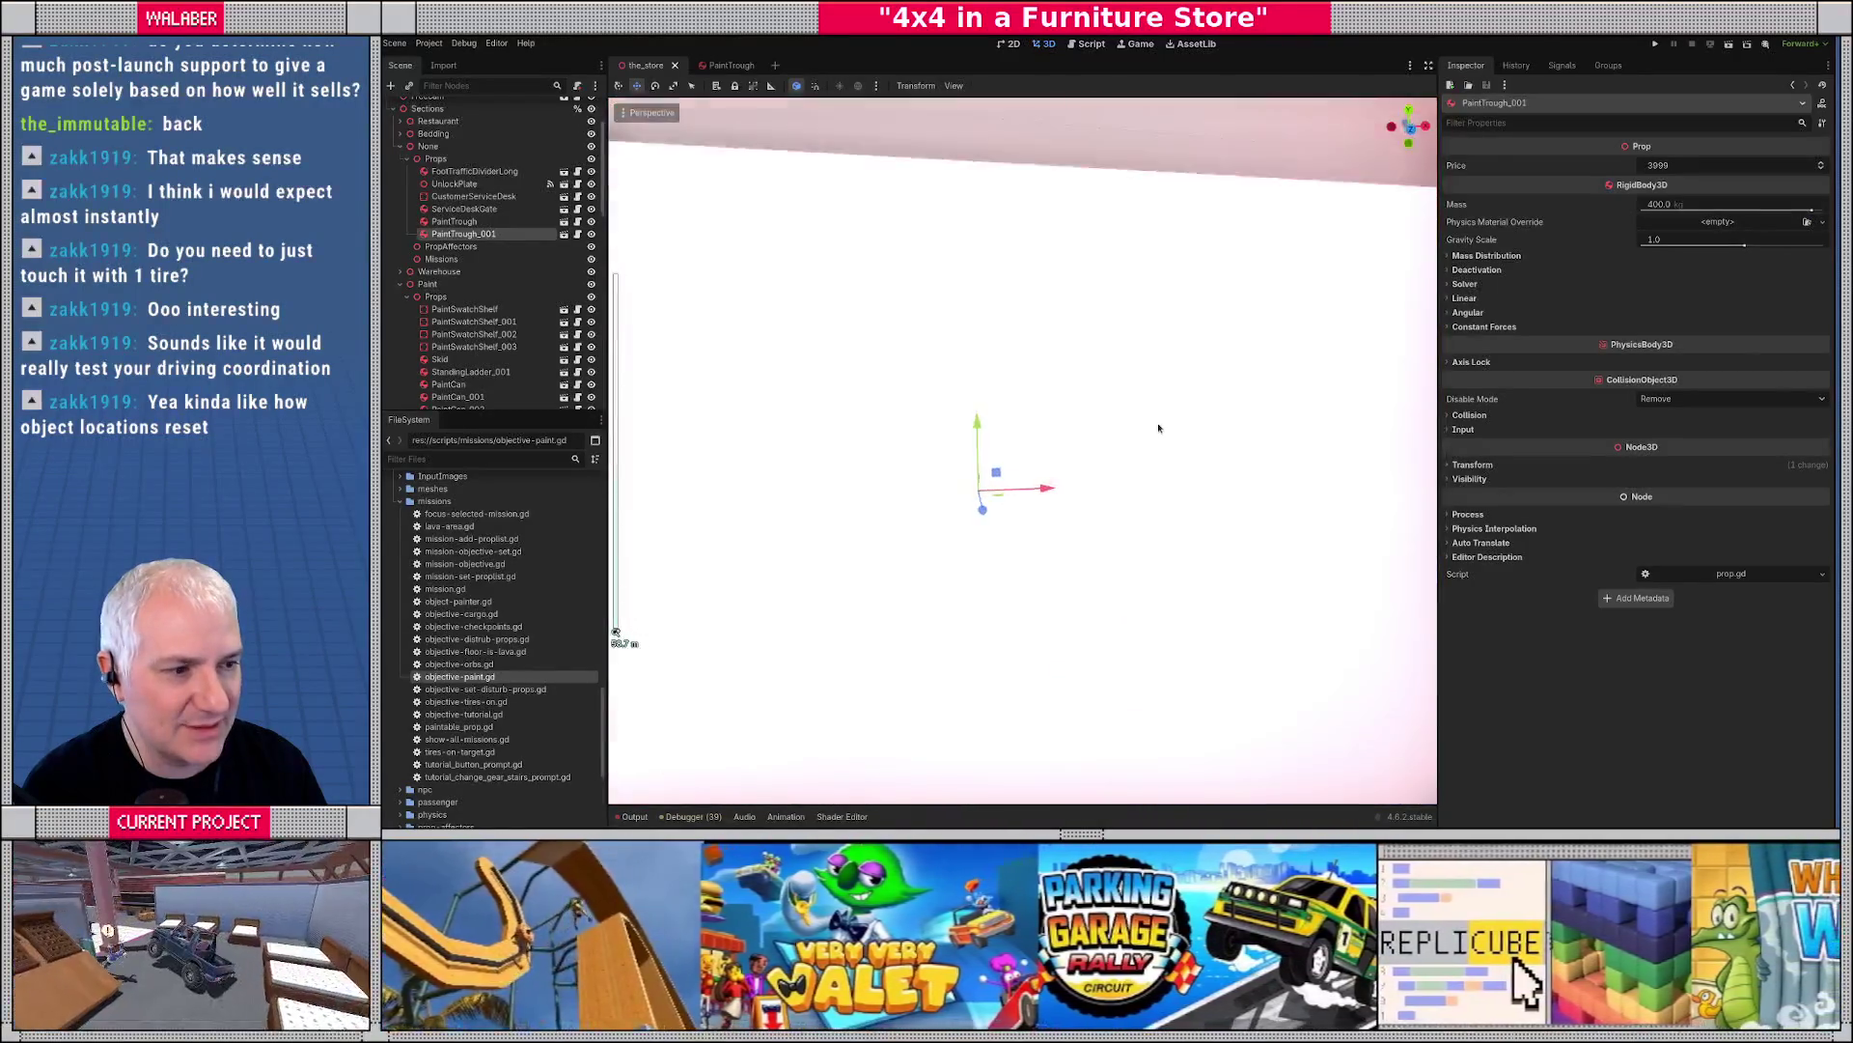
{"action": "left_click_drag", "start_coordinate": [1158, 428], "coordinate": [1011, 493]}
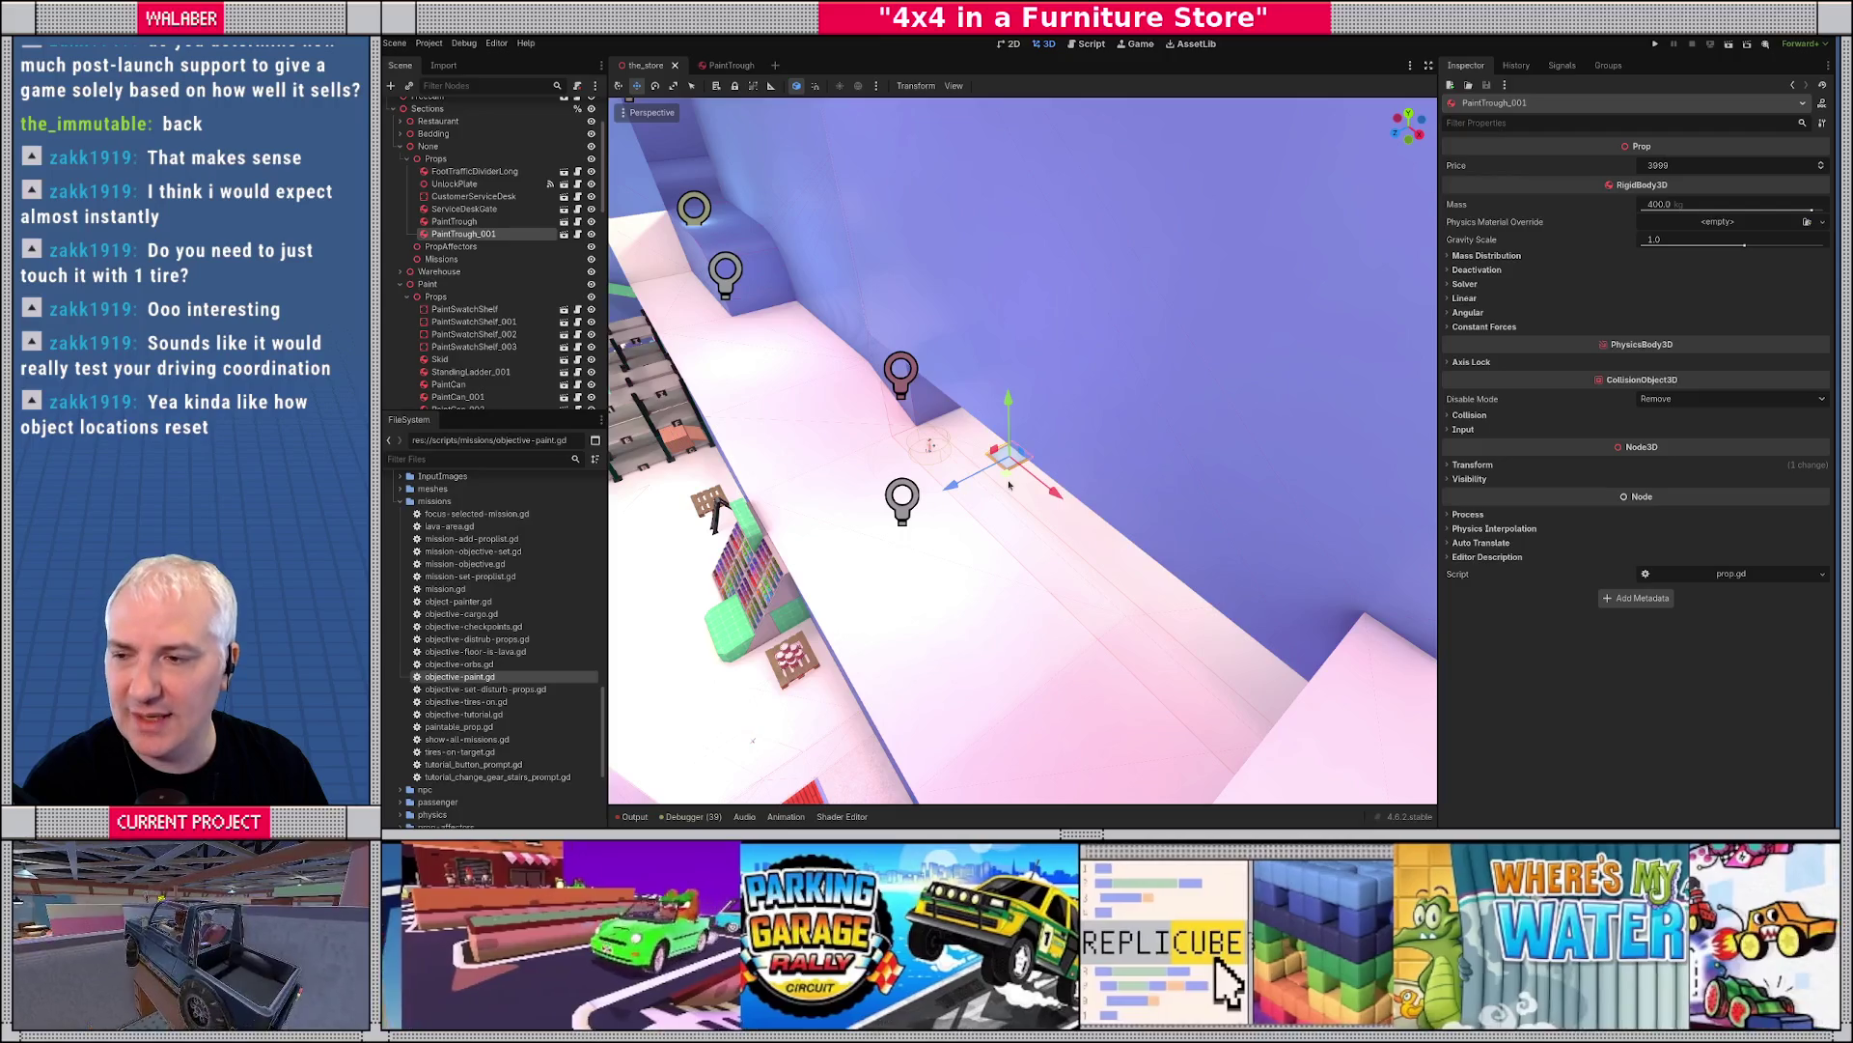
{"action": "key", "text": "alt+Tab"}
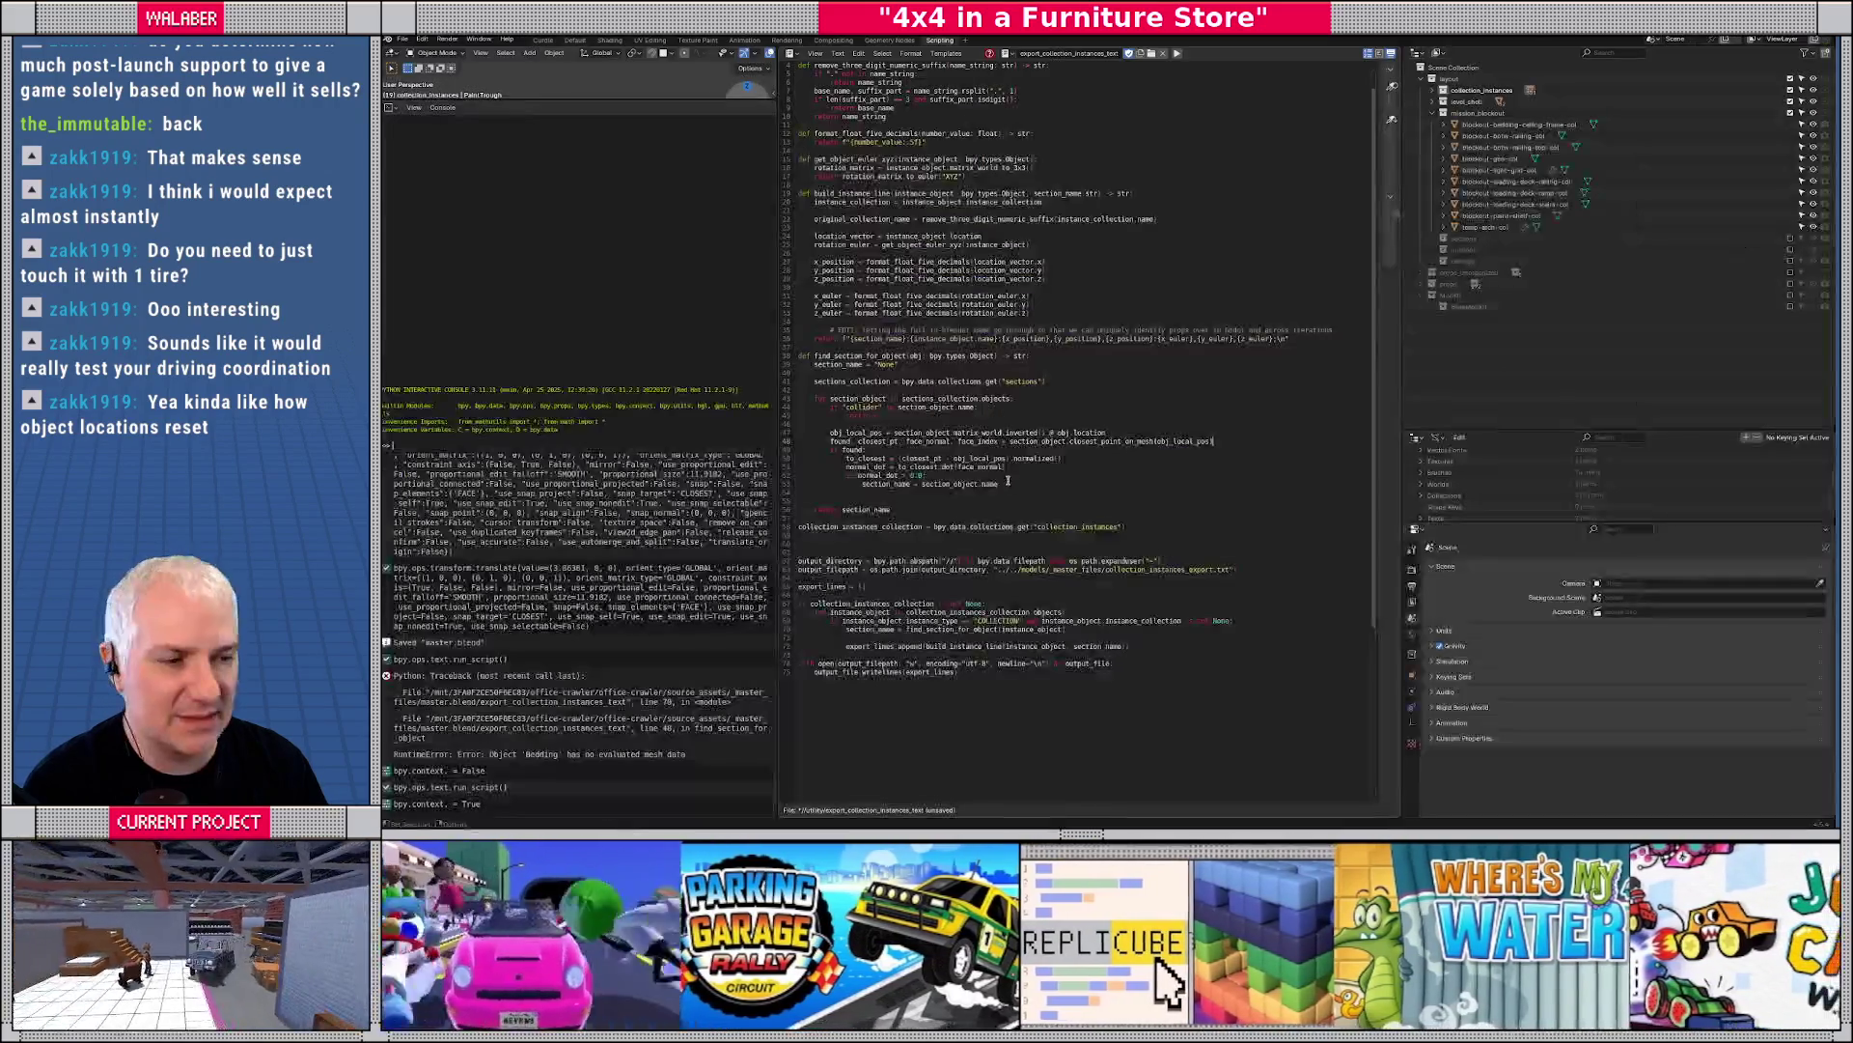
In the Layout workspace, enable the sections collection and open the Paint-area floor piece in Edit Mode
{"action": "left_click", "coordinate": [544, 39]}
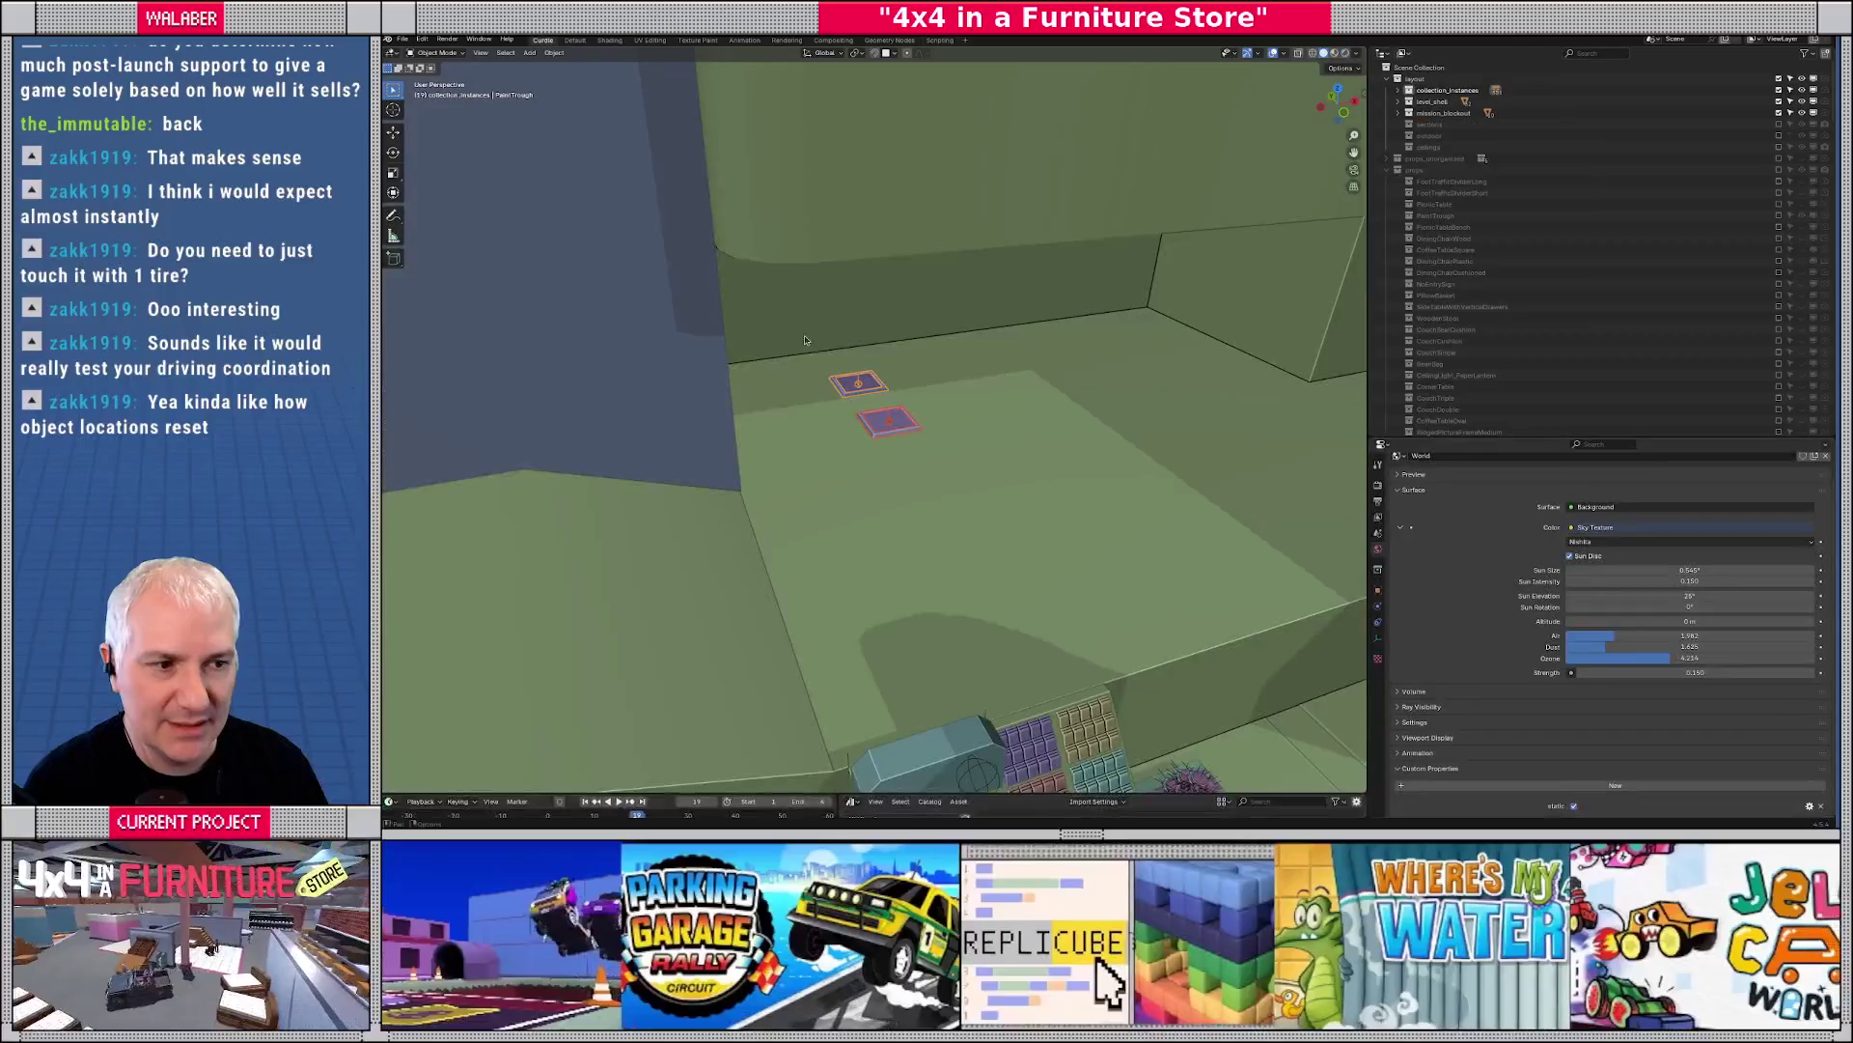
{"action": "scroll", "coordinate": [1038, 513], "scroll_direction": "down", "scroll_amount": 5}
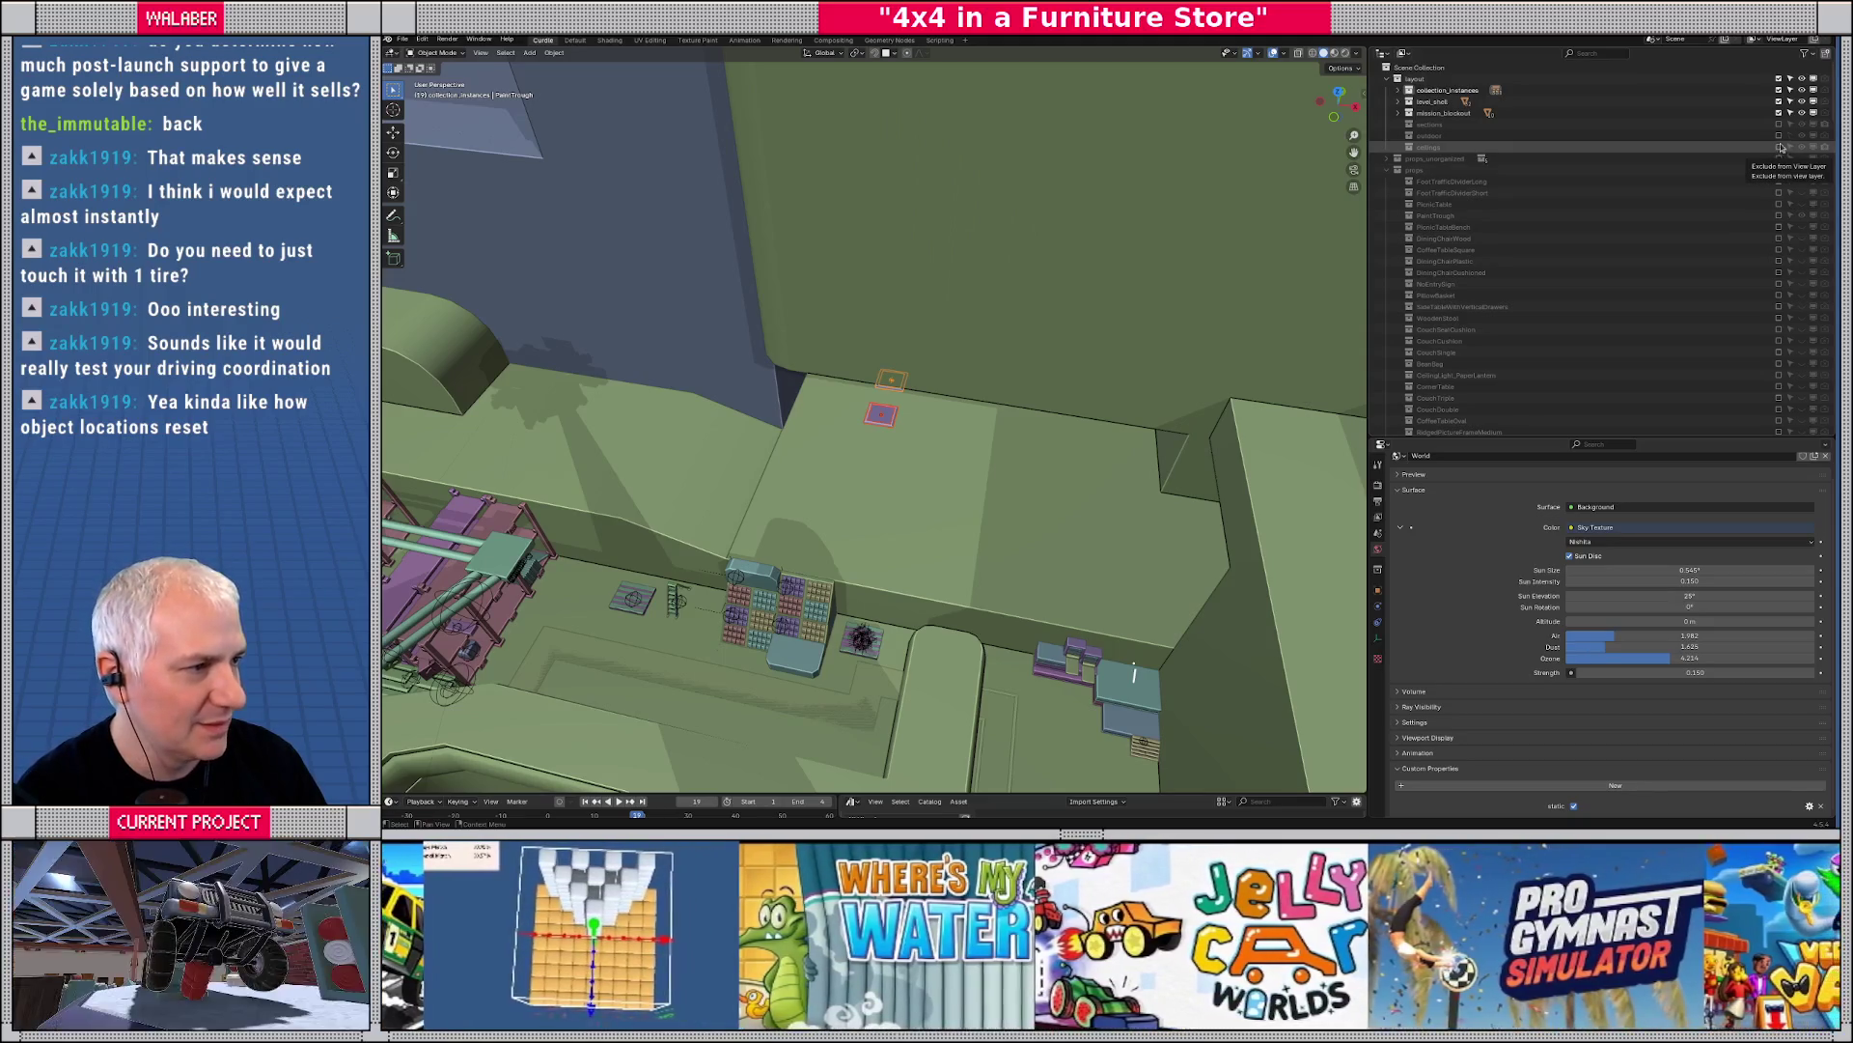
{"action": "left_click", "coordinate": [1779, 124]}
{"action": "left_click", "coordinate": [890, 598]}
{"action": "mouse_move", "coordinate": [893, 588]}
{"action": "left_mouse_down"}
{"action": "mouse_move", "coordinate": [1093, 479]}
{"action": "mouse_move", "coordinate": [898, 444]}
{"action": "mouse_move", "coordinate": [977, 423]}
{"action": "mouse_move", "coordinate": [1026, 453]}
{"action": "mouse_move", "coordinate": [1020, 469]}
{"action": "mouse_move", "coordinate": [898, 454]}
{"action": "left_mouse_up"}
{"action": "key", "text": "Tab"}
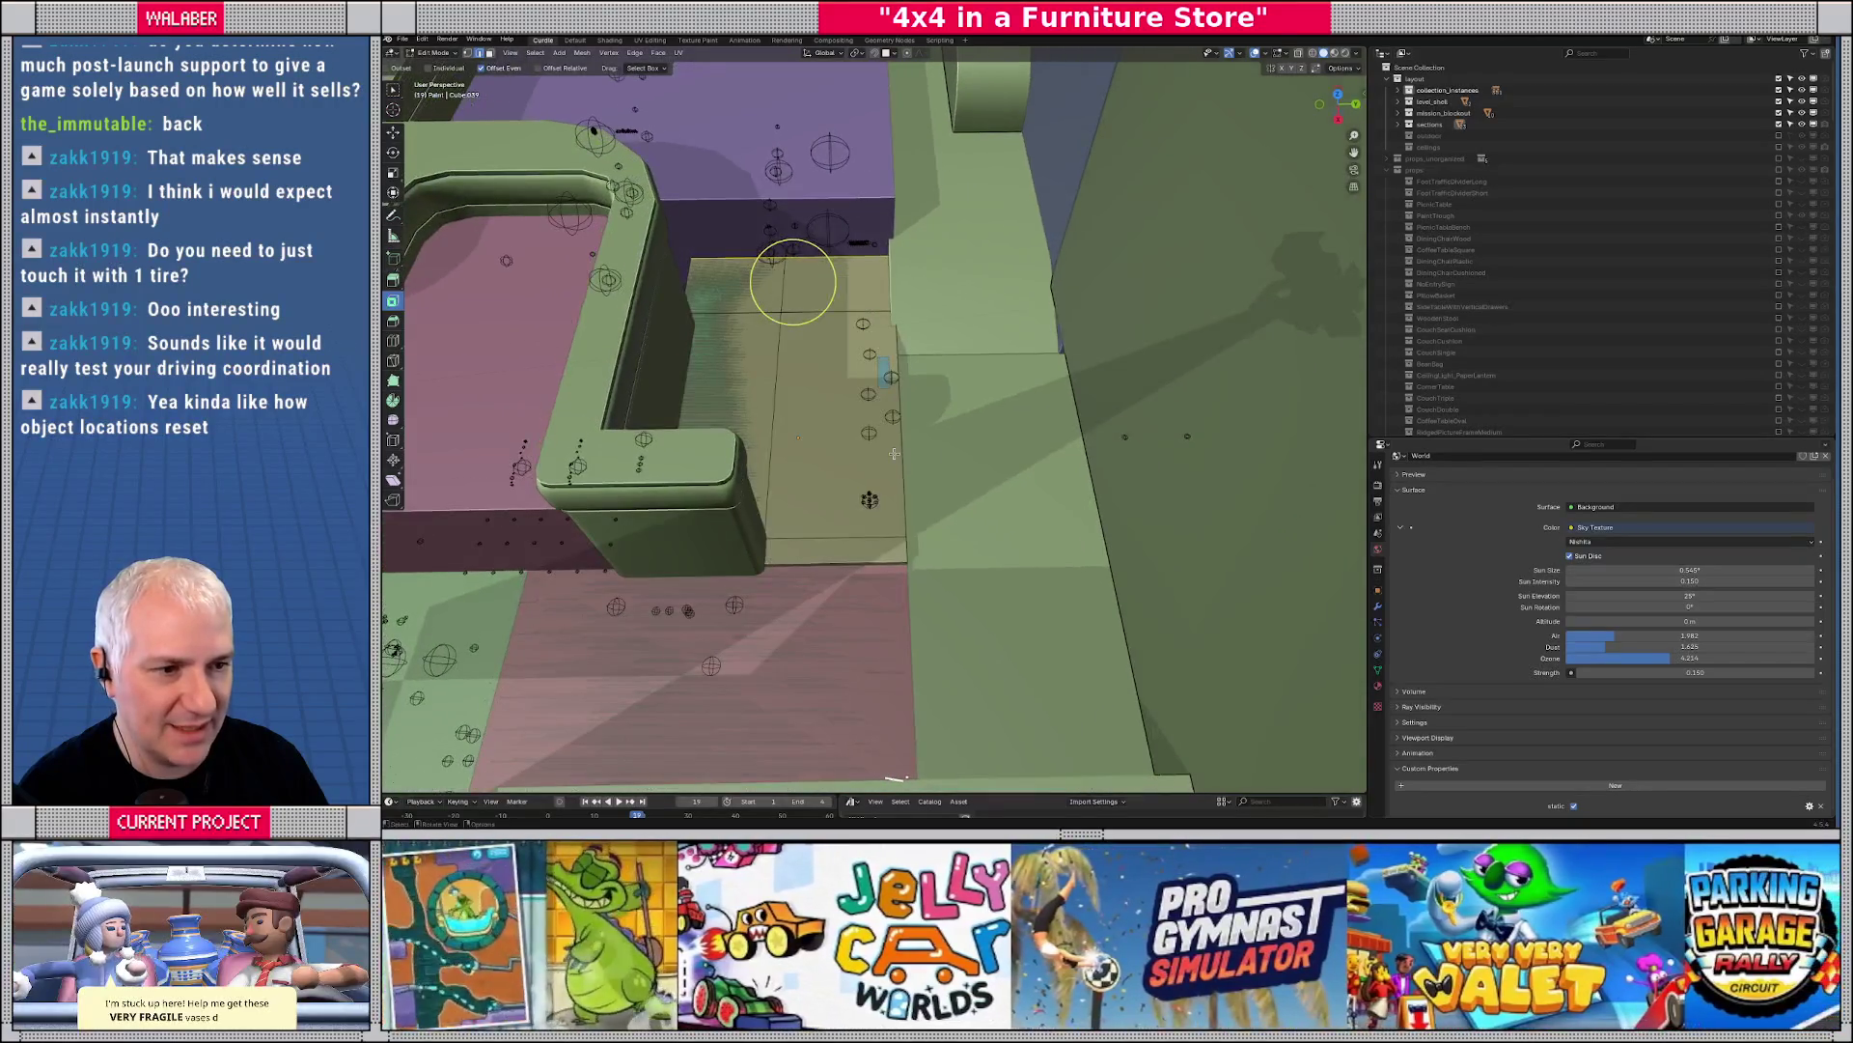
Select the floor faces around the ramp, checking them briefly in Local view
{"action": "mouse_move", "coordinate": [788, 282]}
{"action": "left_mouse_down"}
{"action": "mouse_move", "coordinate": [733, 282]}
{"action": "mouse_move", "coordinate": [788, 282]}
{"action": "mouse_move", "coordinate": [795, 333]}
{"action": "left_mouse_up"}
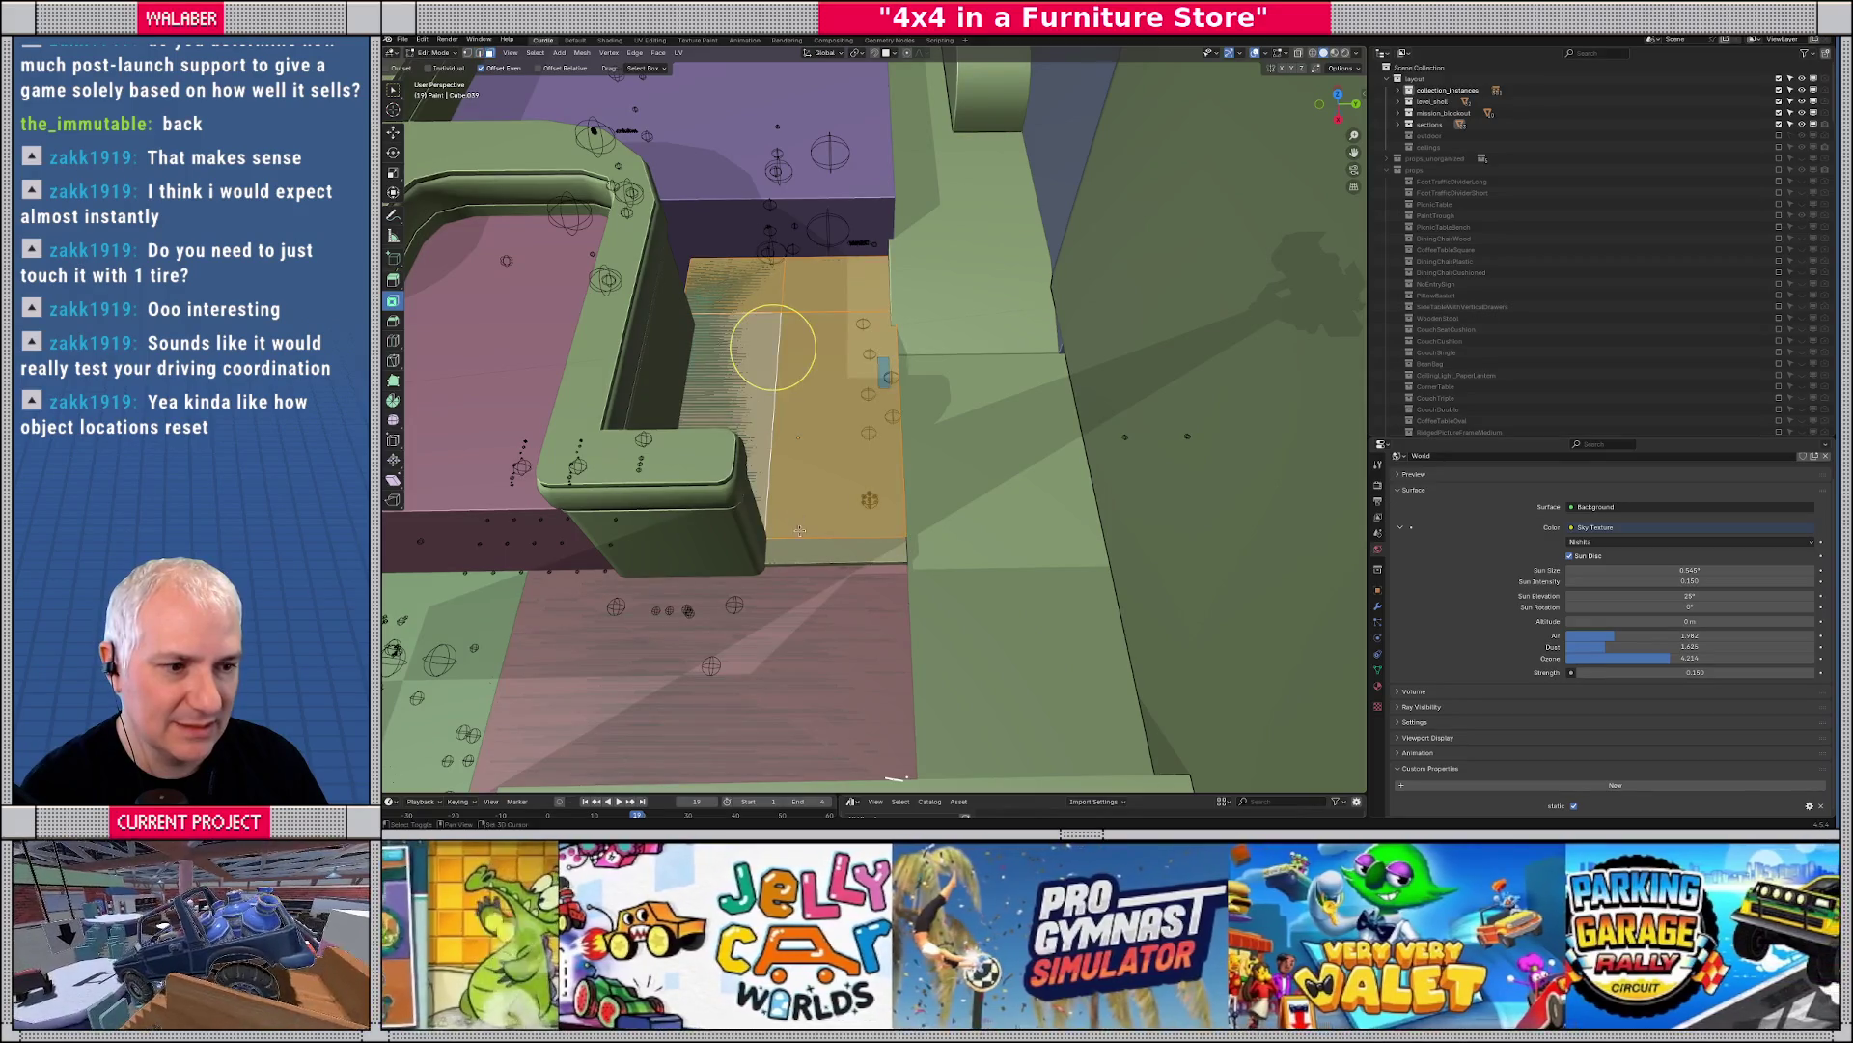
{"action": "key", "text": "KP_Divide"}
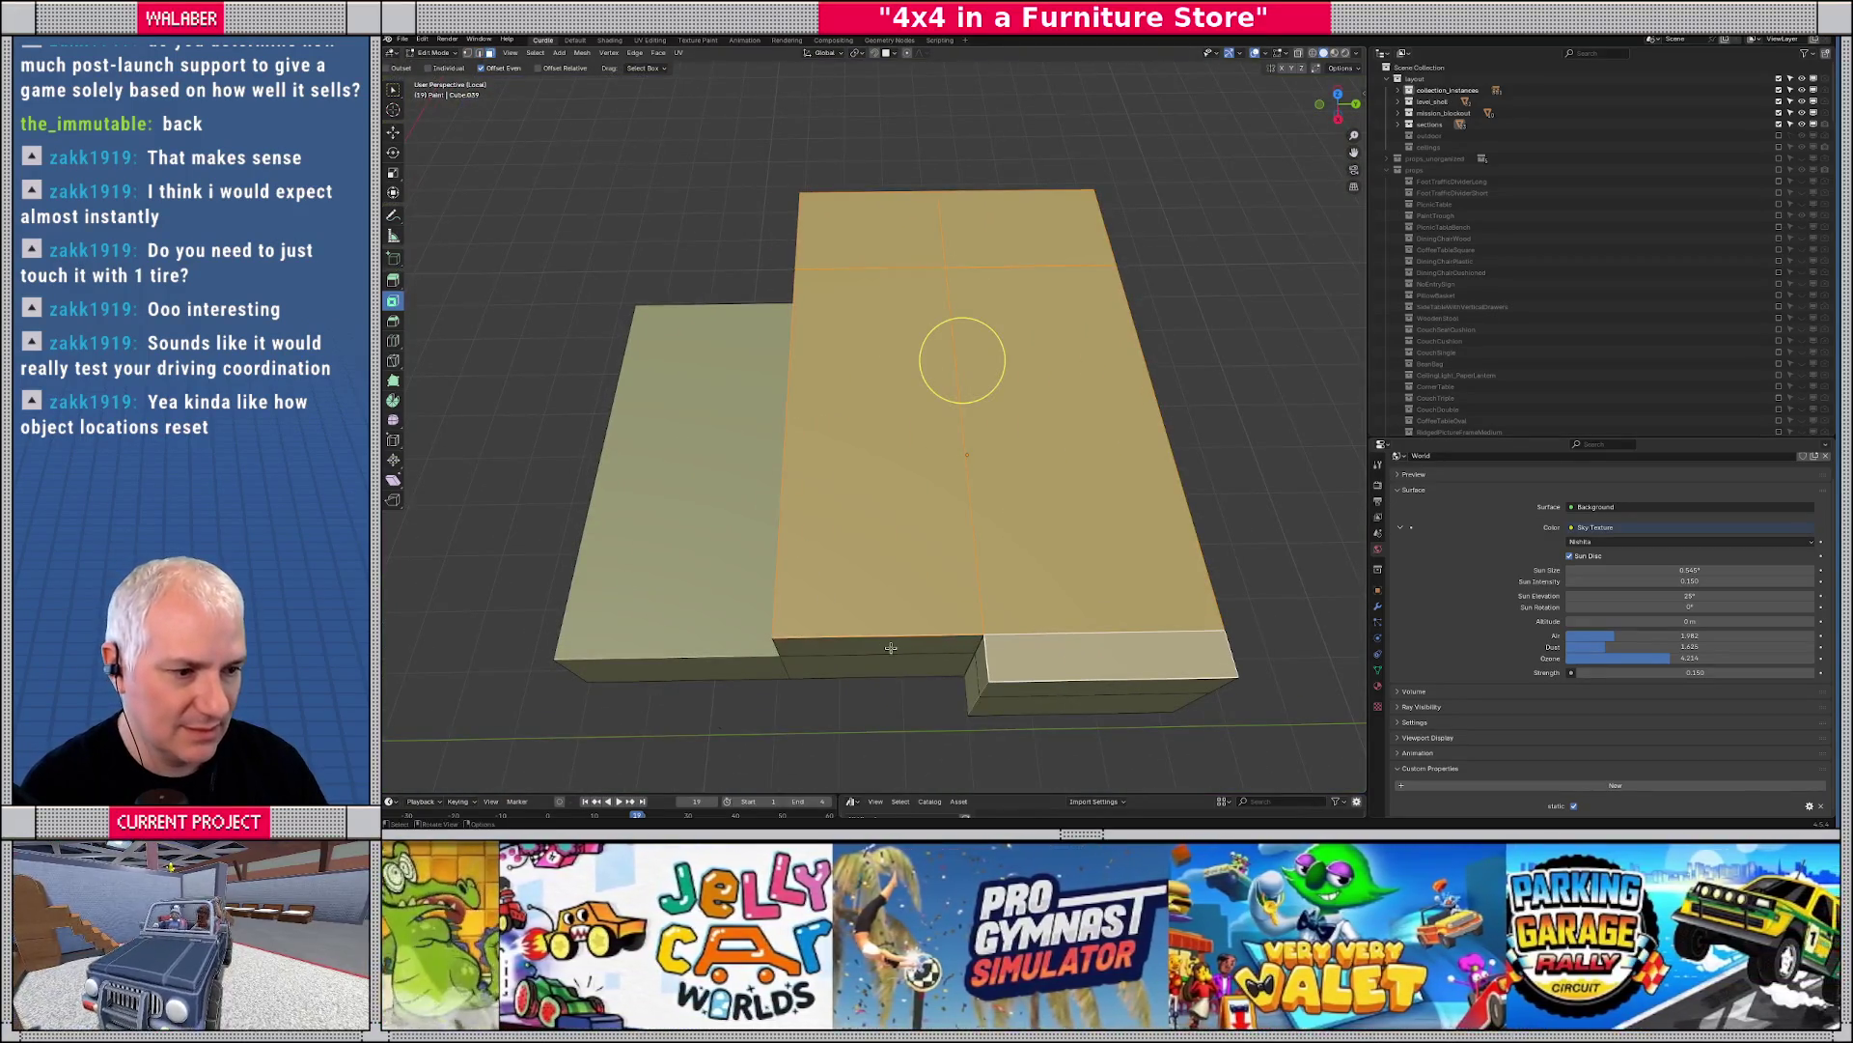
{"action": "key", "text": "KP_Divide"}
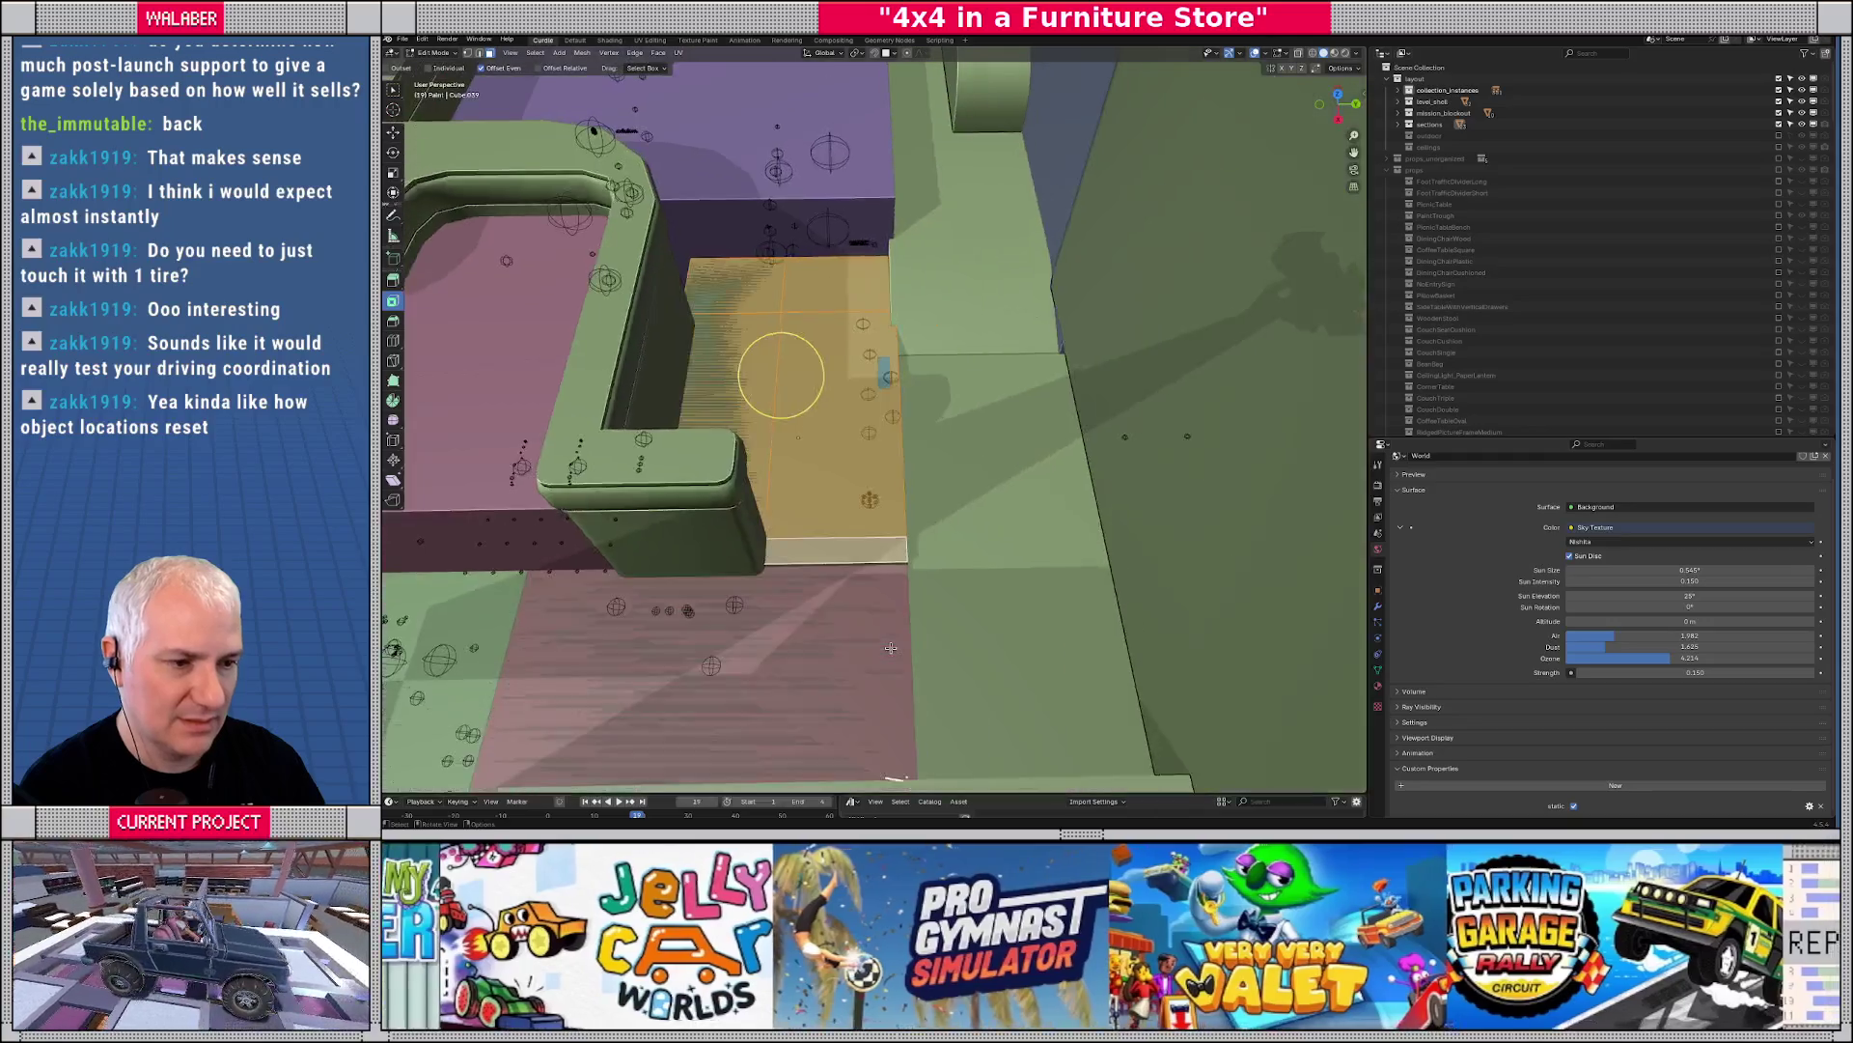
{"action": "key", "text": "KP_Divide"}
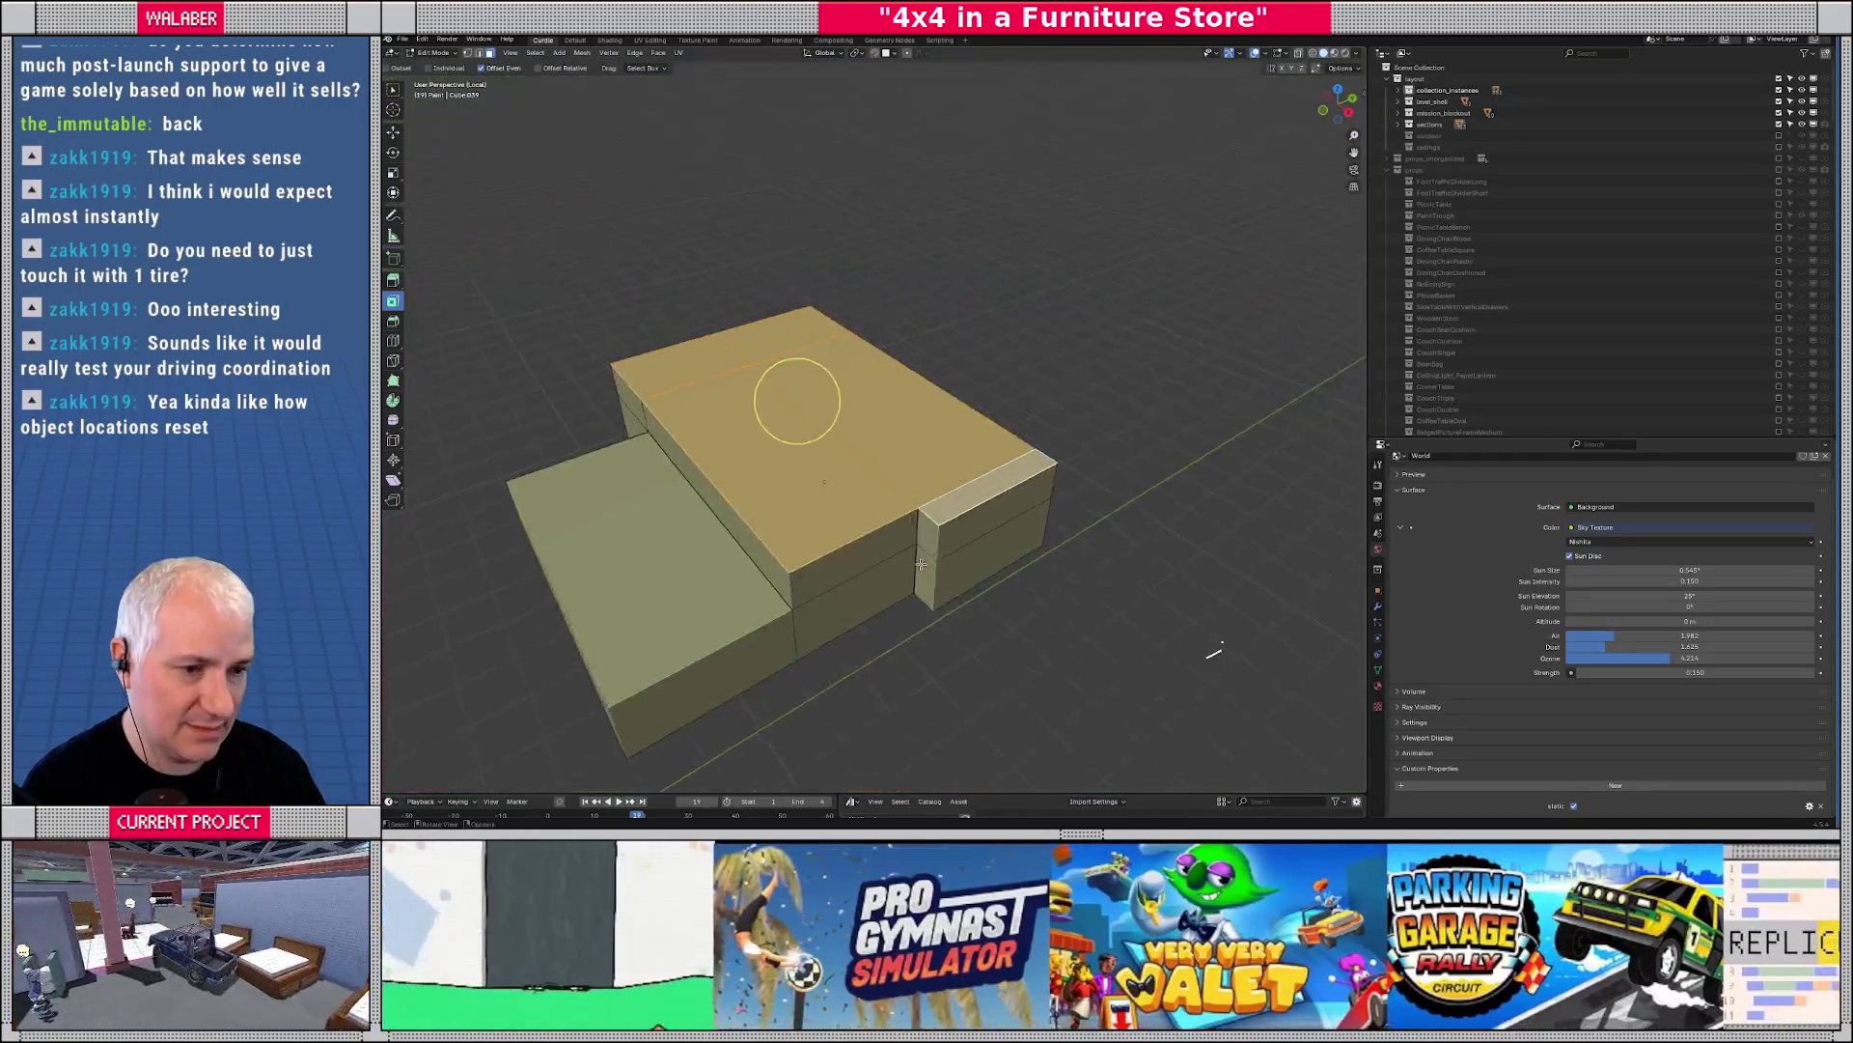
{"action": "key", "text": "KP_Divide"}
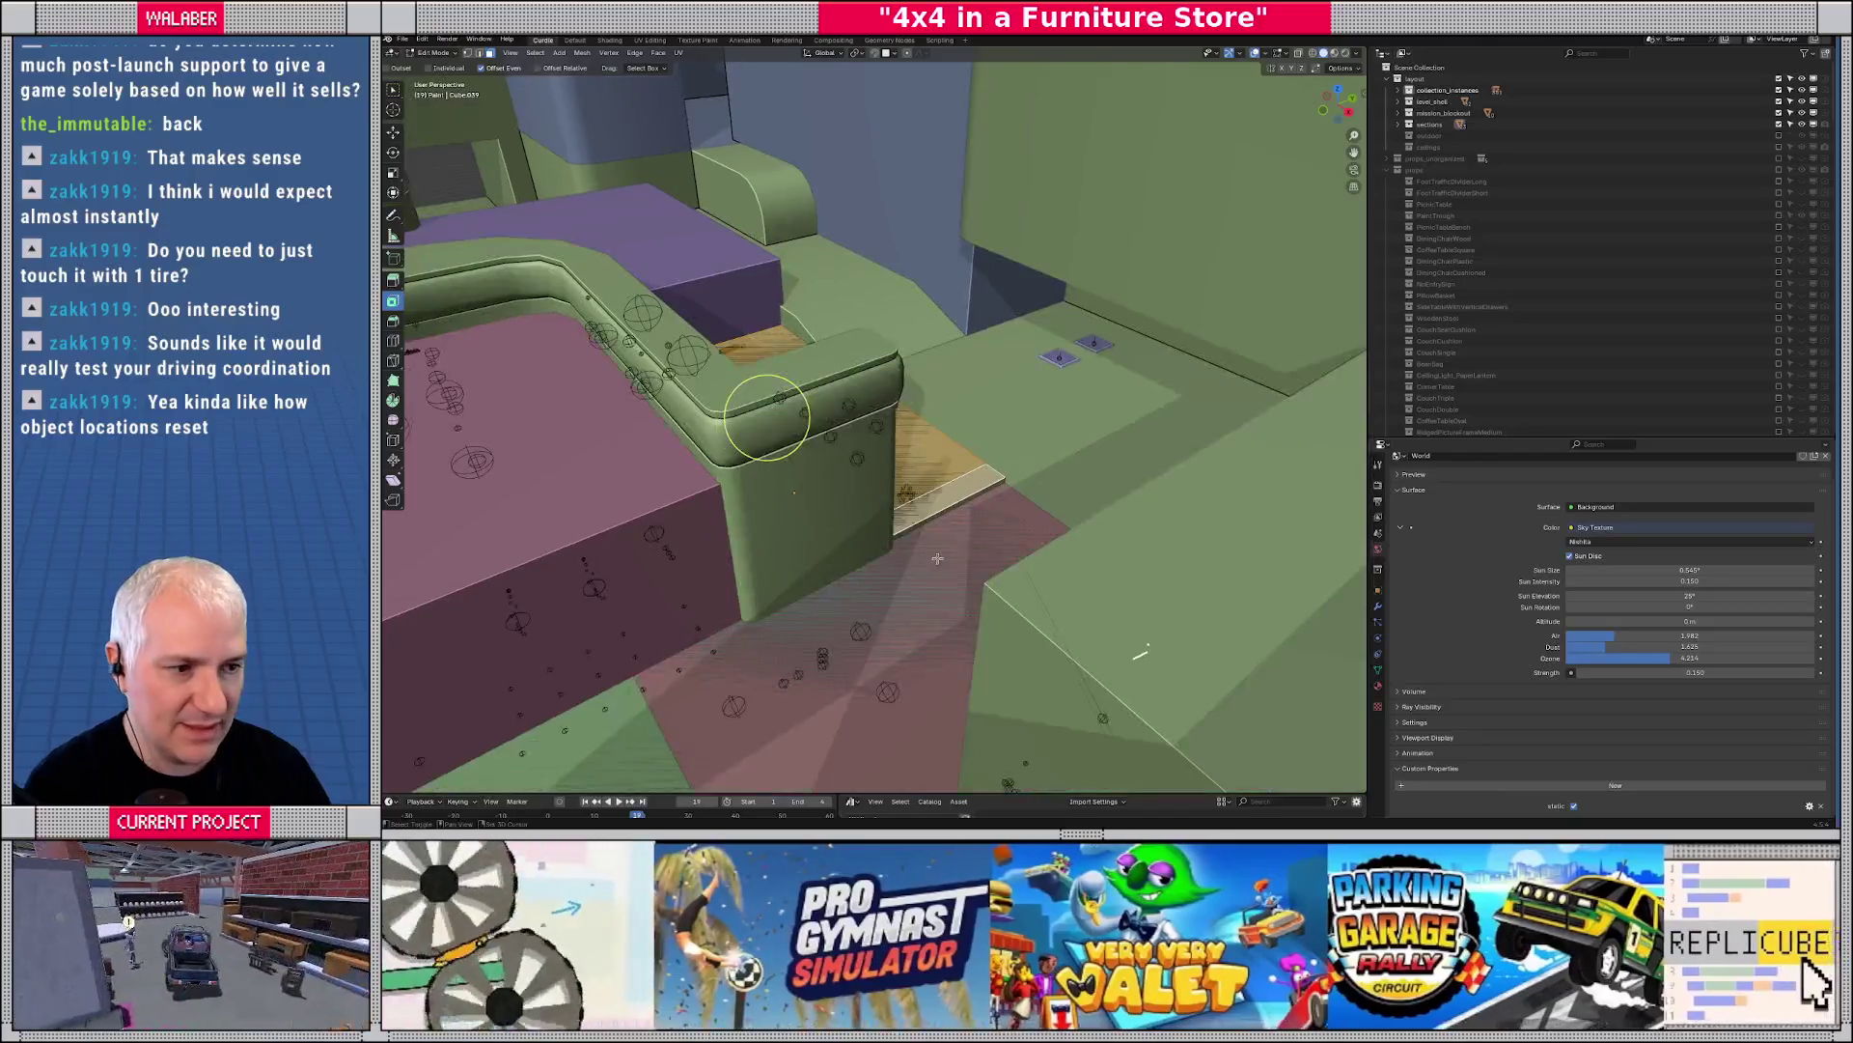
{"action": "mouse_move", "coordinate": [862, 557]}
{"action": "left_mouse_down"}
{"action": "mouse_move", "coordinate": [815, 542]}
{"action": "mouse_move", "coordinate": [869, 483]}
{"action": "mouse_move", "coordinate": [973, 495]}
{"action": "mouse_move", "coordinate": [817, 496]}
{"action": "mouse_move", "coordinate": [871, 551]}
{"action": "mouse_move", "coordinate": [831, 531]}
{"action": "mouse_move", "coordinate": [878, 525]}
{"action": "left_mouse_up"}
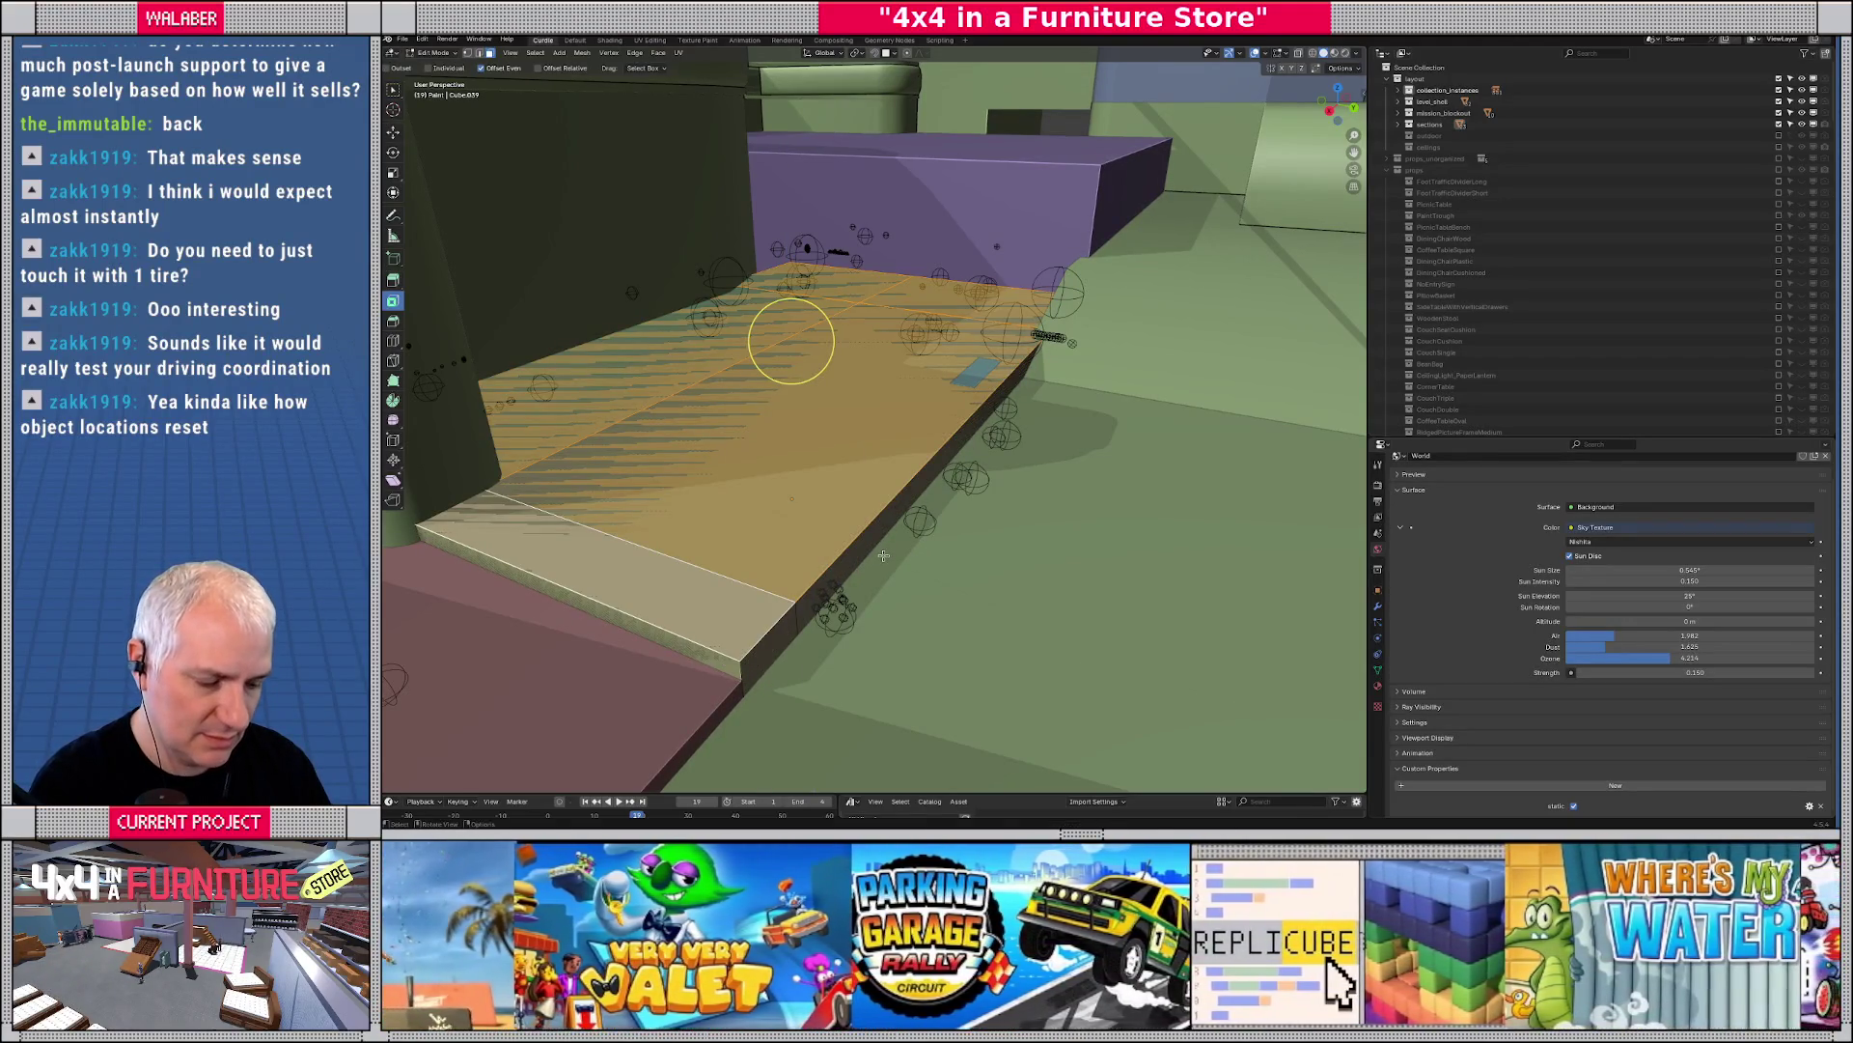
Move the selected face along Z, then extrude it straight upward into a block
{"action": "key", "text": "g"}
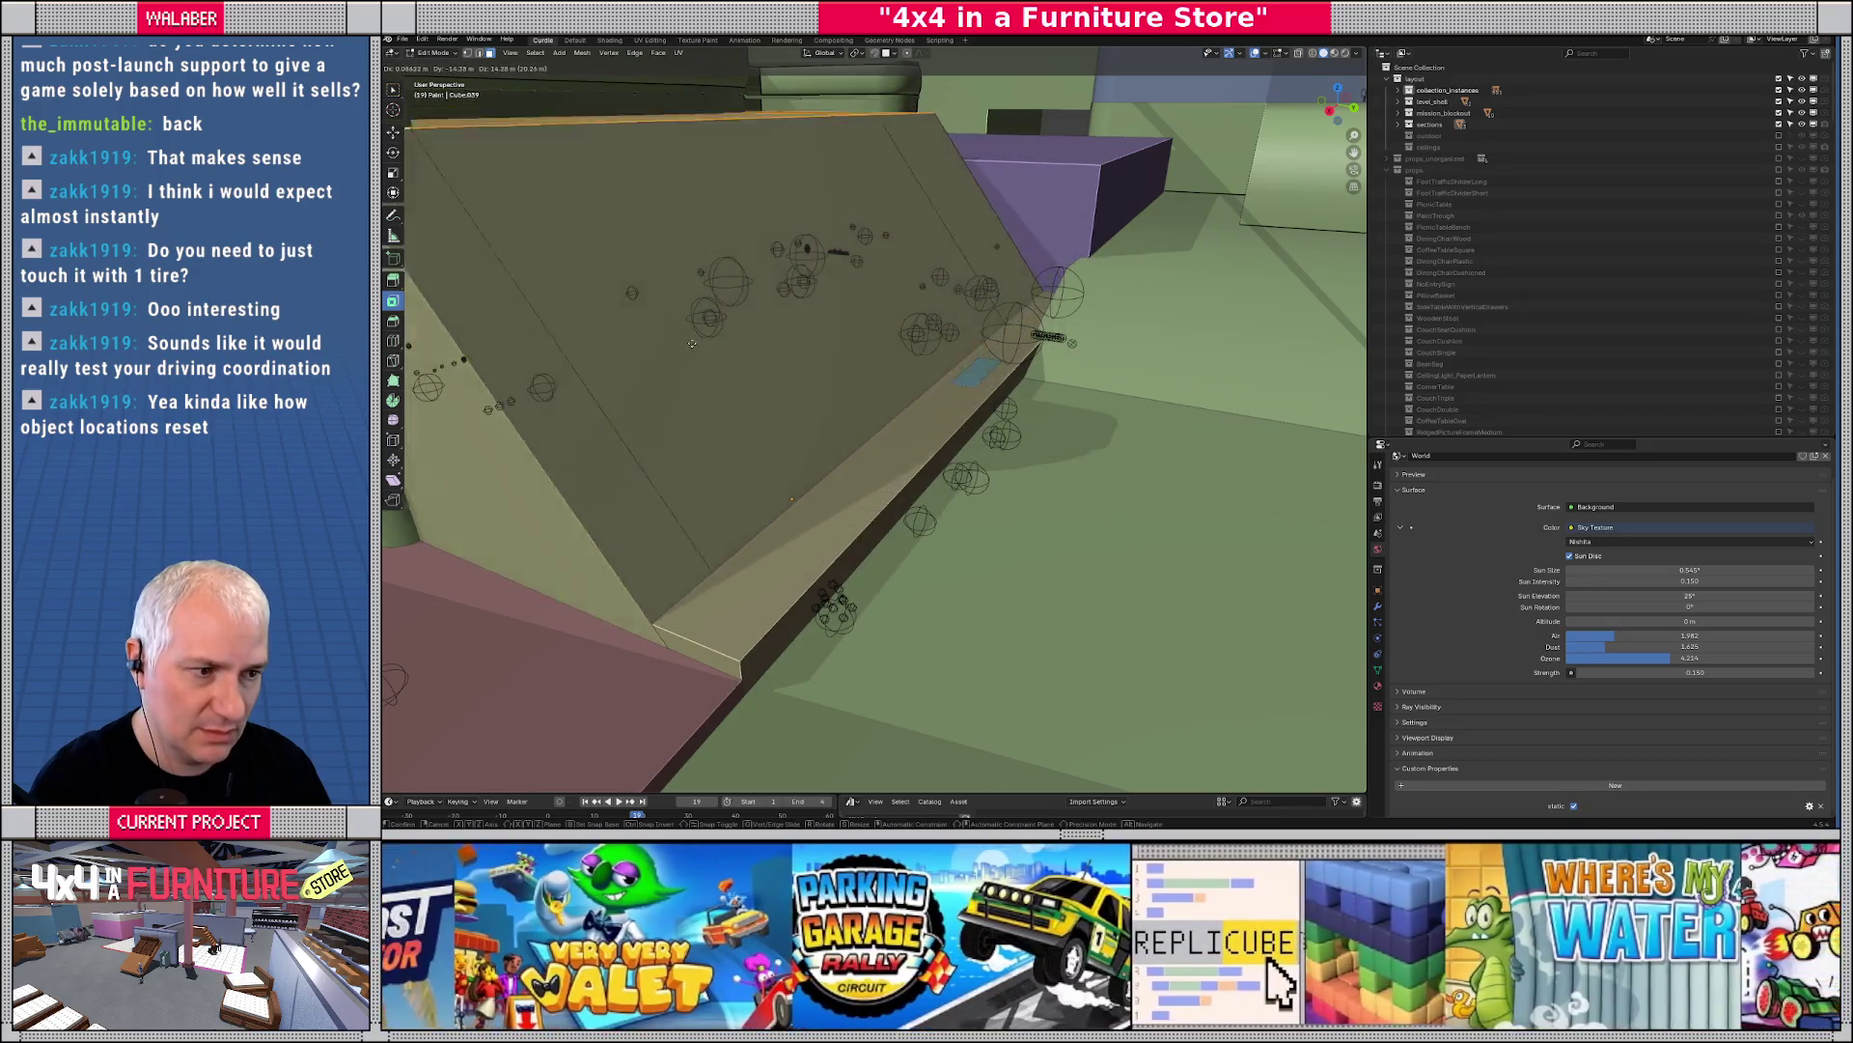
{"action": "key", "text": "z"}
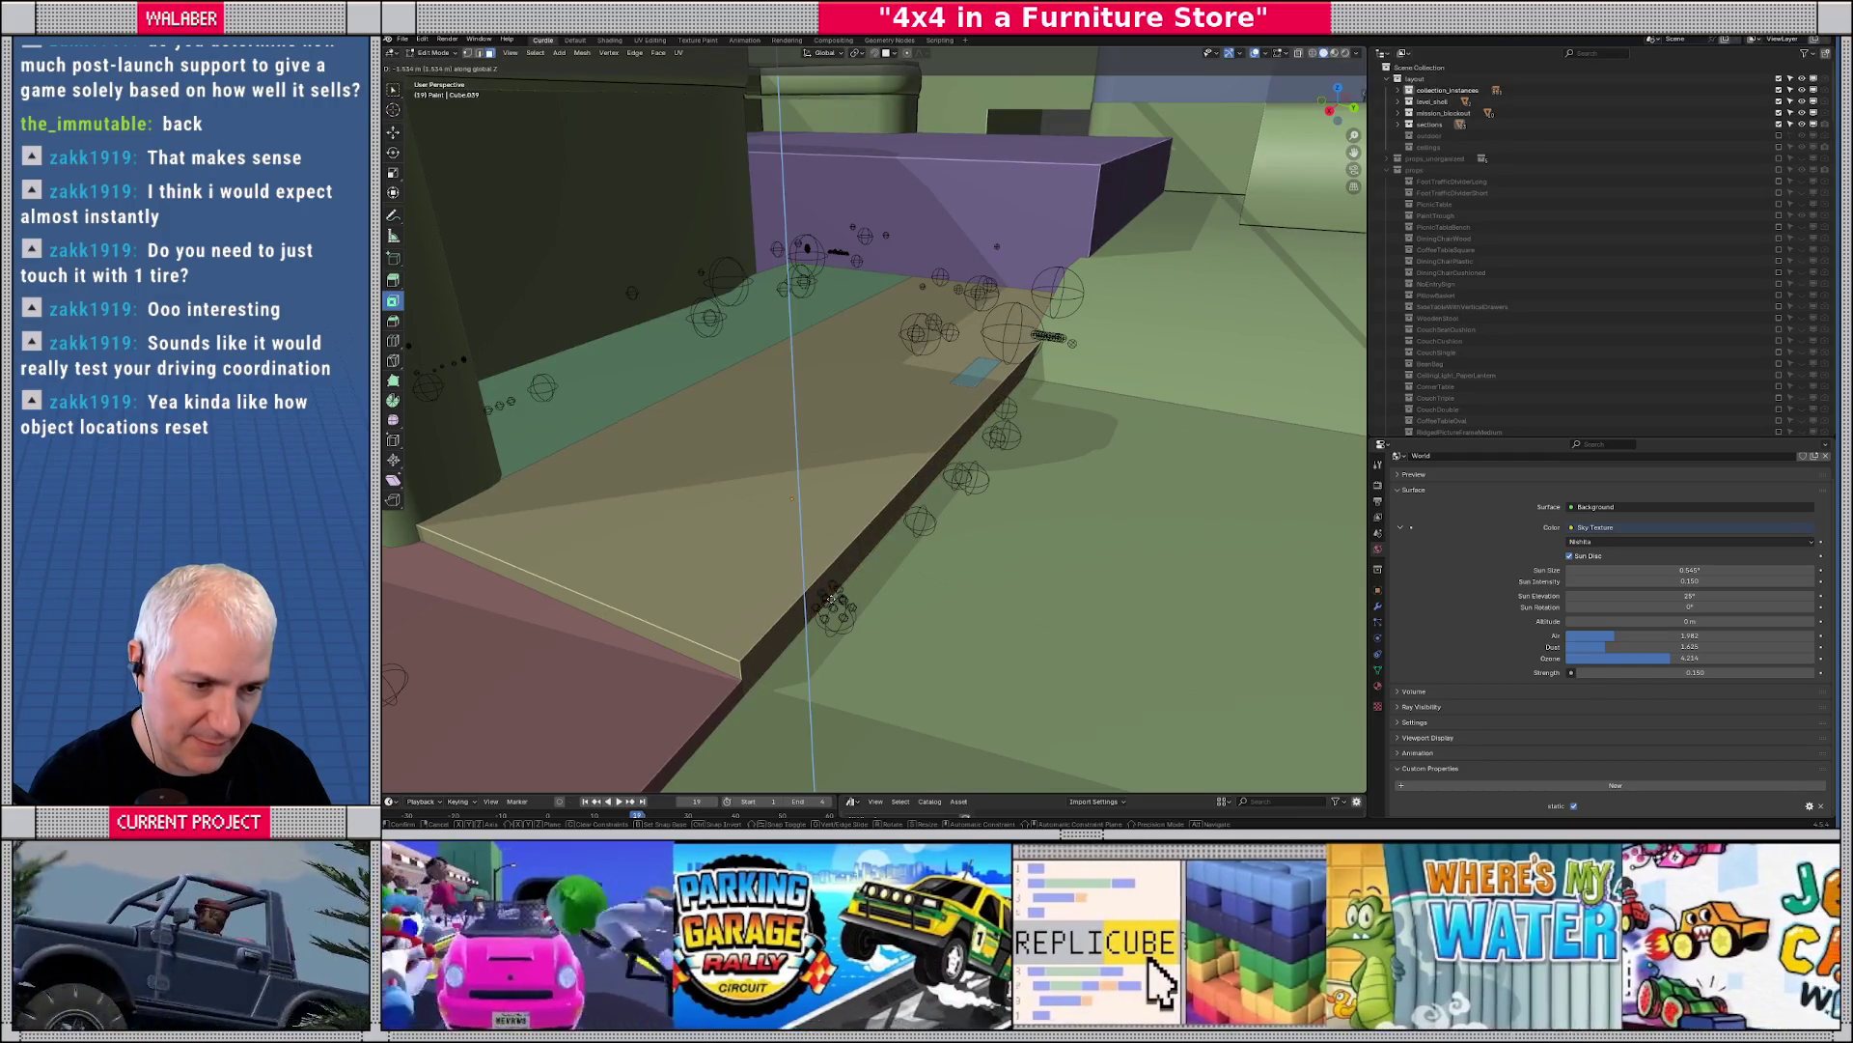
{"action": "left_click", "coordinate": [831, 600]}
{"action": "key", "text": "e"}
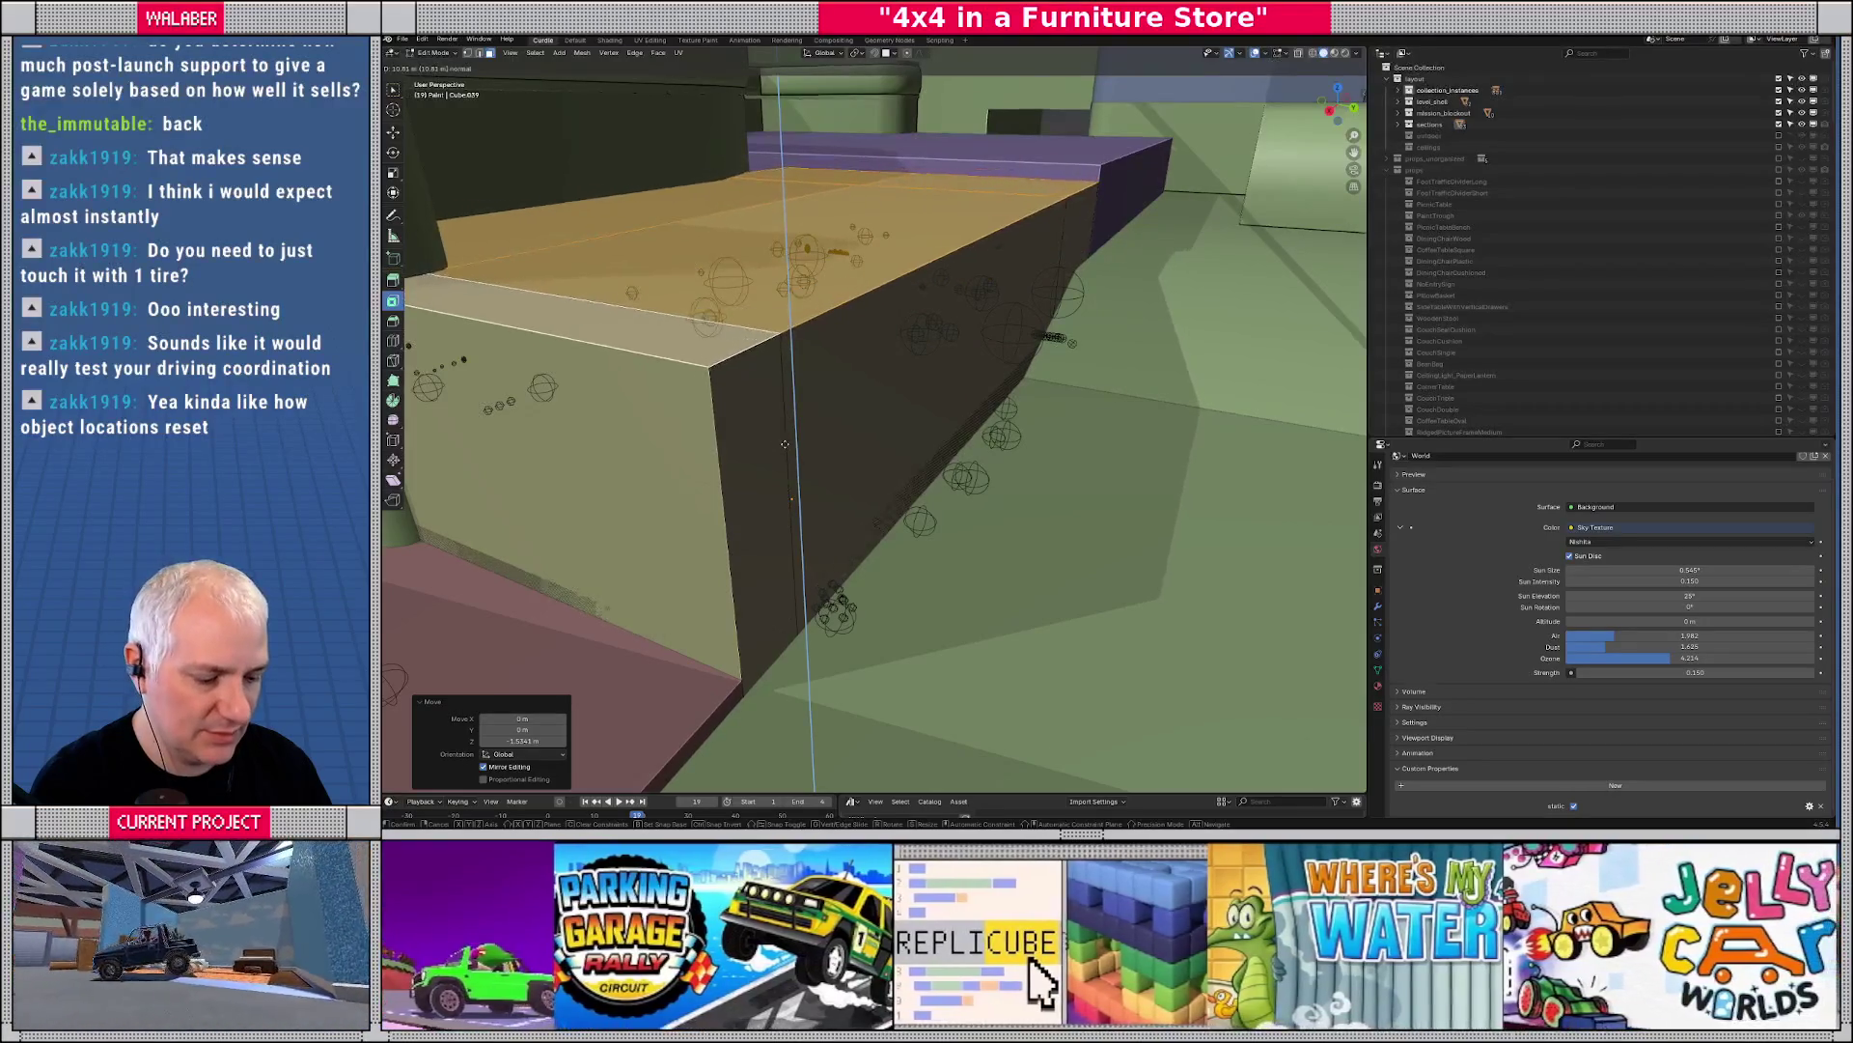
{"action": "key", "text": "ctrl"}
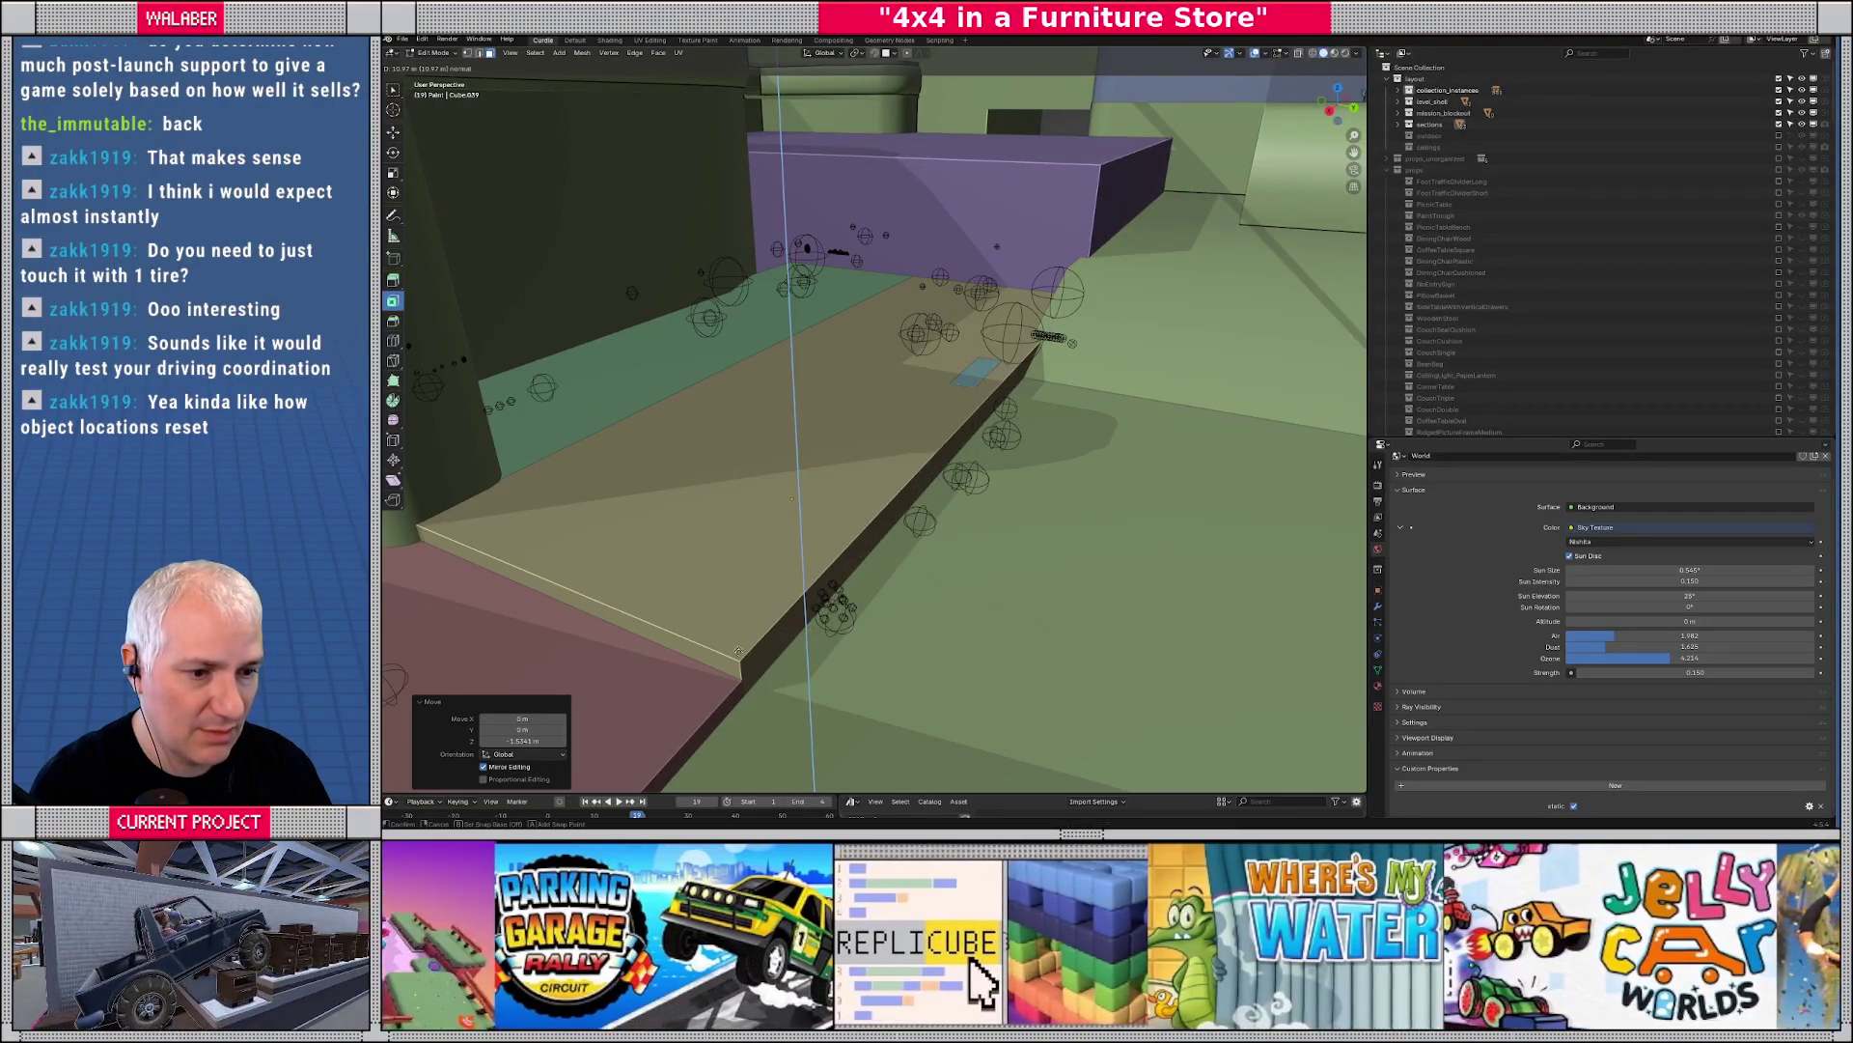
{"action": "key", "text": "Escape"}
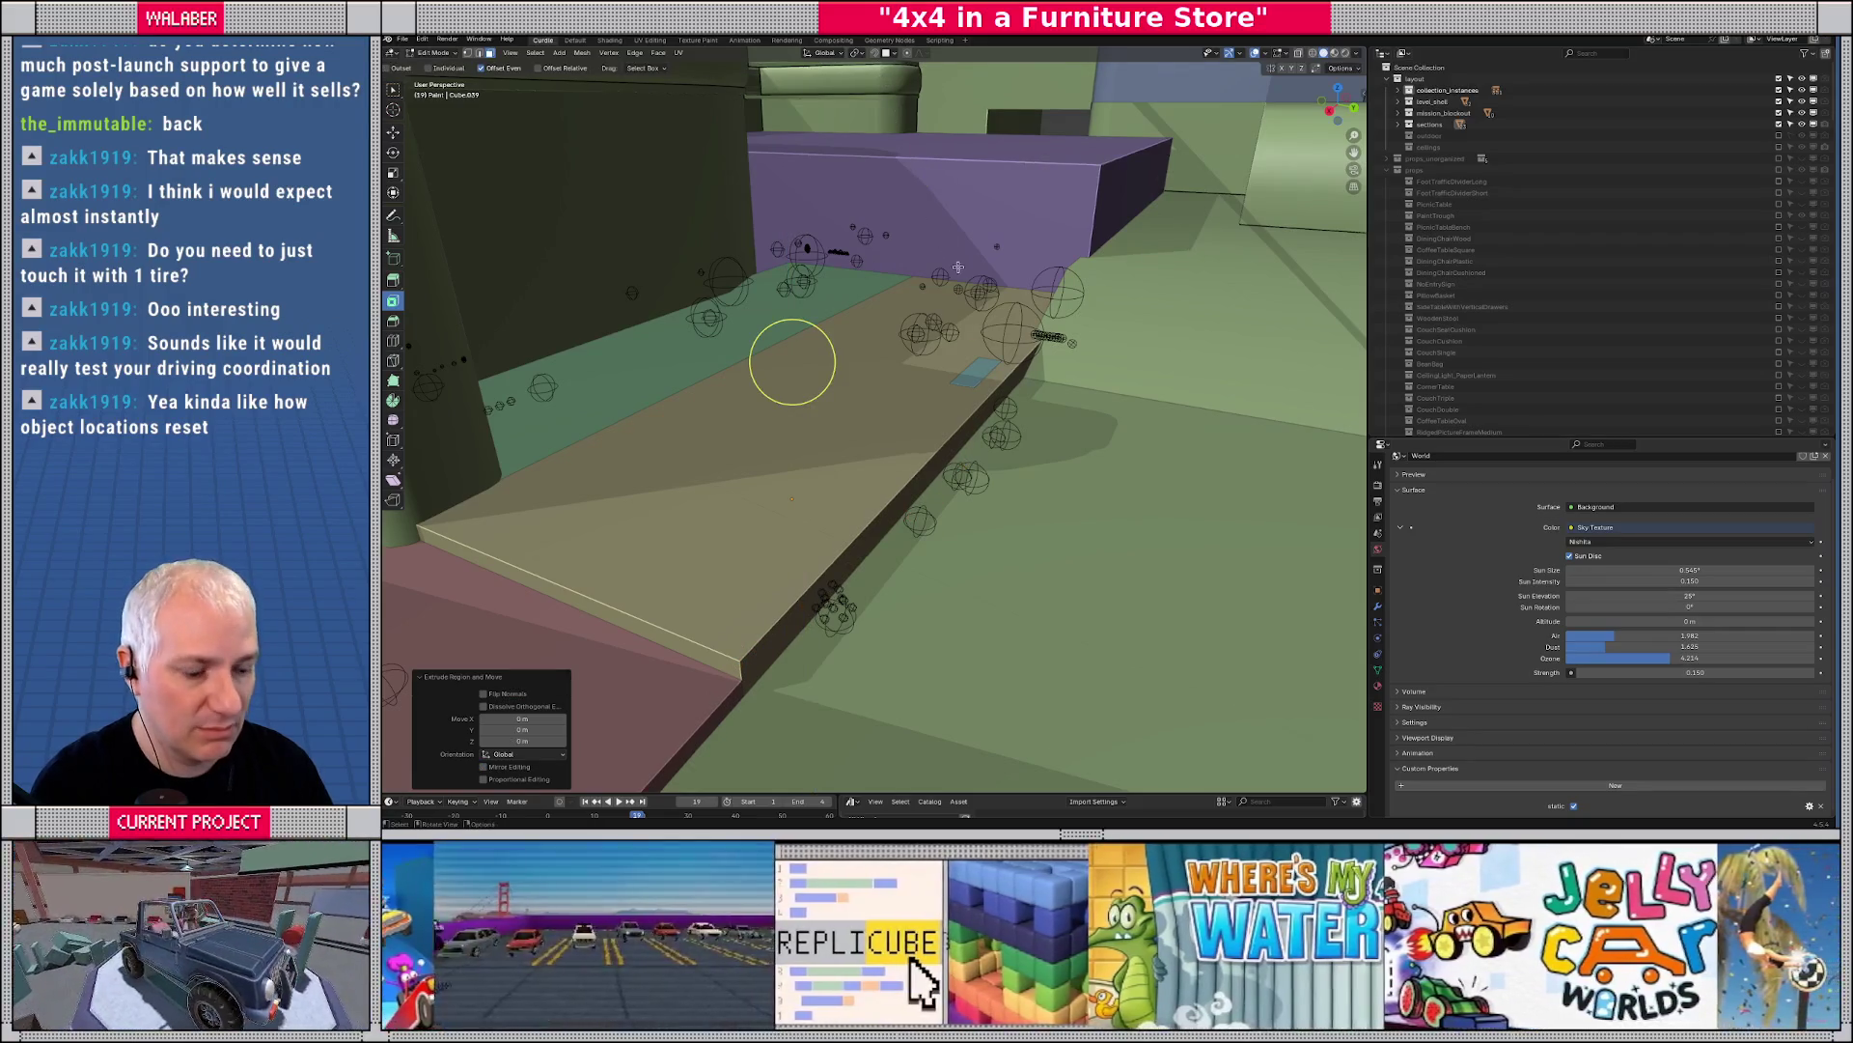
{"action": "key", "text": "e"}
{"action": "left_click", "coordinate": [783, 209]}
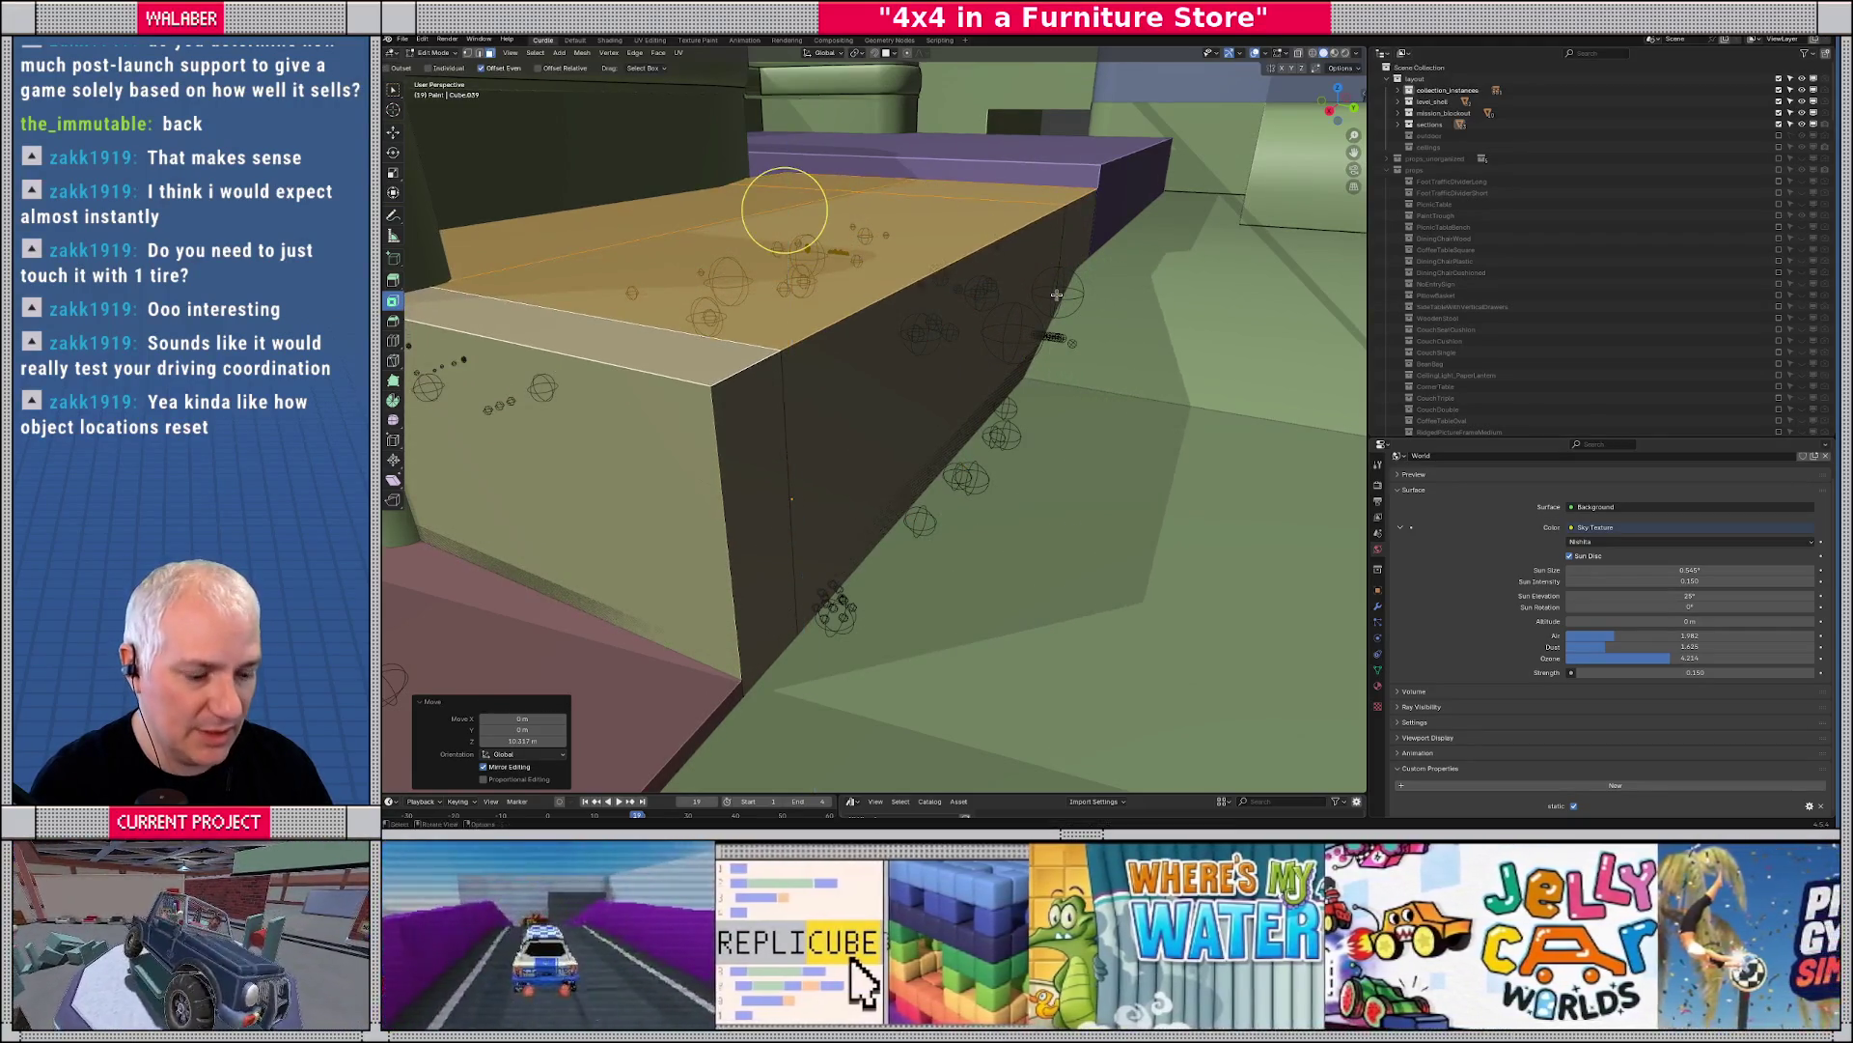
{"action": "left_click", "coordinate": [886, 53]}
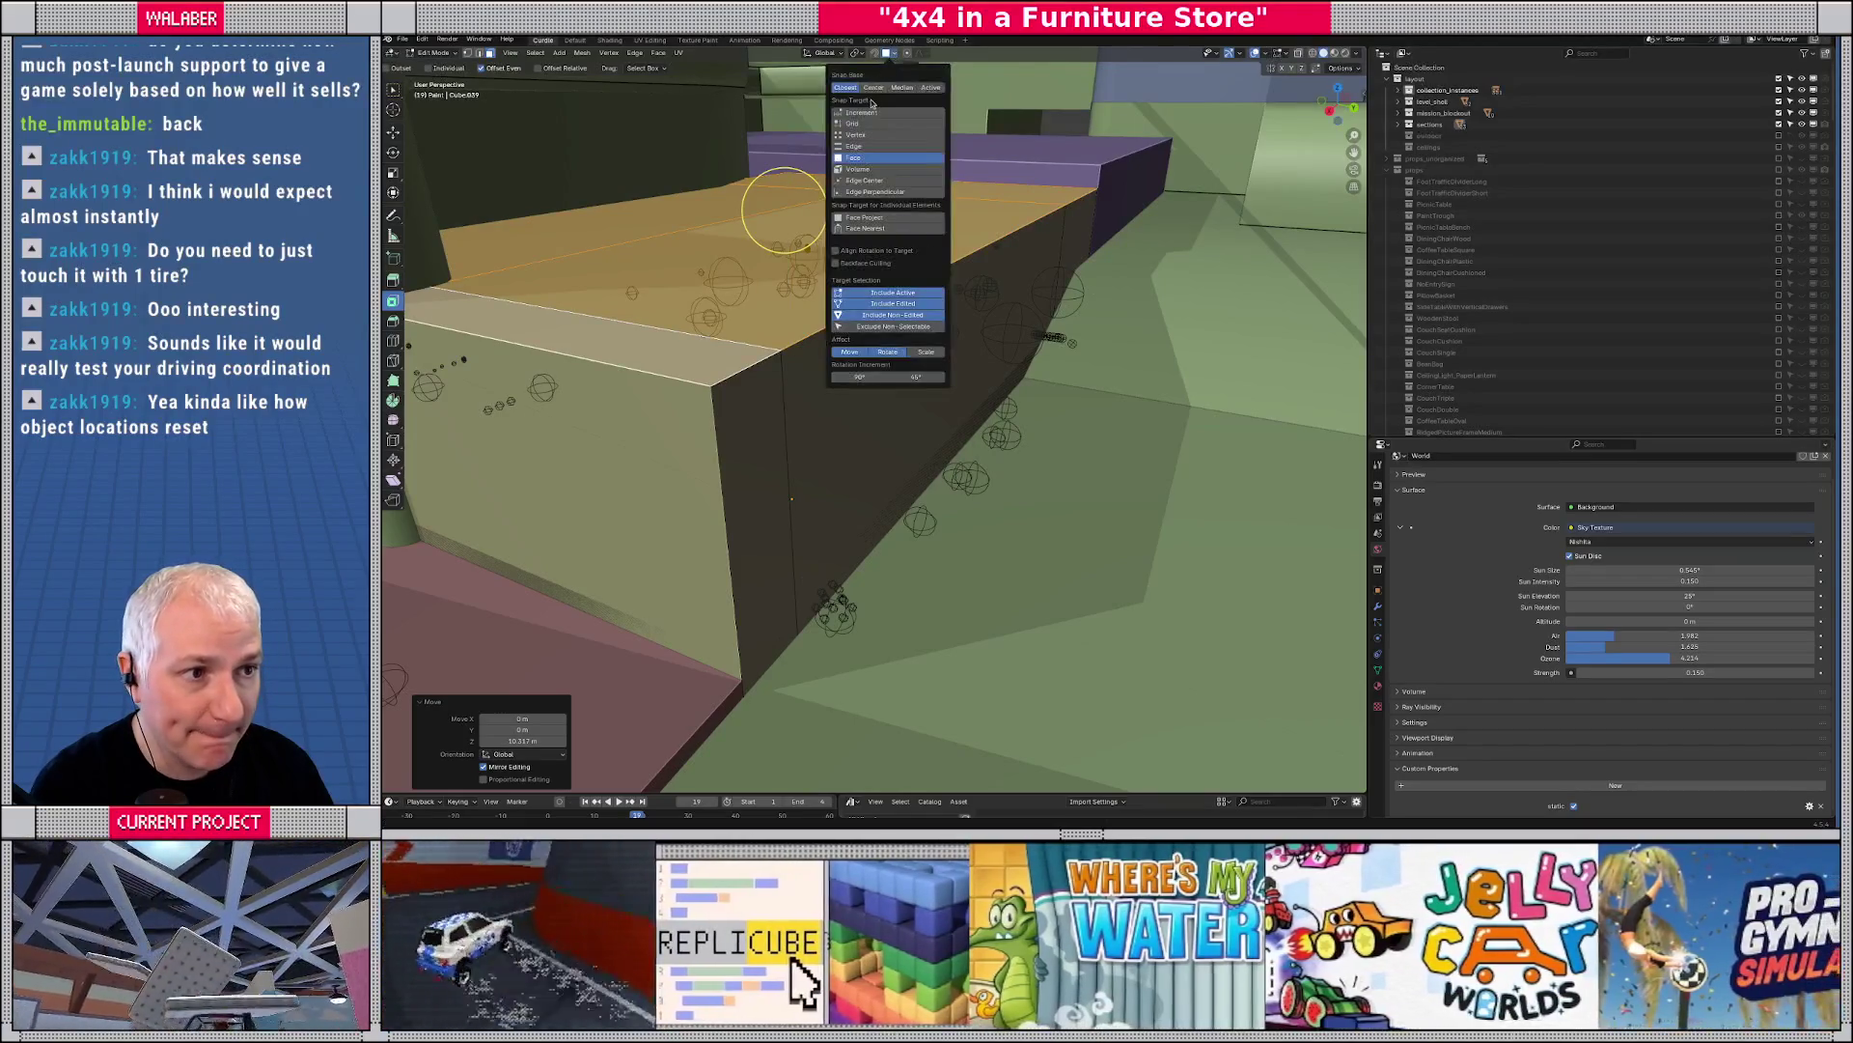
Lower the block's top face along Z to the right height and select its side face
{"action": "key", "text": "g"}
{"action": "key", "text": "z"}
{"action": "left_click", "coordinate": [783, 181]}
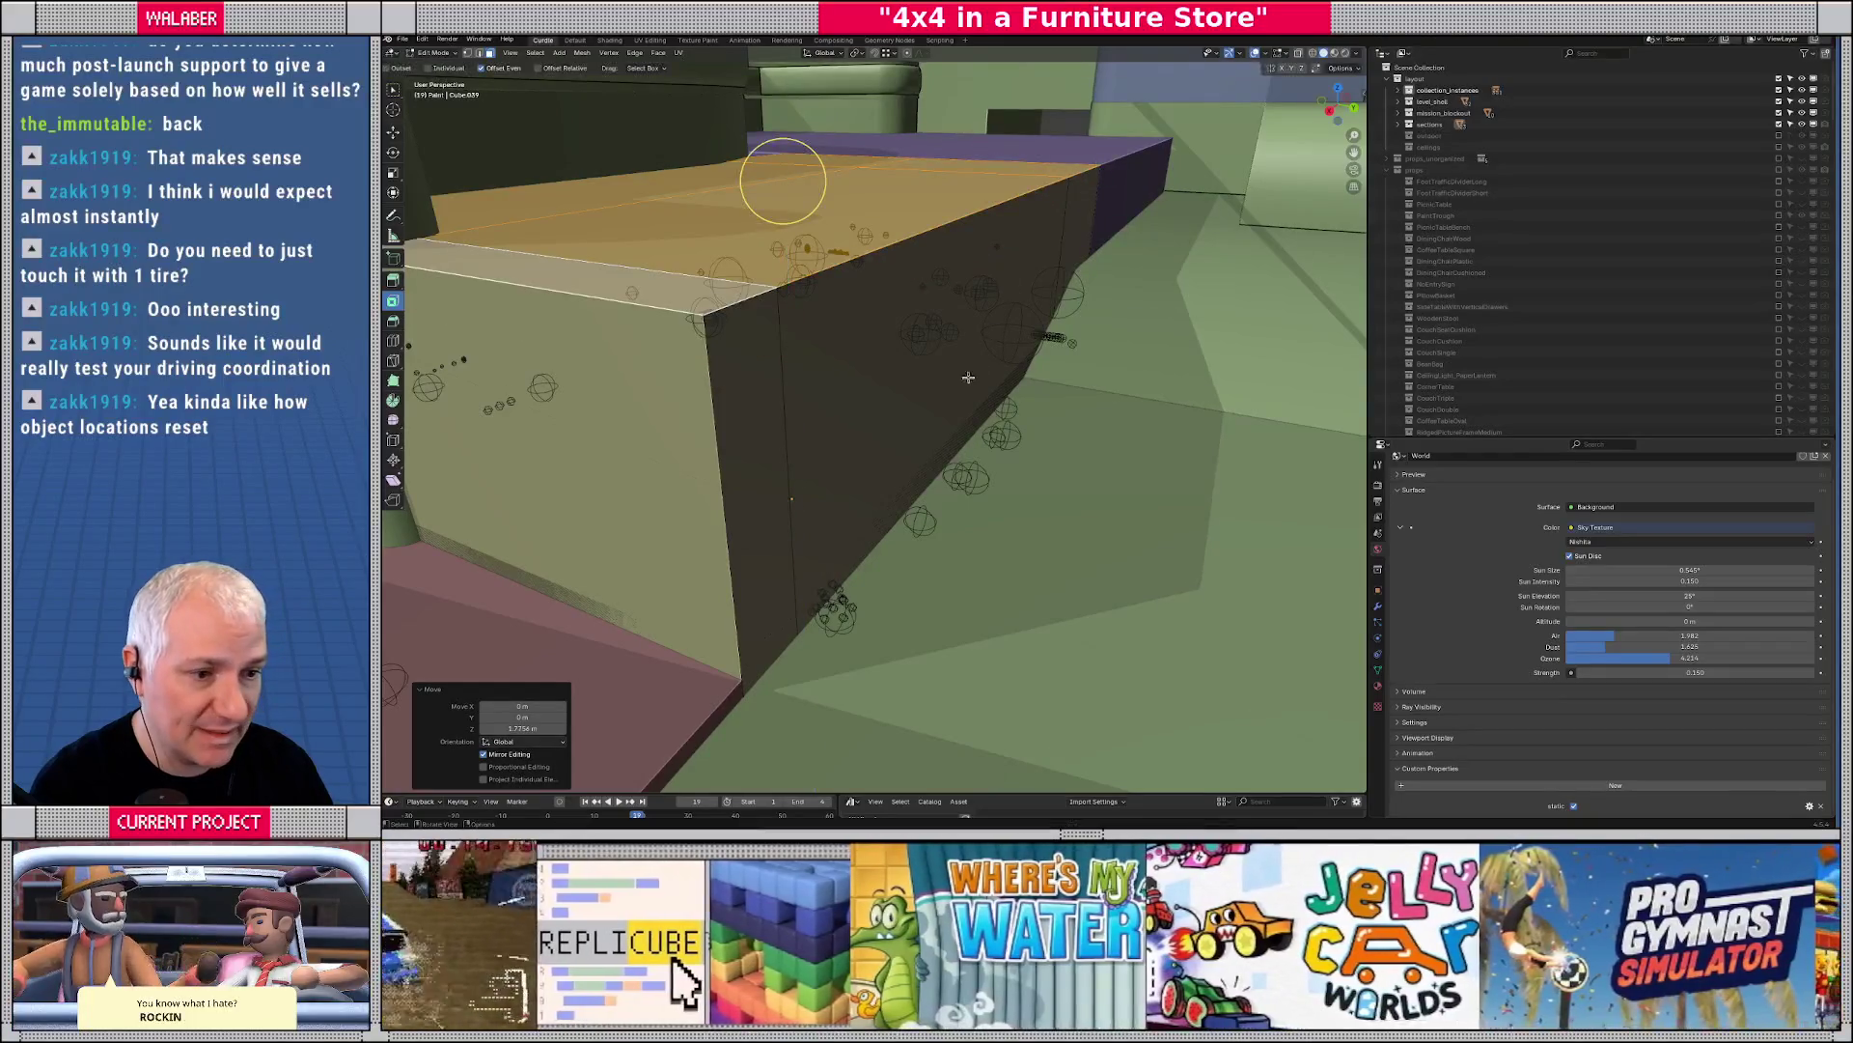
{"action": "left_click", "coordinate": [756, 505]}
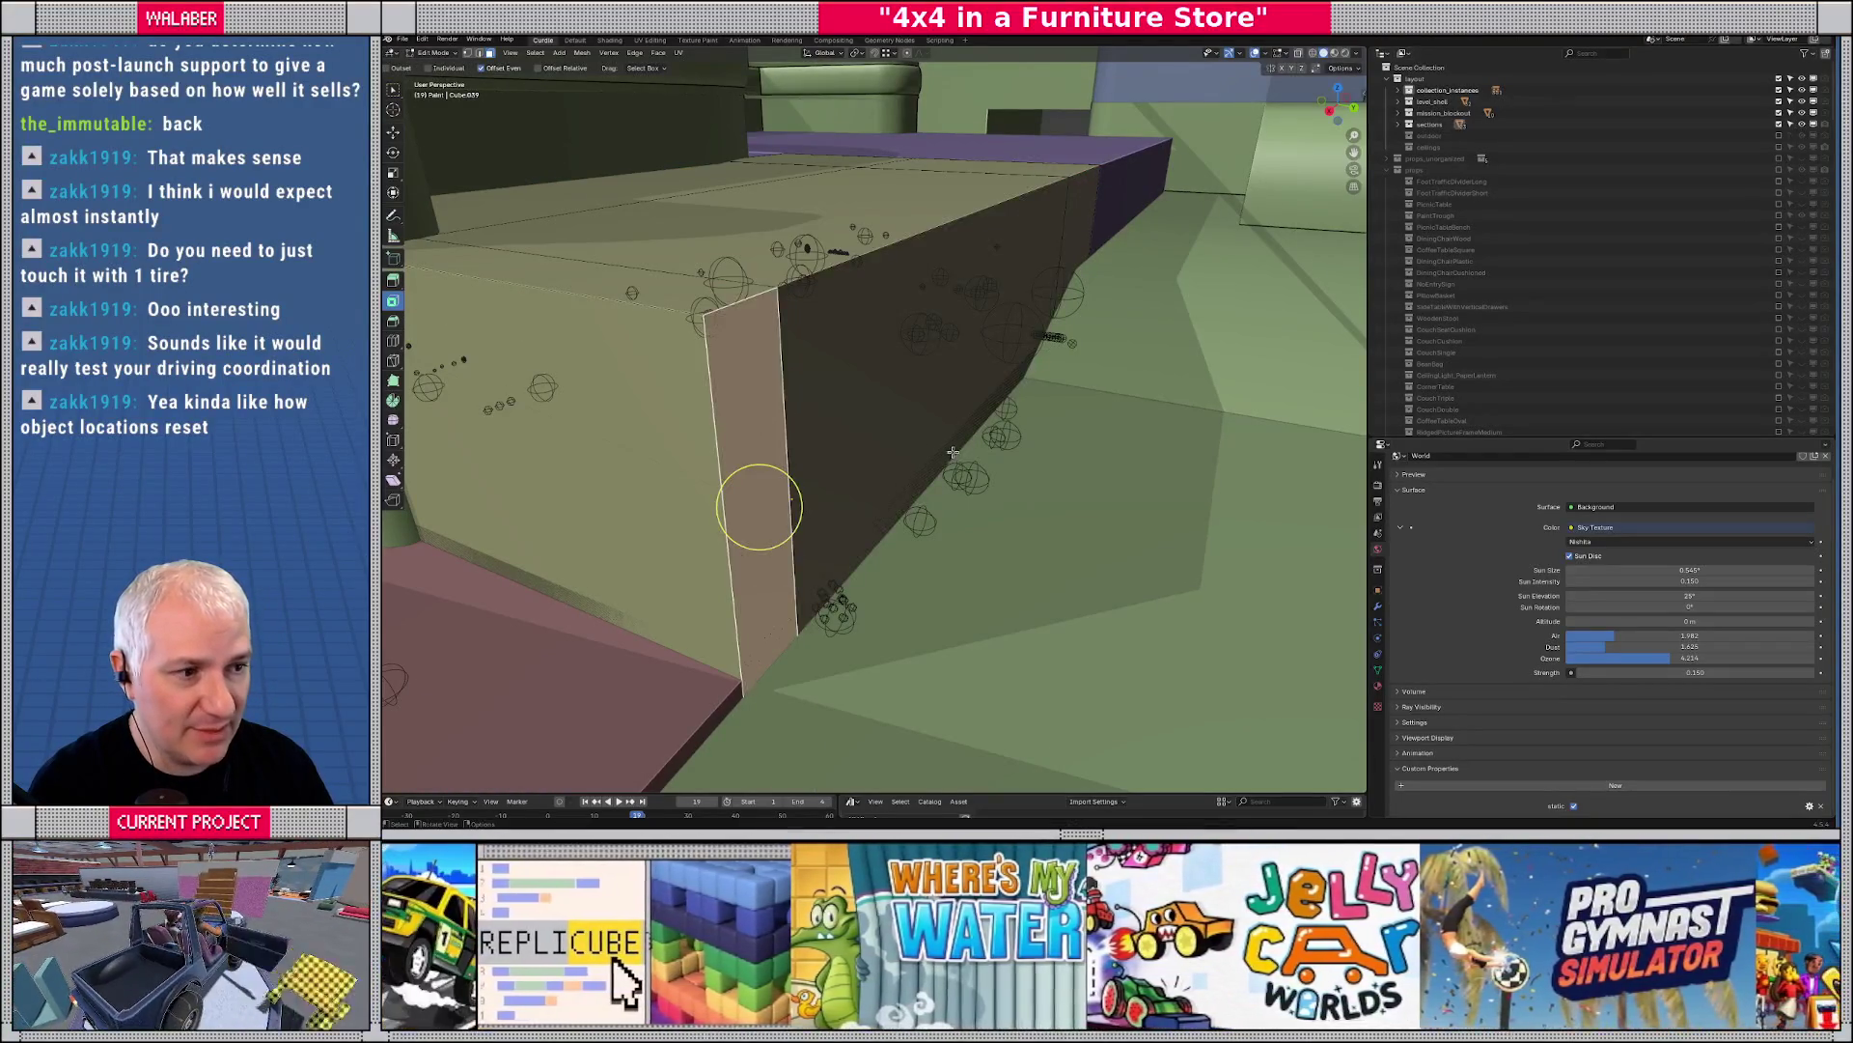
{"action": "scroll", "coordinate": [918, 373], "scroll_direction": "up", "scroll_amount": 5}
{"action": "scroll", "coordinate": [956, 417], "scroll_direction": "down", "scroll_amount": 5}
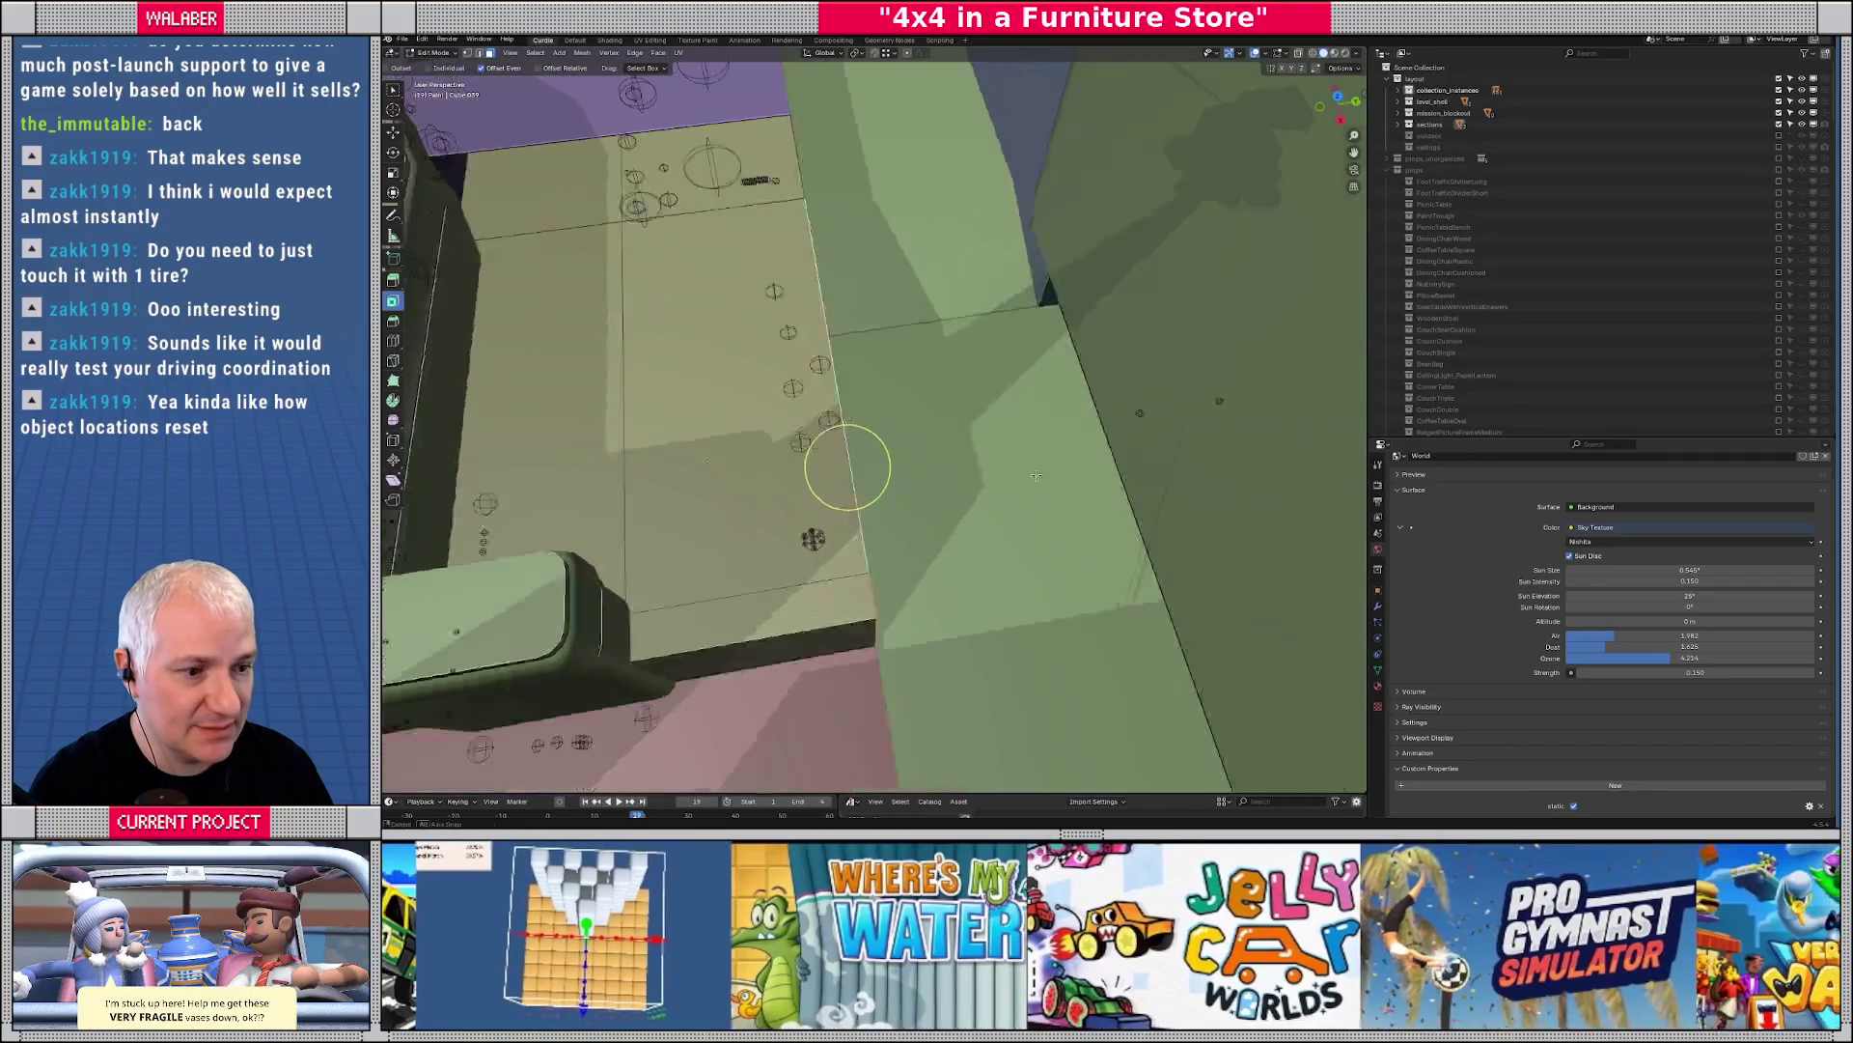
Extrude the selected face and shift the new face about 4.5 m along Y
{"action": "scroll", "coordinate": [1034, 472], "scroll_direction": "up", "scroll_amount": 3}
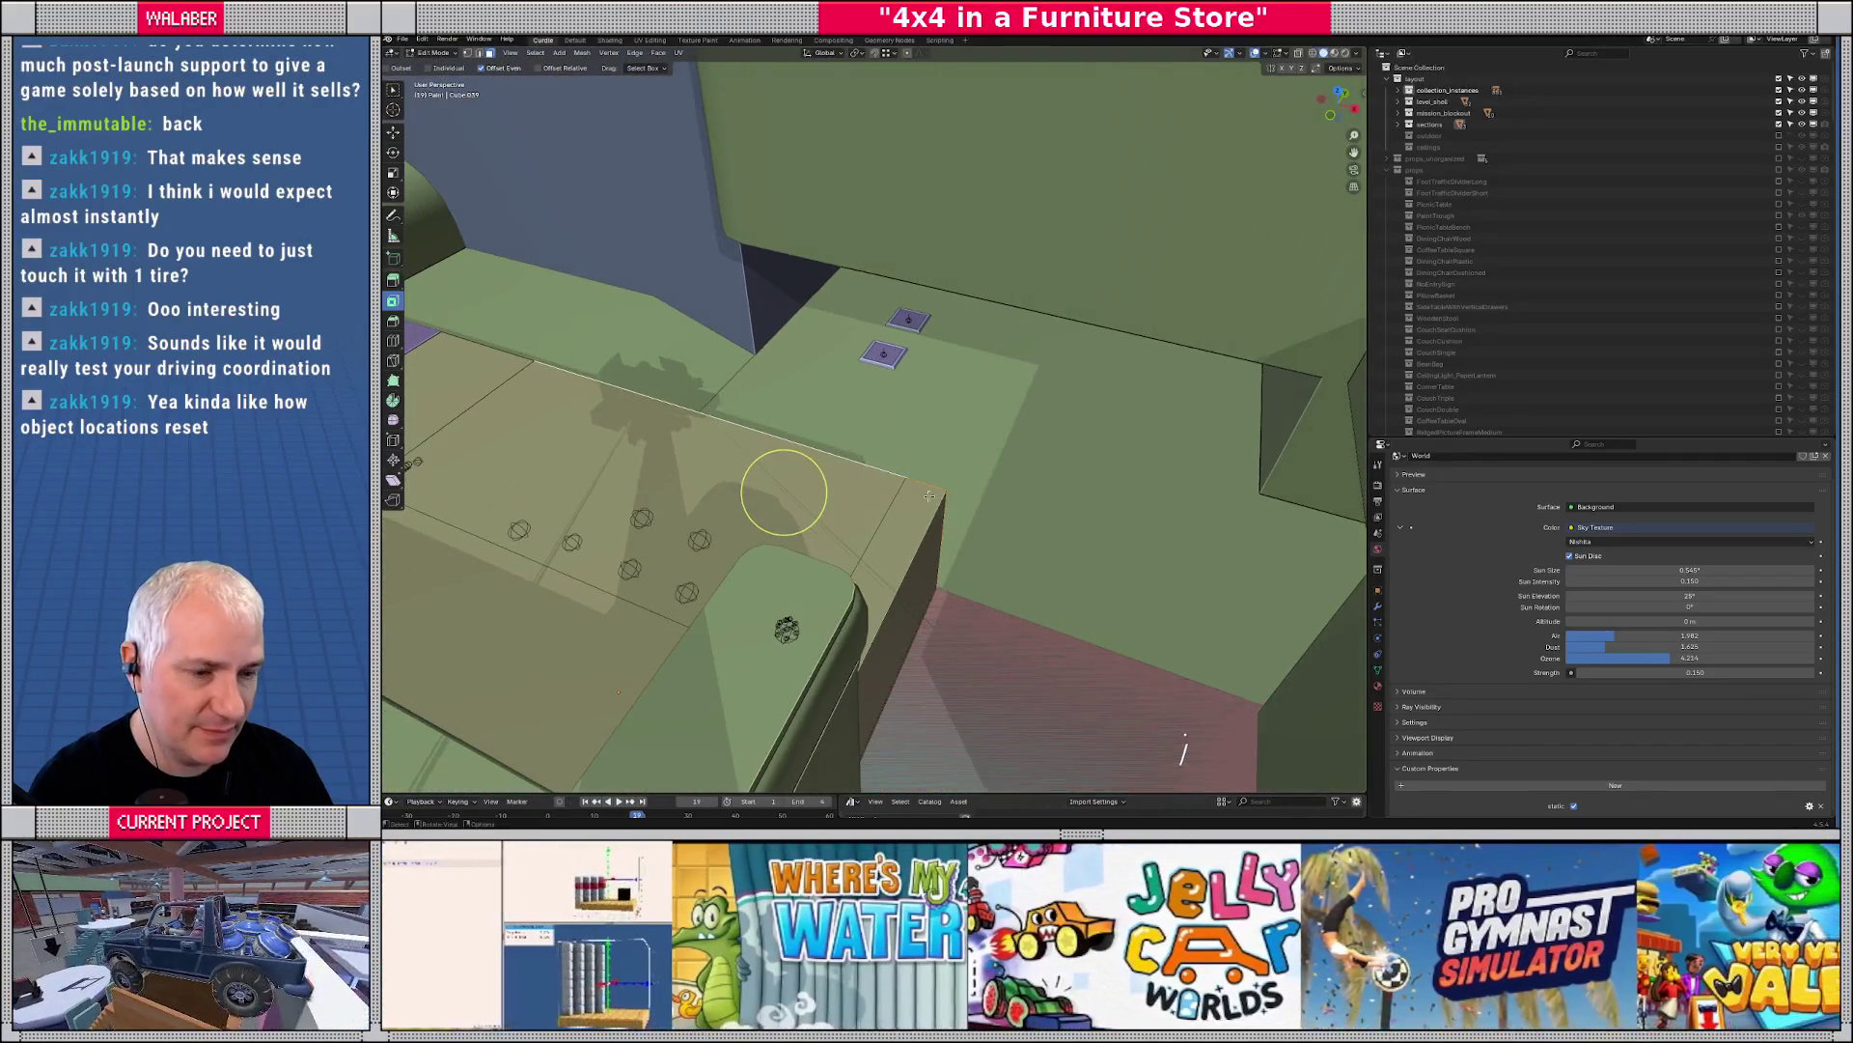
{"action": "key", "text": "e"}
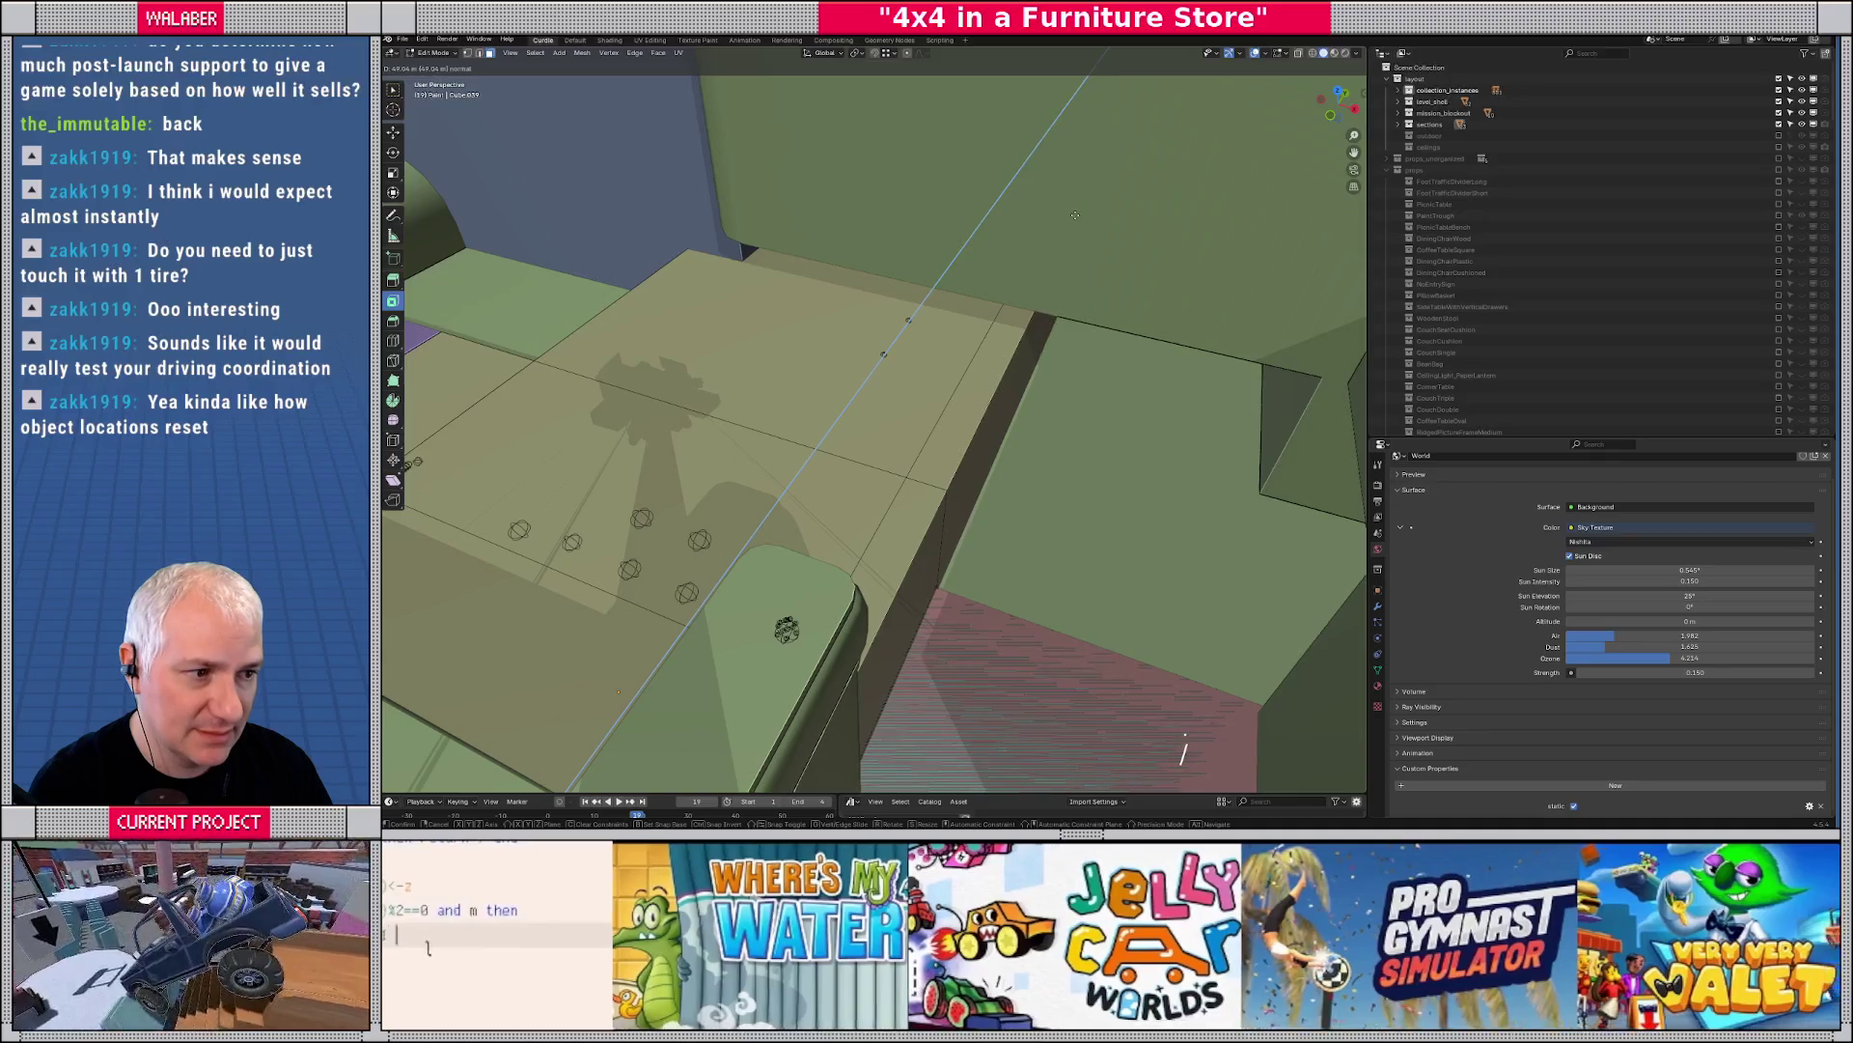
{"action": "left_click", "coordinate": [973, 236]}
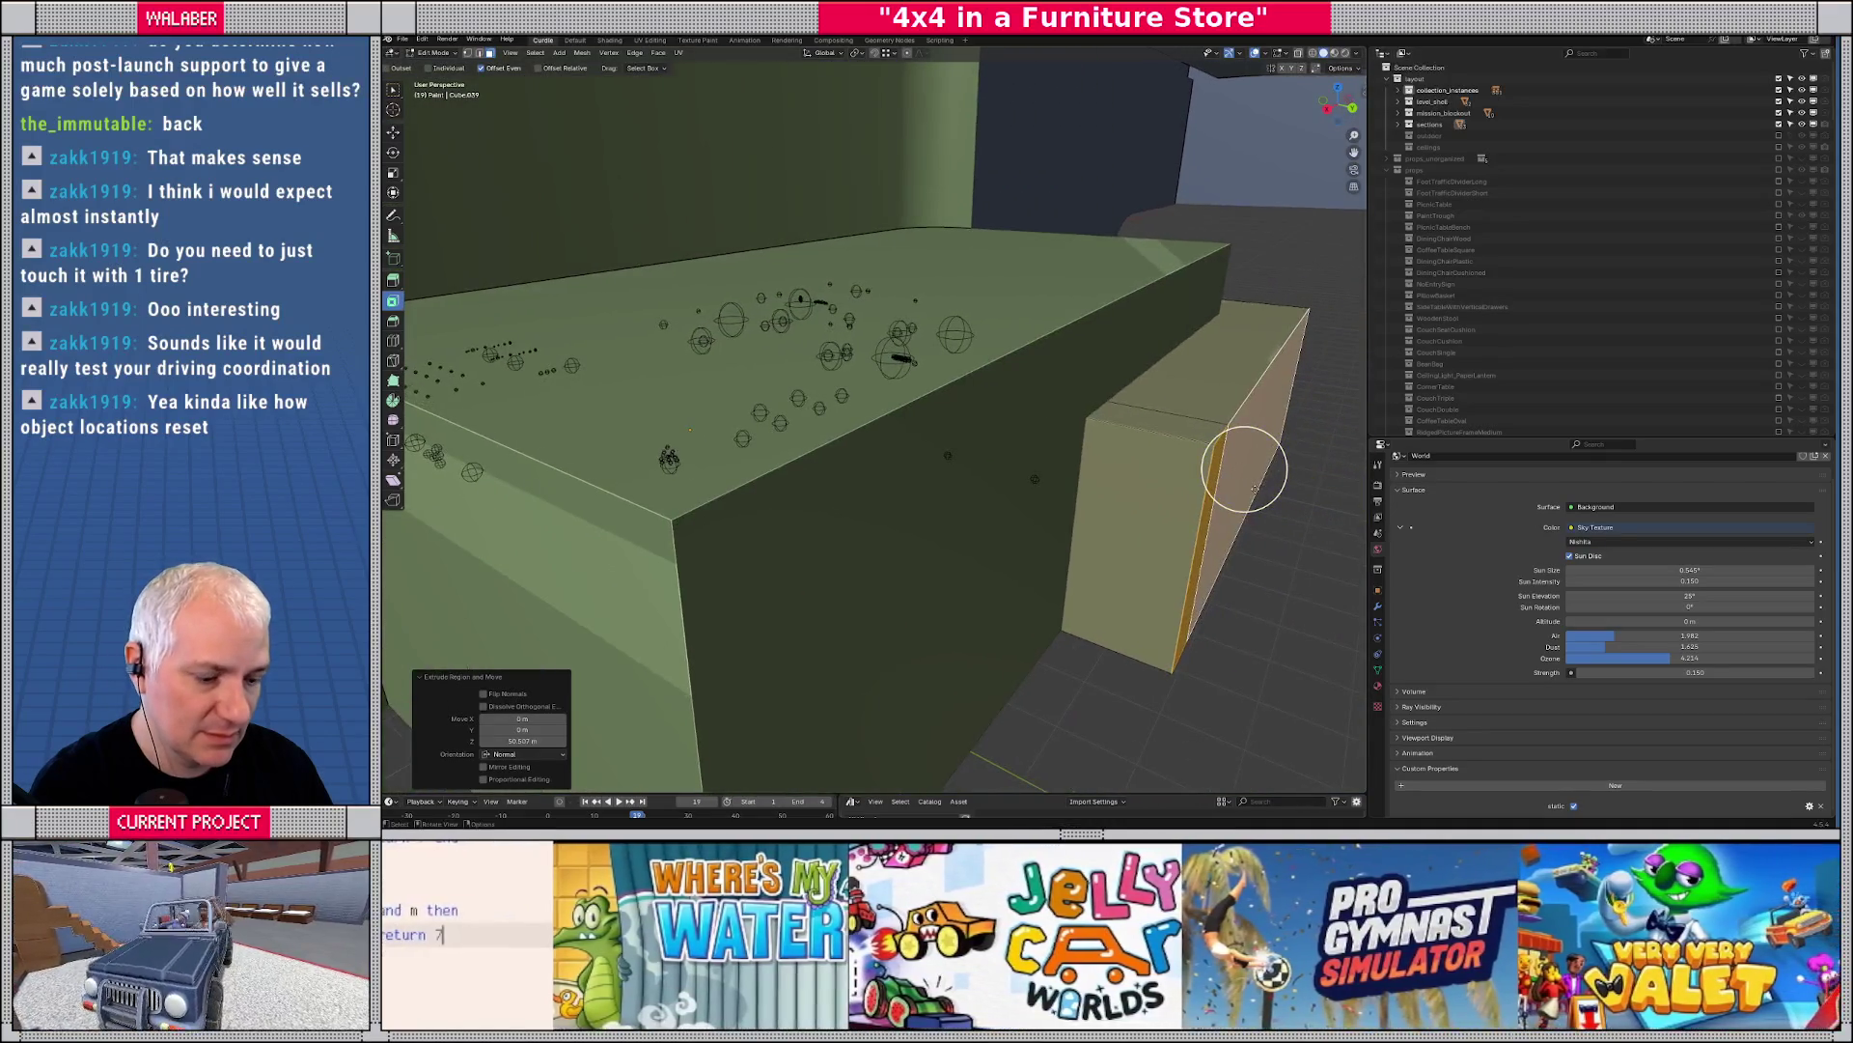
{"action": "key", "text": "g"}
{"action": "key", "text": "y"}
{"action": "left_click", "coordinate": [1172, 474]}
{"action": "mouse_move", "coordinate": [1166, 451]}
{"action": "left_mouse_down"}
{"action": "mouse_move", "coordinate": [1287, 413]}
{"action": "mouse_move", "coordinate": [1075, 309]}
{"action": "mouse_move", "coordinate": [943, 302]}
{"action": "mouse_move", "coordinate": [965, 298]}
{"action": "mouse_move", "coordinate": [893, 306]}
{"action": "mouse_move", "coordinate": [934, 405]}
{"action": "left_mouse_up"}
Extrude another box beside the couch and select its top and front faces
{"action": "key", "text": "e"}
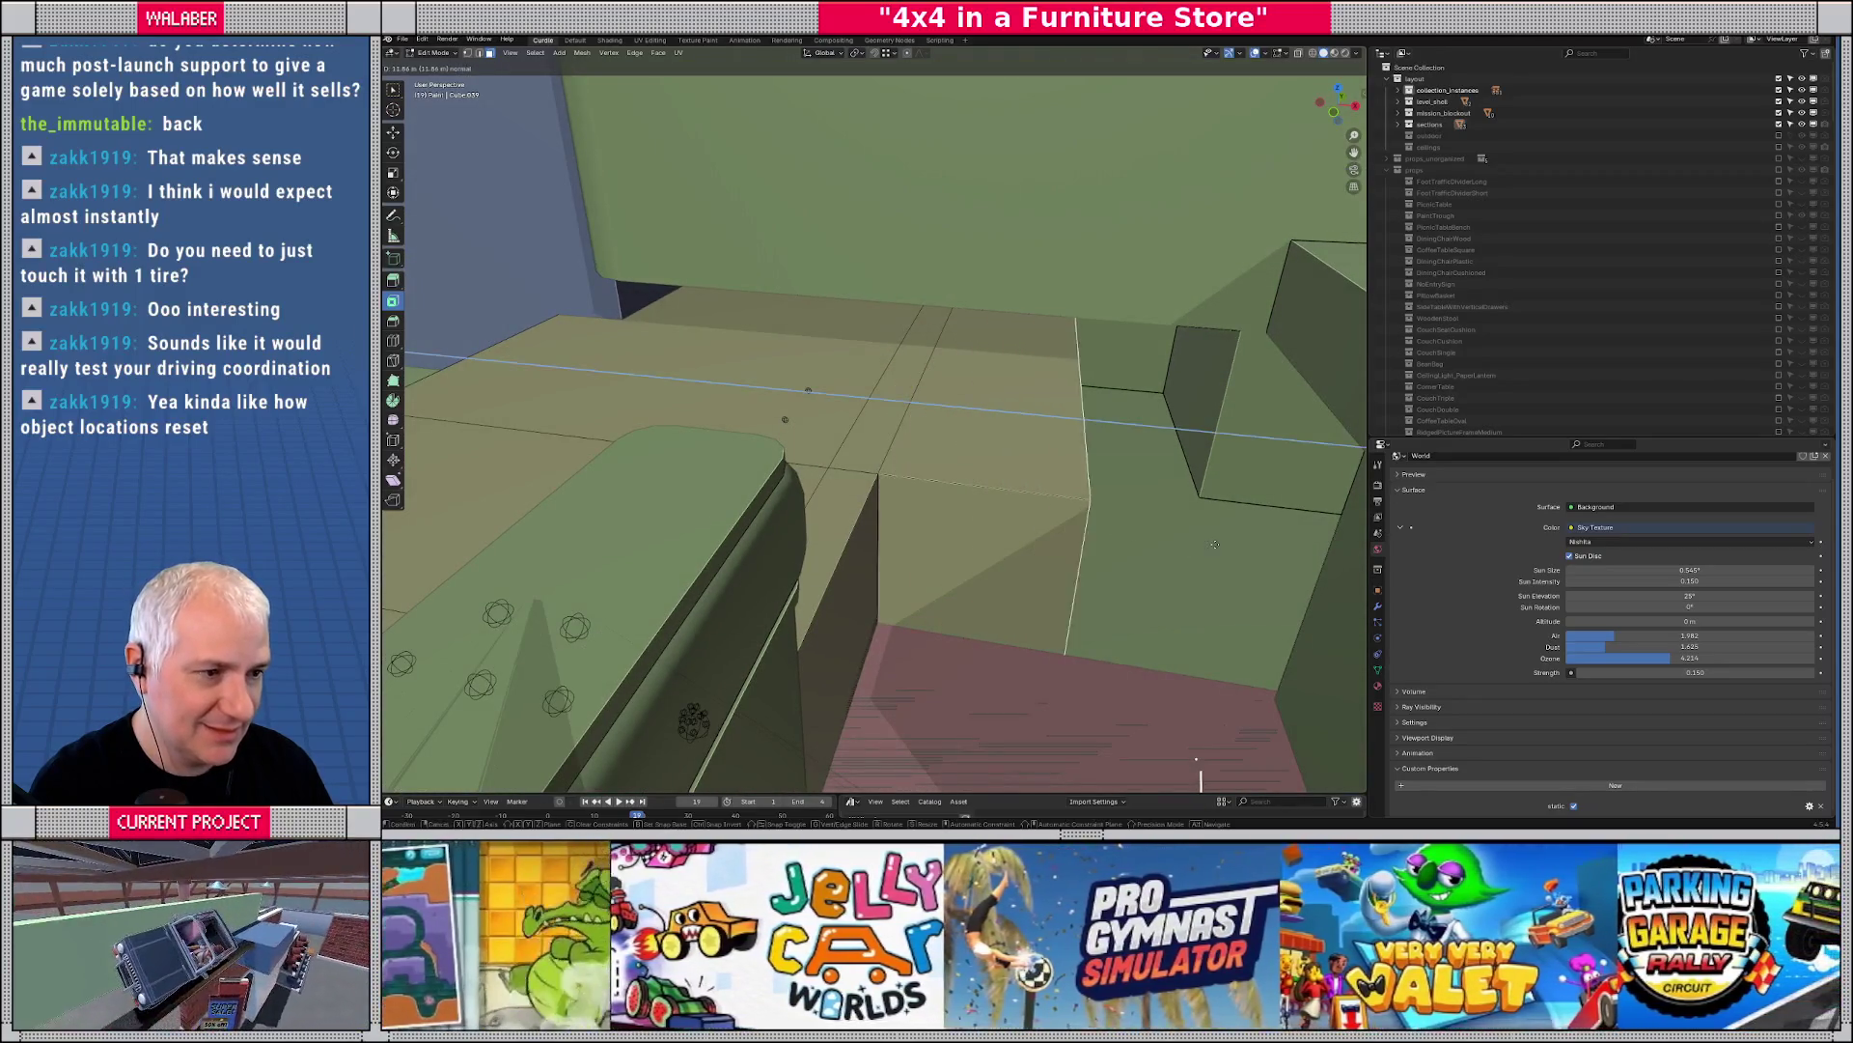
{"action": "left_click", "coordinate": [1350, 553]}
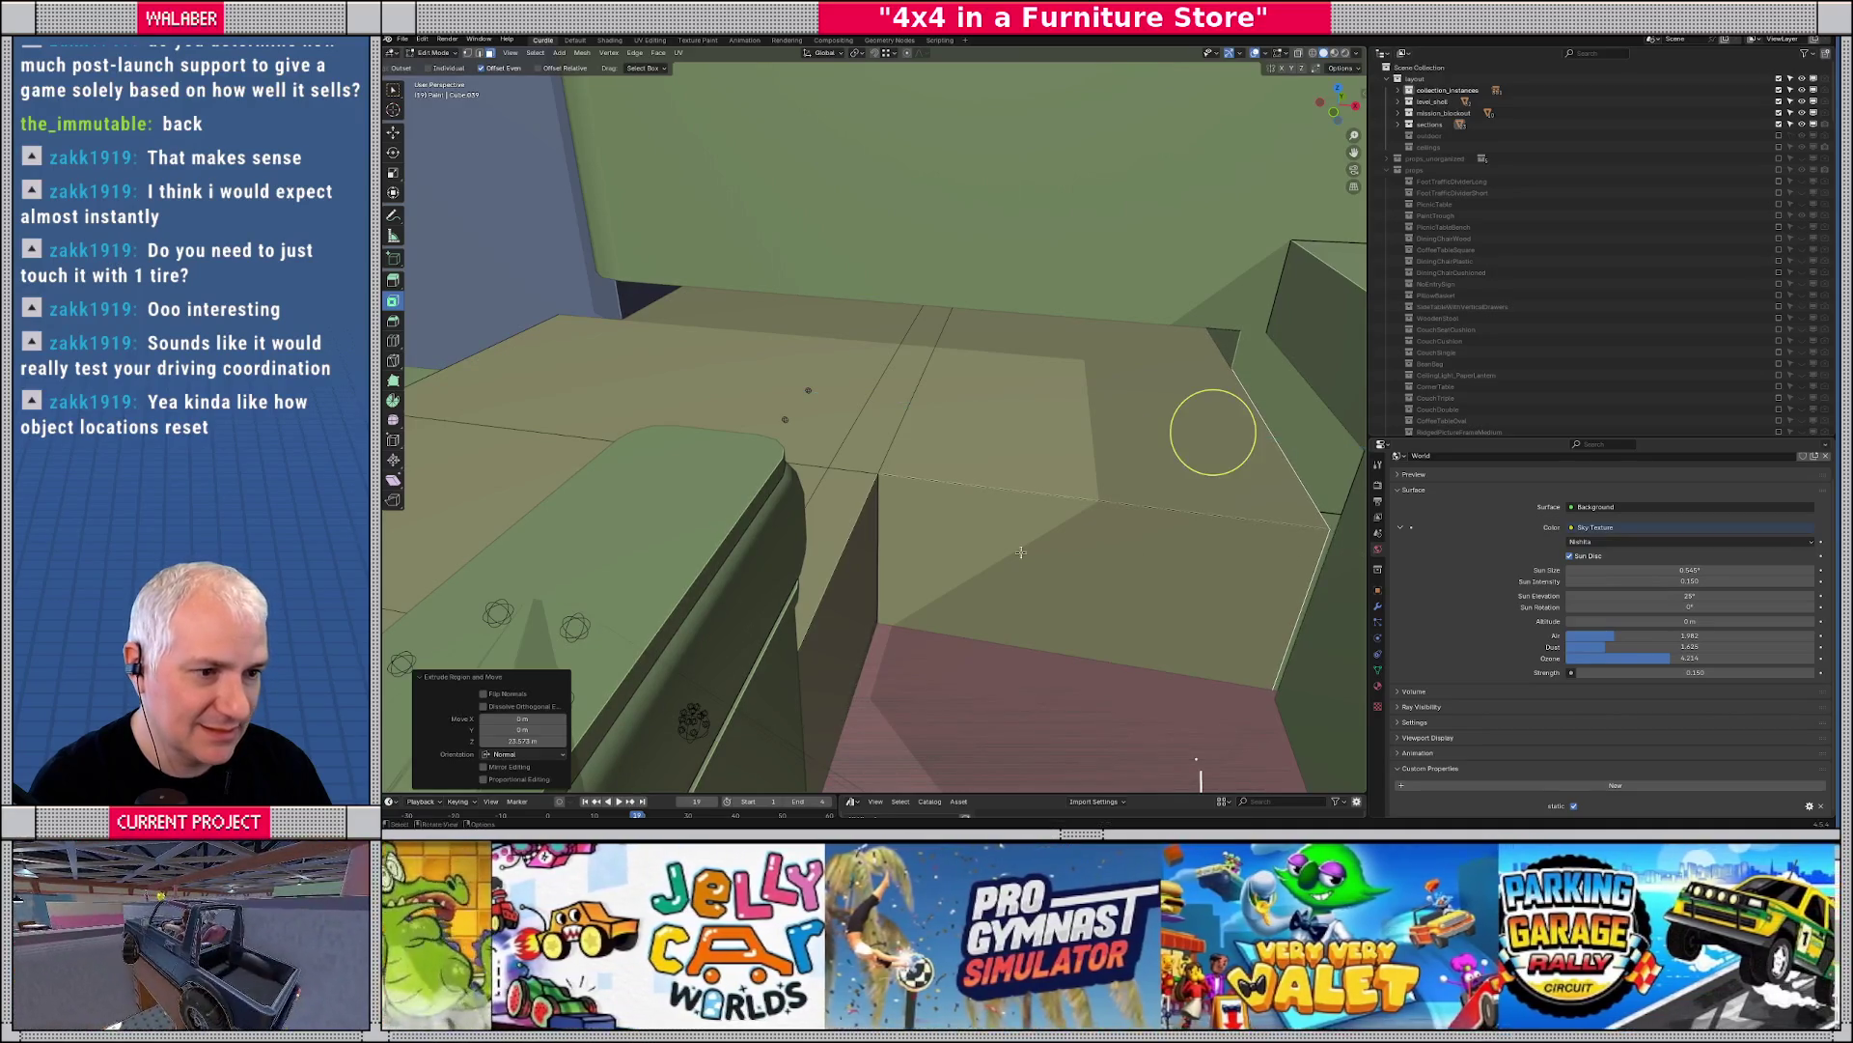
{"action": "left_click_drag", "start_coordinate": [744, 483], "coordinate": [869, 463]}
{"action": "left_click", "coordinate": [961, 488]}
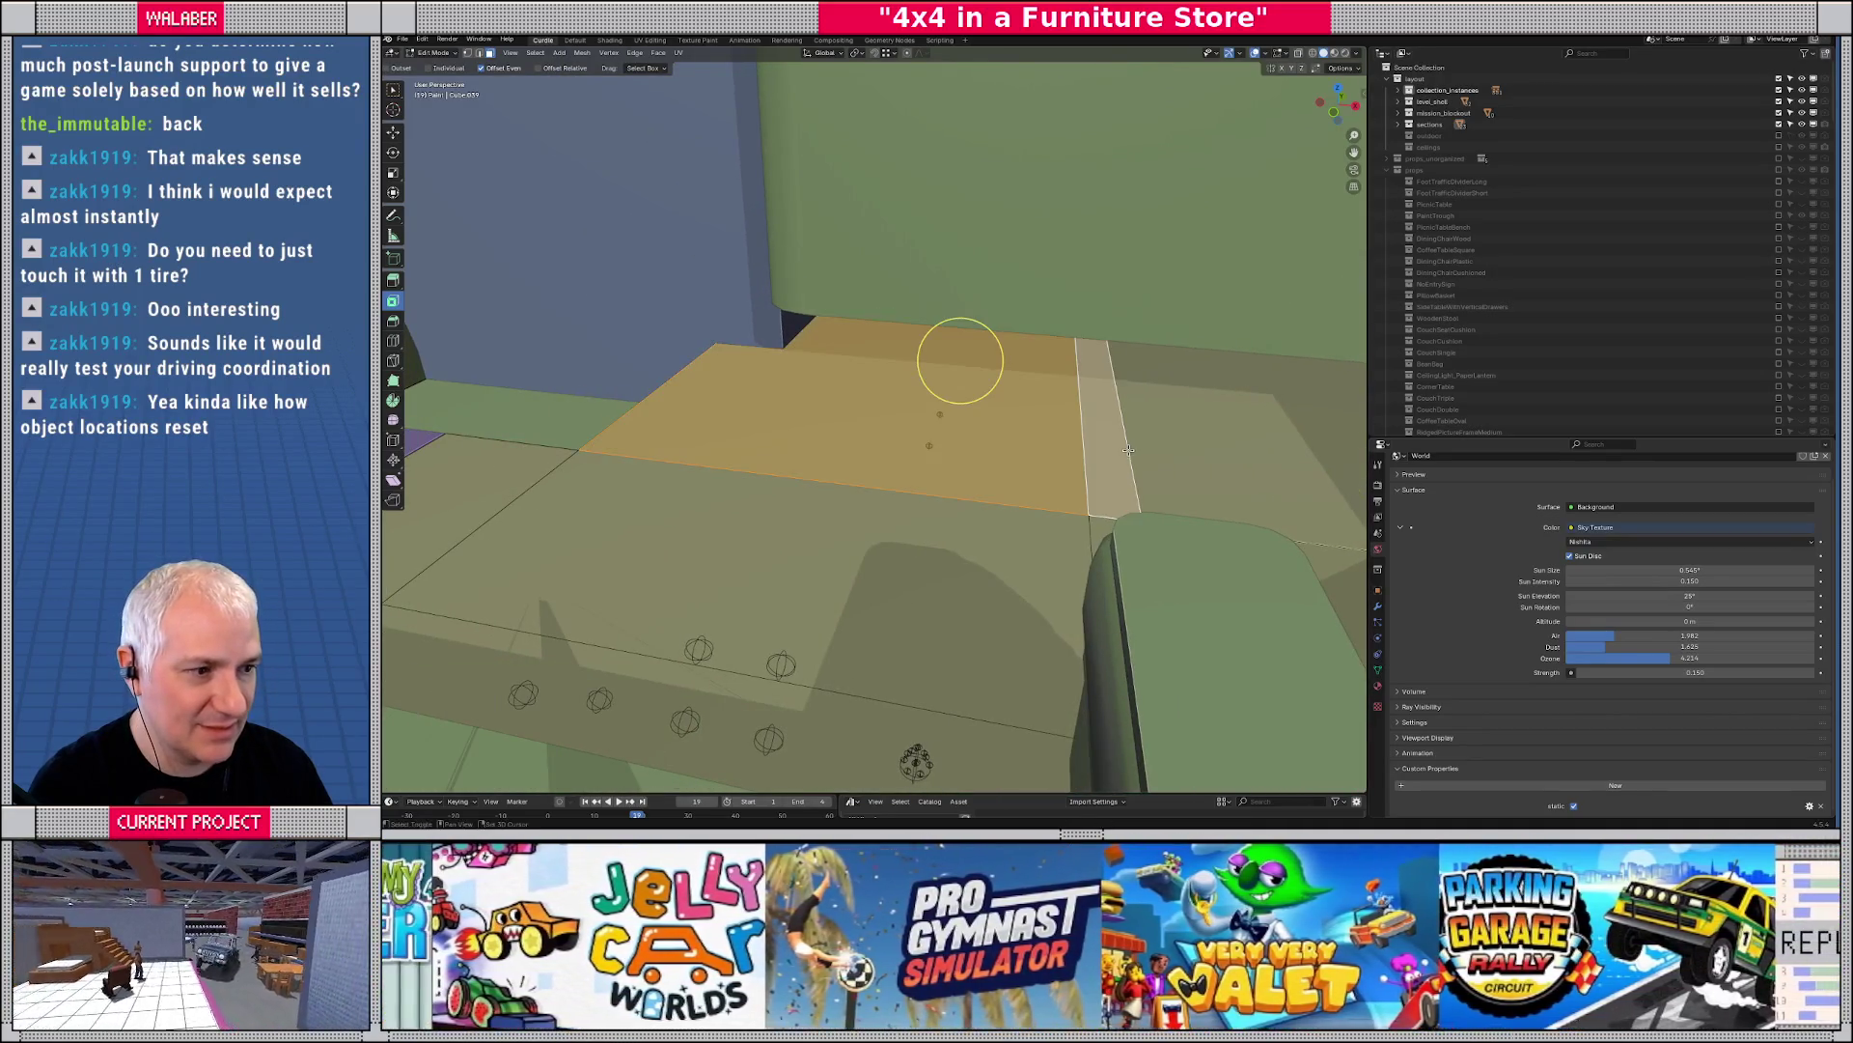
{"action": "left_click", "coordinate": [679, 568], "text": "shift"}
{"action": "left_click_drag", "start_coordinate": [503, 483], "coordinate": [716, 622]}
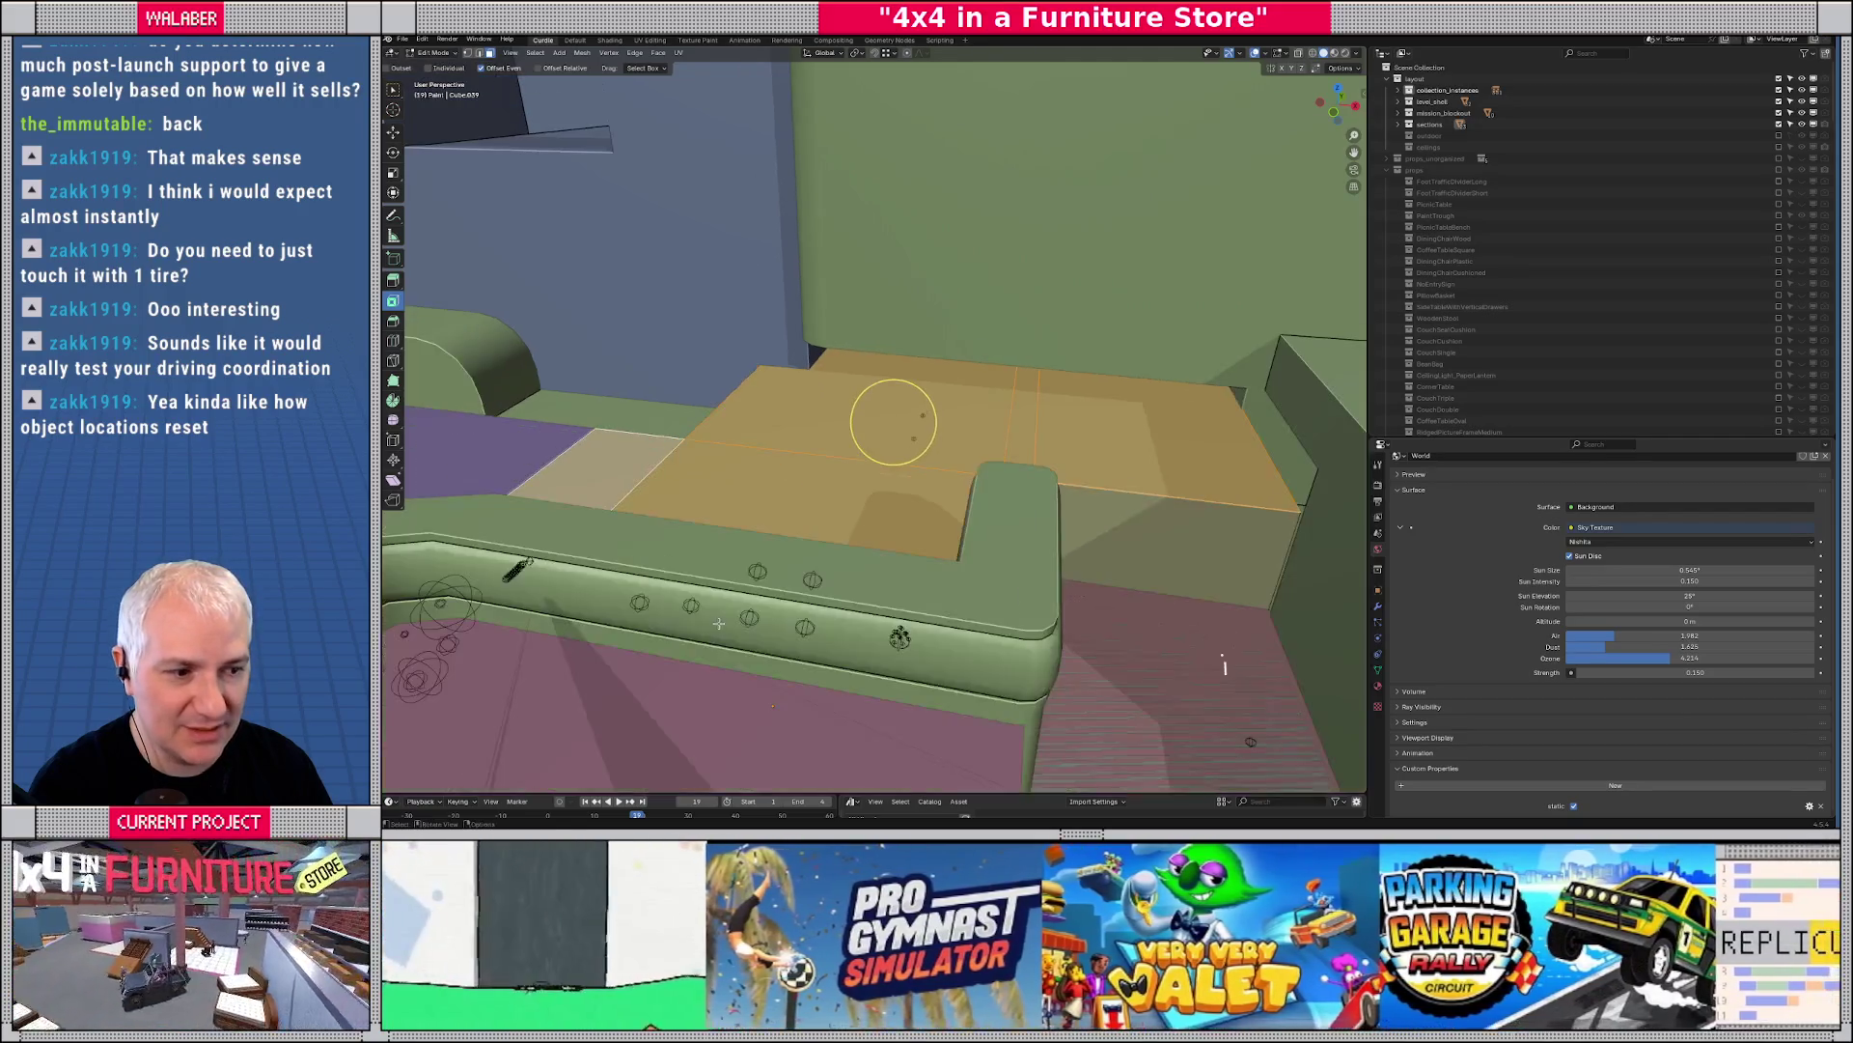
{"action": "scroll", "coordinate": [784, 555], "scroll_direction": "up", "scroll_amount": 6}
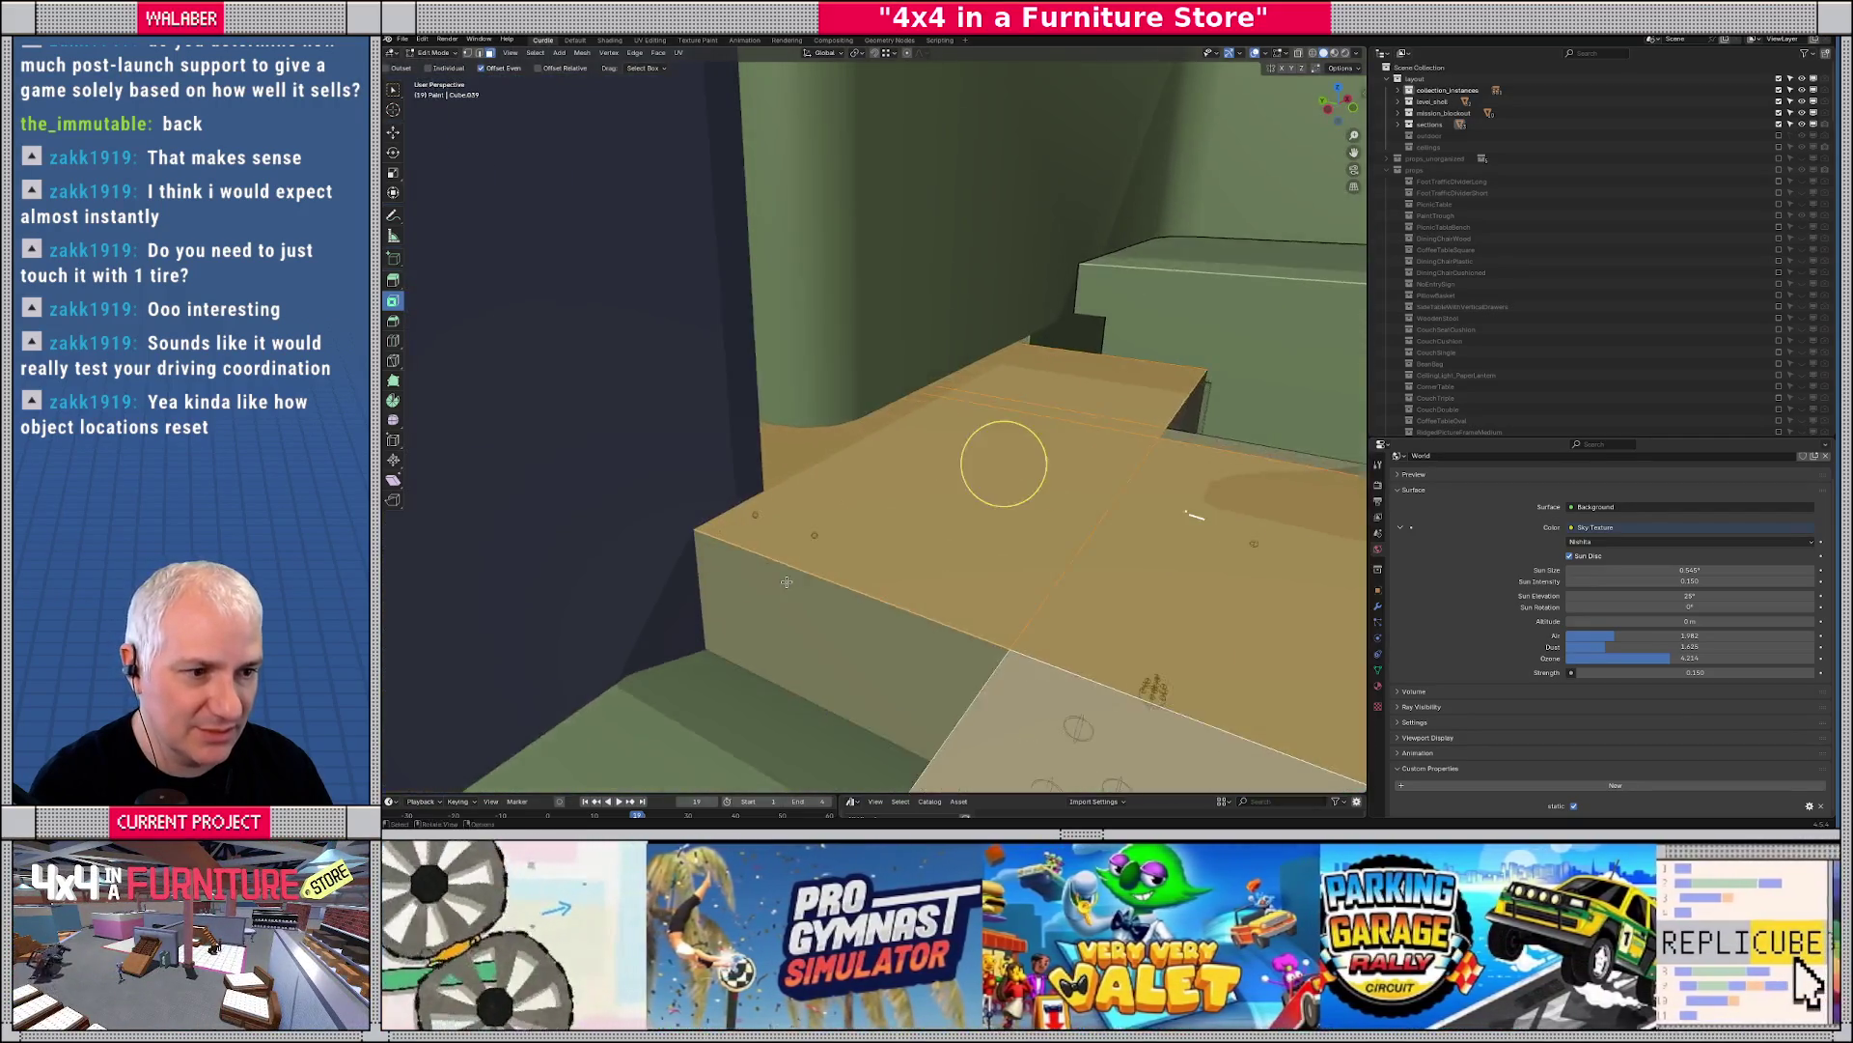
{"action": "mouse_move", "coordinate": [1081, 575]}
{"action": "left_mouse_down"}
{"action": "mouse_move", "coordinate": [1051, 496]}
{"action": "mouse_move", "coordinate": [1023, 500]}
{"action": "left_mouse_up"}
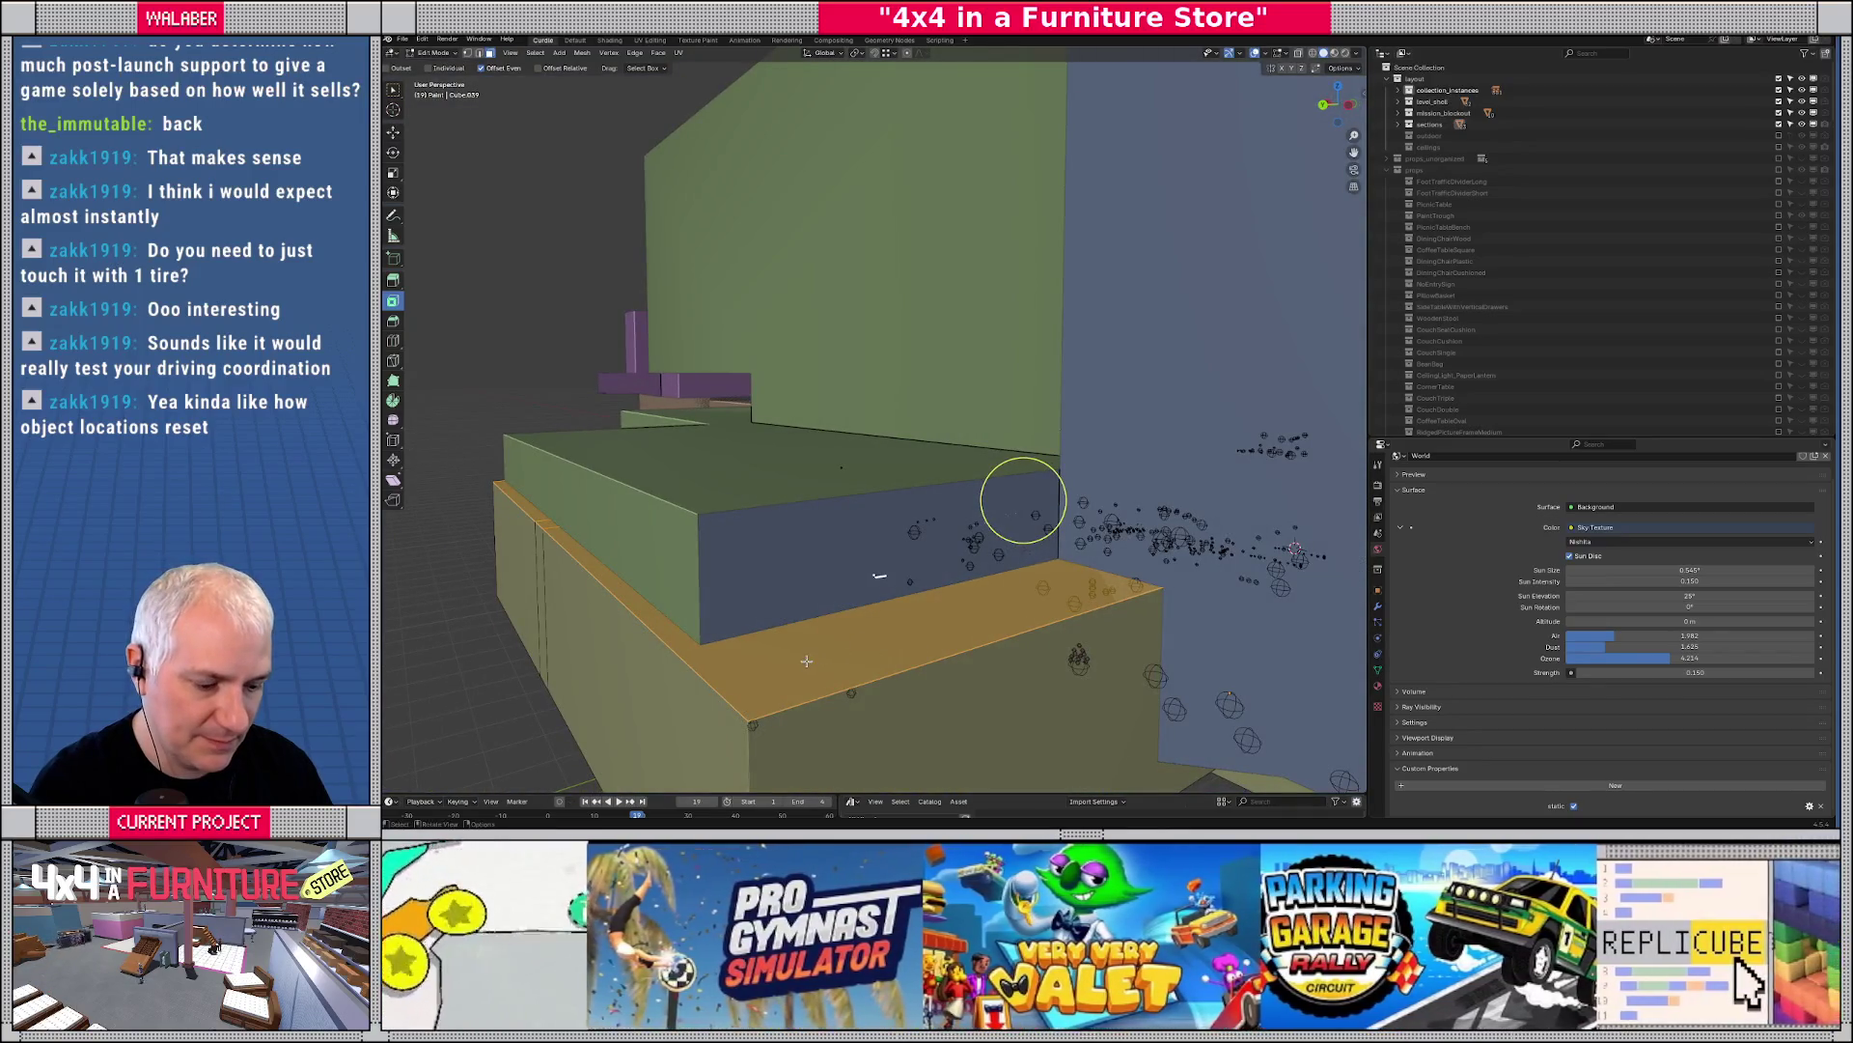
Raise the selected faces about 5.5 m along Z and isolate the boxes in Local view
{"action": "key", "text": "g"}
{"action": "key", "text": "z"}
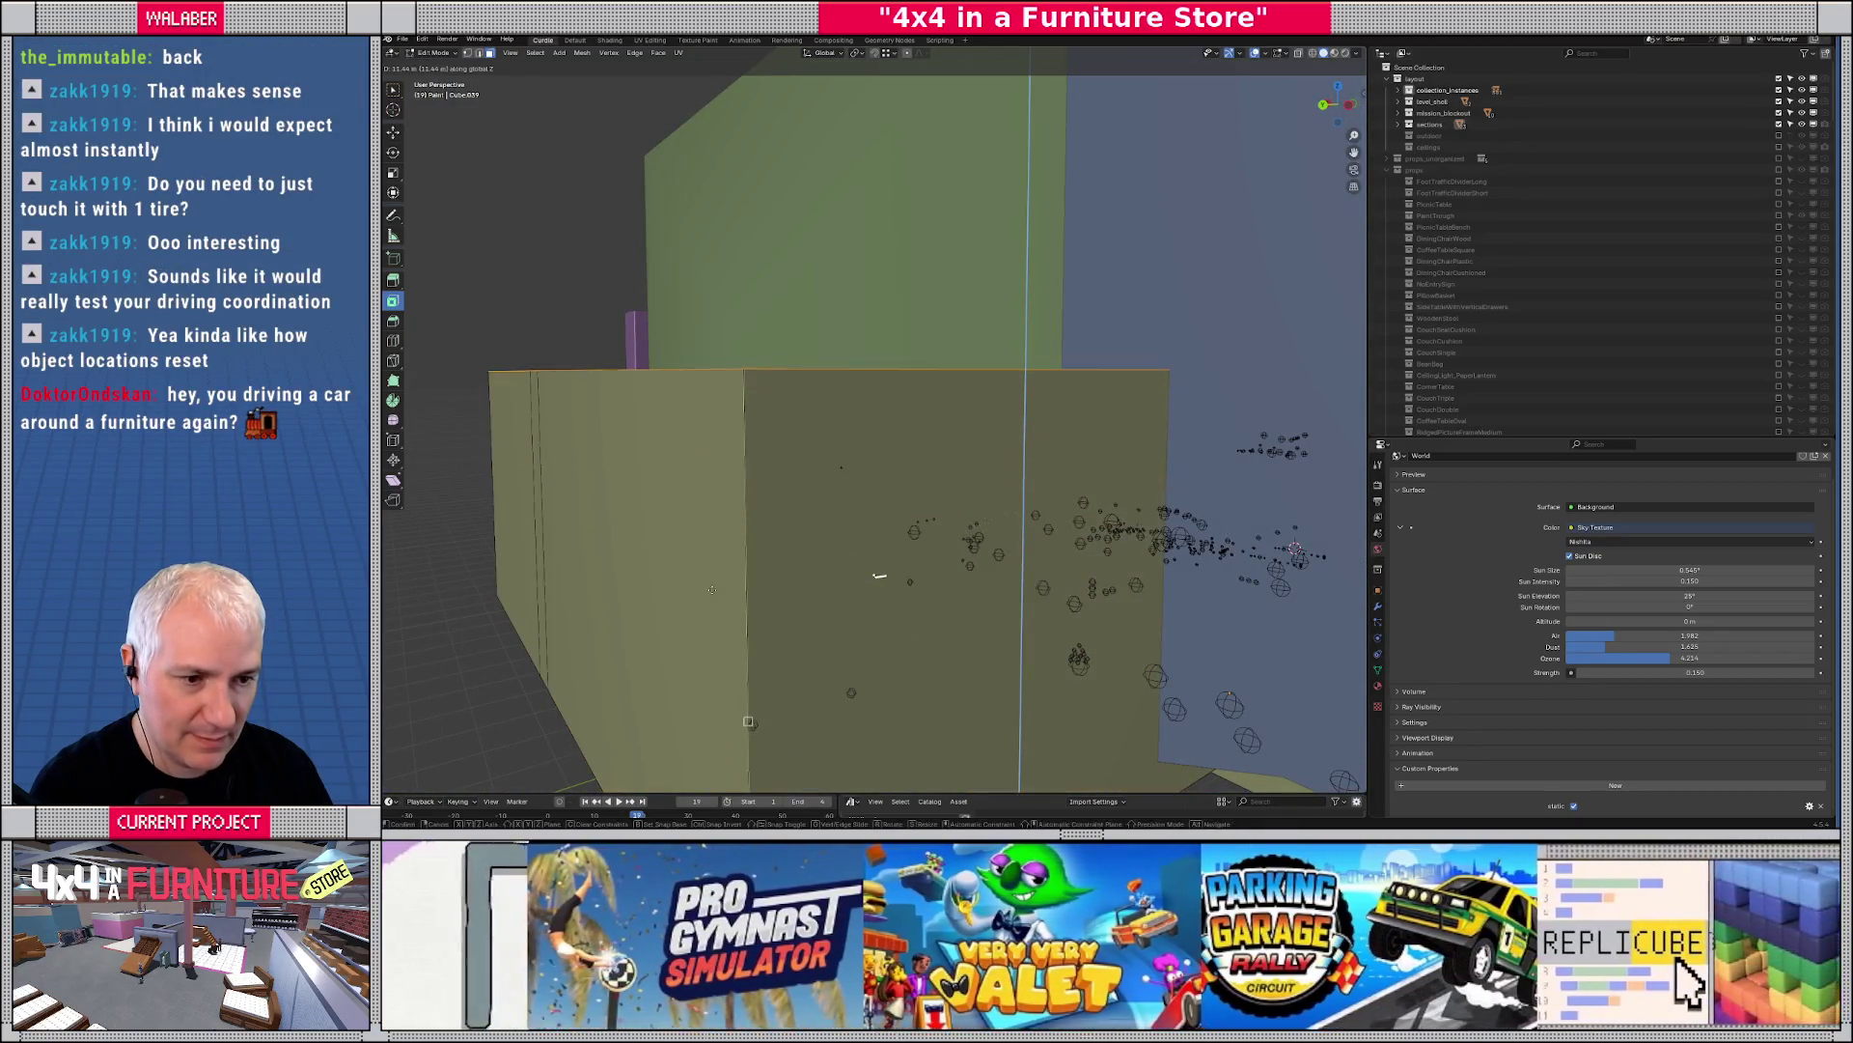
{"action": "left_click", "coordinate": [931, 589]}
{"action": "scroll", "coordinate": [930, 589], "scroll_direction": "up", "scroll_amount": 3}
{"action": "left_click_drag", "start_coordinate": [930, 589], "coordinate": [773, 628]}
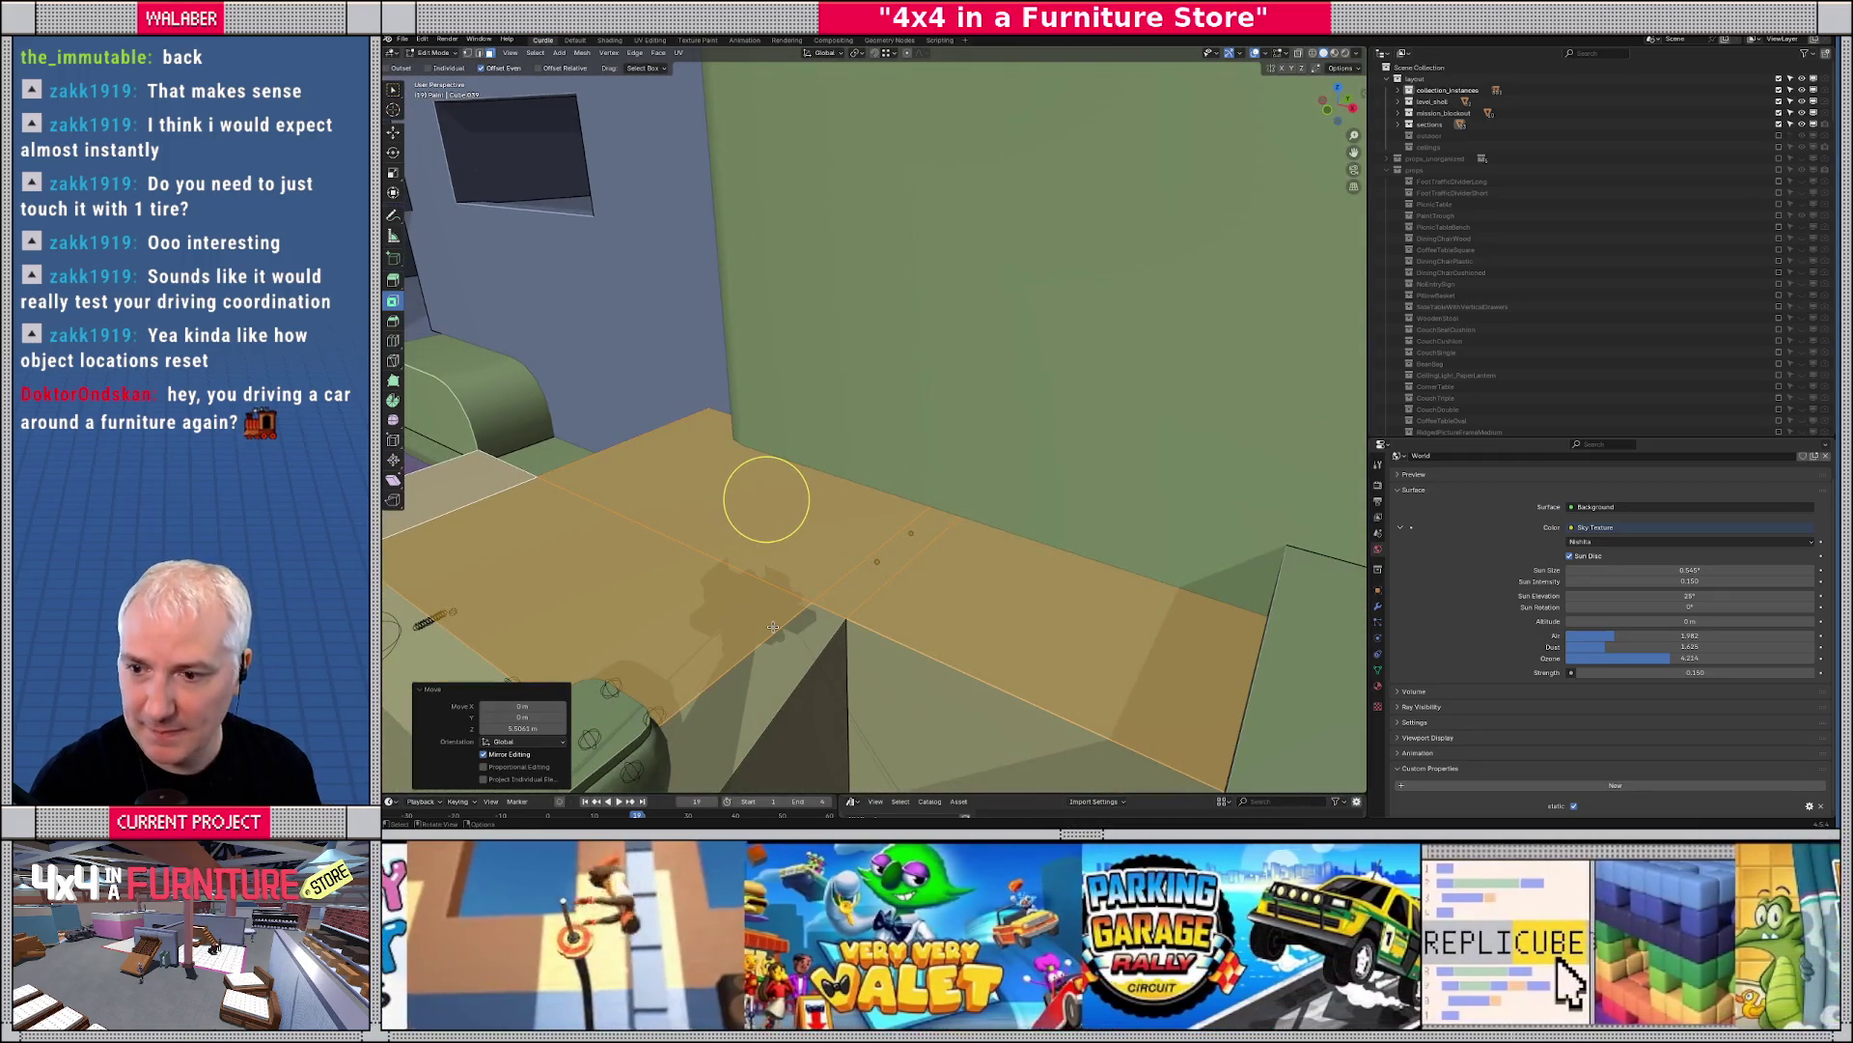
{"action": "scroll", "coordinate": [774, 628], "scroll_direction": "down", "scroll_amount": 5}
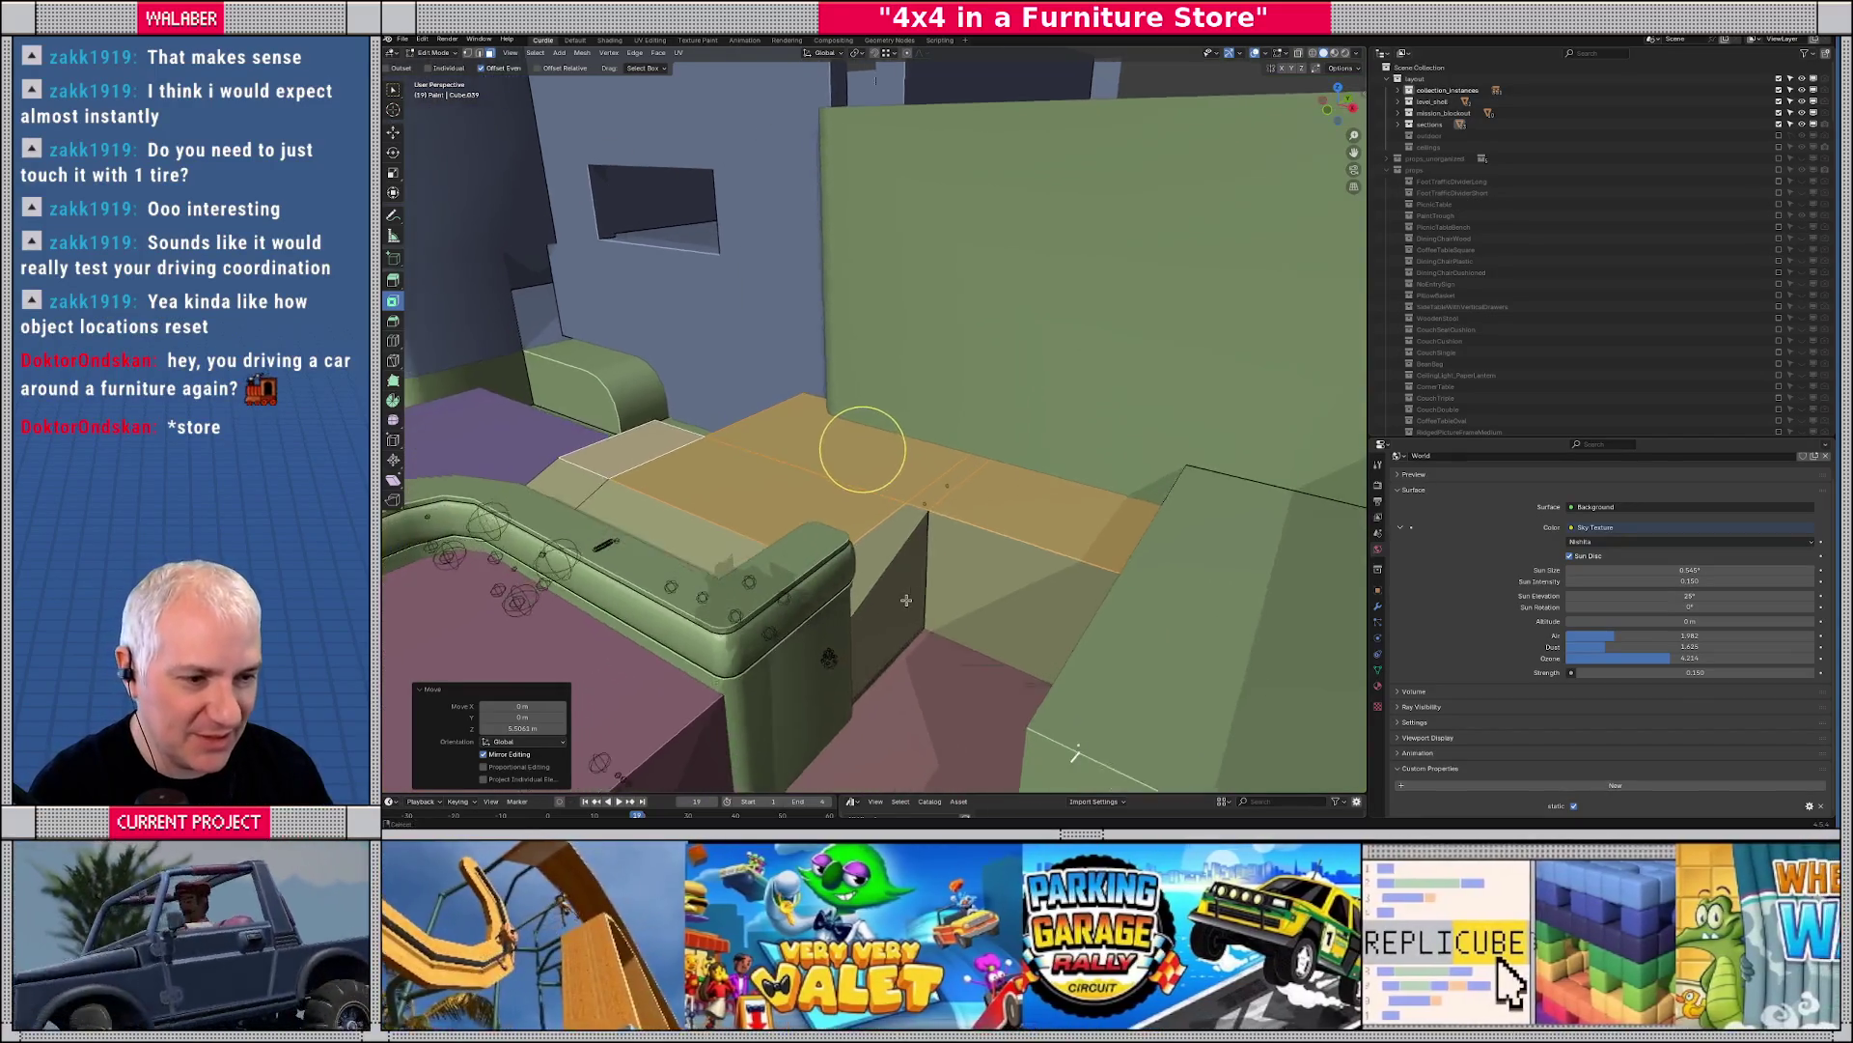
{"action": "key", "text": "KP_Divide"}
{"action": "scroll", "coordinate": [934, 526], "scroll_direction": "up", "scroll_amount": 4}
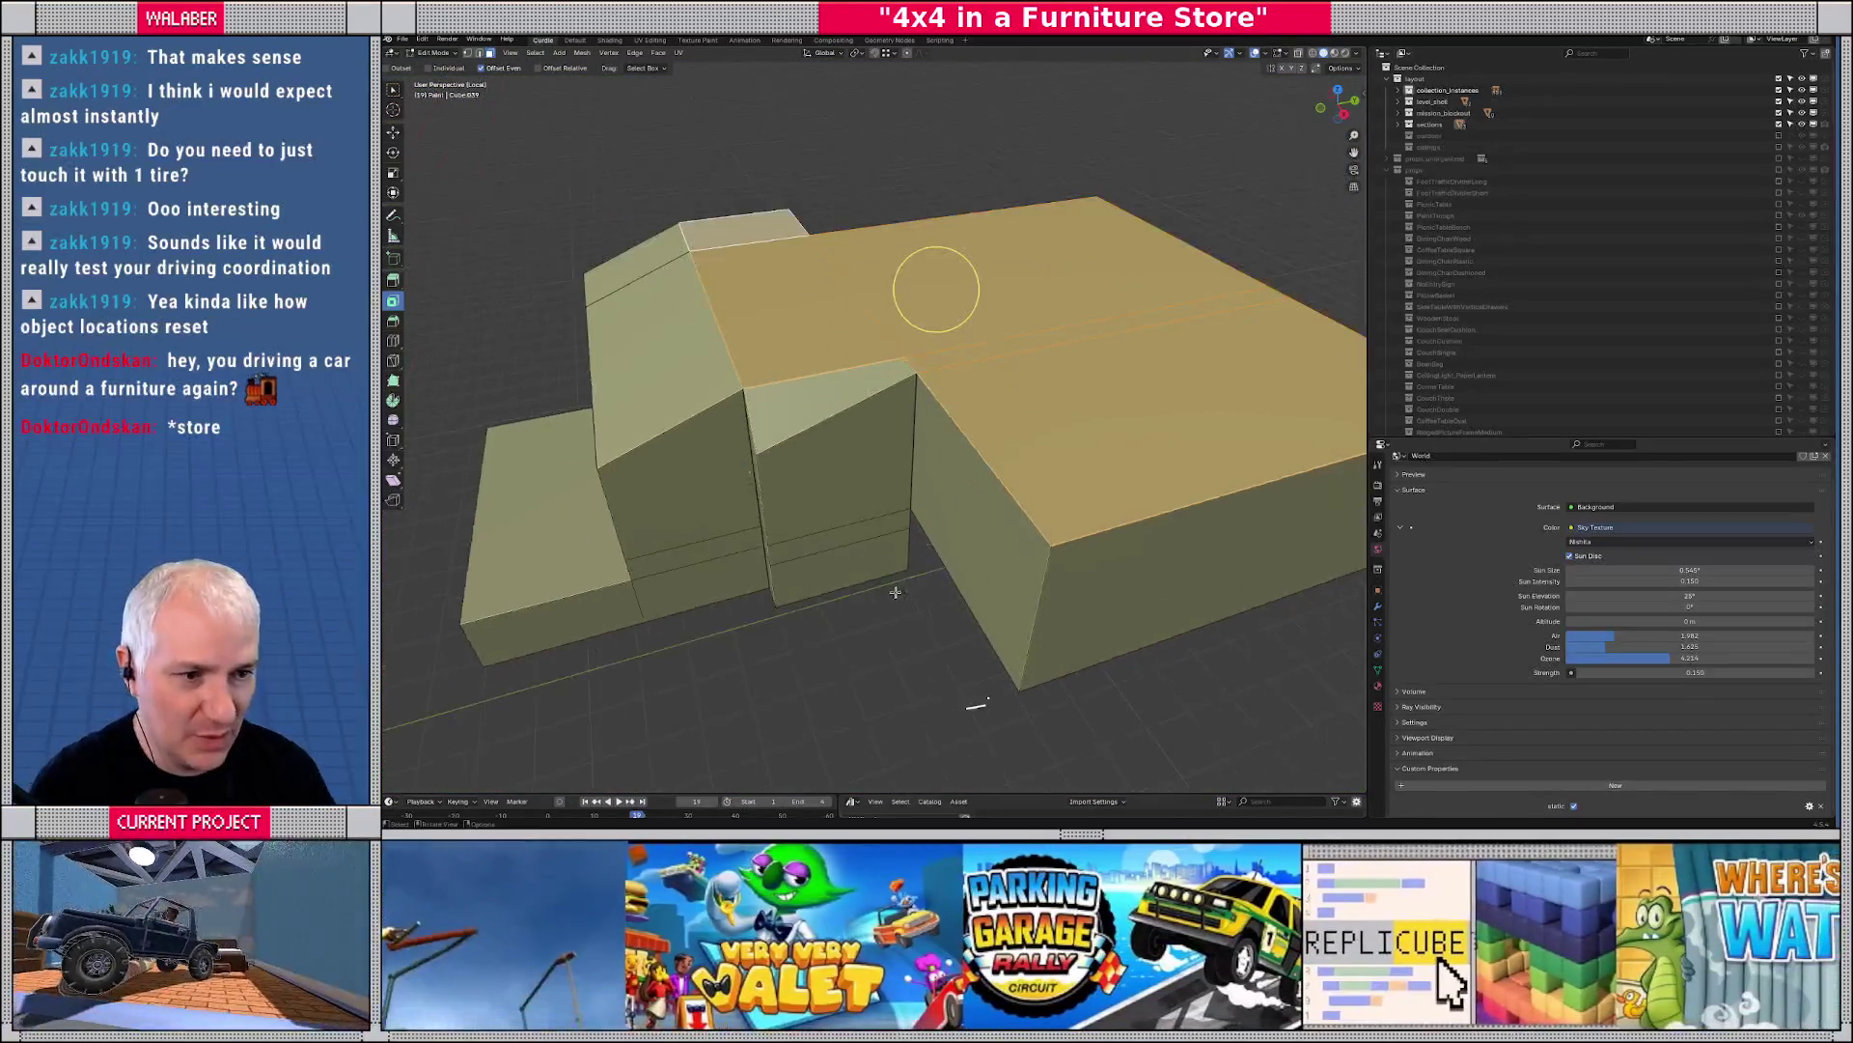
Select the uneven top edge and raise it along Z until the box top is flat
{"action": "key", "text": "ctrl+KP_Add"}
{"action": "key", "text": "alt+a"}
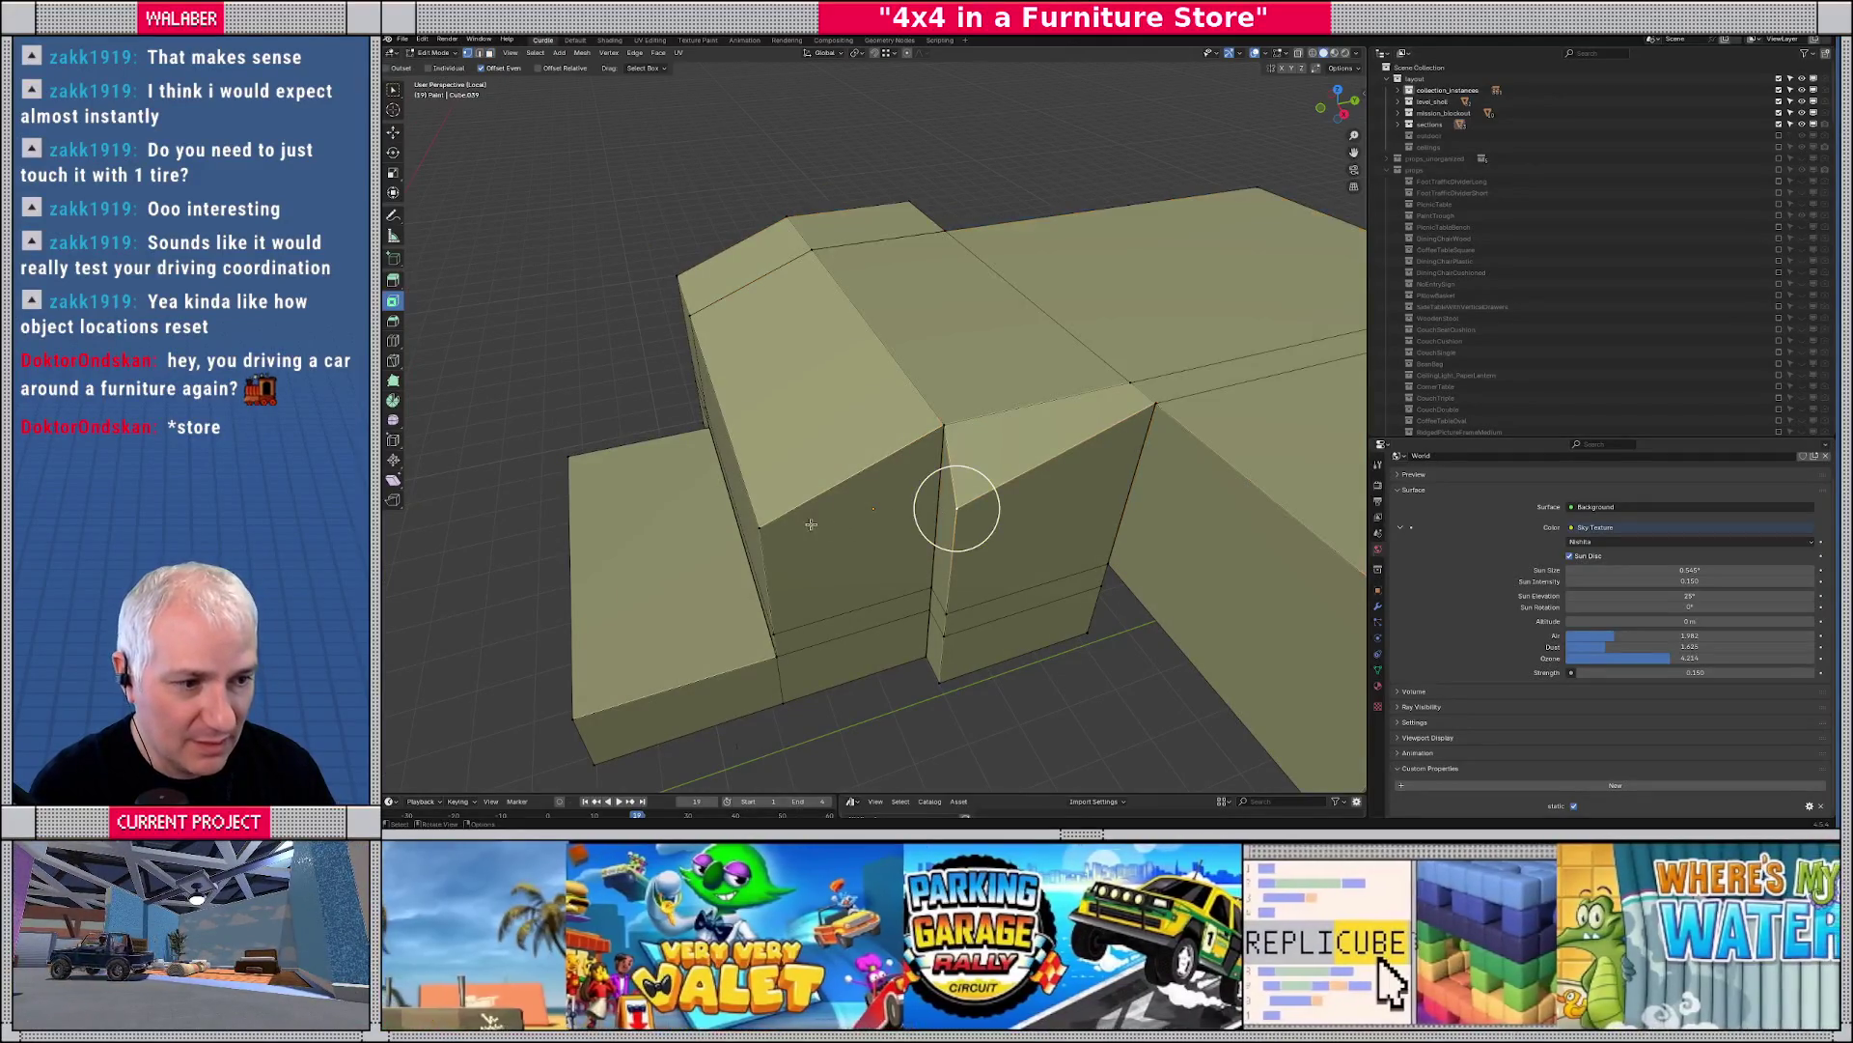
{"action": "left_click_drag", "start_coordinate": [765, 519], "coordinate": [872, 488]}
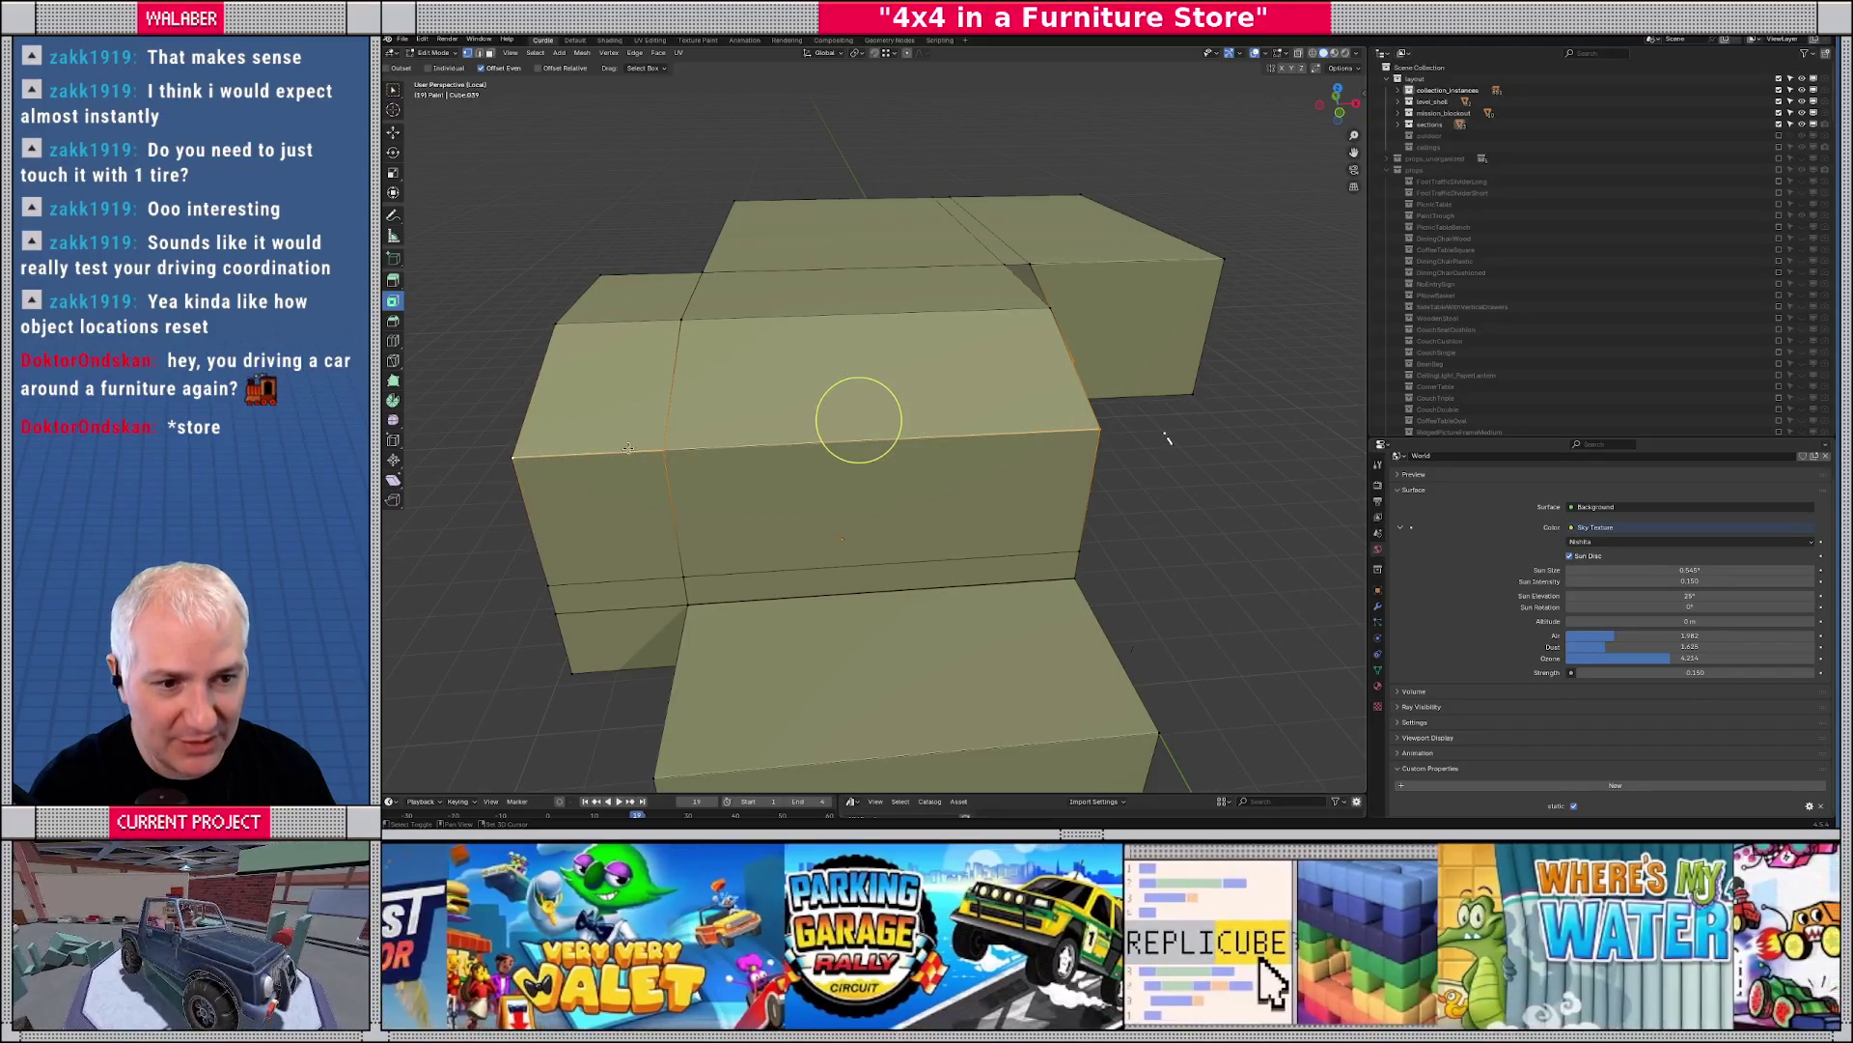
{"action": "left_click_drag", "start_coordinate": [858, 419], "coordinate": [971, 387]}
{"action": "key", "text": "g"}
{"action": "key", "text": "z"}
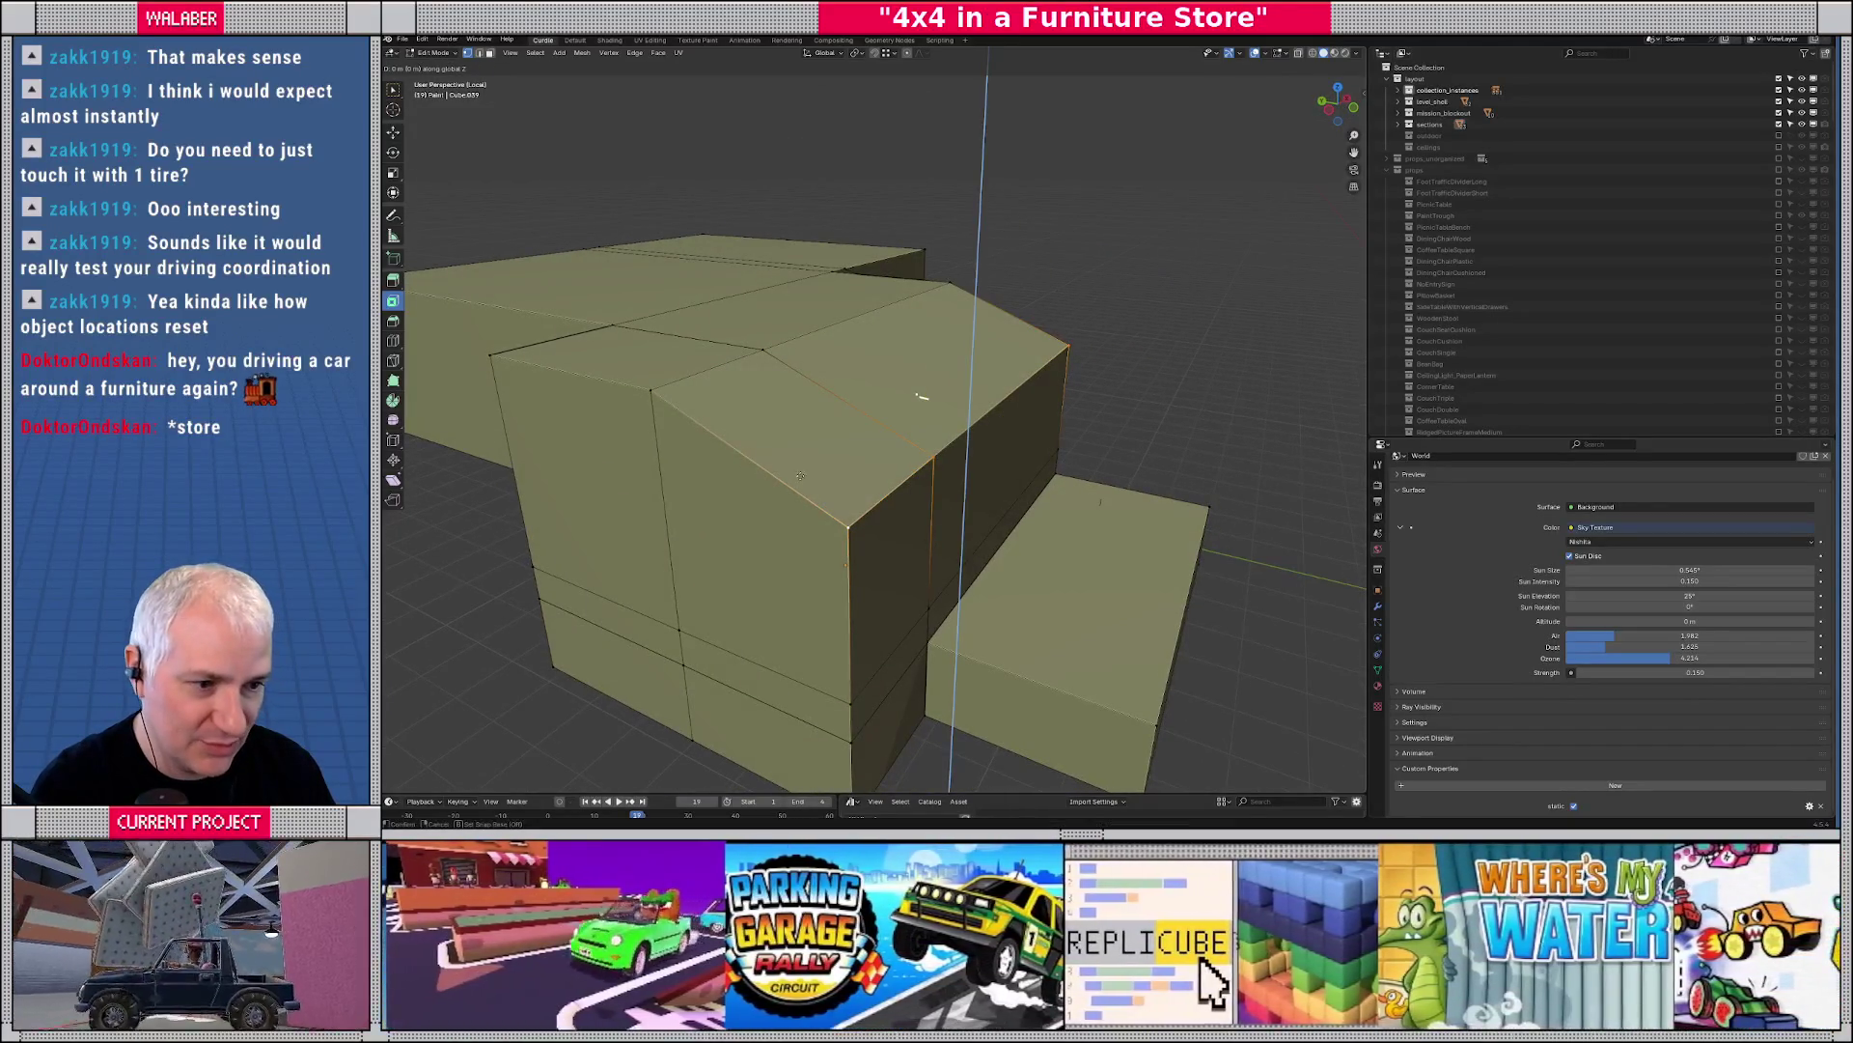
{"action": "left_click", "coordinate": [926, 478]}
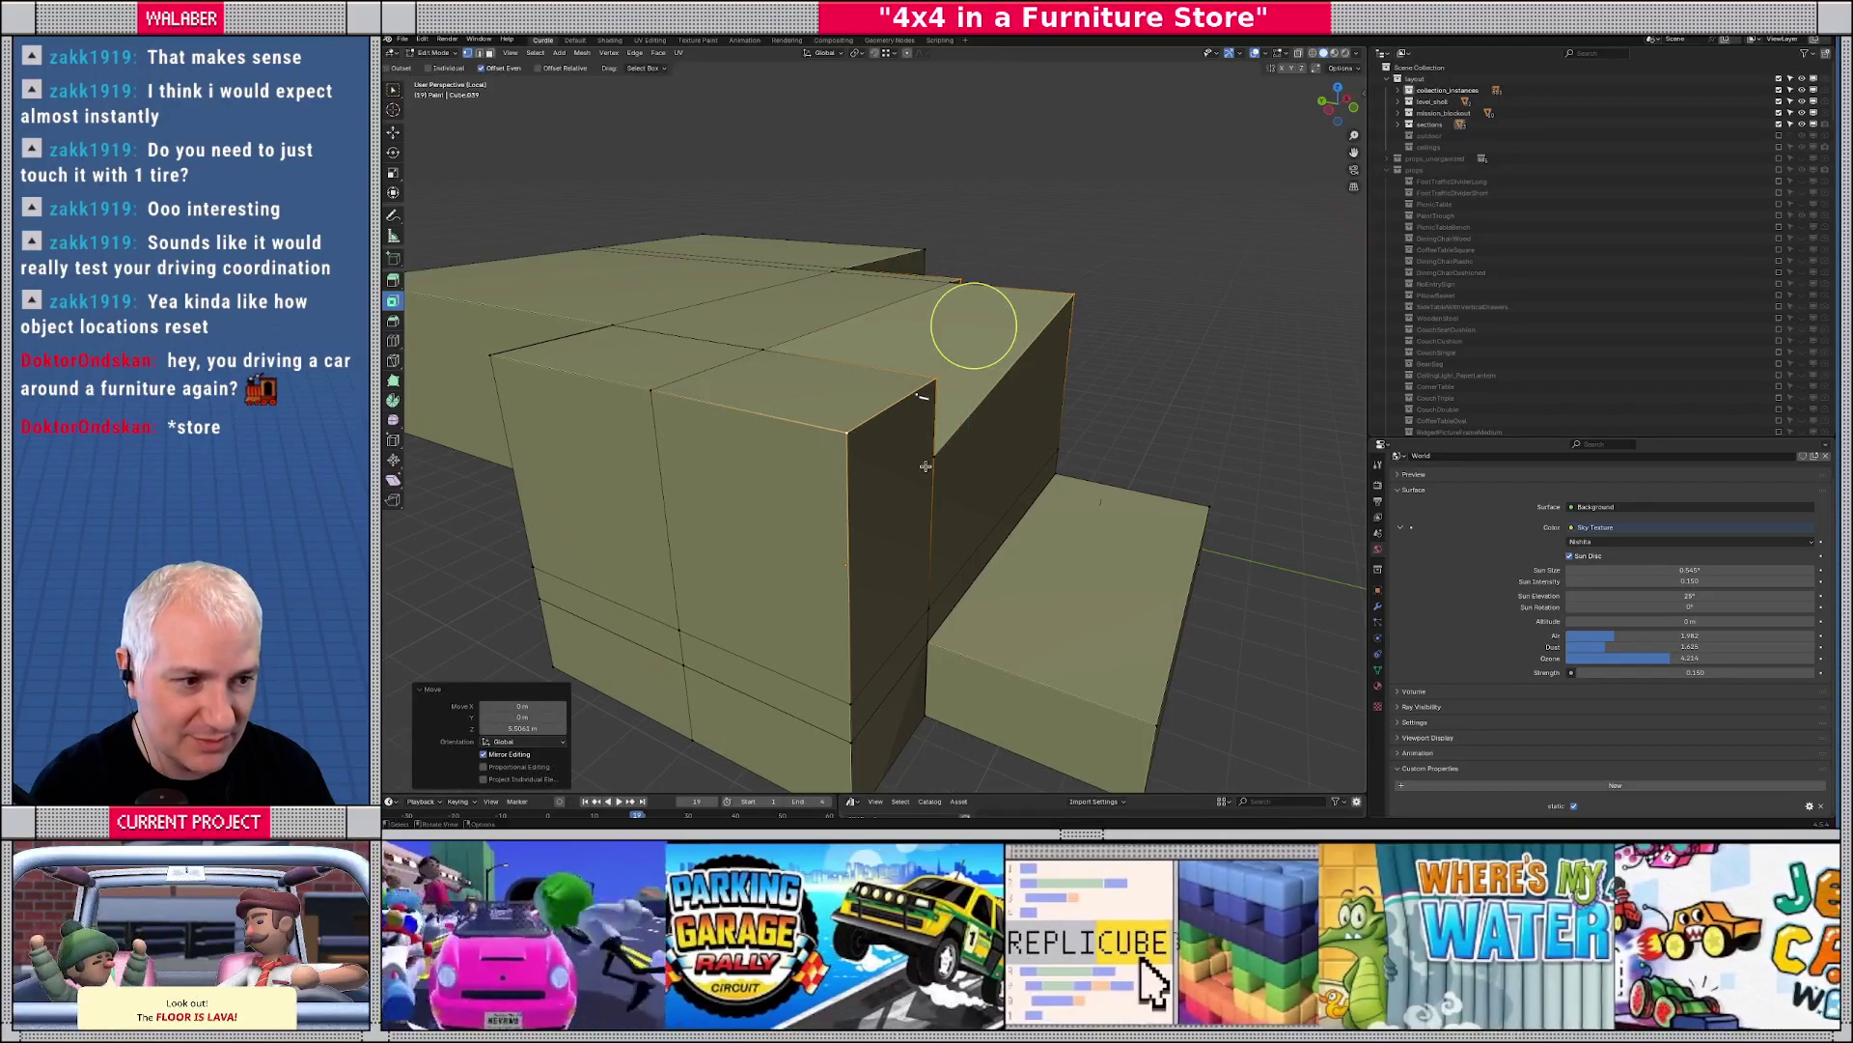
Raise the selection to Z 5.5063 m and return to Object Mode
{"action": "key", "text": "g"}
{"action": "key", "text": "z"}
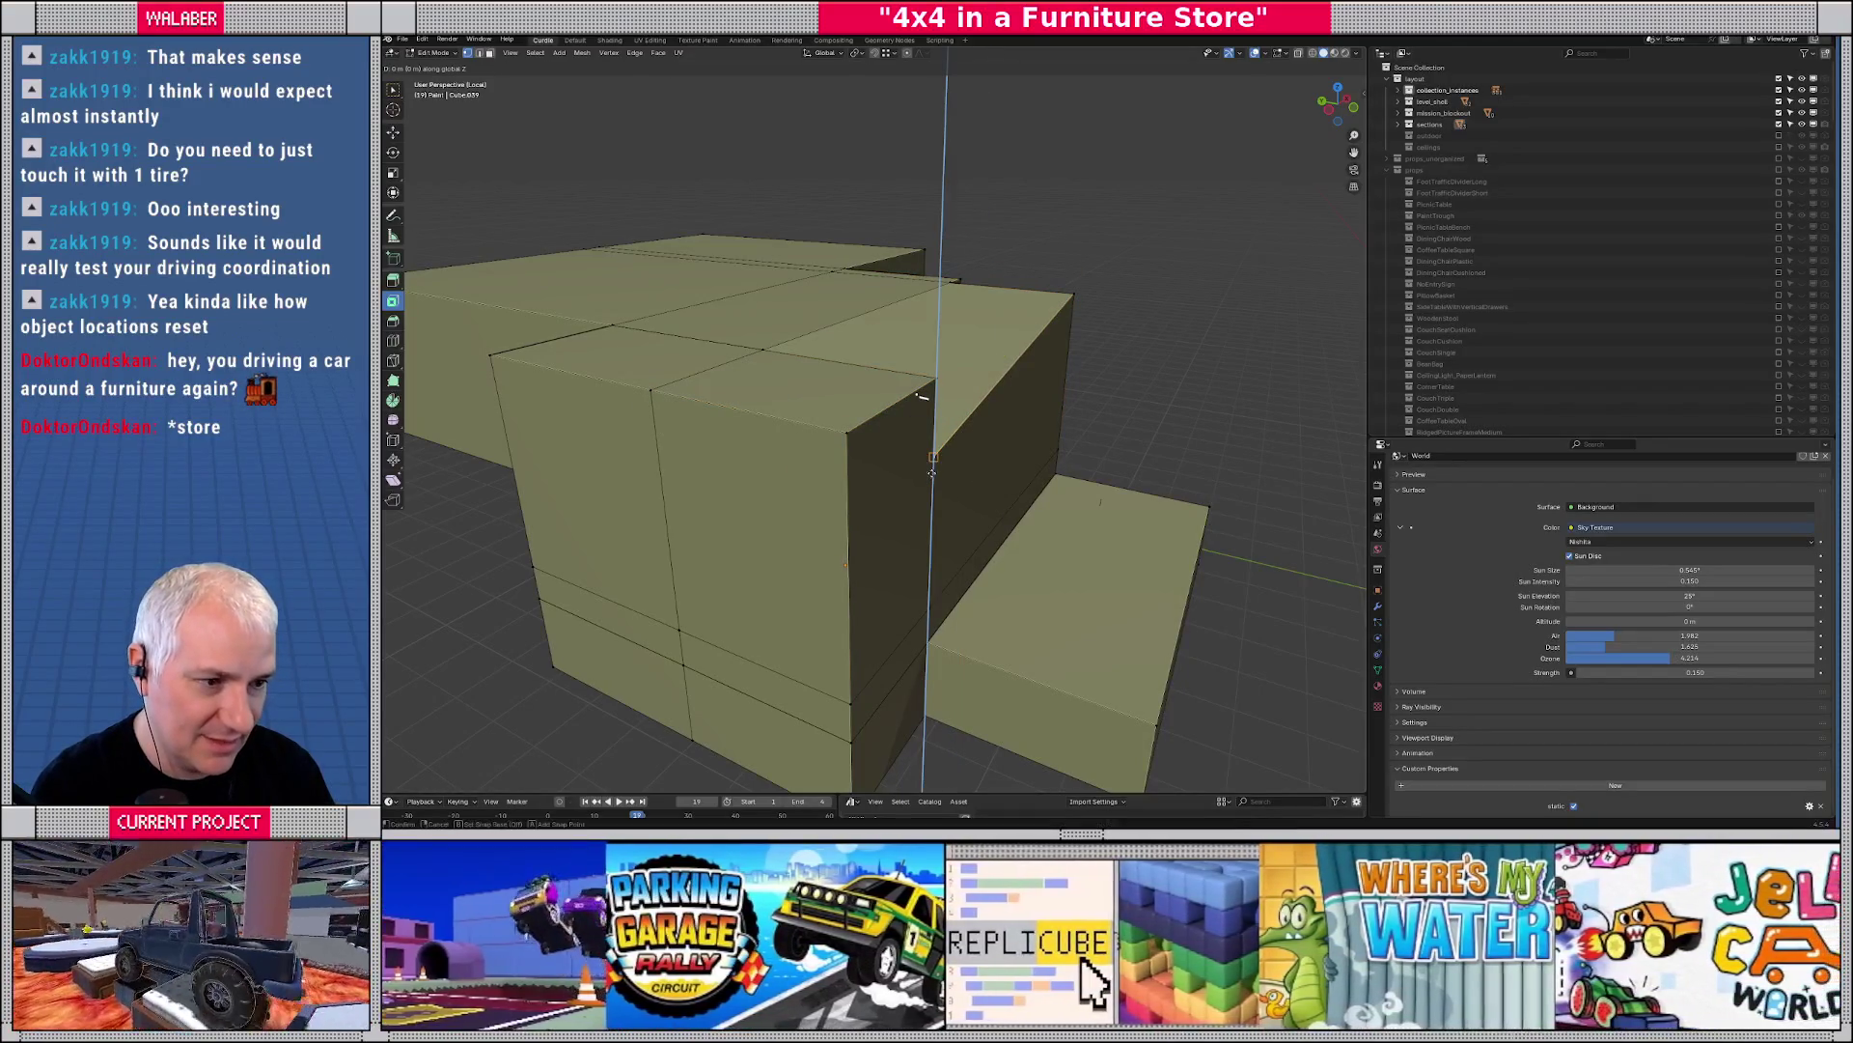
{"action": "left_click", "coordinate": [931, 405]}
{"action": "scroll", "coordinate": [931, 405], "scroll_direction": "down", "scroll_amount": 2}
{"action": "key", "text": "Tab"}
{"action": "mouse_move", "coordinate": [995, 428]}
{"action": "left_mouse_down"}
{"action": "mouse_move", "coordinate": [757, 358]}
{"action": "mouse_move", "coordinate": [842, 439]}
{"action": "left_mouse_up"}
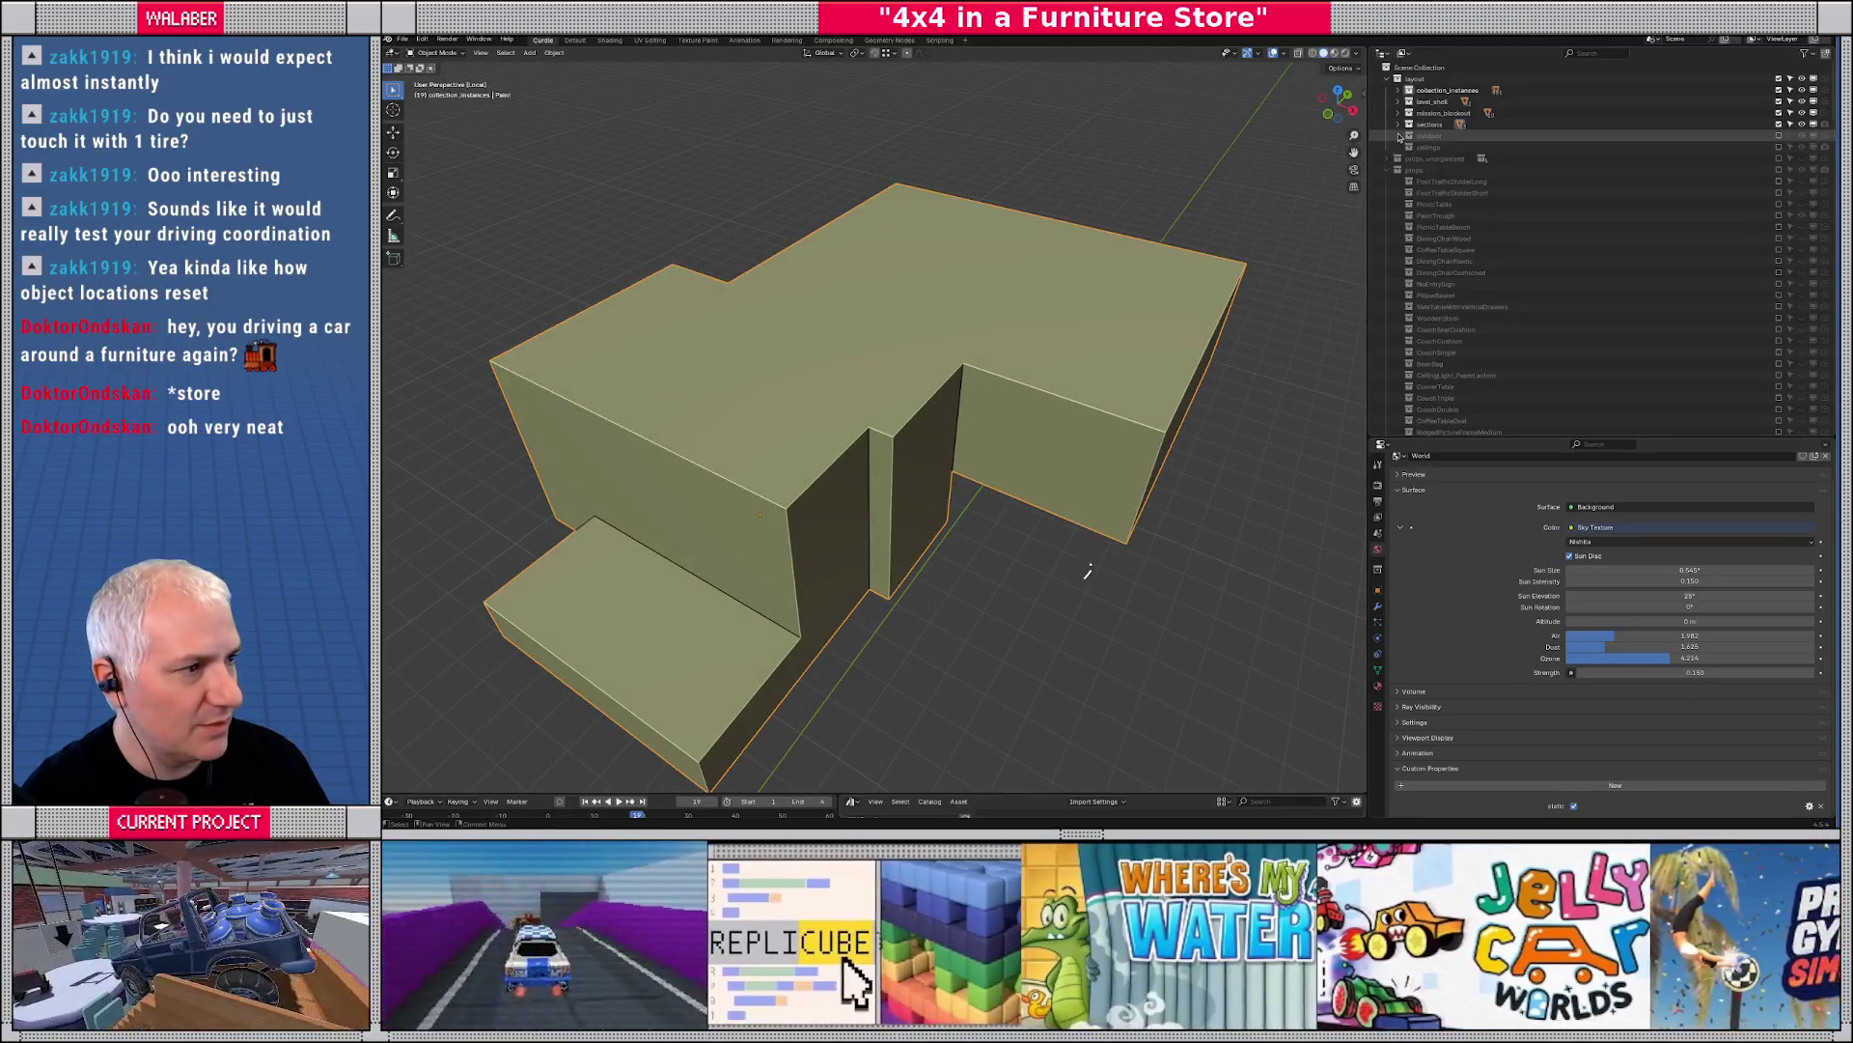
Select the Paint collection with its child colliders and isolate them in Local view
{"action": "left_click", "coordinate": [1397, 124]}
{"action": "left_click", "coordinate": [1411, 170]}
{"action": "left_click", "coordinate": [1459, 193]}
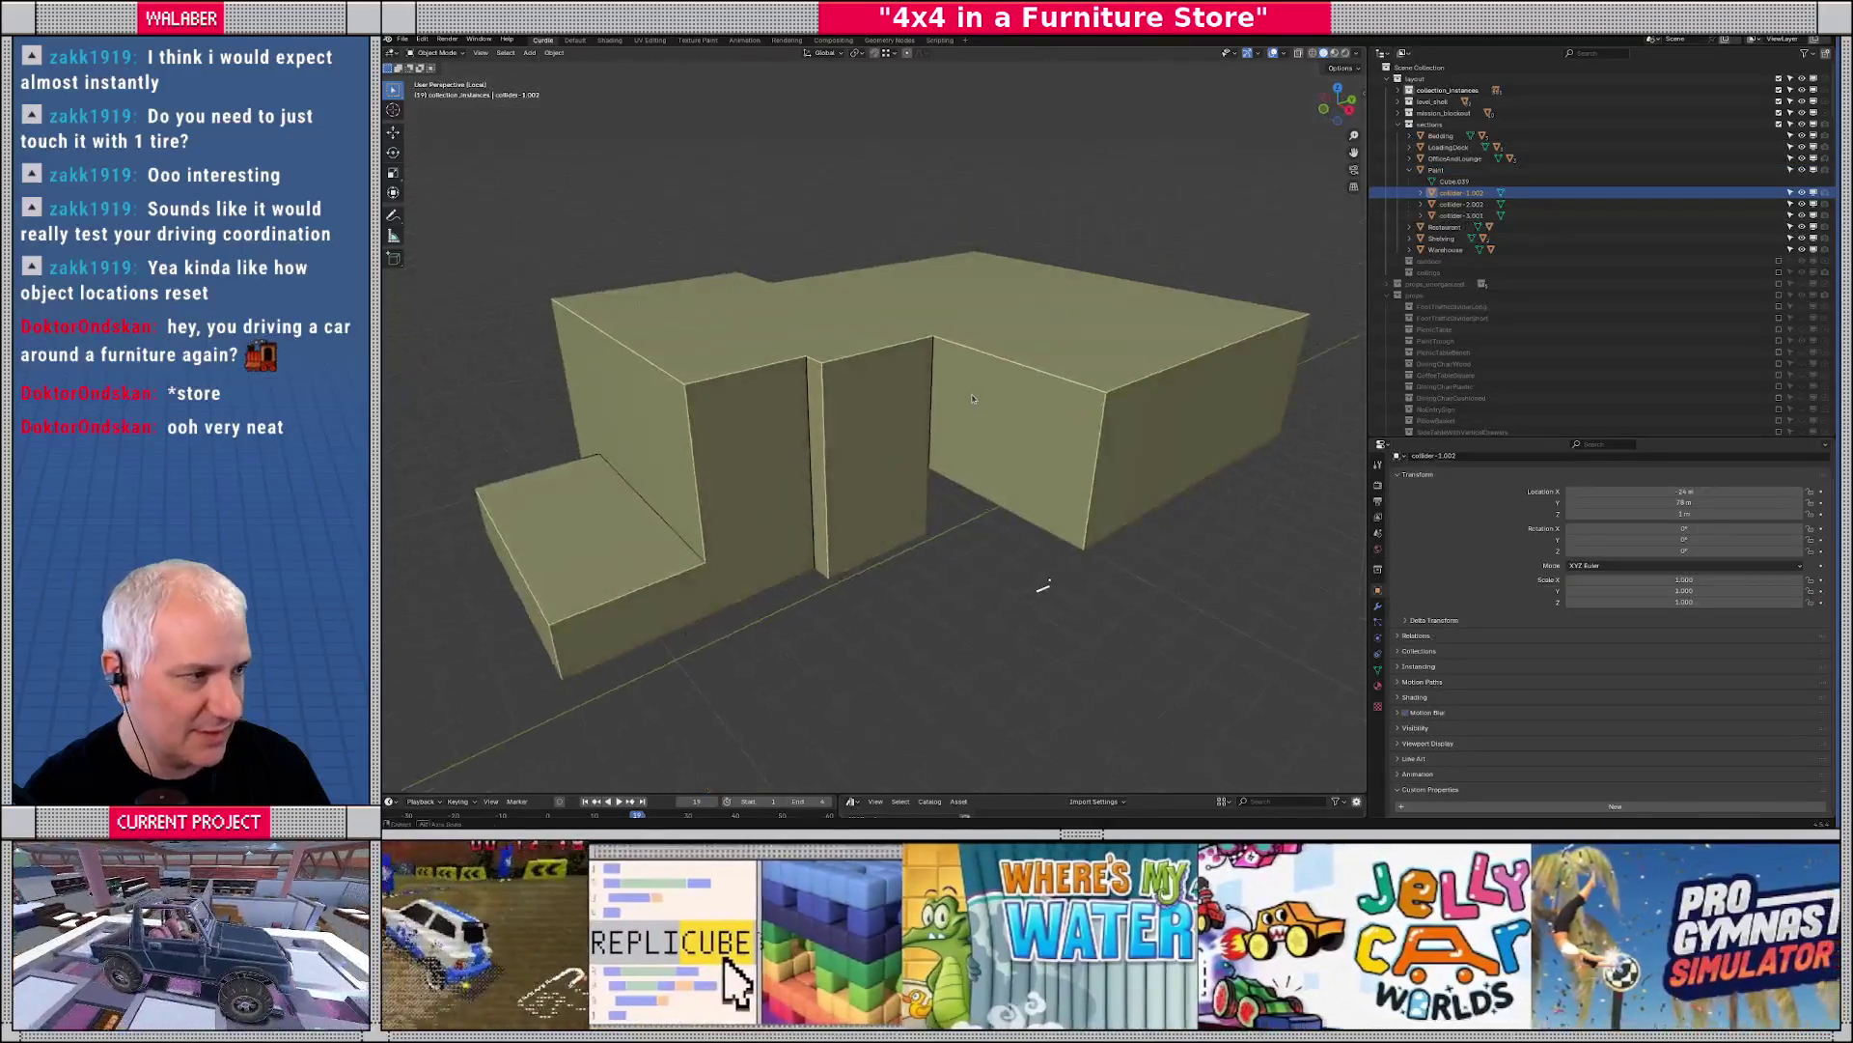
{"action": "key", "text": "KP_Divide"}
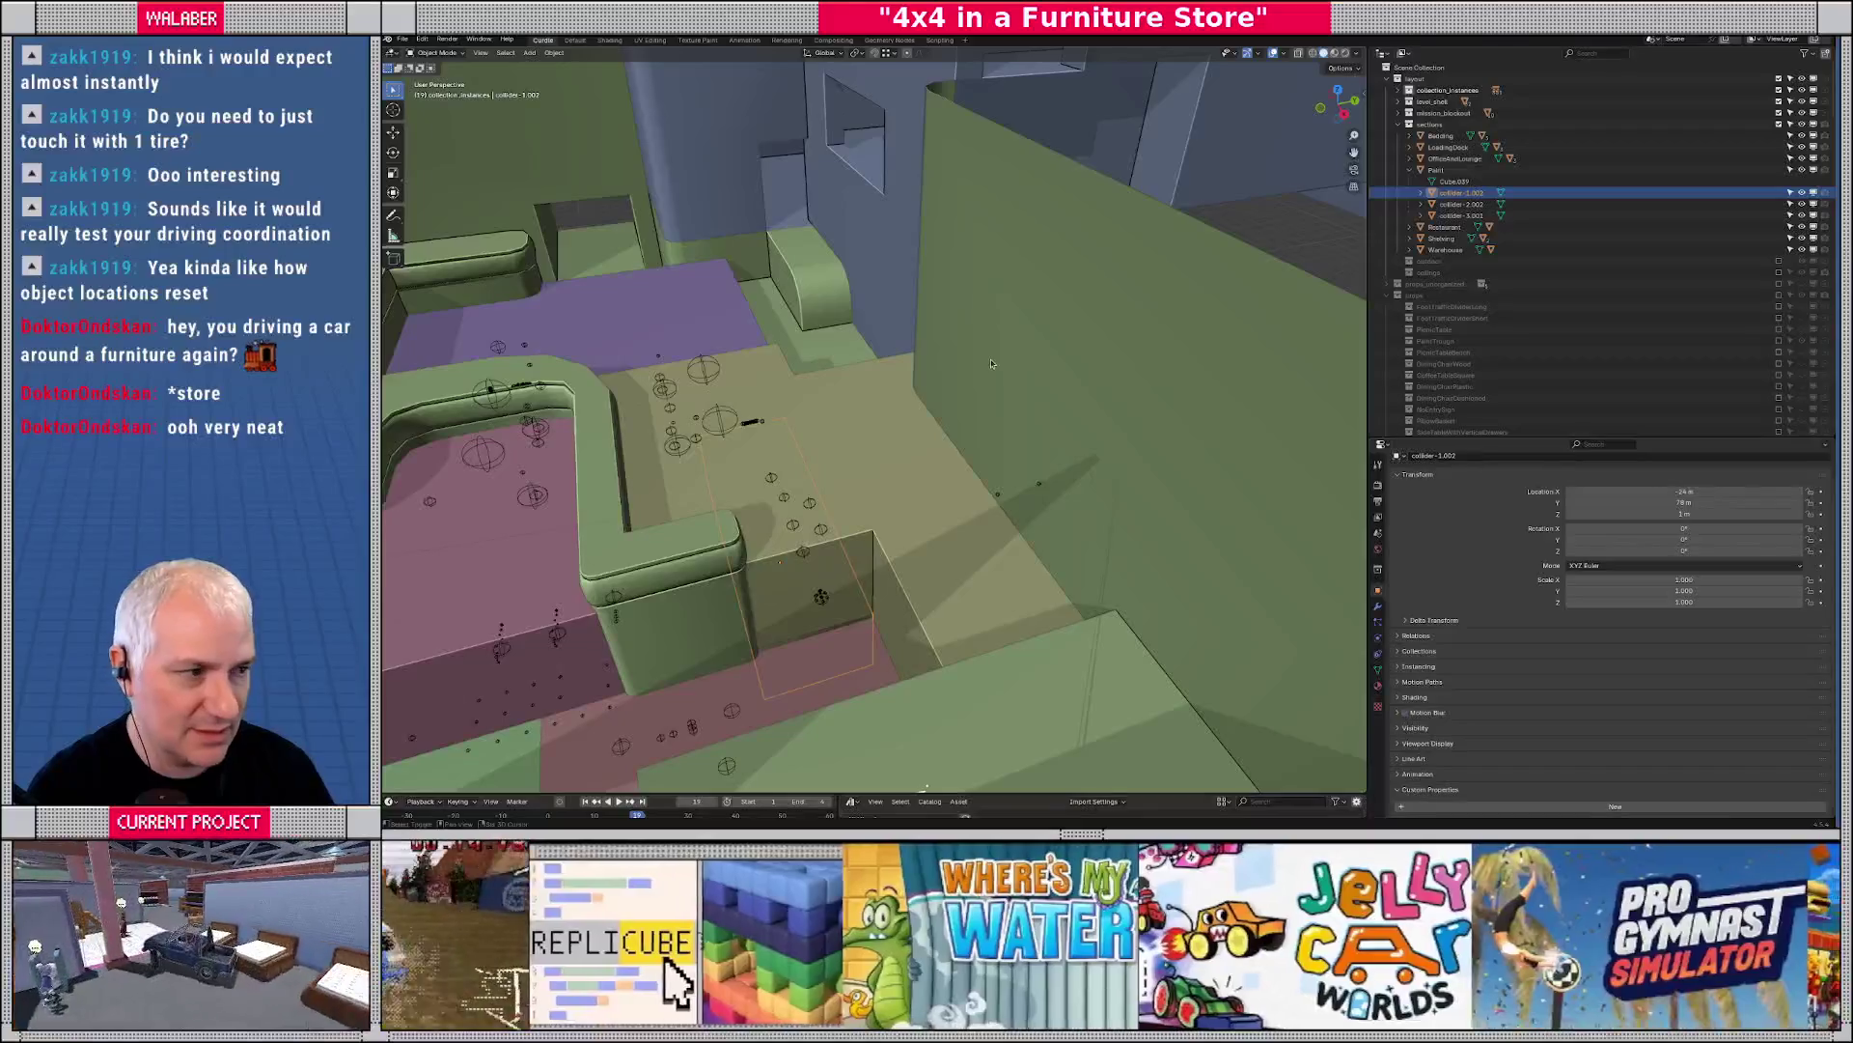
{"action": "scroll", "coordinate": [991, 363], "scroll_direction": "up", "scroll_amount": 2}
{"action": "left_click", "coordinate": [1436, 171]}
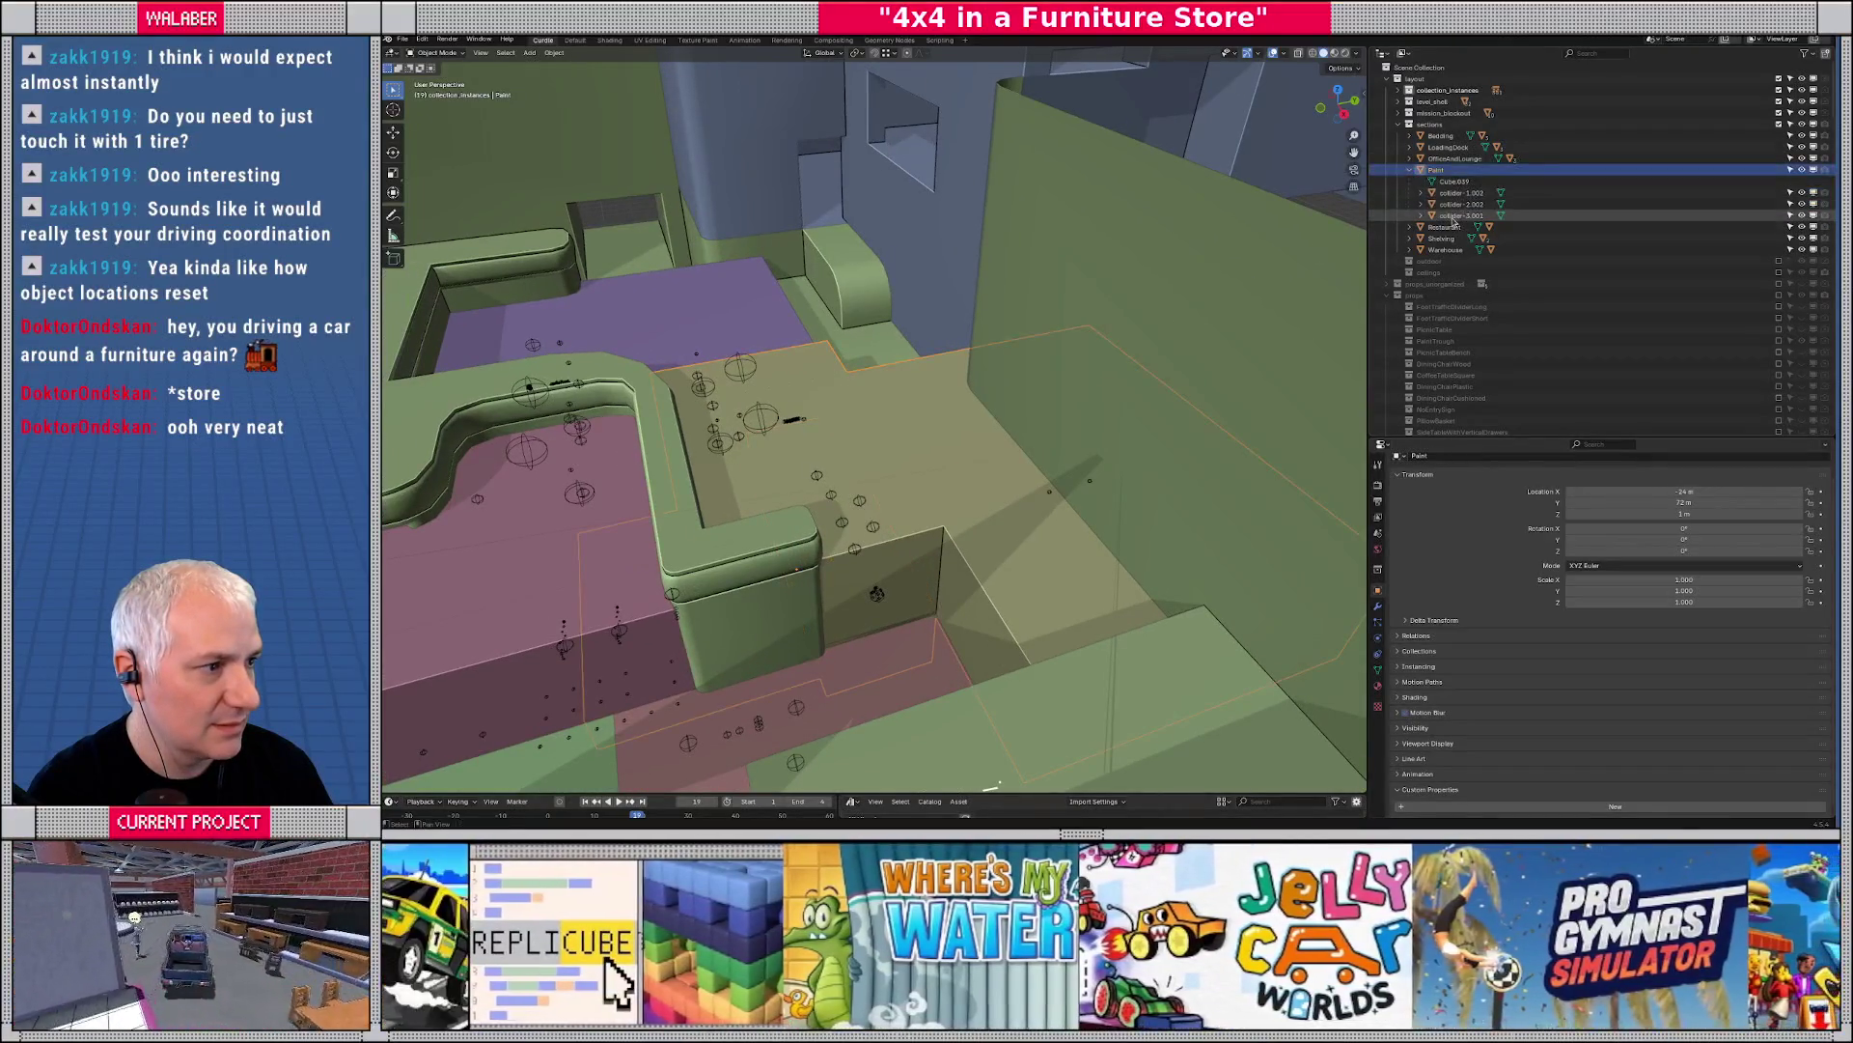
{"action": "key", "text": "KP_Divide"}
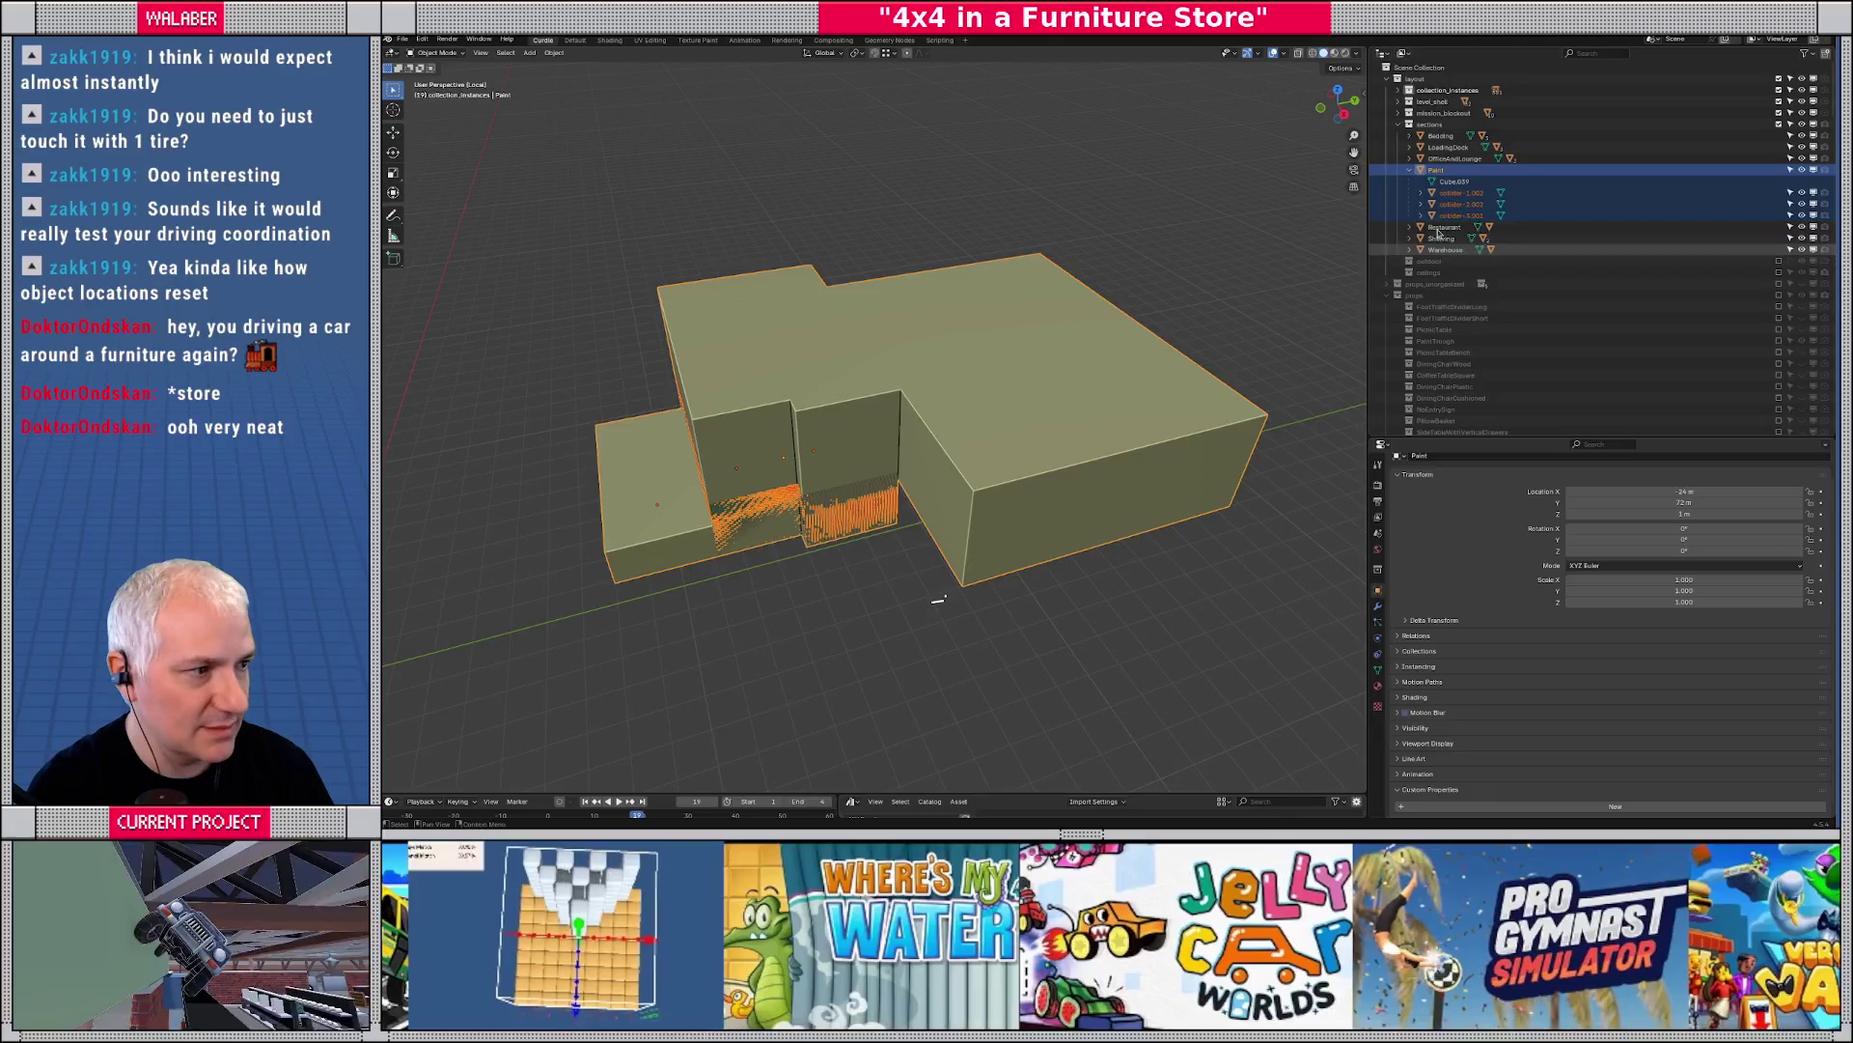
Frame collider-1.002, collider-3.001 and collider-2.002 in turn, then edit collider-2.002's mesh
{"action": "left_click", "coordinate": [1461, 194]}
{"action": "key", "text": "KP_Decimal"}
{"action": "left_click", "coordinate": [1462, 215]}
{"action": "key", "text": "KP_Decimal"}
{"action": "left_click", "coordinate": [1462, 204]}
{"action": "key", "text": "KP_Decimal"}
{"action": "key", "text": "Tab"}
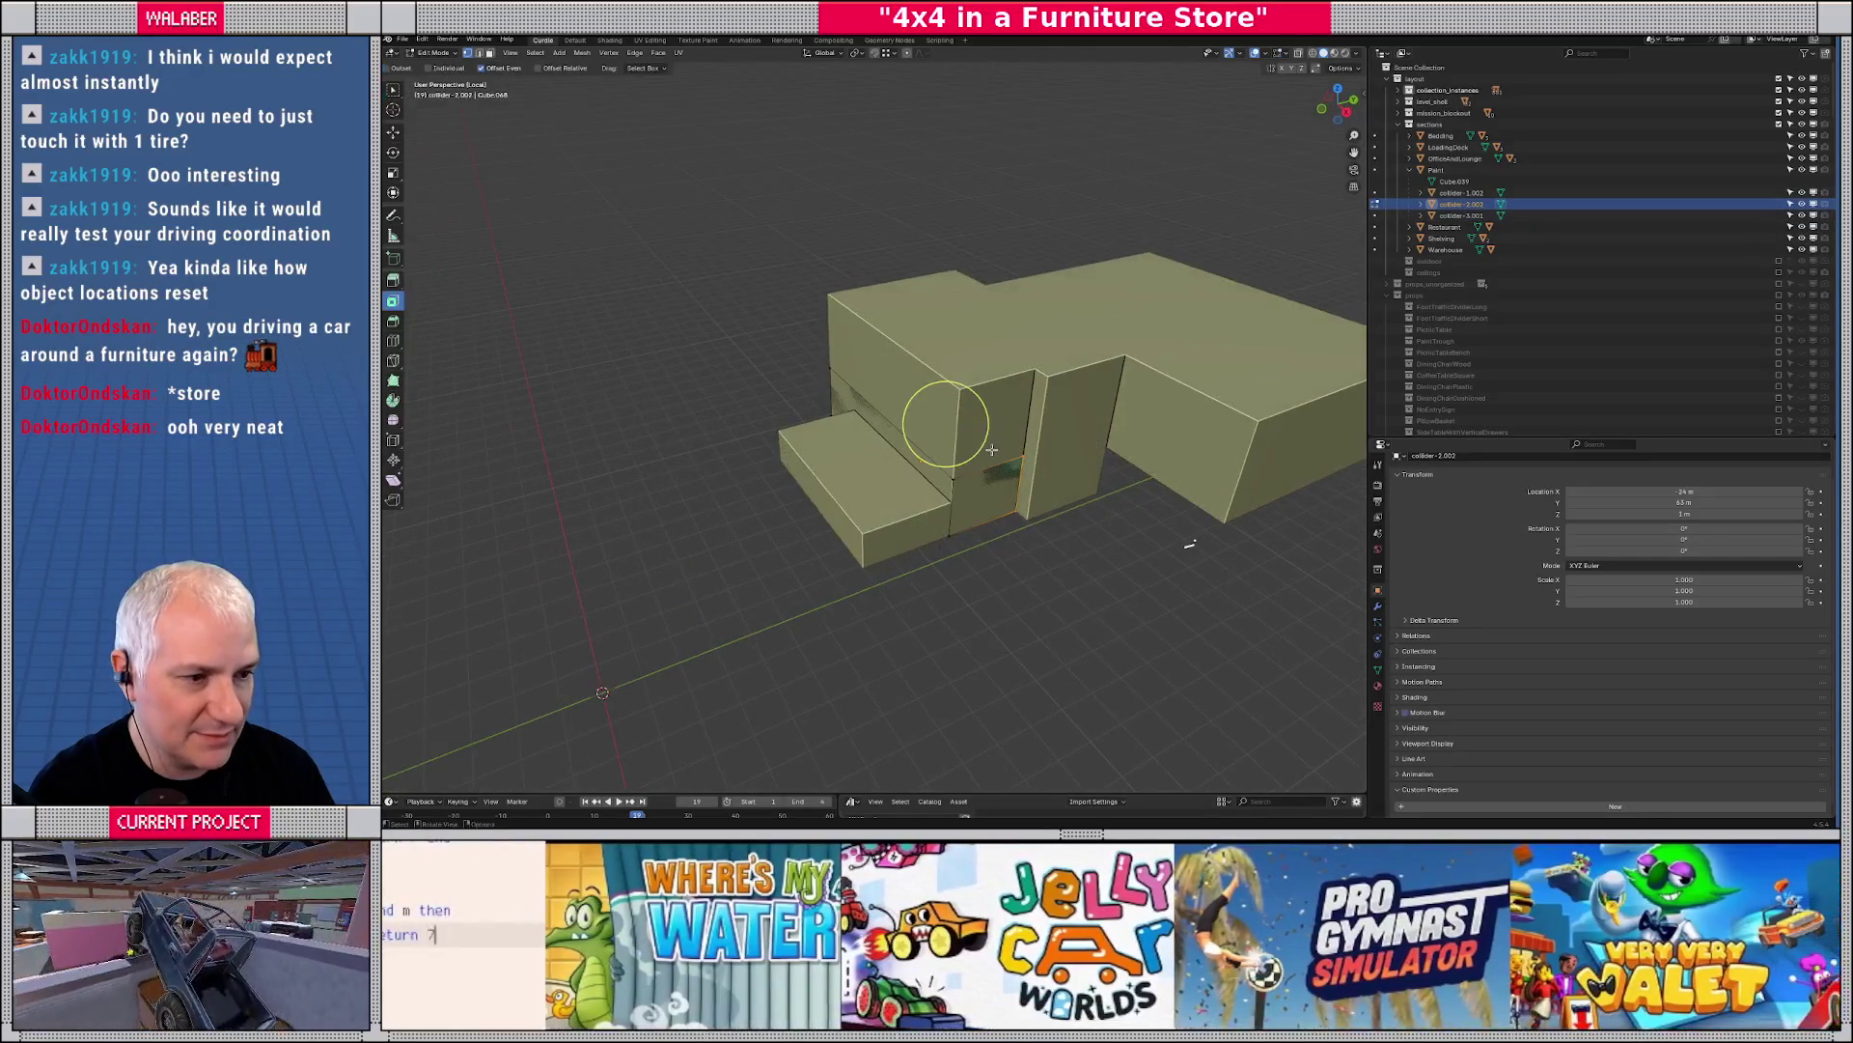
In wireframe view, raise collider-2.002's top face to 16.065 m
{"action": "key", "text": "shift+z"}
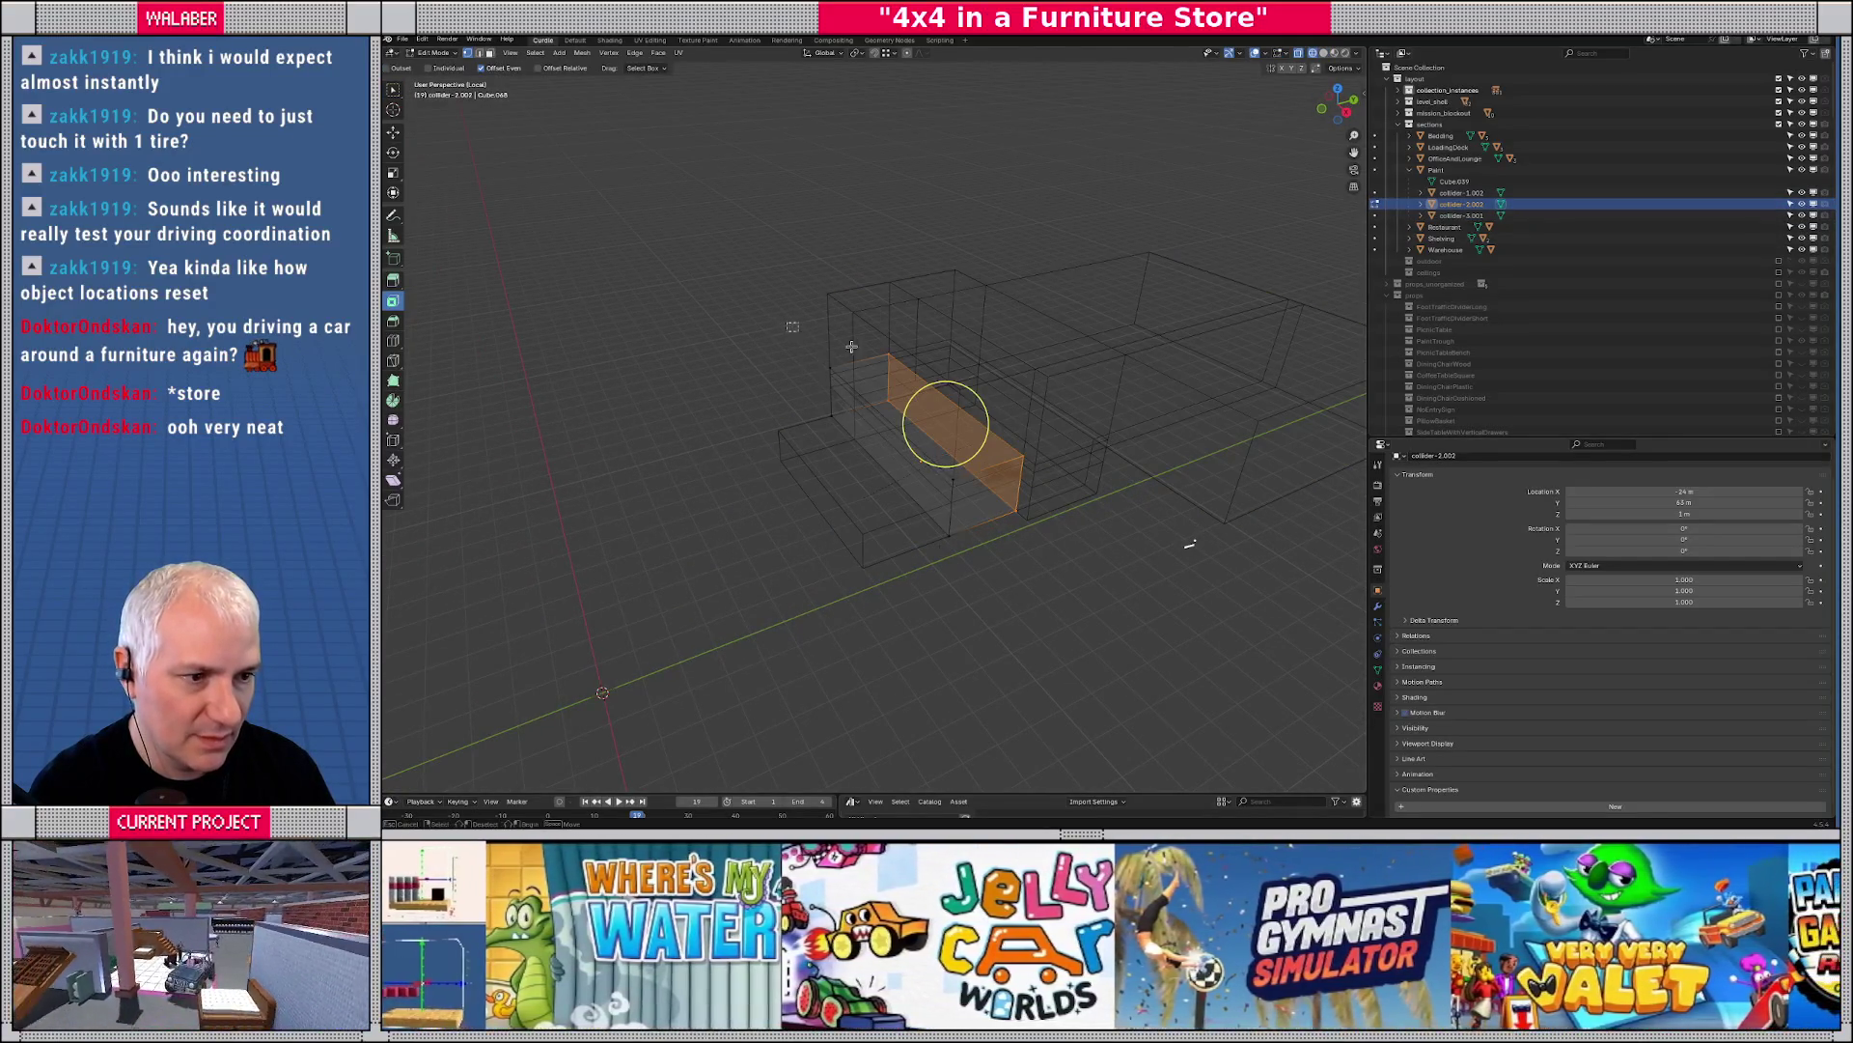
{"action": "left_click", "coordinate": [854, 352]}
{"action": "left_click", "coordinate": [915, 405]}
{"action": "key", "text": "g"}
{"action": "key", "text": "z"}
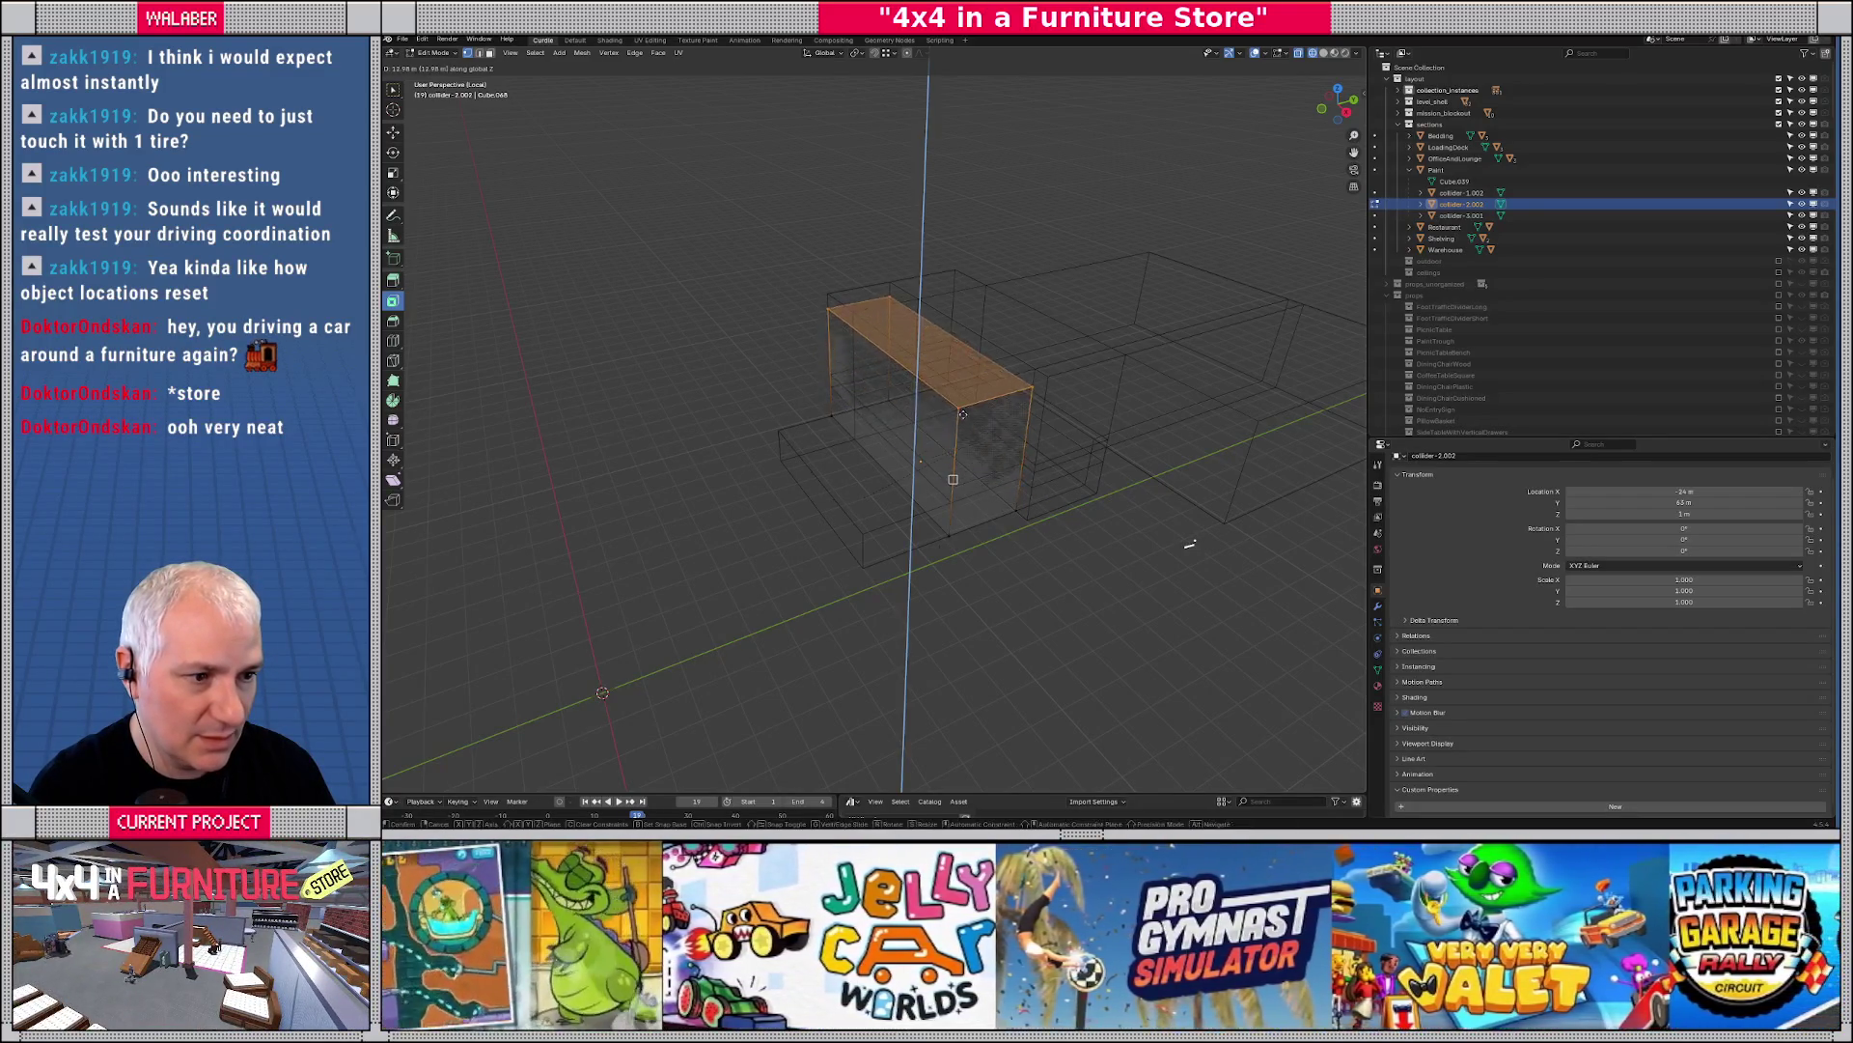
{"action": "left_click", "coordinate": [919, 326]}
{"action": "left_click", "coordinate": [1462, 193]}
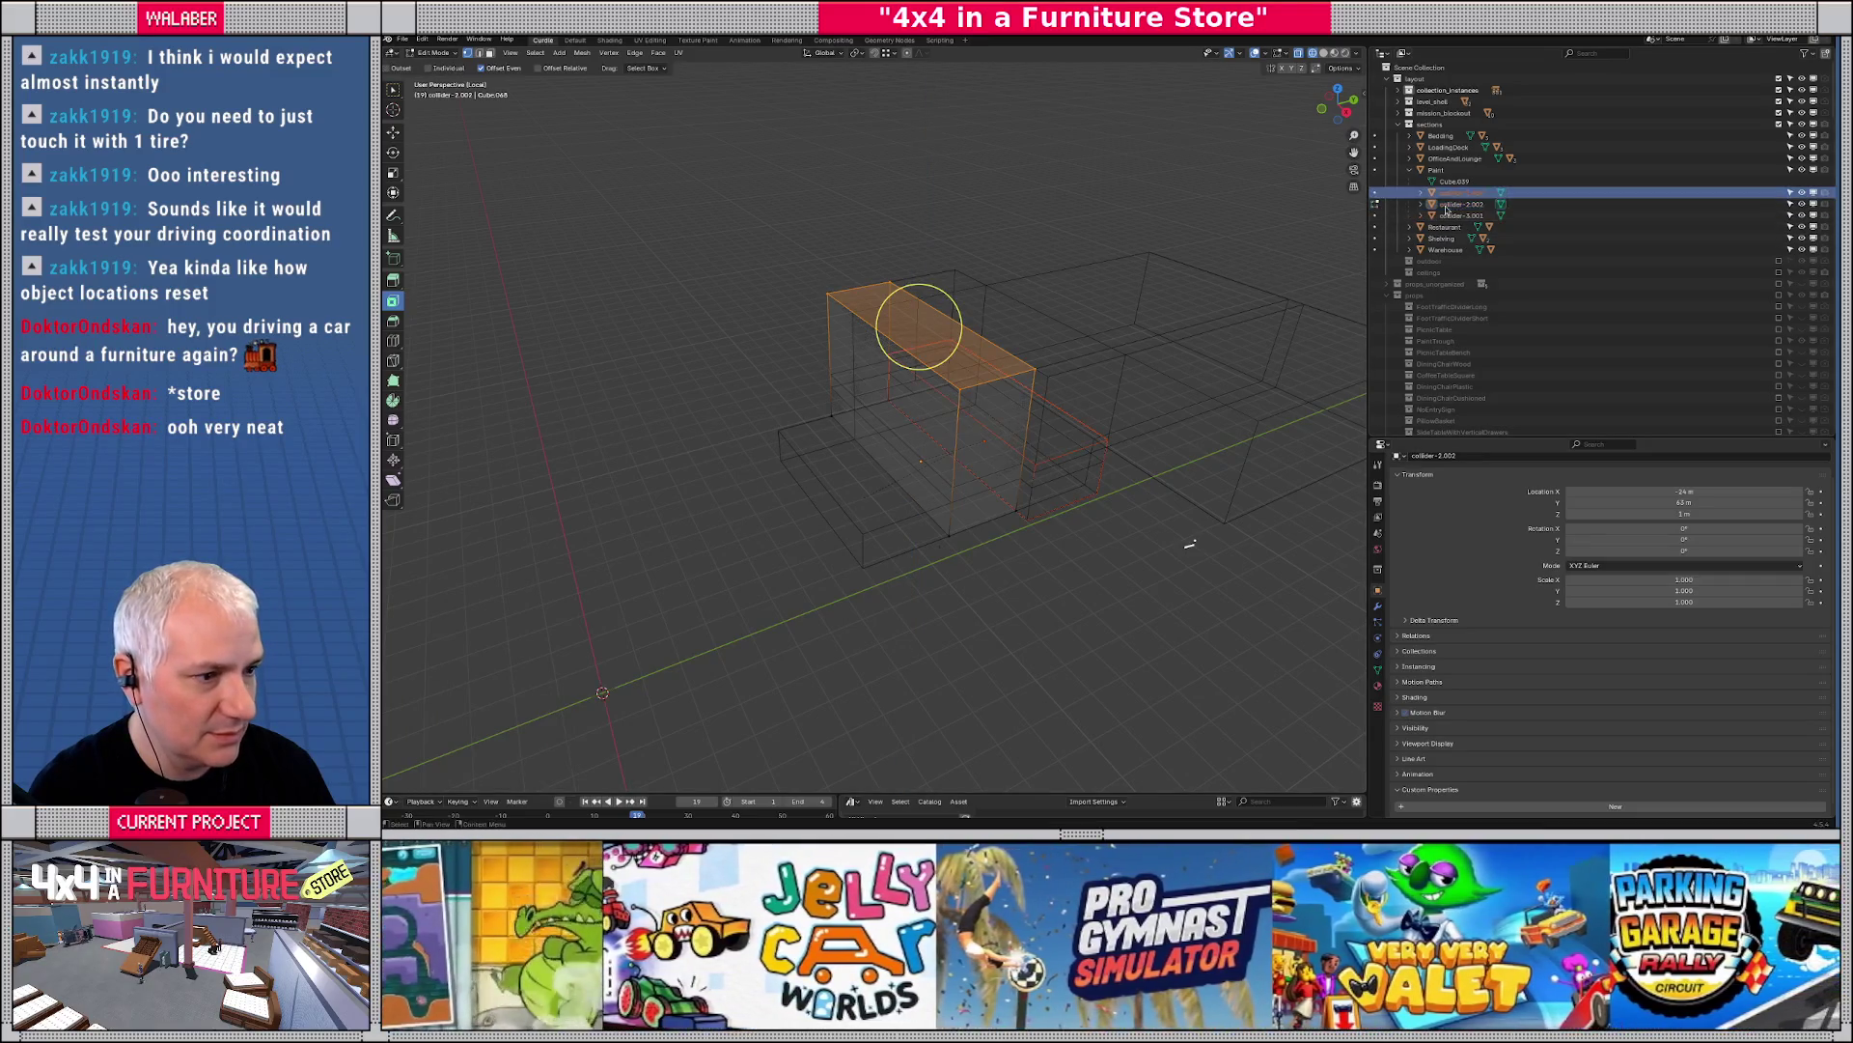
{"action": "key", "text": "alt+a"}
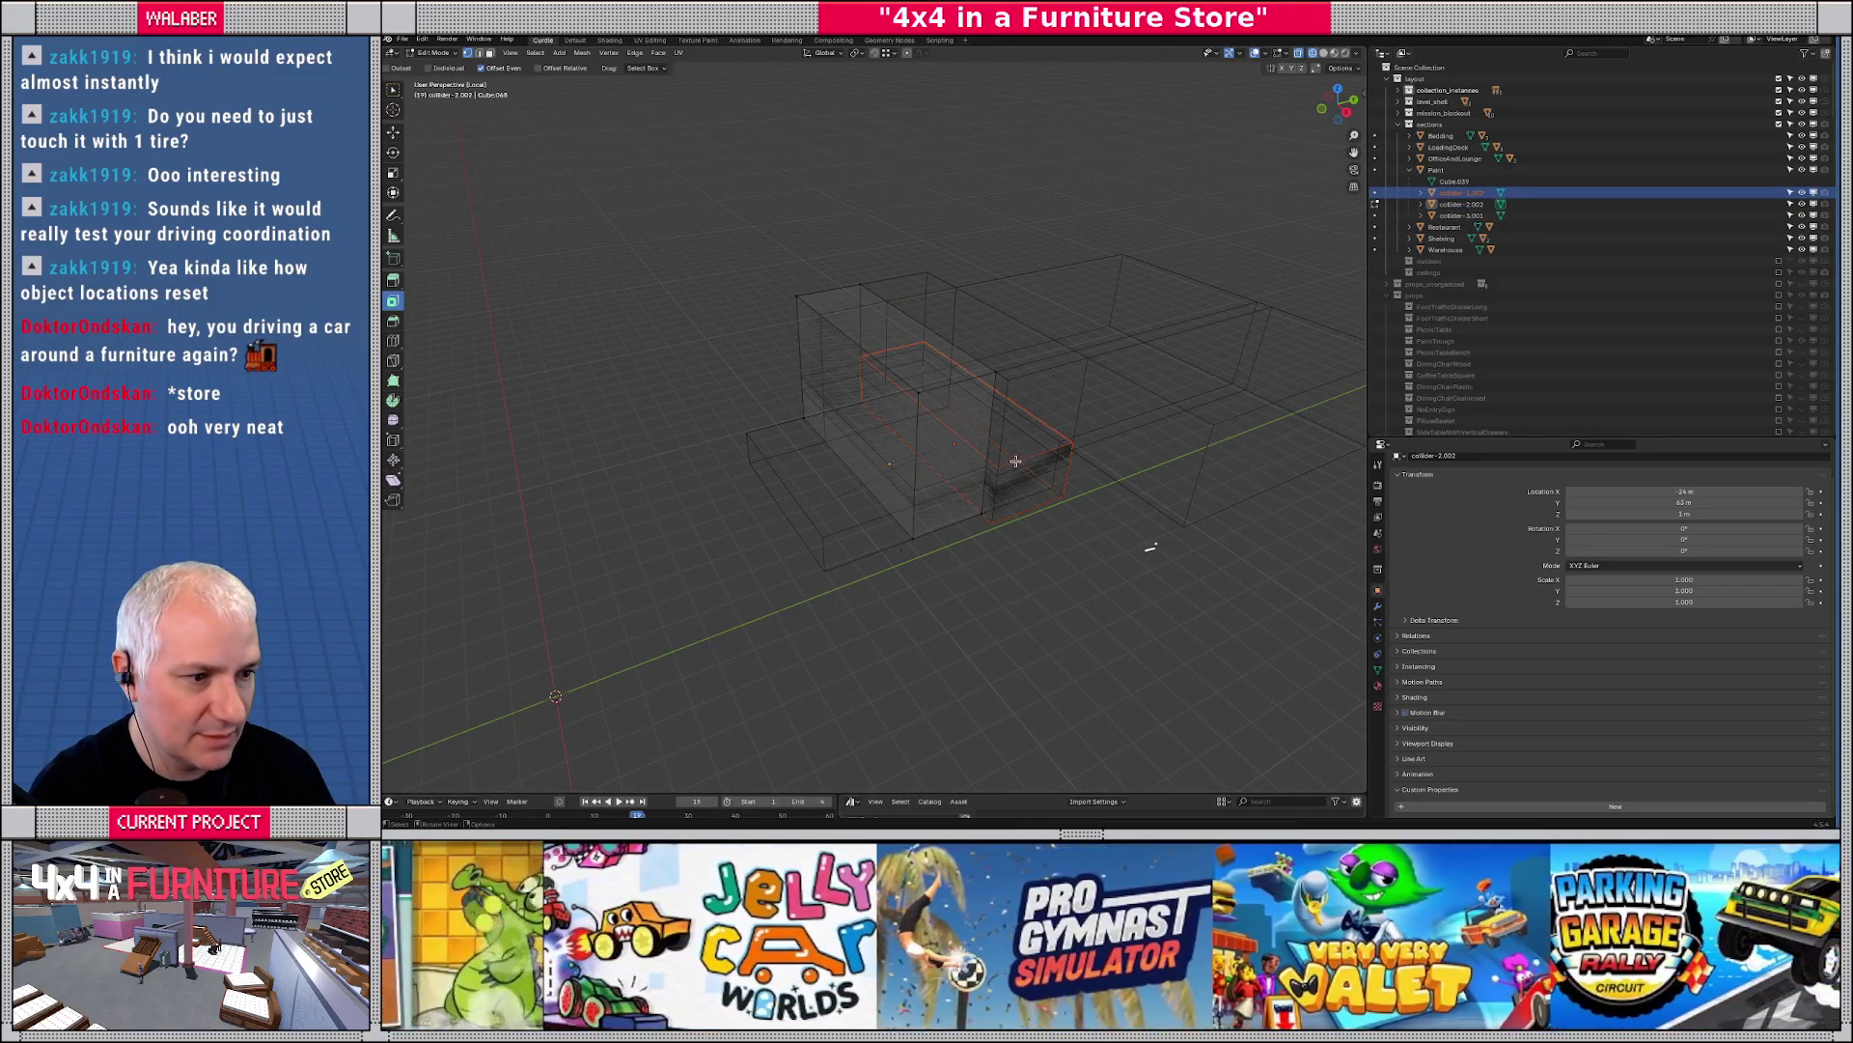
{"action": "left_click", "coordinate": [951, 444]}
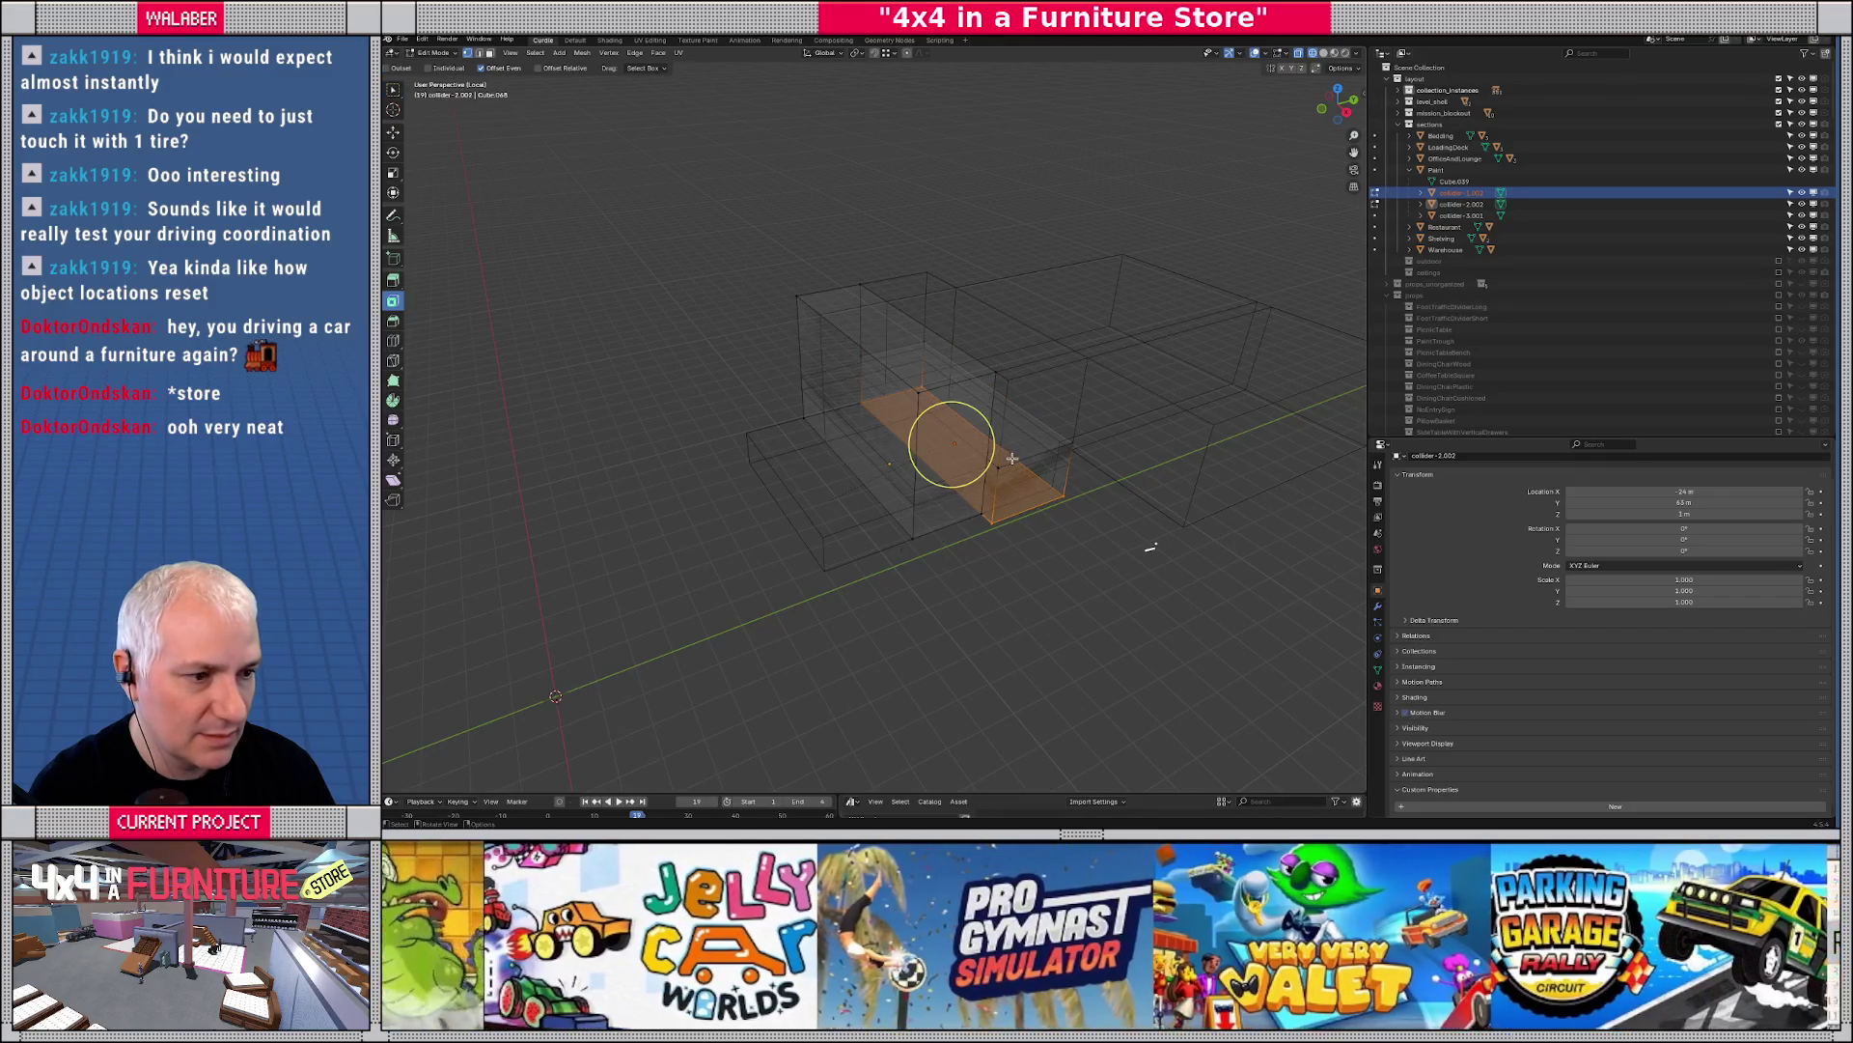
{"action": "left_click", "coordinate": [893, 347]}
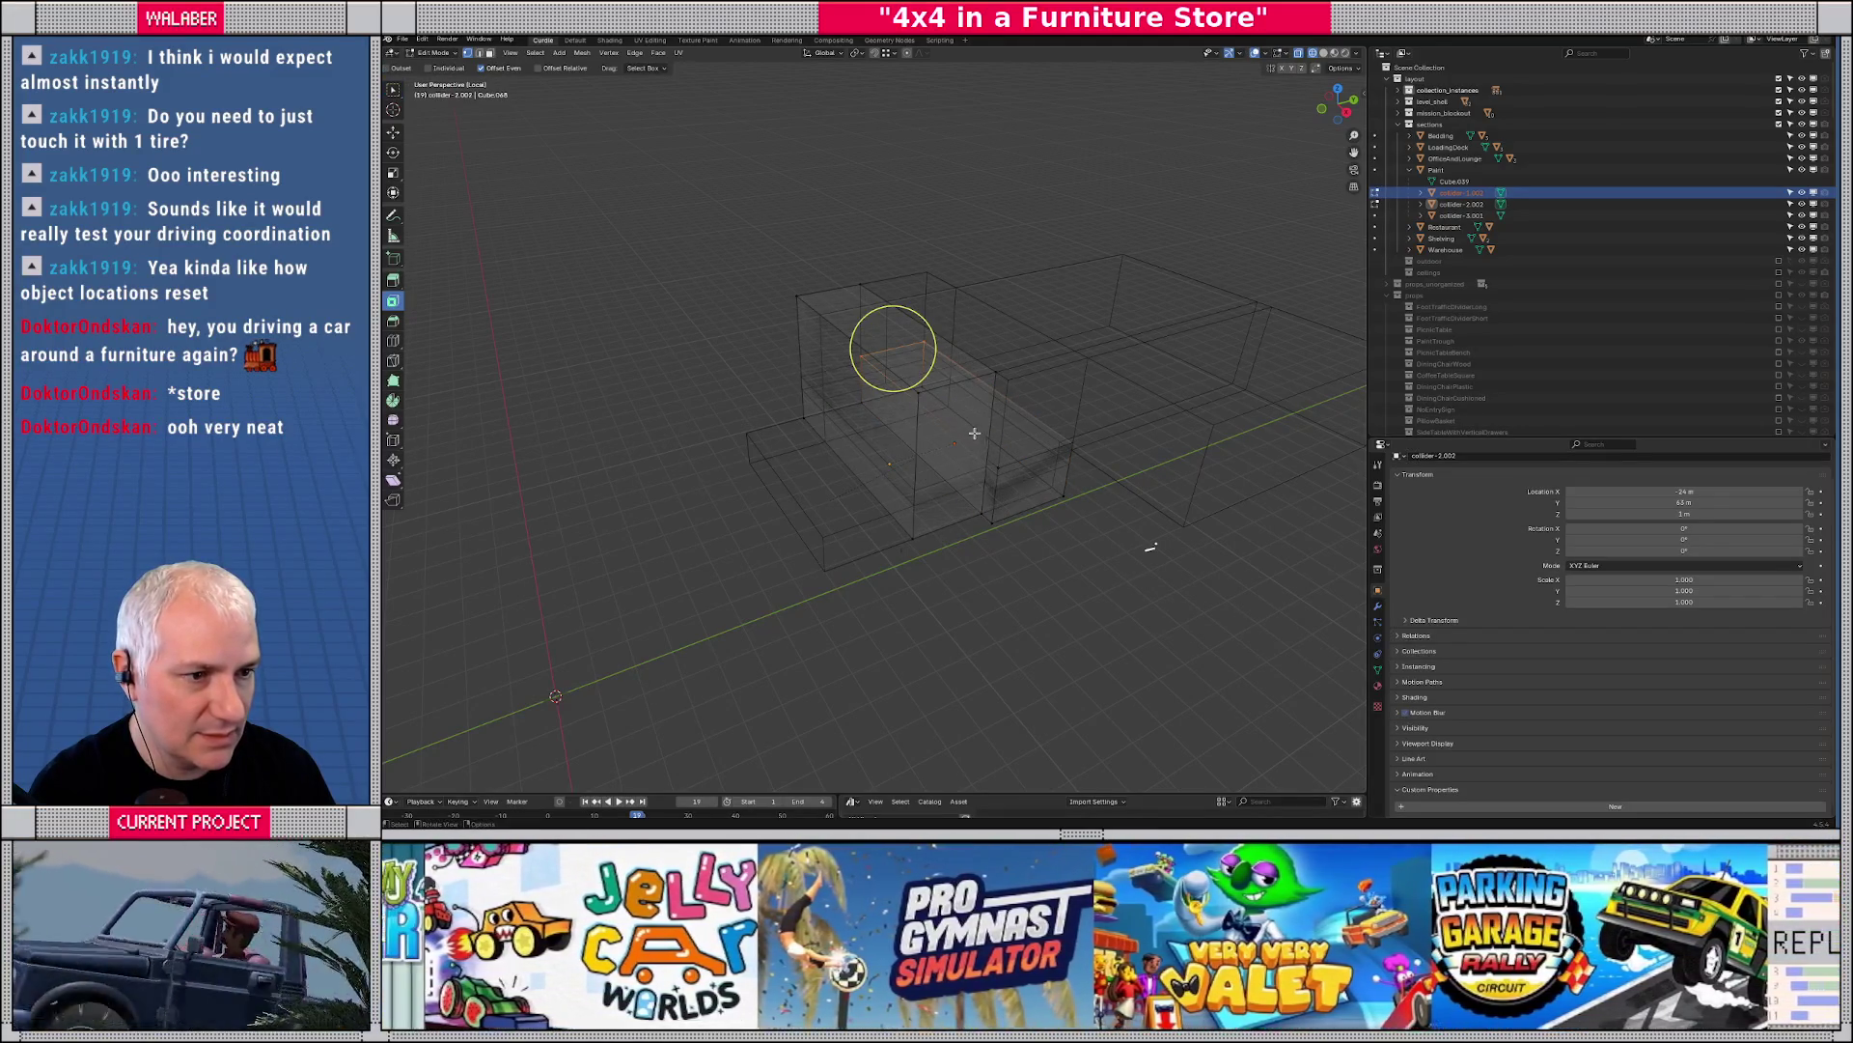
{"action": "key", "text": "Tab"}
Raise collider-1.002's top face to 16.065 m as well
{"action": "left_click", "coordinate": [1003, 462]}
{"action": "key", "text": "Tab"}
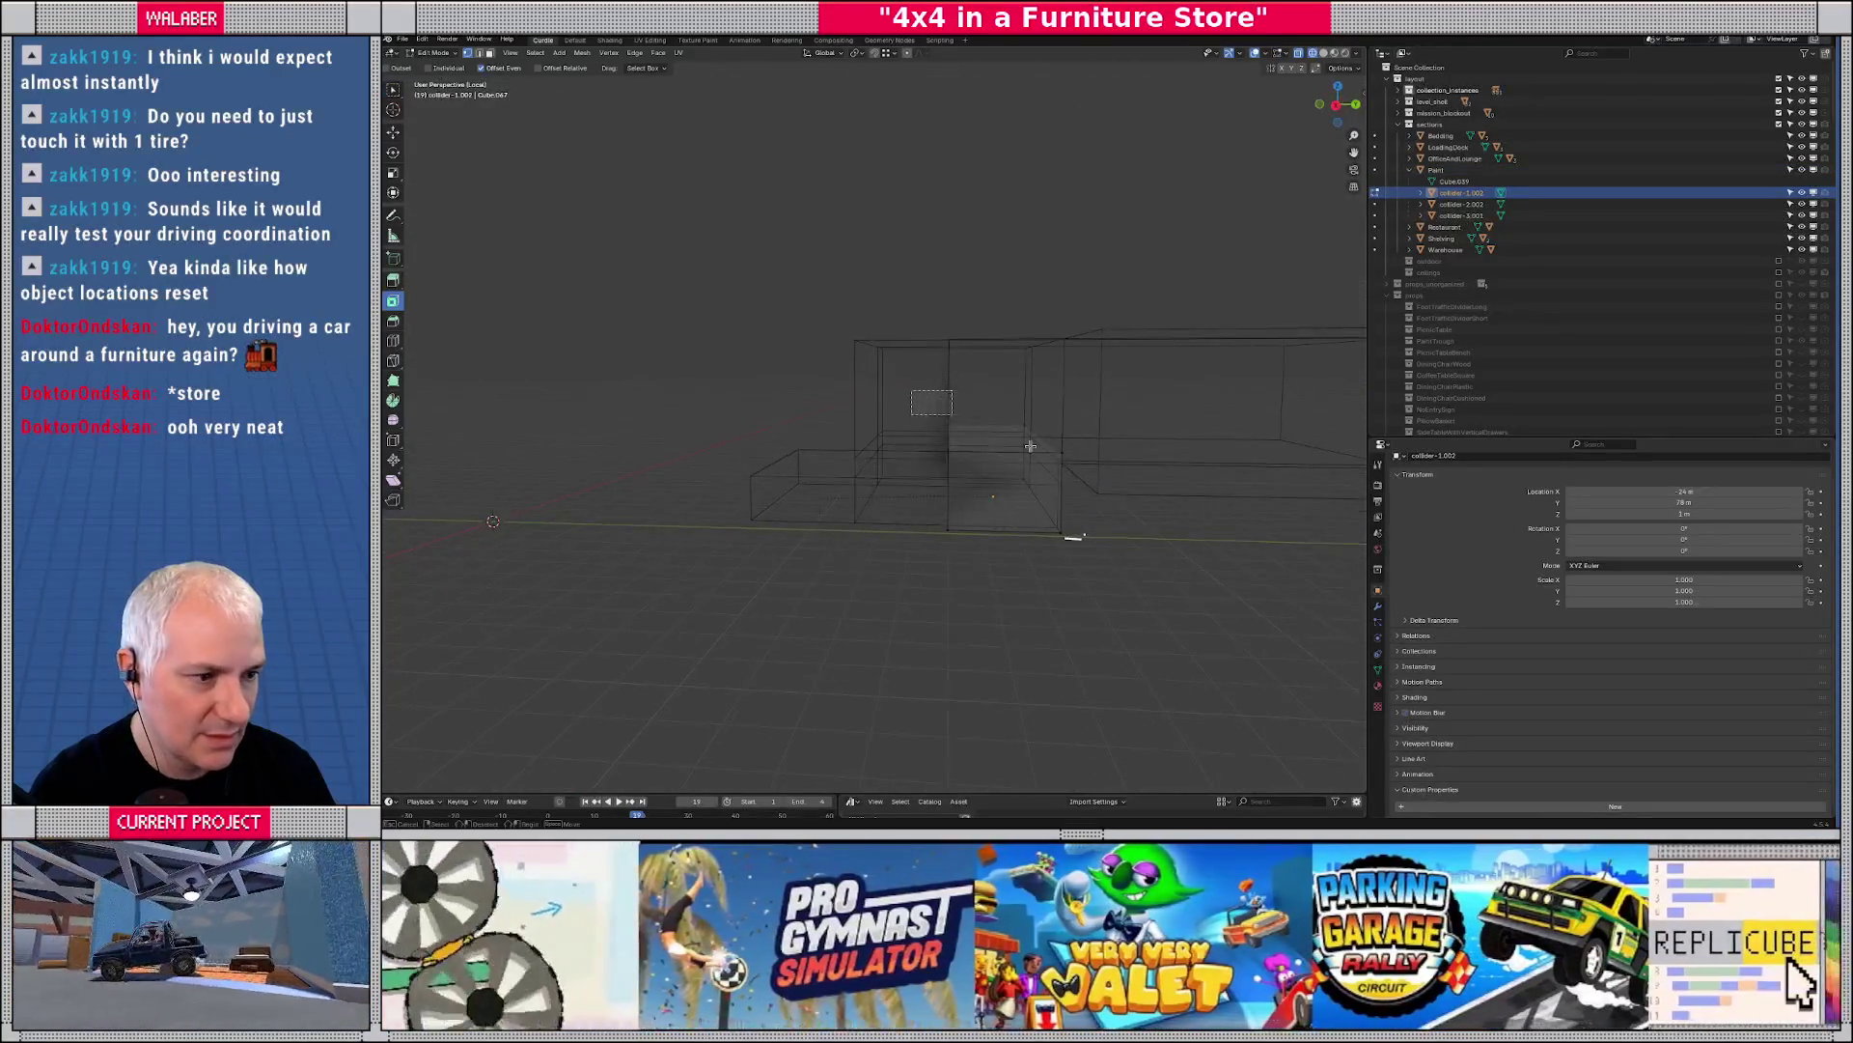
{"action": "left_click", "coordinate": [994, 452]}
{"action": "key", "text": "g"}
{"action": "key", "text": "z"}
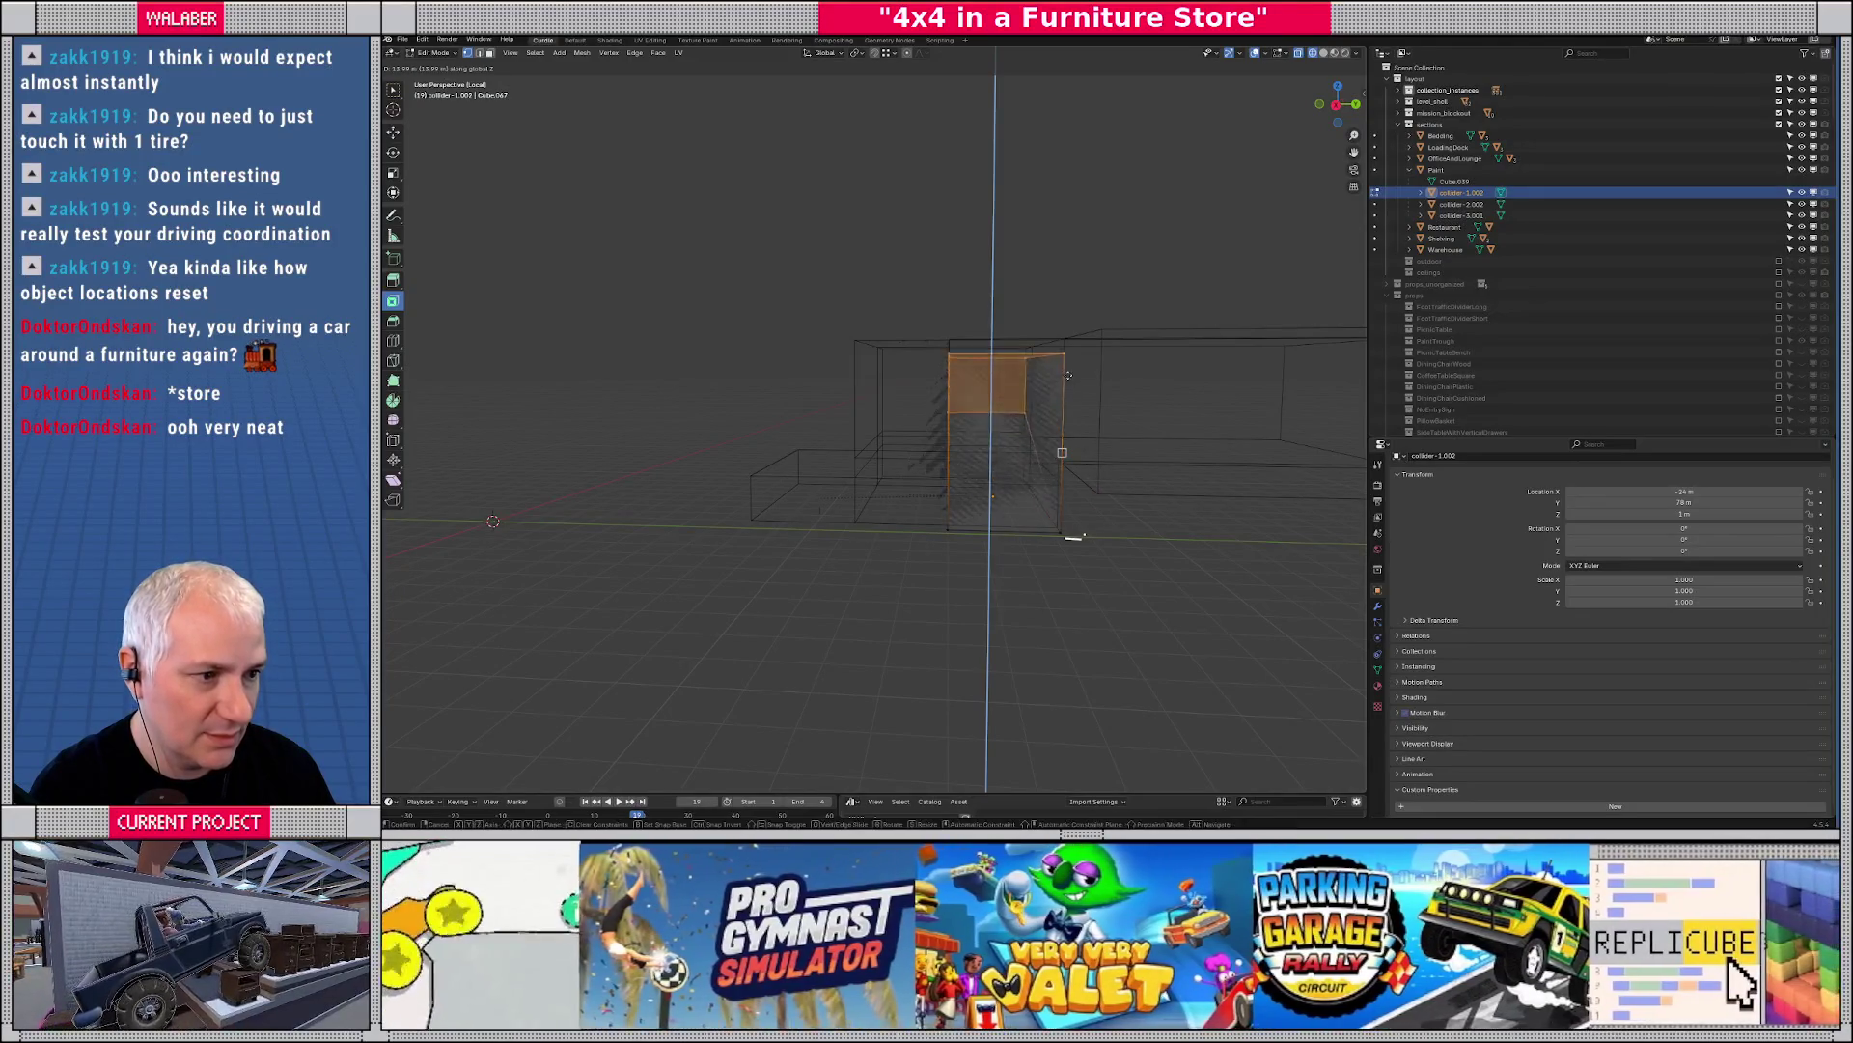
{"action": "left_click", "coordinate": [985, 364]}
{"action": "left_click_drag", "start_coordinate": [985, 364], "coordinate": [946, 307]}
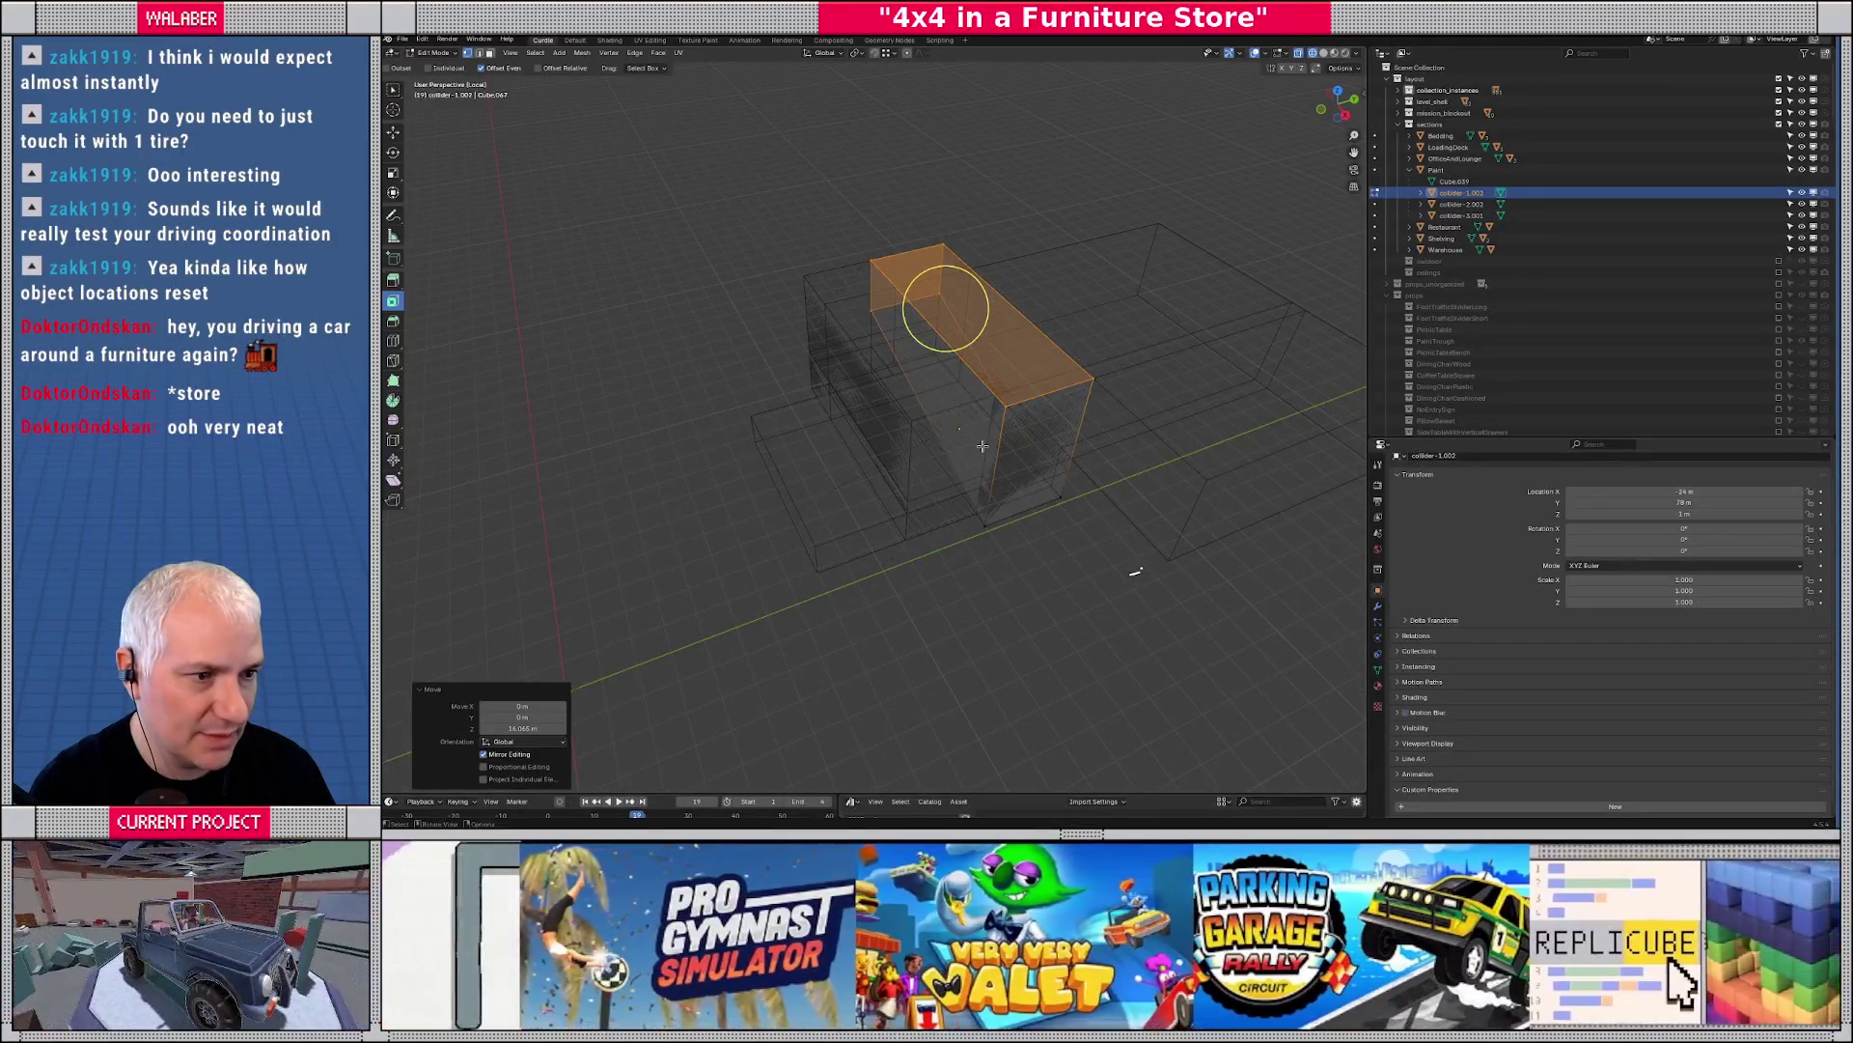
{"action": "key", "text": "ctrl+z"}
{"action": "left_click_drag", "start_coordinate": [875, 385], "coordinate": [1137, 478]}
{"action": "key", "text": "g"}
{"action": "key", "text": "z"}
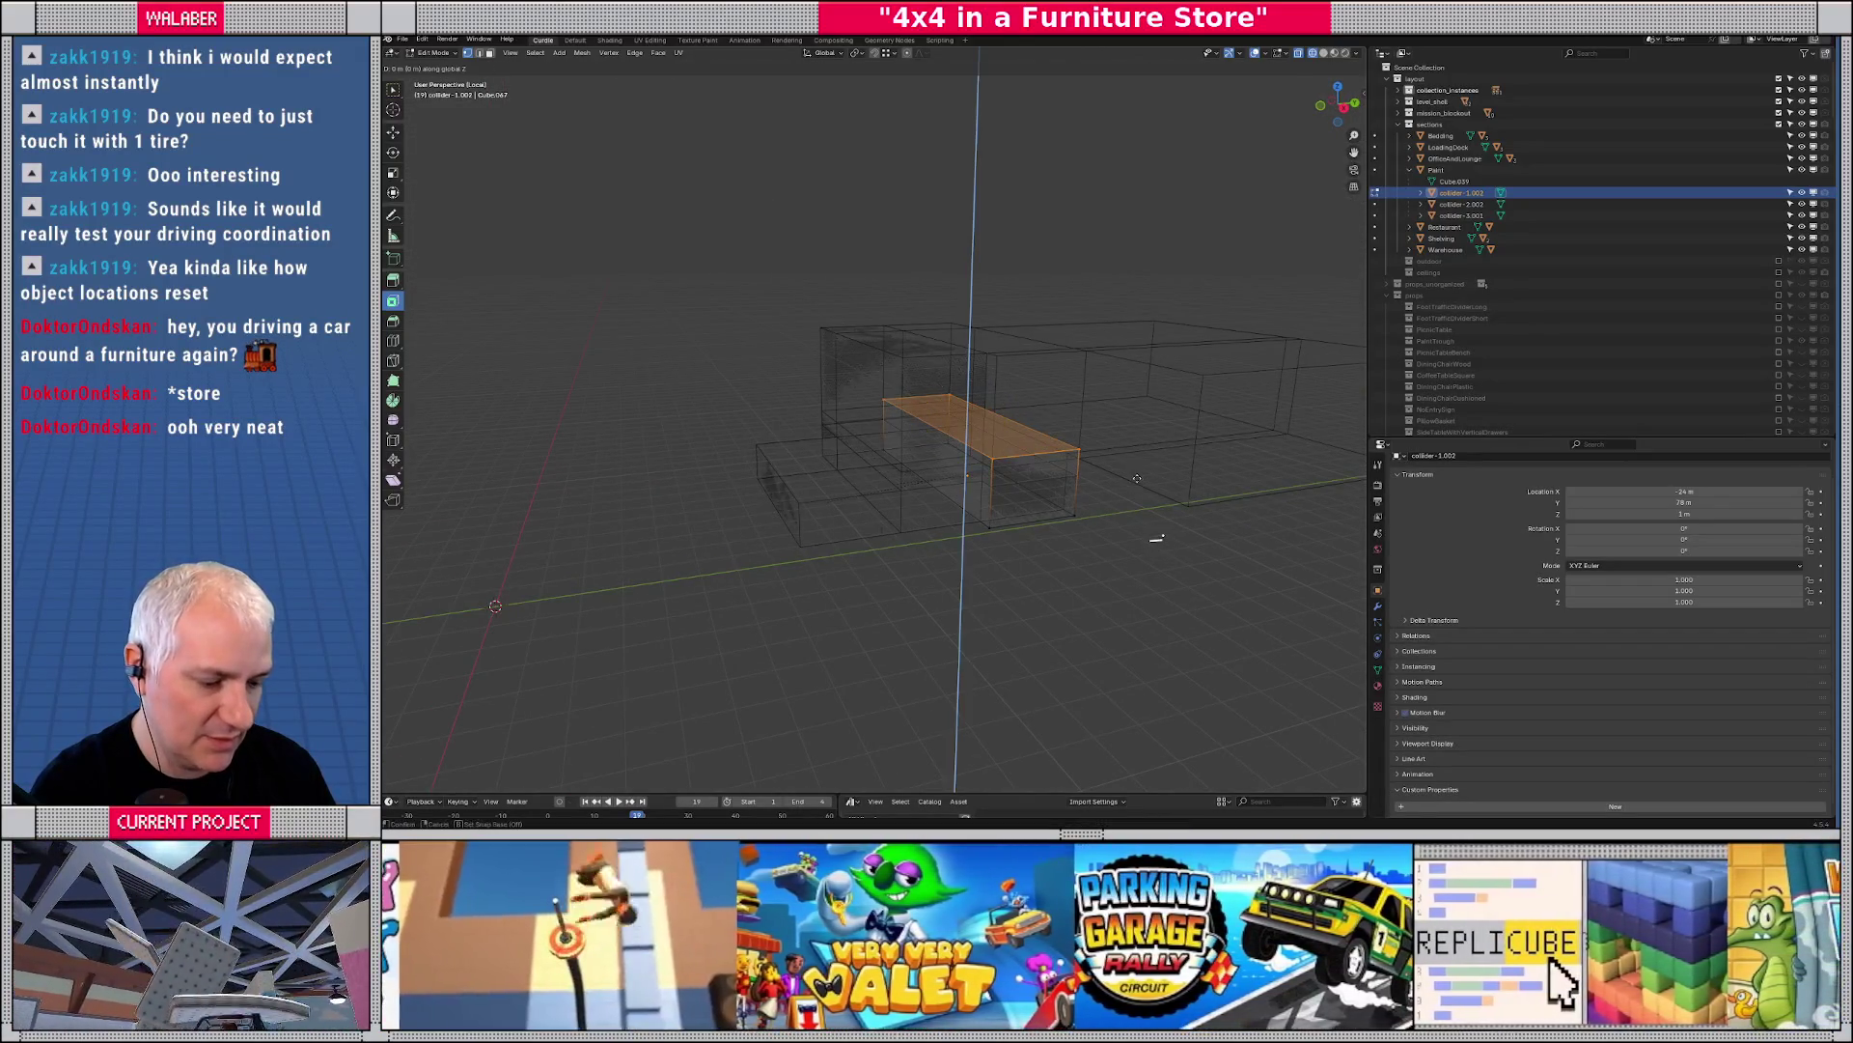
{"action": "left_click", "coordinate": [1081, 367]}
{"action": "mouse_move", "coordinate": [1081, 367]}
{"action": "left_mouse_down"}
{"action": "mouse_move", "coordinate": [1110, 382]}
{"action": "mouse_move", "coordinate": [1035, 516]}
{"action": "left_mouse_up"}
From top view, return to Object Mode and duplicate the collider box
{"action": "key", "text": "KP_7"}
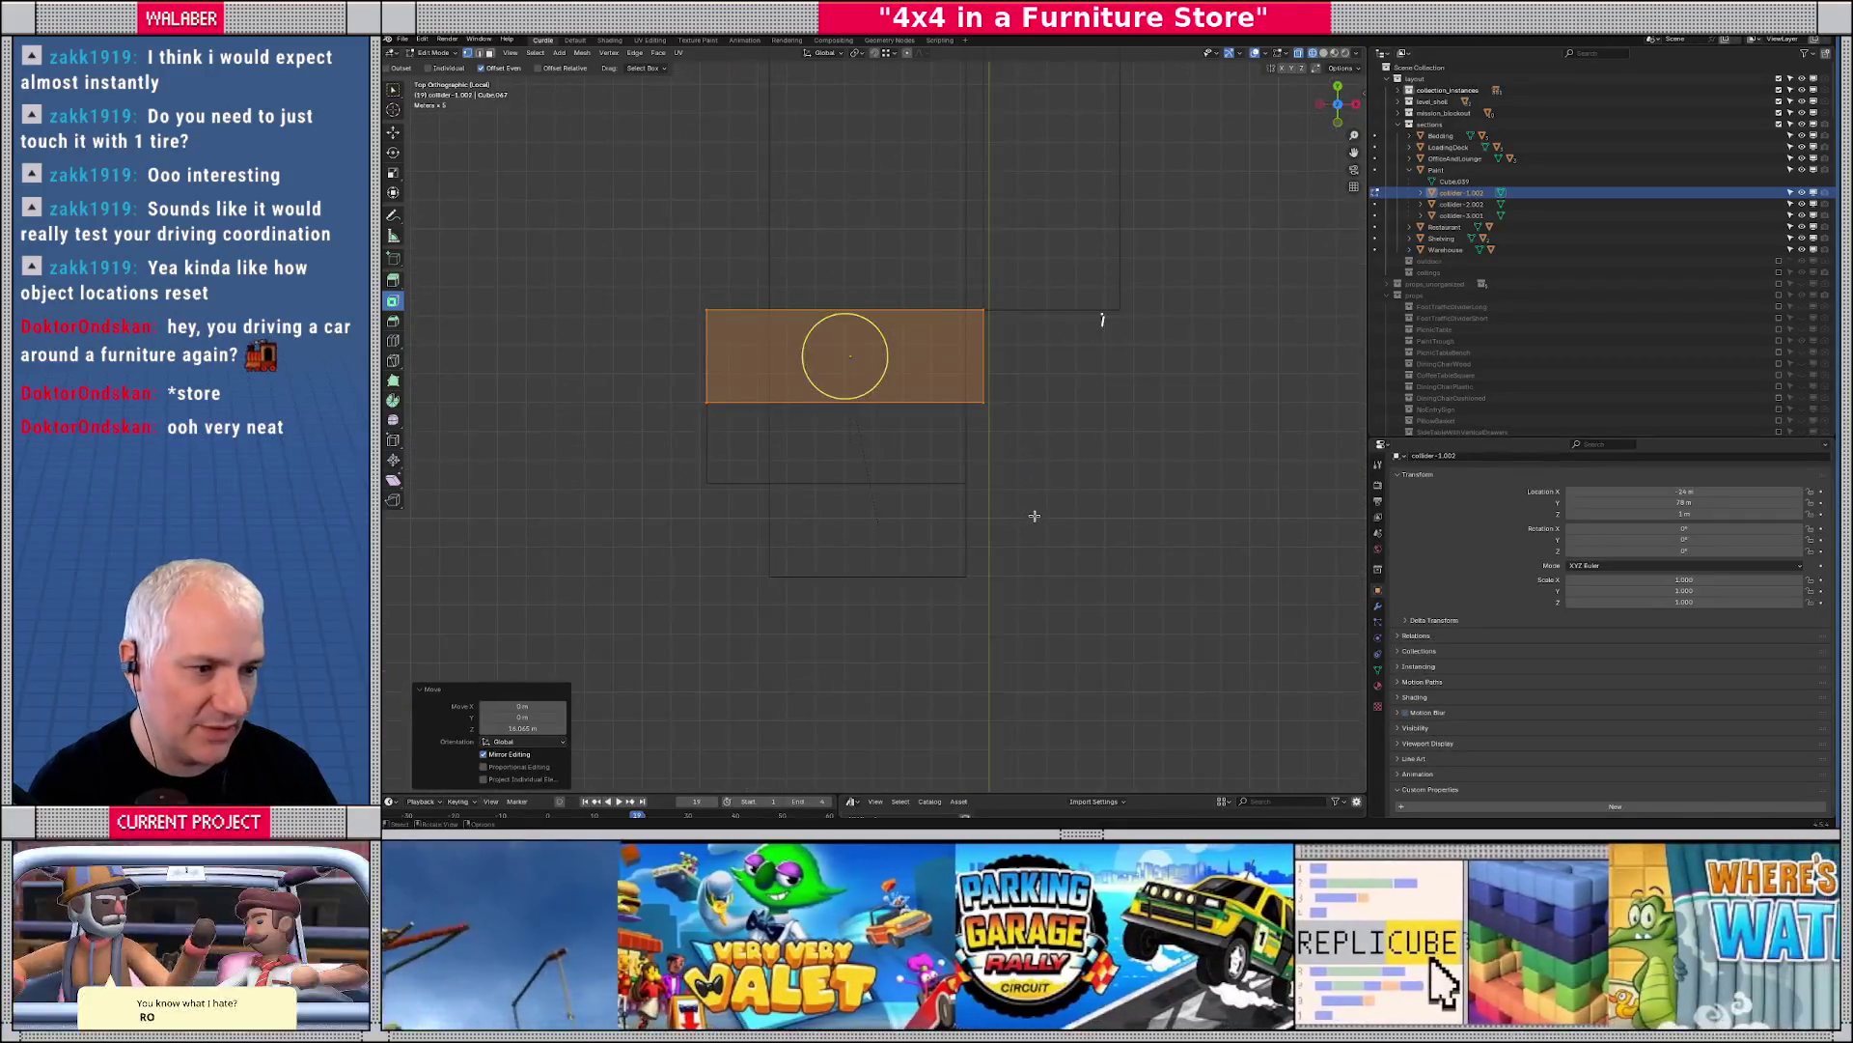
{"action": "left_click_drag", "start_coordinate": [1017, 421], "coordinate": [1113, 471]}
{"action": "key", "text": "Tab"}
{"action": "key", "text": "shift+d"}
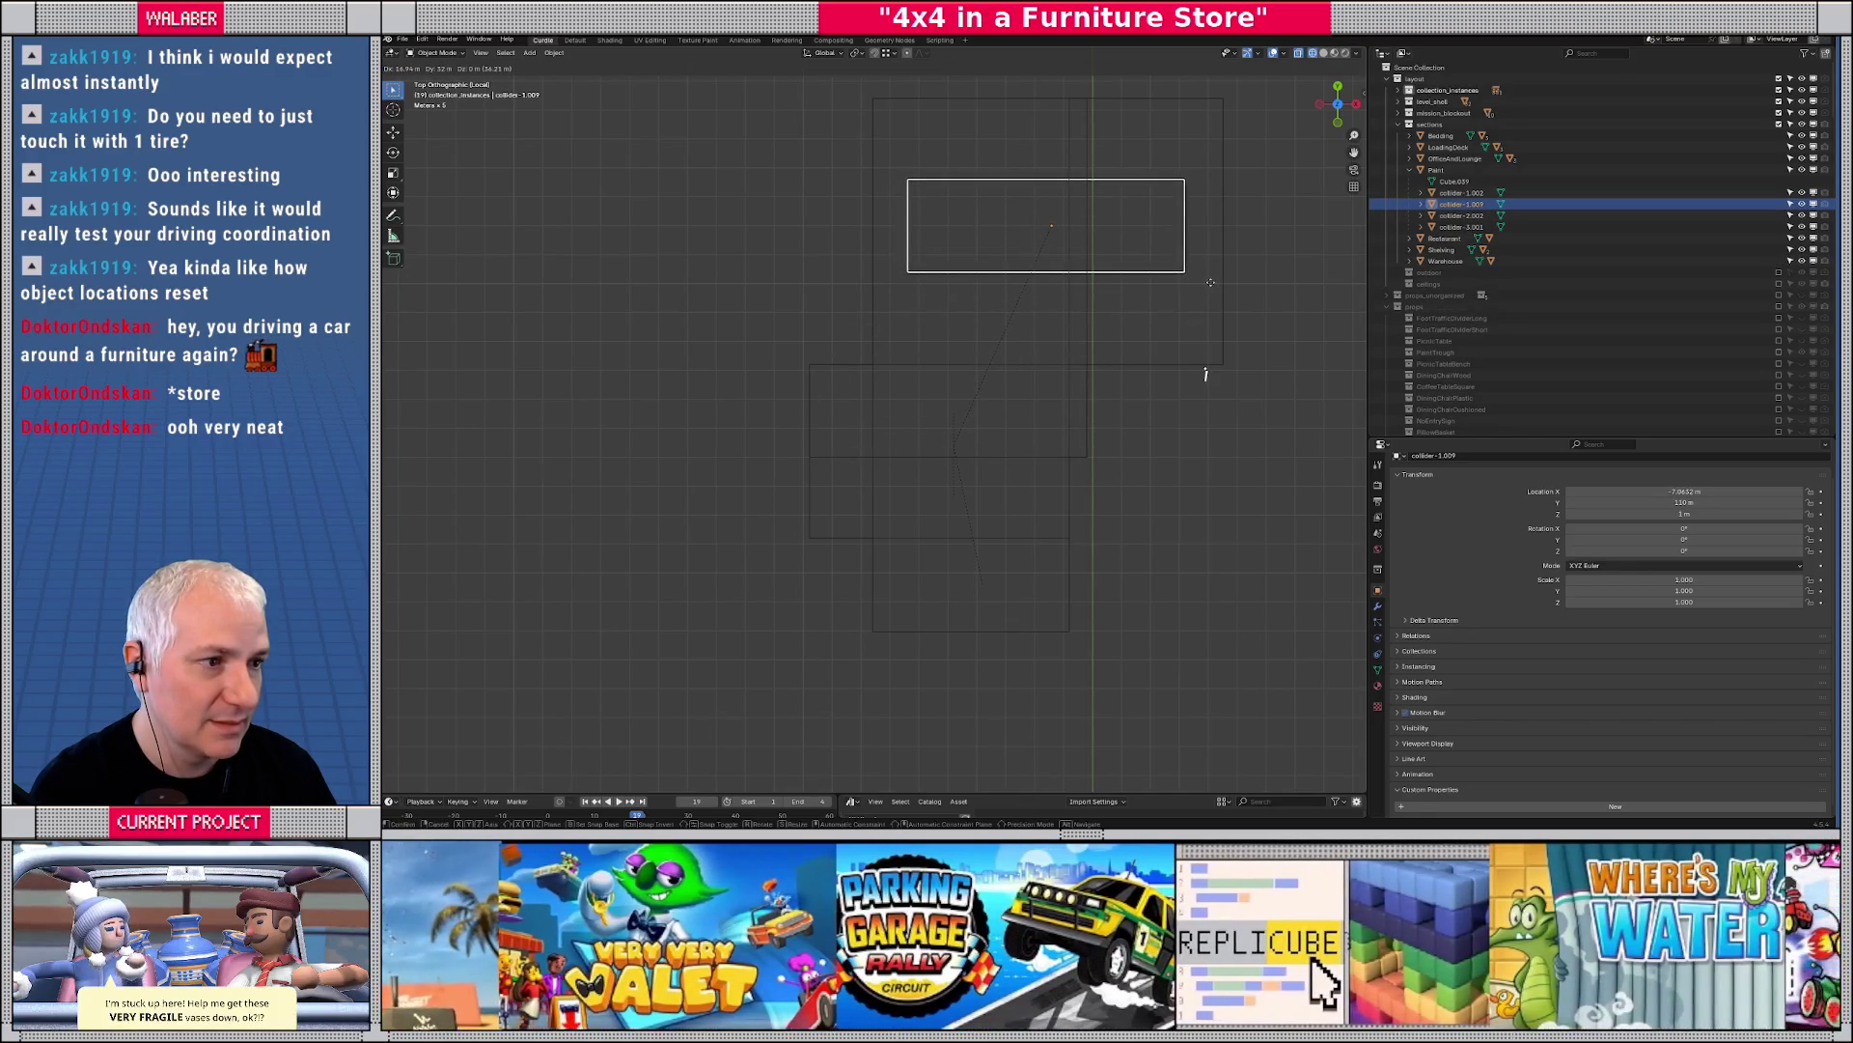
Place the duplicate and snap it to the grid with Selection to Grid
{"action": "left_click", "coordinate": [1211, 282]}
{"action": "scroll", "coordinate": [1205, 375], "scroll_direction": "up", "scroll_amount": 2}
{"action": "key", "text": "shift+s"}
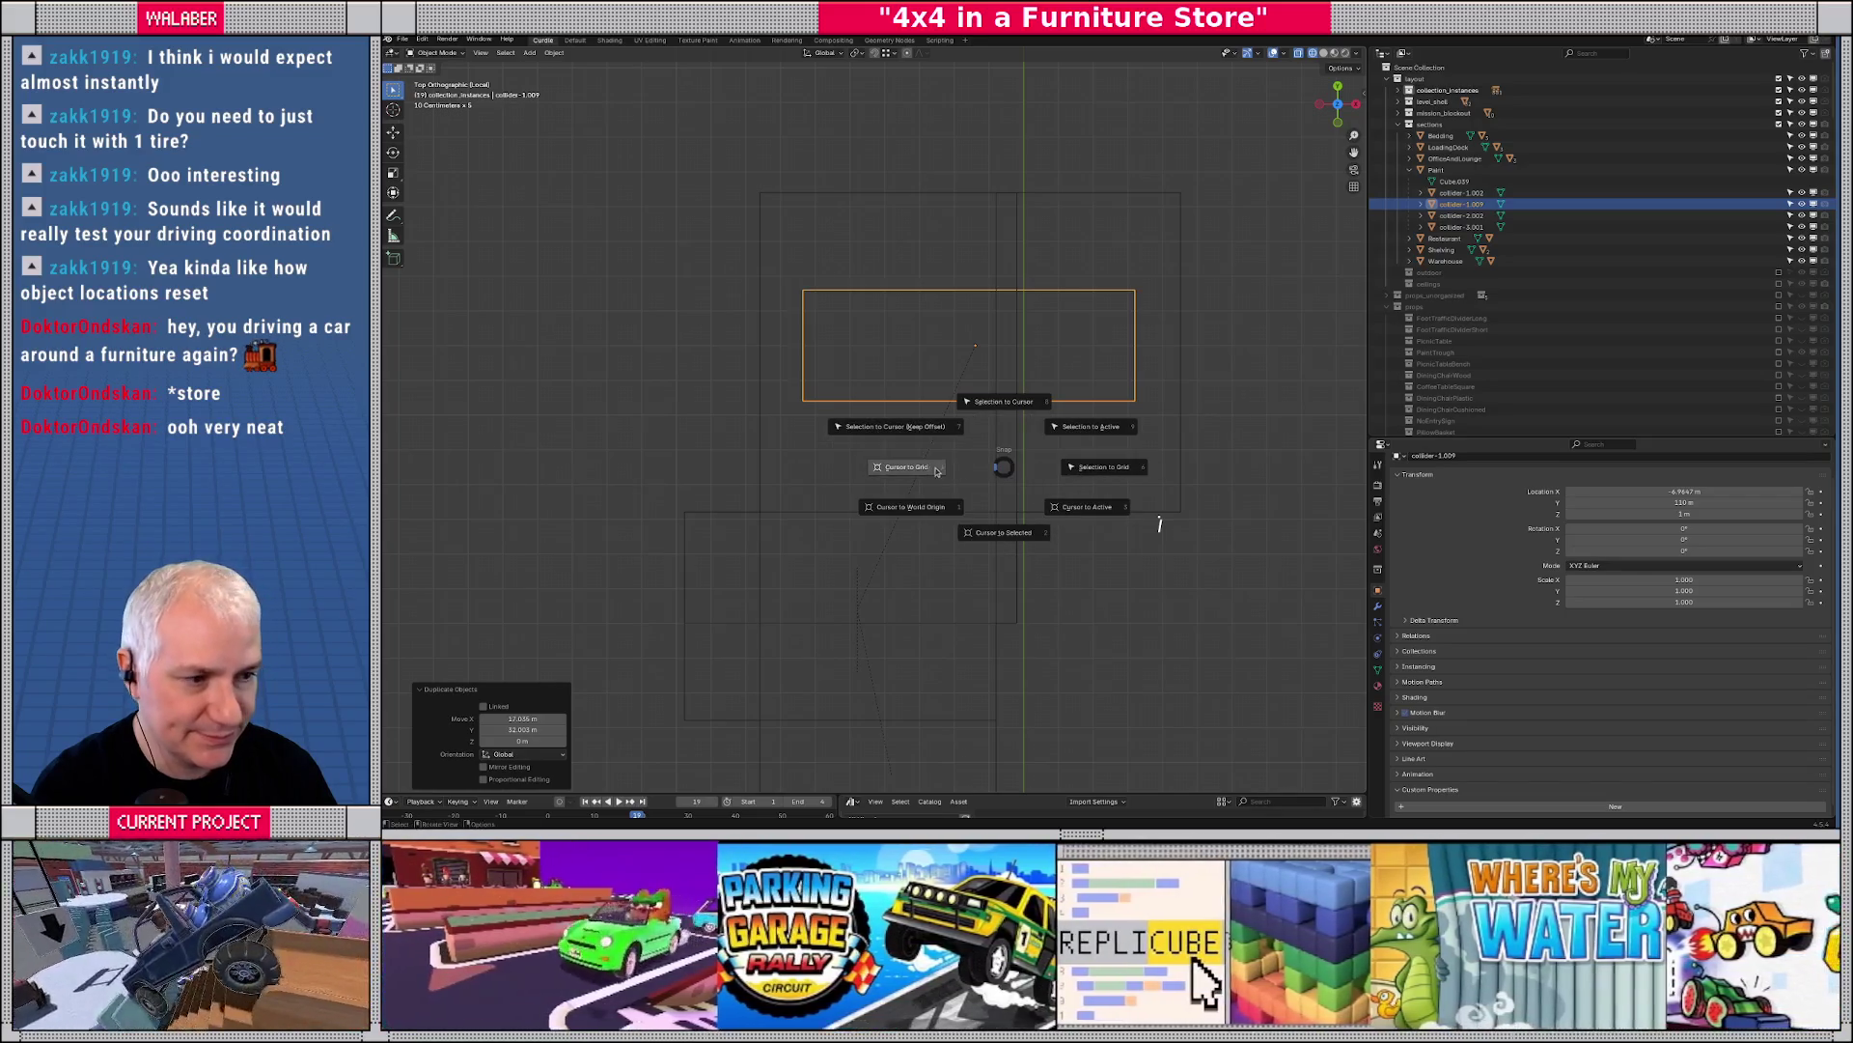
{"action": "left_click", "coordinate": [1103, 470]}
Lengthen the duplicate: top edge out to 14.007 m, bottom edge moved down along Y
{"action": "key", "text": "Tab"}
{"action": "left_click_drag", "start_coordinate": [730, 237], "coordinate": [1179, 321]}
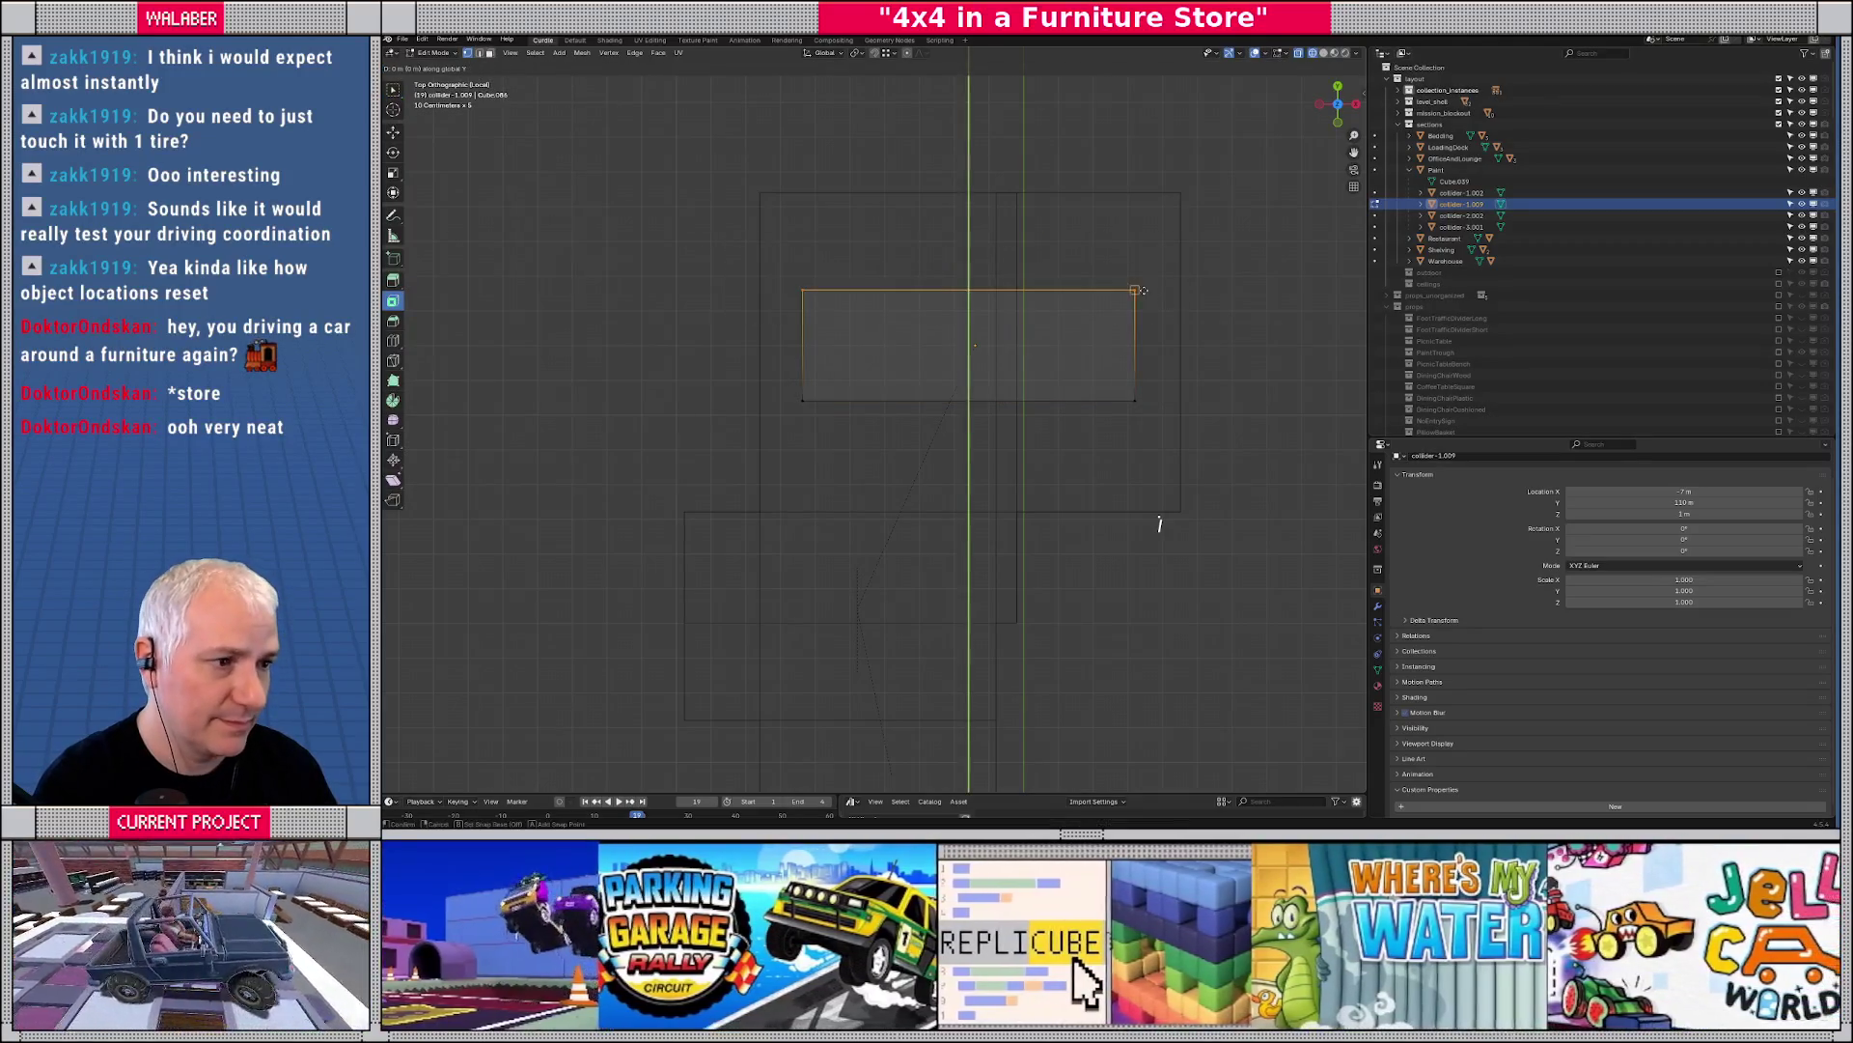
{"action": "left_click", "coordinate": [1143, 192]}
{"action": "left_click_drag", "start_coordinate": [684, 345], "coordinate": [1123, 429]}
{"action": "key", "text": "g"}
{"action": "key", "text": "y"}
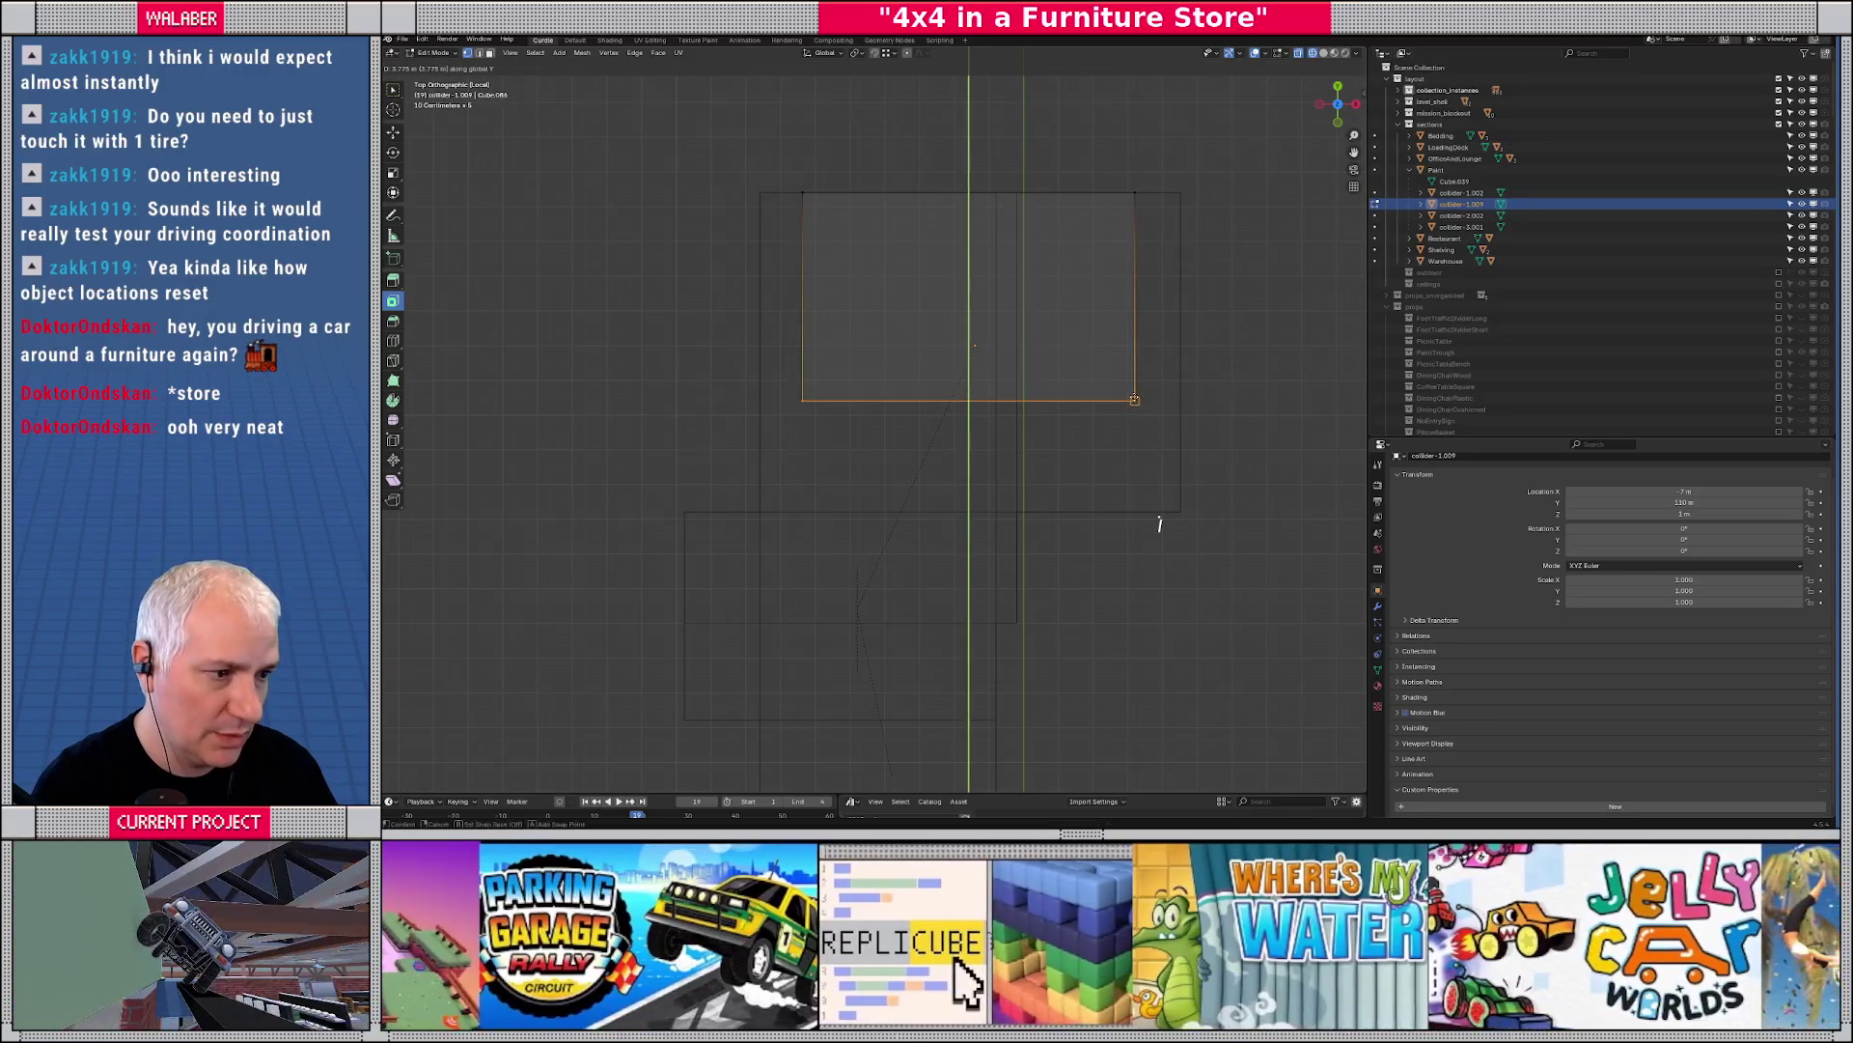
{"action": "left_click", "coordinate": [968, 511]}
Widen it by moving the left edge to X -6.13 m and the right edge to X 6.57 m
{"action": "mouse_move", "coordinate": [754, 146]}
{"action": "left_mouse_down"}
{"action": "mouse_move", "coordinate": [828, 367]}
{"action": "mouse_move", "coordinate": [860, 557]}
{"action": "left_mouse_up"}
{"action": "key", "text": "g"}
{"action": "key", "text": "x"}
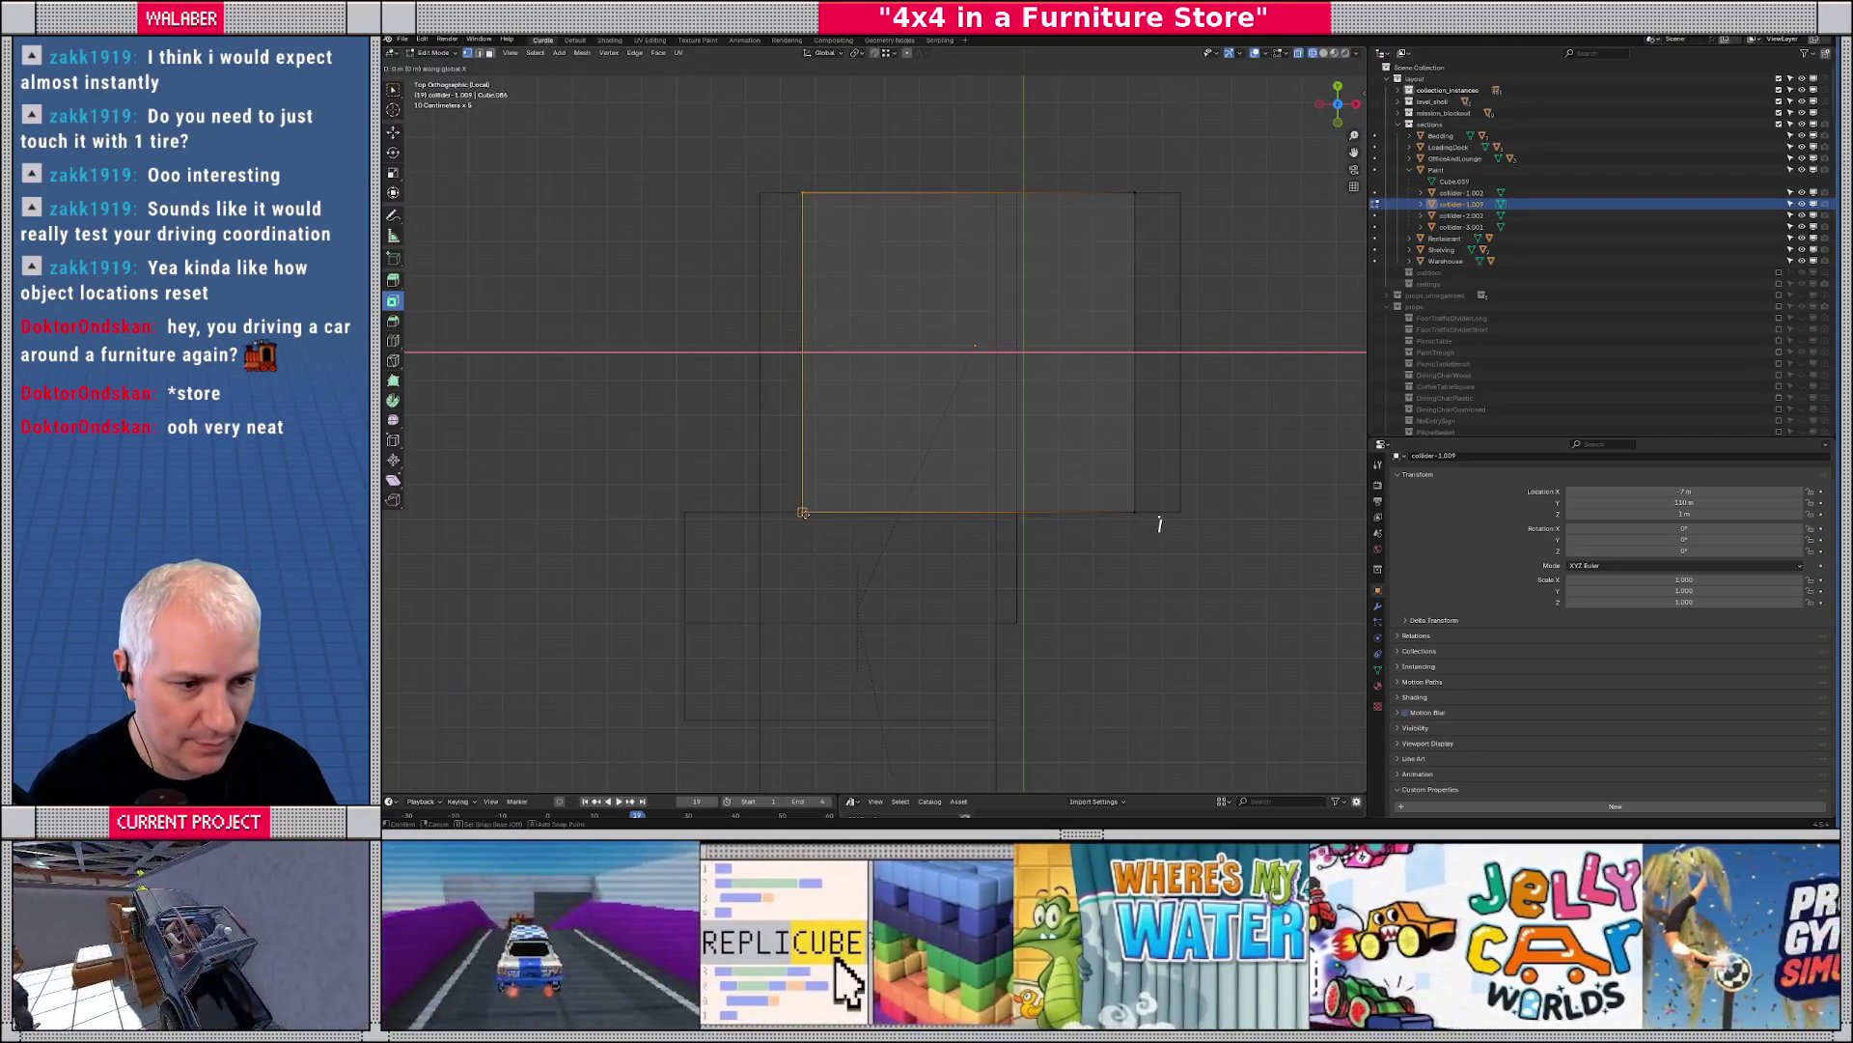
{"action": "left_click", "coordinate": [761, 512]}
{"action": "mouse_move", "coordinate": [1056, 156]}
{"action": "left_mouse_down"}
{"action": "mouse_move", "coordinate": [1135, 522]}
{"action": "mouse_move", "coordinate": [1158, 531]}
{"action": "left_mouse_up"}
{"action": "key", "text": "g"}
{"action": "key", "text": "x"}
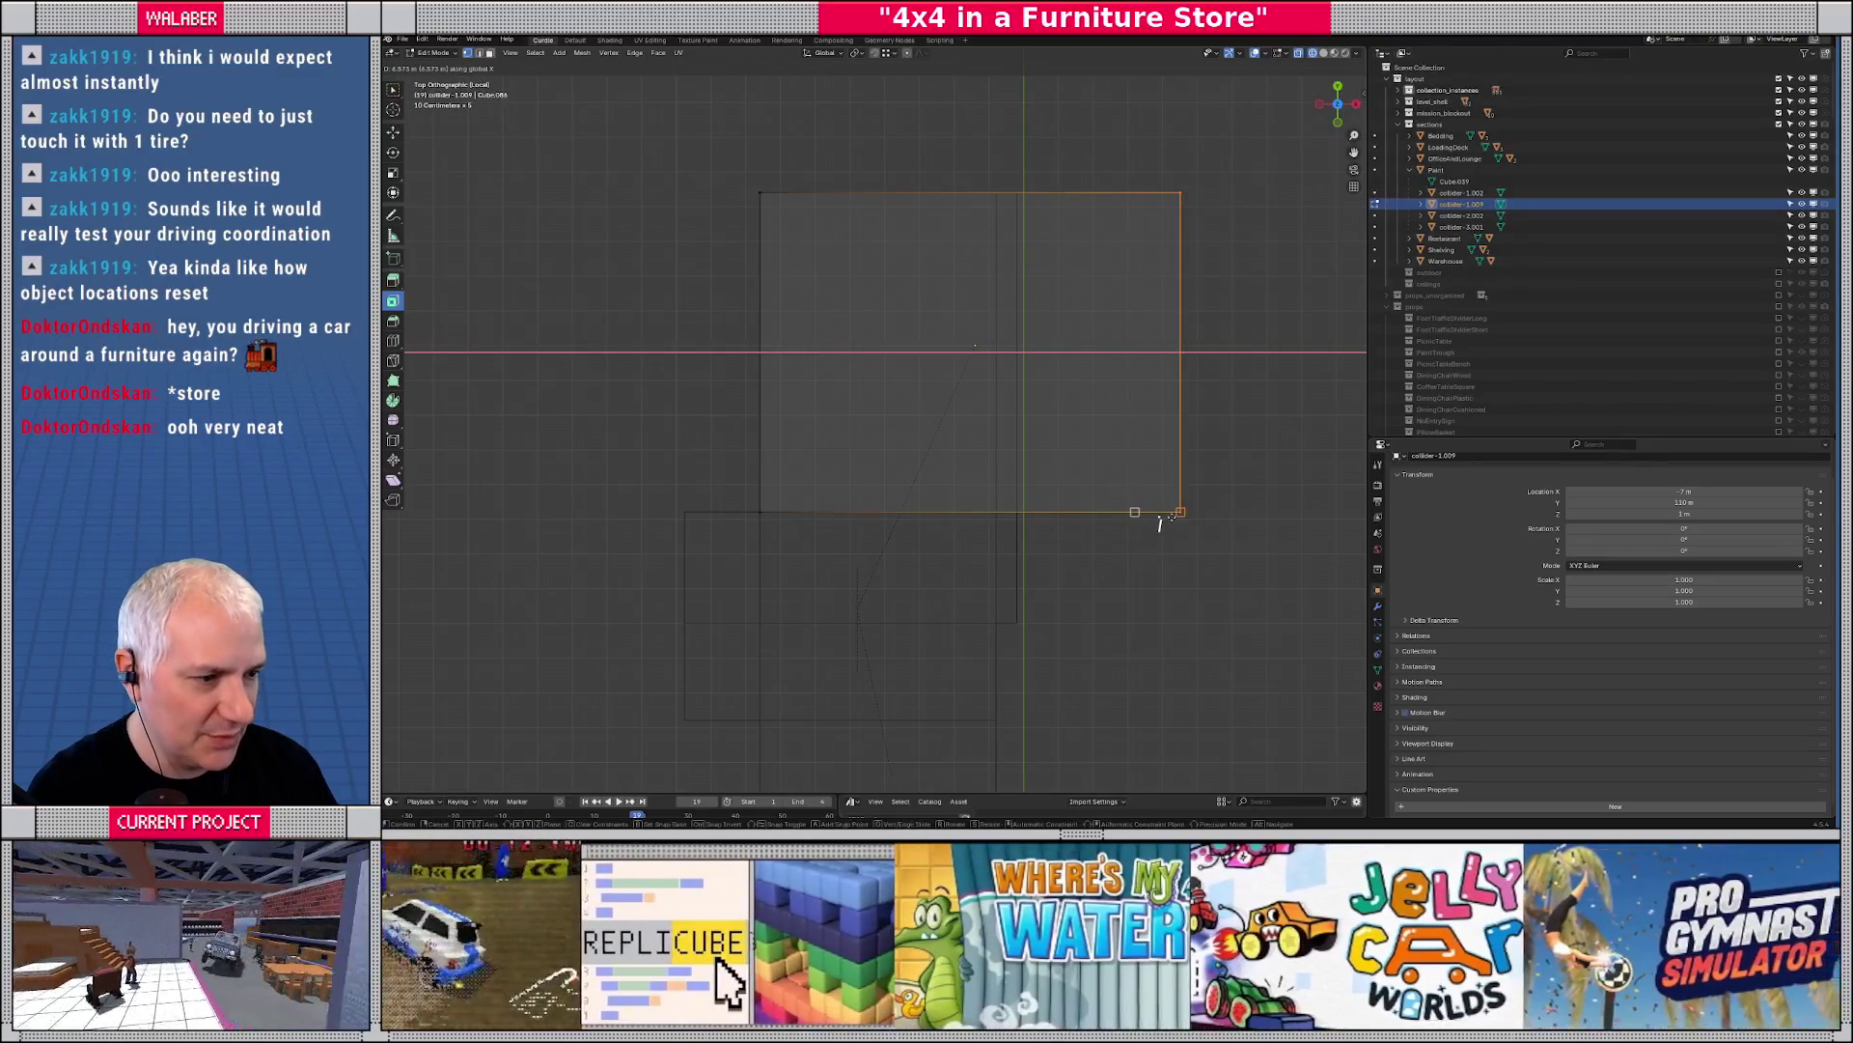
{"action": "left_click", "coordinate": [1181, 353]}
From the right view, raise the bottom edge to Z 9.9658 m and return to solid shading
{"action": "key", "text": "KP_1"}
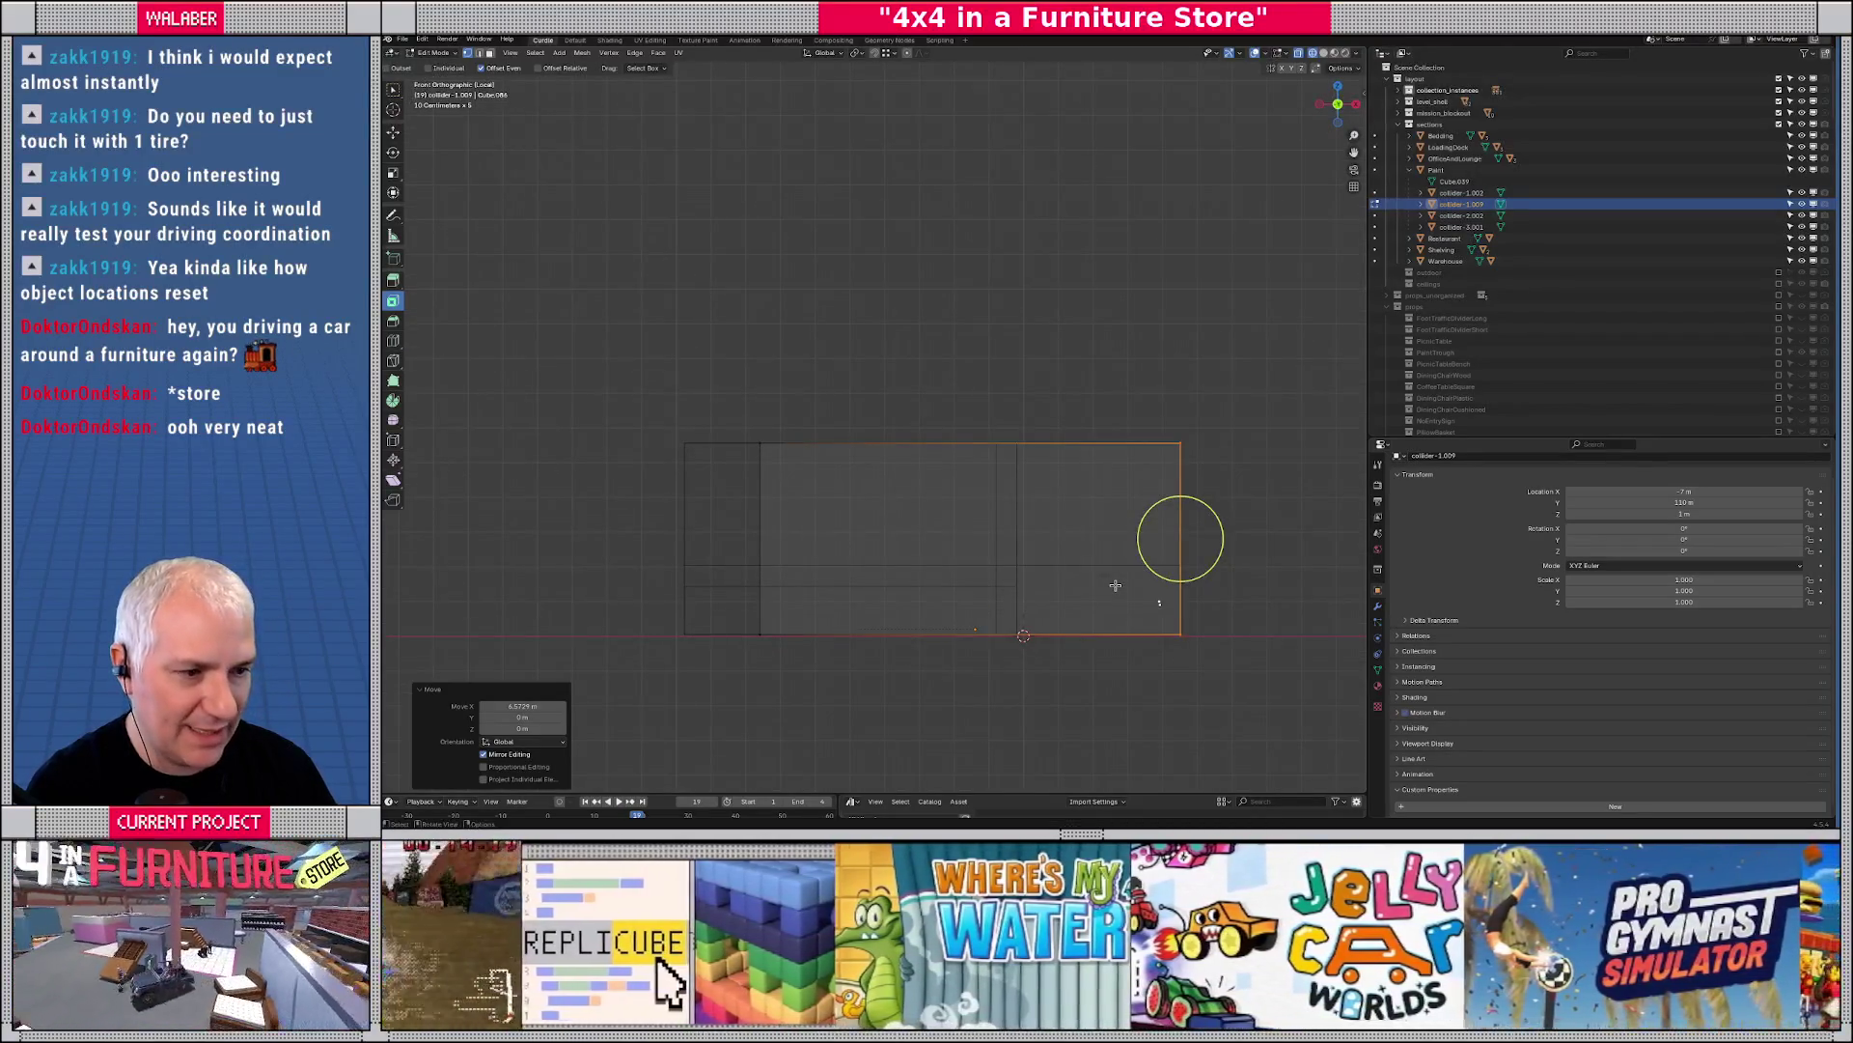
{"action": "key", "text": "KP_8"}
{"action": "key", "text": "KP_8"}
{"action": "key", "text": "KP_2"}
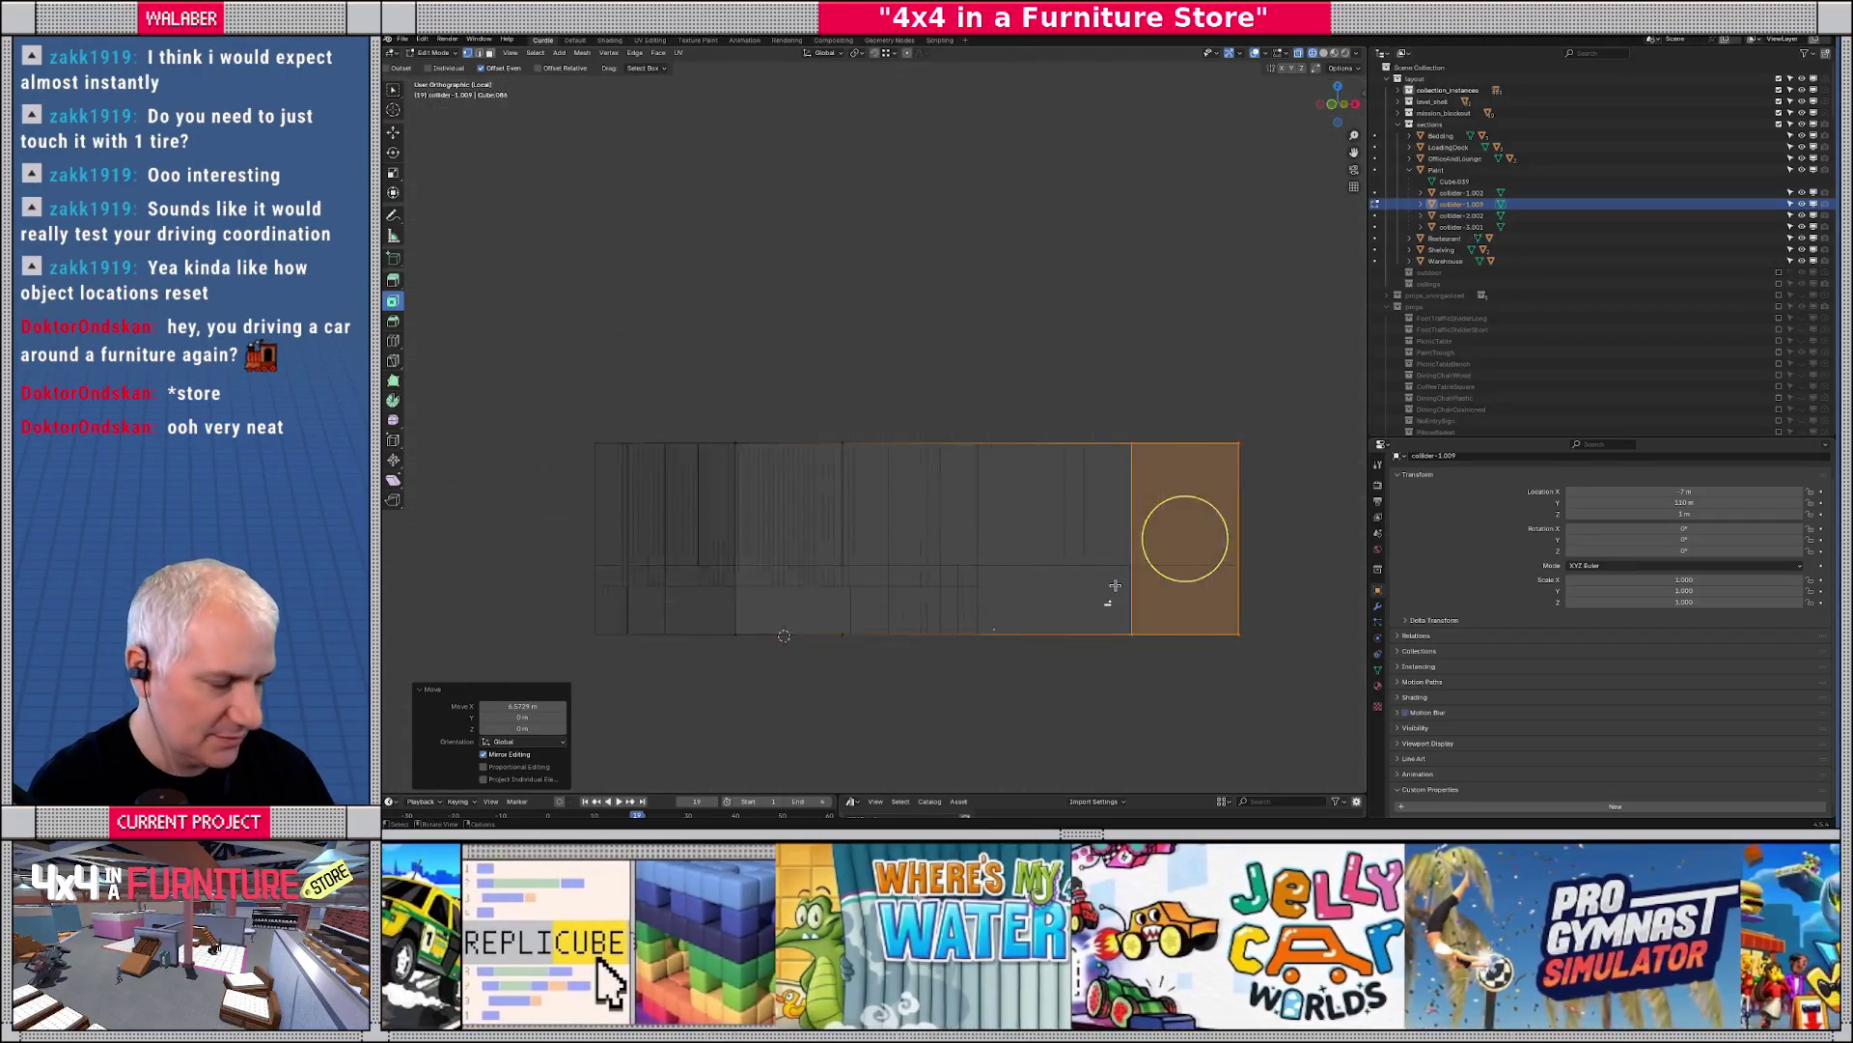
{"action": "key", "text": "KP_3"}
{"action": "left_click_drag", "start_coordinate": [699, 608], "coordinate": [1167, 683]}
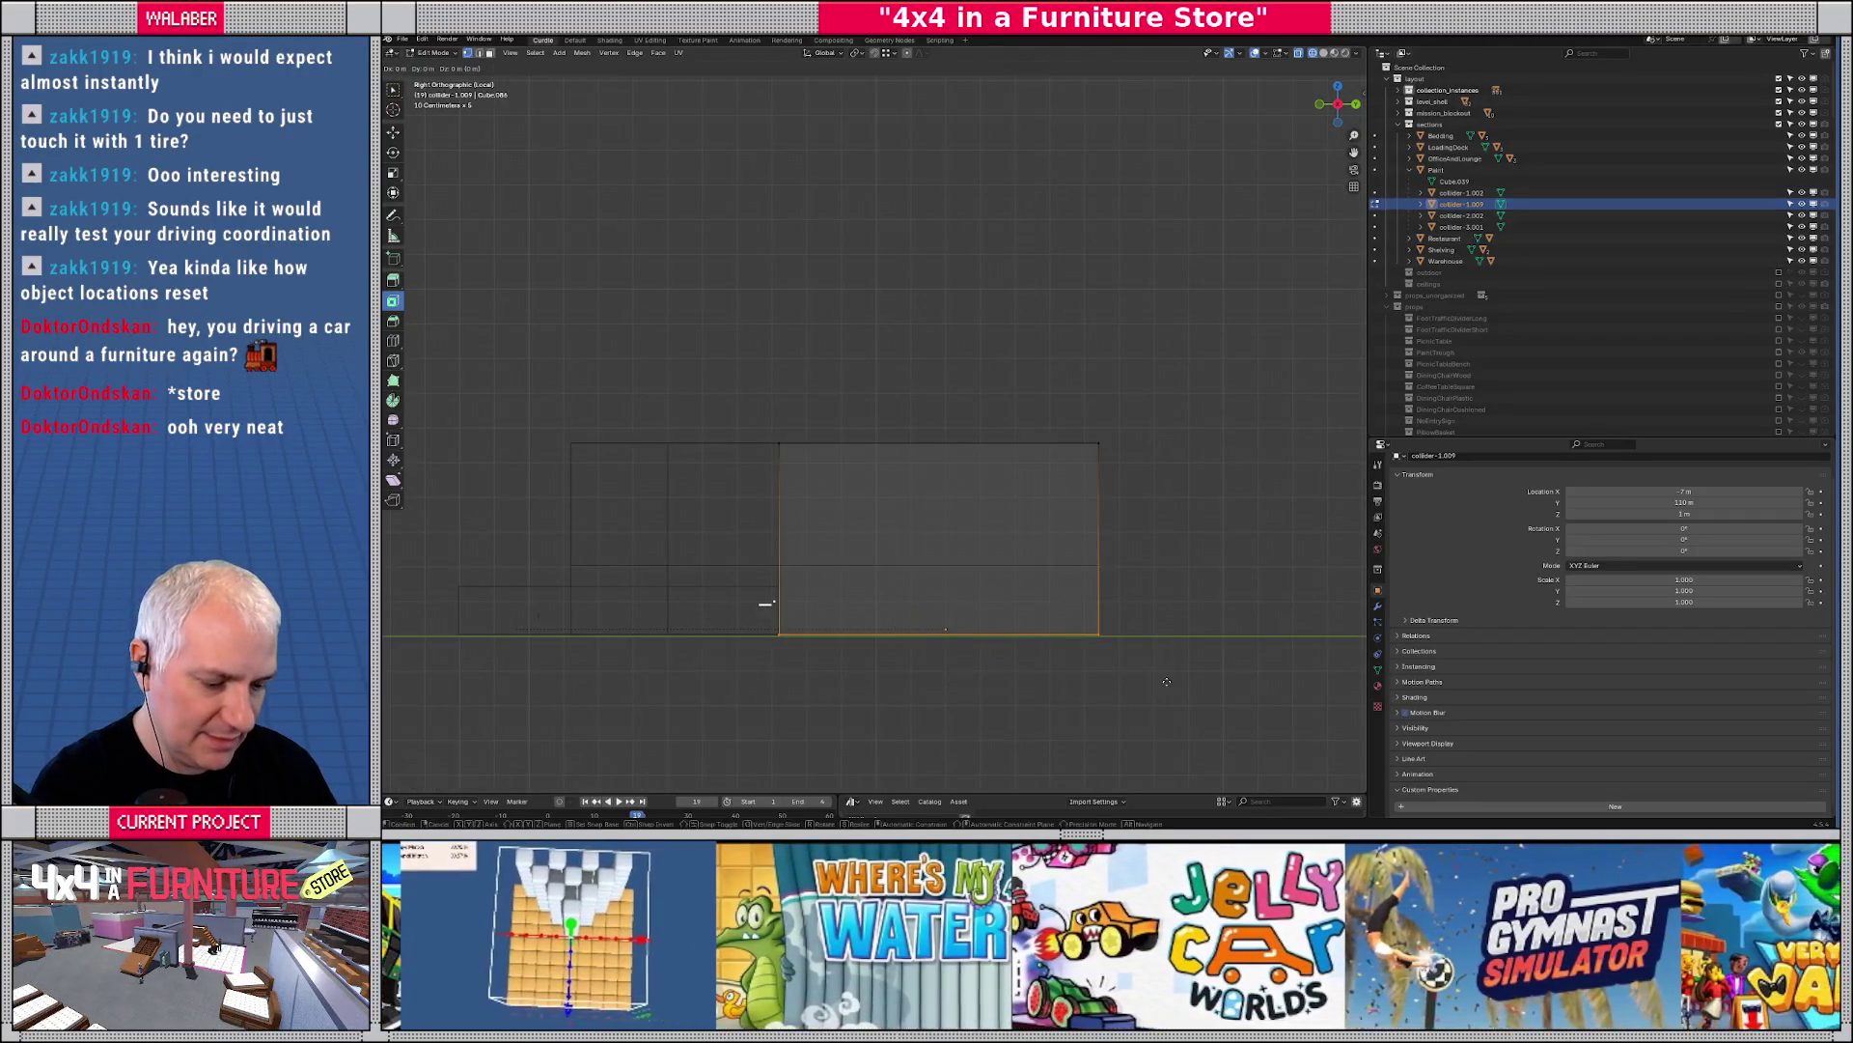
{"action": "key", "text": "g"}
{"action": "key", "text": "z"}
{"action": "left_click", "coordinate": [966, 577]}
{"action": "mouse_move", "coordinate": [965, 576]}
{"action": "left_mouse_down"}
{"action": "mouse_move", "coordinate": [997, 600]}
{"action": "mouse_move", "coordinate": [1012, 584]}
{"action": "left_mouse_up"}
{"action": "key", "text": "shift+z"}
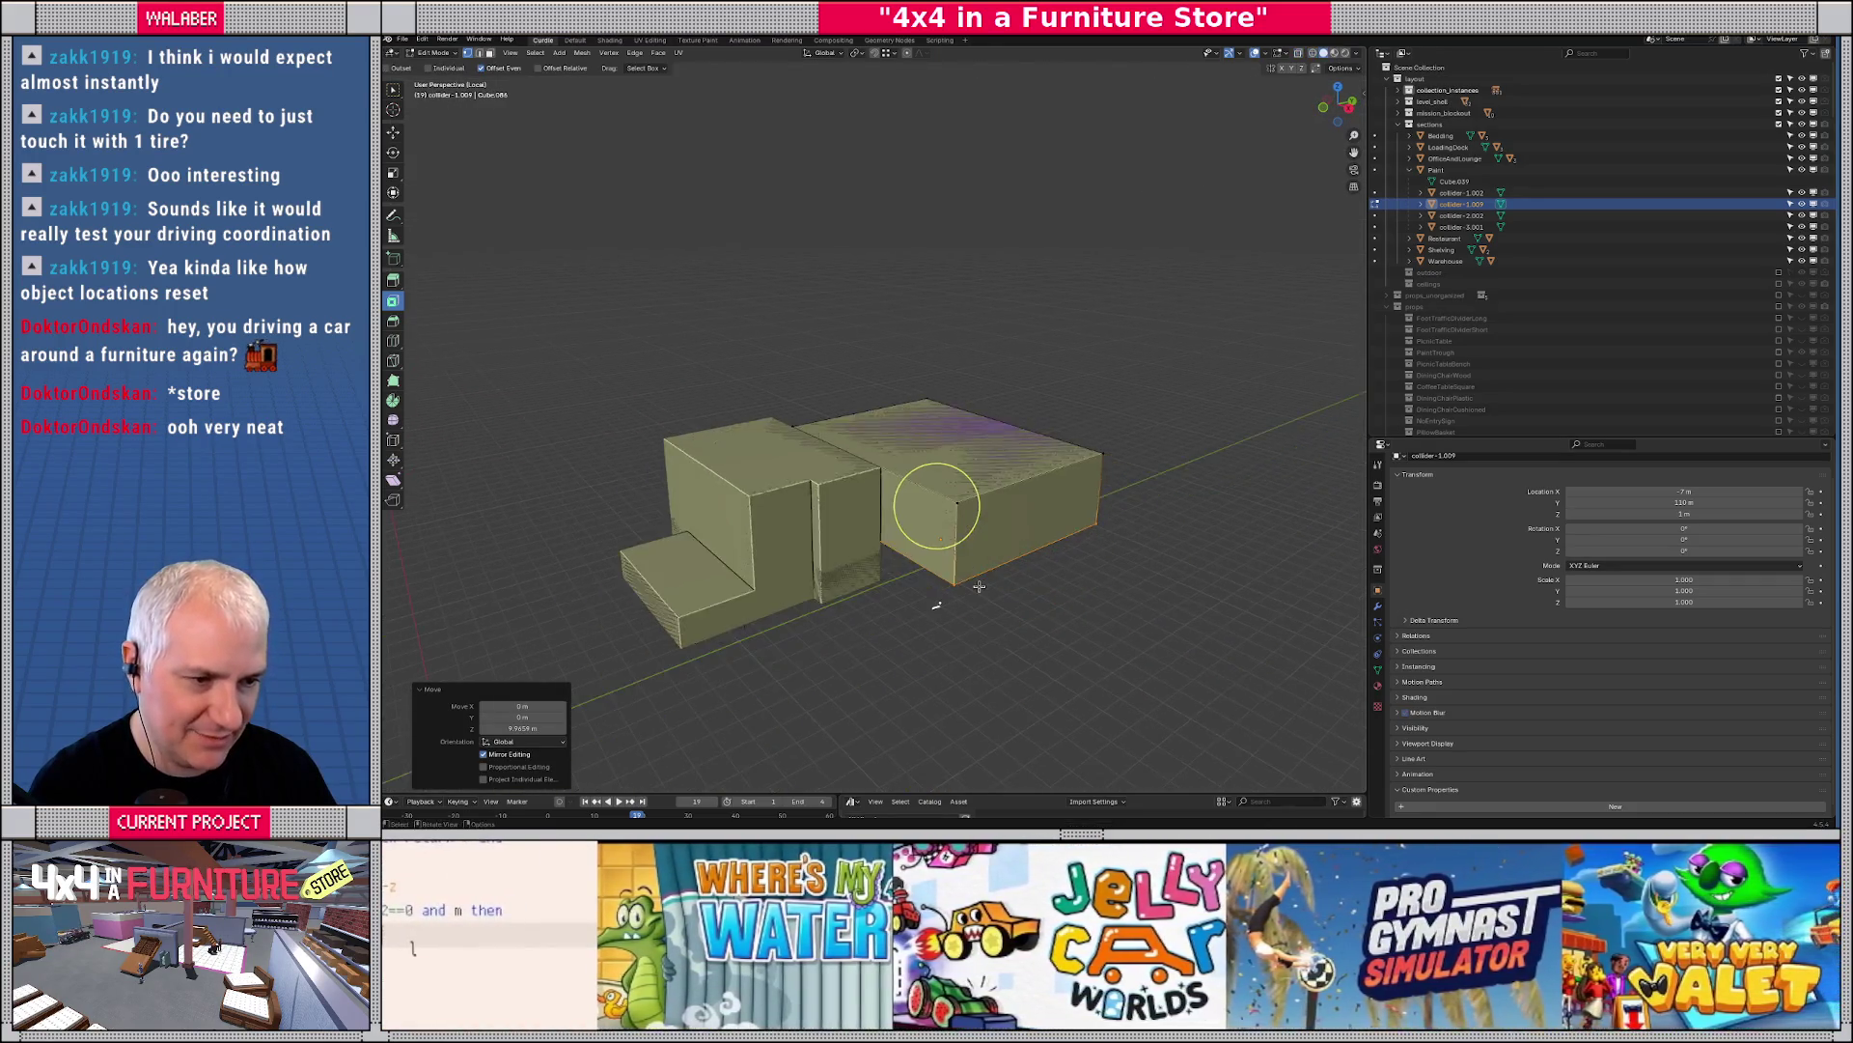
Back in Object Mode, rename collider-1.009 to collider-4
{"action": "key", "text": "Tab"}
{"action": "scroll", "coordinate": [1027, 600], "scroll_direction": "up", "scroll_amount": 2}
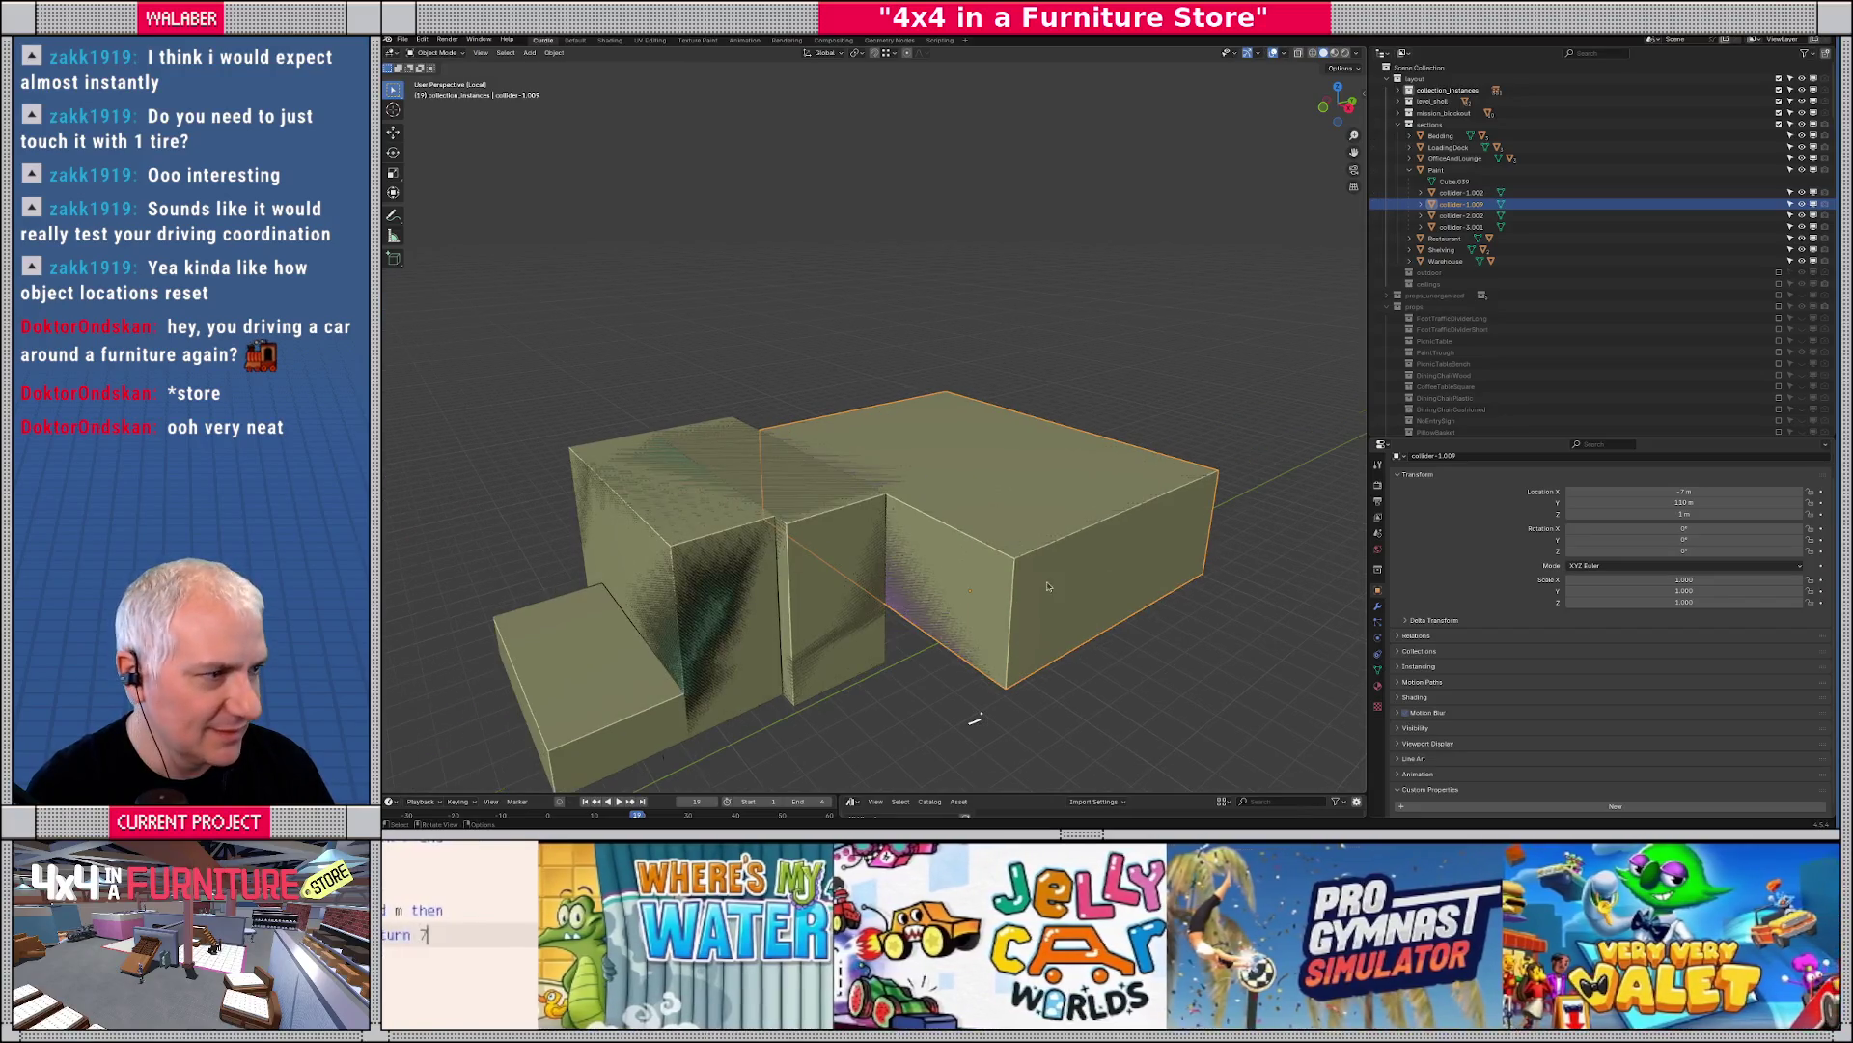
{"action": "left_click_drag", "start_coordinate": [1040, 492], "coordinate": [1072, 454]}
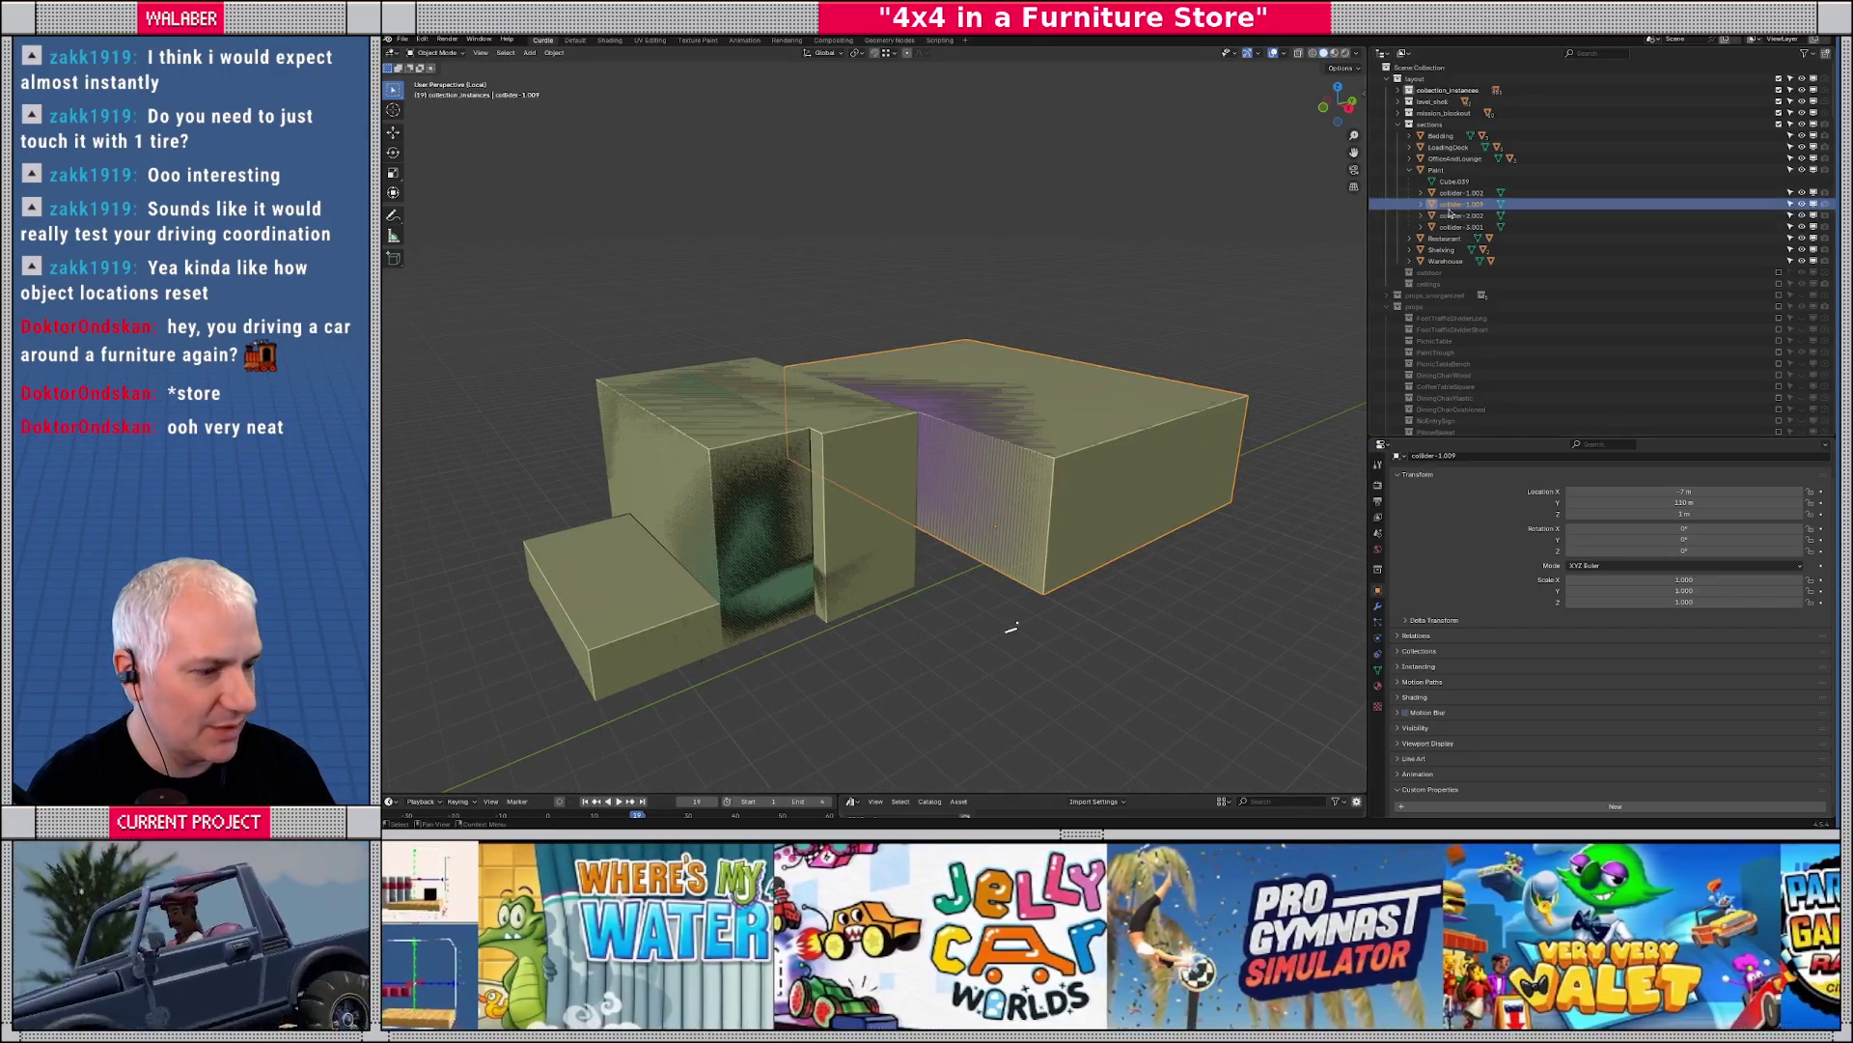
{"action": "double_click", "coordinate": [1448, 205]}
{"action": "type", "text": "4"}
{"action": "key", "text": "Return"}
Leave Local view to show the whole level and select the sections collection
{"action": "left_click_drag", "start_coordinate": [898, 473], "coordinate": [927, 443]}
{"action": "key", "text": "KP_Divide"}
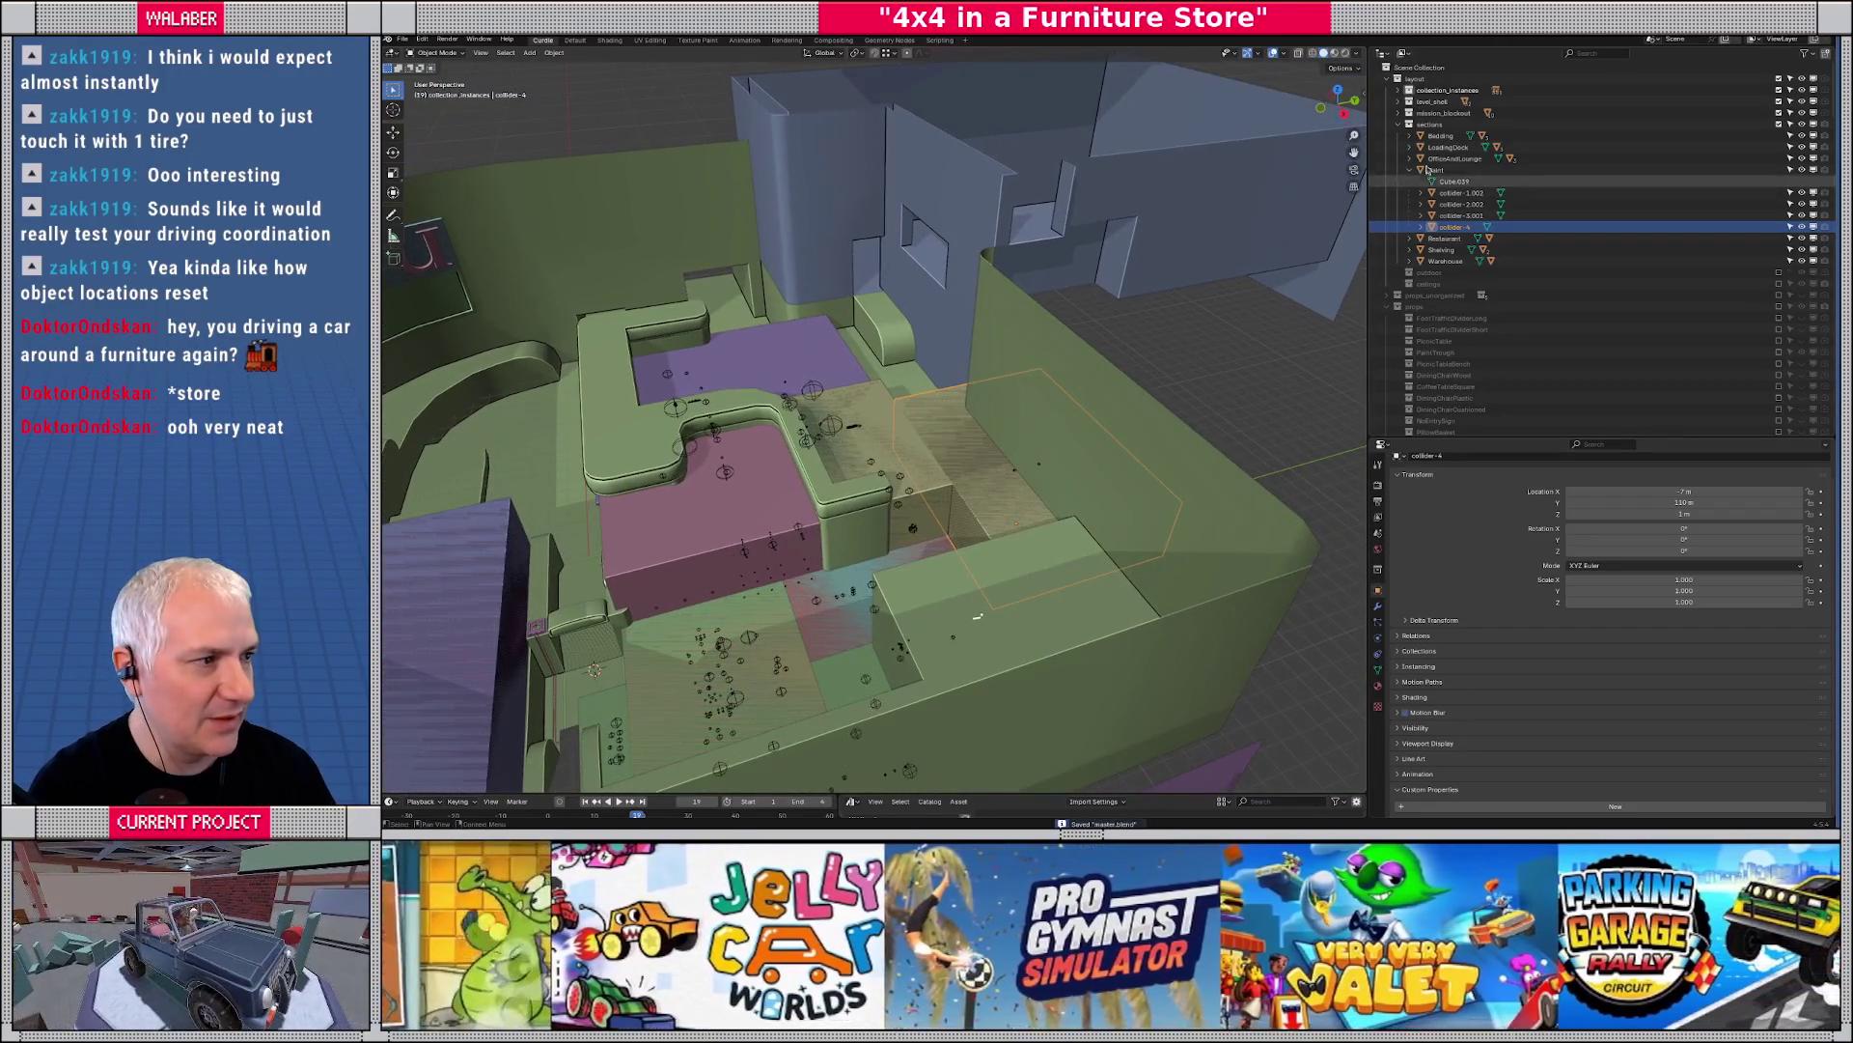
{"action": "left_click", "coordinate": [1445, 126]}
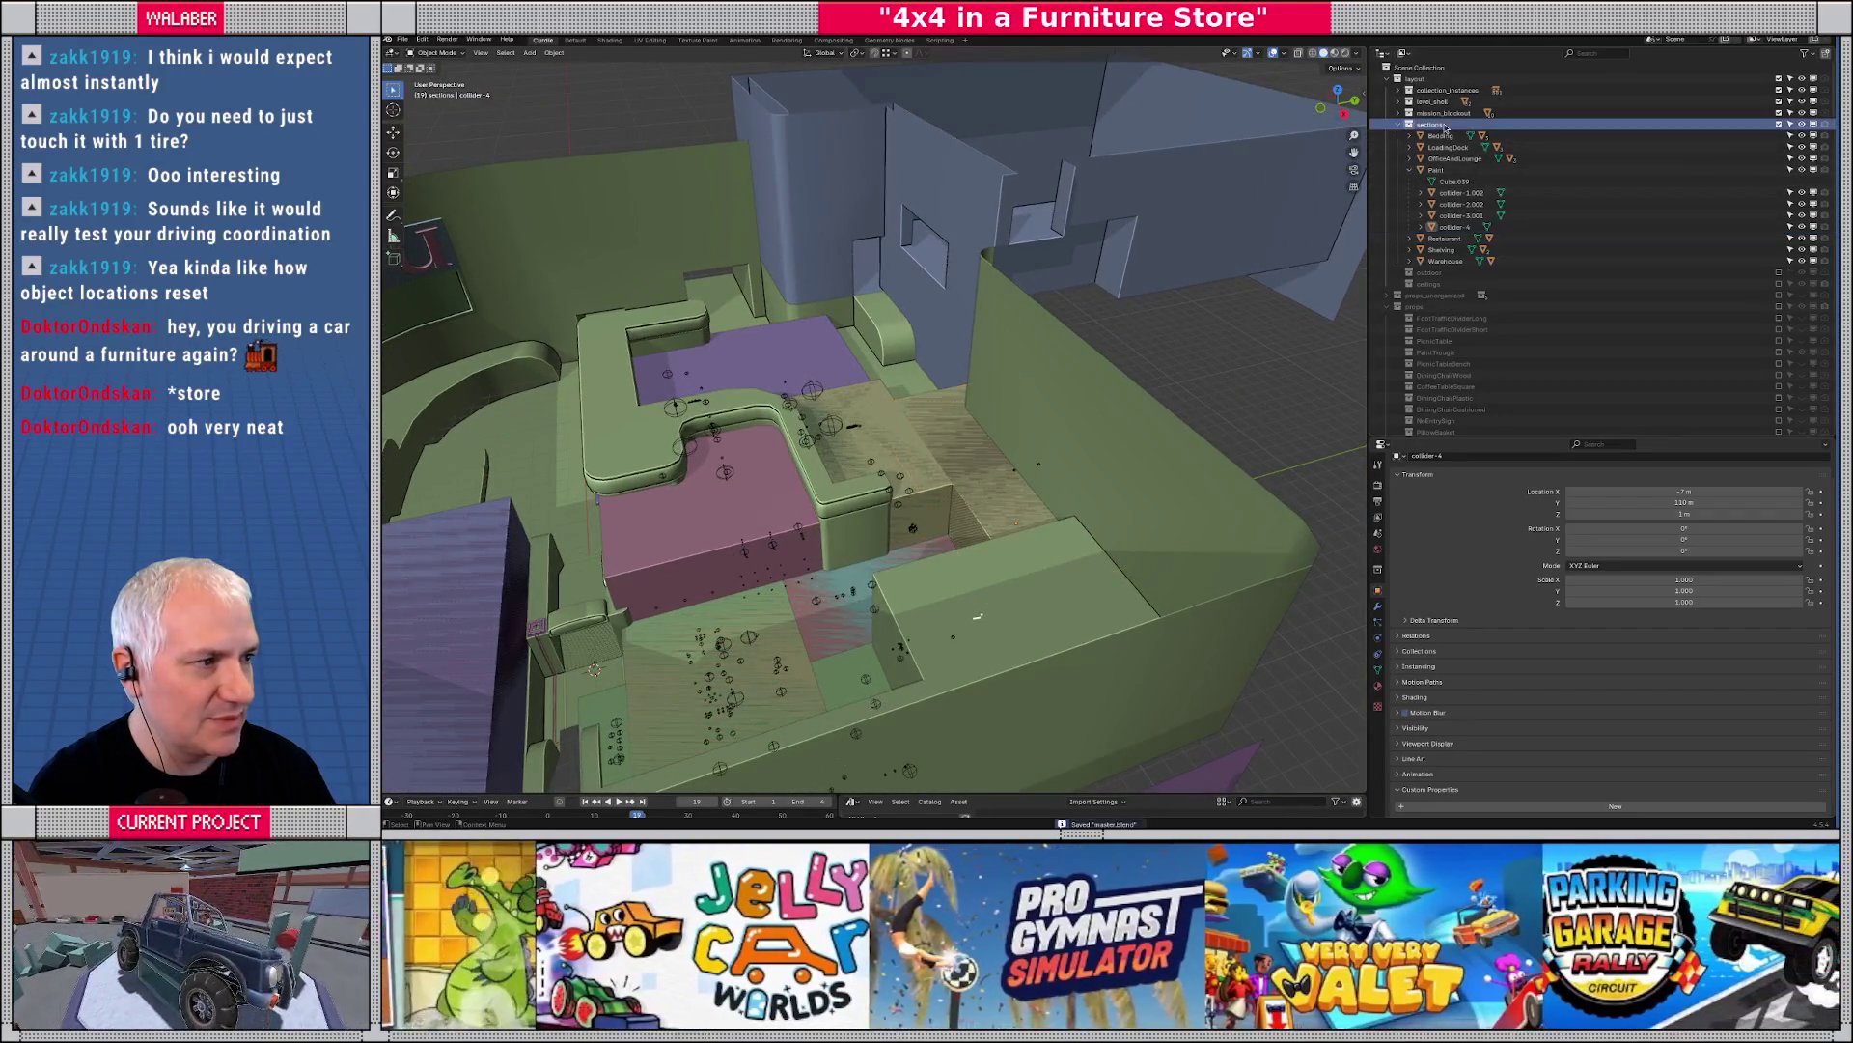
{"action": "left_click", "coordinate": [406, 39]}
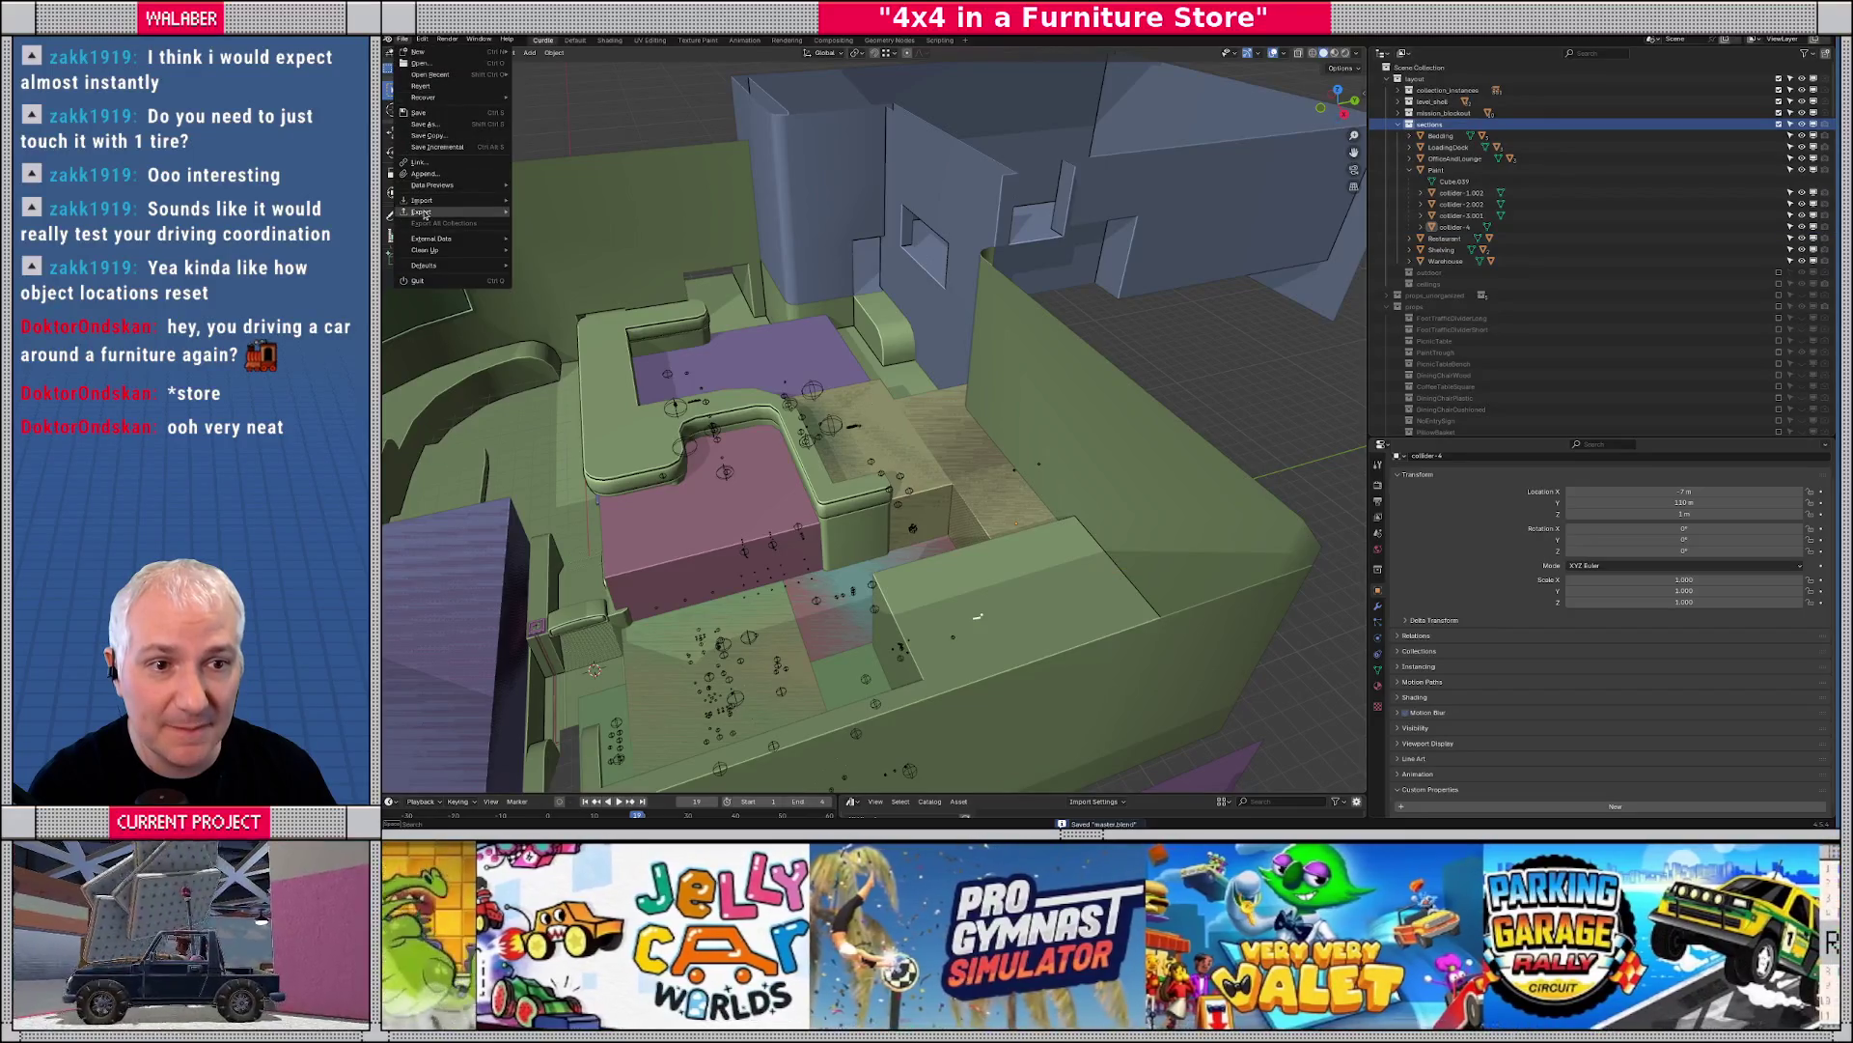
Export the sections collection as glTF 2.0 over sections.gltf, then switch to Godot
{"action": "mouse_move", "coordinate": [423, 215]}
{"action": "left_click", "coordinate": [585, 321]}
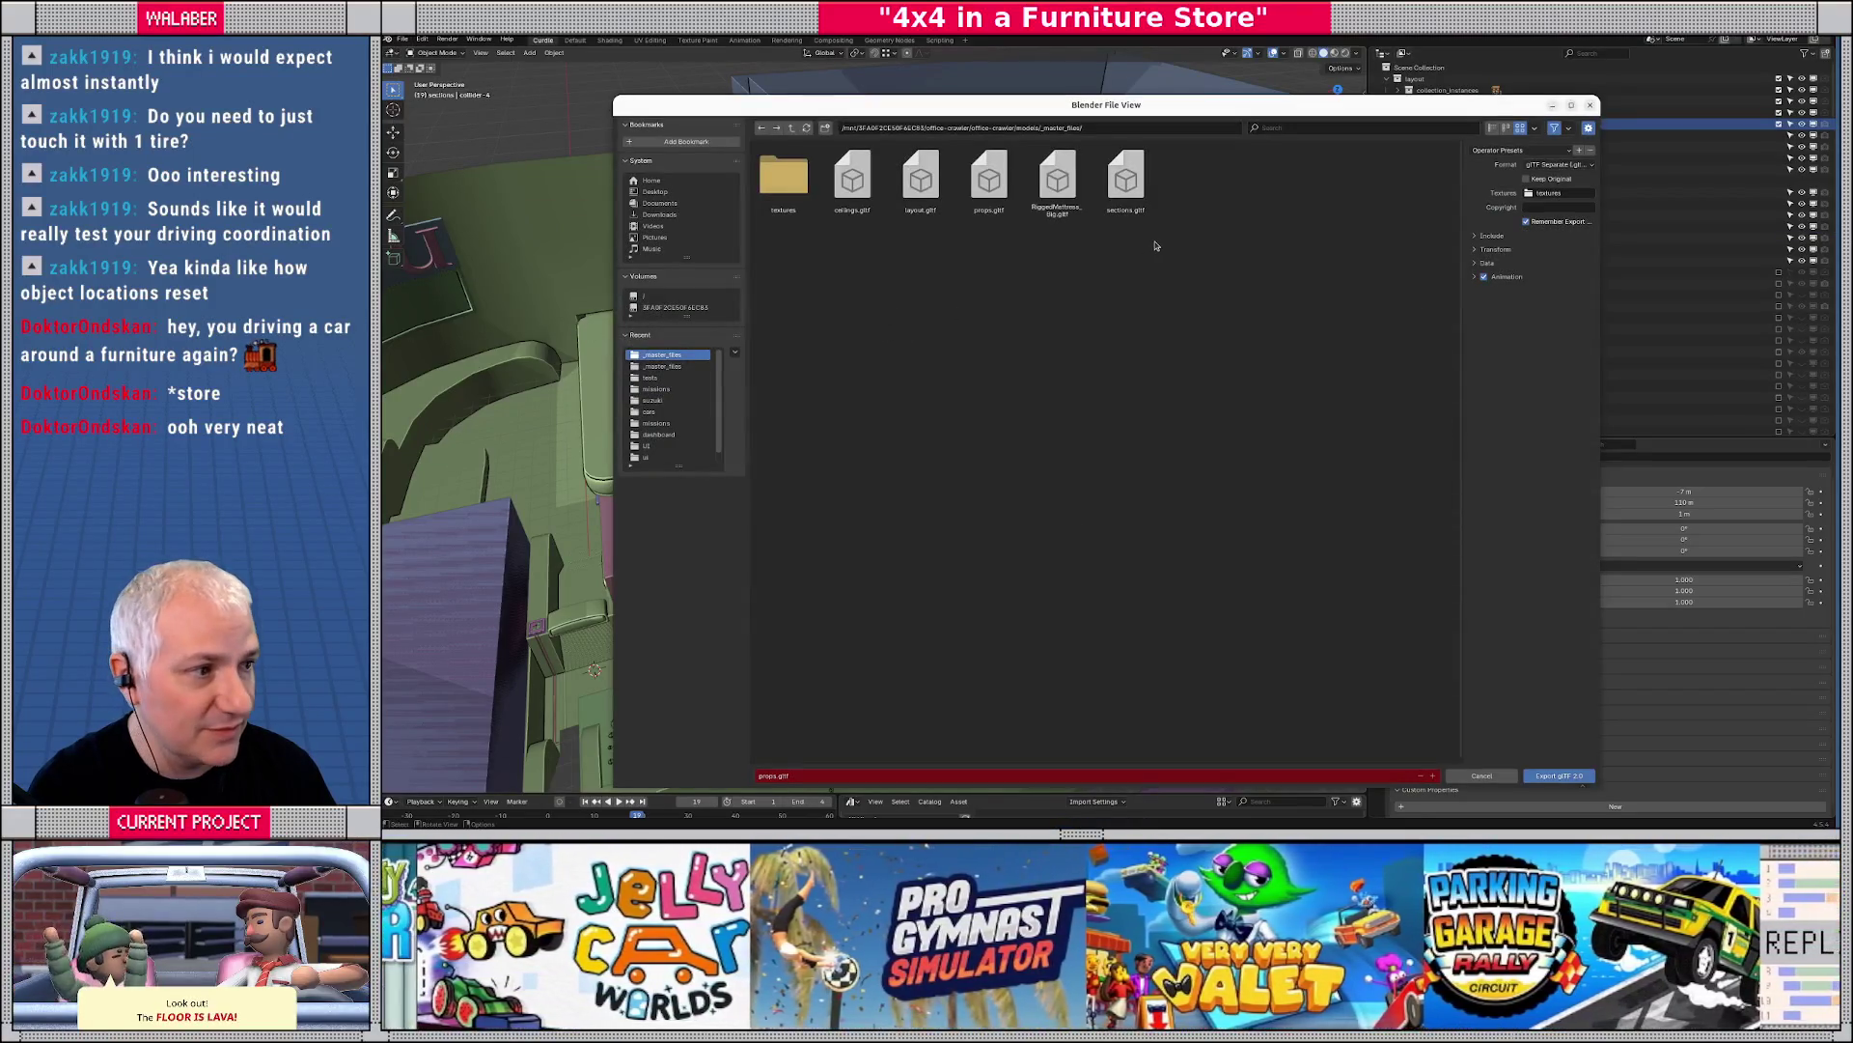
{"action": "left_click", "coordinate": [1126, 183]}
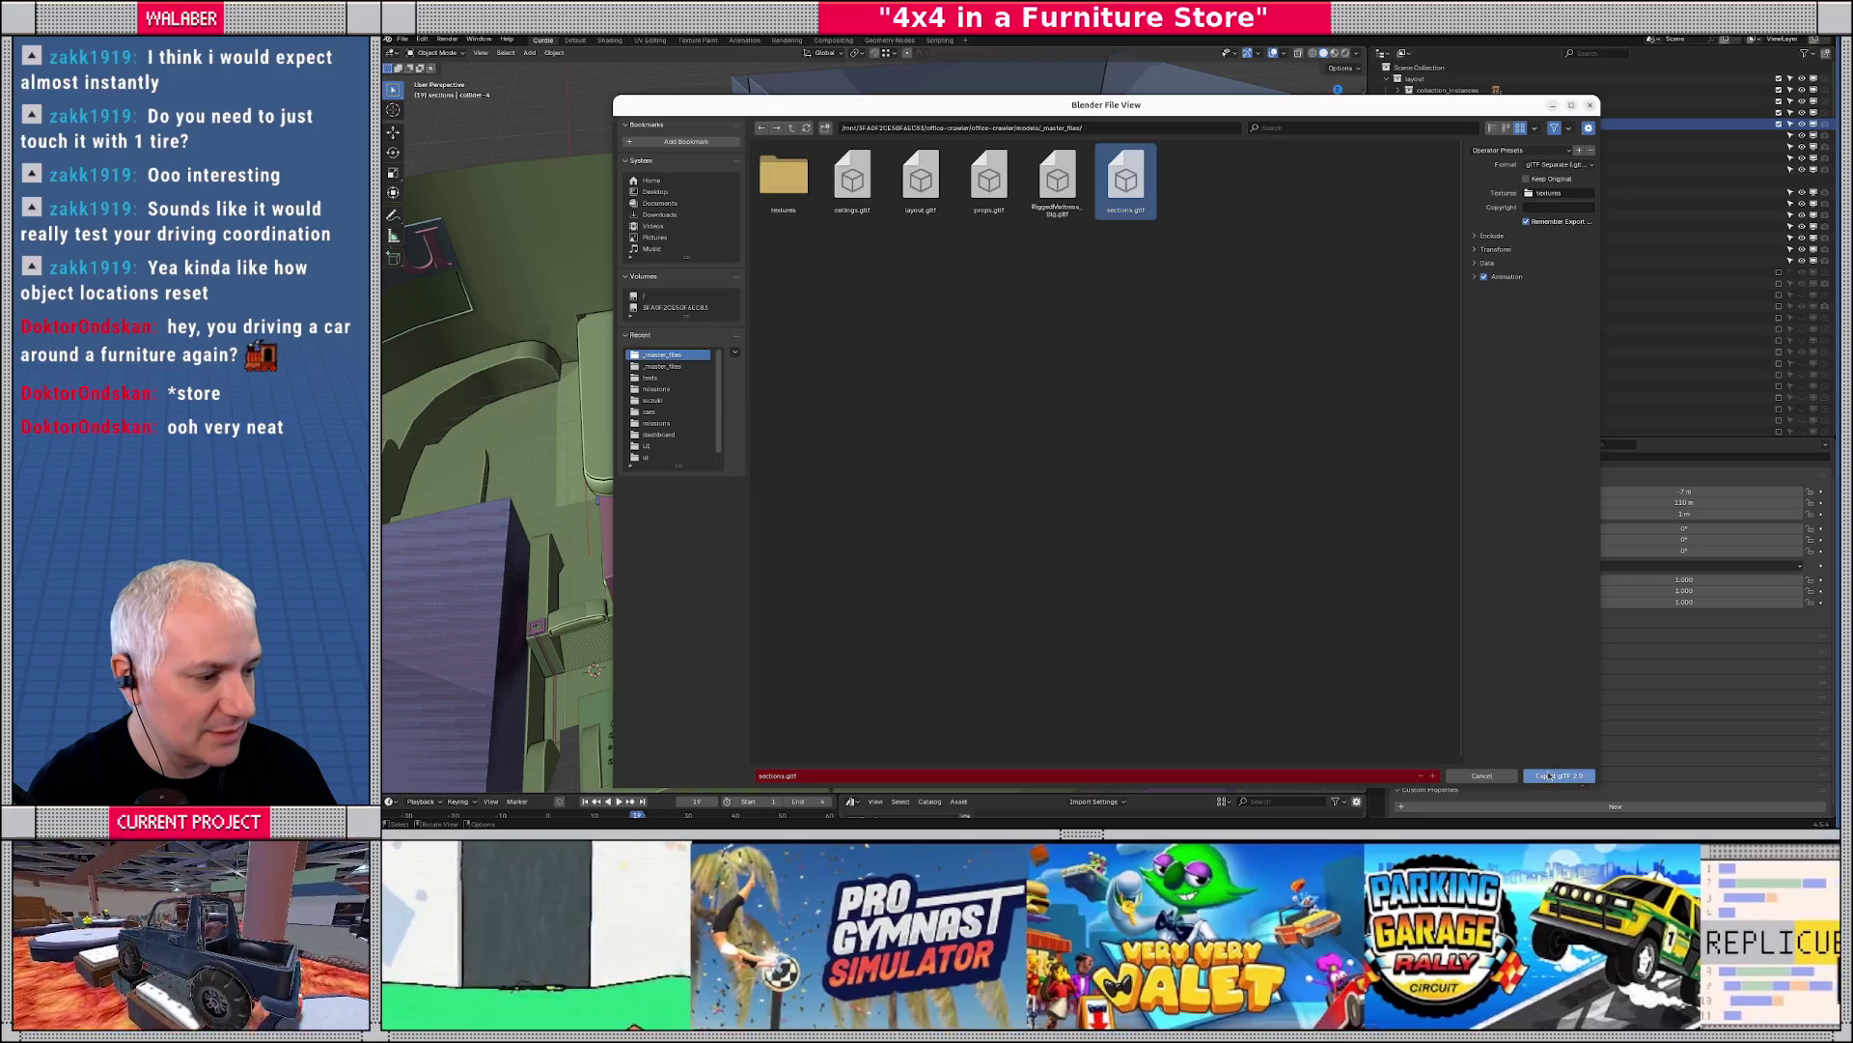
{"action": "left_click", "coordinate": [1559, 775]}
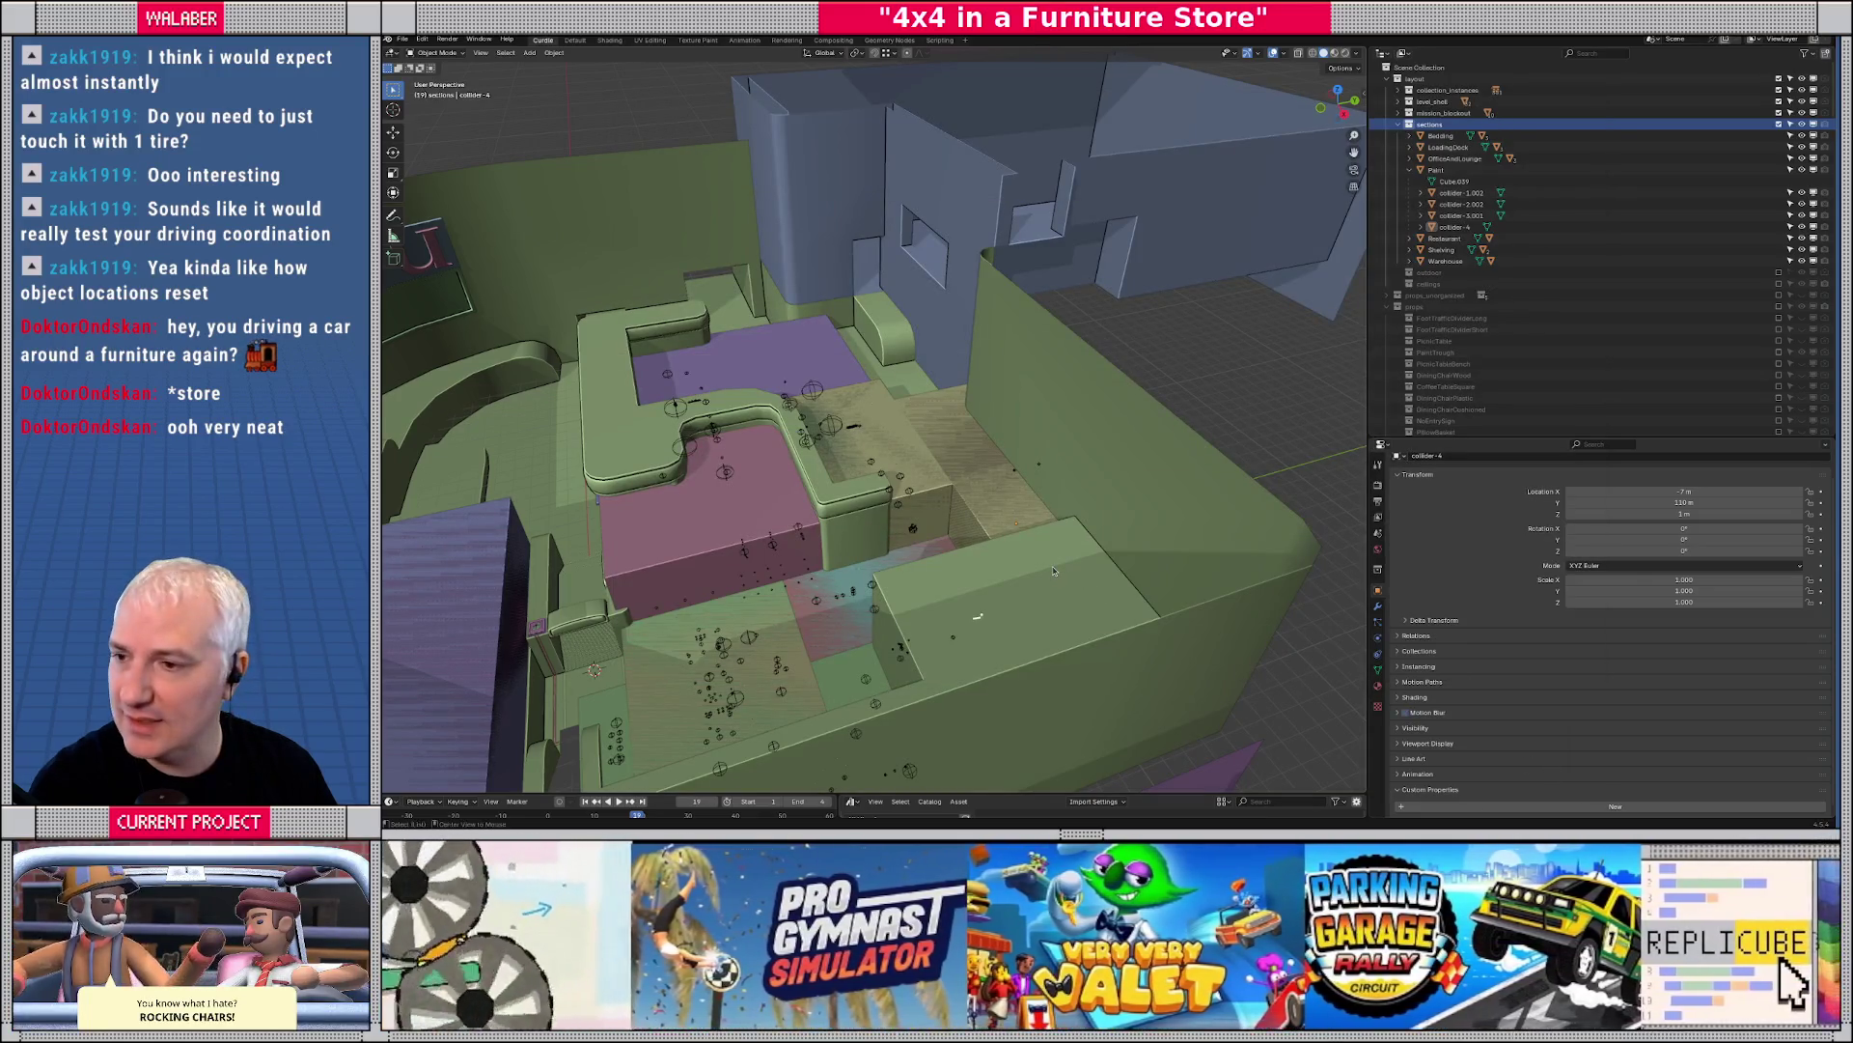
{"action": "key", "text": "alt+Tab"}
{"action": "mouse_move", "coordinate": [1073, 510]}
{"action": "left_mouse_down"}
{"action": "mouse_move", "coordinate": [867, 438]}
{"action": "mouse_move", "coordinate": [970, 393]}
{"action": "mouse_move", "coordinate": [723, 233]}
{"action": "left_mouse_up"}
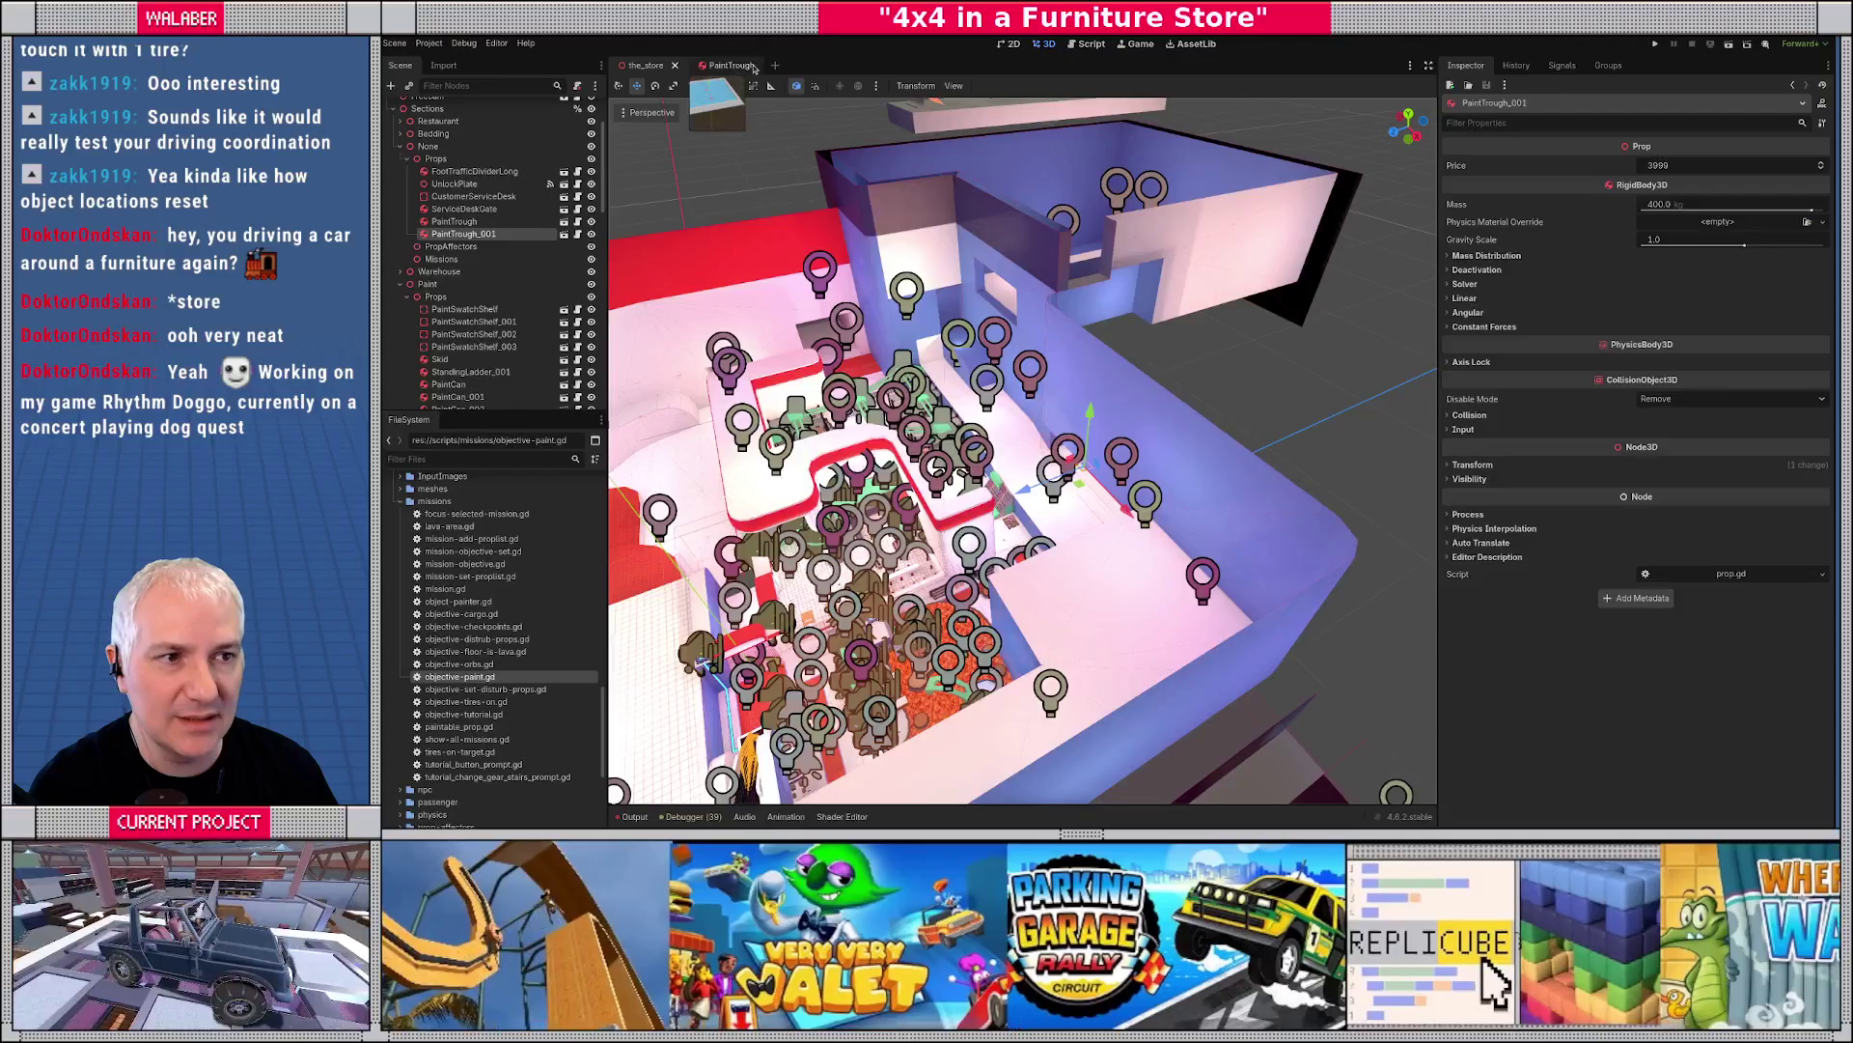
In the_store, collapse None and Props, then open the Paint Area node's own scene
{"action": "left_click", "coordinate": [753, 66]}
{"action": "left_click", "coordinate": [627, 66]}
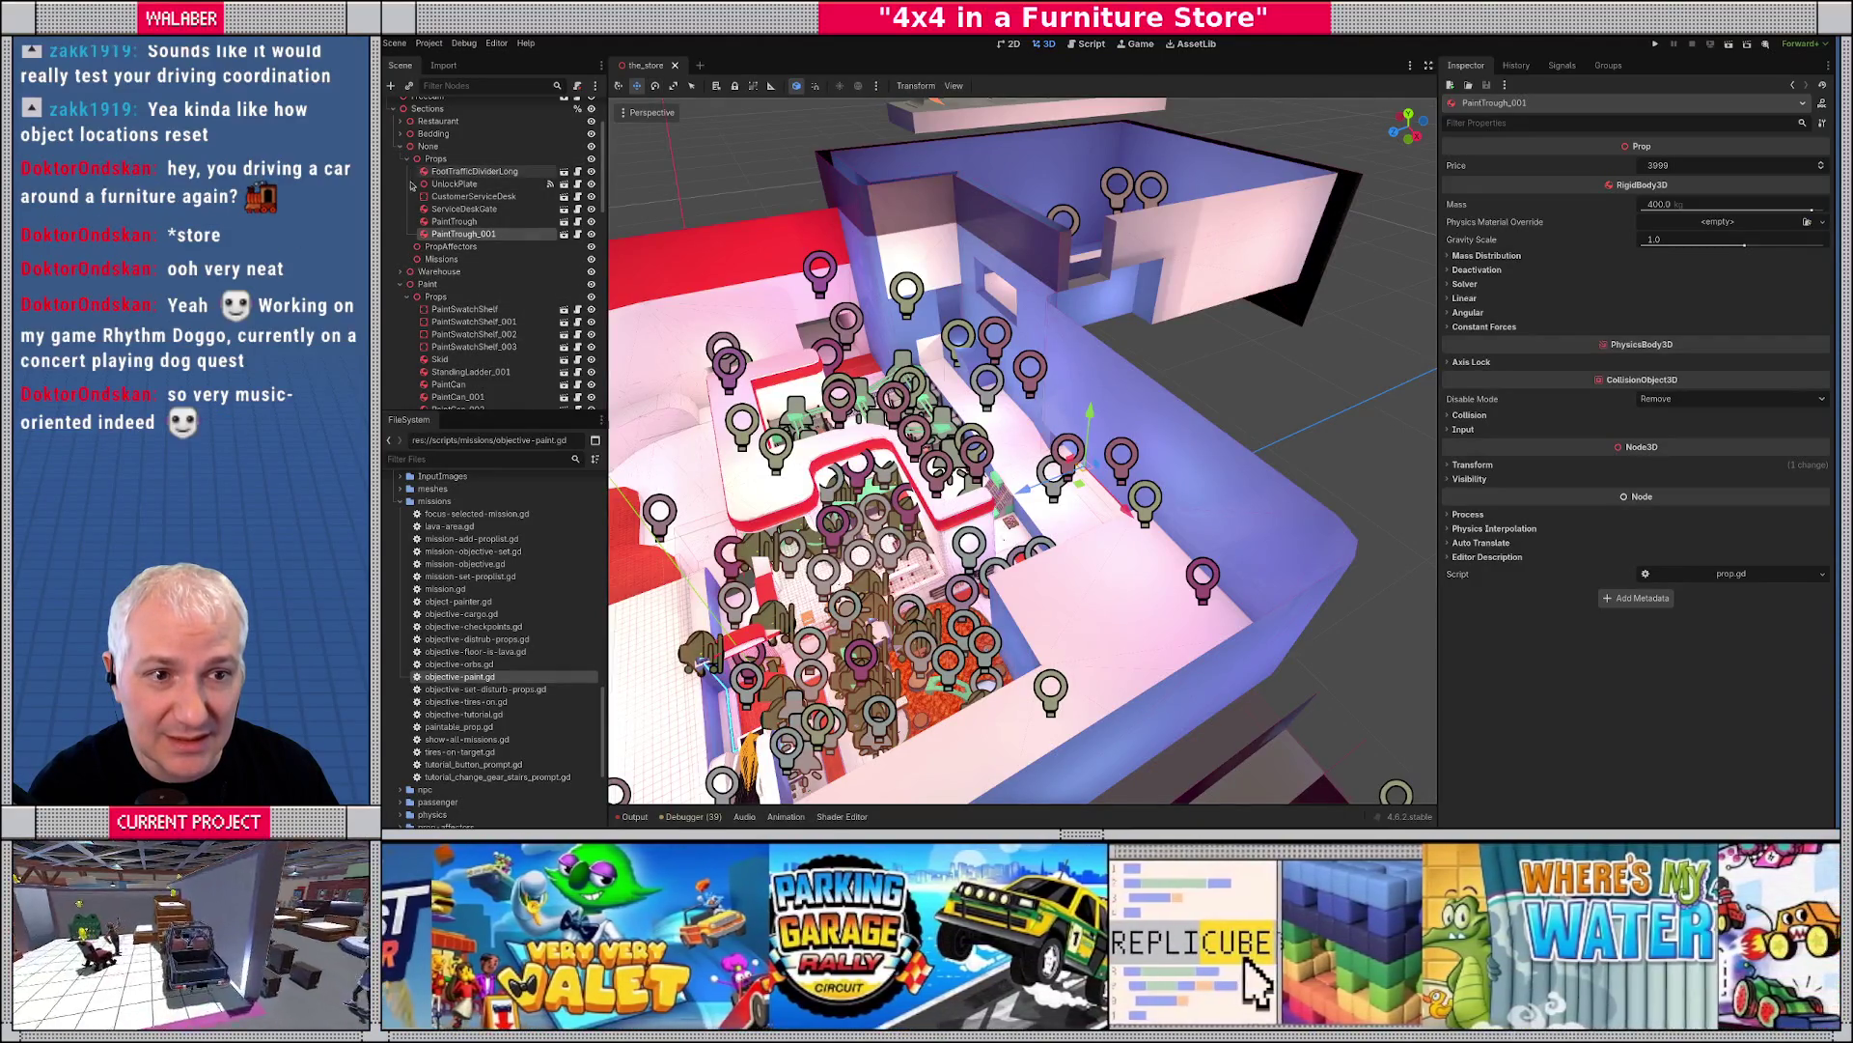
{"action": "scroll", "coordinate": [412, 225], "scroll_direction": "up", "scroll_amount": 1}
{"action": "left_click", "coordinate": [401, 183]}
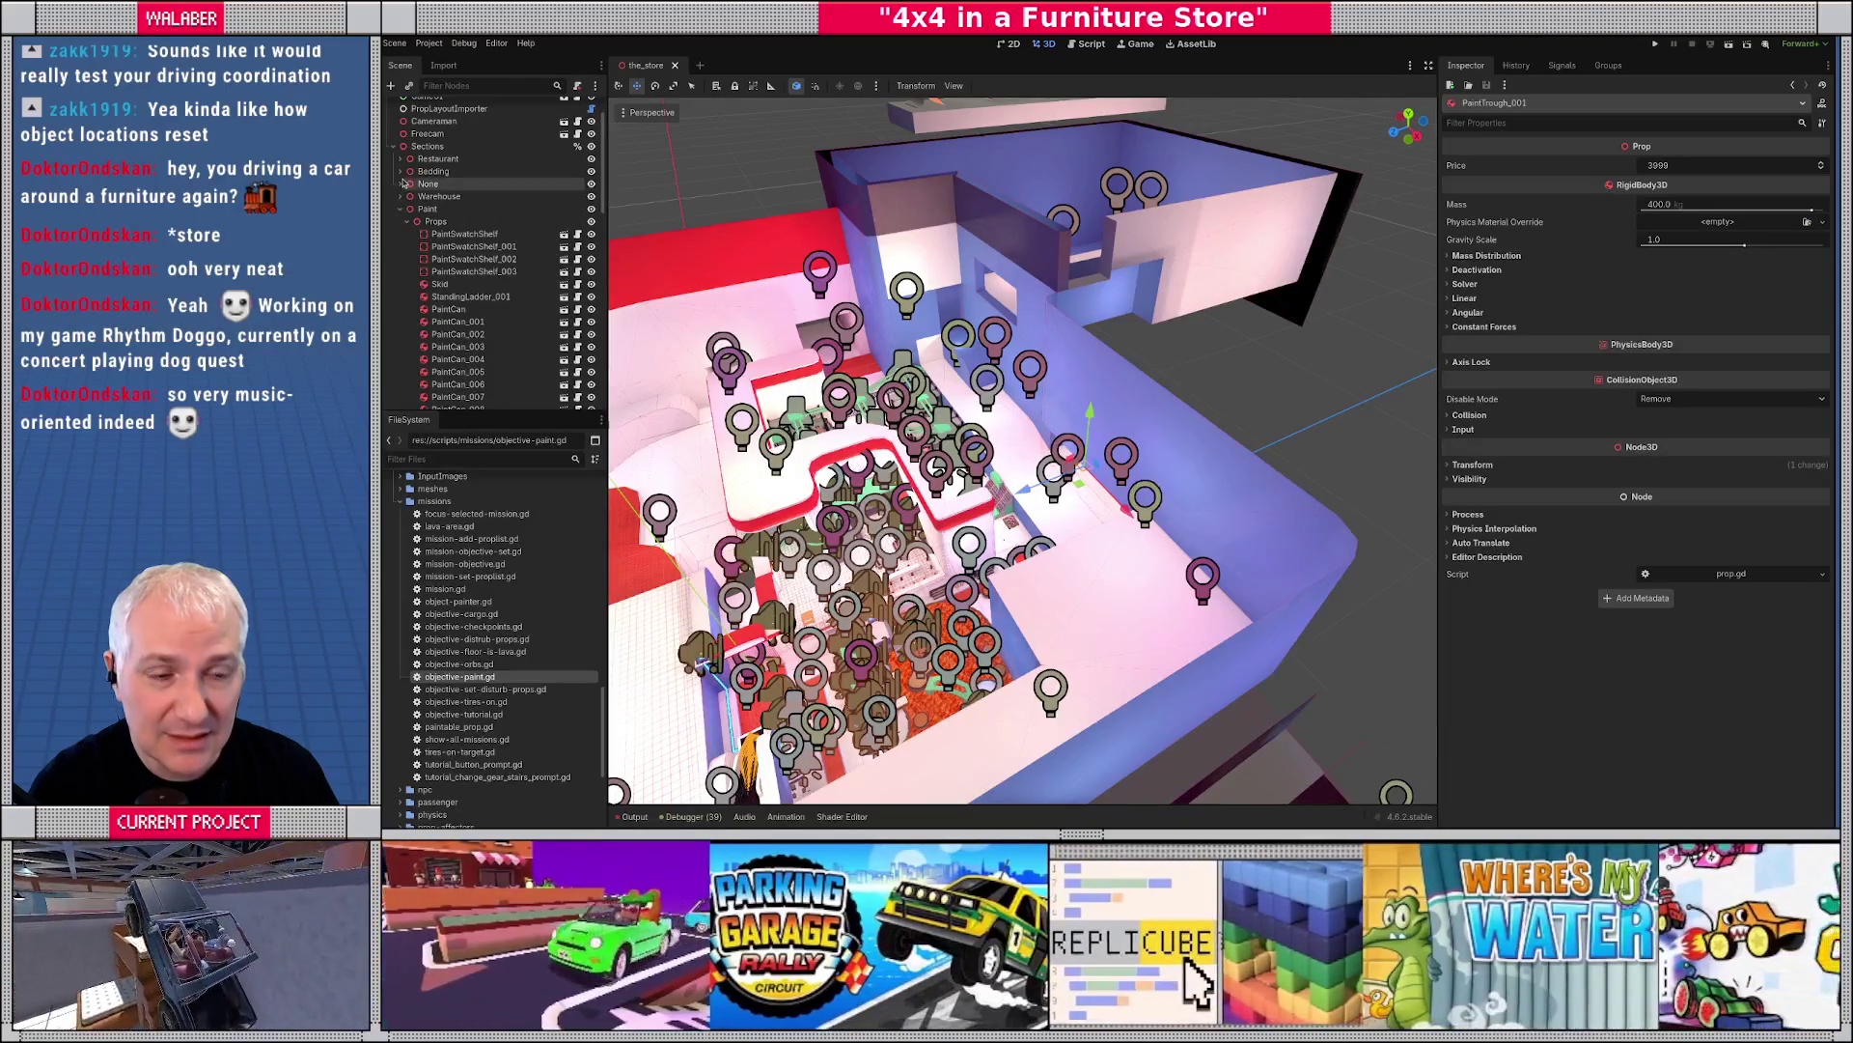
{"action": "left_click", "coordinate": [404, 220]}
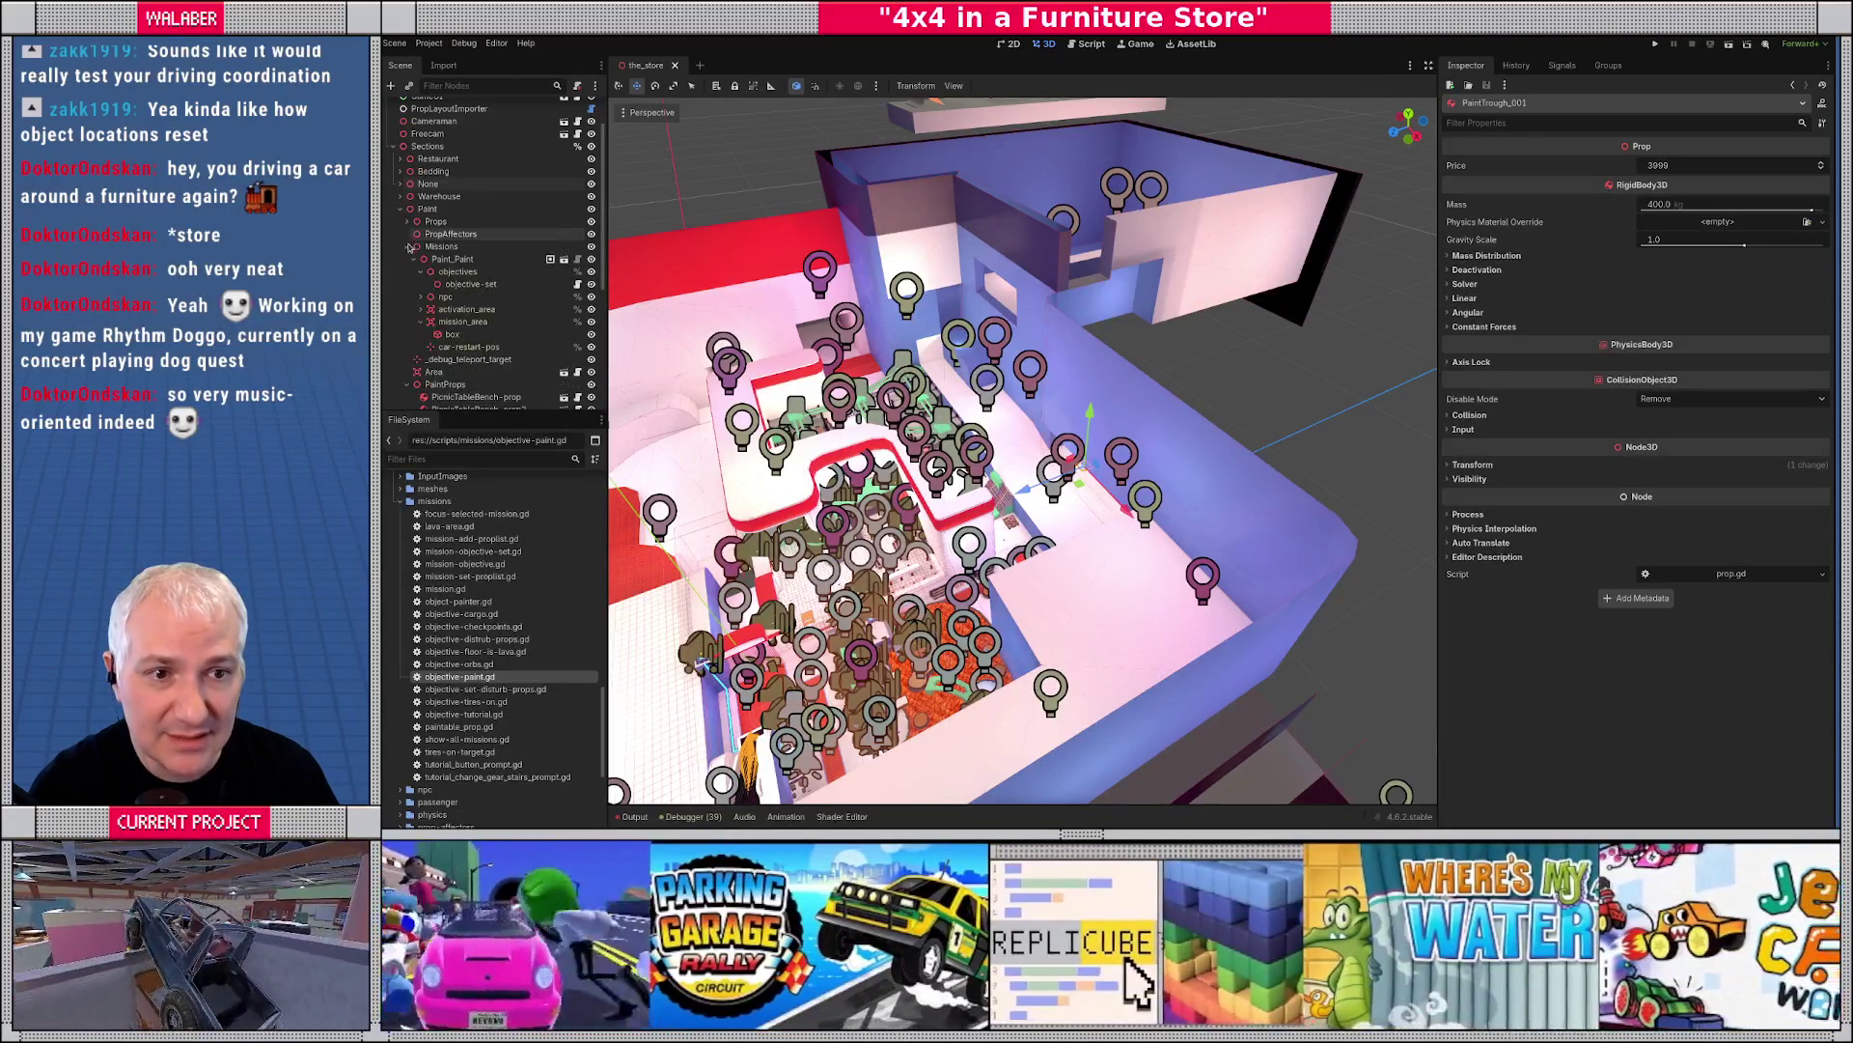
{"action": "left_click", "coordinate": [432, 371]}
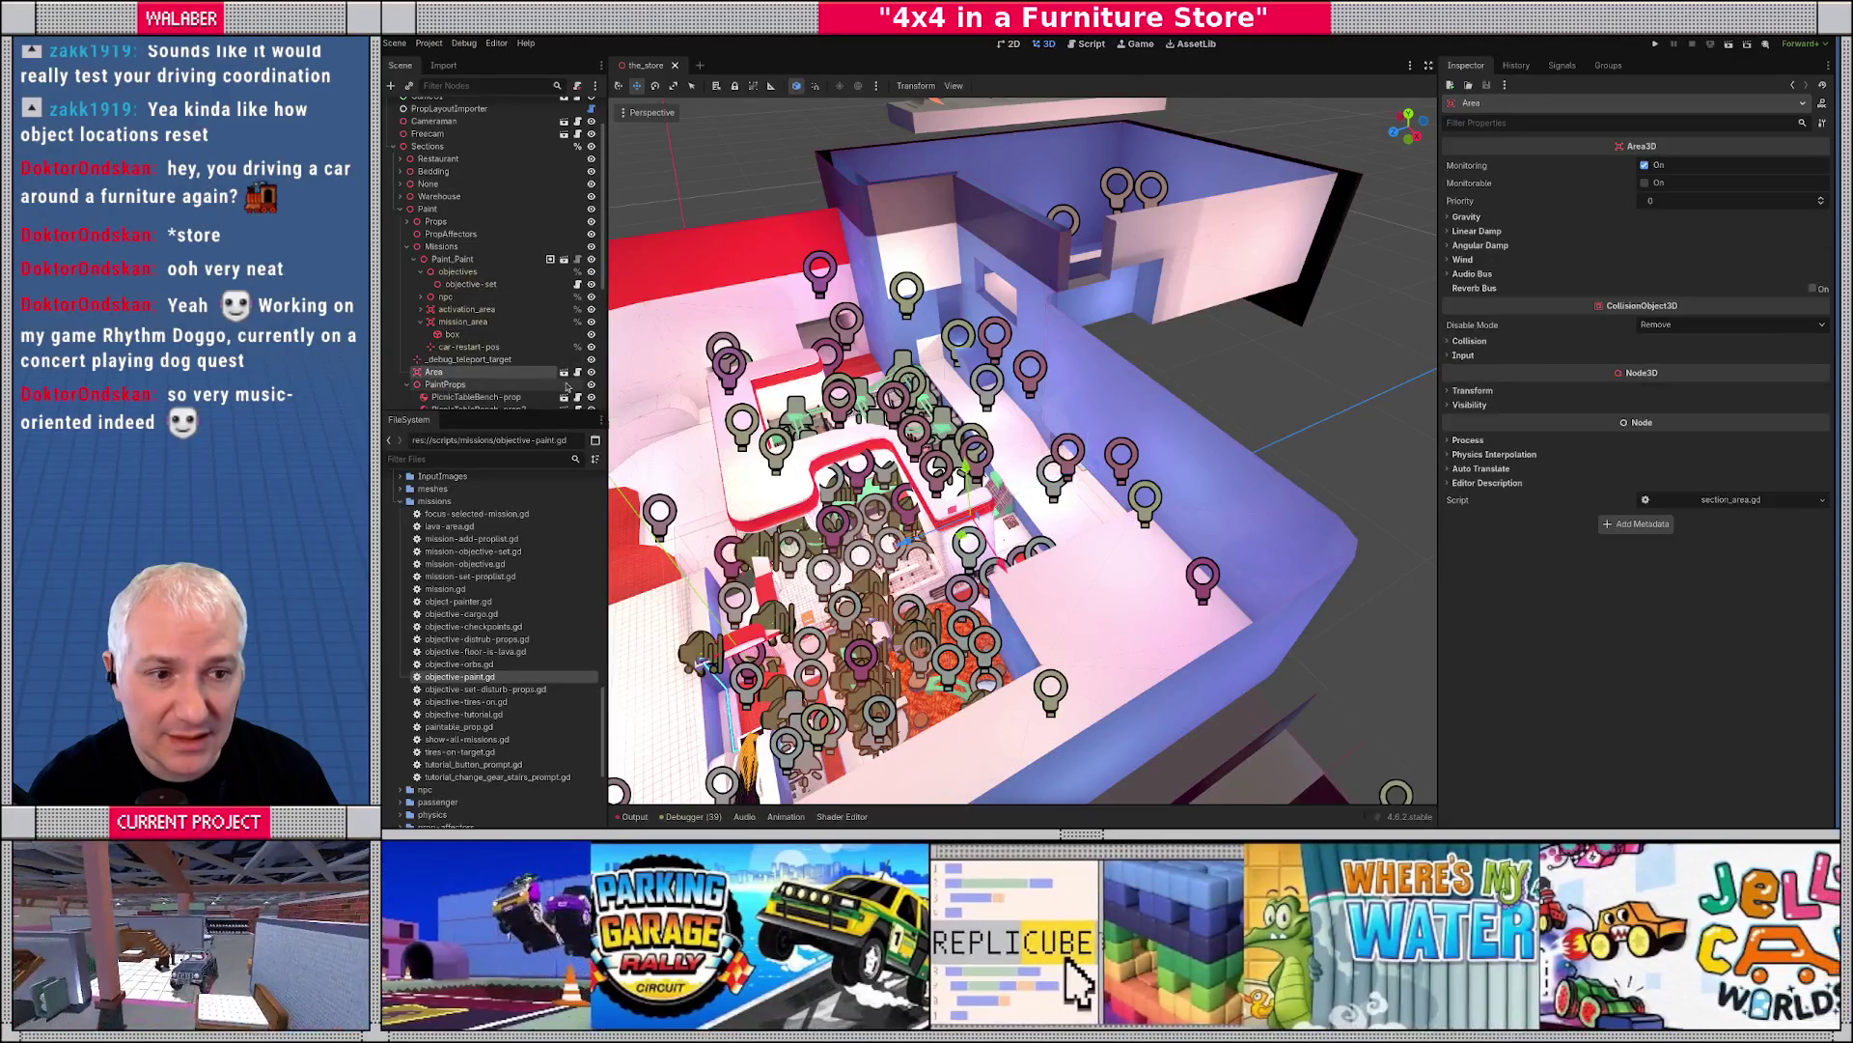
{"action": "left_click", "coordinate": [565, 374]}
{"action": "scroll", "coordinate": [998, 407], "scroll_direction": "down", "scroll_amount": 5}
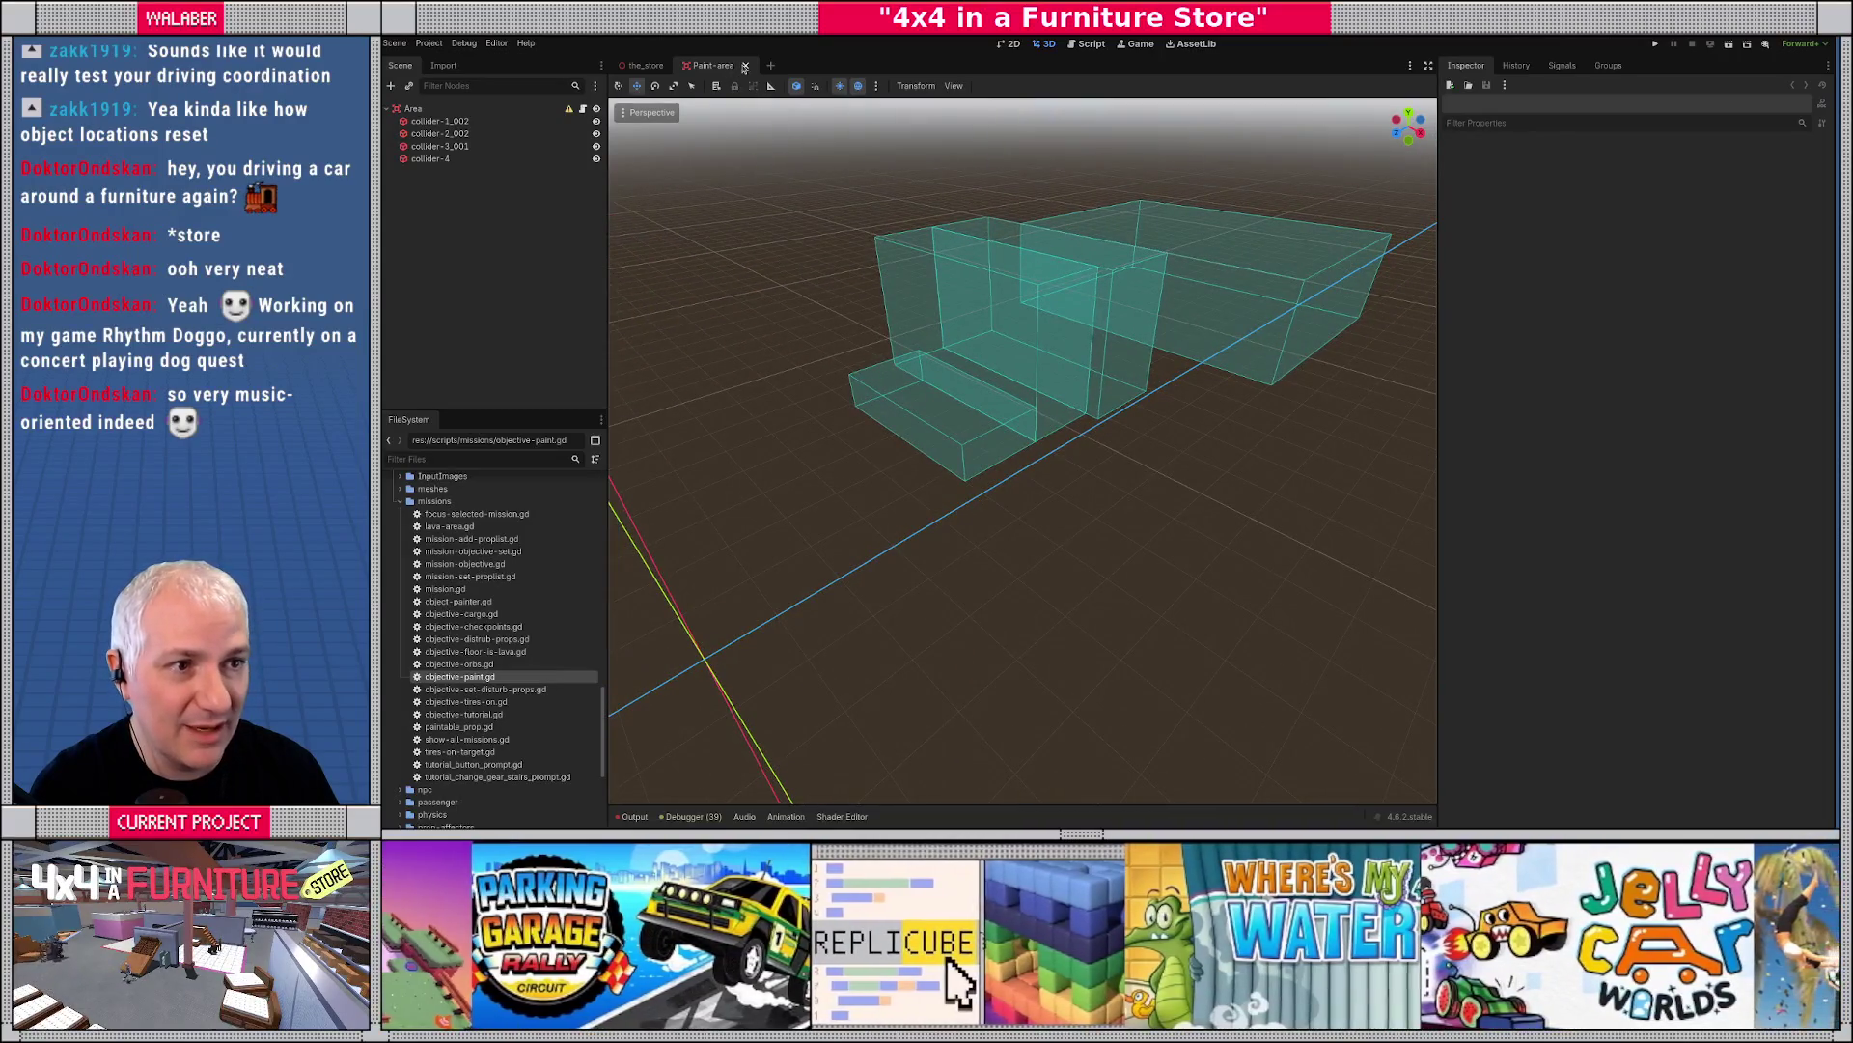
Save the Paint-area scene and close it, returning to the_store
{"action": "key", "text": "ctrl+s"}
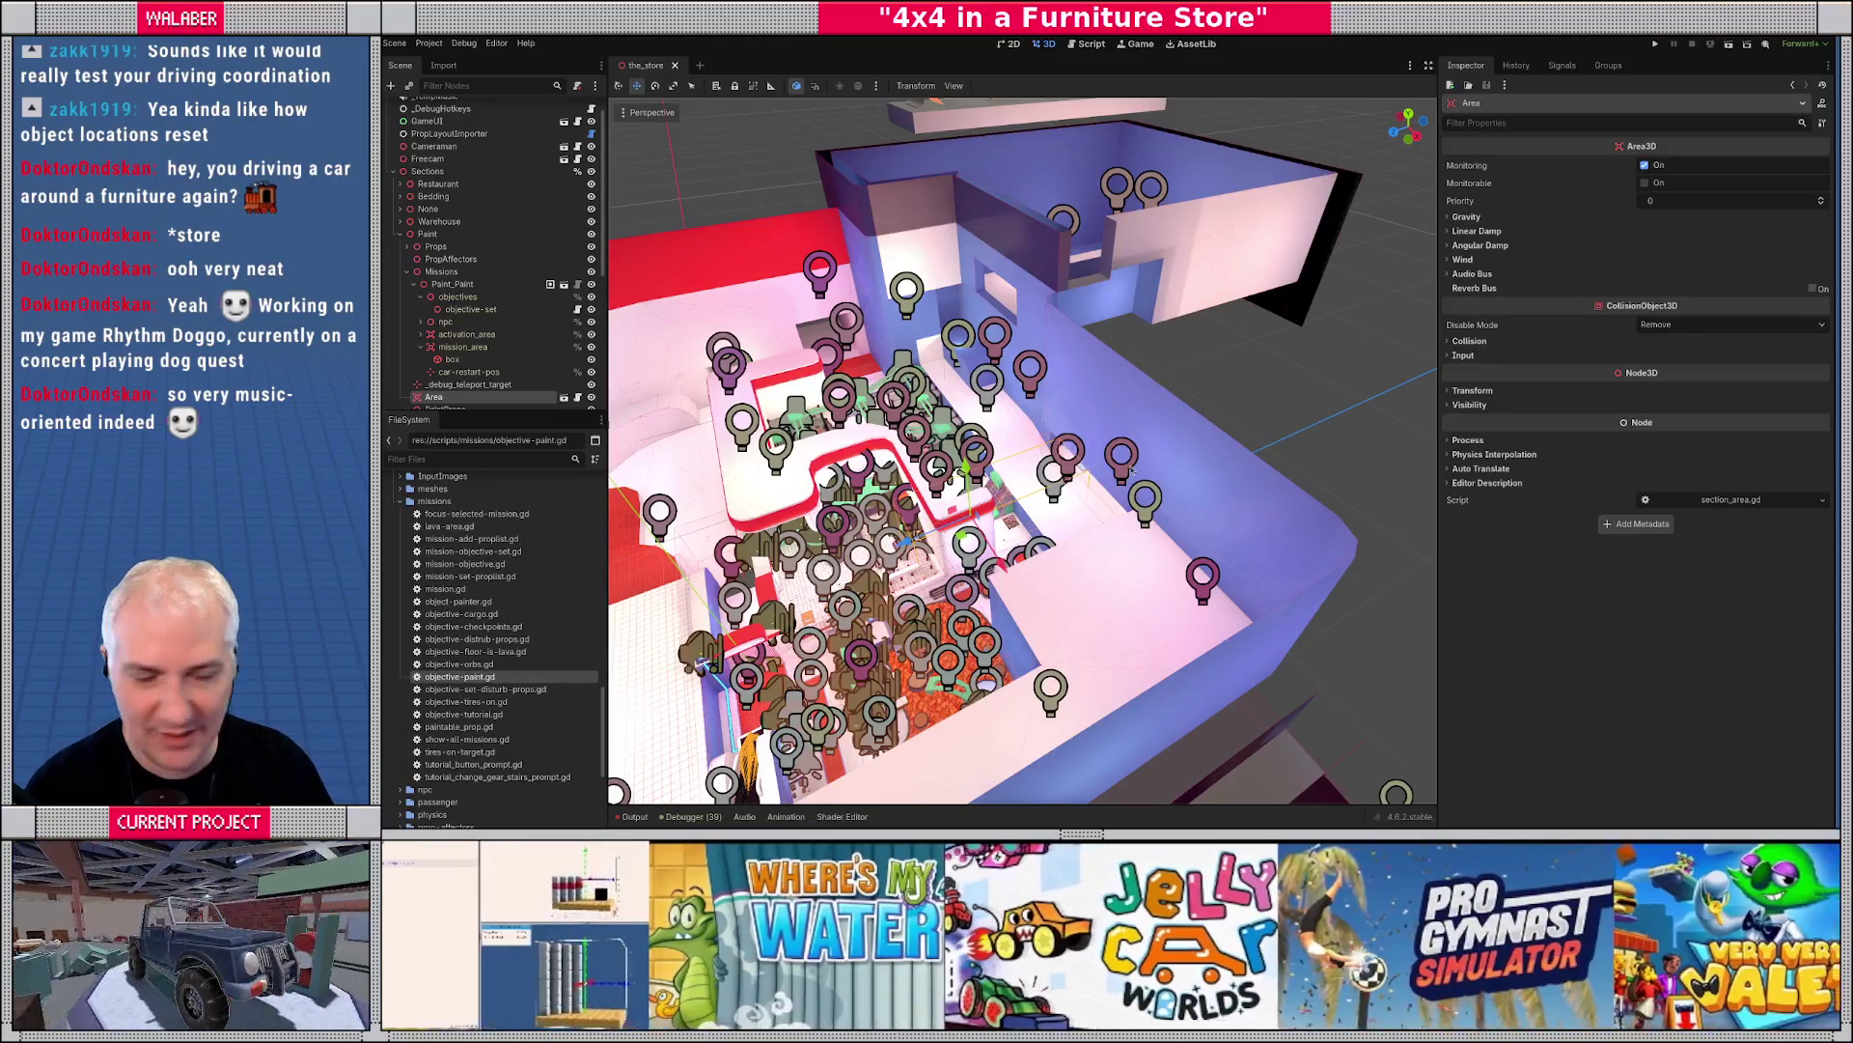
Frame the Paint Area node, look it over from above, then collapse Paint
{"action": "key", "text": "f"}
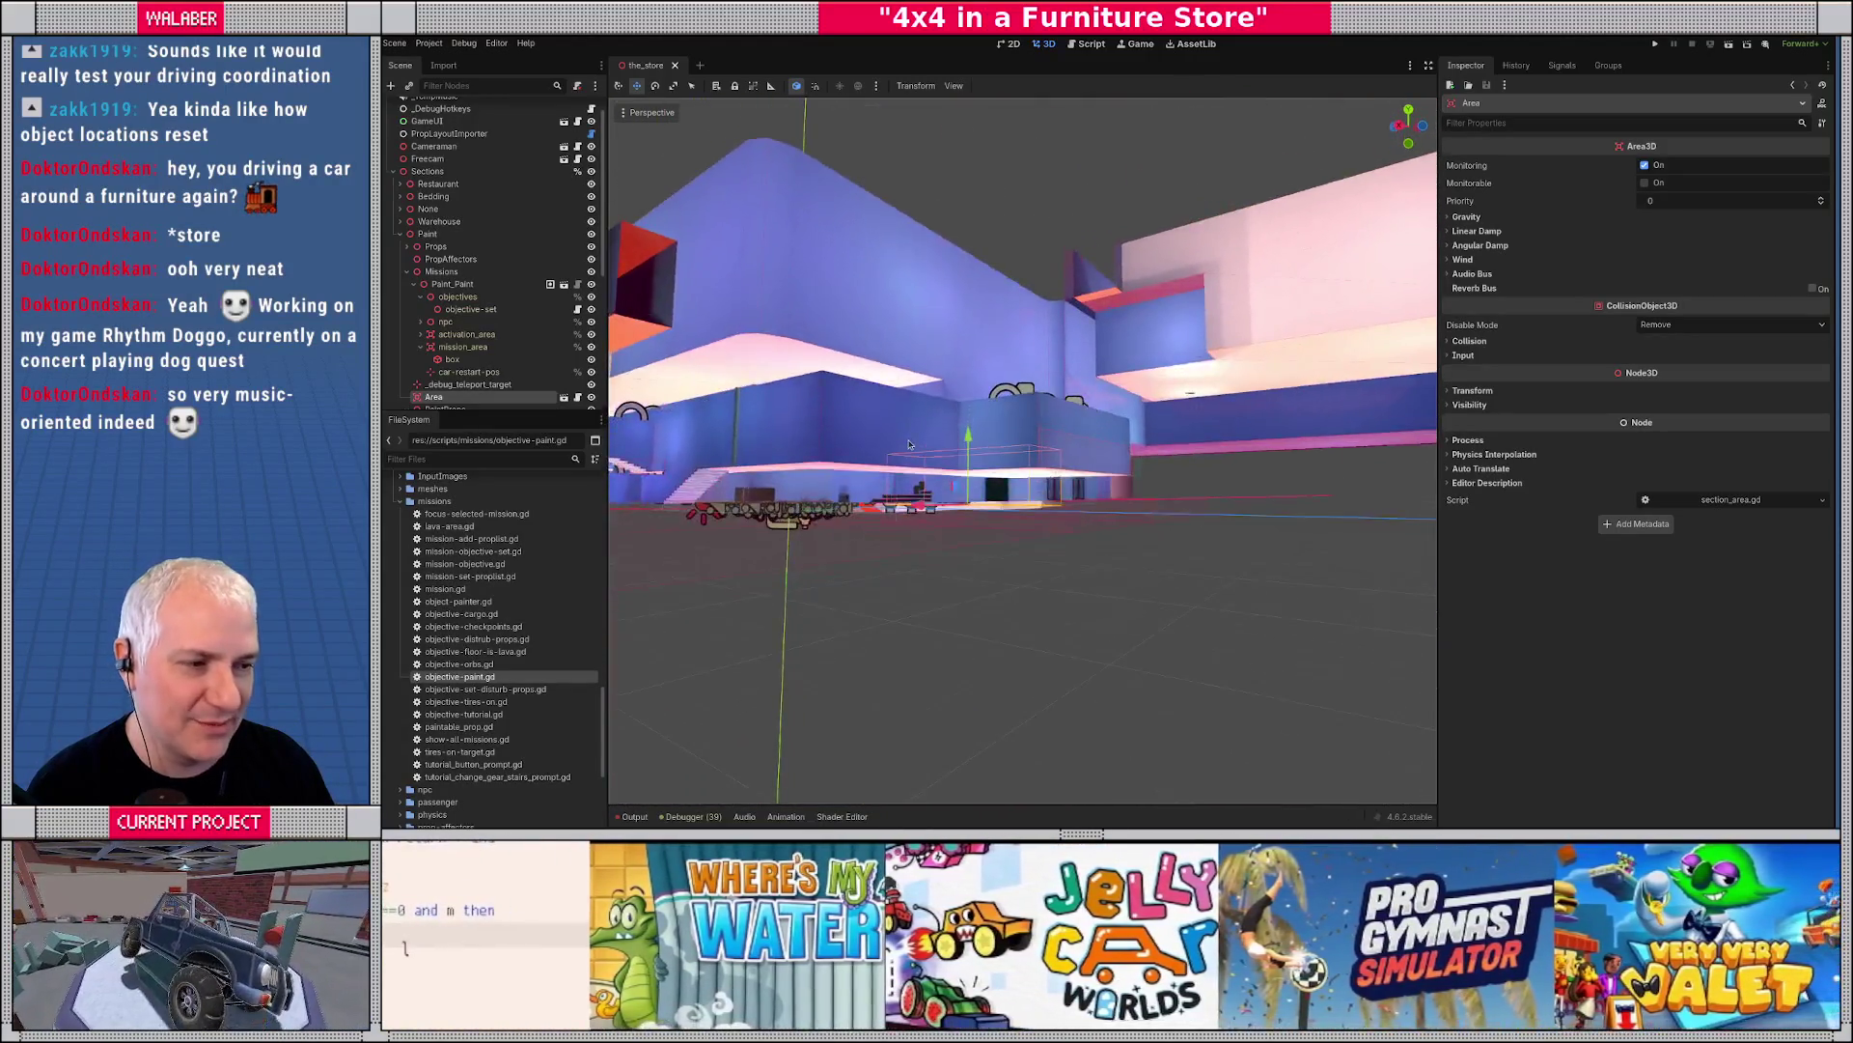
{"action": "left_click_drag", "start_coordinate": [990, 485], "coordinate": [1207, 575]}
{"action": "left_click", "coordinate": [453, 372]}
{"action": "left_click", "coordinate": [468, 397]}
{"action": "mouse_move", "coordinate": [1096, 446]}
{"action": "left_mouse_down"}
{"action": "mouse_move", "coordinate": [952, 405]}
{"action": "mouse_move", "coordinate": [882, 277]}
{"action": "mouse_move", "coordinate": [938, 402]}
{"action": "left_mouse_up"}
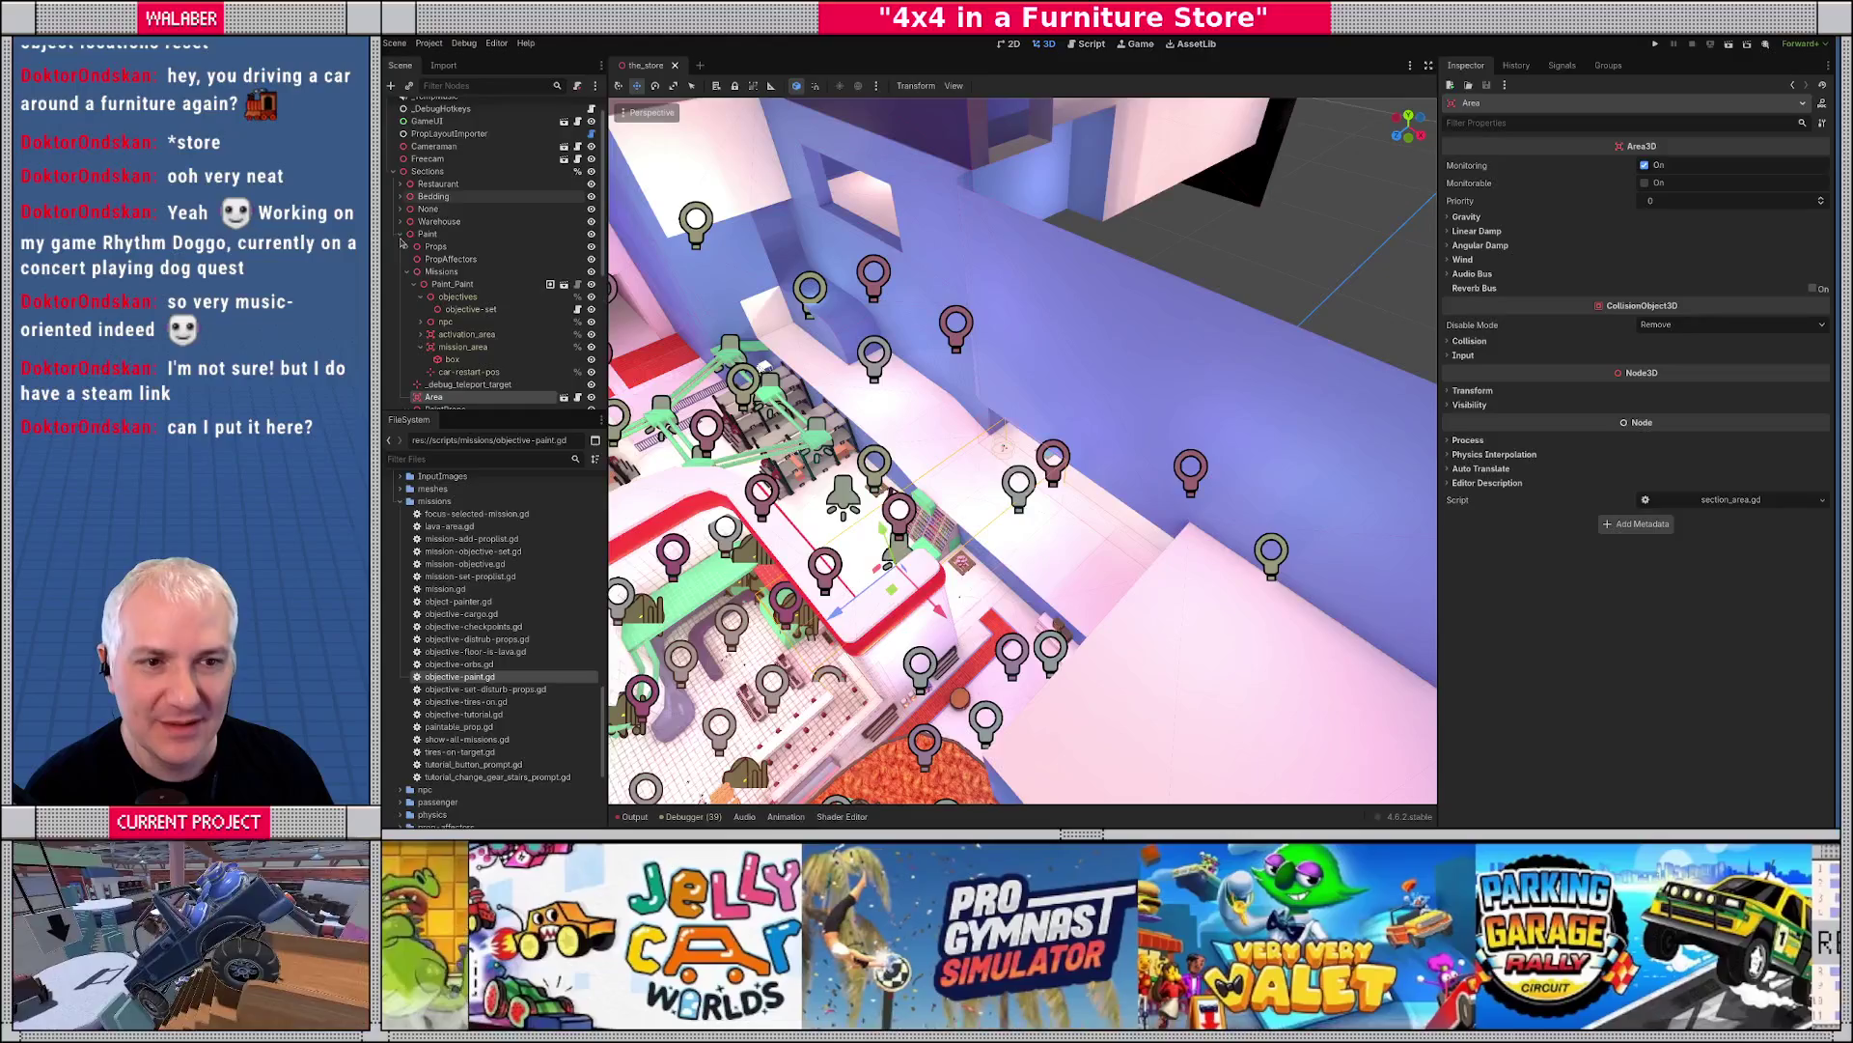
{"action": "left_click", "coordinate": [409, 234]}
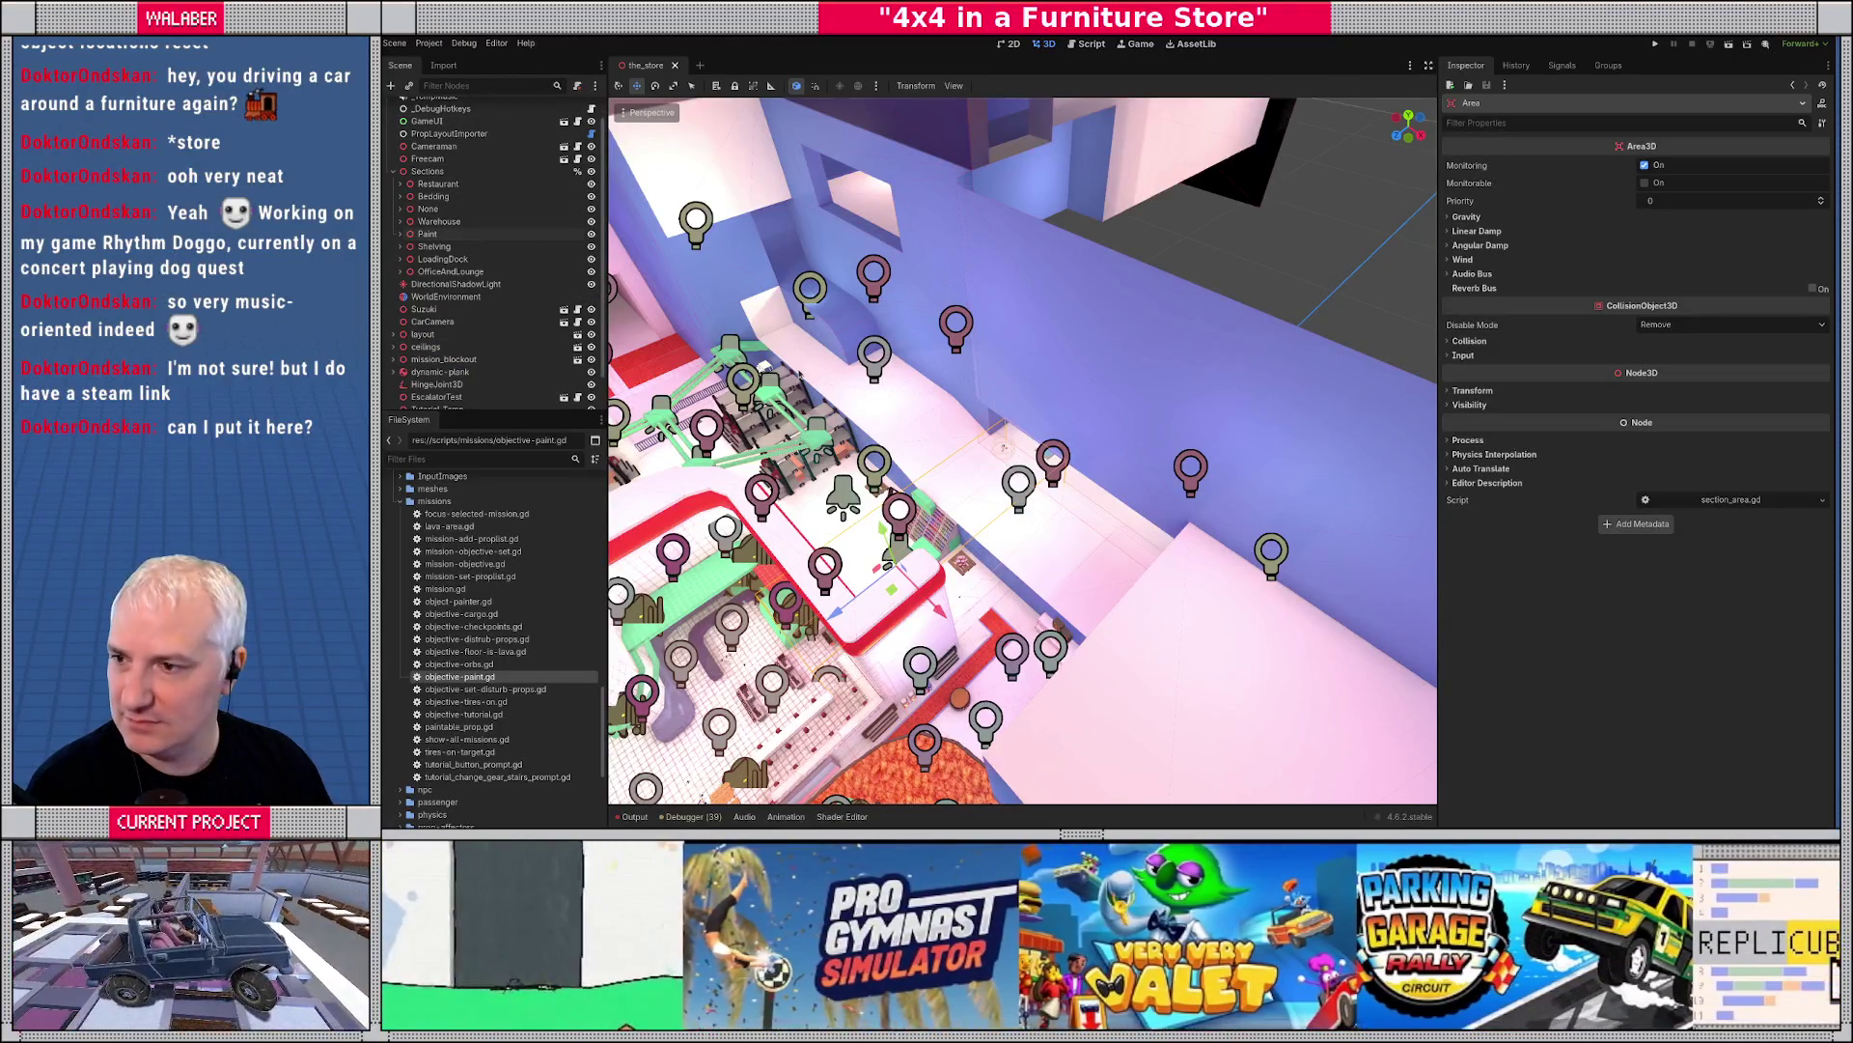
Run the collection-instance export script in Blender's Scripting workspace, then return to Godot
{"action": "key", "text": "alt+Tab"}
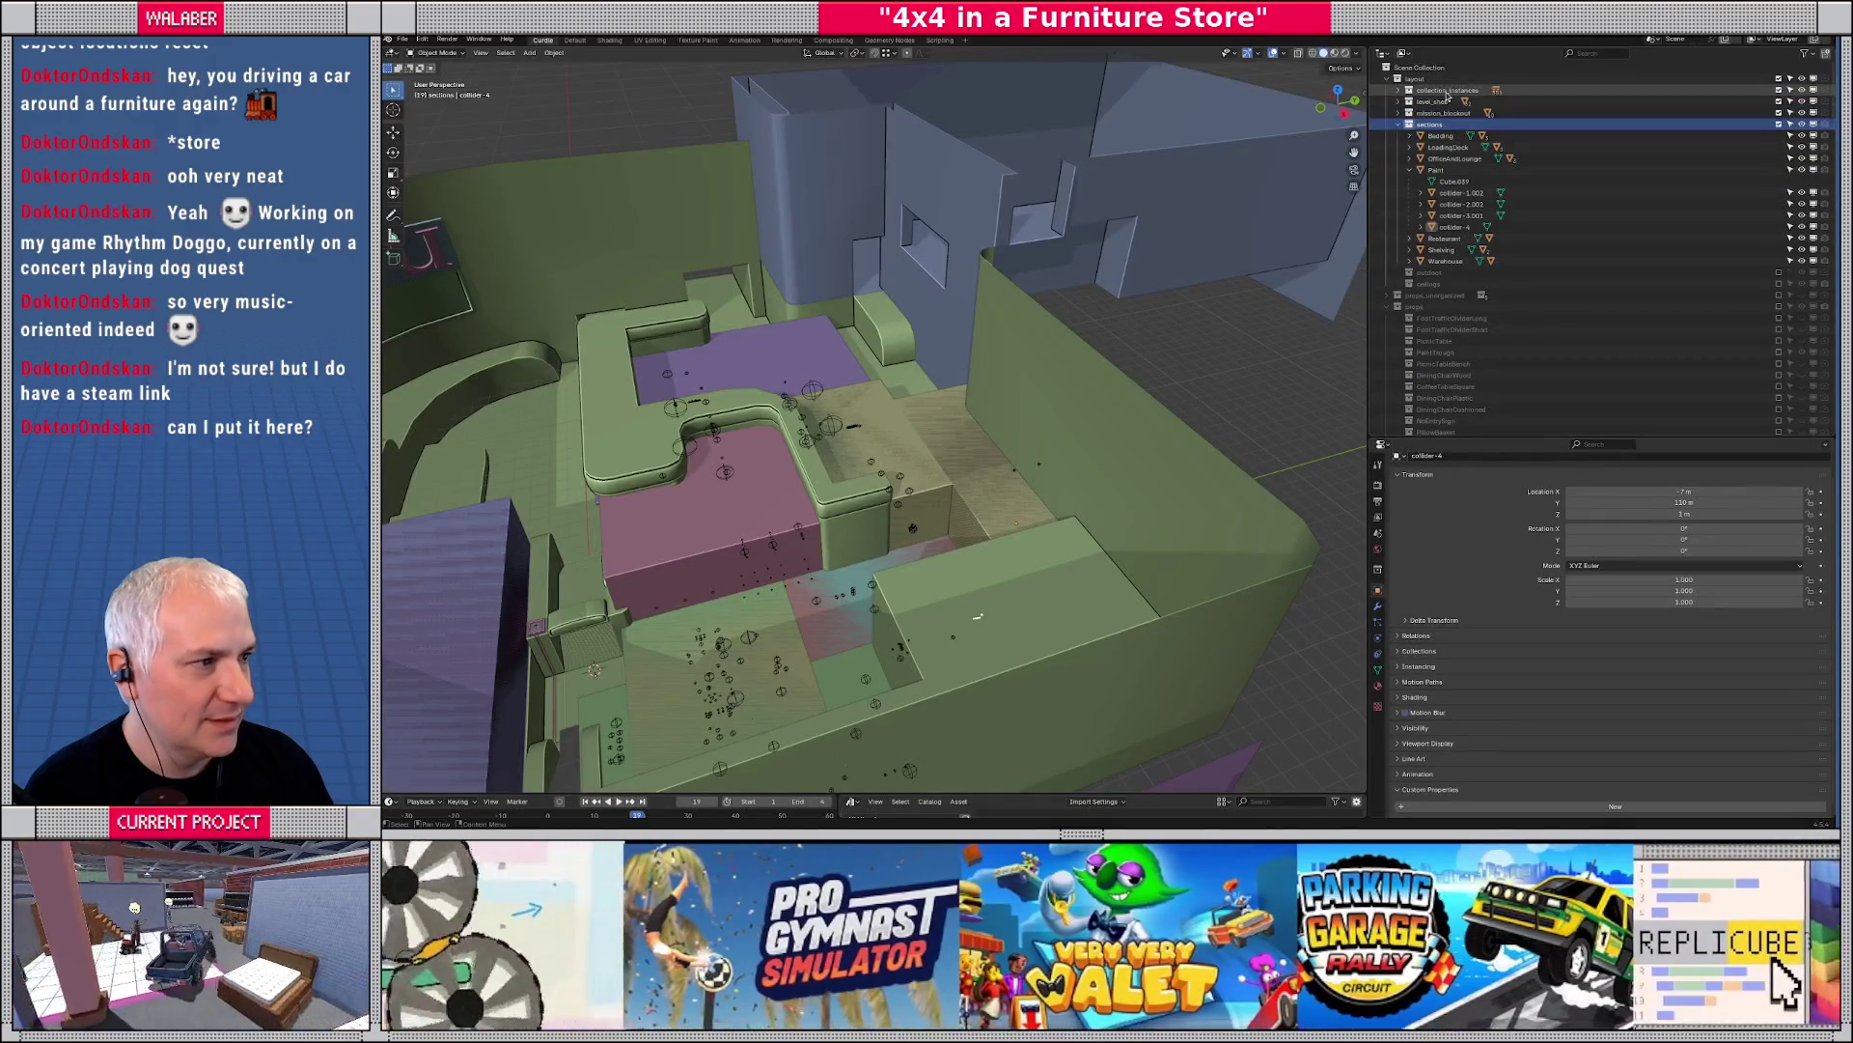
{"action": "left_click", "coordinate": [941, 41]}
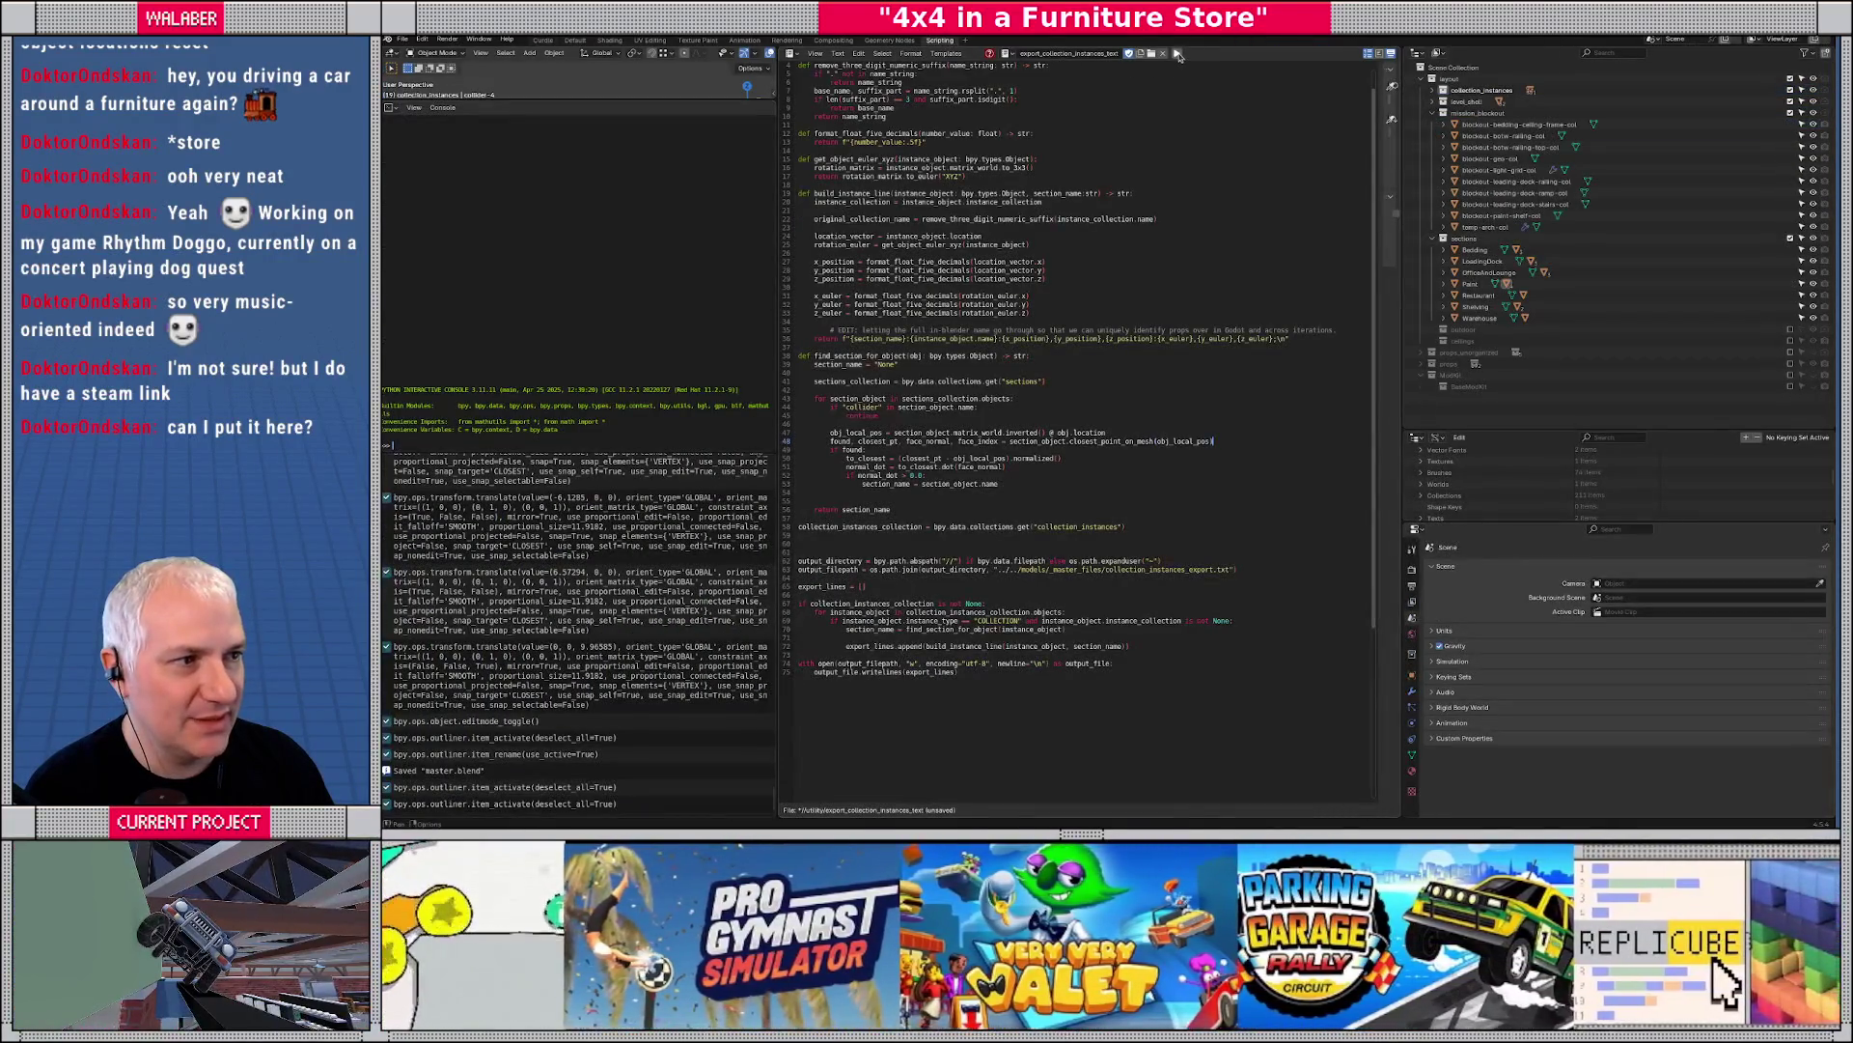
{"action": "left_click", "coordinate": [1178, 55]}
{"action": "key", "text": "alt+Tab"}
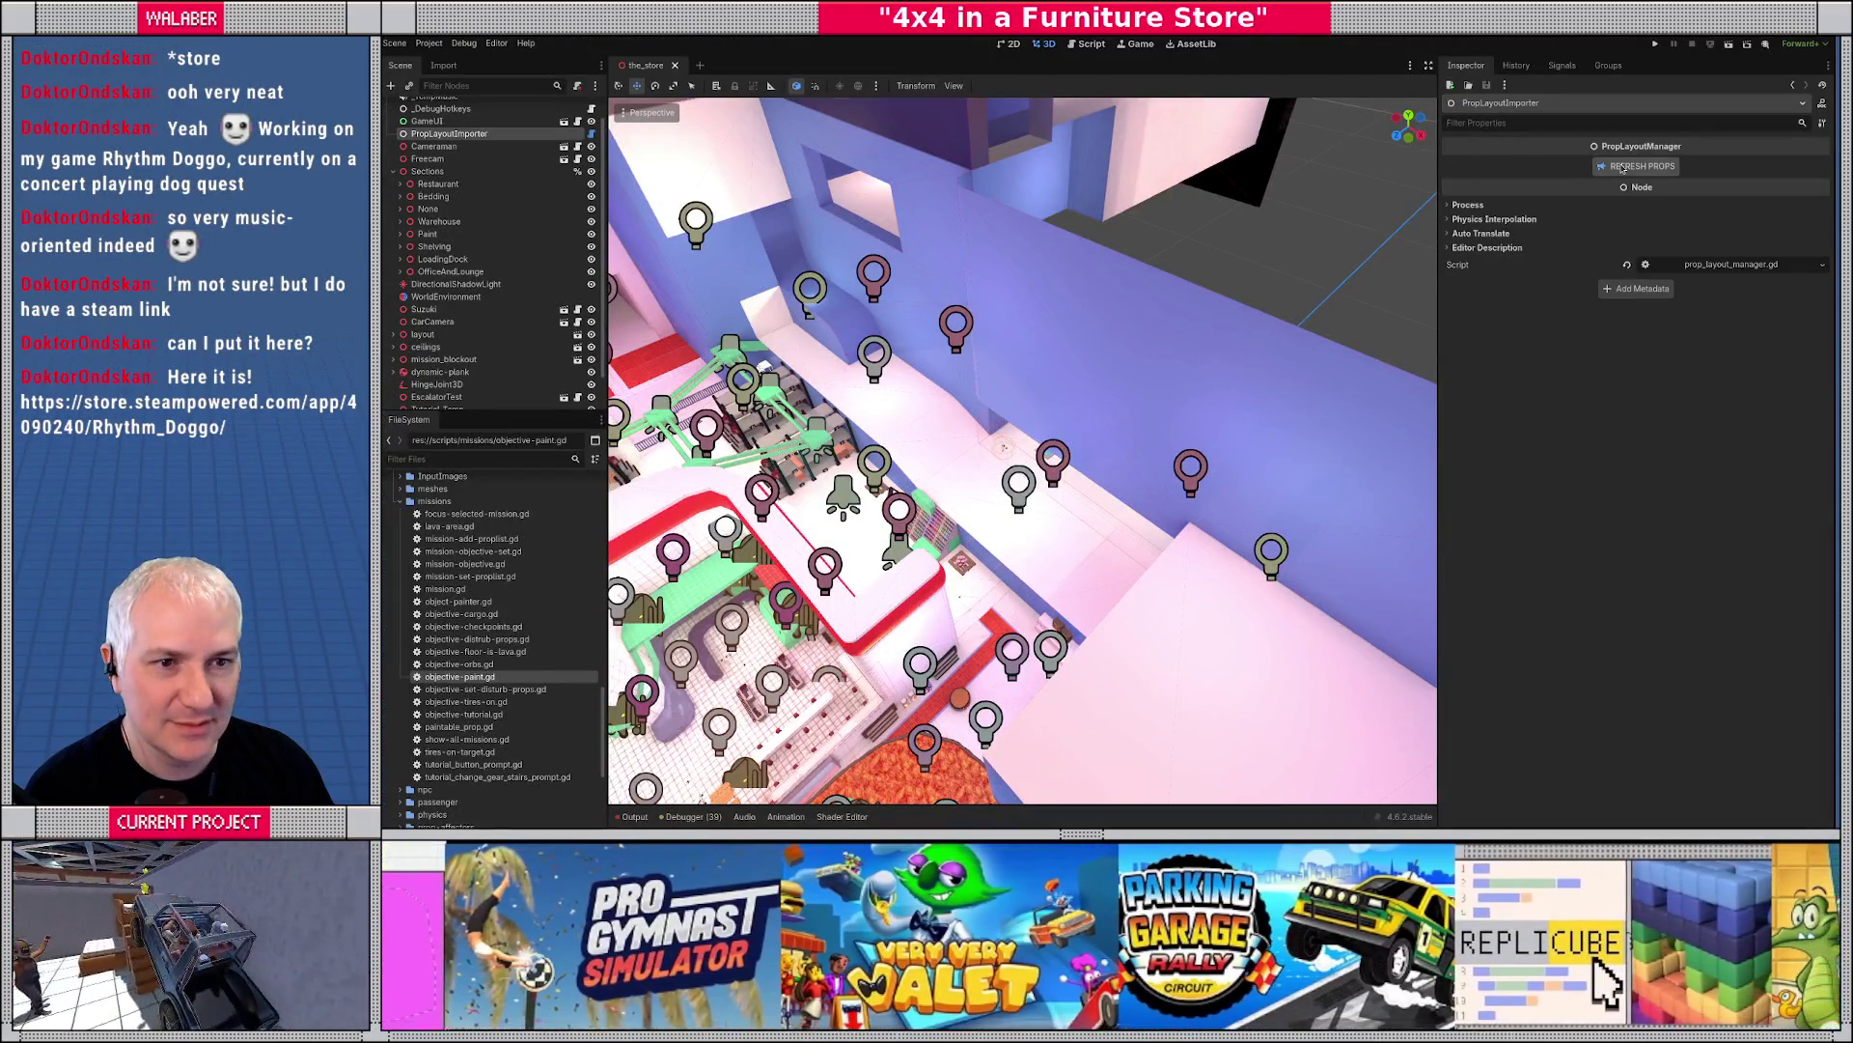
Select and frame the PaintTrough_001 blue plate on the Paint floor, then switch to Chrome
{"action": "left_click", "coordinate": [400, 209]}
{"action": "left_click", "coordinate": [406, 221]}
{"action": "left_click", "coordinate": [399, 208]}
{"action": "scroll", "coordinate": [1107, 449], "scroll_direction": "up", "scroll_amount": 10}
{"action": "left_click", "coordinate": [1107, 449]}
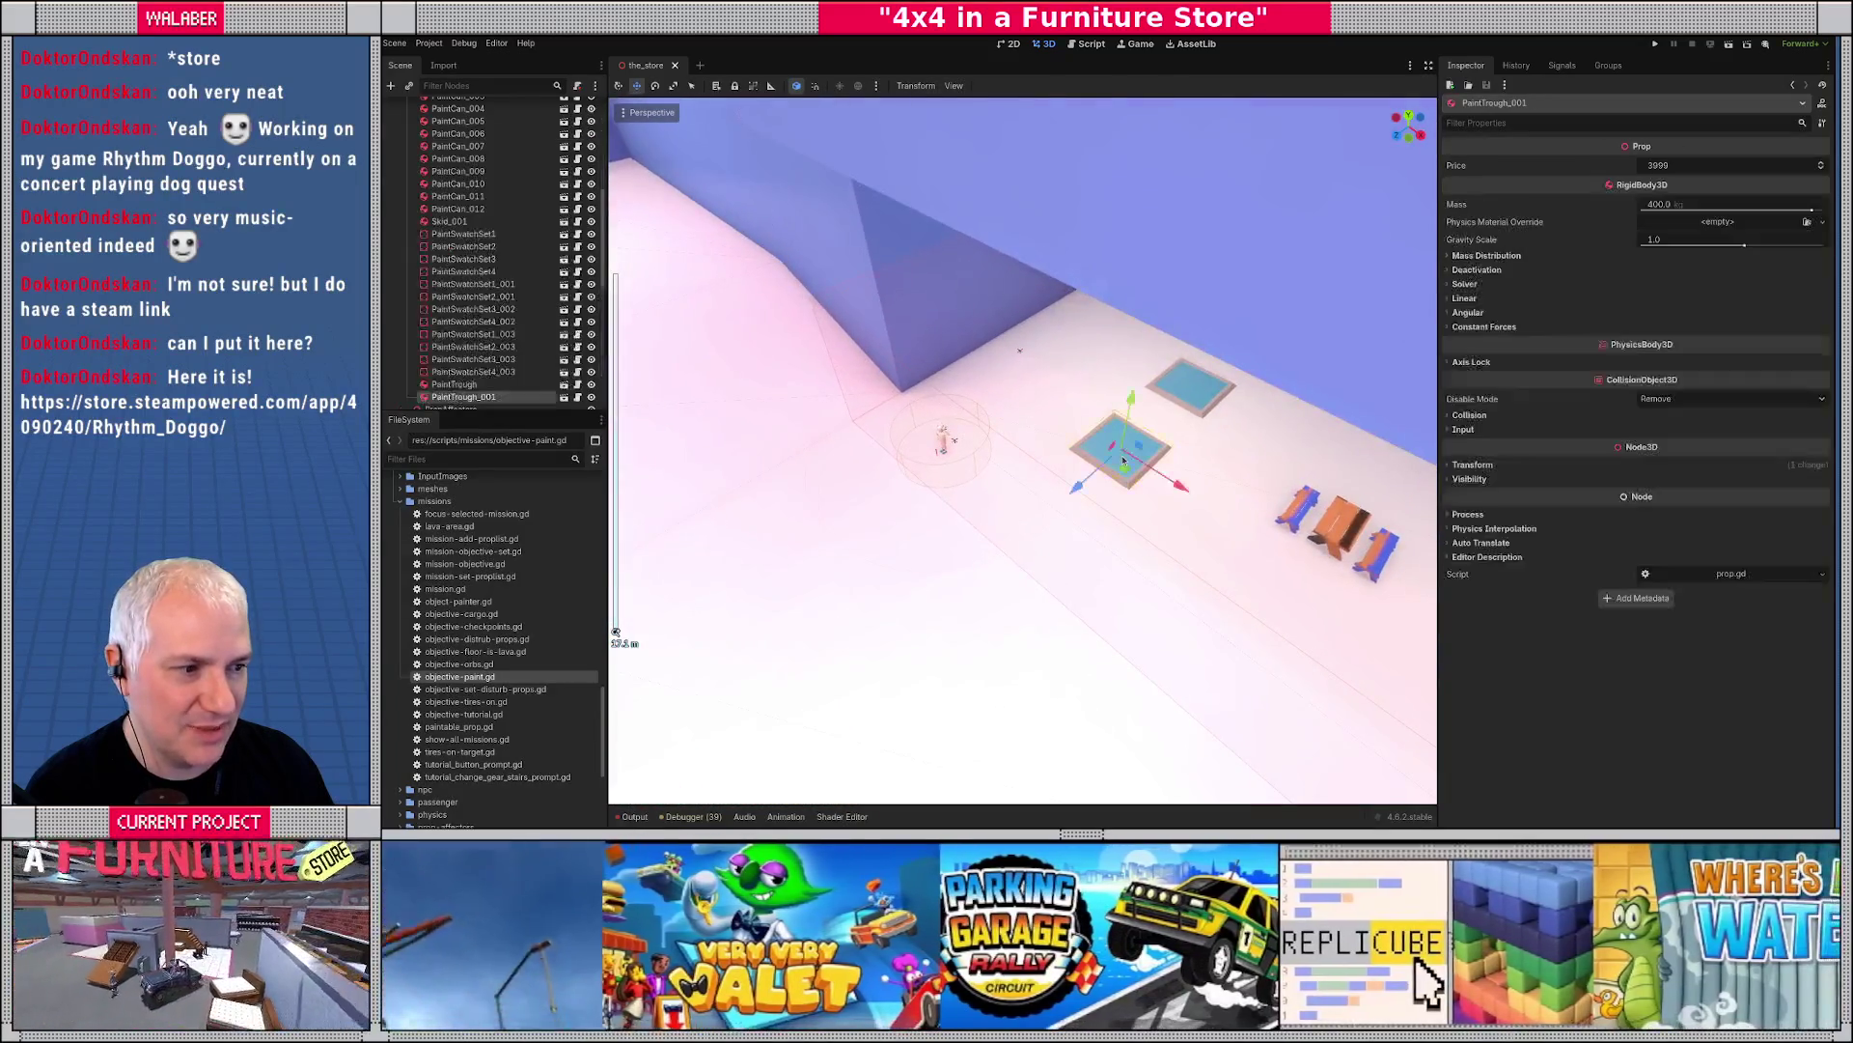
{"action": "key", "text": "f"}
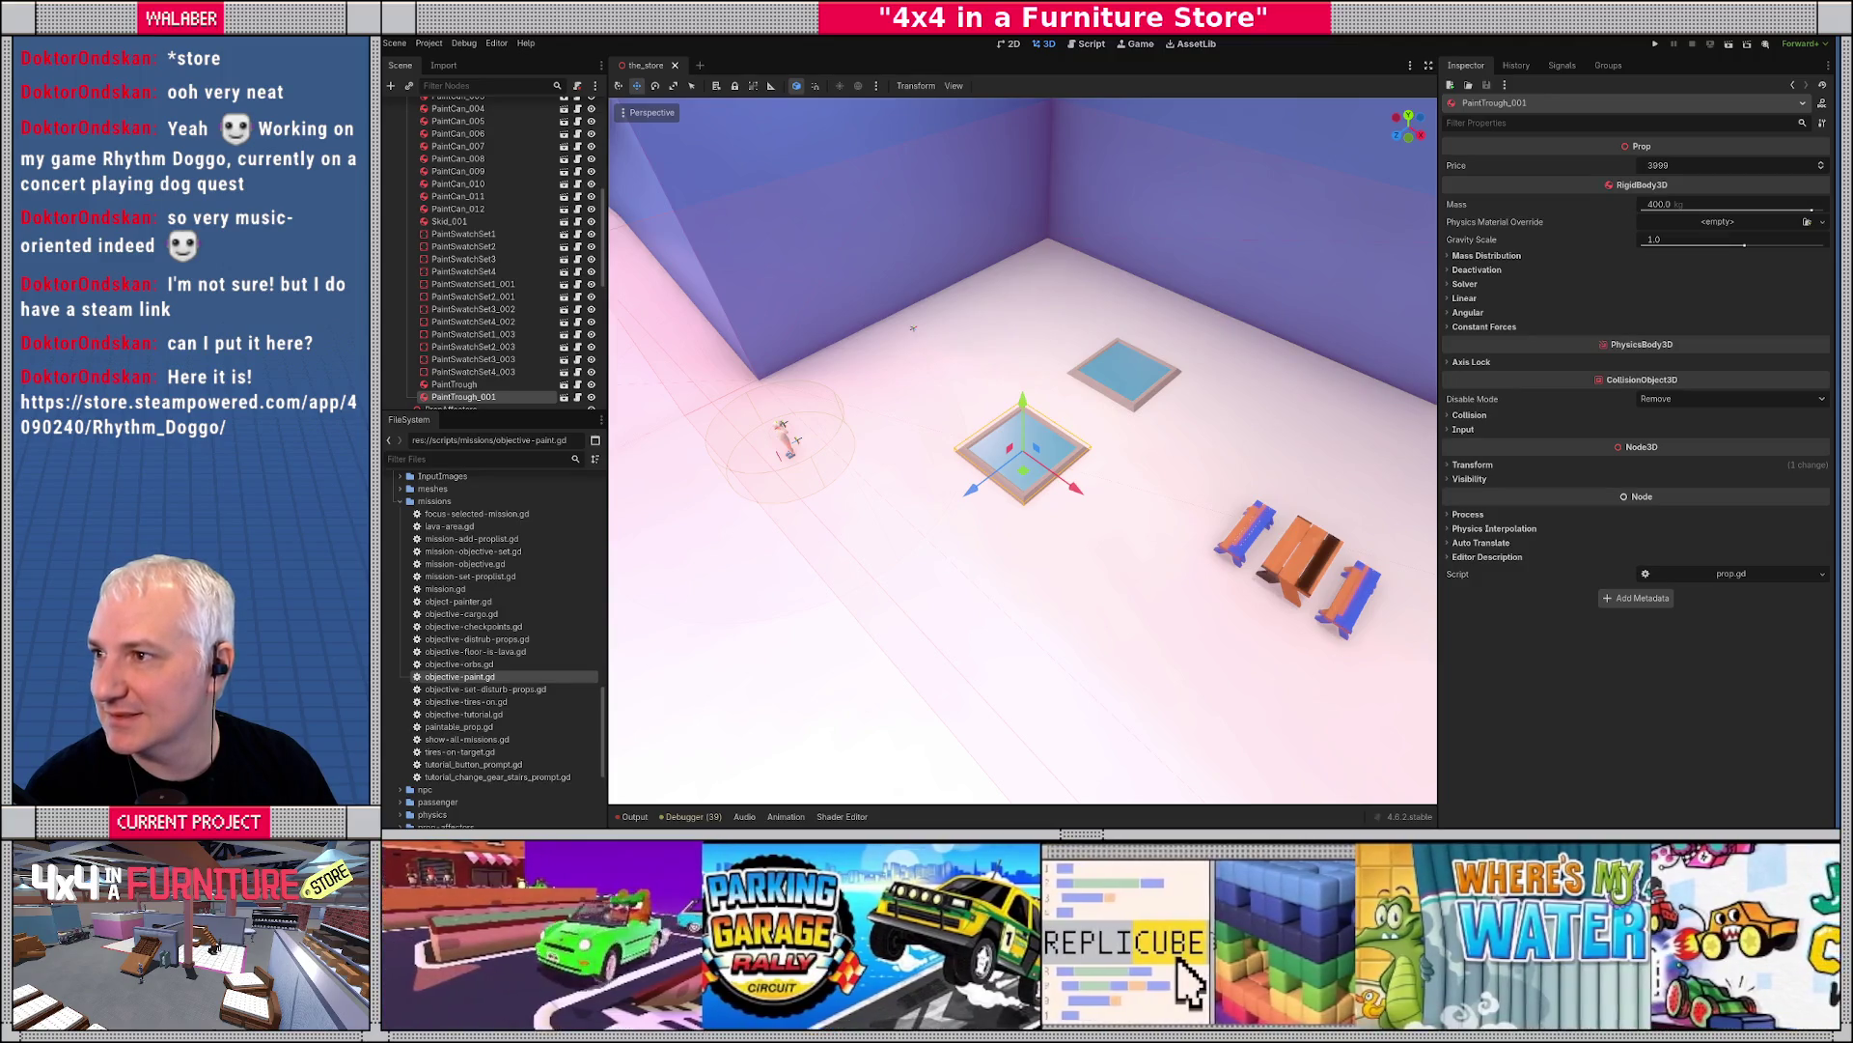
{"action": "key", "text": "alt+Tab"}
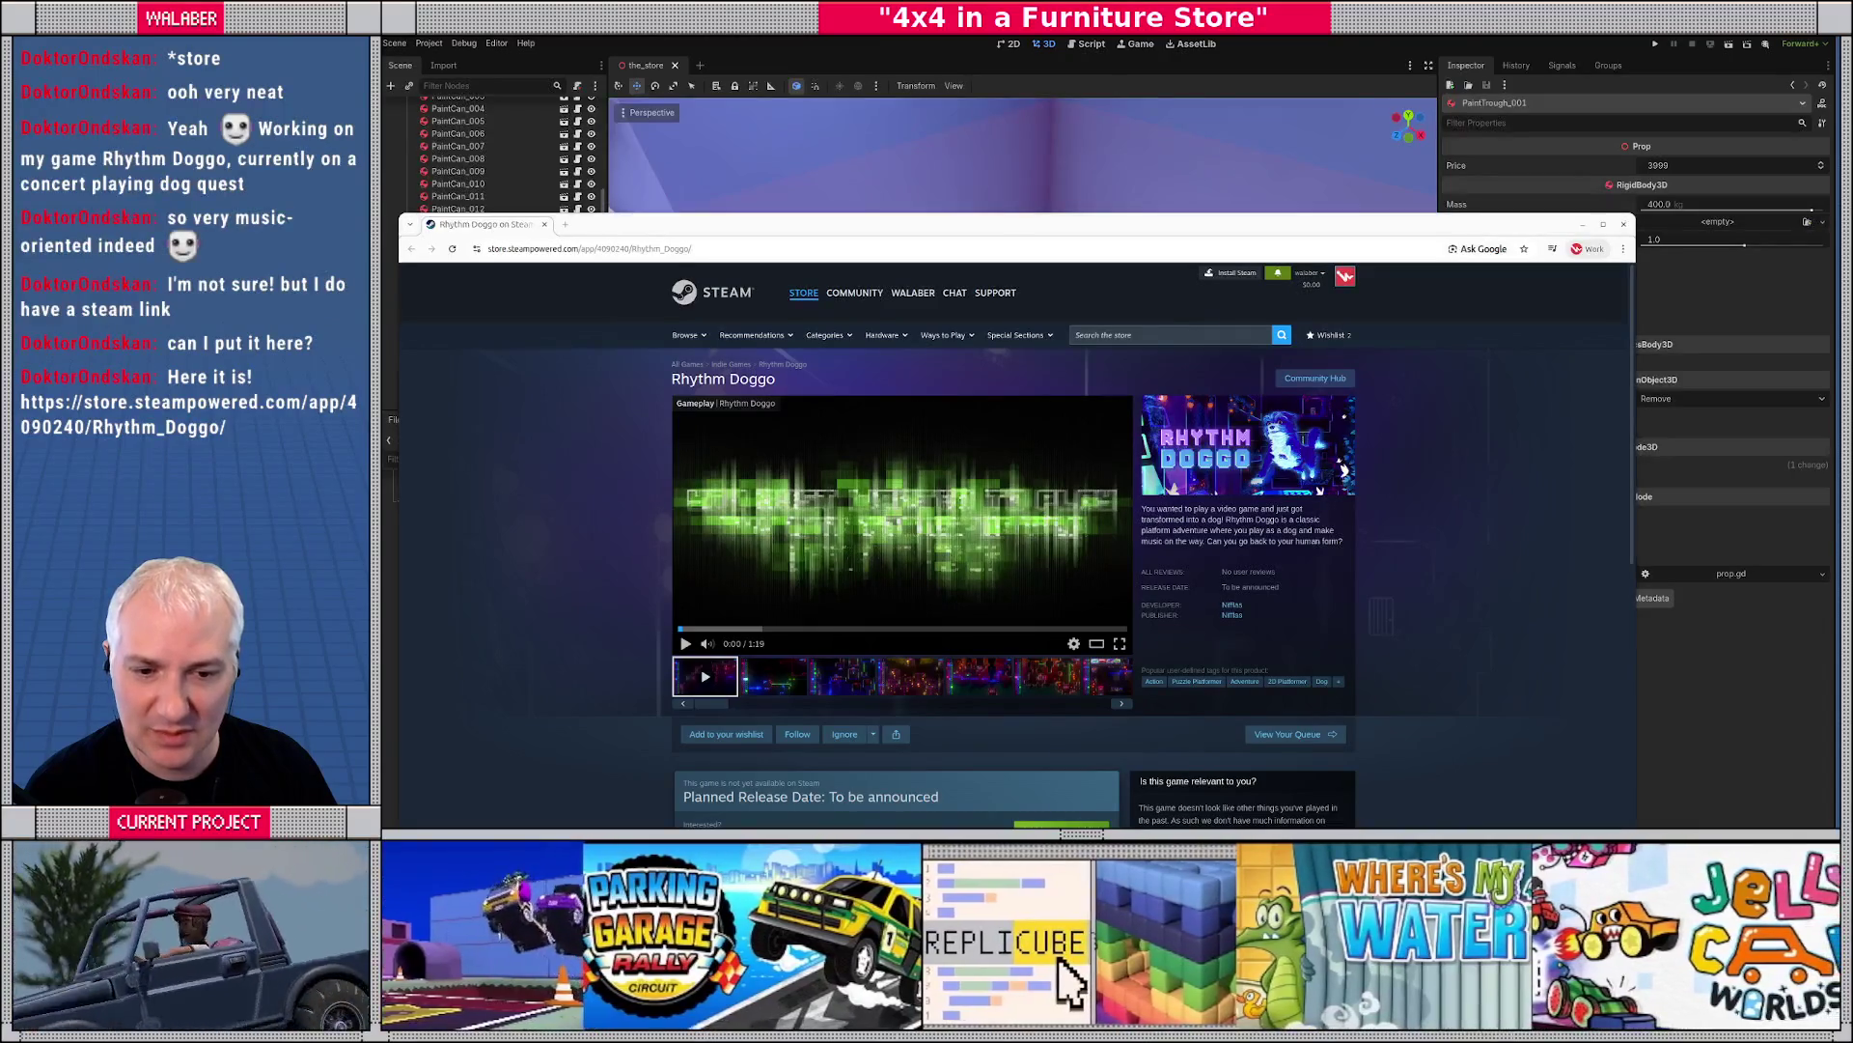
Maximize Chrome, start the Rhythm Doggo trailer and make it full screen
{"action": "double_click", "coordinate": [783, 230]}
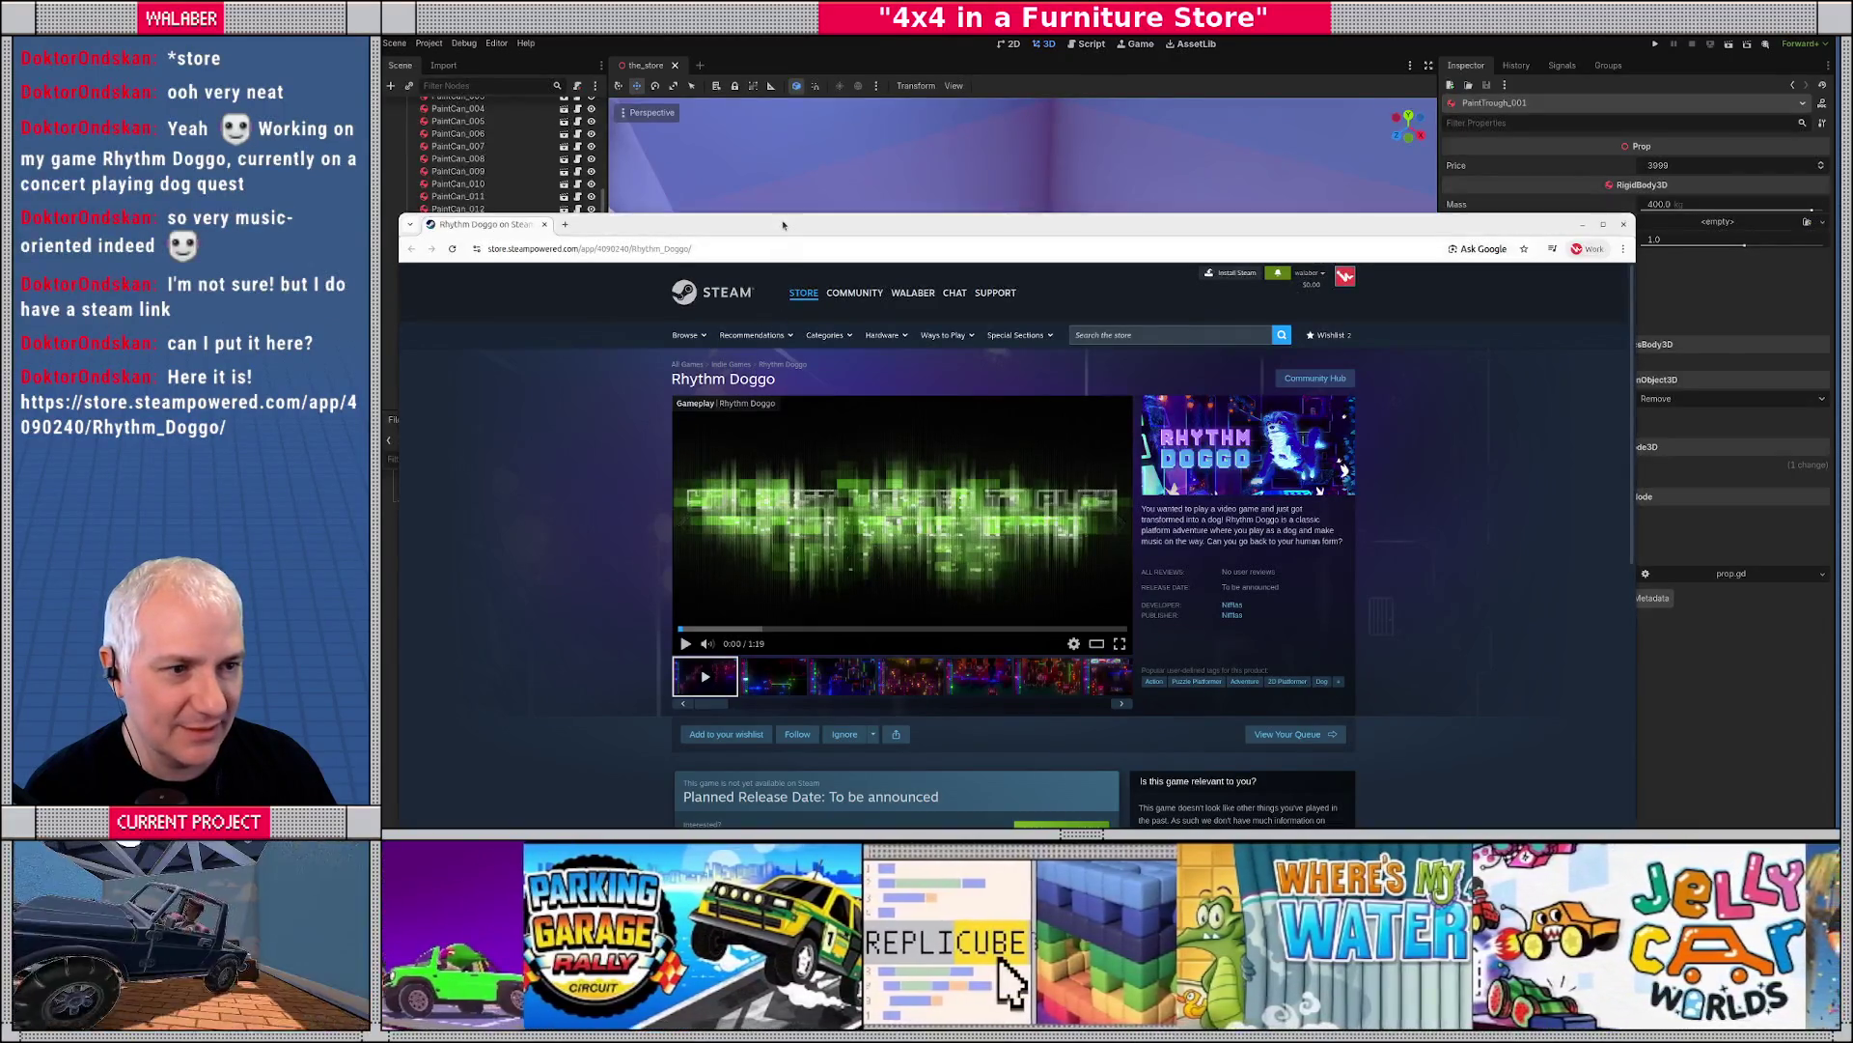
{"action": "left_click", "coordinate": [776, 441]}
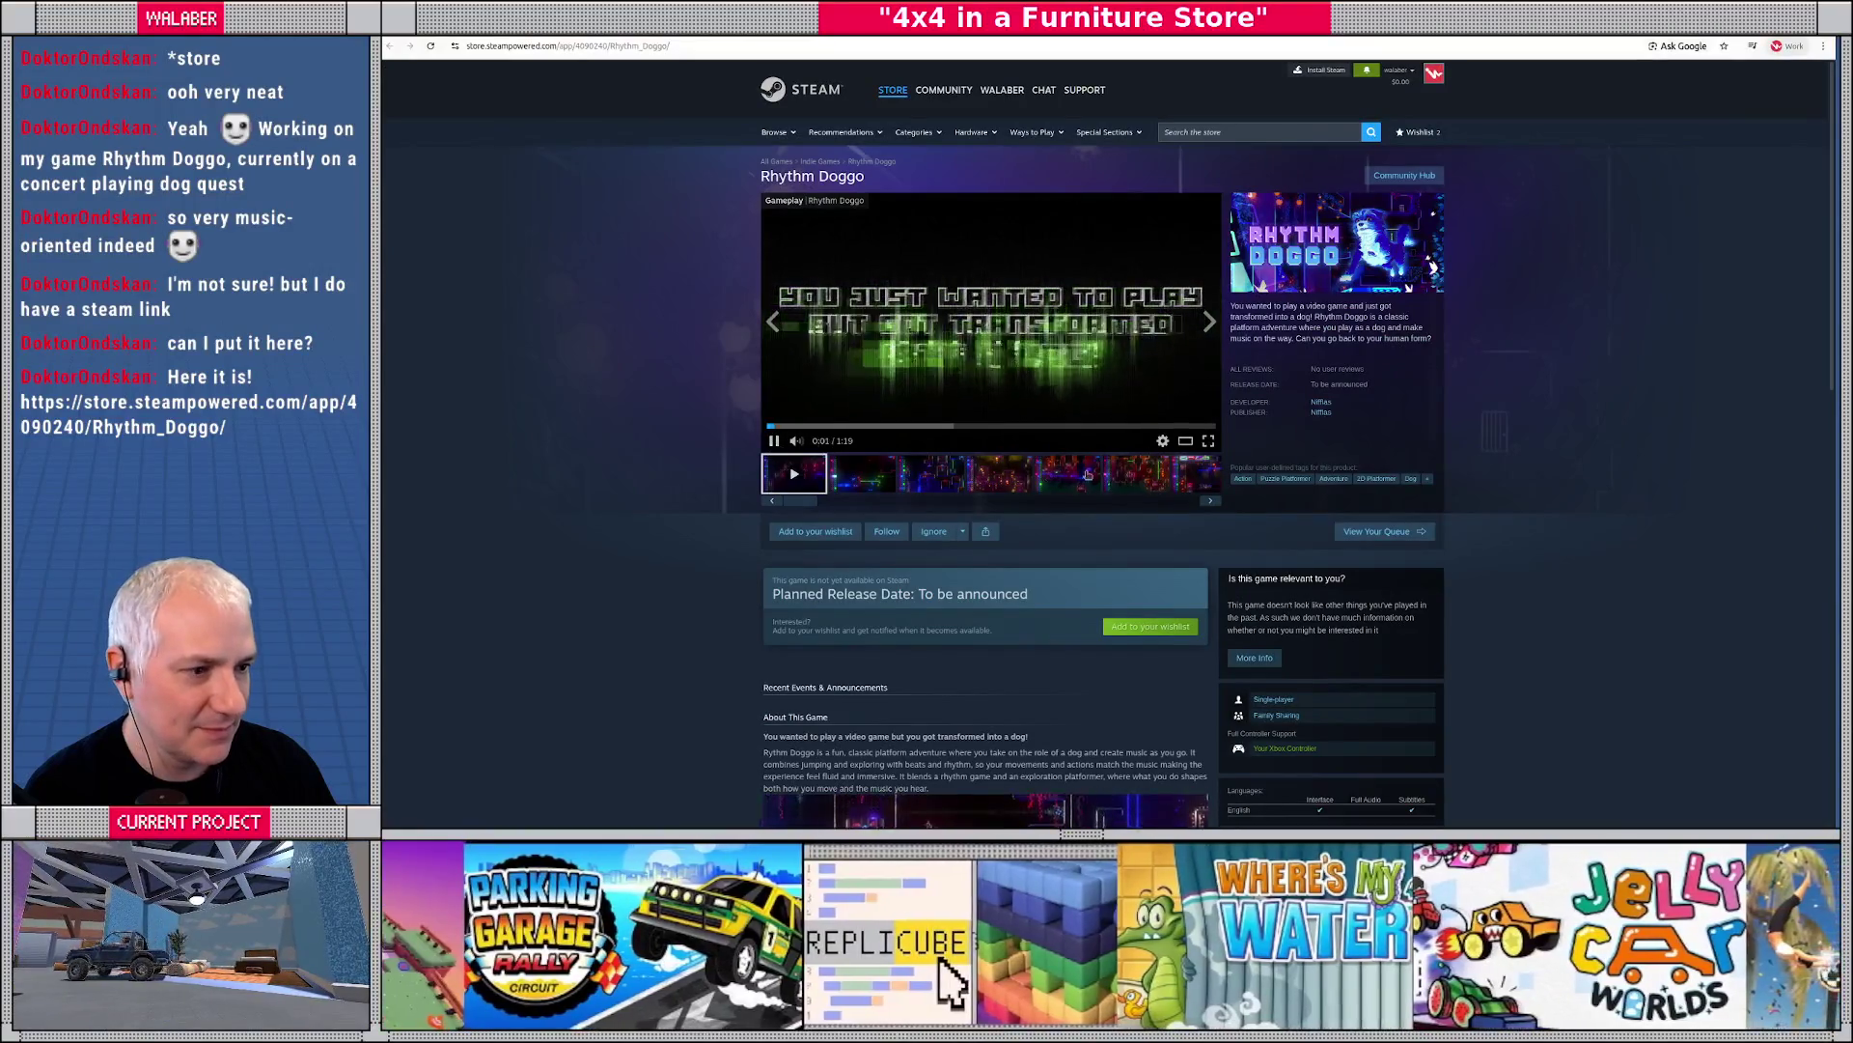
{"action": "left_click", "coordinate": [1211, 442]}
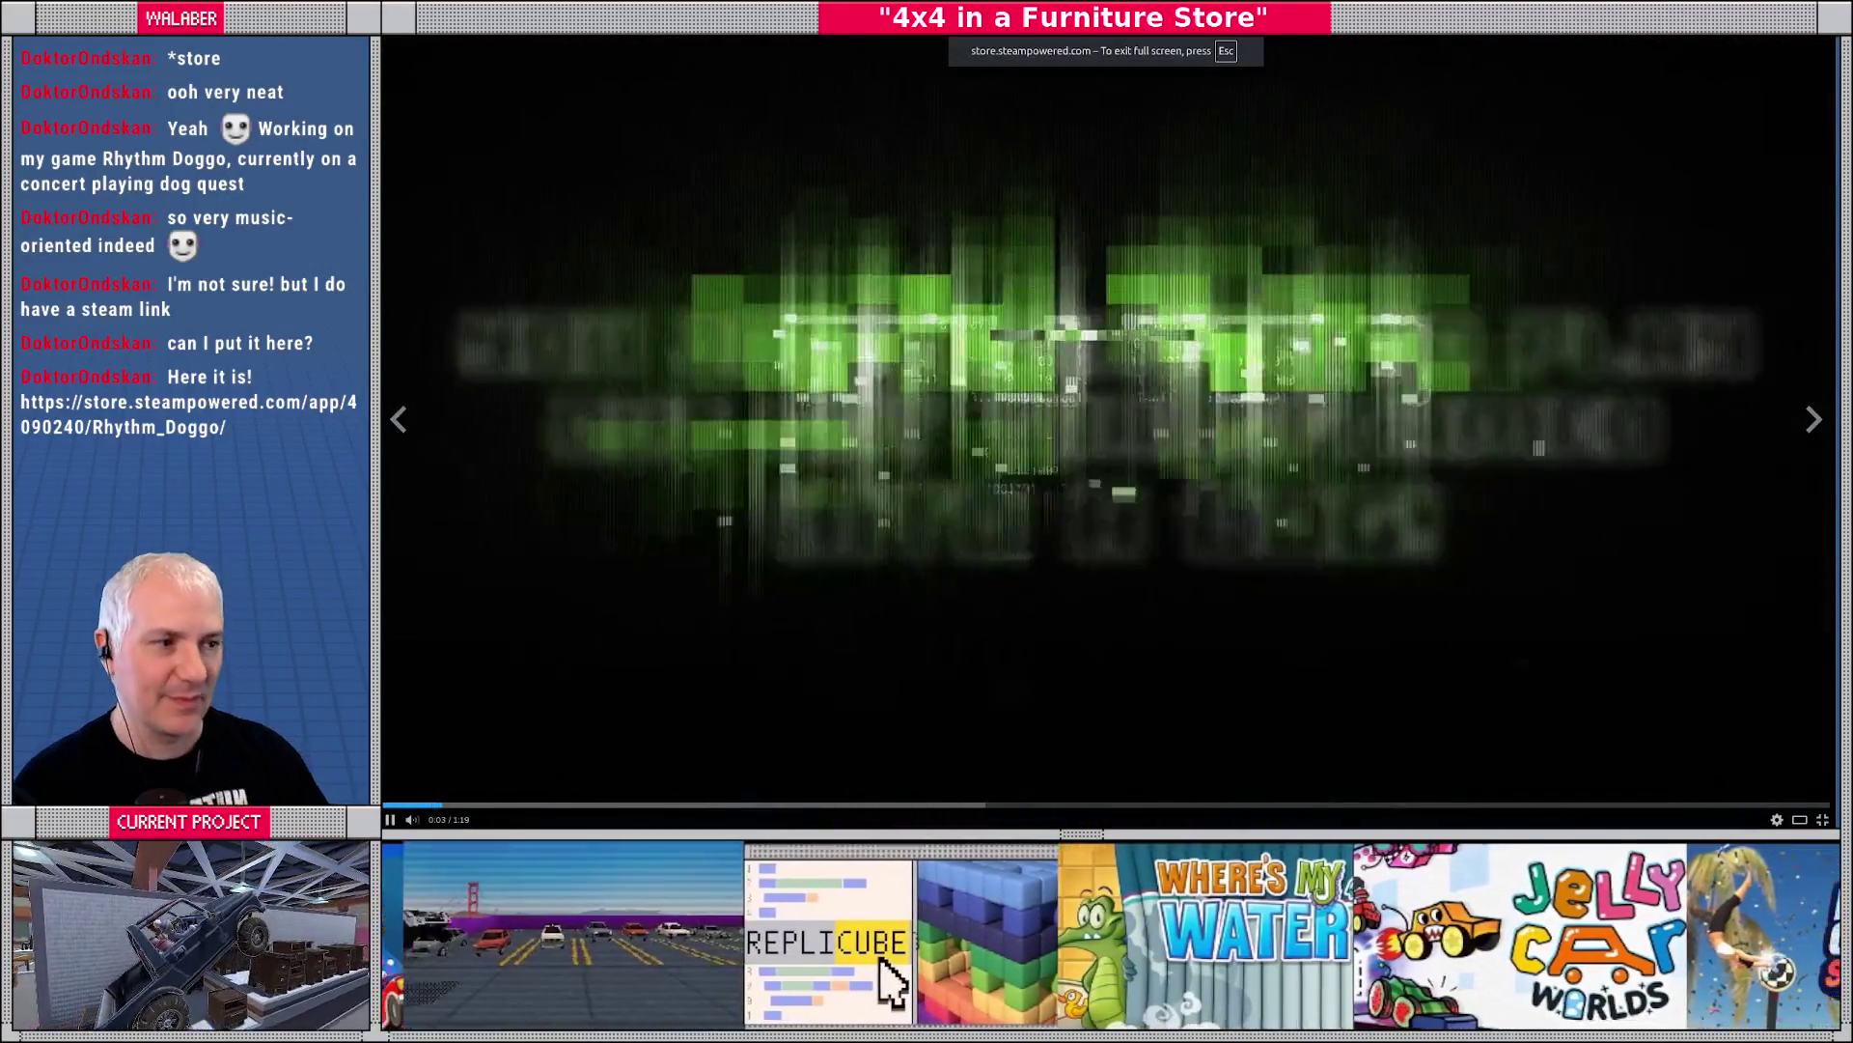
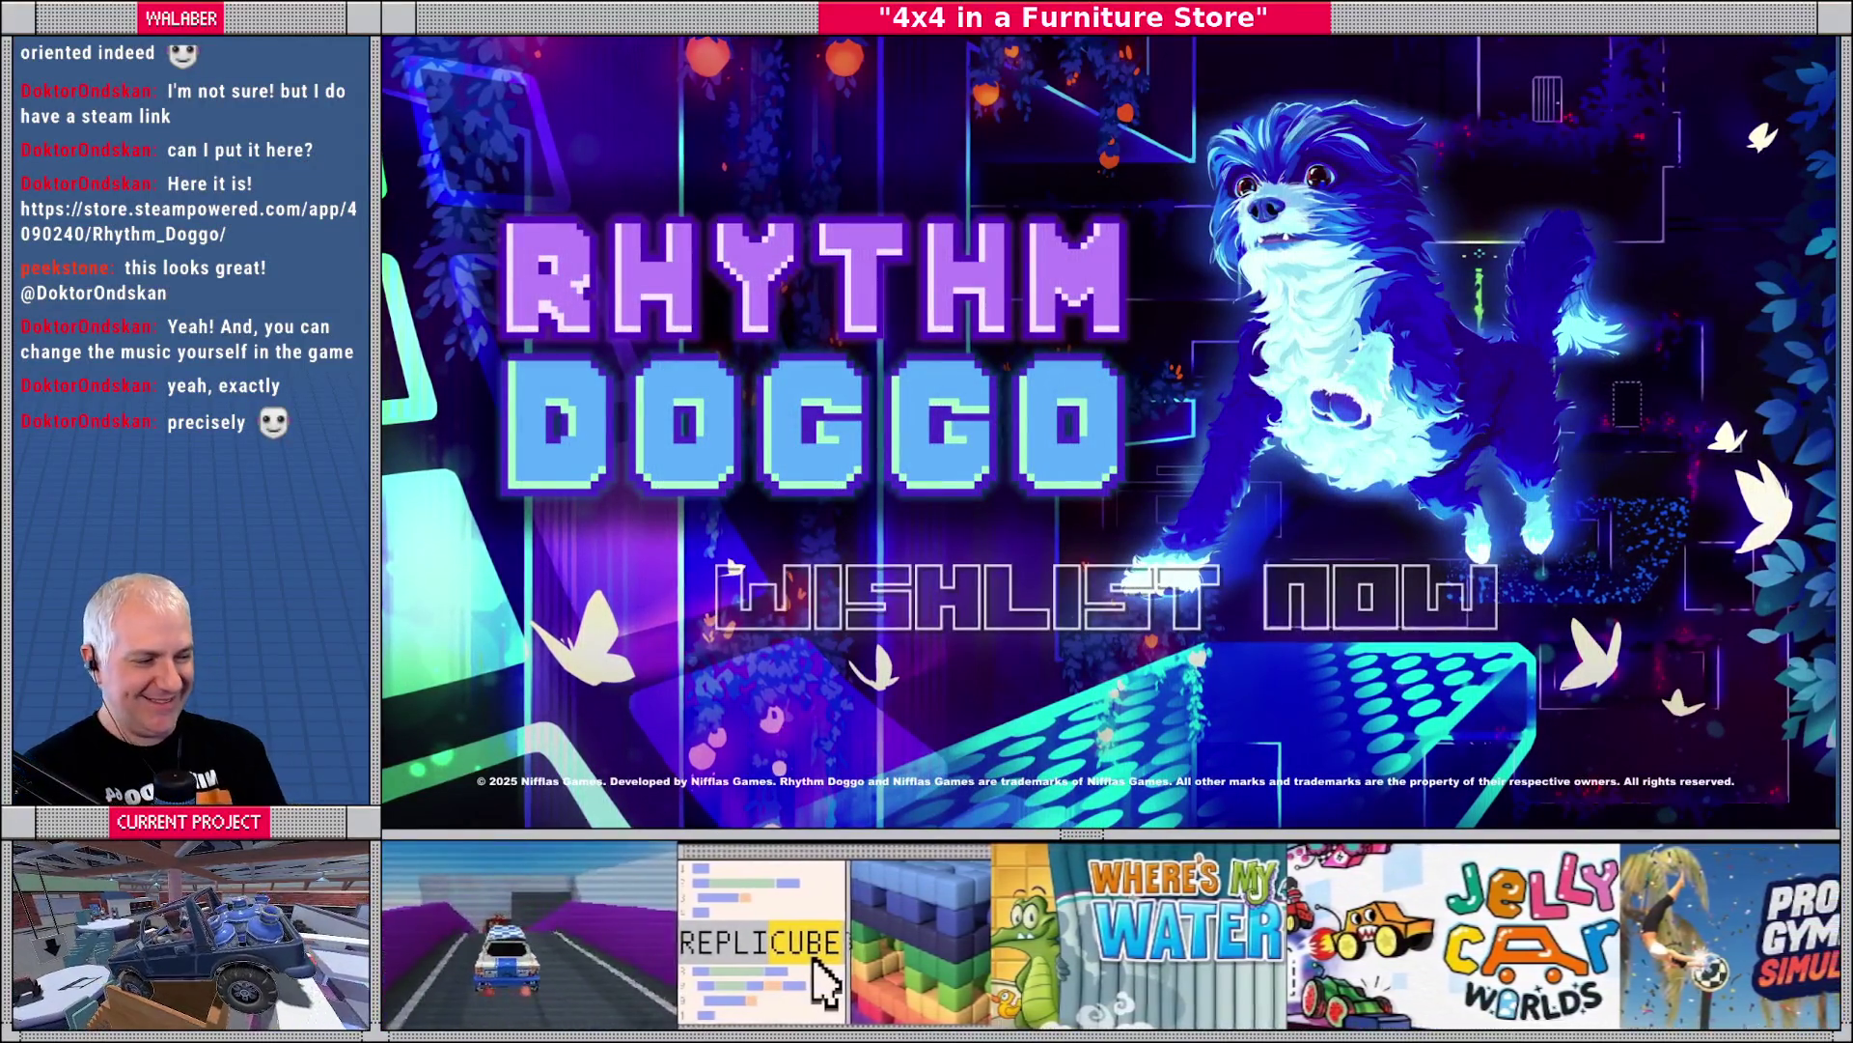
Leave the fullscreen trailer and expand Rhythm Doggo's full store description to read it
{"action": "mouse_move", "coordinate": [1196, 397]}
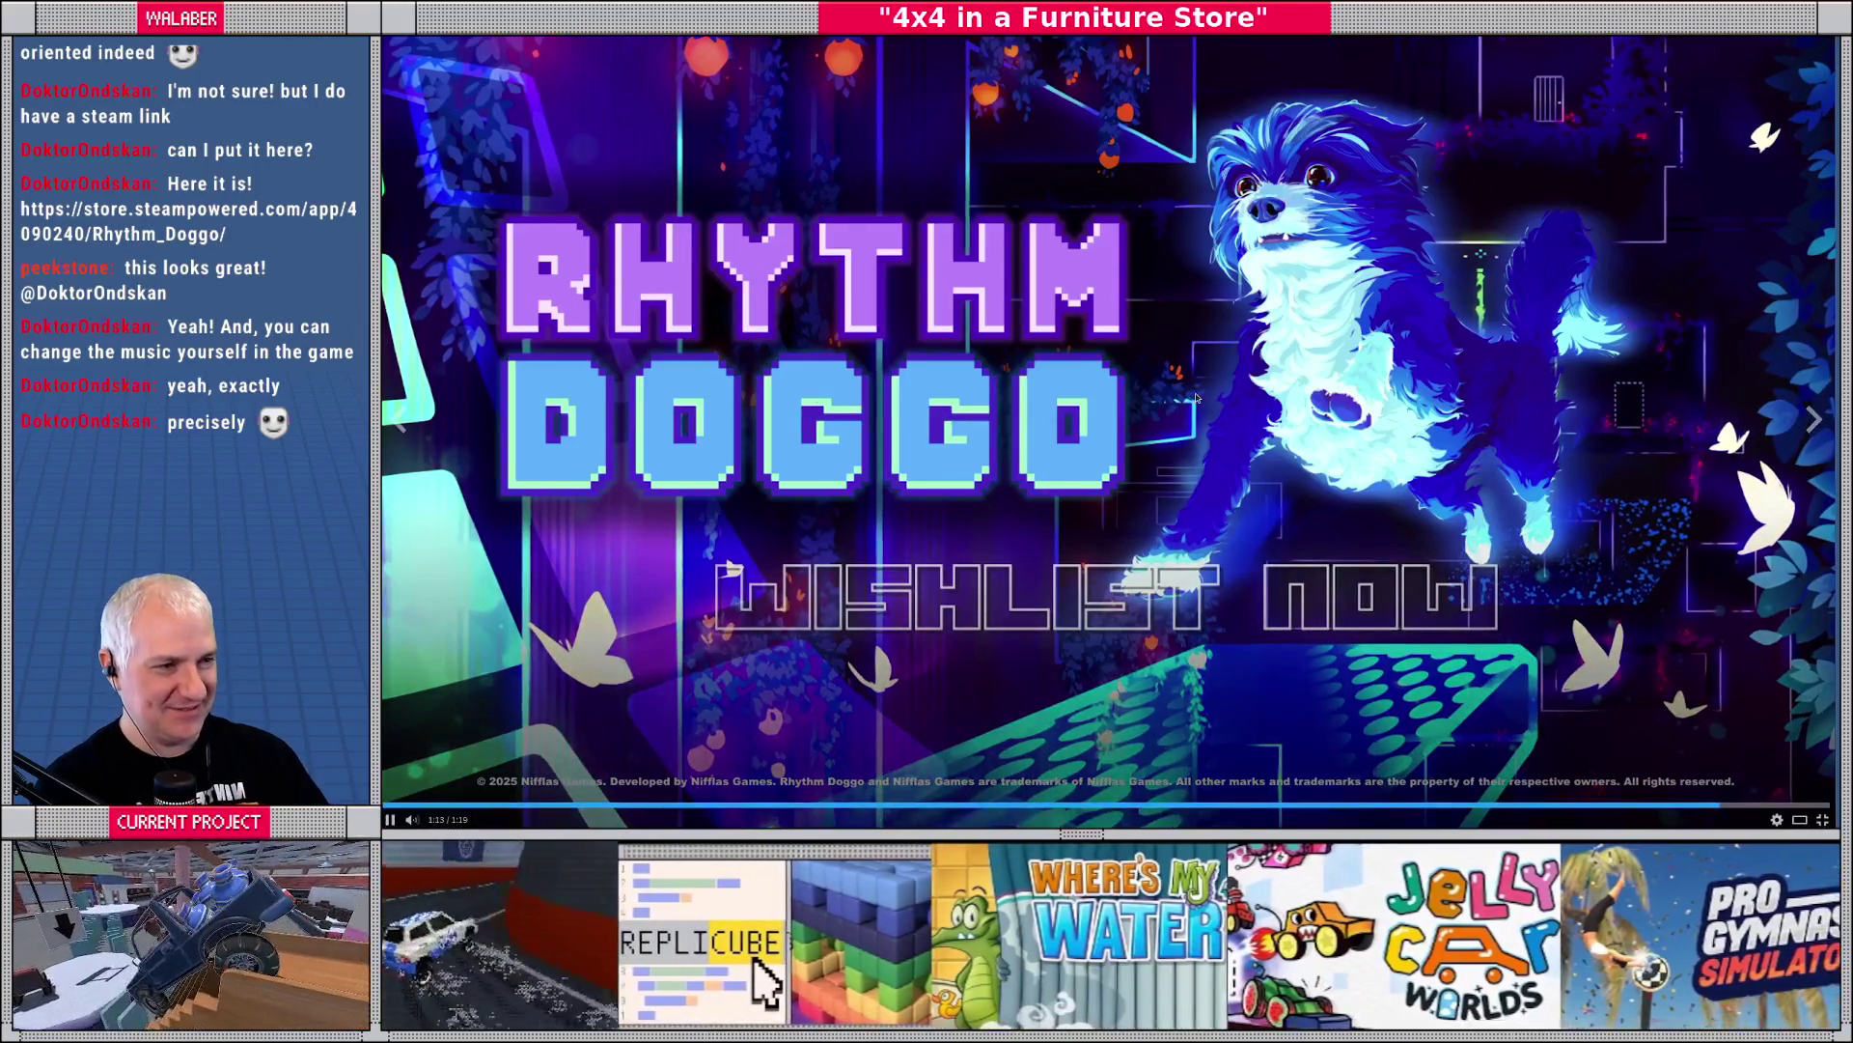
{"action": "key", "text": "Escape"}
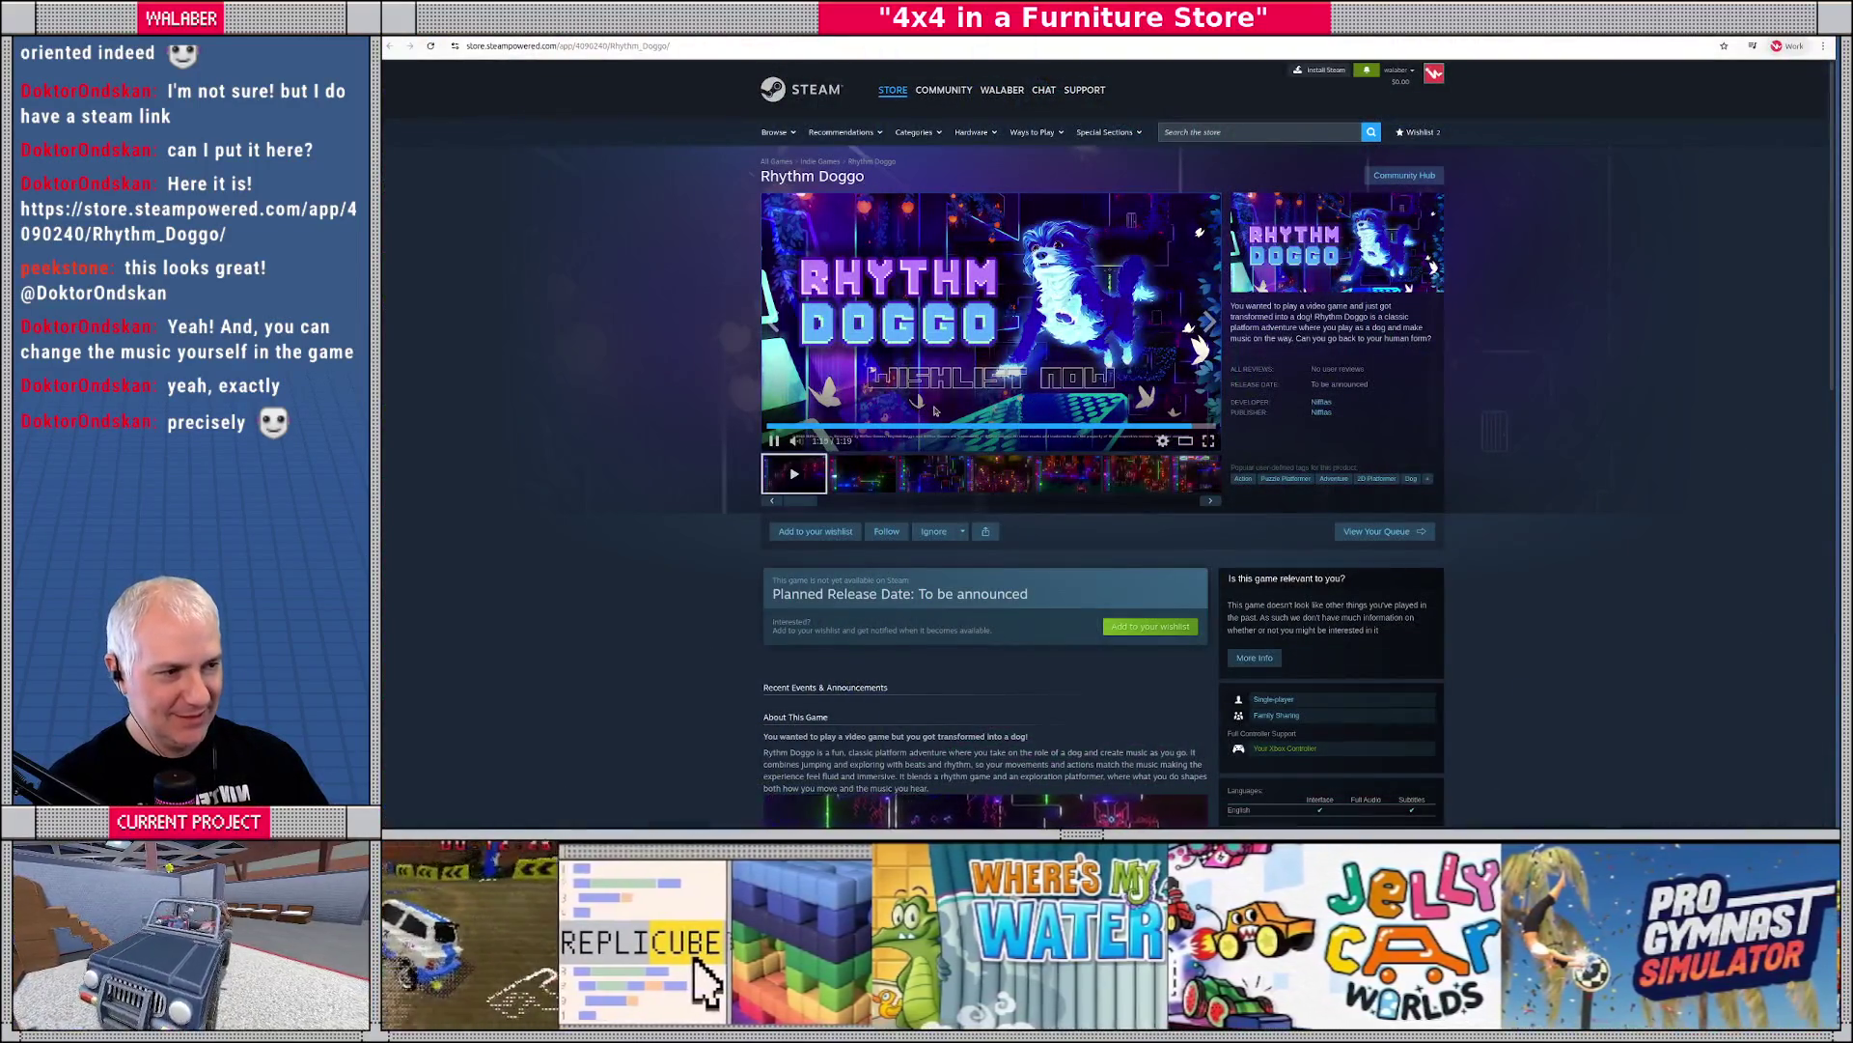
{"action": "scroll", "coordinate": [724, 633], "scroll_direction": "down", "scroll_amount": 7}
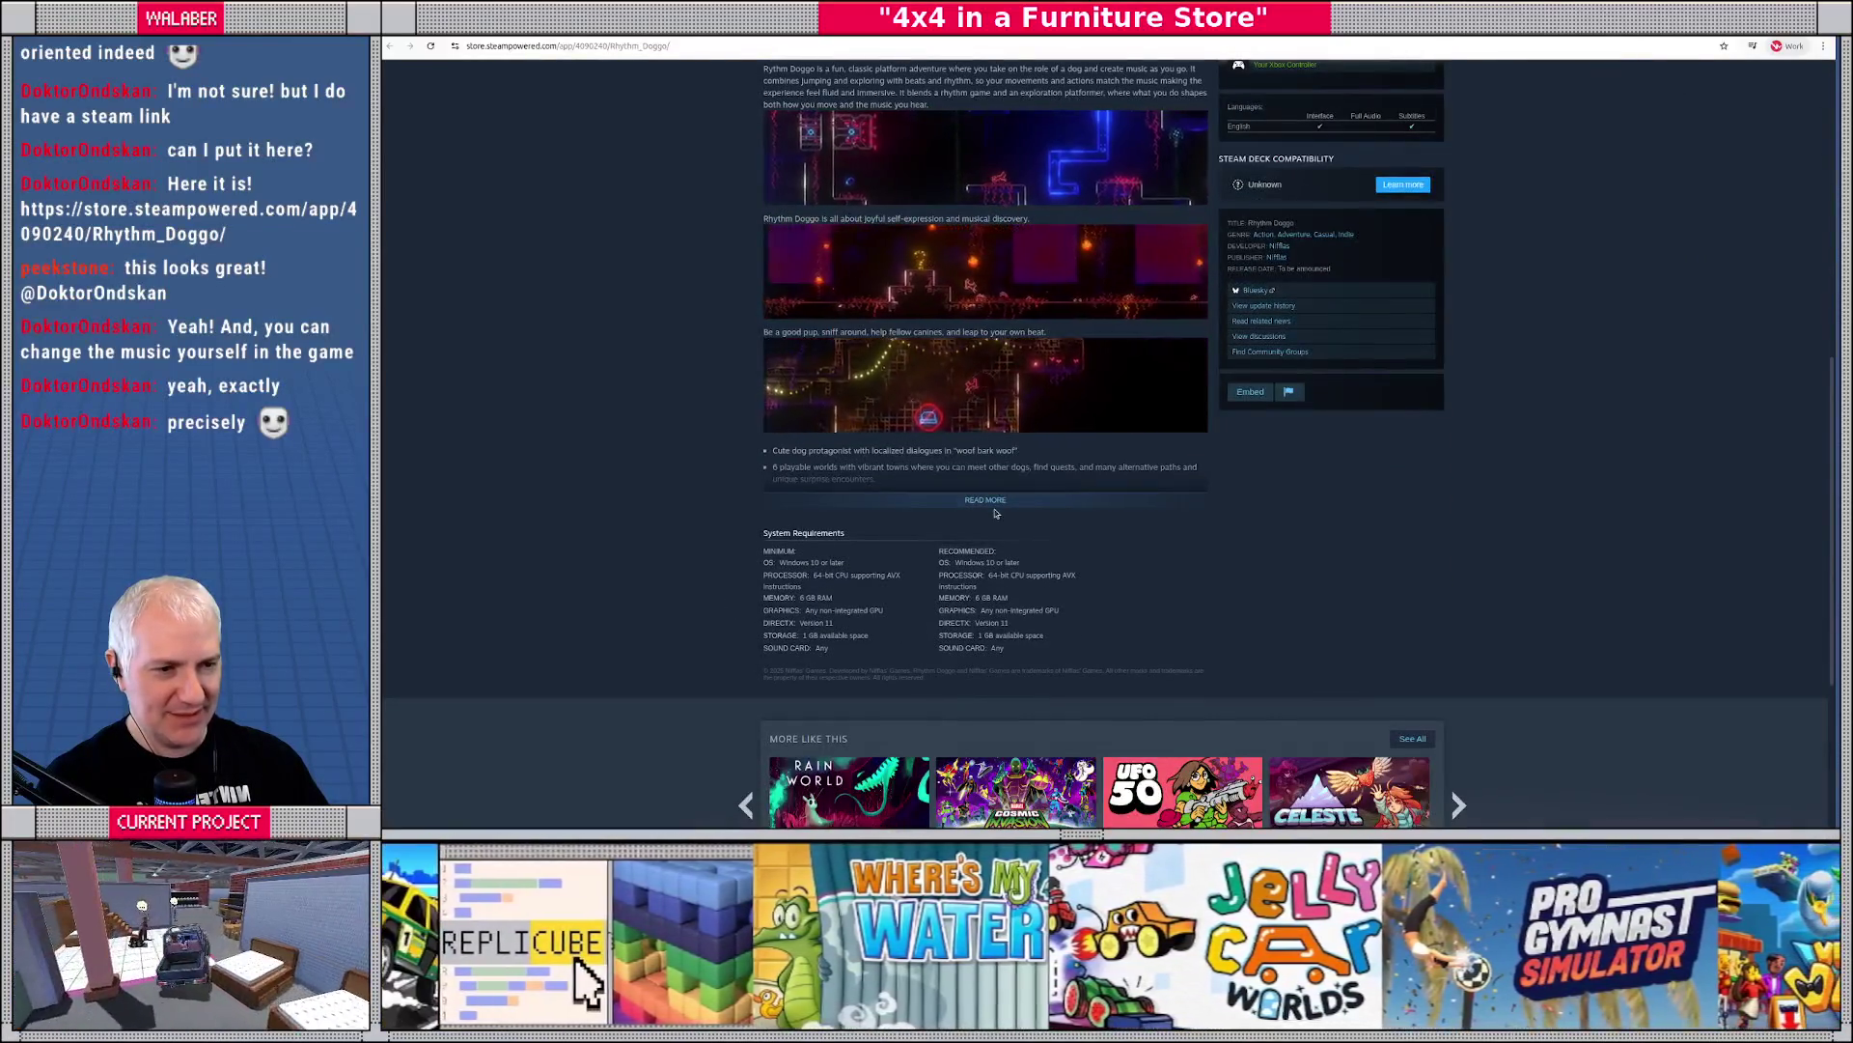
{"action": "left_click", "coordinate": [883, 515]}
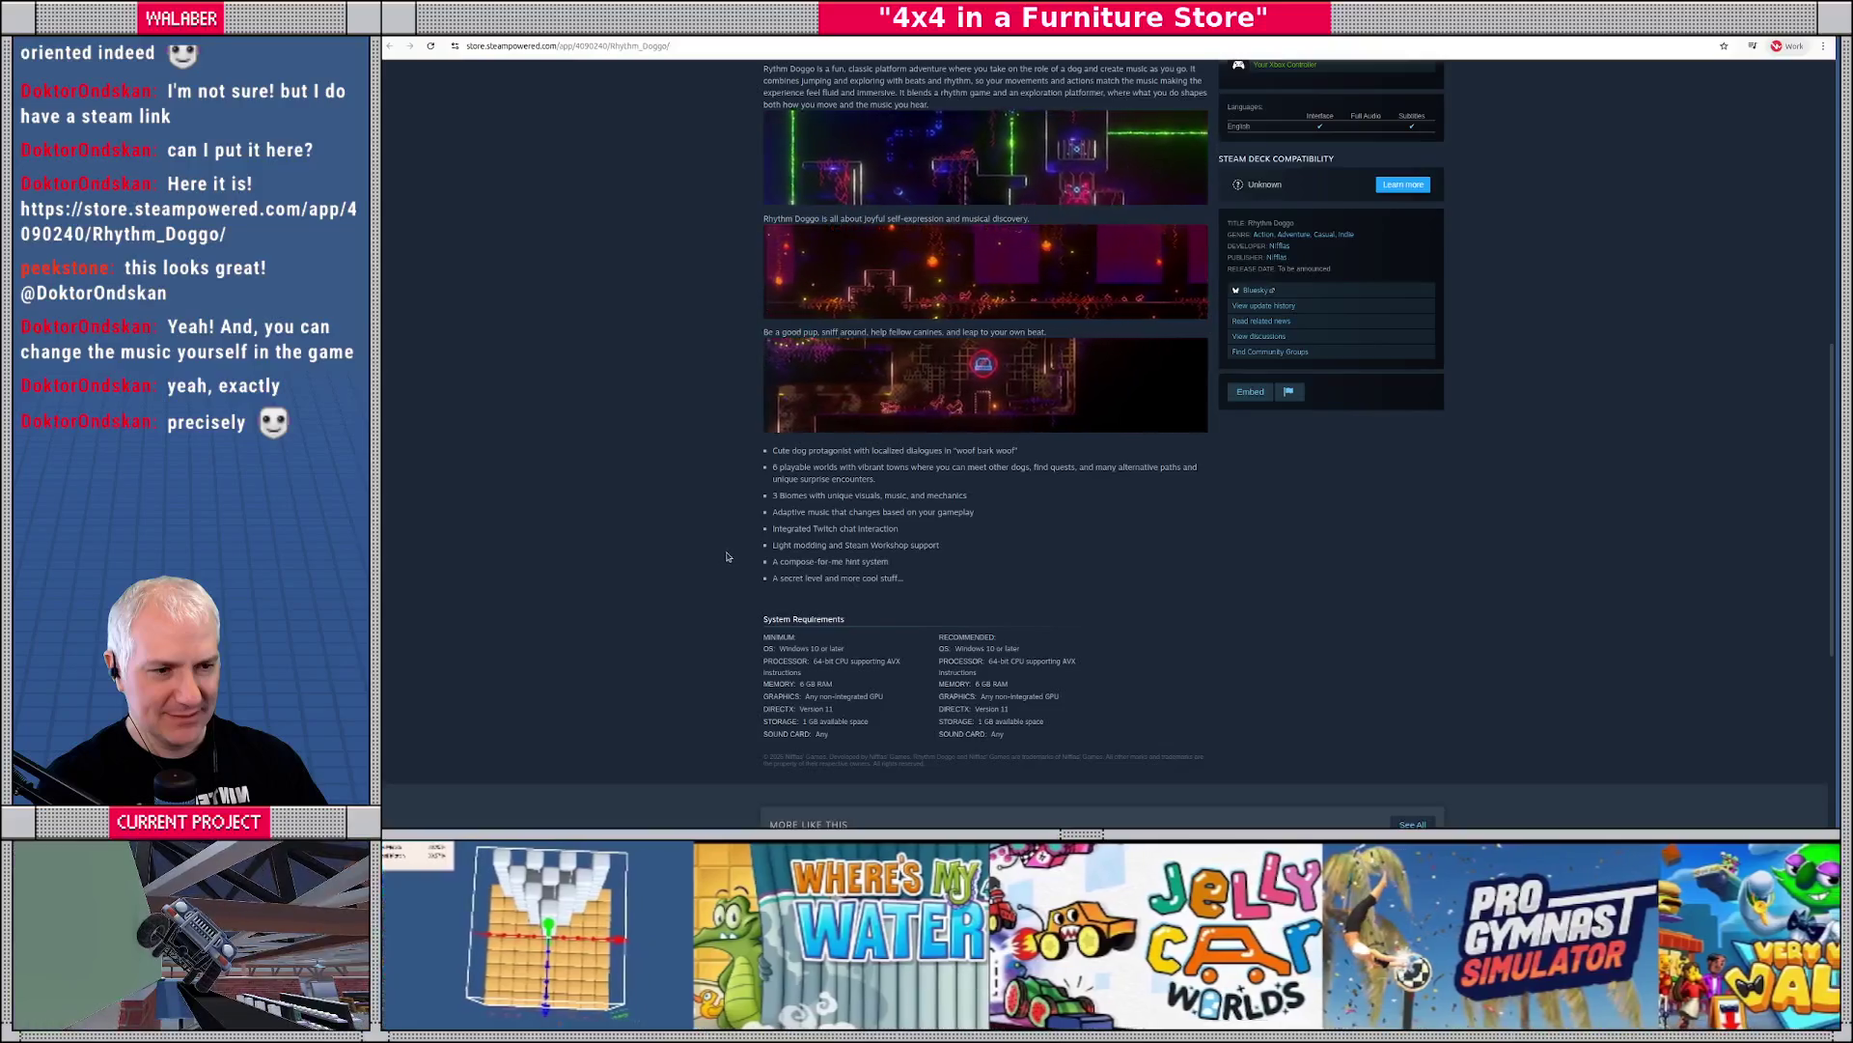
{"action": "scroll", "coordinate": [733, 555], "scroll_direction": "down", "scroll_amount": 3}
{"action": "scroll", "coordinate": [736, 557], "scroll_direction": "up", "scroll_amount": 5}
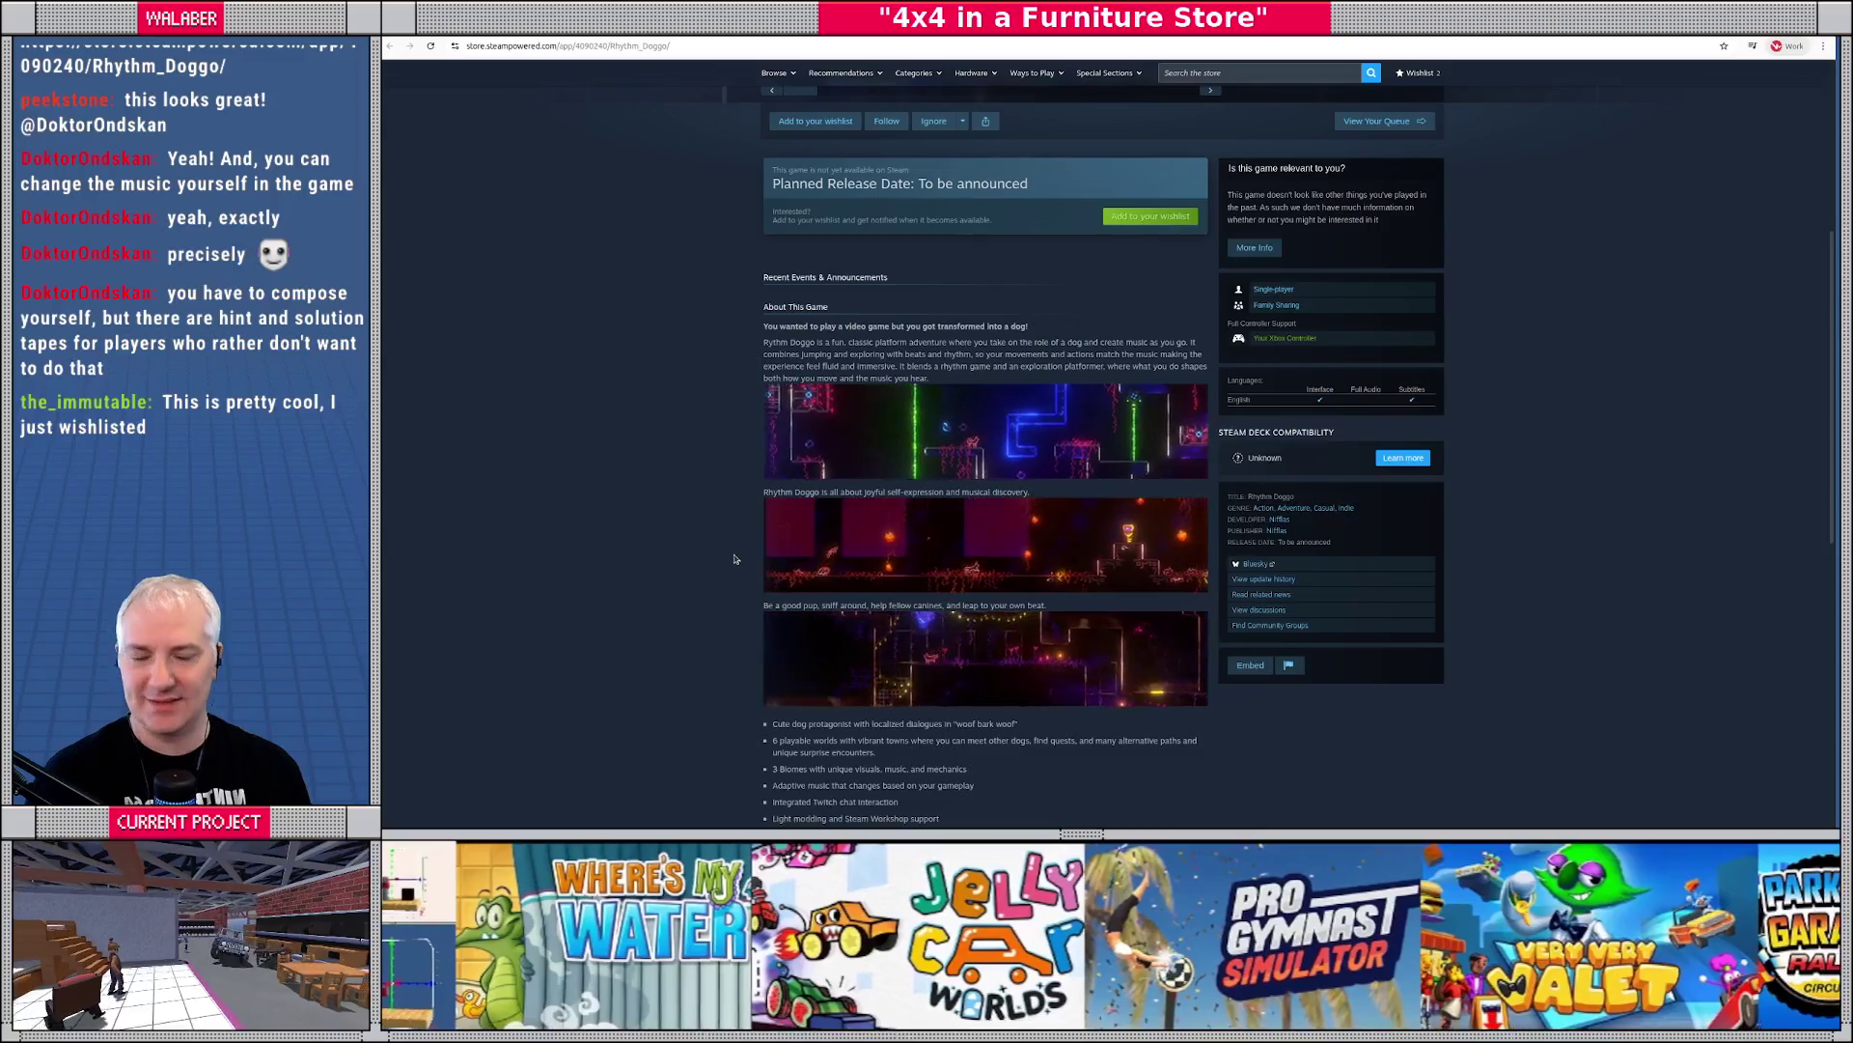
{"action": "scroll", "coordinate": [760, 495], "scroll_direction": "up", "scroll_amount": 5}
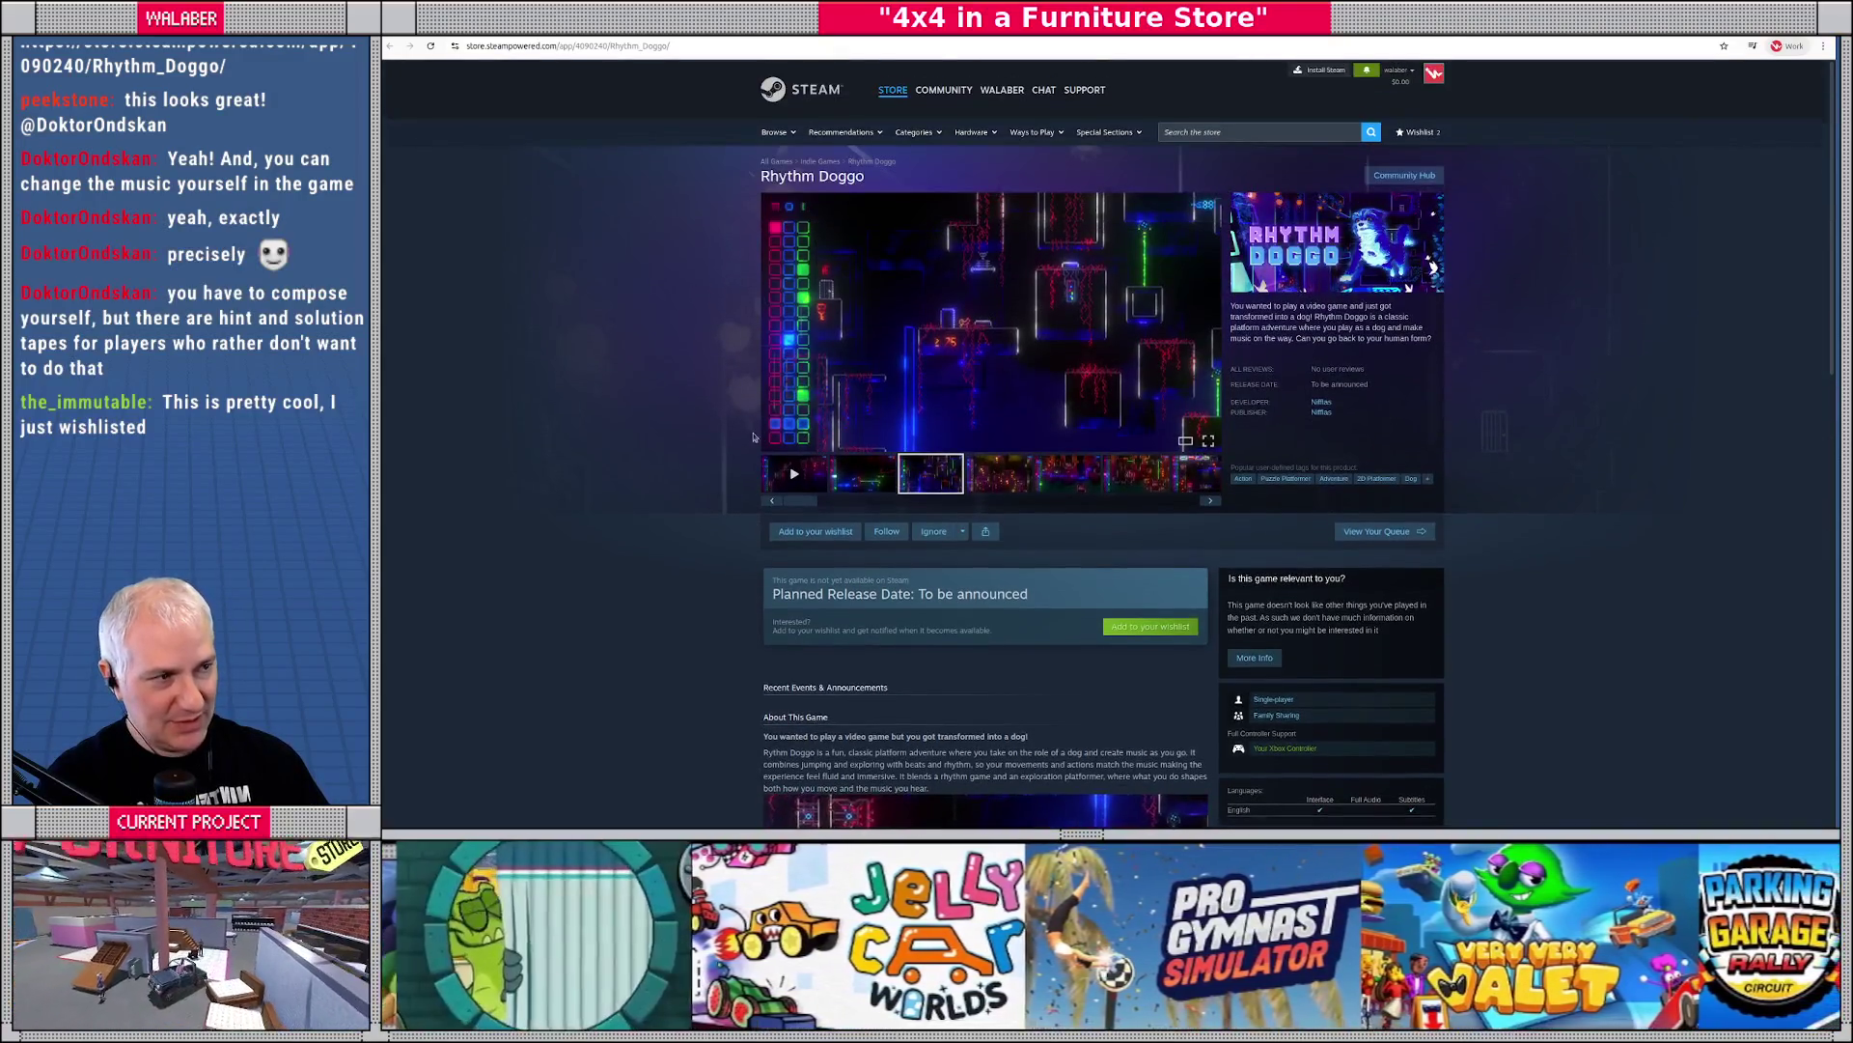
Add Rhythm Doggo to the wishlist, then view the developer Nifflas's page
{"action": "left_click", "coordinate": [799, 536]}
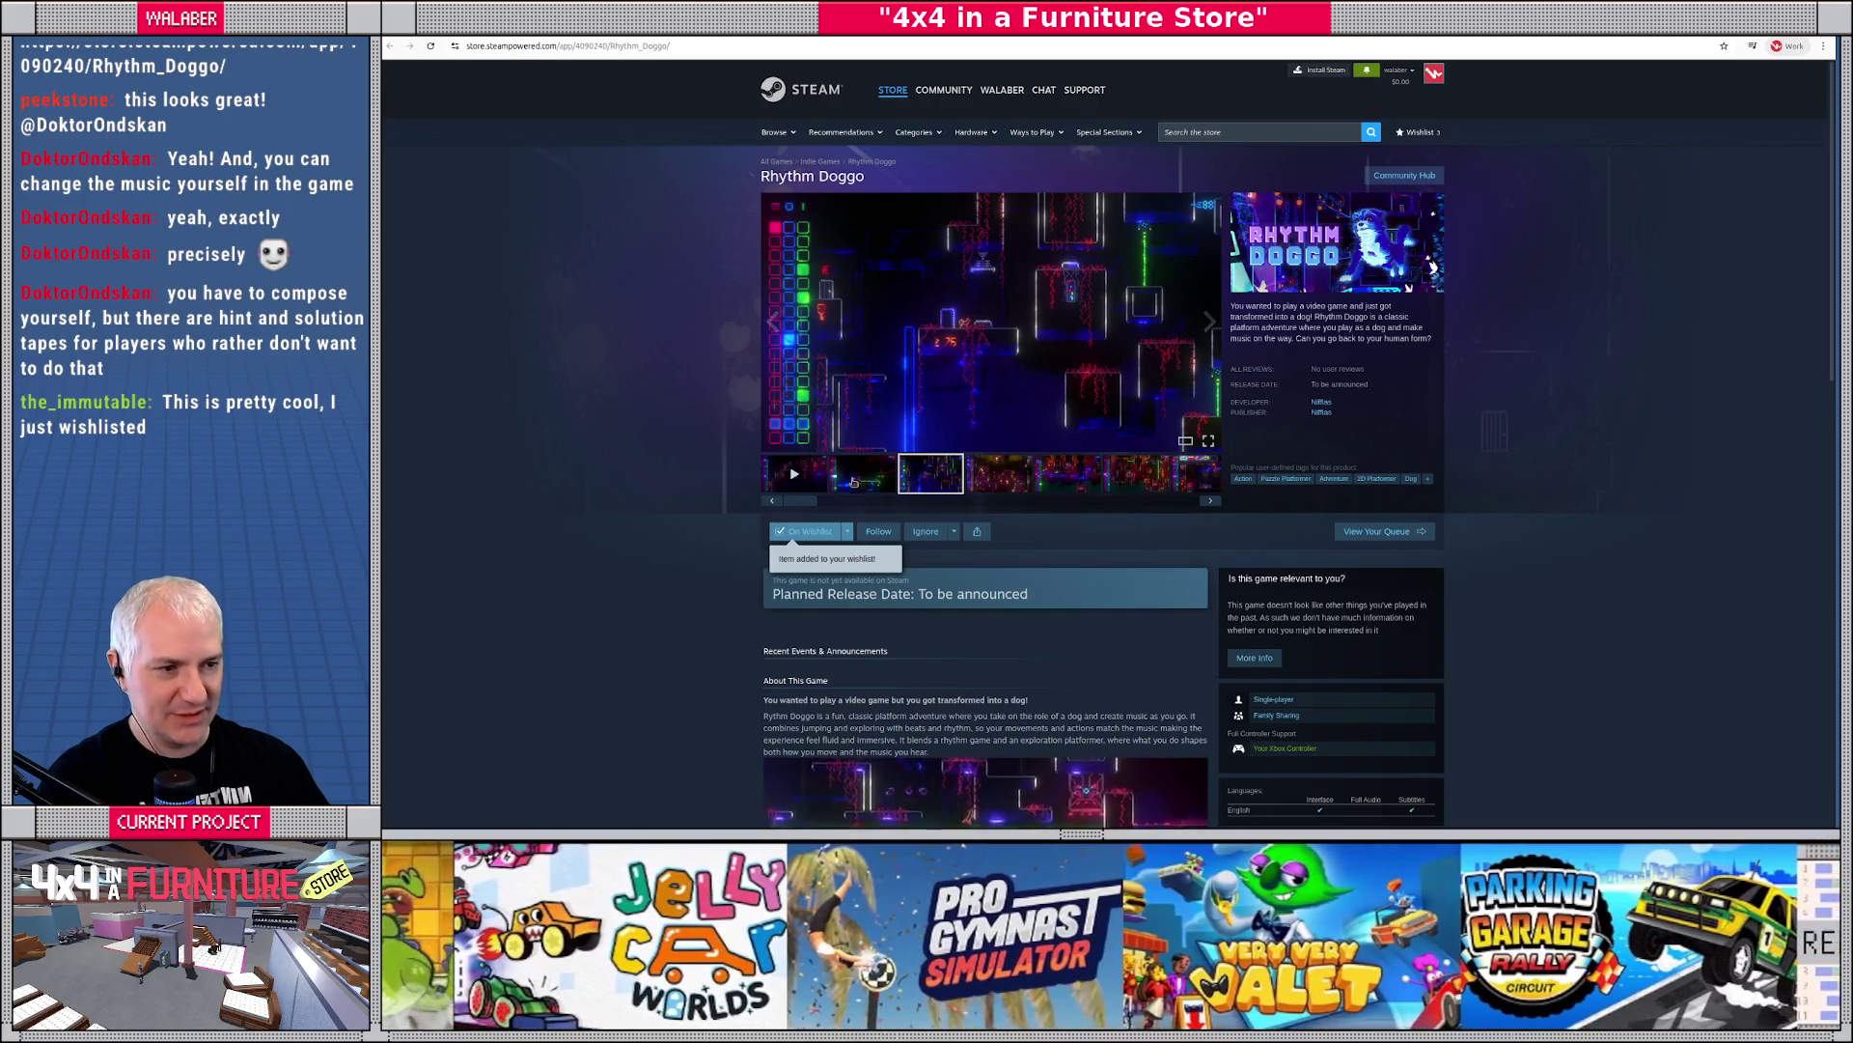
{"action": "scroll", "coordinate": [1137, 383], "scroll_direction": "down", "scroll_amount": 5}
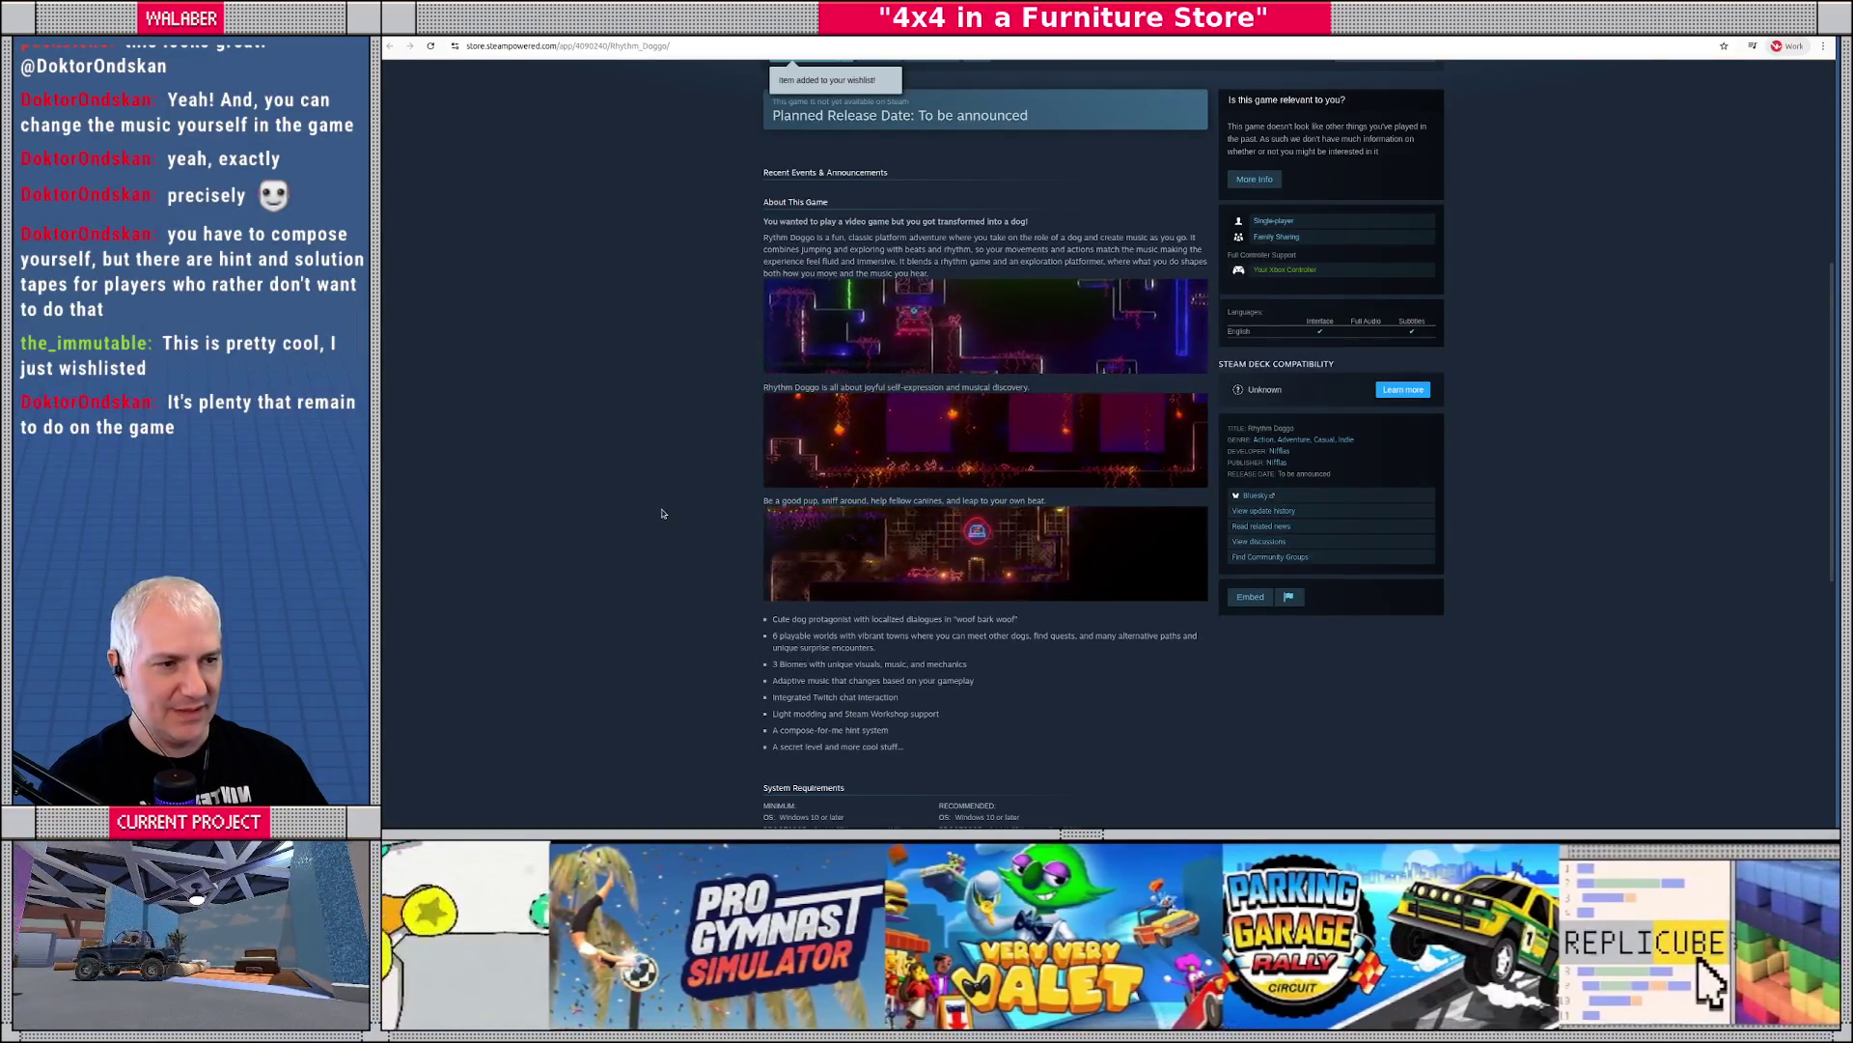
{"action": "scroll", "coordinate": [662, 514], "scroll_direction": "up", "scroll_amount": 5}
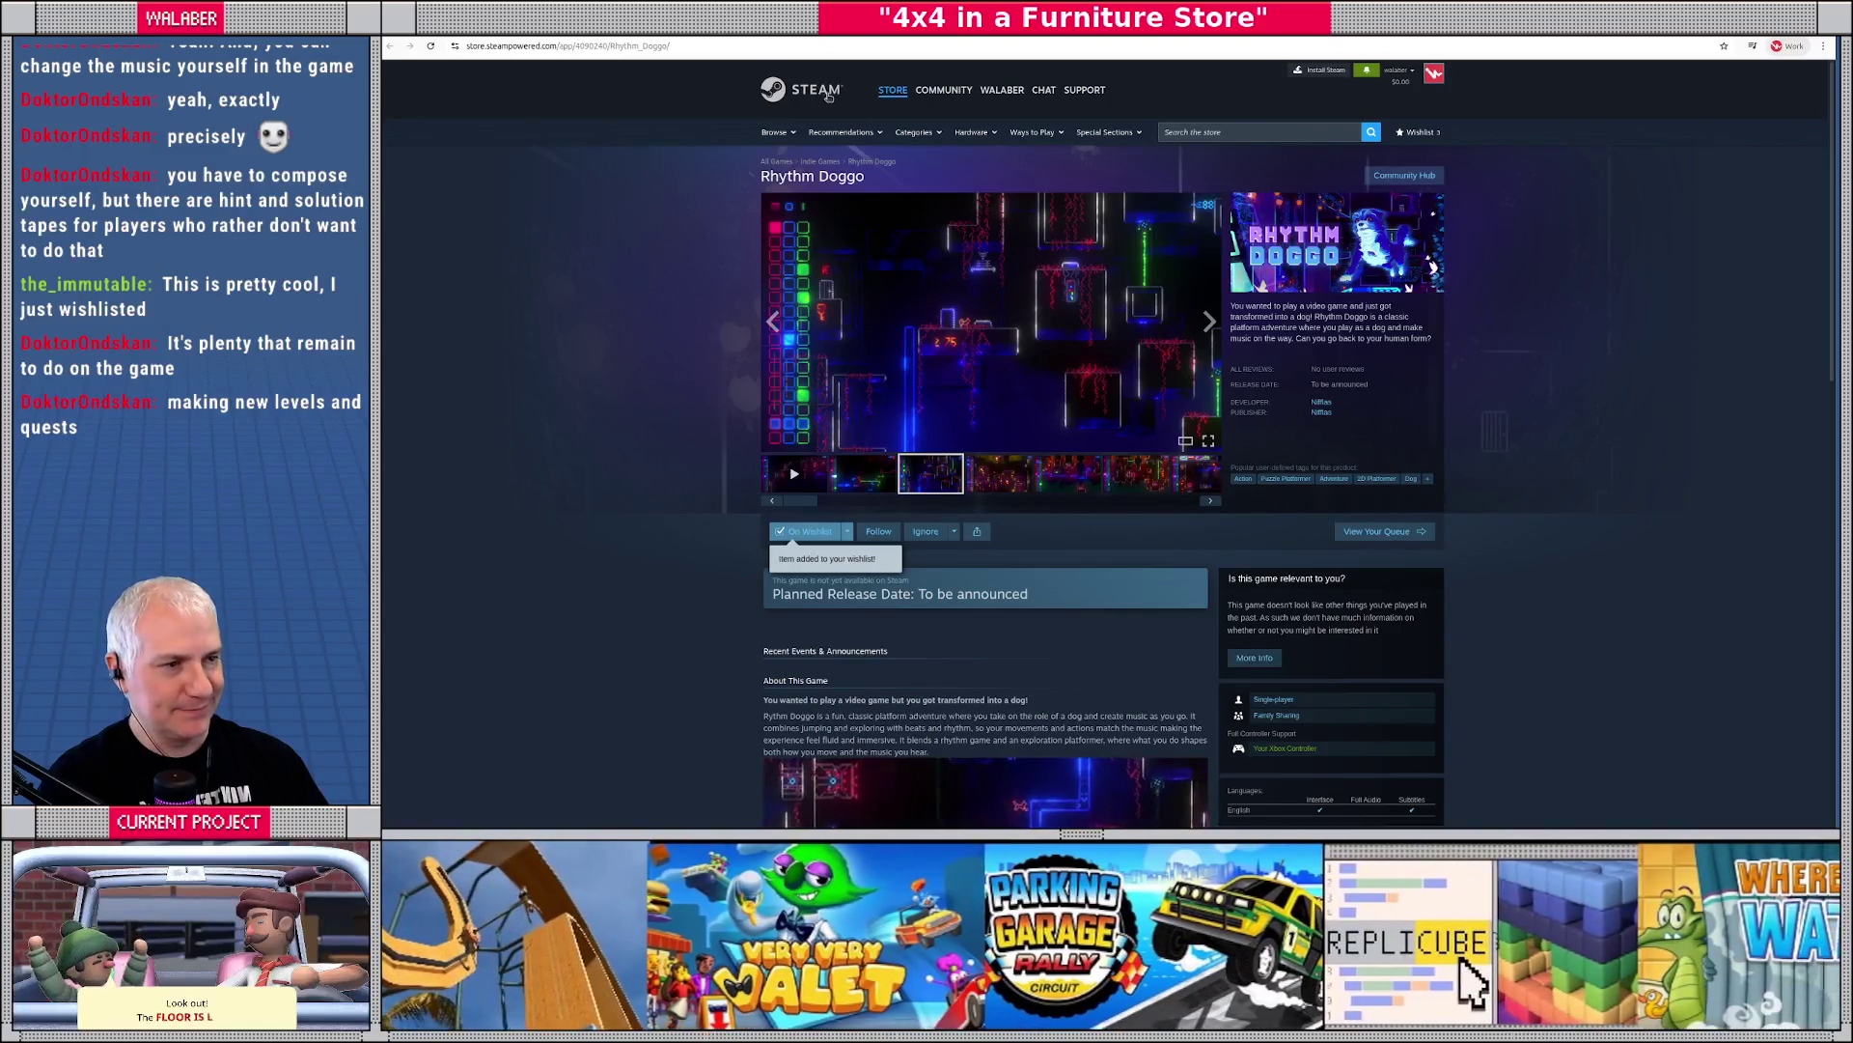
{"action": "left_click", "coordinate": [1320, 402]}
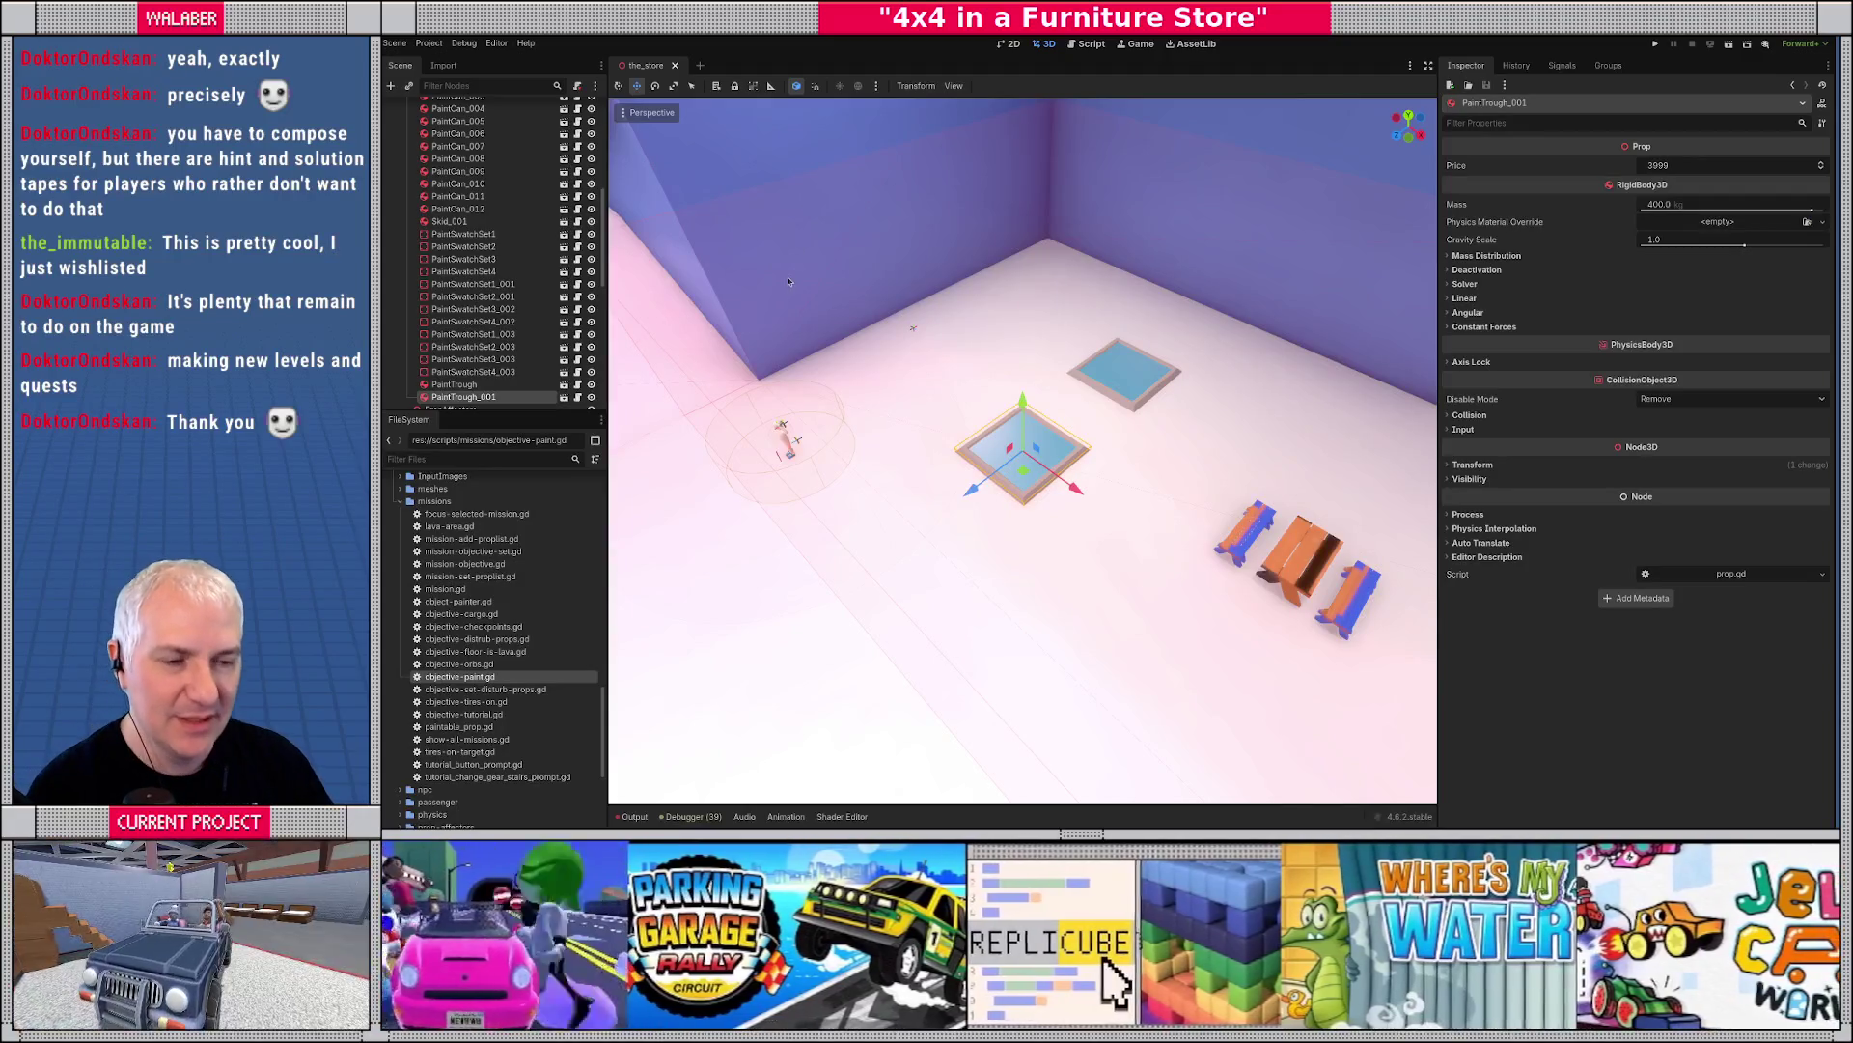
Make the children of PaintTrough and PaintTrough_001 editable
{"action": "scroll", "coordinate": [449, 319], "scroll_direction": "down", "scroll_amount": 3}
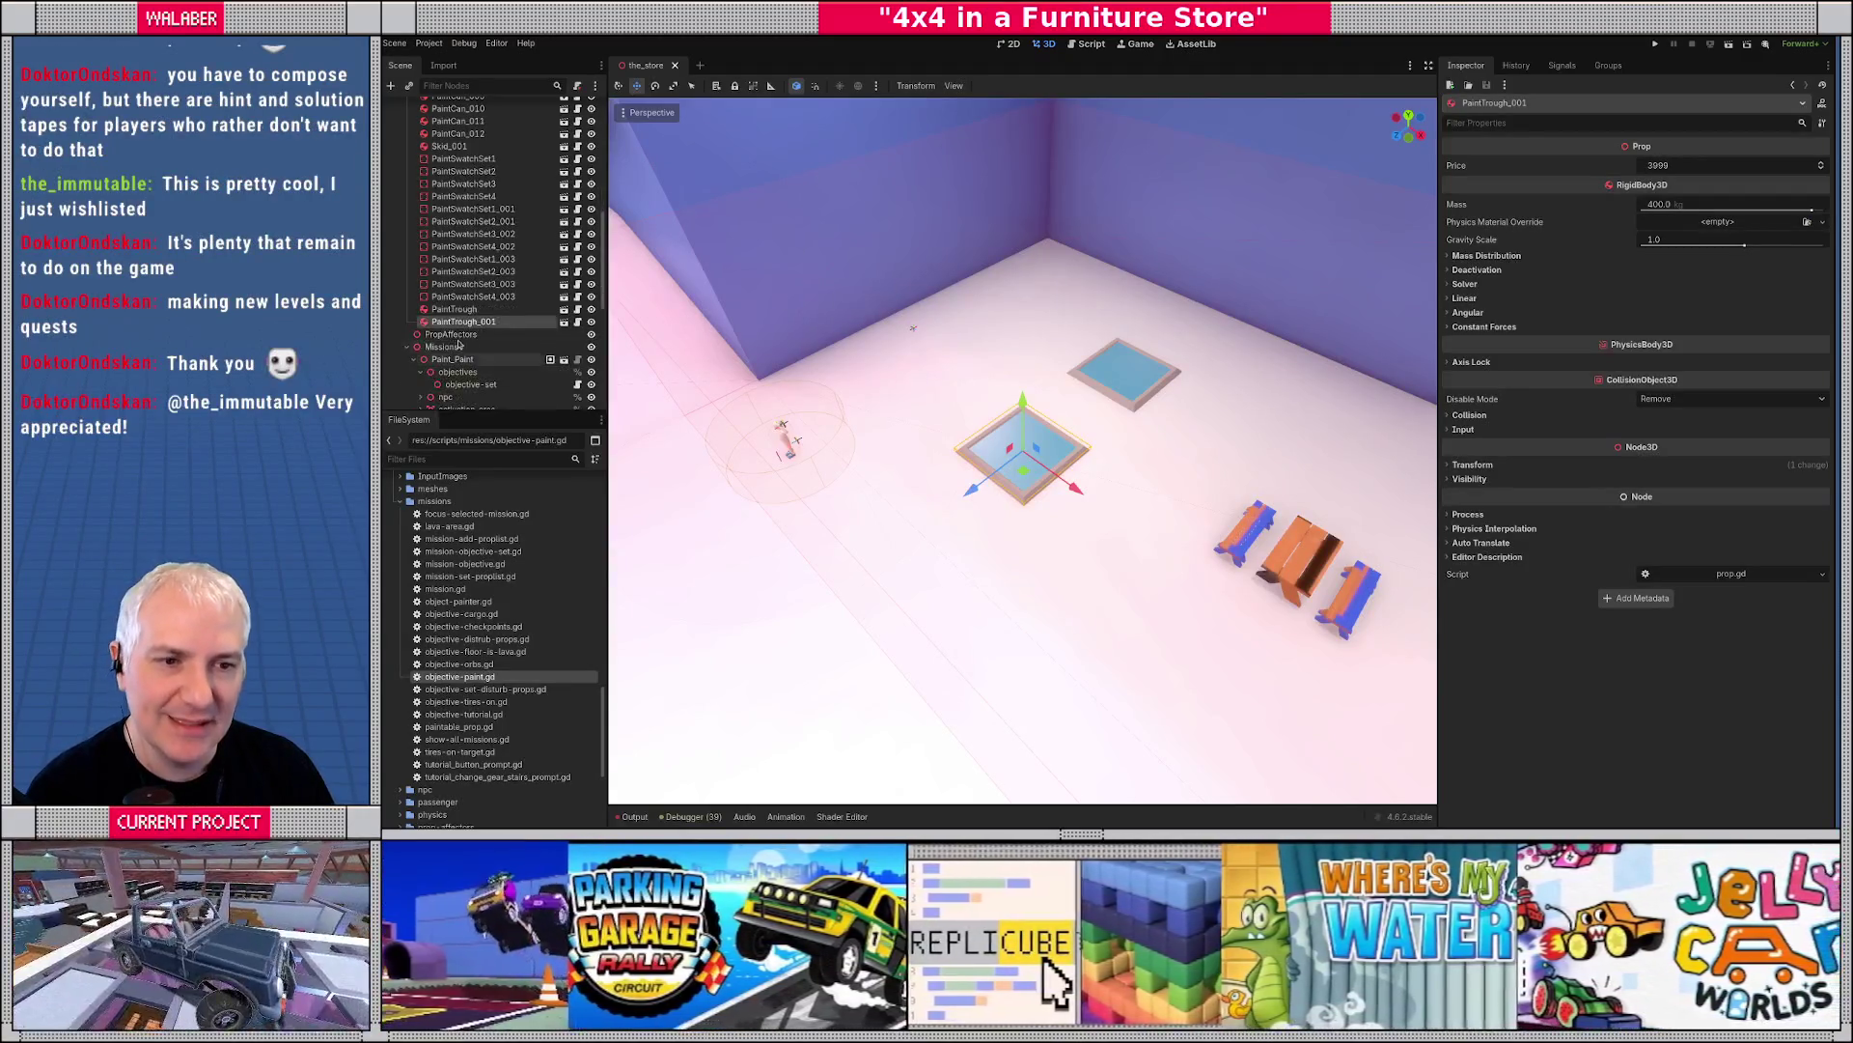
{"action": "left_click", "coordinate": [450, 310], "text": "ctrl"}
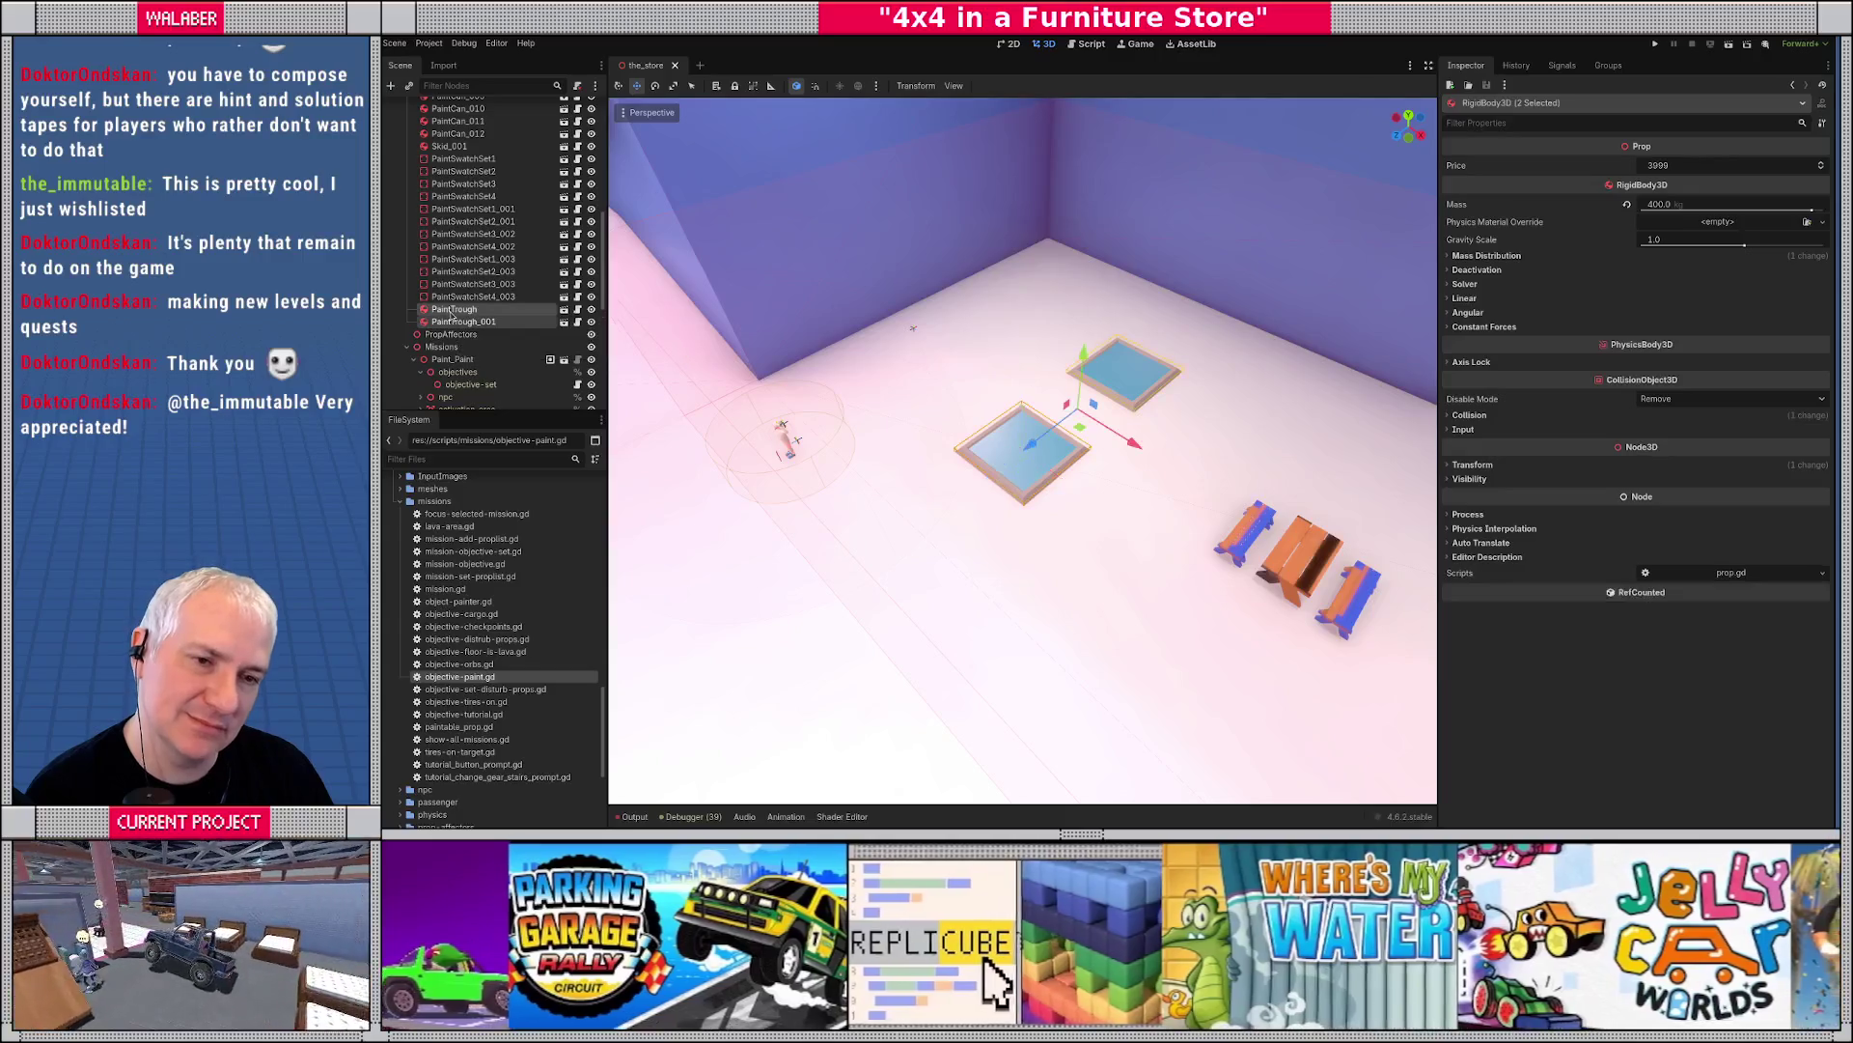
{"action": "right_click", "coordinate": [456, 311]}
{"action": "left_click", "coordinate": [452, 309]}
{"action": "right_click", "coordinate": [454, 310]}
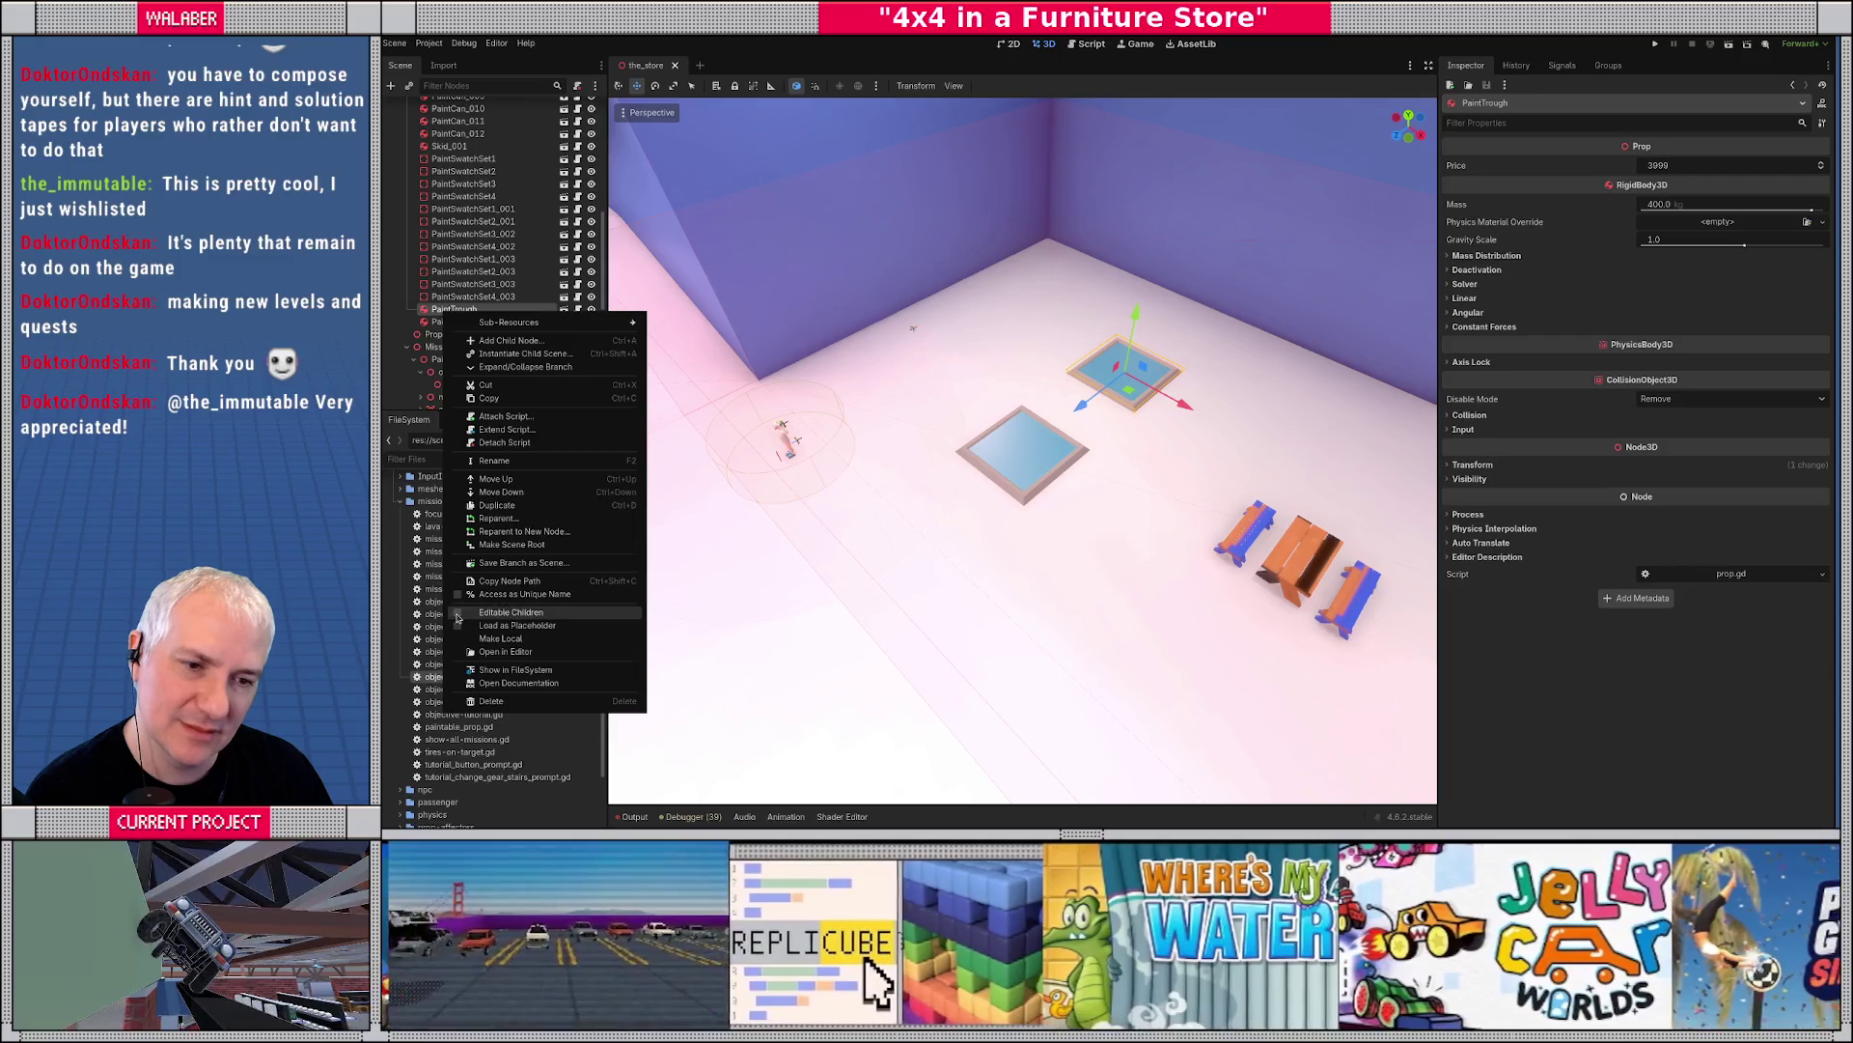
{"action": "left_click", "coordinate": [458, 614]}
{"action": "left_click", "coordinate": [450, 337]}
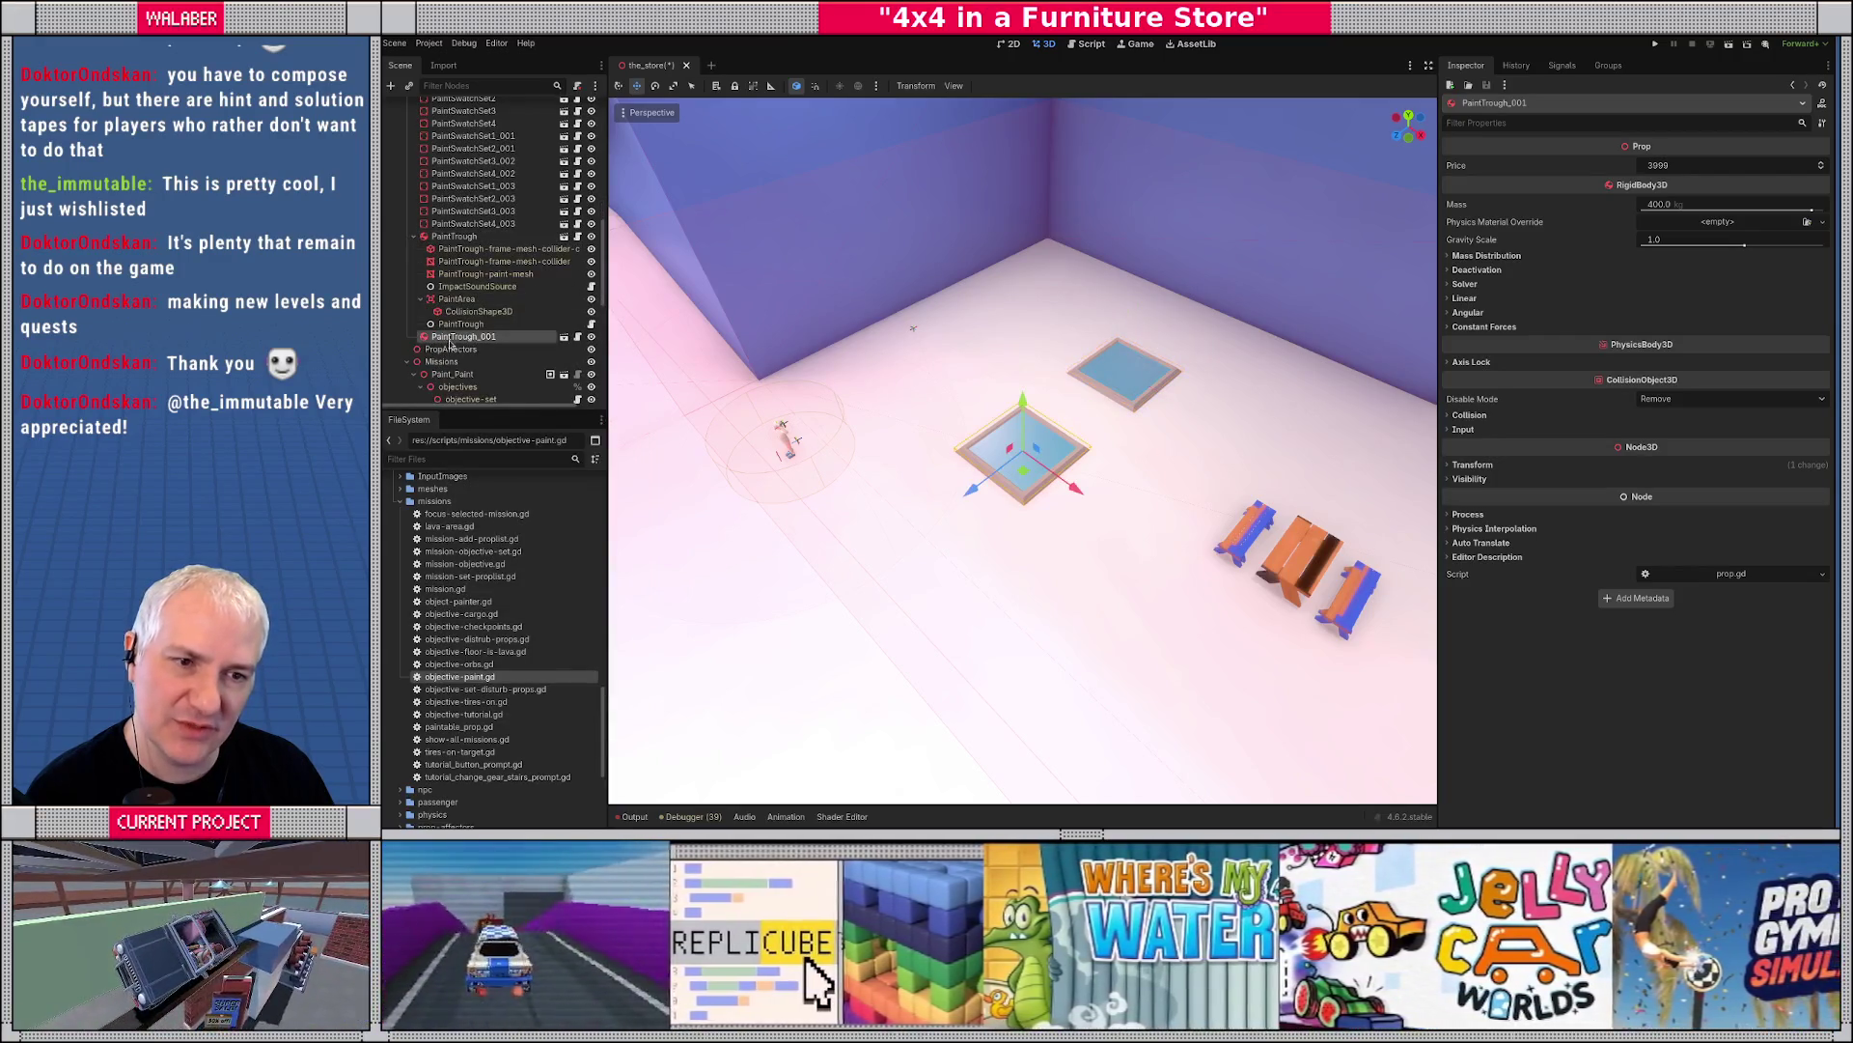
{"action": "right_click", "coordinate": [451, 340]}
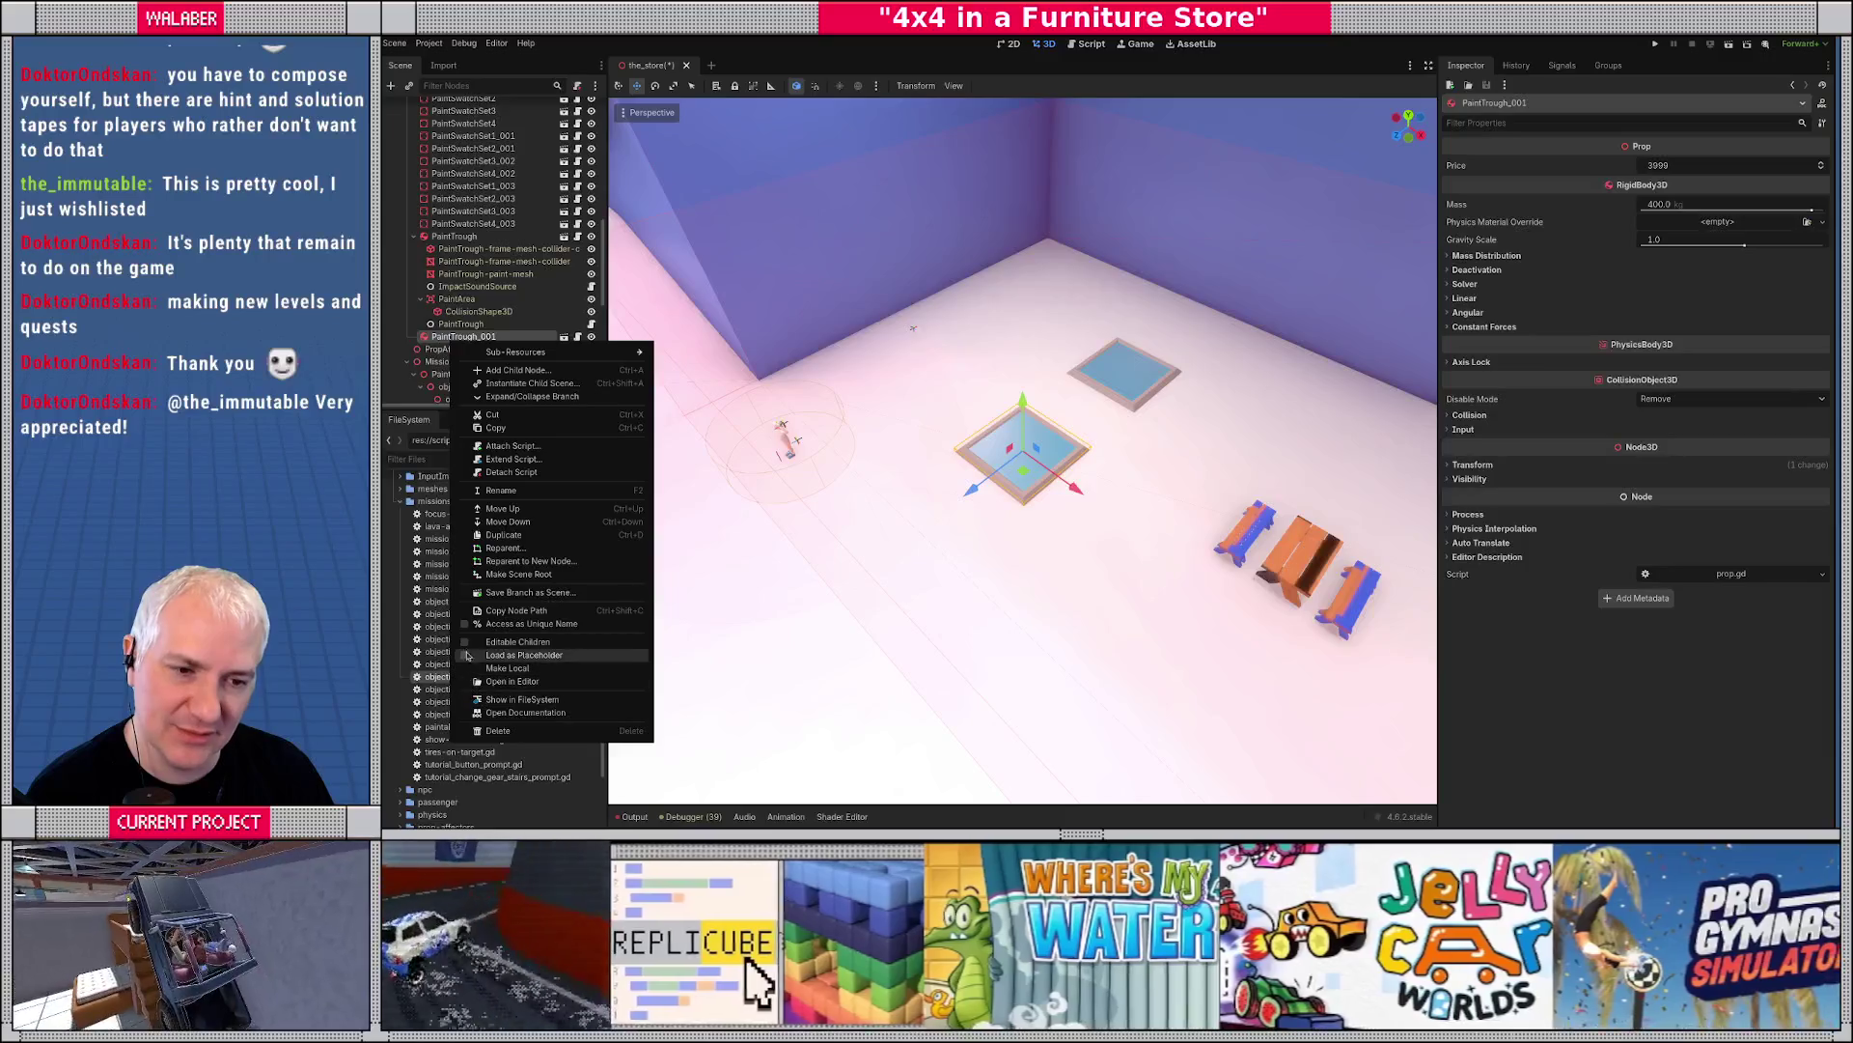
{"action": "left_click", "coordinate": [467, 641]}
Add an ObjectivePaint child node under objective-set, searching for 'PAINT'
{"action": "scroll", "coordinate": [467, 340], "scroll_direction": "down", "scroll_amount": 1}
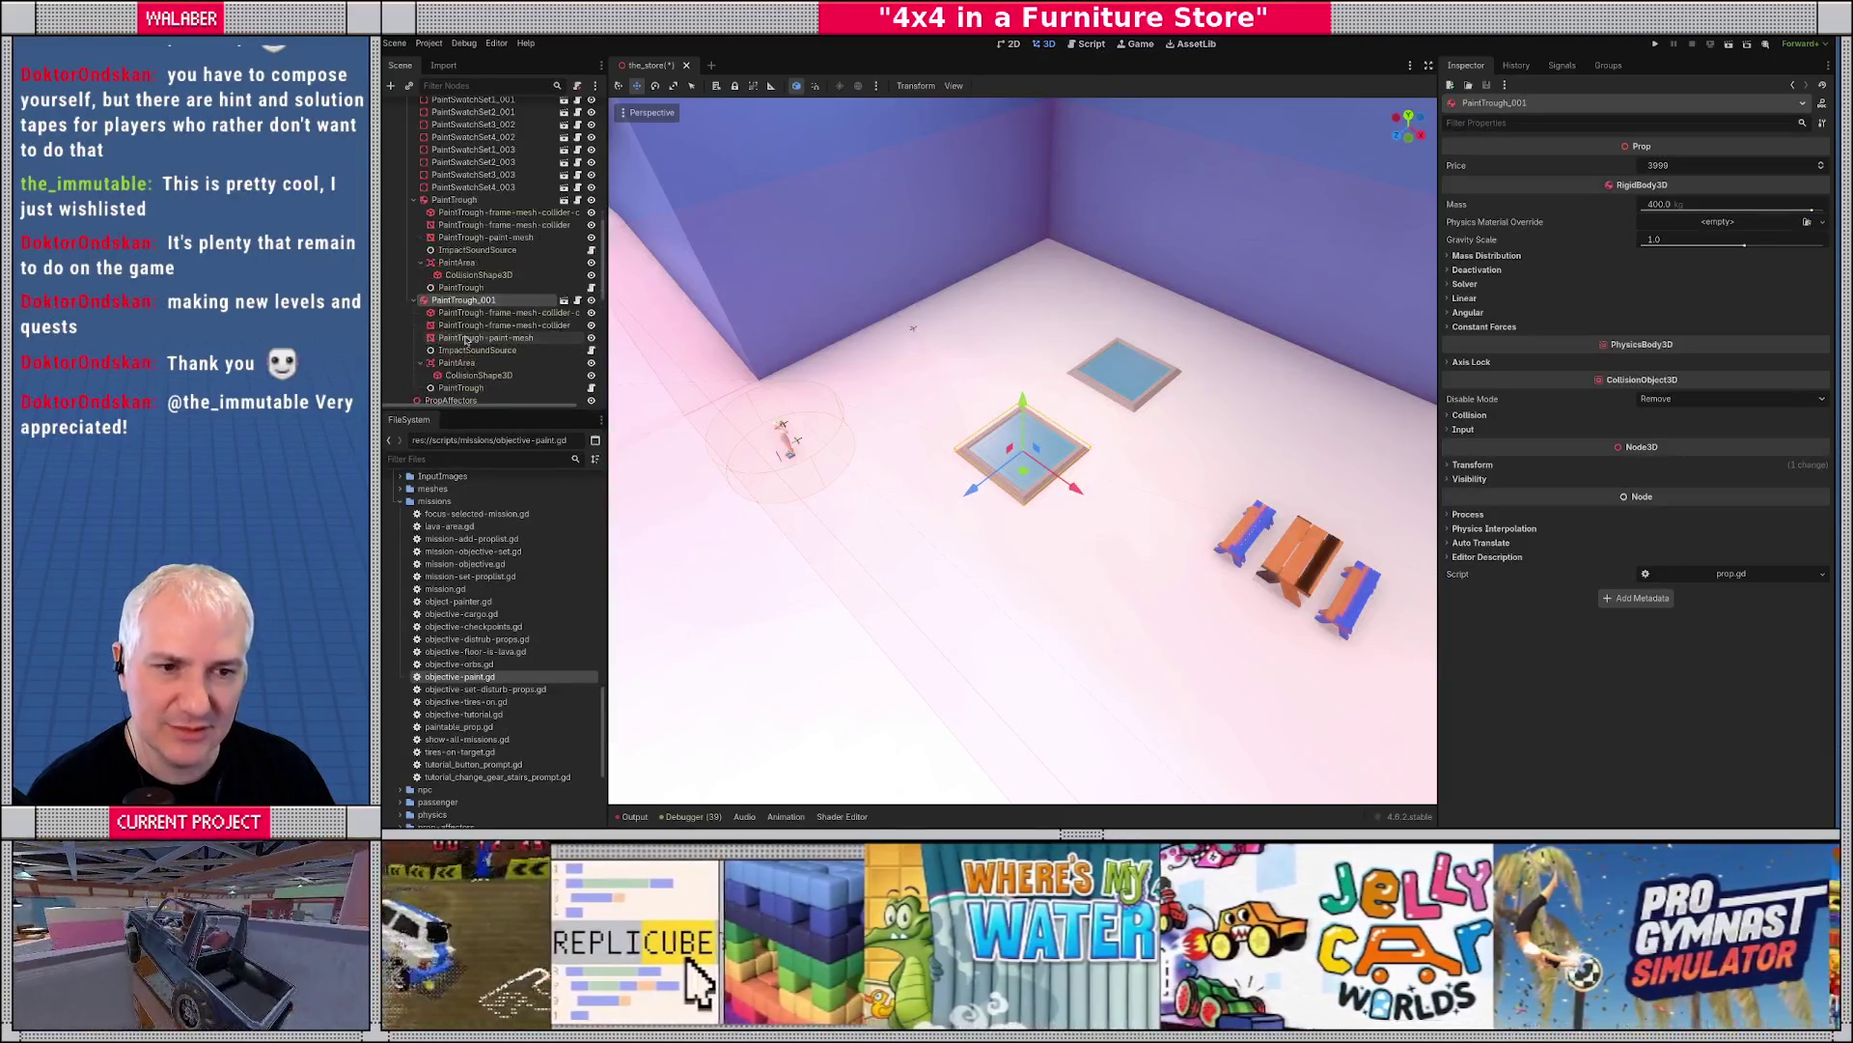
{"action": "scroll", "coordinate": [463, 344], "scroll_direction": "down", "scroll_amount": 2}
{"action": "scroll", "coordinate": [461, 354], "scroll_direction": "down", "scroll_amount": 1}
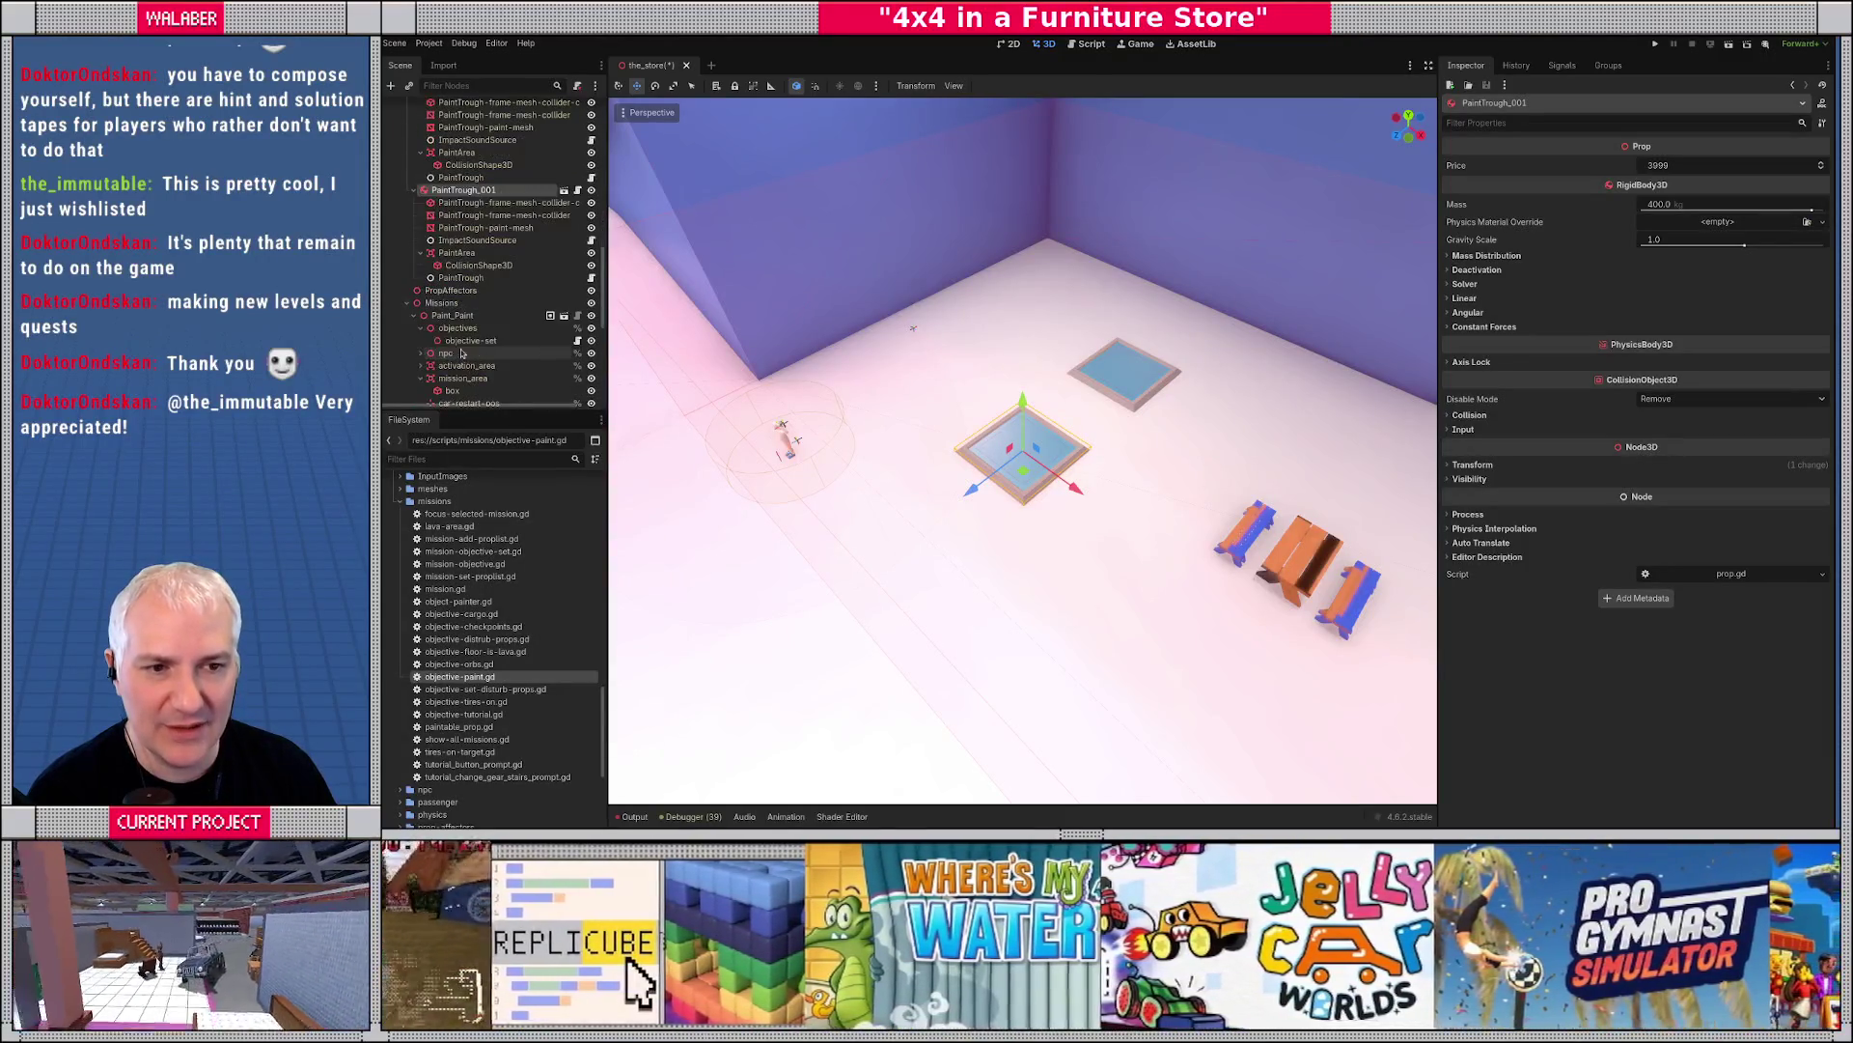
{"action": "left_click", "coordinate": [468, 341]}
{"action": "right_click", "coordinate": [468, 341]}
{"action": "left_click", "coordinate": [526, 375]}
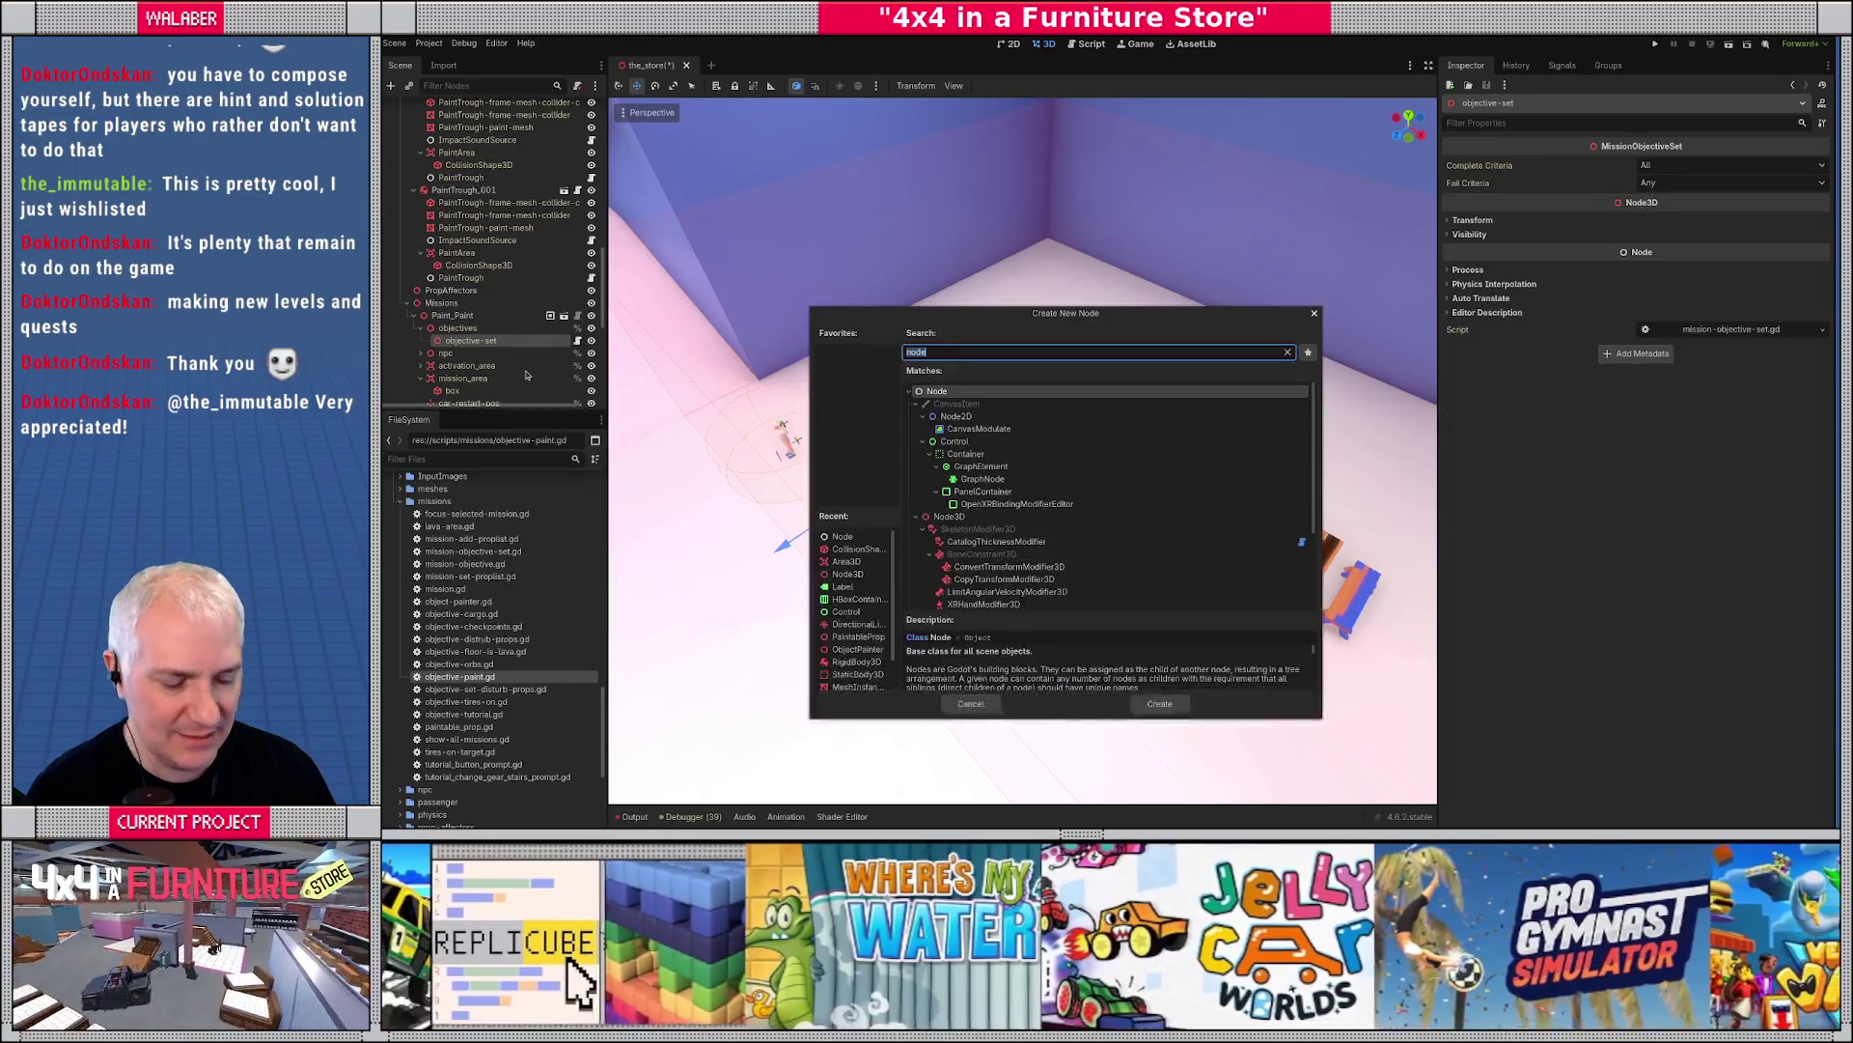
{"action": "type", "text": "PAINT"}
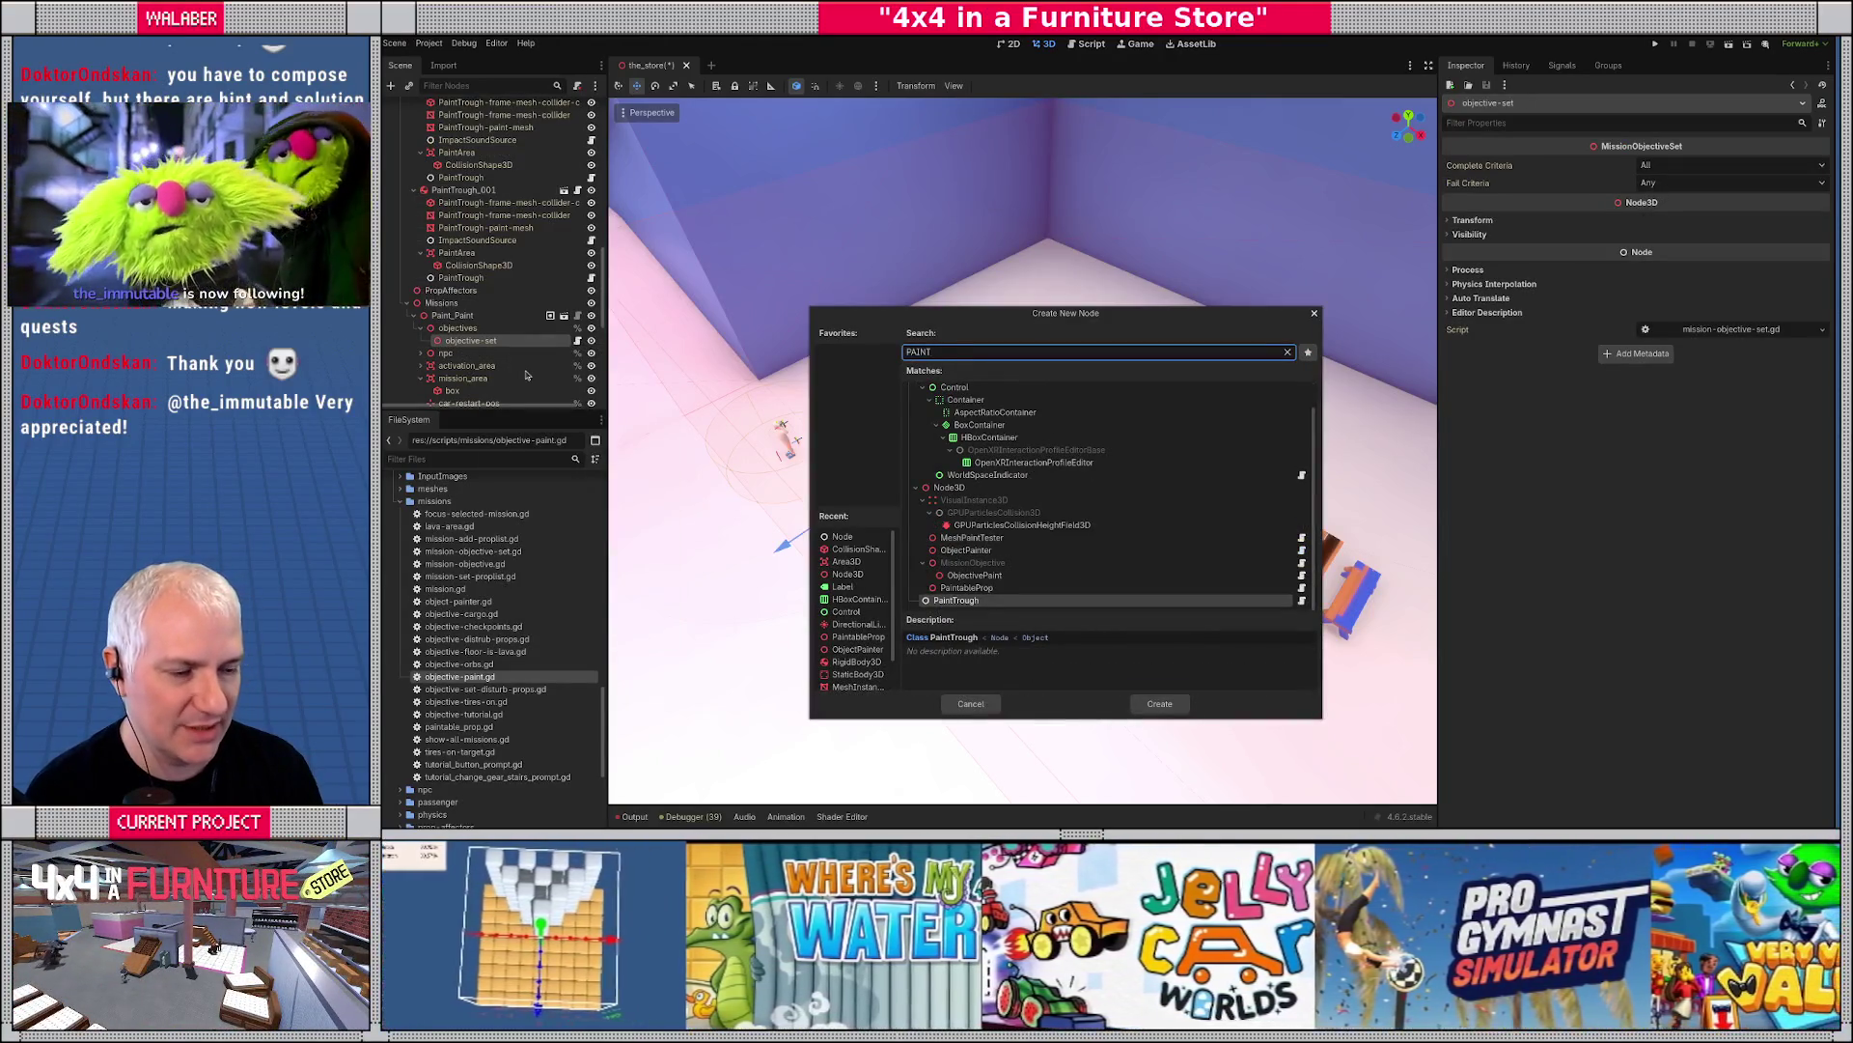
{"action": "key", "text": "Up"}
{"action": "key", "text": "Up"}
{"action": "key", "text": "Return"}
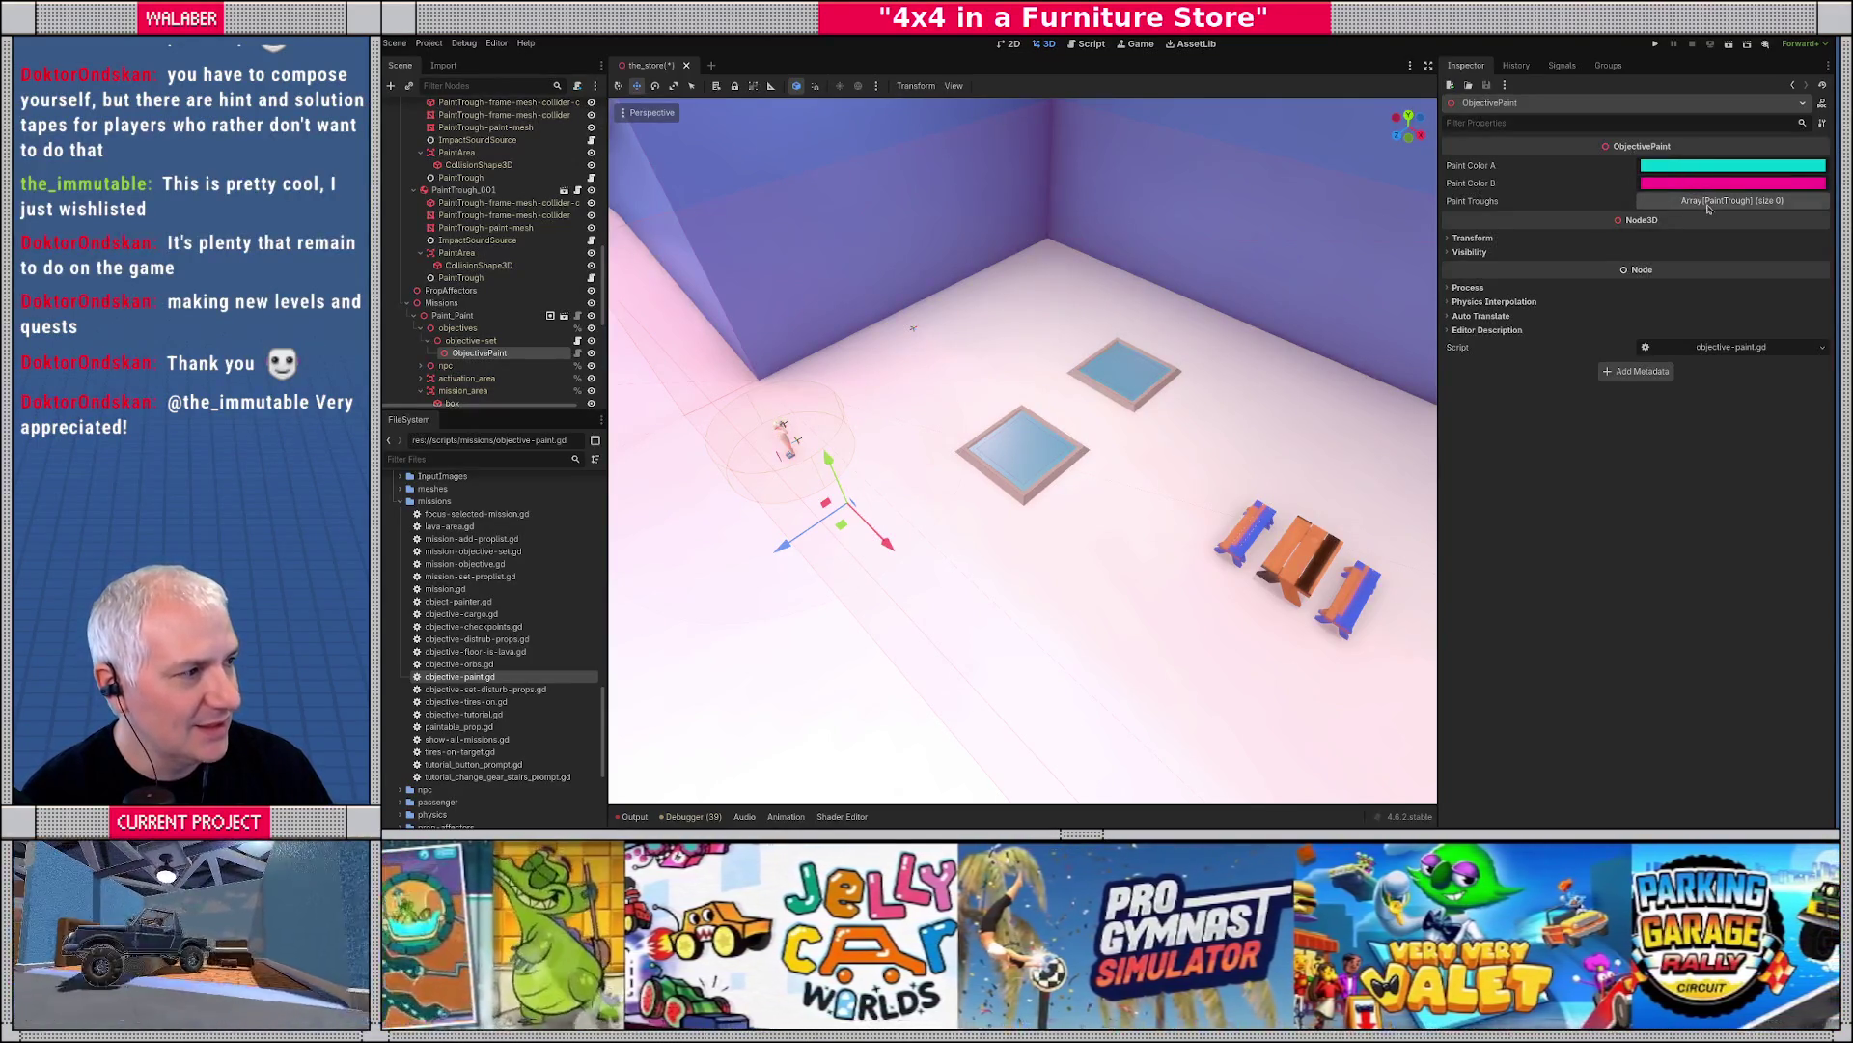
Expand ObjectivePaint's Paint Troughs array and add two empty elements
{"action": "left_click", "coordinate": [1709, 202]}
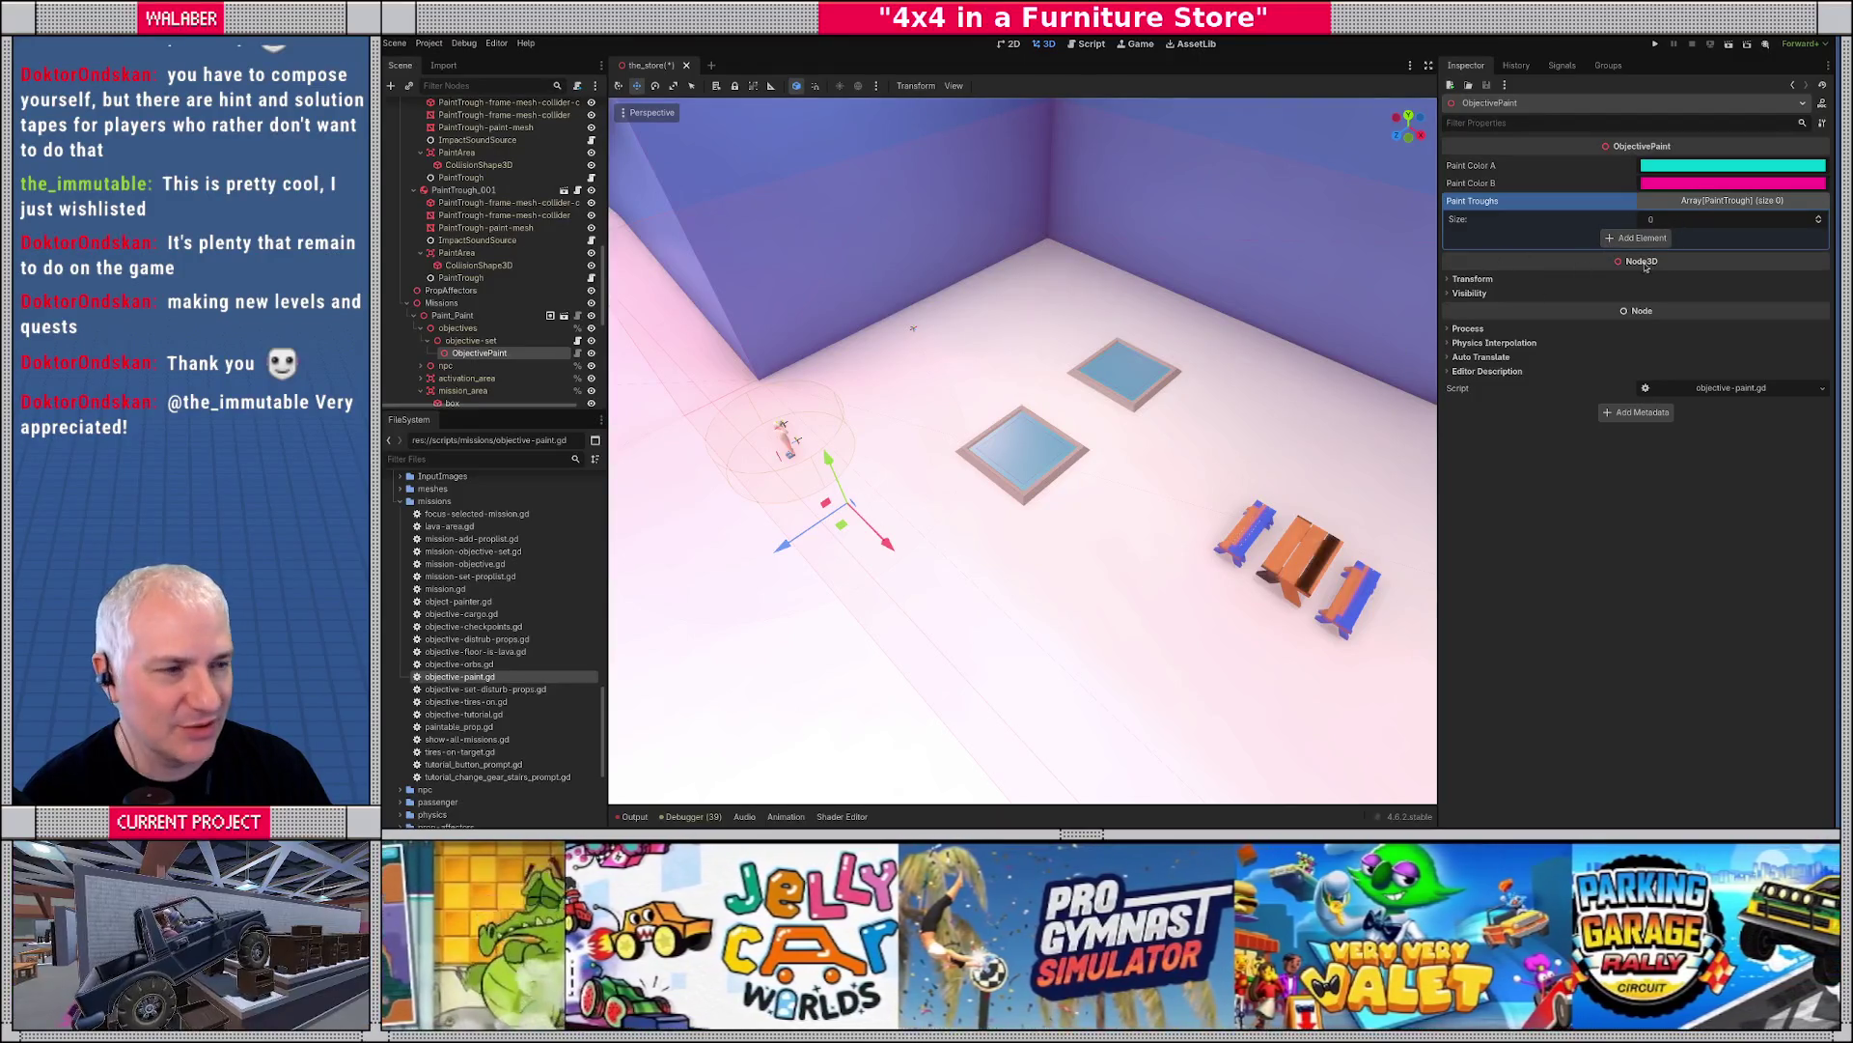
{"action": "left_click", "coordinate": [1643, 242]}
{"action": "left_click", "coordinate": [1643, 255]}
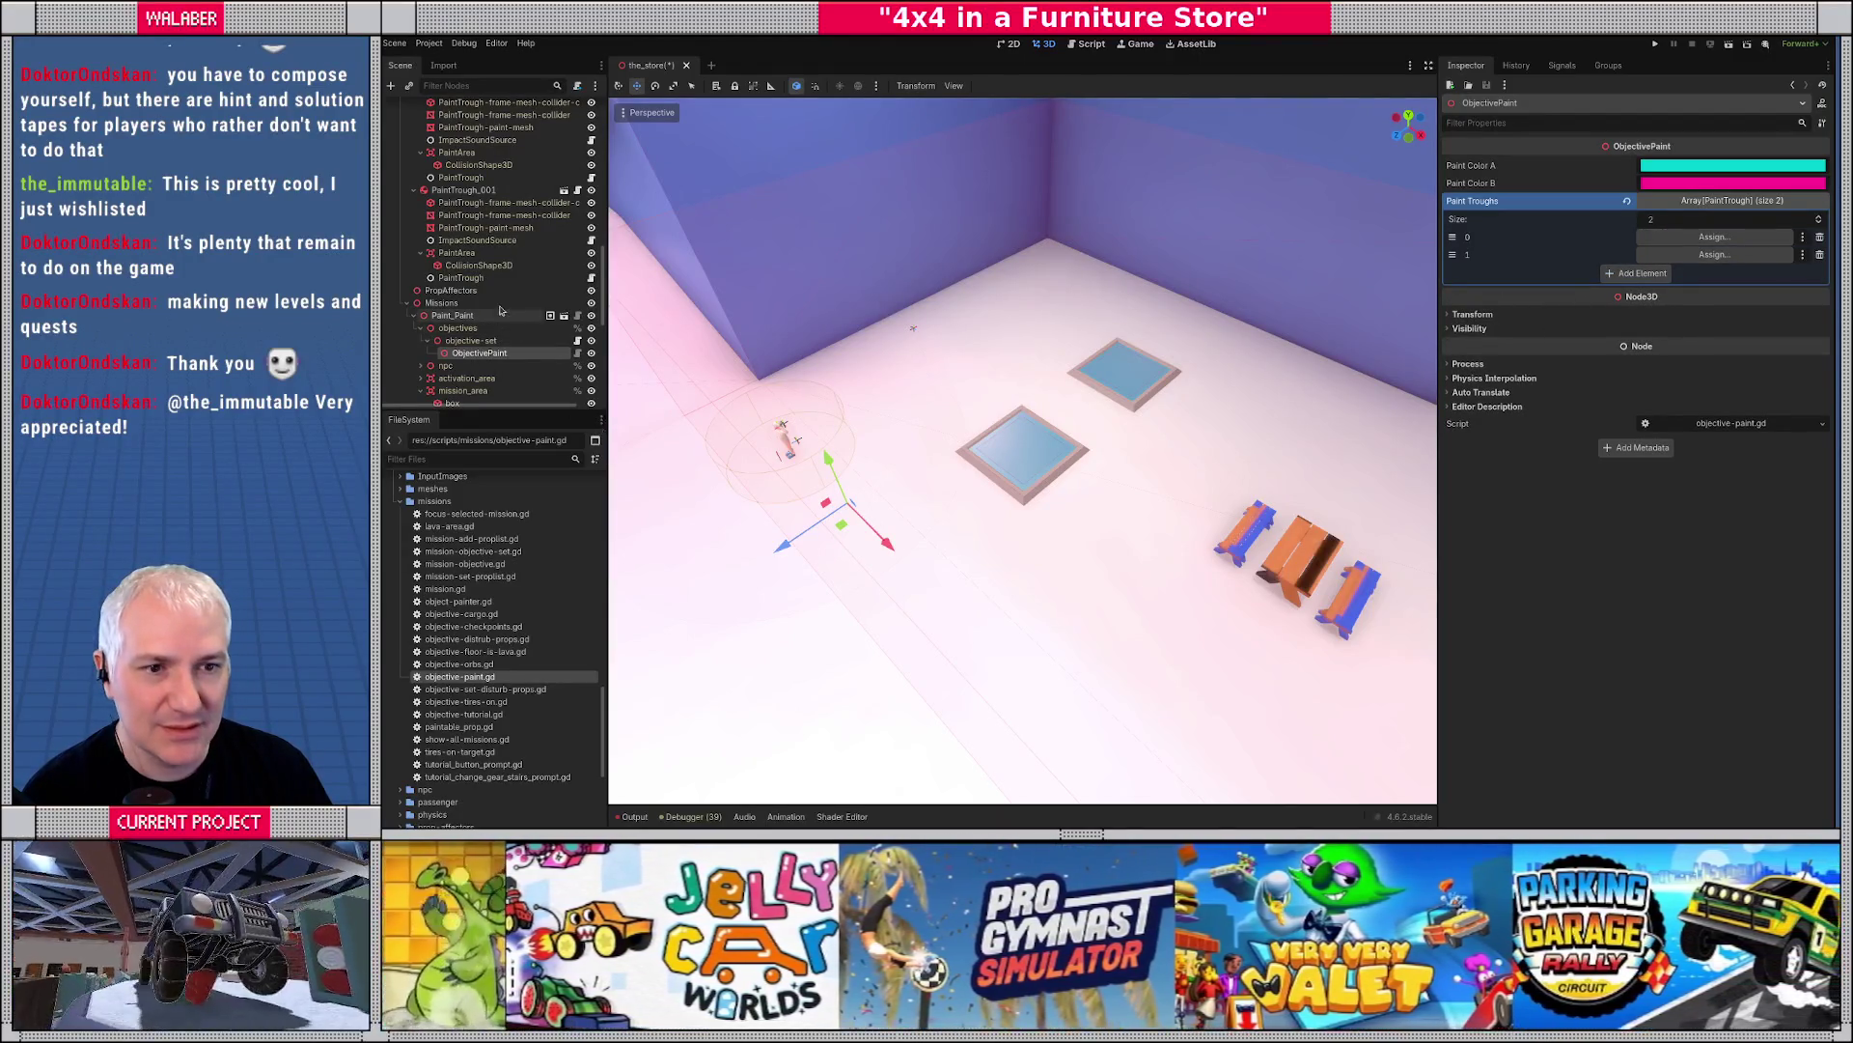
Assign the two PaintTrough nodes to slots 0 and 1, save, and open objective-paint.gd
{"action": "left_click_drag", "start_coordinate": [845, 340], "coordinate": [753, 333]}
{"action": "left_click_drag", "start_coordinate": [461, 183], "coordinate": [1056, 263]}
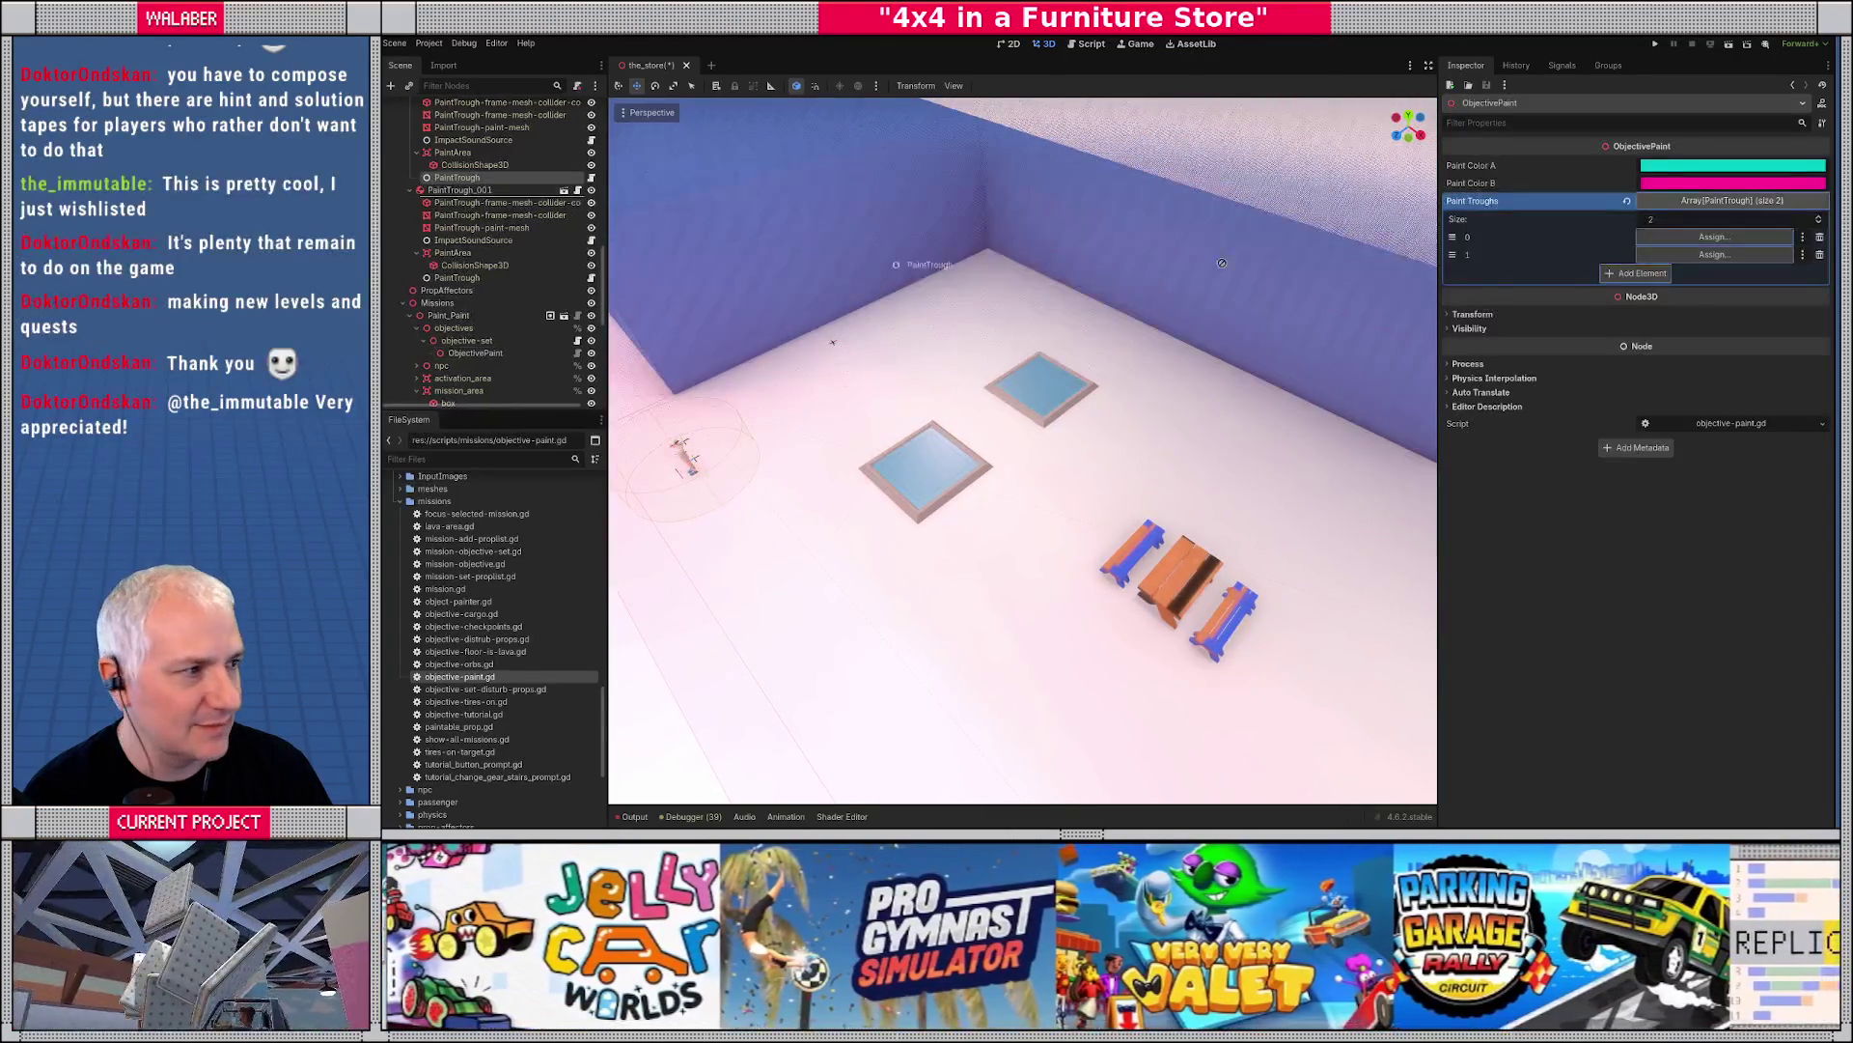
{"action": "left_click_drag", "start_coordinate": [1670, 238], "coordinate": [1674, 240]}
{"action": "mouse_move", "coordinate": [457, 278]}
{"action": "left_mouse_down"}
{"action": "mouse_move", "coordinate": [1492, 286]}
{"action": "mouse_move", "coordinate": [1709, 255]}
{"action": "left_mouse_up"}
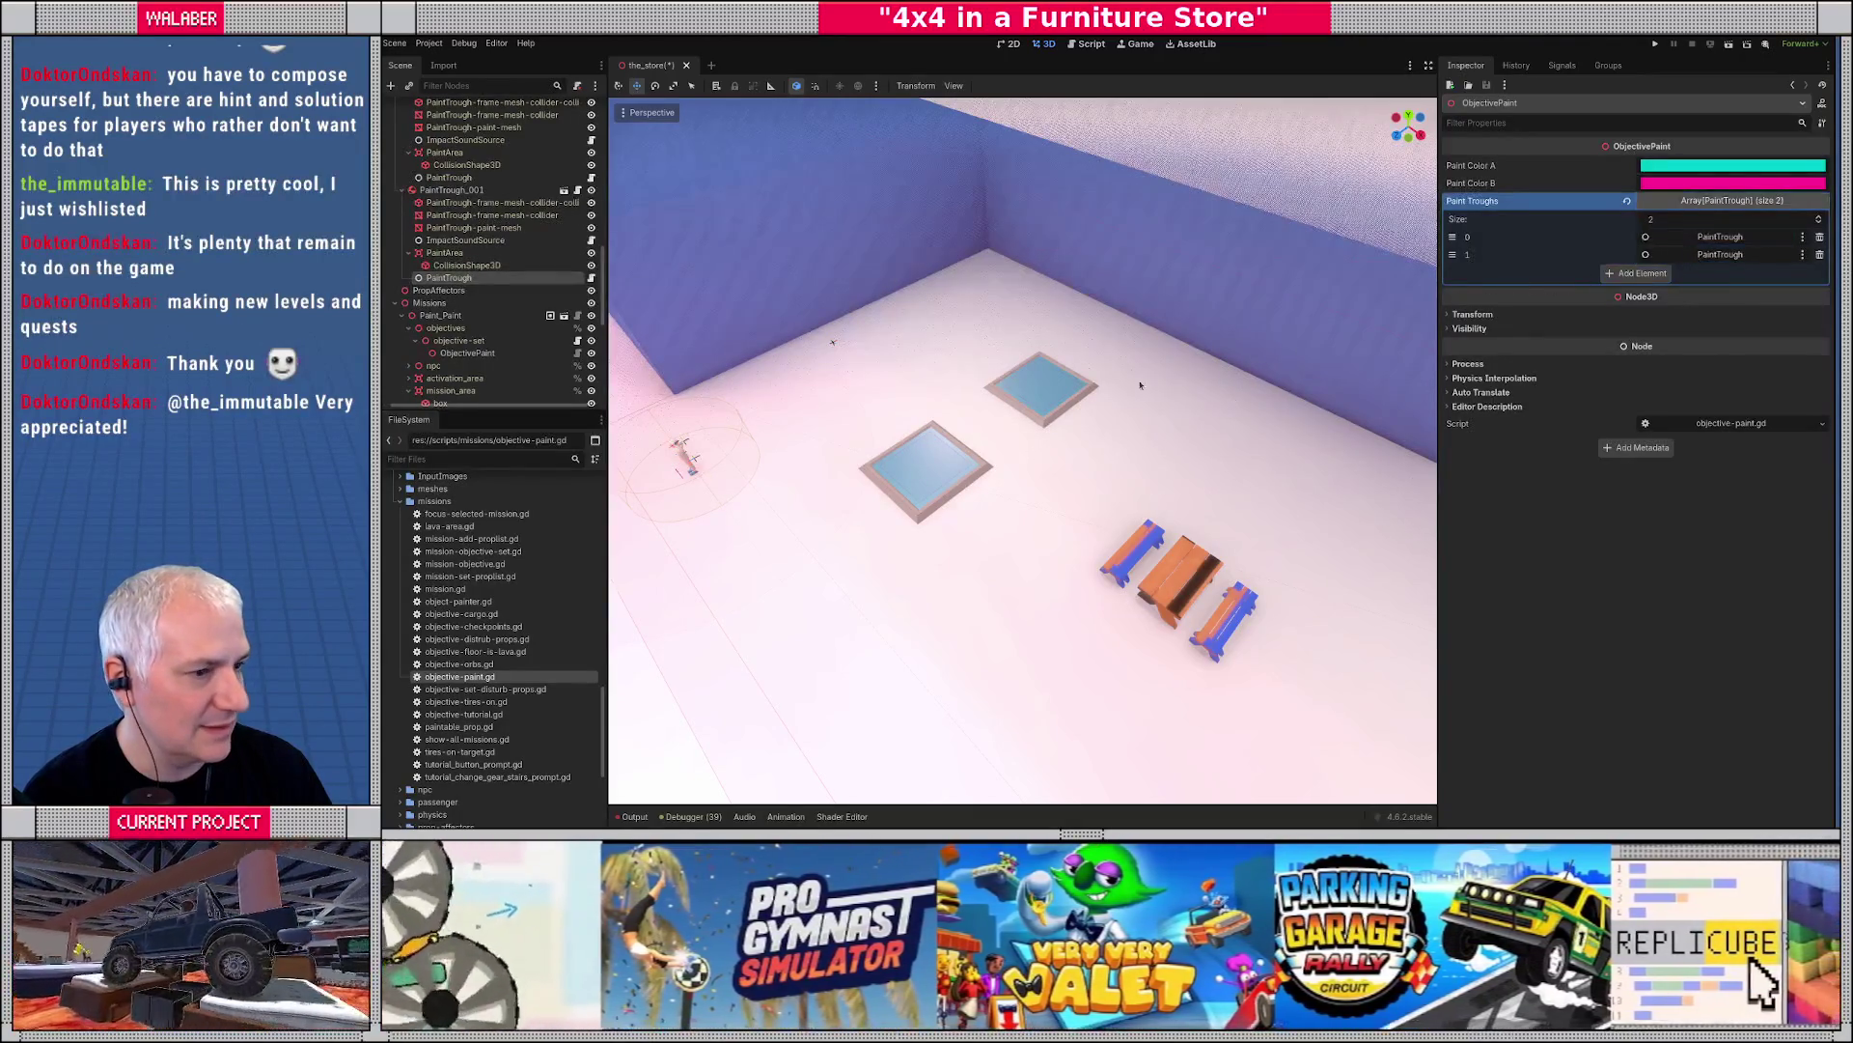
{"action": "key", "text": "ctrl+s"}
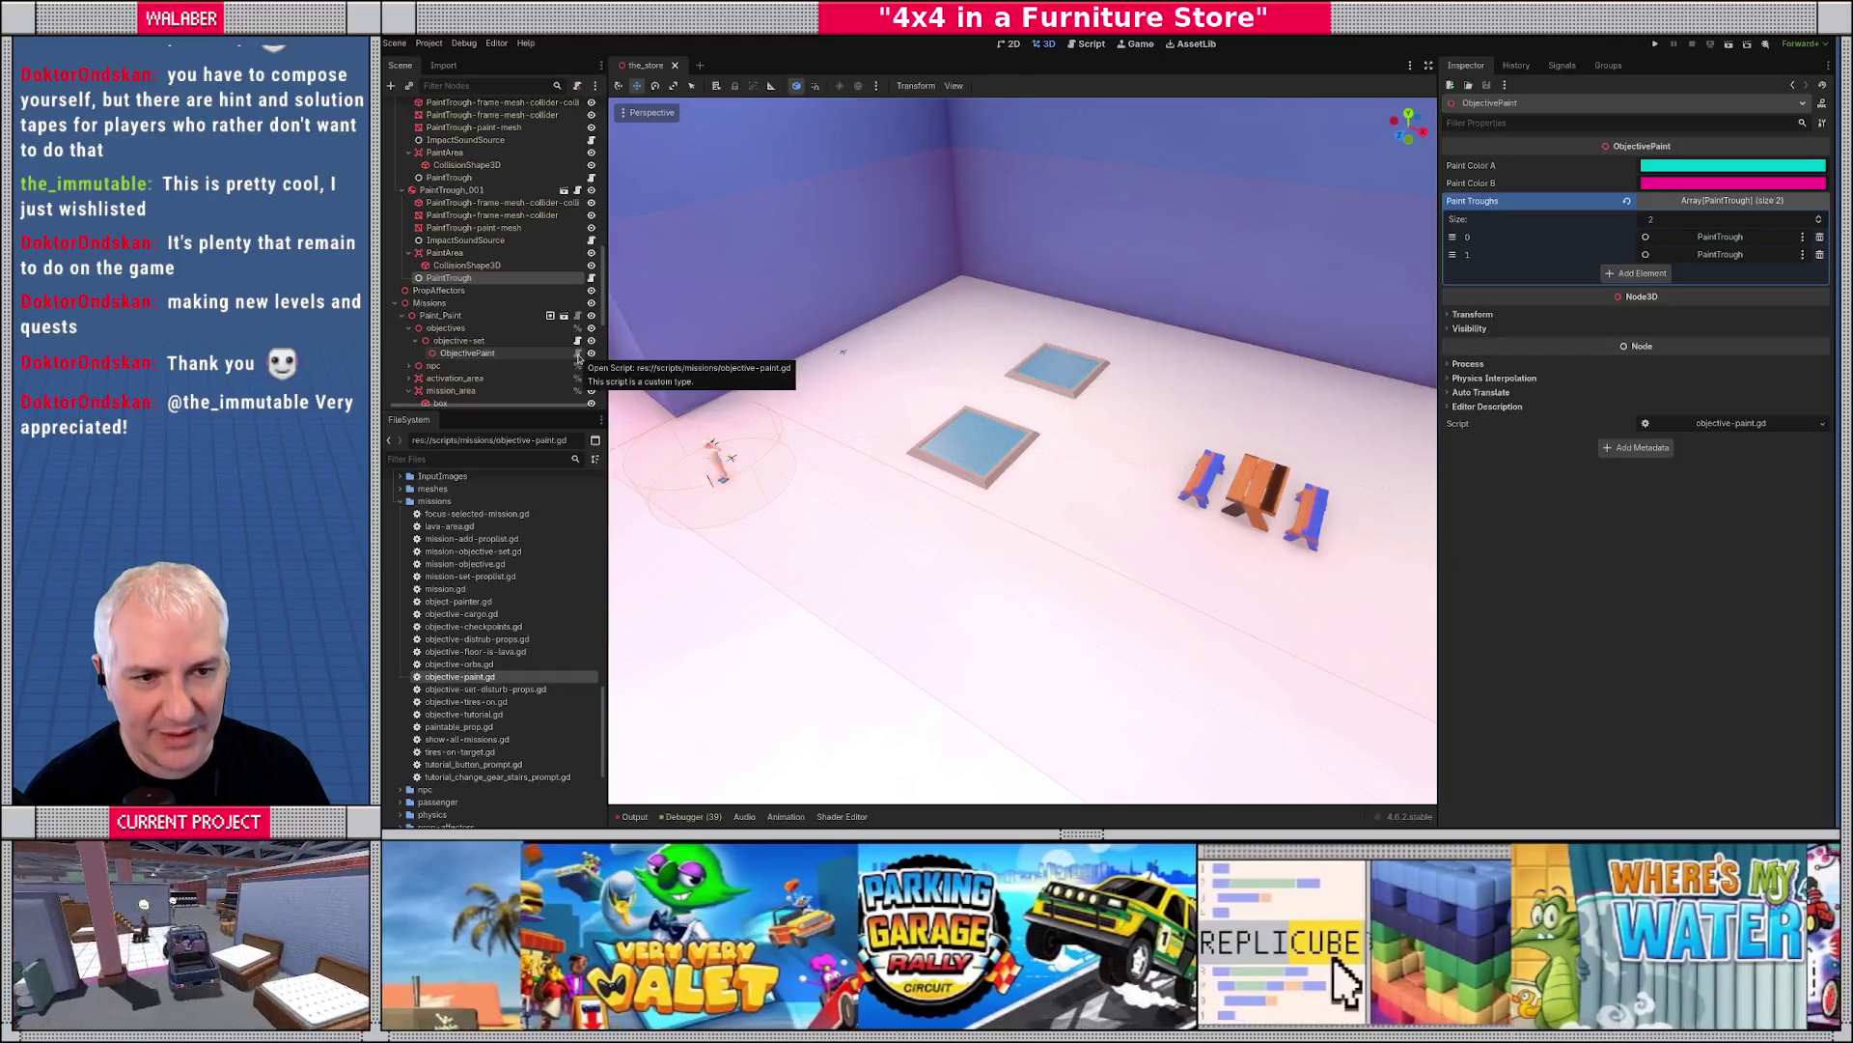
{"action": "left_click", "coordinate": [578, 355]}
{"action": "left_click", "coordinate": [1031, 279]}
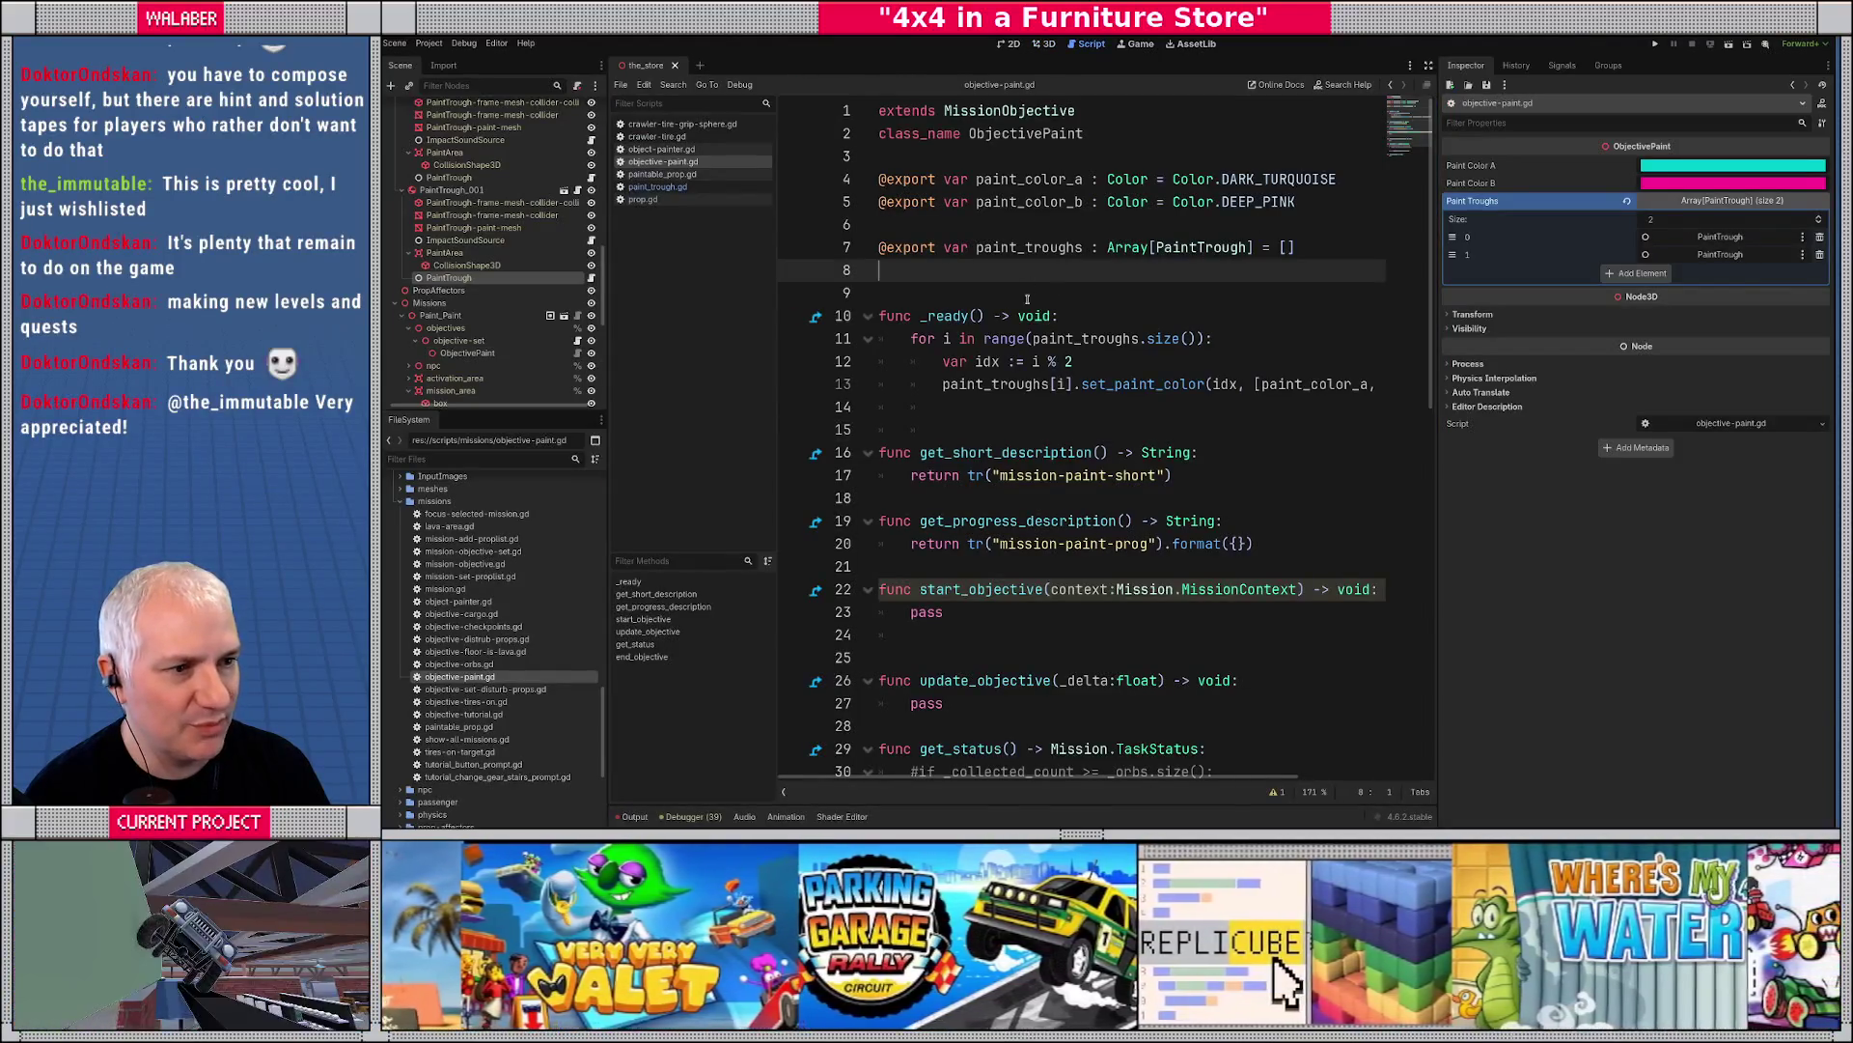
{"action": "key", "text": "Return"}
{"action": "type", "text": "@EXPORT"}
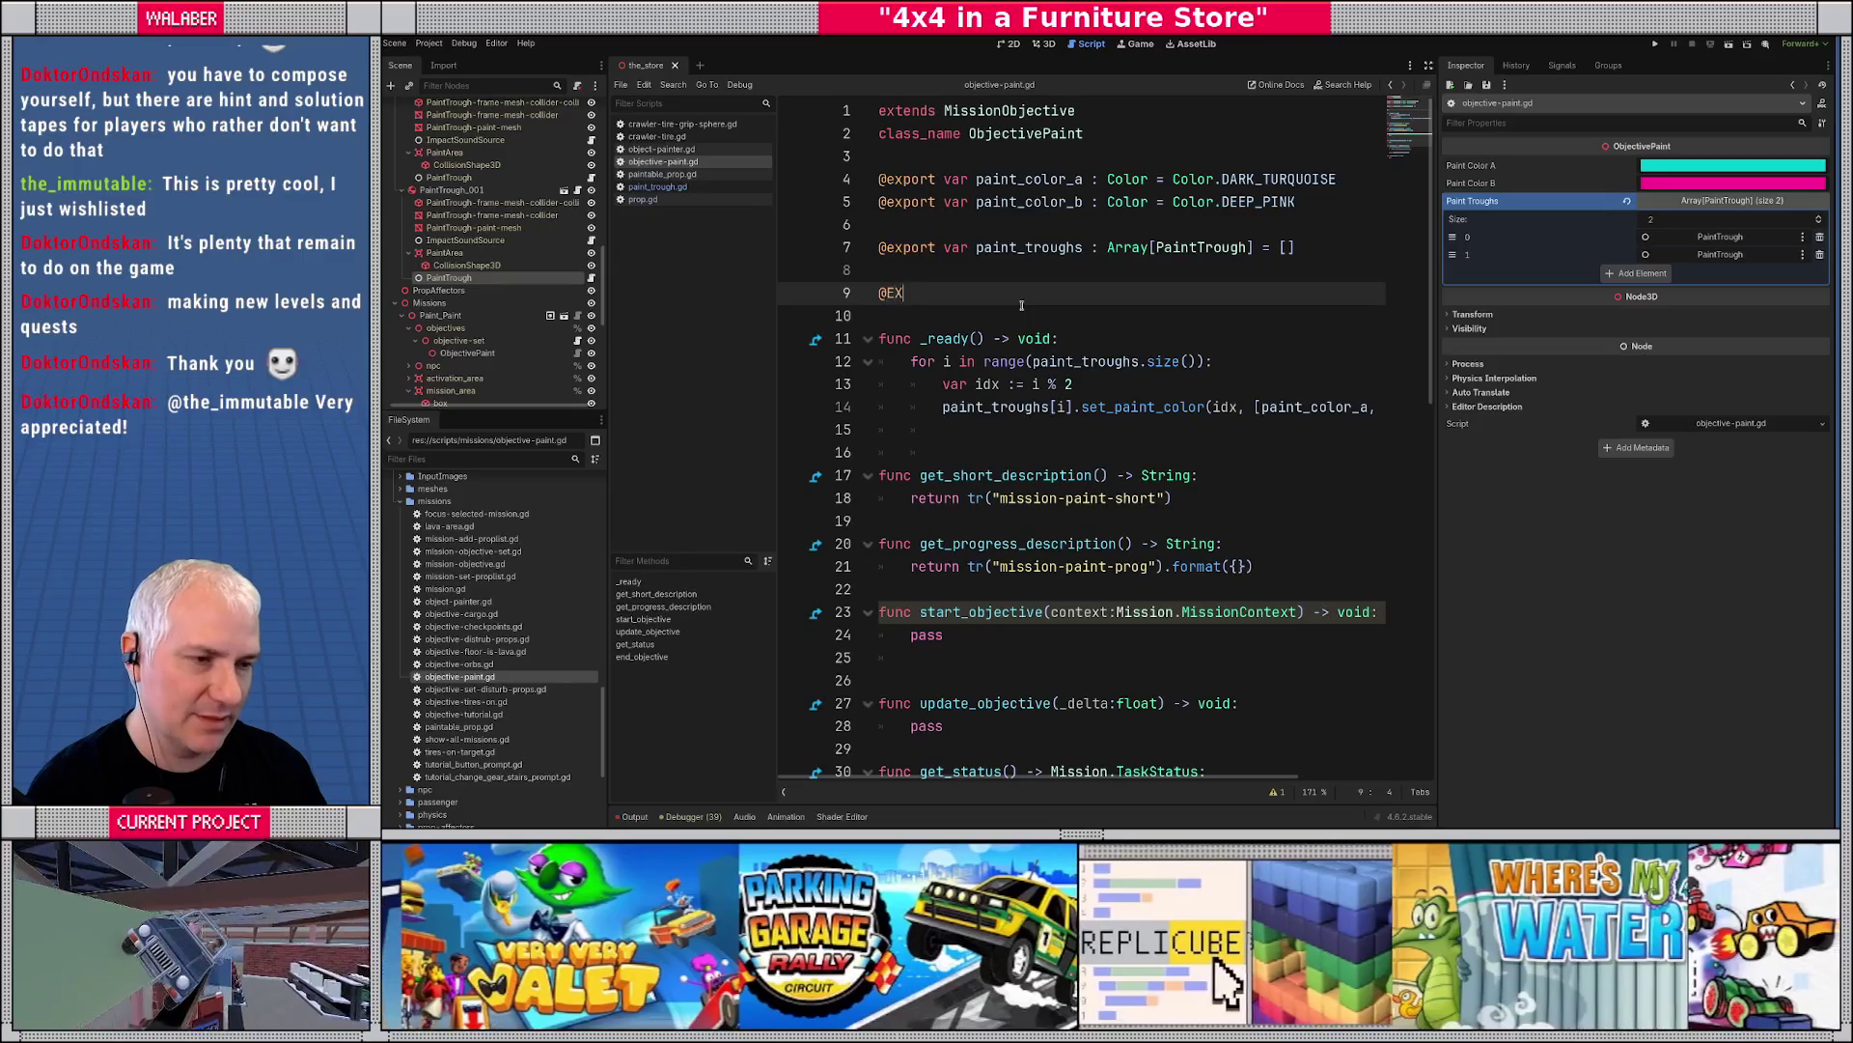
{"action": "key", "text": "BackSpace"}
{"action": "key", "text": "BackSpace"}
{"action": "key", "text": "BackSpace"}
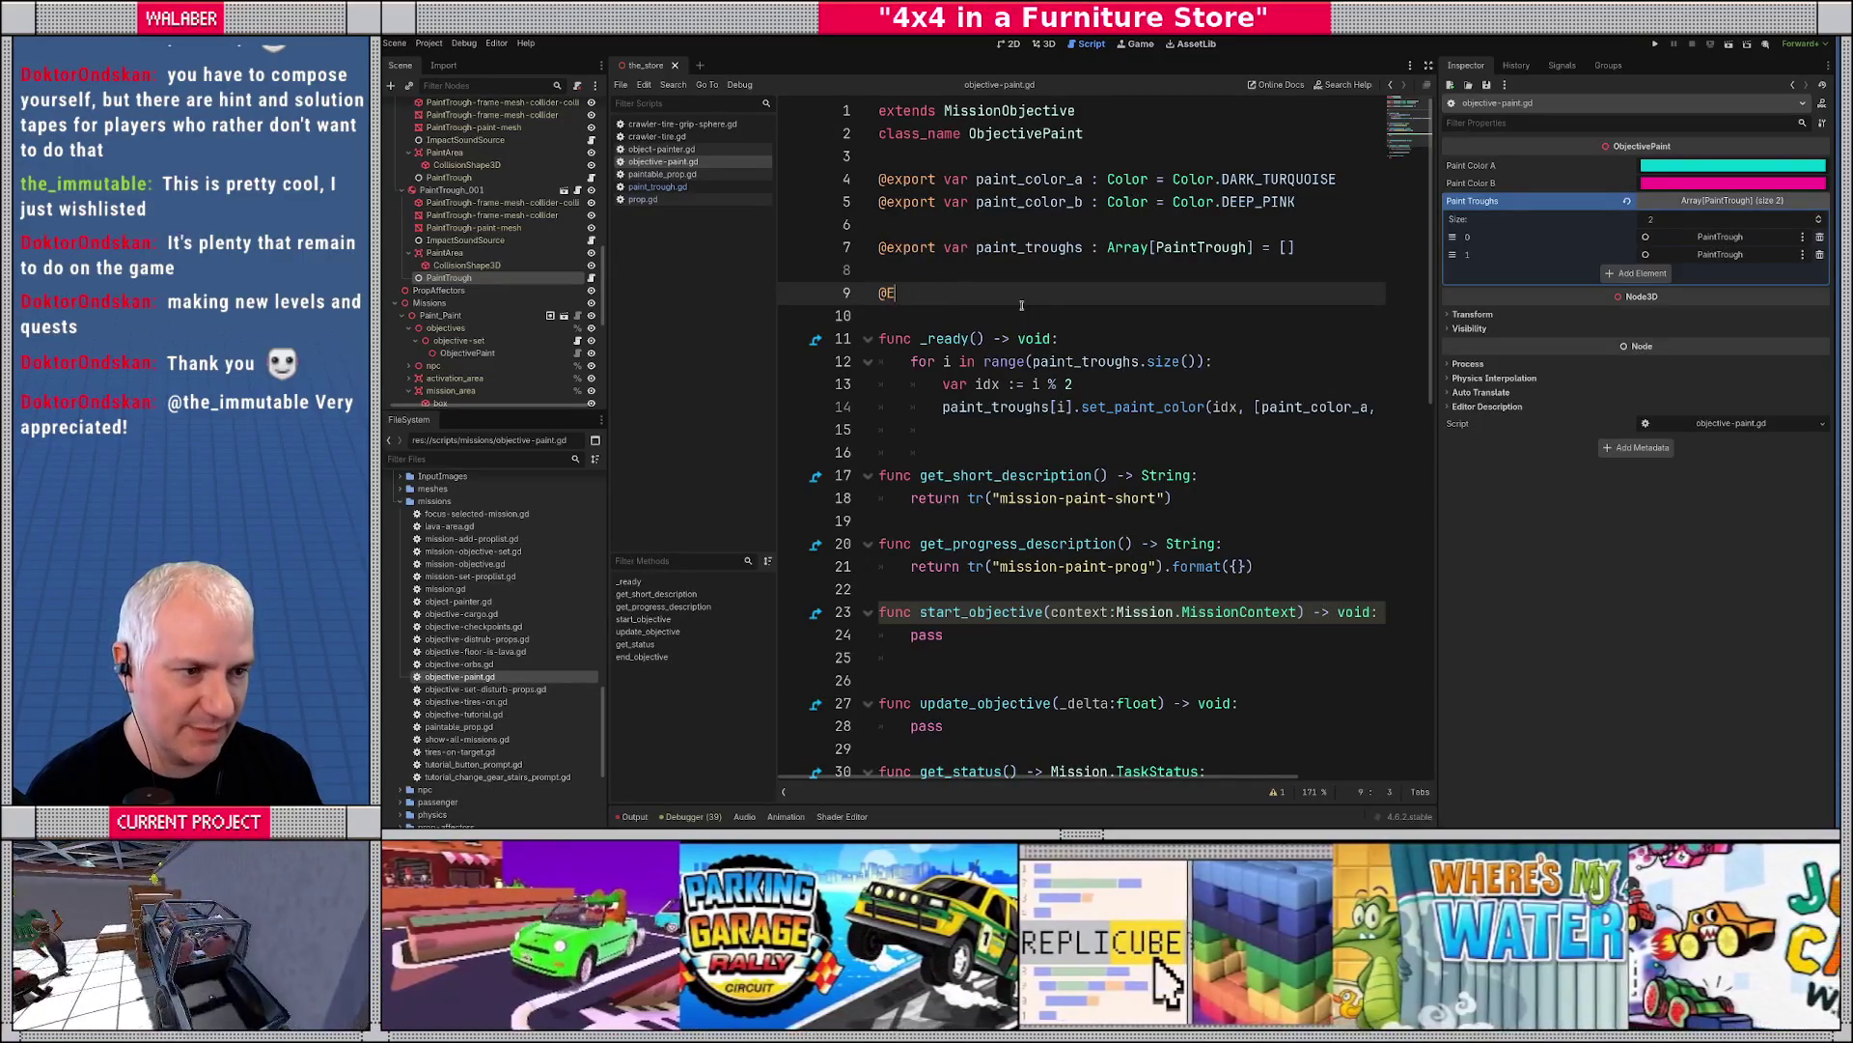
{"action": "type", "text": "XPORT"}
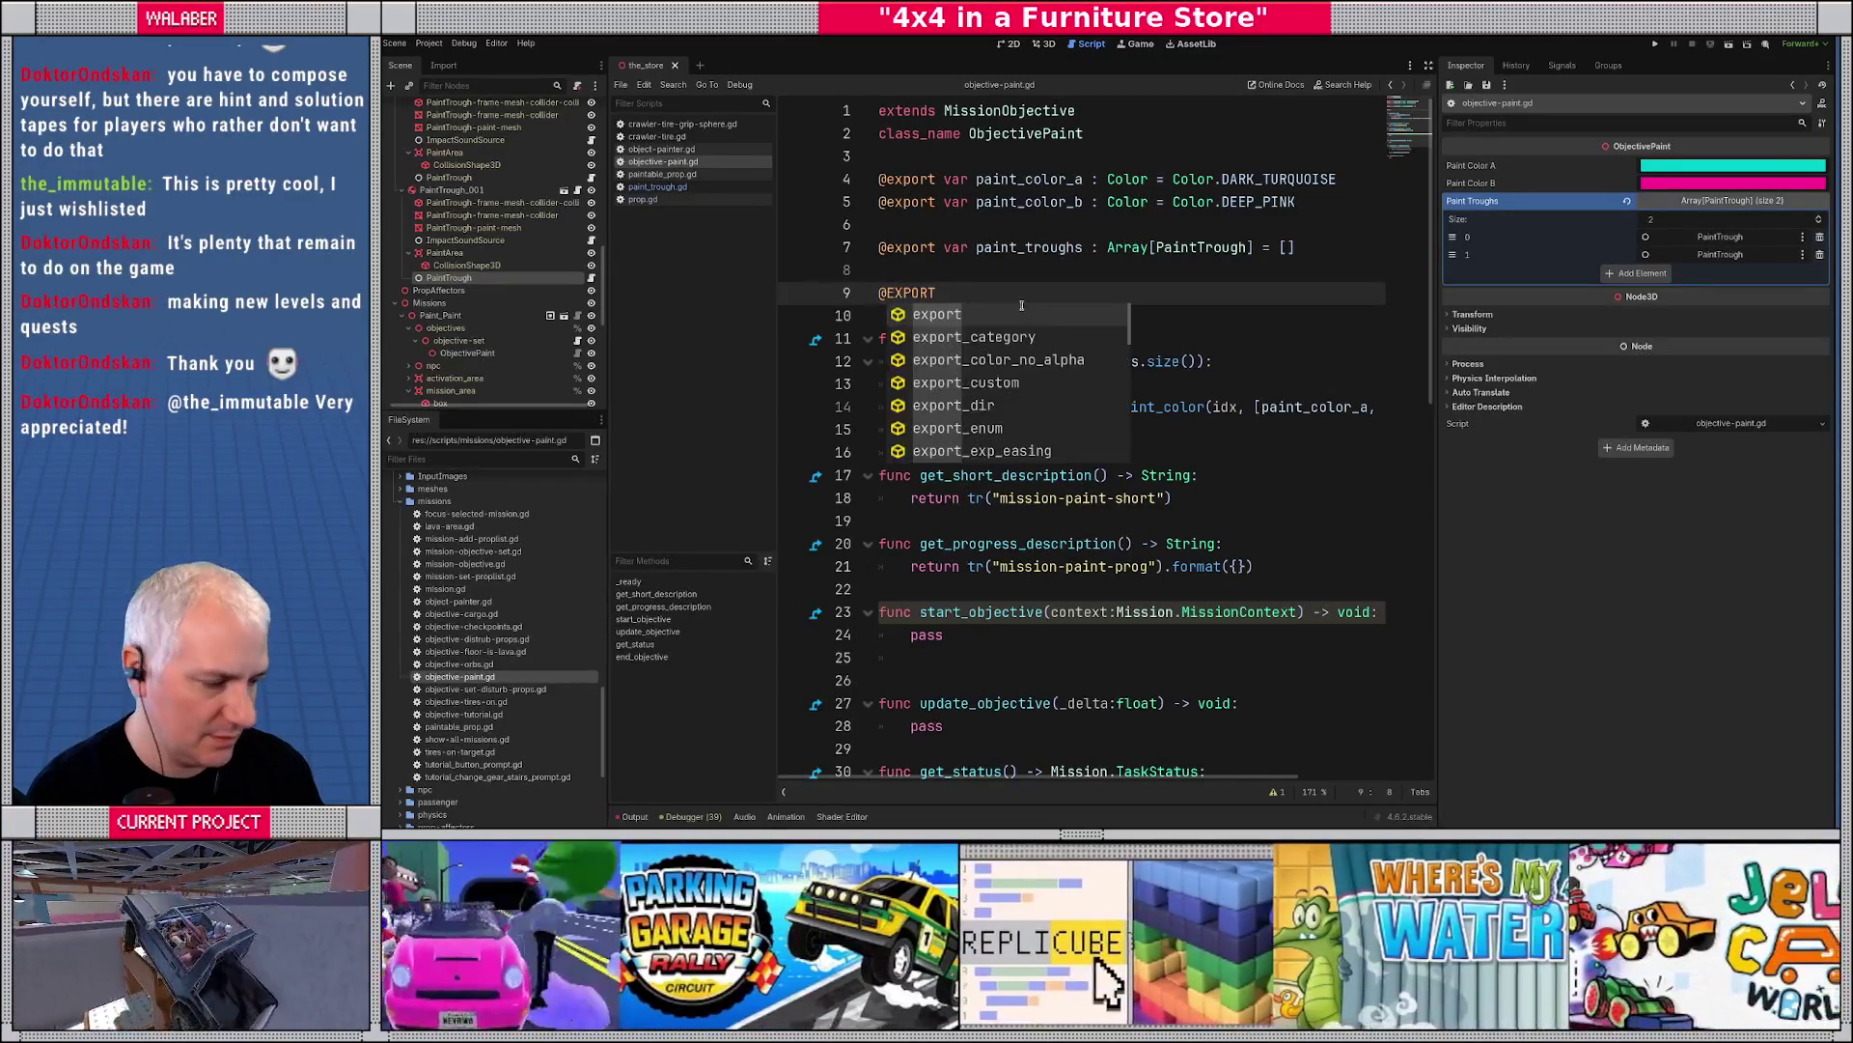
{"action": "key", "text": "BackSpace"}
{"action": "key", "text": "BackSpace"}
{"action": "key", "text": "BackSpace"}
{"action": "type", "text": "export"}
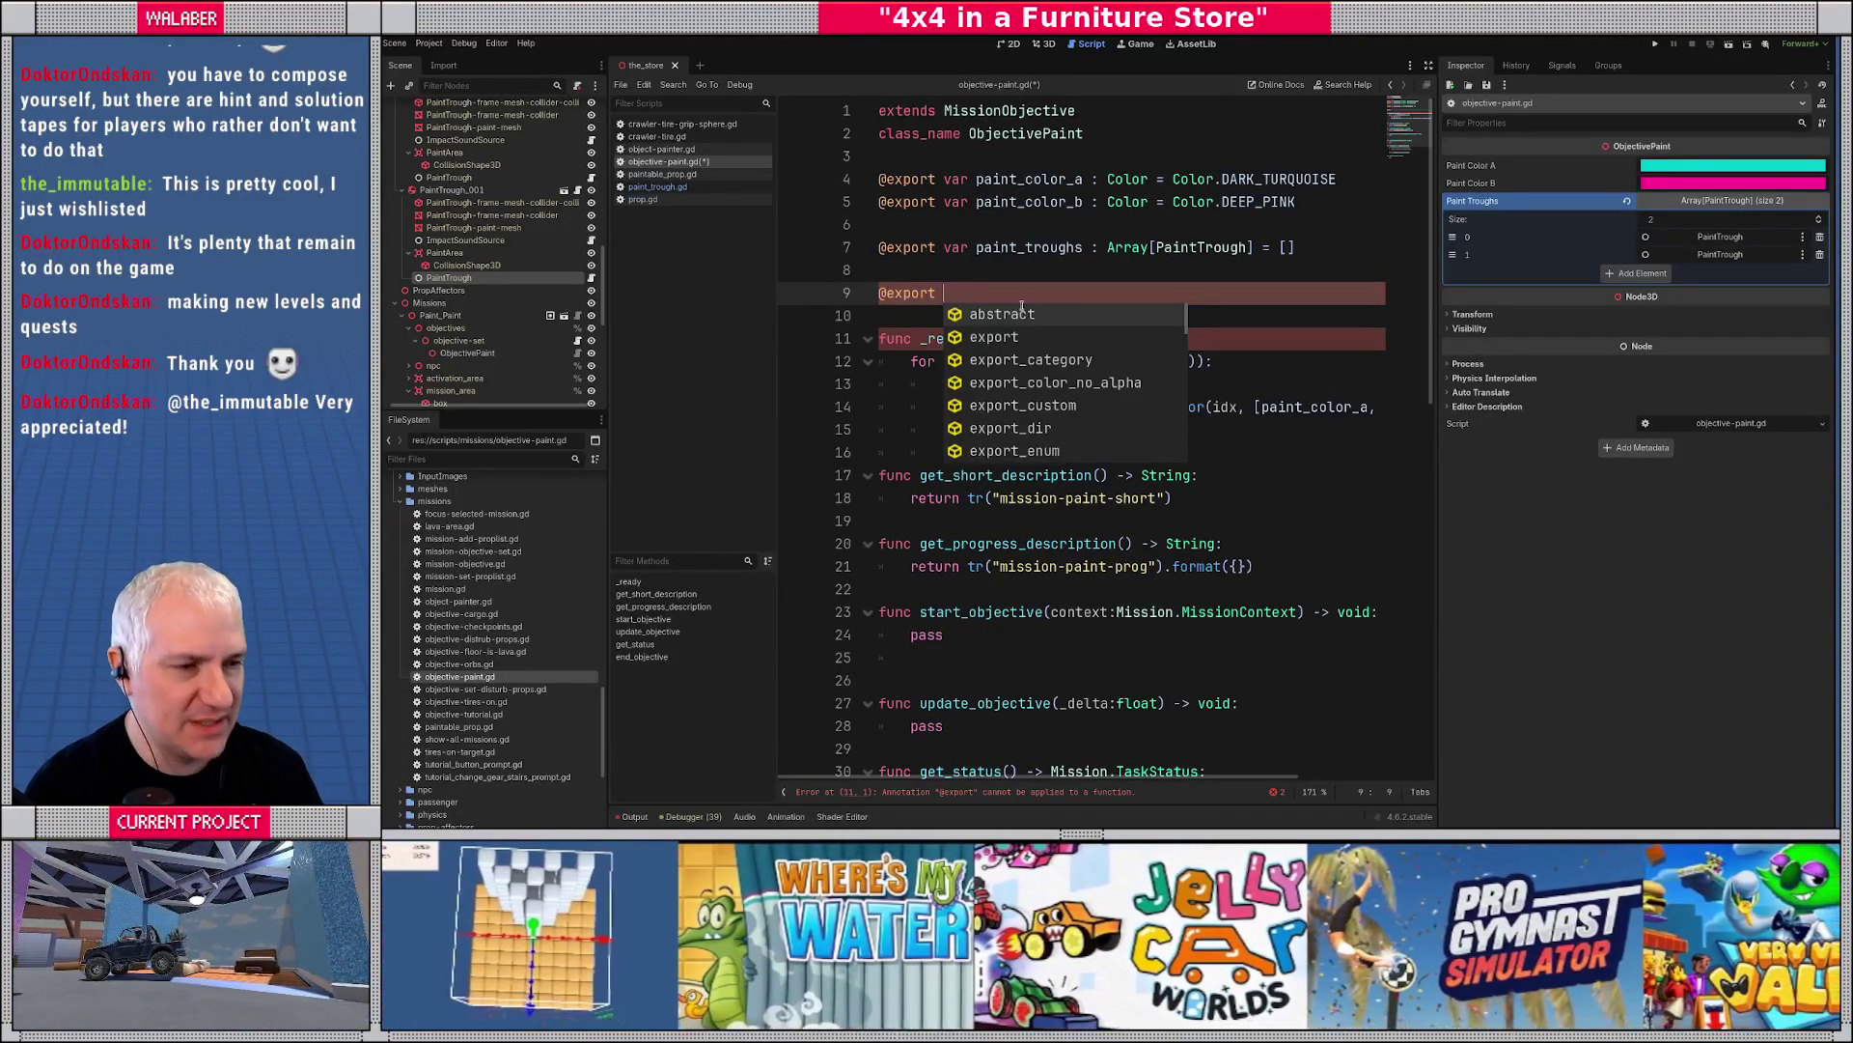
{"action": "type", "text": "var "}
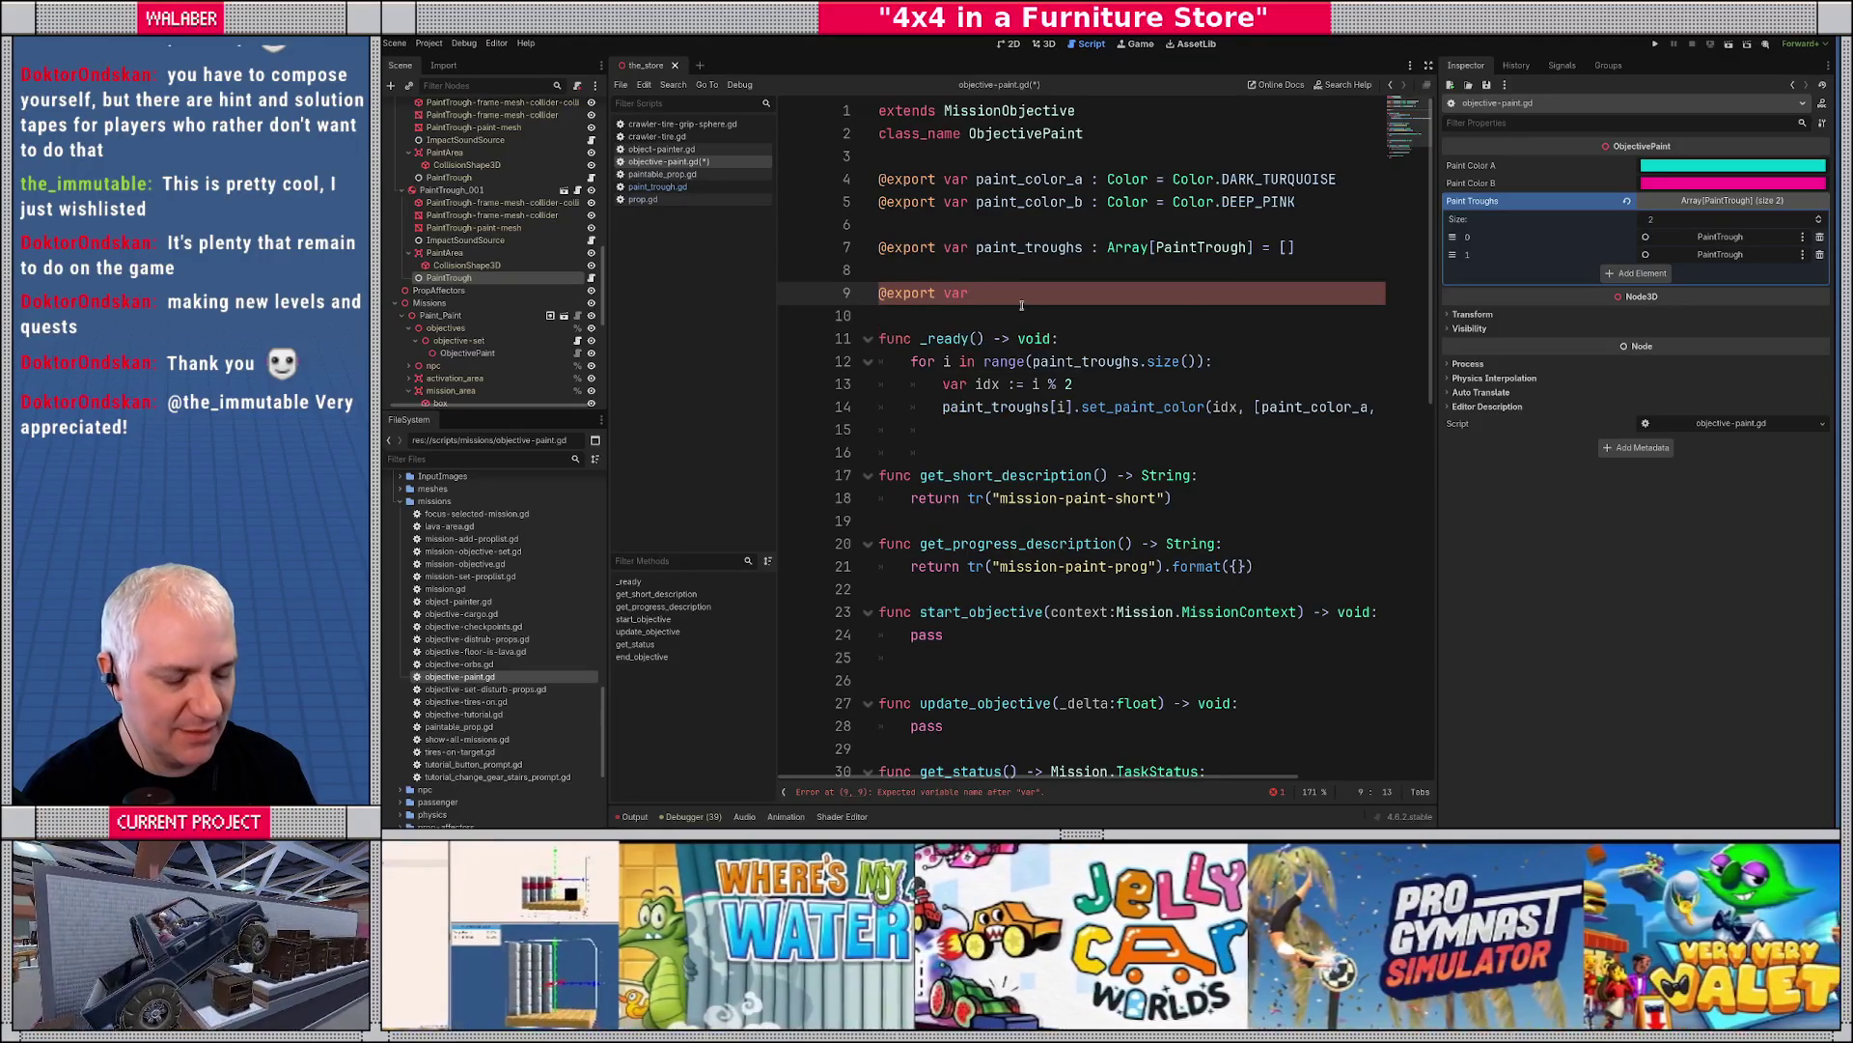
{"action": "type", "text": "color_a_tar"}
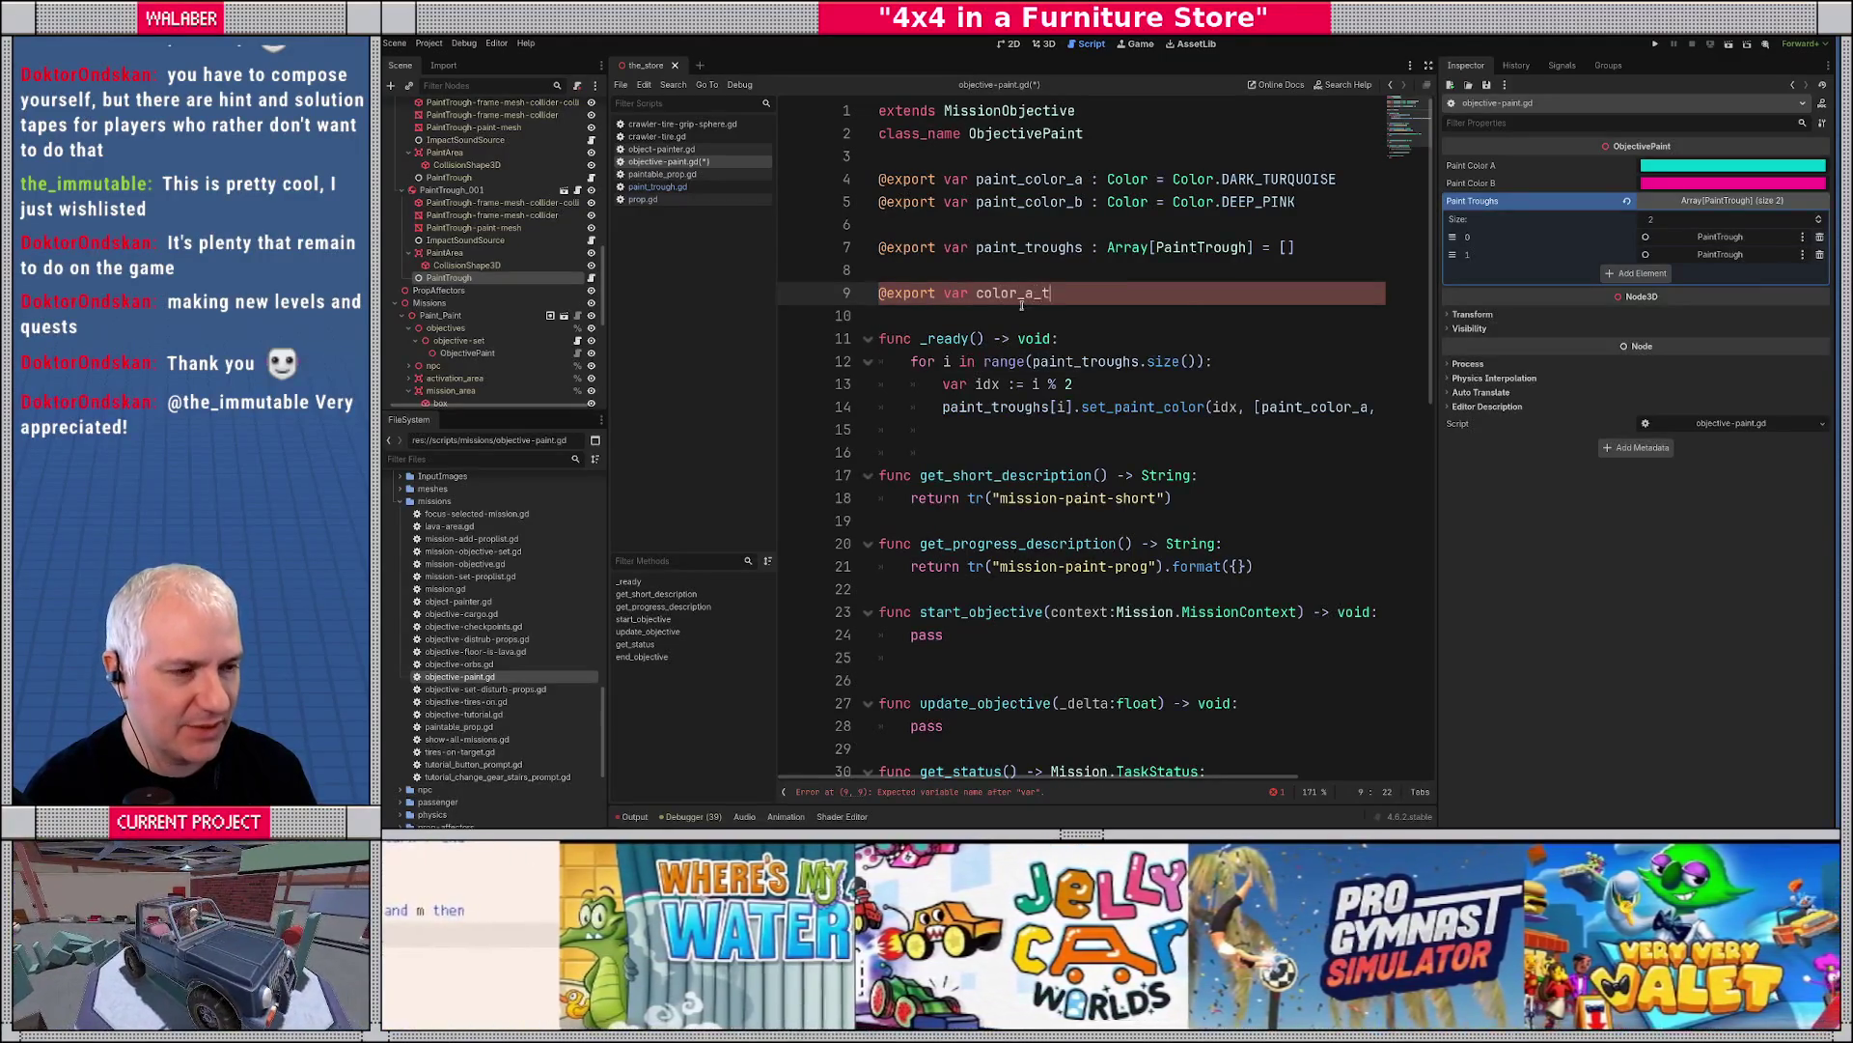
{"action": "type", "text": "gets :"}
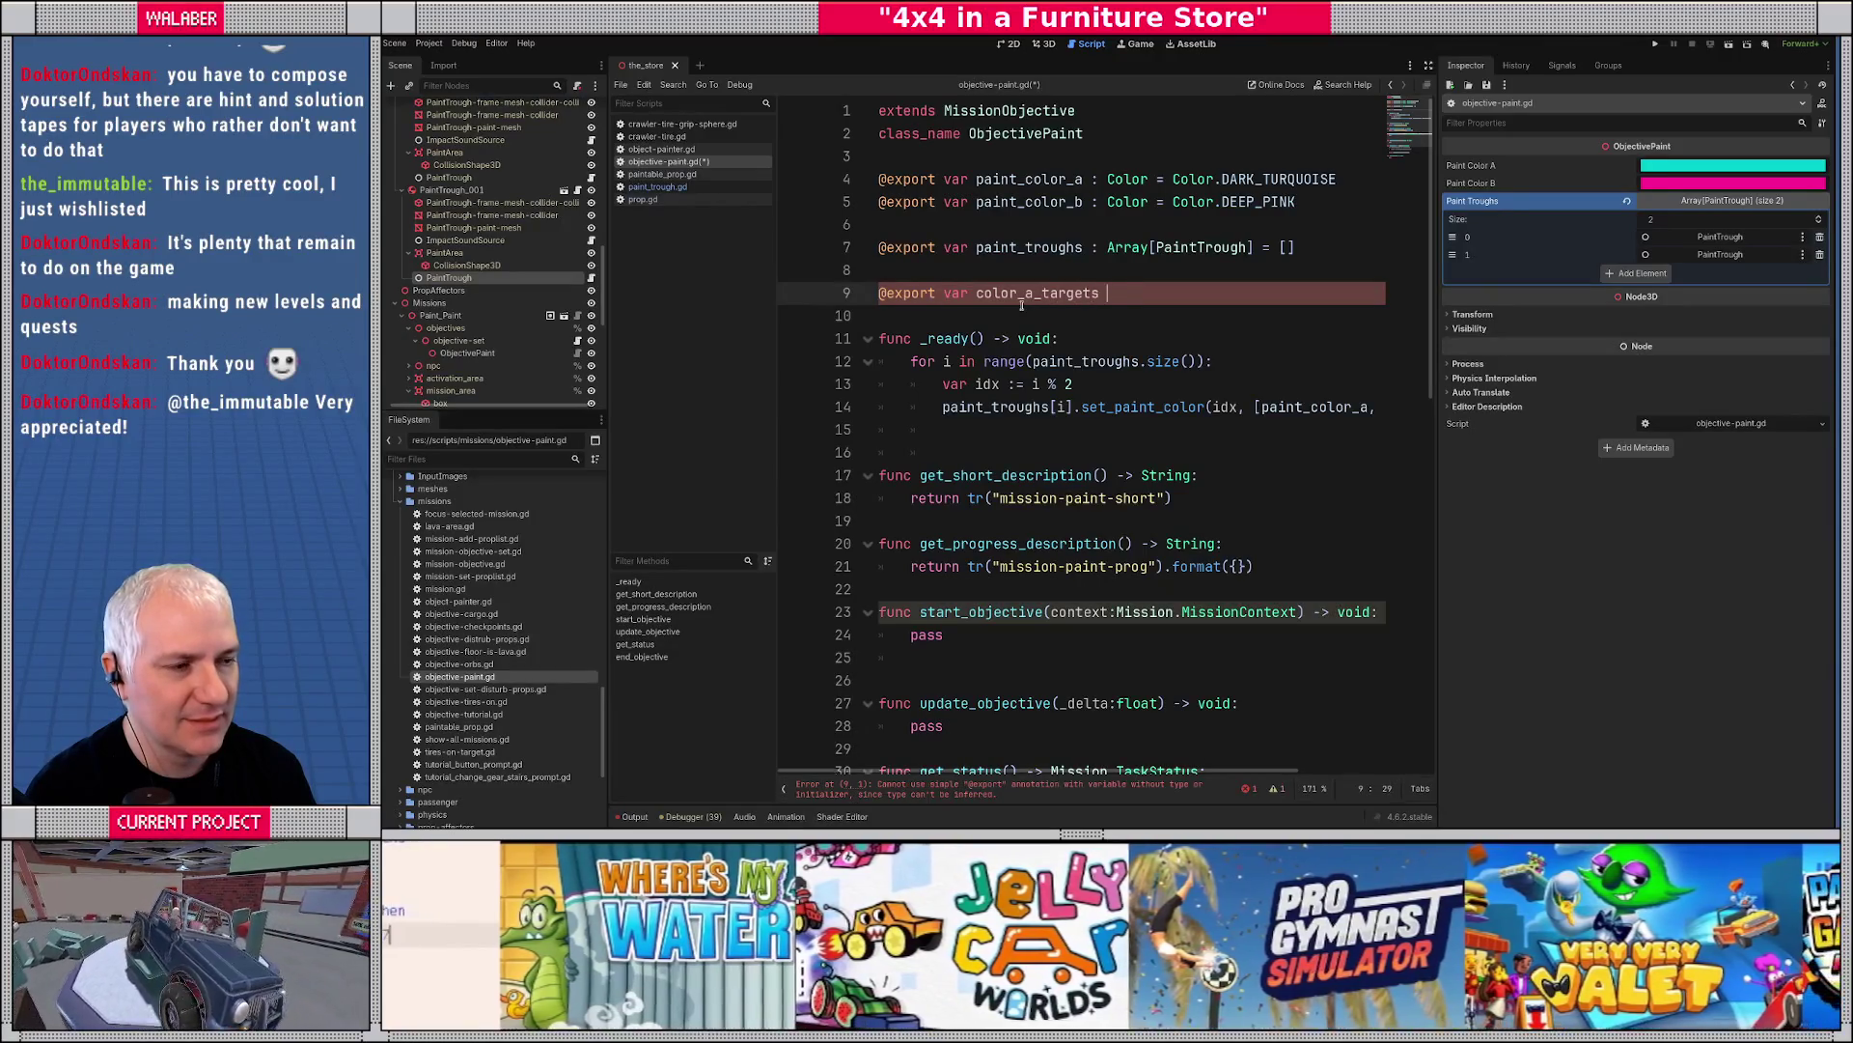
{"action": "type", "text": " Array["}
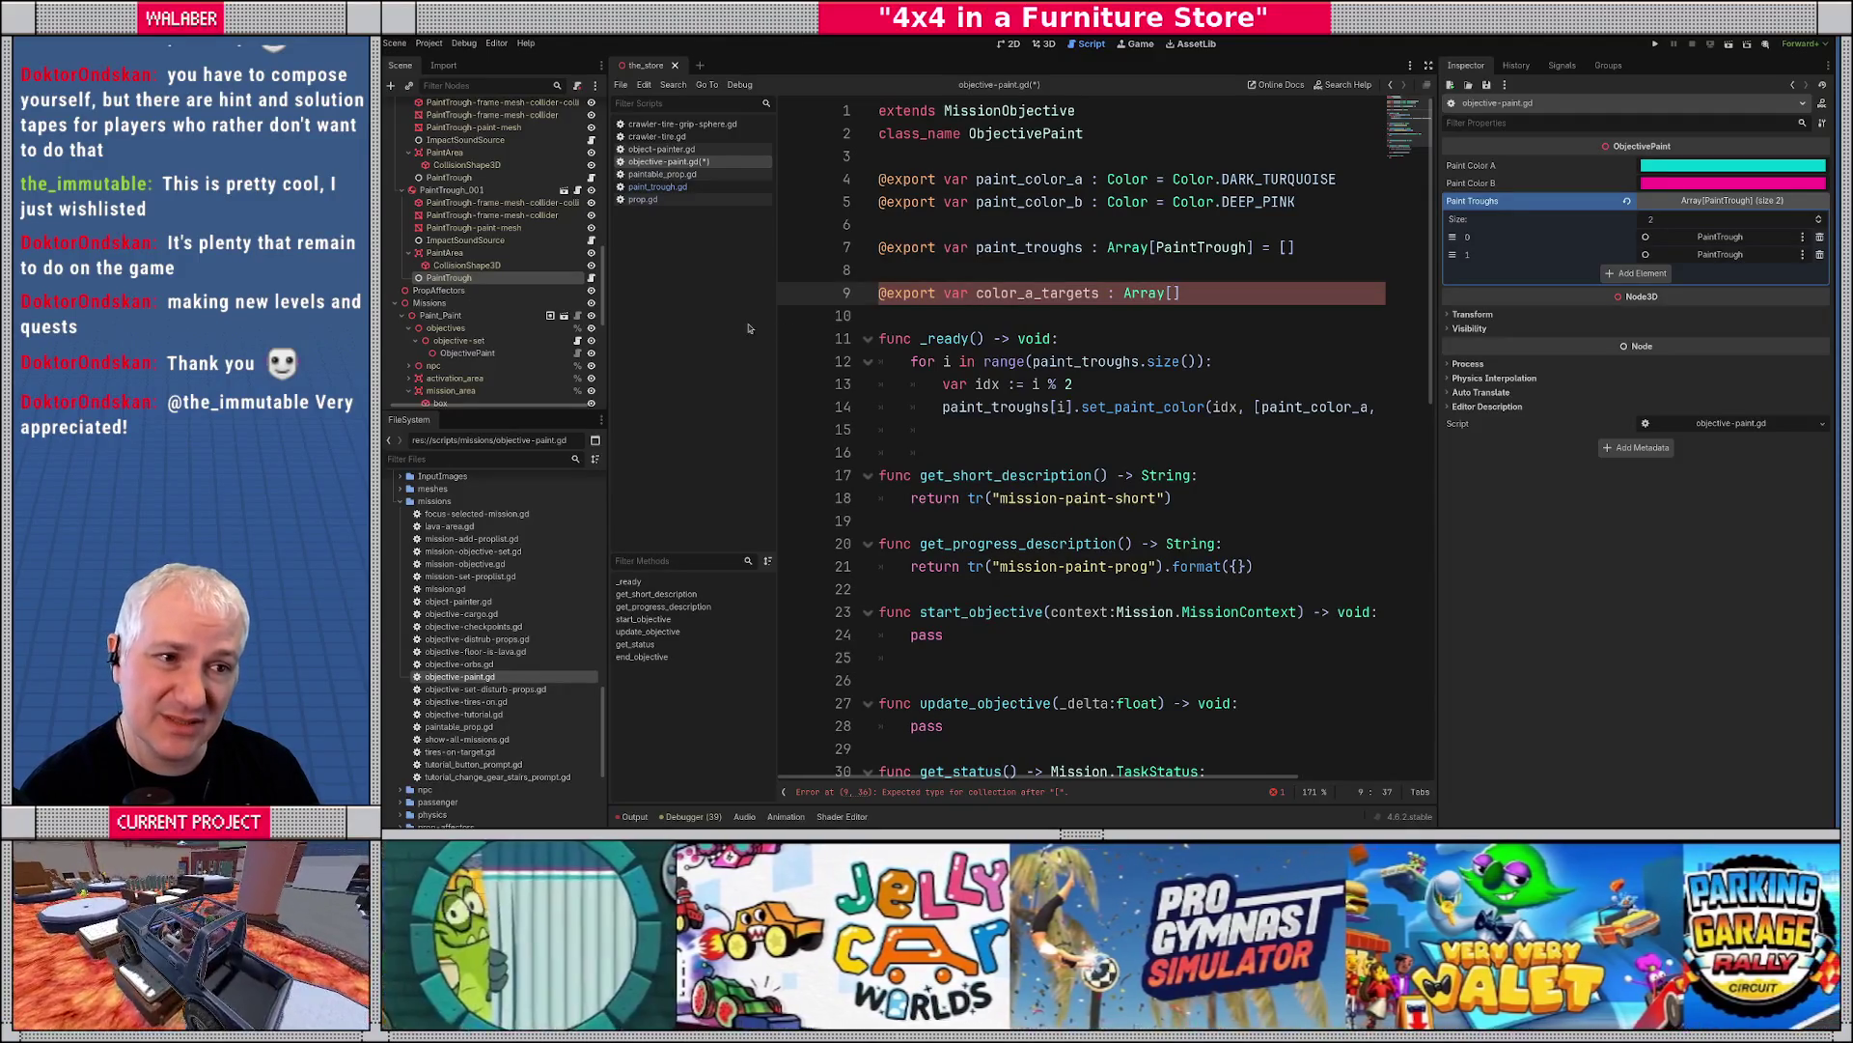
{"action": "scroll", "coordinate": [471, 244], "scroll_direction": "up", "scroll_amount": 2}
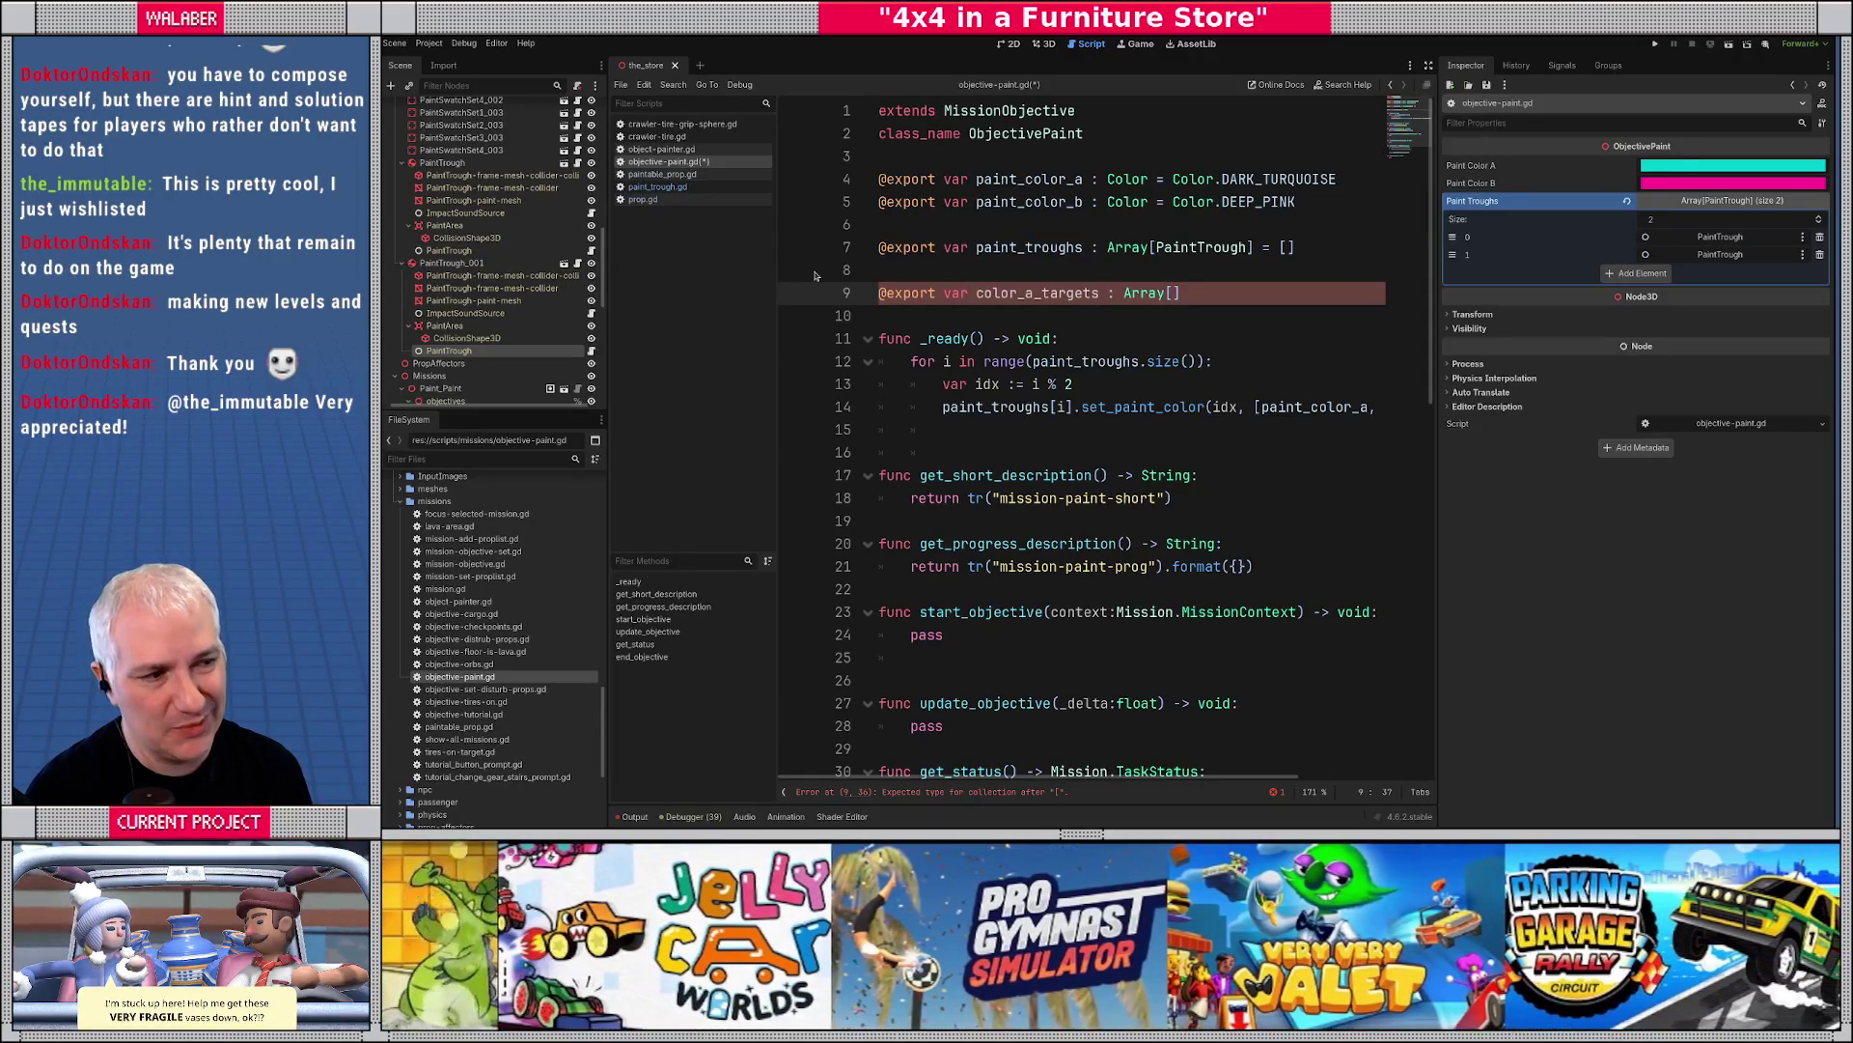
{"action": "type", "text": "P"}
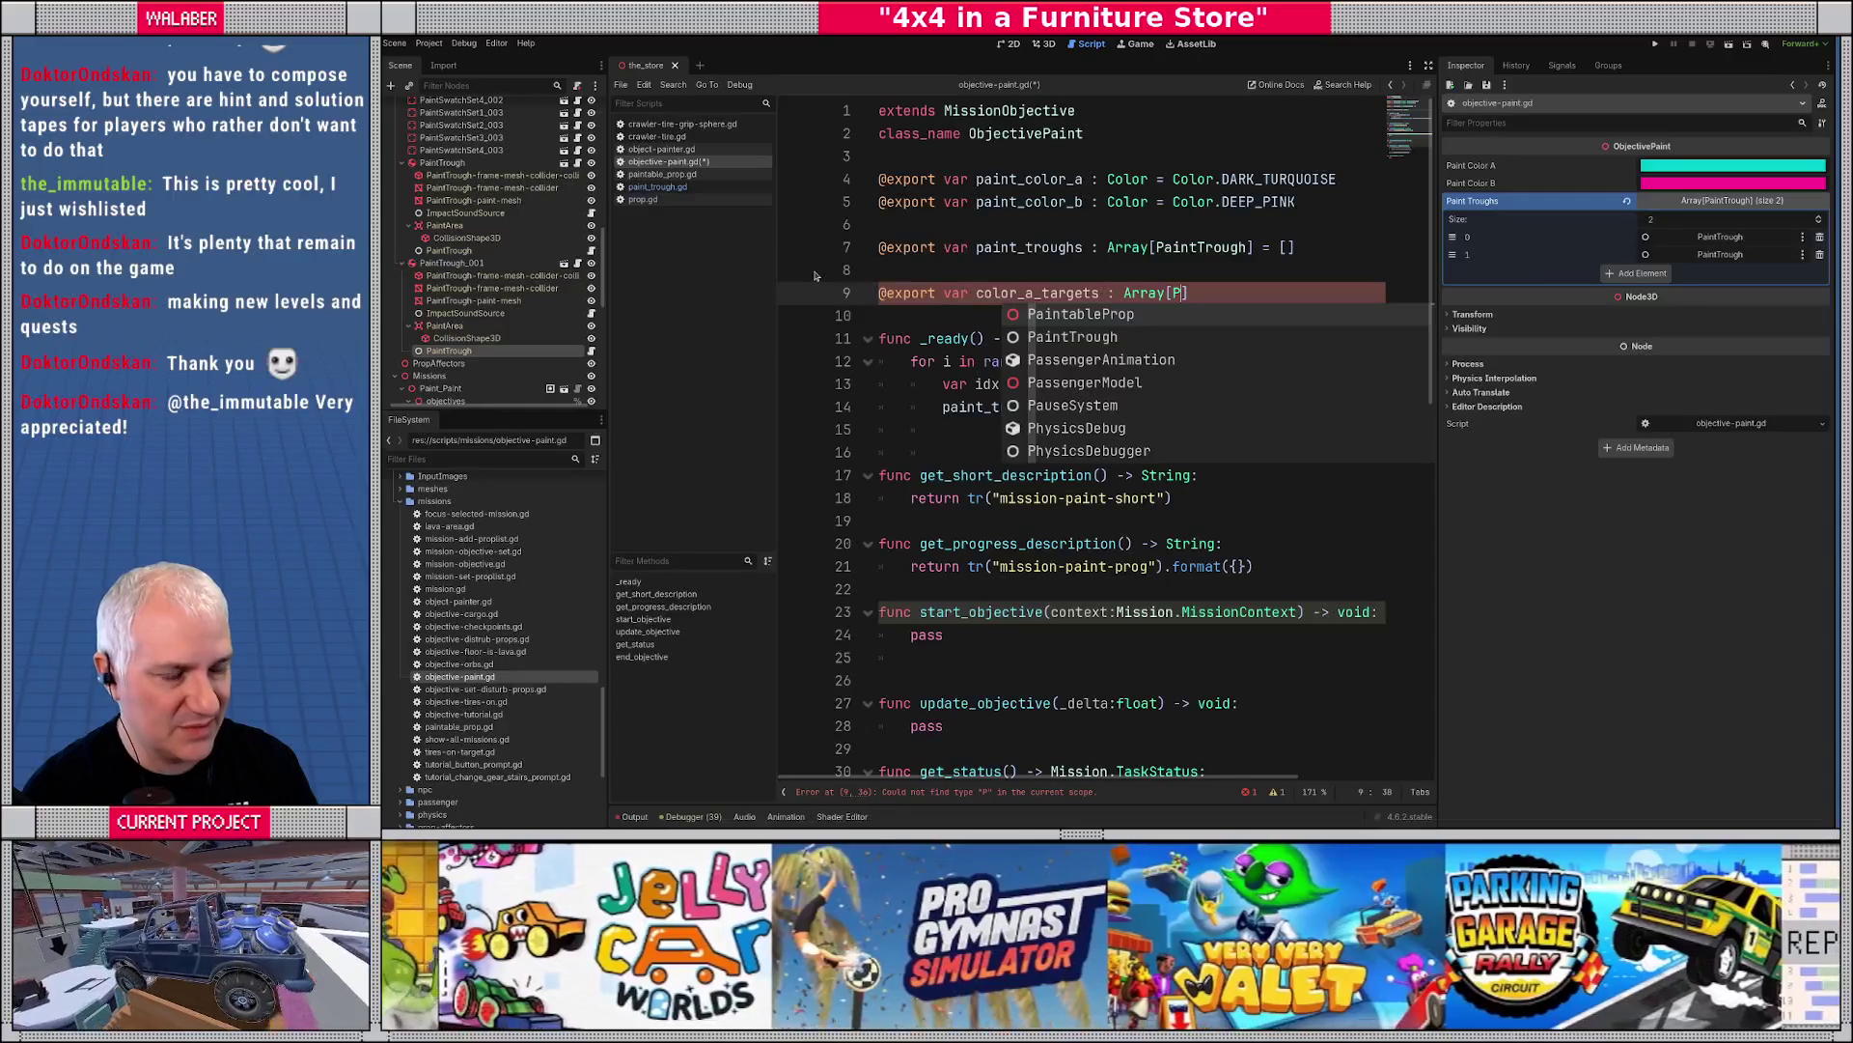
{"action": "type", "text": "rop"}
{"action": "key", "text": "Return"}
Finish color_a_targets with '= []' and duplicate it as color_b_targets
{"action": "left_click", "coordinate": [1260, 292], "text": "ctrl"}
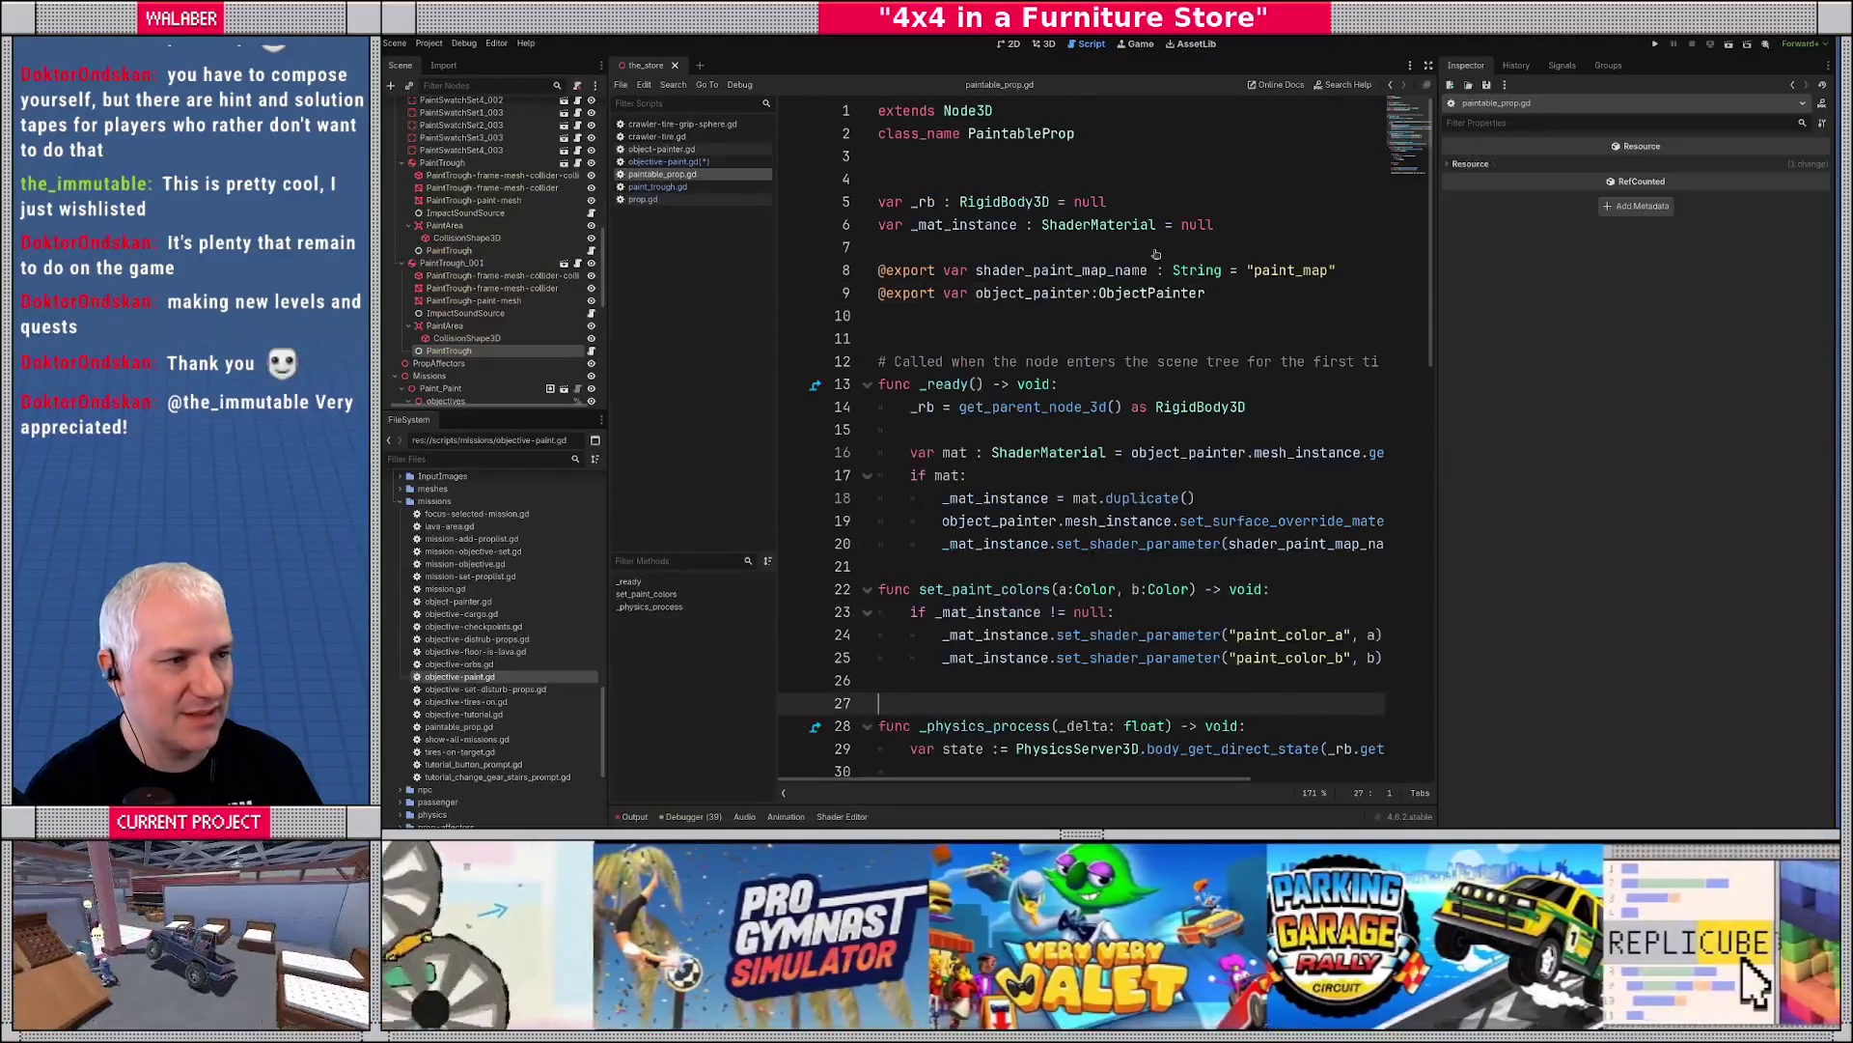
{"action": "key", "text": "alt+Left"}
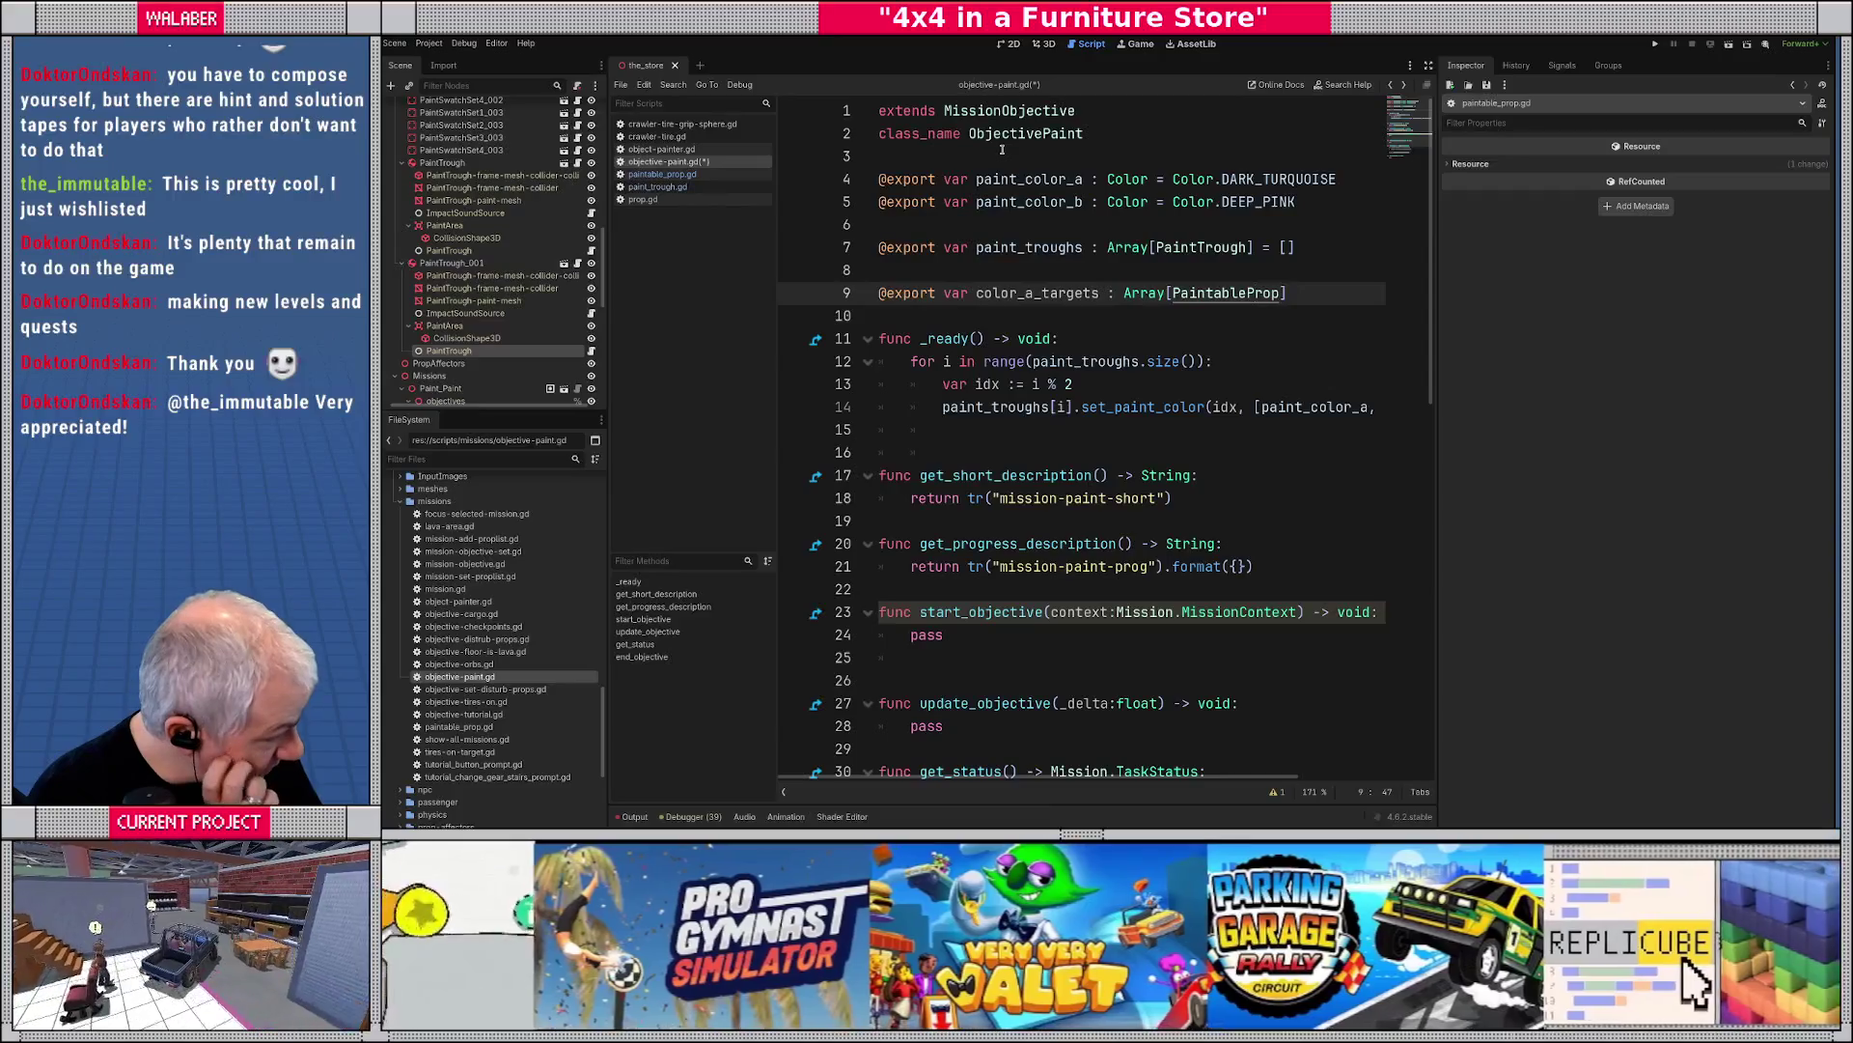
{"action": "double_click", "coordinate": [1216, 293]}
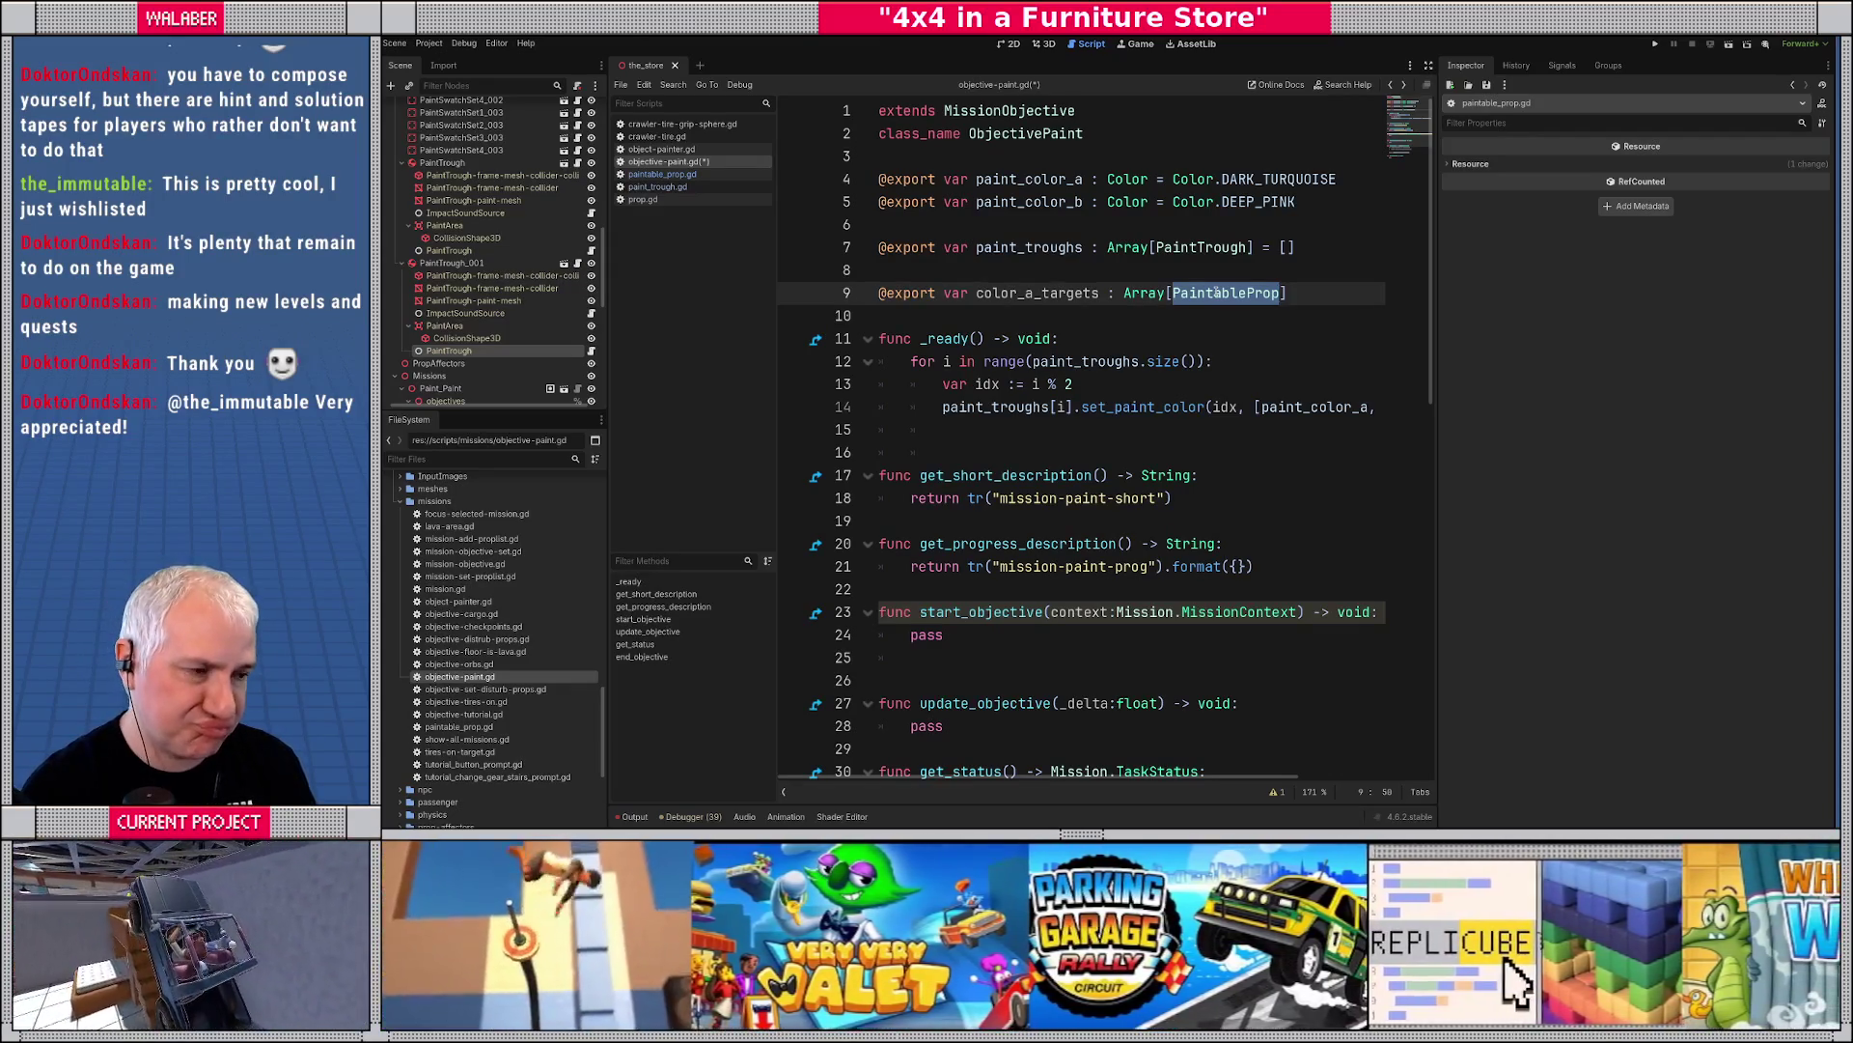
{"action": "key", "text": "End"}
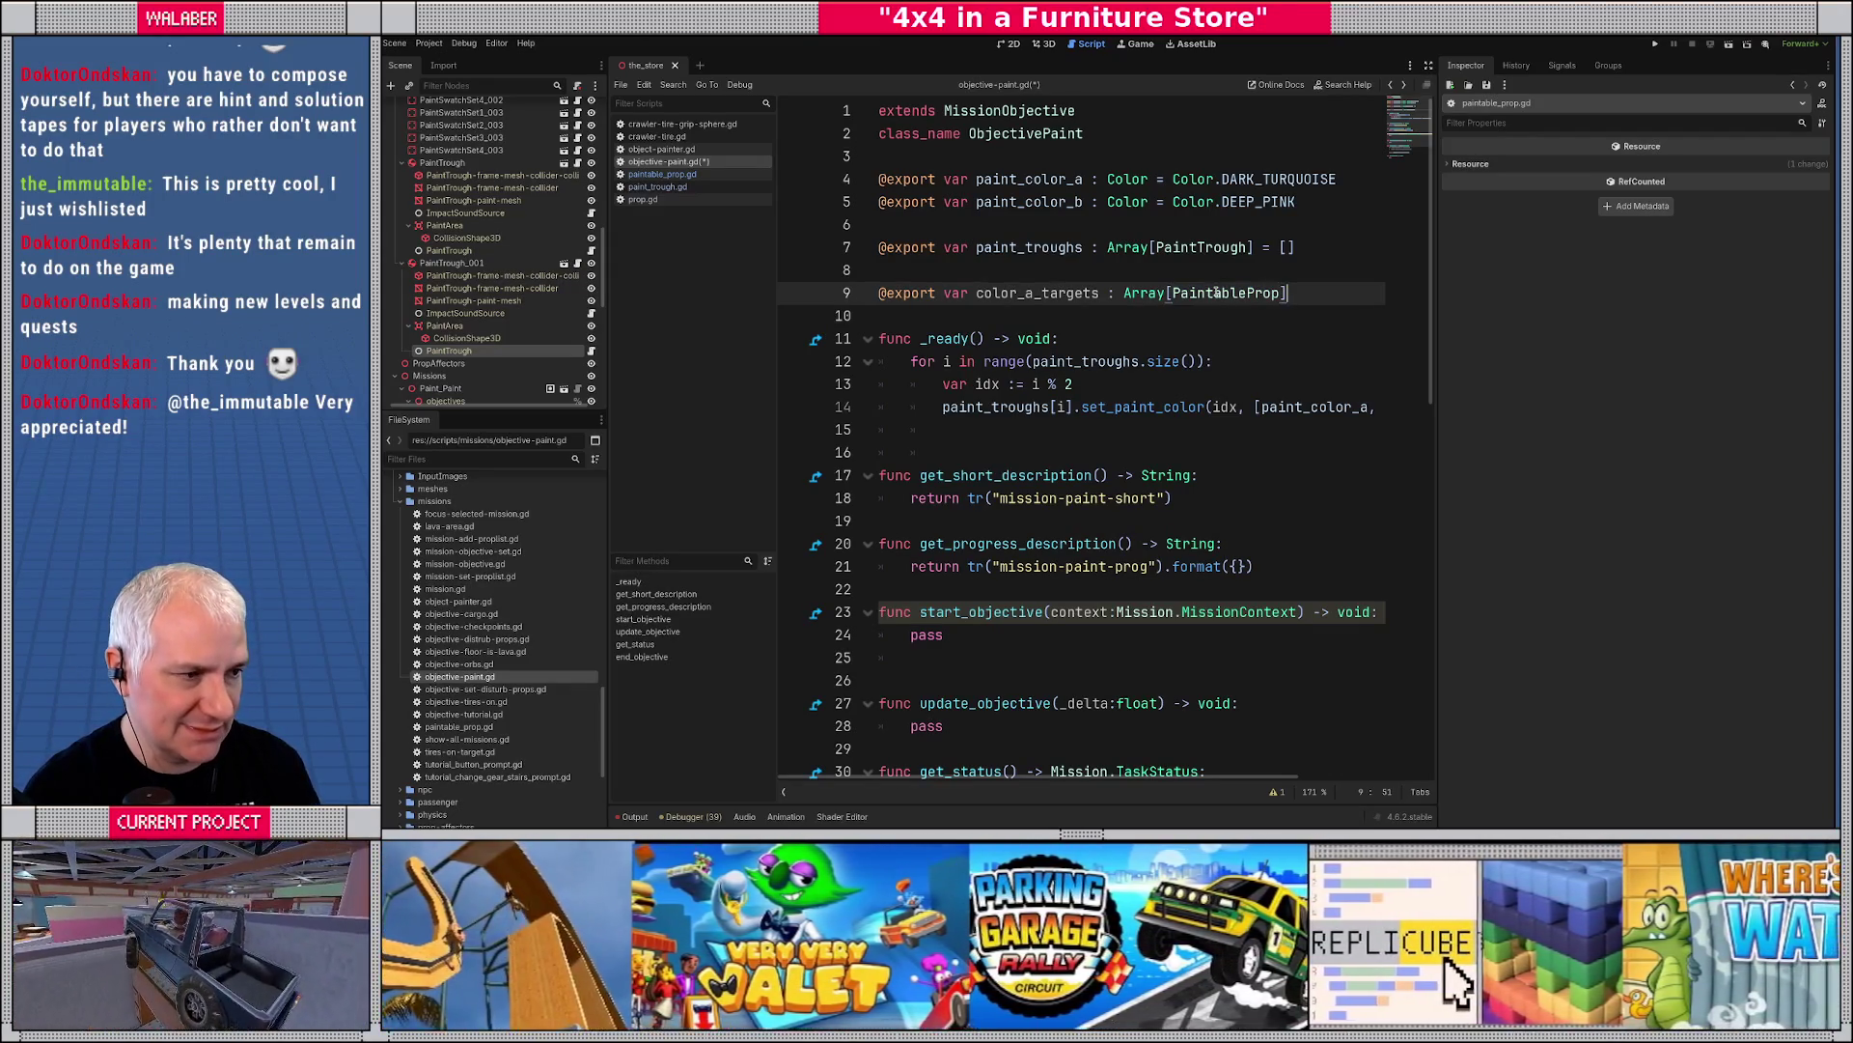
{"action": "type", "text": "= []"}
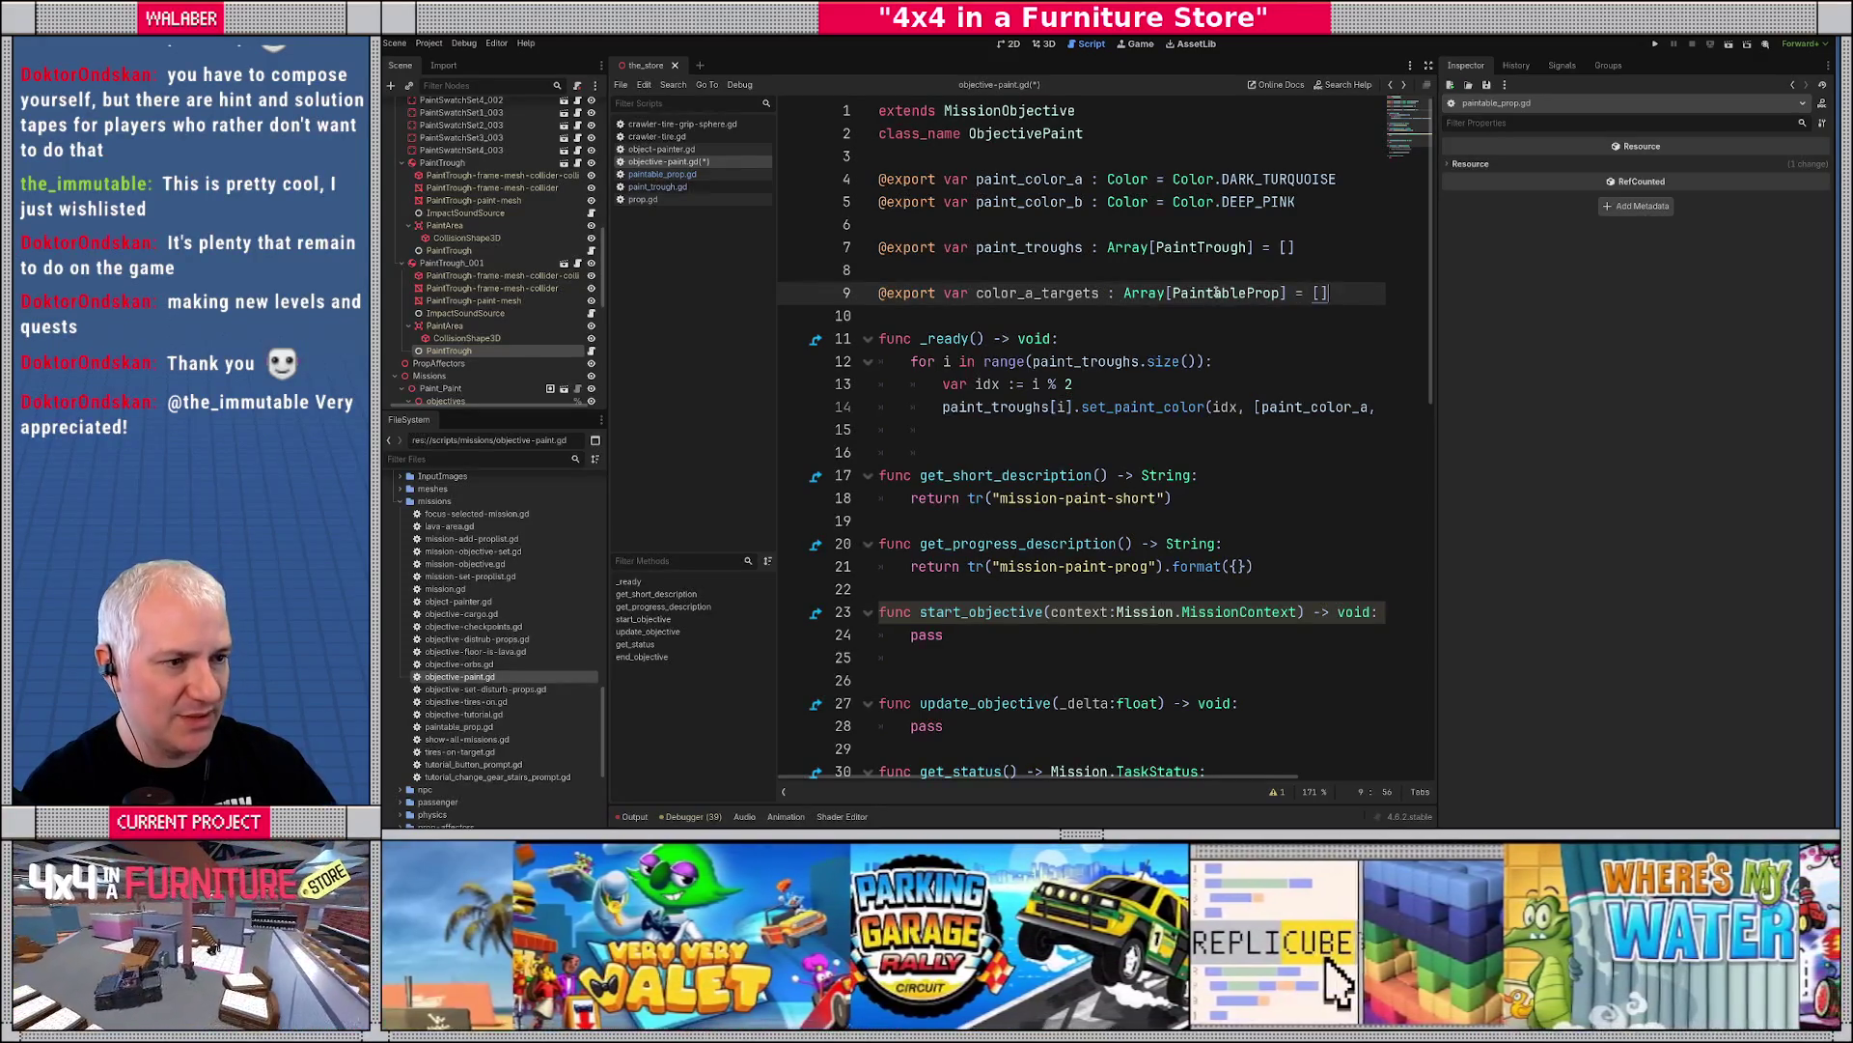
{"action": "key", "text": "ctrl+shift+d"}
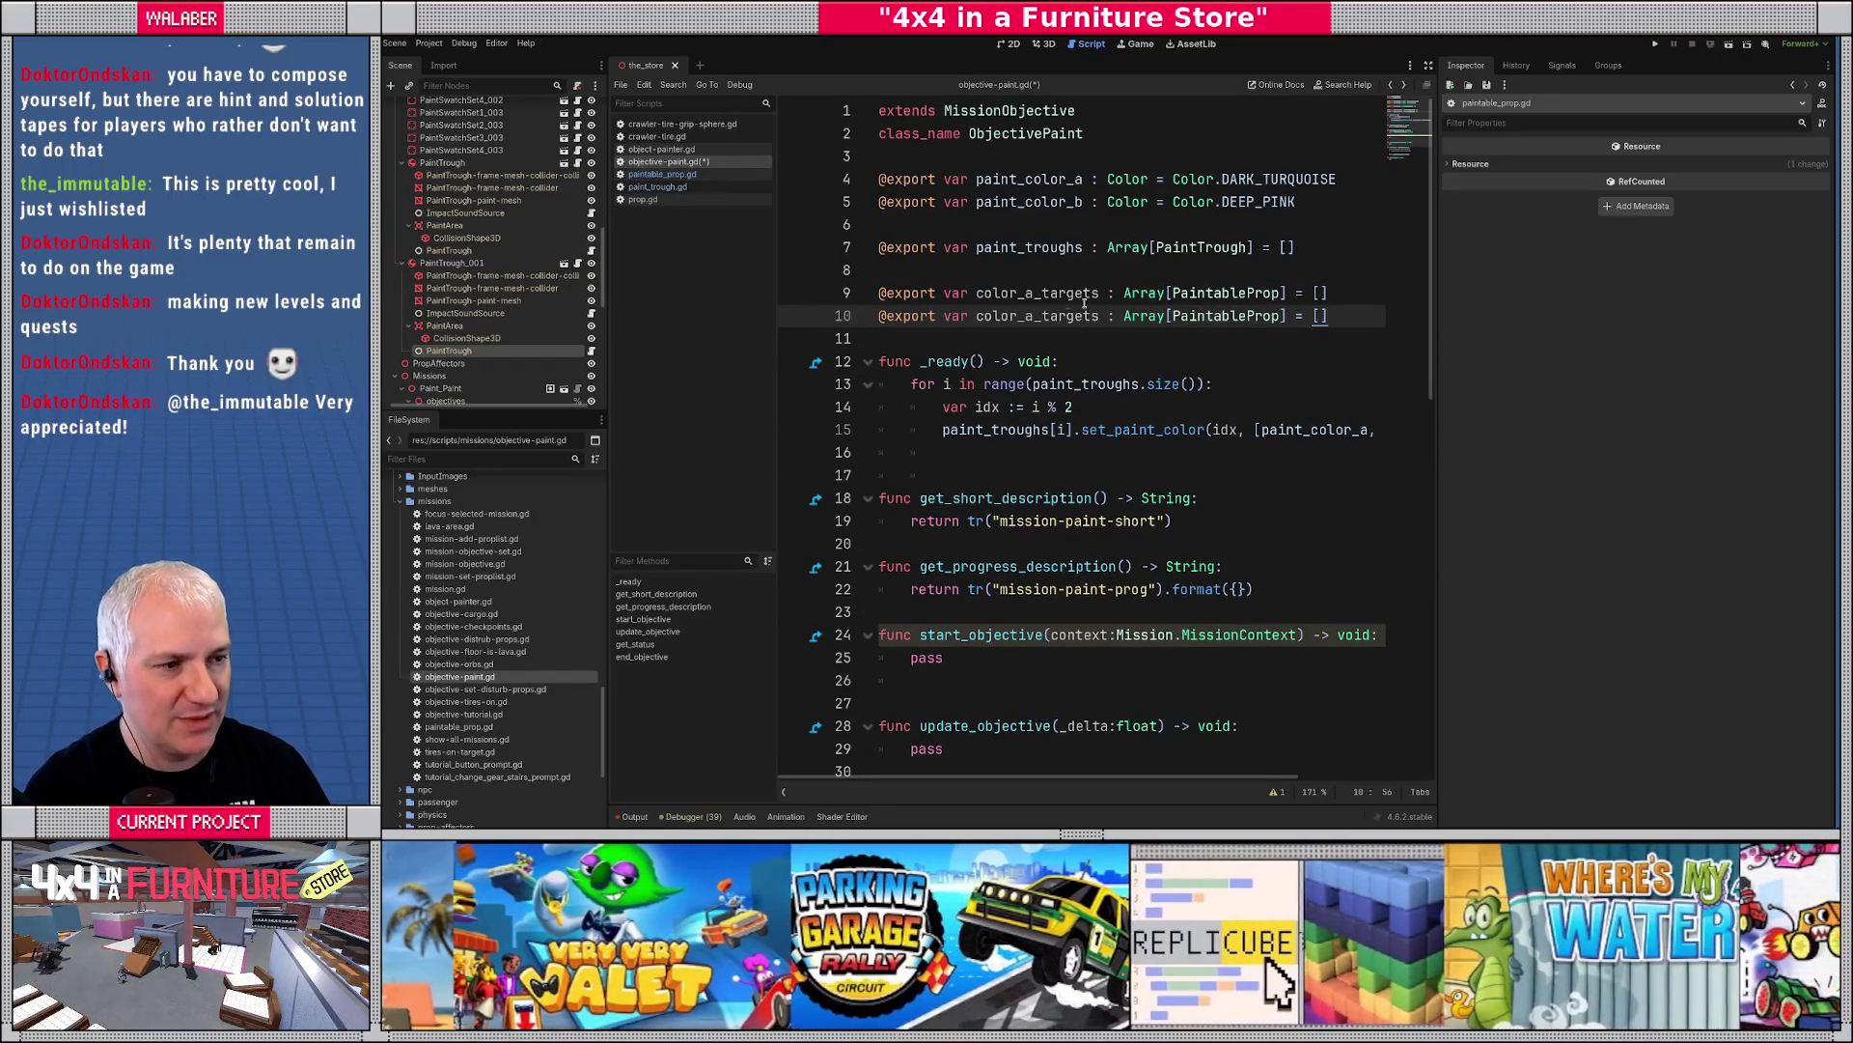
{"action": "left_click", "coordinate": [1035, 318]}
{"action": "key", "text": "BackSpace"}
{"action": "type", "text": "b"}
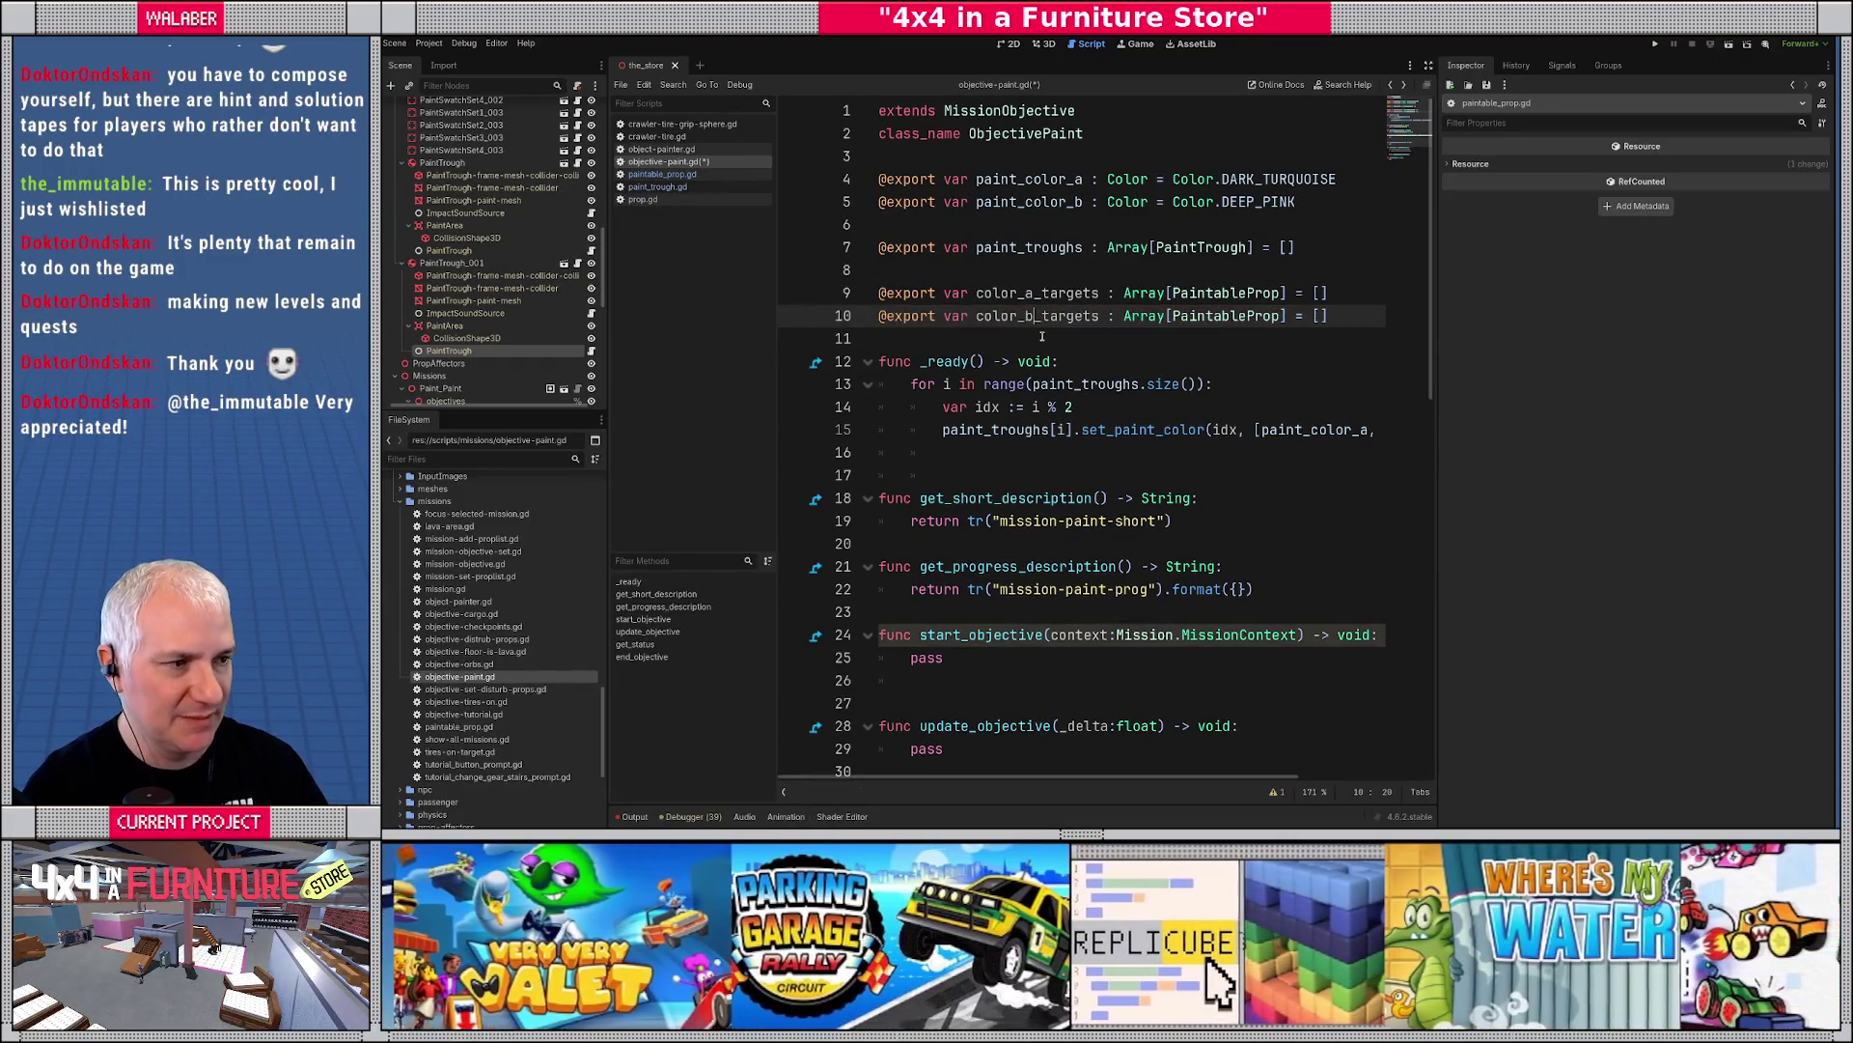
In _ready, loop over color_a_targets calling pp.set_paint_colors(paint_color_a, paint_color_b)
{"action": "left_click", "coordinate": [1428, 64]}
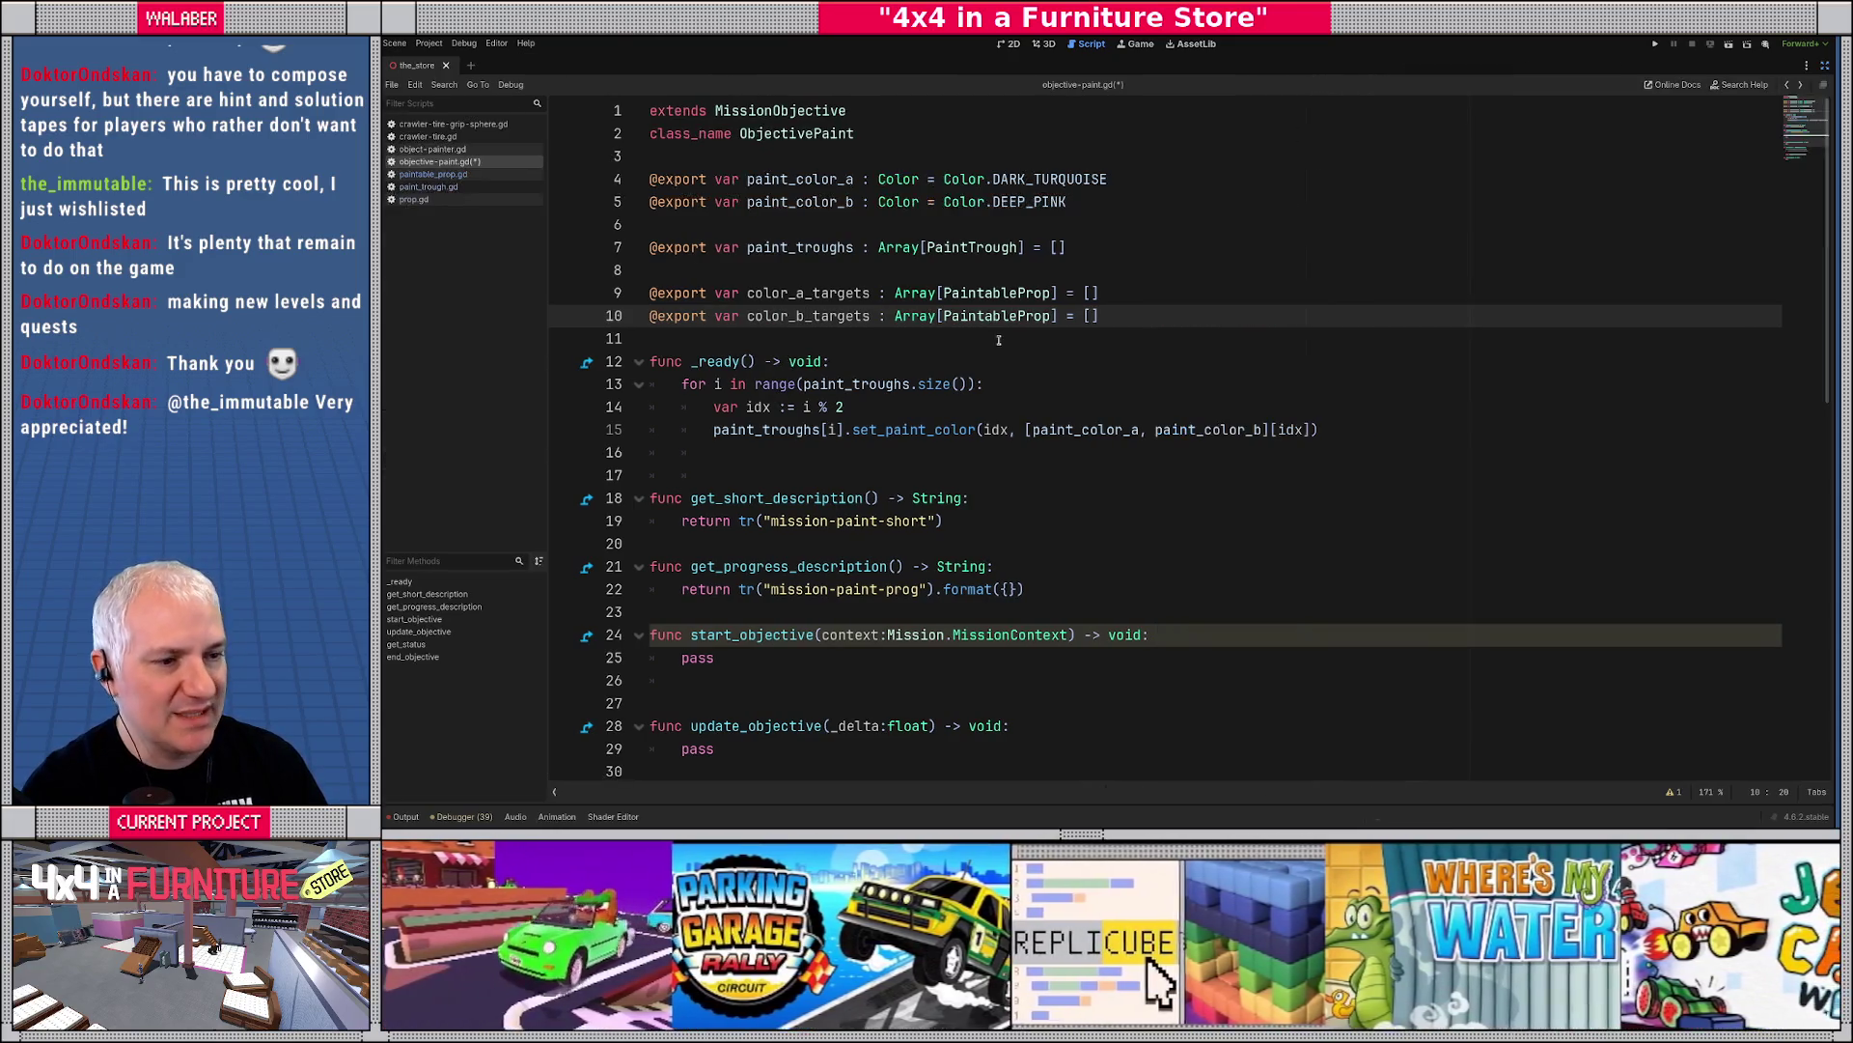
{"action": "left_click", "coordinate": [770, 453]}
{"action": "key", "text": "Return"}
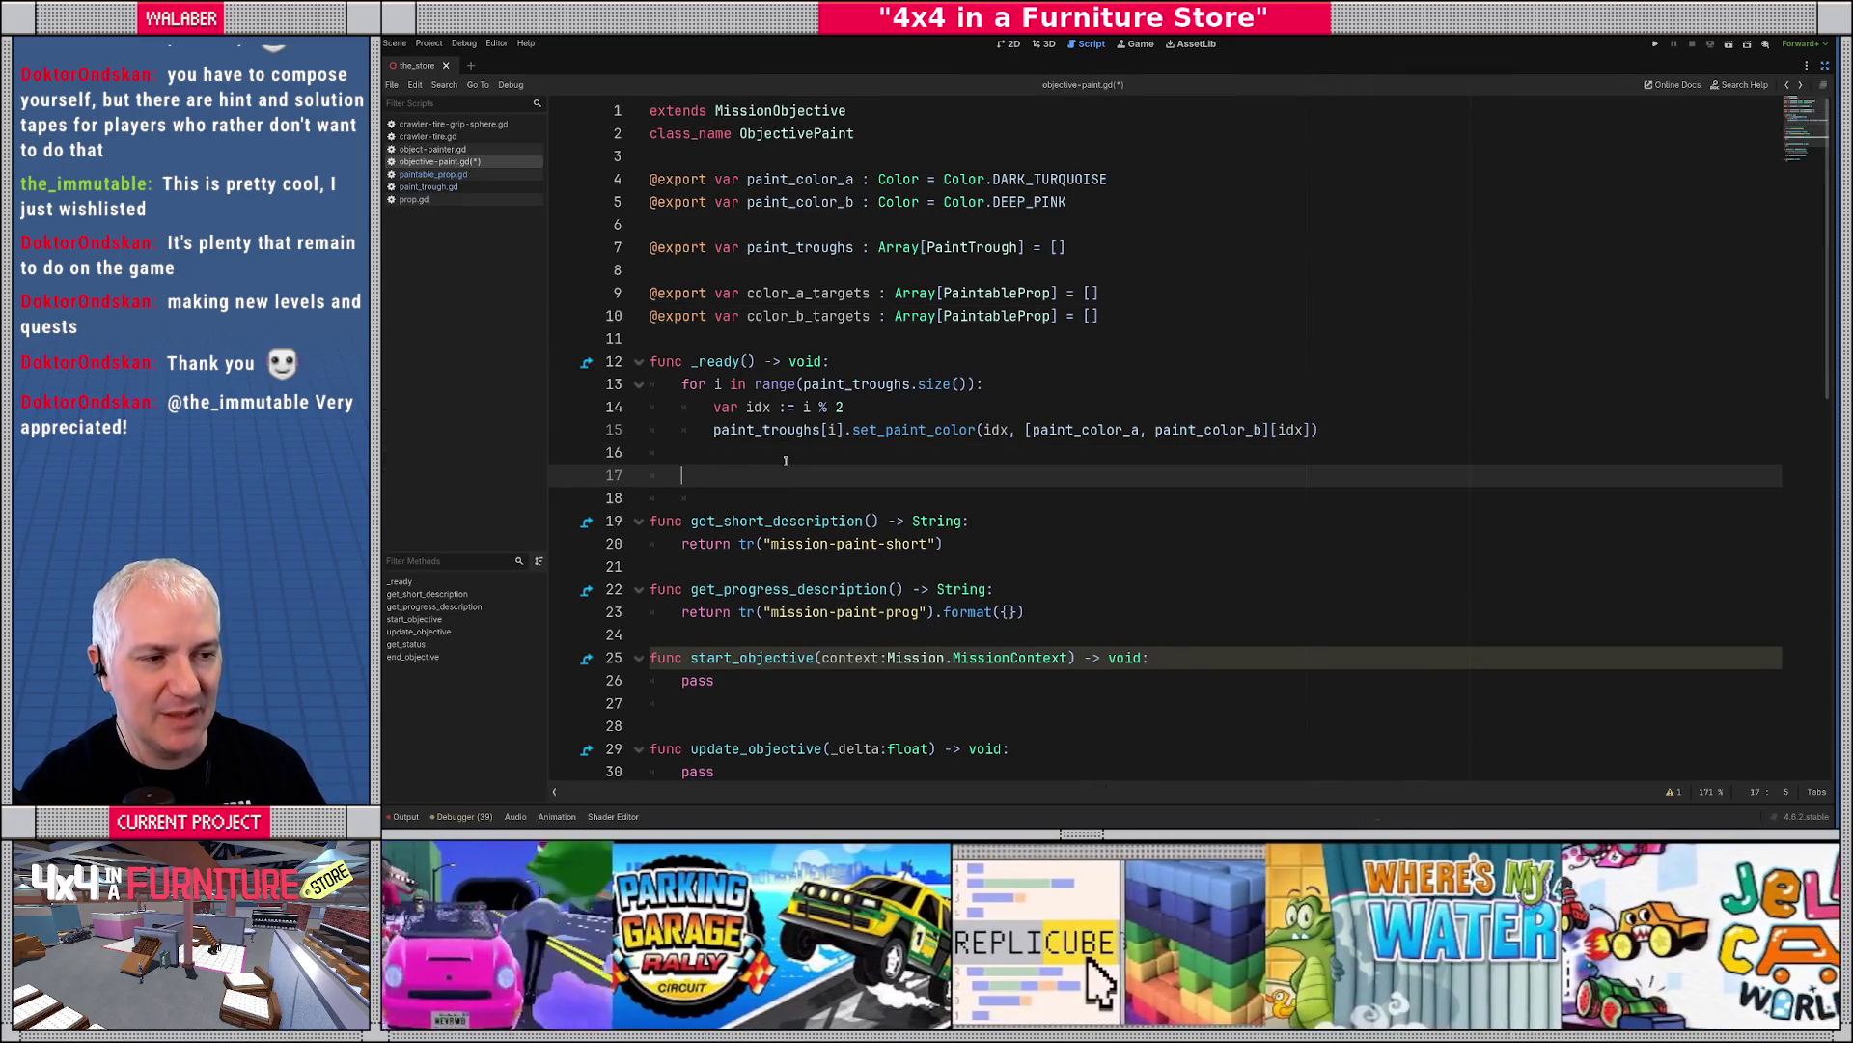
{"action": "type", "text": "for"}
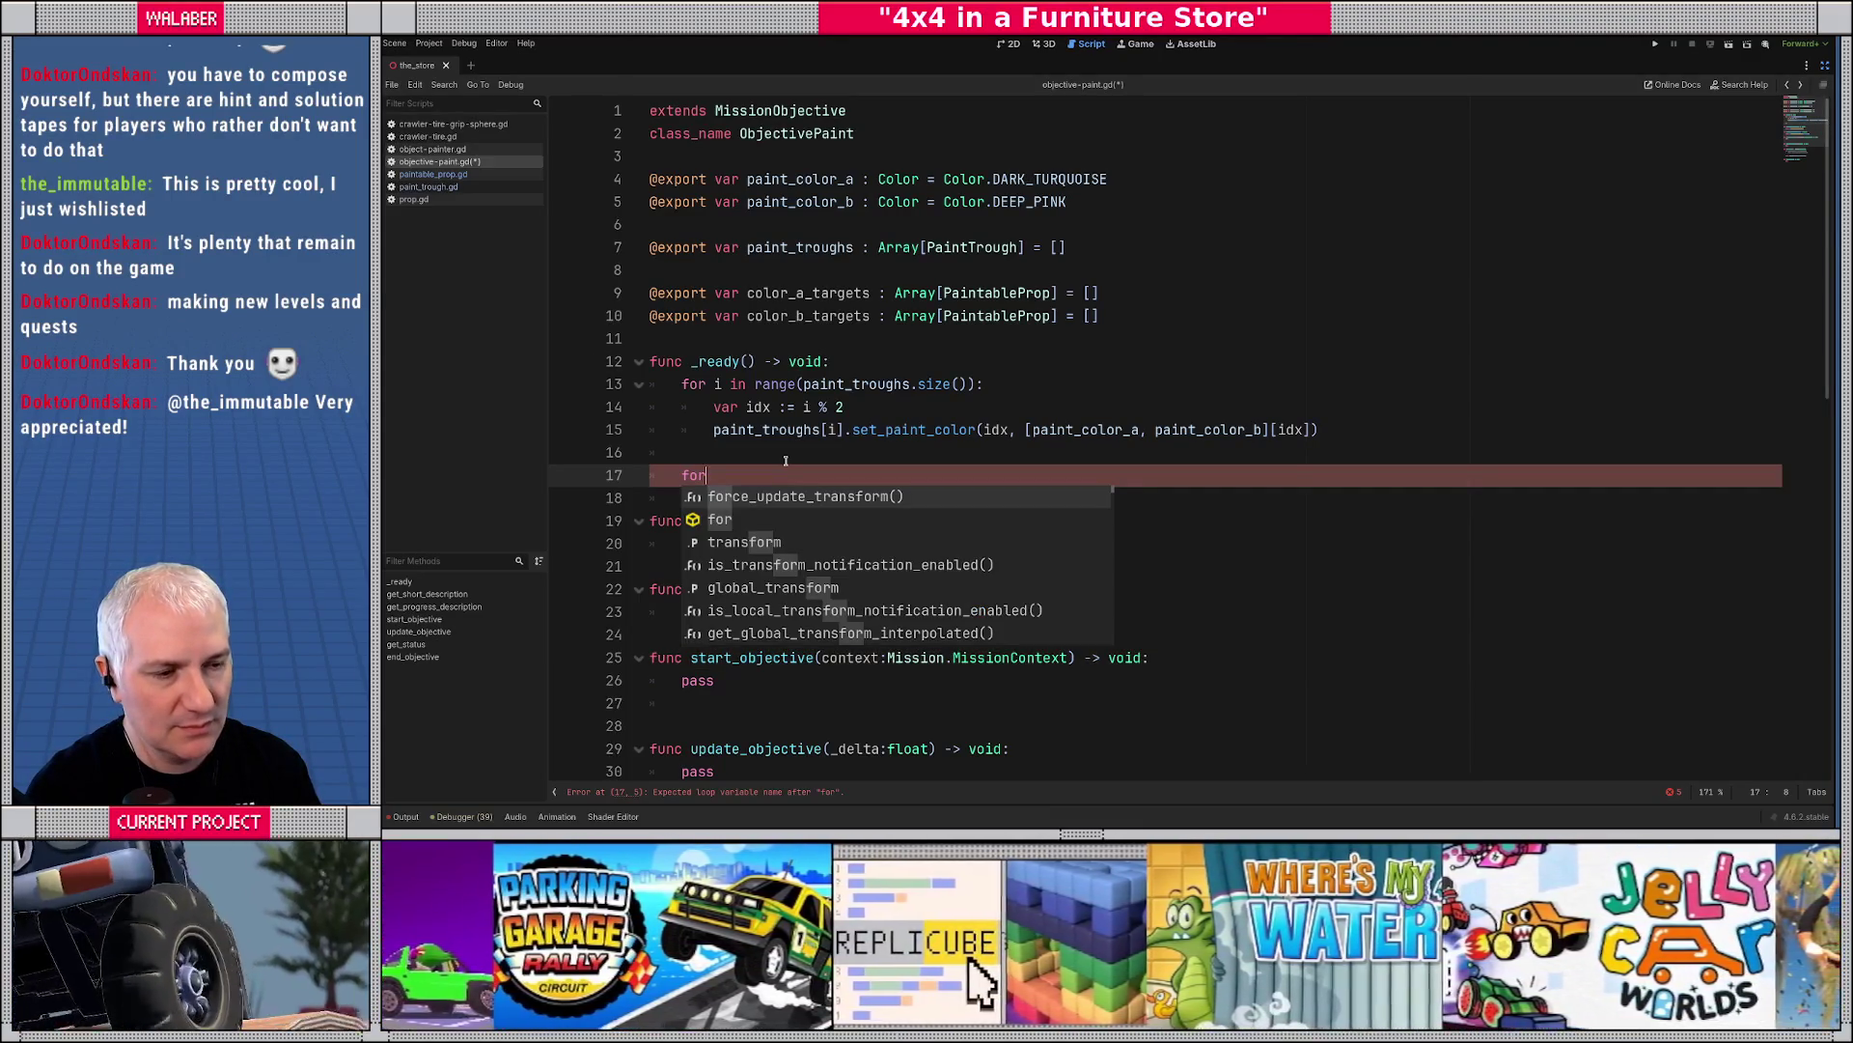
{"action": "type", "text": " pp : Pain"}
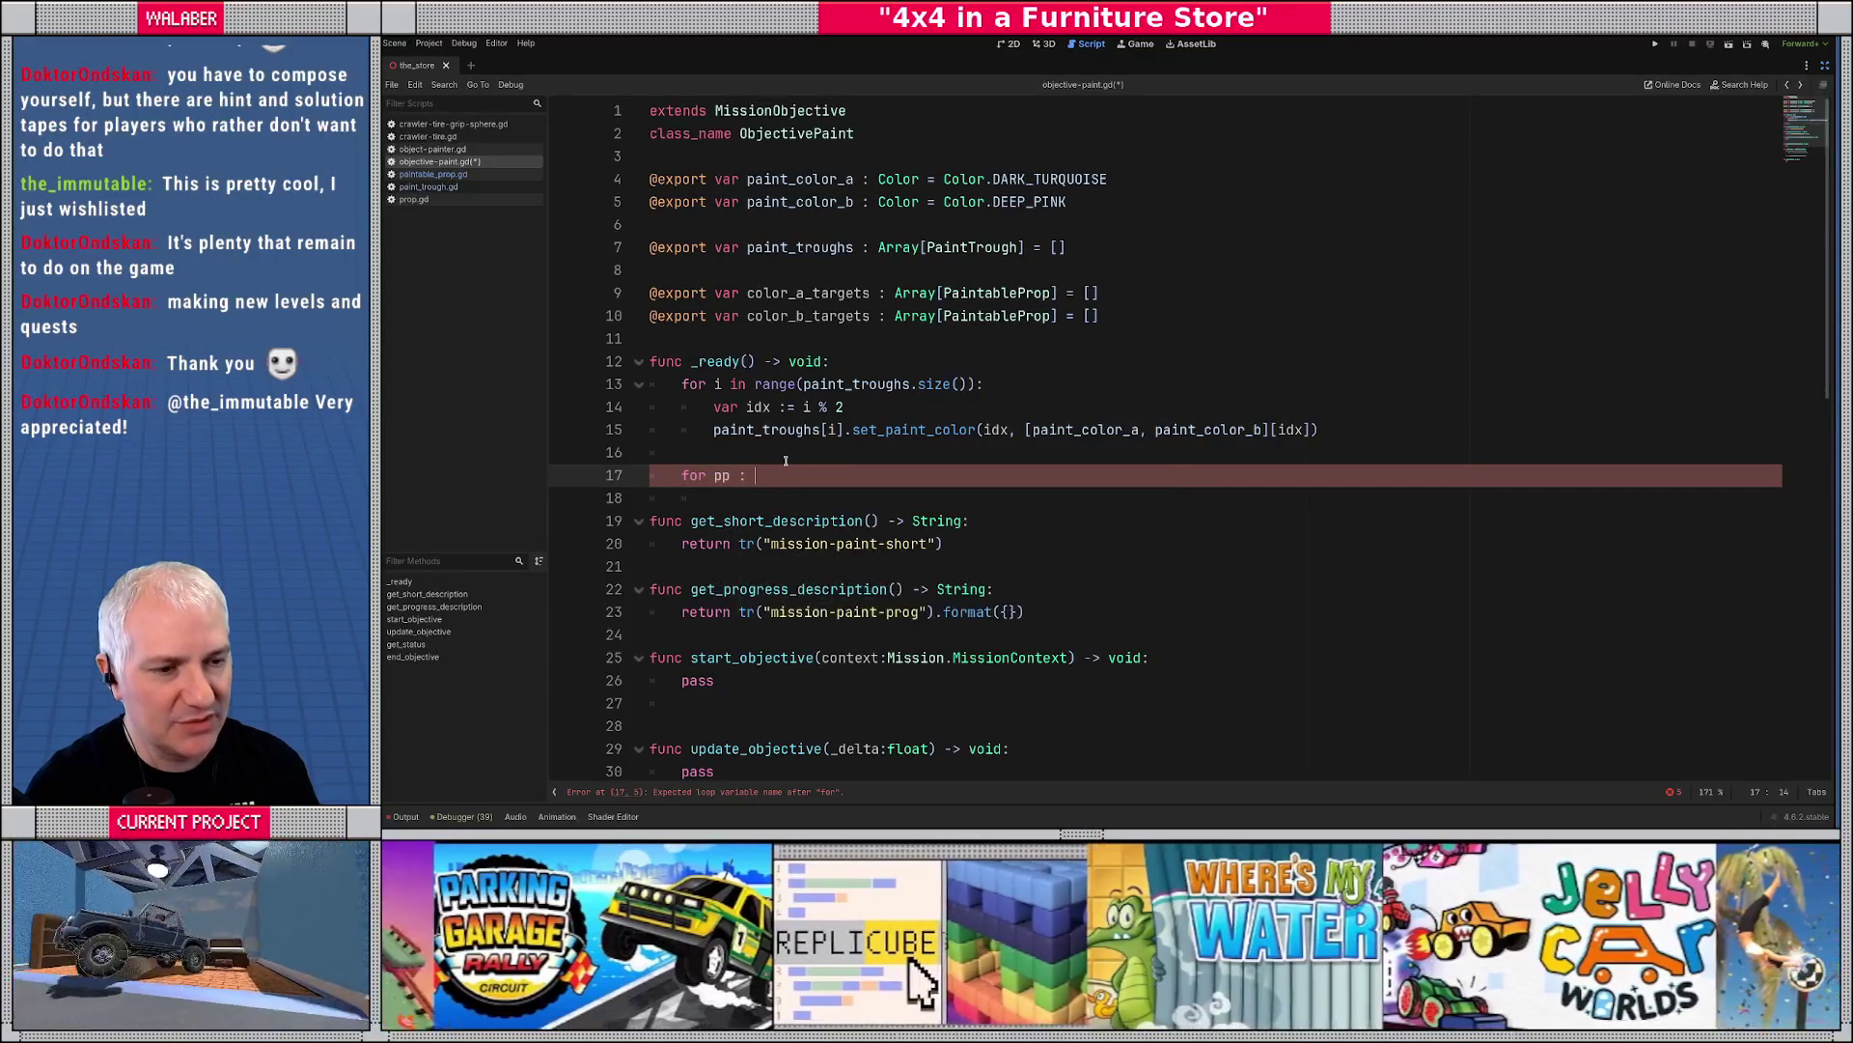
{"action": "type", "text": "t"}
{"action": "key", "text": "Return"}
{"action": "type", "text": "in co"}
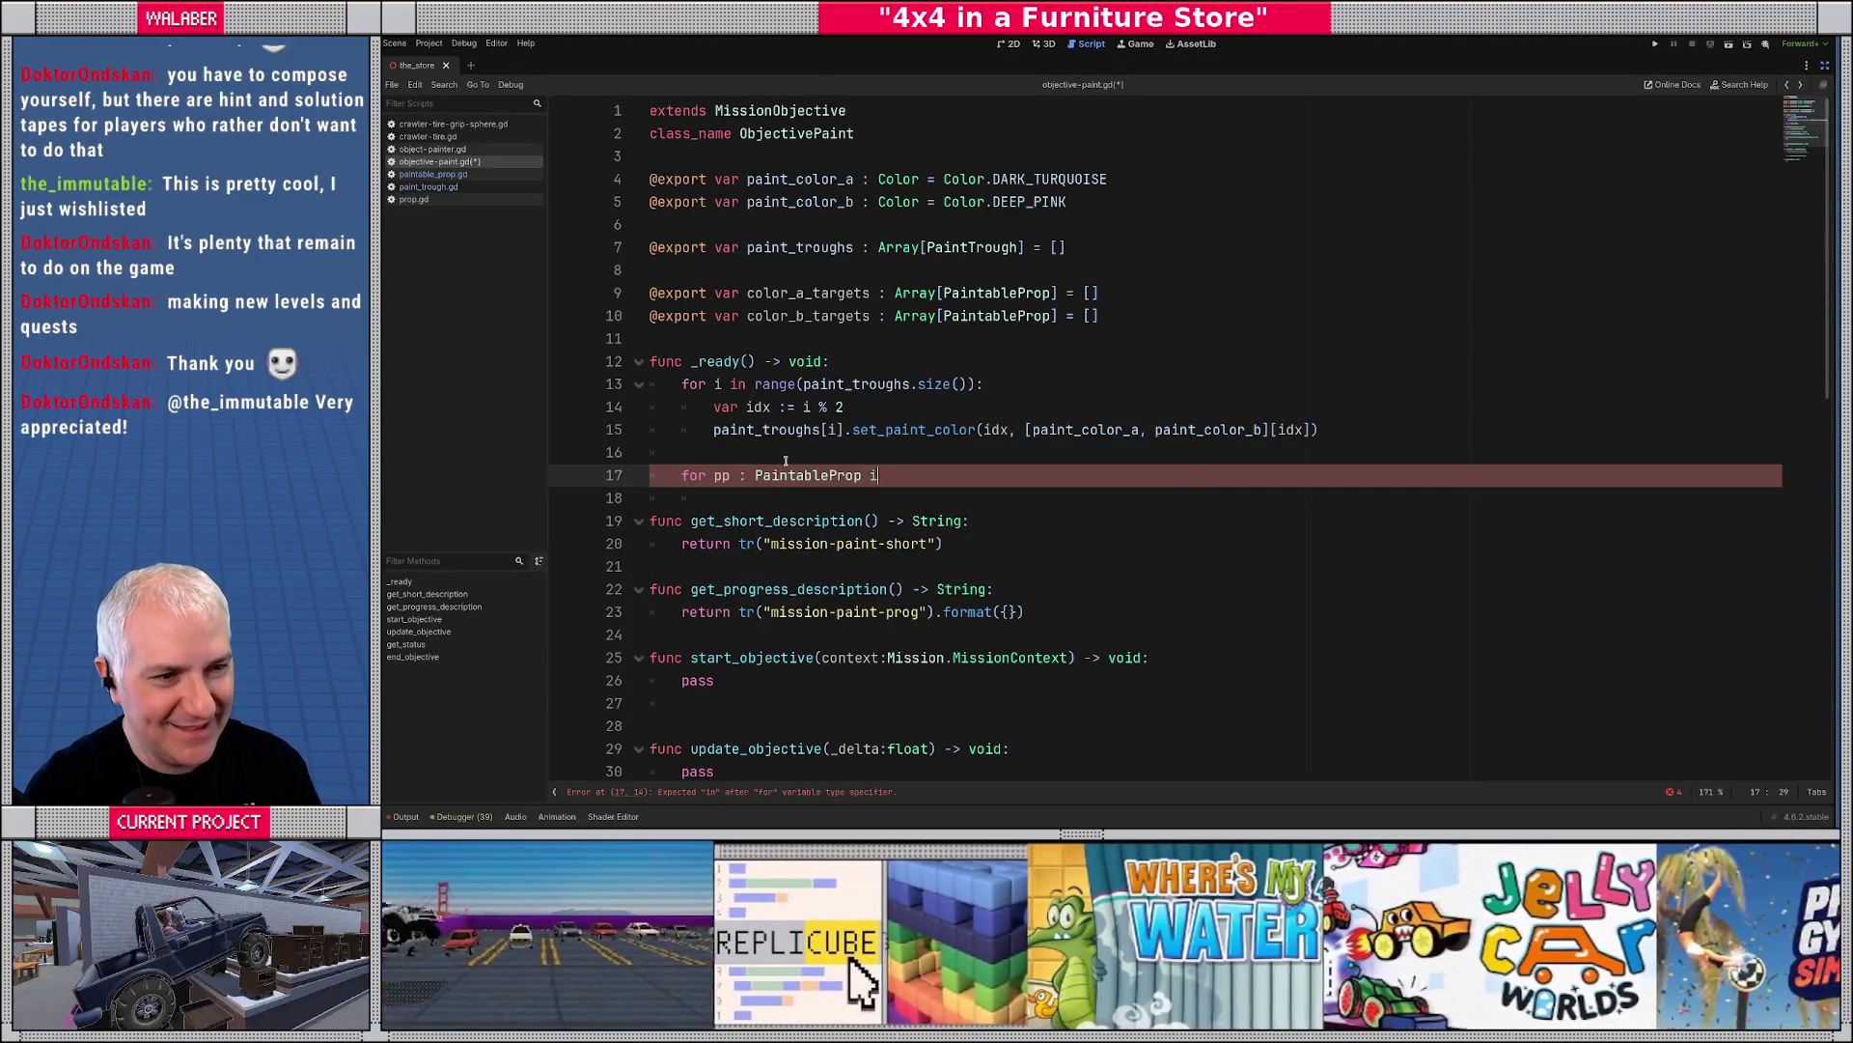
{"action": "type", "text": "lor_a_"}
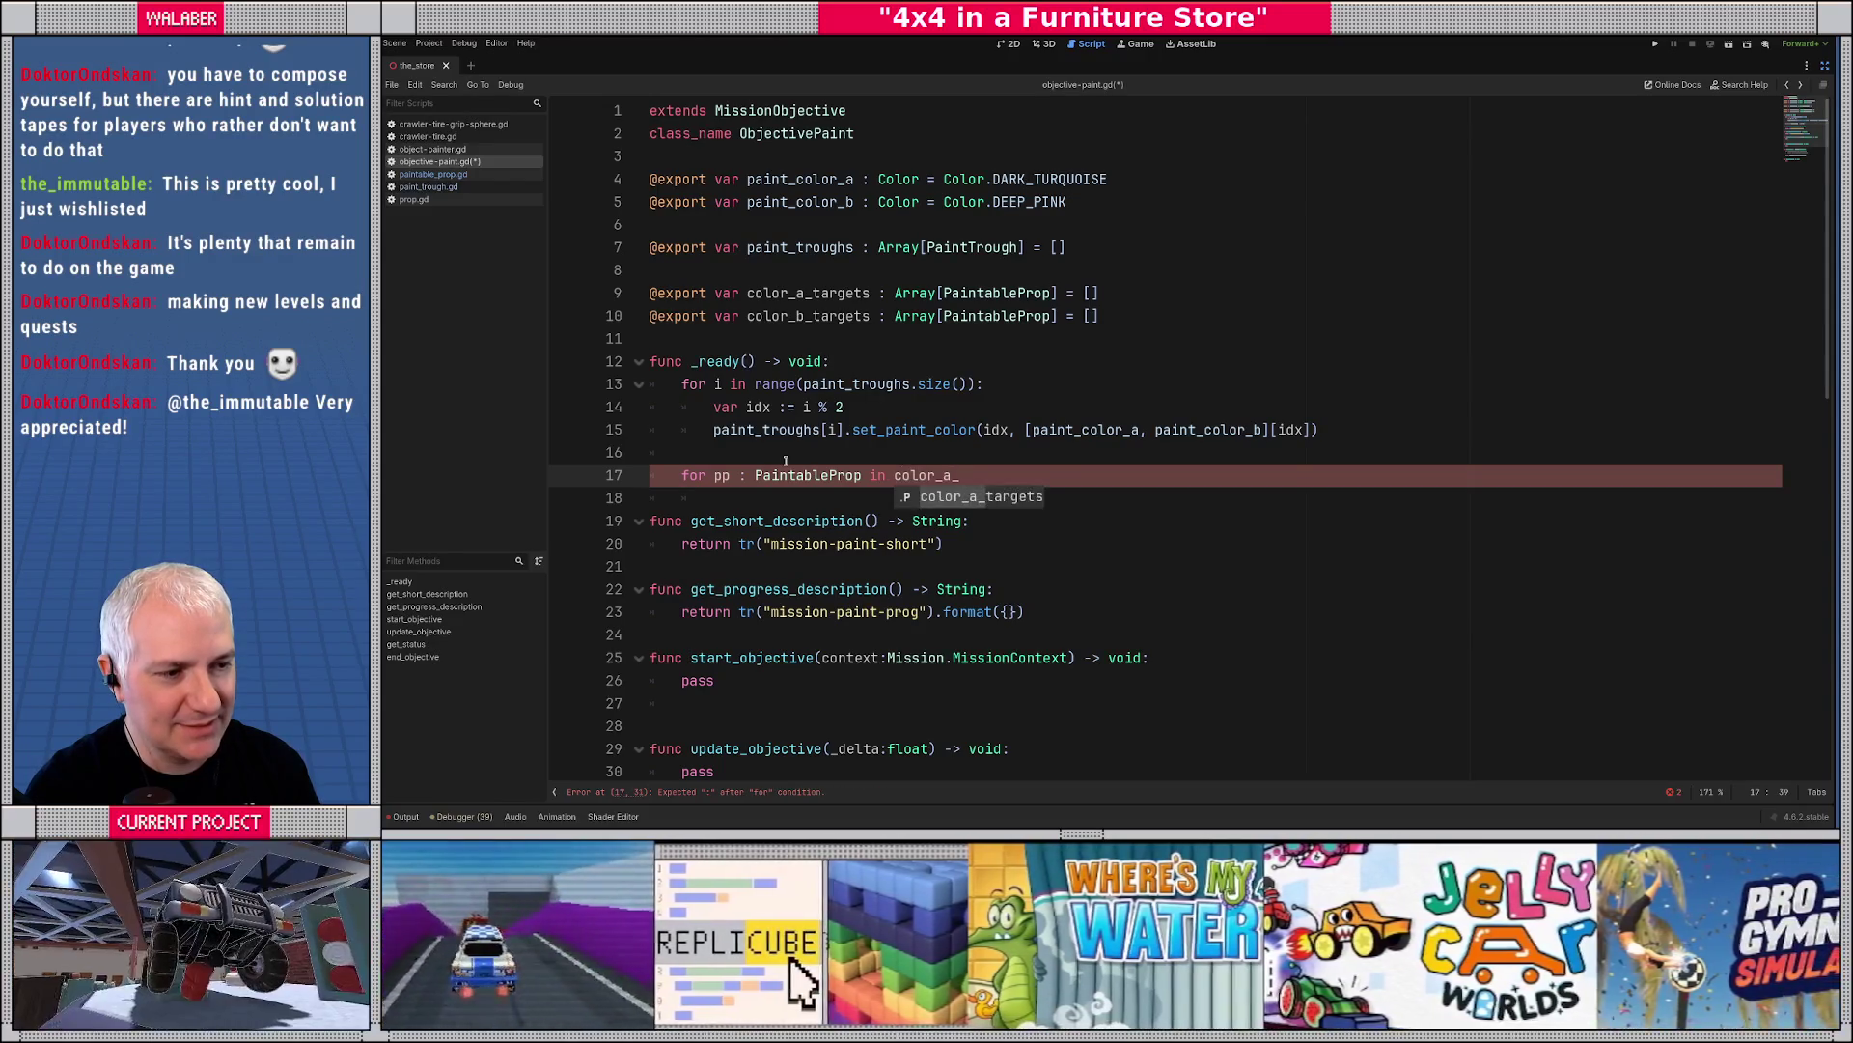
{"action": "key", "text": "Return"}
{"action": "type", "text": ":"}
{"action": "key", "text": "Return"}
{"action": "type", "text": "pp.set_"}
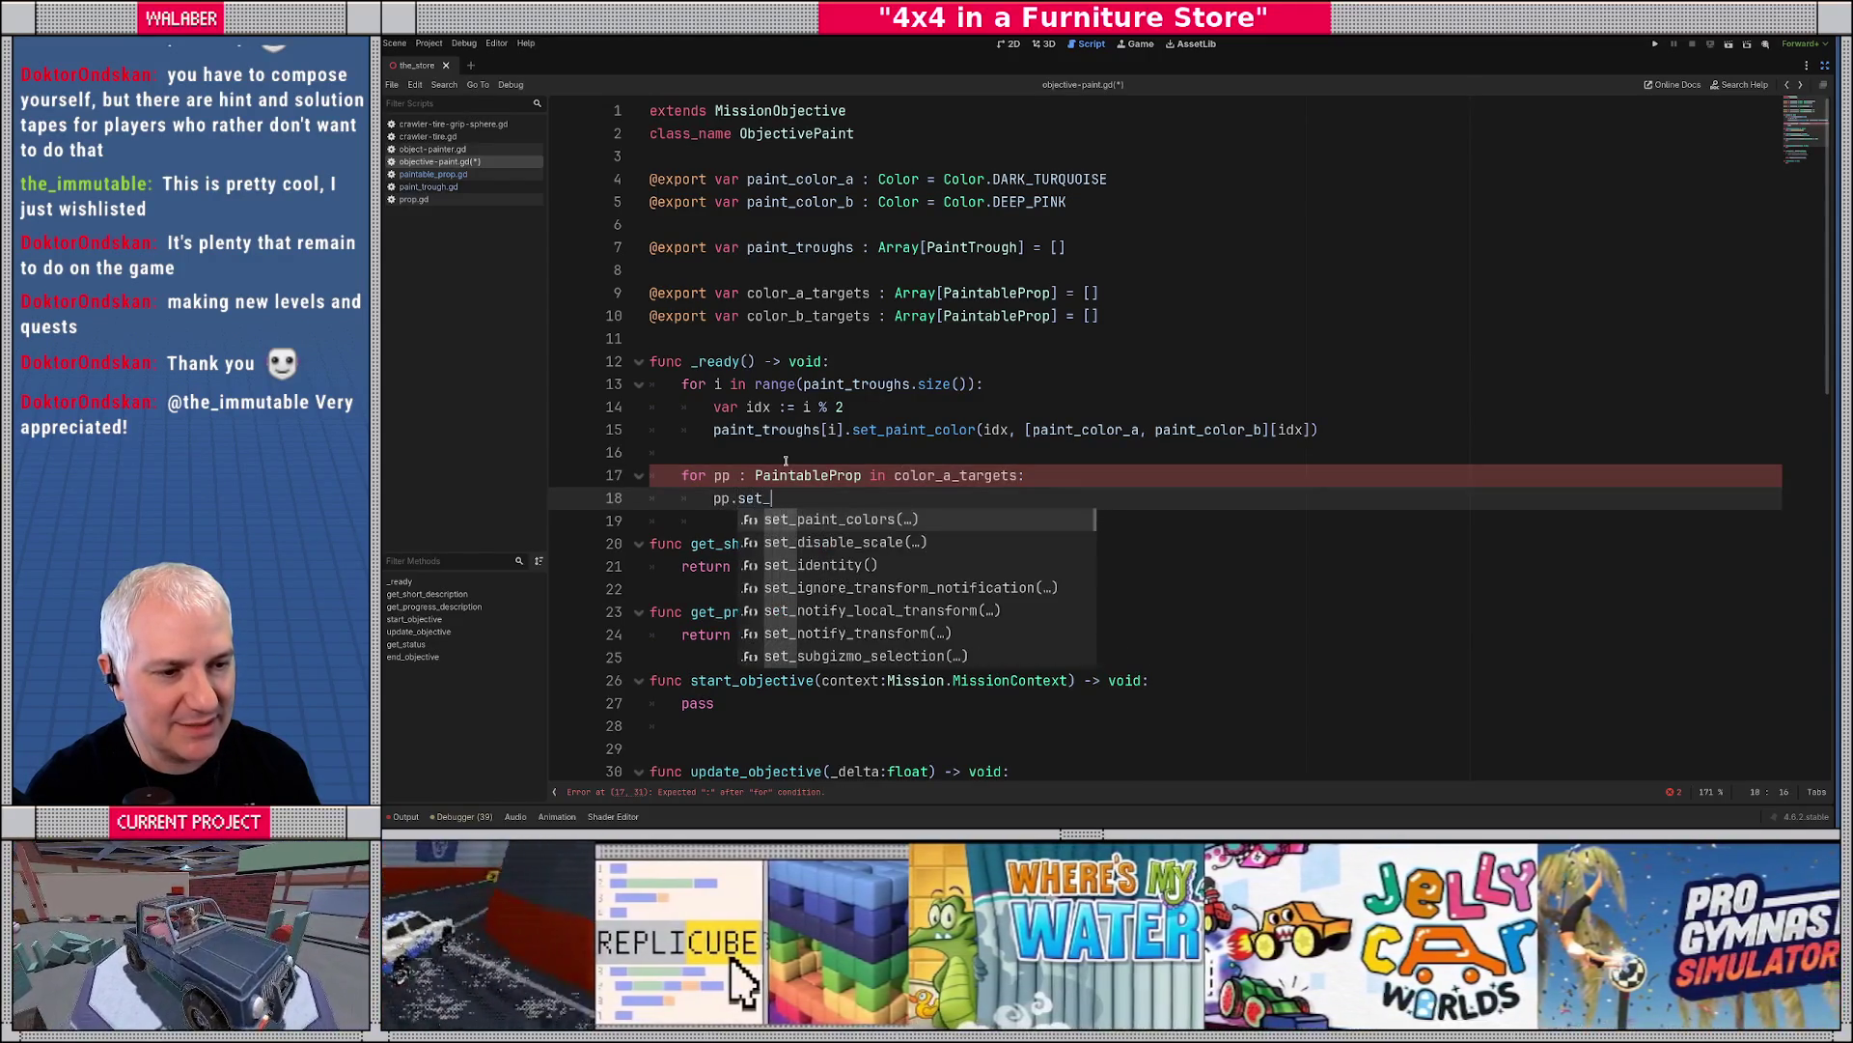
{"action": "key", "text": "Return"}
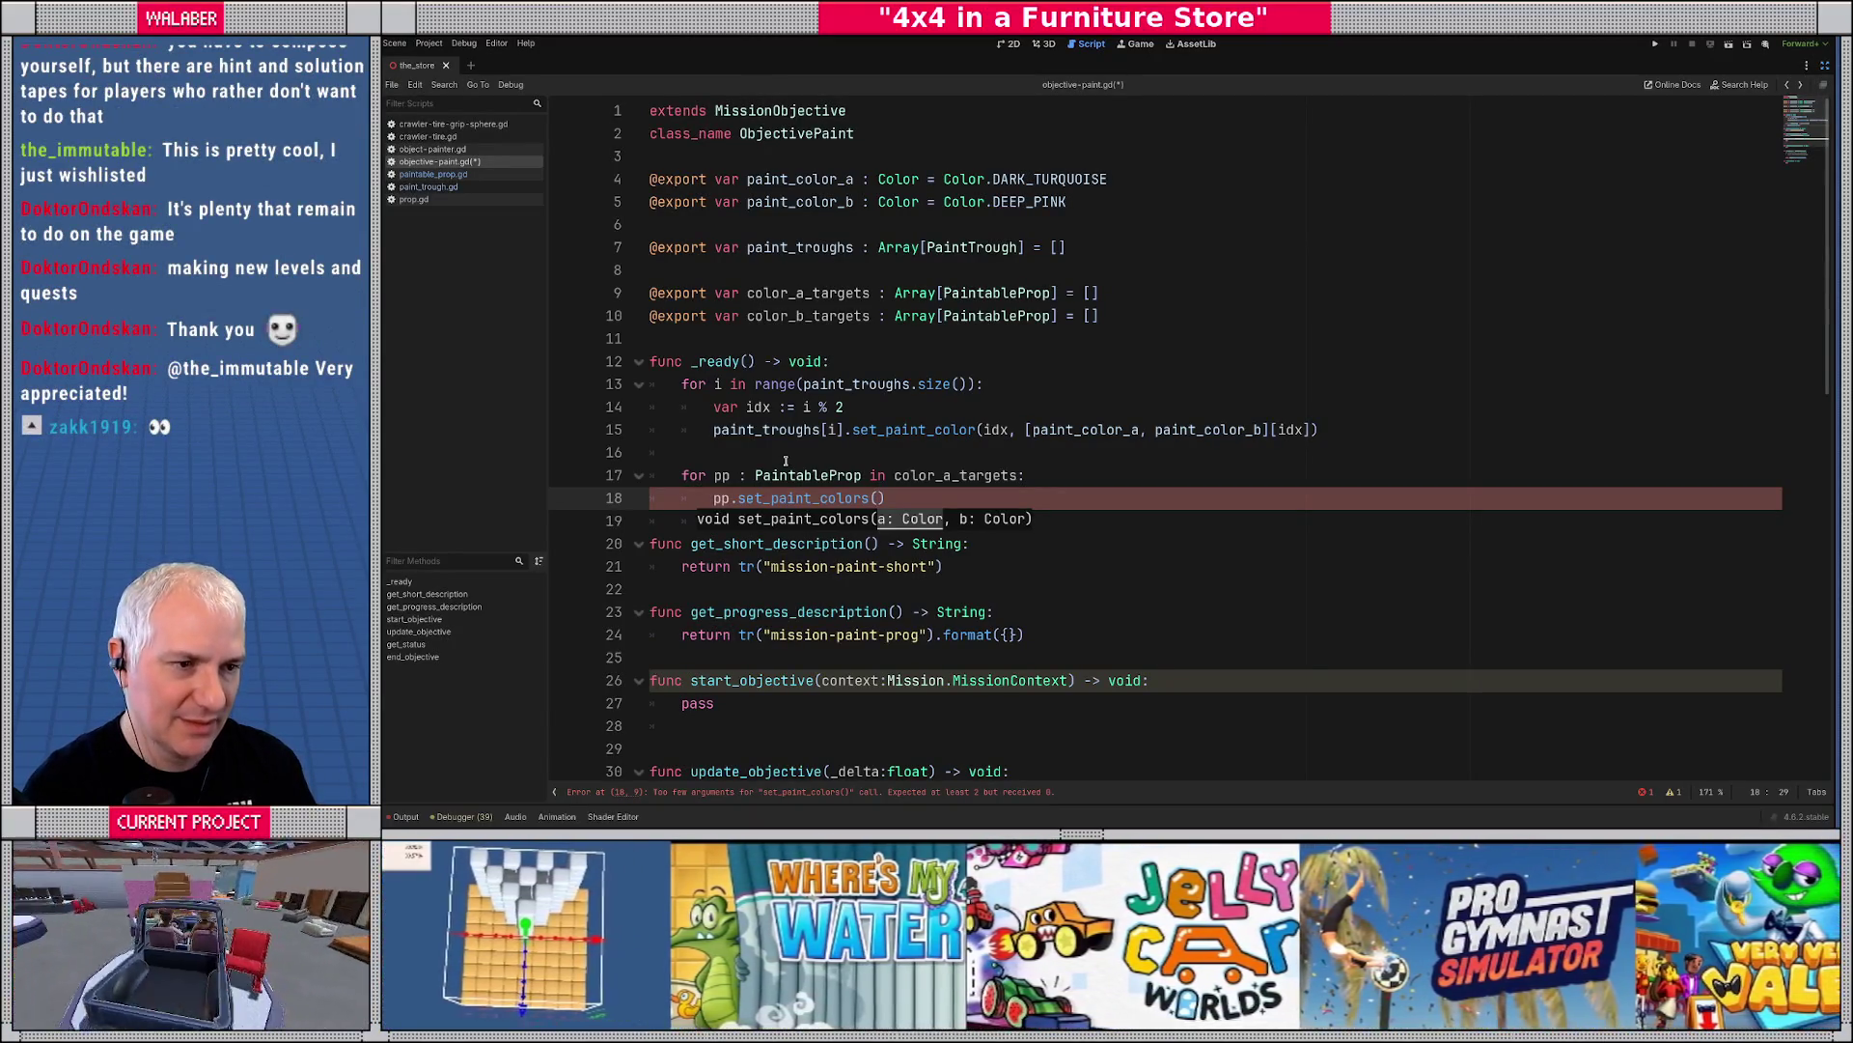
{"action": "type", "text": "paint_color_a,"}
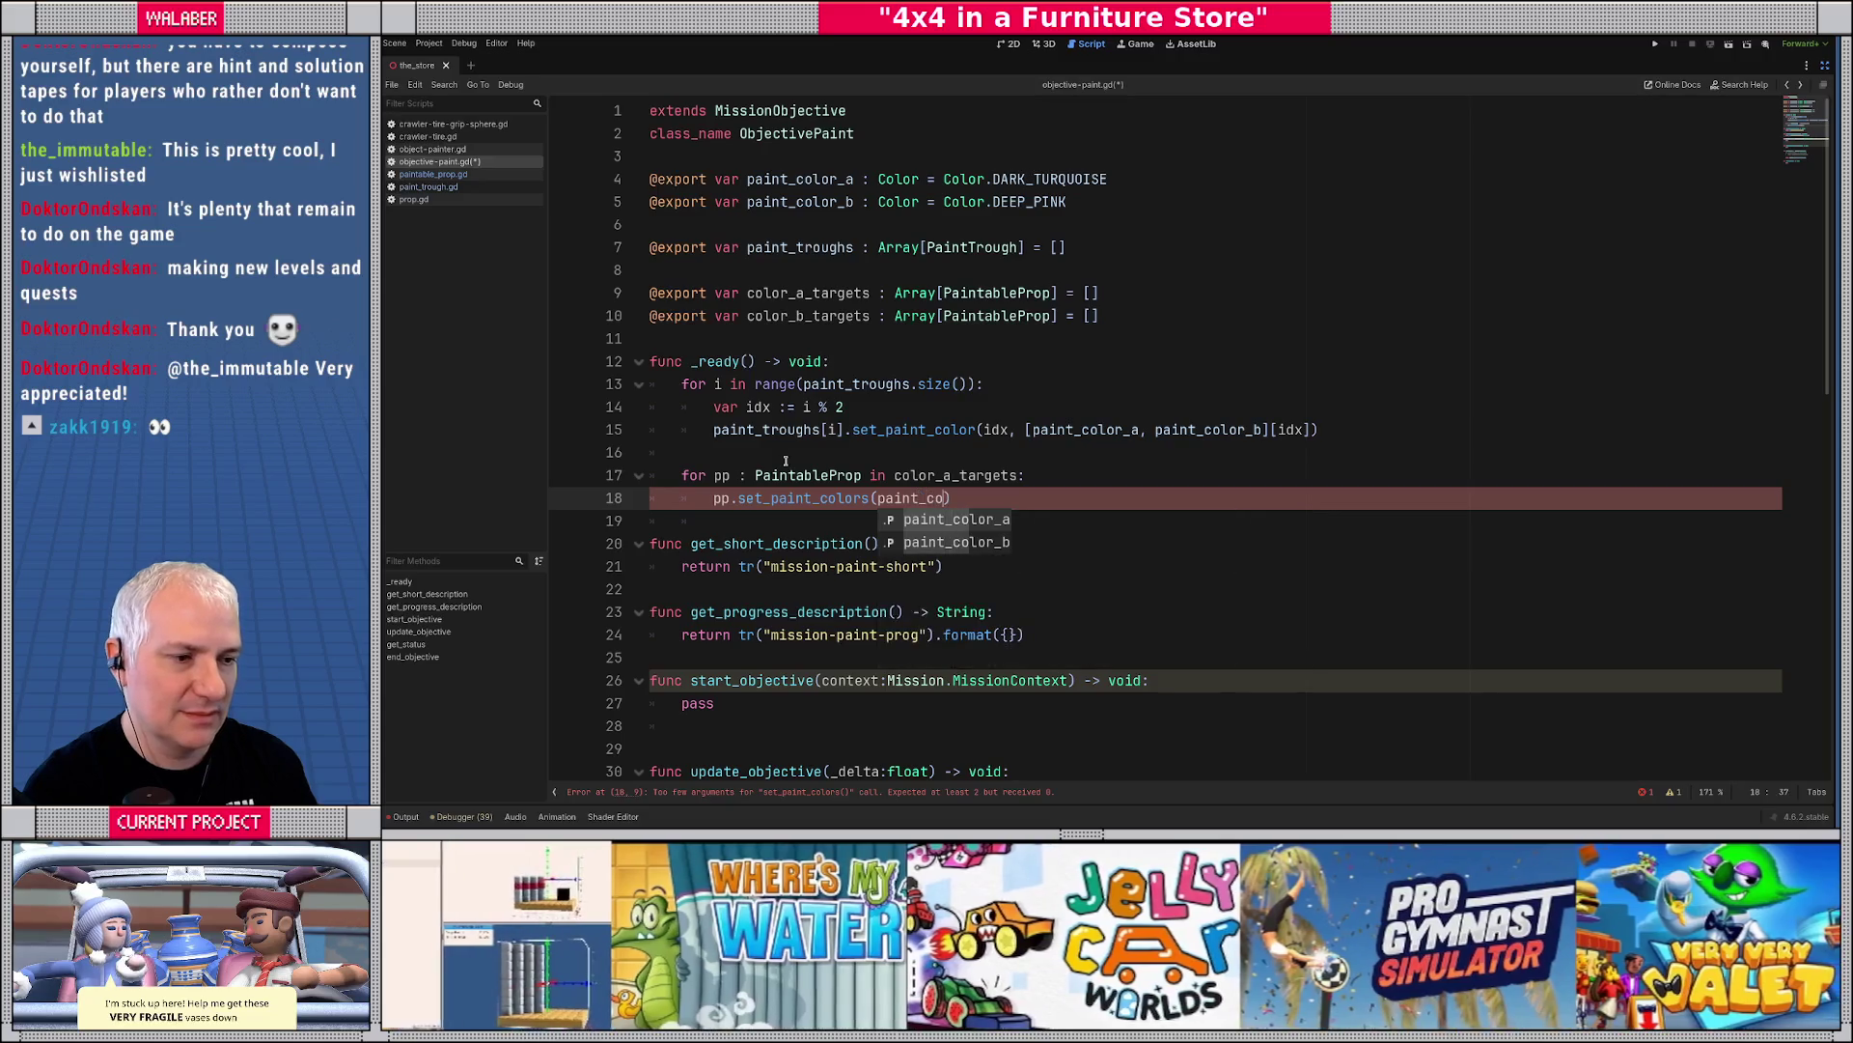
{"action": "type", "text": " pain"}
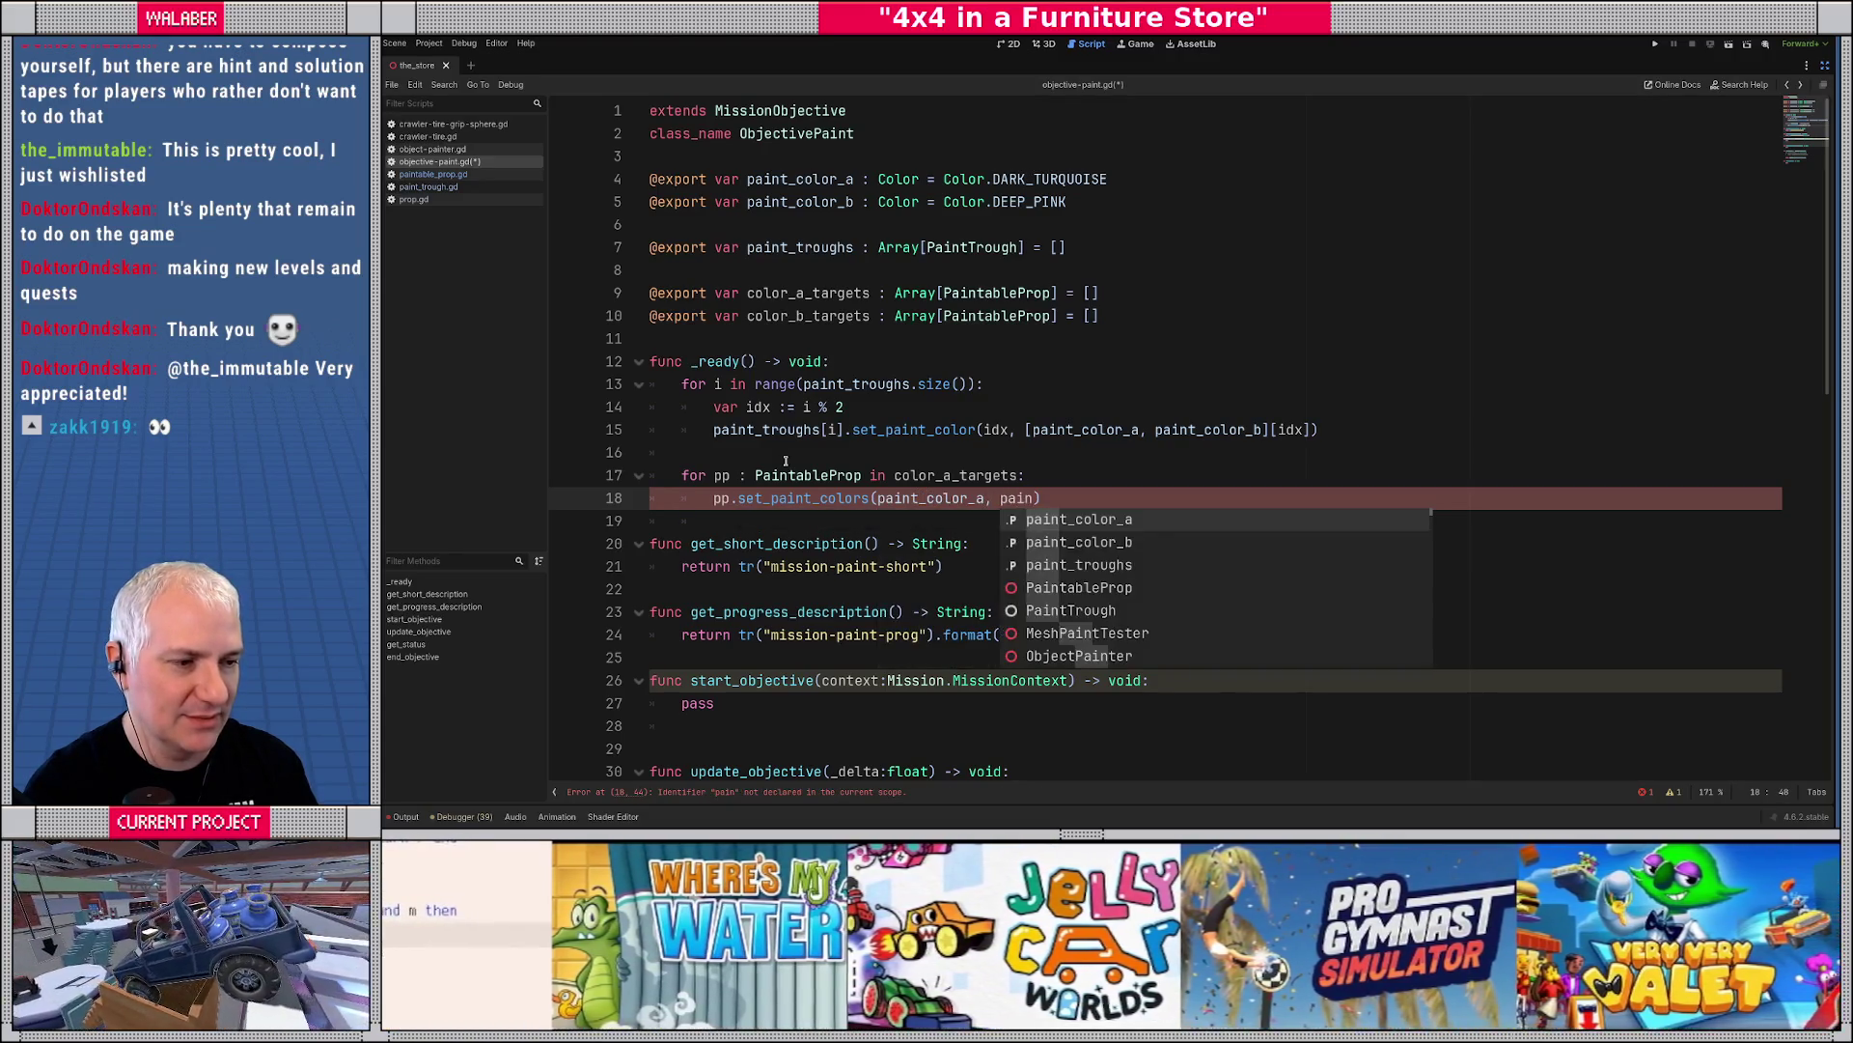
{"action": "key", "text": "Down"}
{"action": "key", "text": "Return"}
Copy the loop for color_b_targets and save objective-paint.gd
{"action": "key", "text": "Up"}
{"action": "key", "text": "Home"}
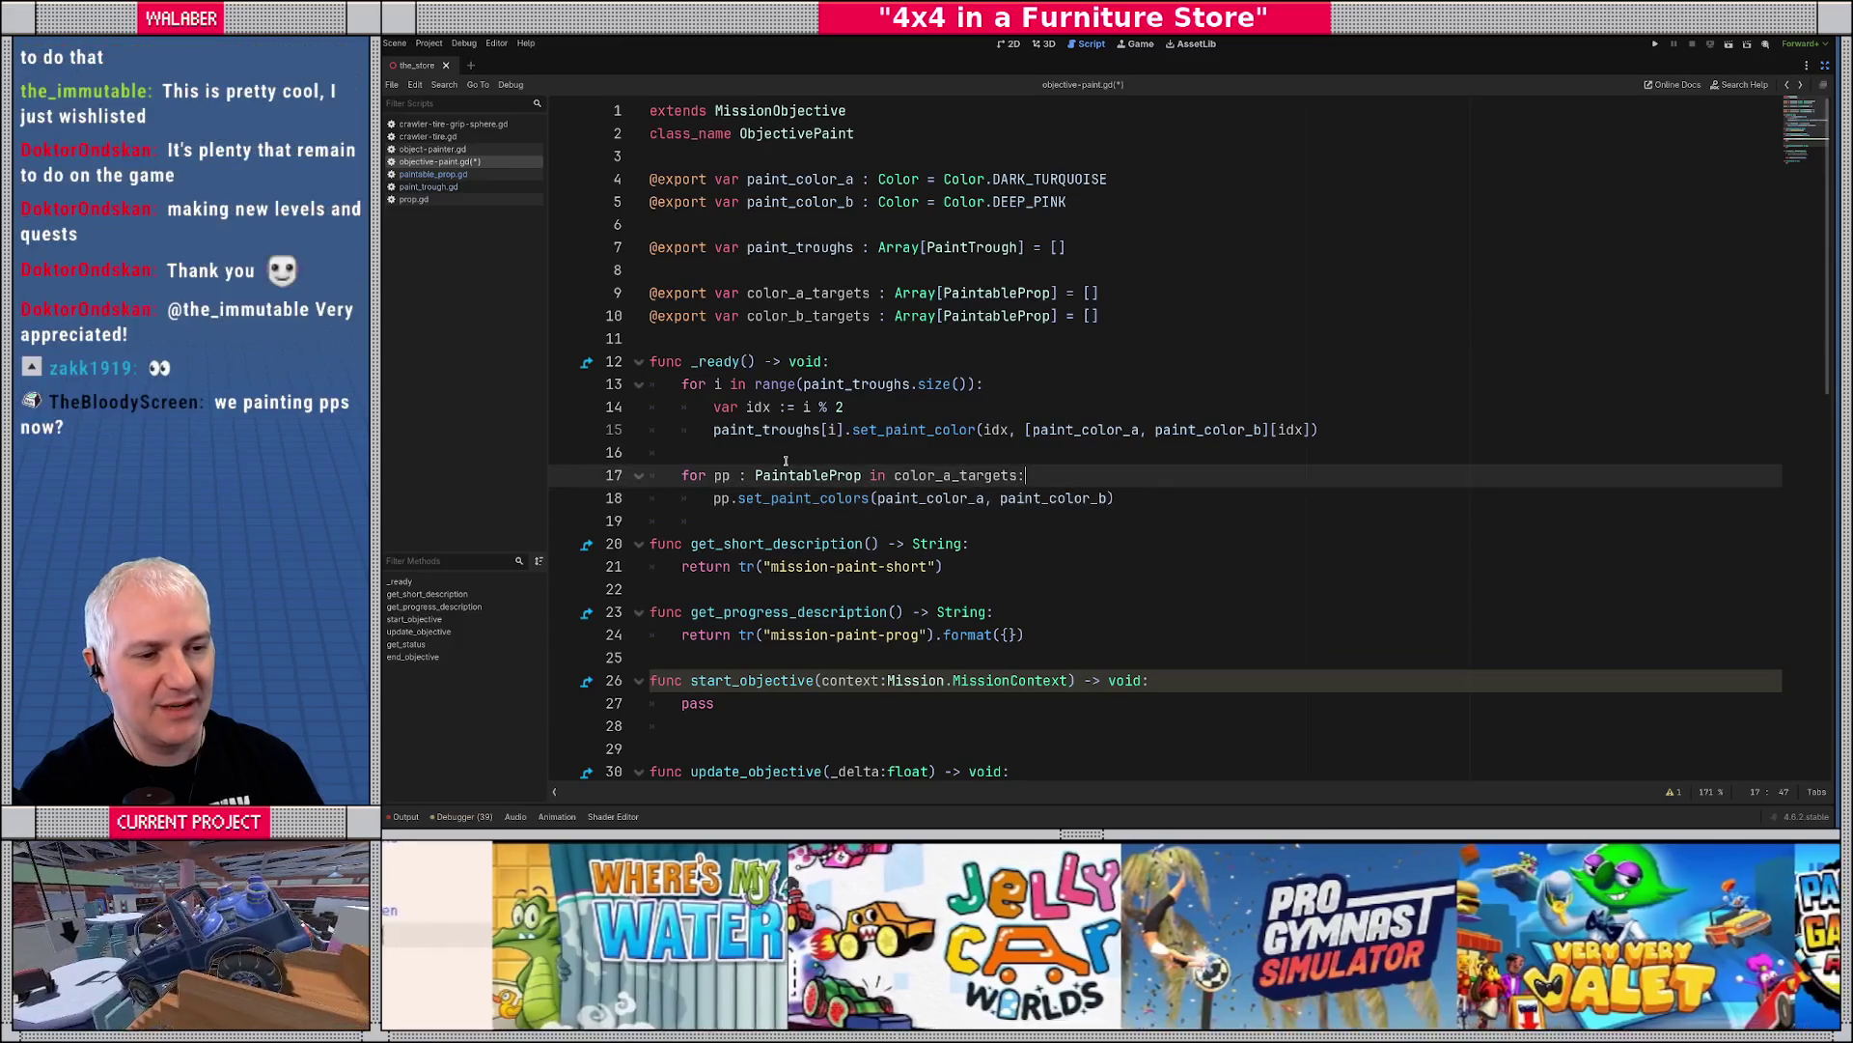
{"action": "key", "text": "shift+Down"}
{"action": "key", "text": "shift+End"}
{"action": "key", "text": "ctrl+c"}
{"action": "key", "text": "End"}
{"action": "key", "text": "Return"}
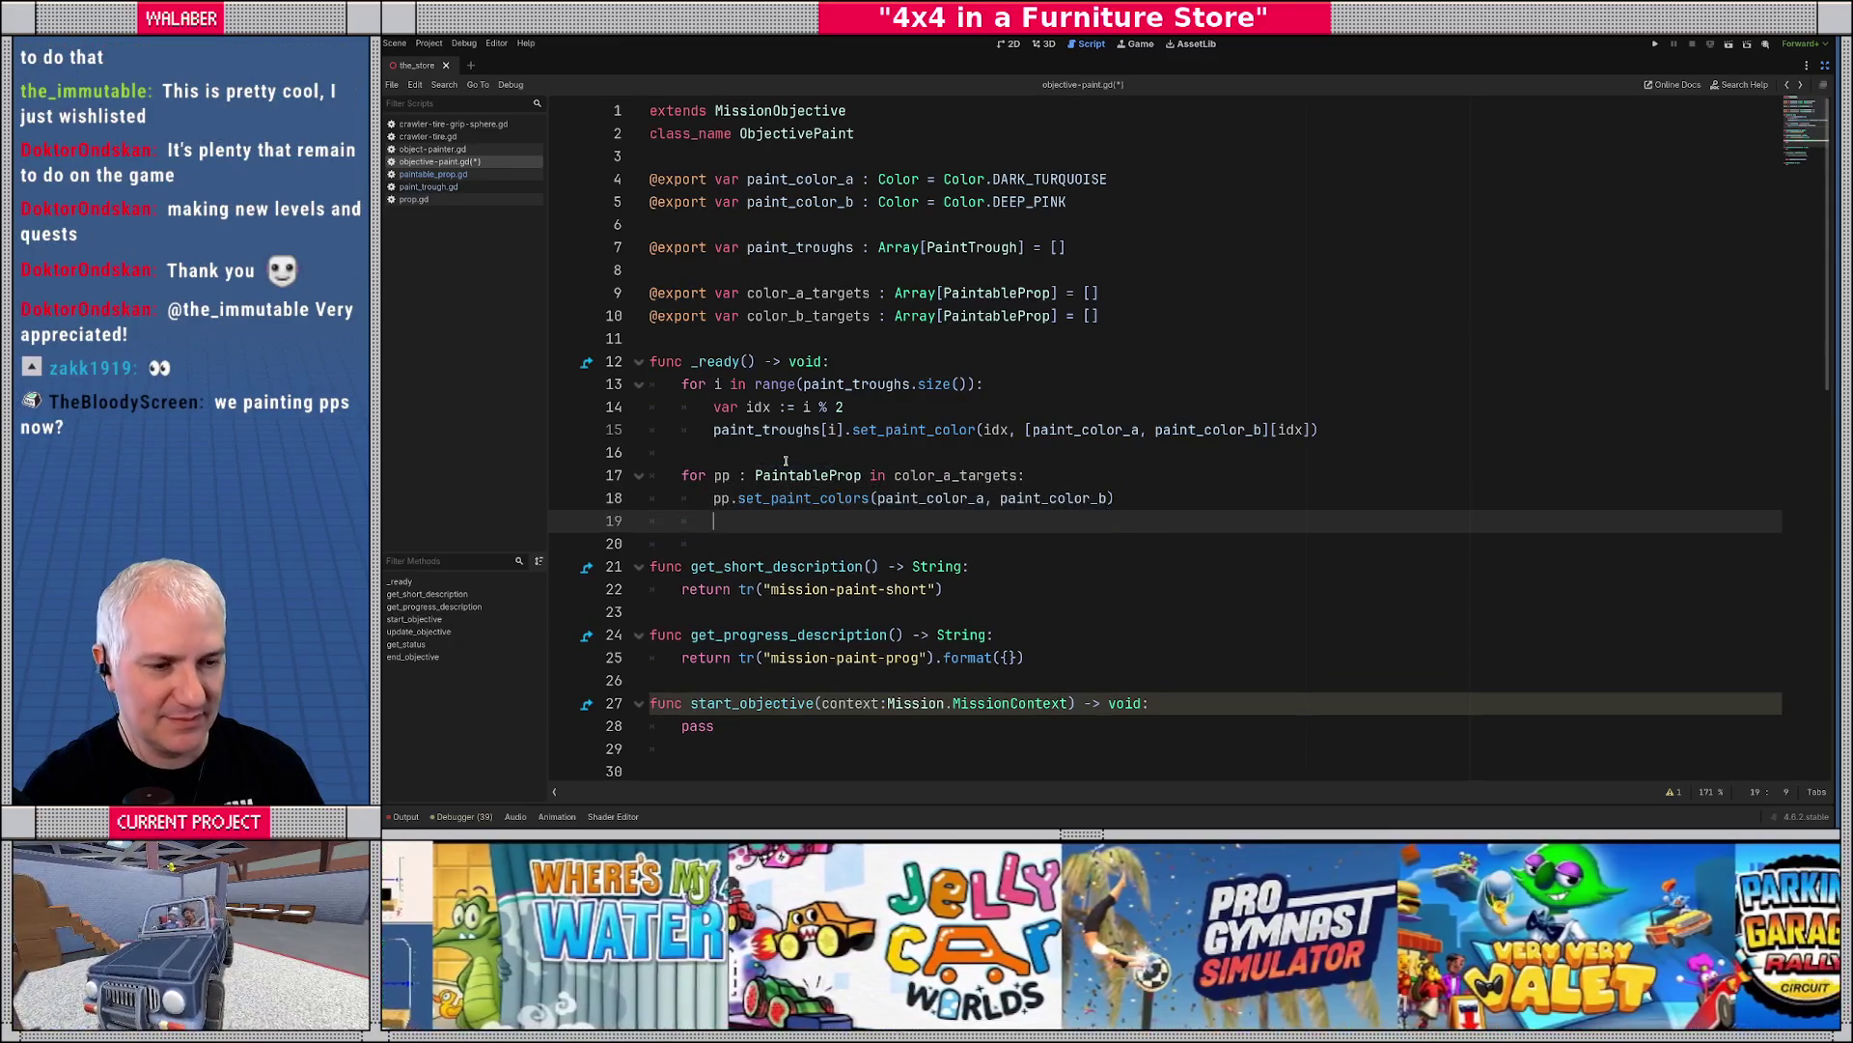
{"action": "key", "text": "ctrl+v"}
{"action": "left_click", "coordinate": [946, 543]}
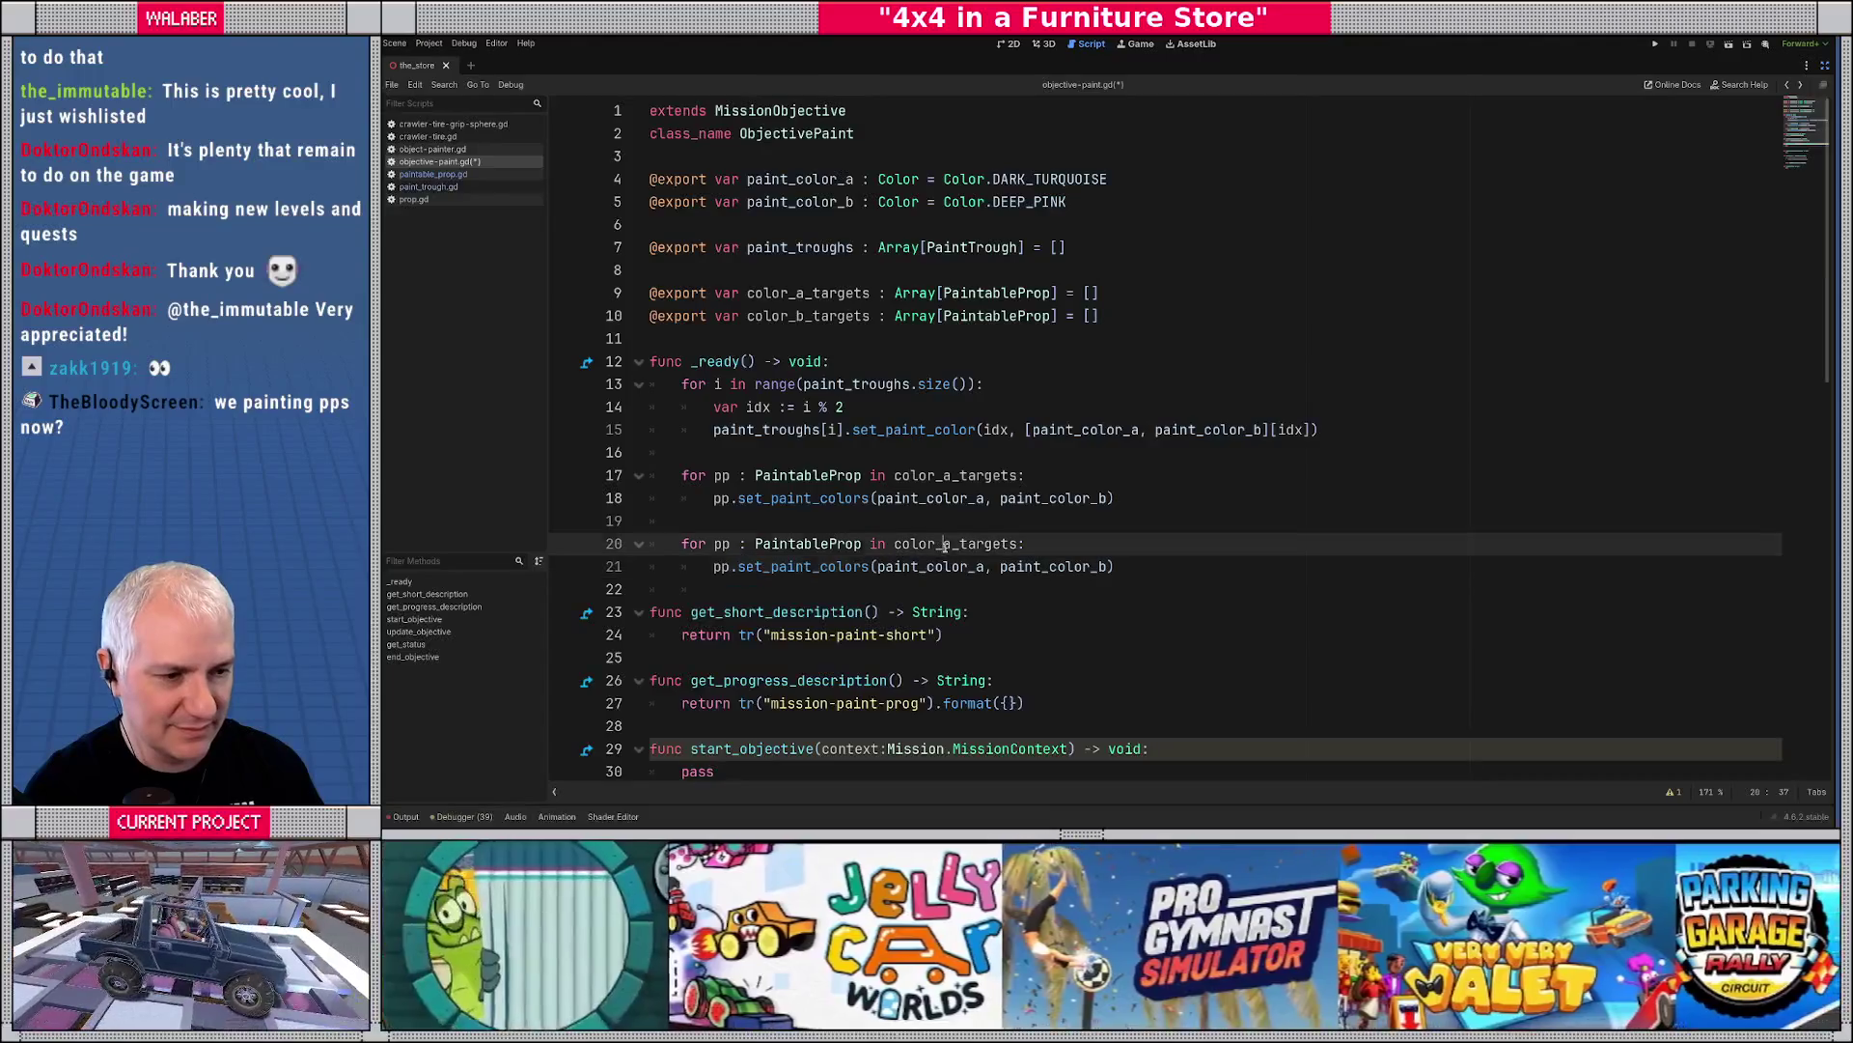
{"action": "type", "text": "b"}
{"action": "left_click", "coordinate": [791, 512]}
{"action": "scroll", "coordinate": [791, 513], "scroll_direction": "down", "scroll_amount": 2}
{"action": "left_click", "coordinate": [718, 454]}
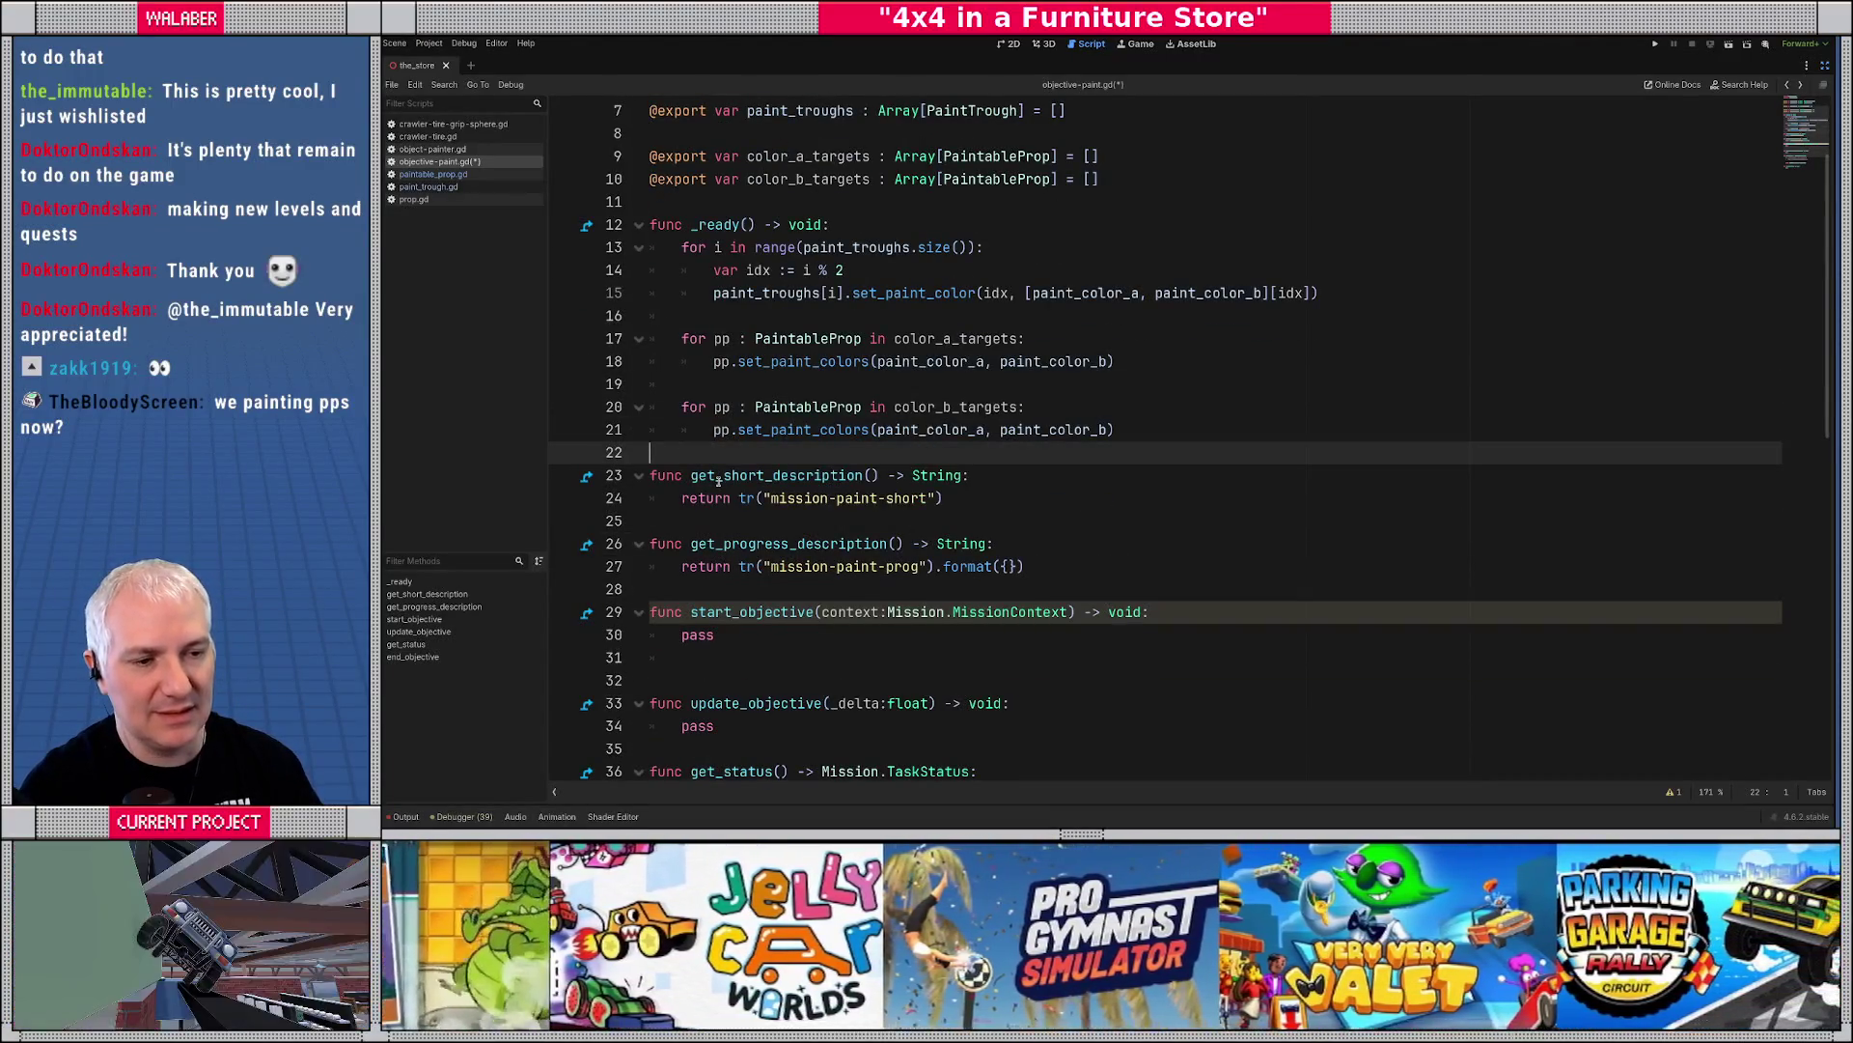
{"action": "key", "text": "Return"}
{"action": "key", "text": "ctrl+s"}
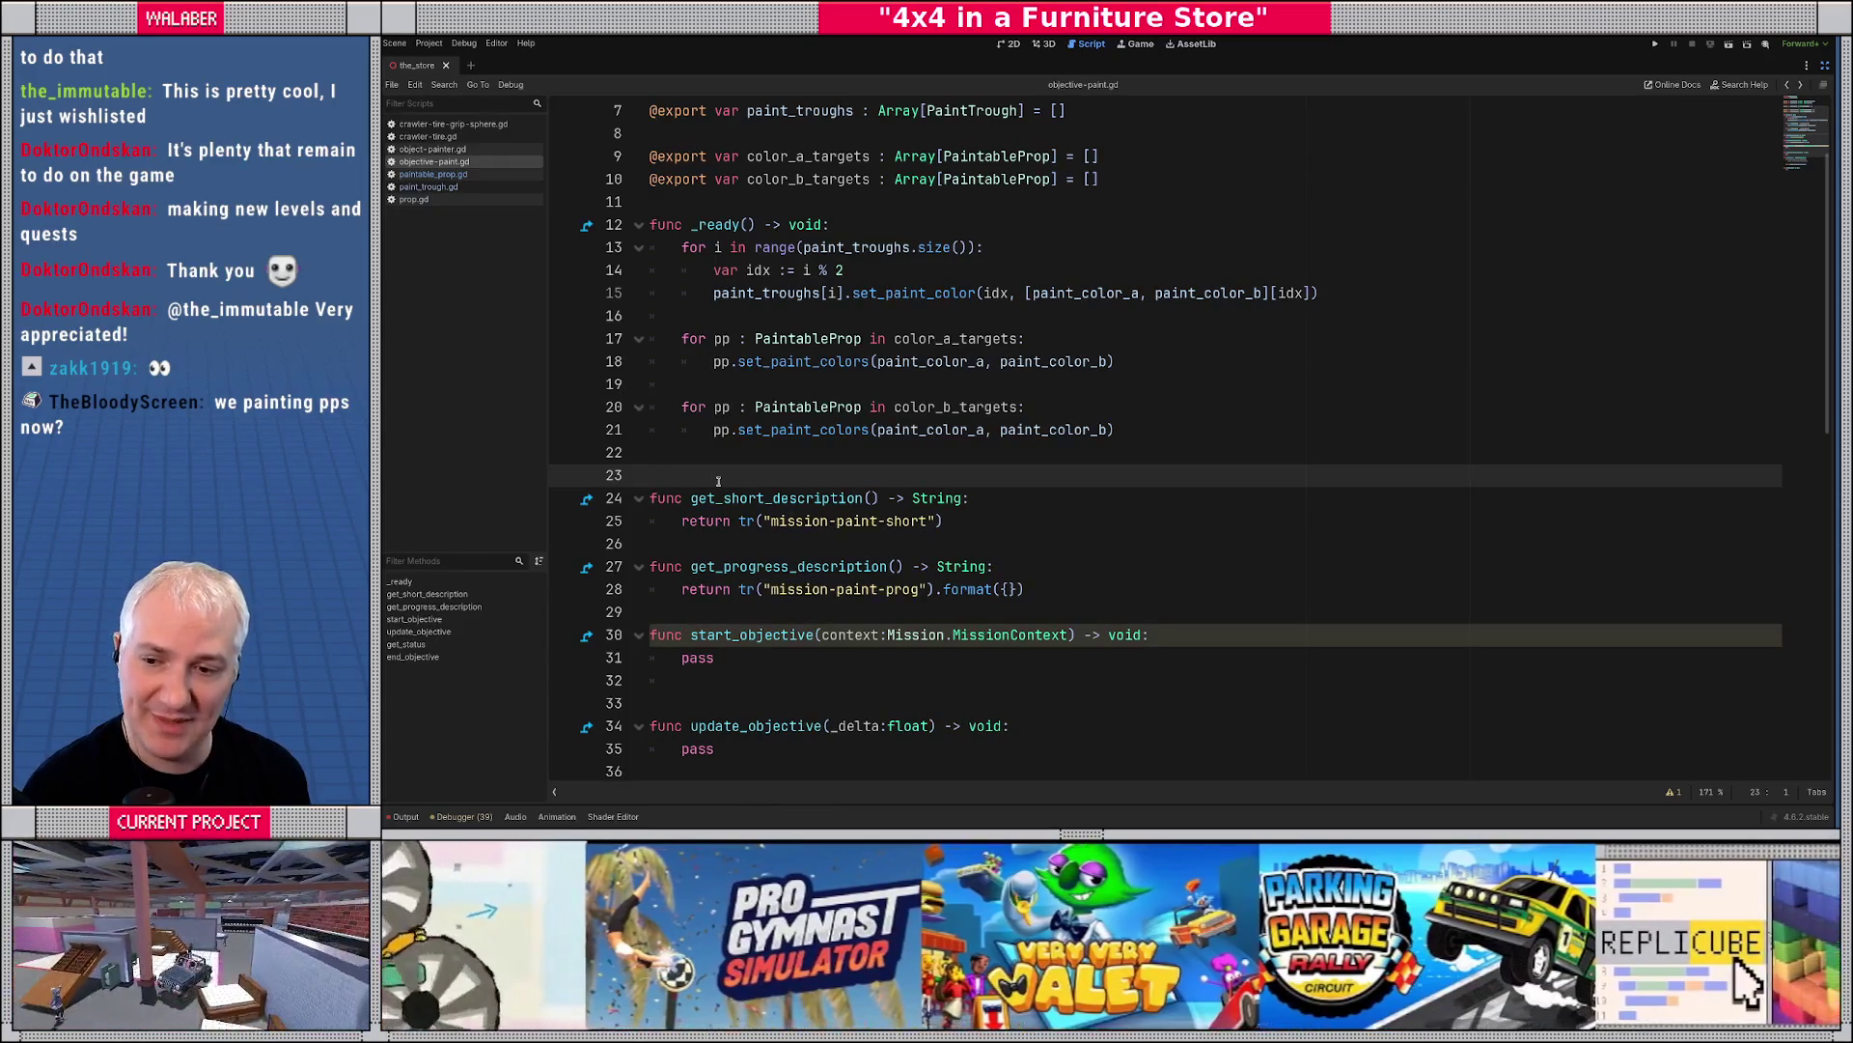
{"action": "left_click", "coordinate": [736, 385]}
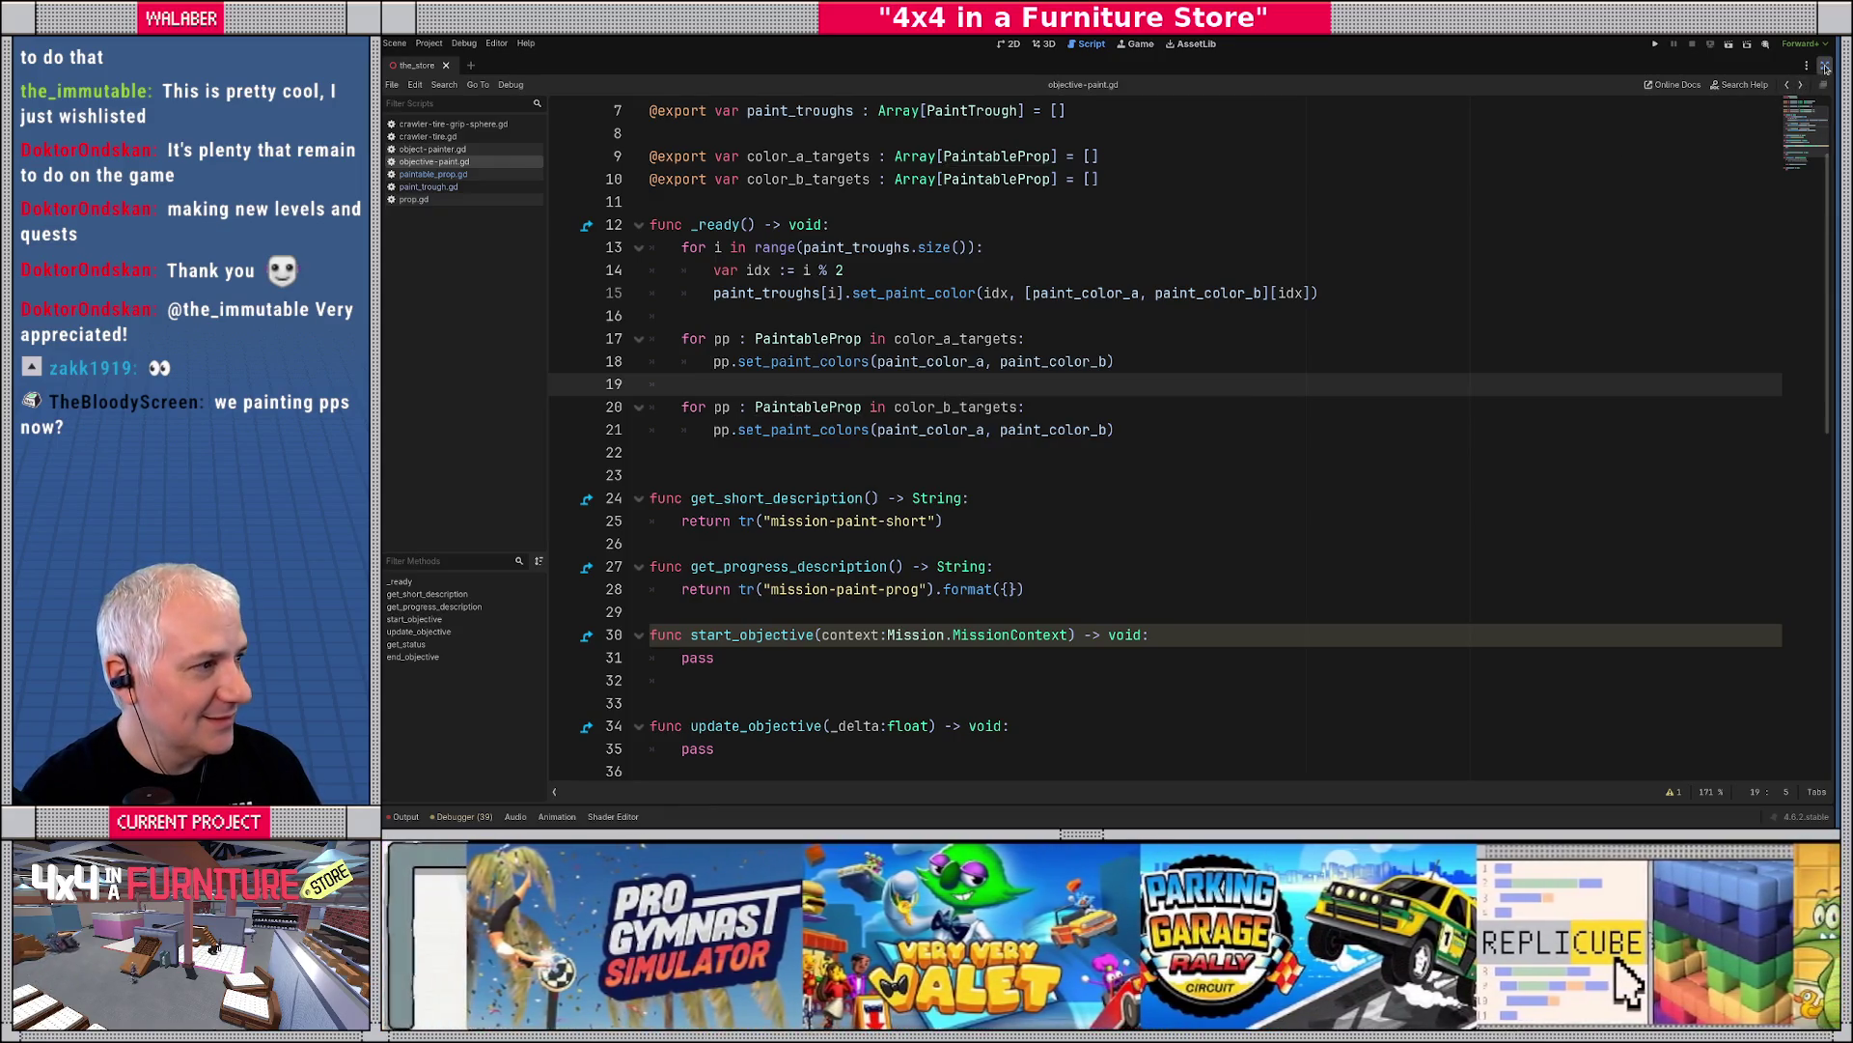
{"action": "left_click", "coordinate": [1824, 66]}
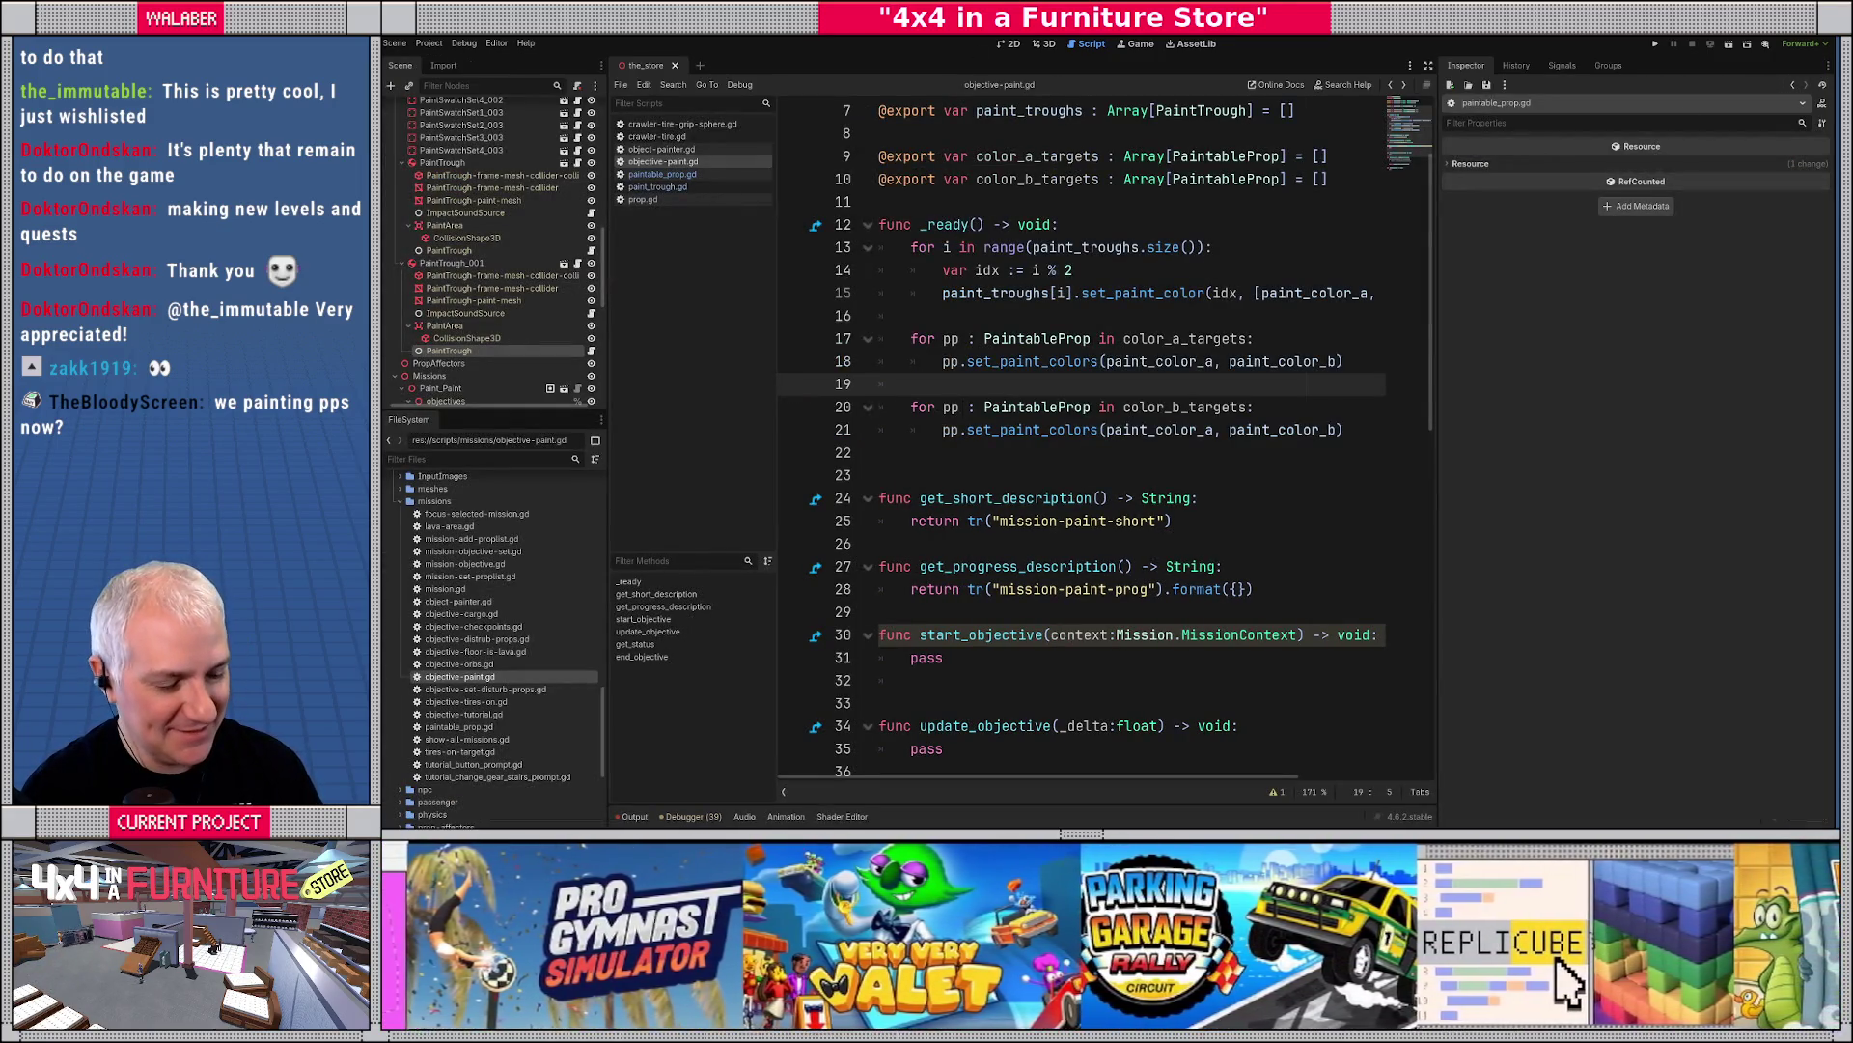
Run the project with F5, dismiss the welcome dialog, and open the dev console
{"action": "key", "text": "F5"}
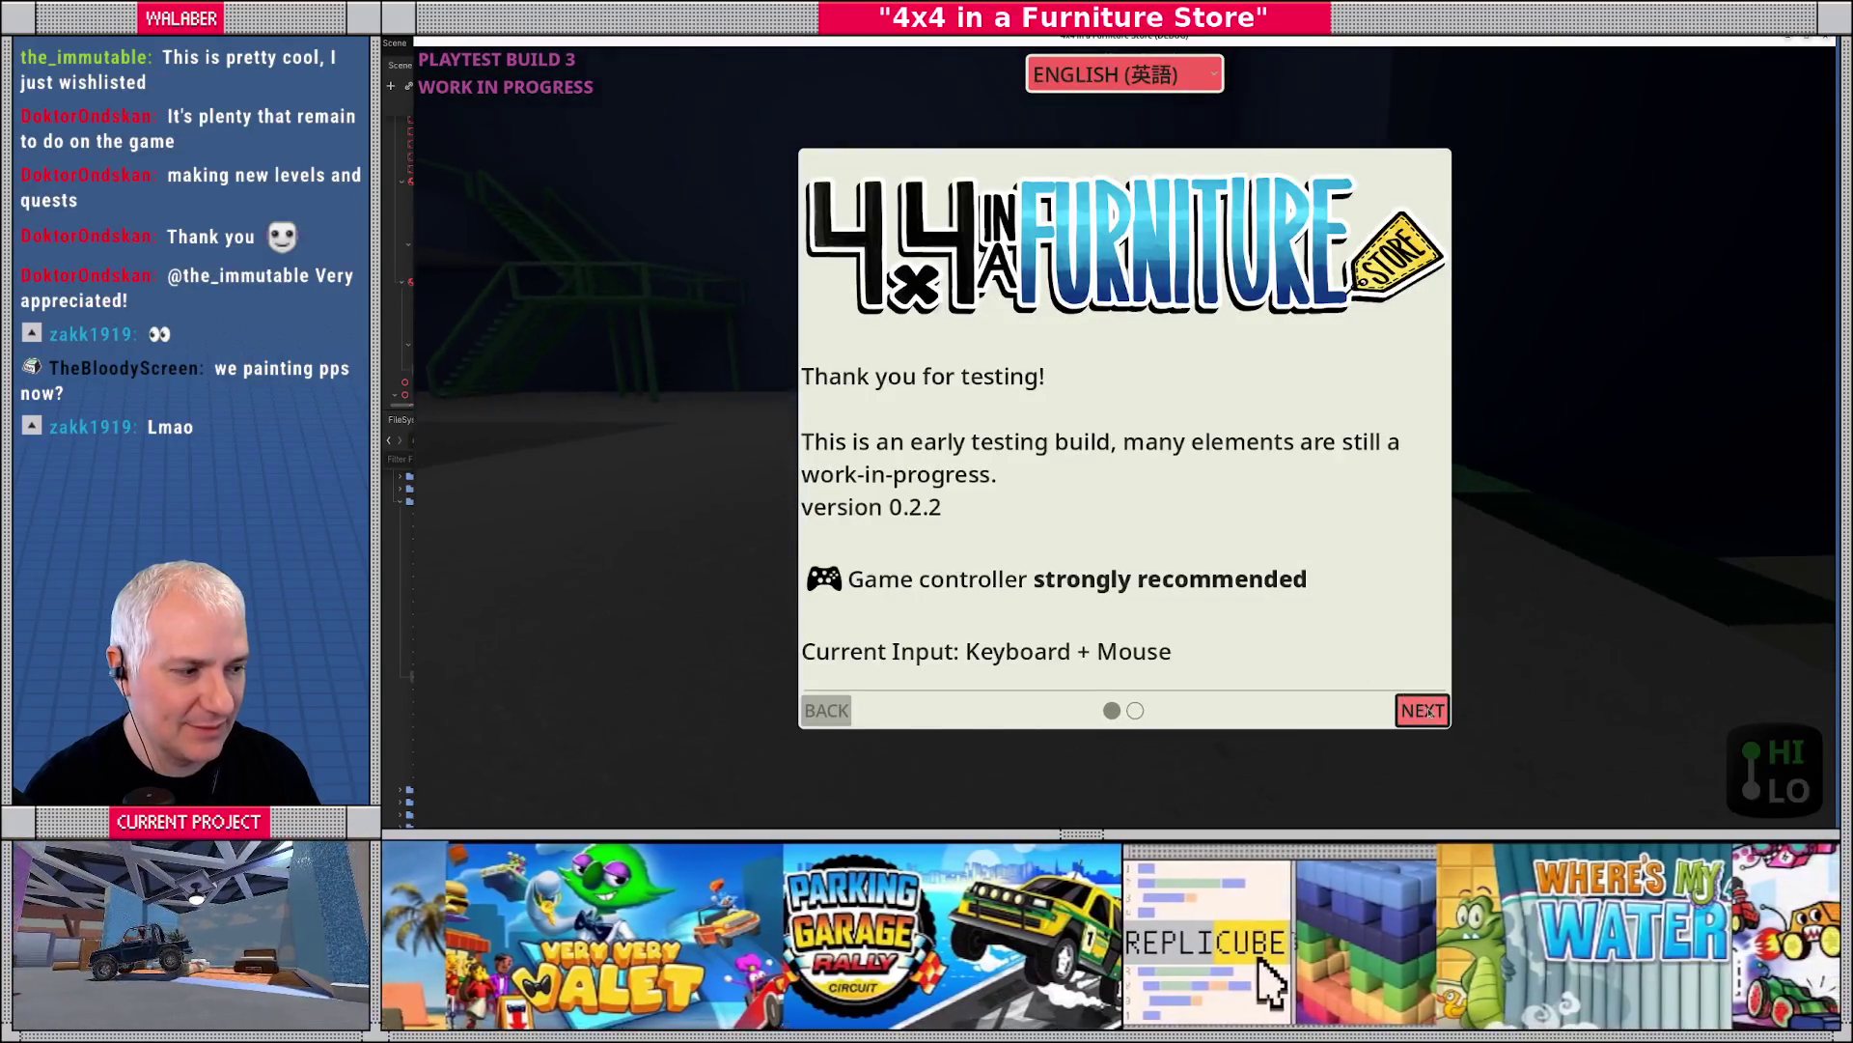
{"action": "key", "text": "Return"}
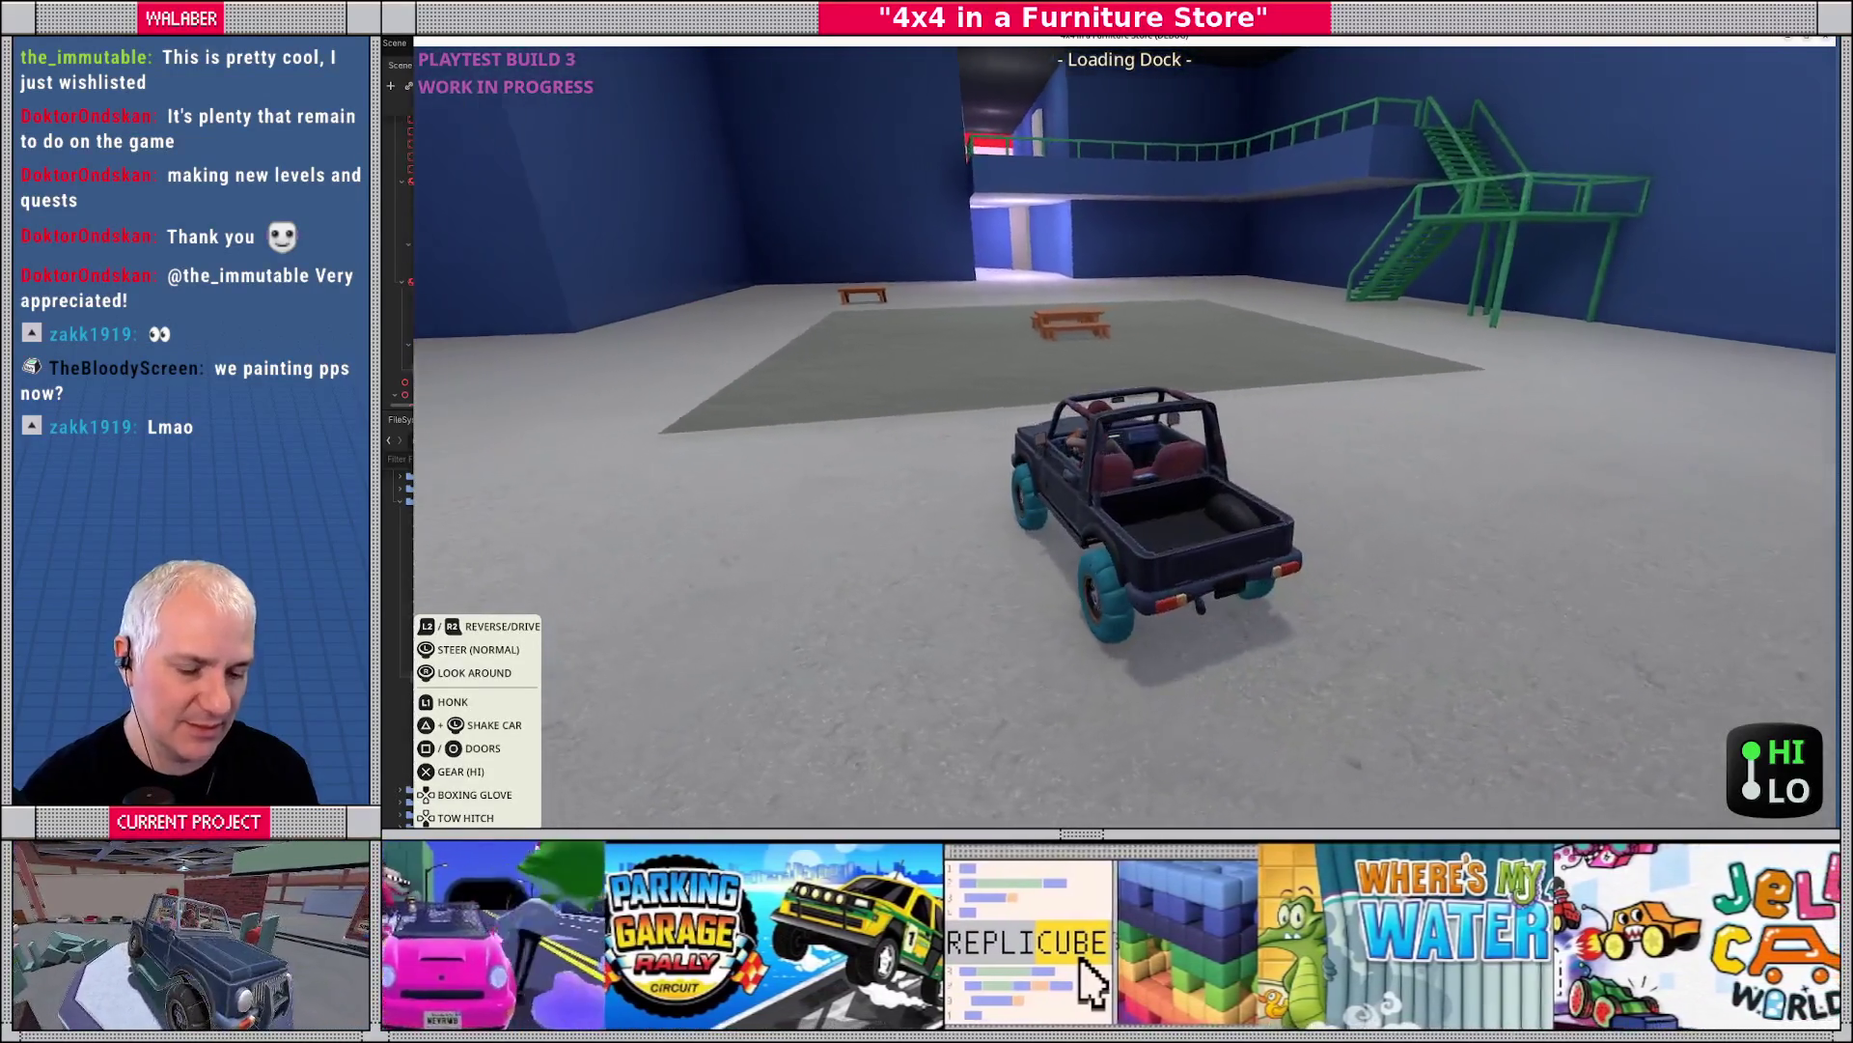
{"action": "key", "text": "grave"}
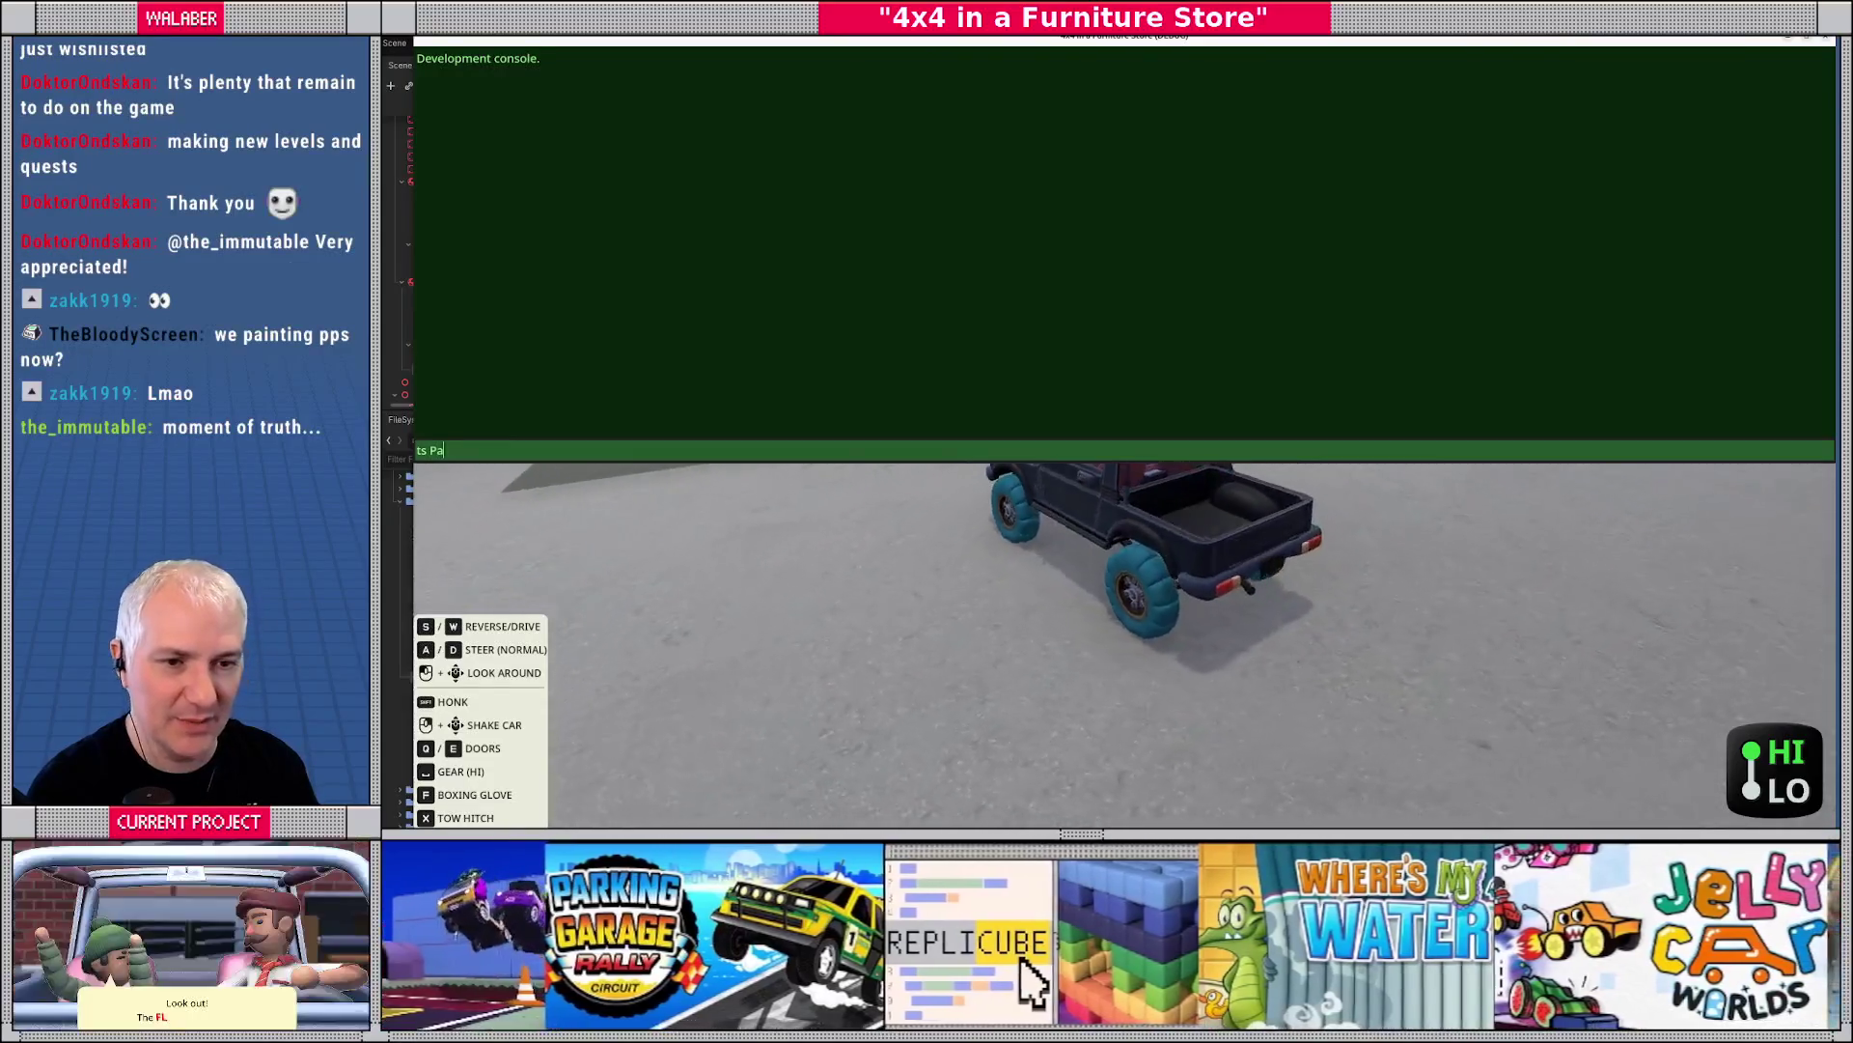
Jump to the Paint Department via the console, drive onto the paint troughs, then stop the game
{"action": "key", "text": "Return"}
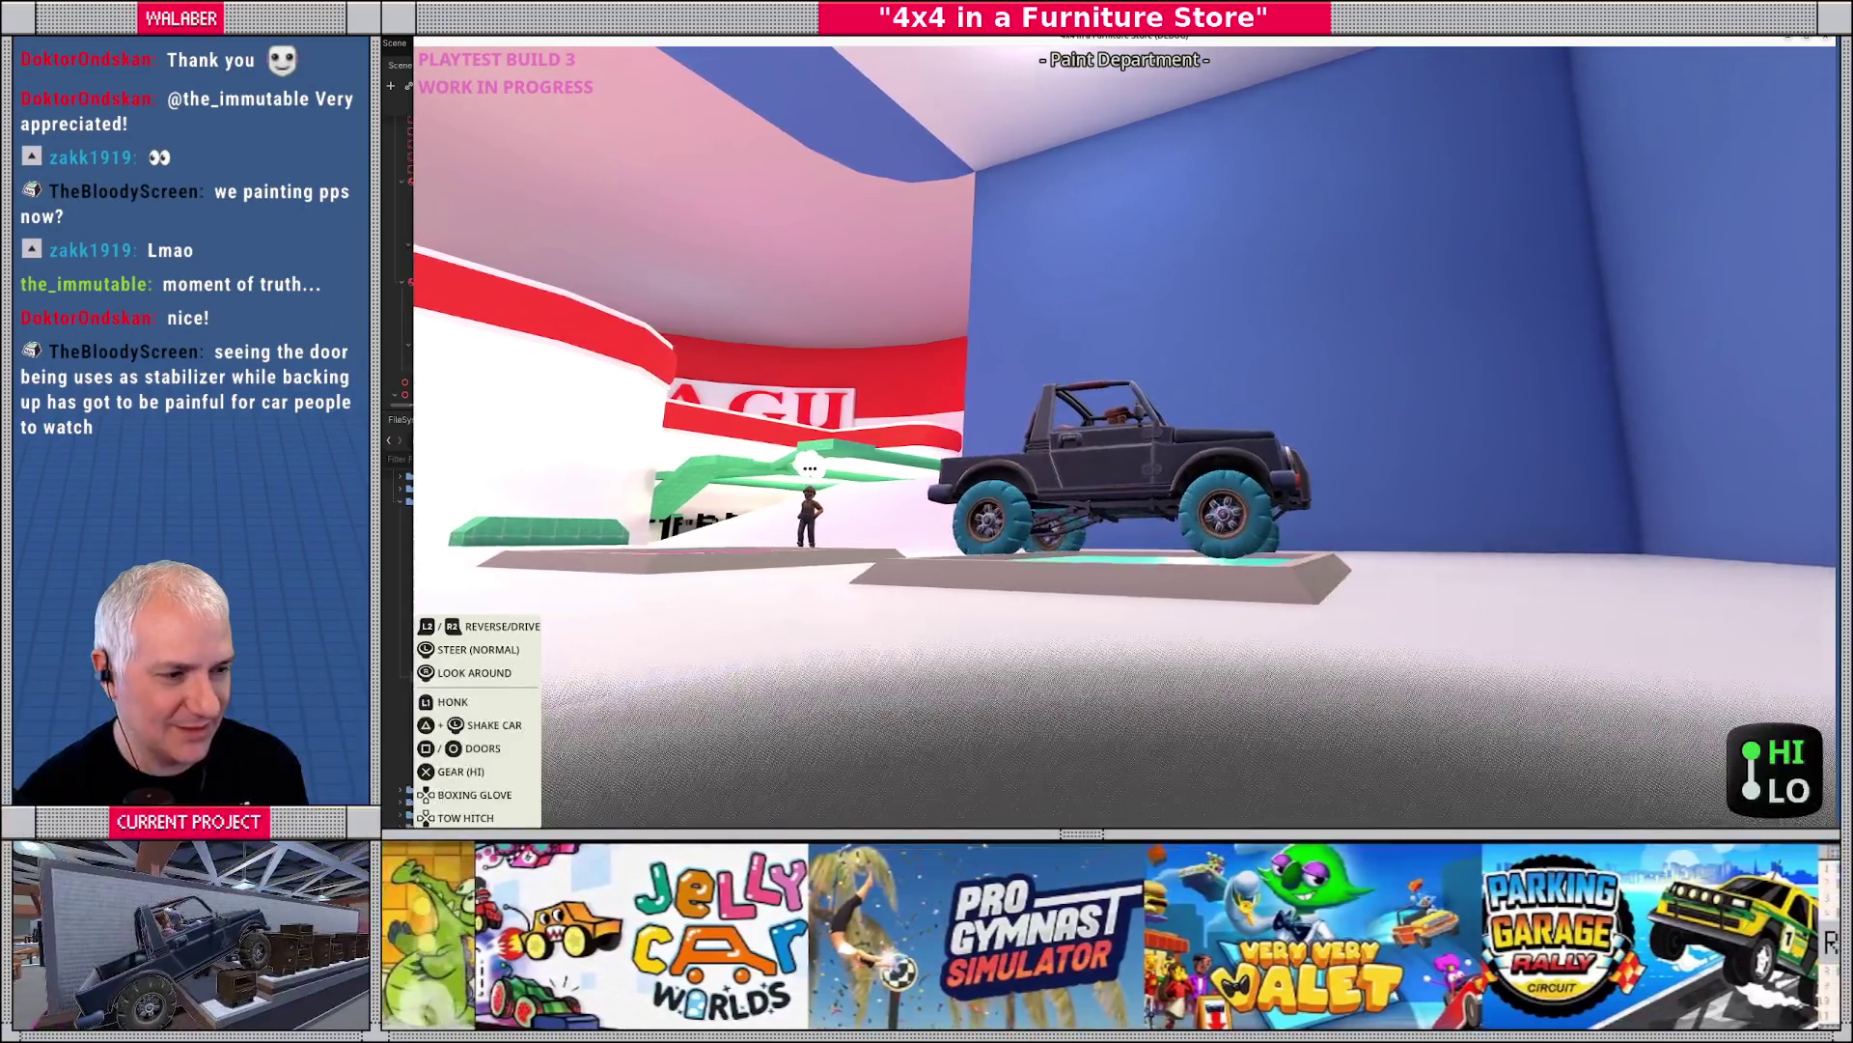
{"action": "key", "text": "F8"}
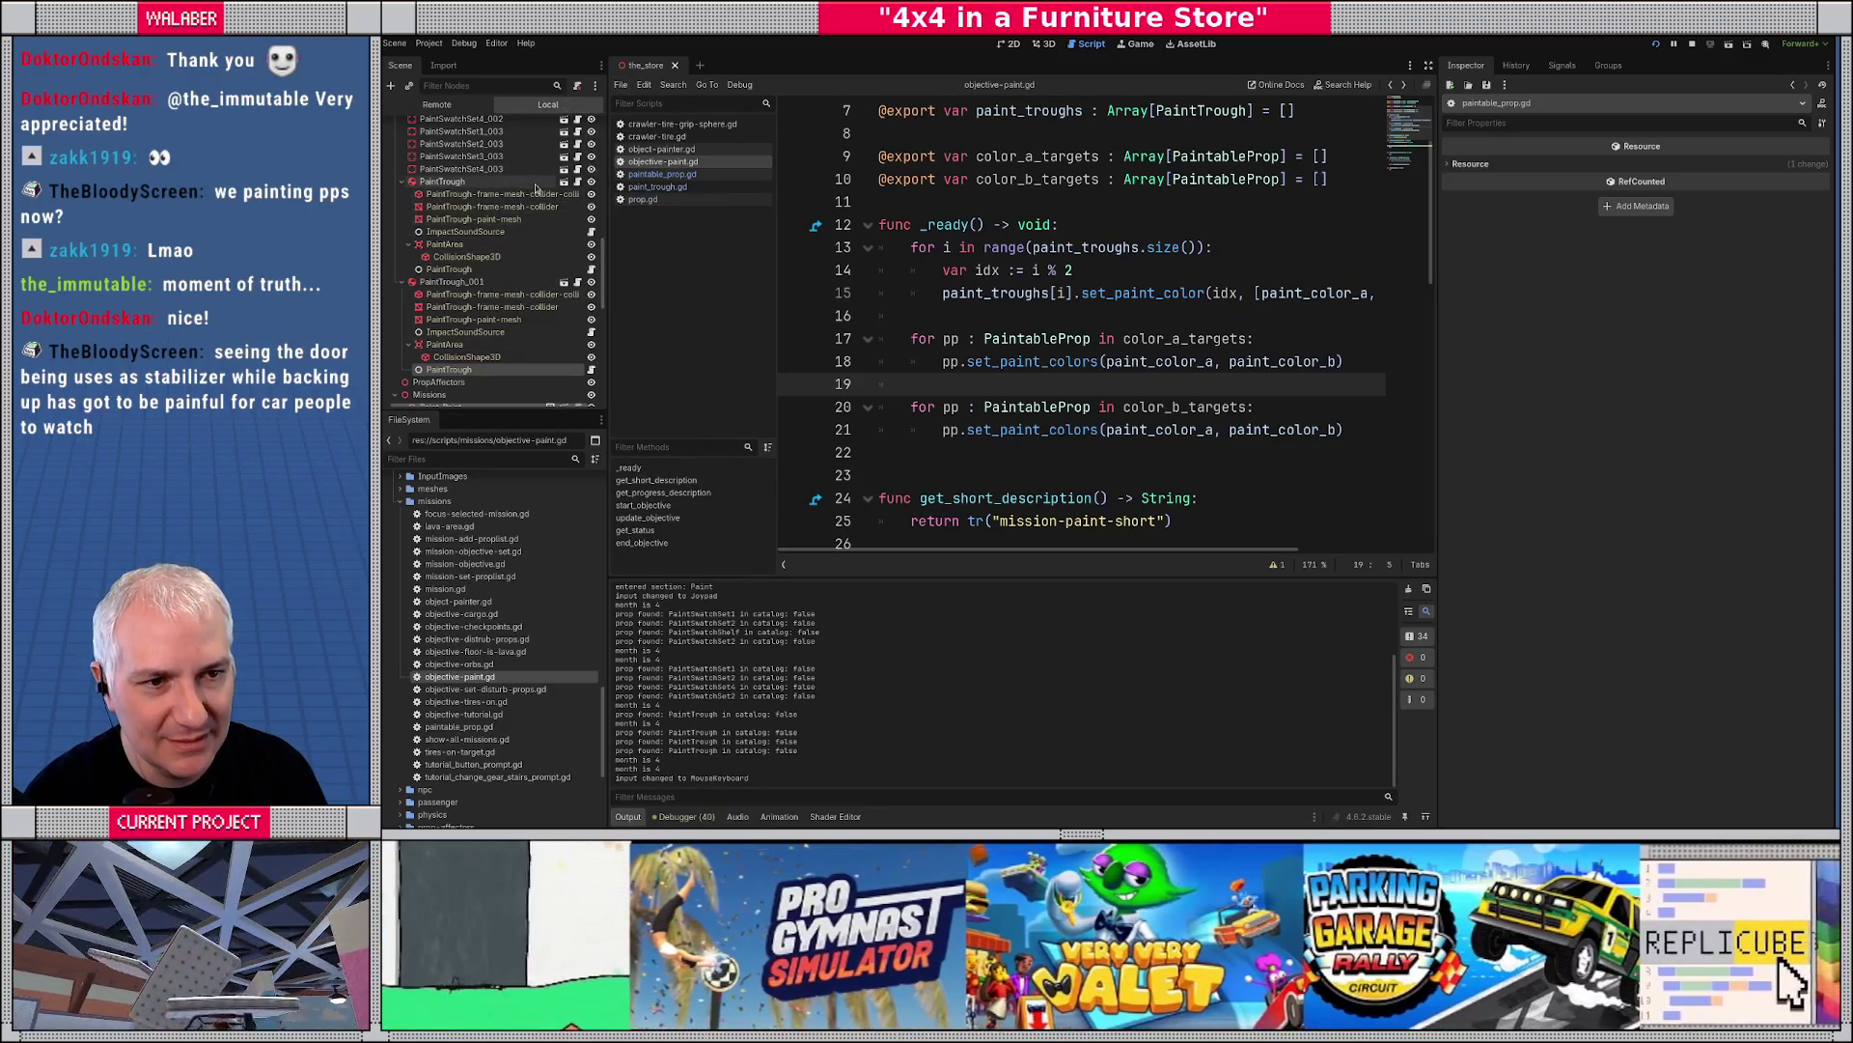
Open the PaintTrough scene in 3D view and select its frame collider
{"action": "left_click", "coordinate": [565, 182]}
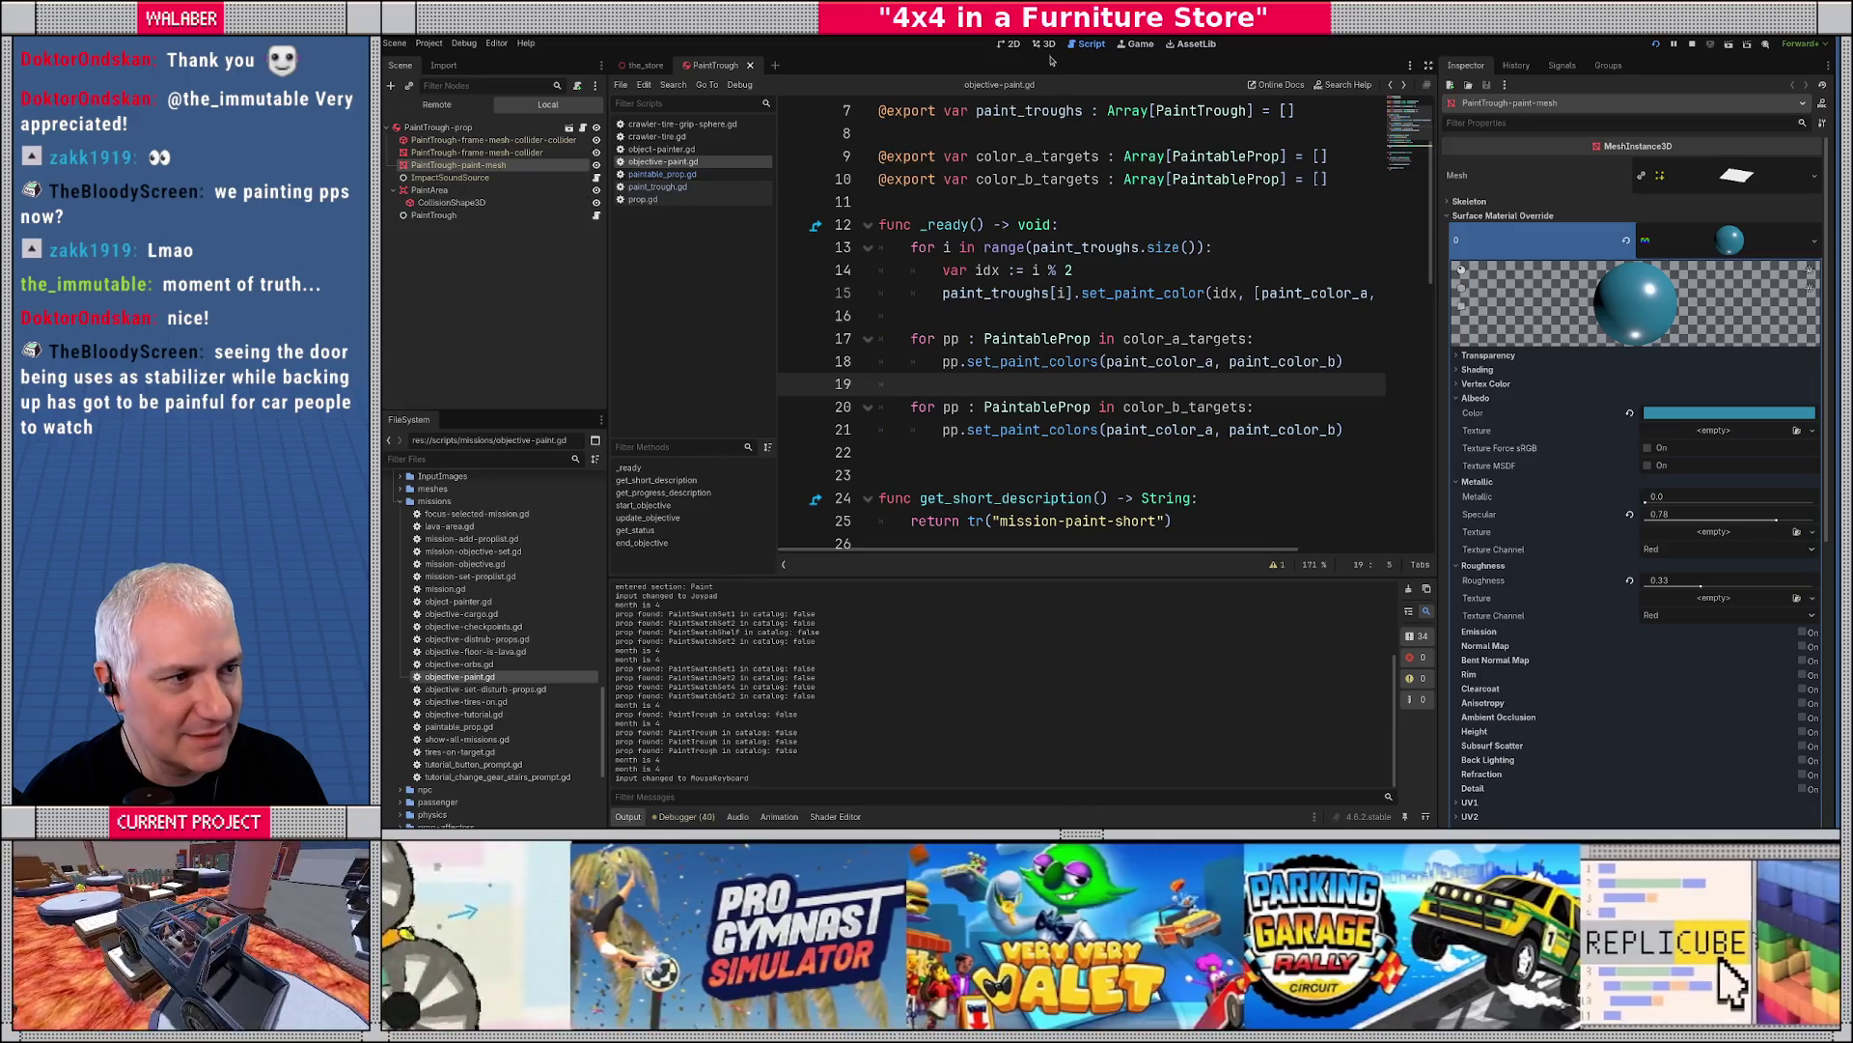
{"action": "left_click", "coordinate": [1047, 47]}
{"action": "left_click", "coordinate": [477, 152]}
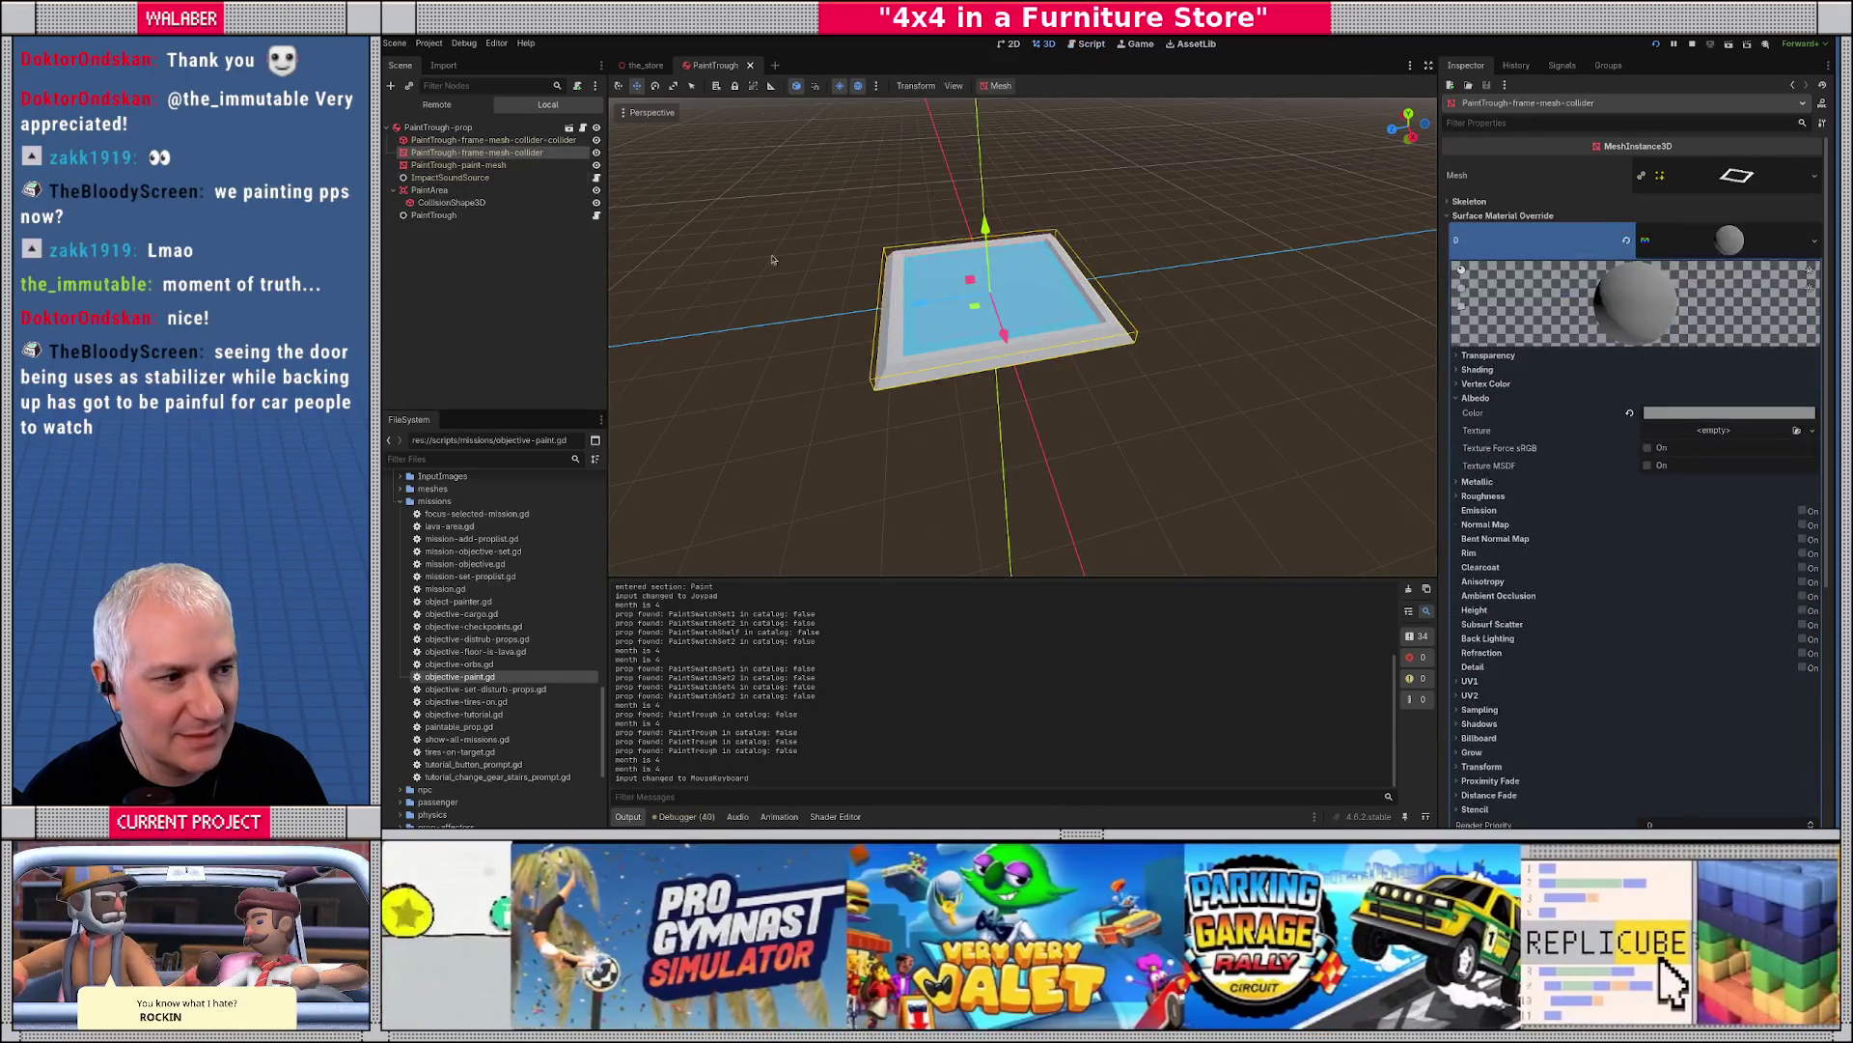
{"action": "scroll", "coordinate": [851, 349], "scroll_direction": "up", "scroll_amount": 5}
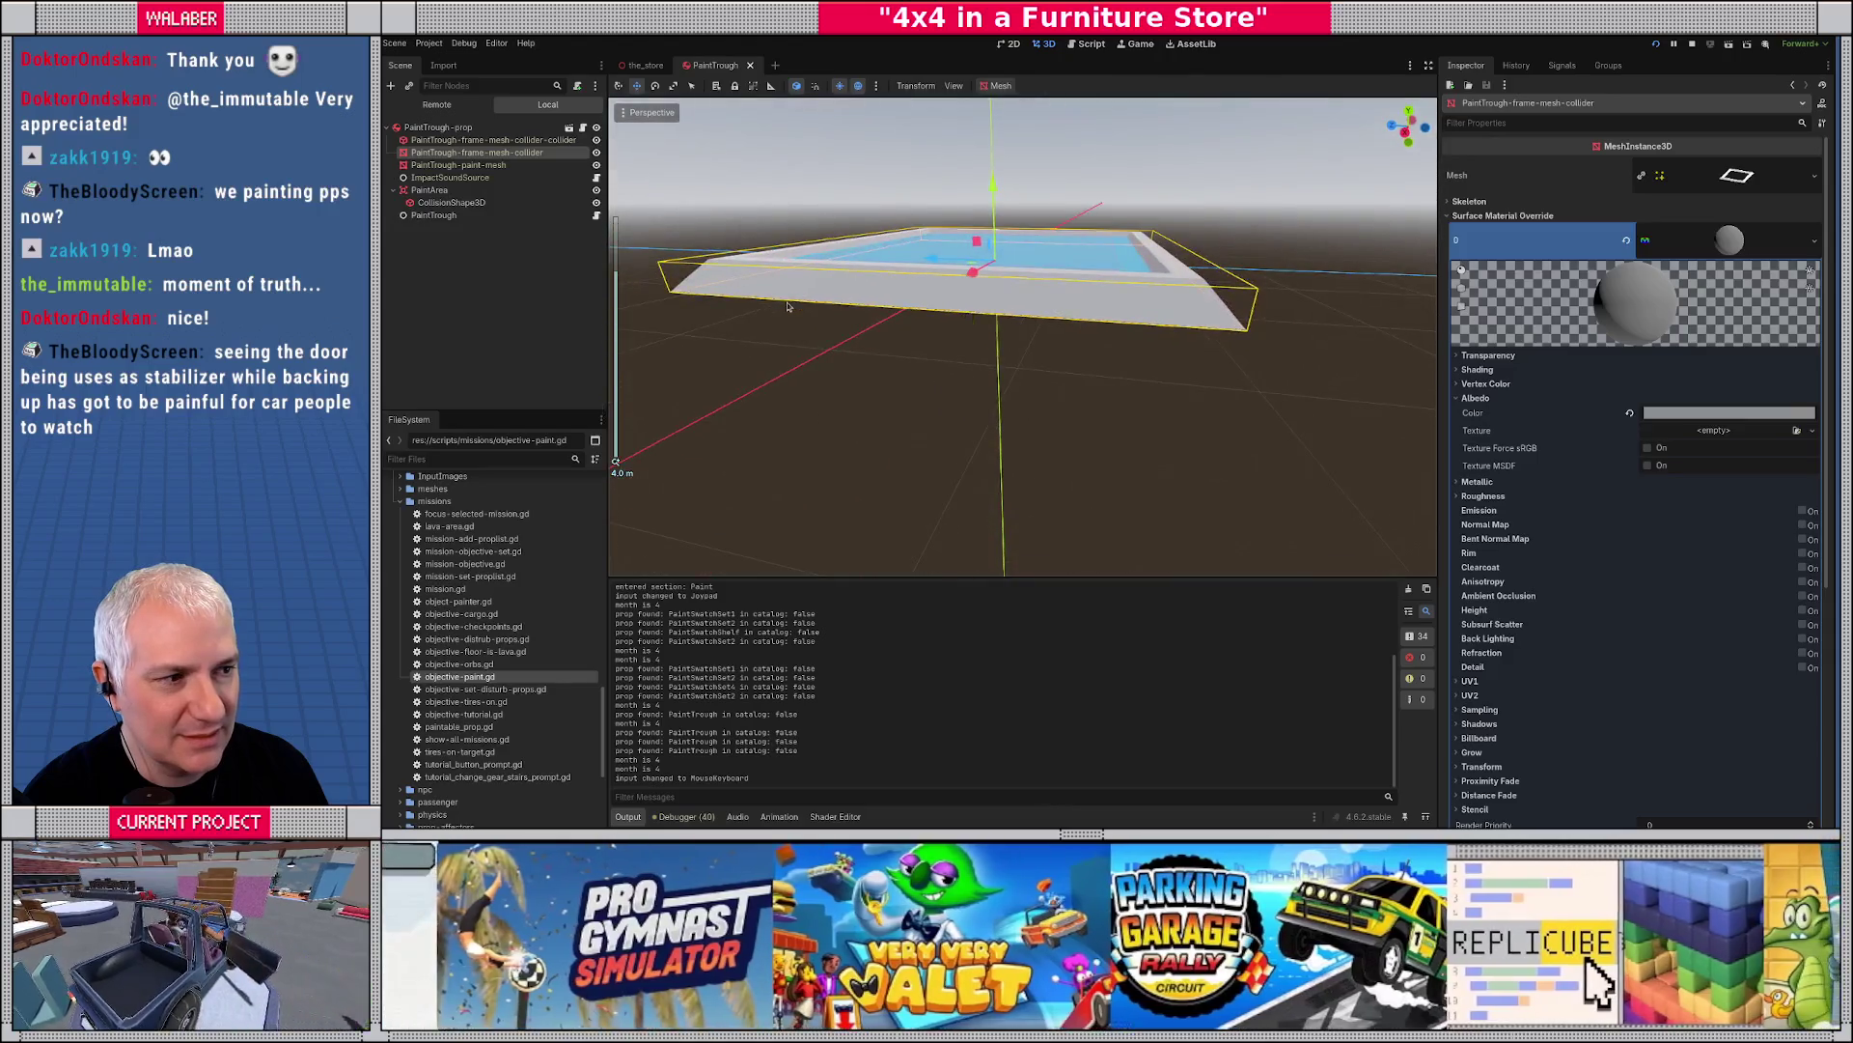
{"action": "left_click_drag", "start_coordinate": [787, 306], "coordinate": [734, 348]}
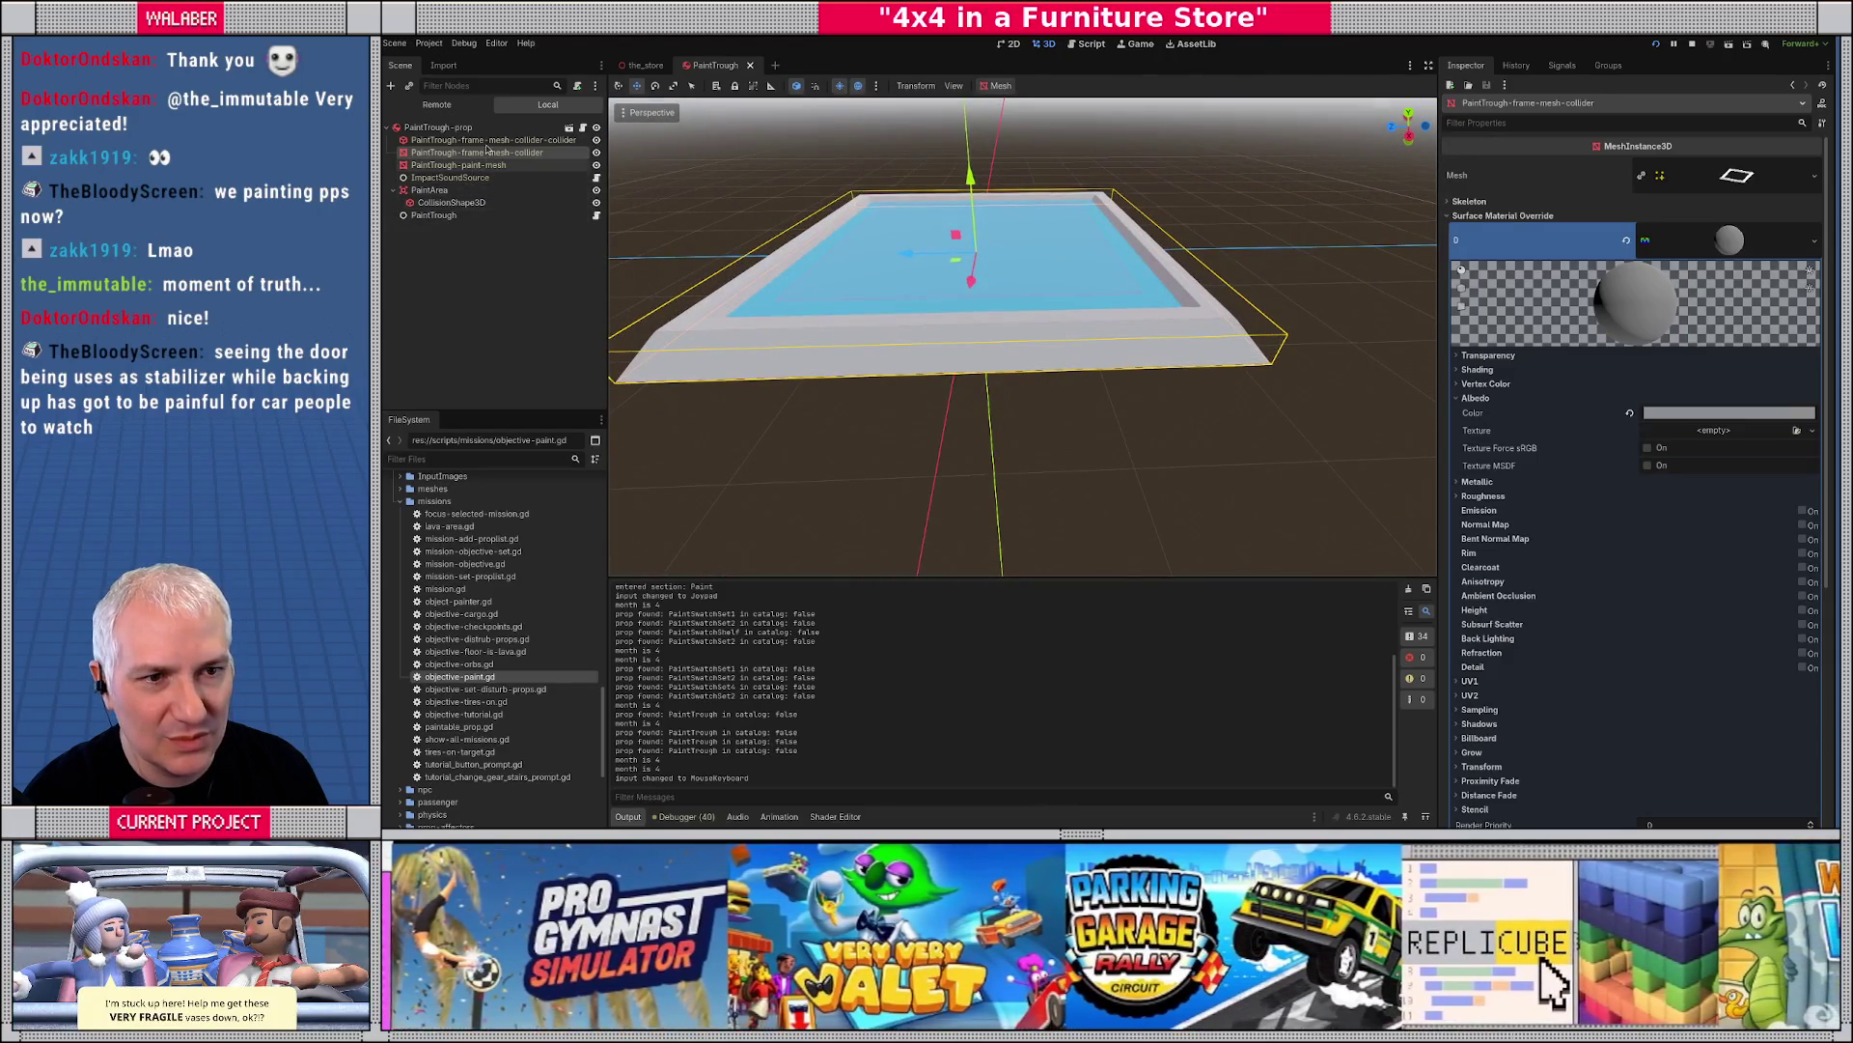
Test-move the frame collider's CollisionShape3D, undo it, and return to objective-paint.gd
{"action": "left_click", "coordinate": [487, 140]}
{"action": "left_click", "coordinate": [491, 155]}
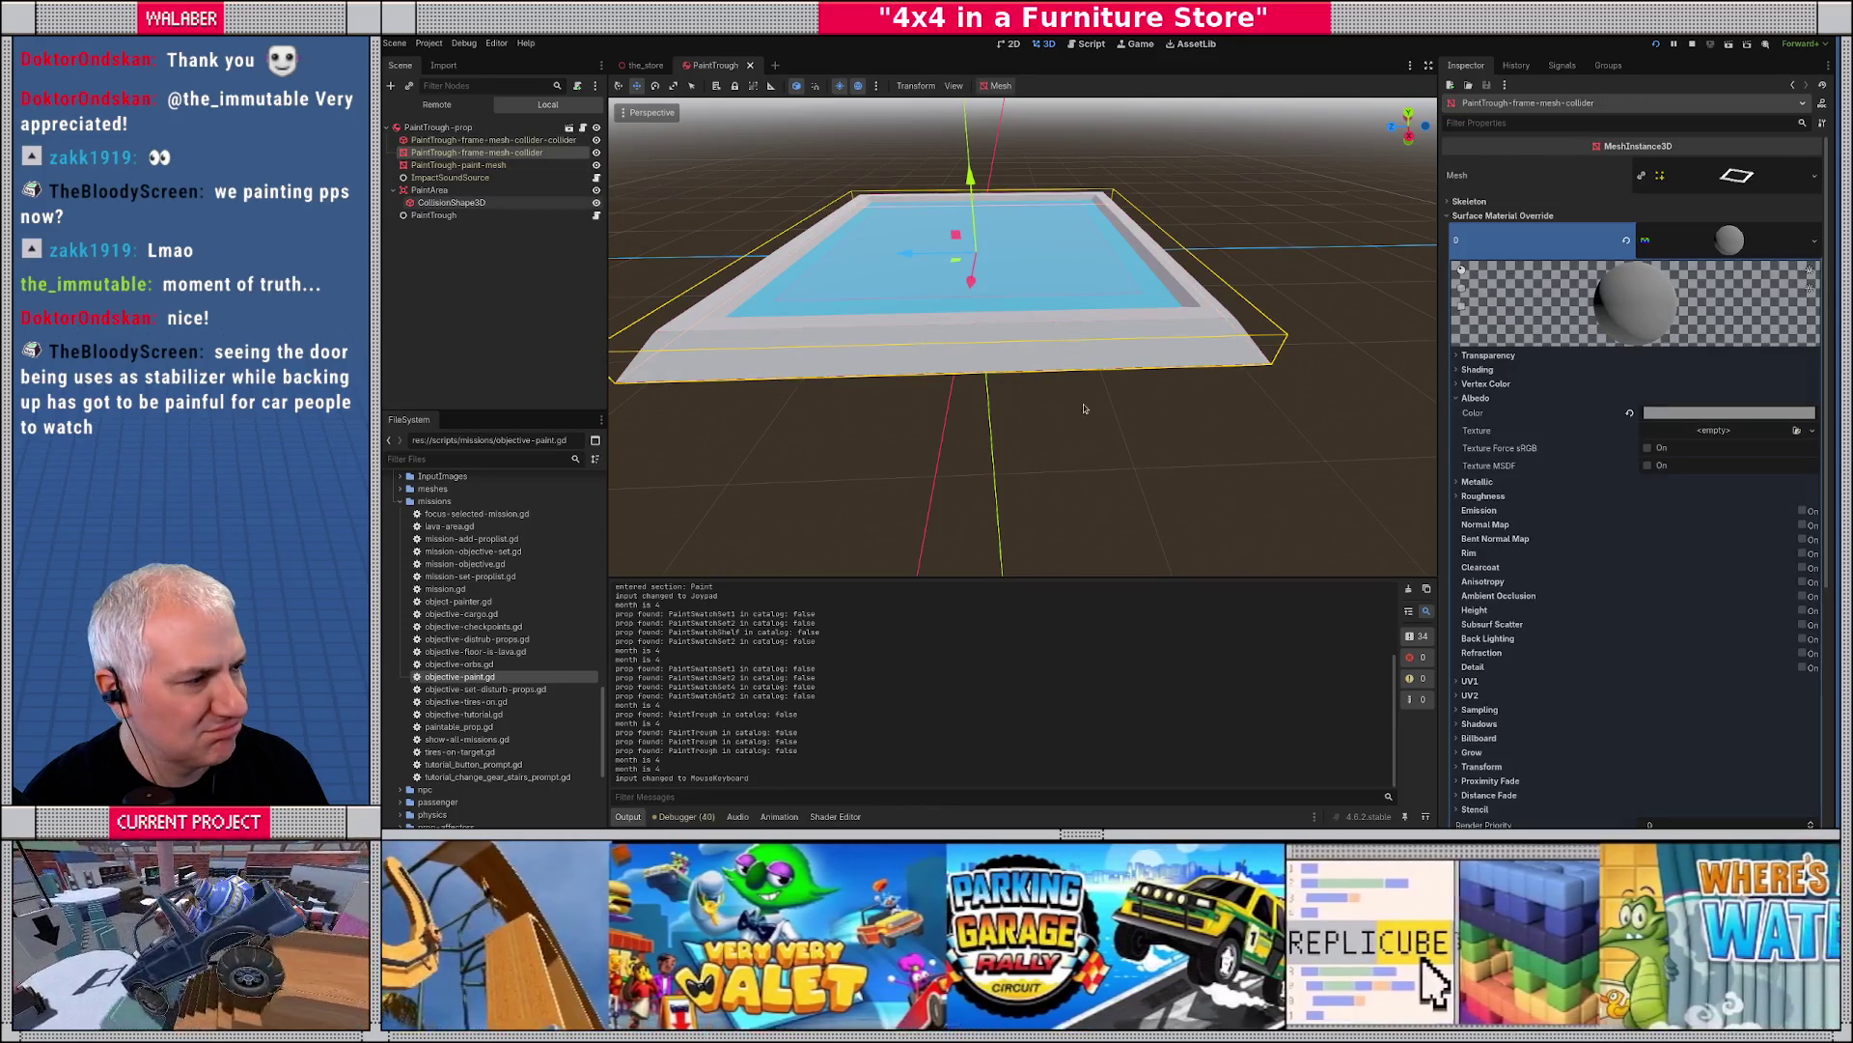
{"action": "left_click_drag", "start_coordinate": [987, 436], "coordinate": [1086, 401]}
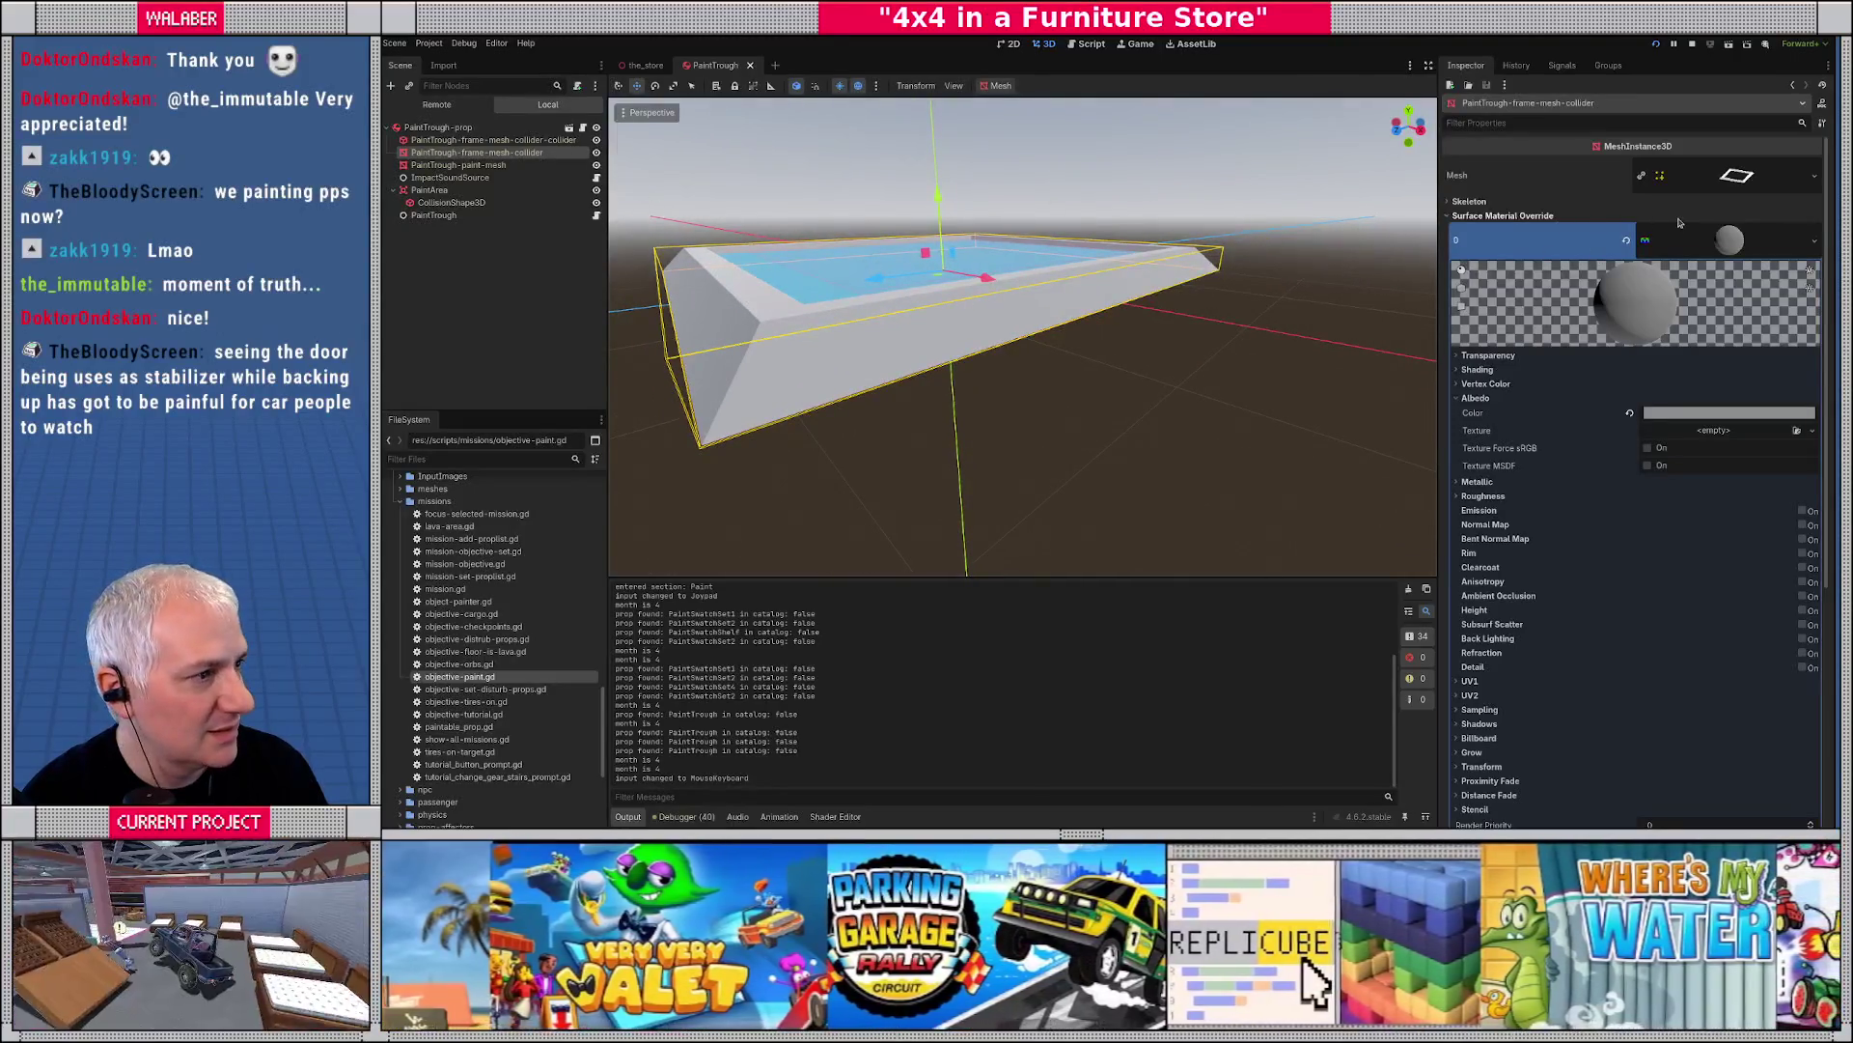
{"action": "left_click", "coordinate": [492, 140]}
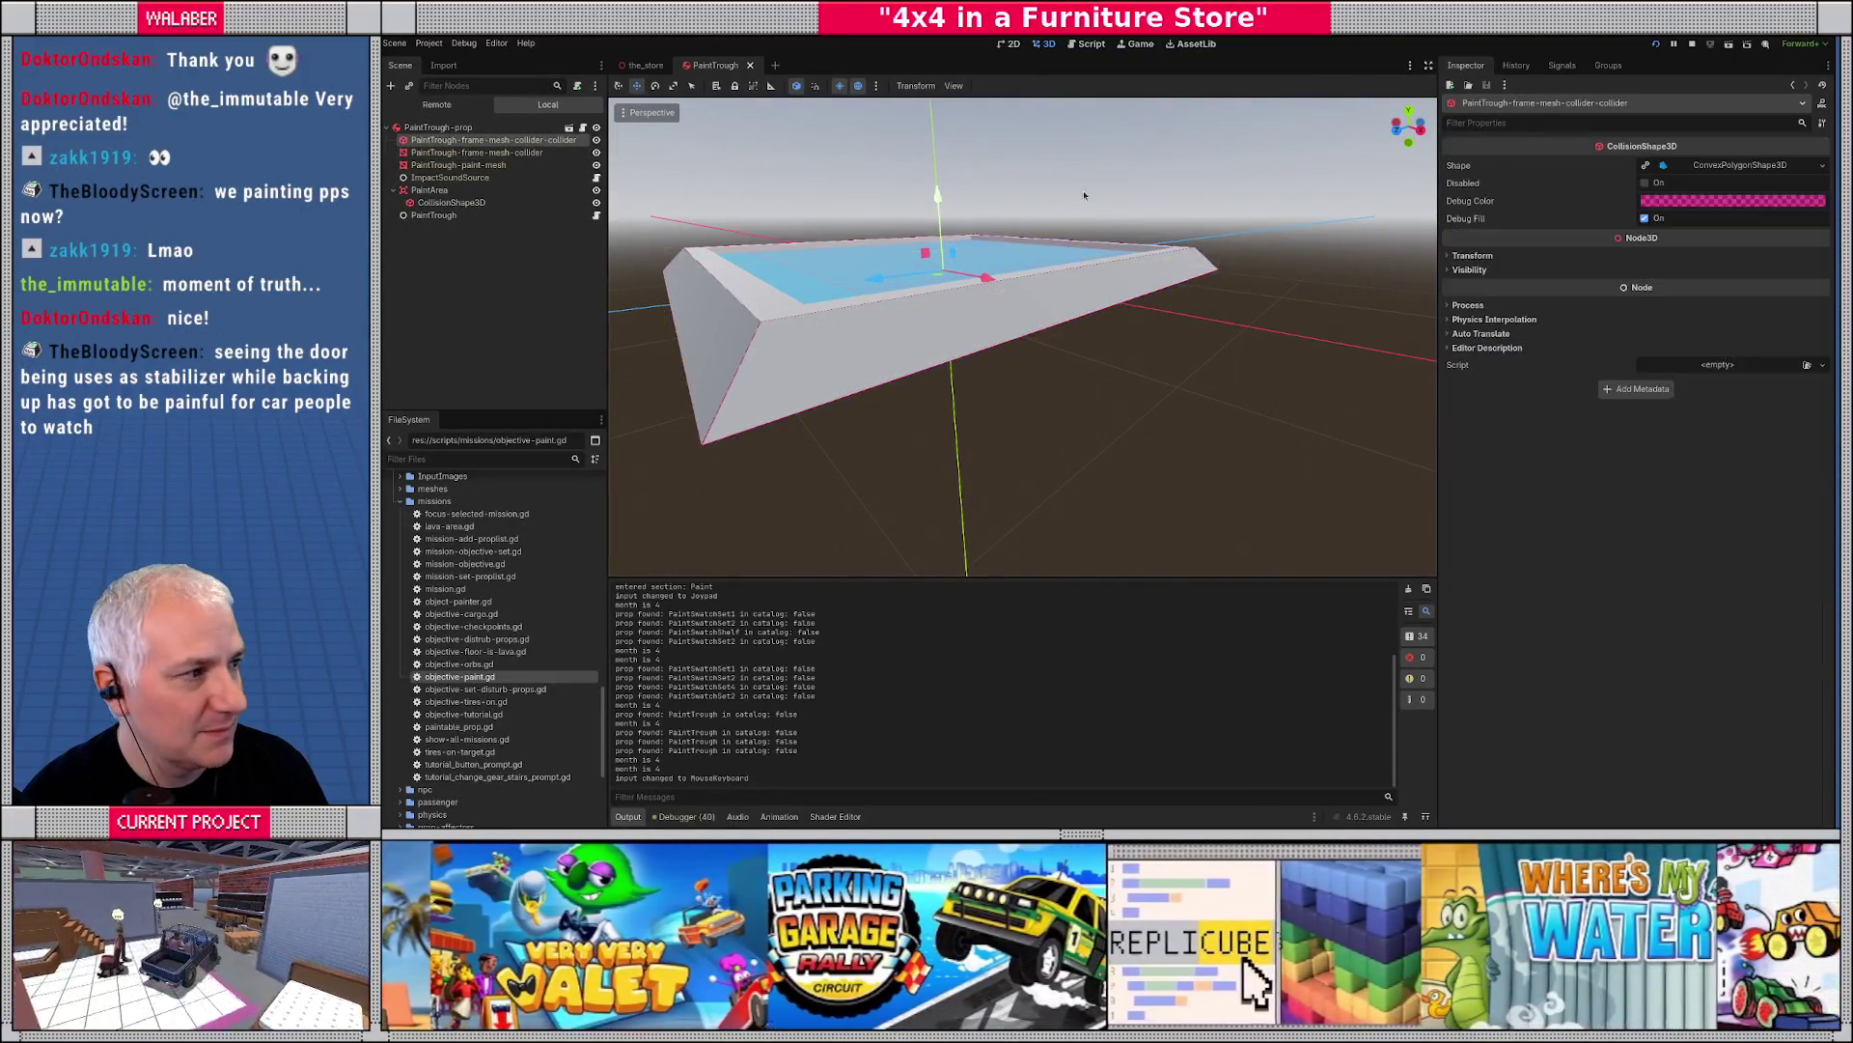
{"action": "mouse_move", "coordinate": [1046, 320]}
{"action": "left_mouse_down"}
{"action": "mouse_move", "coordinate": [961, 208]}
{"action": "mouse_move", "coordinate": [957, 140]}
{"action": "mouse_move", "coordinate": [965, 178]}
{"action": "left_mouse_up"}
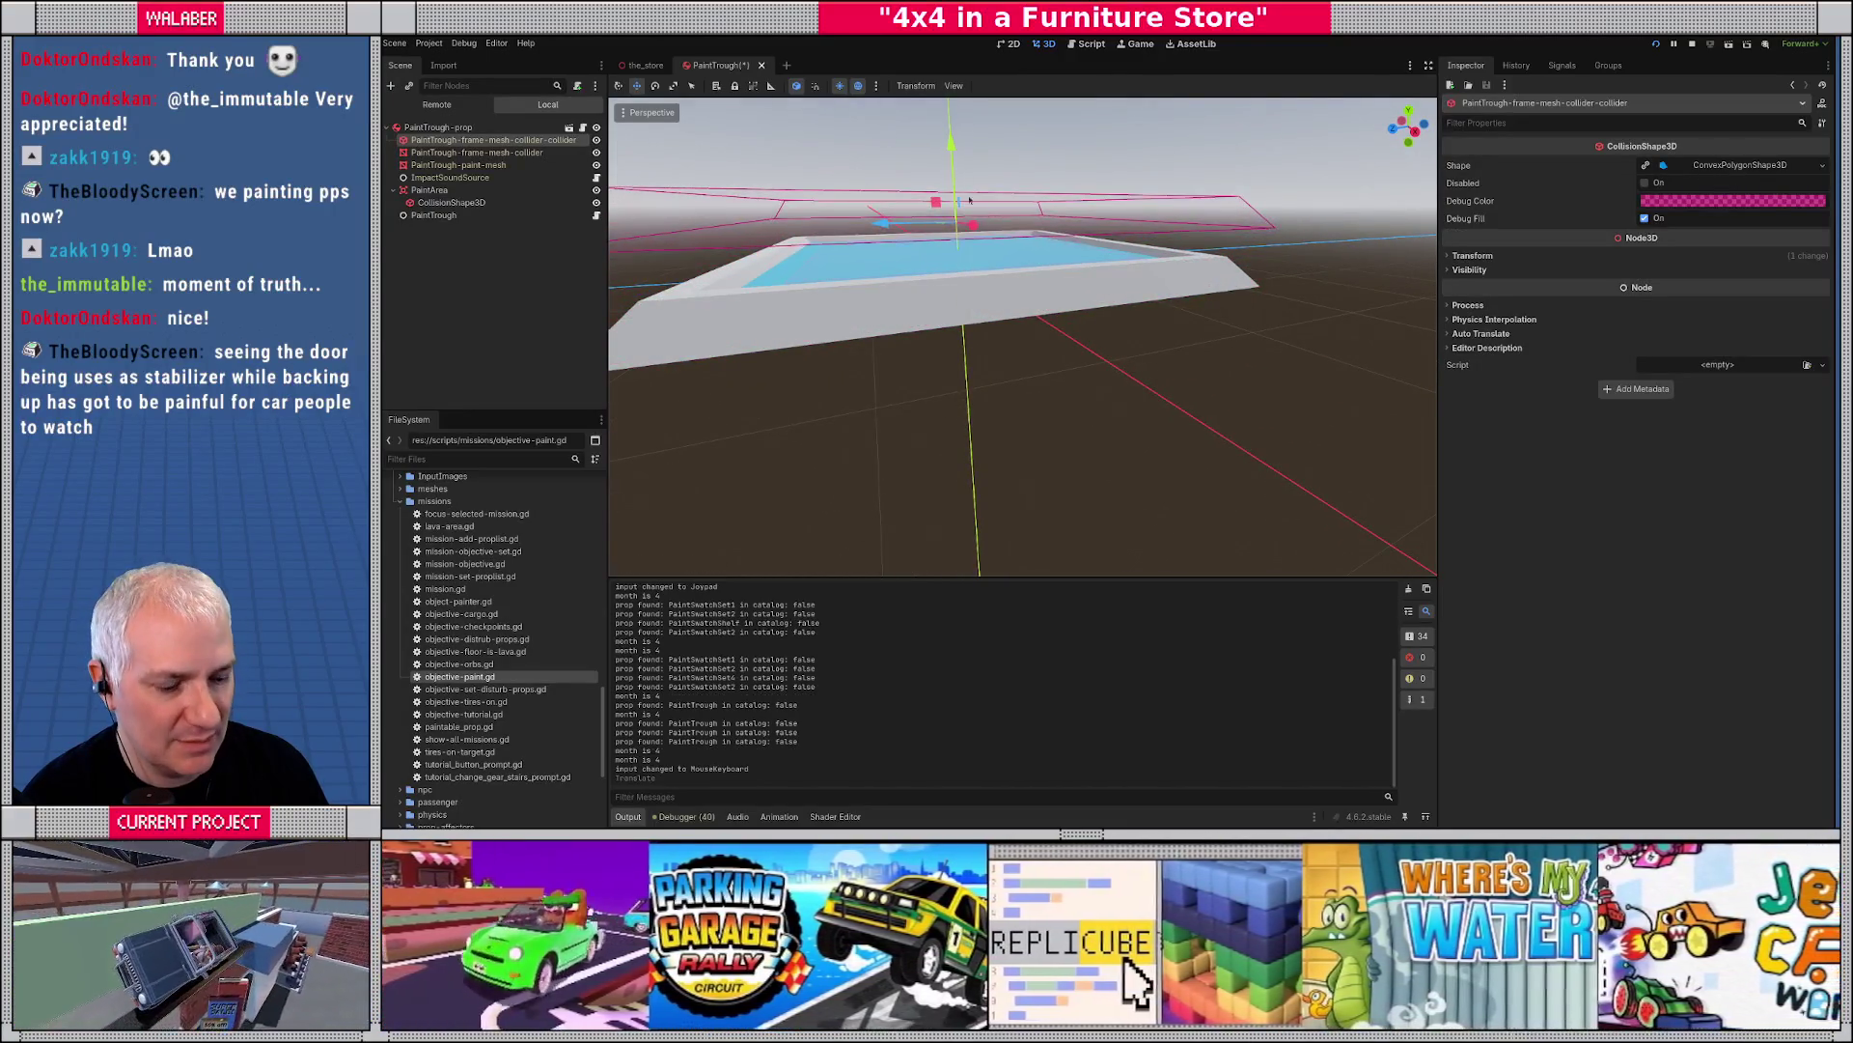
{"action": "key", "text": "ctrl+z"}
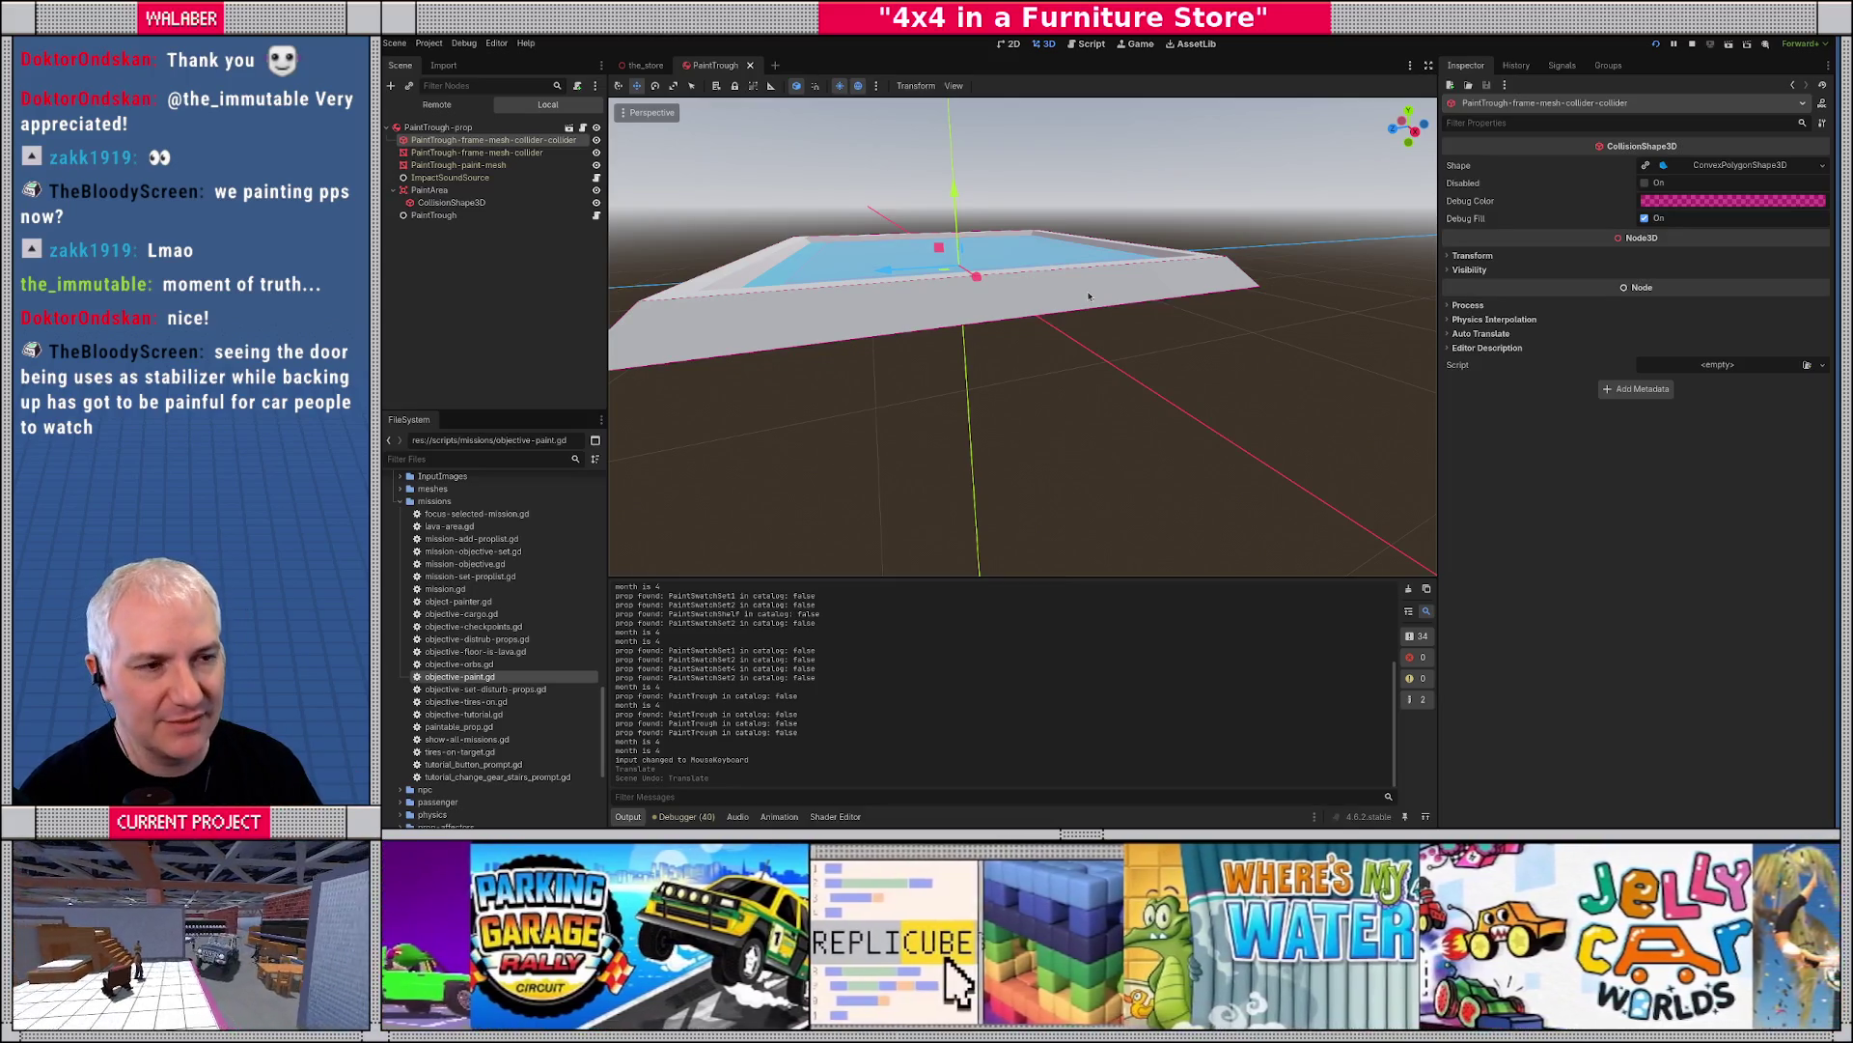
{"action": "left_click", "coordinate": [1095, 46]}
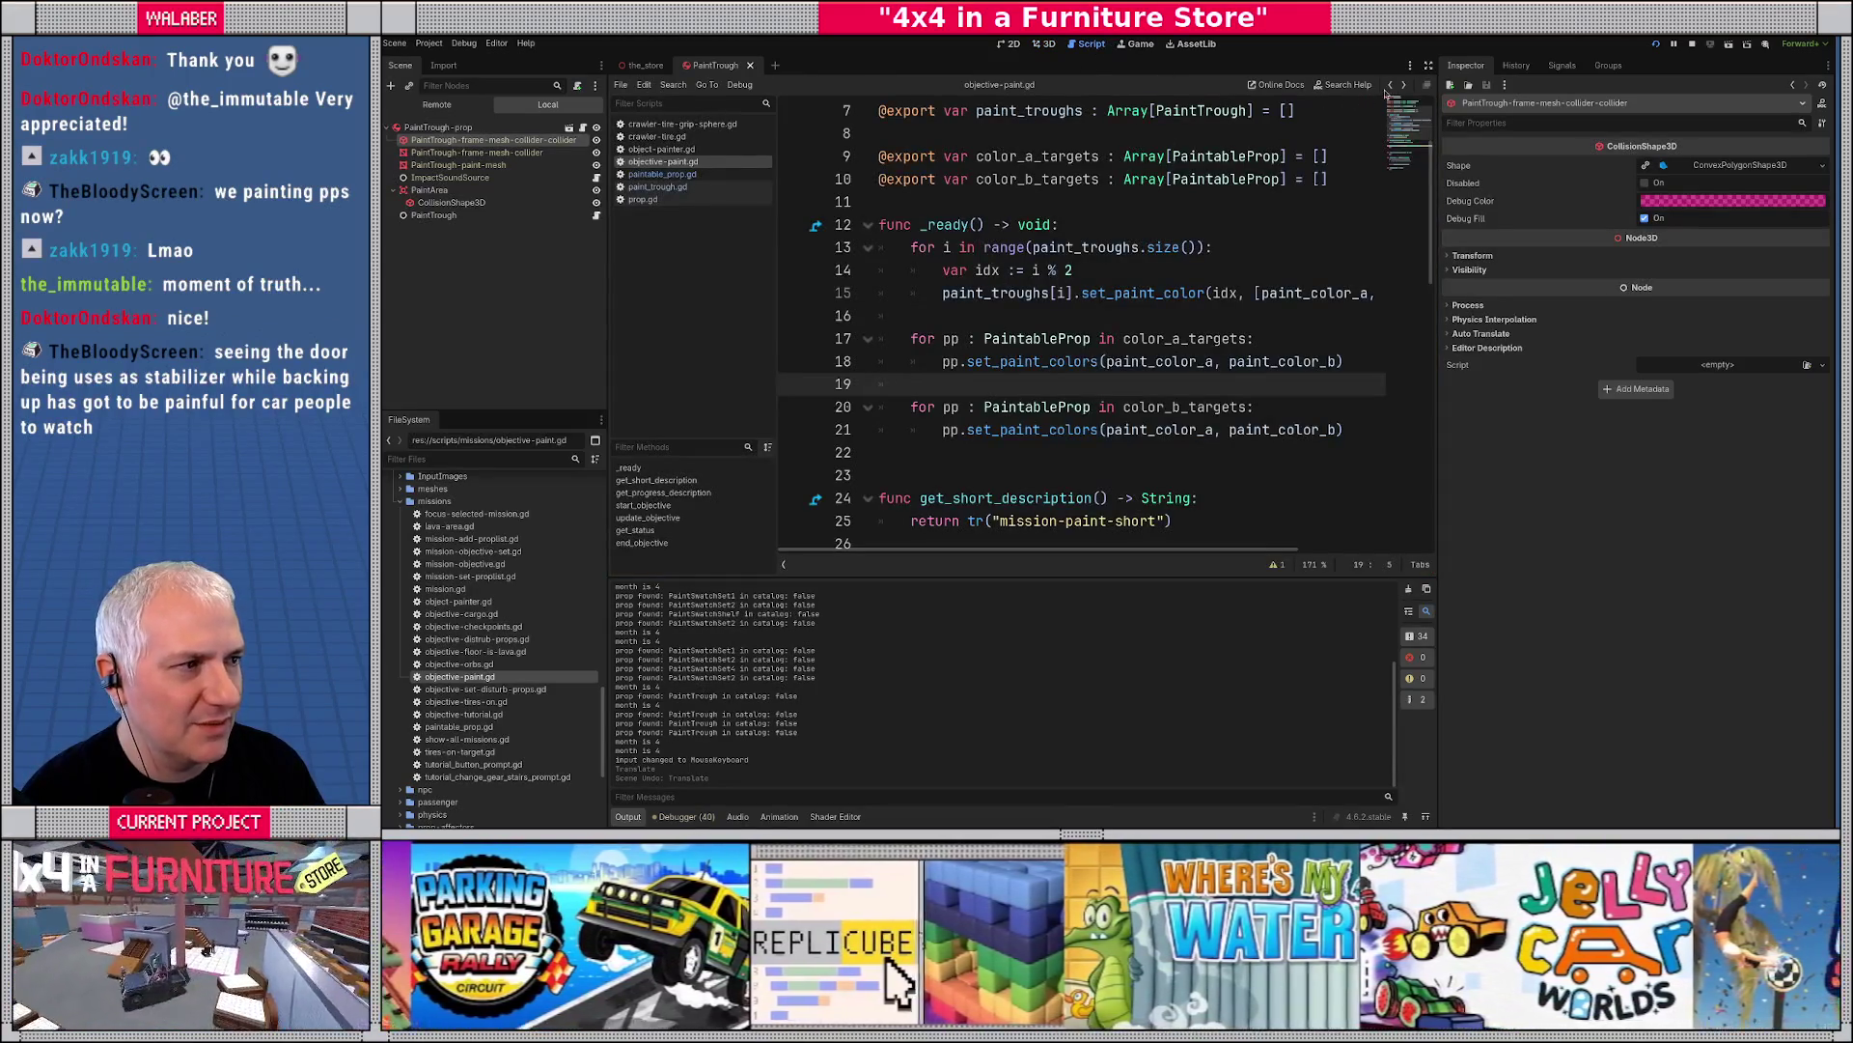
Quick-open prop_import.gd and then master_prop_import.gd
{"action": "left_click", "coordinate": [1428, 70]}
{"action": "left_click", "coordinate": [1007, 315]}
{"action": "key", "text": "ctrl+alt+o"}
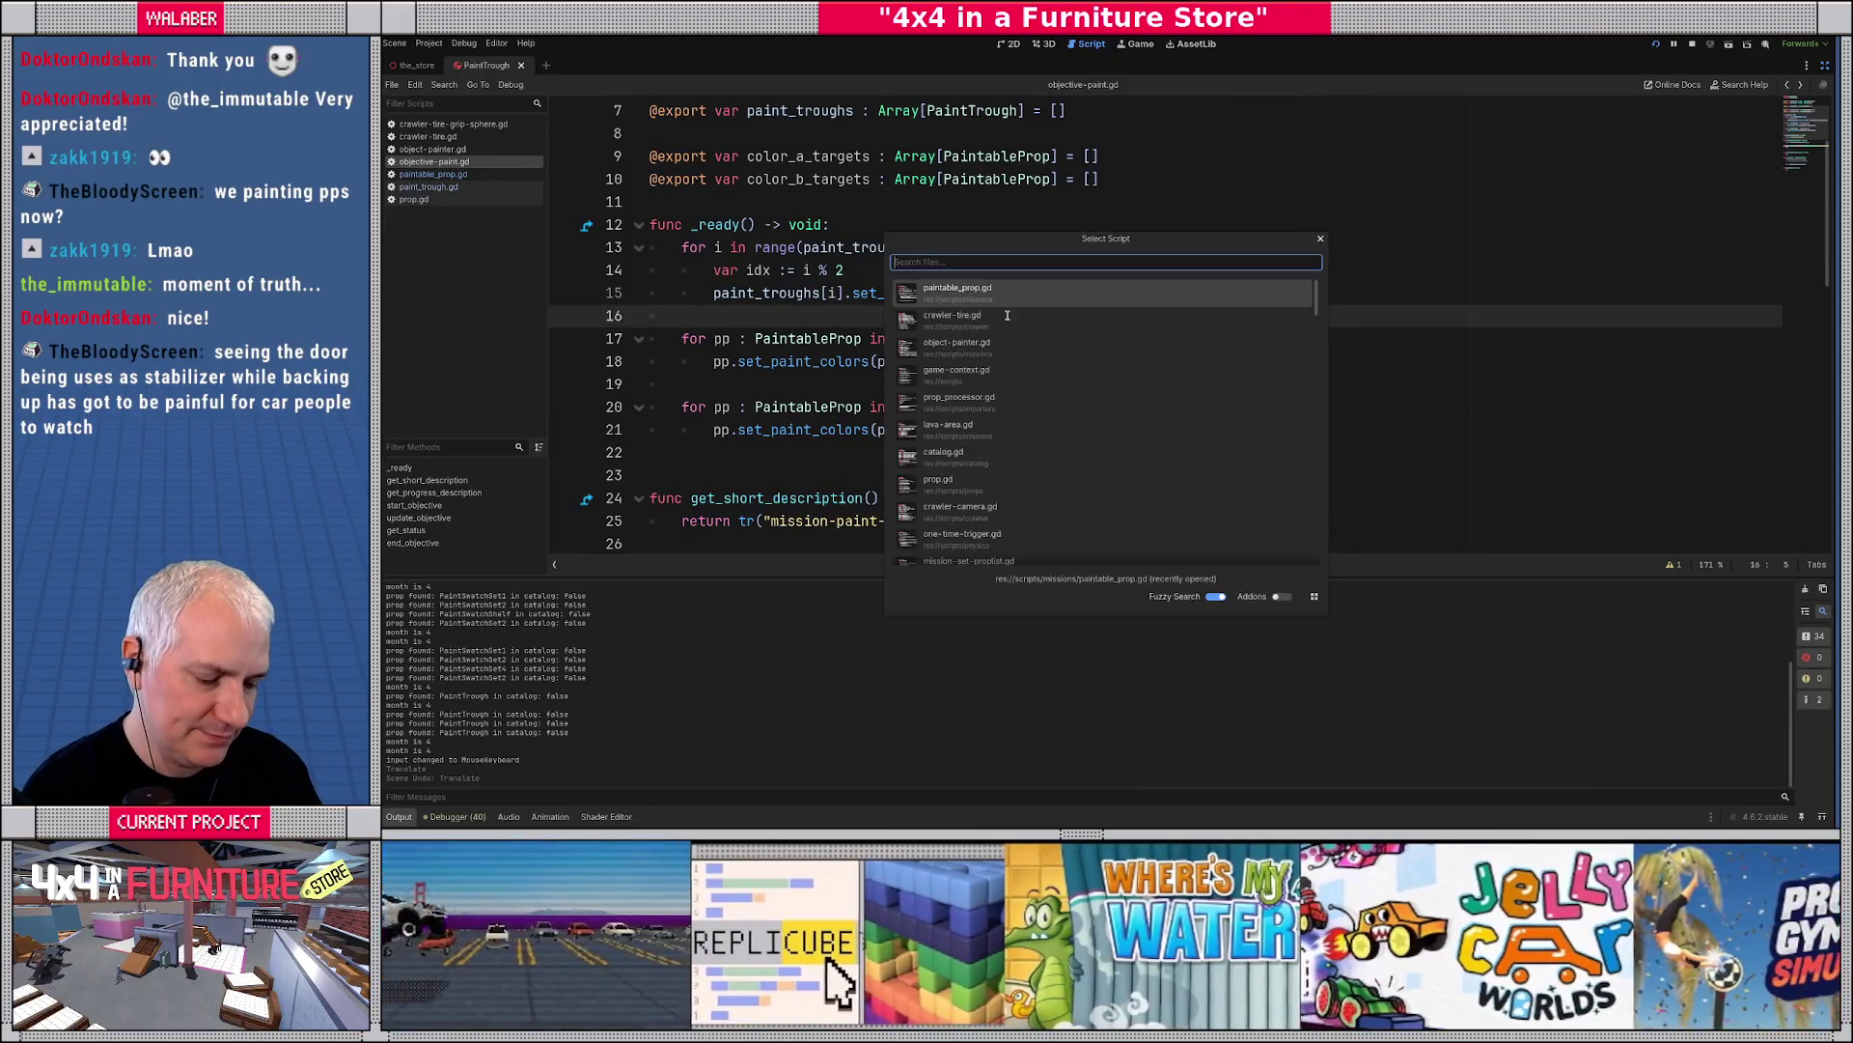
{"action": "type", "text": "prop"}
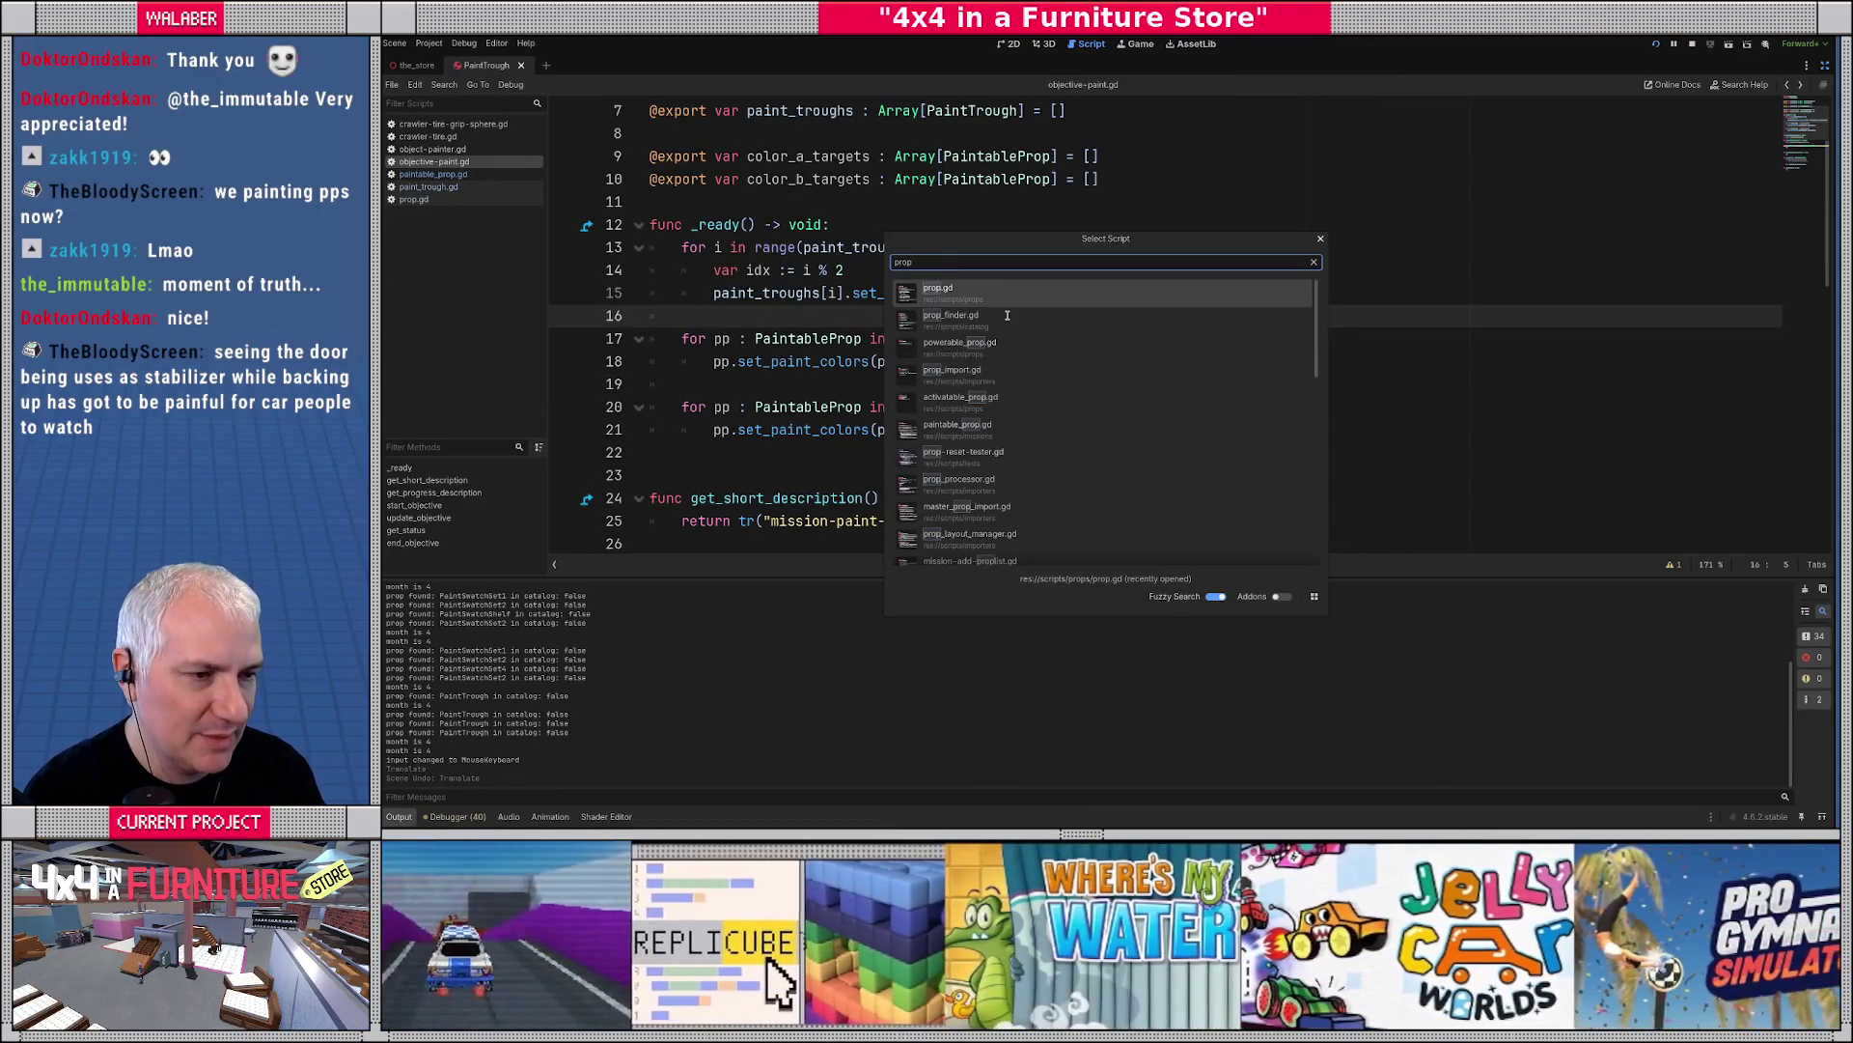
{"action": "type", "text": "_imp"}
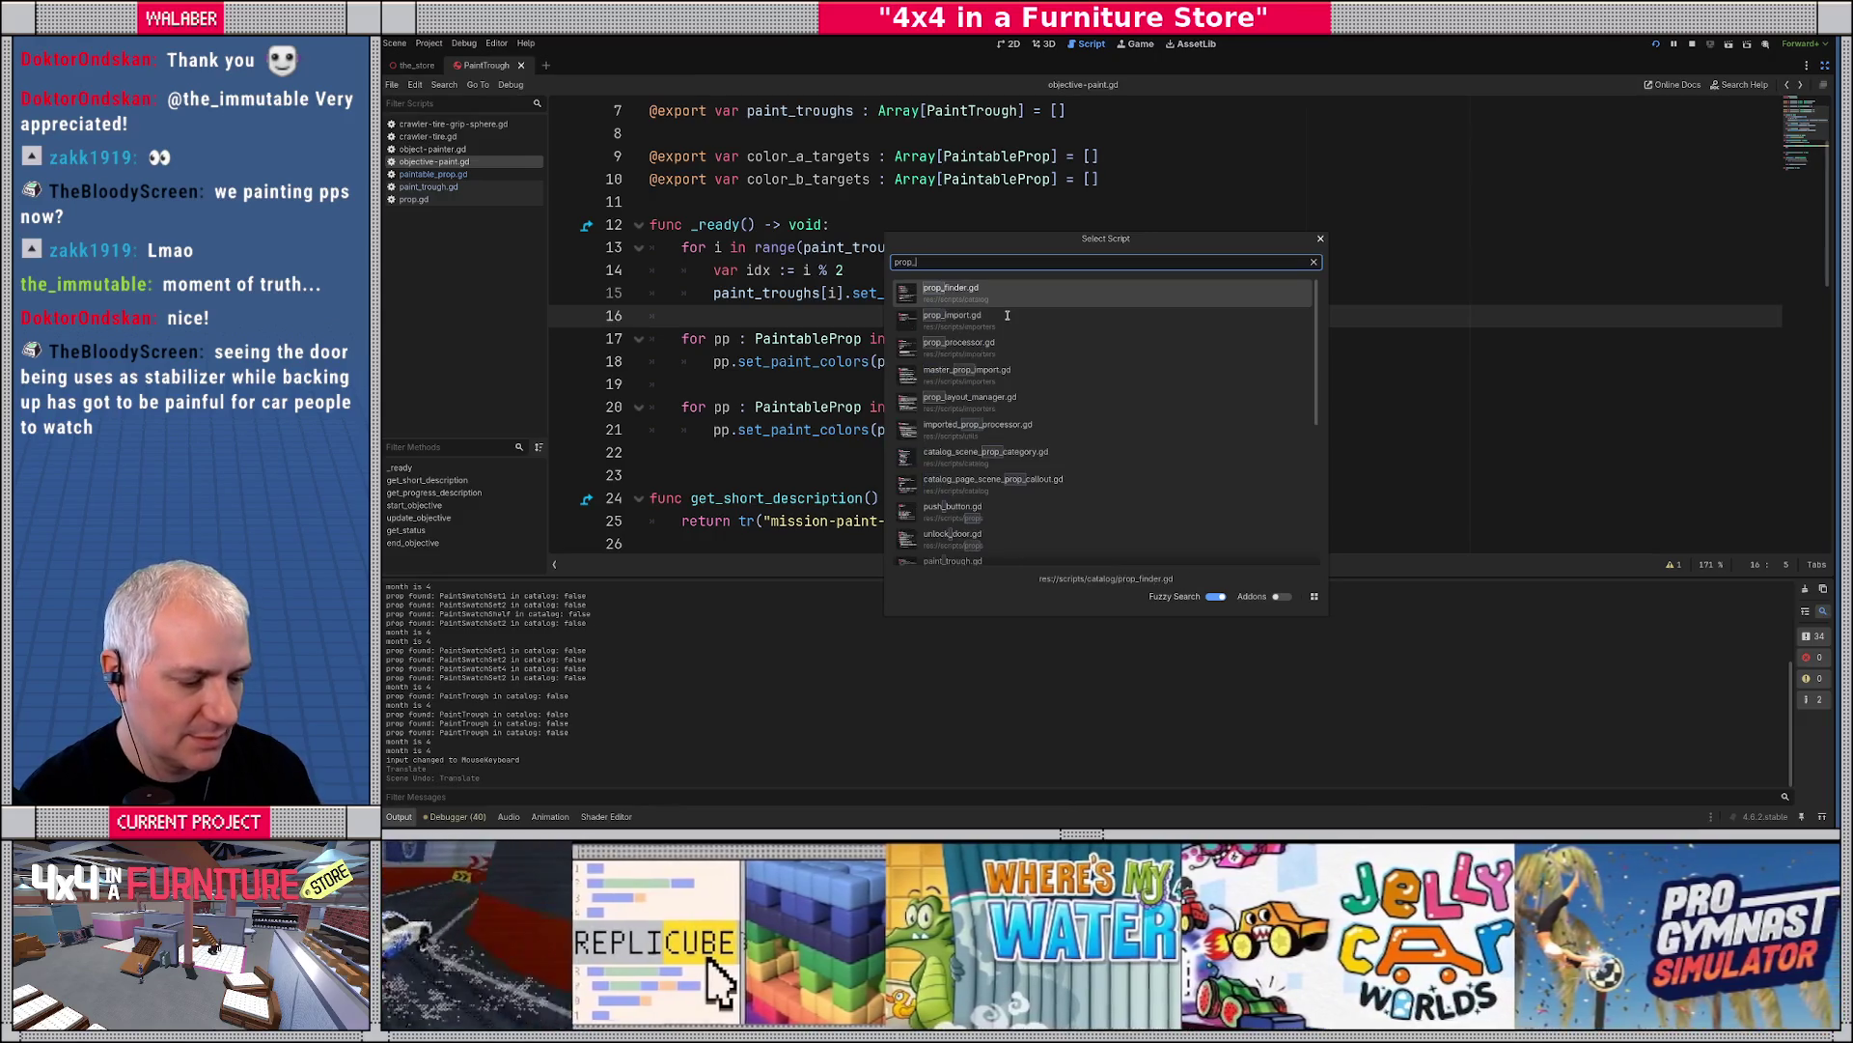
{"action": "key", "text": "Return"}
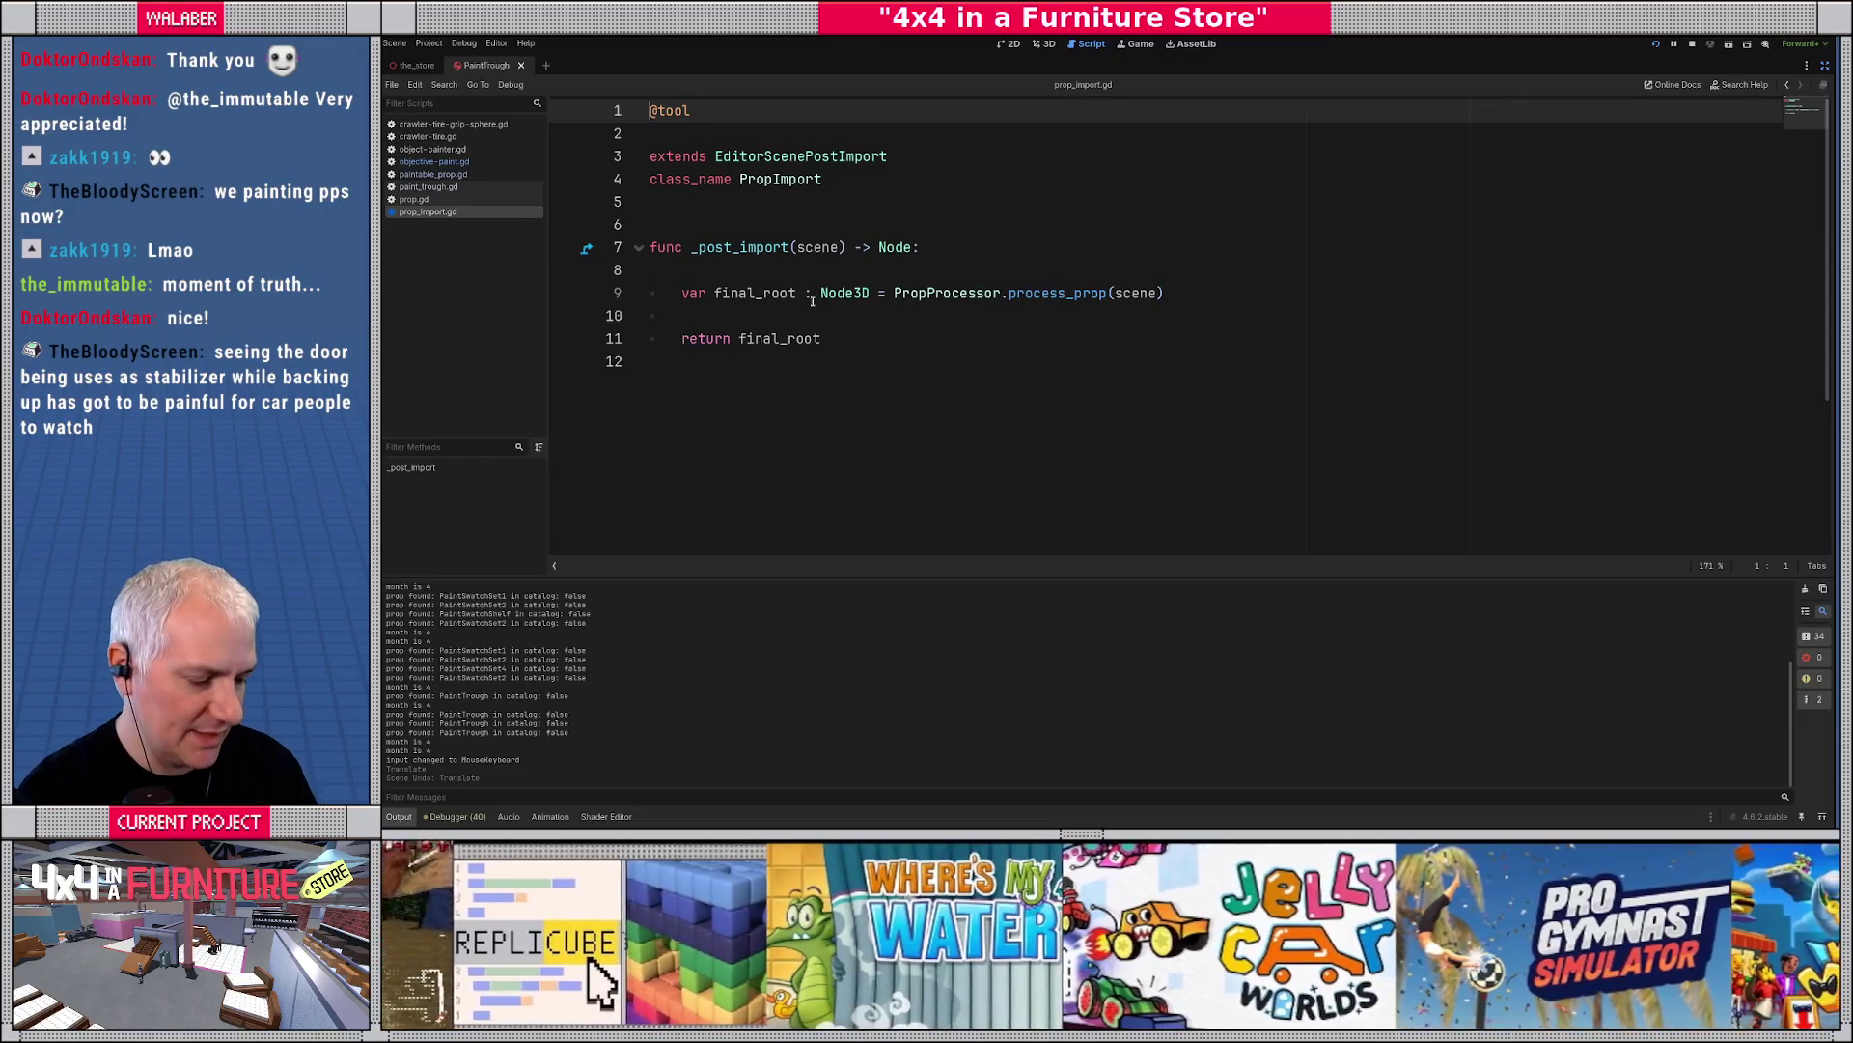
{"action": "key", "text": "ctrl+alt+o"}
{"action": "type", "text": "import"}
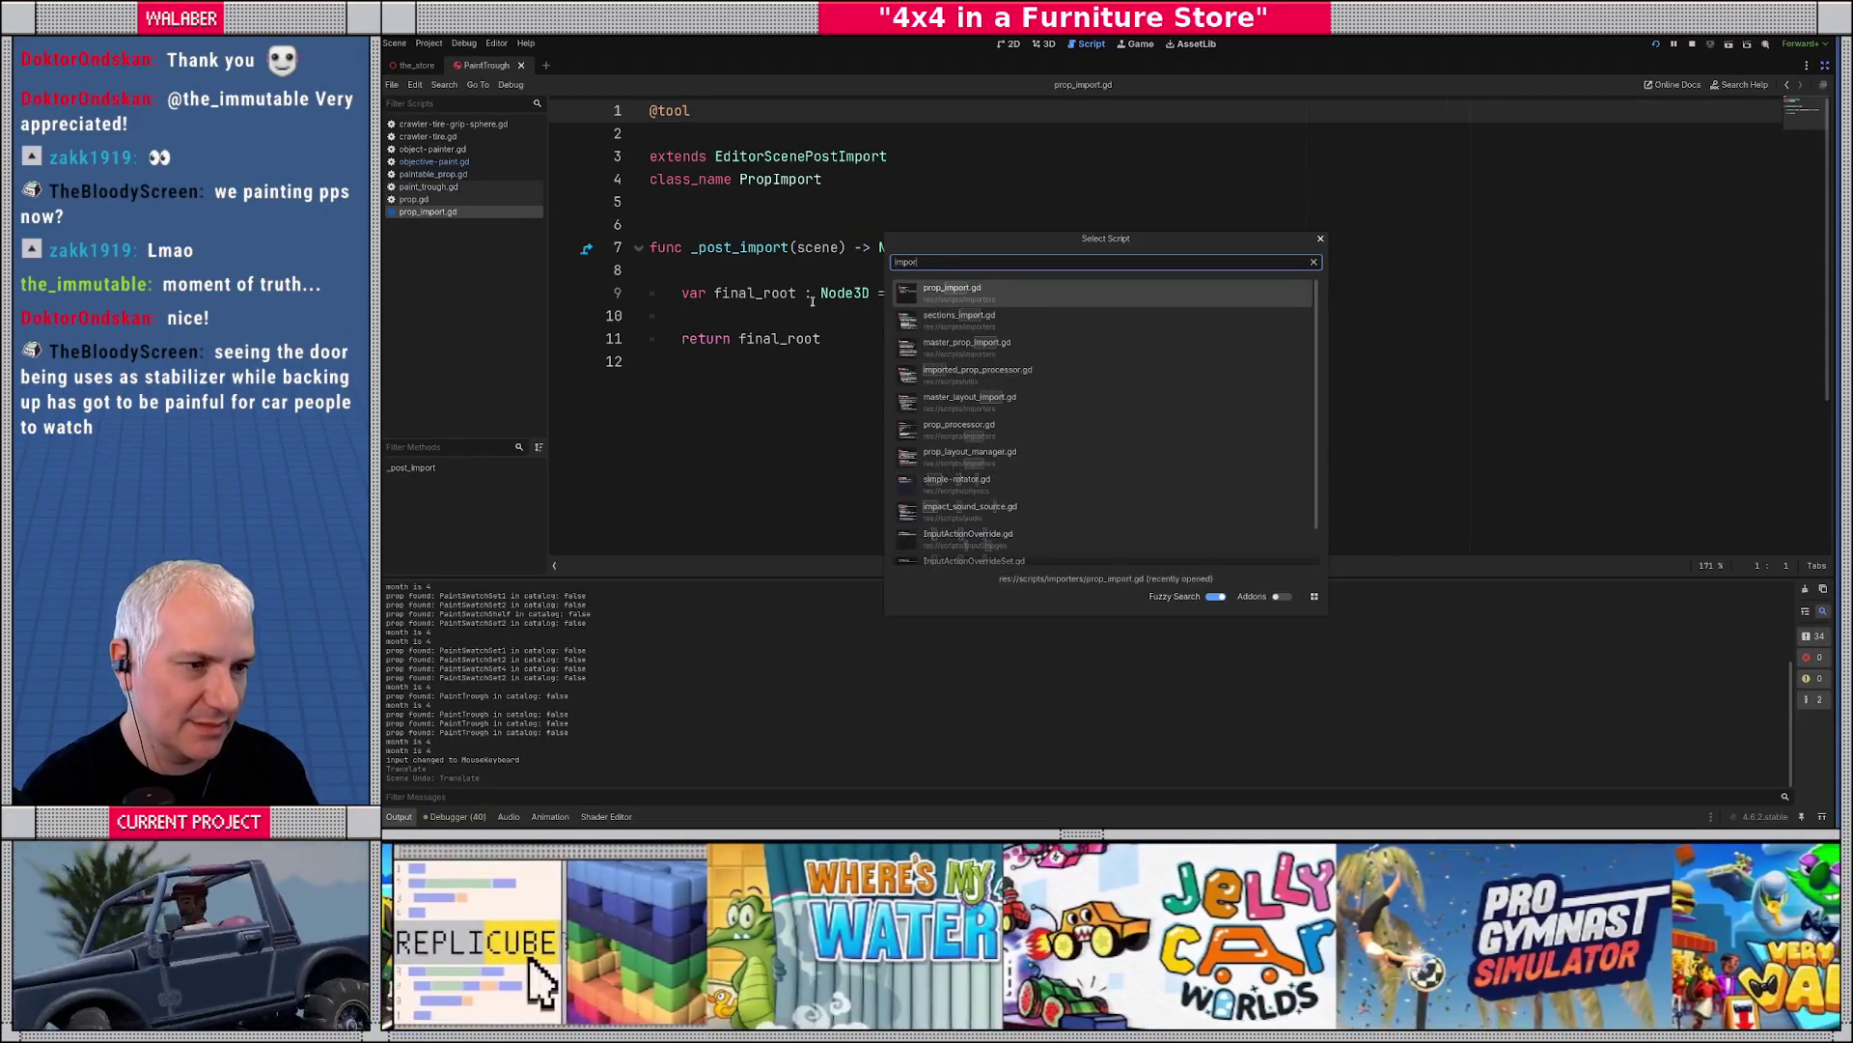
{"action": "key", "text": "Down"}
{"action": "key", "text": "Down"}
{"action": "key", "text": "Return"}
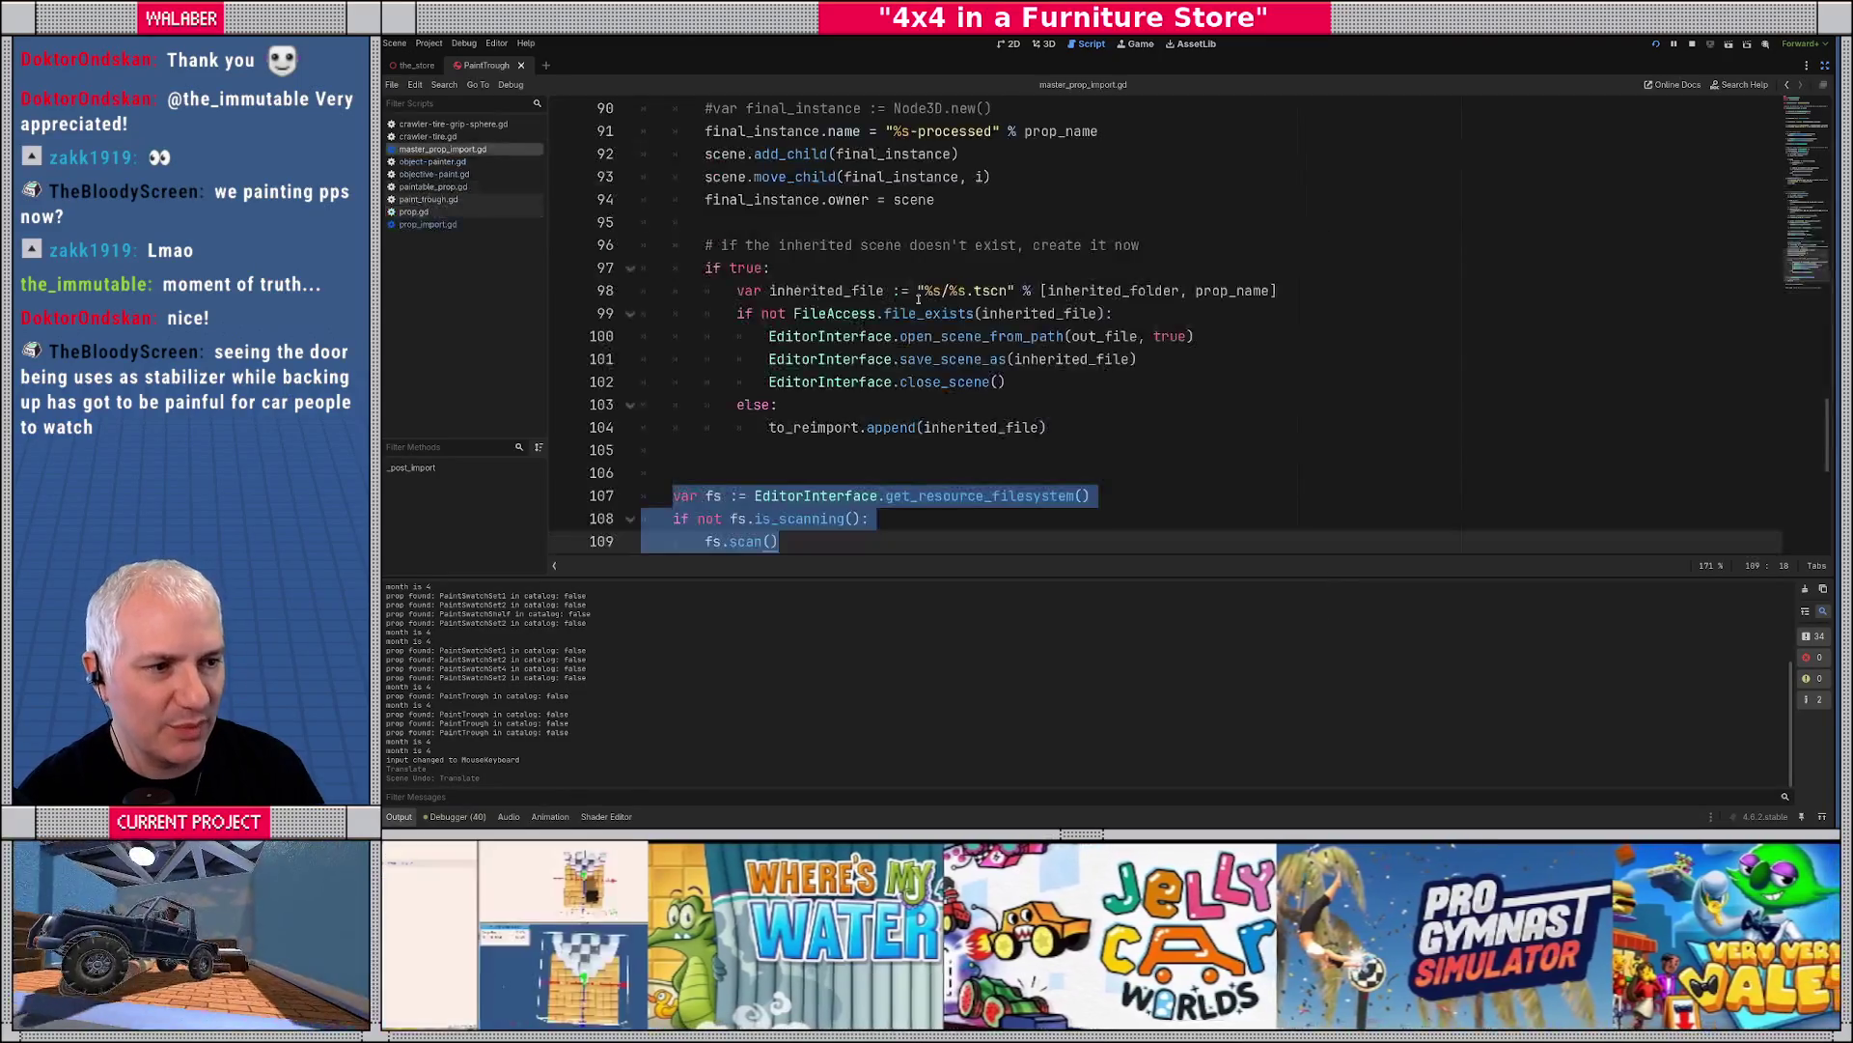
Find the process_prop call and jump to its definition in prop_processor.gd
{"action": "scroll", "coordinate": [918, 299], "scroll_direction": "up", "scroll_amount": 10}
{"action": "scroll", "coordinate": [918, 299], "scroll_direction": "up", "scroll_amount": 15}
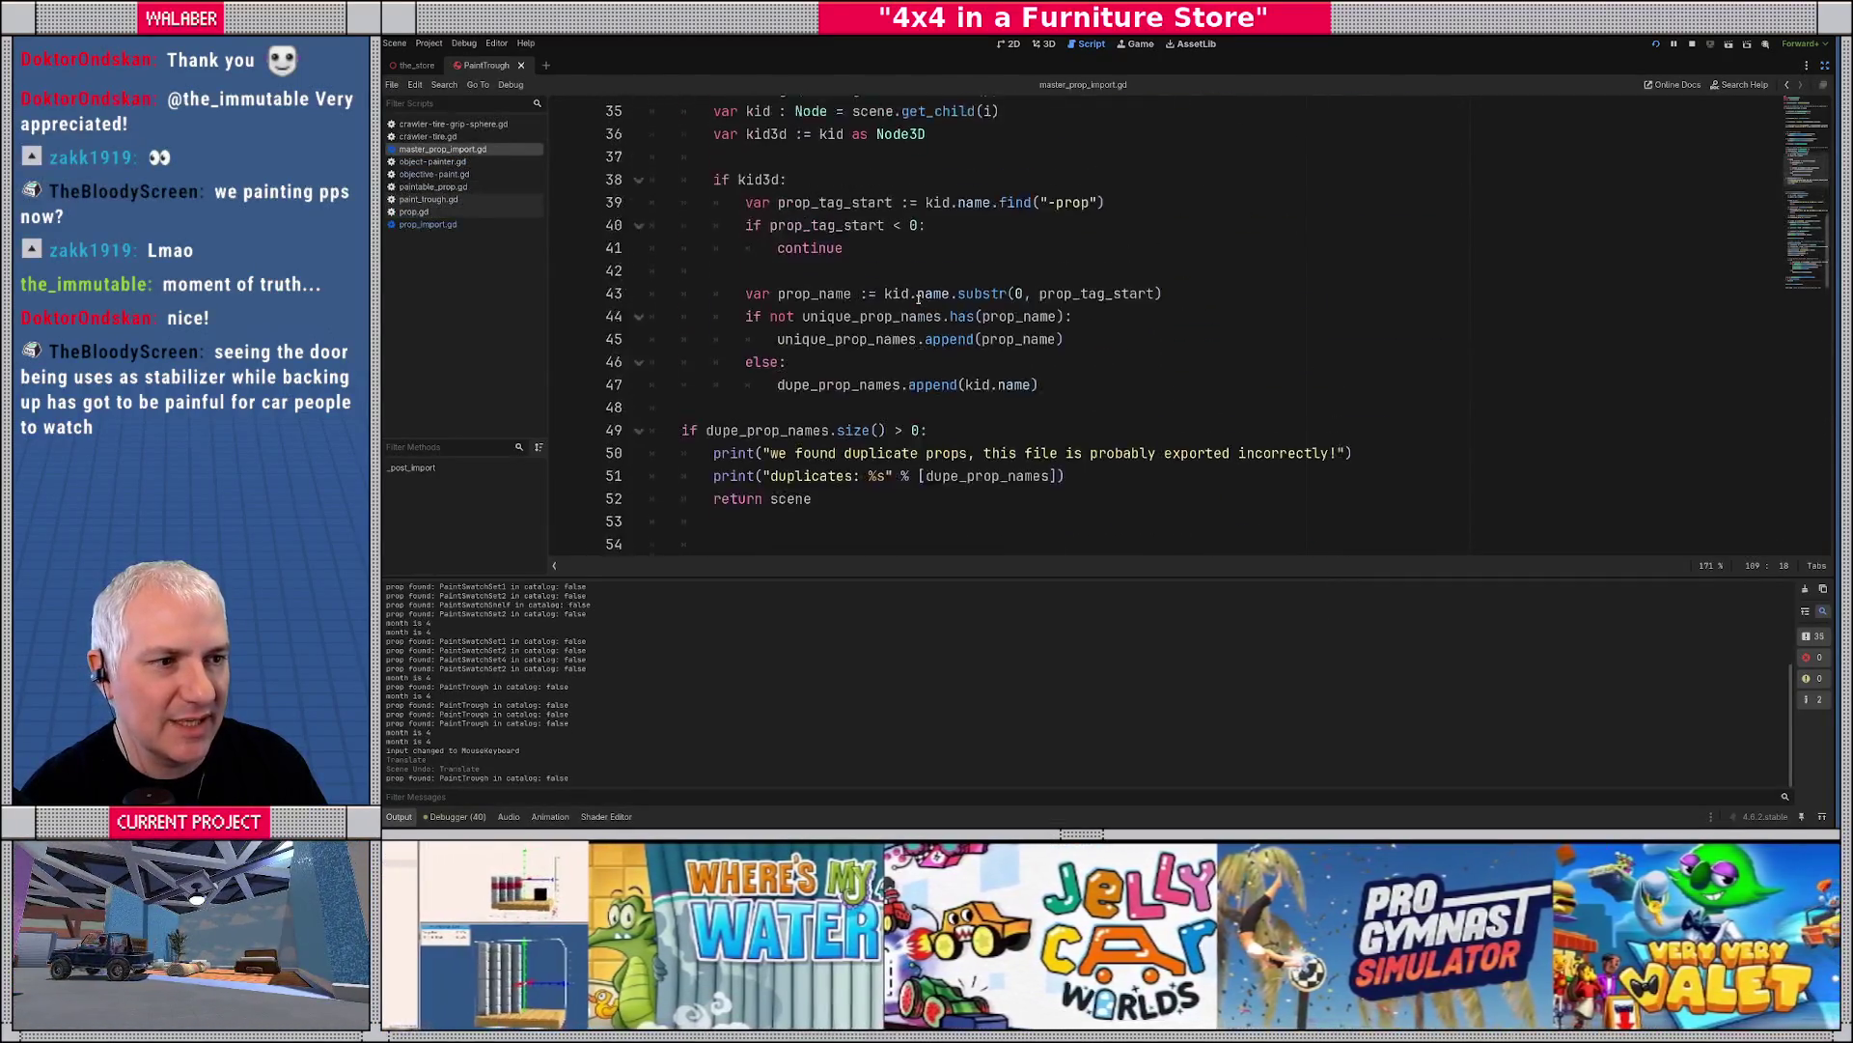
{"action": "scroll", "coordinate": [923, 303], "scroll_direction": "down", "scroll_amount": 16}
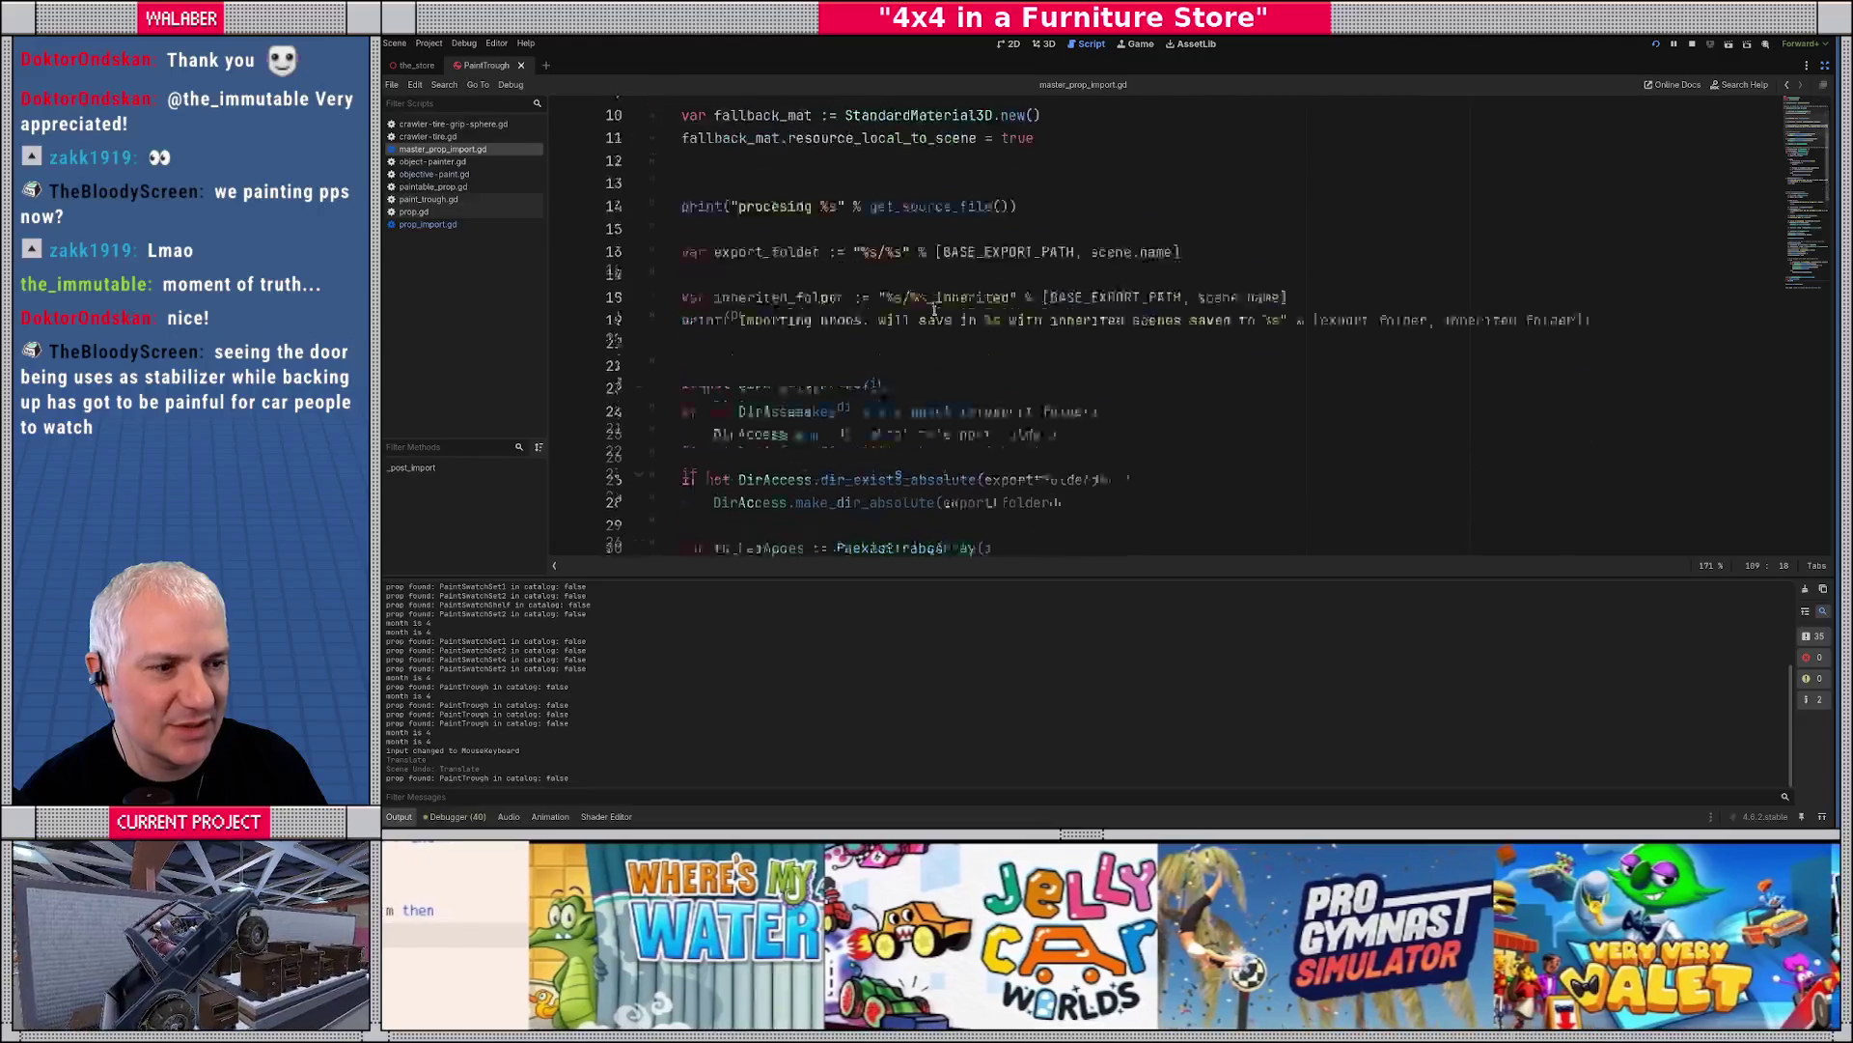
{"action": "left_click", "coordinate": [939, 314], "text": "shift"}
{"action": "key", "text": "ctrl+f"}
{"action": "type", "text": "rocess_prop"}
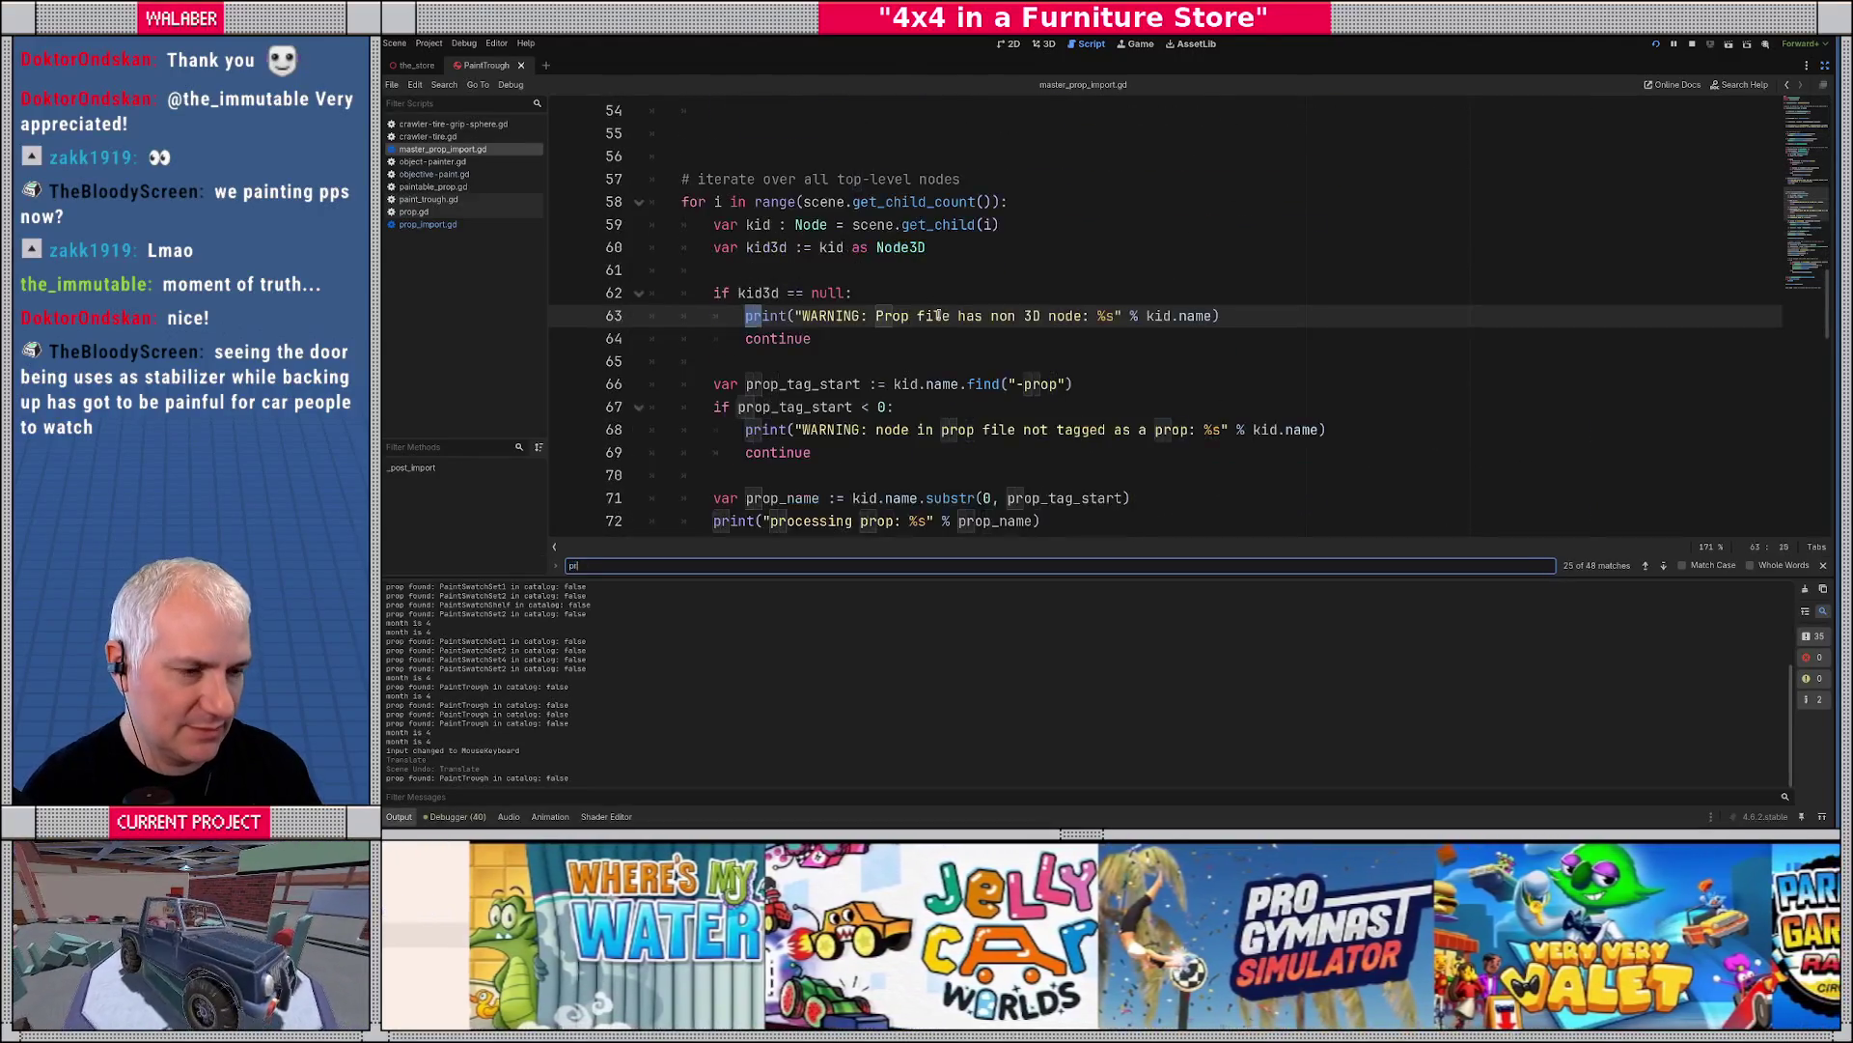
{"action": "key", "text": "Escape"}
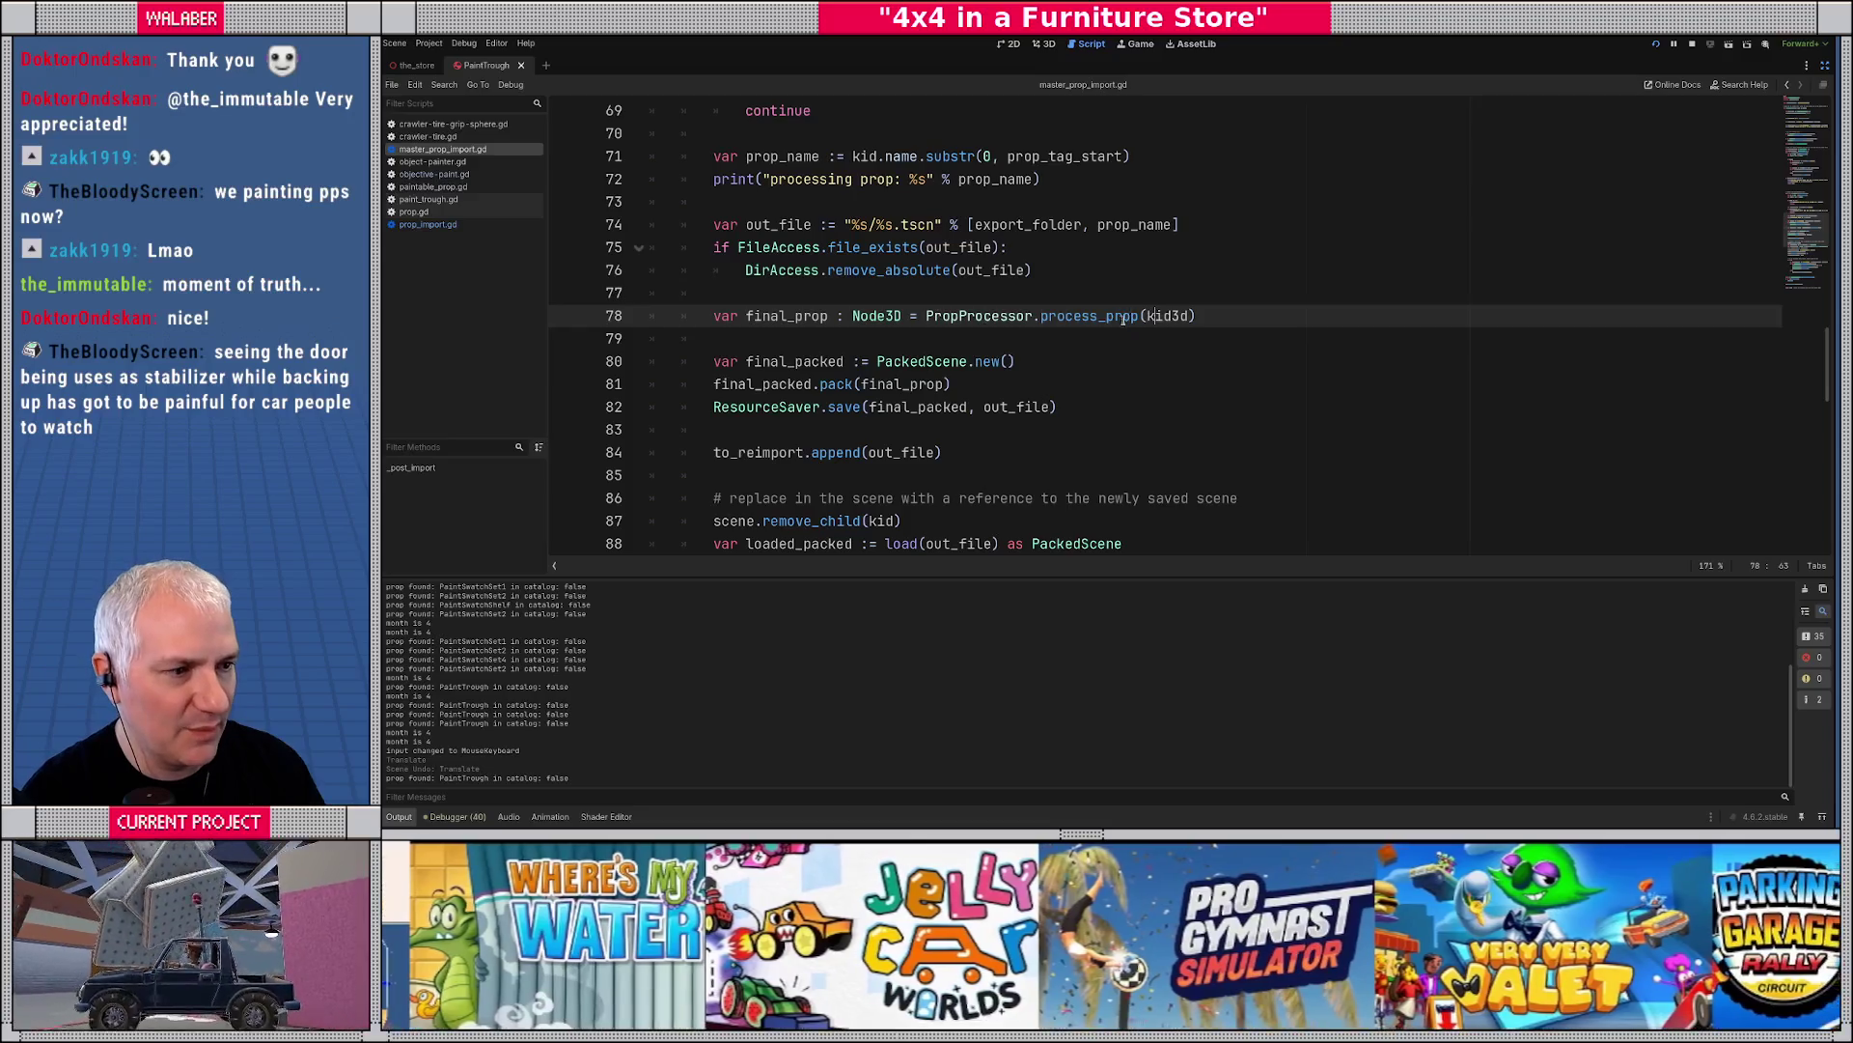
{"action": "left_click", "coordinate": [1106, 319], "text": "ctrl"}
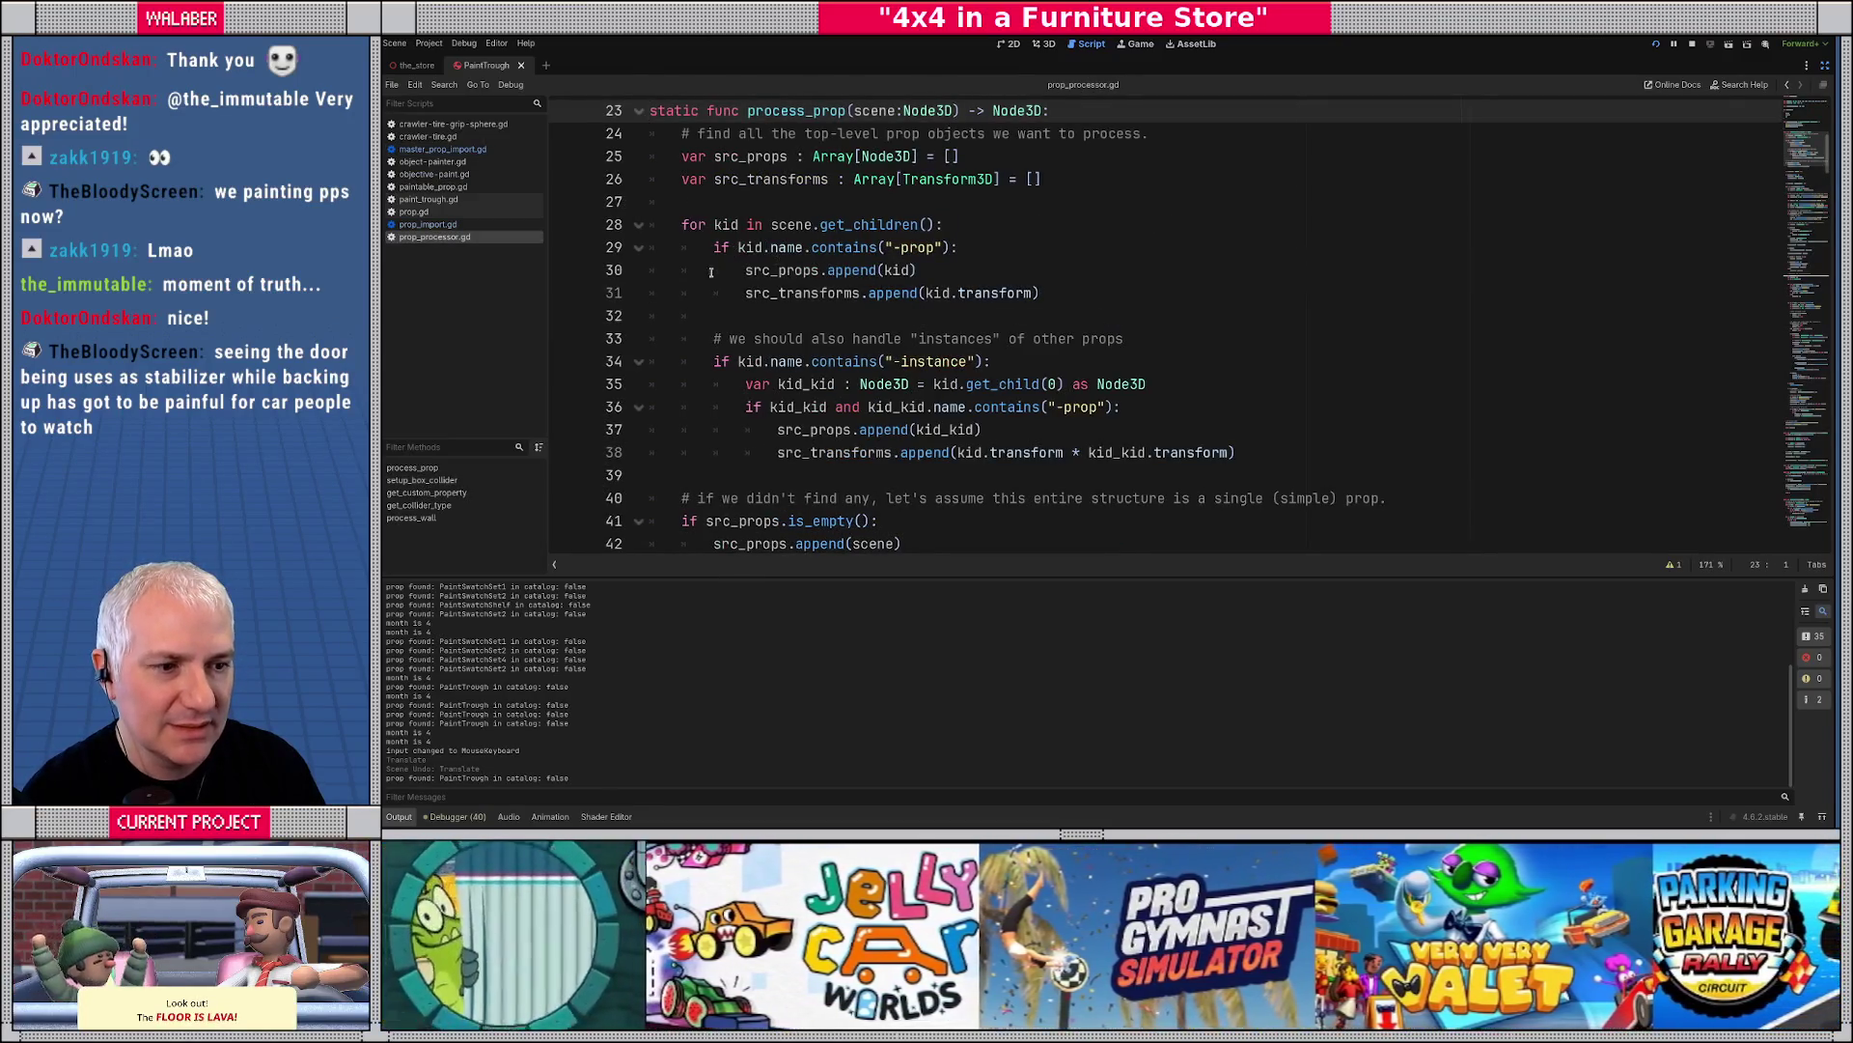
{"action": "scroll", "coordinate": [773, 275], "scroll_direction": "down", "scroll_amount": 6}
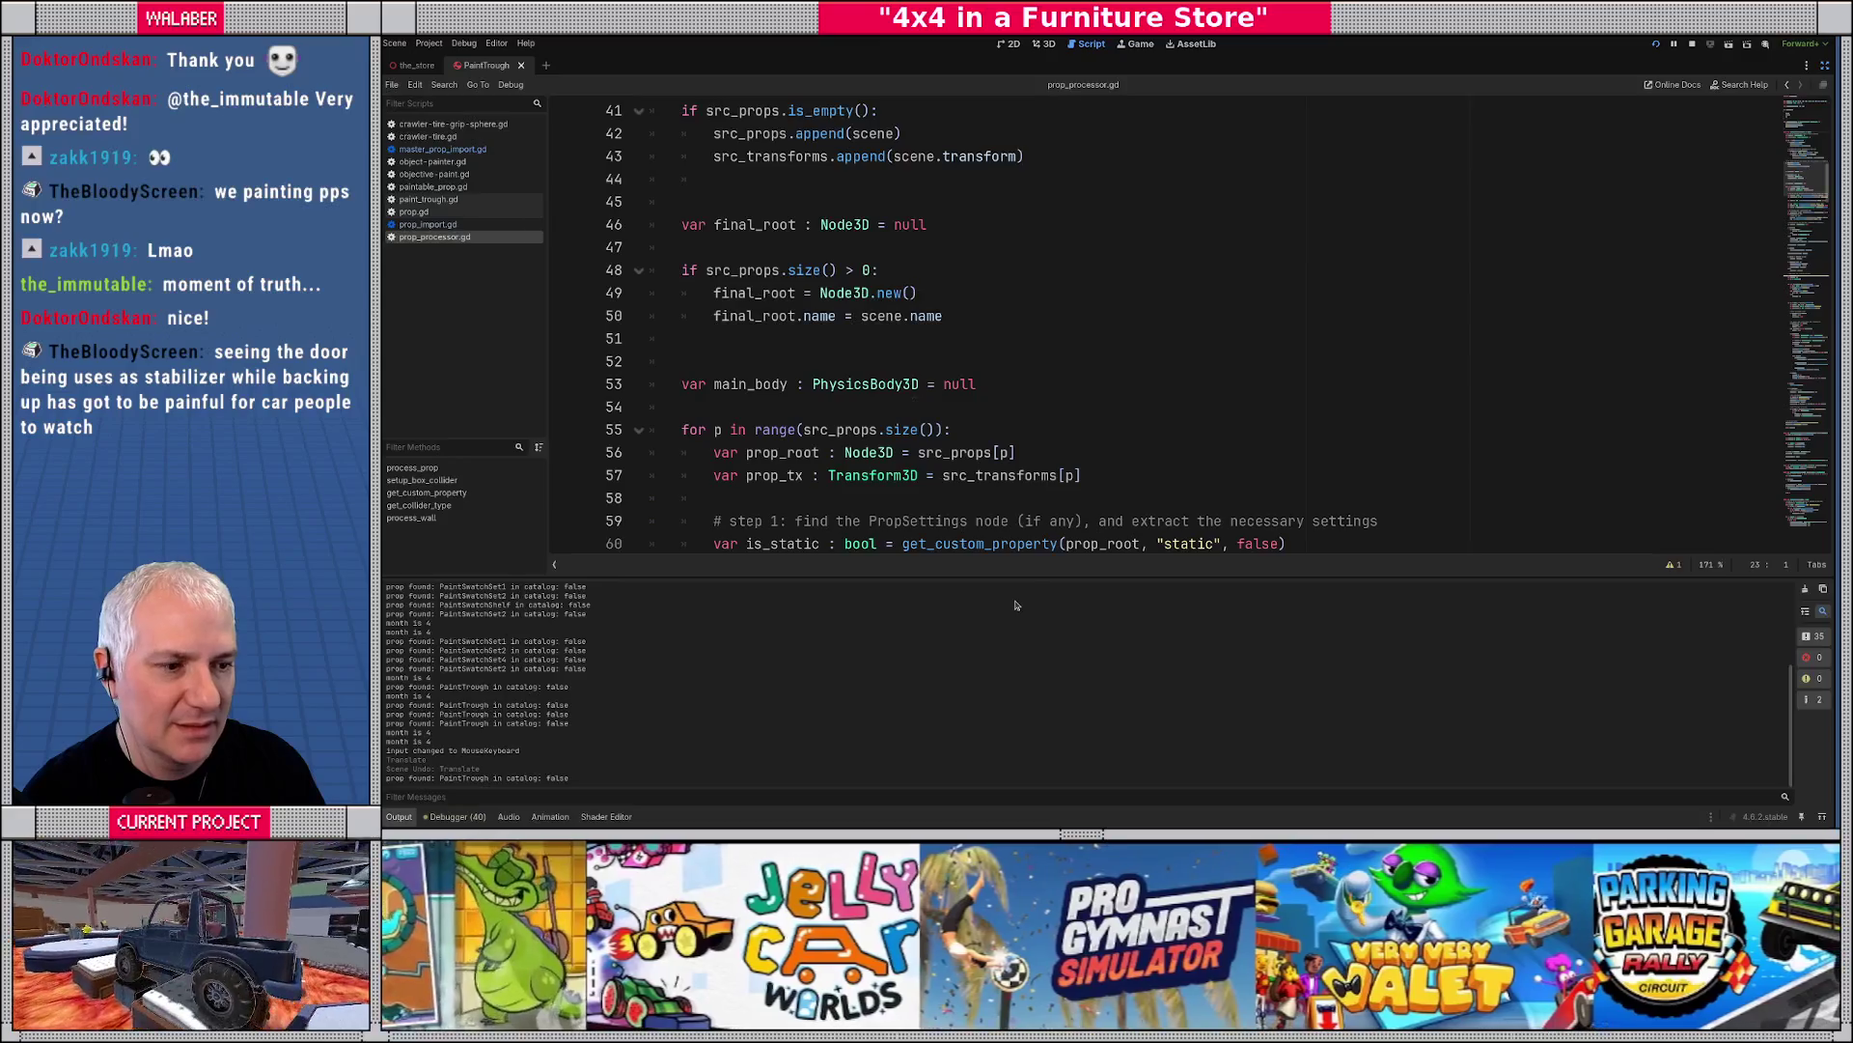
Briefly run and stop the game, then inspect PaintTrough-prop's properties in the PaintTrough scene
{"action": "key", "text": "F5"}
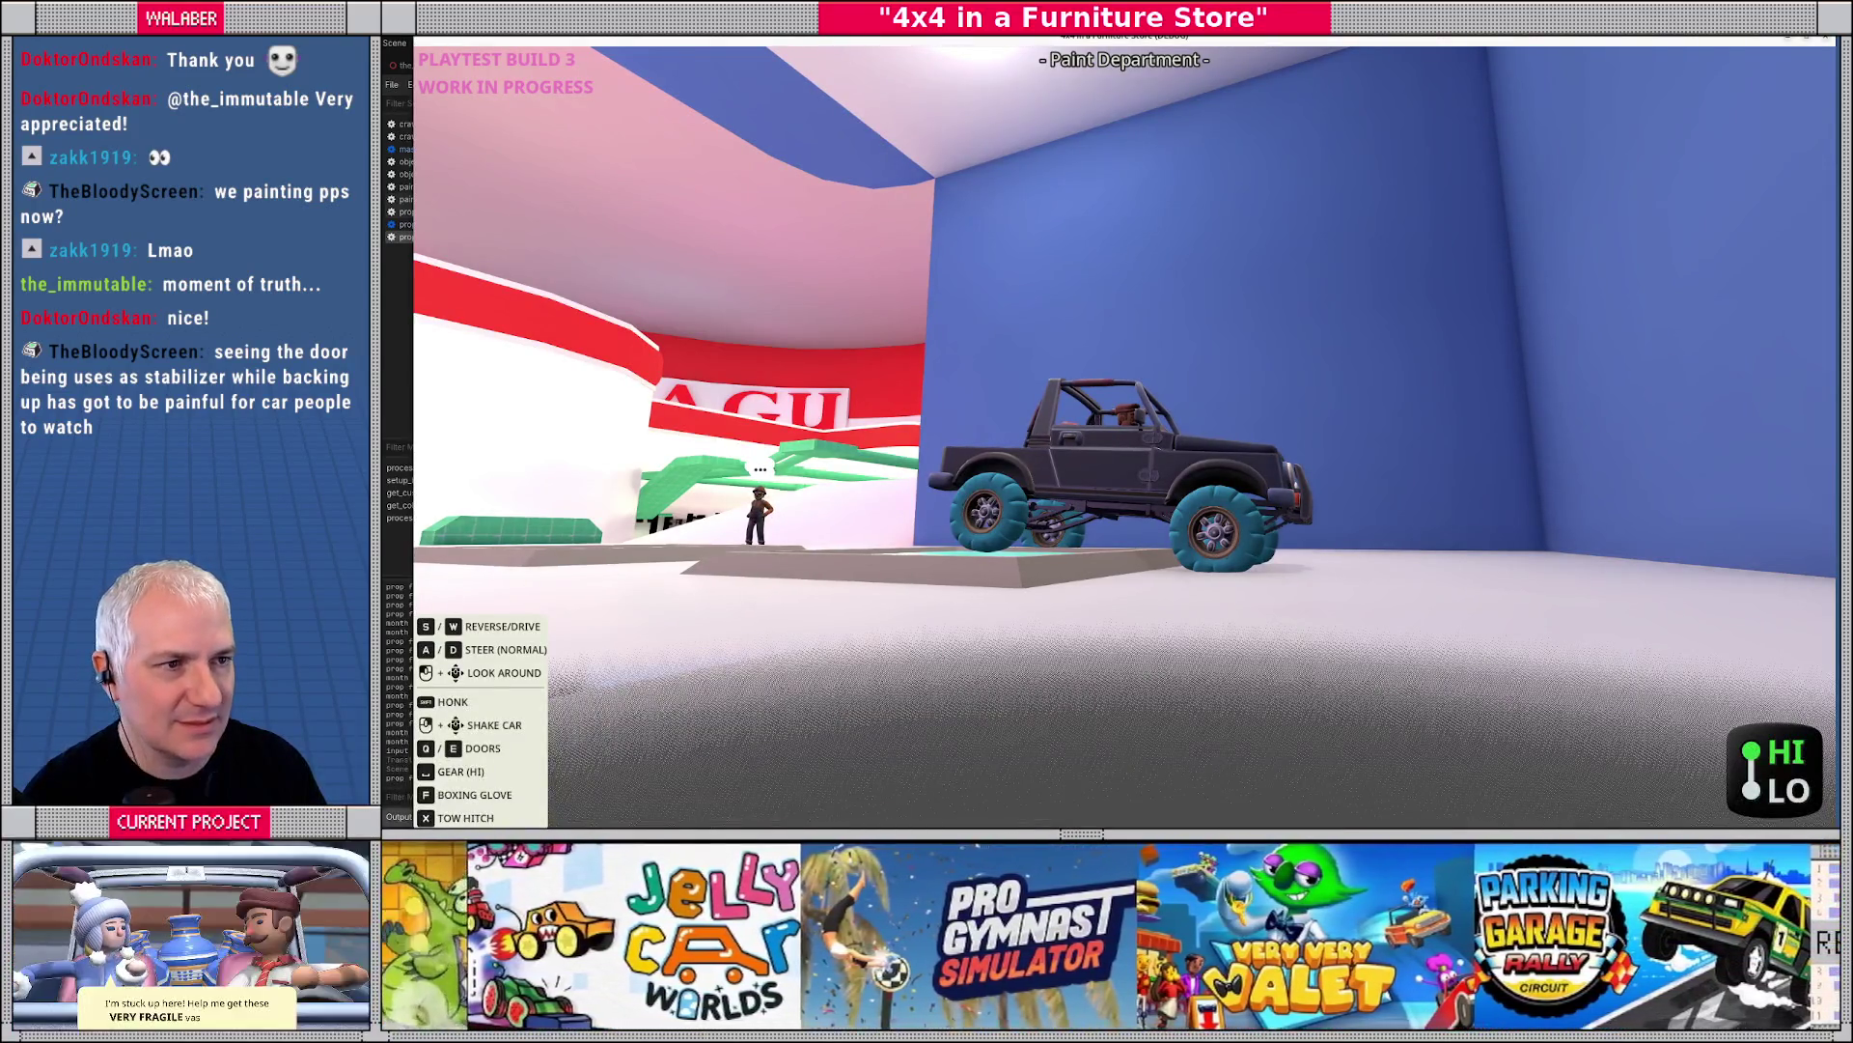
{"action": "key", "text": "F8"}
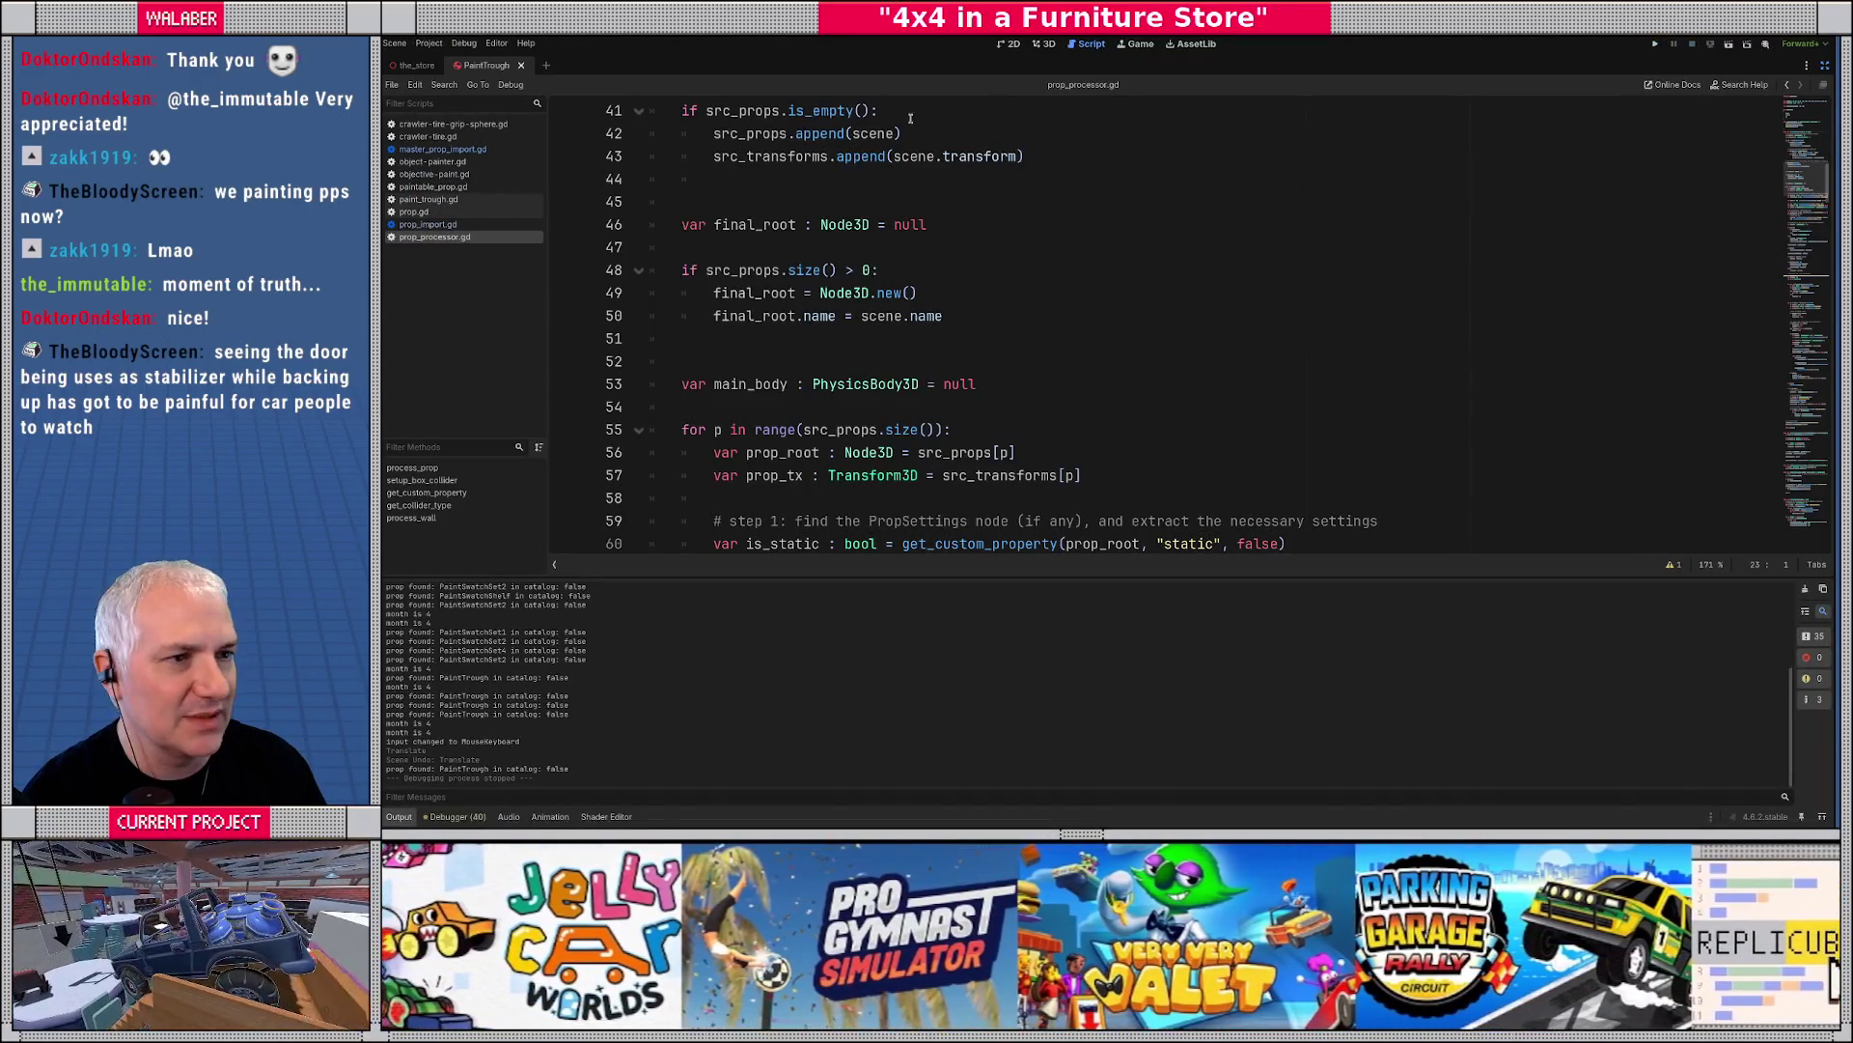
{"action": "left_click", "coordinate": [1045, 43]}
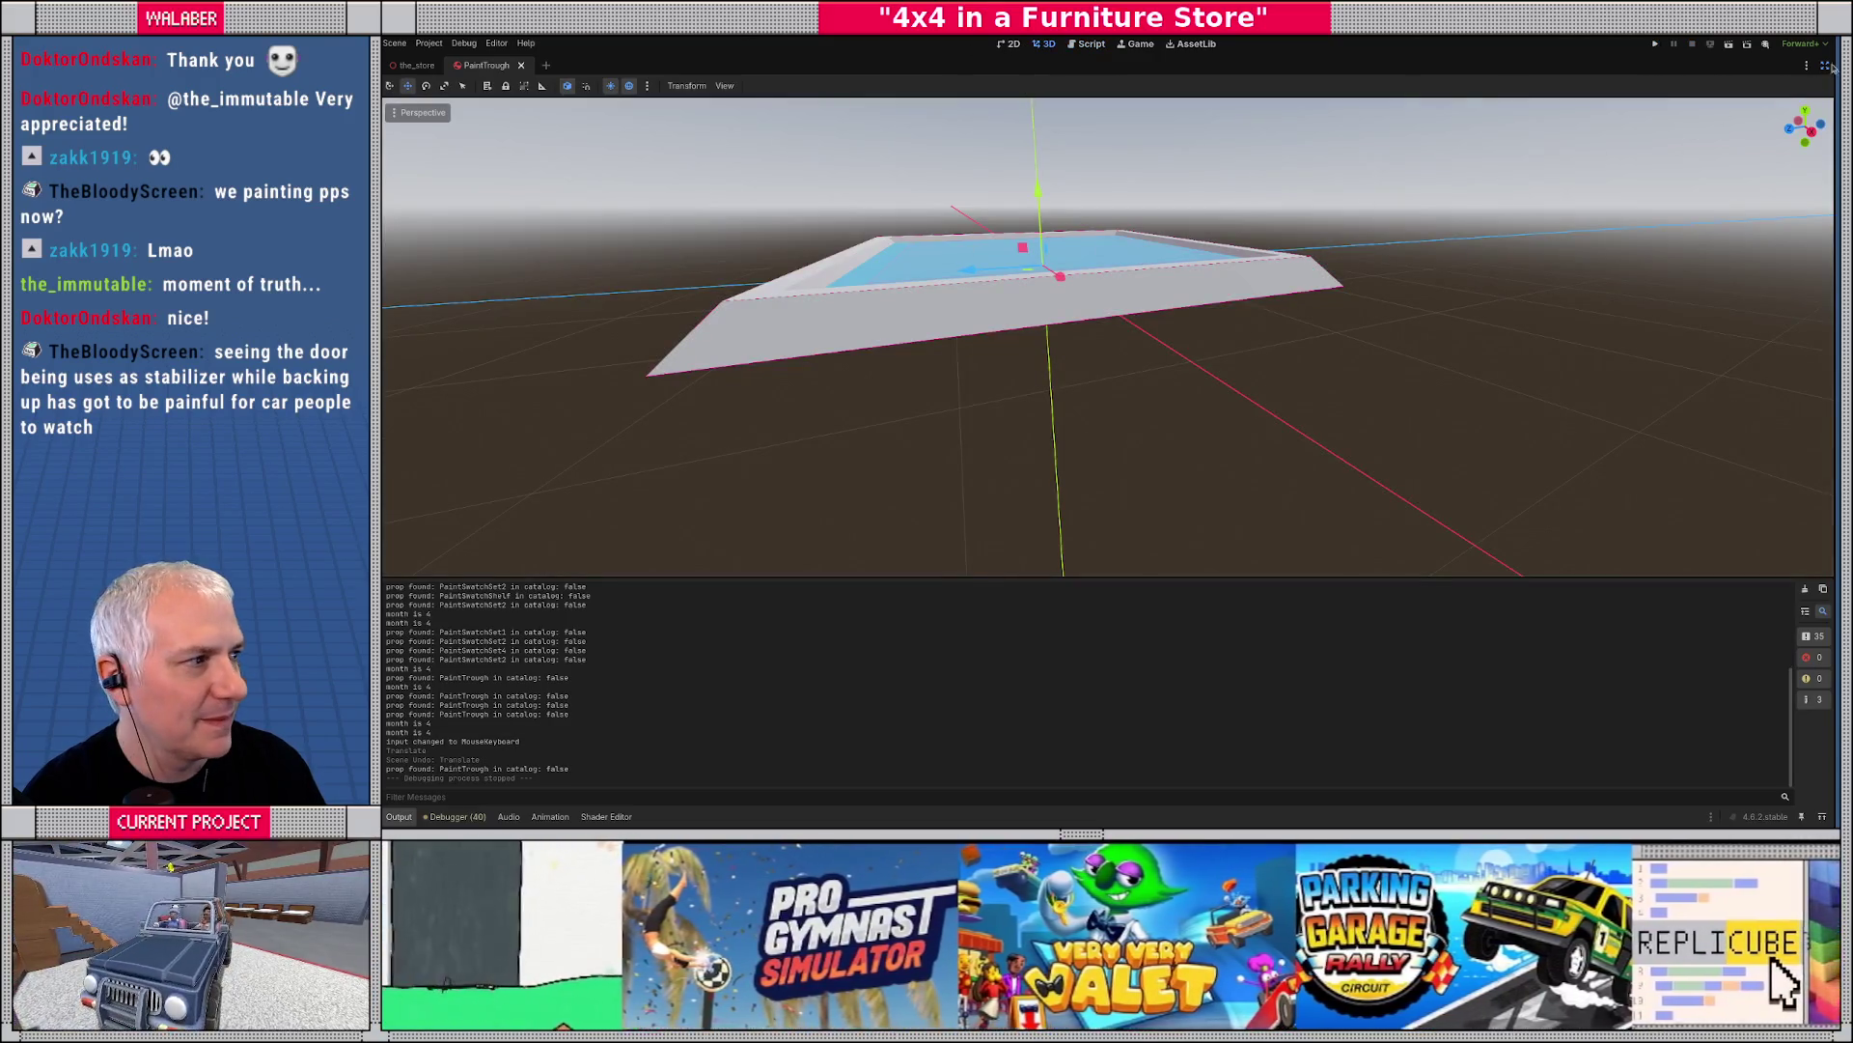
{"action": "left_click", "coordinate": [1827, 66]}
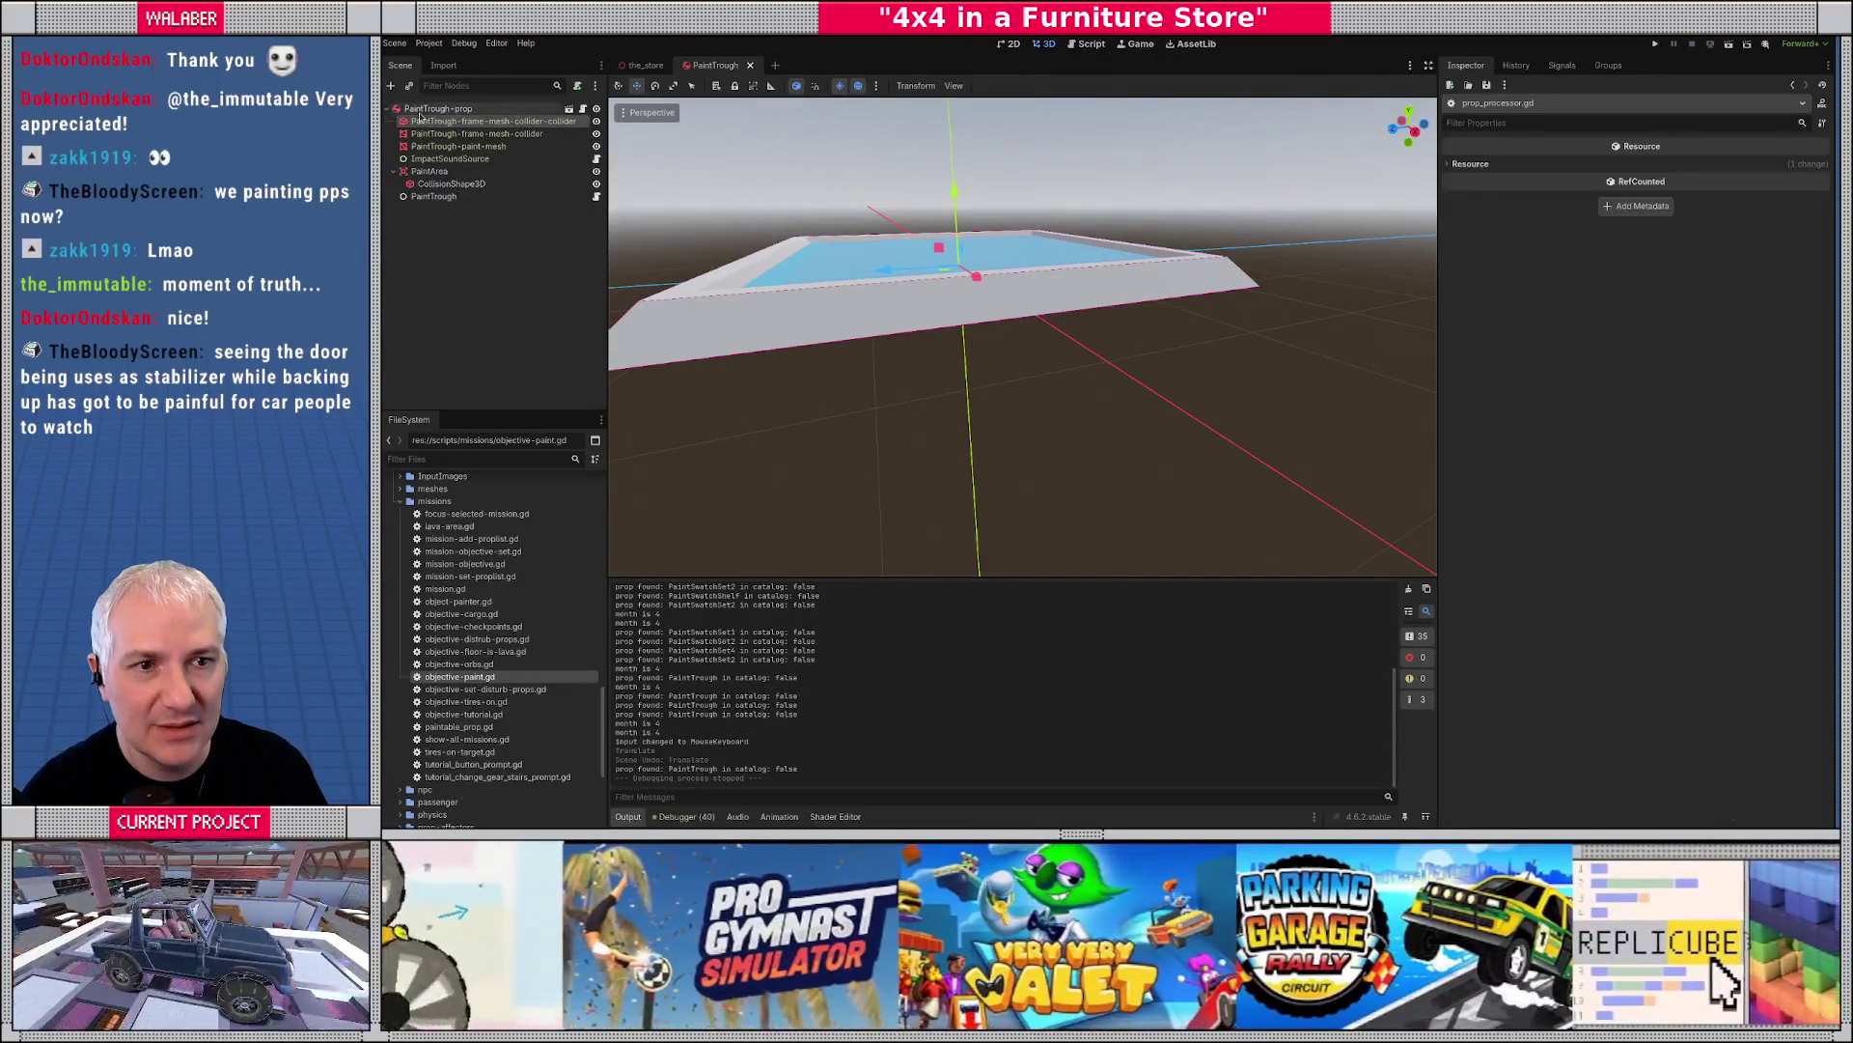
{"action": "left_click", "coordinate": [422, 110]}
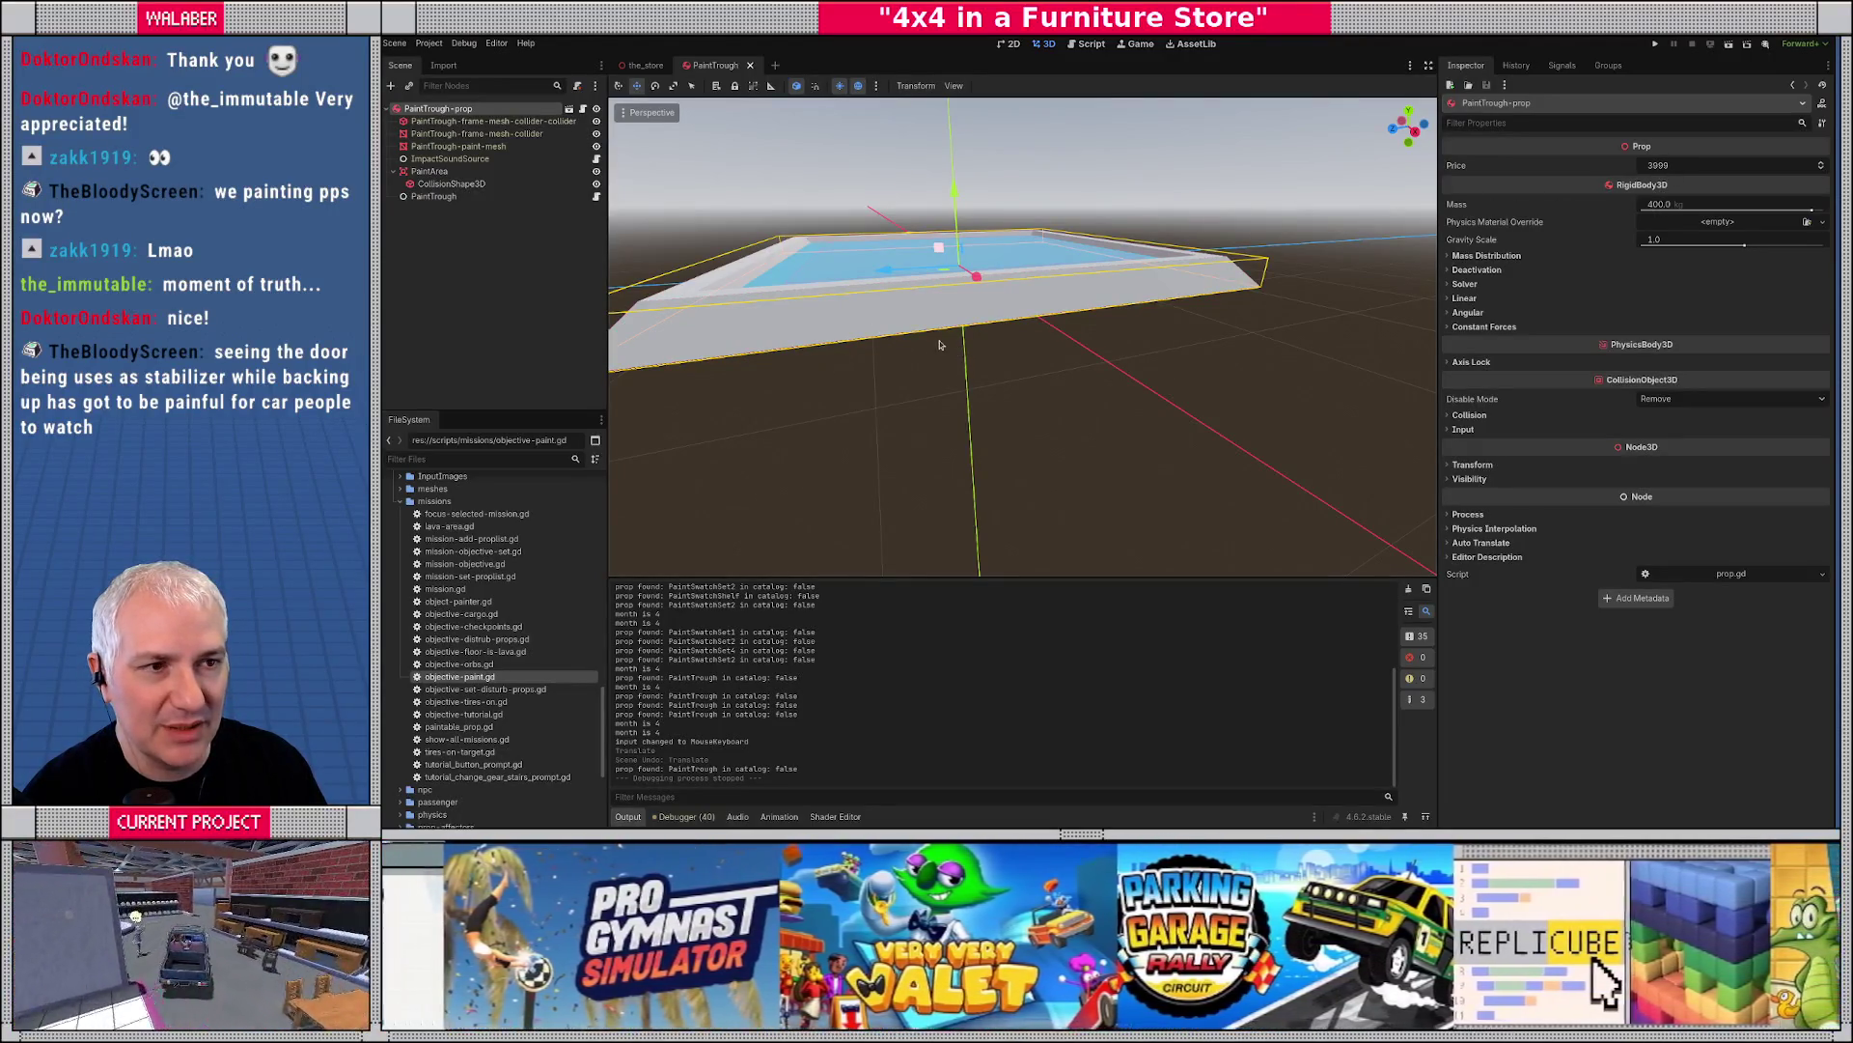
Back in prop_processor.gd, select 'static' in the is_static line, then switch to Blender
{"action": "left_click", "coordinate": [1088, 44]}
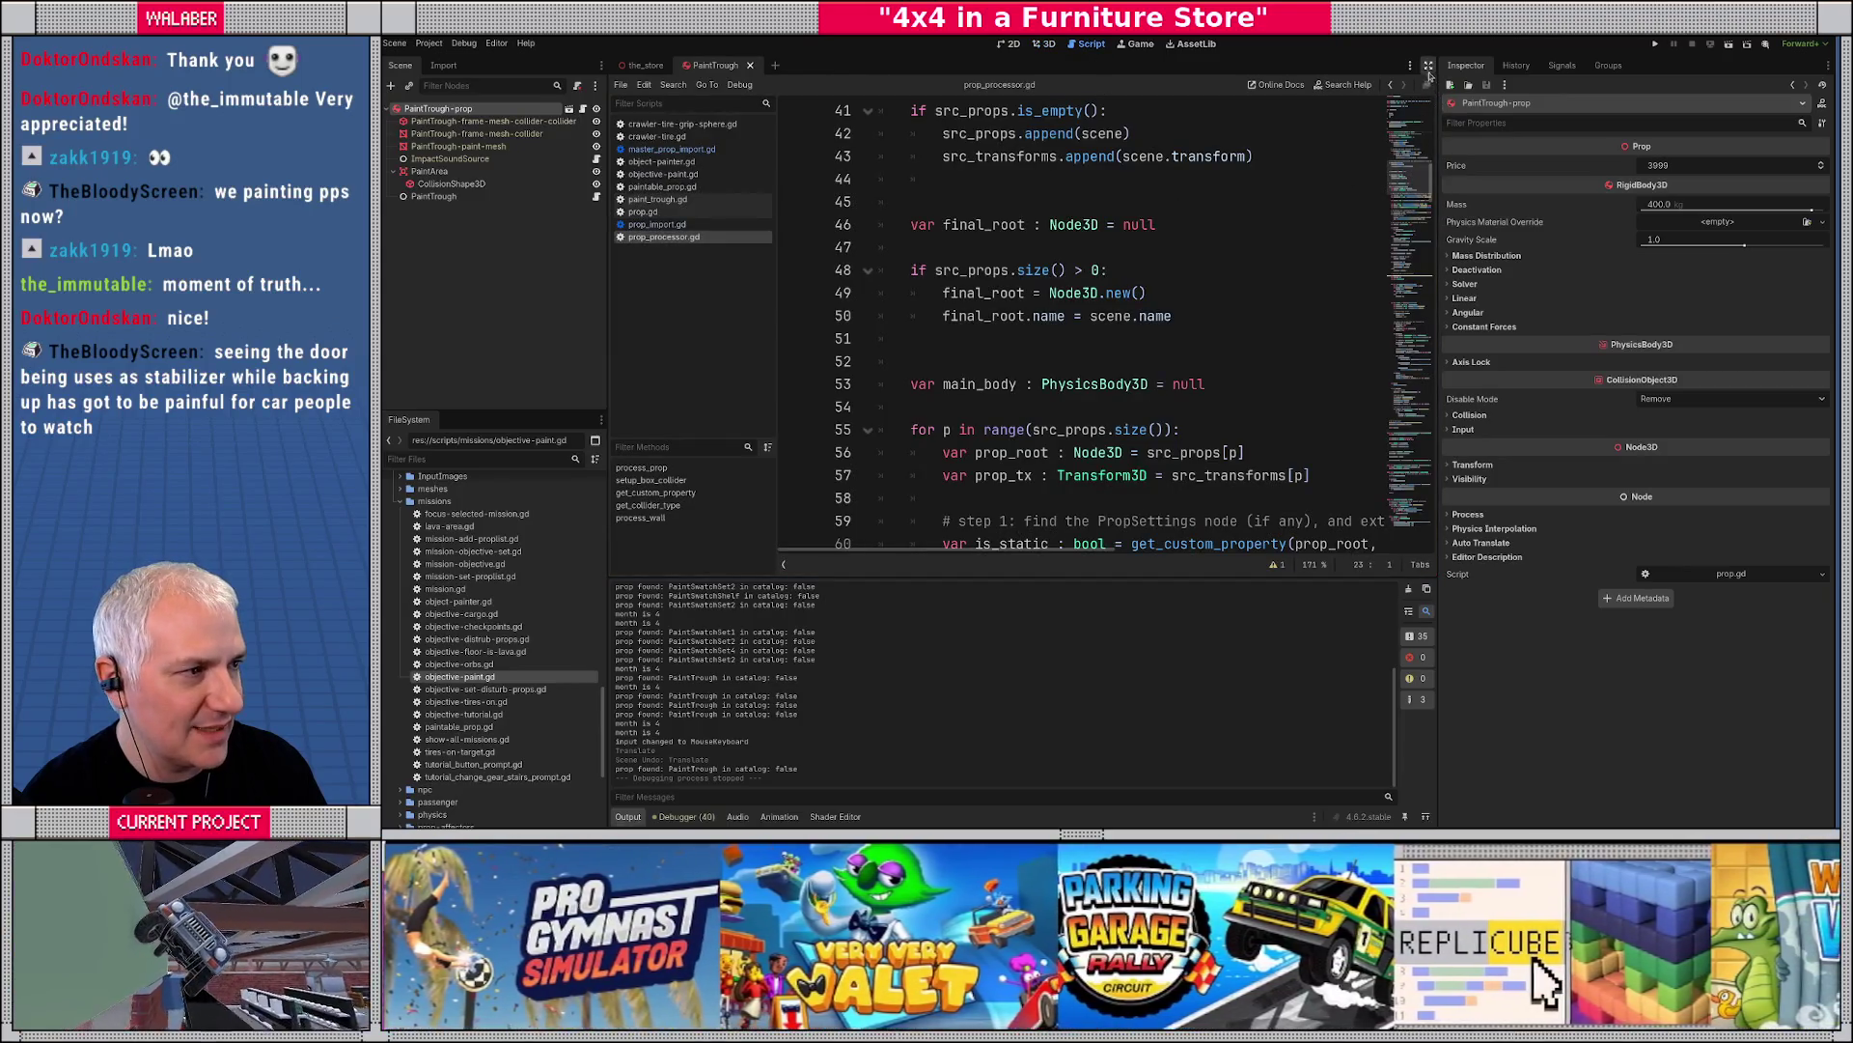
{"action": "left_click", "coordinate": [1429, 67]}
{"action": "left_click", "coordinate": [966, 339]}
{"action": "scroll", "coordinate": [967, 371], "scroll_direction": "down", "scroll_amount": 2}
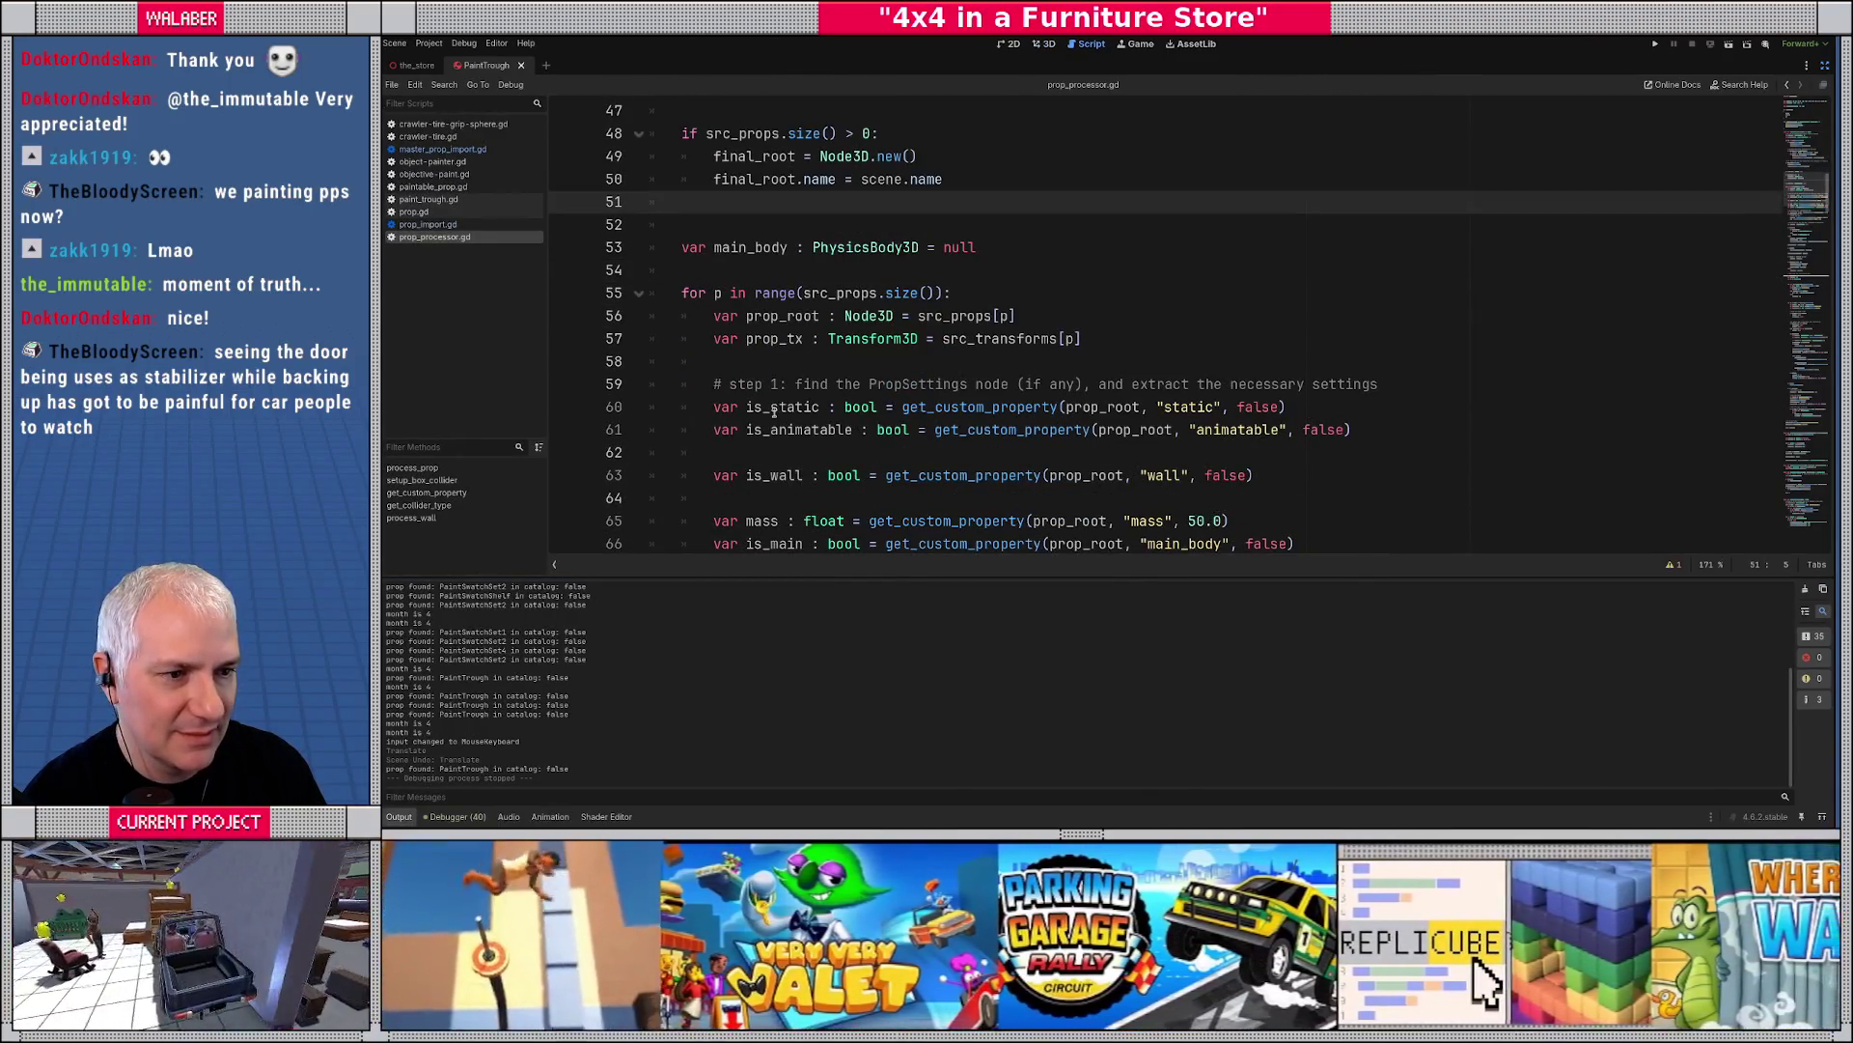
{"action": "left_click", "coordinate": [774, 406]}
{"action": "left_click_drag", "start_coordinate": [1163, 406], "coordinate": [1214, 406]}
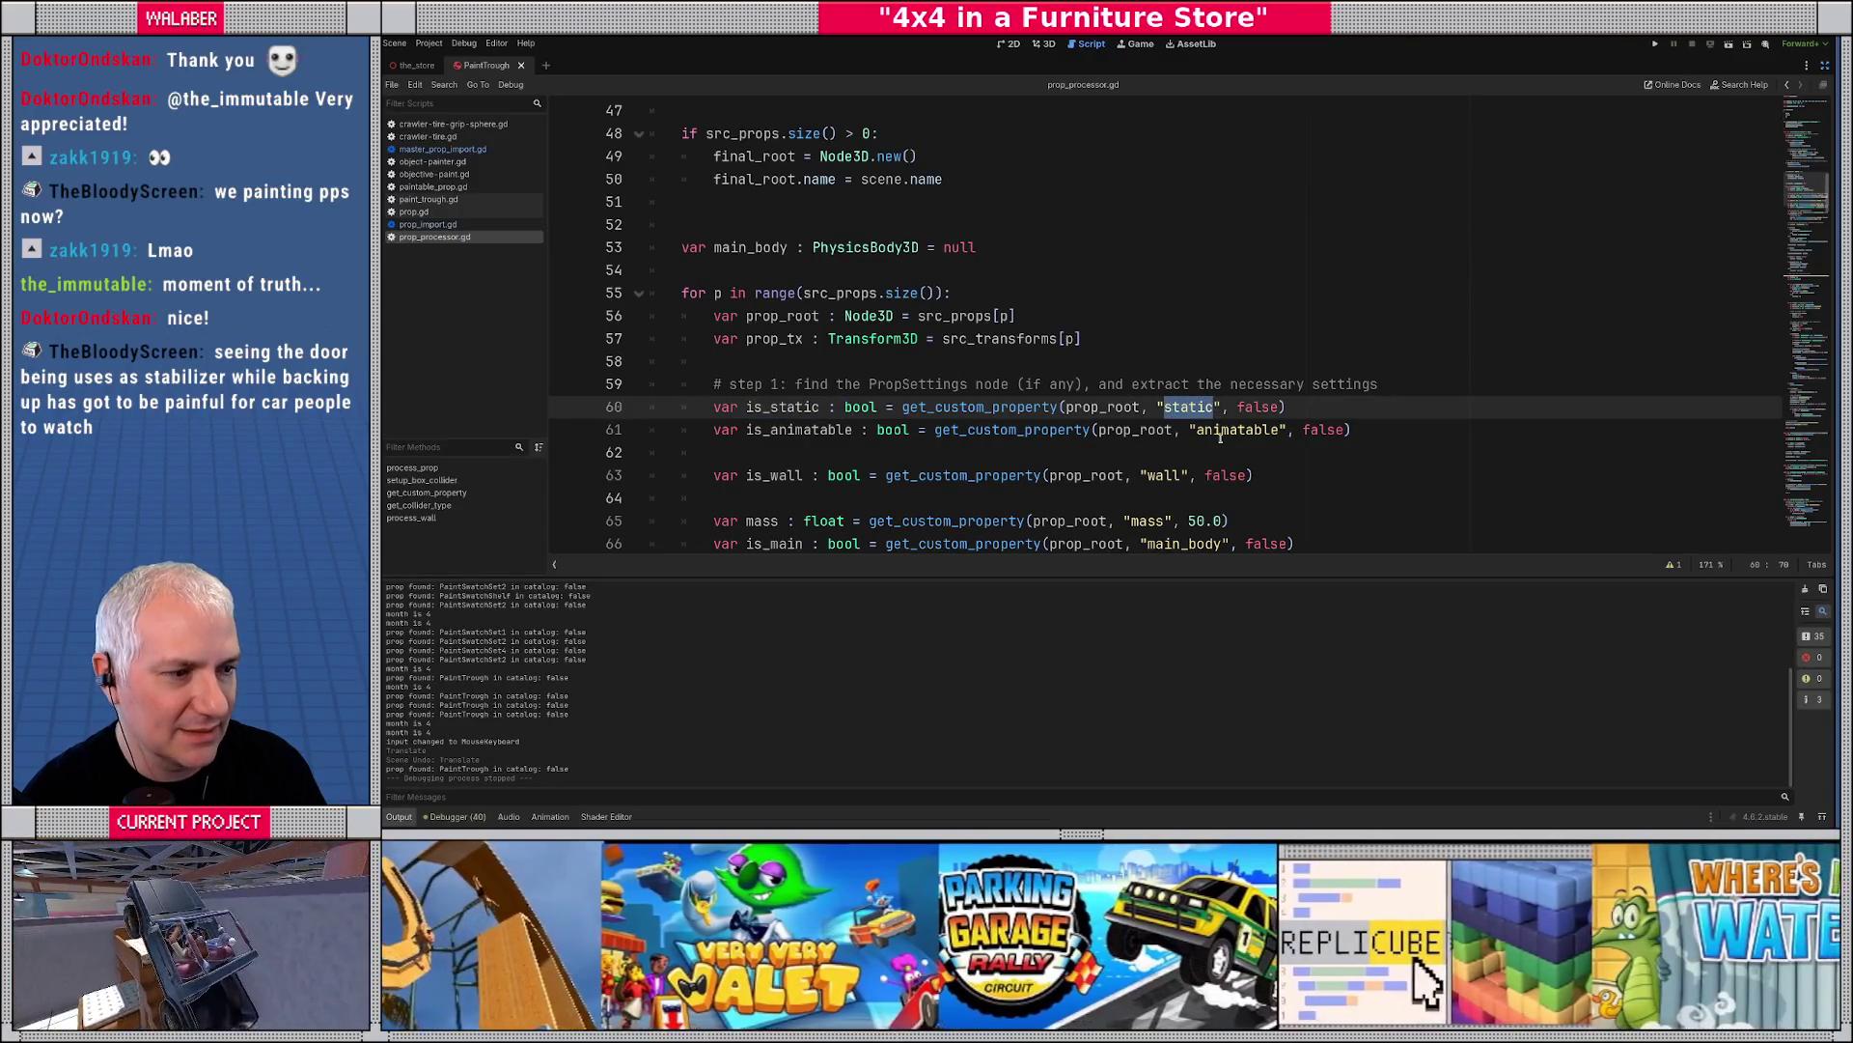
{"action": "key", "text": "alt+Tab"}
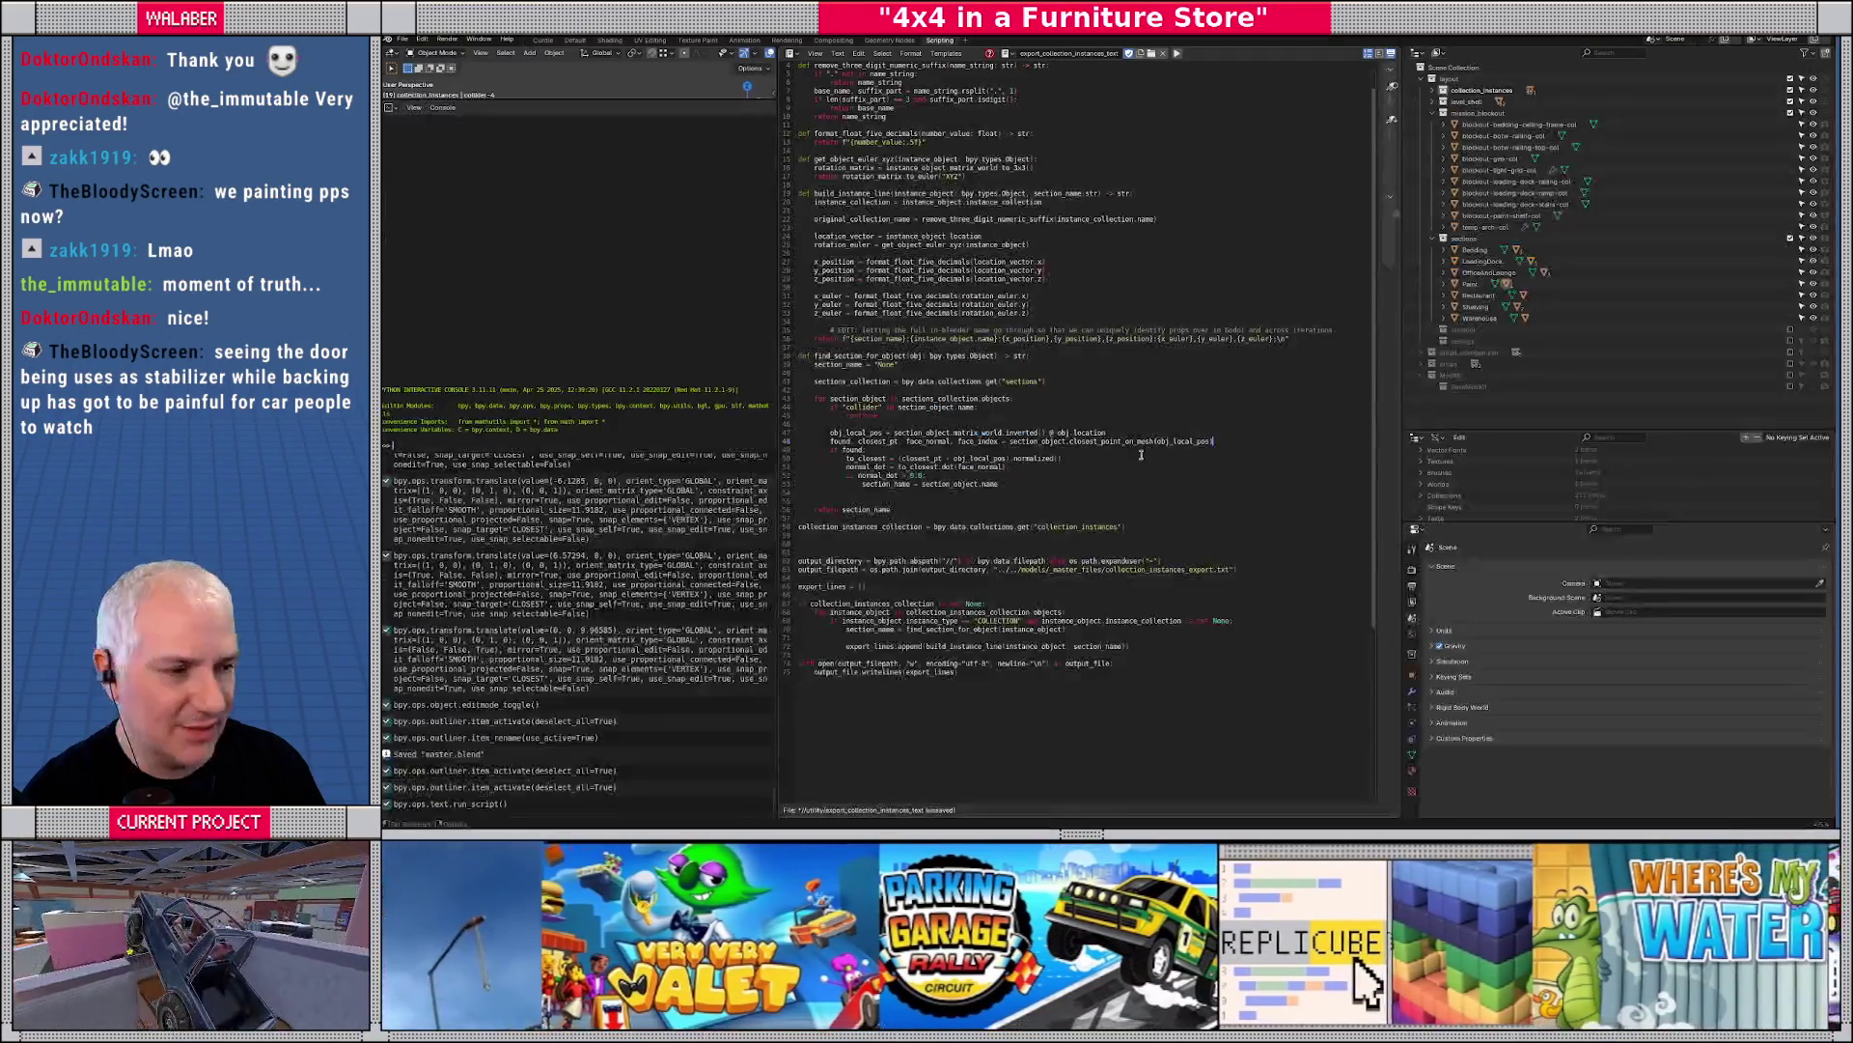
In the Layout workspace, exclude the layout collection and include the props collection
{"action": "left_click", "coordinate": [545, 40]}
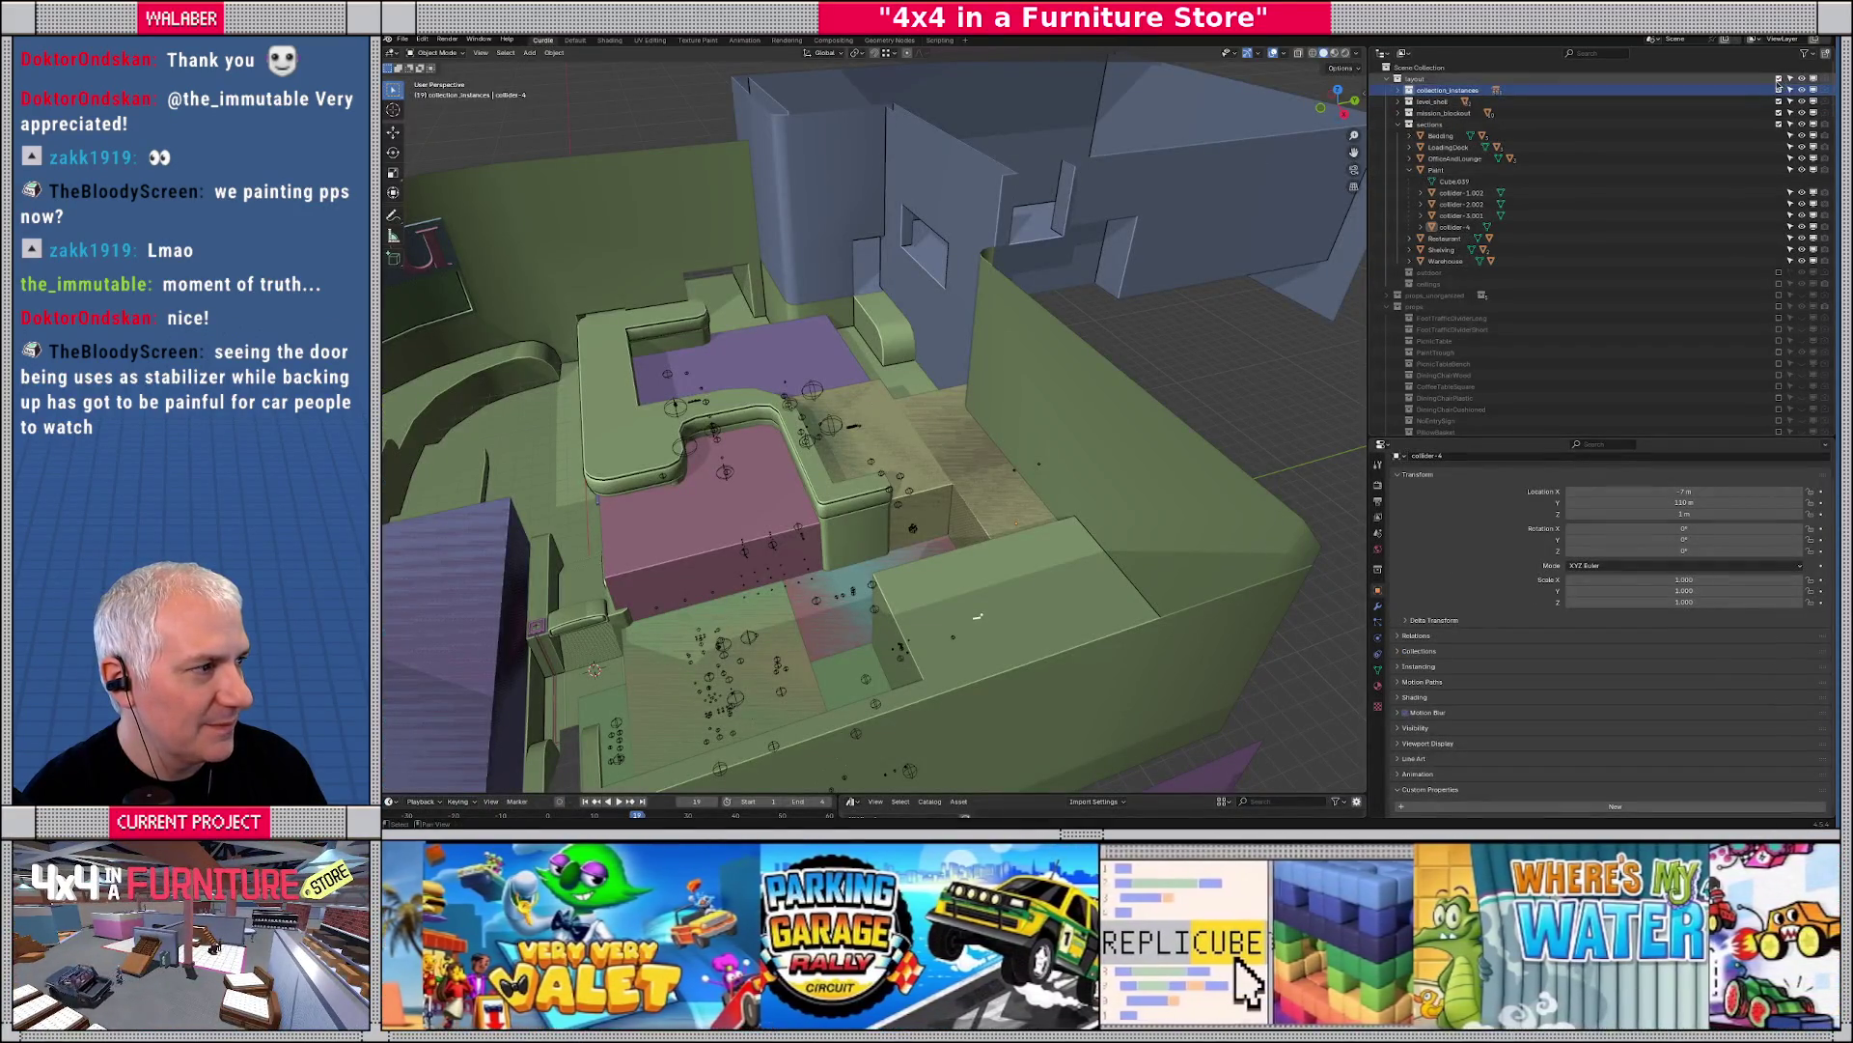
{"action": "left_click", "coordinate": [1779, 79]}
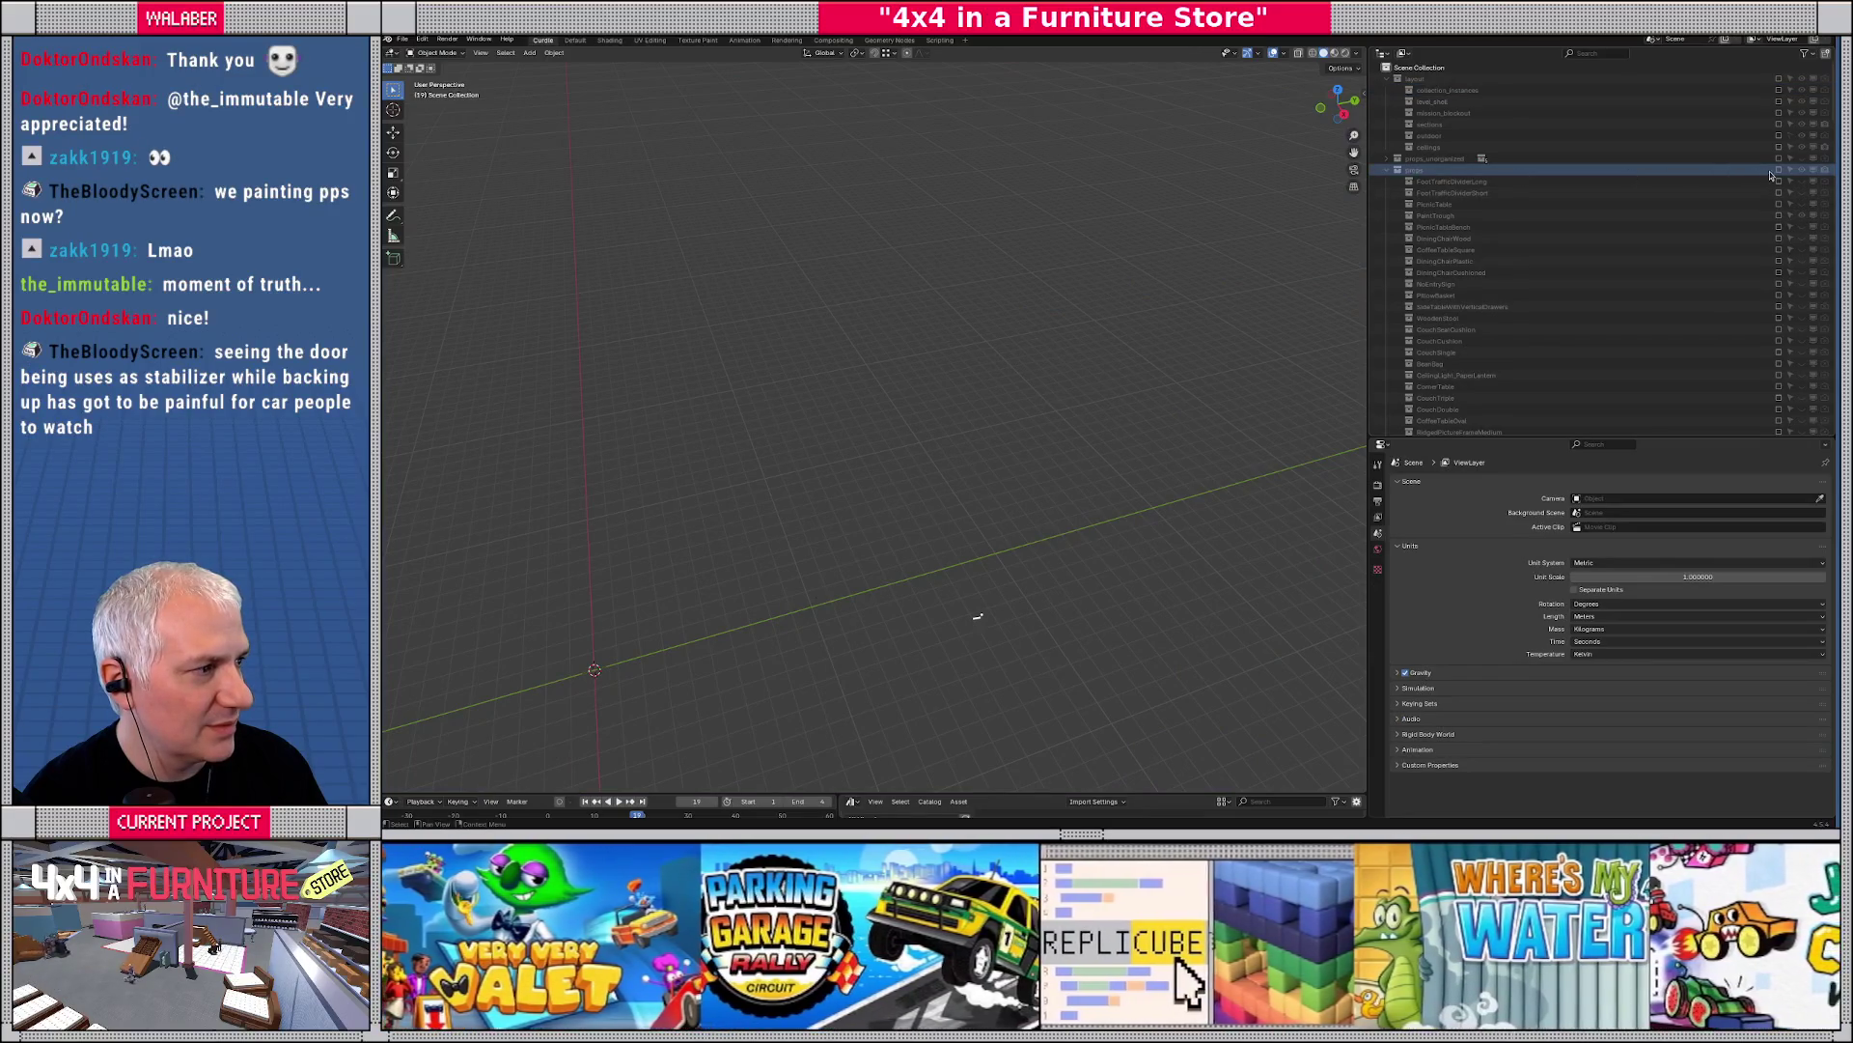
{"action": "left_click", "coordinate": [1777, 171]}
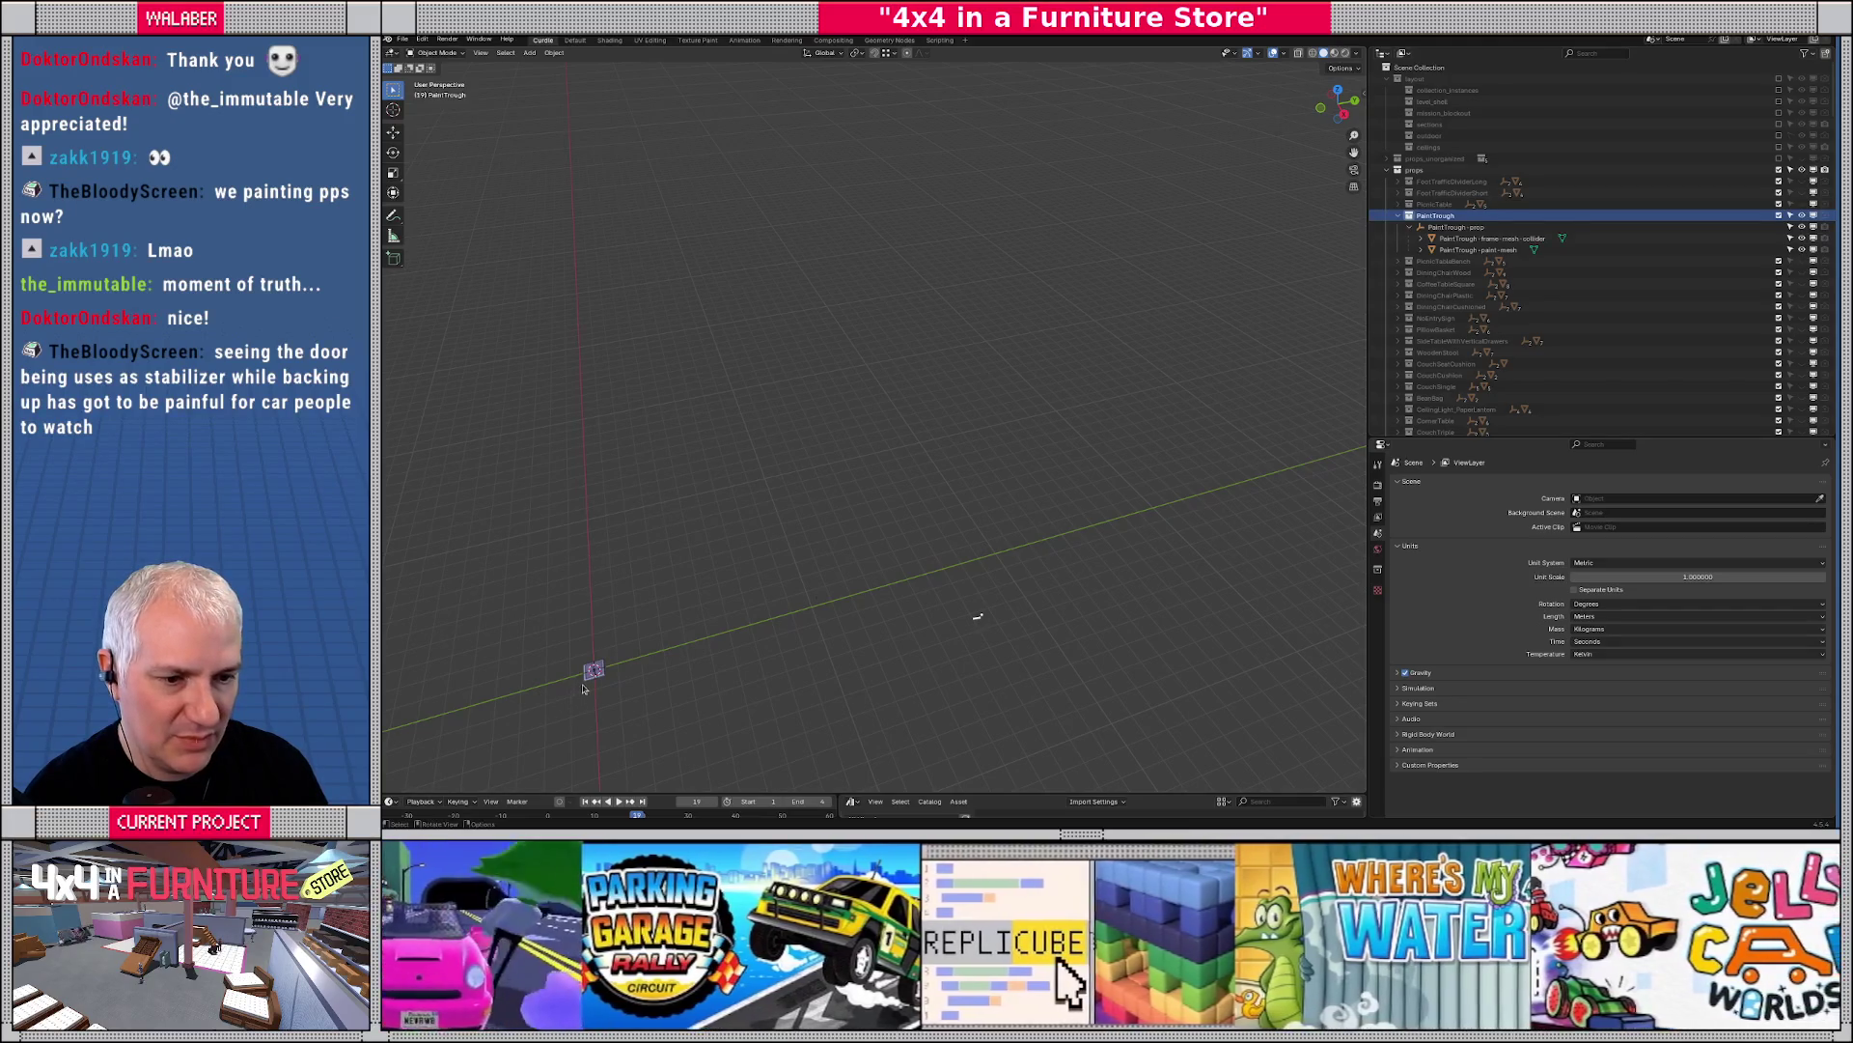
Inspect the PaintTrough prop, frame collider and paint mesh objects and their properties
{"action": "left_click", "coordinate": [1456, 227]}
{"action": "scroll", "coordinate": [1540, 695], "scroll_direction": "down", "scroll_amount": 2}
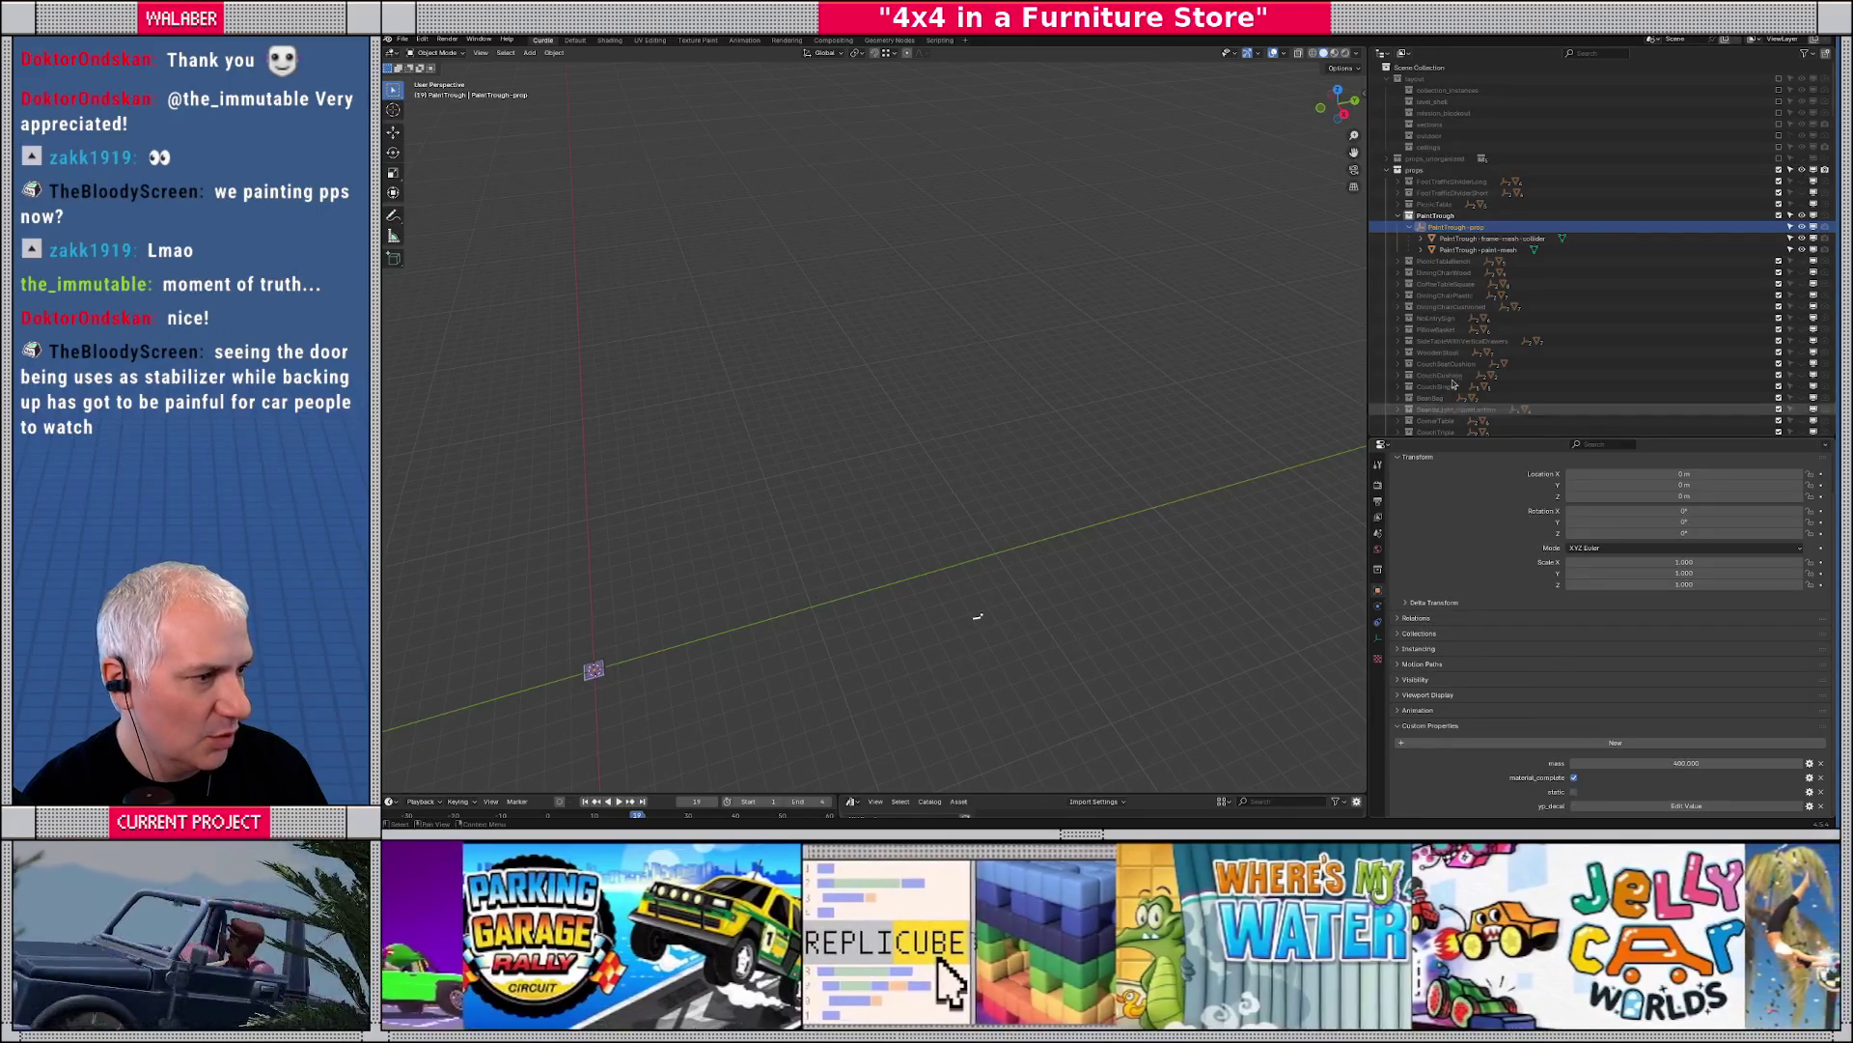
{"action": "left_click", "coordinate": [1487, 238]}
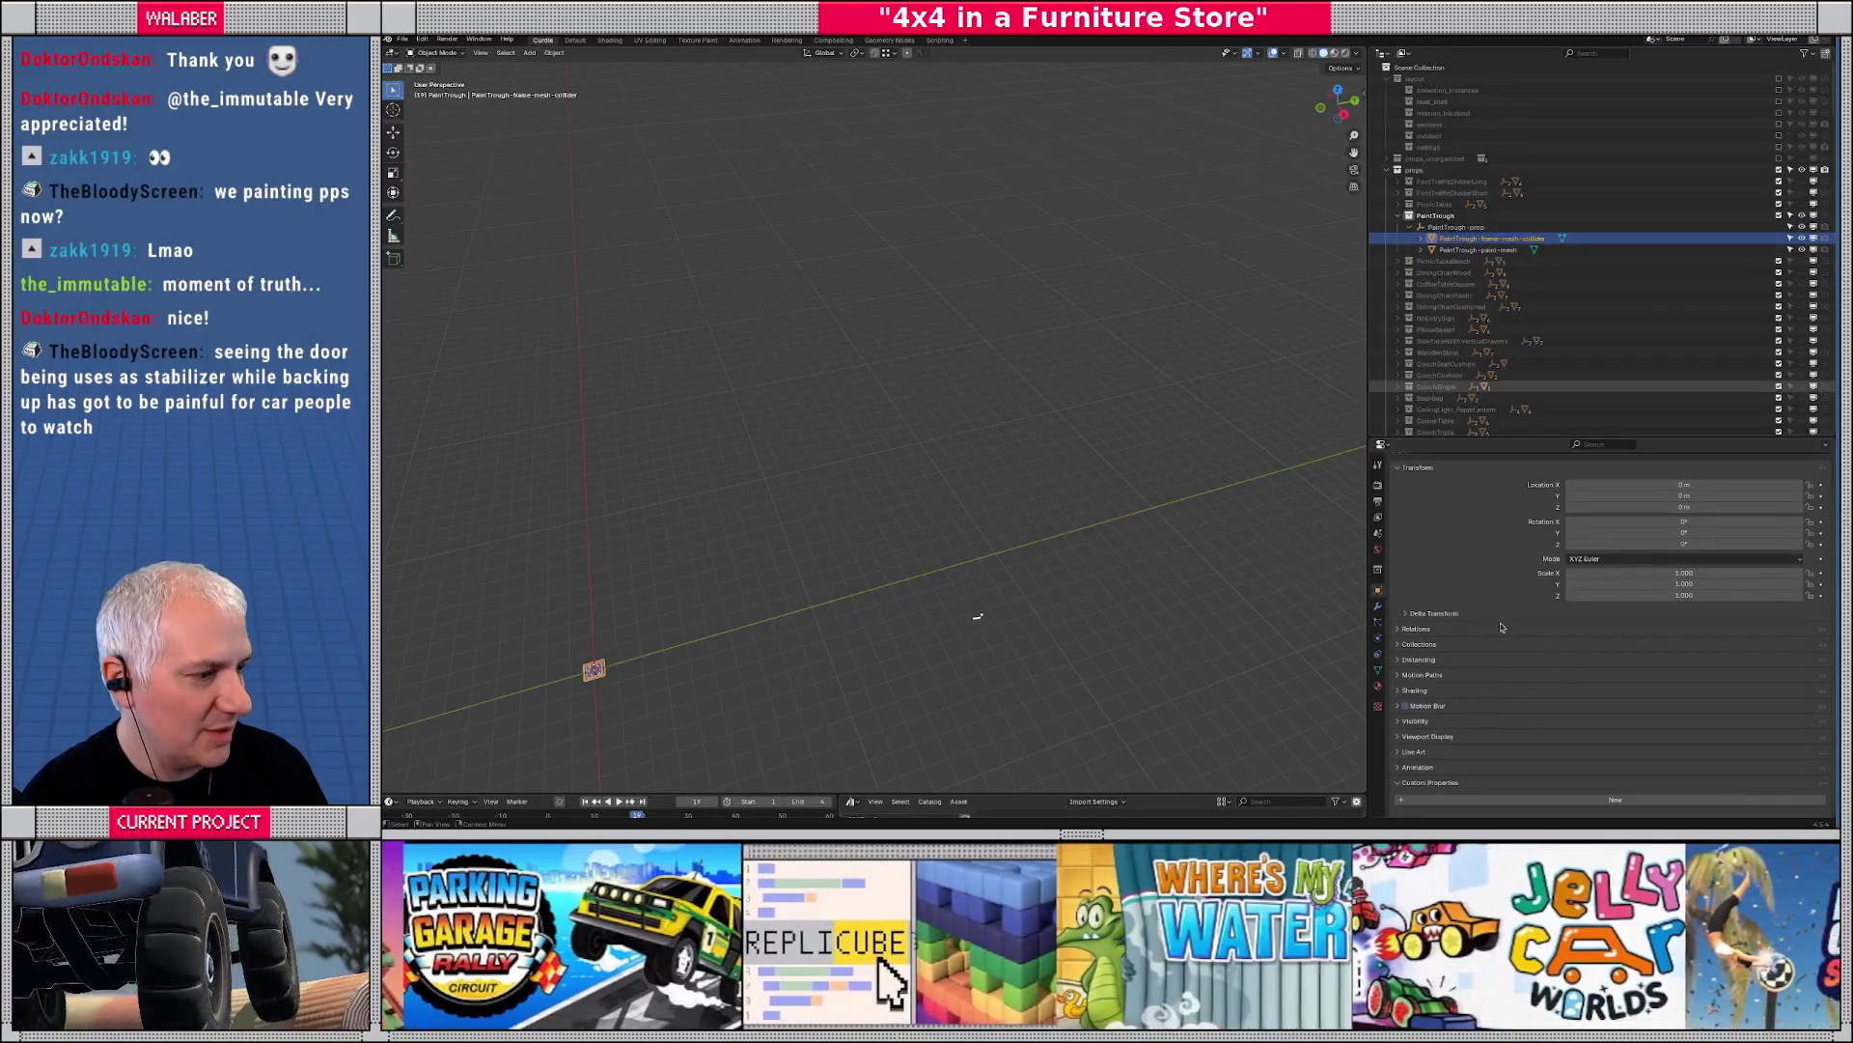
{"action": "left_click", "coordinate": [1463, 251]}
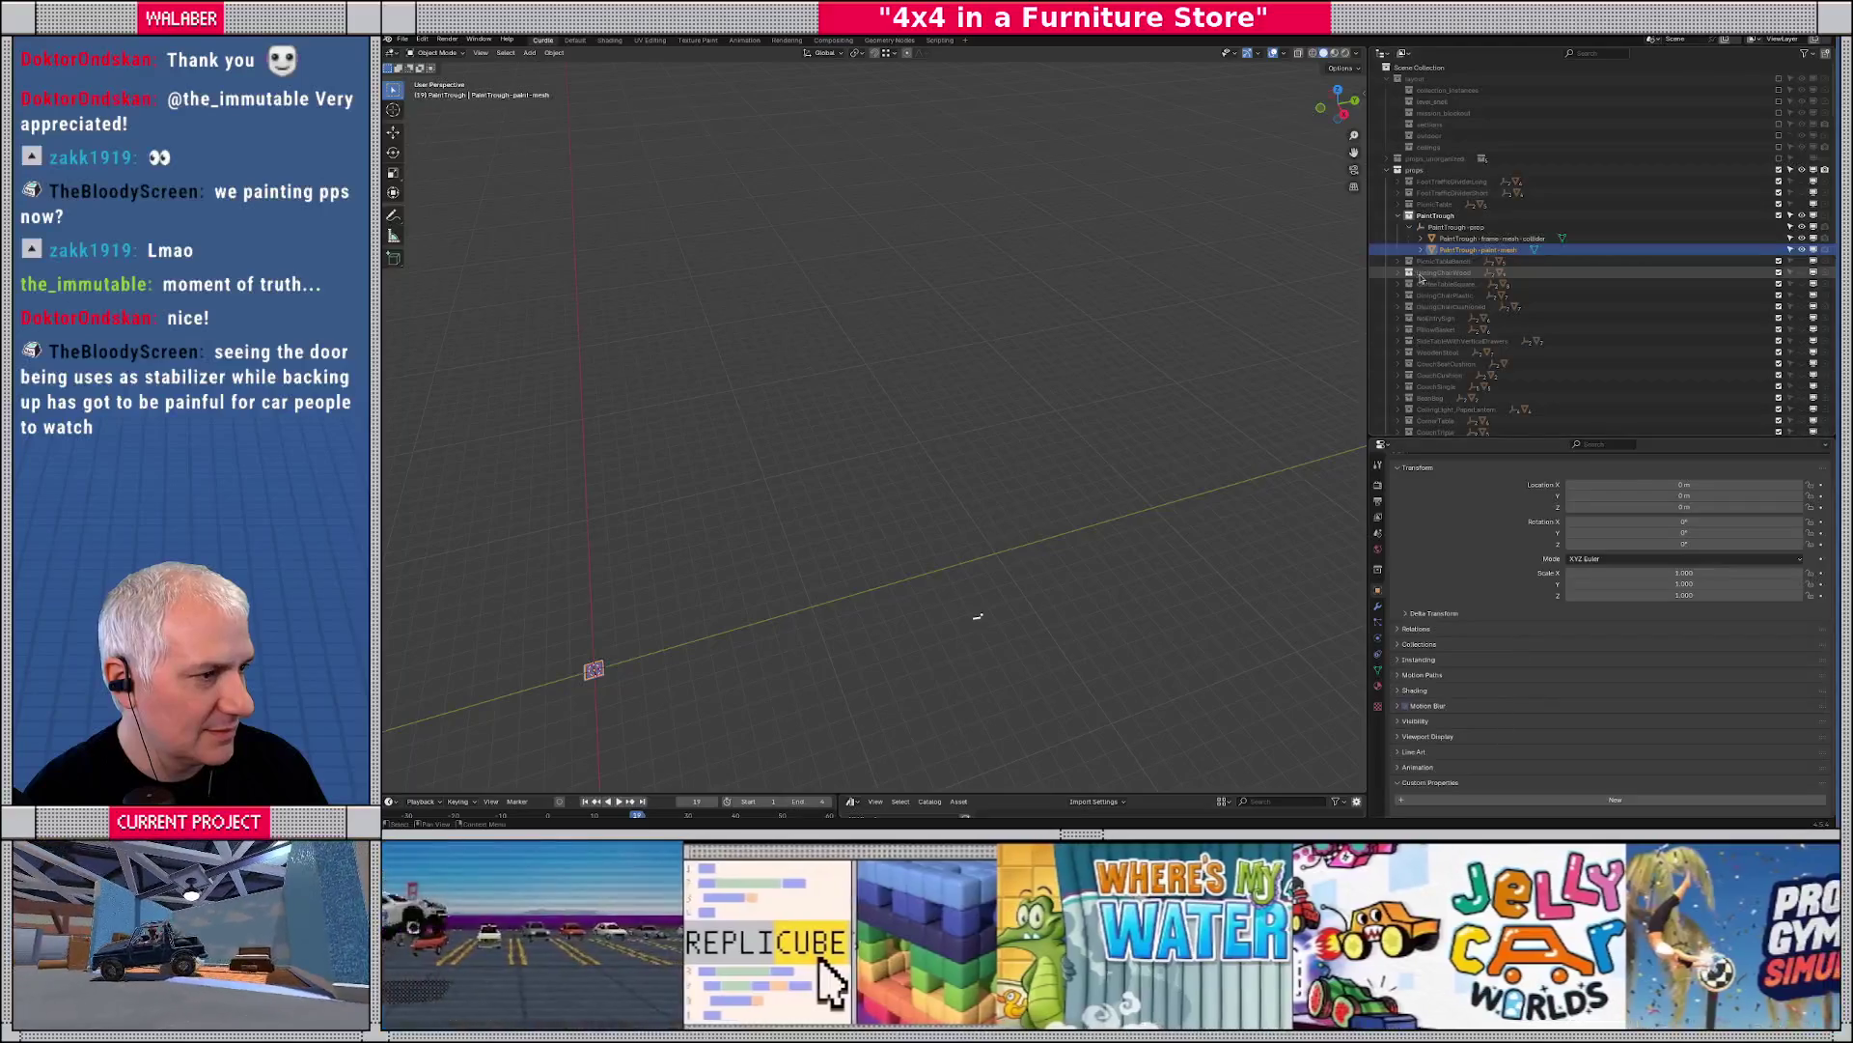
{"action": "left_click", "coordinate": [1456, 227]}
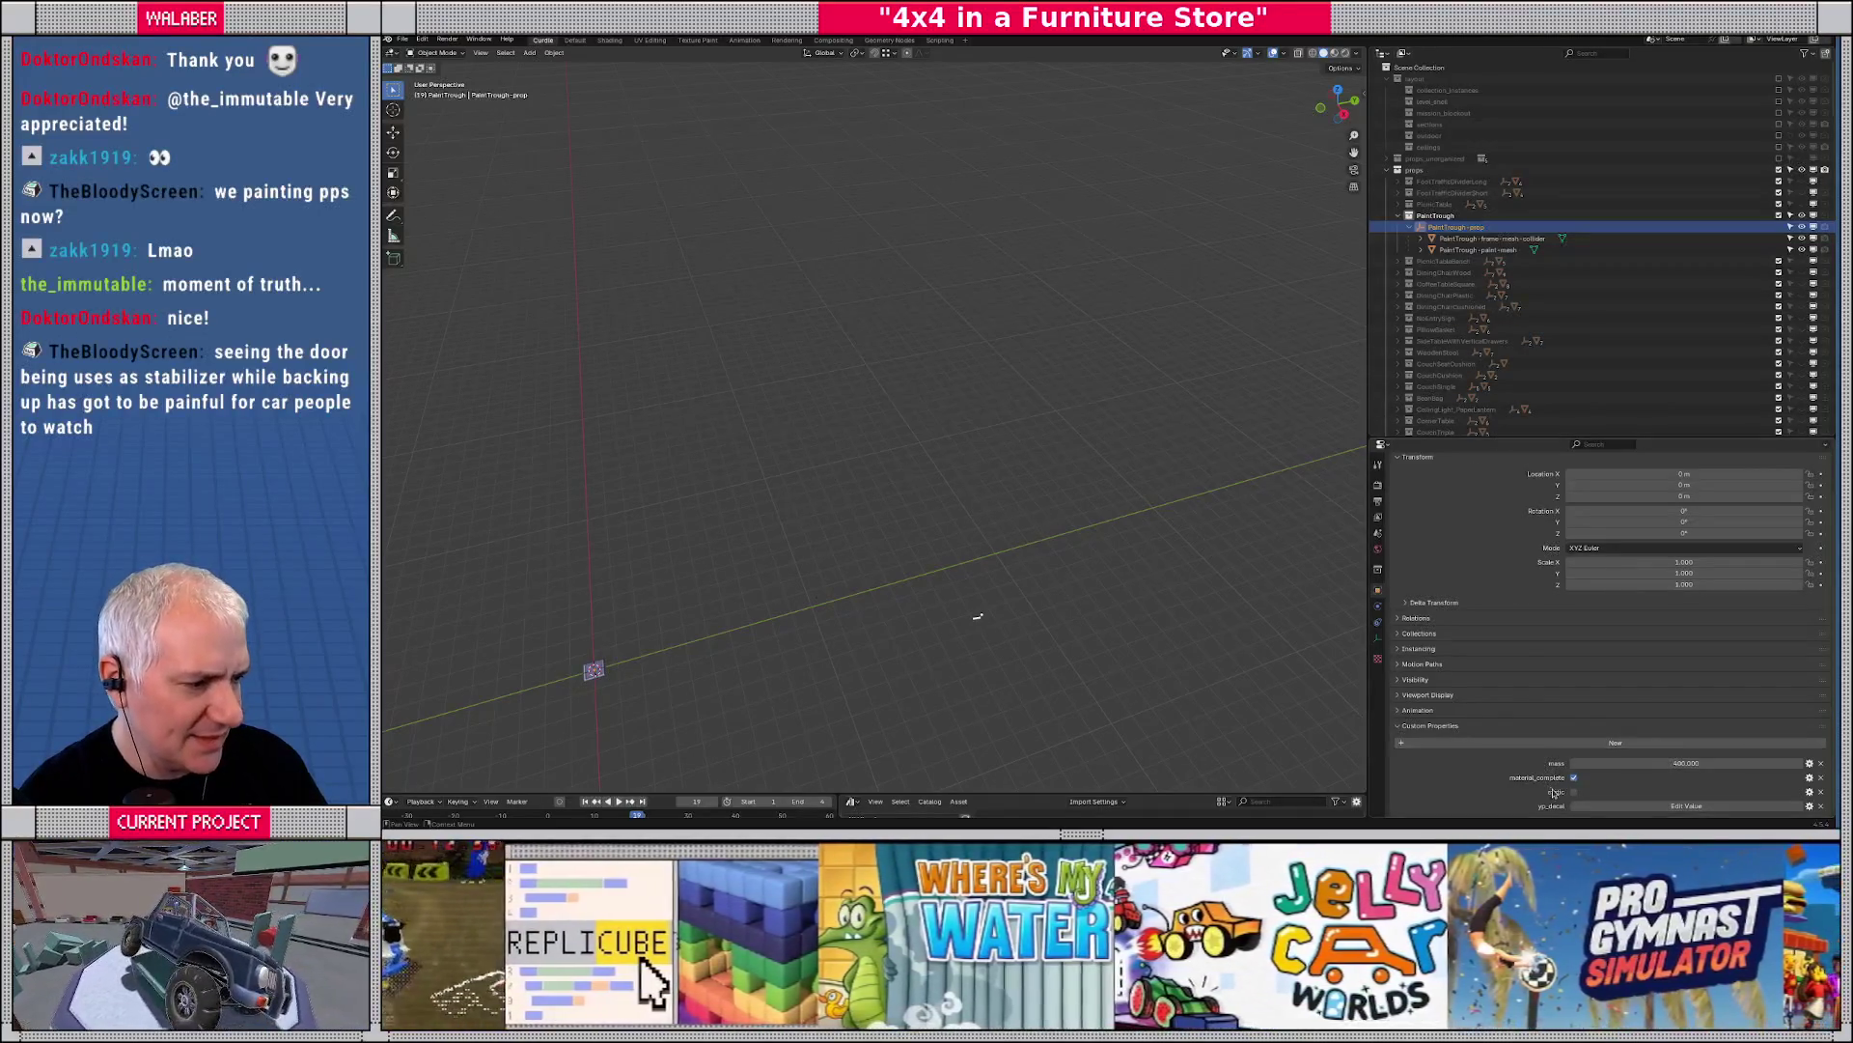
{"action": "key", "text": "KP_Decimal"}
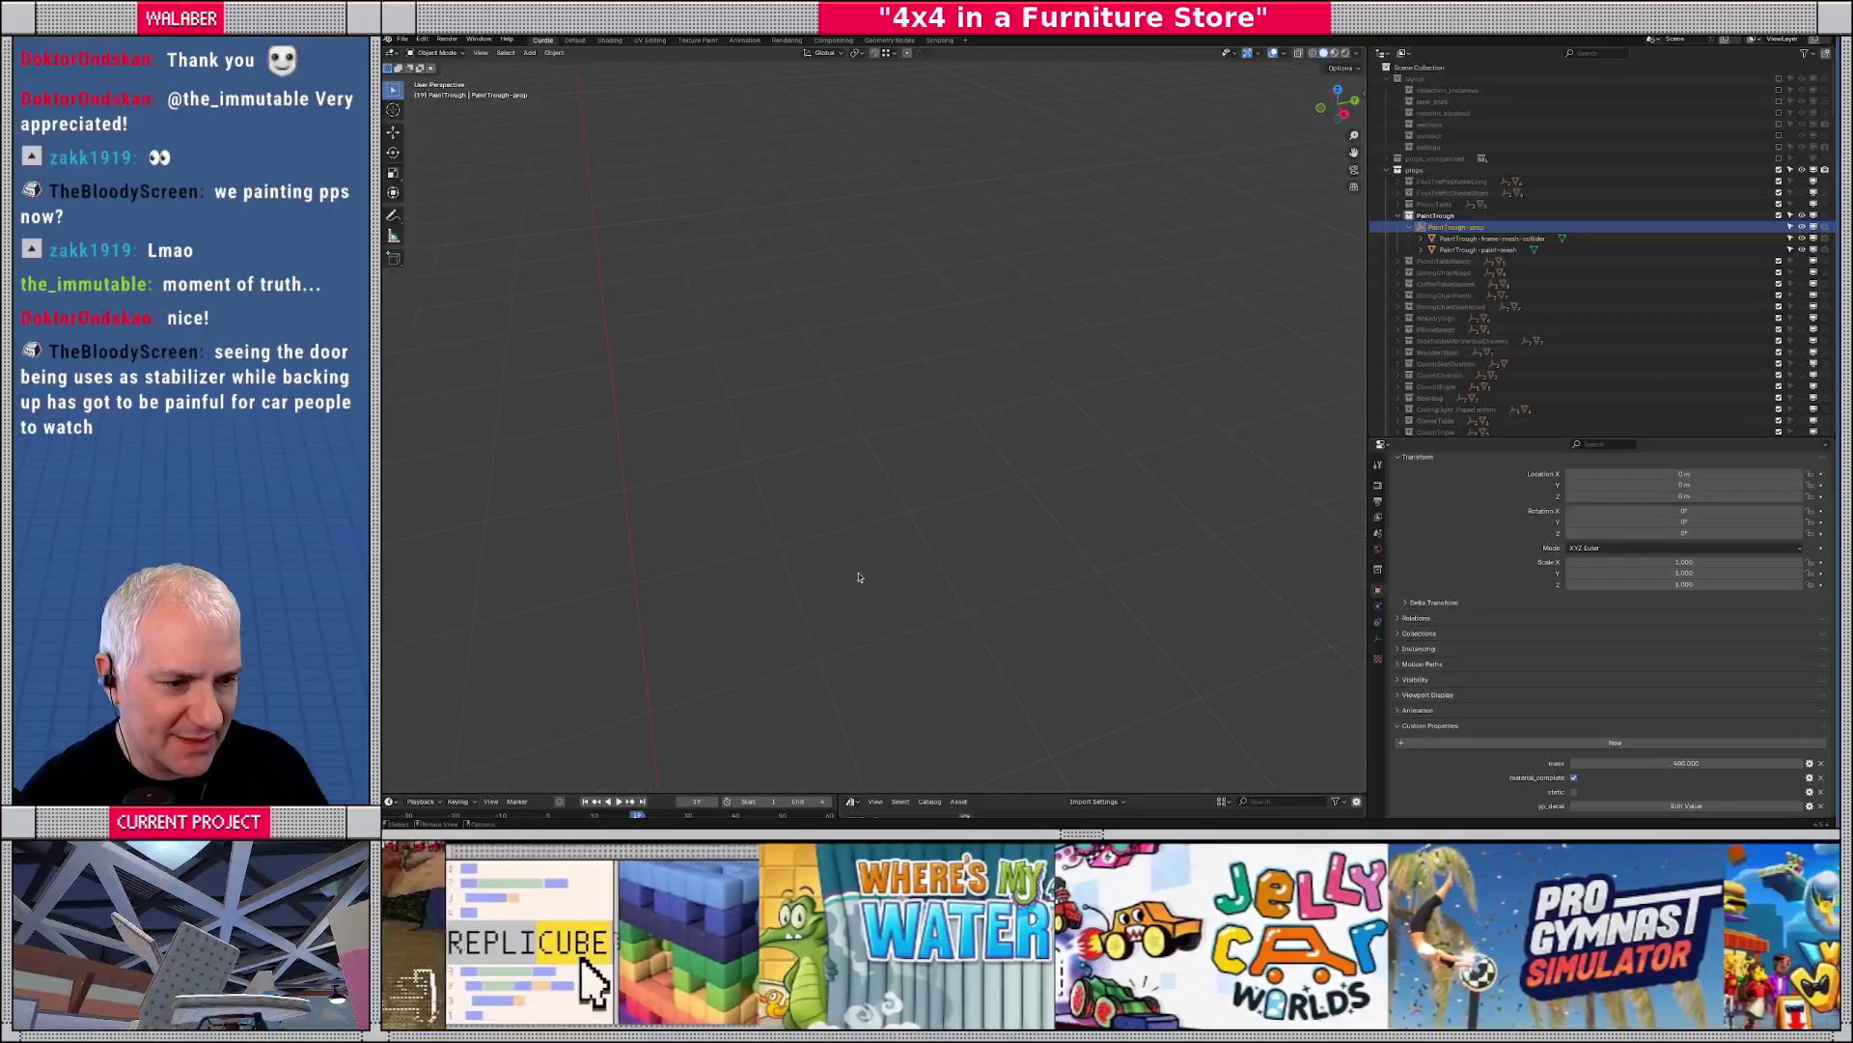
{"action": "left_click", "coordinate": [1446, 204]}
{"action": "left_click", "coordinate": [1453, 227]}
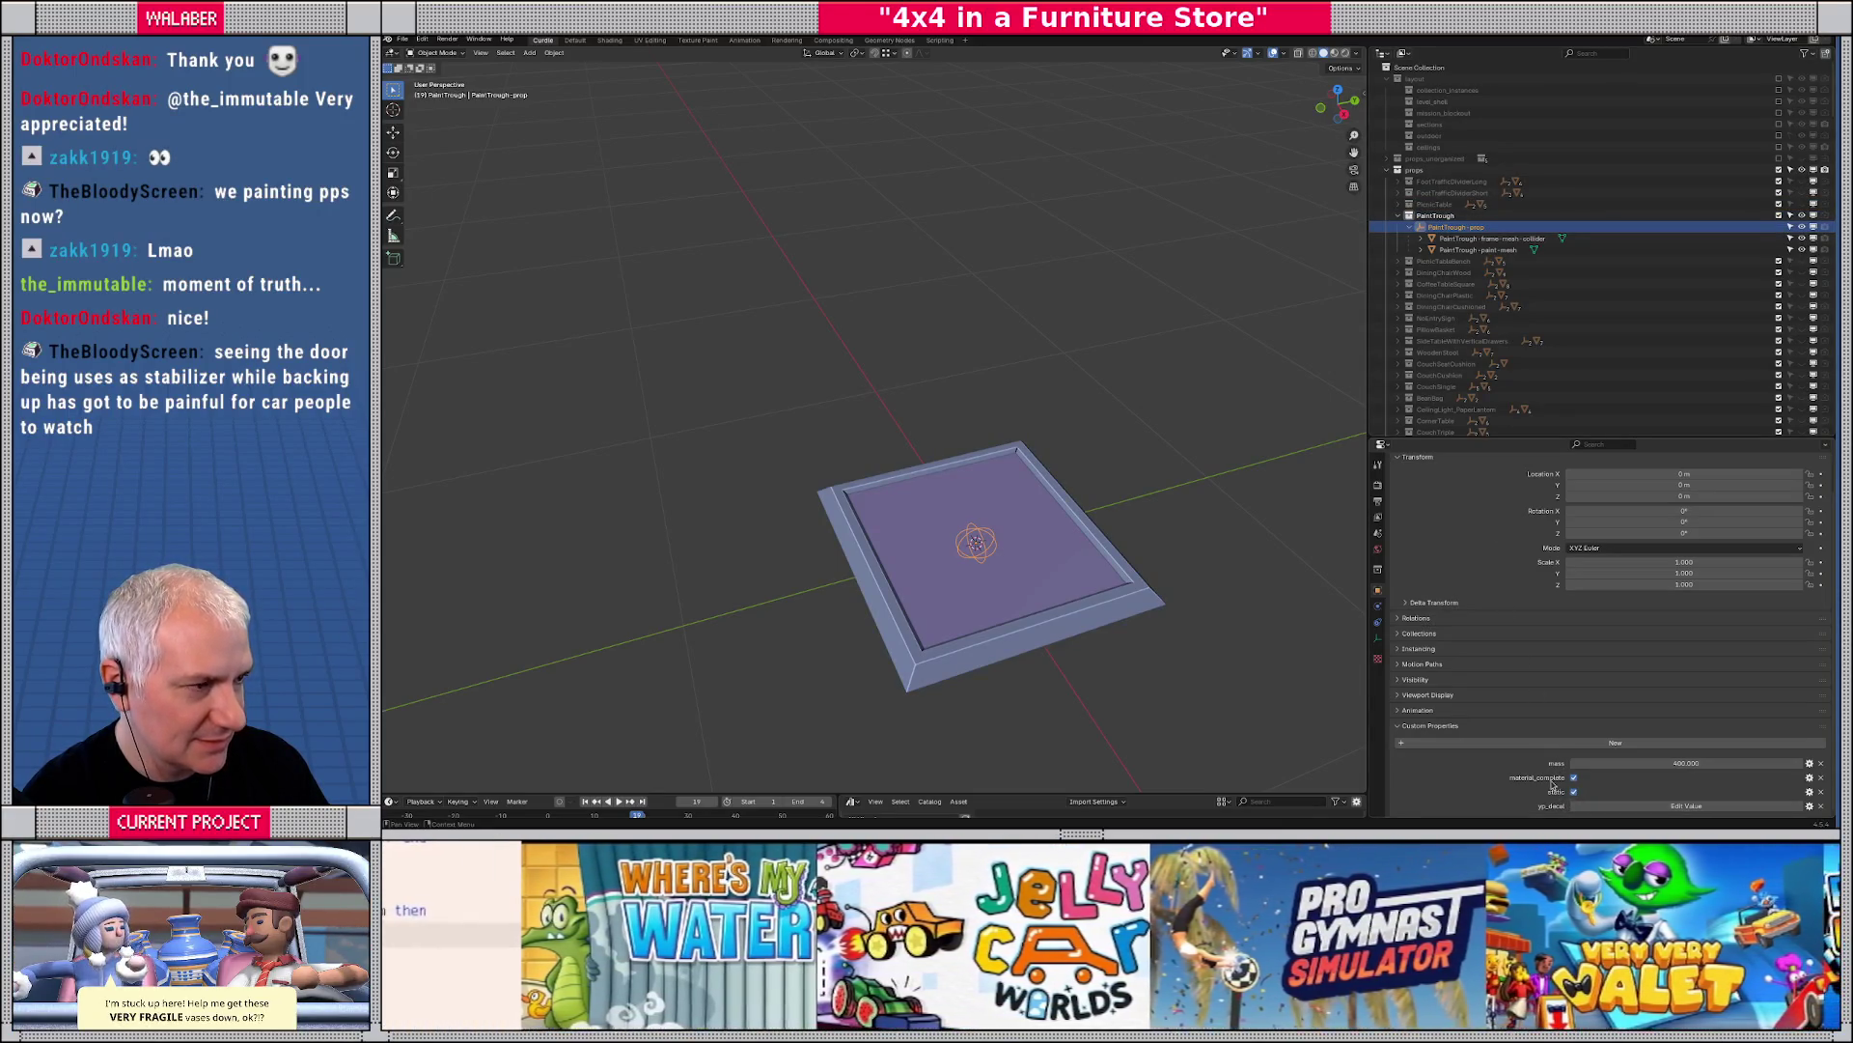
{"action": "left_click", "coordinate": [1435, 216]}
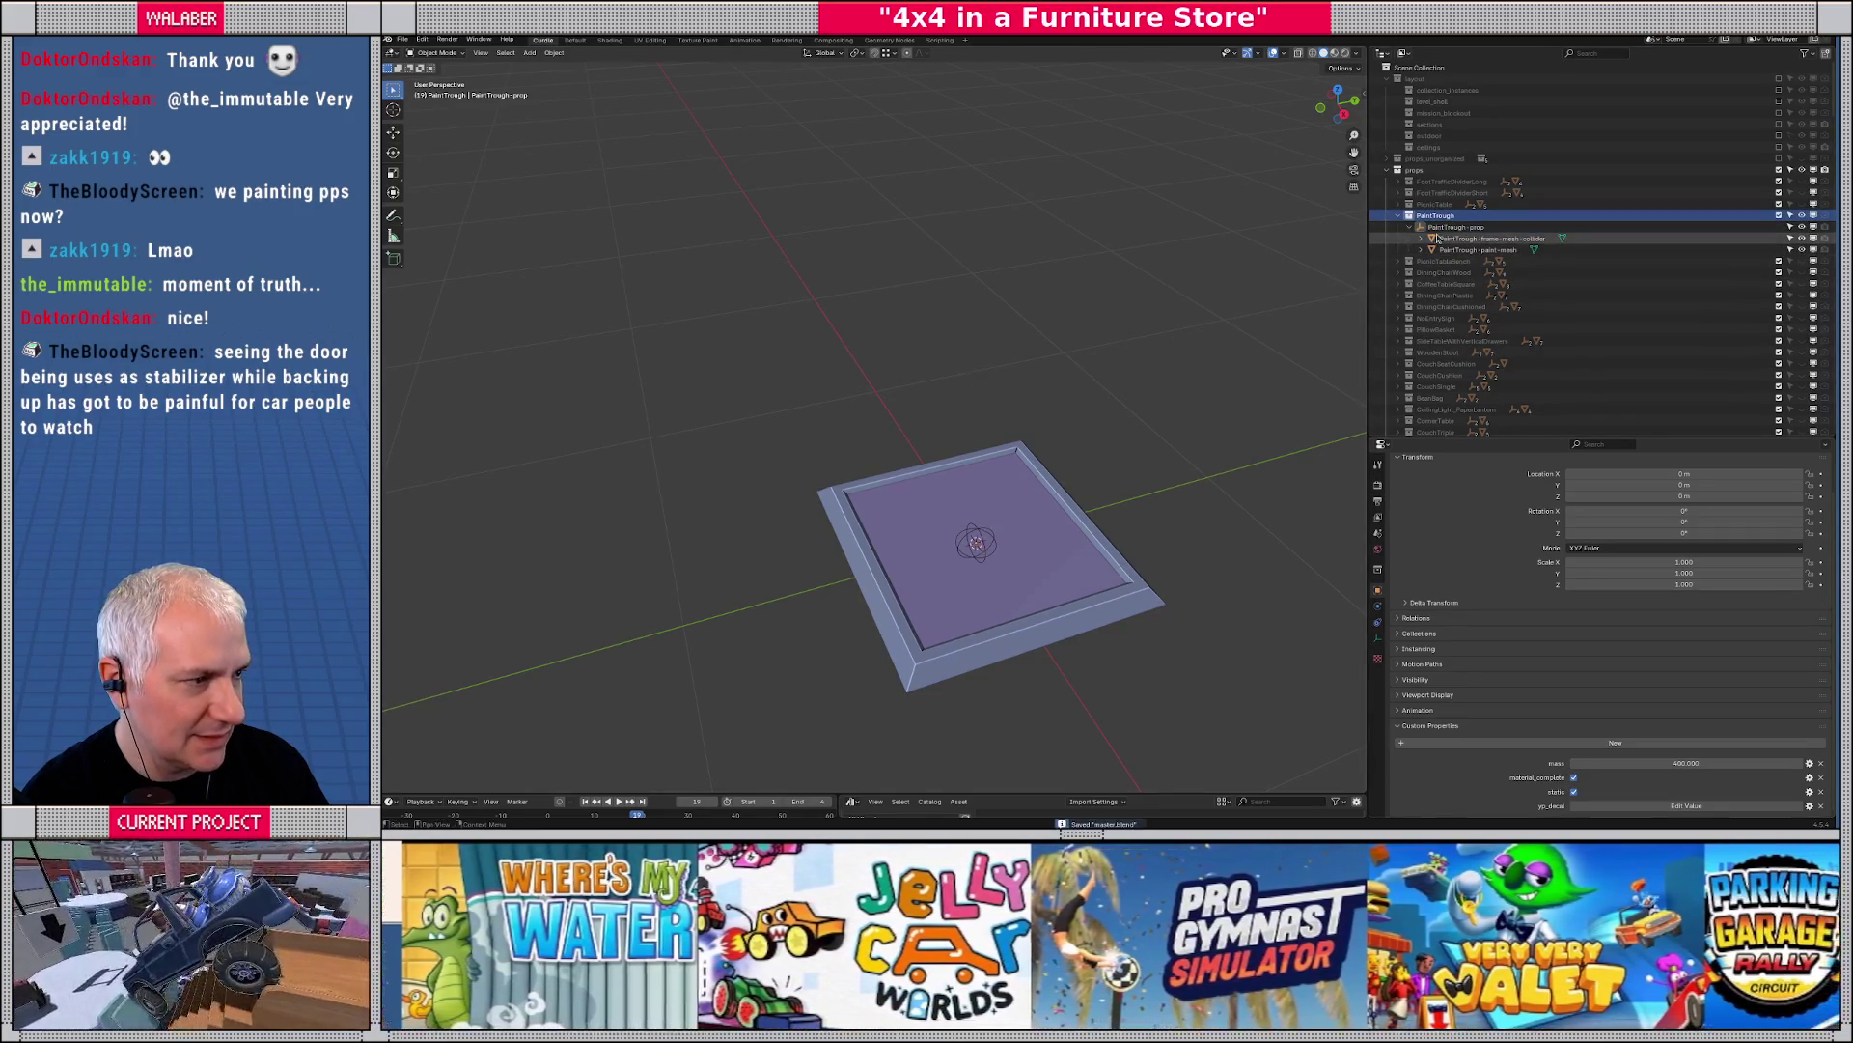
Save master.blend, select the props collection and begin a glTF 2.0 export
{"action": "key", "text": "ctrl+s"}
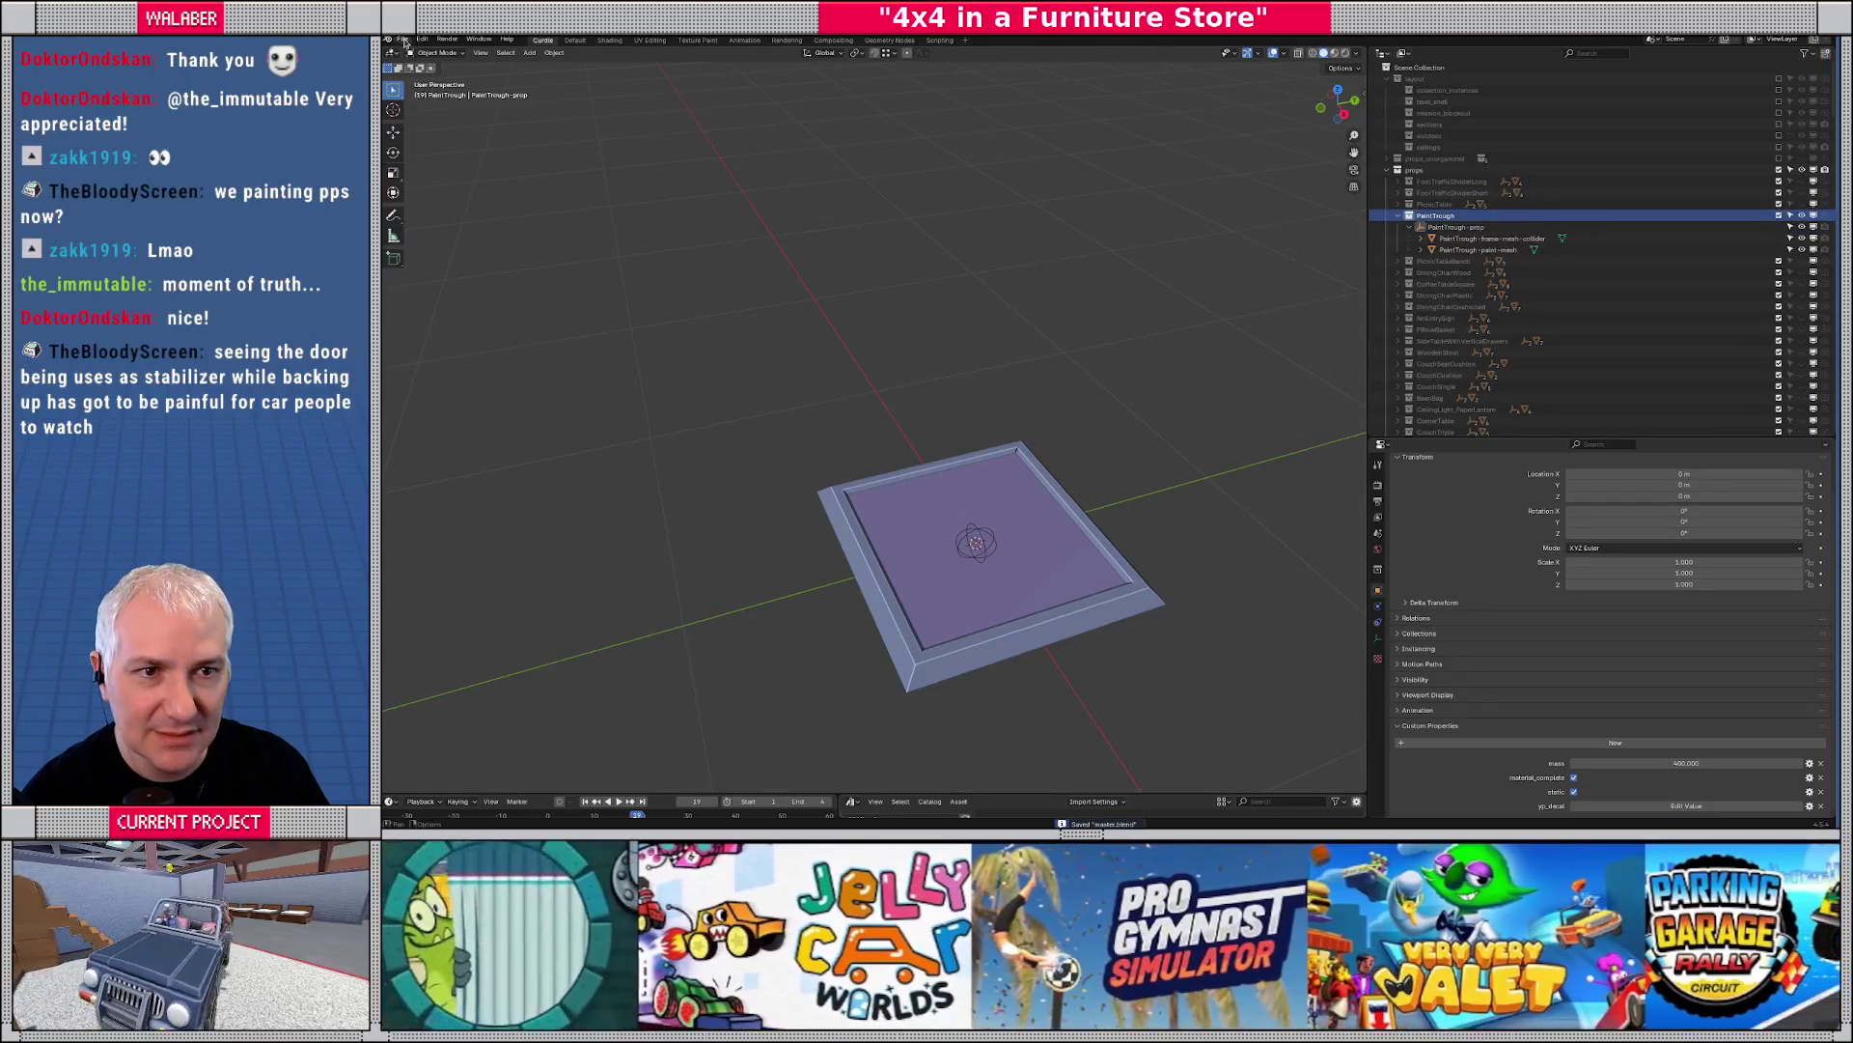
{"action": "left_click", "coordinate": [405, 40]}
{"action": "left_click", "coordinate": [1419, 170]}
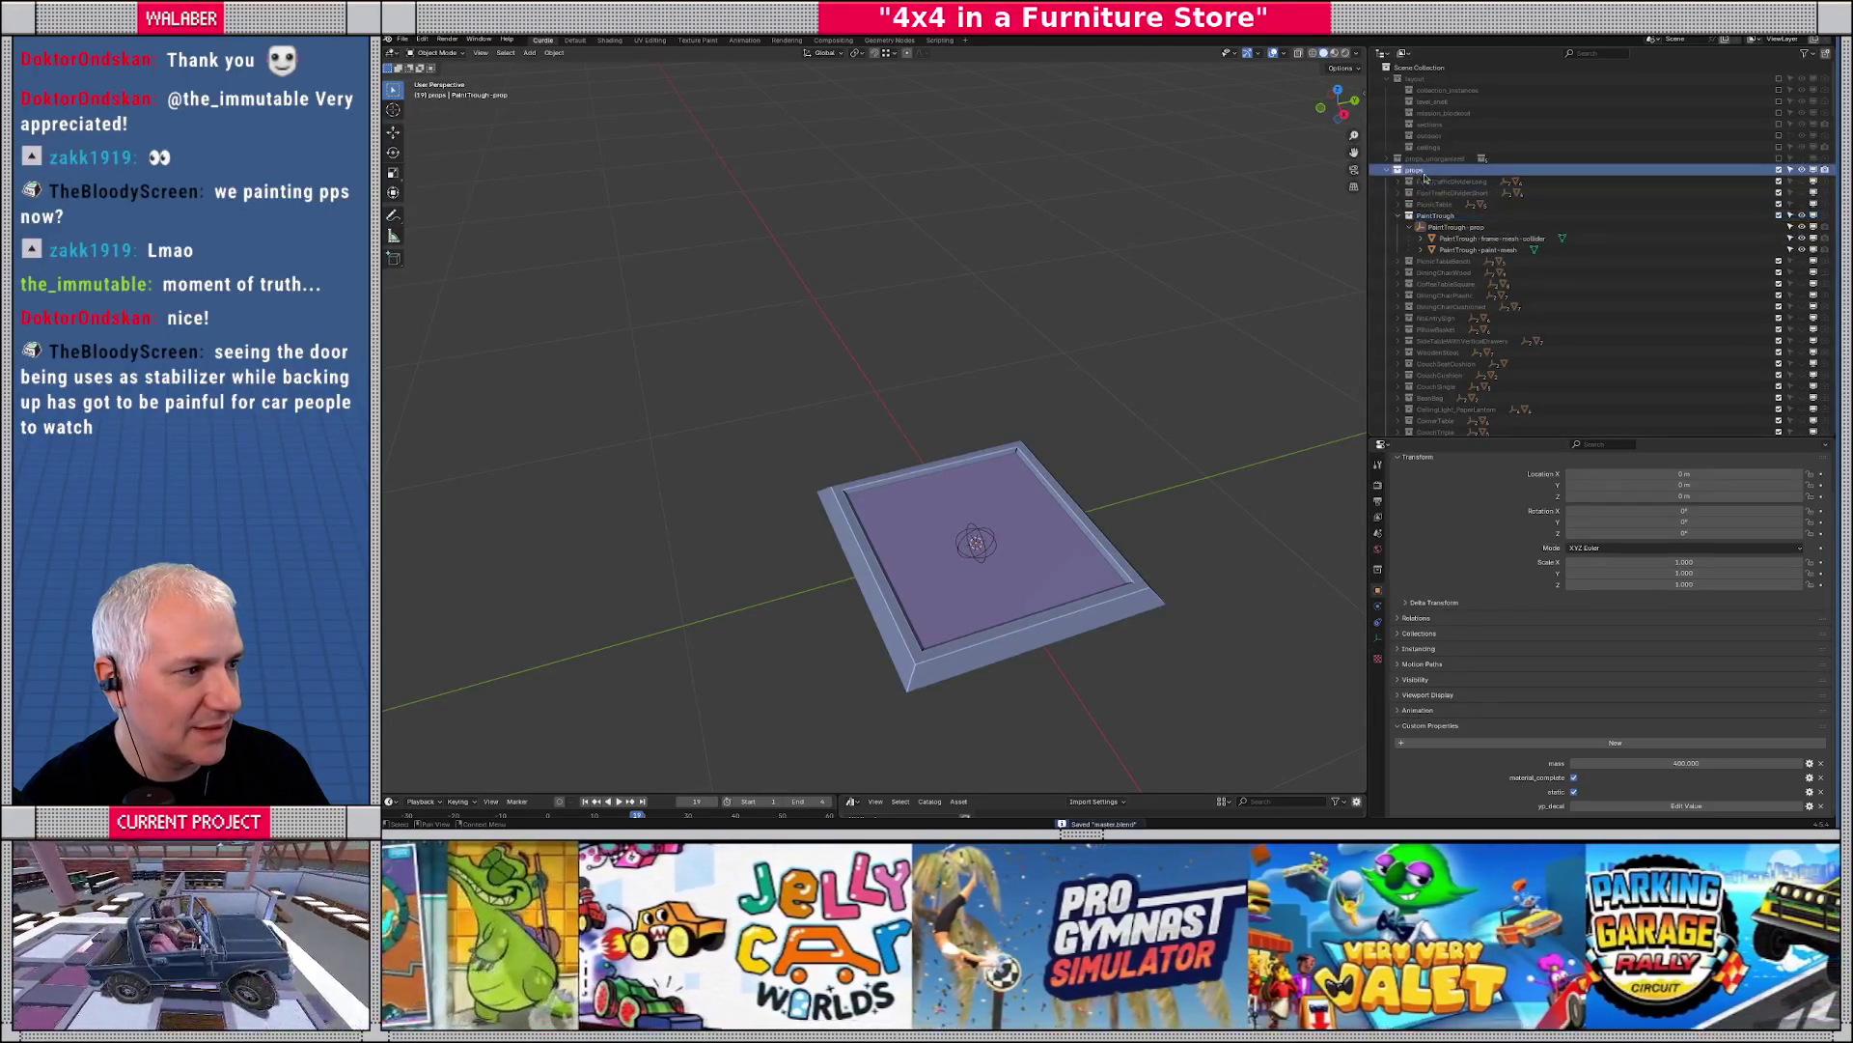
{"action": "left_click", "coordinate": [403, 39]}
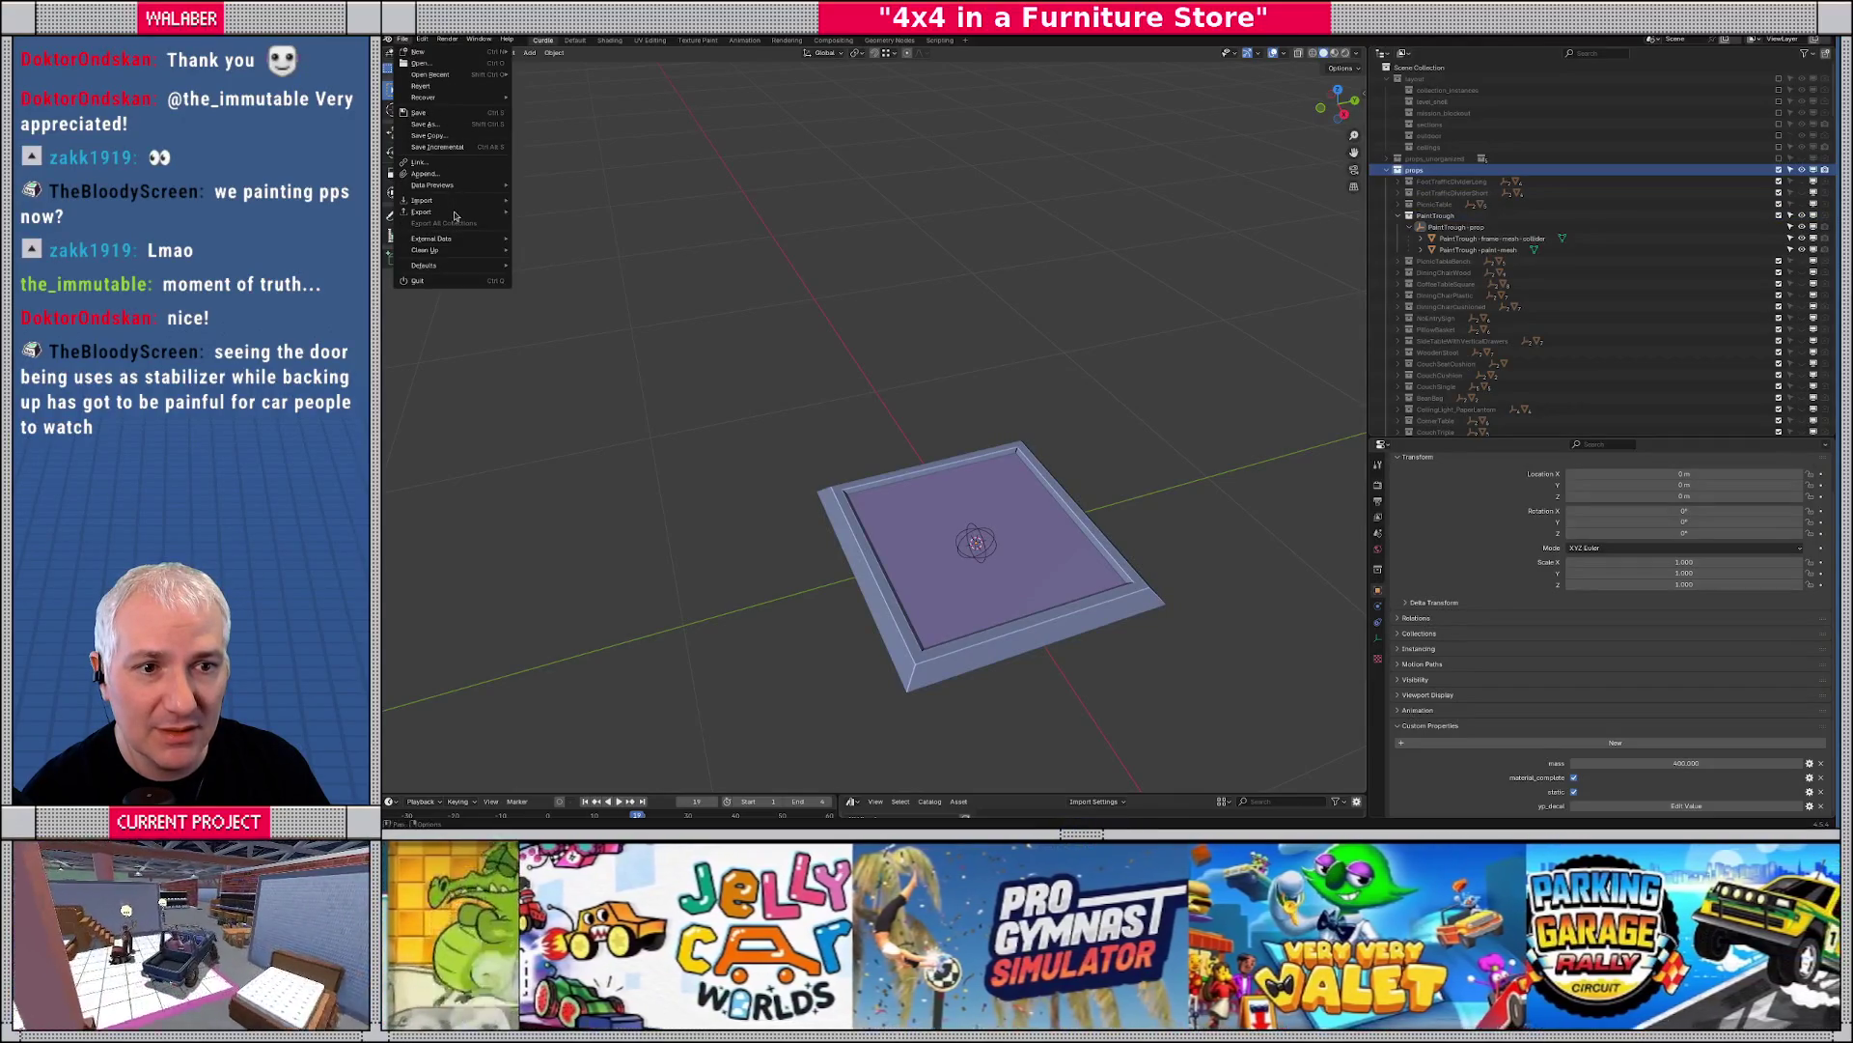
{"action": "mouse_move", "coordinate": [454, 214]}
{"action": "left_click", "coordinate": [574, 327]}
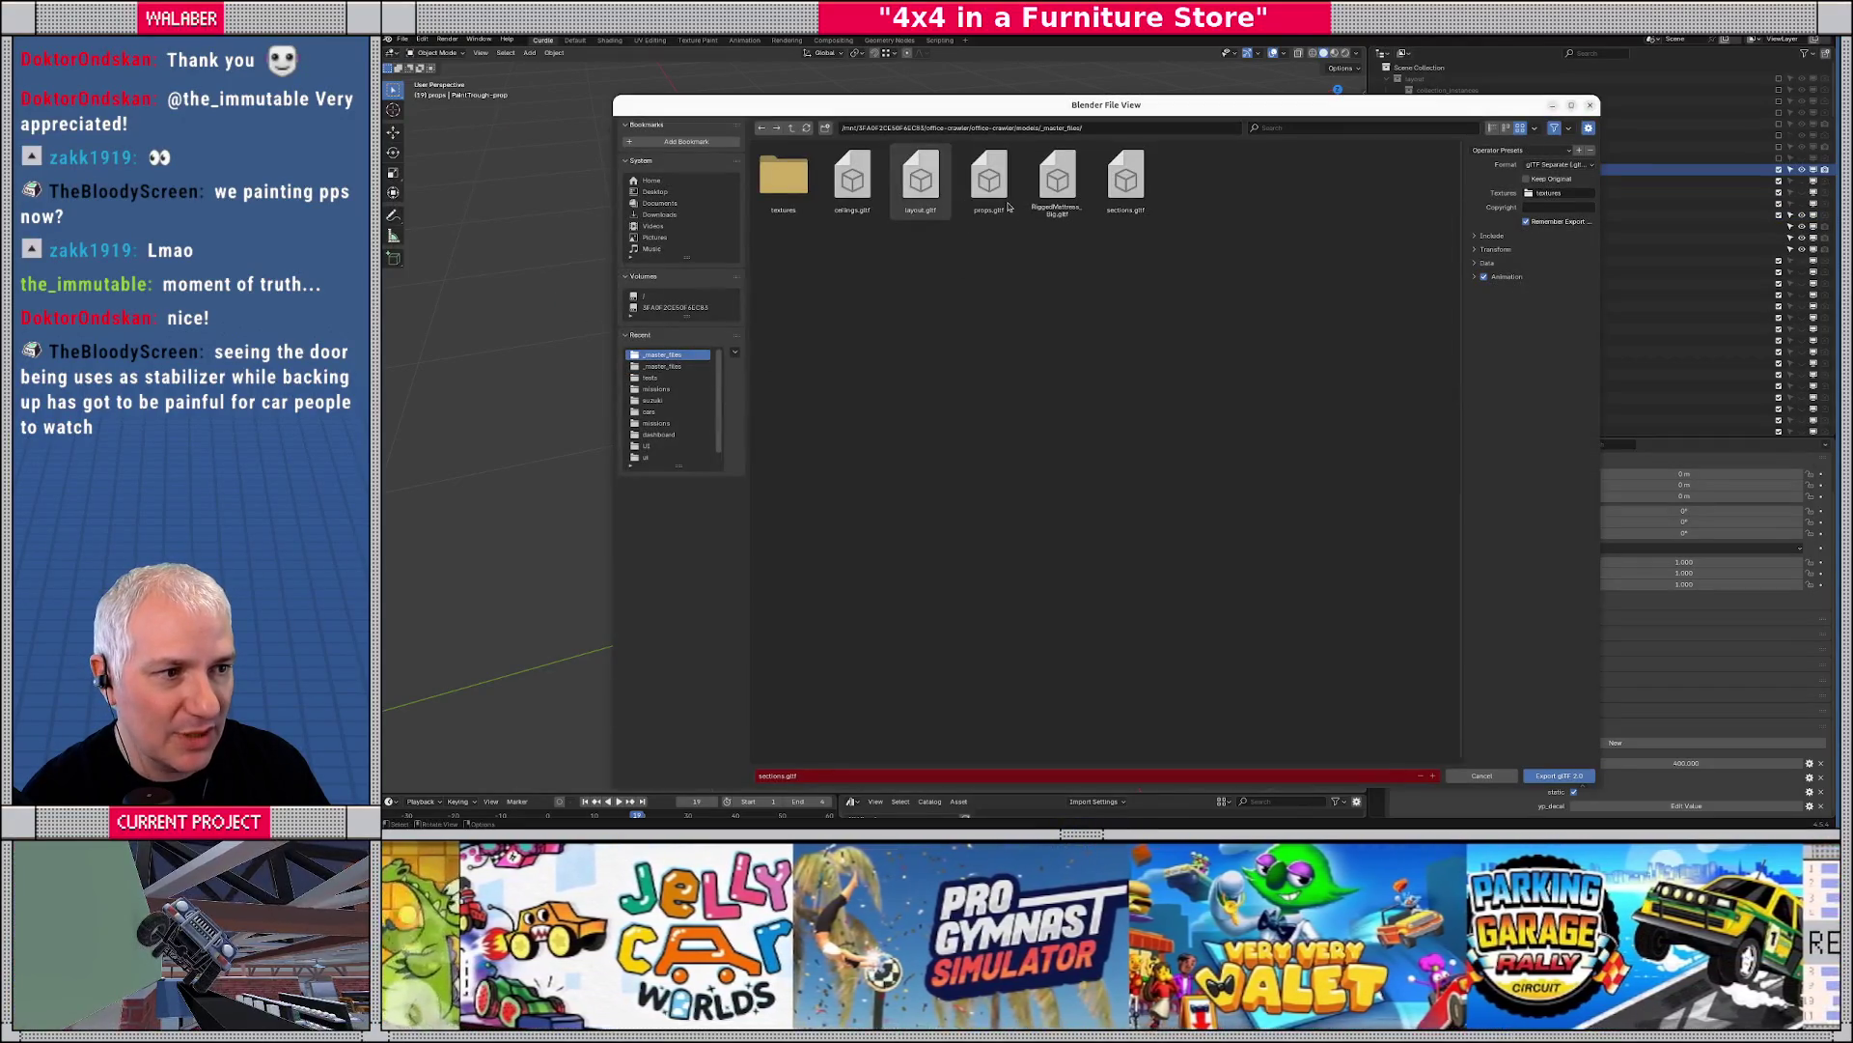
Overwrite props.gltf with the props export, then return to the Godot editor
{"action": "double_click", "coordinate": [988, 184]}
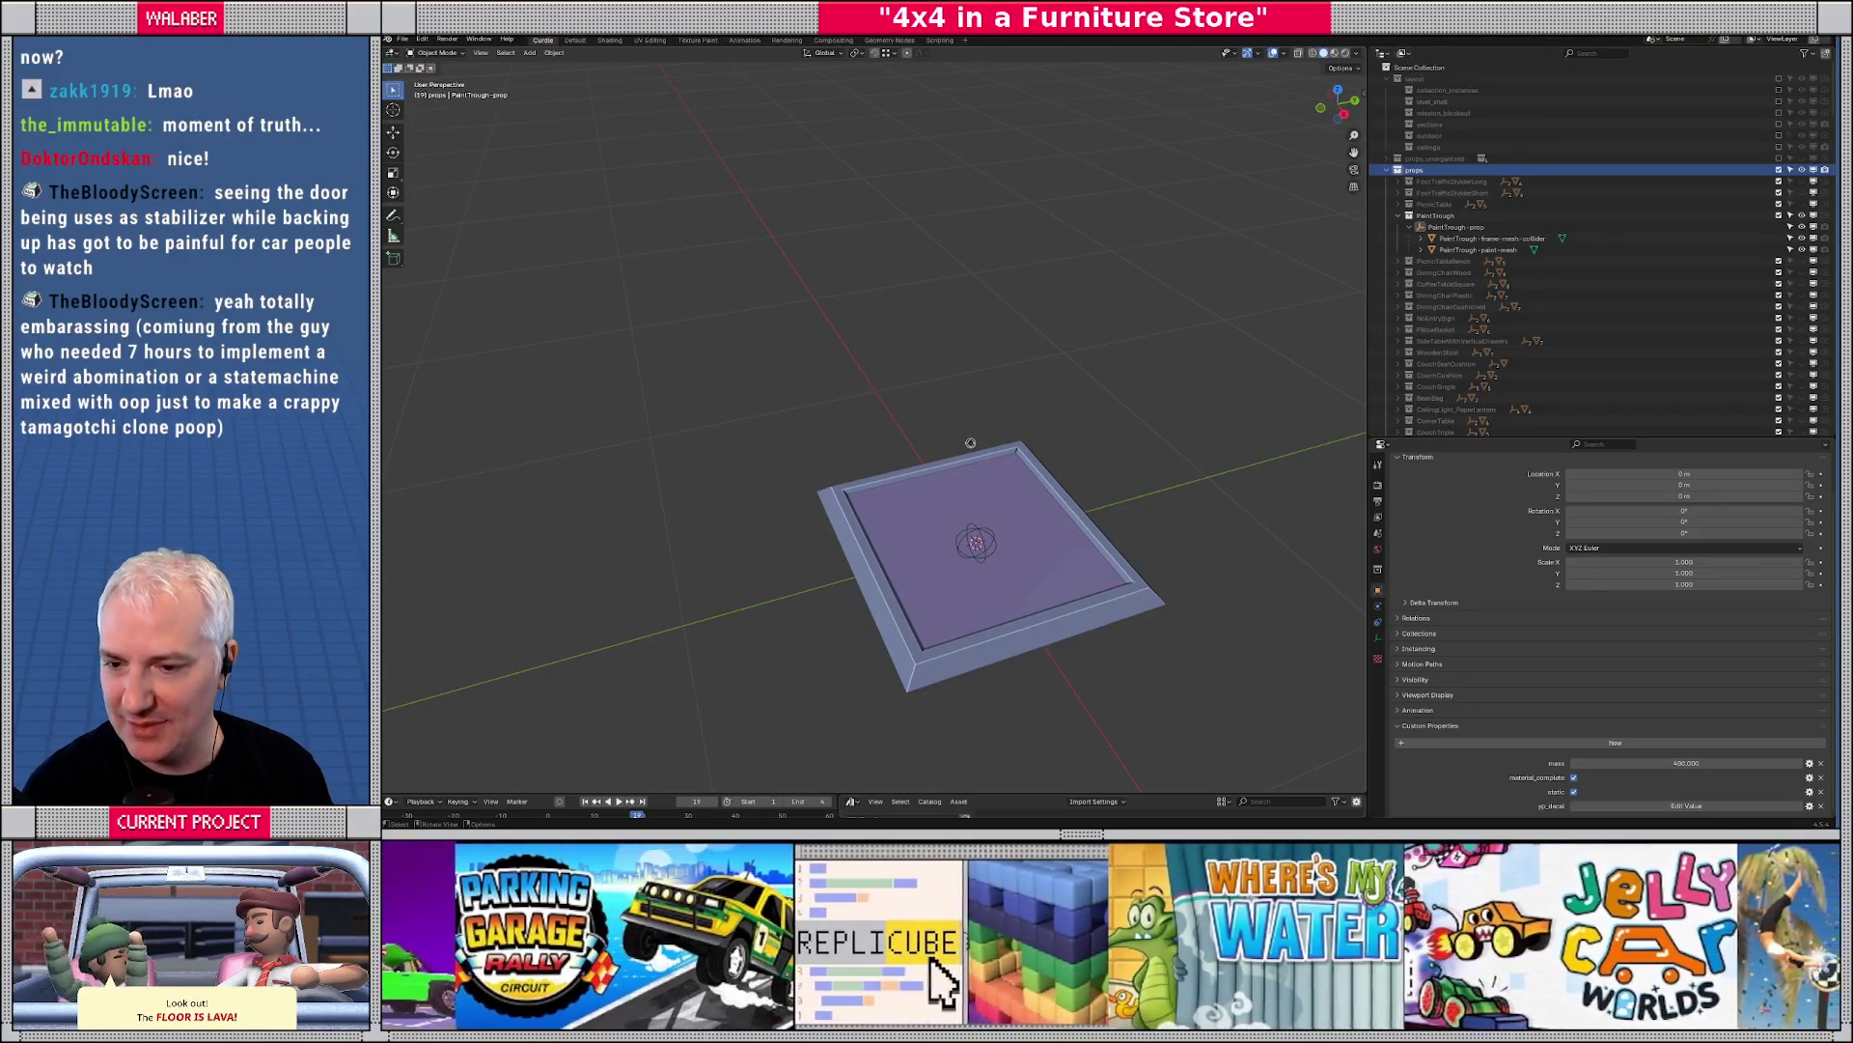
{"action": "mouse_move", "coordinate": [966, 526]}
{"action": "left_mouse_down"}
{"action": "mouse_move", "coordinate": [944, 518]}
{"action": "mouse_move", "coordinate": [962, 516]}
{"action": "left_mouse_up"}
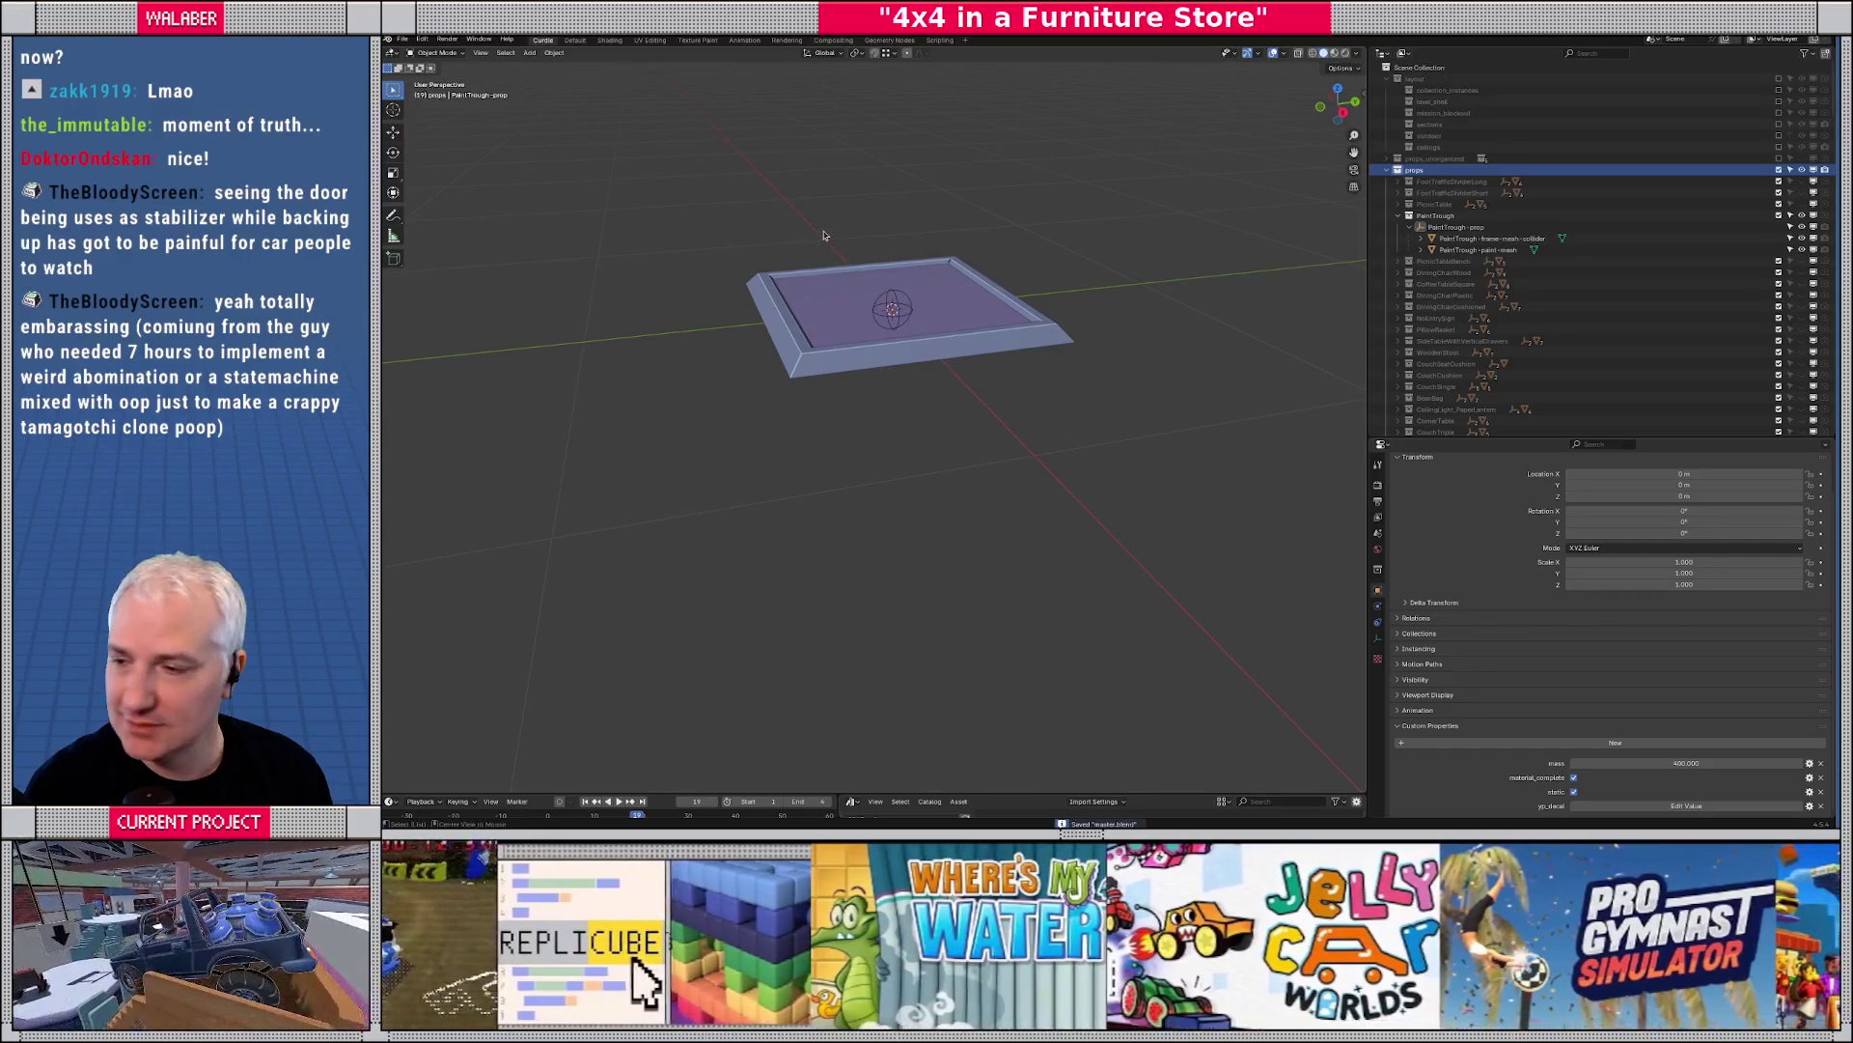
{"action": "key", "text": "alt+Tab"}
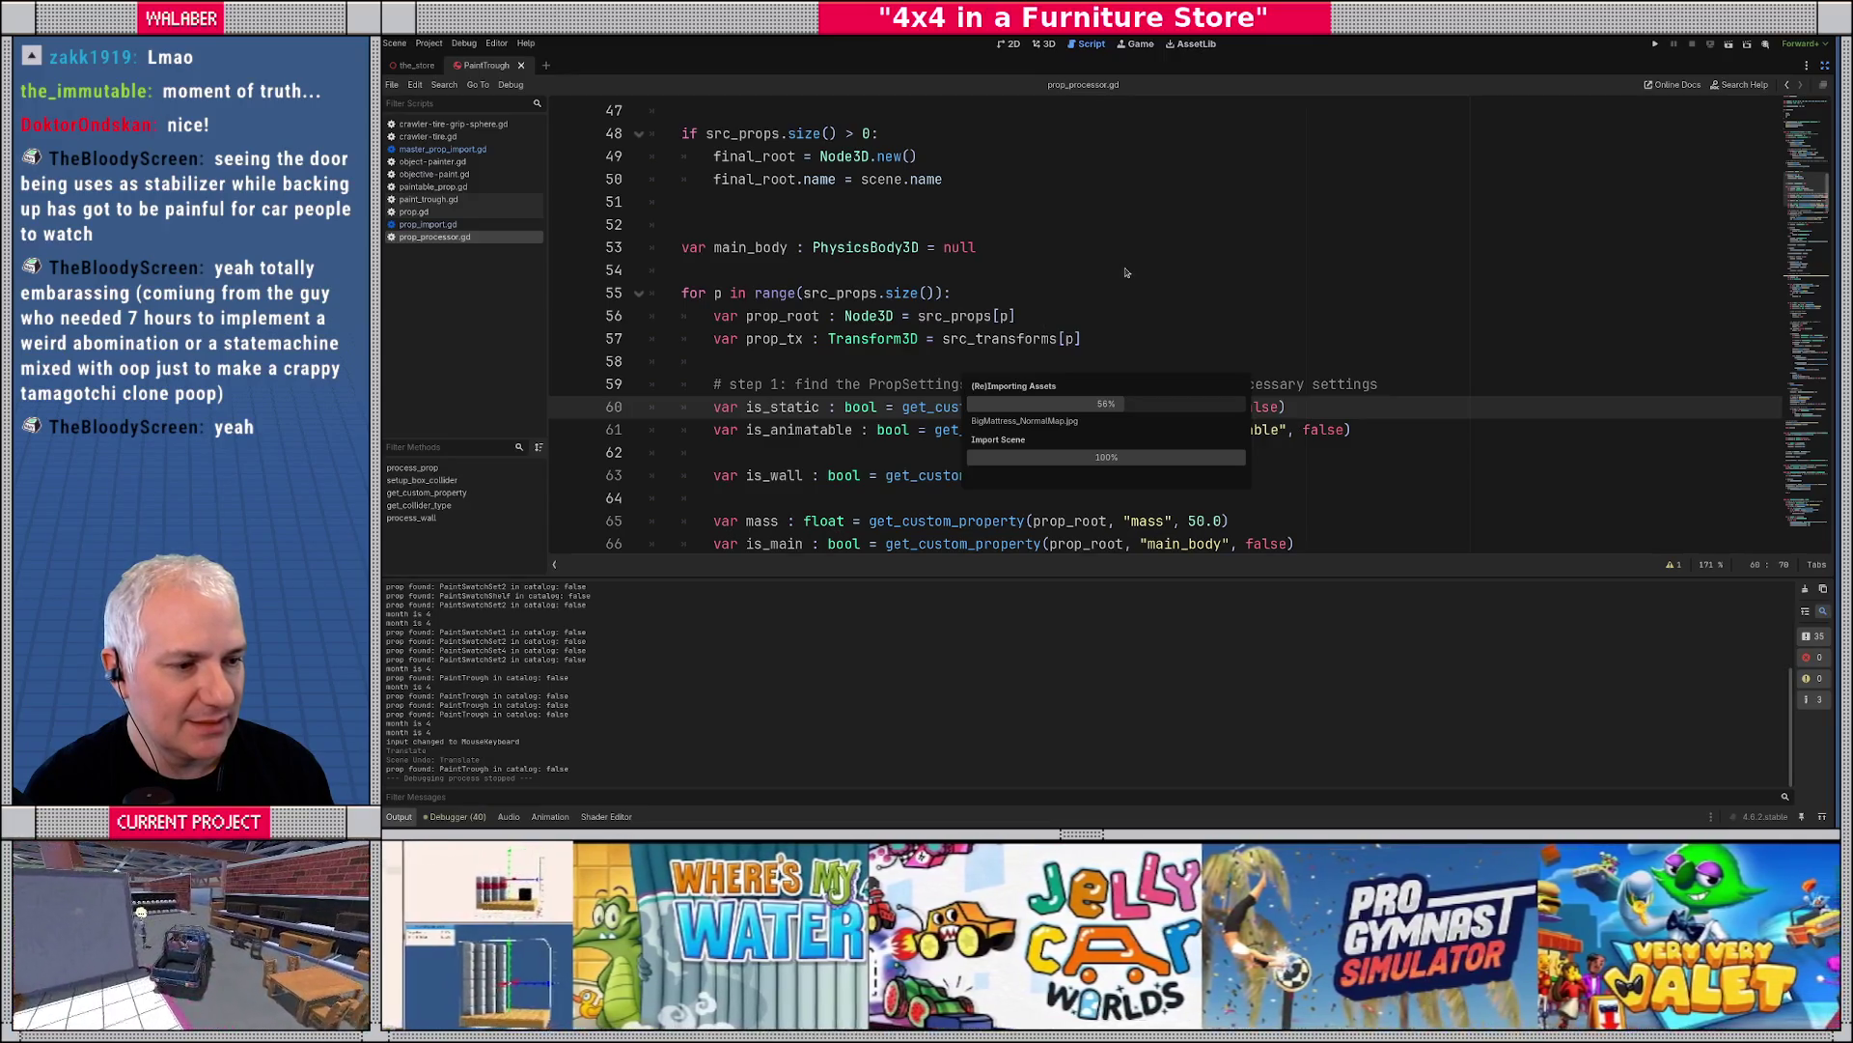
Restore the docks and open the inherited PaintTrough scene, reloading both trough scenes
{"action": "left_click", "coordinate": [1825, 66]}
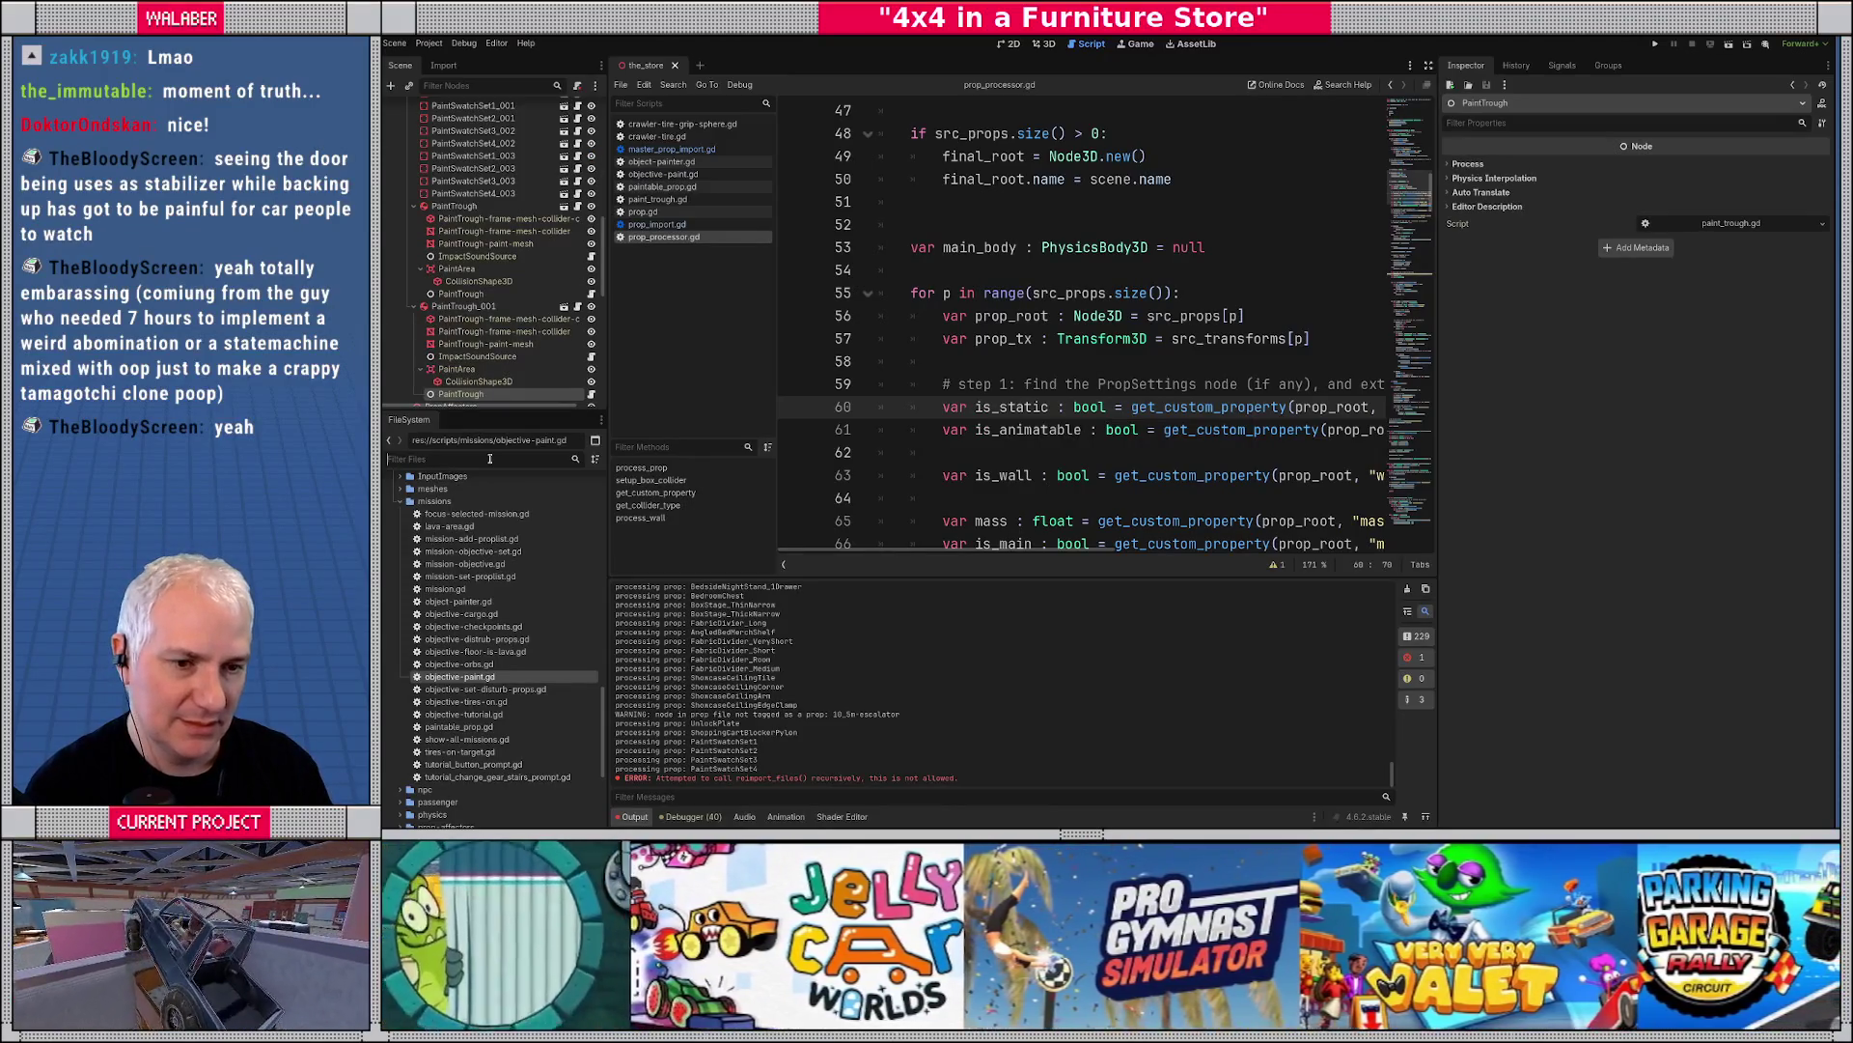
{"action": "type", "text": "trough"}
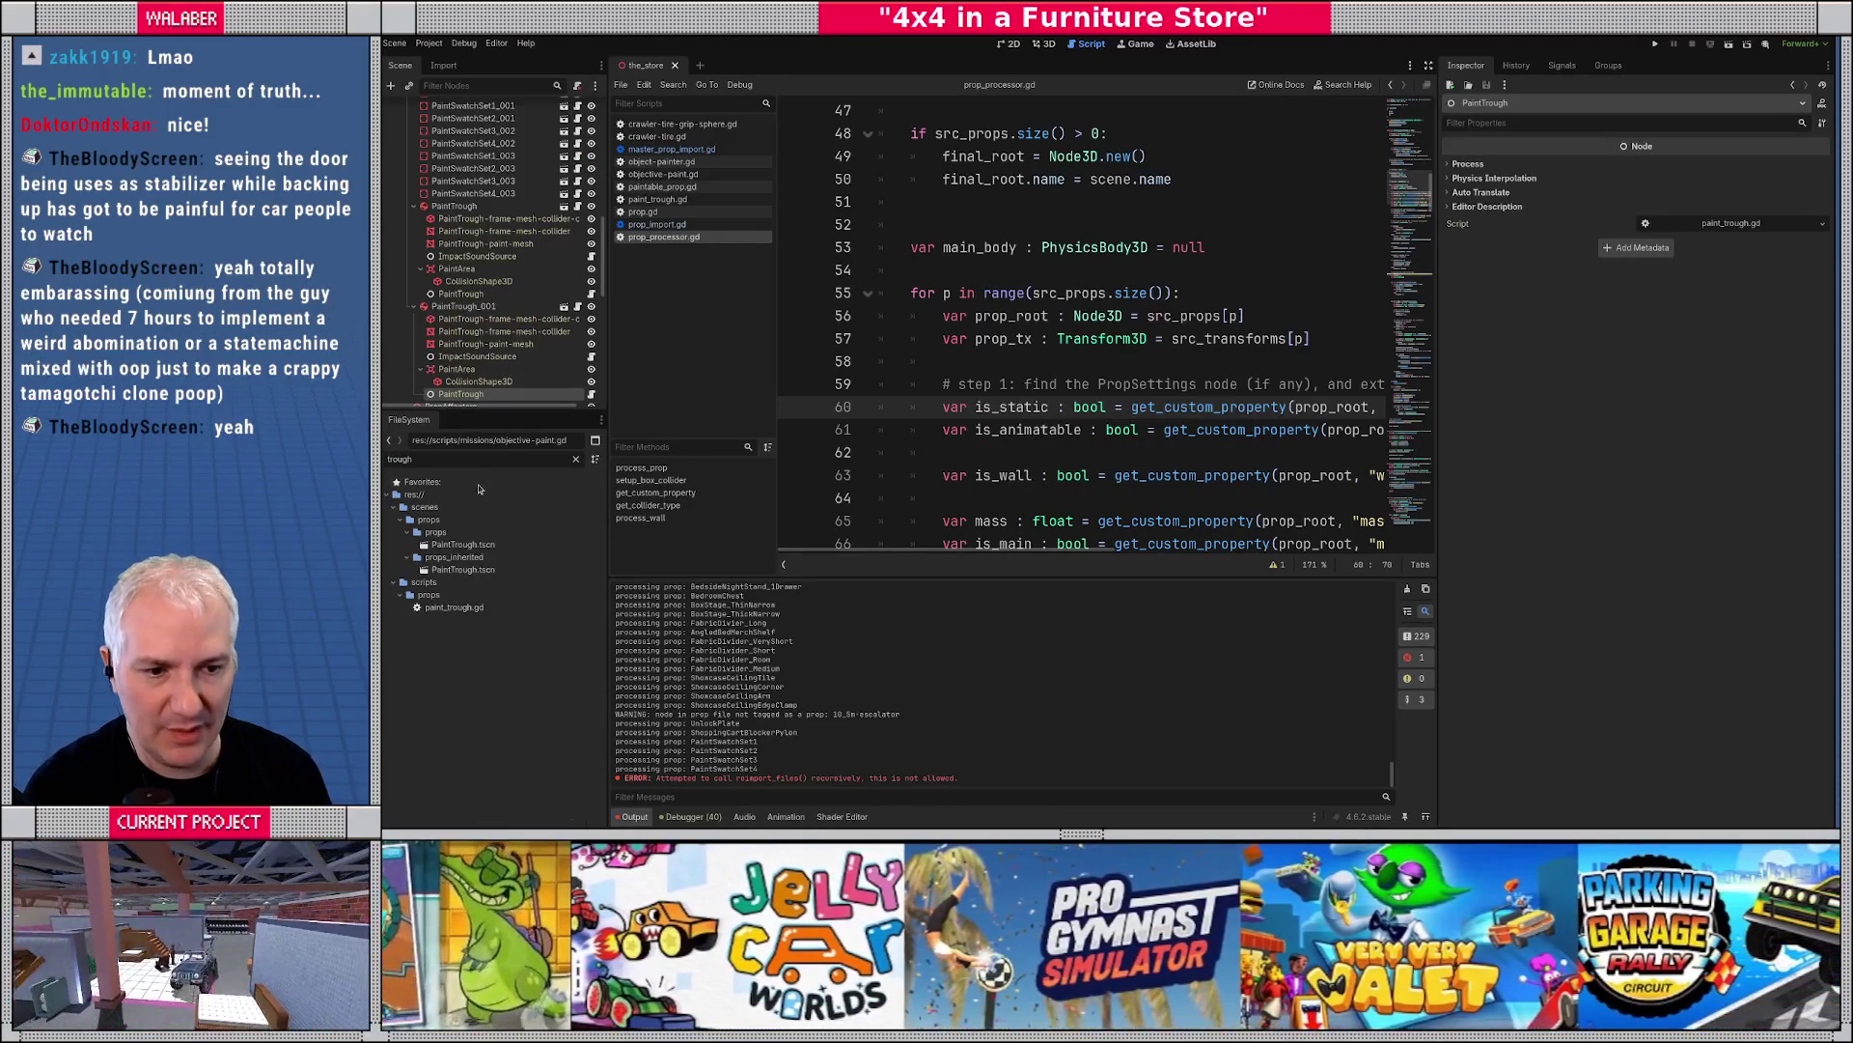
{"action": "double_click", "coordinate": [463, 570]}
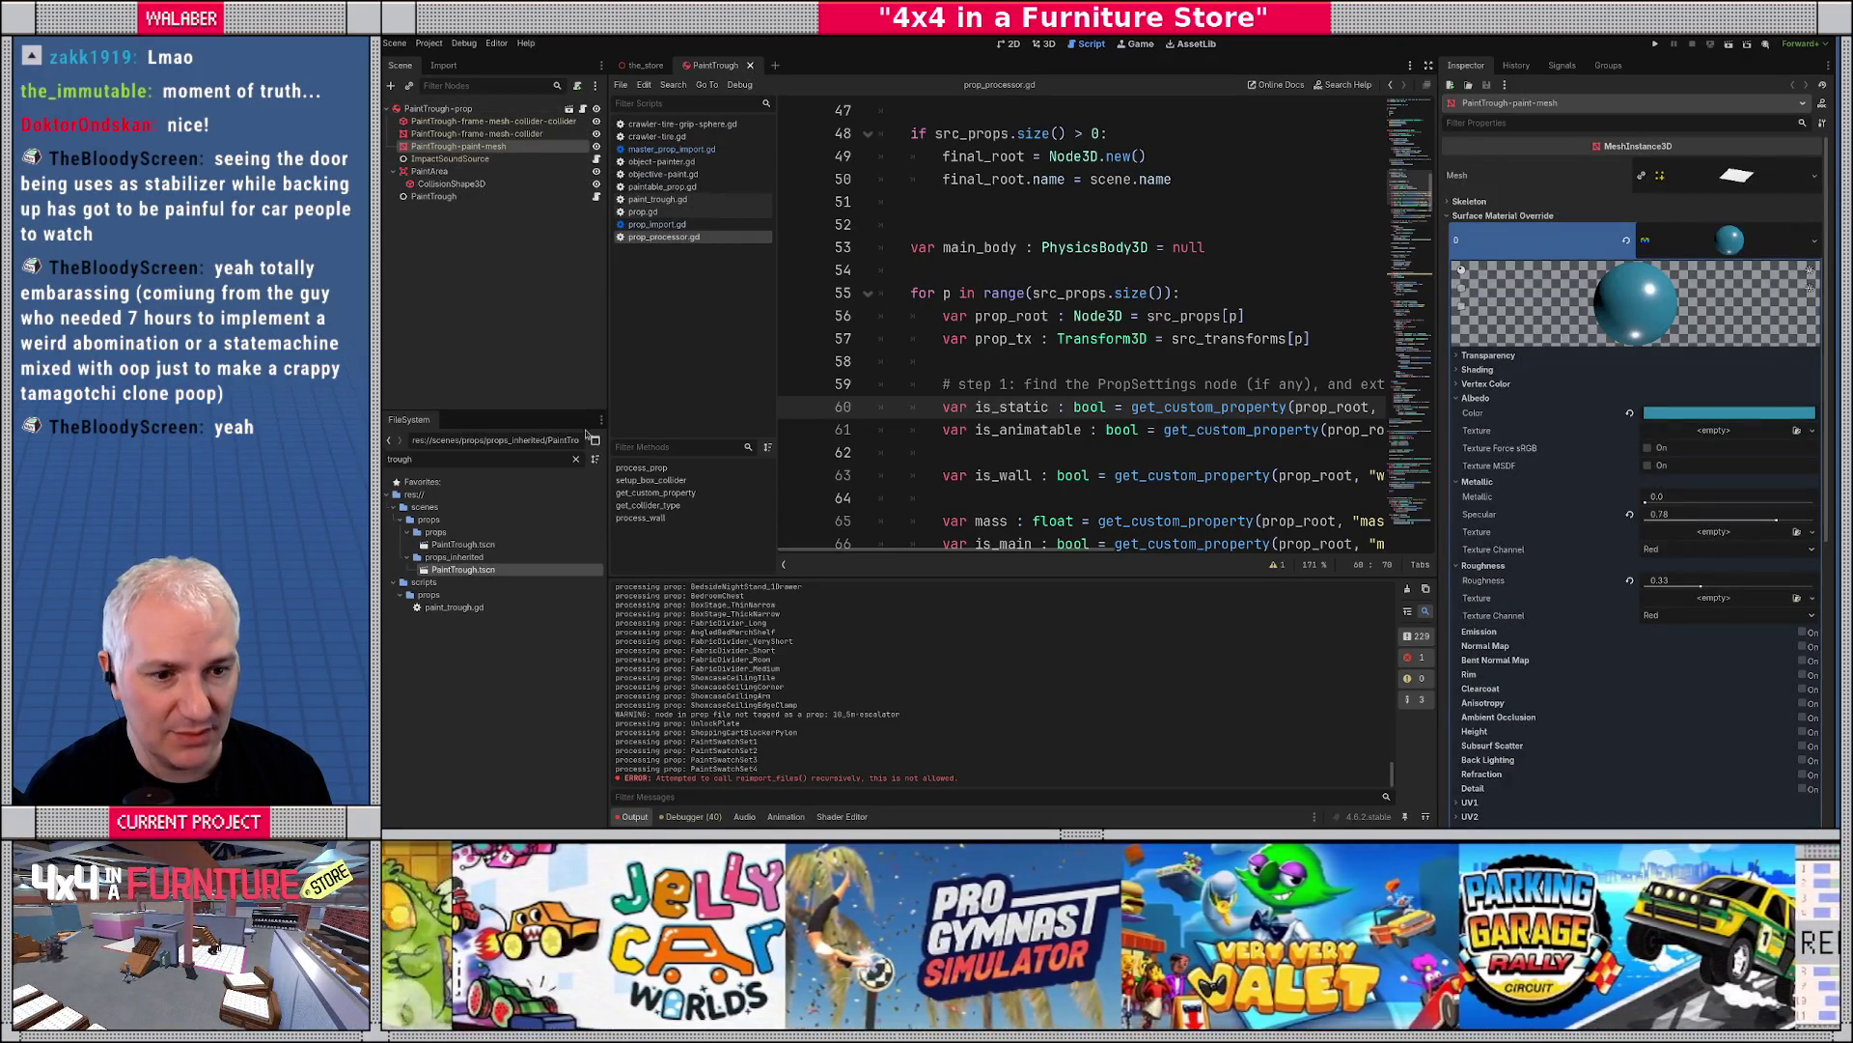
{"action": "key", "text": "ctrl+s"}
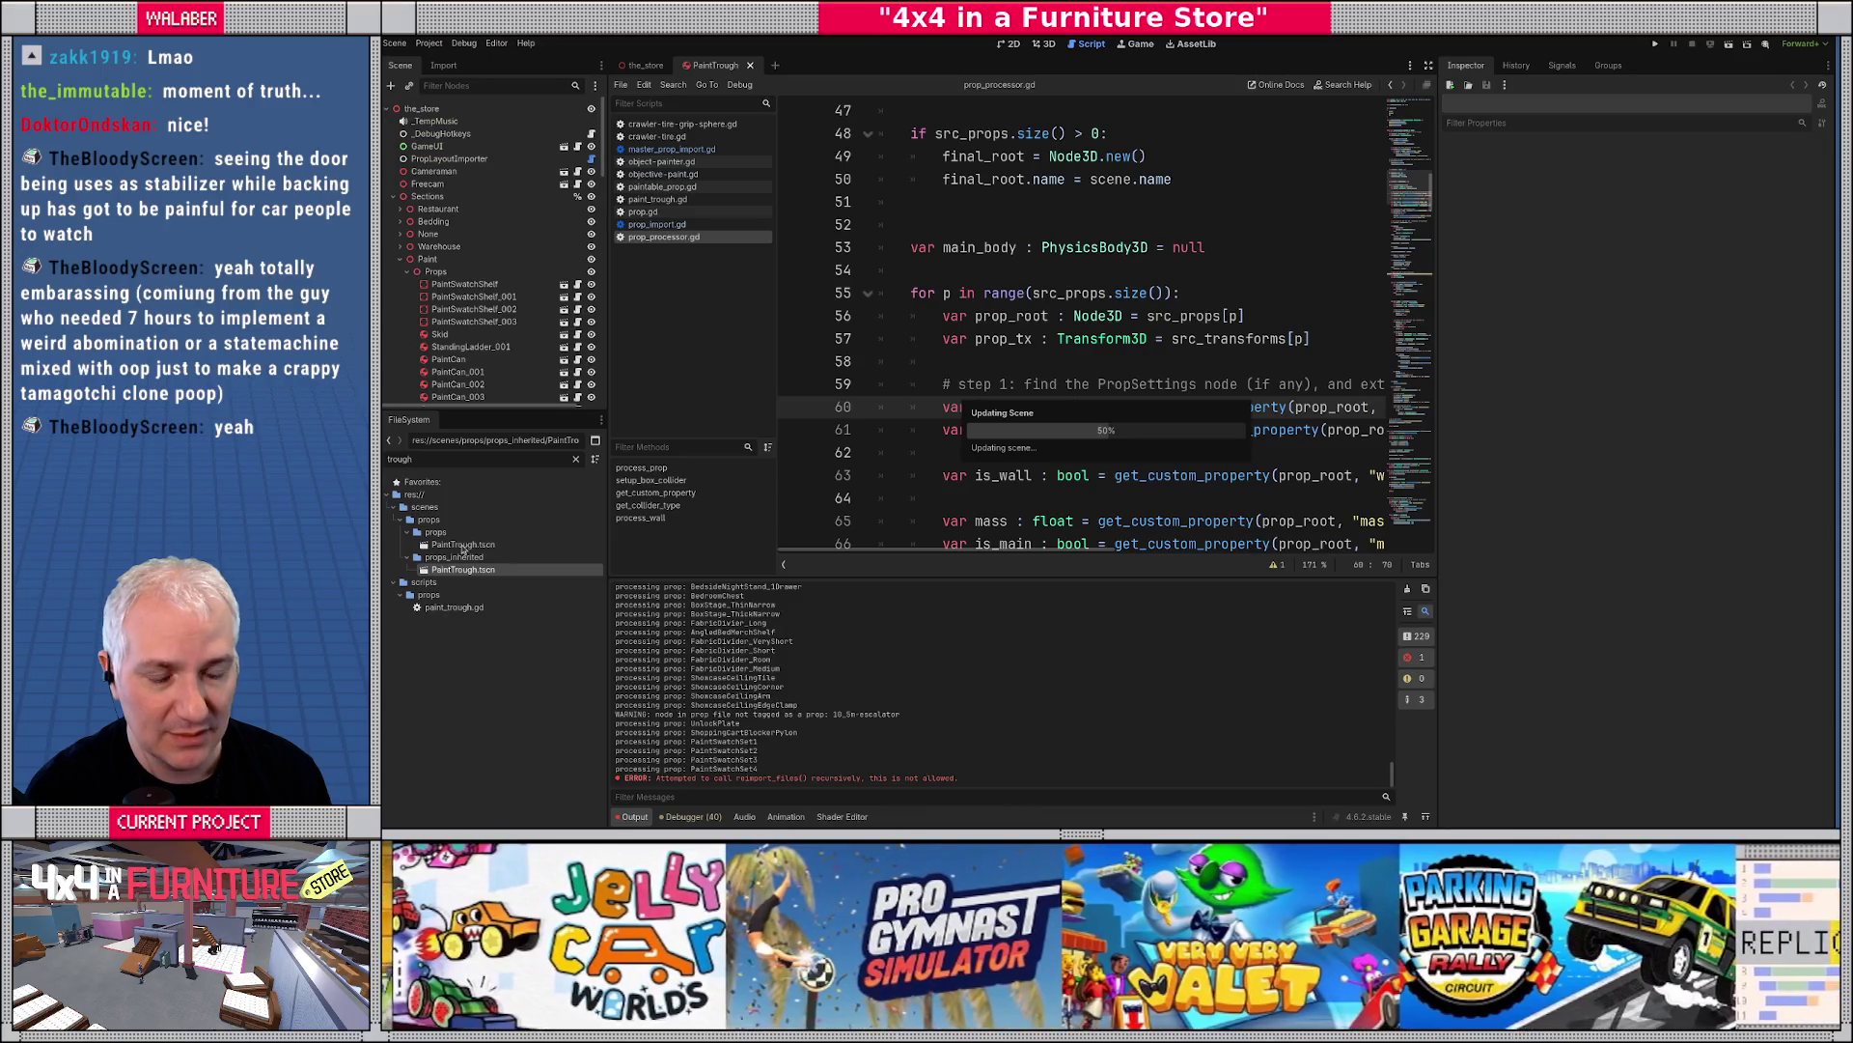
{"action": "left_click", "coordinate": [463, 545]}
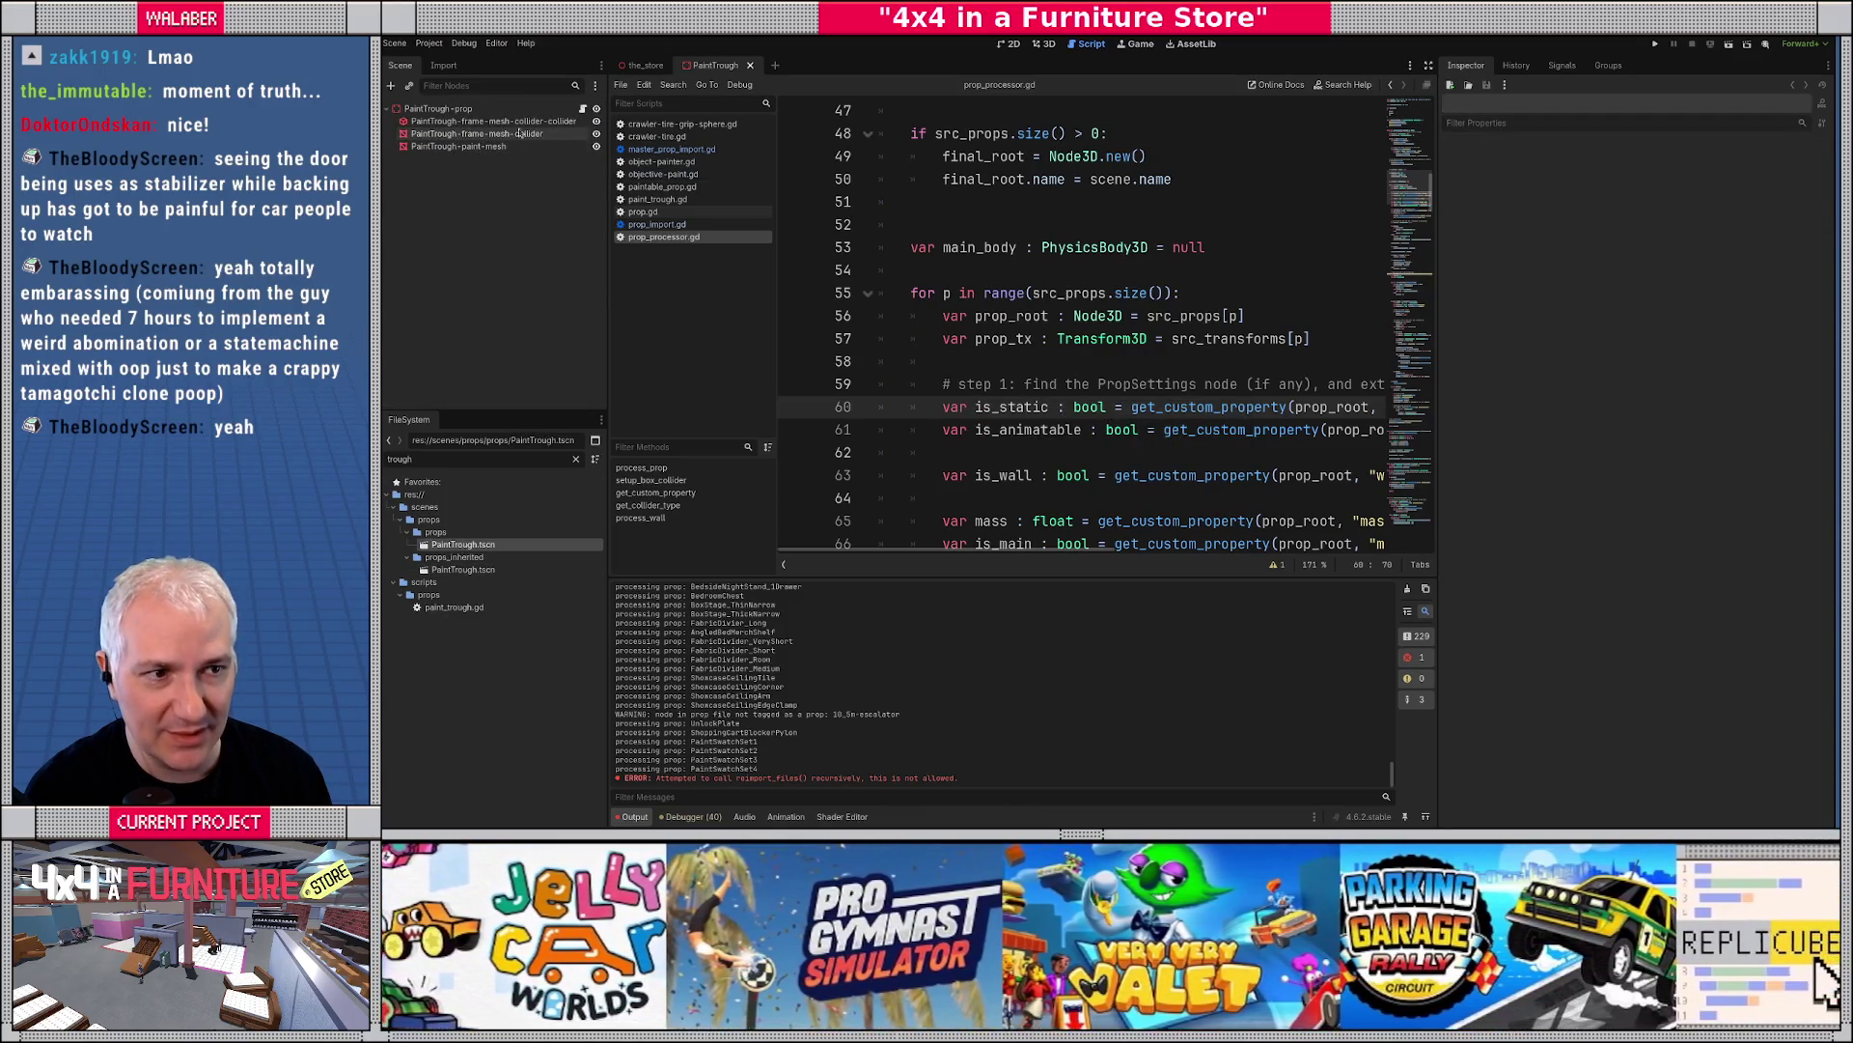
{"action": "key", "text": "ctrl+s"}
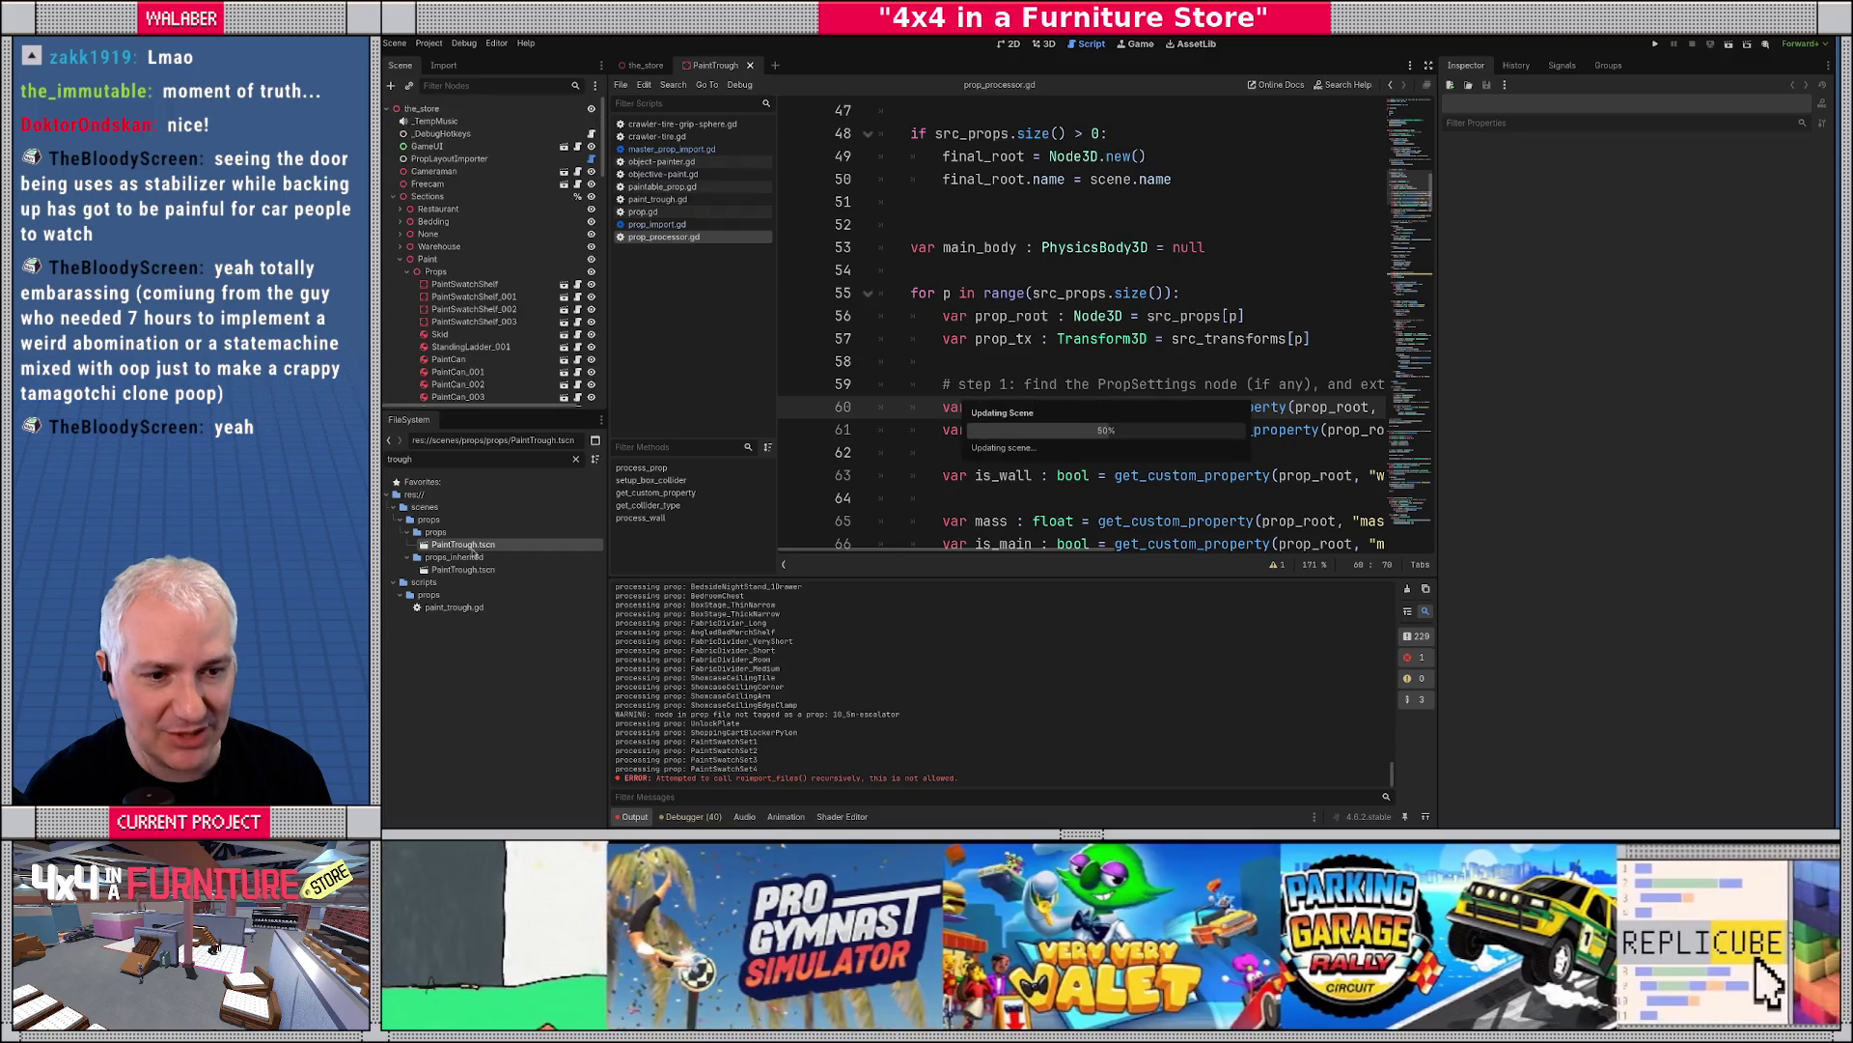
{"action": "left_click", "coordinate": [463, 569]}
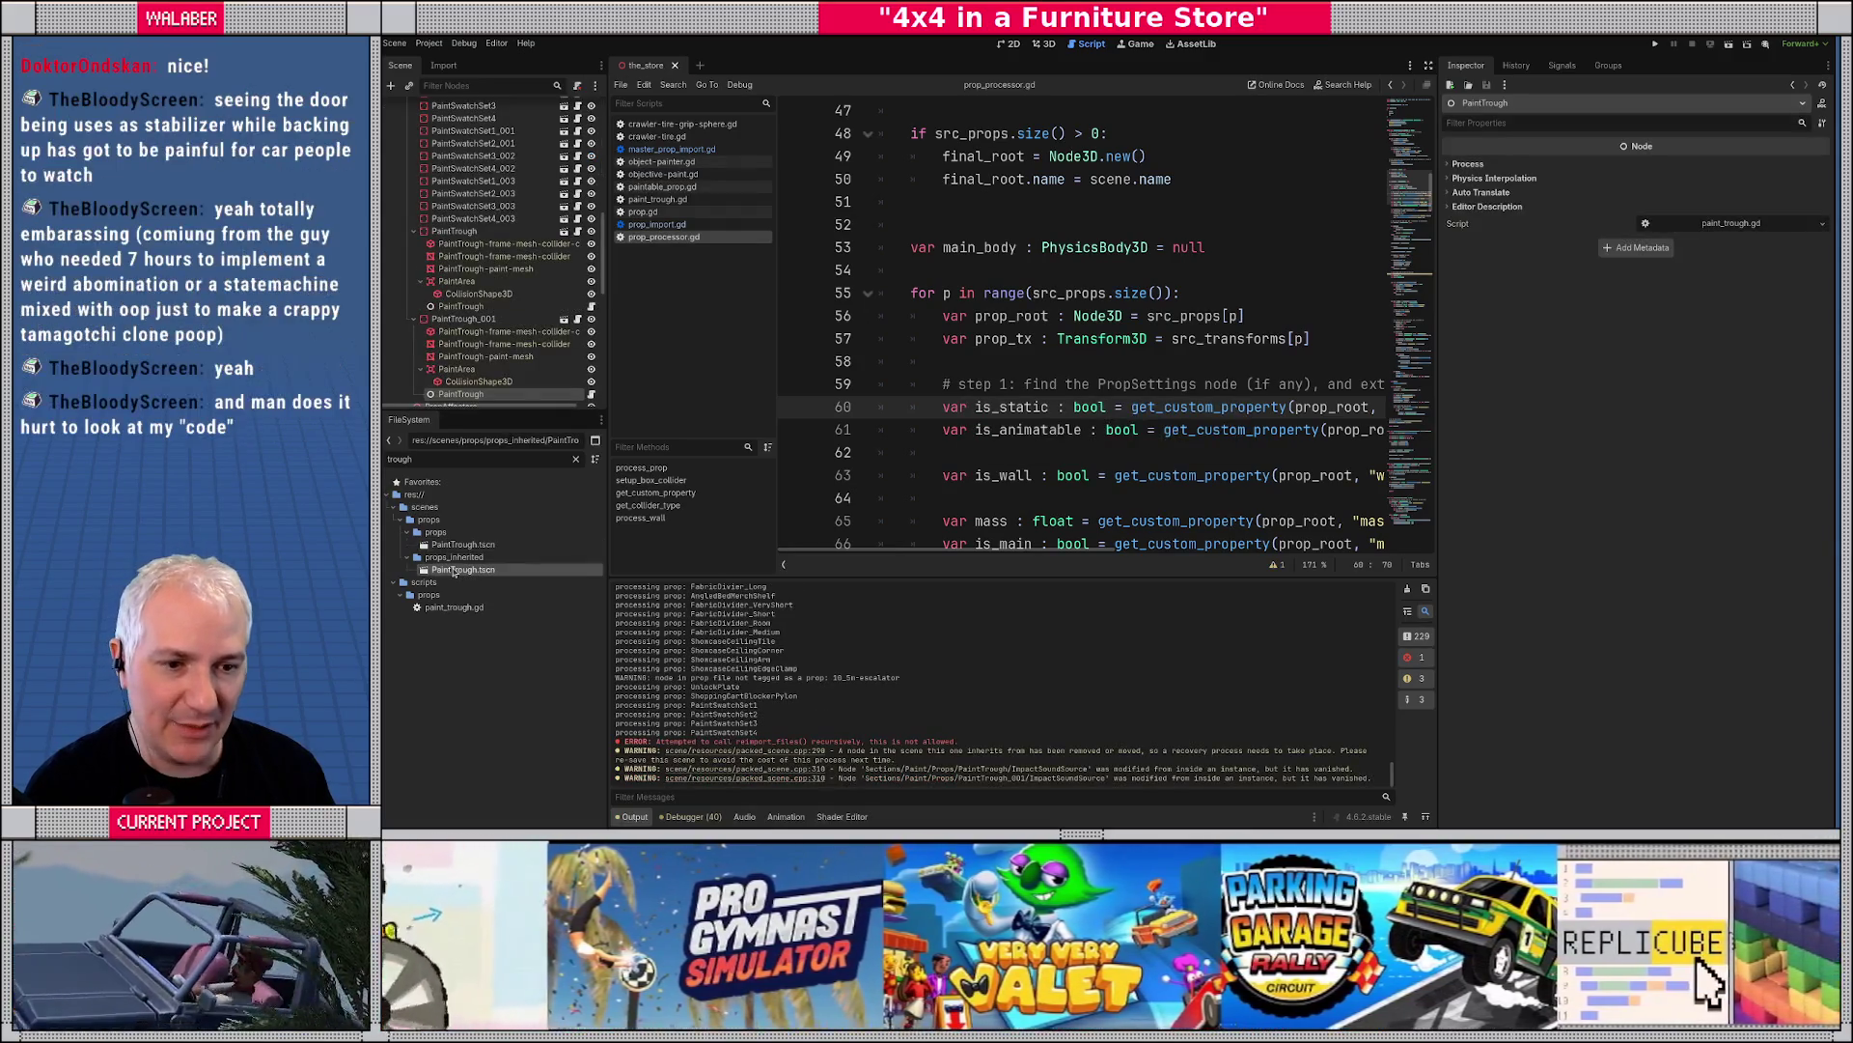
In 3D, test-move the trough frame's collider, undo it, and return to the_store
{"action": "left_click", "coordinate": [1040, 44]}
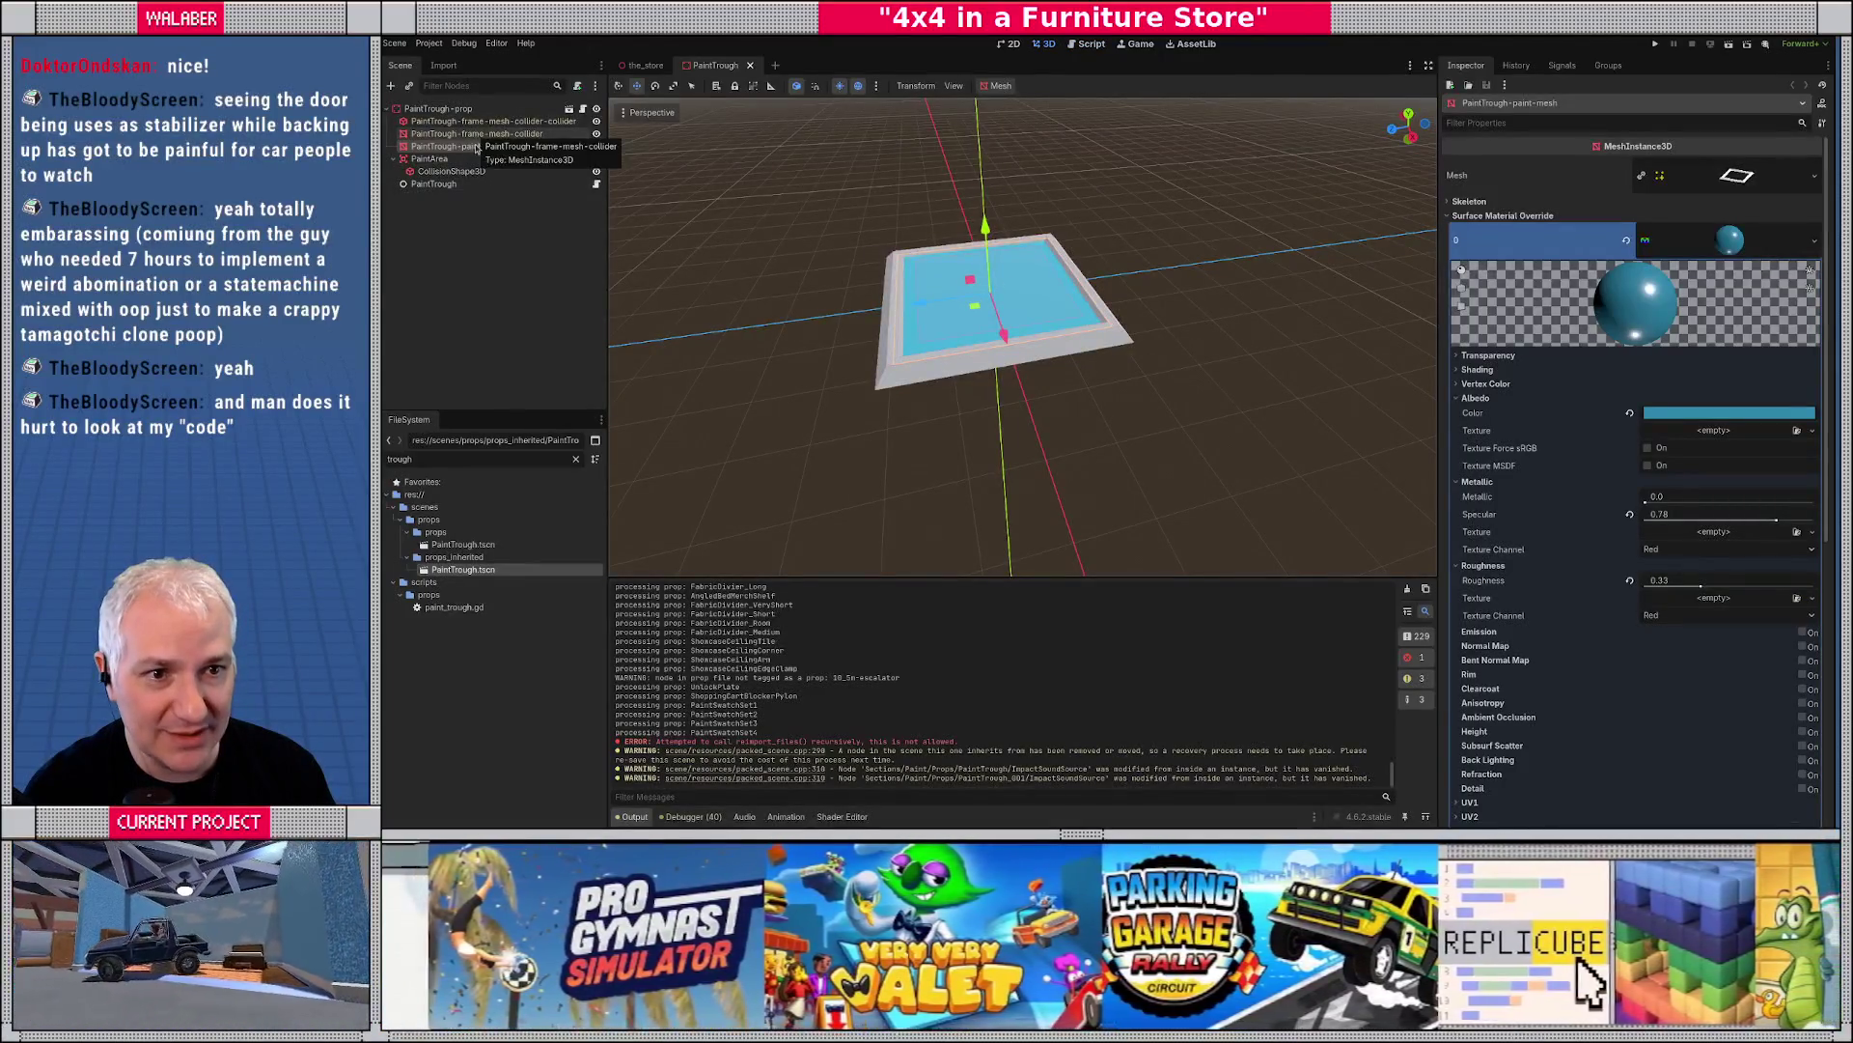
{"action": "left_click", "coordinate": [478, 120]}
{"action": "left_click_drag", "start_coordinate": [985, 227], "coordinate": [981, 157]}
{"action": "key", "text": "ctrl+z"}
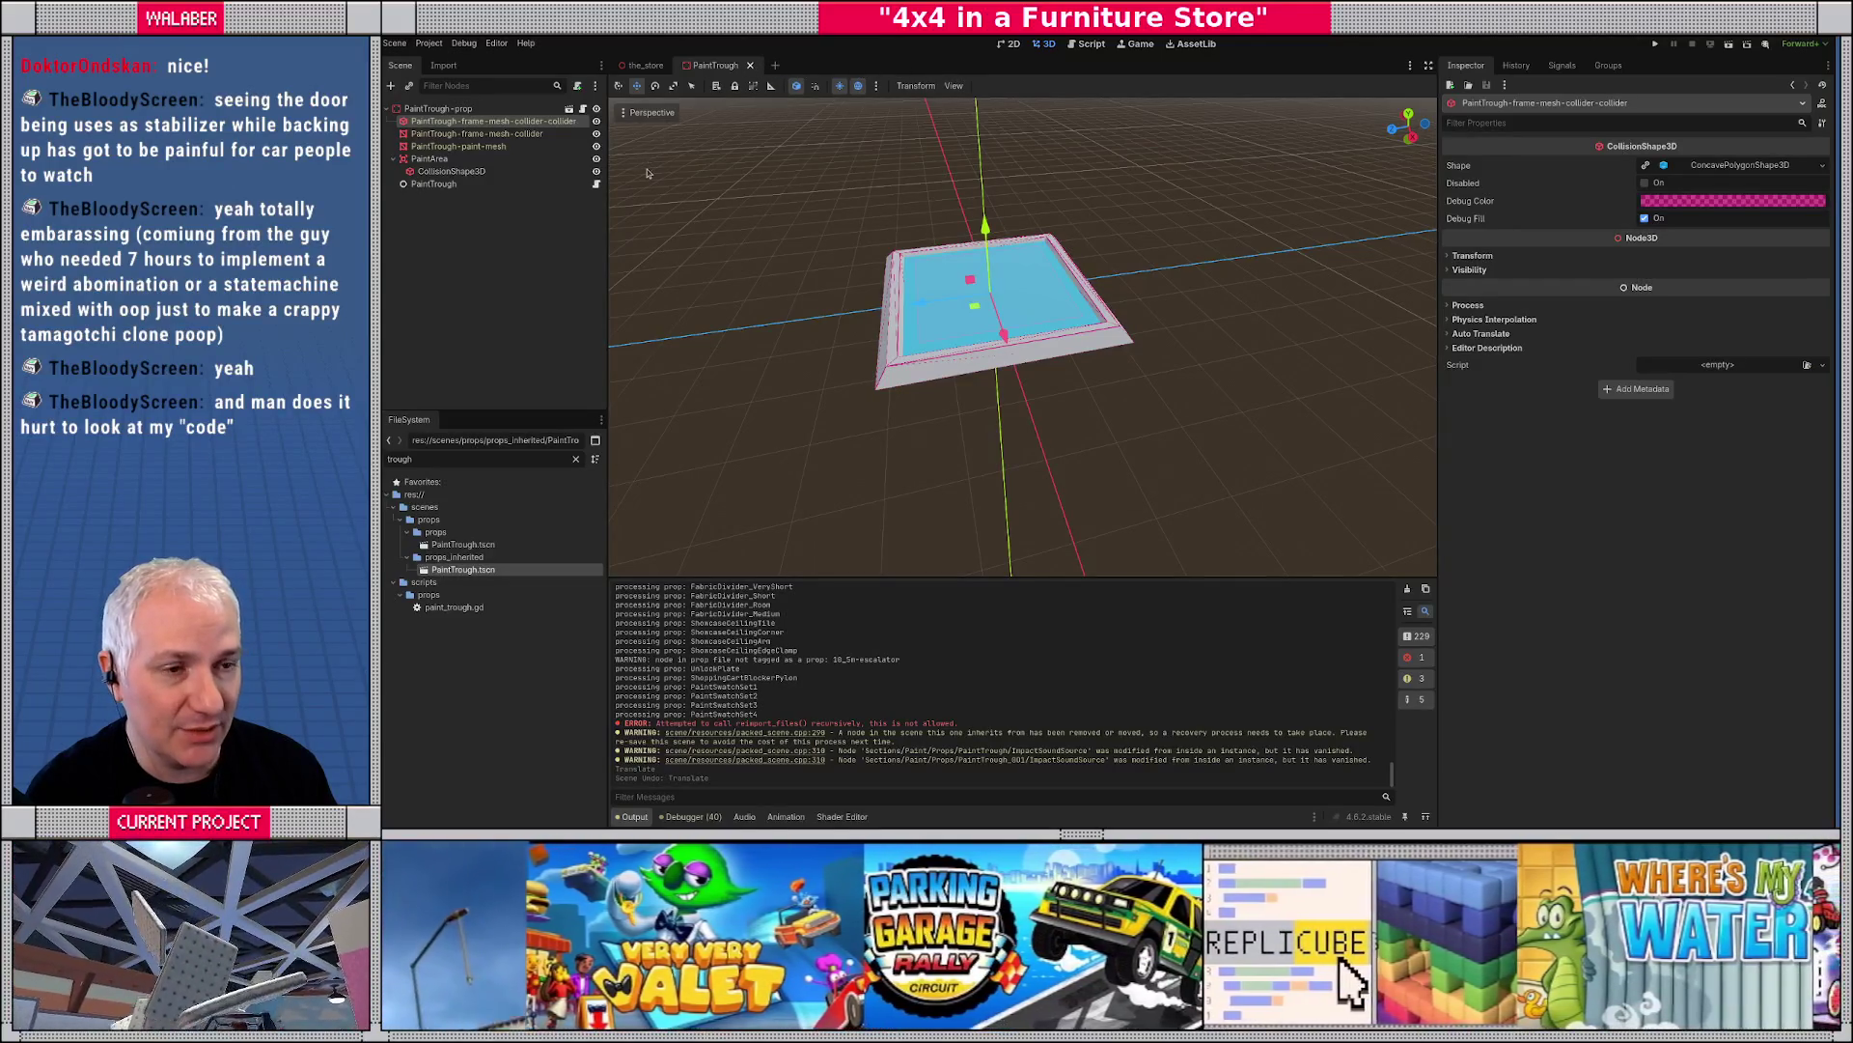
{"action": "key", "text": "ctrl+s"}
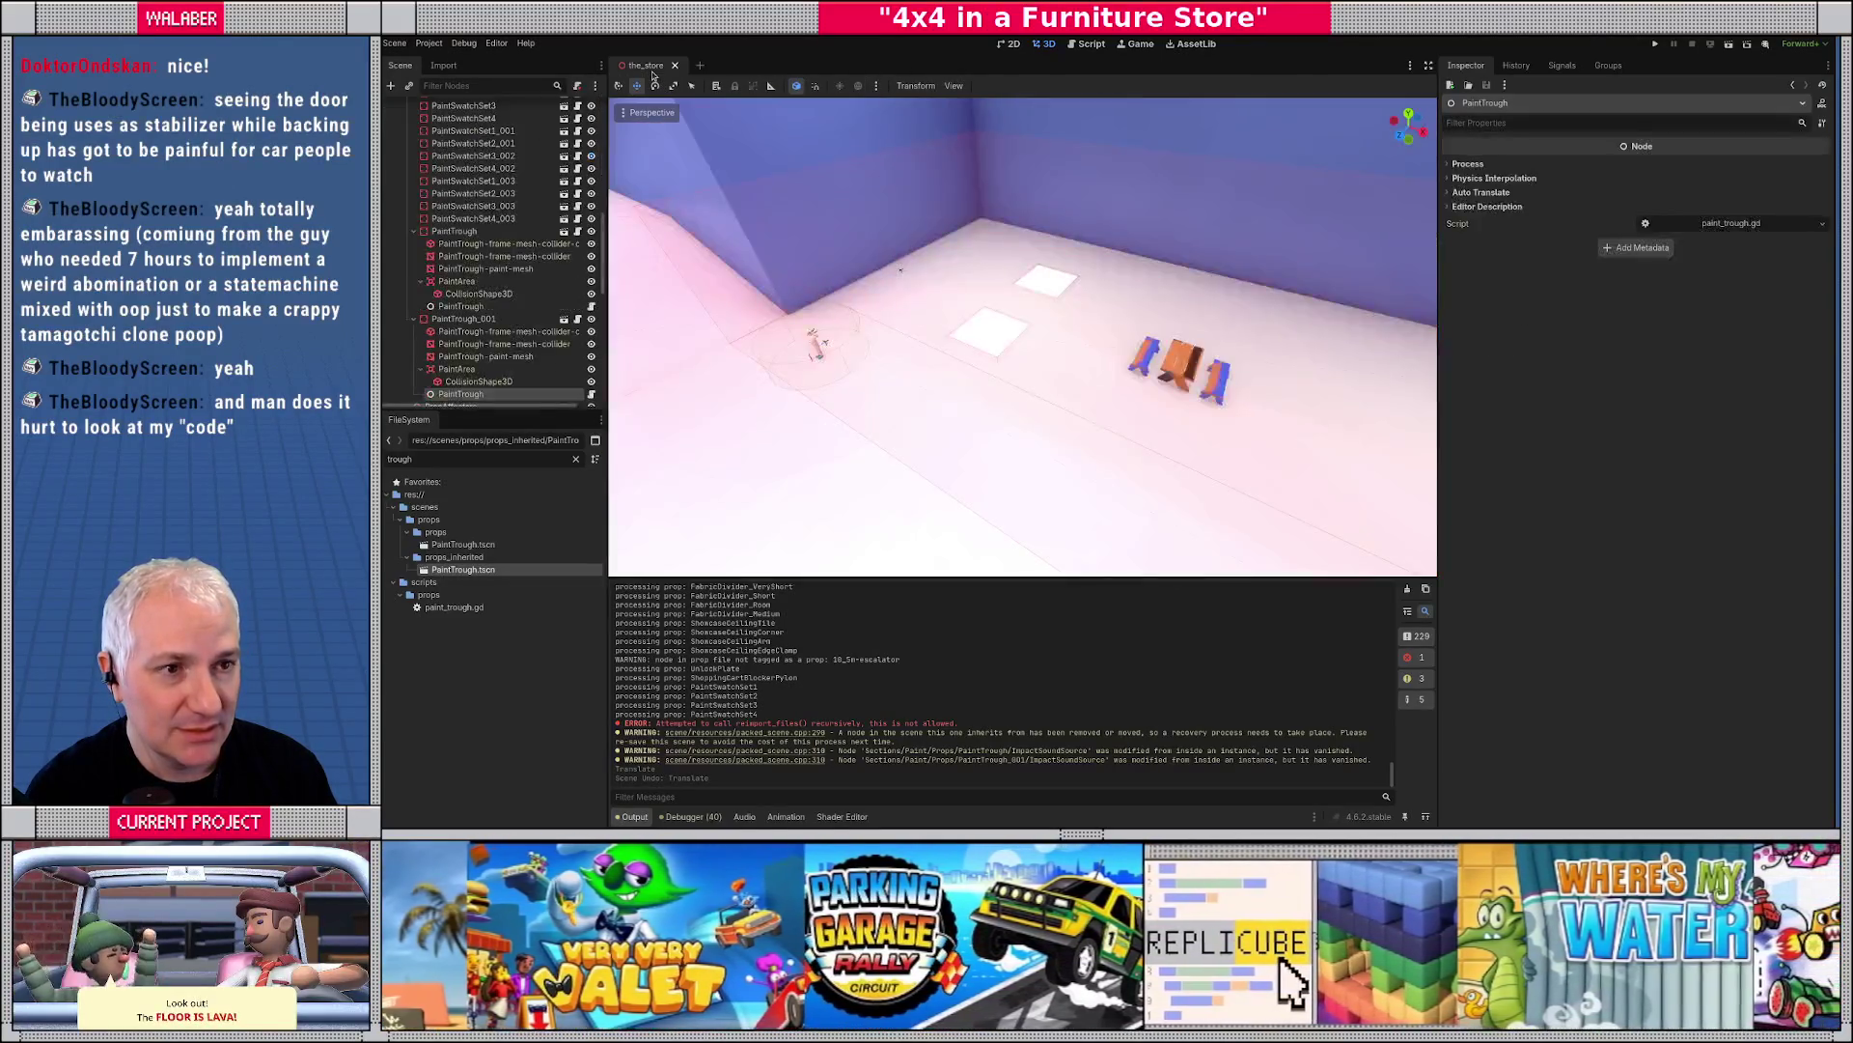
Orbit down onto the near paint trough, then save and run the game with F5
{"action": "scroll", "coordinate": [1011, 345], "scroll_direction": "up", "scroll_amount": 6}
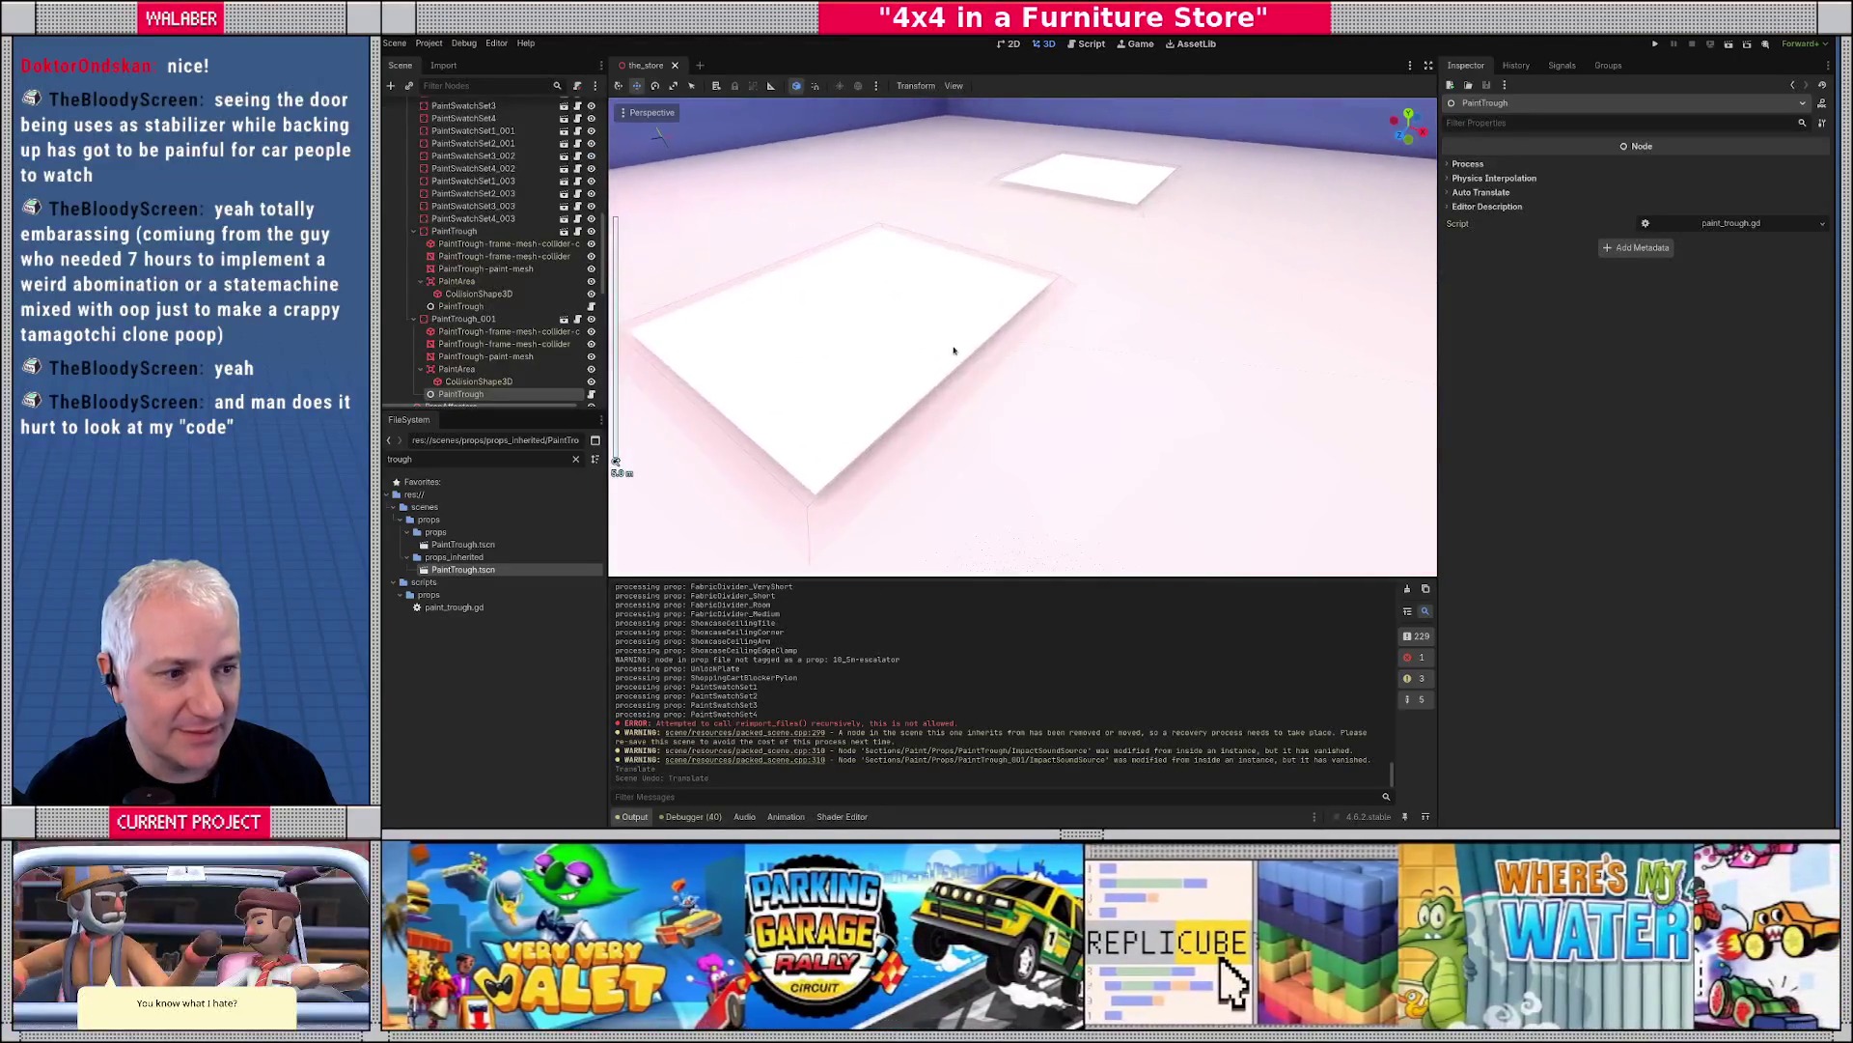
{"action": "scroll", "coordinate": [1044, 297], "scroll_direction": "down", "scroll_amount": 5}
{"action": "scroll", "coordinate": [1117, 268], "scroll_direction": "up", "scroll_amount": 5}
{"action": "scroll", "coordinate": [1020, 288], "scroll_direction": "down", "scroll_amount": 2}
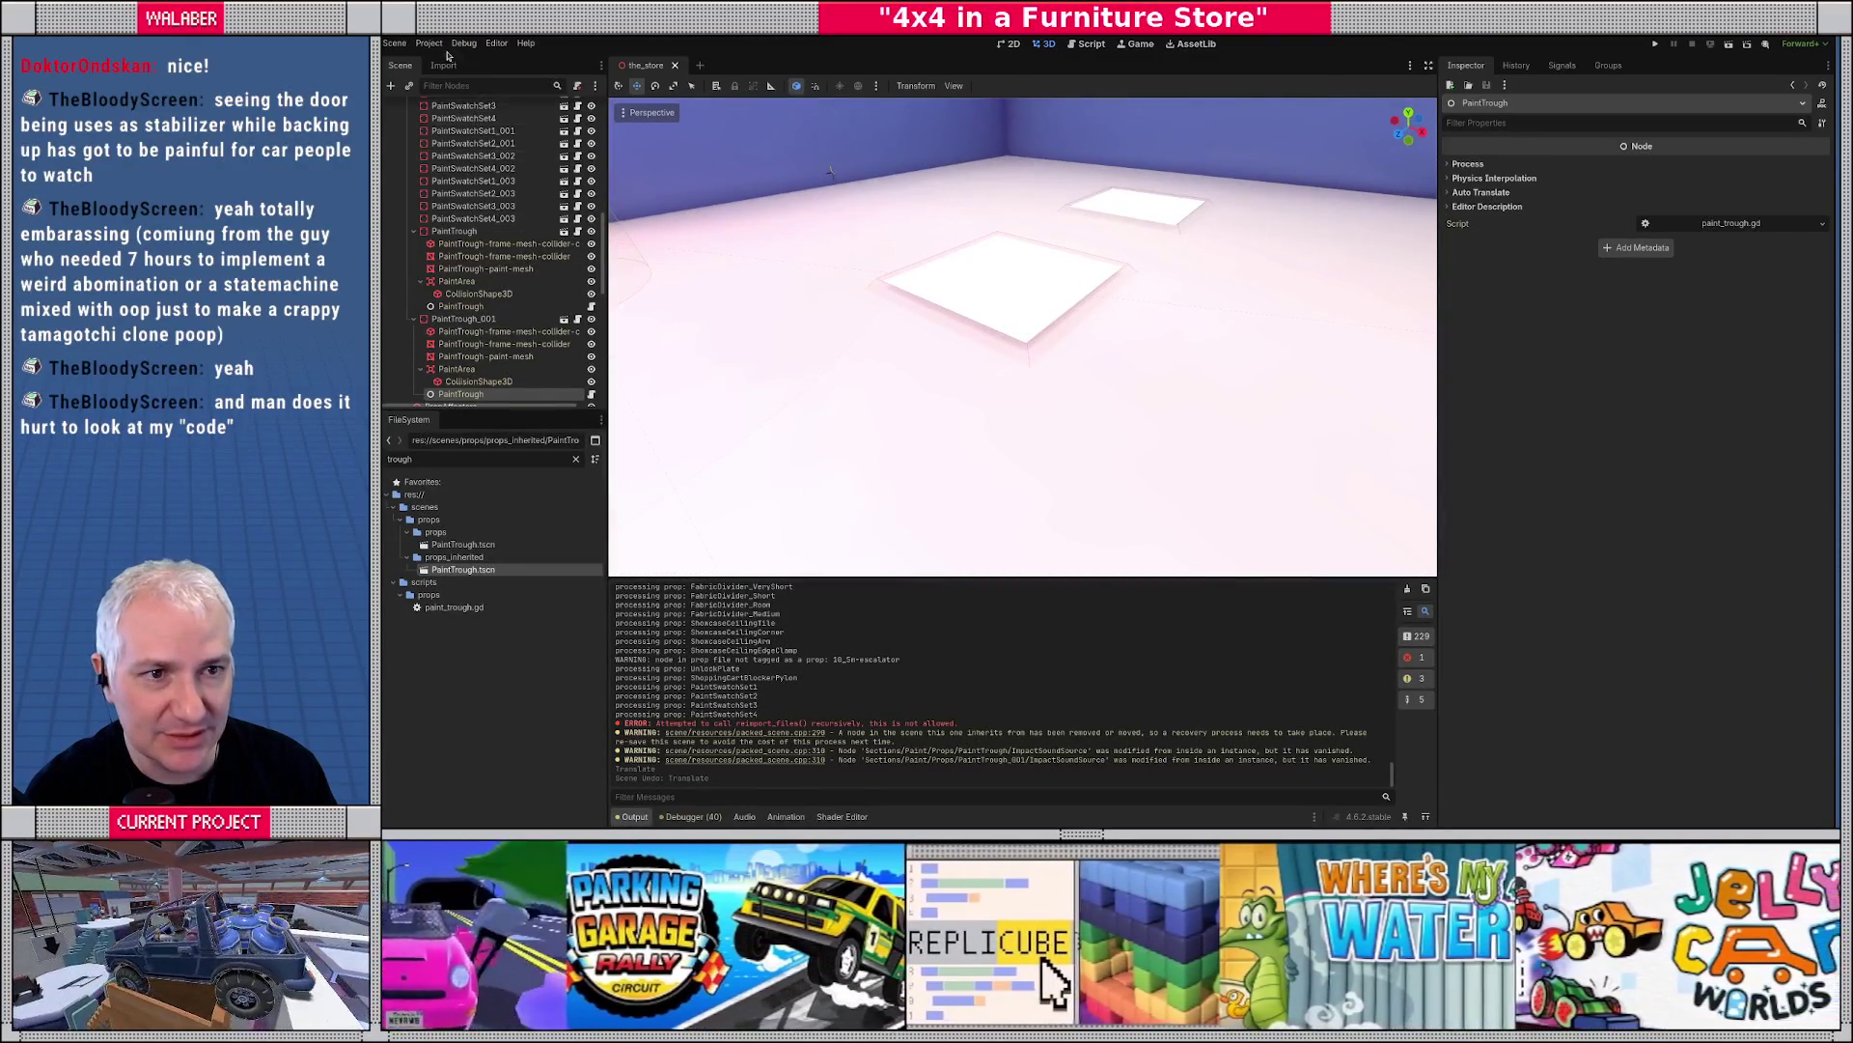
{"action": "left_click", "coordinate": [430, 43]}
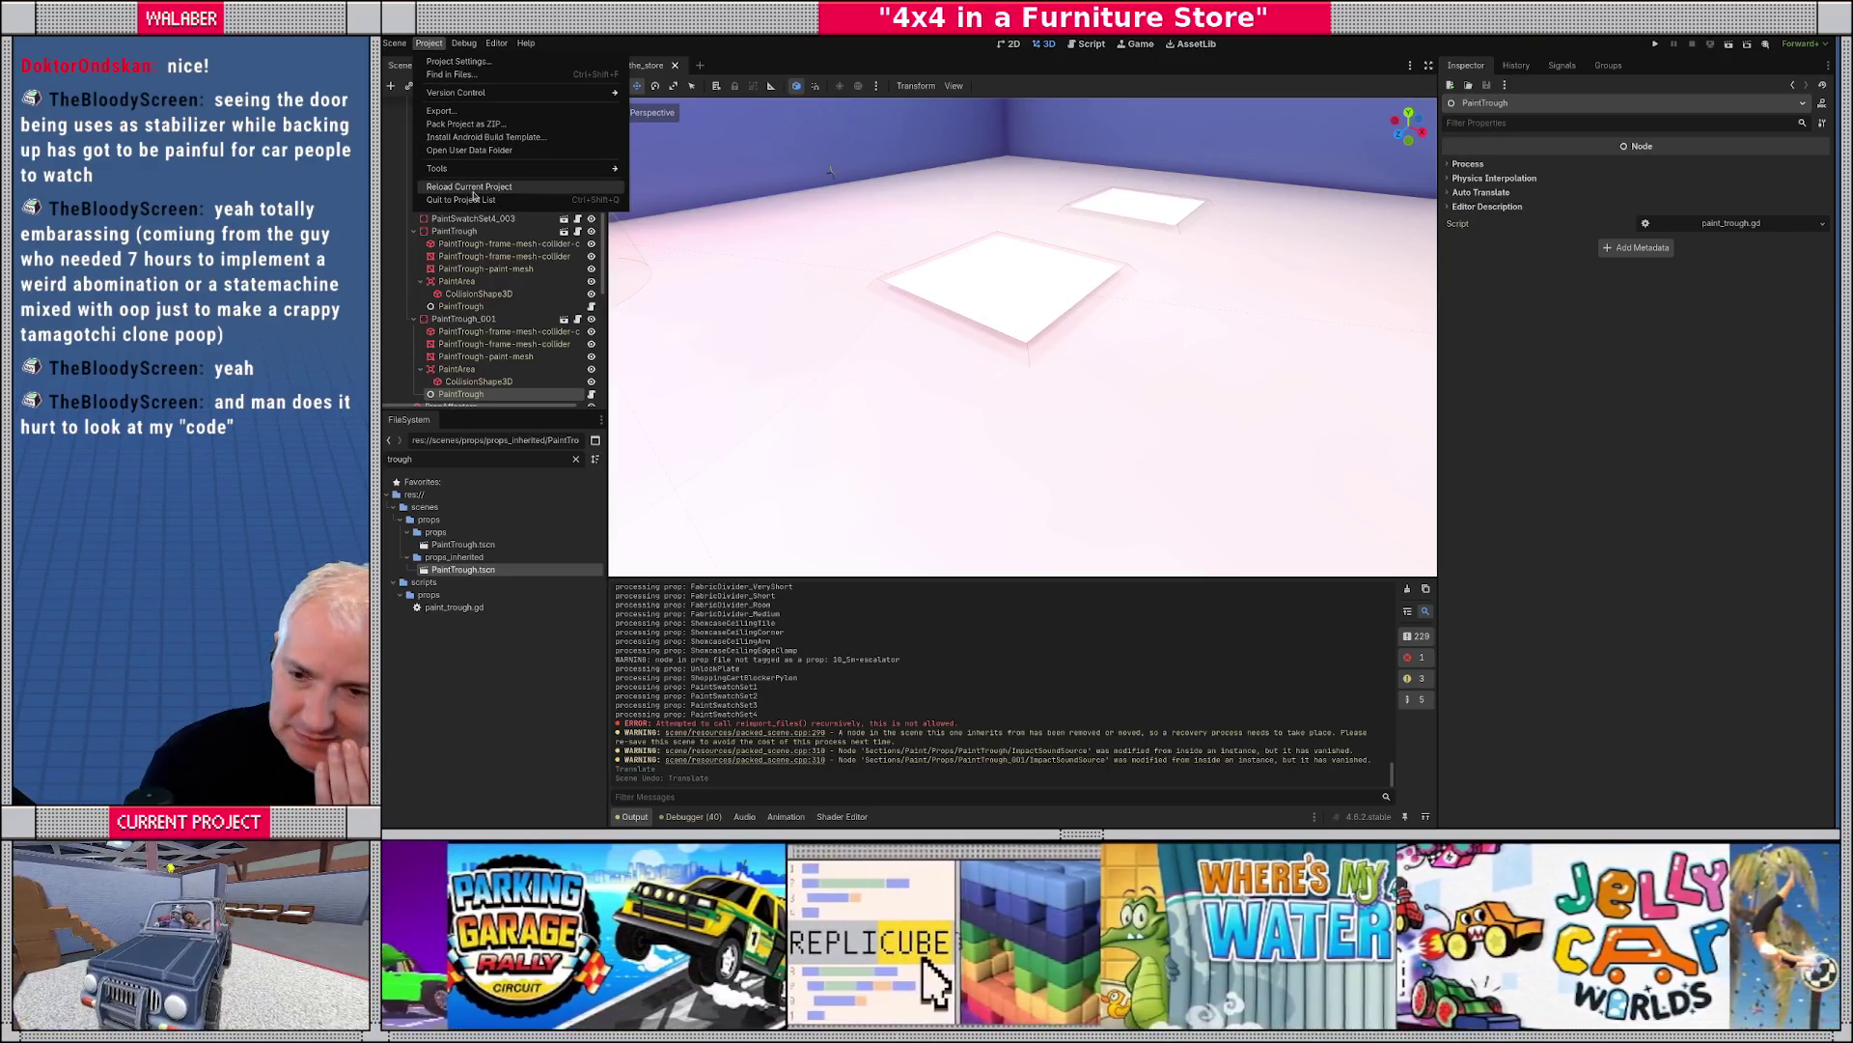
{"action": "left_click", "coordinate": [473, 196]}
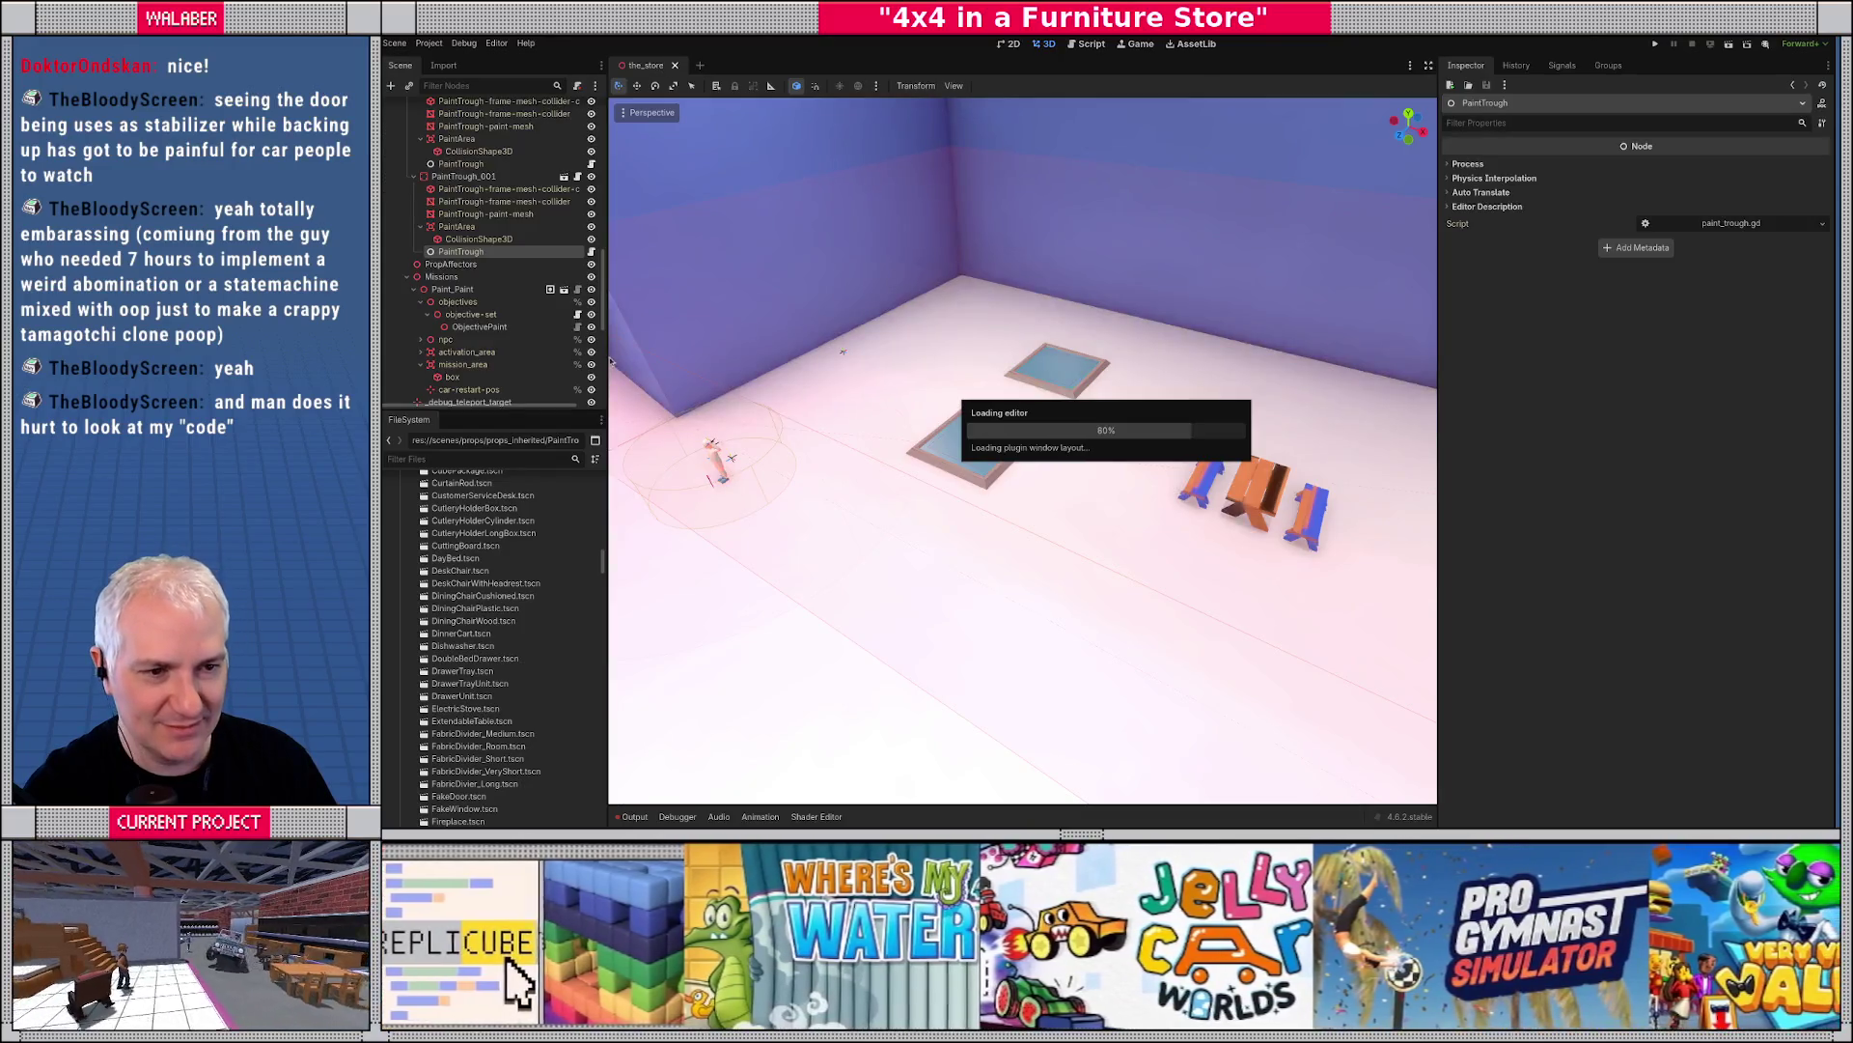
{"action": "scroll", "coordinate": [903, 419], "scroll_direction": "up", "scroll_amount": 5}
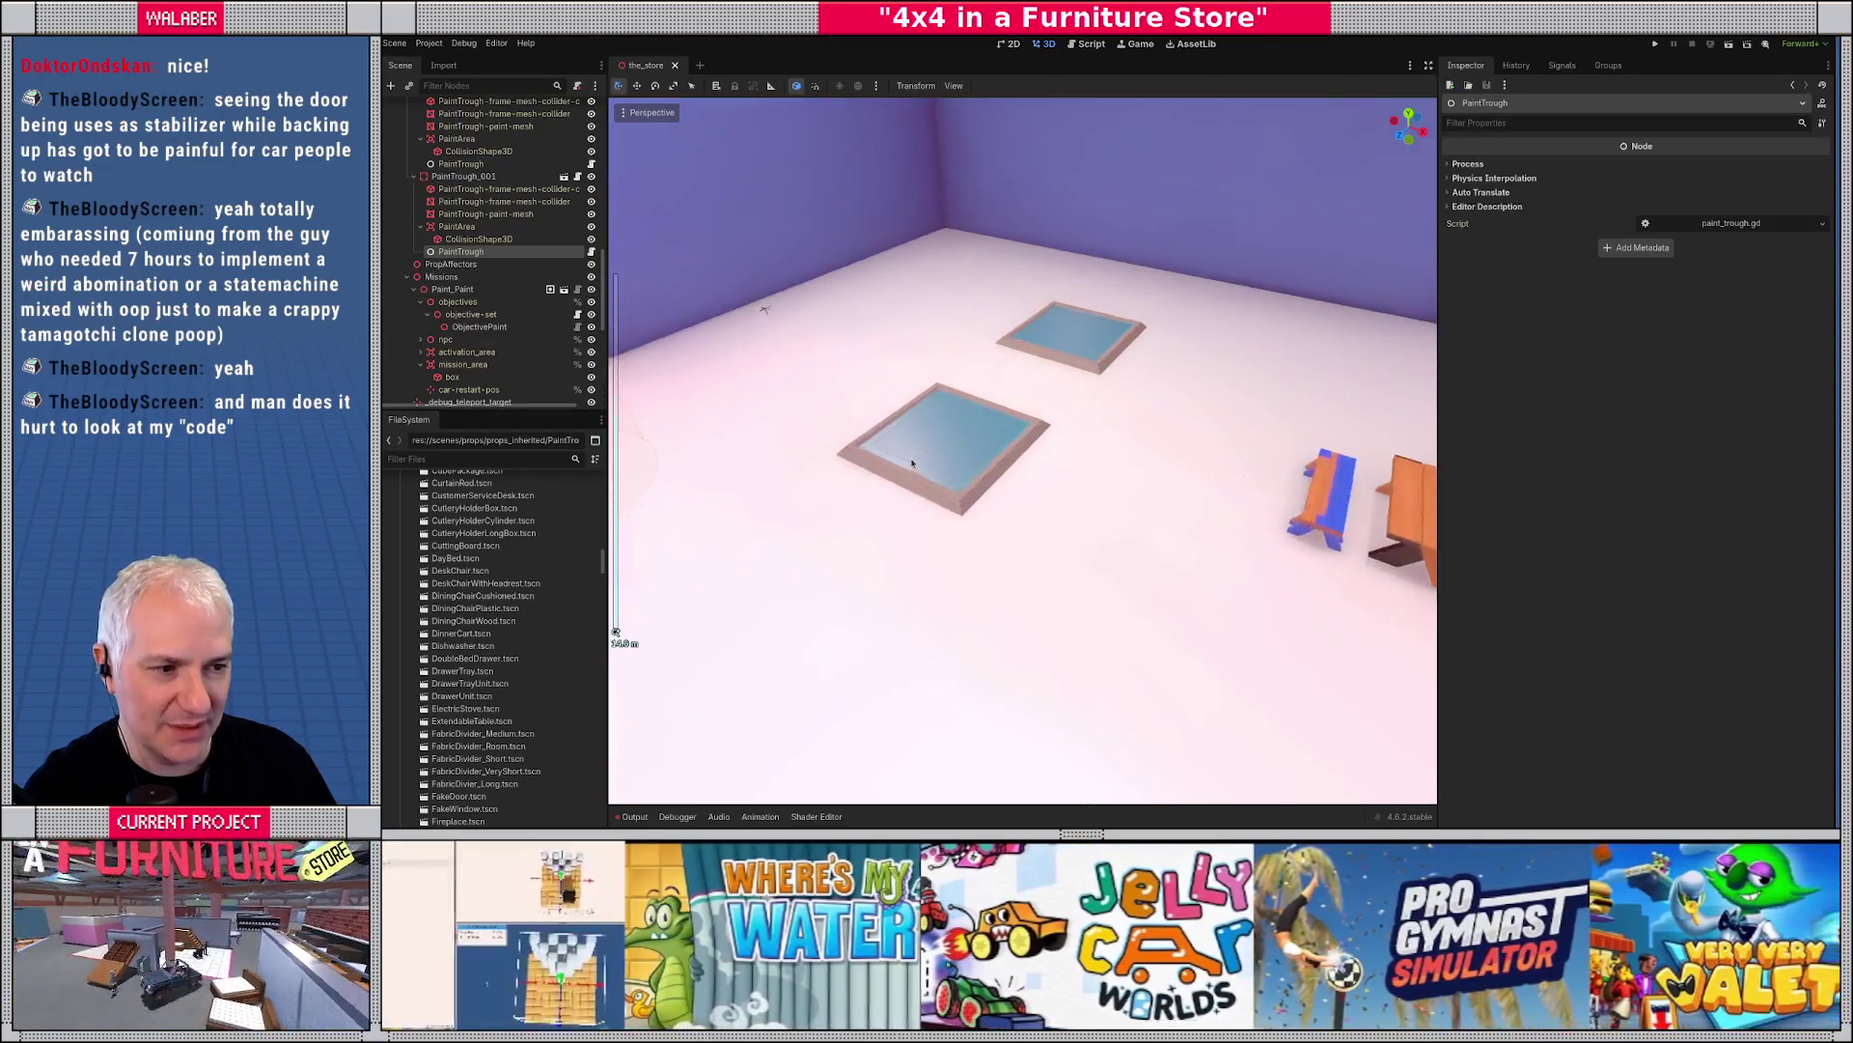
{"action": "mouse_move", "coordinate": [1034, 393]}
{"action": "left_mouse_down"}
{"action": "mouse_move", "coordinate": [1229, 438]}
{"action": "mouse_move", "coordinate": [1332, 439]}
{"action": "mouse_move", "coordinate": [1365, 403]}
{"action": "mouse_move", "coordinate": [1295, 377]}
{"action": "mouse_move", "coordinate": [1062, 435]}
{"action": "left_mouse_up"}
{"action": "scroll", "coordinate": [1040, 438], "scroll_direction": "down", "scroll_amount": 2}
{"action": "scroll", "coordinate": [1039, 437], "scroll_direction": "down", "scroll_amount": 2}
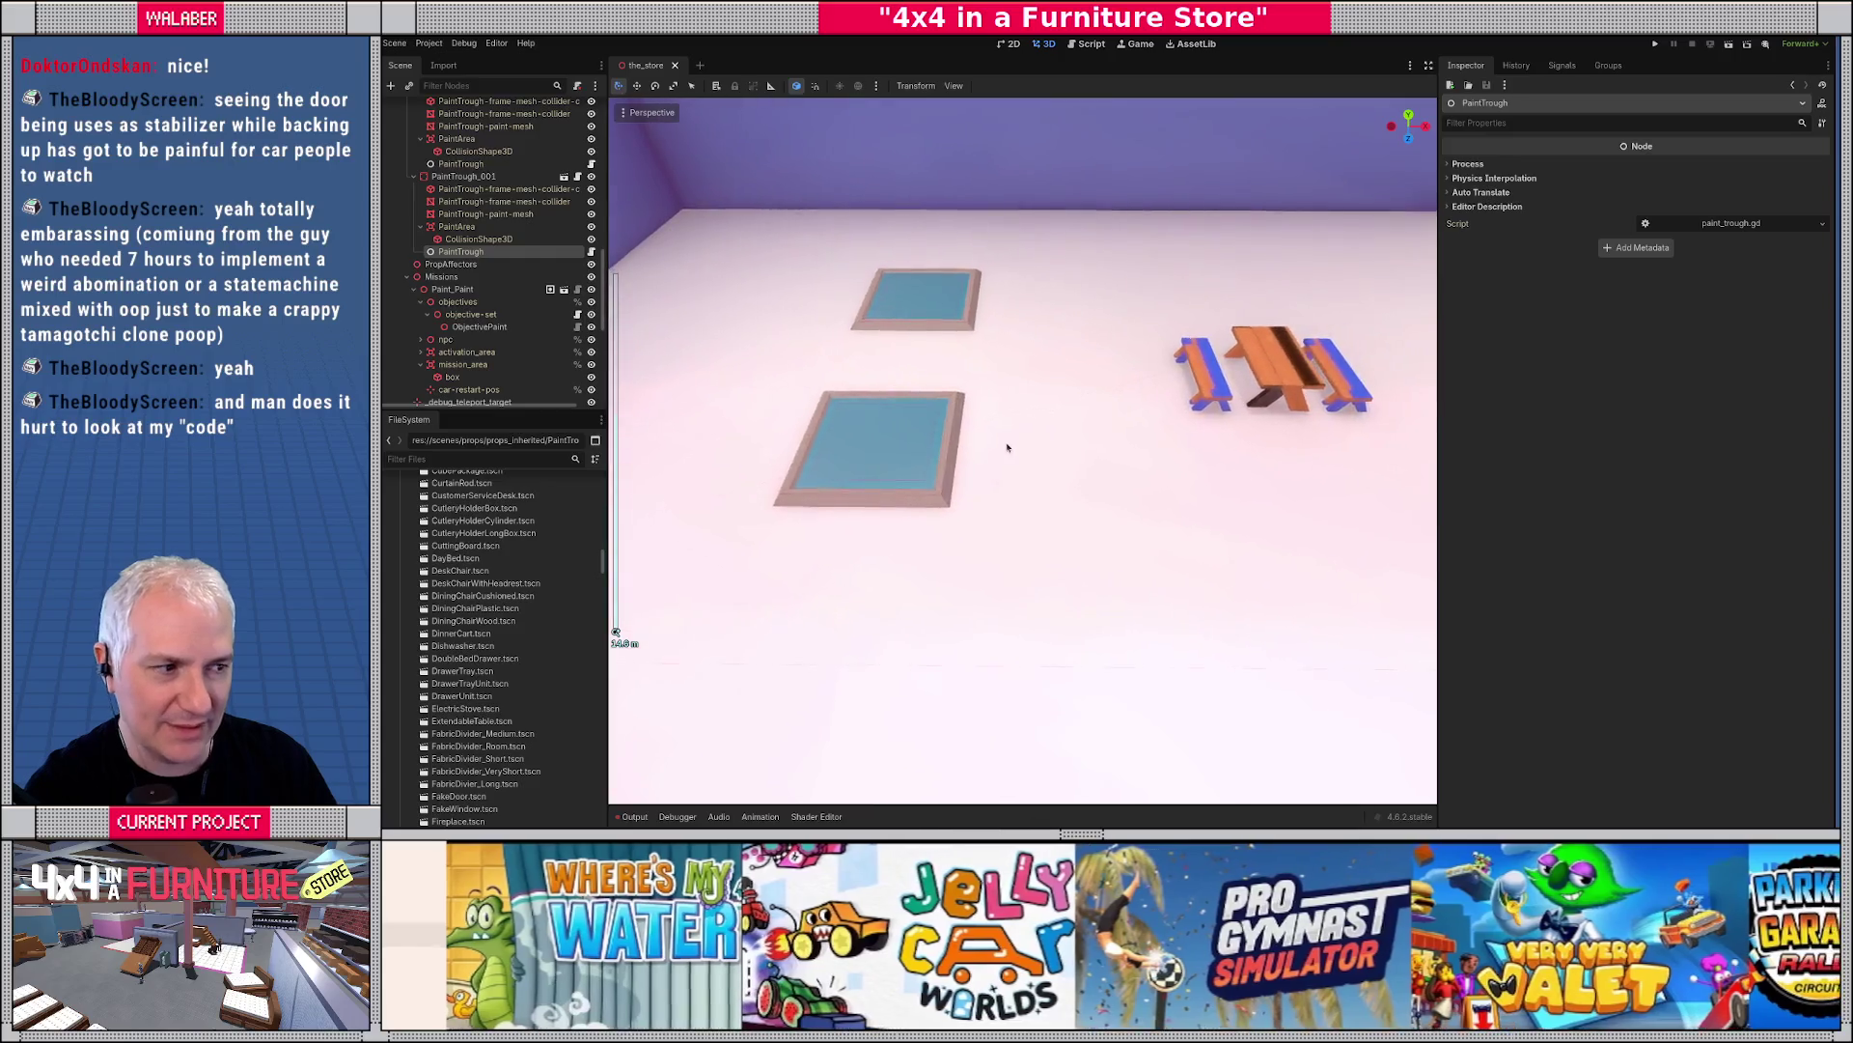
{"action": "key", "text": "F5"}
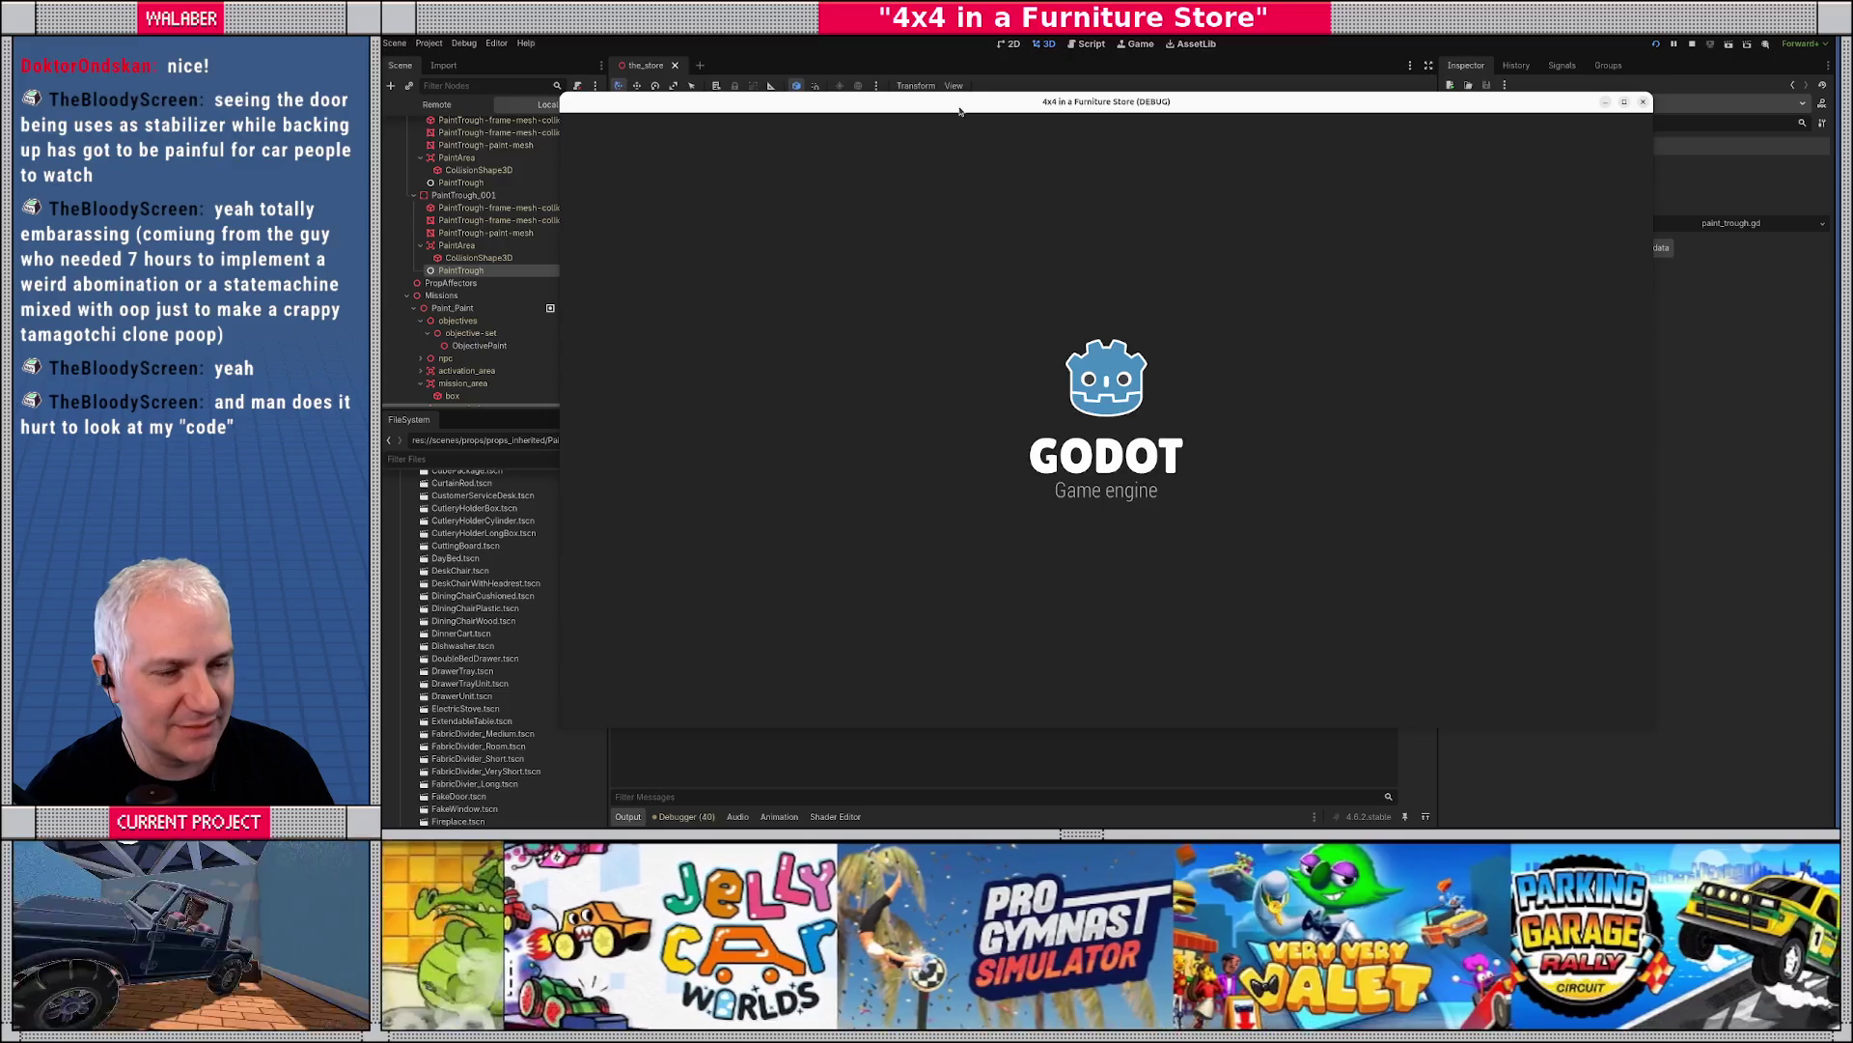
Teleport to the Paint Department with the console command 'ts', drive around painting, then stop with F8
{"action": "key", "text": "Return"}
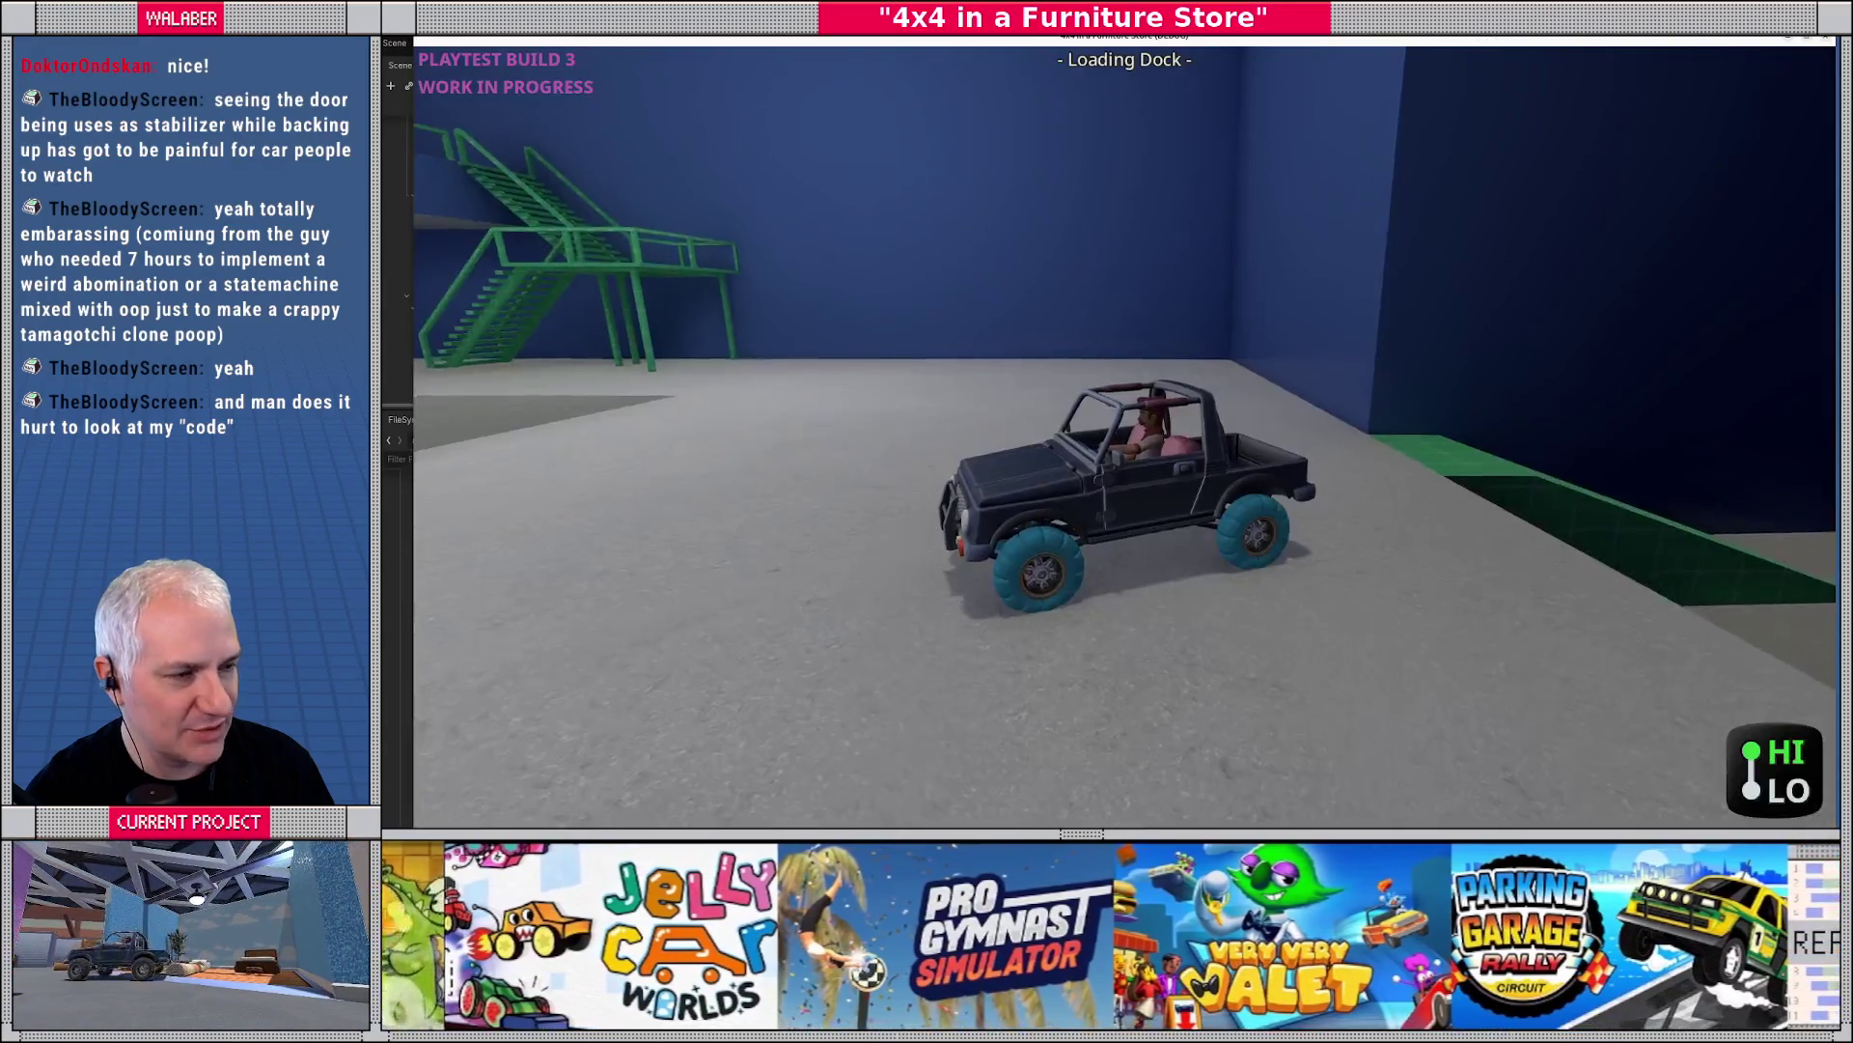
{"action": "key", "text": "grave"}
{"action": "type", "text": "ts Paint"}
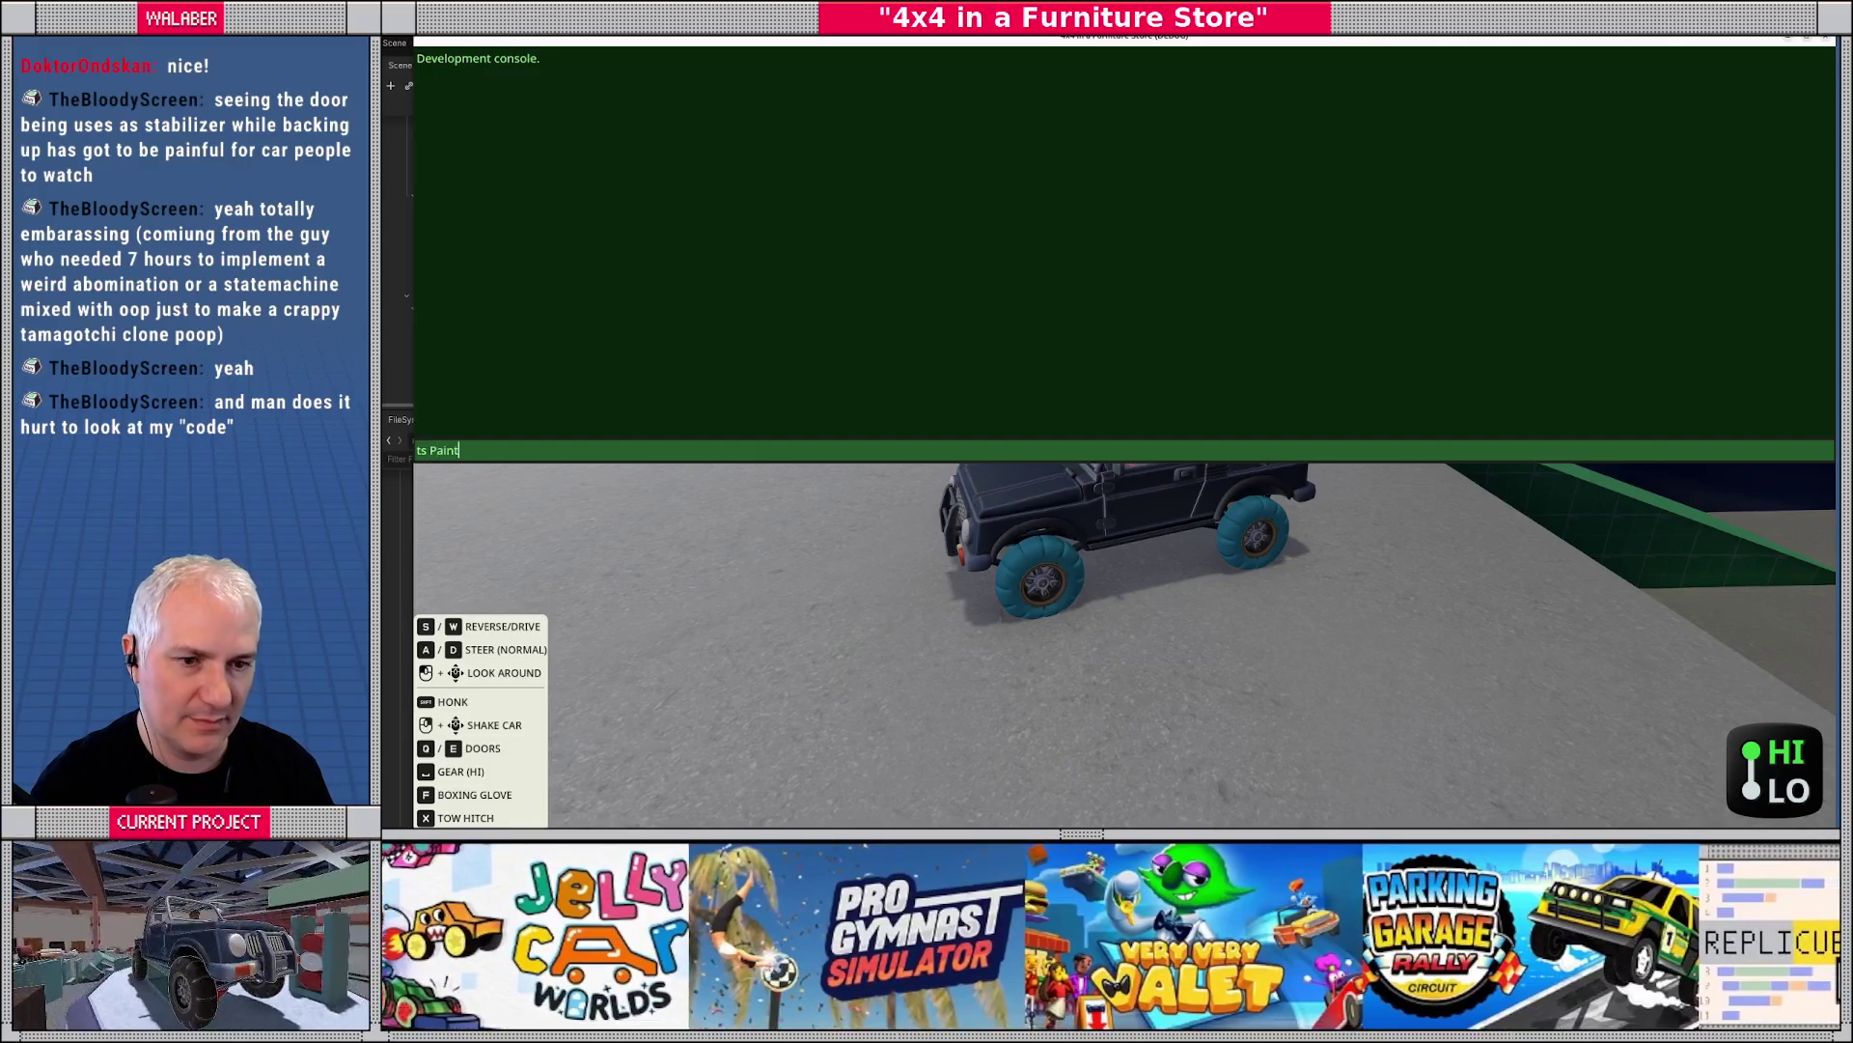
{"action": "key", "text": "Return"}
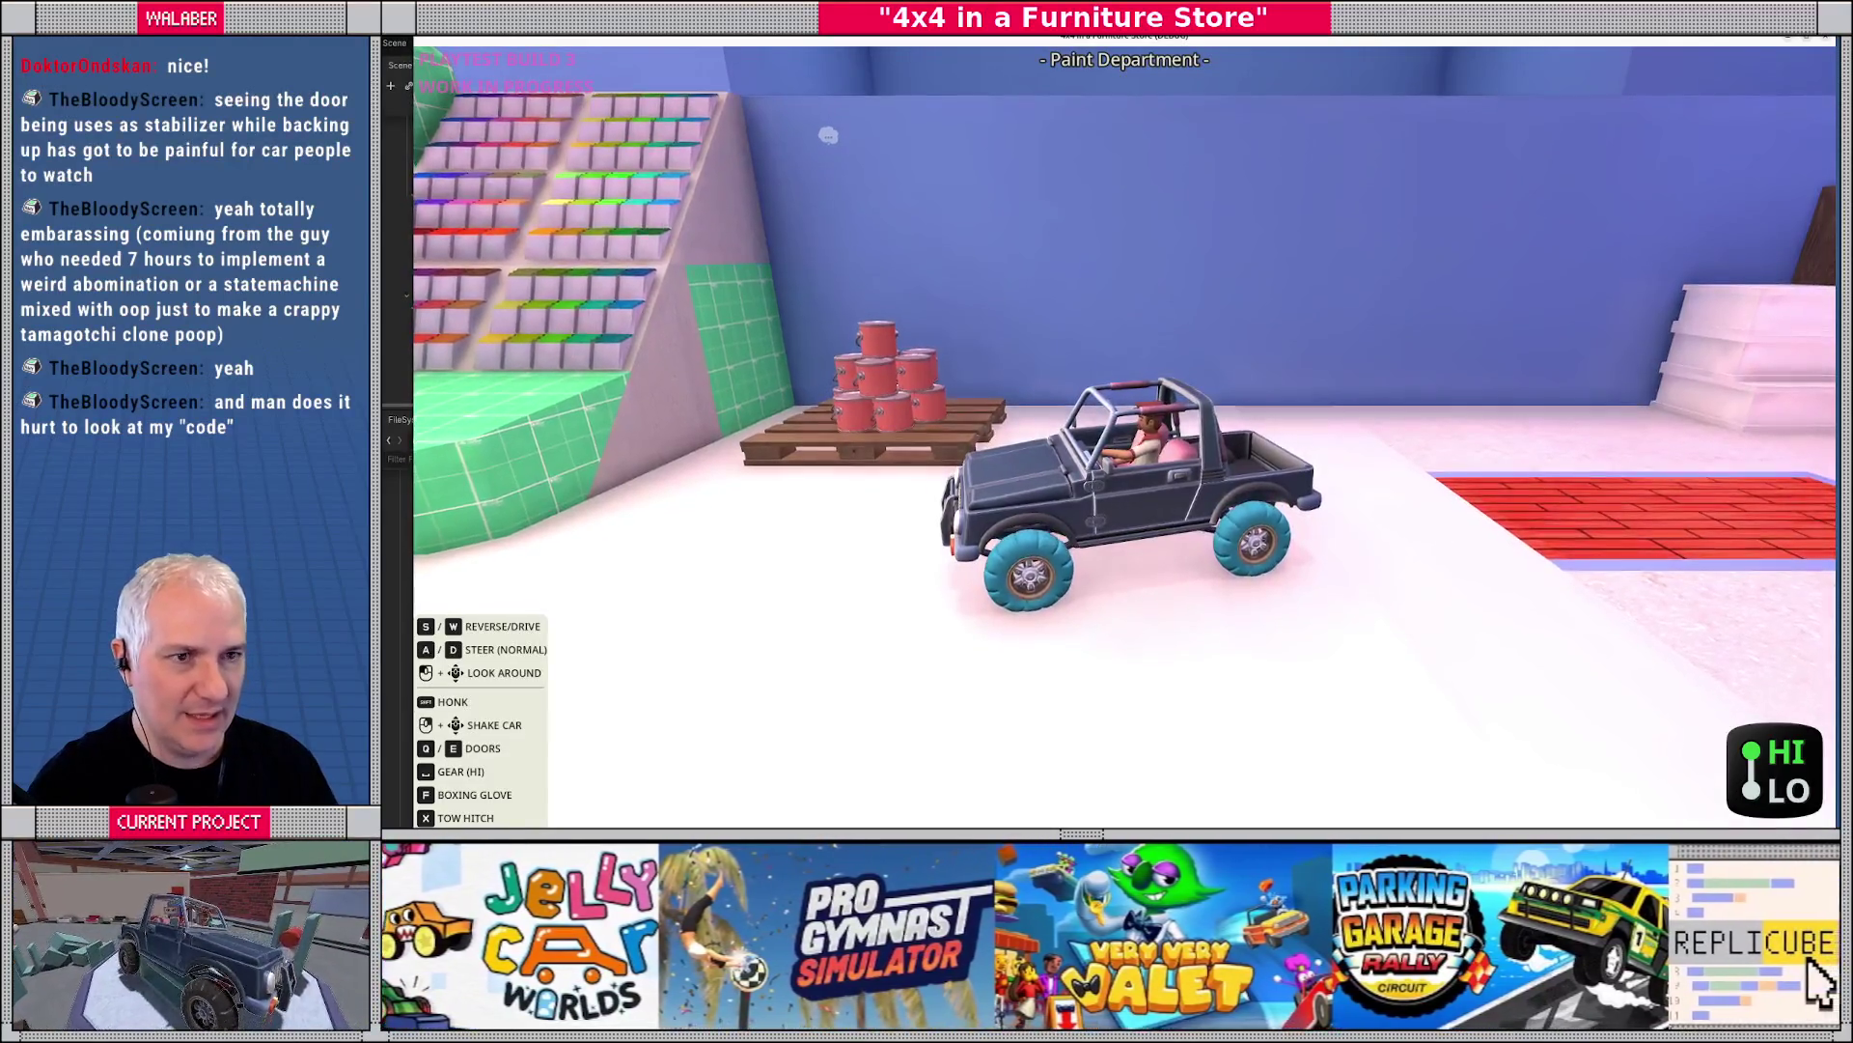
{"action": "key", "text": "Escape"}
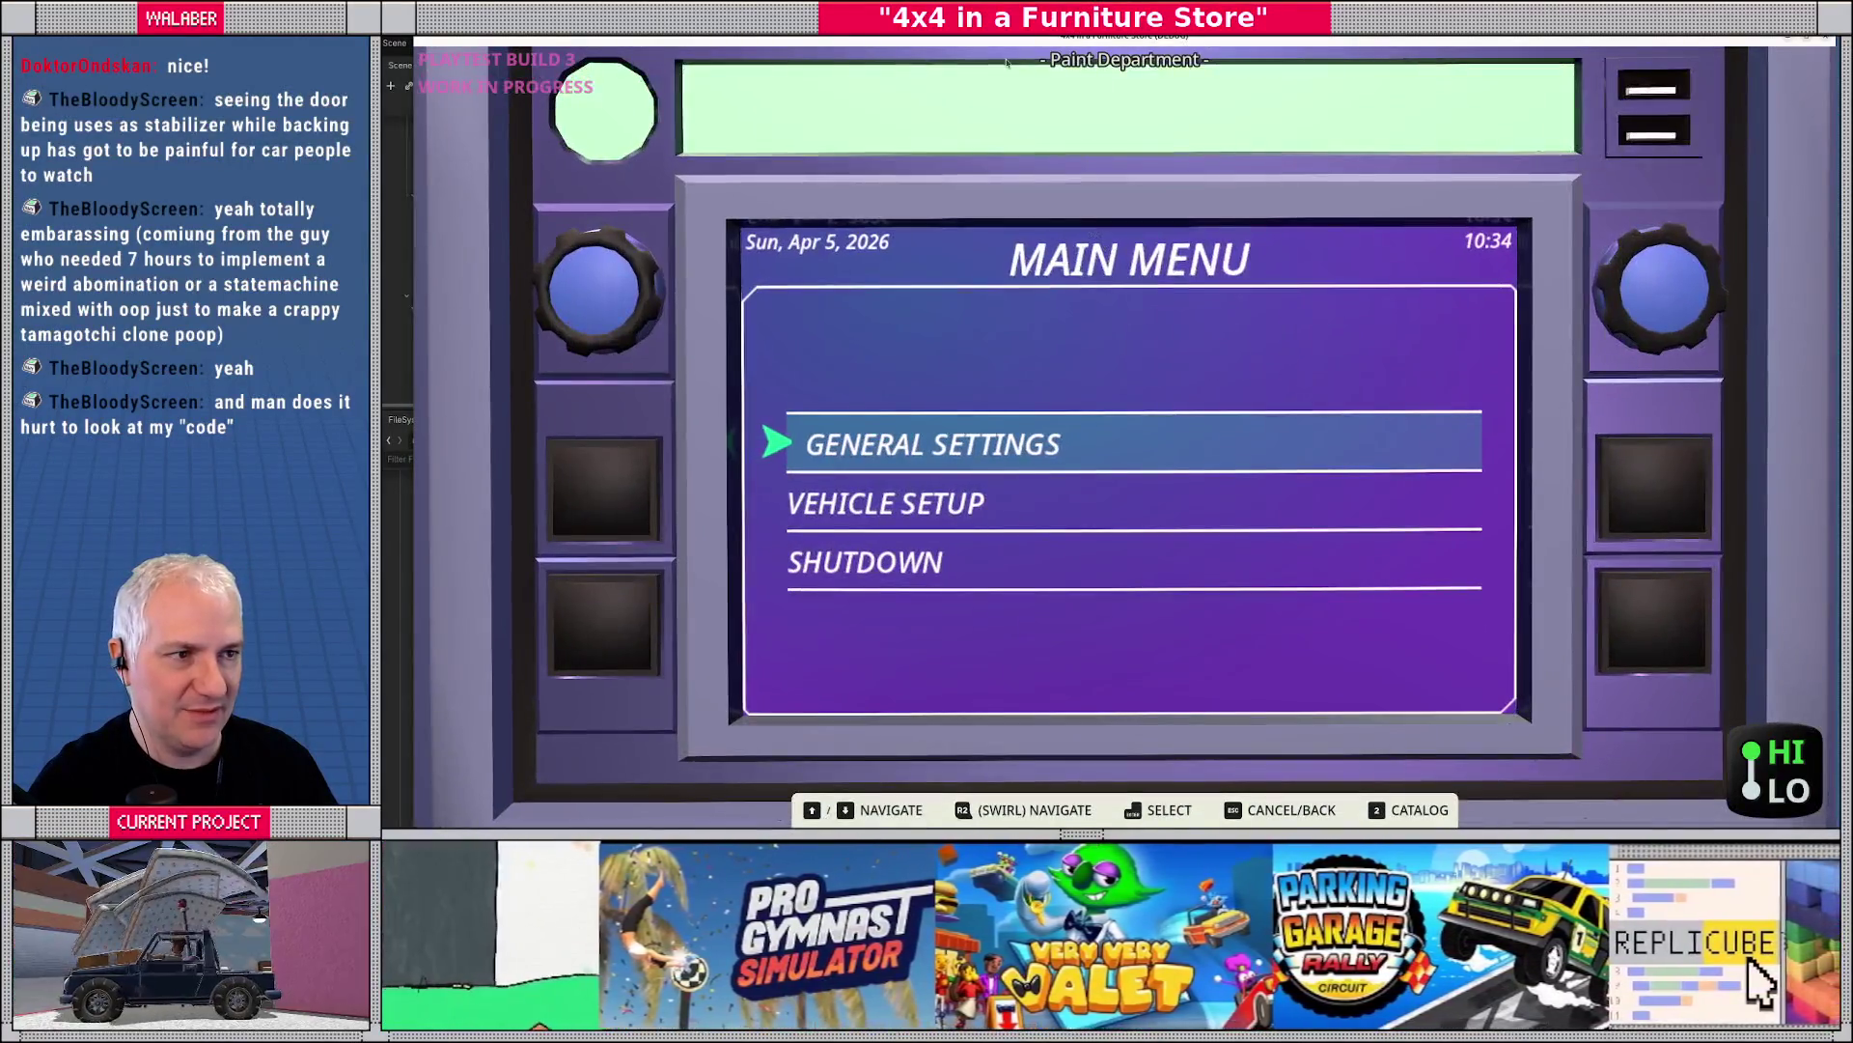
{"action": "key", "text": "Escape"}
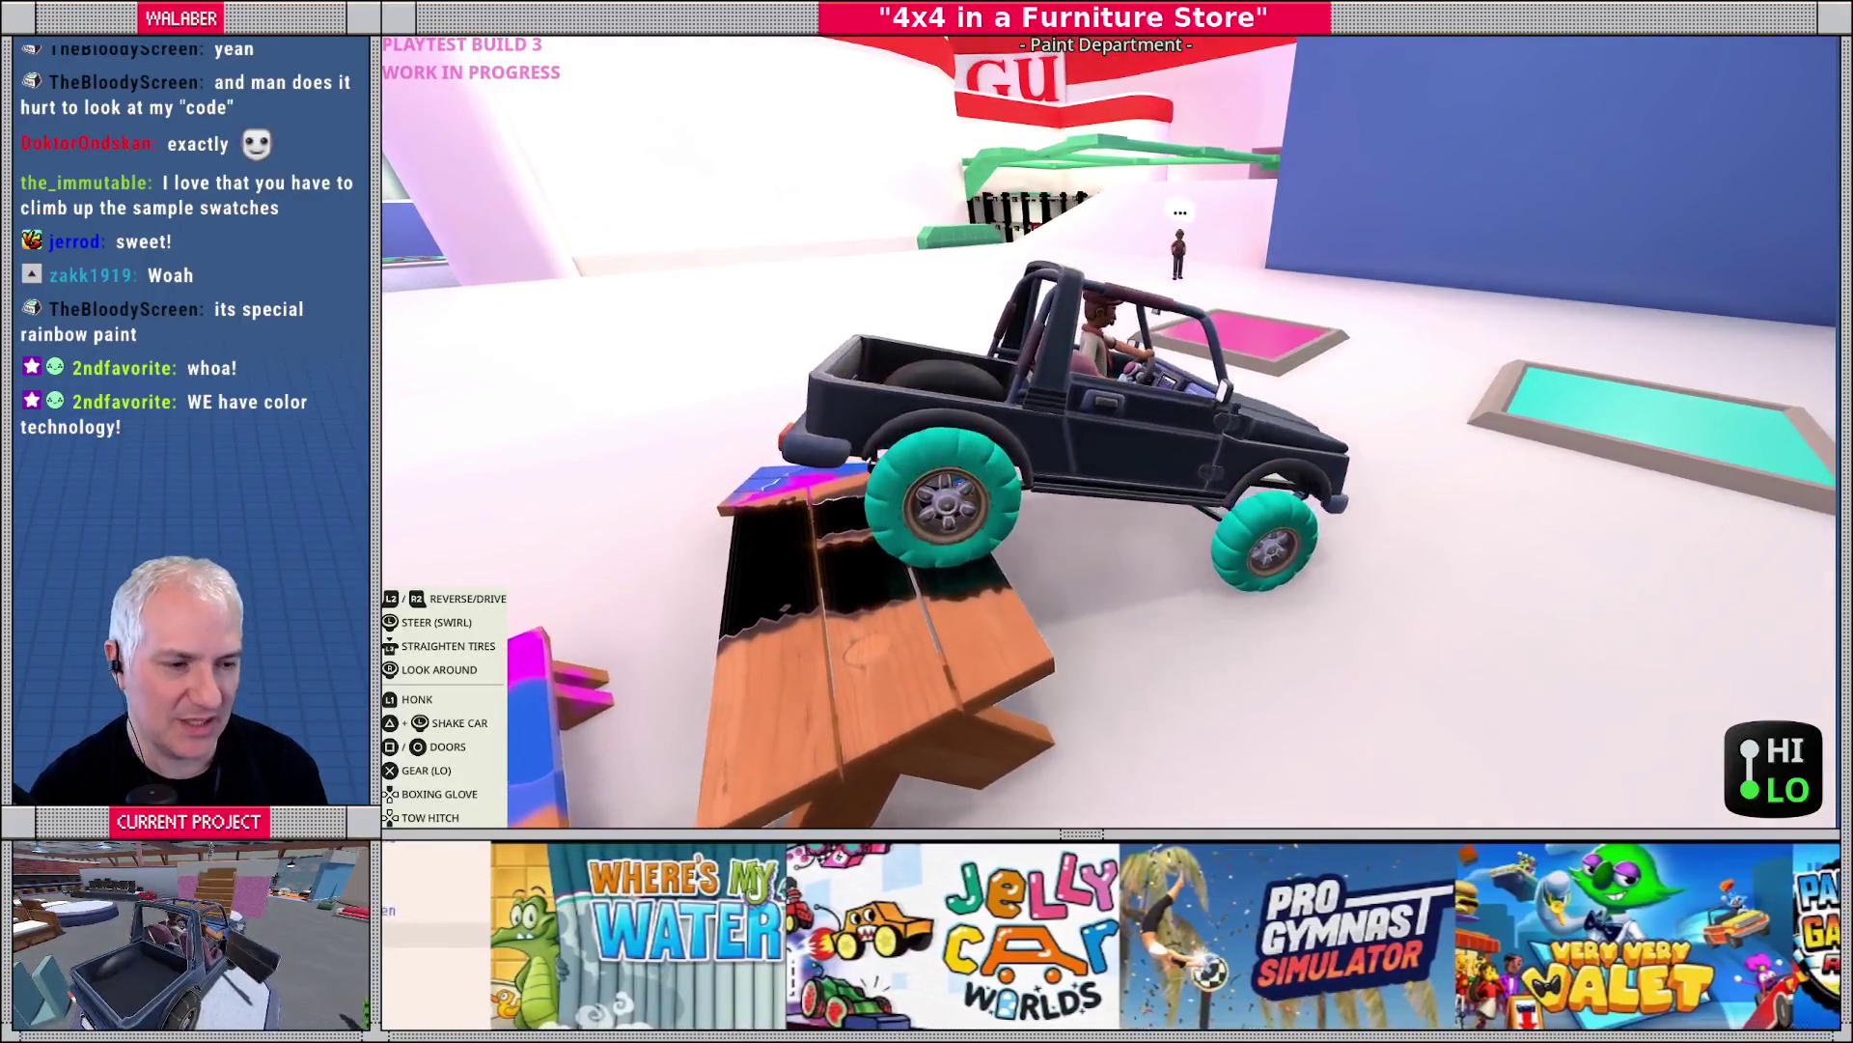
{"action": "key", "text": "F8"}
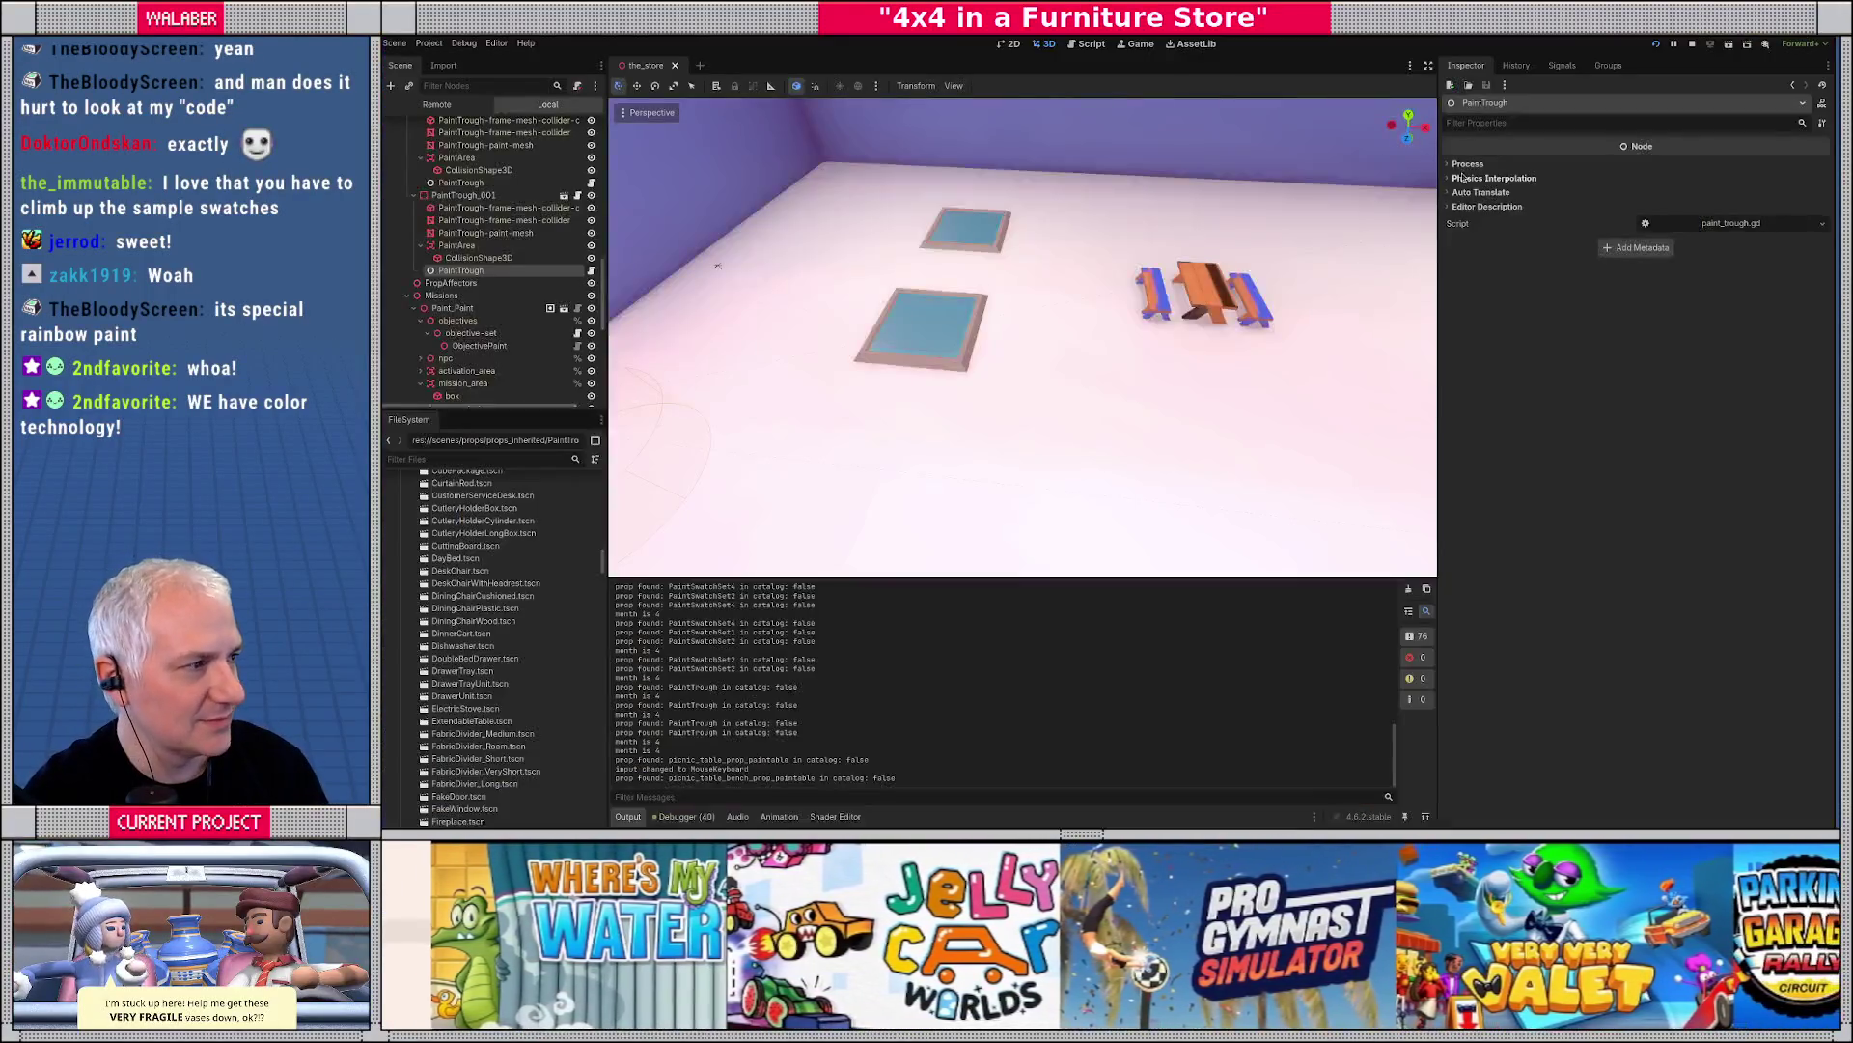
On ObjectivePaint, collapse Paint Troughs and add three empty Color A Targets entries
{"action": "scroll", "coordinate": [419, 401], "scroll_direction": "down", "scroll_amount": 1}
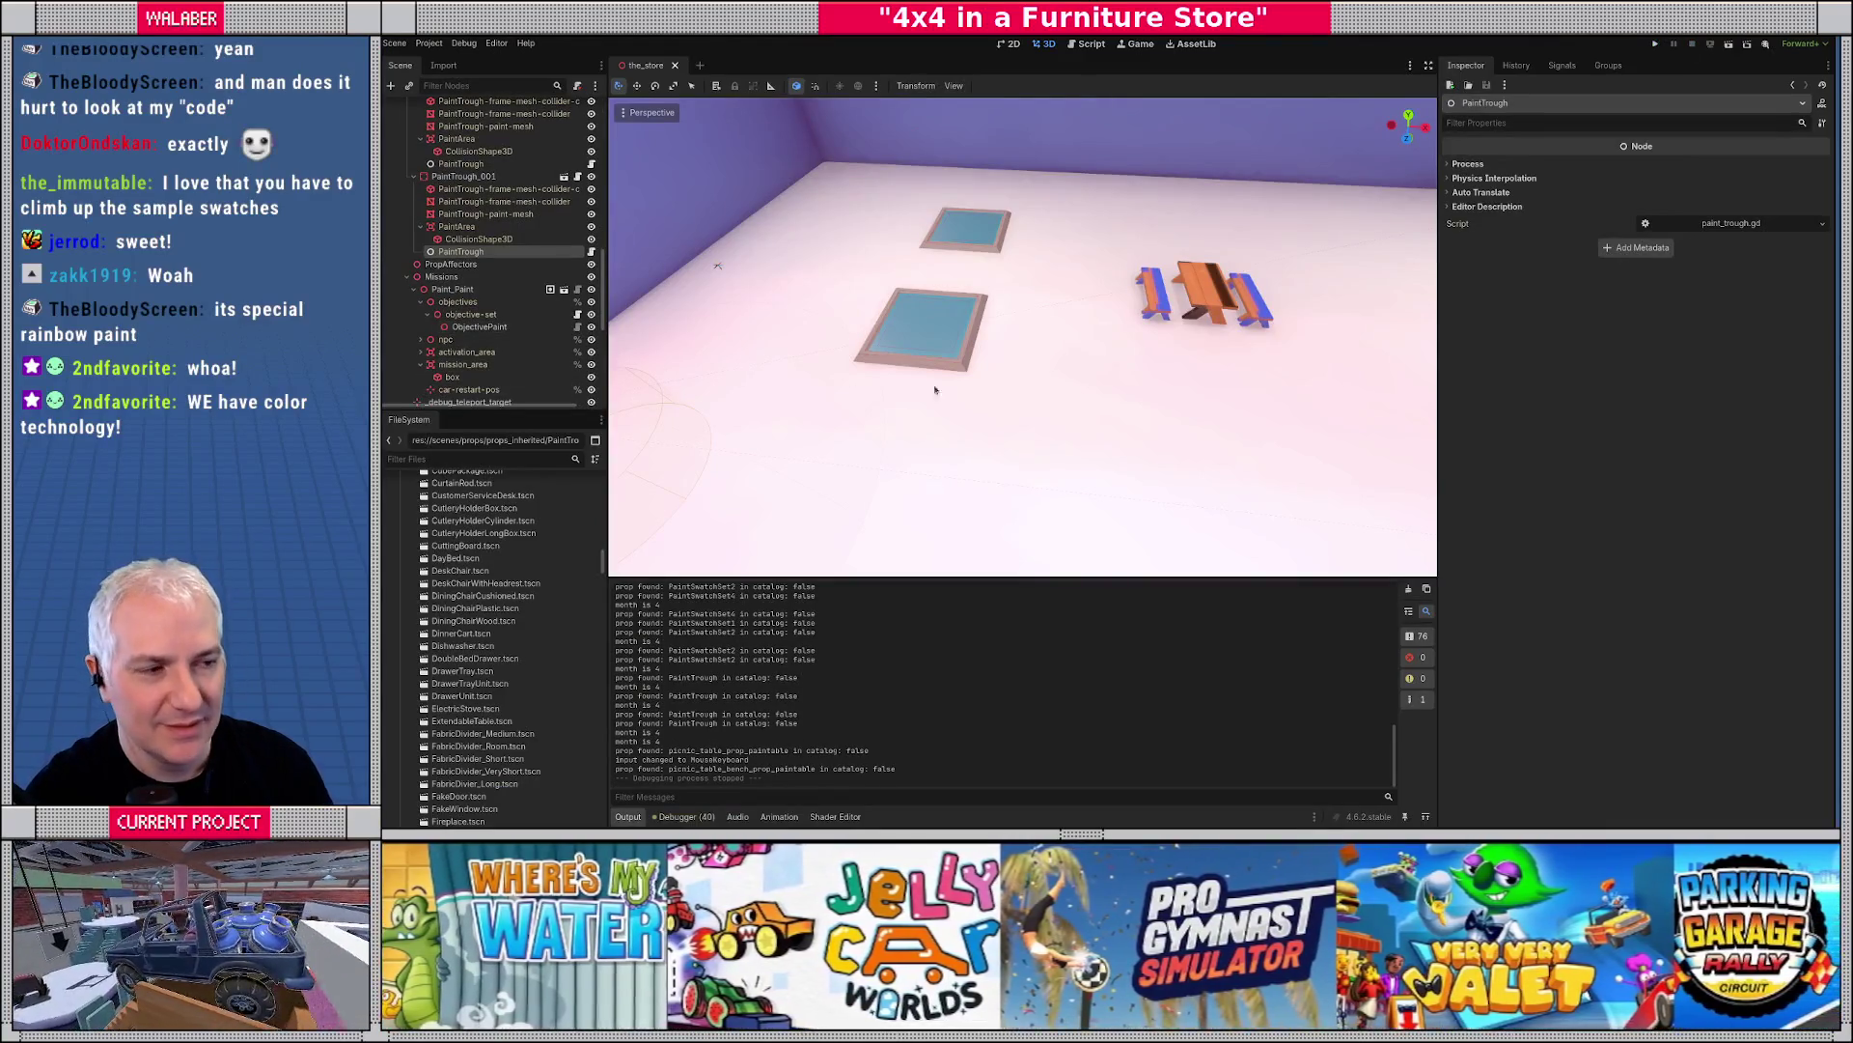
{"action": "left_click", "coordinate": [468, 328]}
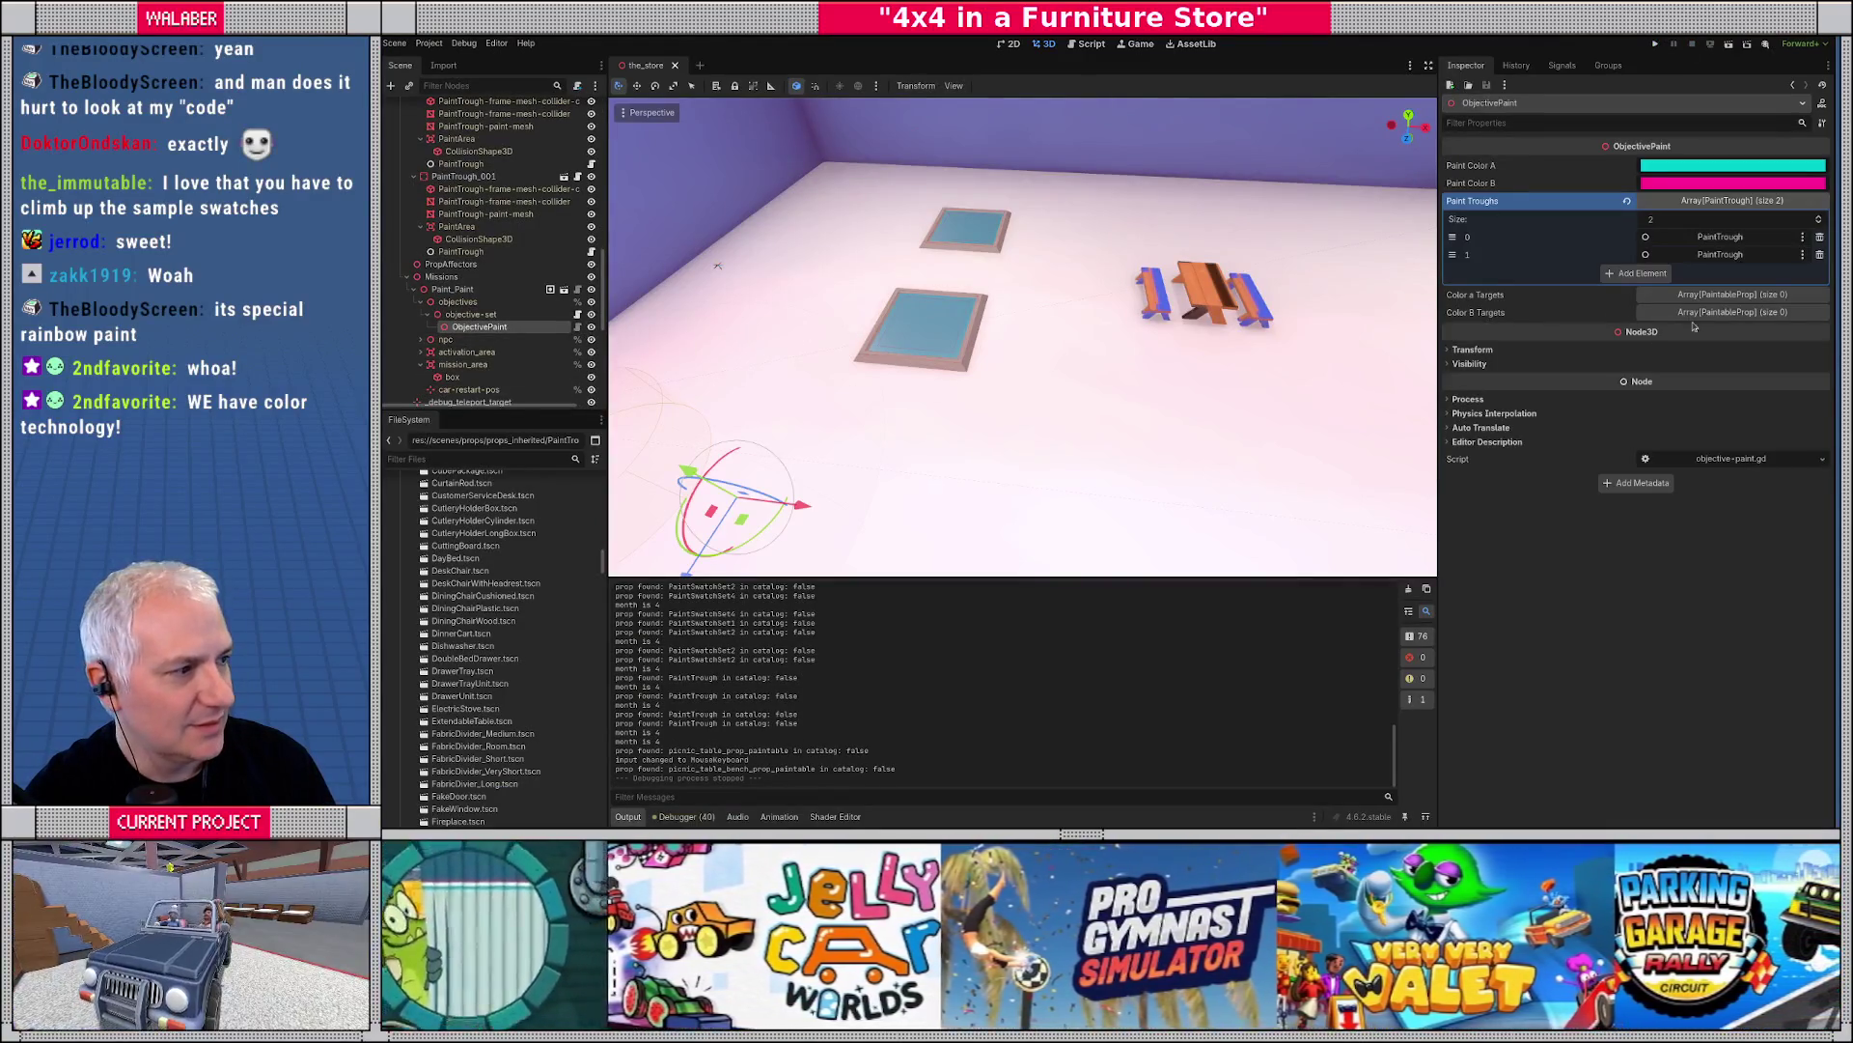
{"action": "left_click", "coordinate": [1706, 202]}
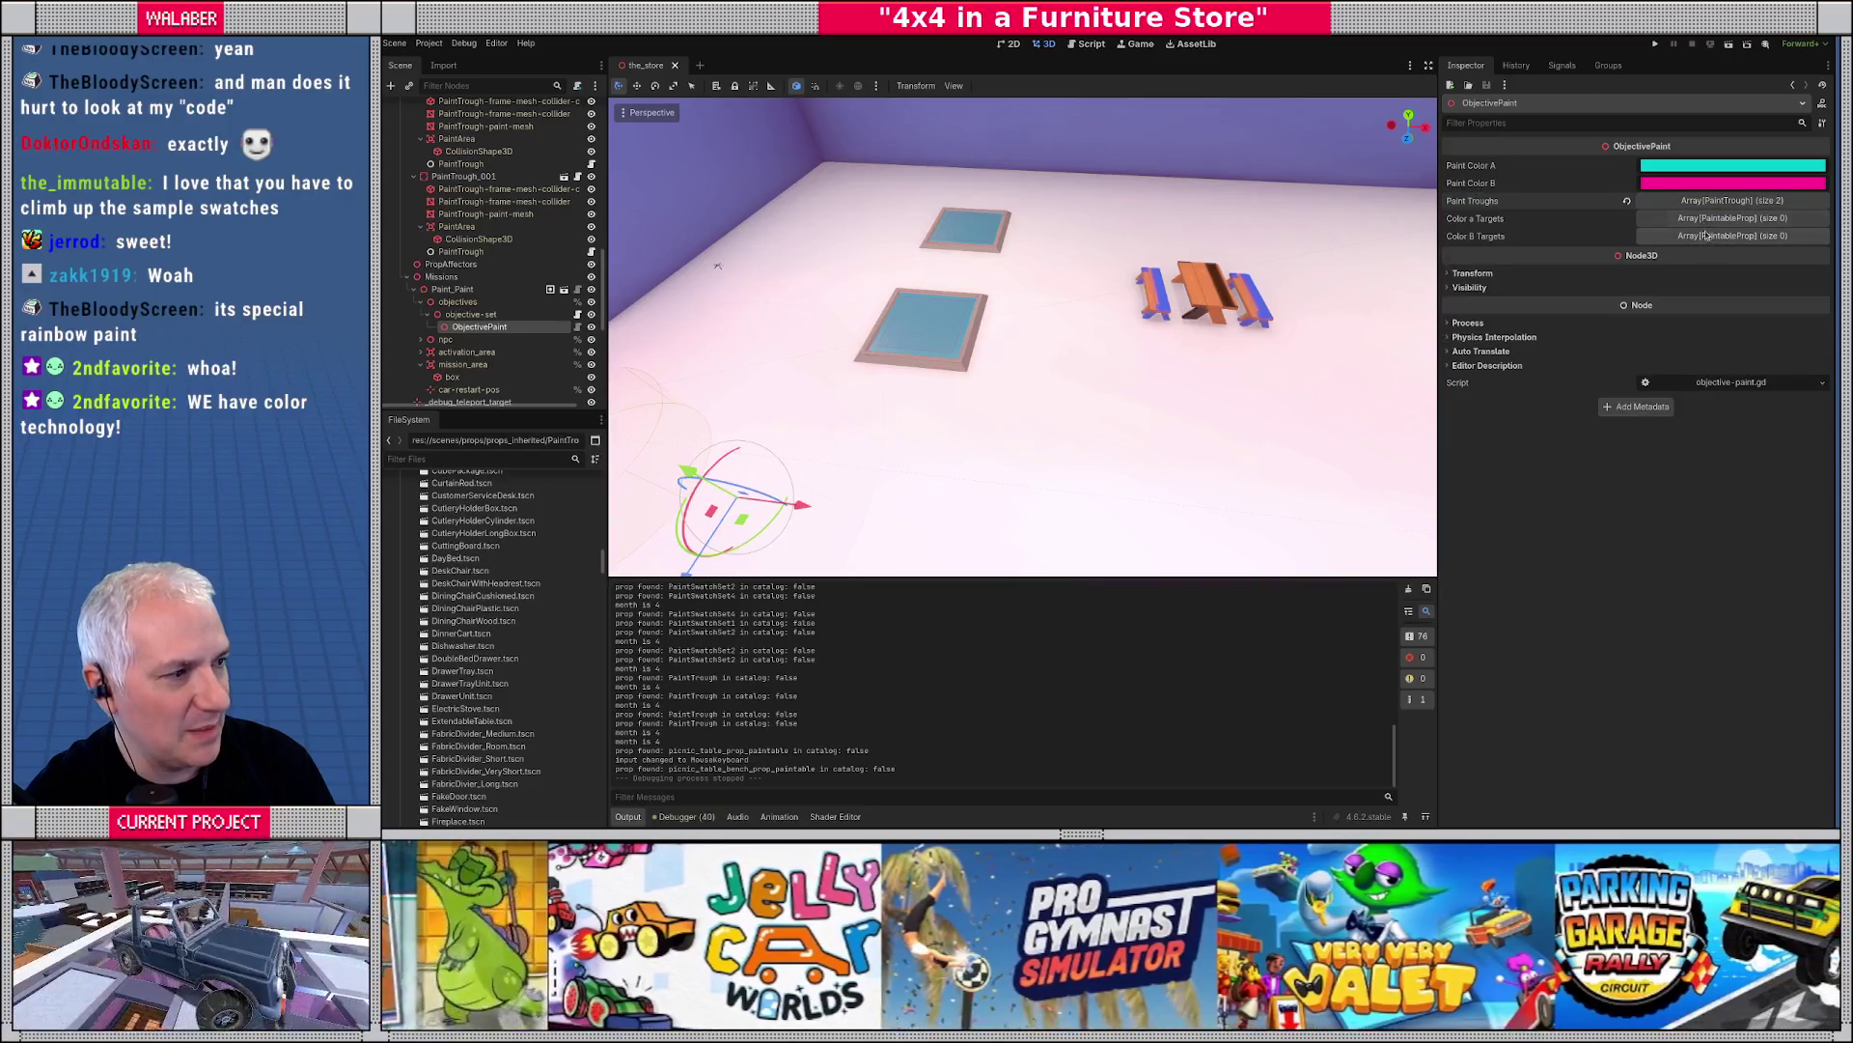
{"action": "left_click_drag", "start_coordinate": [1154, 386], "coordinate": [956, 413]}
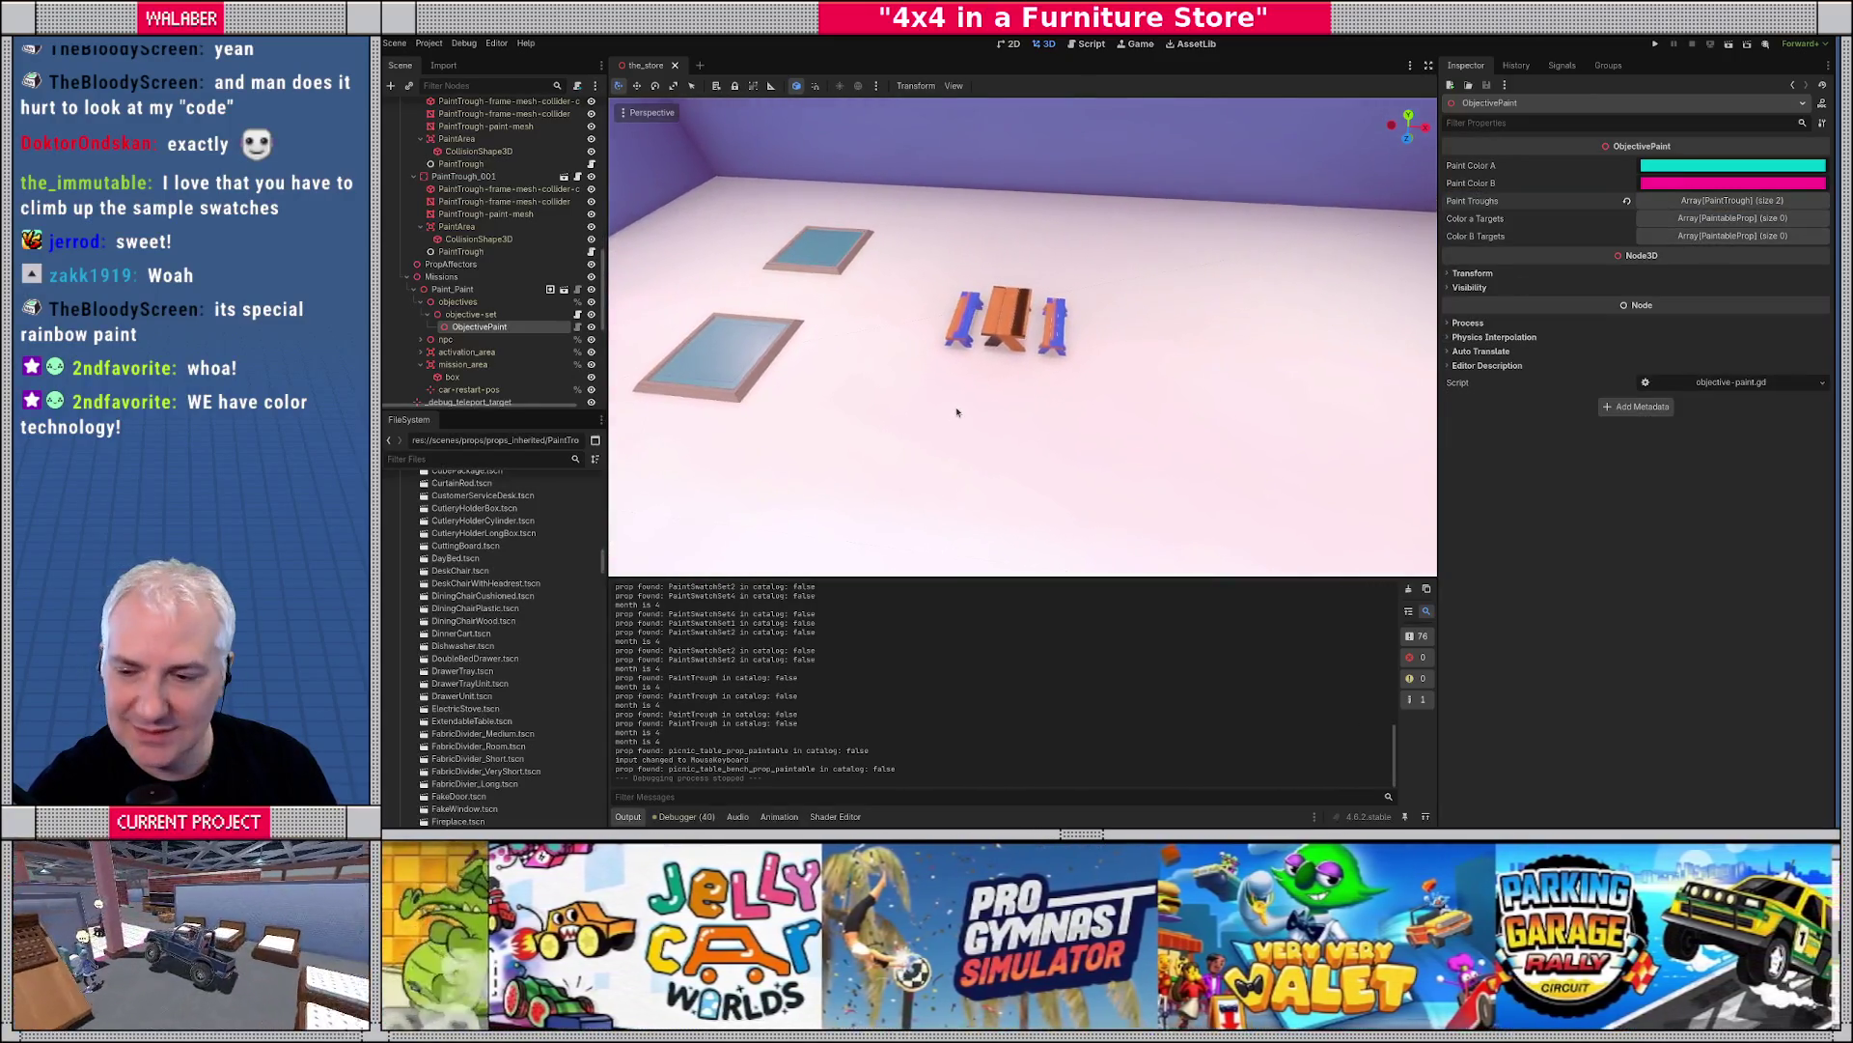
{"action": "left_click", "coordinate": [1729, 220]}
{"action": "left_click", "coordinate": [1658, 256]}
{"action": "left_click", "coordinate": [1661, 273]}
{"action": "left_click", "coordinate": [1664, 291]}
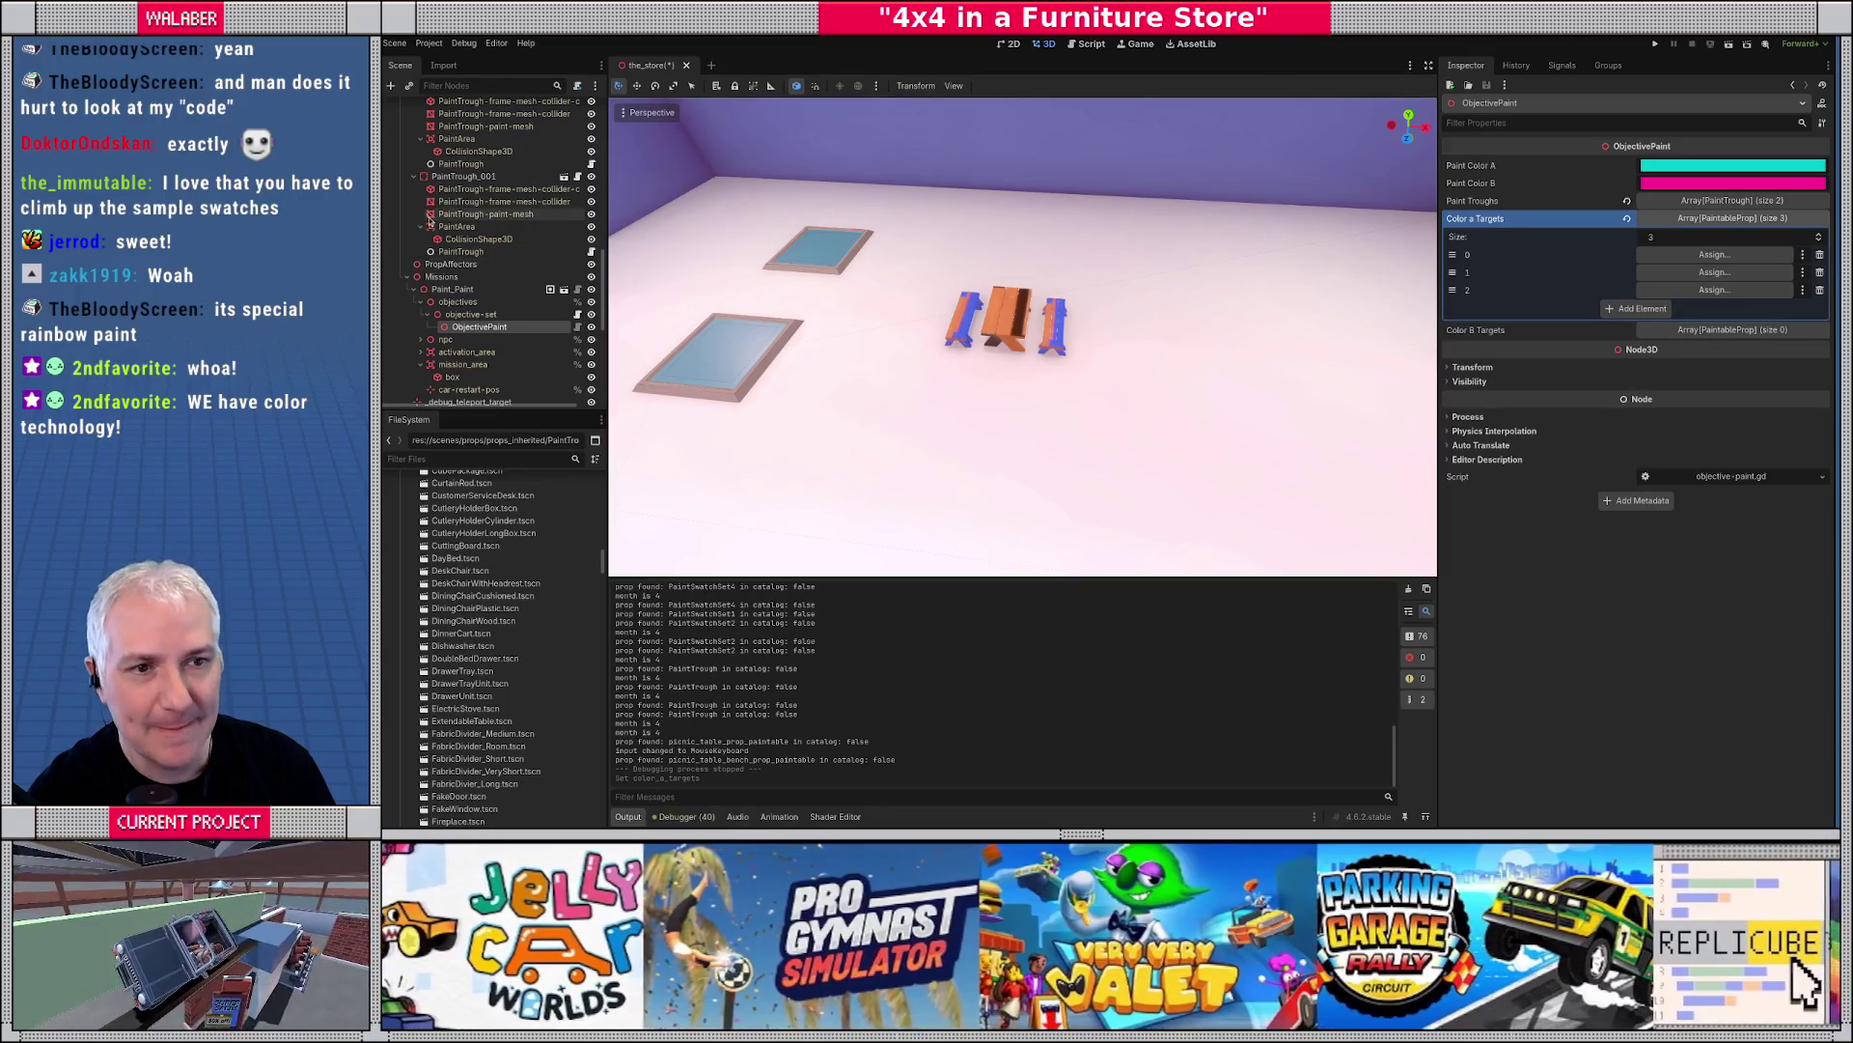
Collapse both PaintTrough nodes and select the first bench, PicnicTableBench-prop
{"action": "left_click", "coordinate": [413, 175]}
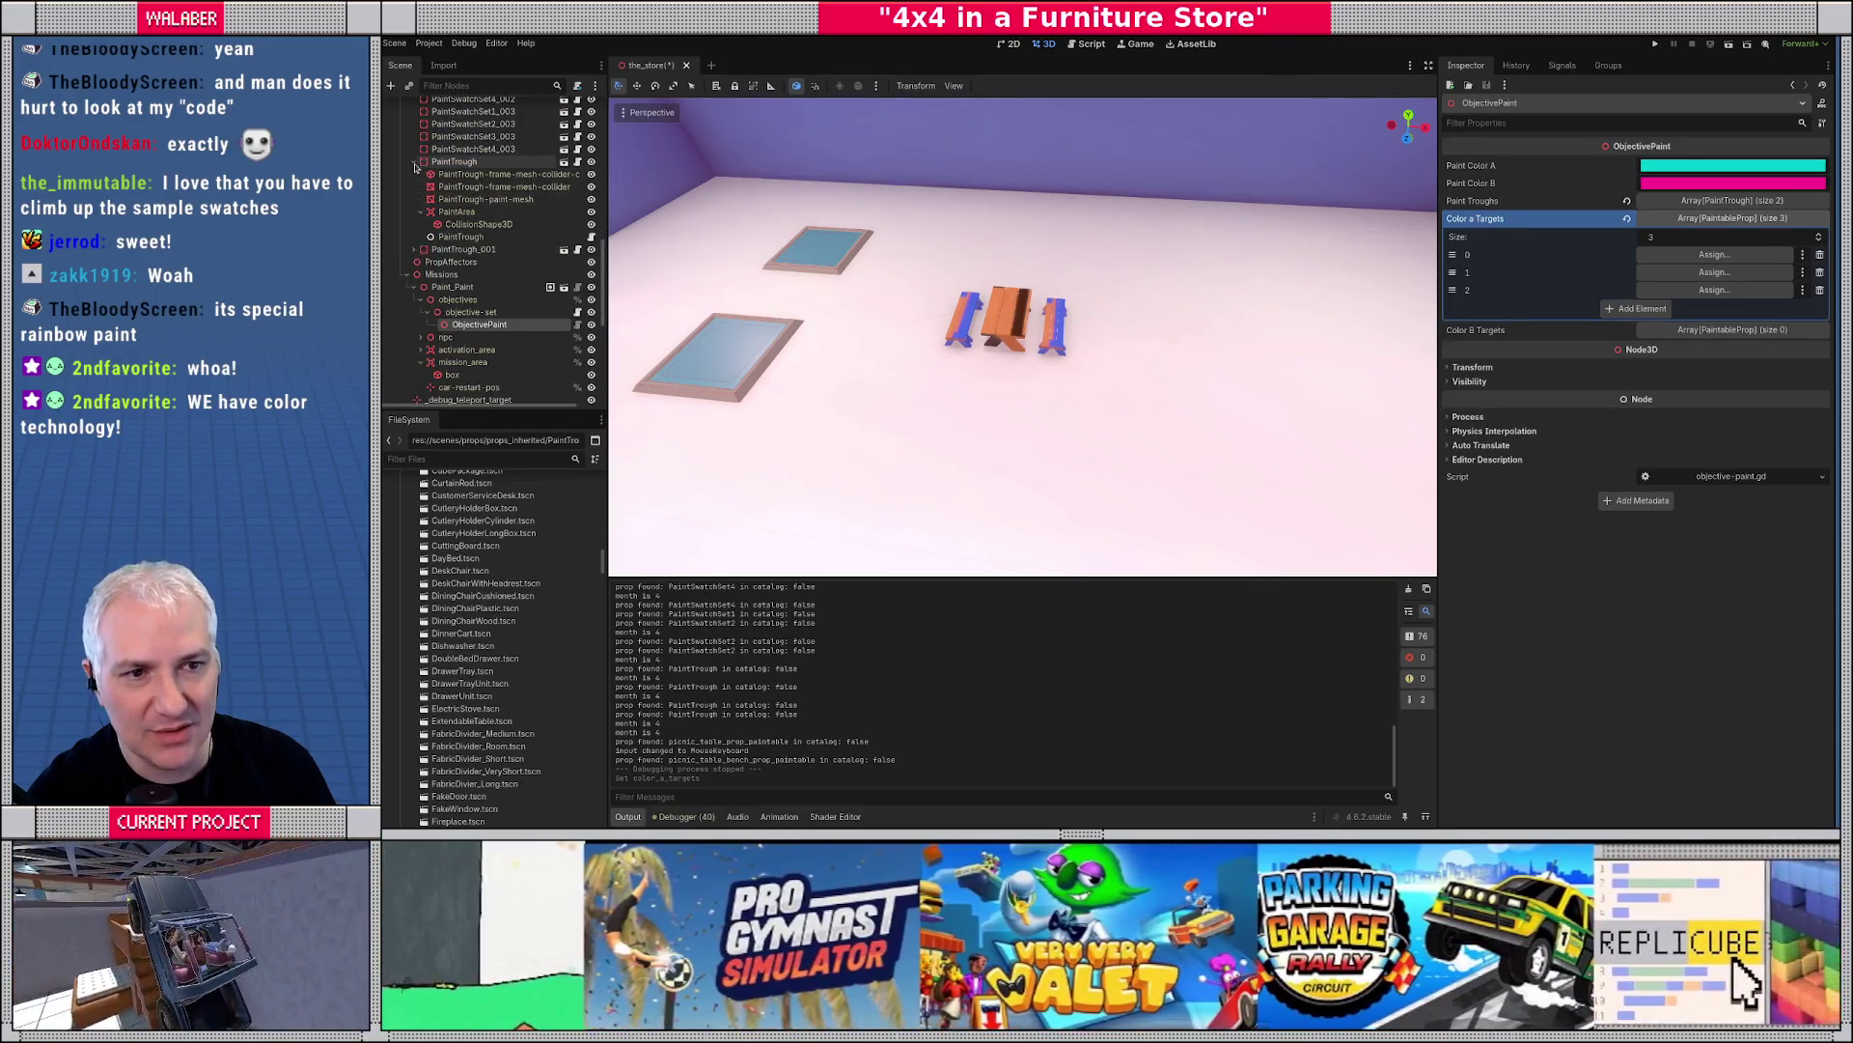
{"action": "left_click", "coordinate": [414, 161]}
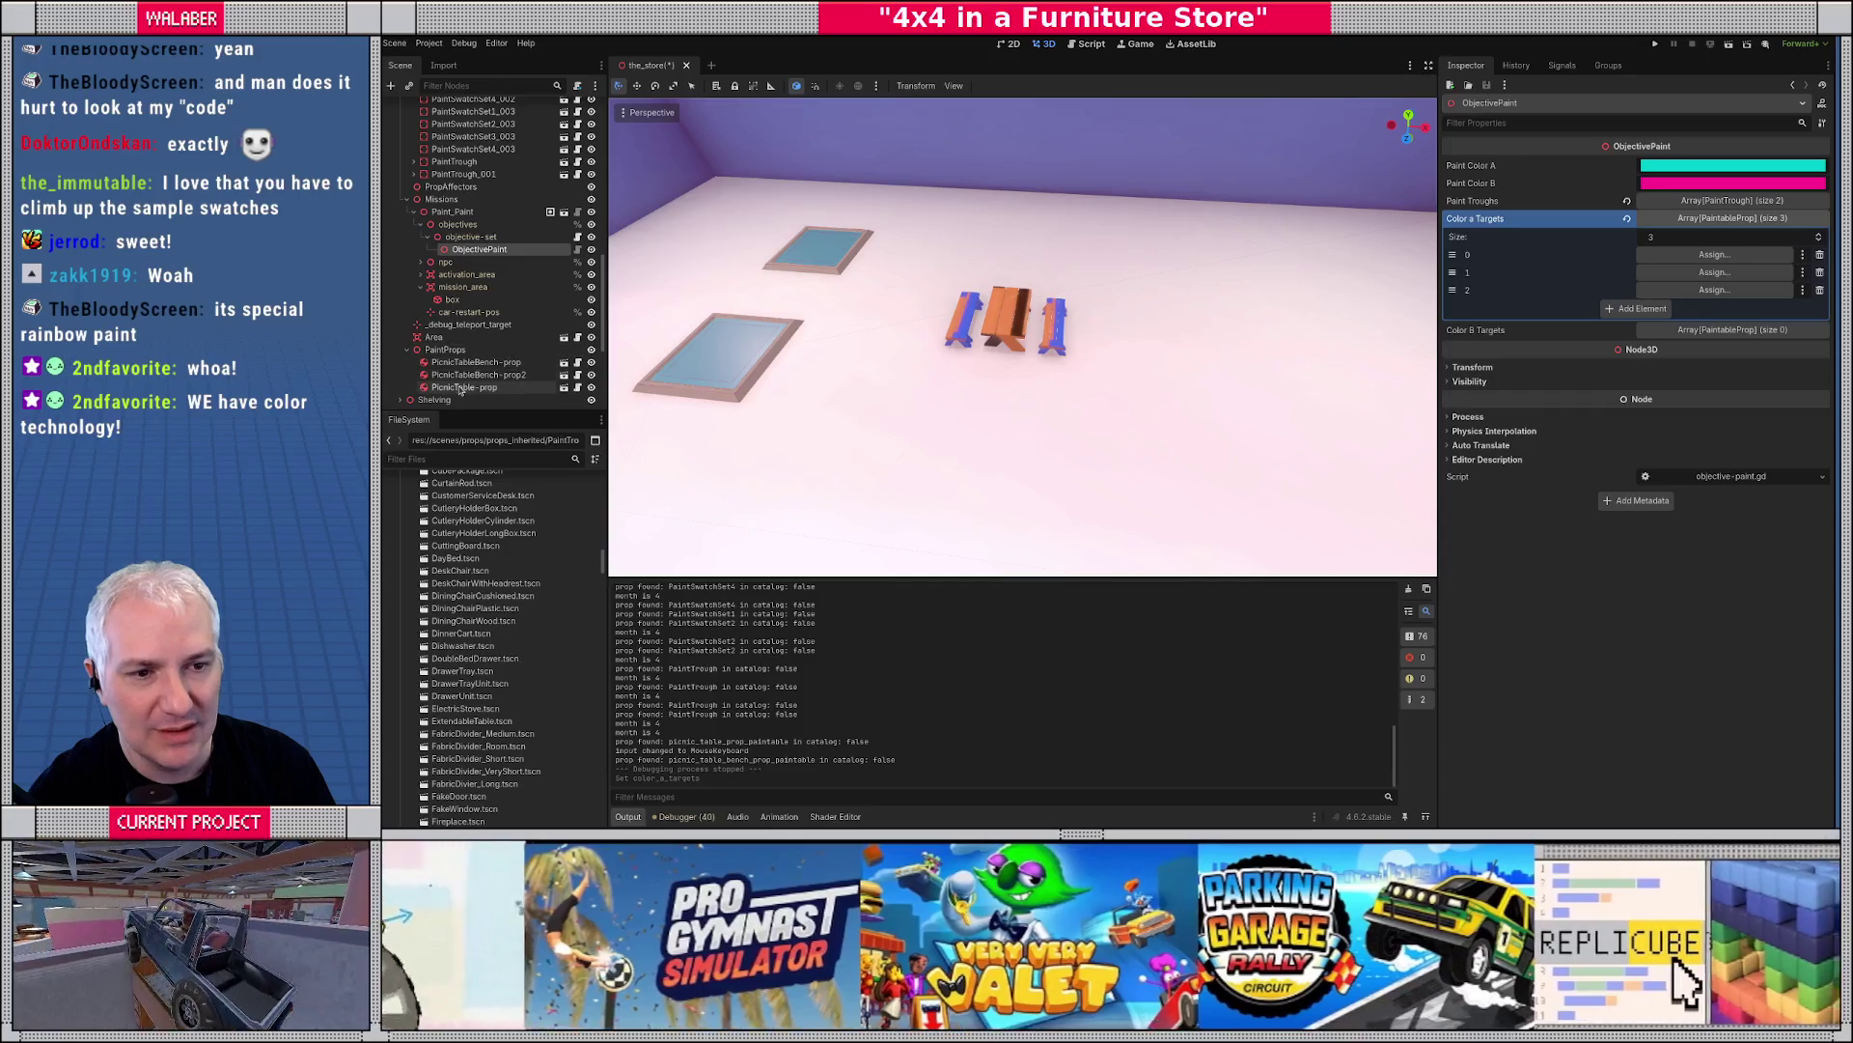
{"action": "left_click", "coordinate": [465, 363]}
Enable Editable Children on PicnicTableBench-prop, PicnicTableBench-prop2 and PicnicTable-prop
{"action": "right_click", "coordinate": [475, 365]}
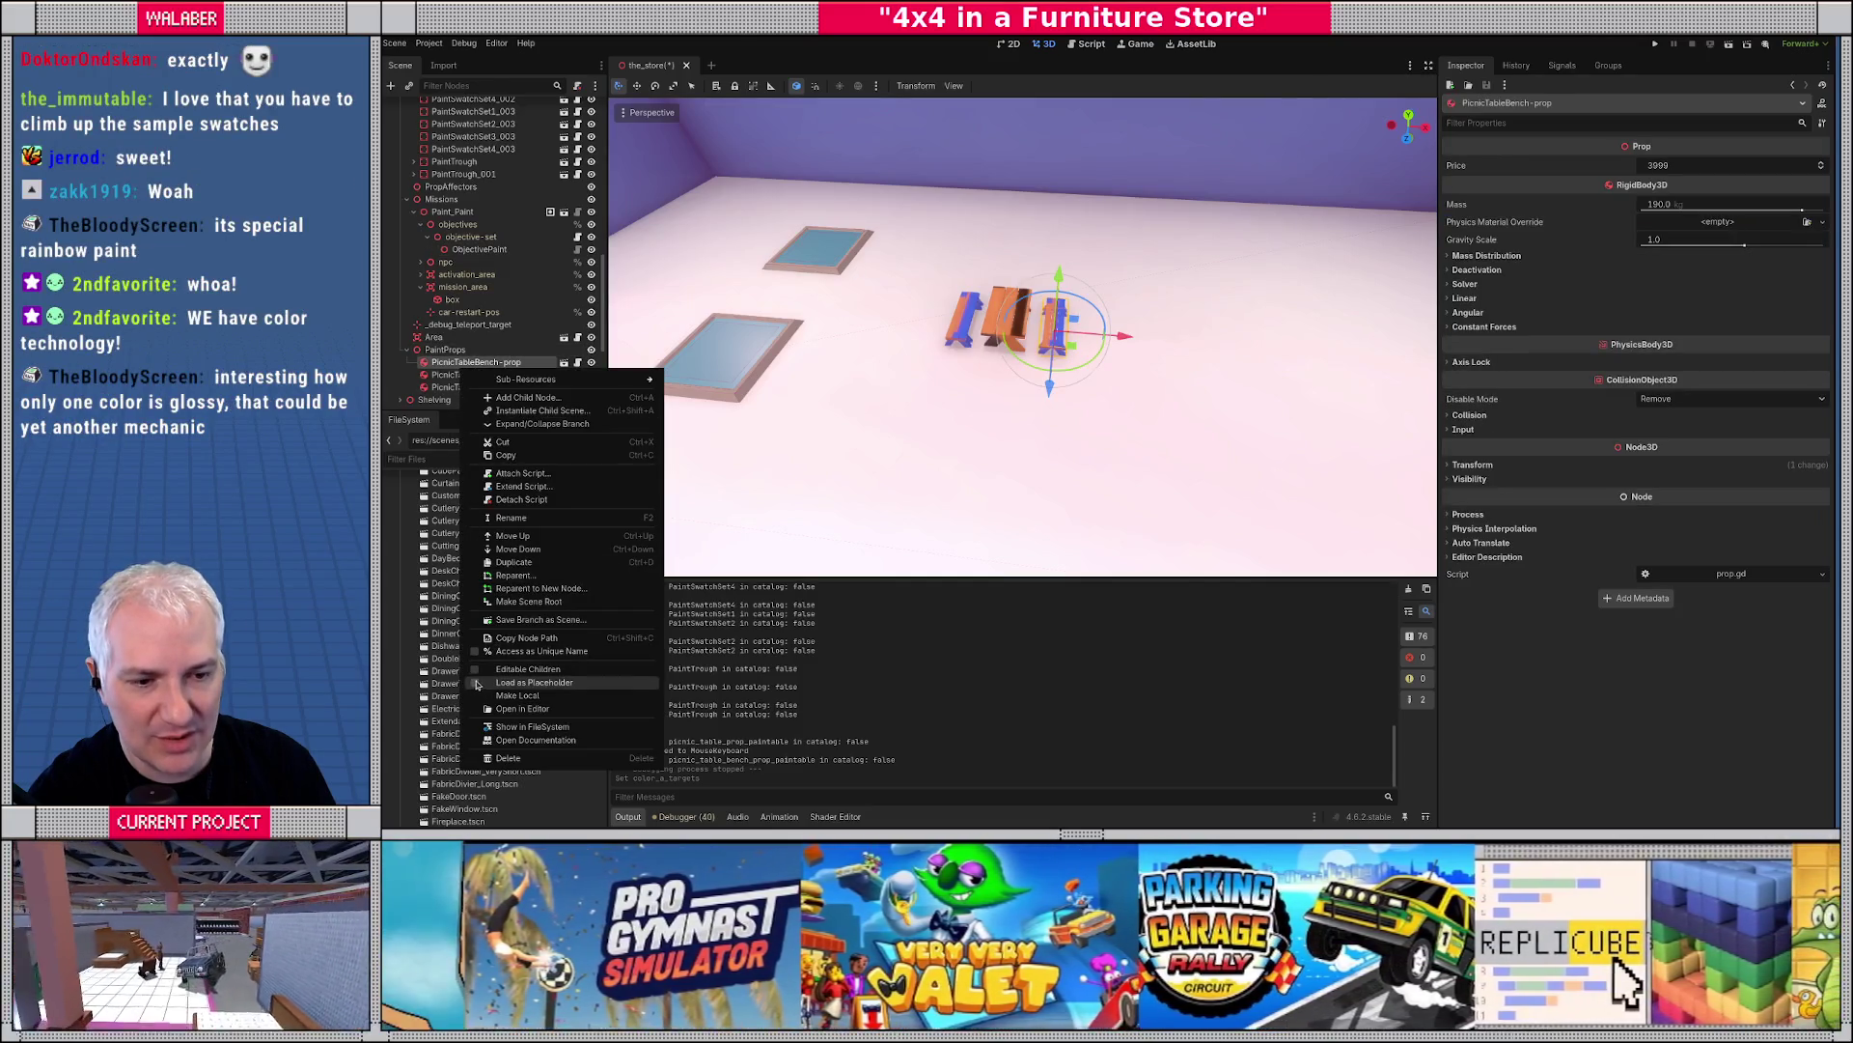
{"action": "left_click", "coordinate": [475, 669]}
{"action": "scroll", "coordinate": [462, 364], "scroll_direction": "down", "scroll_amount": 3}
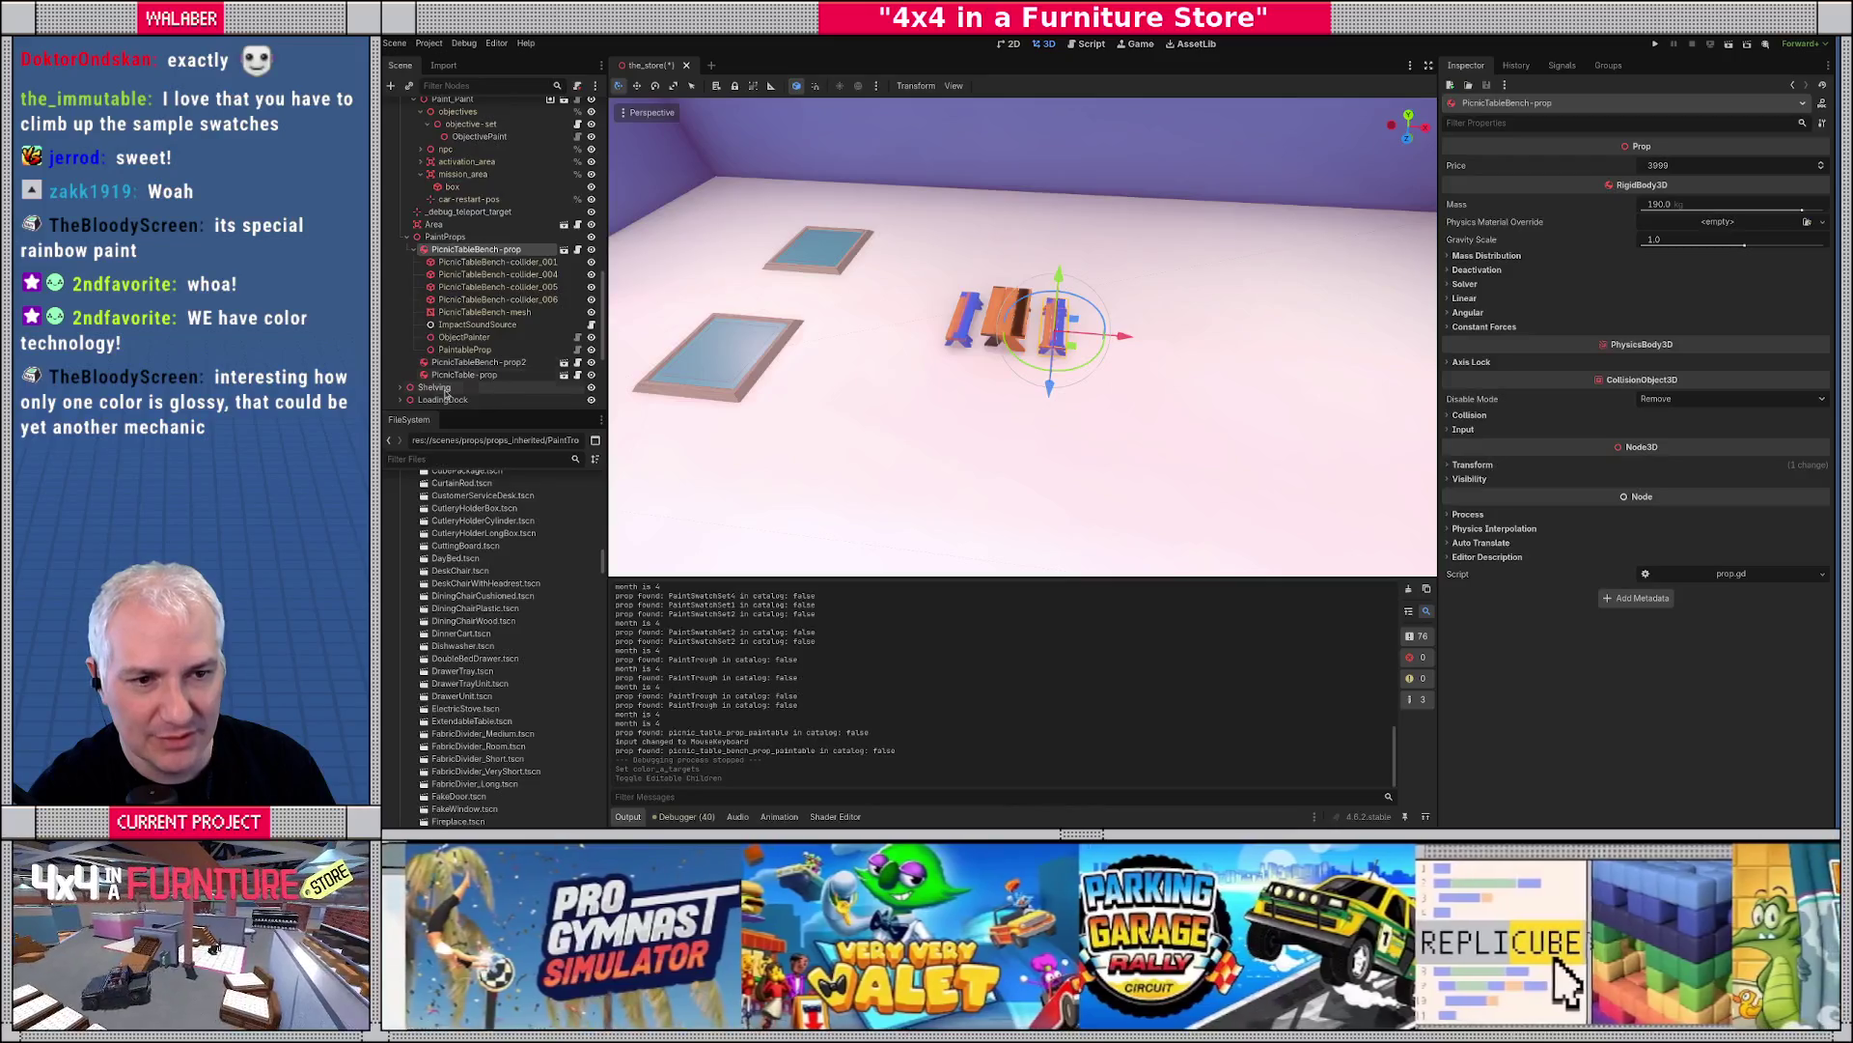
{"action": "left_click", "coordinate": [473, 362]}
{"action": "right_click", "coordinate": [473, 362]}
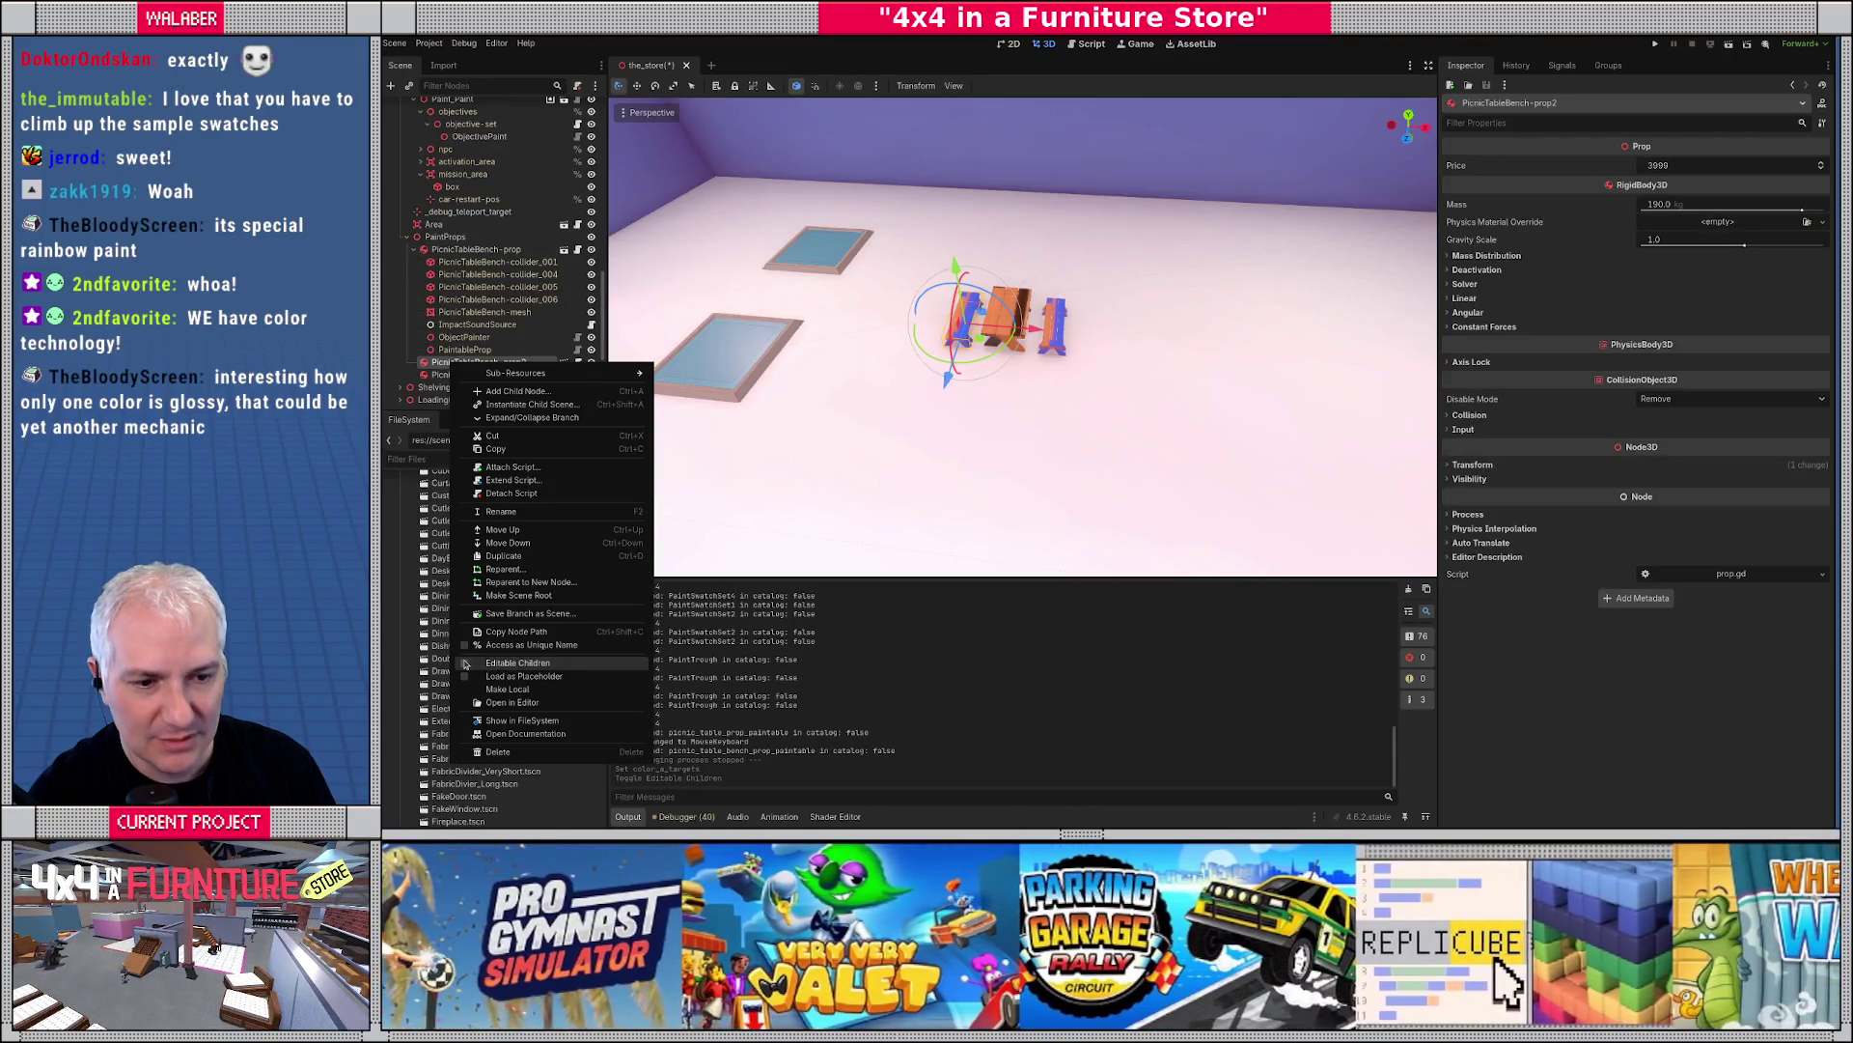
{"action": "left_click", "coordinate": [465, 663]}
{"action": "scroll", "coordinate": [444, 295], "scroll_direction": "down", "scroll_amount": 3}
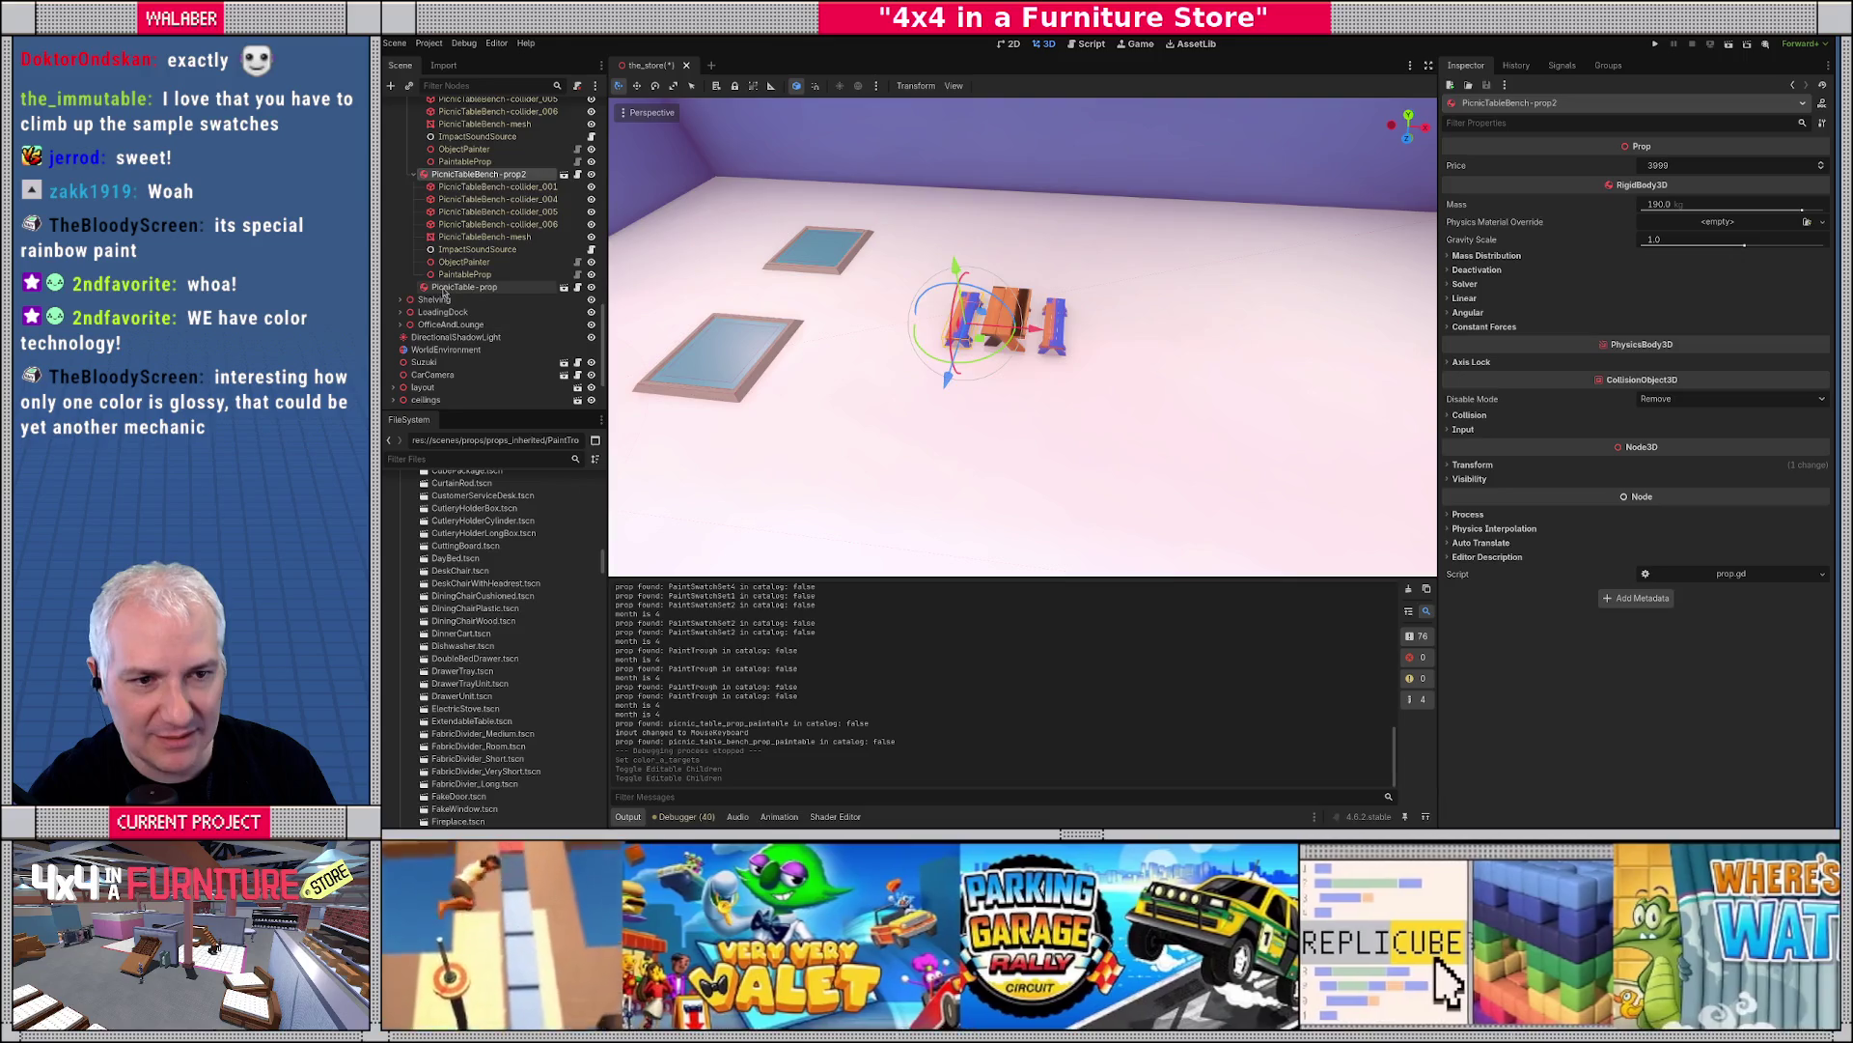
{"action": "left_click", "coordinate": [444, 288]}
{"action": "right_click", "coordinate": [444, 288]}
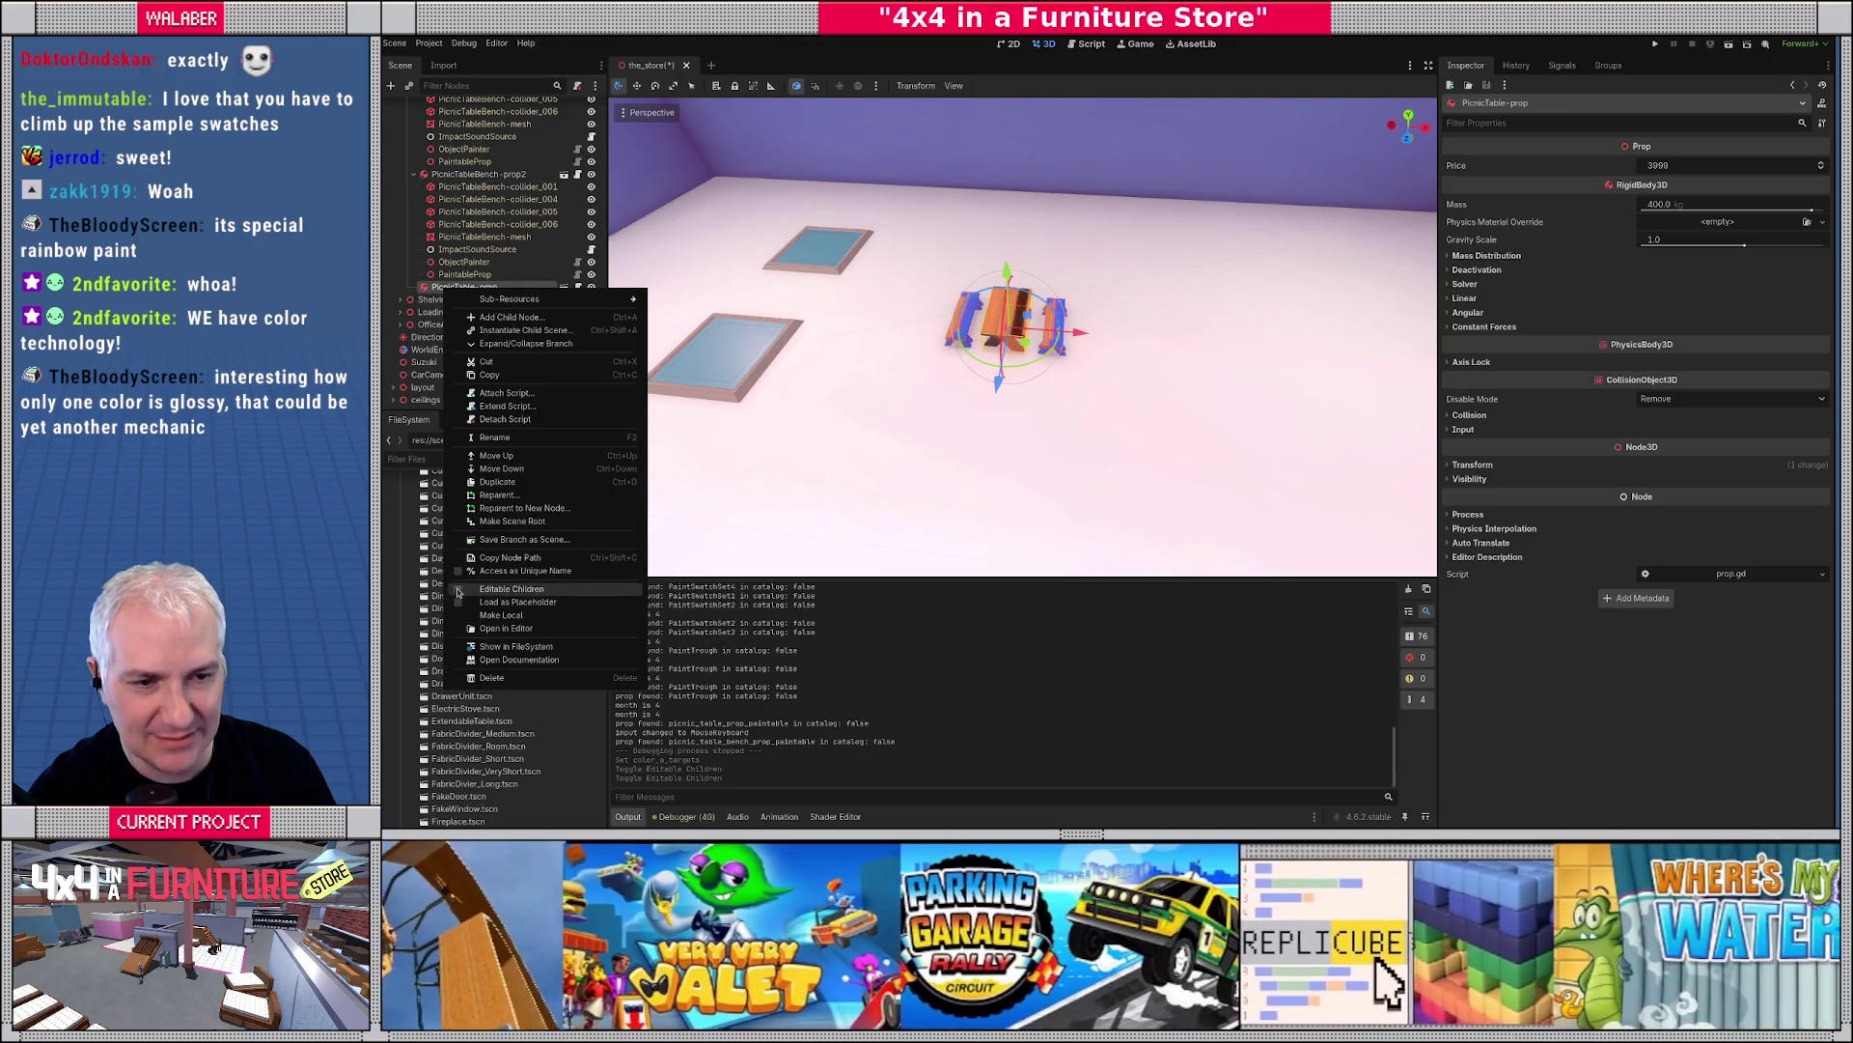
{"action": "left_click", "coordinate": [461, 589]}
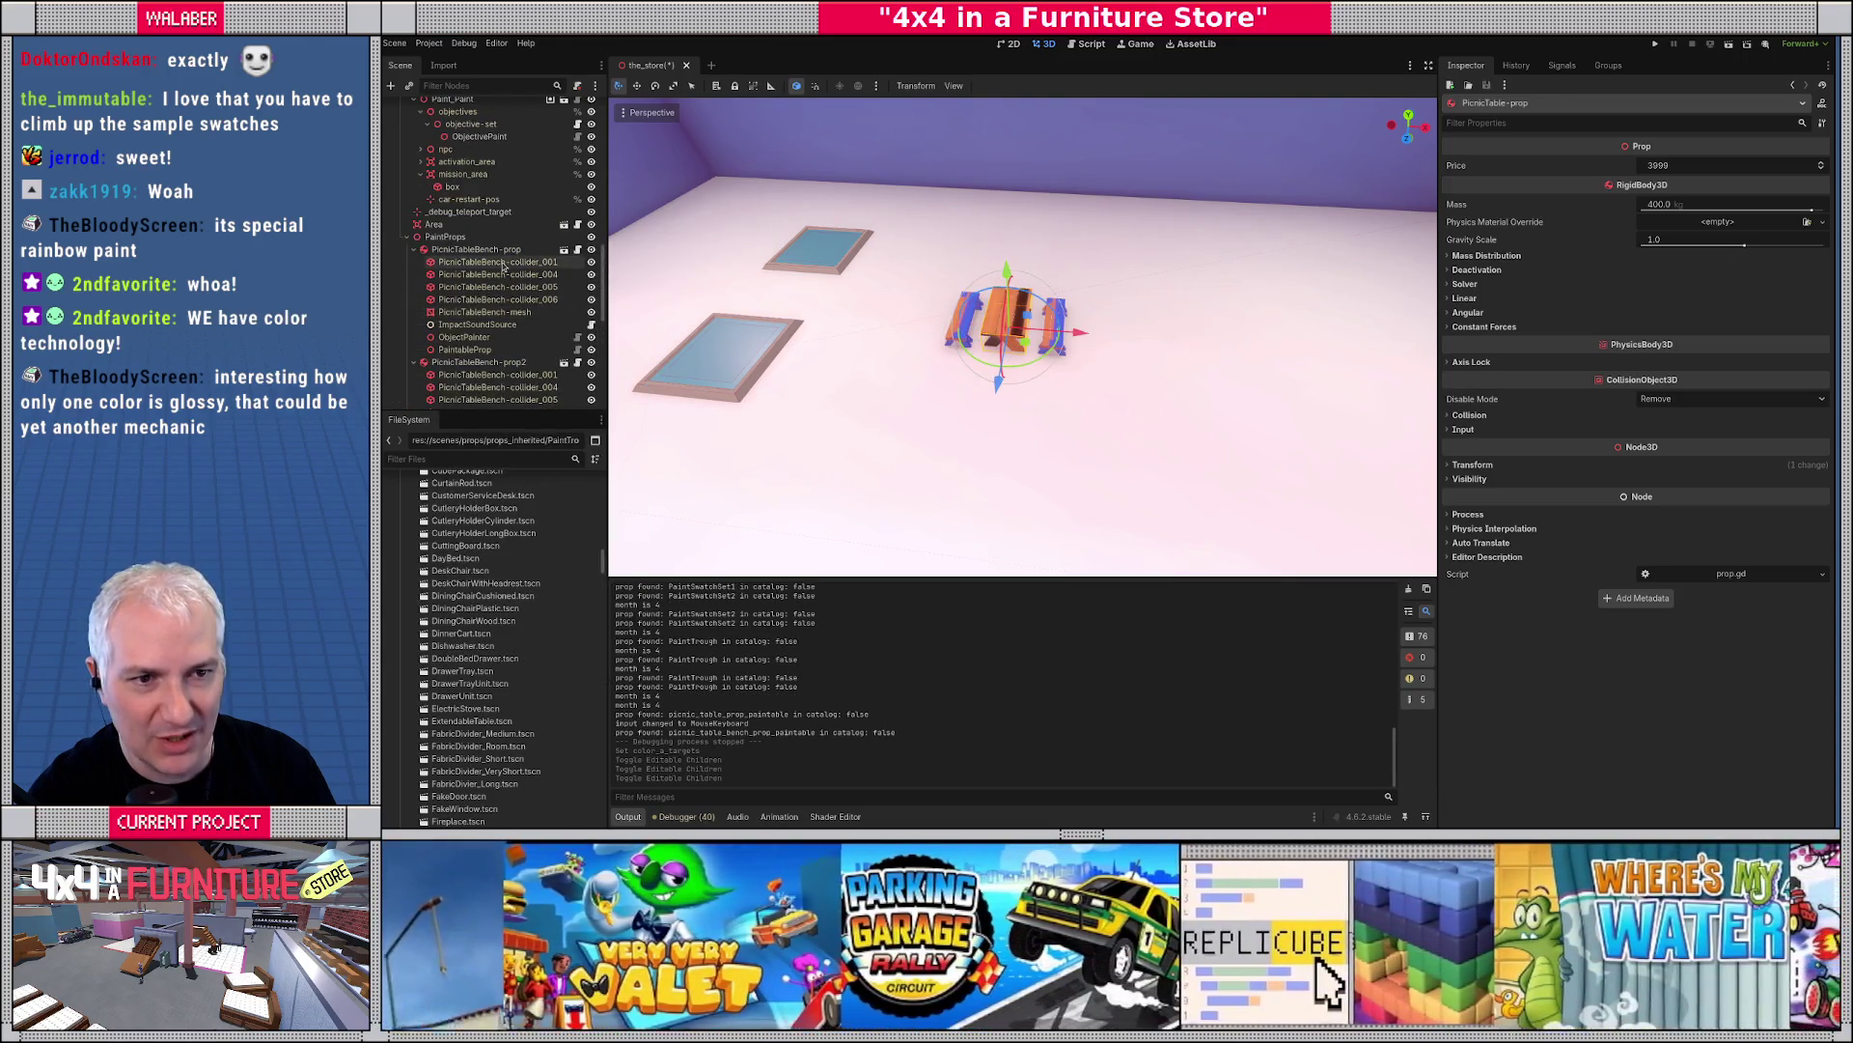
Assign the first bench's PaintableProp to Color A Targets slot 0 on ObjectivePaint
{"action": "scroll", "coordinate": [497, 270], "scroll_direction": "up", "scroll_amount": 5}
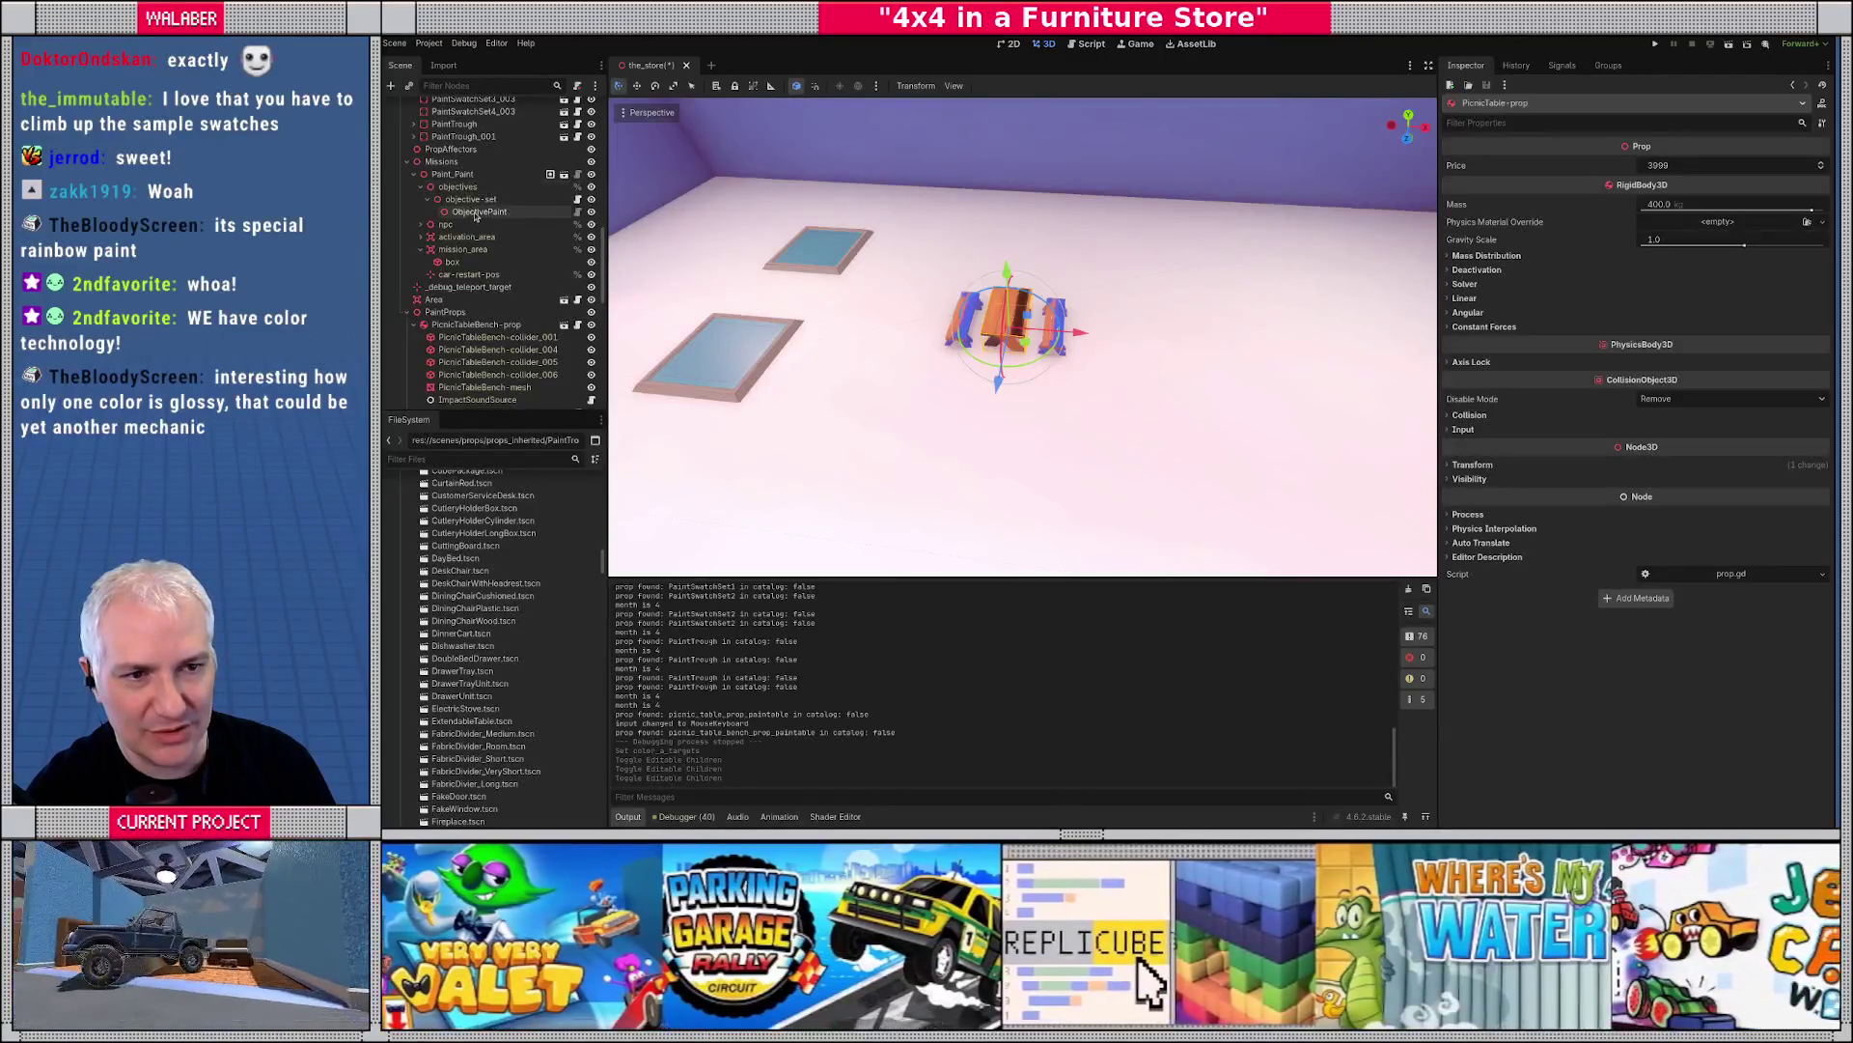
{"action": "left_click", "coordinate": [475, 212]}
{"action": "scroll", "coordinate": [511, 328], "scroll_direction": "down", "scroll_amount": 3}
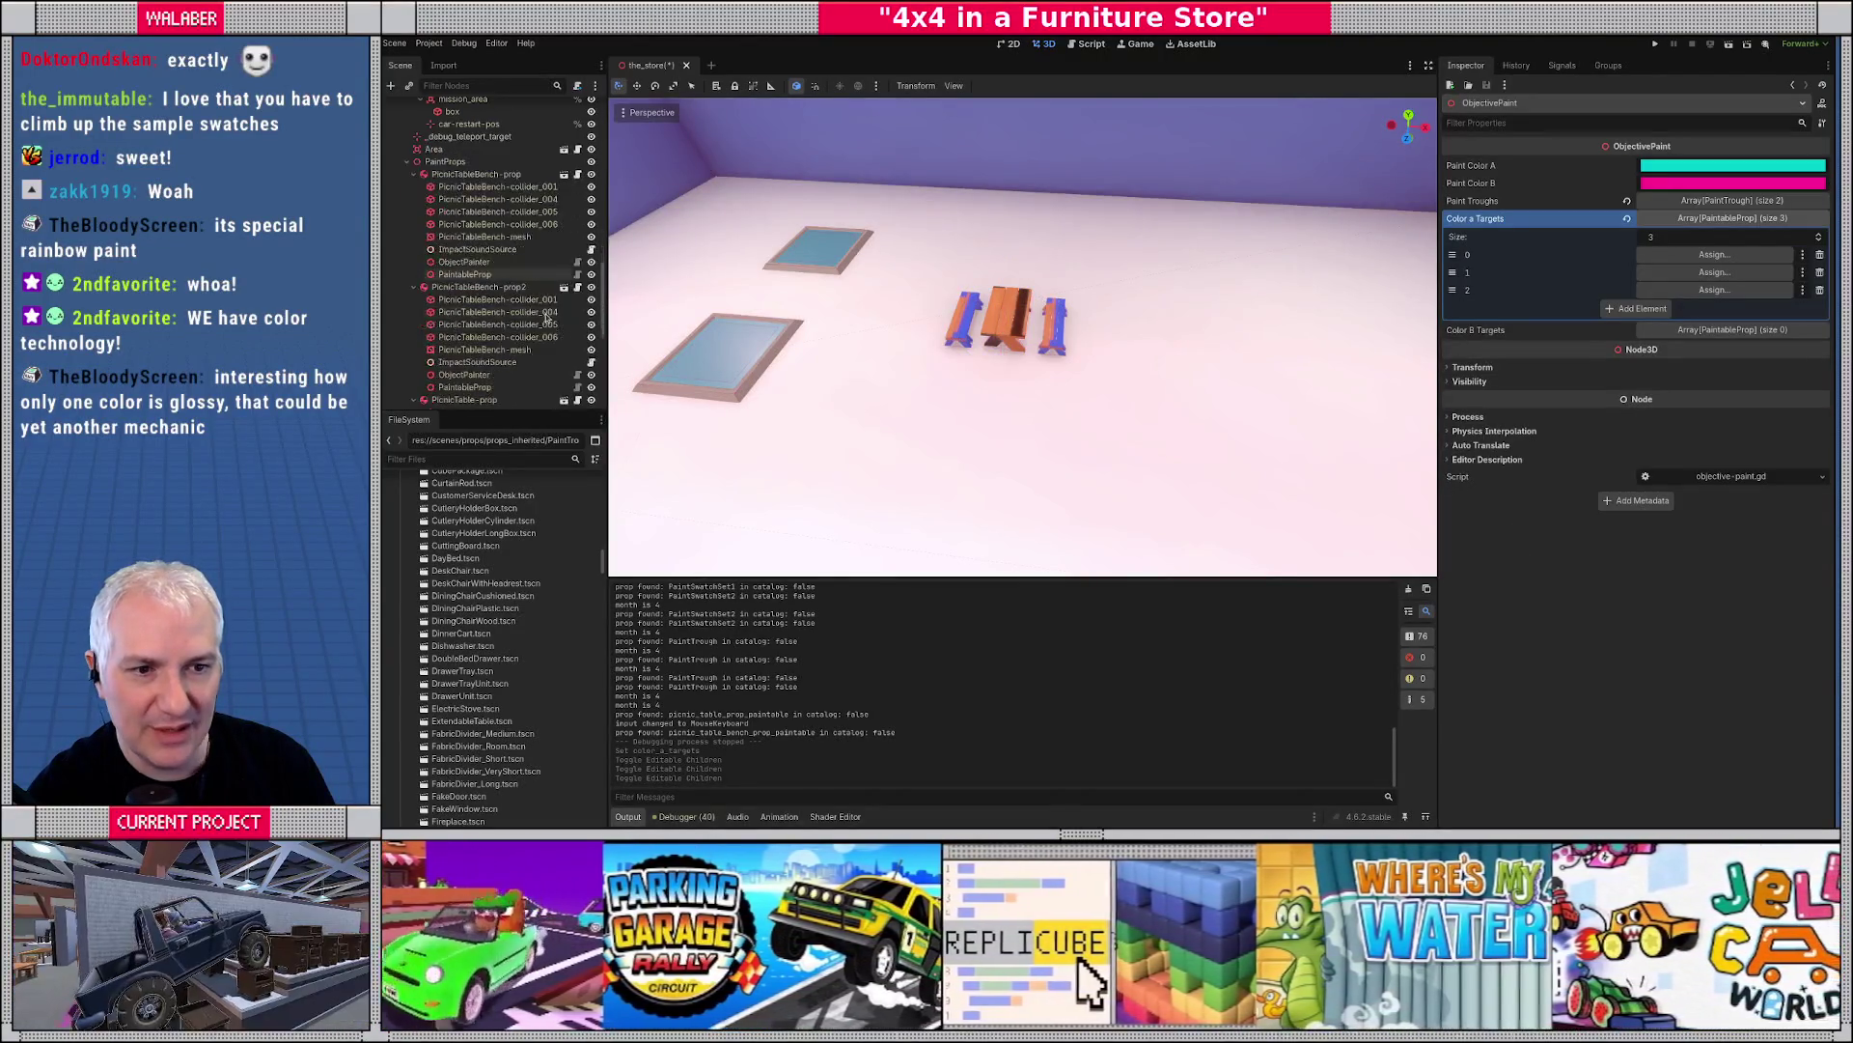
{"action": "left_click_drag", "start_coordinate": [480, 277], "coordinate": [1680, 257]}
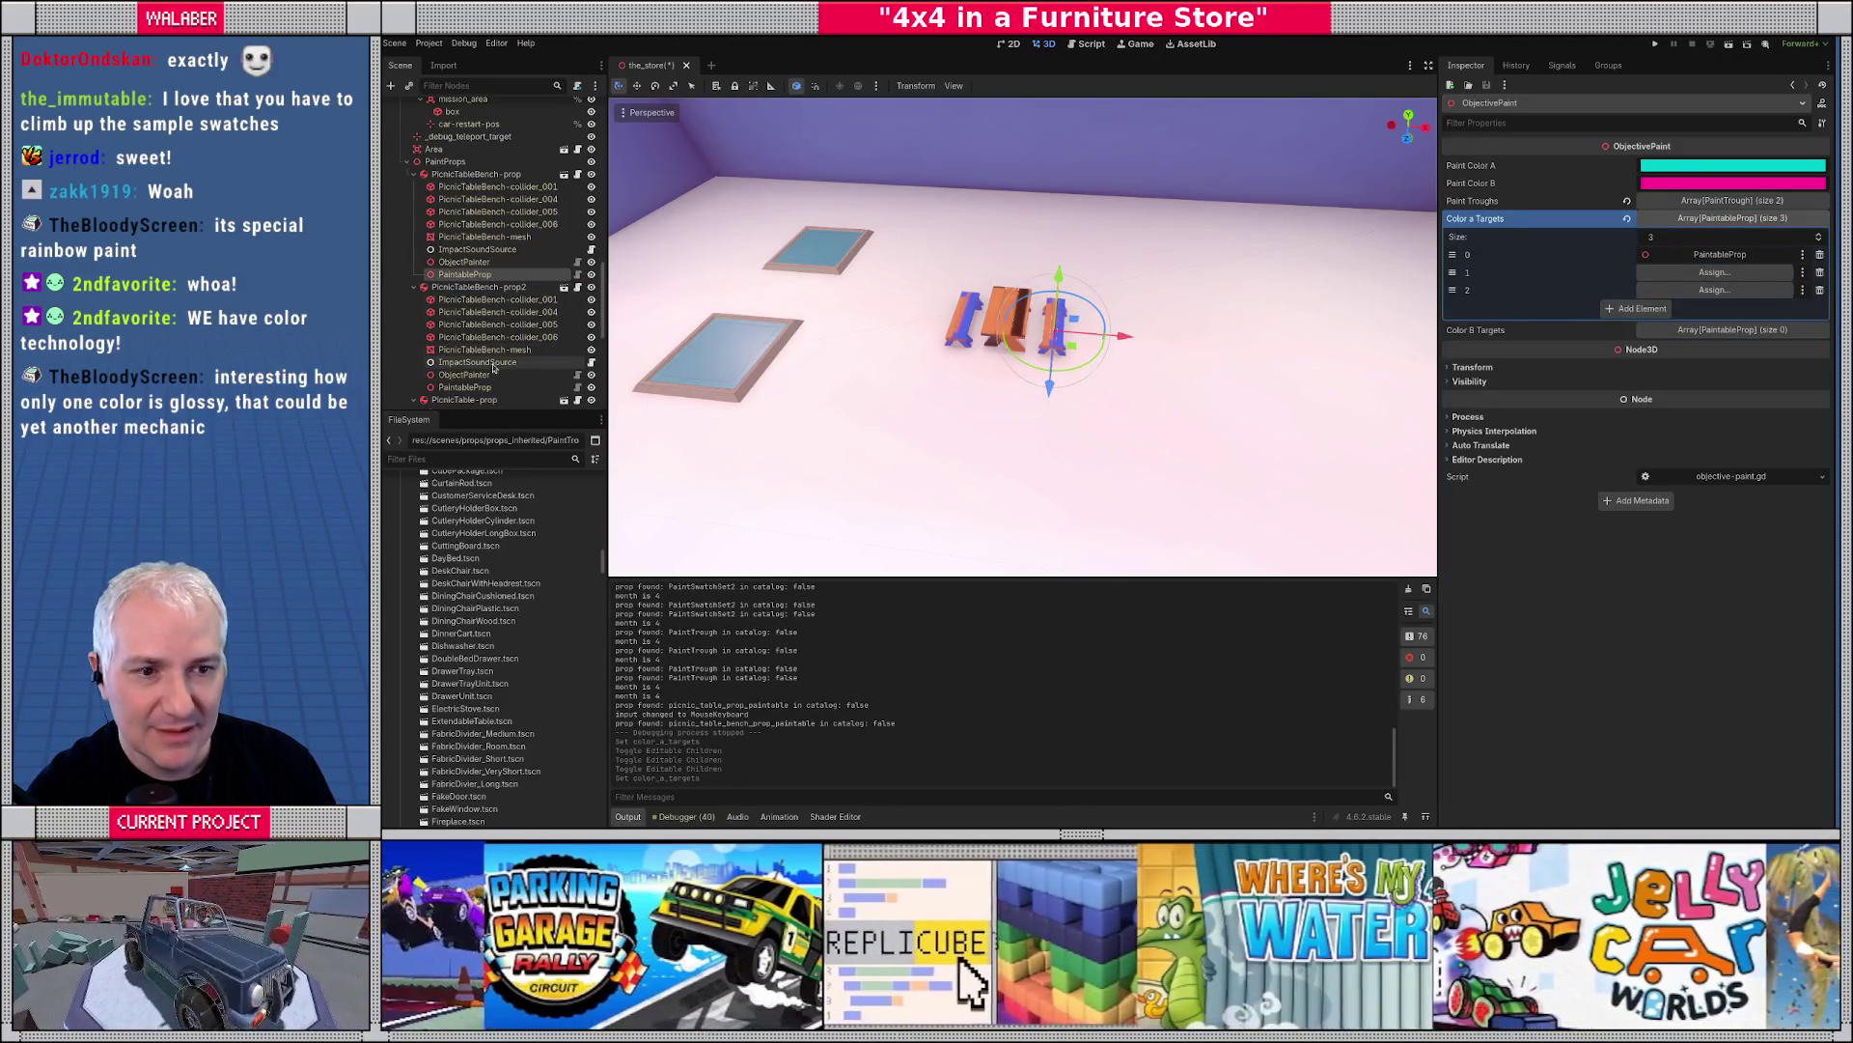
Put the second bench's and table's PaintableProps in slots 1 and 2, save, and run
{"action": "scroll", "coordinate": [493, 367], "scroll_direction": "down", "scroll_amount": 1}
{"action": "left_click_drag", "start_coordinate": [465, 349], "coordinate": [853, 347]}
{"action": "left_click_drag", "start_coordinate": [1701, 286], "coordinate": [1679, 274]}
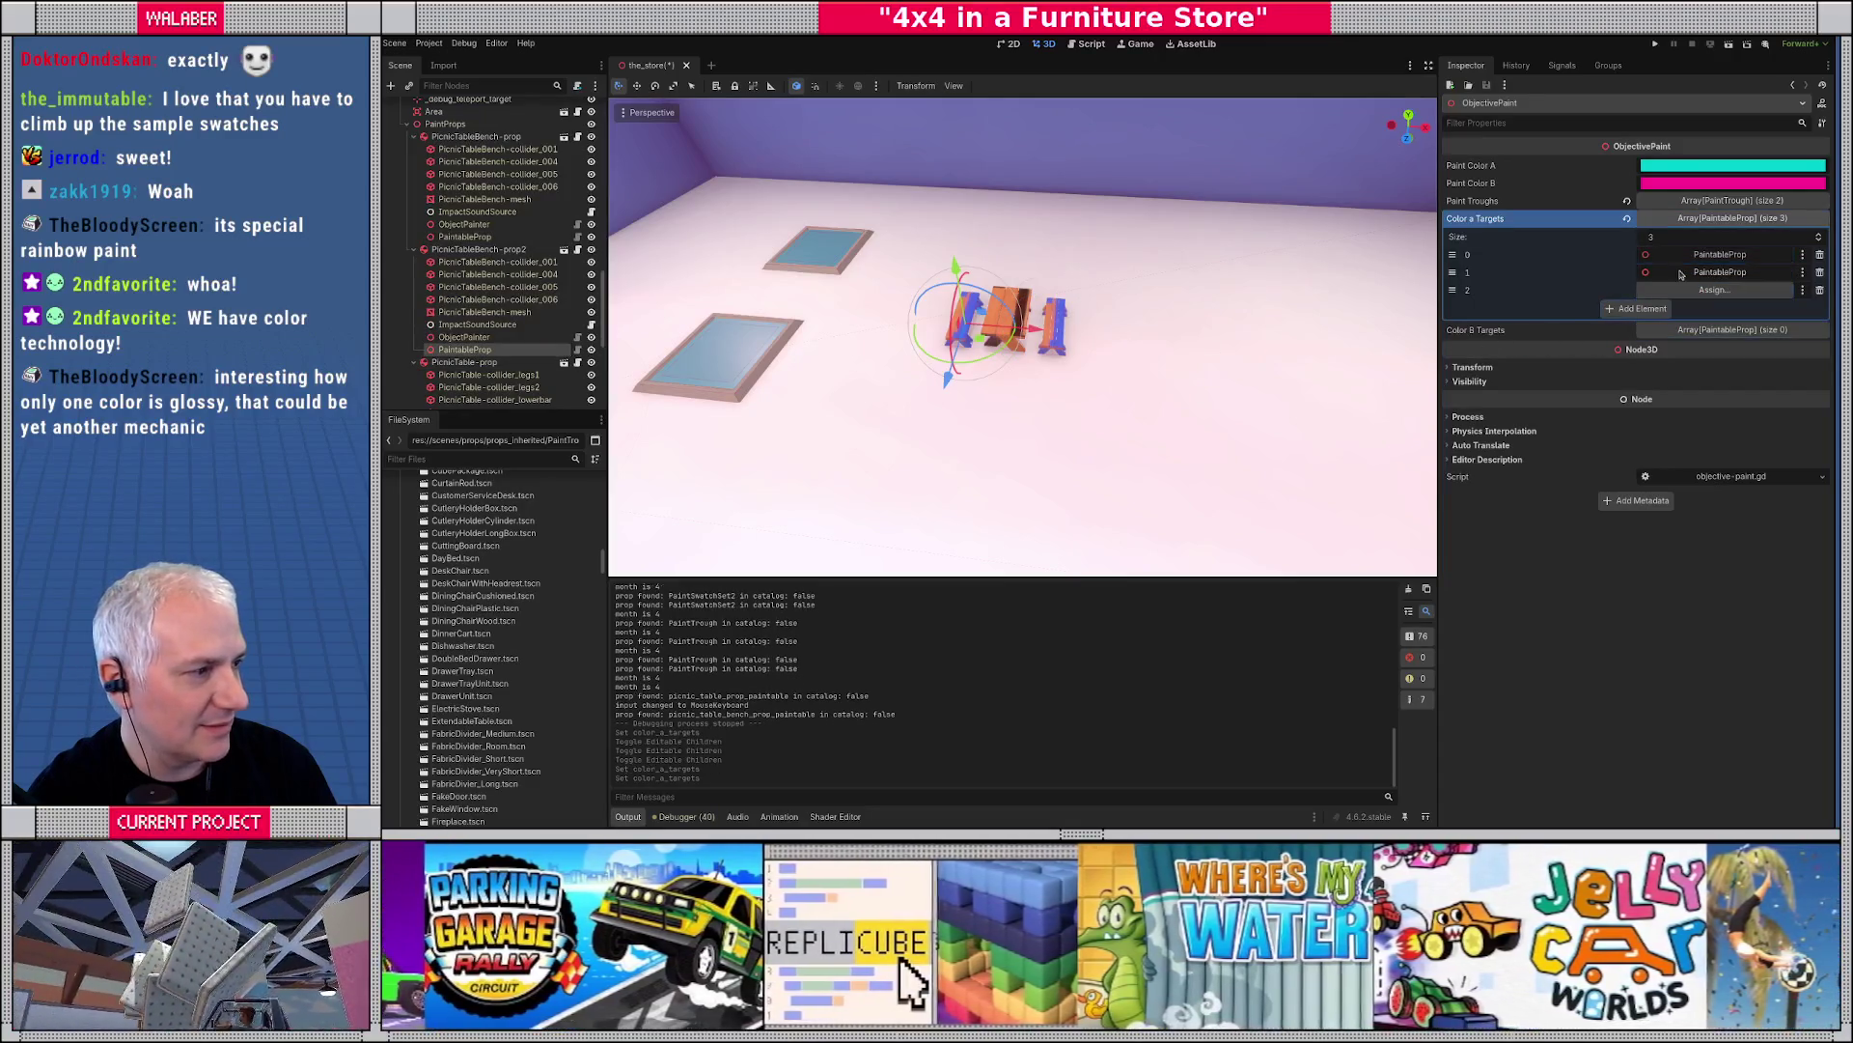
{"action": "scroll", "coordinate": [507, 353], "scroll_direction": "down", "scroll_amount": 2}
{"action": "left_click_drag", "start_coordinate": [478, 389], "coordinate": [1245, 370]}
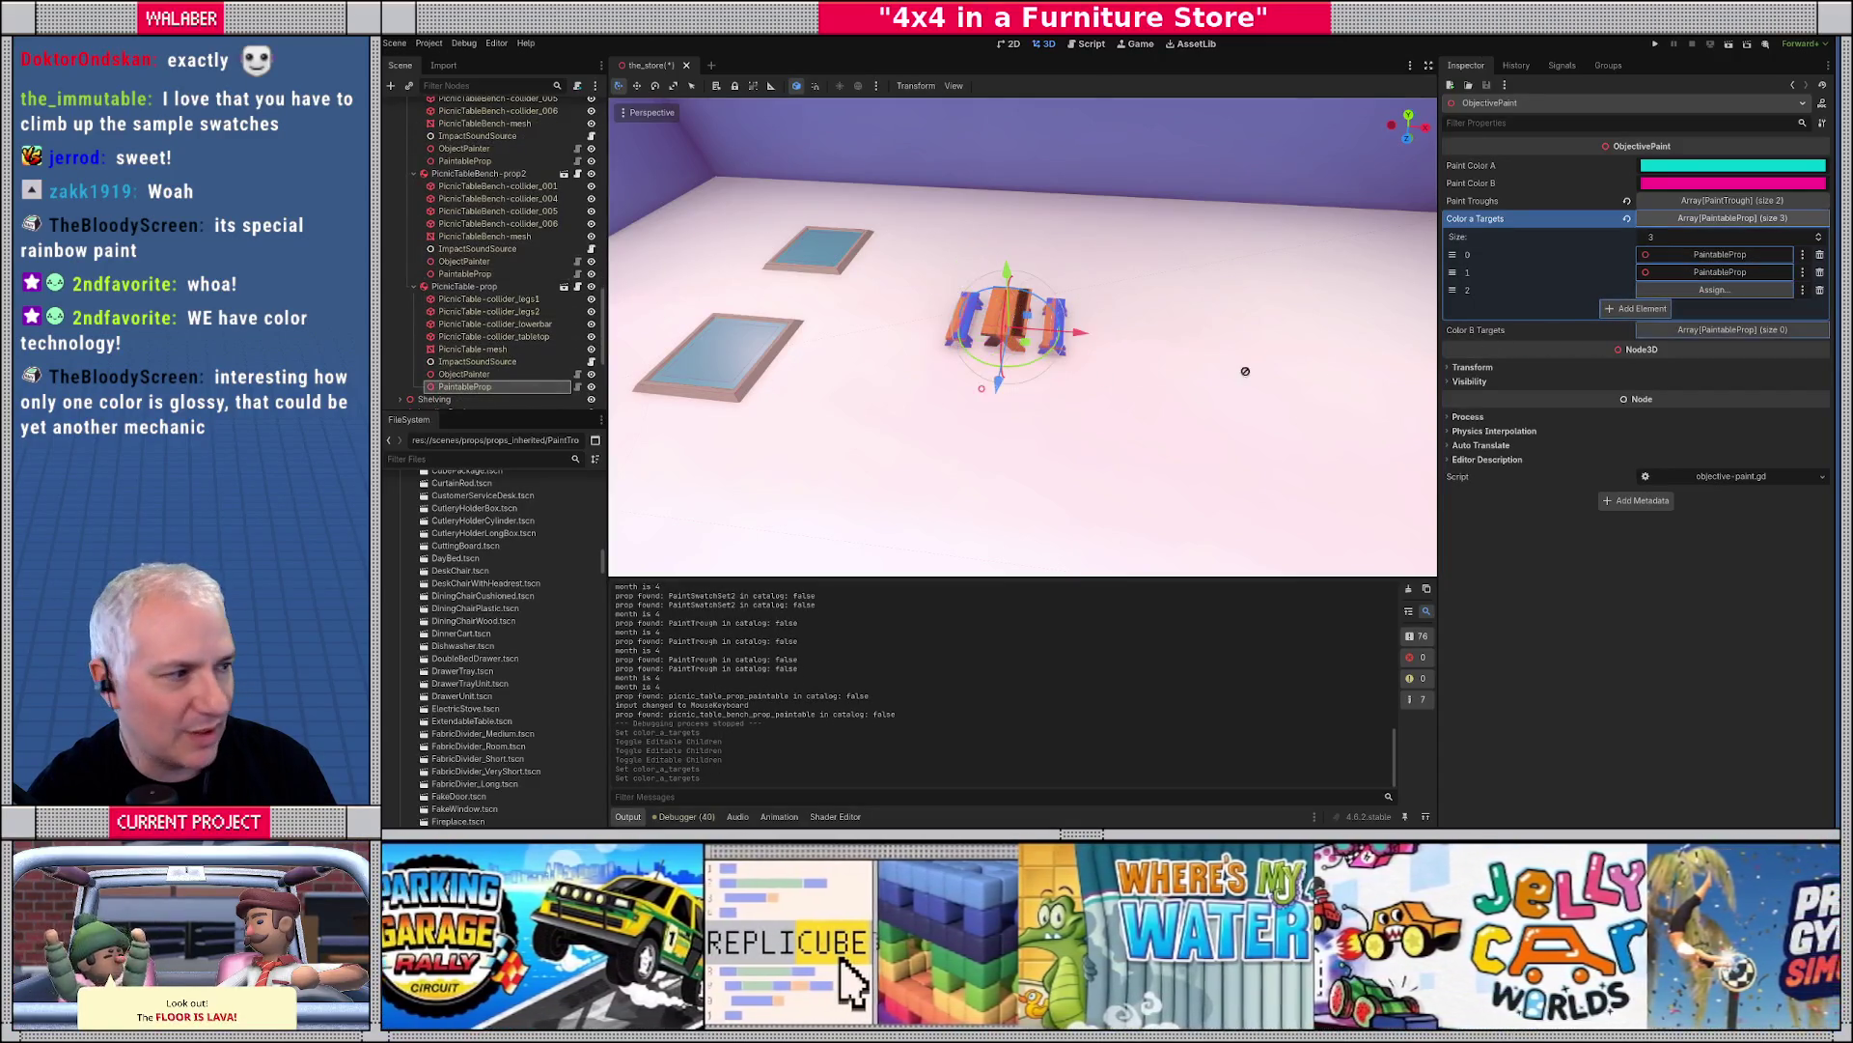
{"action": "left_click_drag", "start_coordinate": [1687, 291], "coordinate": [1689, 290]}
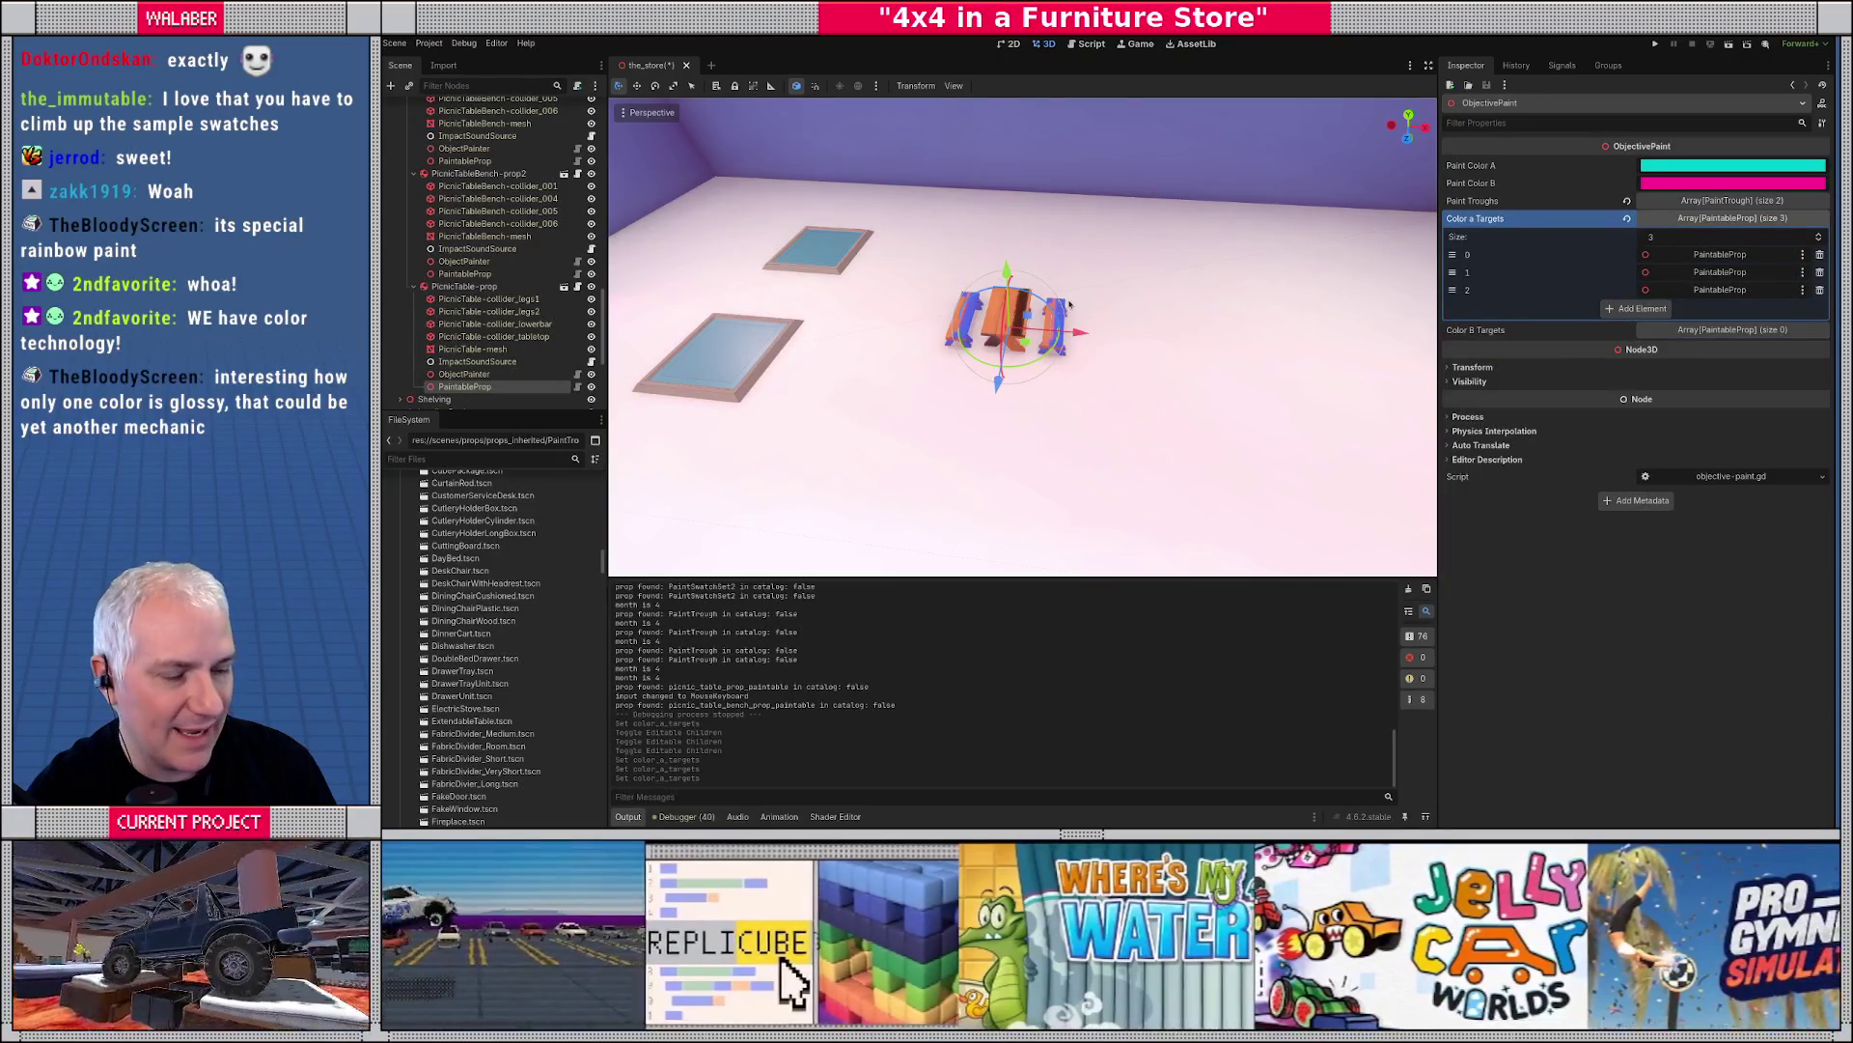
{"action": "key", "text": "ctrl+s"}
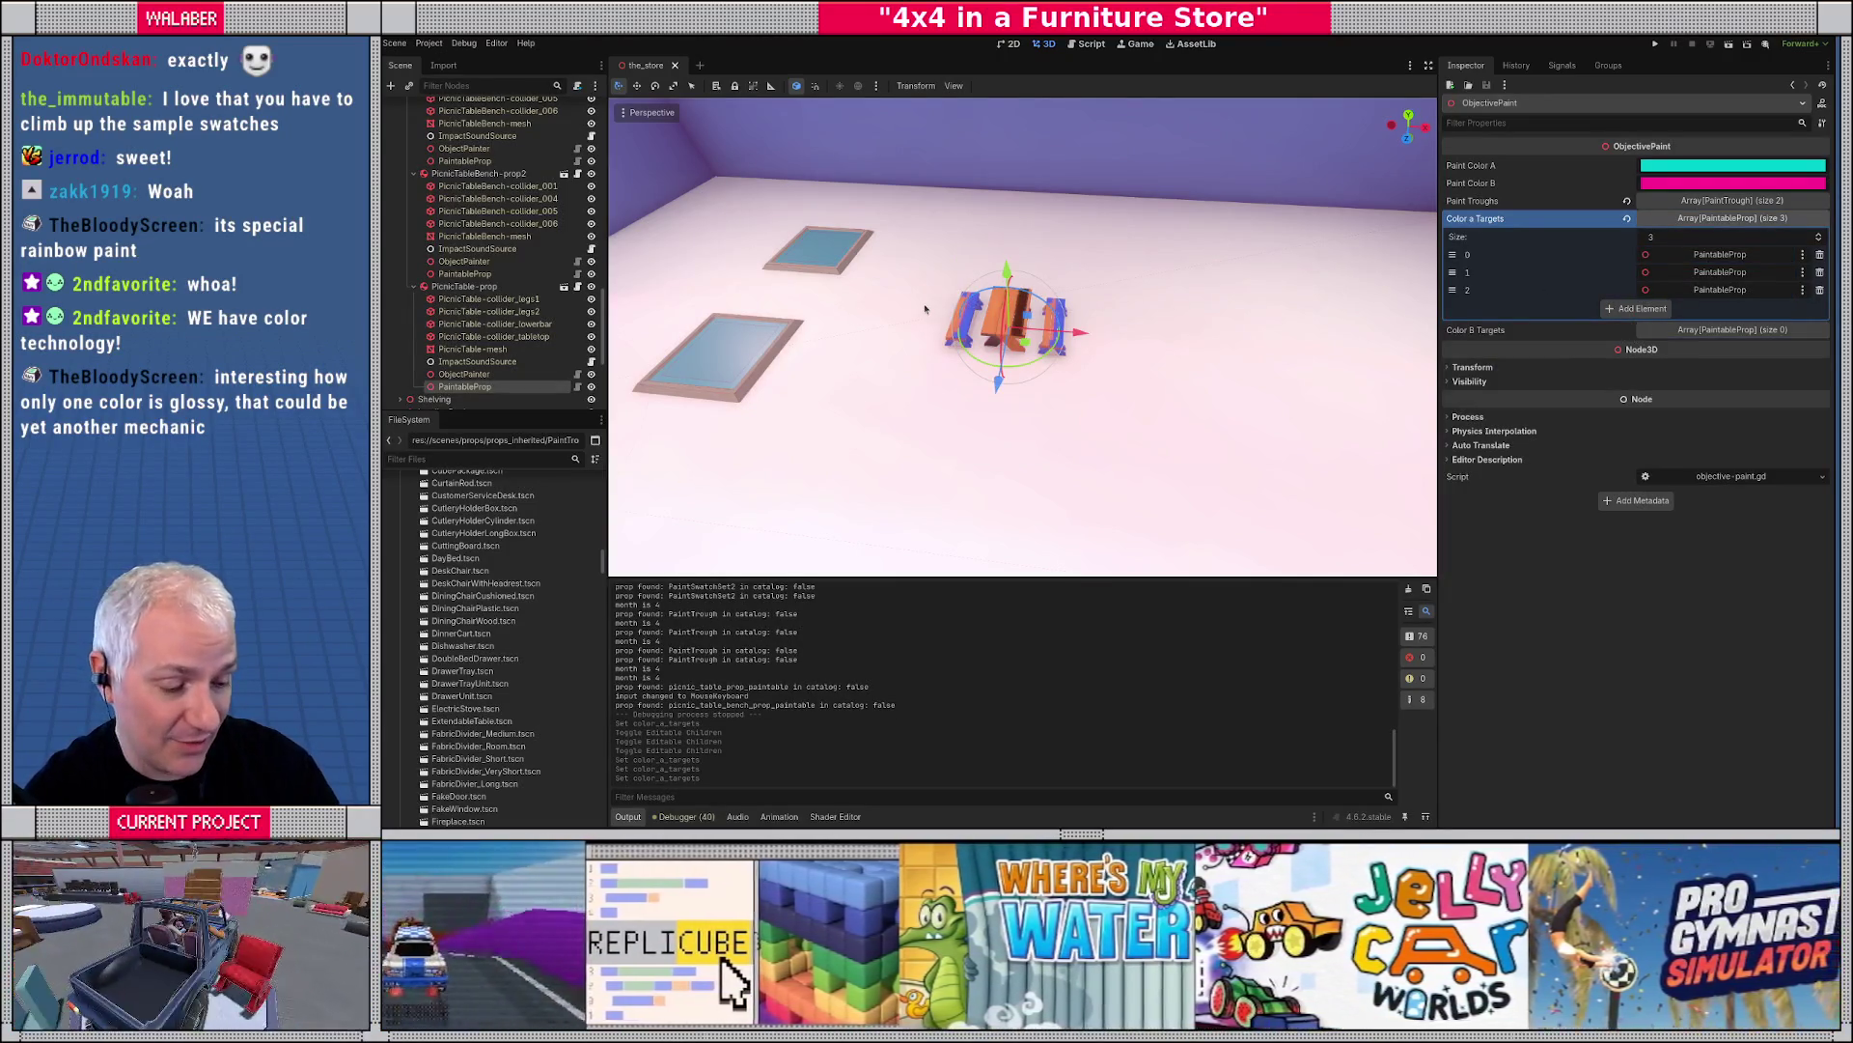
{"action": "key", "text": "F5"}
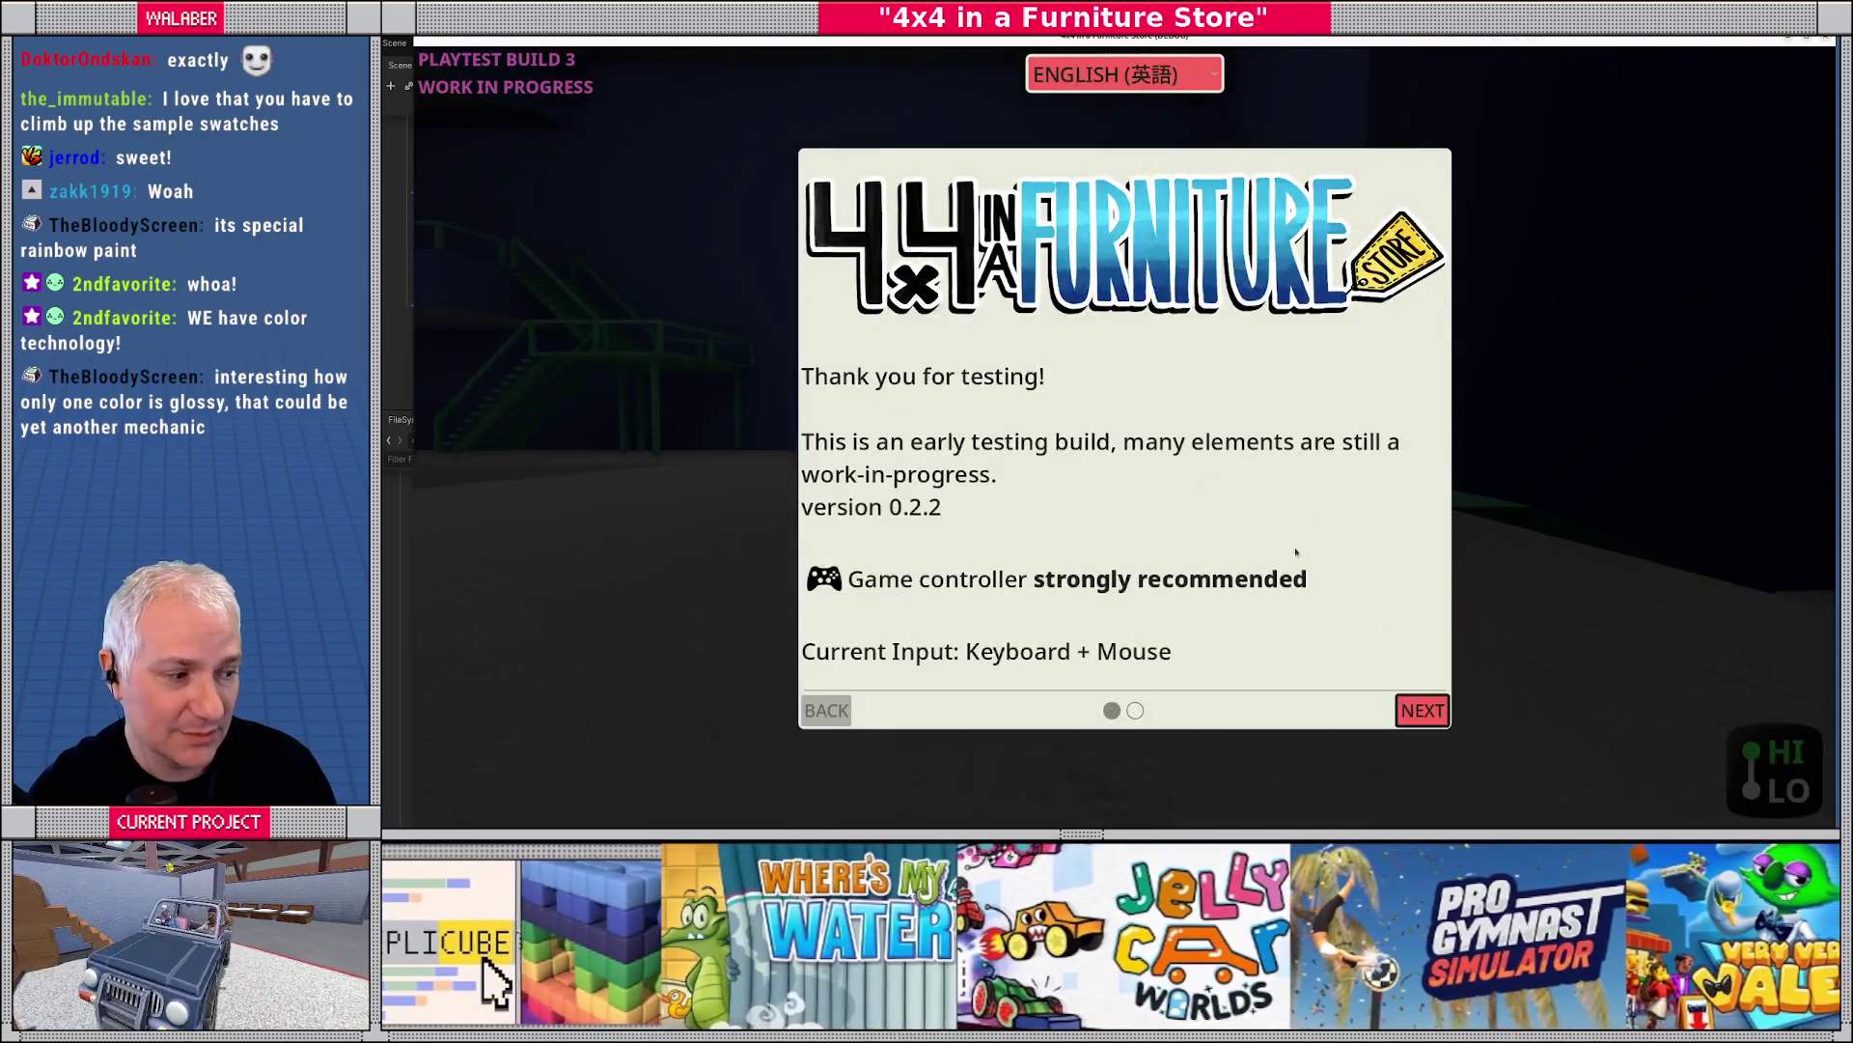
Skip the intro, run 'ts' to reach the Paint Department, test painting, and stop the game
{"action": "key", "text": "Return"}
{"action": "key", "text": "grave"}
{"action": "type", "text": "ts P"}
{"action": "key", "text": "Return"}
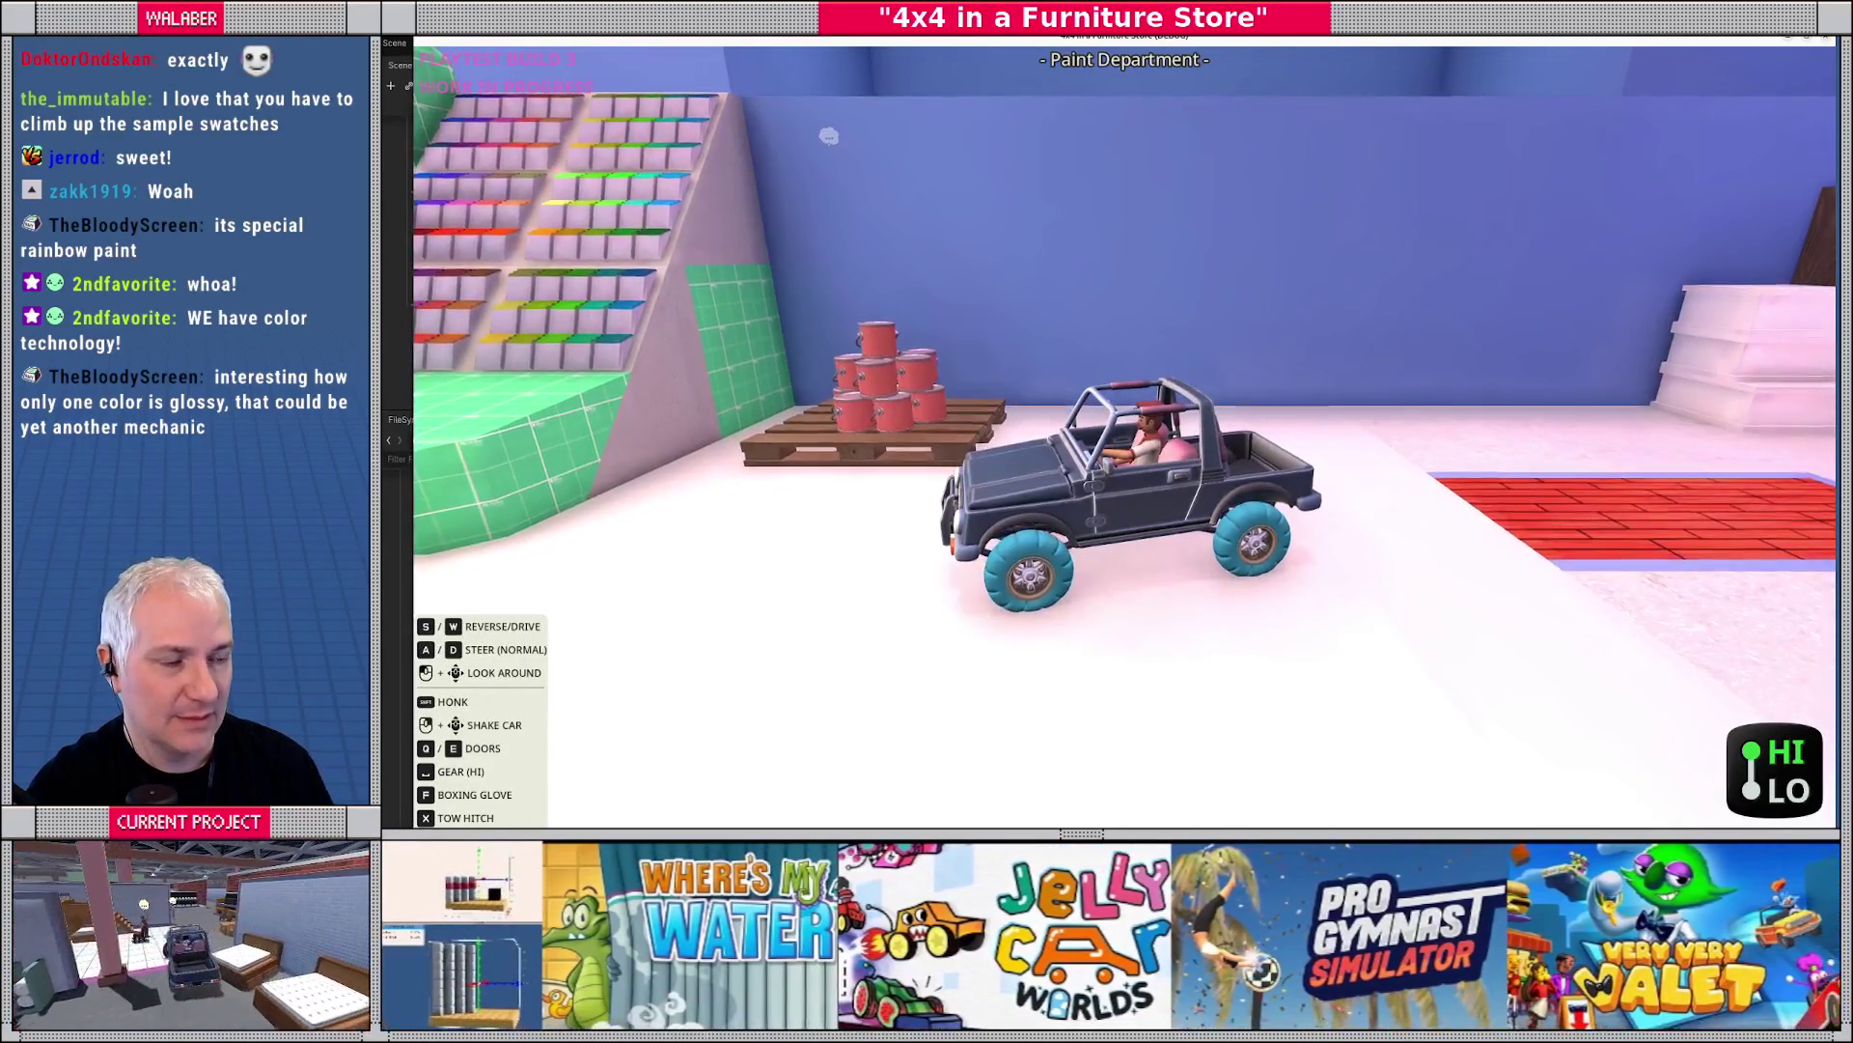
{"action": "key", "text": "Escape"}
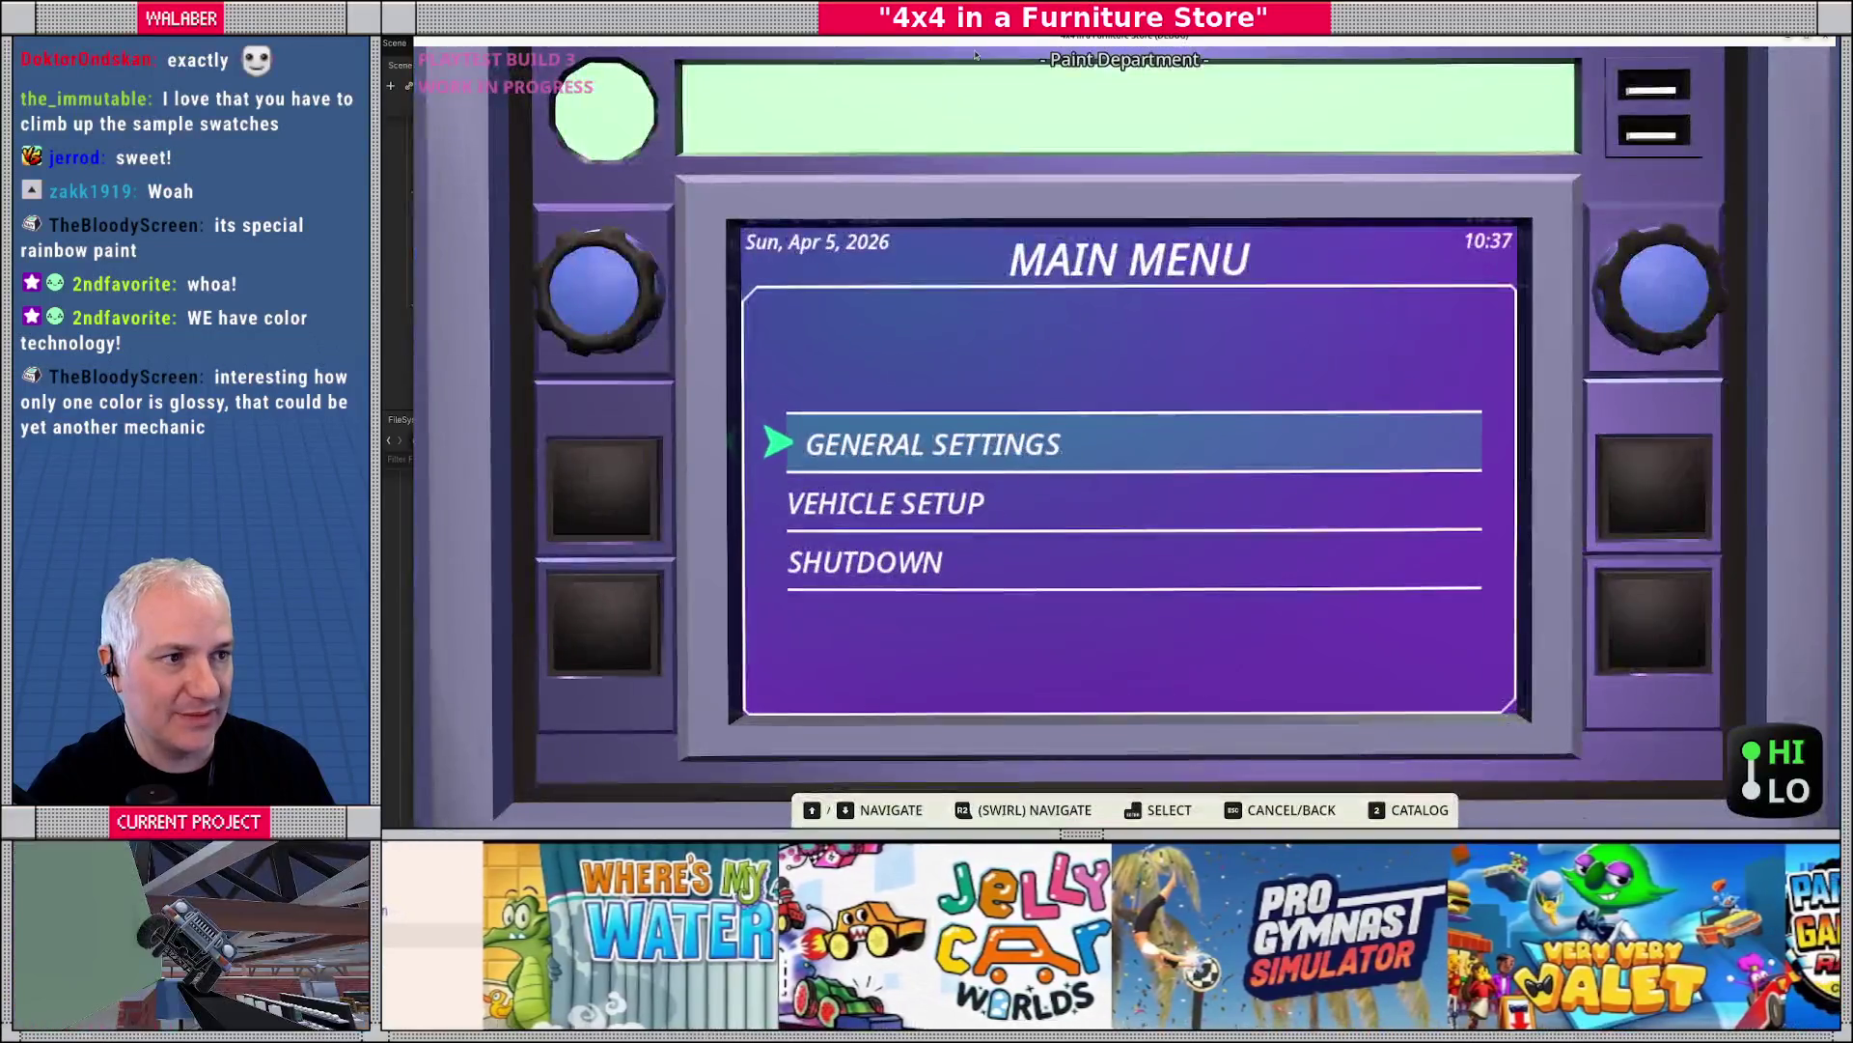
{"action": "key", "text": "Escape"}
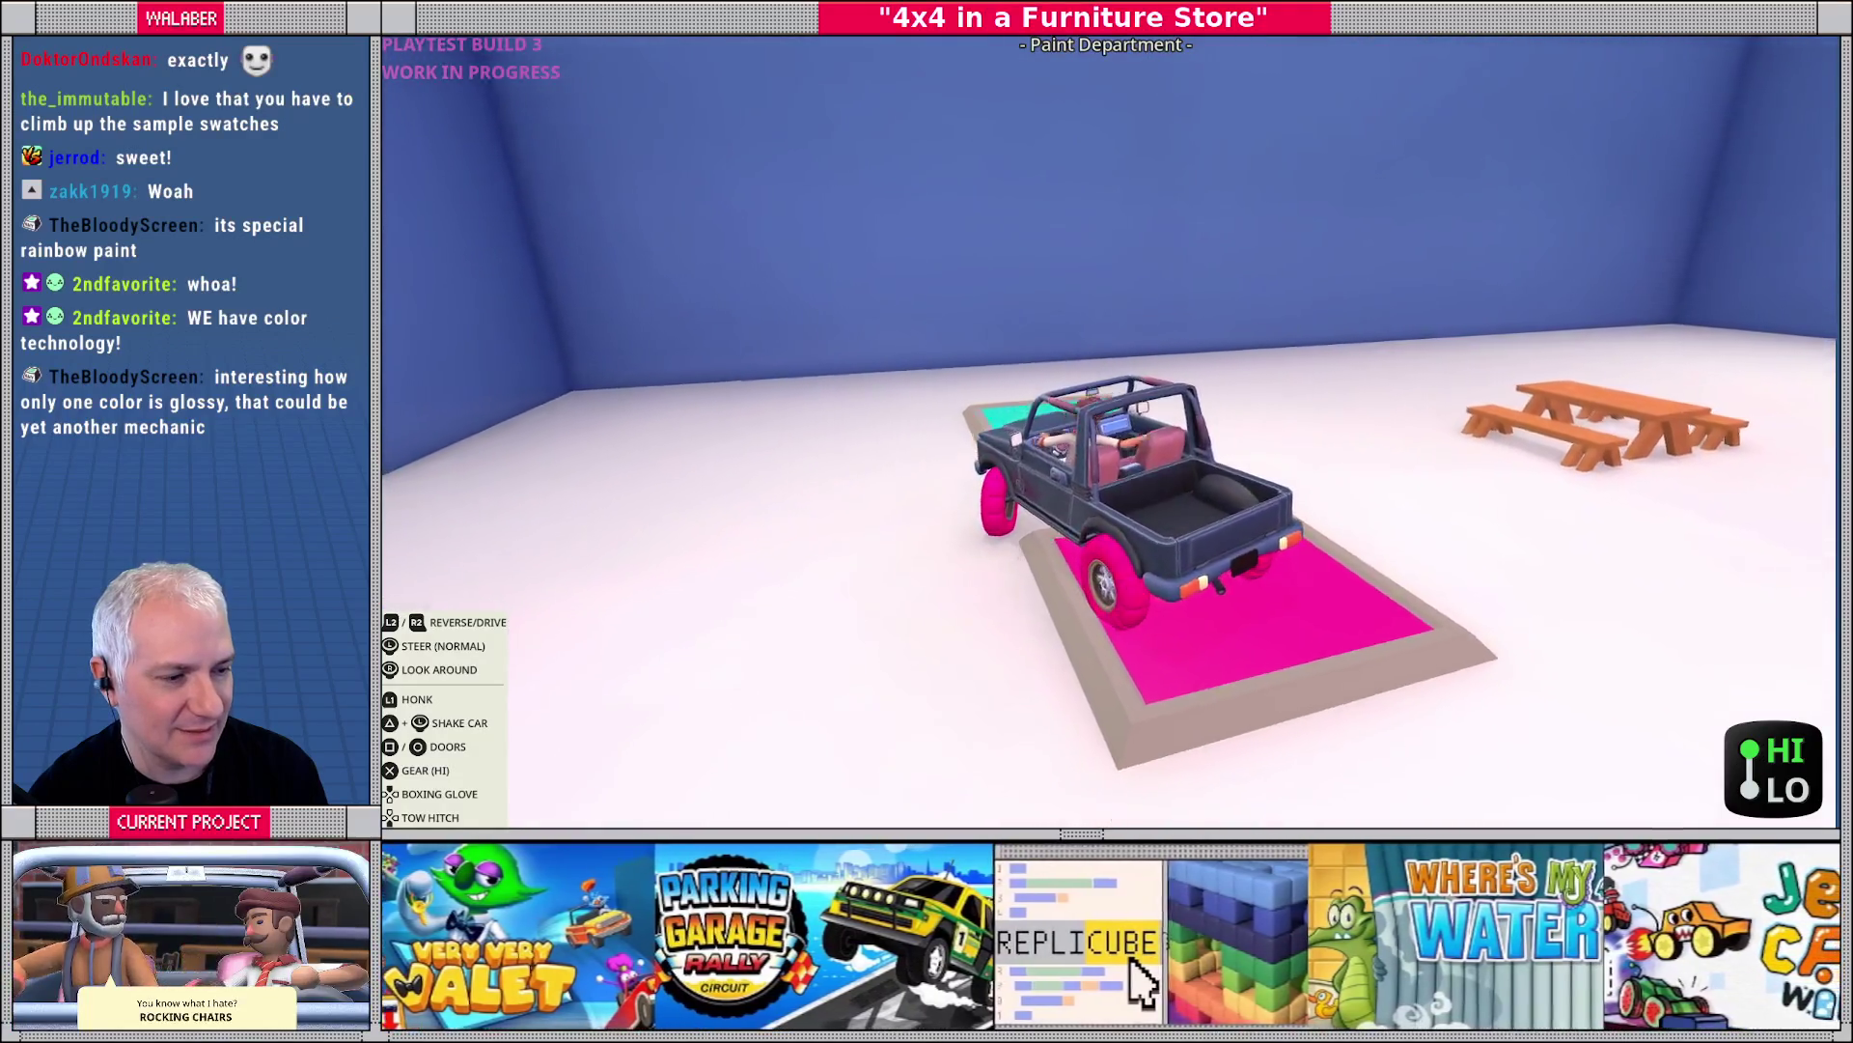
{"action": "key", "text": "F8"}
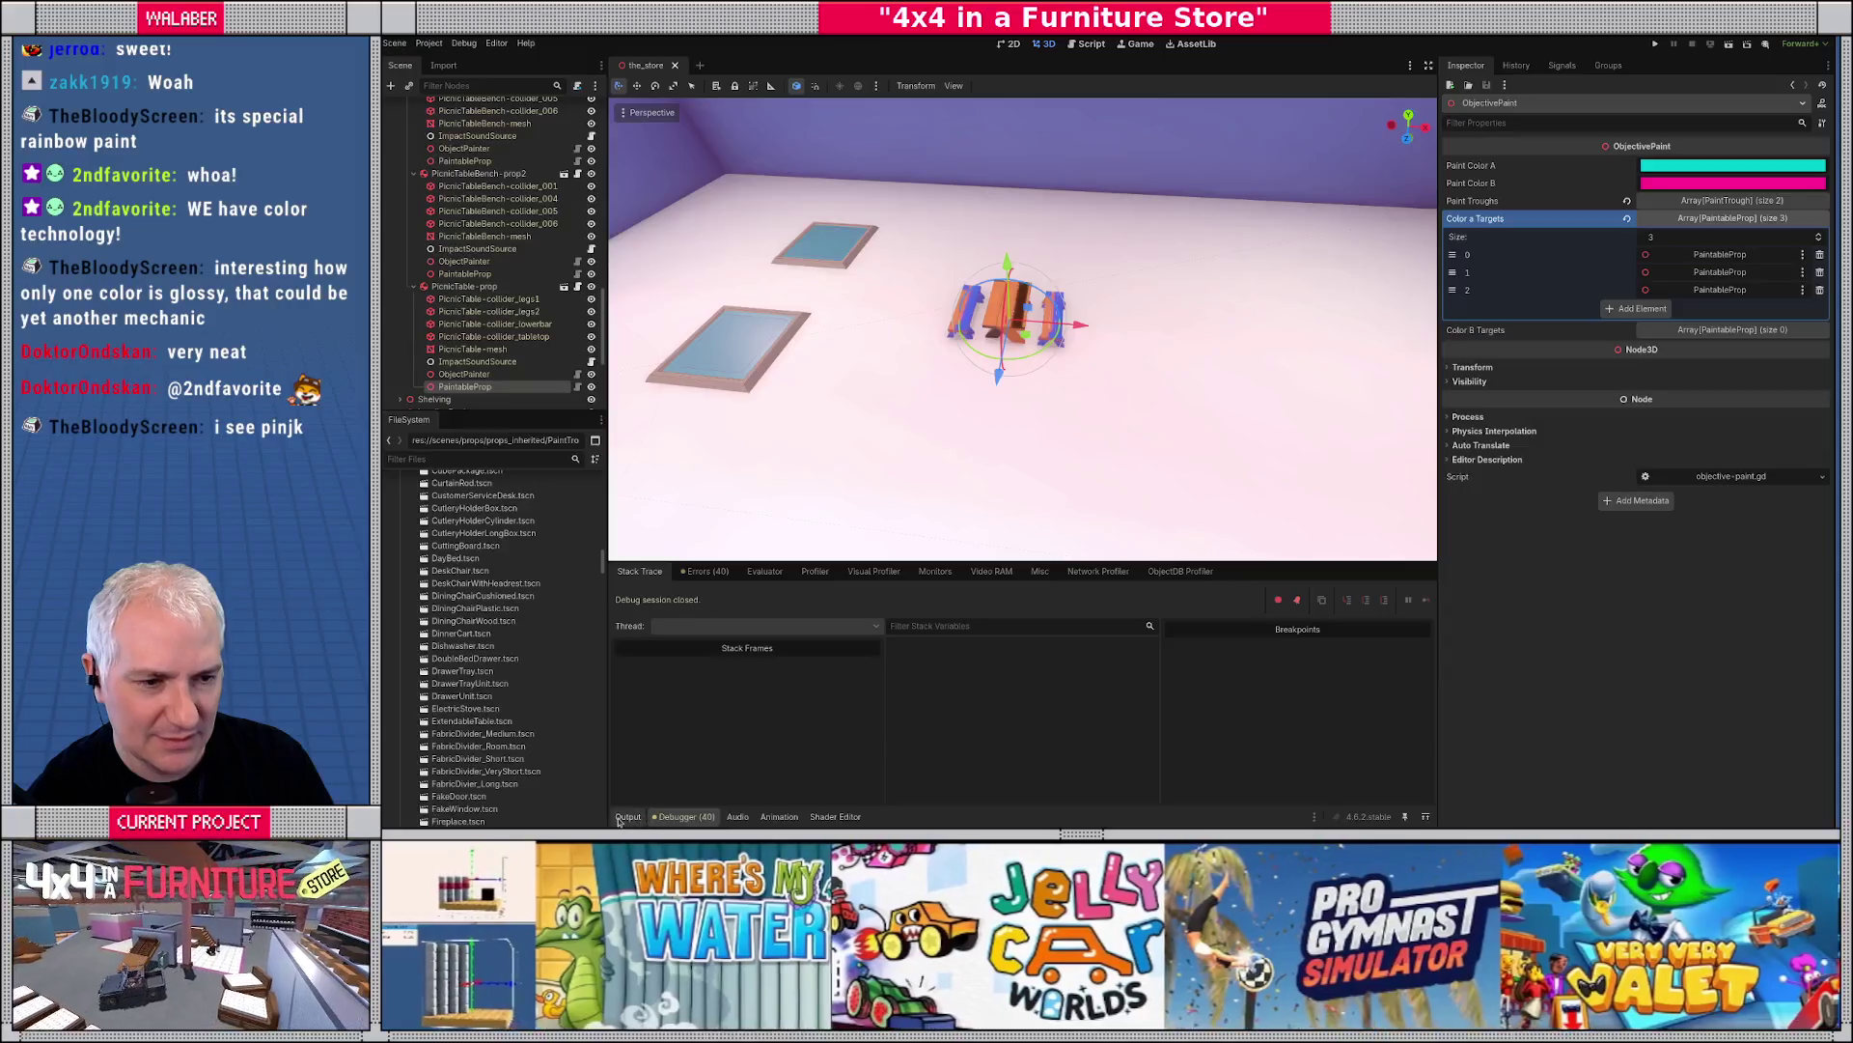
Open objective-paint.gd full-width and jump to set_paint_colors in paintable_prop.gd
{"action": "left_click", "coordinate": [1092, 45]}
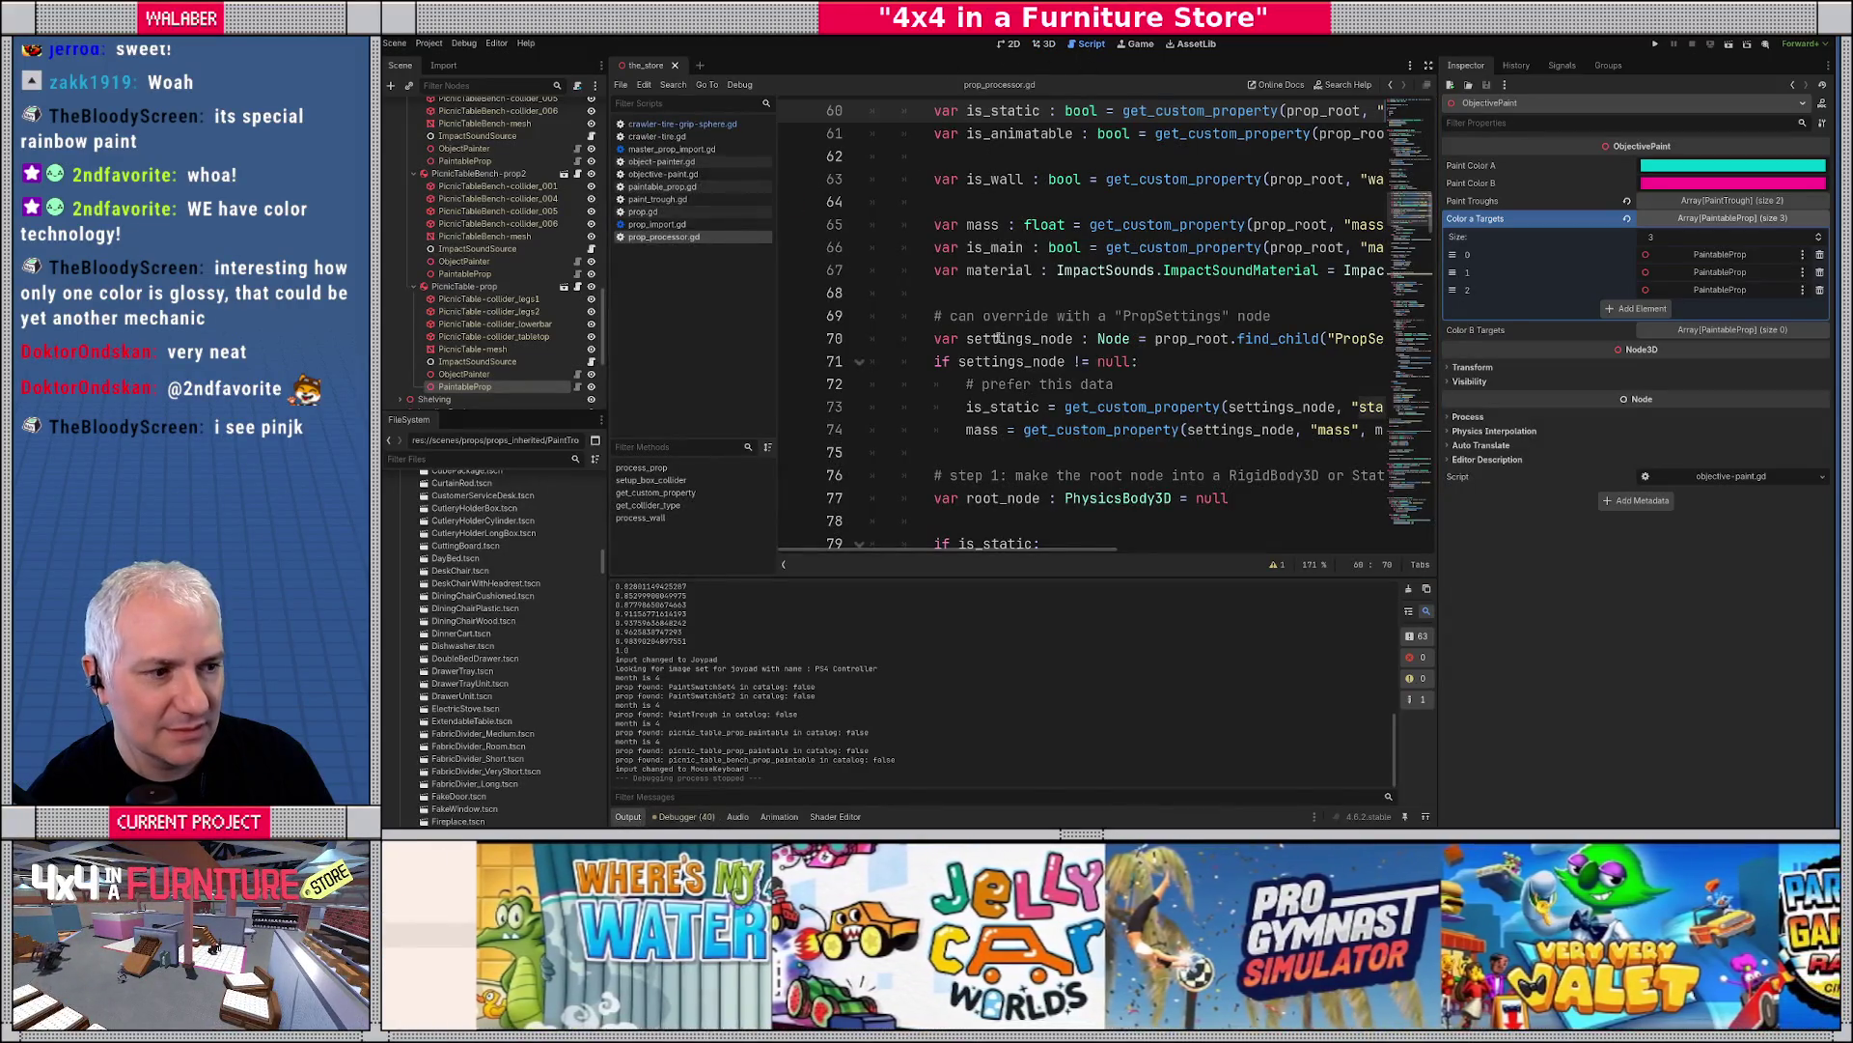
{"action": "left_click", "coordinate": [660, 175]}
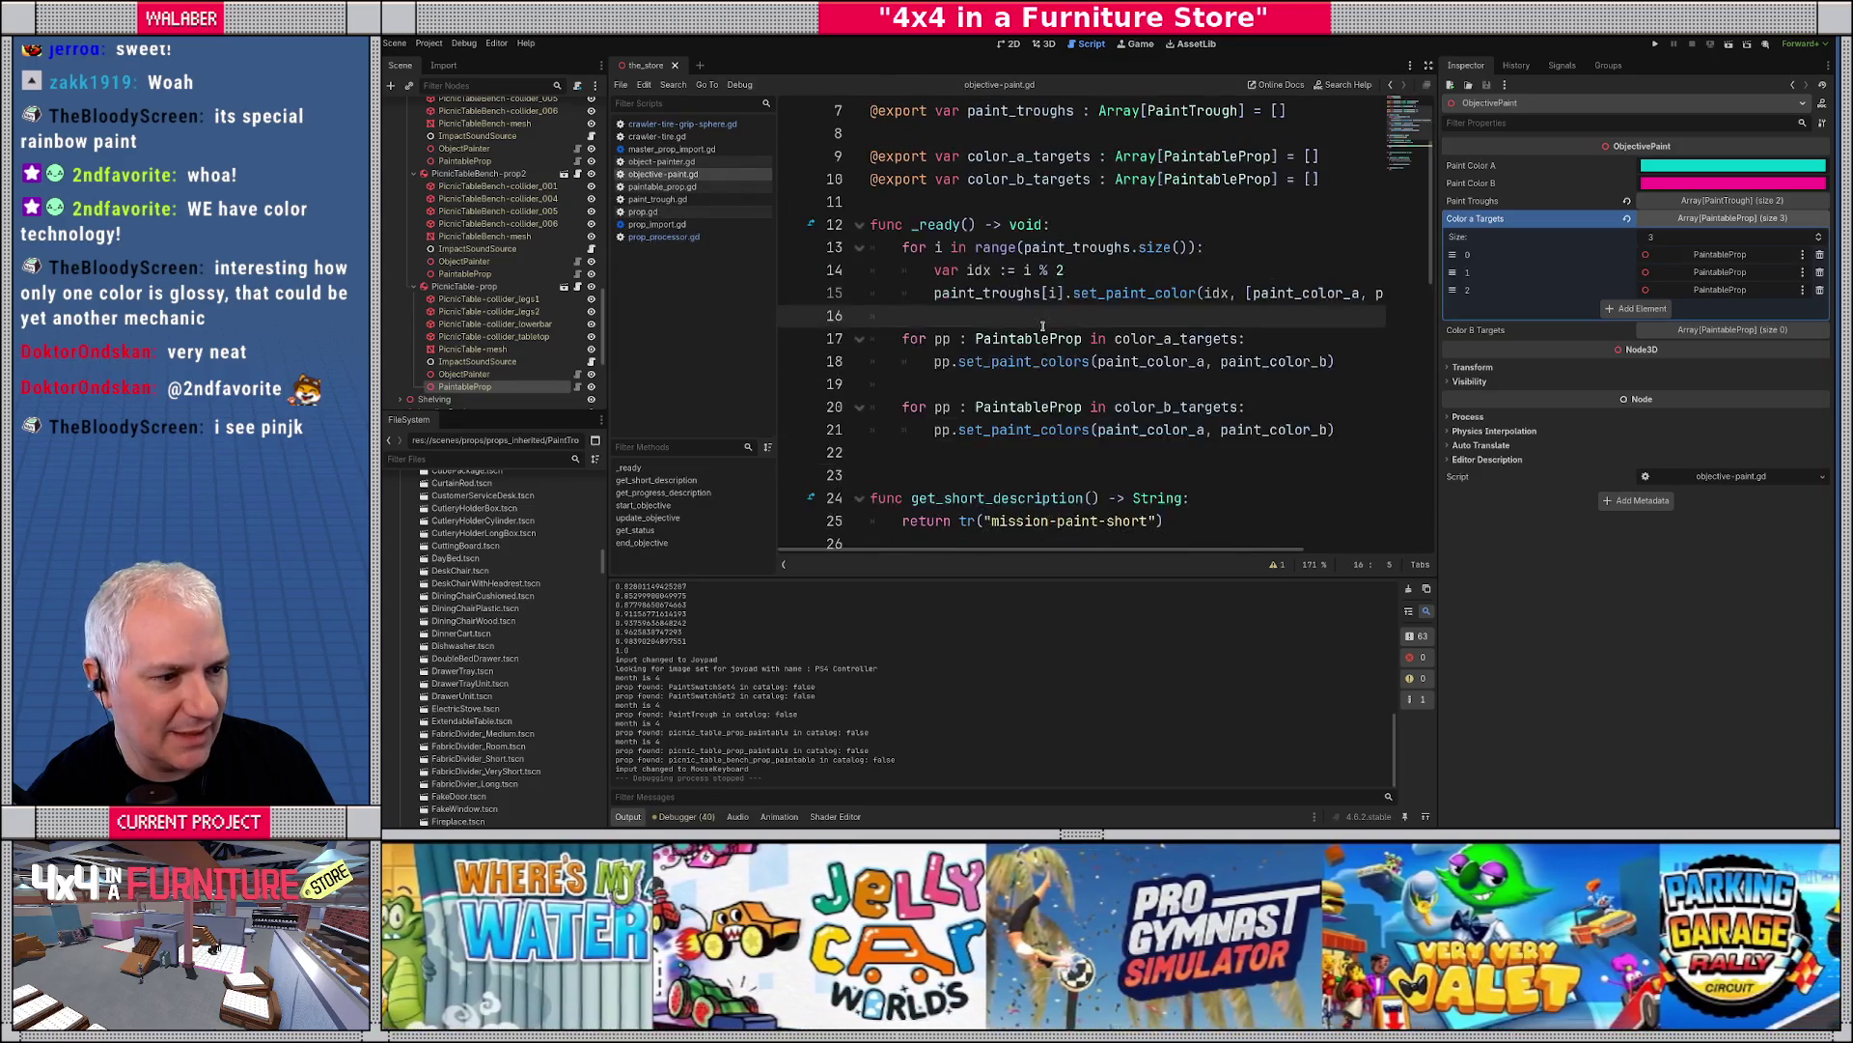
{"action": "left_click", "coordinate": [1429, 67]}
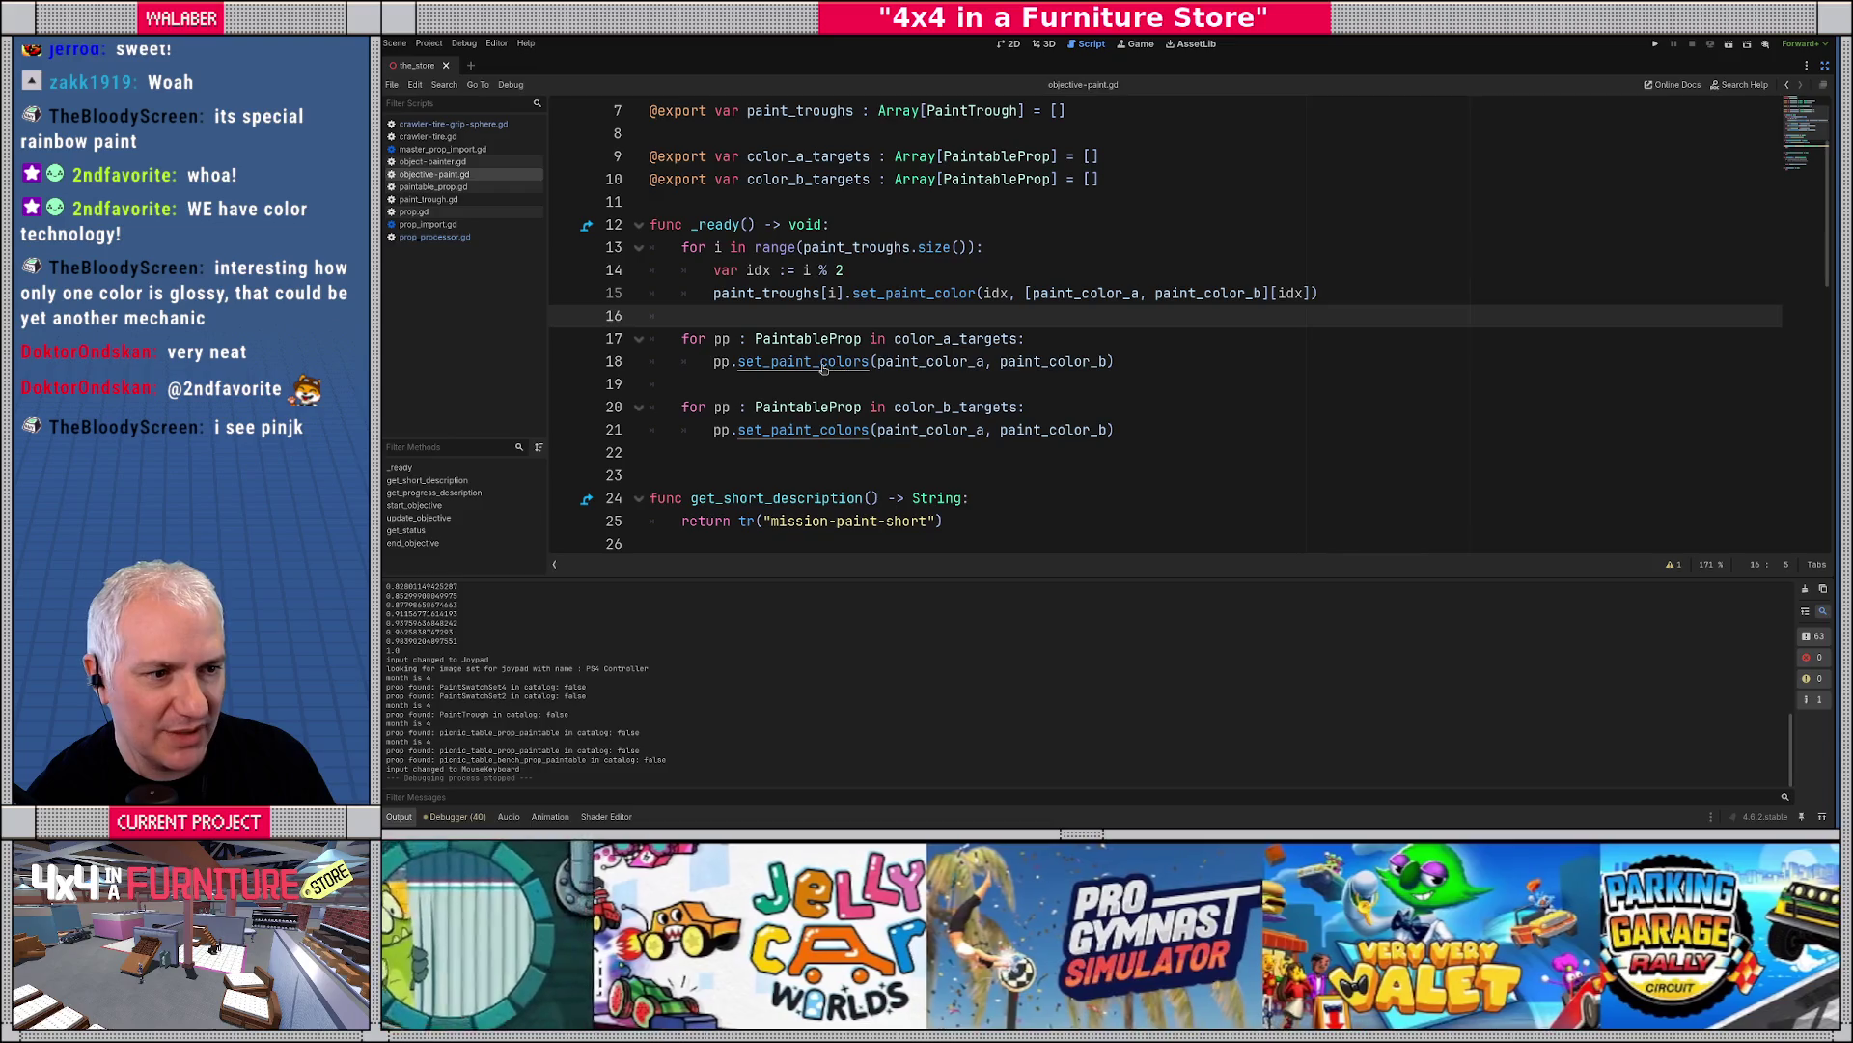
{"action": "left_click", "coordinate": [823, 363], "text": "ctrl"}
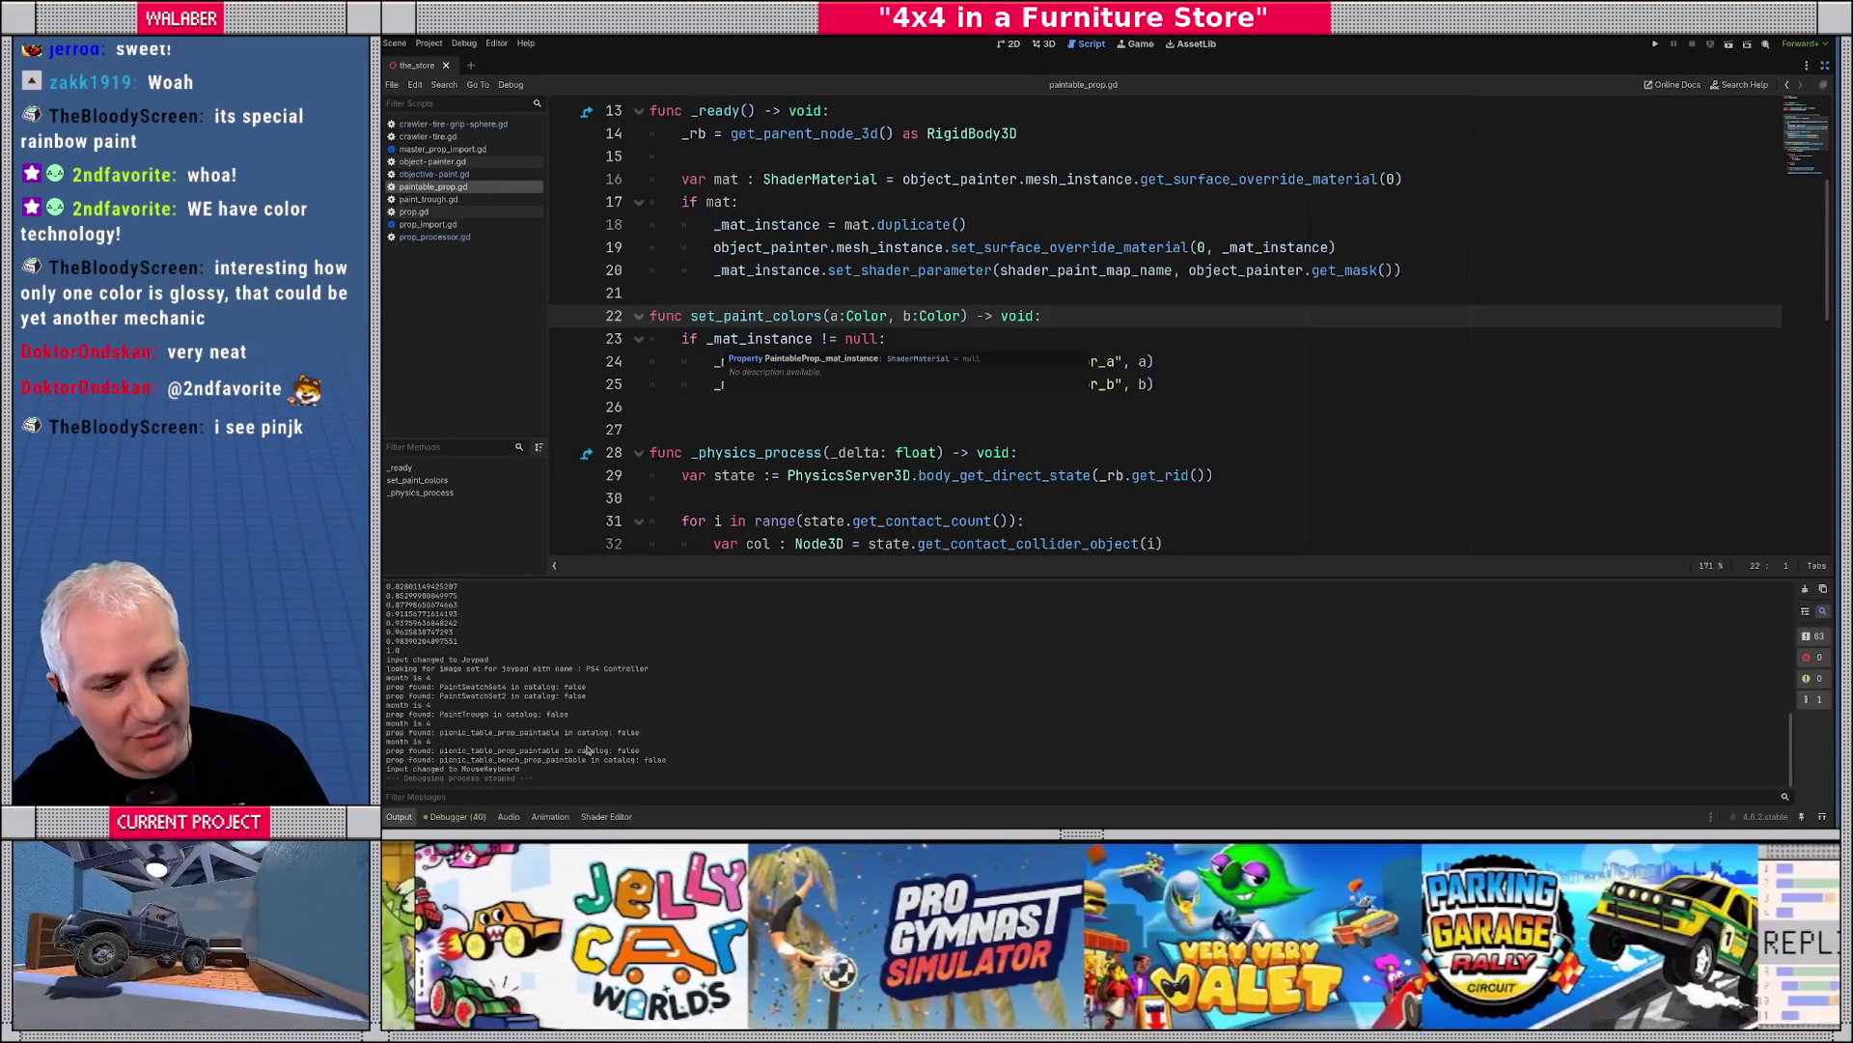
Review the null check, material setup and set_paint_colors body, then restore the docks
{"action": "left_click", "coordinate": [447, 817]}
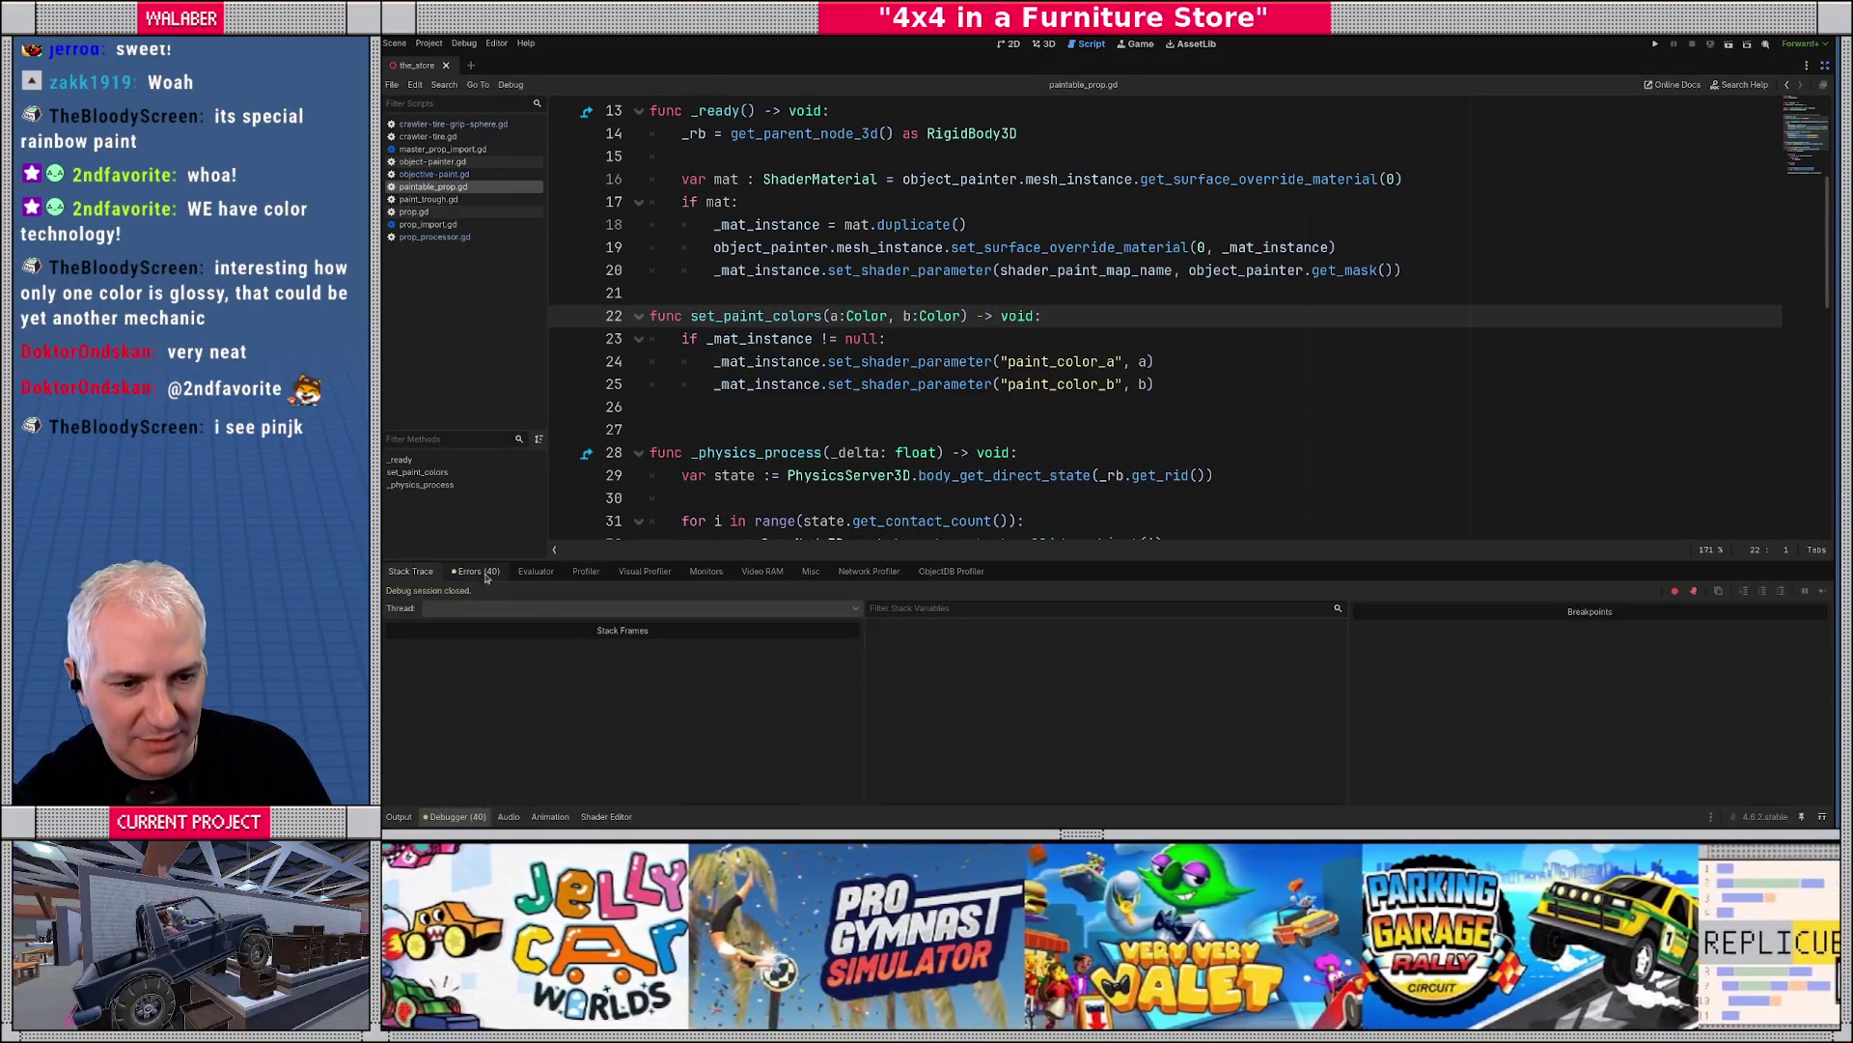
{"action": "left_click_drag", "start_coordinate": [679, 343], "coordinate": [955, 336]}
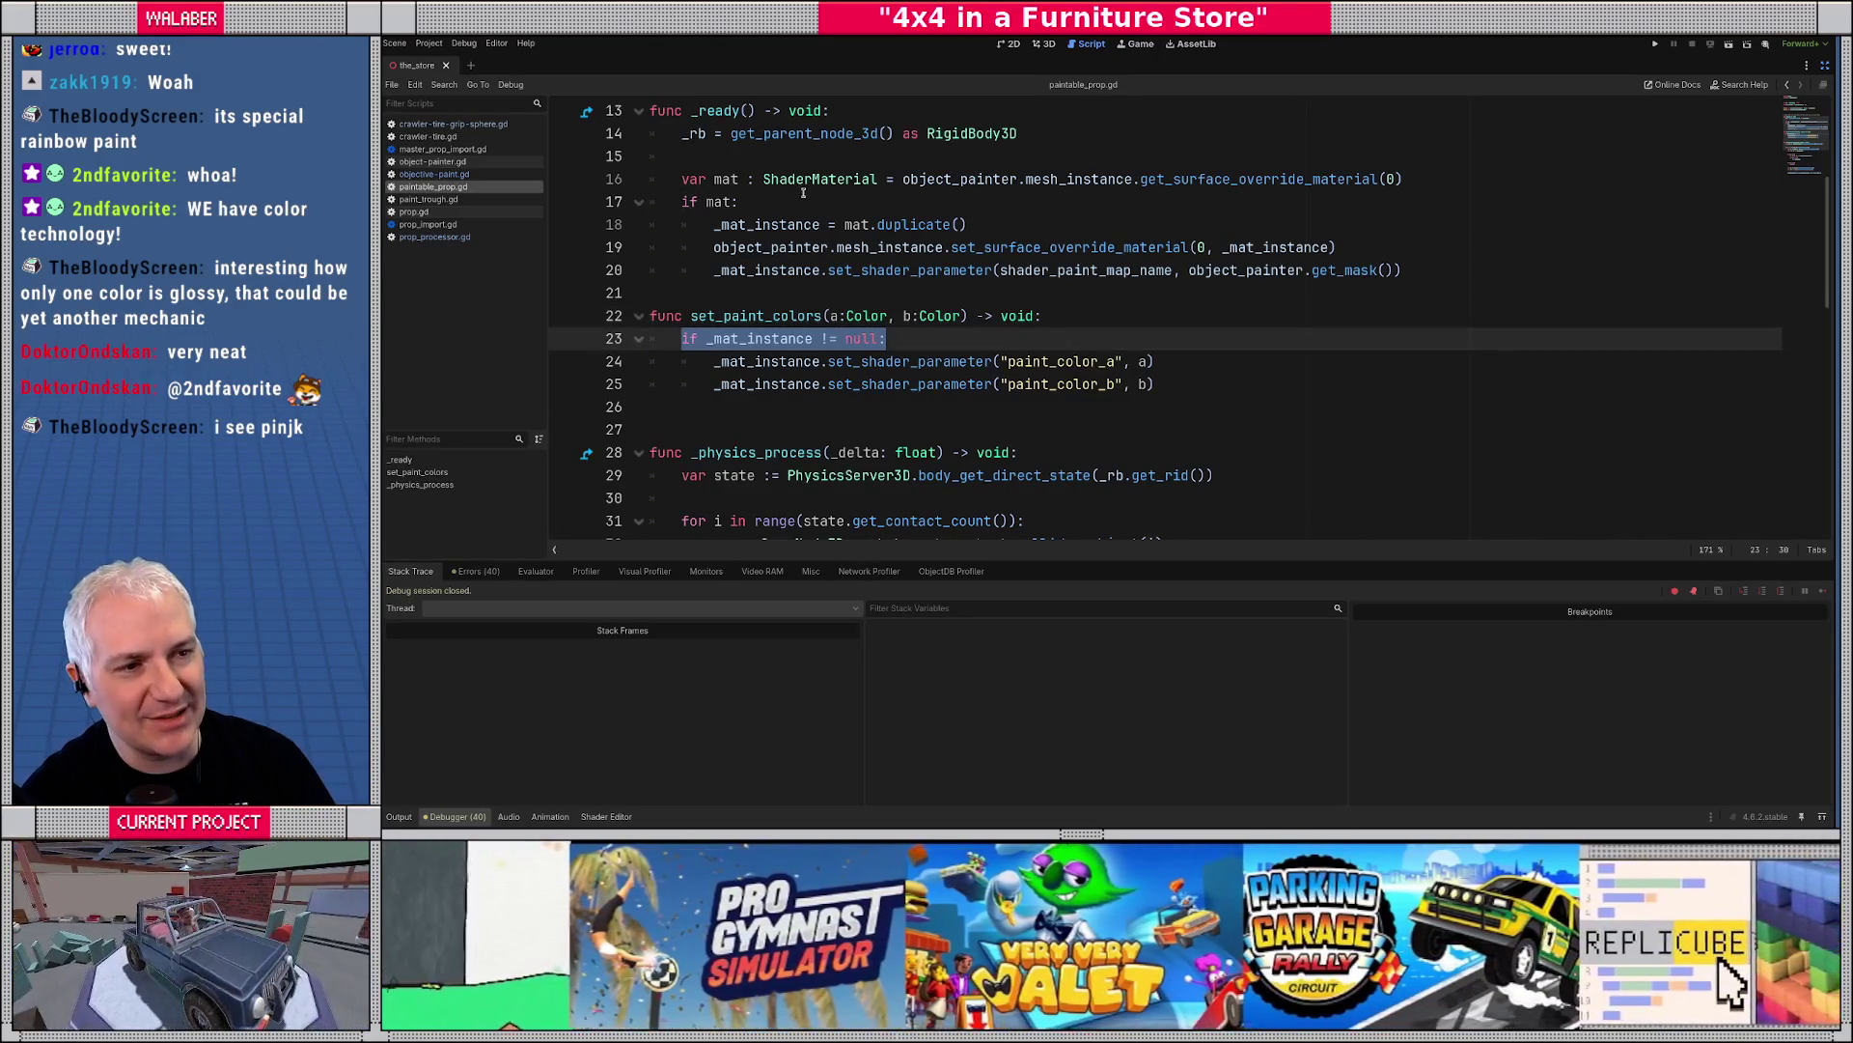
{"action": "left_click_drag", "start_coordinate": [678, 178], "coordinate": [1489, 269]}
{"action": "left_click_drag", "start_coordinate": [676, 315], "coordinate": [900, 383]}
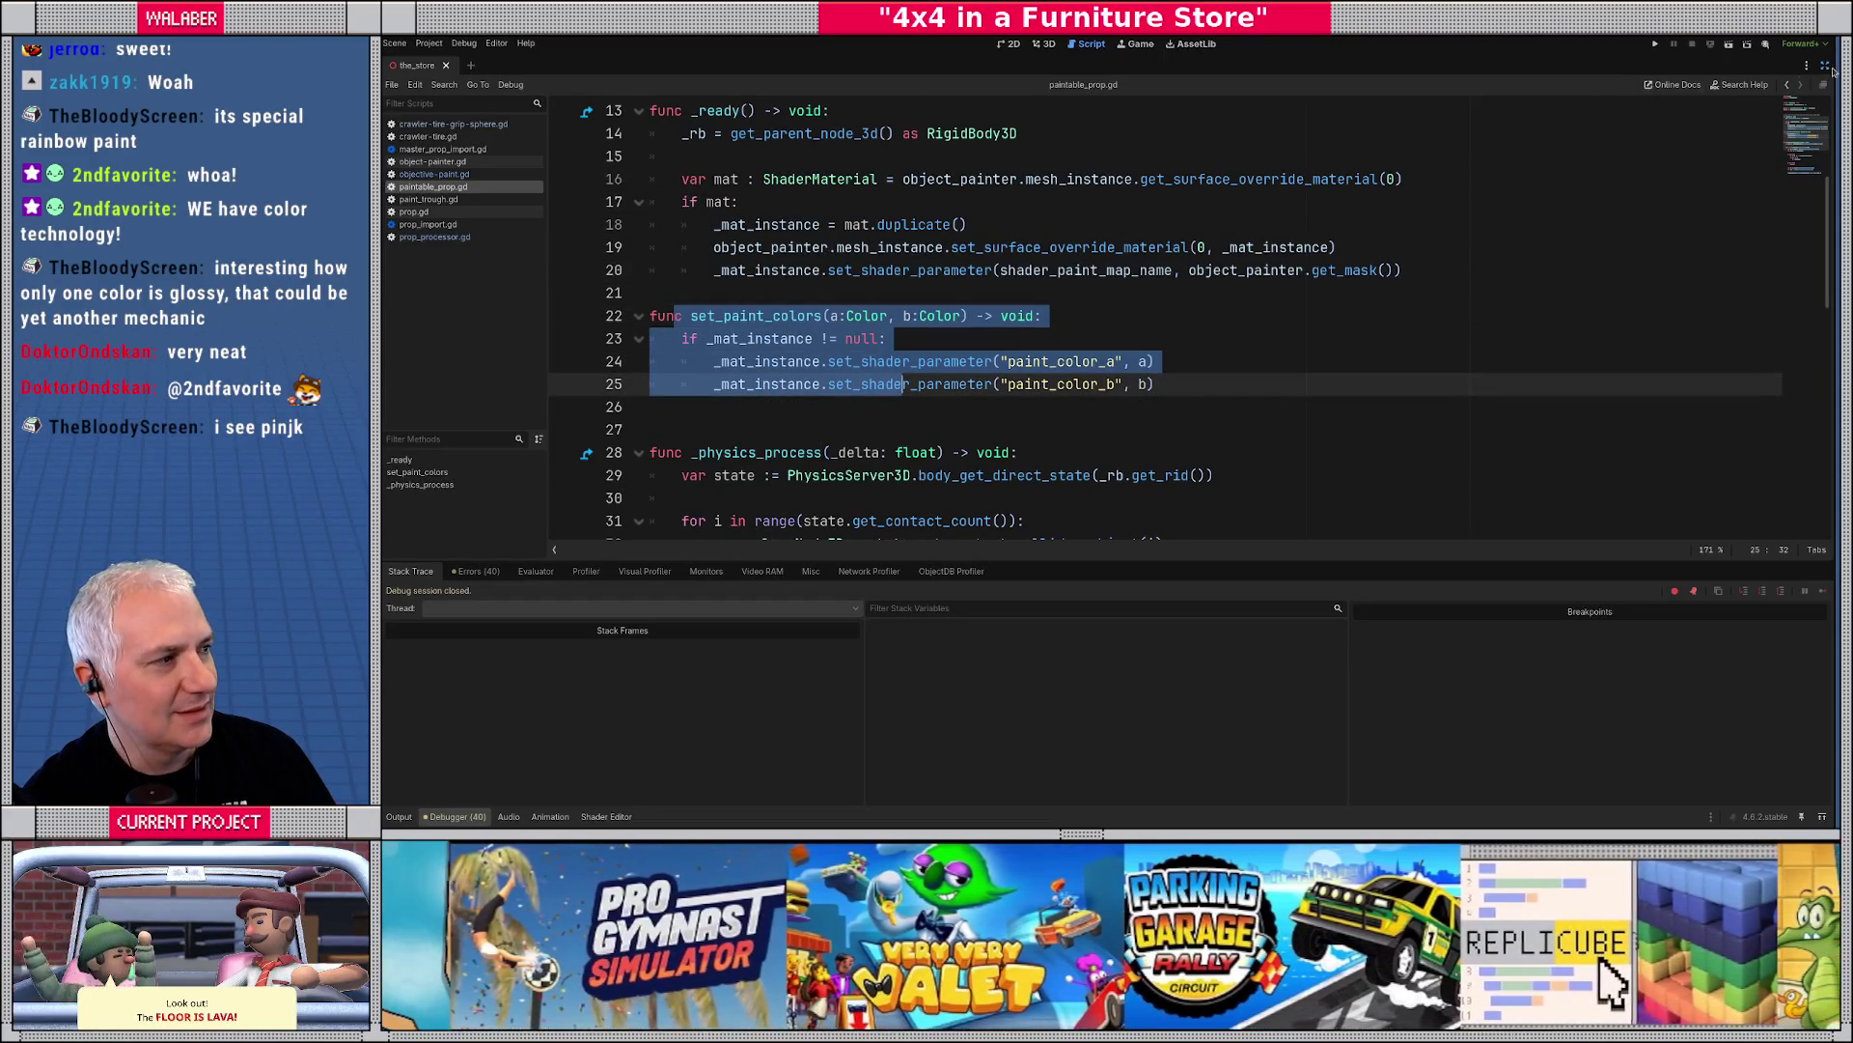
{"action": "left_click", "coordinate": [1829, 69]}
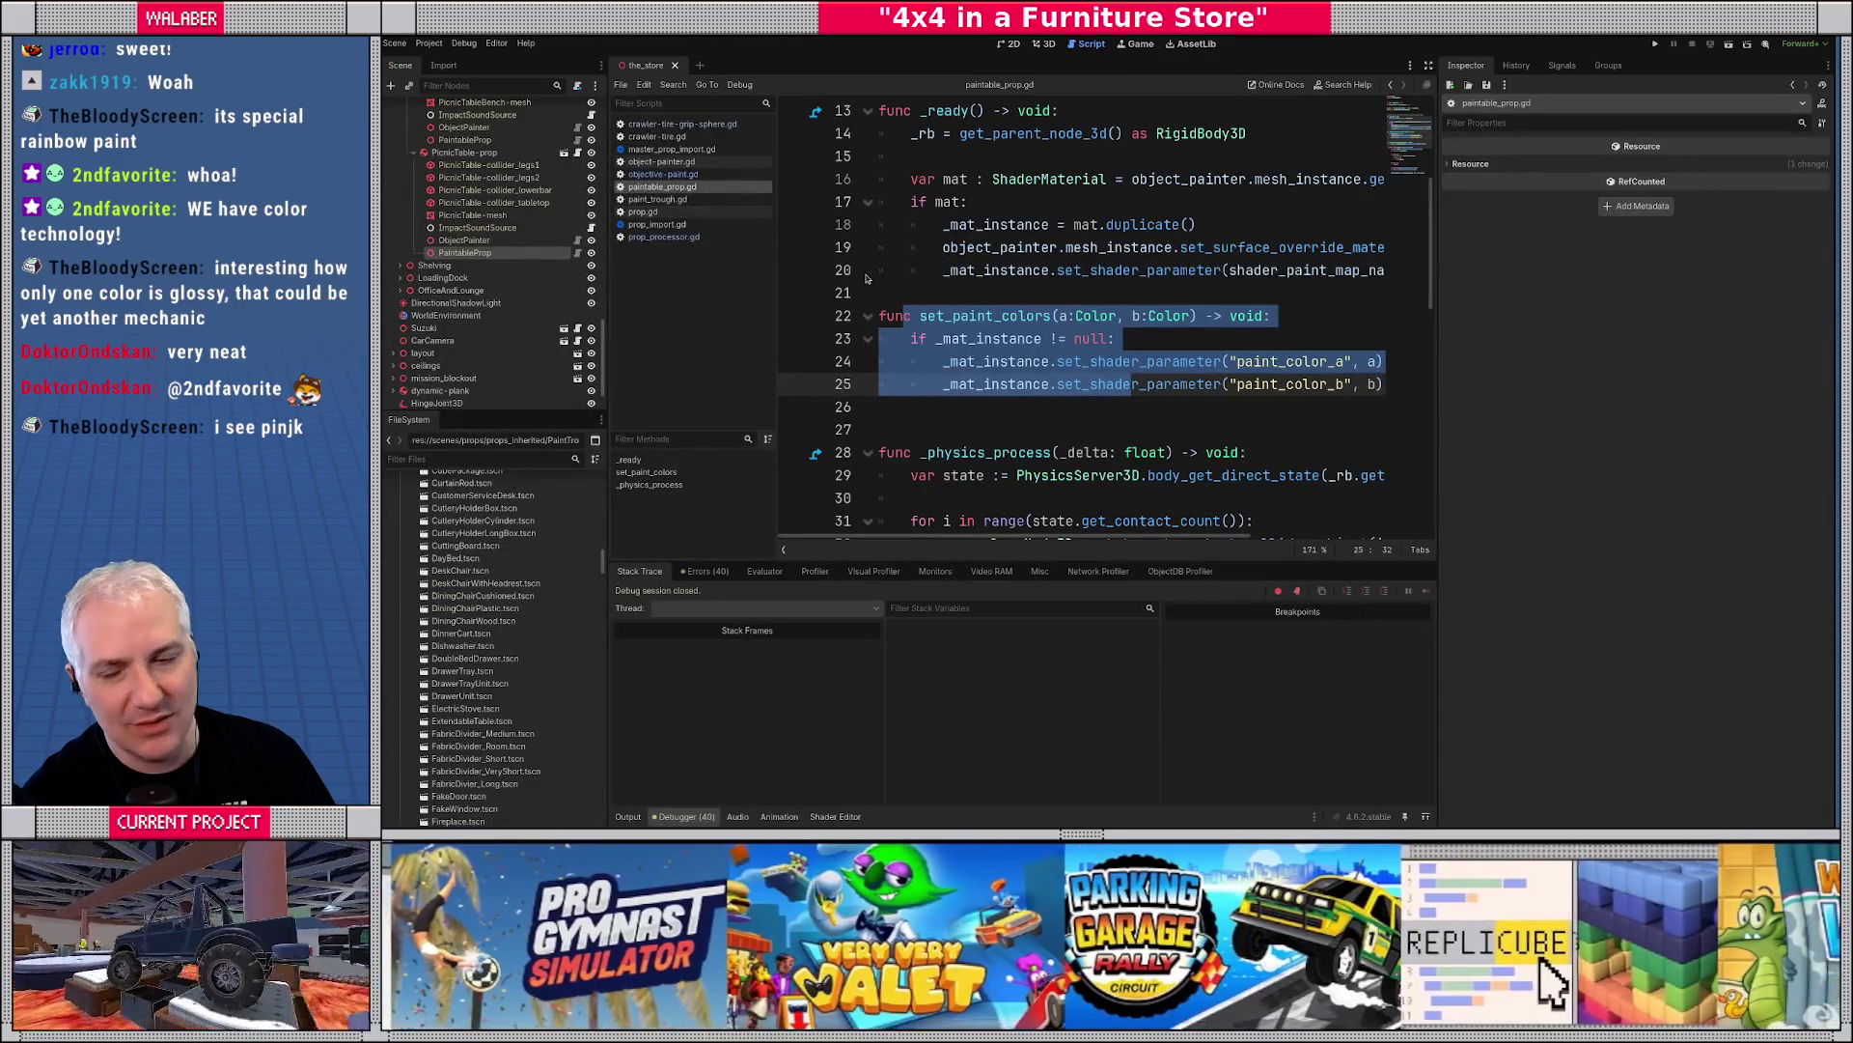
Clear the code selection and scroll back up through the current script
{"action": "left_click", "coordinate": [1034, 295]}
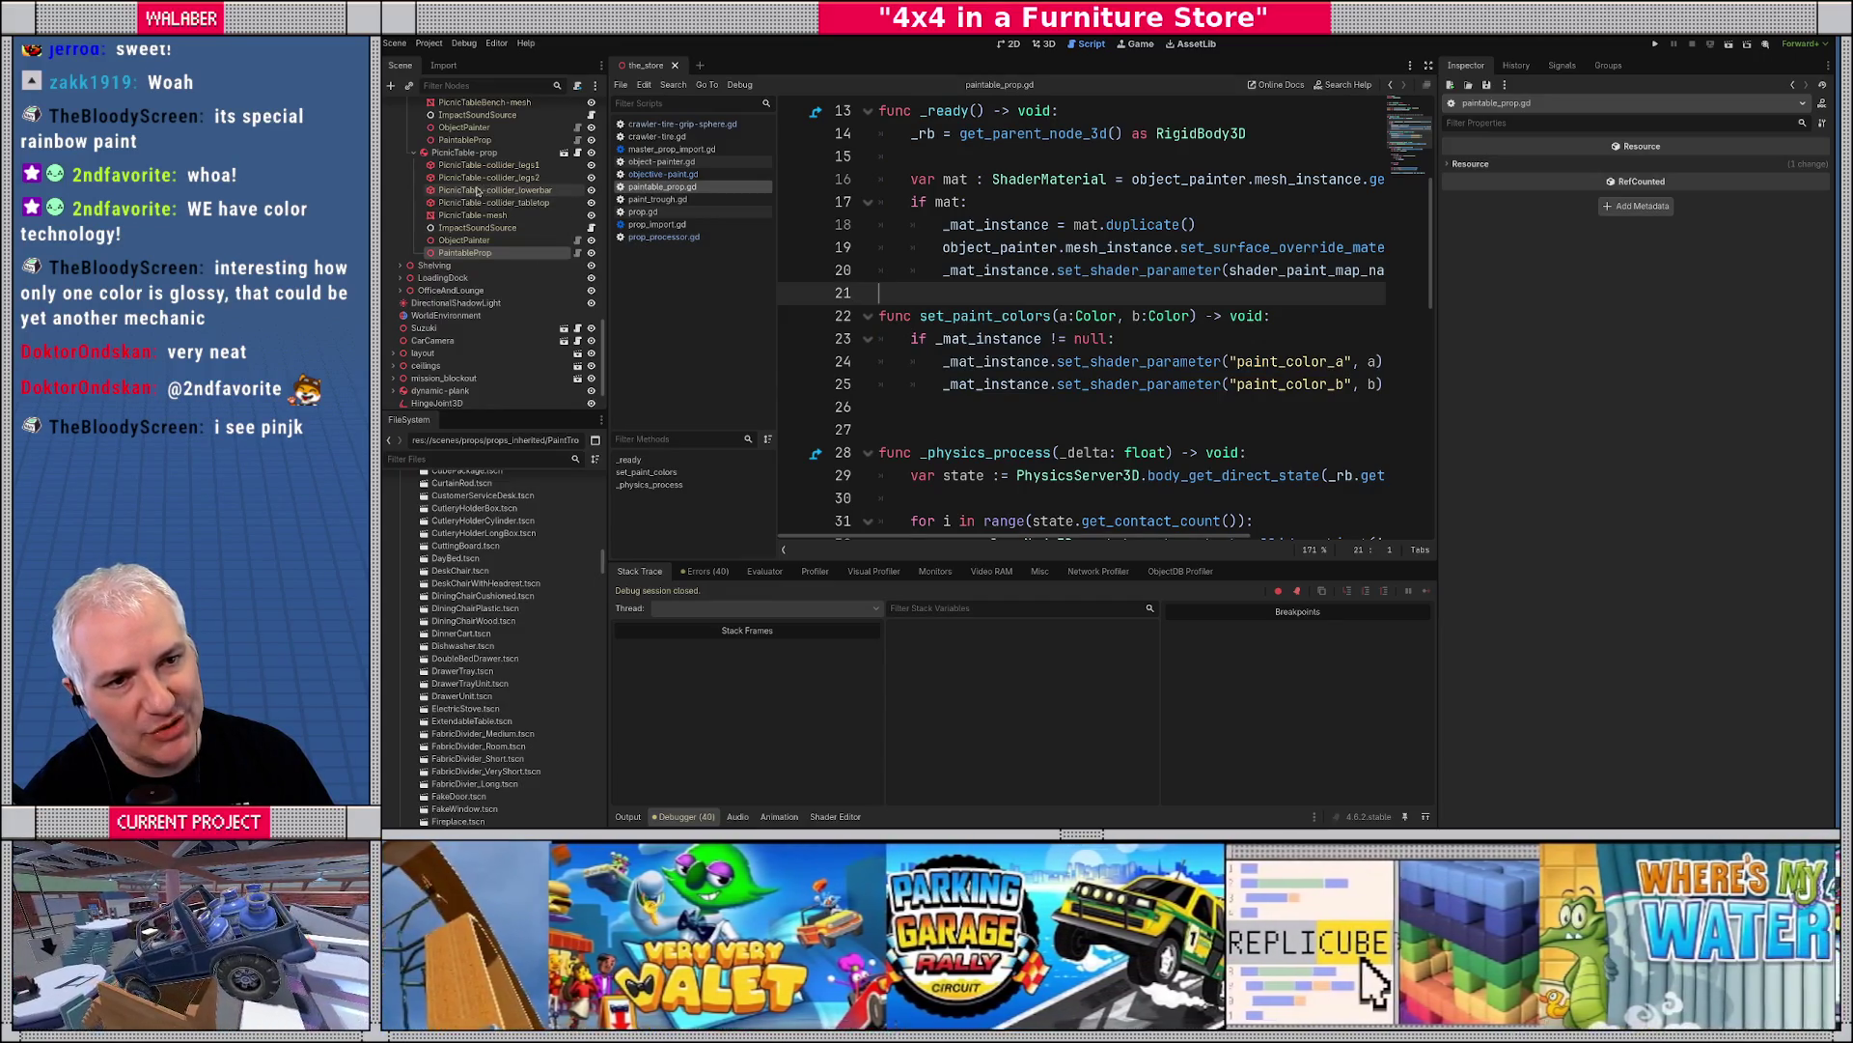
{"action": "scroll", "coordinate": [482, 198], "scroll_direction": "up", "scroll_amount": 5}
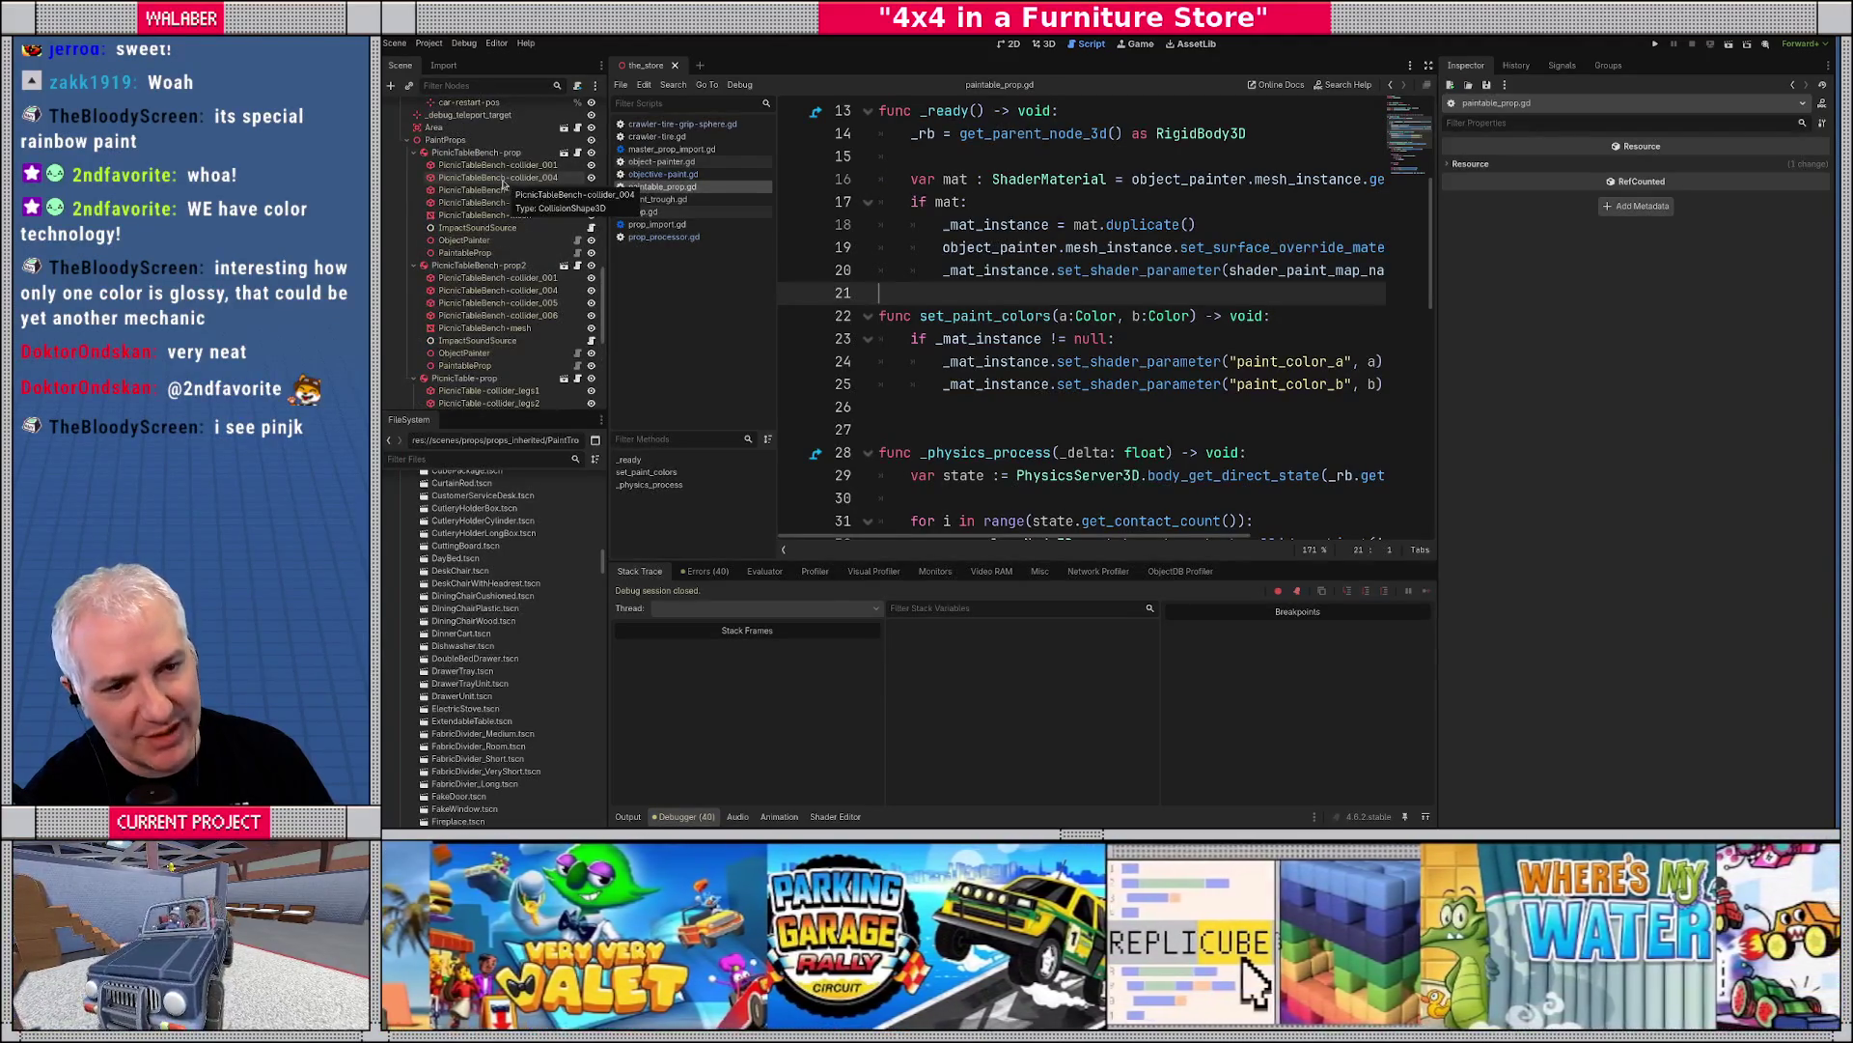
{"action": "scroll", "coordinate": [503, 184], "scroll_direction": "up", "scroll_amount": 4}
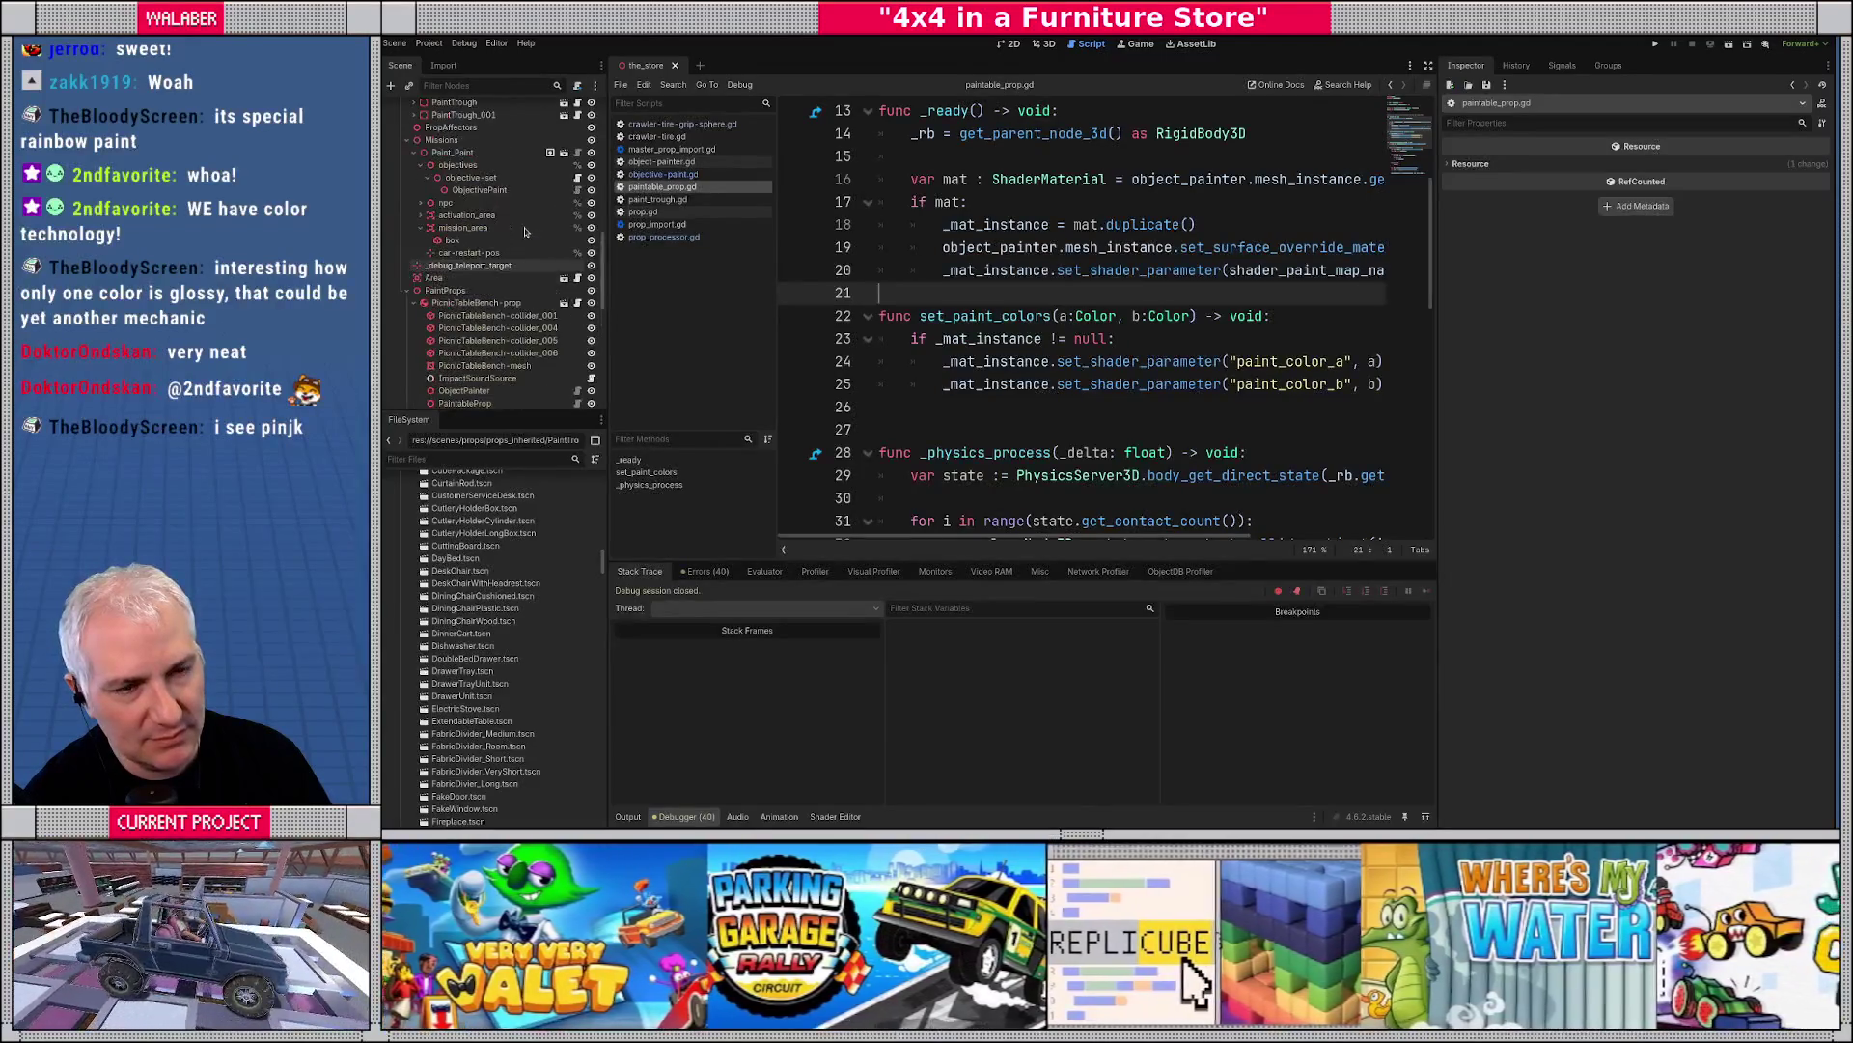
{"action": "scroll", "coordinate": [1018, 235], "scroll_direction": "up", "scroll_amount": 1}
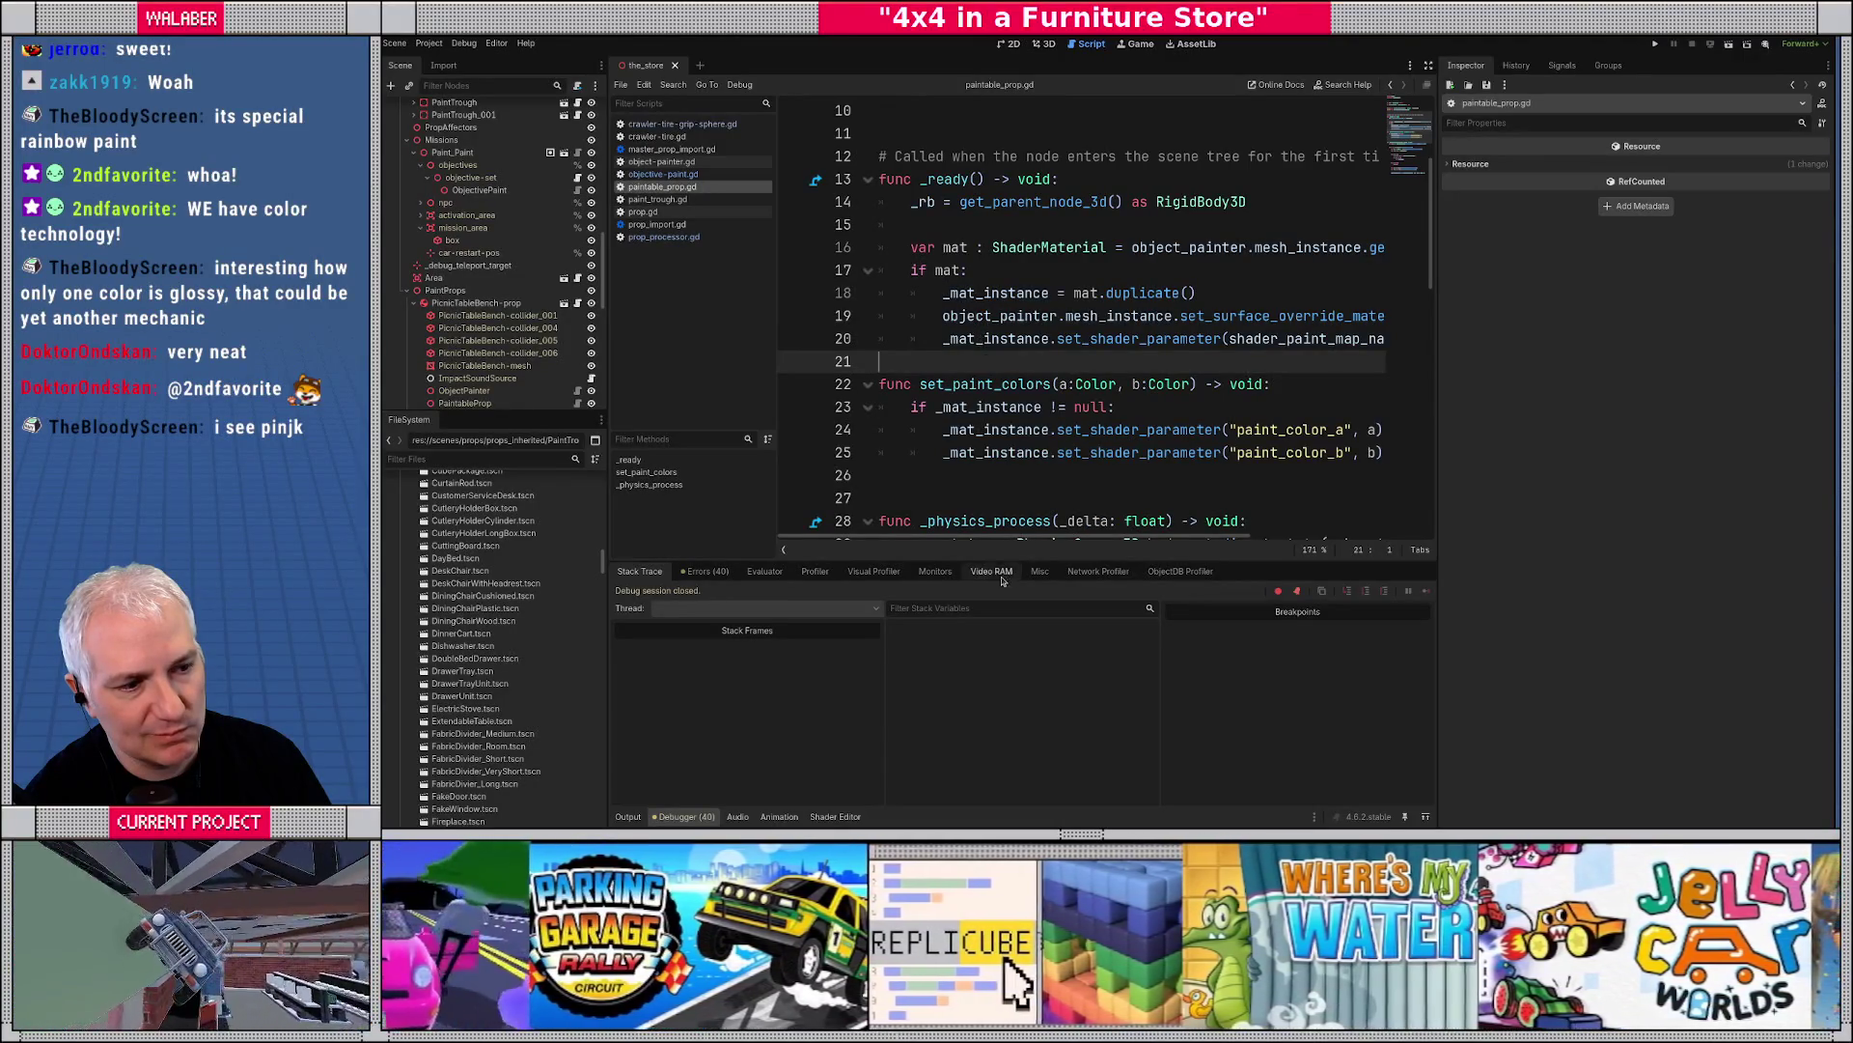
{"action": "mouse_move", "coordinate": [1015, 544]}
{"action": "left_mouse_down"}
{"action": "mouse_move", "coordinate": [1248, 550]}
{"action": "mouse_move", "coordinate": [848, 546]}
{"action": "left_mouse_up"}
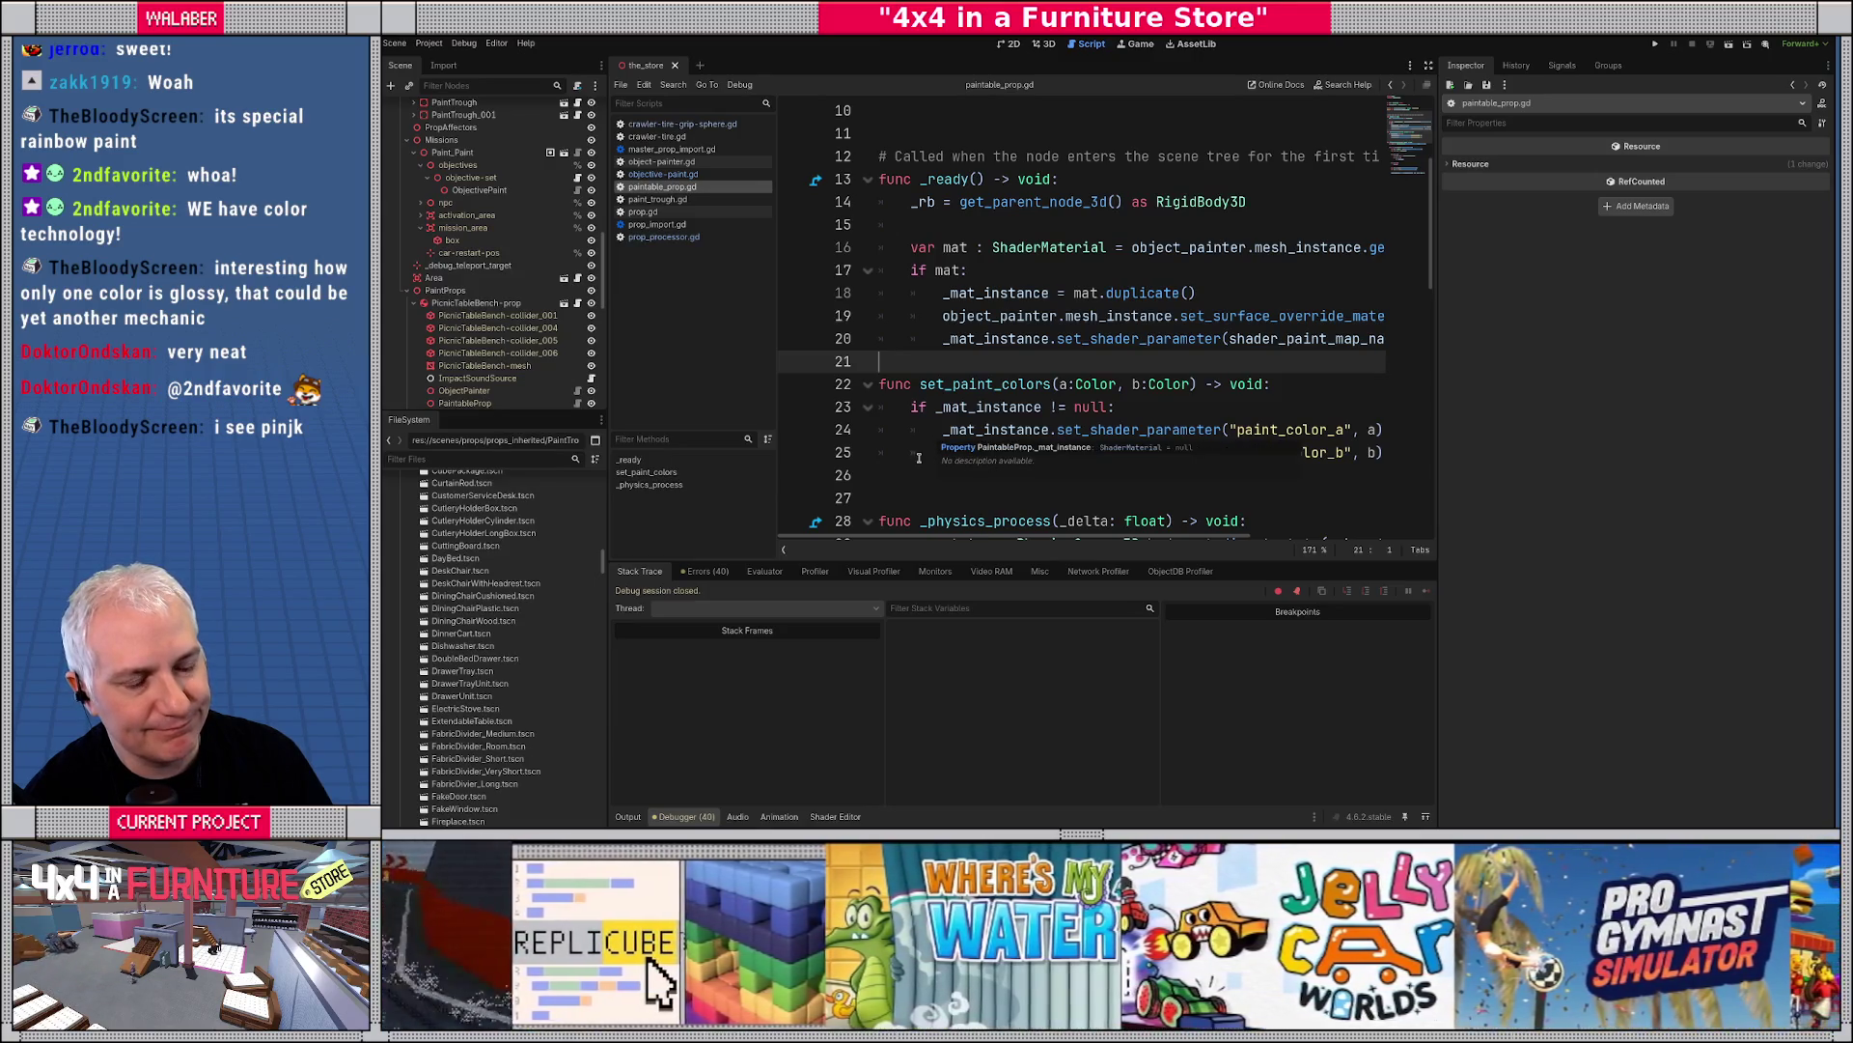
{"action": "scroll", "coordinate": [921, 458], "scroll_direction": "up", "scroll_amount": 3}
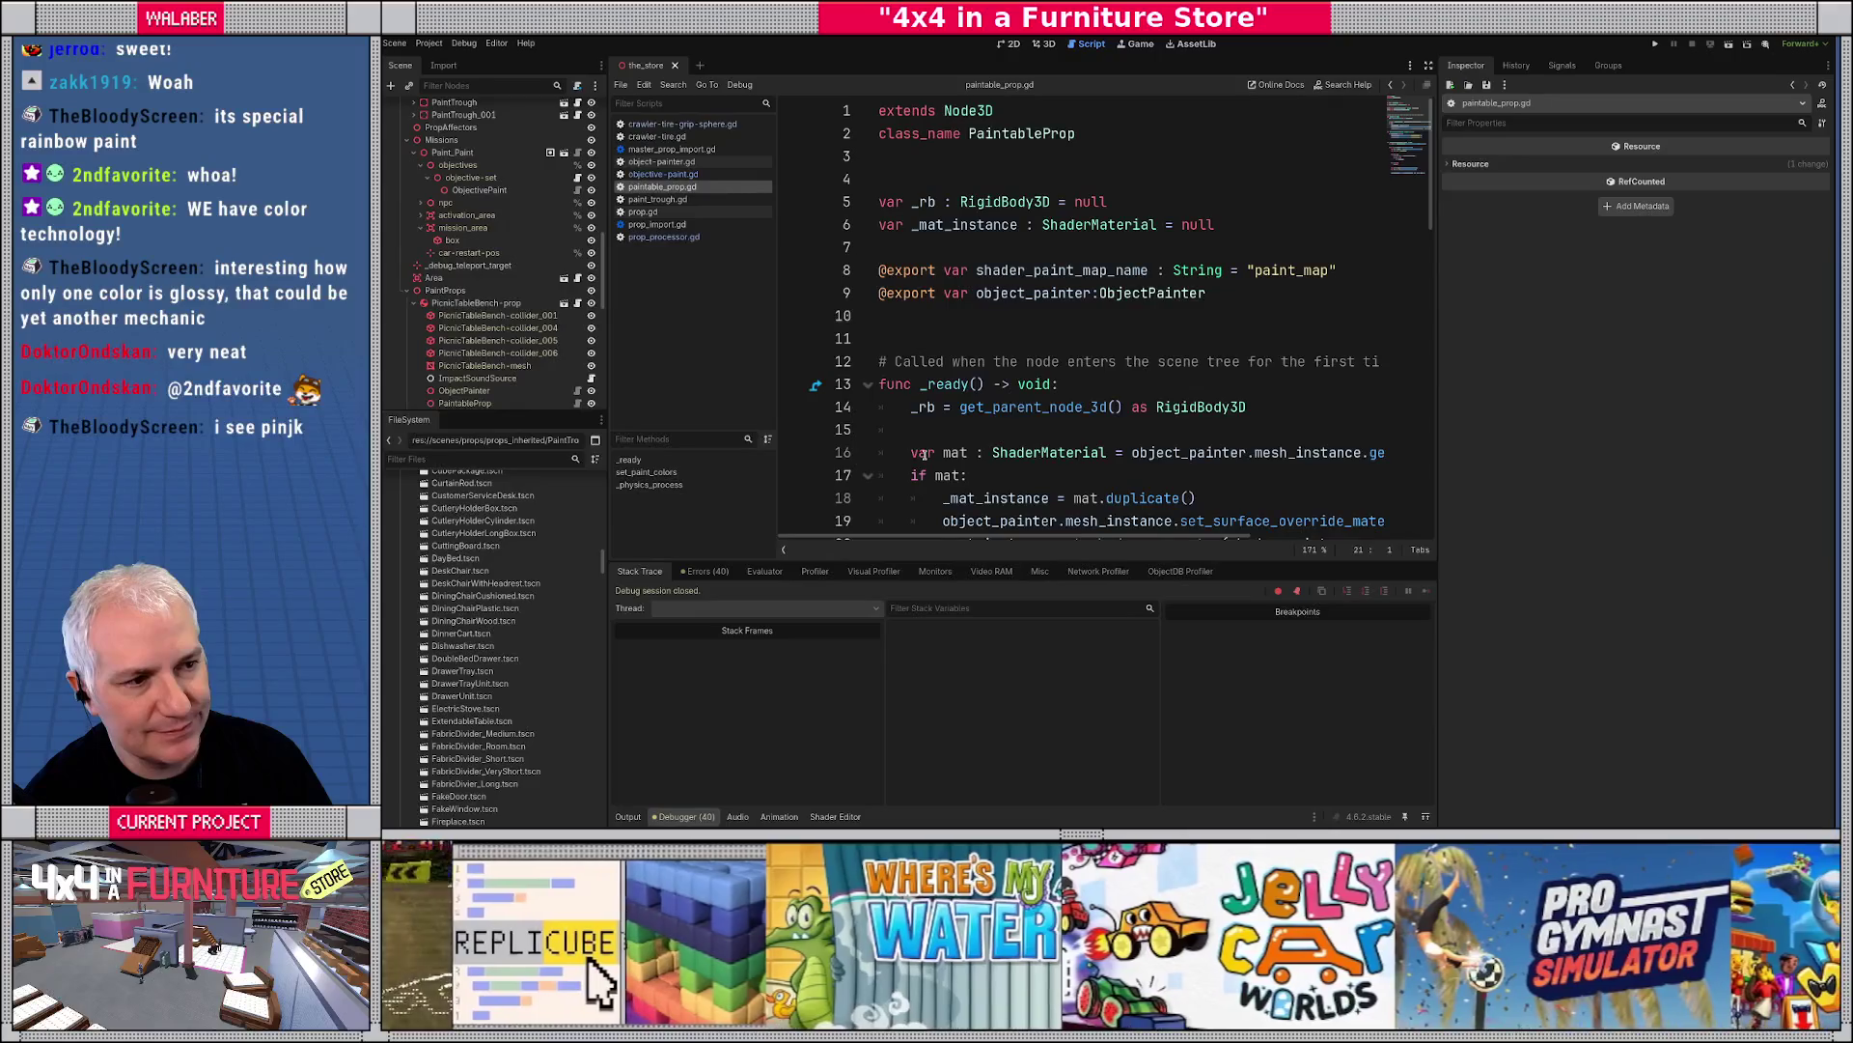
{"action": "scroll", "coordinate": [922, 455], "scroll_direction": "down", "scroll_amount": 3}
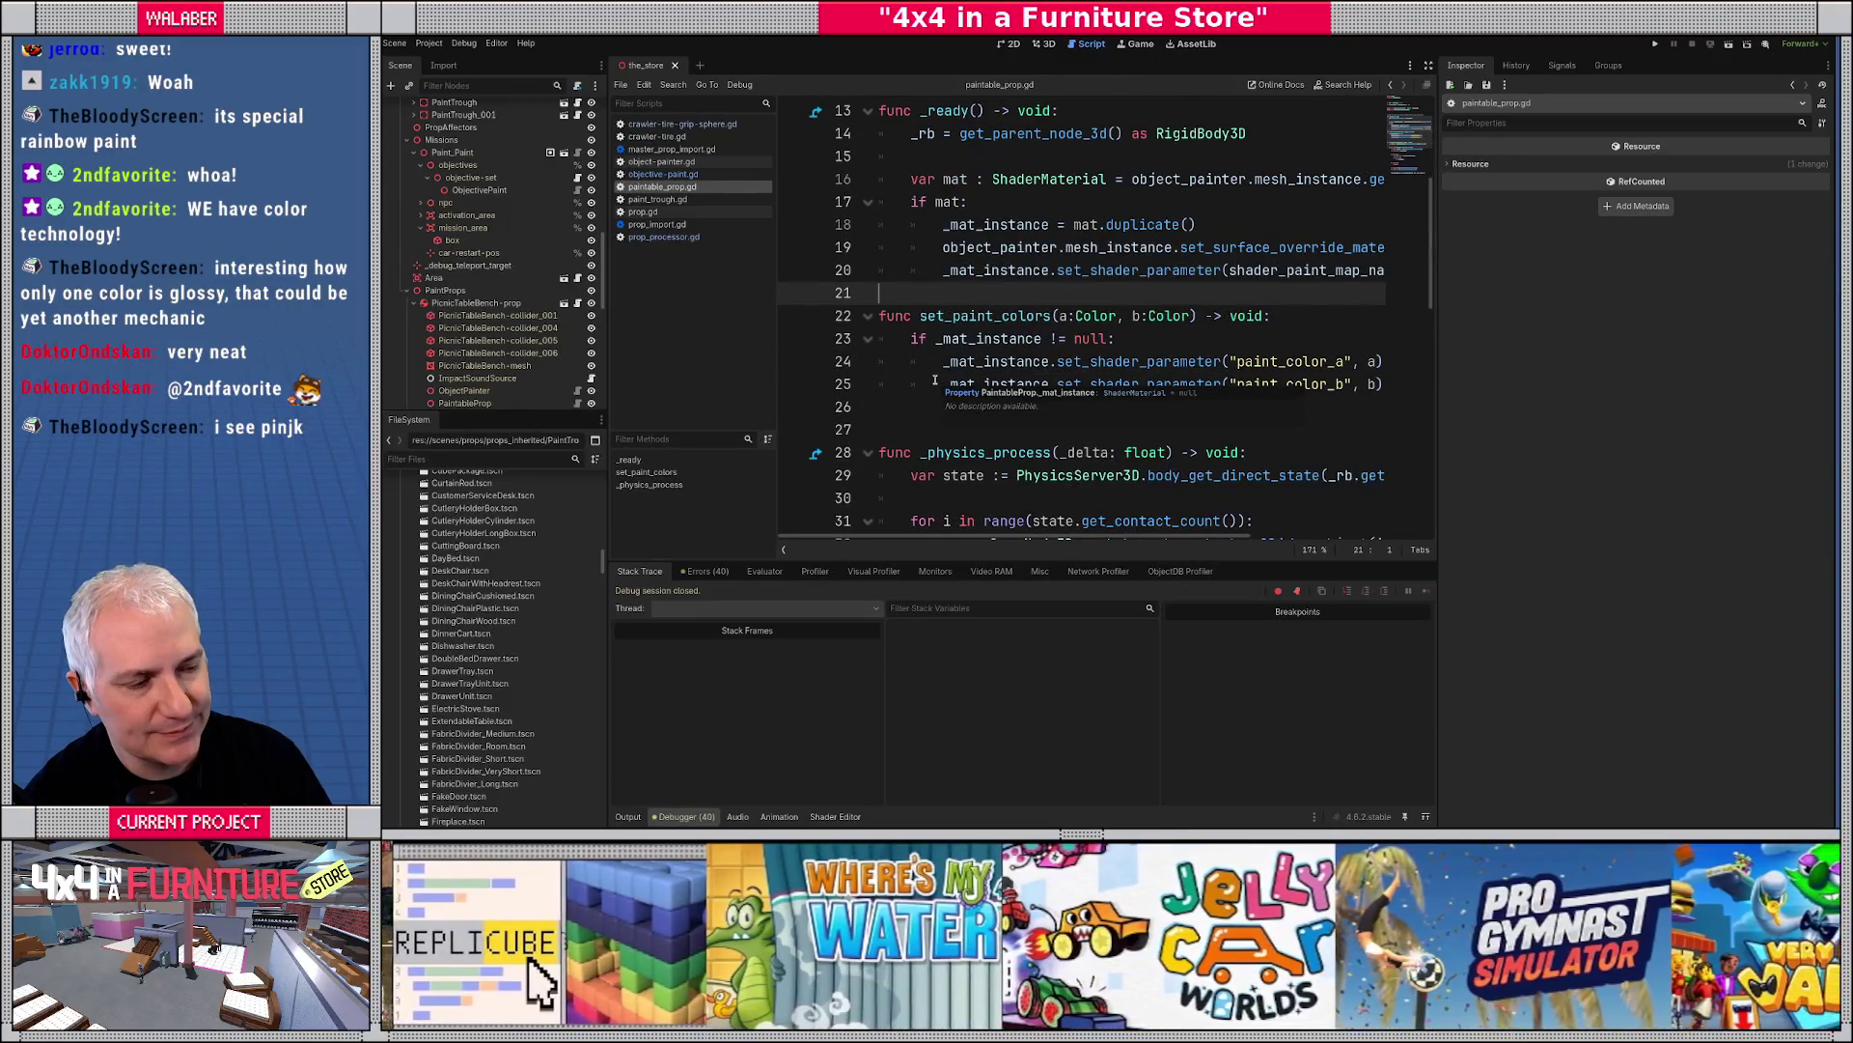
Switch to objective-paint.gd in distraction-free mode and insert a blank line at the start of _ready
{"action": "left_click", "coordinate": [663, 174]}
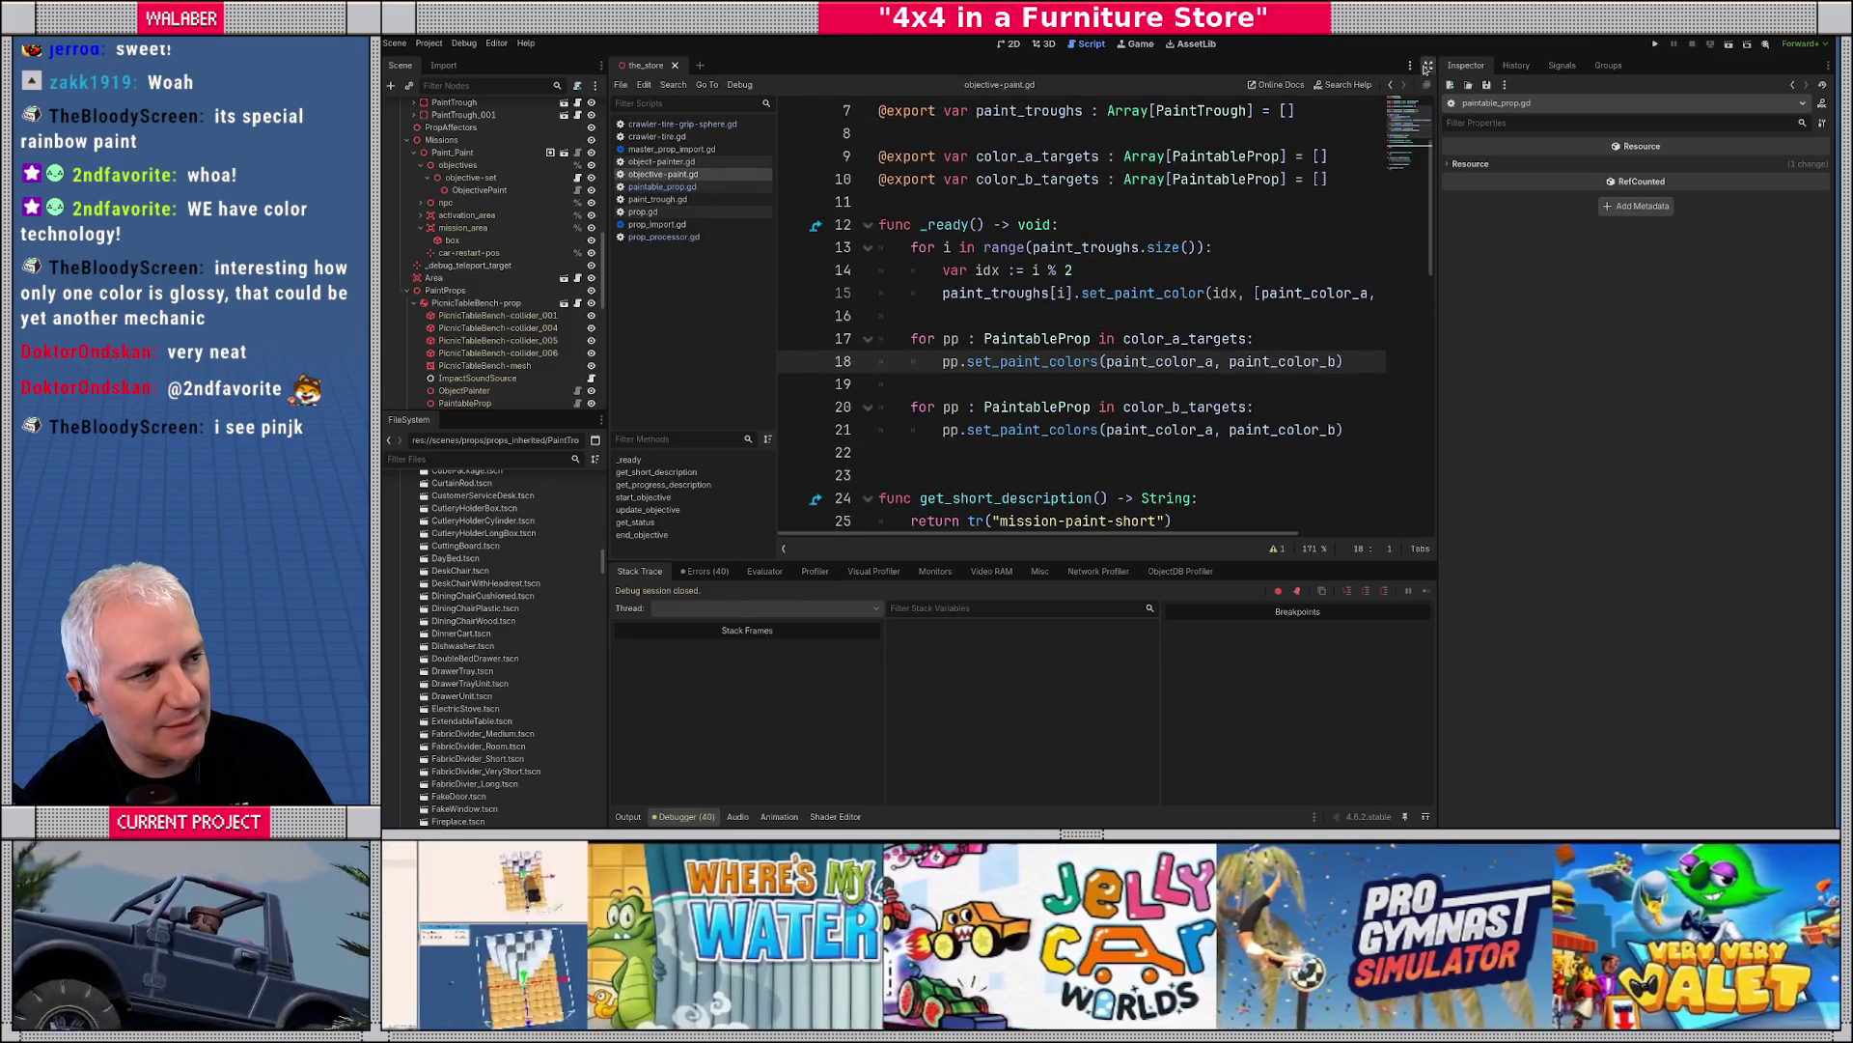
{"action": "left_click", "coordinate": [1426, 68]}
{"action": "left_click", "coordinate": [733, 315]}
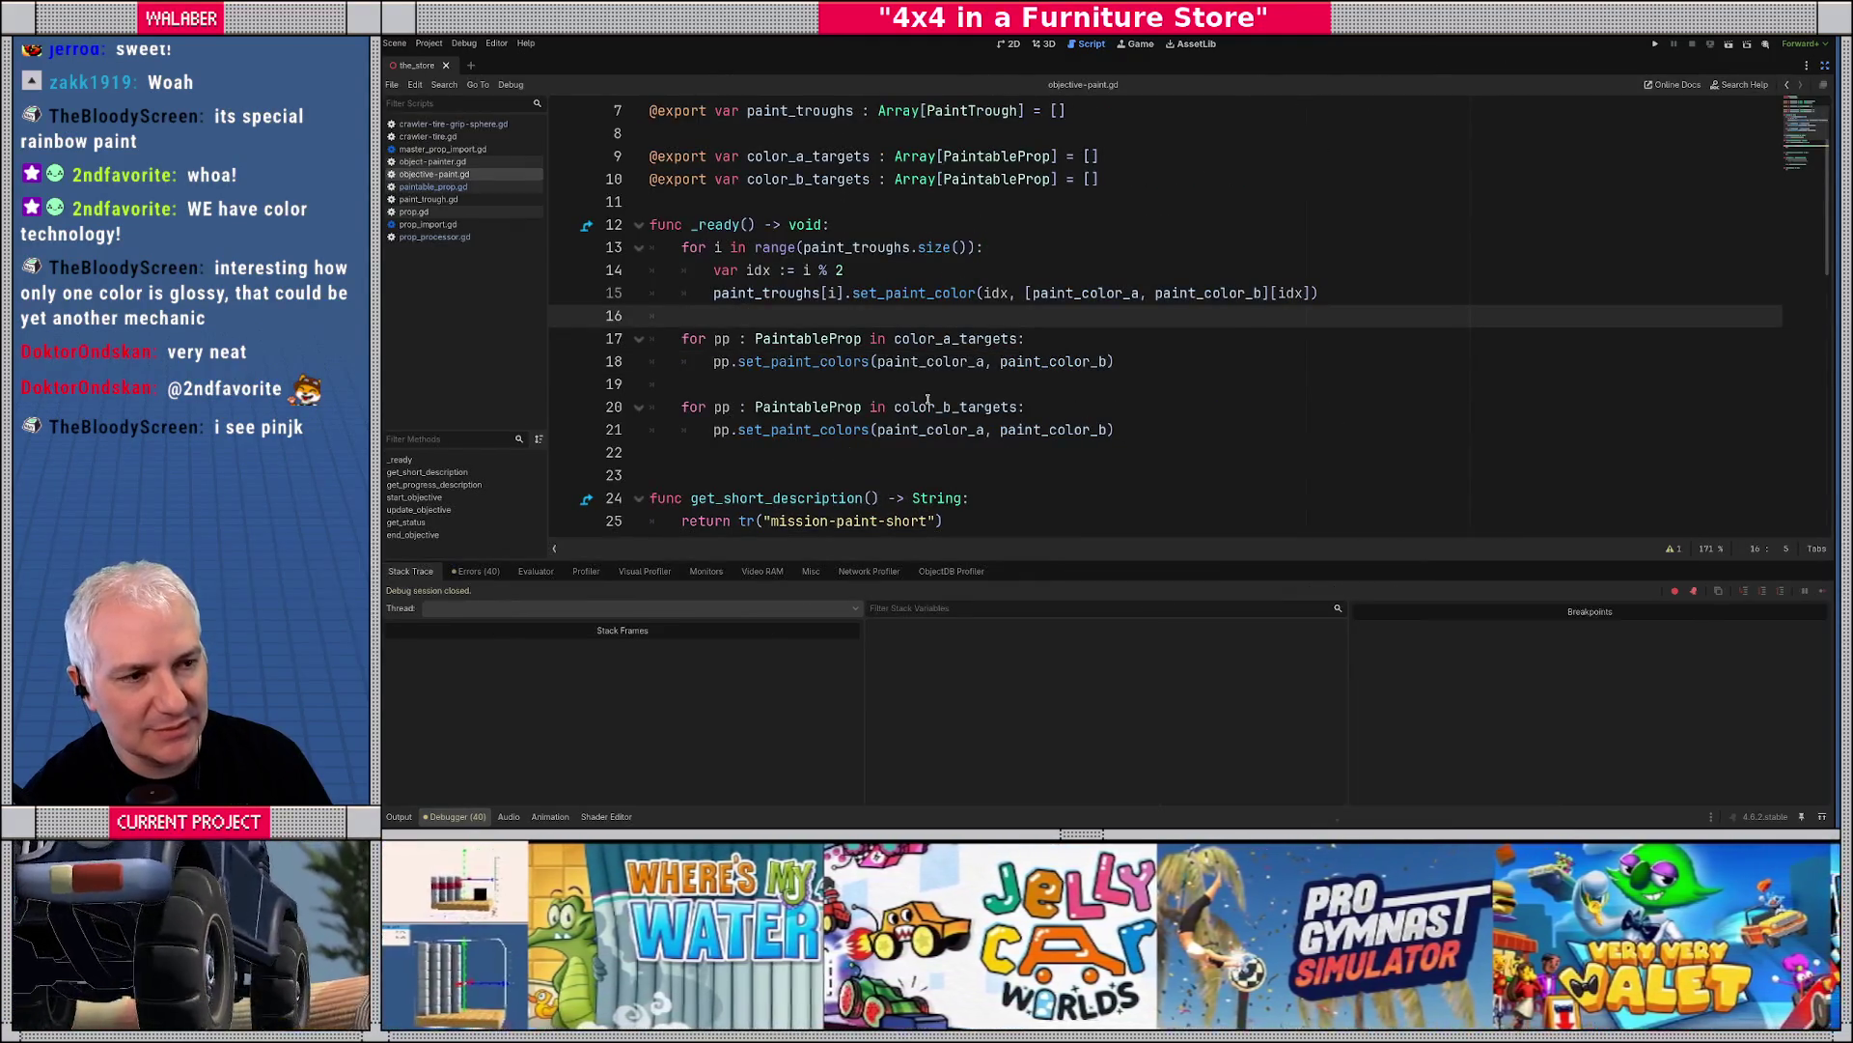
{"action": "key", "text": "Up"}
{"action": "key", "text": "Up"}
{"action": "key", "text": "Up"}
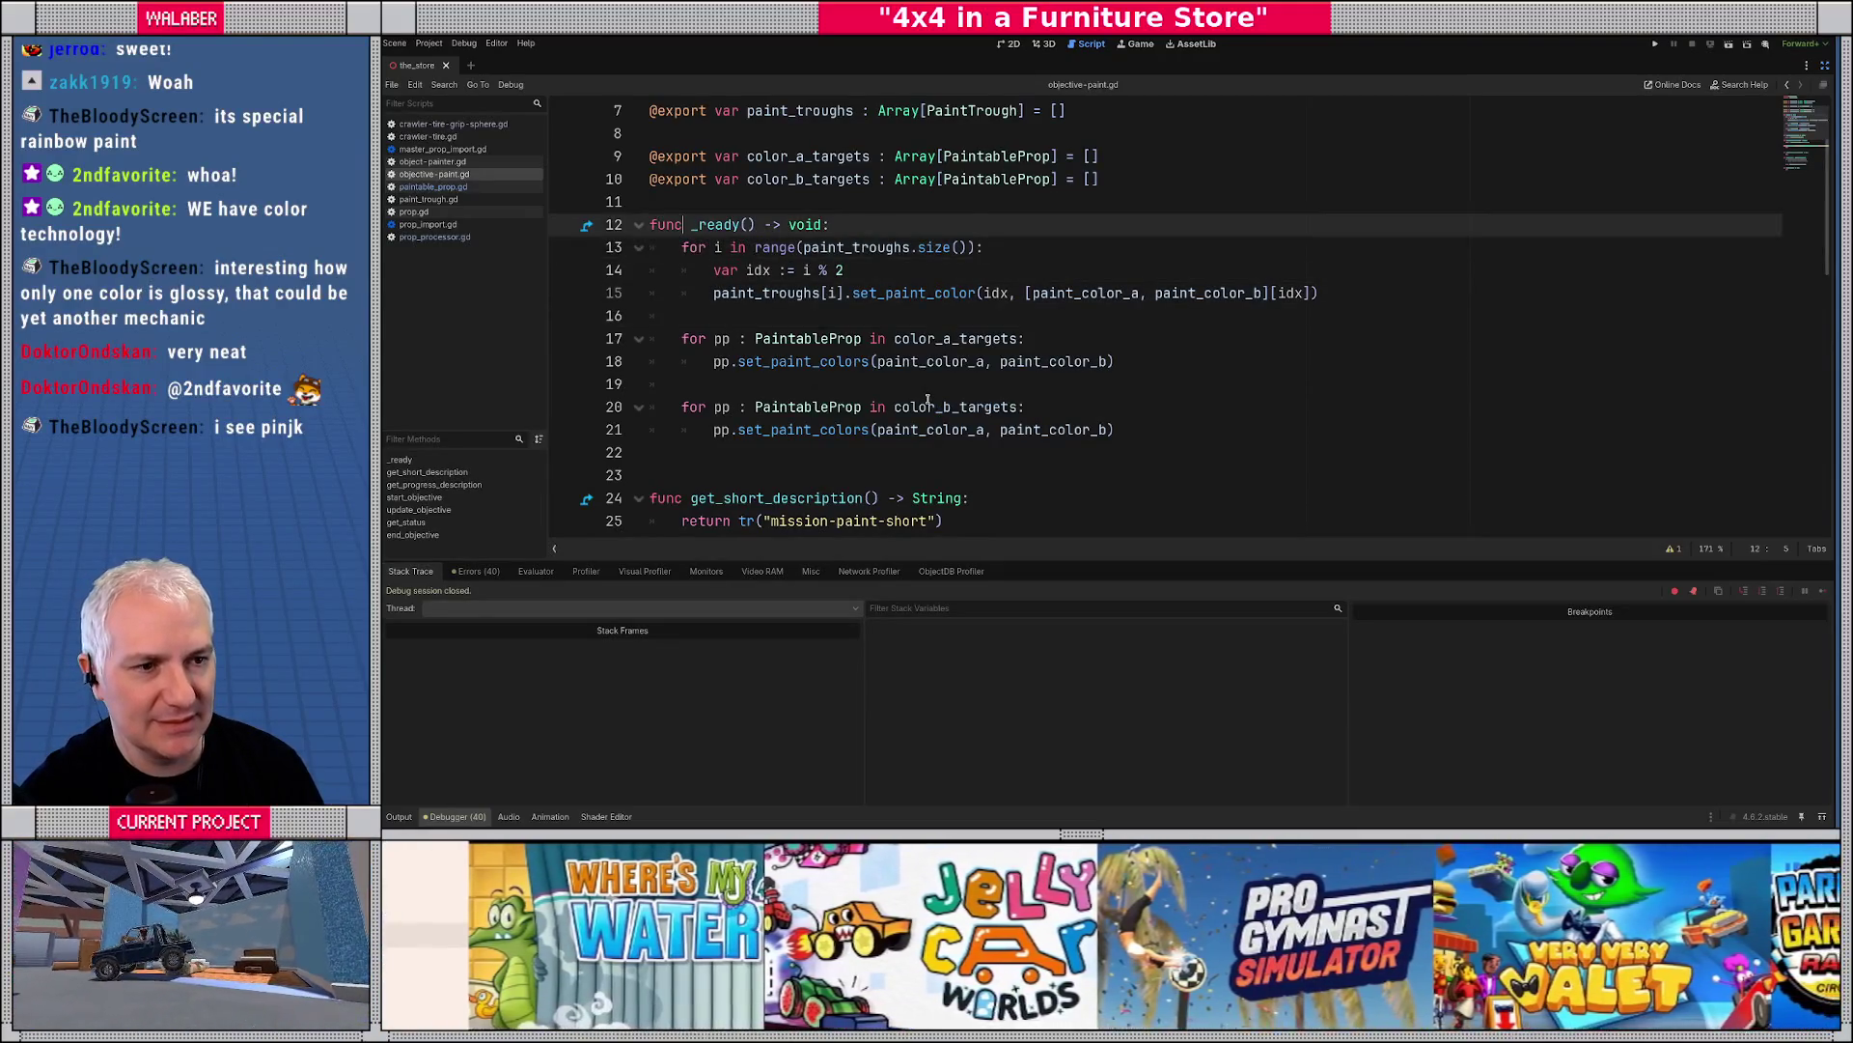
{"action": "key", "text": "End"}
{"action": "key", "text": "Return"}
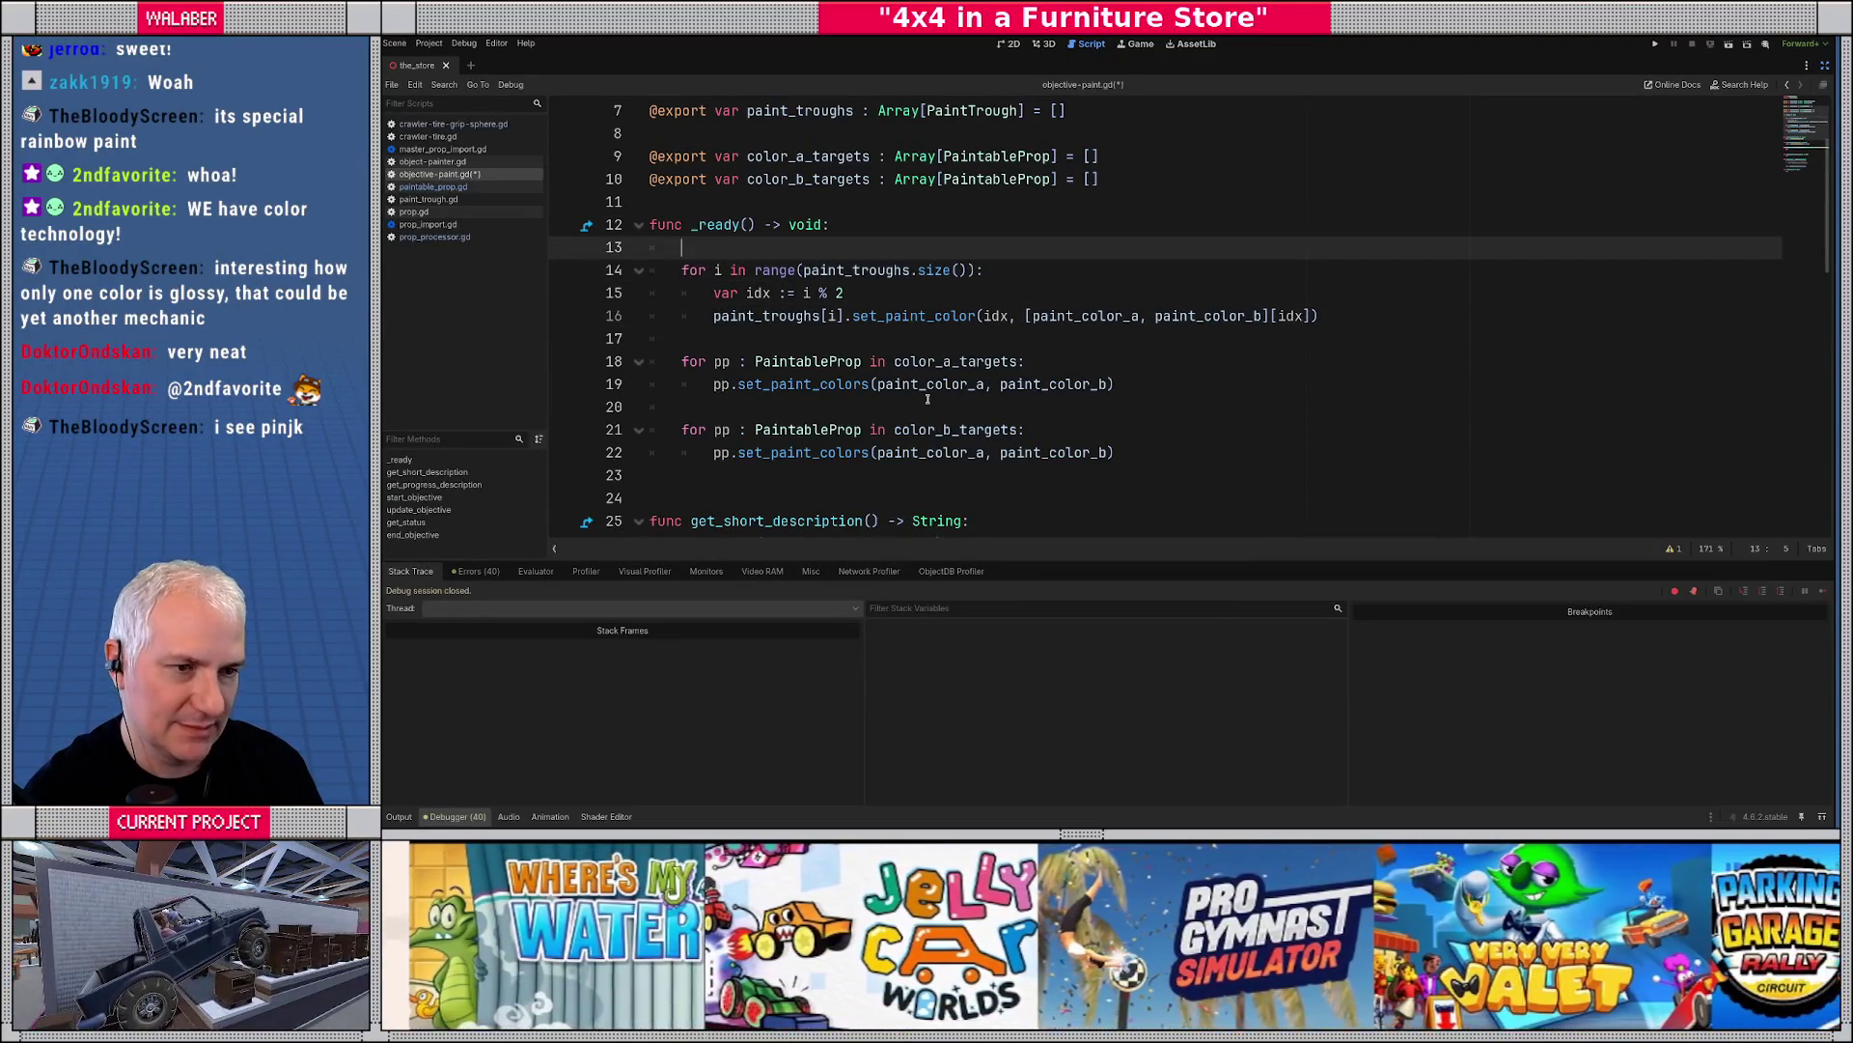
Call _setup_colors.call_deferred() in _ready, add 'func _setup_colors() -> void:' above the loops, and run the game
{"action": "type", "text": "_colors.call_deferred("}
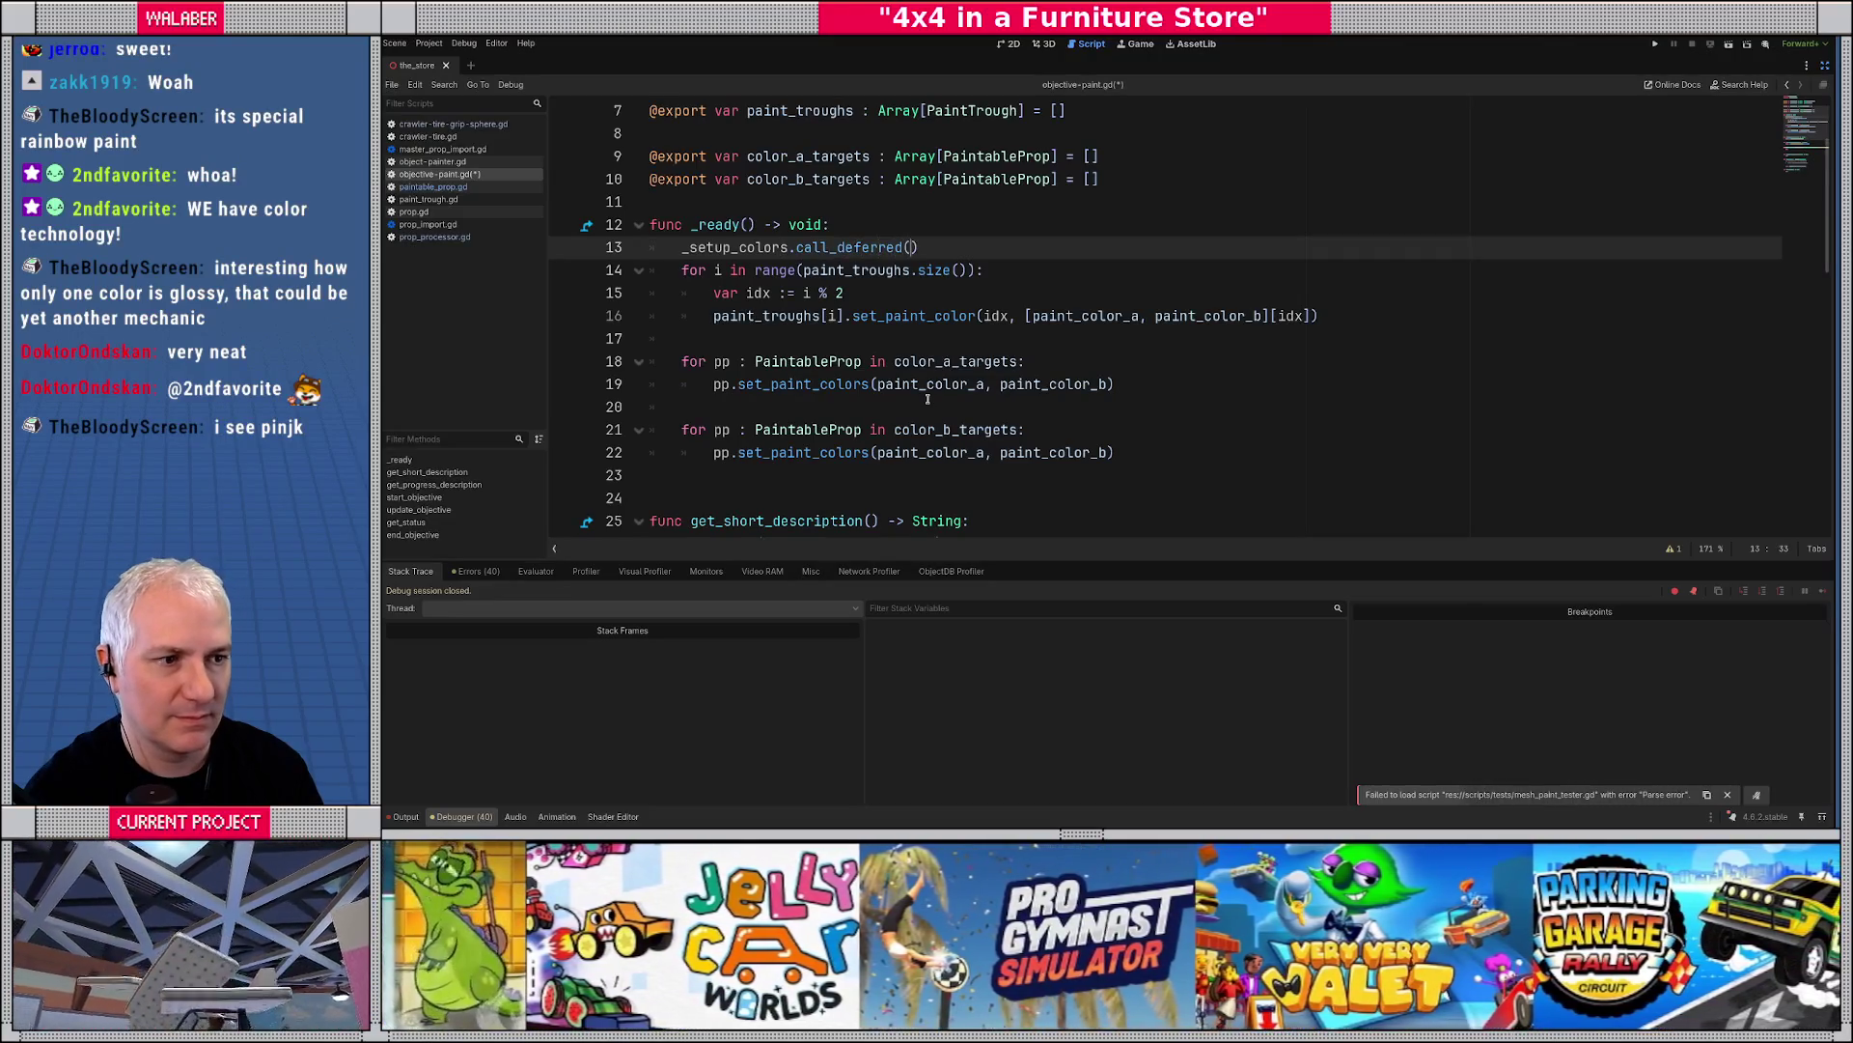
{"action": "key", "text": "End"}
{"action": "key", "text": "Return"}
{"action": "key", "text": "Return"}
{"action": "key", "text": "BackSpace"}
{"action": "type", "text": "func"}
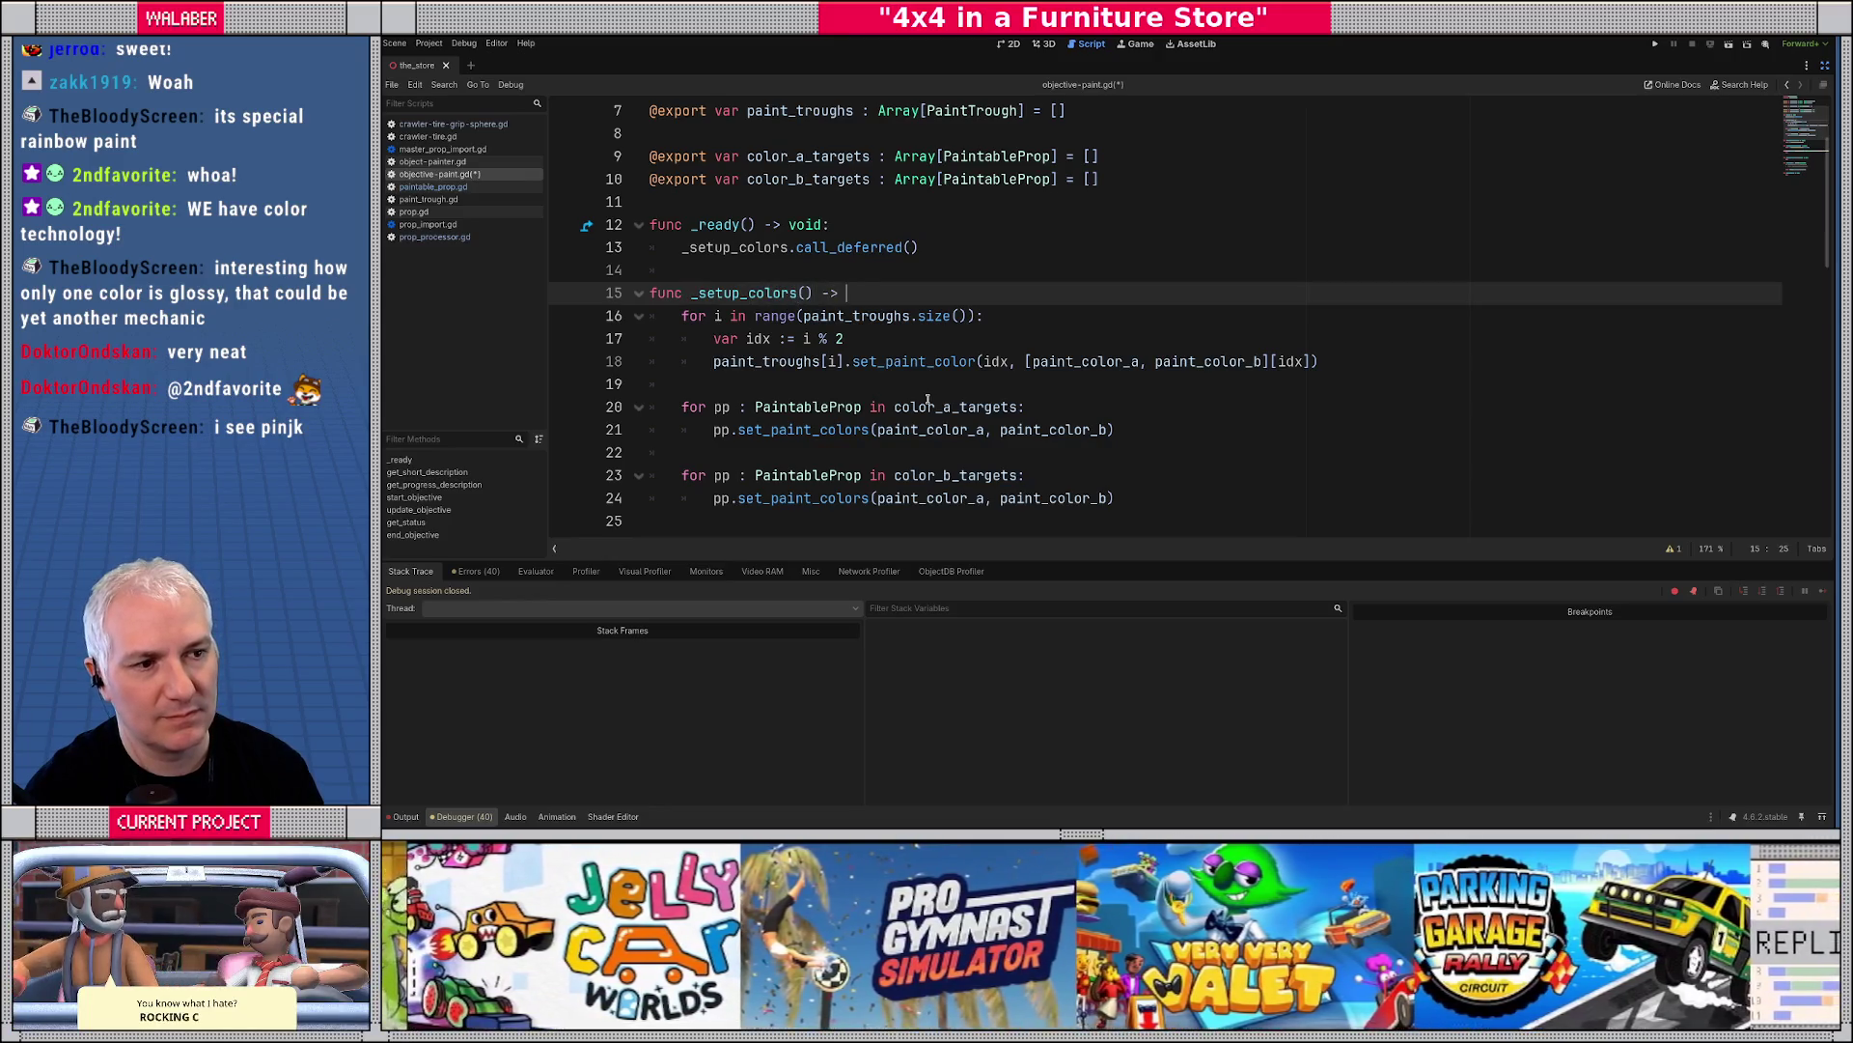
{"action": "key", "text": "Up"}
{"action": "key", "text": "Return"}
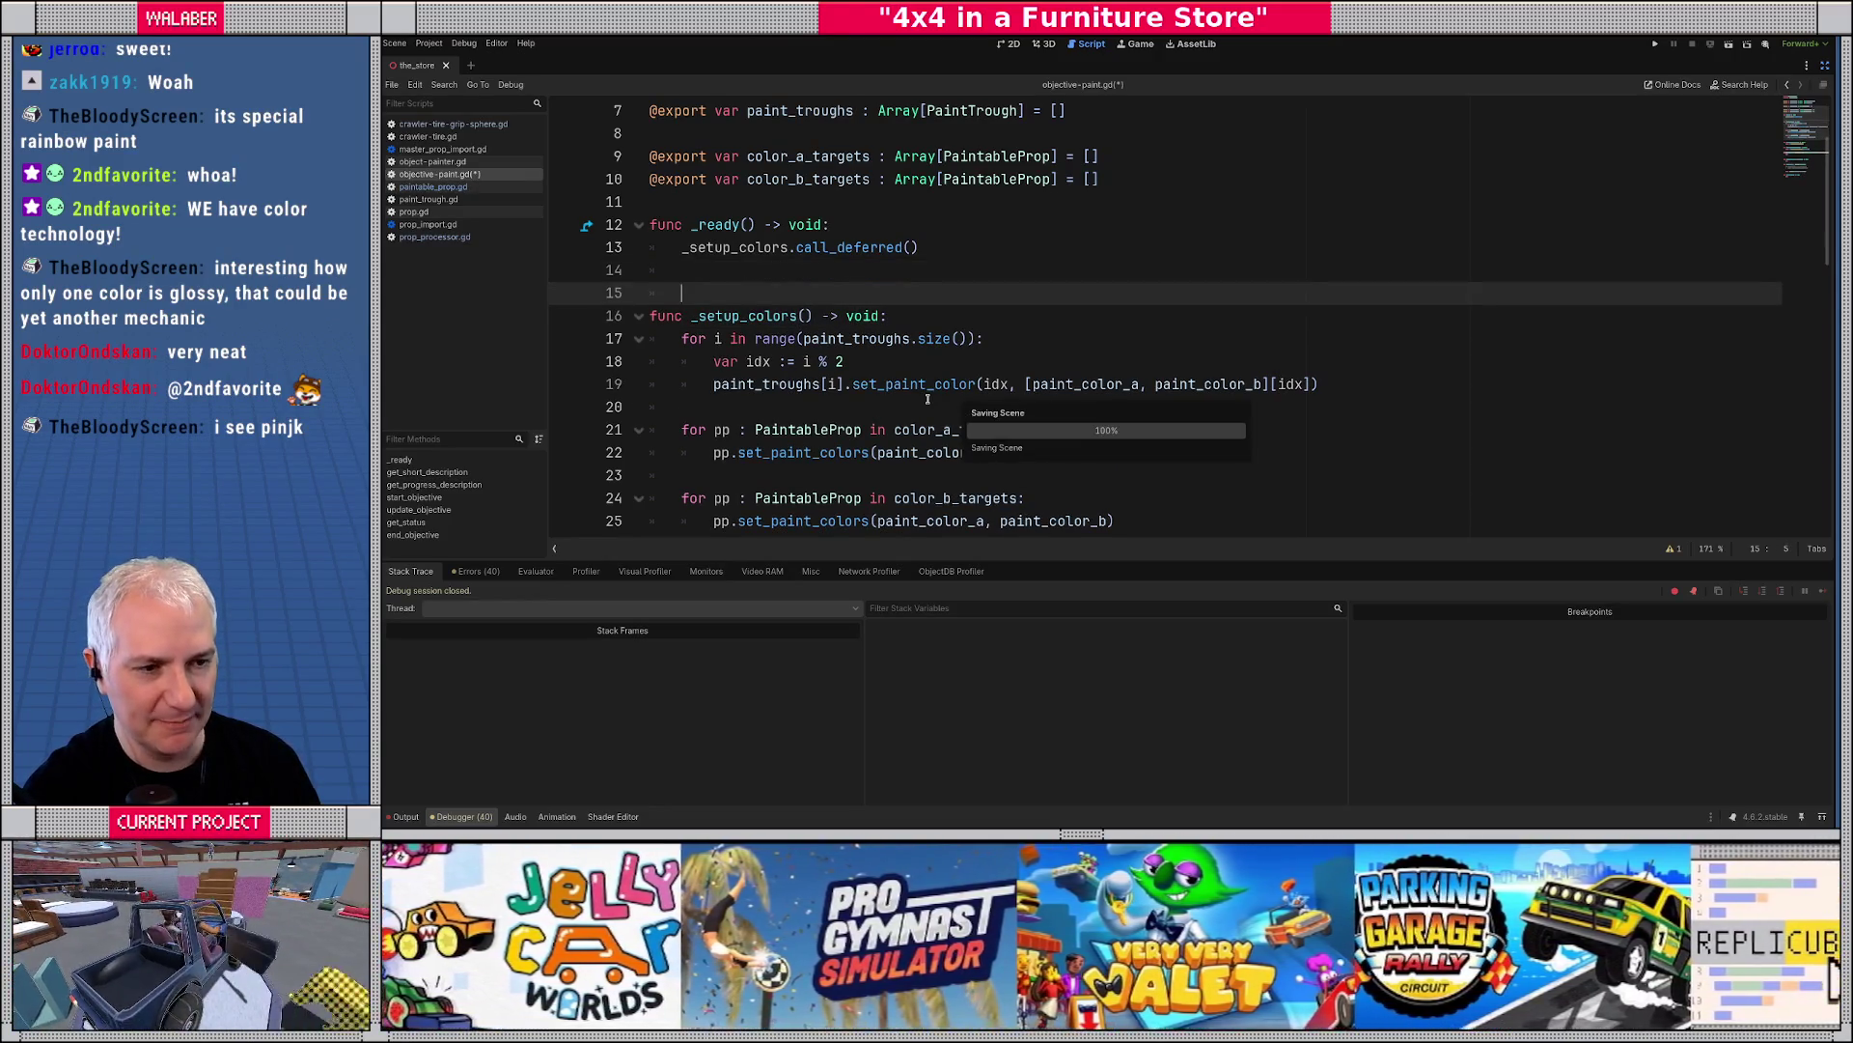
{"action": "key", "text": "F5"}
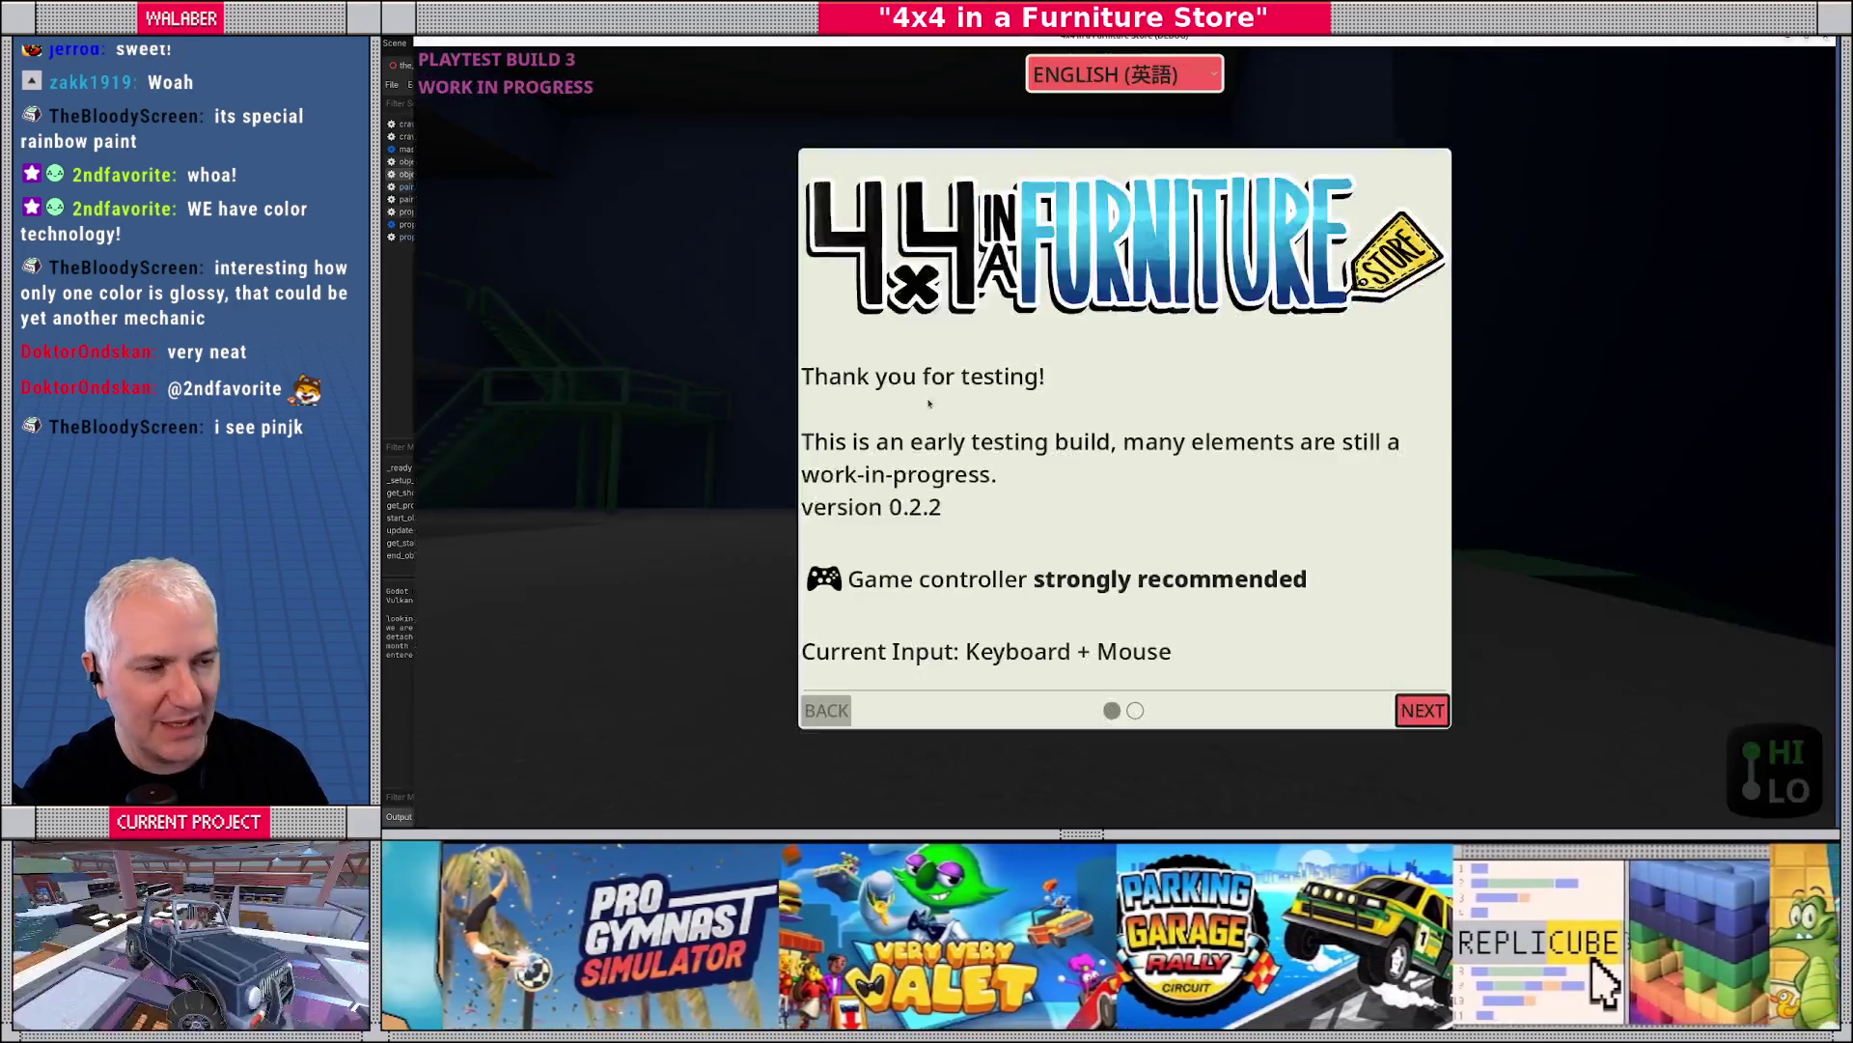
Skip the intro, drive the jeep through the Paint Department troughs, then quit back to the editor
{"action": "key", "text": "Escape"}
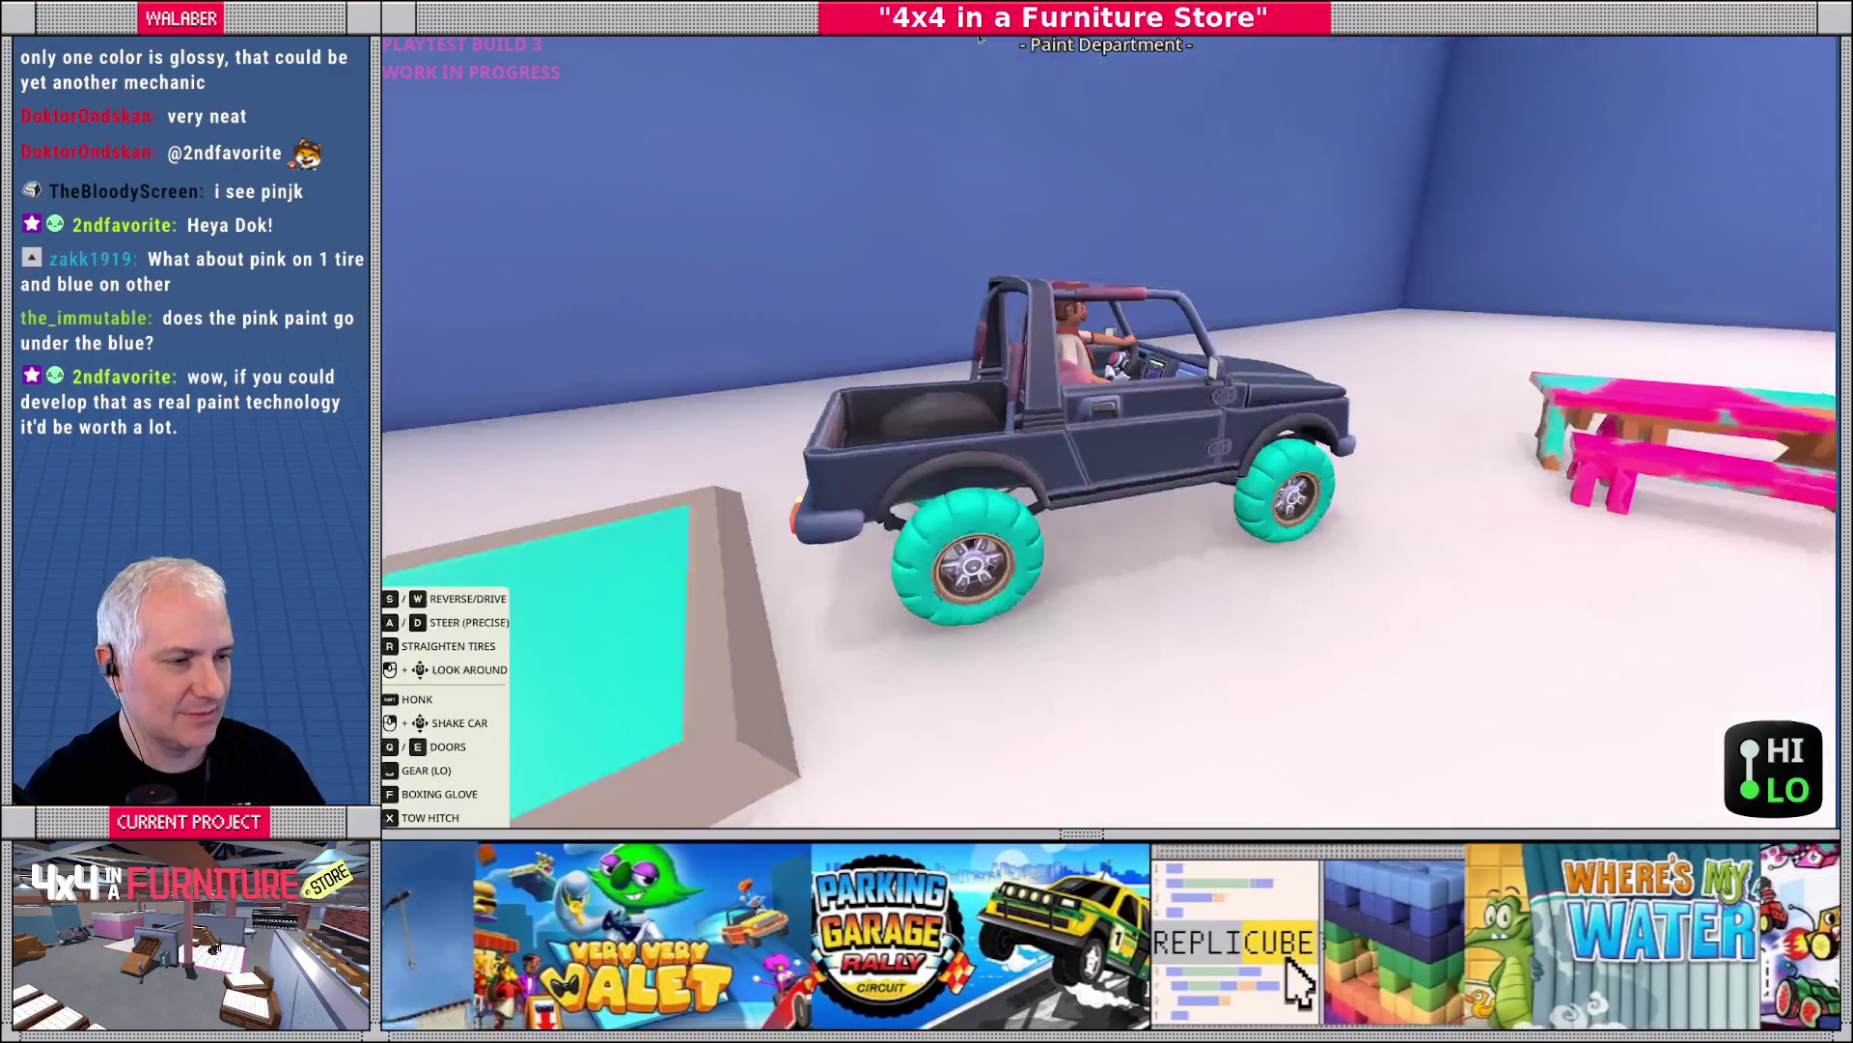
{"action": "key", "text": "F8"}
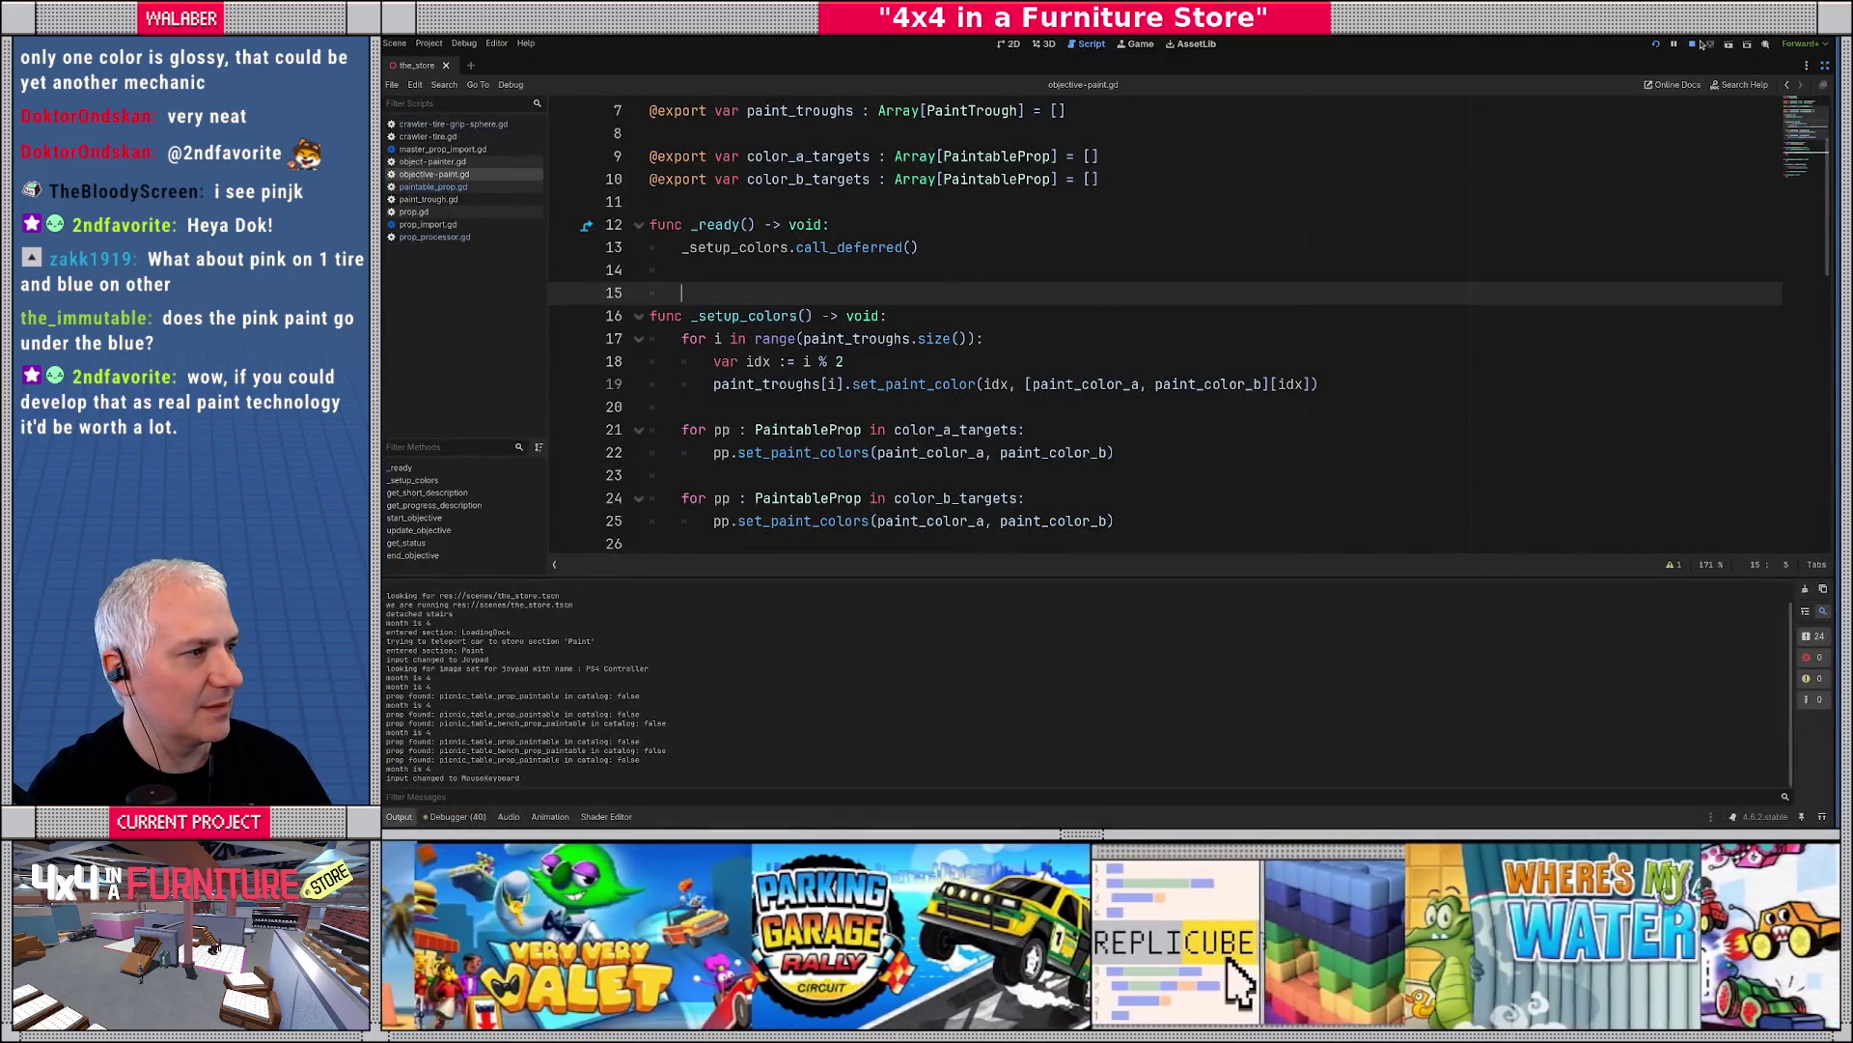
{"action": "left_click", "coordinate": [1694, 44]}
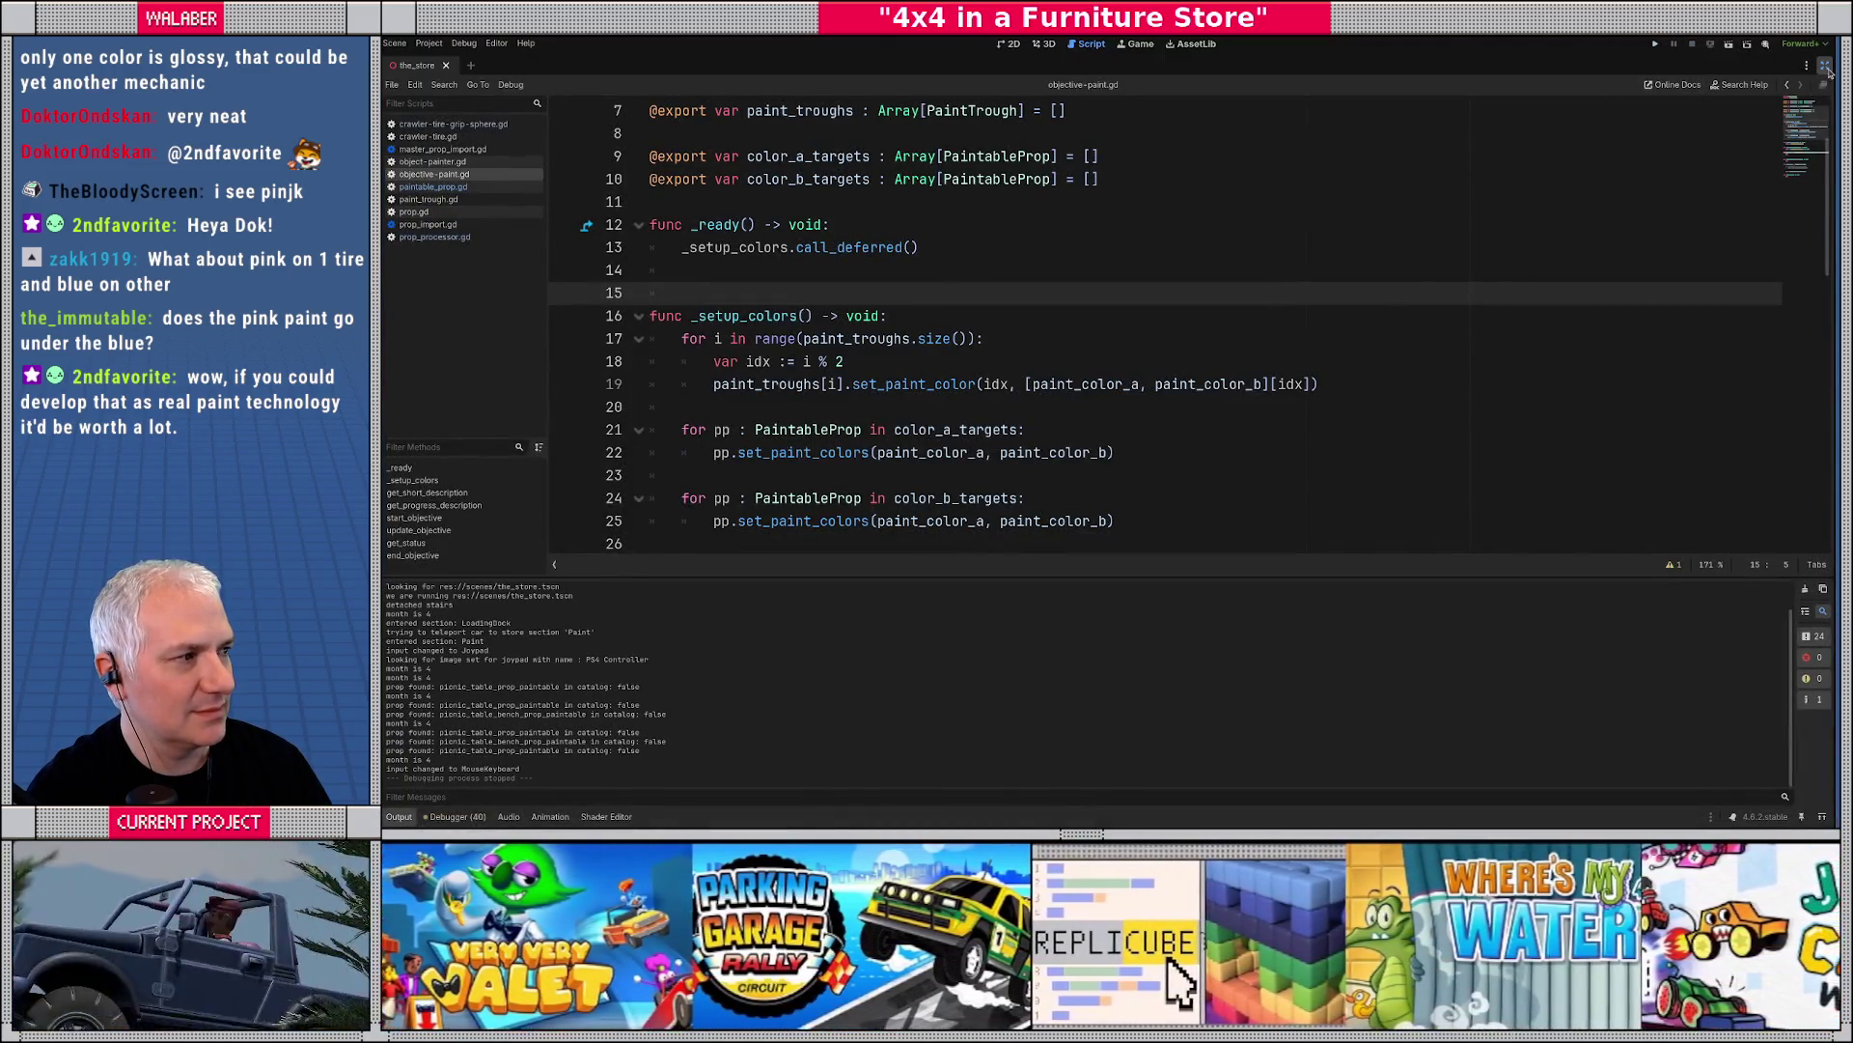
{"action": "left_click", "coordinate": [1825, 67]}
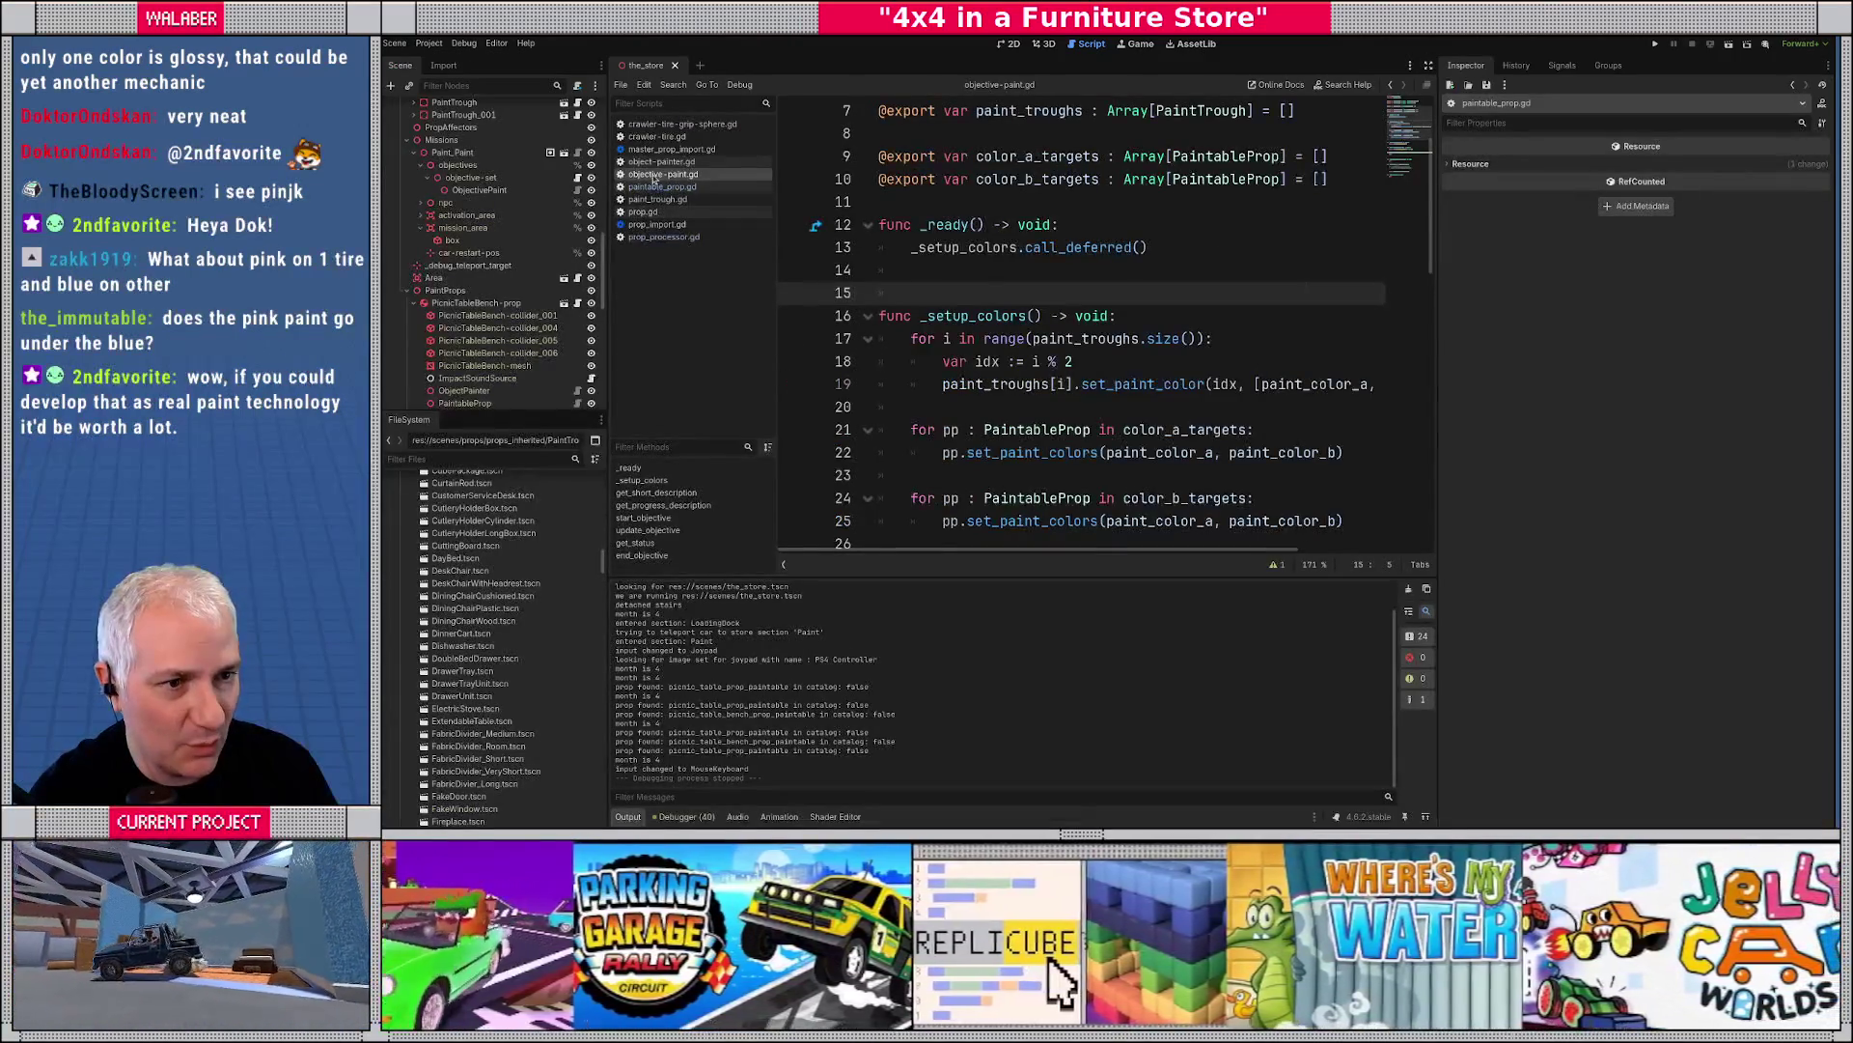
{"action": "left_click", "coordinate": [656, 163]}
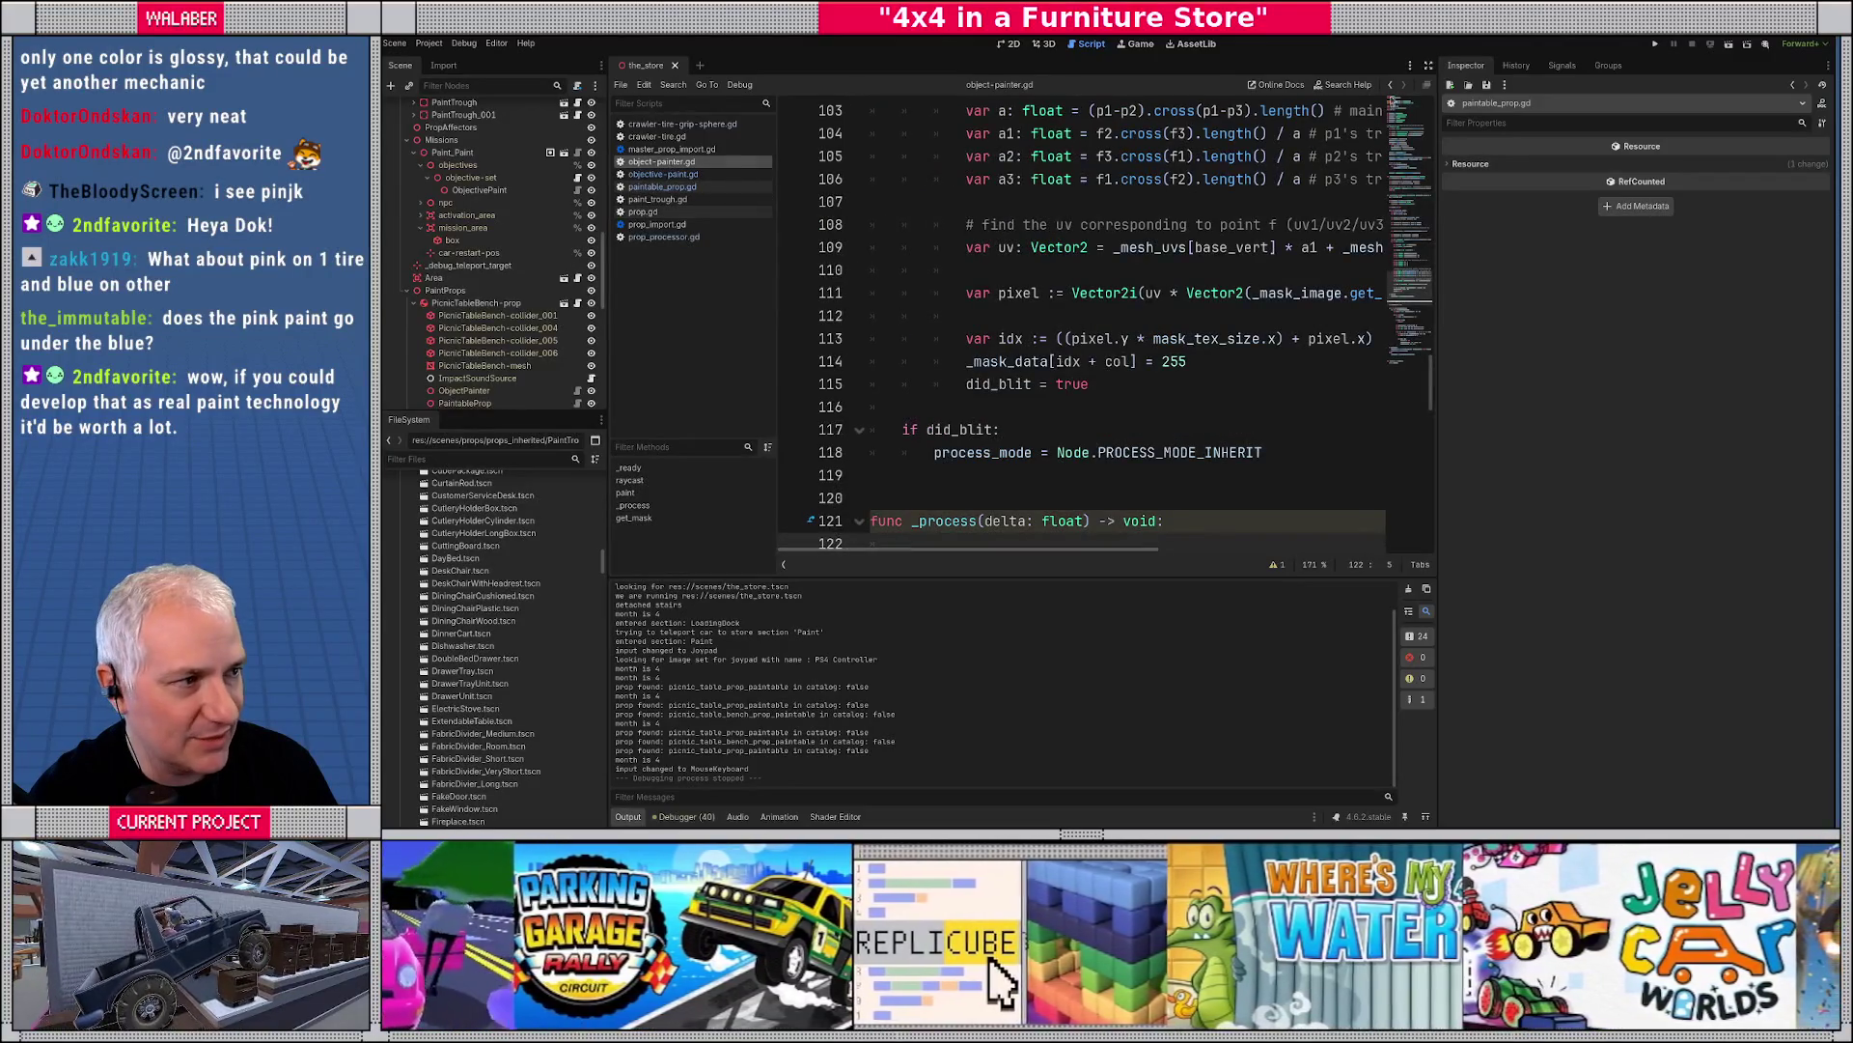
{"action": "left_click", "coordinate": [1429, 65]}
{"action": "left_click", "coordinate": [717, 335]}
{"action": "scroll", "coordinate": [717, 331], "scroll_direction": "up", "scroll_amount": 12}
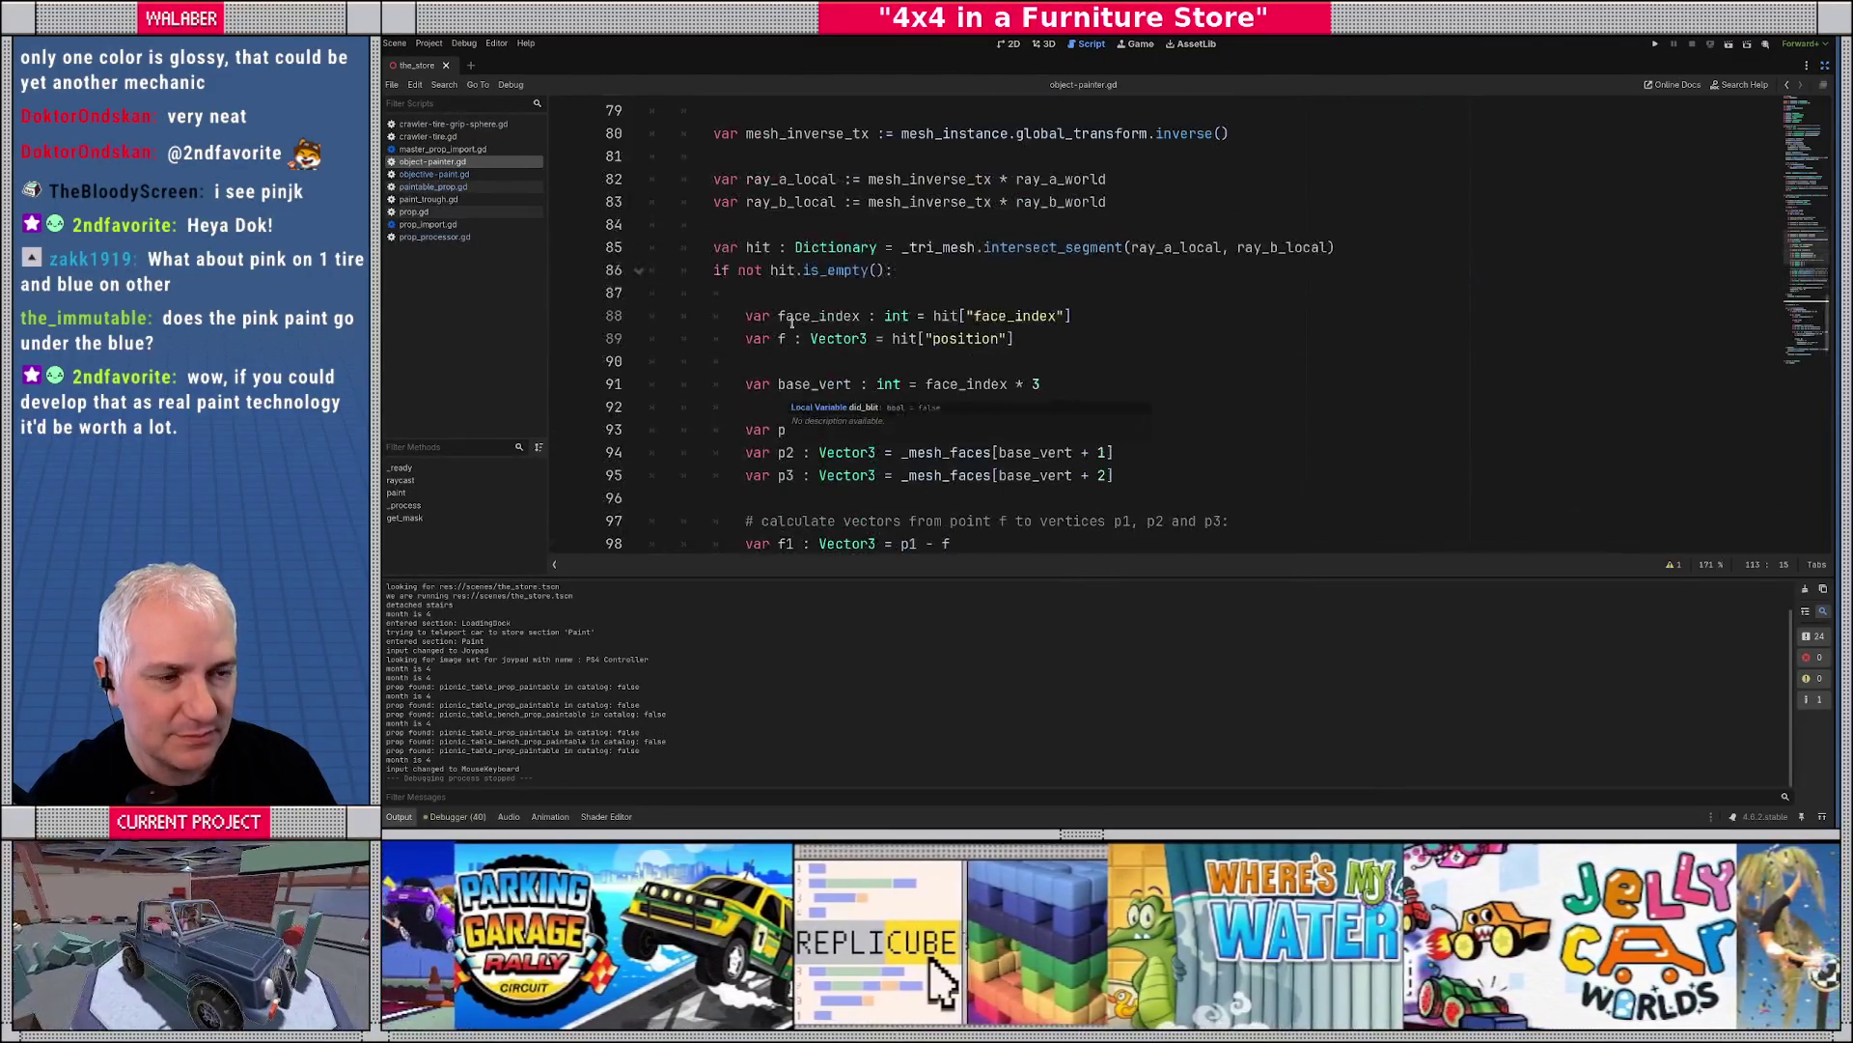
{"action": "scroll", "coordinate": [717, 331], "scroll_direction": "up", "scroll_amount": 3}
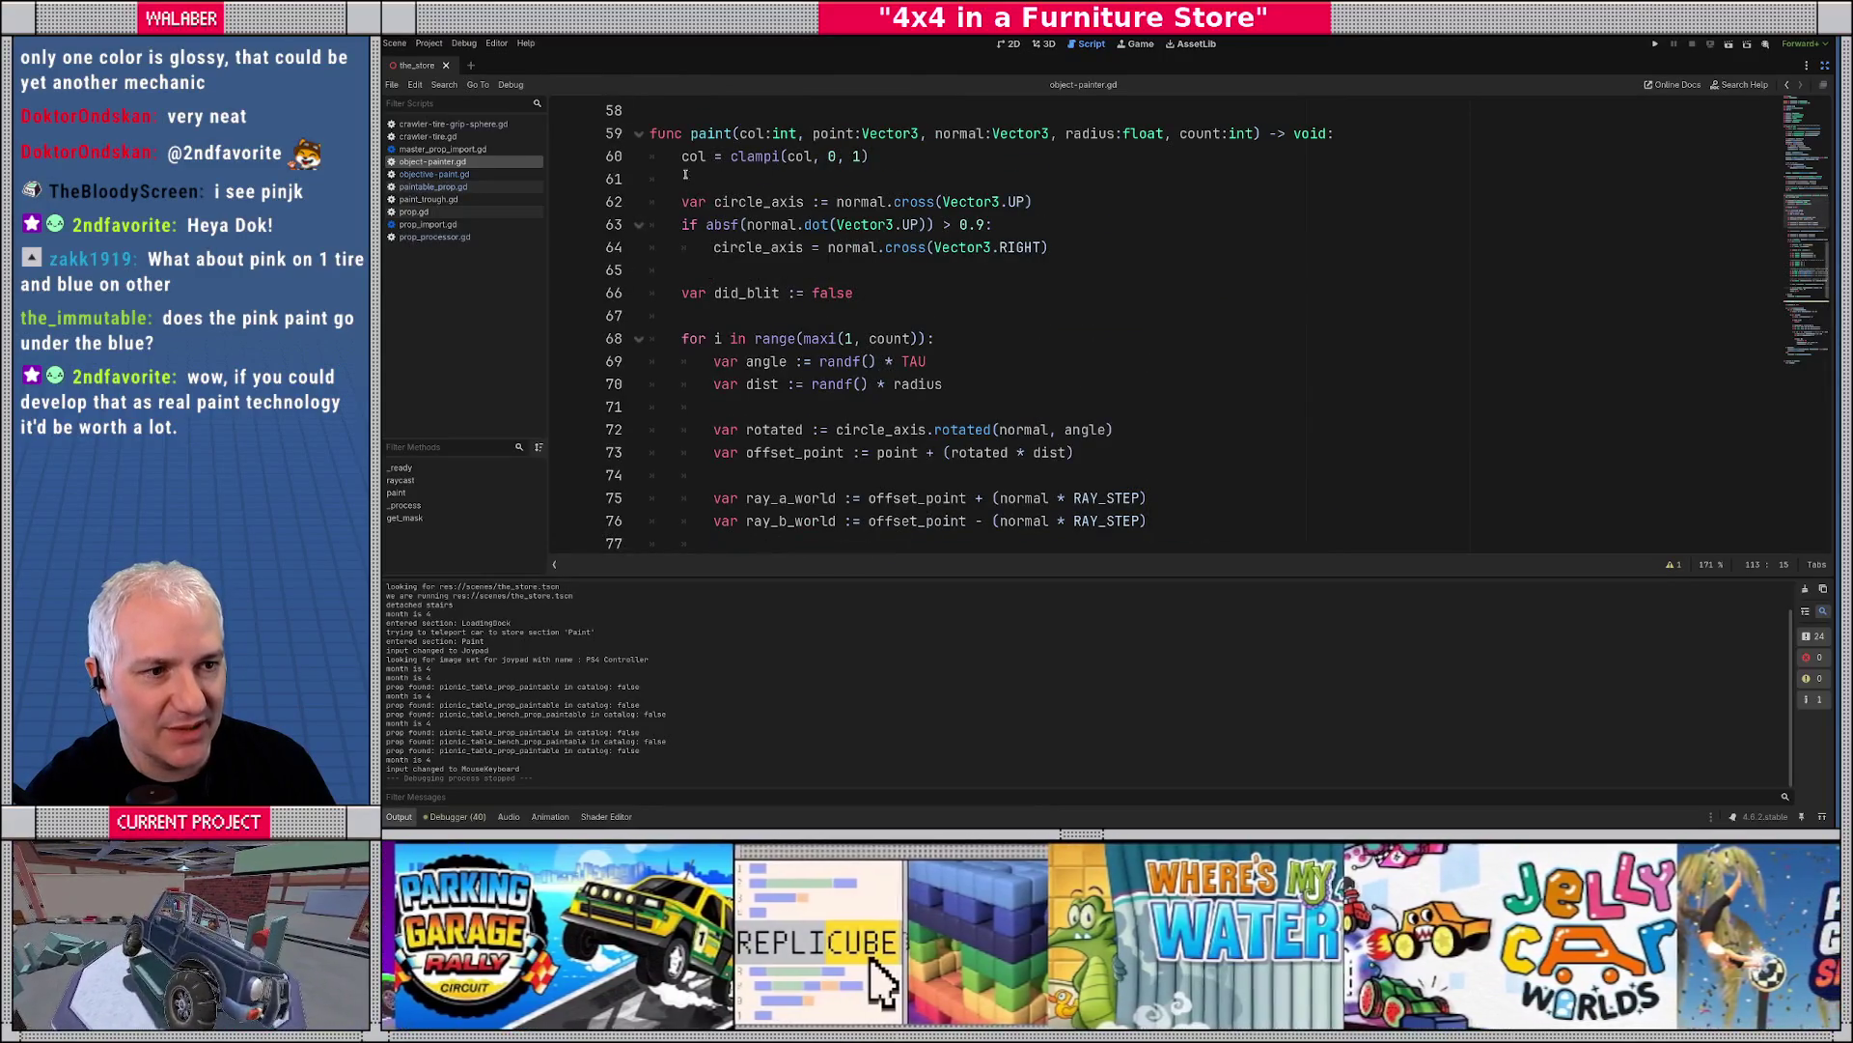
{"action": "left_click_drag", "start_coordinate": [681, 133], "coordinate": [1088, 135]}
{"action": "scroll", "coordinate": [696, 285], "scroll_direction": "down", "scroll_amount": 13}
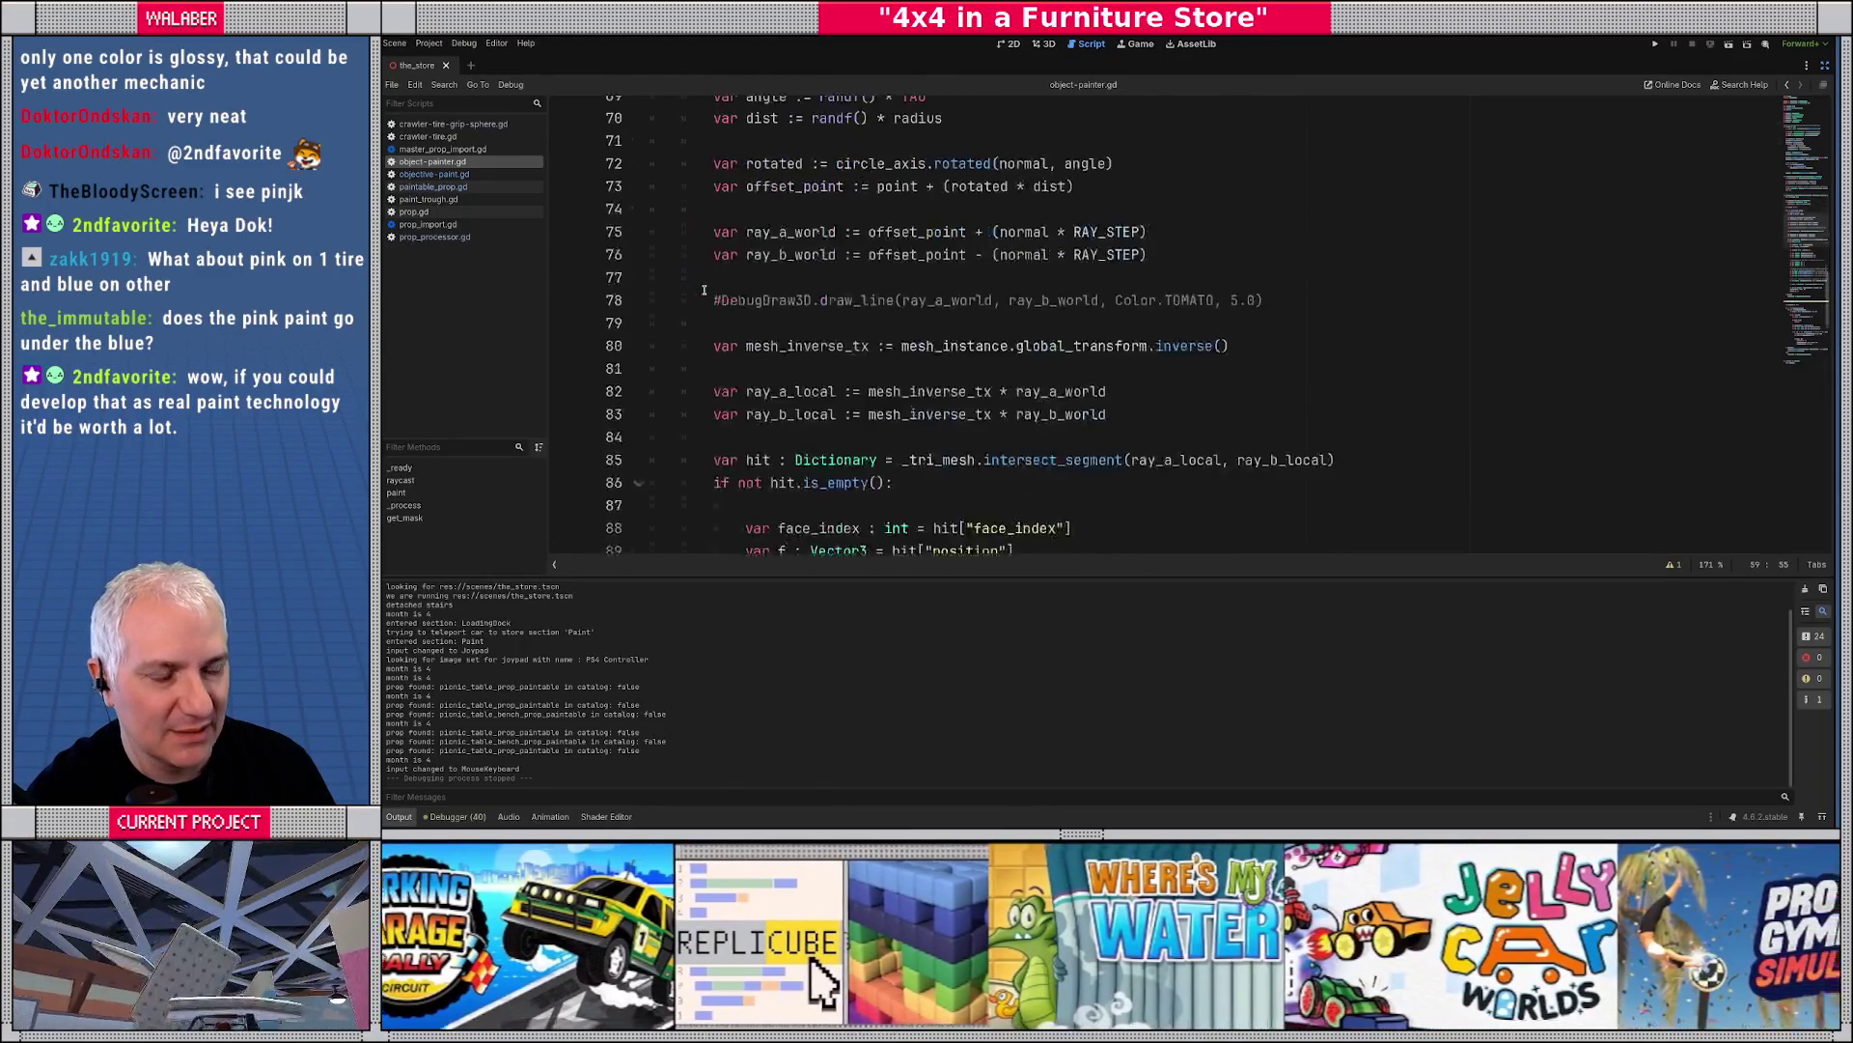
{"action": "scroll", "coordinate": [707, 292], "scroll_direction": "down", "scroll_amount": 3}
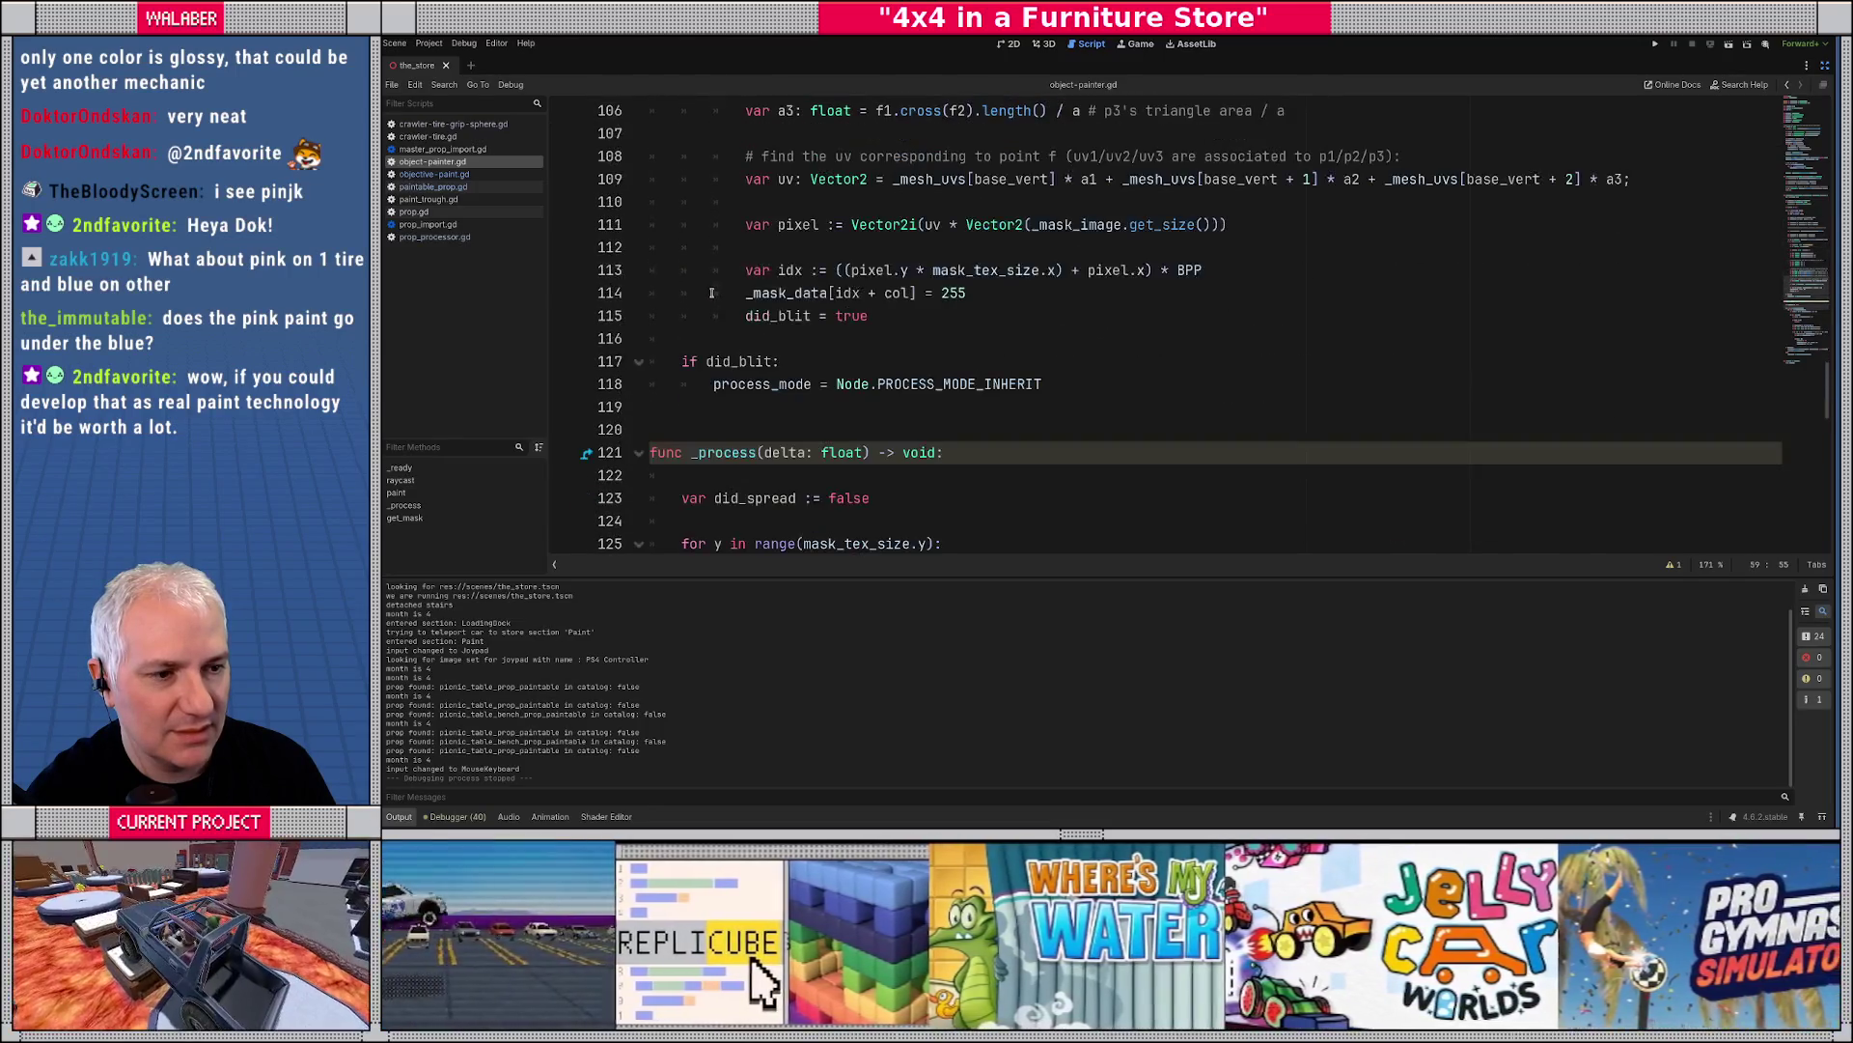
{"action": "scroll", "coordinate": [751, 320], "scroll_direction": "up", "scroll_amount": 17}
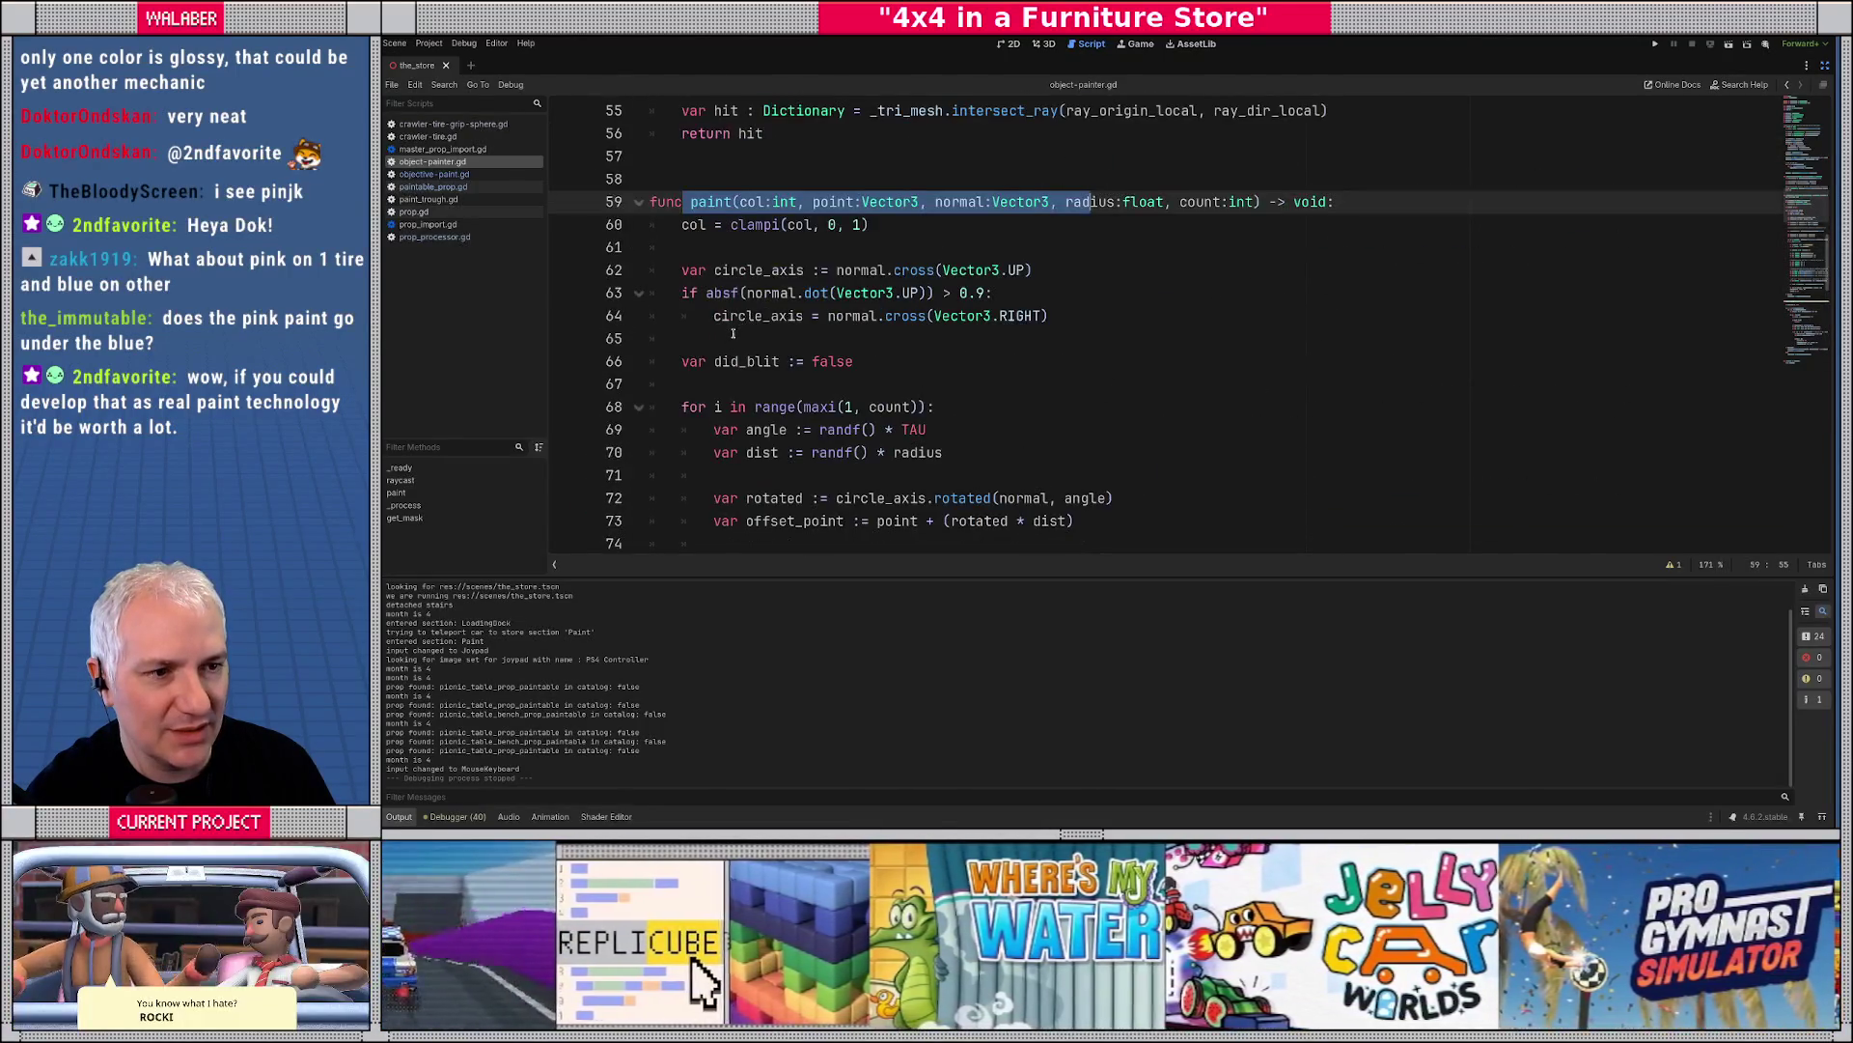
{"action": "scroll", "coordinate": [722, 347], "scroll_direction": "down", "scroll_amount": 1}
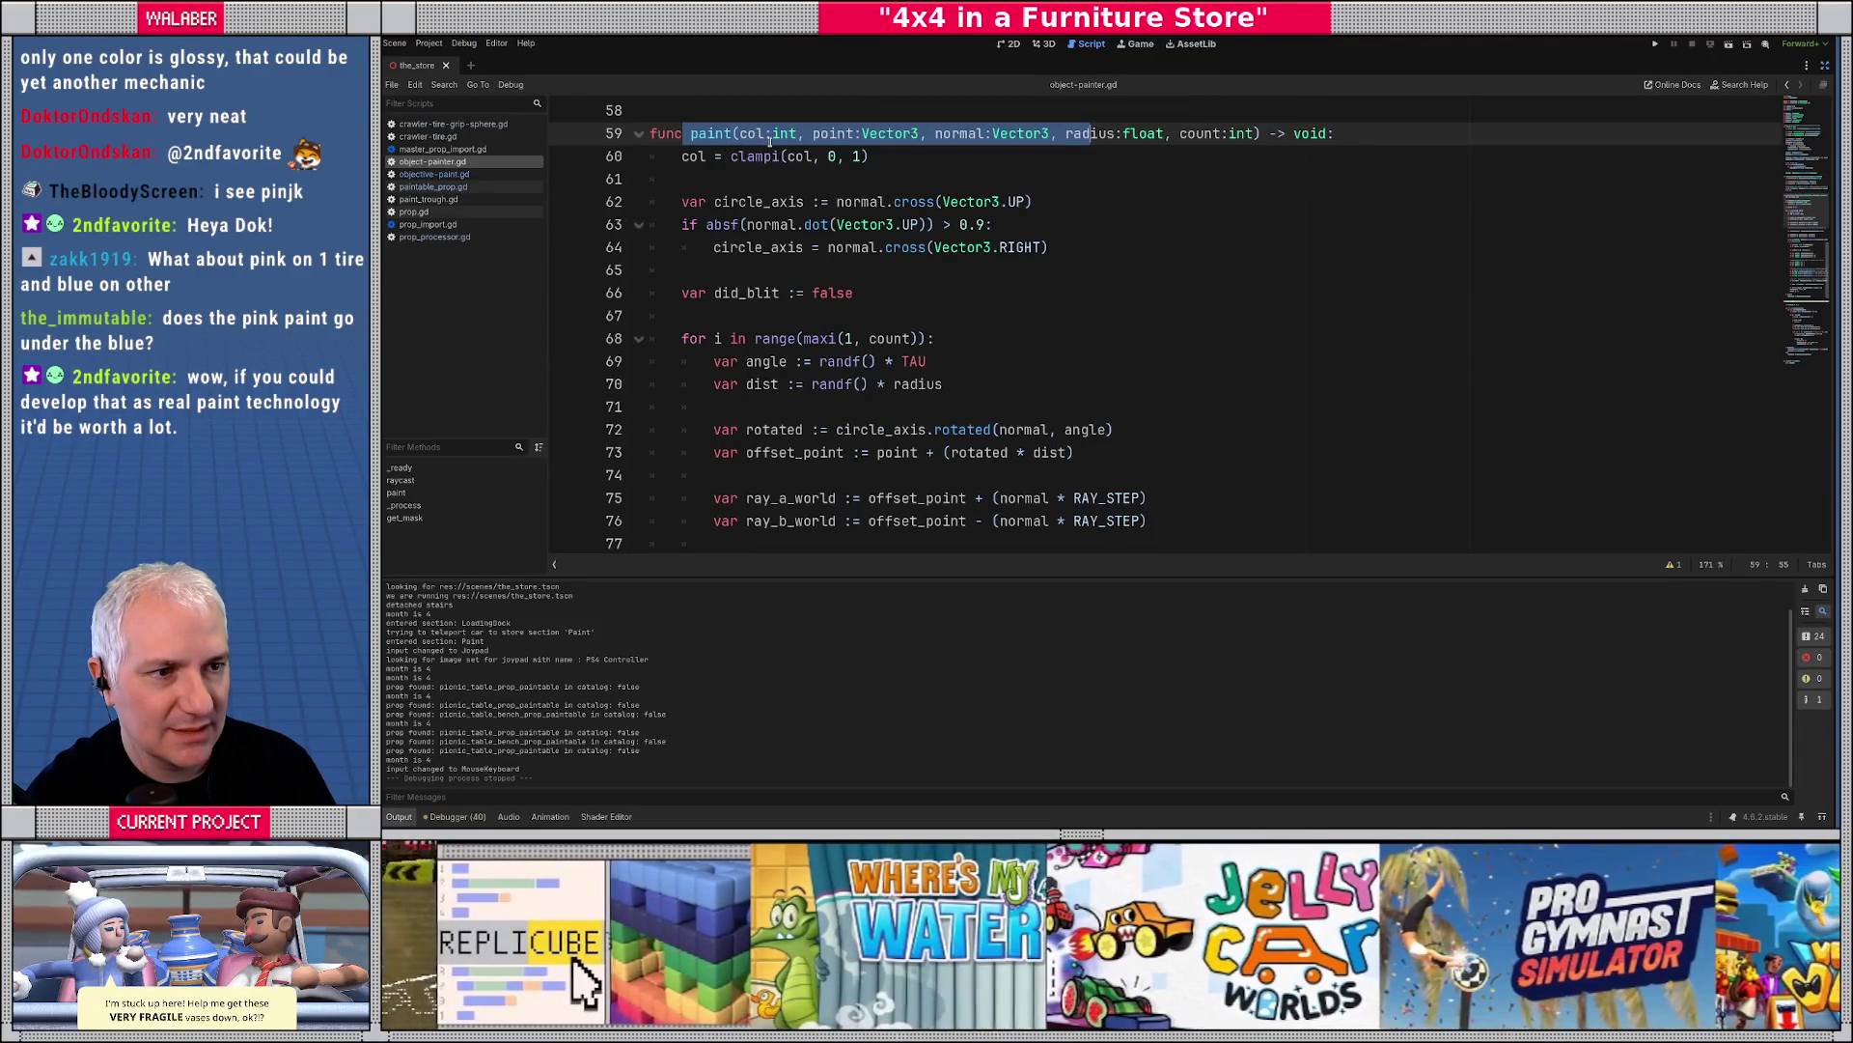
{"action": "key", "text": "Down"}
{"action": "key", "text": "Down"}
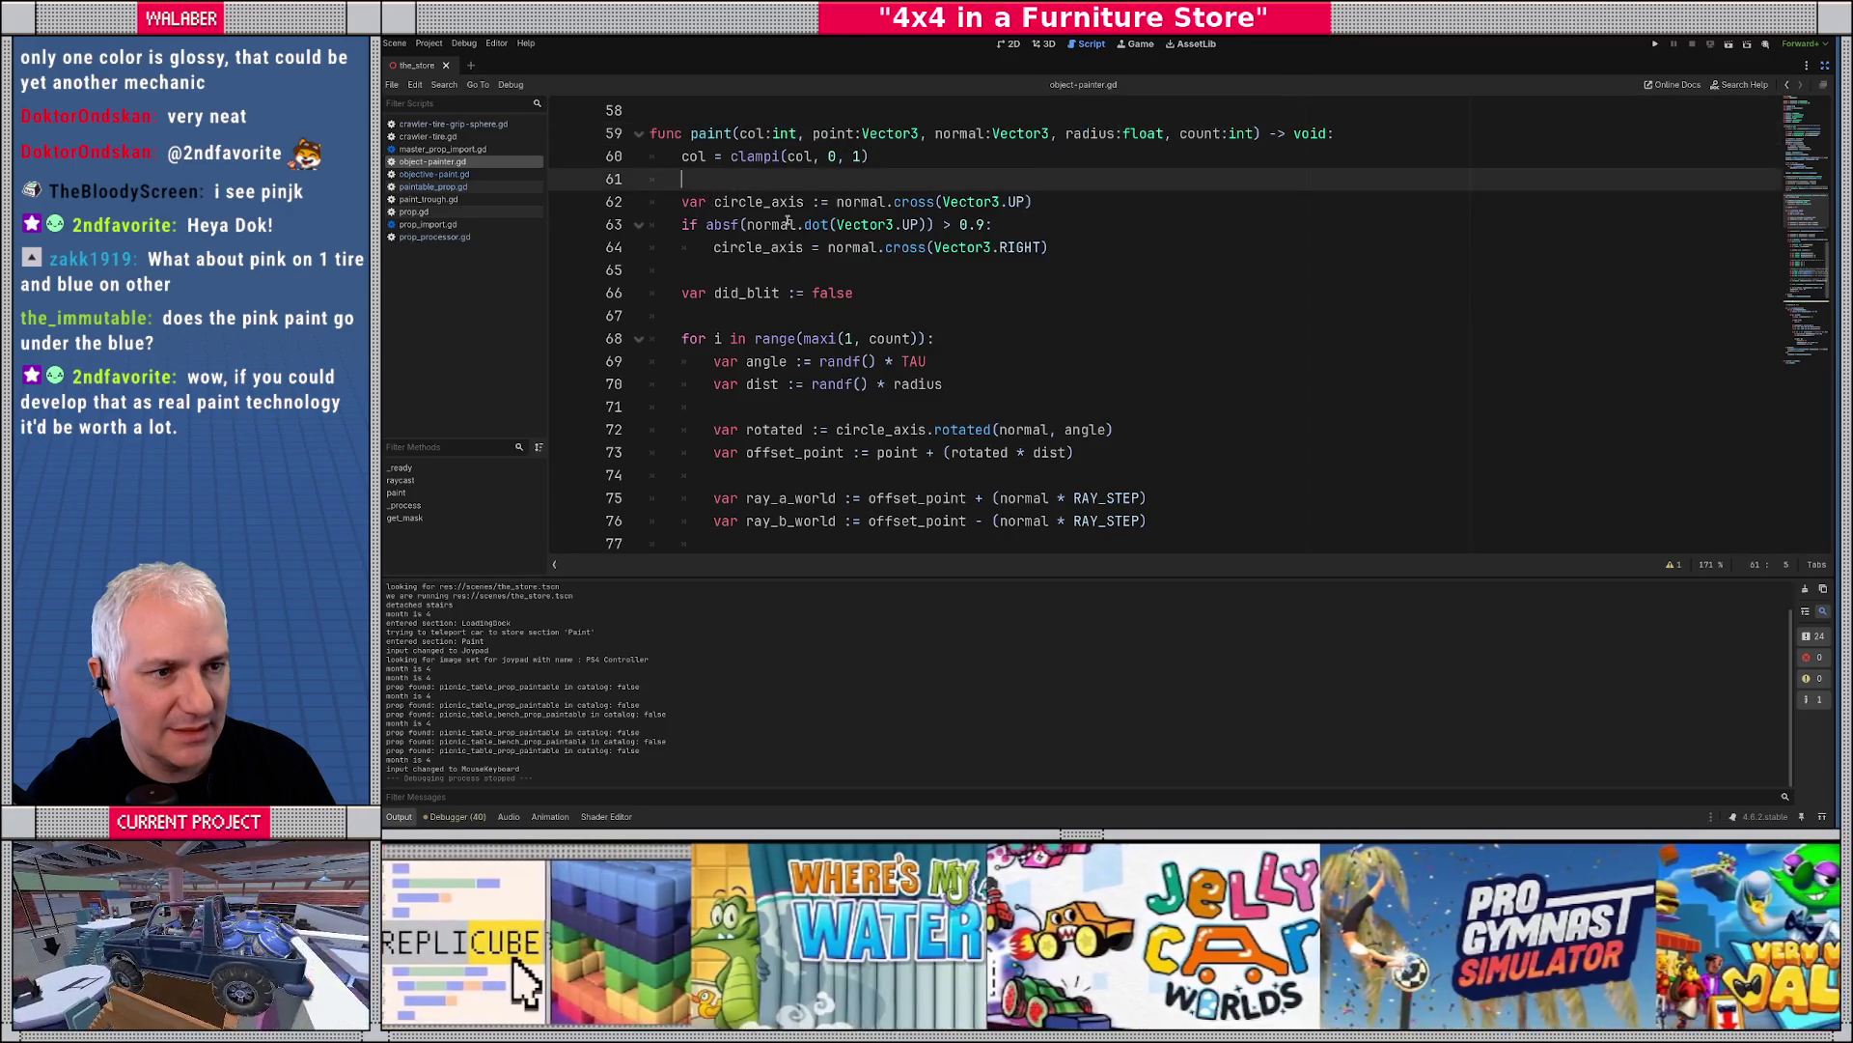
Declare 'var other_col : int = [1, 0][col]' after the clamp in paint()
{"action": "type", "text": "var other_col :"}
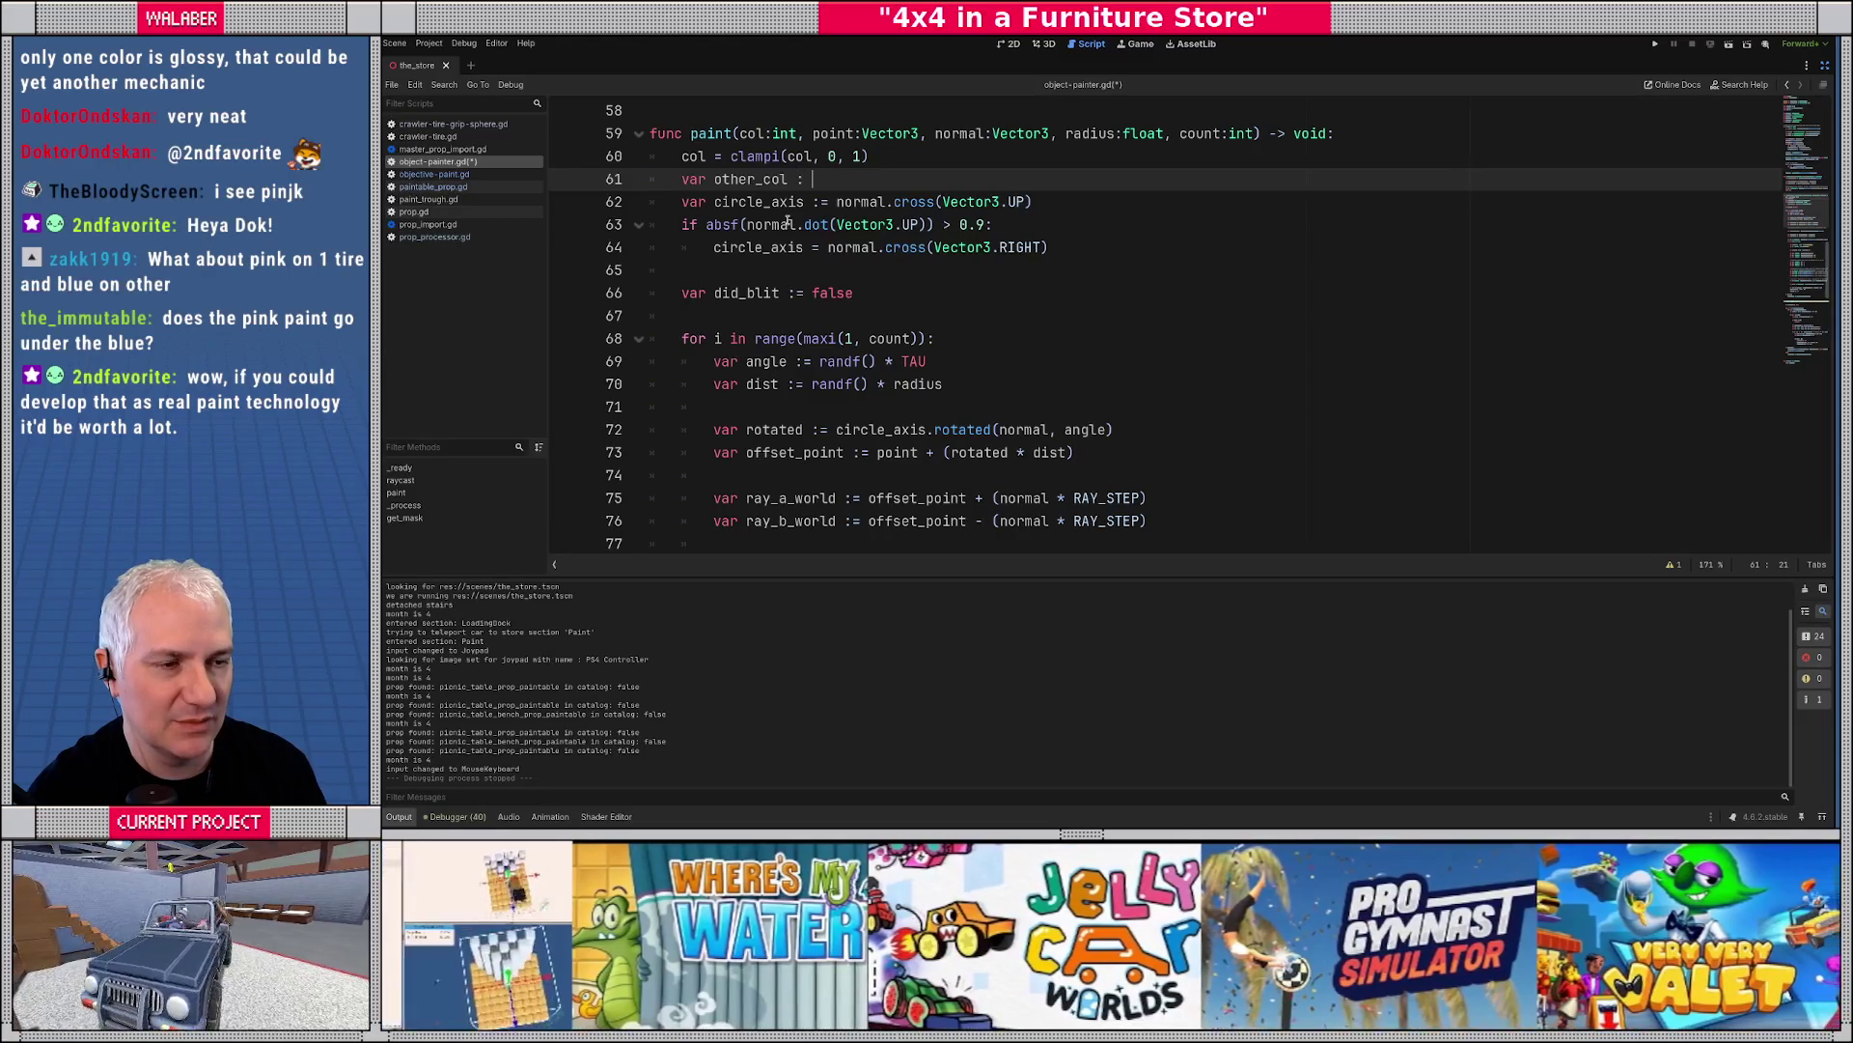
{"action": "type", "text": "[1, 0][col"}
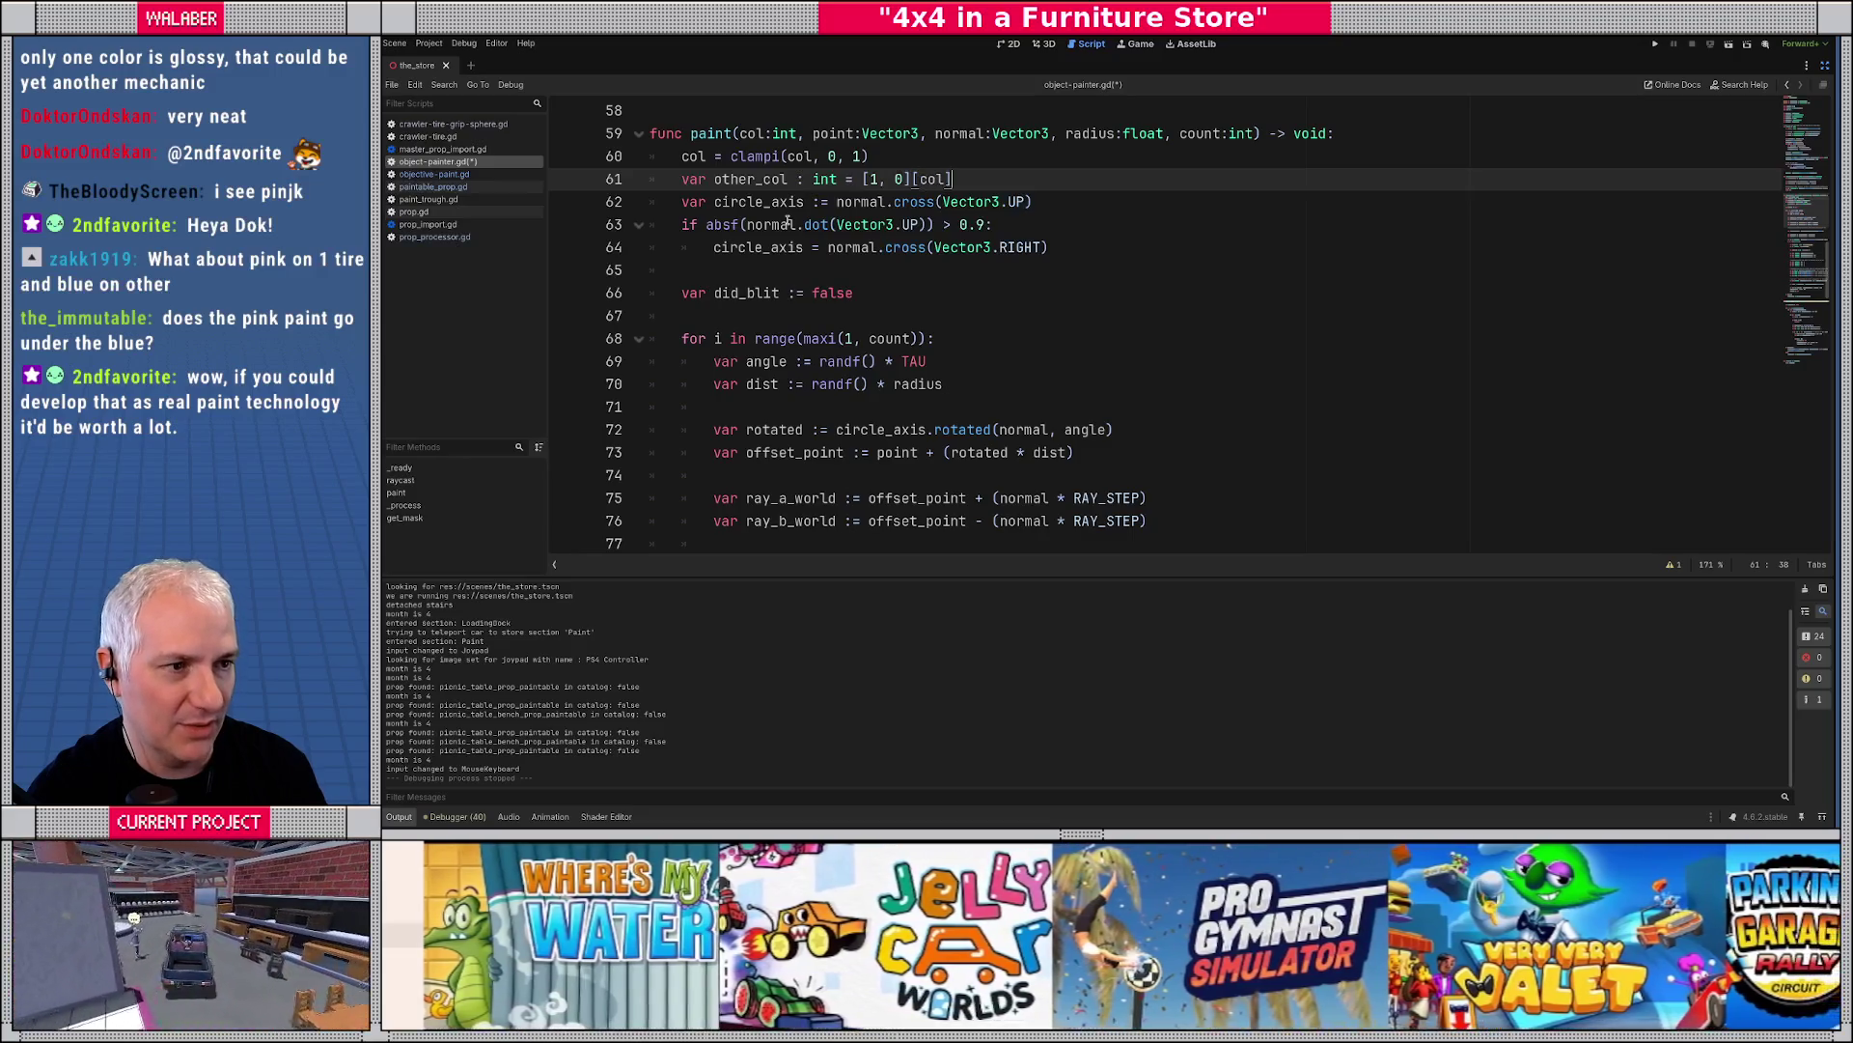
{"action": "key", "text": "Return"}
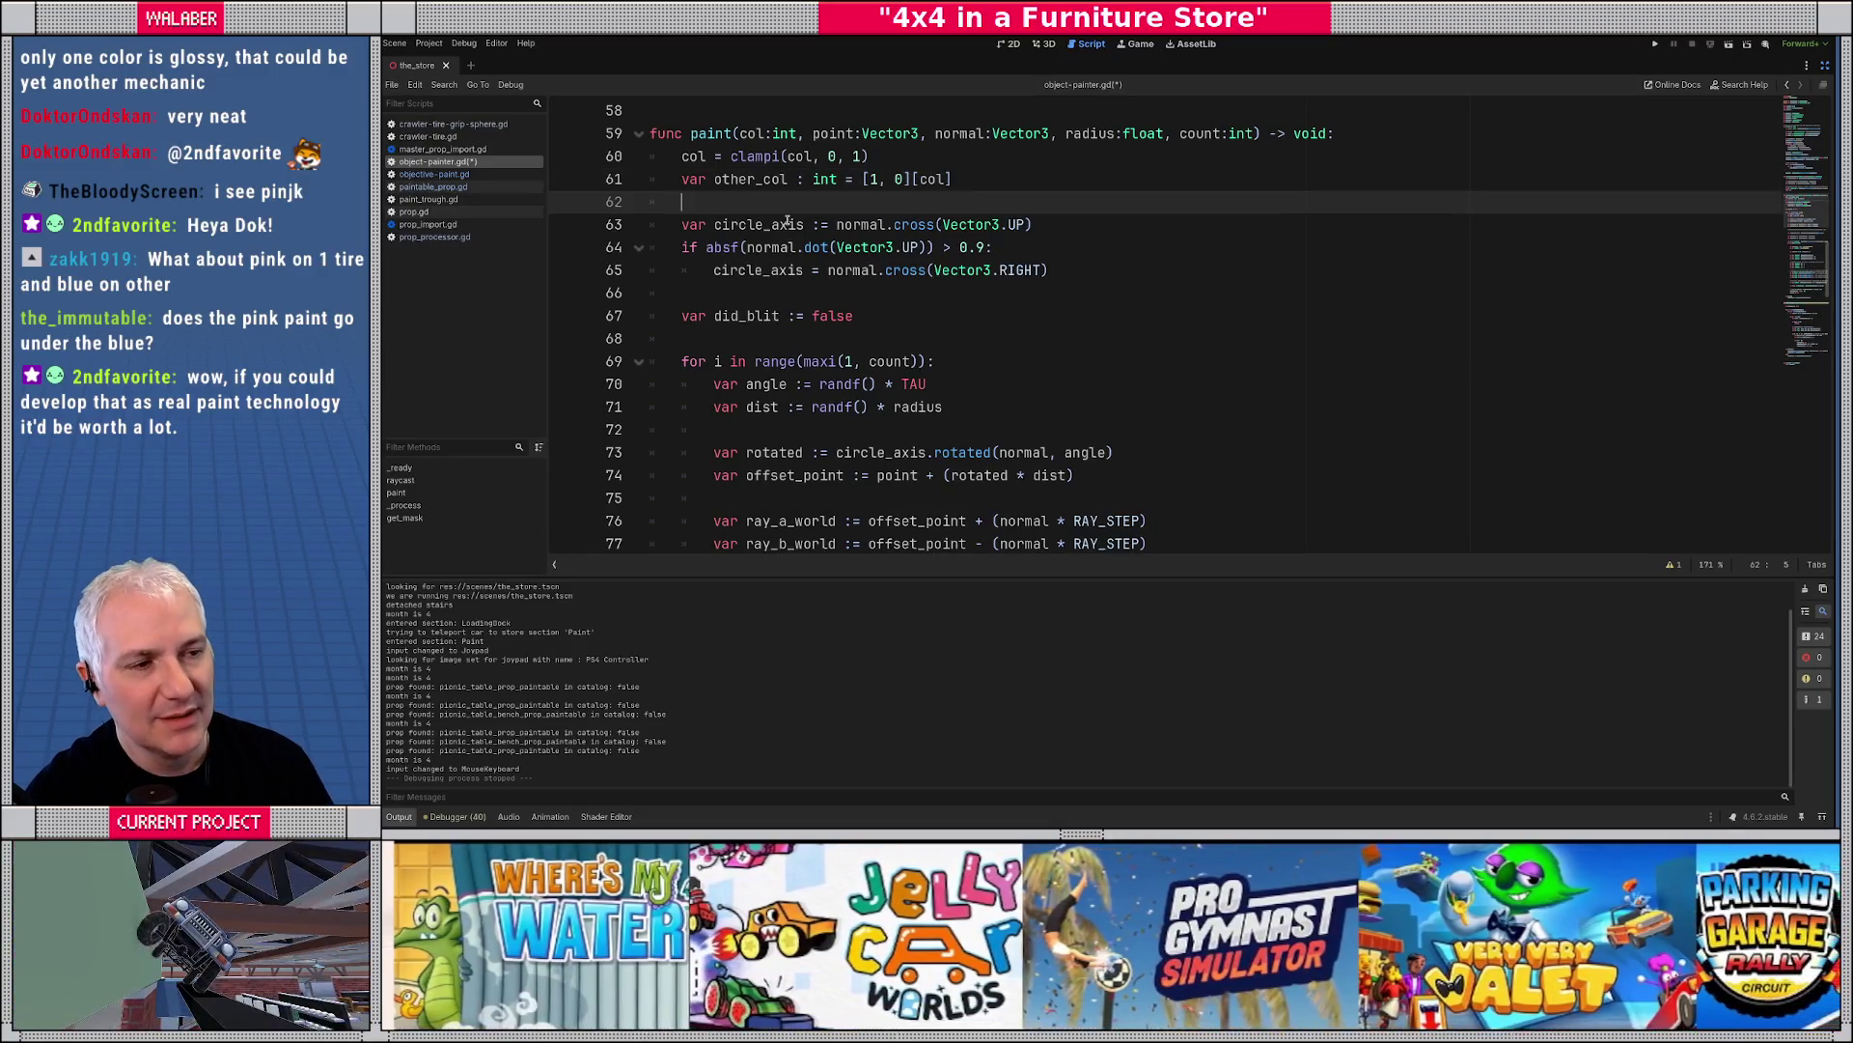
{"action": "left_click", "coordinate": [933, 179]}
{"action": "left_click", "coordinate": [875, 179]}
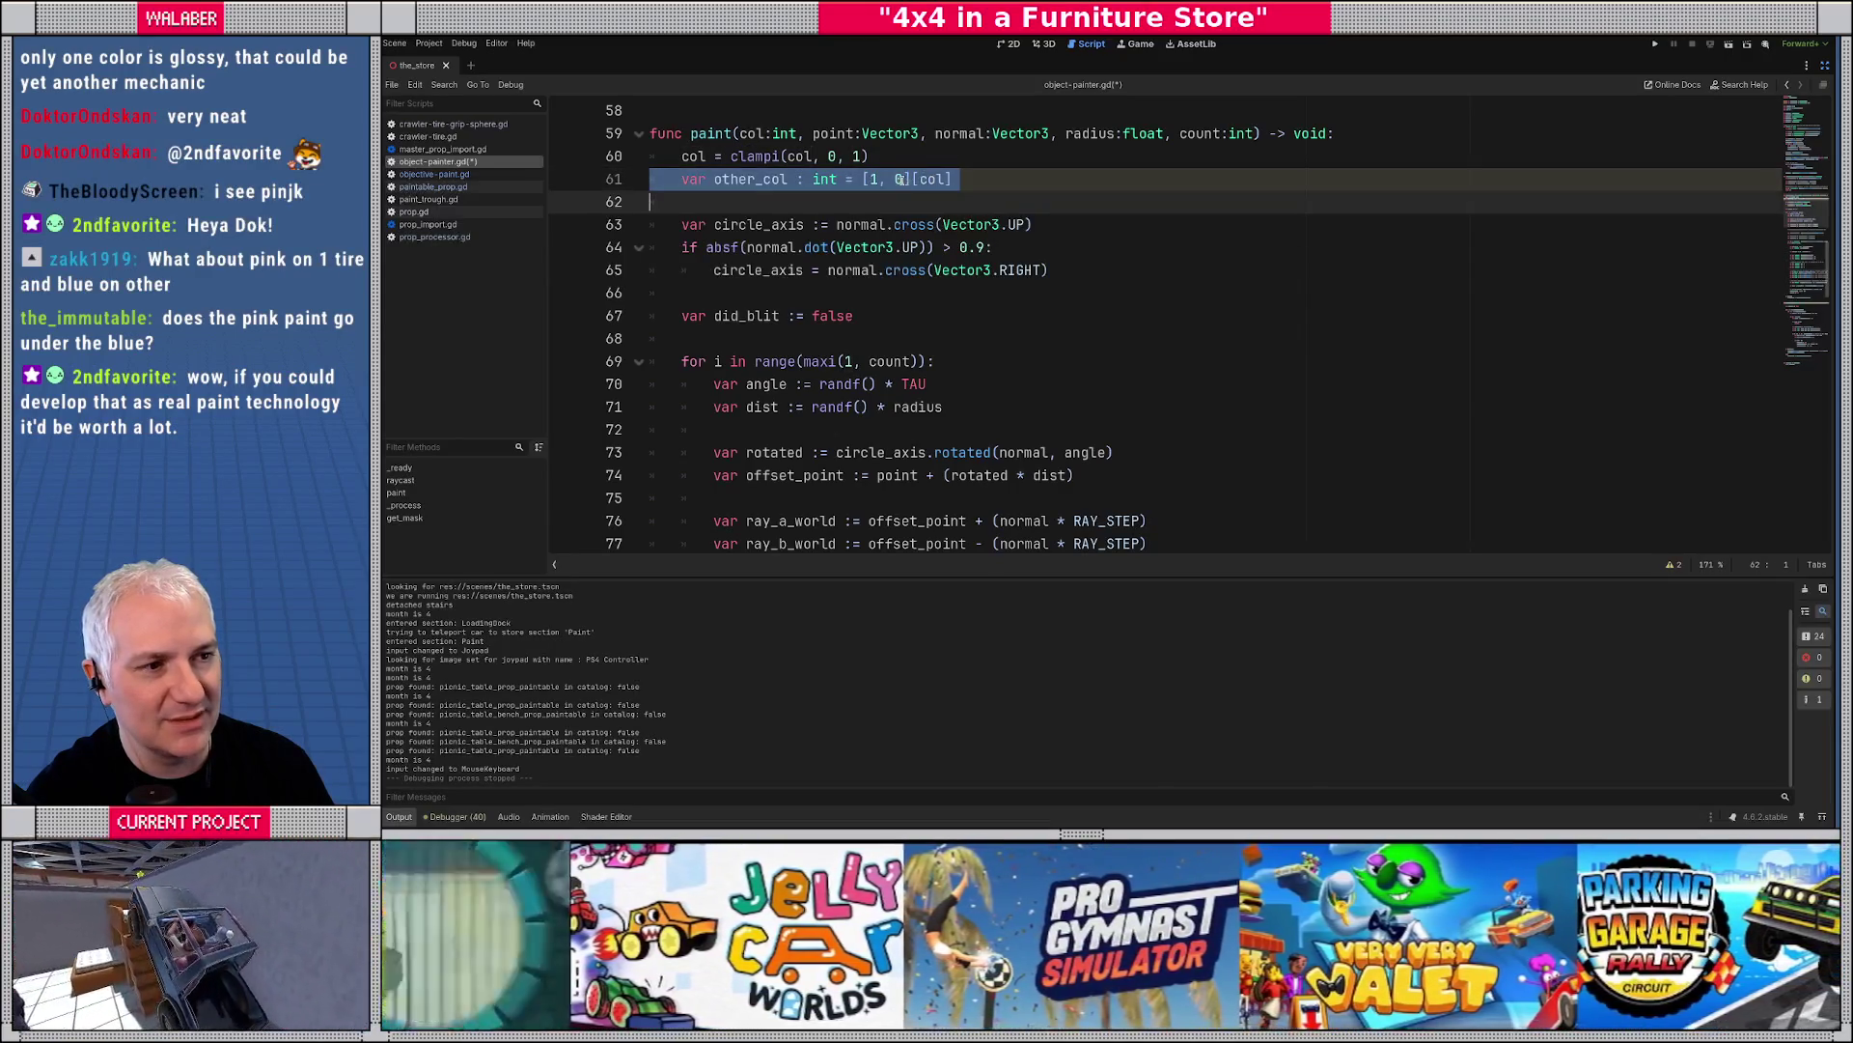
{"action": "key", "text": "Right"}
{"action": "key", "text": "Right"}
{"action": "double_click", "coordinate": [748, 179]}
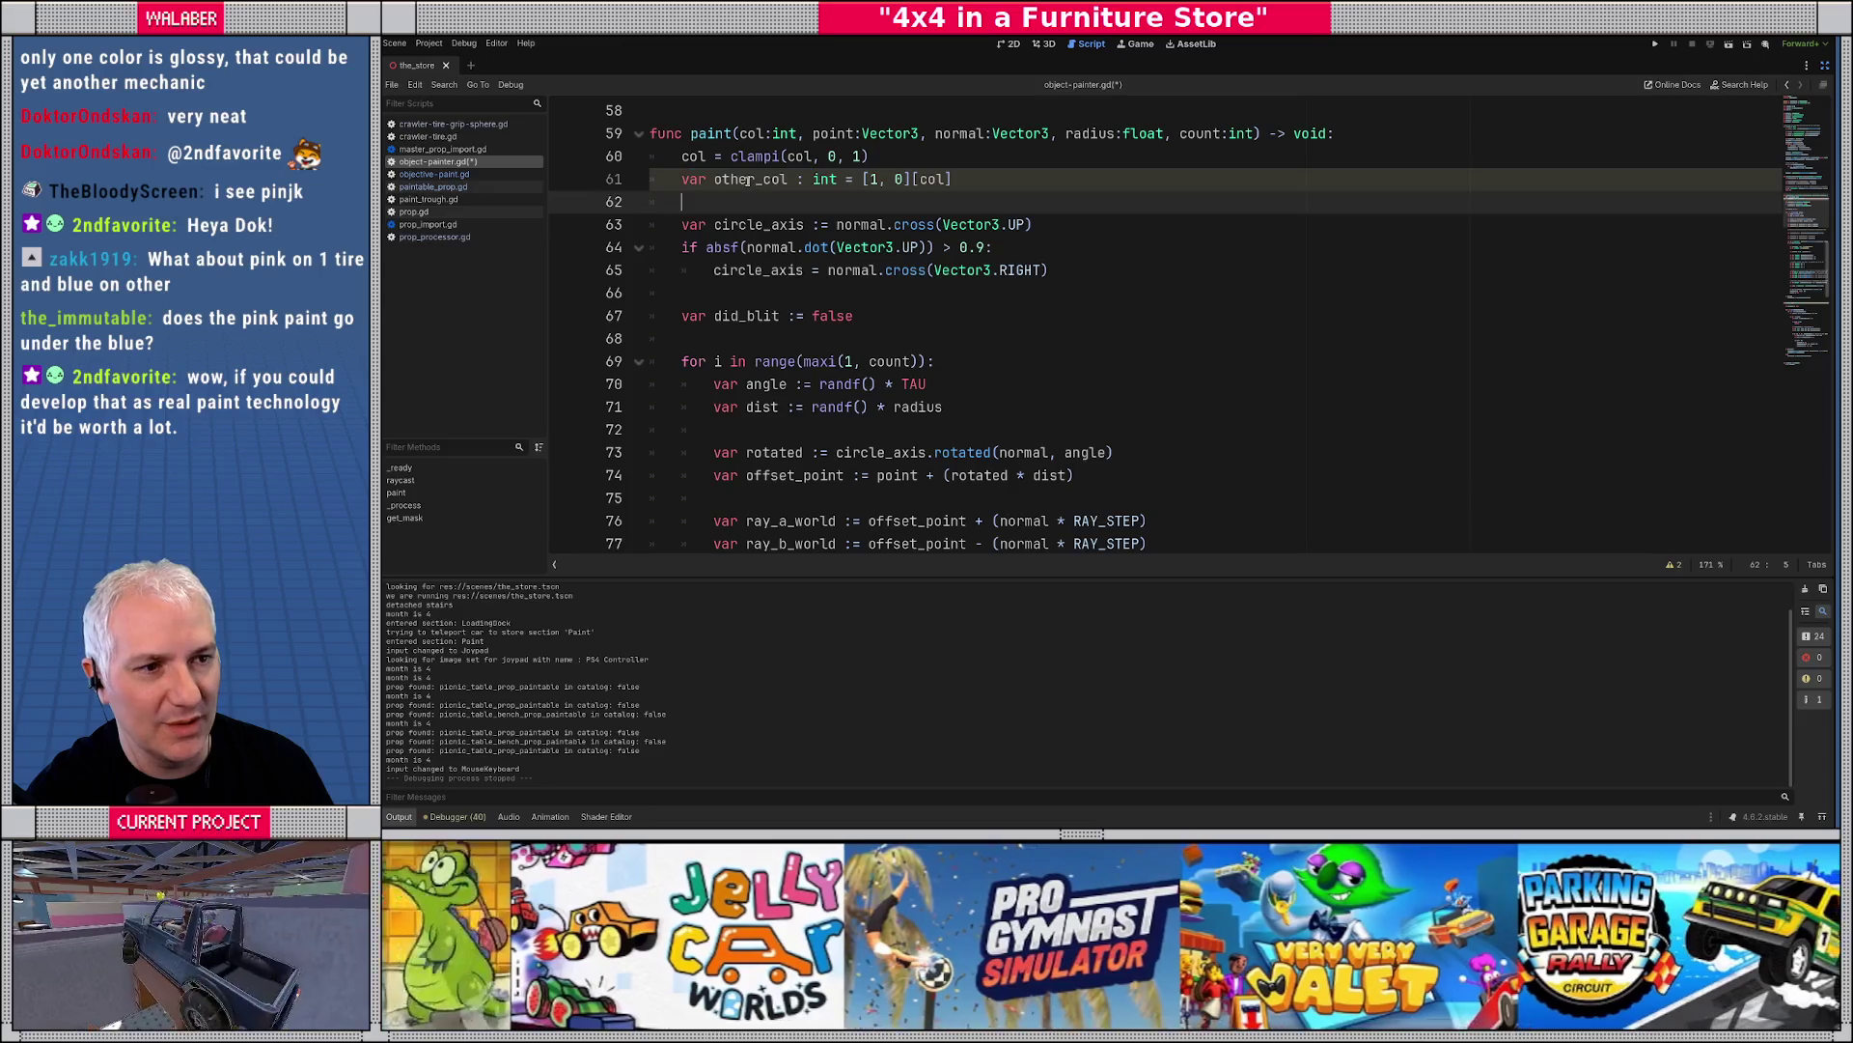
{"action": "left_click", "coordinate": [749, 178]}
{"action": "double_click", "coordinate": [748, 179]}
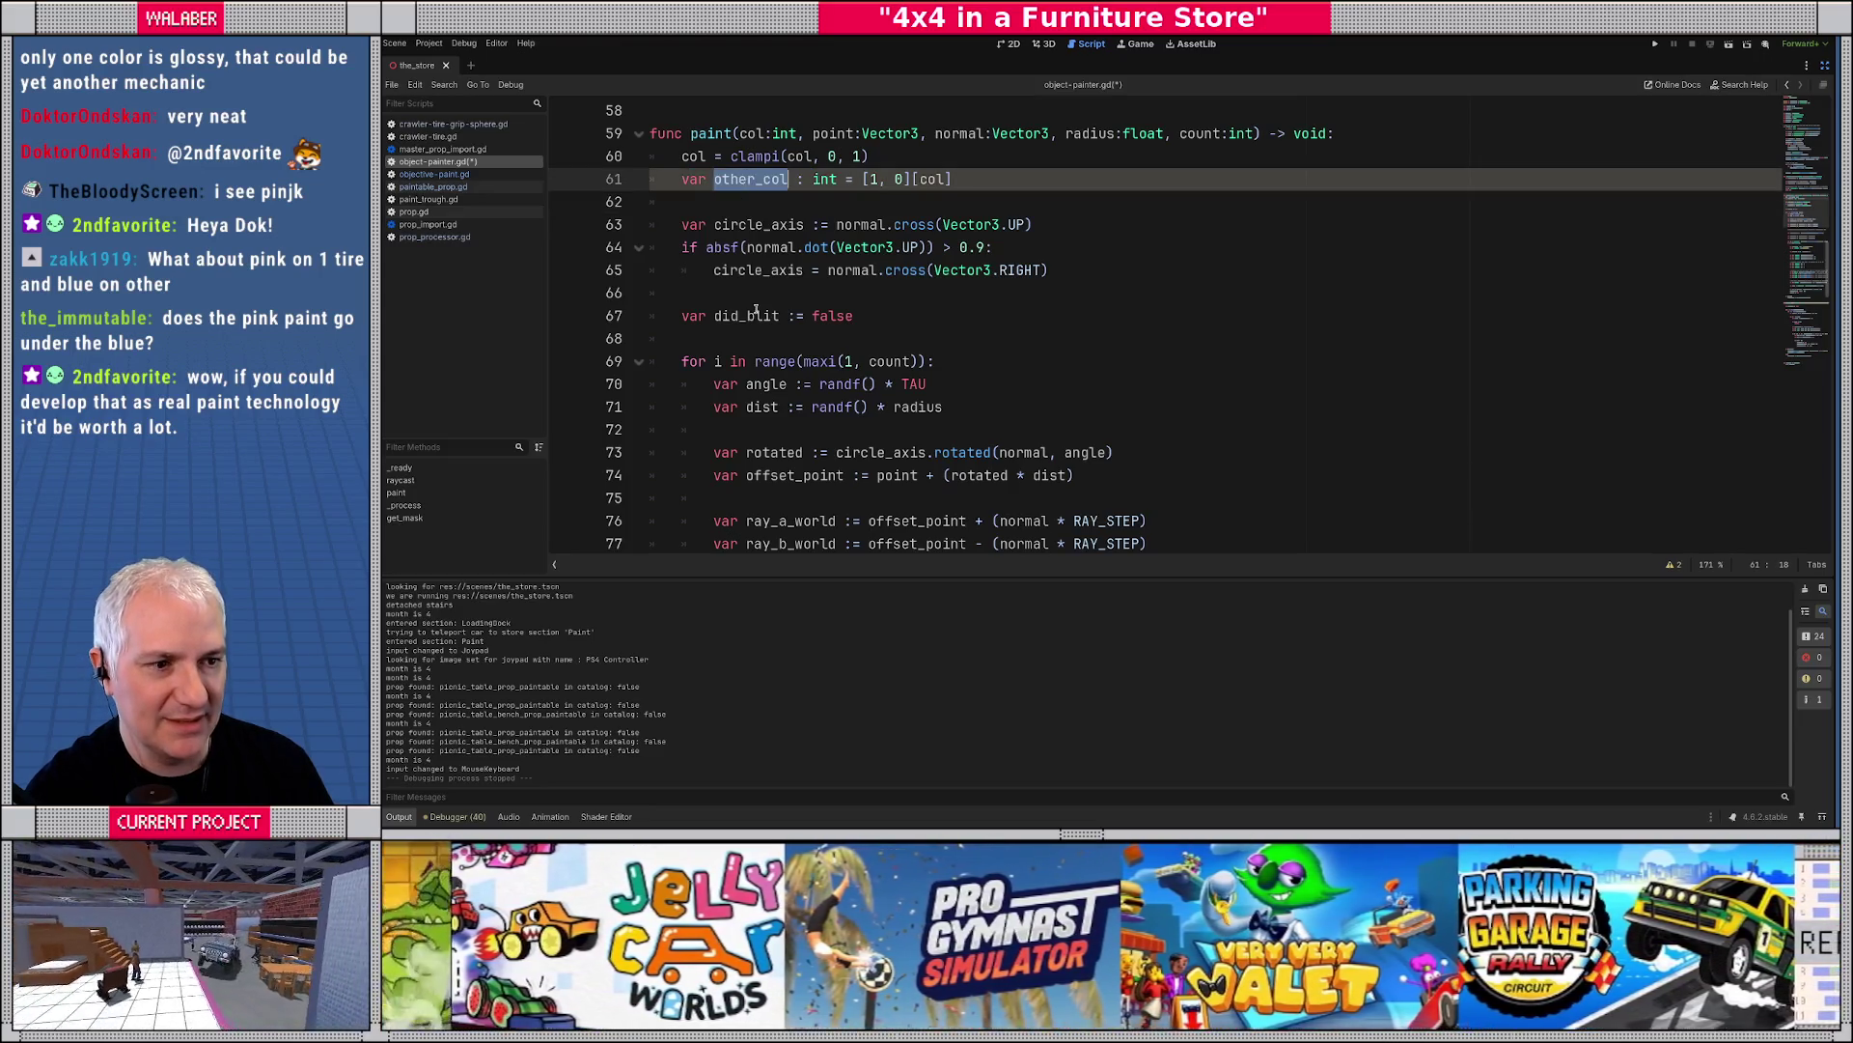
{"action": "left_click", "coordinate": [756, 311]}
{"action": "scroll", "coordinate": [763, 323], "scroll_direction": "down", "scroll_amount": 14}
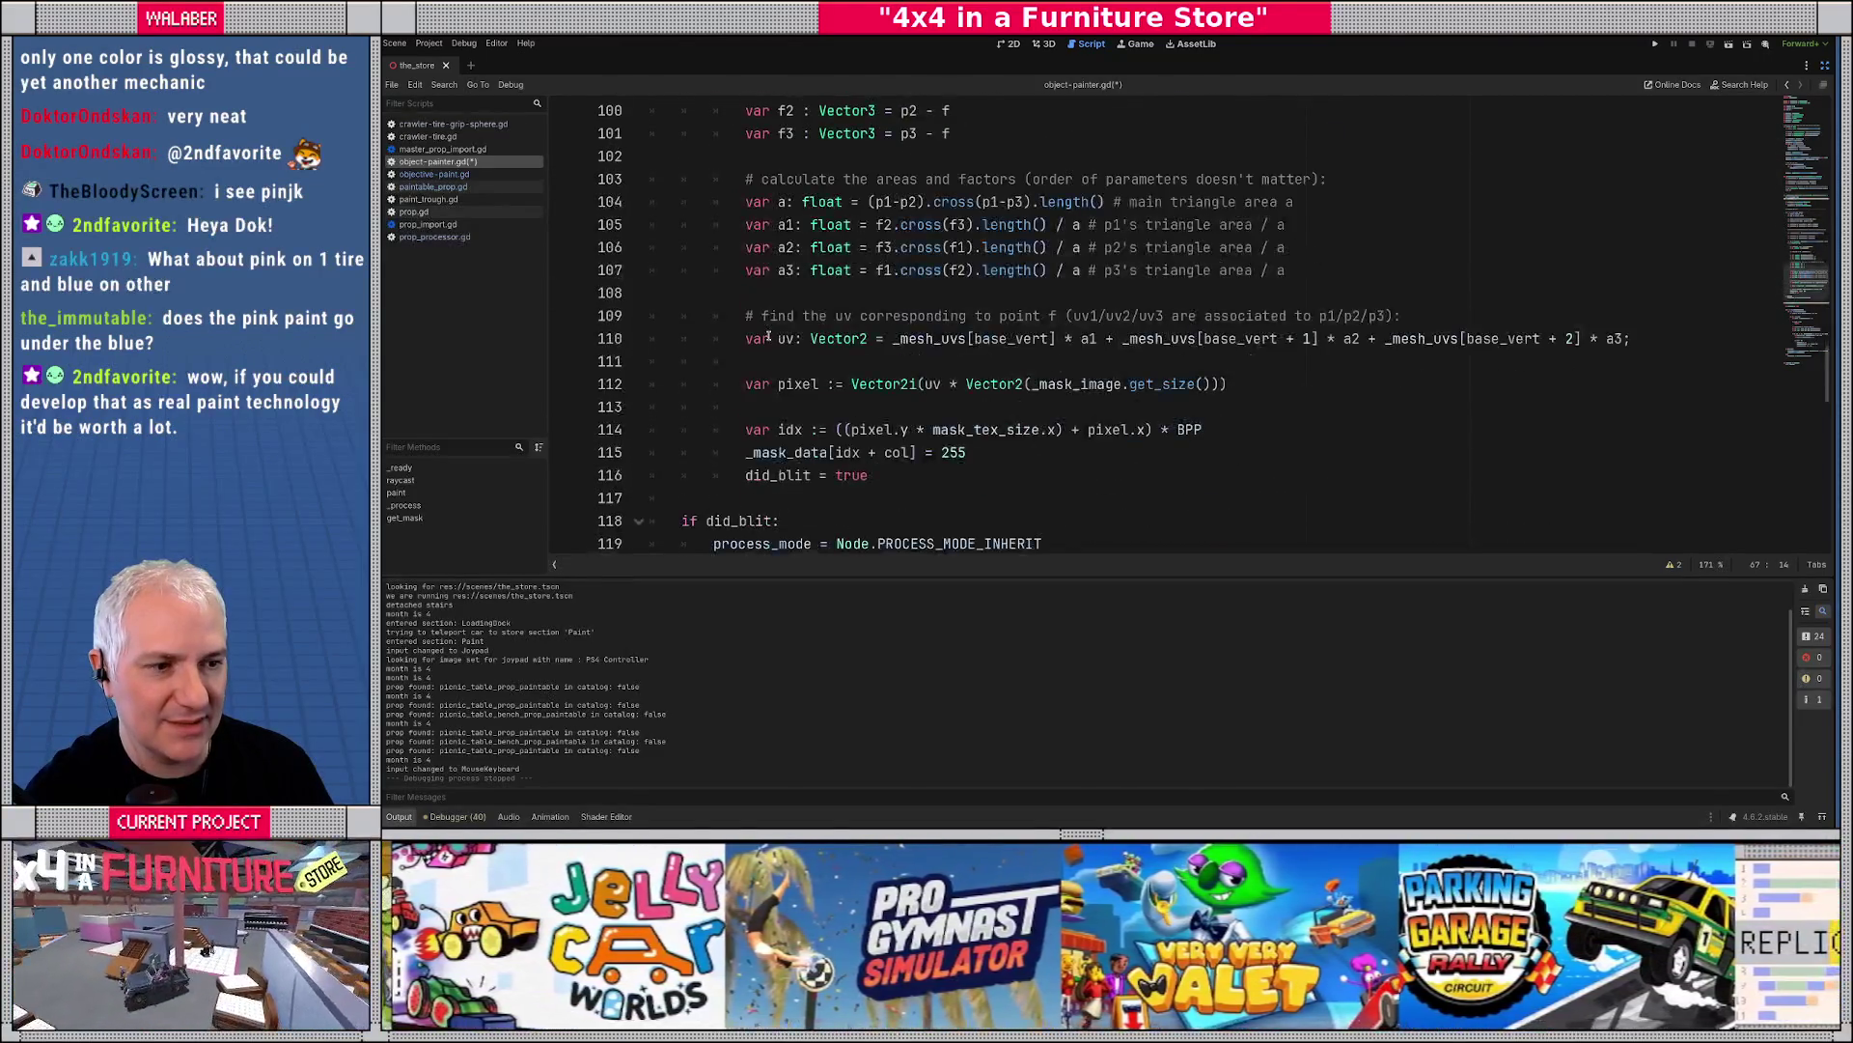
{"action": "scroll", "coordinate": [768, 336], "scroll_direction": "down", "scroll_amount": 1}
Add '_mask_data[idx + other_col] = 0' below the 255 mask write
{"action": "left_click", "coordinate": [978, 383]}
{"action": "key", "text": "Return"}
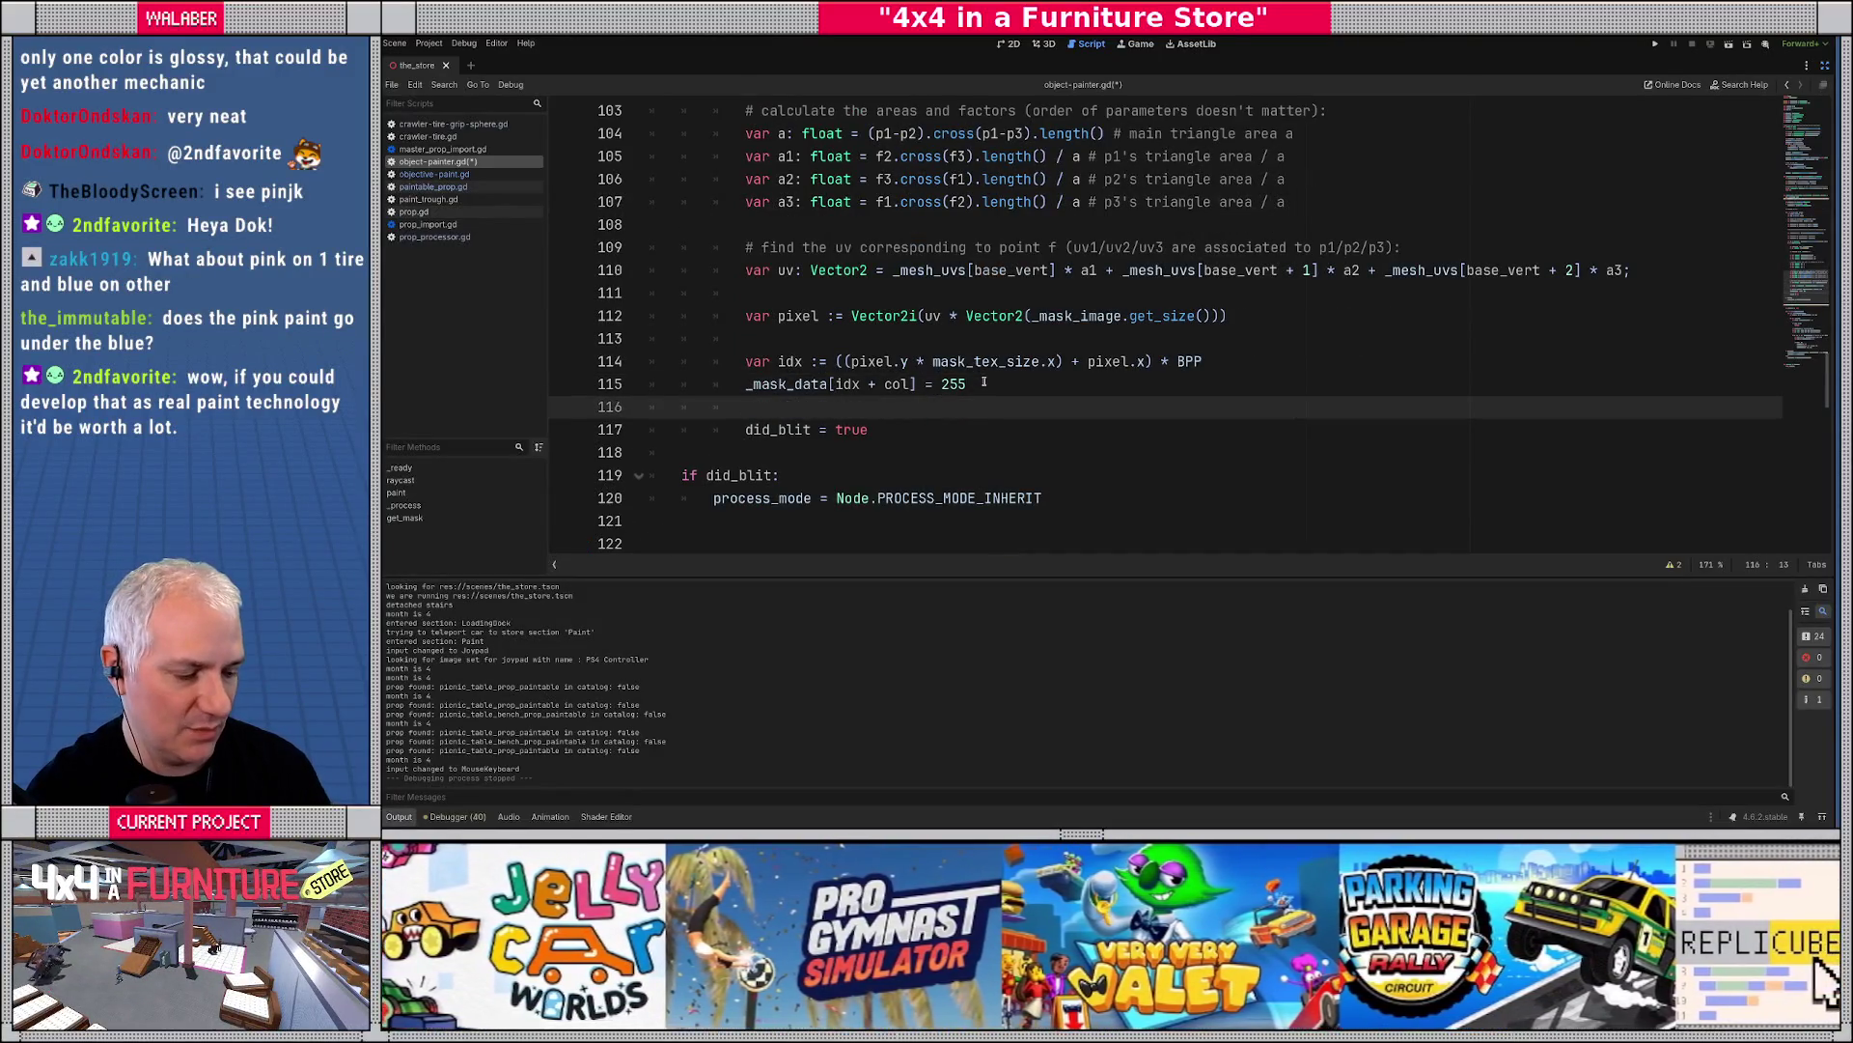
{"action": "type", "text": "ma"}
{"action": "key", "text": "Return"}
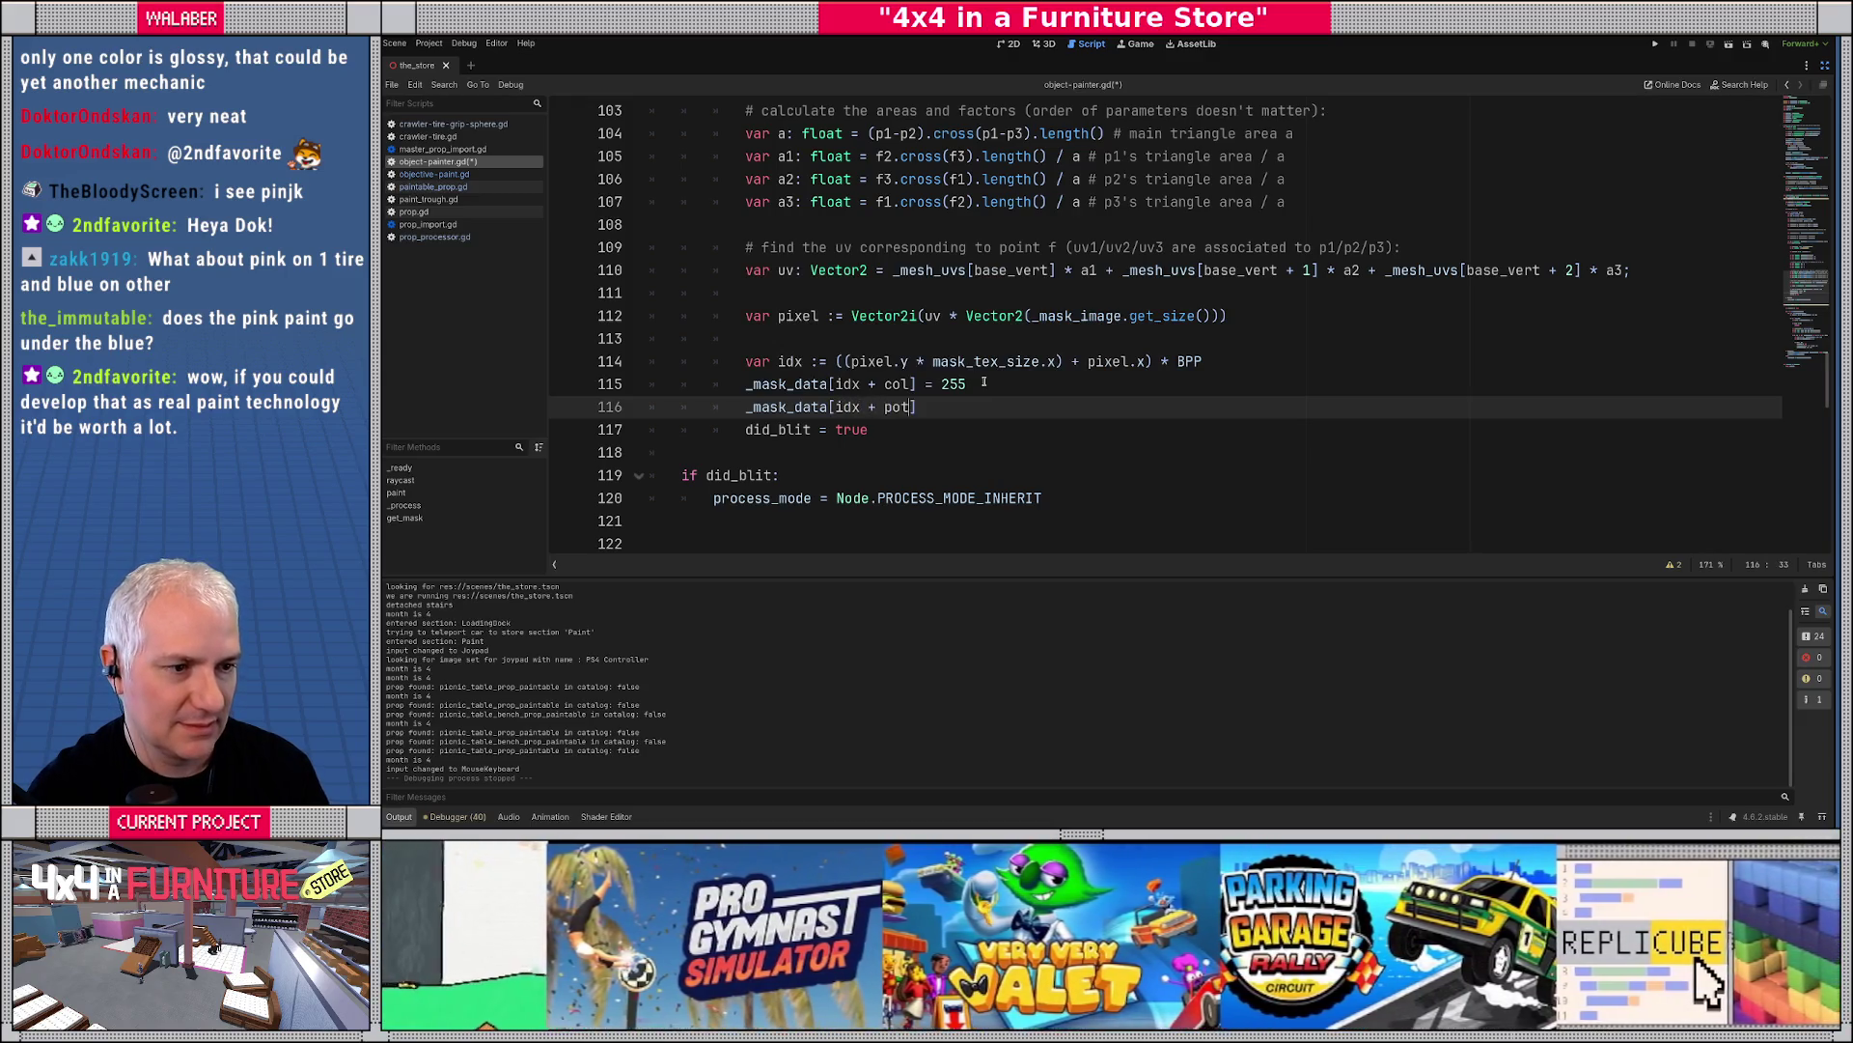
{"action": "key", "text": "BackSpace"}
{"action": "key", "text": "BackSpace"}
{"action": "key", "text": "BackSpace"}
{"action": "key", "text": "Return"}
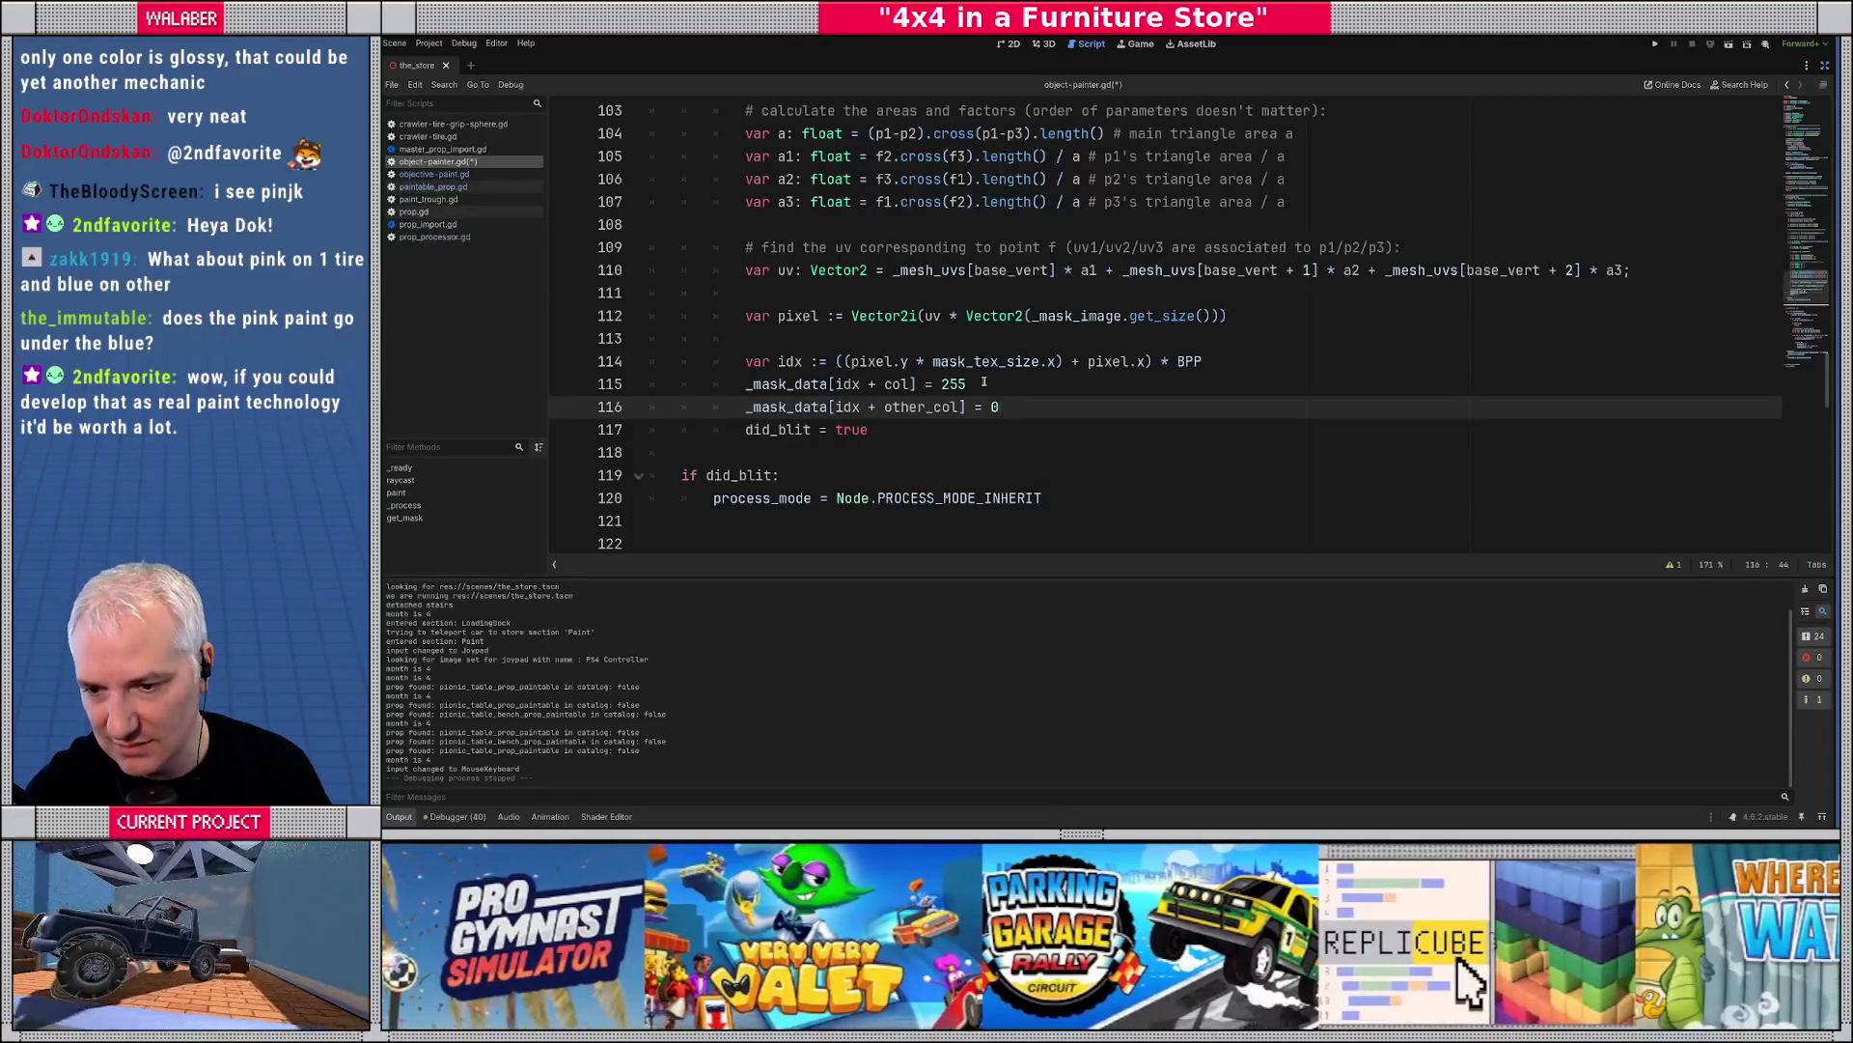
{"action": "key", "text": "Down"}
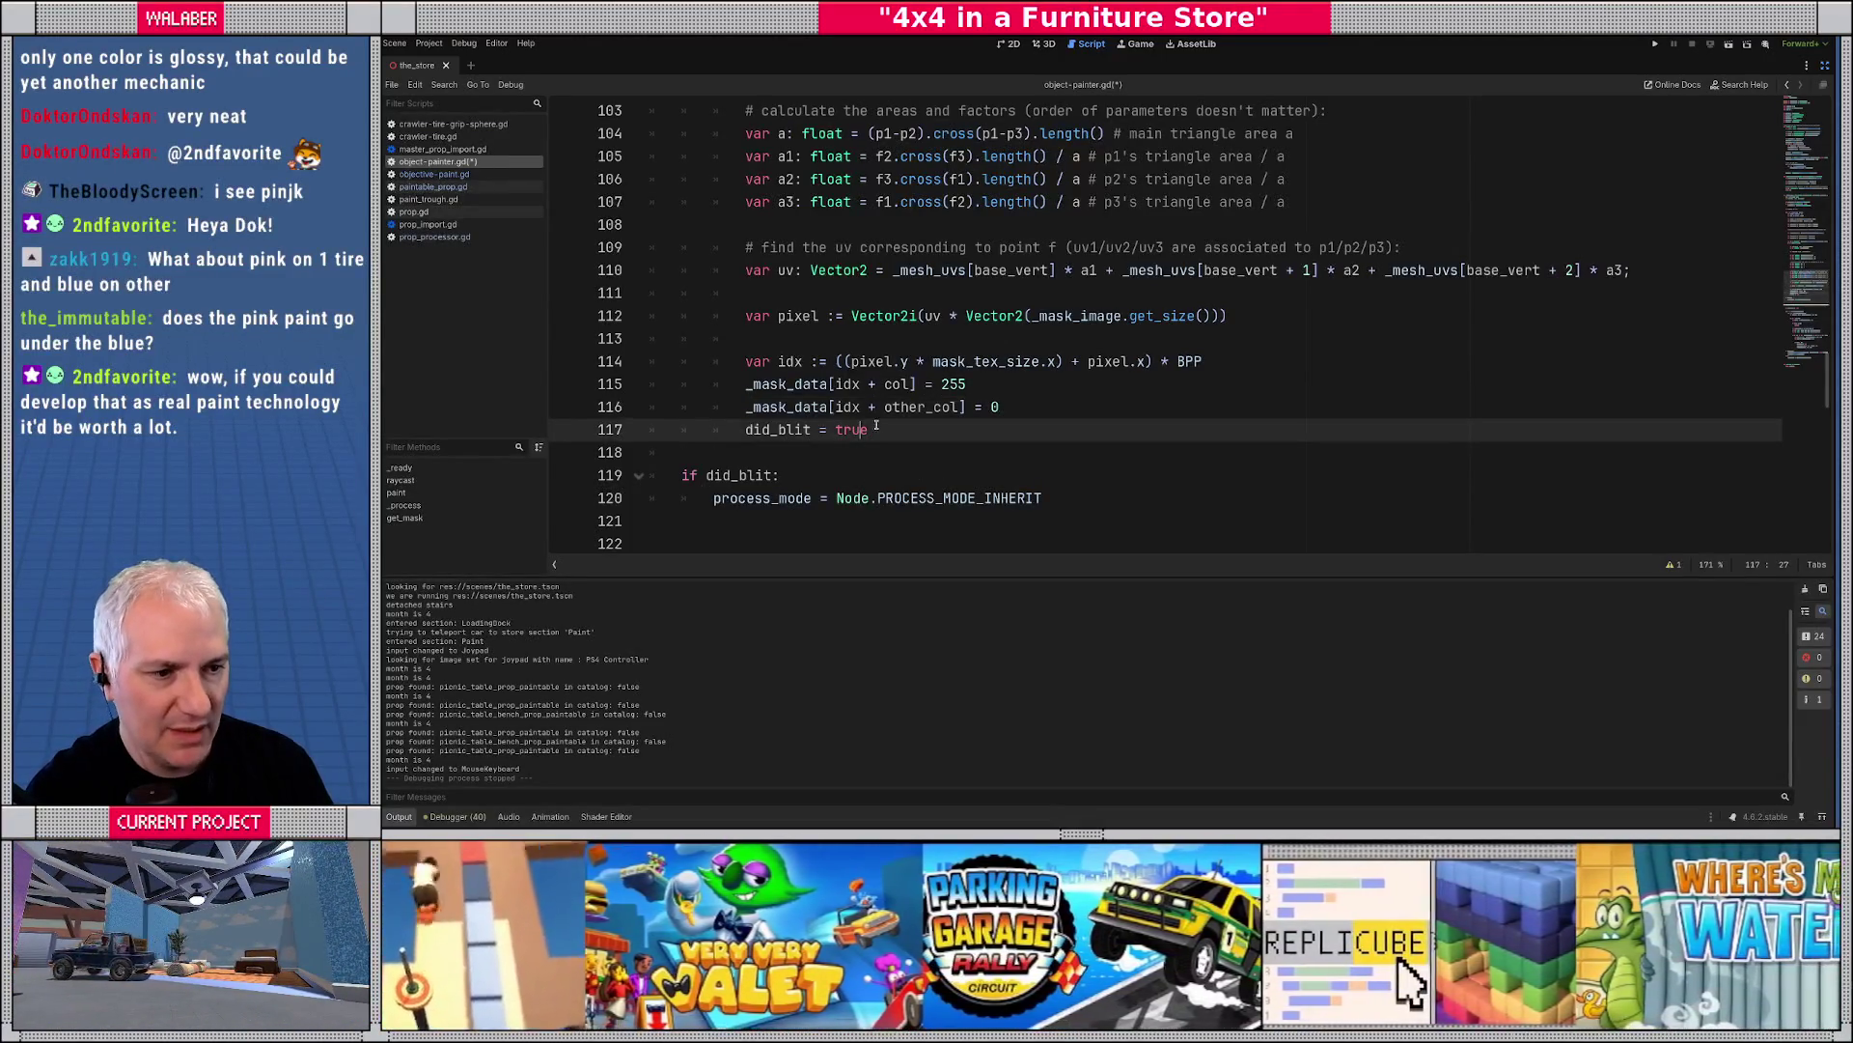
{"action": "scroll", "coordinate": [866, 459], "scroll_direction": "down", "scroll_amount": 3}
{"action": "scroll", "coordinate": [806, 387], "scroll_direction": "down", "scroll_amount": 3}
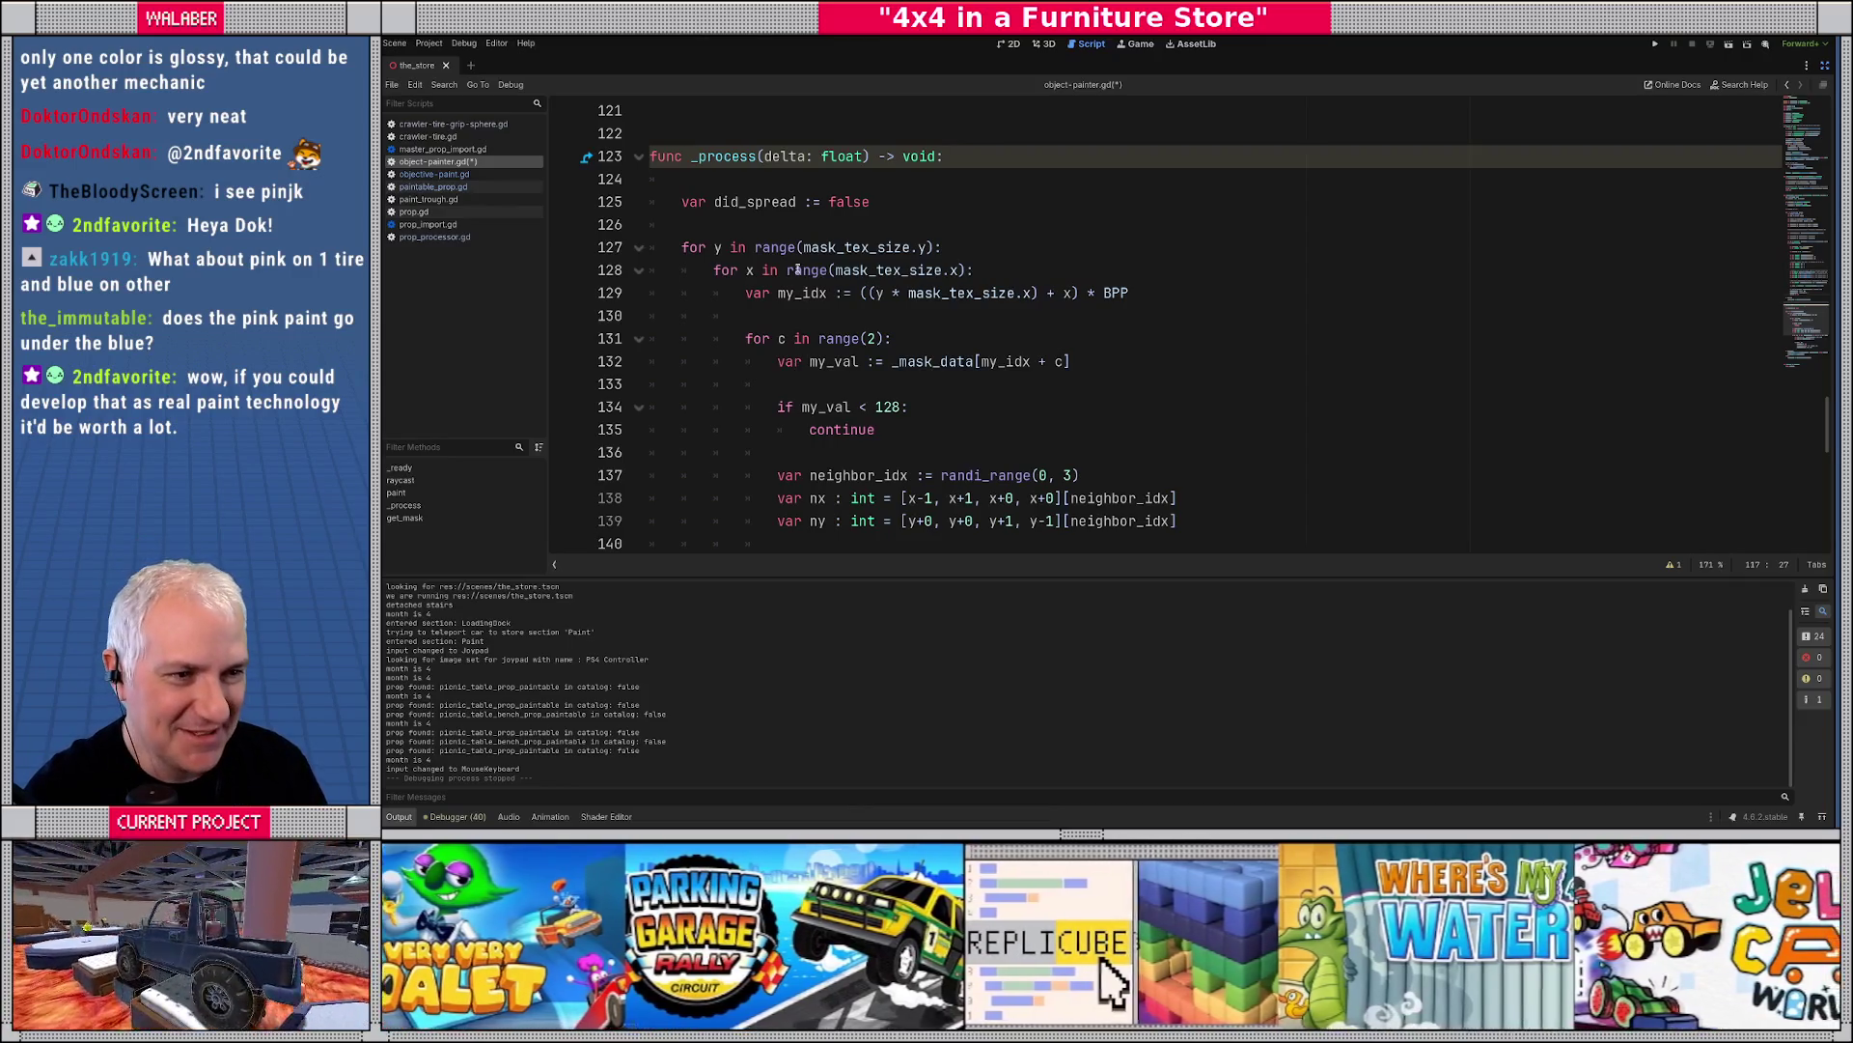
Review the for c in range(2) channel loop in _process, then bring up Quick Open Script
{"action": "left_click", "coordinate": [842, 235]}
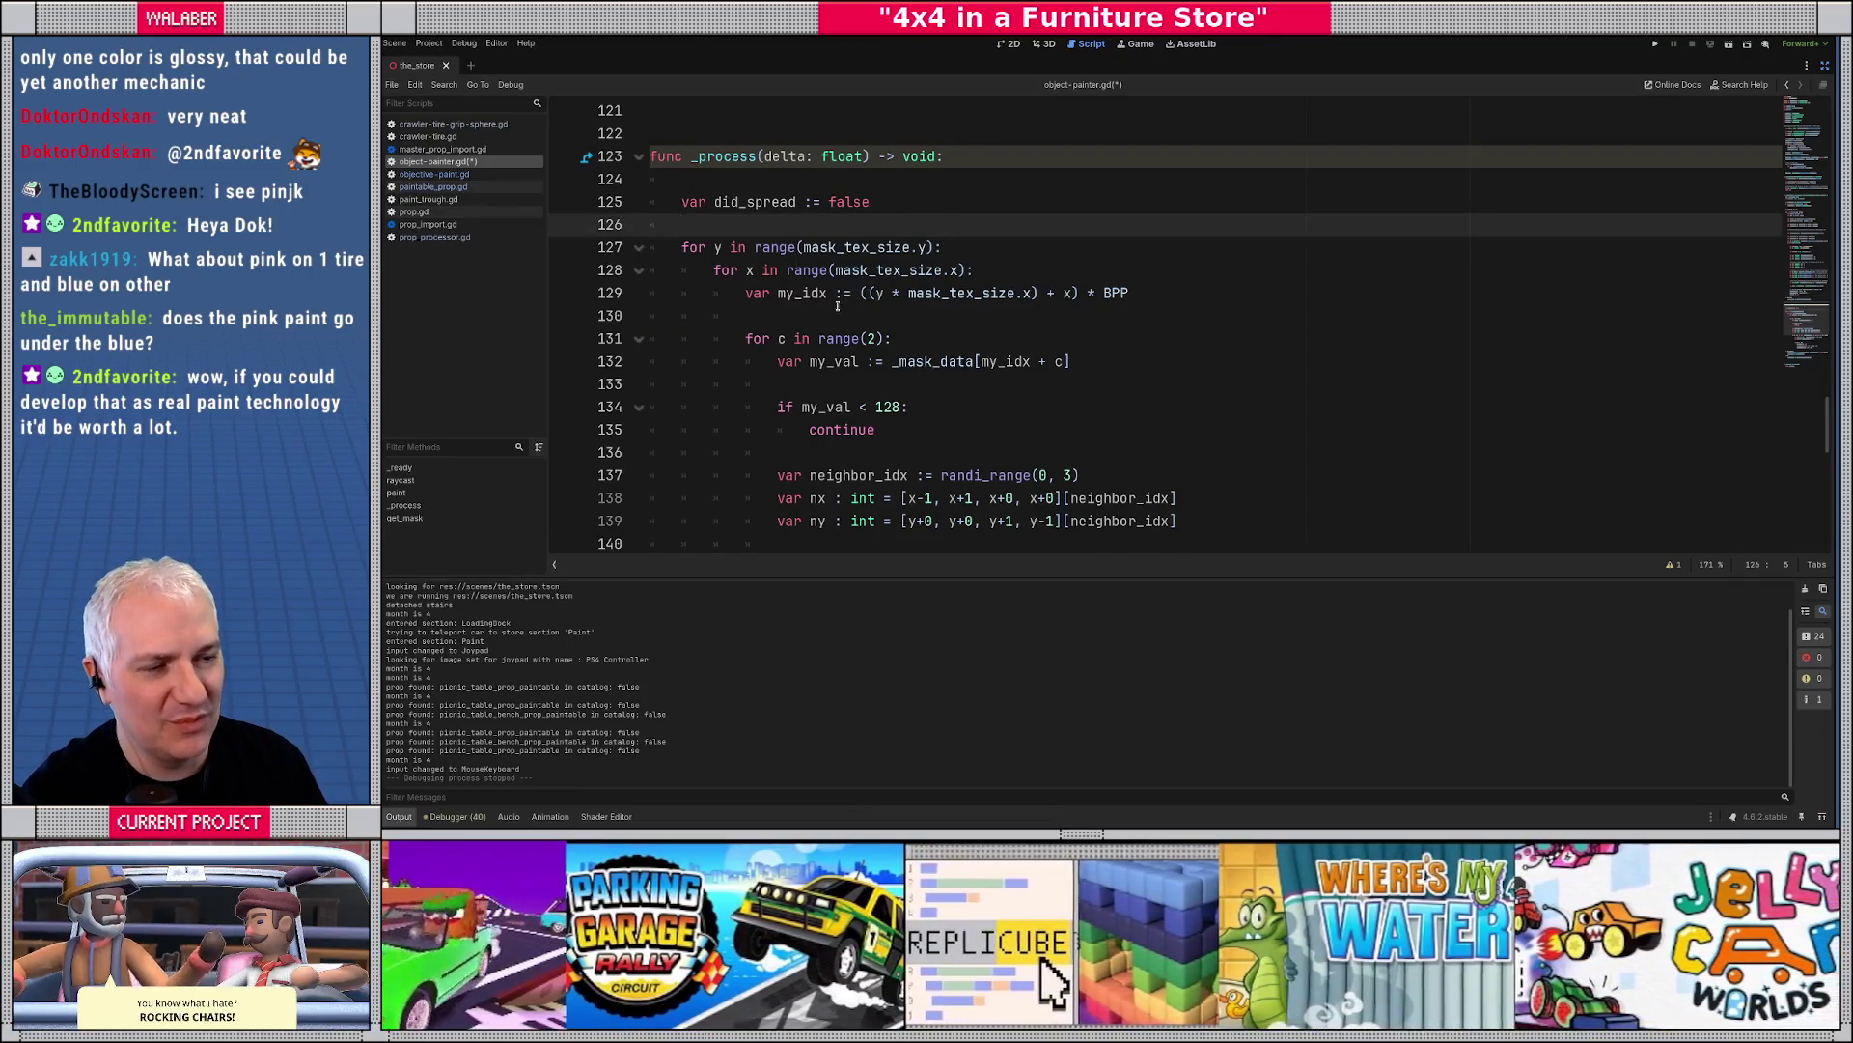
{"action": "scroll", "coordinate": [811, 295], "scroll_direction": "down", "scroll_amount": 2}
{"action": "scroll", "coordinate": [792, 244], "scroll_direction": "up", "scroll_amount": 1}
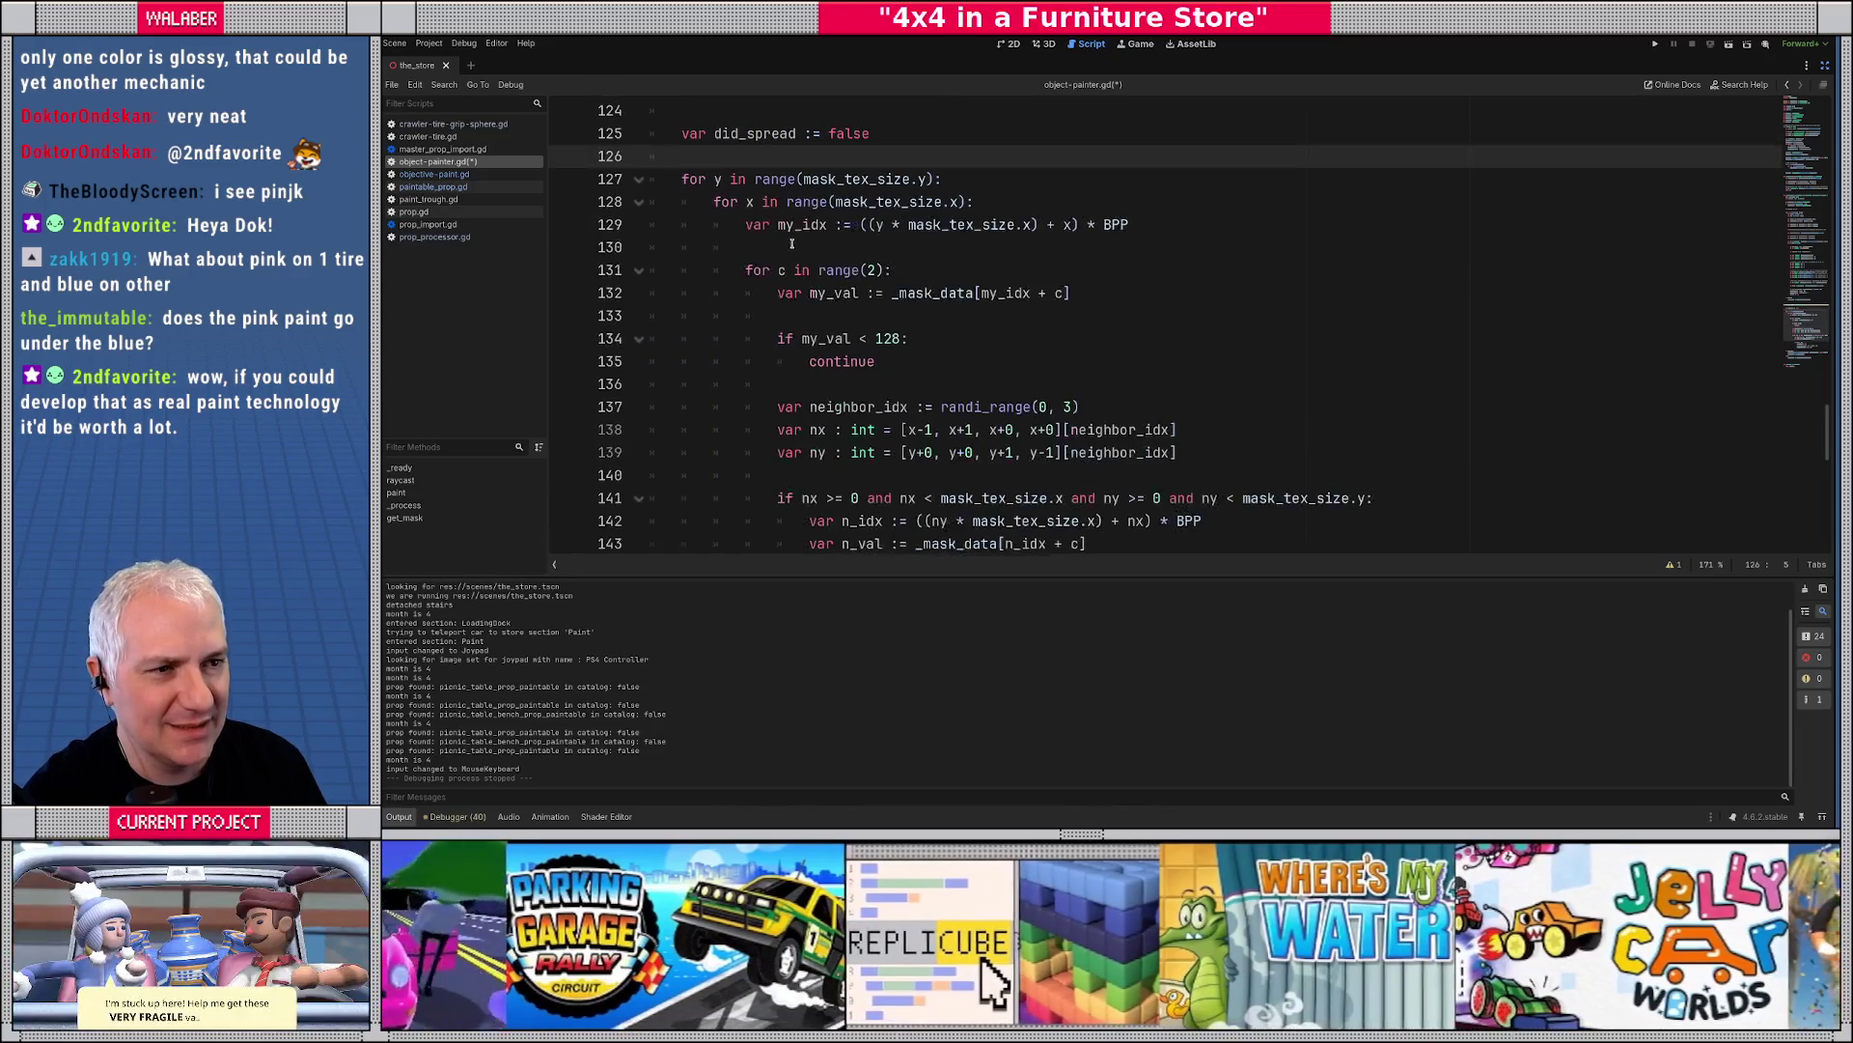
{"action": "left_click_drag", "start_coordinate": [744, 268], "coordinate": [906, 264]}
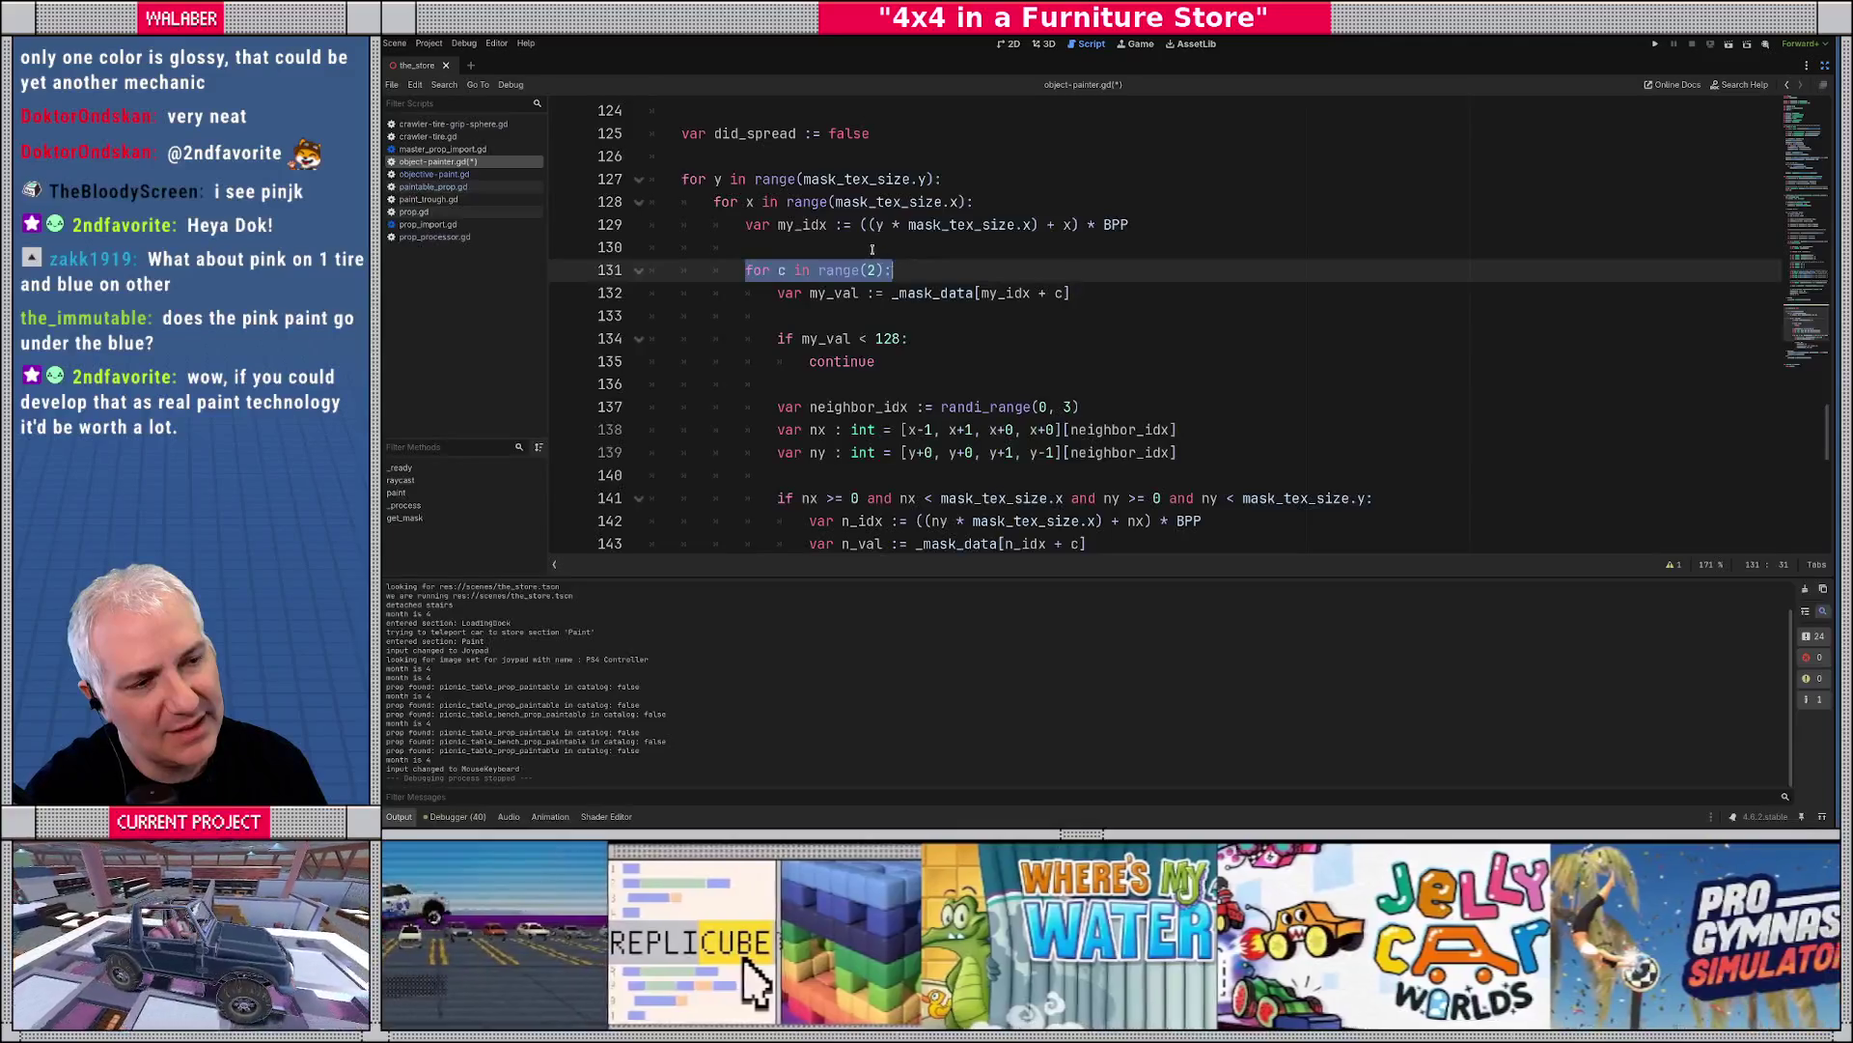
{"action": "left_click", "coordinate": [872, 249]}
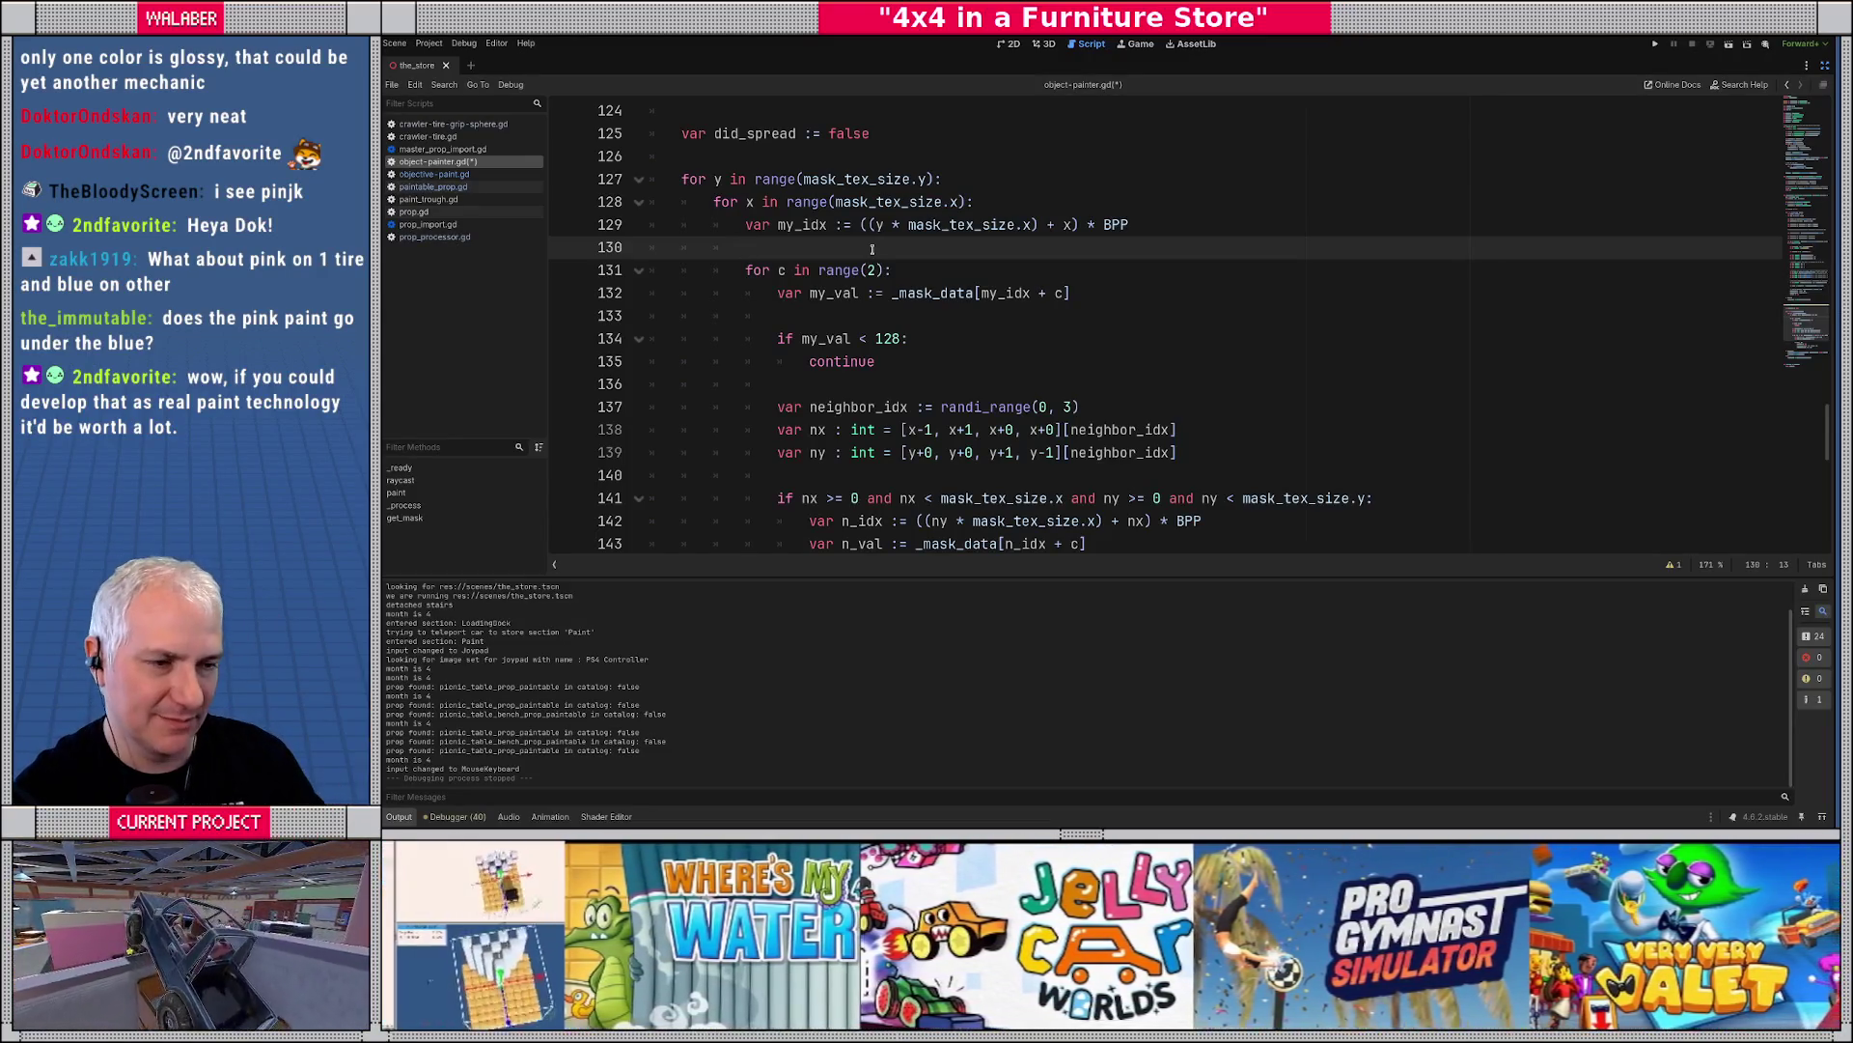
{"action": "left_click", "coordinate": [845, 316]}
{"action": "scroll", "coordinate": [846, 311], "scroll_direction": "down", "scroll_amount": 4}
{"action": "scroll", "coordinate": [845, 311], "scroll_direction": "down", "scroll_amount": 1}
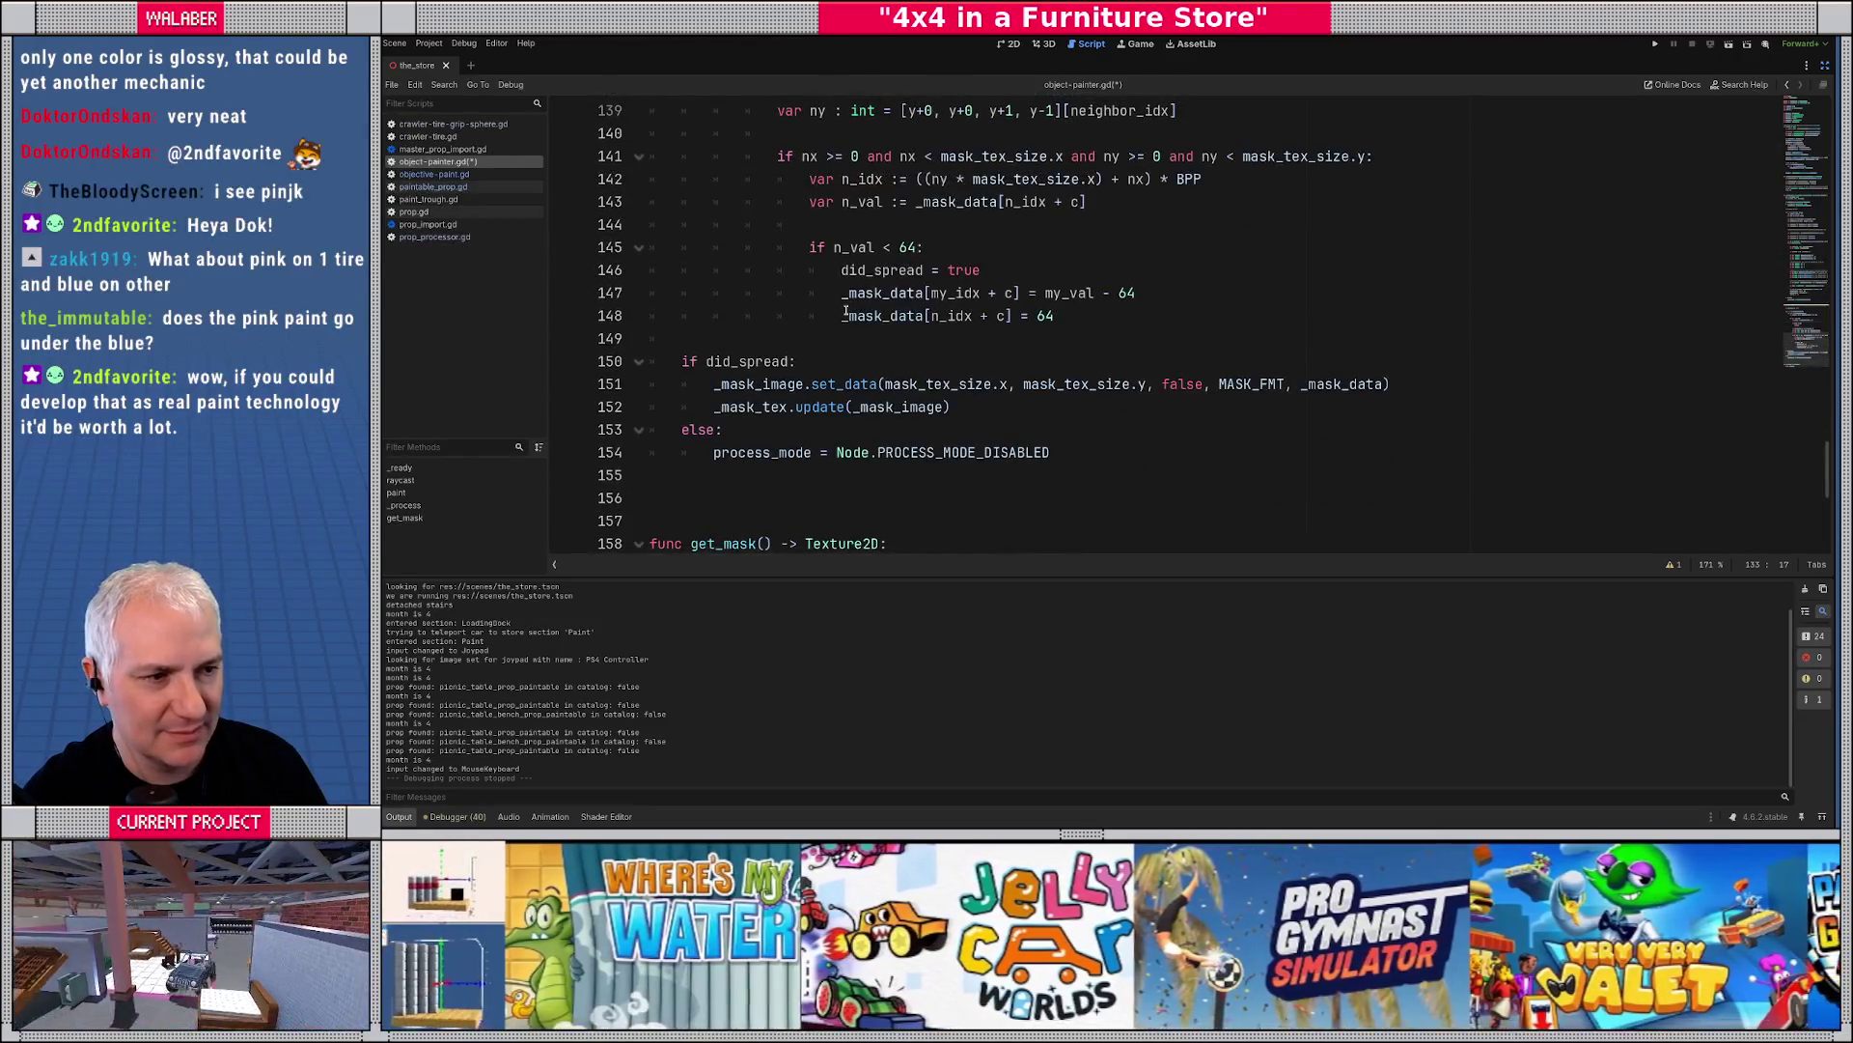
{"action": "left_click", "coordinate": [818, 221]}
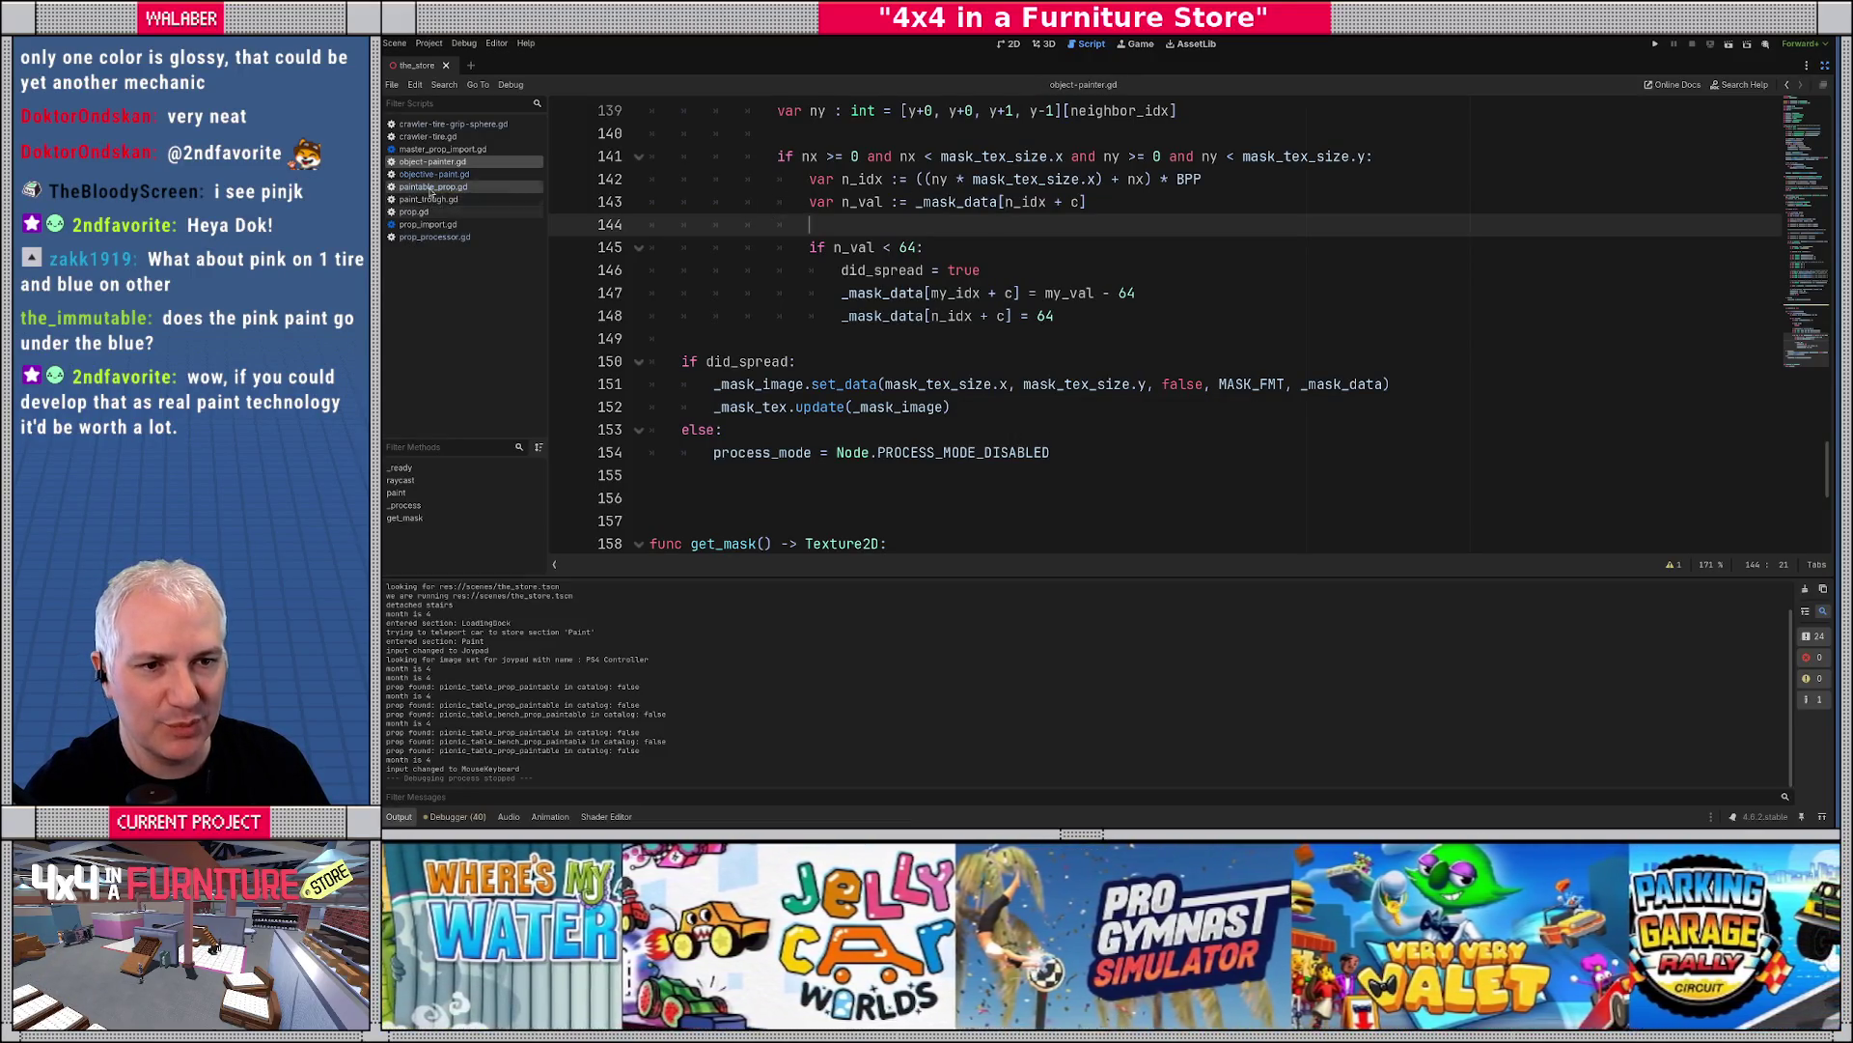
{"action": "left_click", "coordinate": [859, 269]}
{"action": "key", "text": "ctrl+alt+o"}
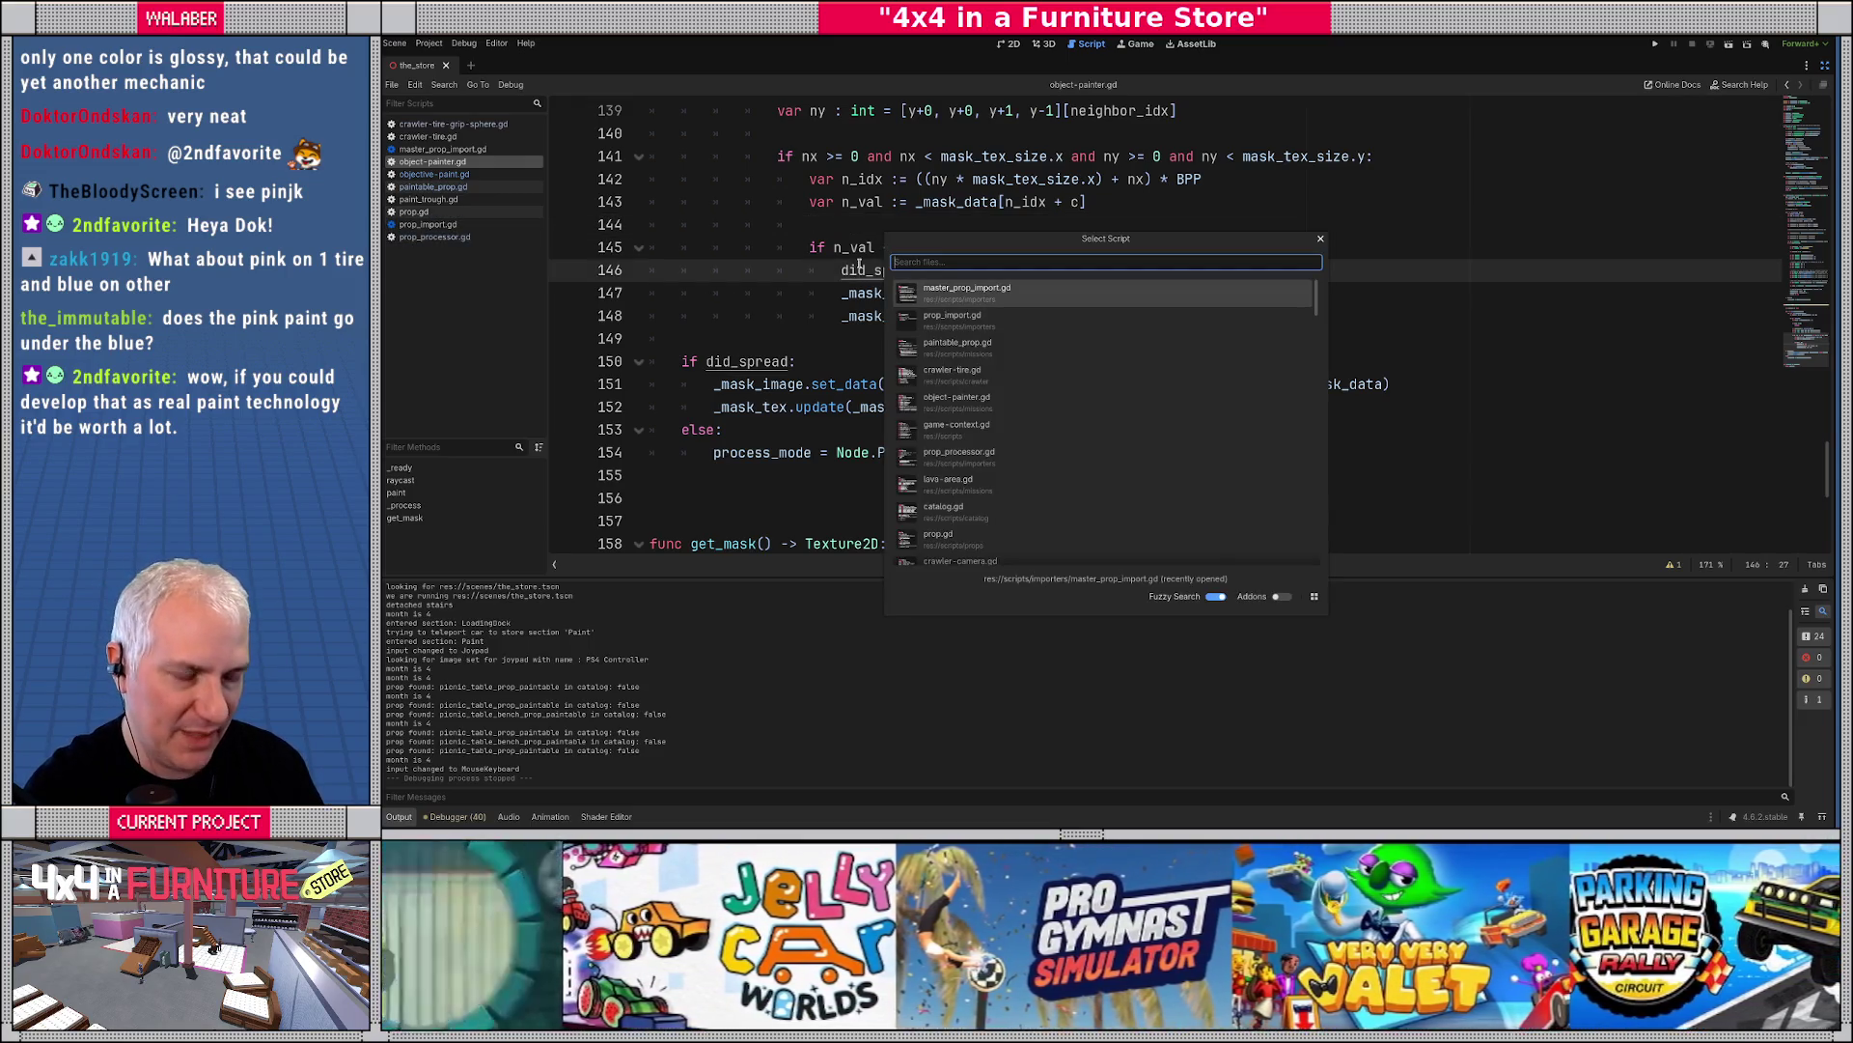
Open crawler-tire.gd via the 'cra' search and scroll up to line 48 in _ready
{"action": "type", "text": "cralert"}
{"action": "key", "text": "Return"}
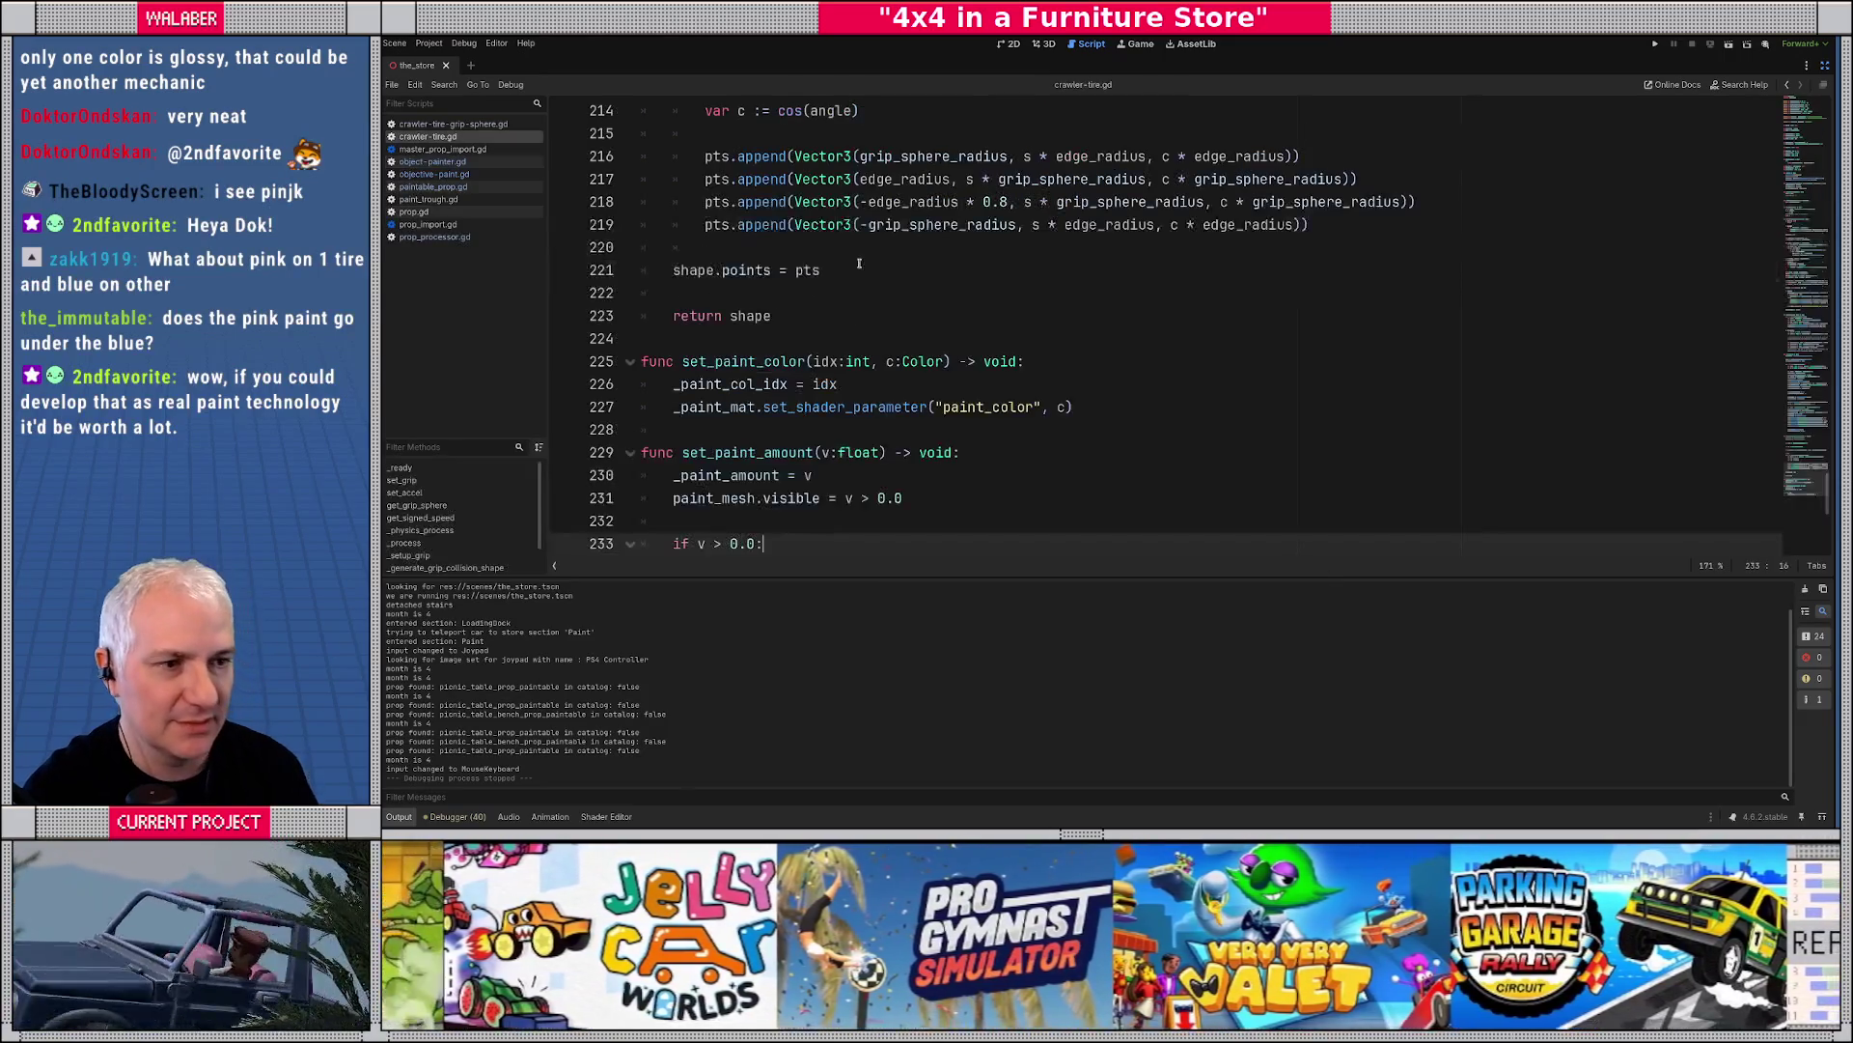
{"action": "scroll", "coordinate": [892, 272], "scroll_direction": "up", "scroll_amount": 20}
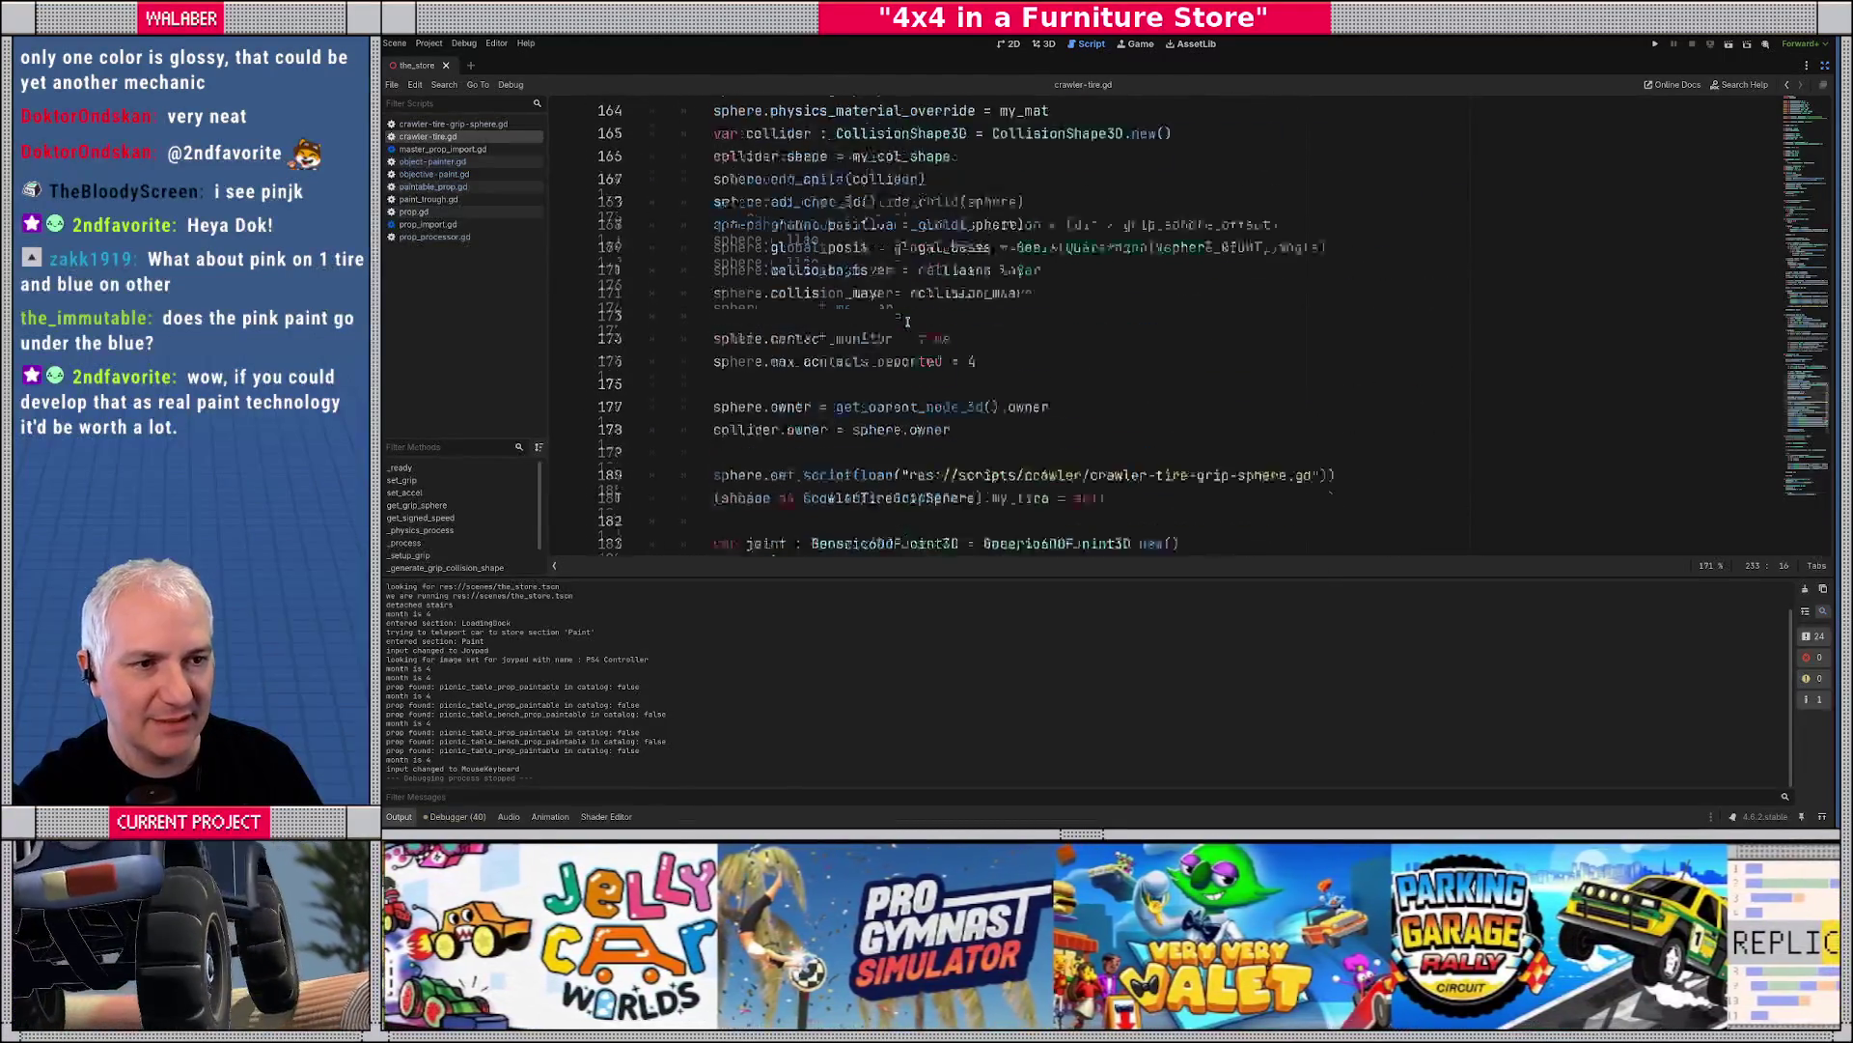
{"action": "scroll", "coordinate": [908, 322], "scroll_direction": "up", "scroll_amount": 20}
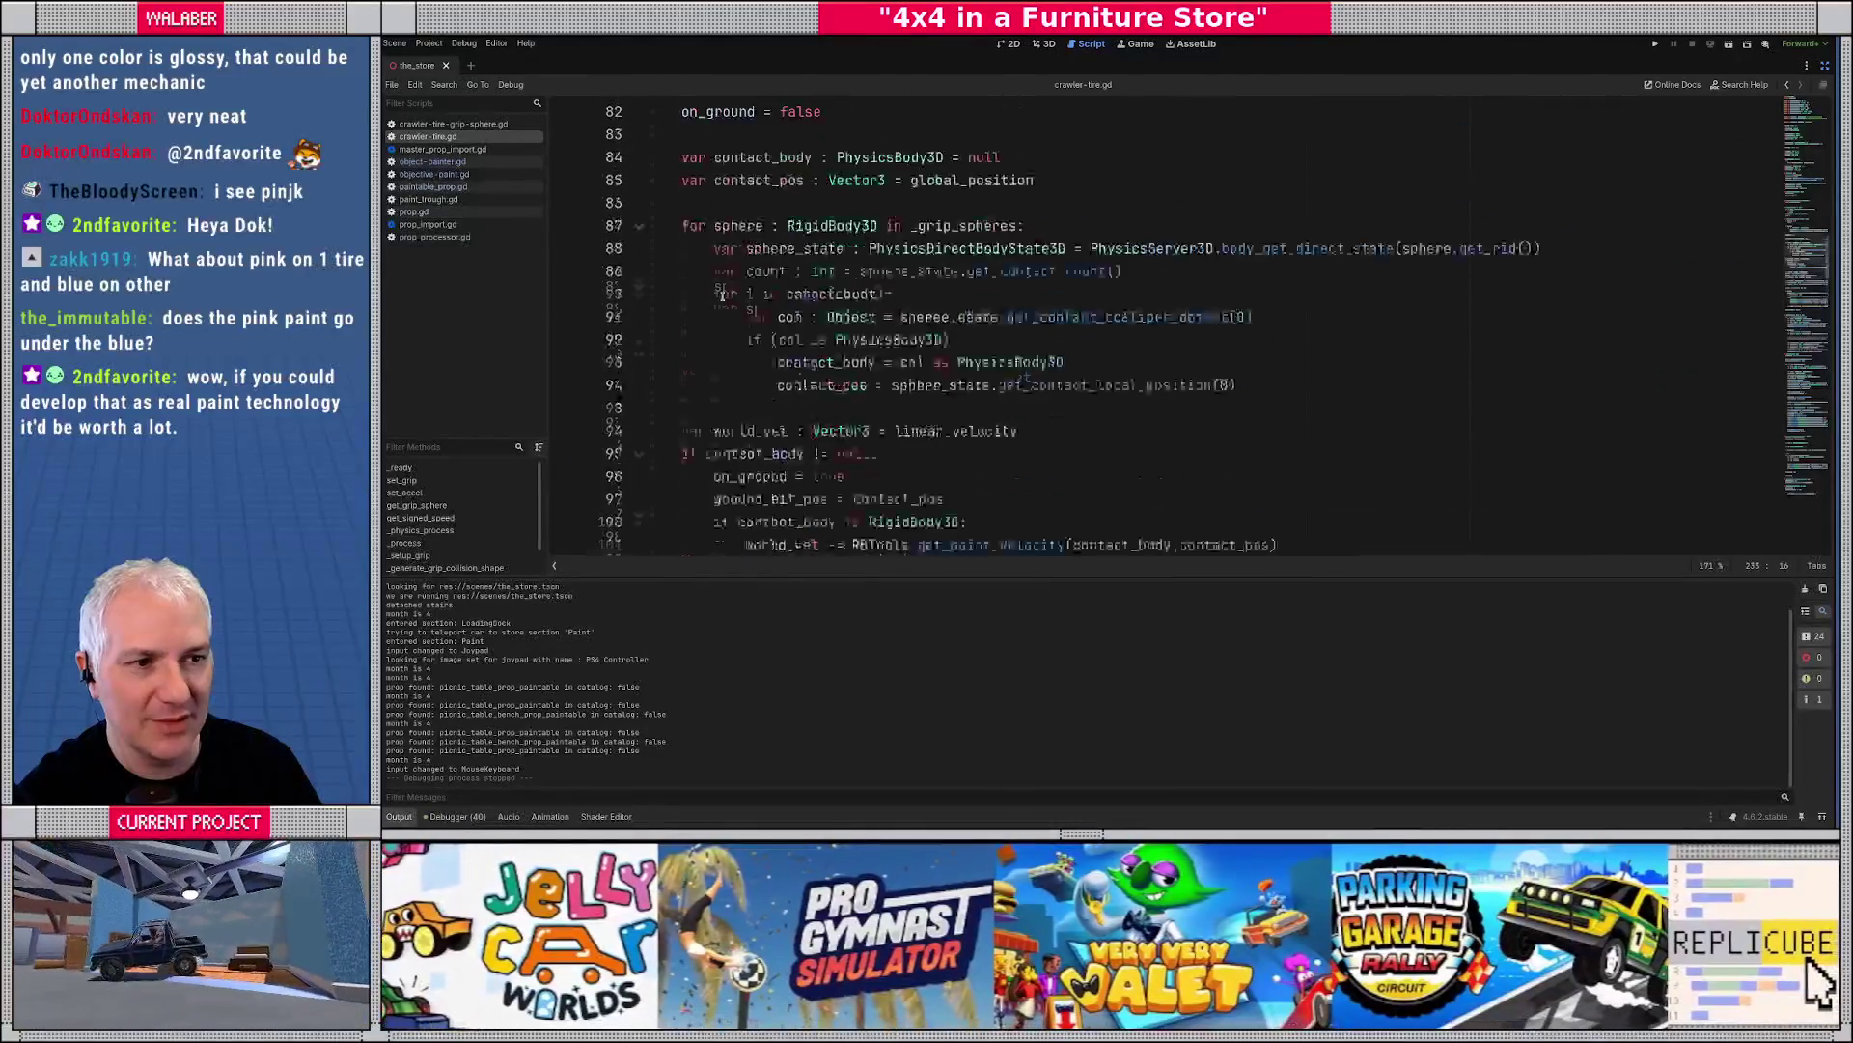
{"action": "scroll", "coordinate": [688, 301], "scroll_direction": "up", "scroll_amount": 1}
{"action": "scroll", "coordinate": [681, 368], "scroll_direction": "up", "scroll_amount": 6}
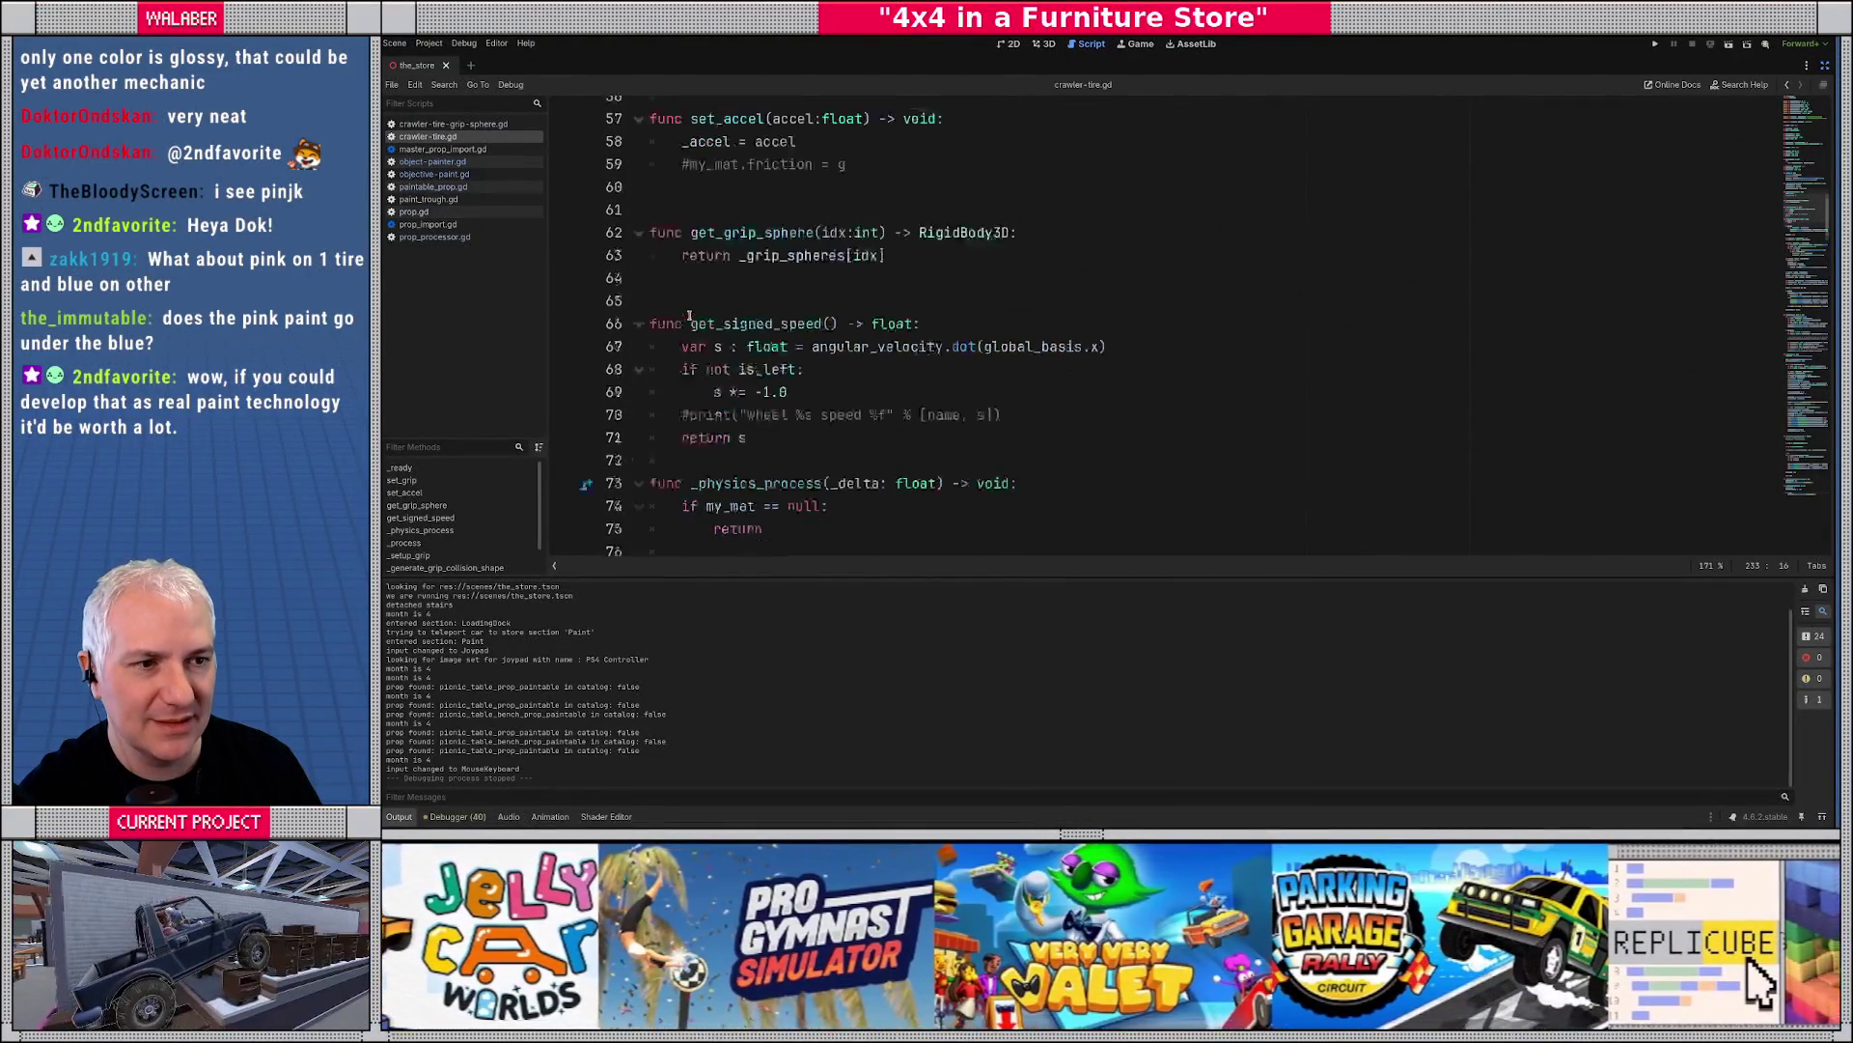
{"action": "left_click", "coordinate": [682, 310]}
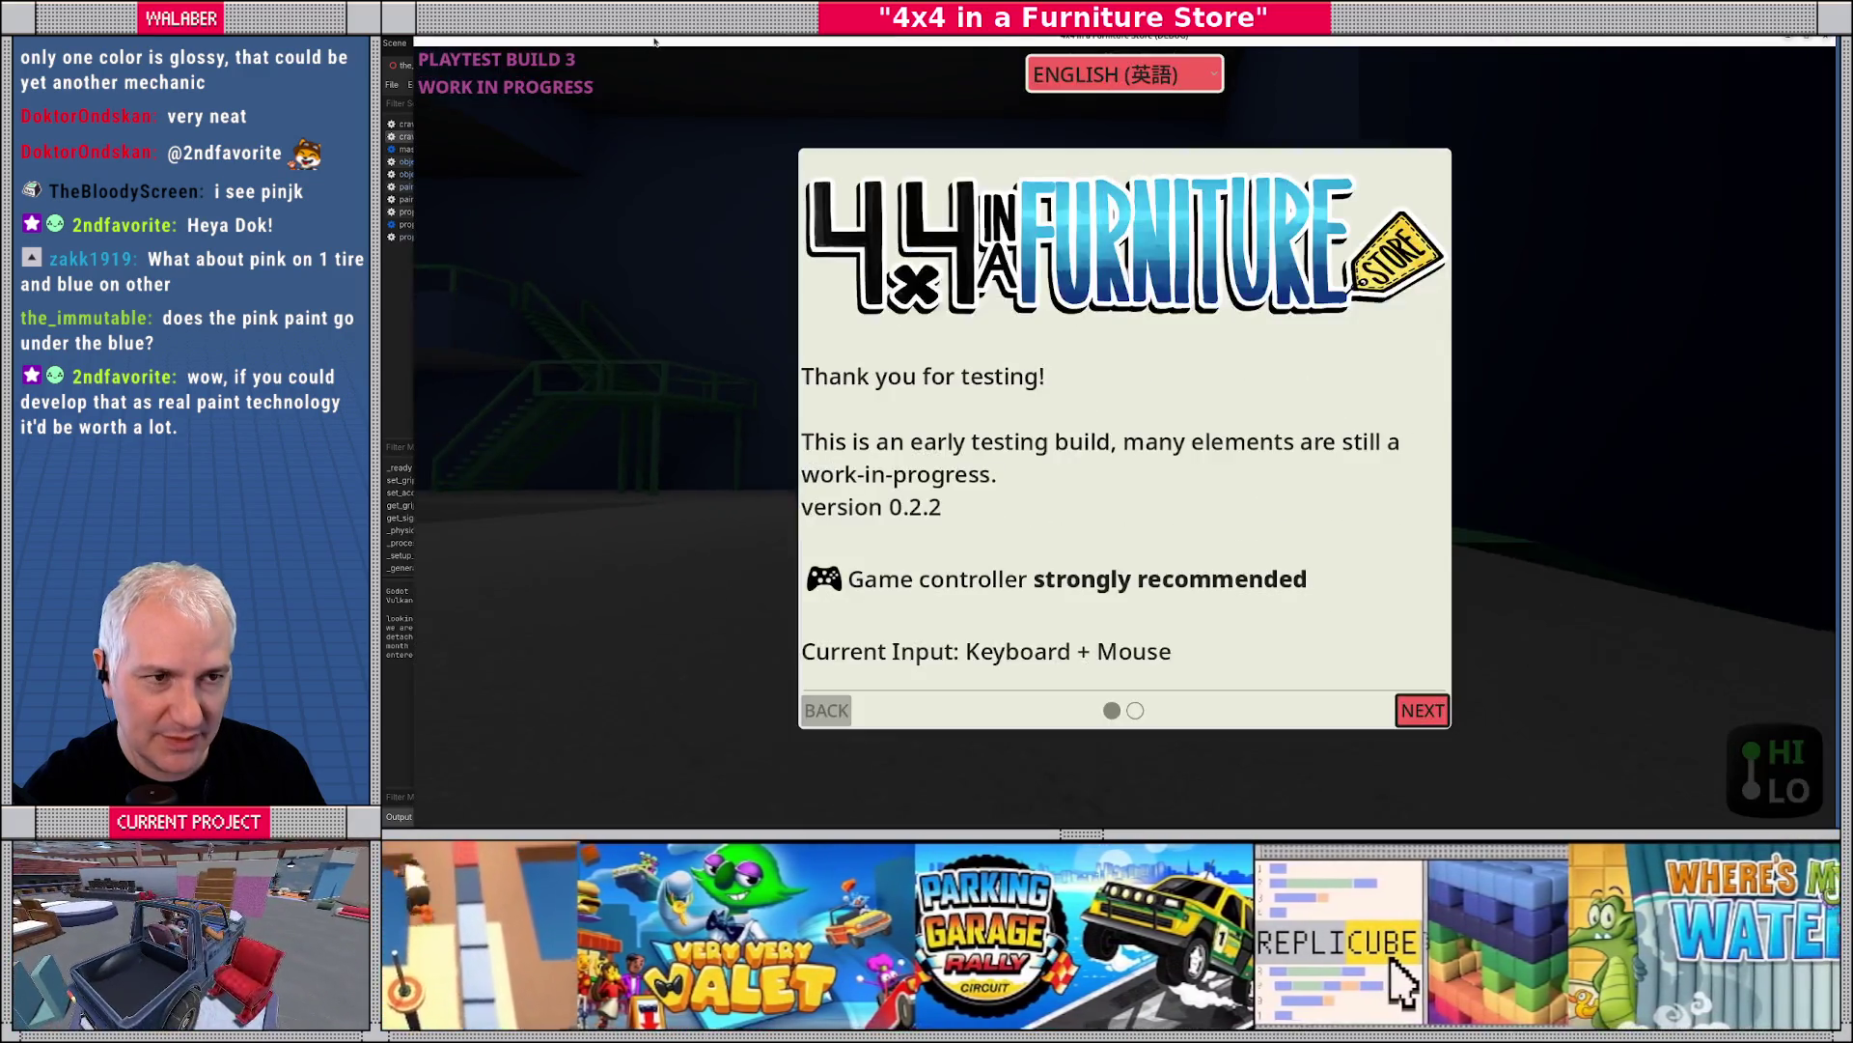
Pass the welcome message and teleport the jeep to the Paint Department from the dev console
{"action": "key", "text": "Return"}
{"action": "key", "text": "Return"}
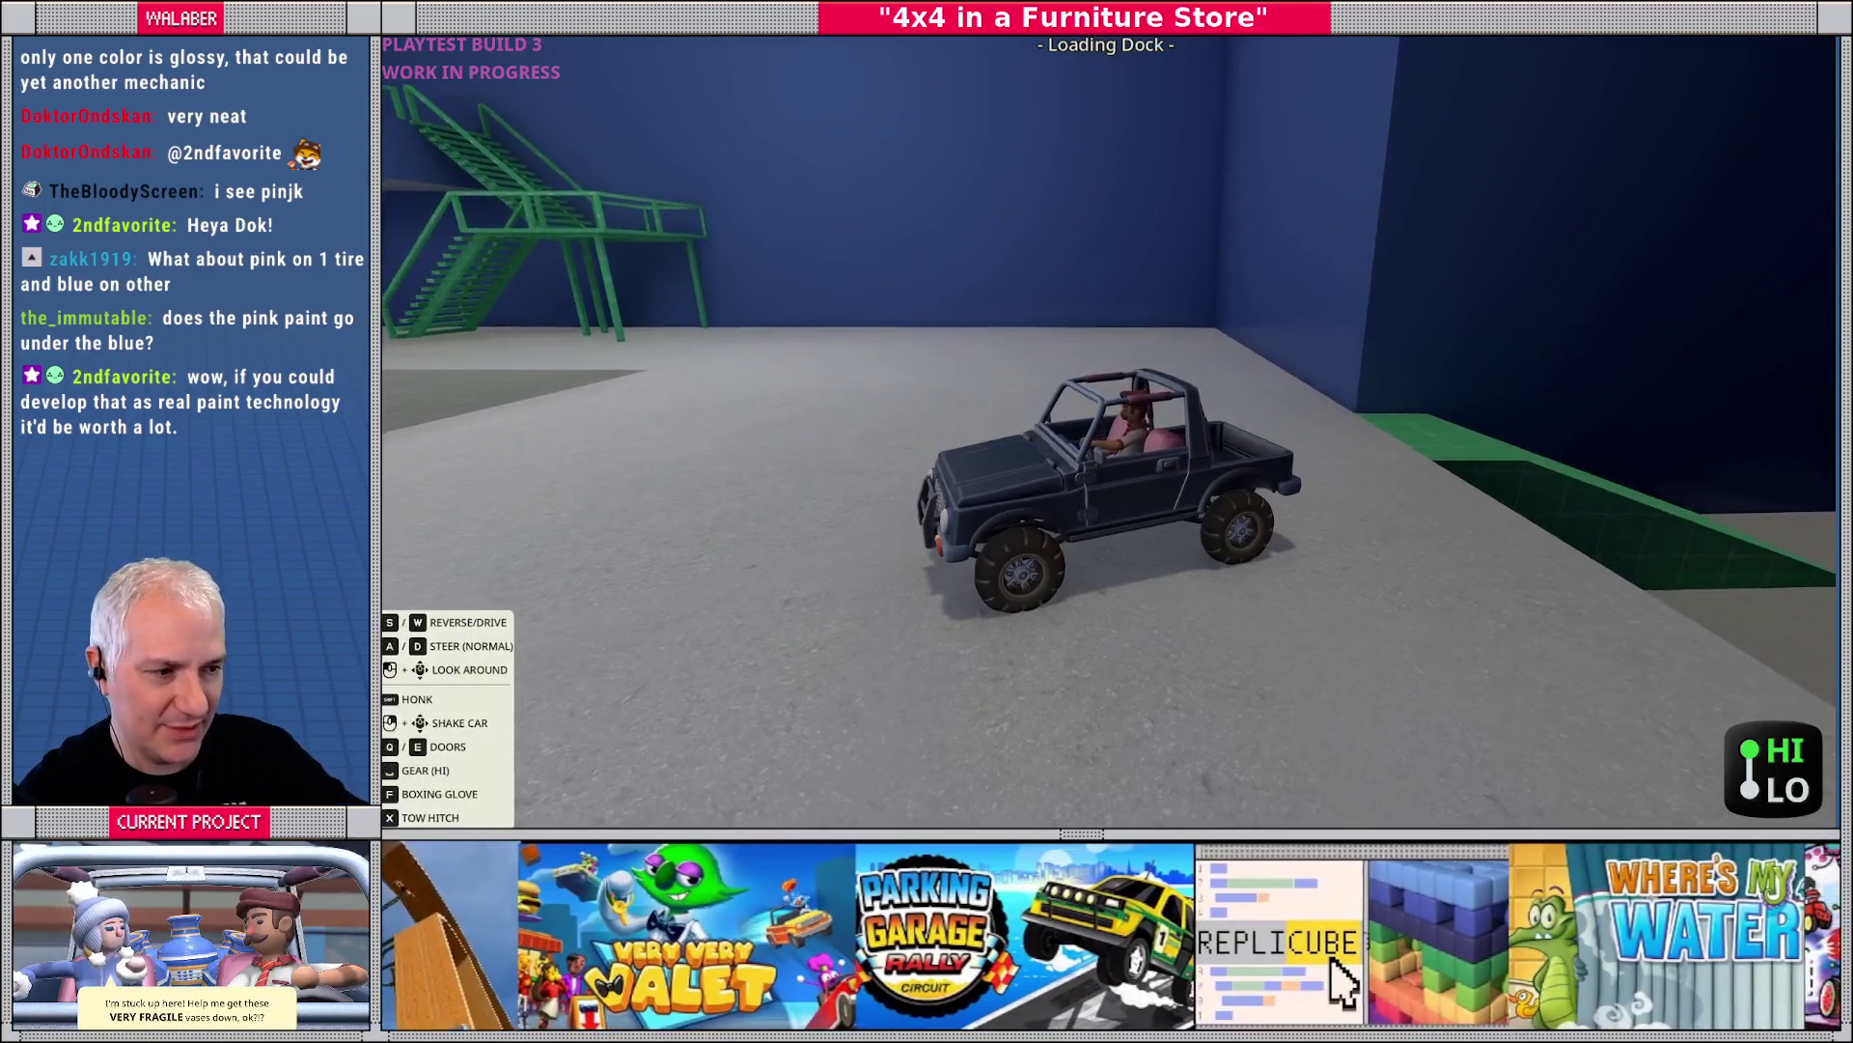
{"action": "key", "text": "grave"}
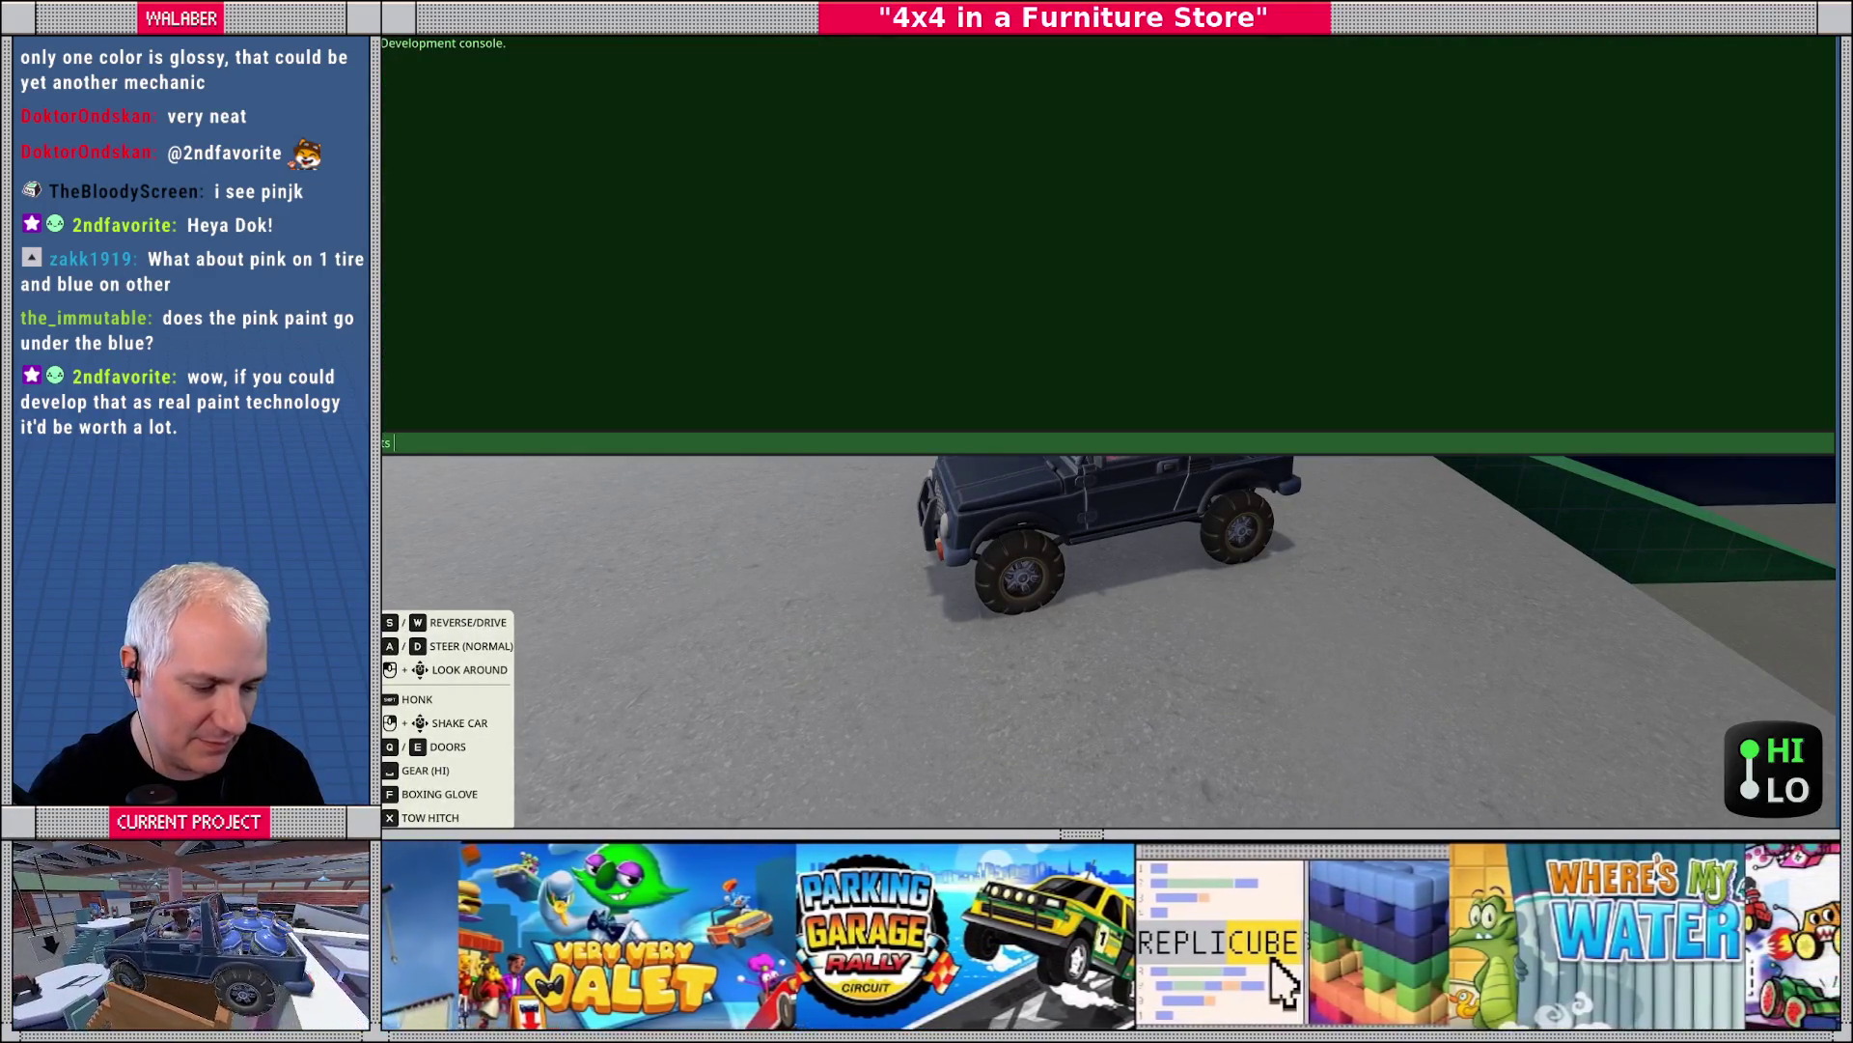
{"action": "key", "text": "Return"}
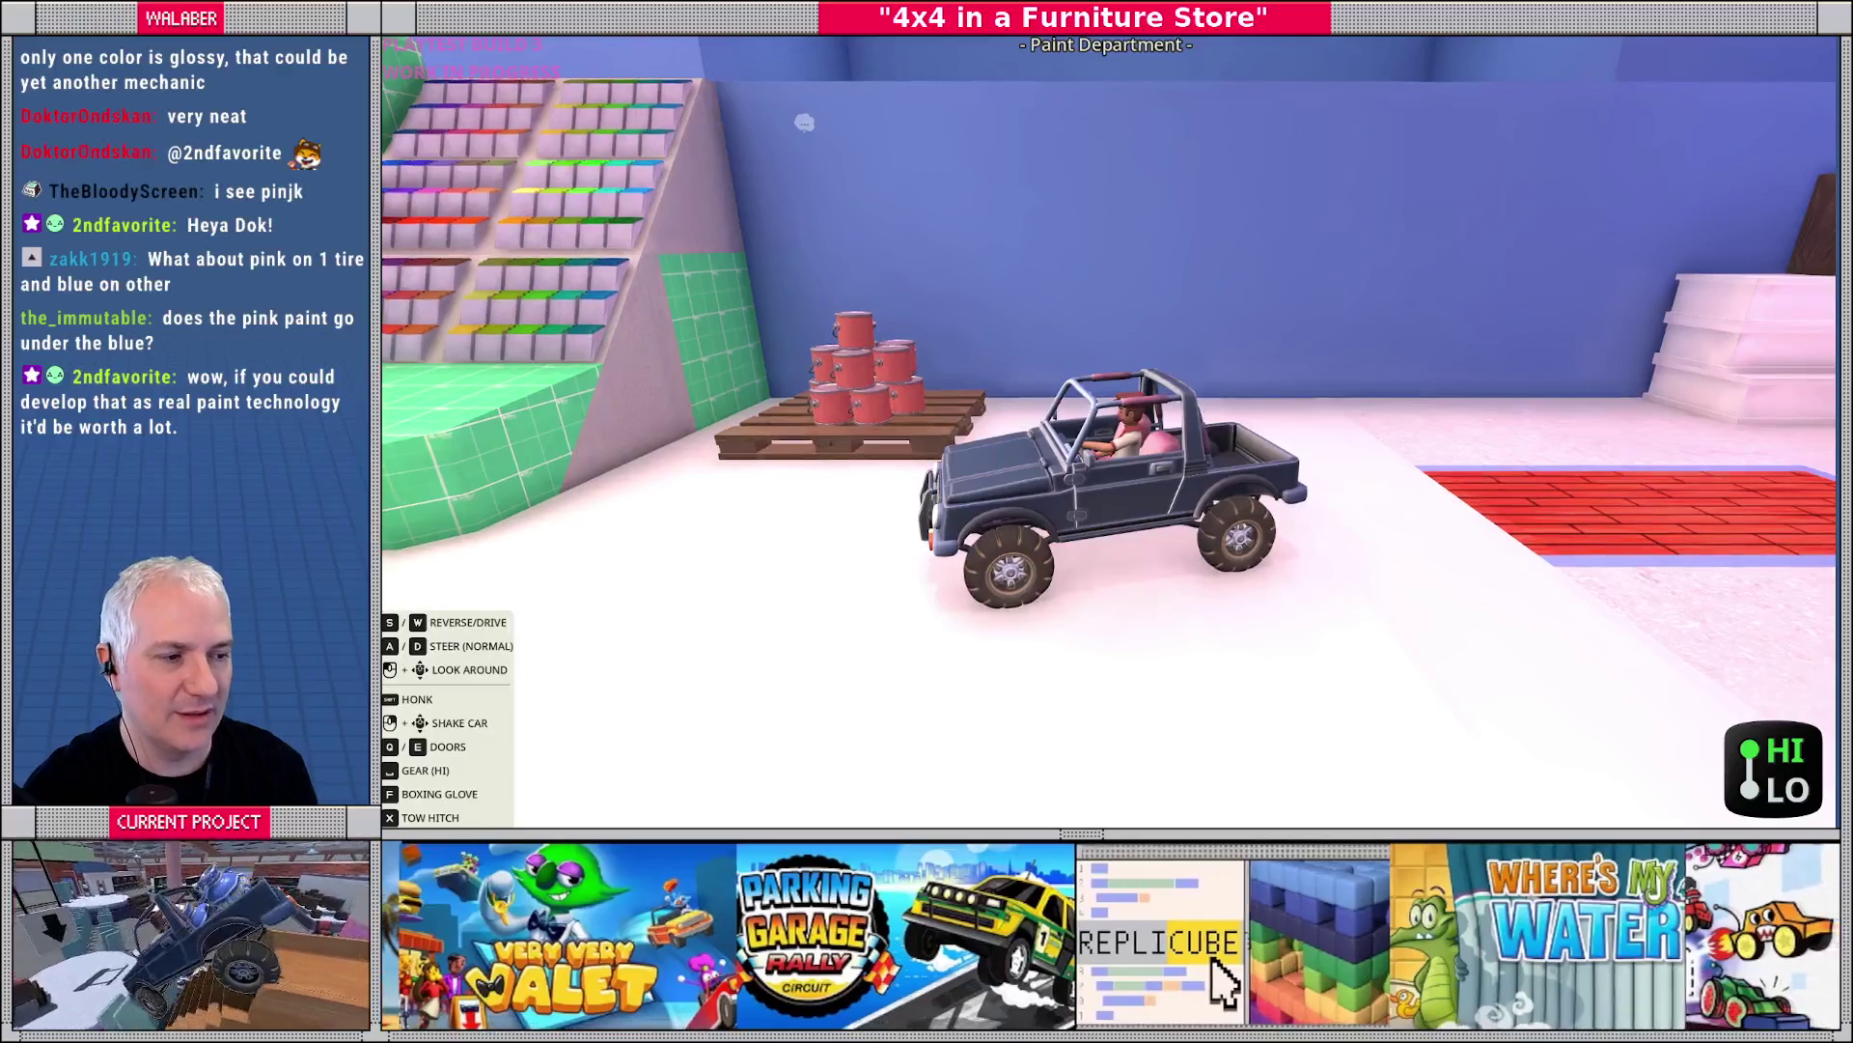
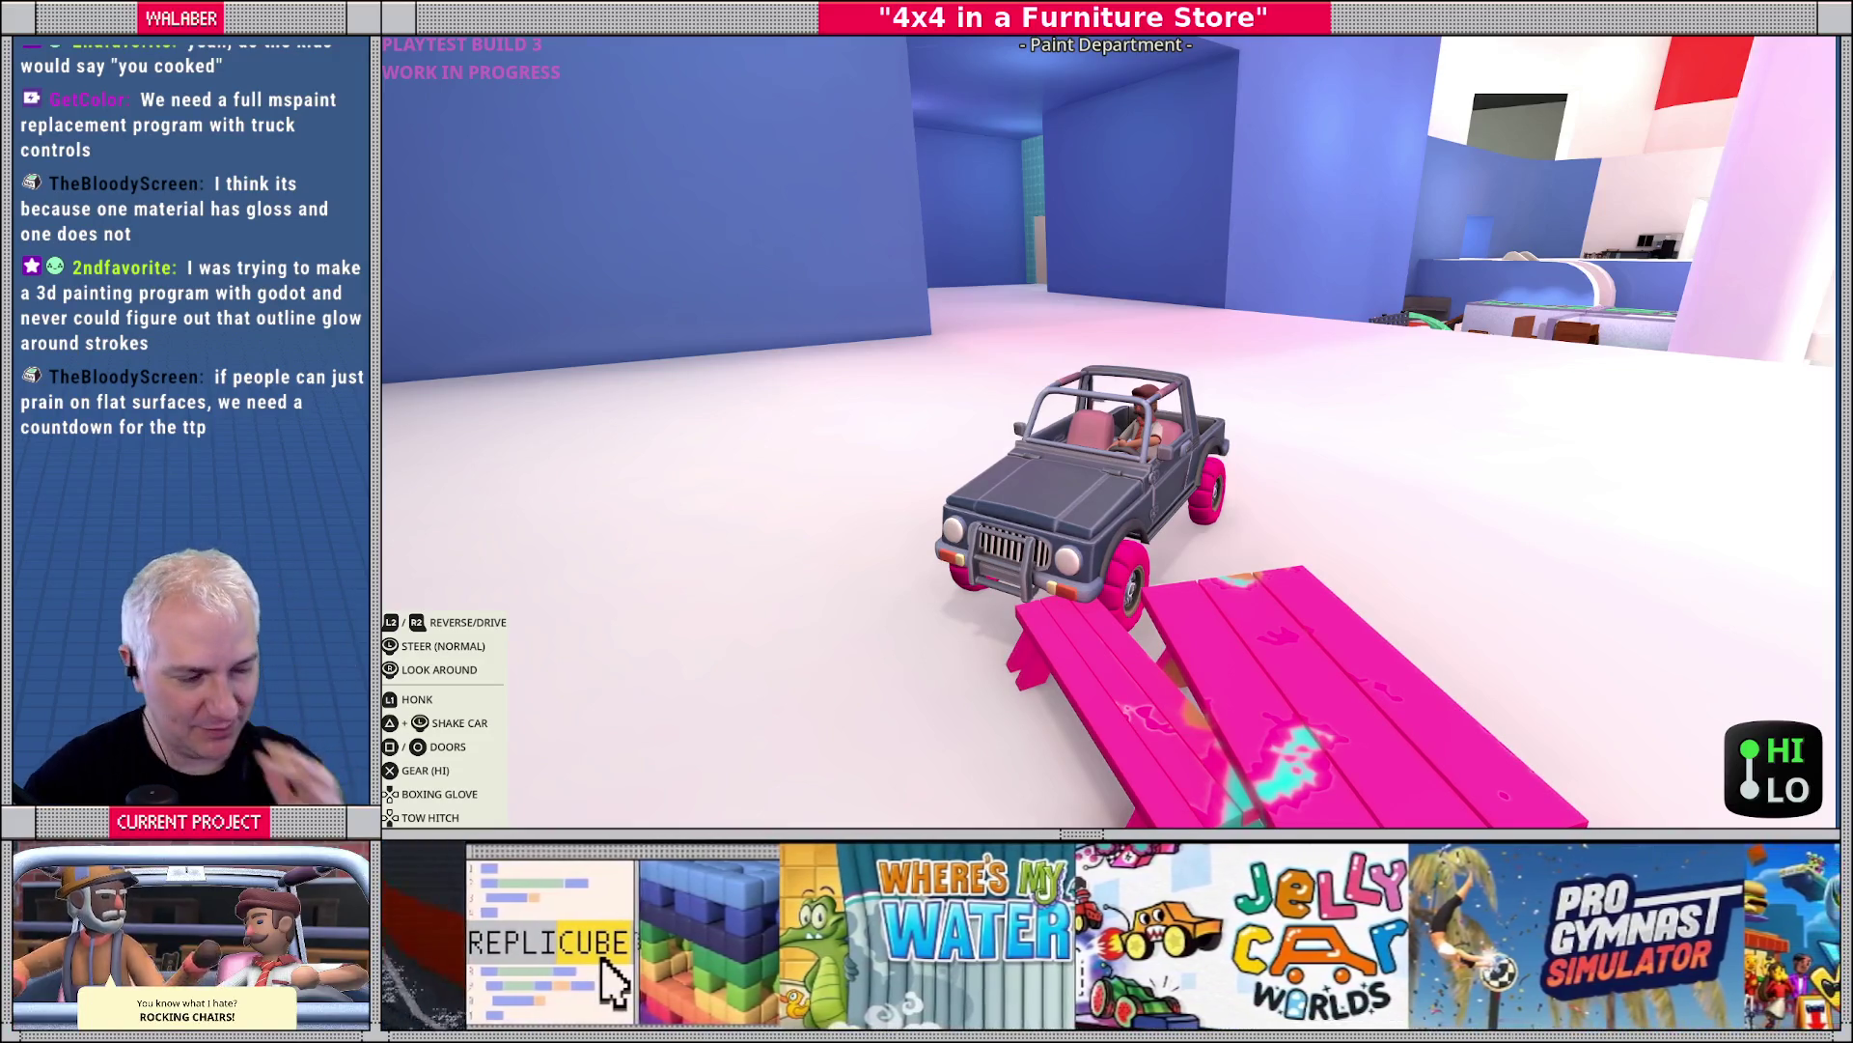
Stop the game, enlarge the code area, widen the script list, and open paint_trough.gd
{"action": "key", "text": "Escape"}
{"action": "key", "text": "F8"}
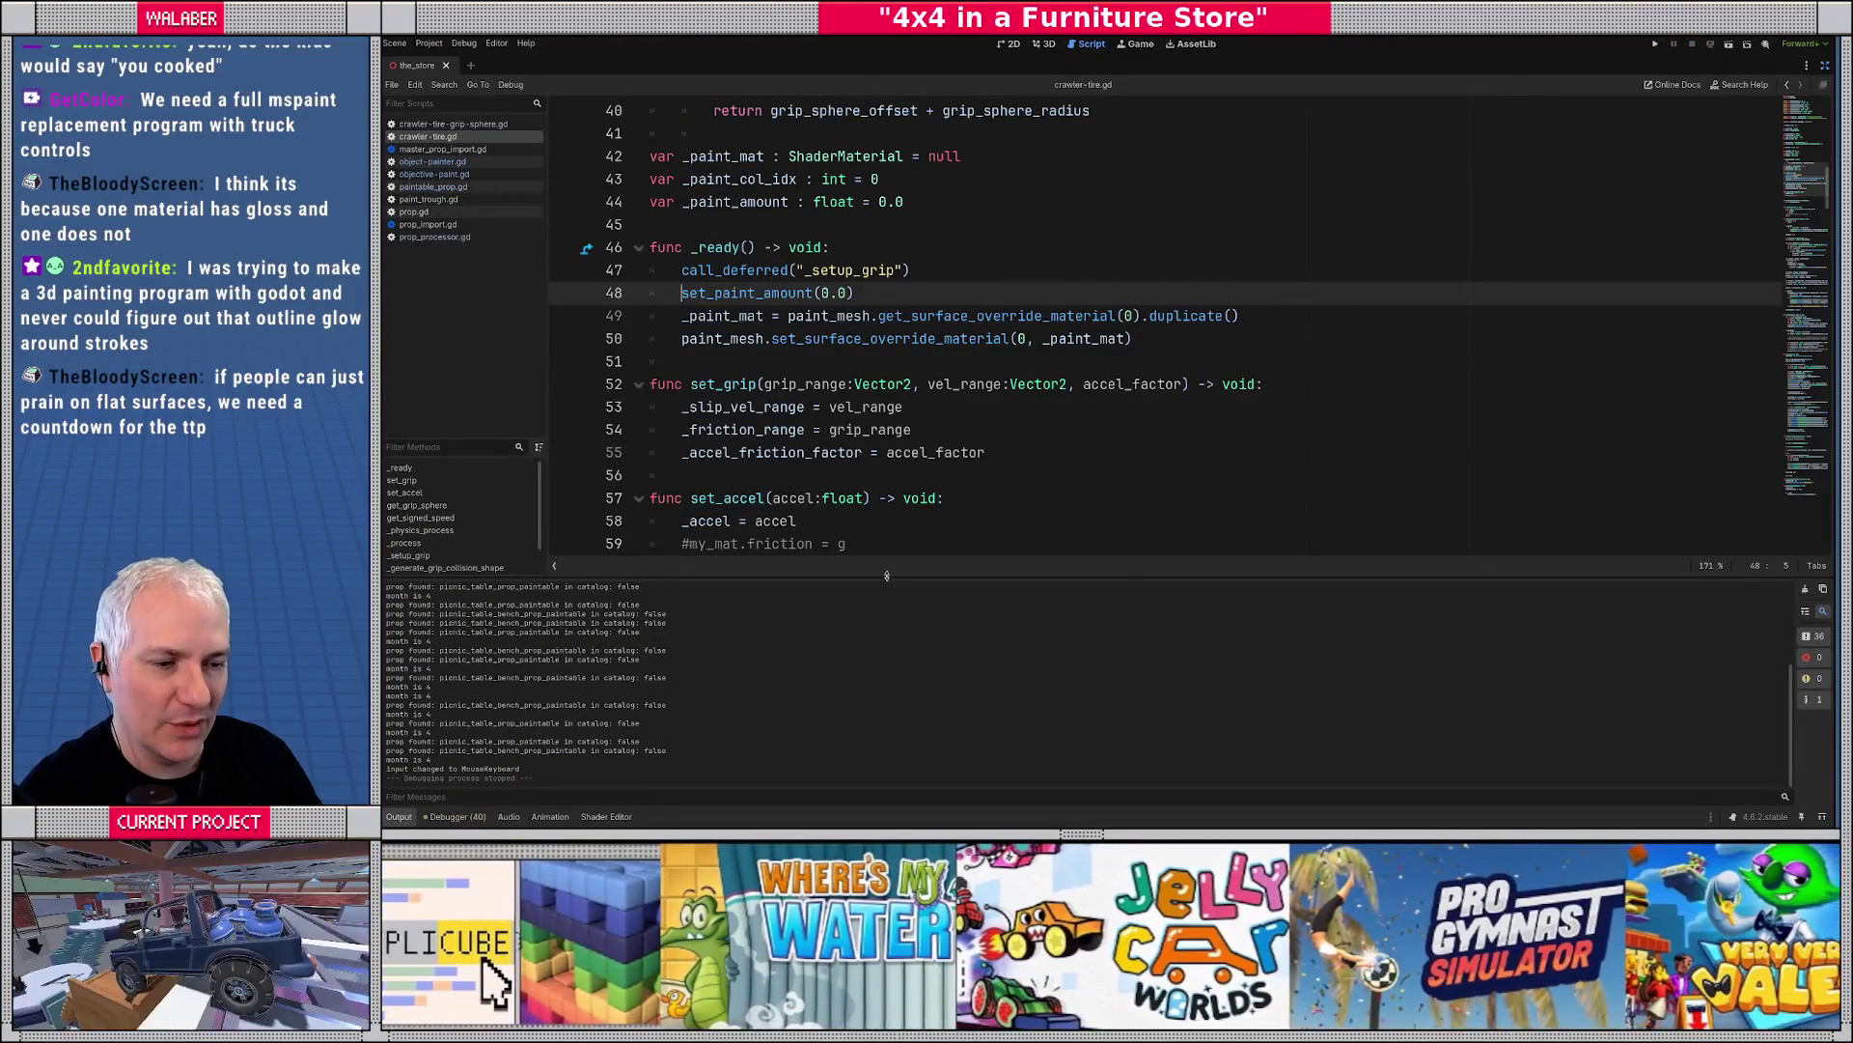
{"action": "left_click_drag", "start_coordinate": [1108, 579], "coordinate": [1101, 677]}
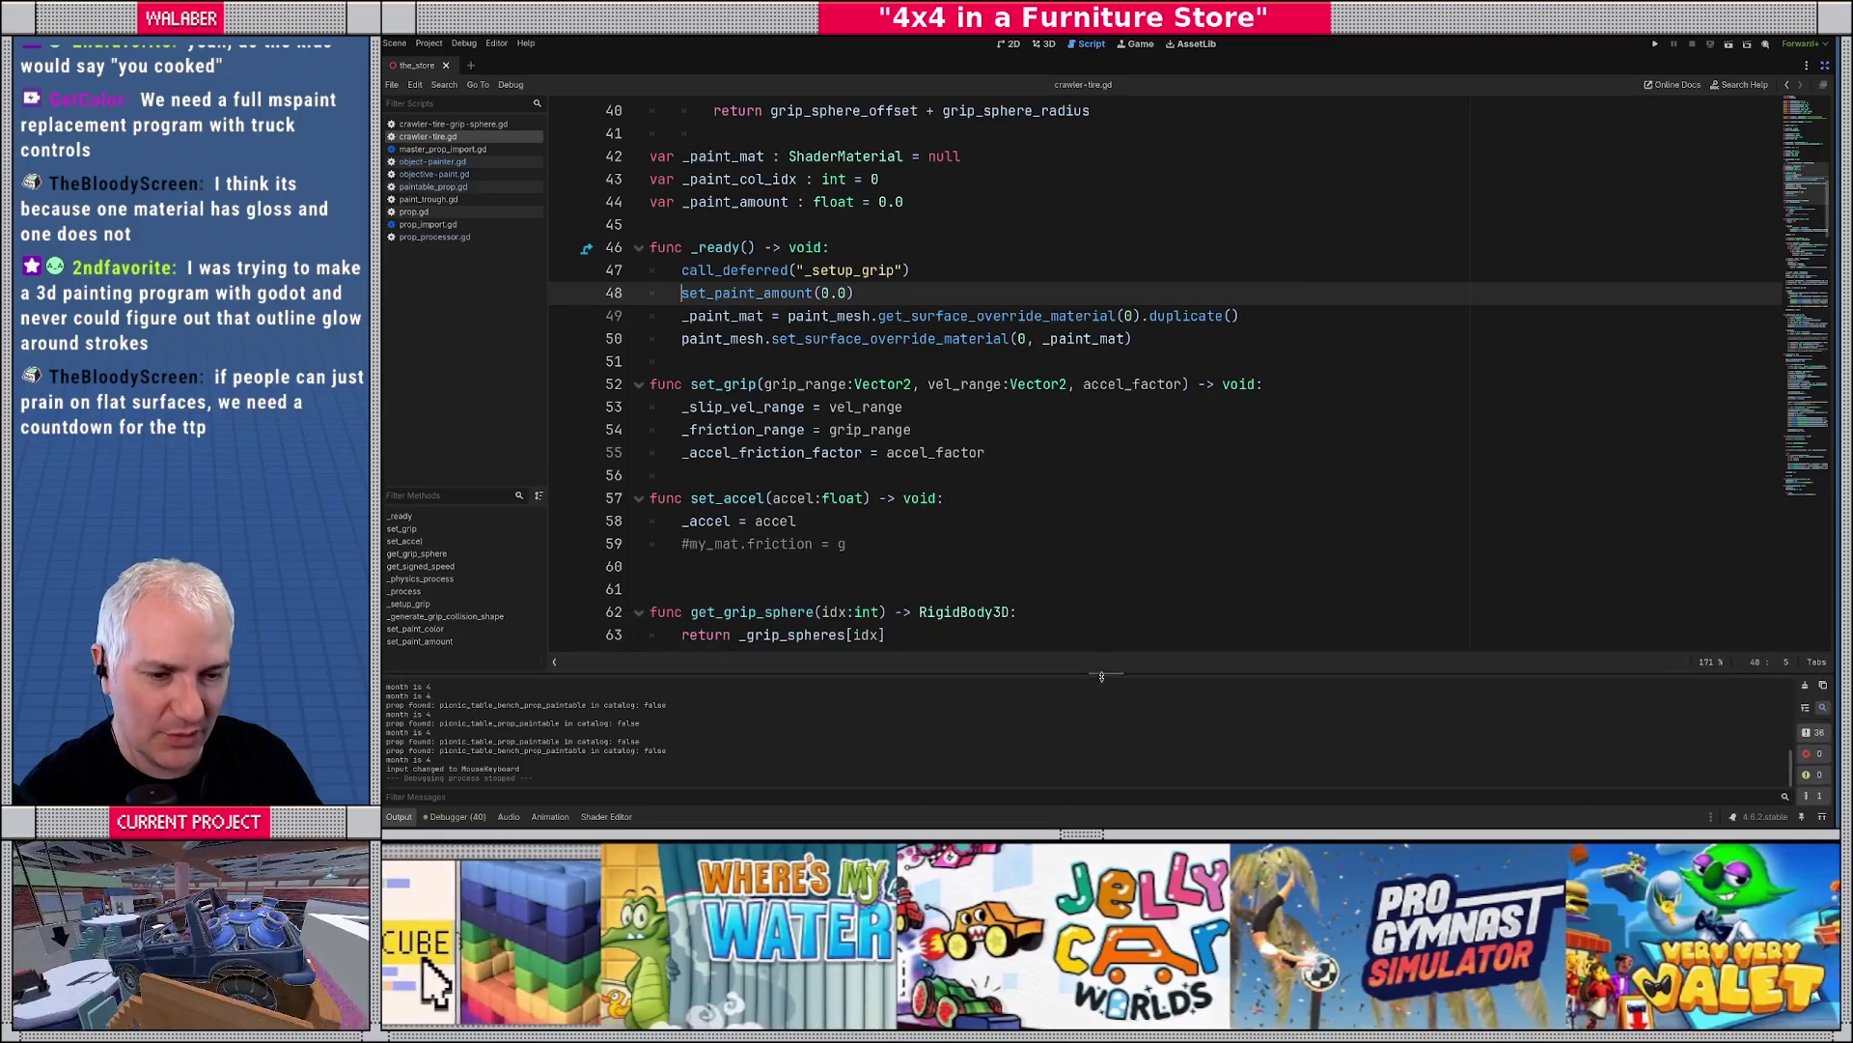
{"action": "left_click", "coordinate": [754, 232]}
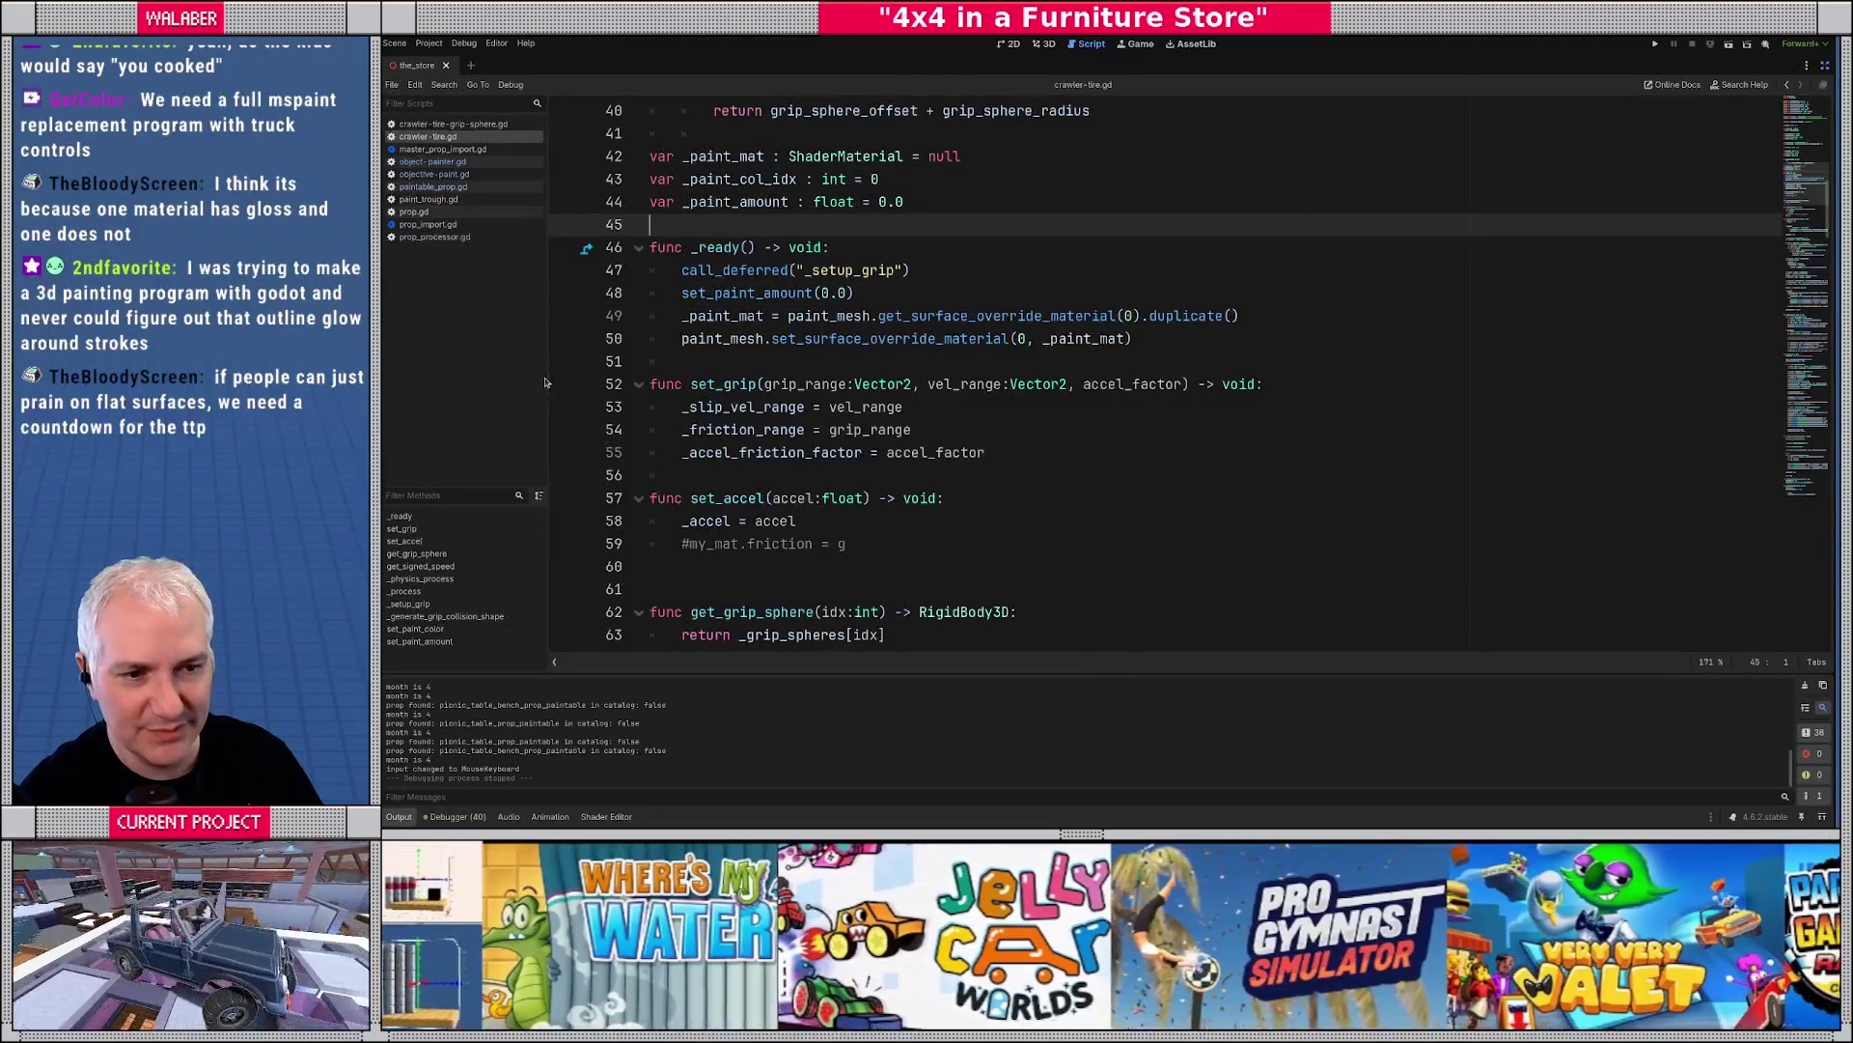
{"action": "left_click_drag", "start_coordinate": [548, 376], "coordinate": [562, 377]}
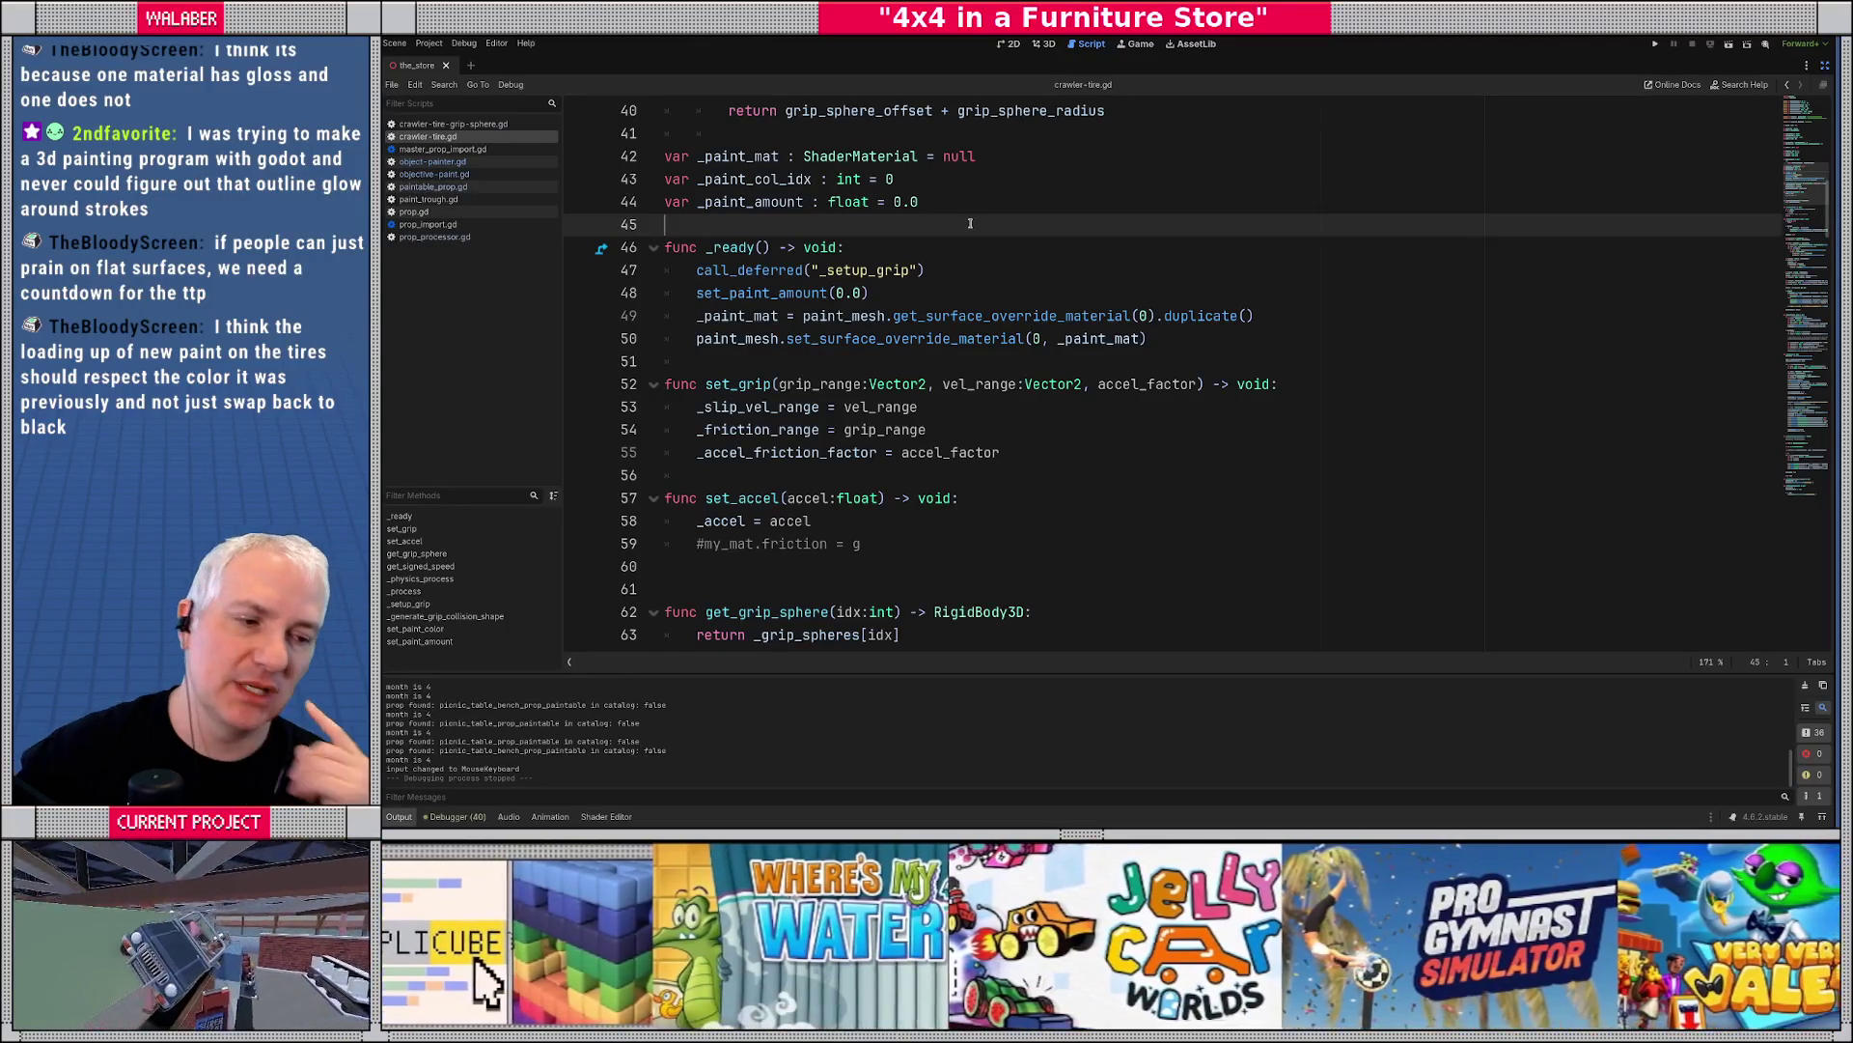
{"action": "left_click", "coordinate": [426, 200]}
Delete the 'p = 0.0' paint reset line in paint_trough.gd and save the script
{"action": "scroll", "coordinate": [846, 438], "scroll_direction": "down", "scroll_amount": 10}
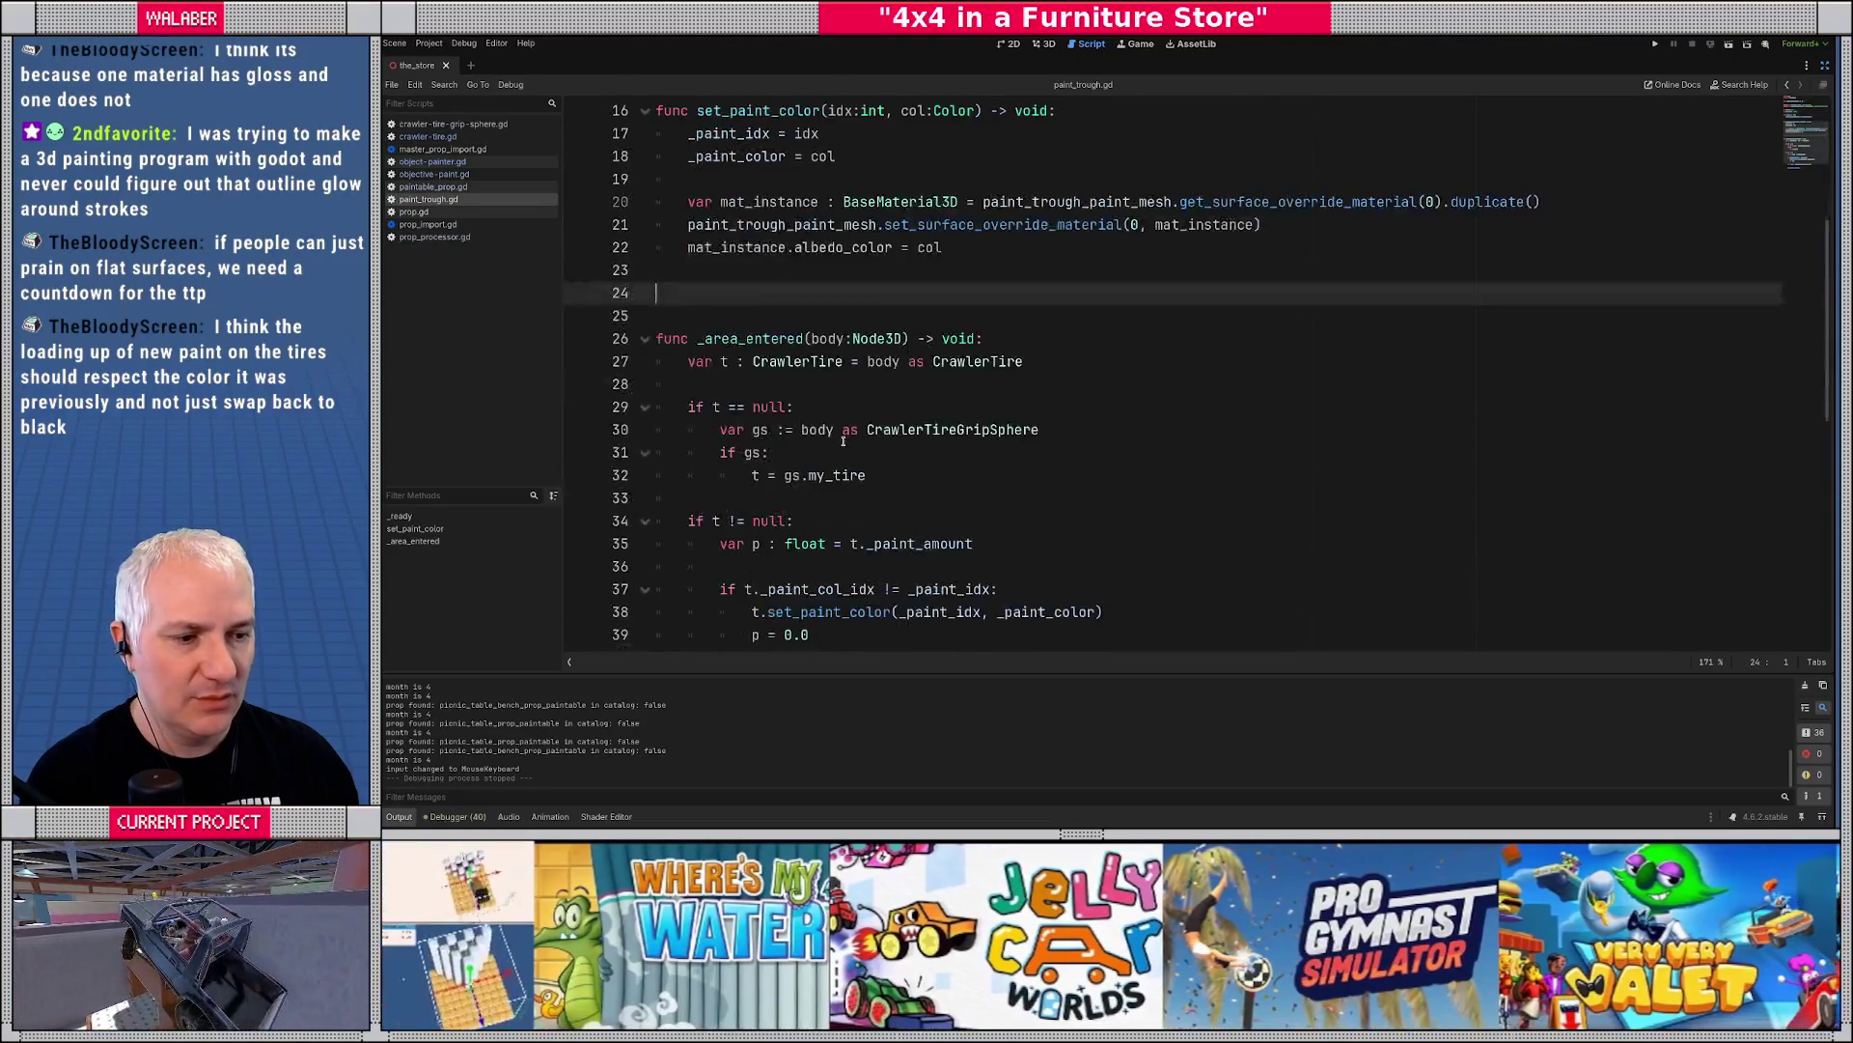
{"action": "left_click_drag", "start_coordinate": [755, 292], "coordinate": [985, 271]}
{"action": "double_click", "coordinate": [773, 384]}
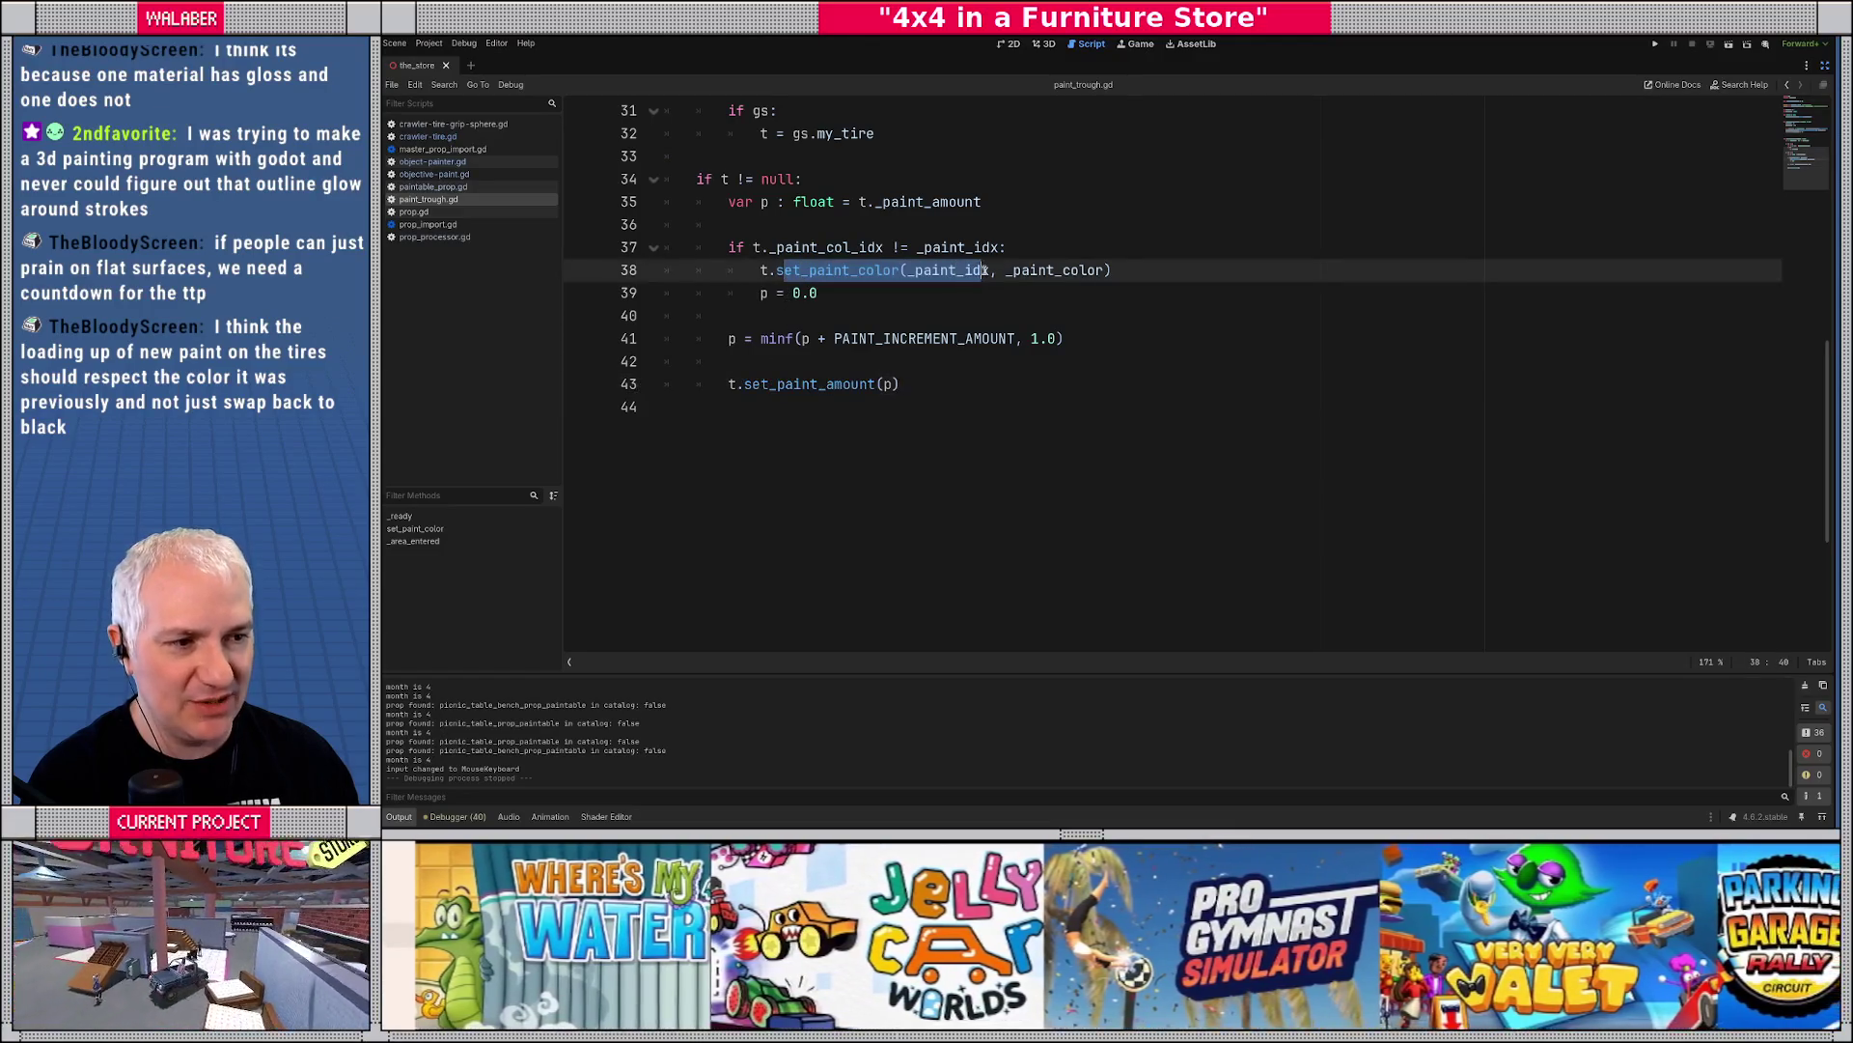
{"action": "left_click", "coordinate": [760, 301]}
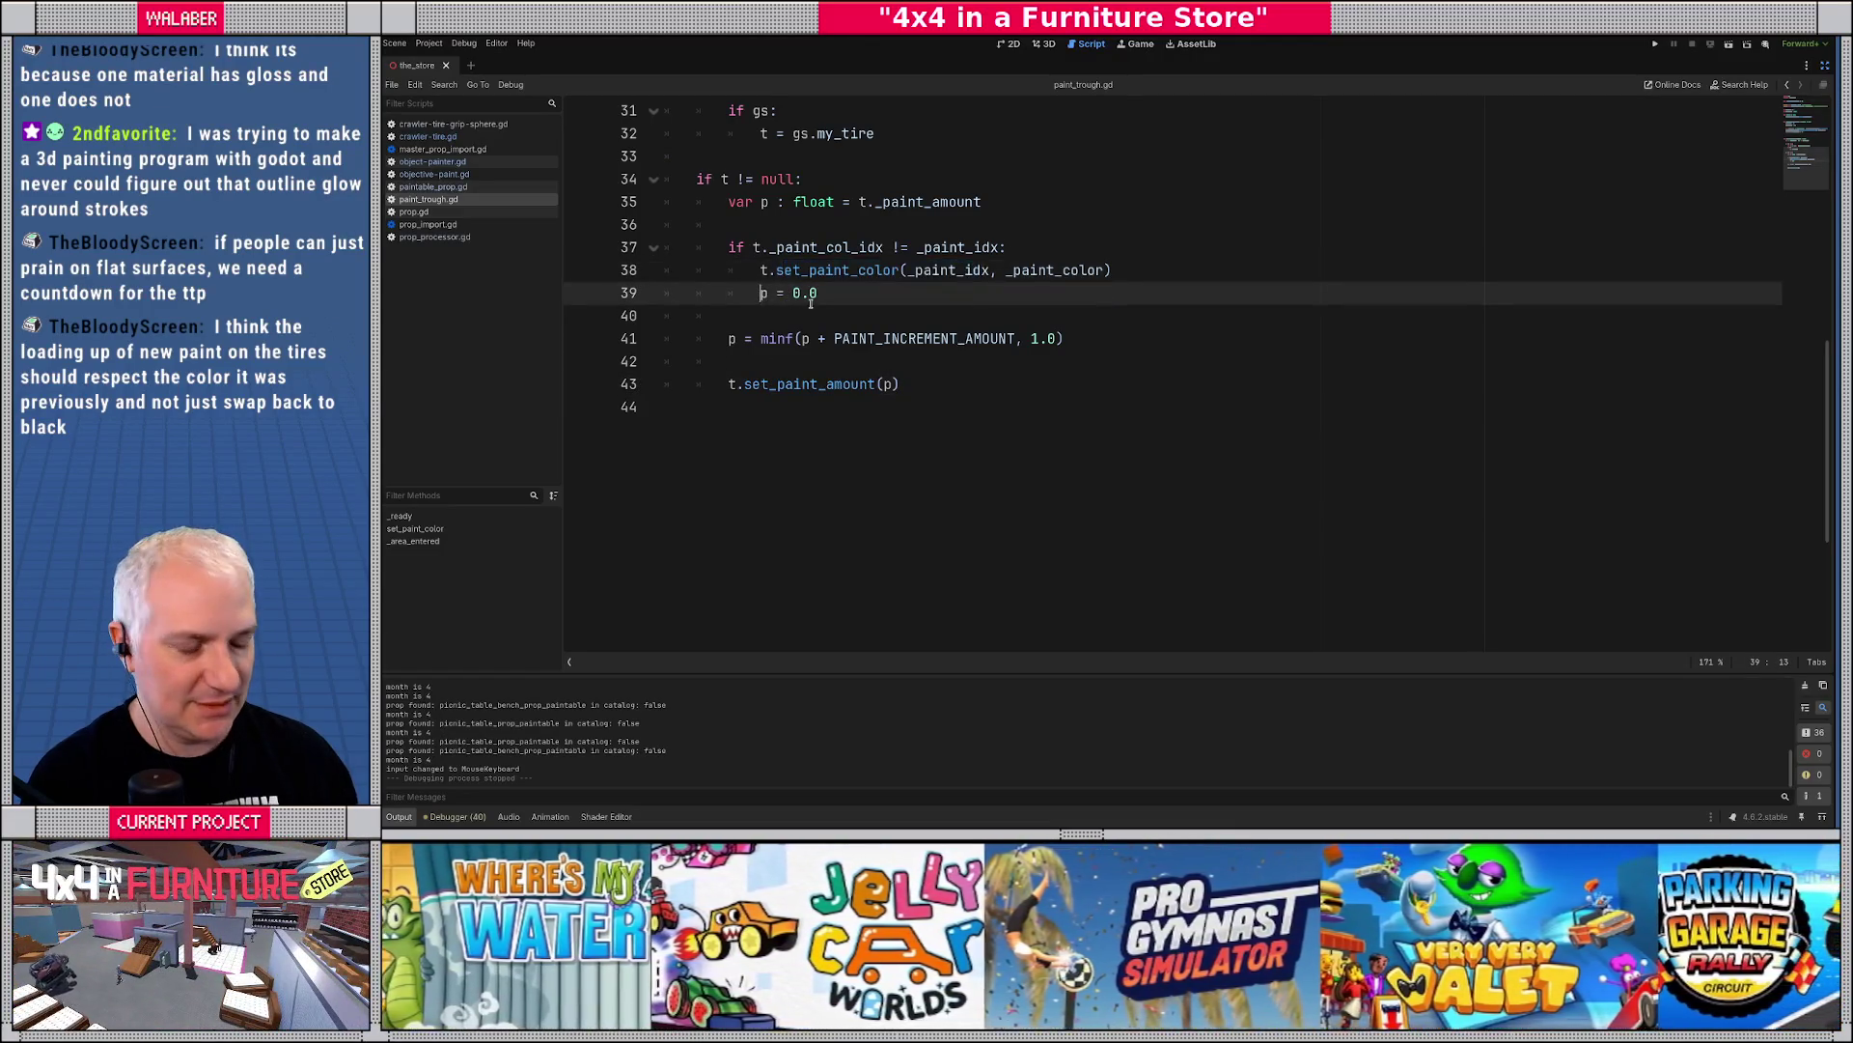
{"action": "key", "text": "shift+Home"}
{"action": "key", "text": "shift+Home"}
{"action": "key", "text": "BackSpace"}
{"action": "key", "text": "BackSpace"}
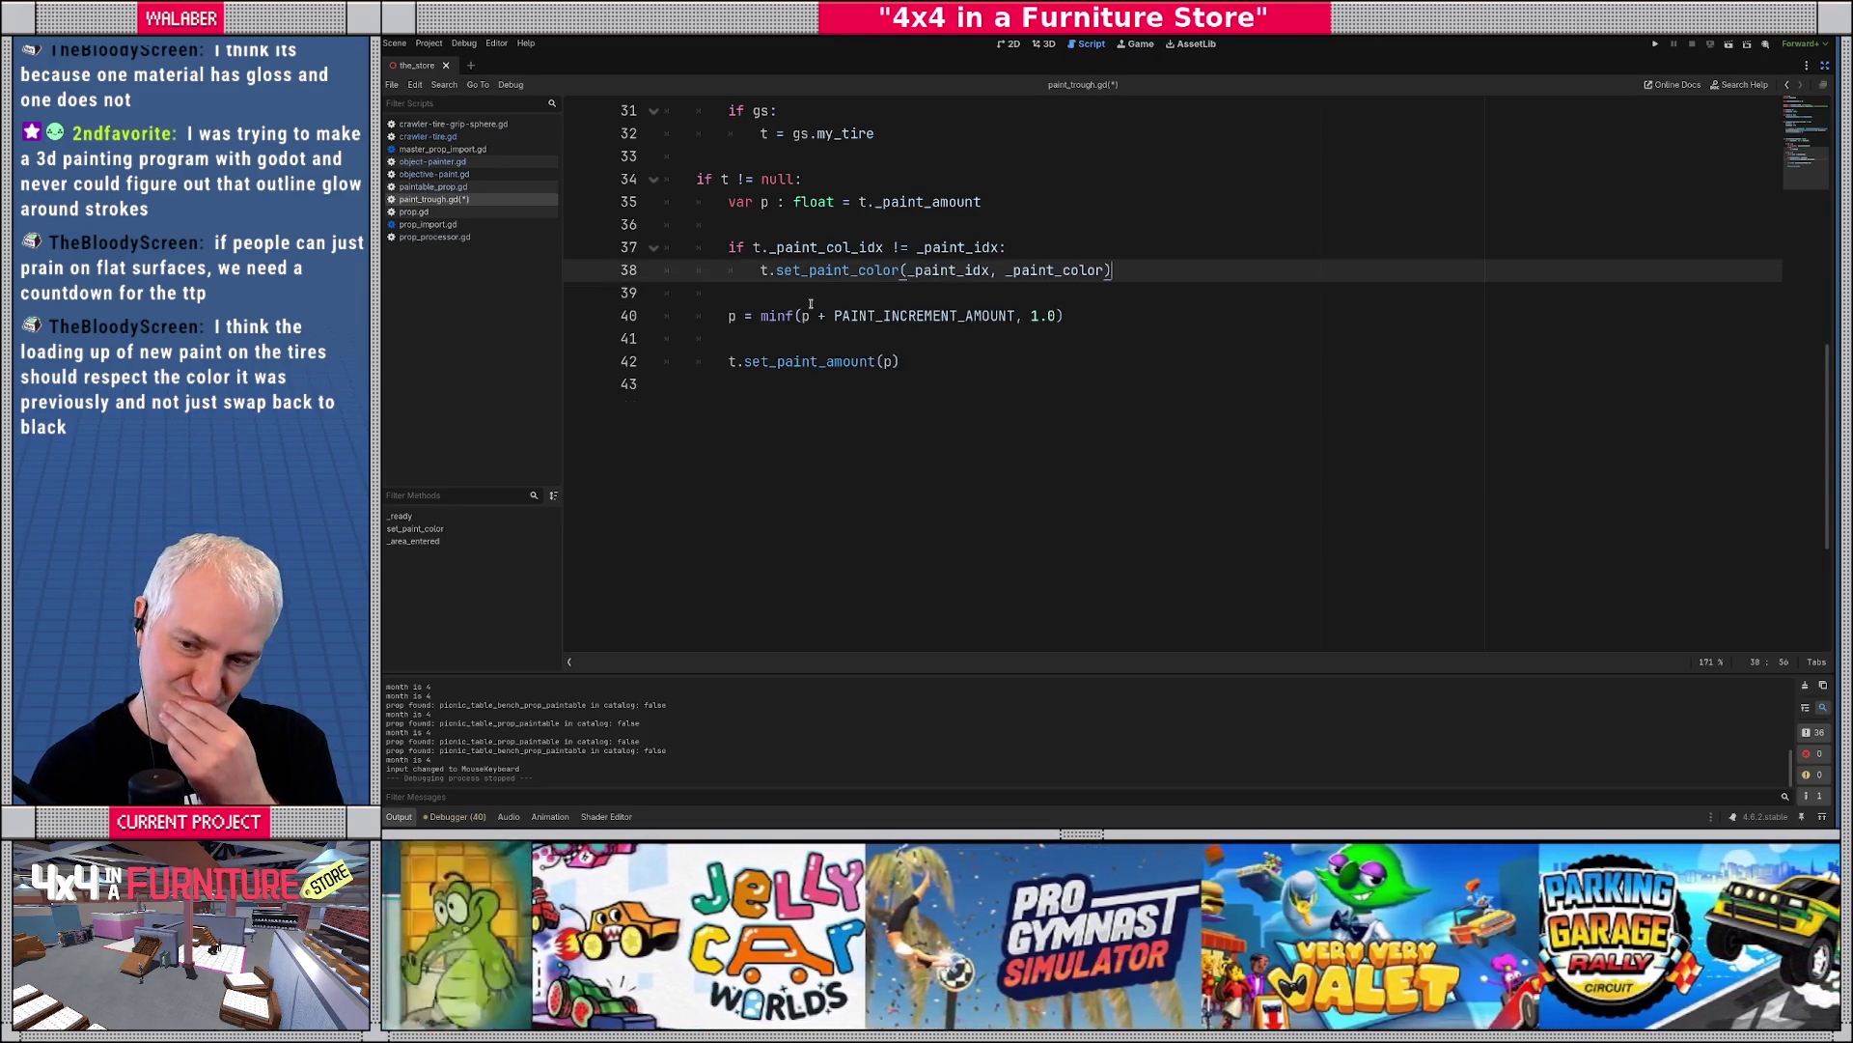
{"action": "key", "text": "ctrl+s"}
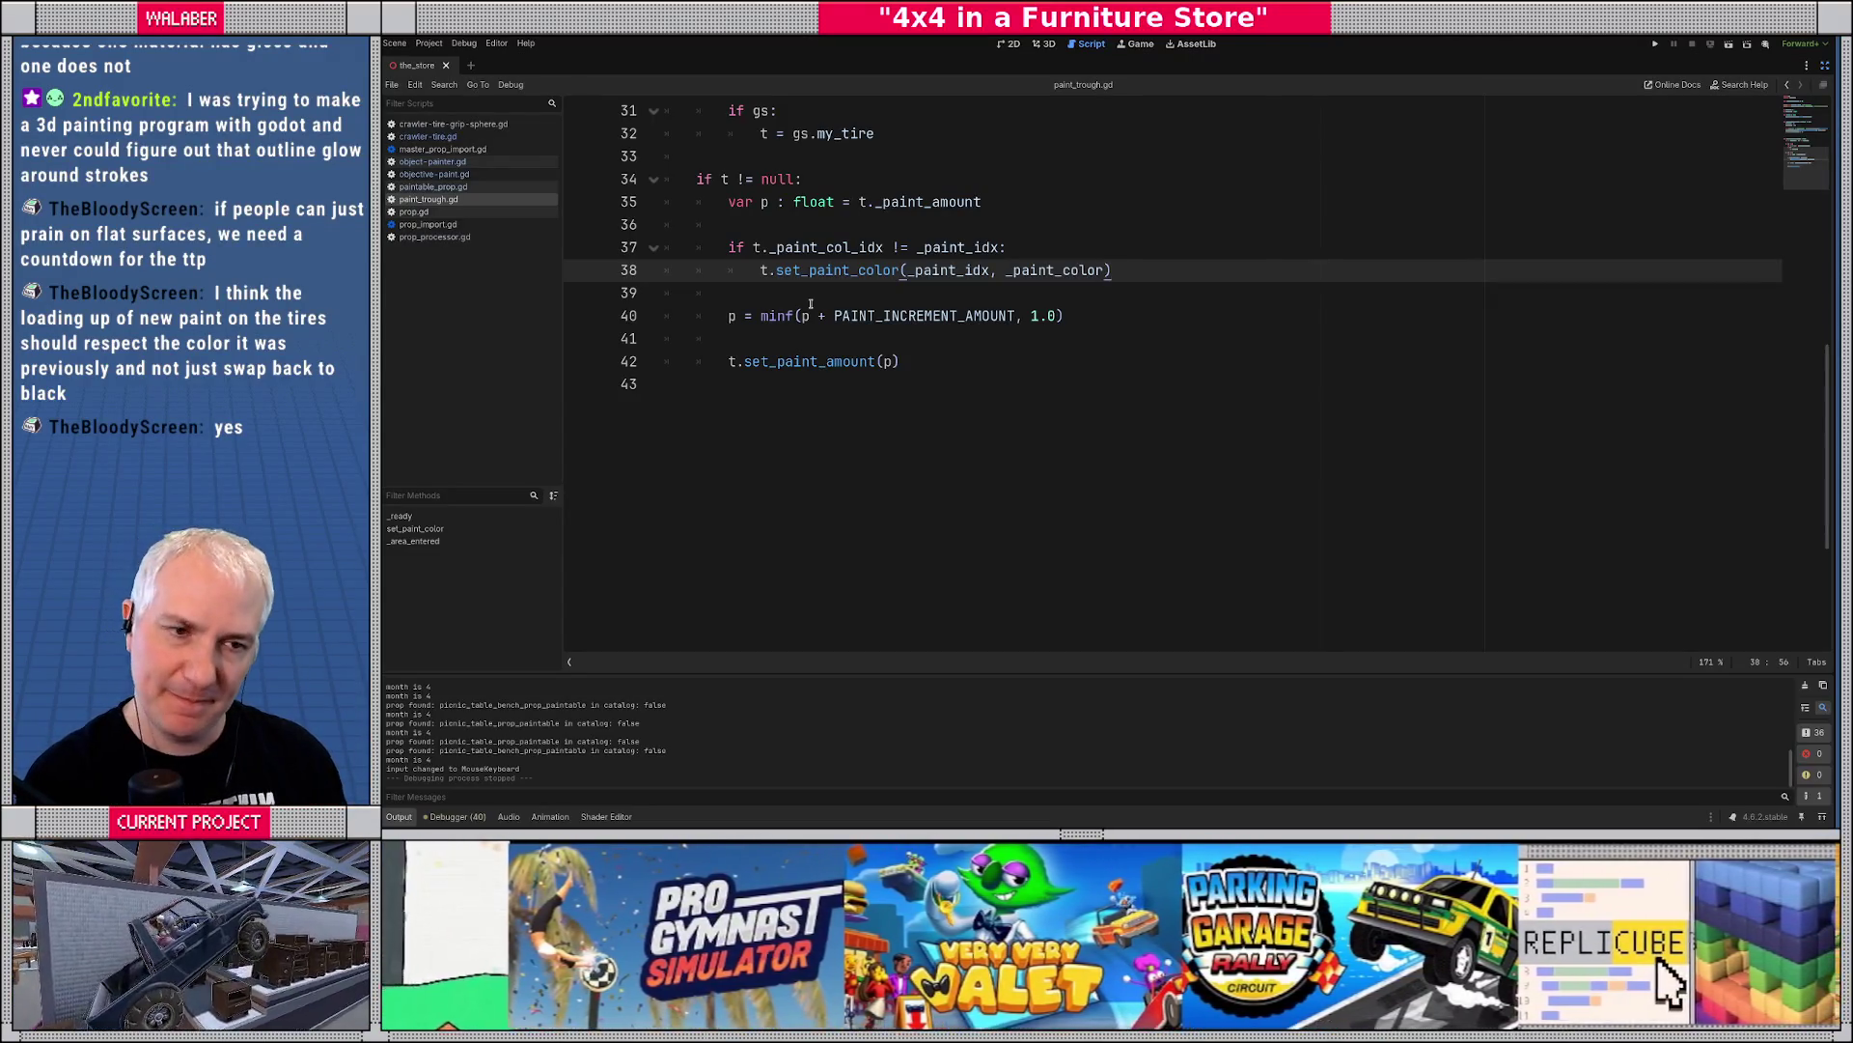
{"action": "left_click", "coordinate": [739, 219]}
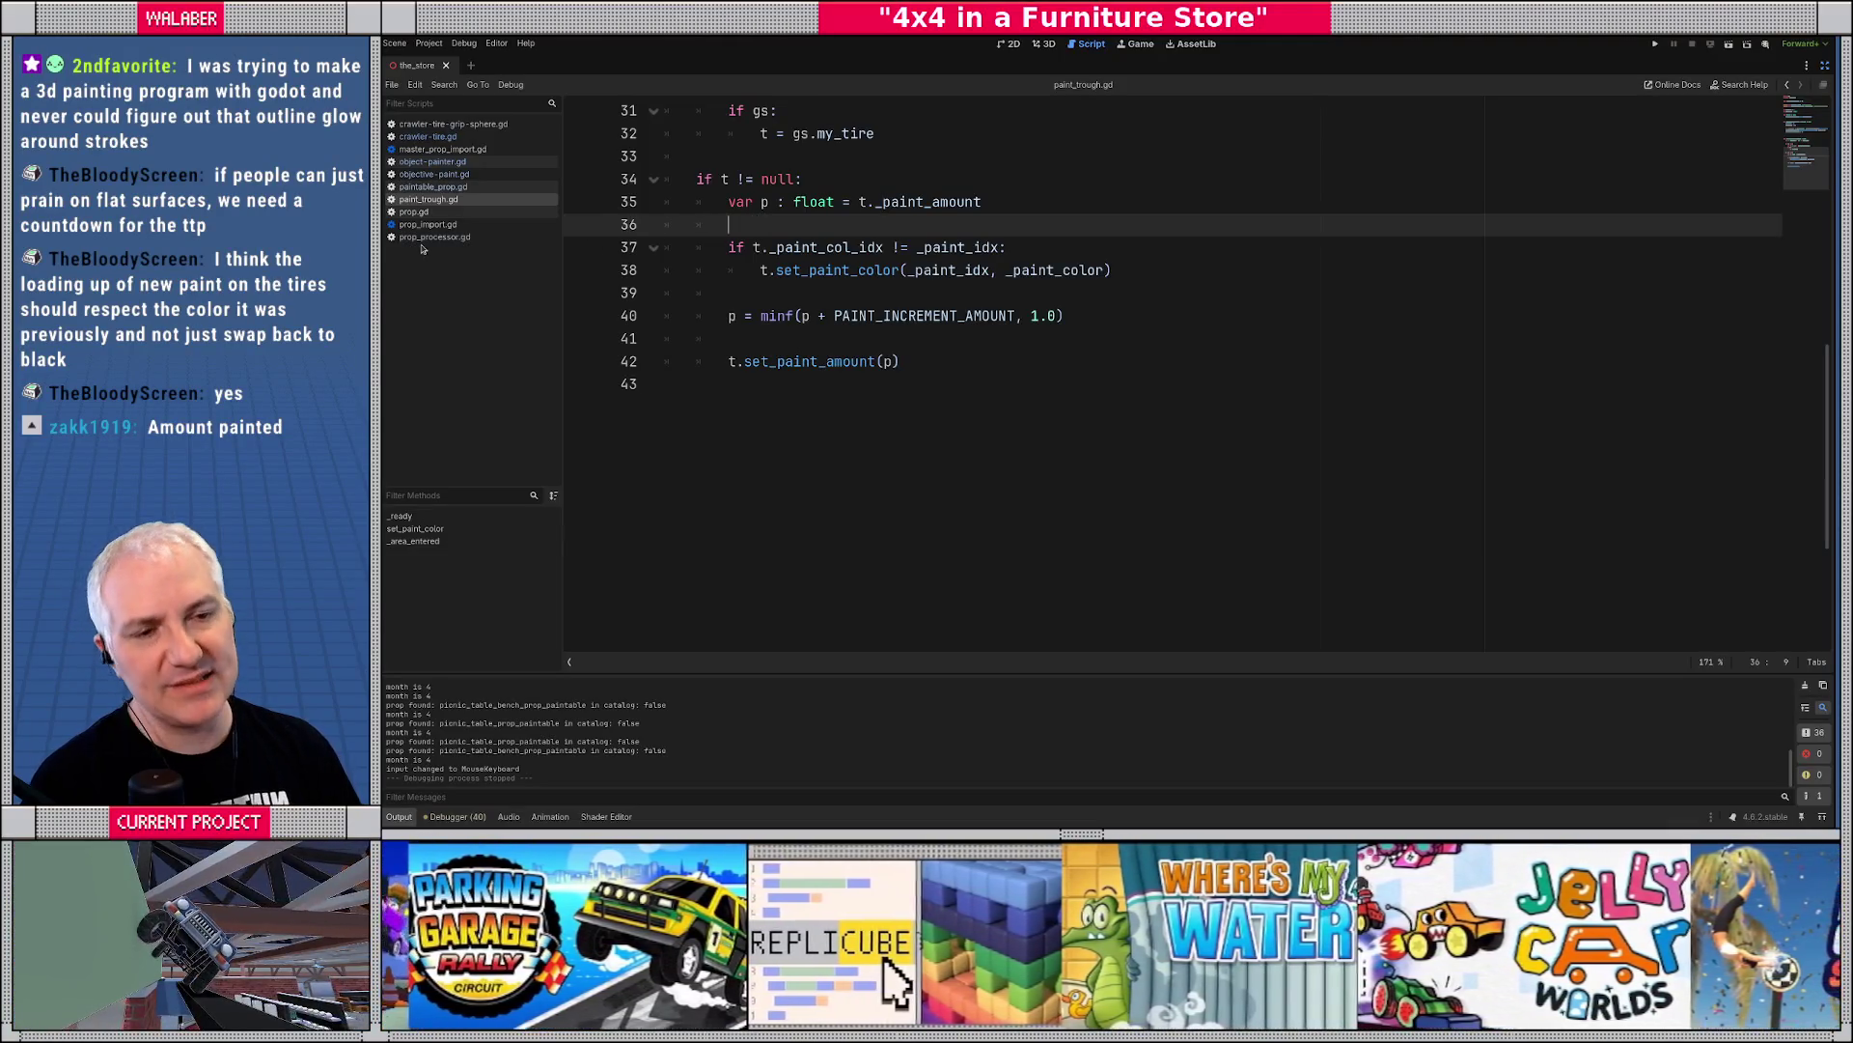
In paintable_prop.gd, skip tires with no paint using 'if t._paint_amount <= 0.0: continue'
{"action": "left_click", "coordinate": [434, 186]}
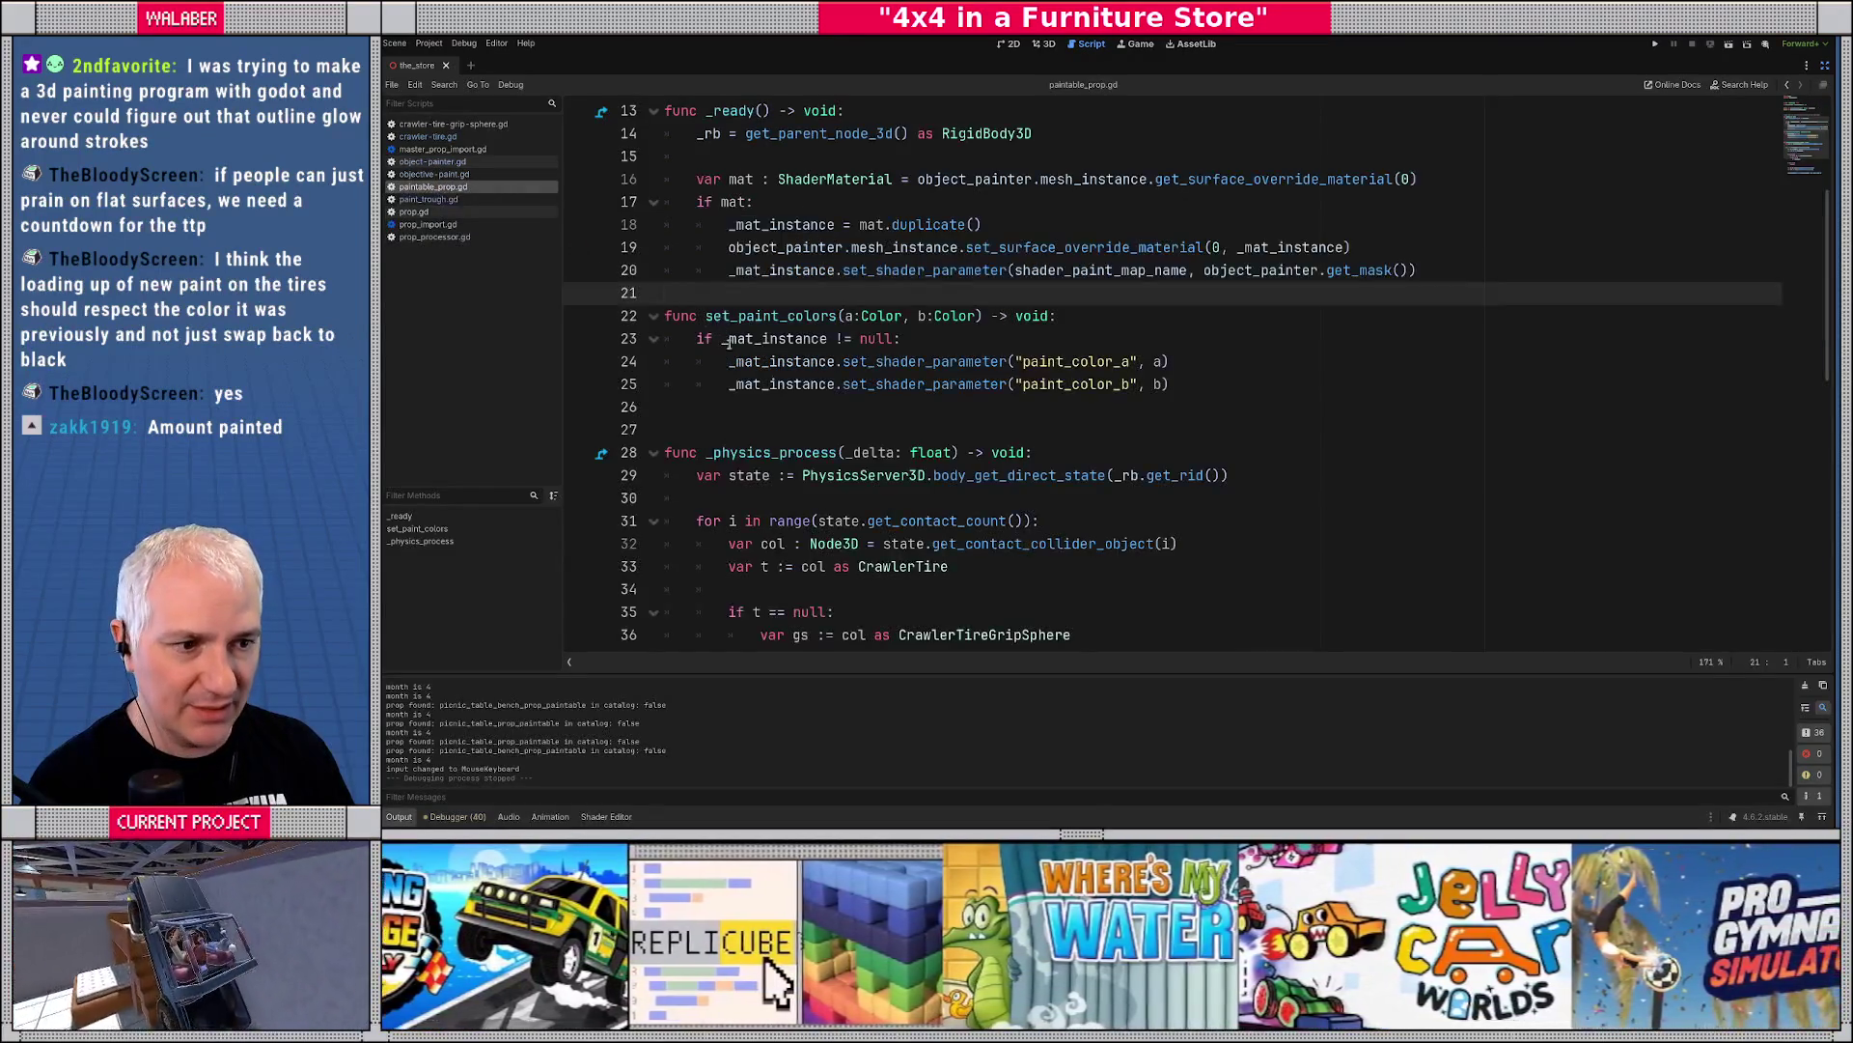
{"action": "scroll", "coordinate": [729, 382], "scroll_direction": "down", "scroll_amount": 5}
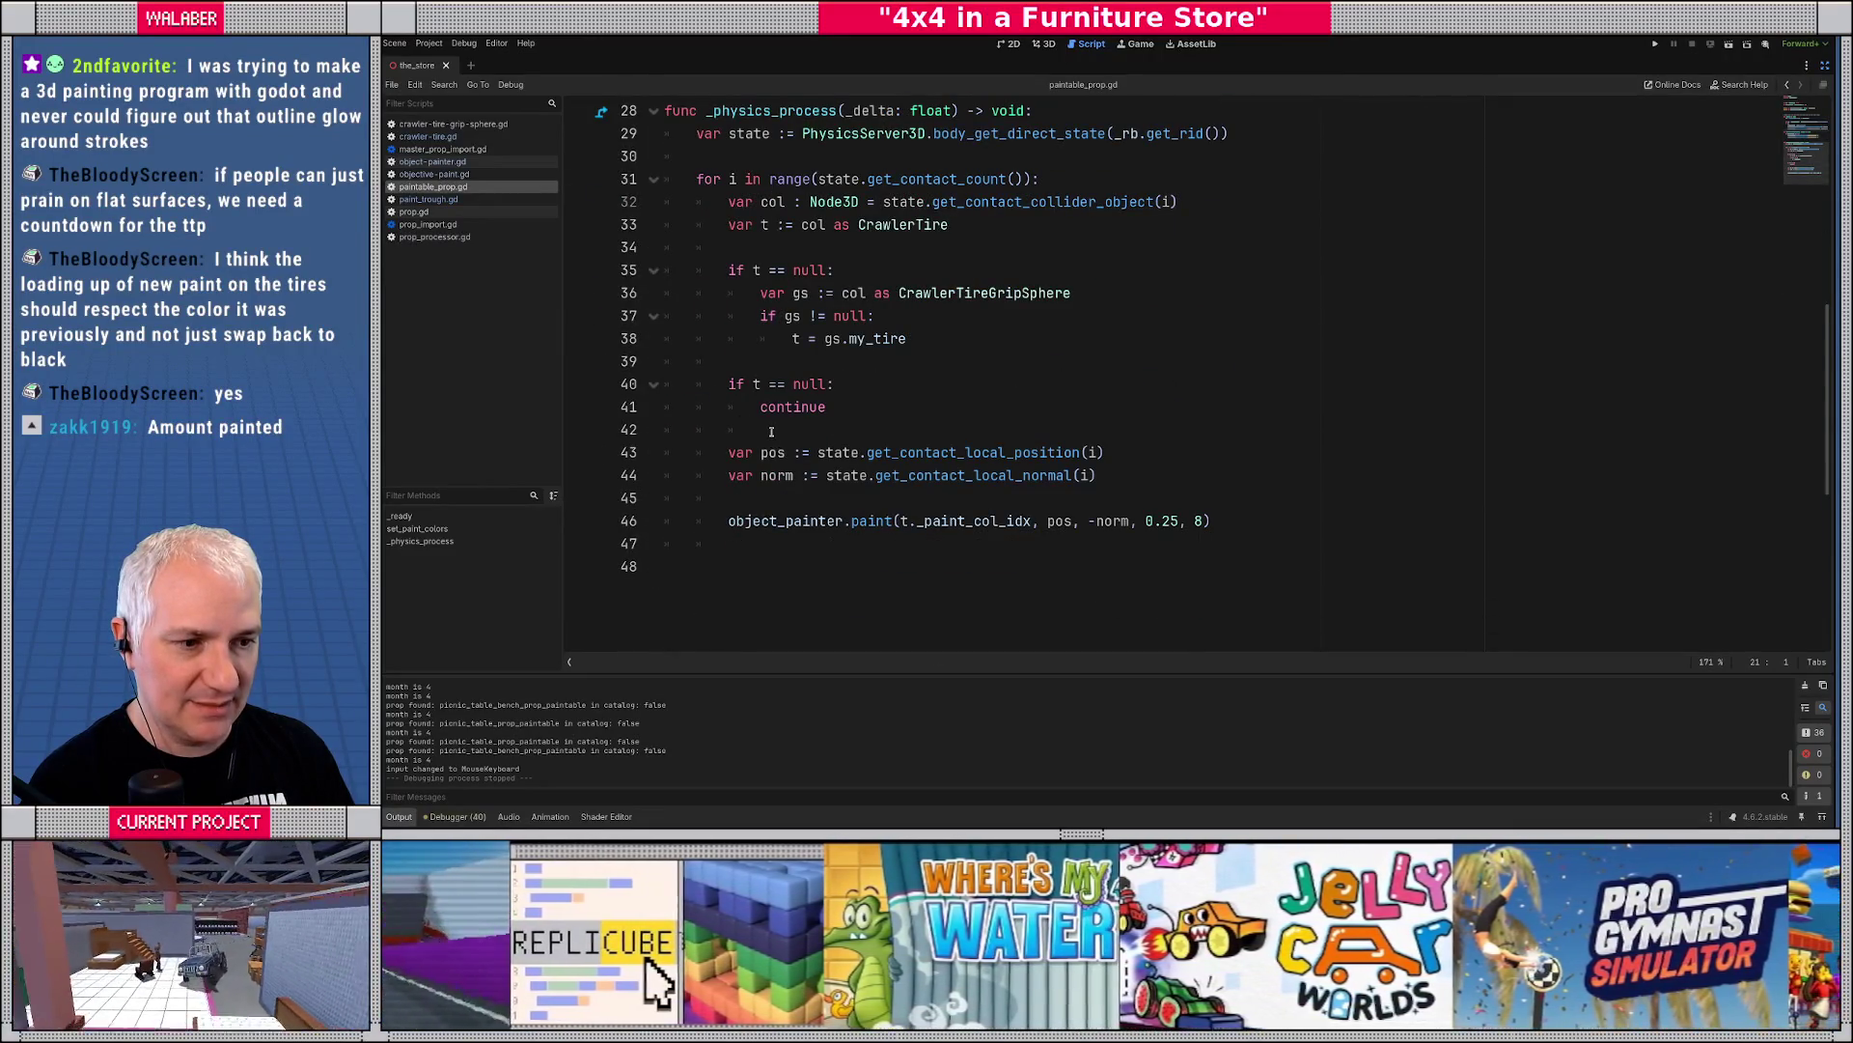
{"action": "left_click", "coordinate": [774, 438]}
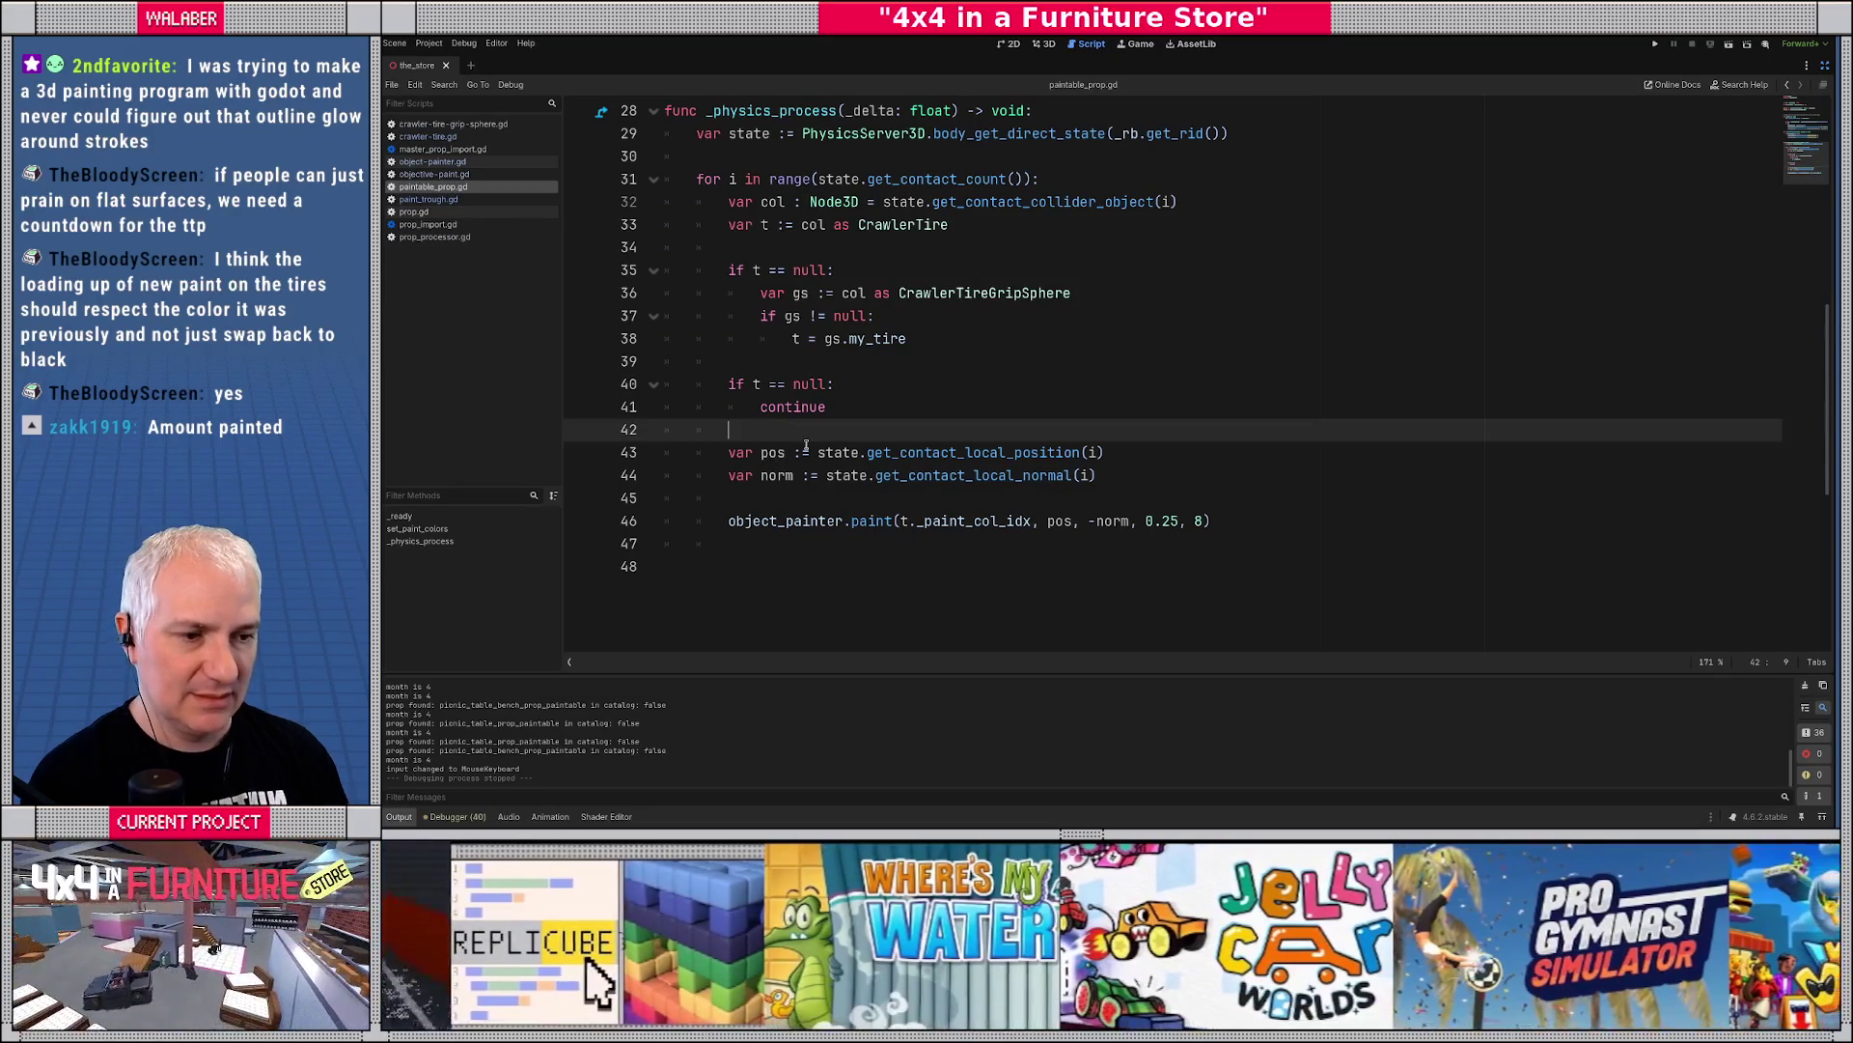
{"action": "key", "text": "Up"}
{"action": "key", "text": "Up"}
{"action": "key", "text": "Down"}
{"action": "key", "text": "Down"}
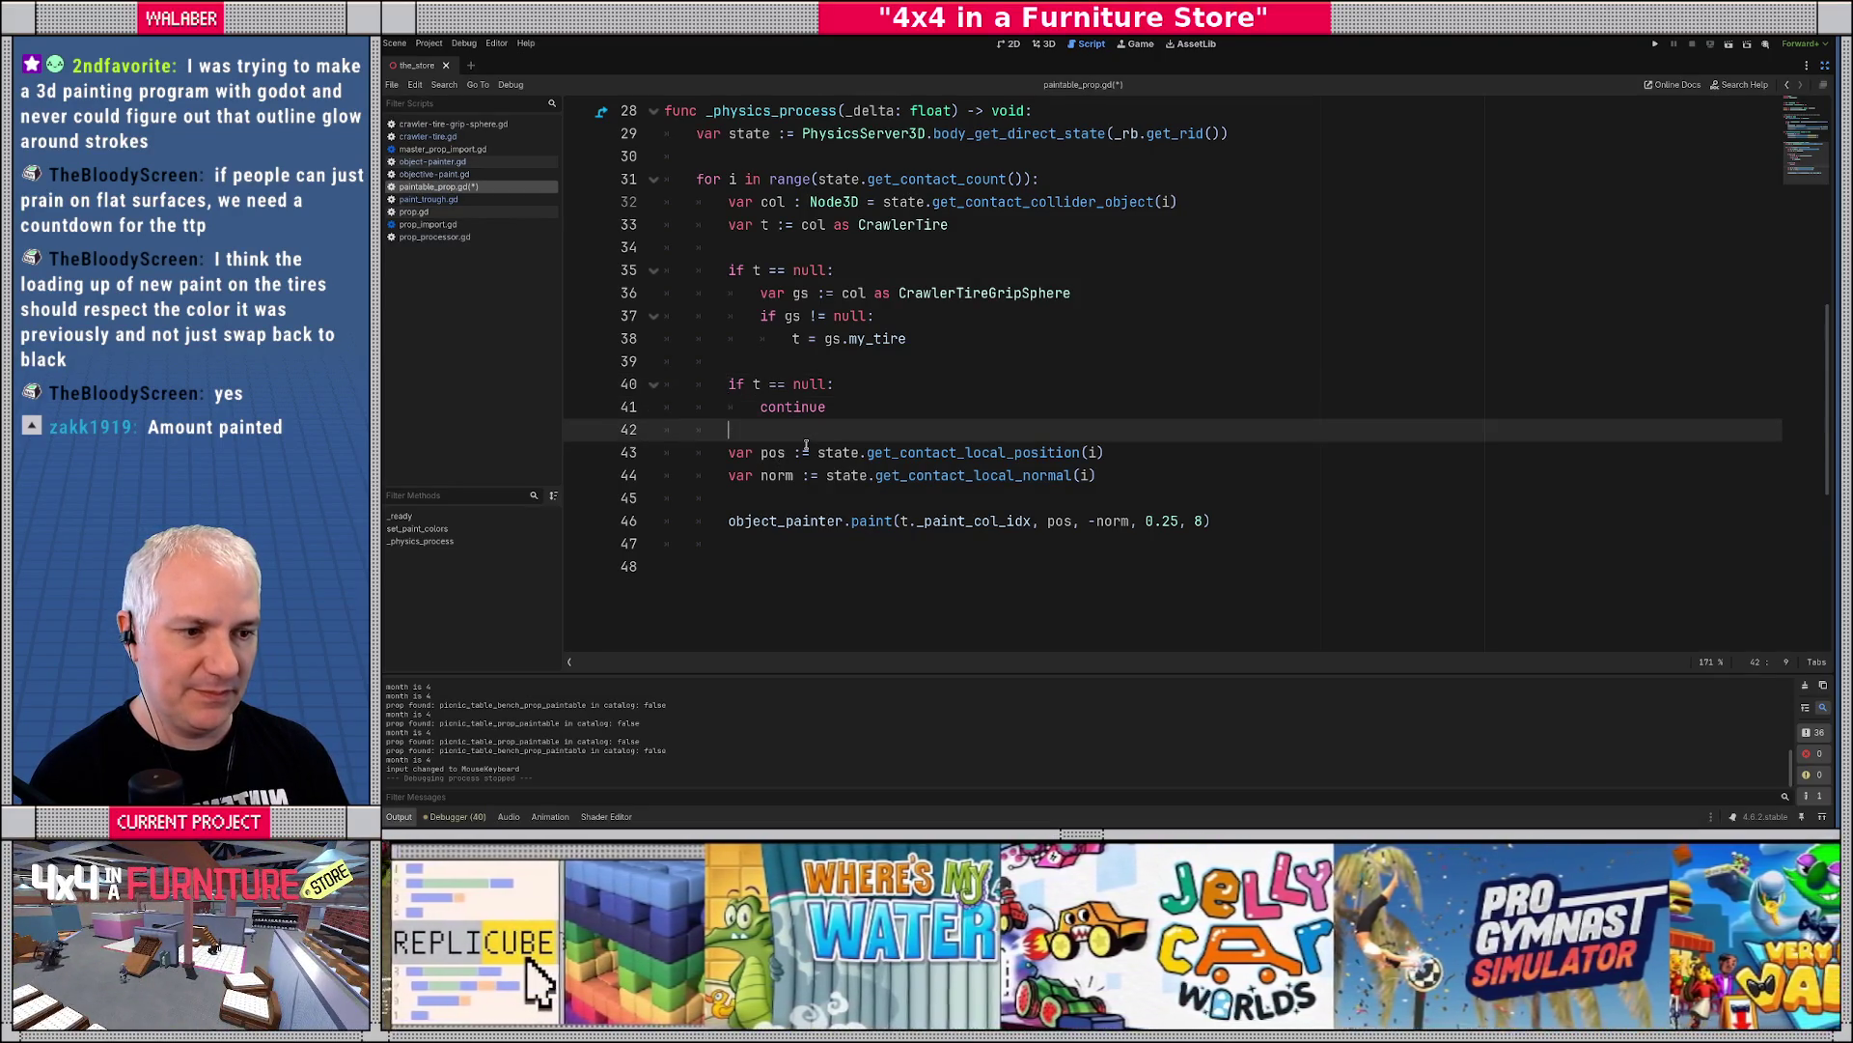
{"action": "key", "text": "Return"}
{"action": "type", "text": "if t._"}
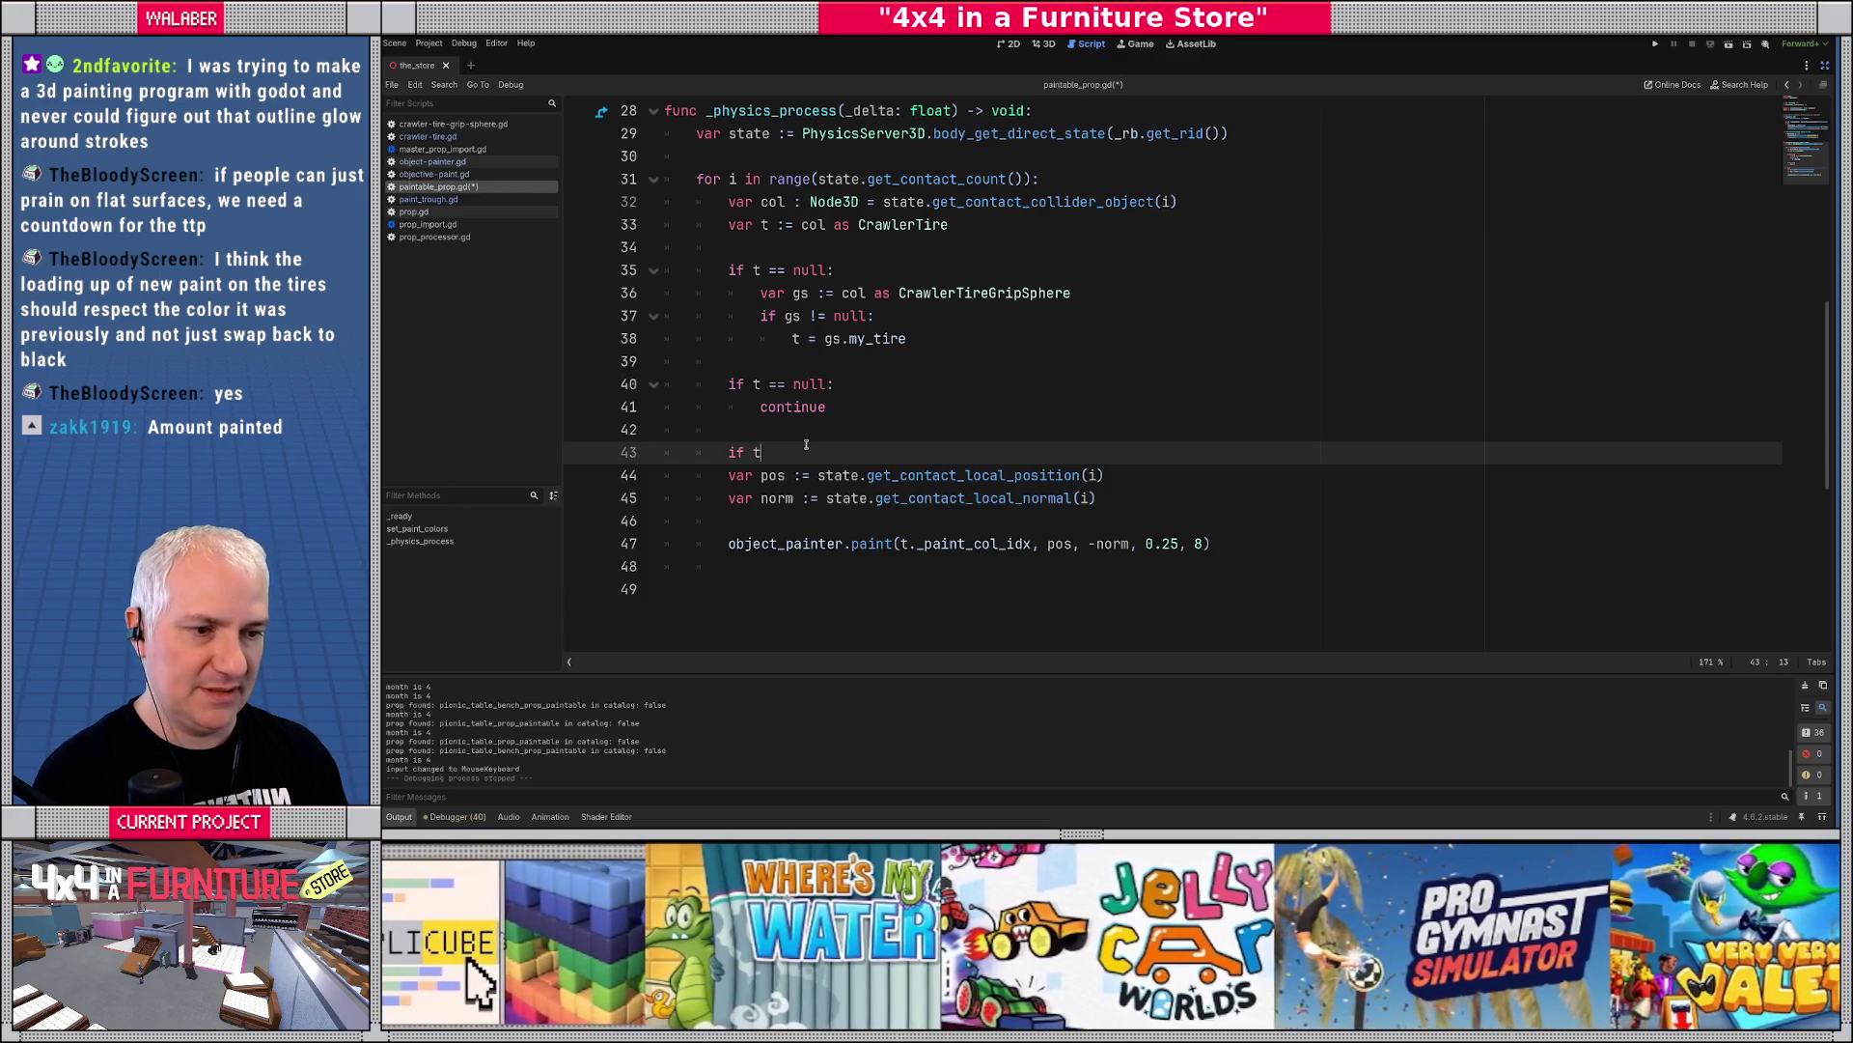
{"action": "type", "text": "paint_"}
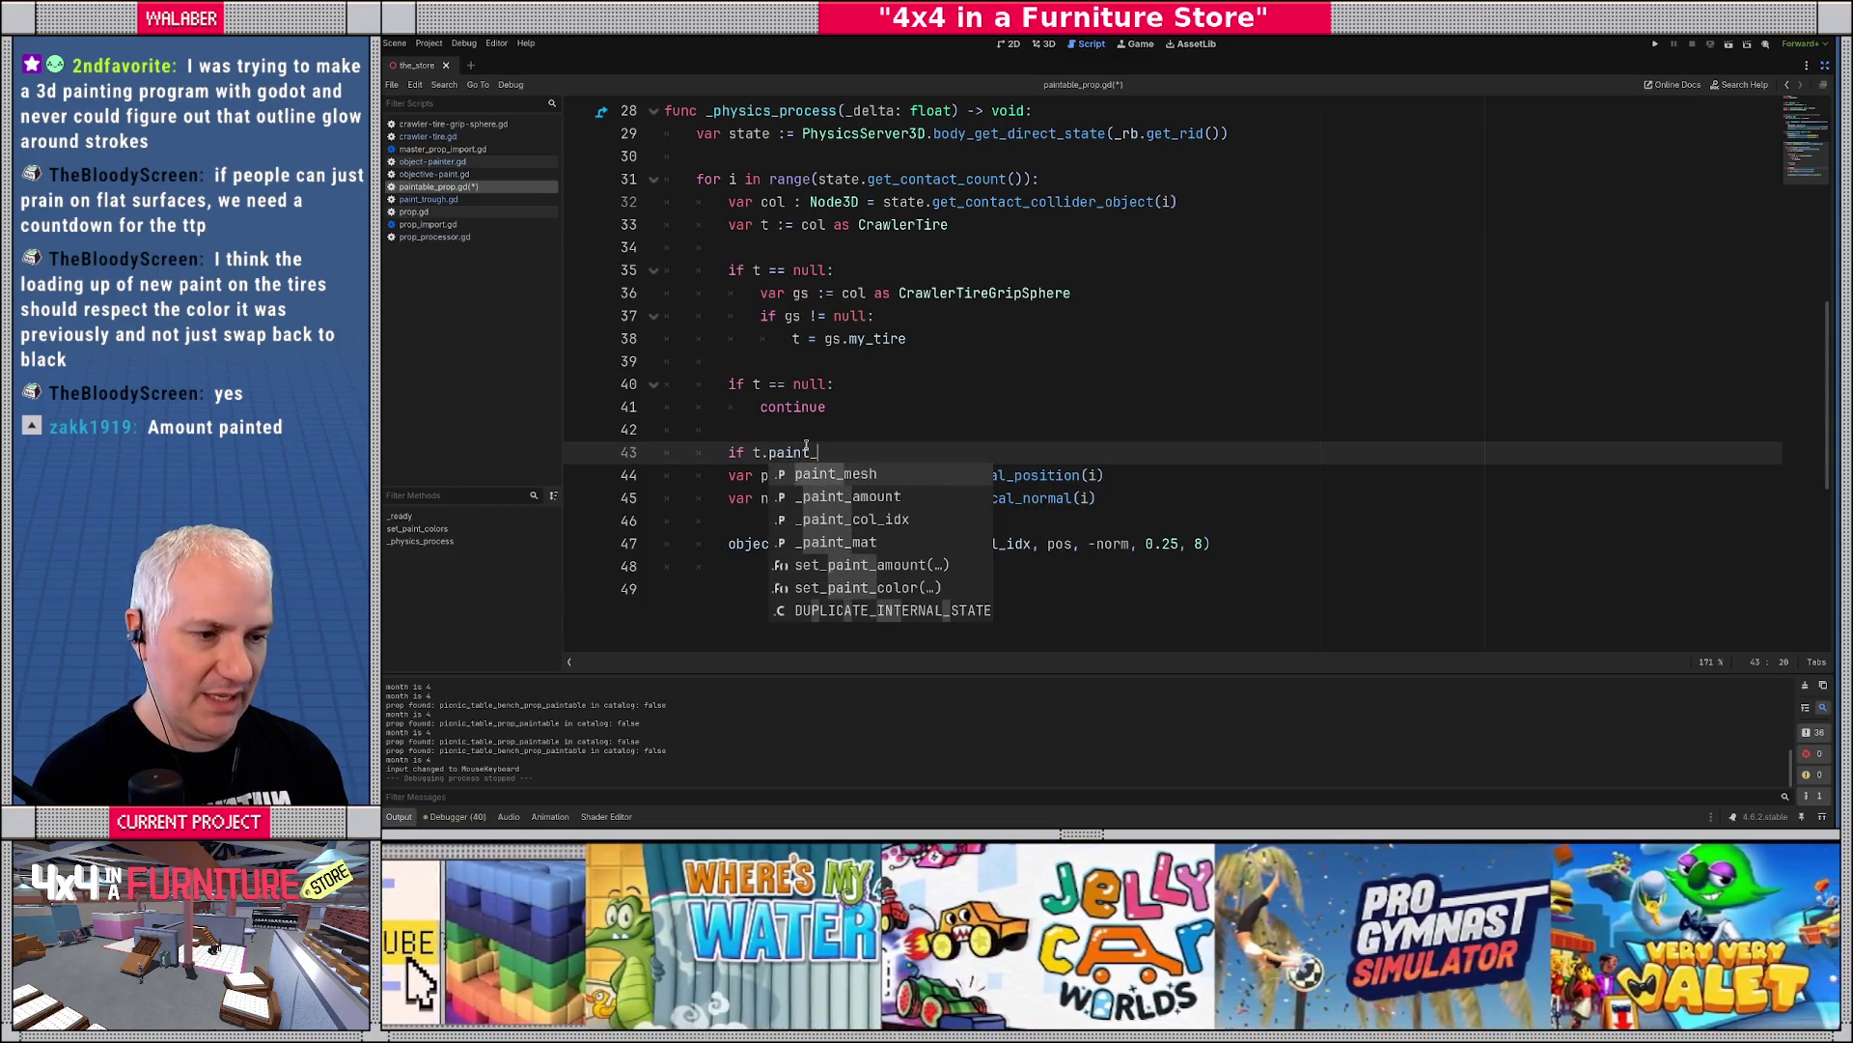
{"action": "type", "text": "a"}
{"action": "key", "text": "Return"}
{"action": "type", "text": "0.0:"}
{"action": "key", "text": "Return"}
{"action": "type", "text": "continu"}
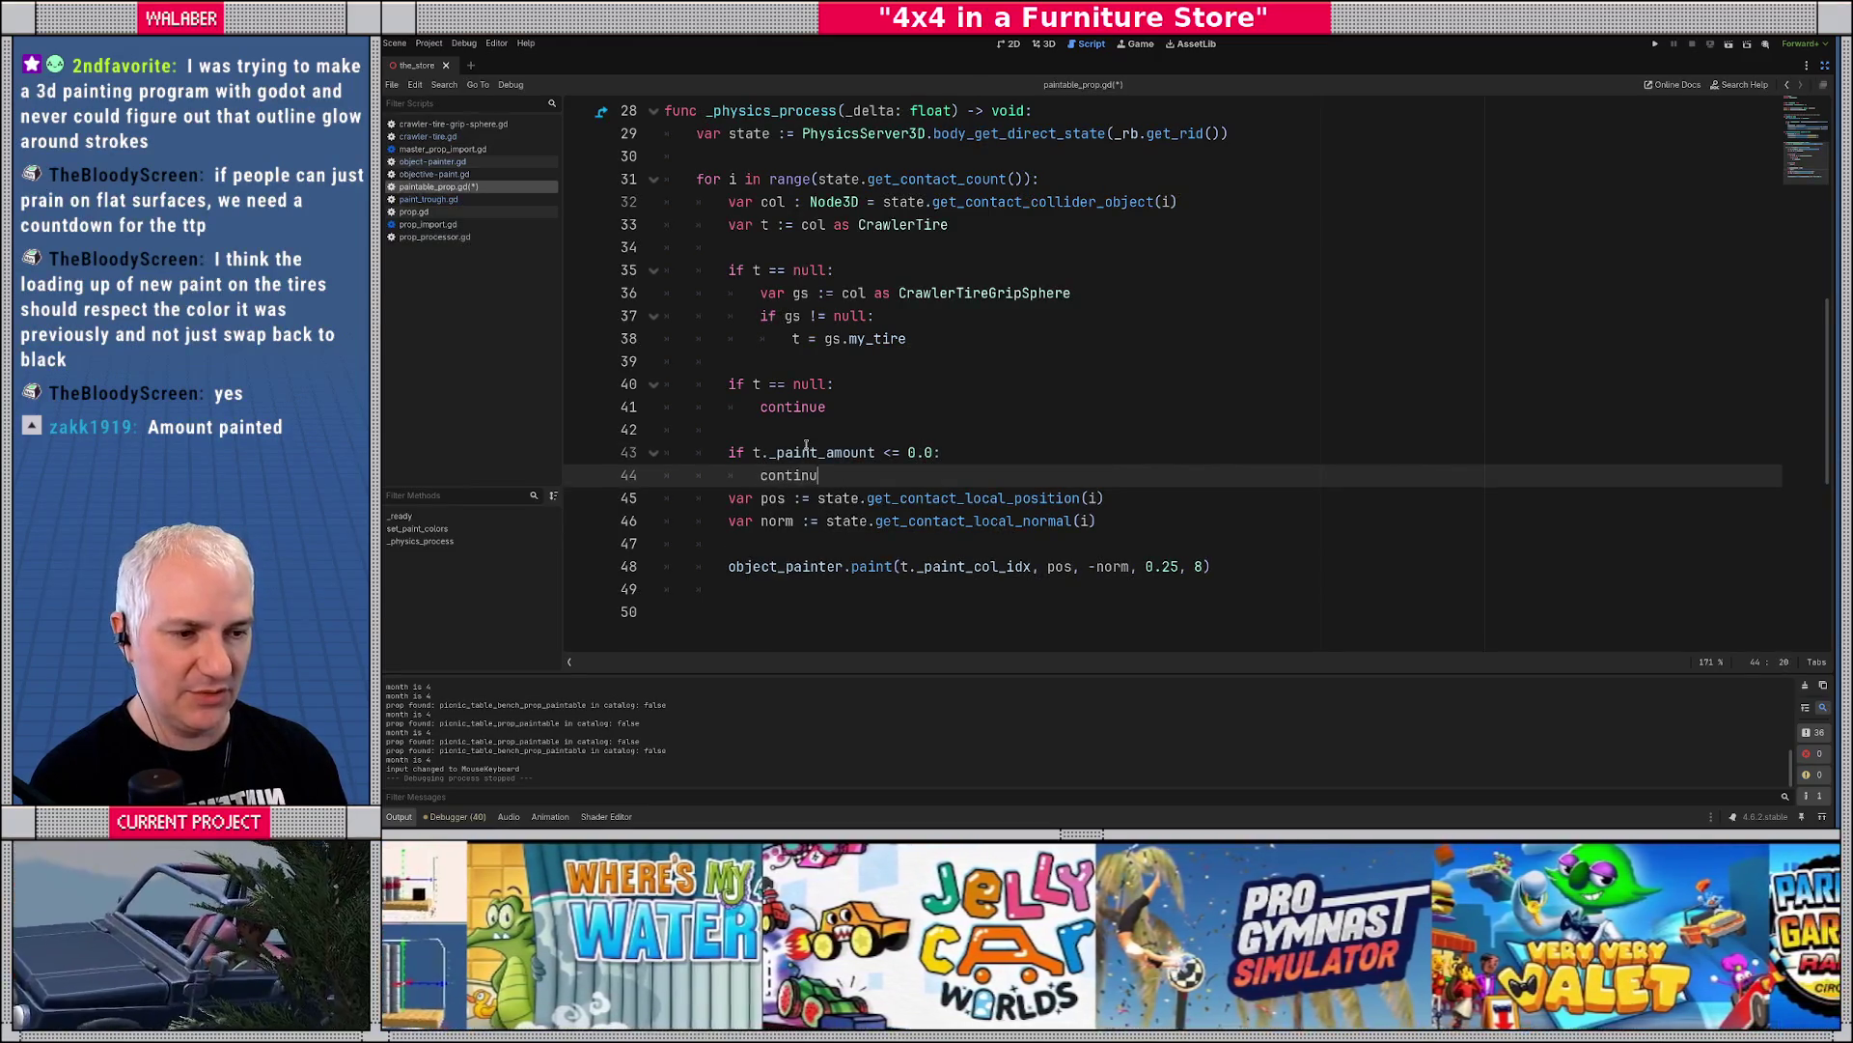
{"action": "type", "text": "e"}
{"action": "key", "text": "Return"}
After the paint call, add t.set_paint_amount(maxf(t._paint_amount - 0.05, 0.0)) and save
{"action": "scroll", "coordinate": [1062, 454], "scroll_direction": "down", "scroll_amount": 2}
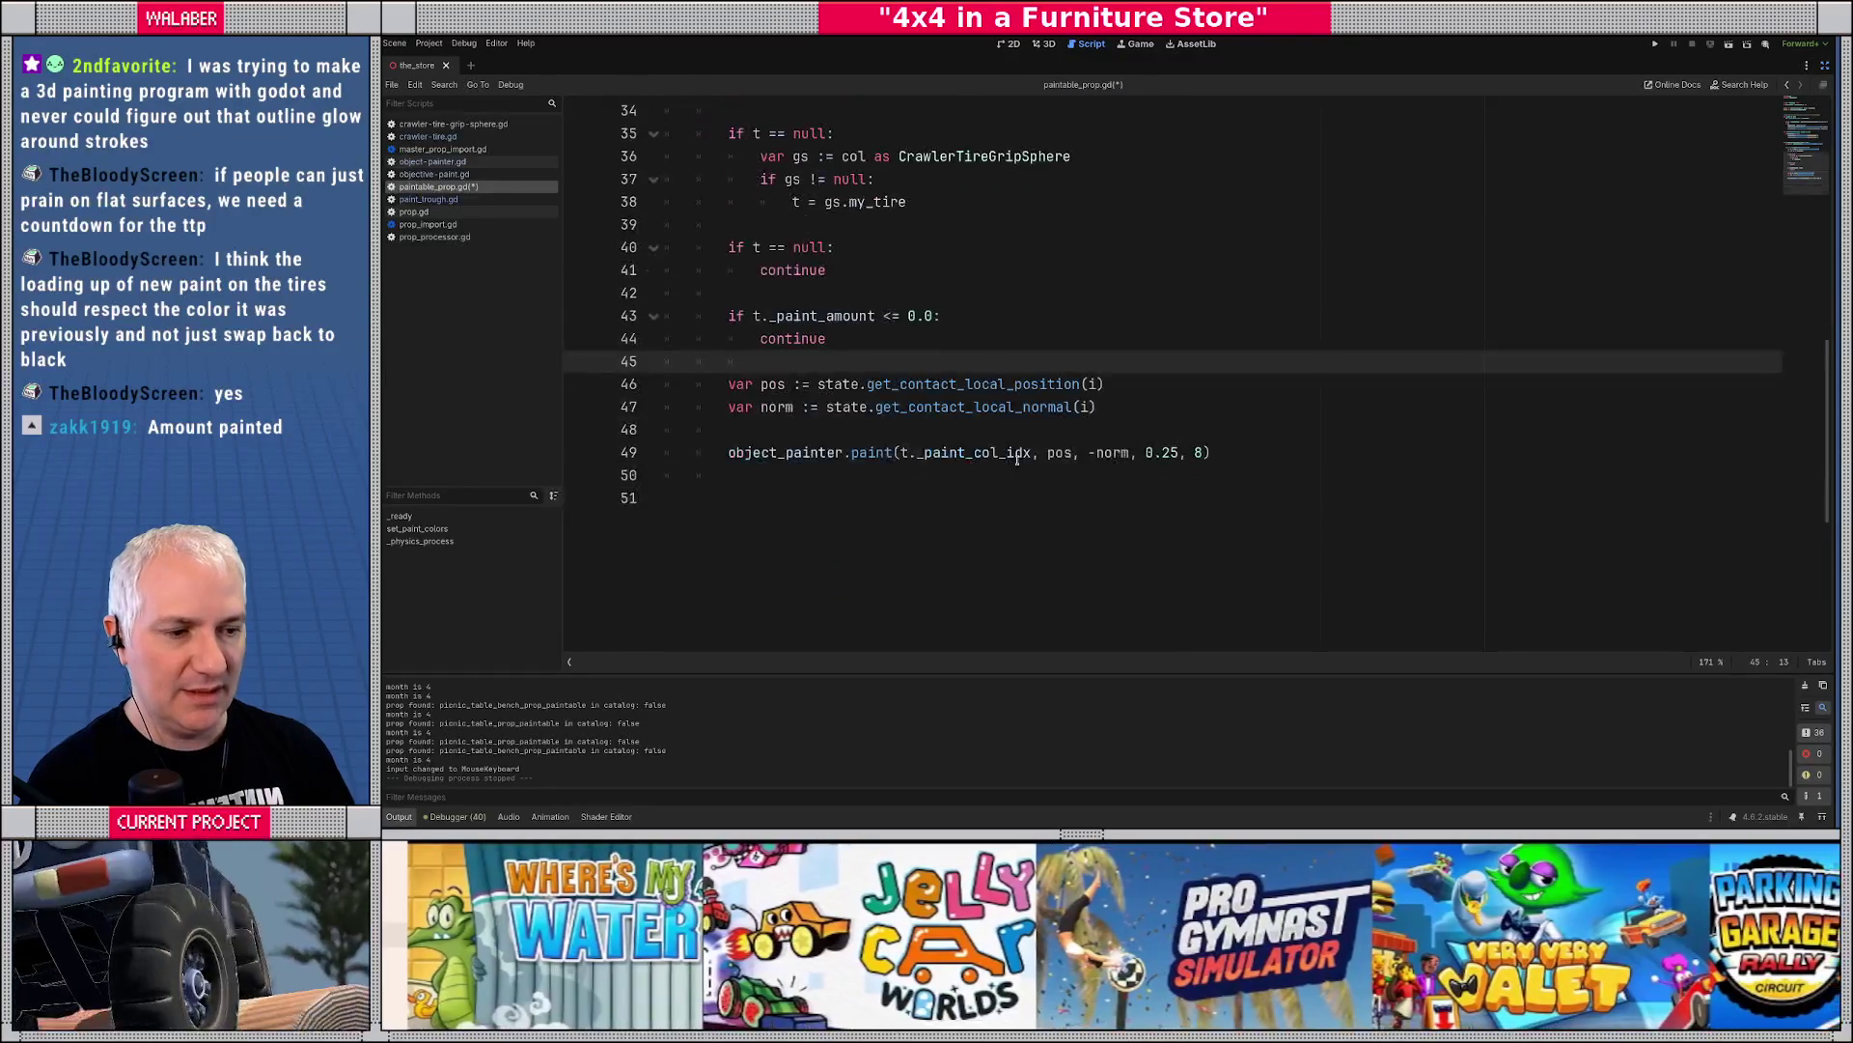
{"action": "left_click", "coordinate": [1227, 460]}
{"action": "key", "text": "Return"}
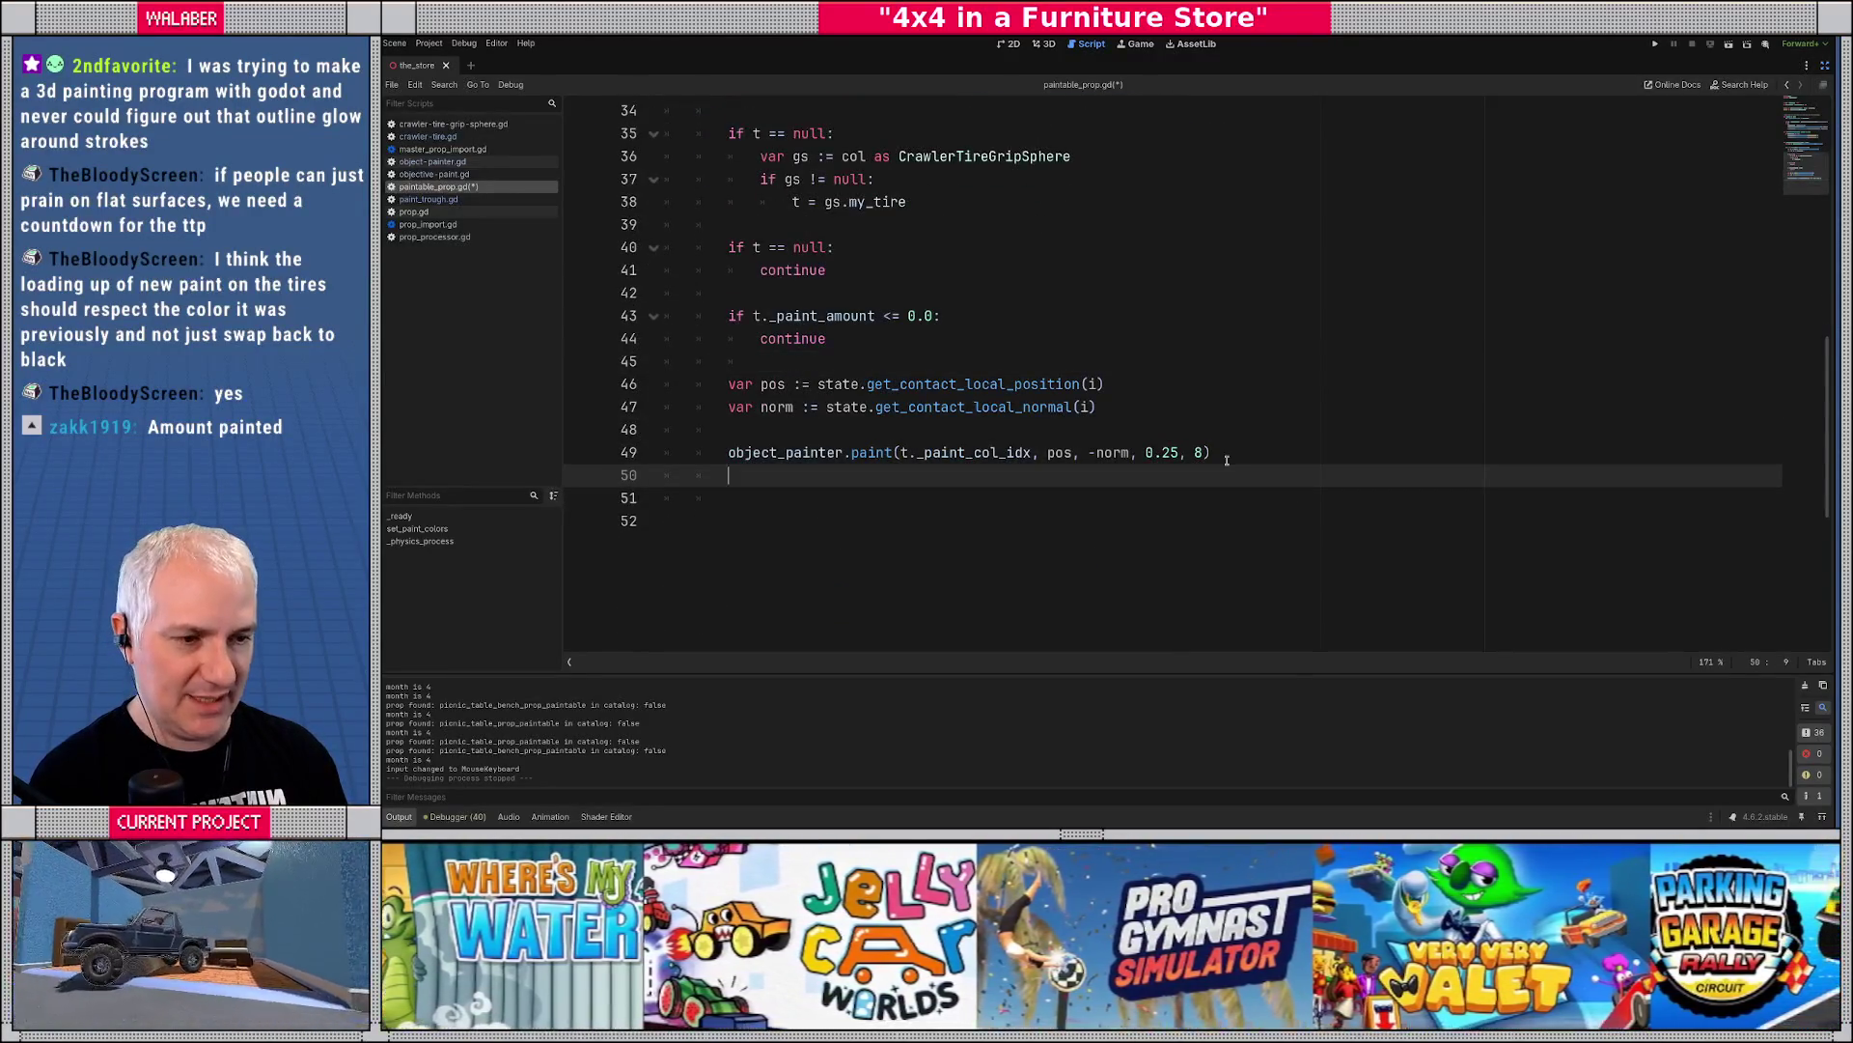
{"action": "type", "text": "t.set_pa"}
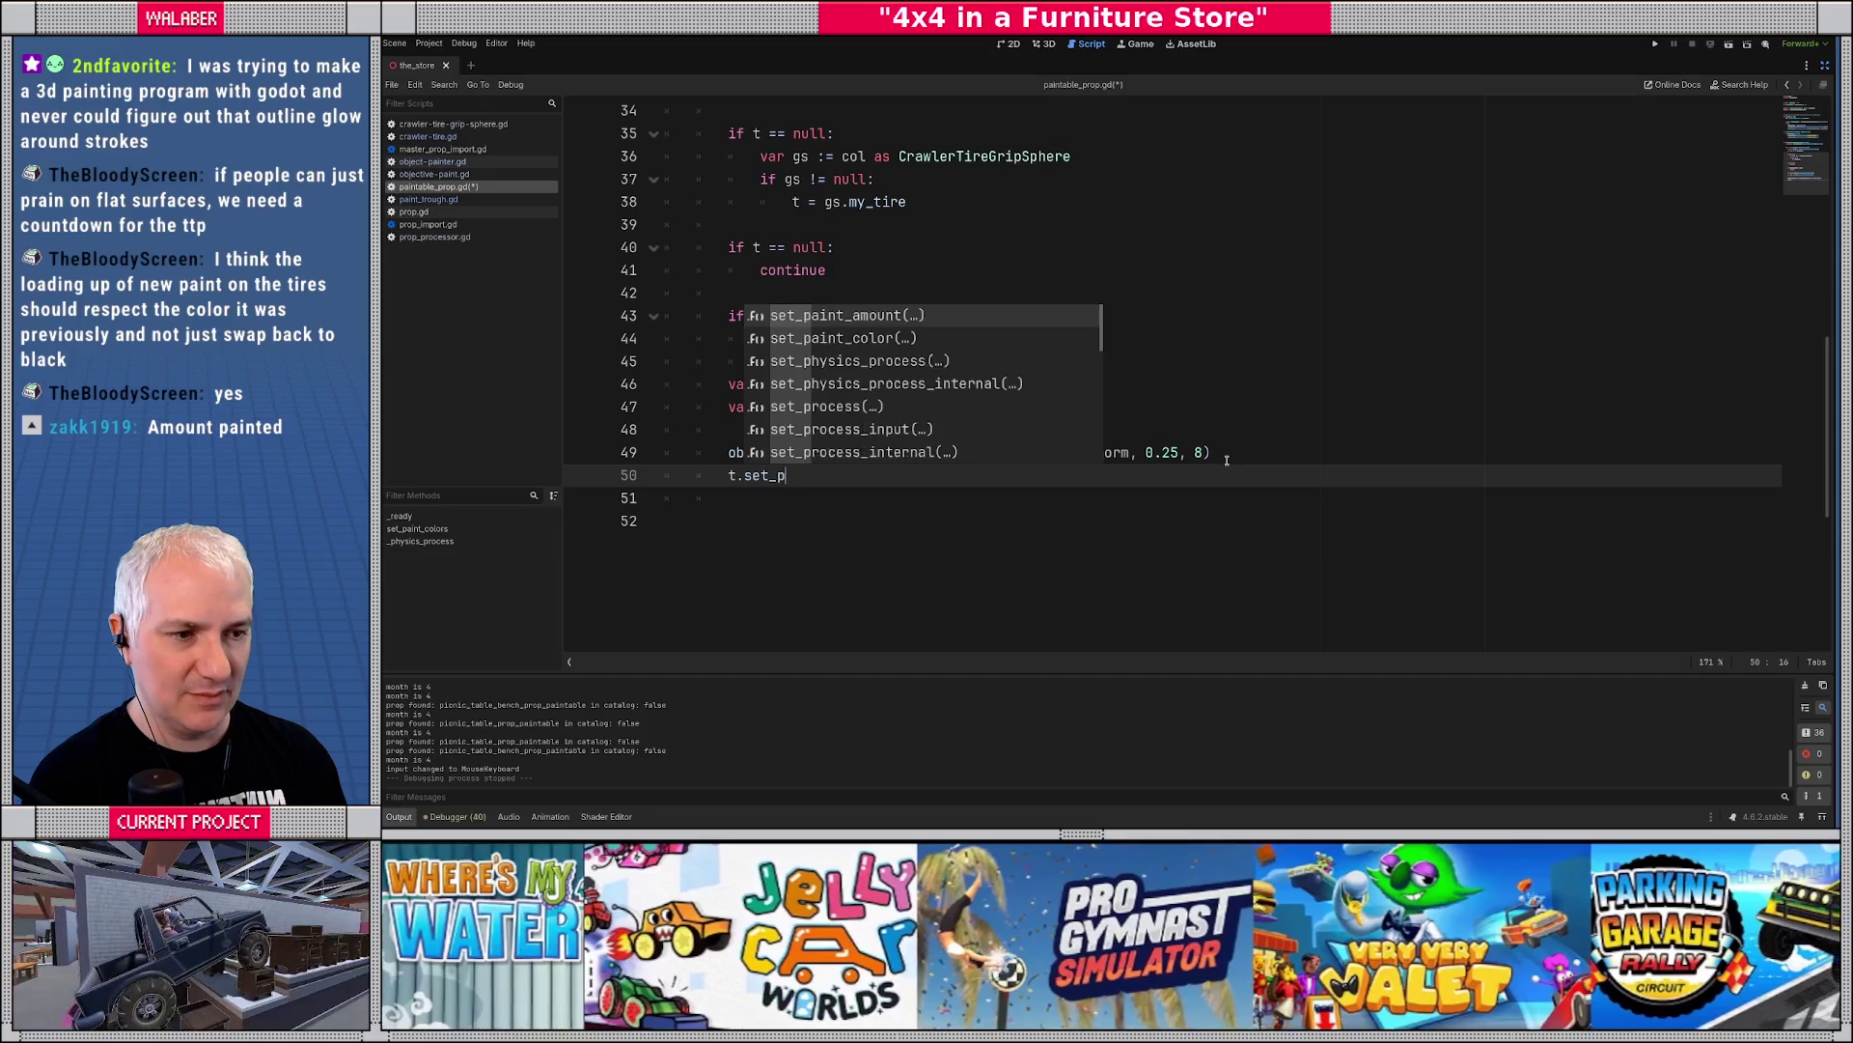
{"action": "key", "text": "Return"}
{"action": "type", "text": "max"}
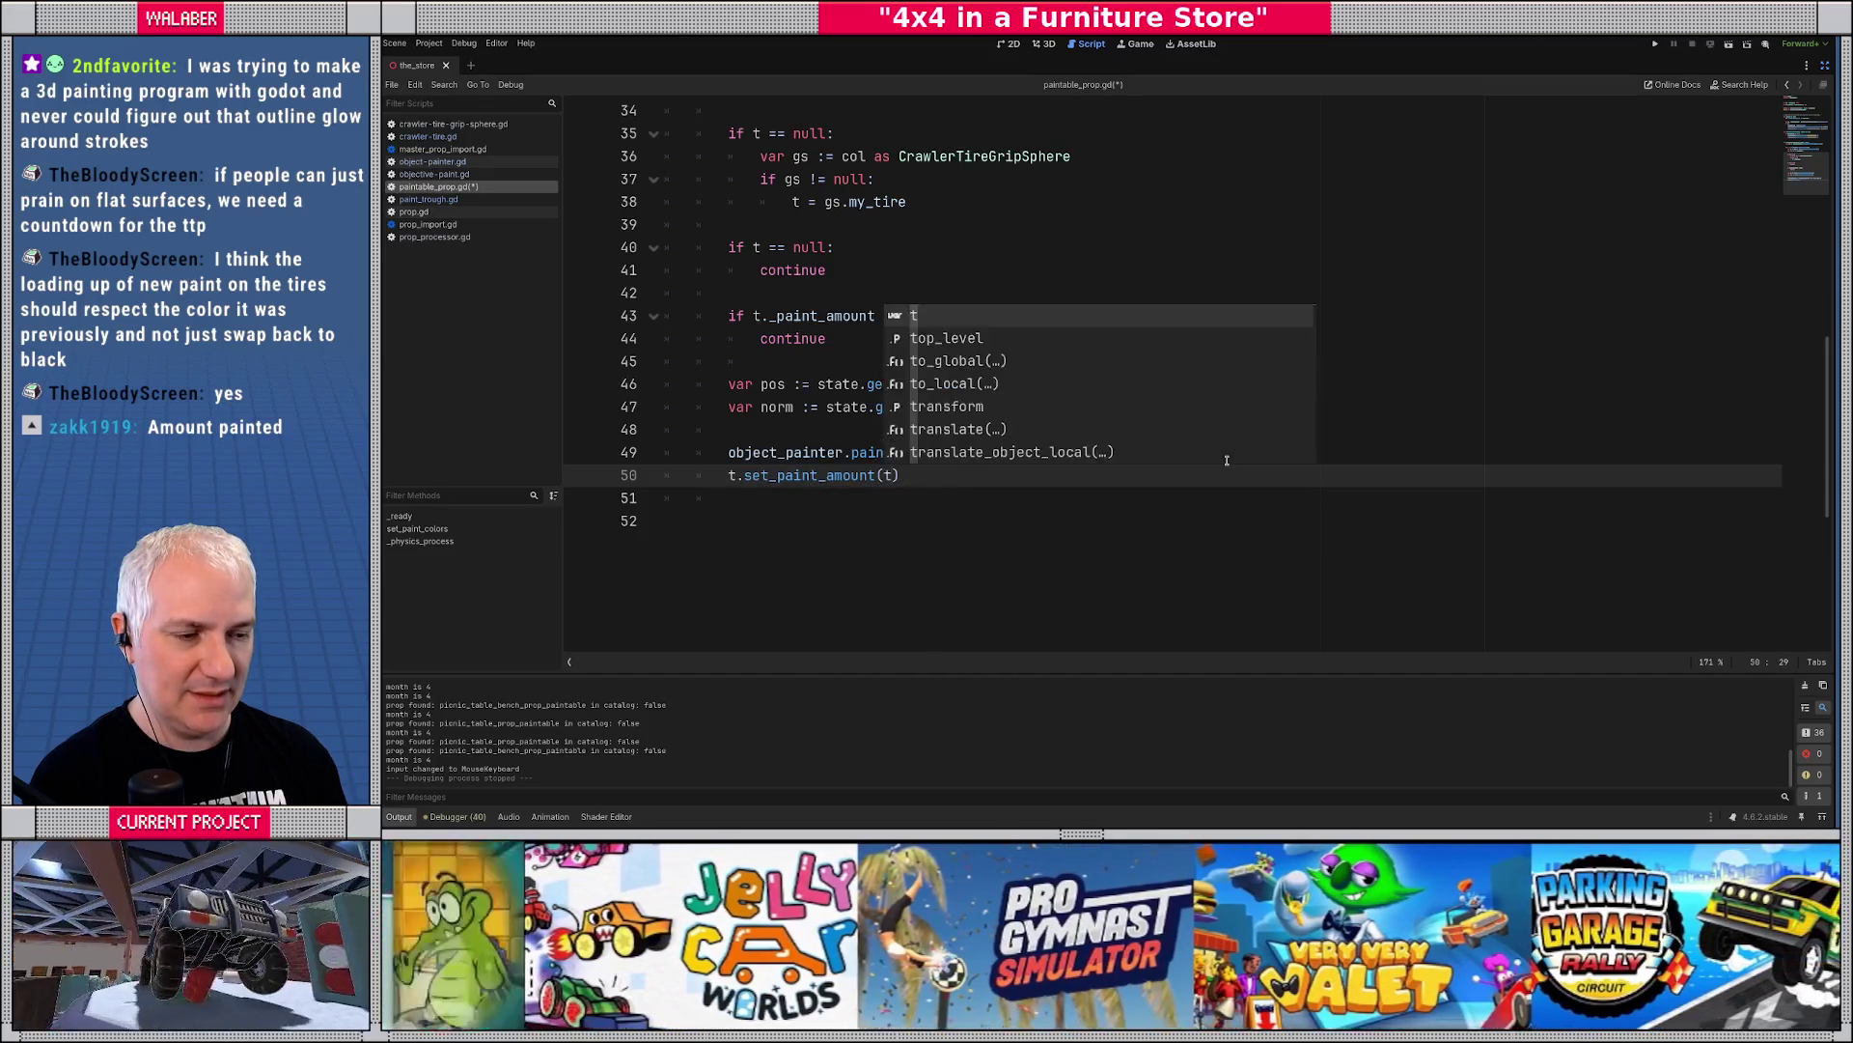
{"action": "type", "text": "f(t._"}
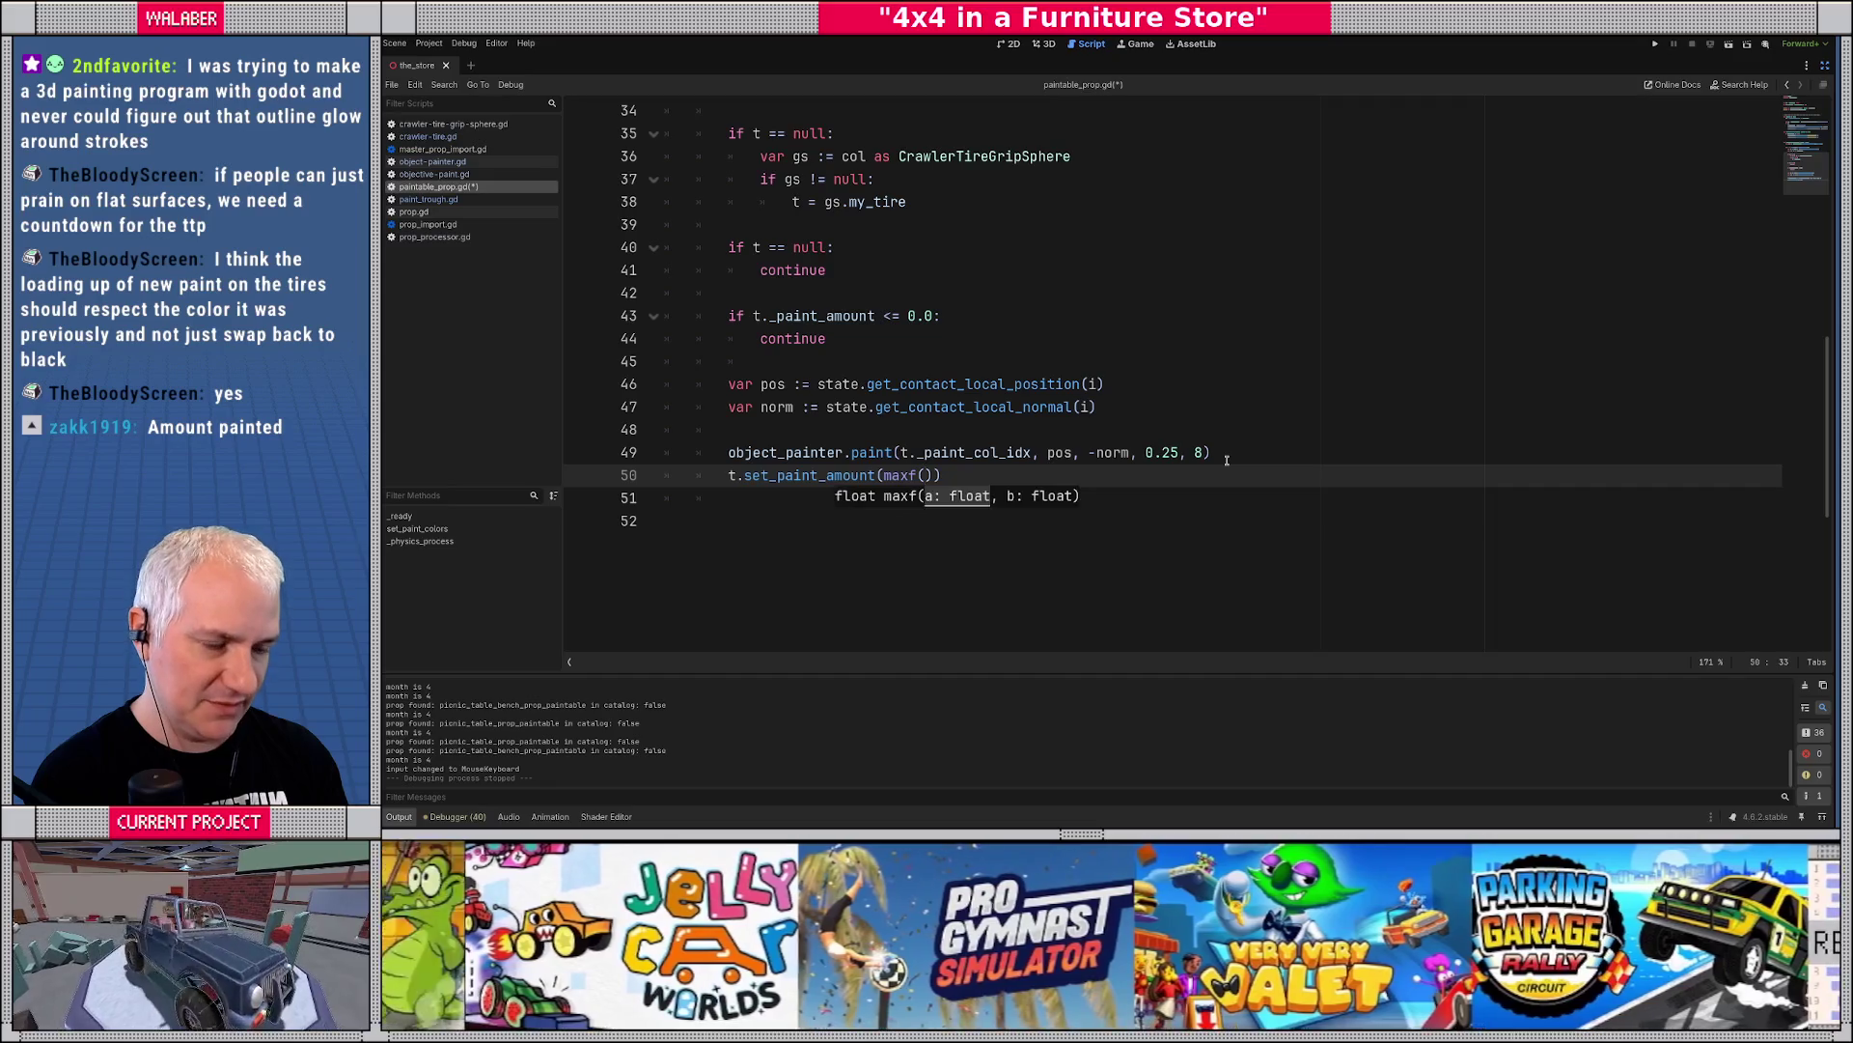
{"action": "type", "text": "pa"}
{"action": "key", "text": "Return"}
{"action": "type", "text": "- "}
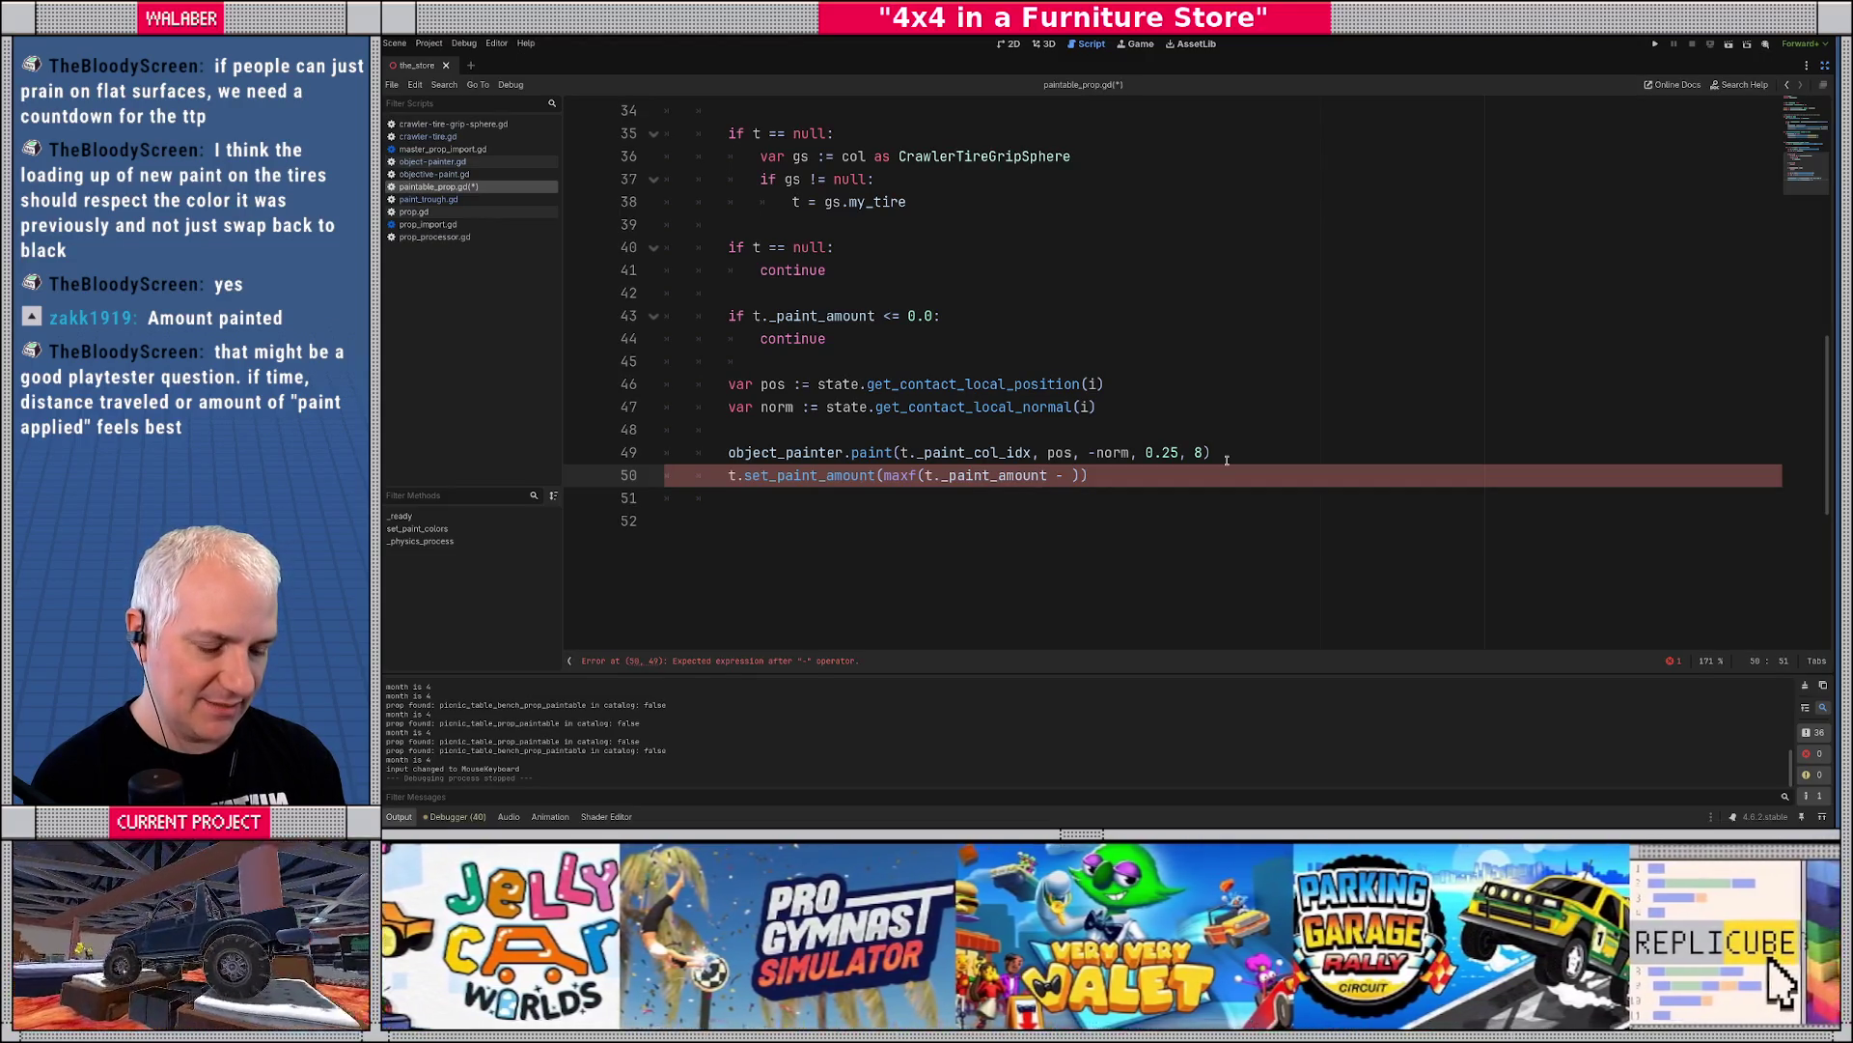
{"action": "type", "text": "0.05"}
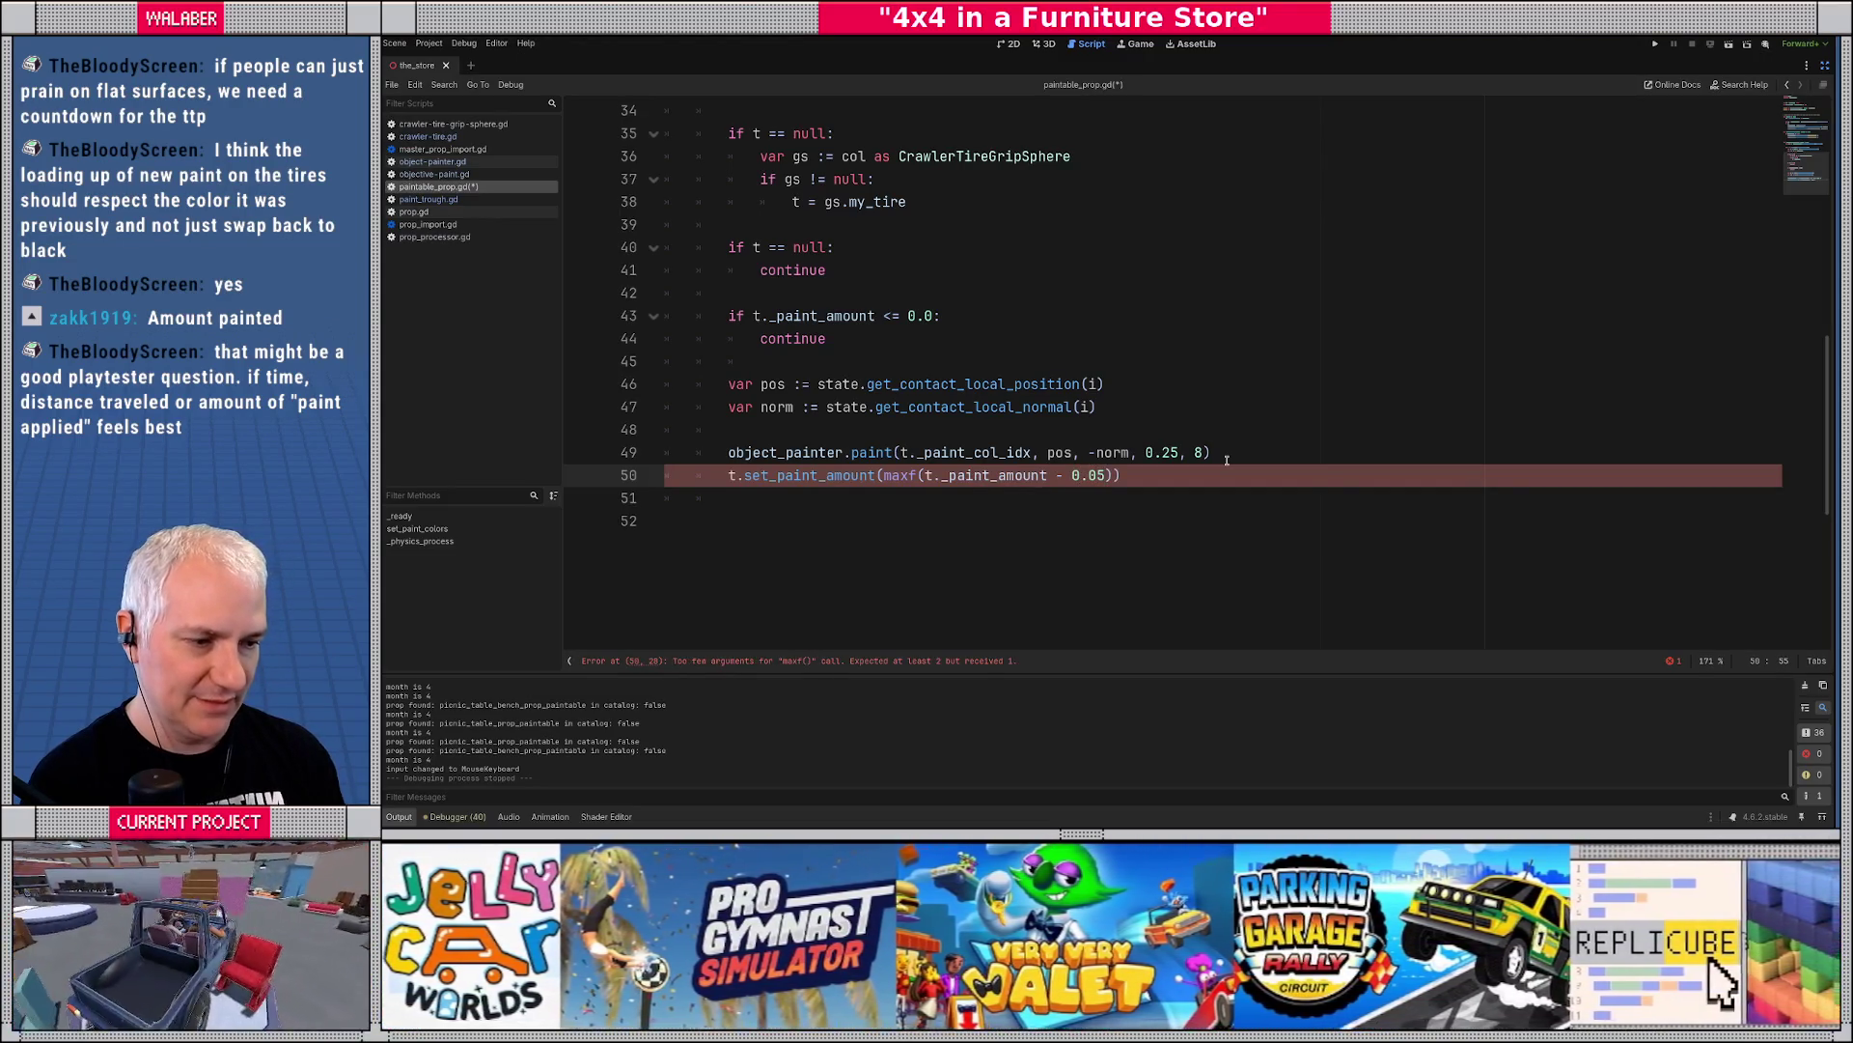
{"action": "type", "text": ", 0.0"}
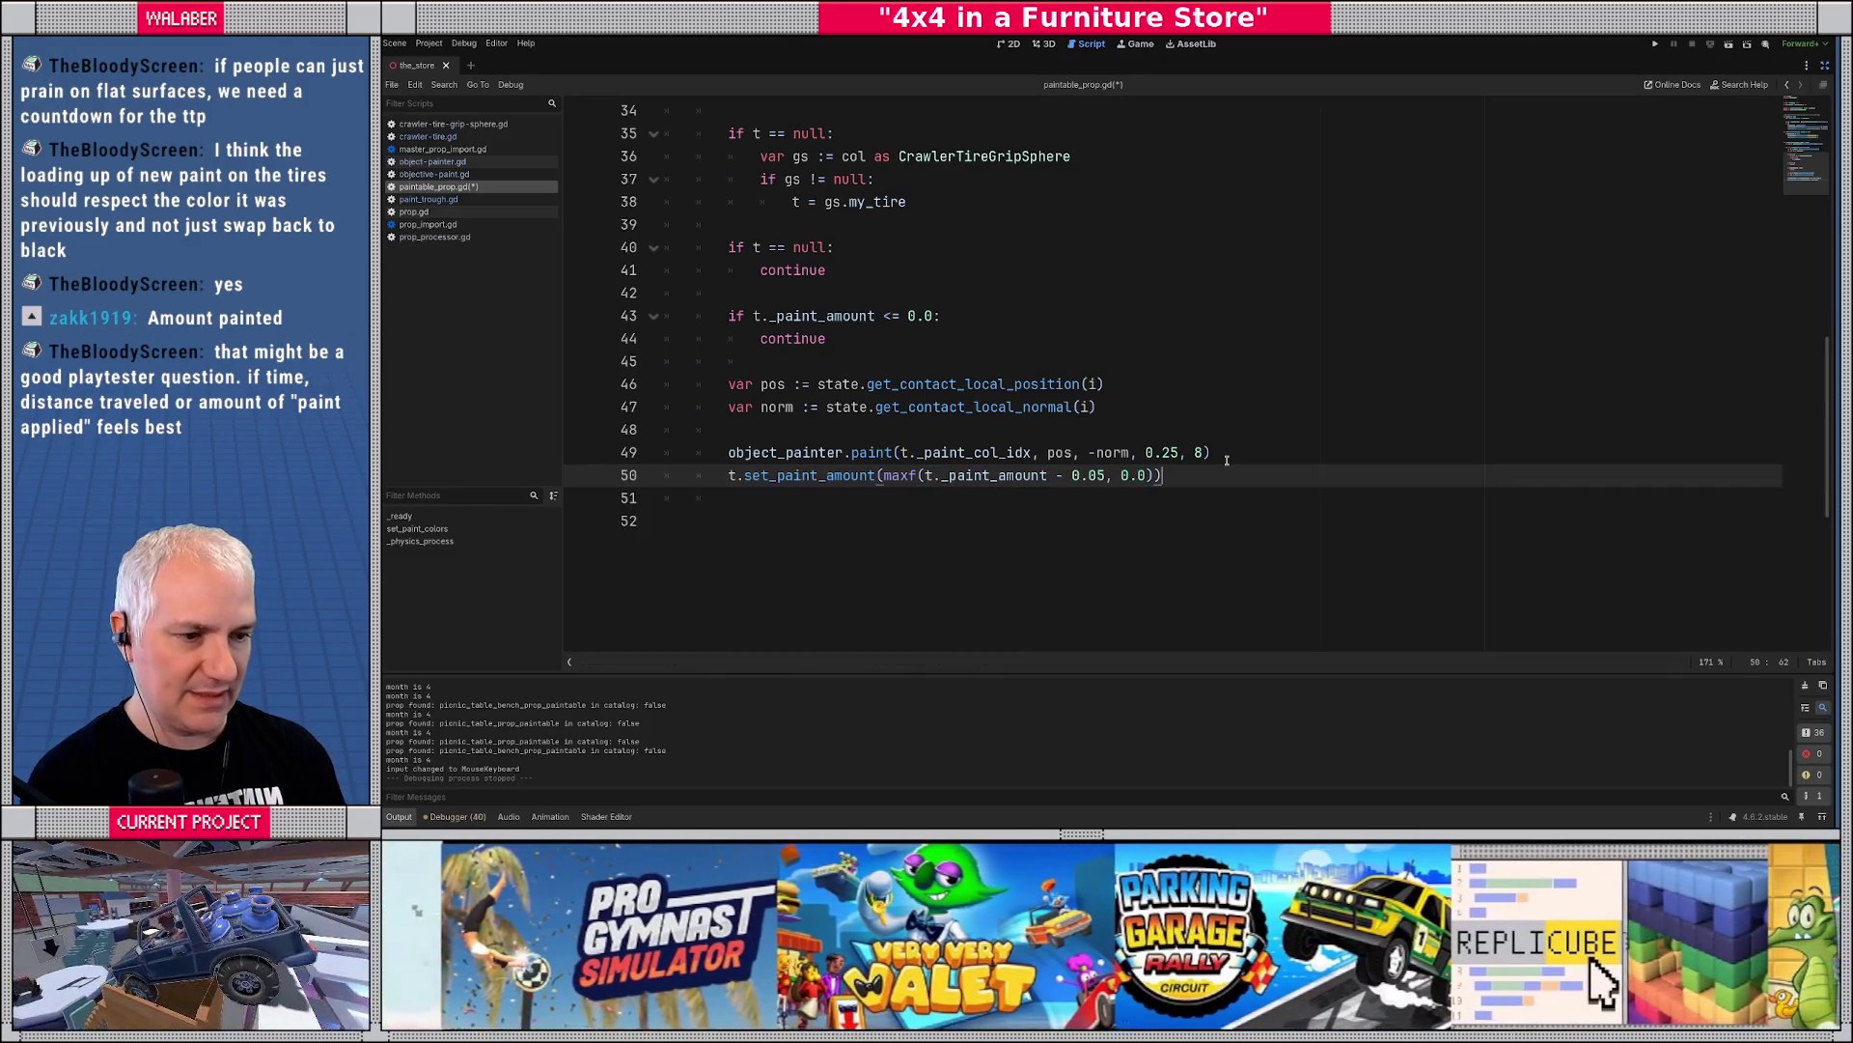
{"action": "key", "text": "ctrl+s"}
{"action": "left_click", "coordinate": [865, 433]}
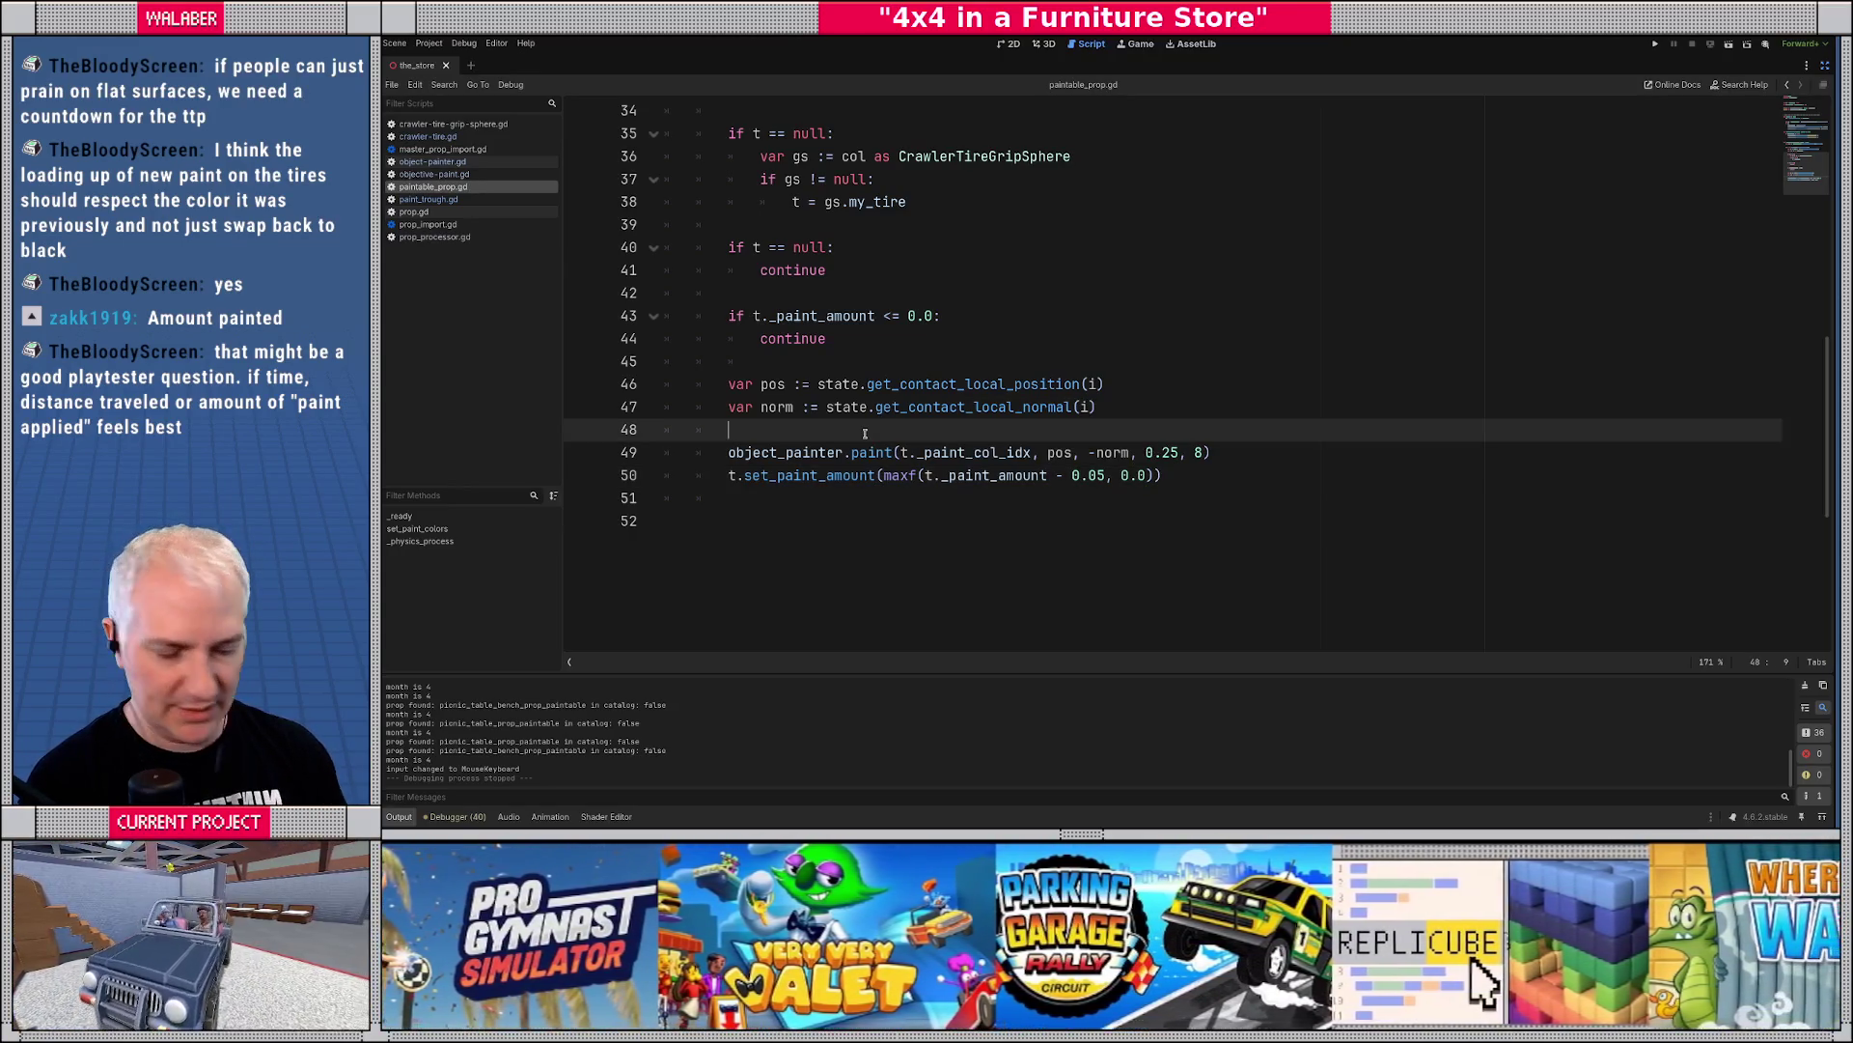
{"action": "key", "text": "F5"}
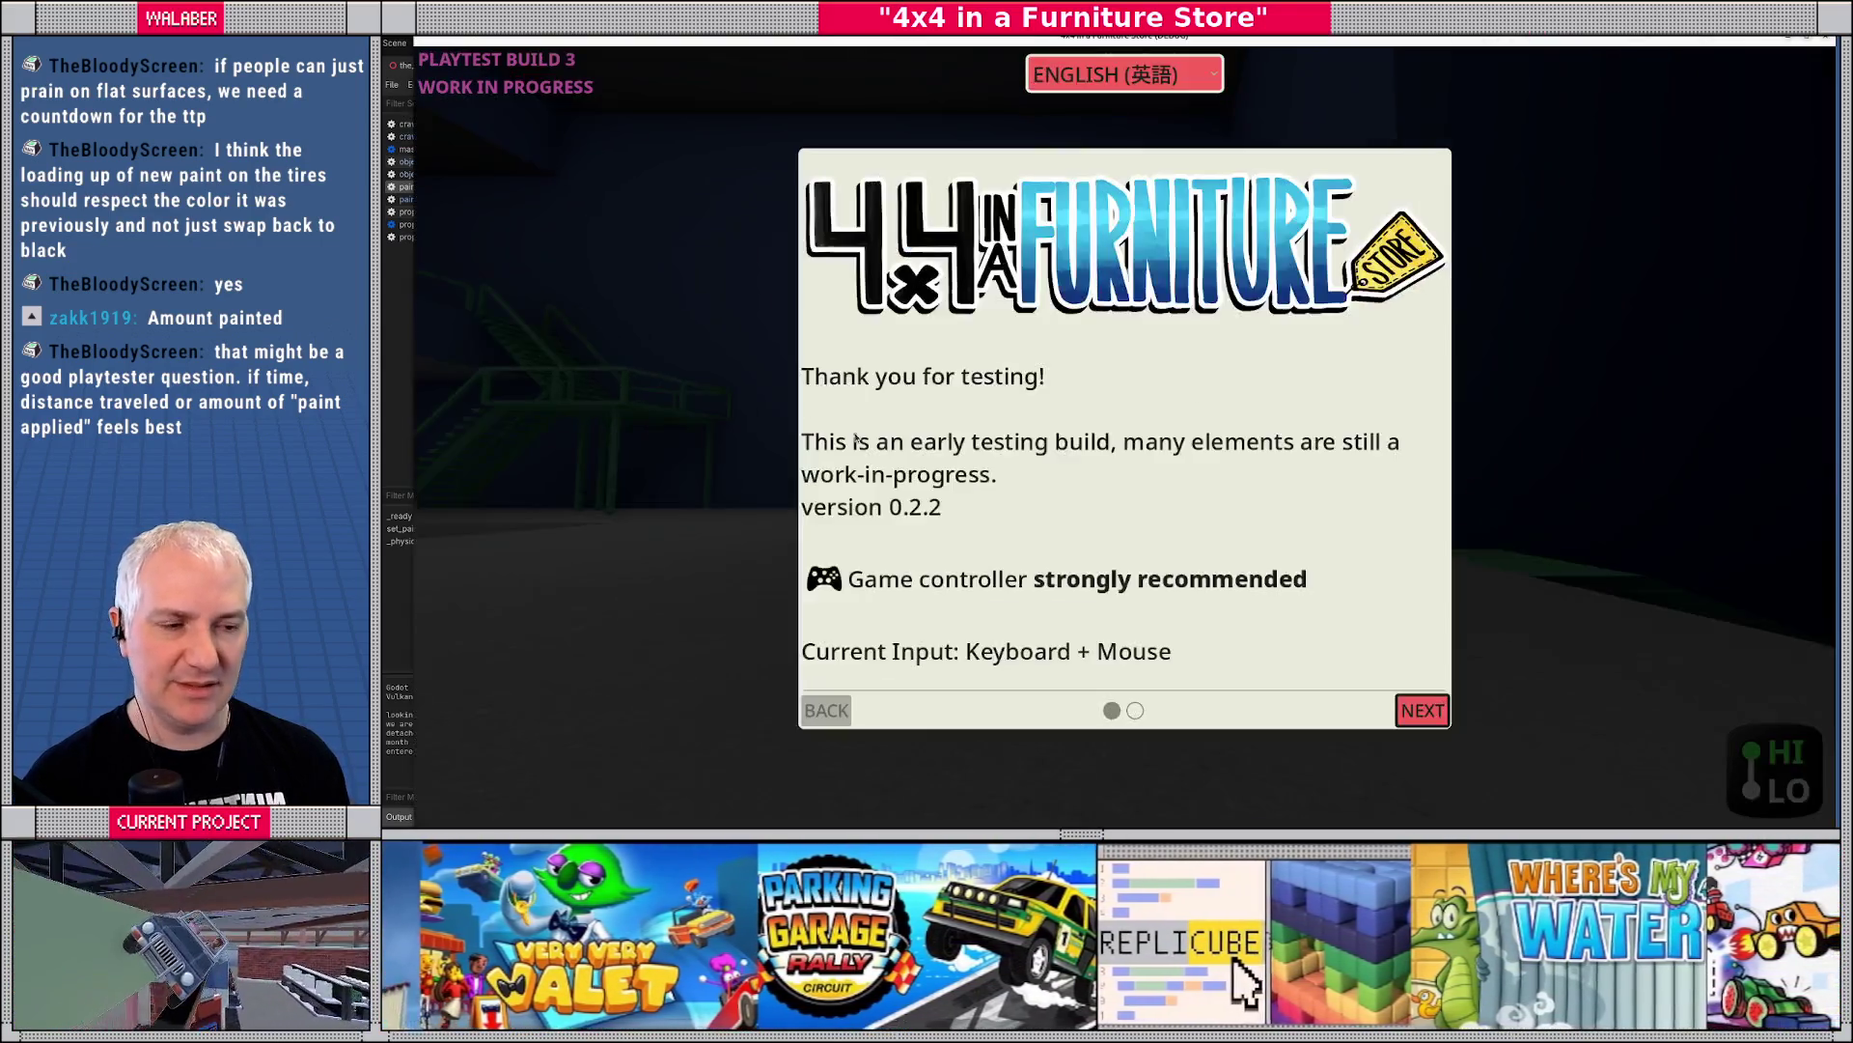
{"action": "key", "text": "Return"}
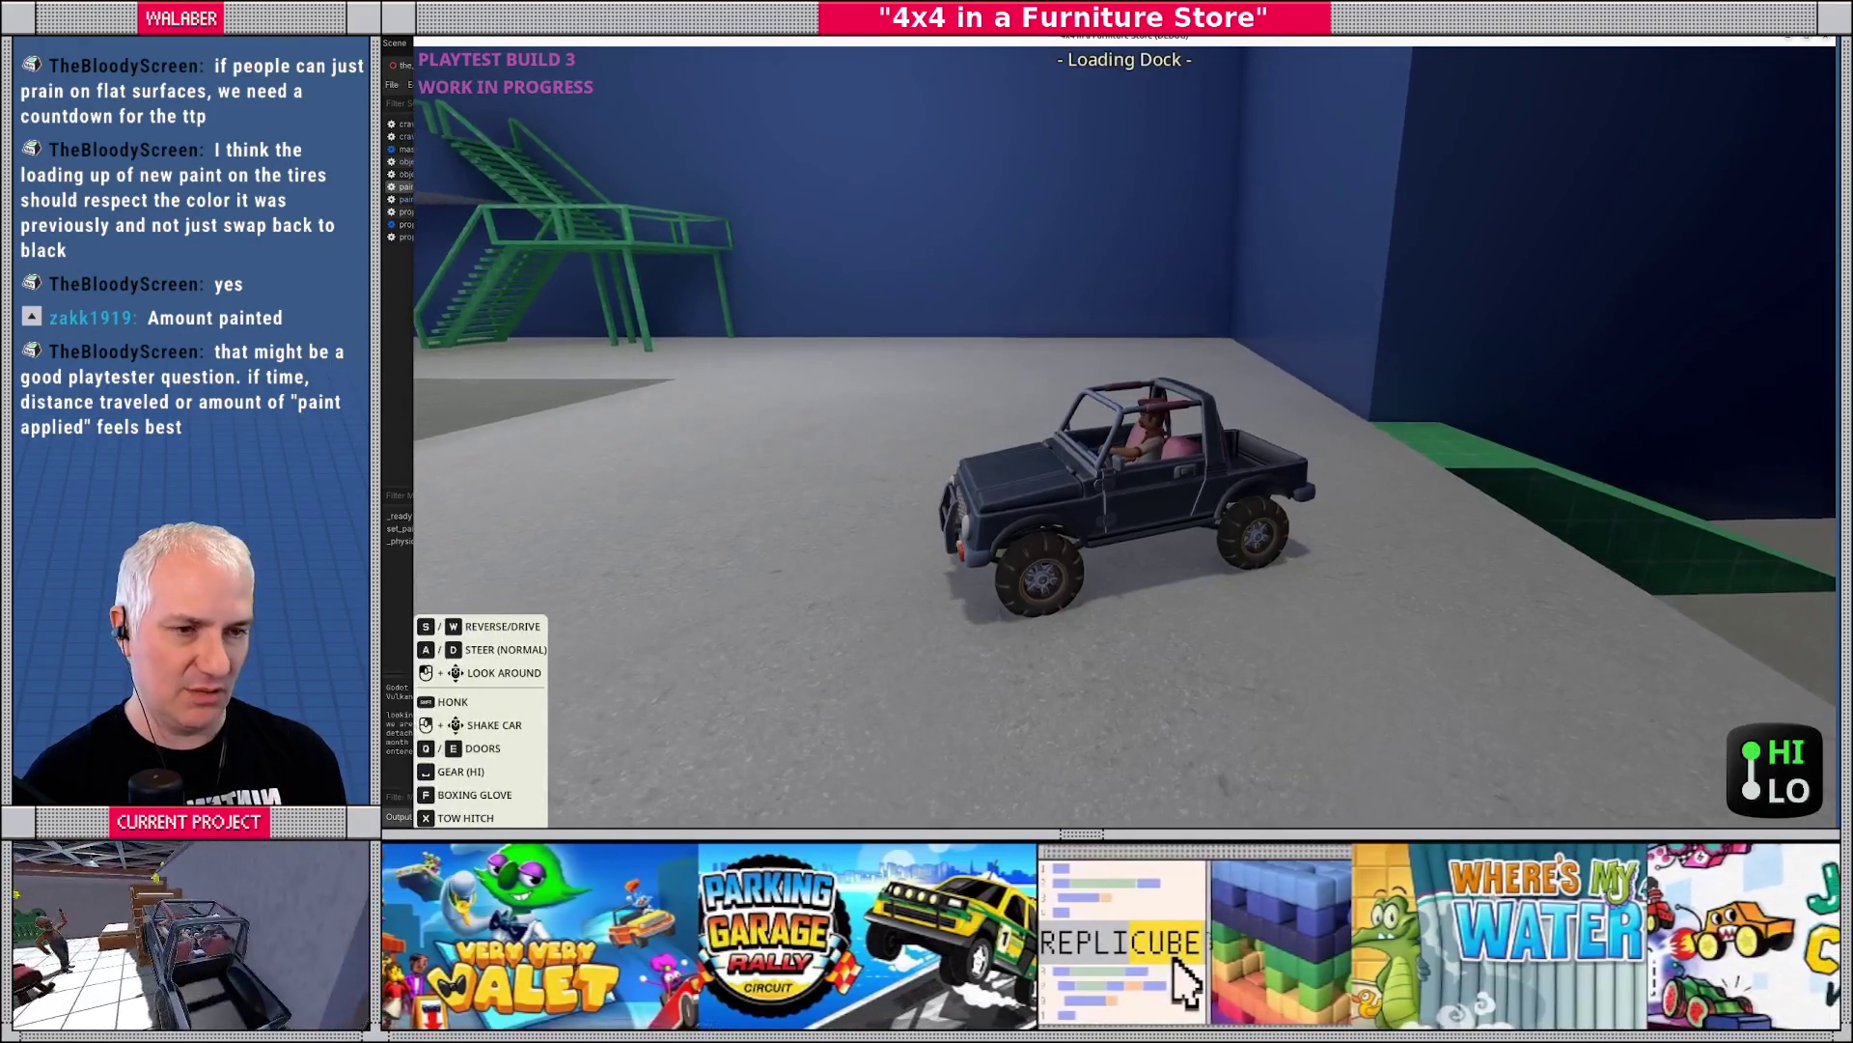
{"action": "key", "text": "grave"}
{"action": "type", "text": "ts paint"}
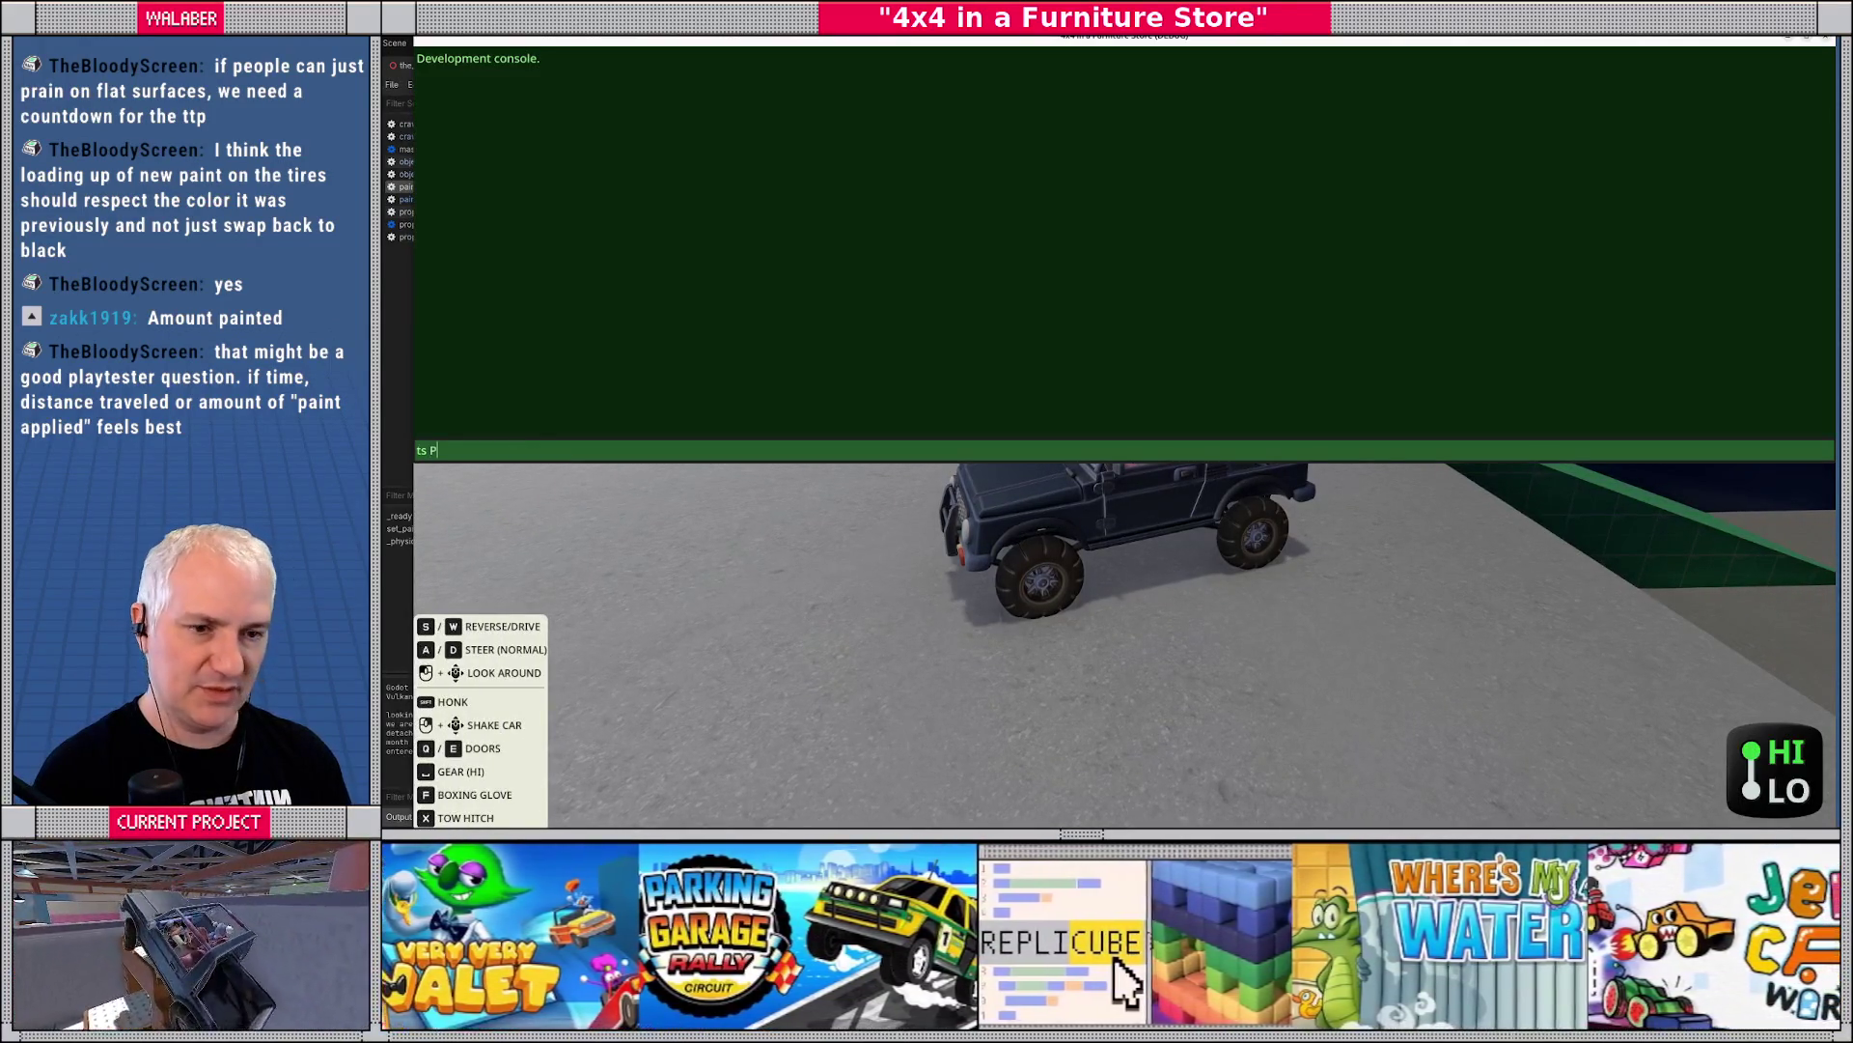
{"action": "key", "text": "Return"}
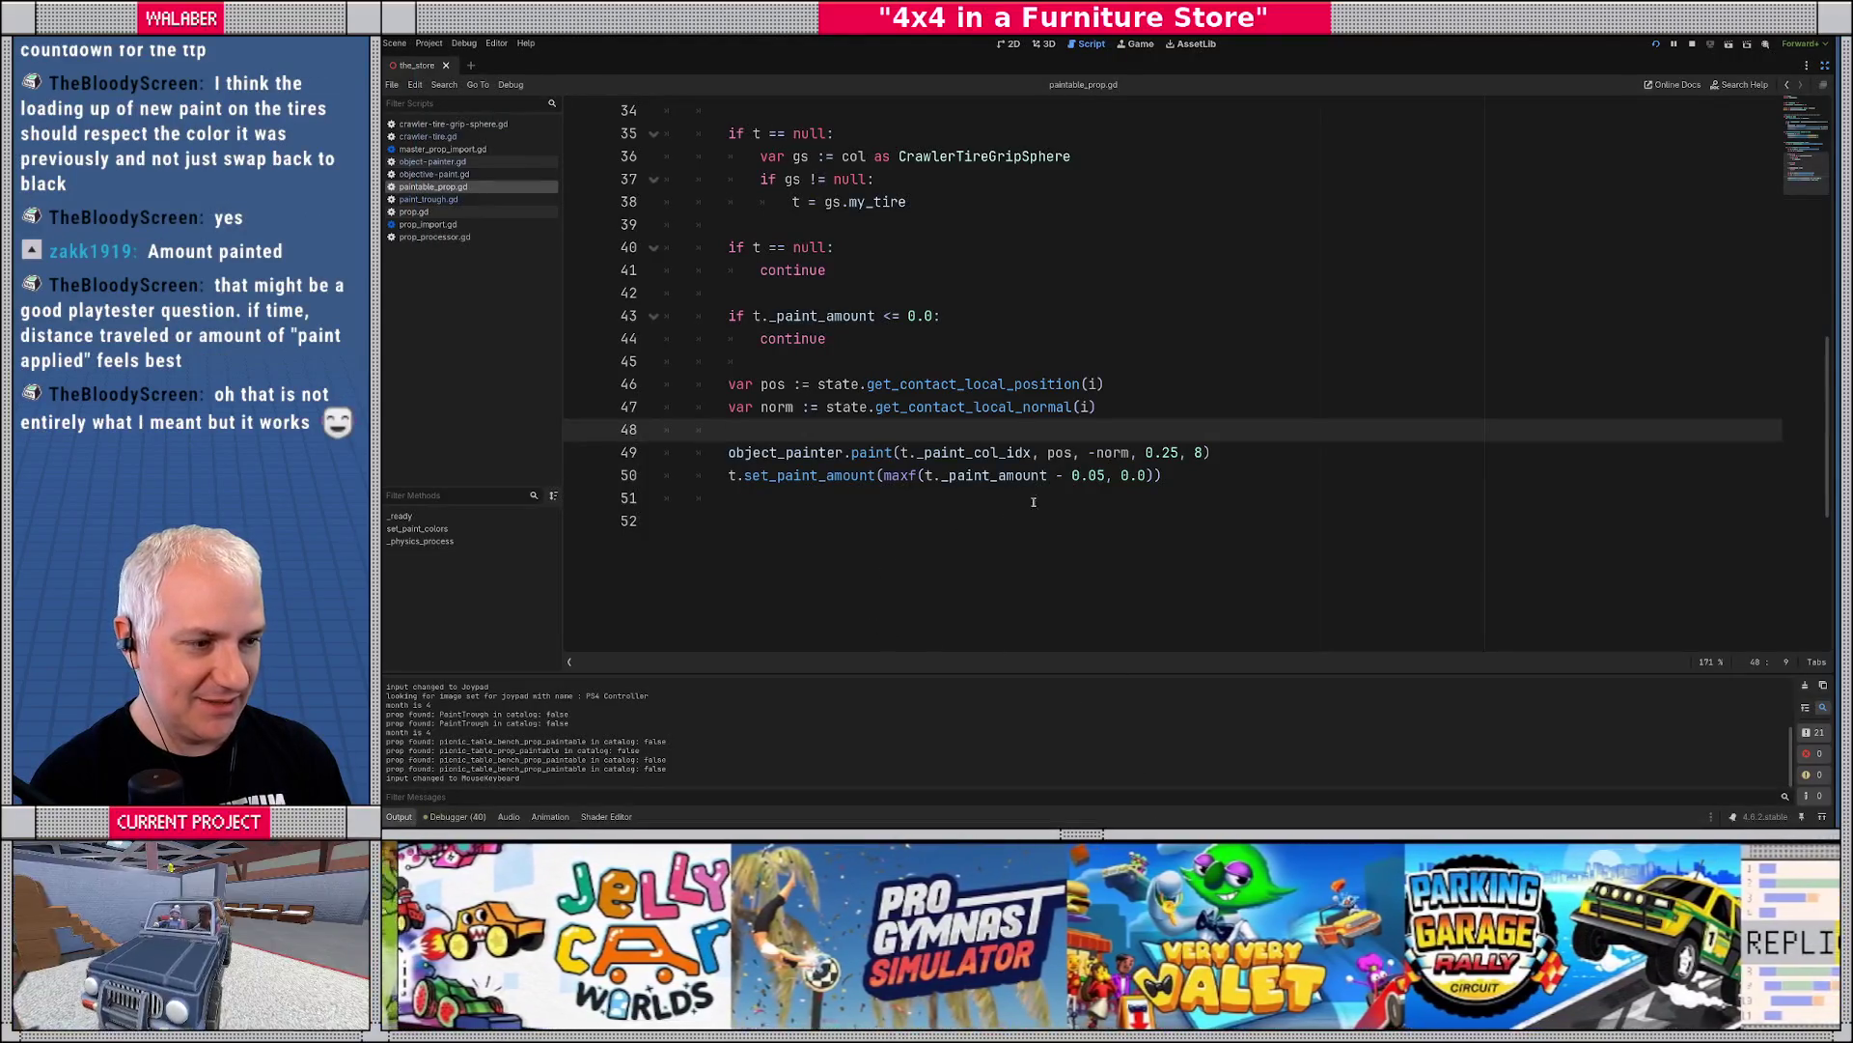
{"action": "left_click", "coordinate": [1102, 477]}
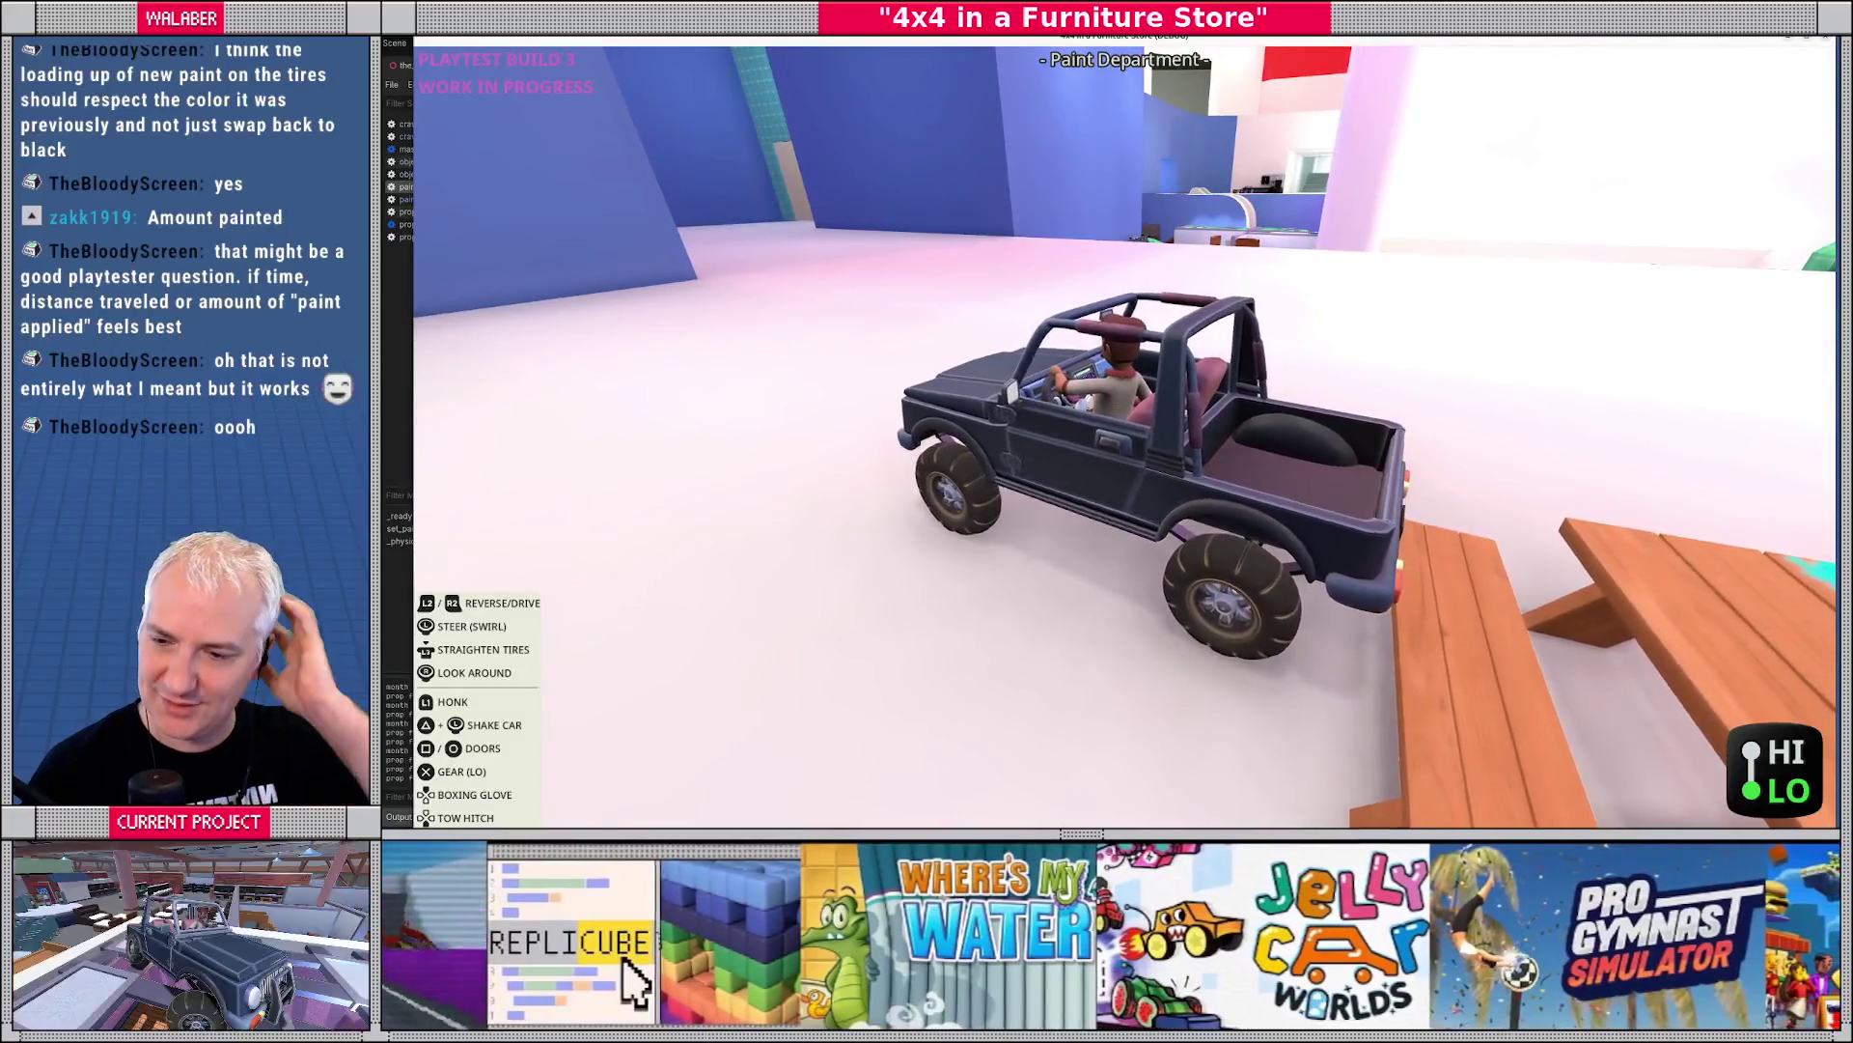
Stop the running game to return to paintable_prop.gd in the script editor
{"action": "key", "text": "F8"}
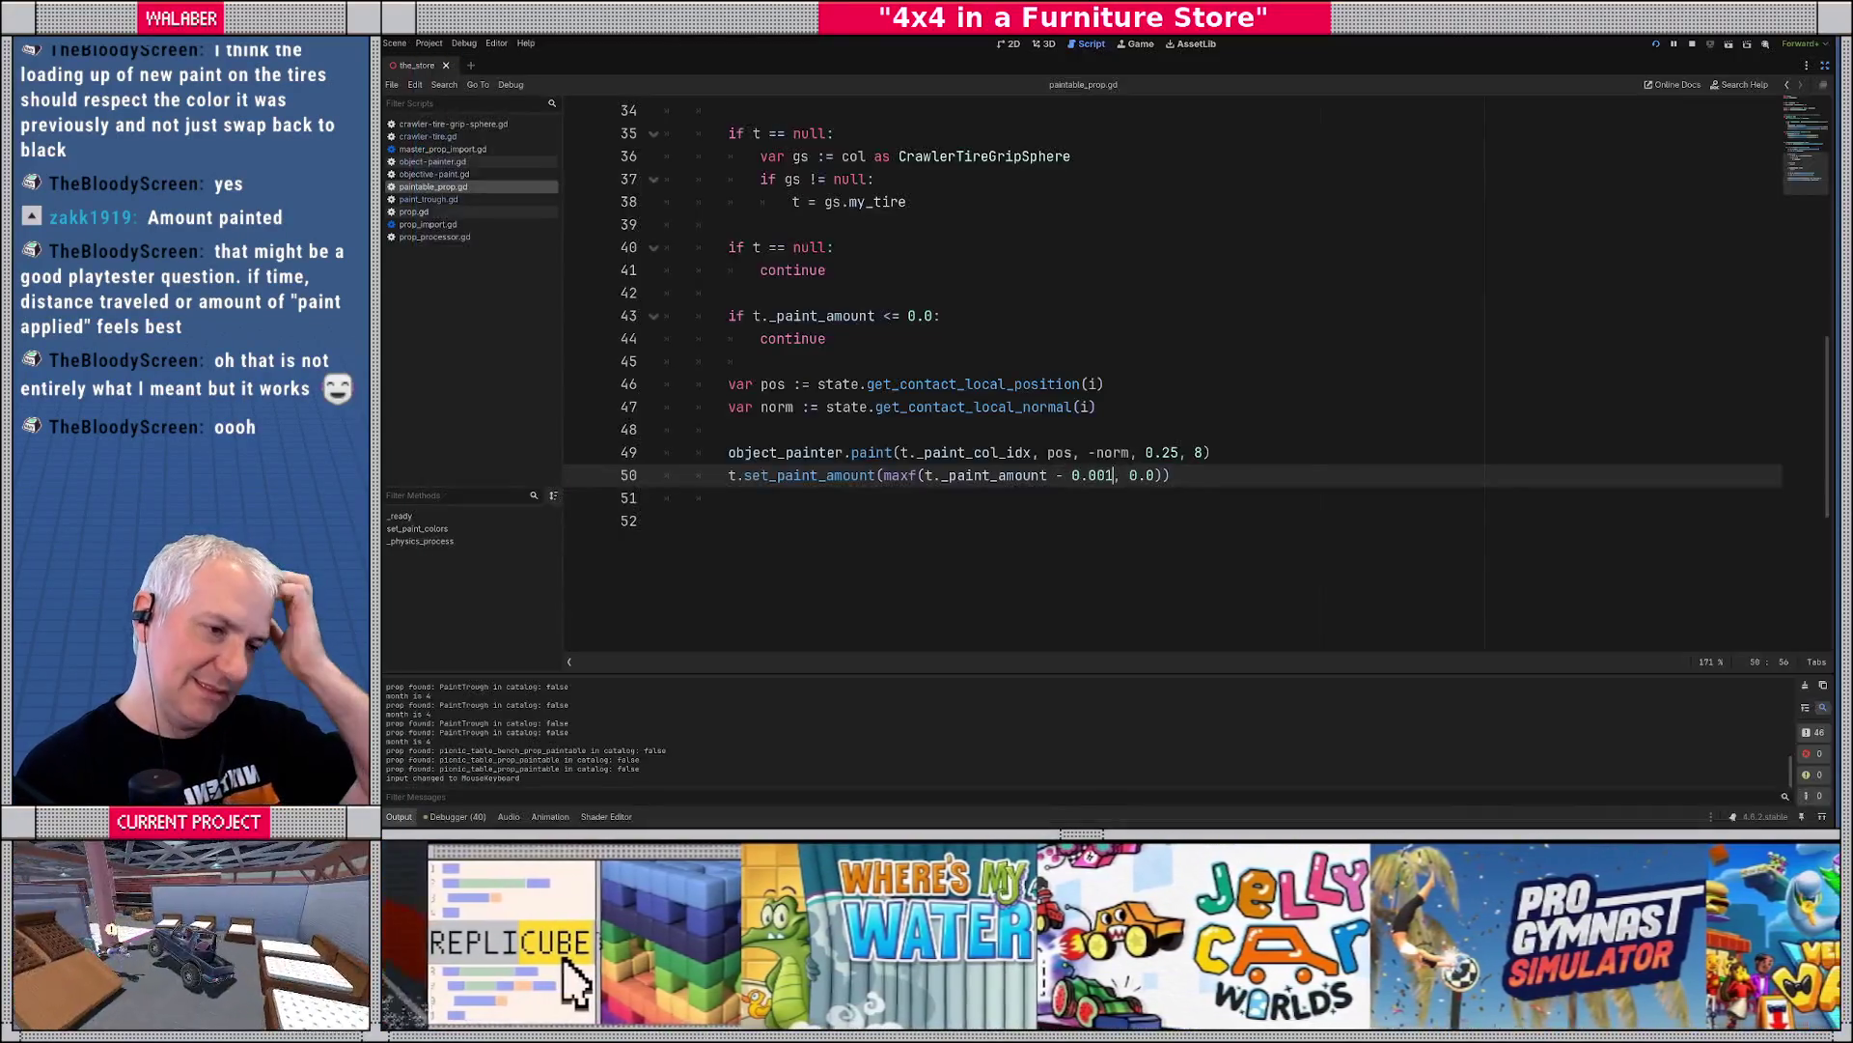
Replace the paint-drain code on line 50 with a t.did_paint() call, then switch to crawler-tire.gd
{"action": "scroll", "coordinate": [1130, 514], "scroll_direction": "up", "scroll_amount": 6}
{"action": "left_click_drag", "start_coordinate": [673, 384], "coordinate": [1047, 393]}
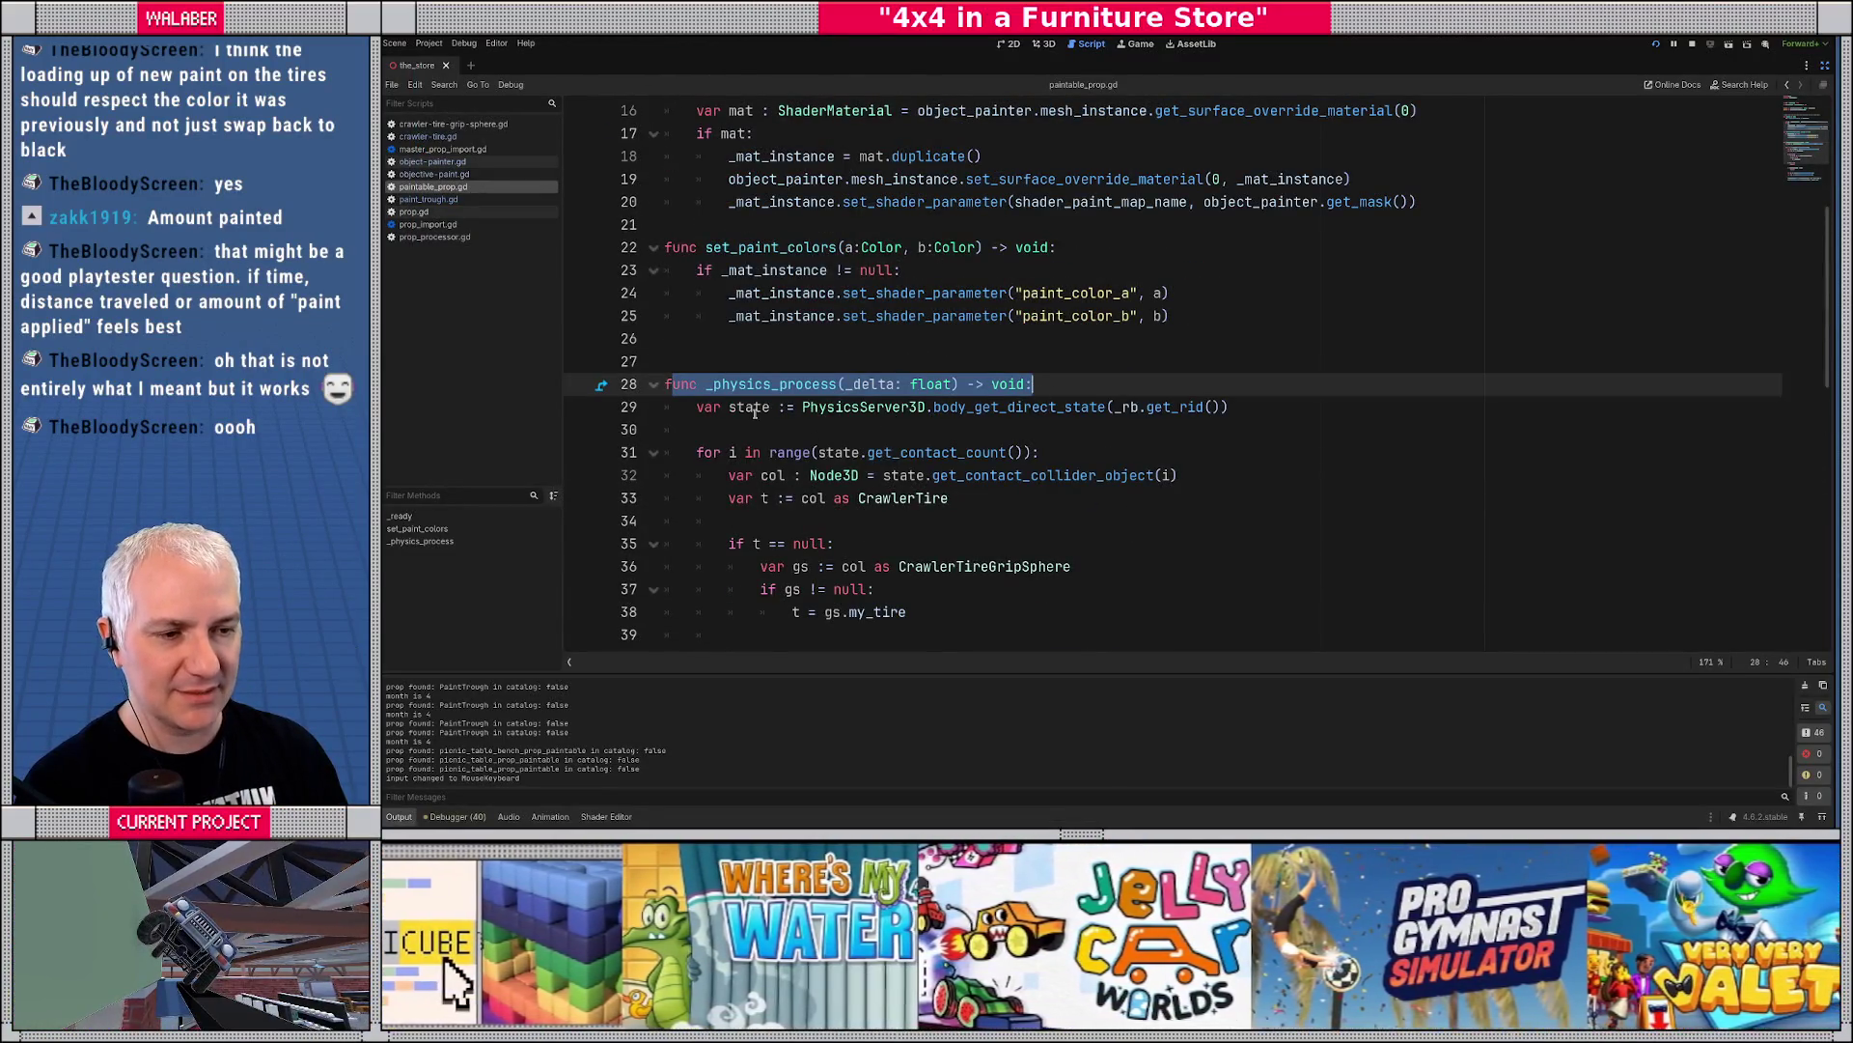
{"action": "left_click", "coordinate": [751, 429]}
{"action": "scroll", "coordinate": [740, 406], "scroll_direction": "down", "scroll_amount": 1}
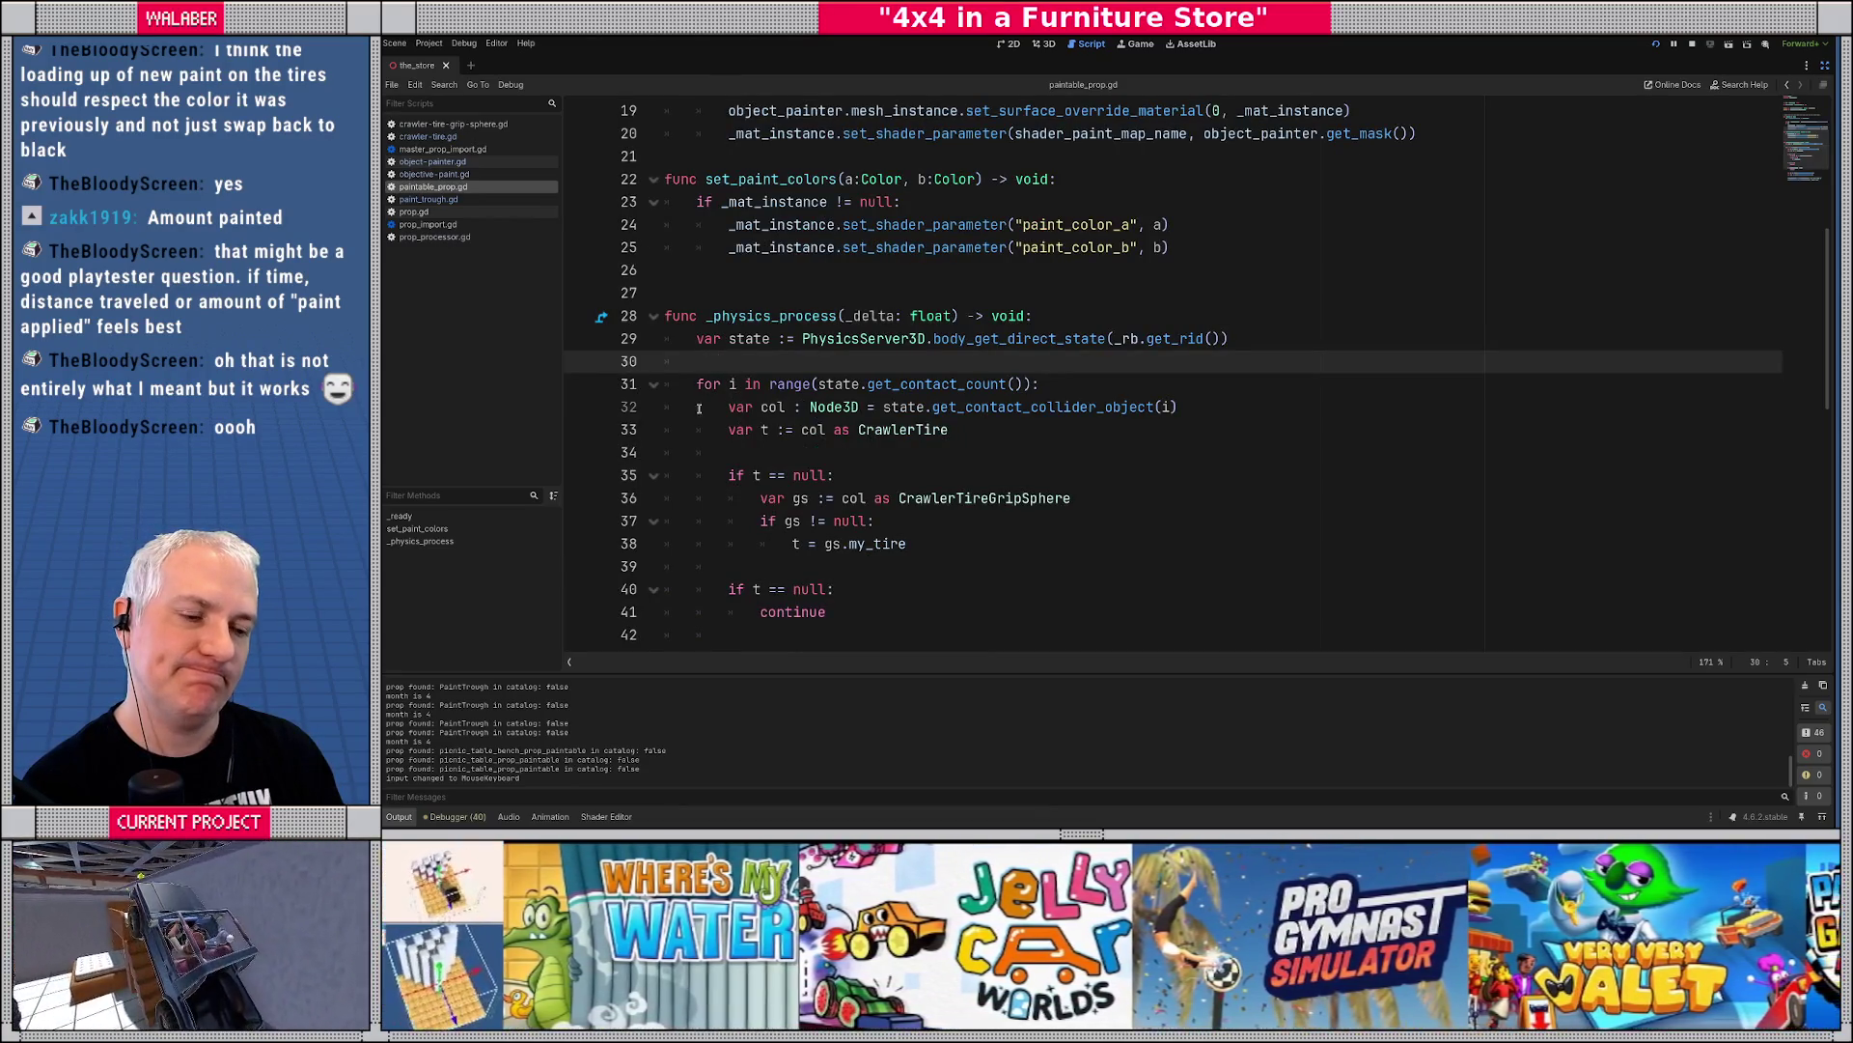
{"action": "scroll", "coordinate": [702, 415], "scroll_direction": "down", "scroll_amount": 4}
{"action": "scroll", "coordinate": [708, 423], "scroll_direction": "down", "scroll_amount": 1}
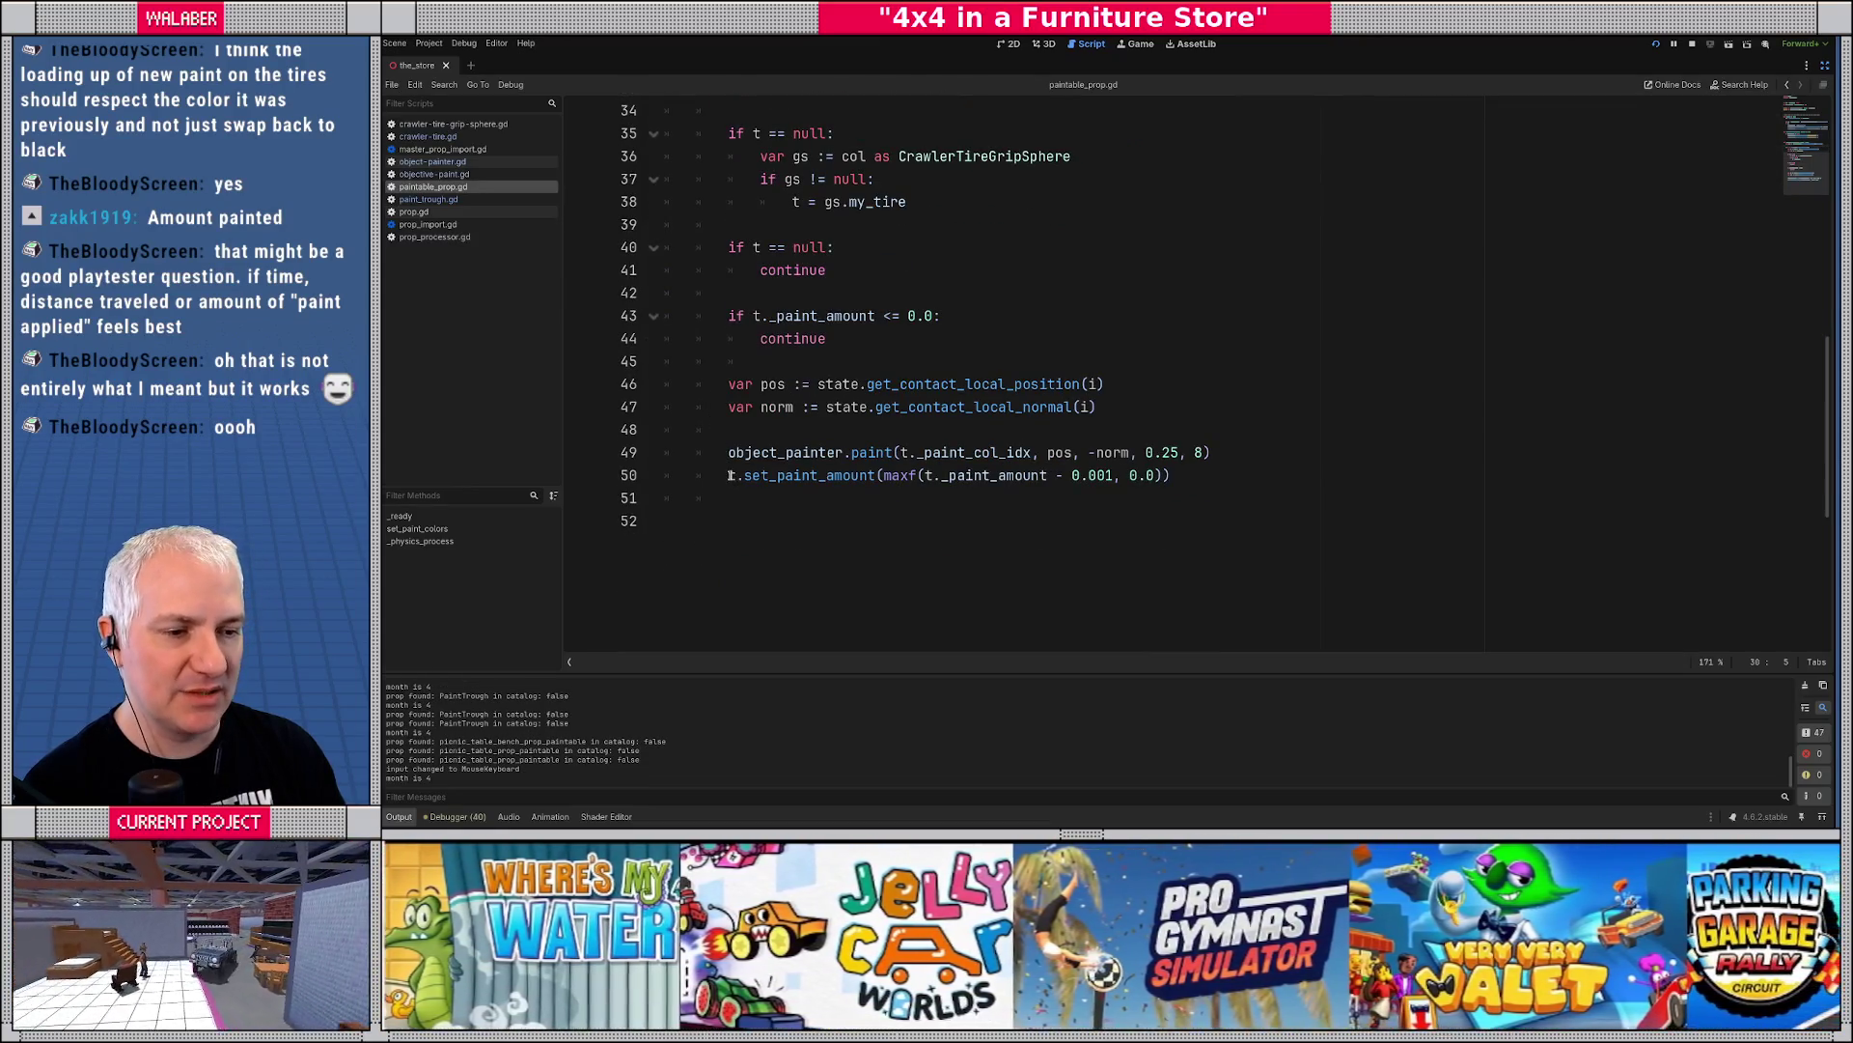
{"action": "left_click_drag", "start_coordinate": [731, 475], "coordinate": [1214, 480]}
{"action": "key", "text": "Delete"}
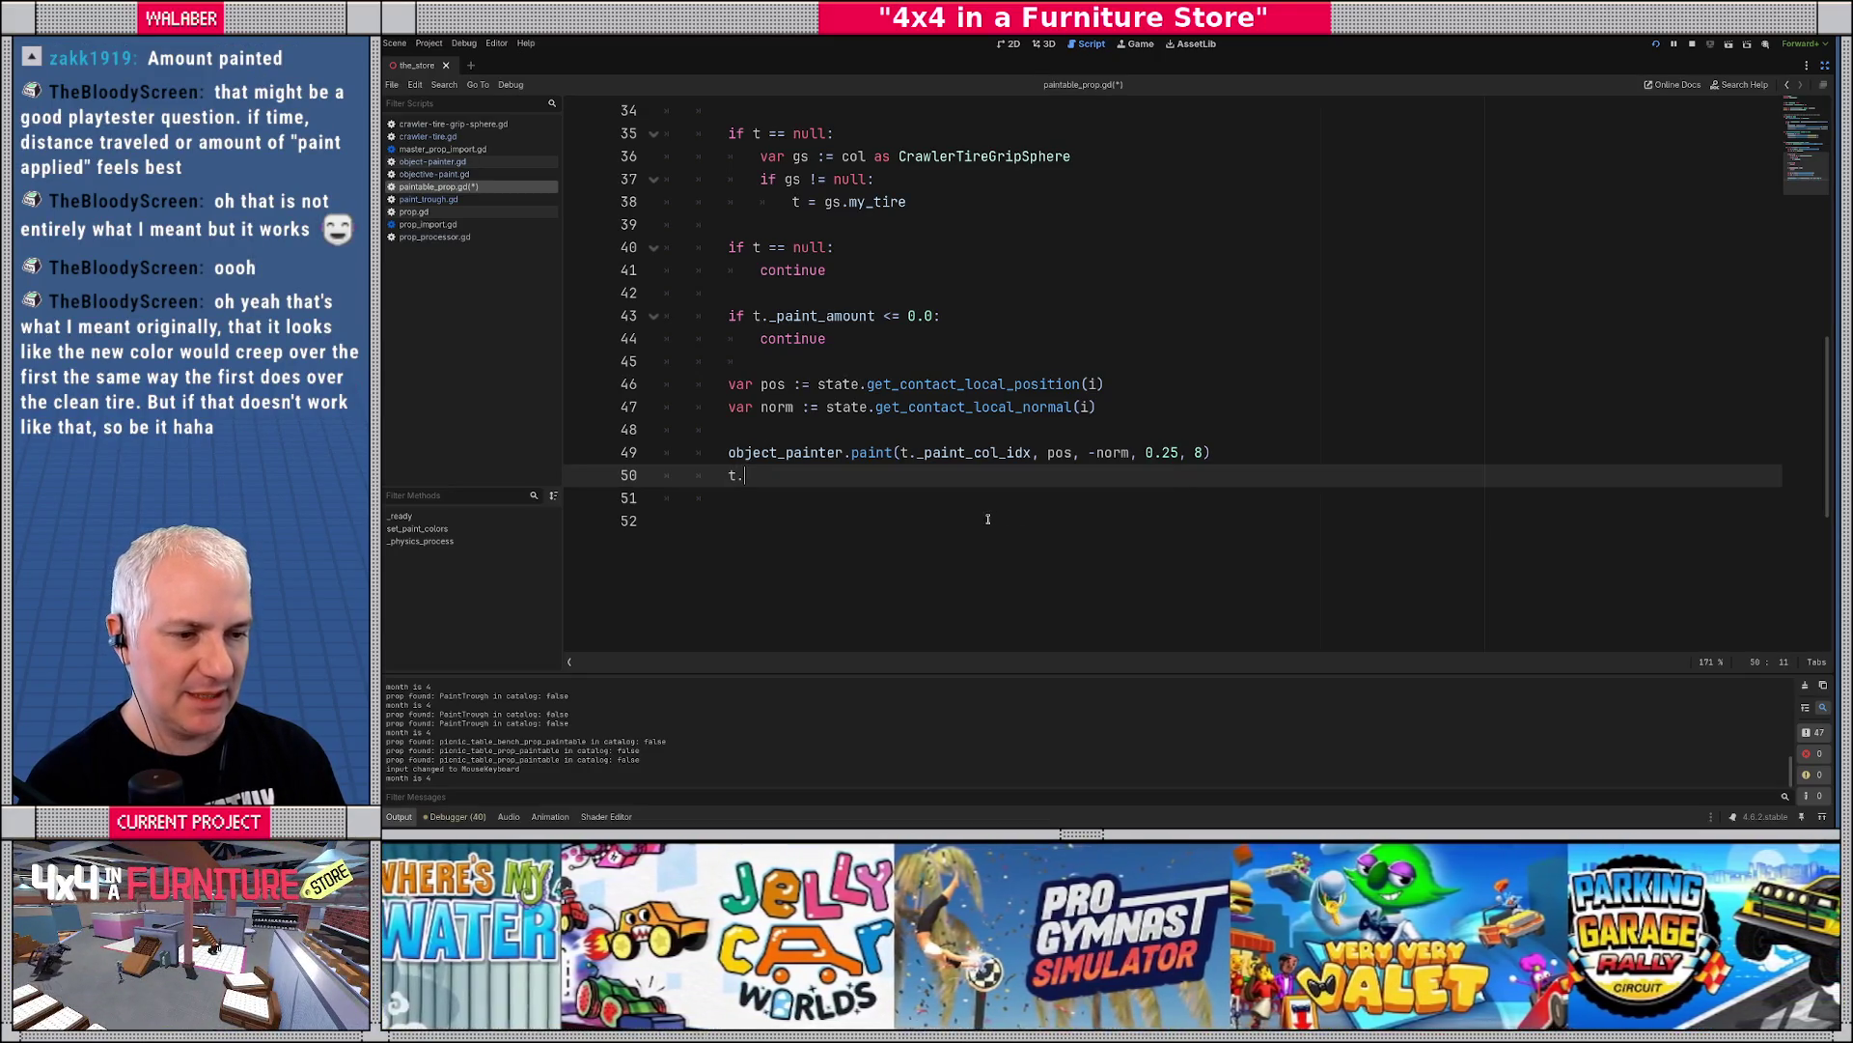
{"action": "type", "text": "did_paint("}
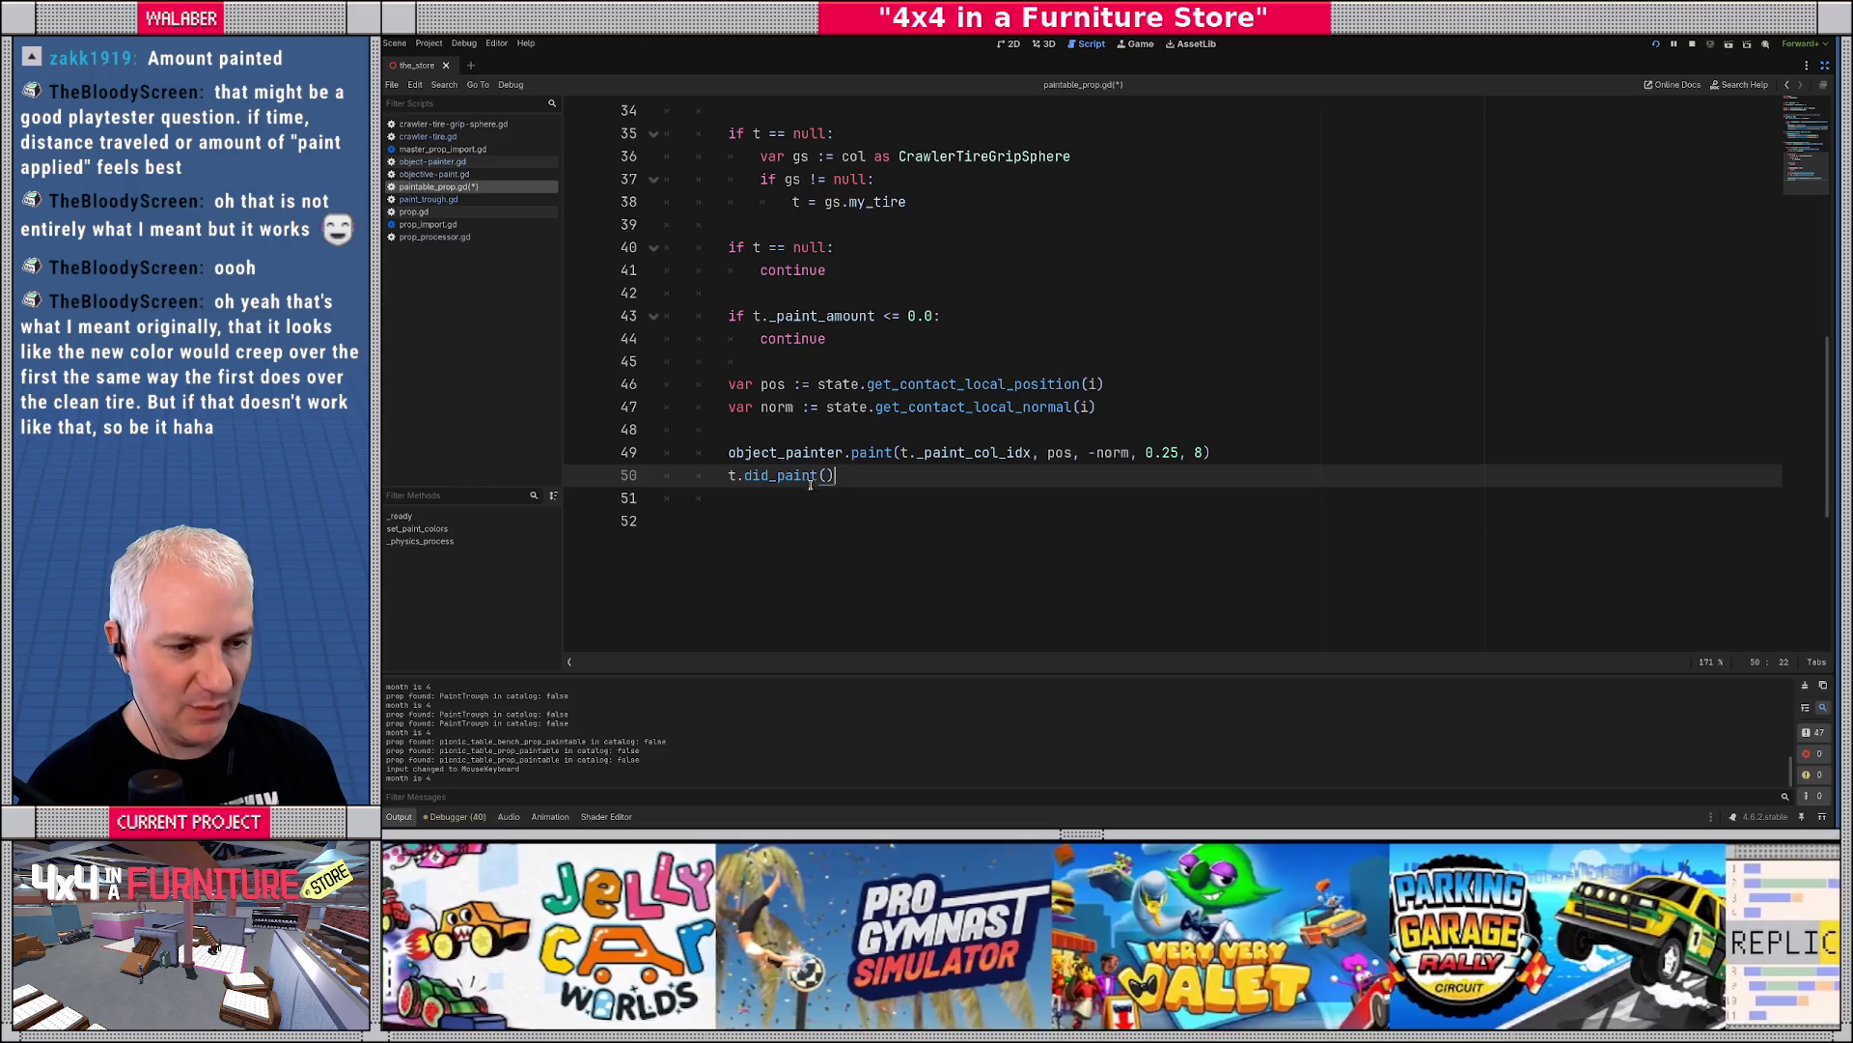
{"action": "left_click_drag", "start_coordinate": [732, 475], "coordinate": [821, 475]}
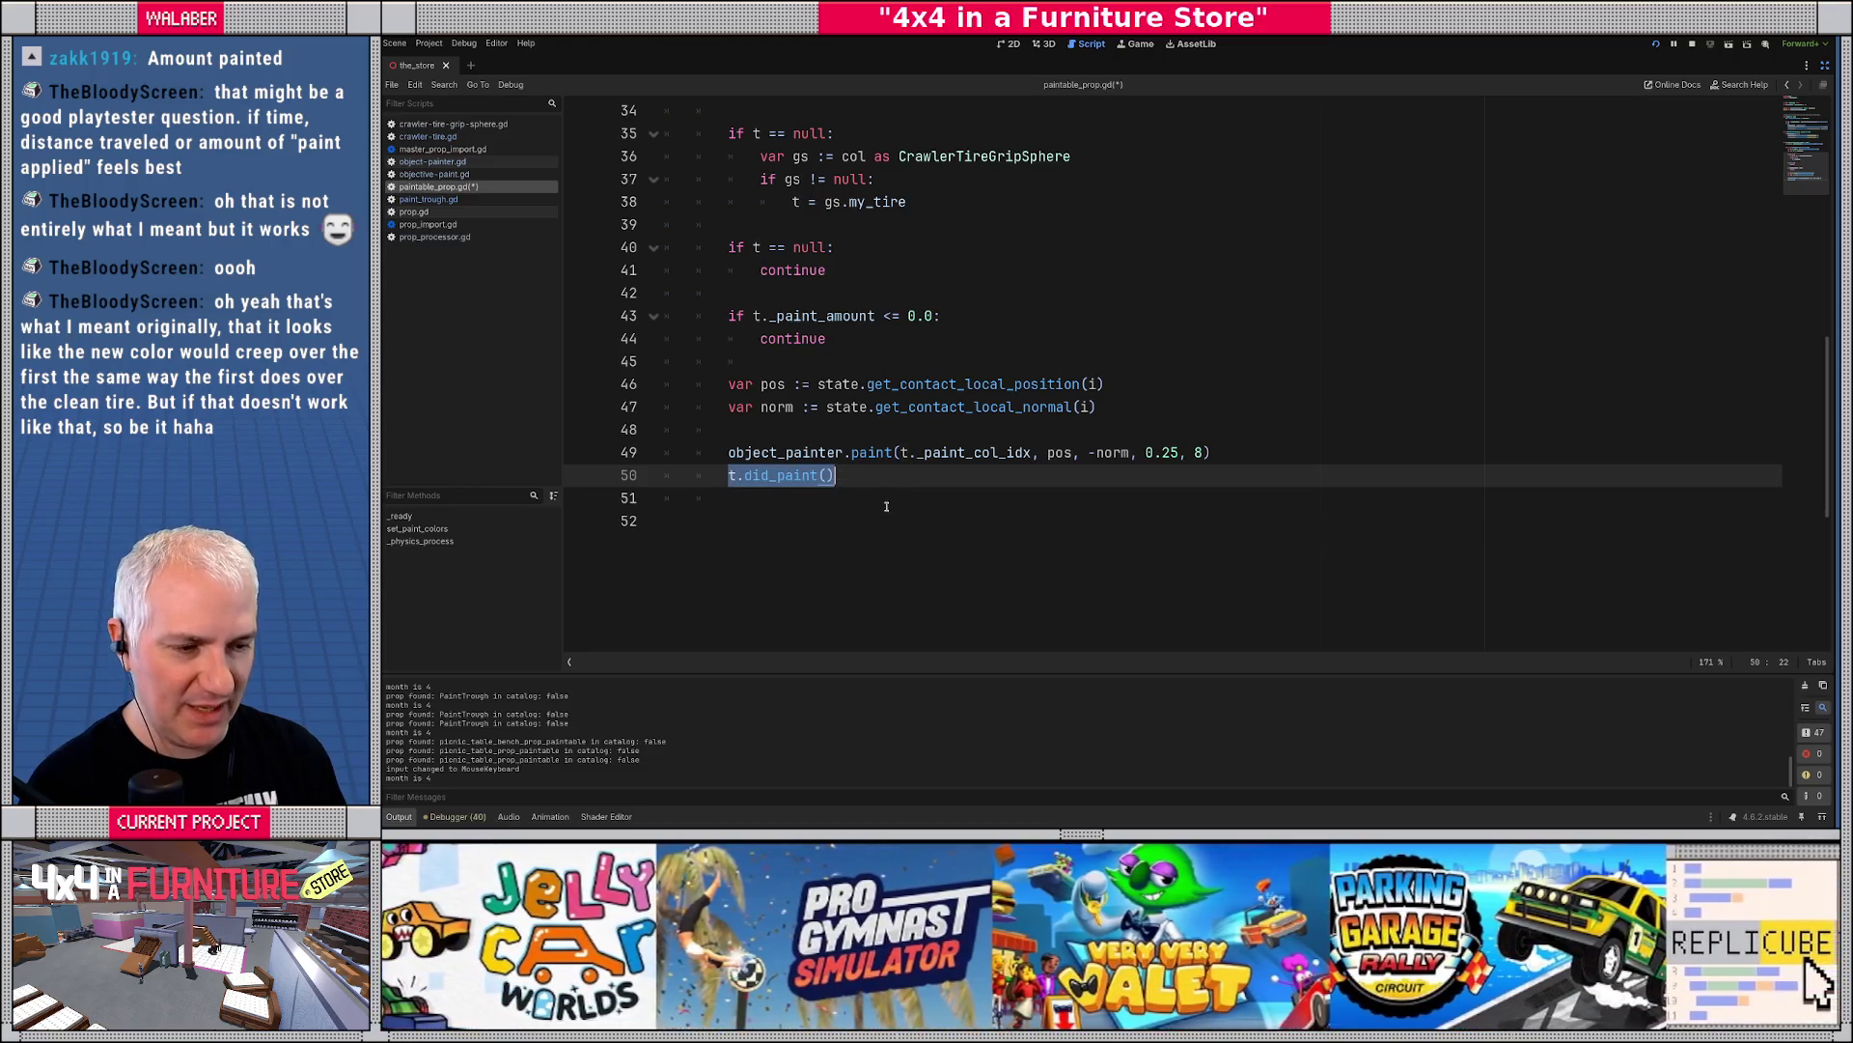
{"action": "left_click", "coordinate": [428, 136]}
{"action": "scroll", "coordinate": [871, 317], "scroll_direction": "up", "scroll_amount": 10}
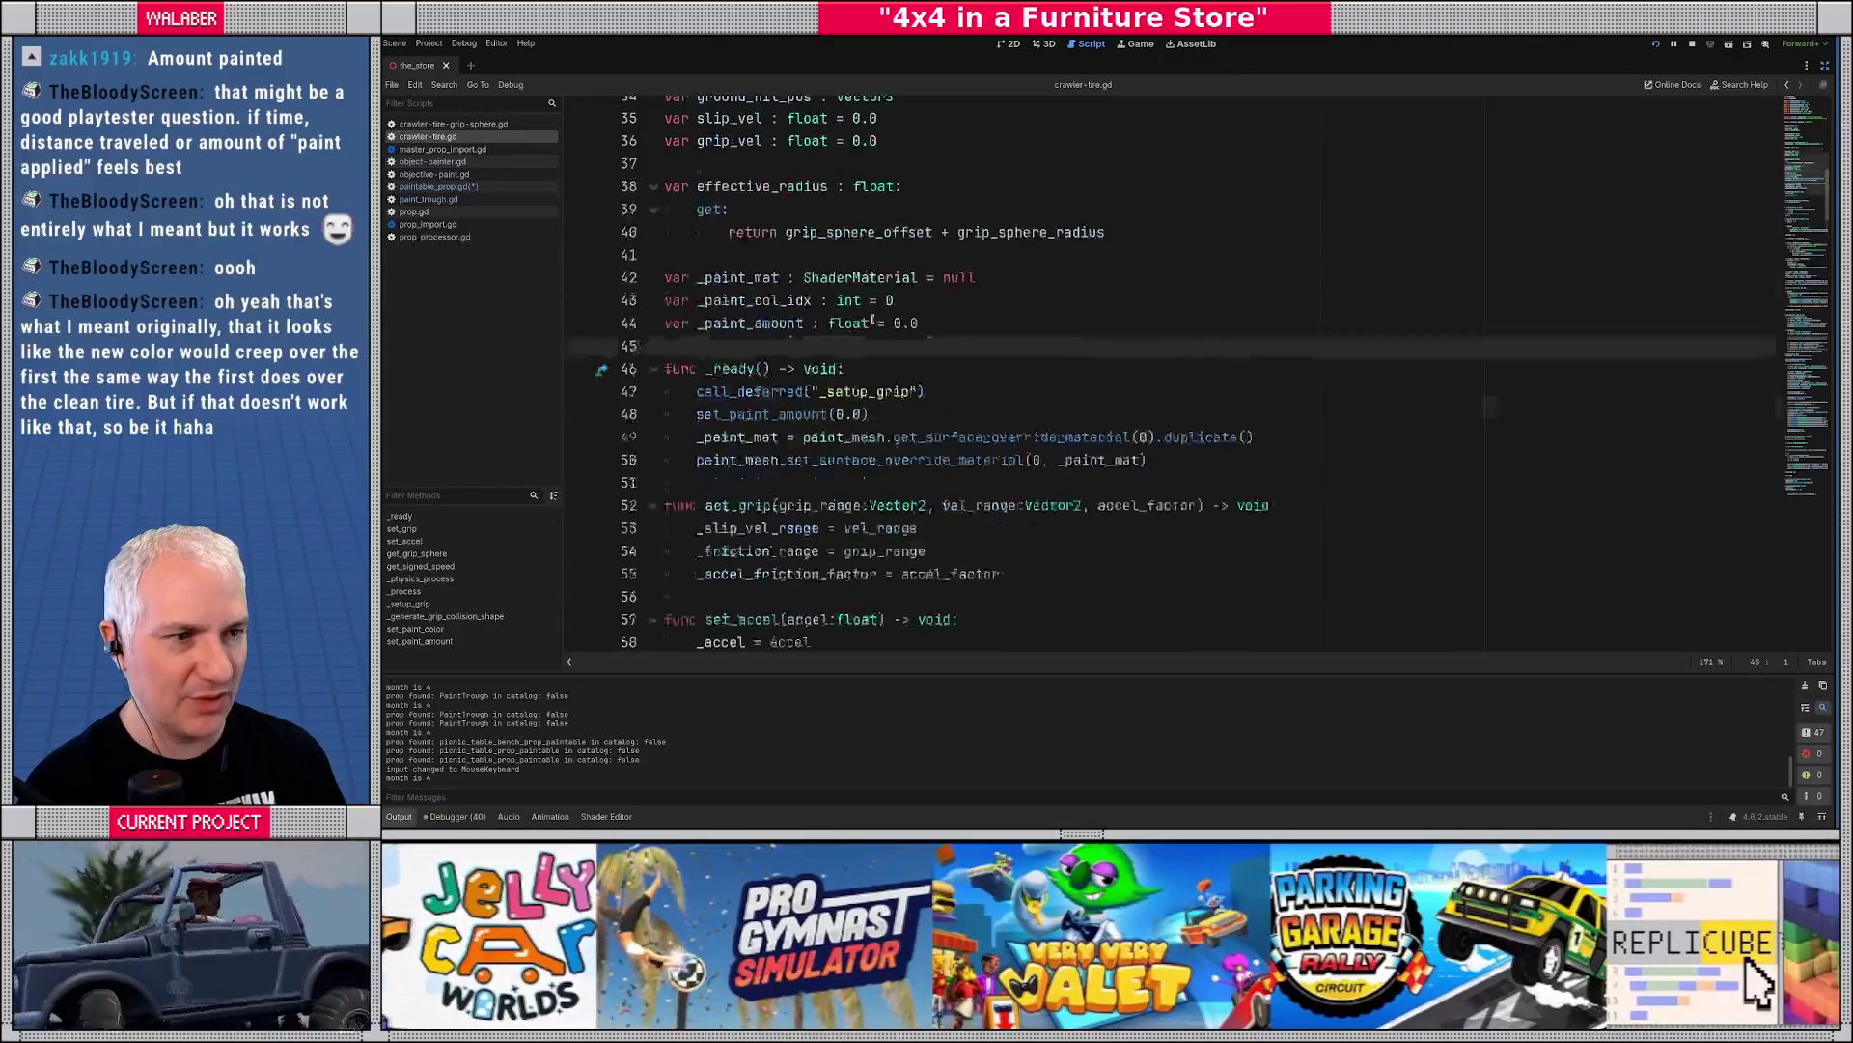
Add const PAINT_DRAIN_RATE := 0.01 near the top of crawler-tire.gd
{"action": "left_click", "coordinate": [742, 160]}
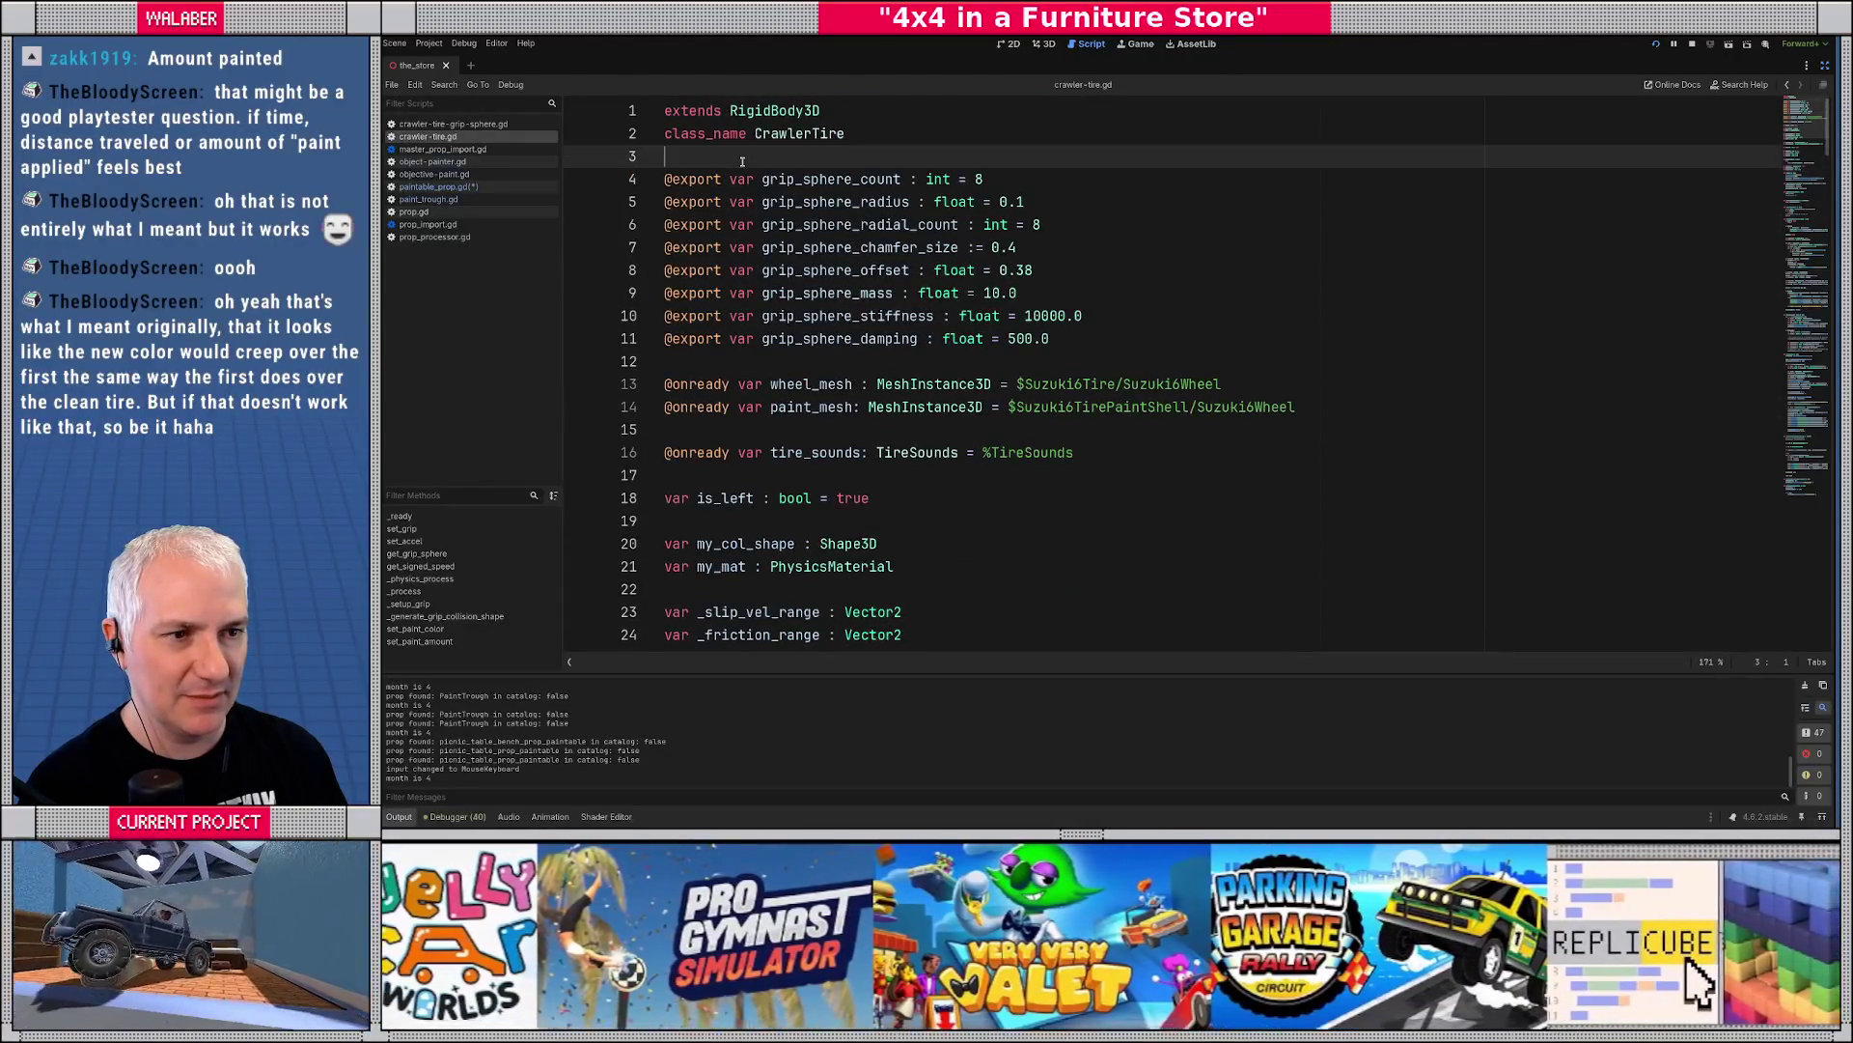
{"action": "key", "text": "Return"}
{"action": "type", "text": "CONST"}
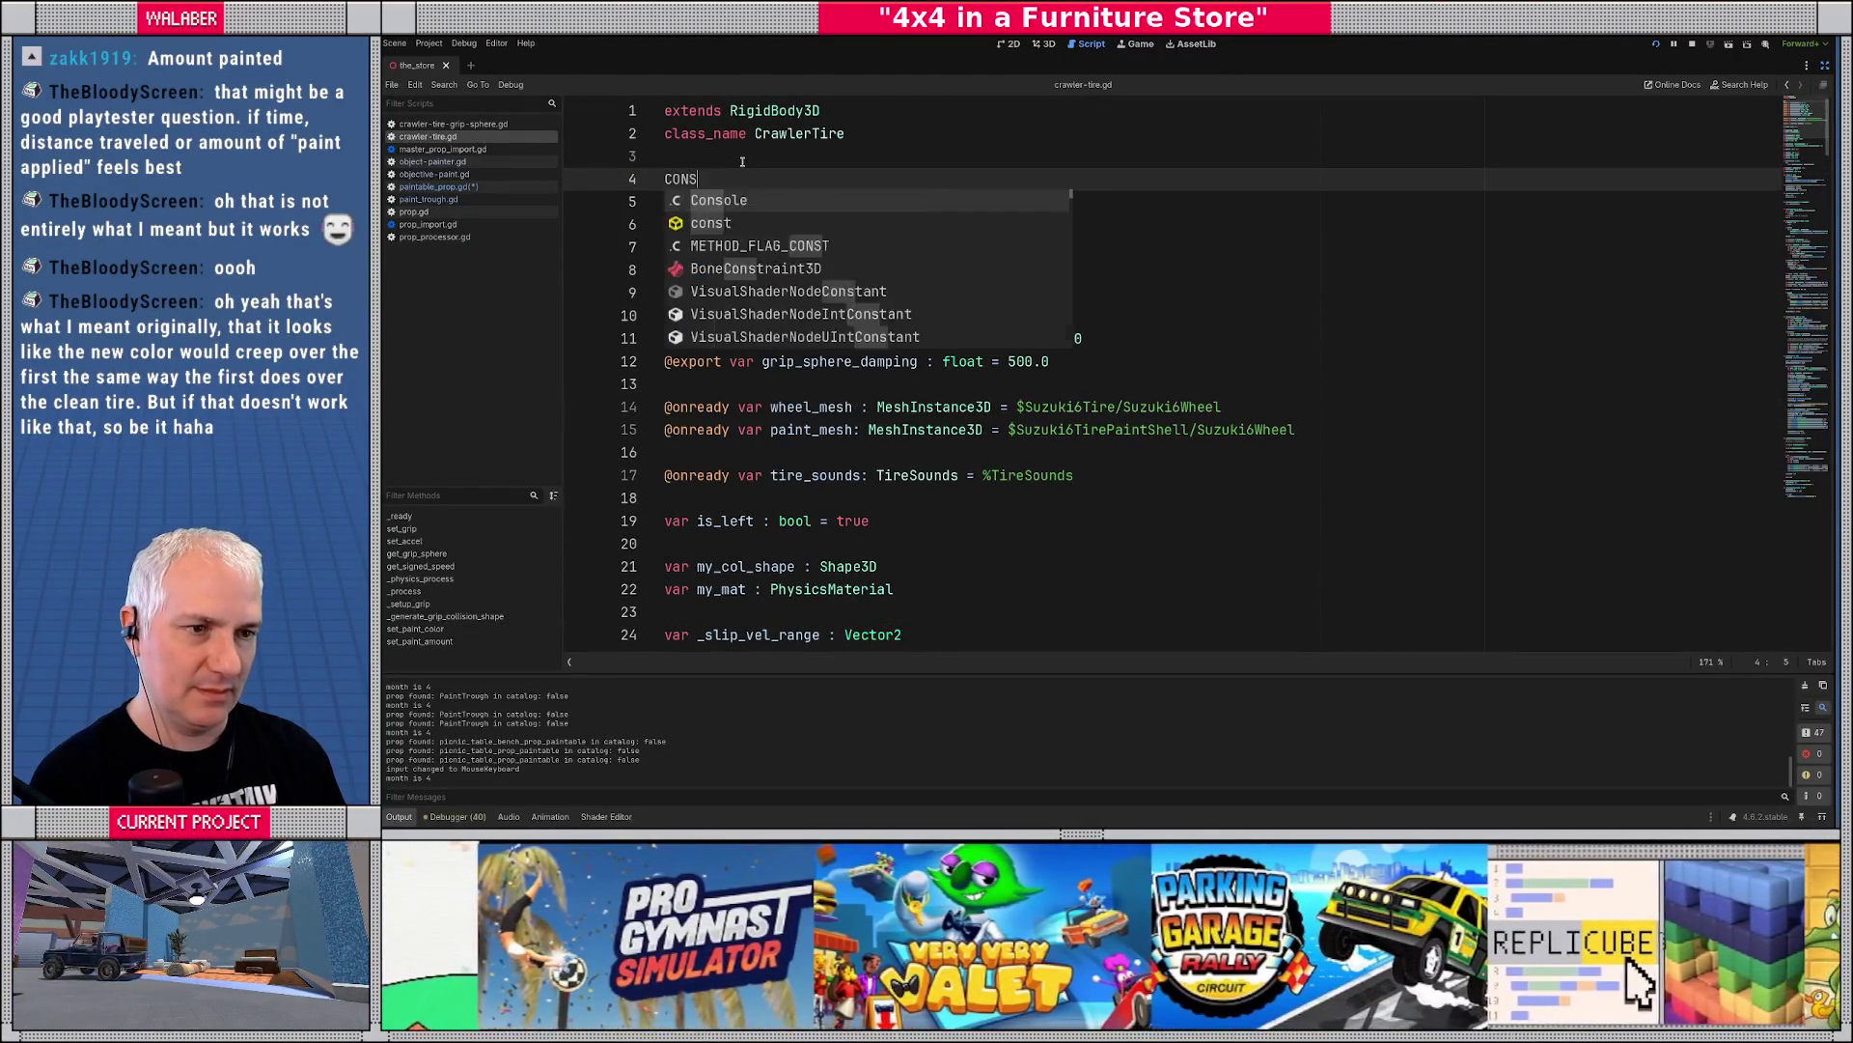
{"action": "key", "text": "BackSpace"}
{"action": "key", "text": "BackSpace"}
{"action": "key", "text": "BackSpace"}
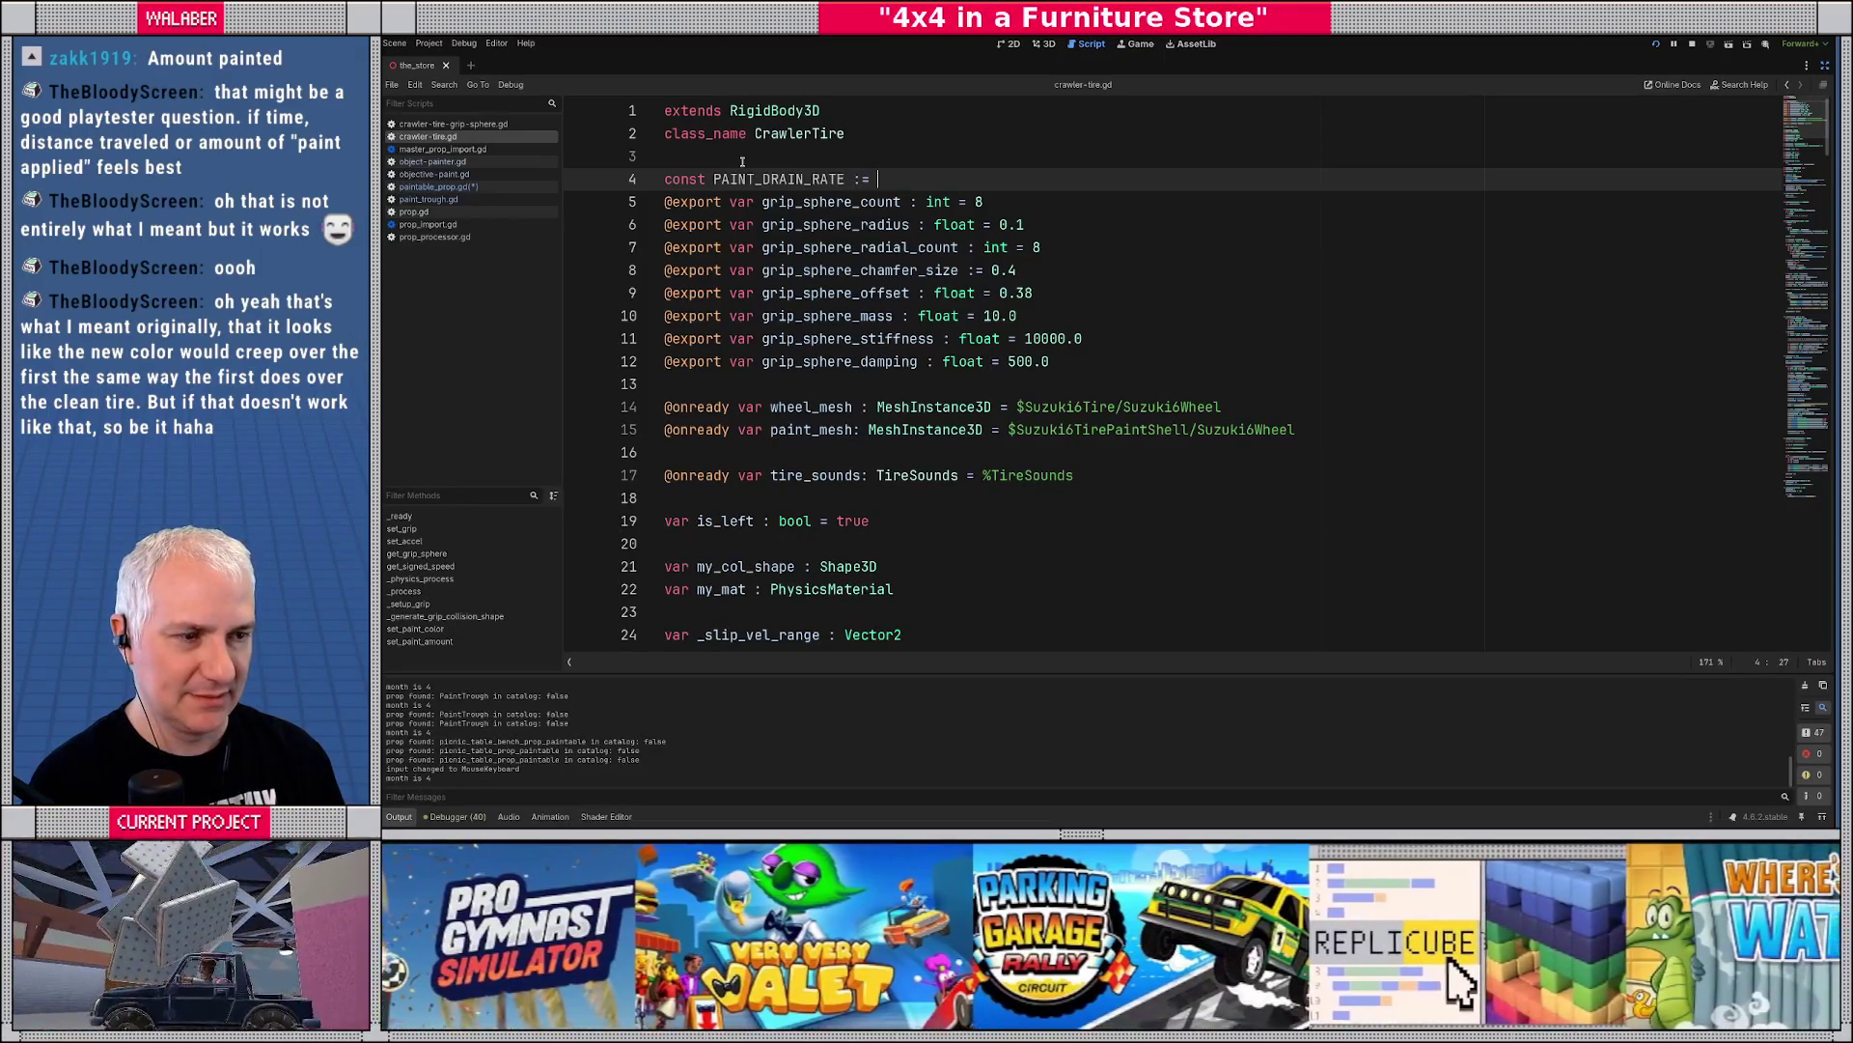
{"action": "key", "text": "Return"}
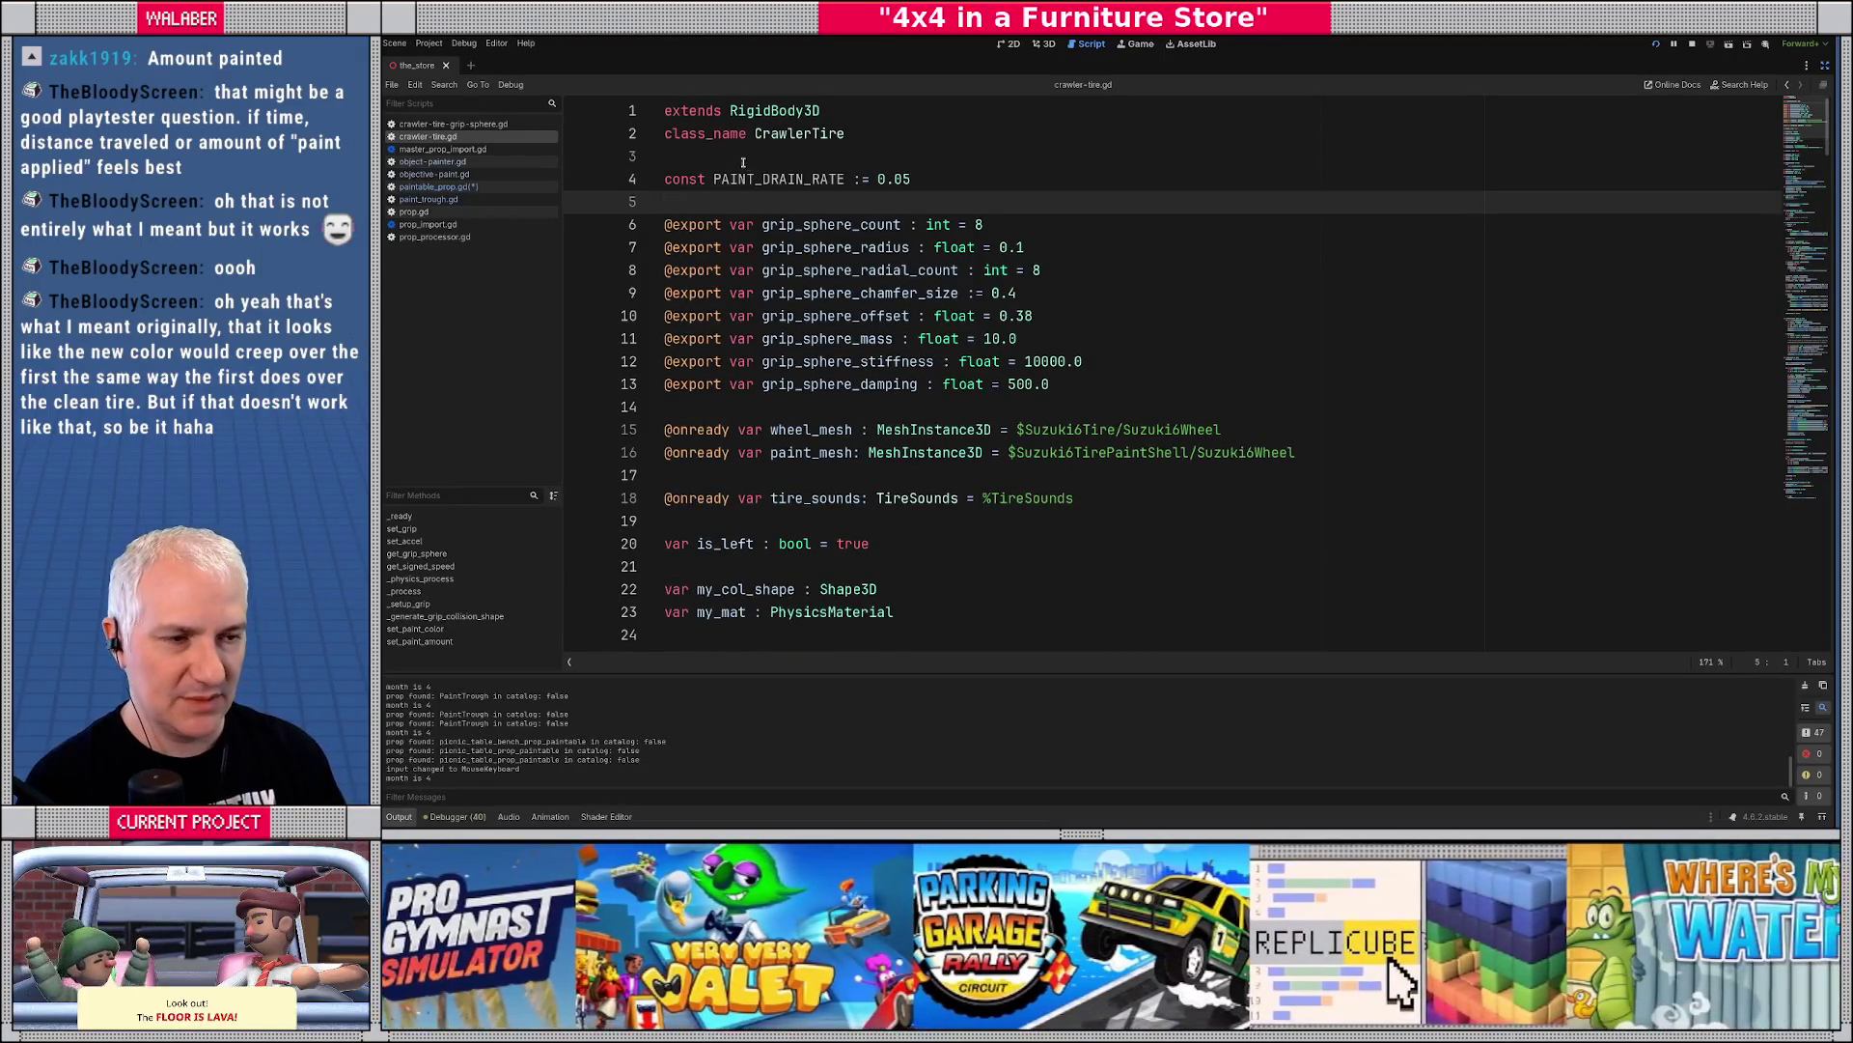
{"action": "left_click", "coordinate": [913, 177]}
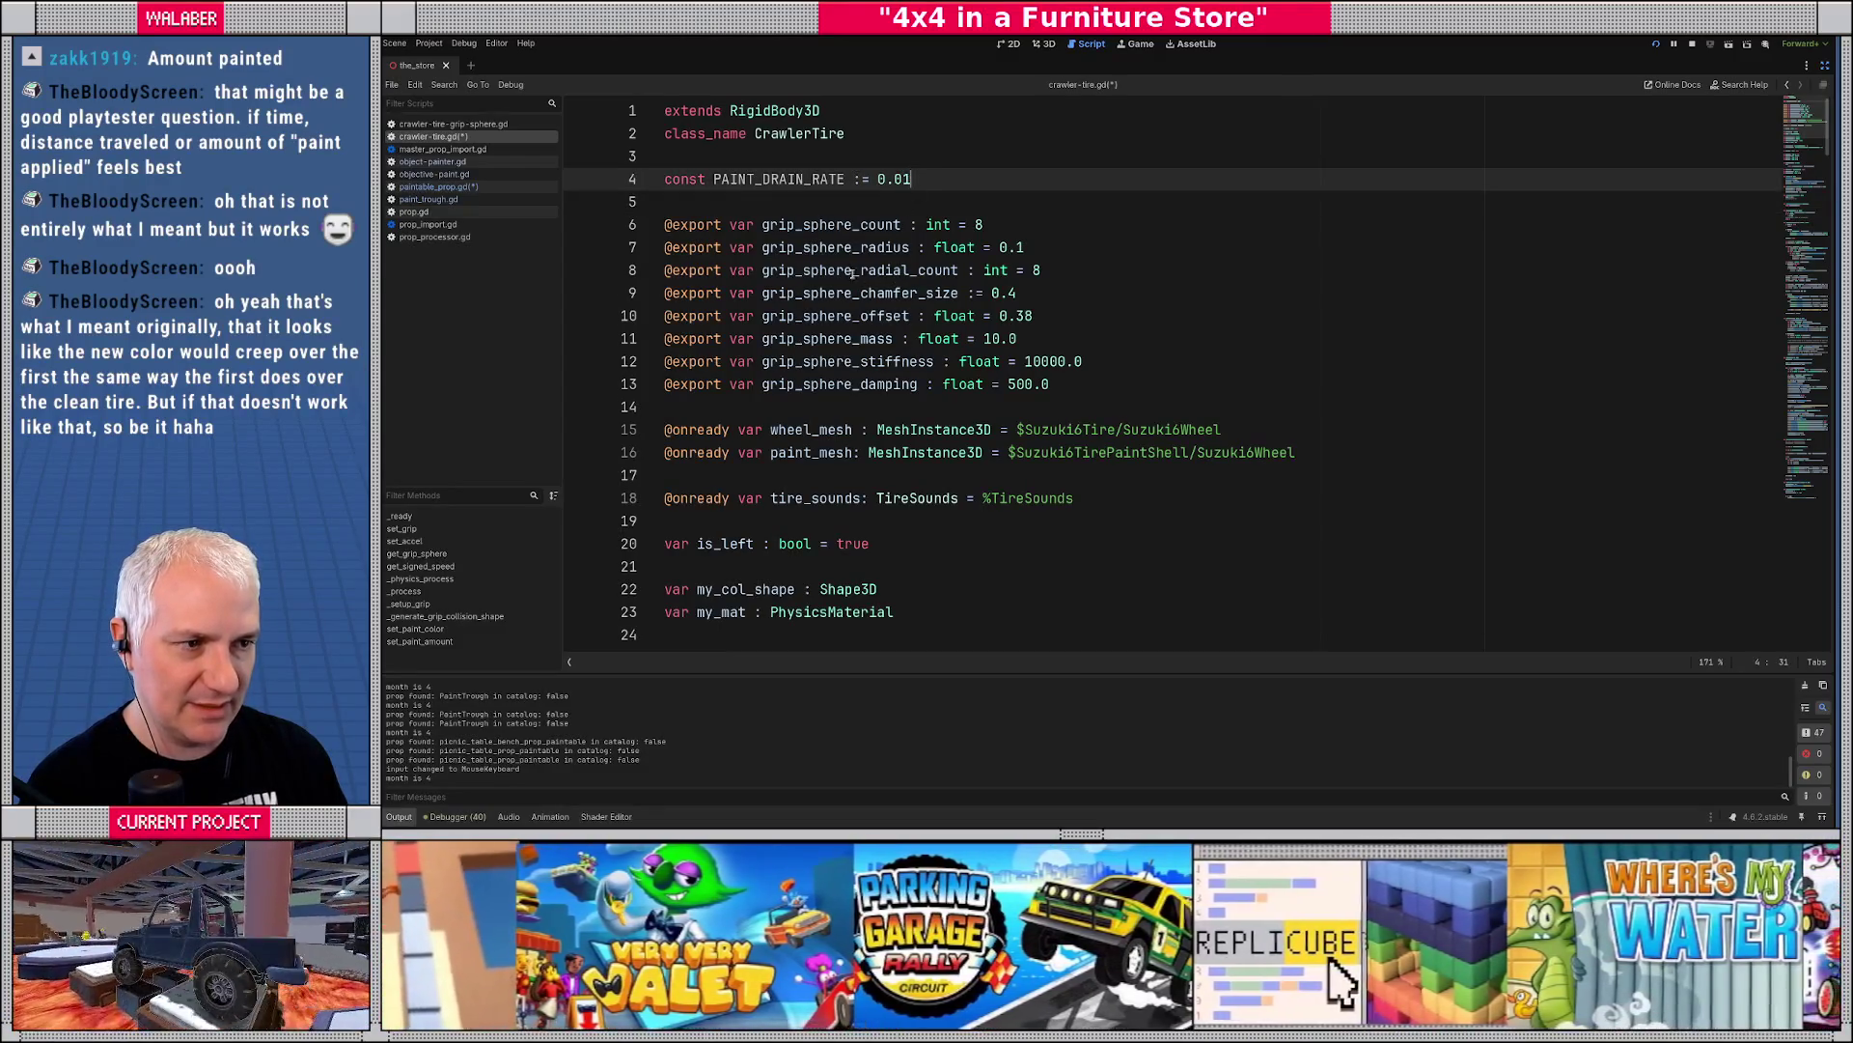
{"action": "key", "text": "Down"}
{"action": "scroll", "coordinate": [801, 289], "scroll_direction": "down", "scroll_amount": 7}
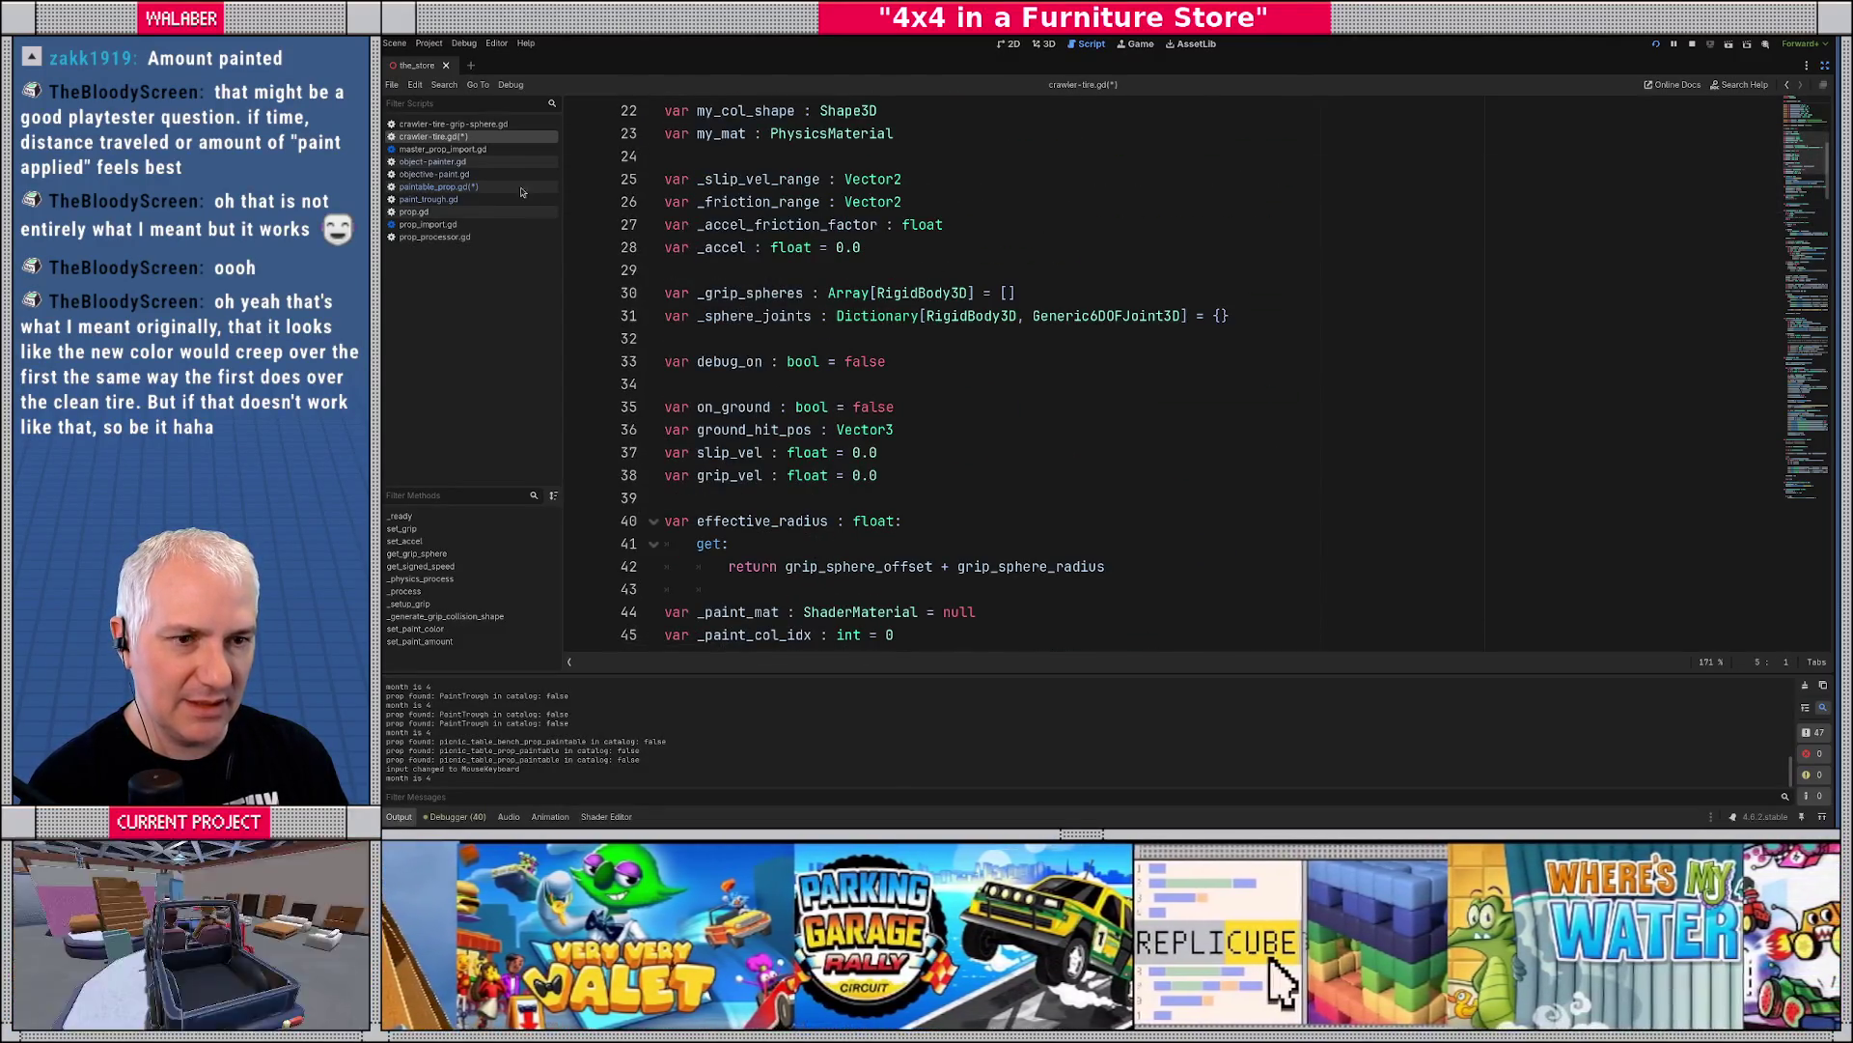
Check the did_paint call in paintable_prop.gd, then return to the line after _paint_amount
{"action": "left_click", "coordinate": [493, 189]}
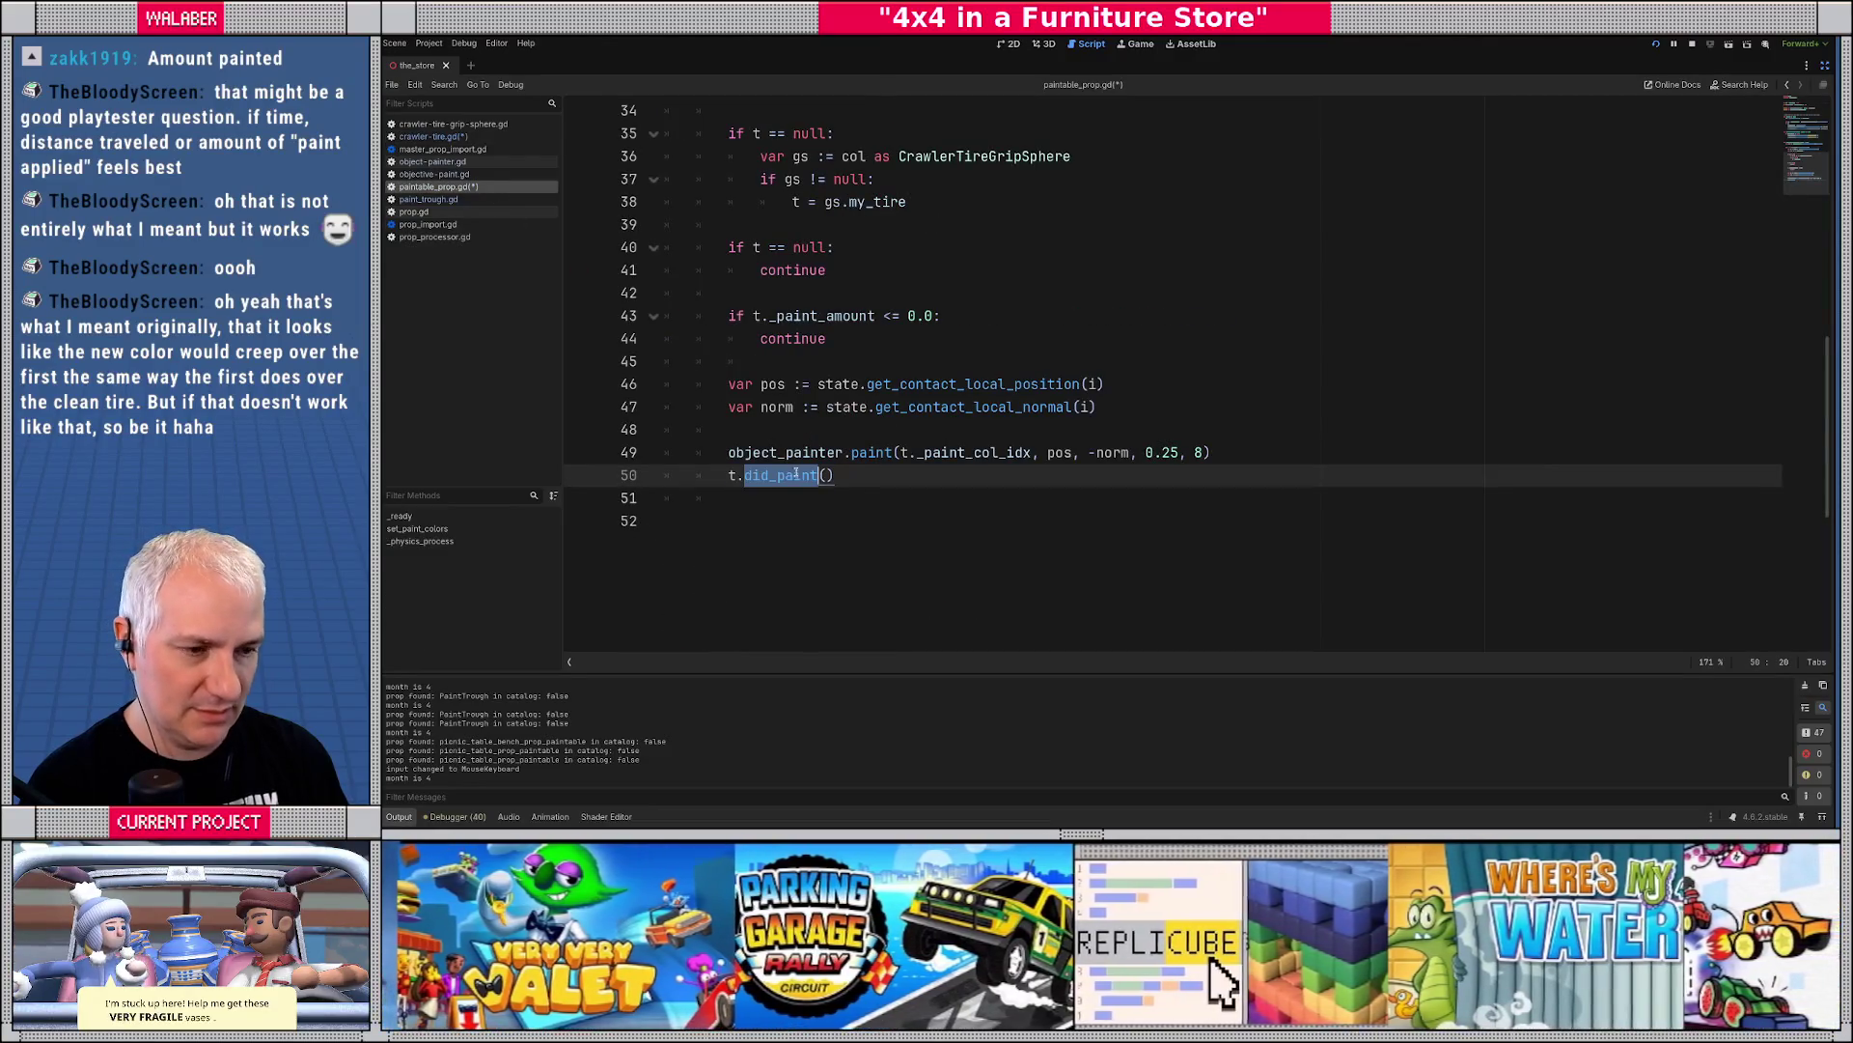
{"action": "left_click", "coordinate": [434, 136]}
{"action": "scroll", "coordinate": [729, 361], "scroll_direction": "down", "scroll_amount": 4}
{"action": "scroll", "coordinate": [731, 348], "scroll_direction": "up", "scroll_amount": 2}
{"action": "left_click", "coordinate": [731, 340]}
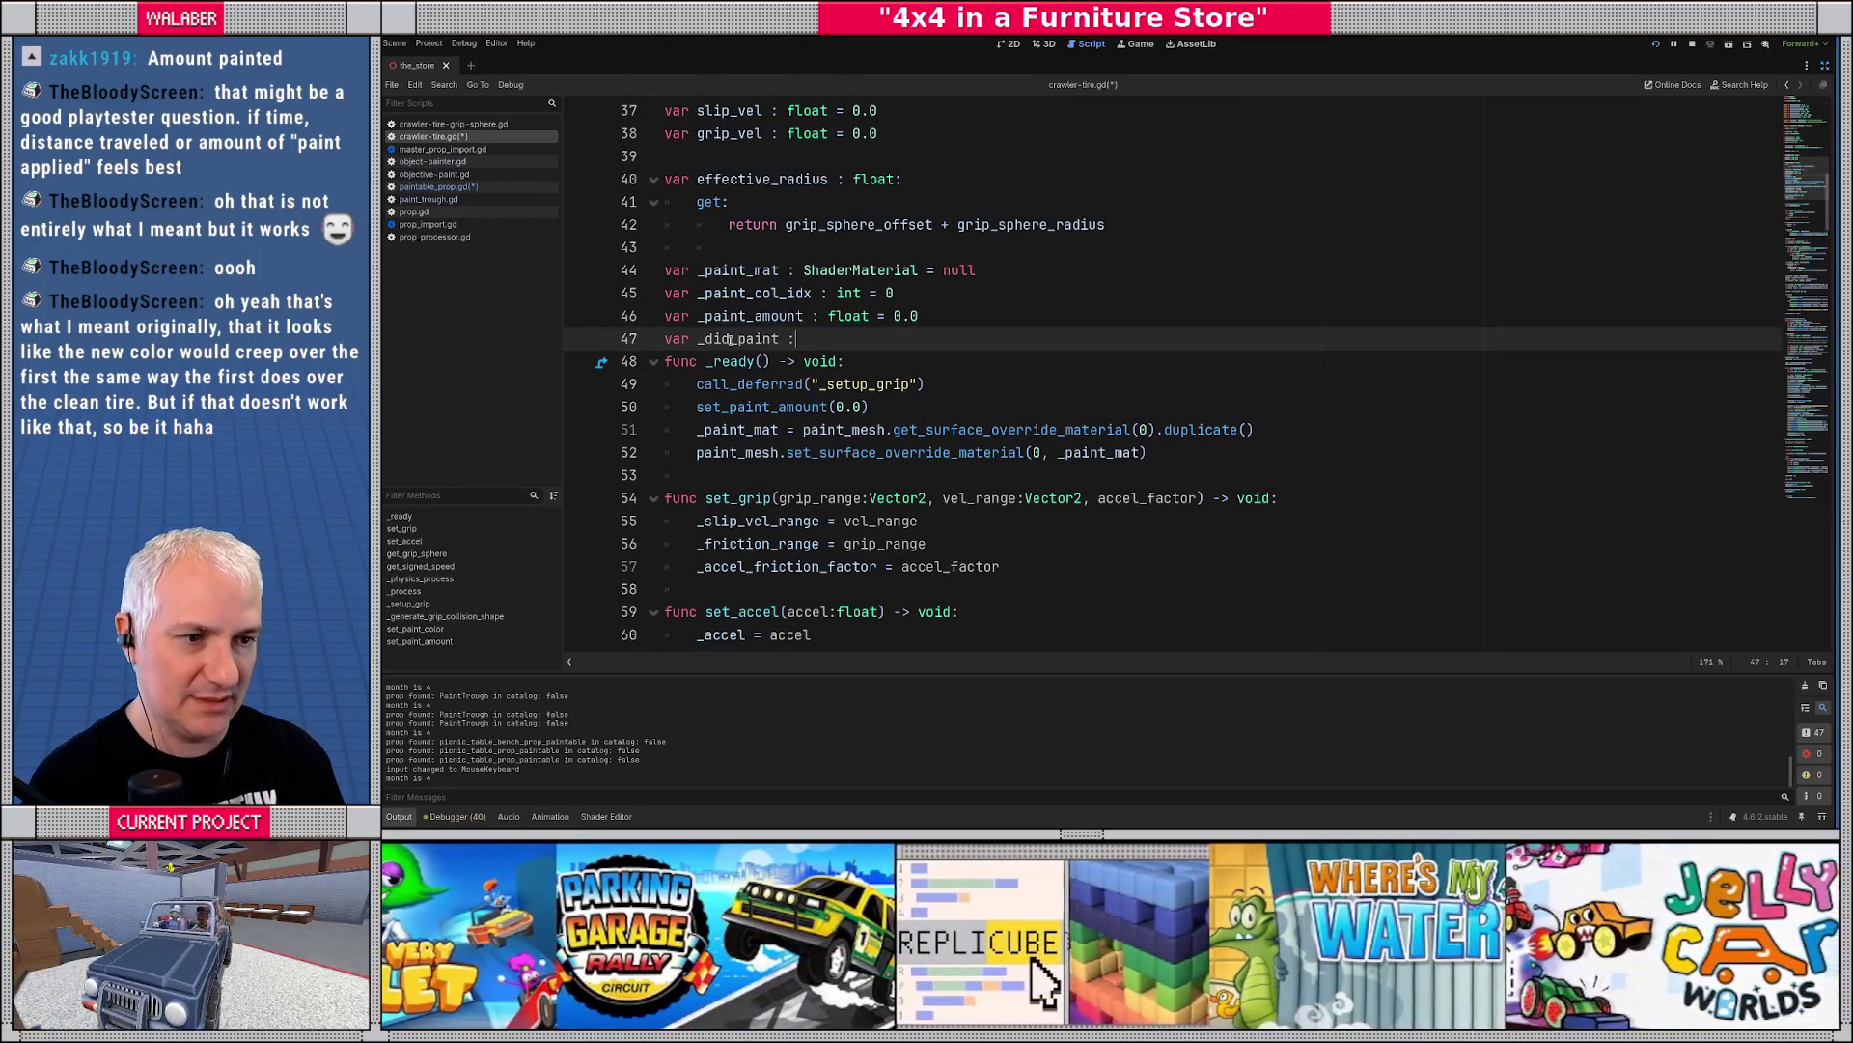
Finish declaring var _did_paint := false in crawler-tire.gd
{"action": "type", "text": "alse"}
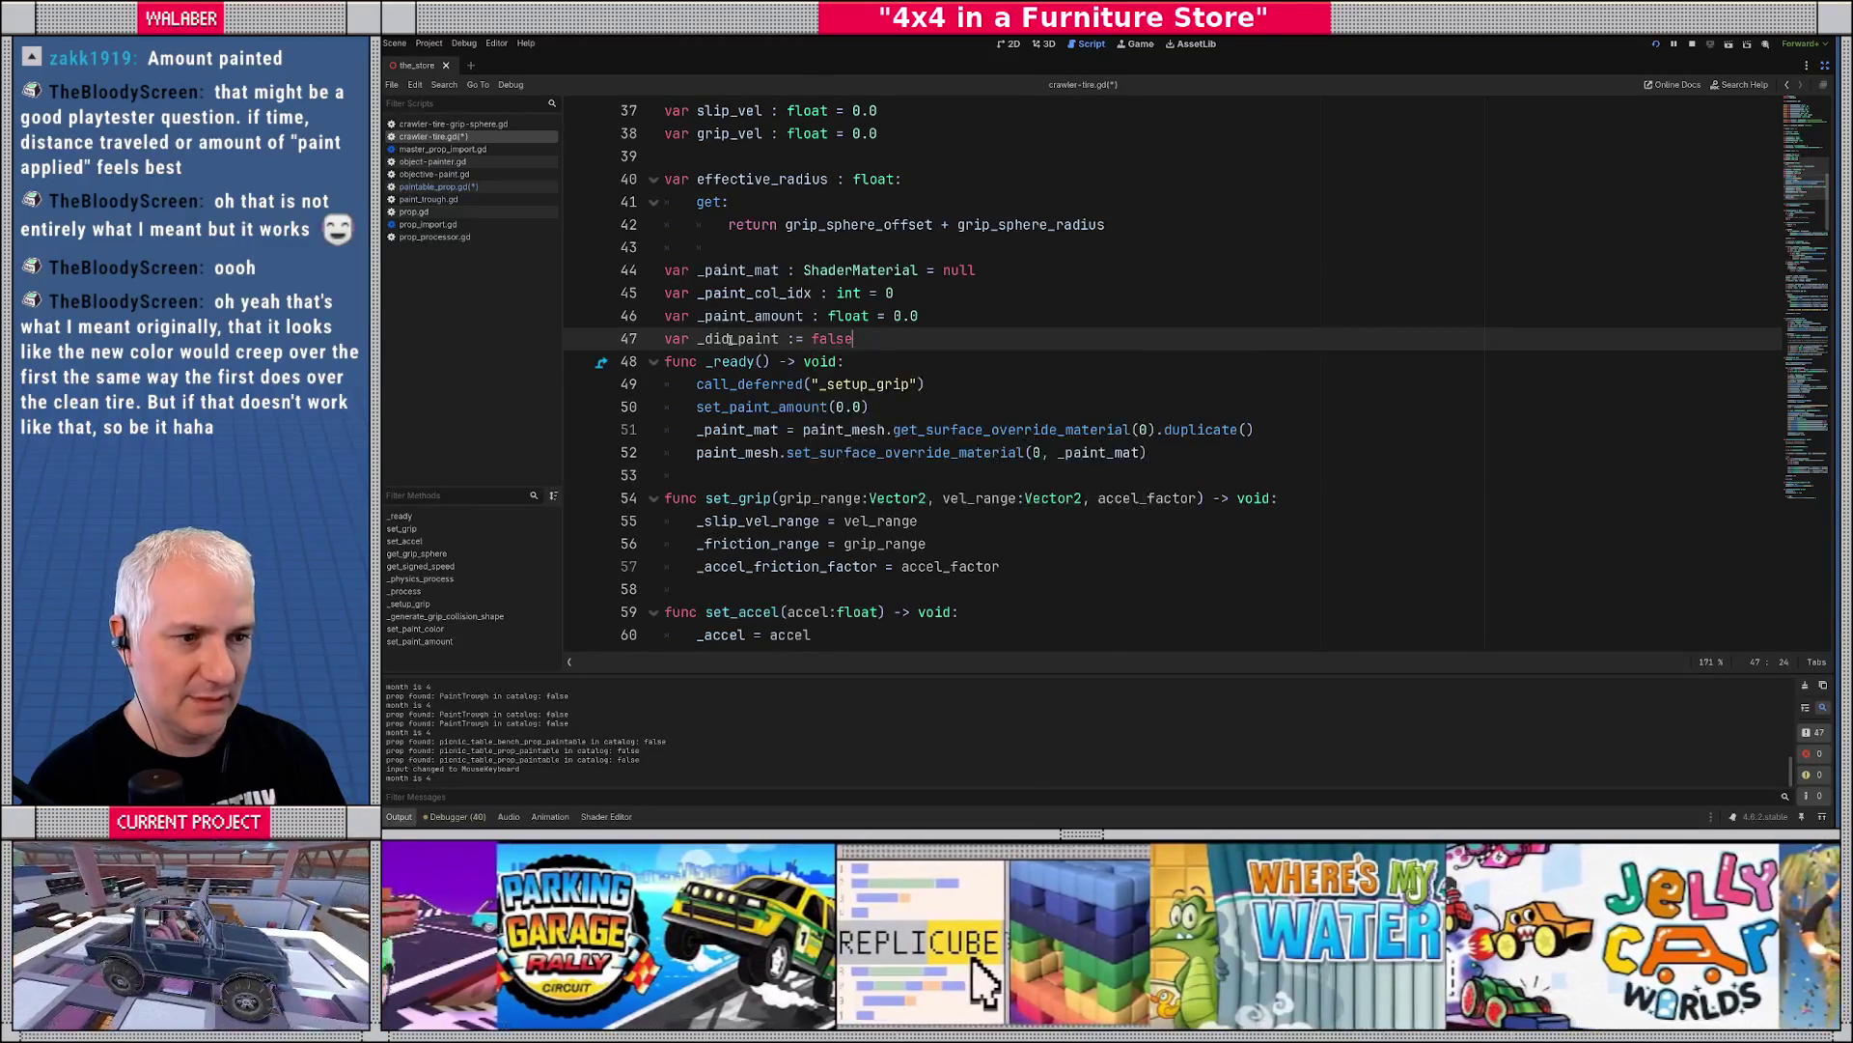
{"action": "key", "text": "Return"}
{"action": "scroll", "coordinate": [731, 340], "scroll_direction": "down", "scroll_amount": 6}
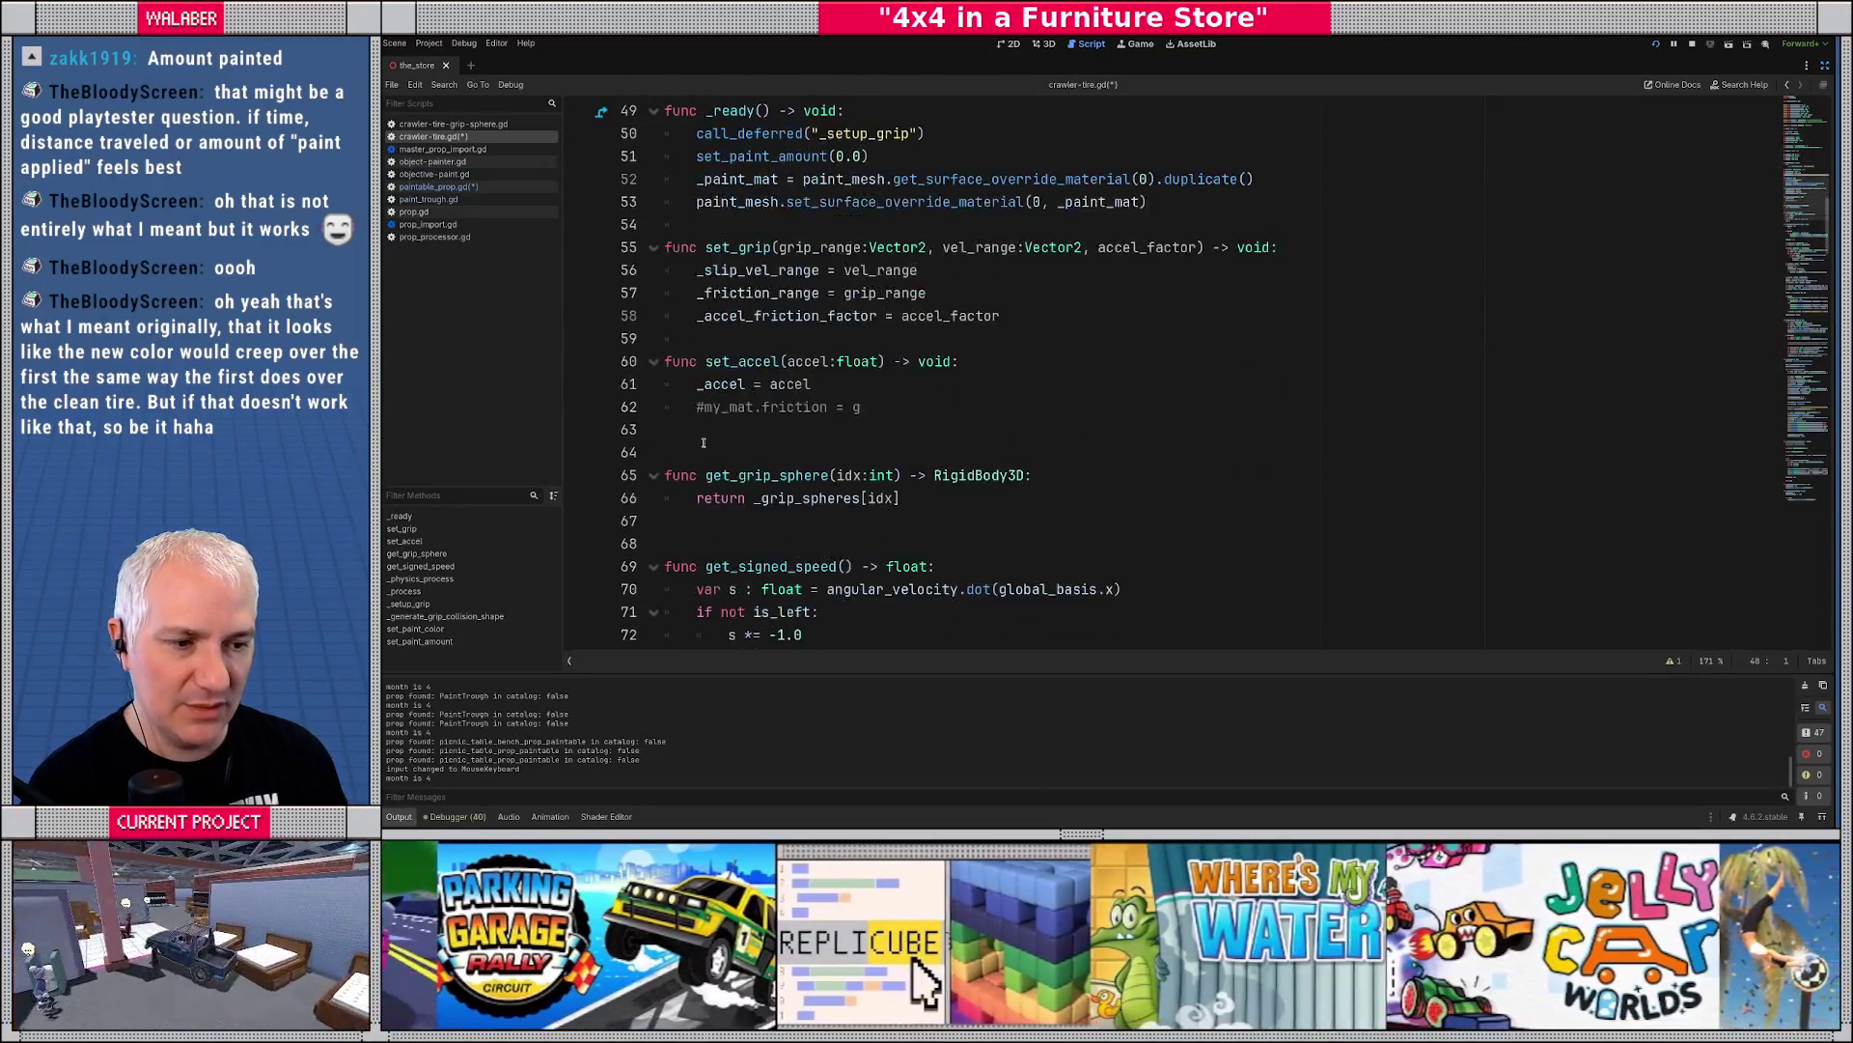
{"action": "scroll", "coordinate": [703, 441], "scroll_direction": "down", "scroll_amount": 5}
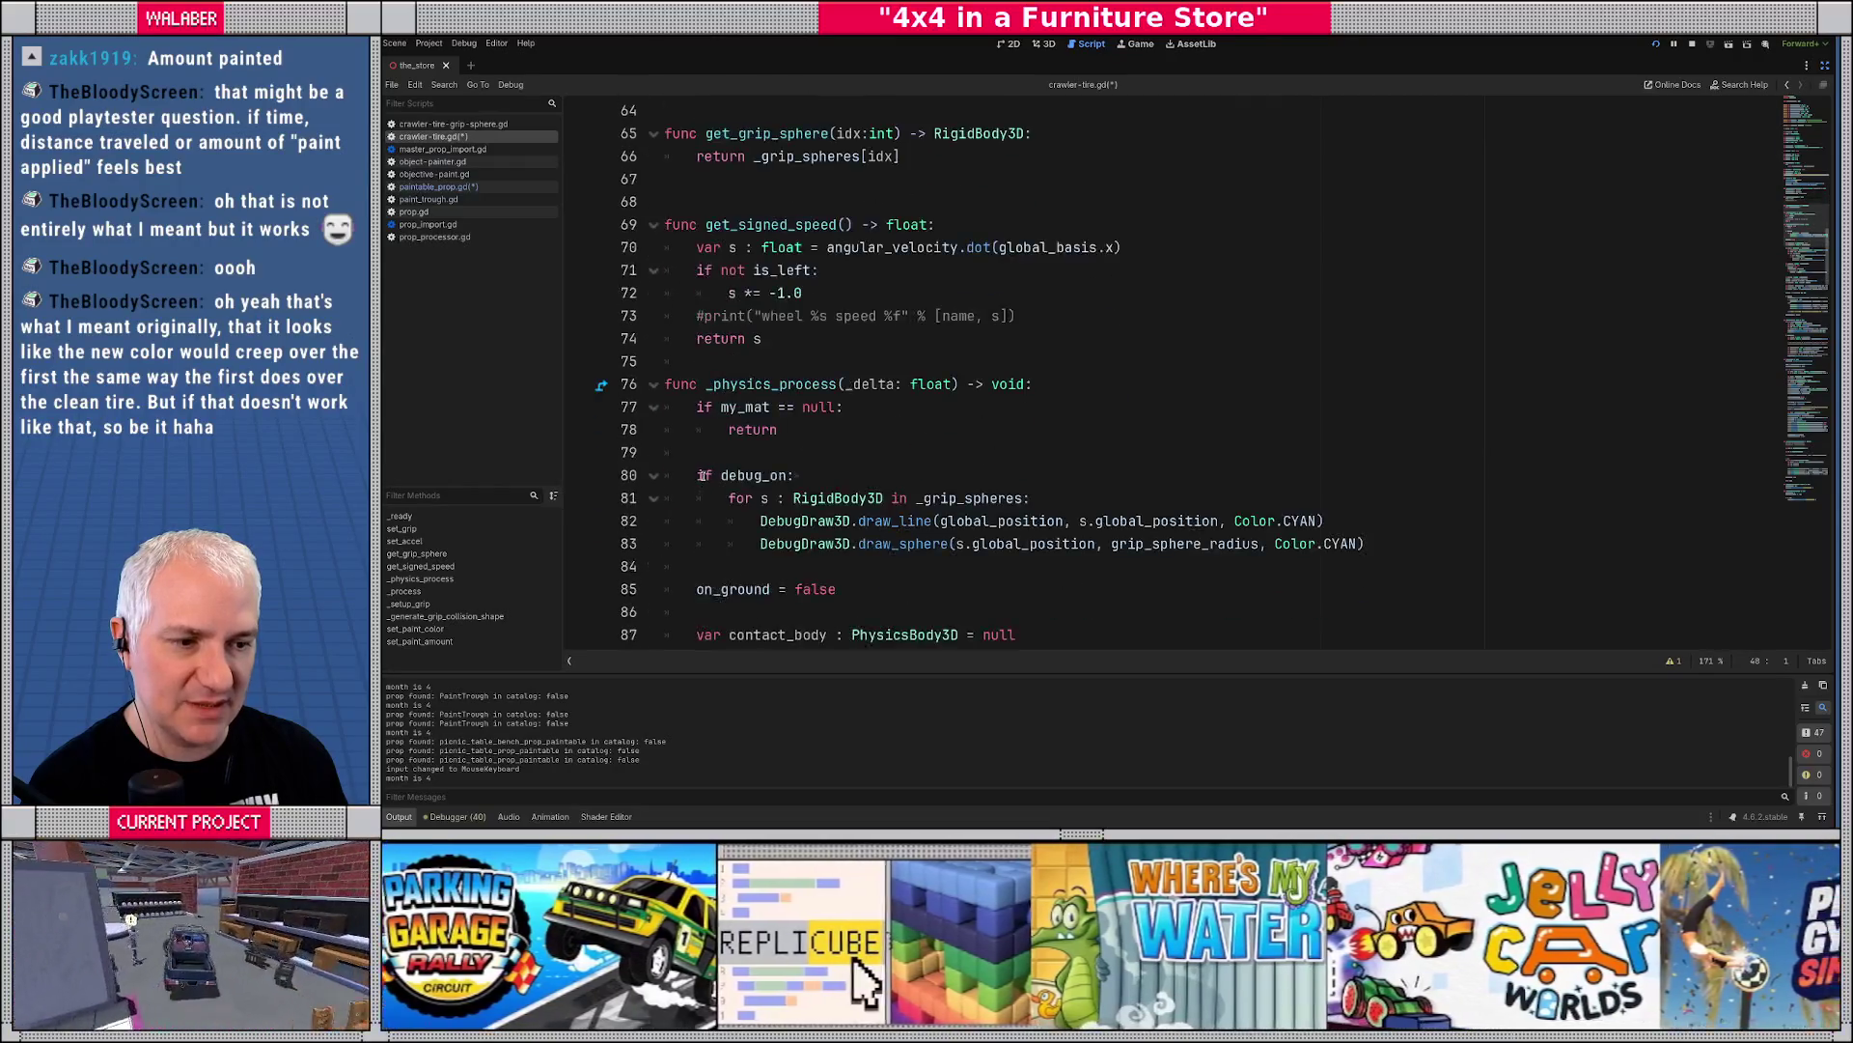
{"action": "scroll", "coordinate": [702, 469], "scroll_direction": "down", "scroll_amount": 2}
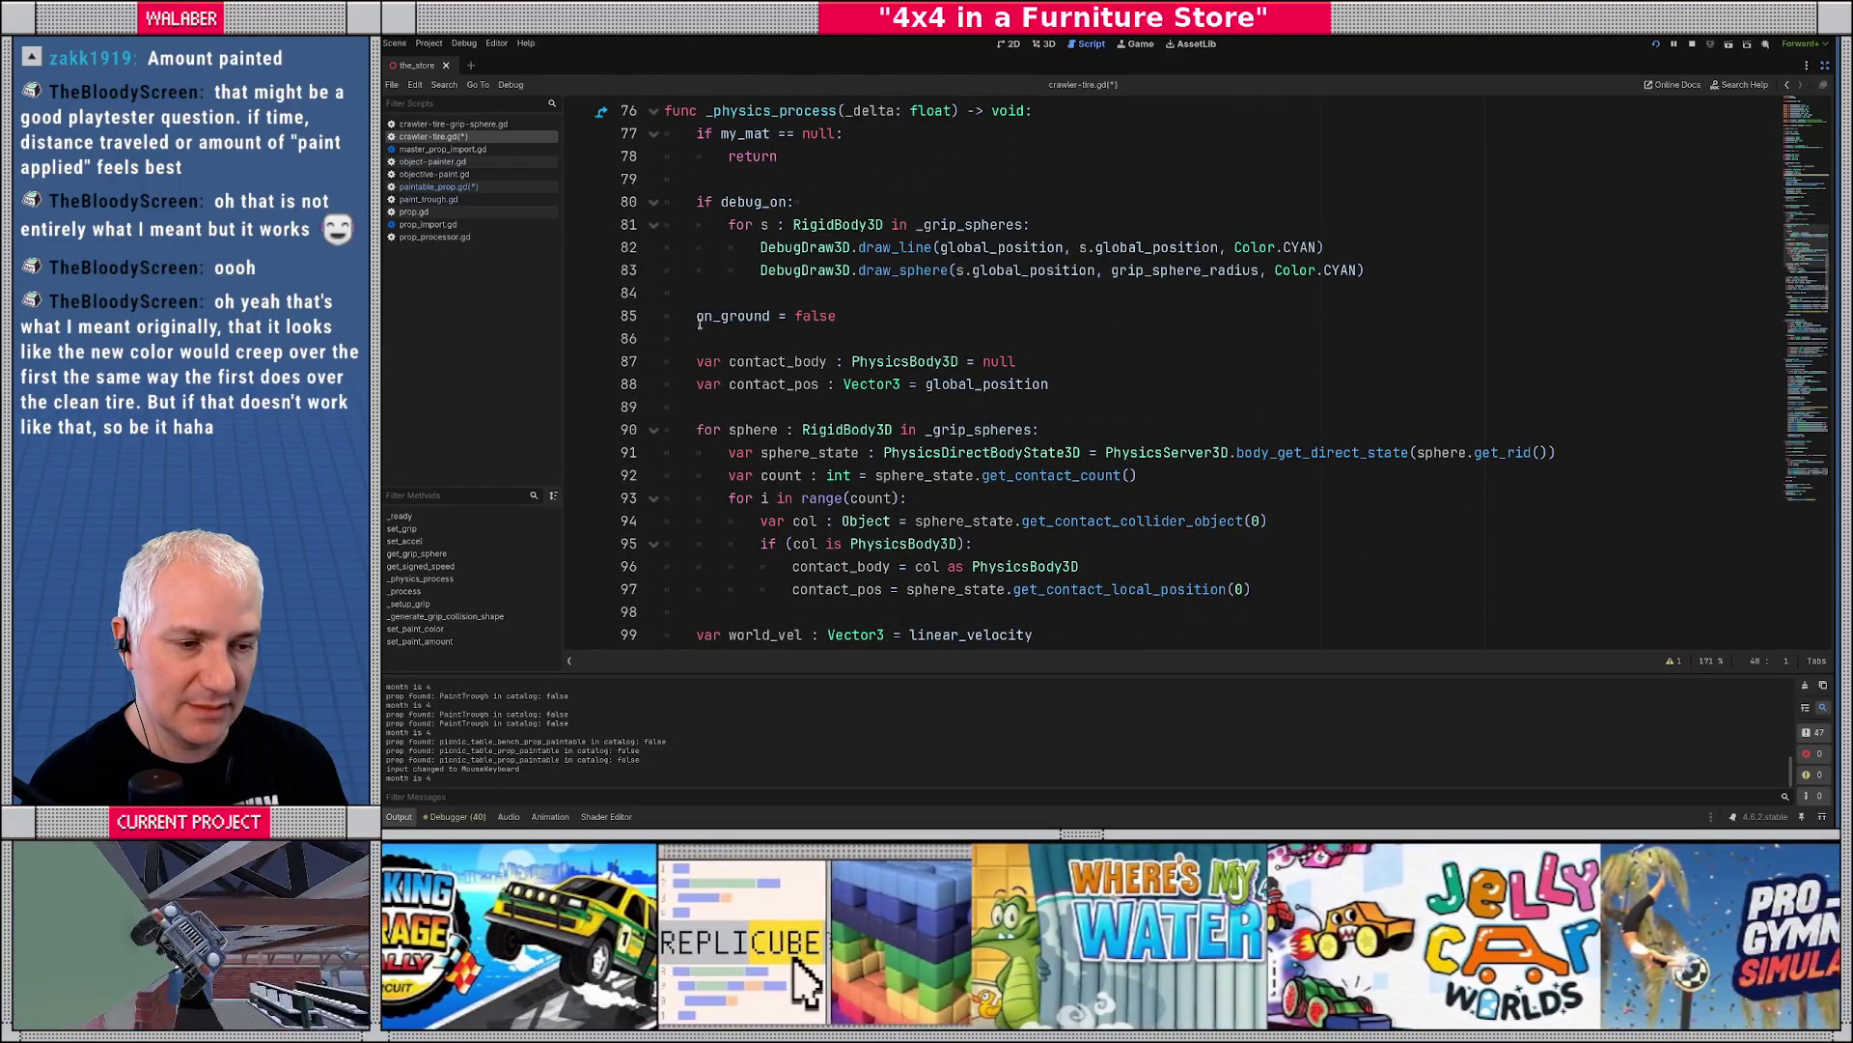
{"action": "scroll", "coordinate": [700, 323], "scroll_direction": "down", "scroll_amount": 14}
Below the friction assignment, add if _did_paint: set_paint_amount(maxf(_paint_amount - PAINT_DRAIN_RATE, 0.0))
{"action": "left_click", "coordinate": [770, 376]}
{"action": "key", "text": "Return"}
{"action": "key", "text": "Return"}
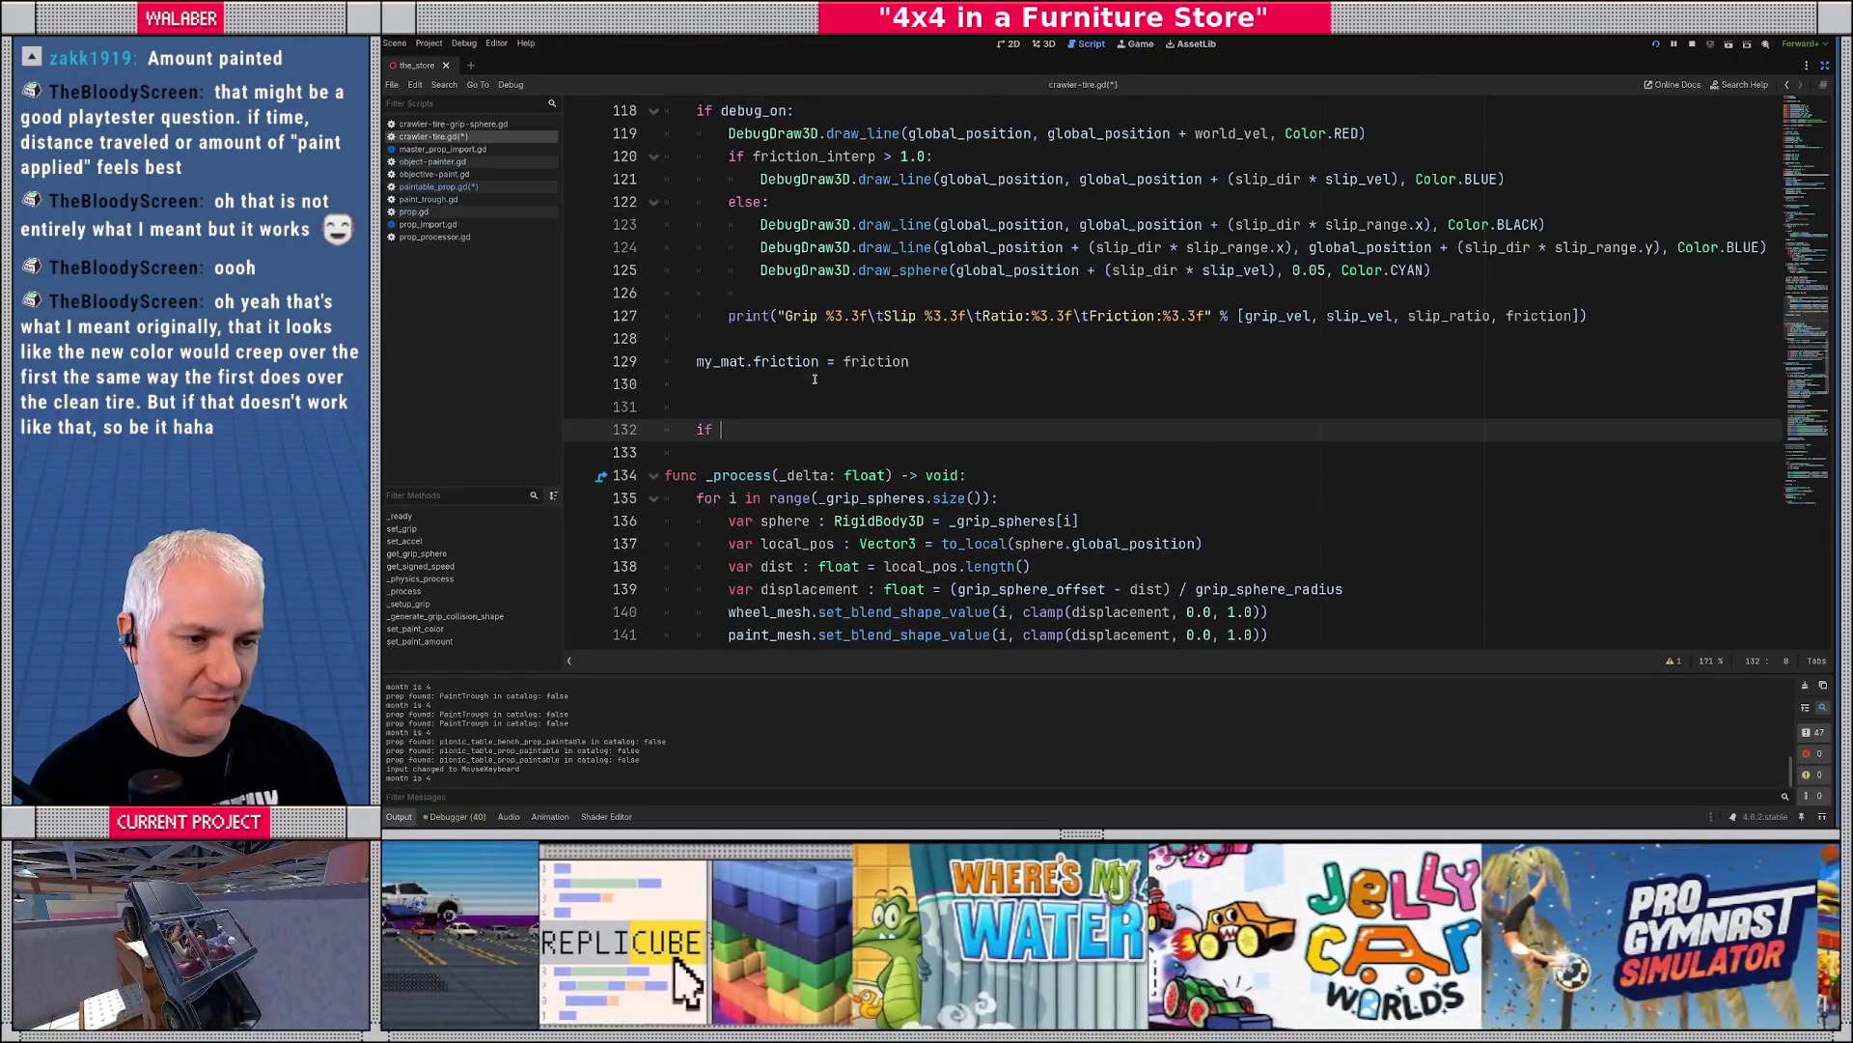
{"action": "key", "text": "Return"}
{"action": "type", "text": ":"}
{"action": "key", "text": "Return"}
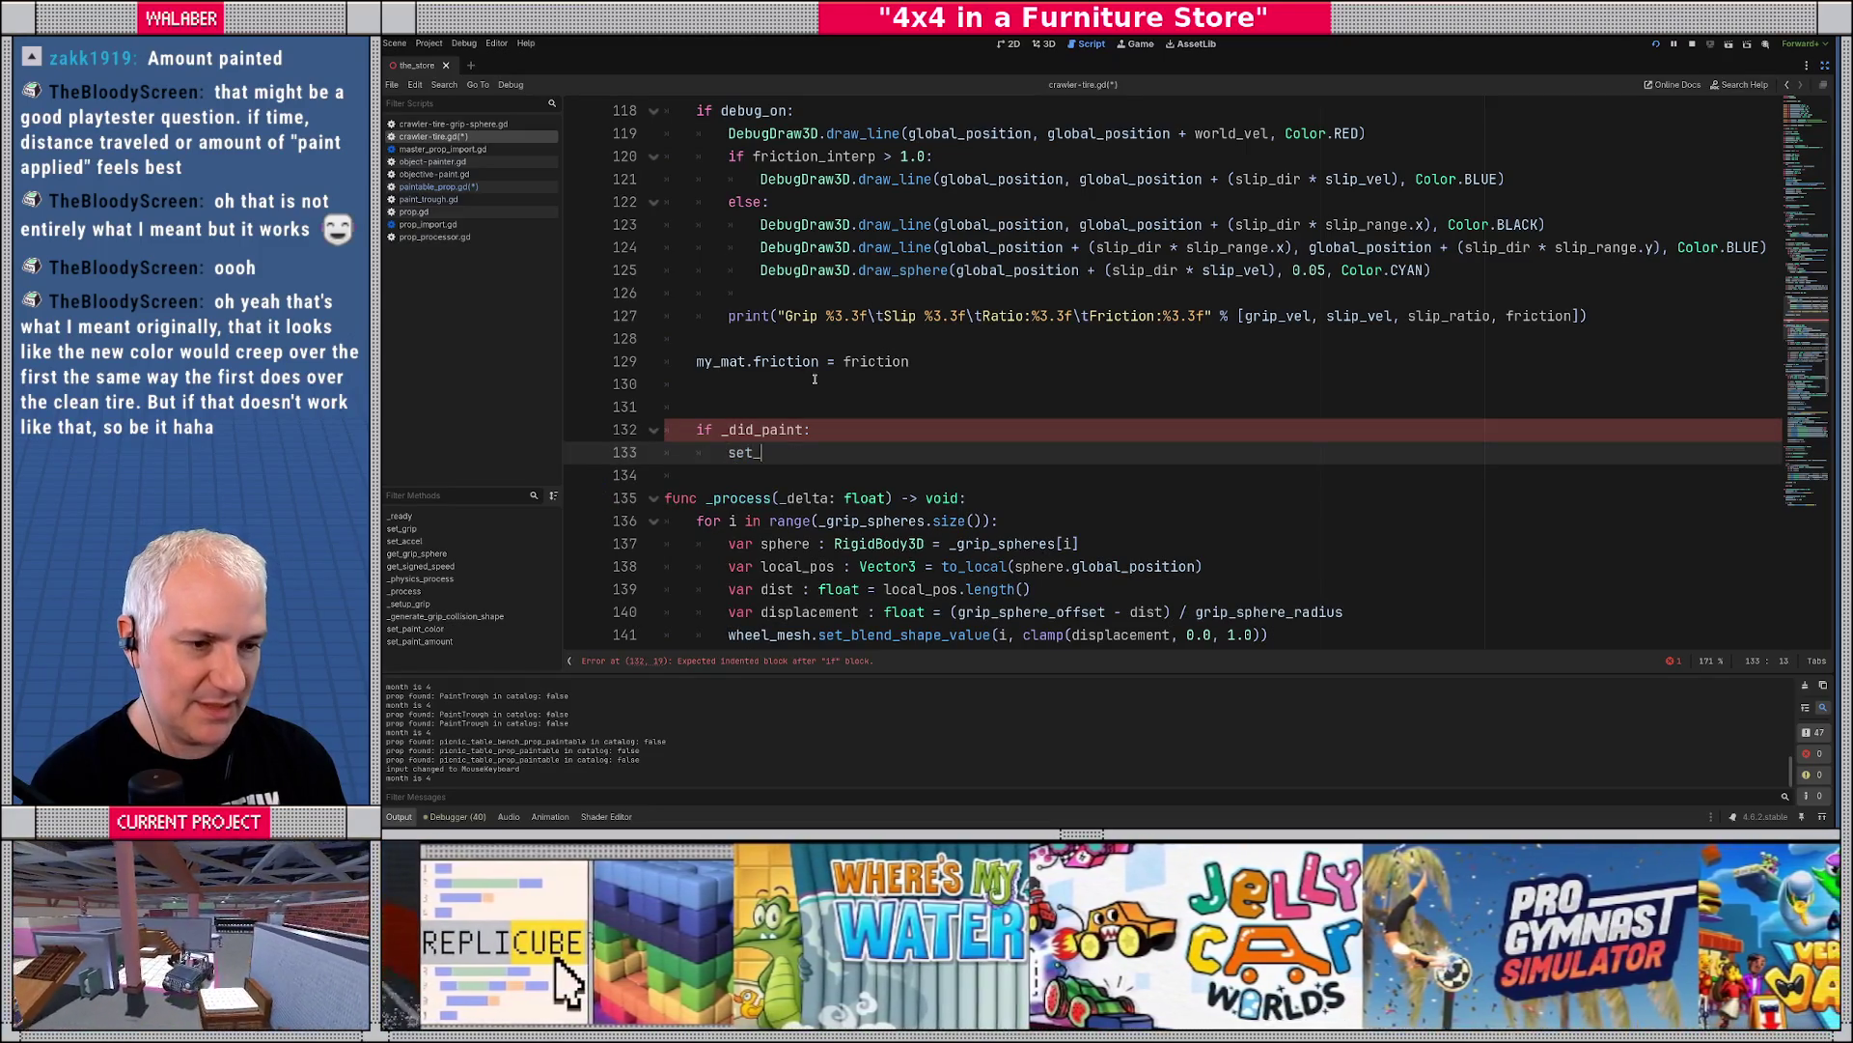
{"action": "type", "text": "p"}
{"action": "key", "text": "Return"}
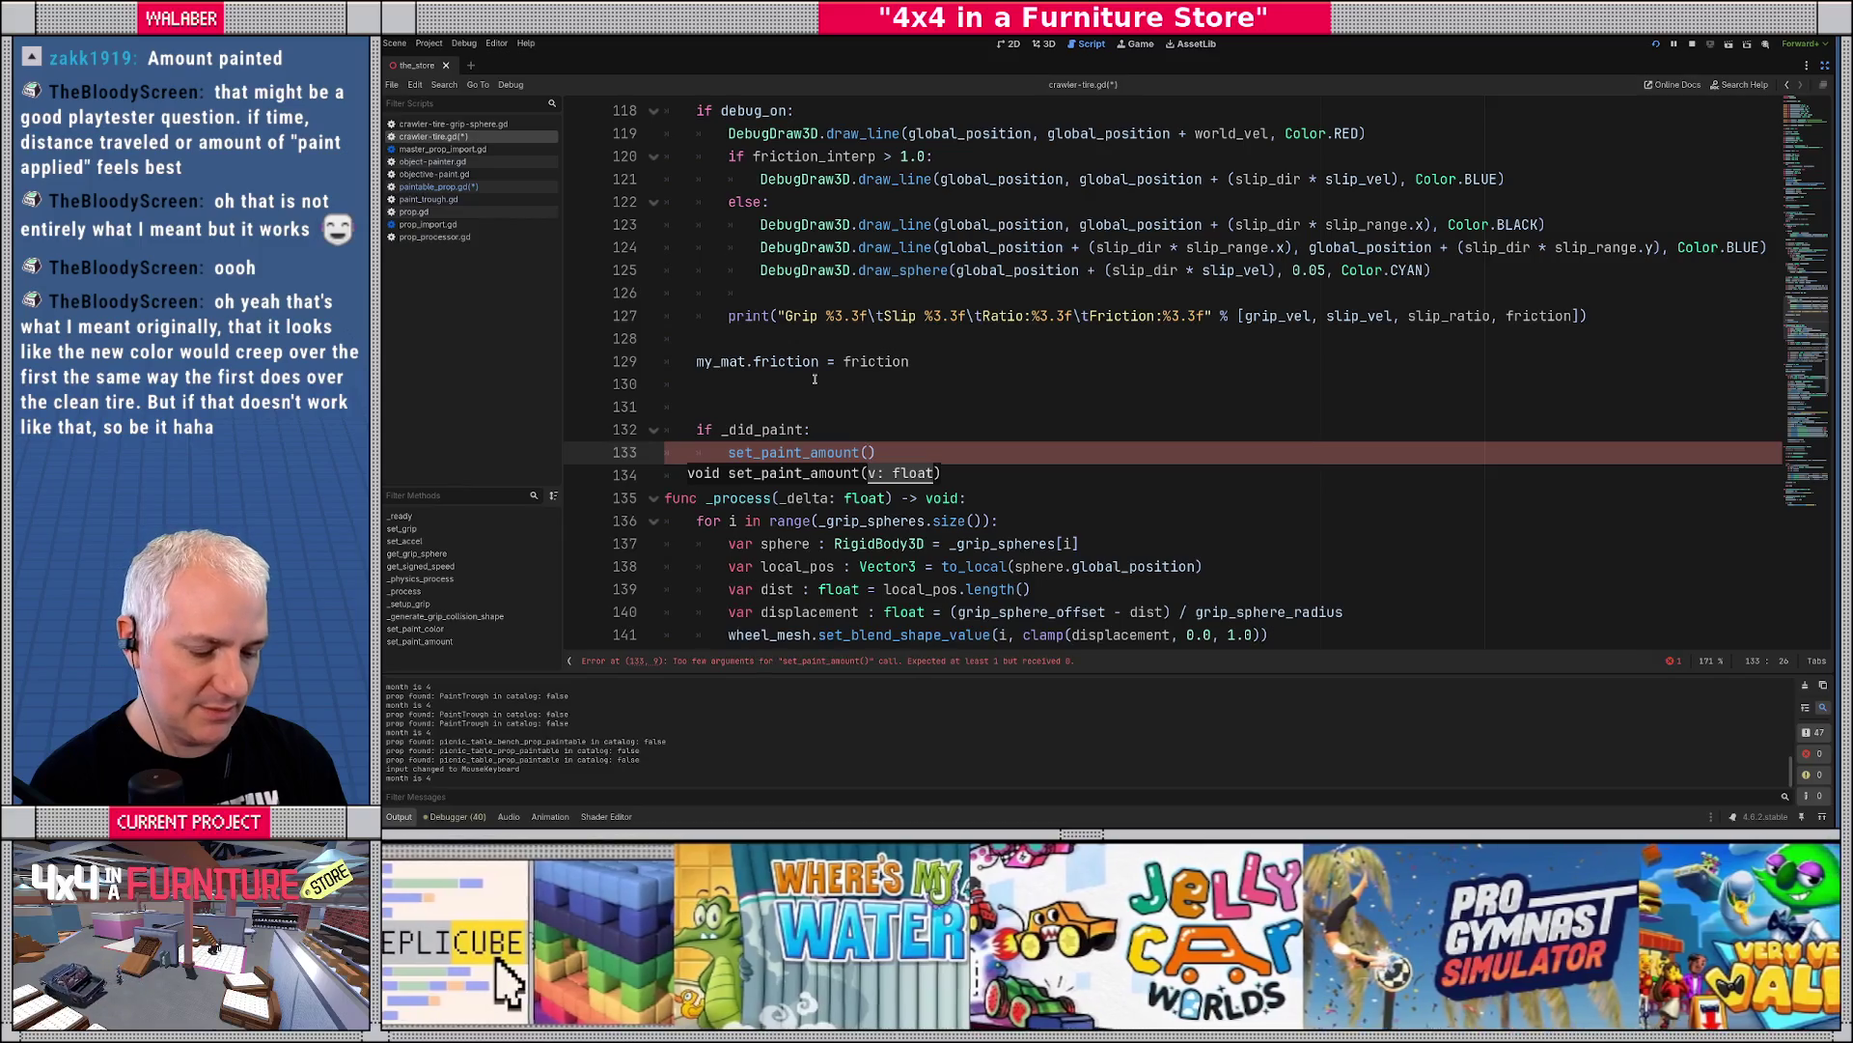
{"action": "type", "text": "_pa"}
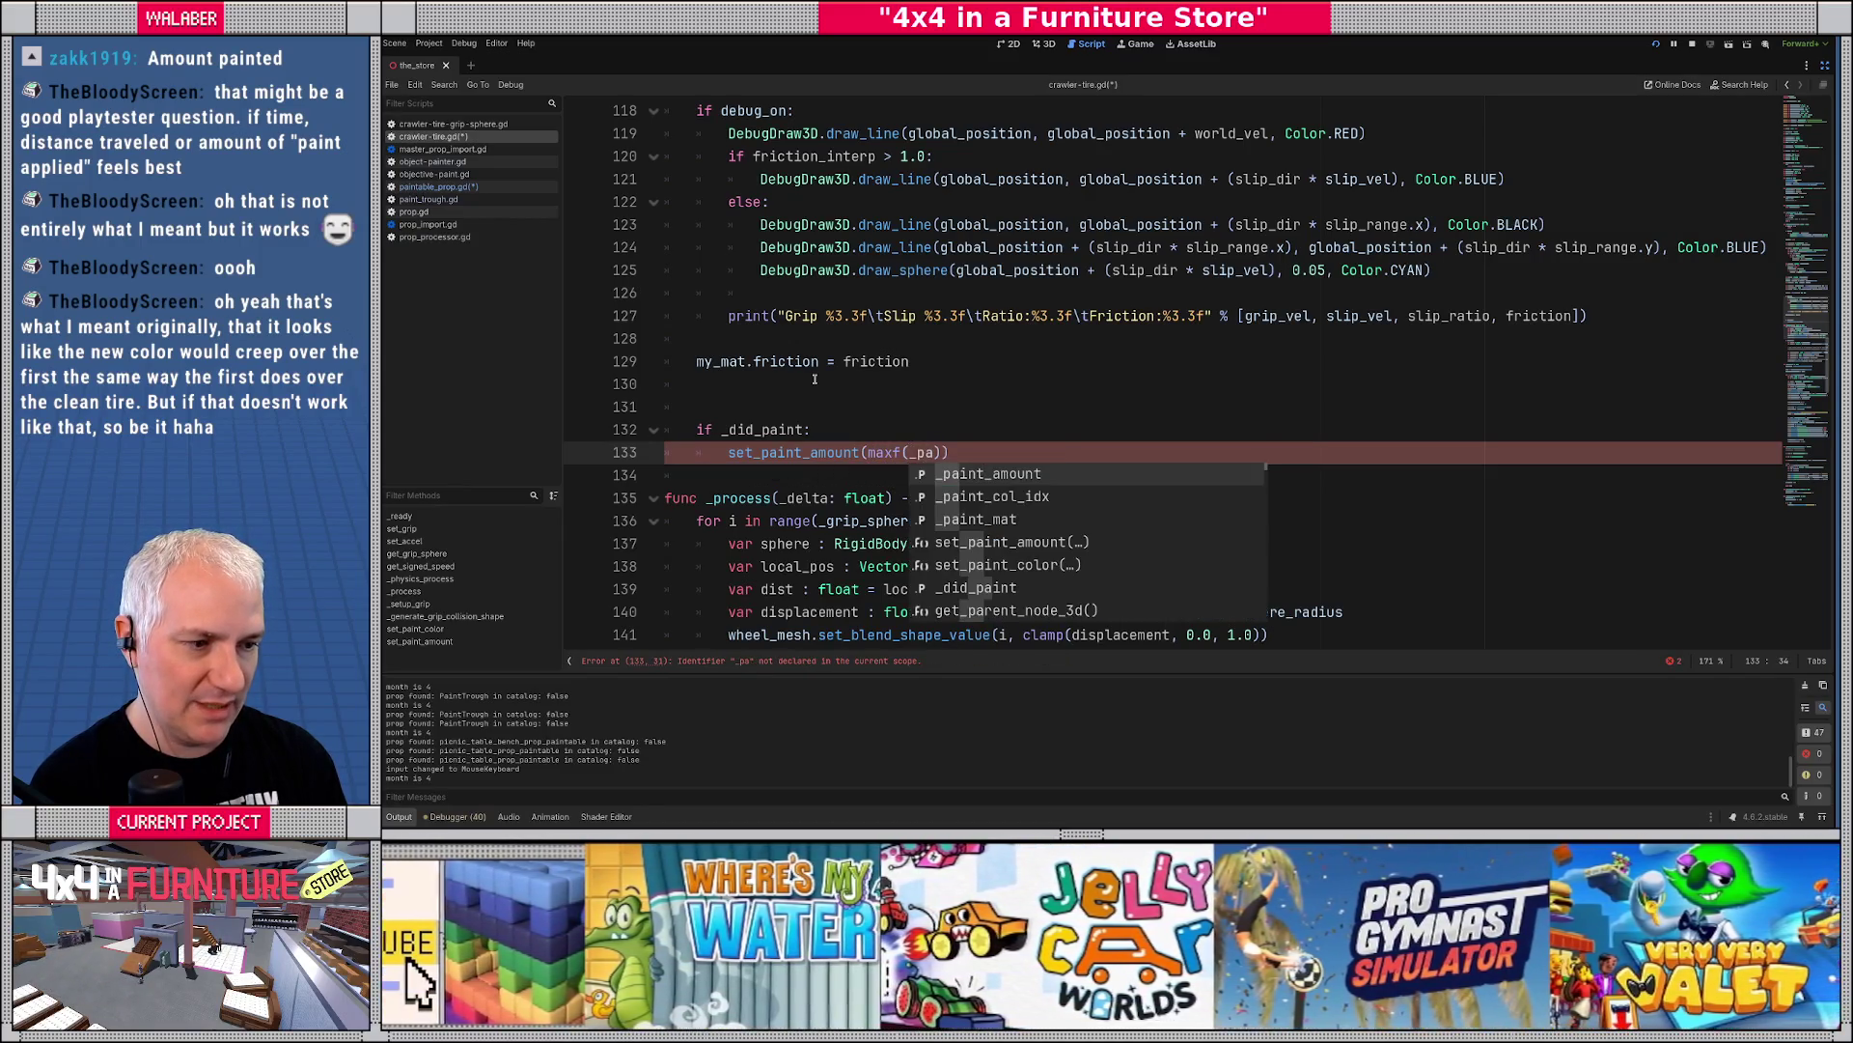
{"action": "key", "text": "Return"}
{"action": "type", "text": "DRA"}
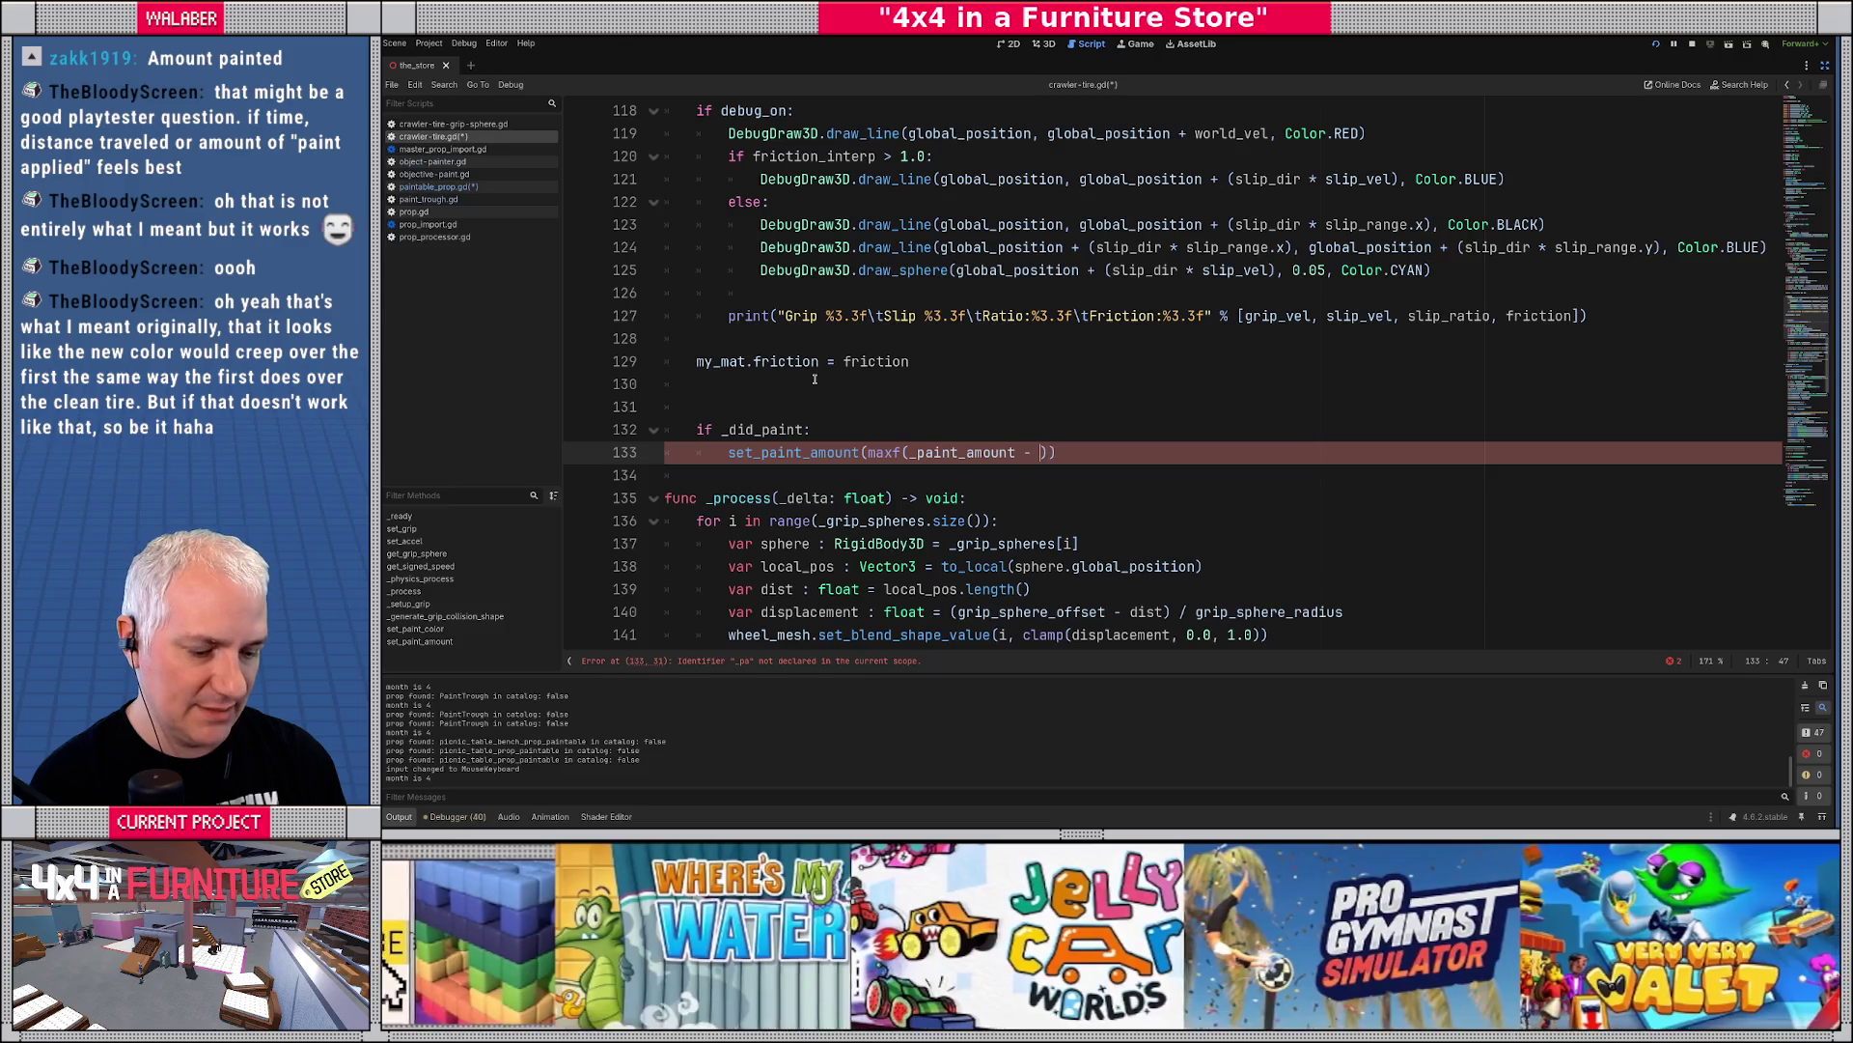
{"action": "type", "text": "IN"}
{"action": "key", "text": "Return"}
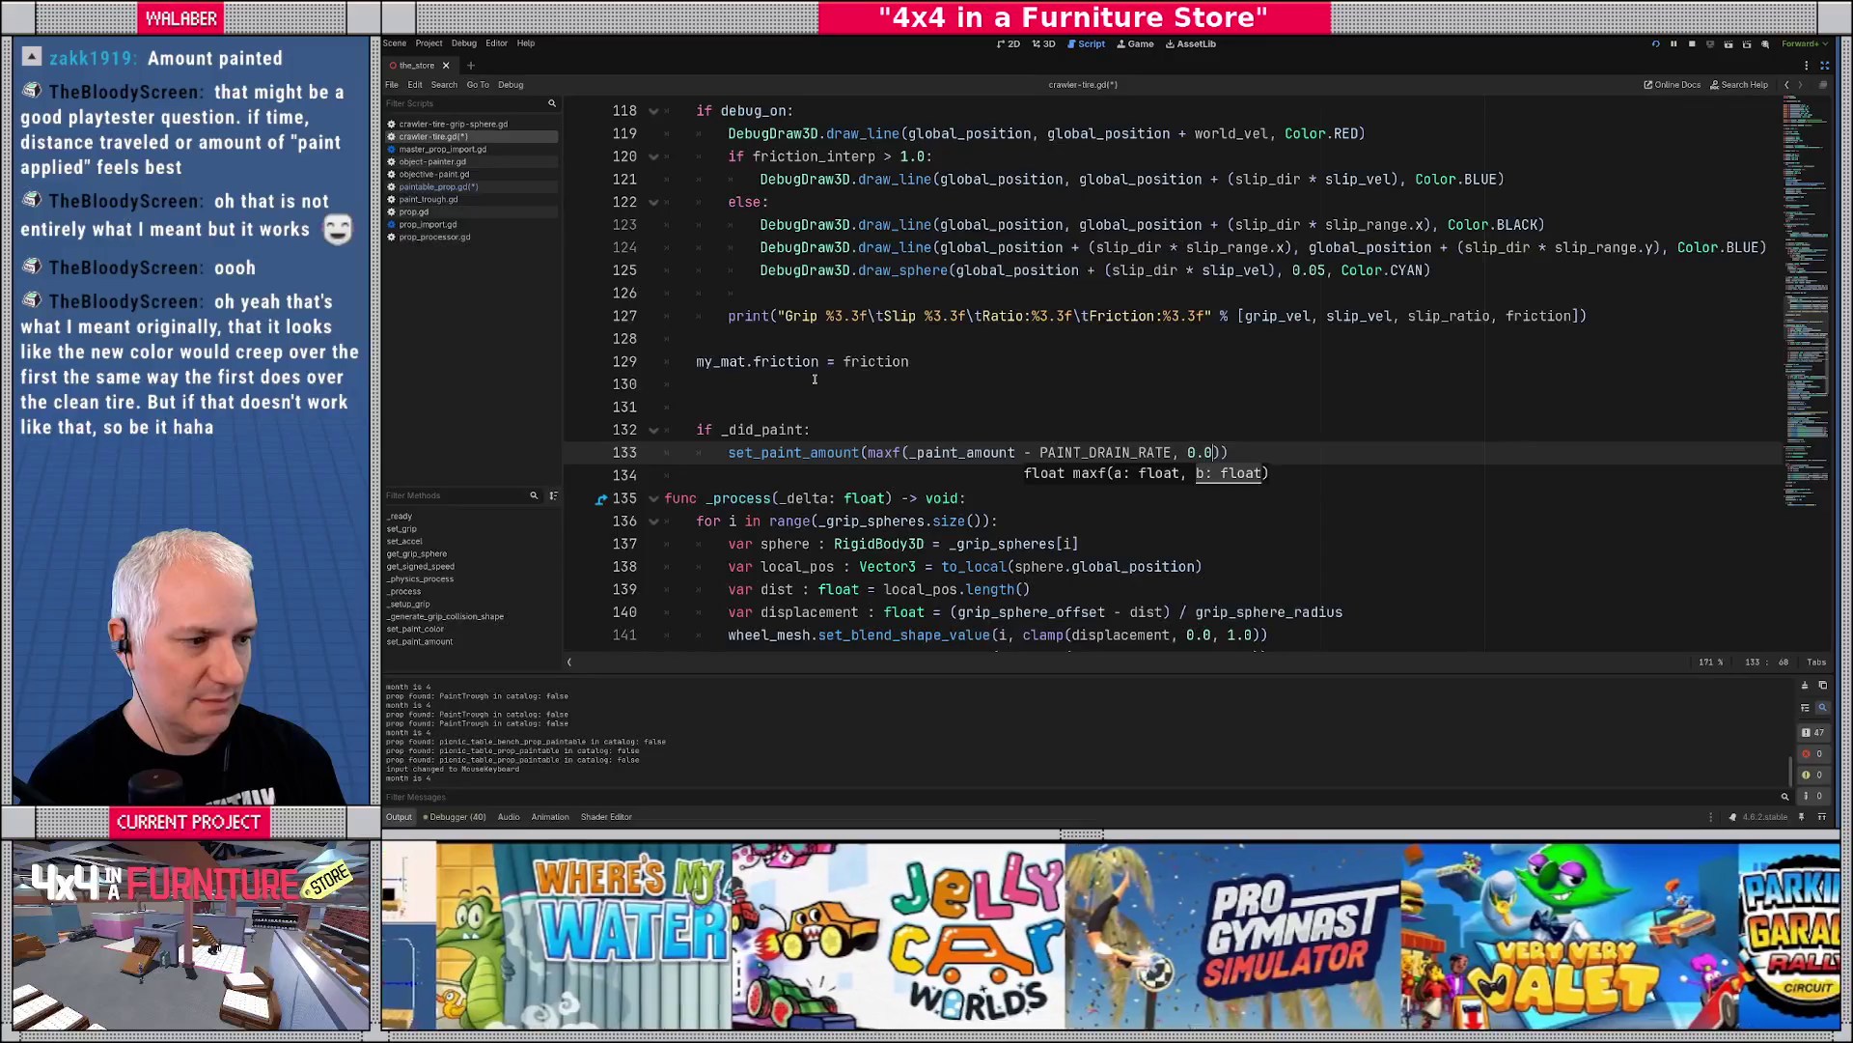
{"action": "type", "text": "))"}
Reset _did_paint to false after the paint drain
{"action": "type", "text": "_d'"}
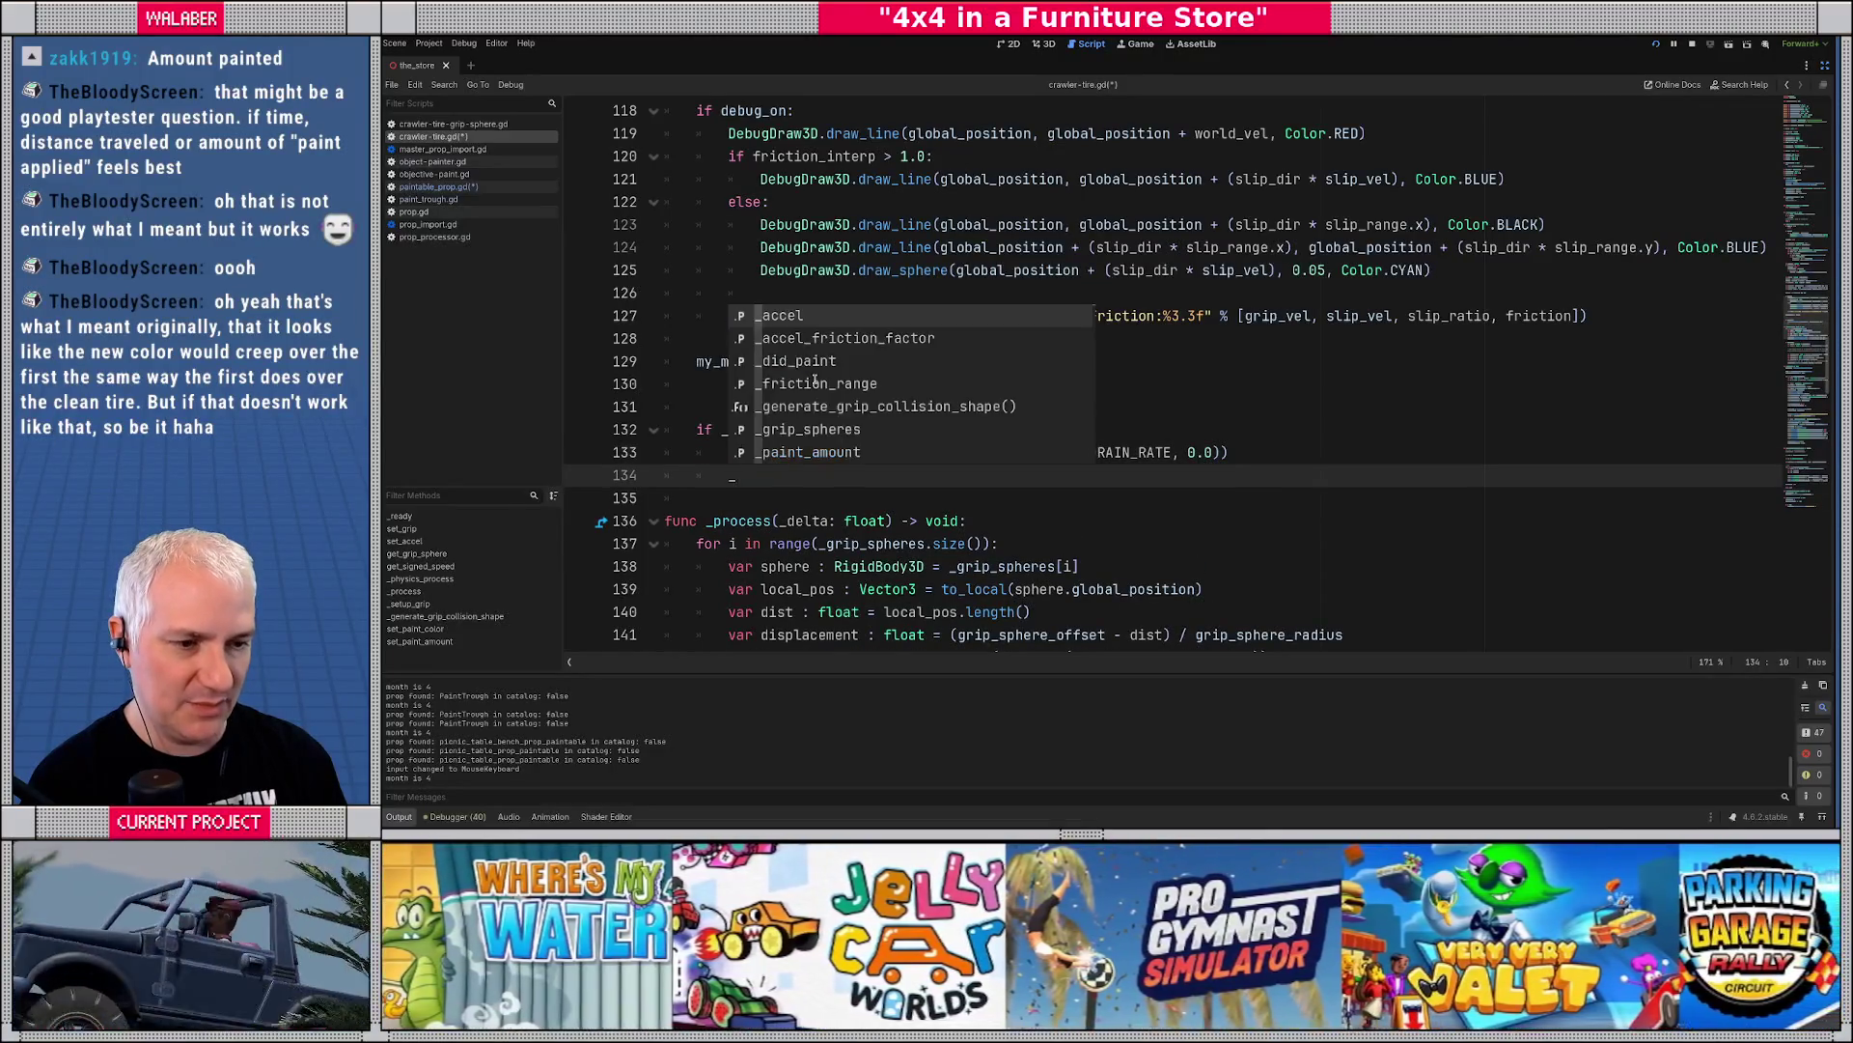
{"action": "key", "text": "Return"}
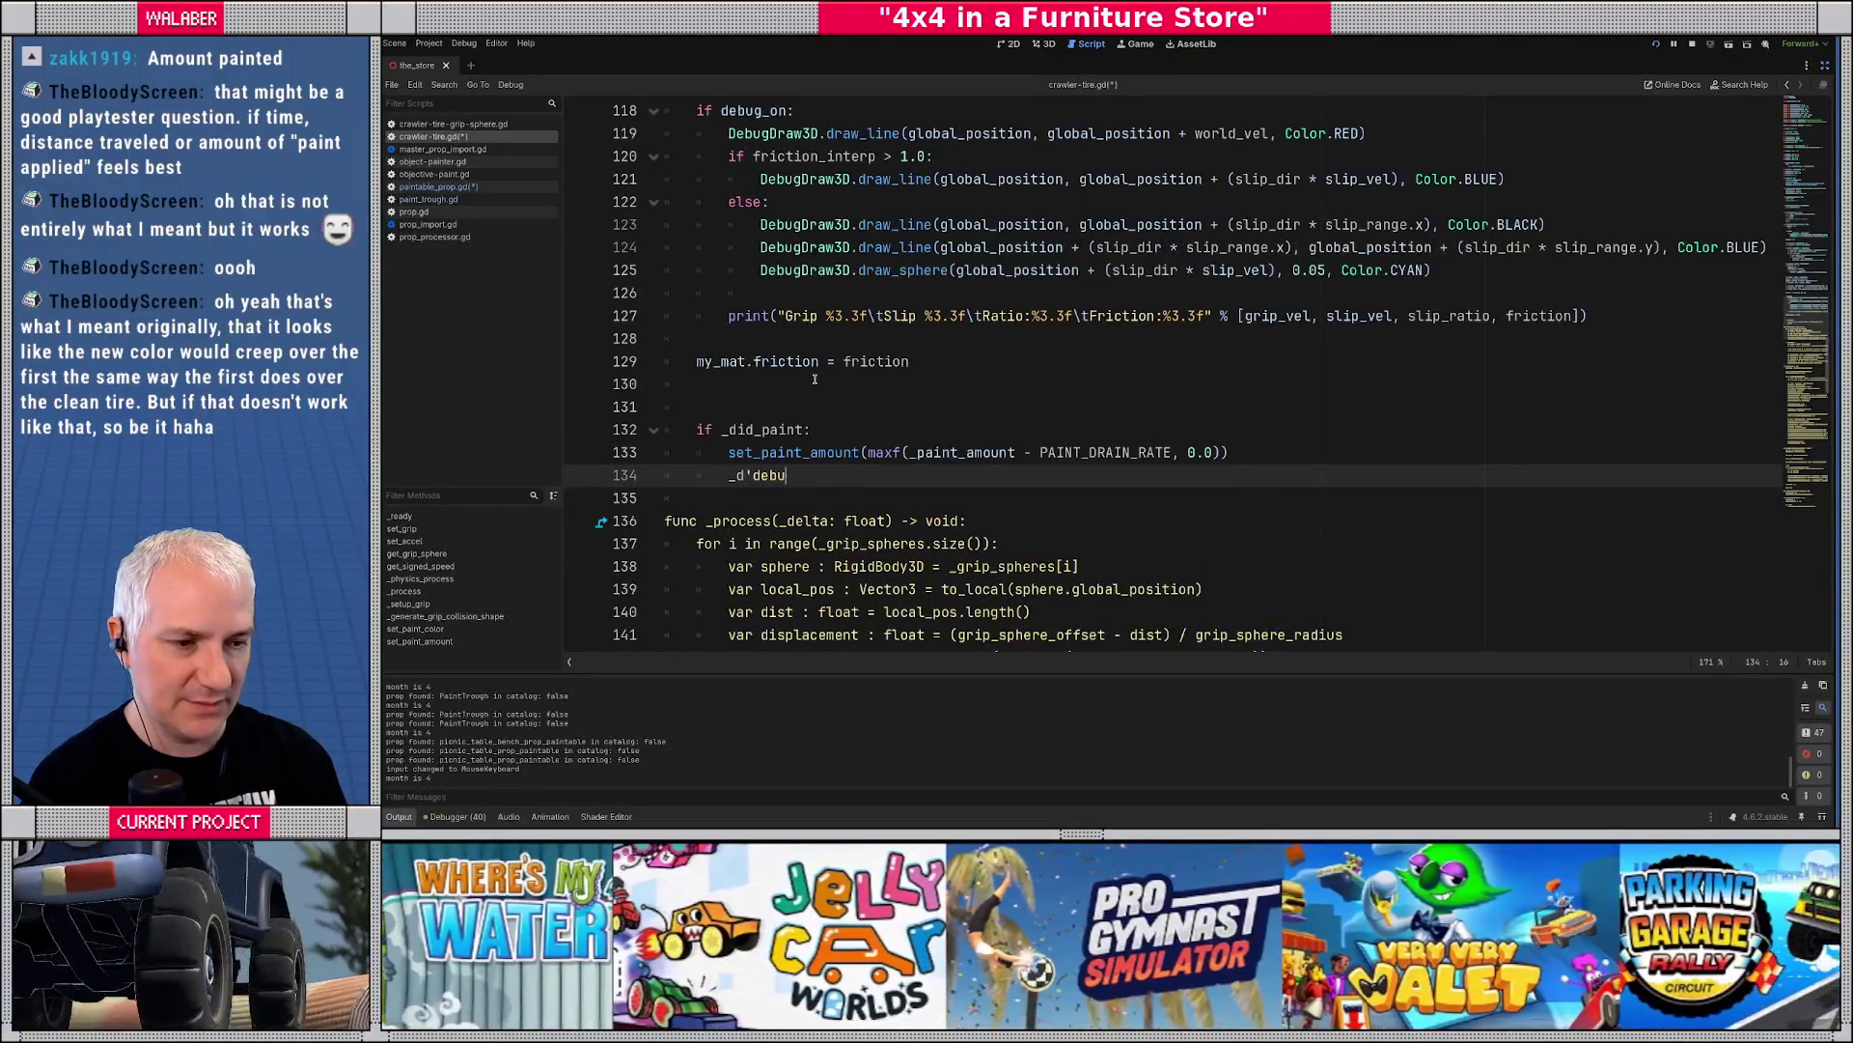
{"action": "key", "text": "BackSpace"}
{"action": "key", "text": "BackSpace"}
{"action": "type", "text": "int = false"}
{"action": "key", "text": "Return"}
{"action": "key", "text": "Return"}
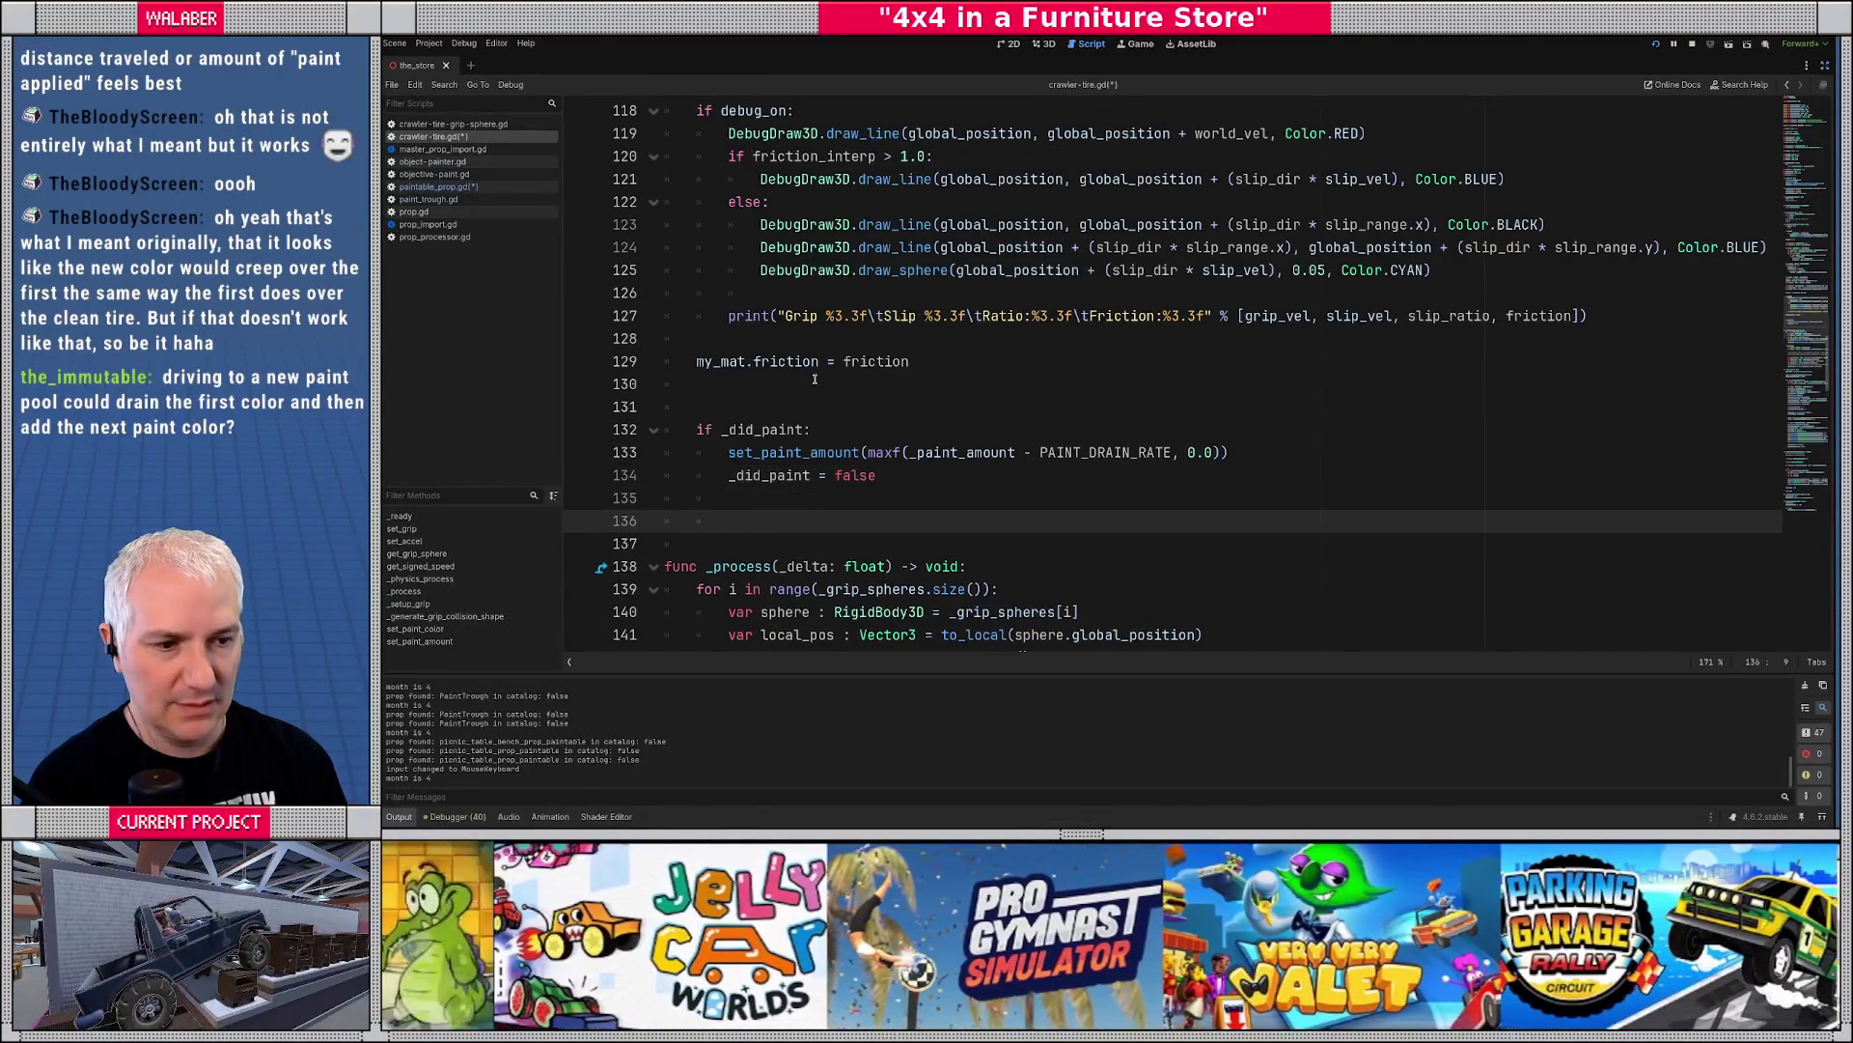
{"action": "scroll", "coordinate": [814, 379], "scroll_direction": "down", "scroll_amount": 20}
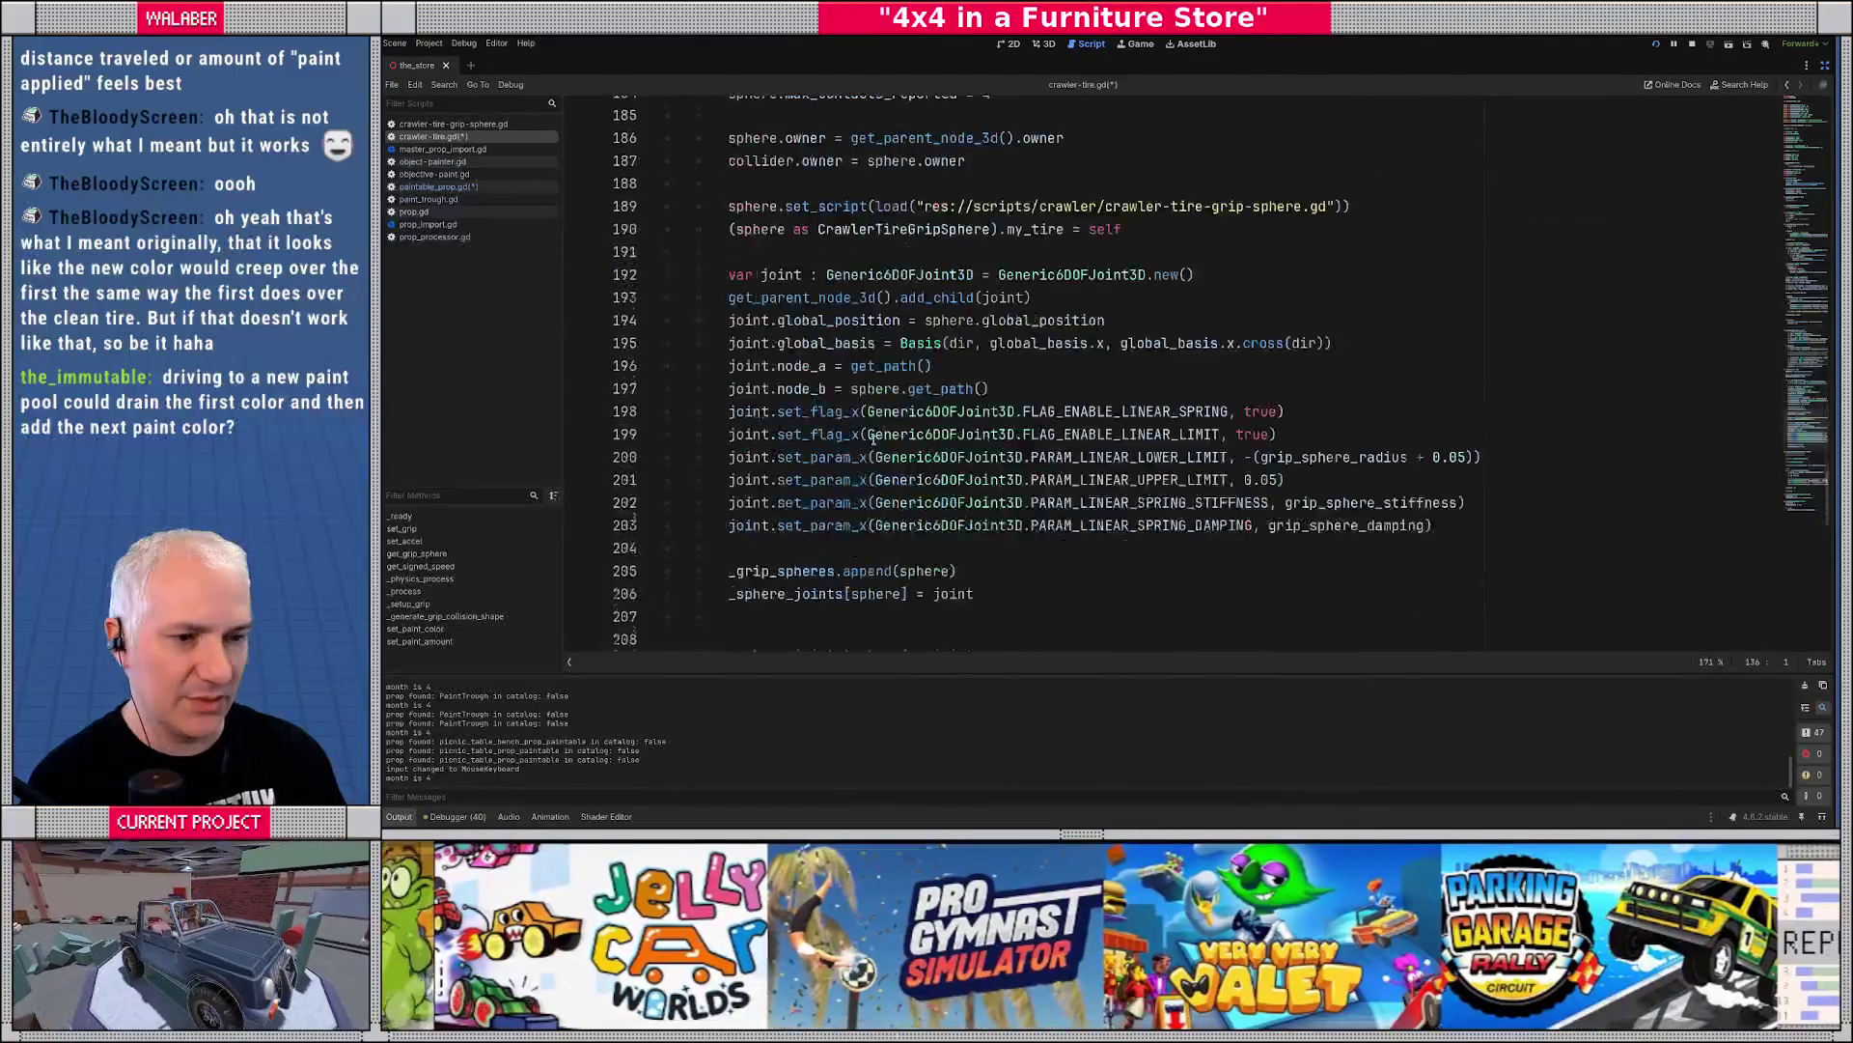
Make did_paint() set _did_paint = true at the end of crawler-tire.gd and save
{"action": "left_click", "coordinate": [668, 615]}
{"action": "key", "text": "Return"}
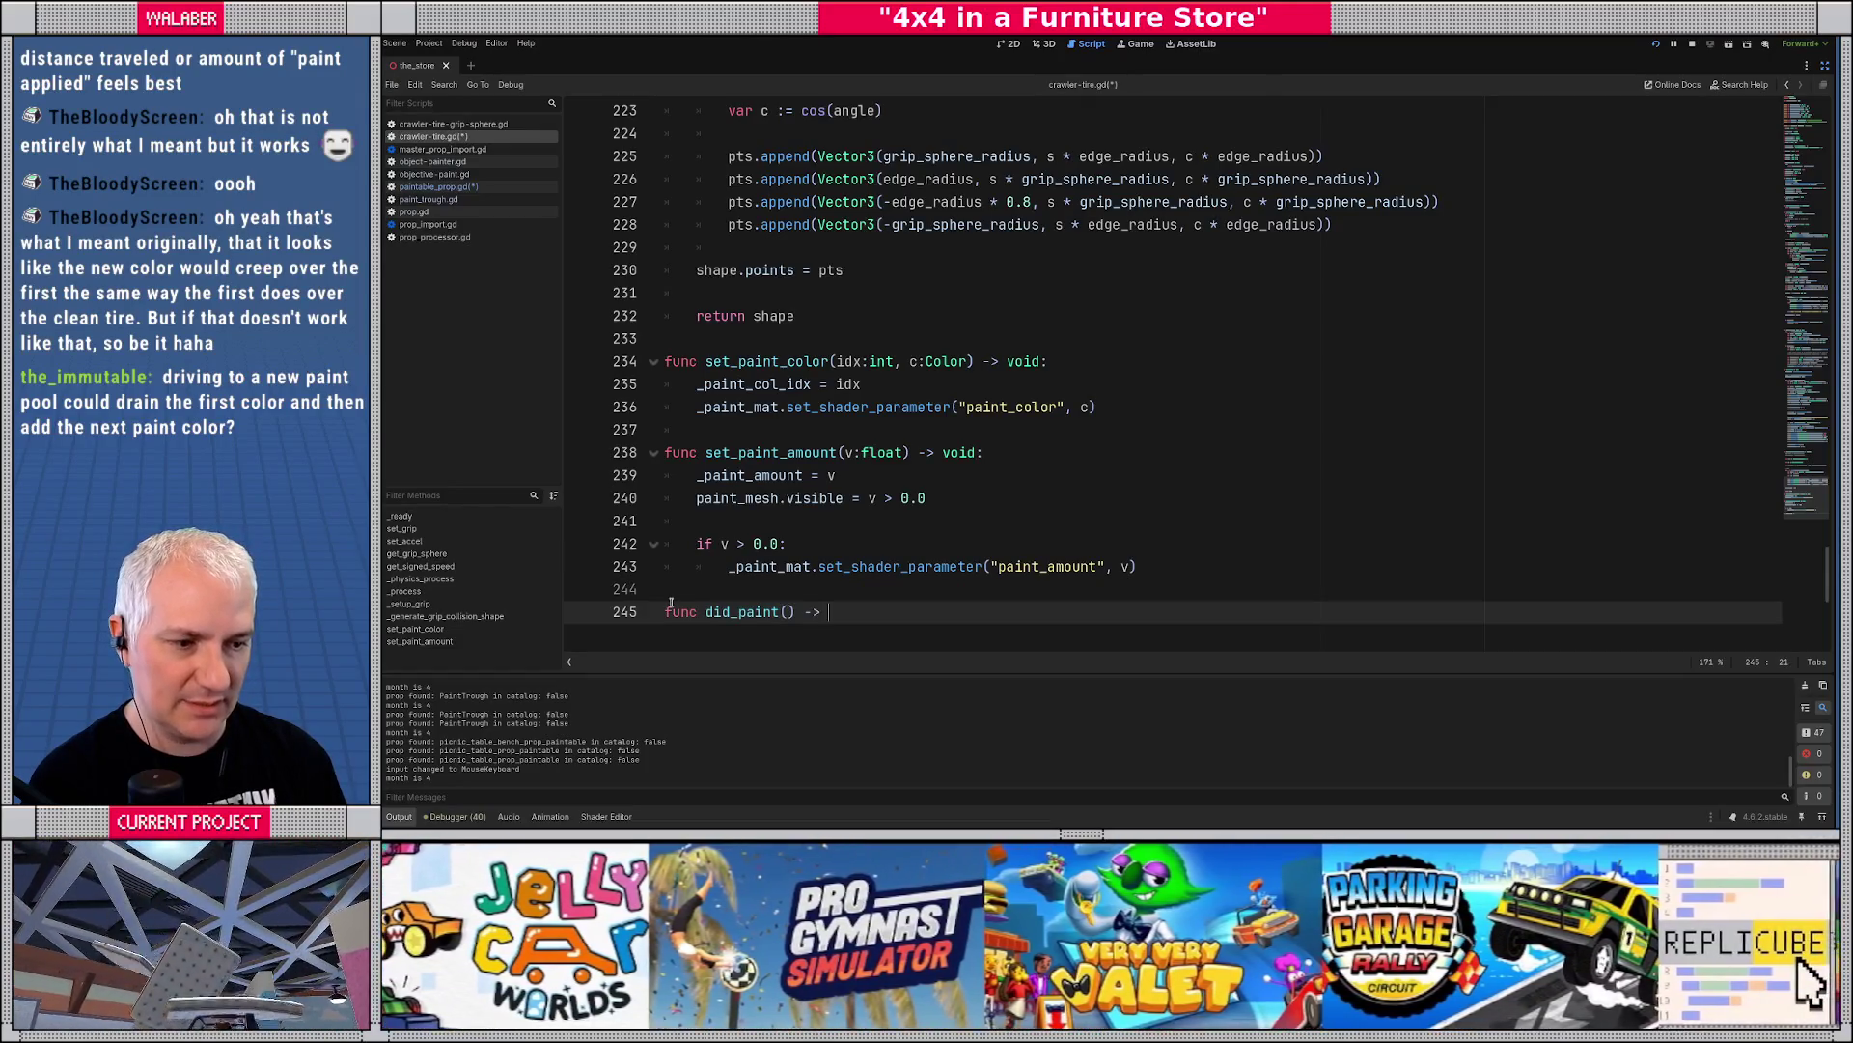
{"action": "key", "text": "Return"}
{"action": "type", "text": "_did_"}
{"action": "key", "text": "Return"}
{"action": "type", "text": "= true"}
{"action": "key", "text": "ctrl+s"}
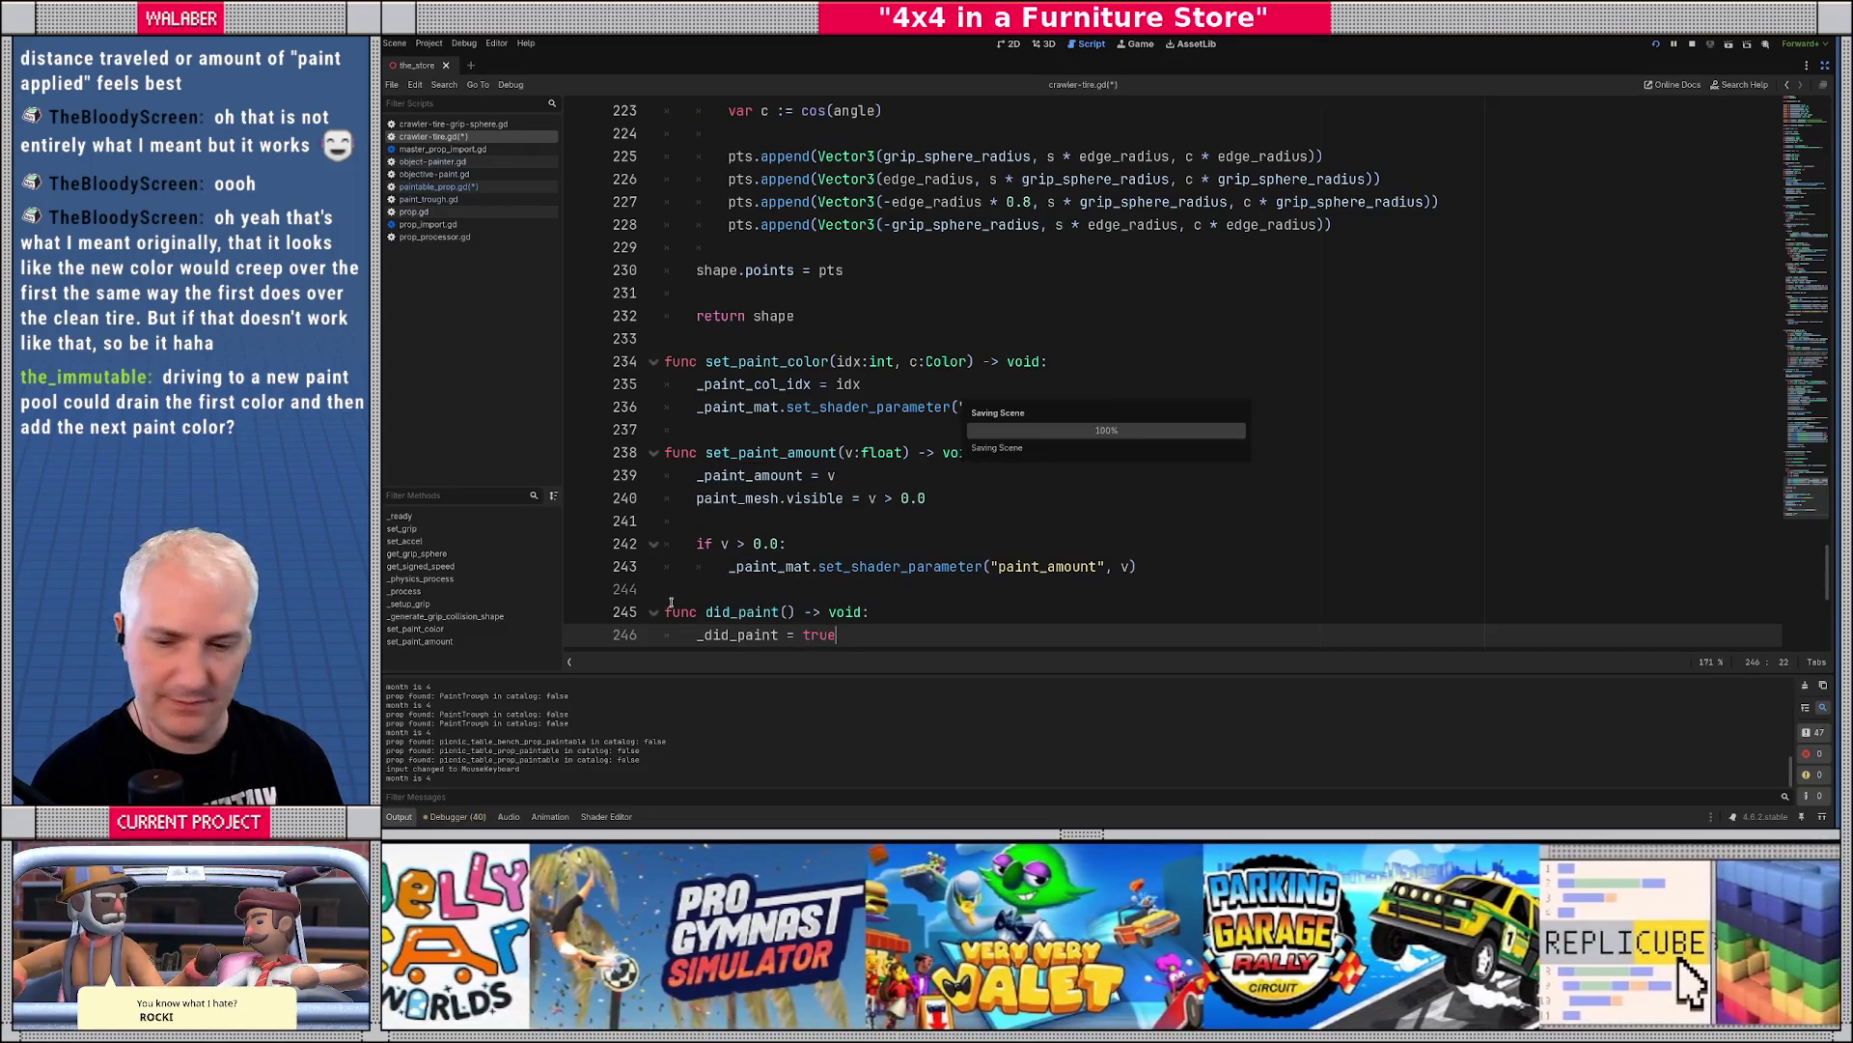
Stop the previous game session and launch the project with F5 to test
{"action": "key", "text": "F8"}
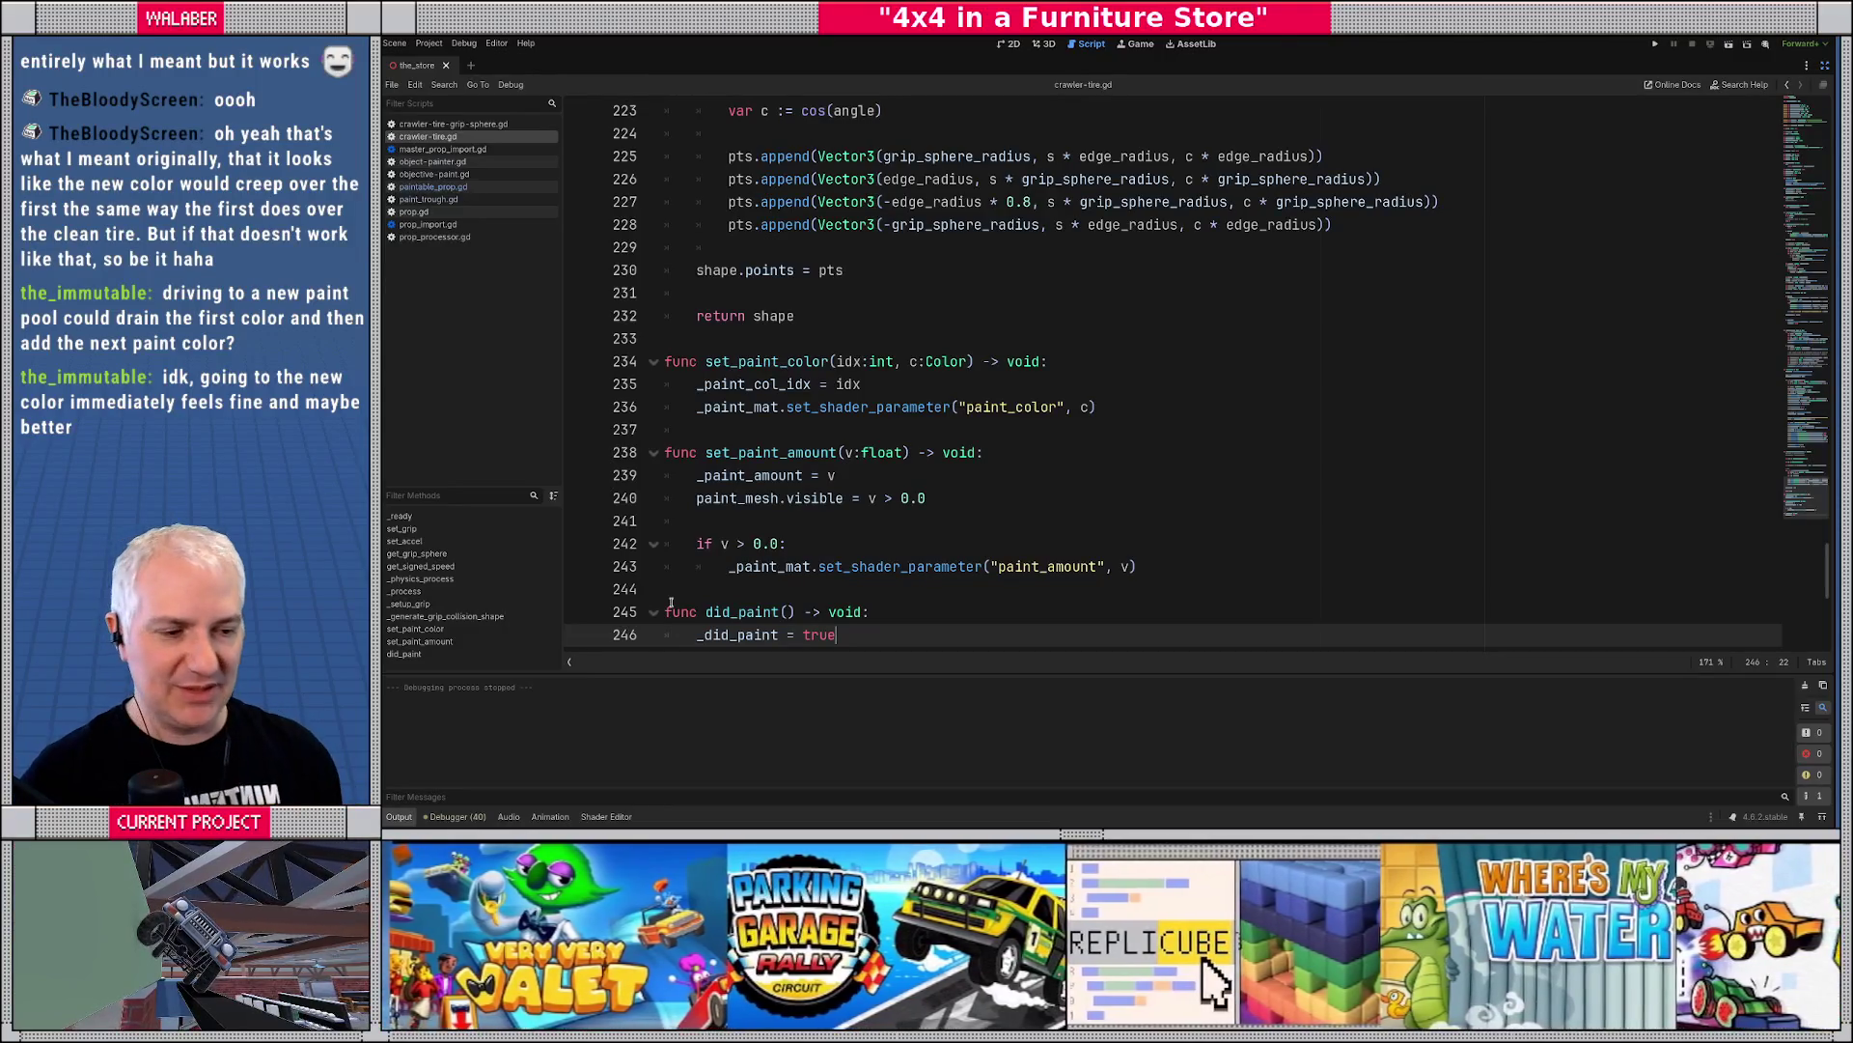
{"action": "left_click", "coordinate": [949, 546]}
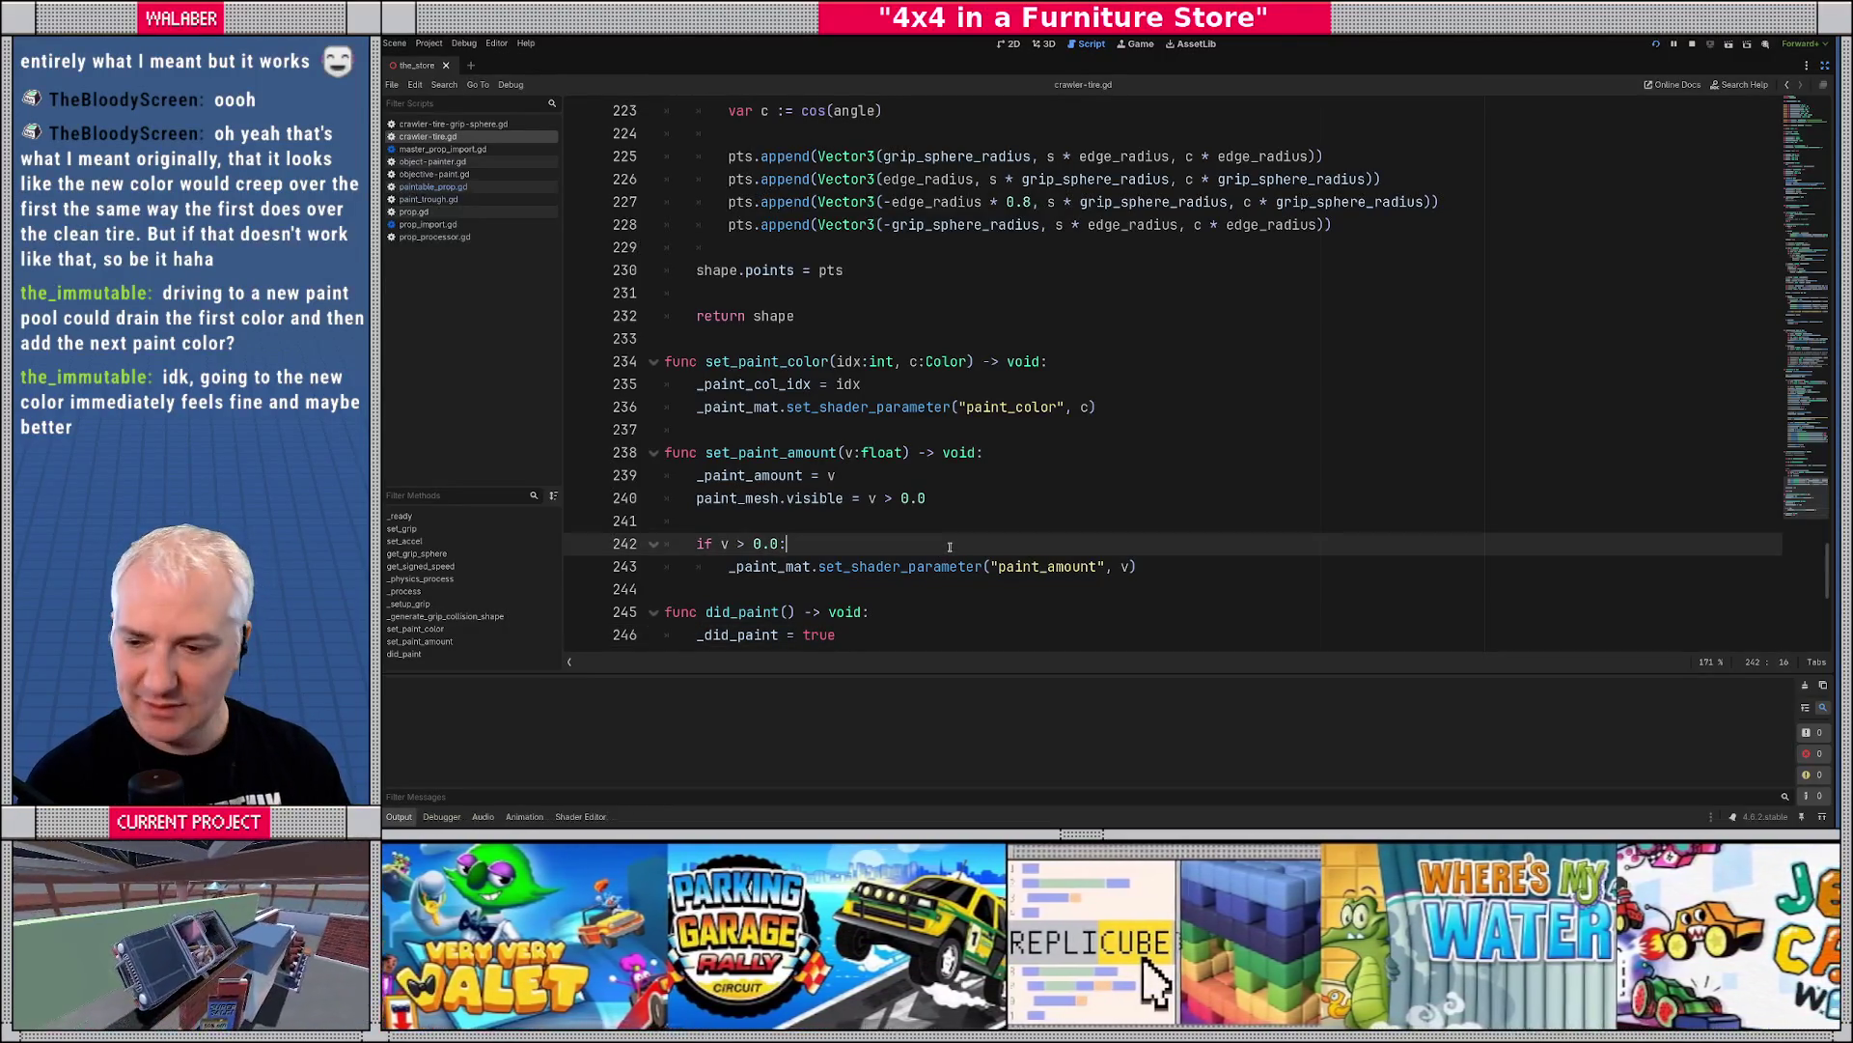
{"action": "key", "text": "F5"}
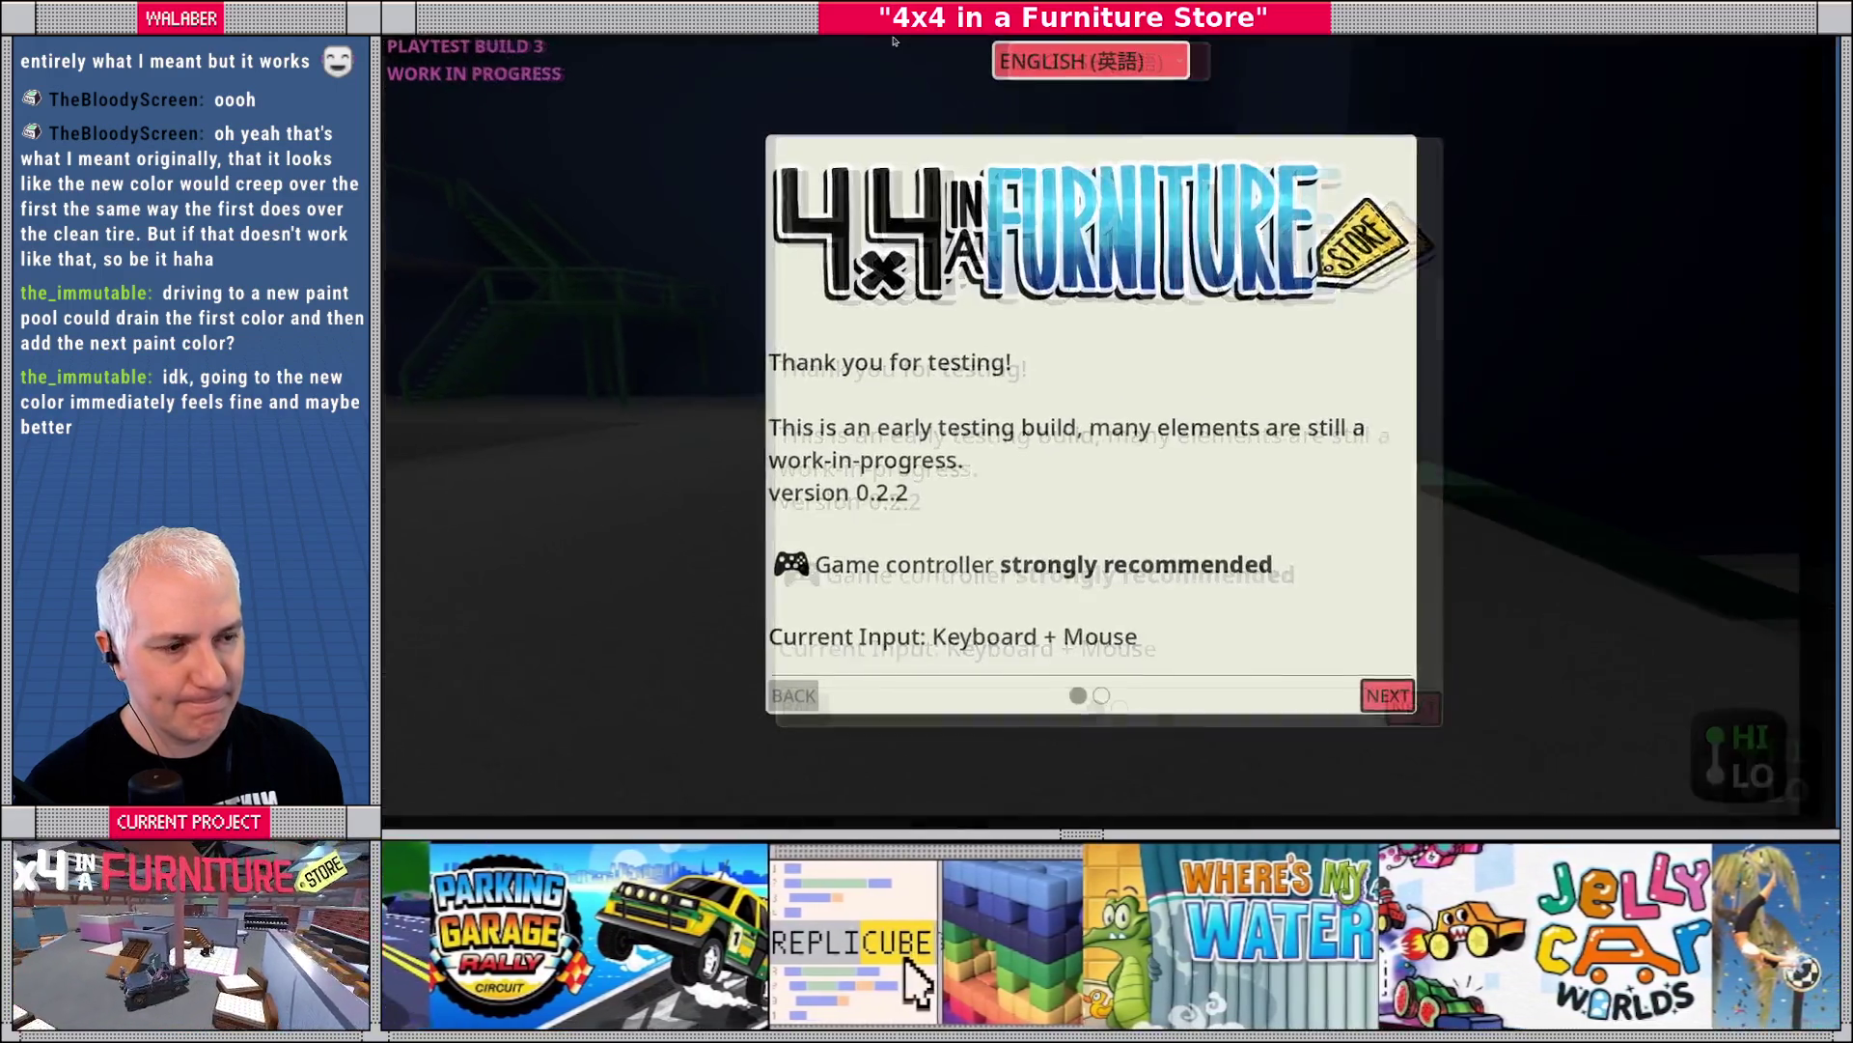
Skip the intro, drive the jeep through the Paint Department, then stop the game
{"action": "key", "text": "Return"}
{"action": "key", "text": "Return"}
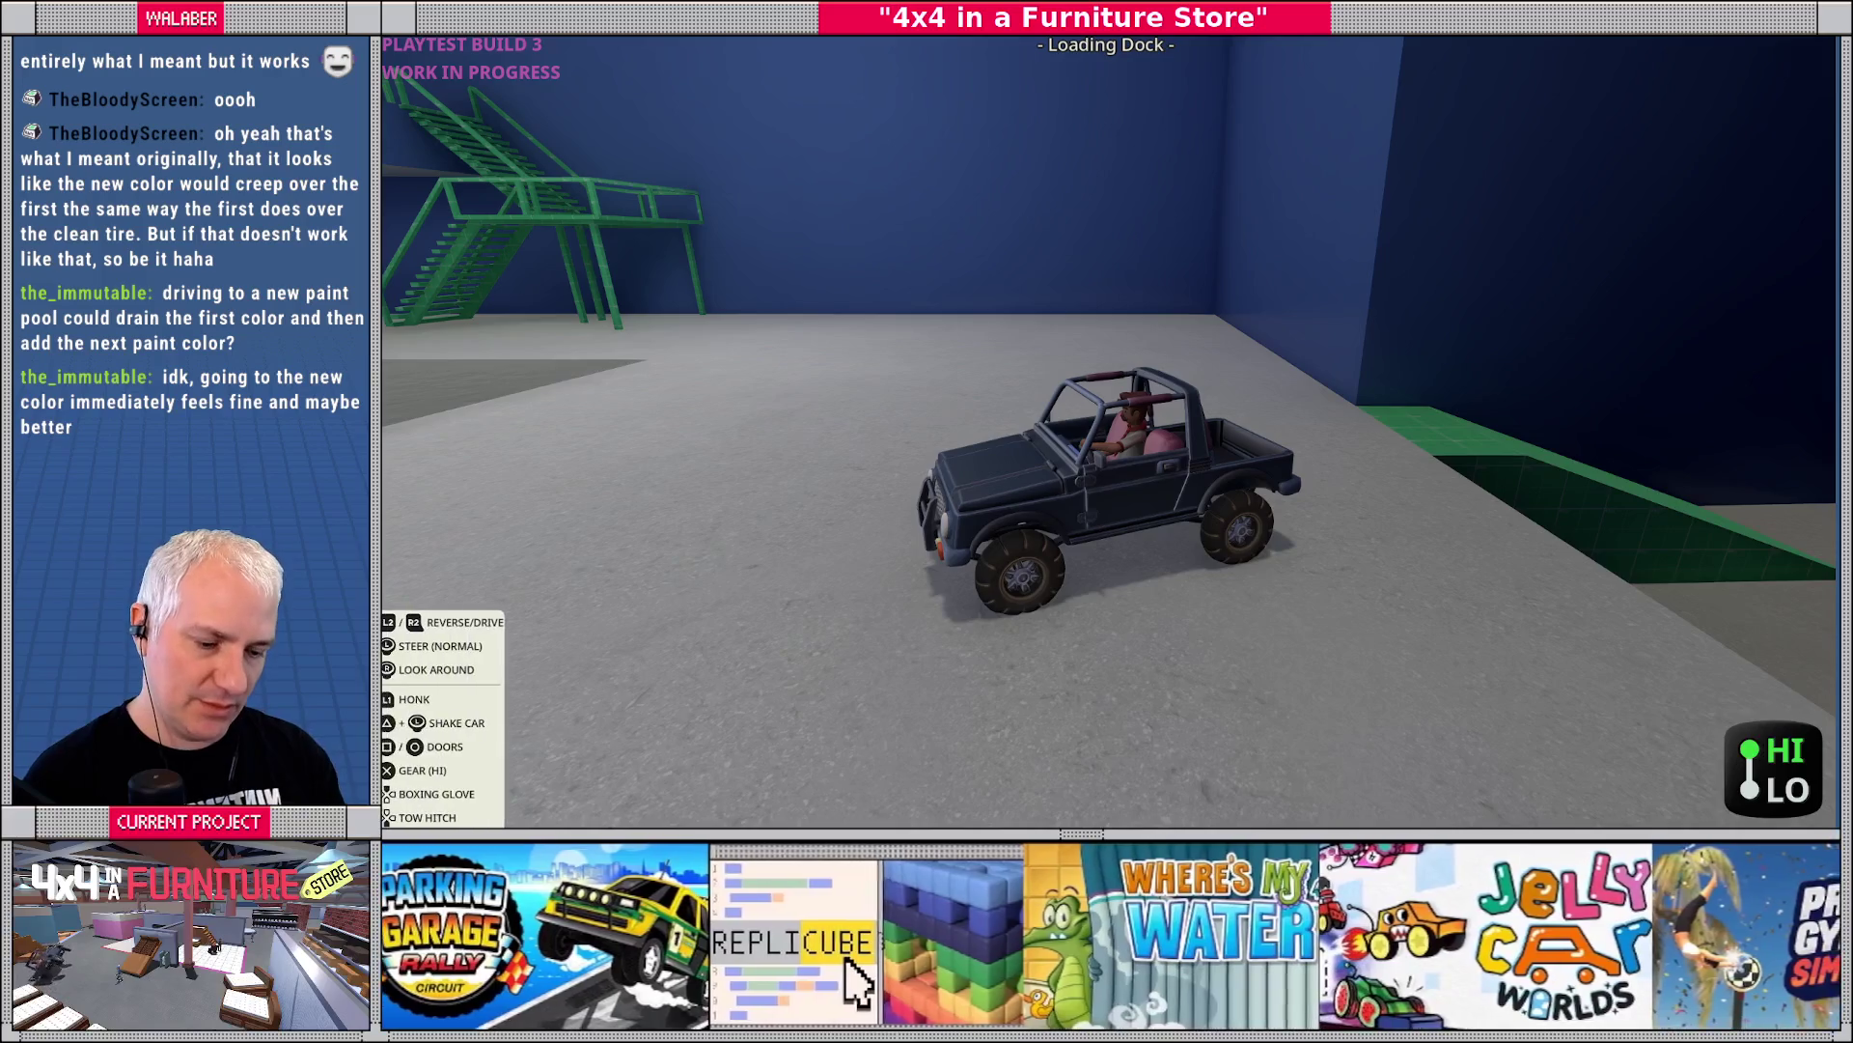
{"action": "key", "text": "grave"}
{"action": "key", "text": "grave"}
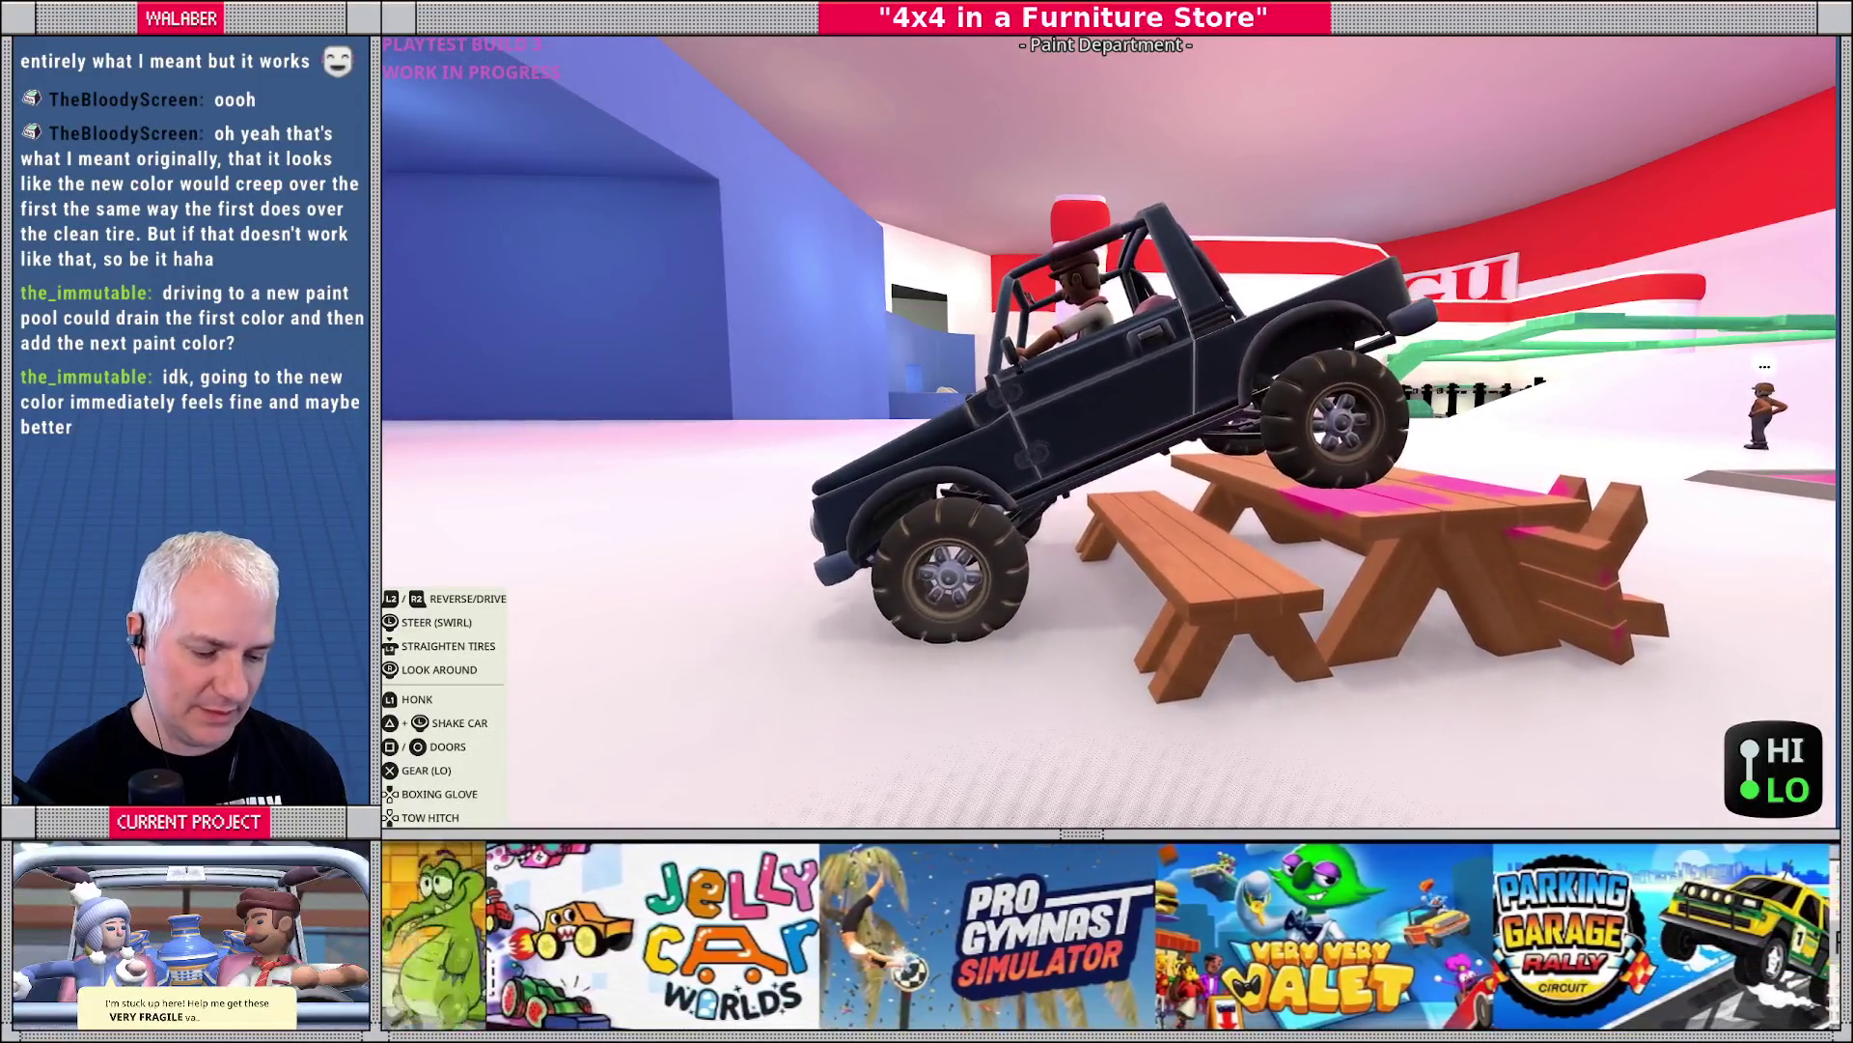
{"action": "key", "text": "F8"}
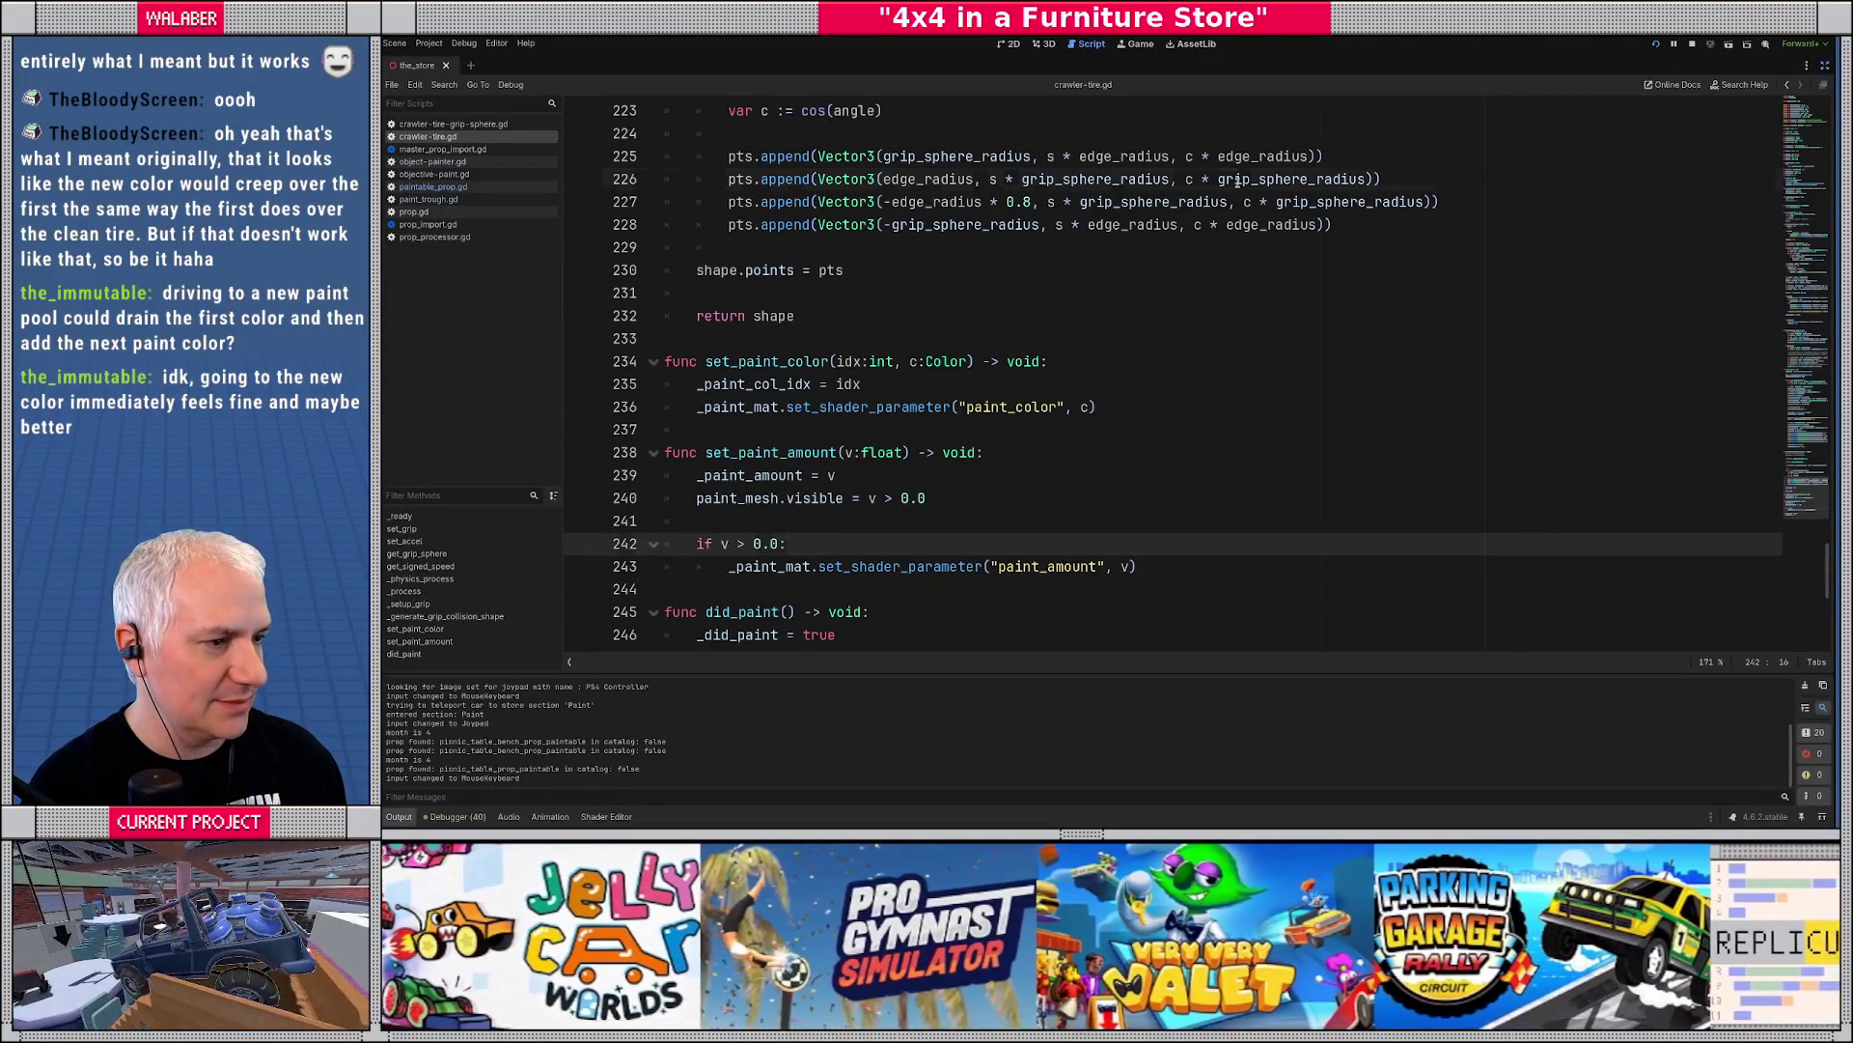
Lower PAINT_DRAIN_RATE from 0.01 to 0.0001, playtest the longer-lasting pink tires, then stop
{"action": "left_click_drag", "start_coordinate": [1239, 180], "coordinate": [1248, 201]}
{"action": "scroll", "coordinate": [960, 155], "scroll_direction": "up", "scroll_amount": 15}
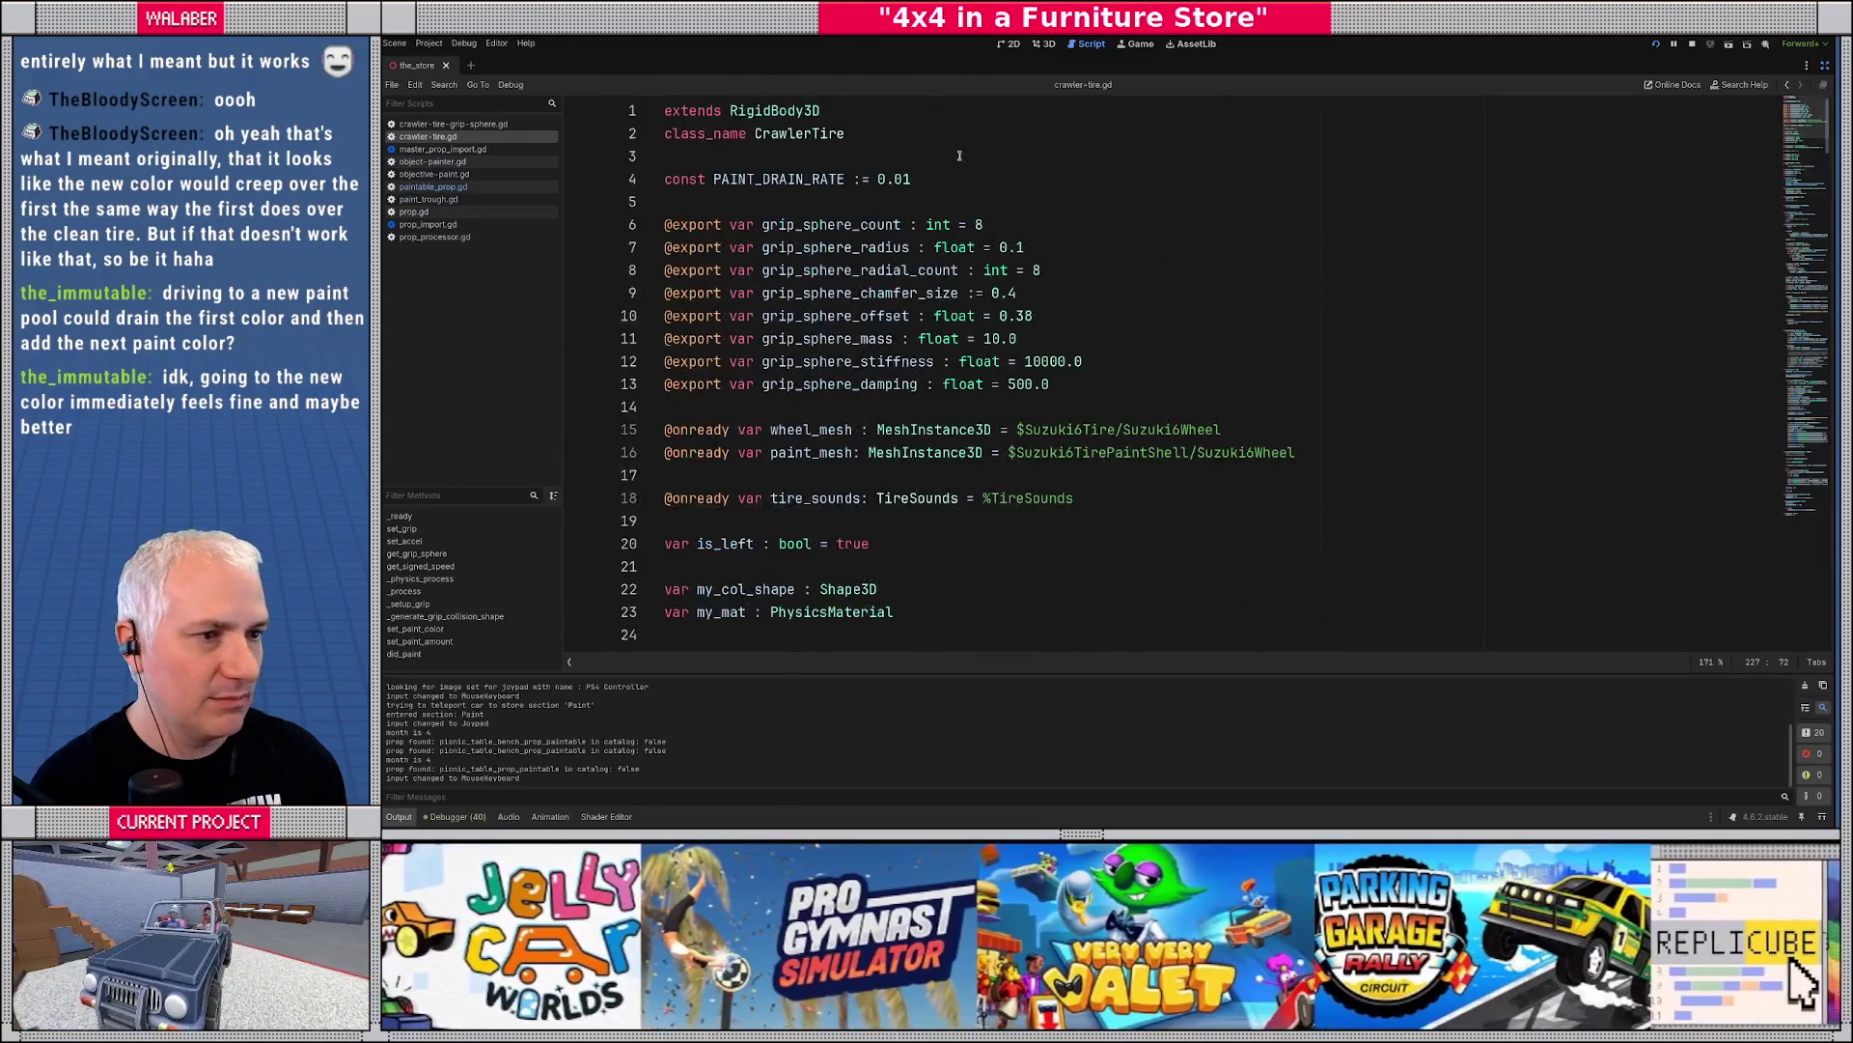
{"action": "left_click", "coordinate": [905, 180]}
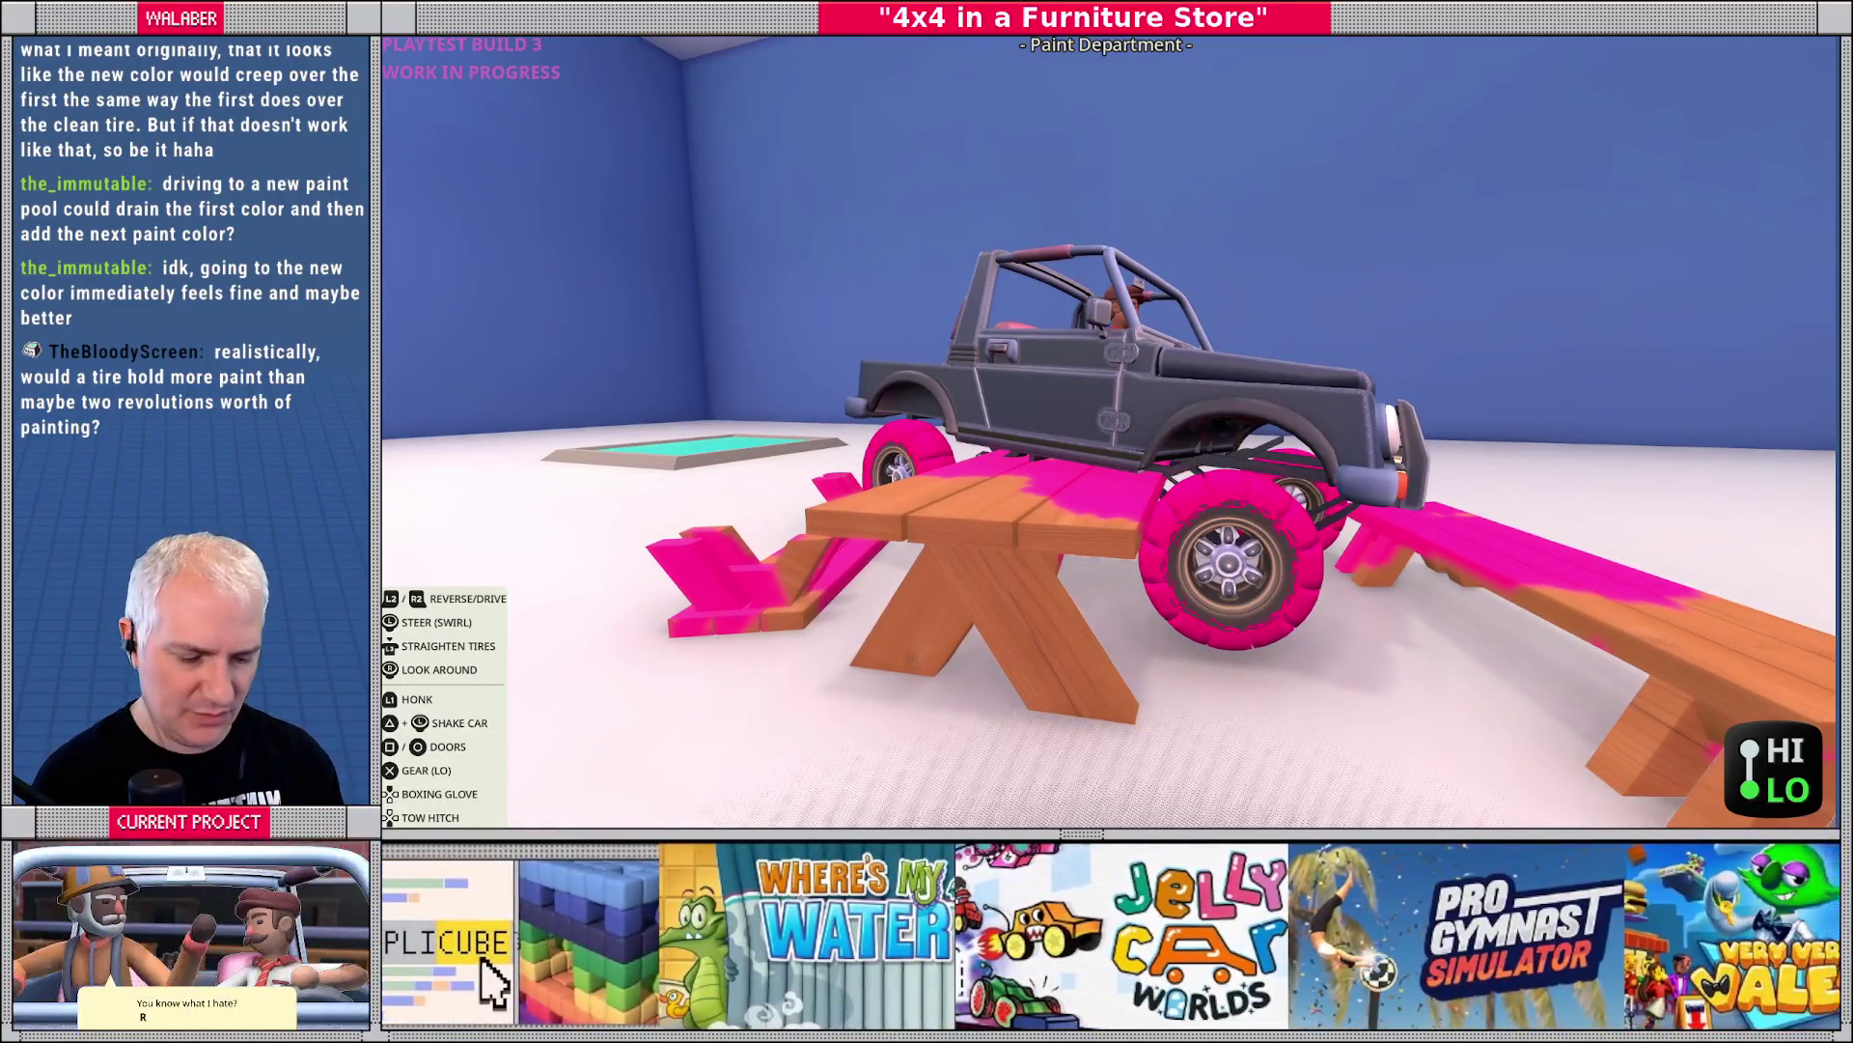
{"action": "key", "text": "F8"}
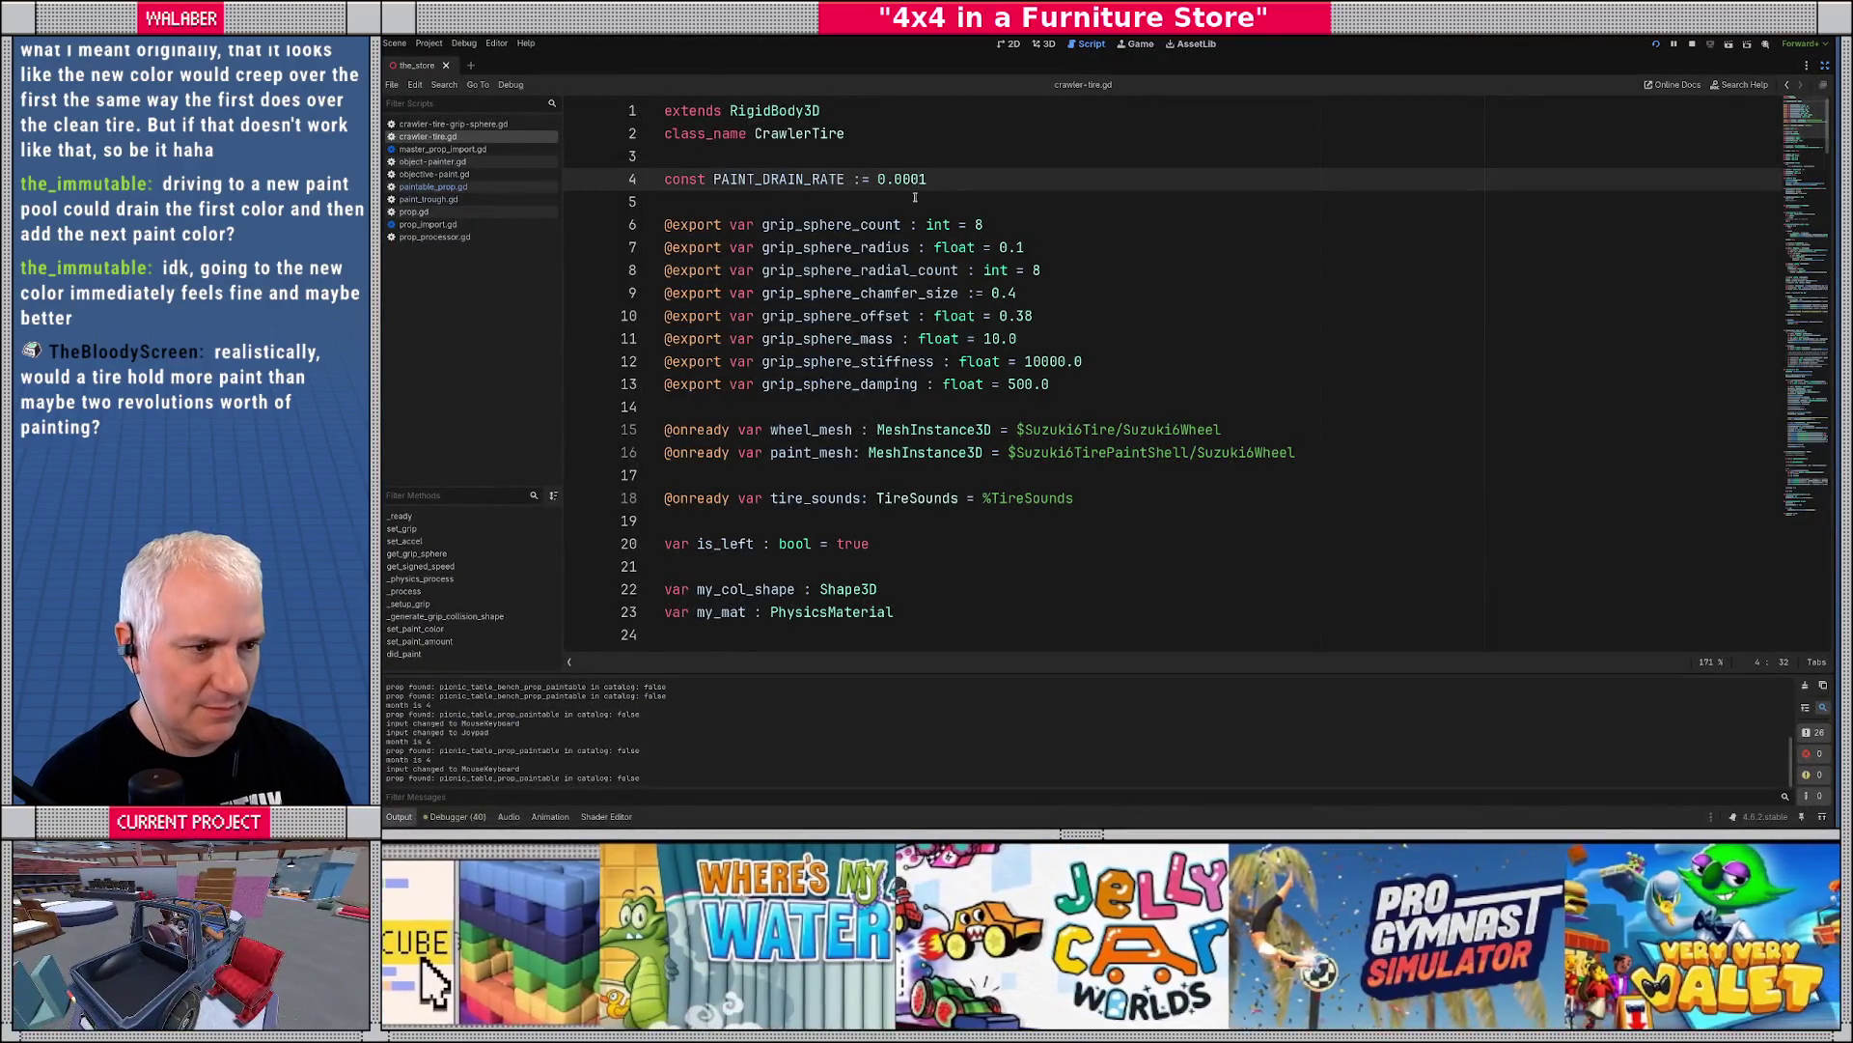
Playtest the paint drain again, then stop the game and return to crawler-tire.gd
{"action": "key", "text": "F5"}
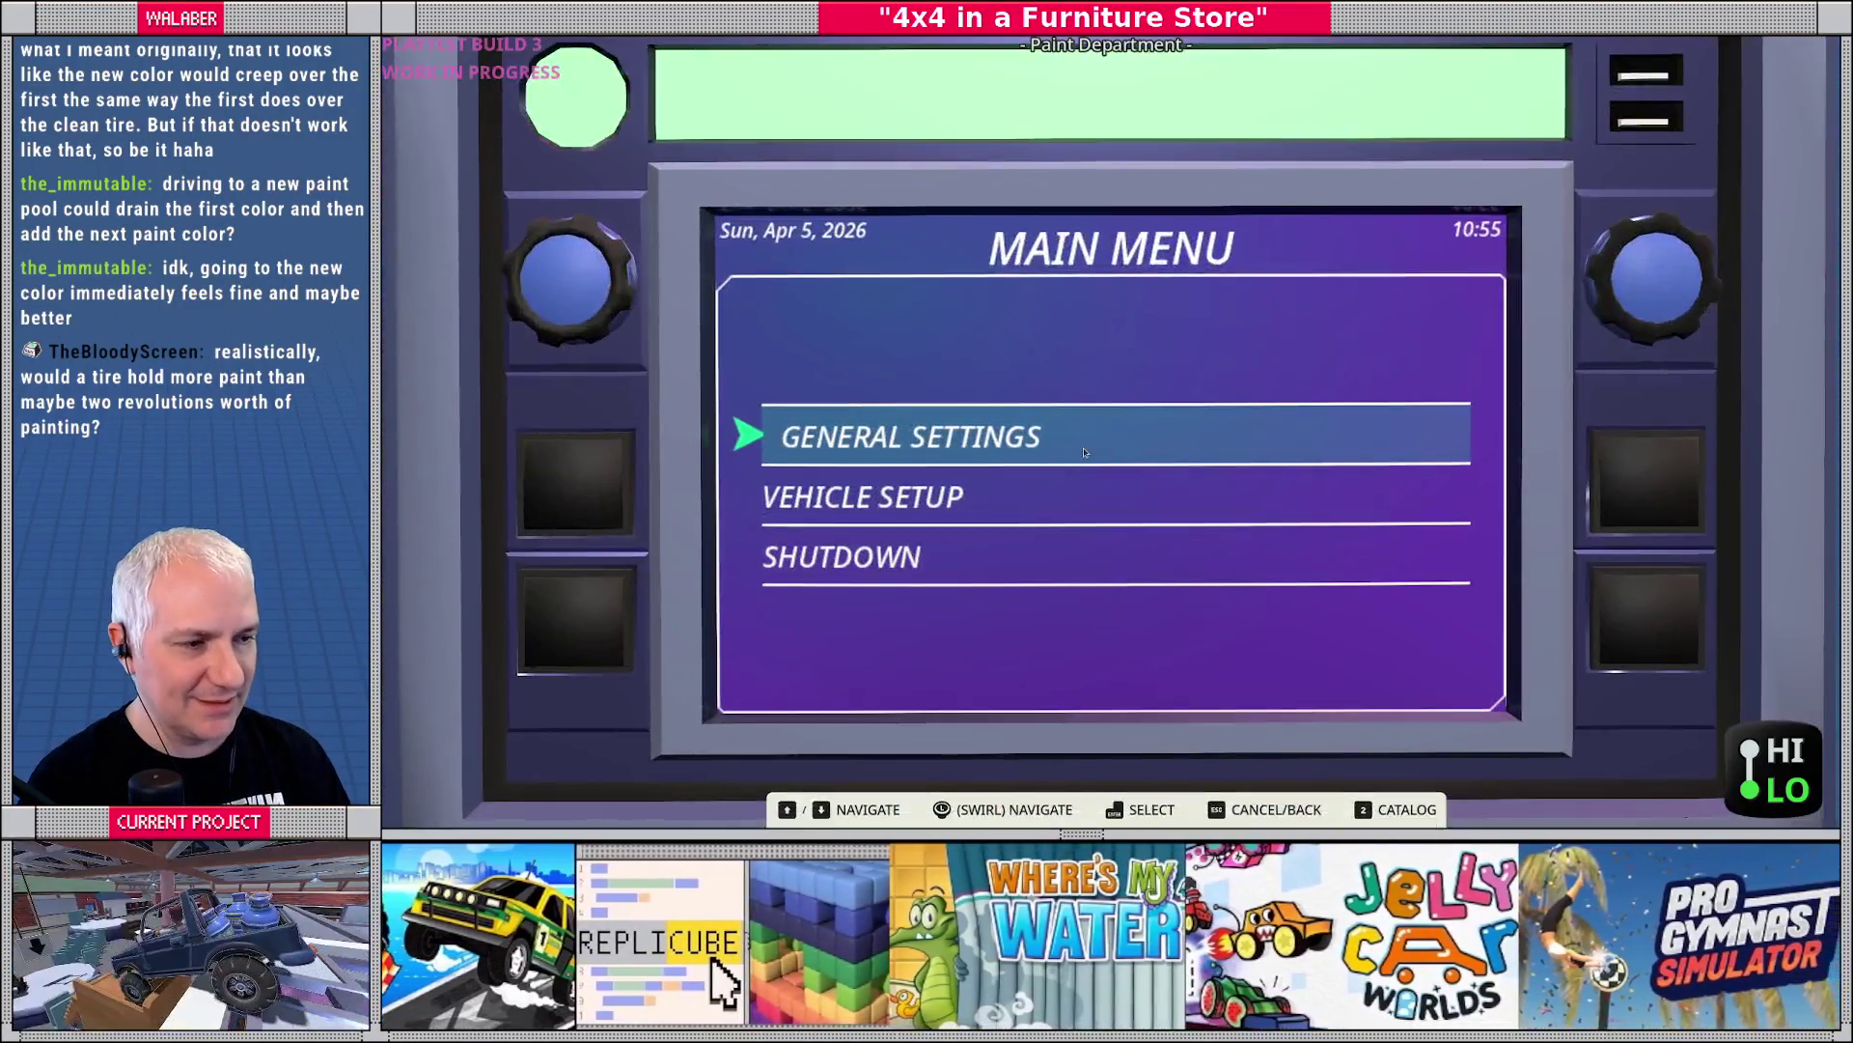
{"action": "key", "text": "F8"}
{"action": "left_click", "coordinate": [885, 204]}
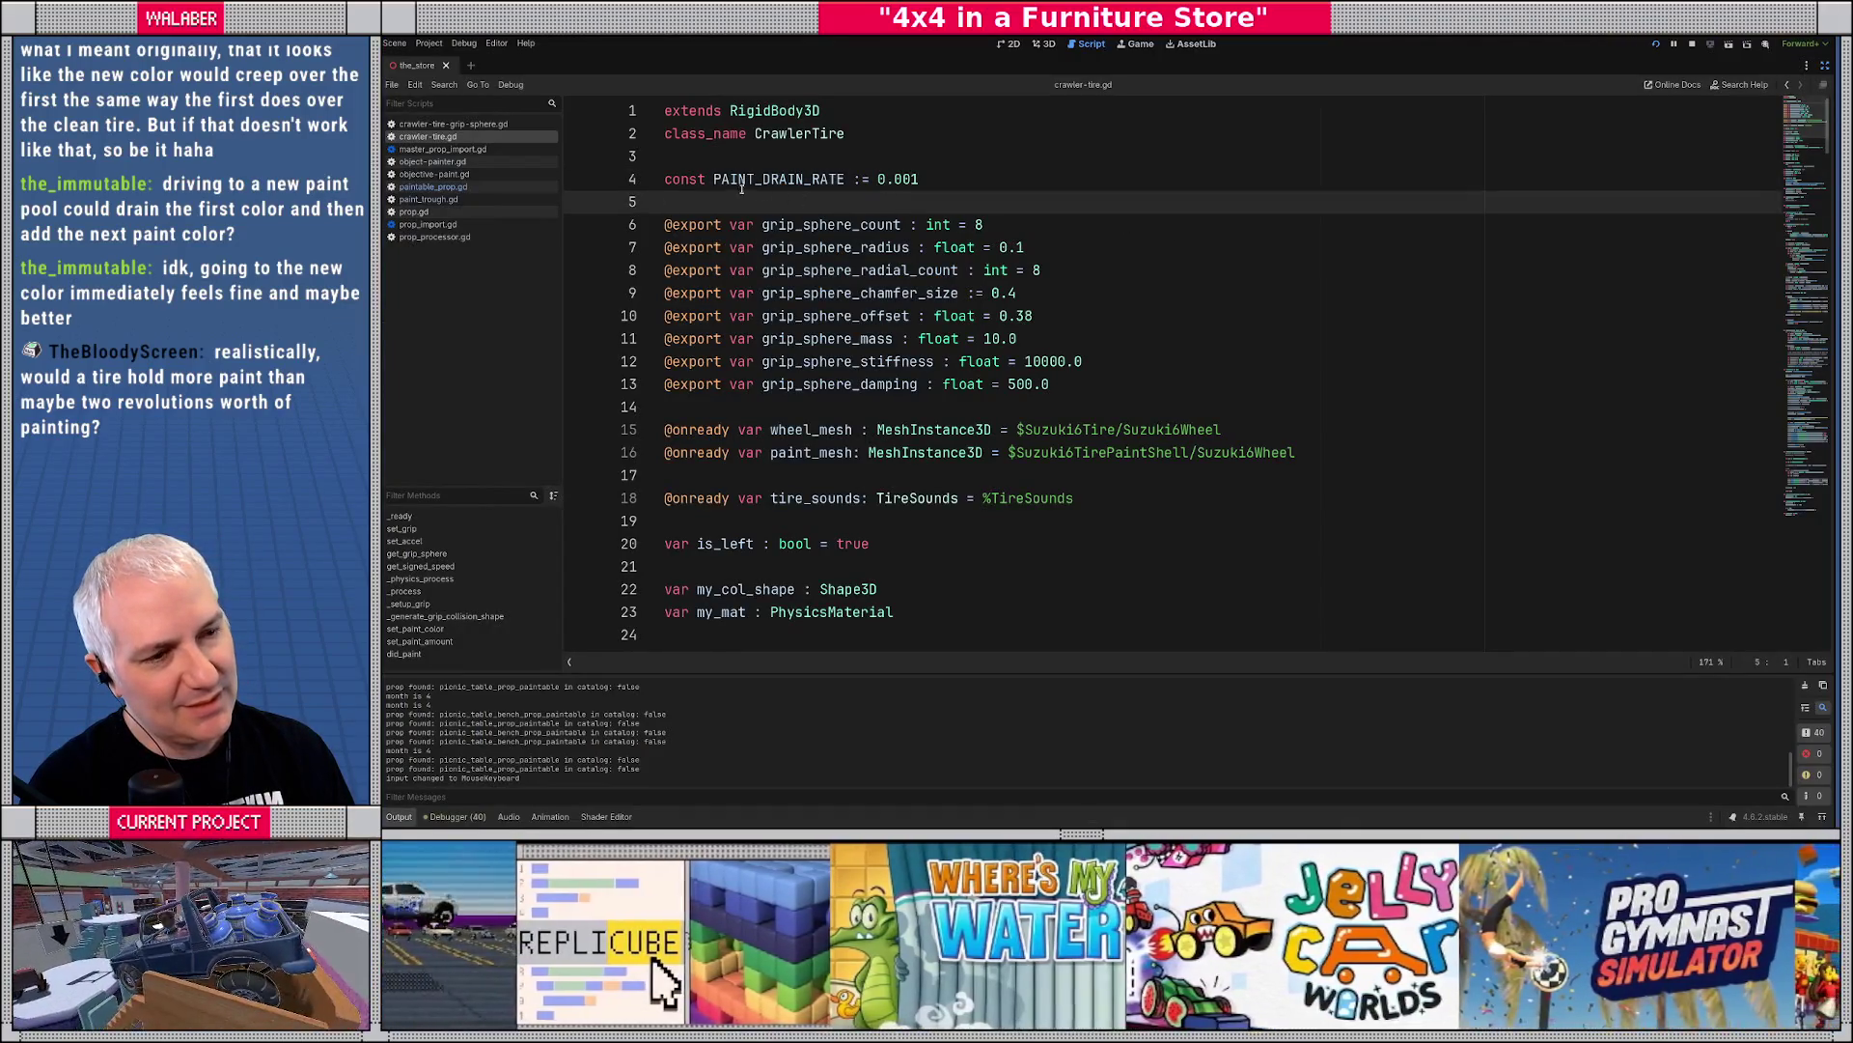
Change PAINT_DRAIN_RATE from 0.001 to 0.0005 and save crawler-tire.gd
{"action": "left_click_drag", "start_coordinate": [714, 180], "coordinate": [955, 179]}
{"action": "left_click", "coordinate": [984, 182]}
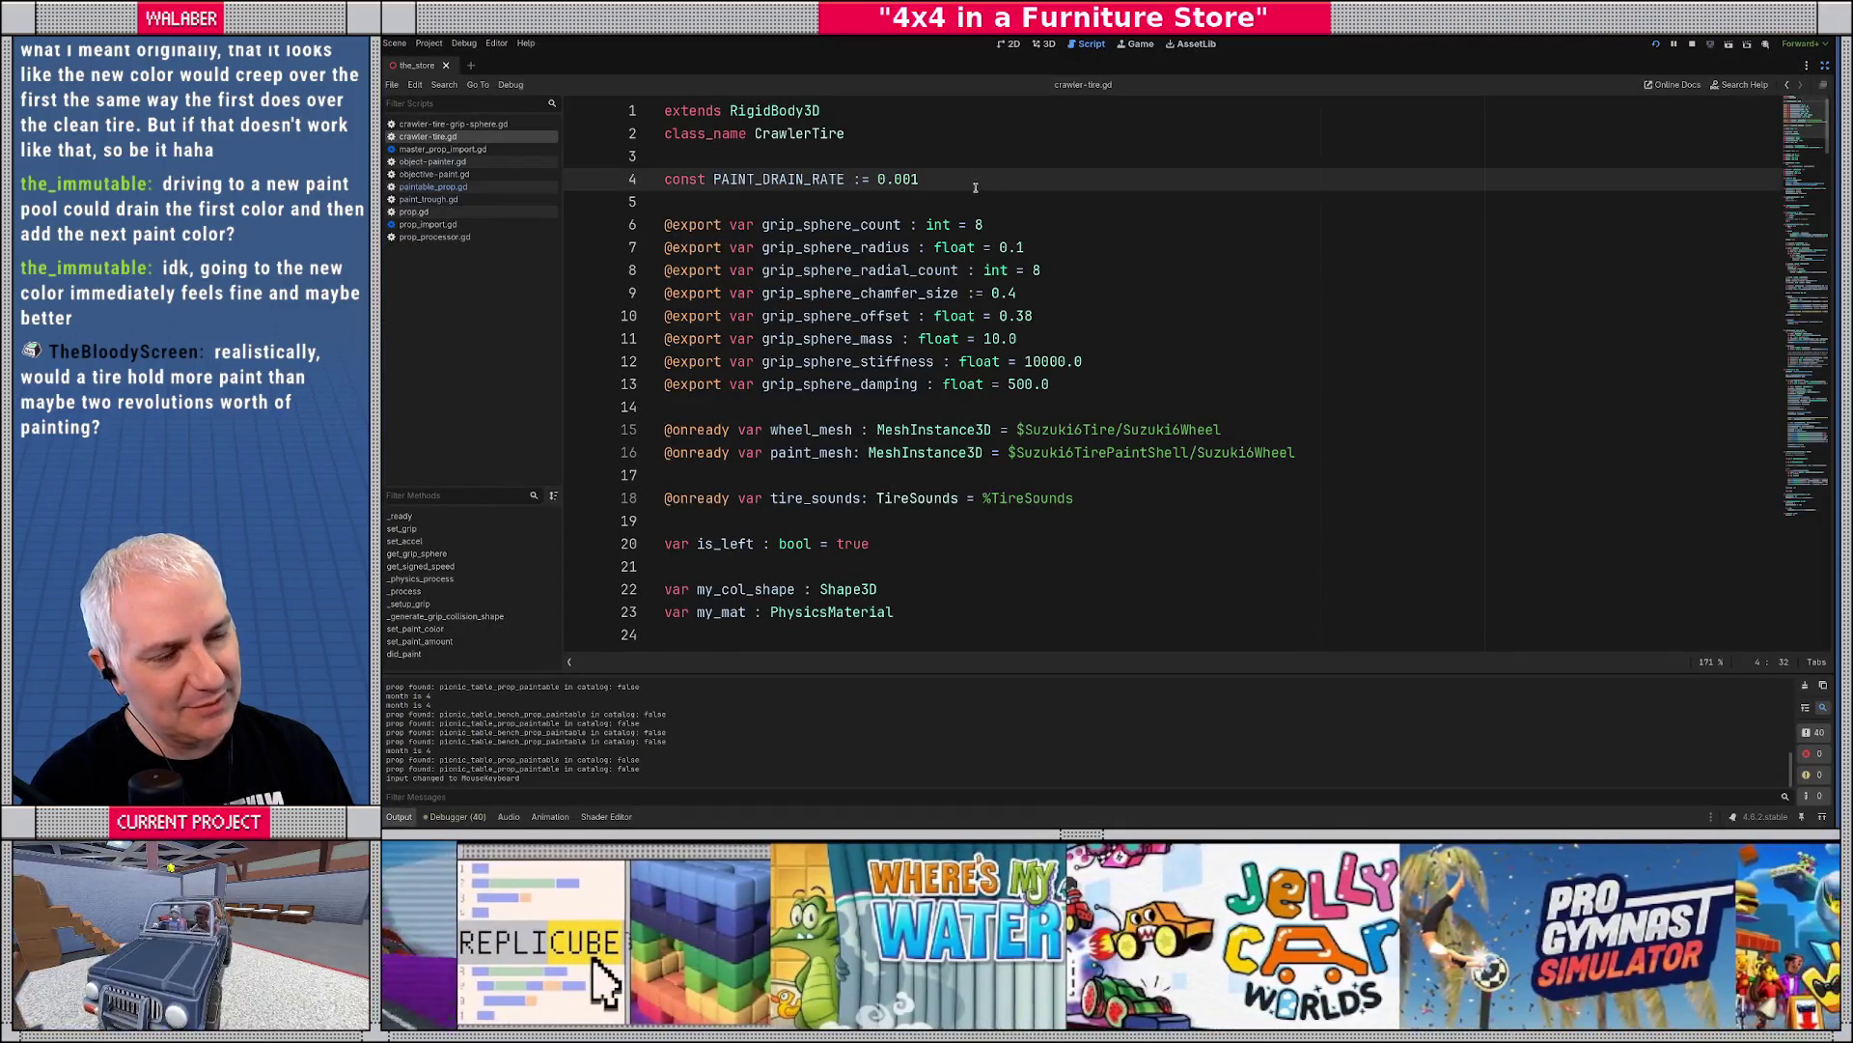
{"action": "mouse_move", "coordinate": [930, 224]}
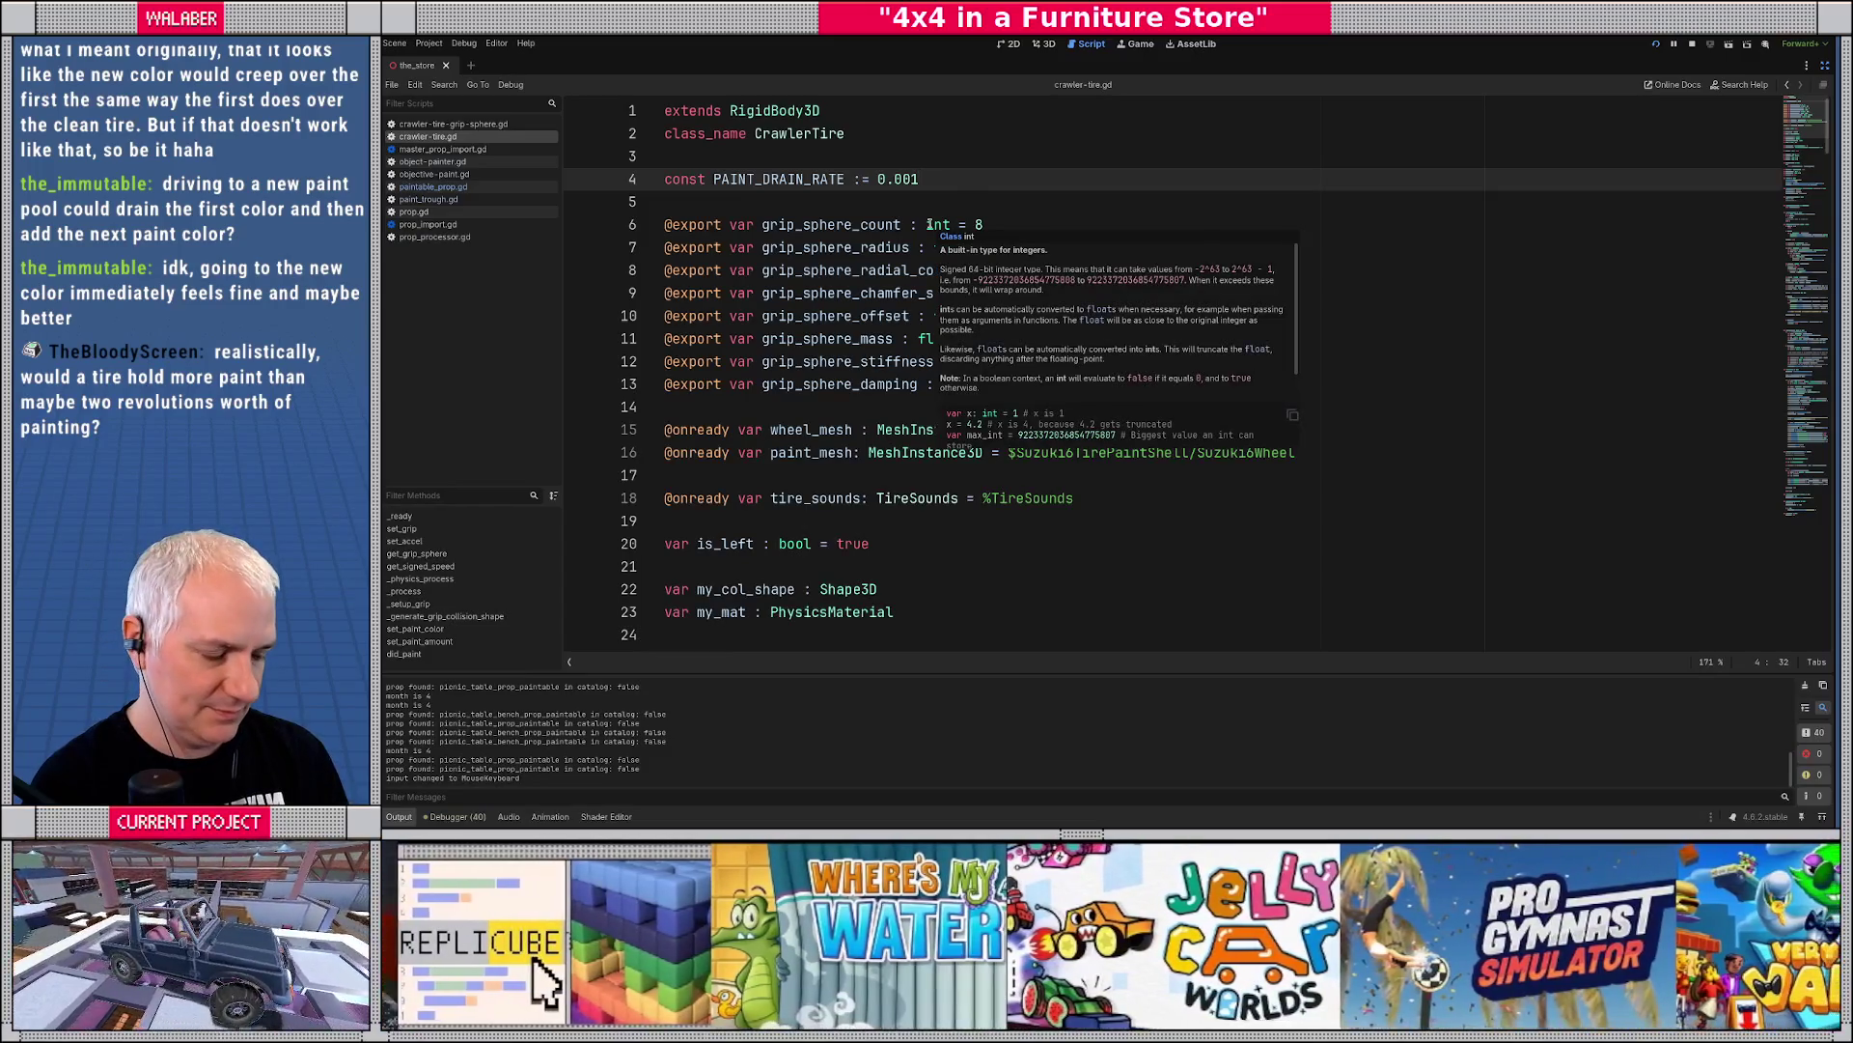
{"action": "key", "text": "BackSpace"}
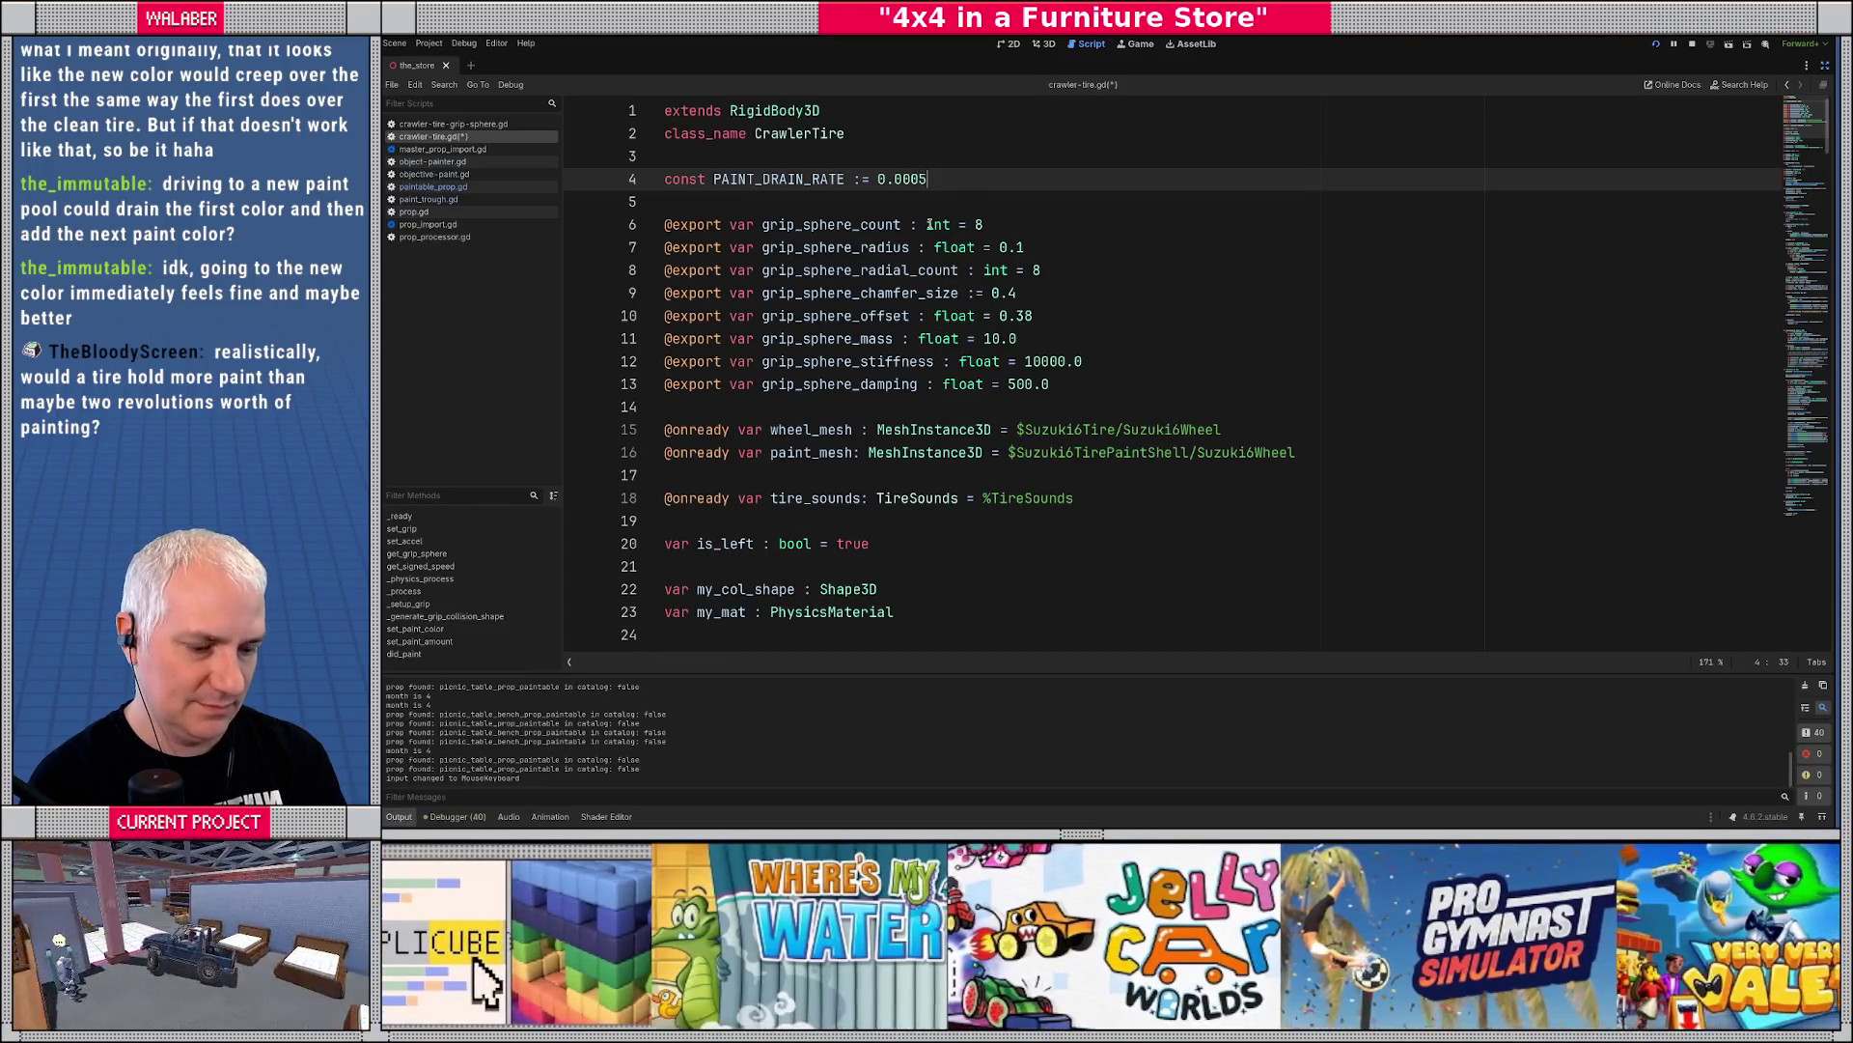
{"action": "key", "text": "ctrl+s"}
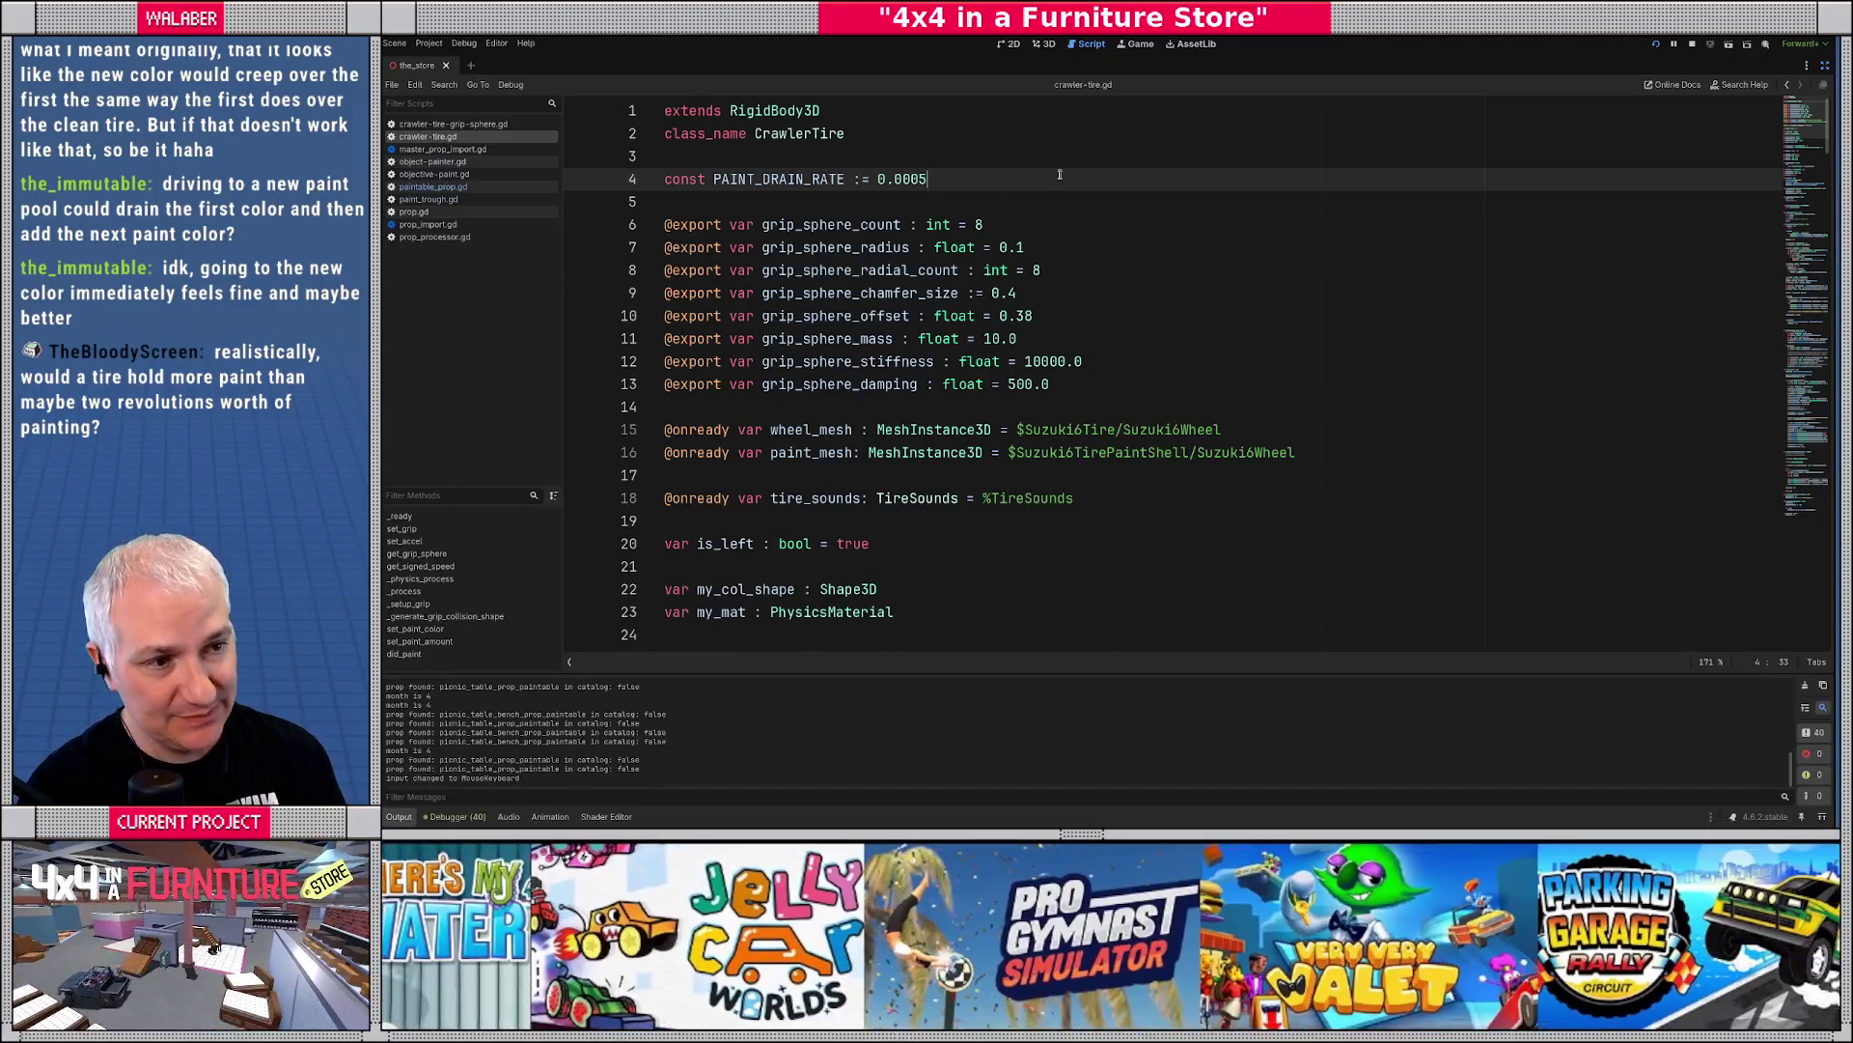
Turn distraction-free mode off, widen the left dock slightly, and switch to the 3D view
{"action": "left_click", "coordinate": [1822, 67]}
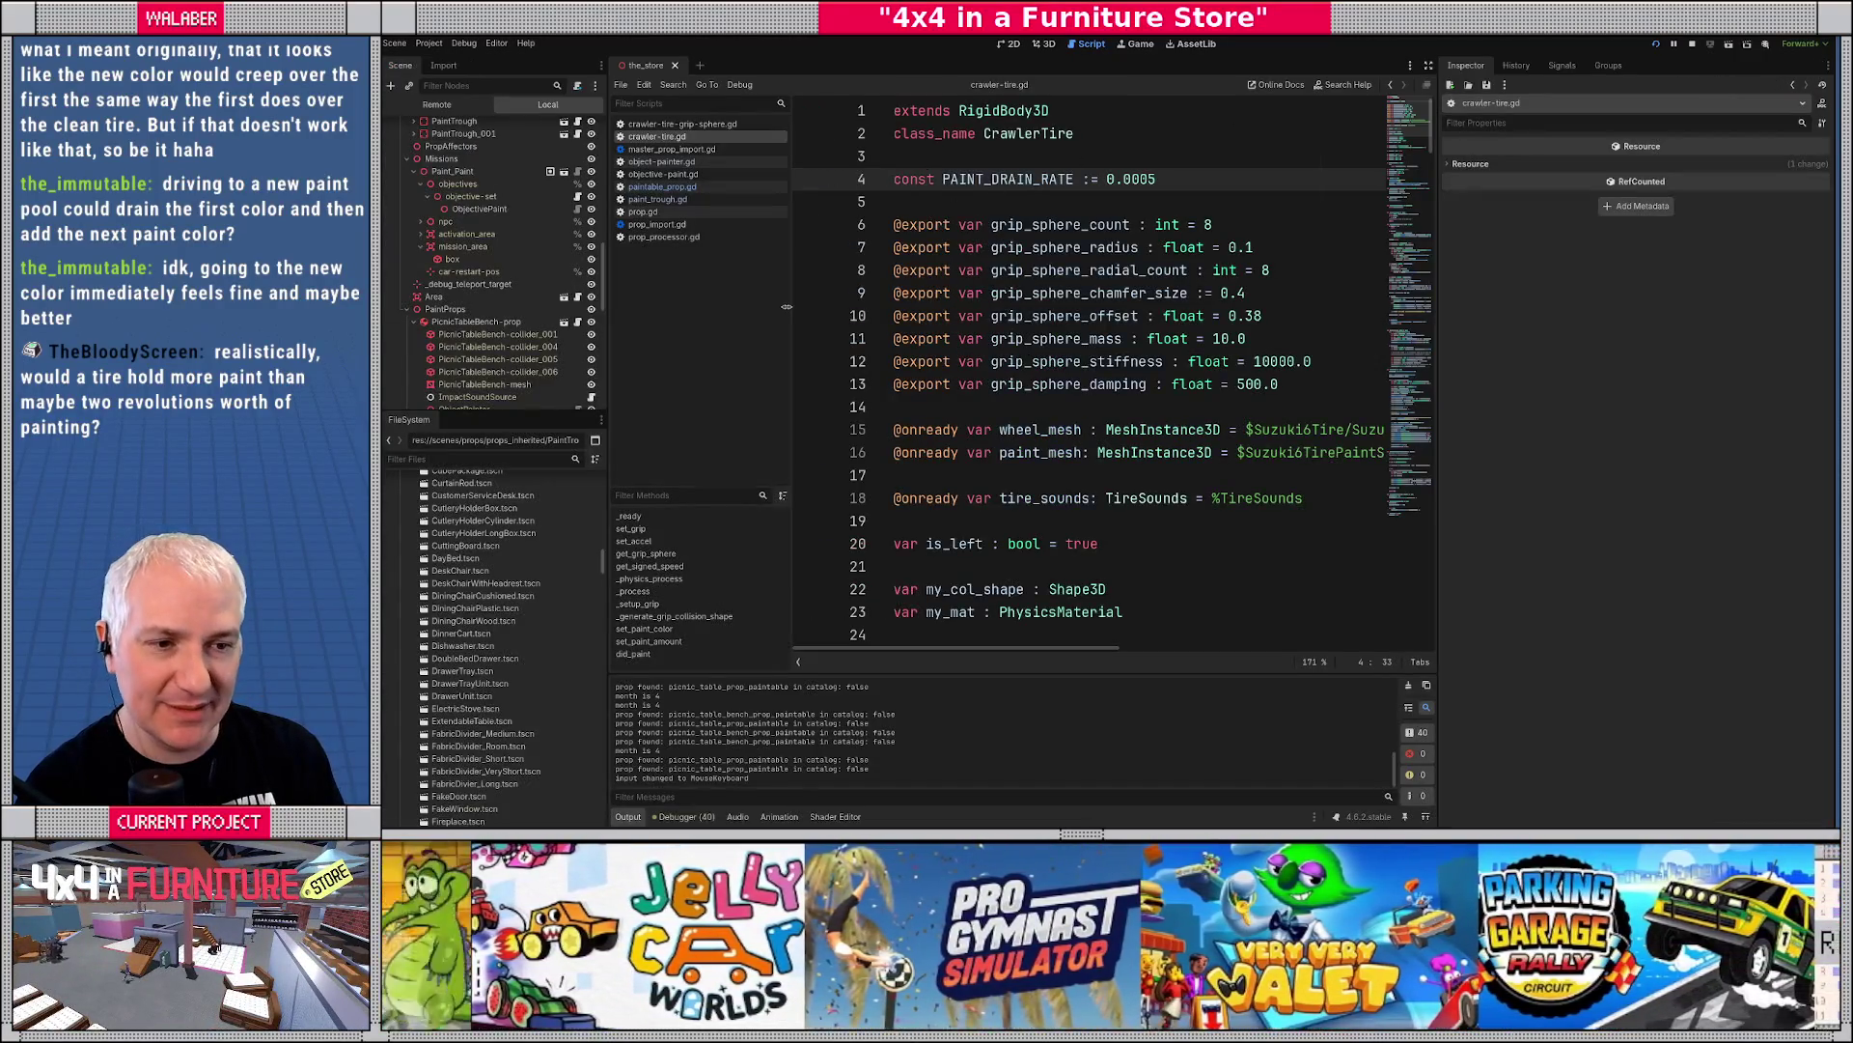
{"action": "left_click_drag", "start_coordinate": [609, 406], "coordinate": [625, 405]}
{"action": "mouse_move", "coordinate": [1223, 180]}
{"action": "left_mouse_down"}
{"action": "mouse_move", "coordinate": [854, 175]}
{"action": "mouse_move", "coordinate": [1178, 180]}
{"action": "left_mouse_up"}
{"action": "left_click", "coordinate": [947, 200]}
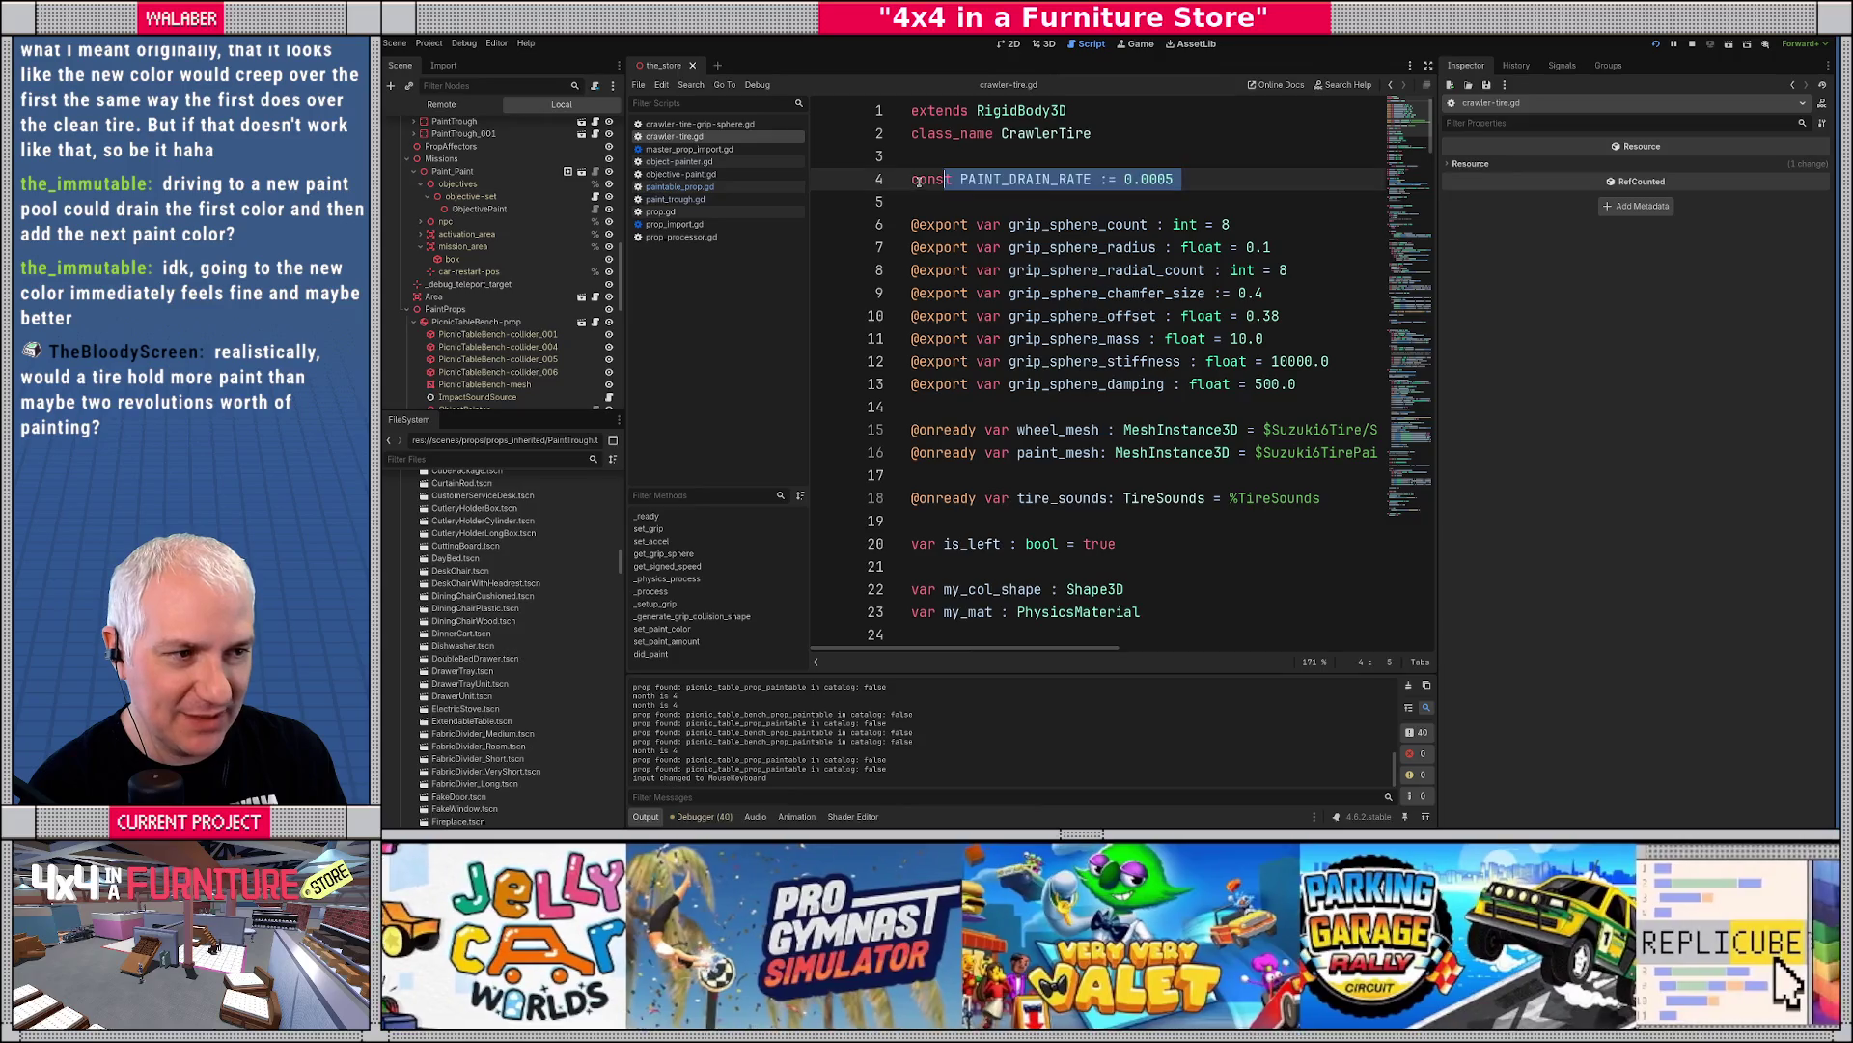
{"action": "left_click", "coordinate": [1056, 201]}
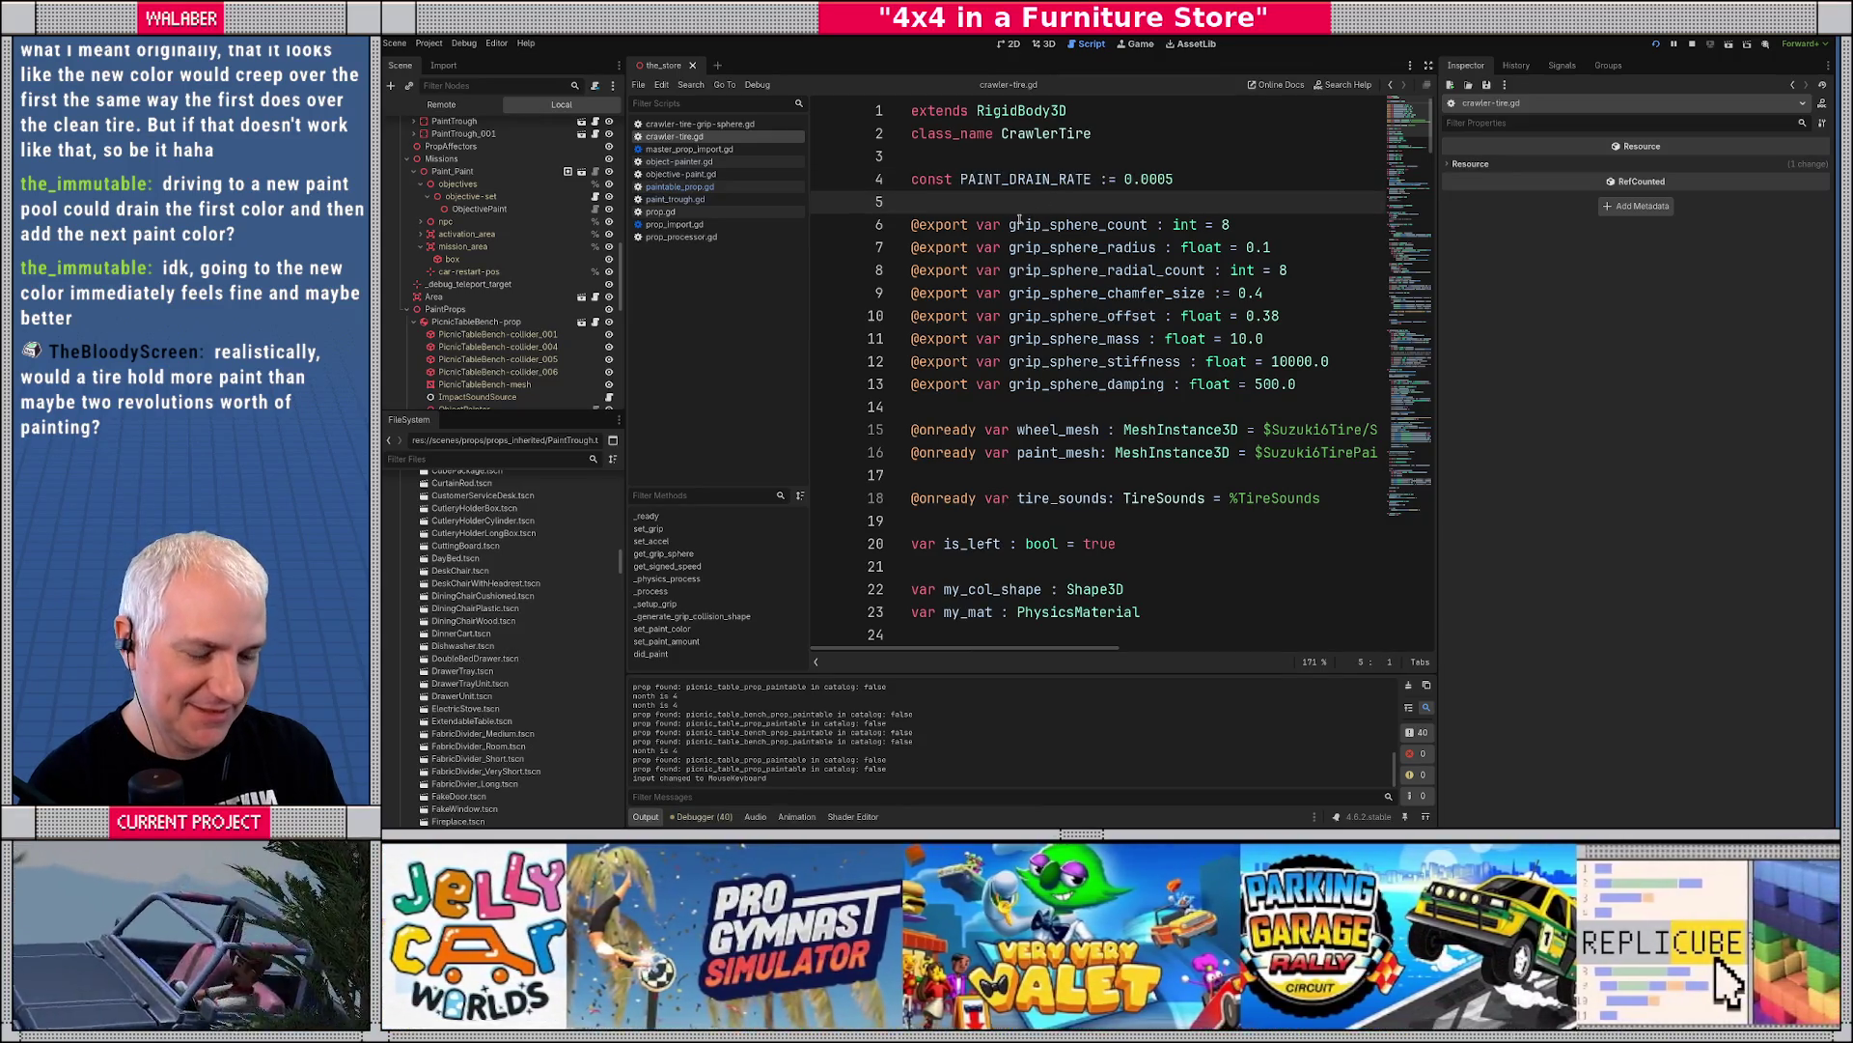
{"action": "left_click", "coordinate": [1045, 45]}
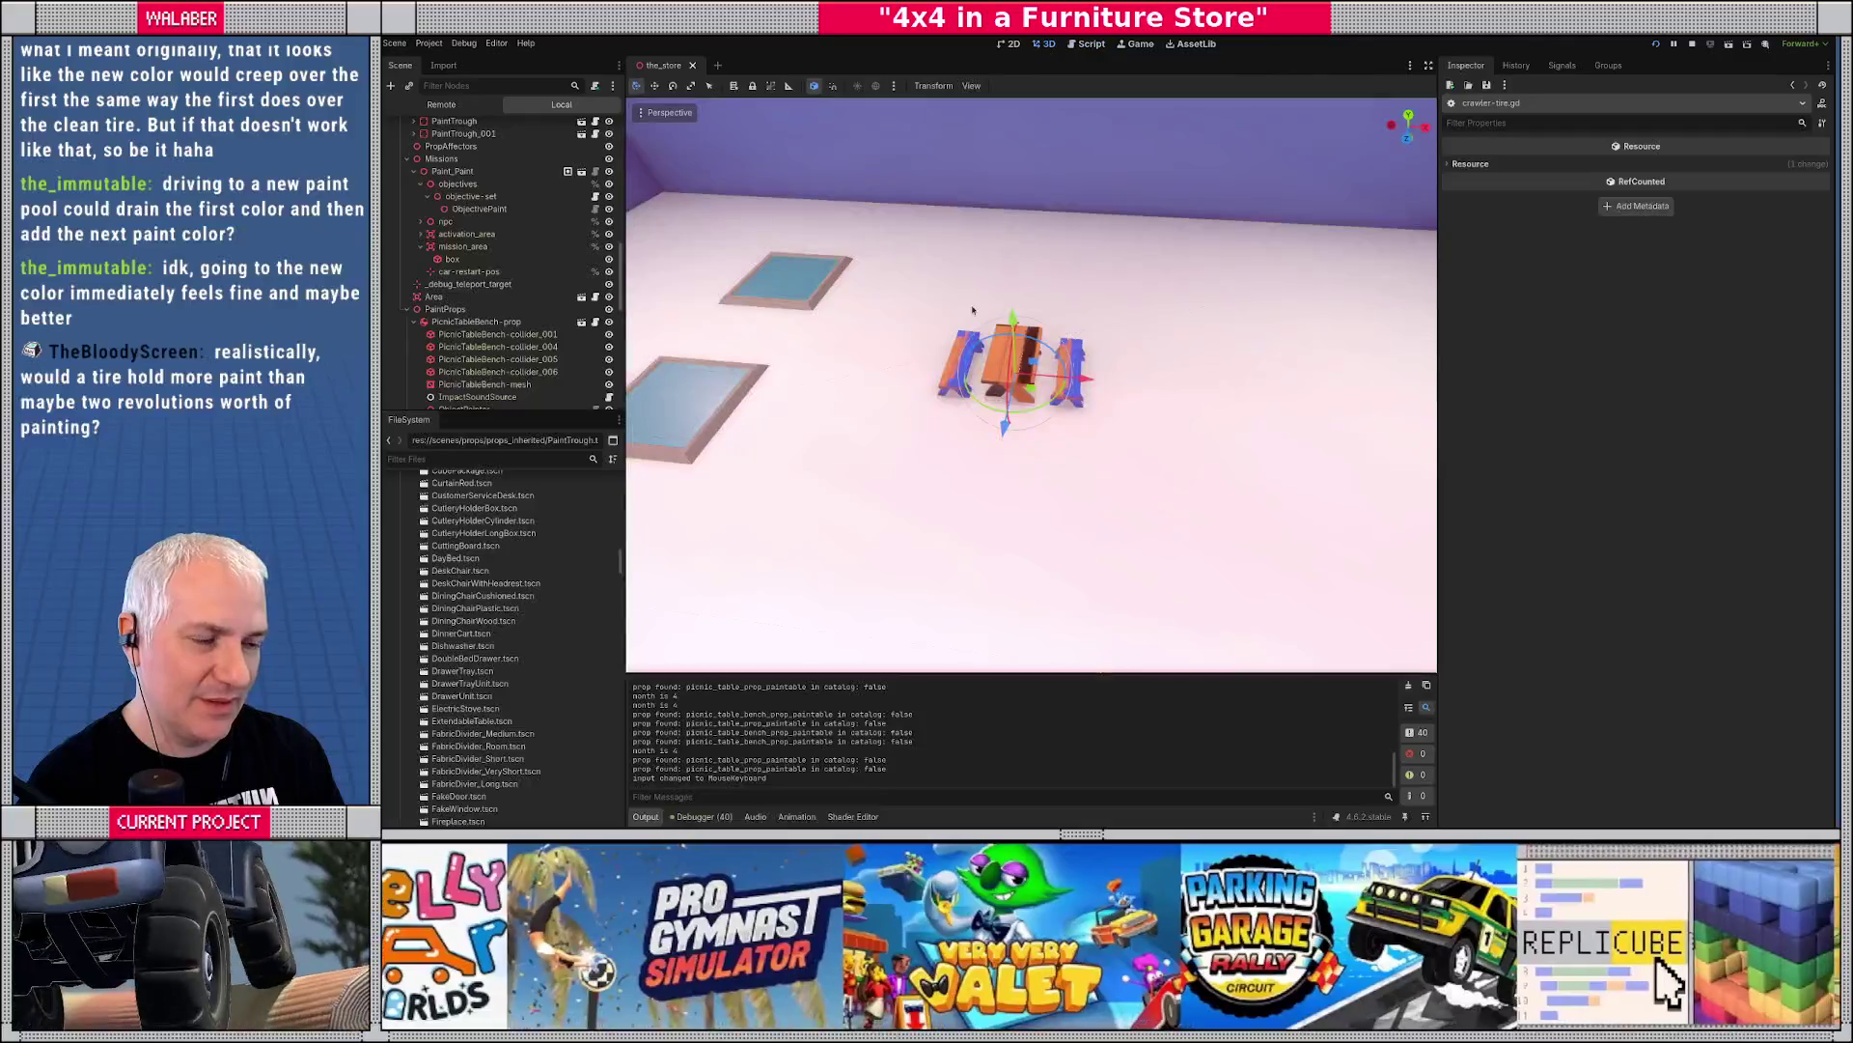
Collapse the Paint section in the scene tree and select StoreLightingV1
{"action": "scroll", "coordinate": [795, 391], "scroll_direction": "down", "scroll_amount": 5}
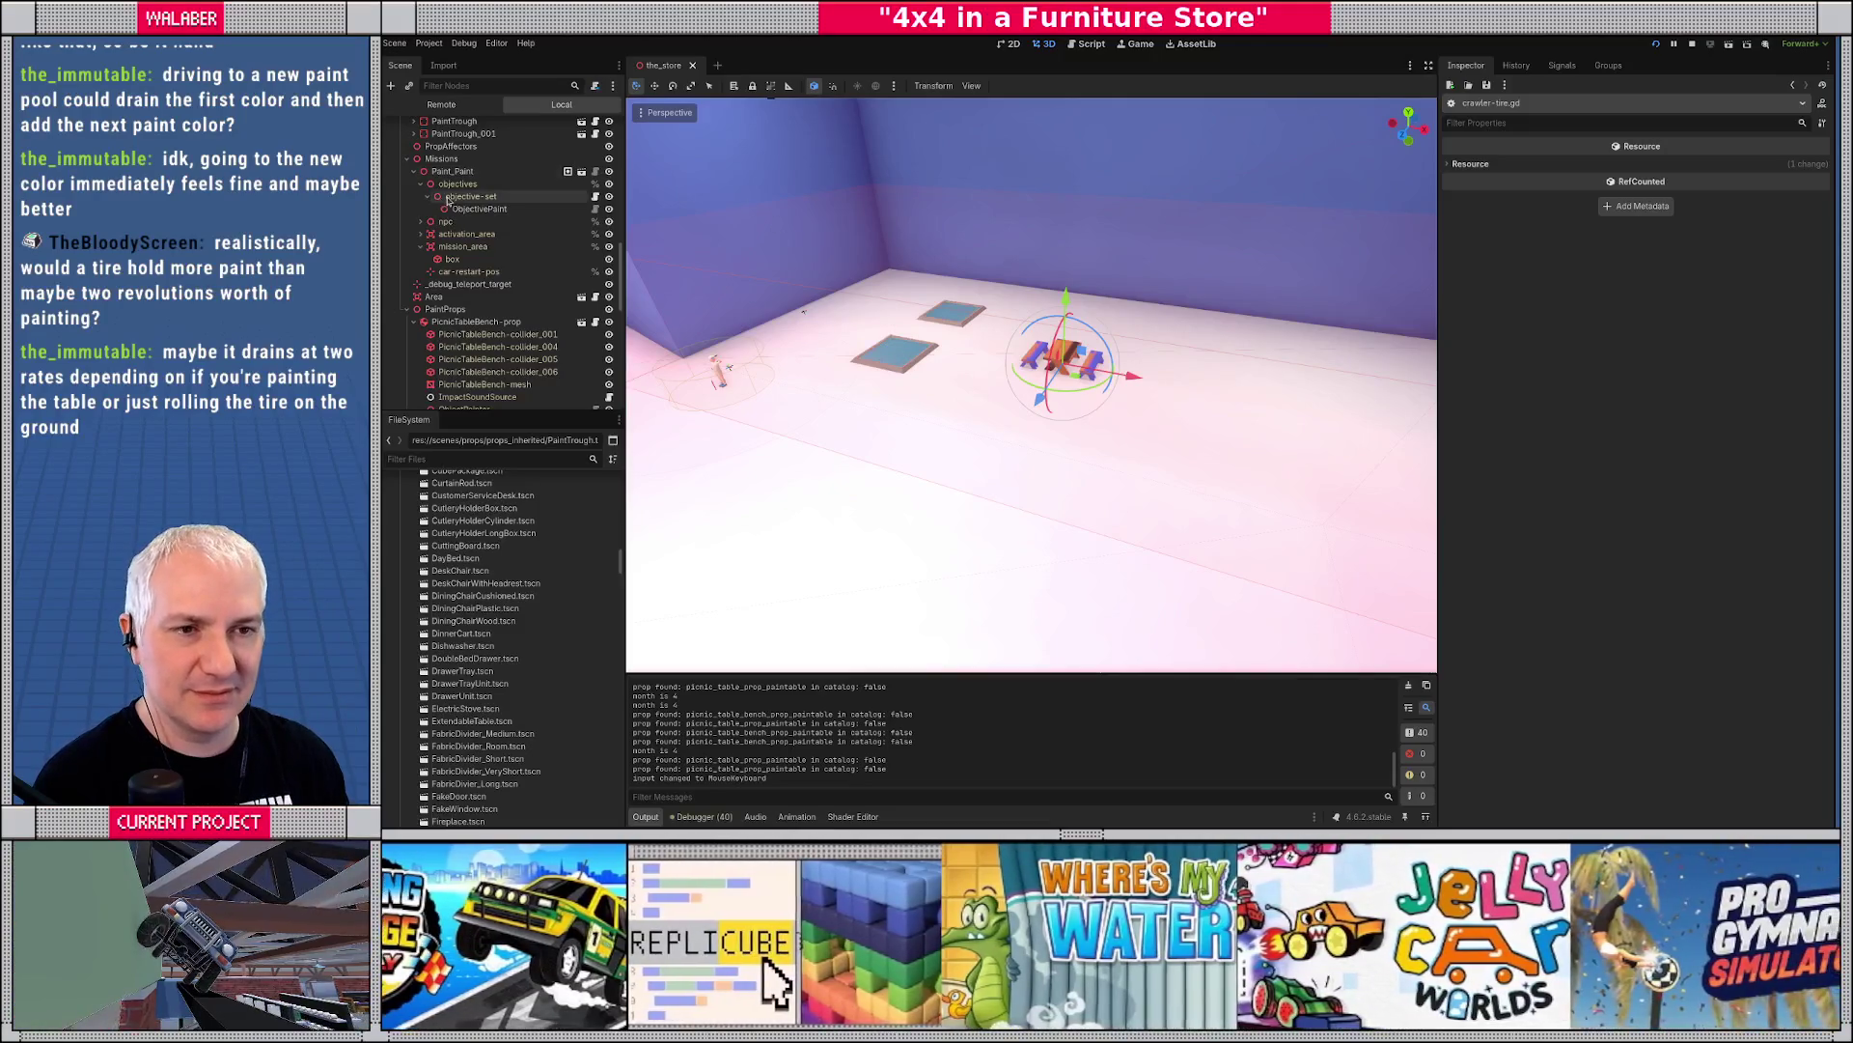
{"action": "scroll", "coordinate": [446, 274], "scroll_direction": "up", "scroll_amount": 5}
{"action": "scroll", "coordinate": [446, 275], "scroll_direction": "up", "scroll_amount": 8}
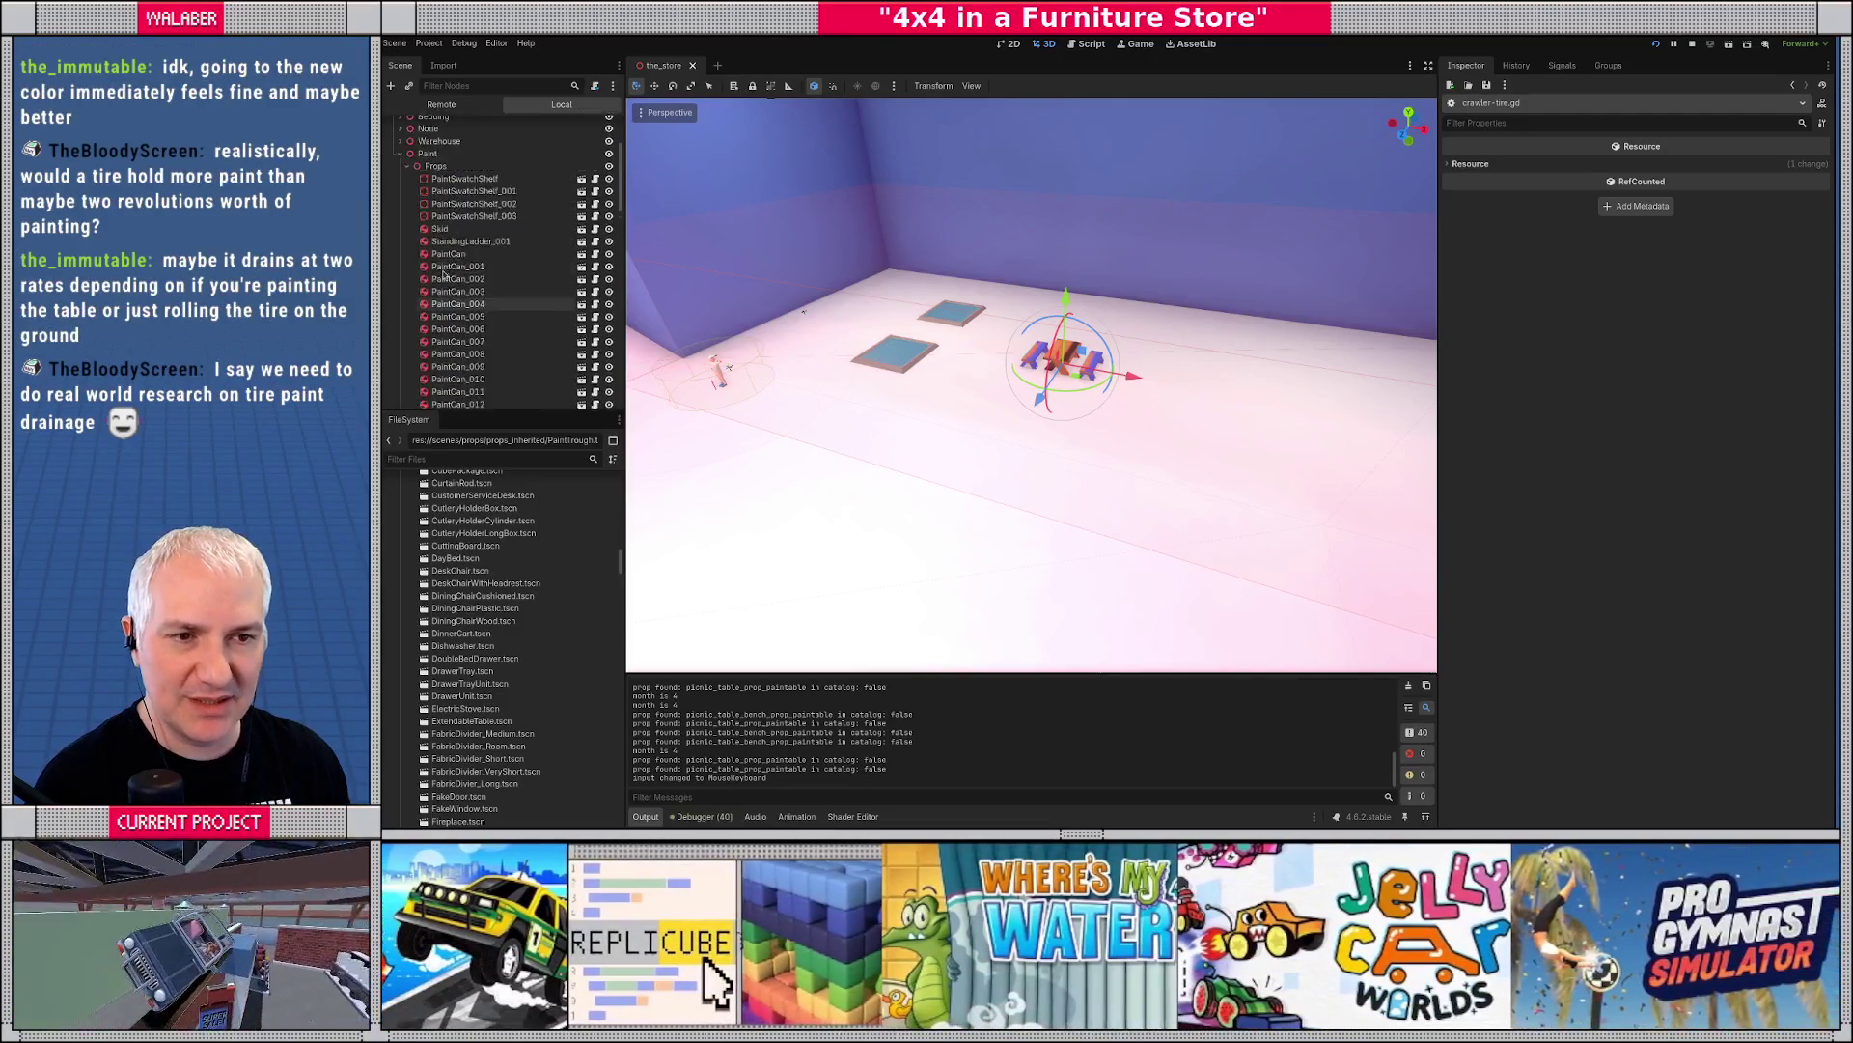
{"action": "left_click", "coordinate": [399, 259]}
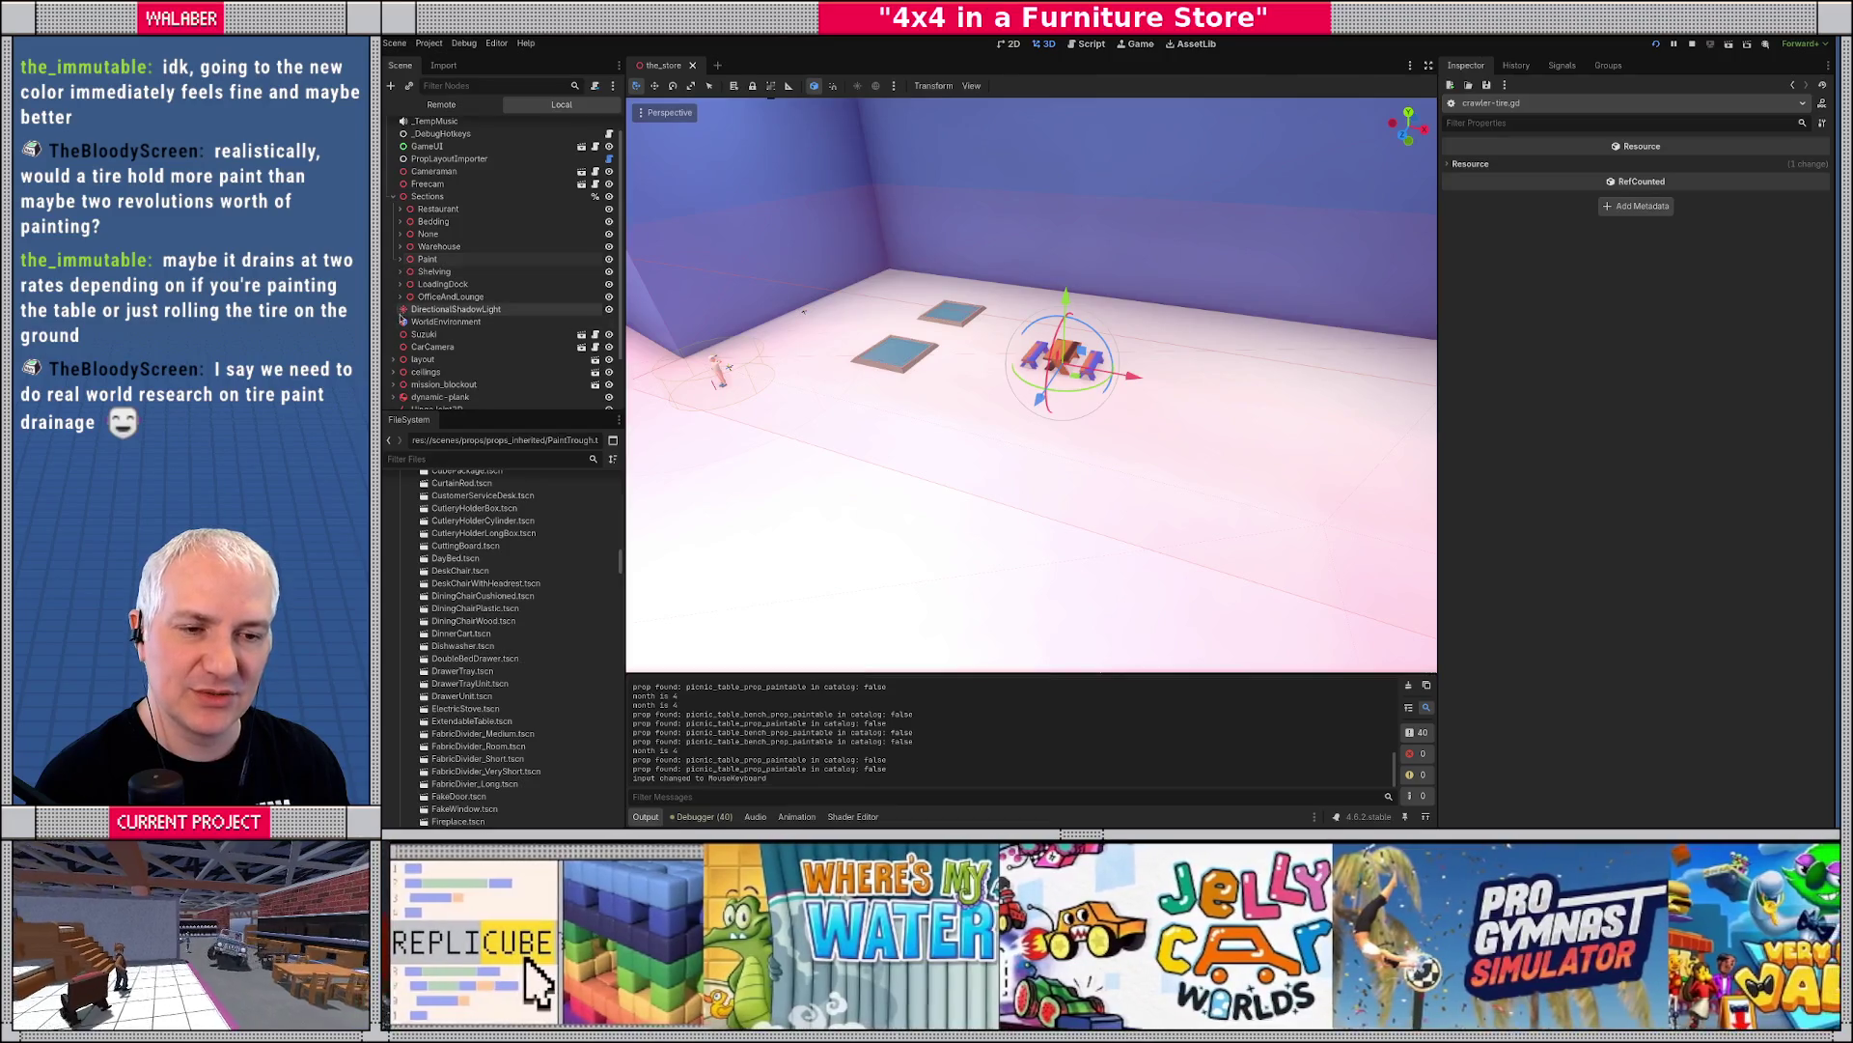
{"action": "scroll", "coordinate": [410, 349], "scroll_direction": "down", "scroll_amount": 2}
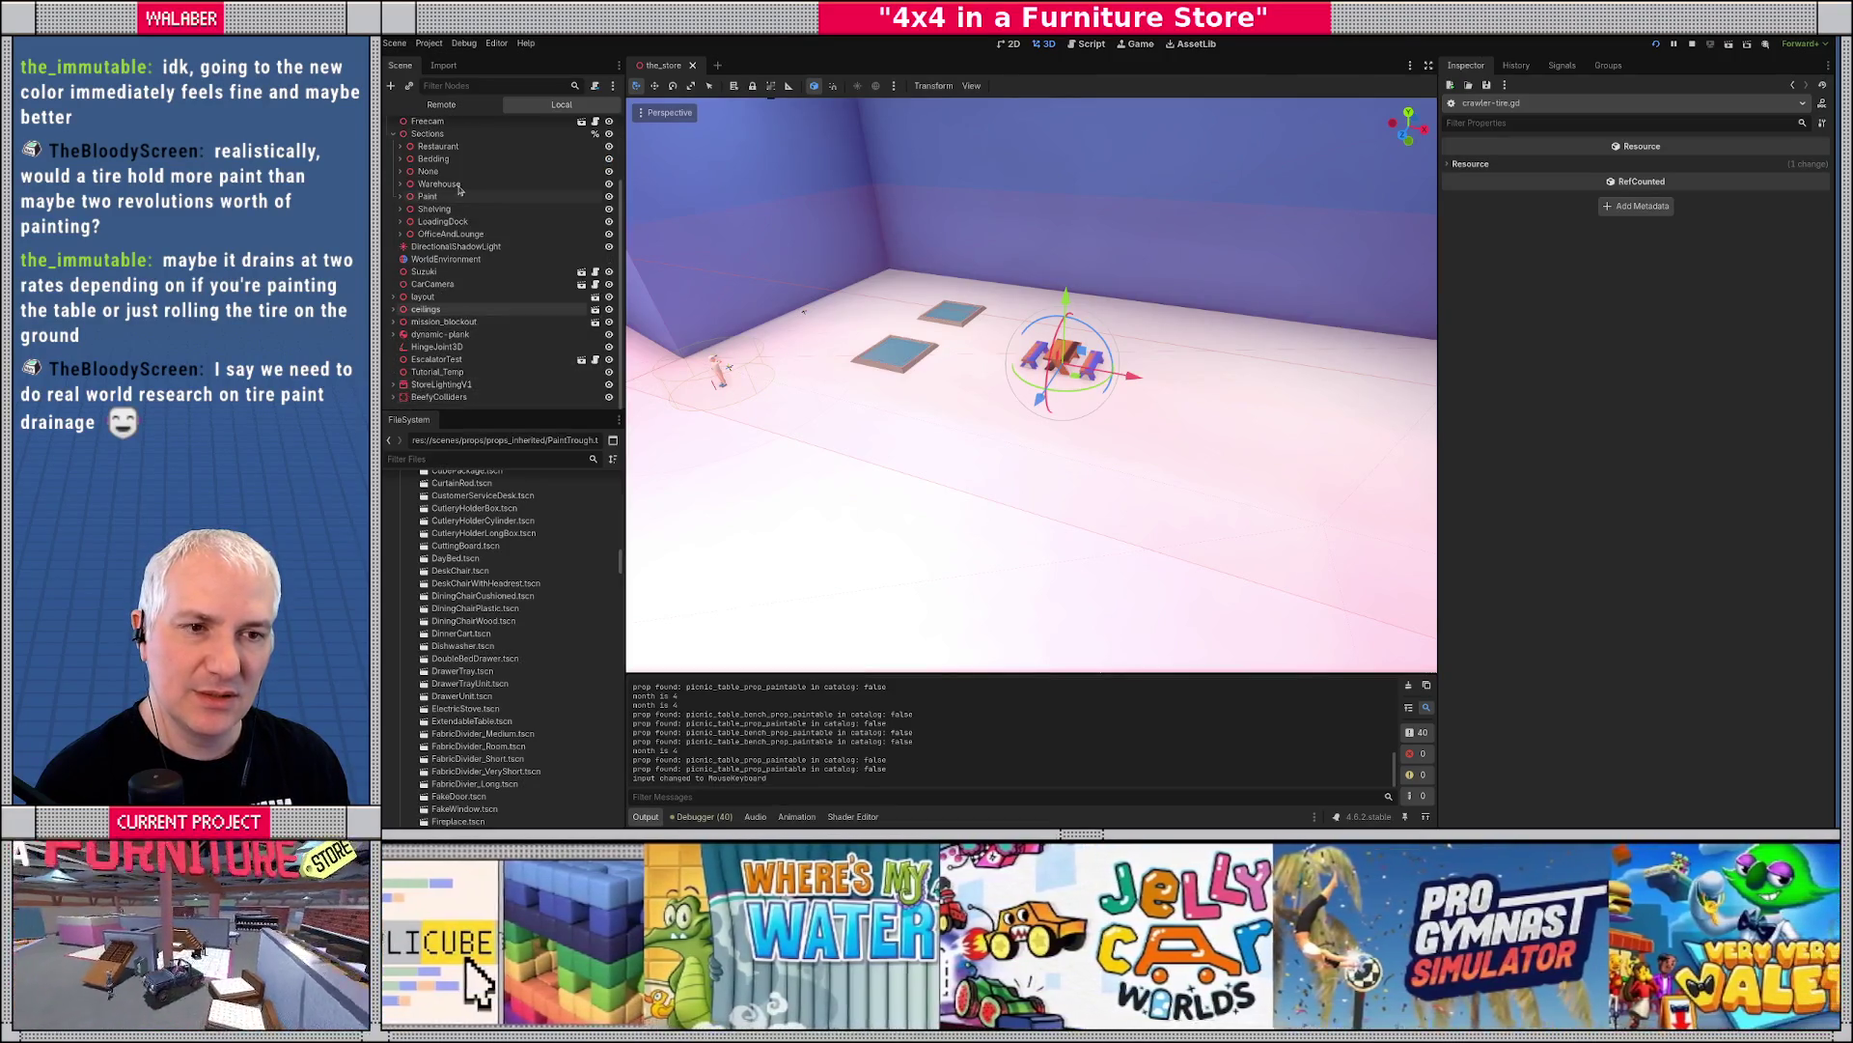
{"action": "scroll", "coordinate": [418, 309], "scroll_direction": "up", "scroll_amount": 3}
{"action": "scroll", "coordinate": [423, 253], "scroll_direction": "down", "scroll_amount": 3}
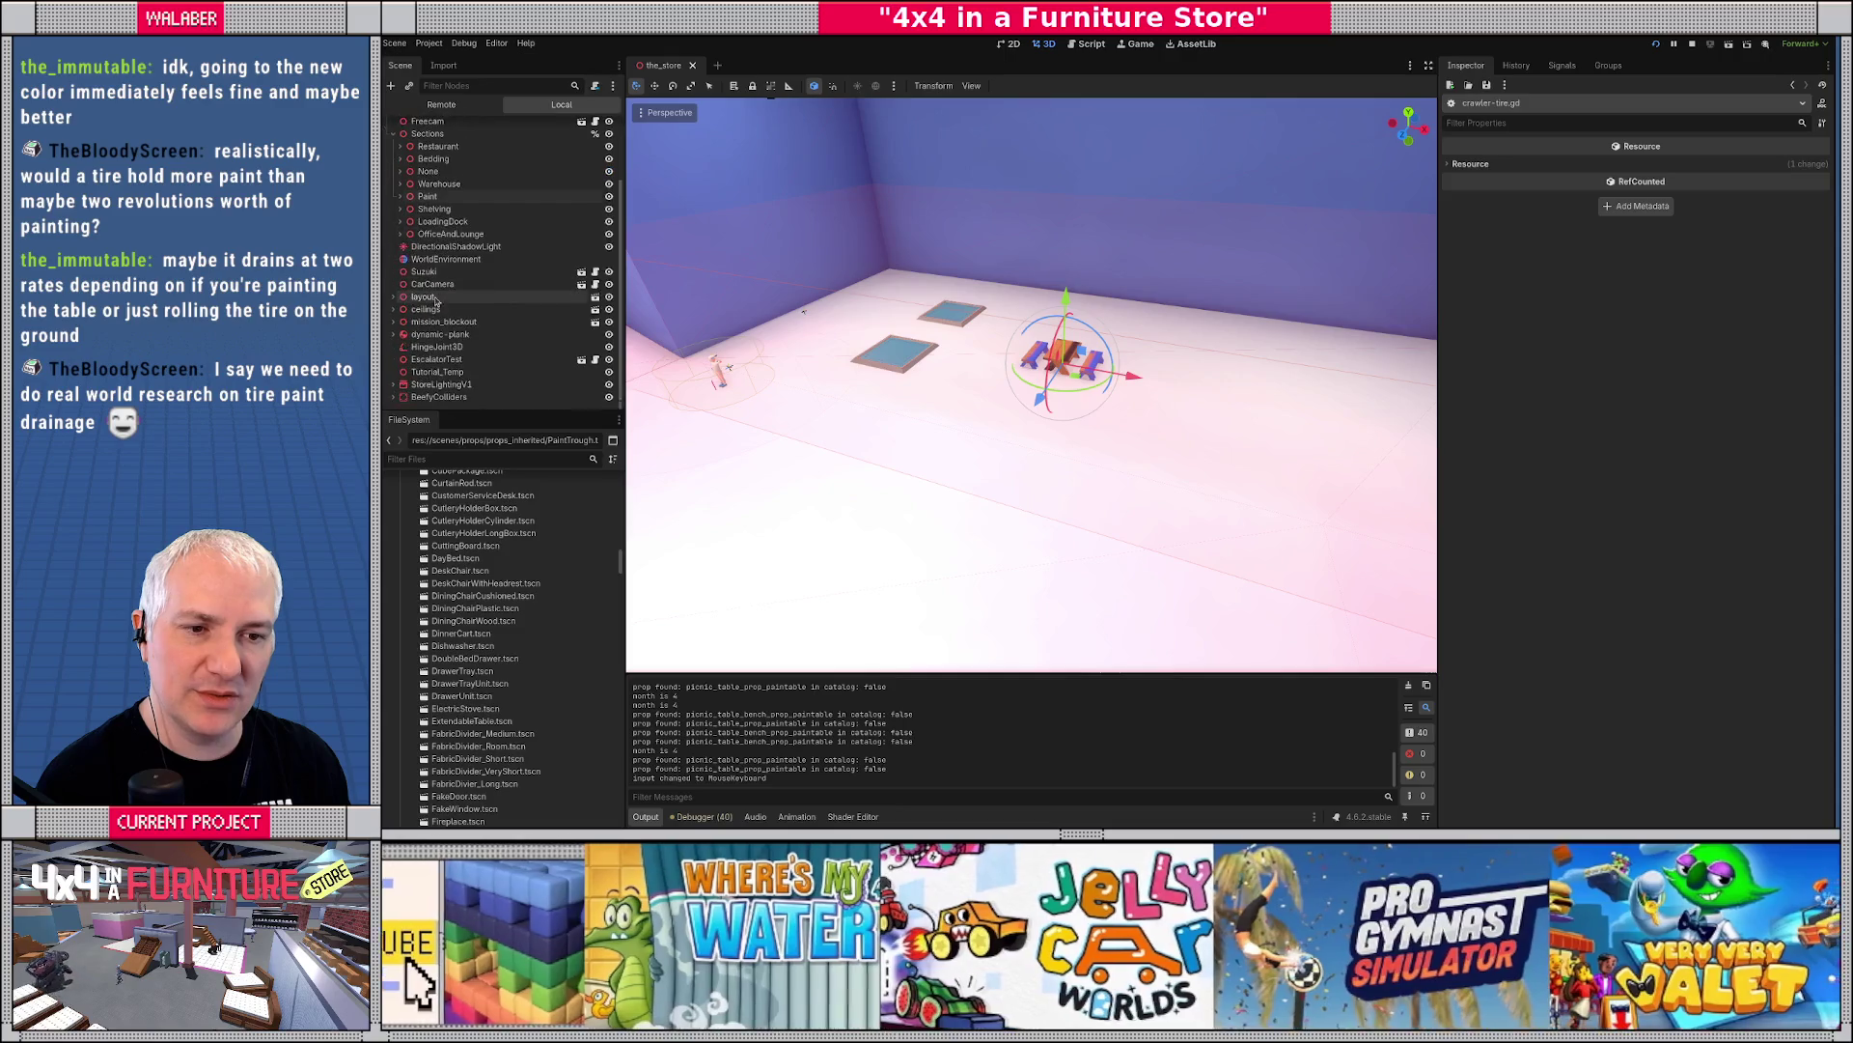
{"action": "left_click", "coordinate": [428, 384]}
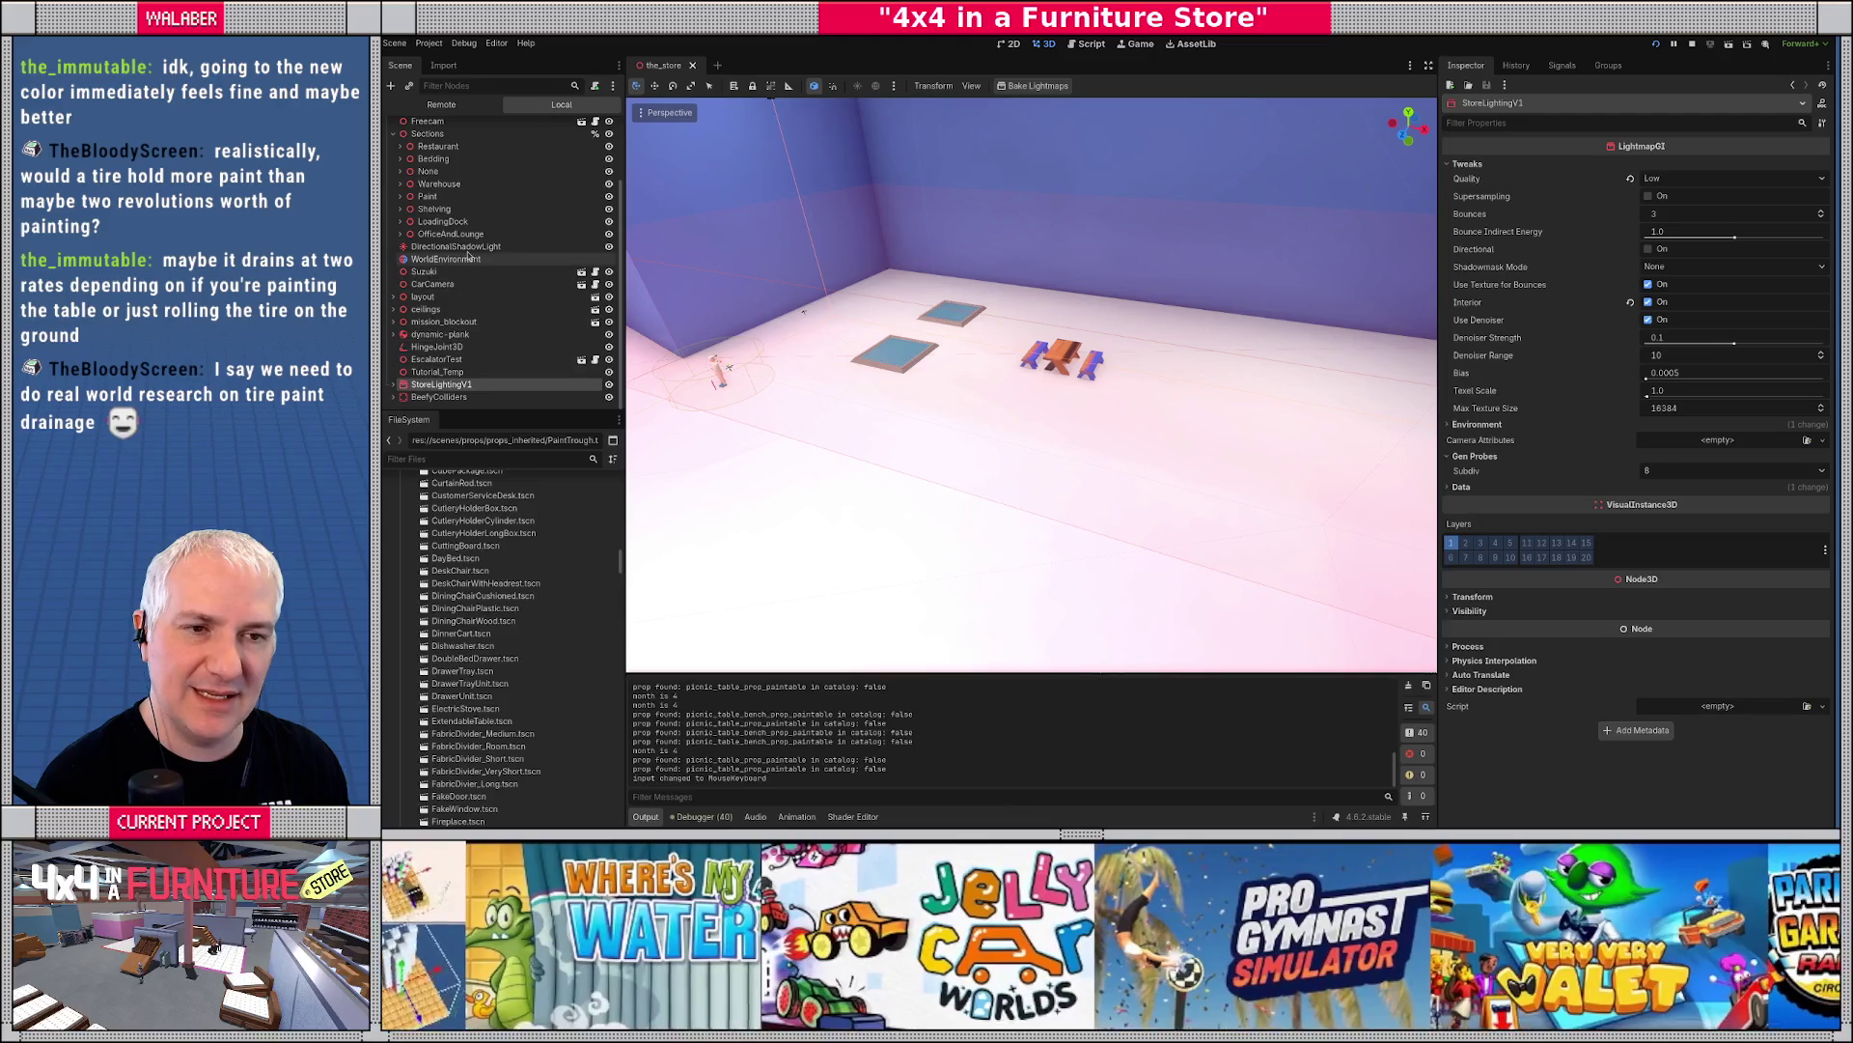
Select Sections, expand Paint with its Props group collapsed, and bring up Paint's node actions
{"action": "scroll", "coordinate": [446, 234], "scroll_direction": "up", "scroll_amount": 3}
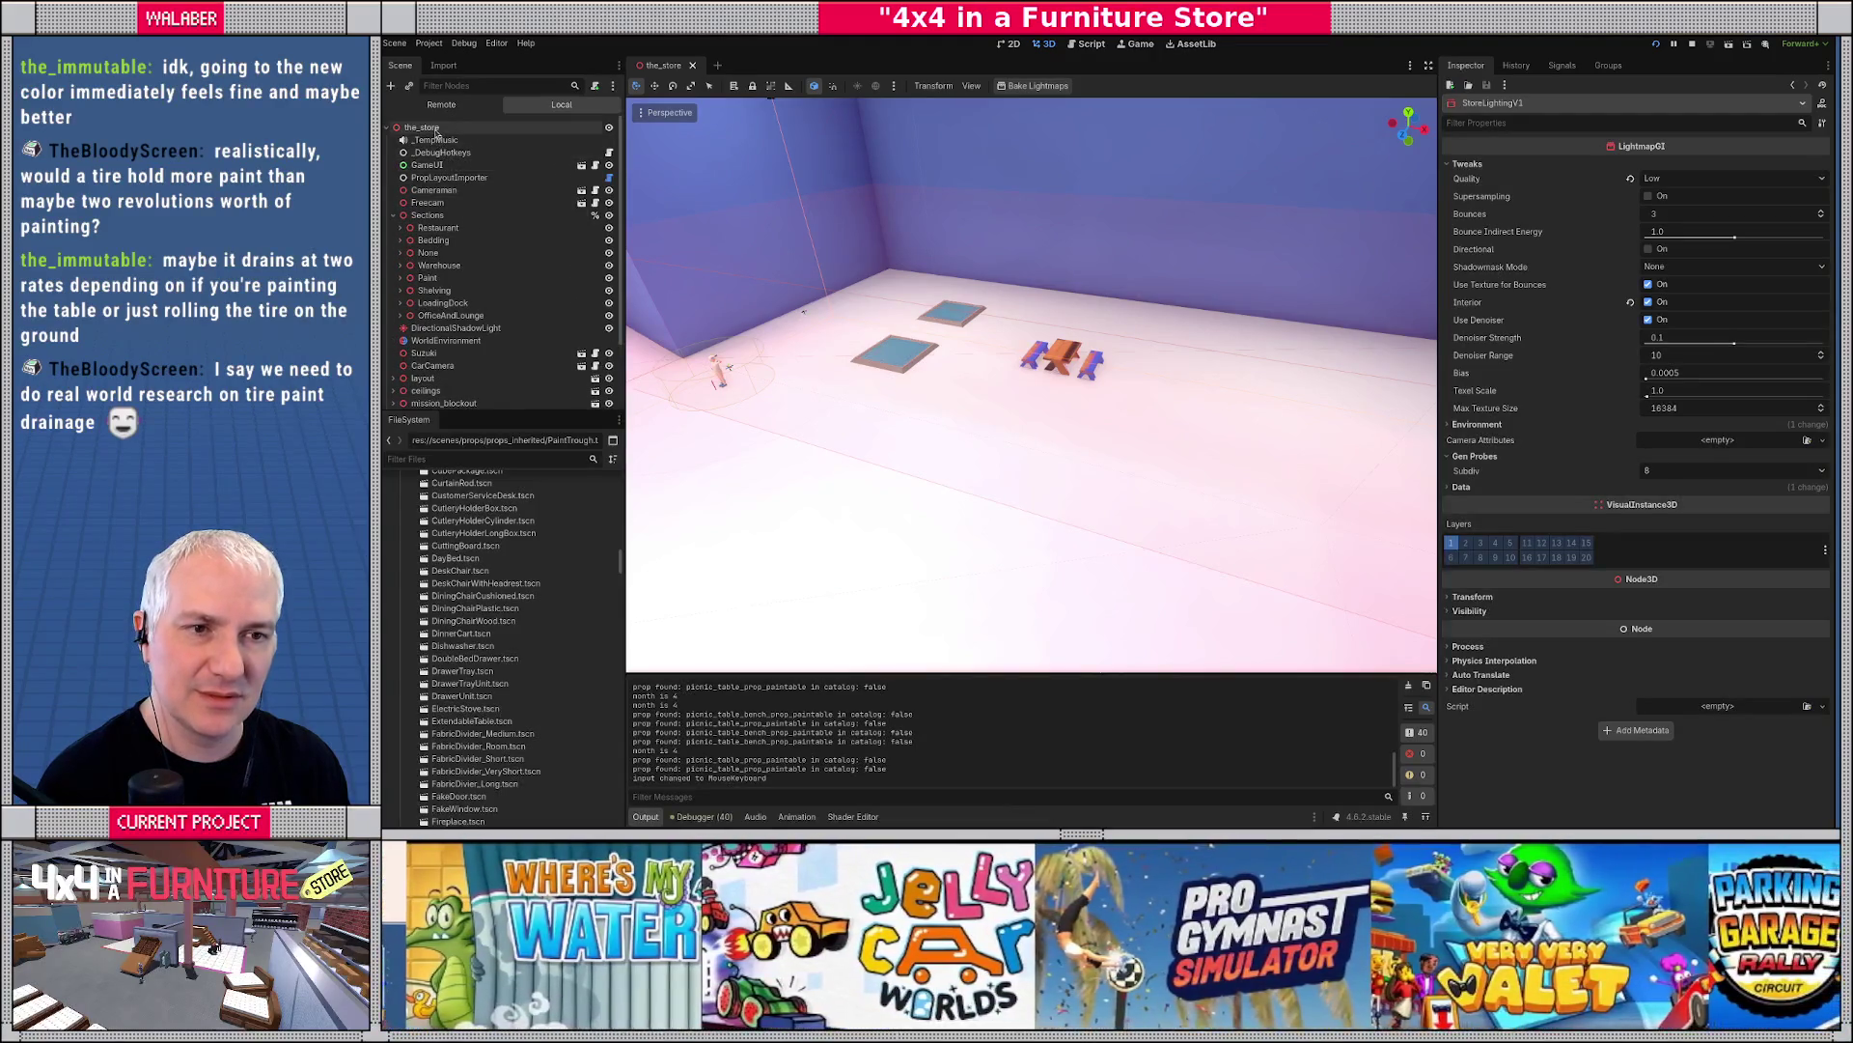
{"action": "right_click", "coordinate": [434, 130]}
{"action": "left_click", "coordinate": [425, 214]}
{"action": "left_click", "coordinate": [400, 277]}
{"action": "left_click", "coordinate": [406, 289]}
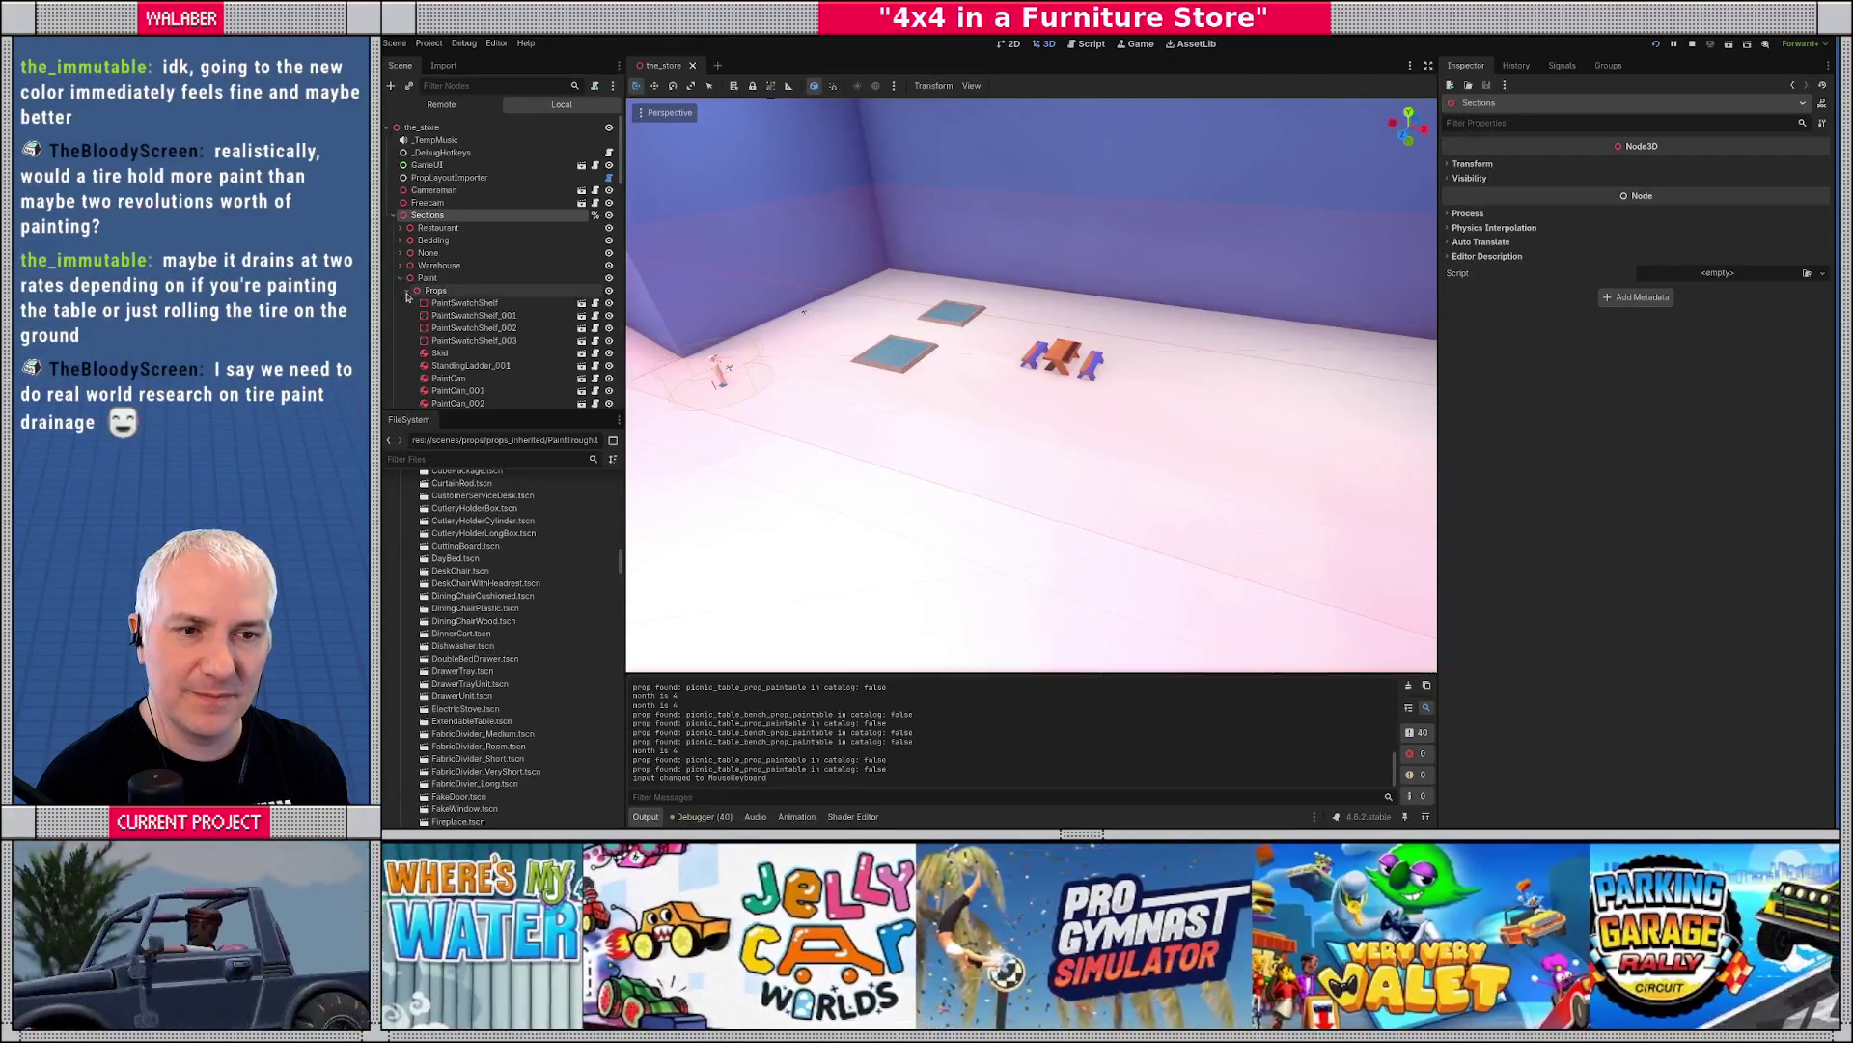
{"action": "left_click", "coordinate": [406, 292]}
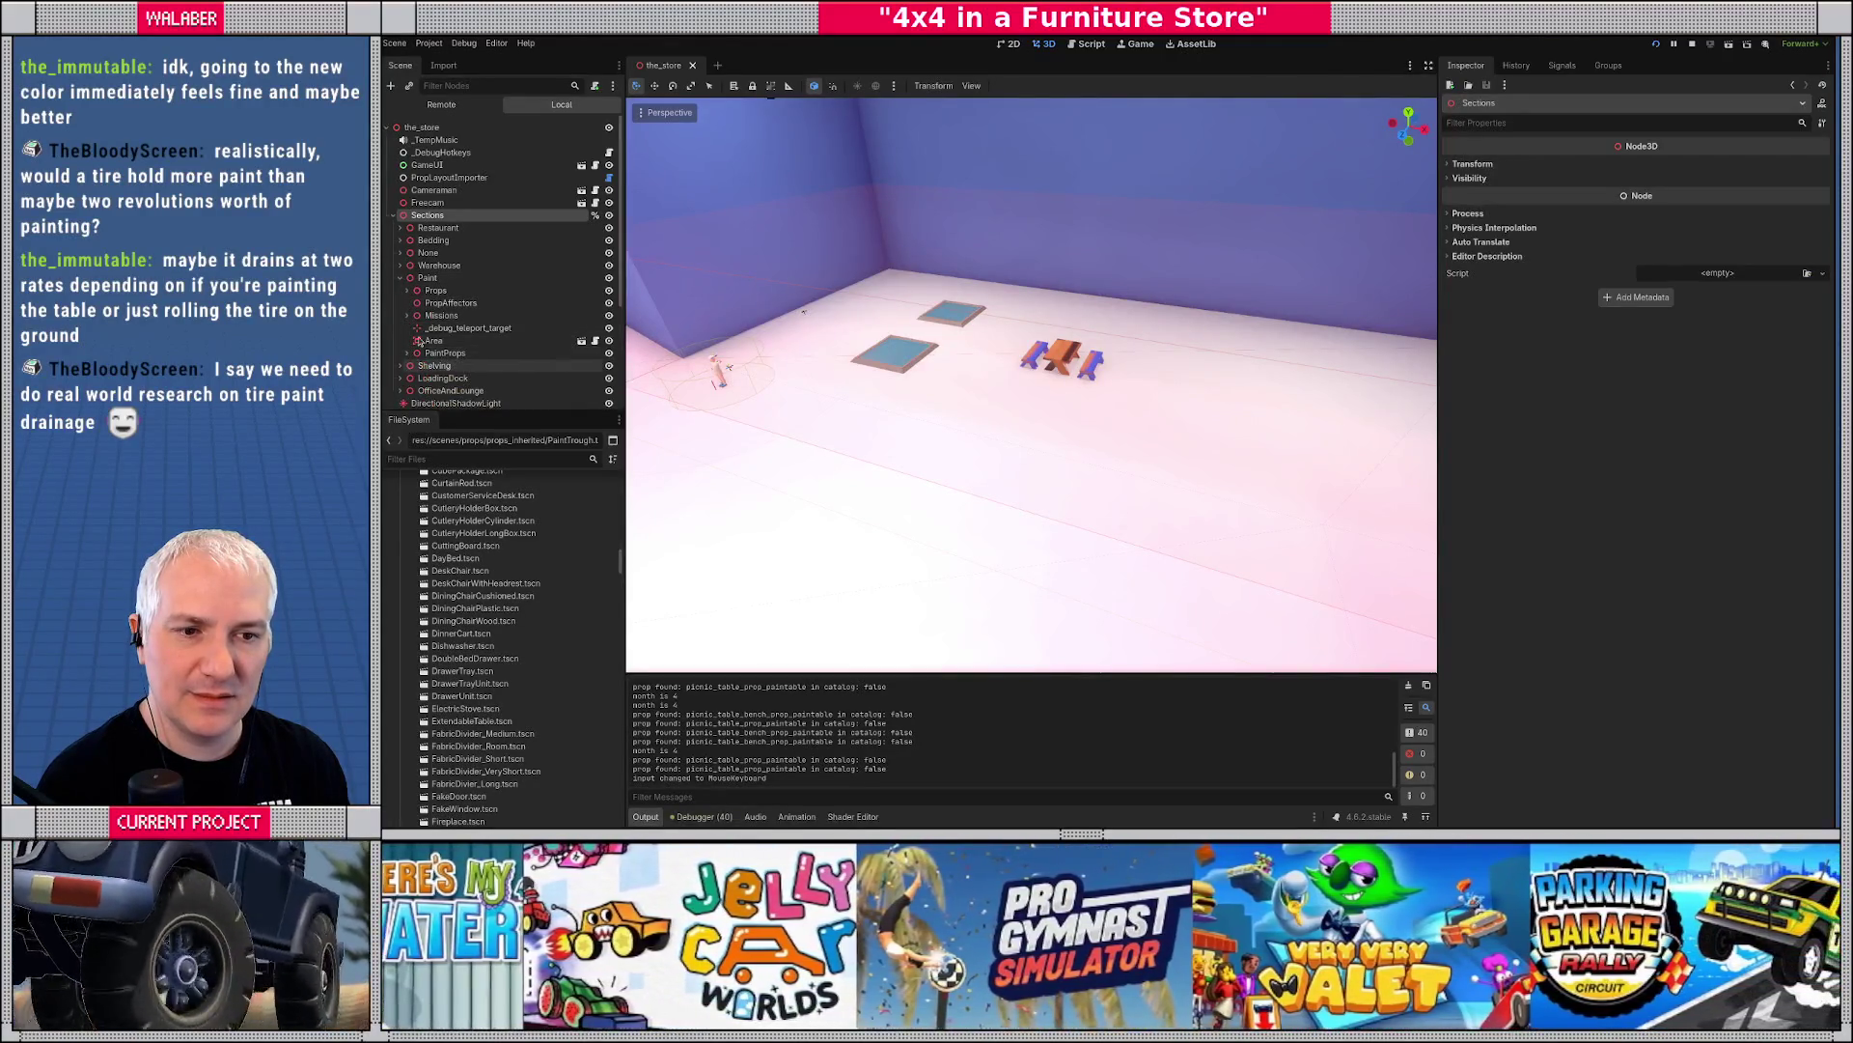
{"action": "right_click", "coordinate": [428, 278]}
Add a ReflectionProbe under Paint and view it from directly above
{"action": "left_click", "coordinate": [473, 294]}
{"action": "type", "text": "refle"}
{"action": "key", "text": "Return"}
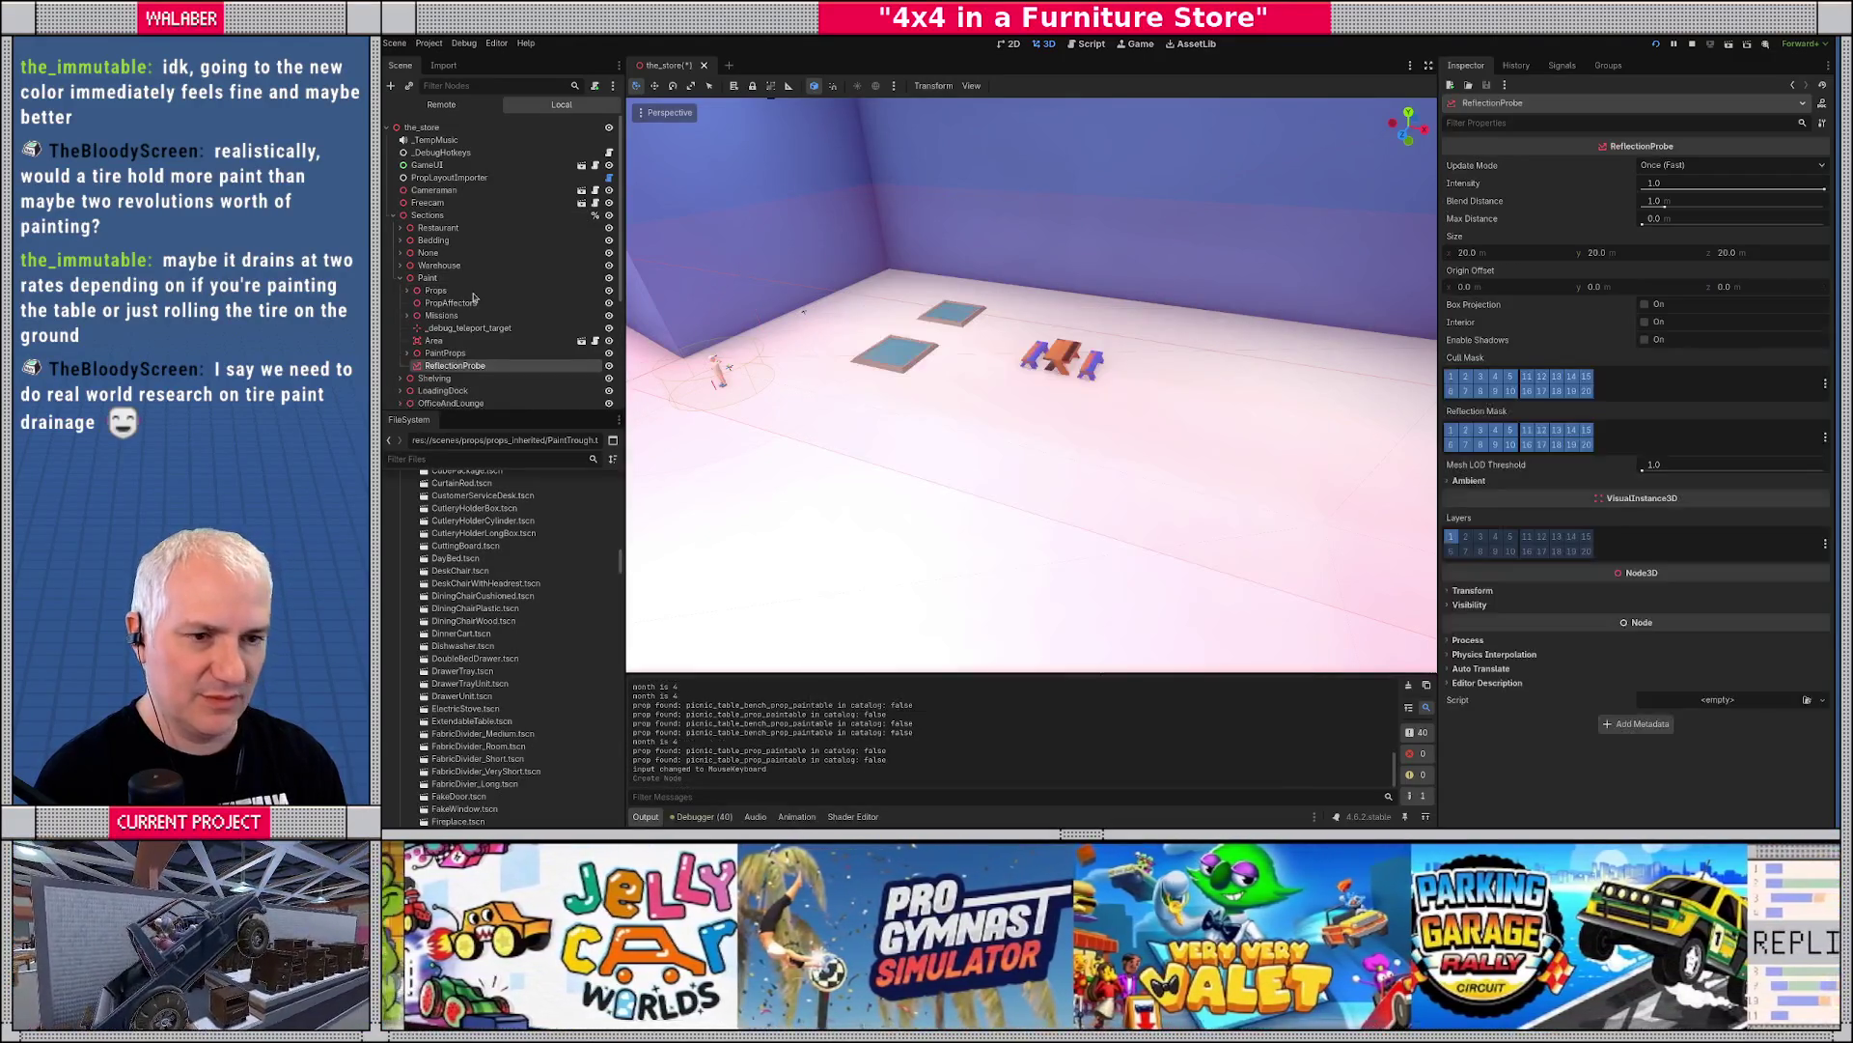
{"action": "key", "text": "f"}
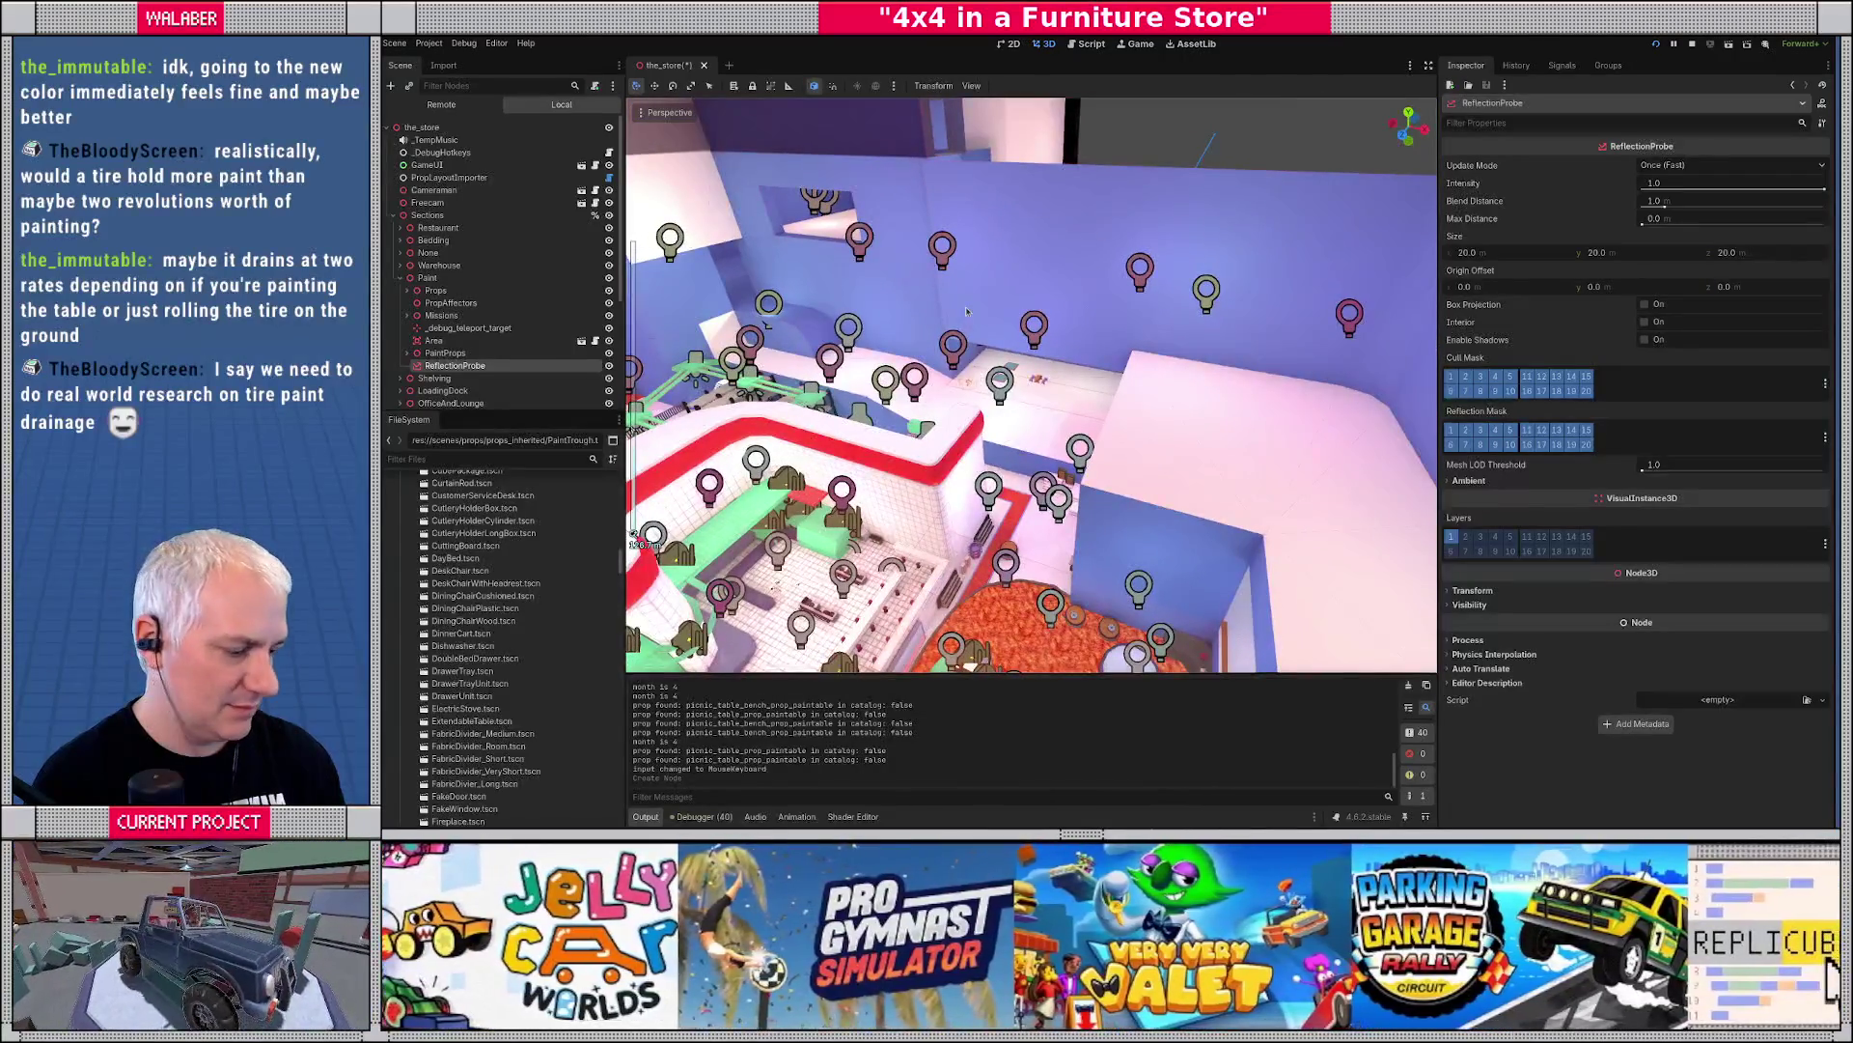
{"action": "key", "text": "KP_7"}
Move the ReflectionProbe over the Paint room, stretch it to cover the room, and save
{"action": "left_click_drag", "start_coordinate": [1050, 575], "coordinate": [1046, 117]}
{"action": "scroll", "coordinate": [1013, 173], "scroll_direction": "down", "scroll_amount": 3}
{"action": "left_click_drag", "start_coordinate": [1005, 245], "coordinate": [1005, 227]}
{"action": "mouse_move", "coordinate": [1044, 287]}
{"action": "left_mouse_down"}
{"action": "mouse_move", "coordinate": [1118, 318]}
{"action": "mouse_move", "coordinate": [1382, 326]}
{"action": "left_mouse_up"}
{"action": "scroll", "coordinate": [1094, 293], "scroll_direction": "up", "scroll_amount": 6}
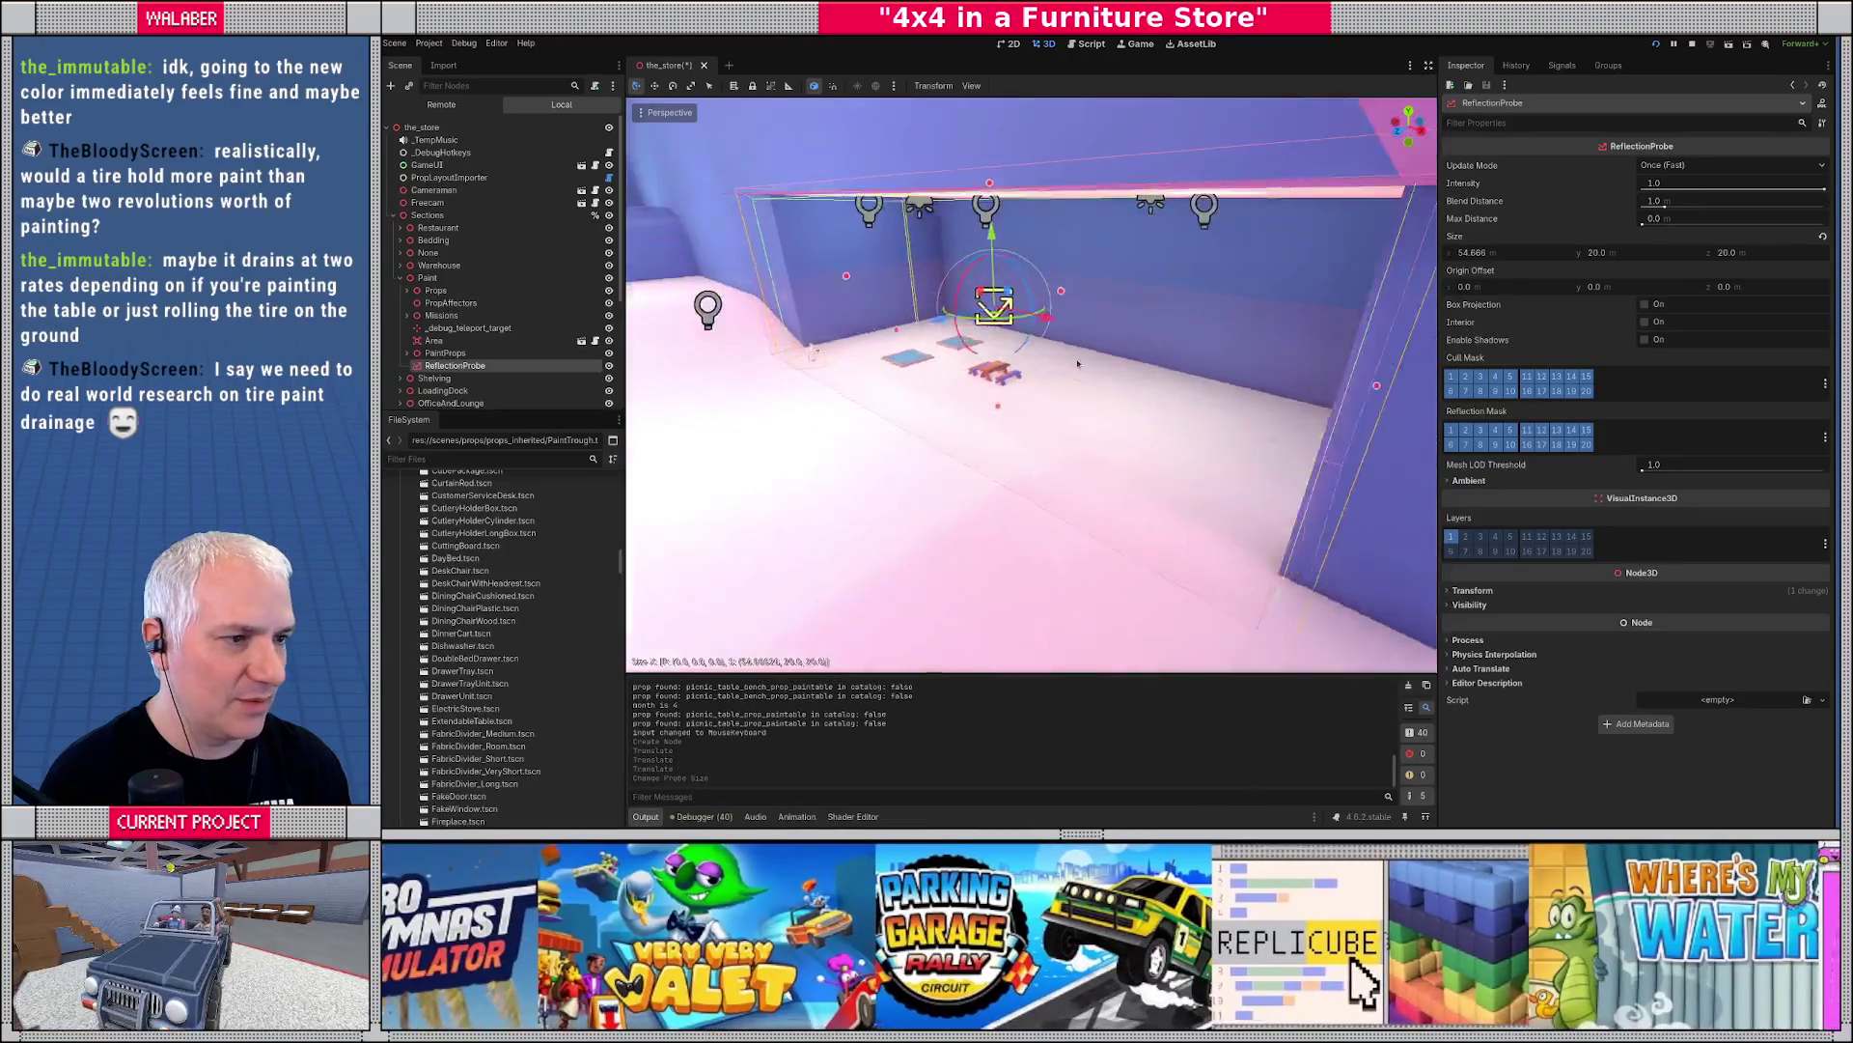
{"action": "left_click_drag", "start_coordinate": [1090, 299], "coordinate": [1153, 319]}
{"action": "scroll", "coordinate": [1114, 332], "scroll_direction": "down", "scroll_amount": 5}
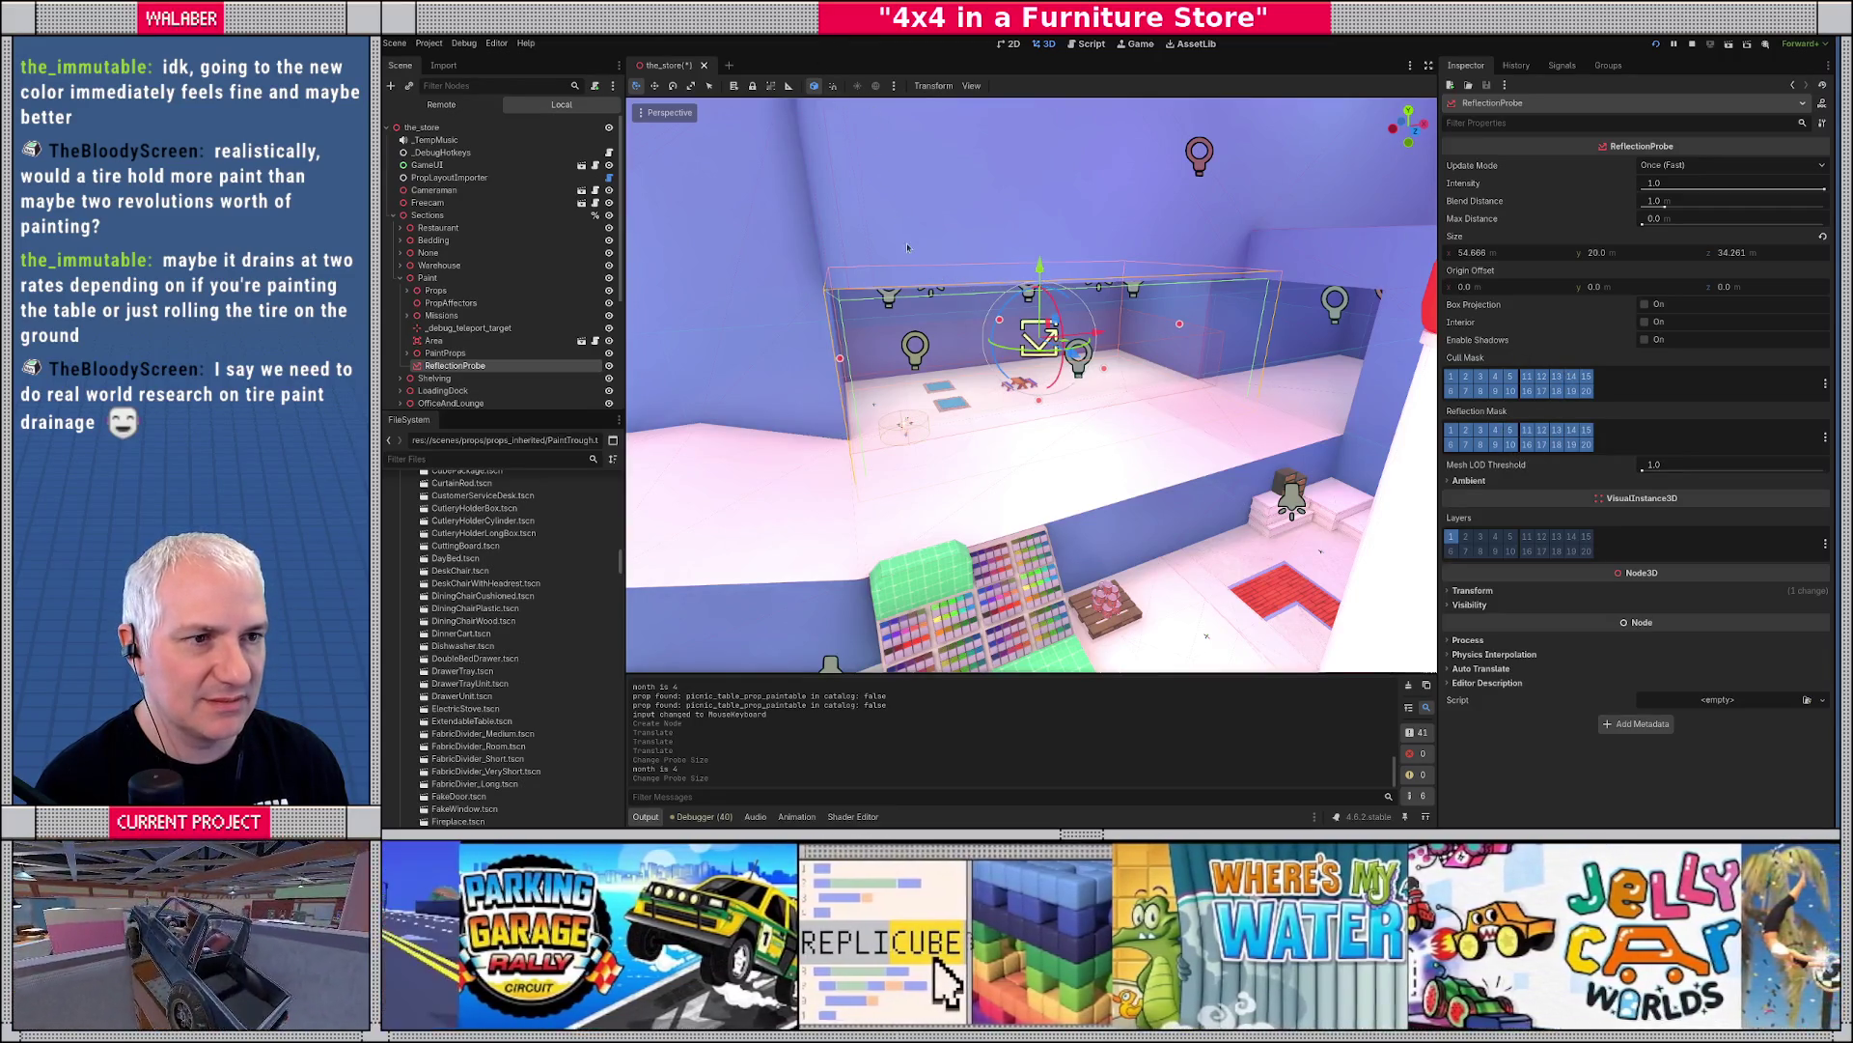
{"action": "key", "text": "ctrl+s"}
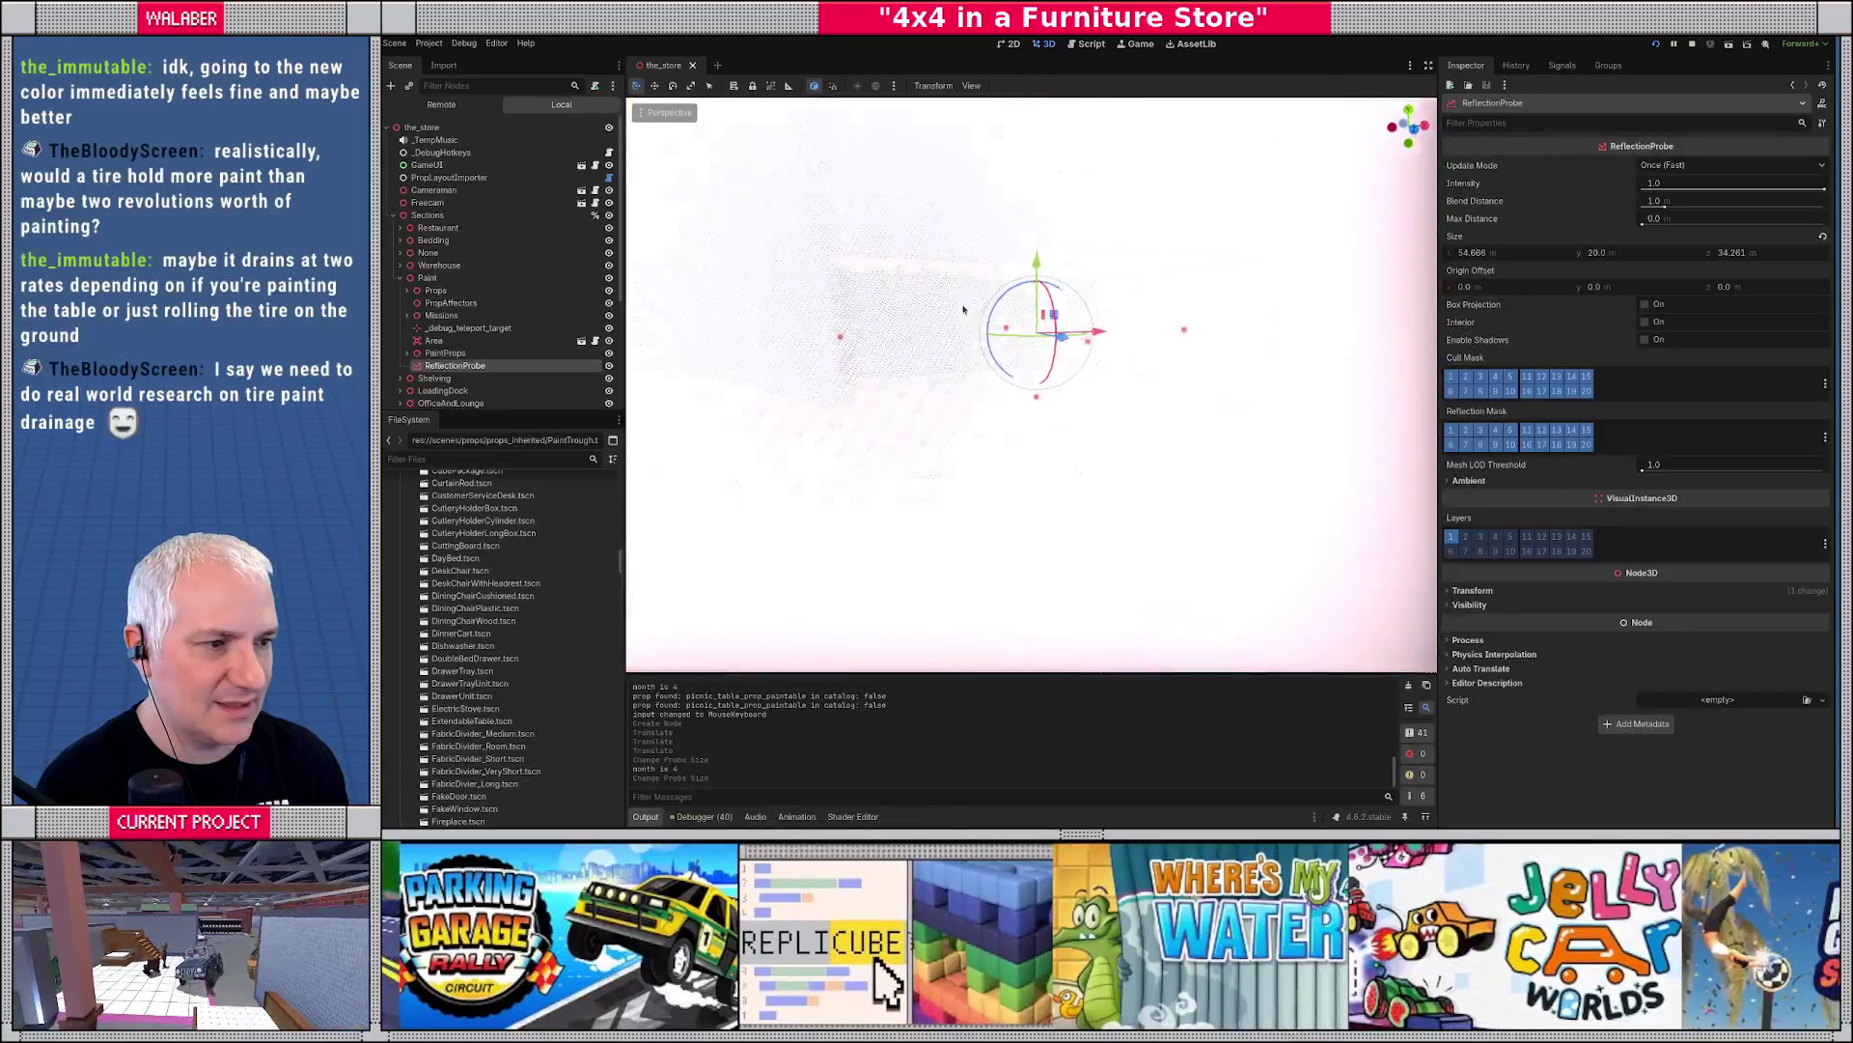
Enable Box Projection and Interior on the probe with Update Mode Once (Fast), save, and stop the game
{"action": "scroll", "coordinate": [1058, 434], "scroll_direction": "up", "scroll_amount": 4}
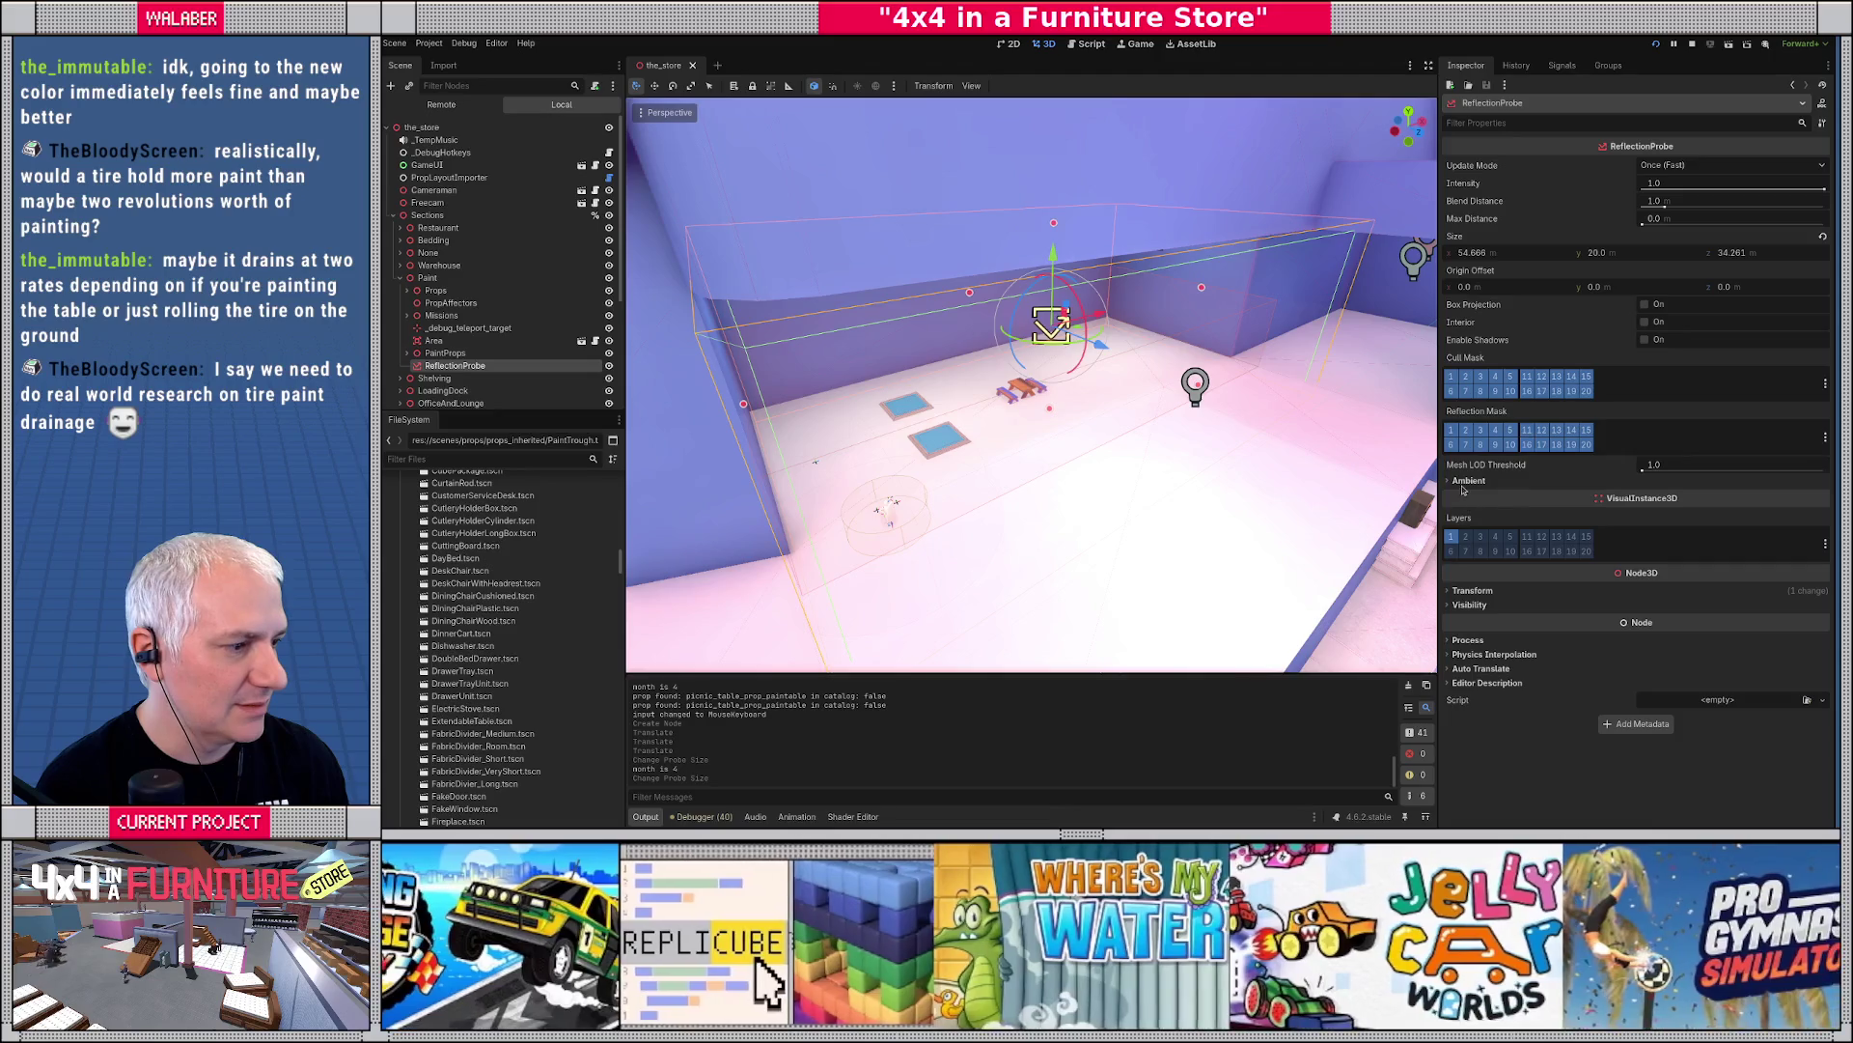
{"action": "left_click", "coordinate": [1463, 481]}
{"action": "left_click", "coordinate": [1463, 481]}
{"action": "left_click", "coordinate": [1683, 166]}
{"action": "left_click", "coordinate": [1682, 167]}
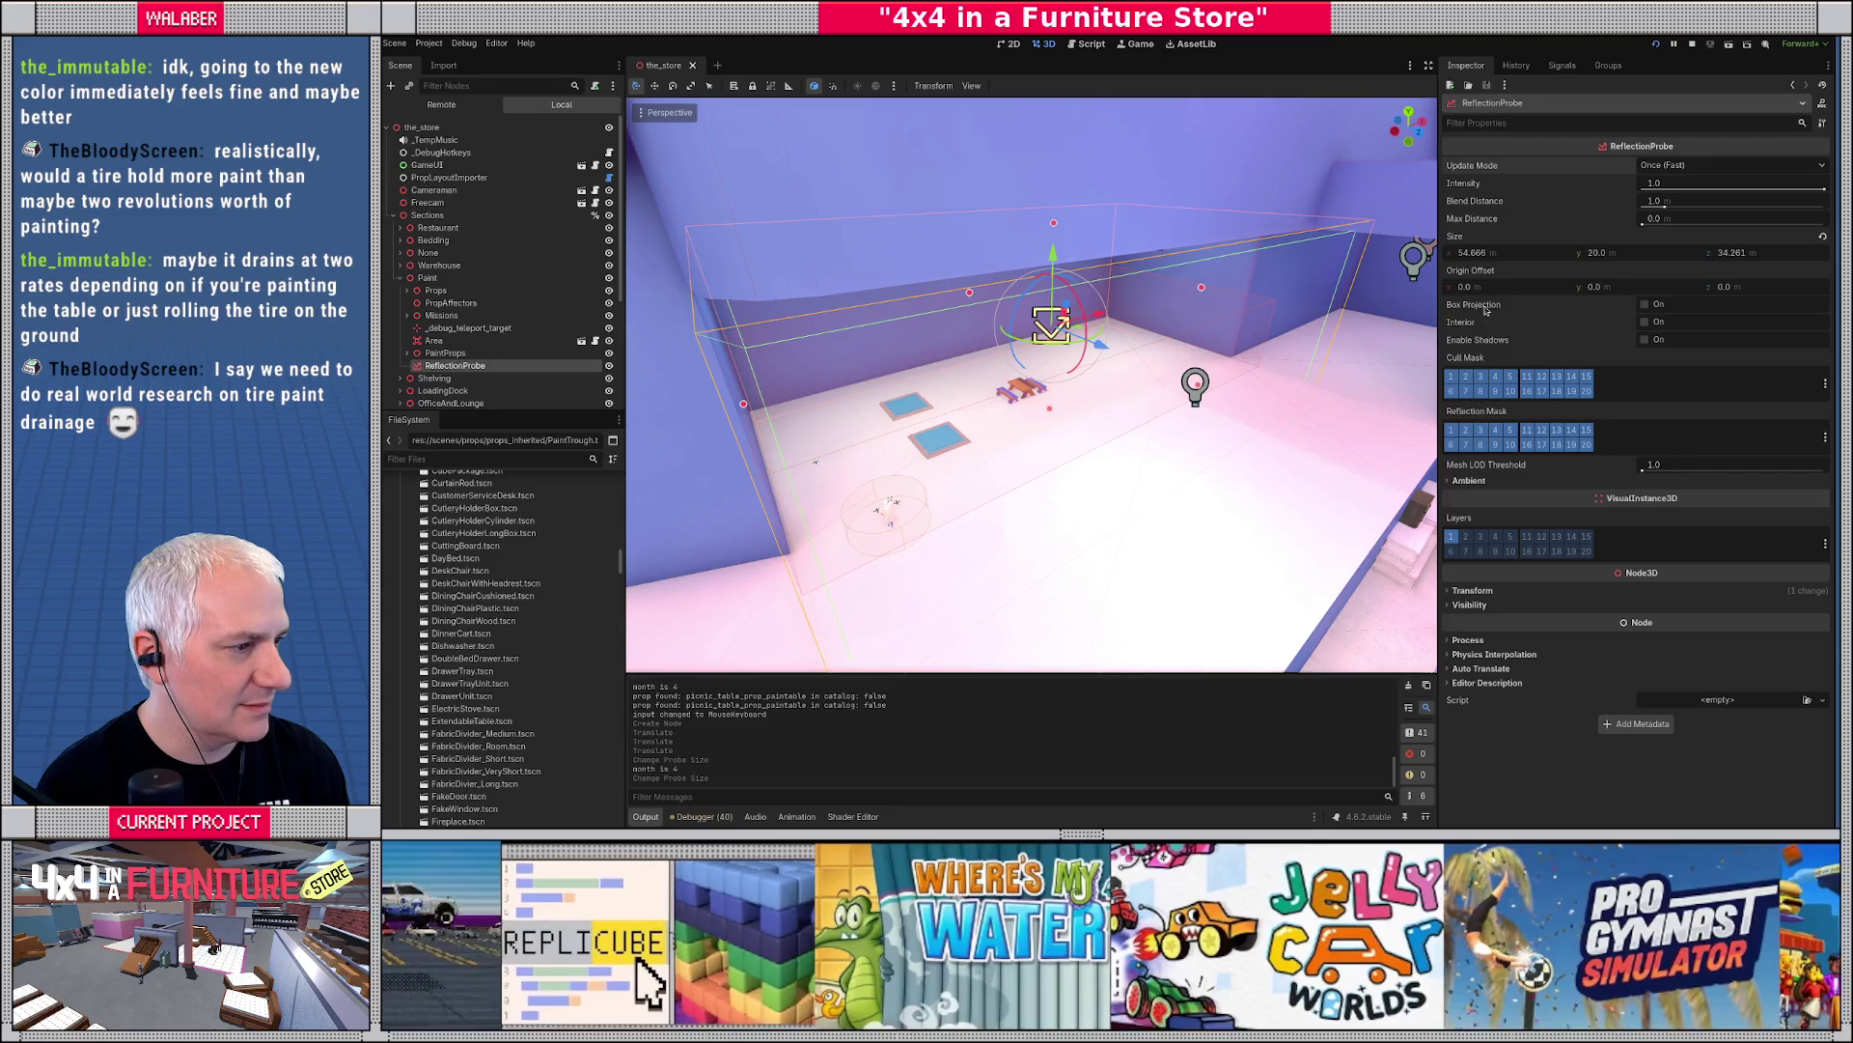
{"action": "mouse_move", "coordinate": [1489, 311]}
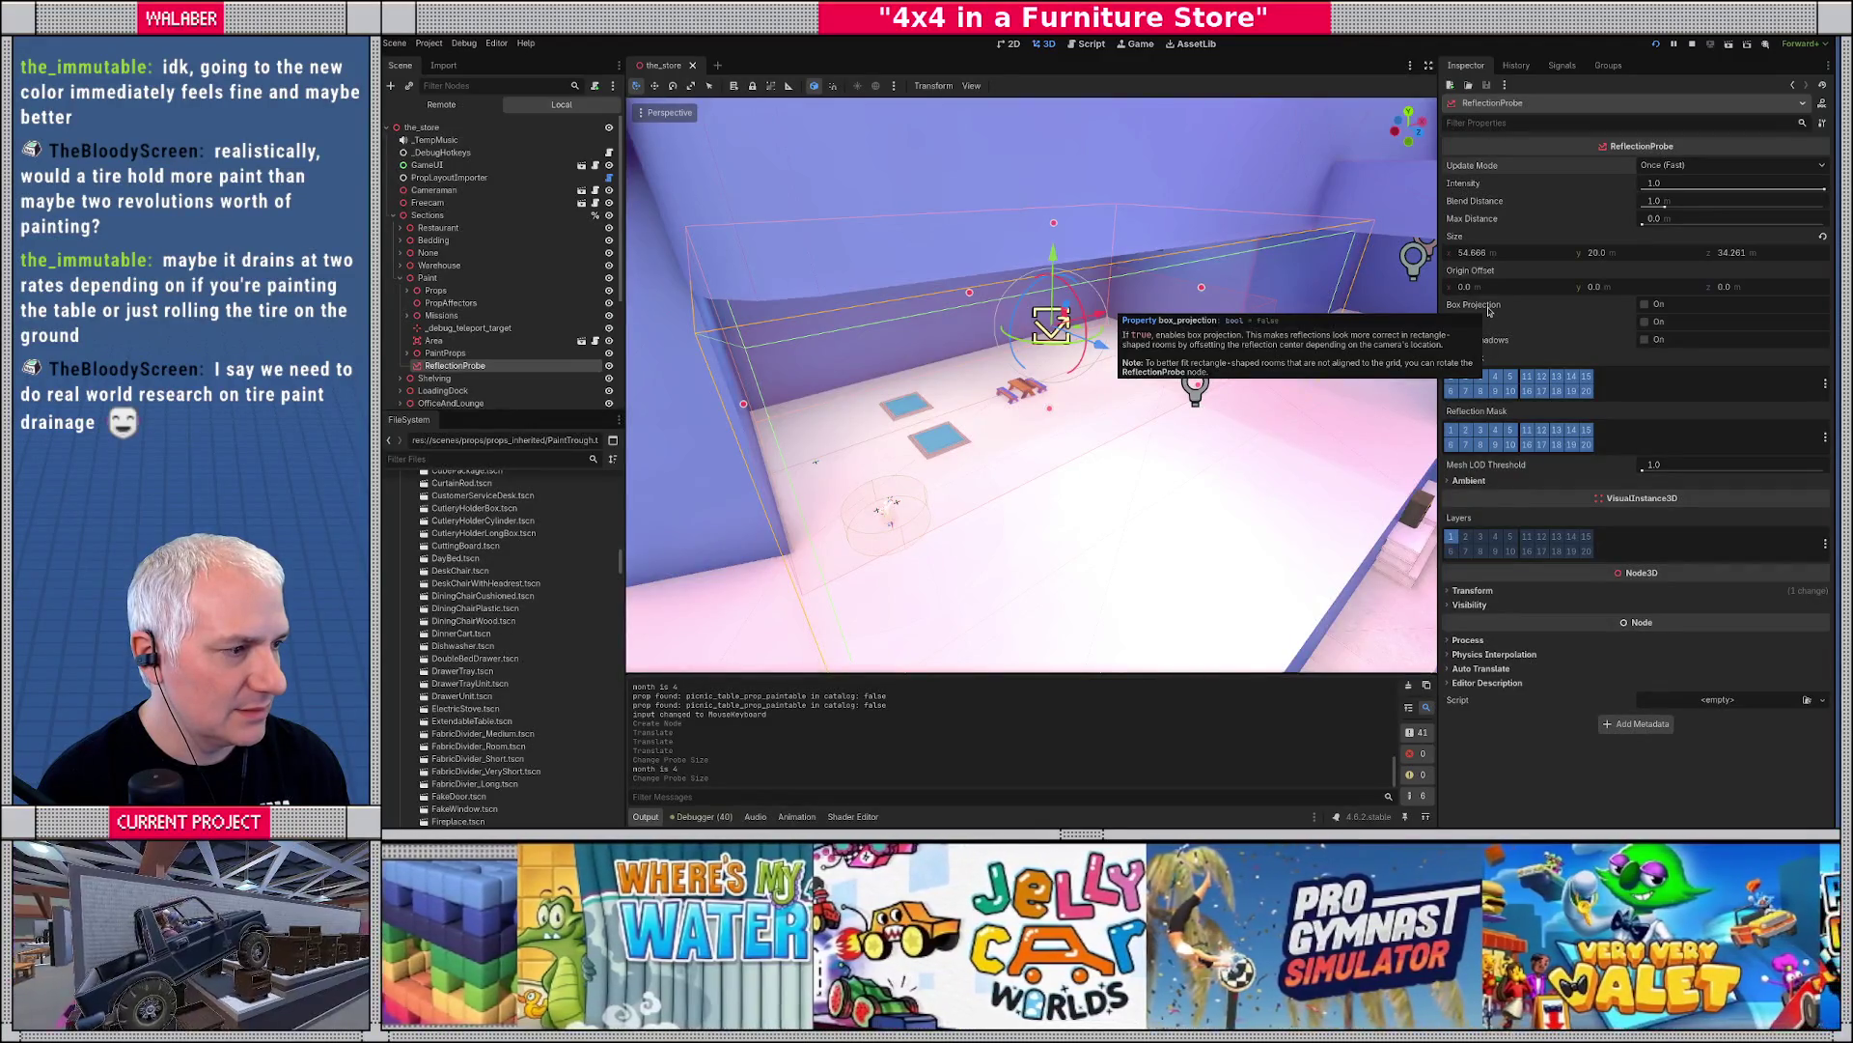
{"action": "left_click", "coordinate": [1645, 304]}
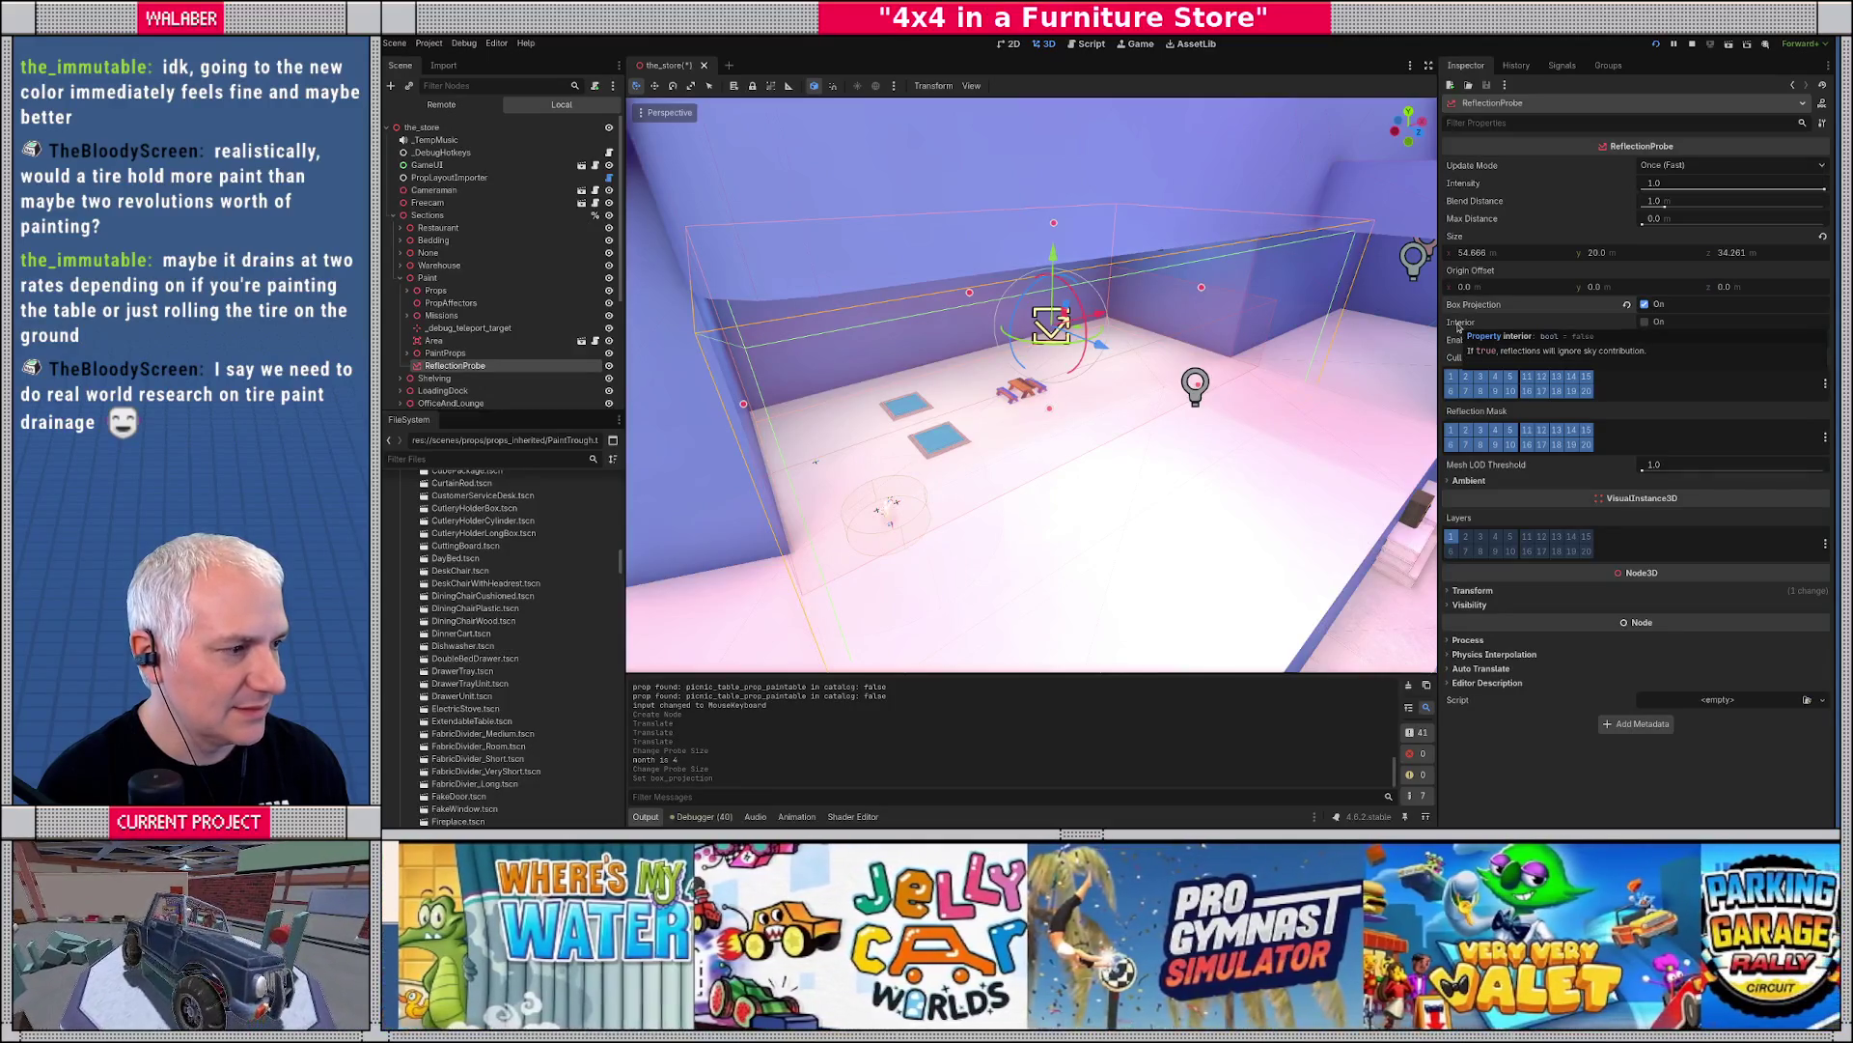
{"action": "left_click", "coordinate": [1645, 321]}
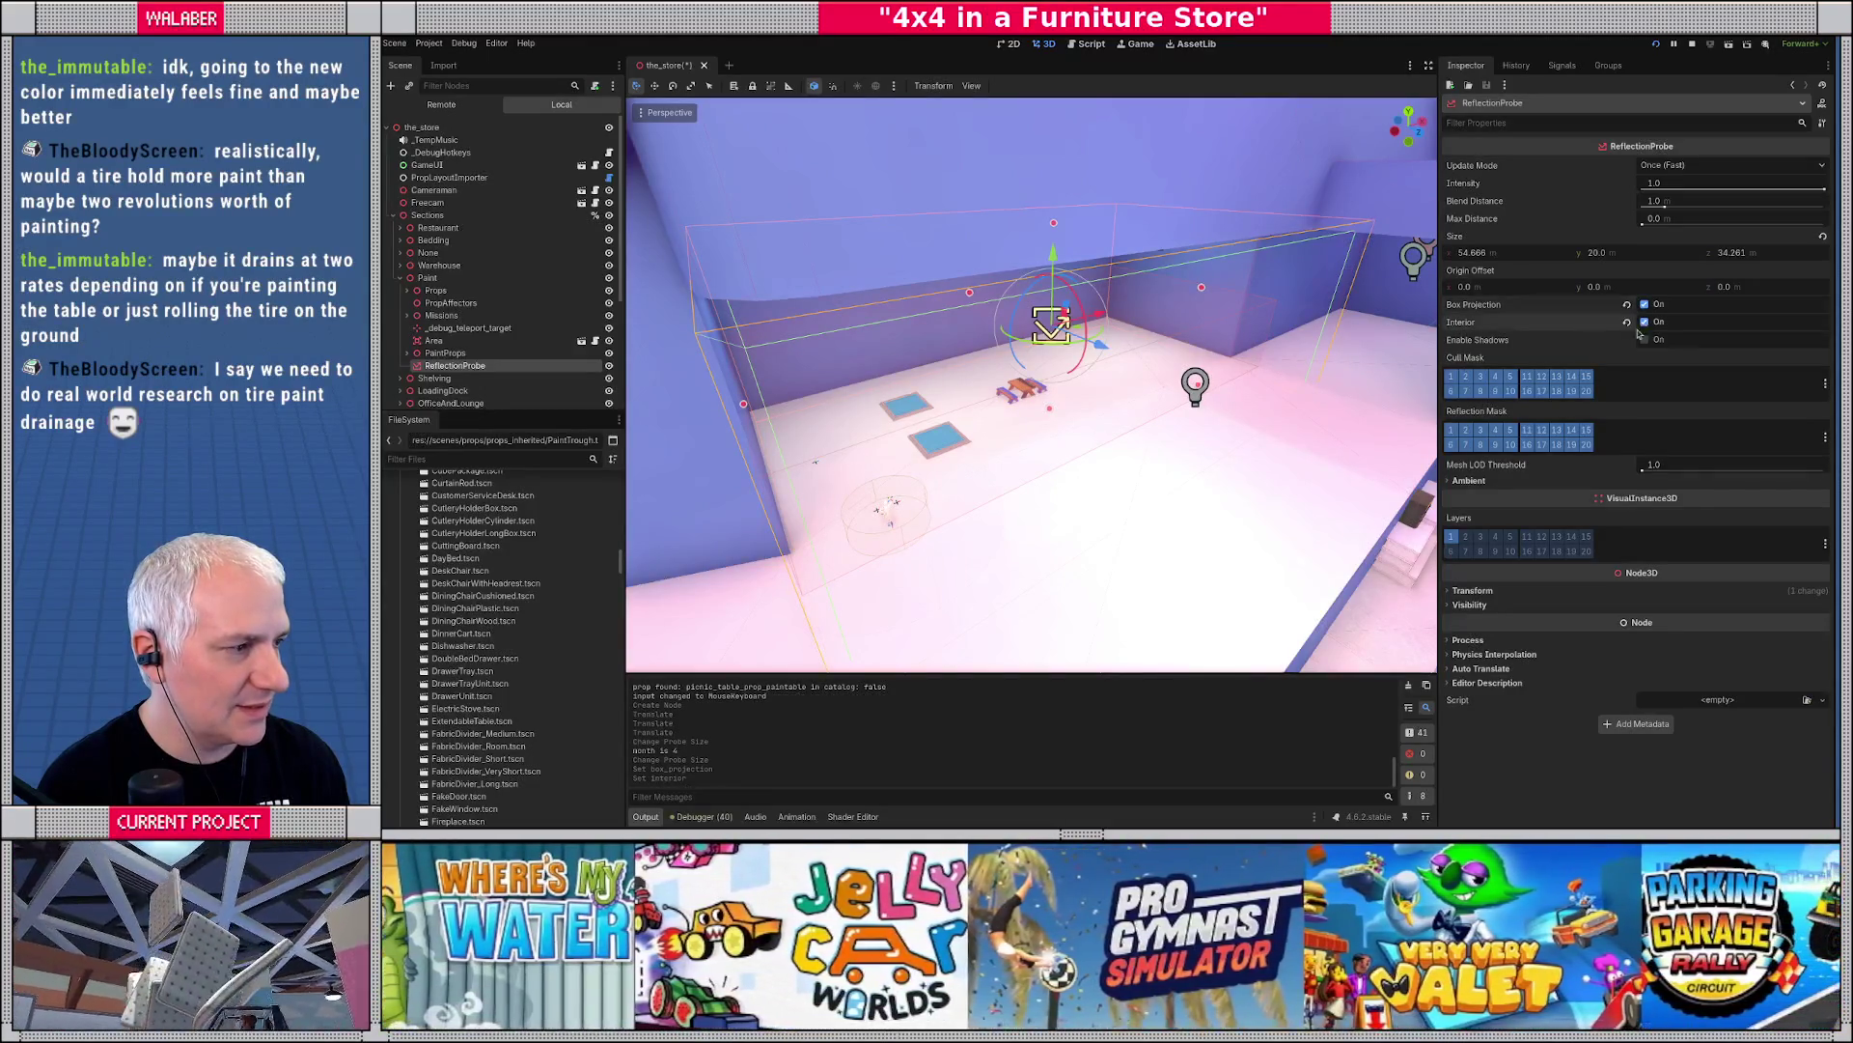
{"action": "mouse_move", "coordinate": [1483, 345]}
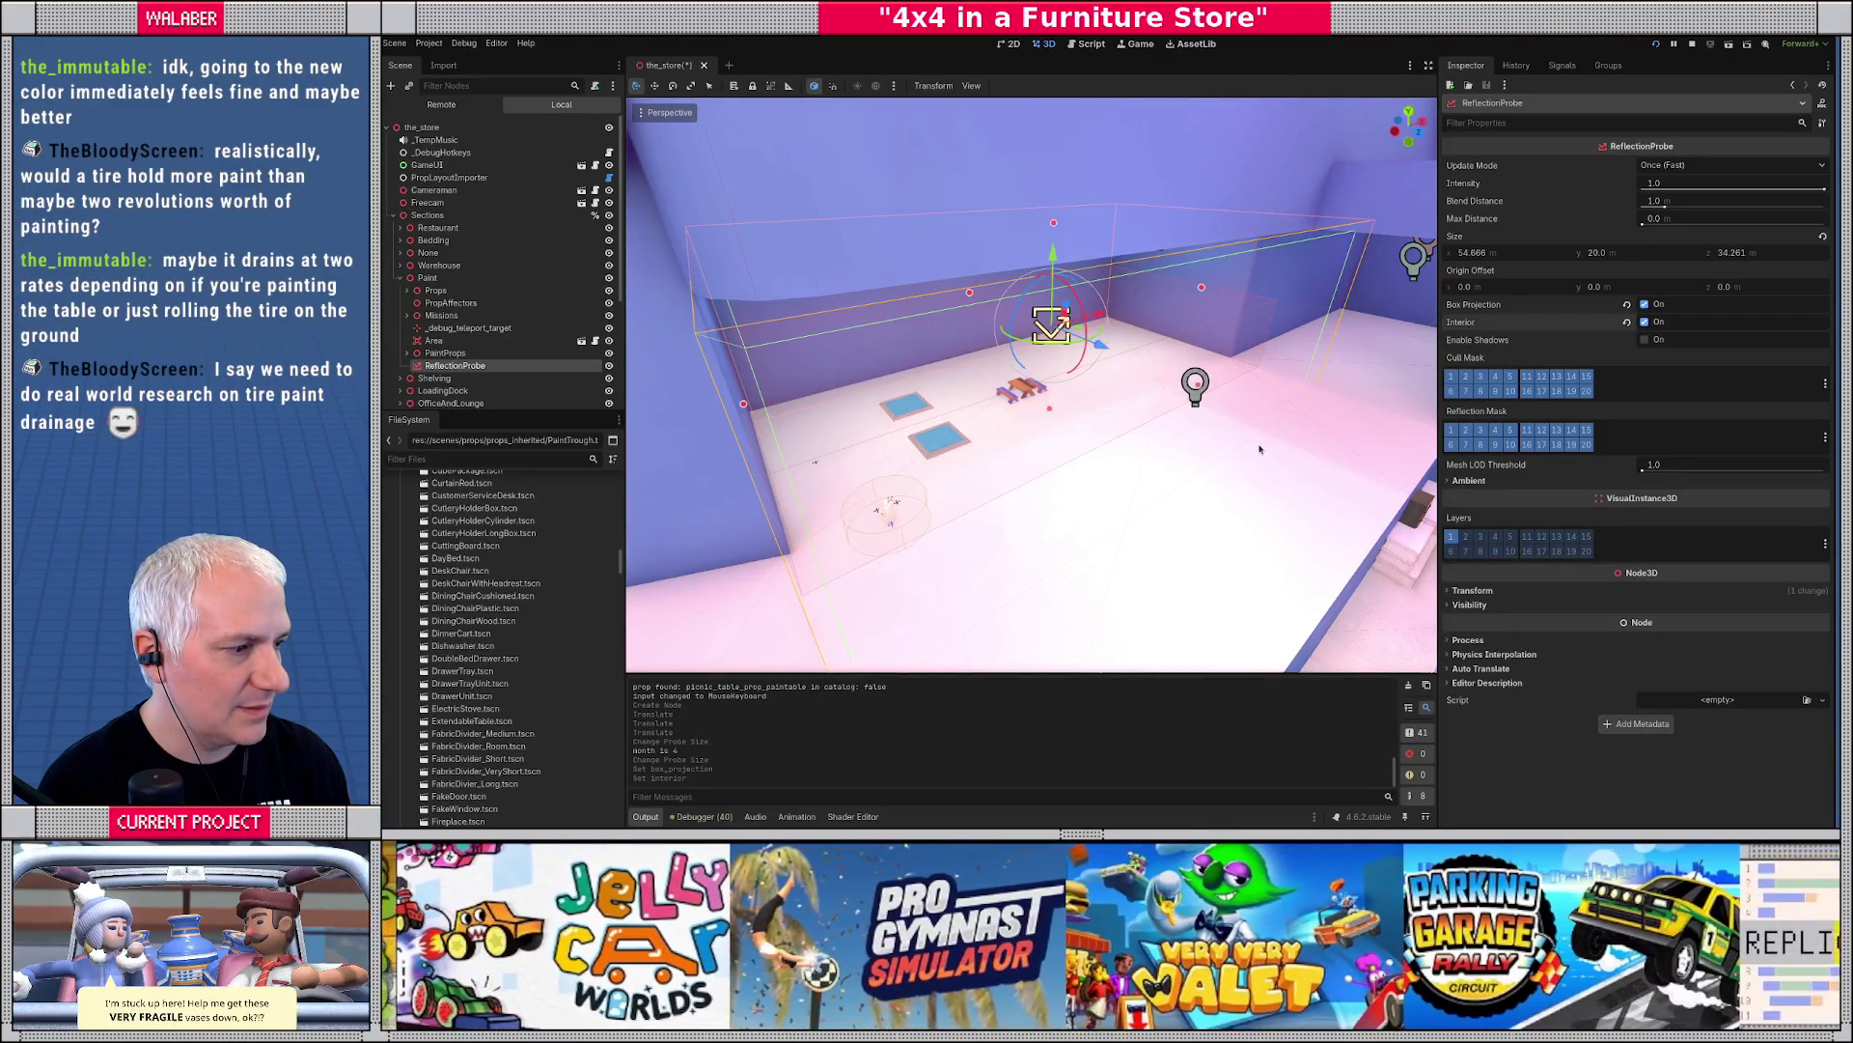
{"action": "key", "text": "ctrl+s"}
{"action": "left_click_drag", "start_coordinate": [1117, 442], "coordinate": [1078, 410]}
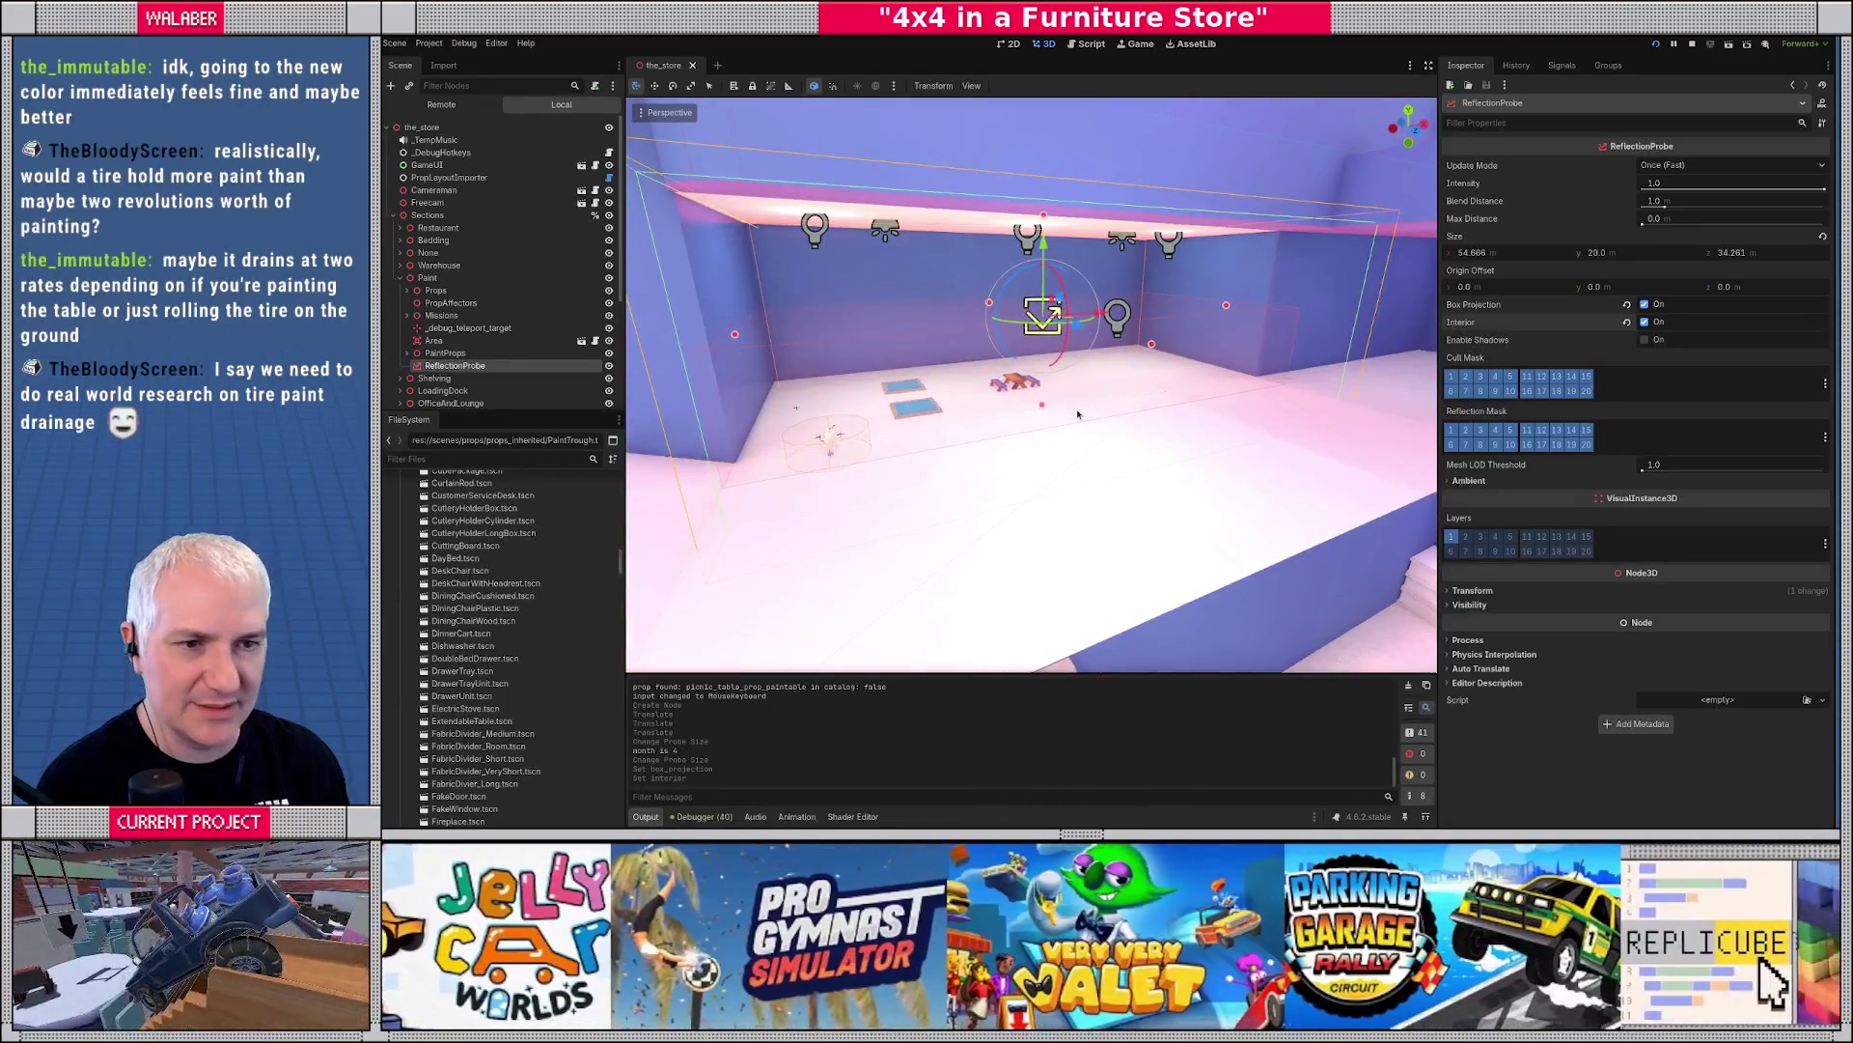
{"action": "key", "text": "F8"}
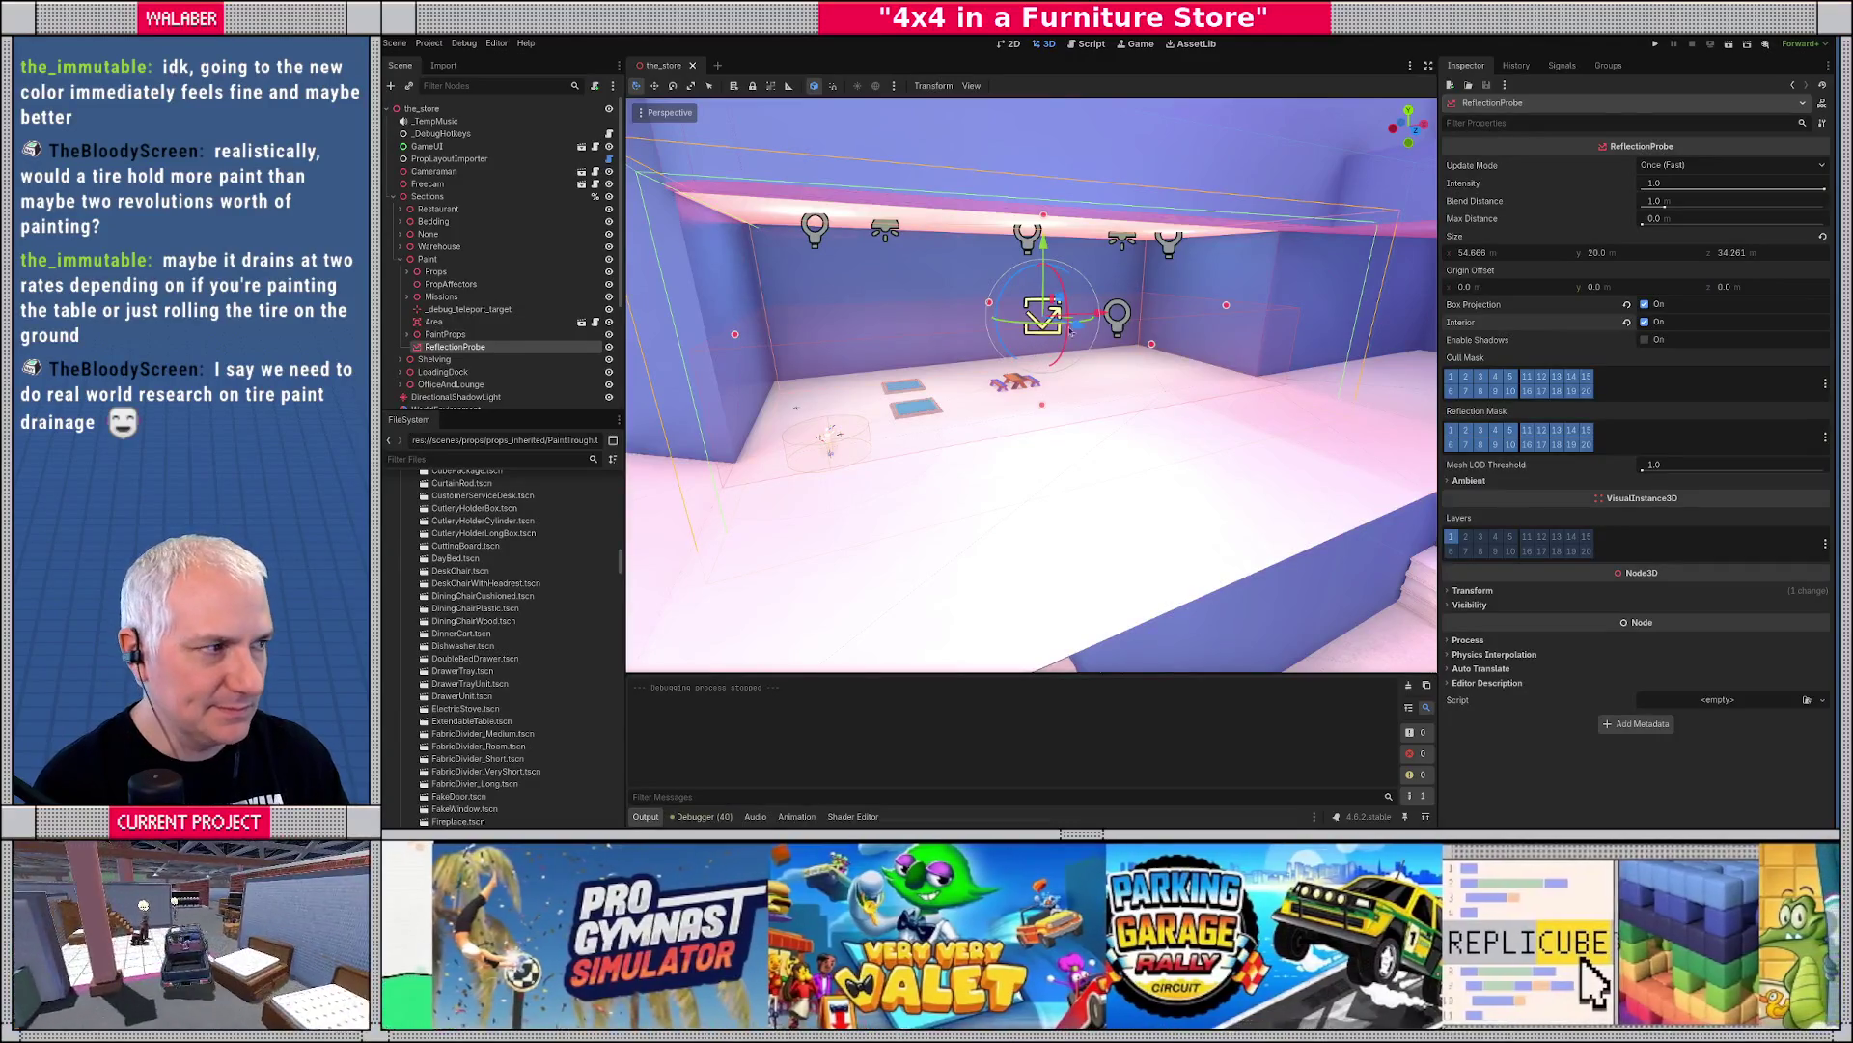
Launch the game, advance past the intro to the Loading Dock, and open the development console
{"action": "key", "text": "F5"}
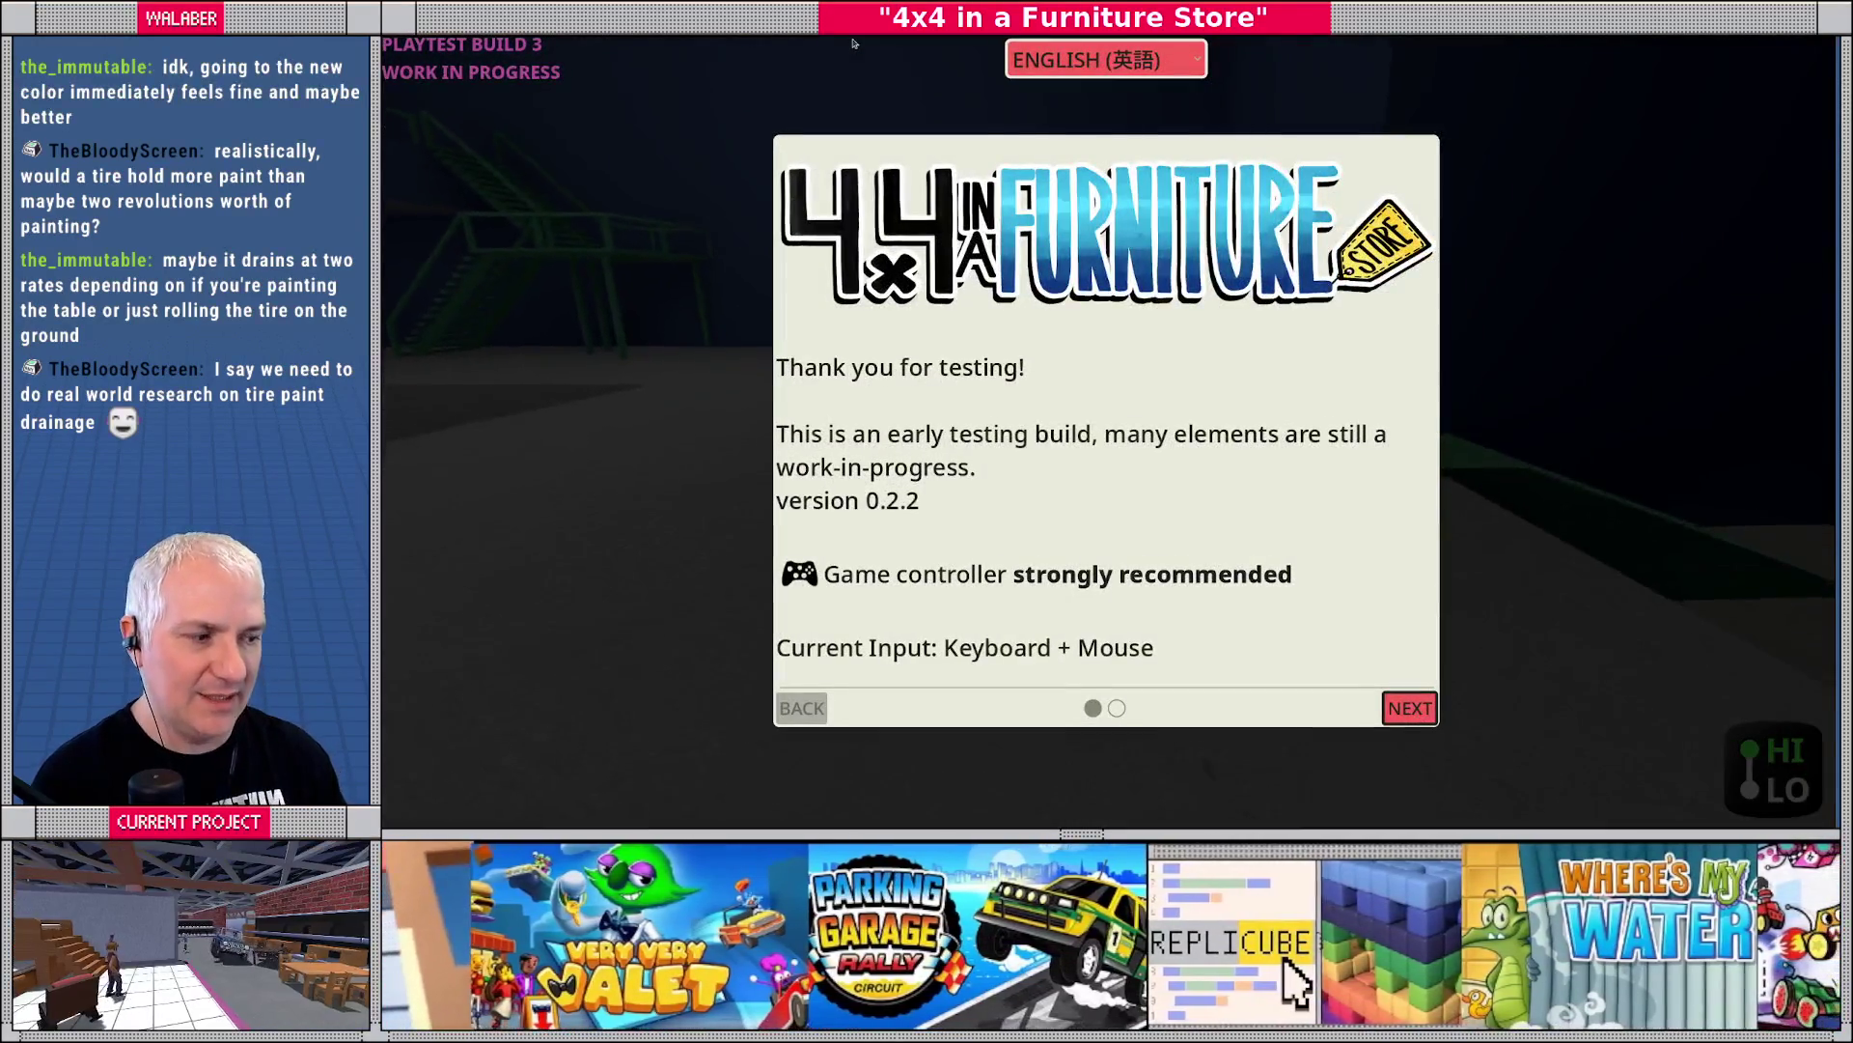
{"action": "key", "text": "Return"}
{"action": "key", "text": "Return"}
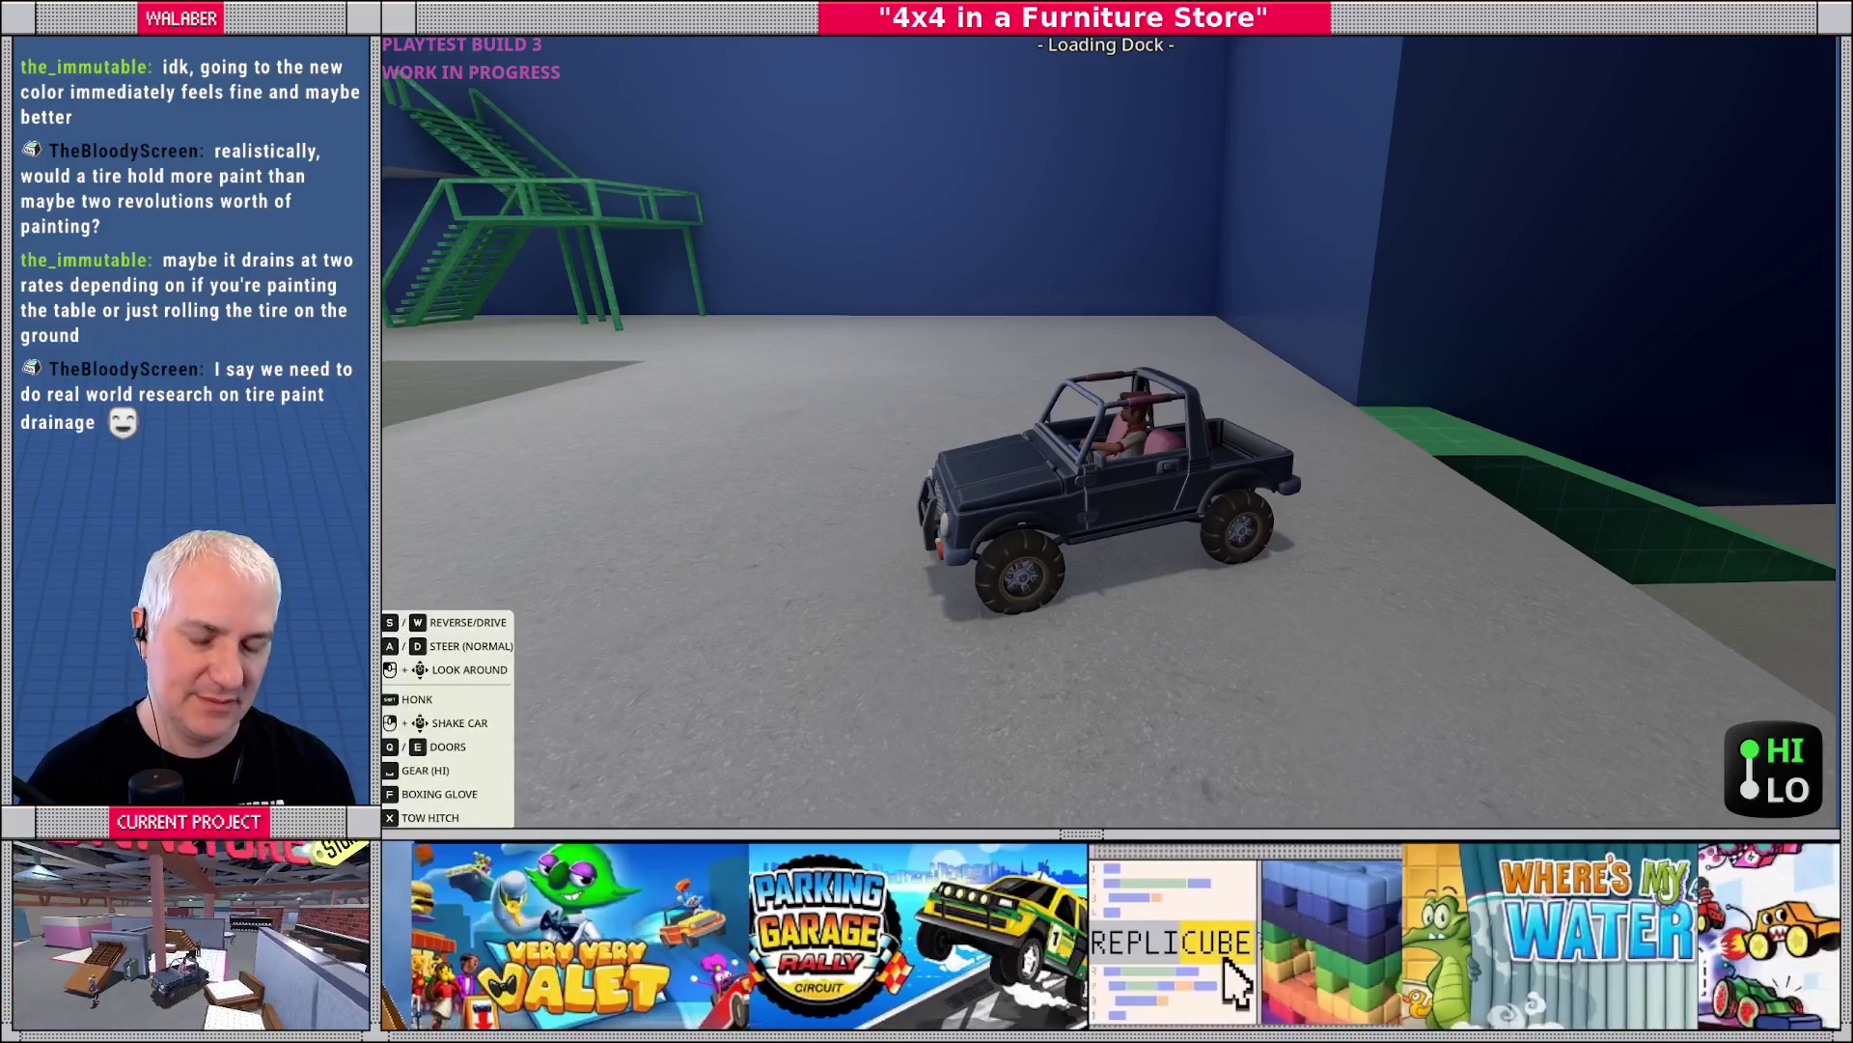
{"action": "key", "text": "grave"}
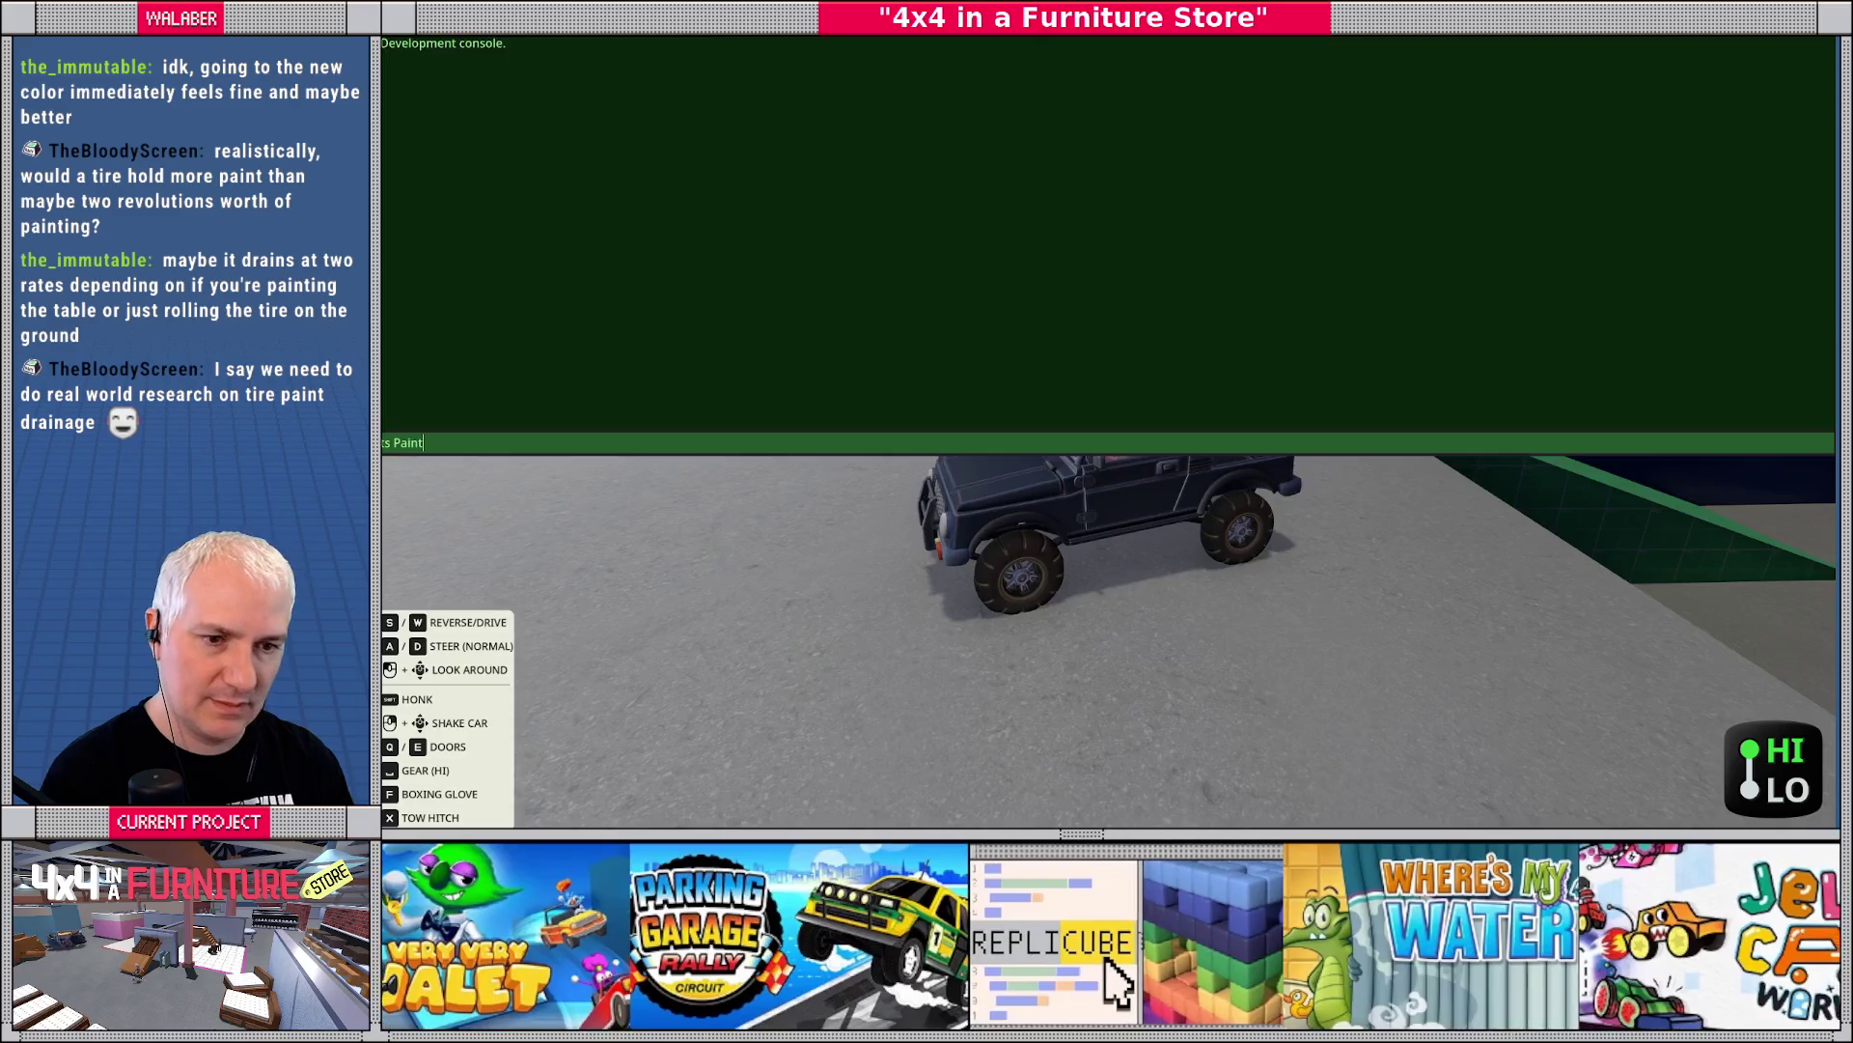
Warp to the Paint Department by console command, drive the jeep through the paint, then close the game
{"action": "key", "text": "Return"}
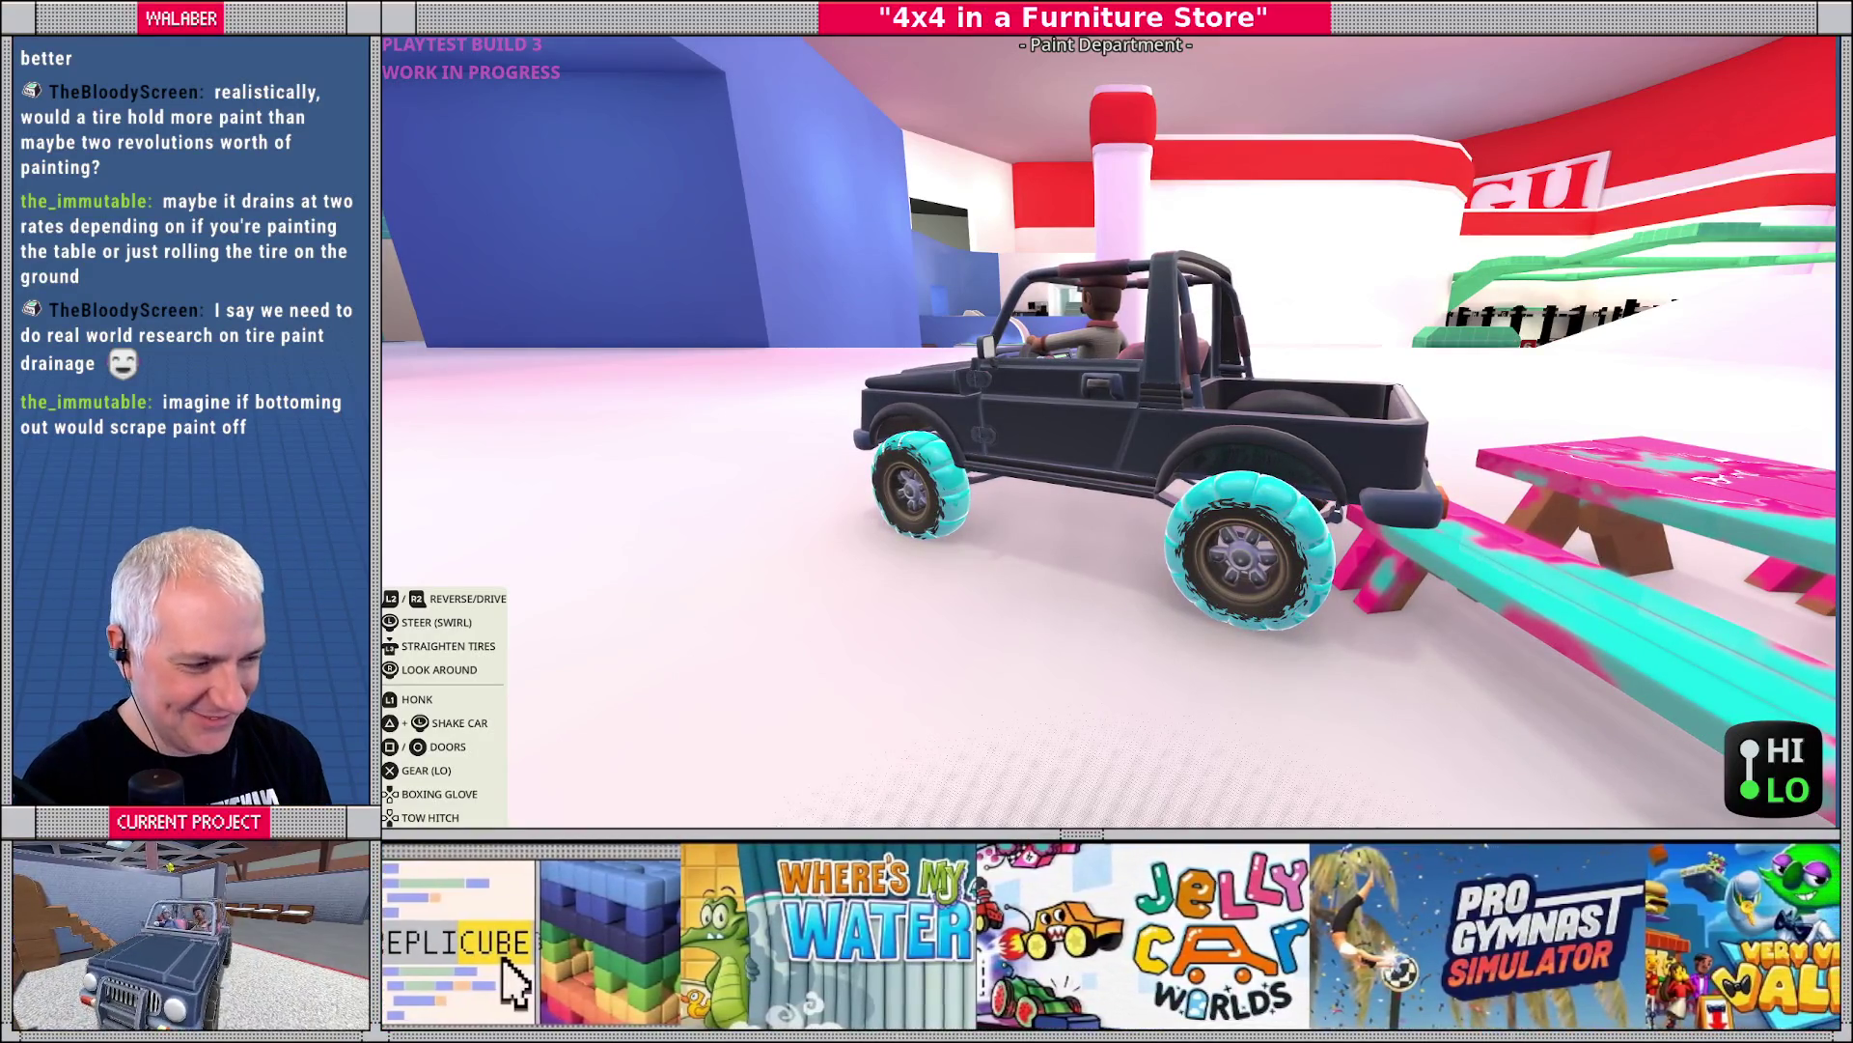
{"action": "key", "text": "F8"}
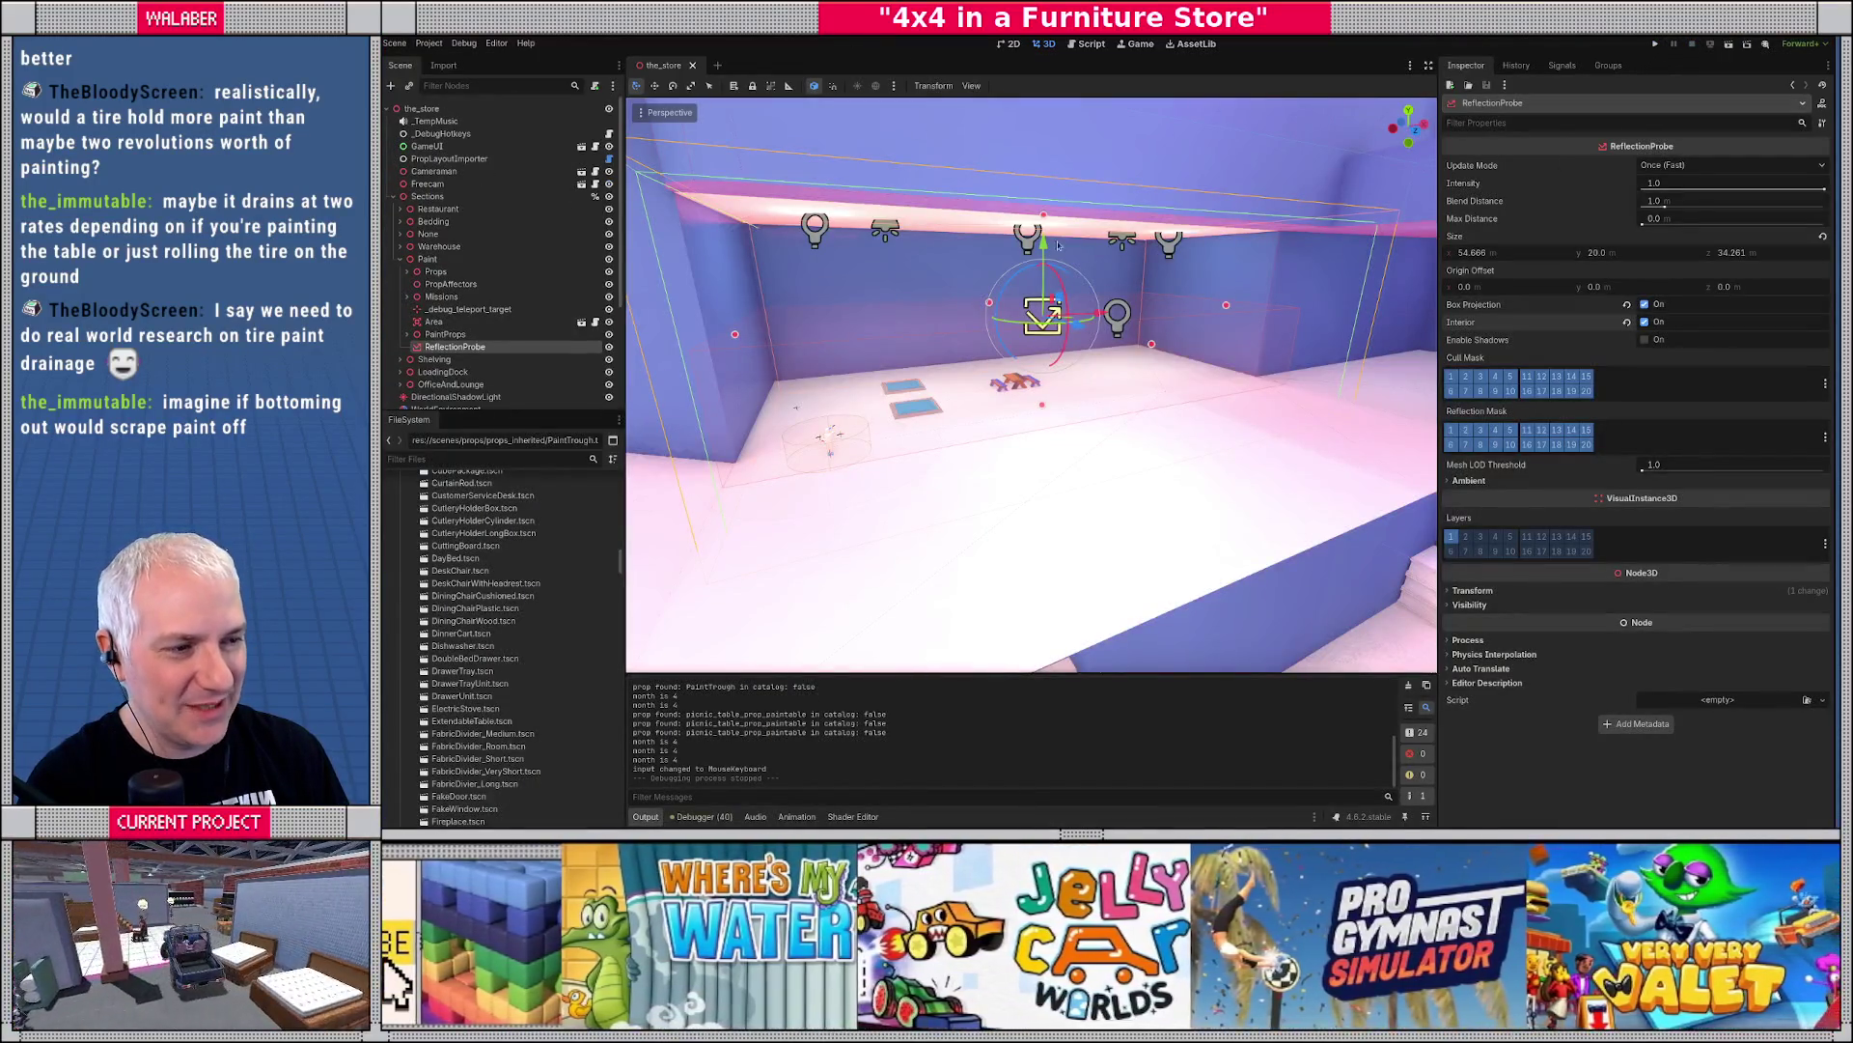
Fly the editor view toward the Paint room's back wall and turn toward the left wall
{"action": "key", "text": "w"}
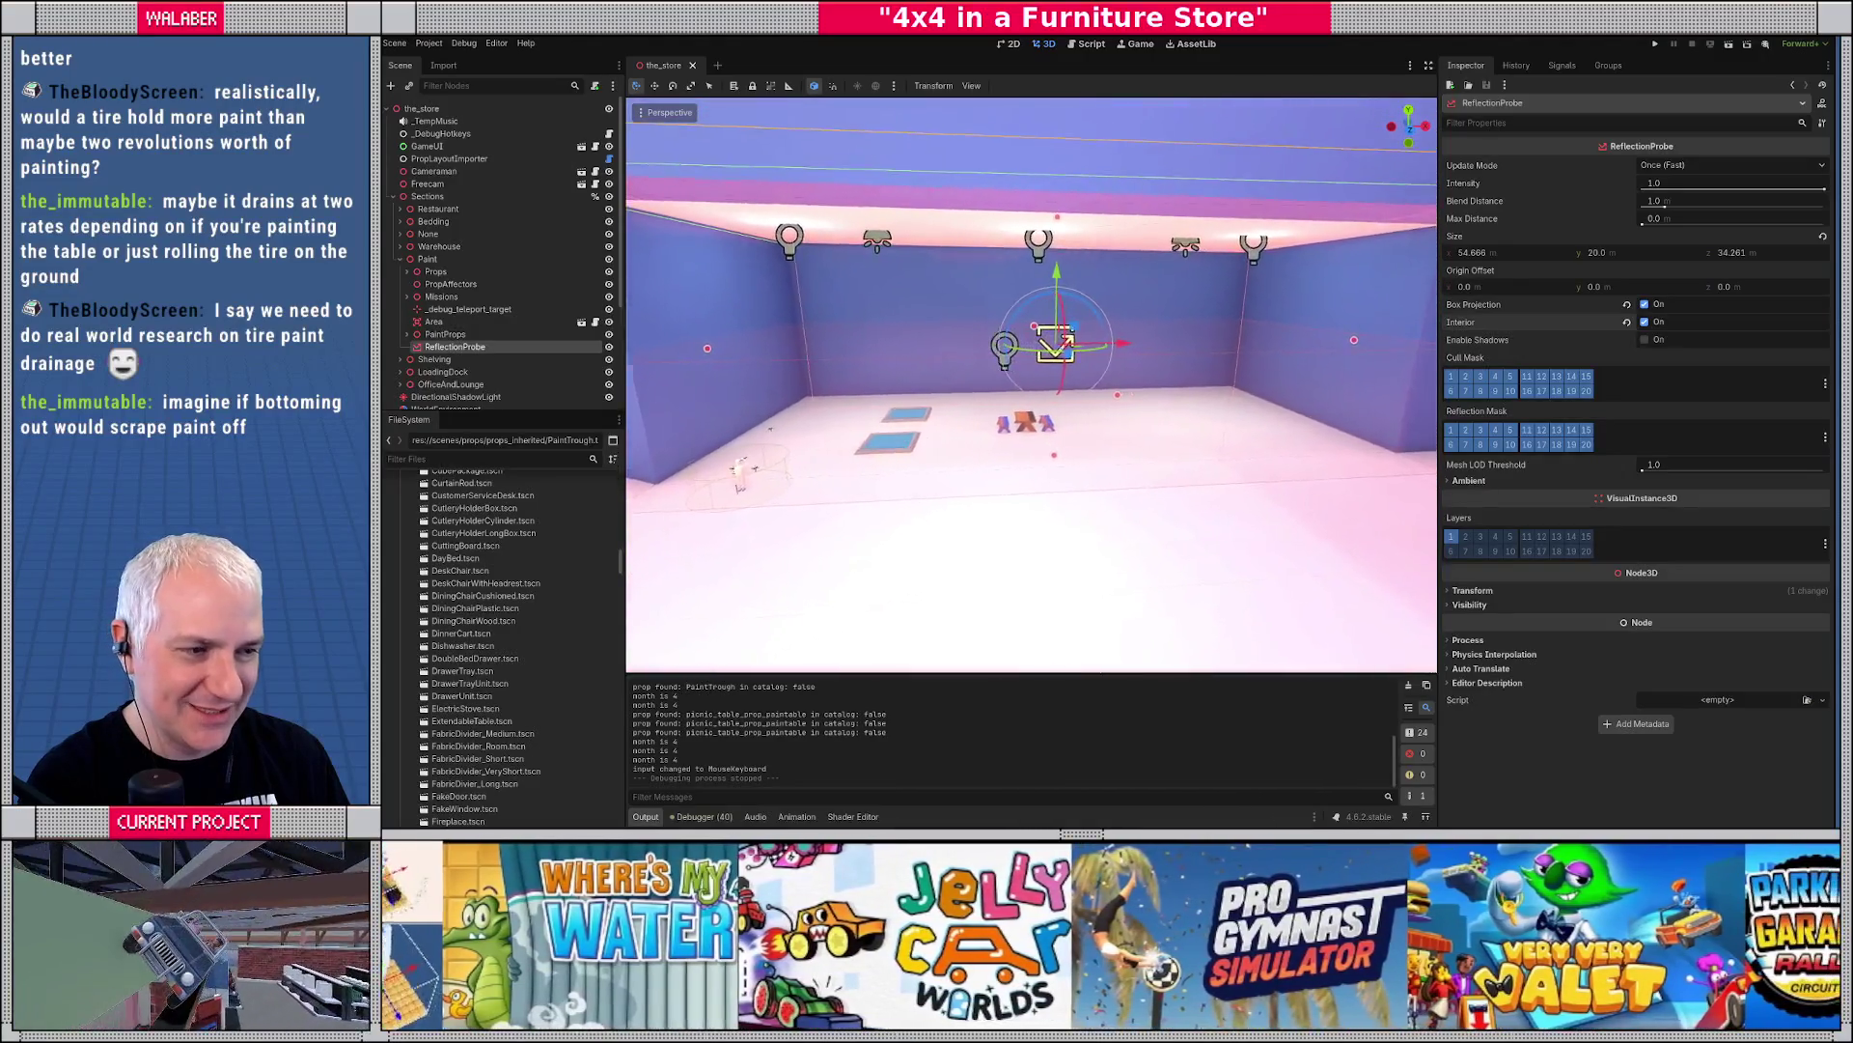
{"action": "scroll", "coordinate": [1032, 384], "scroll_direction": "down", "scroll_amount": 2}
{"action": "key", "text": "a"}
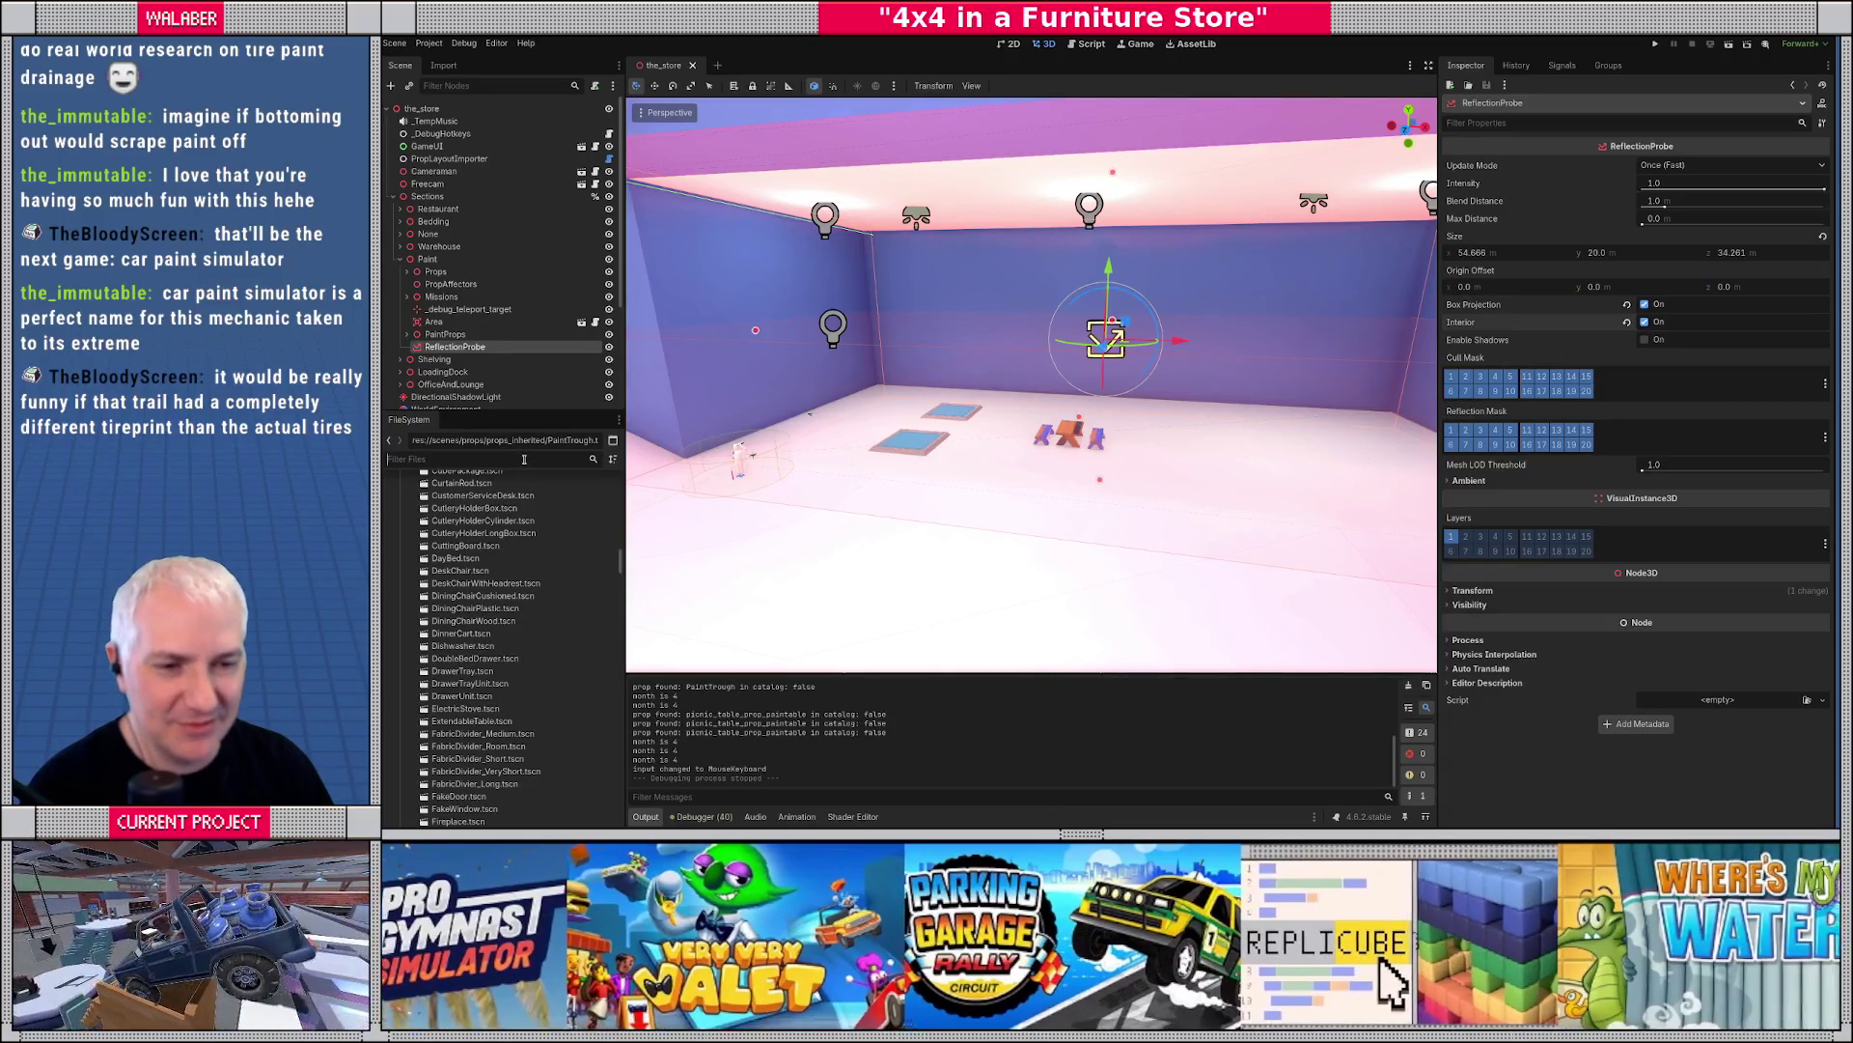
Filter FileSystem for 'tire', open suzuki_tire.tscn, and show the paint-covered-tire.gdshader code
{"action": "type", "text": "tire"}
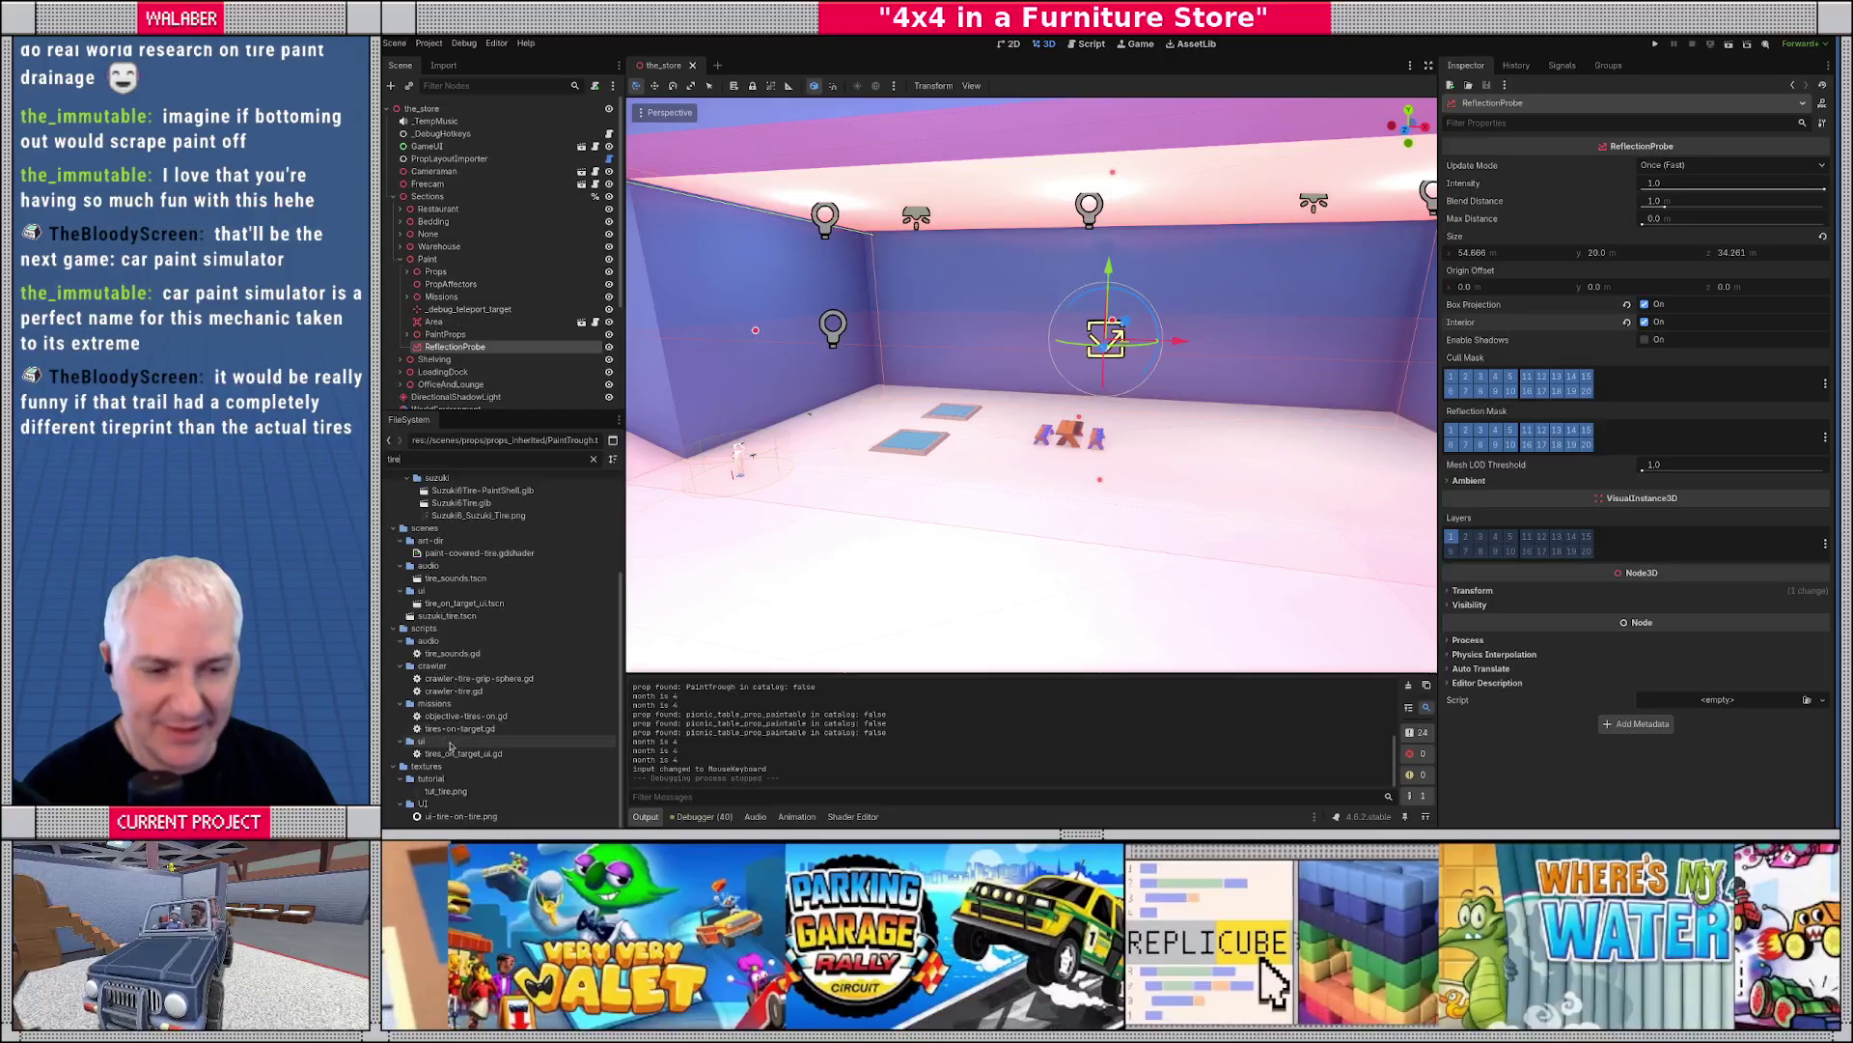
{"action": "double_click", "coordinate": [448, 617]}
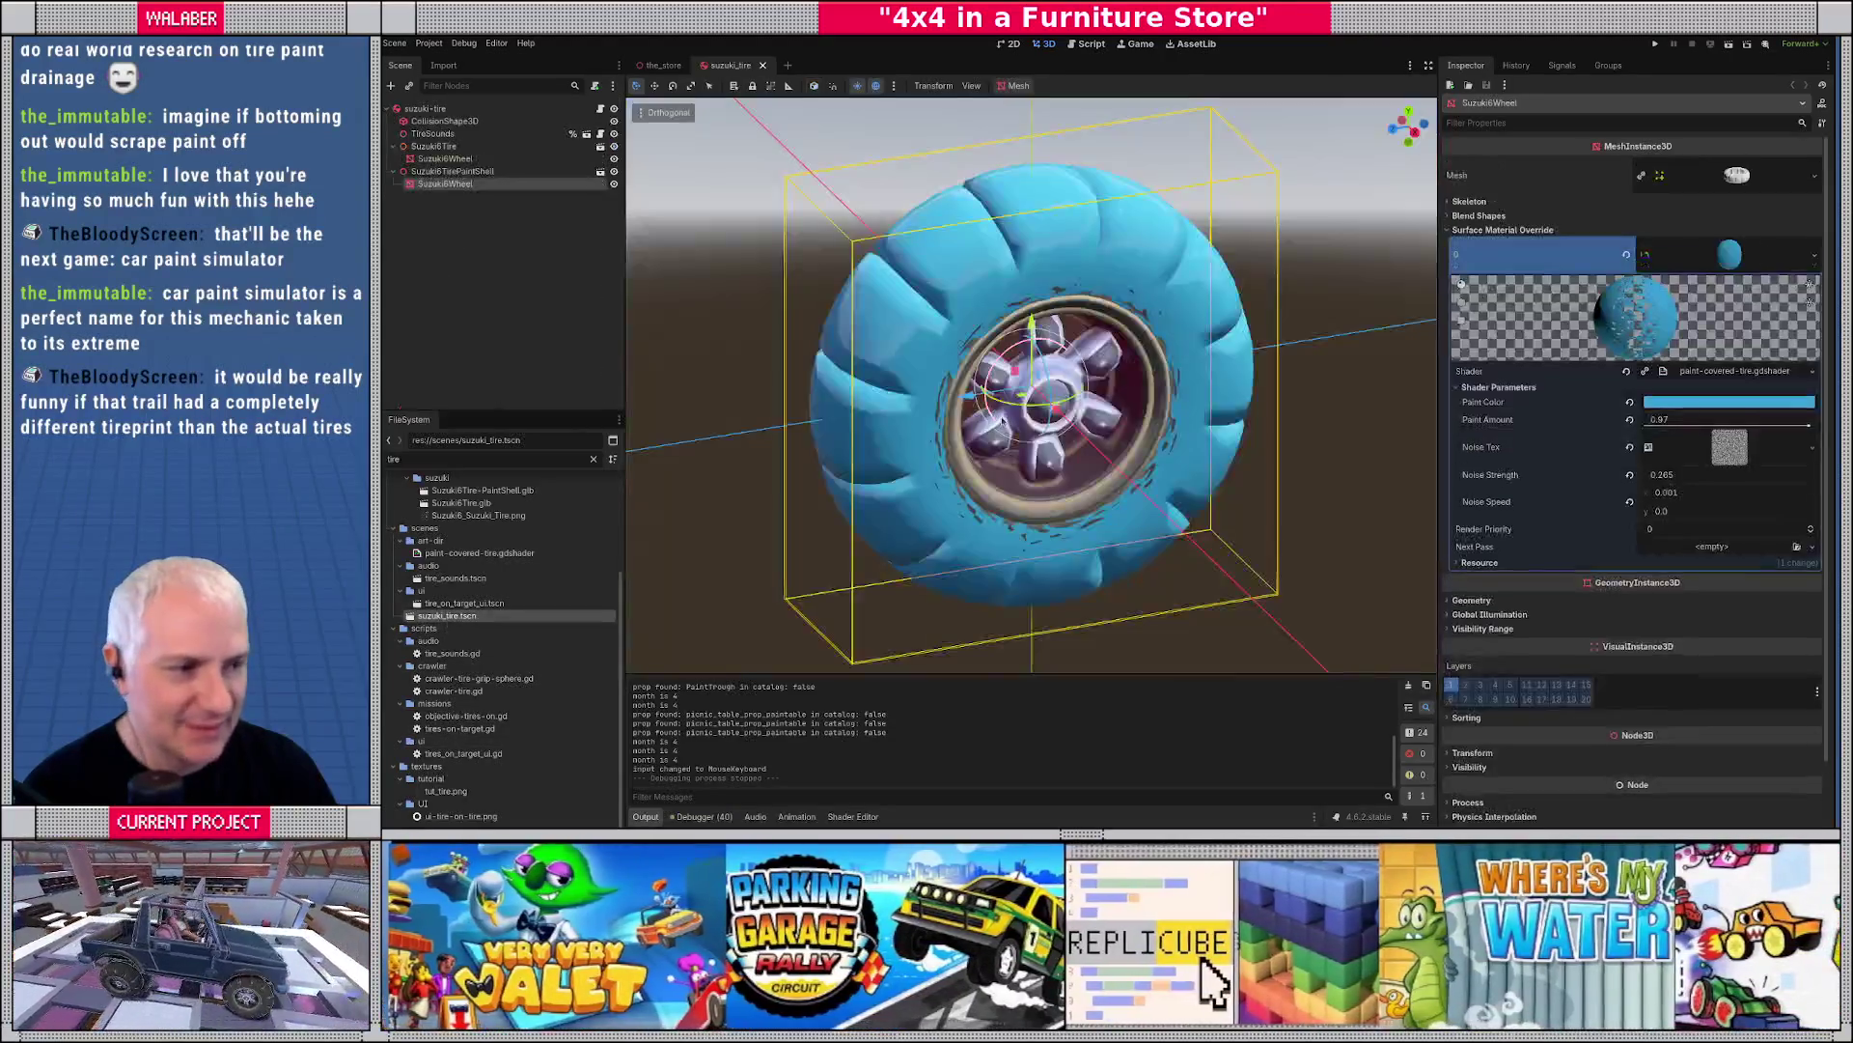
{"action": "left_click_drag", "start_coordinate": [970, 370], "coordinate": [856, 292]}
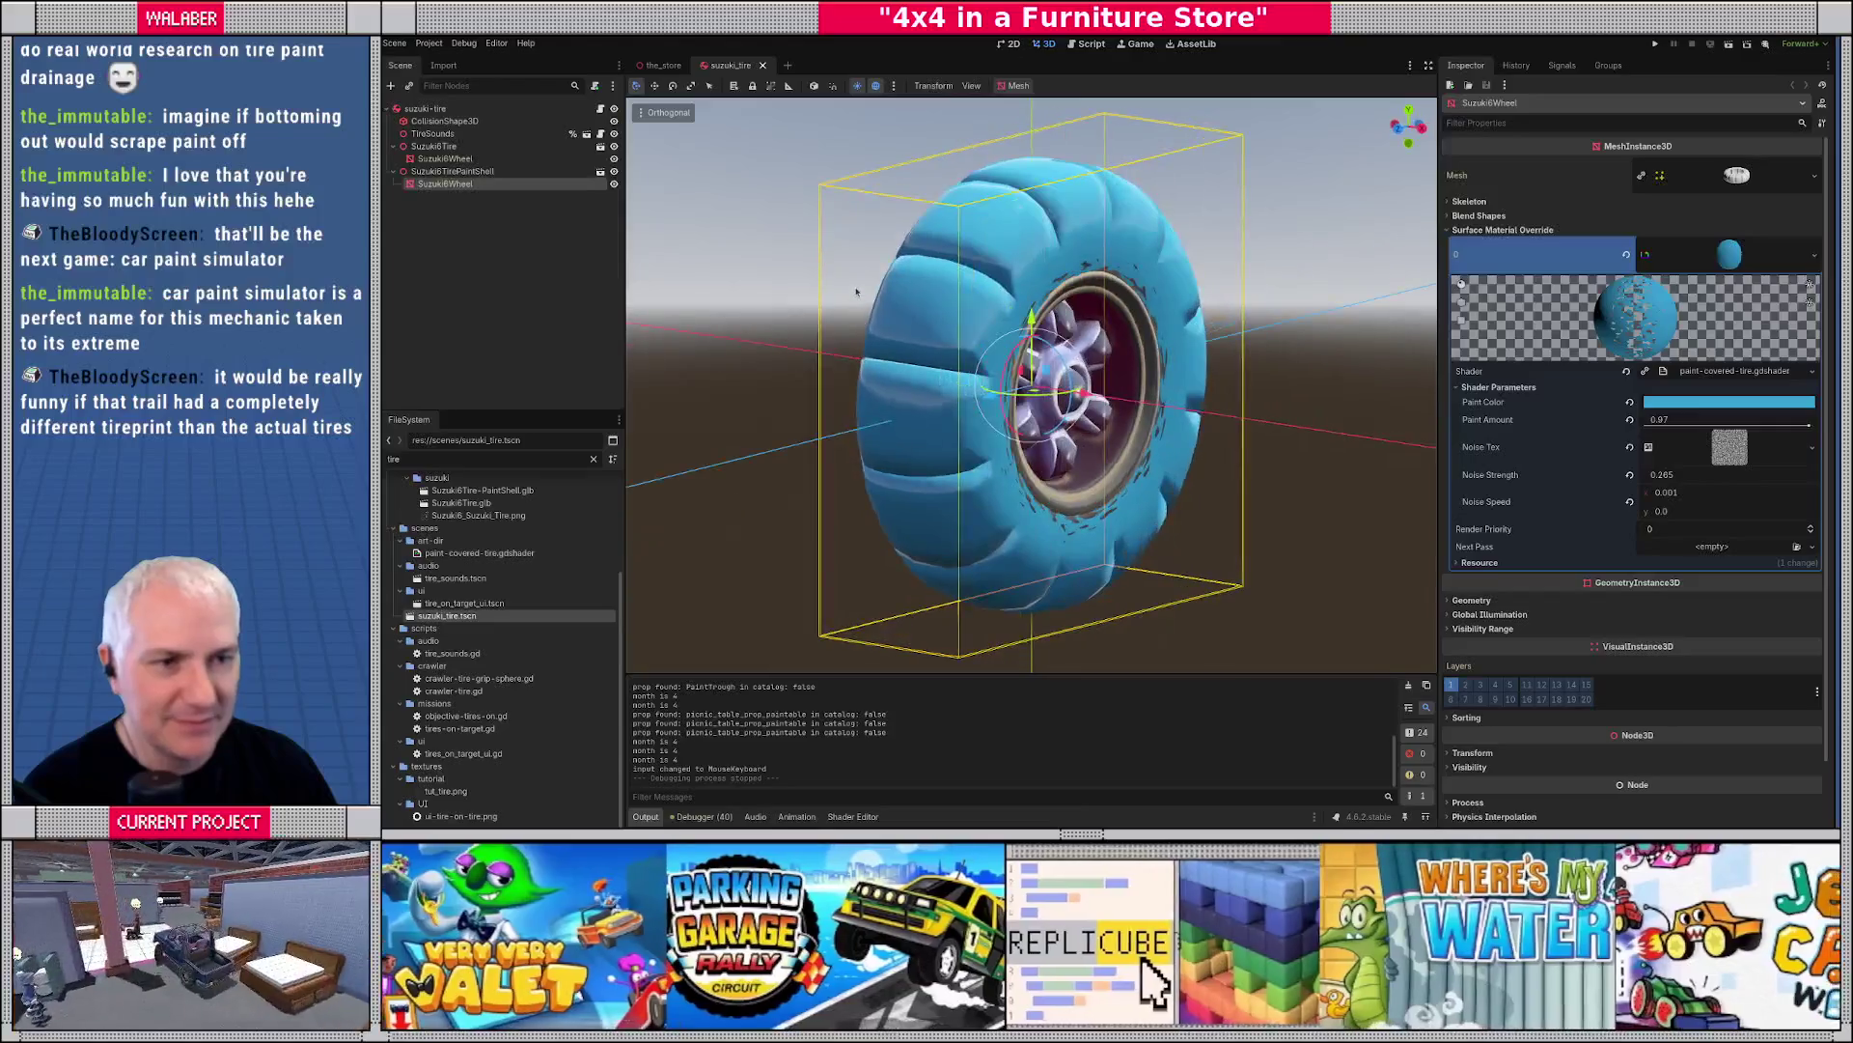
{"action": "mouse_move", "coordinate": [1805, 422]}
{"action": "left_mouse_down"}
{"action": "mouse_move", "coordinate": [1644, 426]}
{"action": "mouse_move", "coordinate": [1814, 426]}
{"action": "left_mouse_up"}
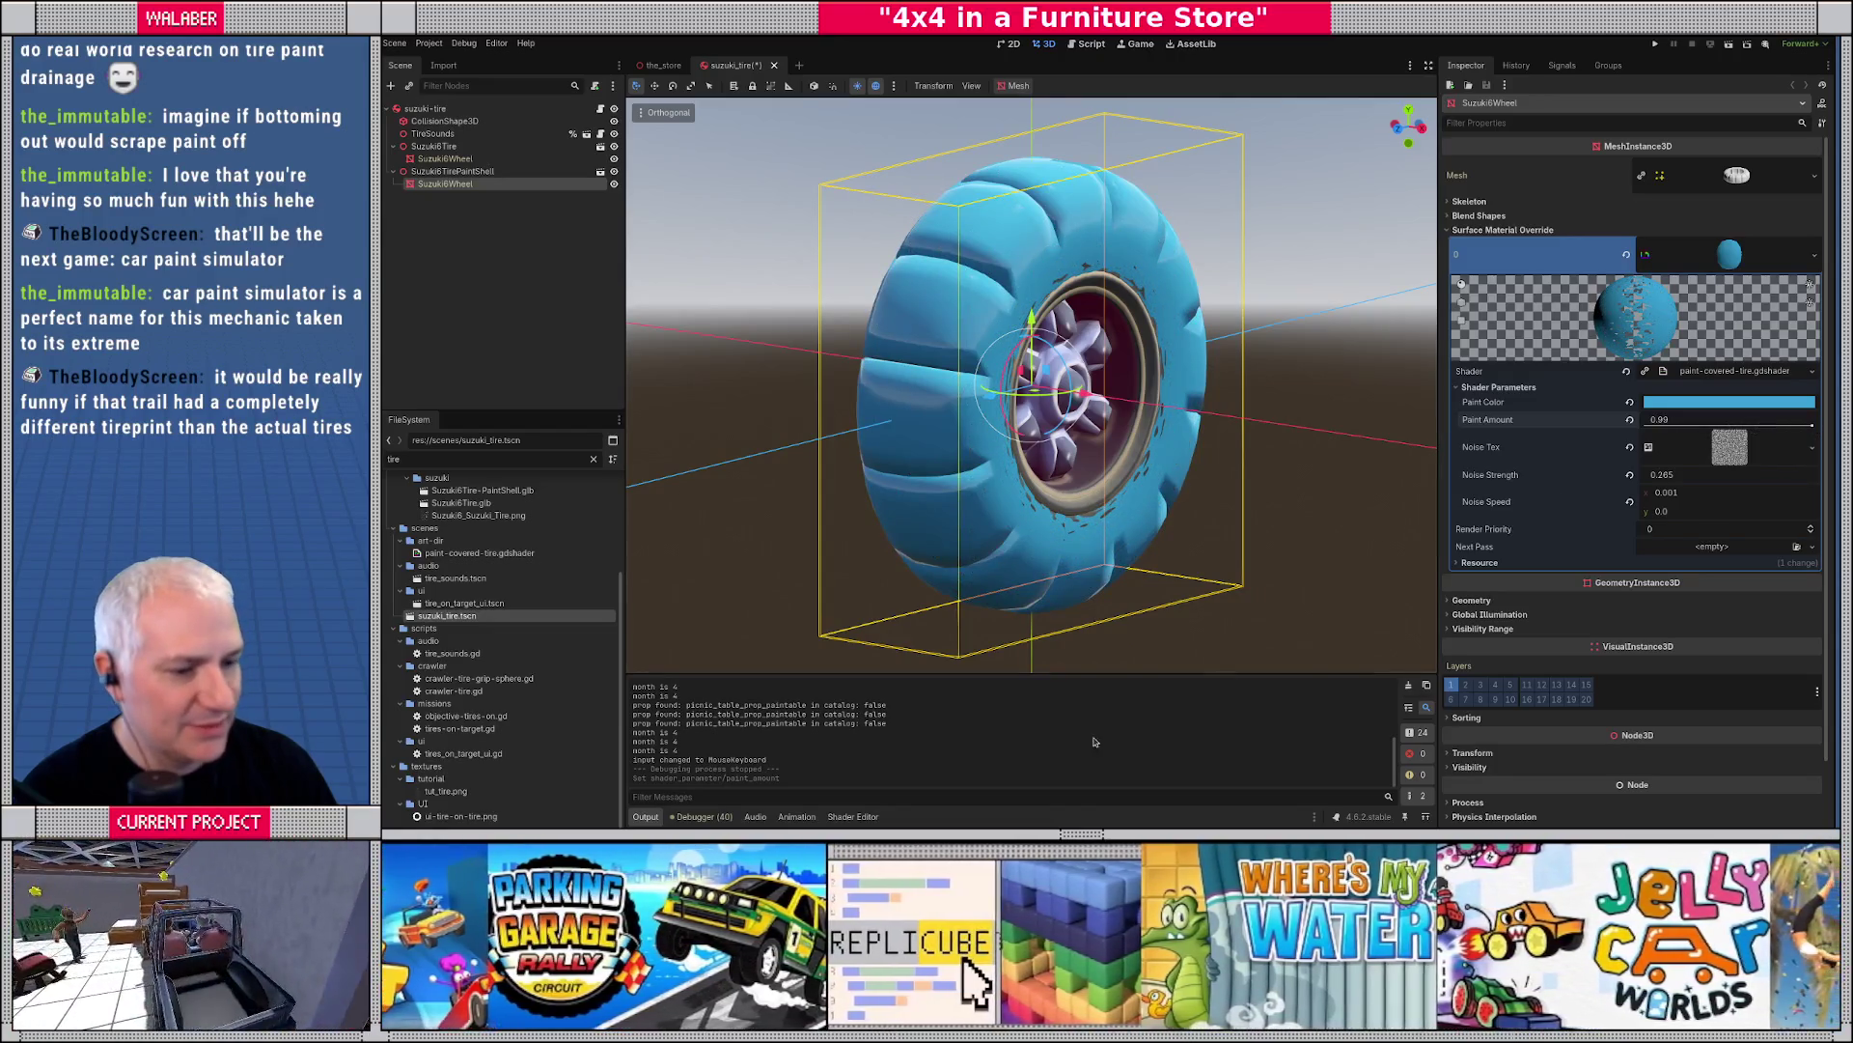
{"action": "left_click", "coordinate": [852, 818]}
{"action": "left_click", "coordinate": [710, 455]}
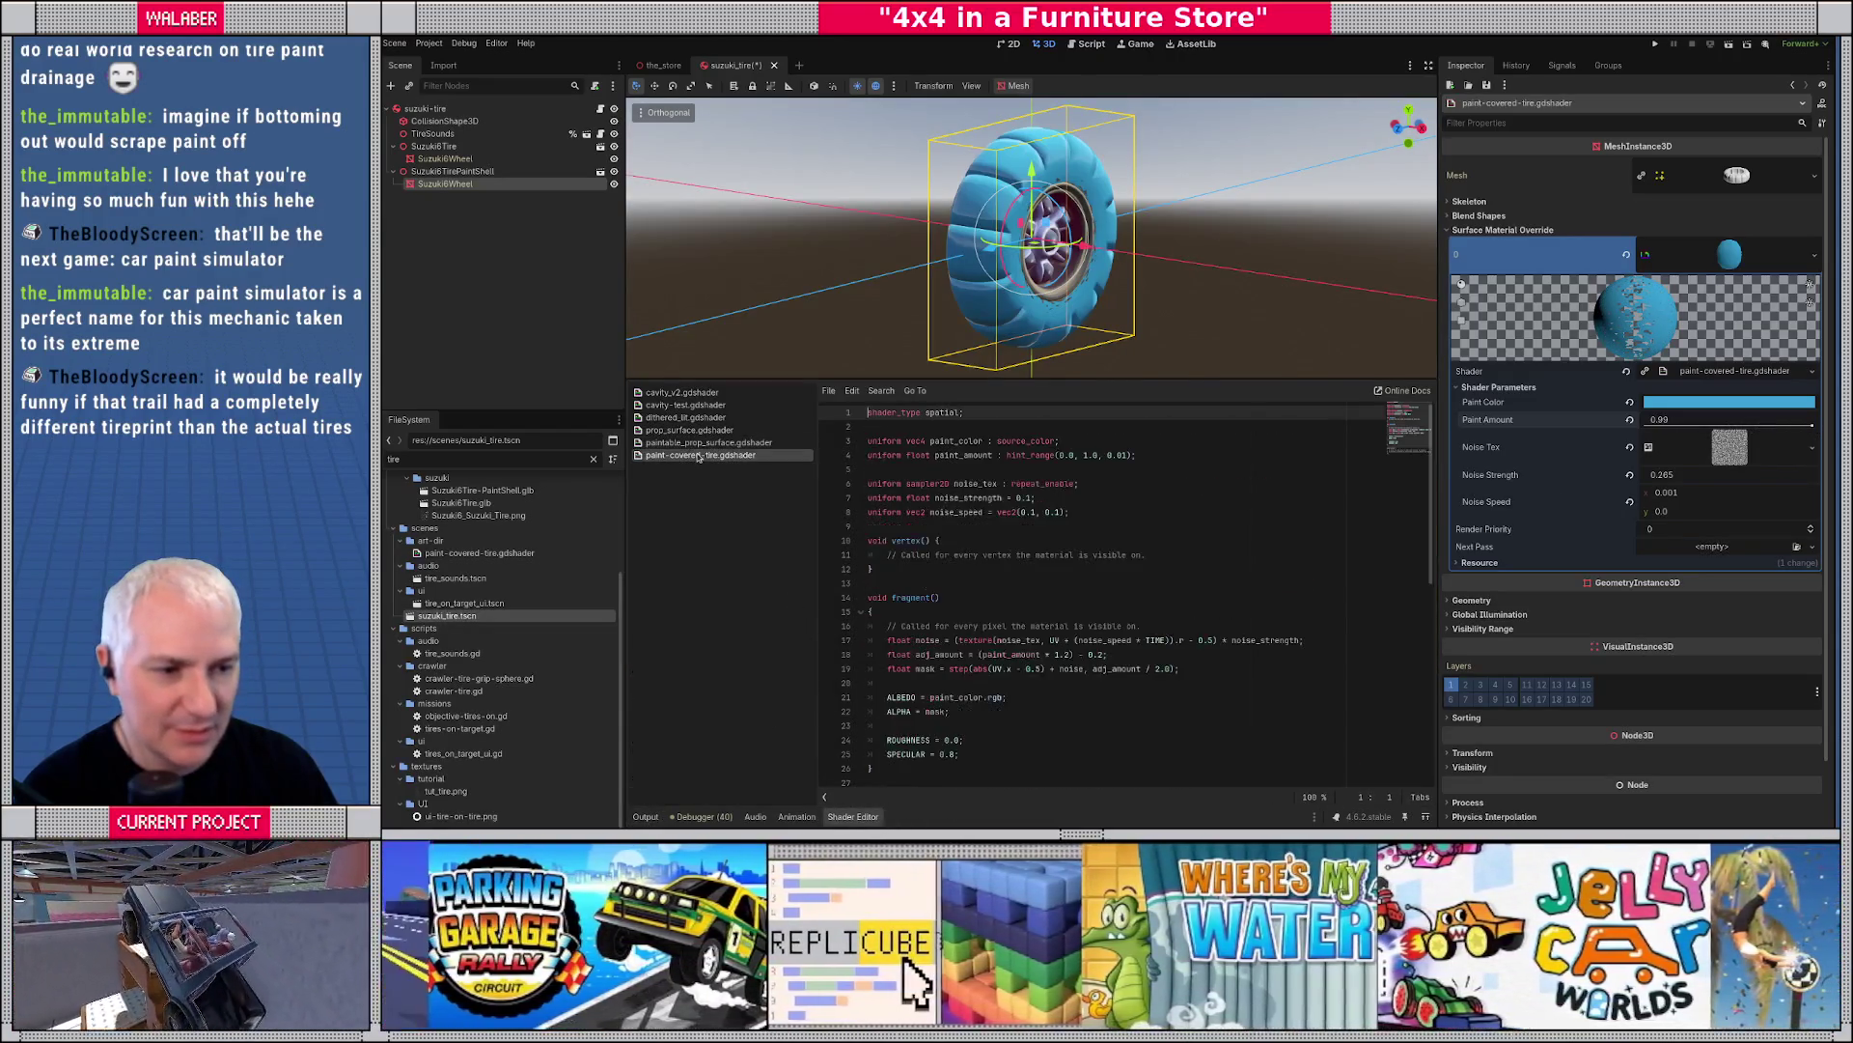
Set the shader's ROUGHNESS to 0.2 on line 24 and save the shader
{"action": "scroll", "coordinate": [1073, 609], "scroll_direction": "down", "scroll_amount": 3}
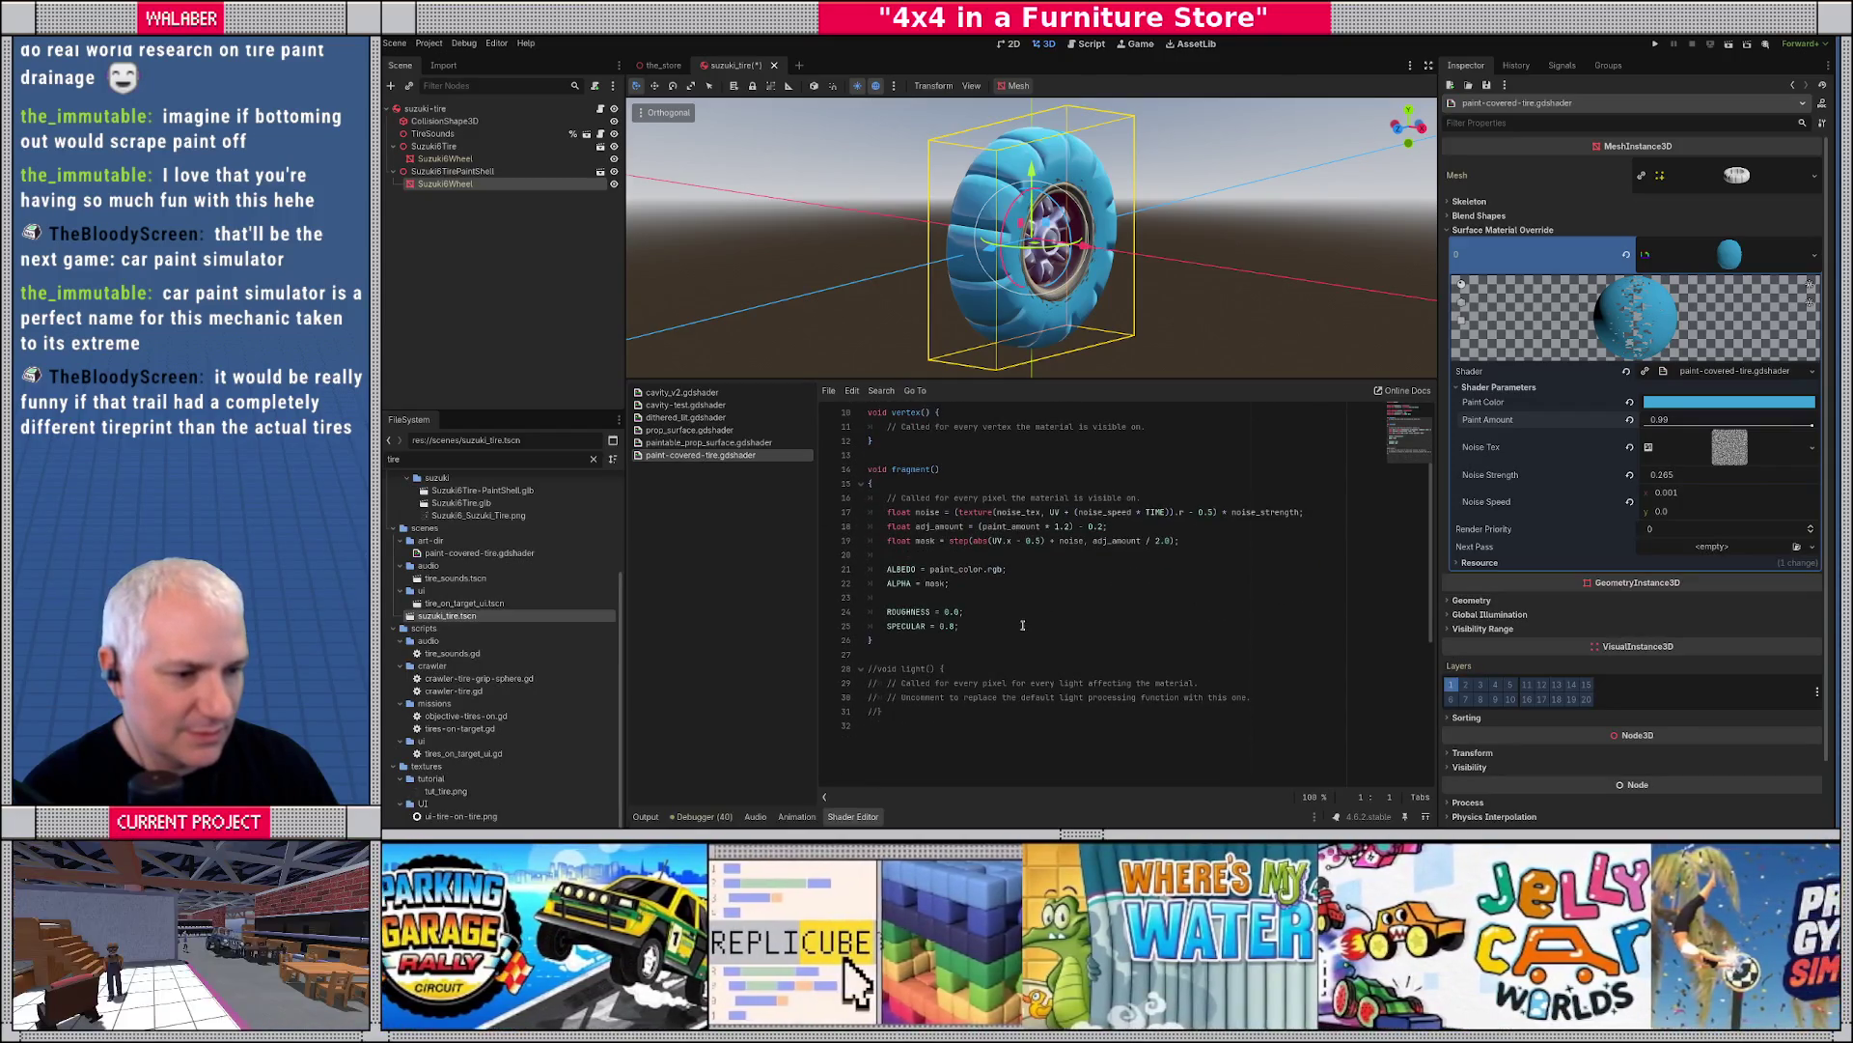
{"action": "left_click", "coordinate": [969, 630]}
{"action": "key", "text": "Up"}
{"action": "key", "text": "BackSpace"}
{"action": "type", "text": "2"}
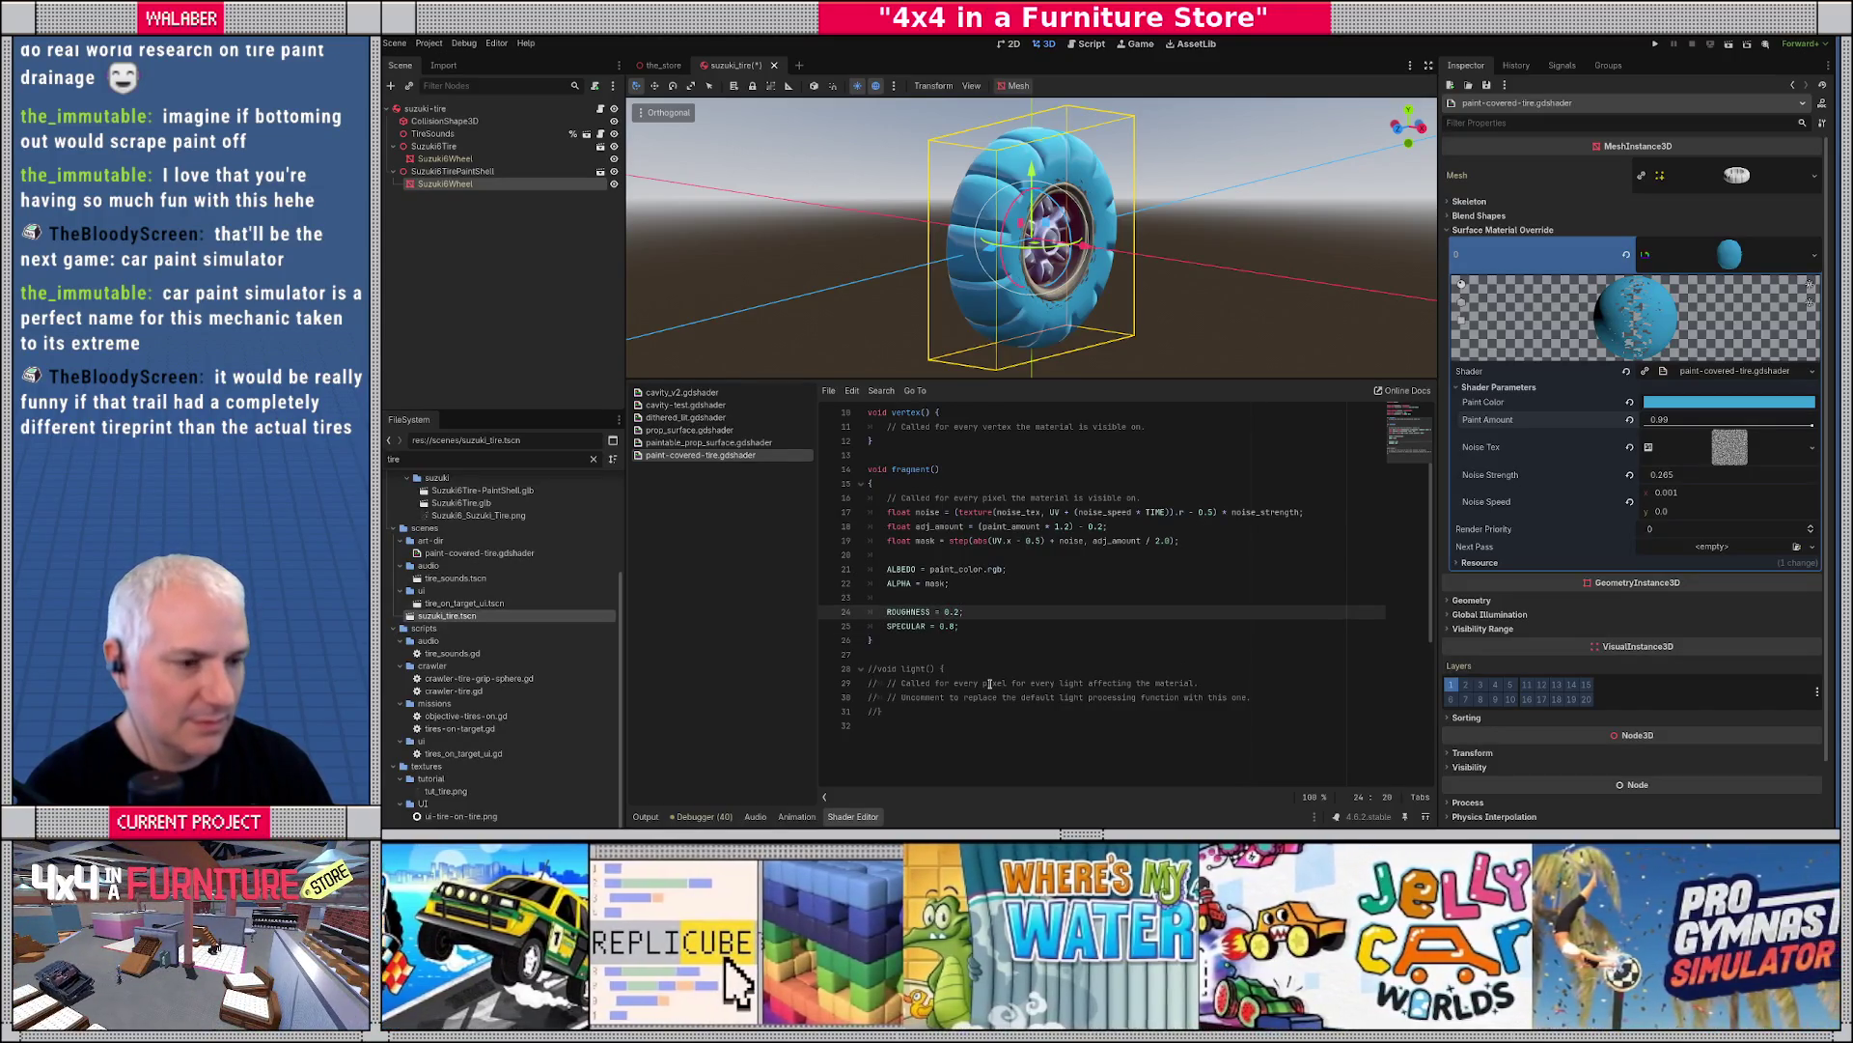
{"action": "key", "text": "ctrl+s"}
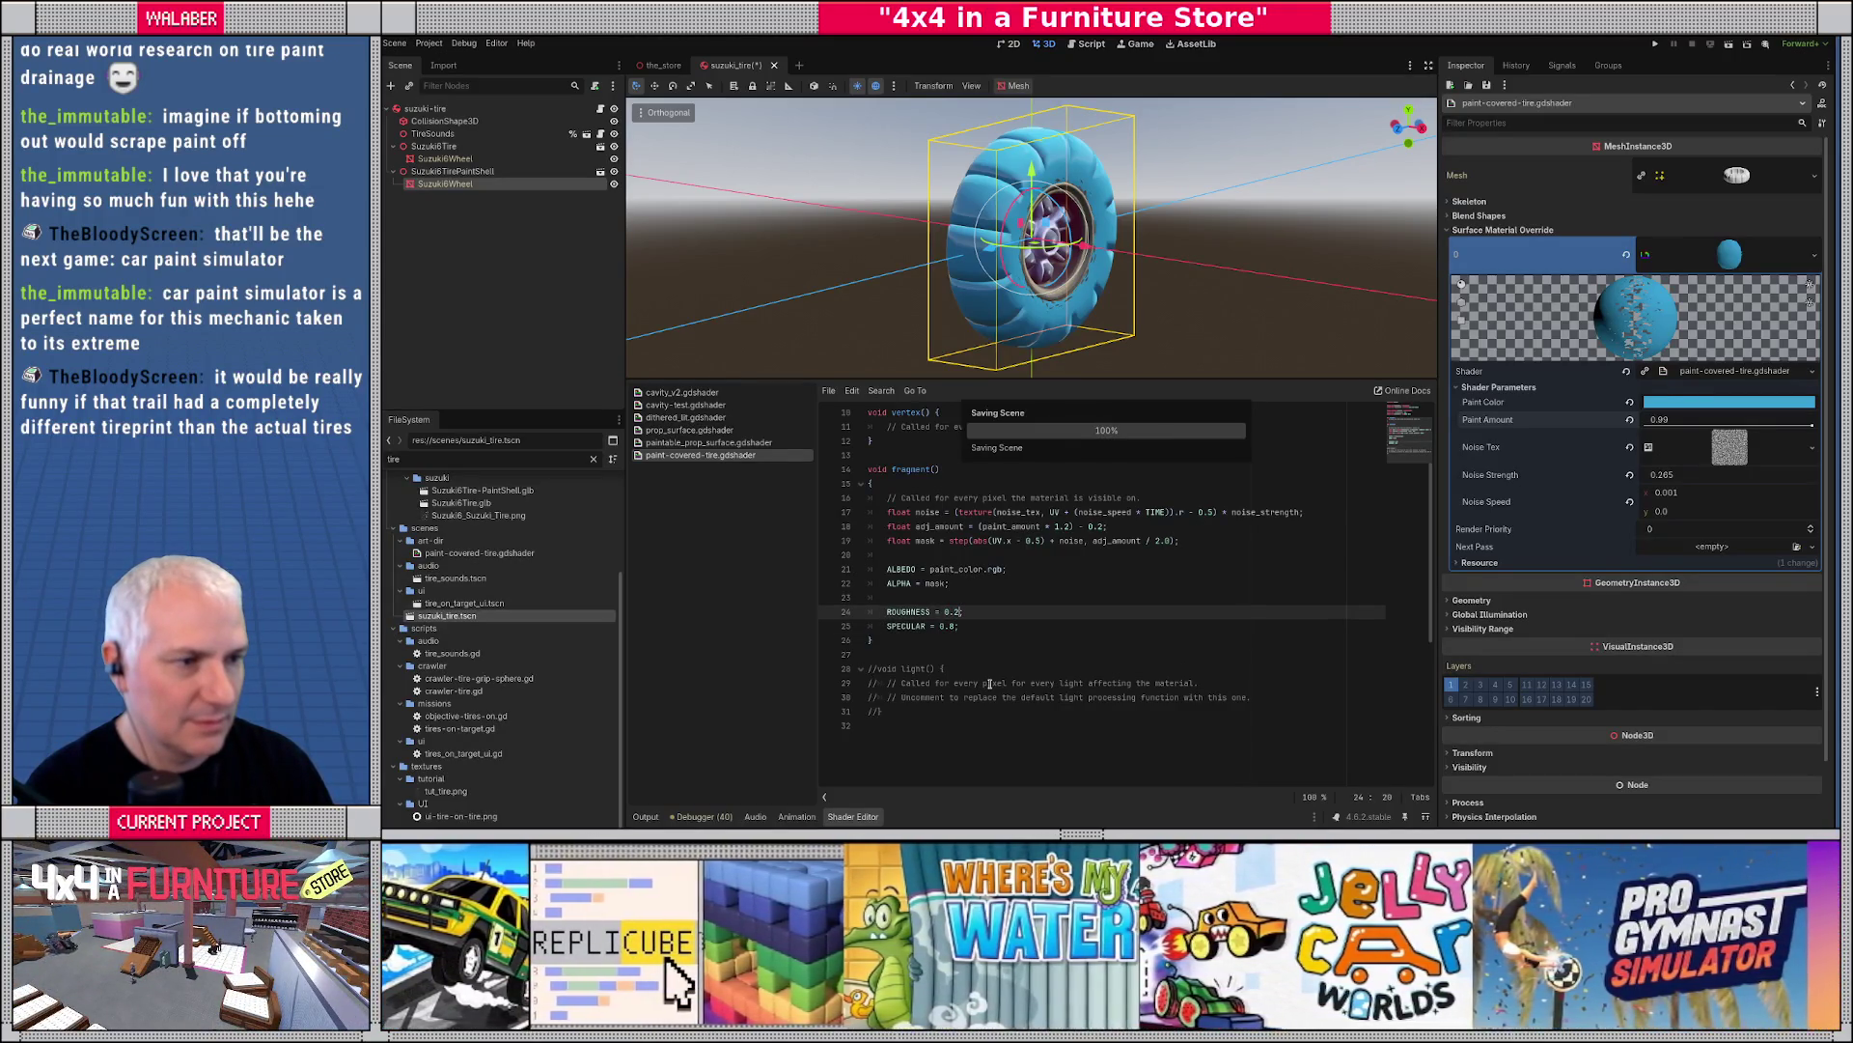
Drop the tire's Paint Amount to 0 for bare black rubber
{"action": "mouse_move", "coordinate": [1071, 258]}
{"action": "left_mouse_down"}
{"action": "mouse_move", "coordinate": [1262, 237]}
{"action": "mouse_move", "coordinate": [1024, 275]}
{"action": "mouse_move", "coordinate": [1052, 278]}
{"action": "left_mouse_up"}
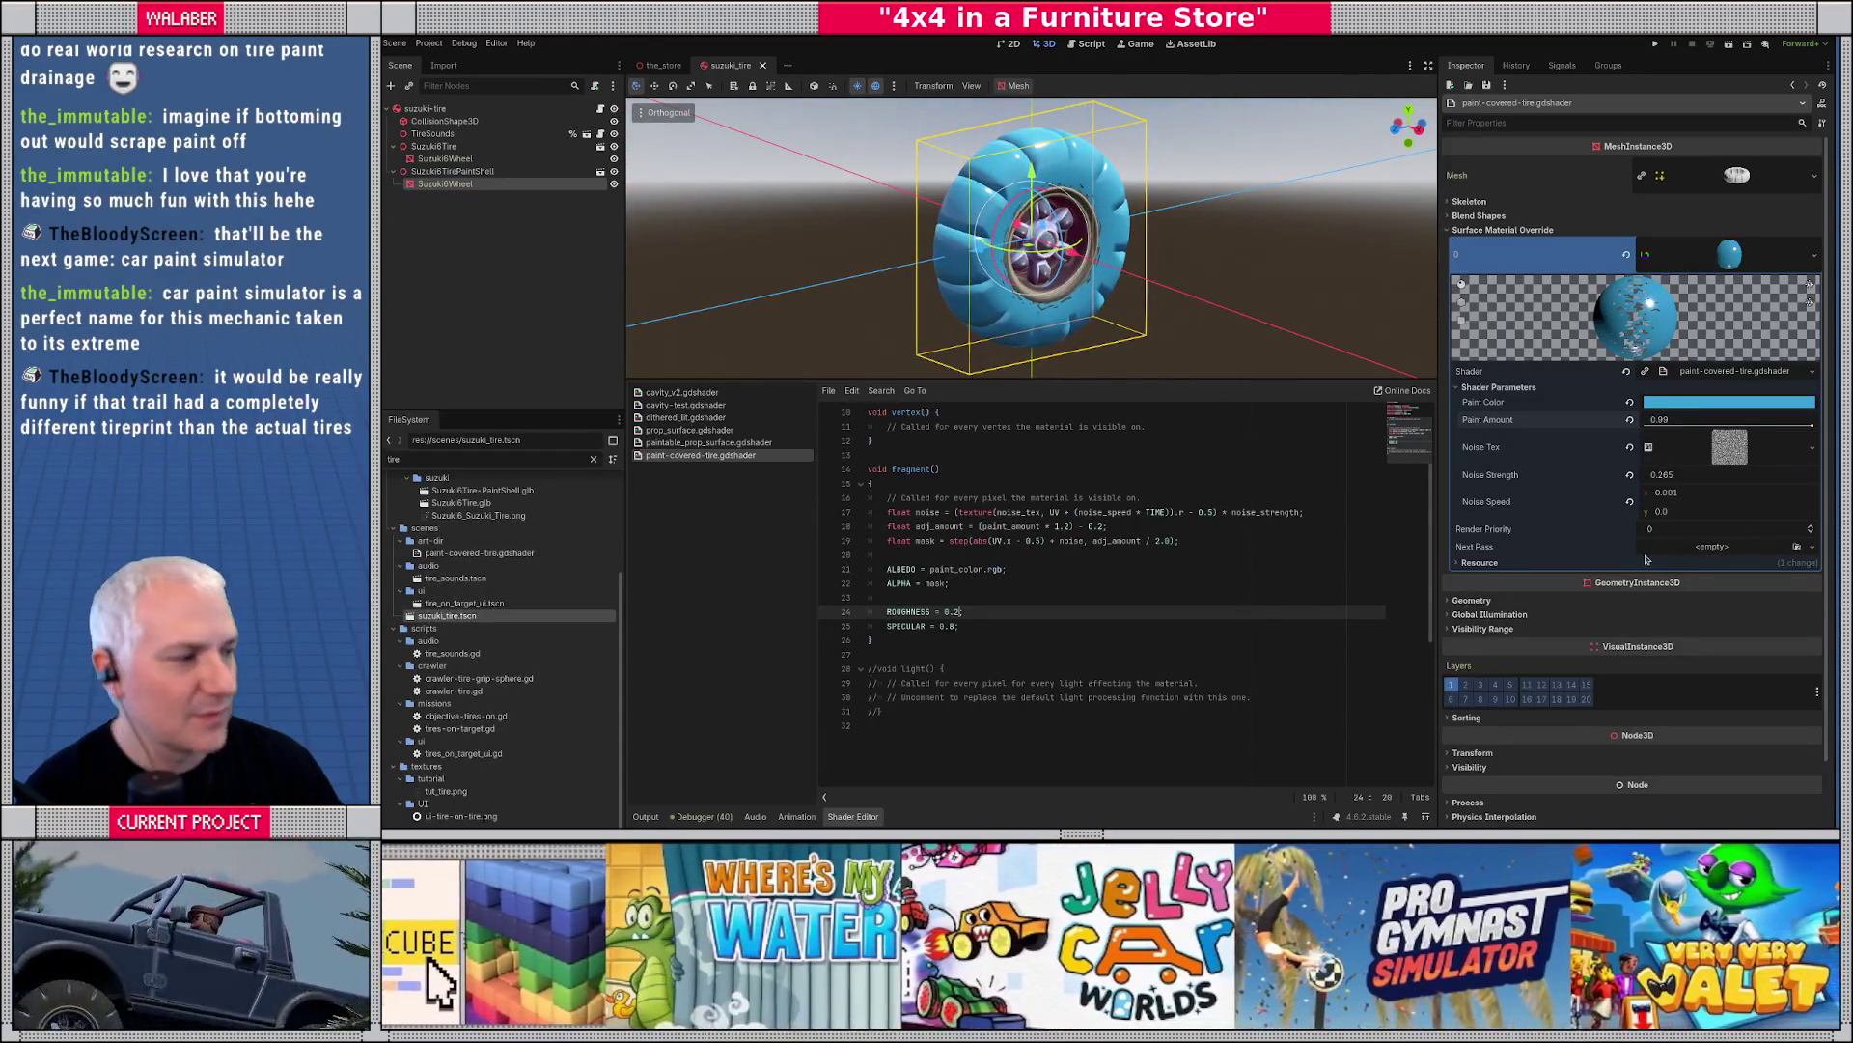
{"action": "left_click_drag", "start_coordinate": [1811, 425], "coordinate": [1645, 425]}
{"action": "mouse_move", "coordinate": [1139, 270]}
{"action": "left_mouse_down"}
{"action": "mouse_move", "coordinate": [1219, 276]}
{"action": "mouse_move", "coordinate": [1088, 229]}
{"action": "mouse_move", "coordinate": [1400, 278]}
{"action": "mouse_move", "coordinate": [1344, 277]}
{"action": "mouse_move", "coordinate": [1304, 317]}
{"action": "mouse_move", "coordinate": [1075, 397]}
{"action": "mouse_move", "coordinate": [1074, 556]}
{"action": "left_mouse_up"}
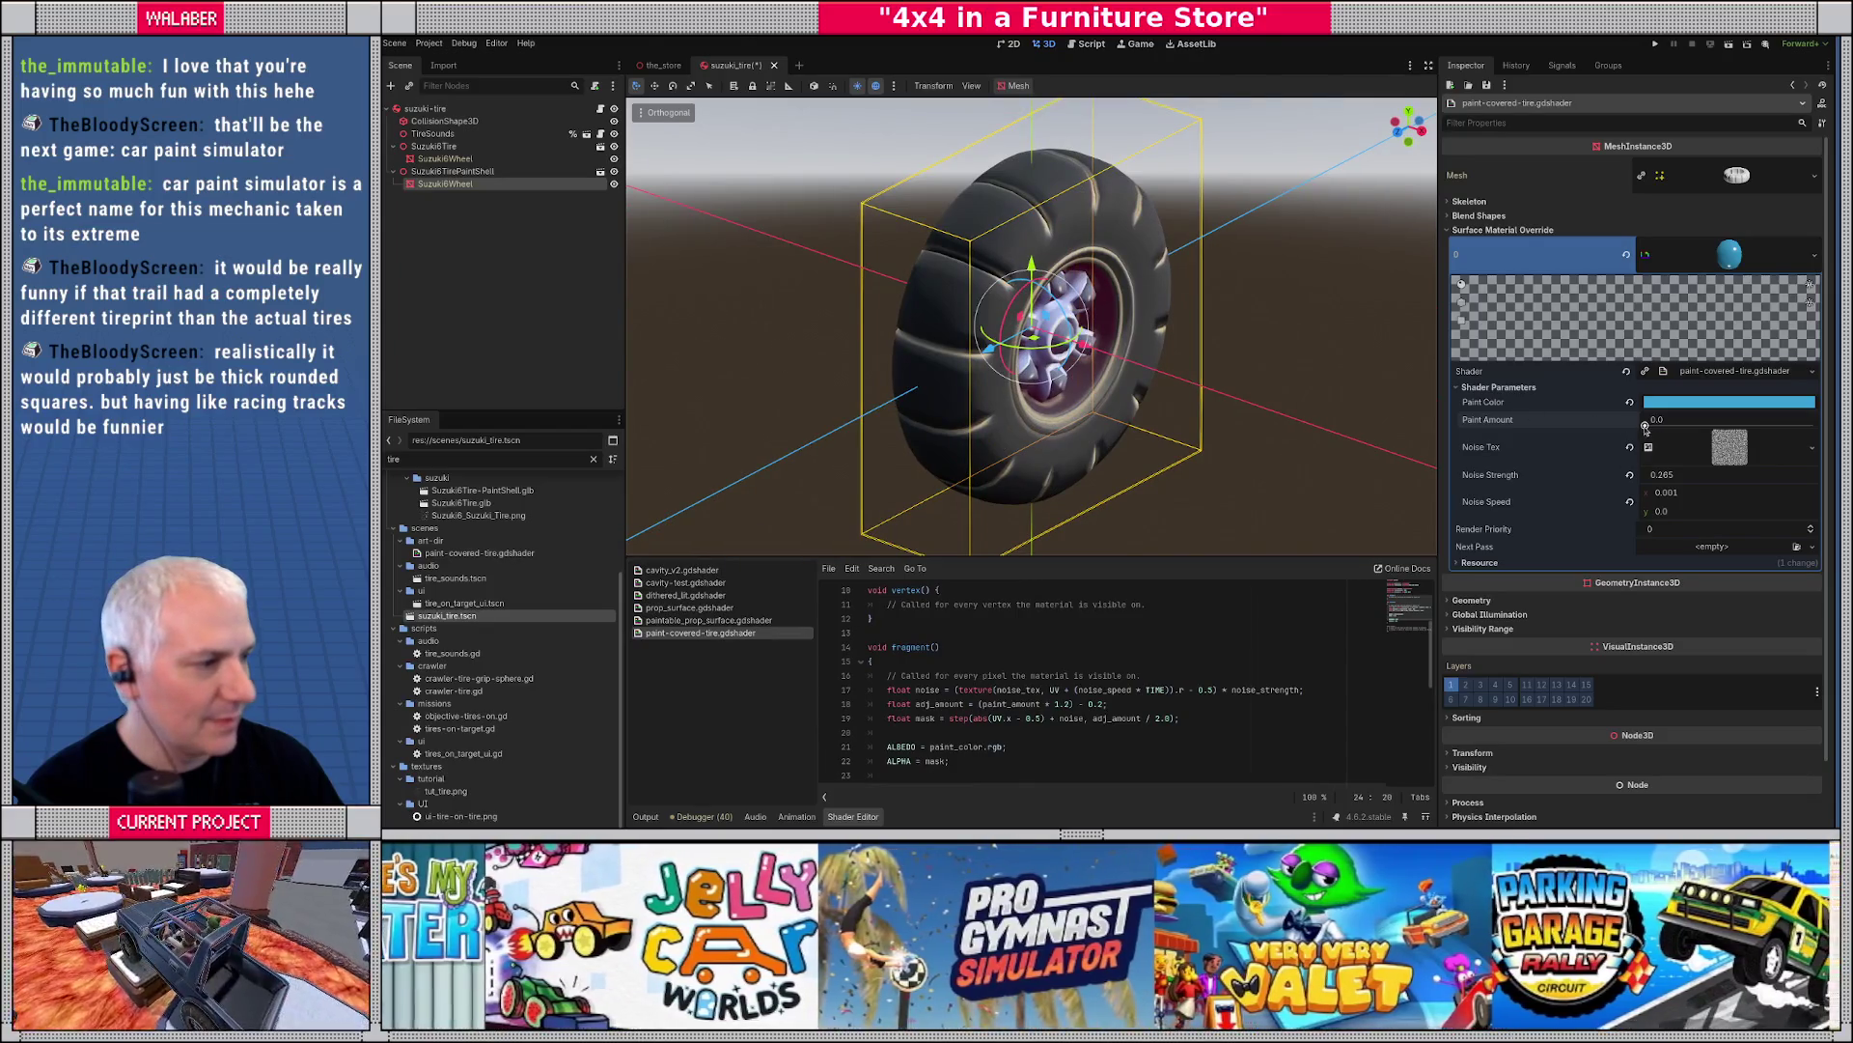
Set the tire's Paint Amount to 1, then lower it to about 0.3 for partial coverage
{"action": "left_click", "coordinate": [1647, 425]}
{"action": "type", "text": "1"}
{"action": "key", "text": "Return"}
{"action": "mouse_move", "coordinate": [1651, 421]}
{"action": "left_mouse_down"}
{"action": "mouse_move", "coordinate": [1593, 420]}
{"action": "mouse_move", "coordinate": [1703, 425]}
{"action": "left_mouse_up"}
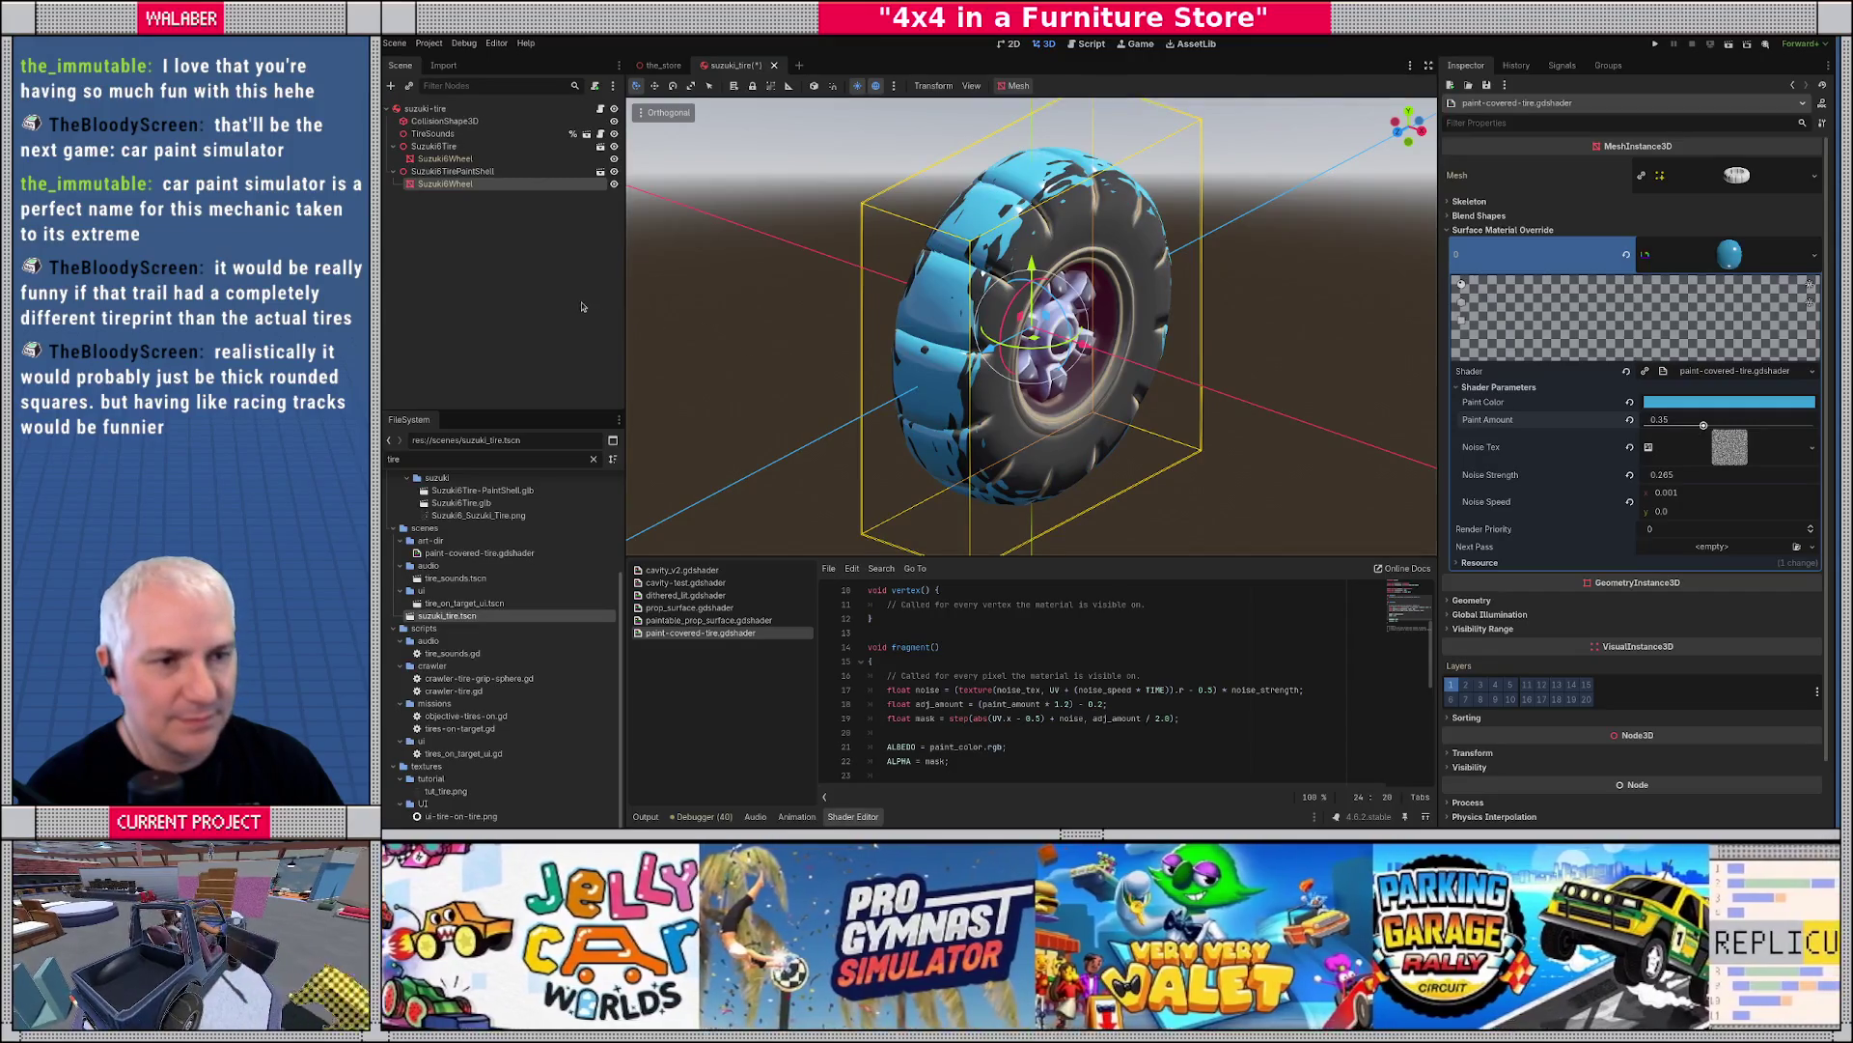
{"action": "left_click", "coordinate": [582, 307]}
Save the suzuki_tire scene and return to the_store scene
{"action": "mouse_move", "coordinate": [850, 415]}
{"action": "left_mouse_down"}
{"action": "mouse_move", "coordinate": [872, 344]}
{"action": "mouse_move", "coordinate": [1331, 373]}
{"action": "mouse_move", "coordinate": [927, 309]}
{"action": "left_mouse_up"}
{"action": "key", "text": "ctrl+s"}
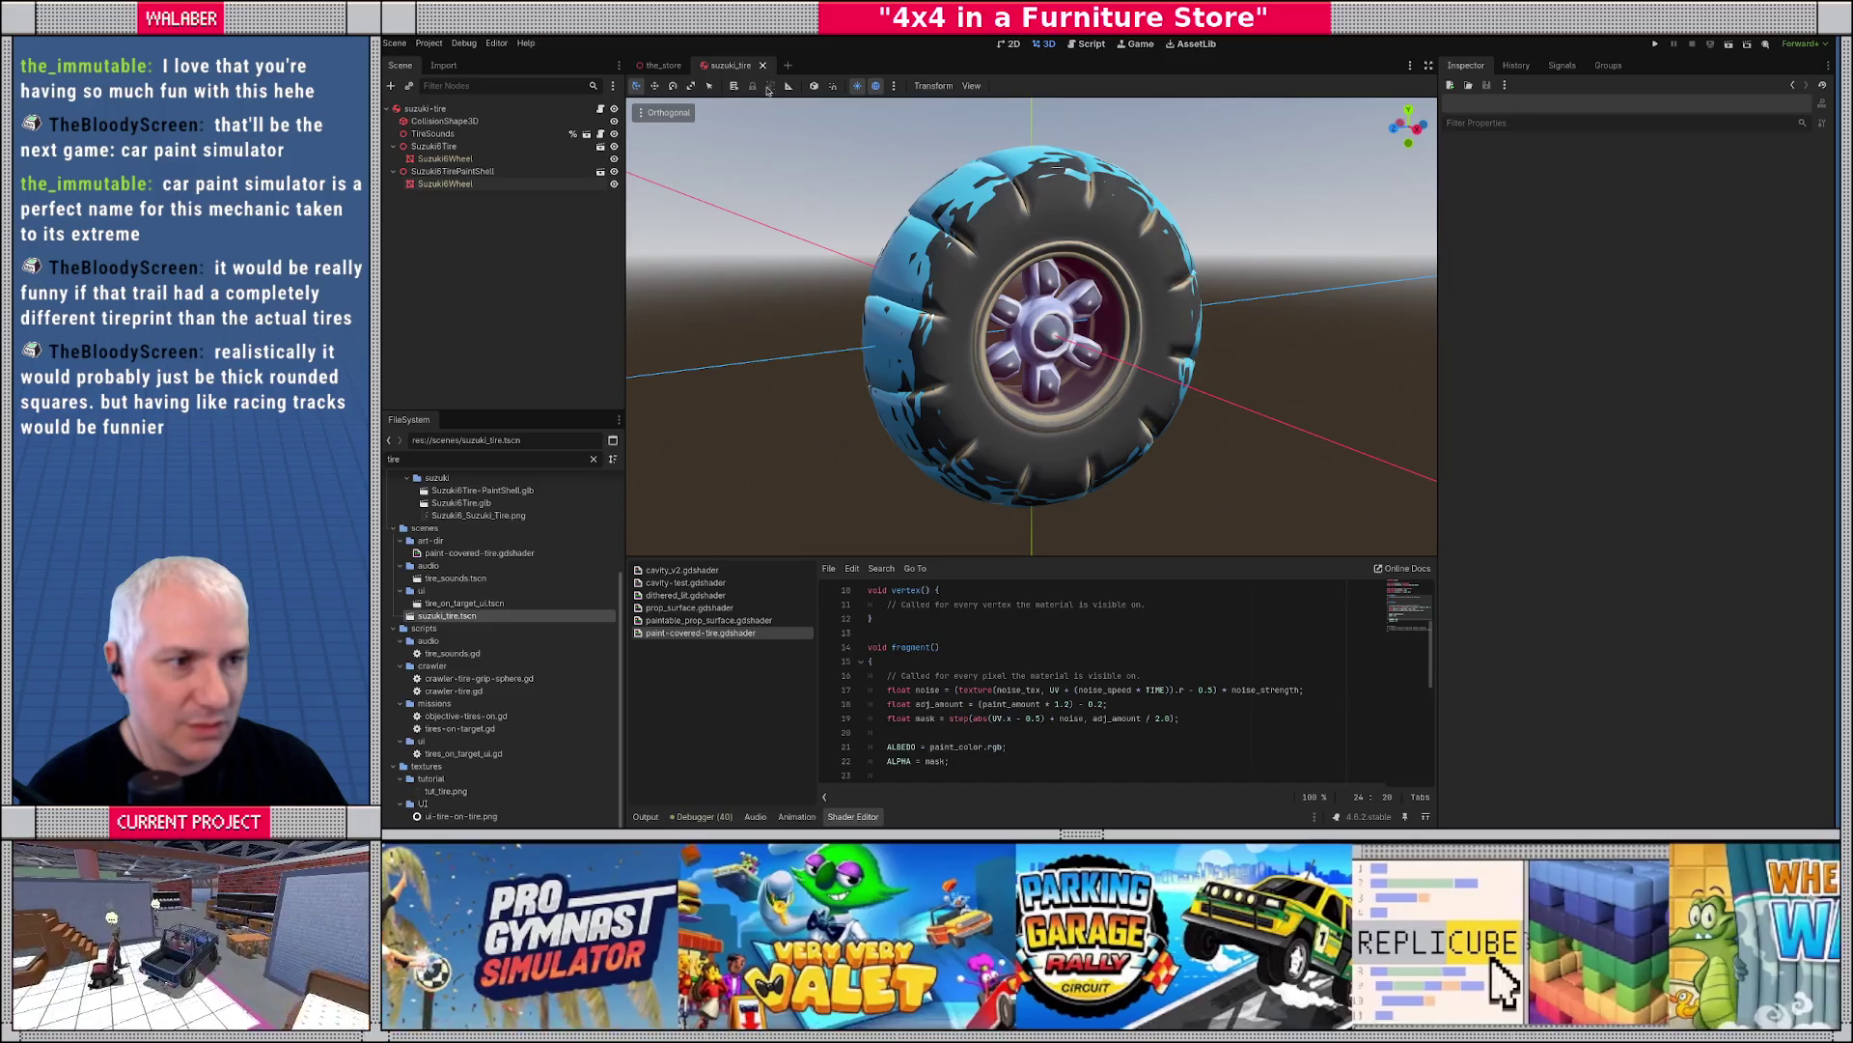
{"action": "key", "text": "ctrl+s"}
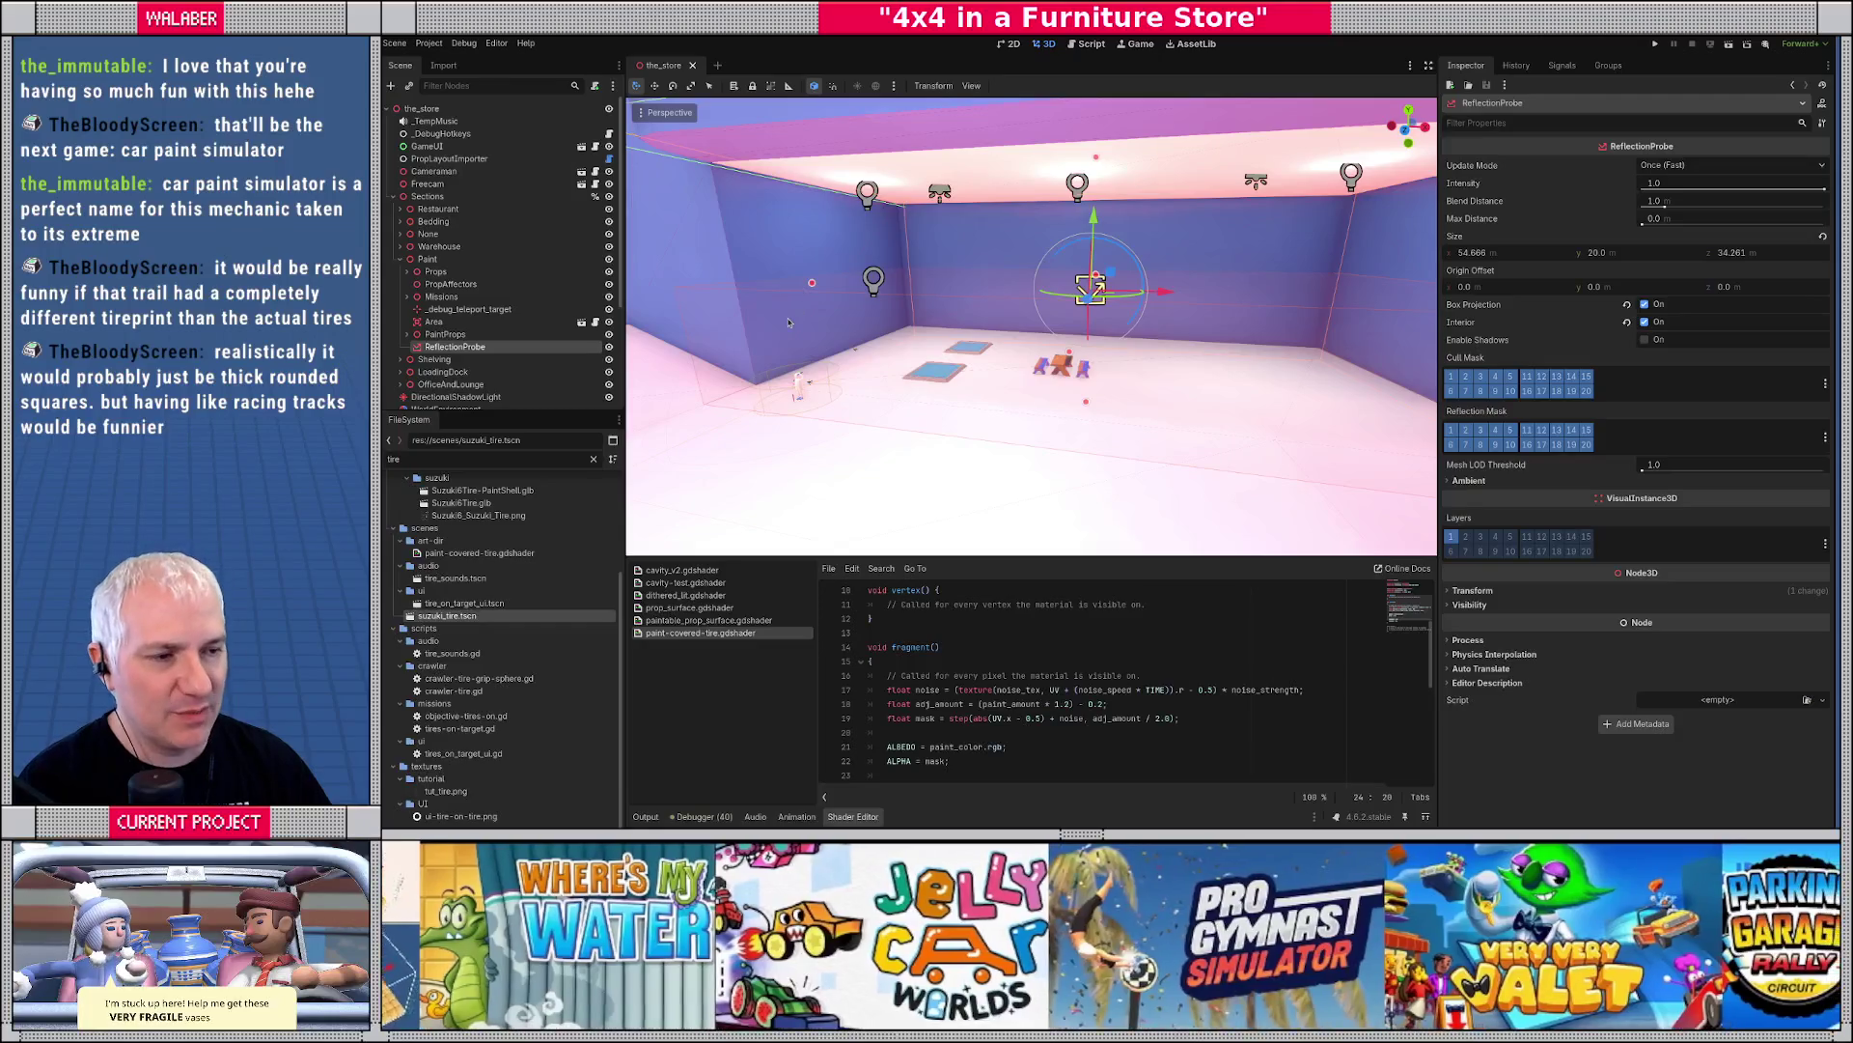
{"action": "left_click_drag", "start_coordinate": [975, 366], "coordinate": [1296, 383]}
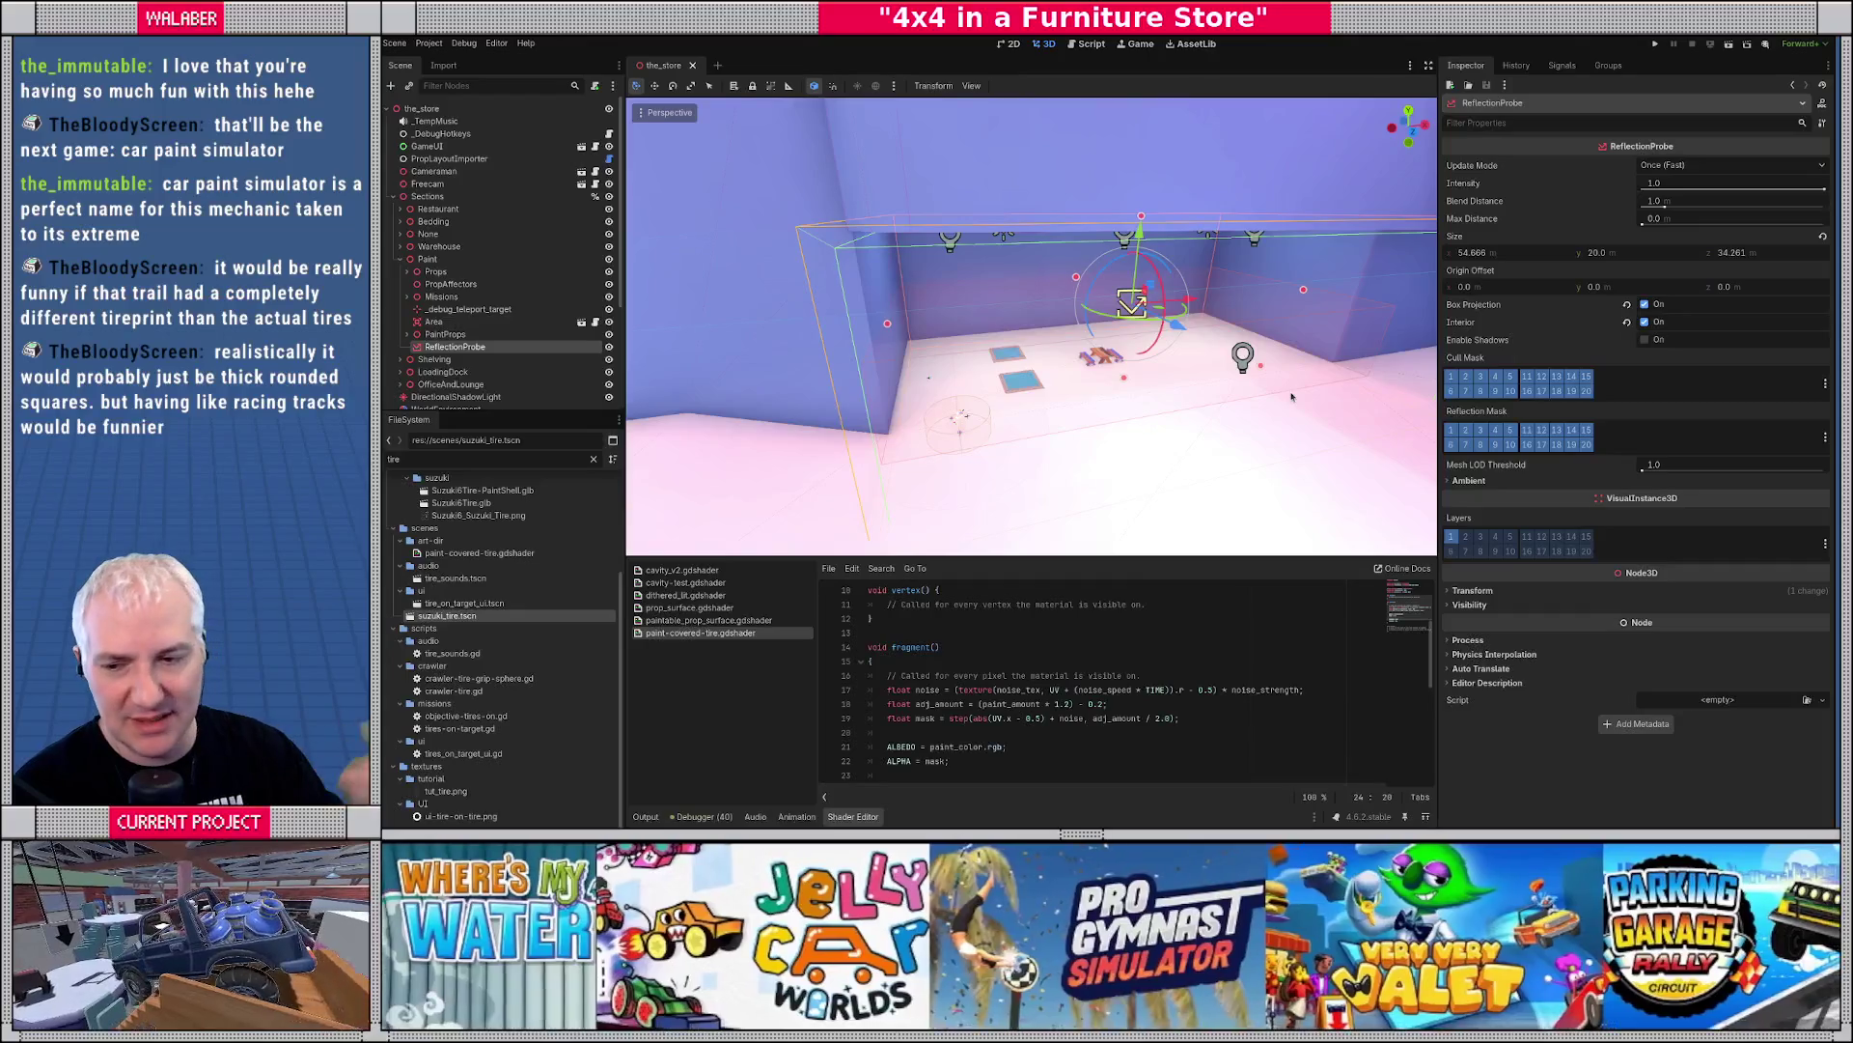
{"action": "mouse_move", "coordinate": [1292, 396]}
{"action": "left_mouse_down"}
{"action": "mouse_move", "coordinate": [1062, 369]}
{"action": "mouse_move", "coordinate": [1100, 360]}
{"action": "mouse_move", "coordinate": [1069, 380]}
{"action": "mouse_move", "coordinate": [1091, 373]}
{"action": "left_mouse_up"}
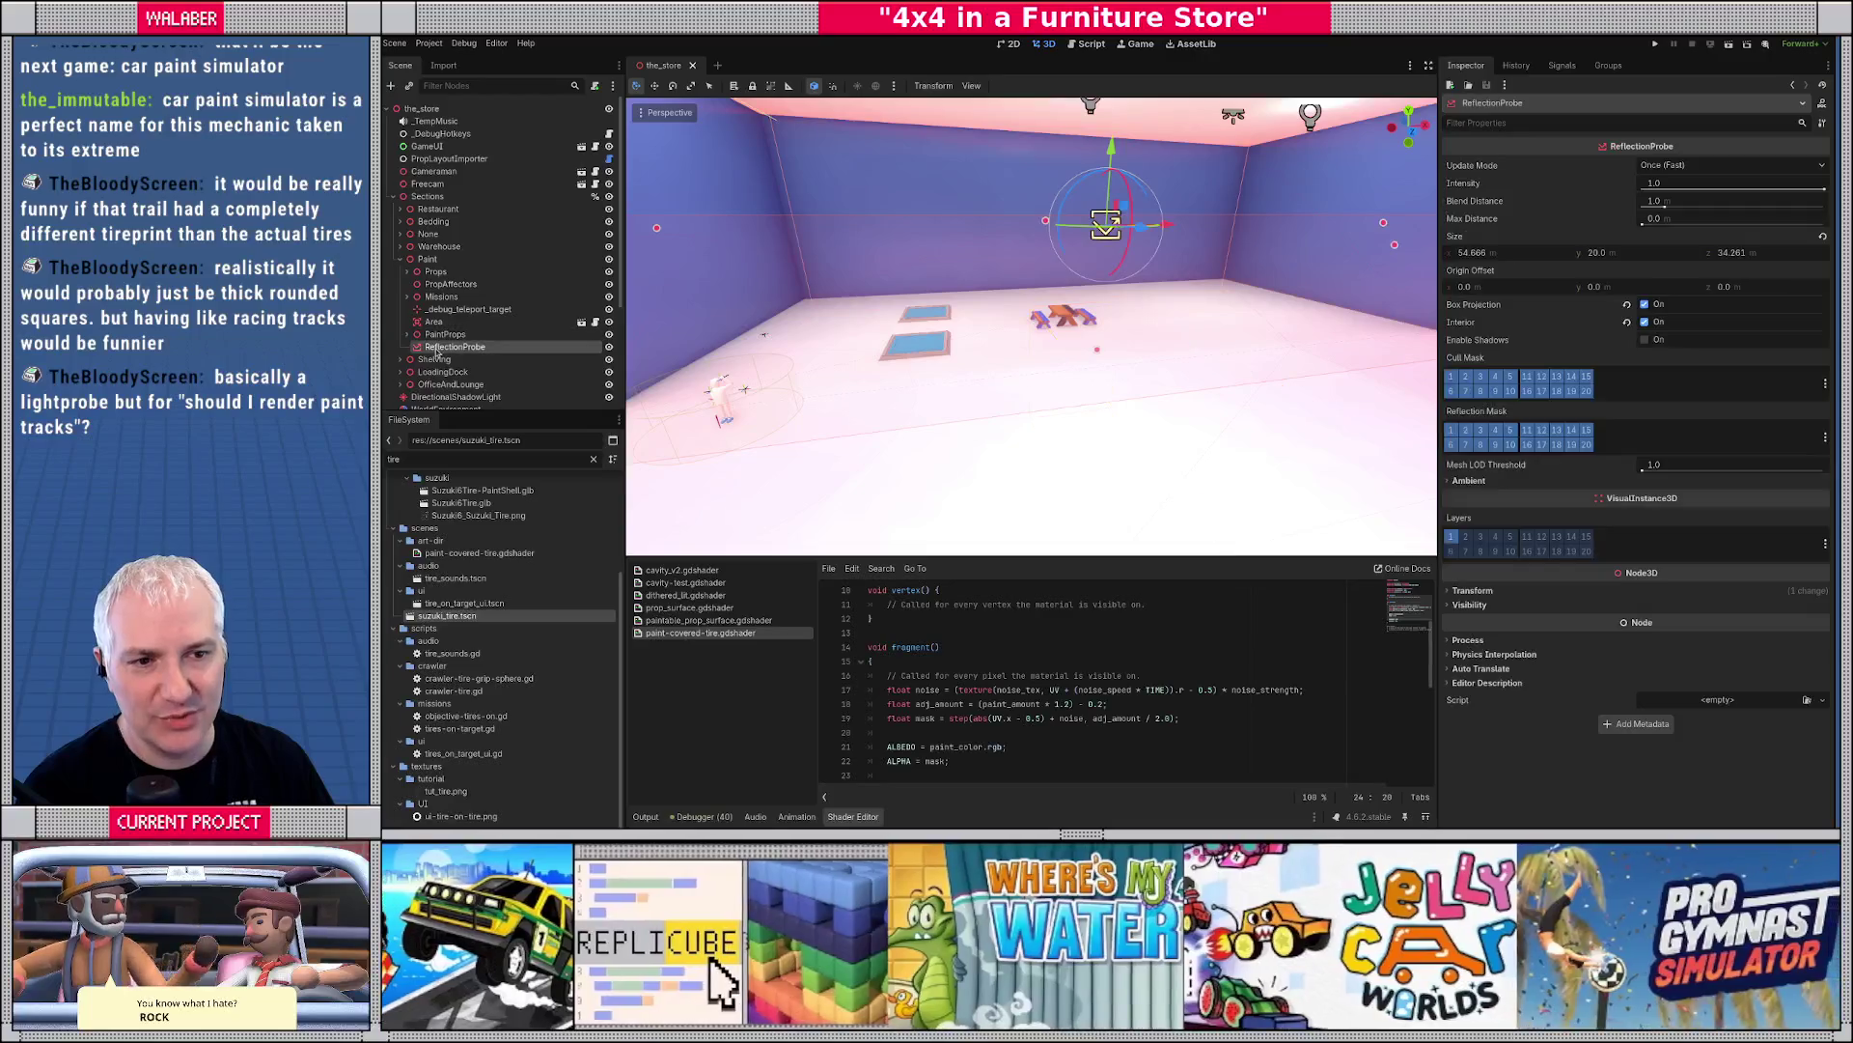
{"action": "mouse_move", "coordinate": [983, 349]}
{"action": "left_mouse_down"}
{"action": "mouse_move", "coordinate": [900, 335]}
{"action": "mouse_move", "coordinate": [1013, 326]}
{"action": "left_mouse_up"}
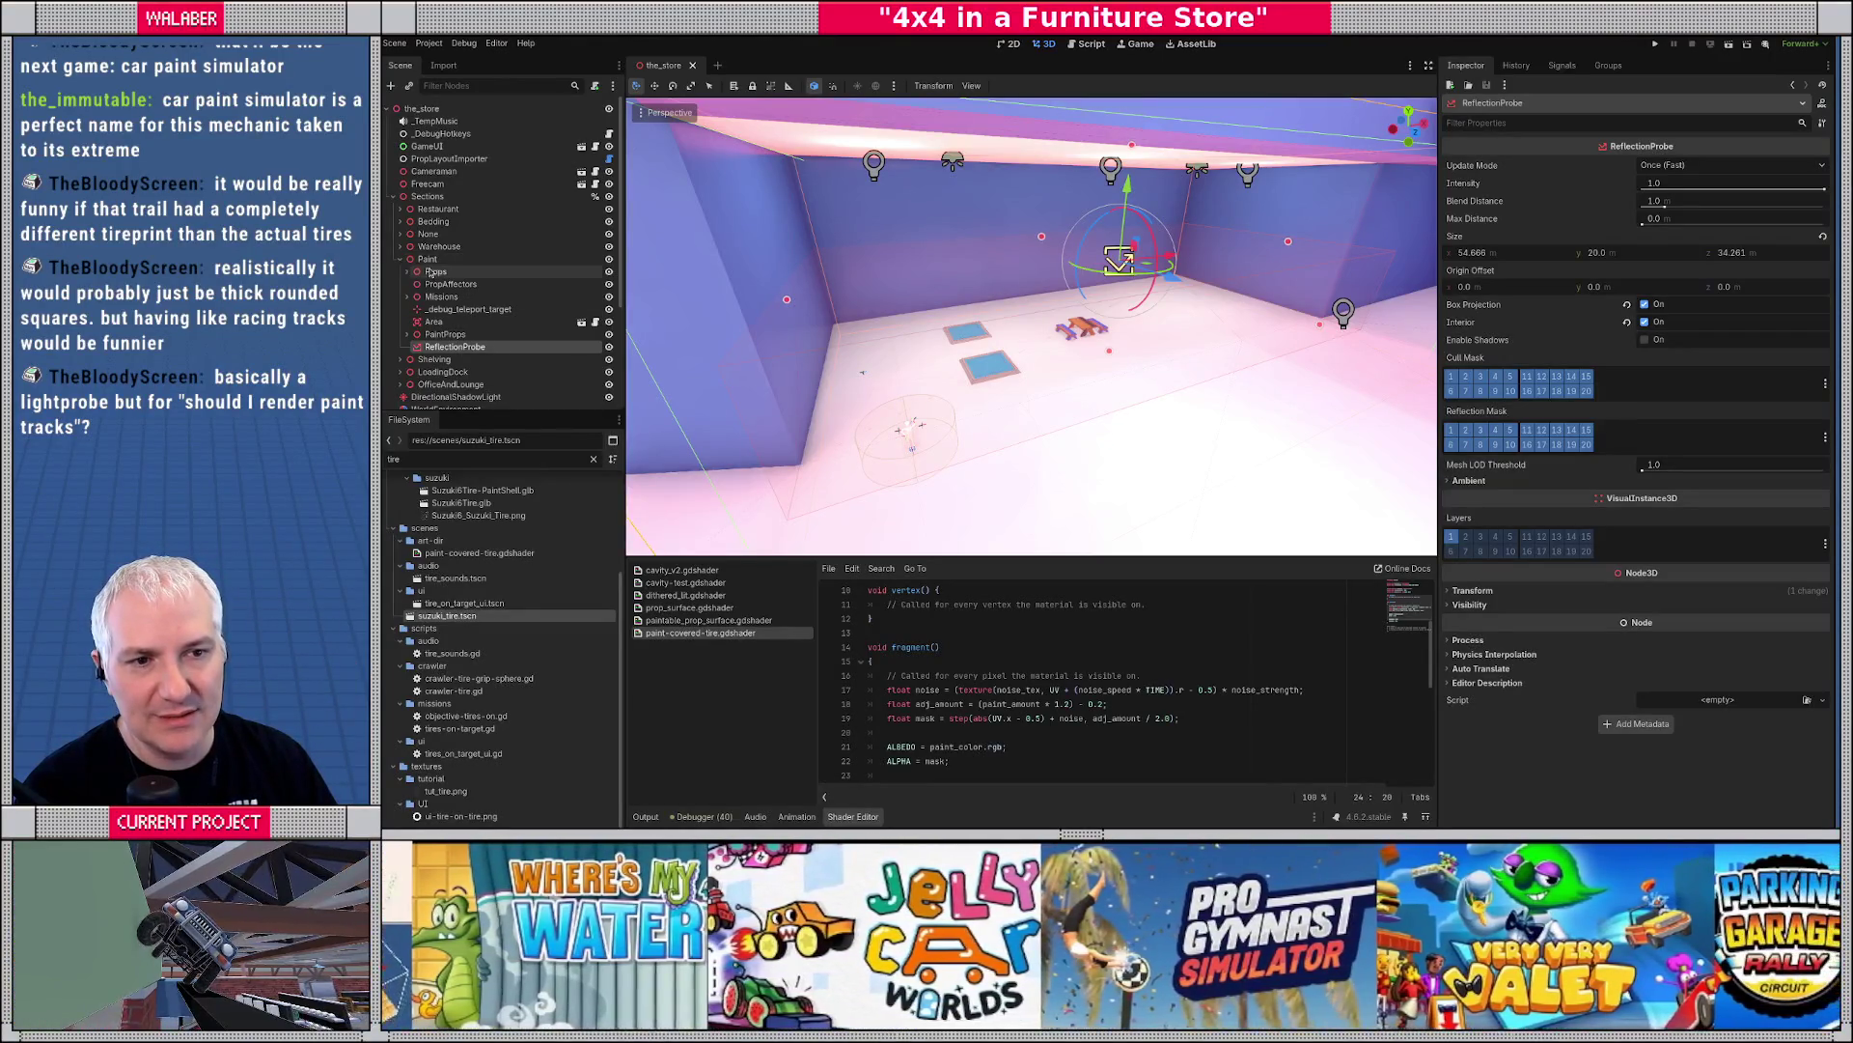
{"action": "left_click", "coordinate": [454, 260]}
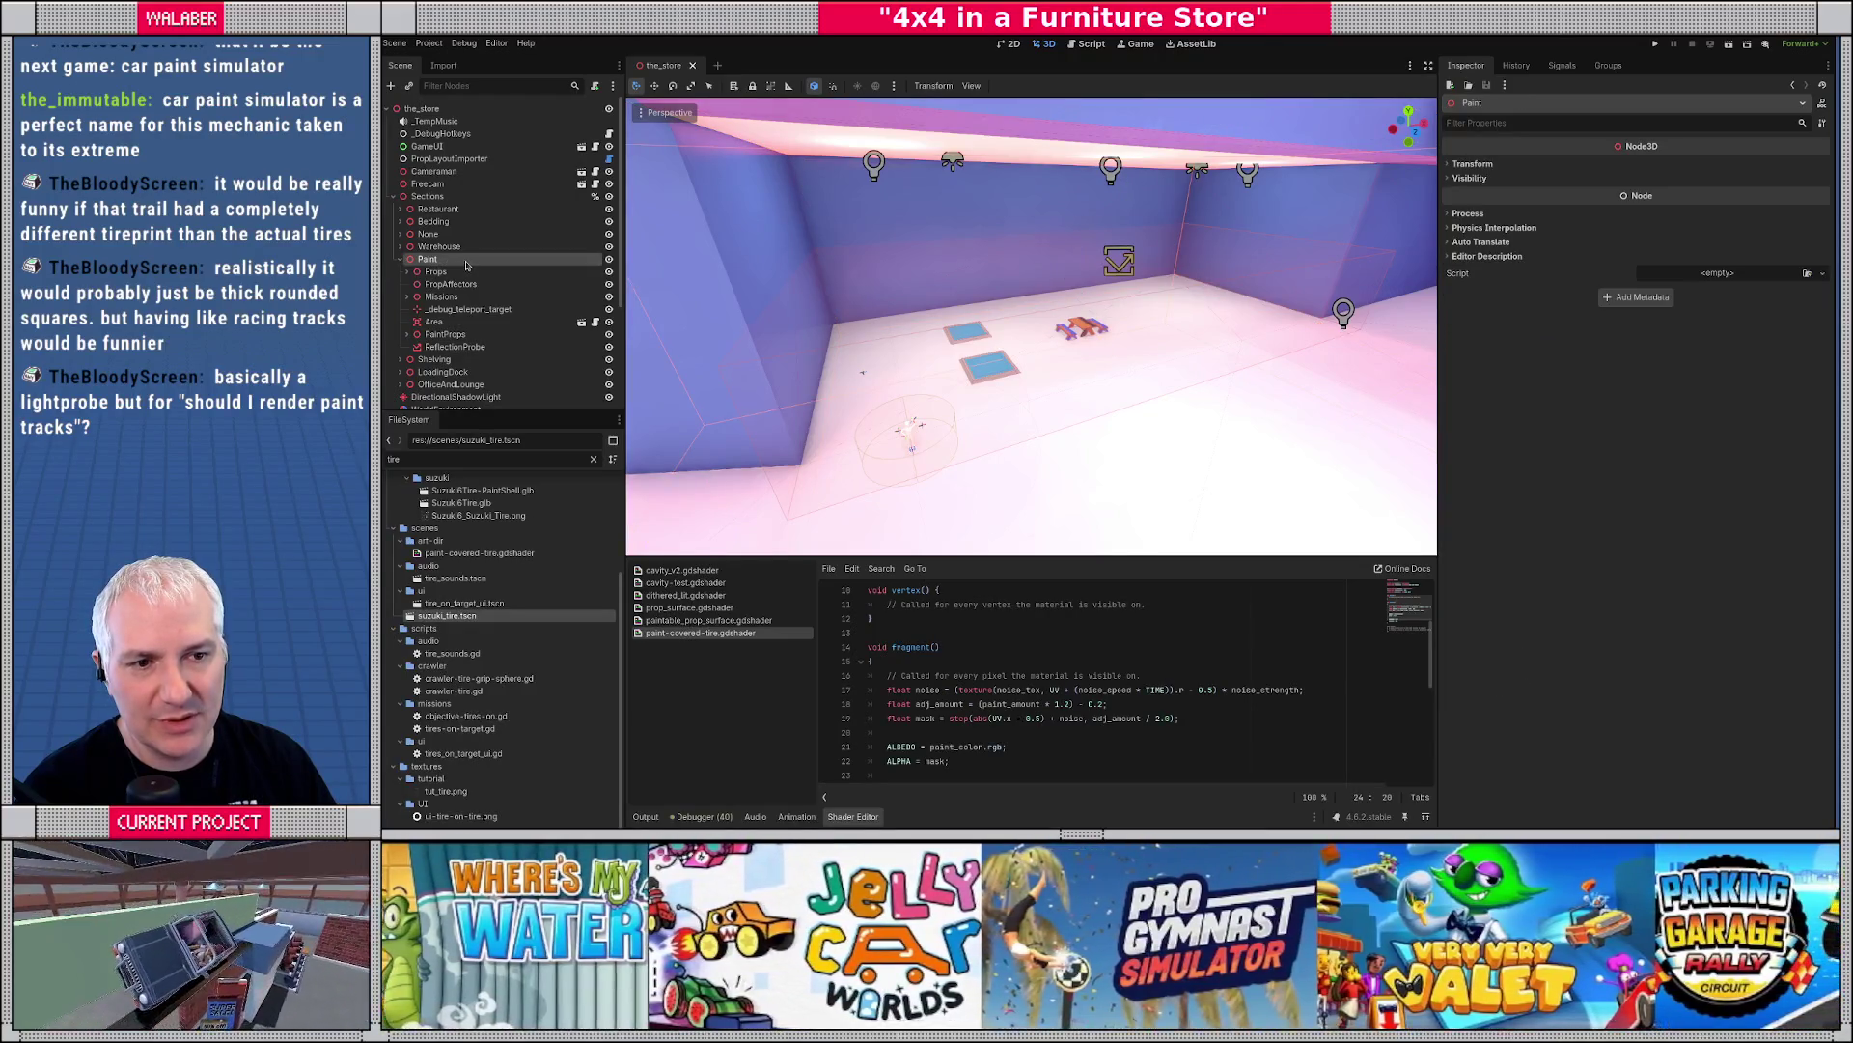
{"action": "right_click", "coordinate": [468, 263]}
Add a StaticBody3D child under the Paint node, keeping its default name
{"action": "left_click", "coordinate": [506, 275]}
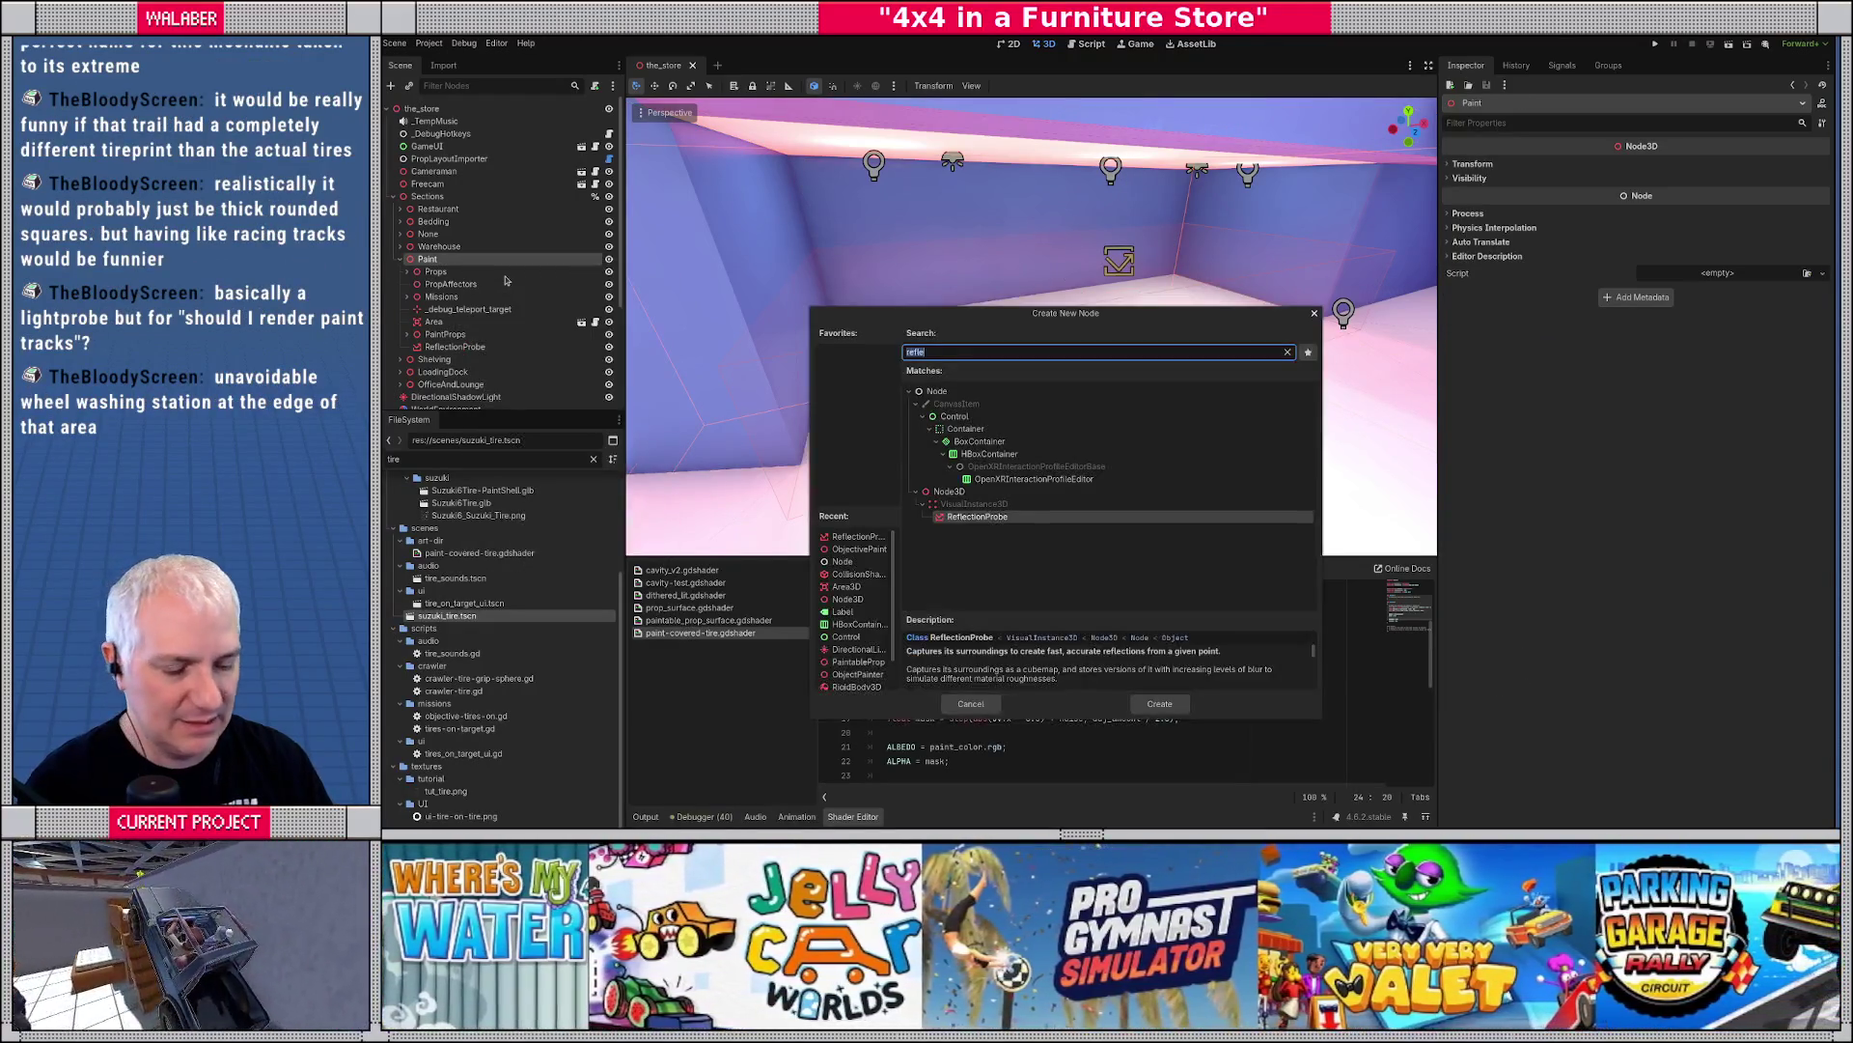
{"action": "type", "text": "stat"}
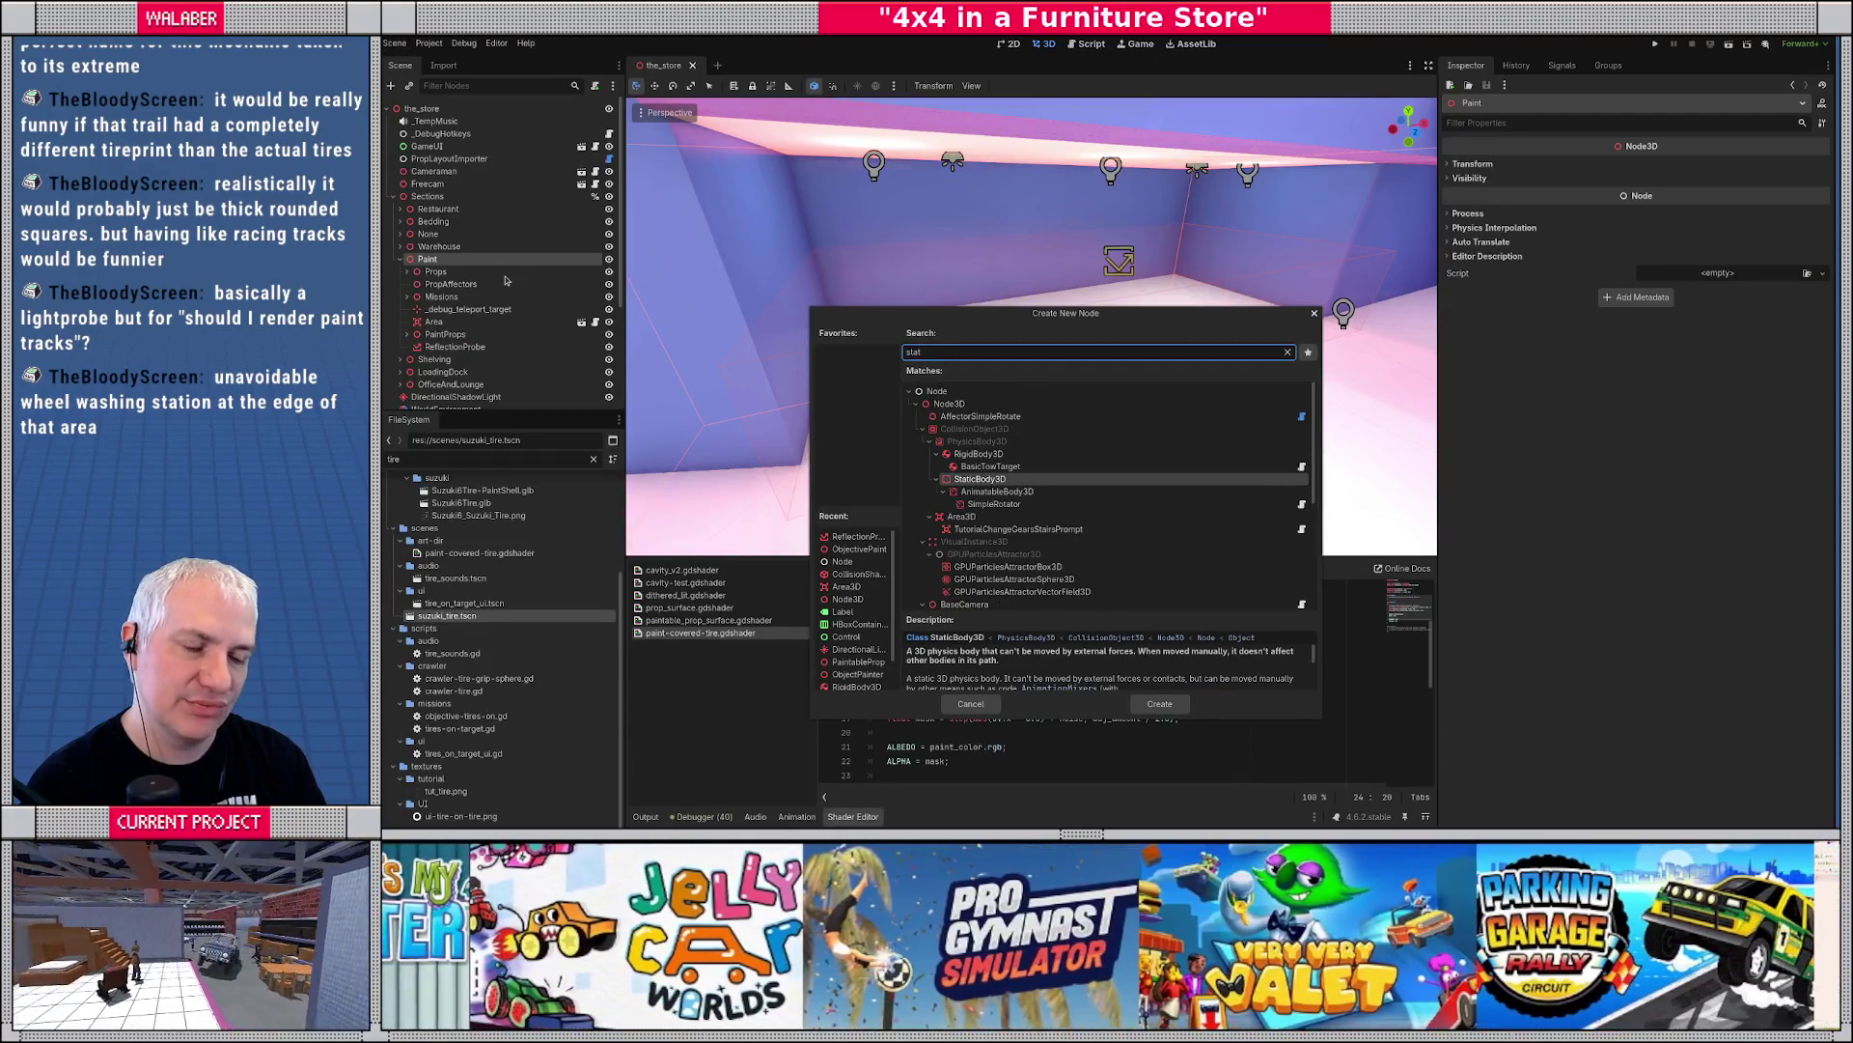
{"action": "key", "text": "Return"}
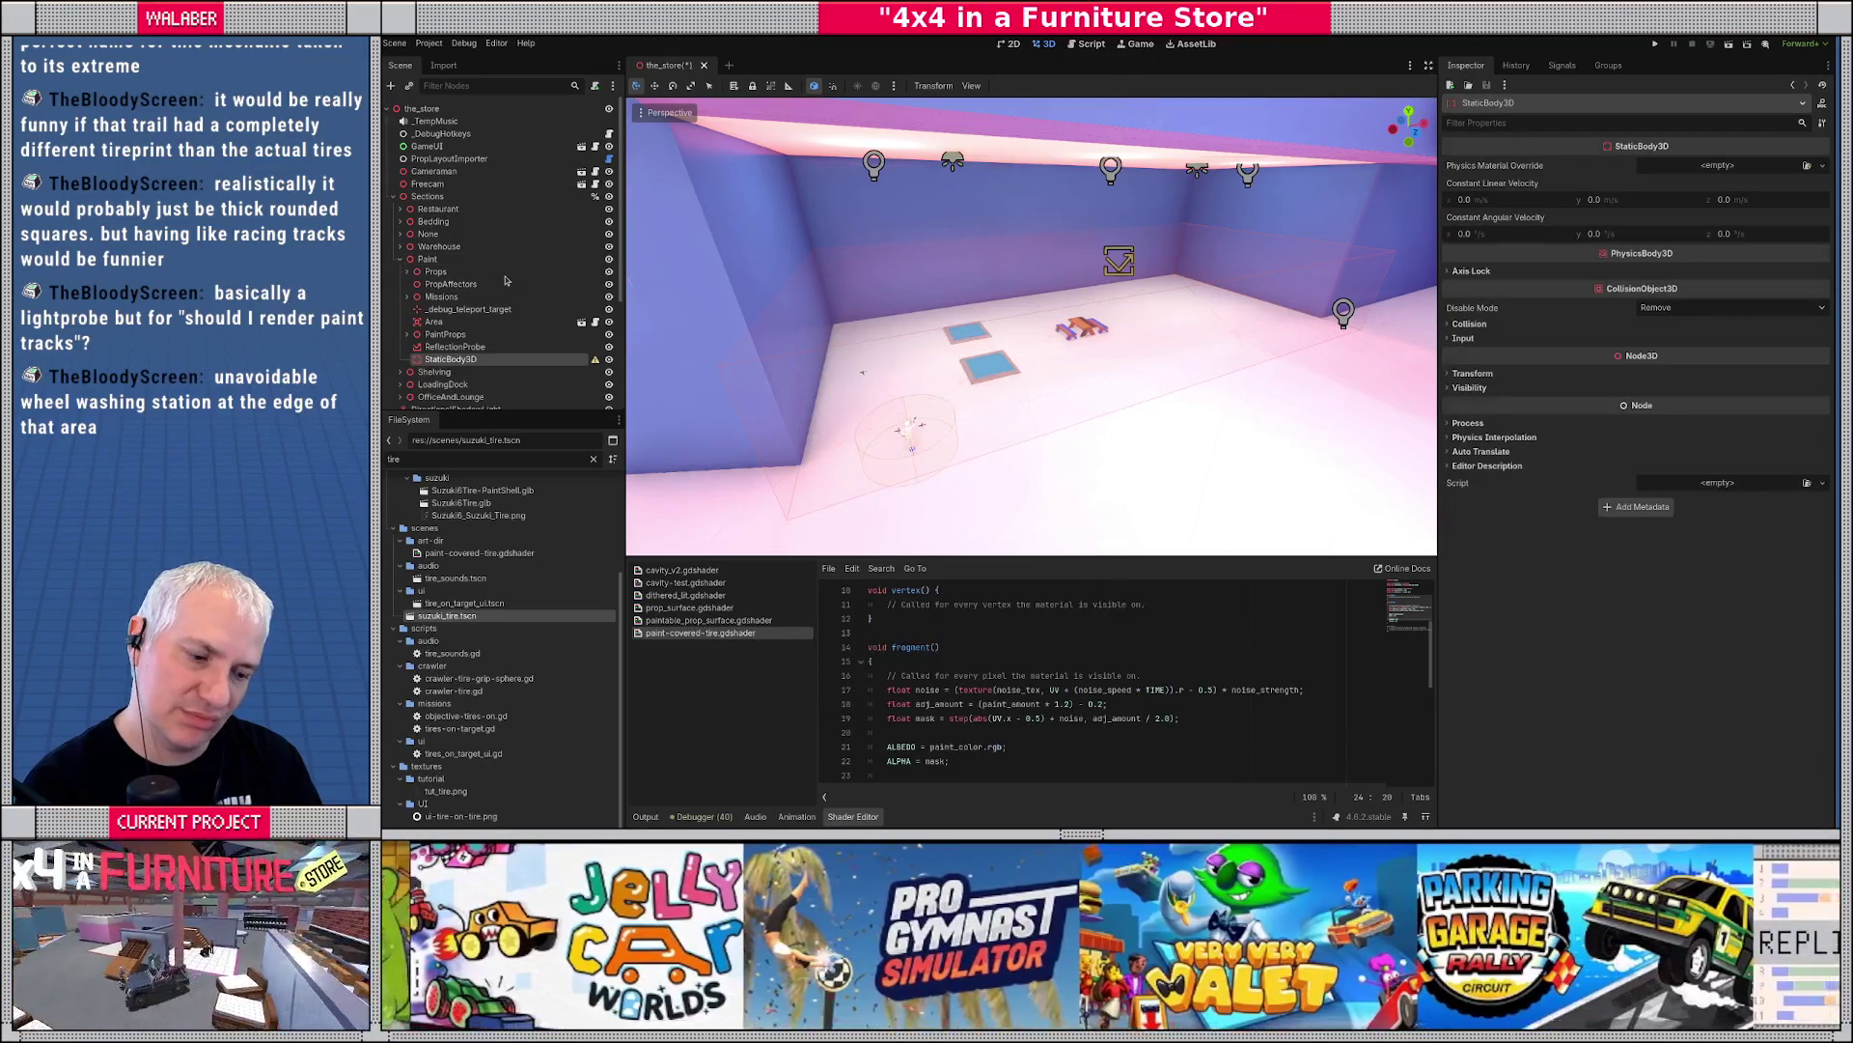
{"action": "key", "text": "Return"}
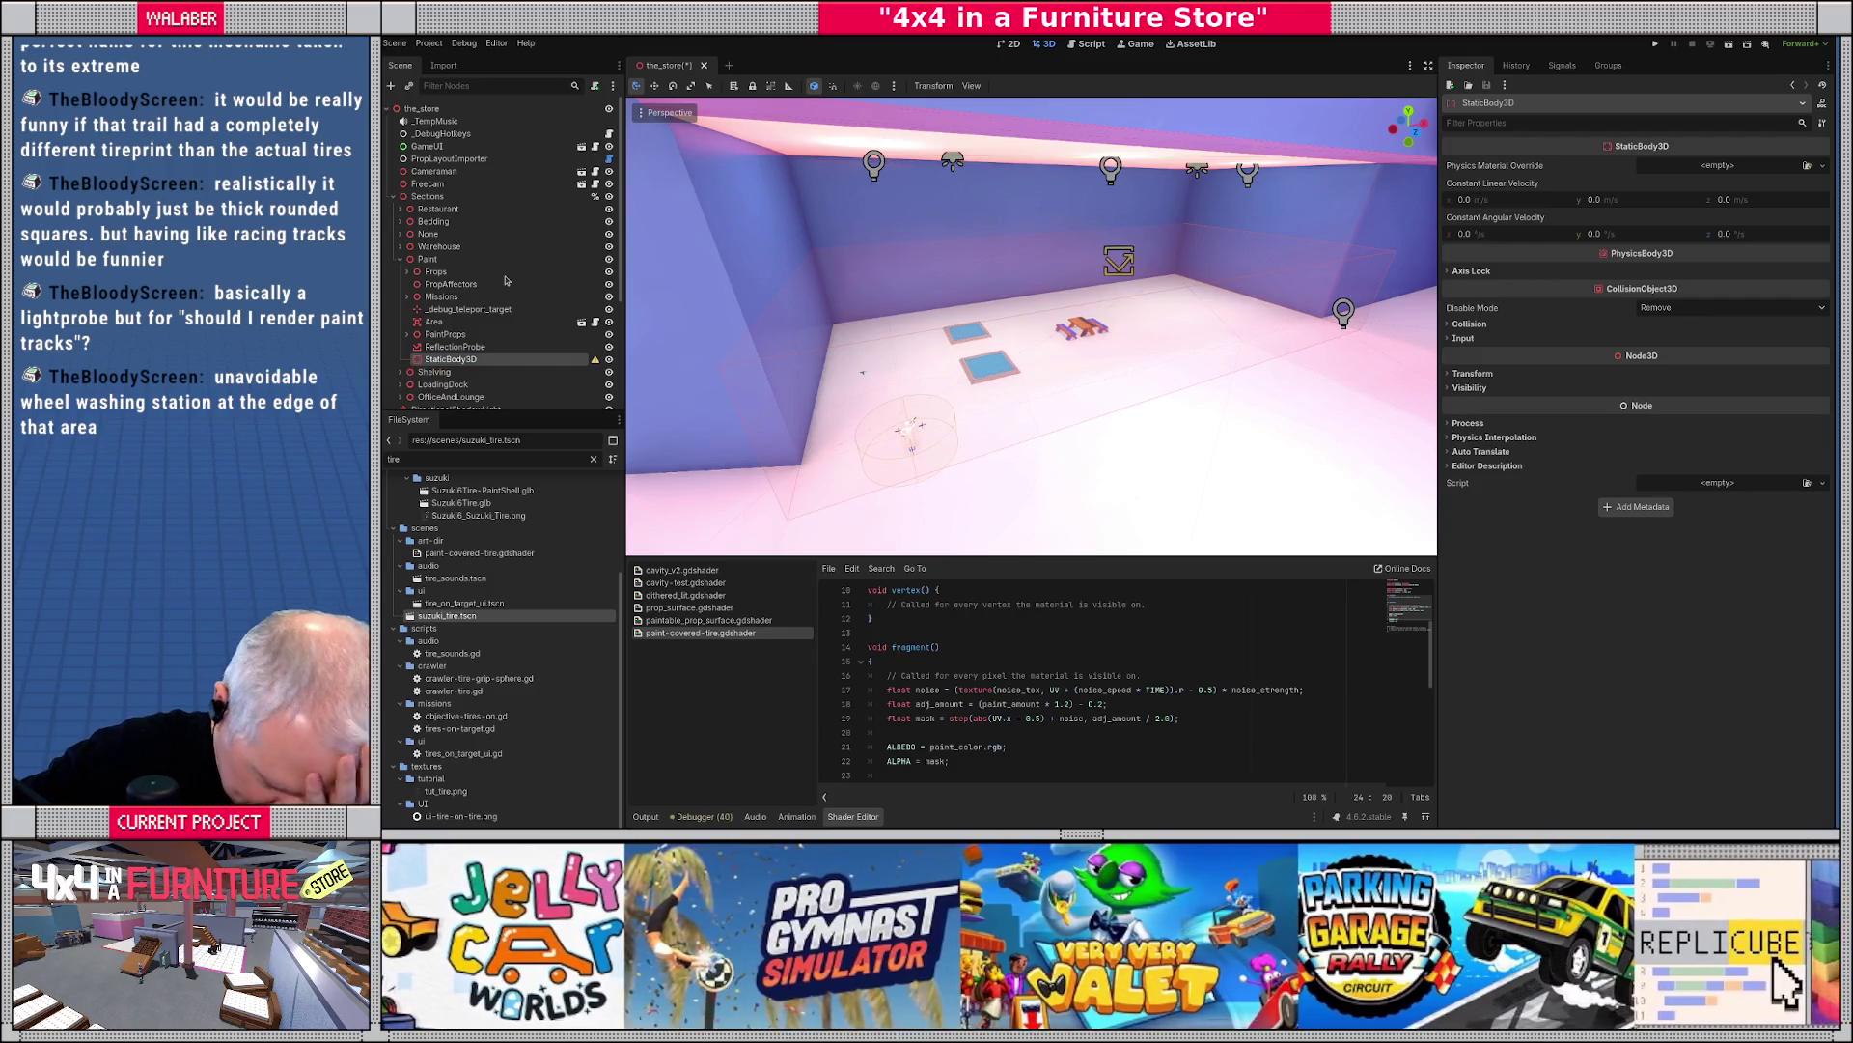
Glance at the new node's History and Signals, then return to its Inspector properties
{"action": "left_click", "coordinate": [1516, 65]}
{"action": "left_click", "coordinate": [1562, 65]}
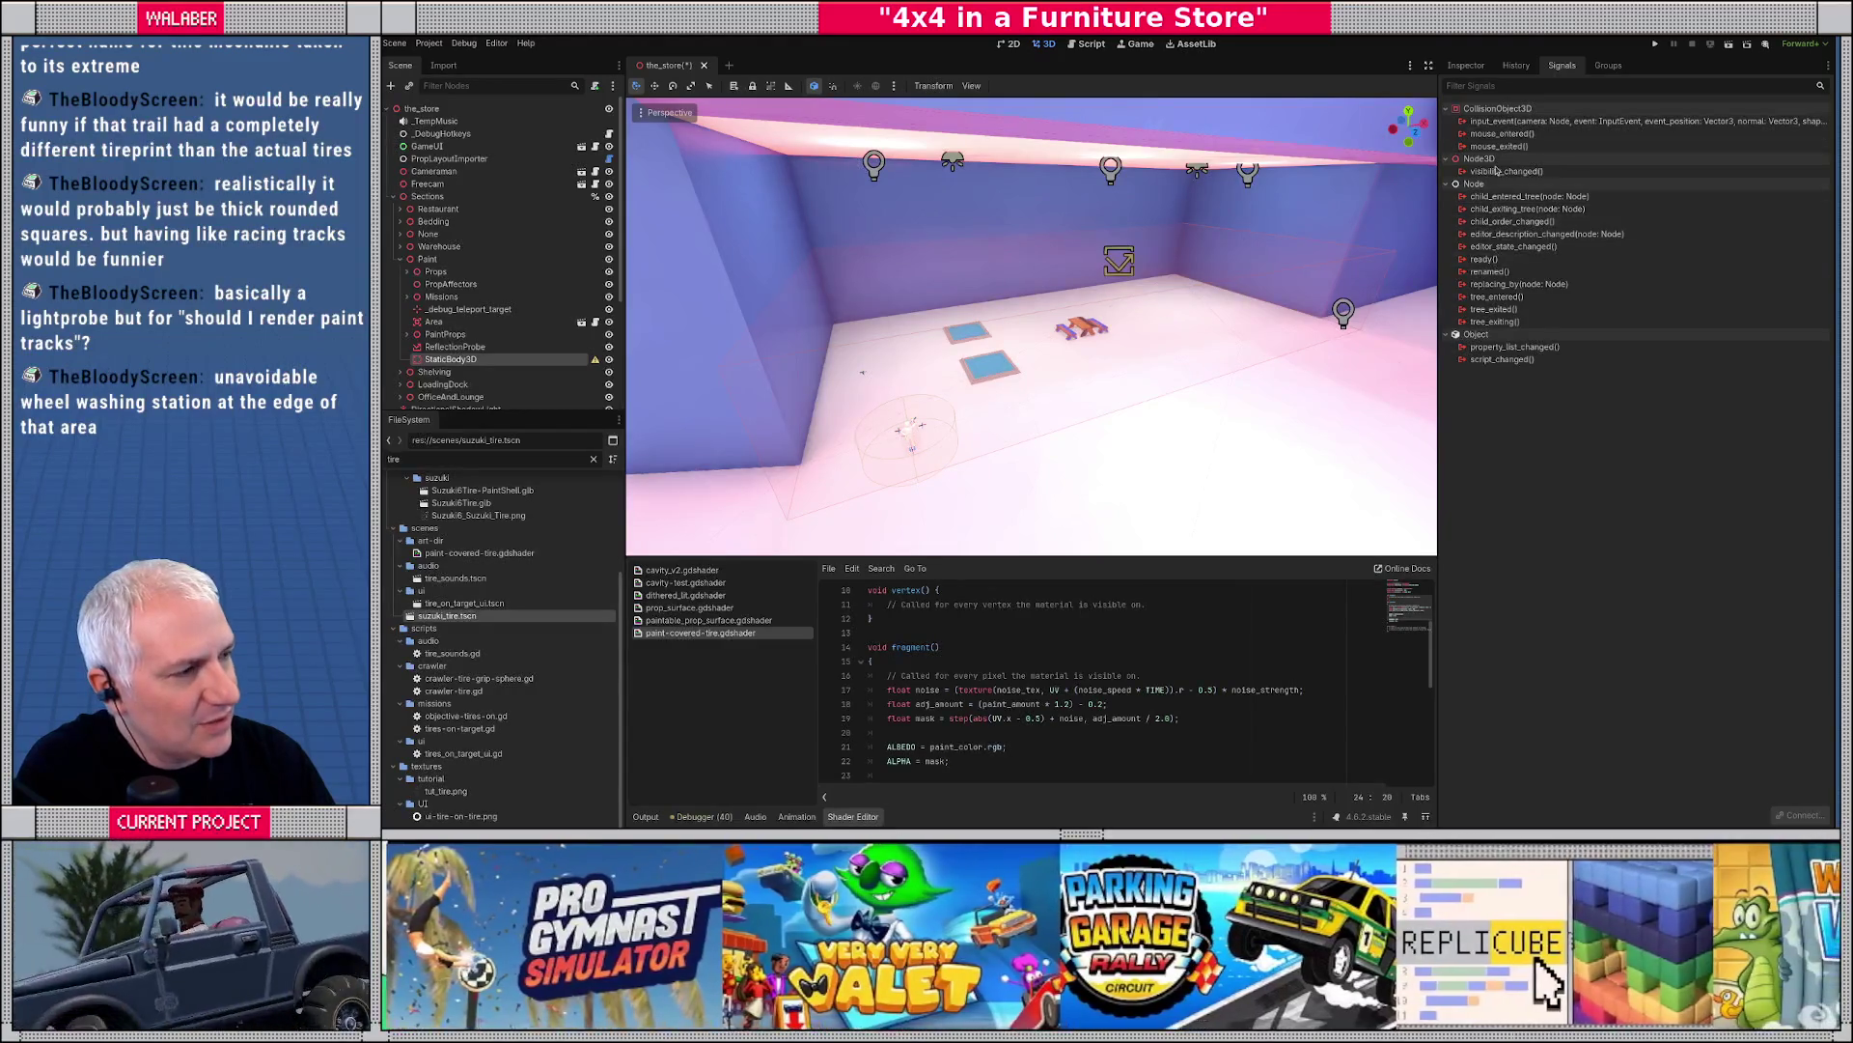
{"action": "left_click", "coordinate": [1478, 67]}
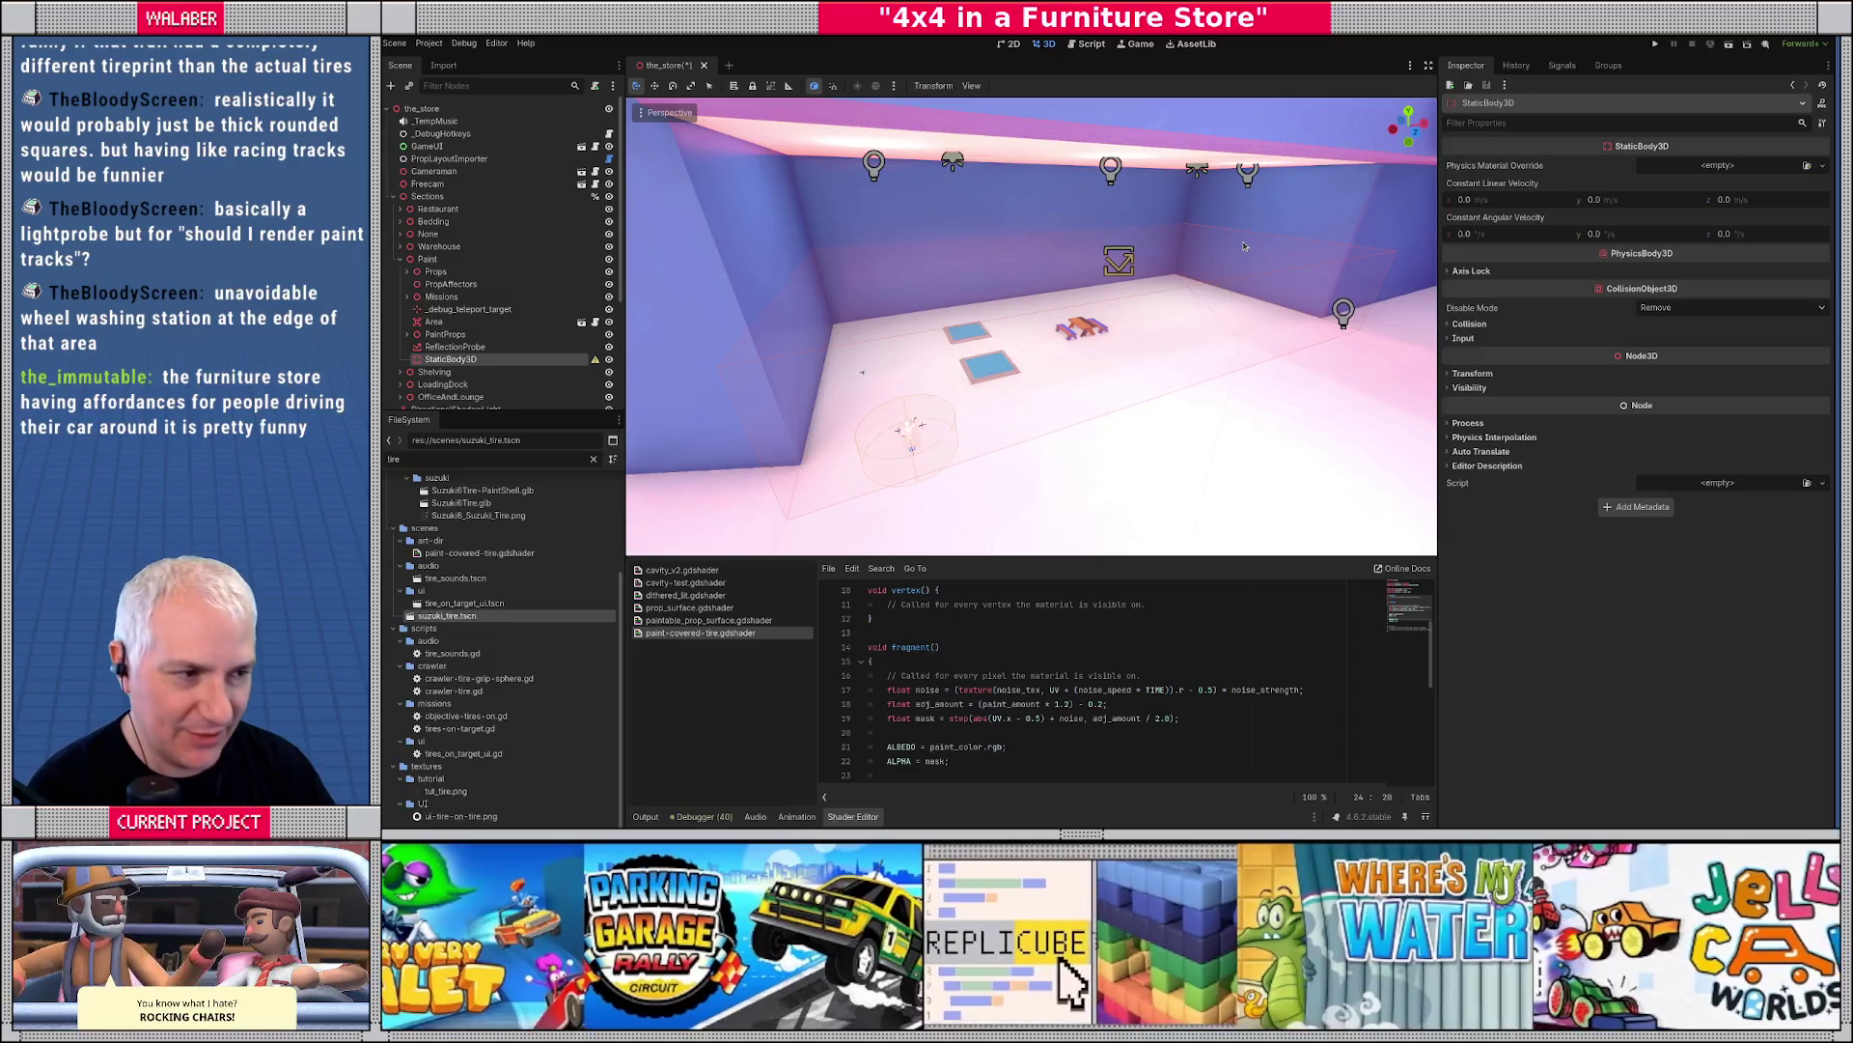
{"action": "right_click", "coordinate": [1244, 246]}
{"action": "key", "text": "w"}
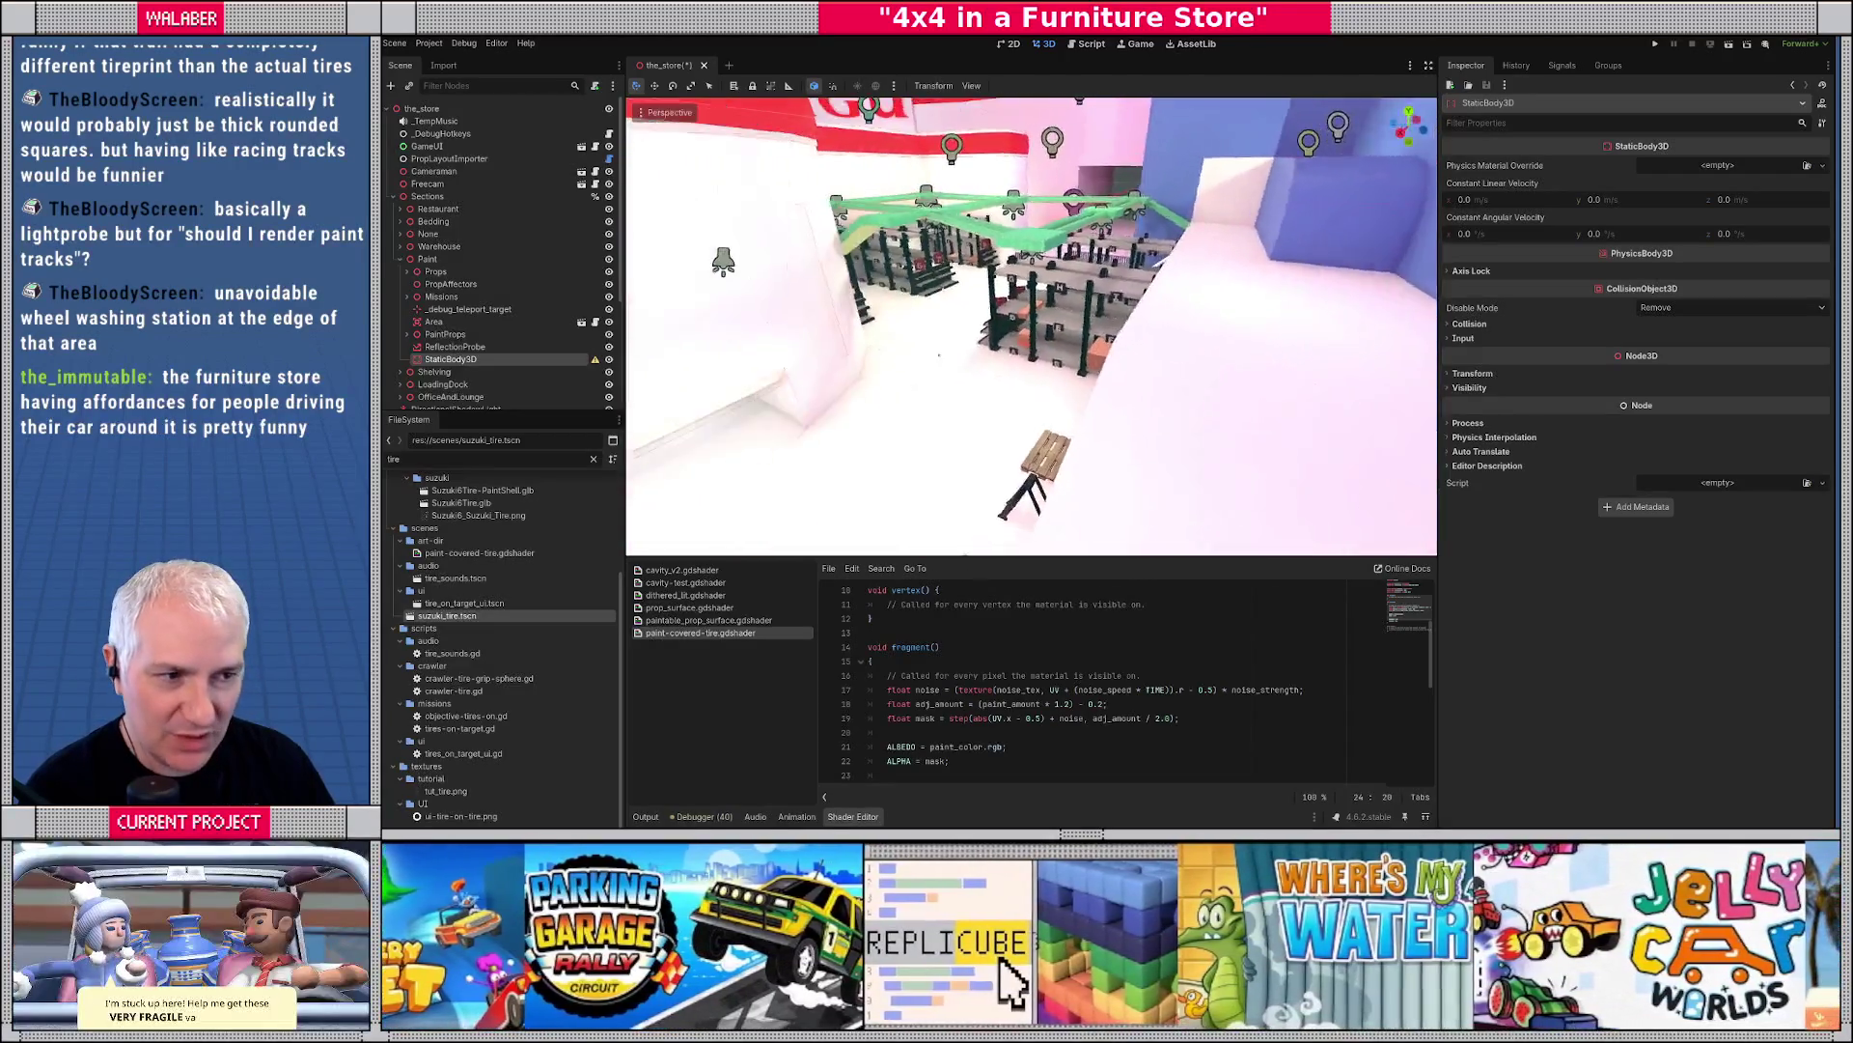
{"action": "key", "text": "w"}
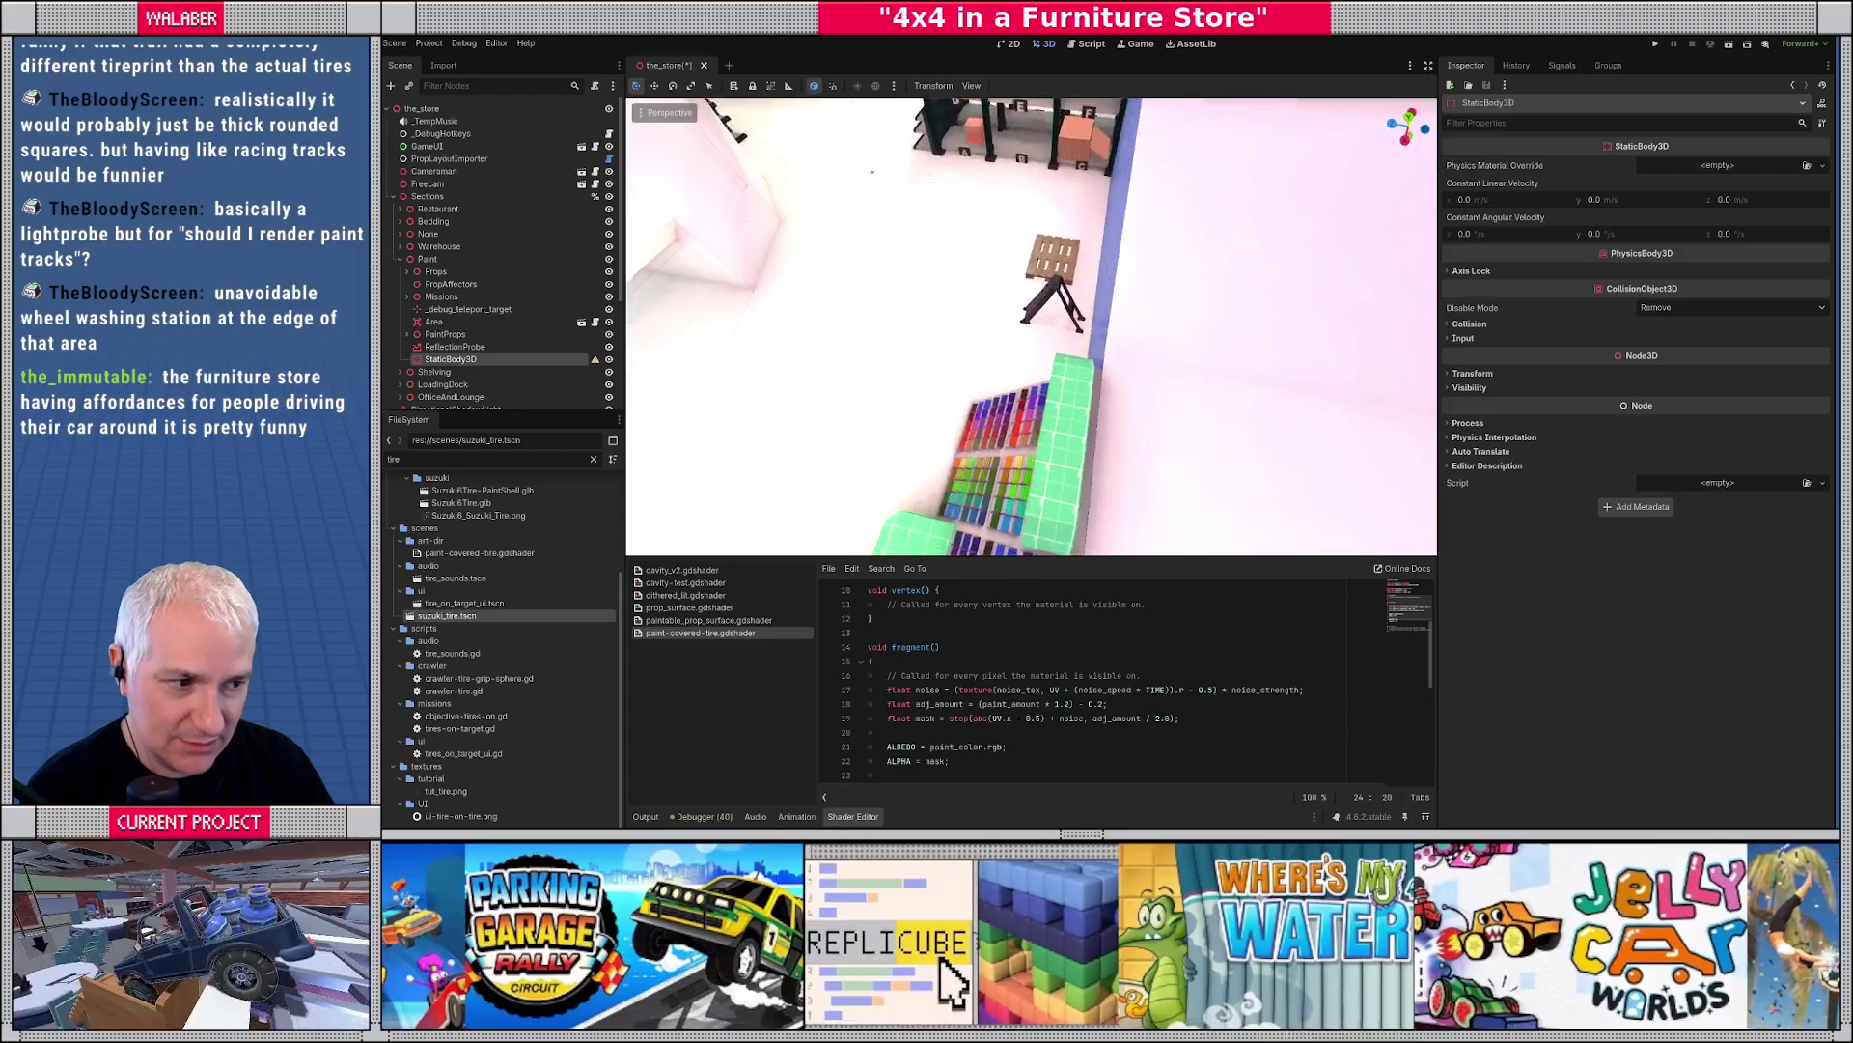
{"action": "key", "text": "w"}
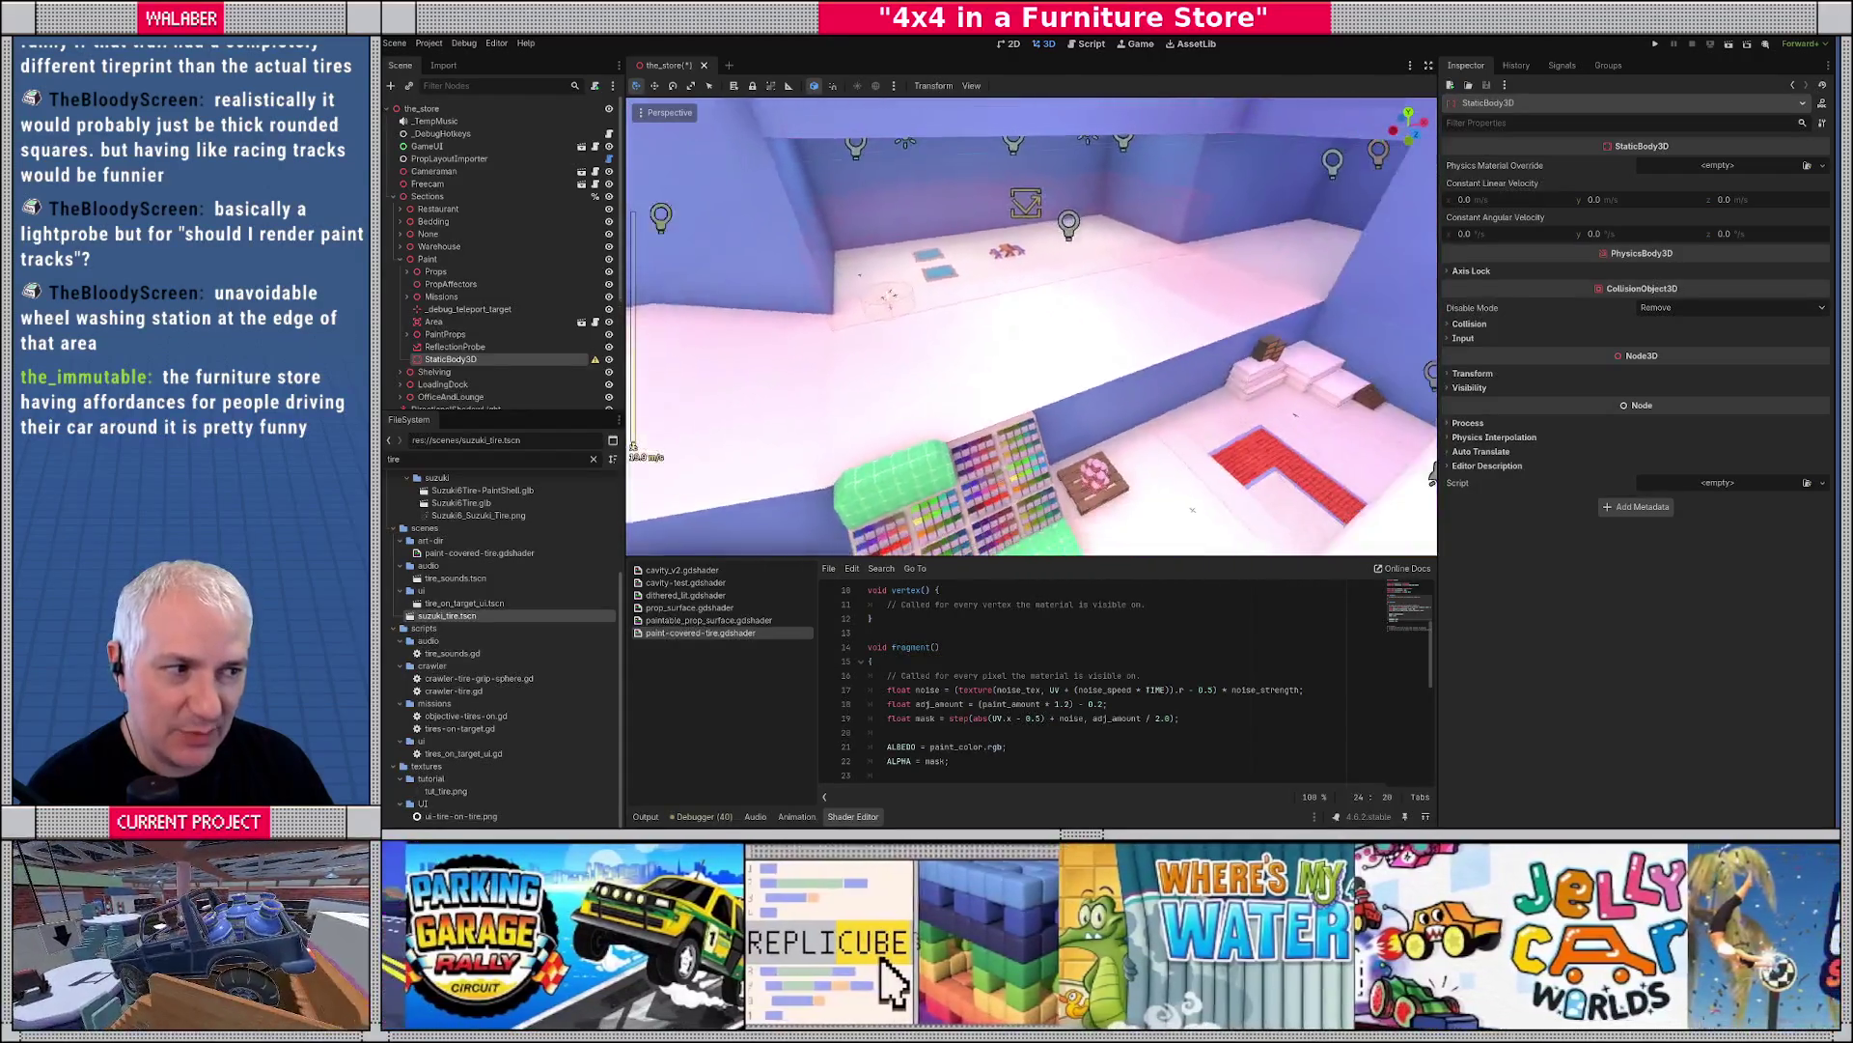
{"action": "key", "text": "w"}
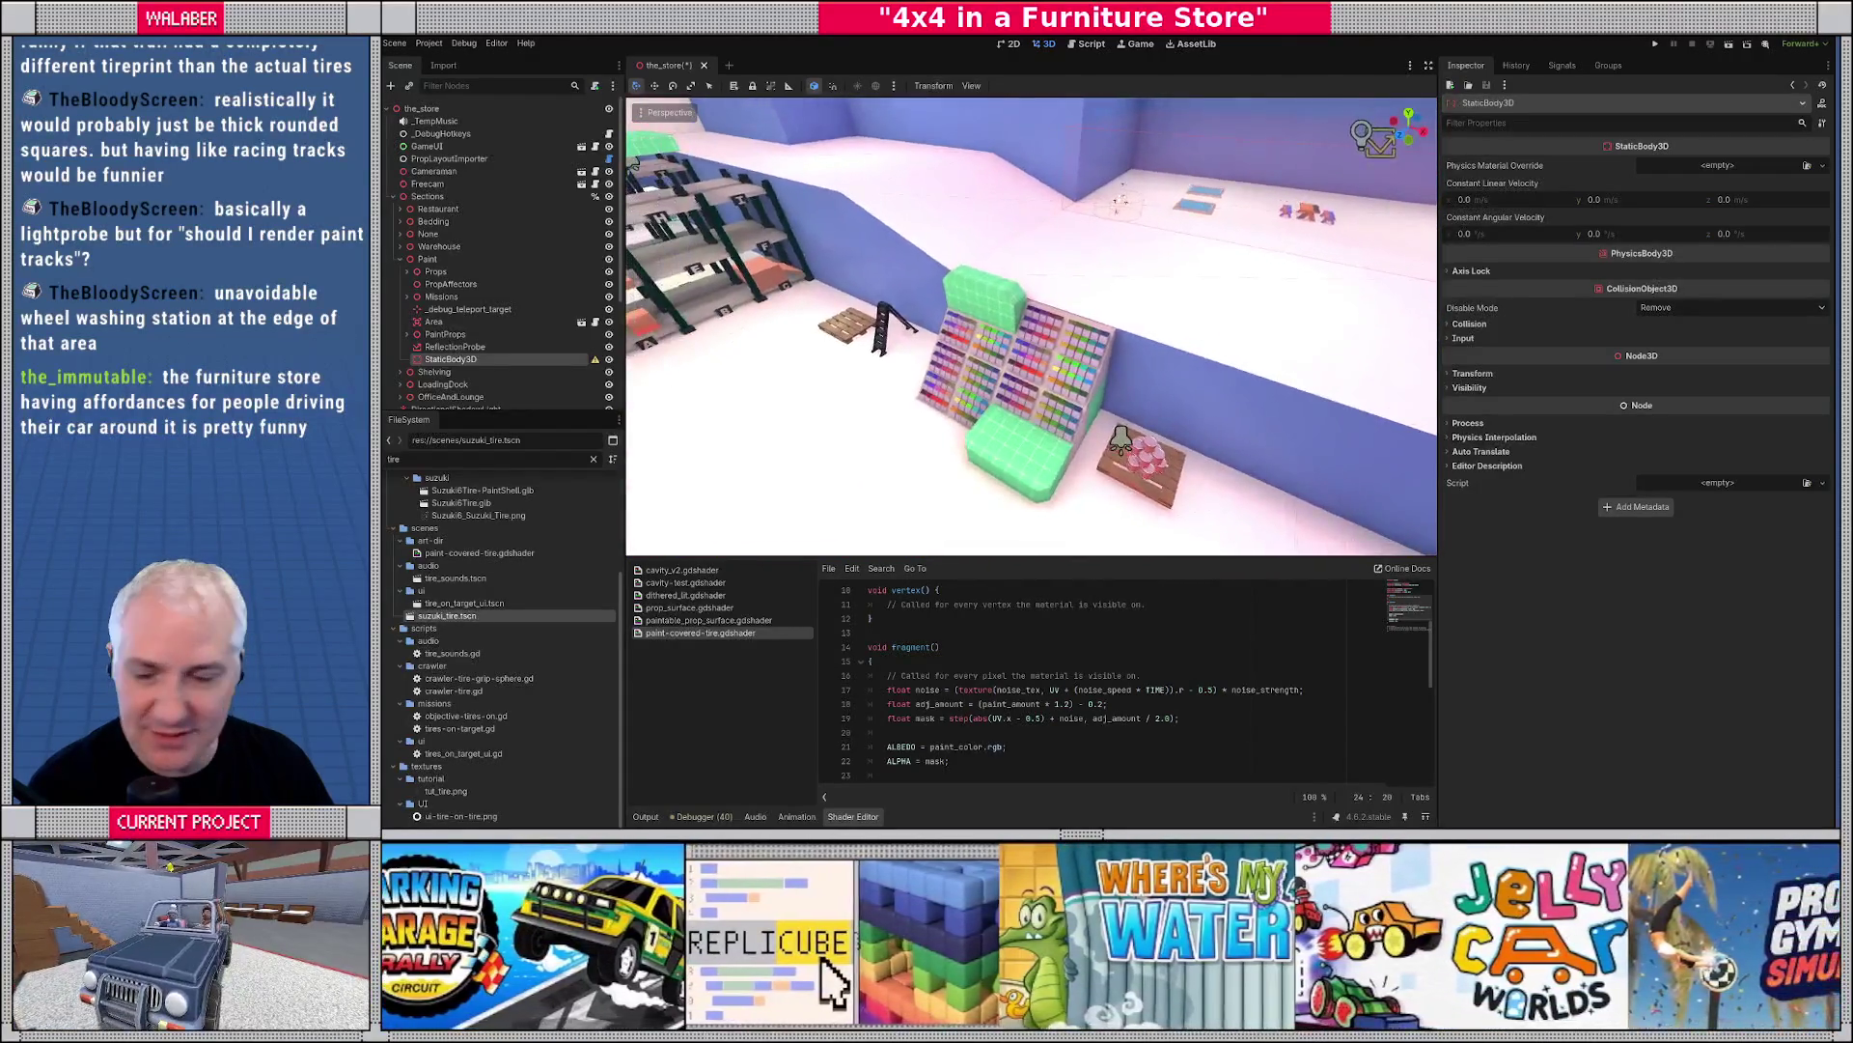
{"action": "key", "text": "w"}
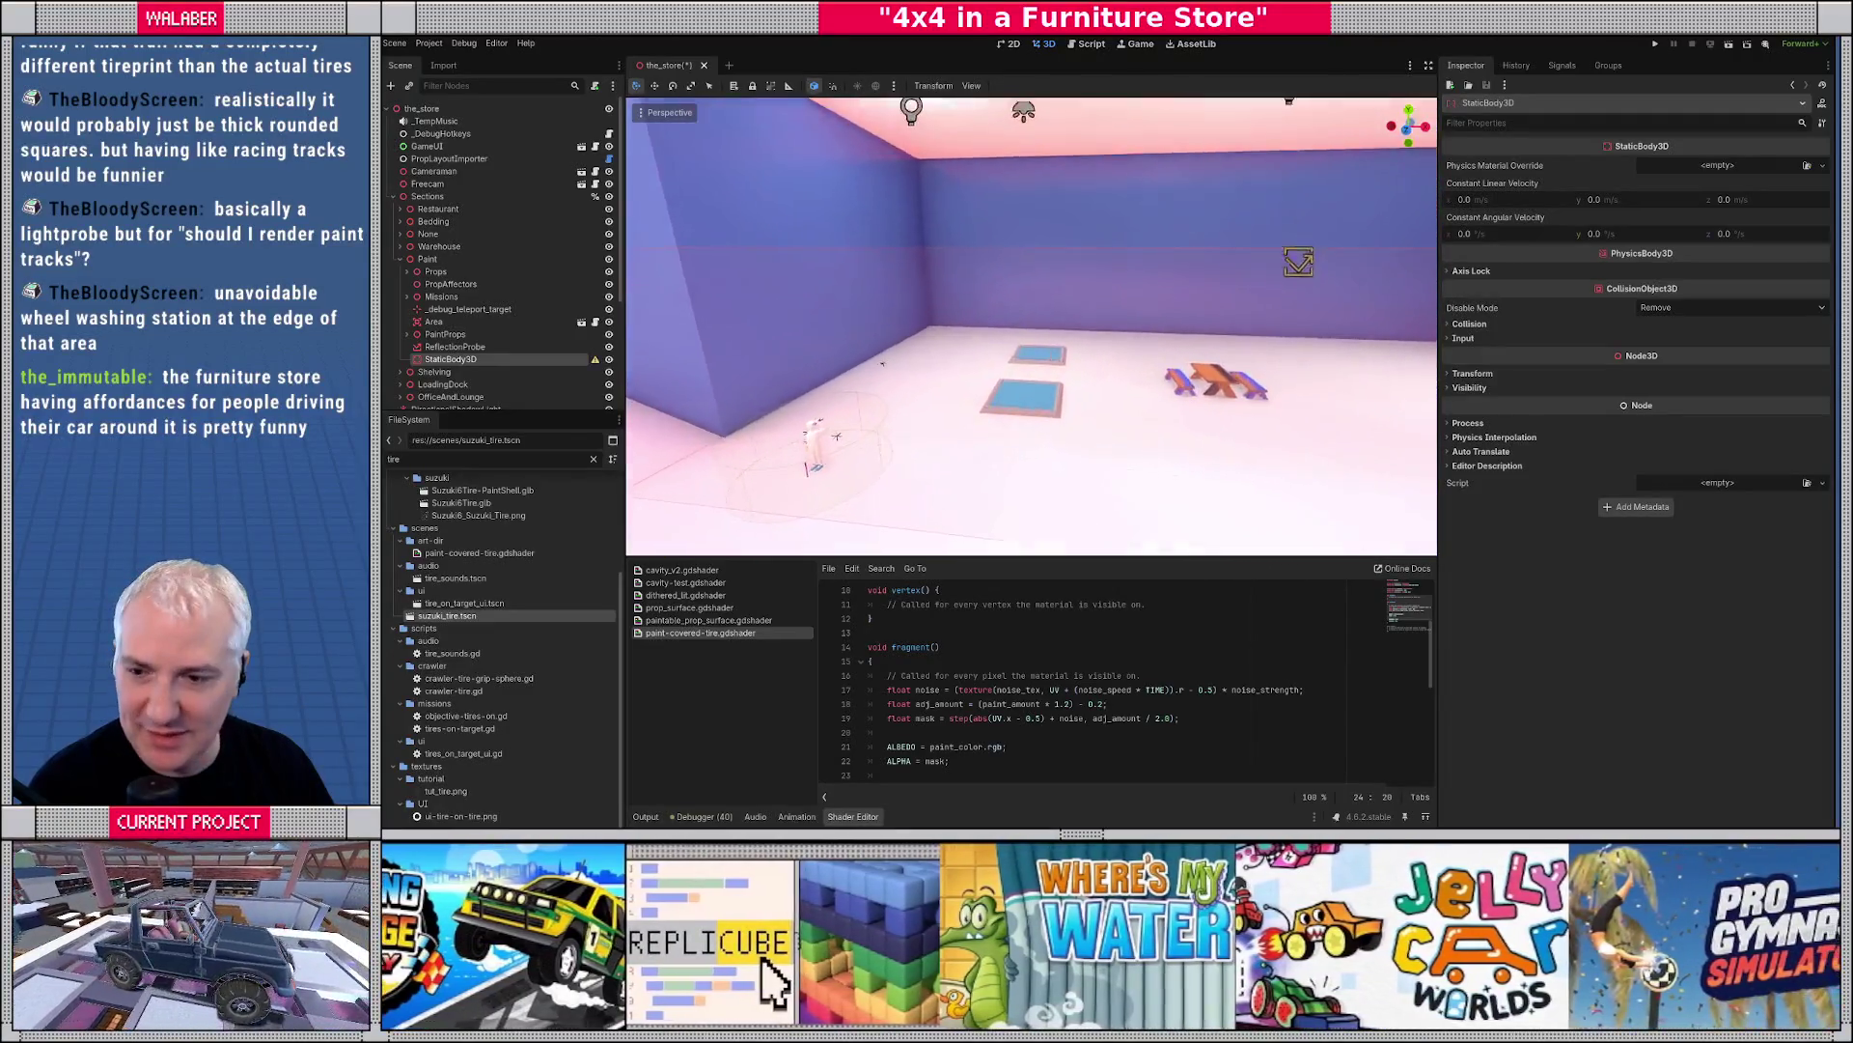
{"action": "key", "text": "w"}
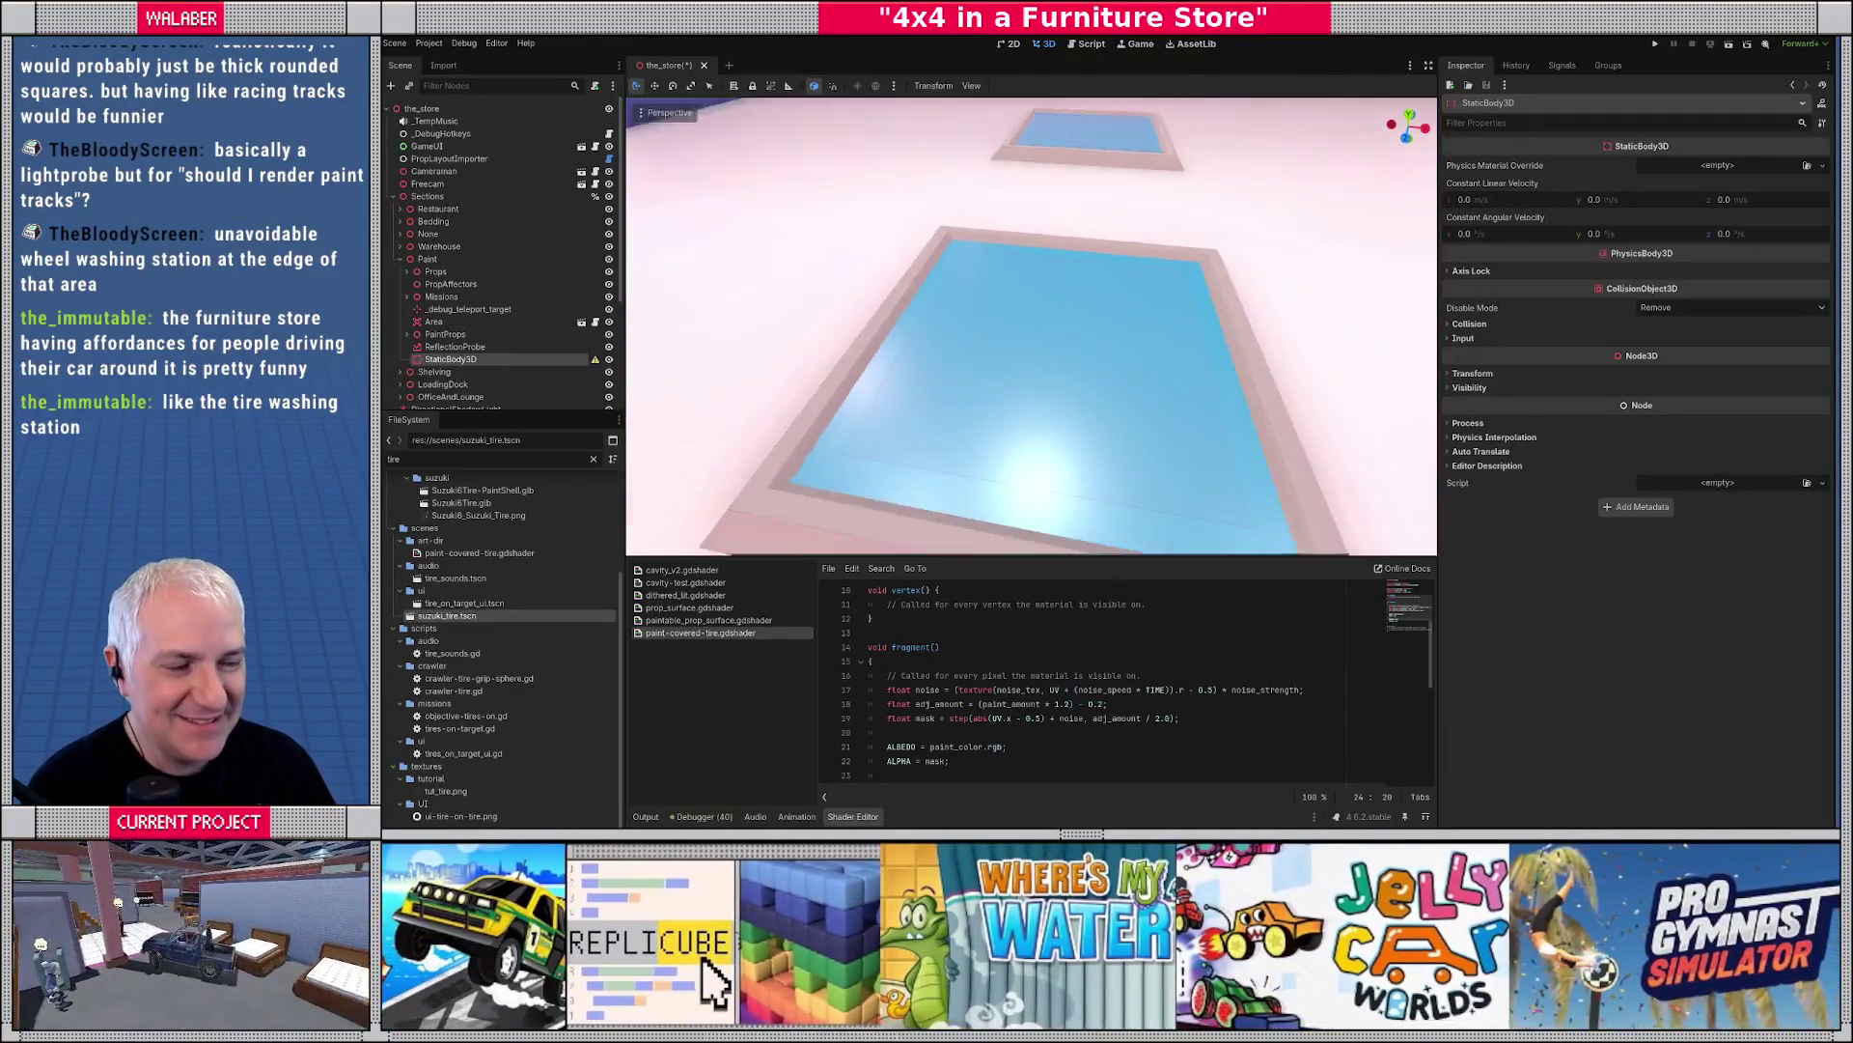
{"action": "key", "text": "s"}
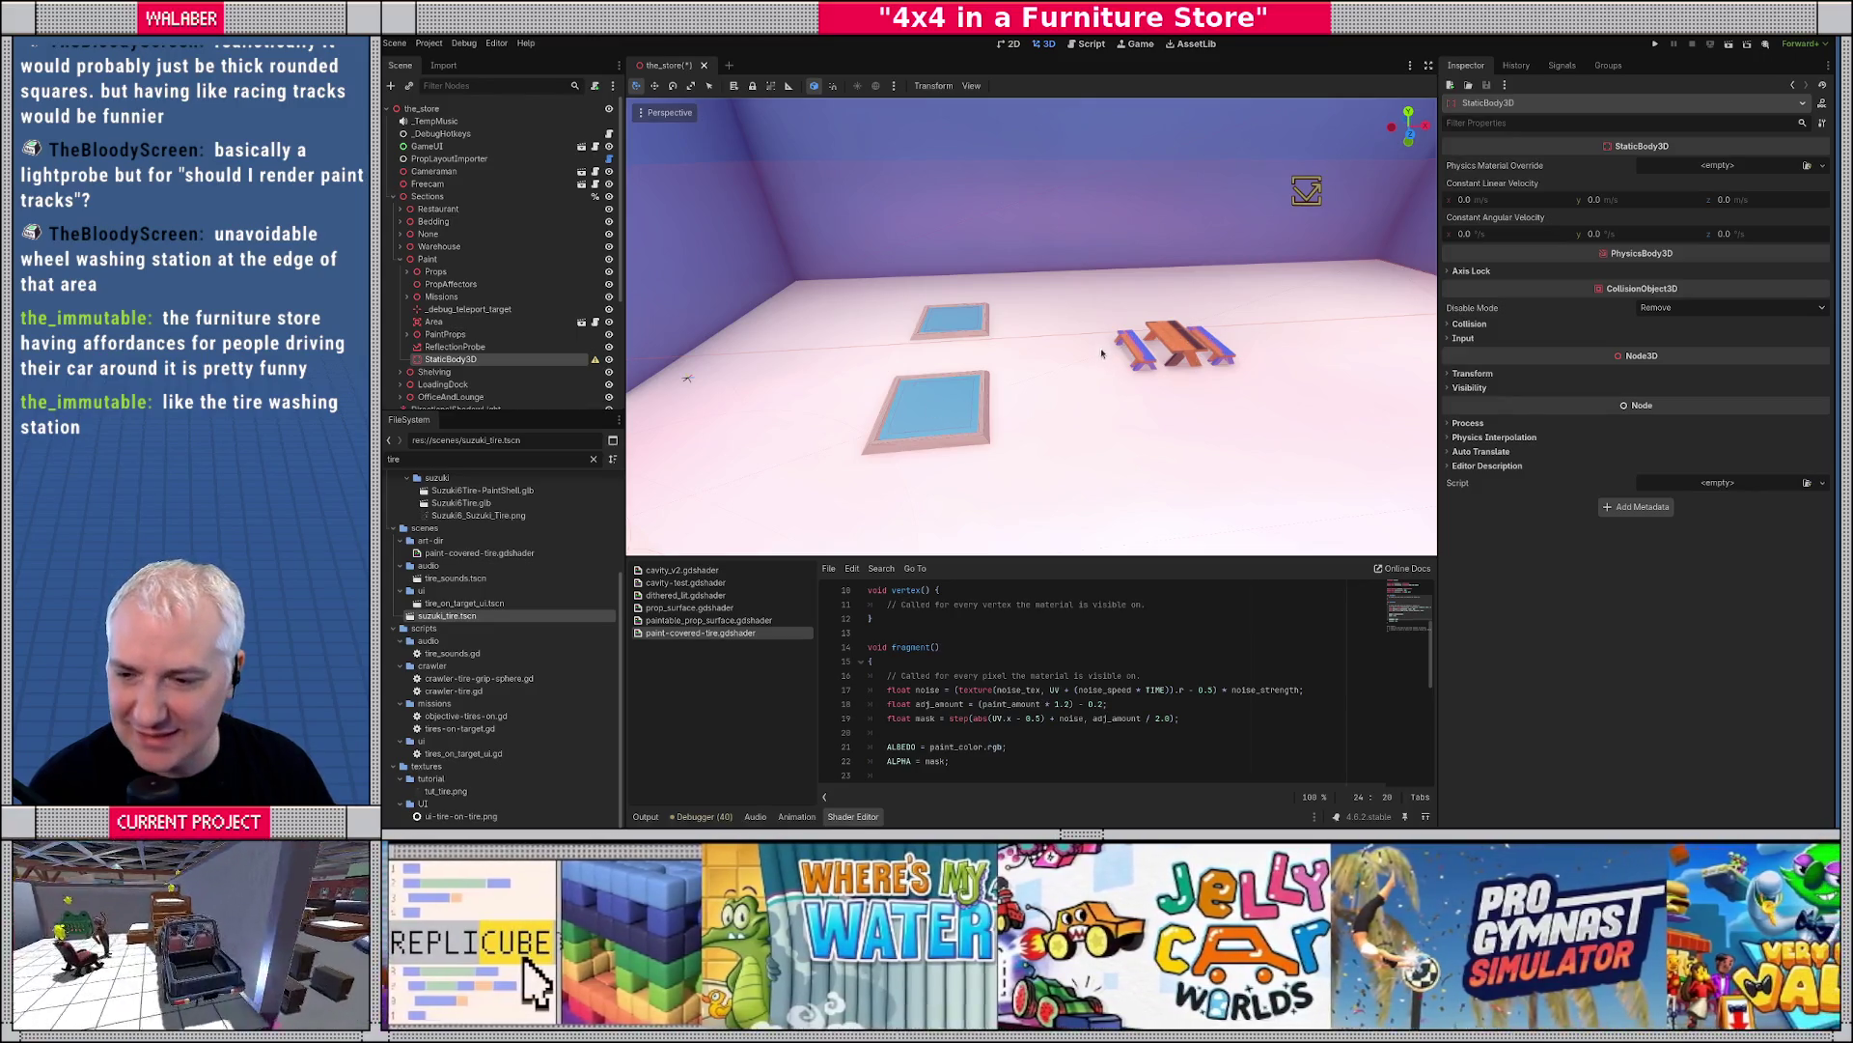
{"action": "key", "text": "s"}
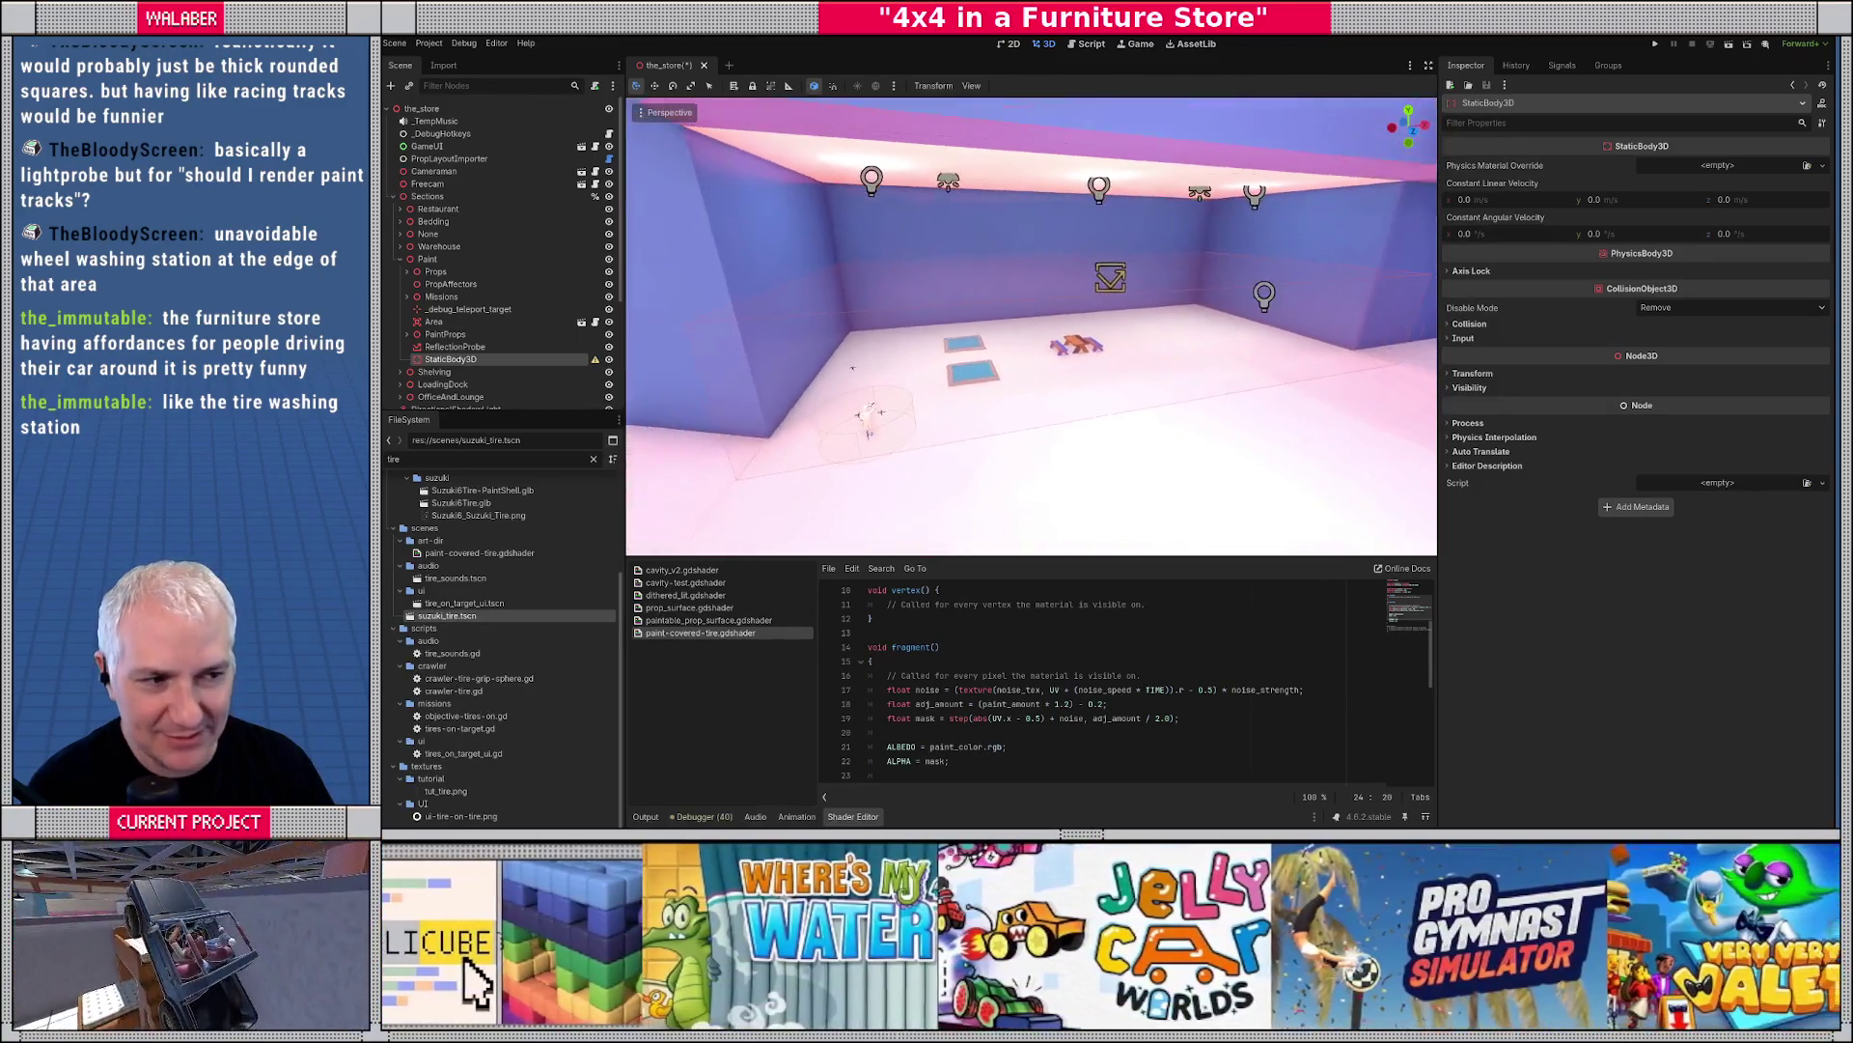
{"action": "key", "text": "w"}
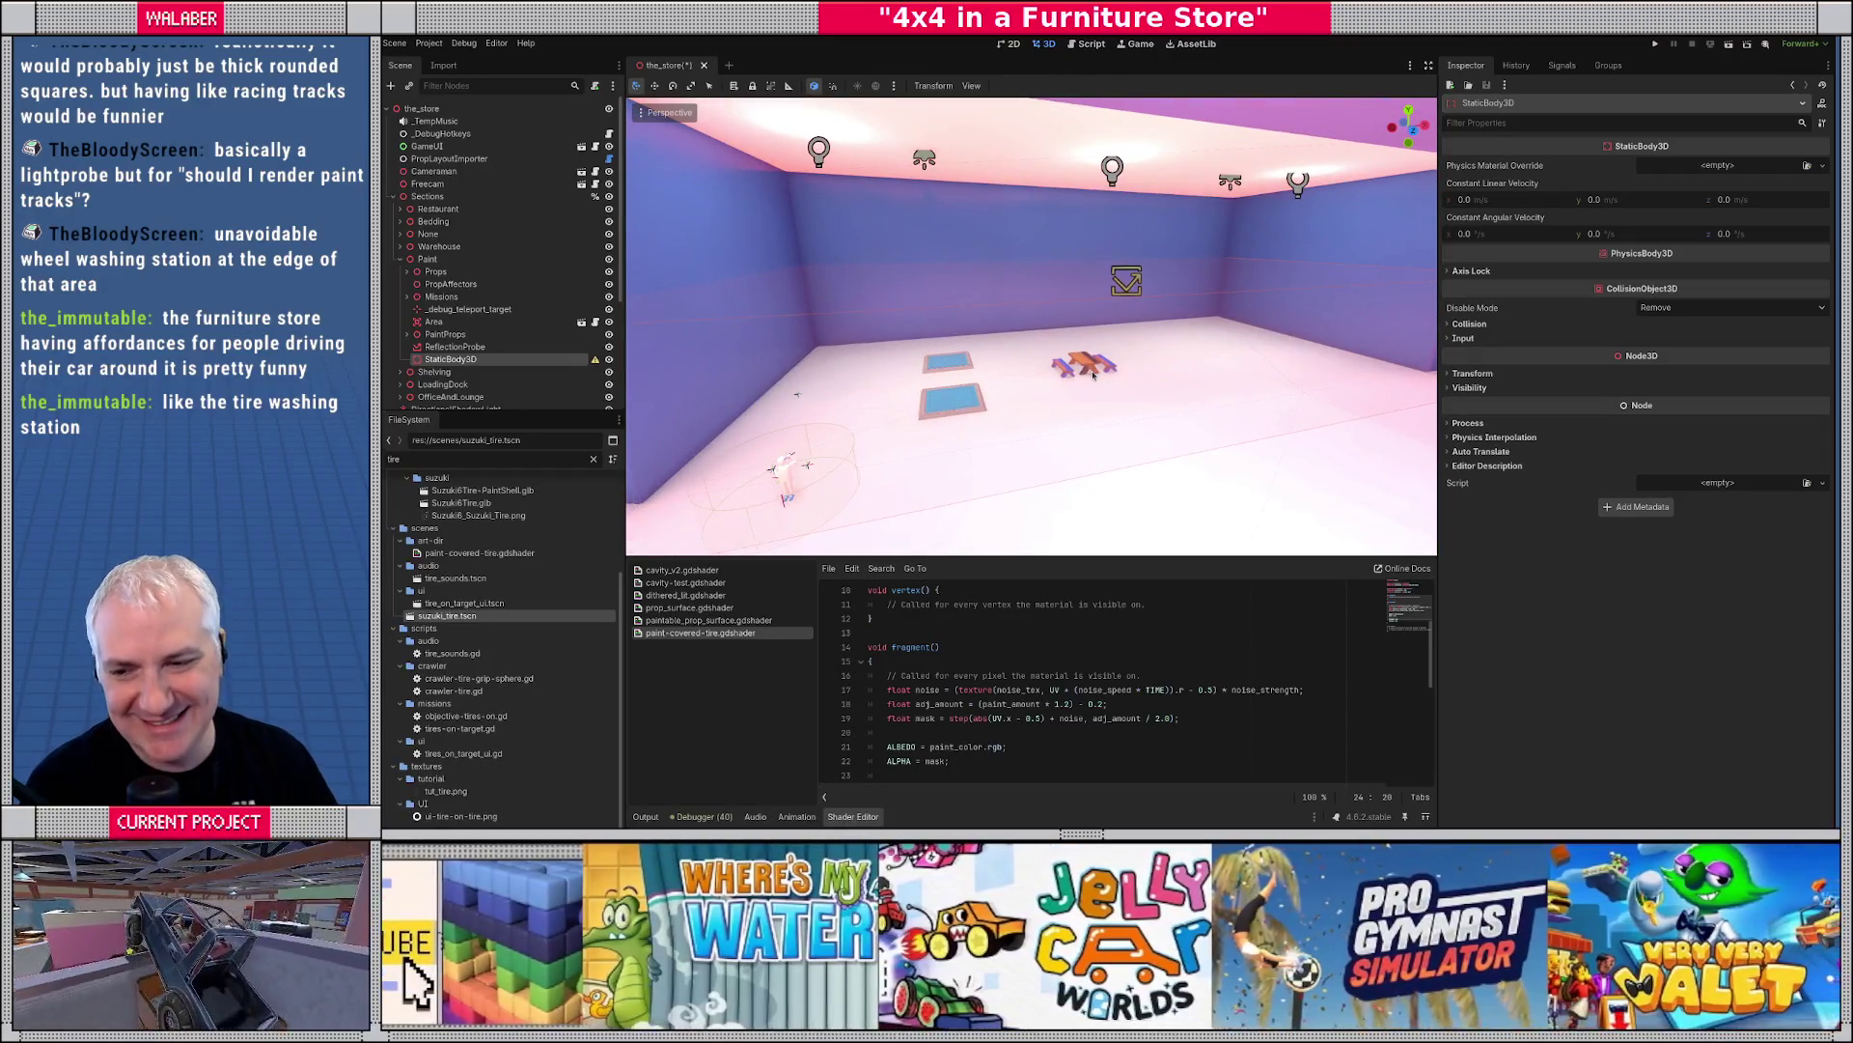
{"action": "left_click", "coordinate": [454, 361]}
Rename the body to PaintPlatform and, from Top view, move it into the paint room
{"action": "type", "text": "Pai"}
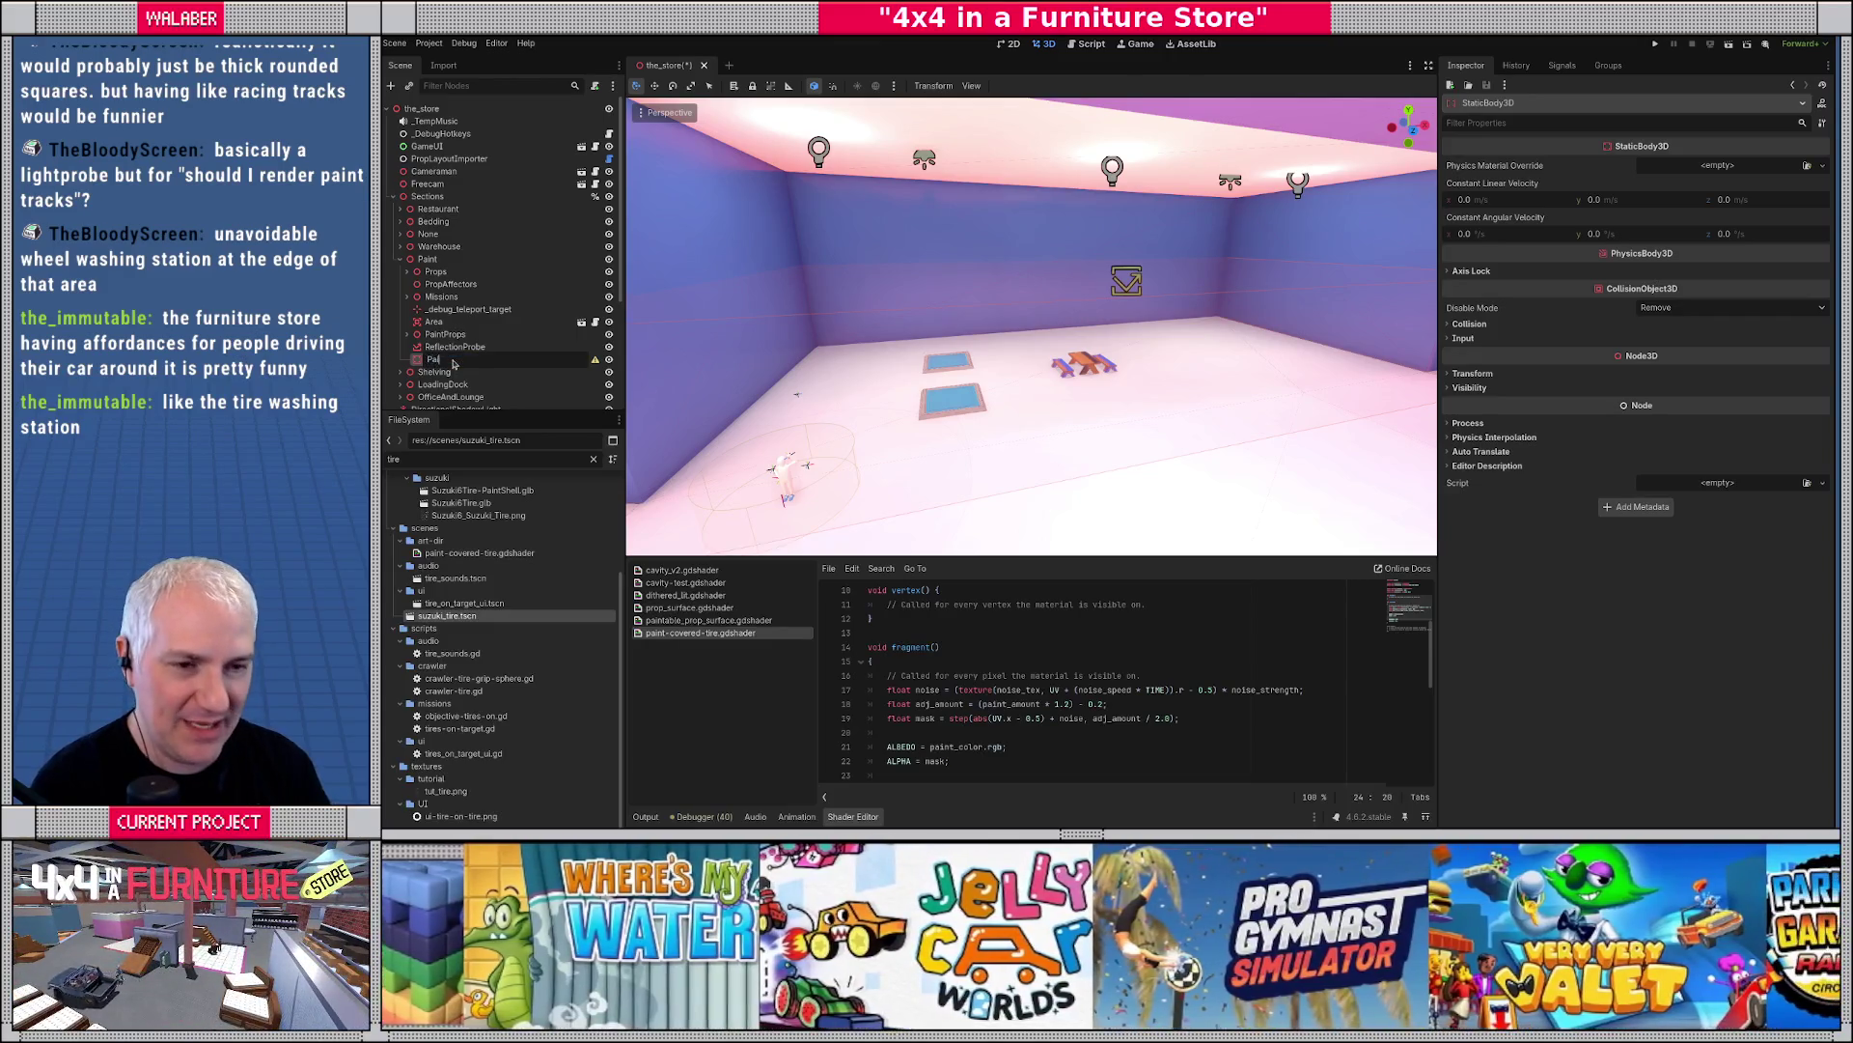
{"action": "type", "text": "rm"}
{"action": "key", "text": "Return"}
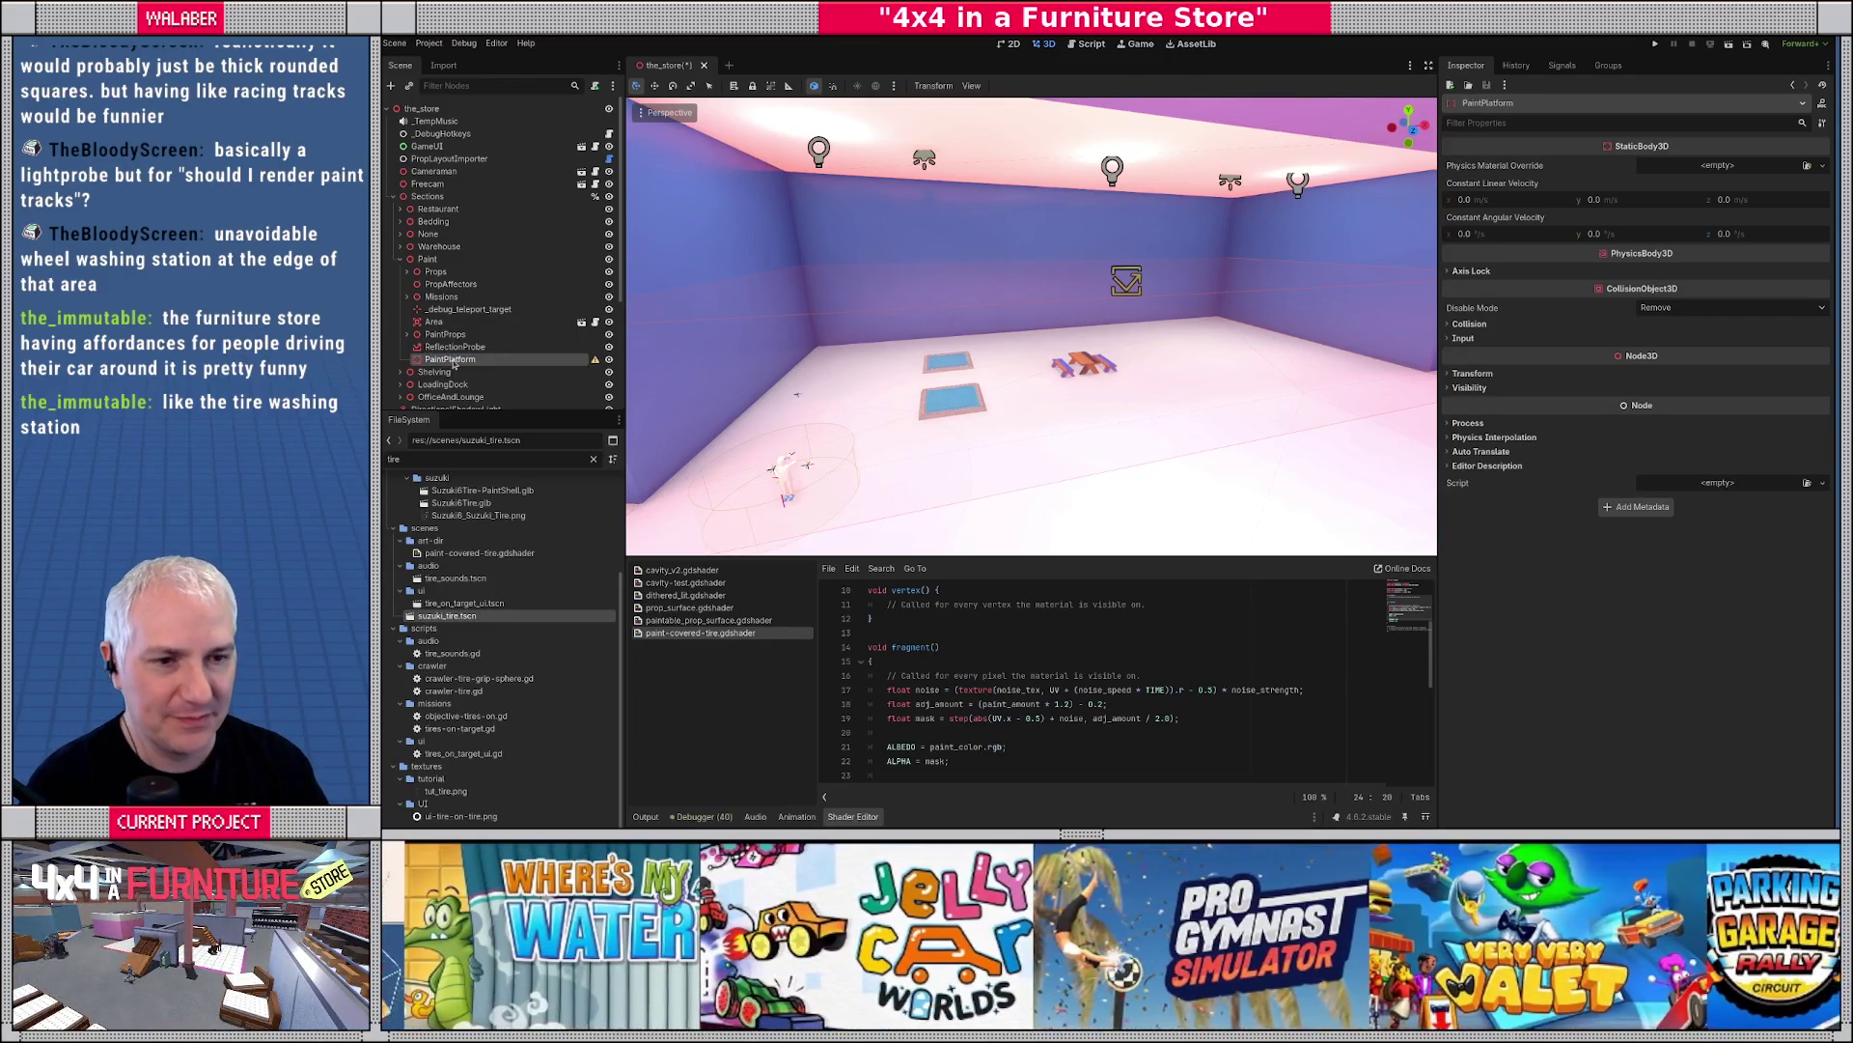
{"action": "key", "text": "KP_7"}
{"action": "scroll", "coordinate": [1046, 345], "scroll_direction": "down", "scroll_amount": 5}
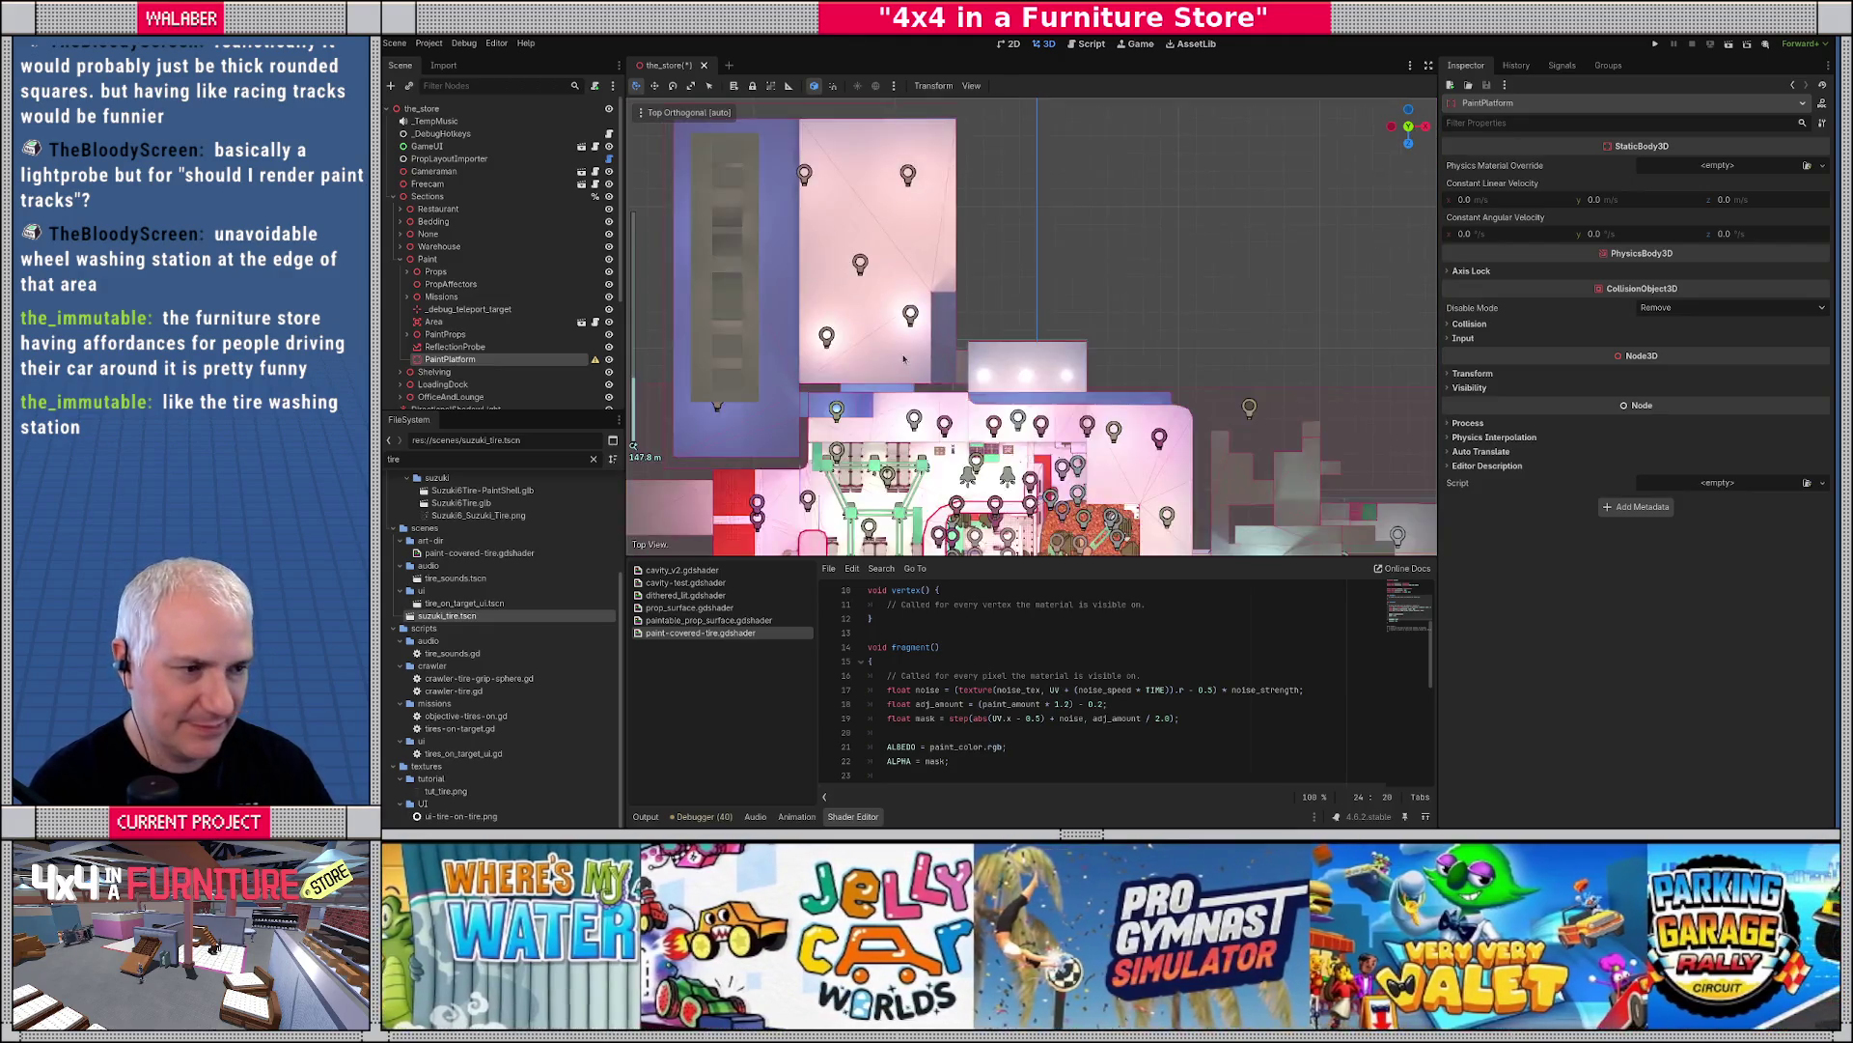
{"action": "mouse_move", "coordinate": [1054, 473]}
{"action": "left_mouse_down"}
{"action": "mouse_move", "coordinate": [1050, 184]}
{"action": "mouse_move", "coordinate": [1053, 373]}
{"action": "left_mouse_up"}
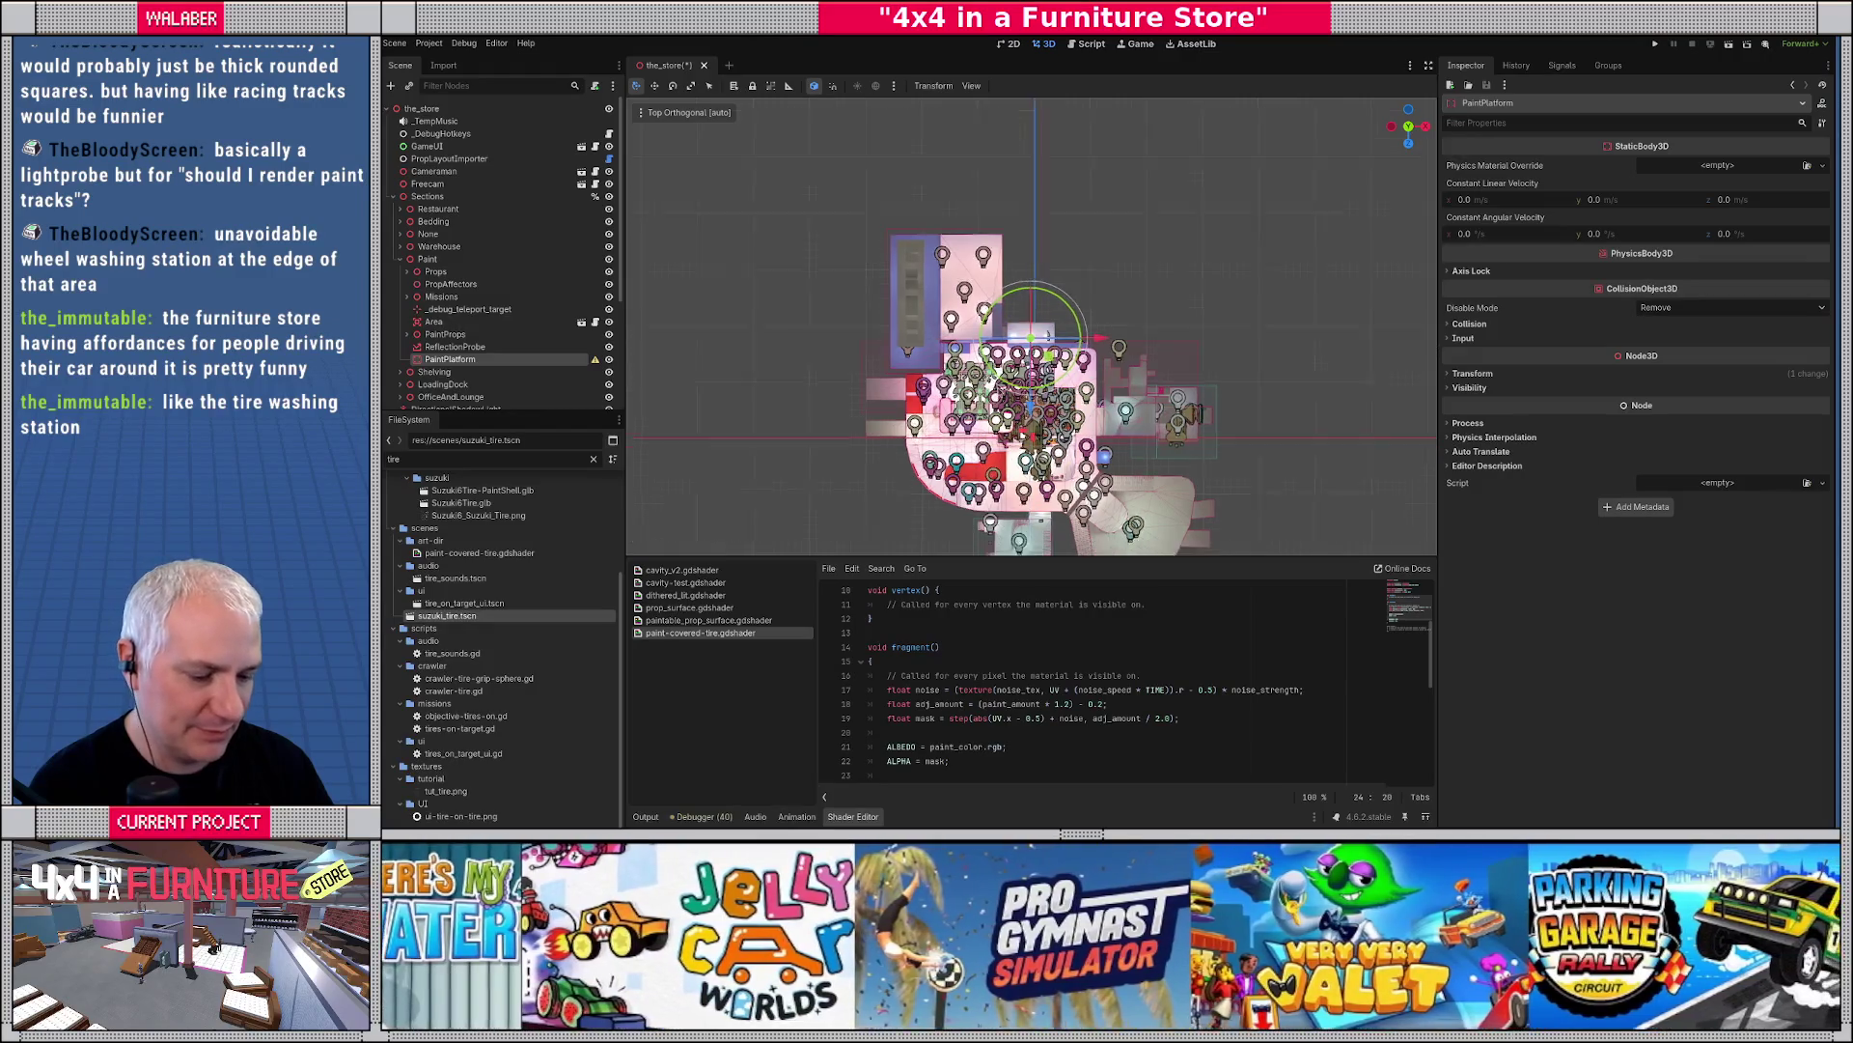
Nudge PaintPlatform further beside the picnic tables and lower it slightly toward the floor
{"action": "scroll", "coordinate": [990, 401], "scroll_direction": "up", "scroll_amount": 10}
{"action": "left_click_drag", "start_coordinate": [1049, 350], "coordinate": [1039, 104]}
{"action": "key", "text": "f"}
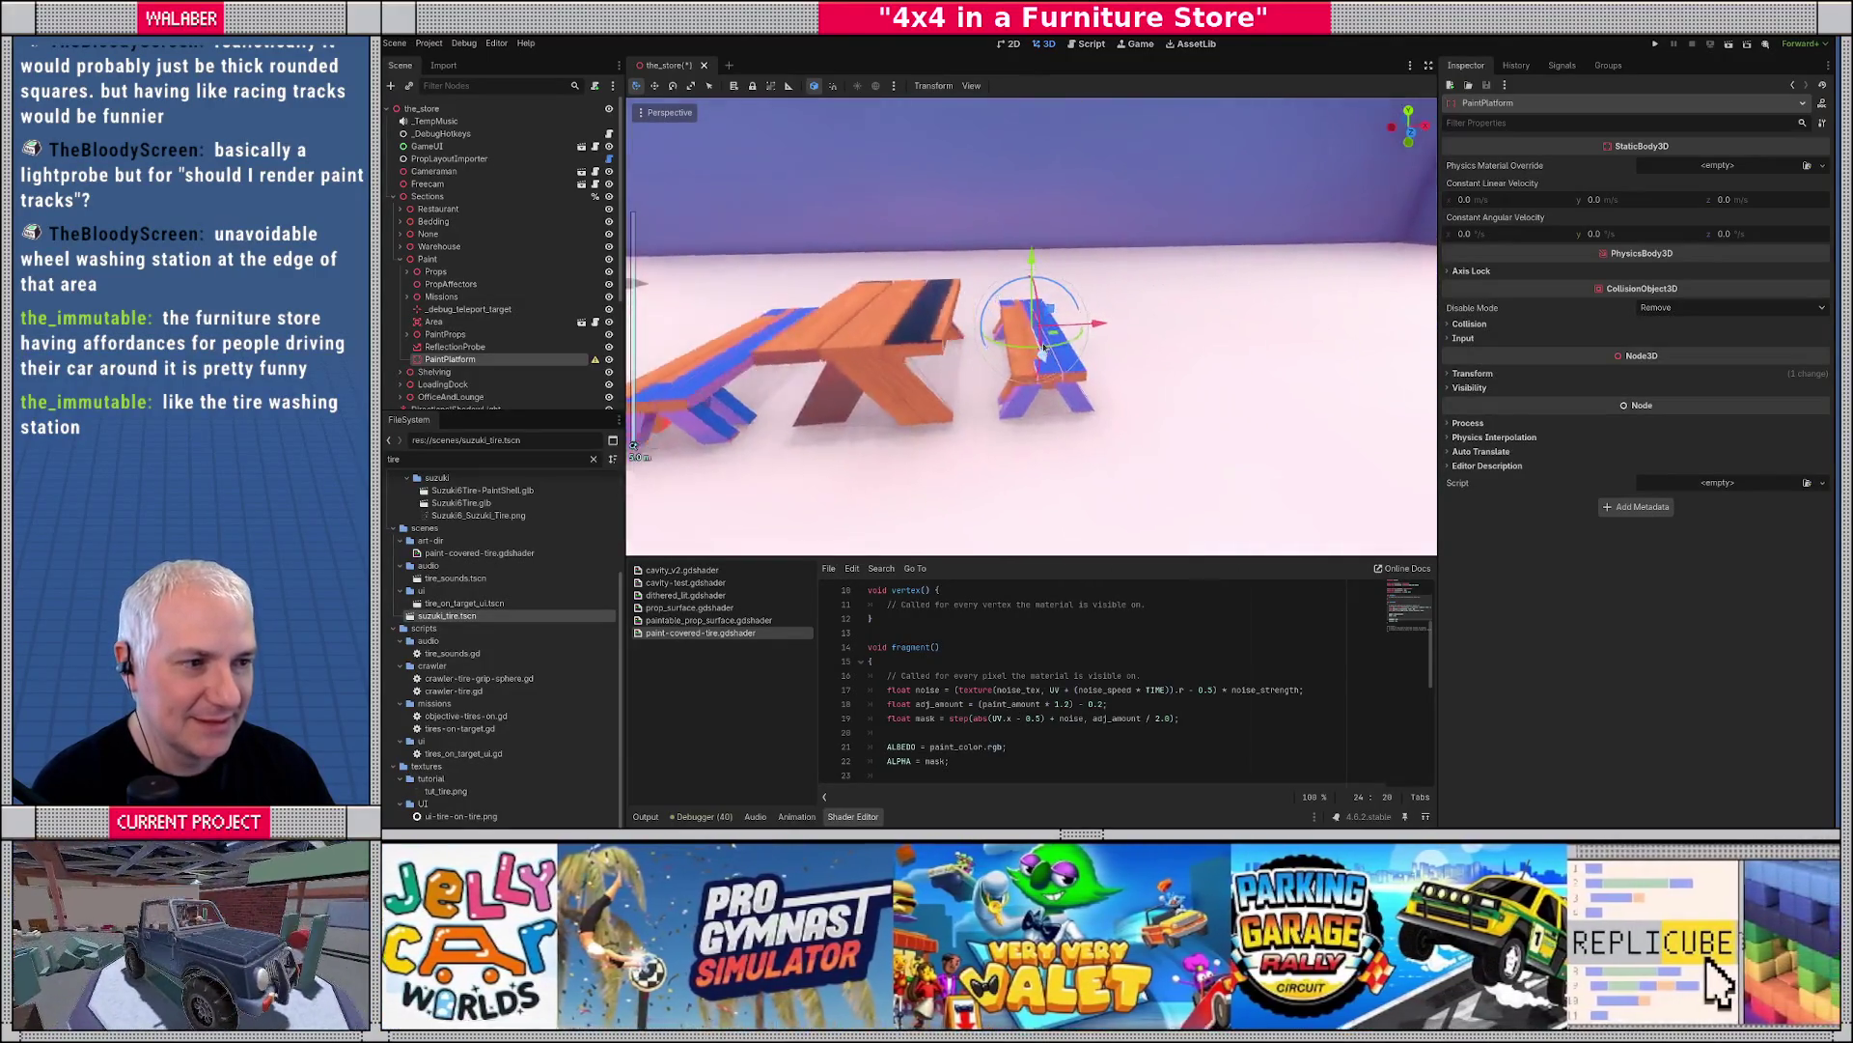
{"action": "left_click_drag", "start_coordinate": [1032, 286], "coordinate": [1032, 298]}
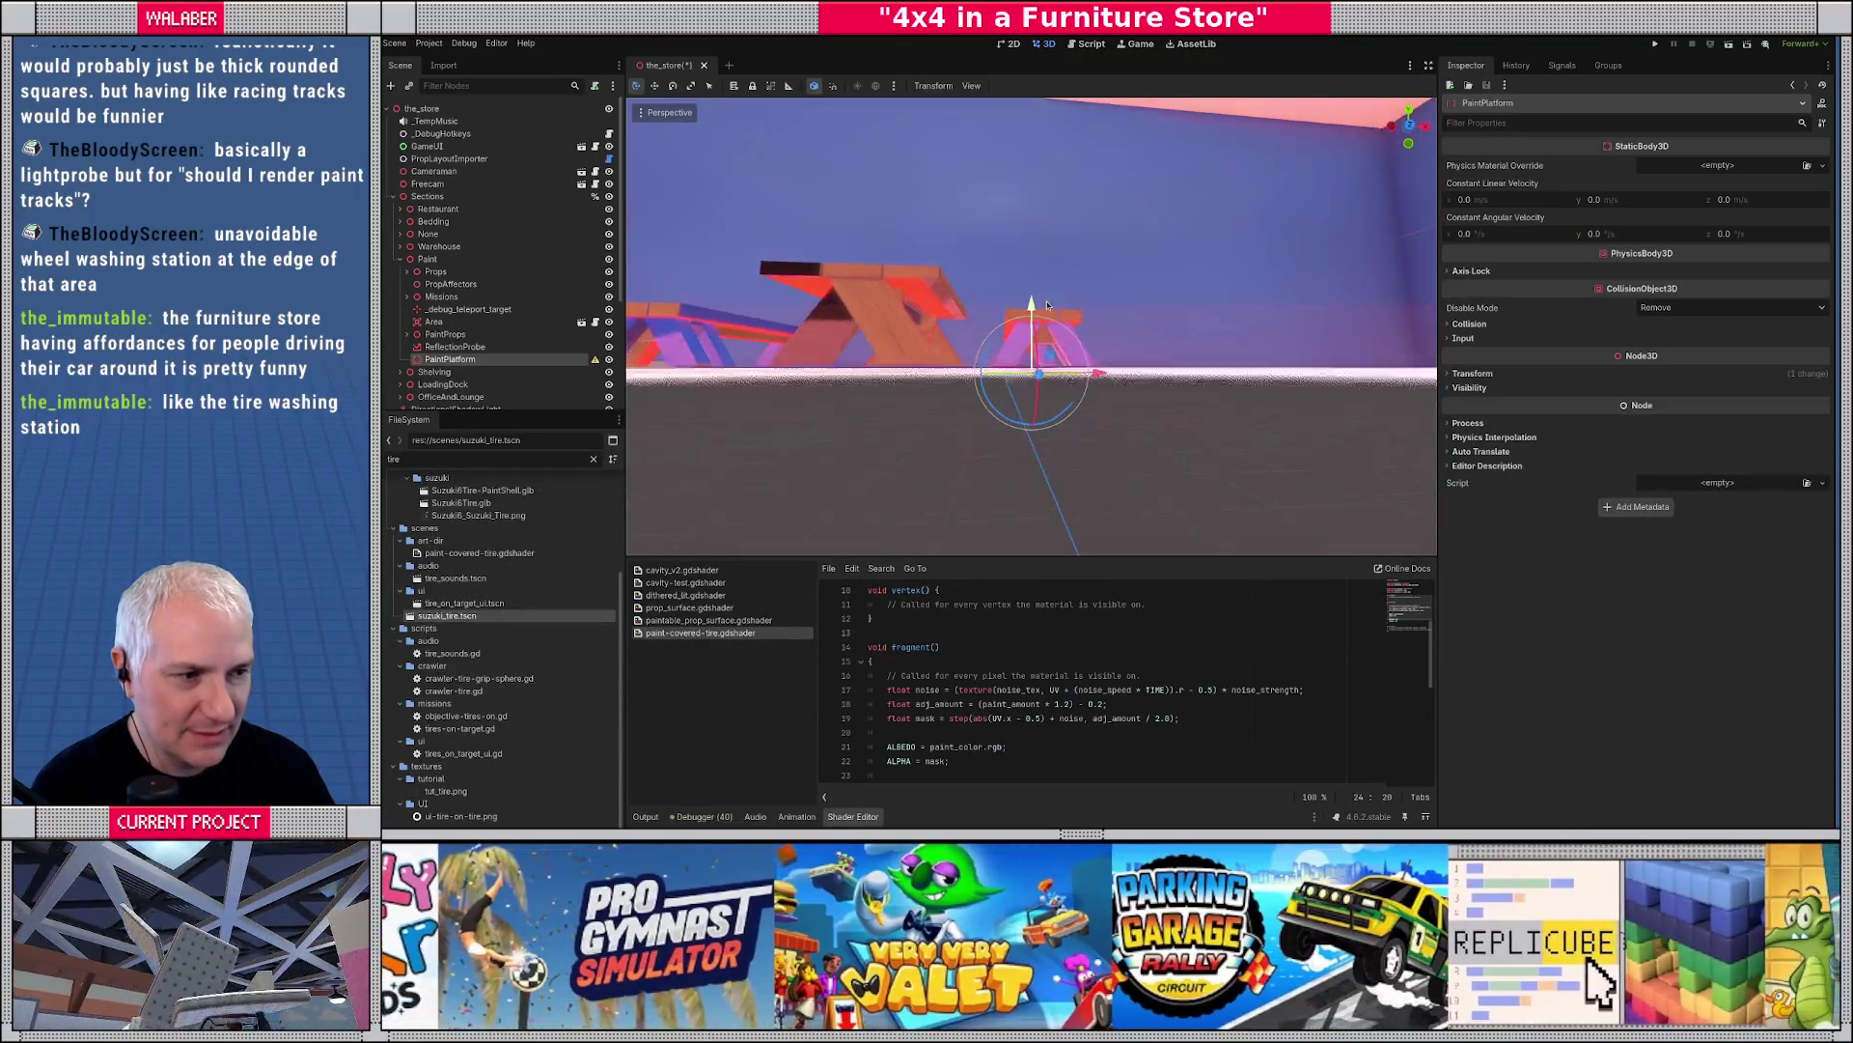
{"action": "scroll", "coordinate": [1048, 305], "scroll_direction": "down", "scroll_amount": 5}
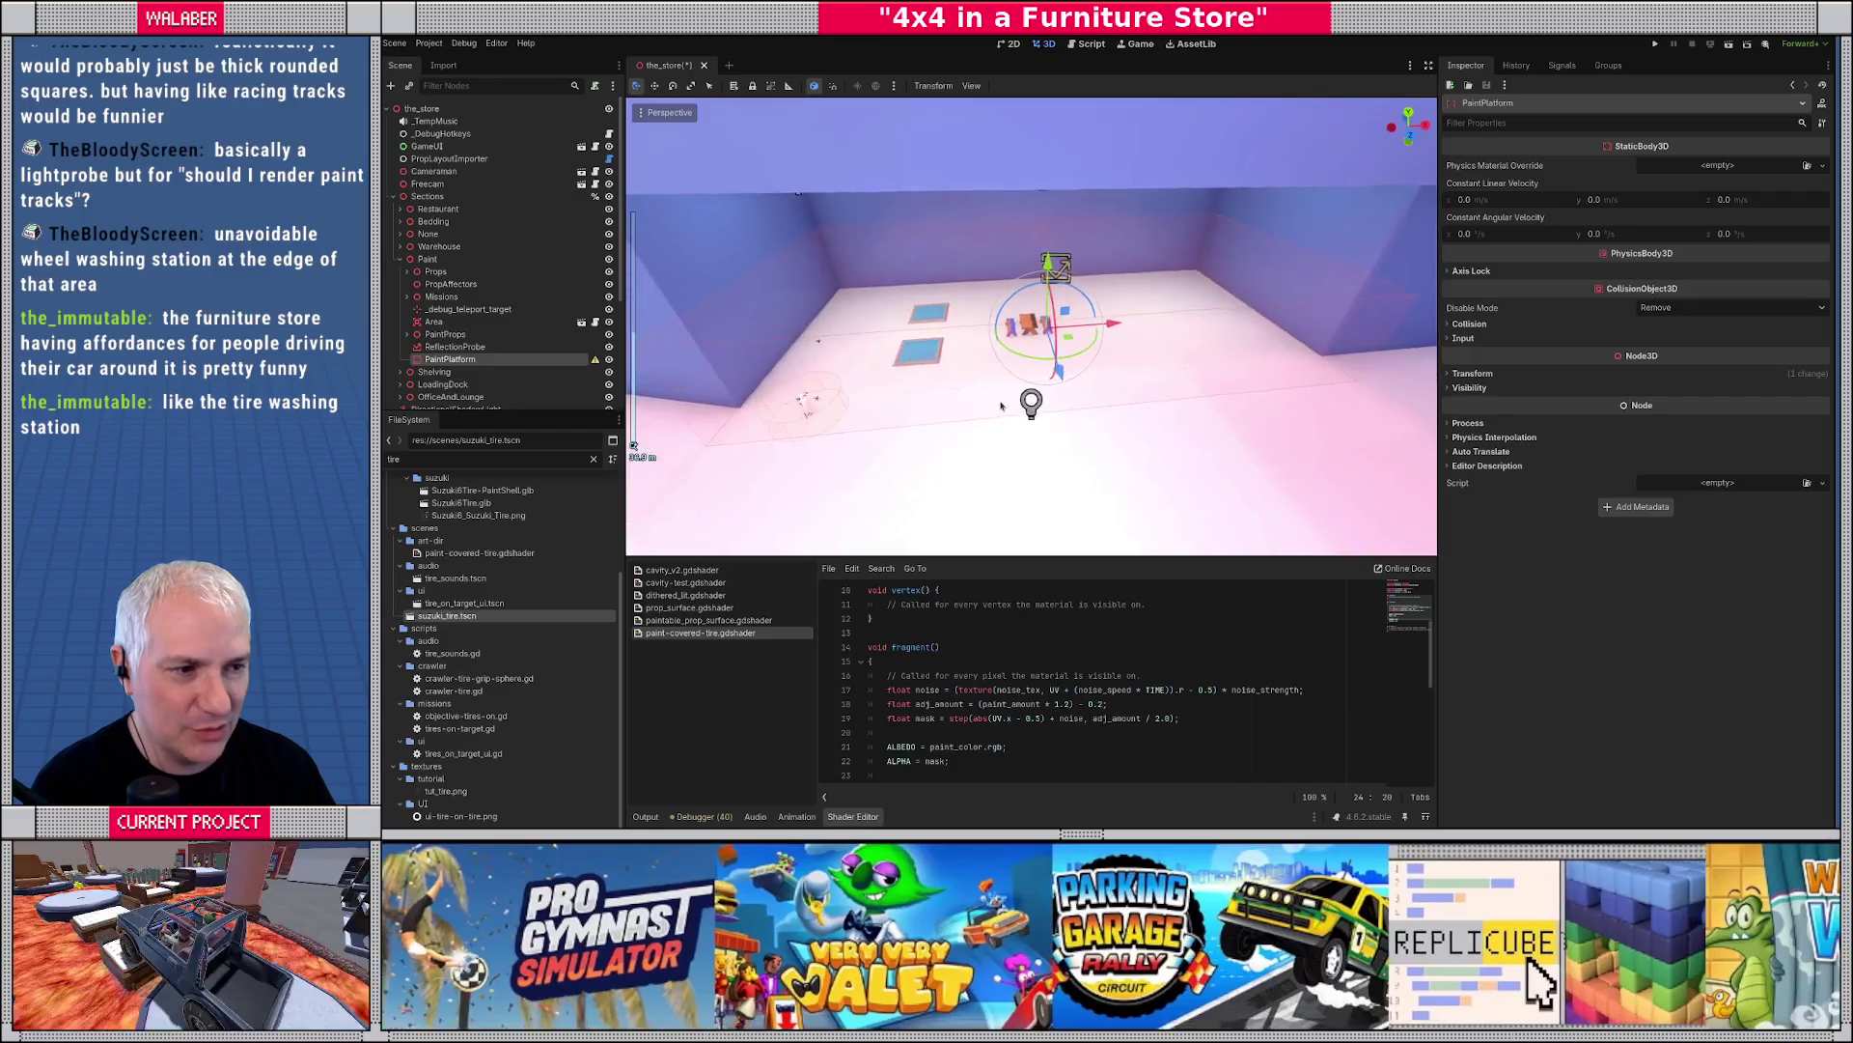
{"action": "right_click", "coordinate": [463, 364]}
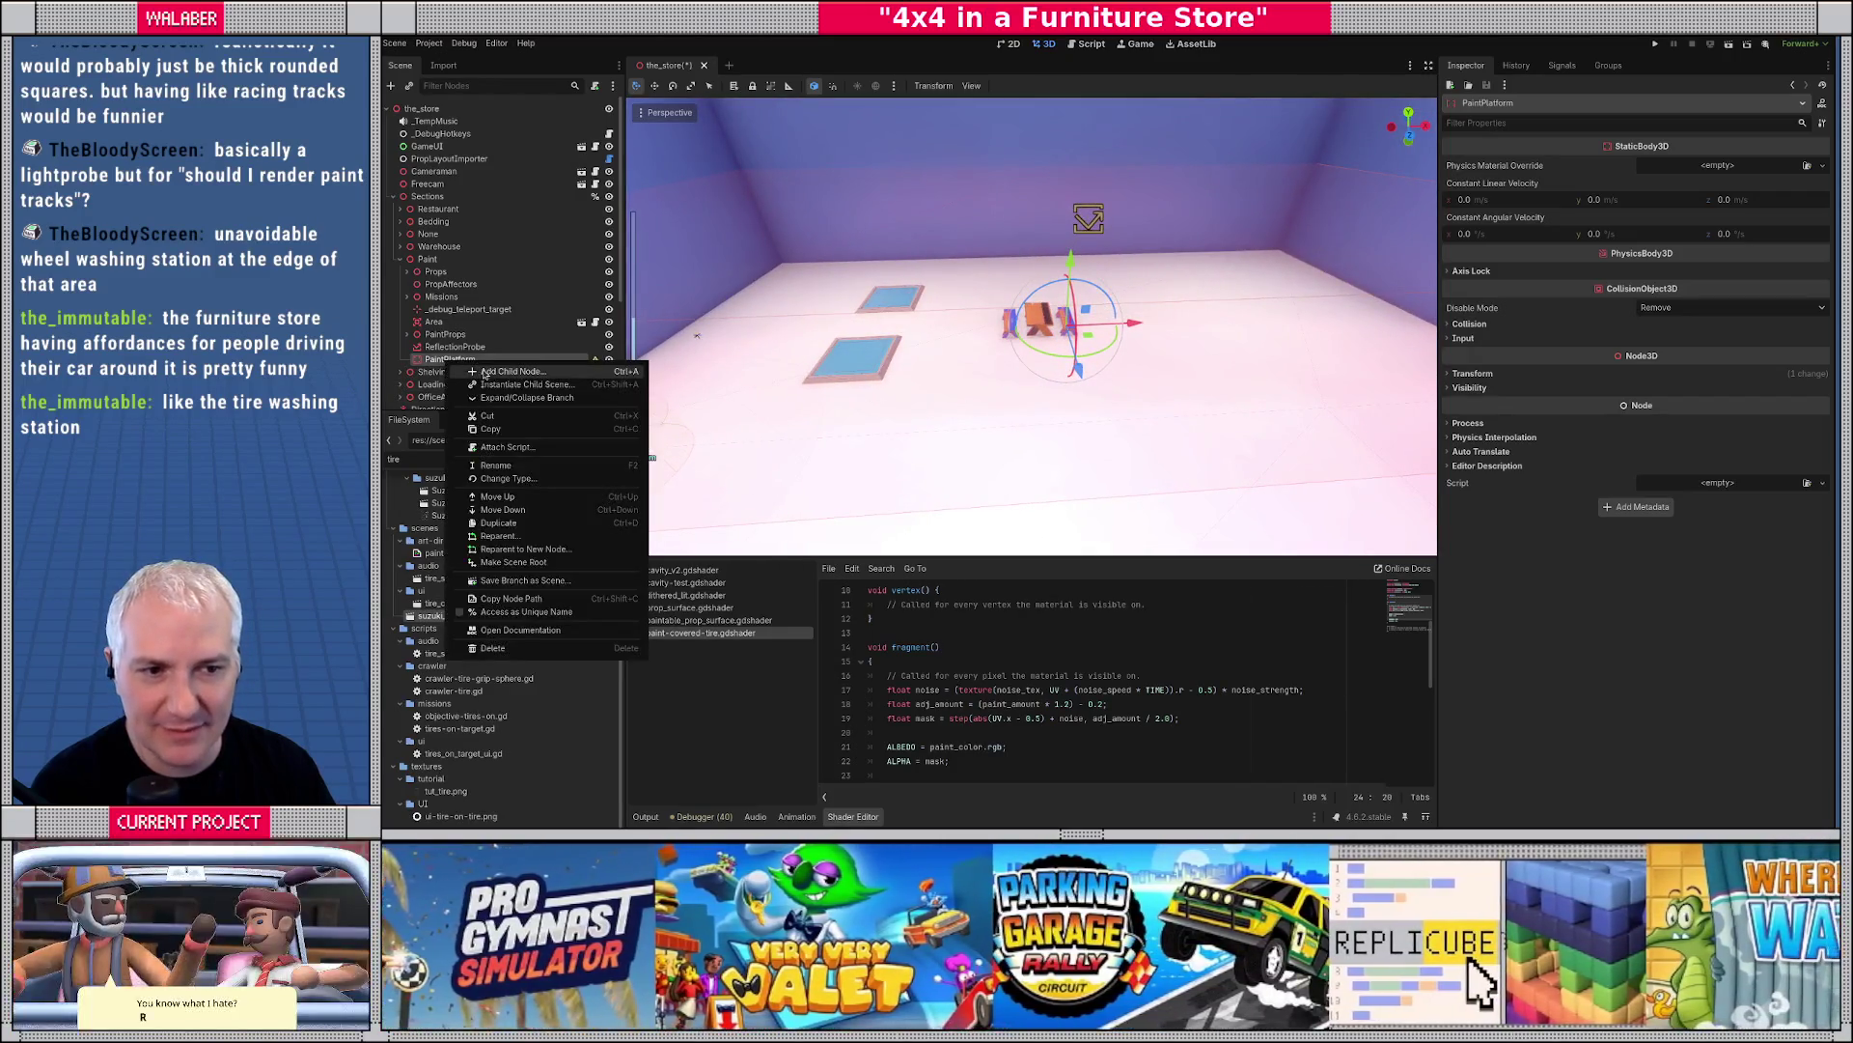
Add a MeshInstance3D child to PaintPlatform and give it a new BoxMesh
{"action": "left_click", "coordinate": [486, 372]}
{"action": "type", "text": "me"}
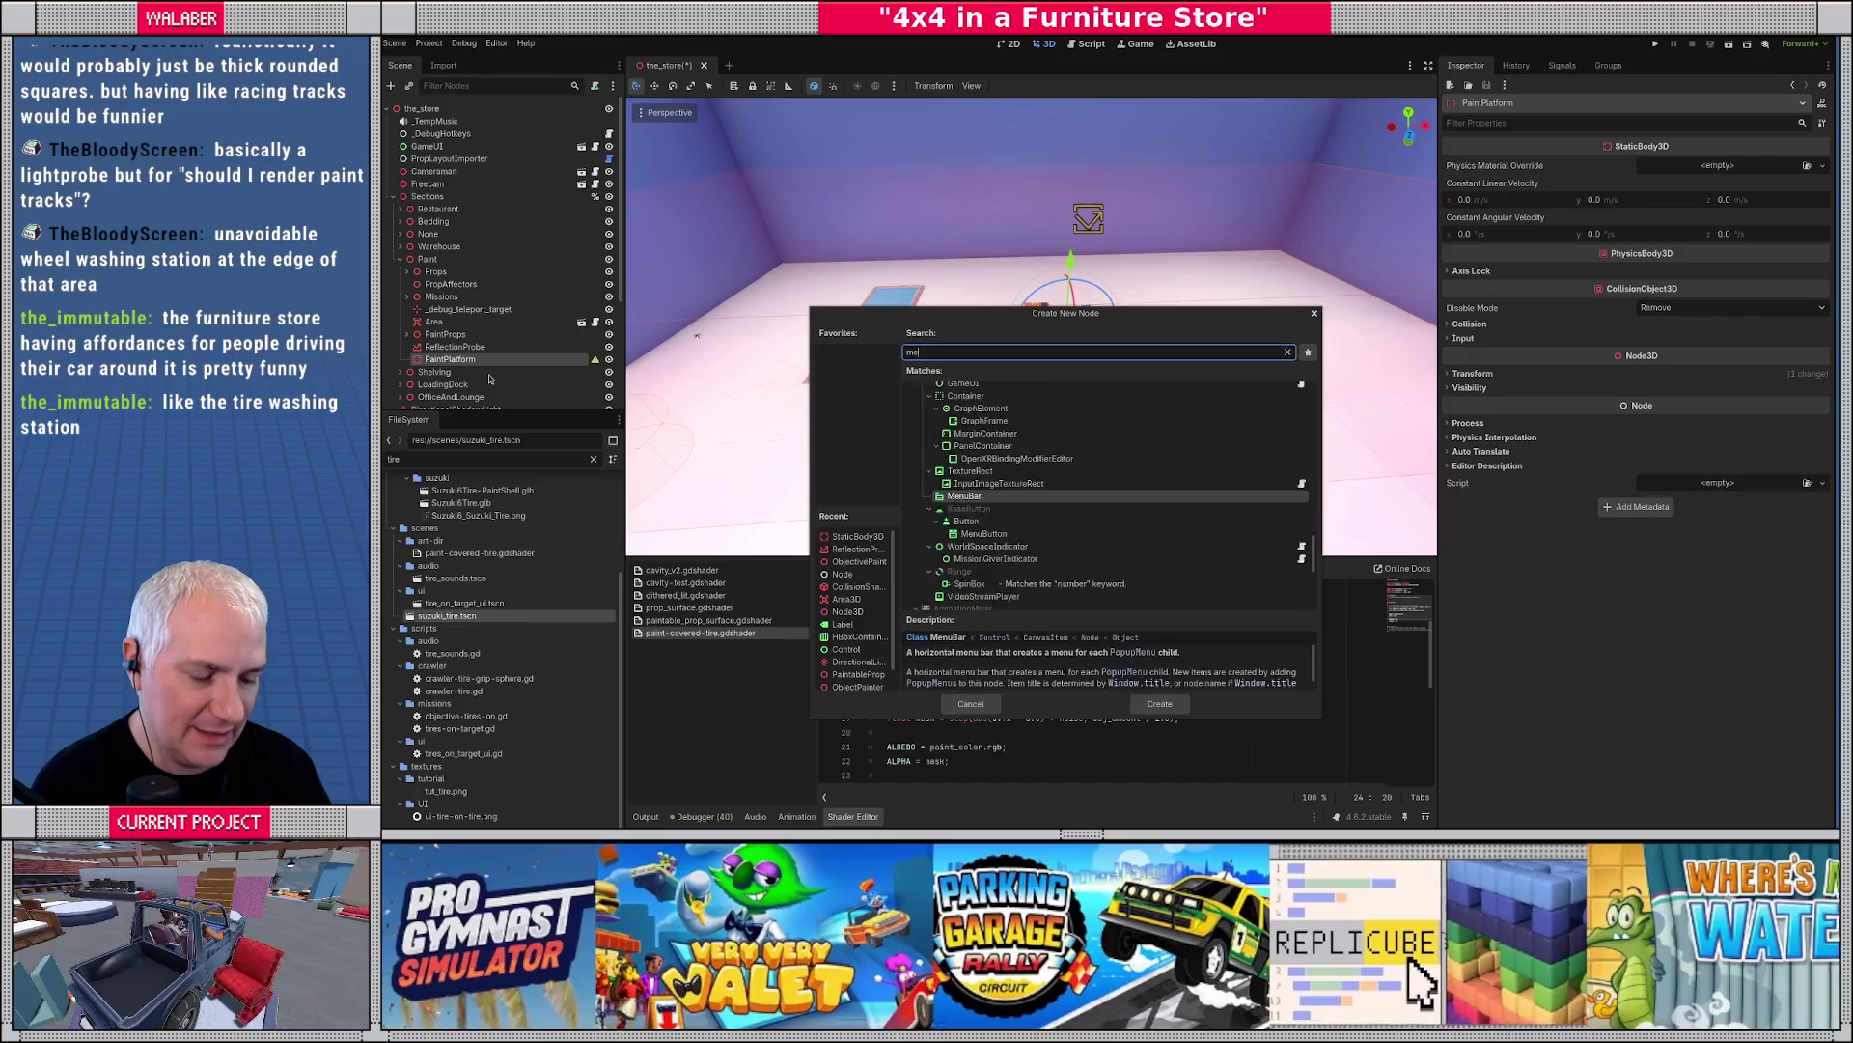
{"action": "type", "text": "shin"}
{"action": "key", "text": "Return"}
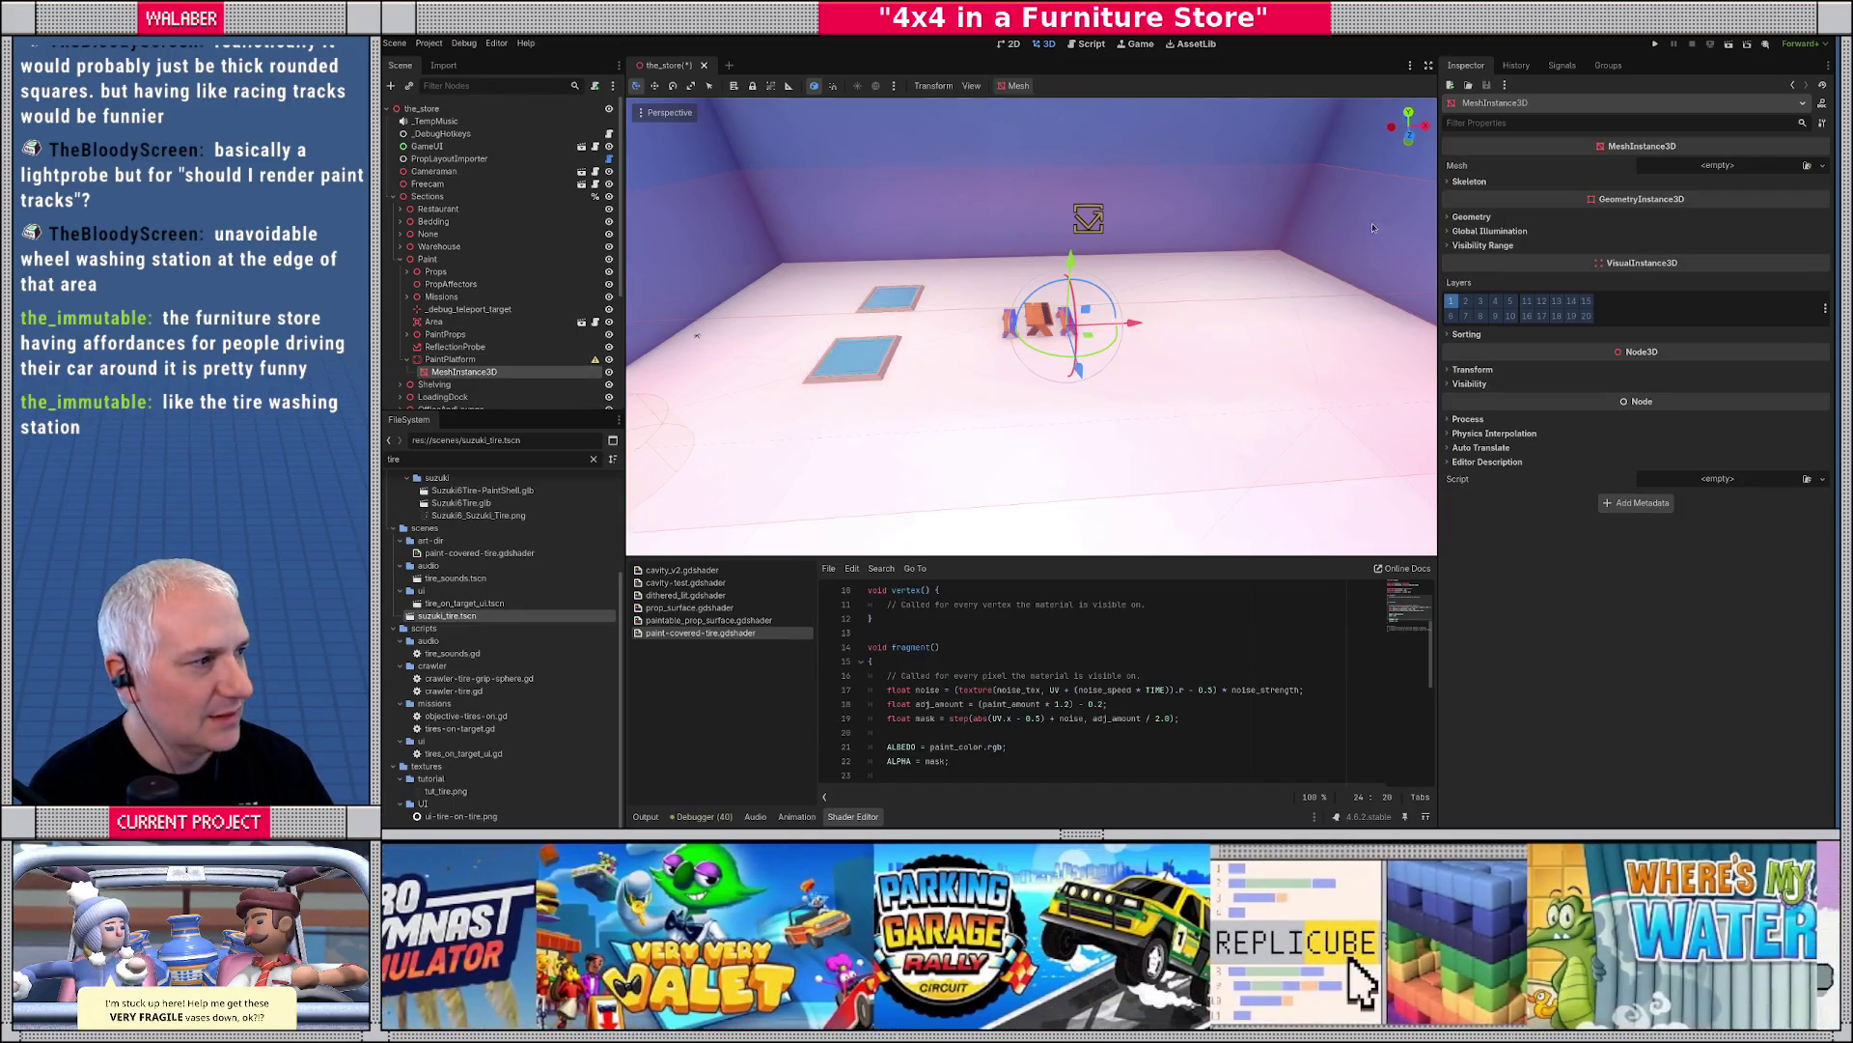
{"action": "left_click", "coordinate": [1822, 165]}
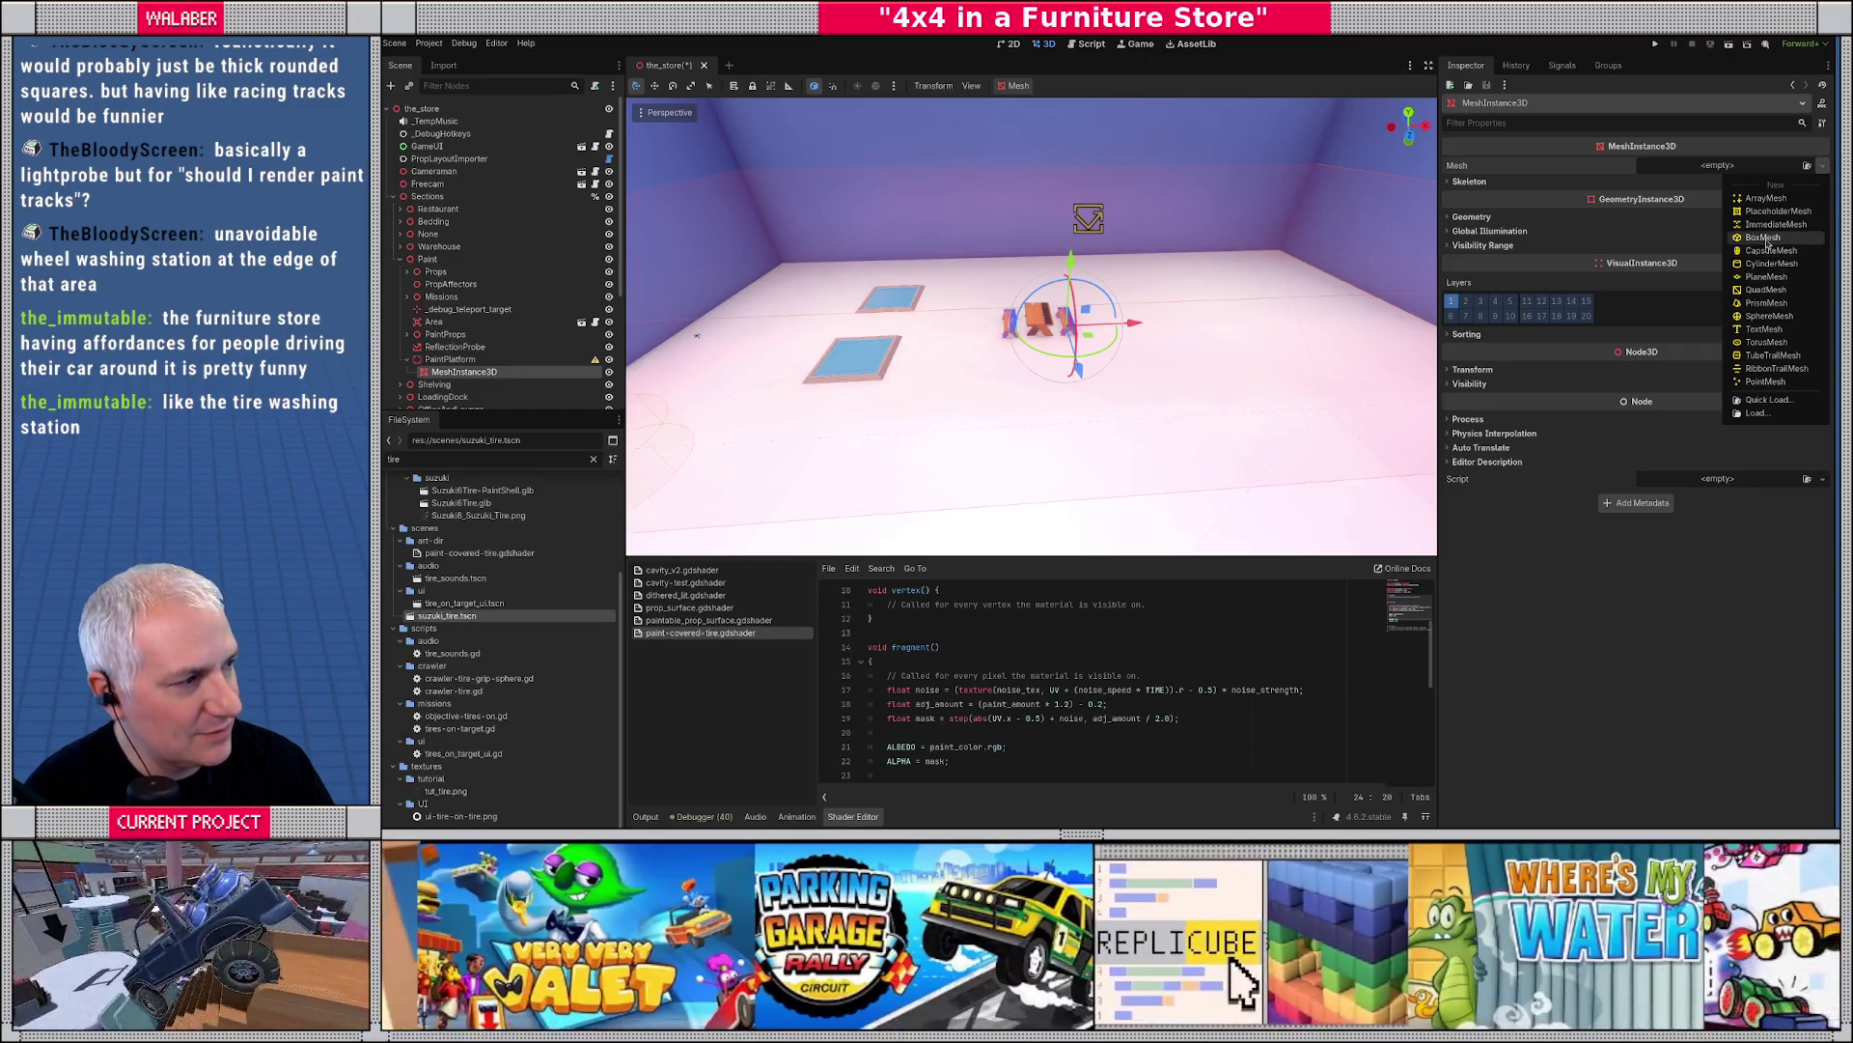
{"action": "left_click", "coordinate": [1763, 237]}
{"action": "scroll", "coordinate": [1085, 314], "scroll_direction": "up", "scroll_amount": 5}
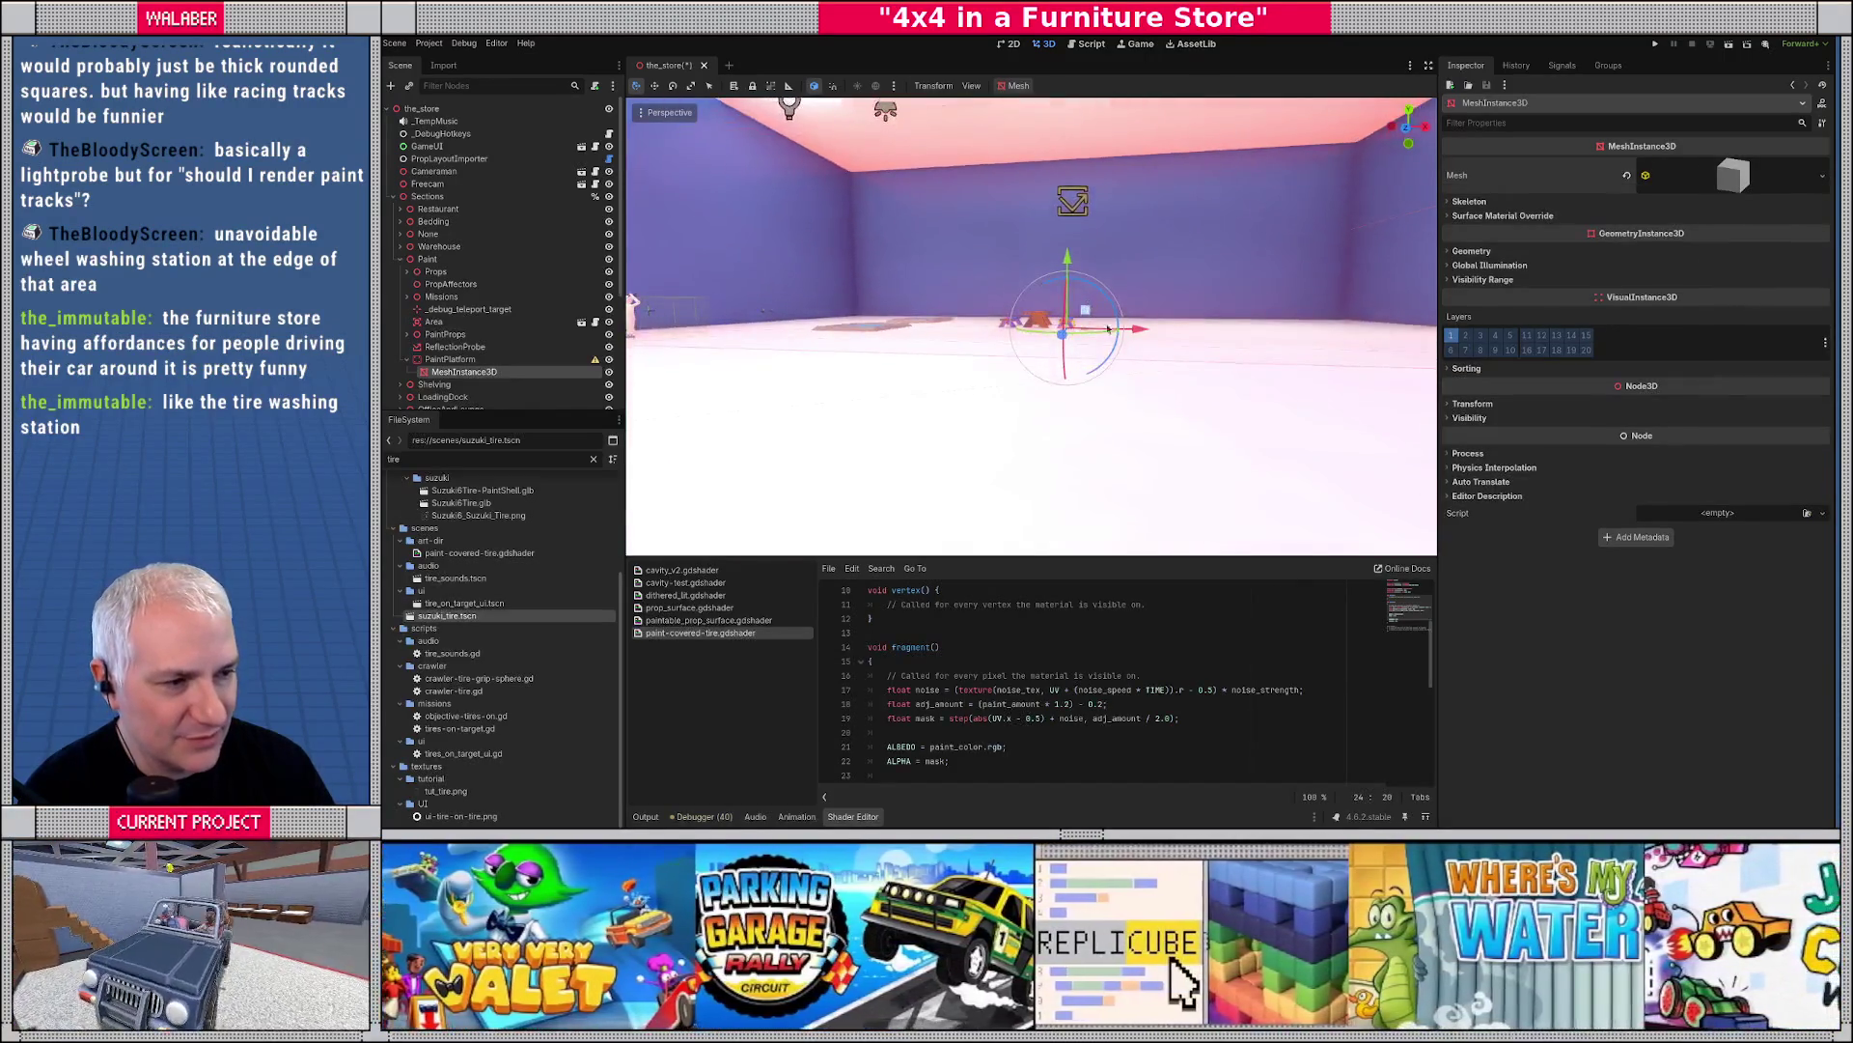
{"action": "left_click", "coordinate": [1755, 181]}
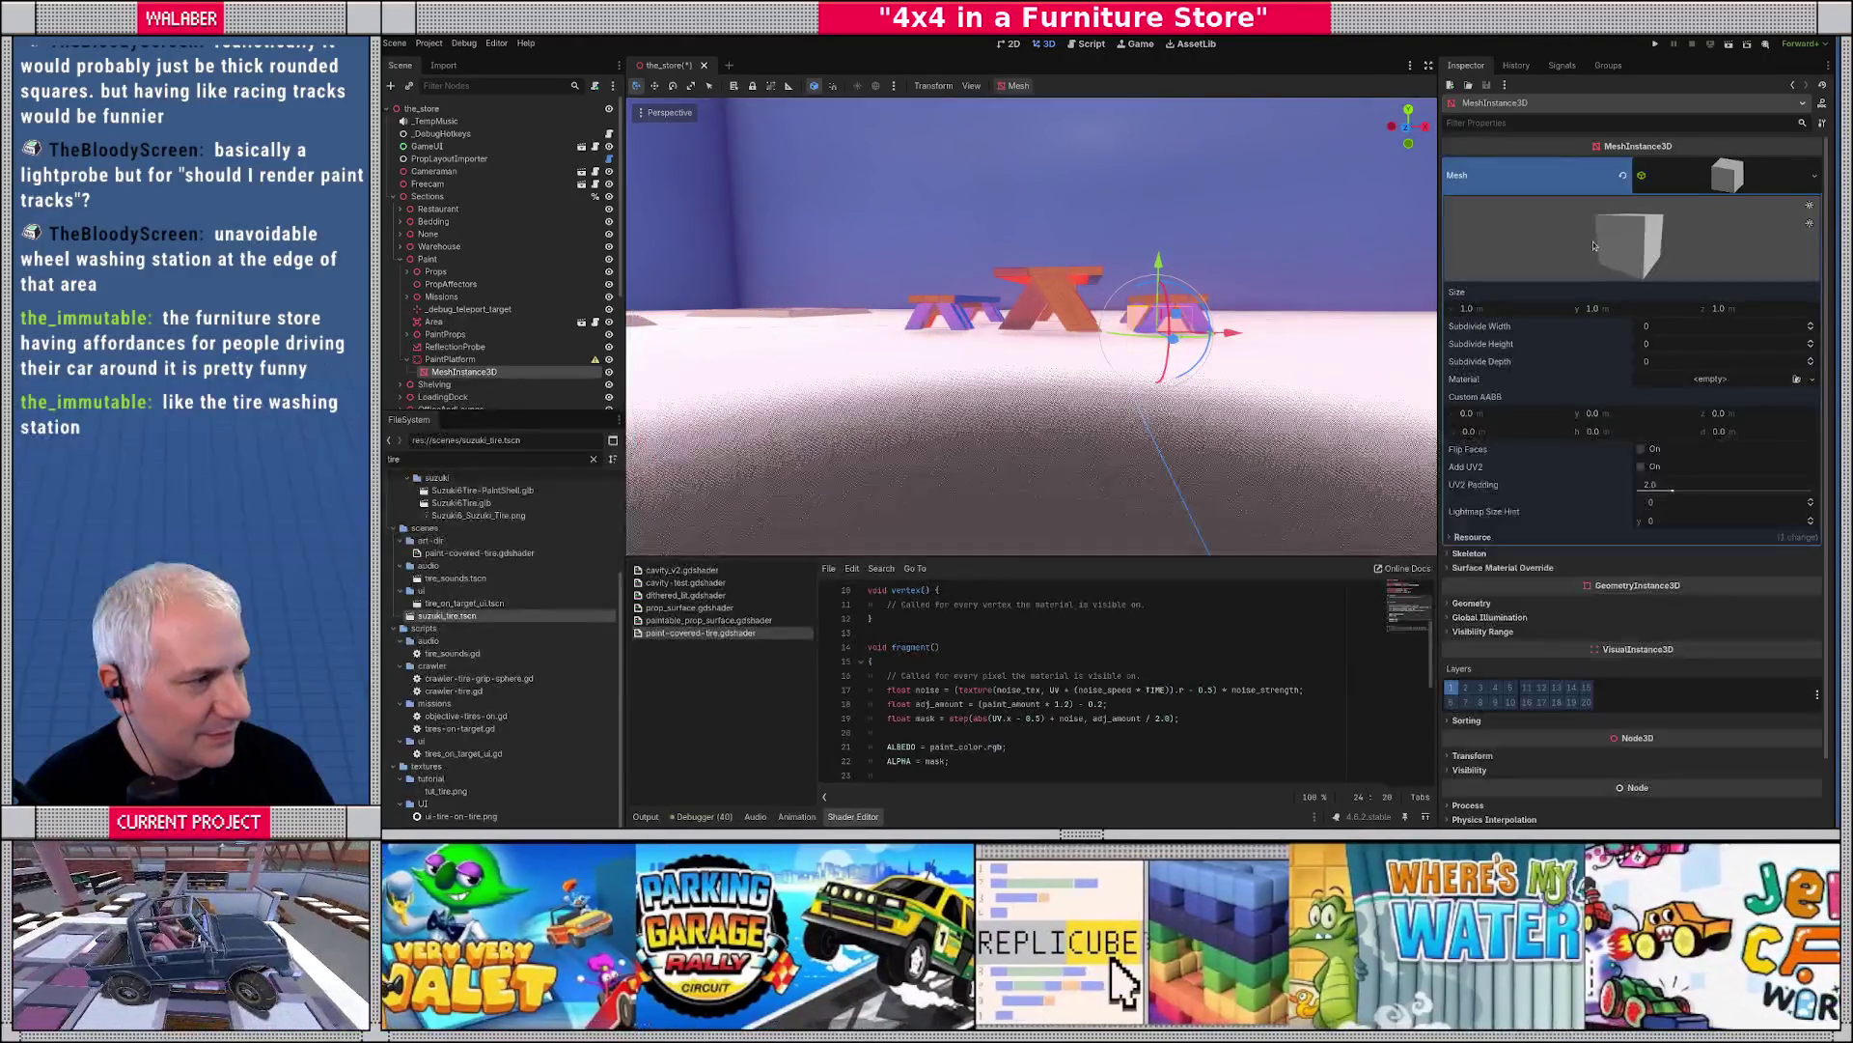
Set the BoxMesh size to about 55 on X and 22 on Z, then reselect PaintPlatform
{"action": "left_click", "coordinate": [1519, 315]}
{"action": "scroll", "coordinate": [1198, 410], "scroll_direction": "down", "scroll_amount": 5}
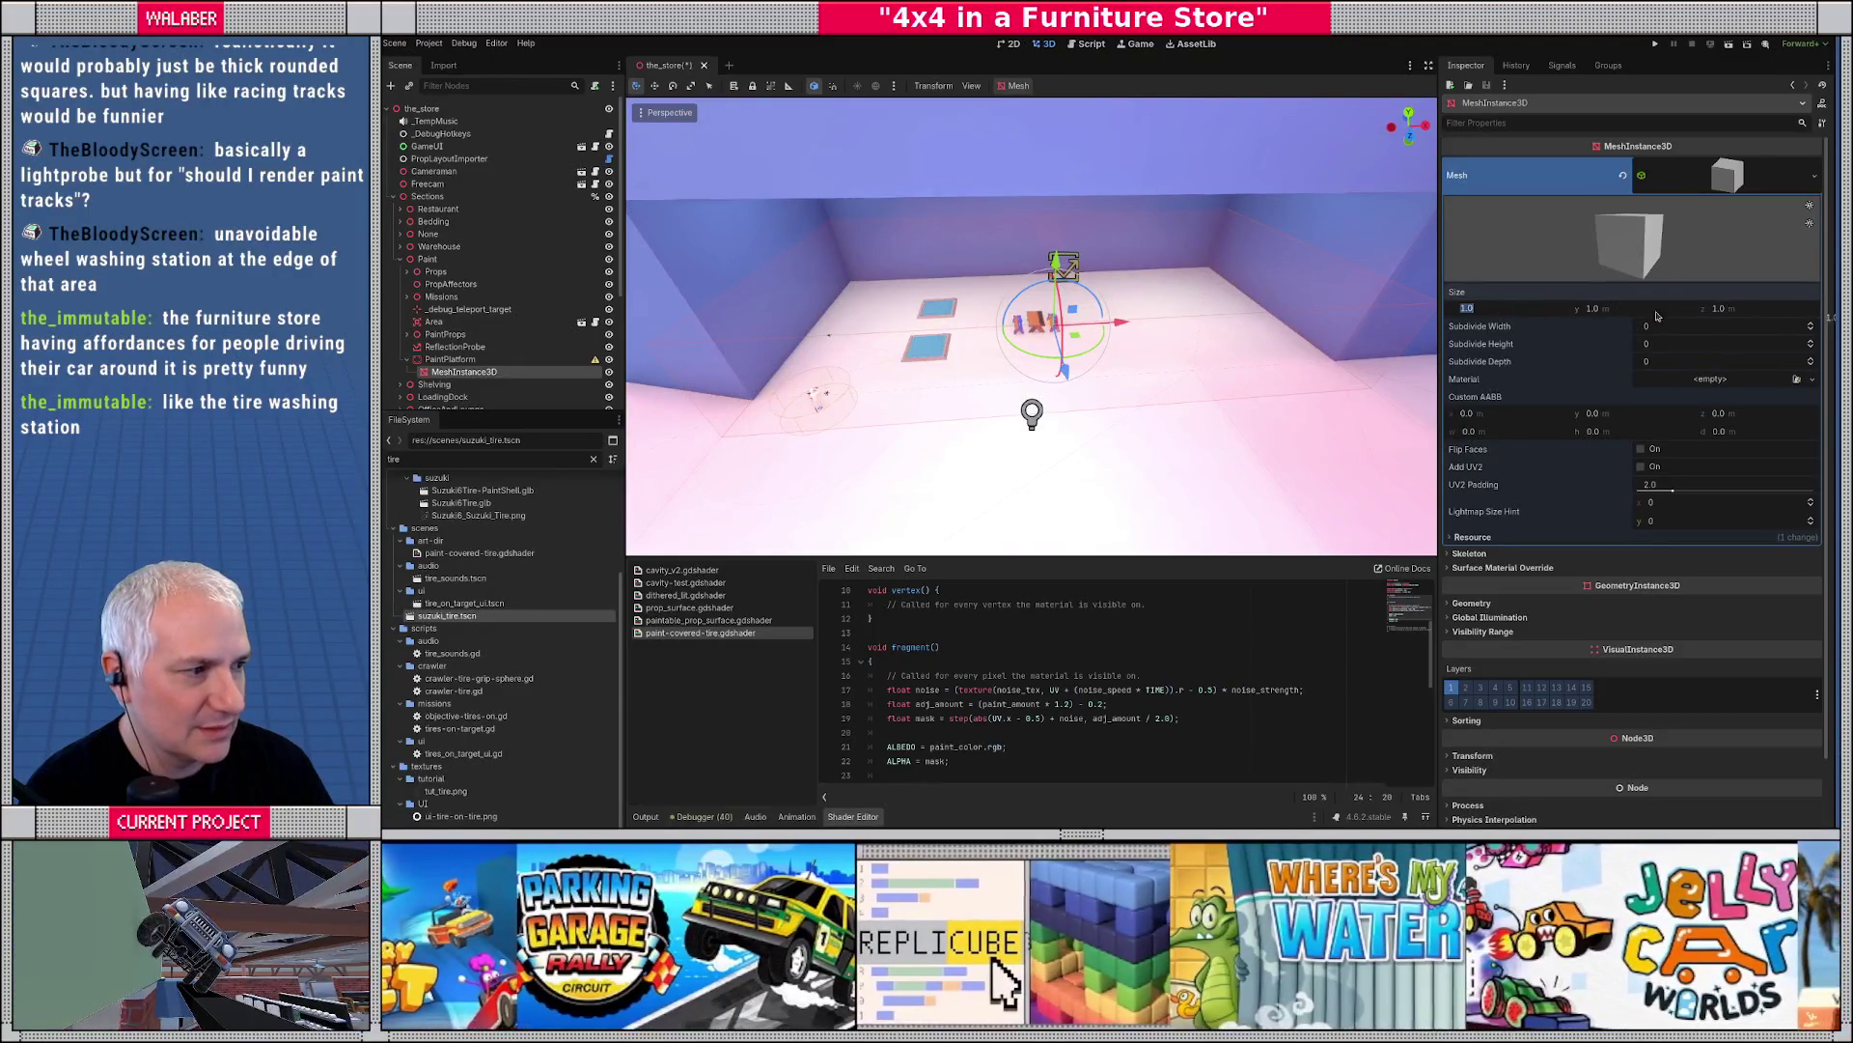
{"action": "left_click_drag", "start_coordinate": [1499, 315], "coordinate": [1743, 315]}
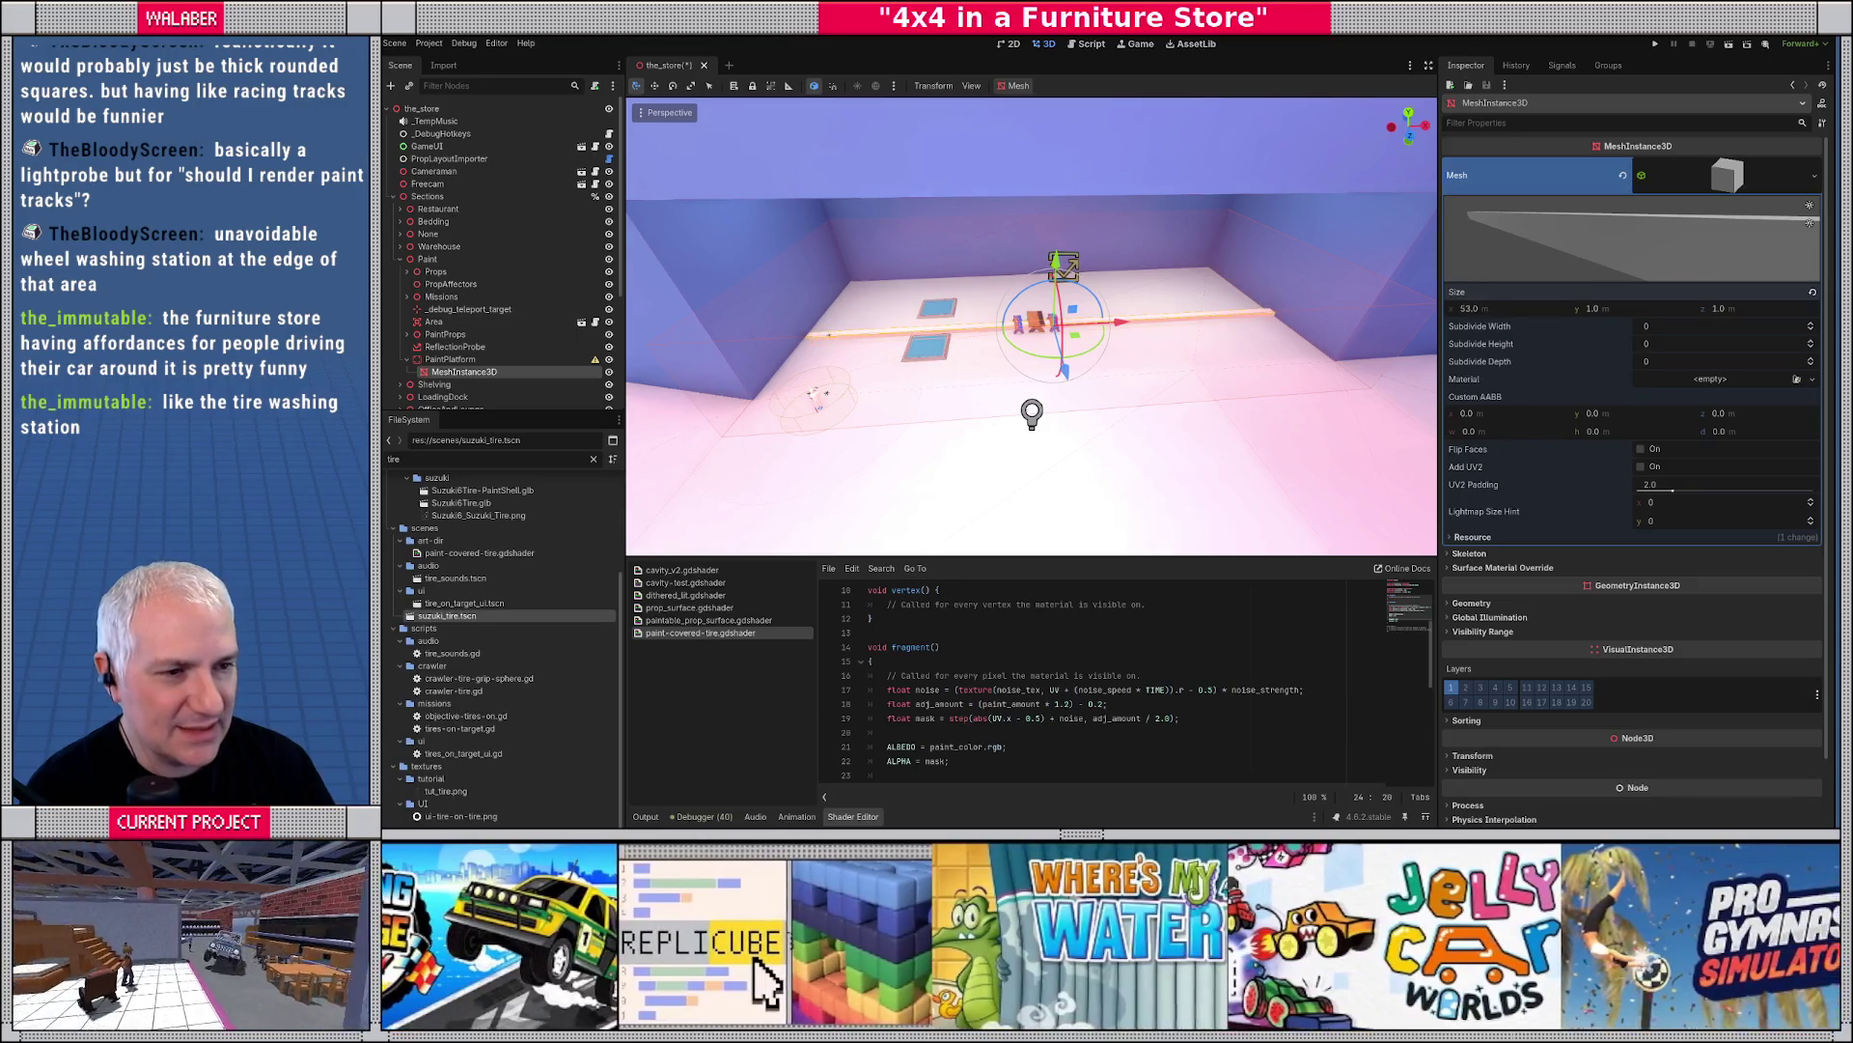
{"action": "mouse_move", "coordinate": [921, 415]}
{"action": "left_mouse_down"}
{"action": "mouse_move", "coordinate": [921, 248]}
{"action": "mouse_move", "coordinate": [965, 396]}
{"action": "mouse_move", "coordinate": [1376, 309]}
{"action": "left_mouse_up"}
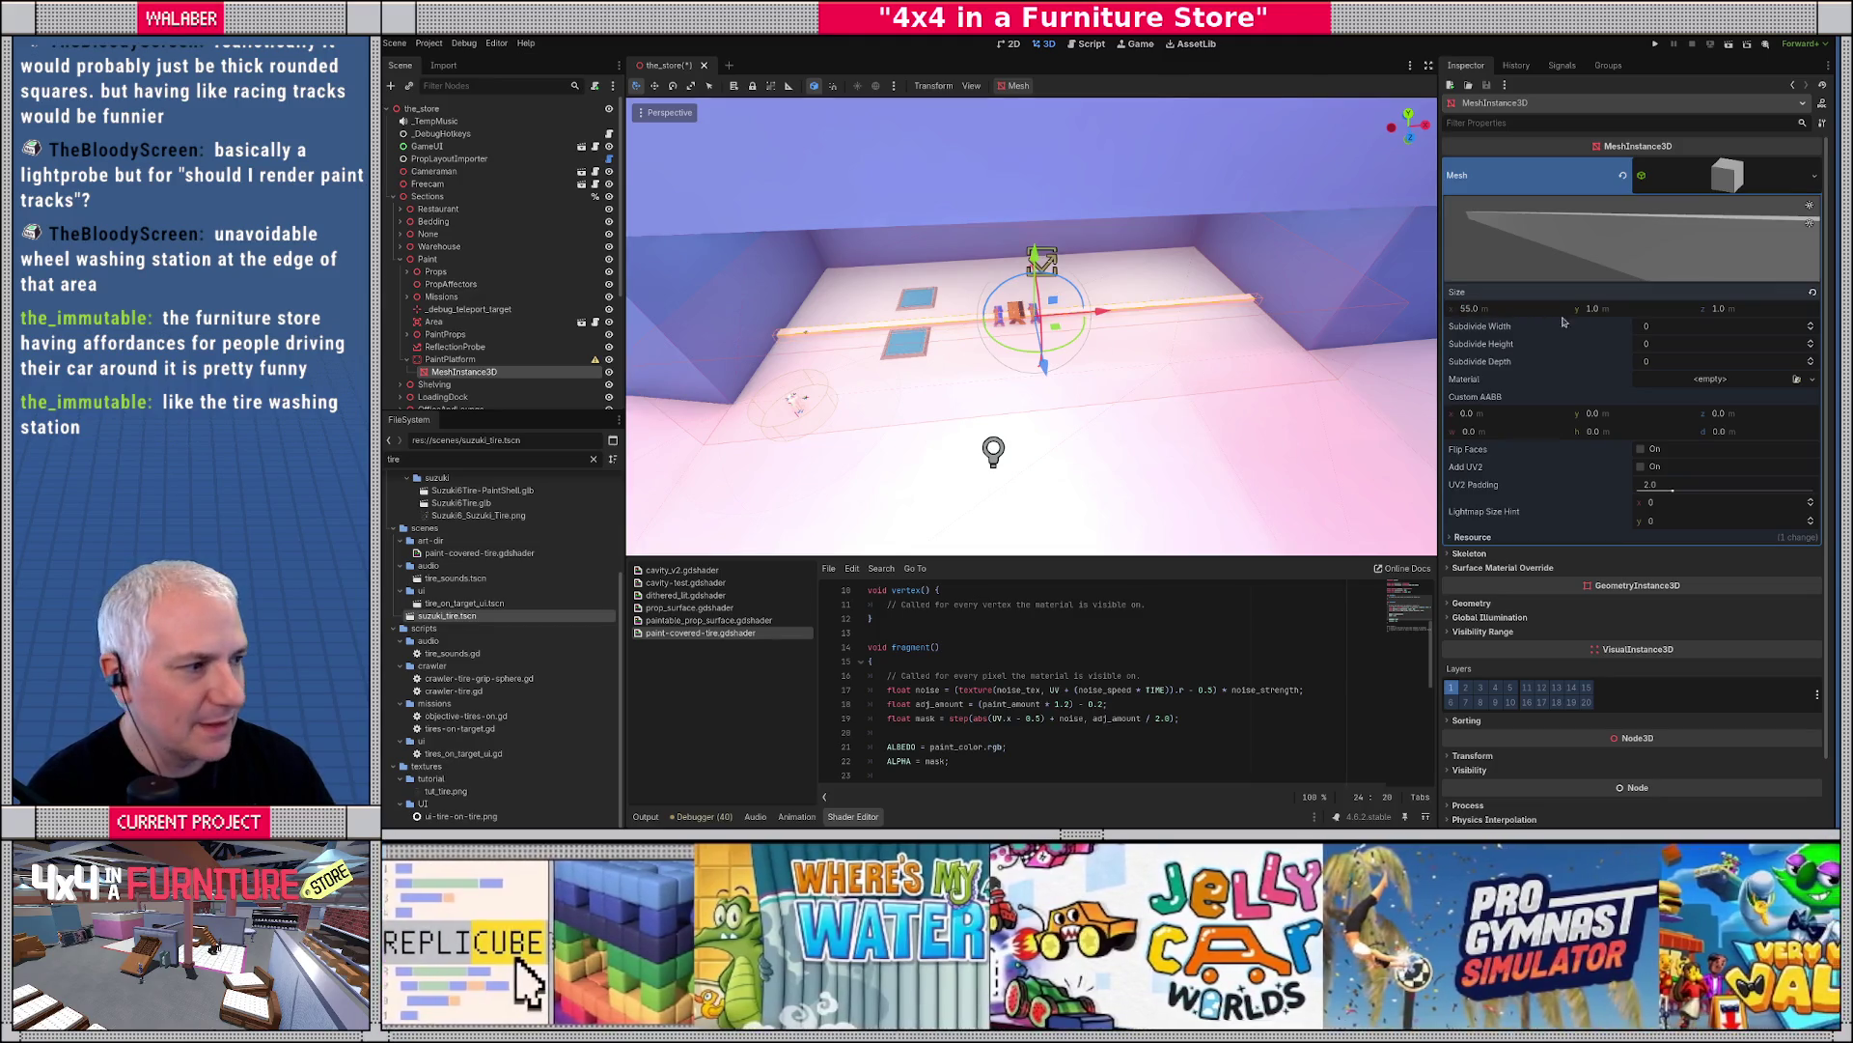
{"action": "left_click_drag", "start_coordinate": [1762, 310], "coordinate": [1820, 310]}
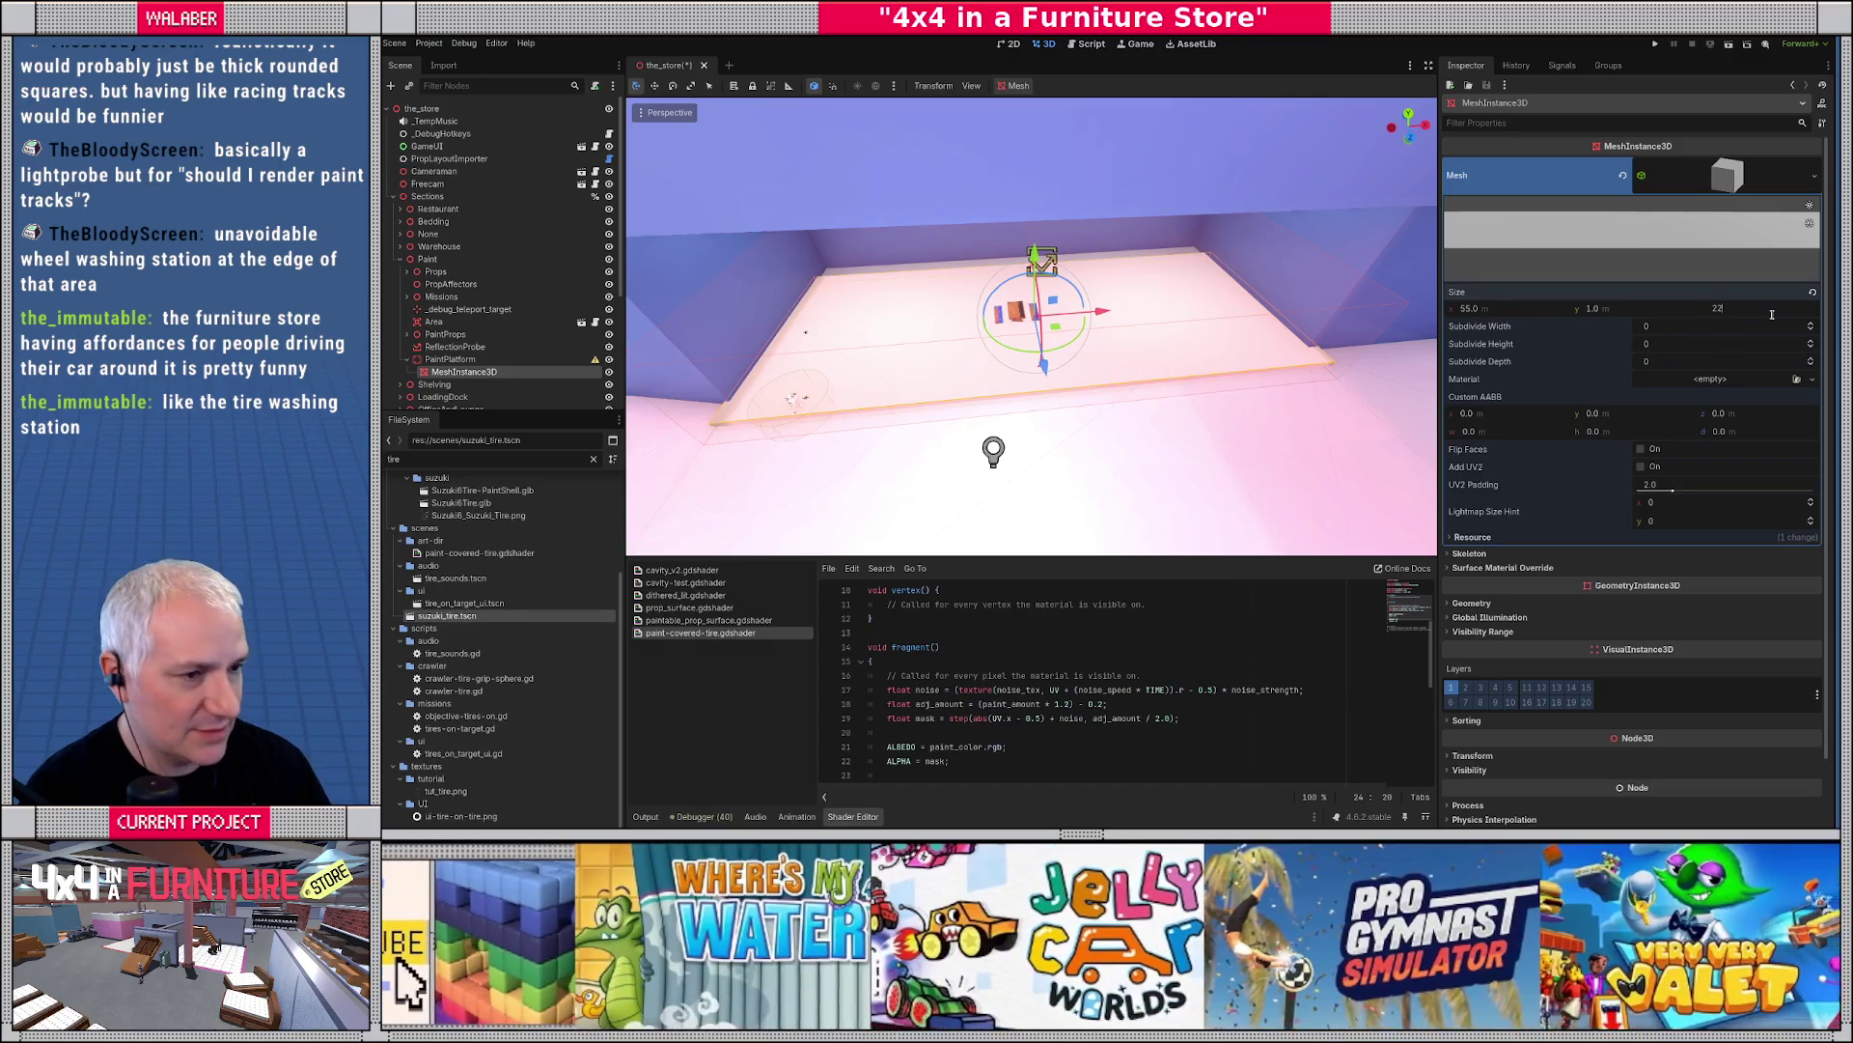
{"action": "left_click", "coordinate": [450, 358]}
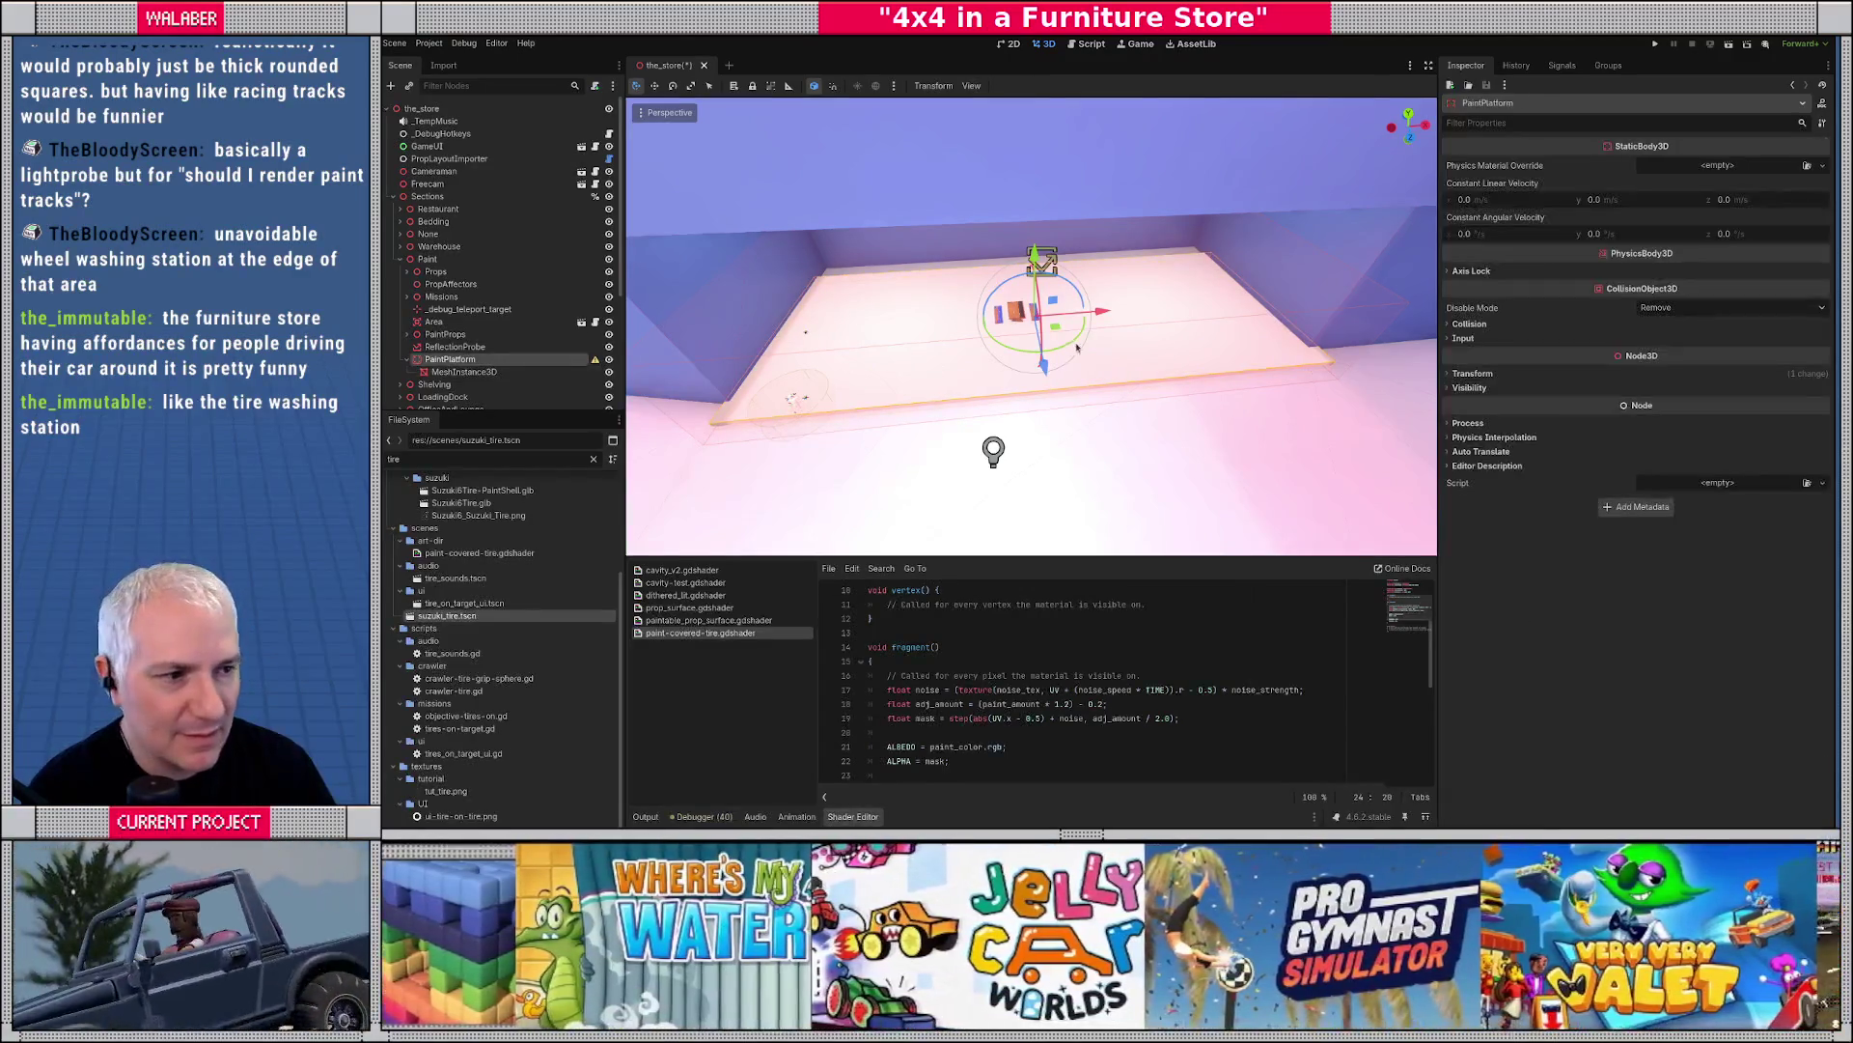
Change the floor BoxMesh Z size to 24
{"action": "left_click_drag", "start_coordinate": [1107, 315], "coordinate": [1048, 353]}
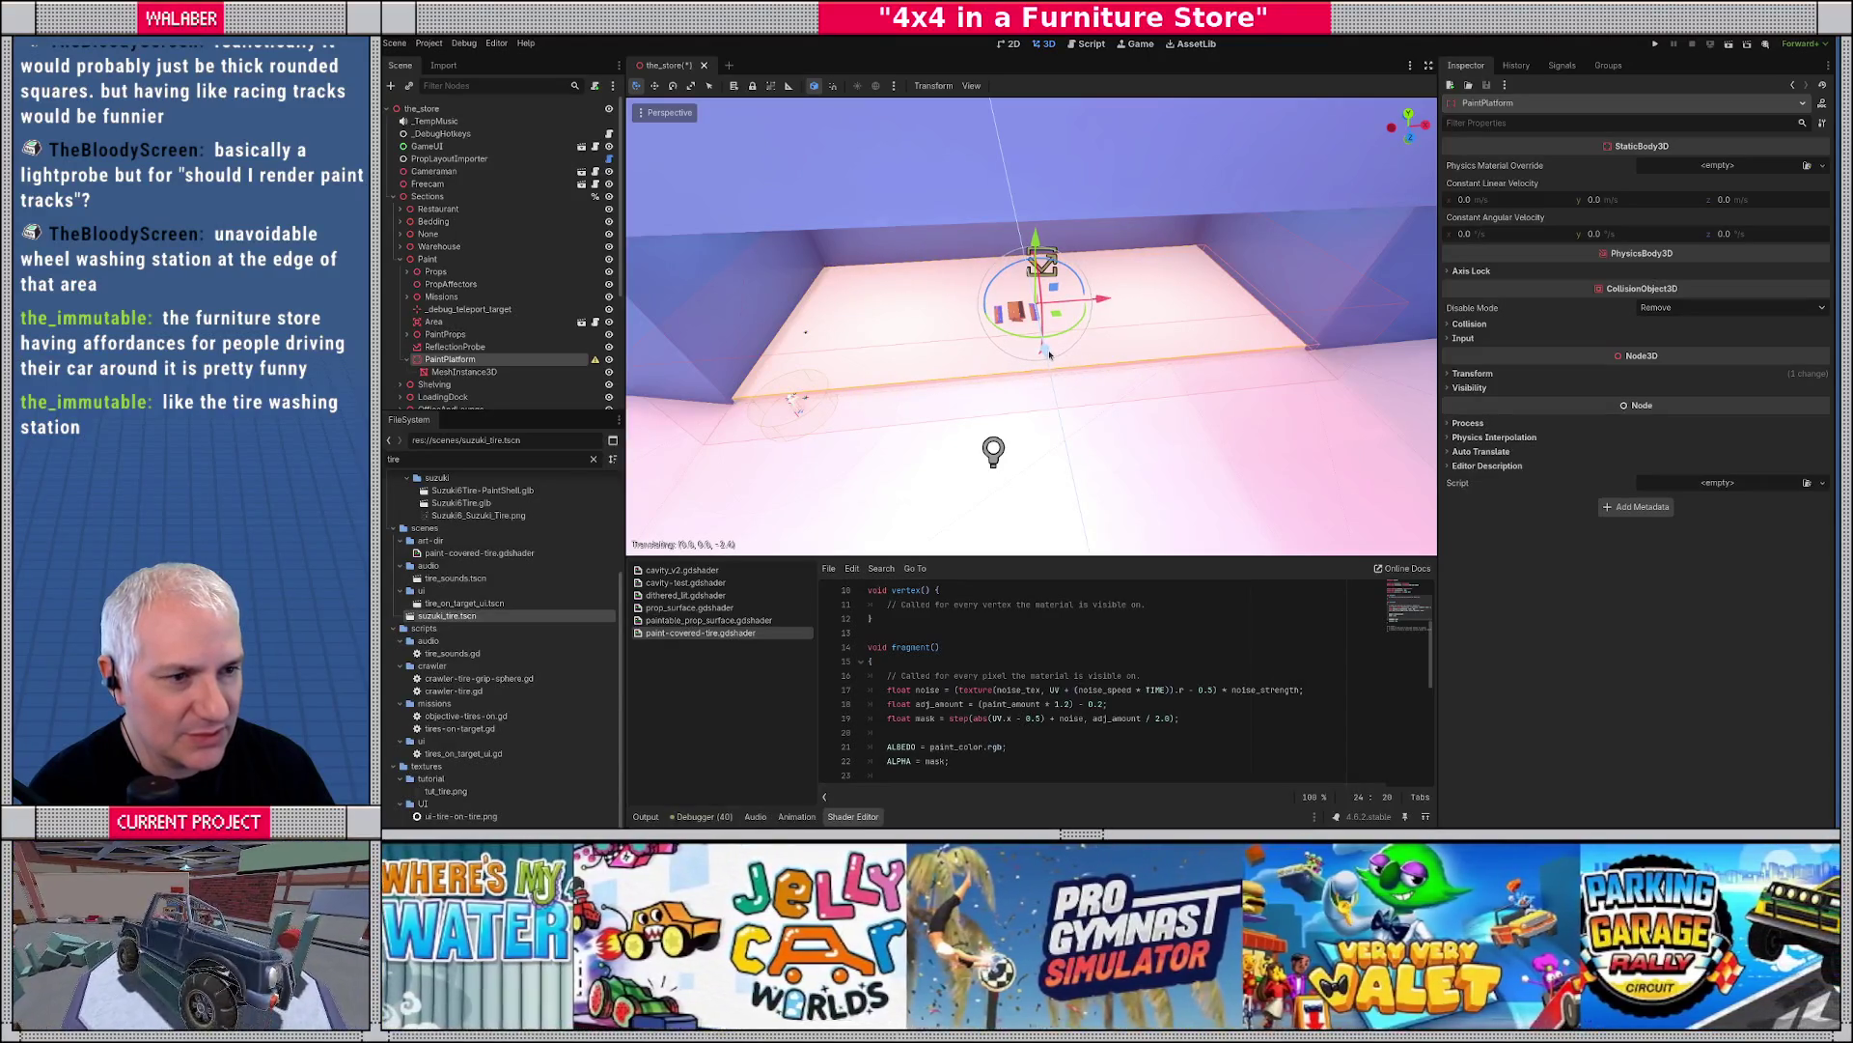
{"action": "mouse_move", "coordinate": [1049, 354]}
{"action": "left_mouse_down"}
{"action": "mouse_move", "coordinate": [952, 291]}
{"action": "mouse_move", "coordinate": [1024, 311]}
{"action": "left_mouse_up"}
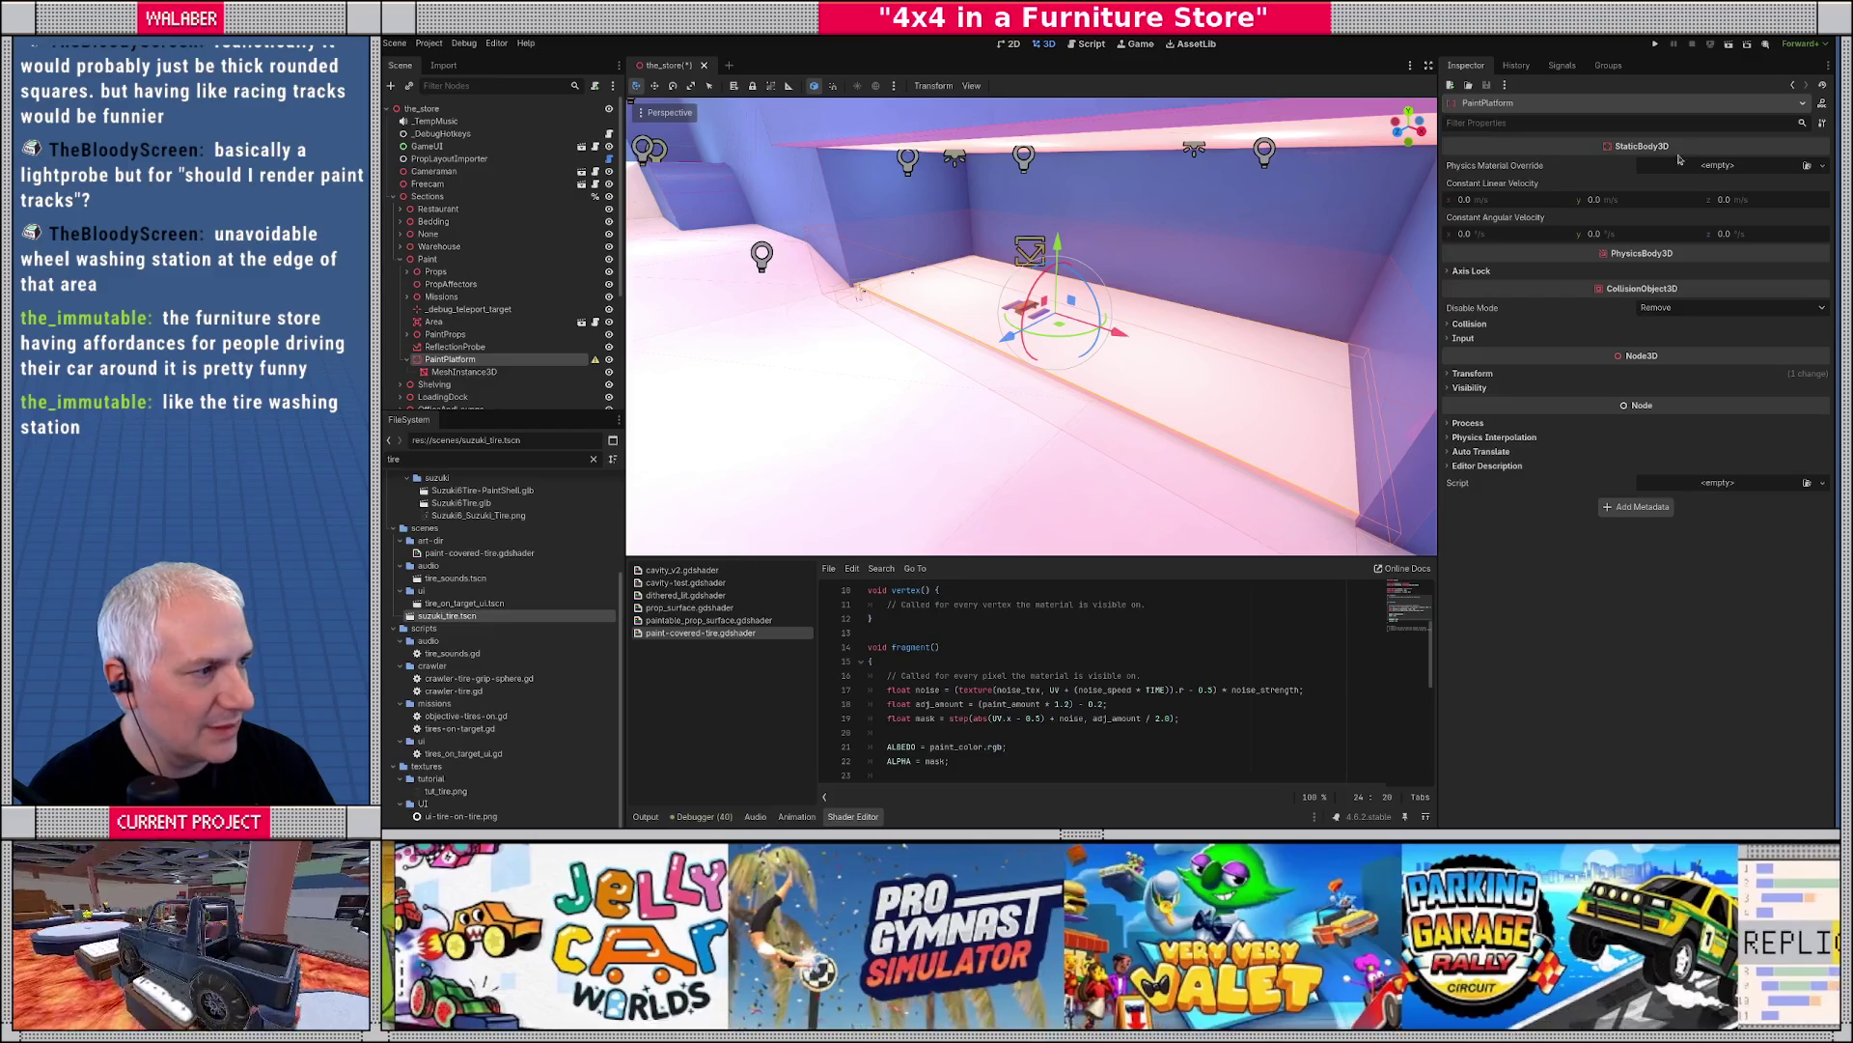
{"action": "left_click", "coordinate": [463, 372]}
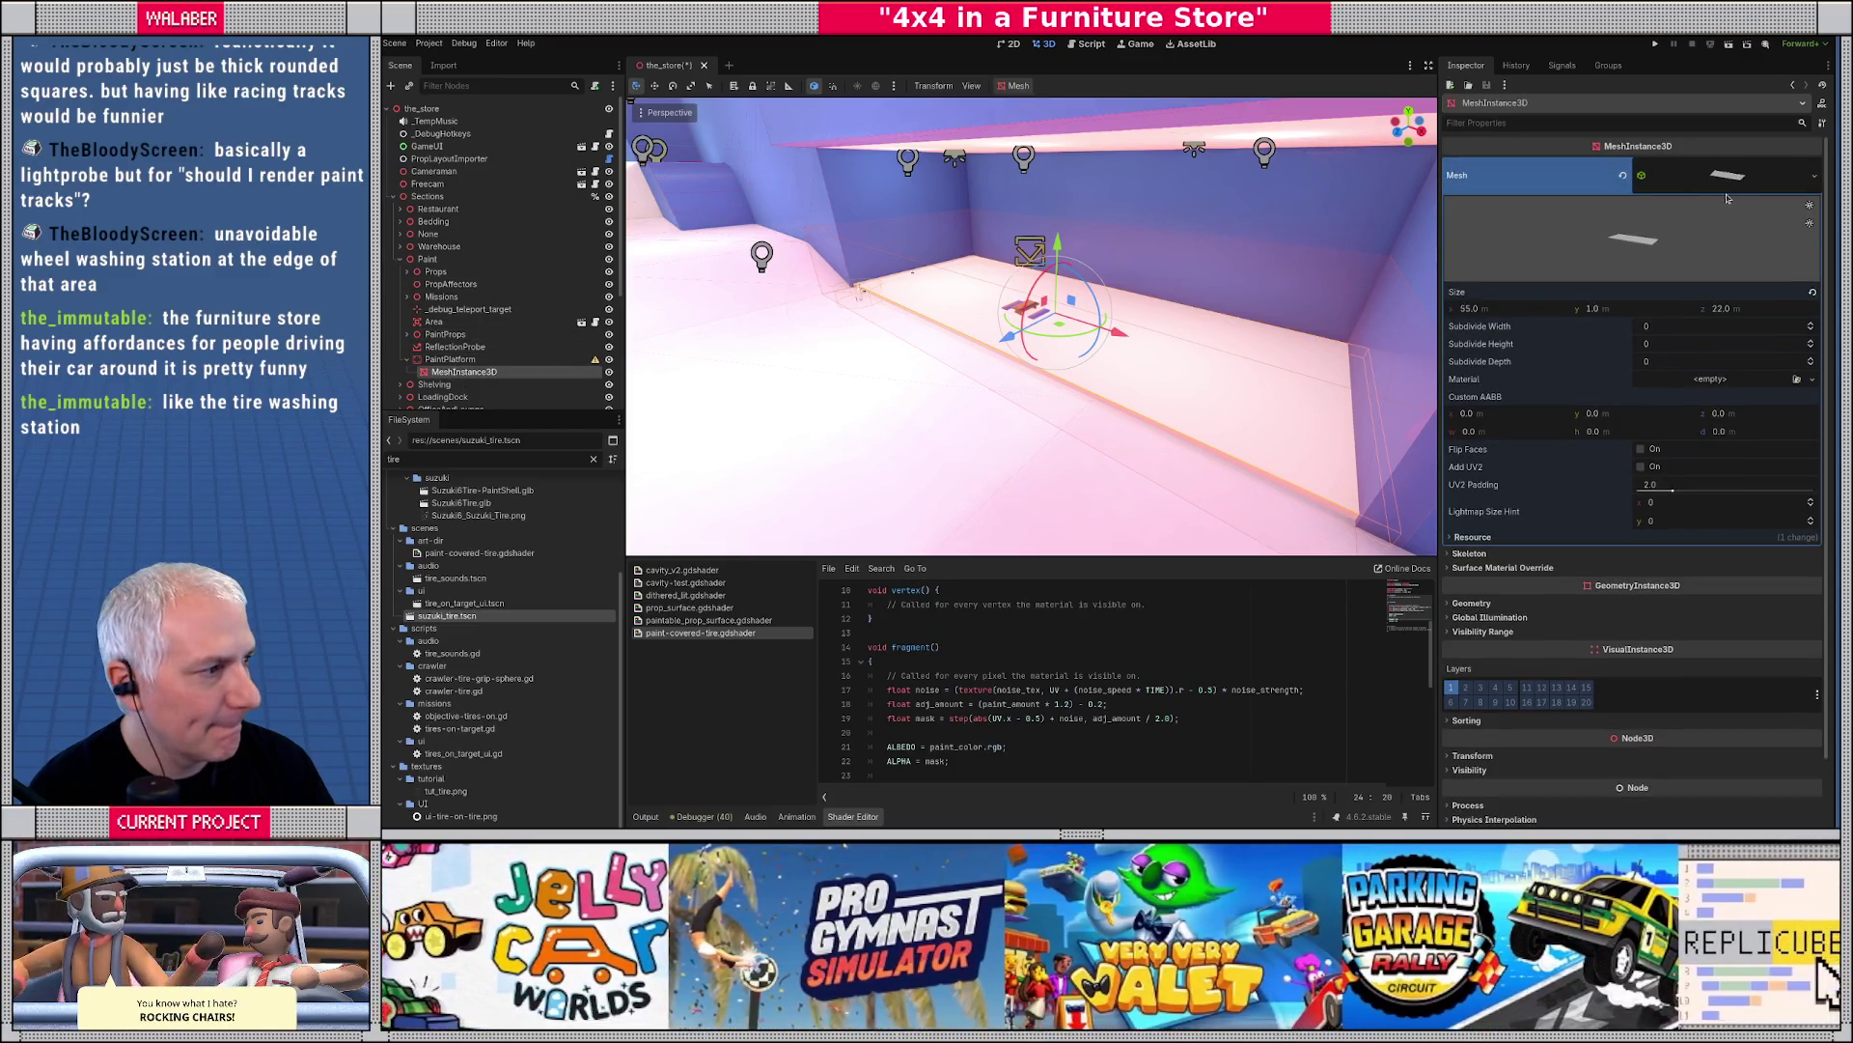
{"action": "left_click", "coordinate": [1759, 306]}
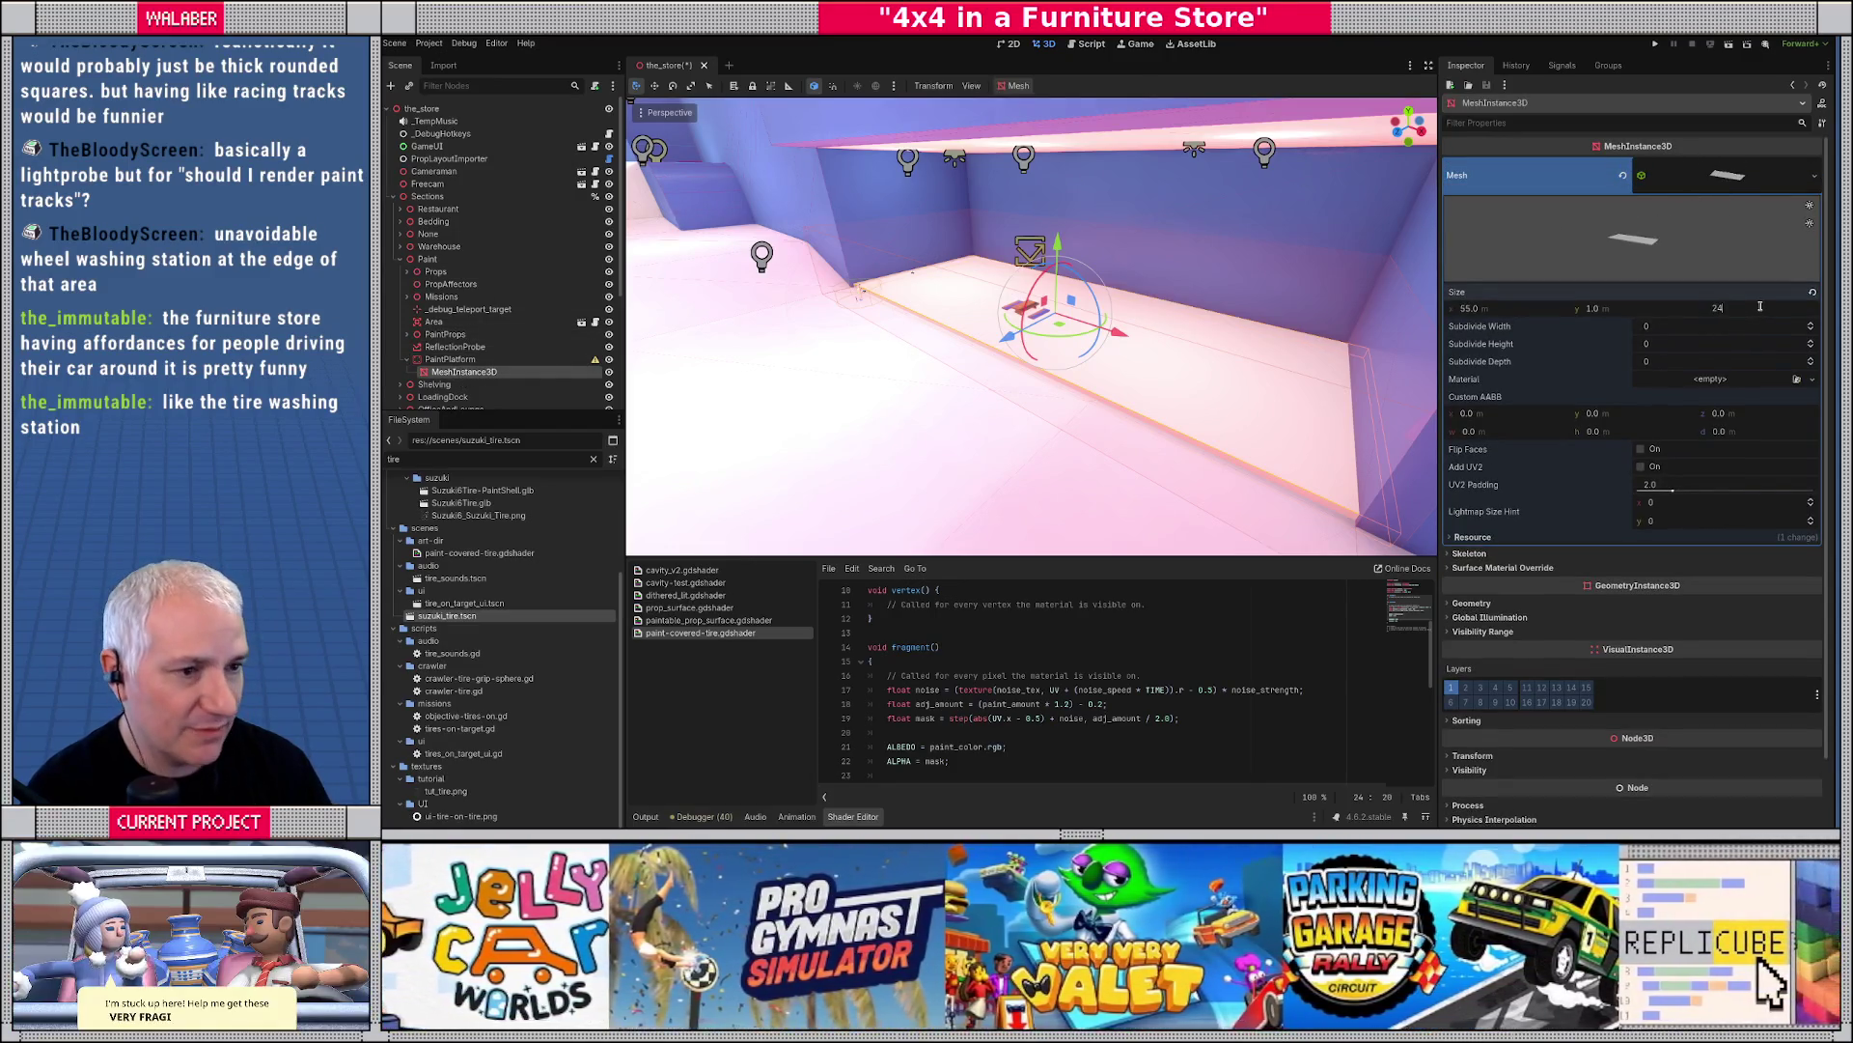
{"action": "key", "text": "Return"}
Shift PaintPlatform slightly along the Z axis to fit the room
{"action": "mouse_move", "coordinate": [1207, 365]}
{"action": "left_mouse_down"}
{"action": "mouse_move", "coordinate": [1009, 312]}
{"action": "mouse_move", "coordinate": [1654, 309]}
{"action": "left_mouse_up"}
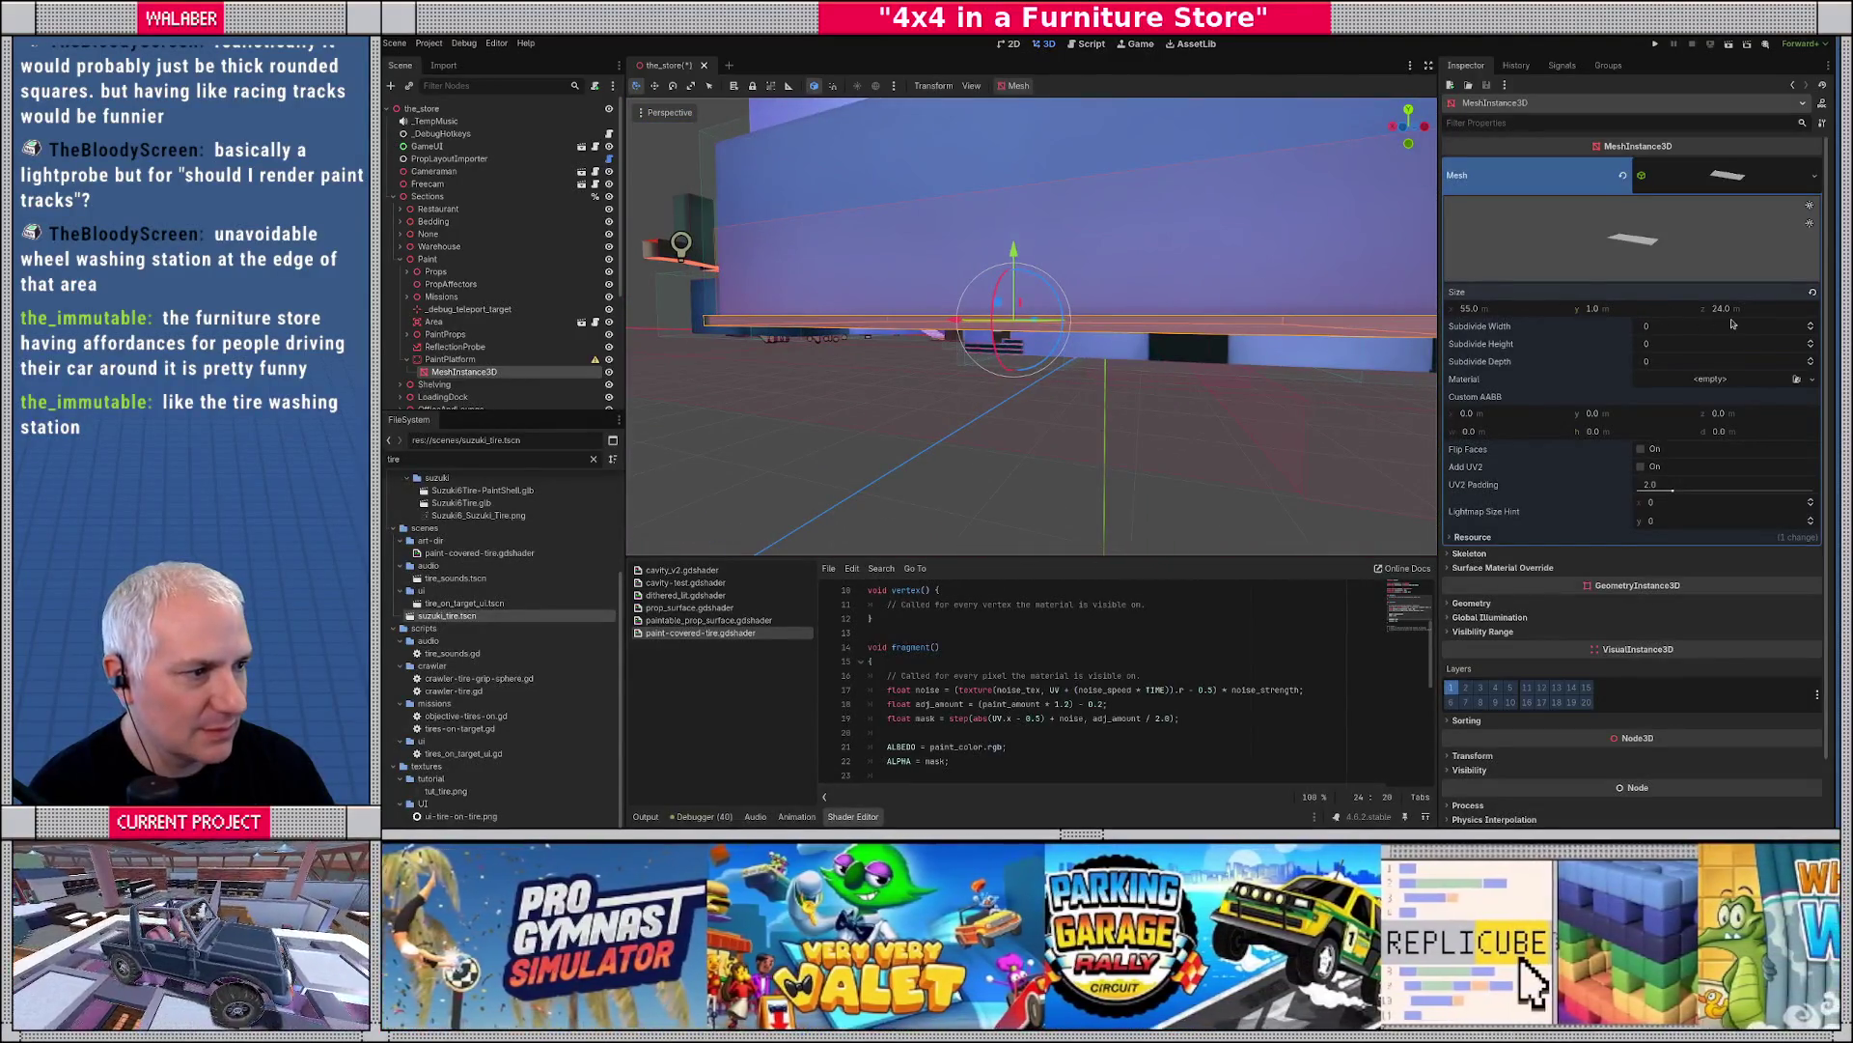
{"action": "left_click_drag", "start_coordinate": [1365, 334], "coordinate": [1218, 333]}
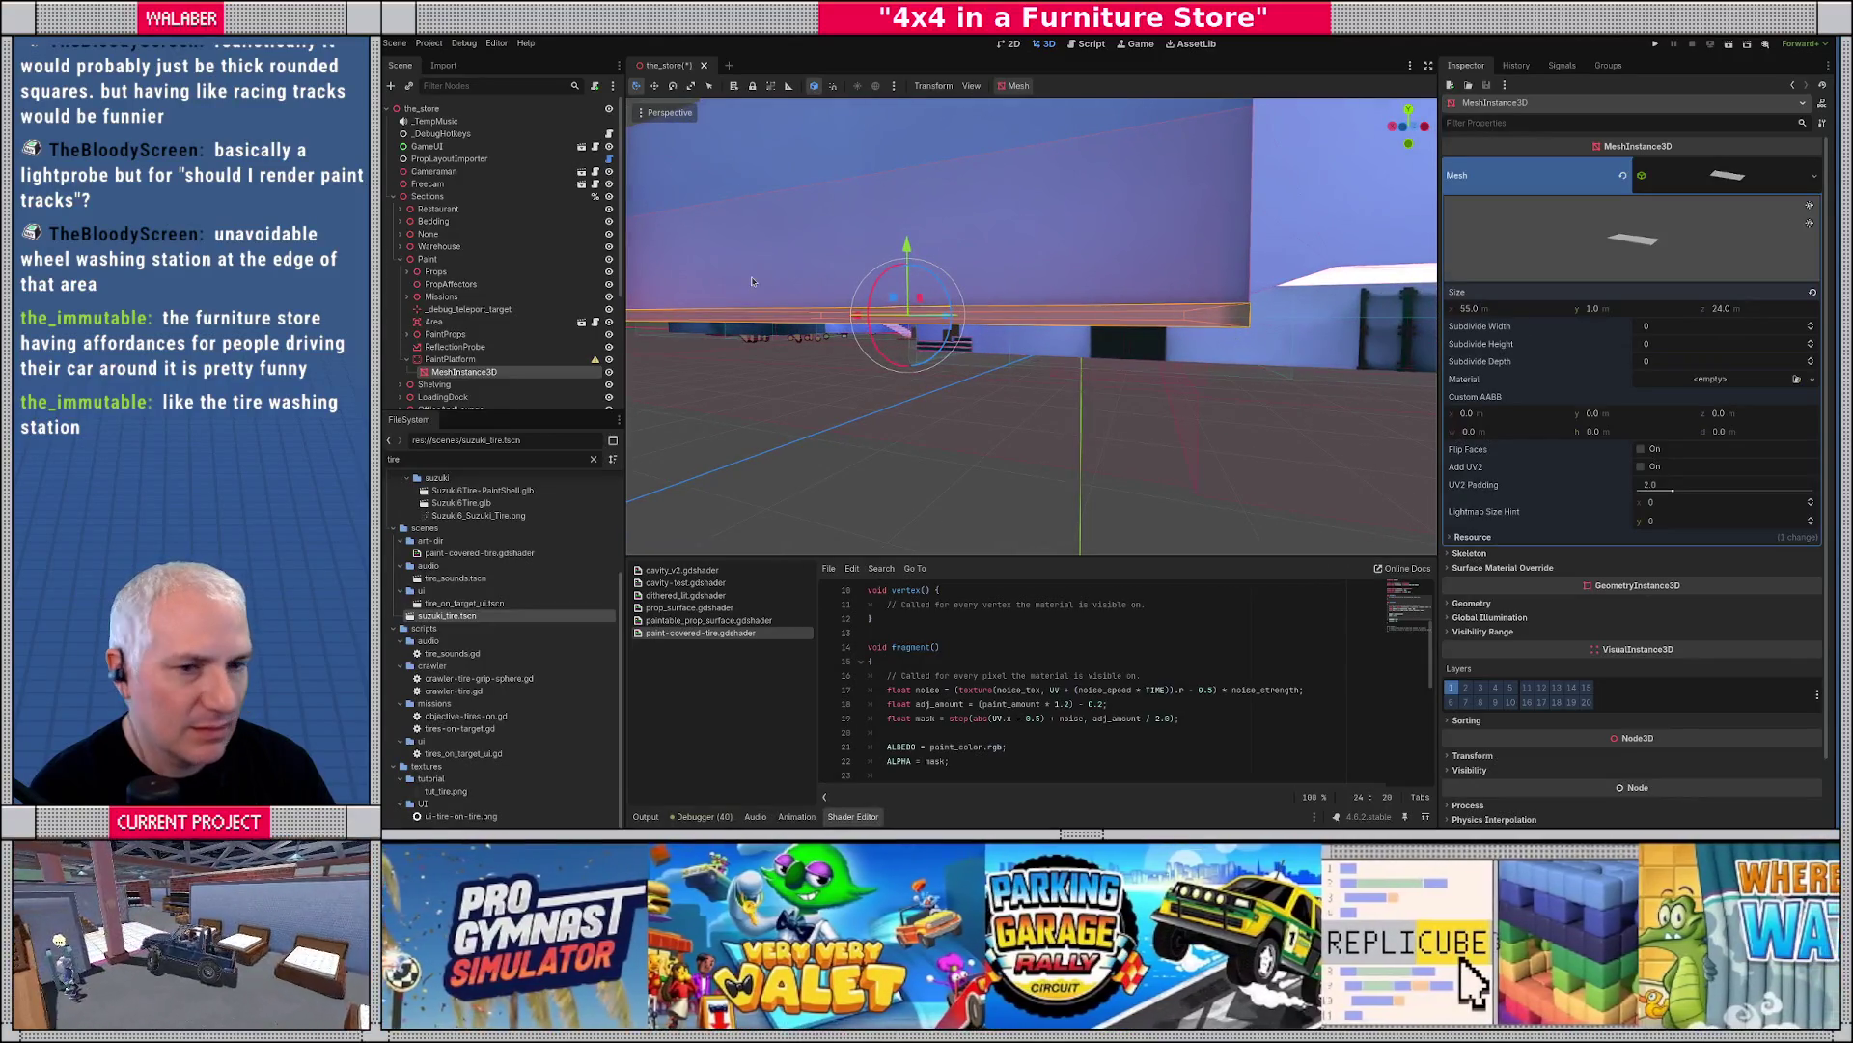
{"action": "left_click", "coordinate": [802, 314]}
{"action": "scroll", "coordinate": [865, 356], "scroll_direction": "down", "scroll_amount": 3}
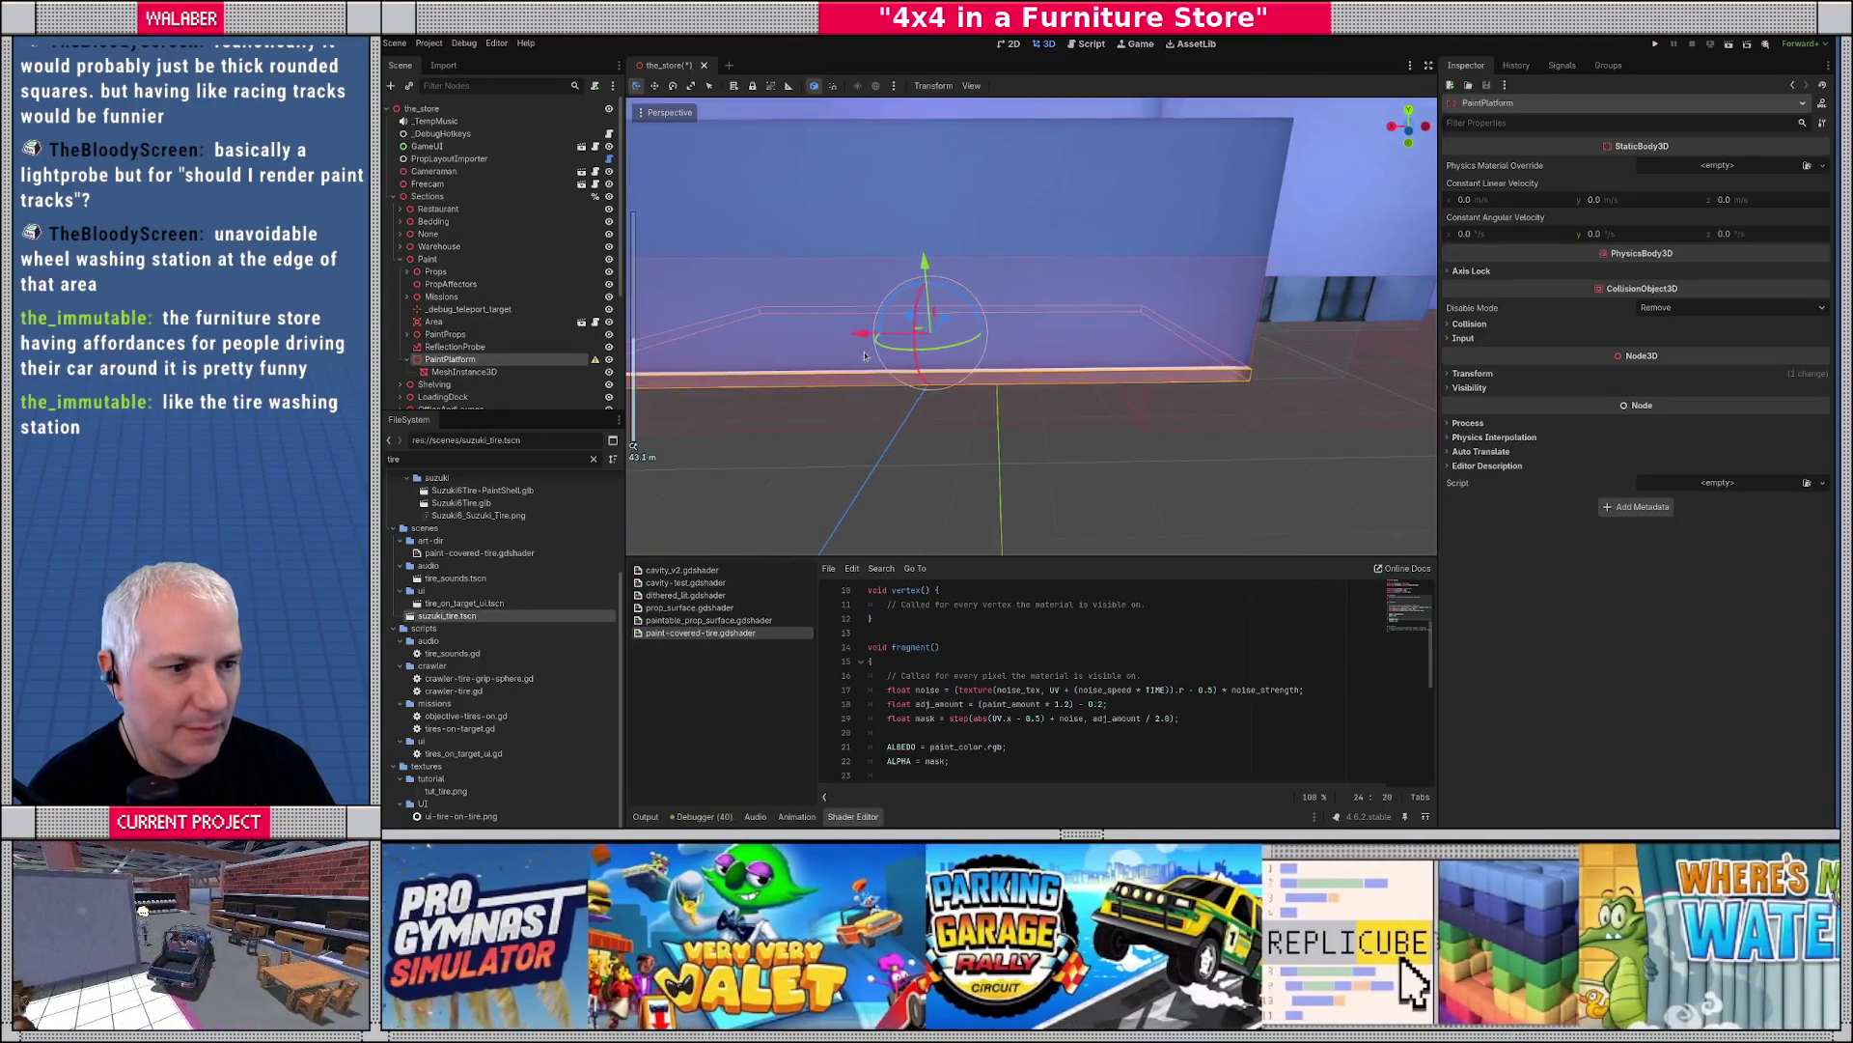
{"action": "mouse_move", "coordinate": [866, 335]}
{"action": "left_mouse_down"}
{"action": "mouse_move", "coordinate": [1137, 341]}
{"action": "mouse_move", "coordinate": [990, 367]}
{"action": "mouse_move", "coordinate": [1055, 397]}
{"action": "mouse_move", "coordinate": [976, 402]}
{"action": "mouse_move", "coordinate": [995, 393]}
{"action": "left_mouse_up"}
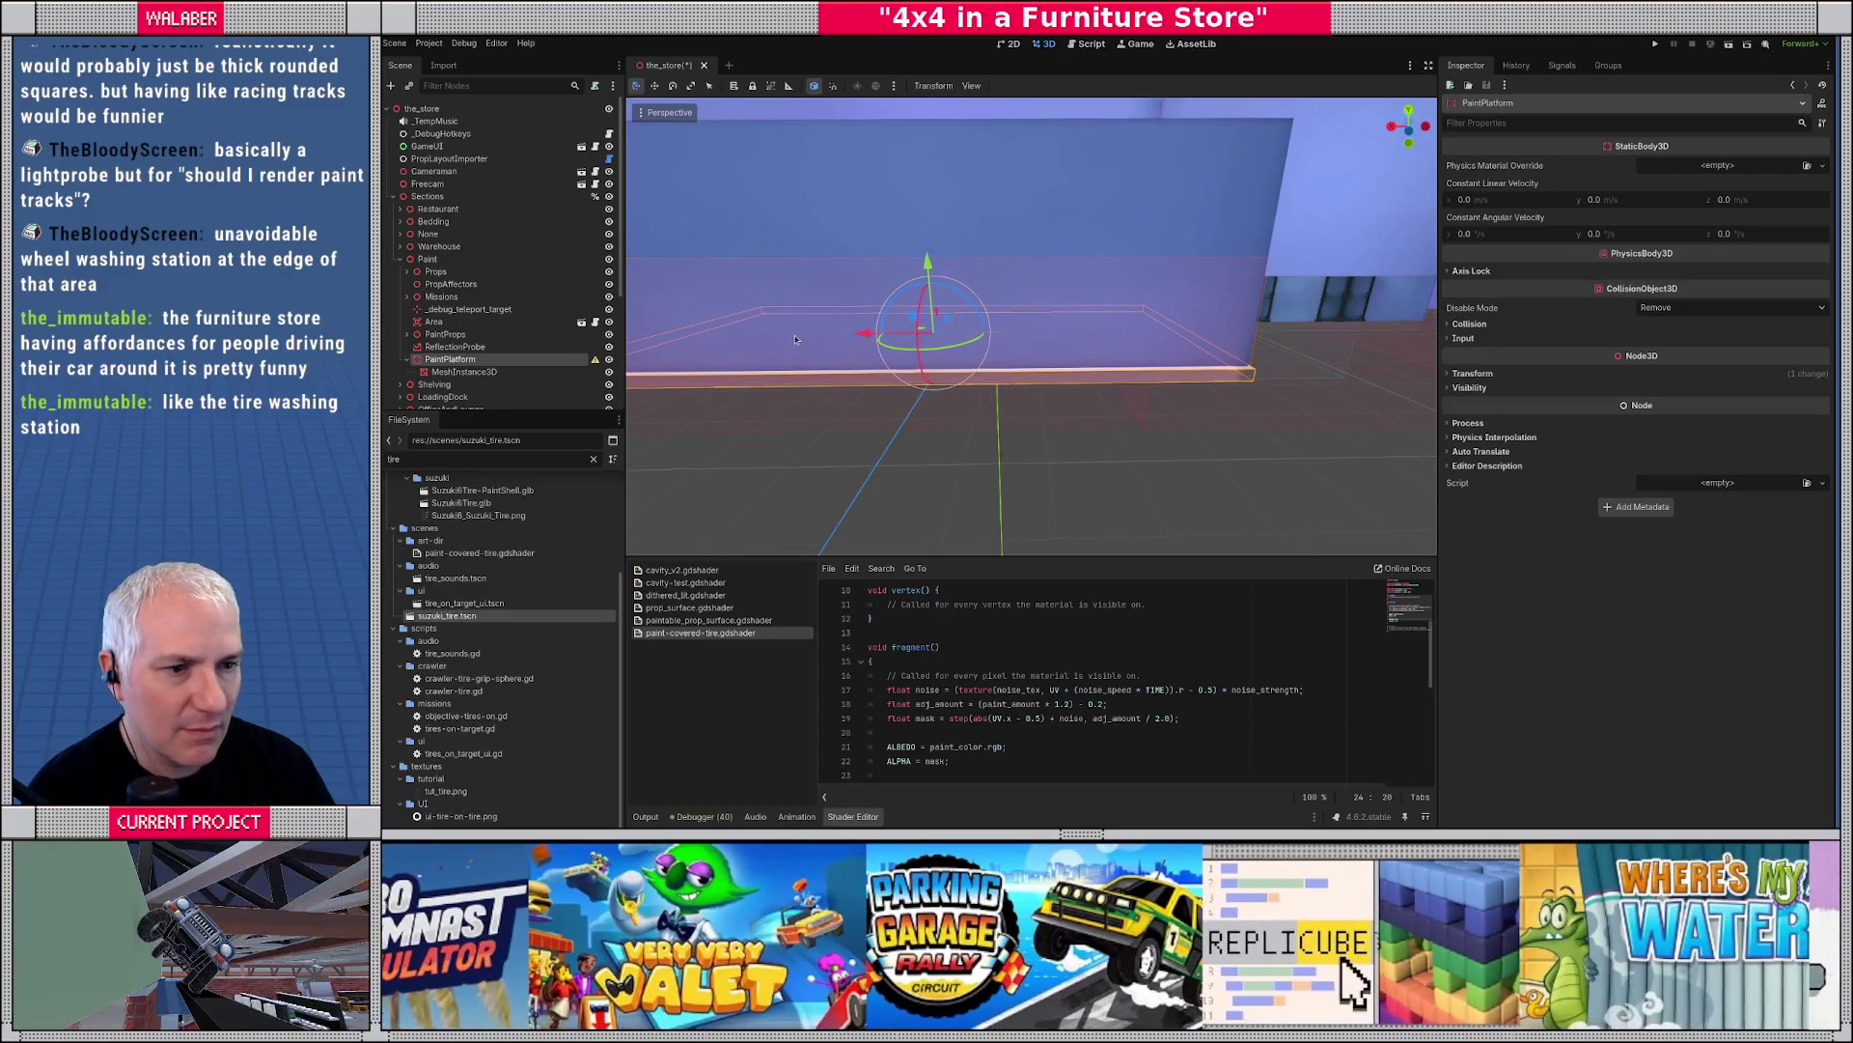
{"action": "key", "text": "g"}
{"action": "key", "text": "z"}
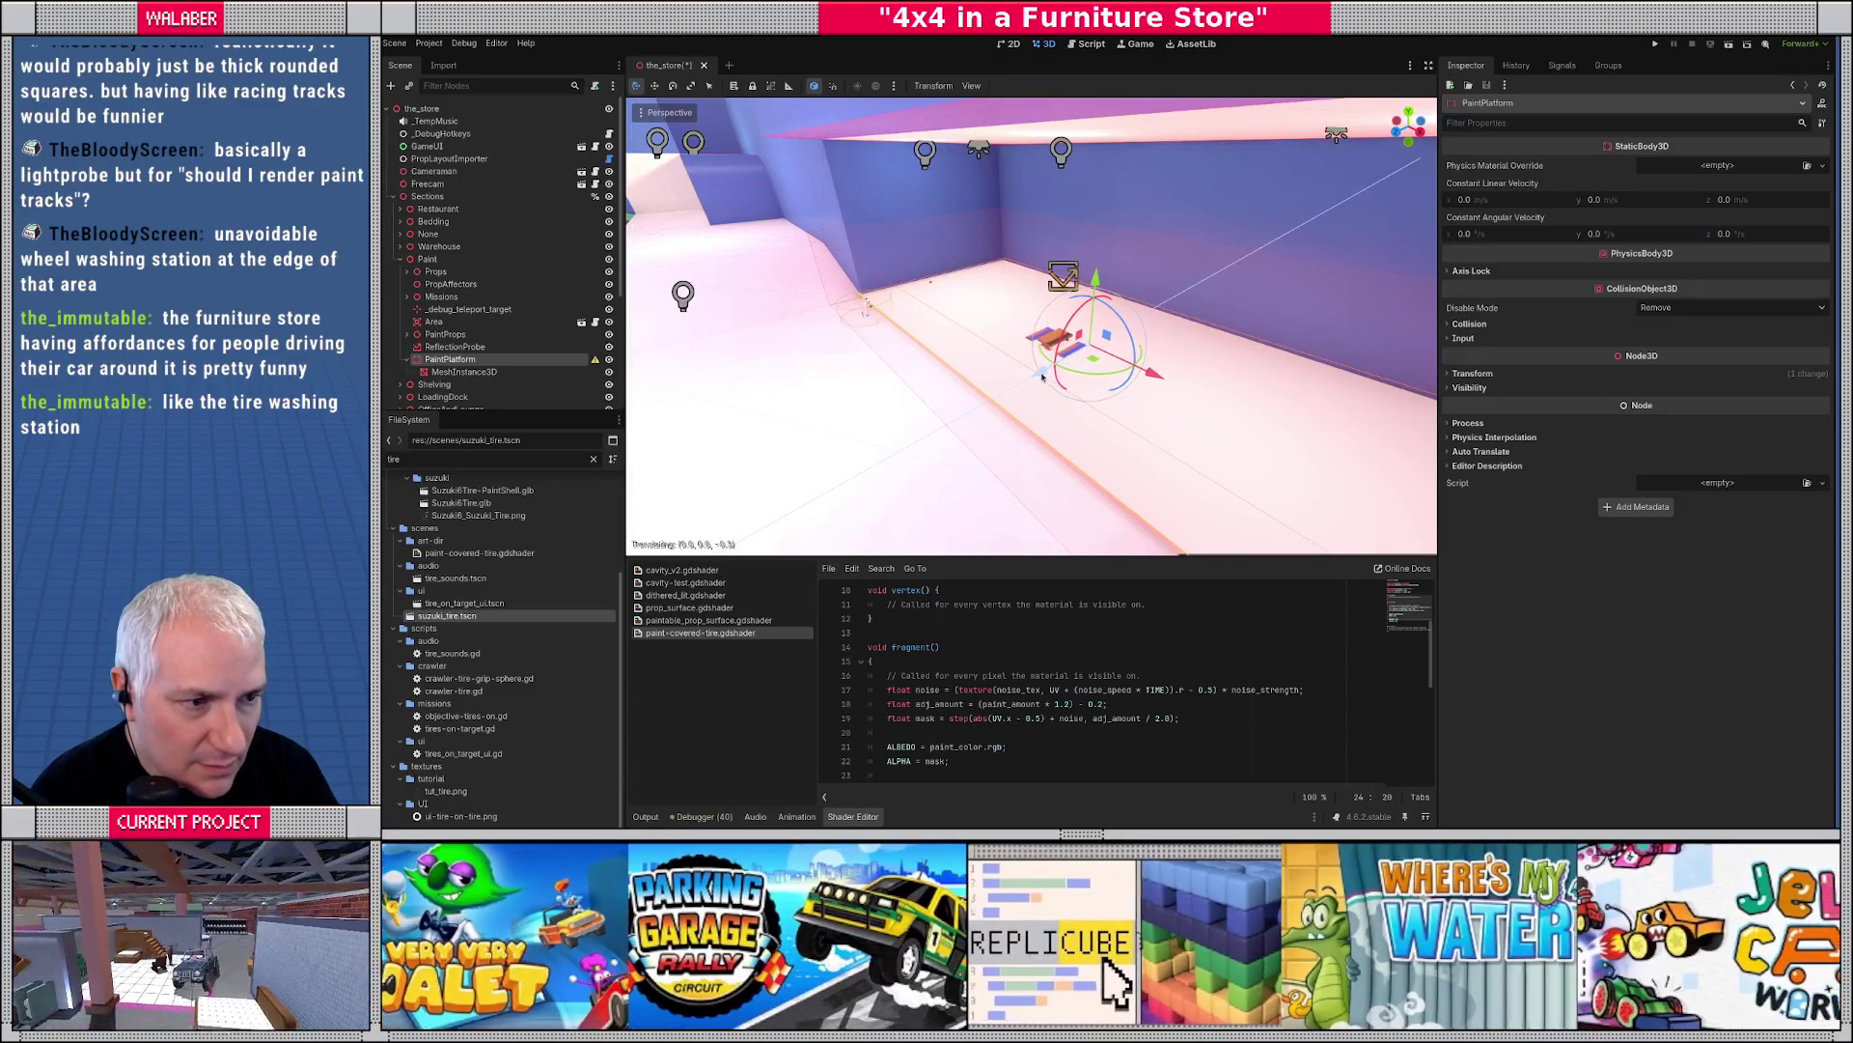
{"action": "left_click", "coordinate": [1043, 375]}
Adjust PaintPlatform along Z once more and add a matching 55 × 1 × 24 box collision
{"action": "left_click_drag", "start_coordinate": [1044, 375], "coordinate": [944, 348]}
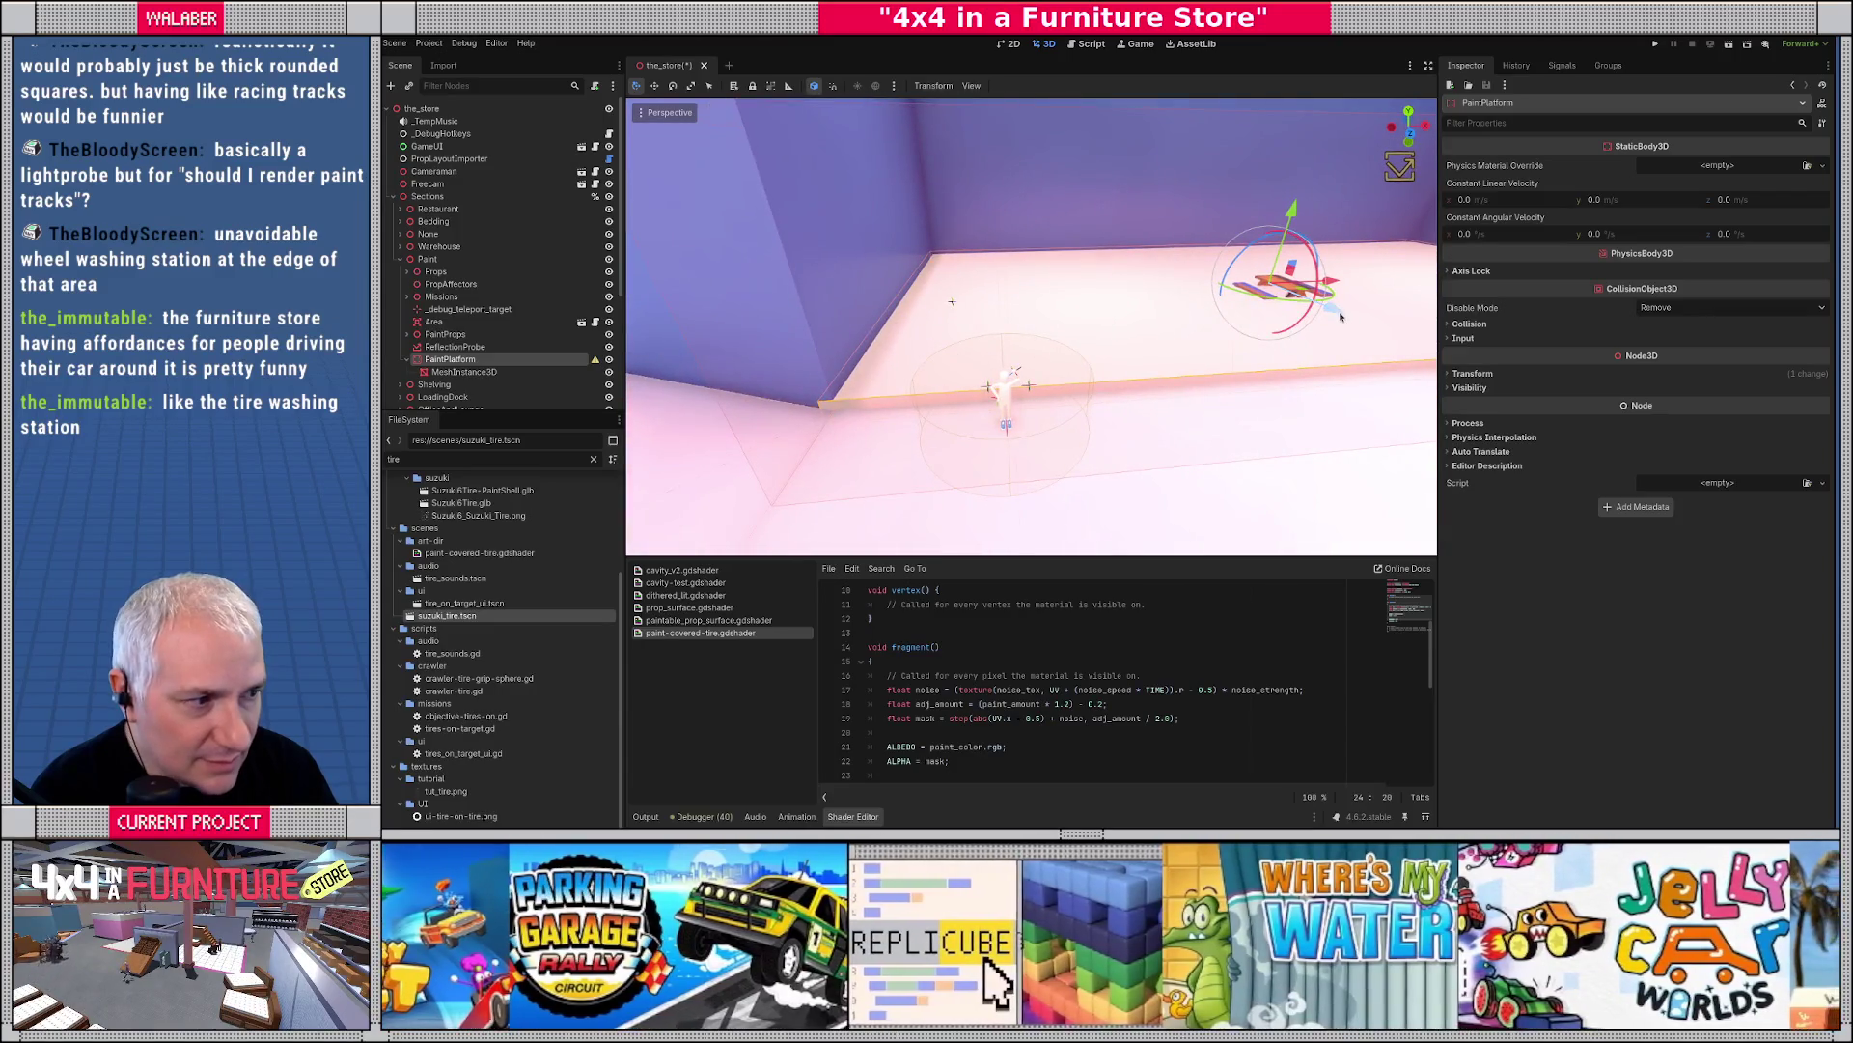
{"action": "key", "text": "g"}
{"action": "key", "text": "z"}
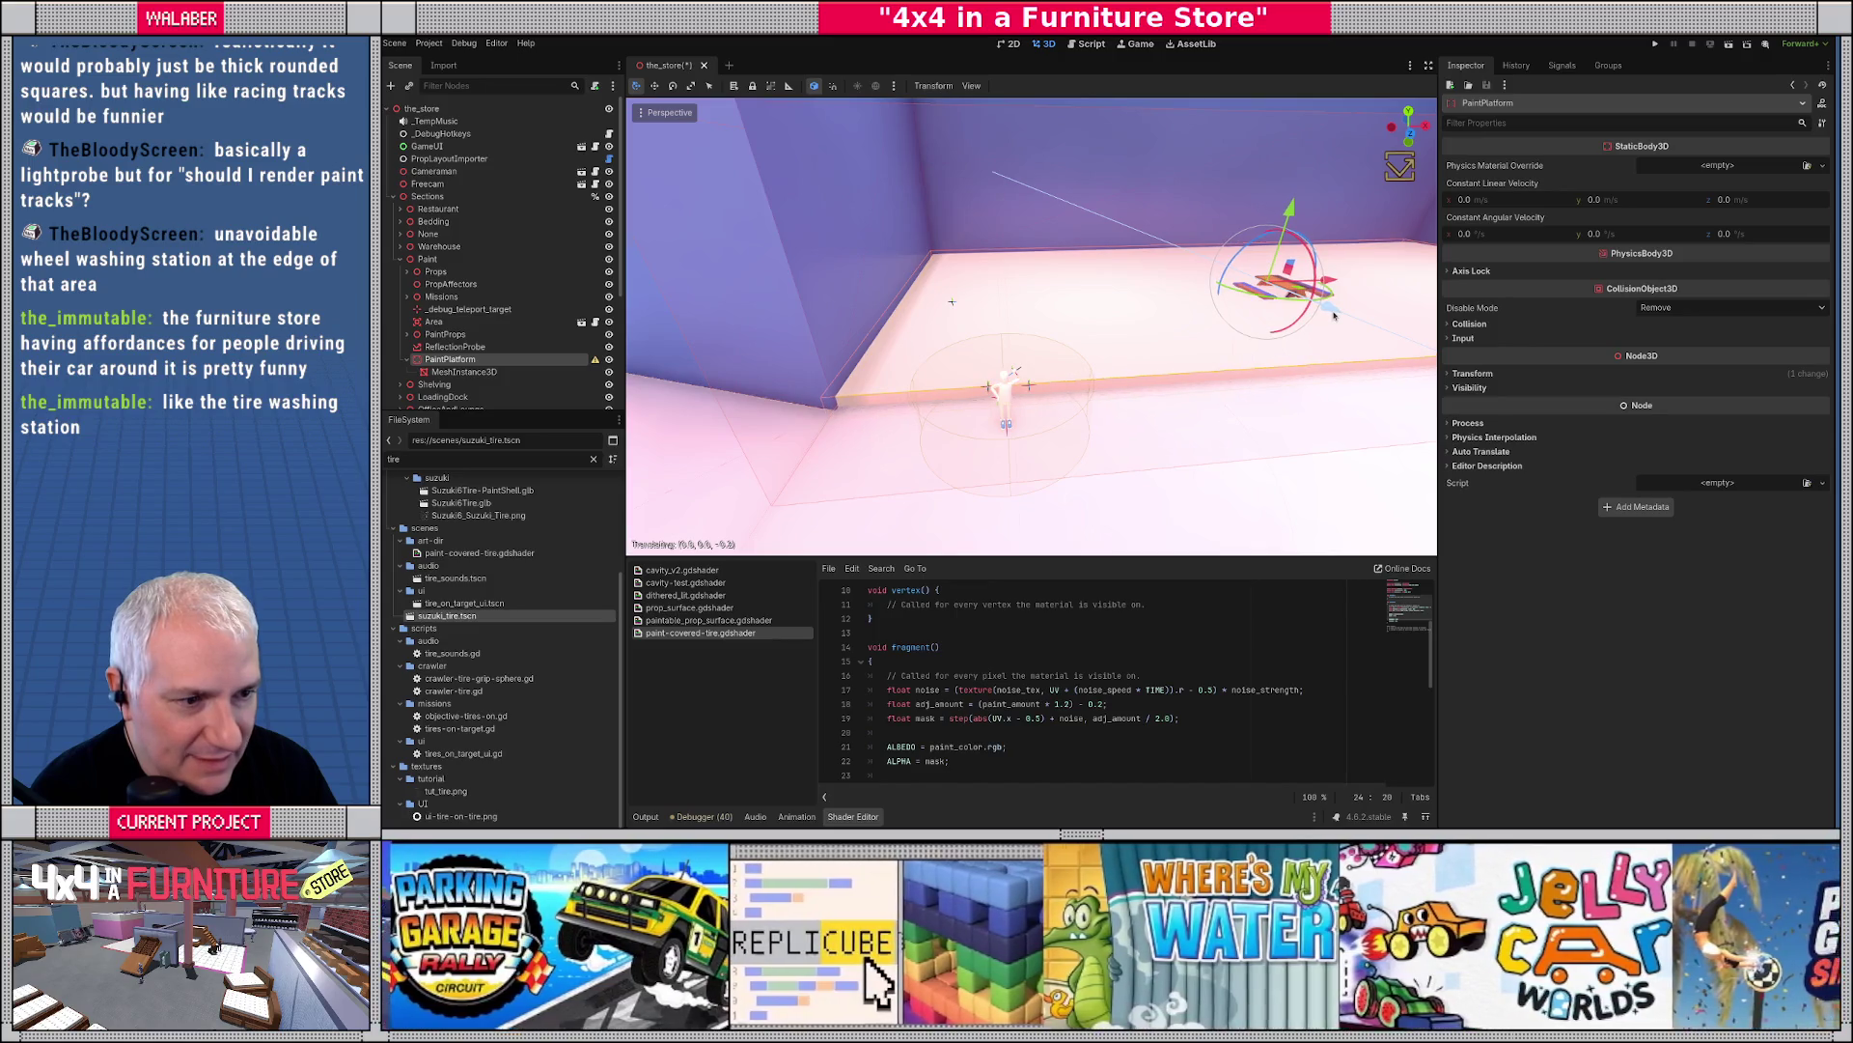
{"action": "left_click", "coordinate": [1333, 314]}
{"action": "scroll", "coordinate": [1134, 397], "scroll_direction": "down", "scroll_amount": 5}
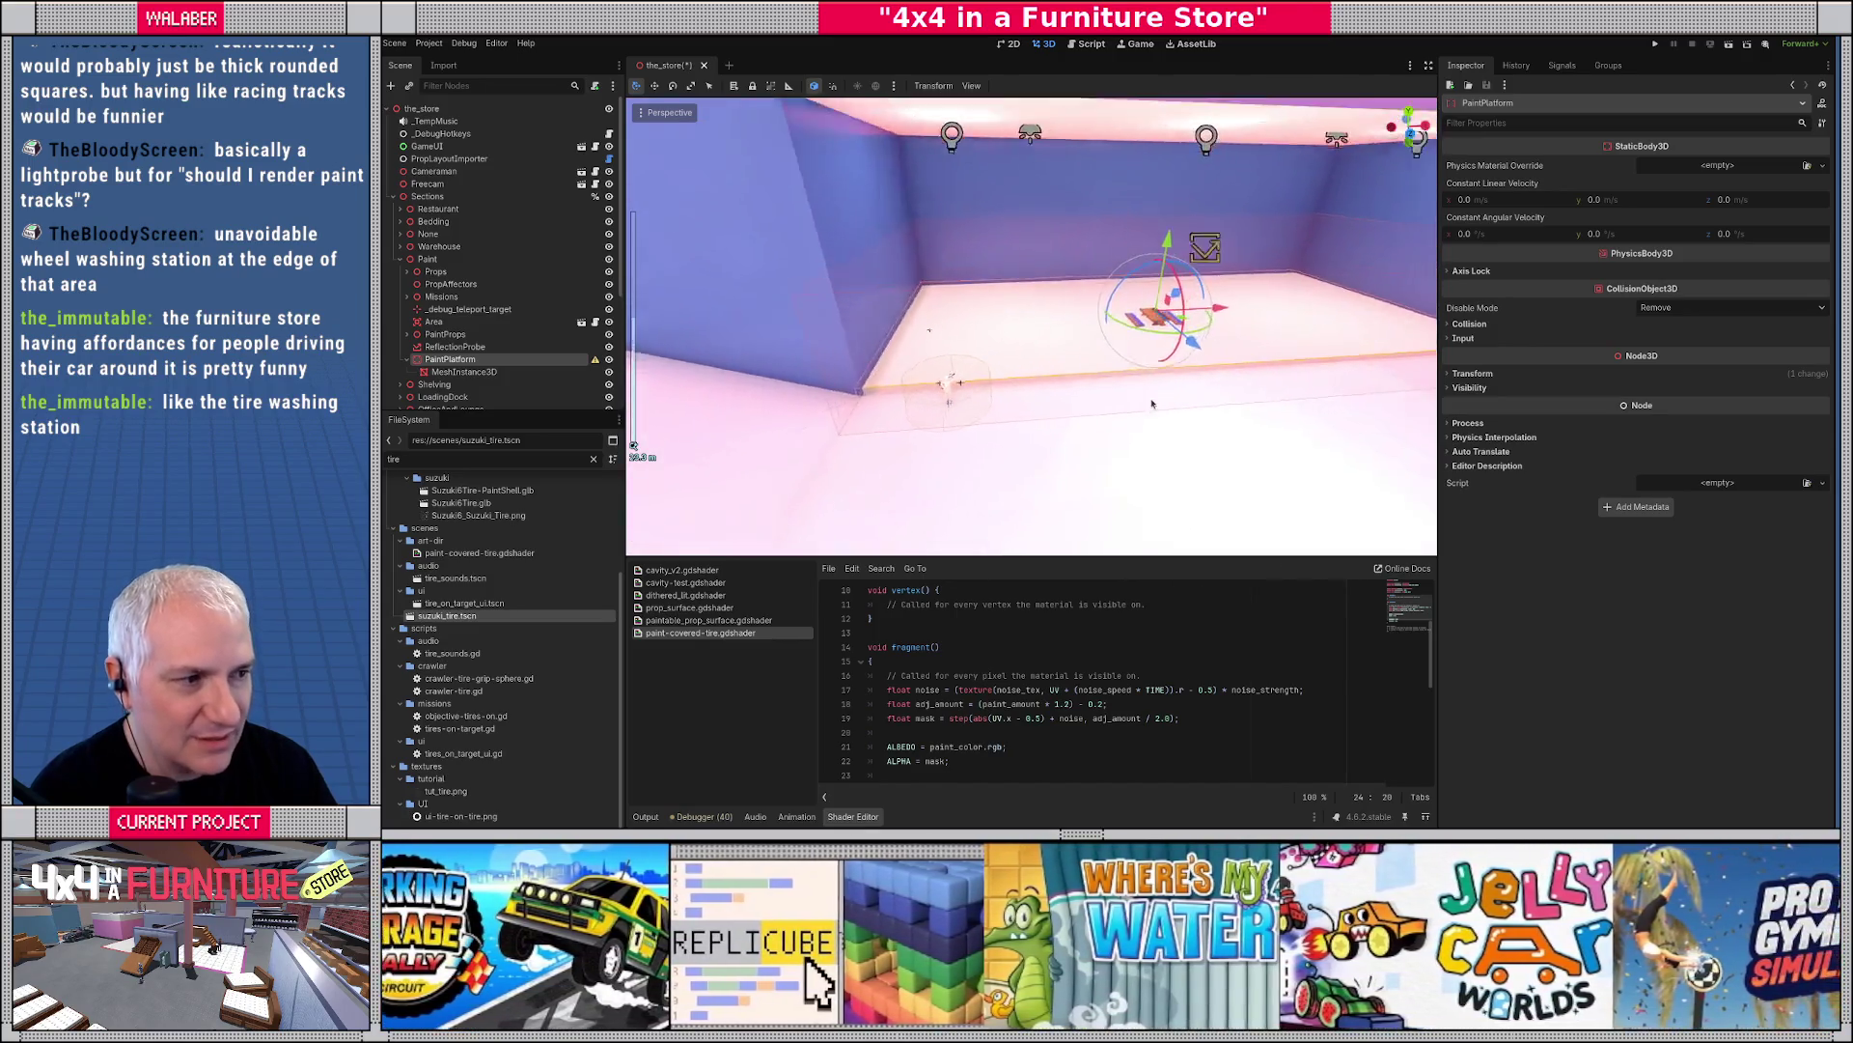
{"action": "scroll", "coordinate": [1133, 396], "scroll_direction": "up", "scroll_amount": 4}
{"action": "key", "text": "ctrl+shift+v"}
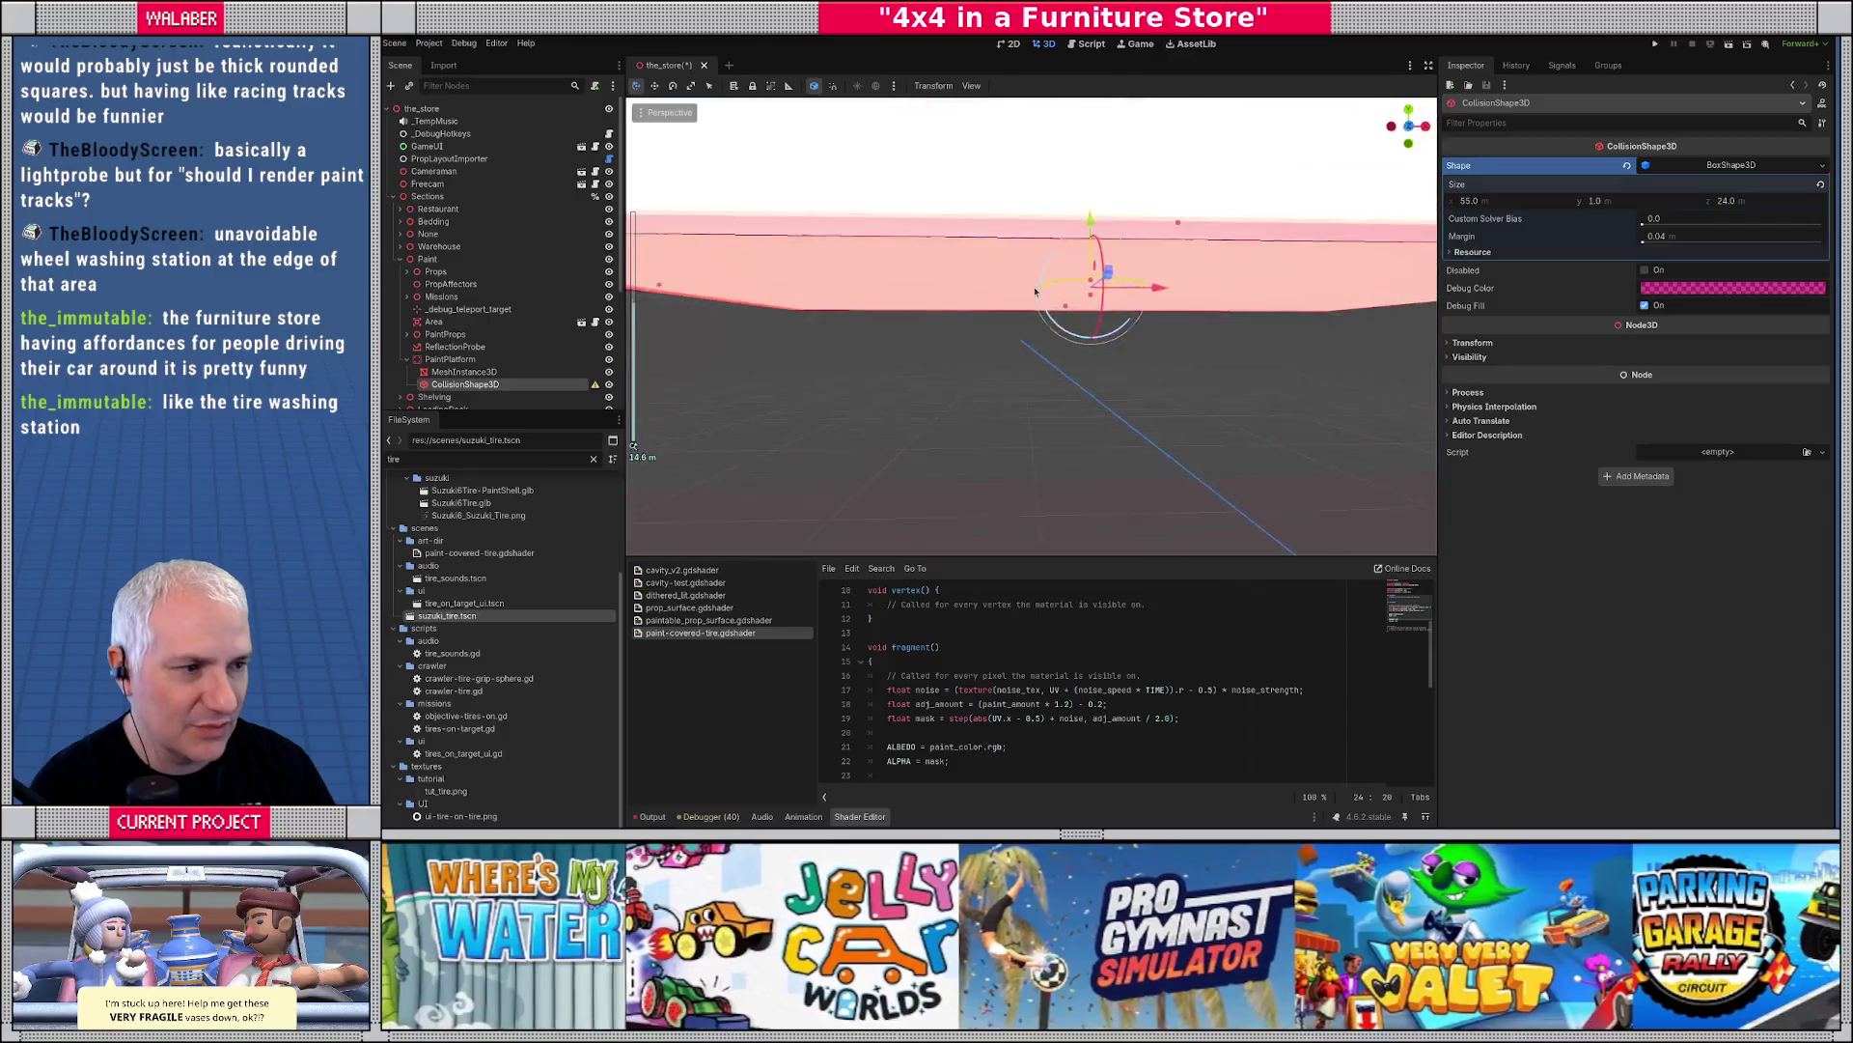
Save the_store scene with PaintPlatform selected, check the platform edge, then switch to Blender
{"action": "scroll", "coordinate": [985, 367], "scroll_direction": "down", "scroll_amount": 4}
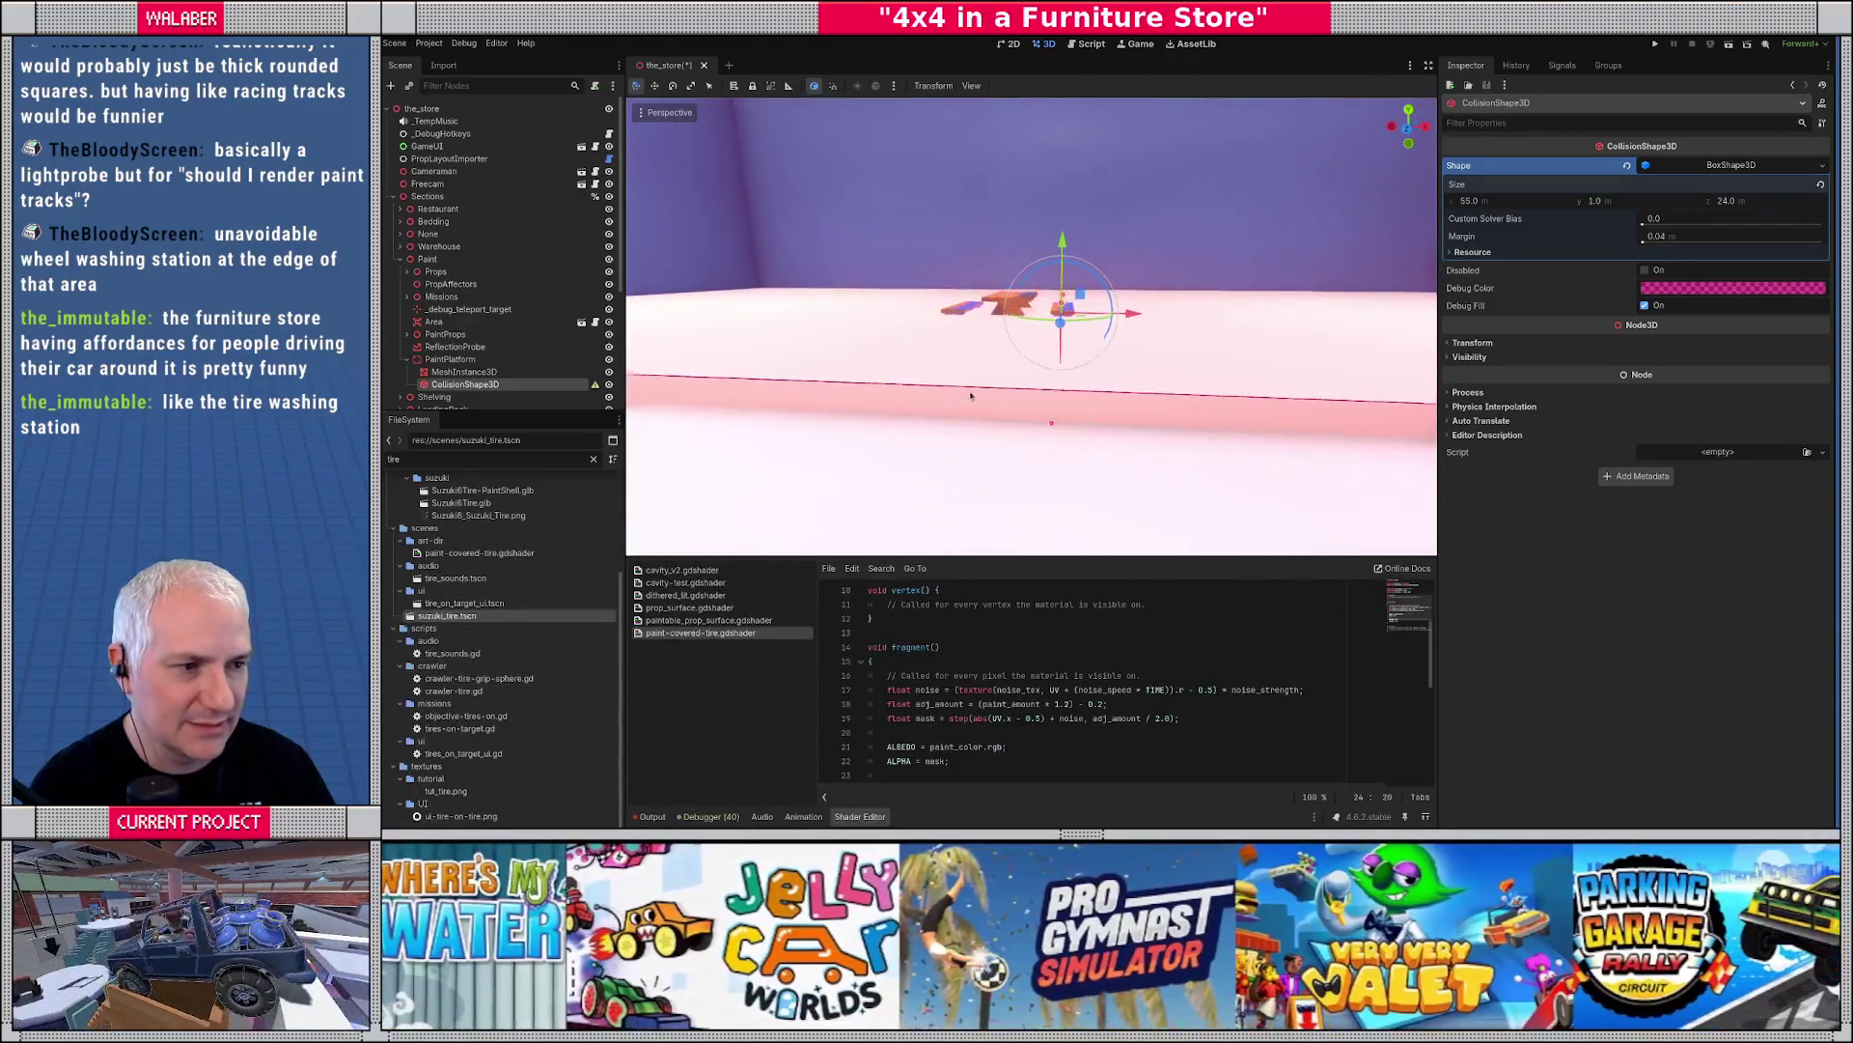
{"action": "scroll", "coordinate": [975, 401], "scroll_direction": "down", "scroll_amount": 5}
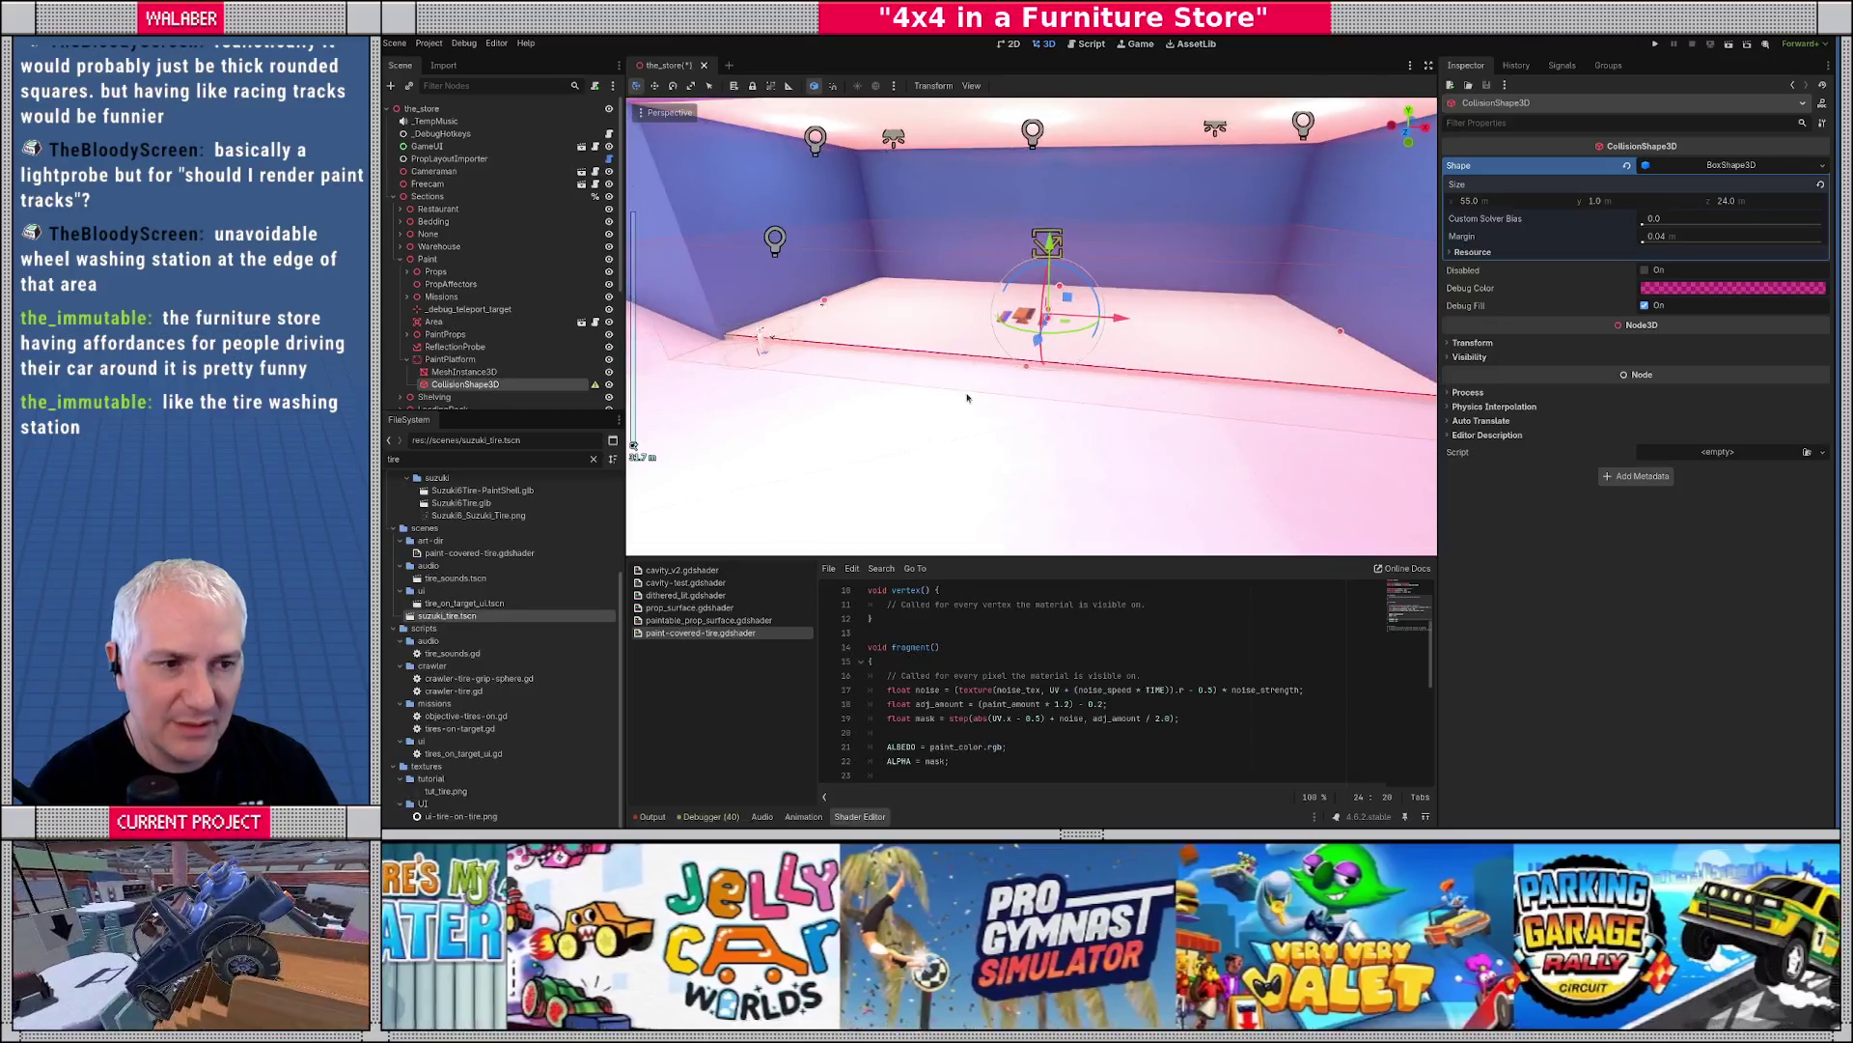
{"action": "left_click", "coordinate": [446, 360]}
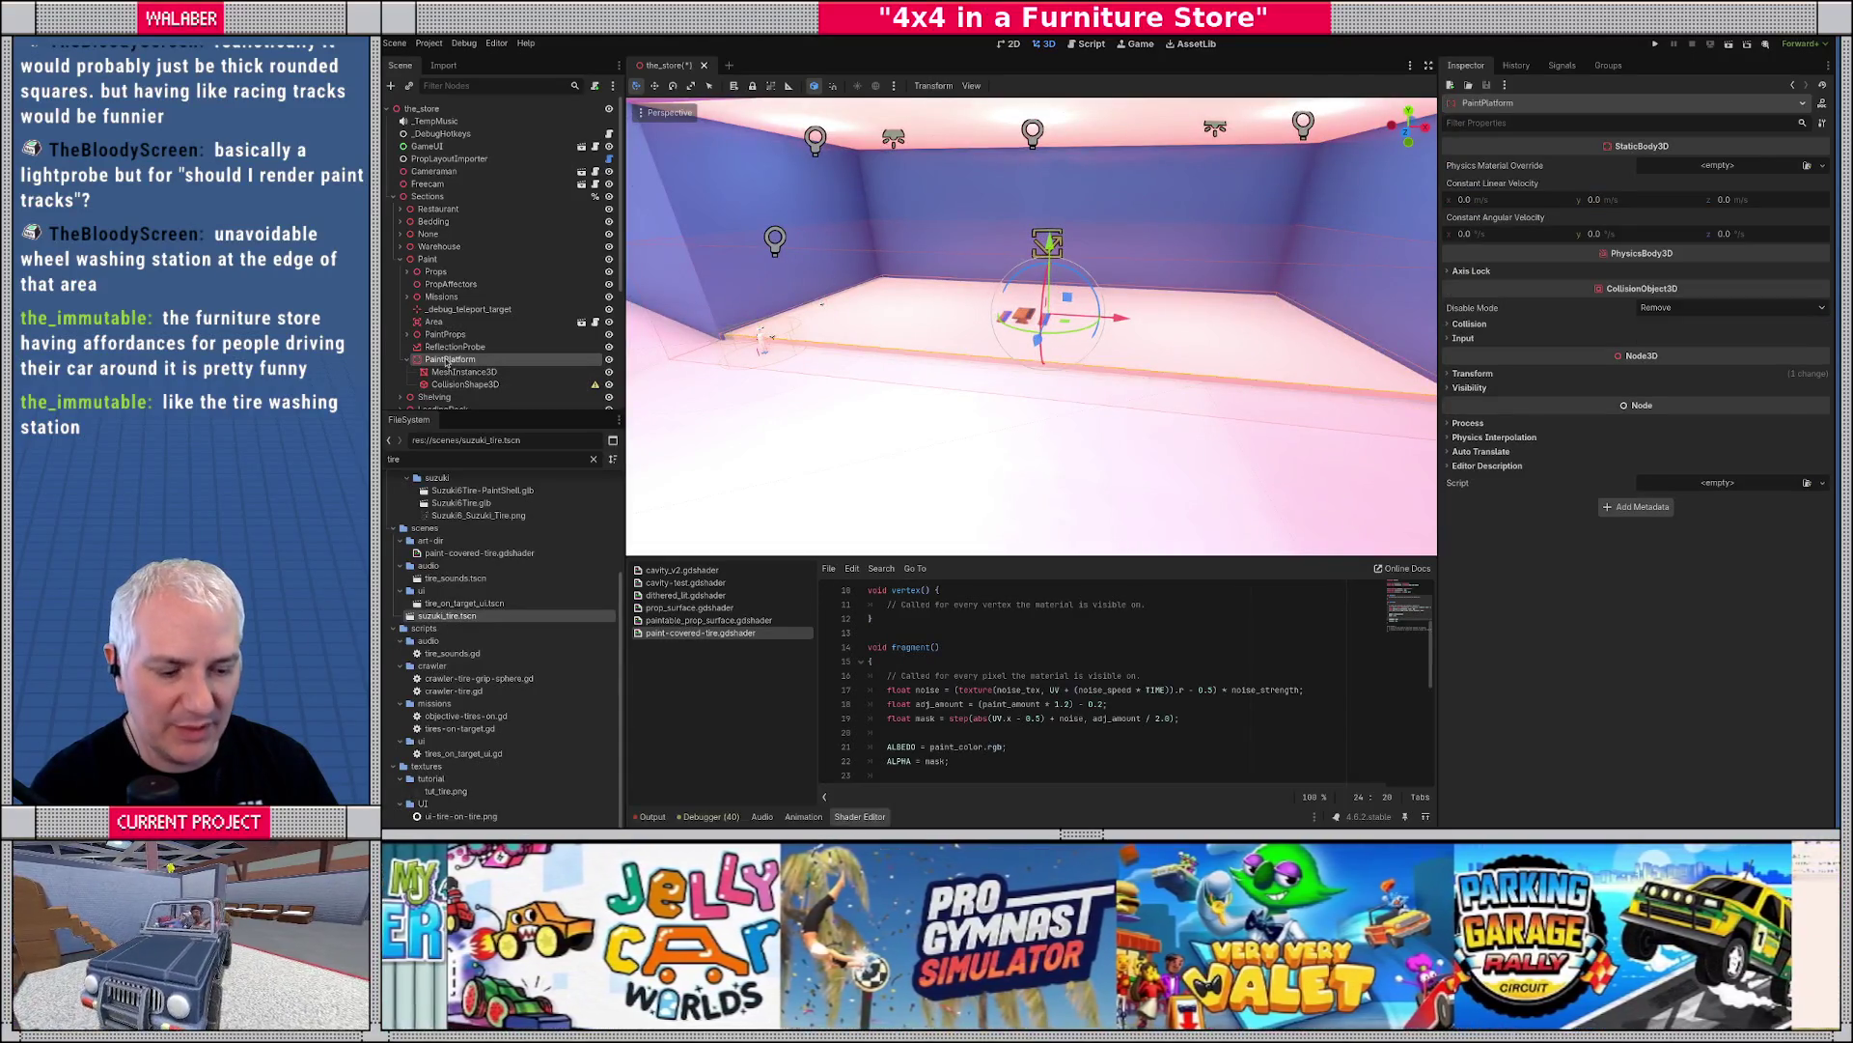
{"action": "key", "text": "ctrl+s"}
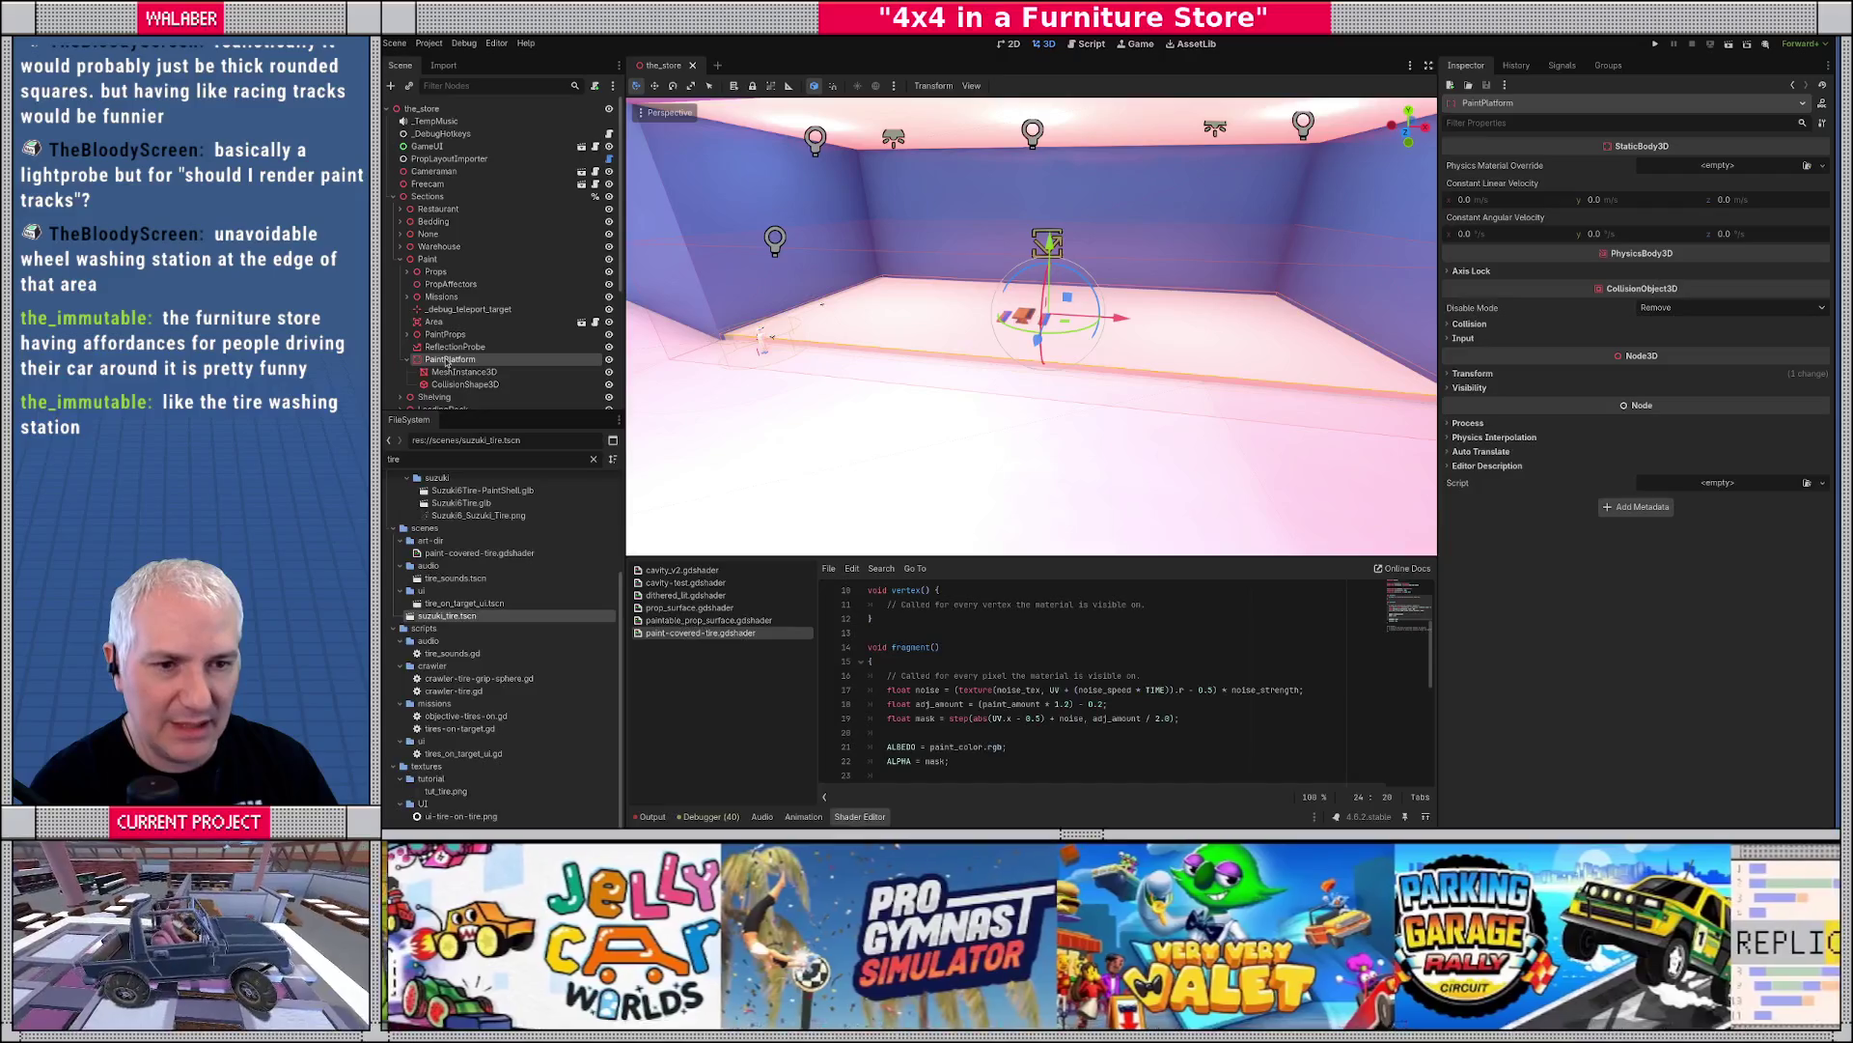
{"action": "scroll", "coordinate": [1012, 337], "scroll_direction": "up", "scroll_amount": 8}
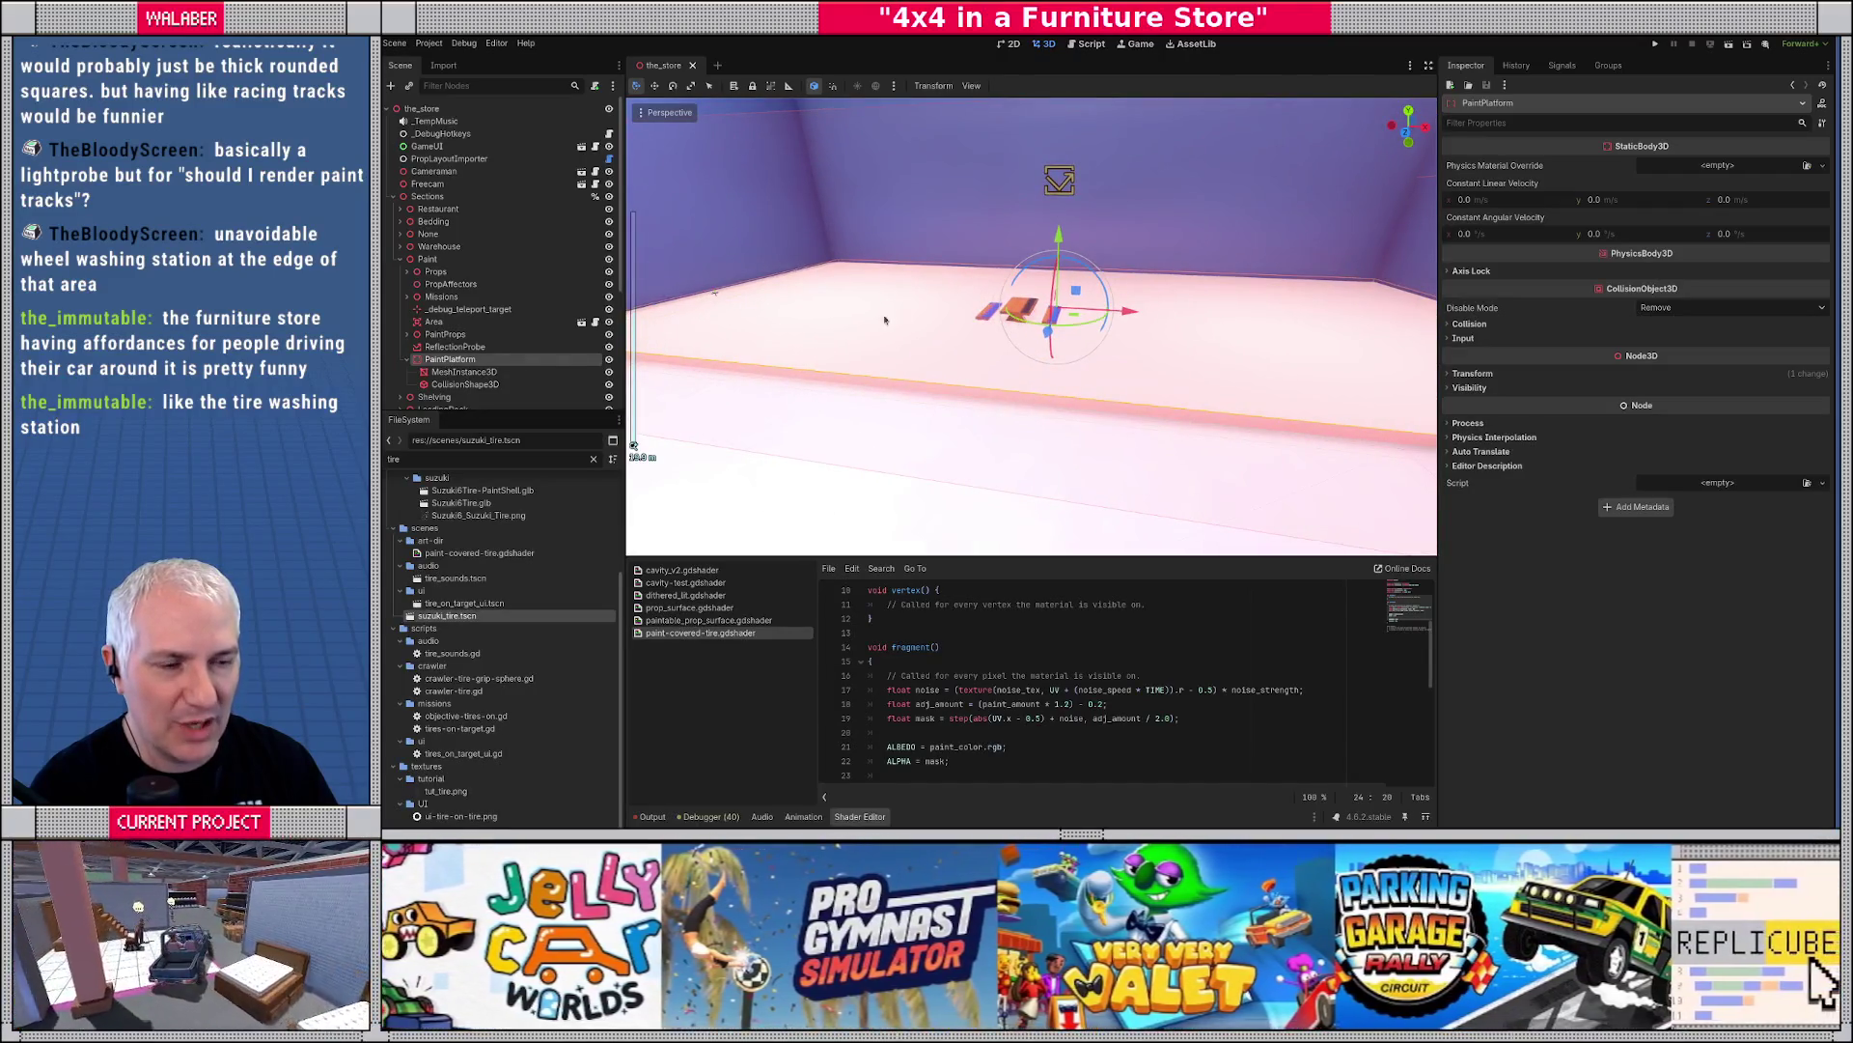
{"action": "left_click_drag", "start_coordinate": [783, 354], "coordinate": [988, 334]}
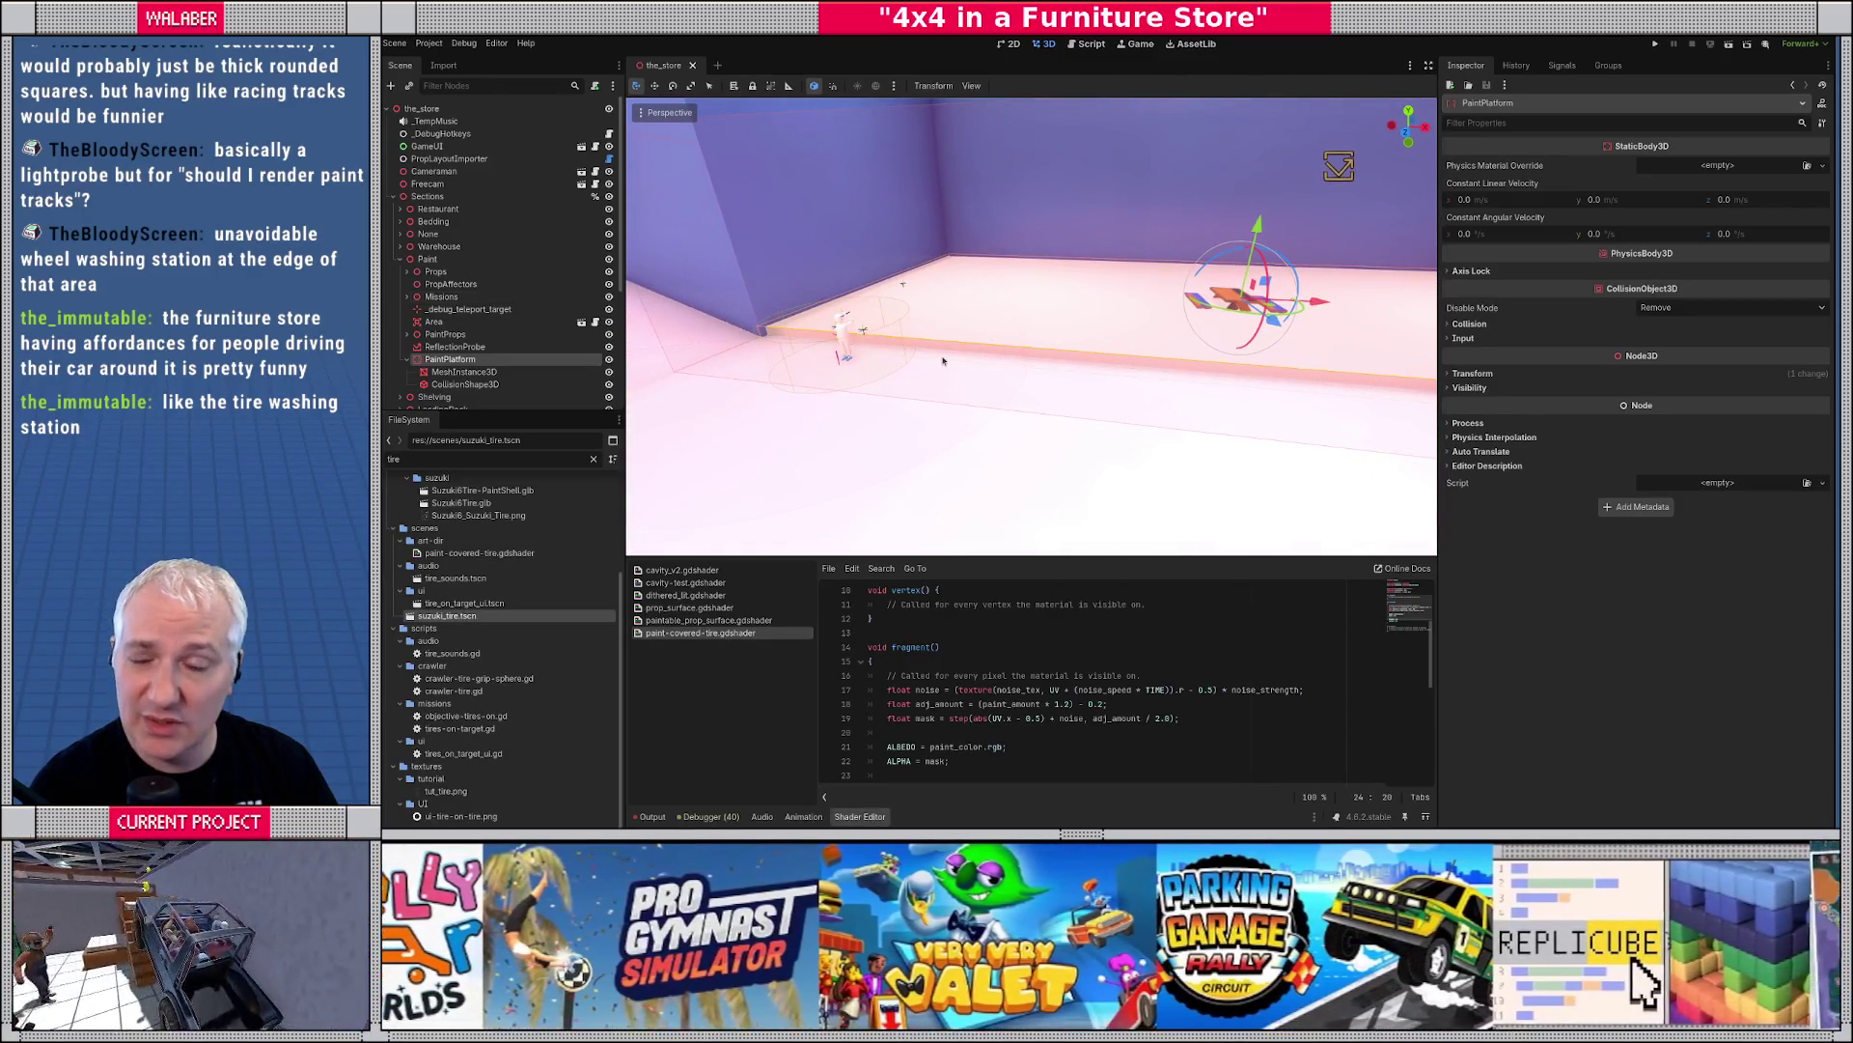
{"action": "key", "text": "alt+Tab"}
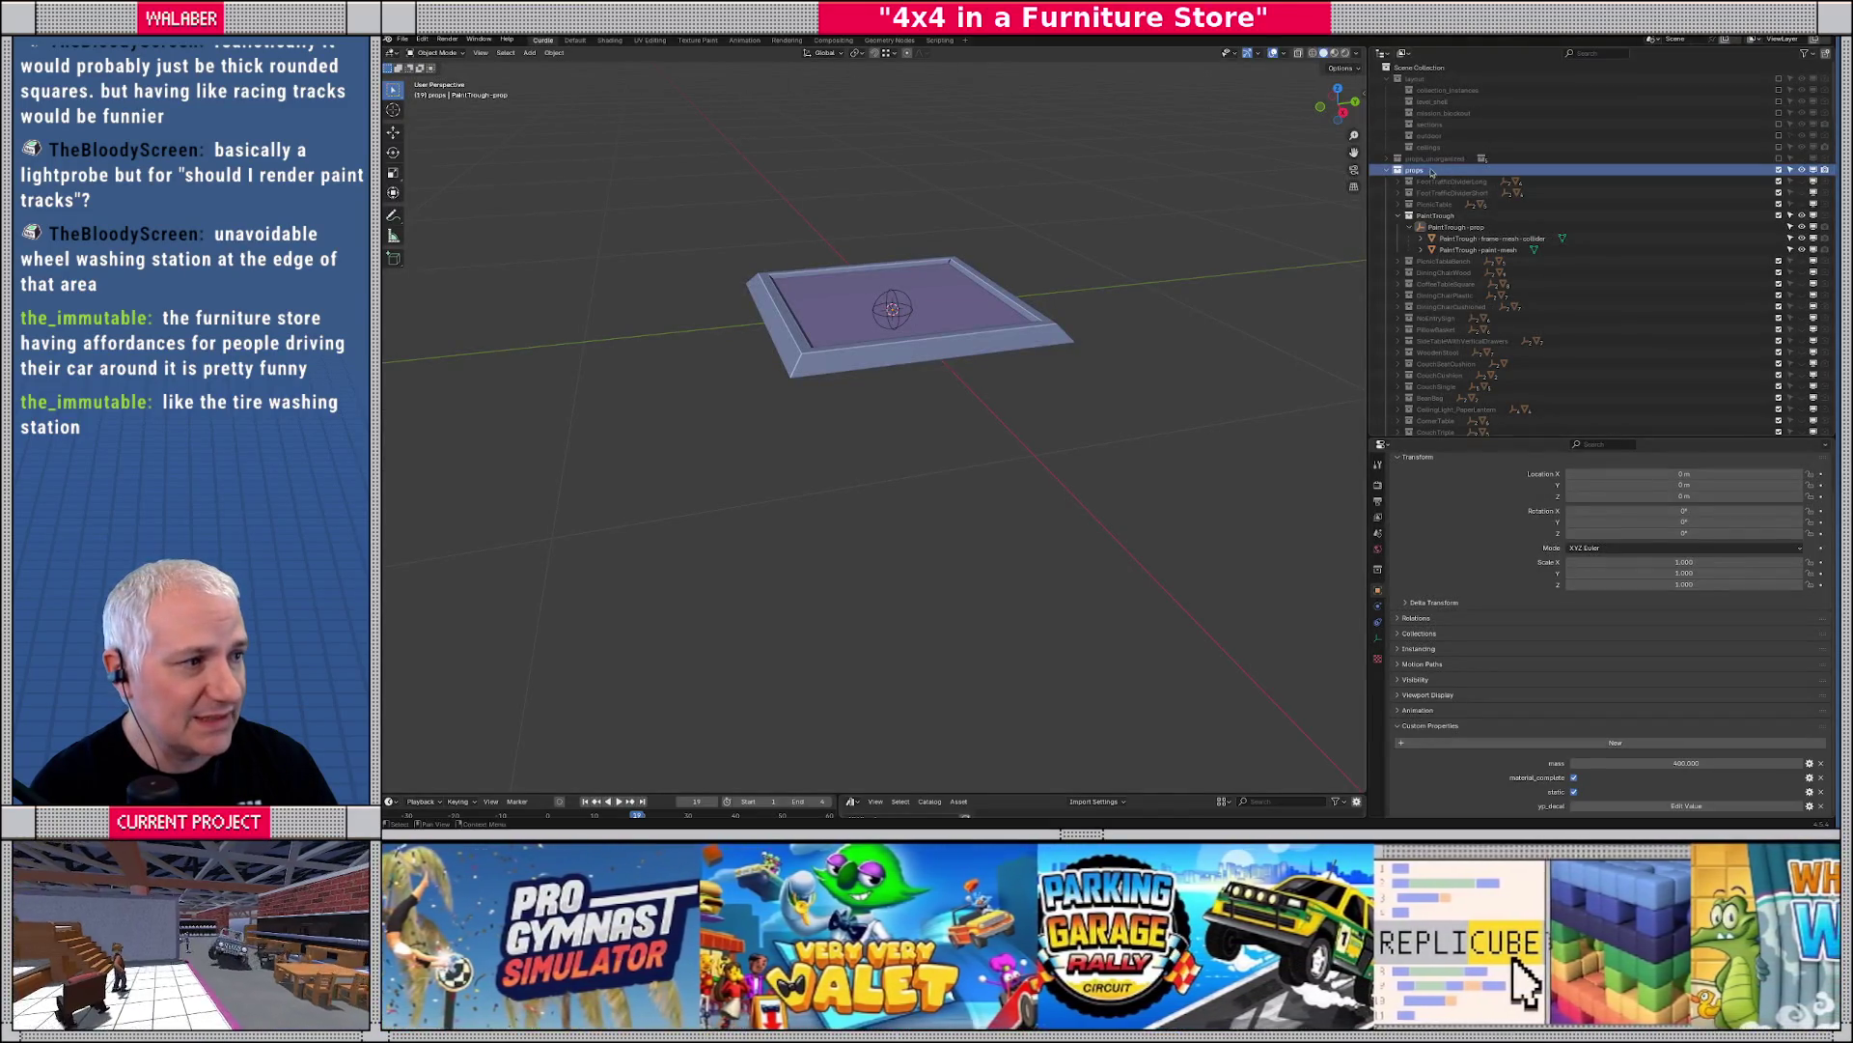
Exclude the props collection and include the top layout collection so the store shows
{"action": "left_click", "coordinate": [1779, 170]}
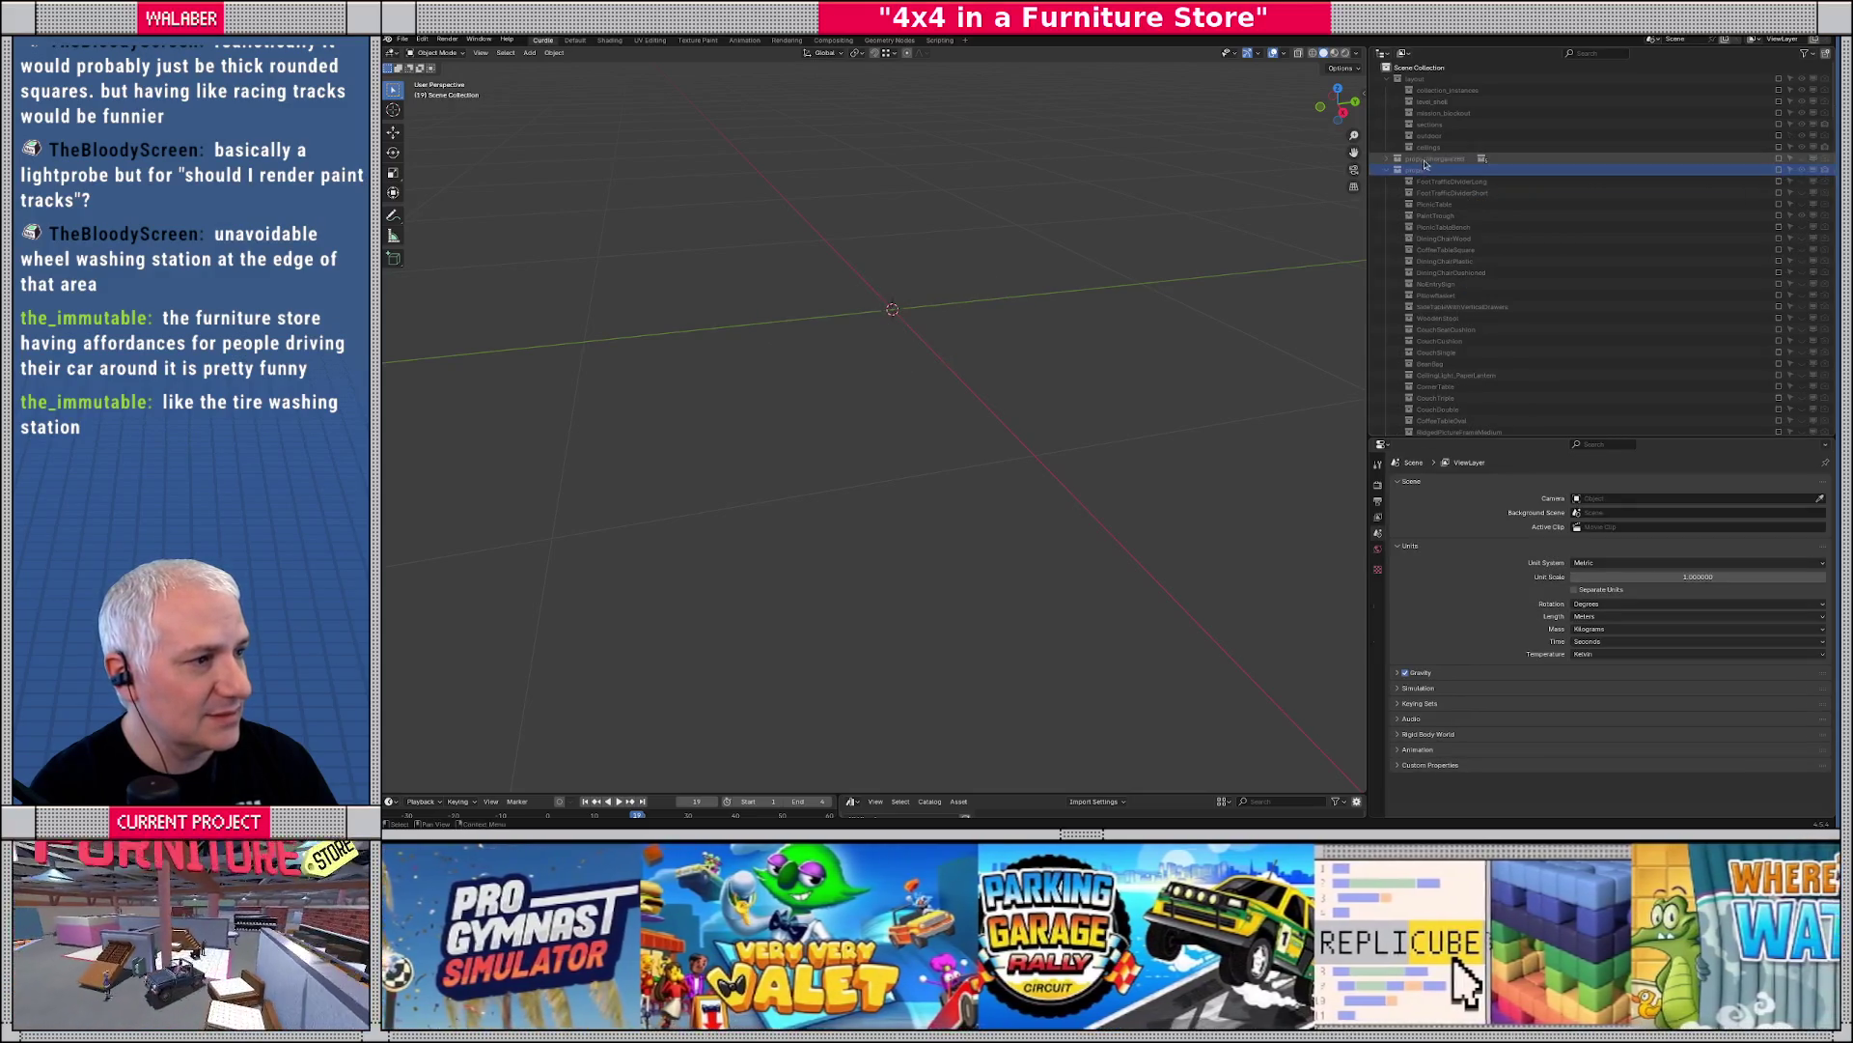
{"action": "left_click", "coordinate": [1449, 80]}
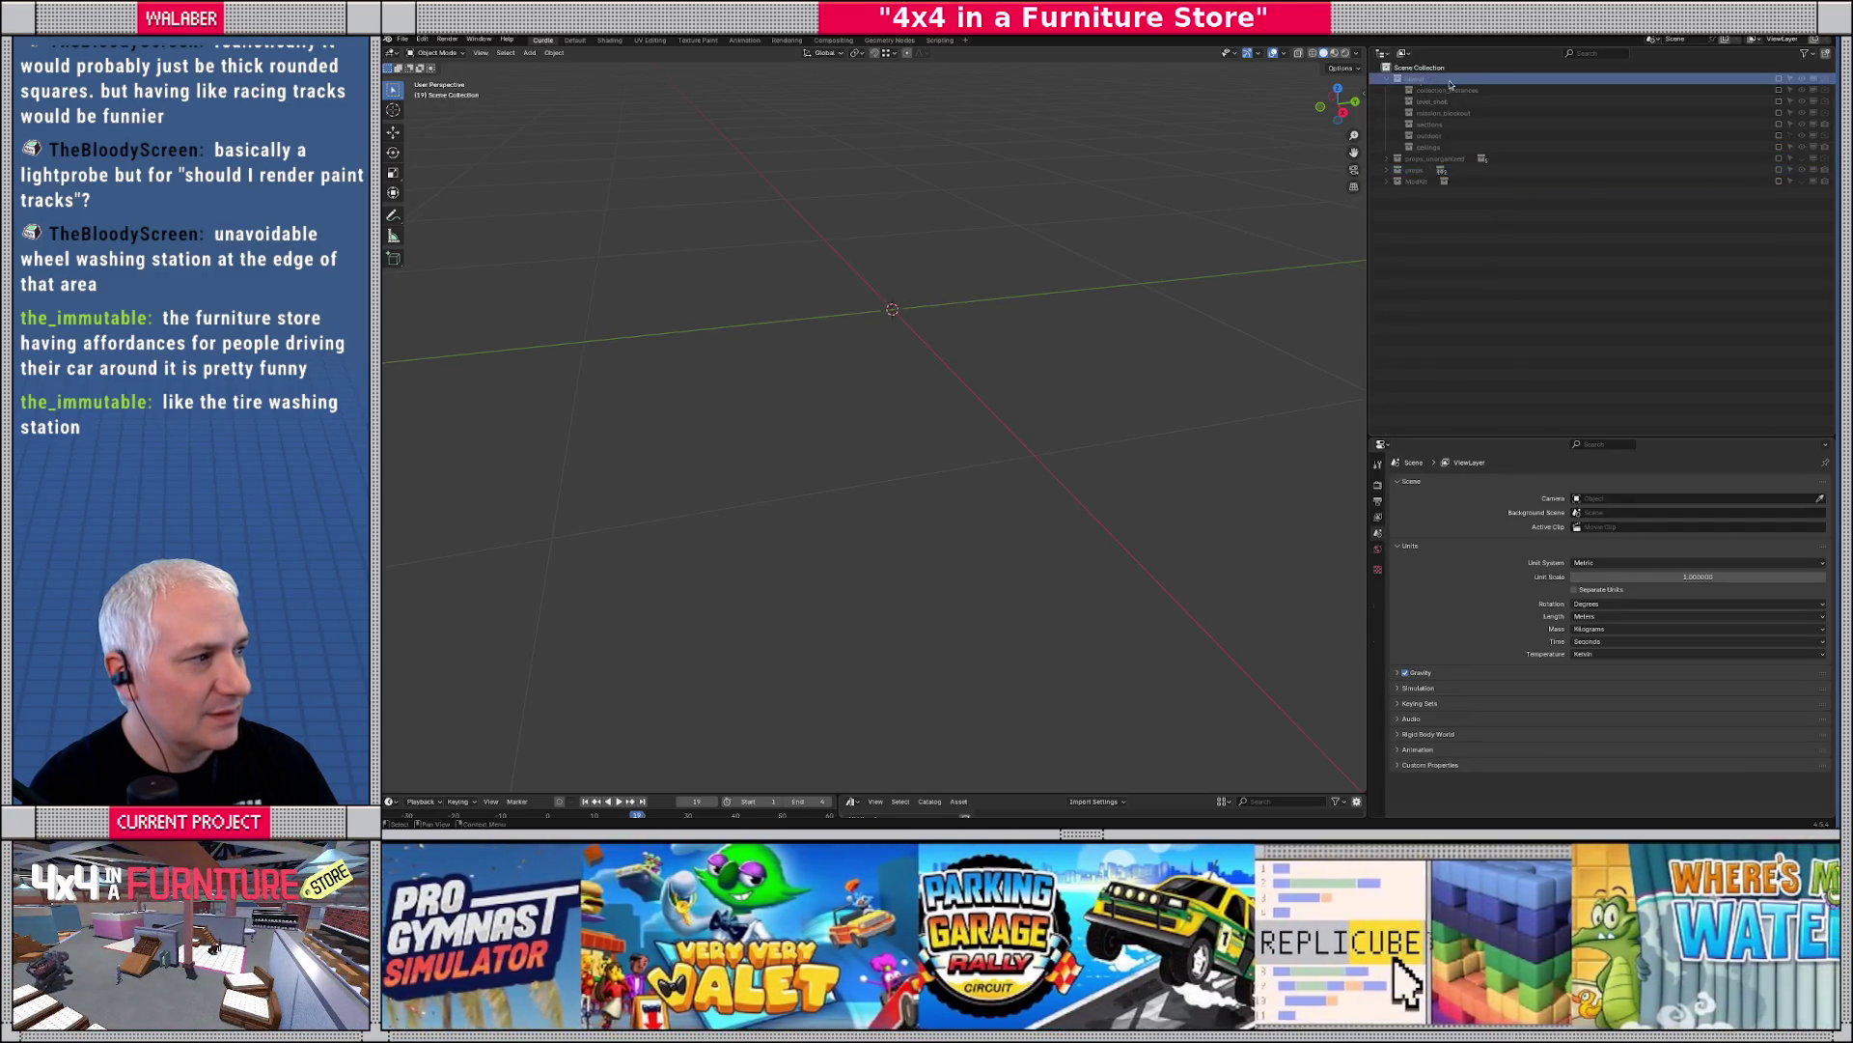
{"action": "left_click", "coordinate": [1779, 80]}
{"action": "scroll", "coordinate": [1015, 265], "scroll_direction": "down", "scroll_amount": 5}
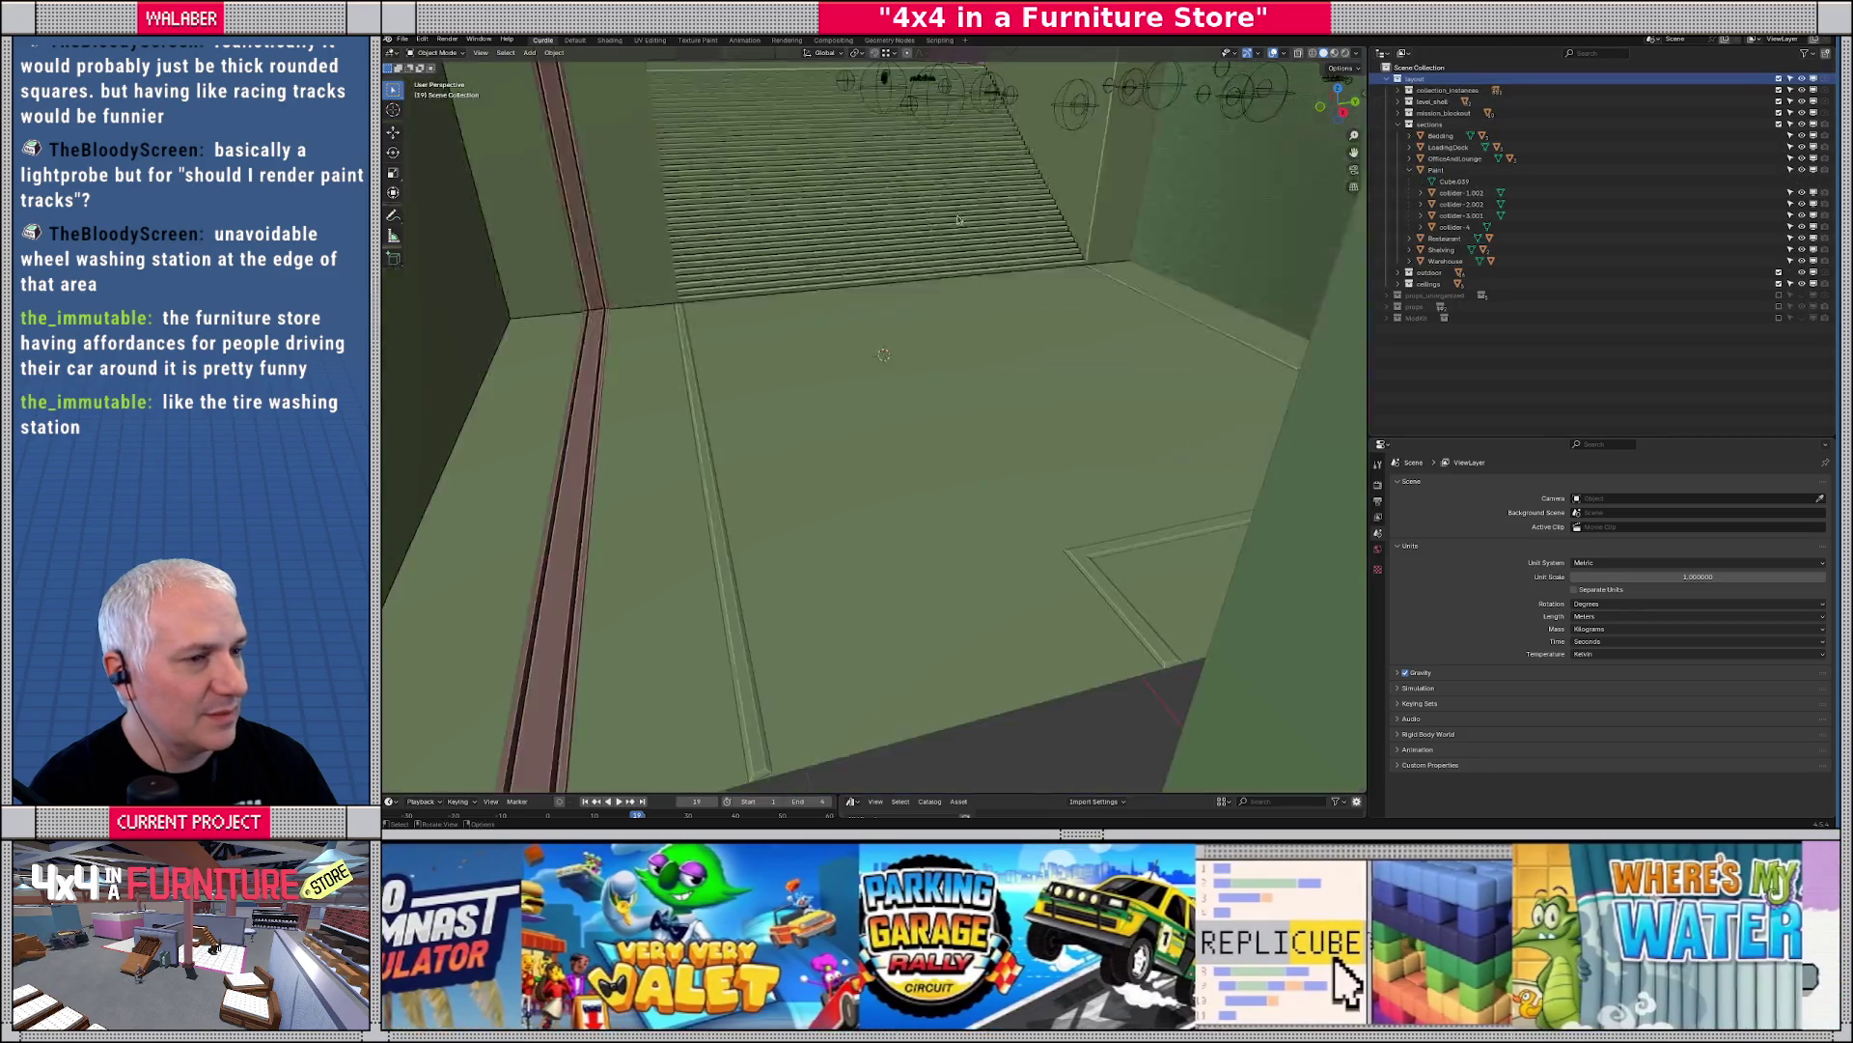
{"action": "scroll", "coordinate": [1015, 265], "scroll_direction": "up", "scroll_amount": 10}
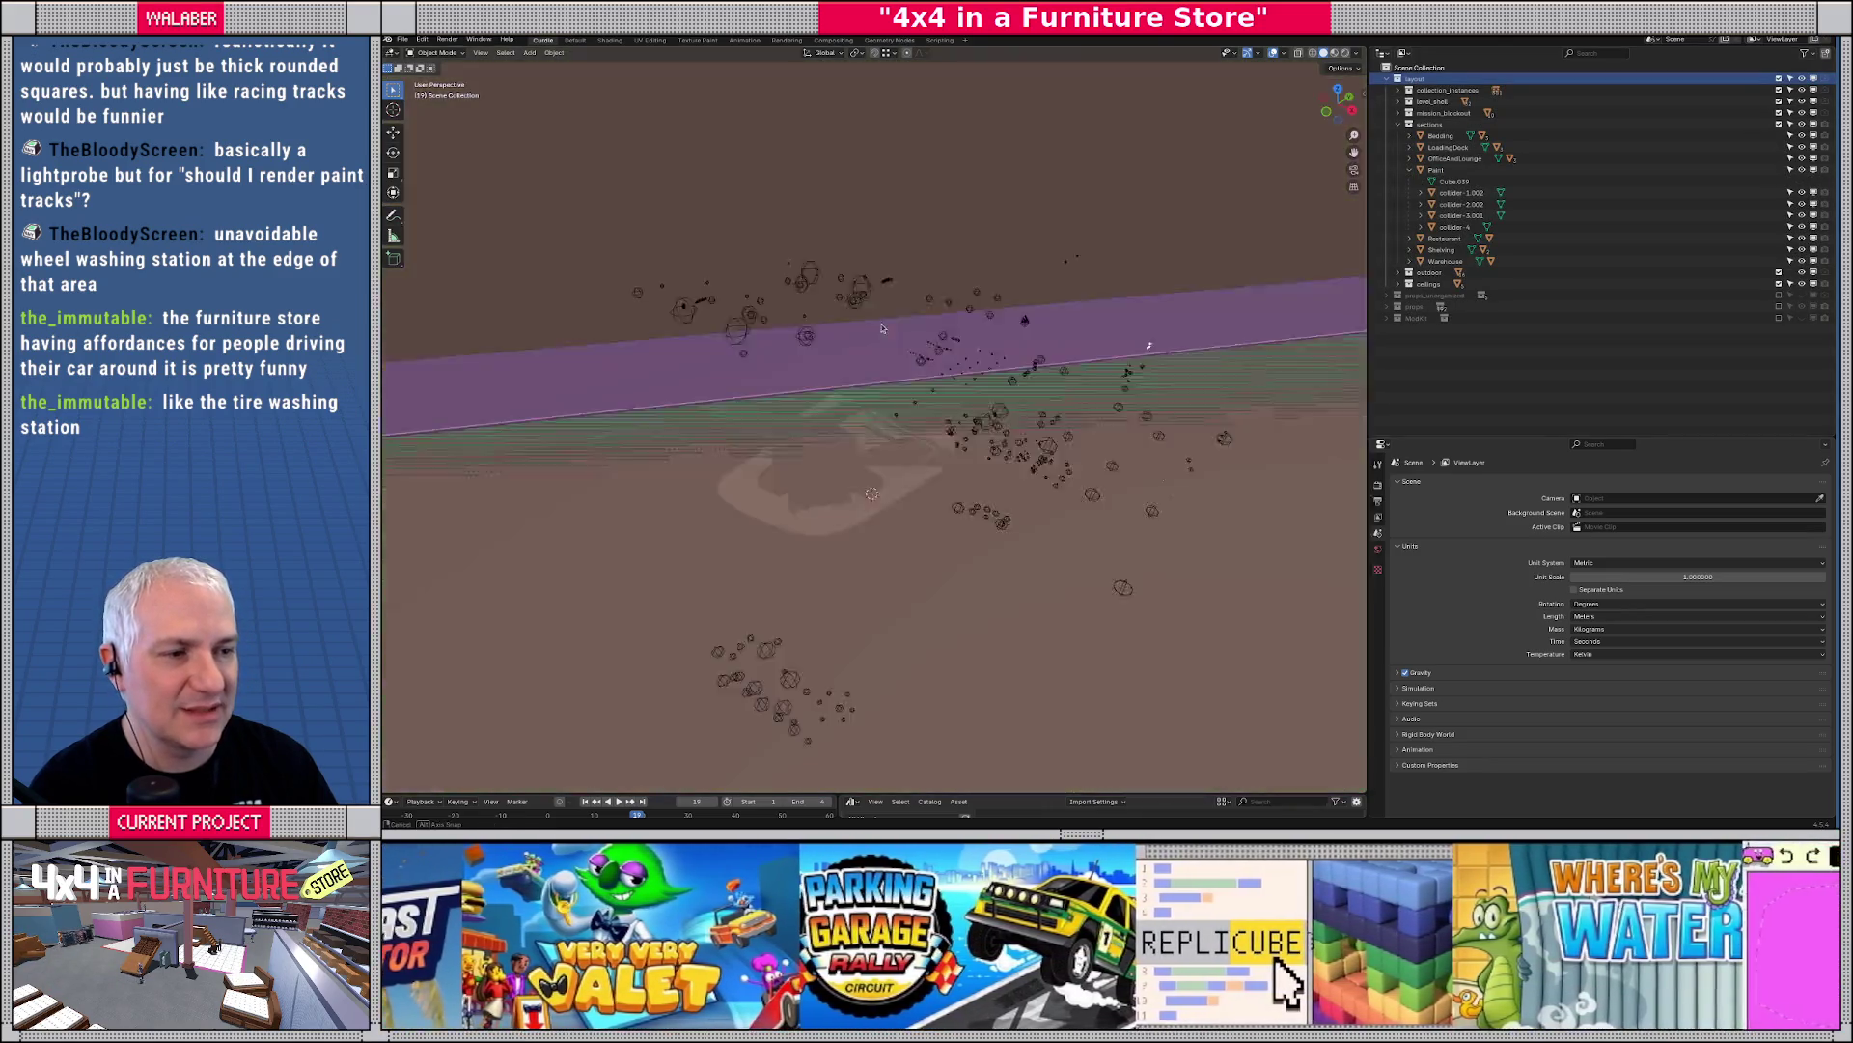
{"action": "scroll", "coordinate": [879, 374], "scroll_direction": "up", "scroll_amount": 5}
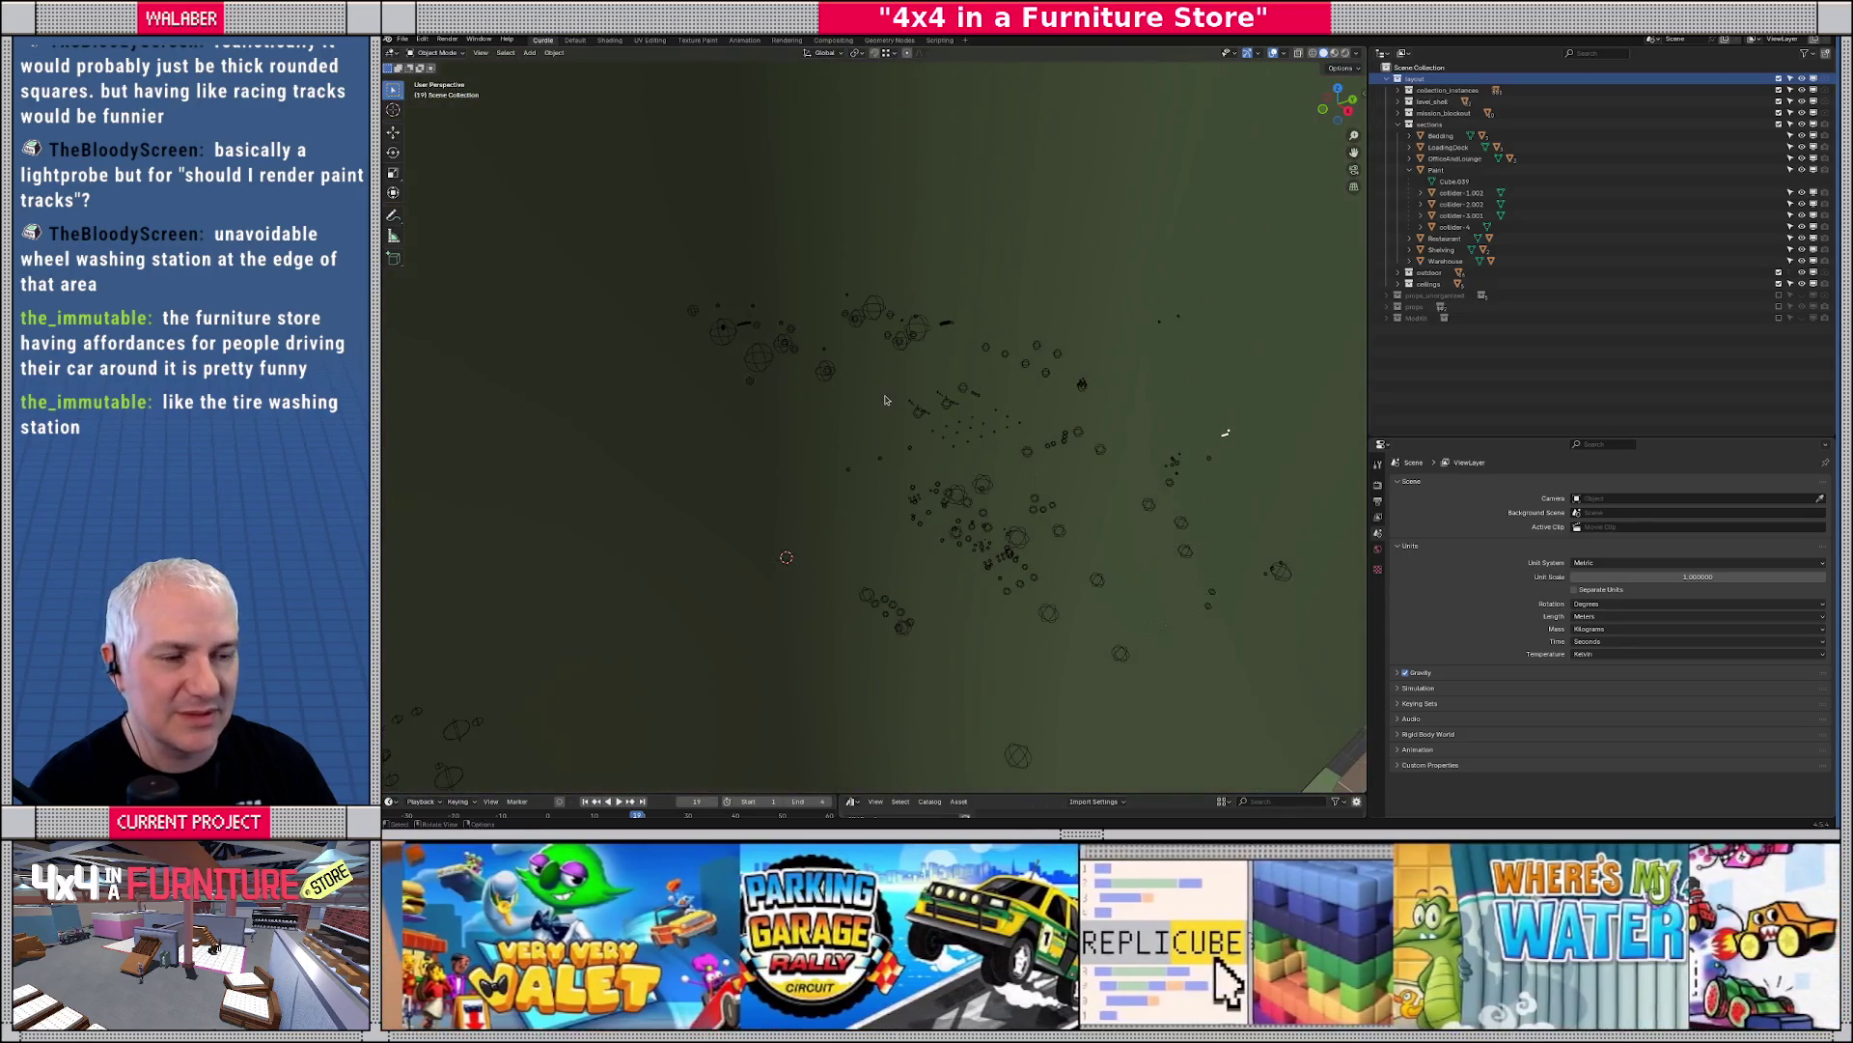
{"action": "key", "text": "alt+Tab"}
{"action": "key", "text": "alt+Tab"}
{"action": "key", "text": "alt+Tab"}
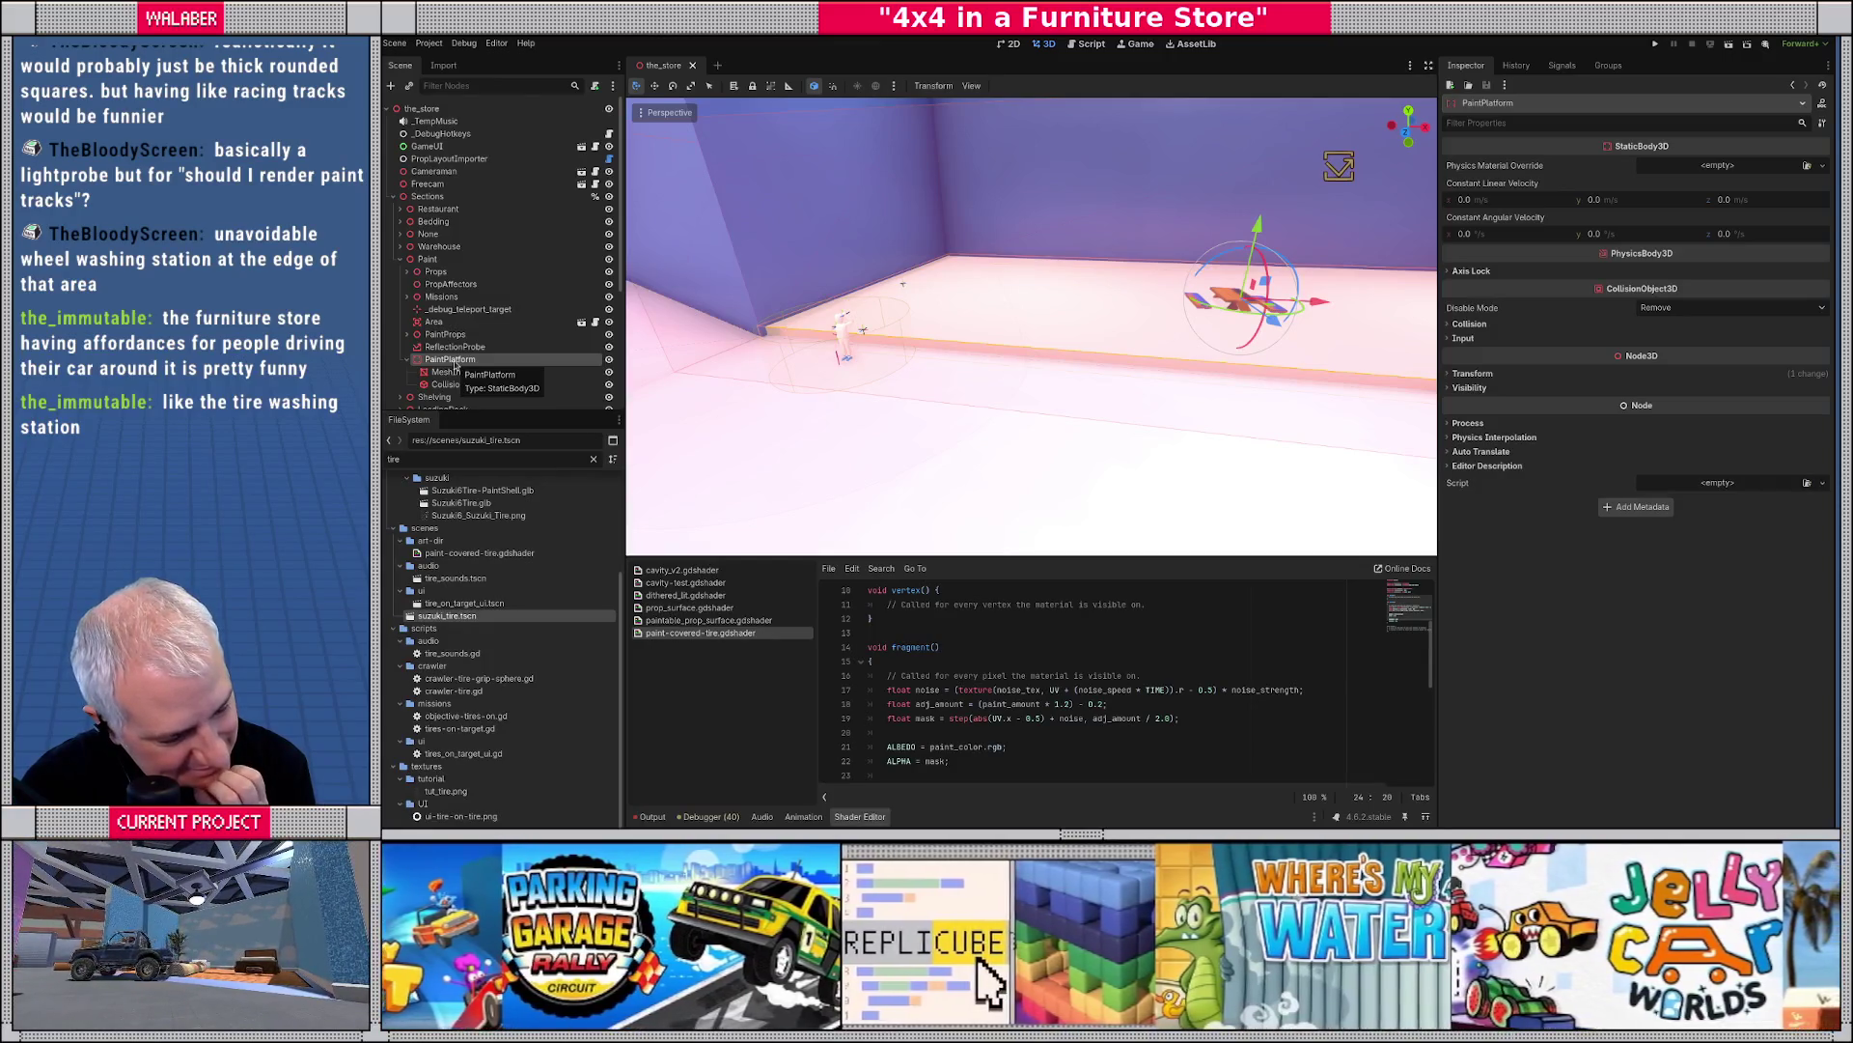
{"action": "key", "text": "alt+Tab"}
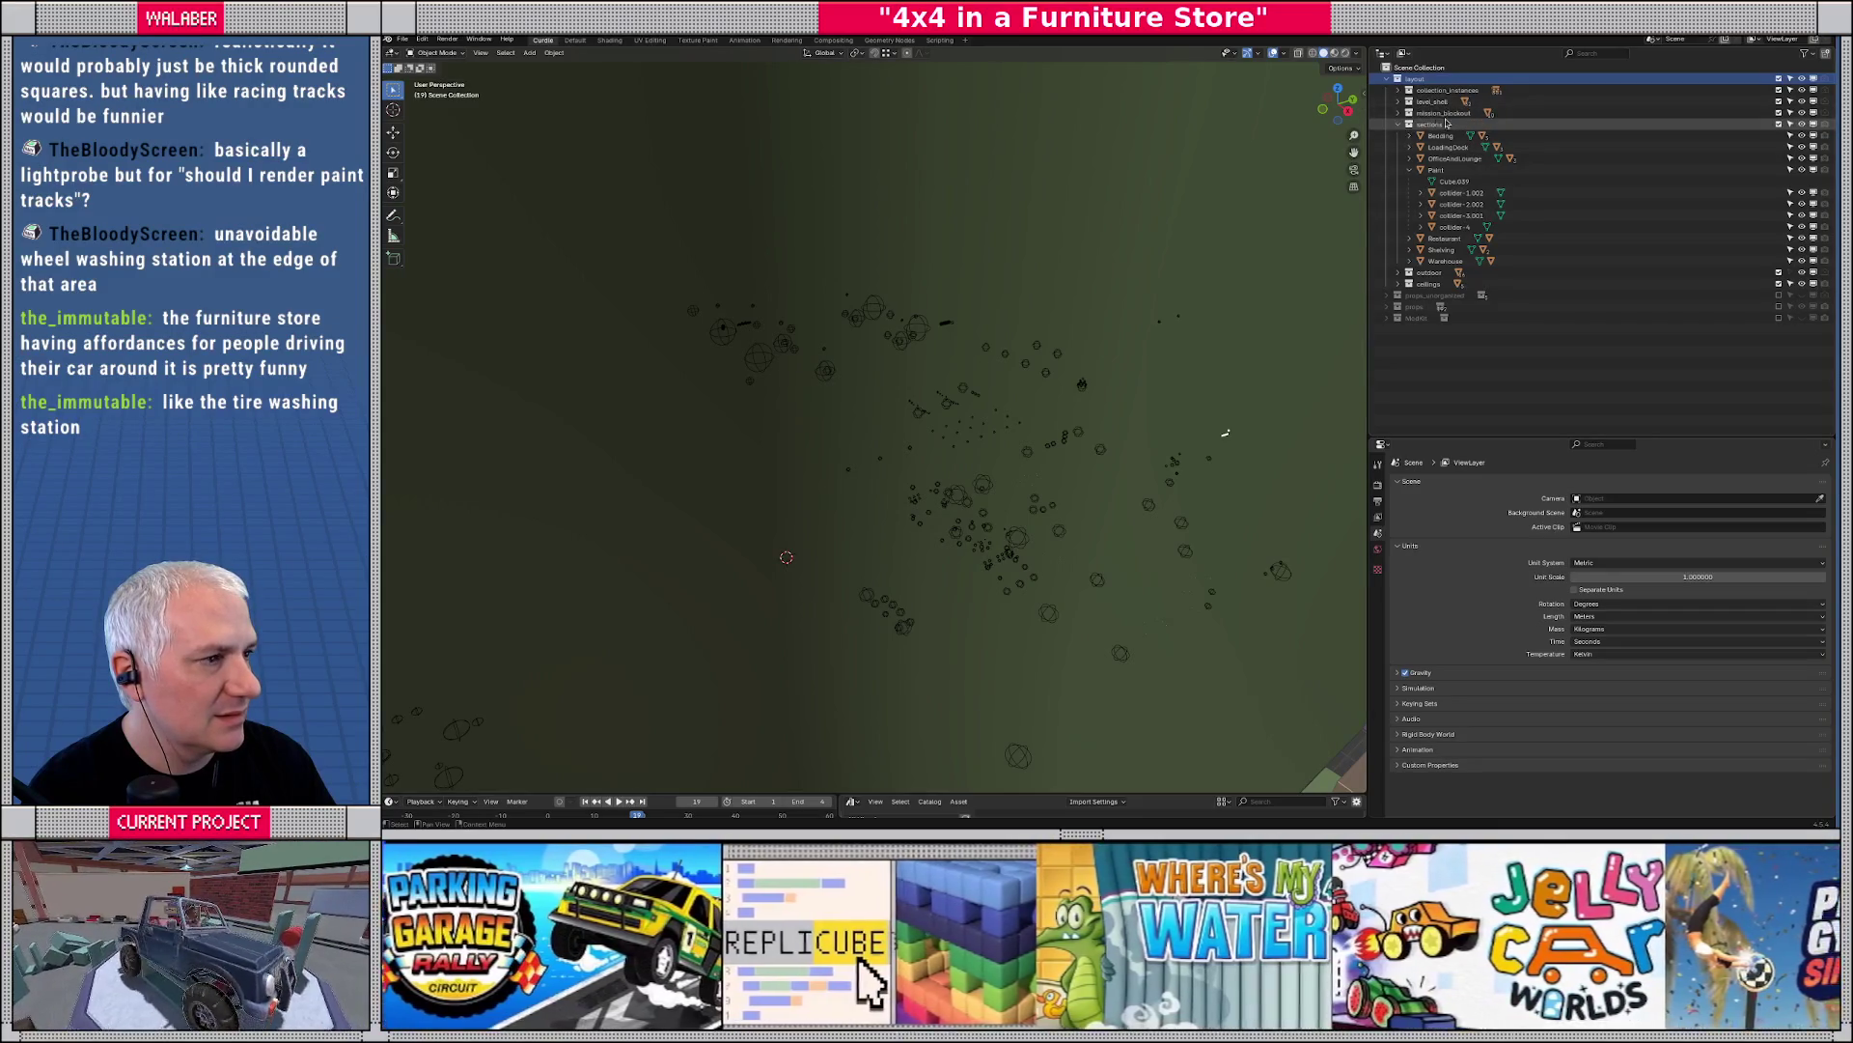
Hide the ceilings, outdoor ground and paint sections, then select PaintTrough.001
{"action": "left_click", "coordinate": [1779, 125]}
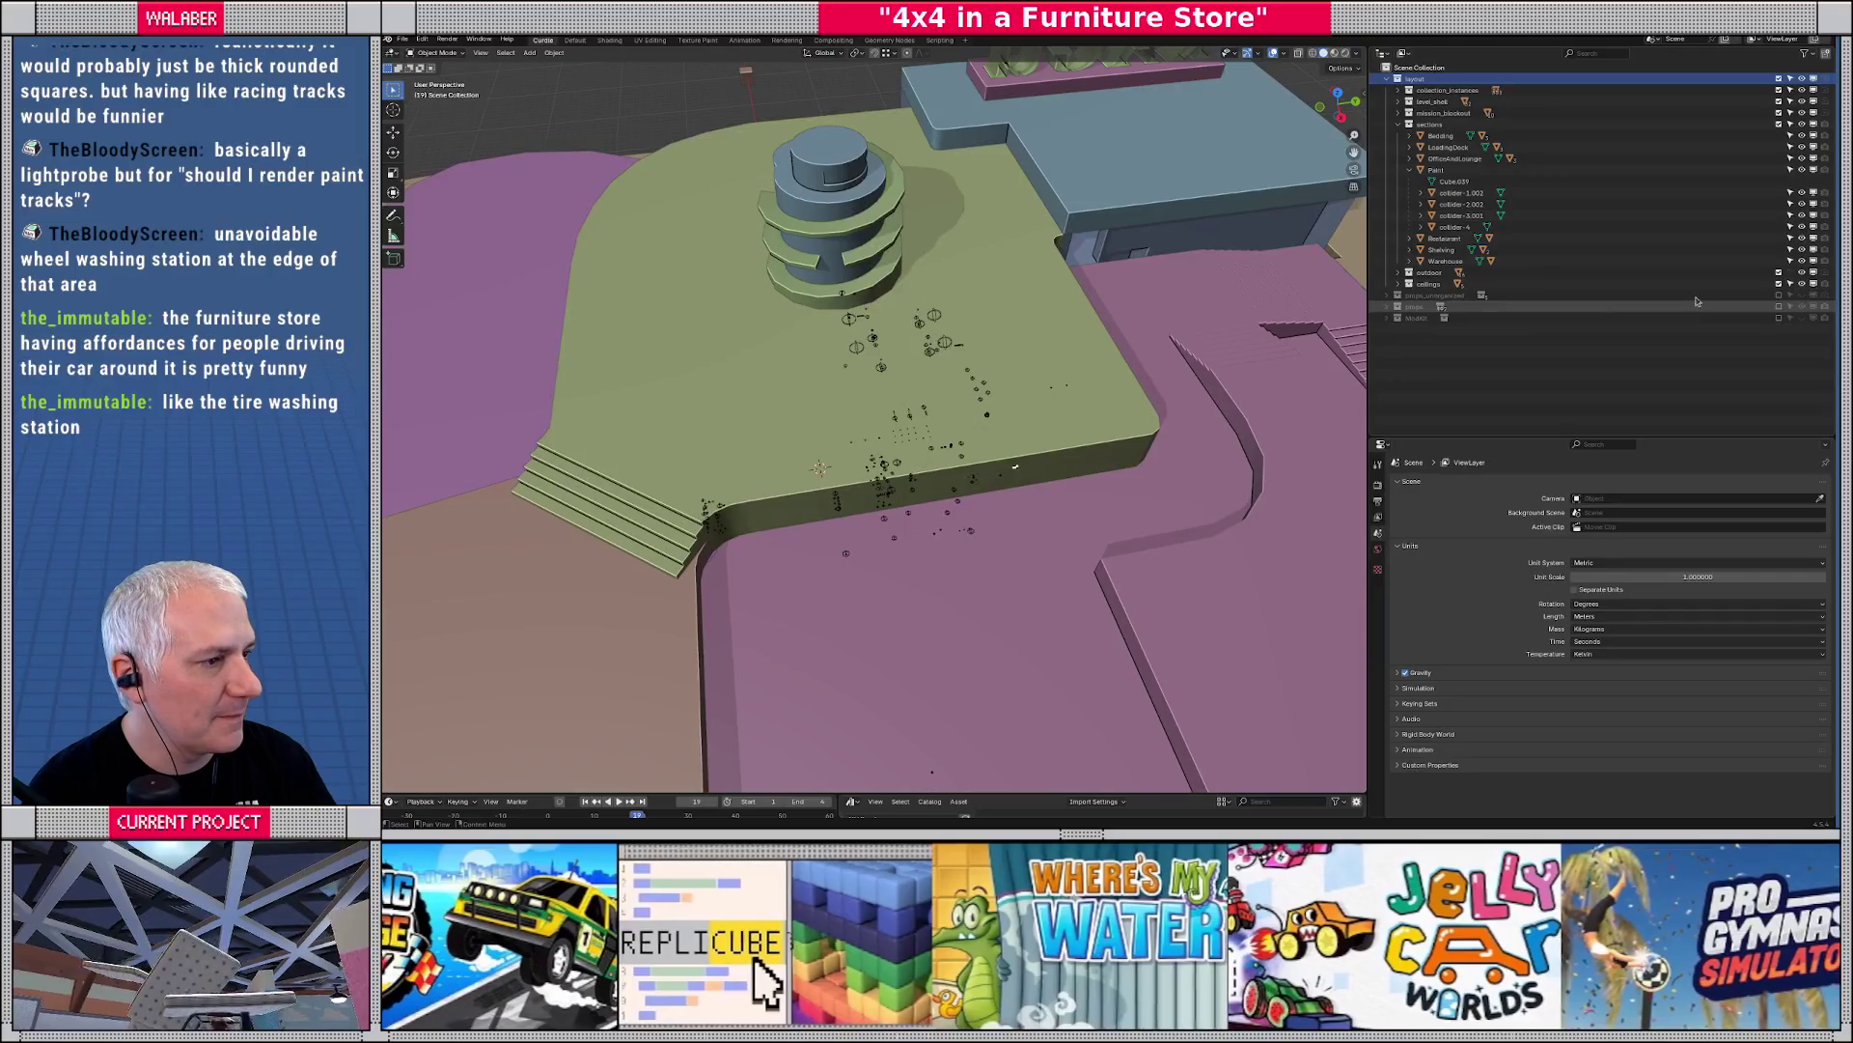
{"action": "left_click", "coordinate": [1779, 284]}
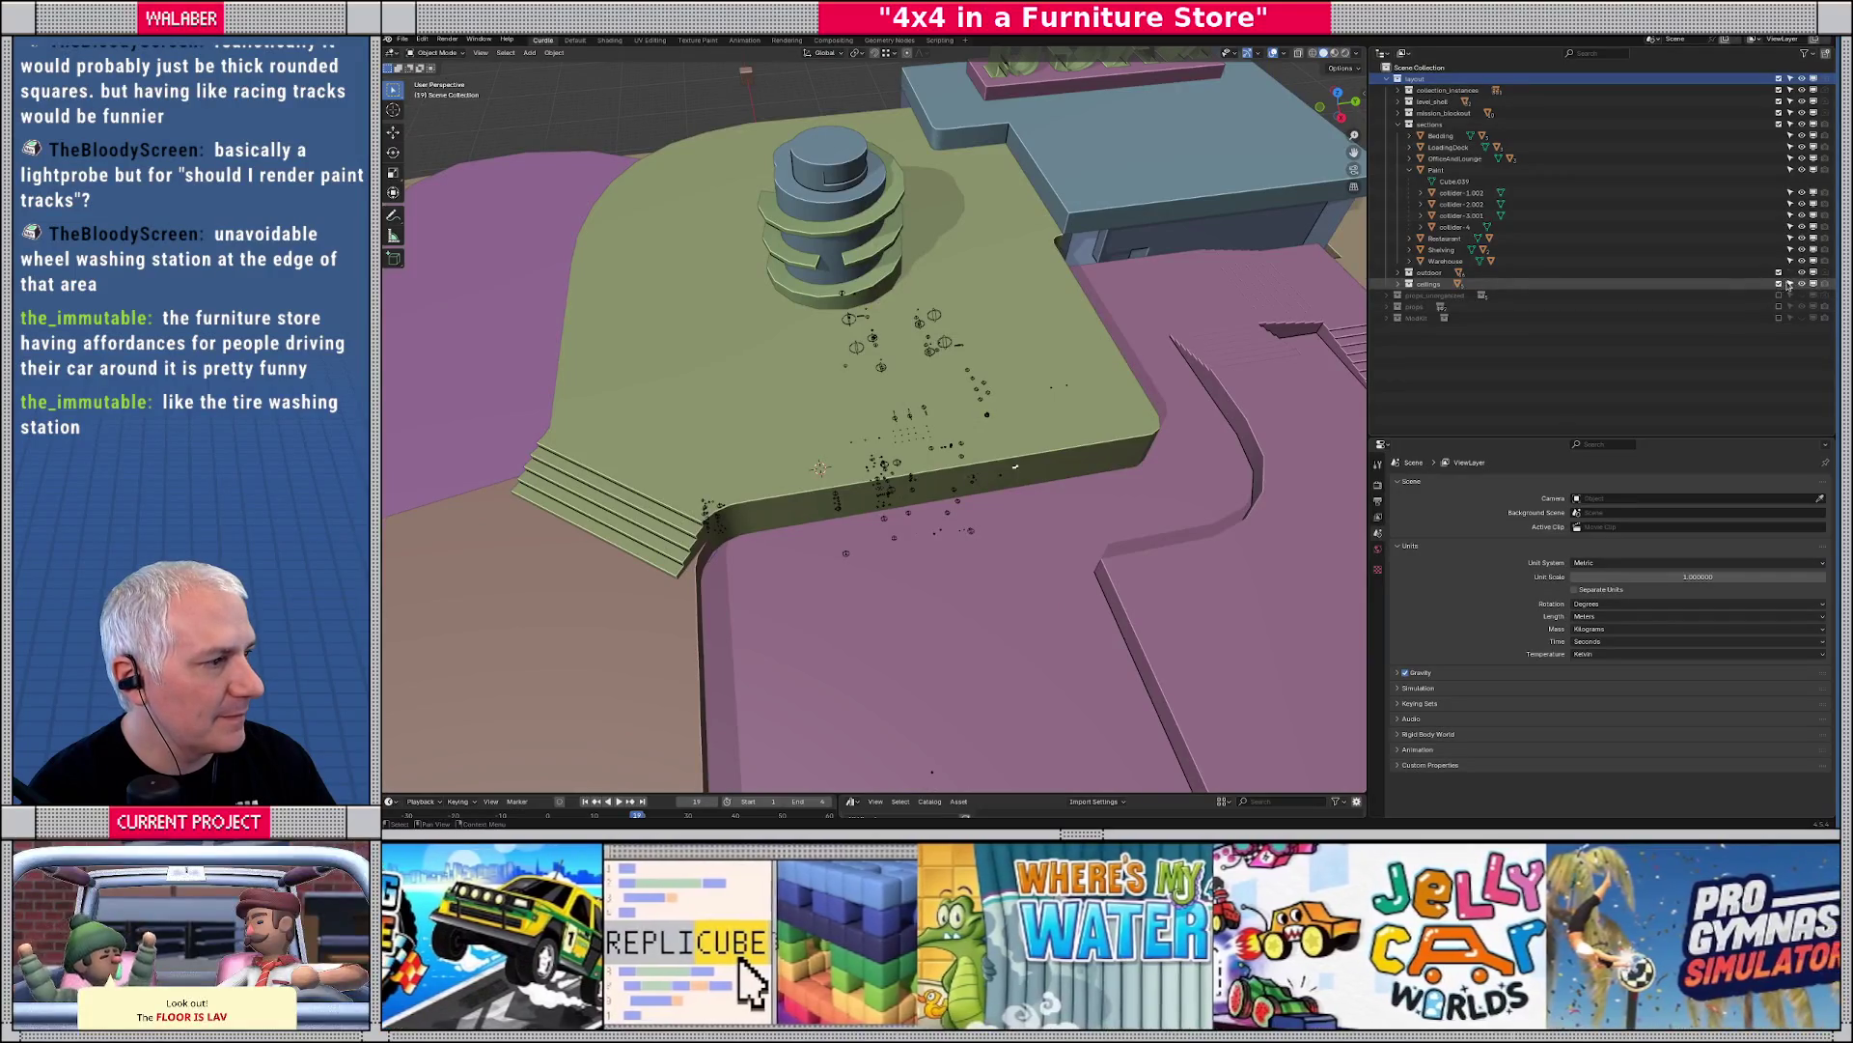
{"action": "left_click", "coordinate": [1779, 274]}
{"action": "scroll", "coordinate": [953, 328], "scroll_direction": "up", "scroll_amount": 5}
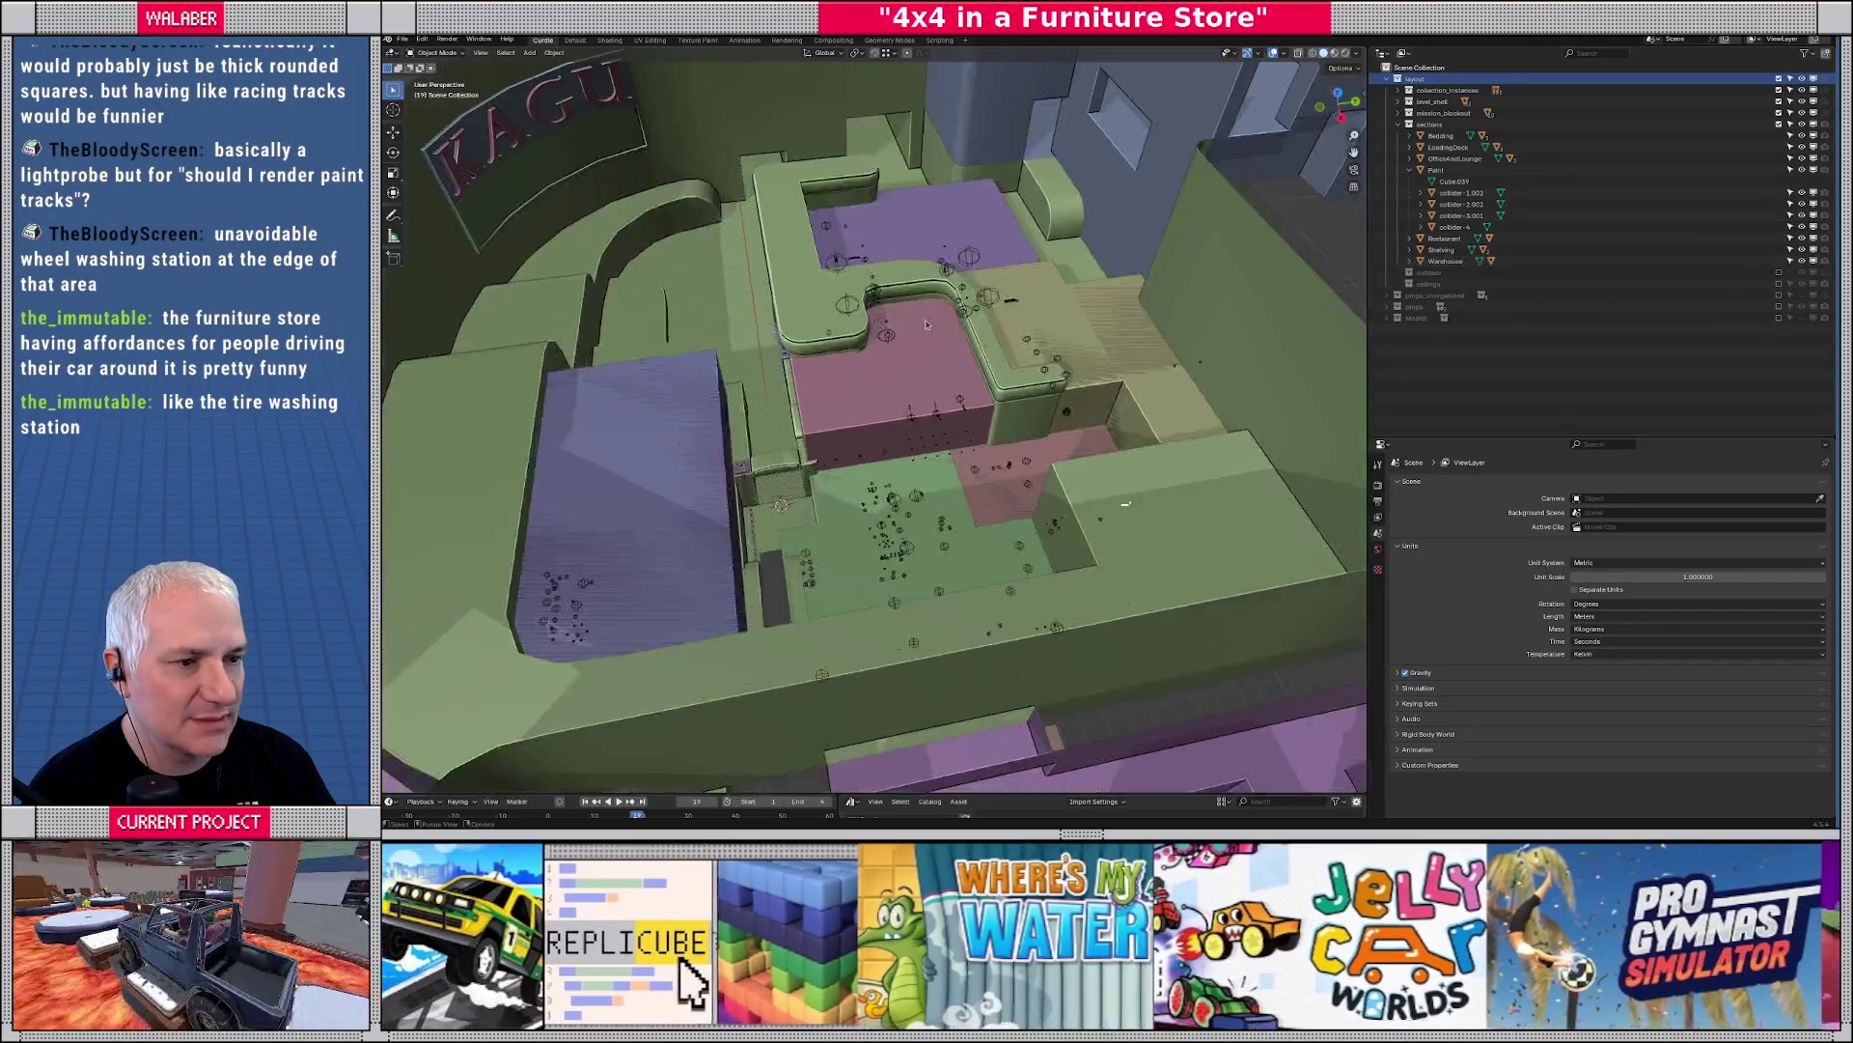
{"action": "left_click_drag", "start_coordinate": [952, 328], "coordinate": [976, 388]}
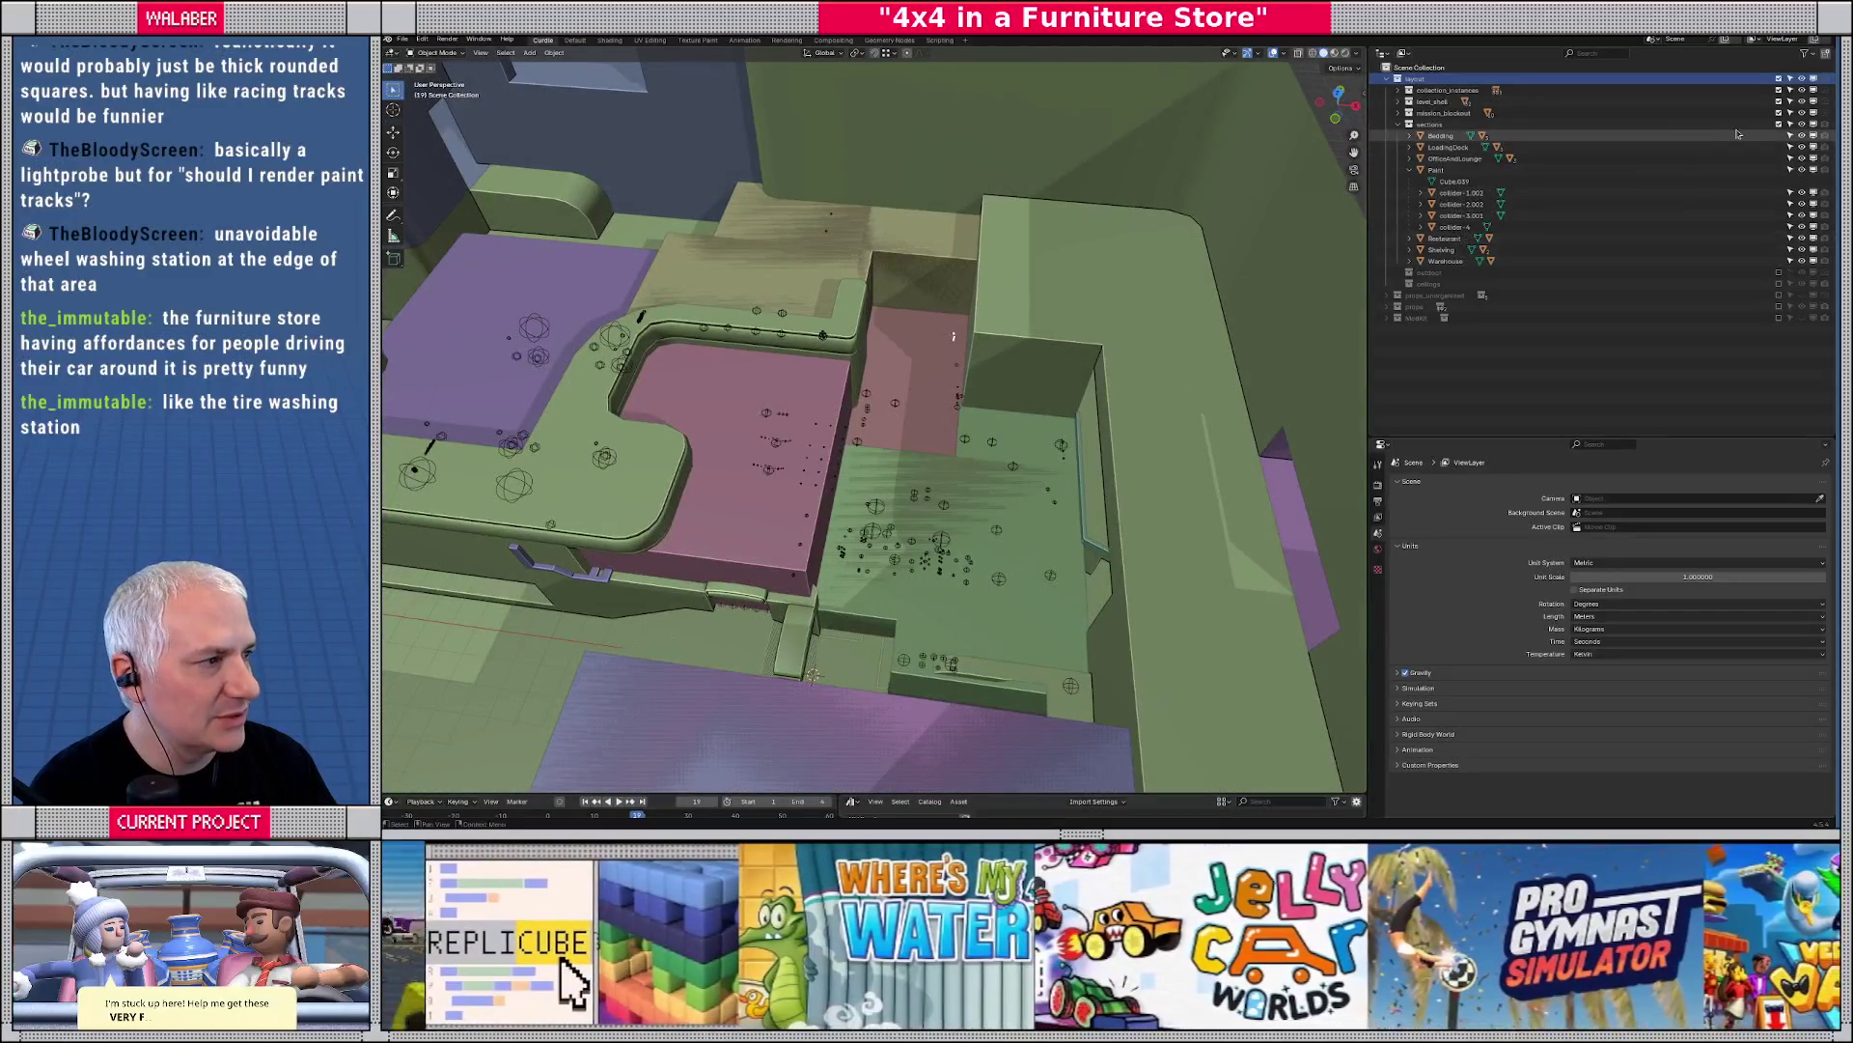
{"action": "left_click", "coordinate": [1779, 126]}
{"action": "left_click", "coordinate": [825, 232]}
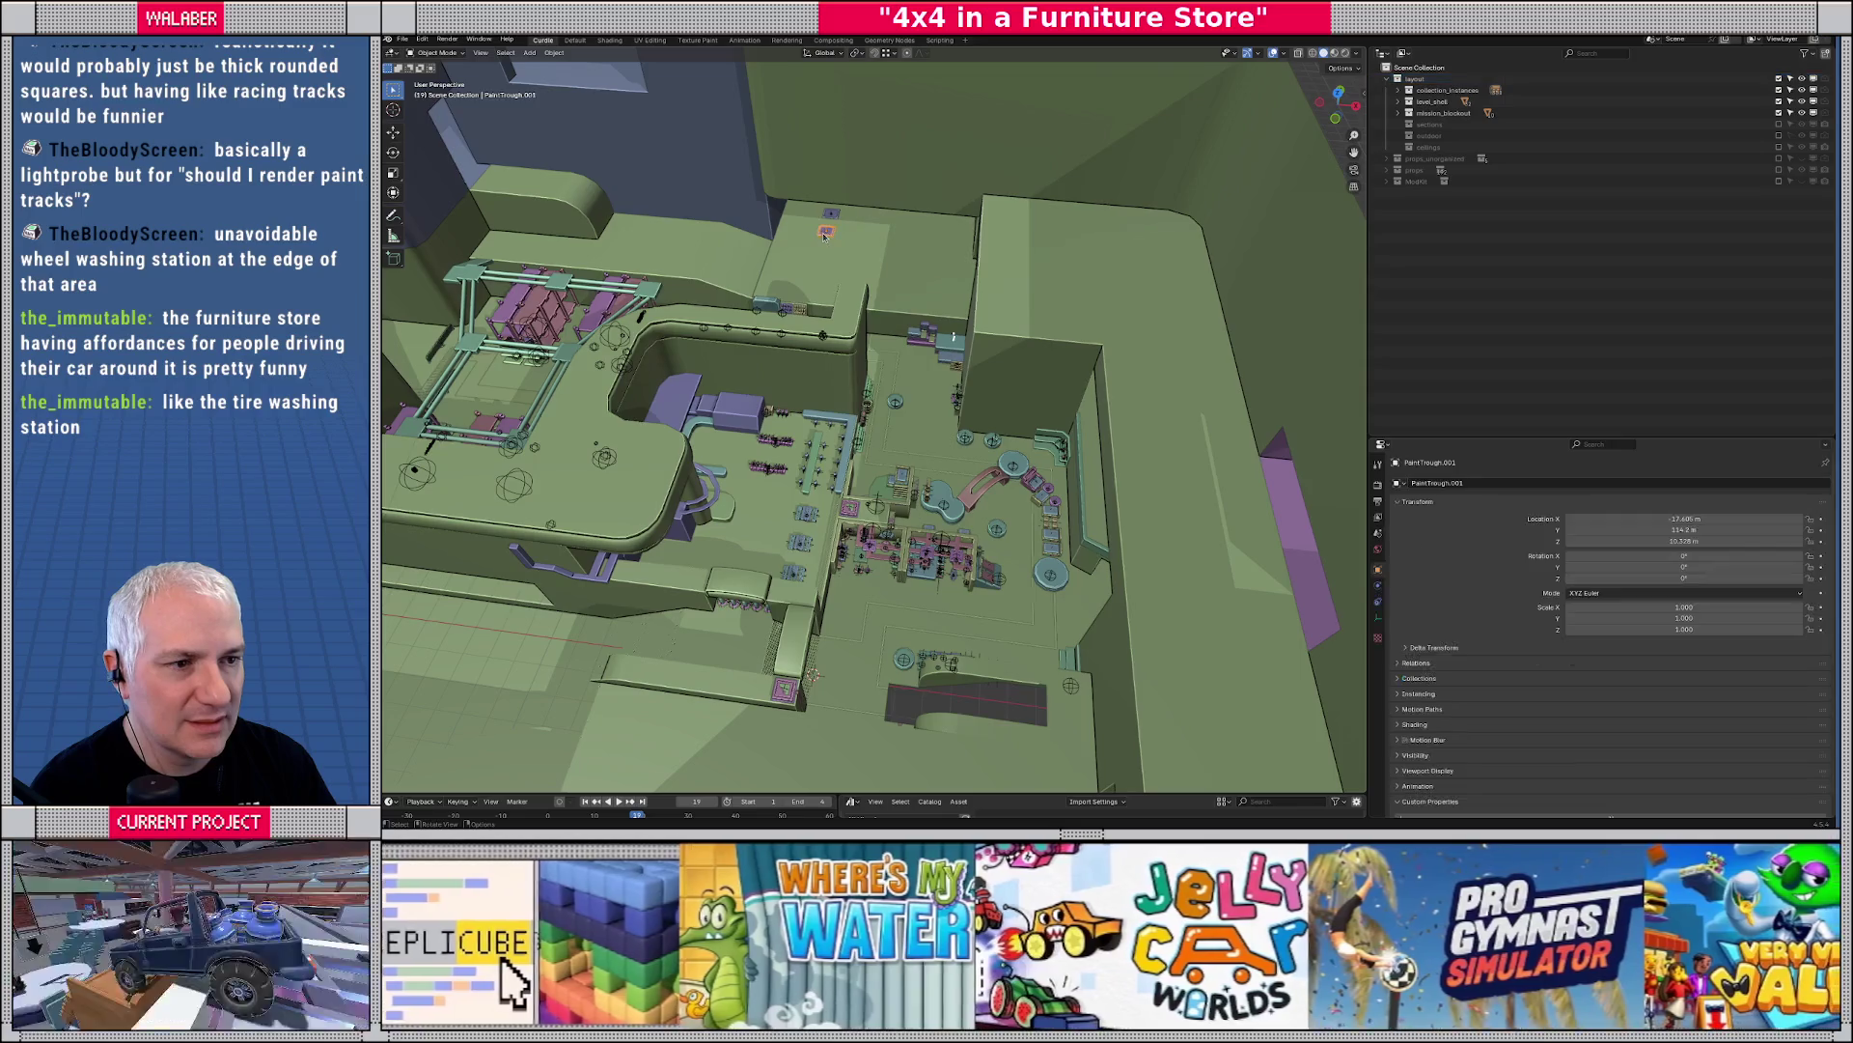
Frame PaintTrough.001 in view and make mission_blockout the active collection
{"action": "key", "text": "KP_Decimal"}
{"action": "mouse_move", "coordinate": [825, 250]}
{"action": "left_mouse_down"}
{"action": "mouse_move", "coordinate": [862, 217]}
{"action": "mouse_move", "coordinate": [787, 289]}
{"action": "left_mouse_up"}
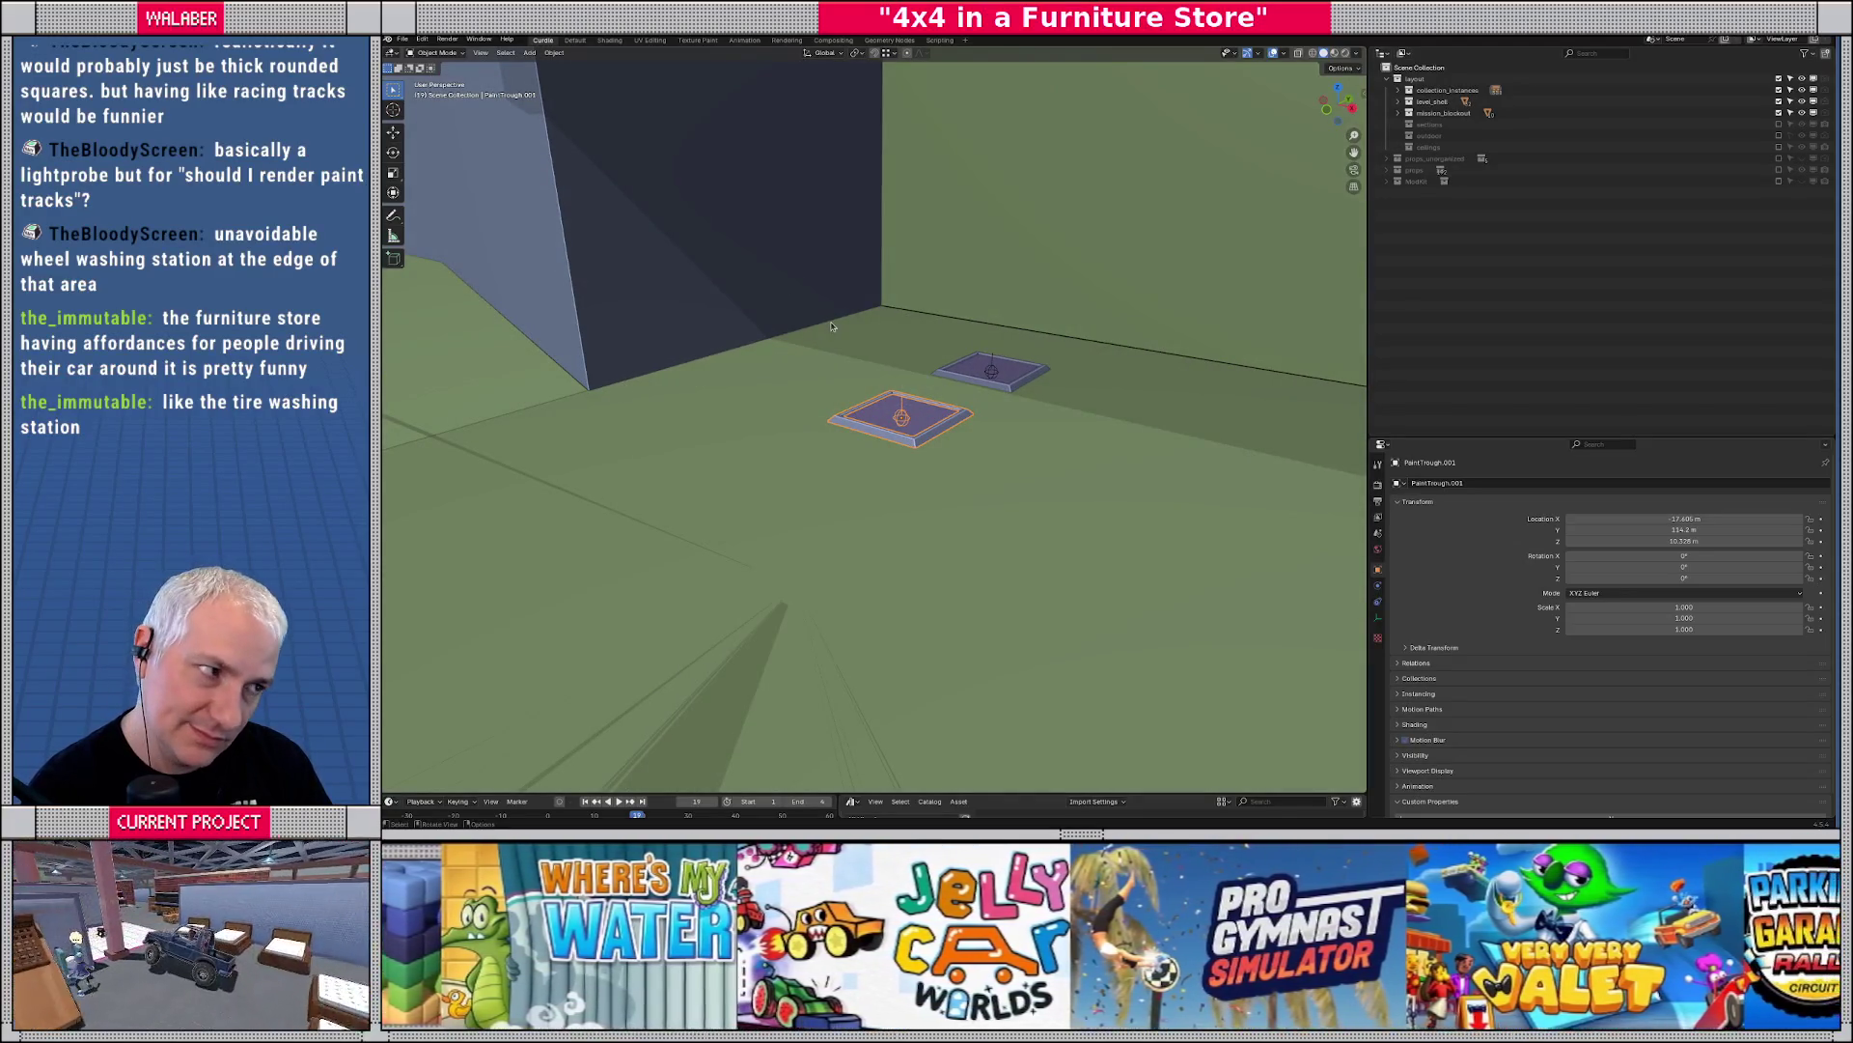
{"action": "left_click", "coordinate": [1411, 114]}
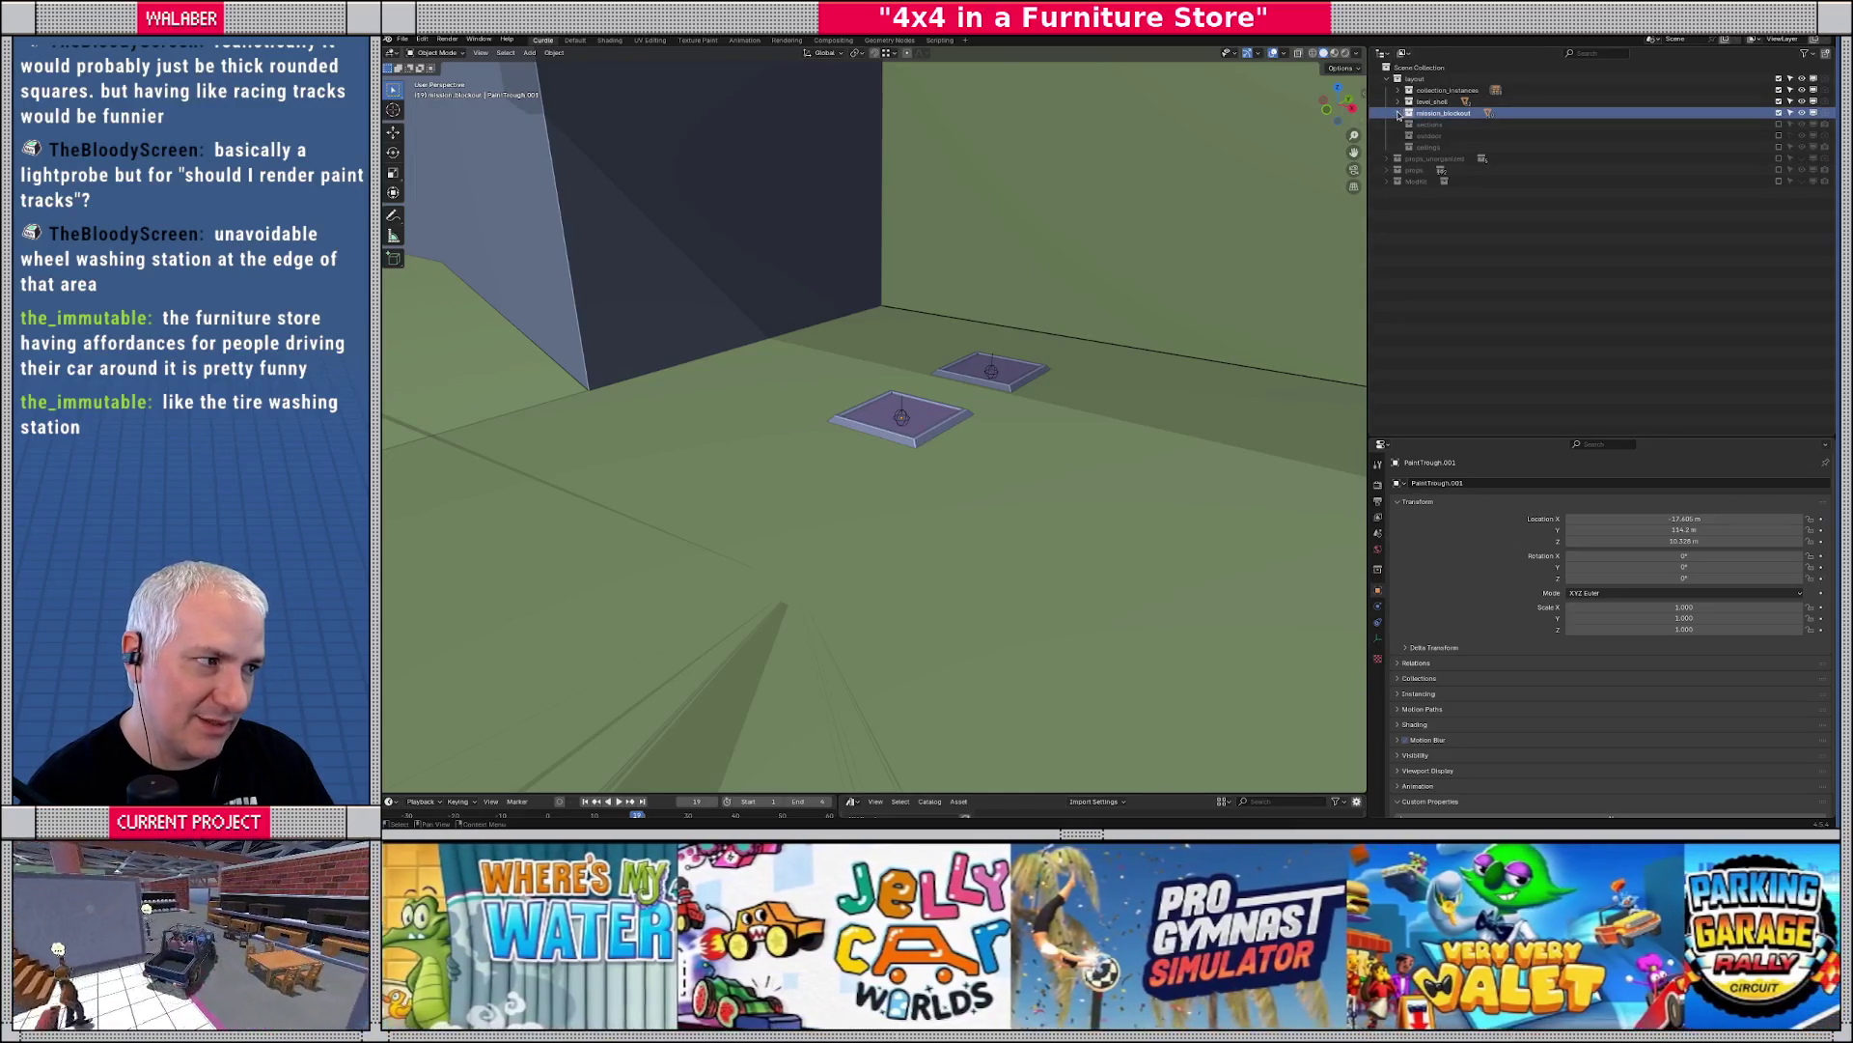
{"action": "left_click", "coordinate": [1399, 114]}
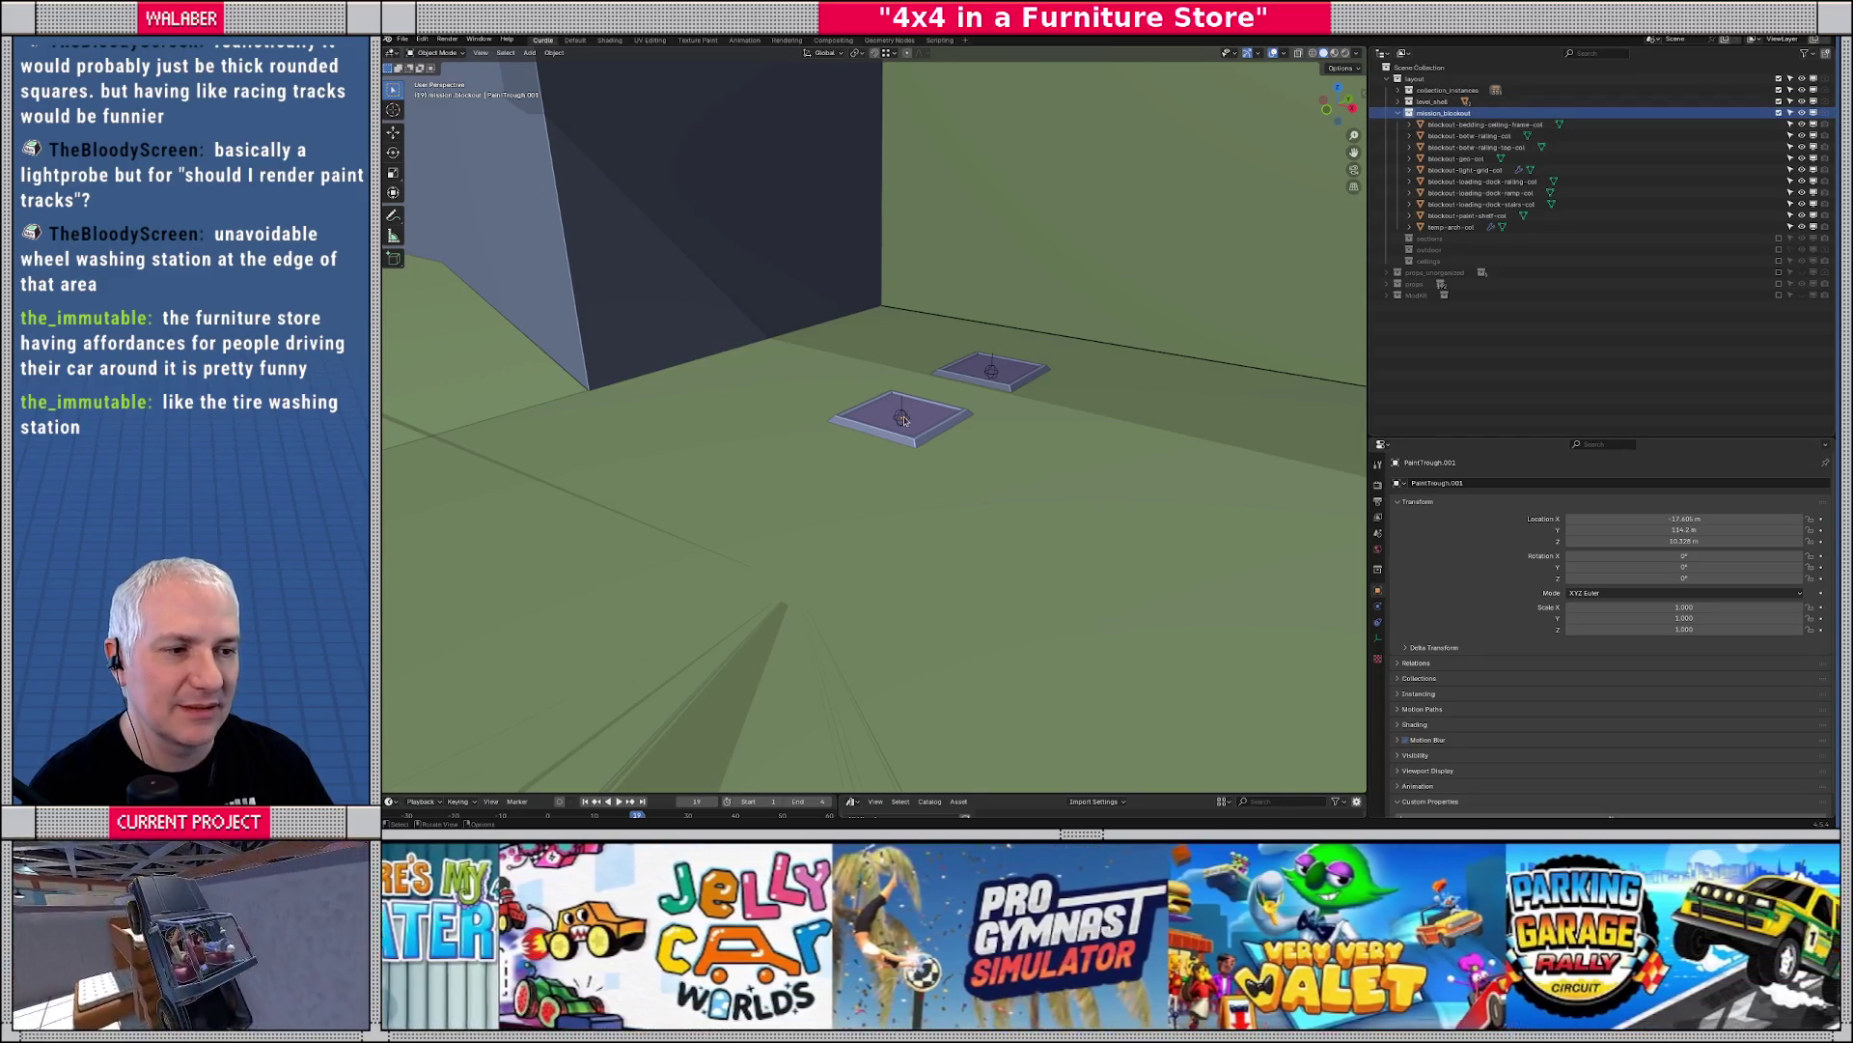
Snap the 3D cursor to the paint trough and re-activate mission_blockout
{"action": "left_click", "coordinate": [903, 418]}
{"action": "key", "text": "shift+s"}
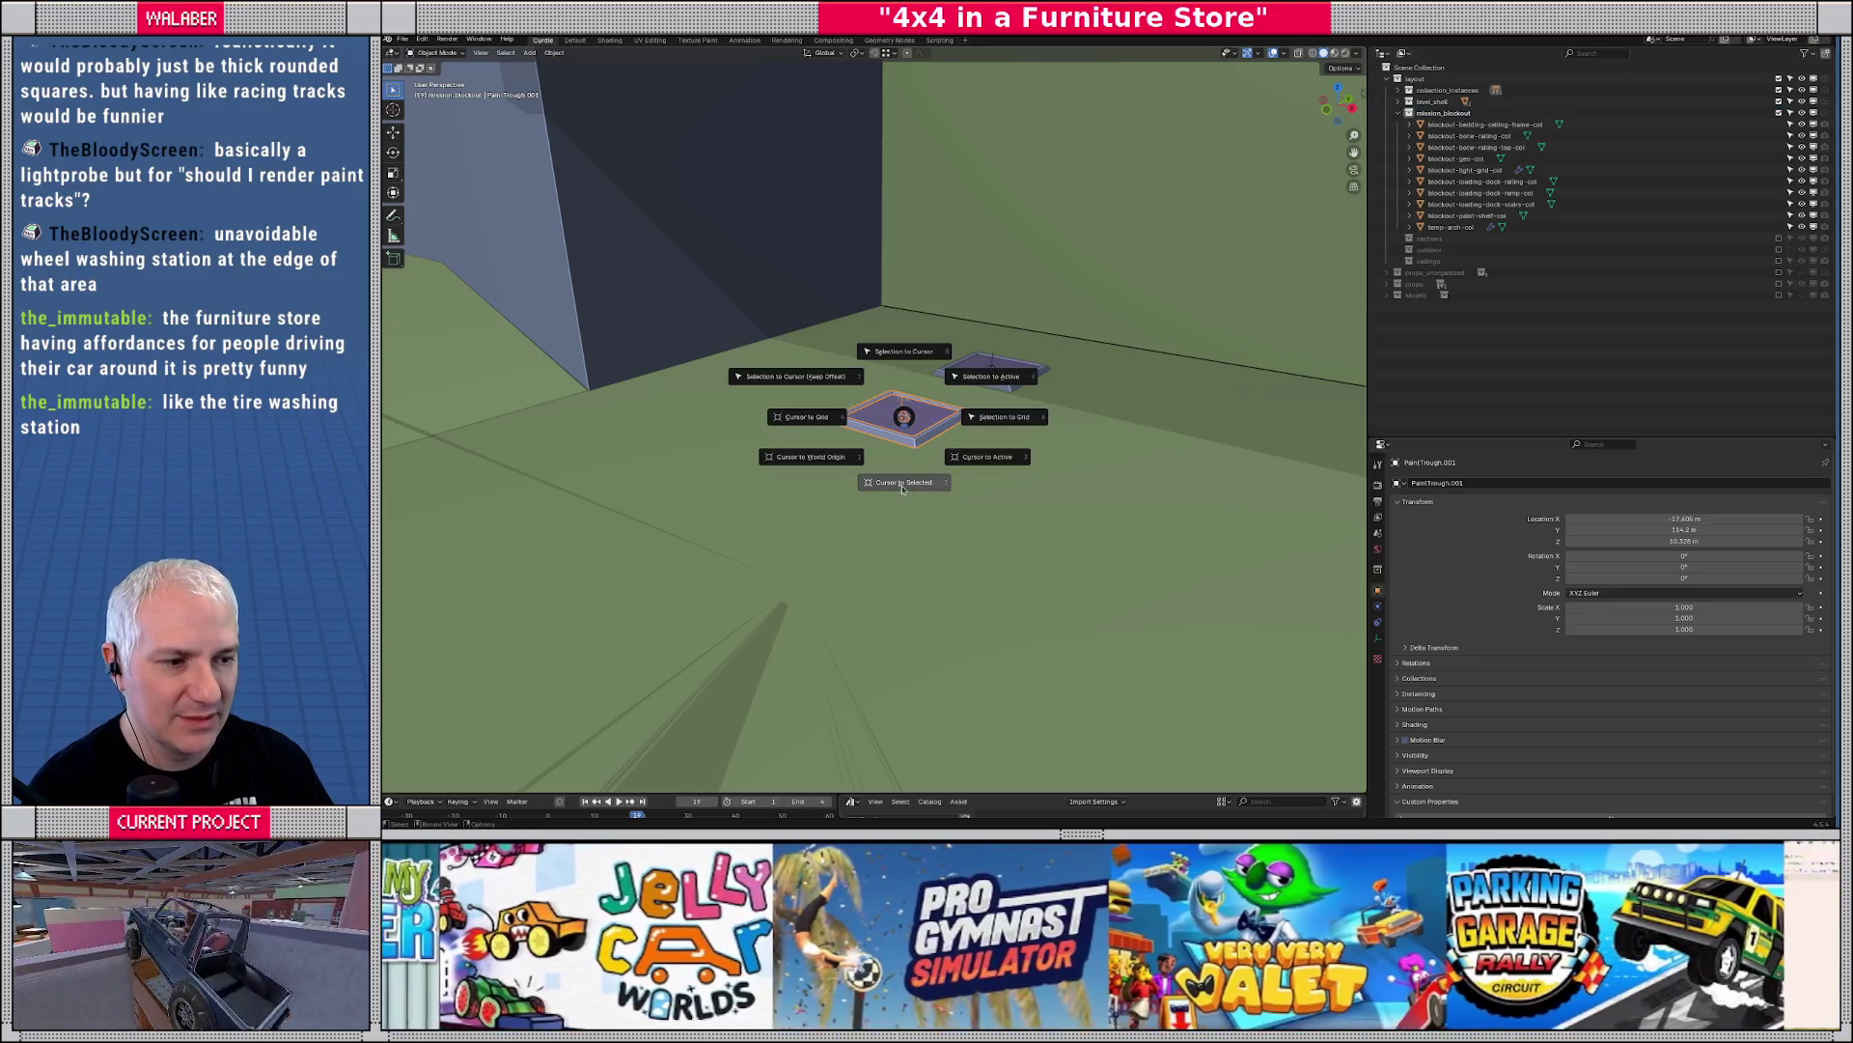
{"action": "left_click", "coordinate": [903, 483]}
{"action": "left_click", "coordinate": [1443, 113]}
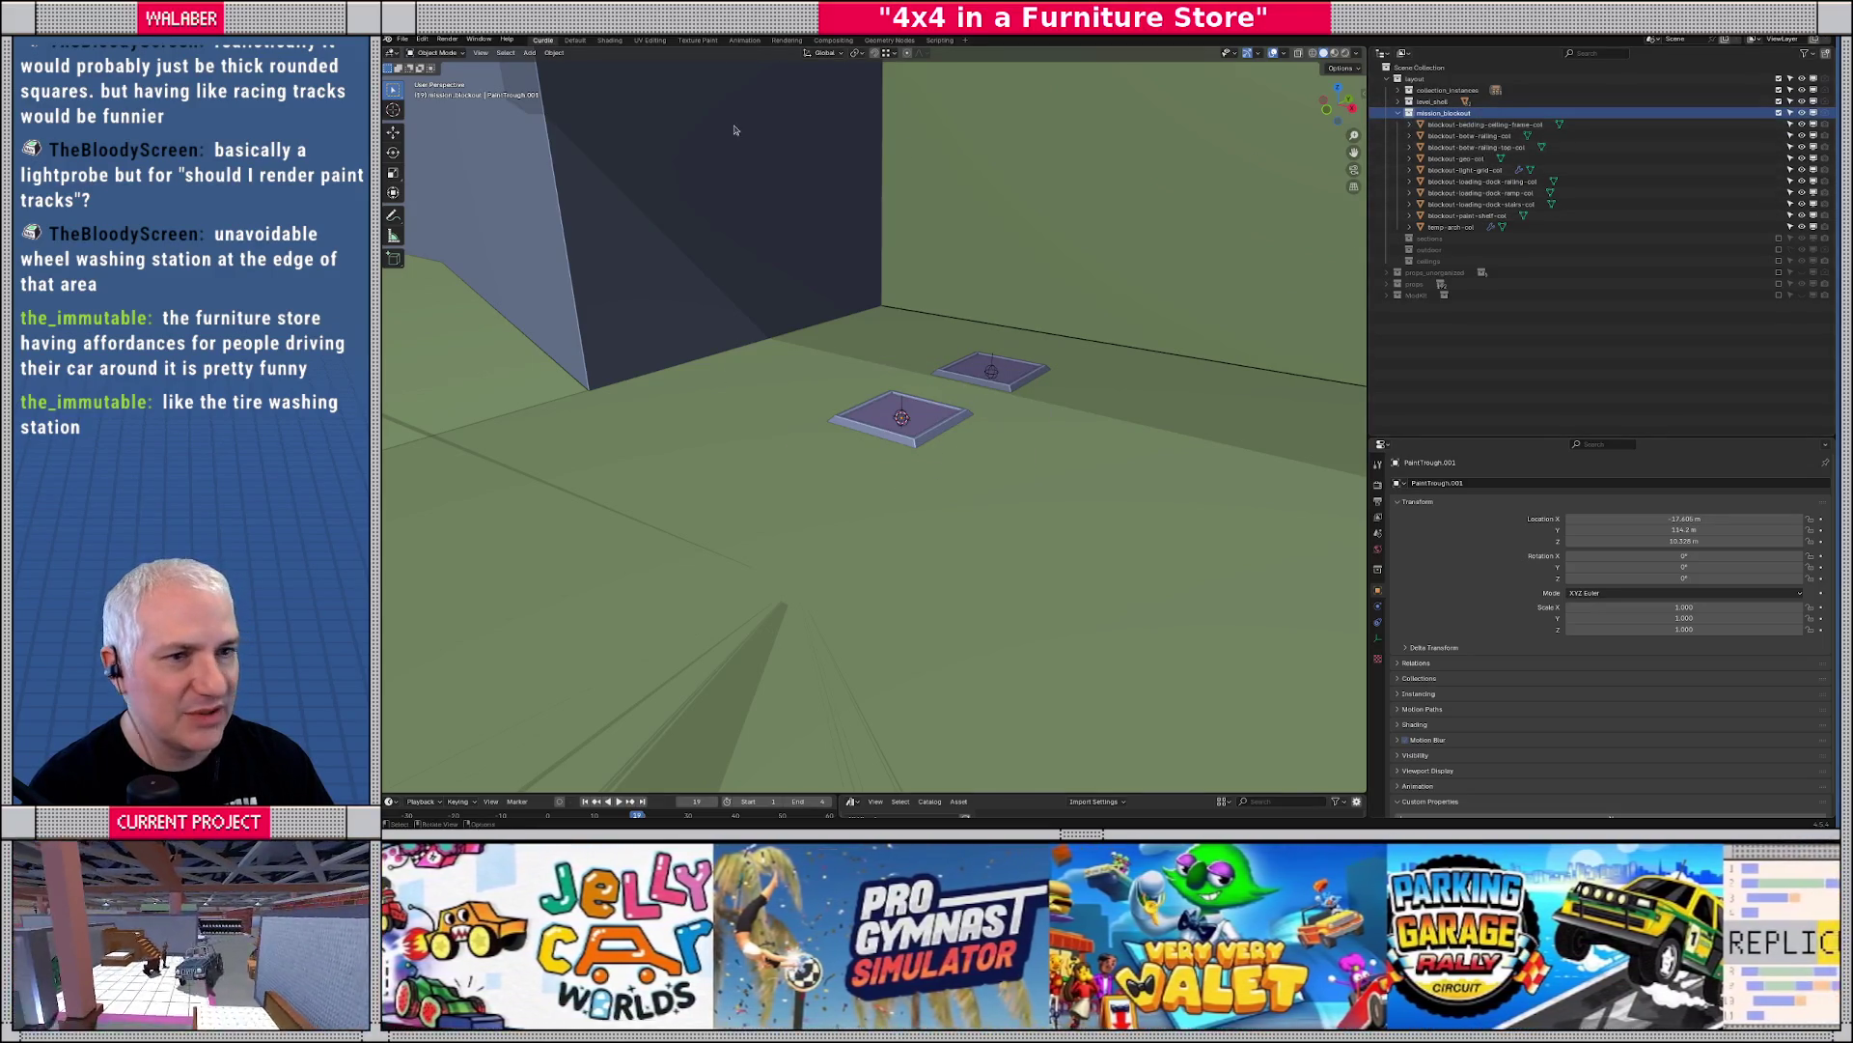
{"action": "left_click", "coordinate": [529, 52]}
Add a cube at the trough and, in Edit Mode, move a face along X
{"action": "mouse_move", "coordinate": [555, 72]}
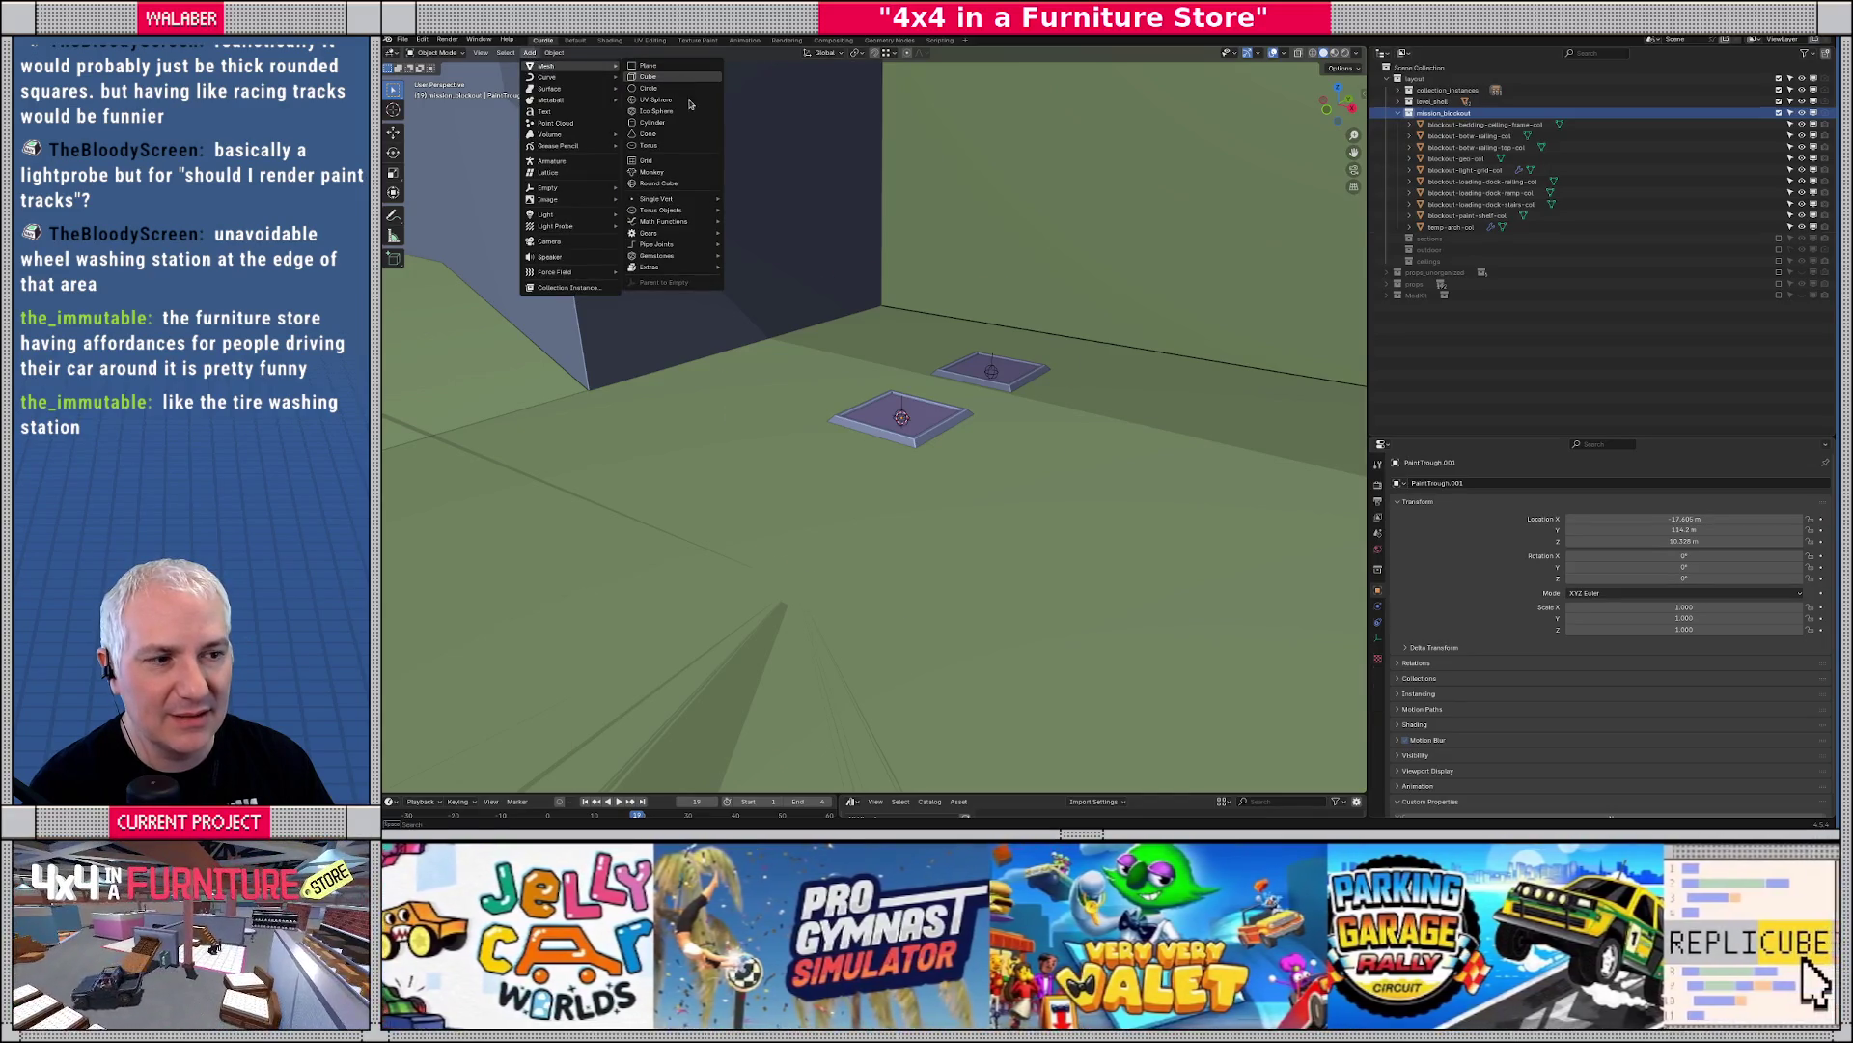
{"action": "left_click", "coordinate": [666, 86]}
{"action": "scroll", "coordinate": [937, 345], "scroll_direction": "down", "scroll_amount": 5}
{"action": "key", "text": "Tab"}
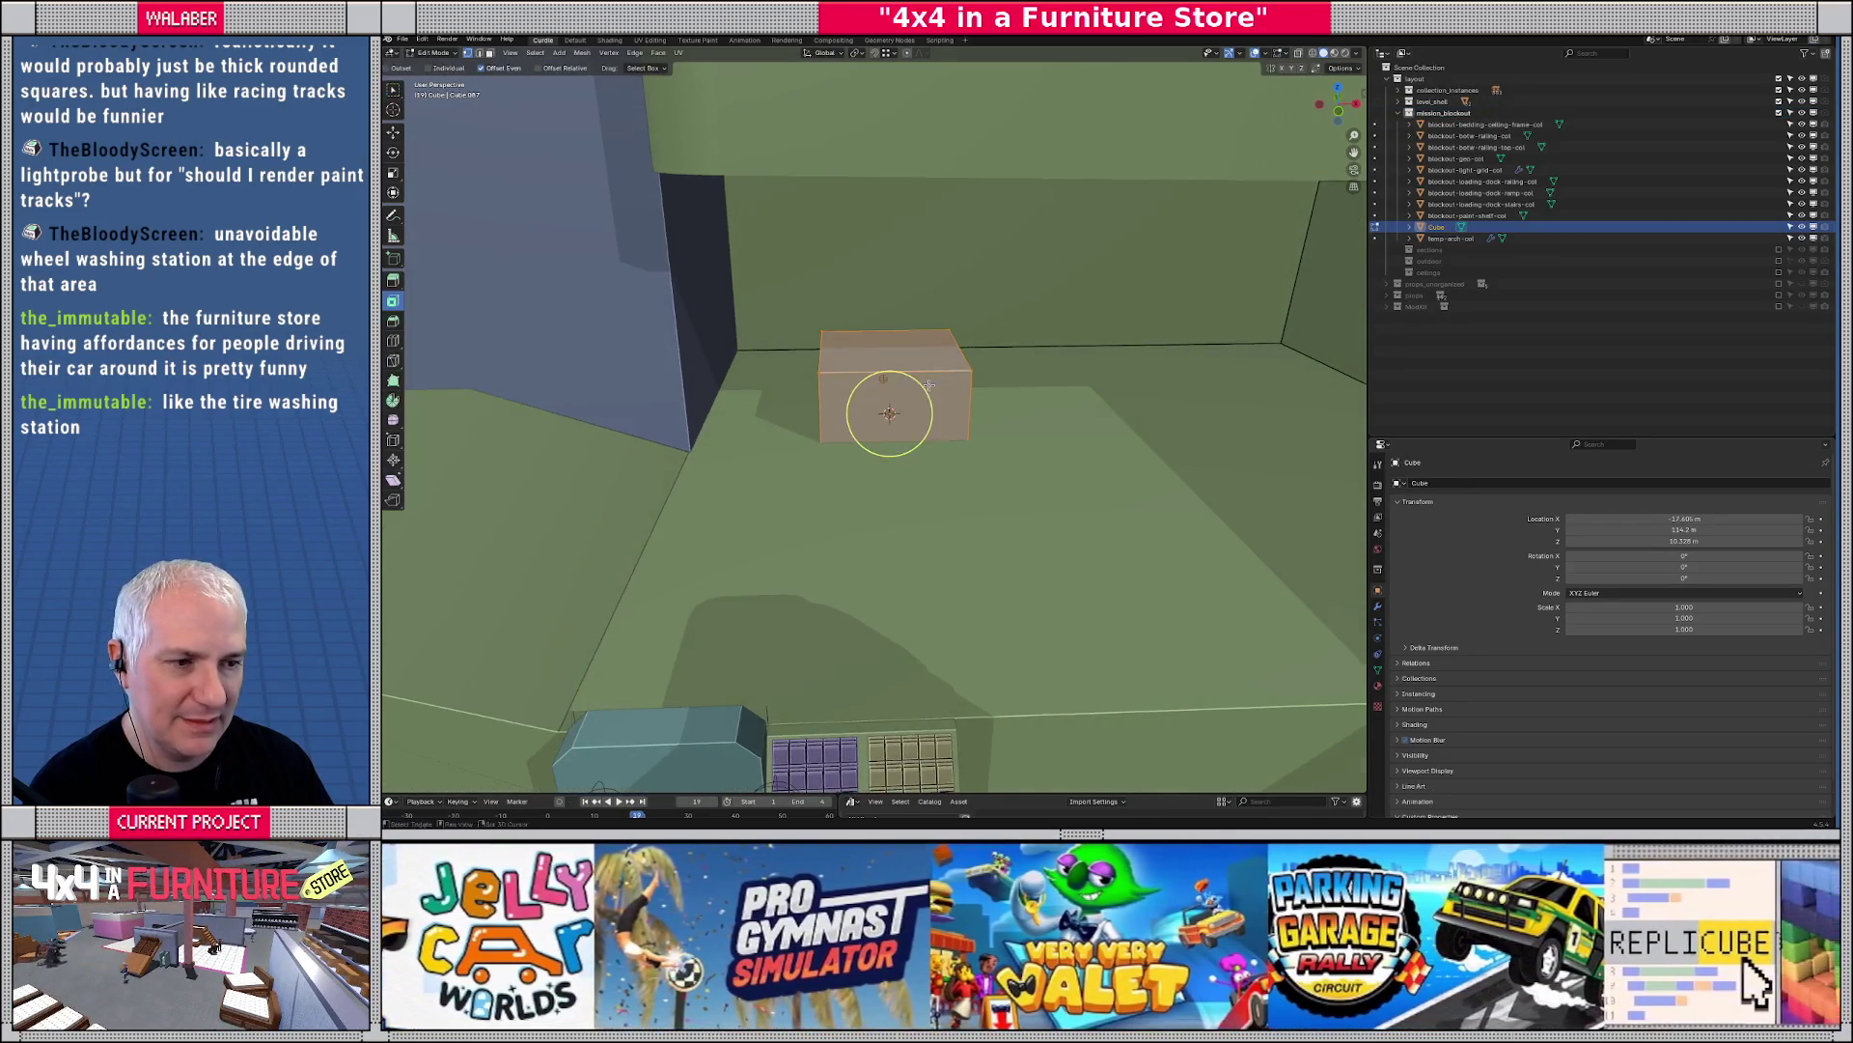
{"action": "left_click_drag", "start_coordinate": [947, 412], "coordinate": [878, 406]}
{"action": "key", "text": "g"}
{"action": "key", "text": "x"}
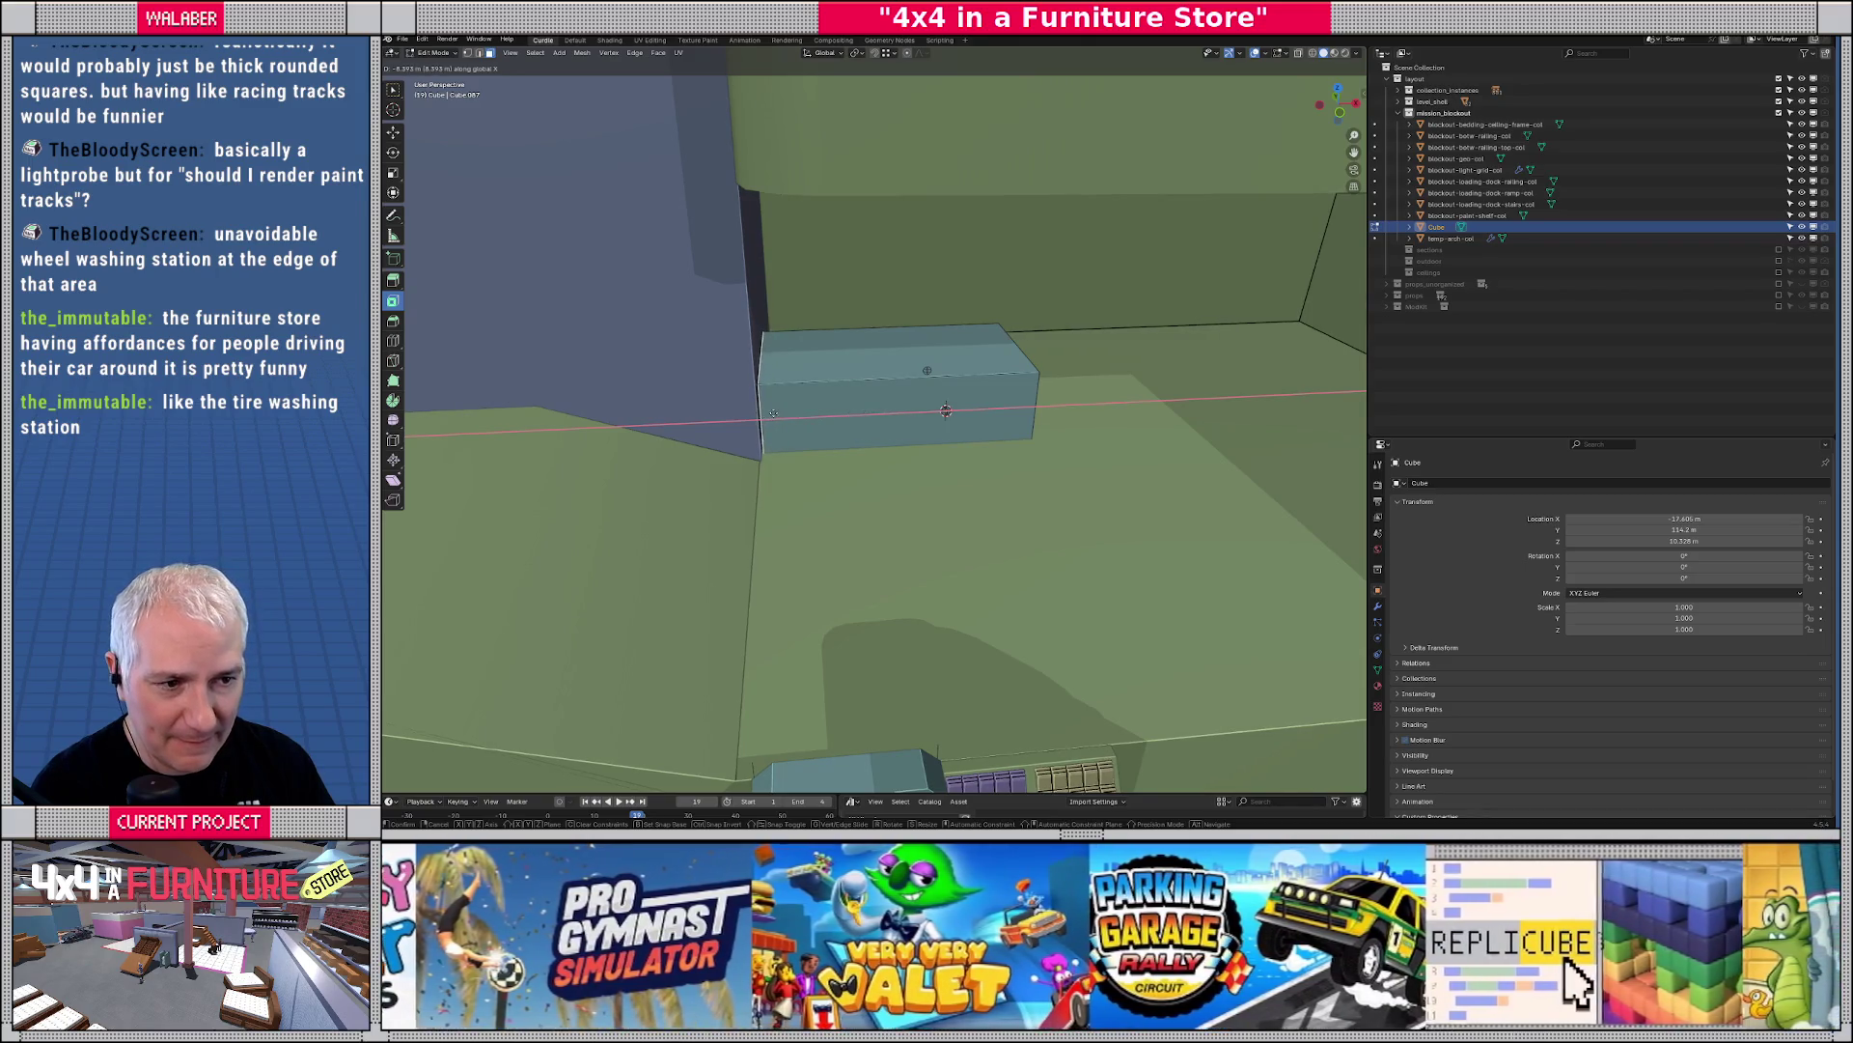
{"action": "left_click", "coordinate": [878, 413]}
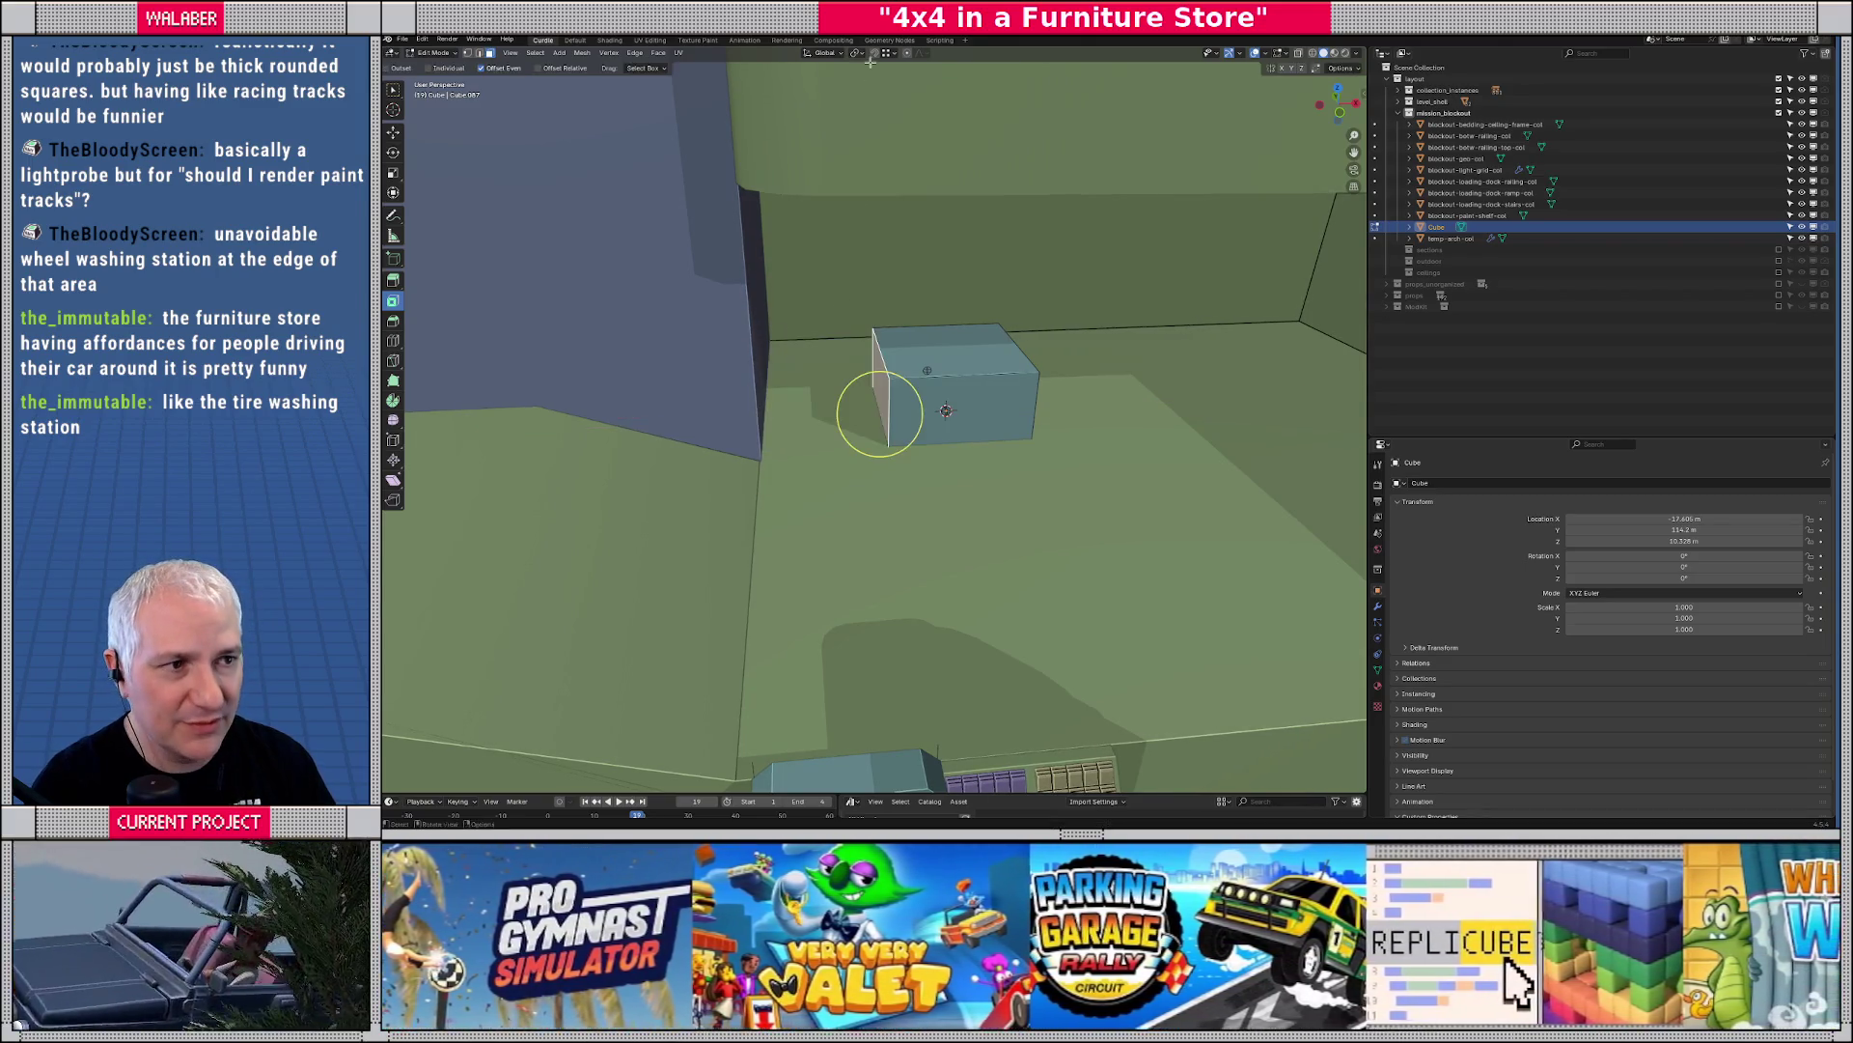
Stretch the cube 8.41 m along X and pull its opposite end to the far wall
{"action": "left_click", "coordinate": [889, 60]}
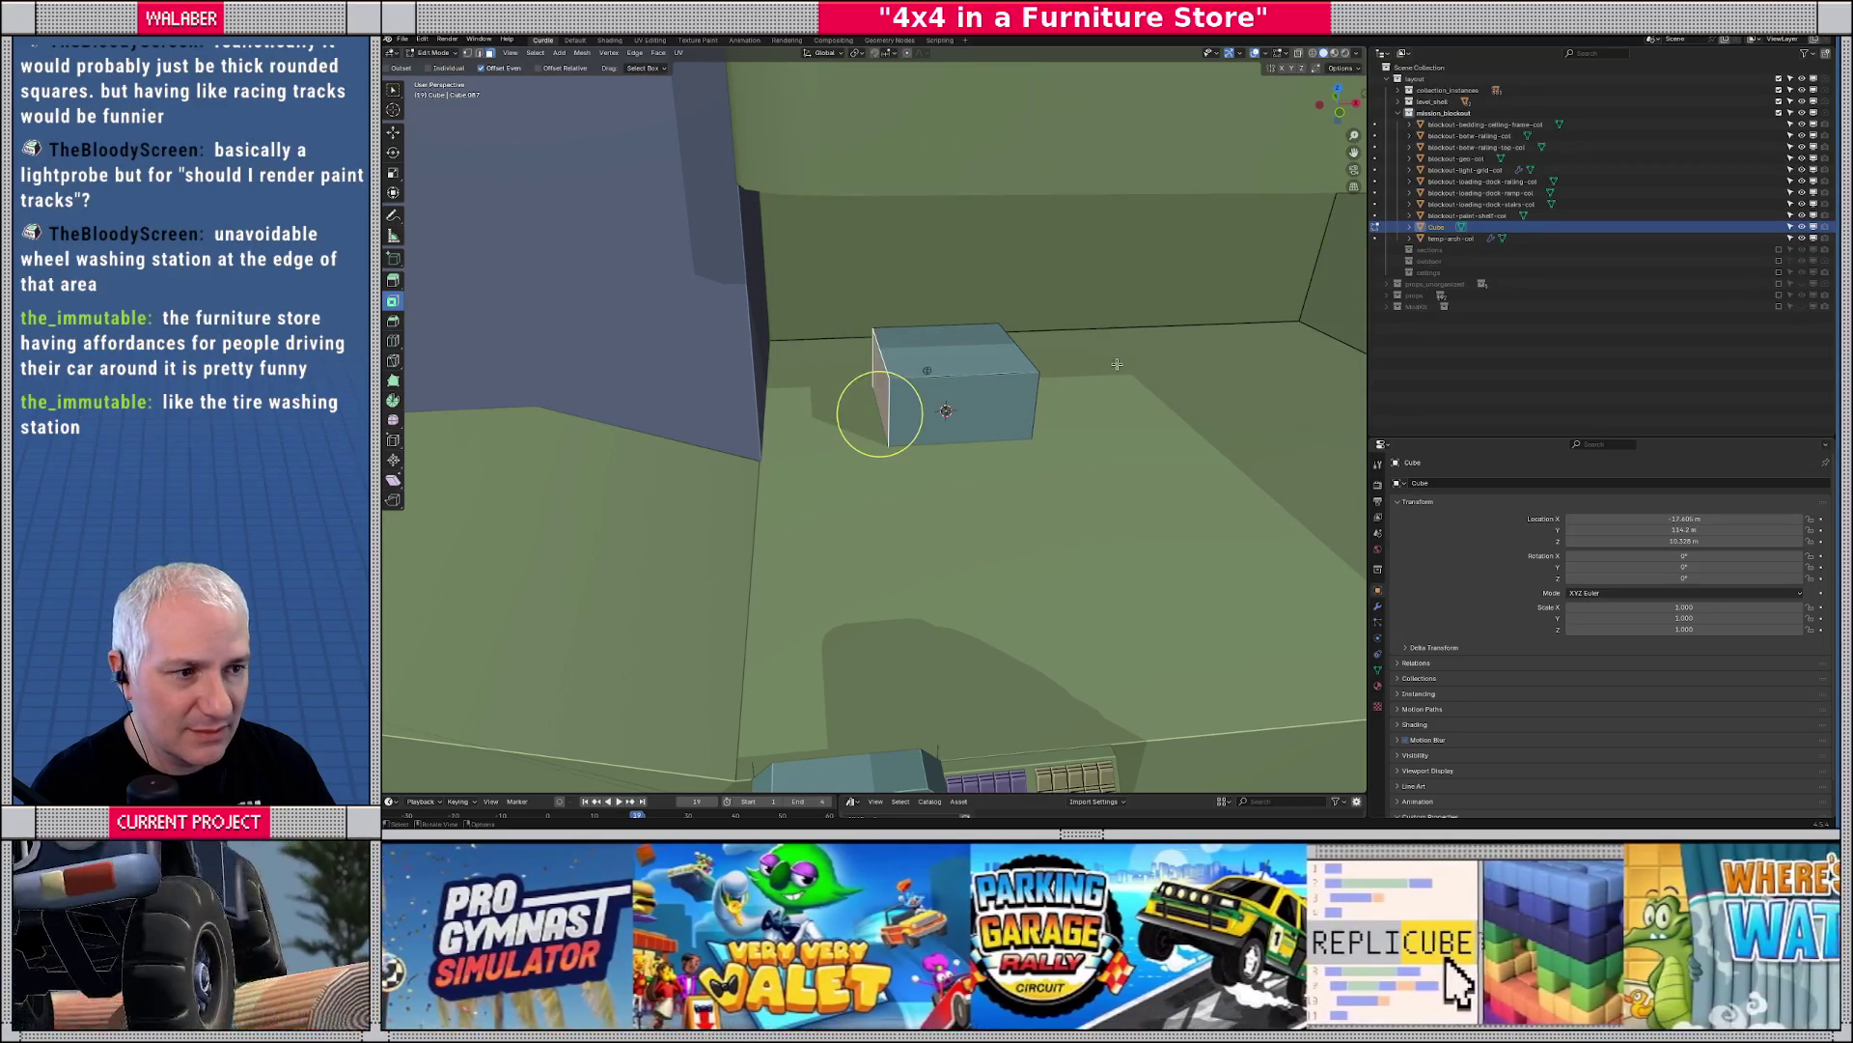
{"action": "key", "text": "g"}
{"action": "key", "text": "x"}
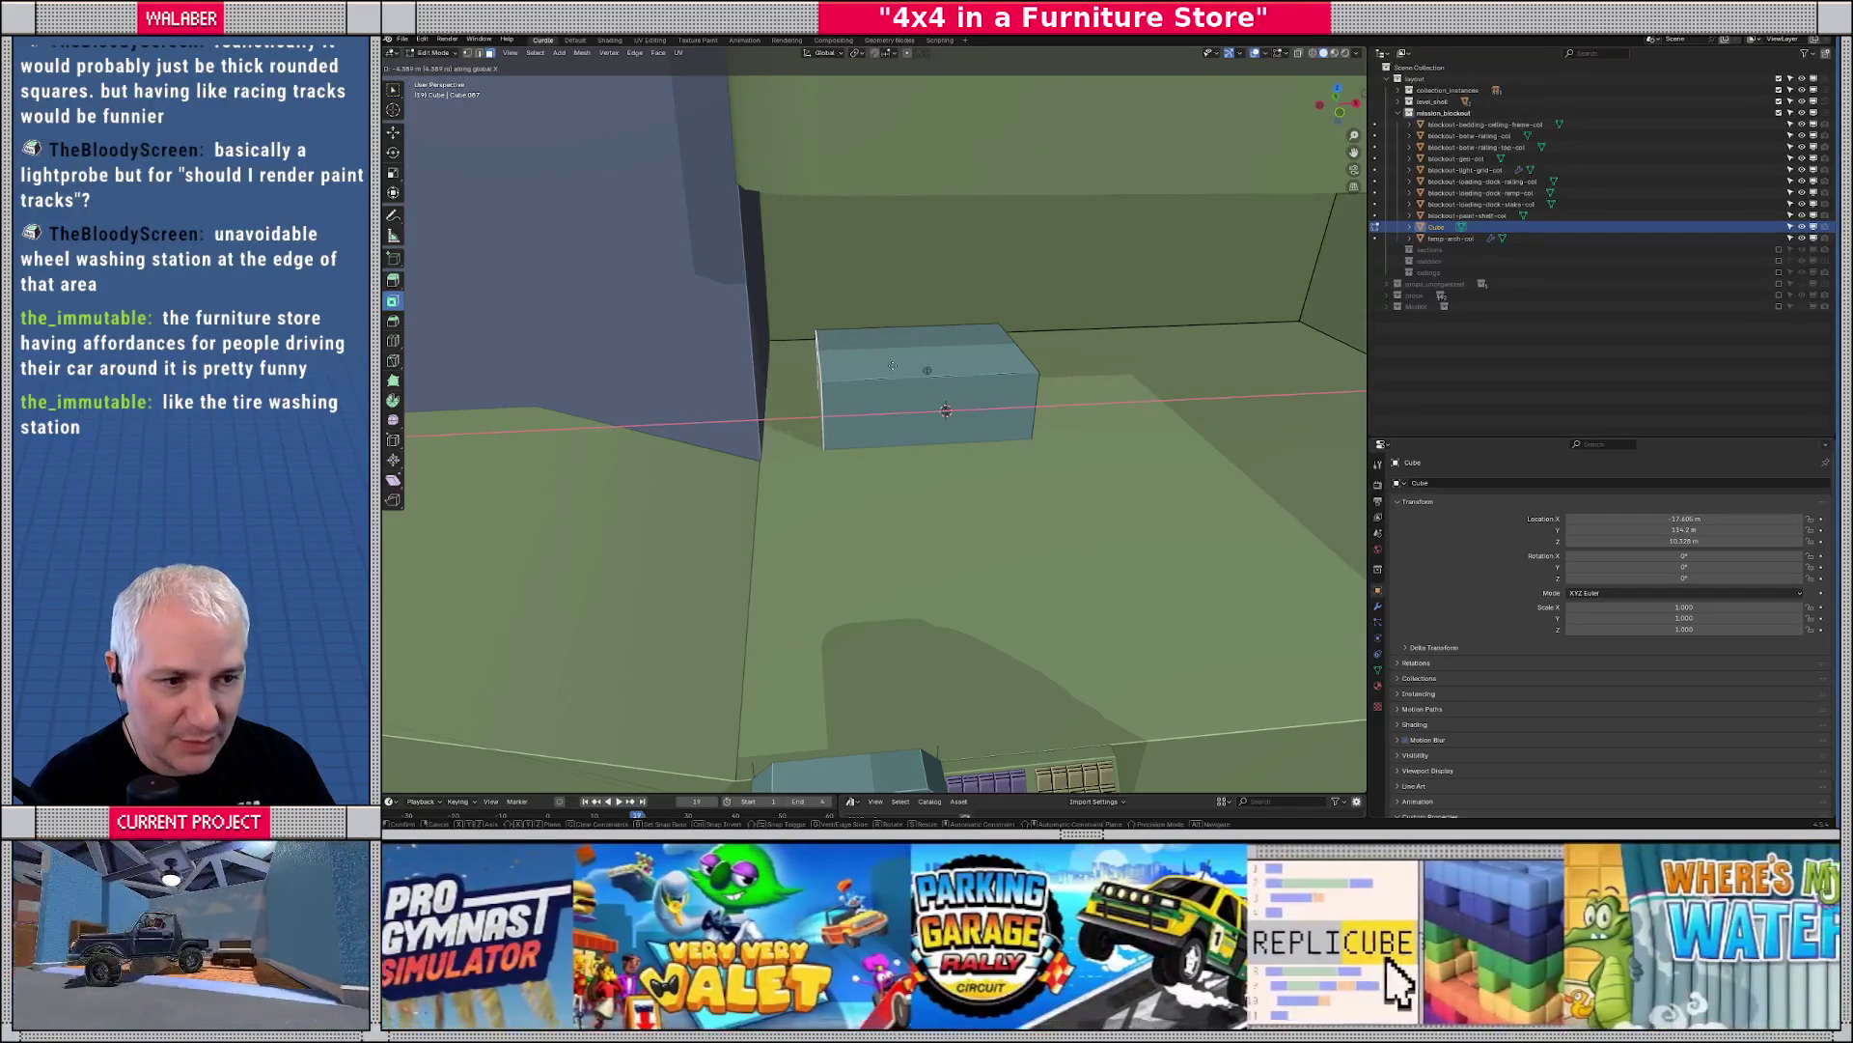
{"action": "left_click", "coordinate": [761, 413]}
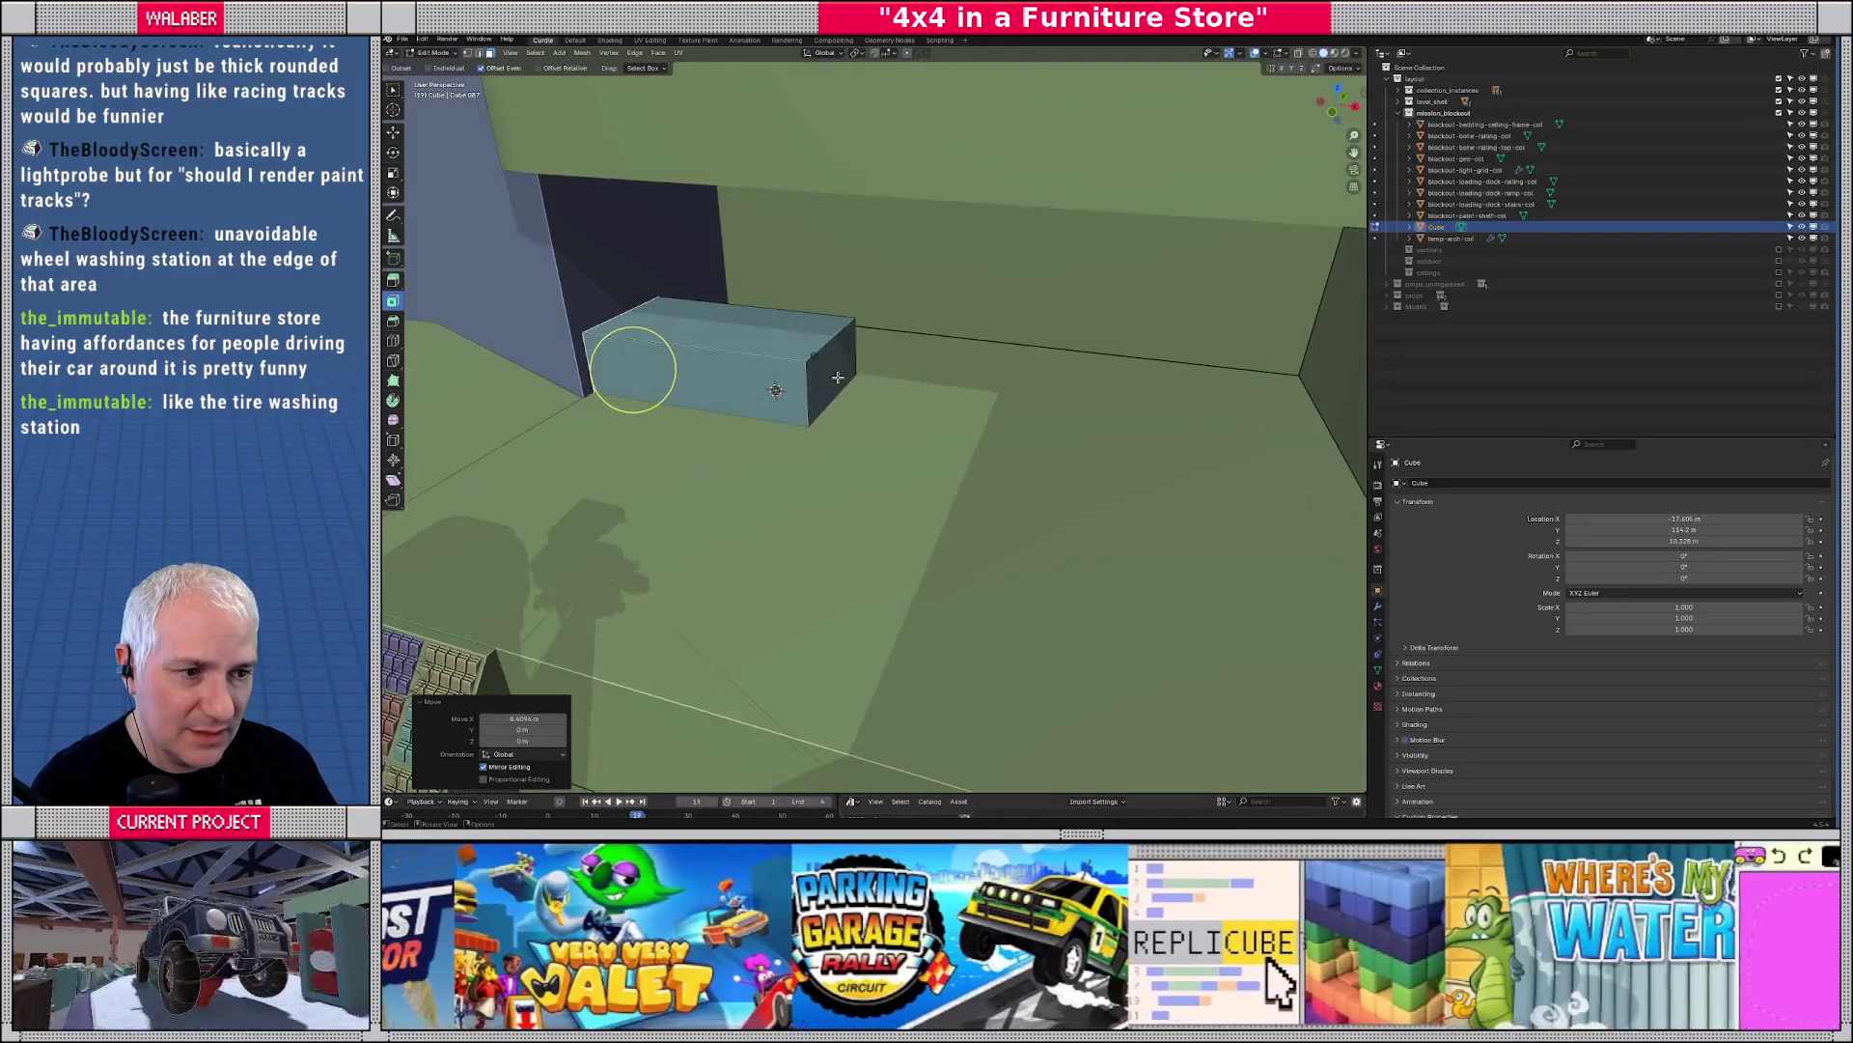
{"action": "left_click", "coordinate": [823, 400]}
{"action": "key", "text": "g"}
{"action": "key", "text": "x"}
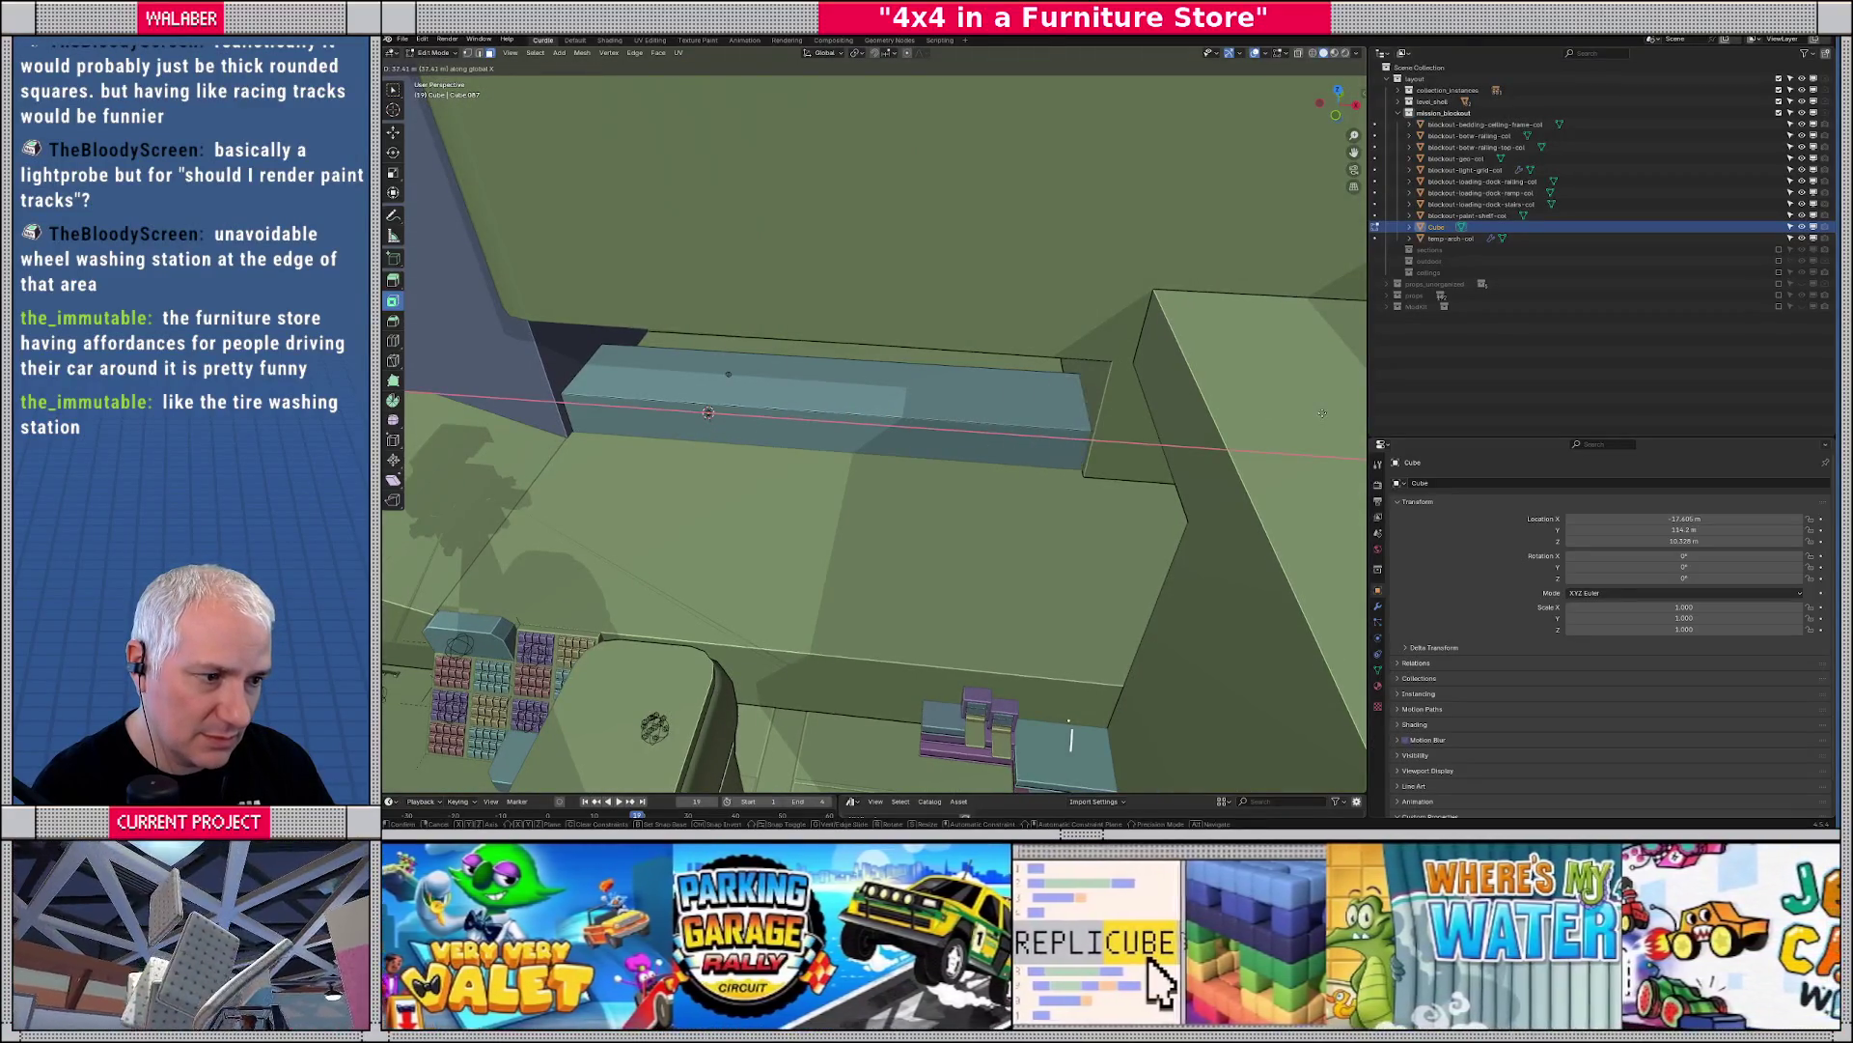
{"action": "left_click", "coordinate": [1099, 439]}
{"action": "key", "text": "g"}
{"action": "key", "text": "x"}
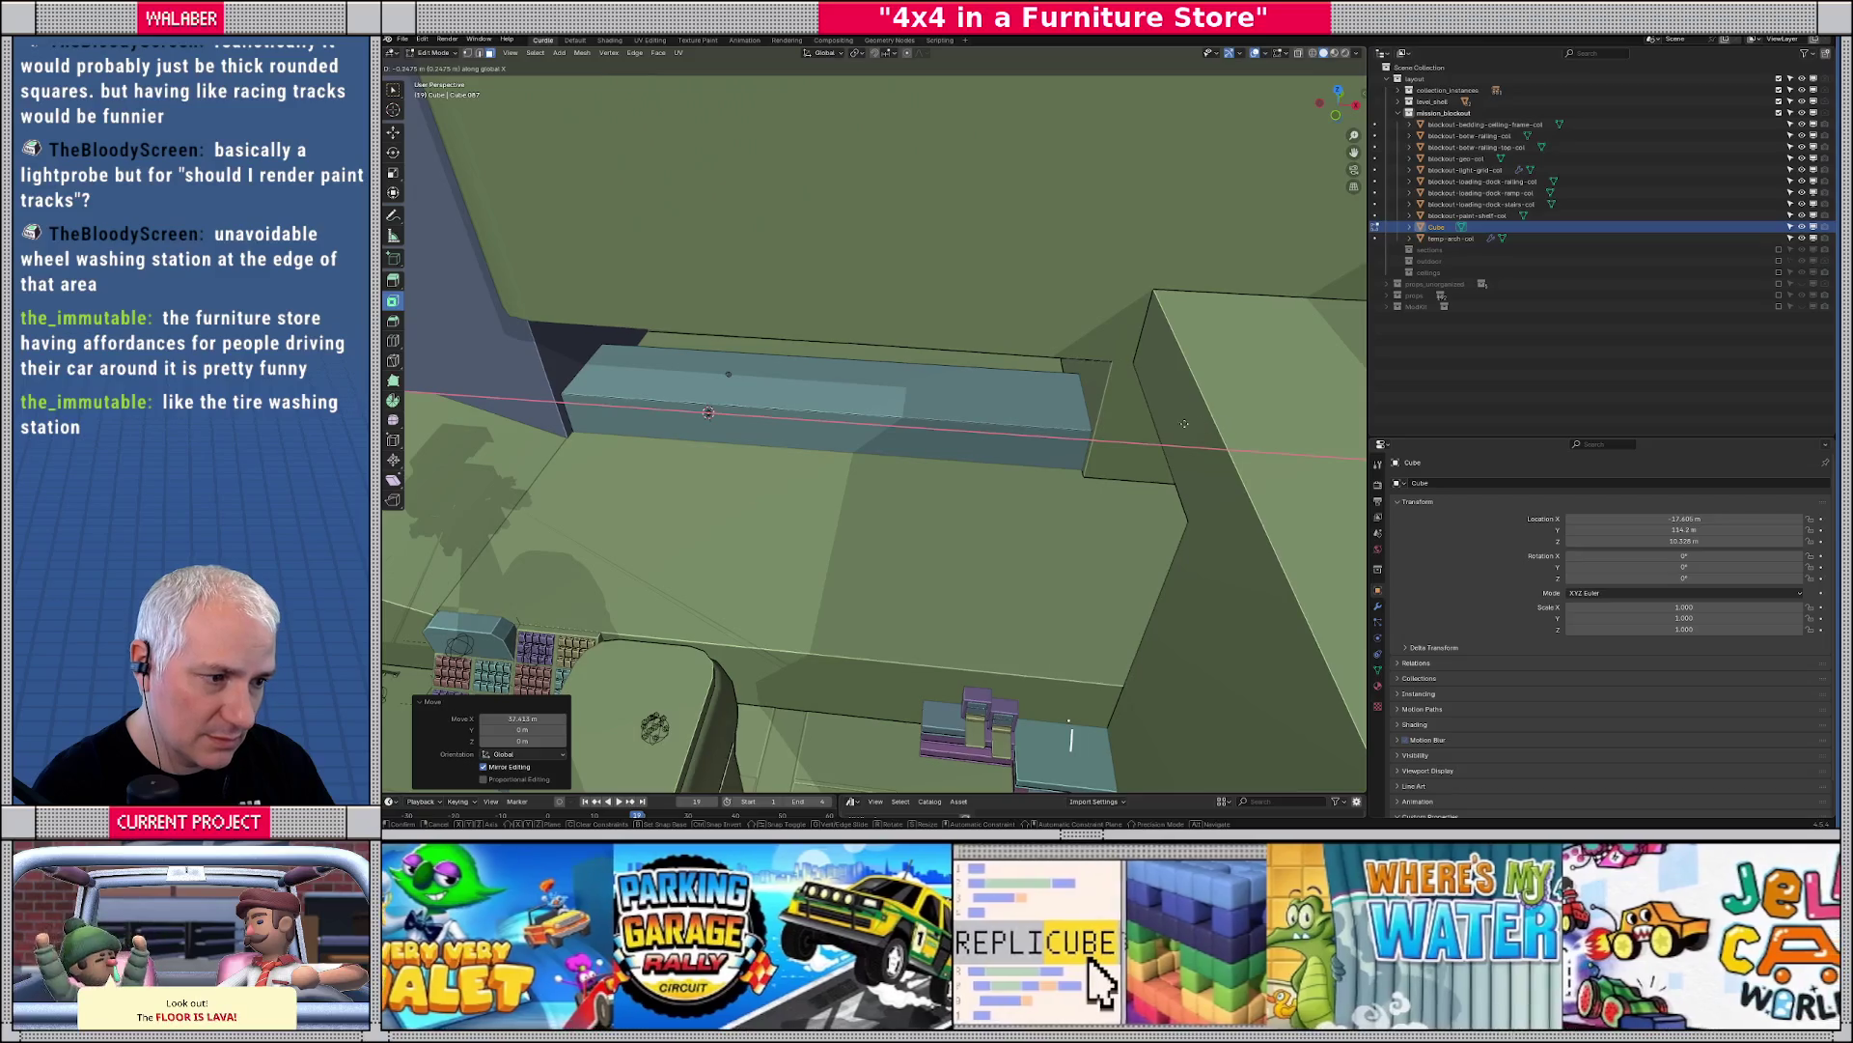
{"action": "left_click", "coordinate": [970, 414]}
Move the slab face 11.37 m along Y, then make a small Y adjustment
{"action": "left_click_drag", "start_coordinate": [928, 453], "coordinate": [888, 445]}
{"action": "key", "text": "g"}
{"action": "key", "text": "y"}
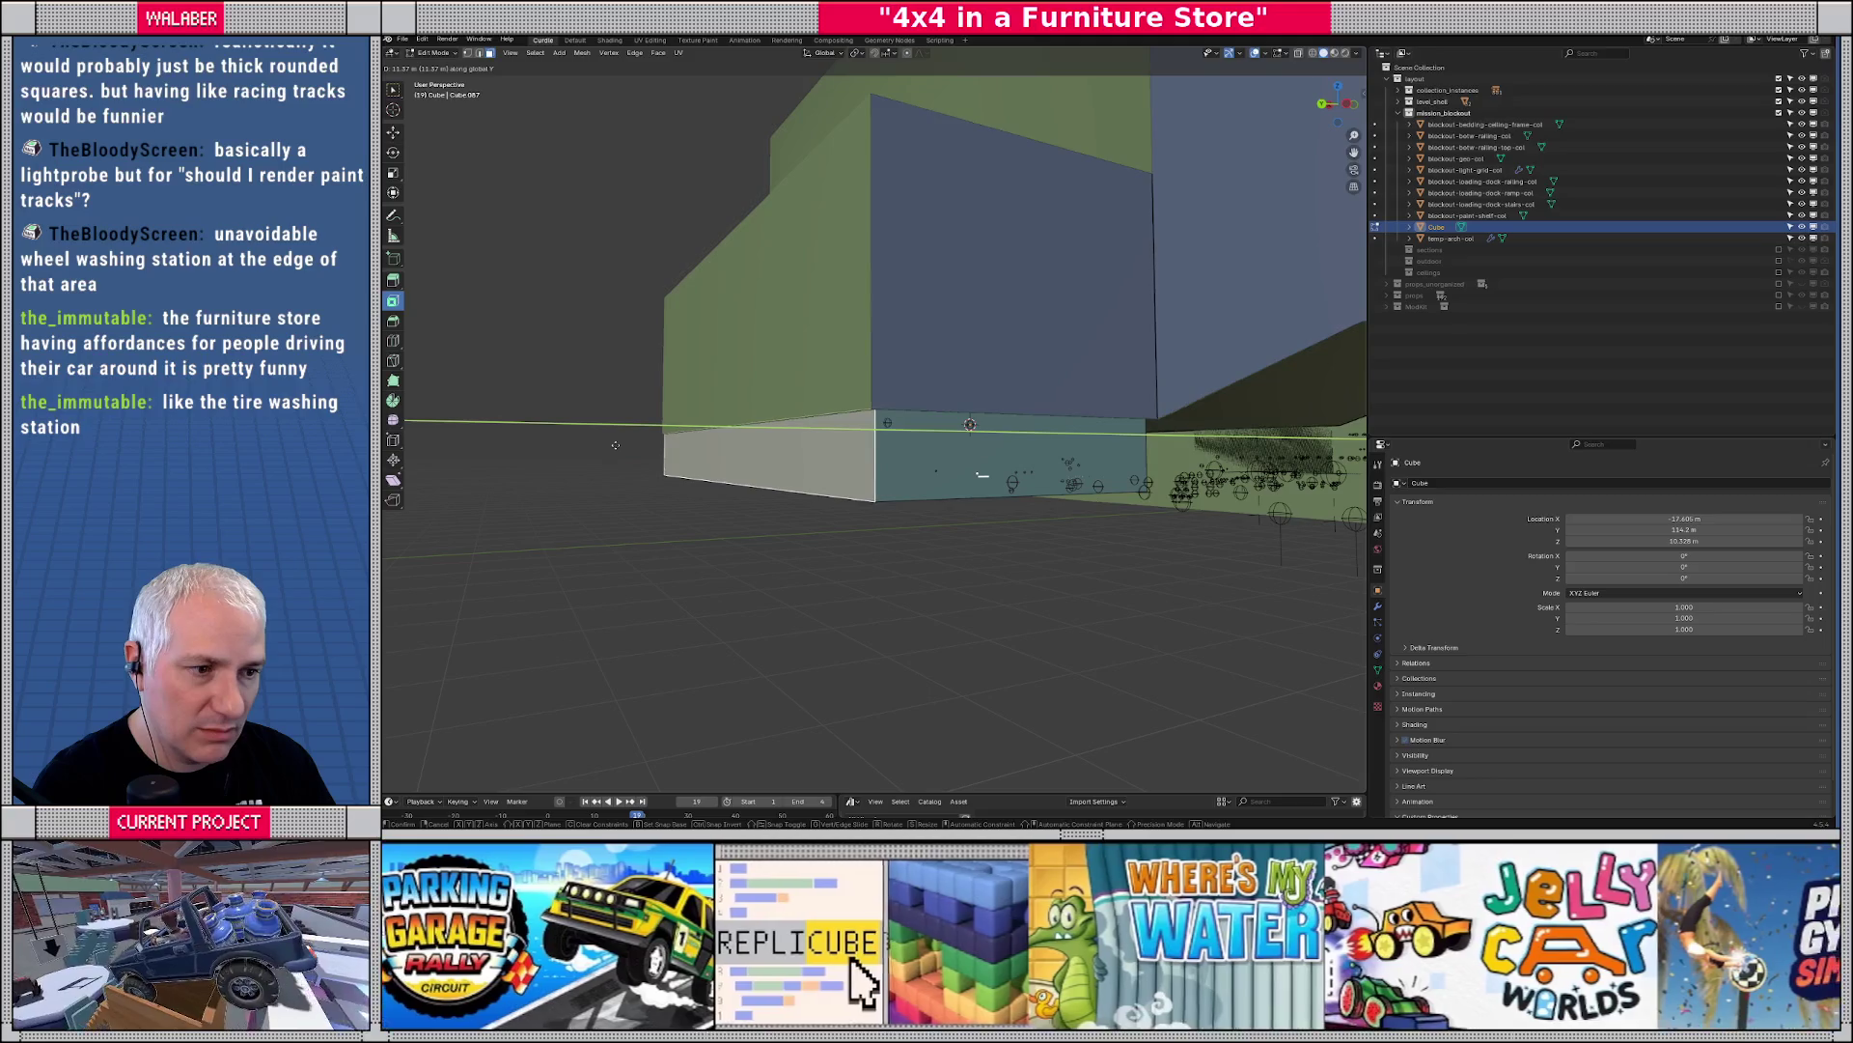
{"action": "left_click", "coordinate": [599, 443]}
{"action": "mouse_move", "coordinate": [724, 426]}
{"action": "left_mouse_down"}
{"action": "mouse_move", "coordinate": [849, 414]}
{"action": "mouse_move", "coordinate": [849, 393]}
{"action": "mouse_move", "coordinate": [1083, 434]}
{"action": "left_mouse_up"}
{"action": "mouse_move", "coordinate": [1281, 505]}
{"action": "left_mouse_down"}
{"action": "mouse_move", "coordinate": [1097, 512]}
{"action": "mouse_move", "coordinate": [1055, 488]}
{"action": "mouse_move", "coordinate": [1077, 490]}
{"action": "left_mouse_up"}
{"action": "key", "text": "g"}
{"action": "key", "text": "y"}
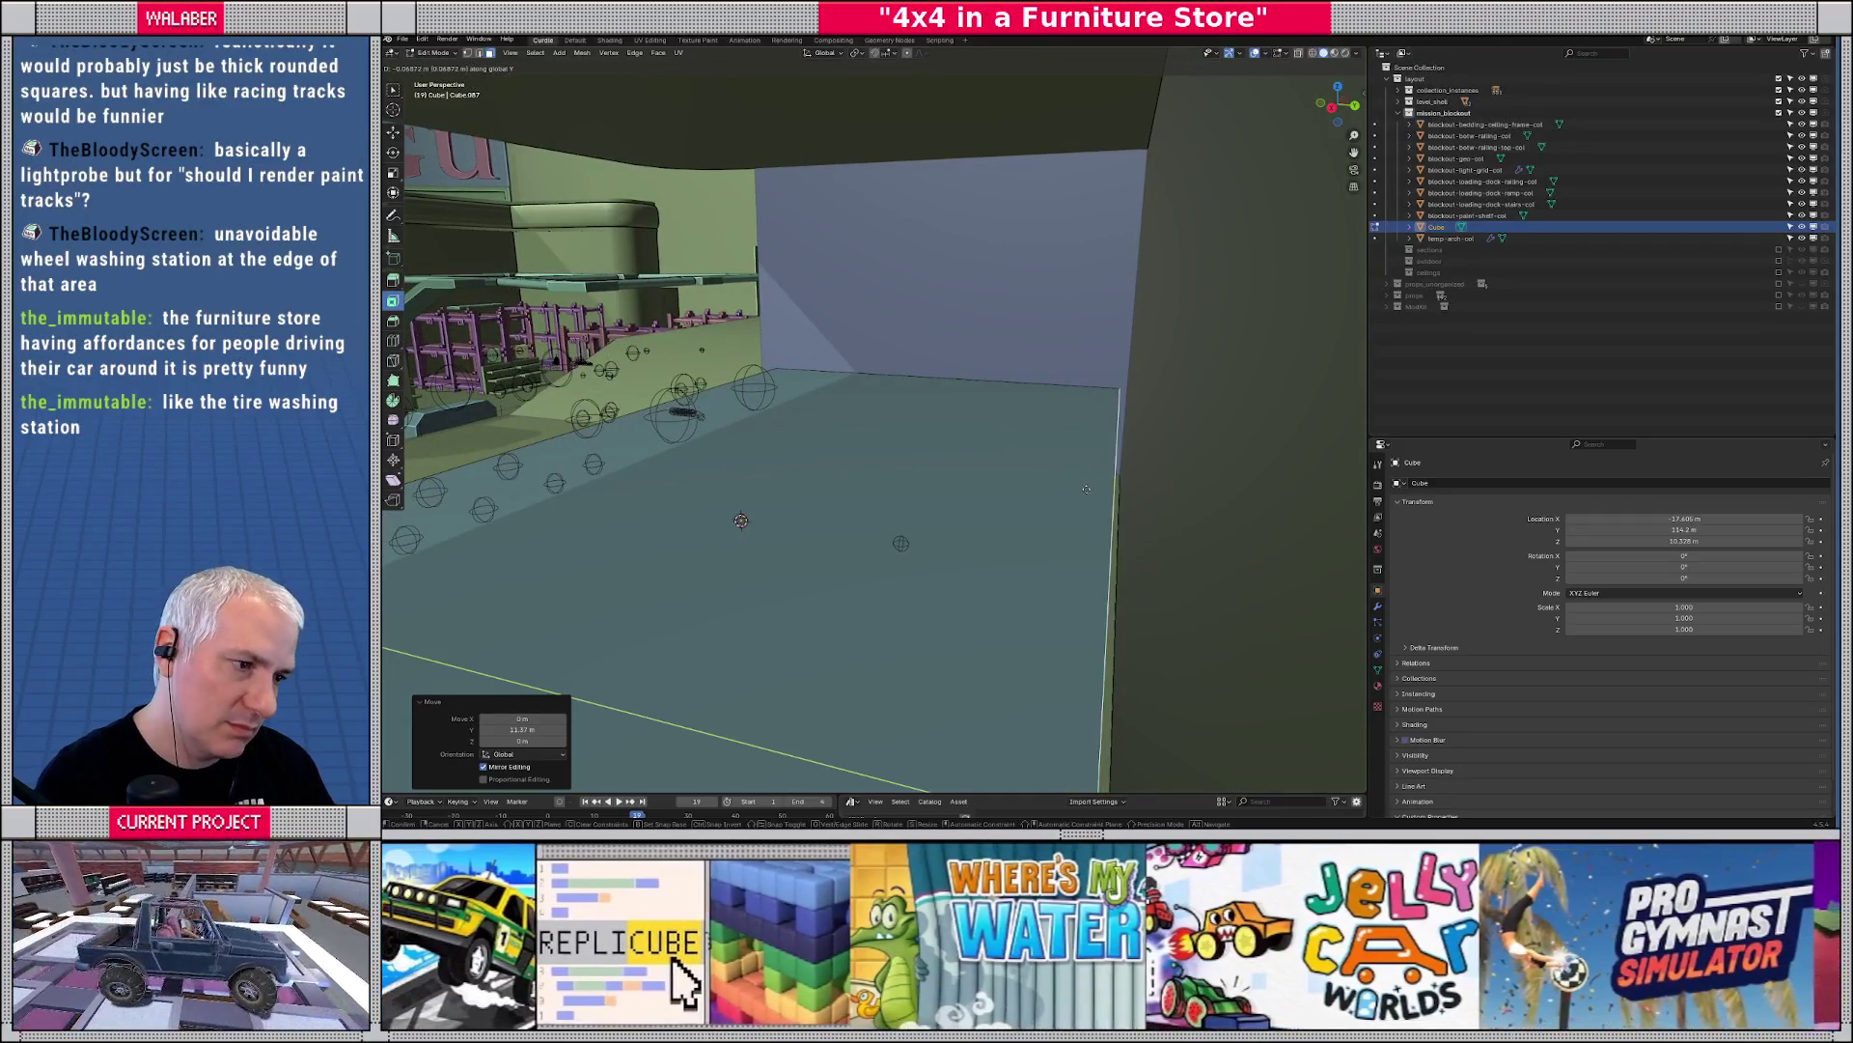
{"action": "left_click", "coordinate": [1196, 491]}
Move the face precisely 0.25 m along Y
{"action": "type", "text": "gy"}
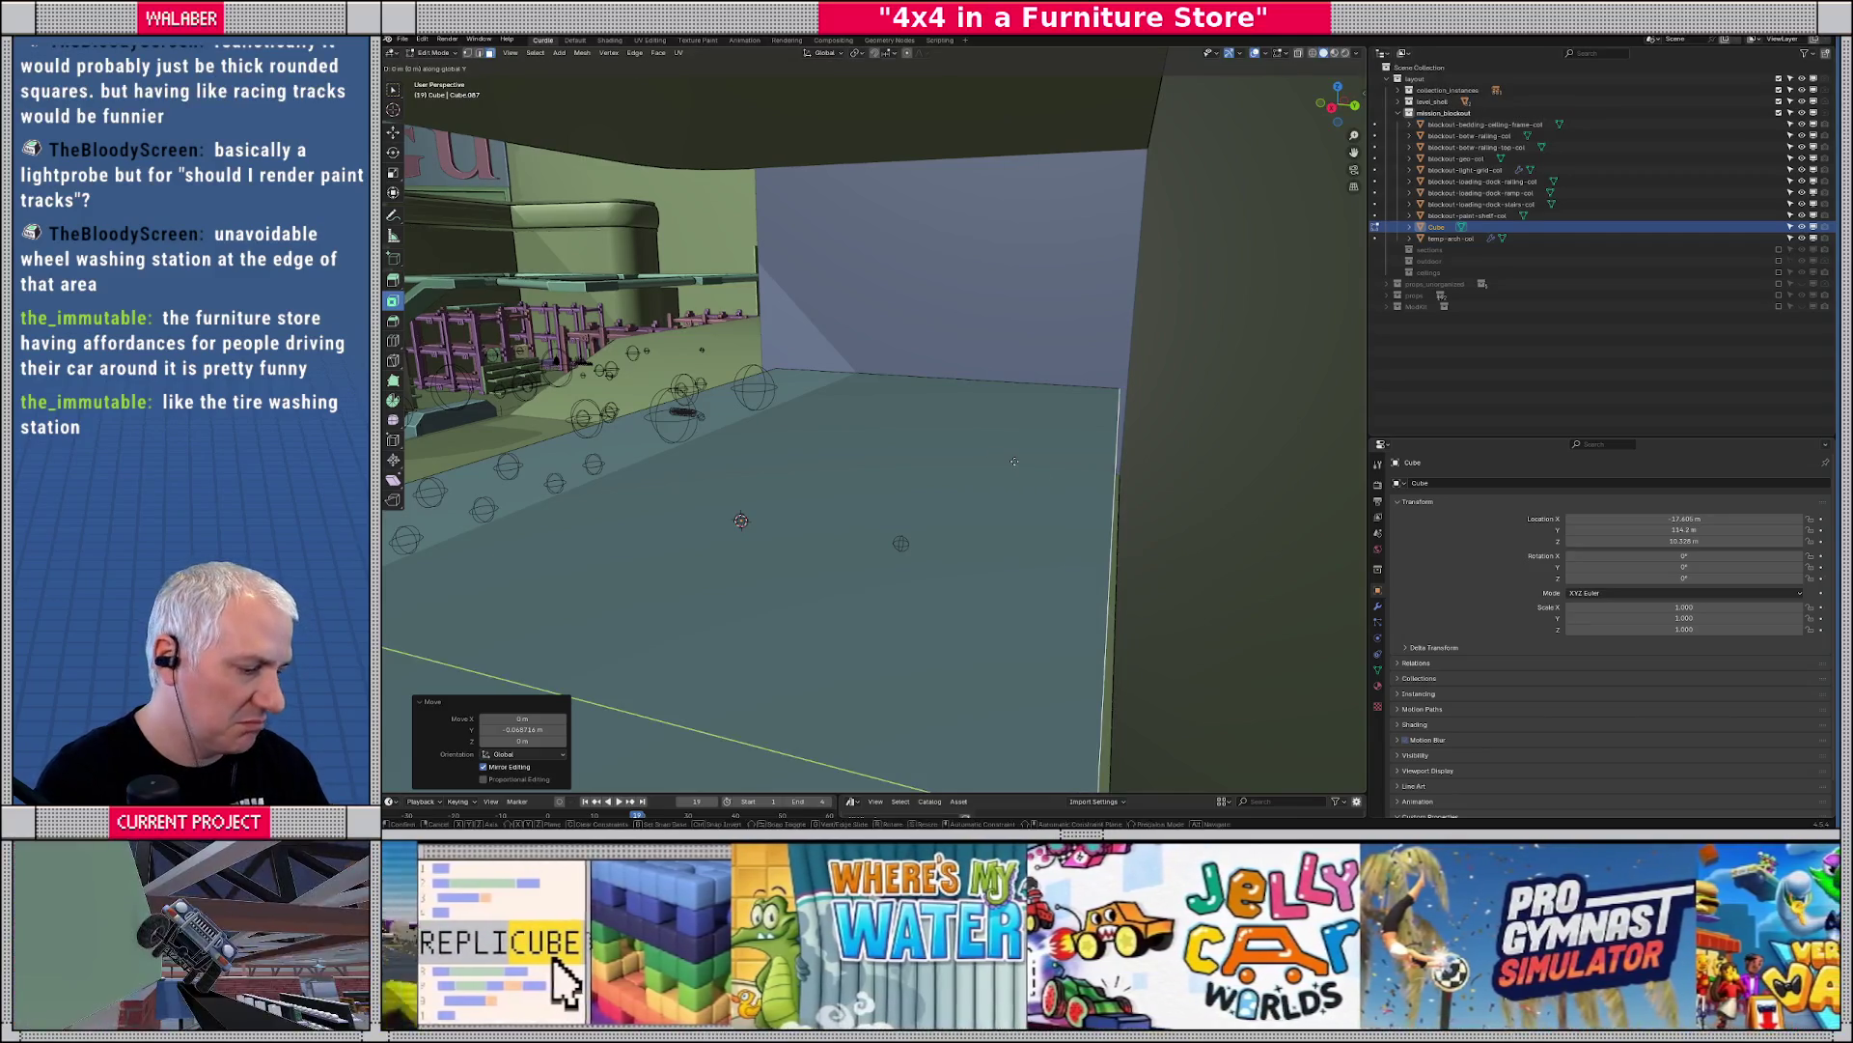
{"action": "type", "text": "0.05"}
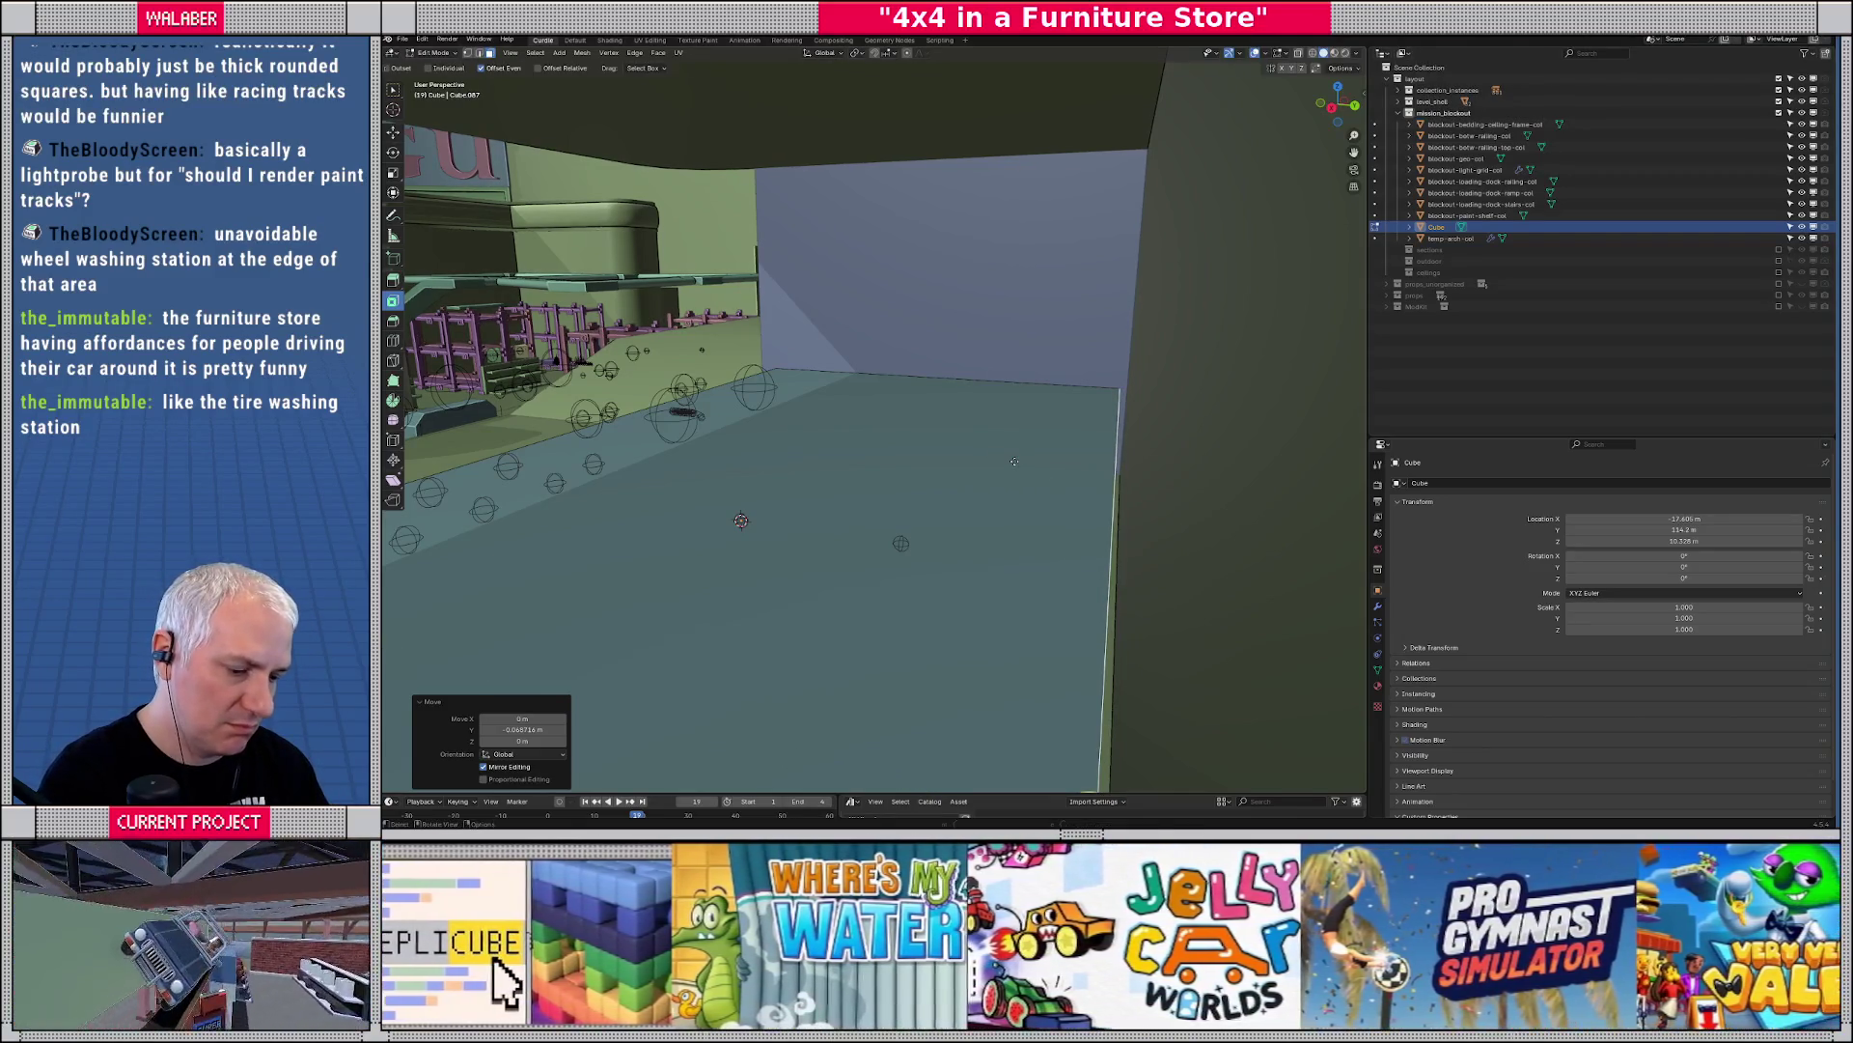
{"action": "type", "text": "gy0.25"}
{"action": "key", "text": "Return"}
{"action": "scroll", "coordinate": [1014, 455], "scroll_direction": "up", "scroll_amount": 5}
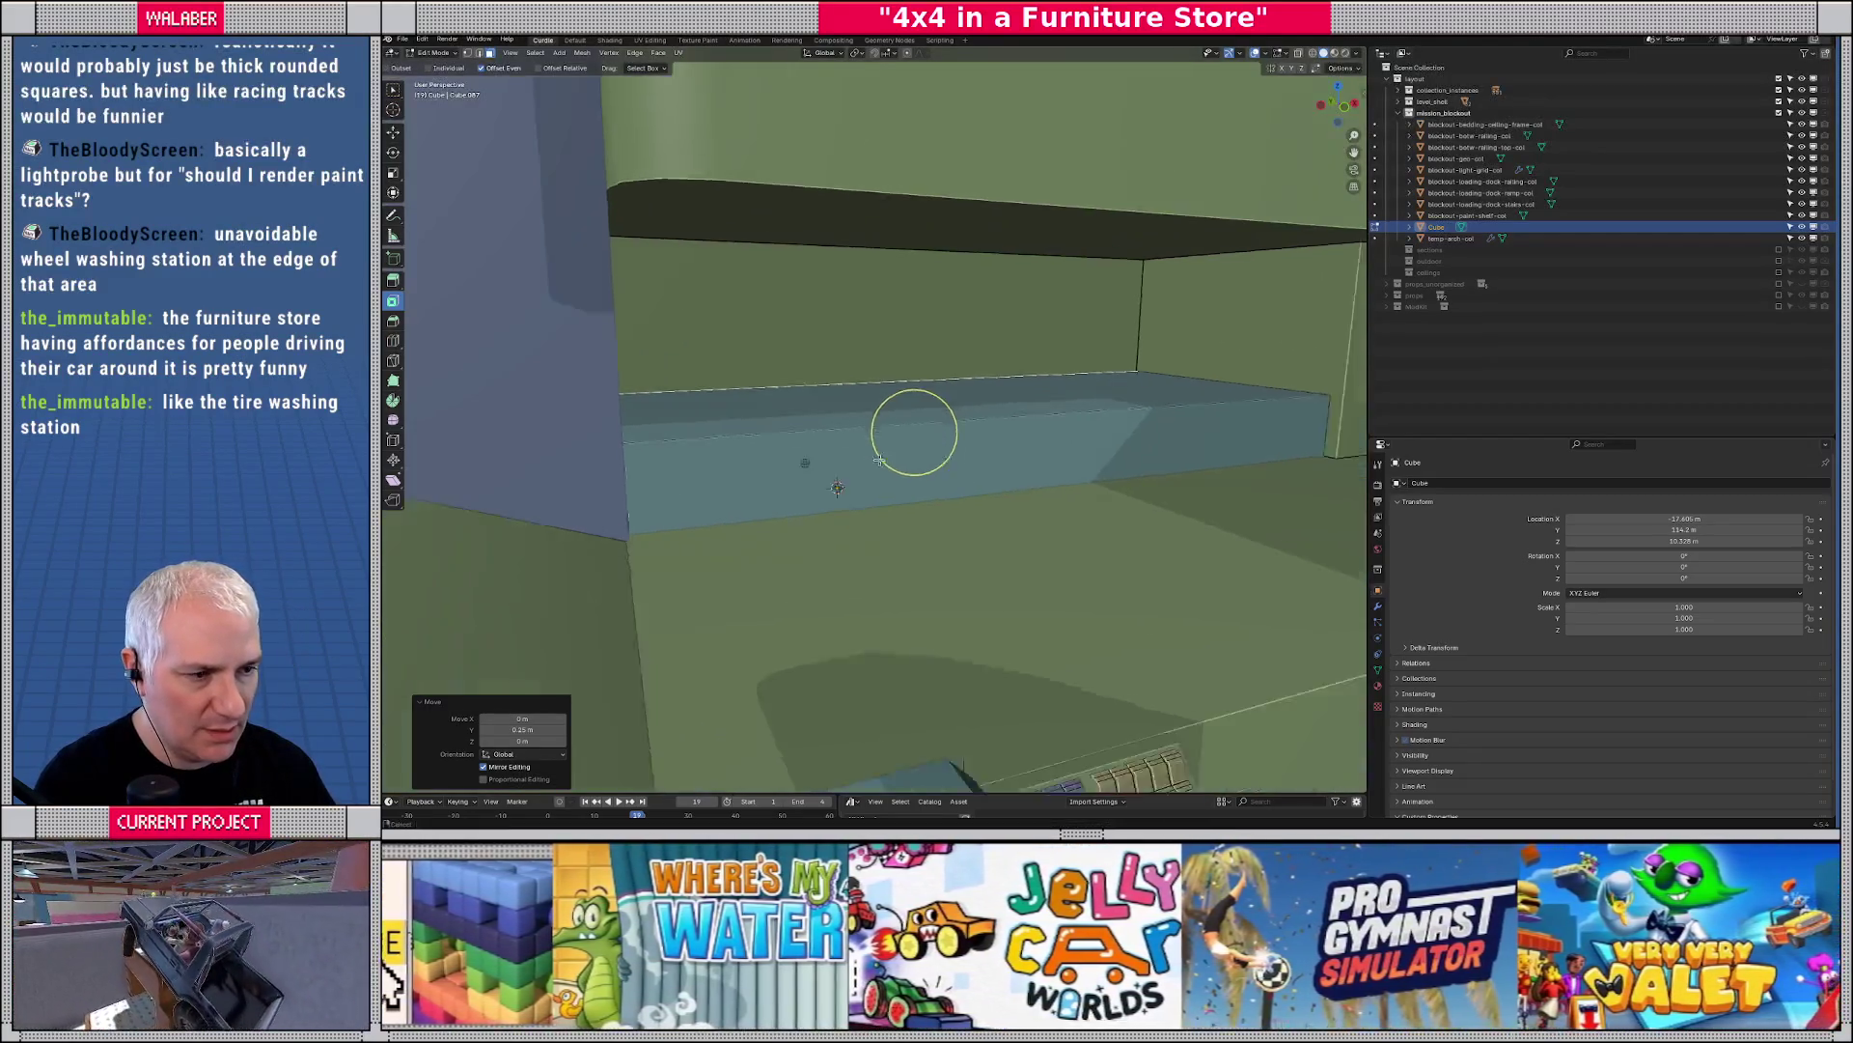
{"action": "scroll", "coordinate": [850, 425], "scroll_direction": "up", "scroll_amount": 3}
{"action": "scroll", "coordinate": [807, 443], "scroll_direction": "down", "scroll_amount": 5}
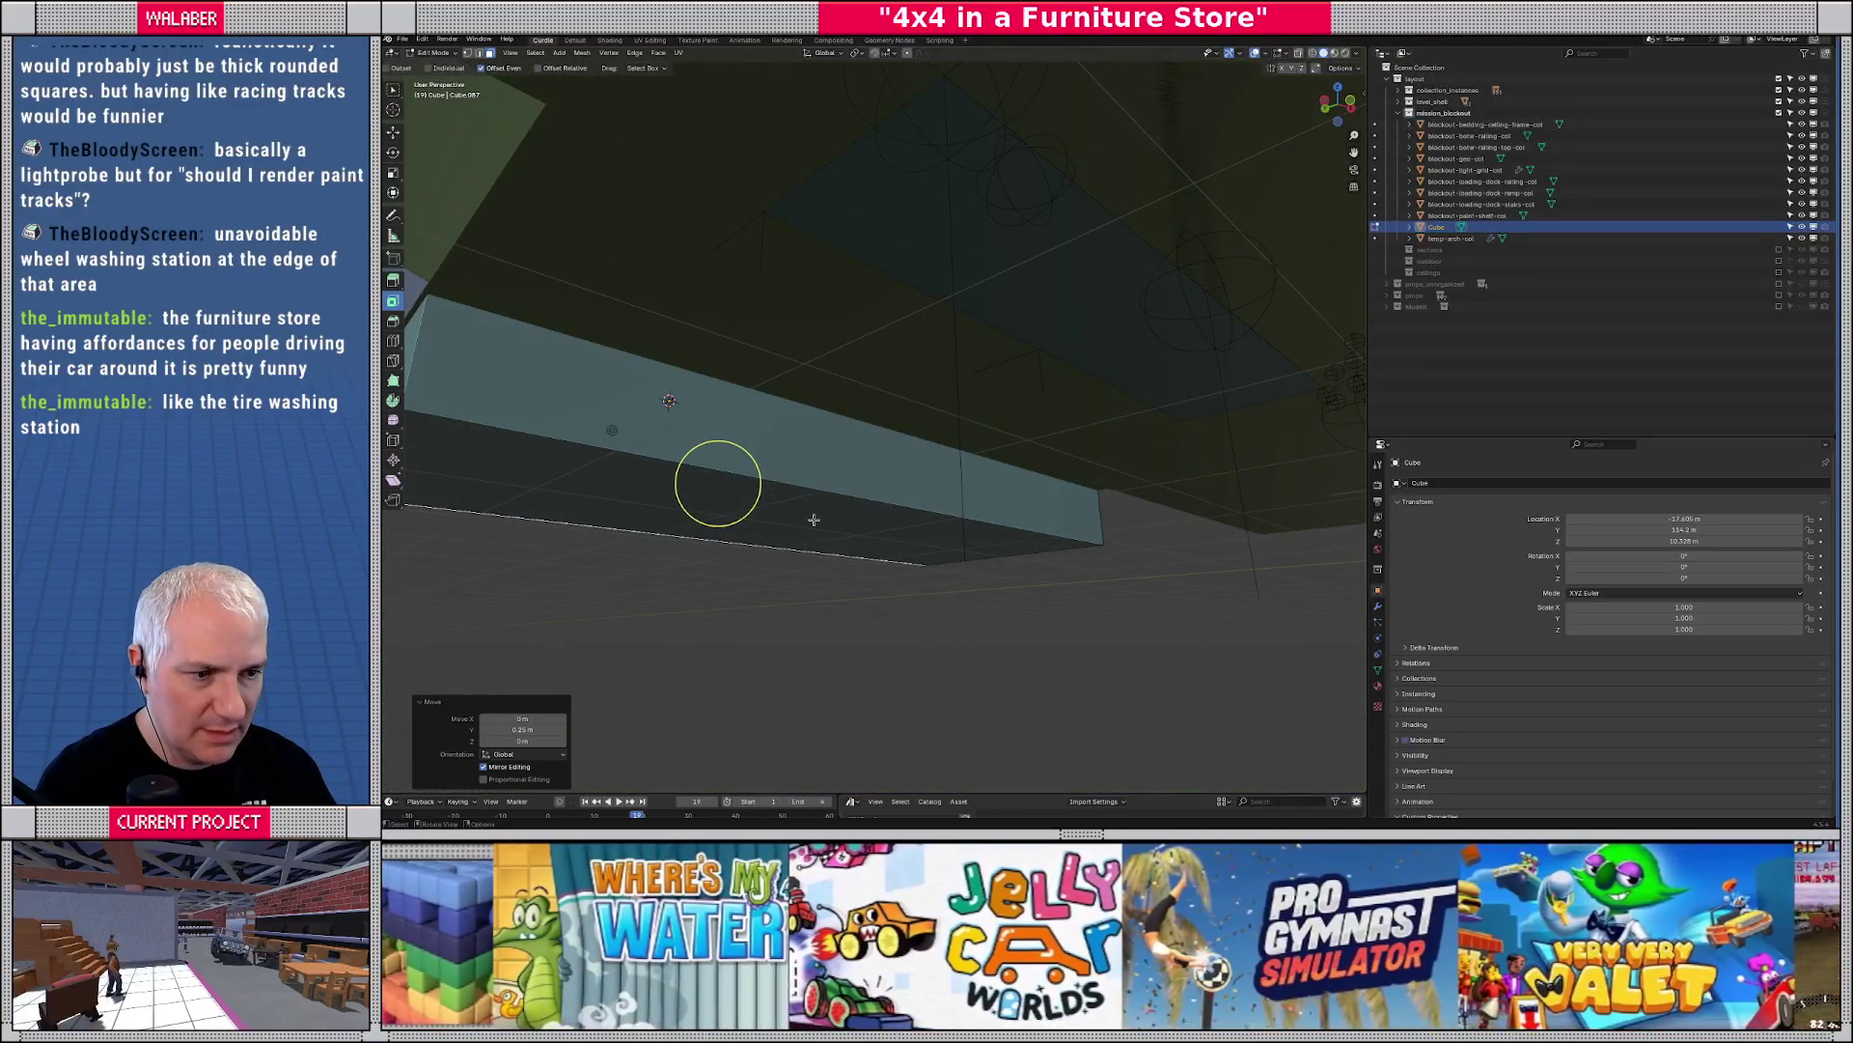
Snap the ledge face vertically up to the upper vertex height and frame it
{"action": "key", "text": "g"}
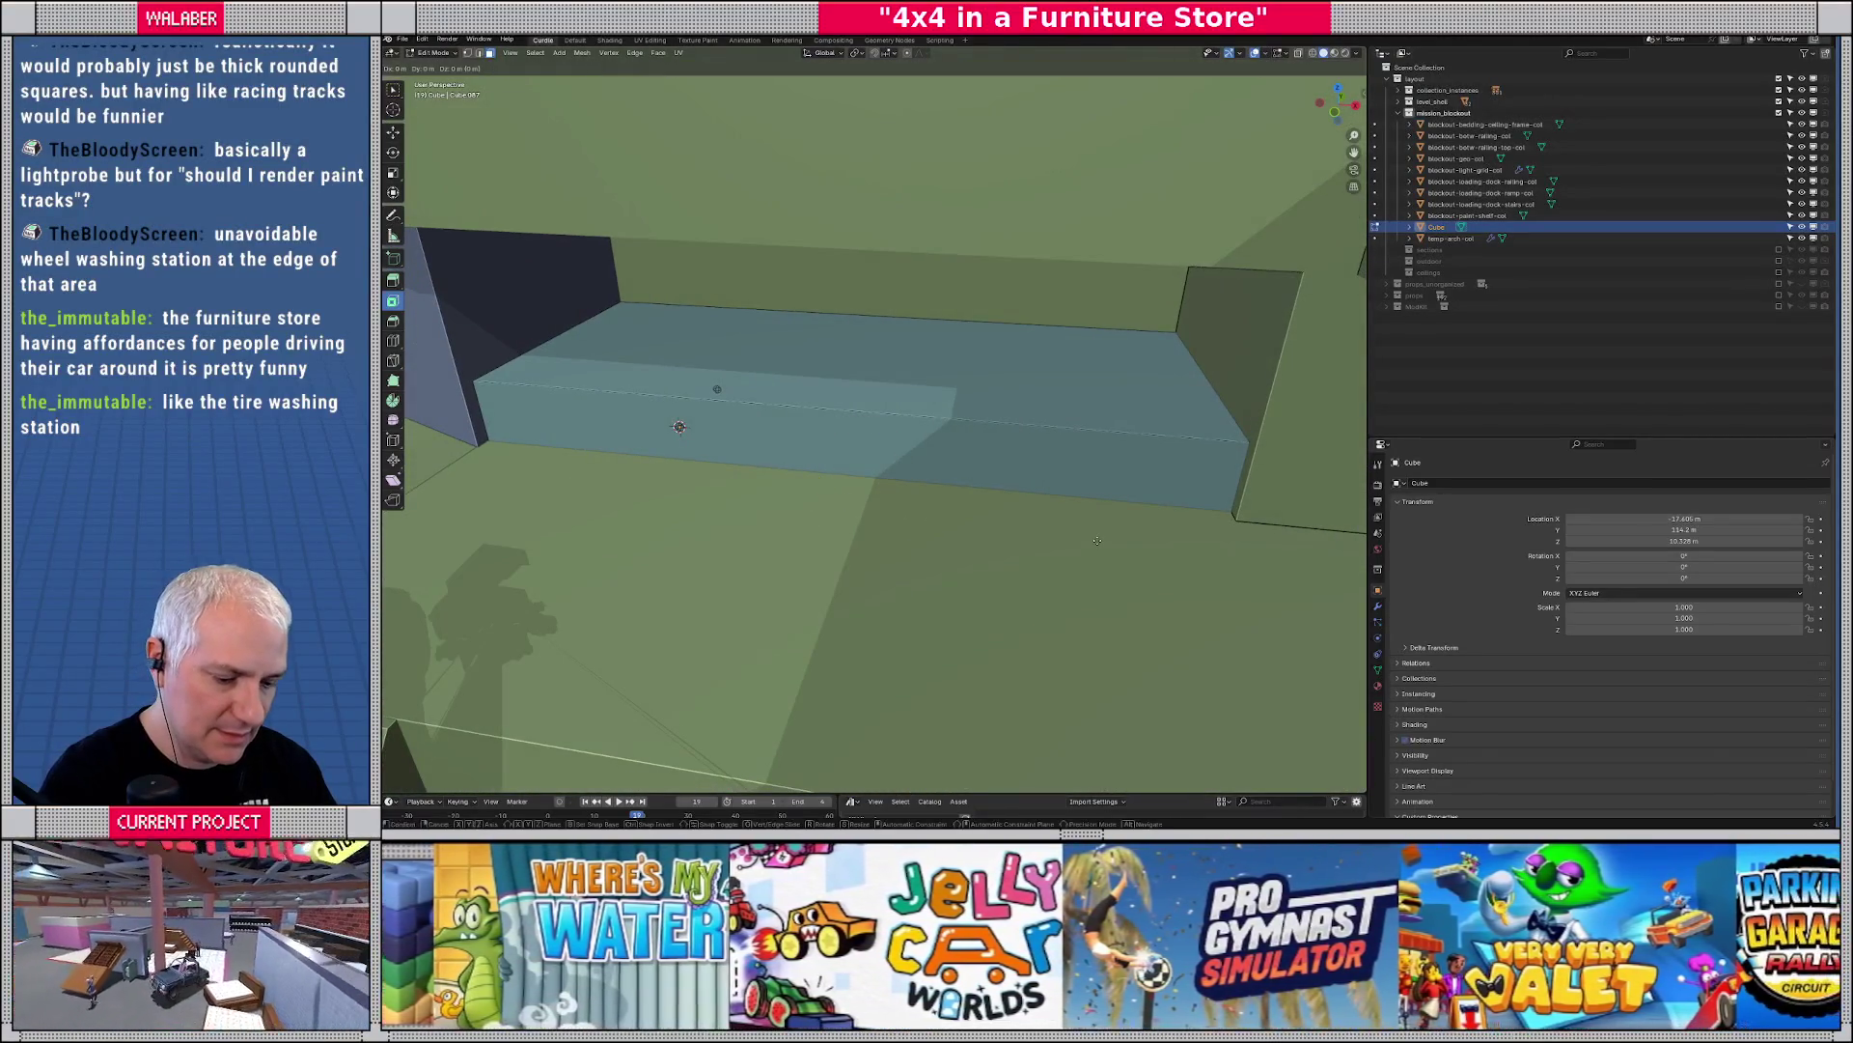
{"action": "right_click", "coordinate": [857, 461]}
{"action": "left_click", "coordinate": [886, 52]}
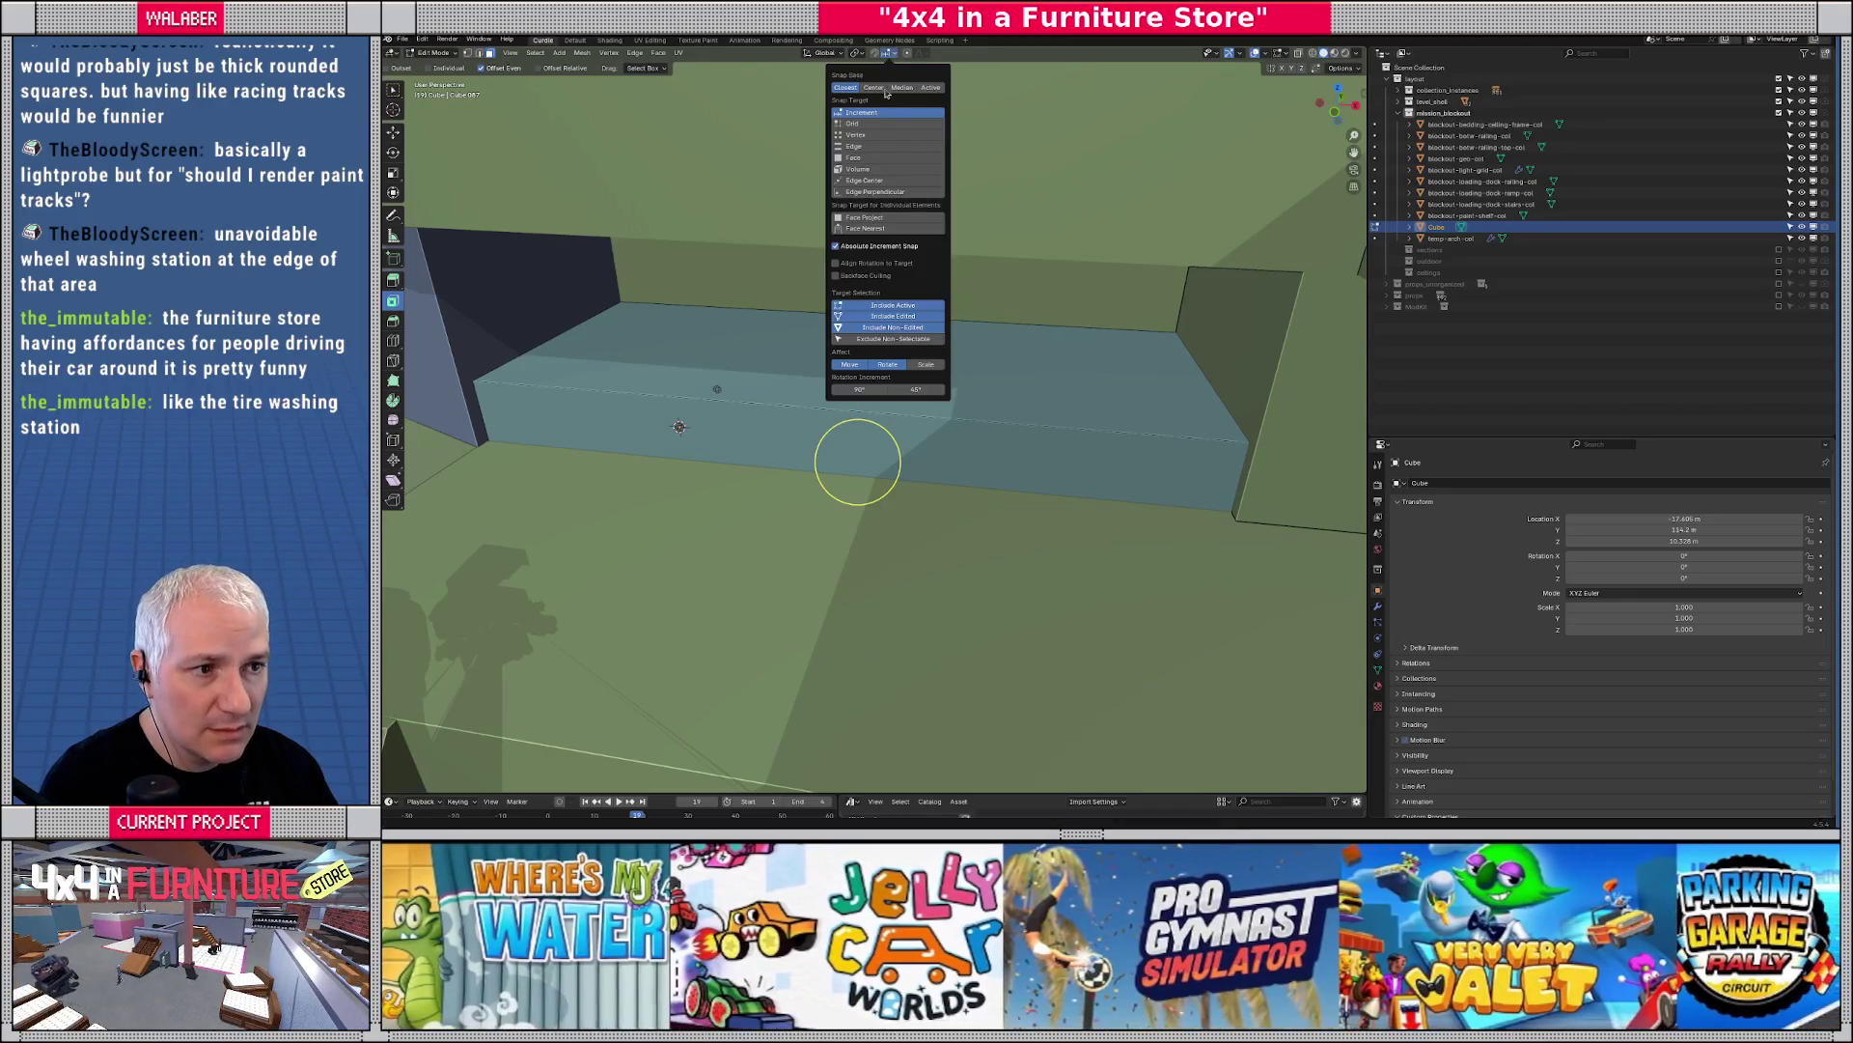
{"action": "scroll", "coordinate": [1008, 445], "scroll_direction": "up", "scroll_amount": 2}
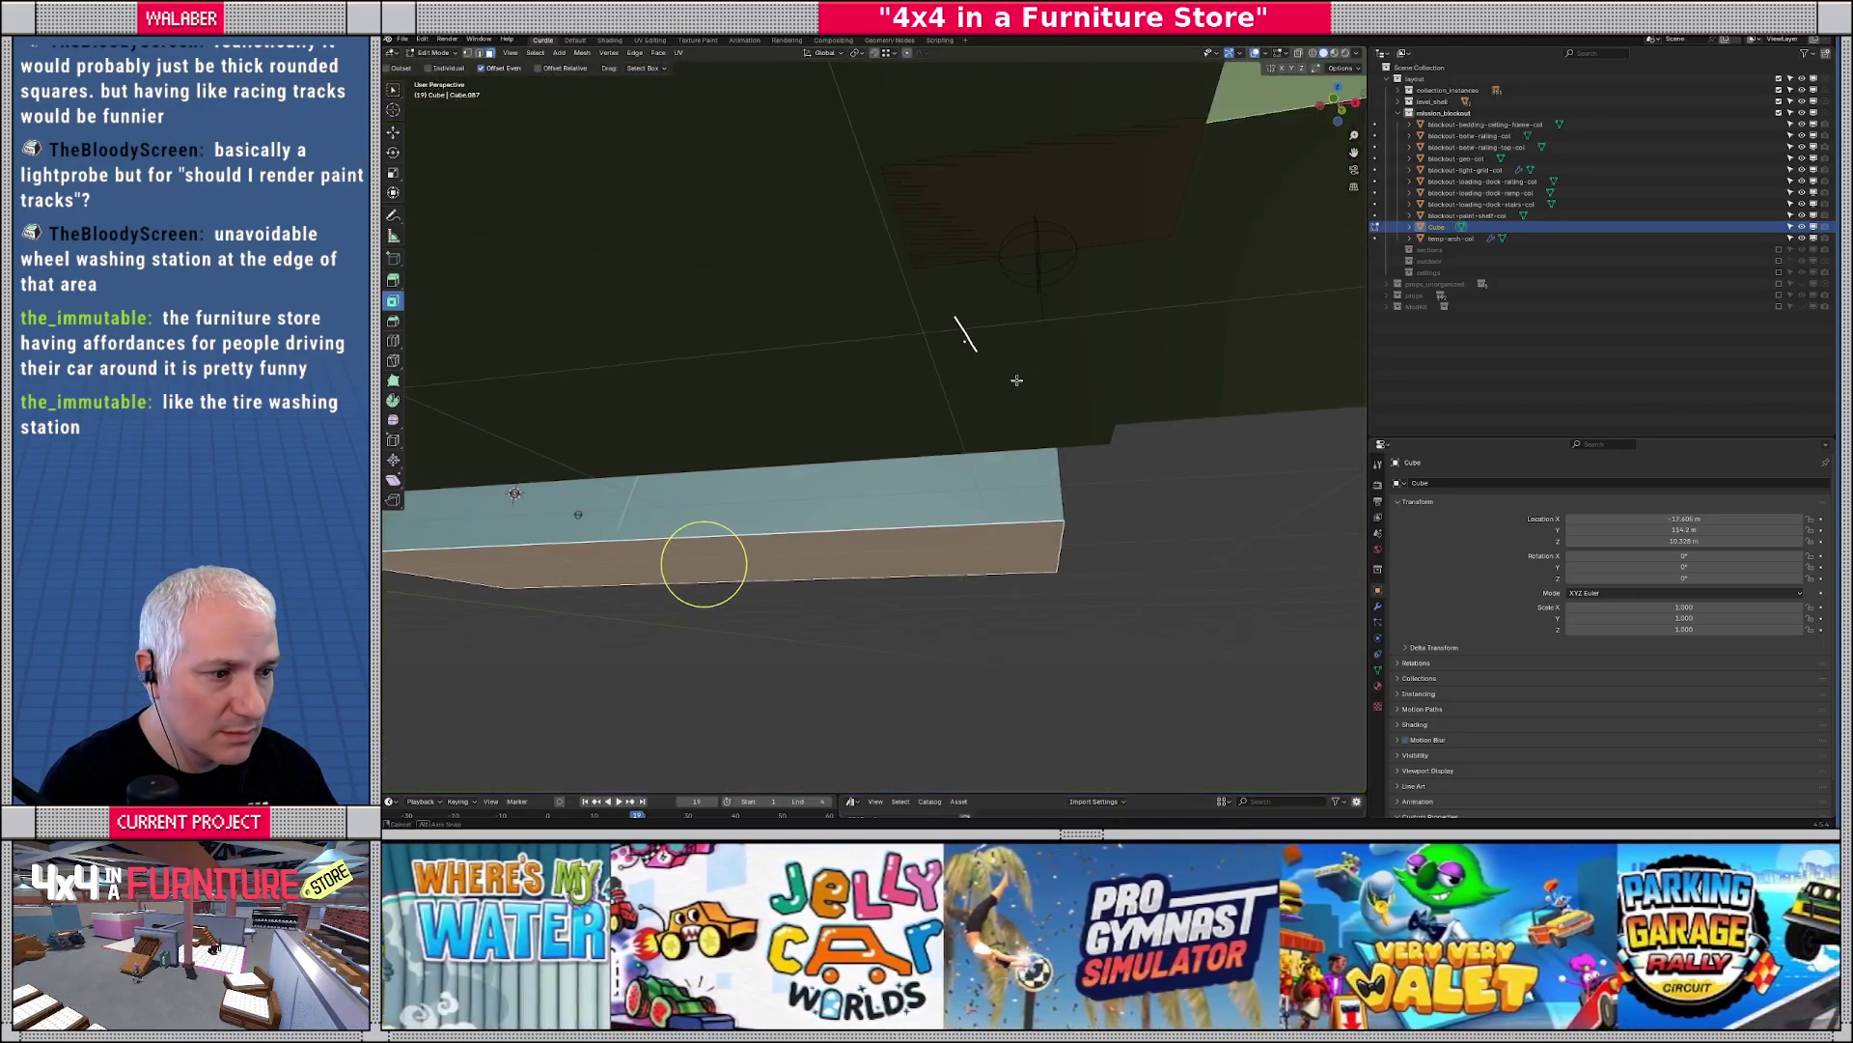
{"action": "key", "text": "g"}
{"action": "key", "text": "z"}
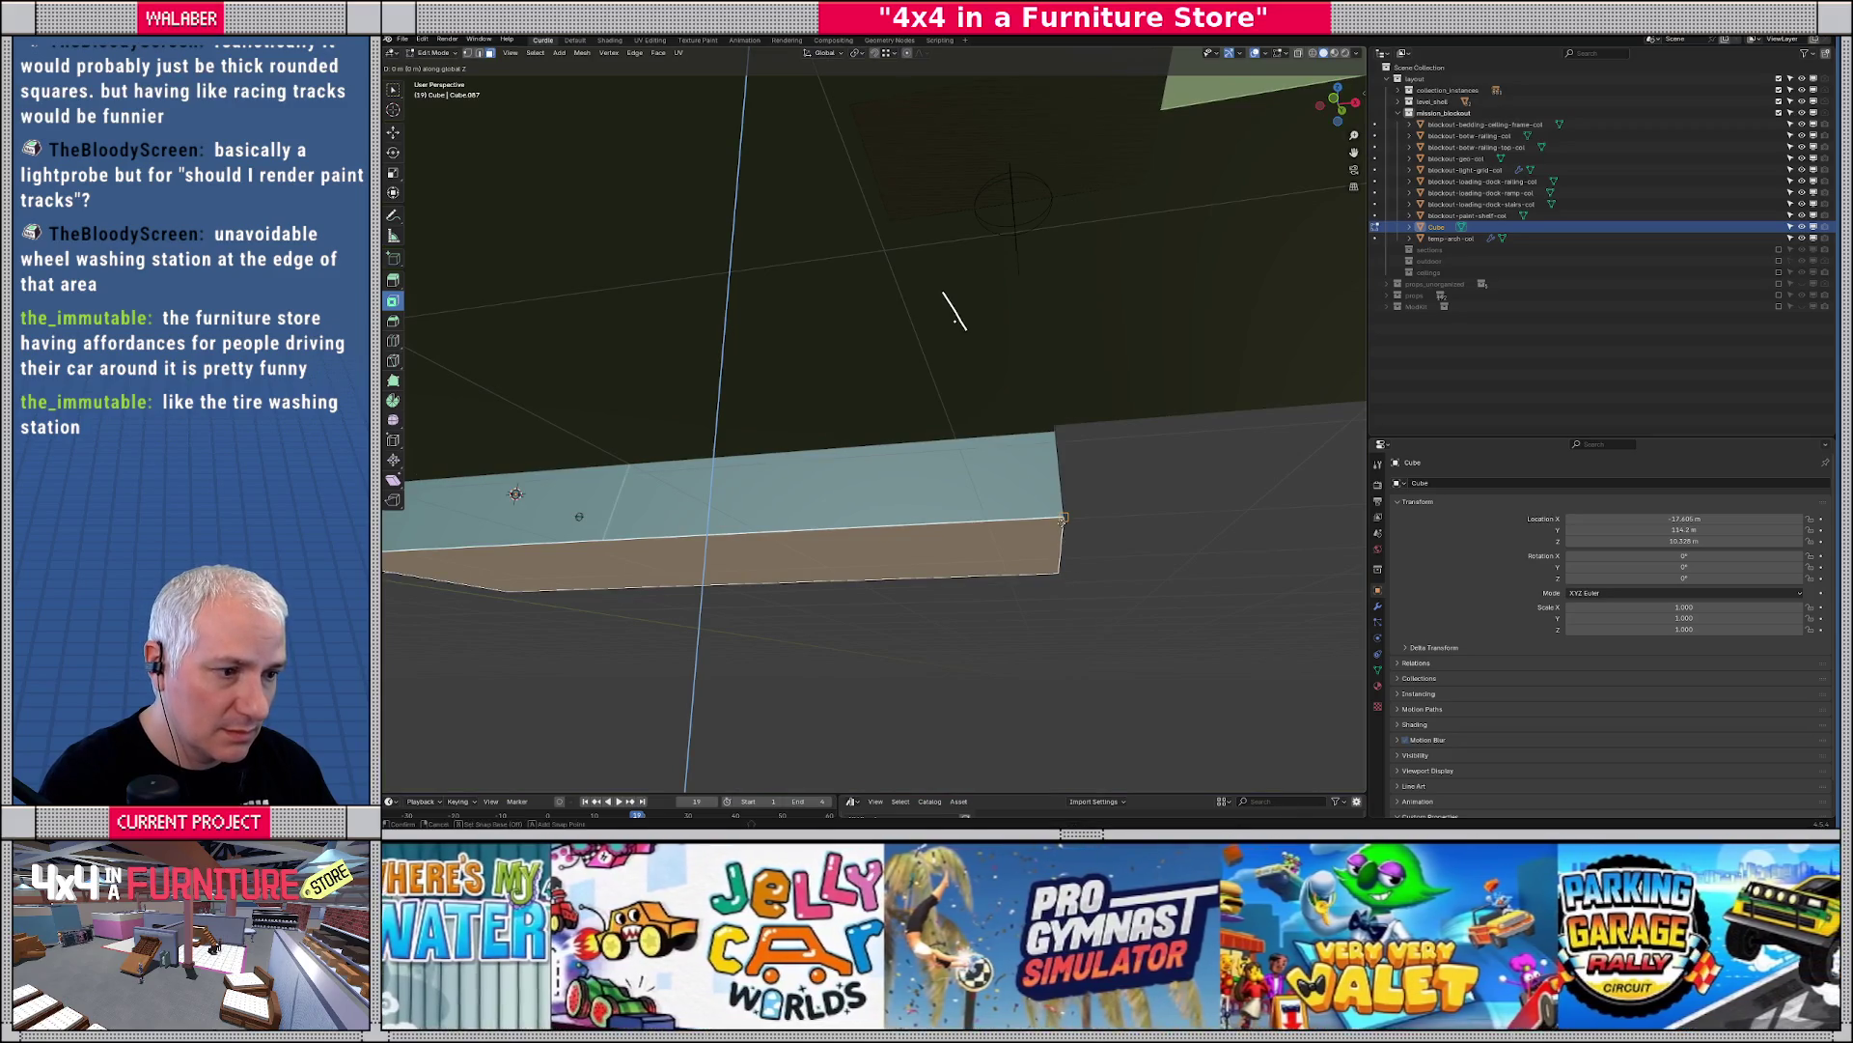
{"action": "left_click", "coordinate": [1061, 519]}
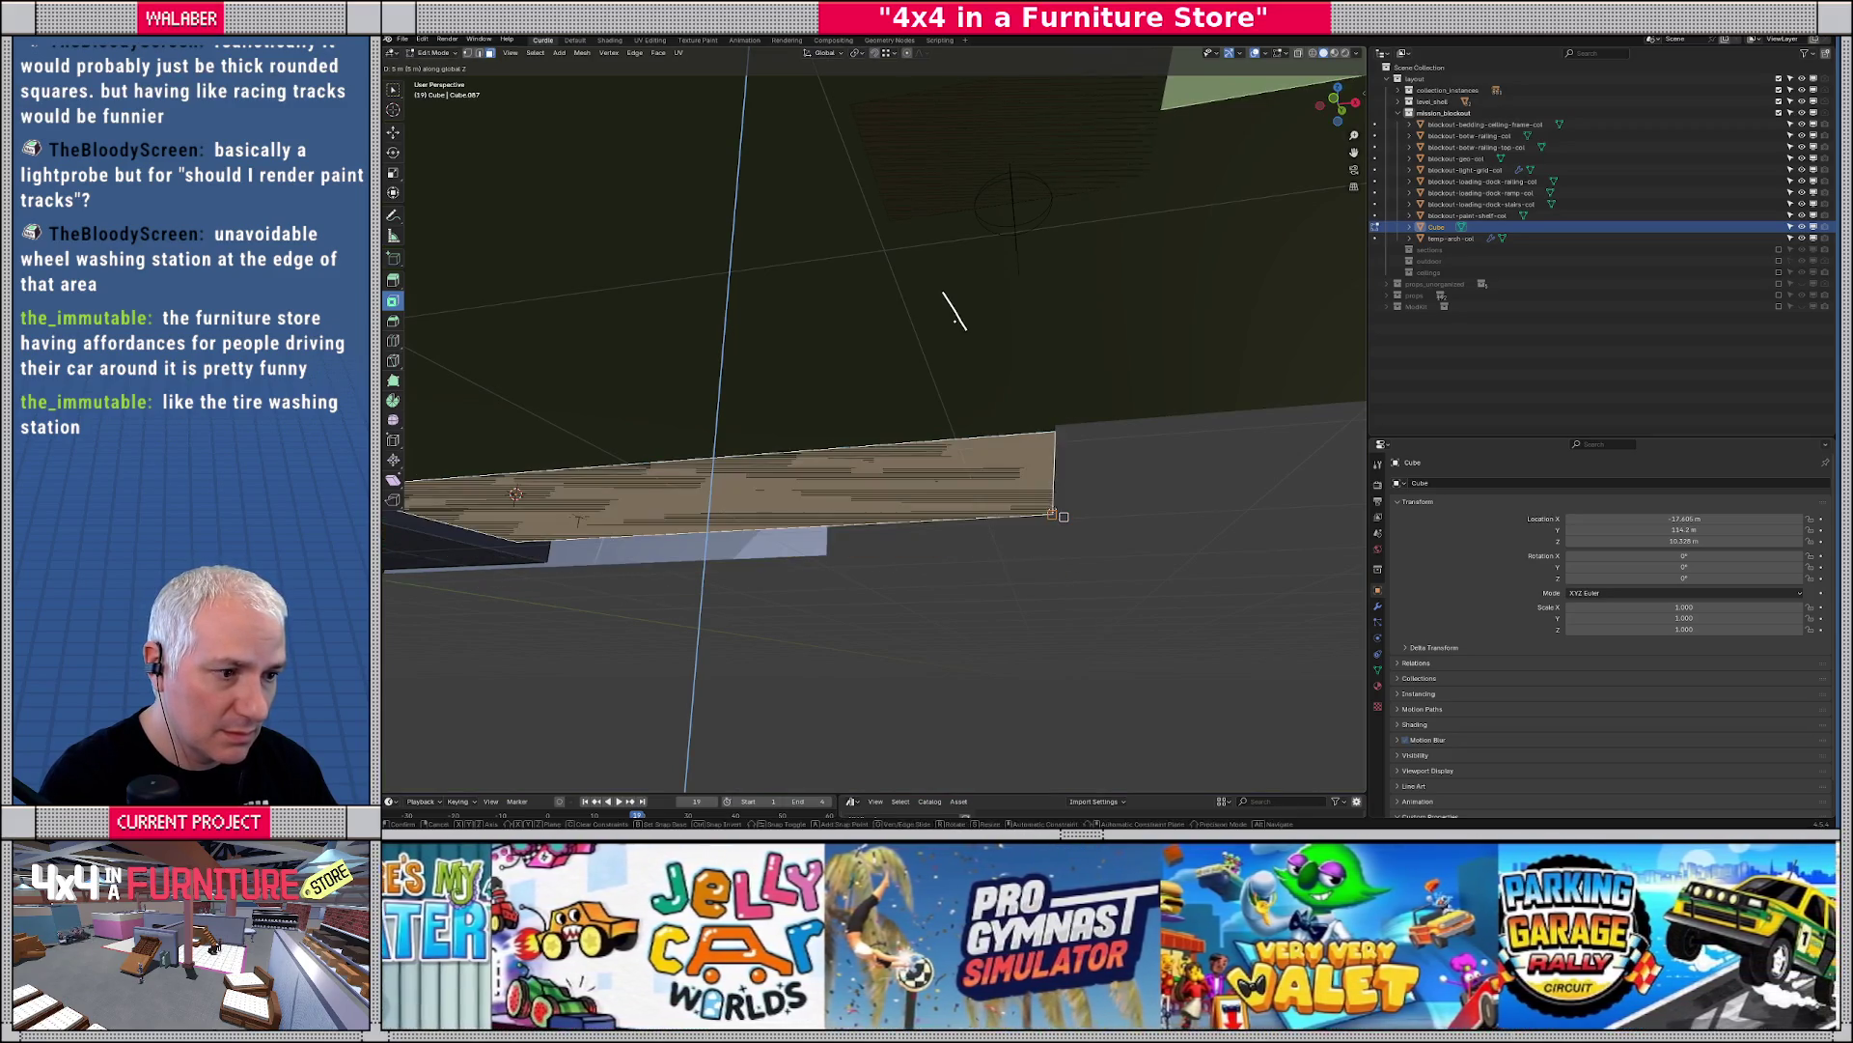
{"action": "left_click", "coordinate": [1058, 436]}
{"action": "key", "text": "KP_Decimal"}
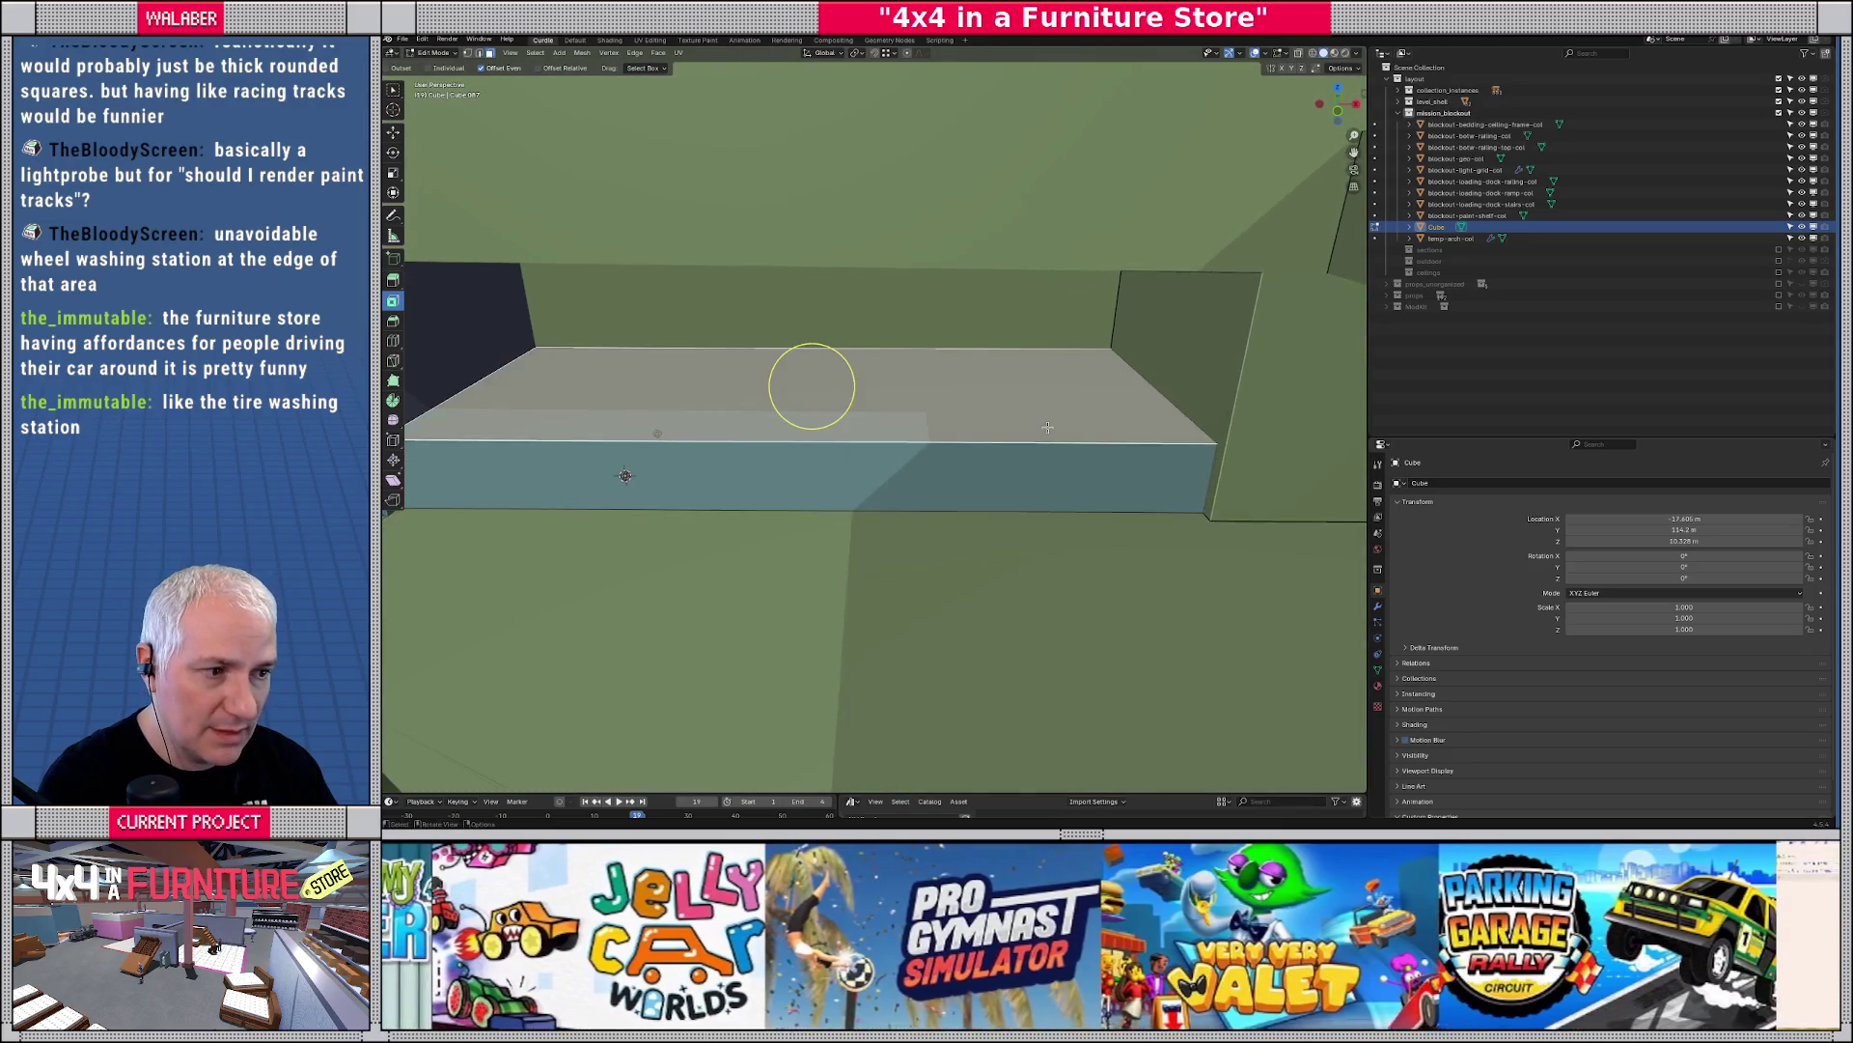
Drop the ledge face down flush with the floor using G Z -5
{"action": "scroll", "coordinate": [1005, 530], "scroll_direction": "down", "scroll_amount": 3}
{"action": "key", "text": "g"}
{"action": "key", "text": "Escape"}
{"action": "mouse_move", "coordinate": [884, 383]}
{"action": "left_mouse_down"}
{"action": "mouse_move", "coordinate": [984, 384]}
{"action": "mouse_move", "coordinate": [906, 343]}
{"action": "mouse_move", "coordinate": [1051, 364]}
{"action": "left_mouse_up"}
{"action": "type", "text": "gz"}
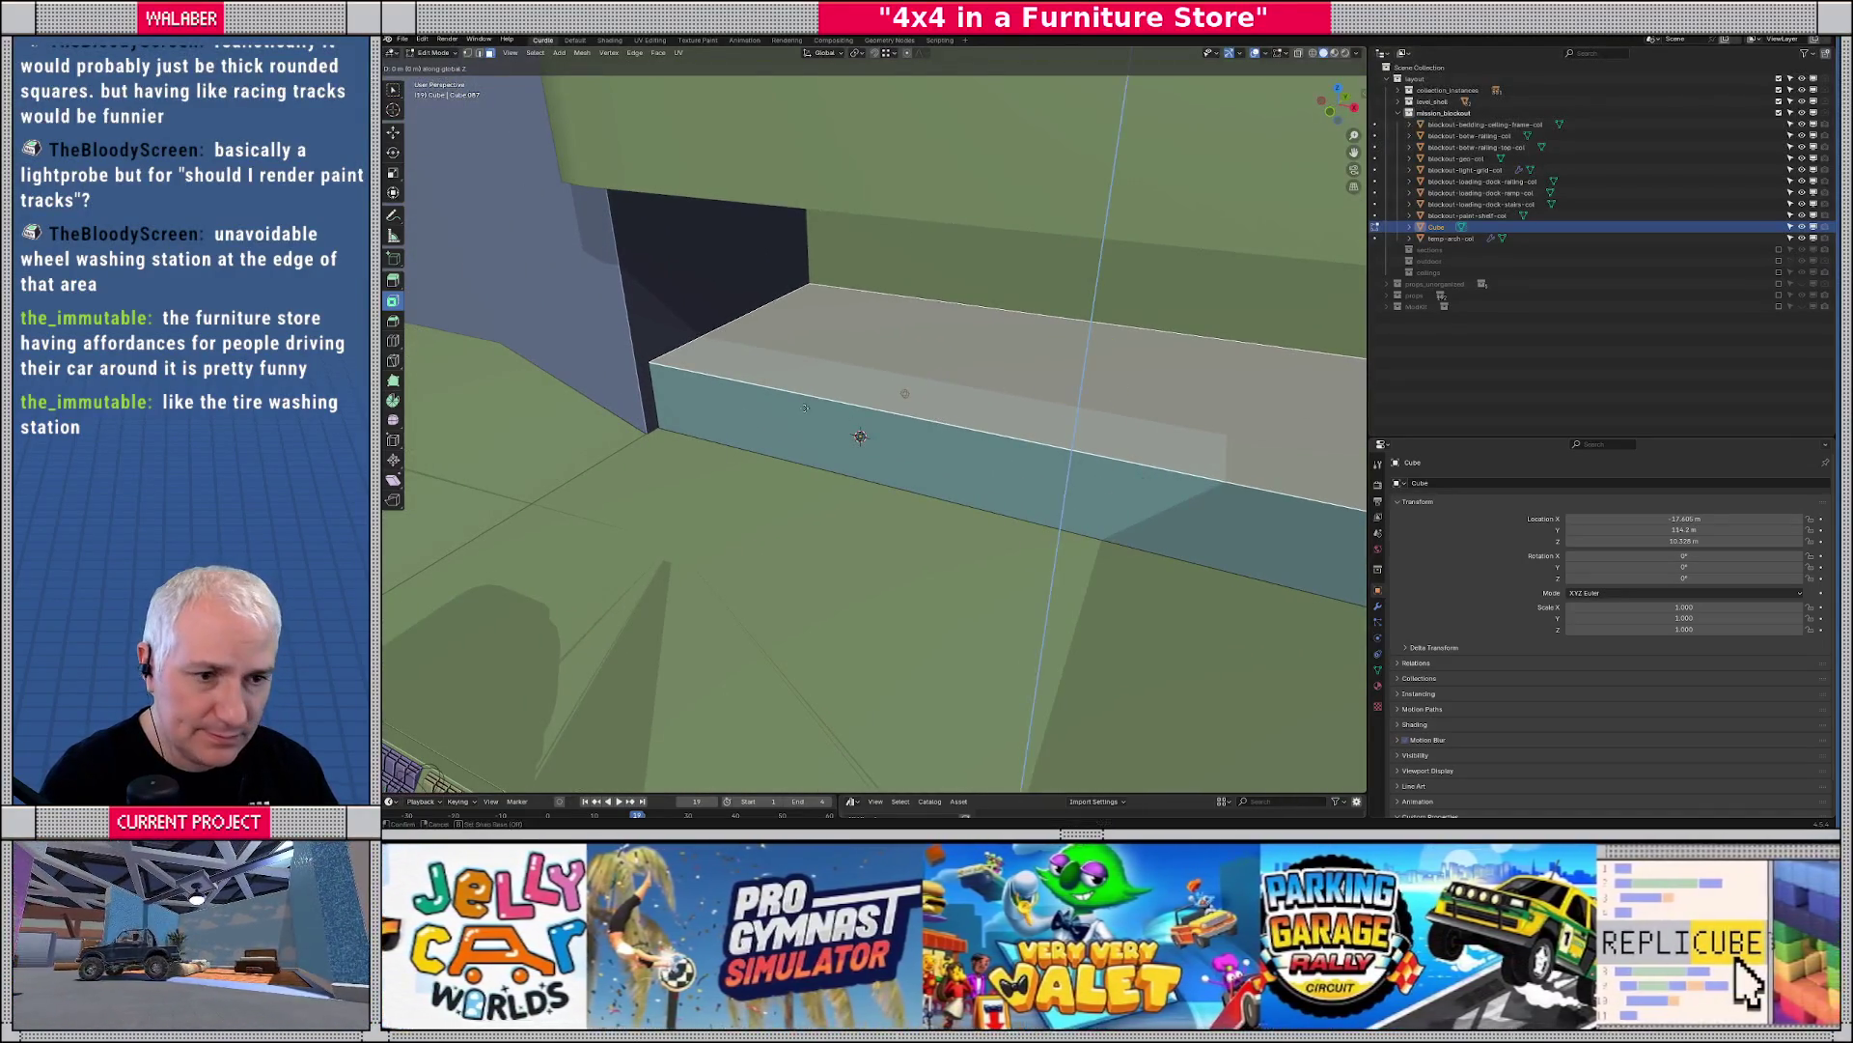
{"action": "type", "text": "-5"}
{"action": "left_click", "coordinate": [1073, 440]}
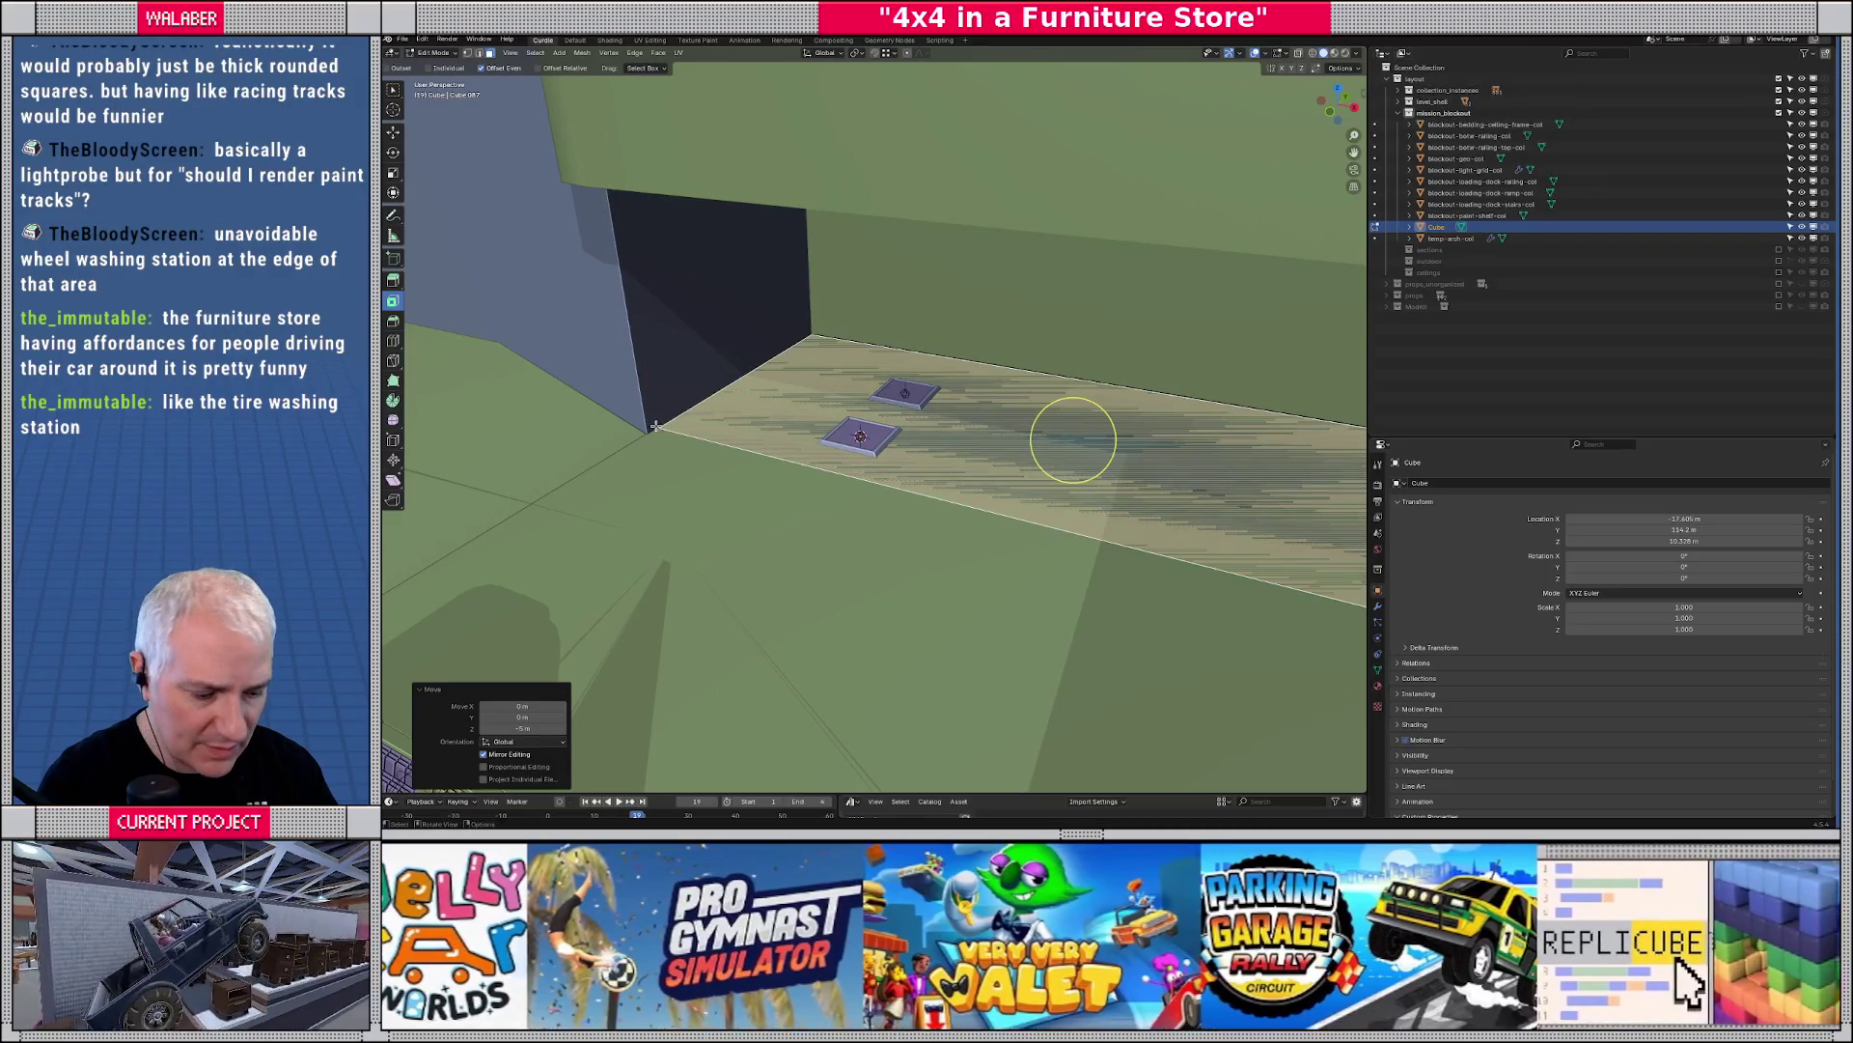
Raise the face 0.25 m, then 0.5 m along Z to form a thin slab
{"action": "type", "text": "gz0.25"}
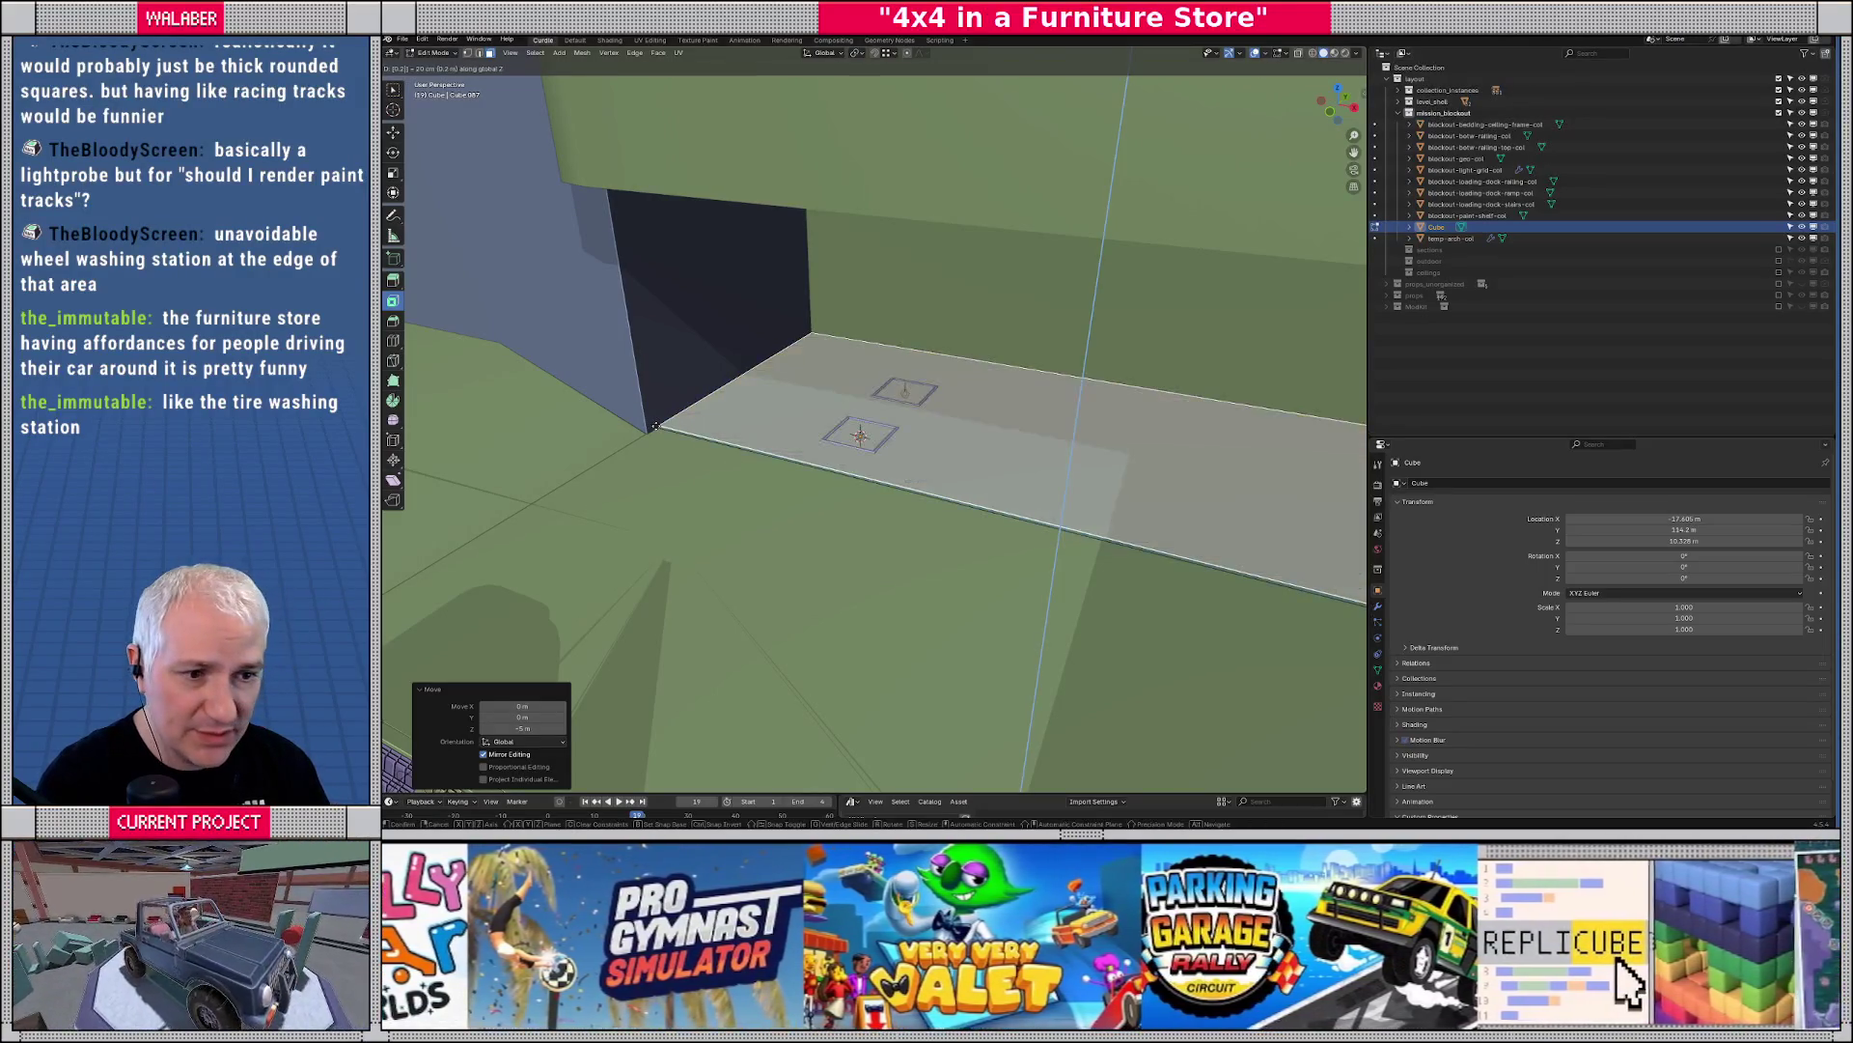
{"action": "left_click", "coordinate": [1073, 436]}
{"action": "mouse_move", "coordinate": [1074, 436]}
{"action": "left_mouse_down"}
{"action": "mouse_move", "coordinate": [1068, 373]}
{"action": "mouse_move", "coordinate": [976, 393]}
{"action": "left_mouse_up"}
{"action": "type", "text": "gz"}
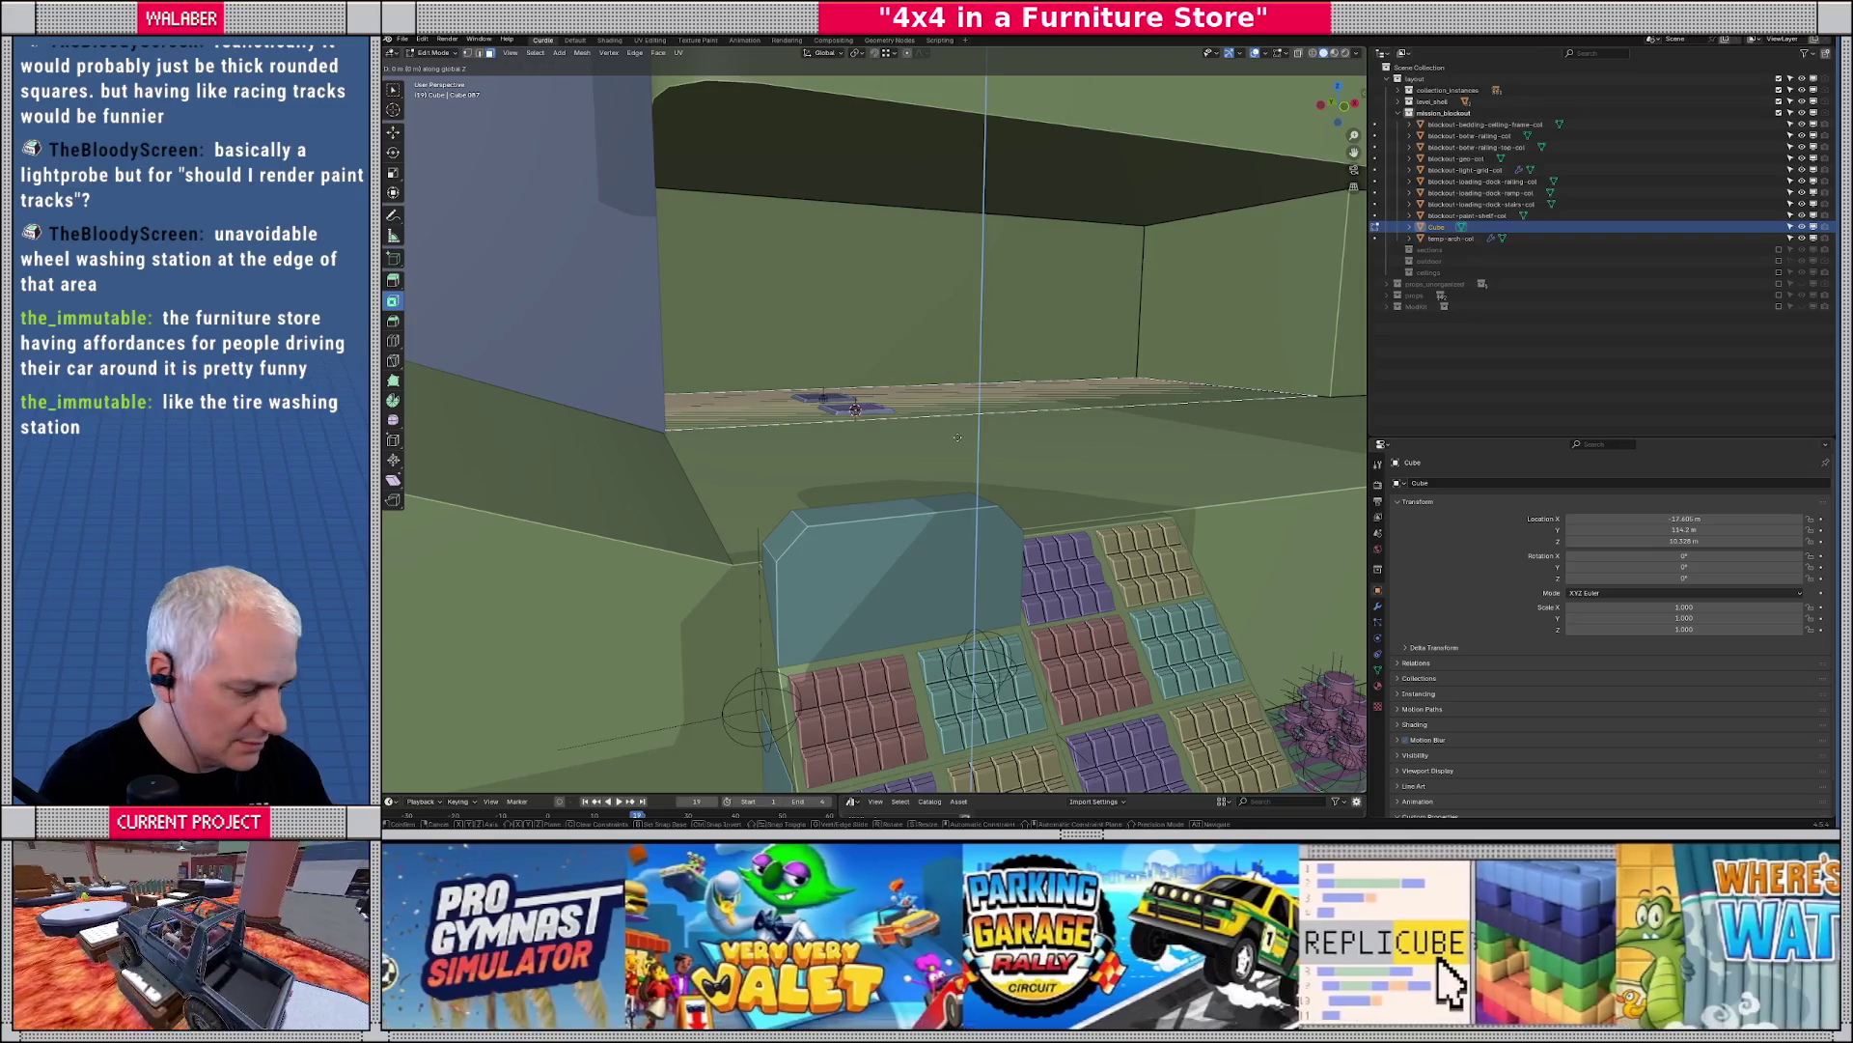
{"action": "type", "text": "0.5"}
{"action": "key", "text": "Return"}
Inspect the raised slab and isolate it in local view, viewed from below
{"action": "scroll", "coordinate": [976, 384], "scroll_direction": "up", "scroll_amount": 3}
{"action": "mouse_move", "coordinate": [976, 384]}
{"action": "left_mouse_down"}
{"action": "mouse_move", "coordinate": [1120, 353]}
{"action": "mouse_move", "coordinate": [953, 376]}
{"action": "left_mouse_up"}
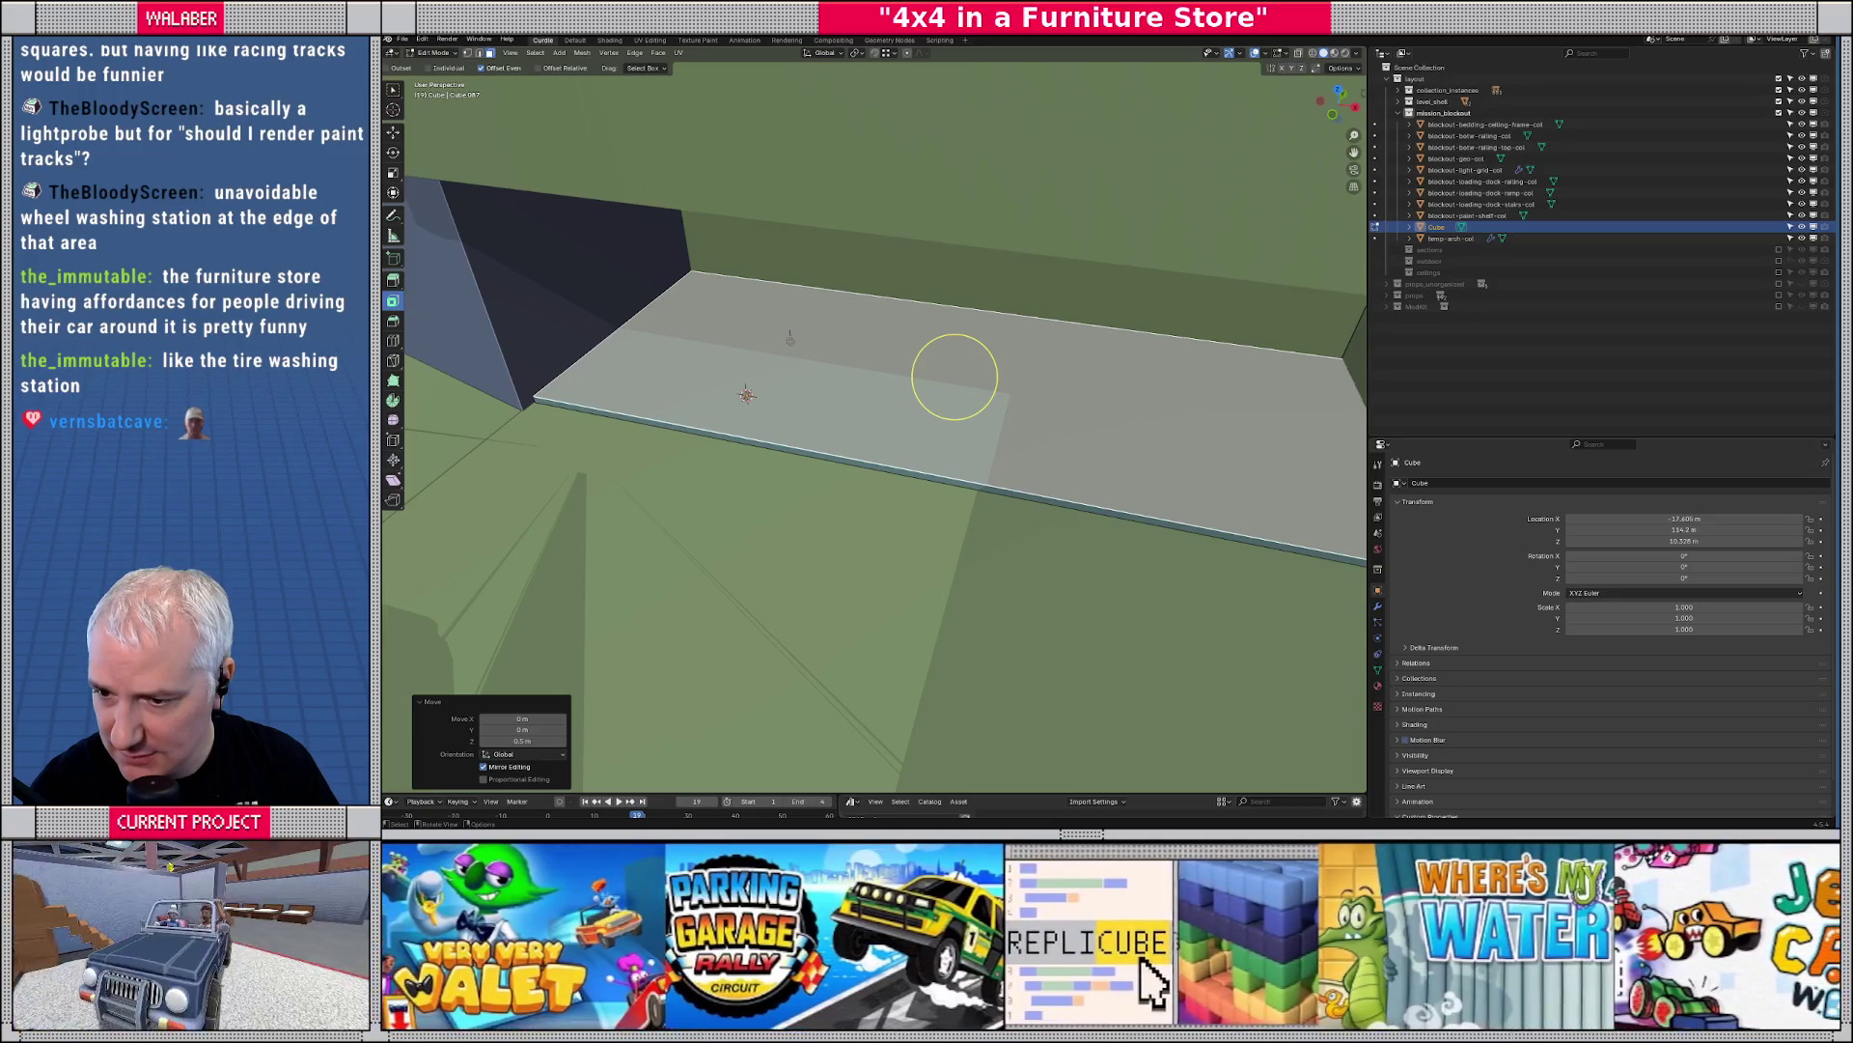
{"action": "mouse_move", "coordinate": [954, 377]}
{"action": "left_mouse_down"}
{"action": "mouse_move", "coordinate": [831, 373]}
{"action": "mouse_move", "coordinate": [964, 364]}
{"action": "mouse_move", "coordinate": [1005, 413]}
{"action": "mouse_move", "coordinate": [1068, 414]}
{"action": "mouse_move", "coordinate": [981, 413]}
{"action": "mouse_move", "coordinate": [955, 380]}
{"action": "mouse_move", "coordinate": [827, 393]}
{"action": "mouse_move", "coordinate": [901, 378]}
{"action": "left_mouse_up"}
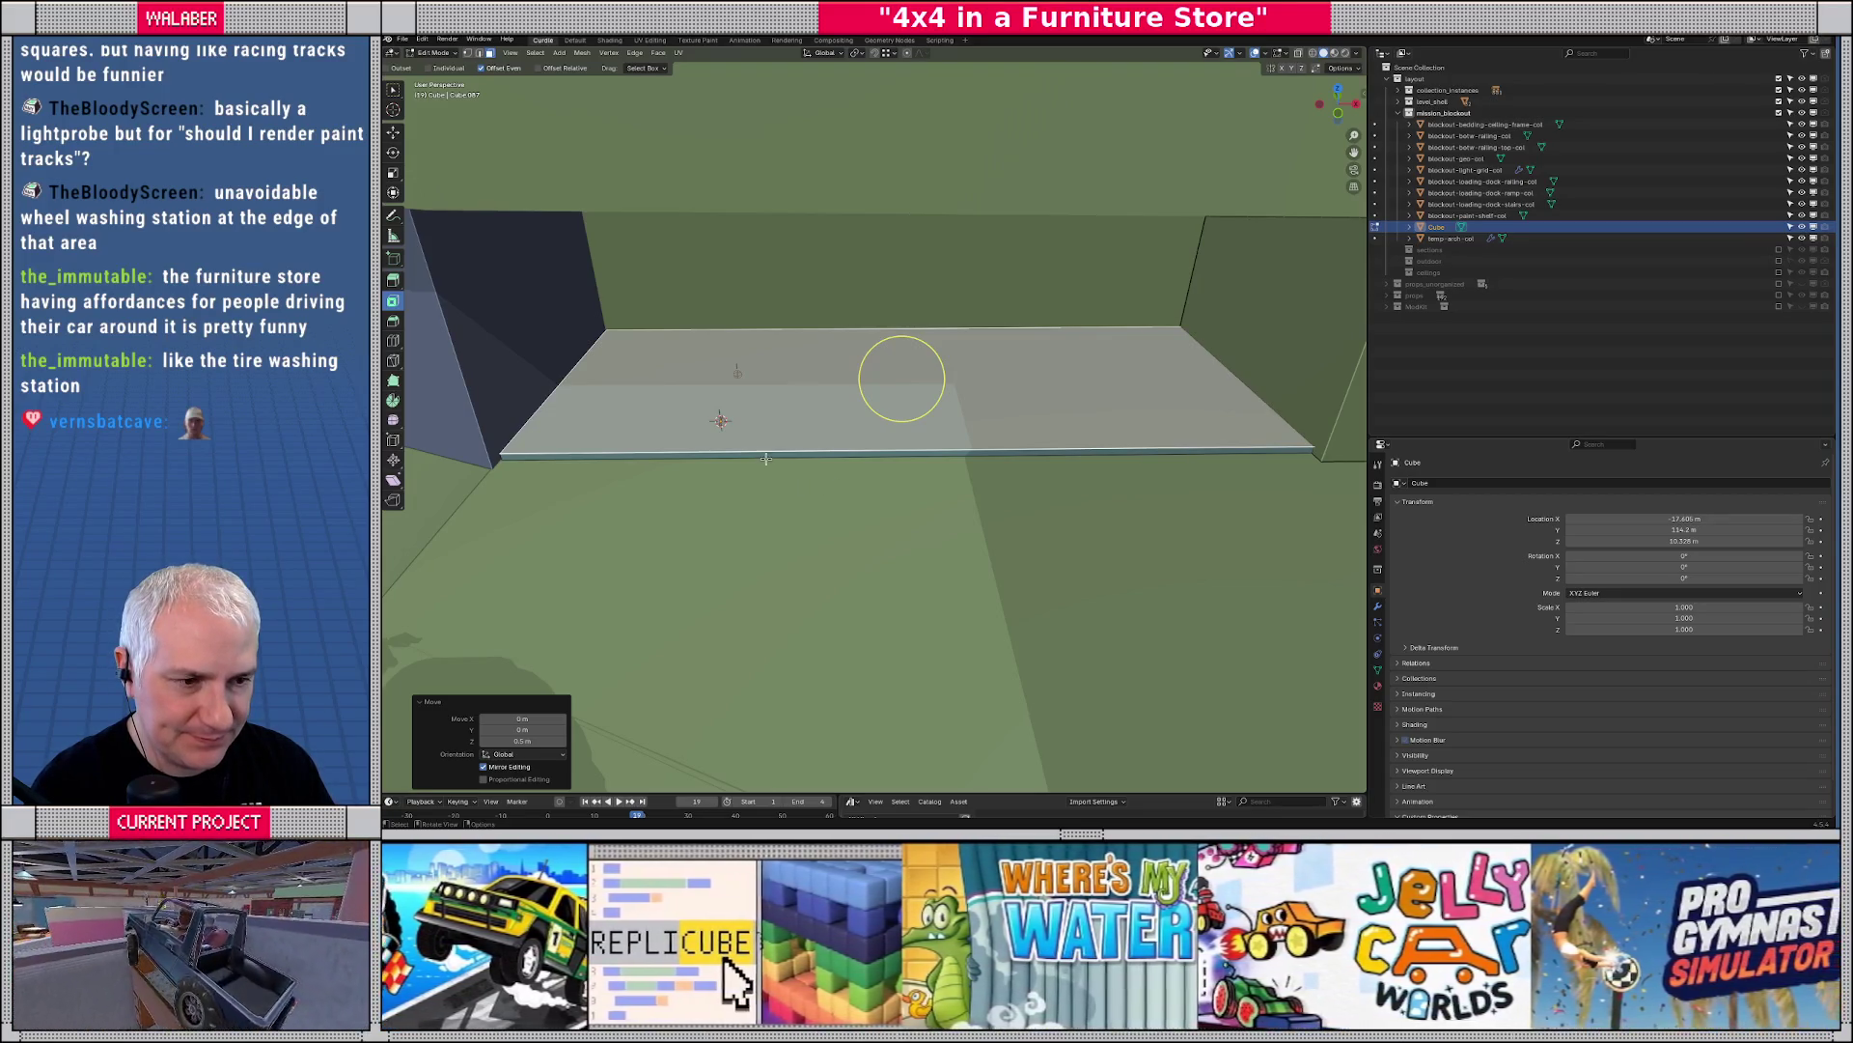
{"action": "key", "text": "KP_Divide"}
{"action": "left_click_drag", "start_coordinate": [807, 533], "coordinate": [889, 473]}
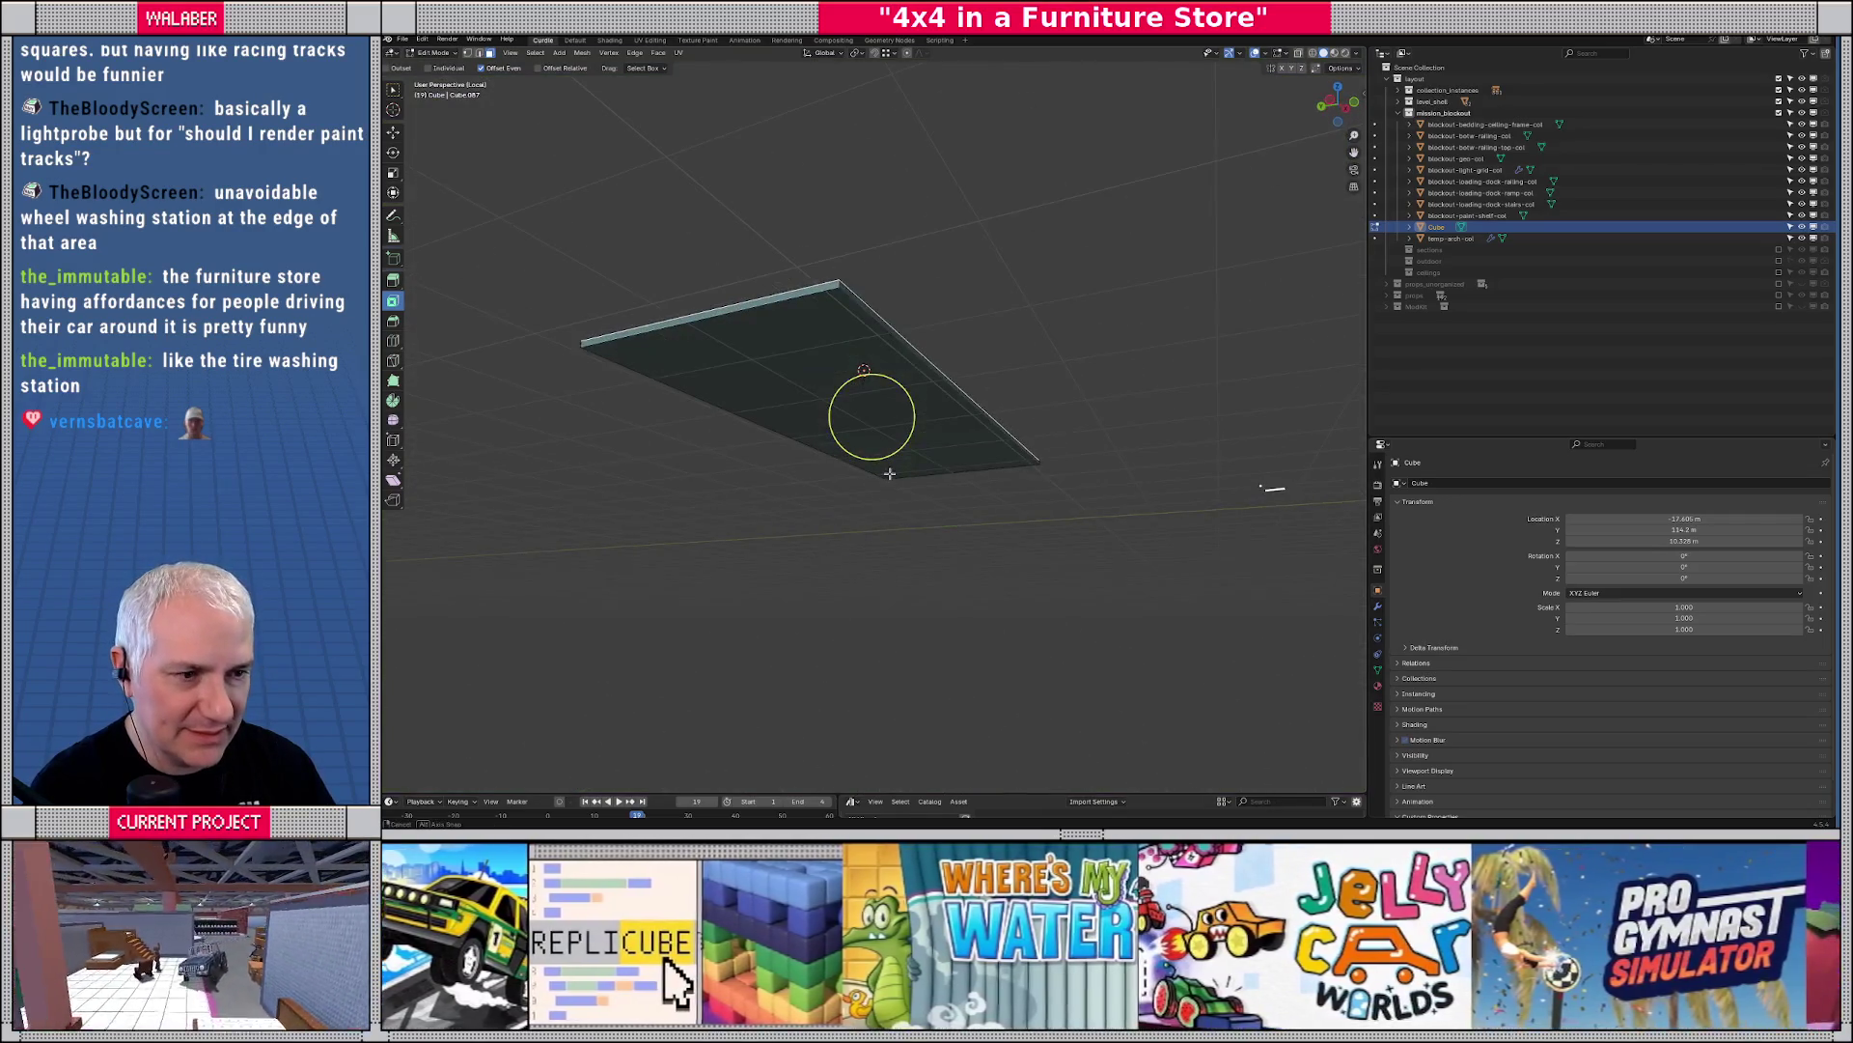
Delete the slab's bottom face, then exit local view to restore the full scene
{"action": "left_click", "coordinate": [796, 369]}
{"action": "key", "text": "x"}
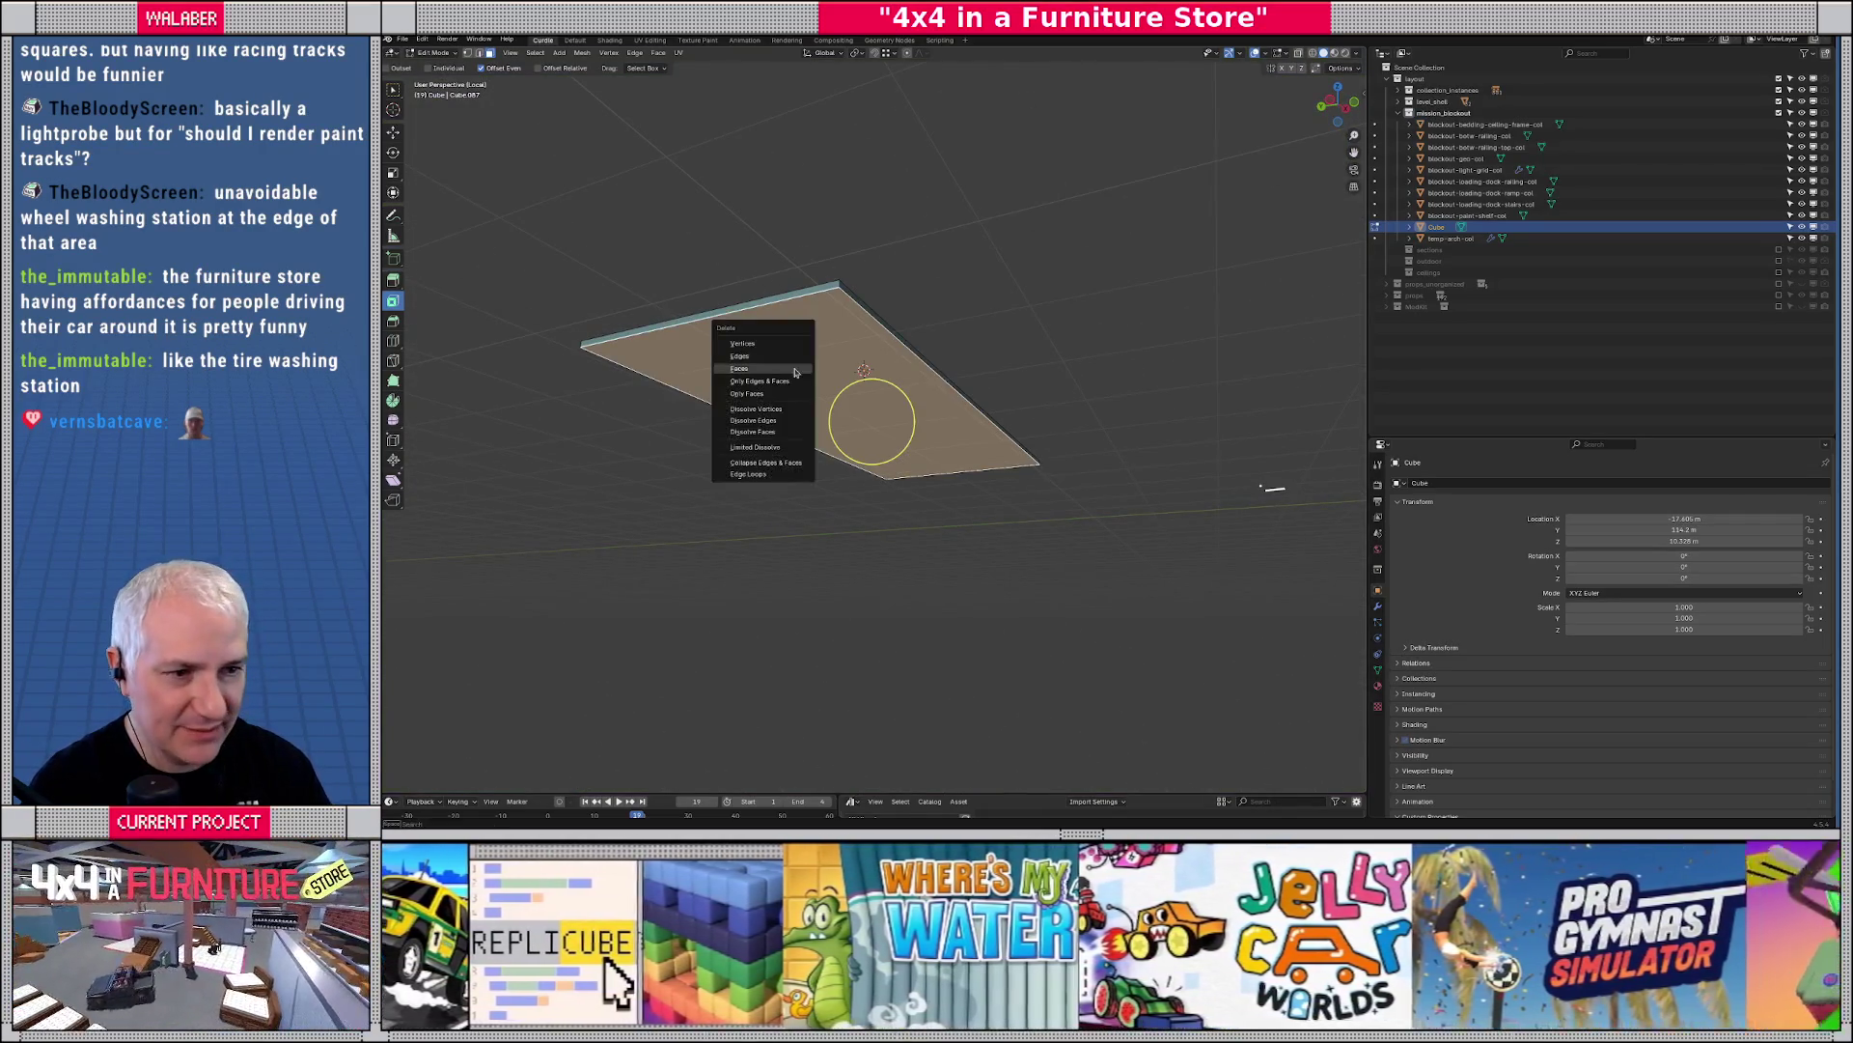
{"action": "left_click", "coordinate": [795, 369]}
{"action": "left_click_drag", "start_coordinate": [796, 368], "coordinate": [794, 308]}
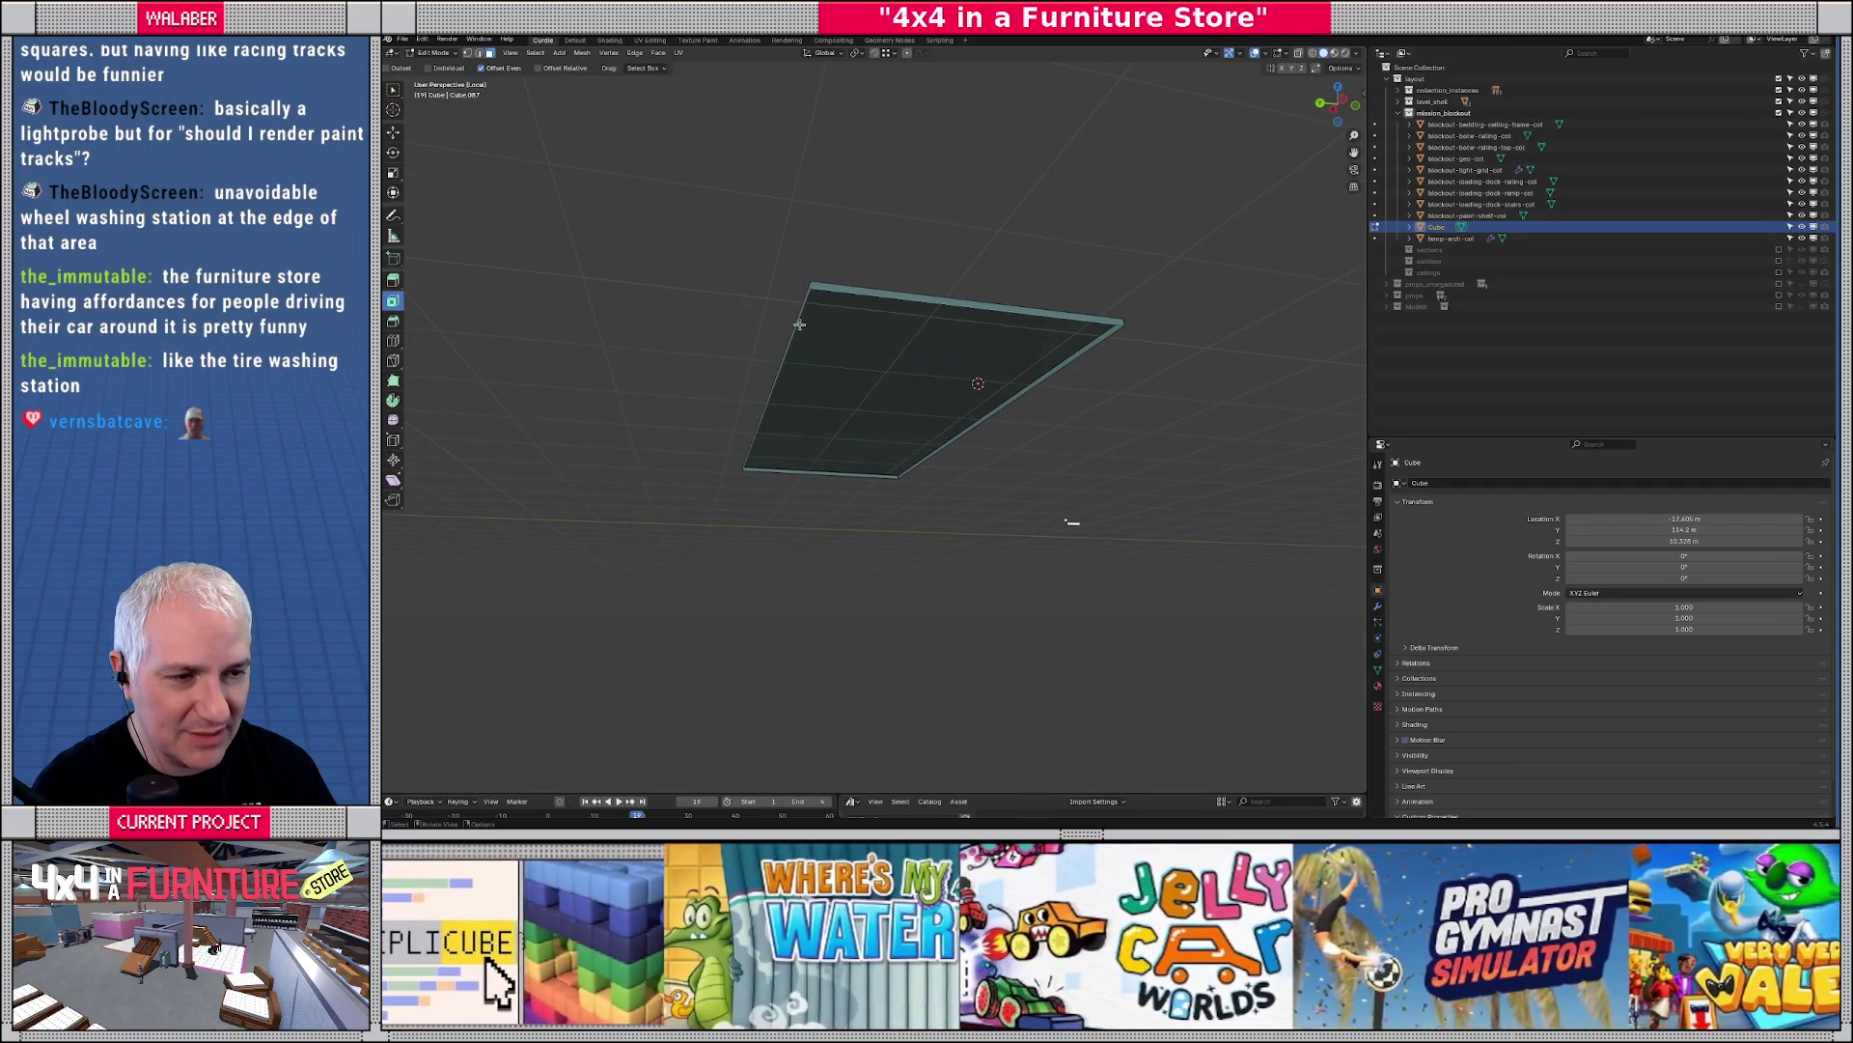
{"action": "mouse_move", "coordinate": [836, 360]}
{"action": "left_mouse_down"}
{"action": "mouse_move", "coordinate": [801, 401]}
{"action": "mouse_move", "coordinate": [914, 398]}
{"action": "mouse_move", "coordinate": [1023, 357]}
{"action": "left_mouse_up"}
{"action": "key", "text": "KP_Divide"}
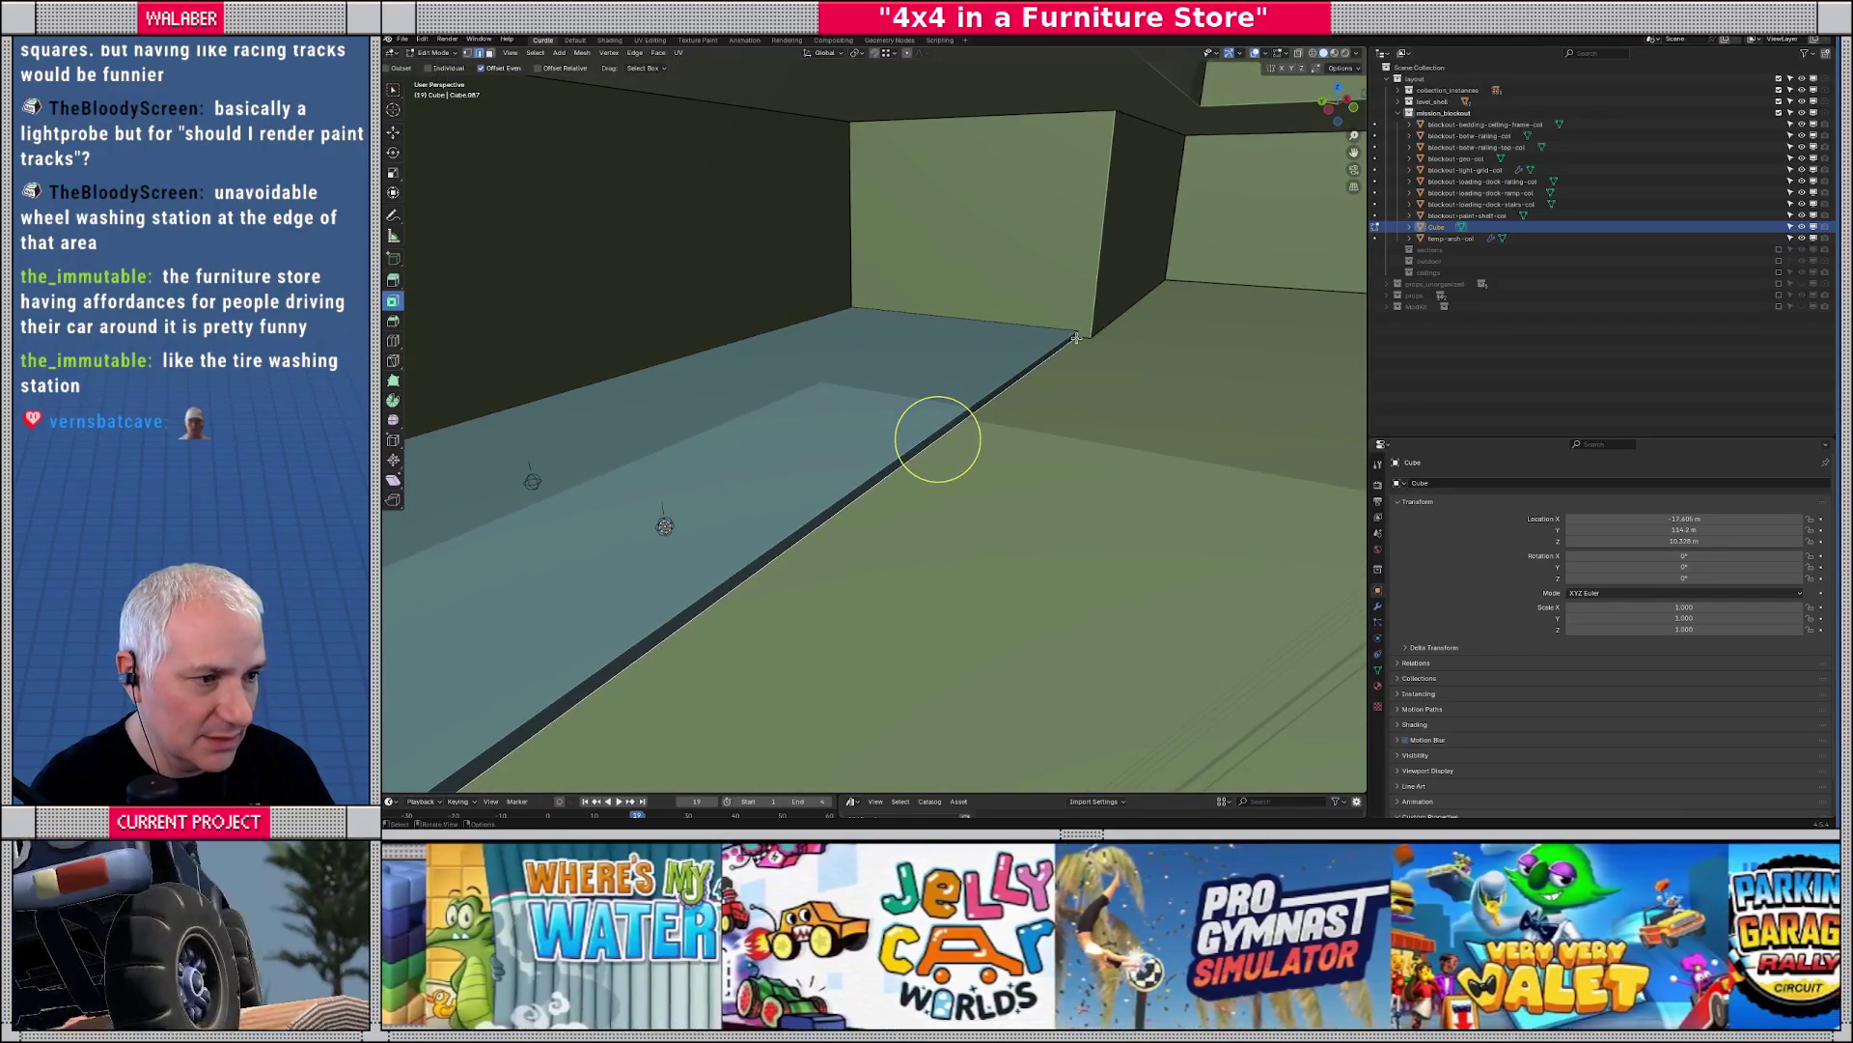
Shift the slab about 1.08 m along the Y axis
{"action": "key", "text": "y"}
{"action": "key", "text": "b"}
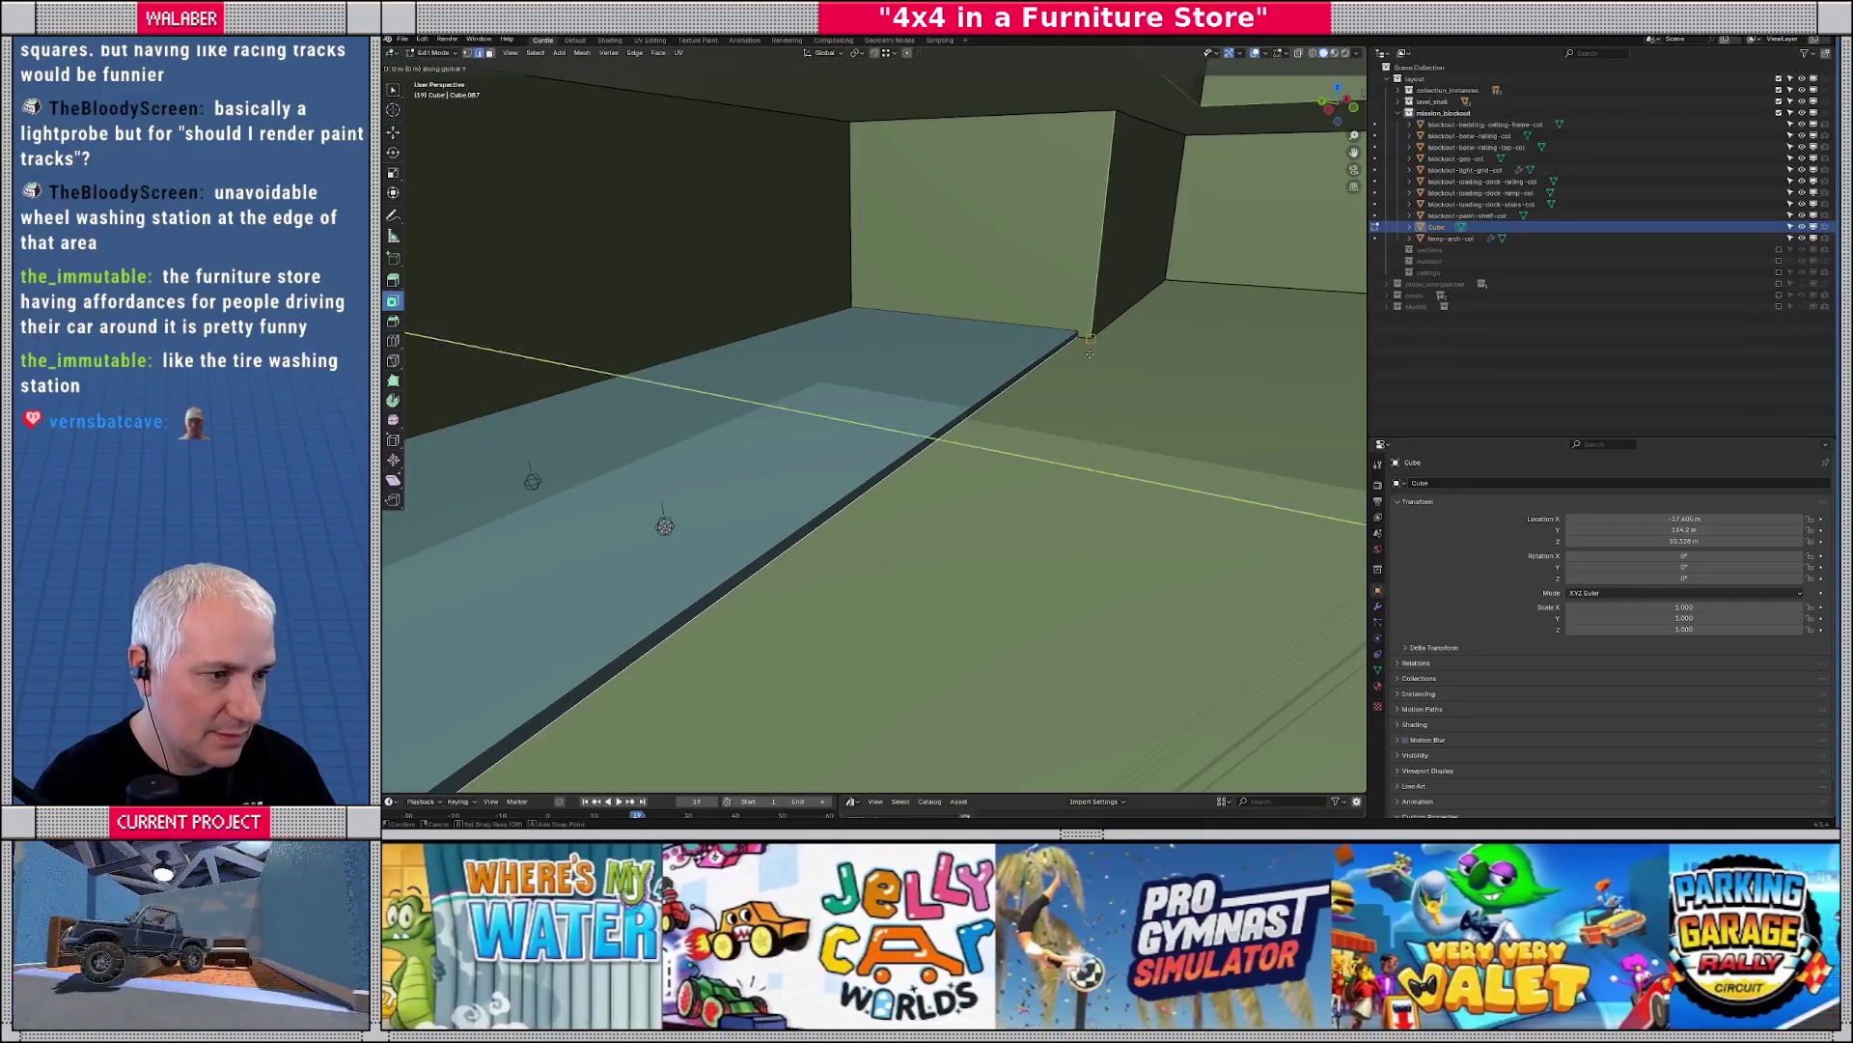
{"action": "left_click", "coordinate": [1062, 361]}
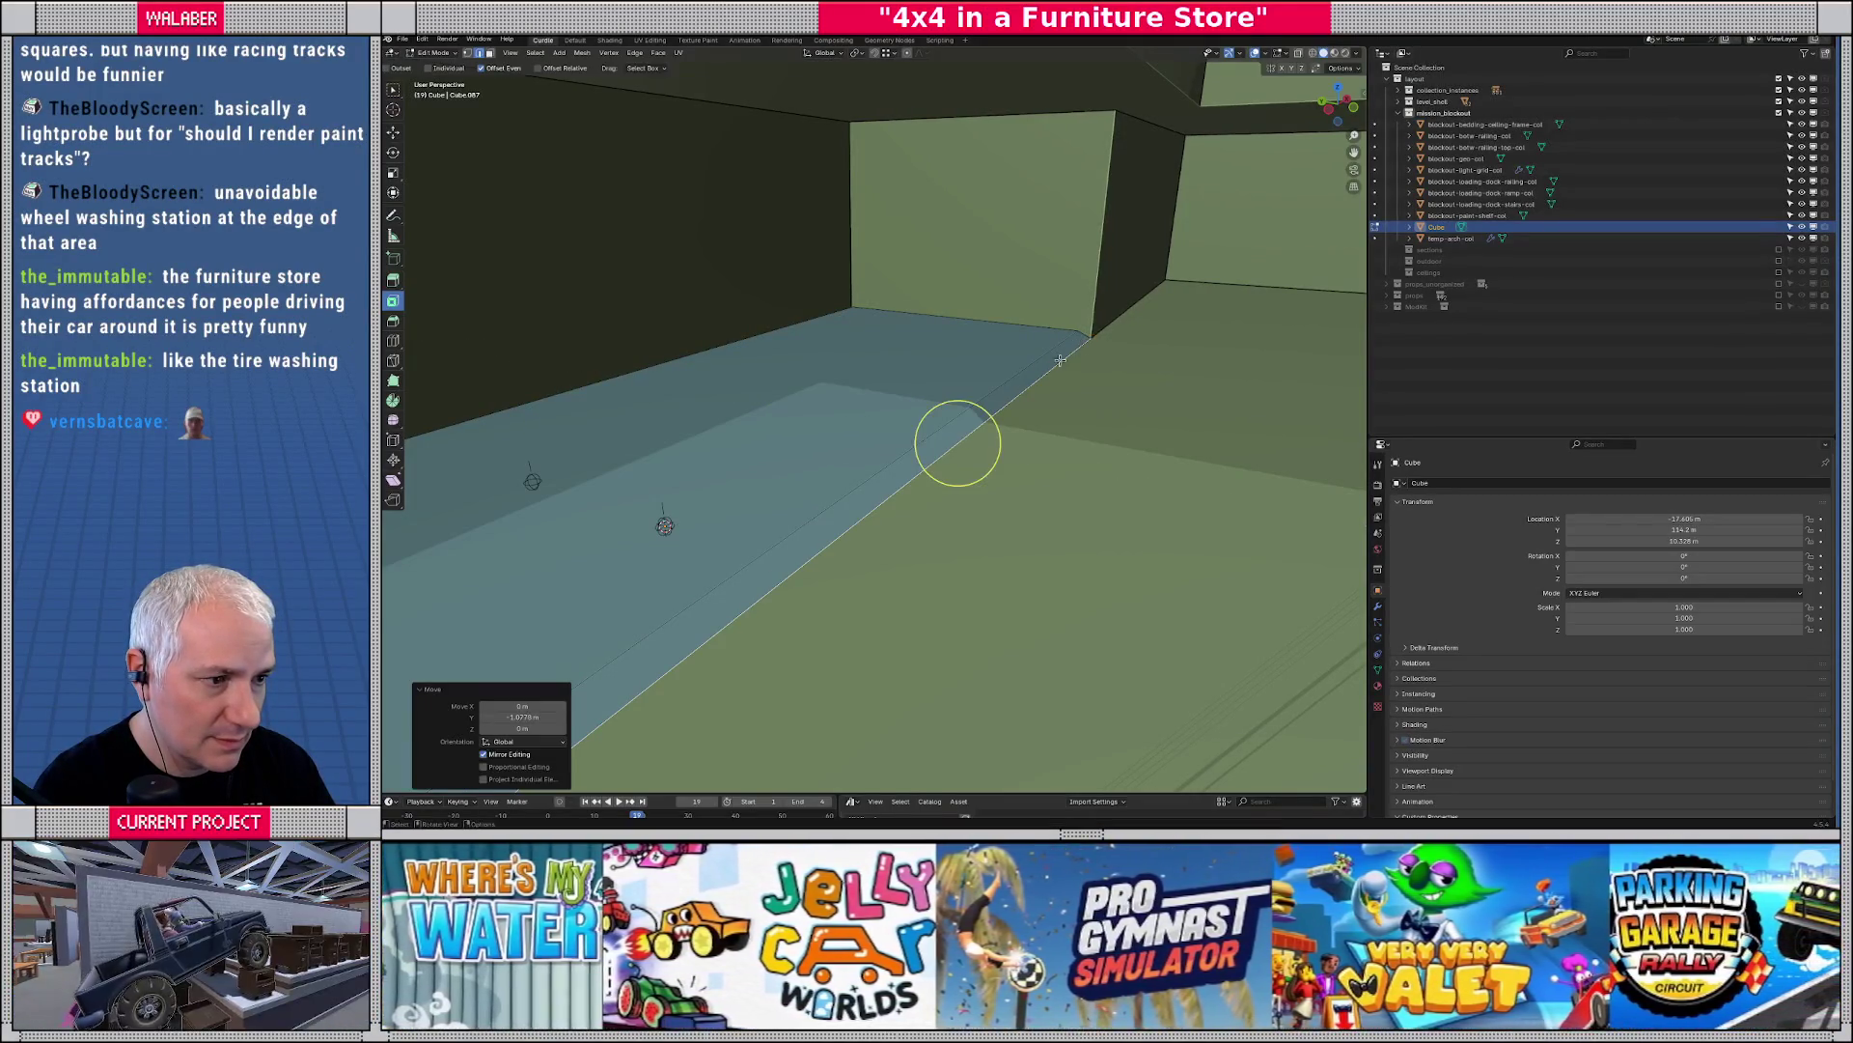
{"action": "scroll", "coordinate": [982, 379], "scroll_direction": "up", "scroll_amount": 3}
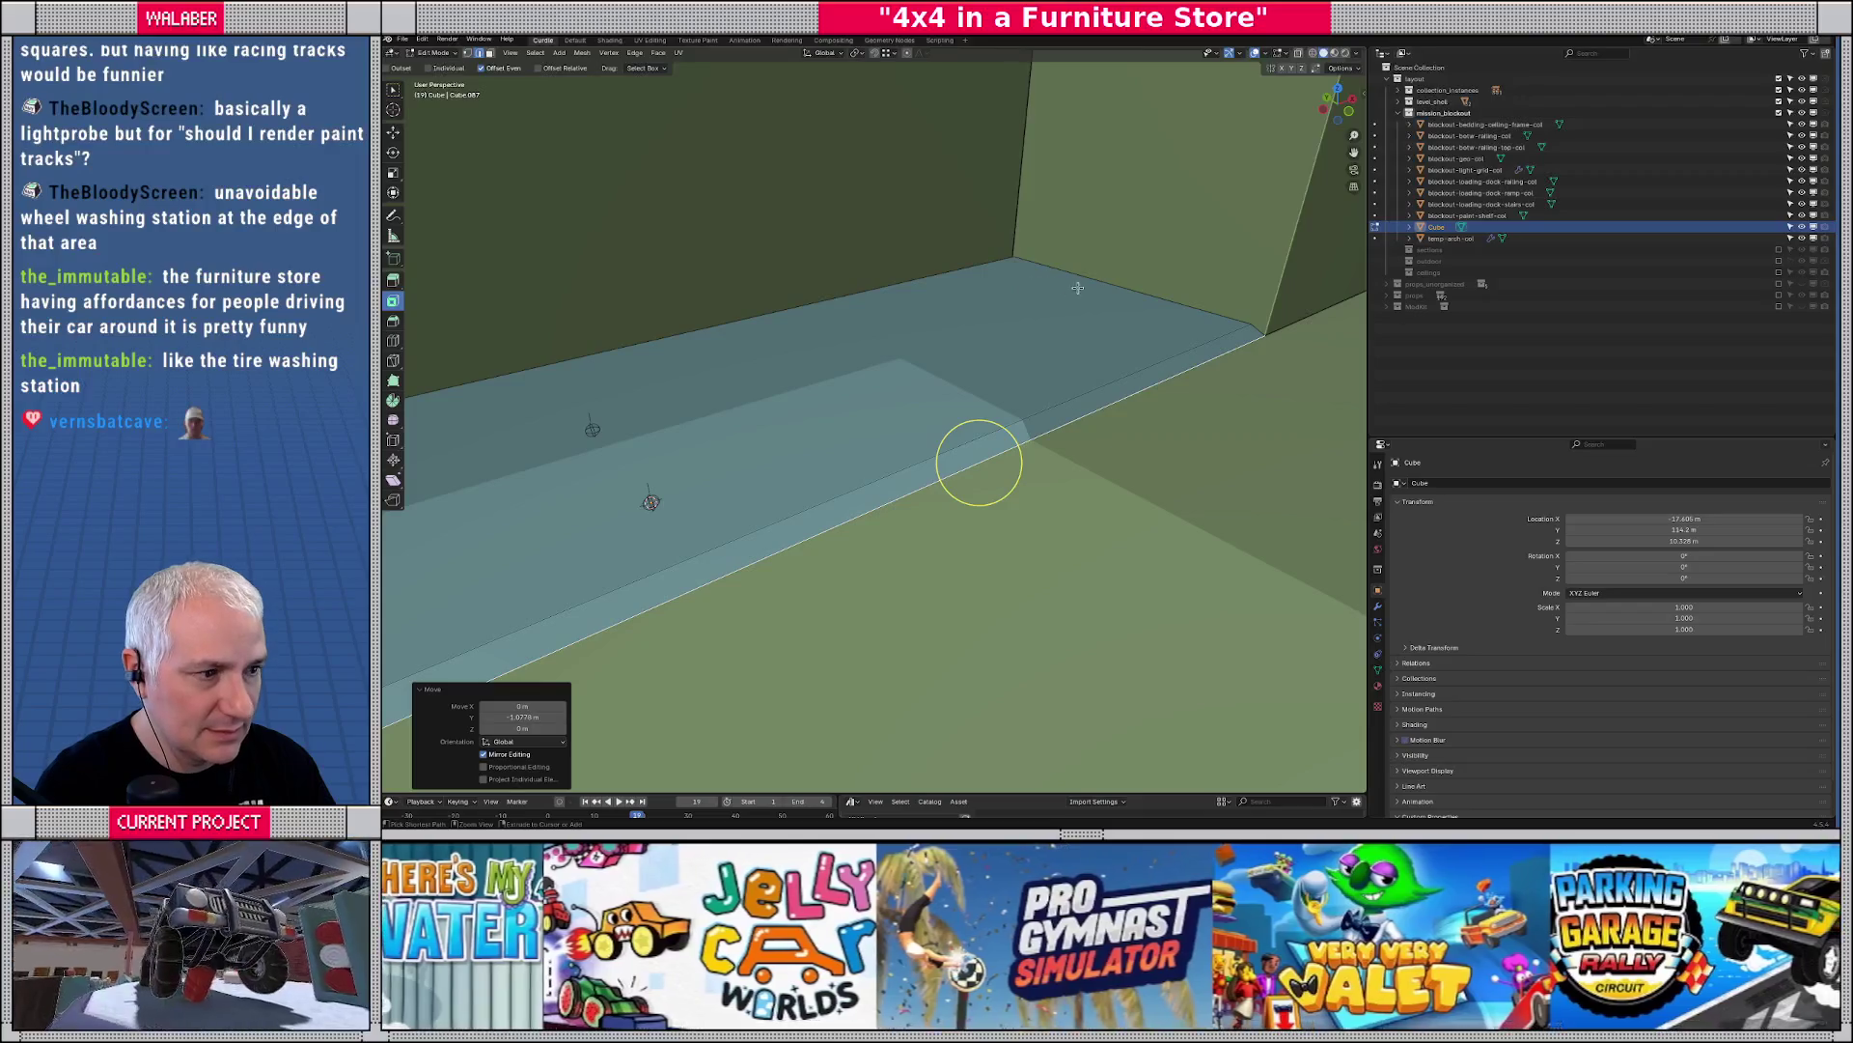
Try a Ctrl+R loop cut along the slab, then cancel and undo it
{"action": "key", "text": "ctrl+r"}
{"action": "left_click", "coordinate": [1117, 287]}
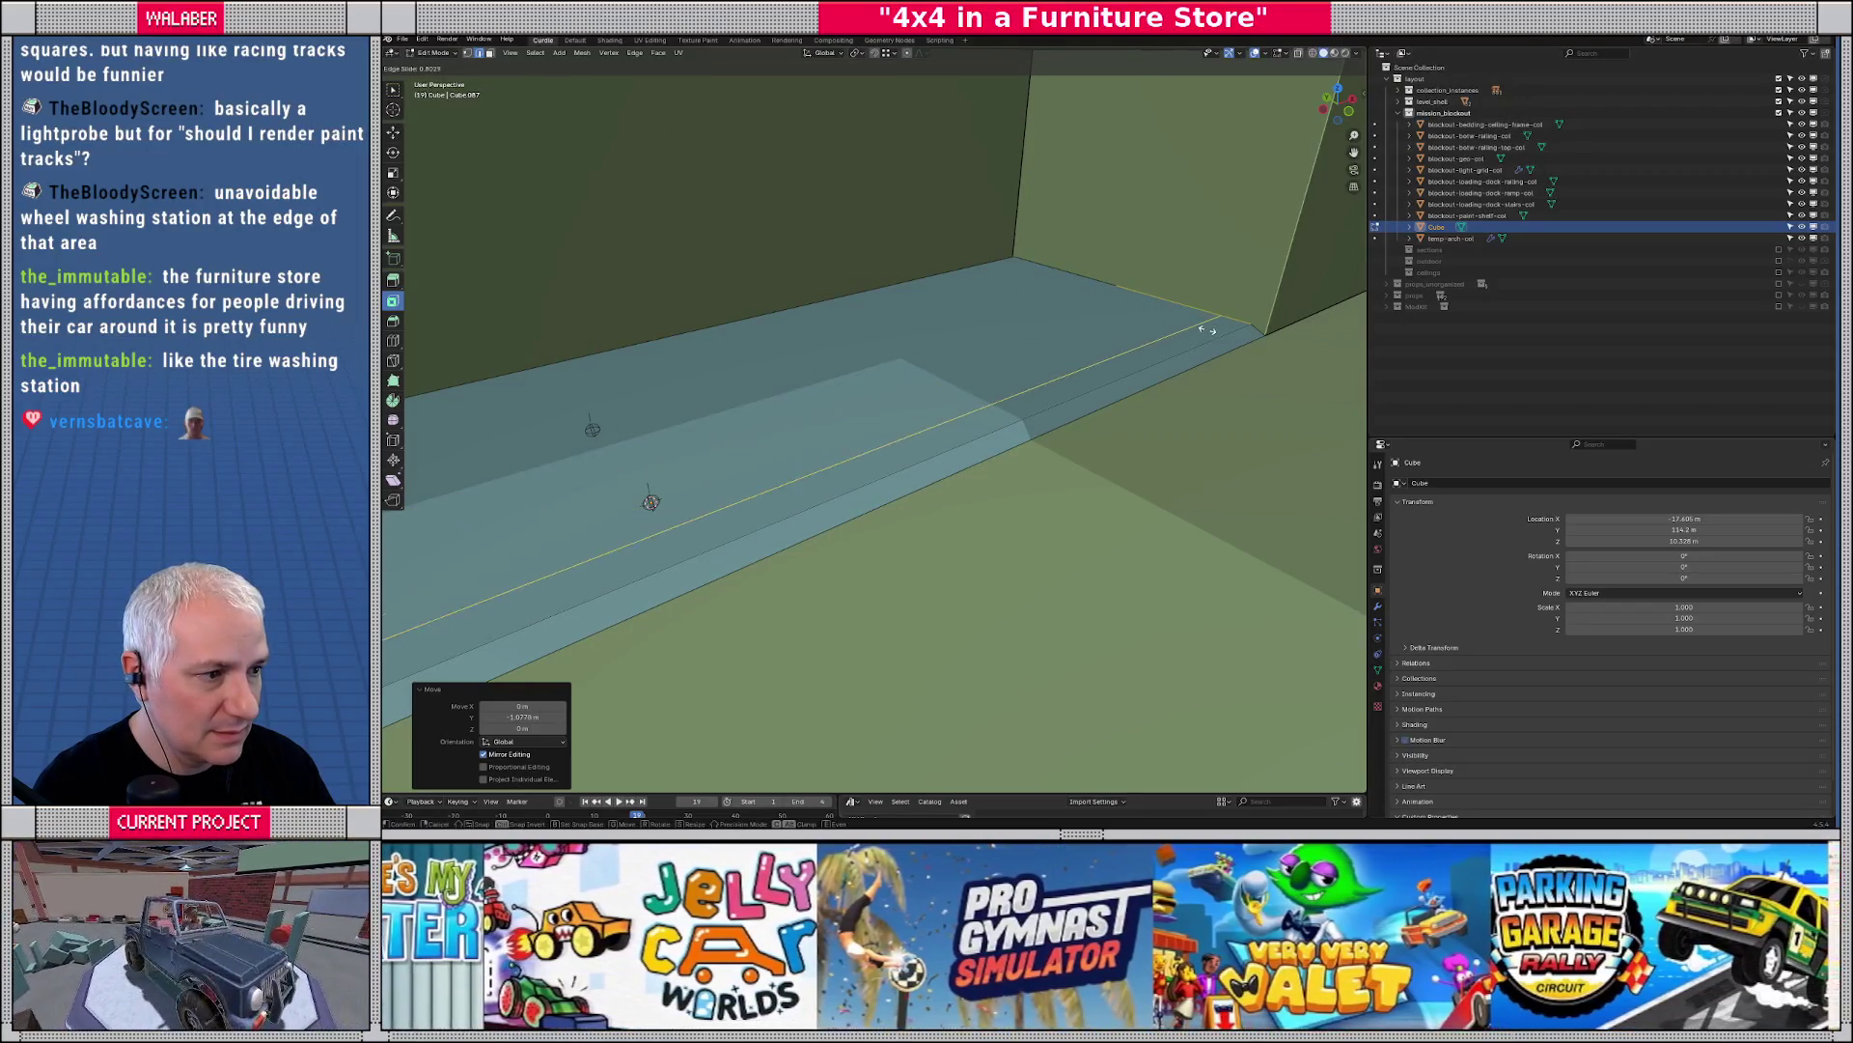
{"action": "right_click", "coordinate": [1224, 338]}
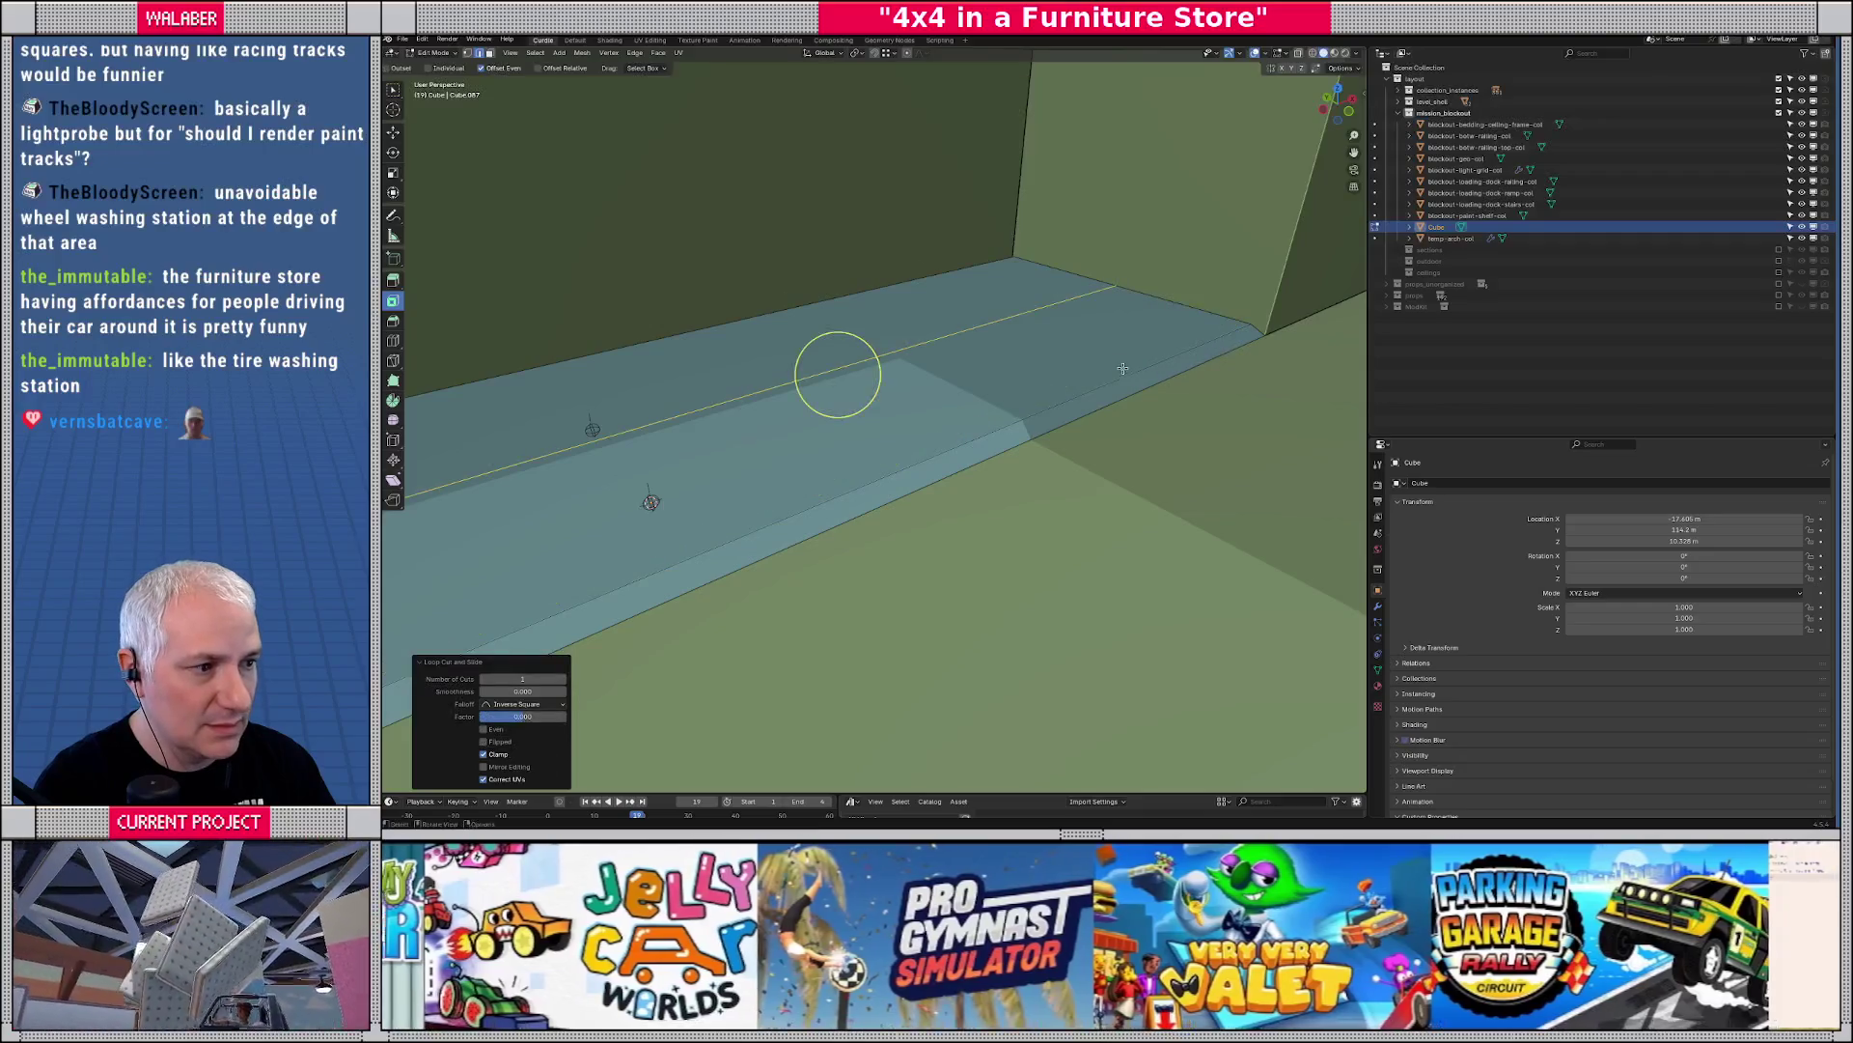
{"action": "key", "text": "ctrl+z"}
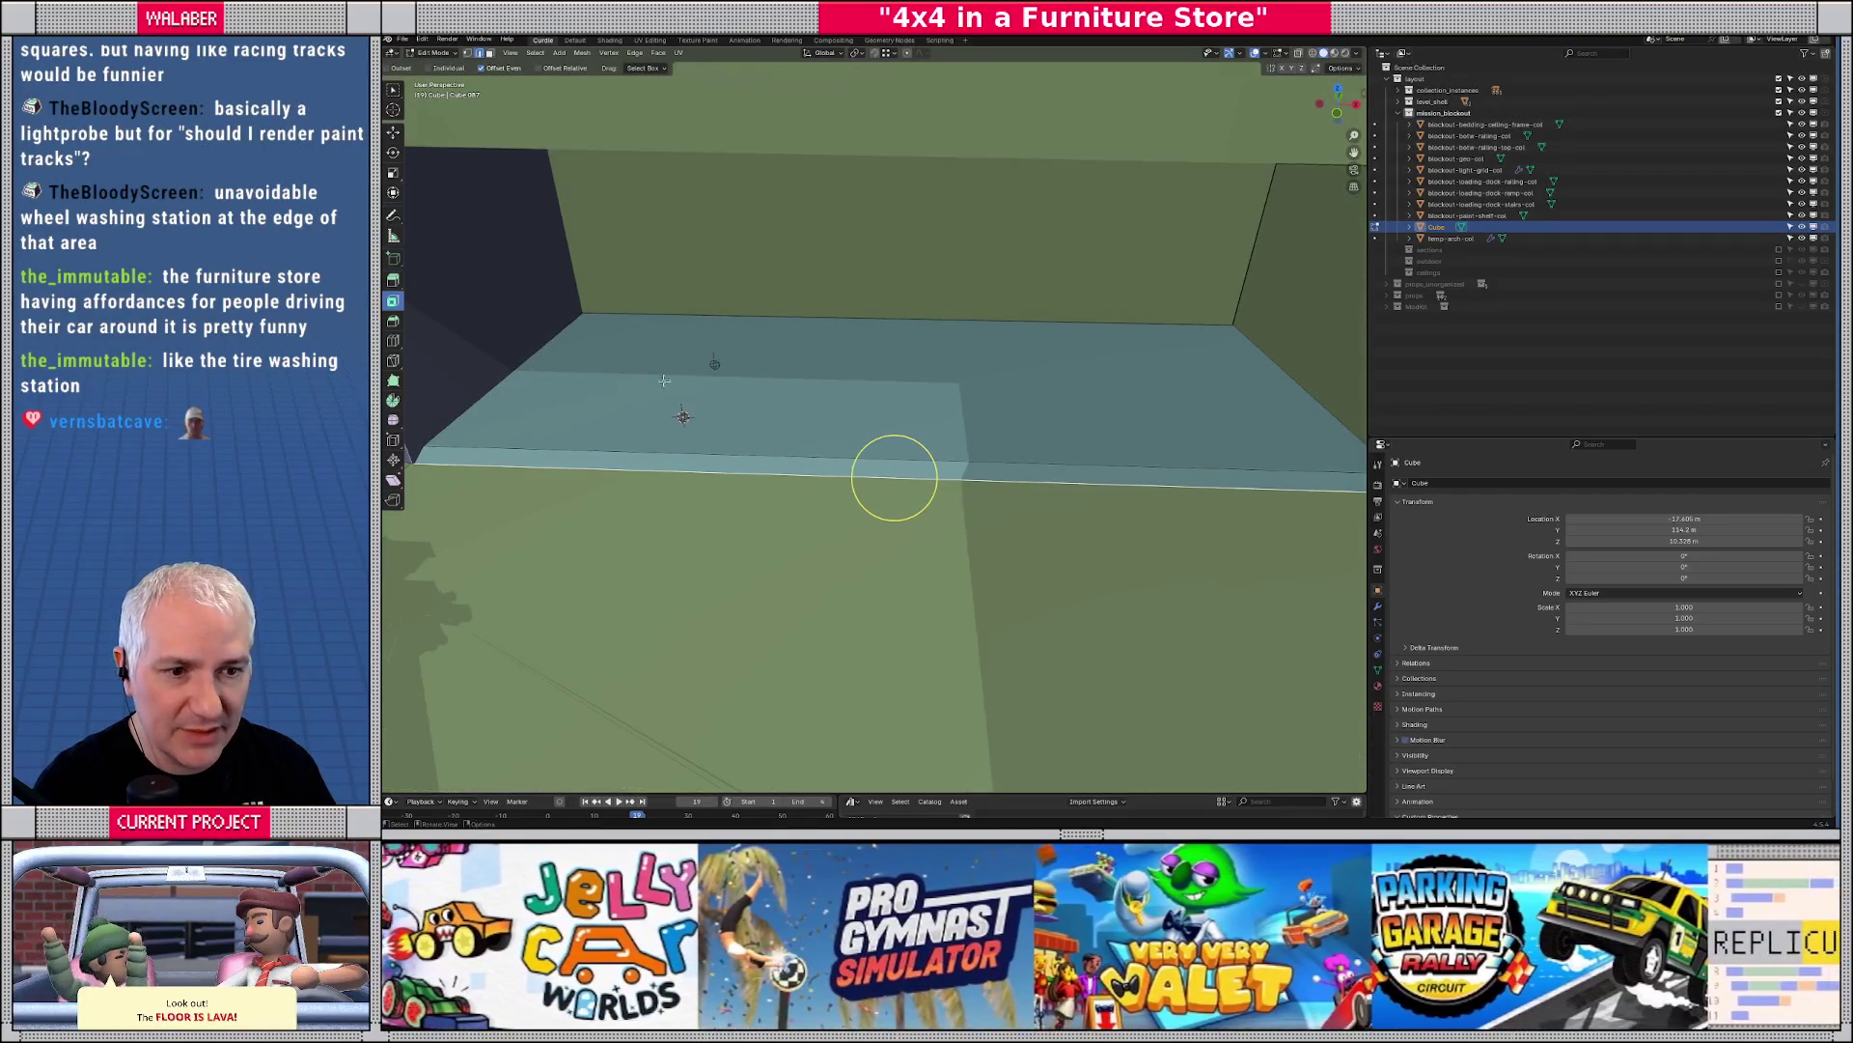
{"action": "left_click_drag", "start_coordinate": [632, 339], "coordinate": [707, 348]}
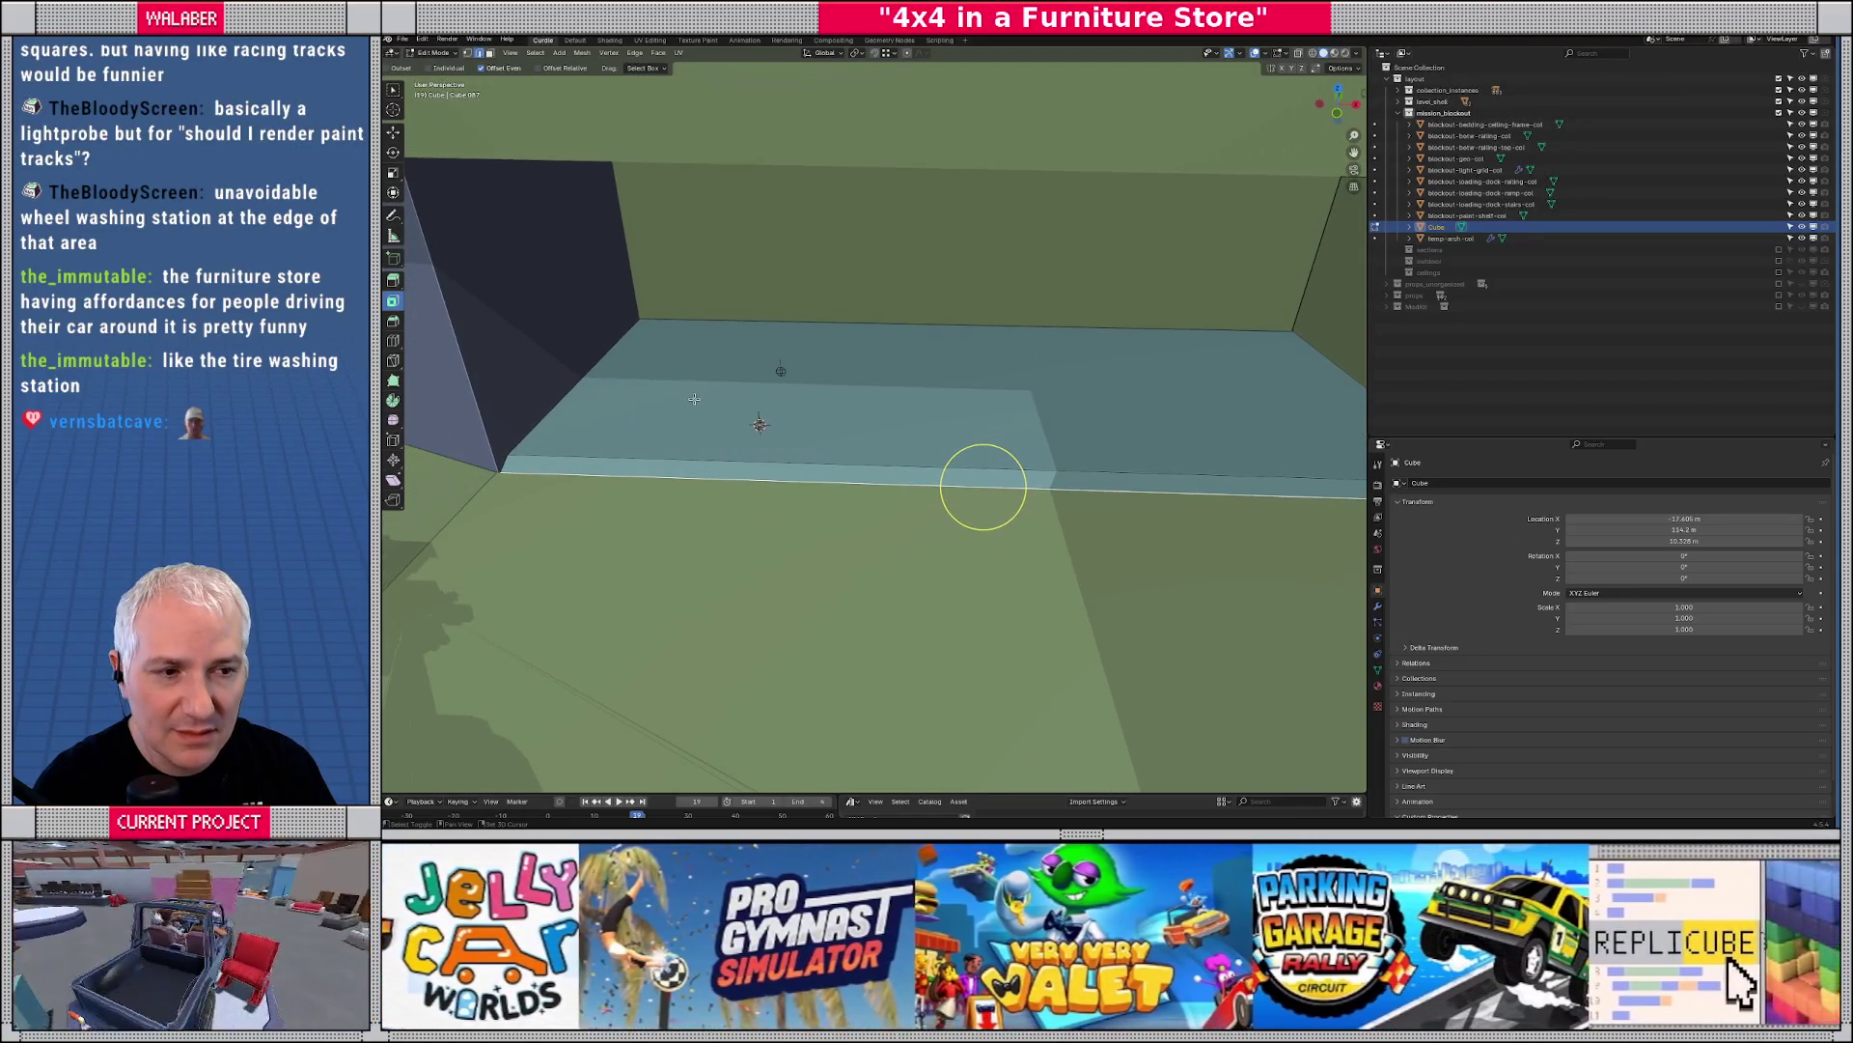
Select the slab's top face, attempt and cancel an inset, then return to Object Mode
{"action": "key", "text": "c"}
{"action": "left_click", "coordinate": [968, 382]}
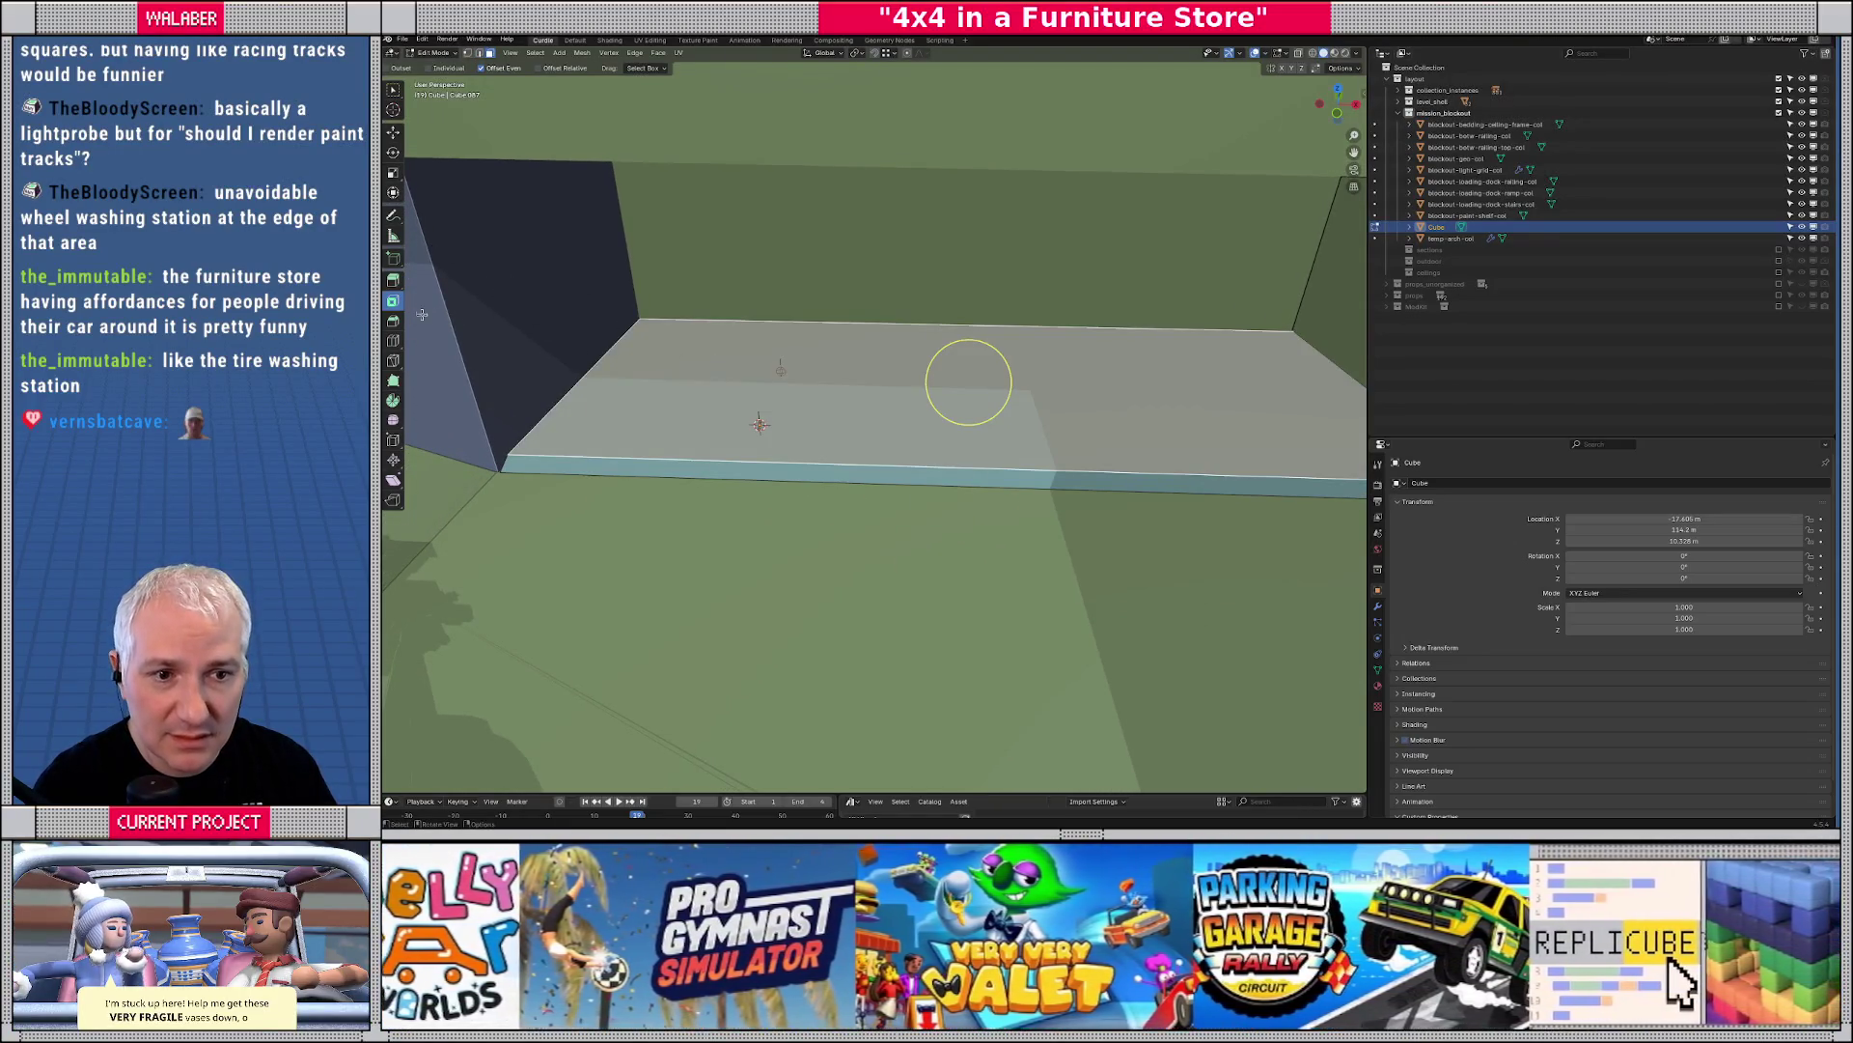
{"action": "key", "text": "Escape"}
{"action": "key", "text": "i"}
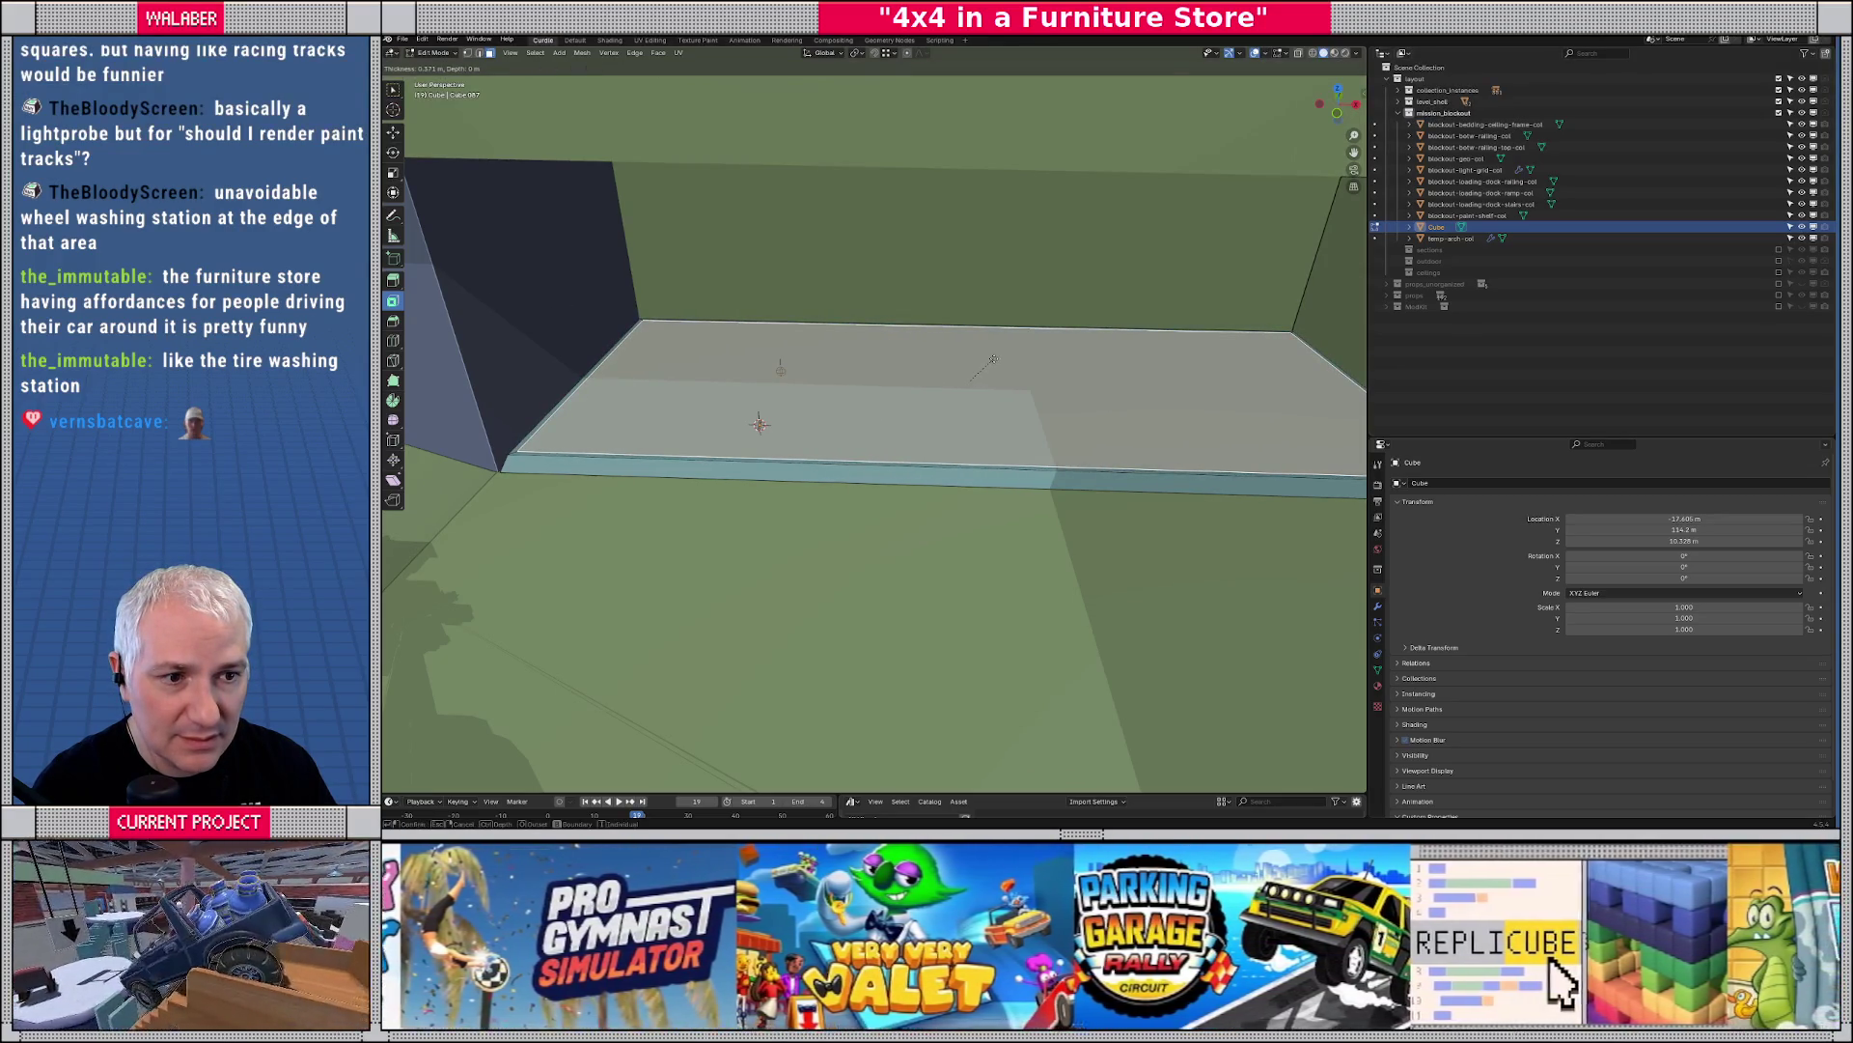
{"action": "key", "text": "Escape"}
{"action": "key", "text": "c"}
{"action": "left_click", "coordinate": [963, 380]}
{"action": "key", "text": "Escape"}
{"action": "key", "text": "Tab"}
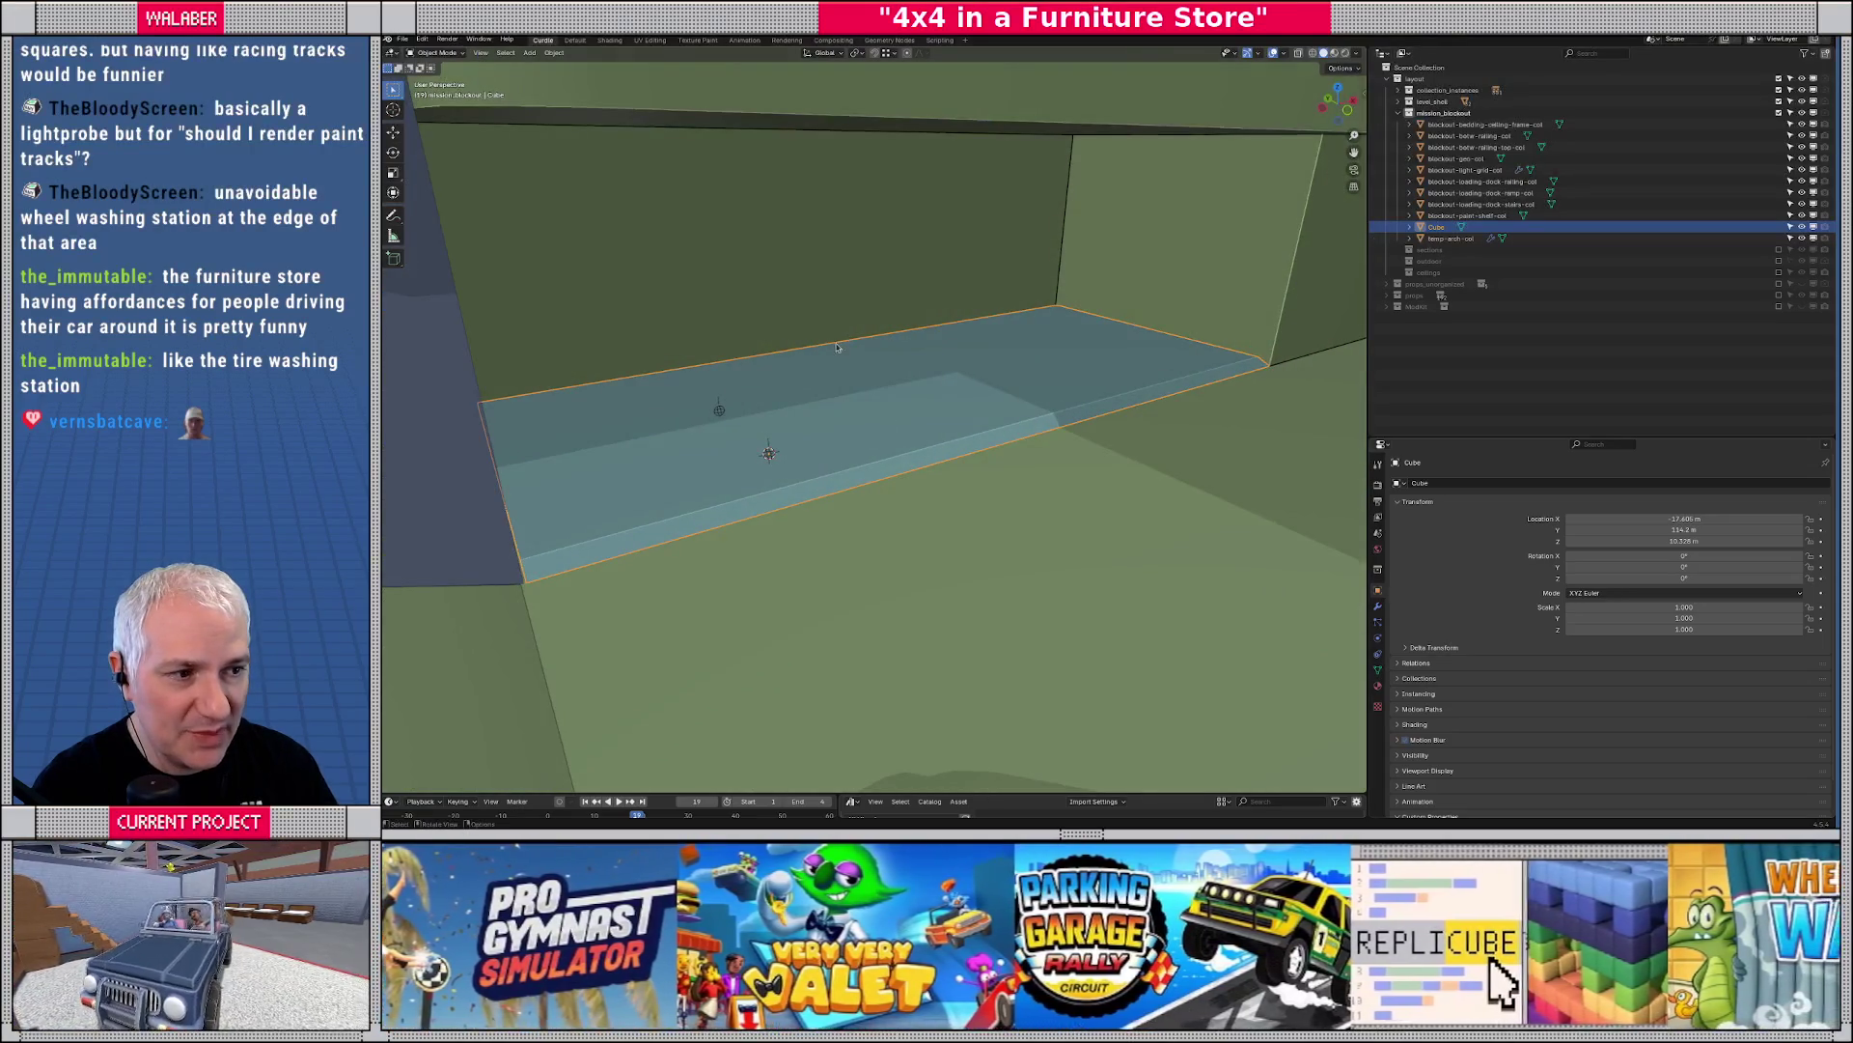
Briefly re-enter Edit Mode for a brush selection, then go back to Object Mode
{"action": "key", "text": "Tab"}
{"action": "key", "text": "c"}
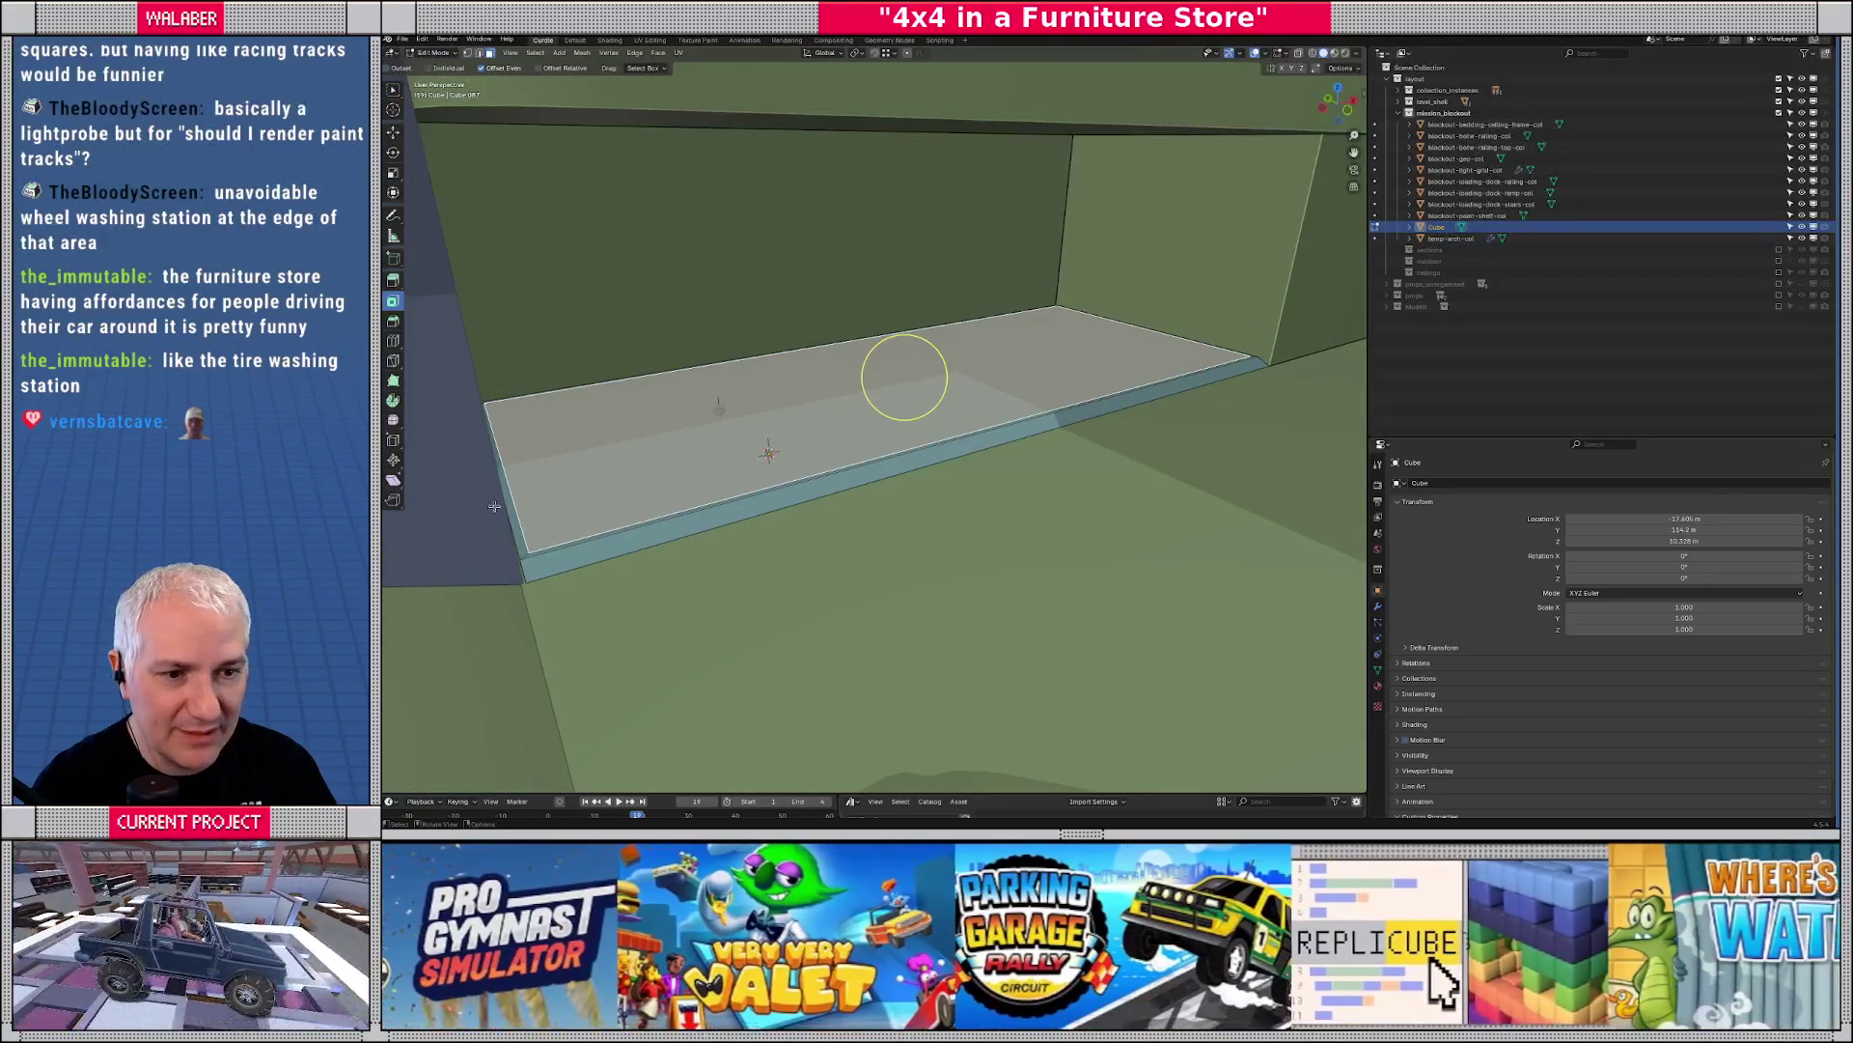
{"action": "scroll", "coordinate": [494, 505], "scroll_direction": "left", "scroll_amount": 10}
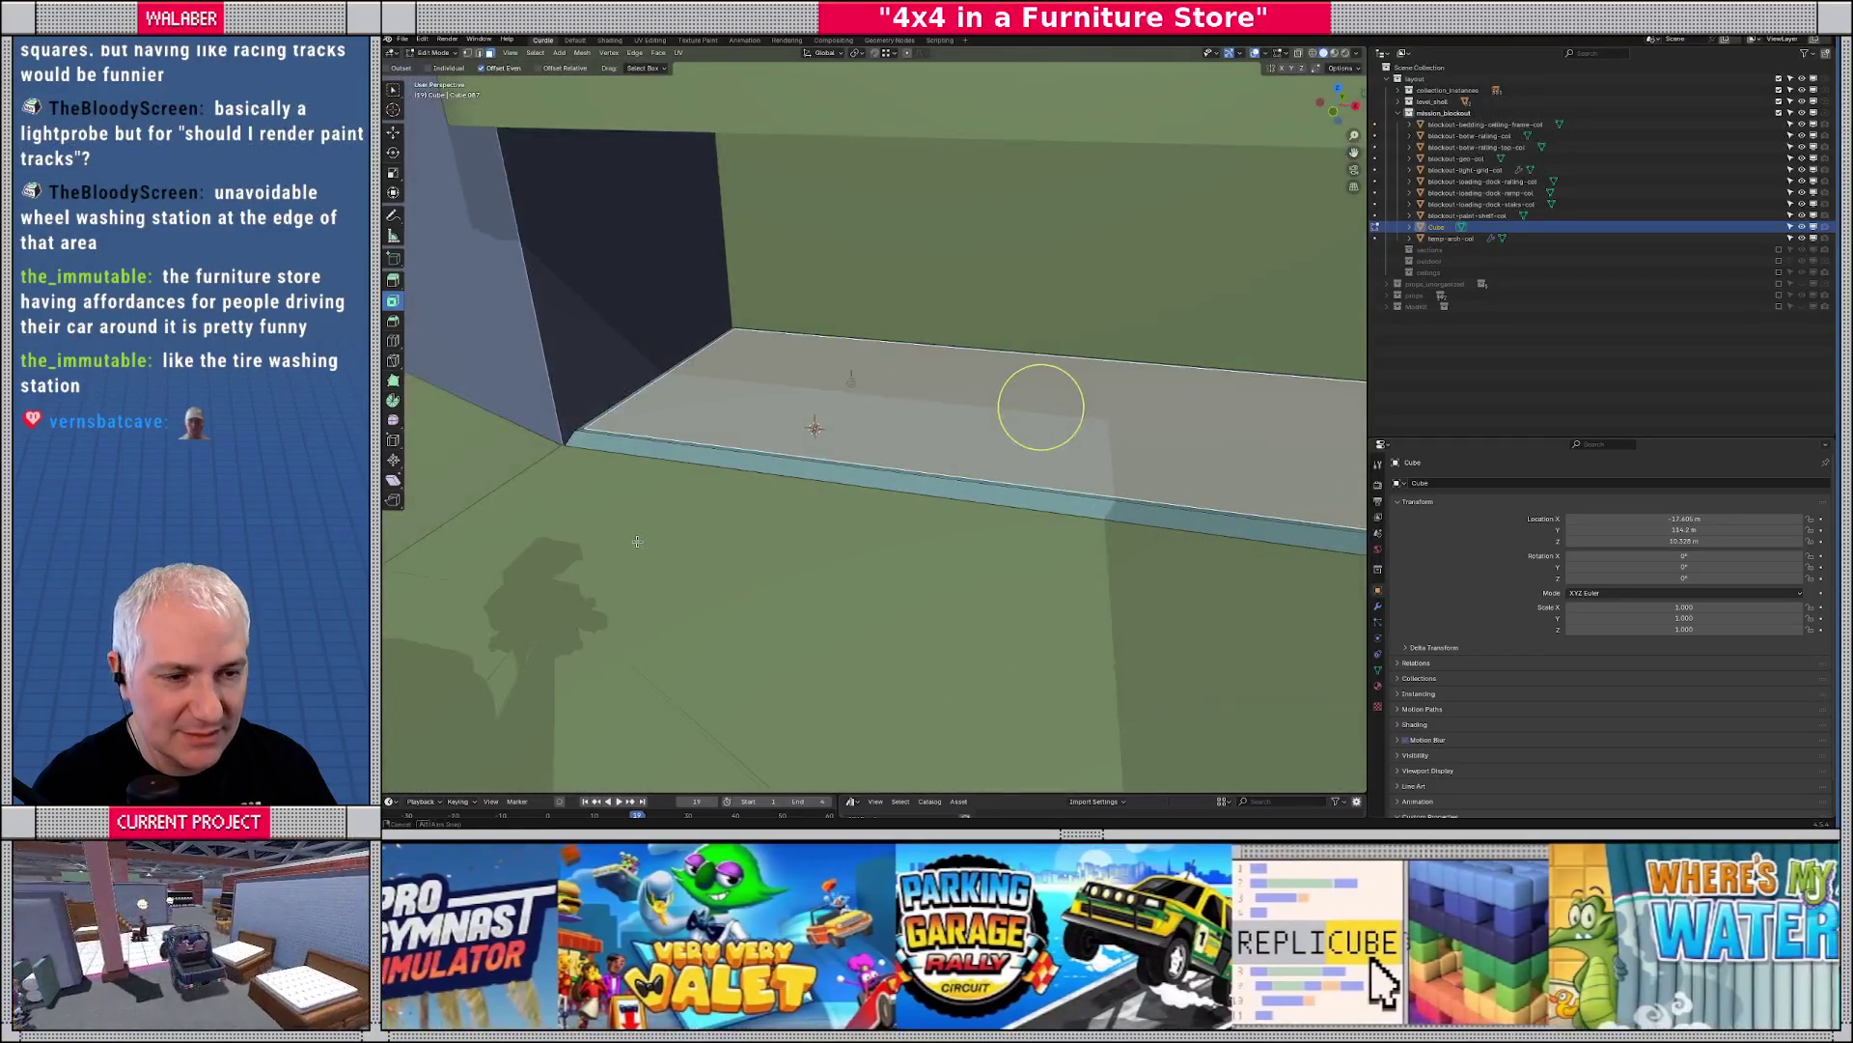
{"action": "scroll", "coordinate": [1041, 405], "scroll_direction": "left", "scroll_amount": 10}
{"action": "key", "text": "Escape"}
{"action": "key", "text": "Tab"}
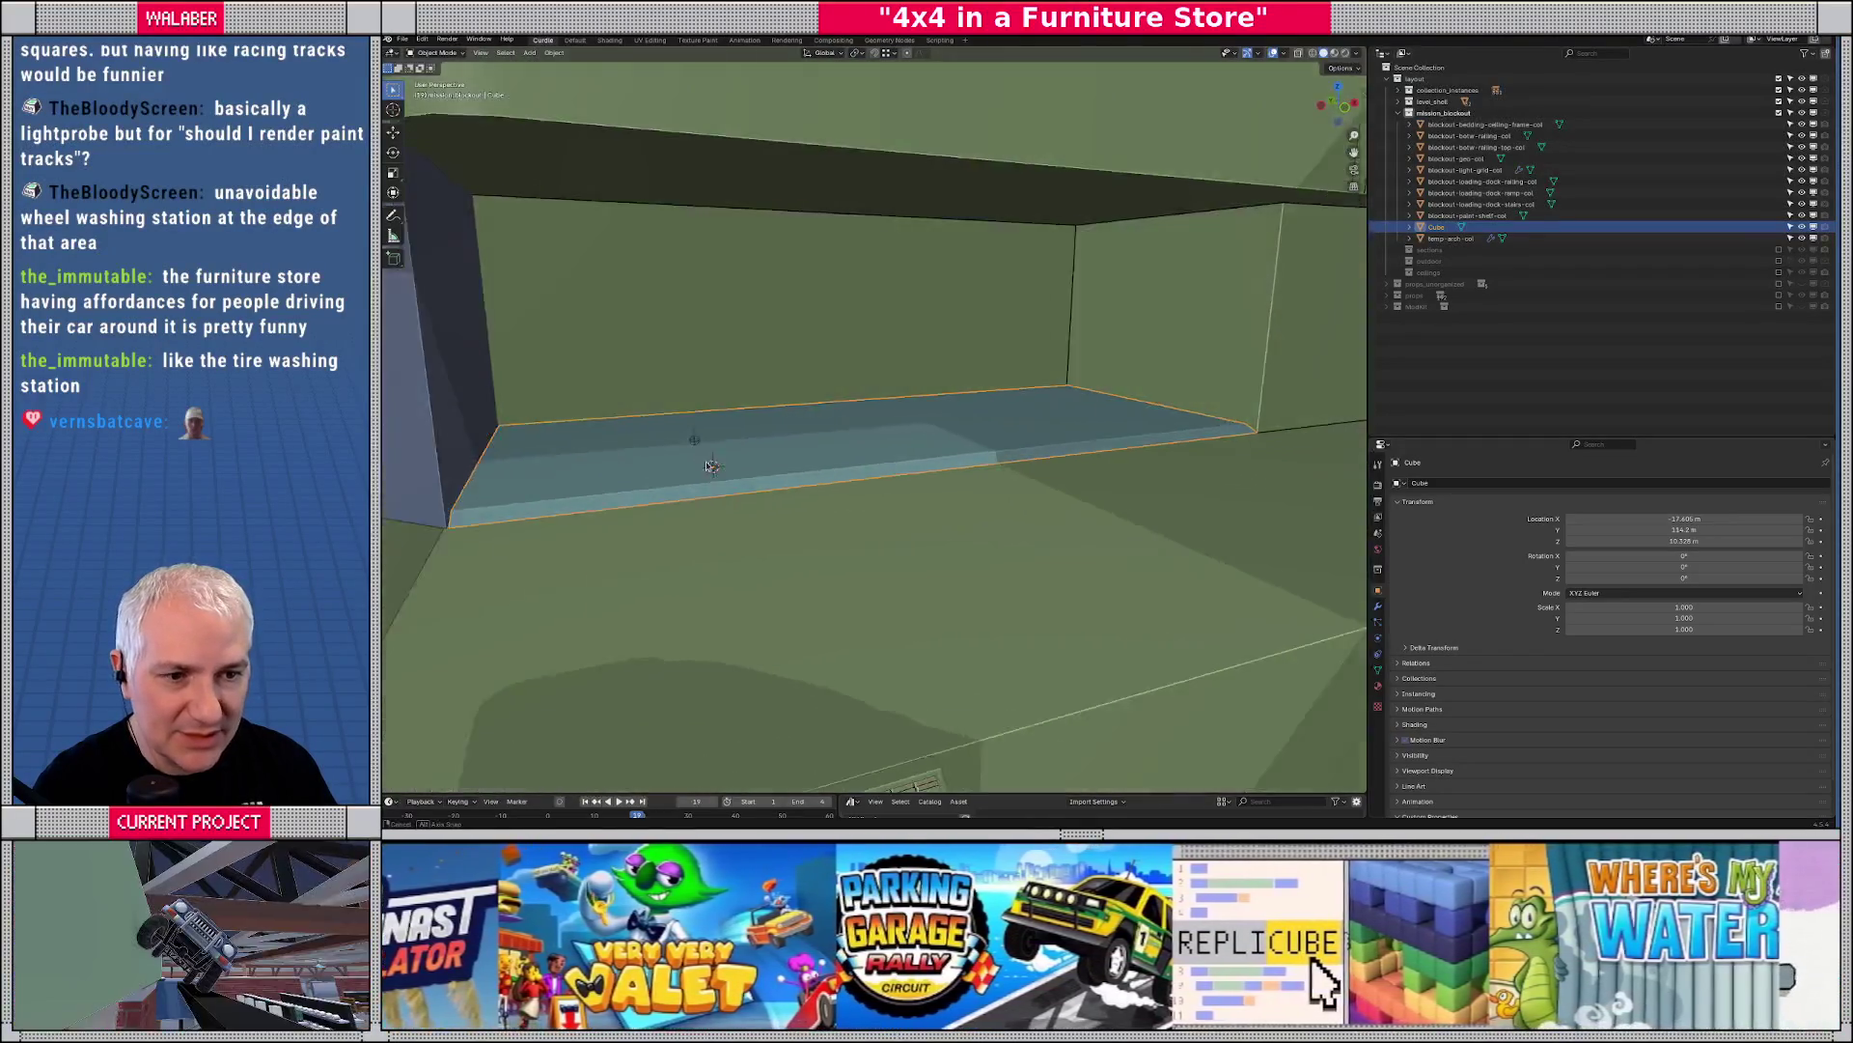
{"action": "scroll", "coordinate": [710, 466], "scroll_direction": "left", "scroll_amount": 10}
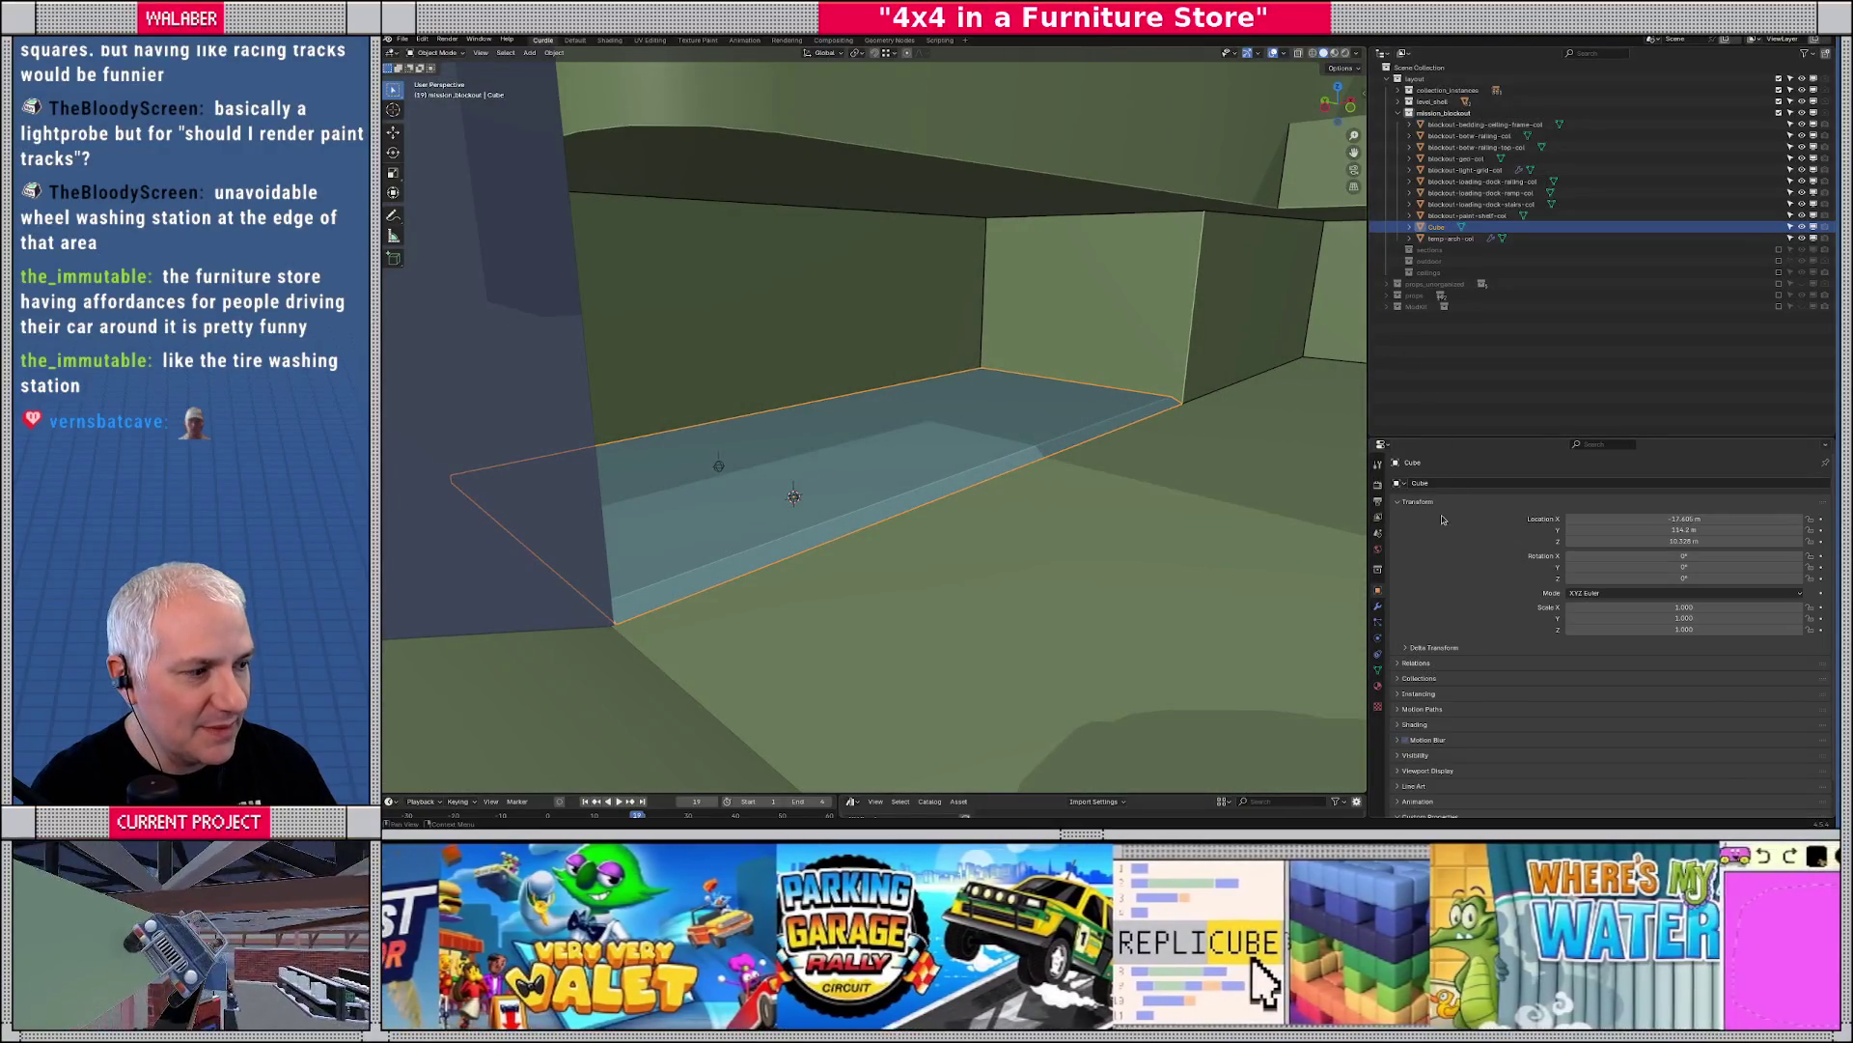
In Object properties, start renaming the Cube by typing 'blockout-'
{"action": "left_click", "coordinate": [1378, 670]}
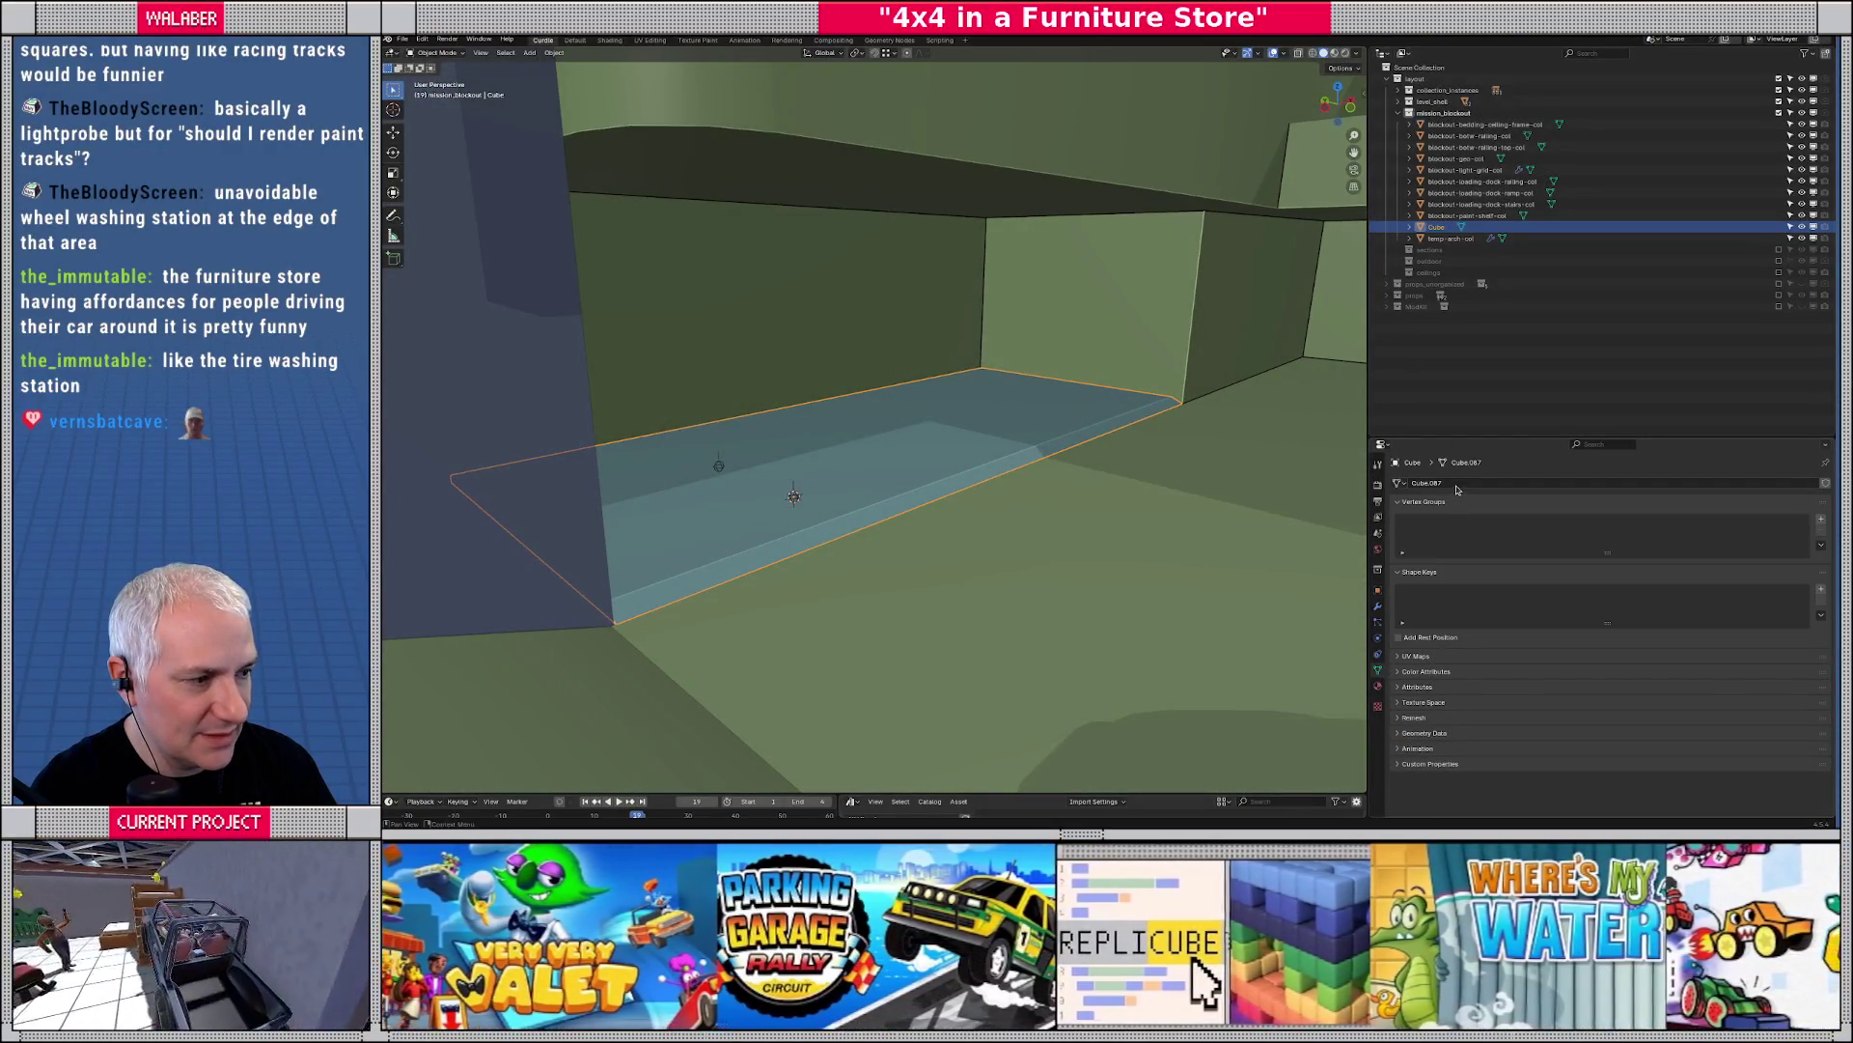
{"action": "left_click", "coordinate": [1378, 589]}
{"action": "left_click", "coordinate": [1475, 484]}
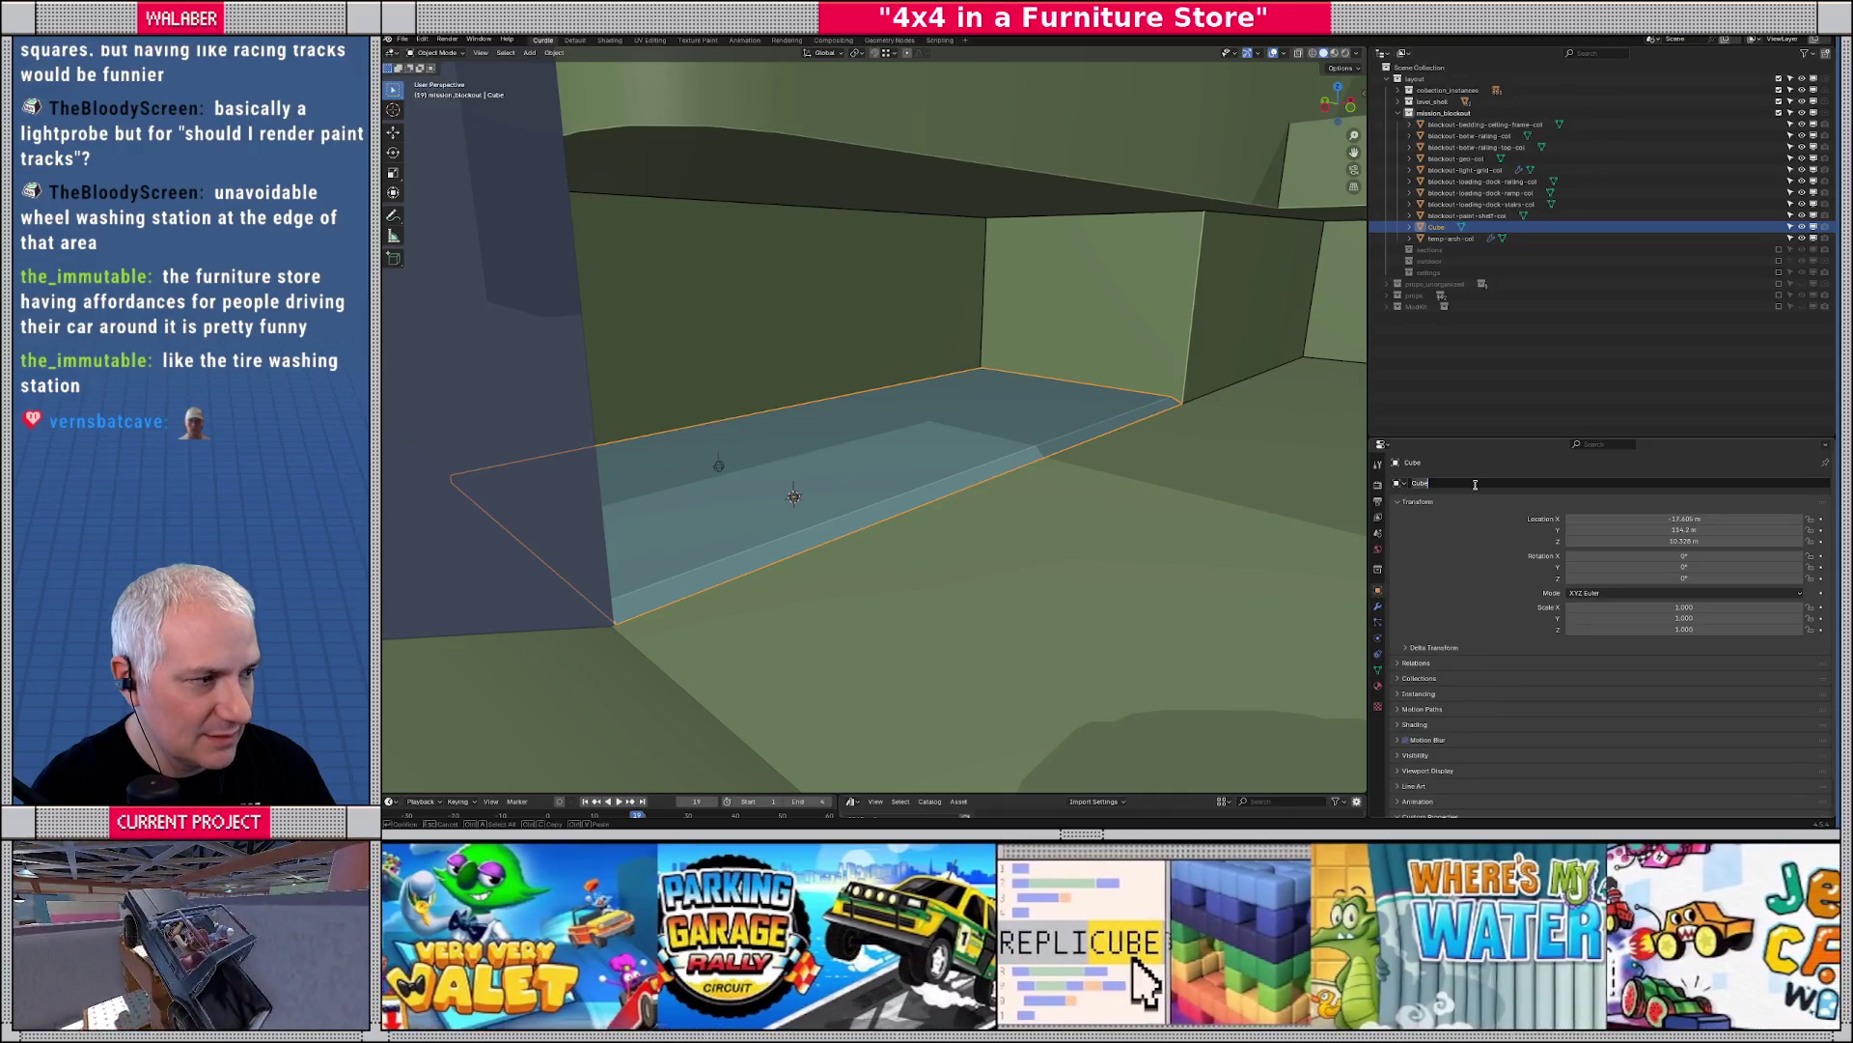
{"action": "type", "text": "block"}
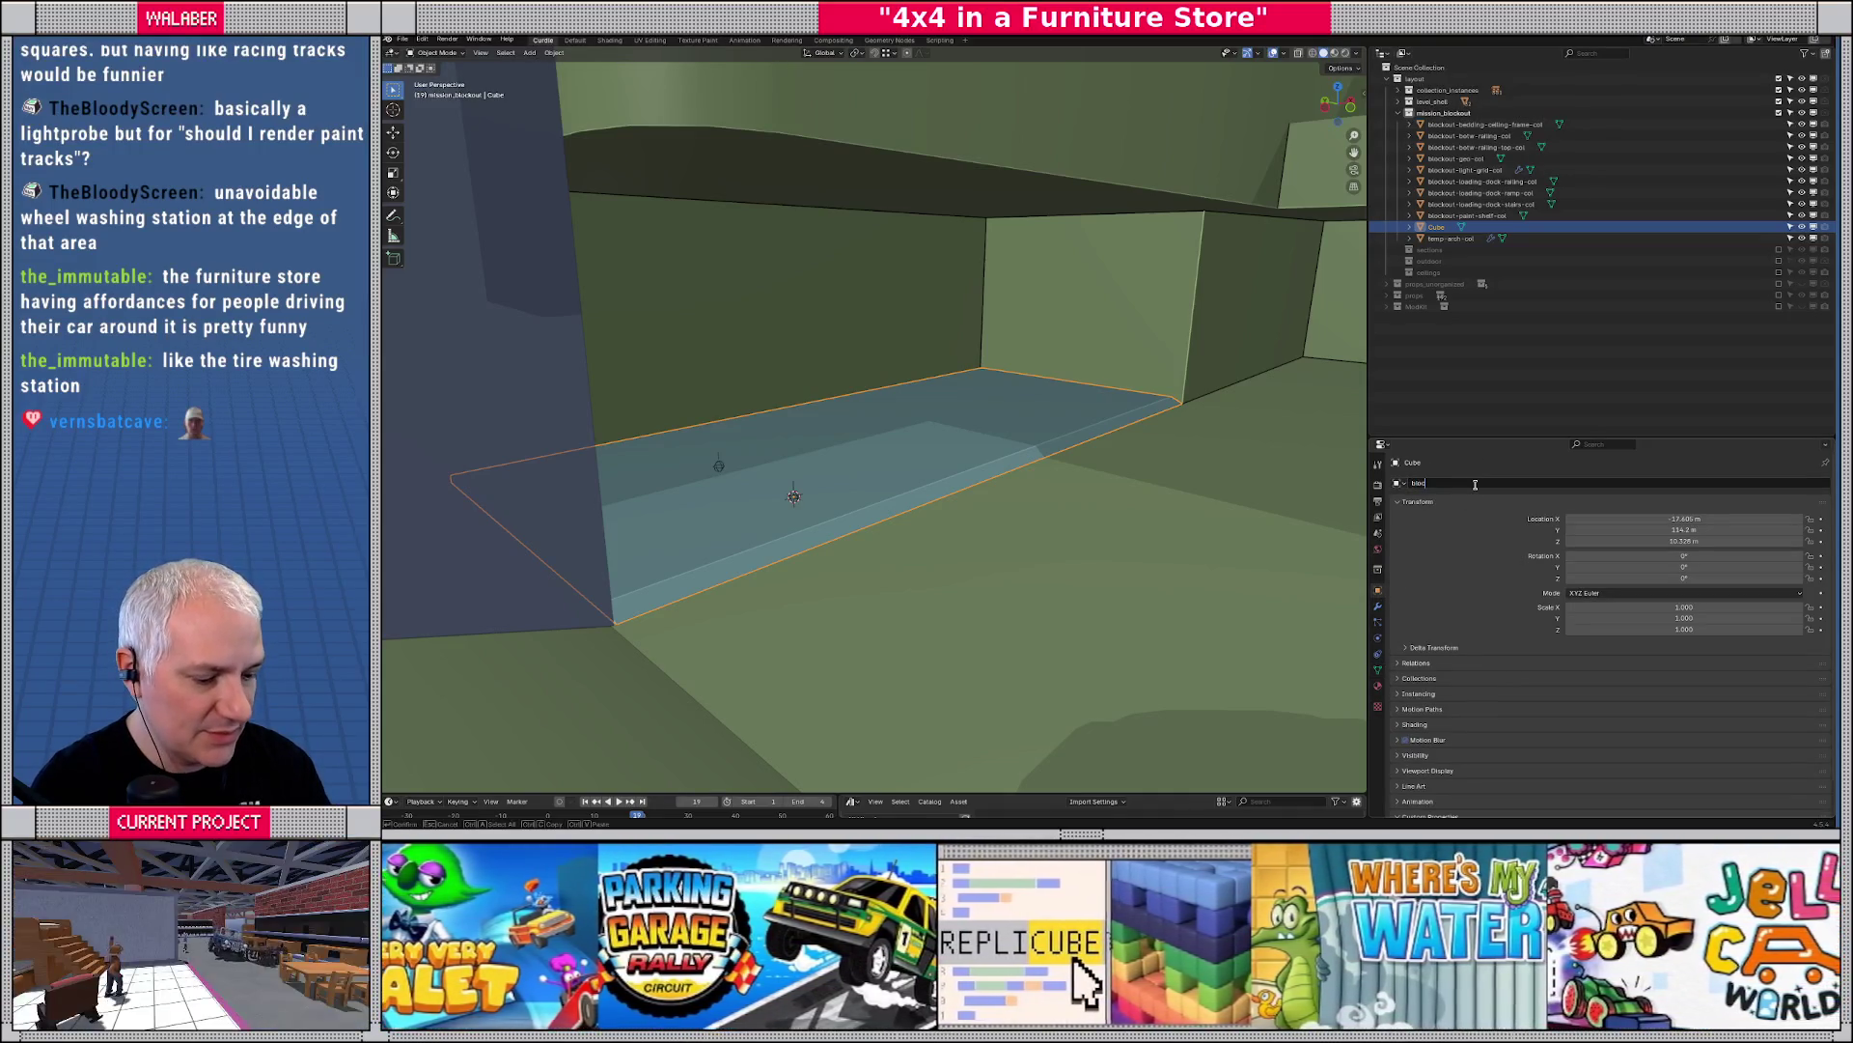
{"action": "type", "text": "out-paint-area-platform"}
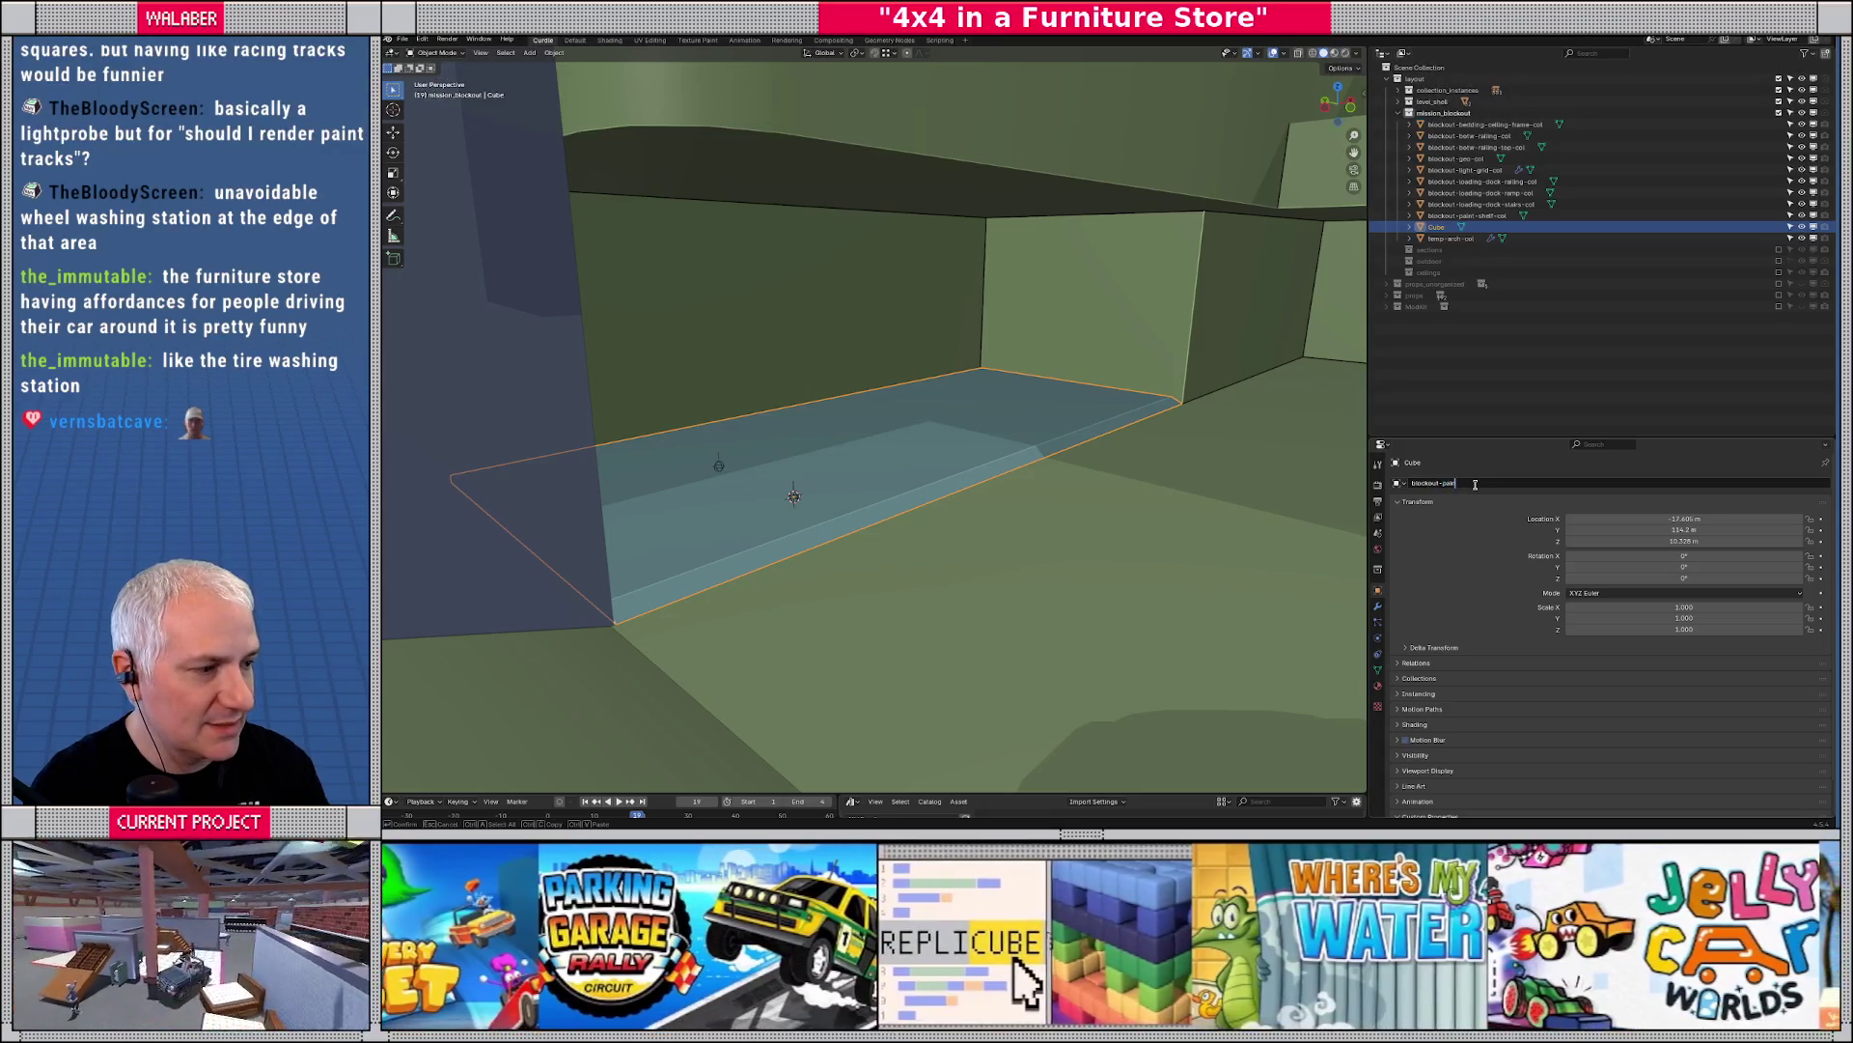
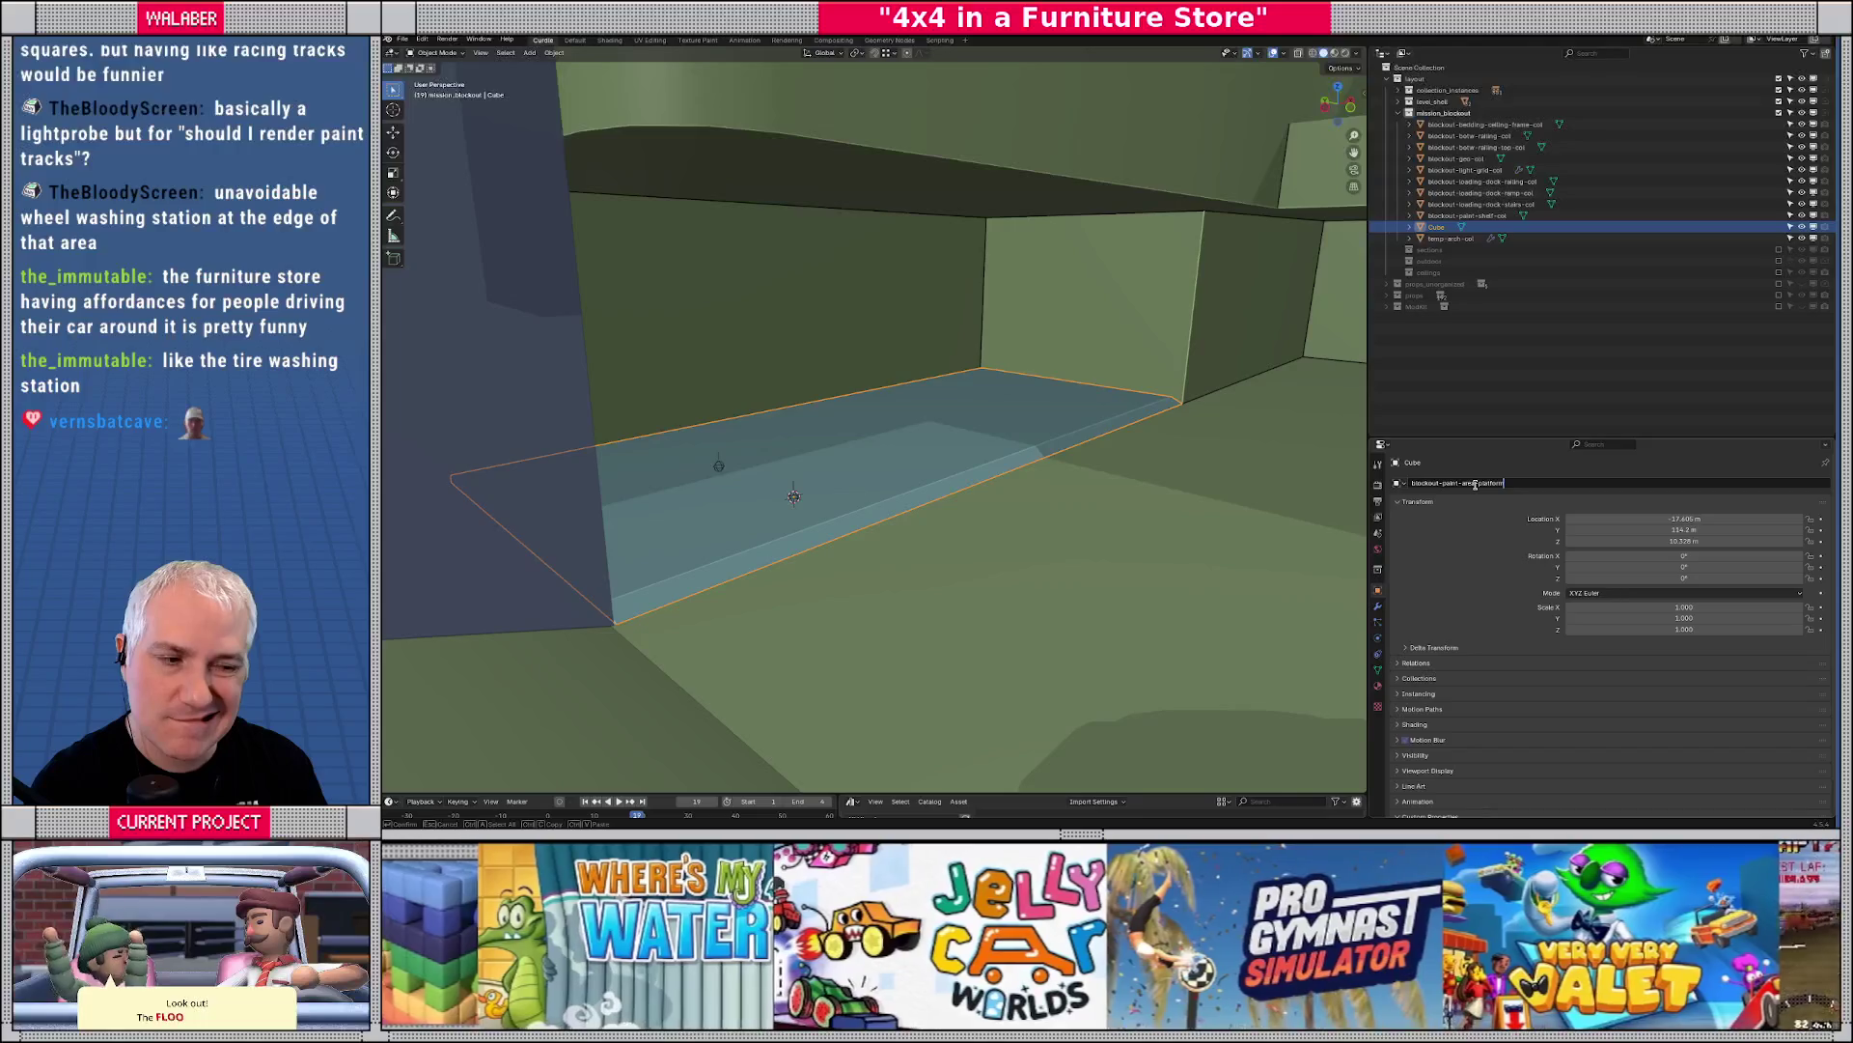
Rename the platform to blockout-paint-area-platform and add a duplicate PaintTrough raised along Z
{"action": "key", "text": "Return"}
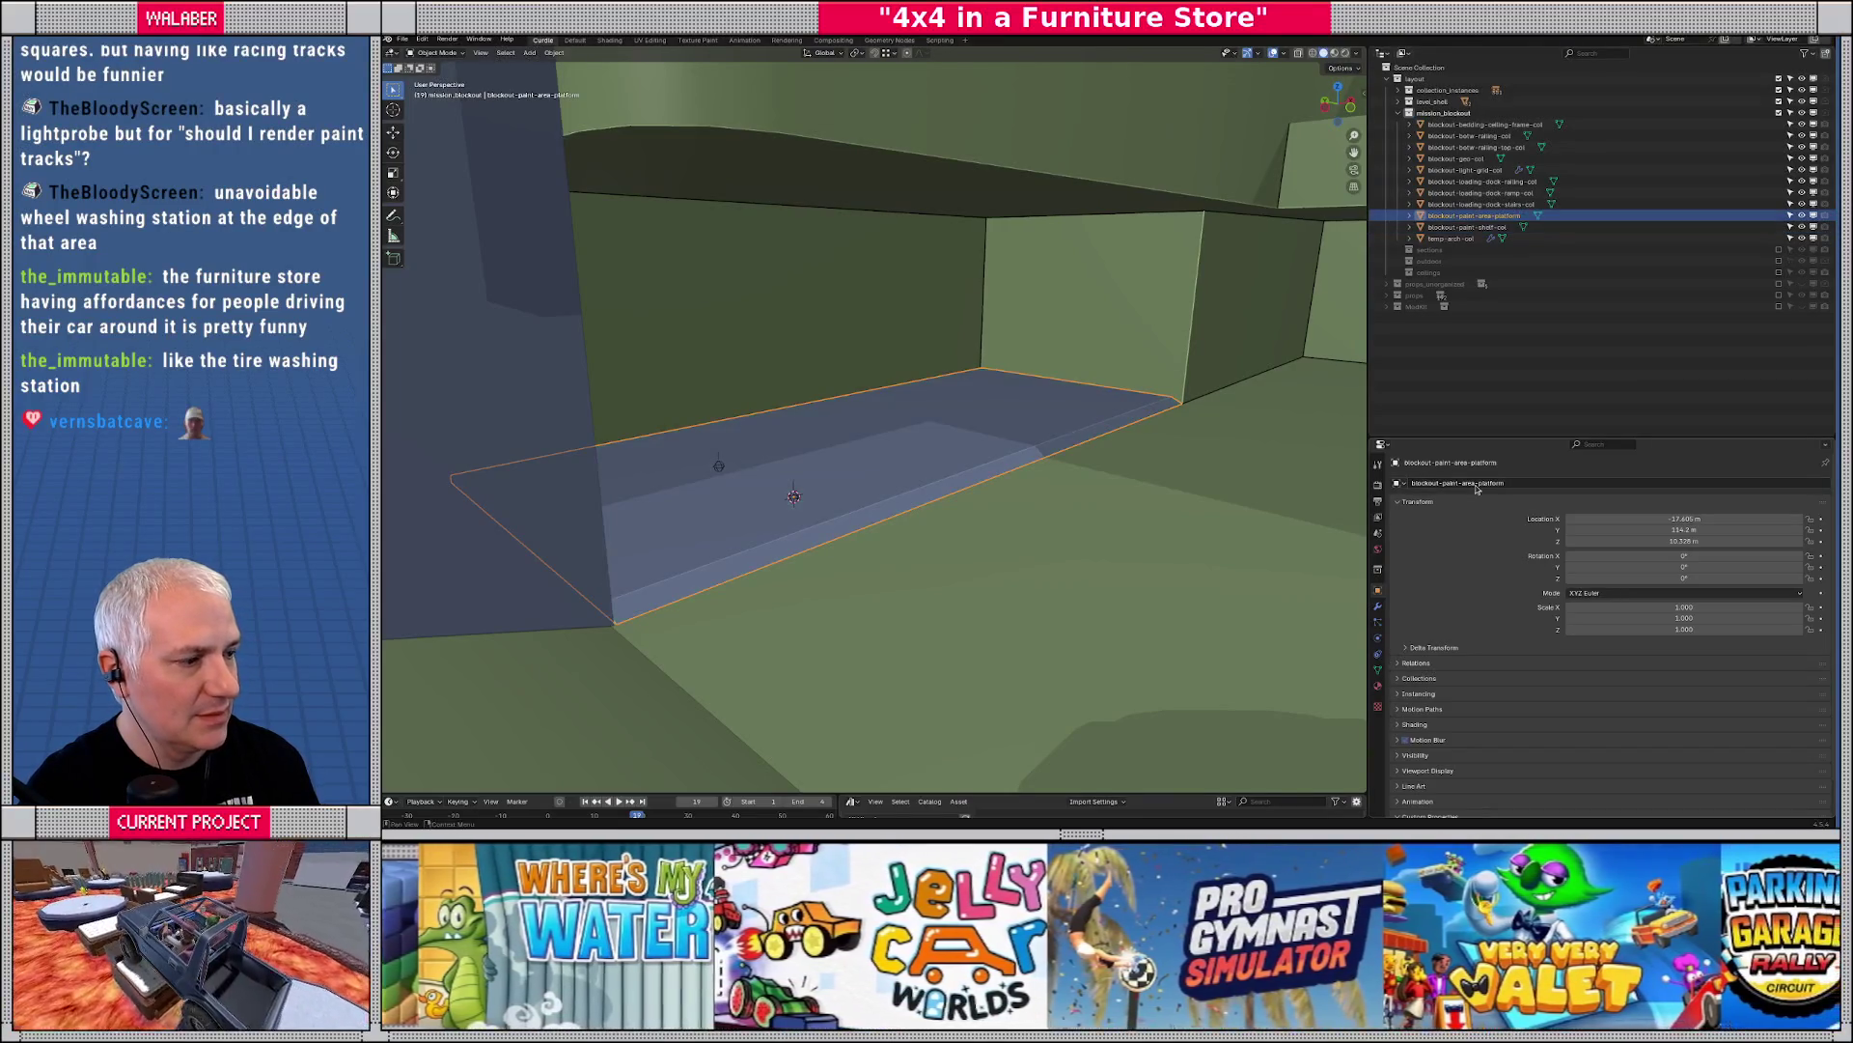
{"action": "left_click_drag", "start_coordinate": [979, 576], "coordinate": [952, 585]}
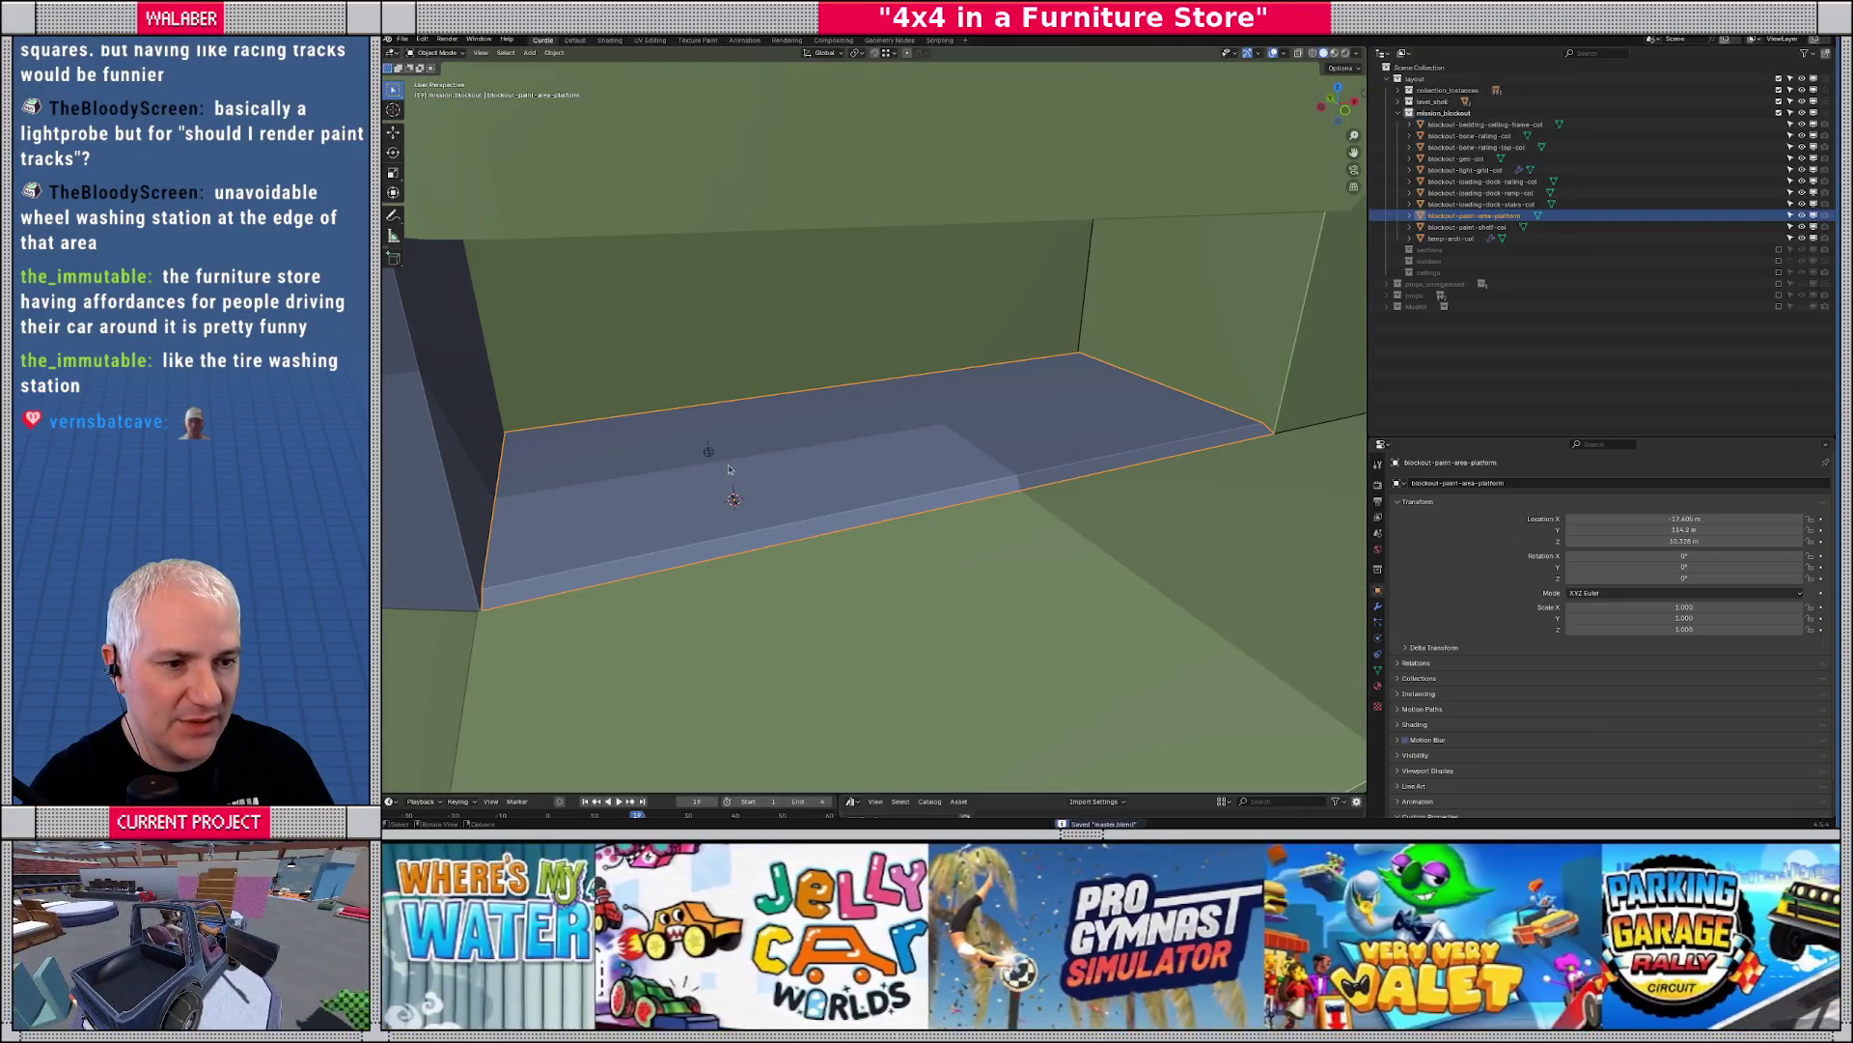
{"action": "left_click", "coordinate": [711, 455]}
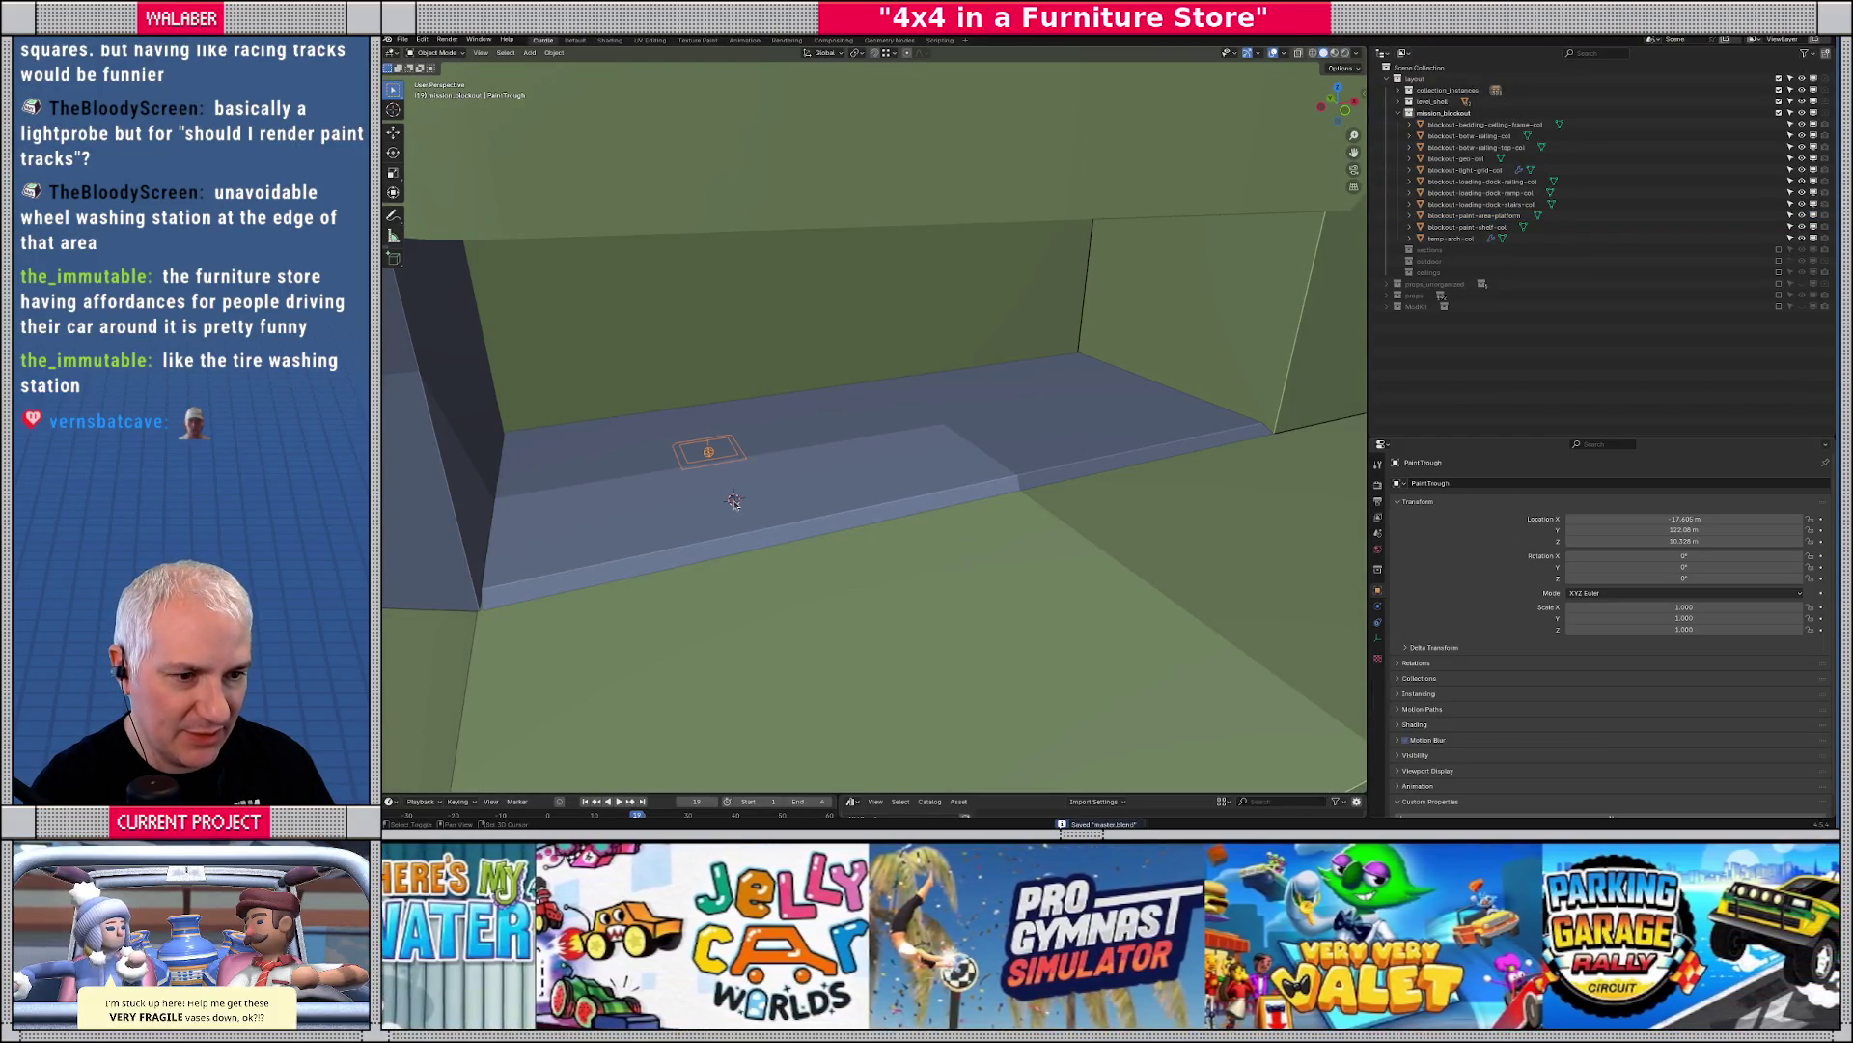
{"action": "key", "text": "shift+d"}
{"action": "type", "text": "z"}
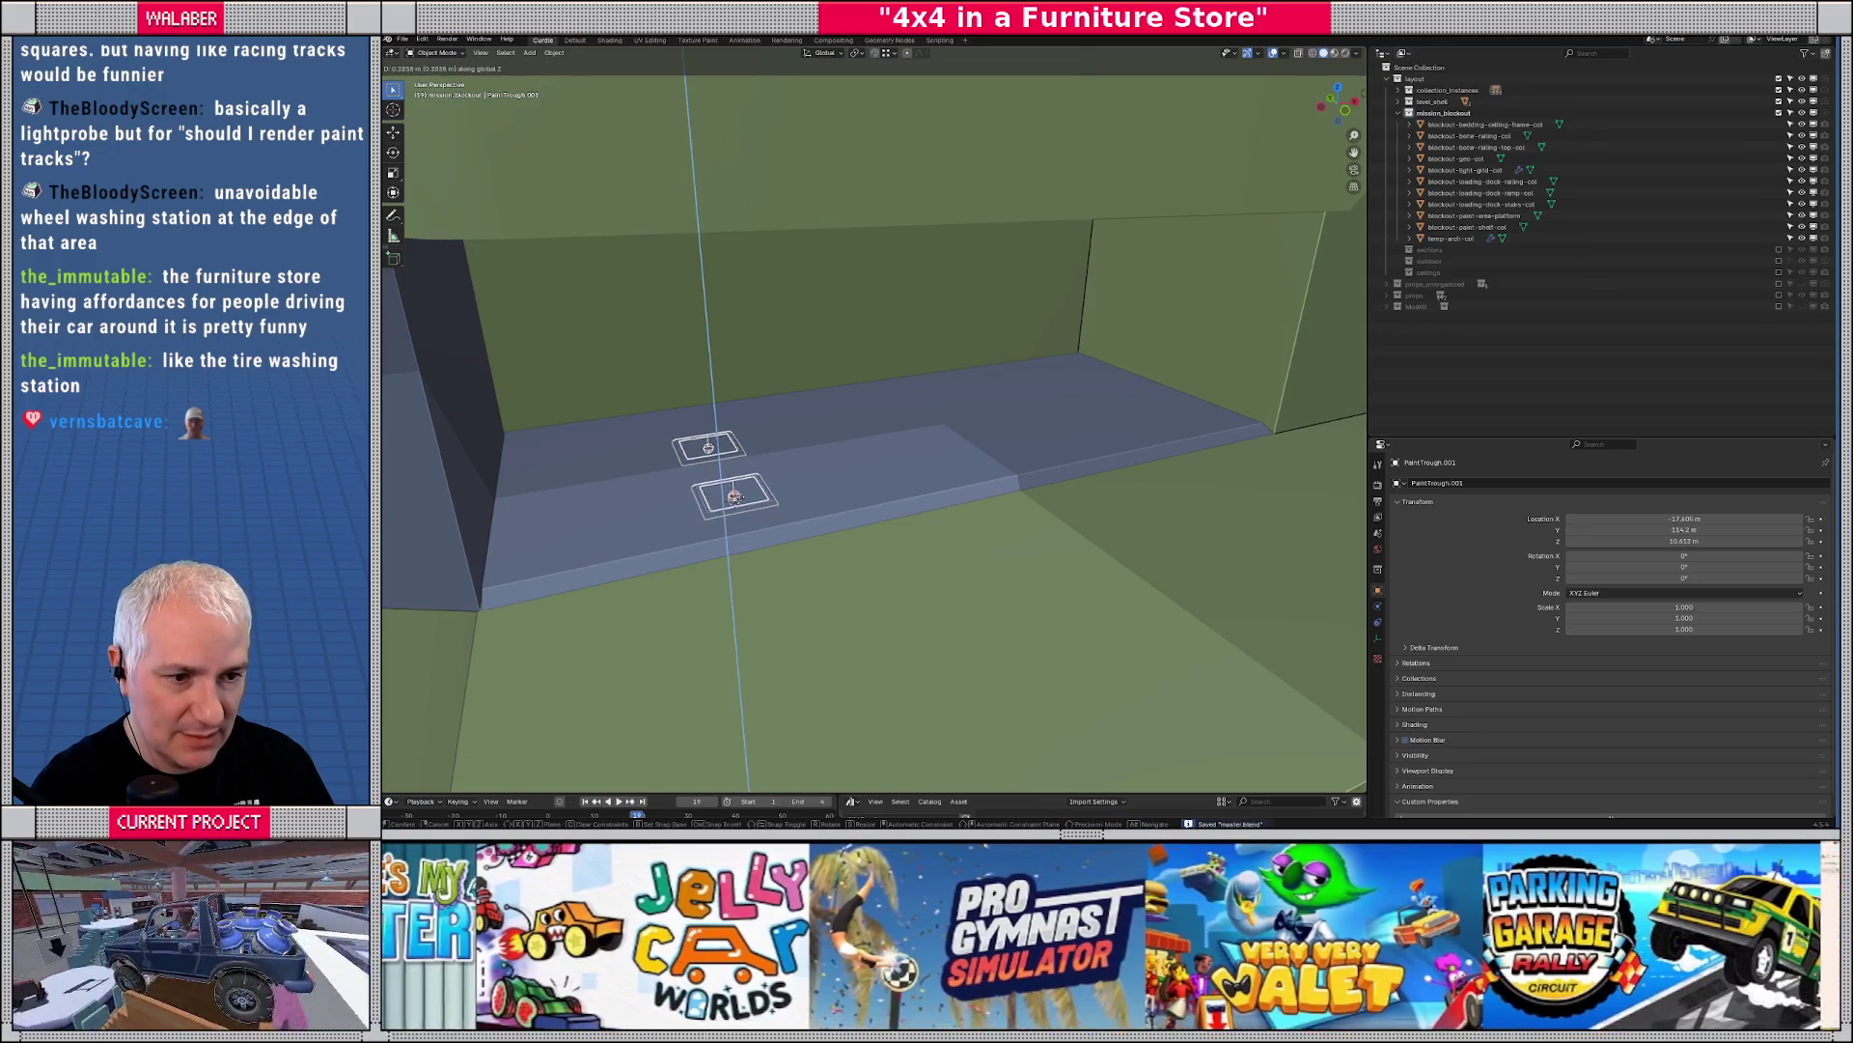
{"action": "type", "text": "0.25"}
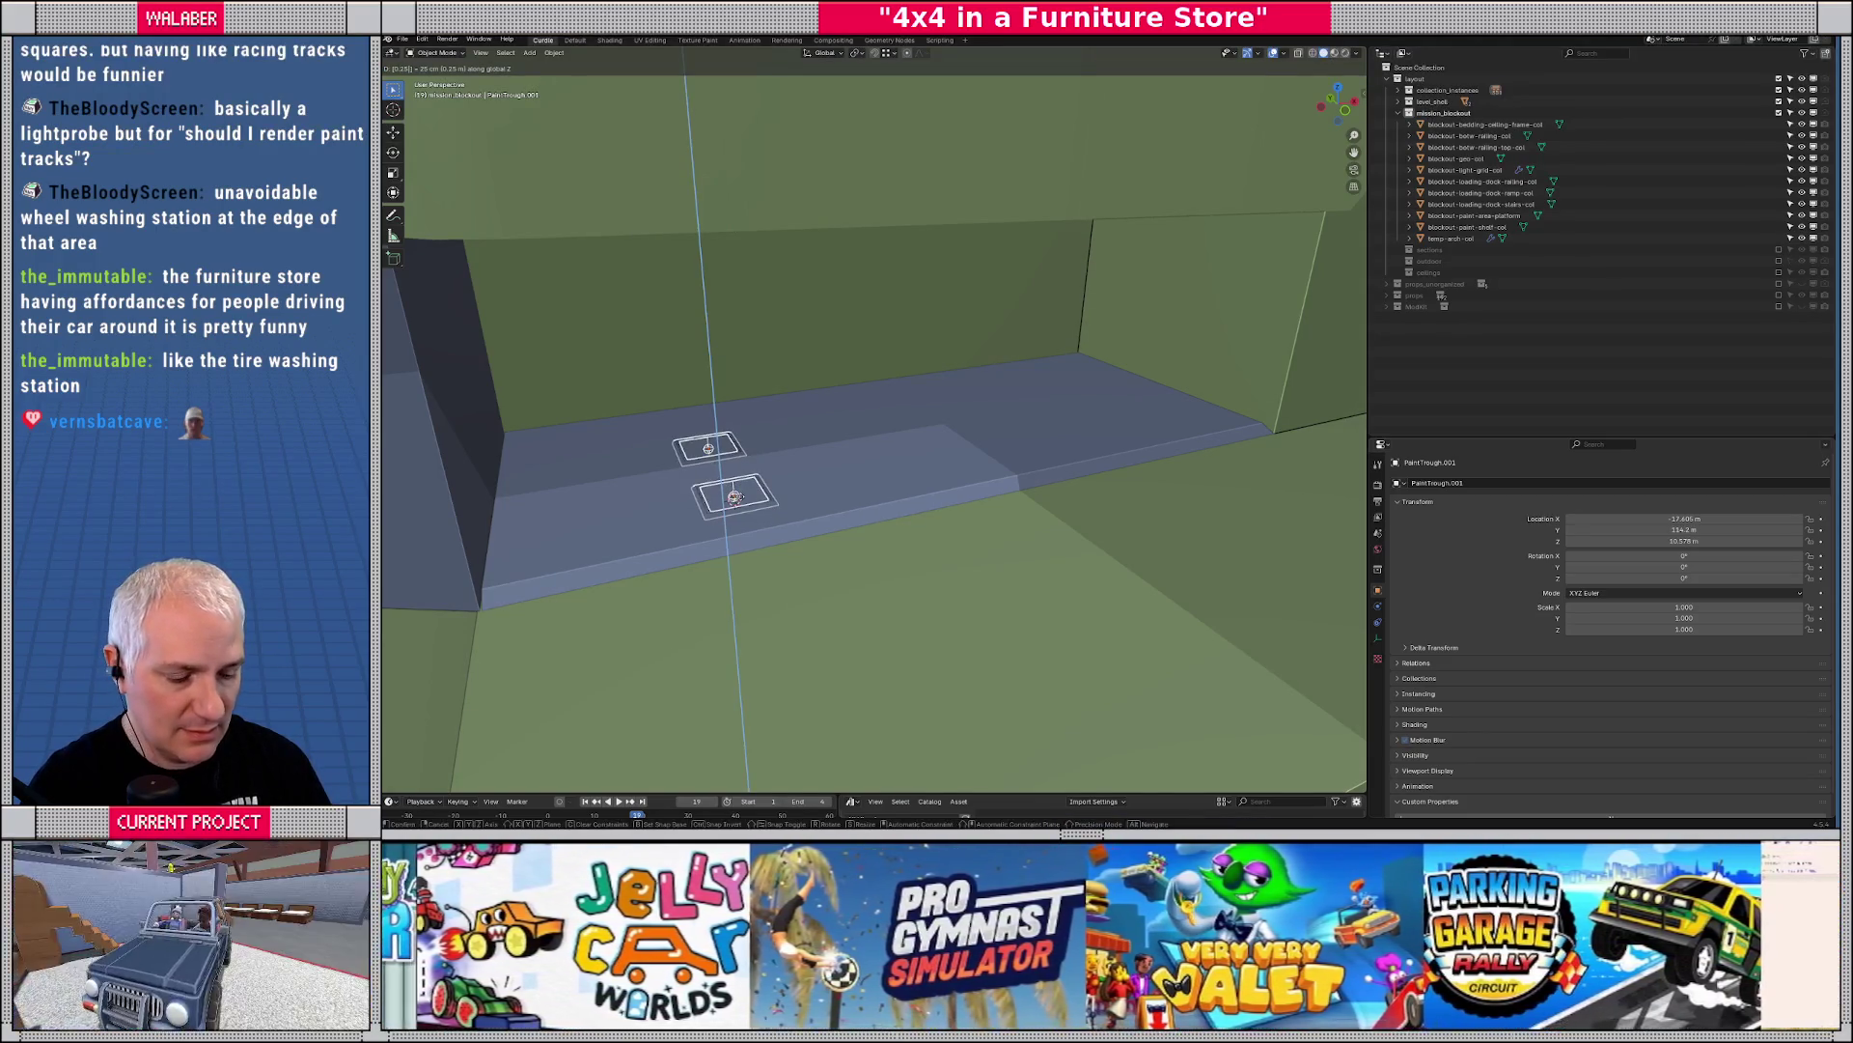
{"action": "key", "text": "BackSpace"}
{"action": "key", "text": "BackSpace"}
{"action": "type", "text": "5"}
{"action": "key", "text": "Return"}
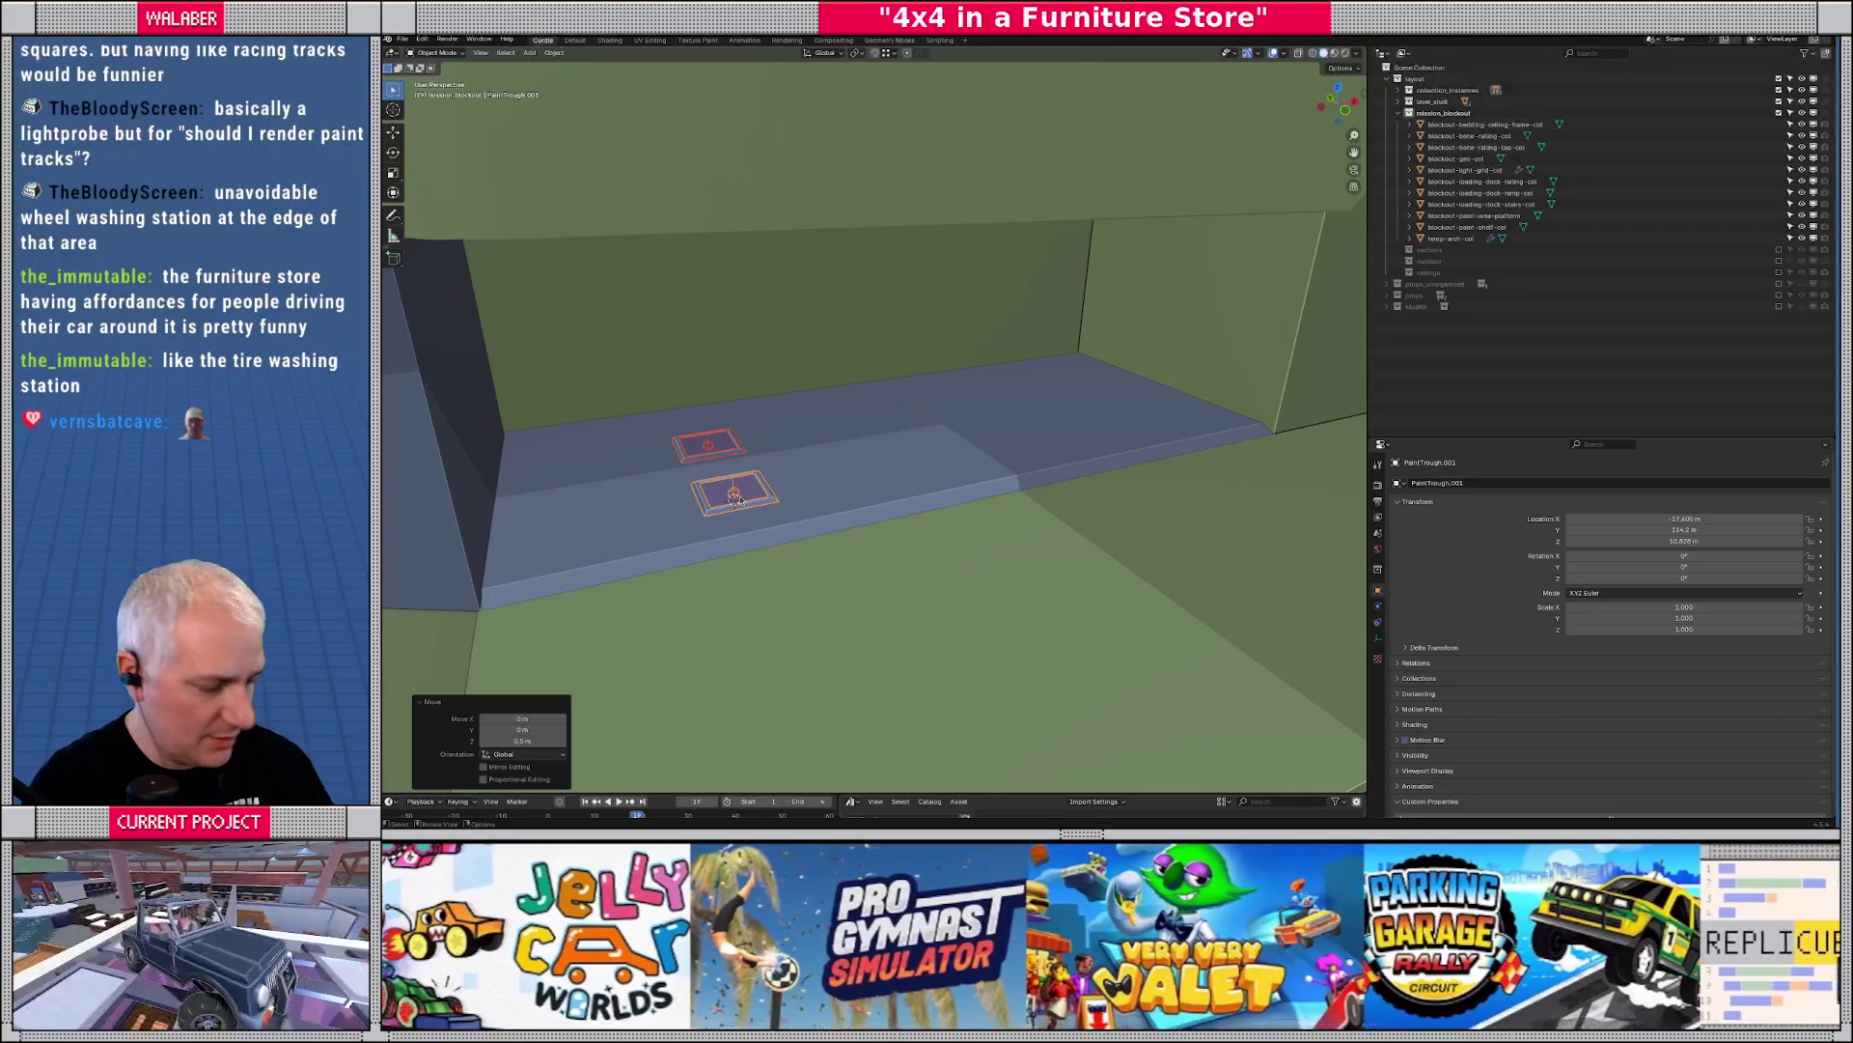
{"action": "key", "text": "KP_Decimal"}
{"action": "mouse_move", "coordinate": [734, 497]}
{"action": "left_mouse_down"}
{"action": "mouse_move", "coordinate": [609, 451]}
{"action": "mouse_move", "coordinate": [695, 484]}
{"action": "mouse_move", "coordinate": [810, 480]}
{"action": "mouse_move", "coordinate": [866, 436]}
{"action": "left_mouse_up"}
Save the blend file, show the sections collection, and switch to the Scripting workspace
{"action": "key", "text": "ctrl+s"}
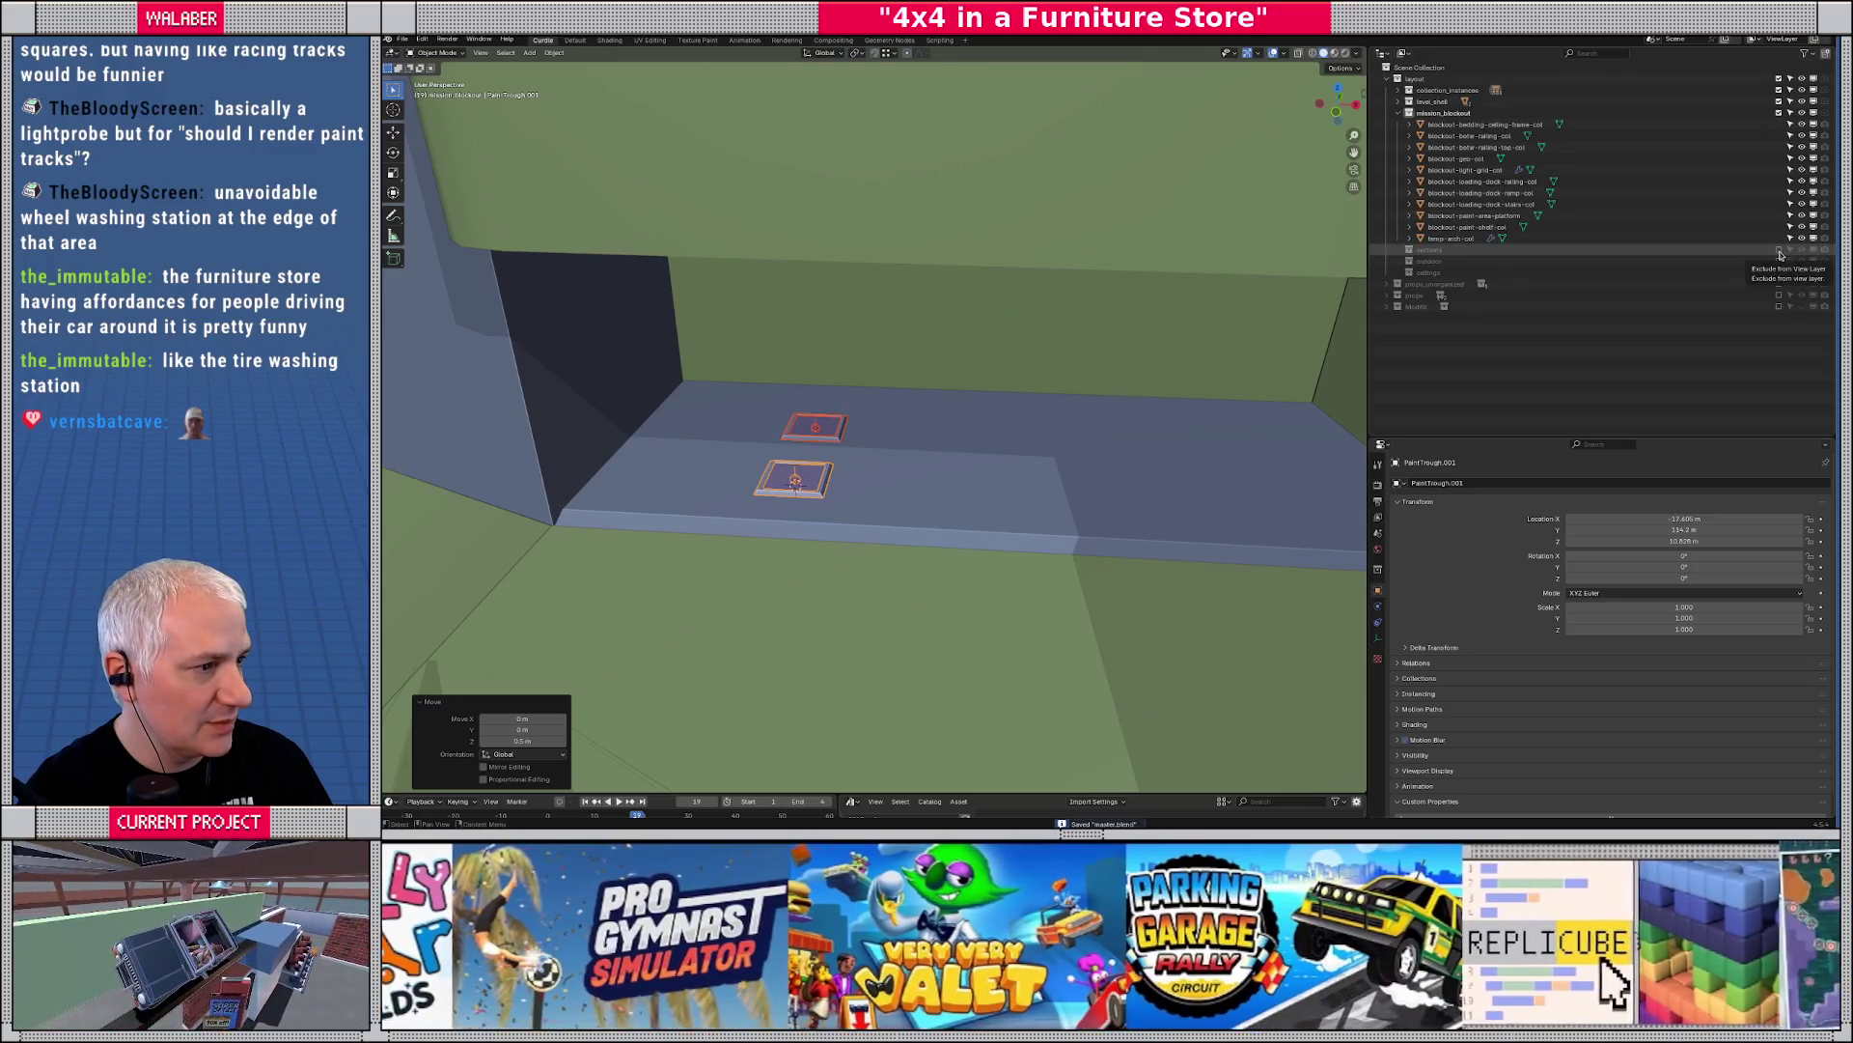
{"action": "left_click", "coordinate": [1779, 251]}
{"action": "left_click", "coordinate": [939, 39]}
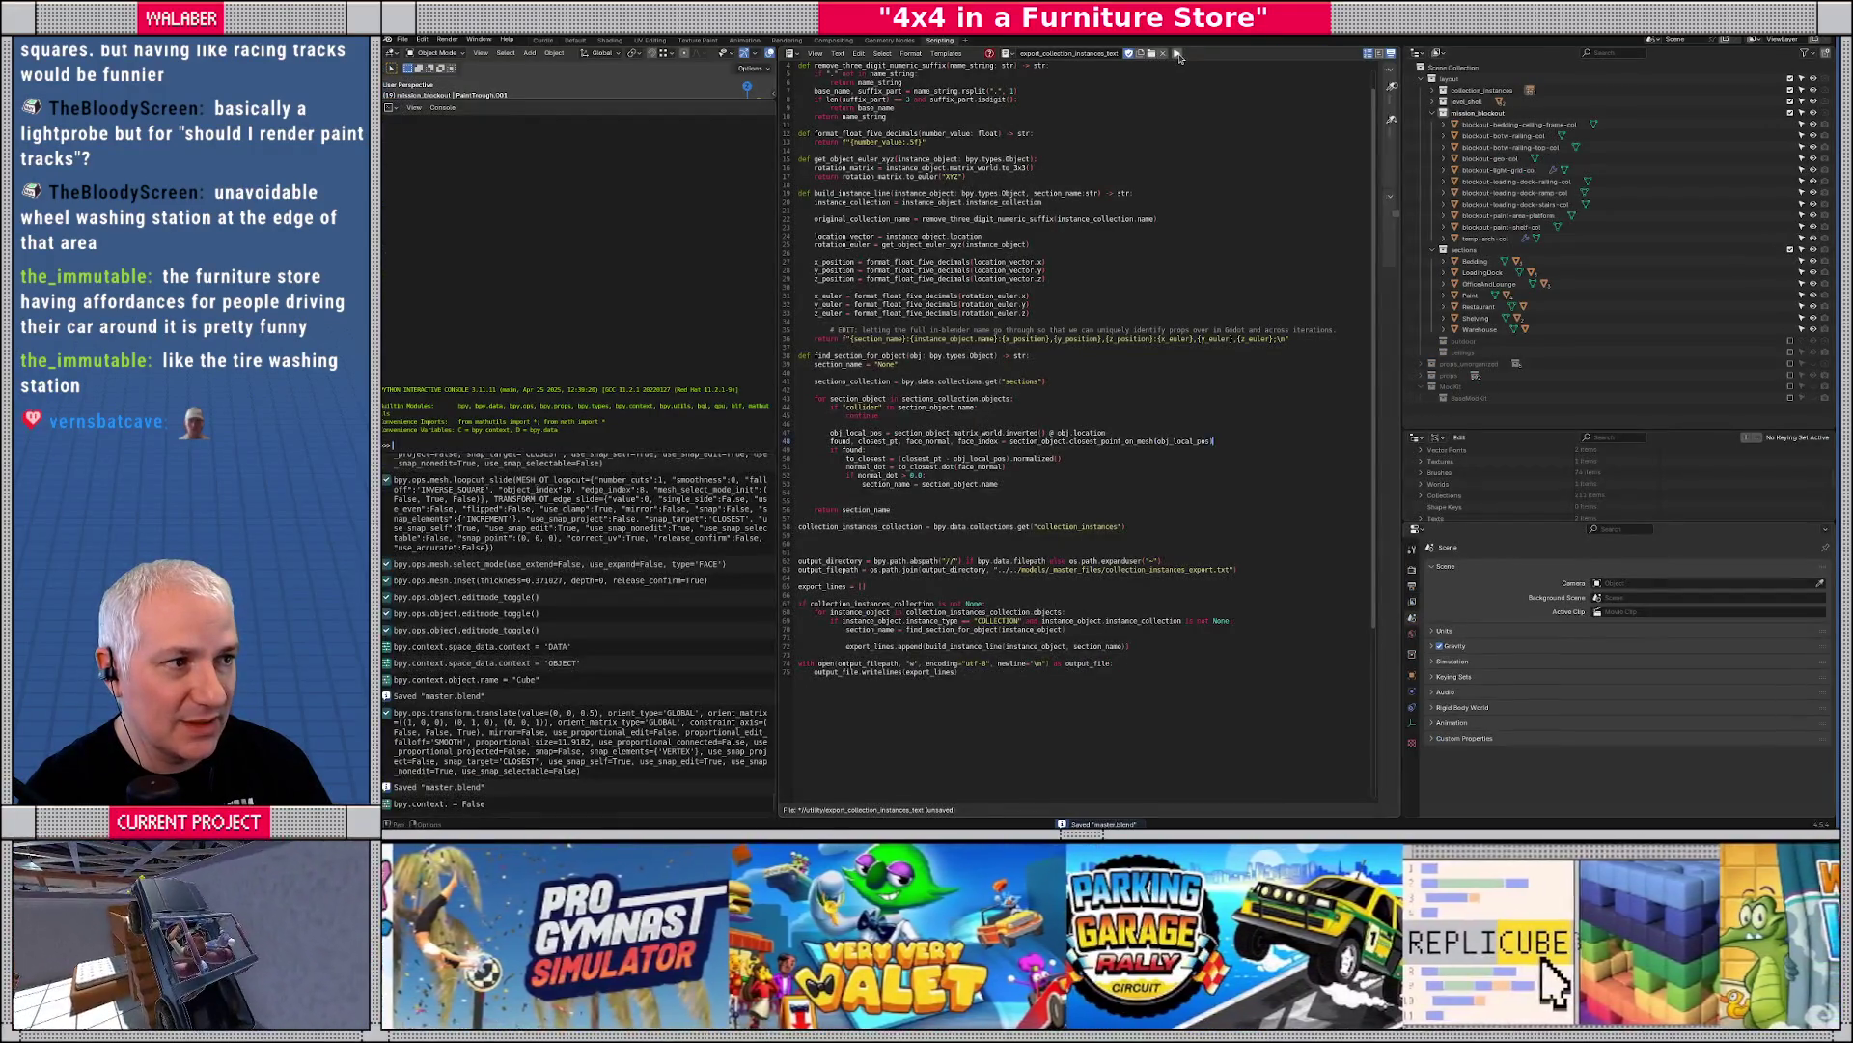
Run the export script, then back in Layout exclude sections and select mission_blockout
{"action": "left_click", "coordinate": [1177, 55]}
{"action": "left_click", "coordinate": [543, 41]}
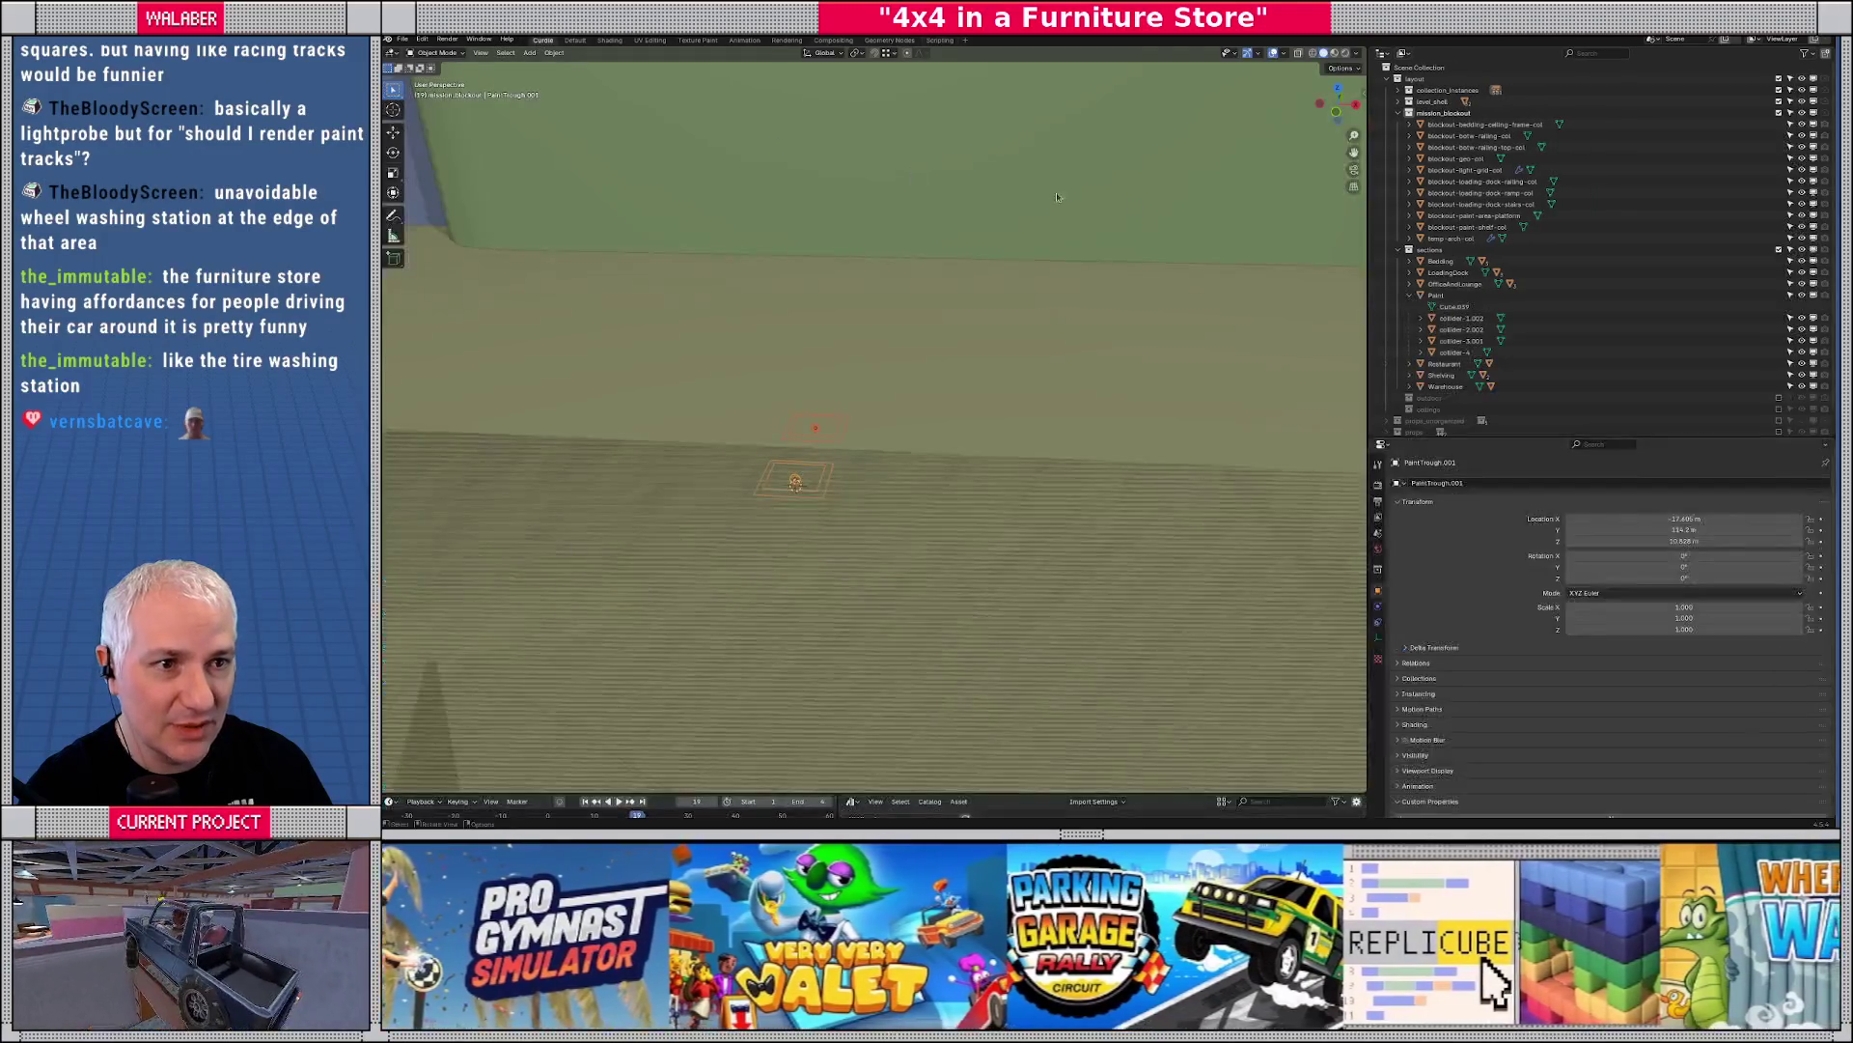
{"action": "left_click", "coordinate": [1779, 249]}
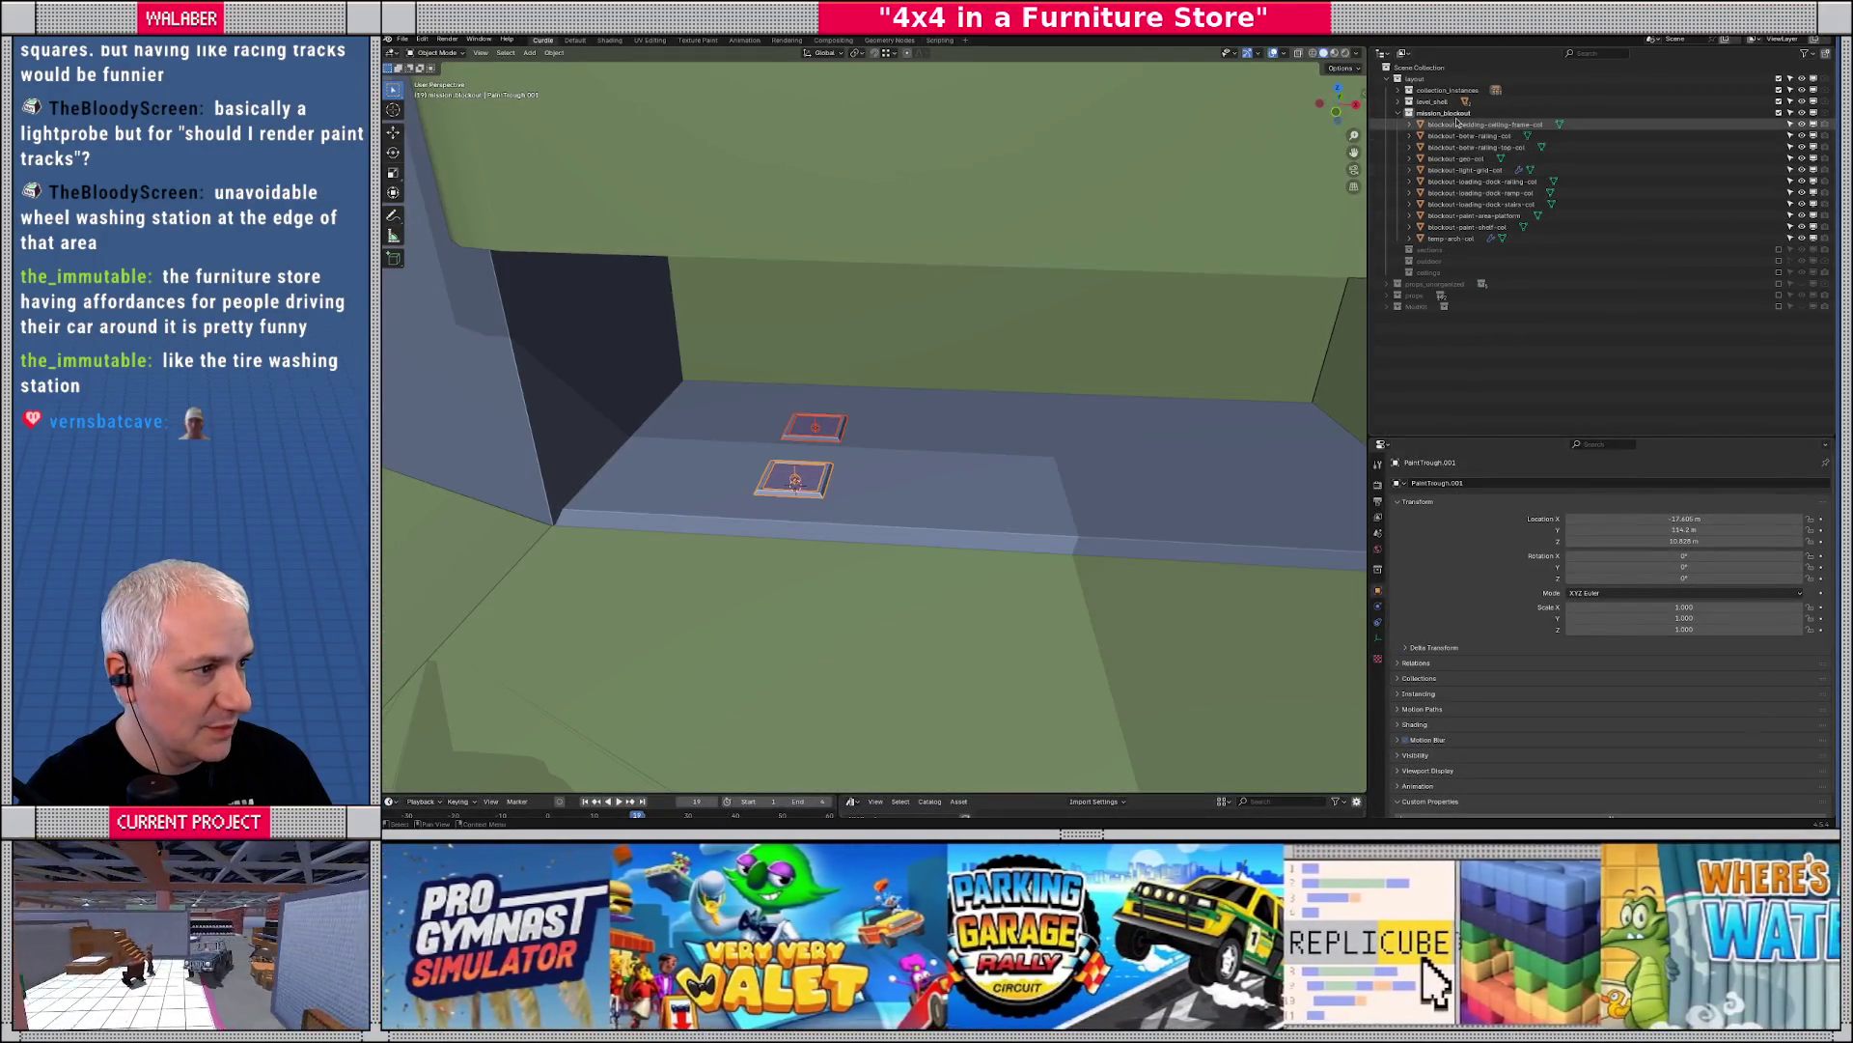
{"action": "left_click", "coordinate": [1452, 114]}
Export as glTF Binary, overwriting mission_blockout.glb, and return to Godot
{"action": "left_click", "coordinate": [402, 40]}
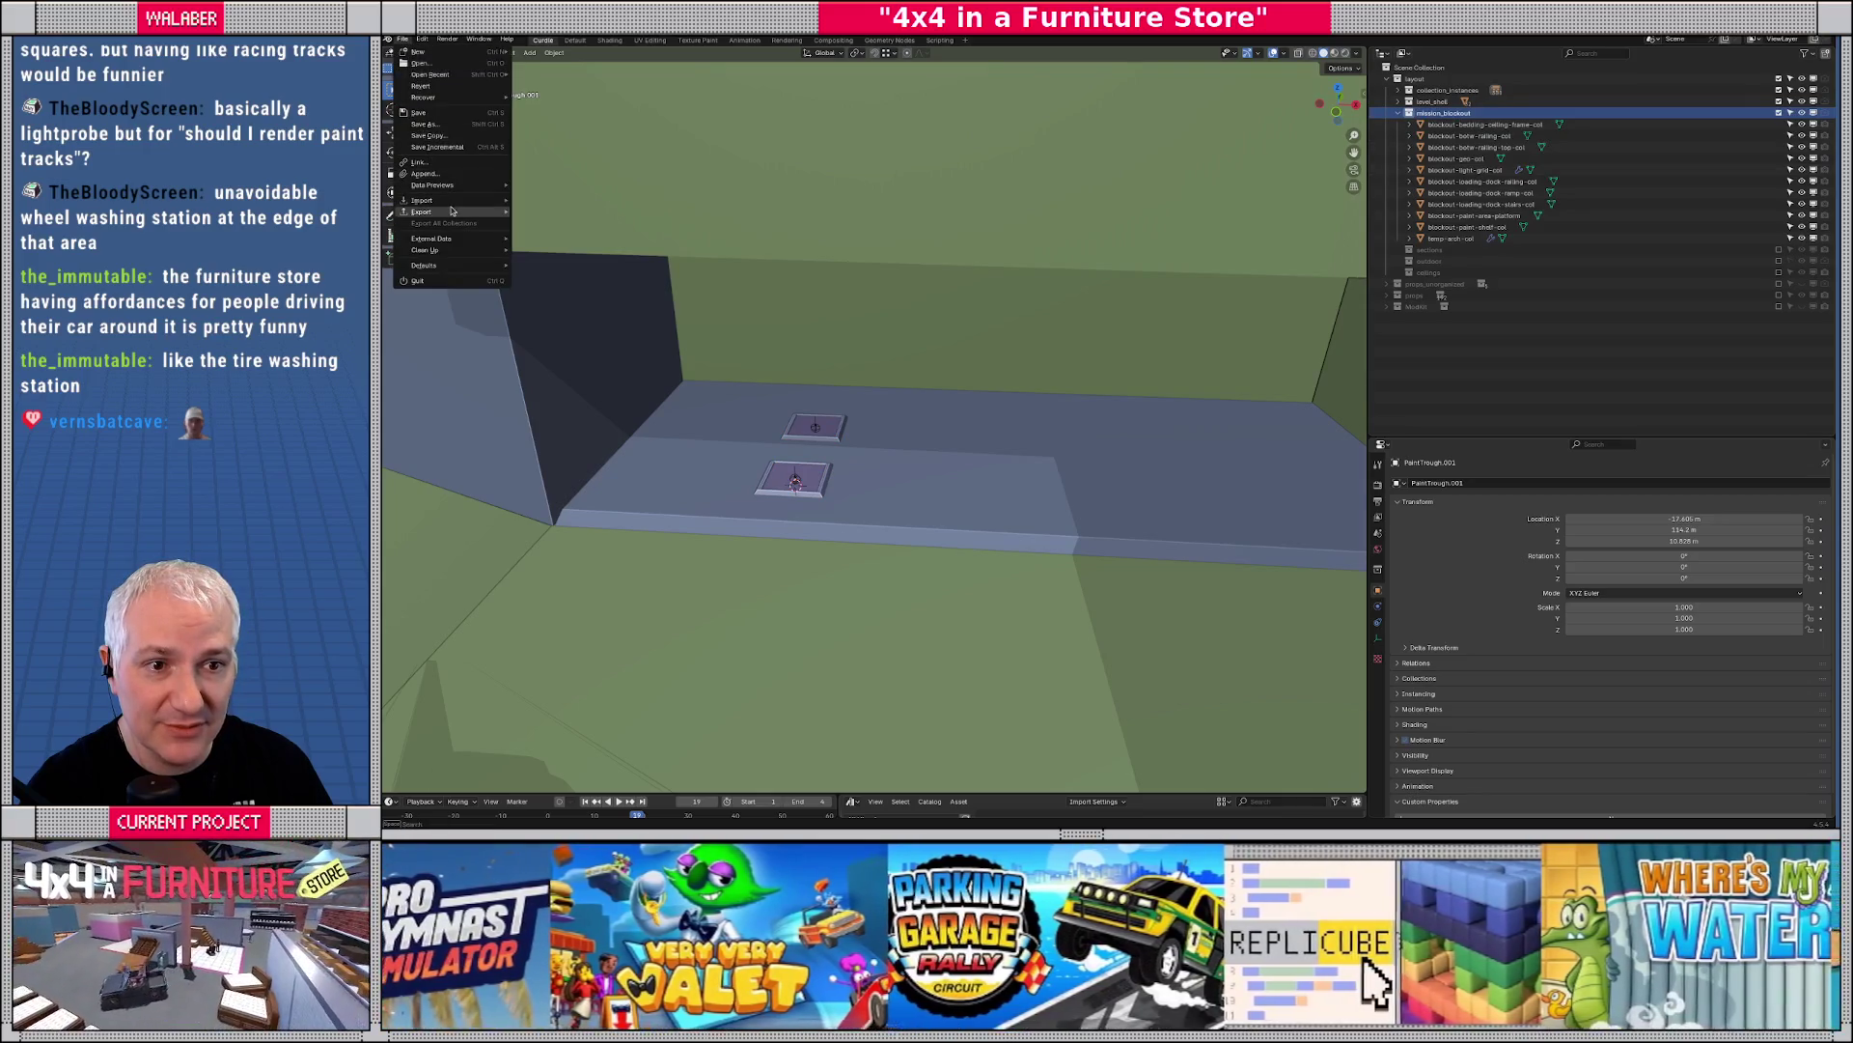
{"action": "mouse_move", "coordinate": [450, 212]}
{"action": "left_click", "coordinate": [559, 326]}
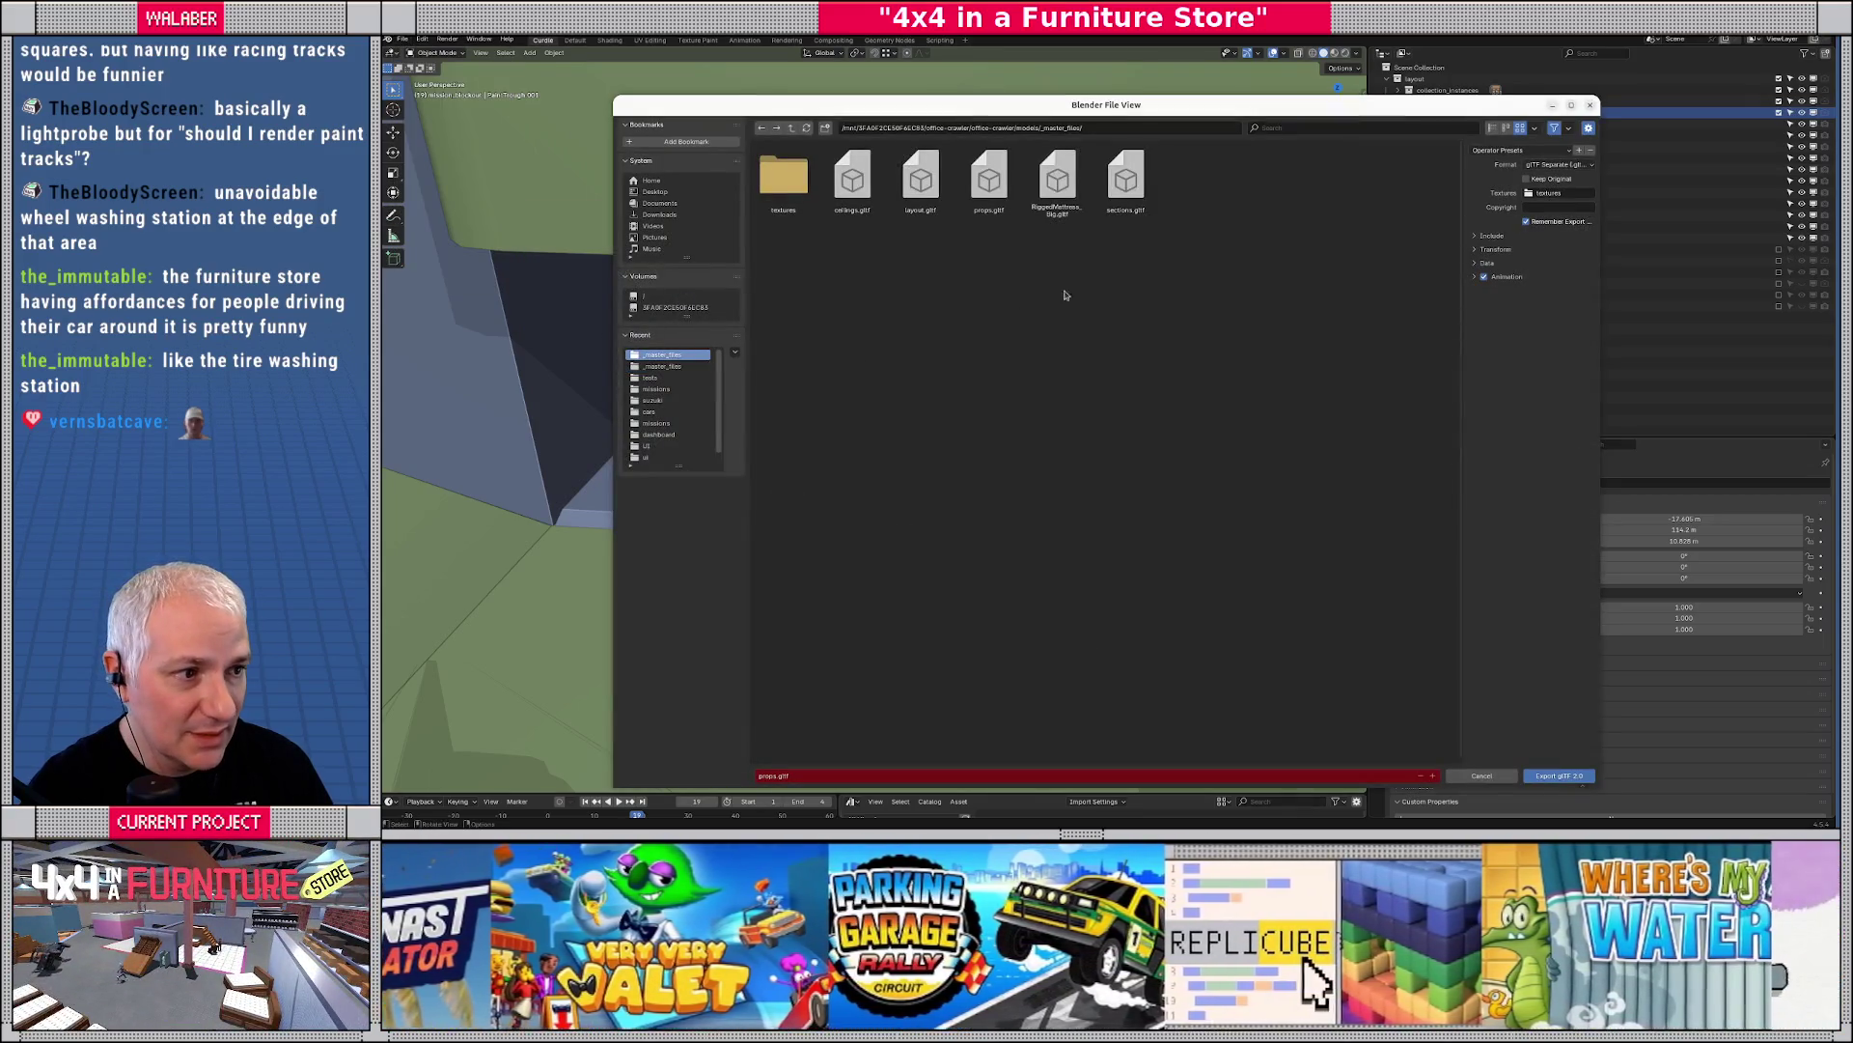
{"action": "left_click", "coordinate": [1558, 165]}
{"action": "left_click", "coordinate": [1550, 176]}
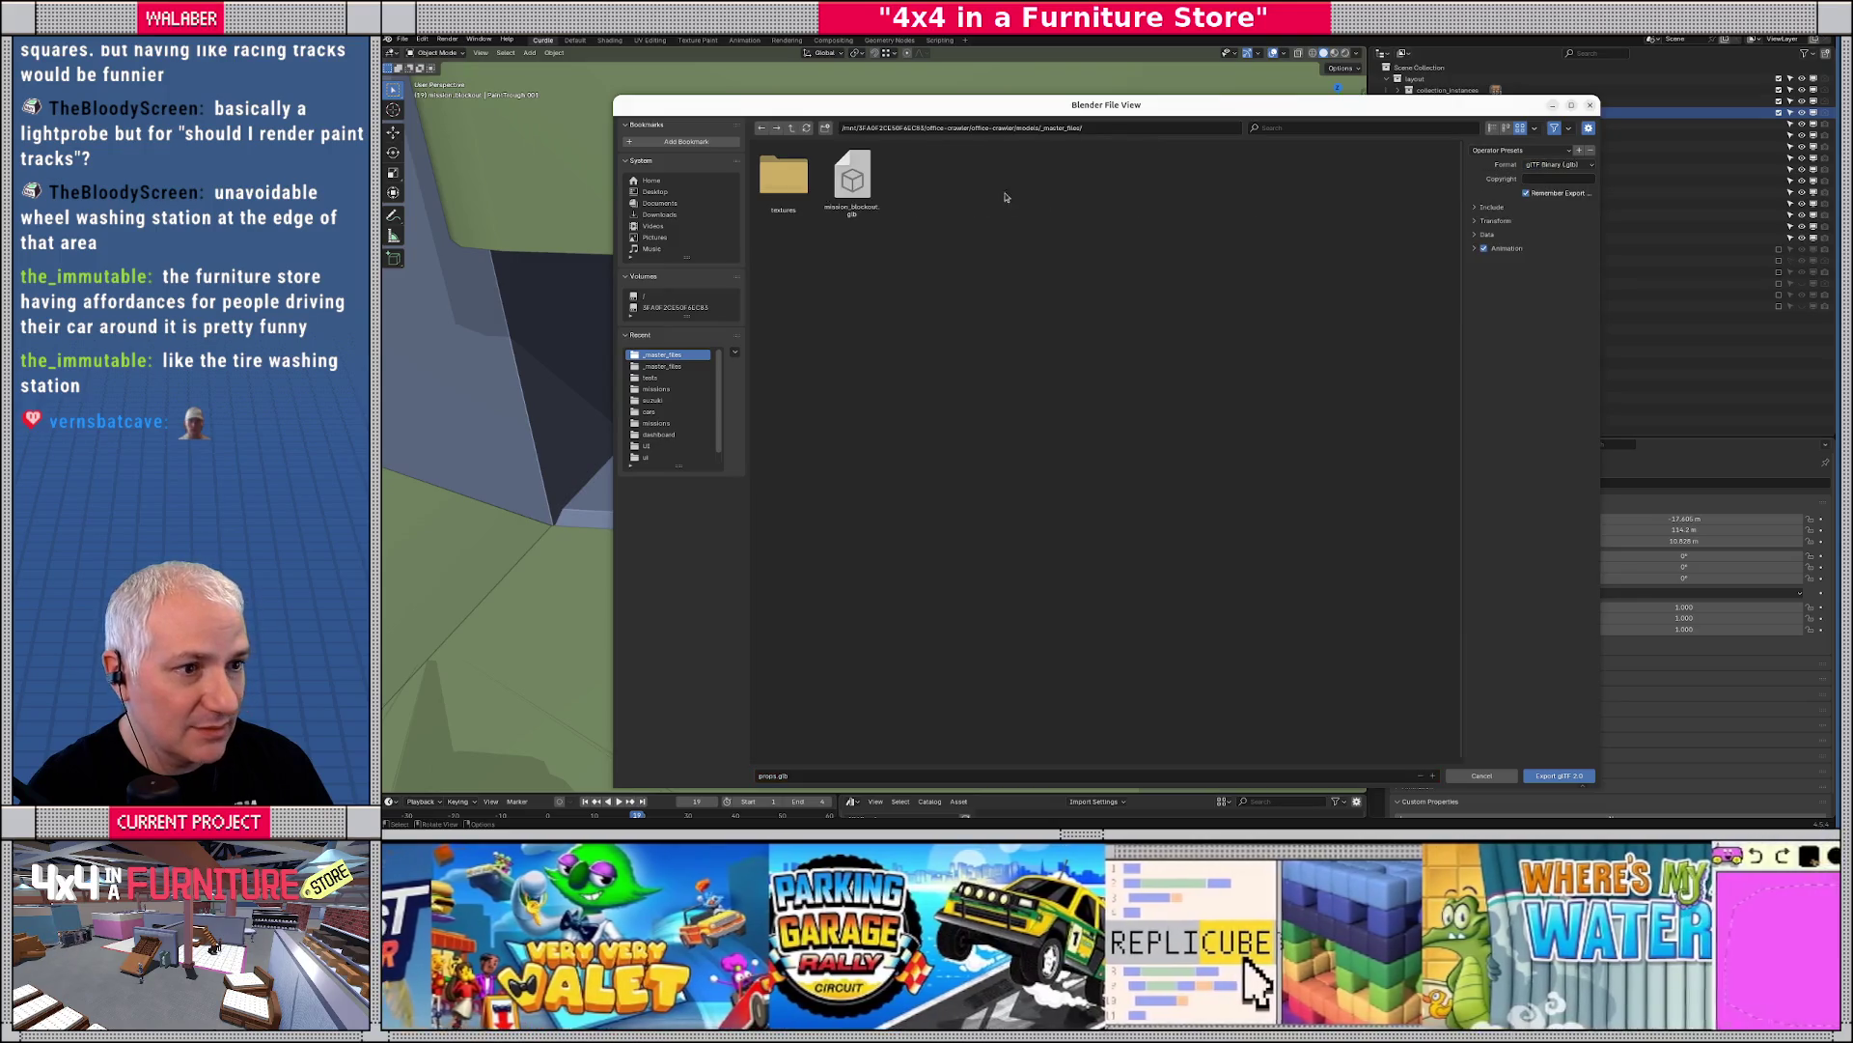
{"action": "double_click", "coordinate": [852, 179]}
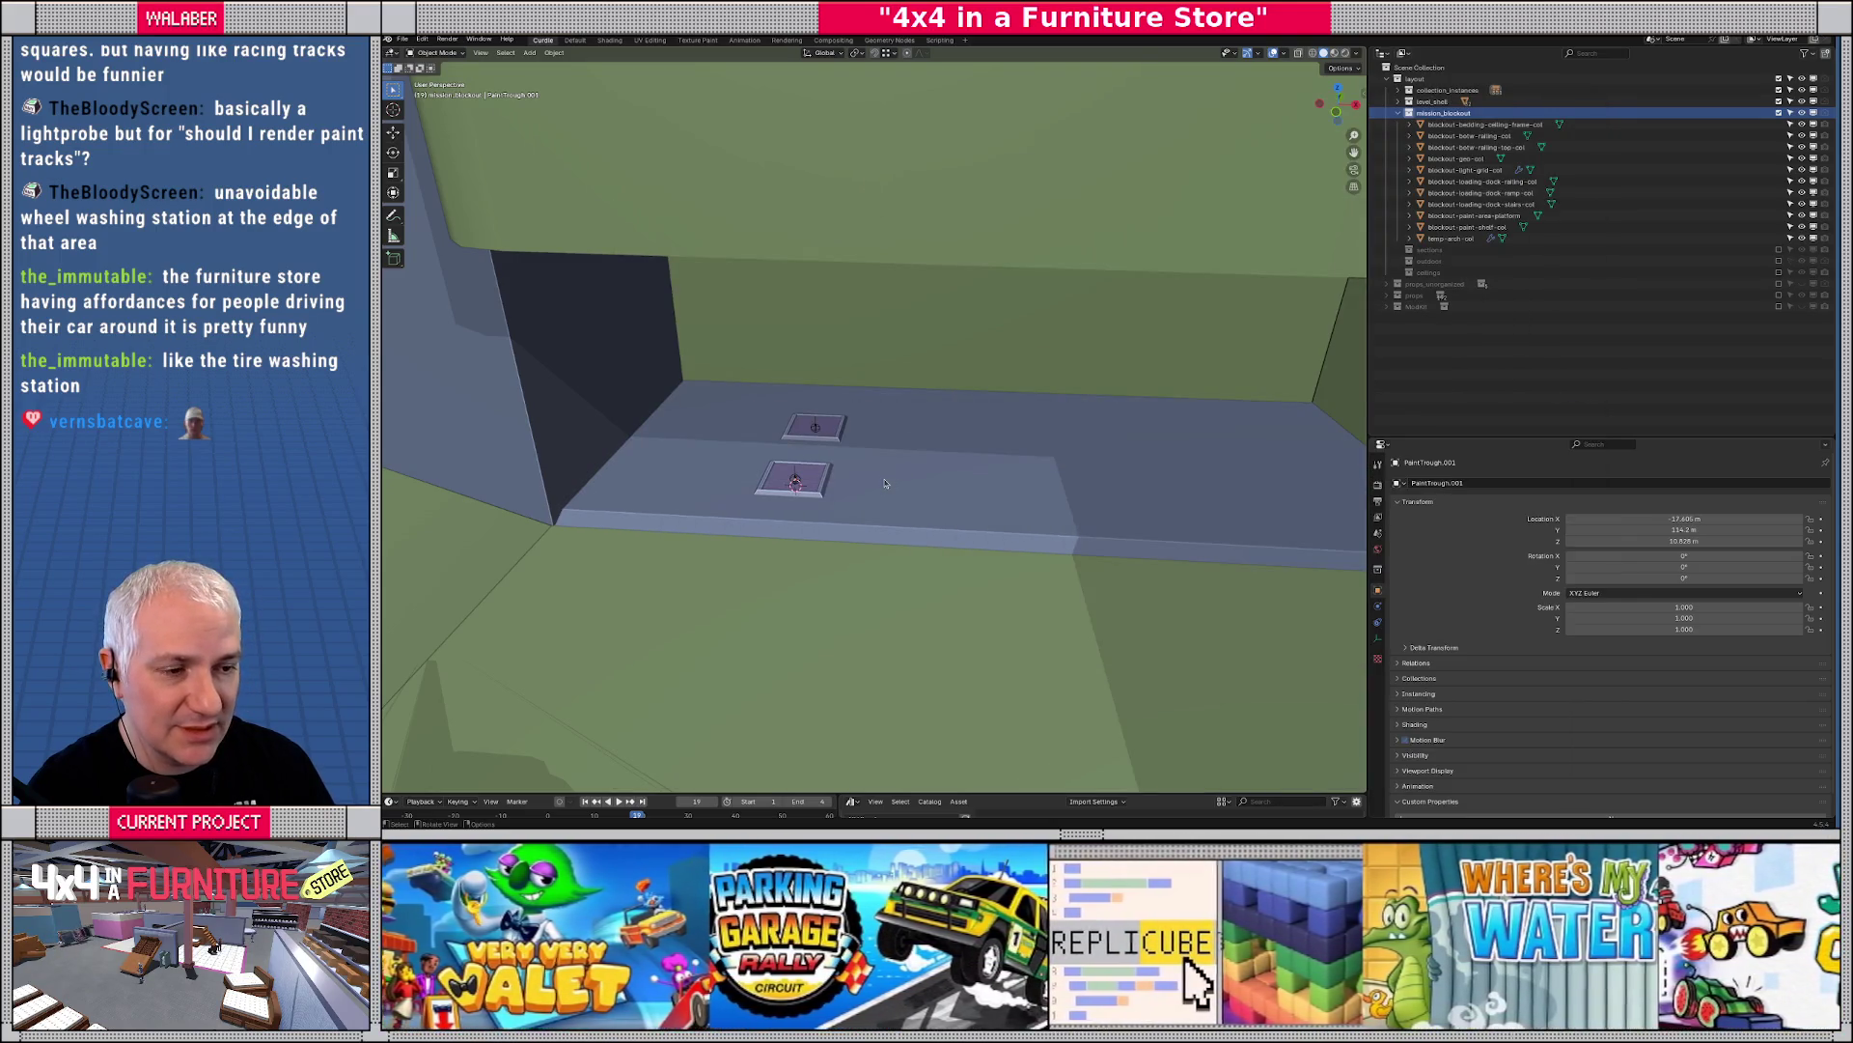
{"action": "key", "text": "alt+Tab"}
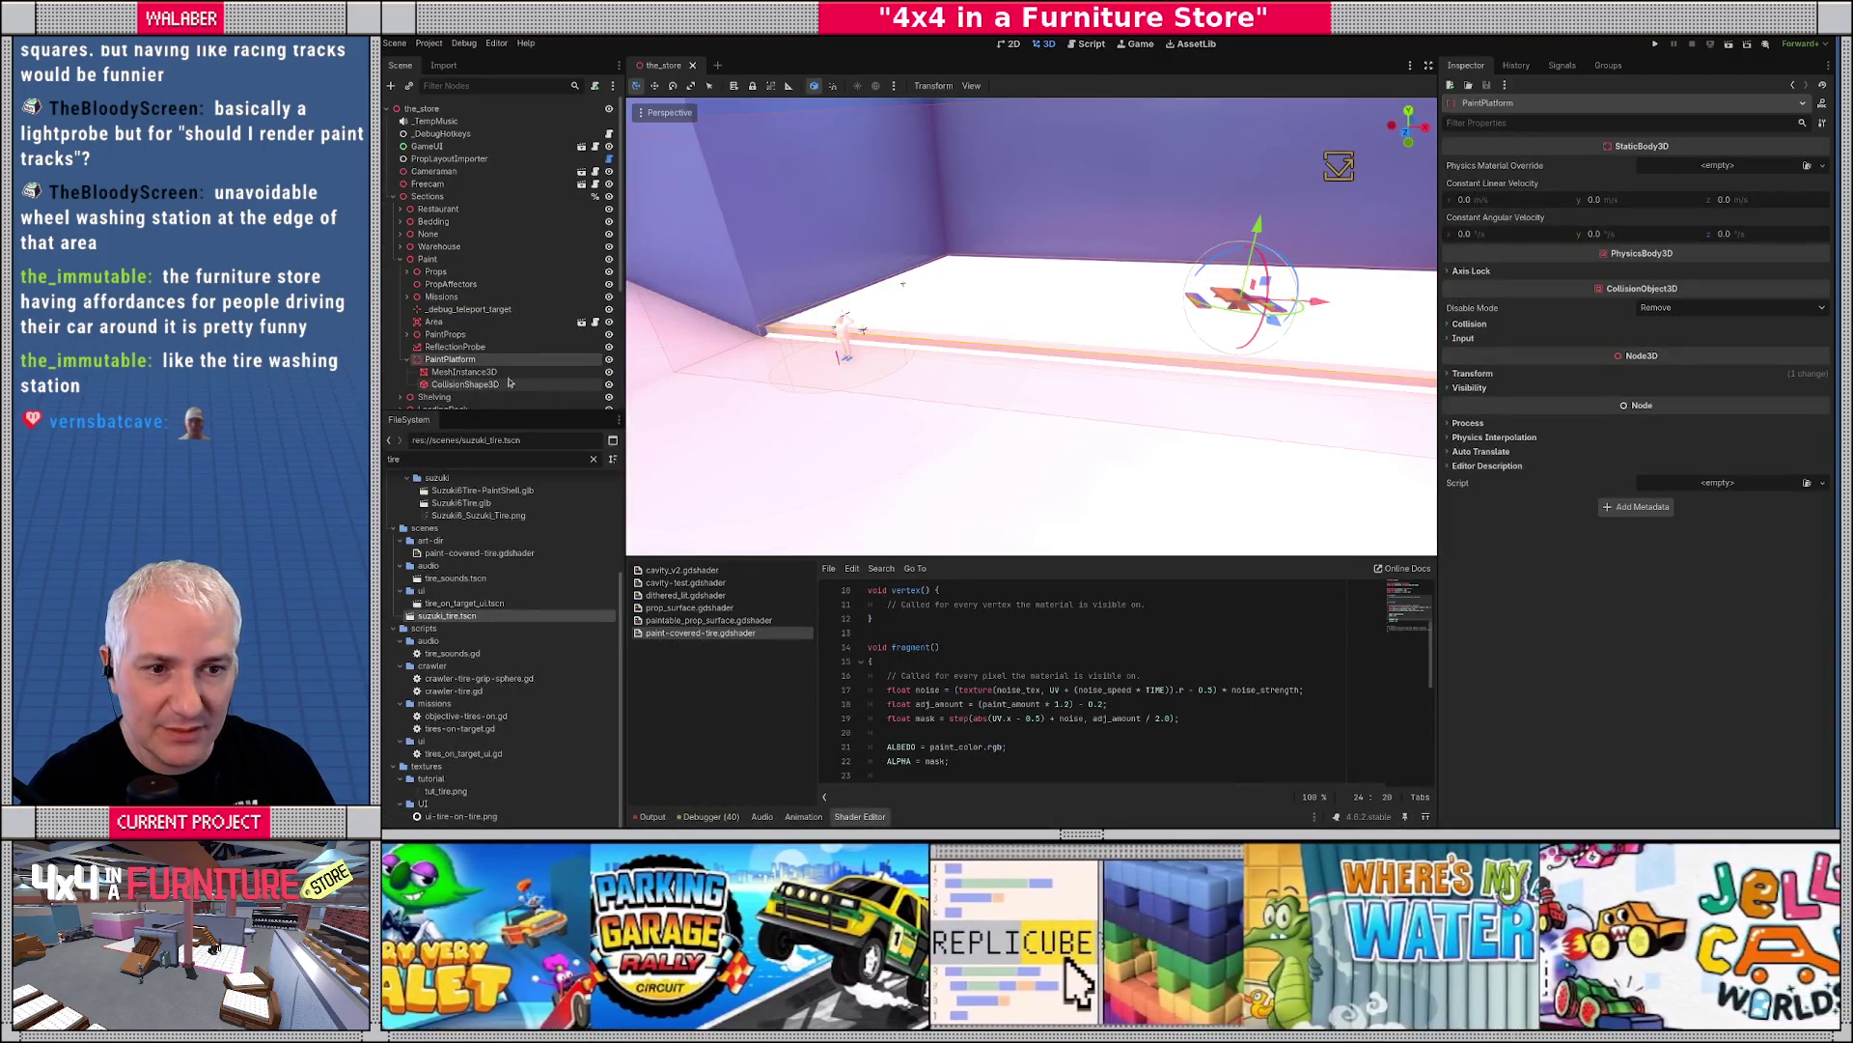
Delete the placeholder plane MeshInstance3D under PaintPlatform
{"action": "left_click", "coordinate": [464, 372]}
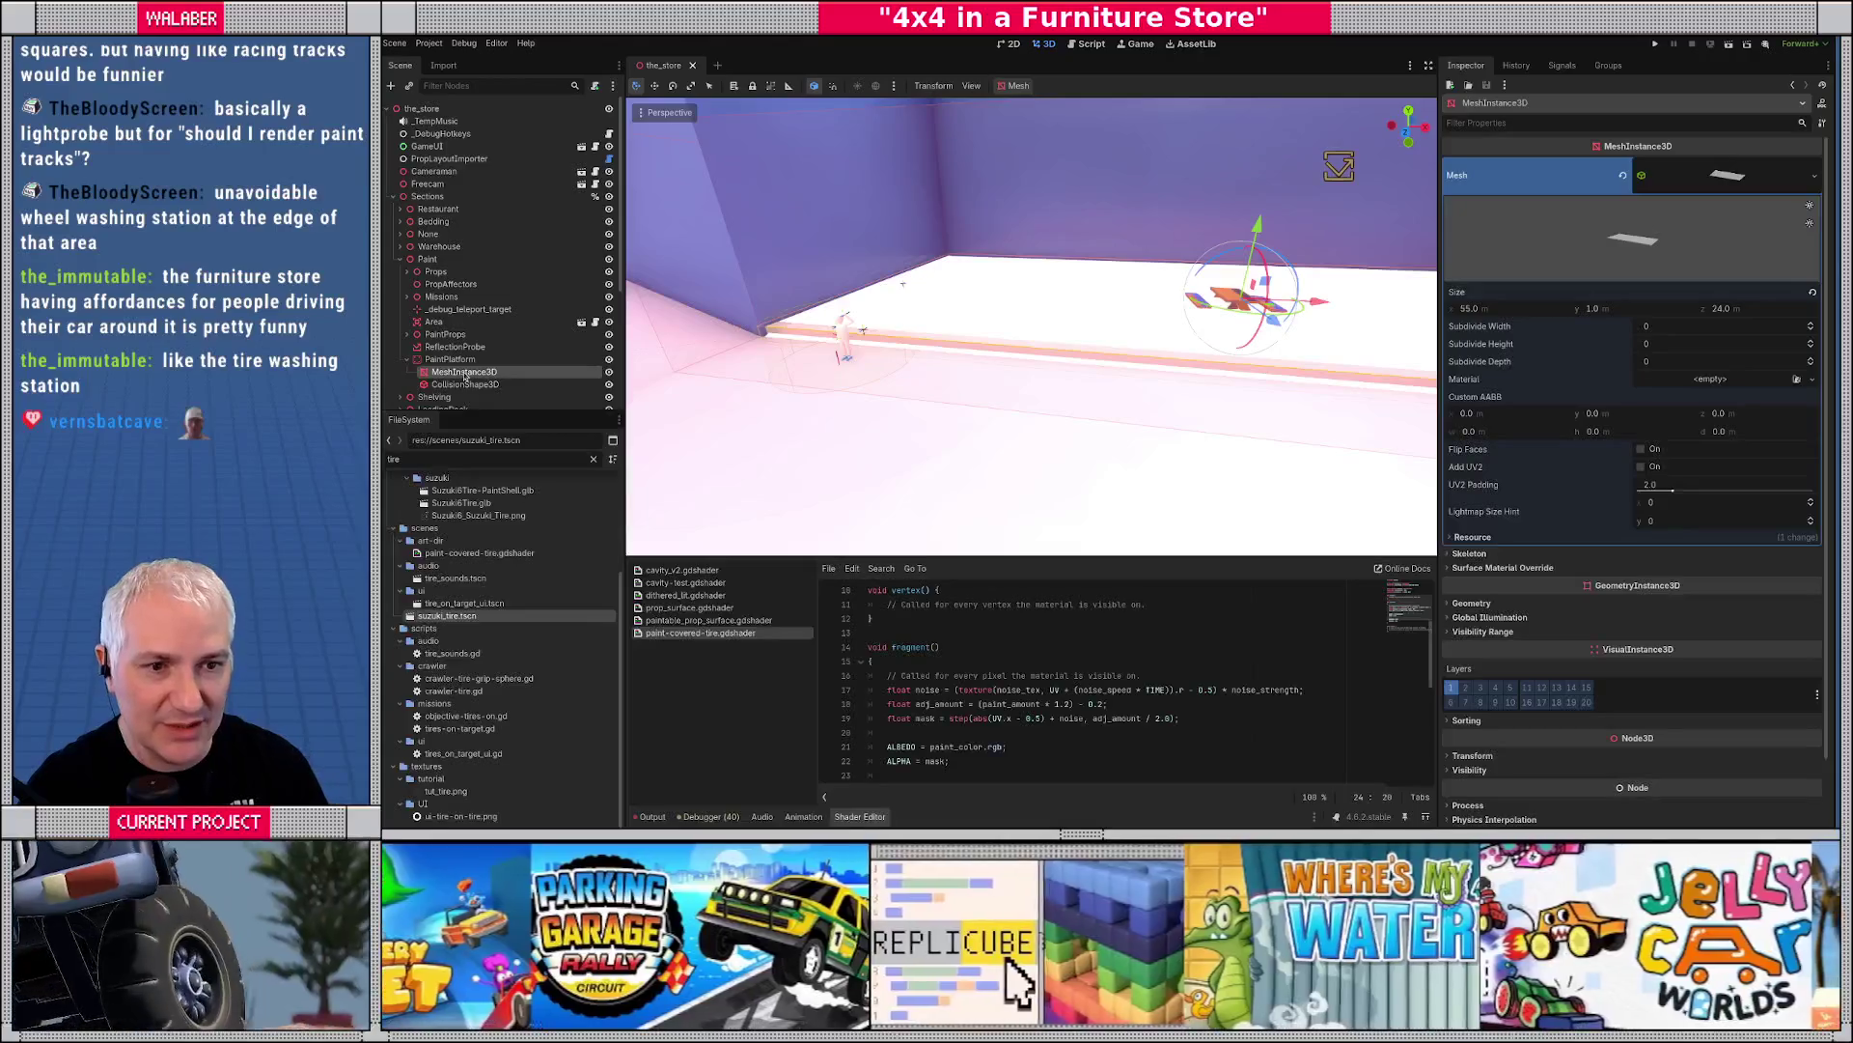
{"action": "key", "text": "Delete"}
{"action": "key", "text": "Return"}
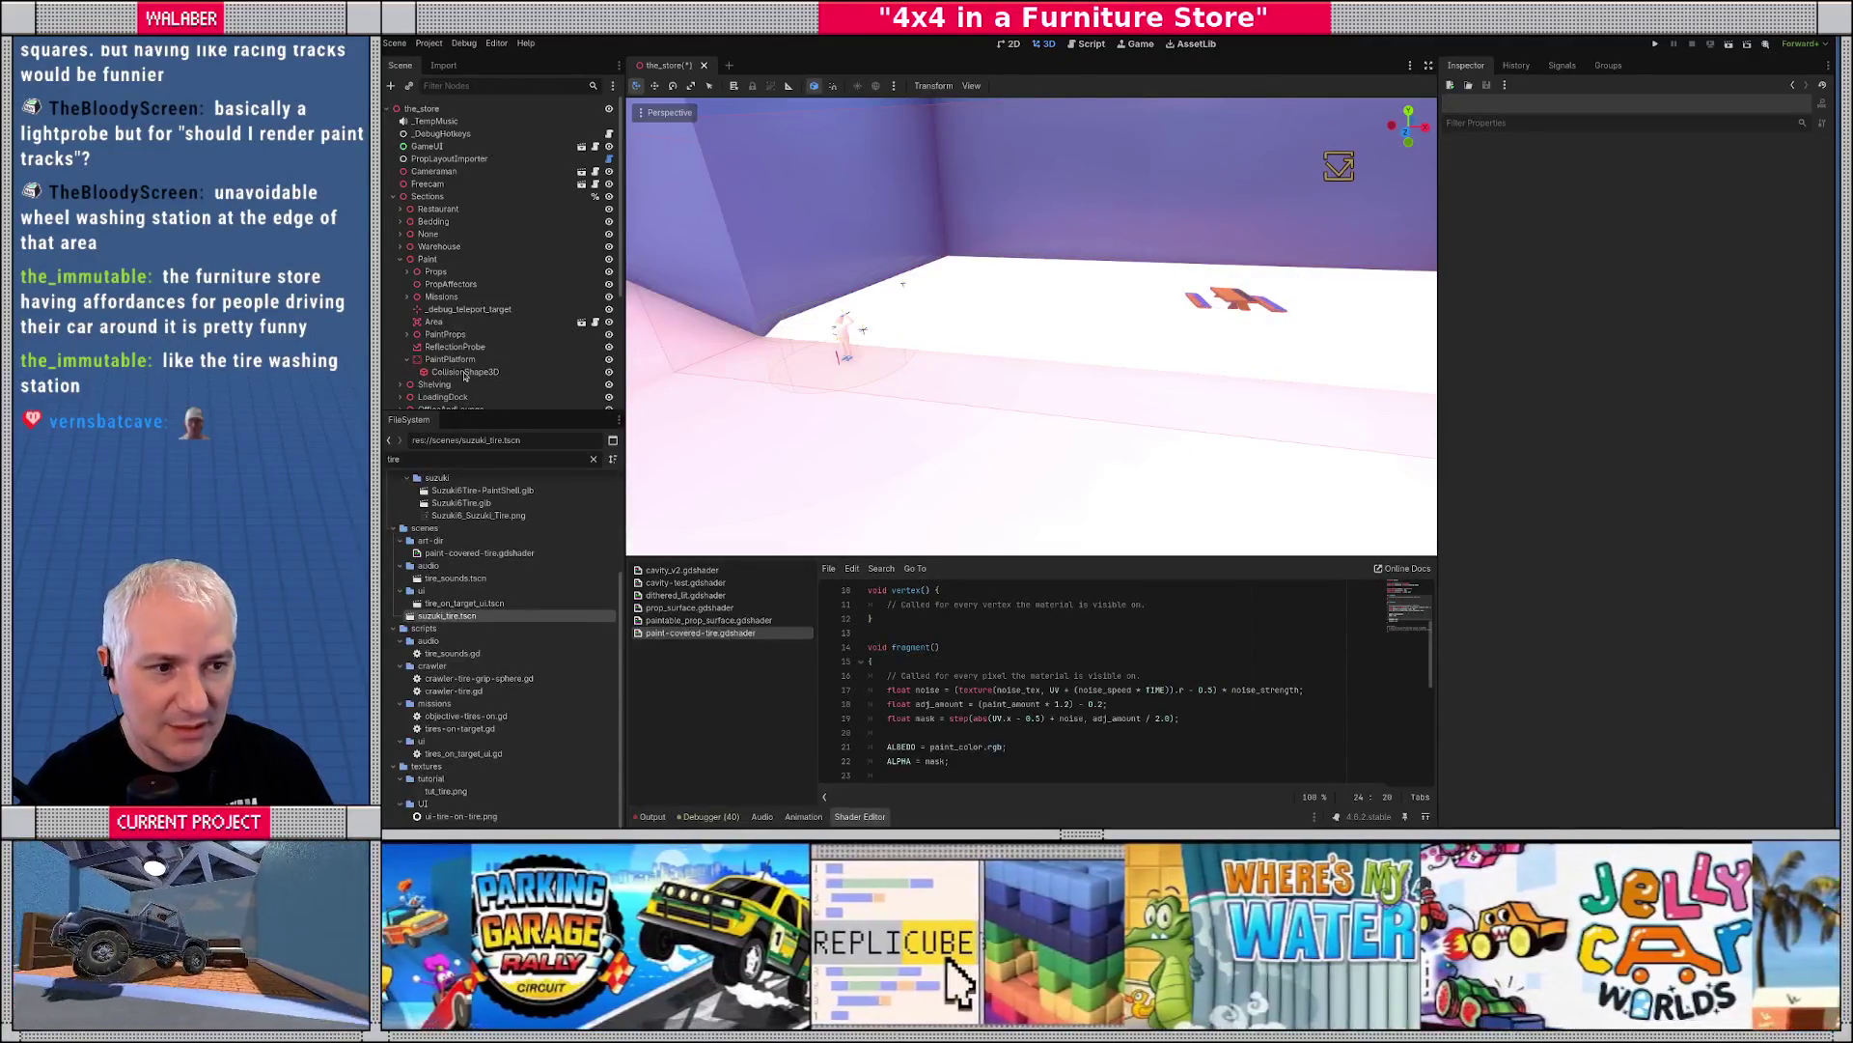
Give blockout-paint-area-platform a new StandardMaterial3D in surface material override slot 0
{"action": "left_click", "coordinate": [994, 342]}
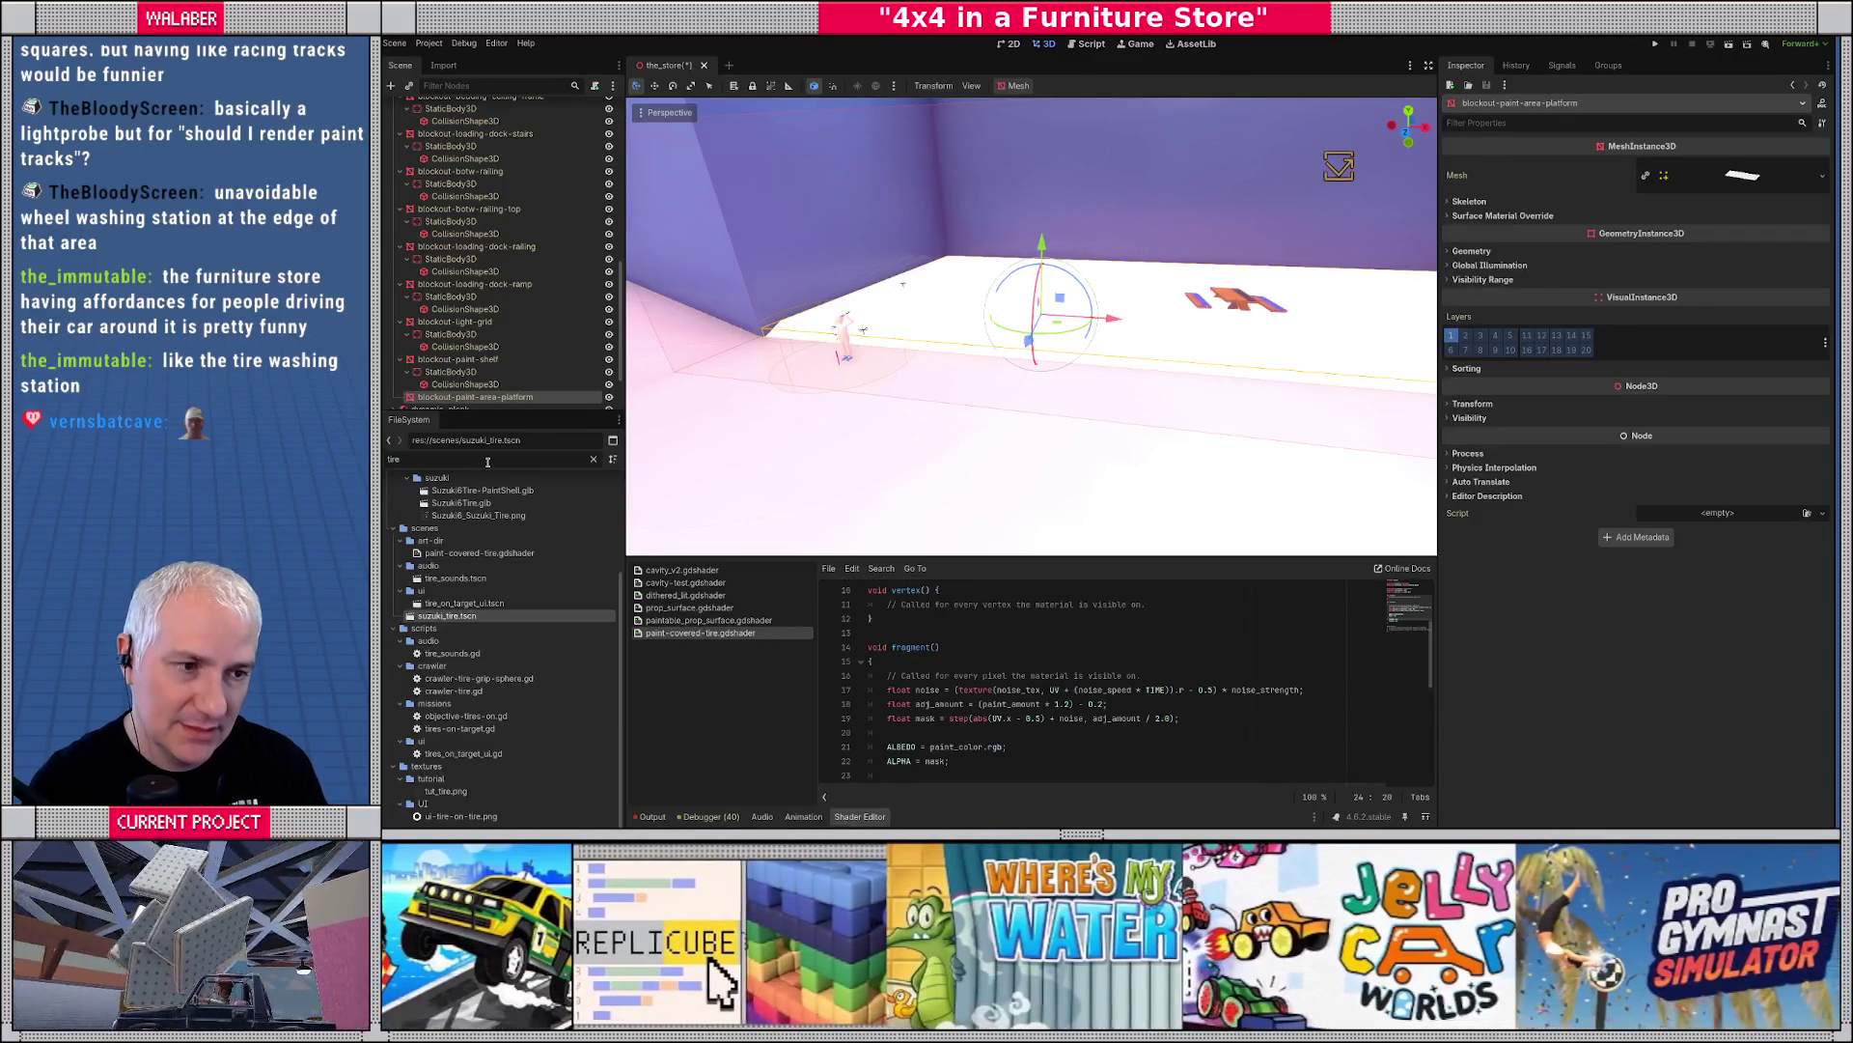
{"action": "left_click", "coordinate": [1503, 215]}
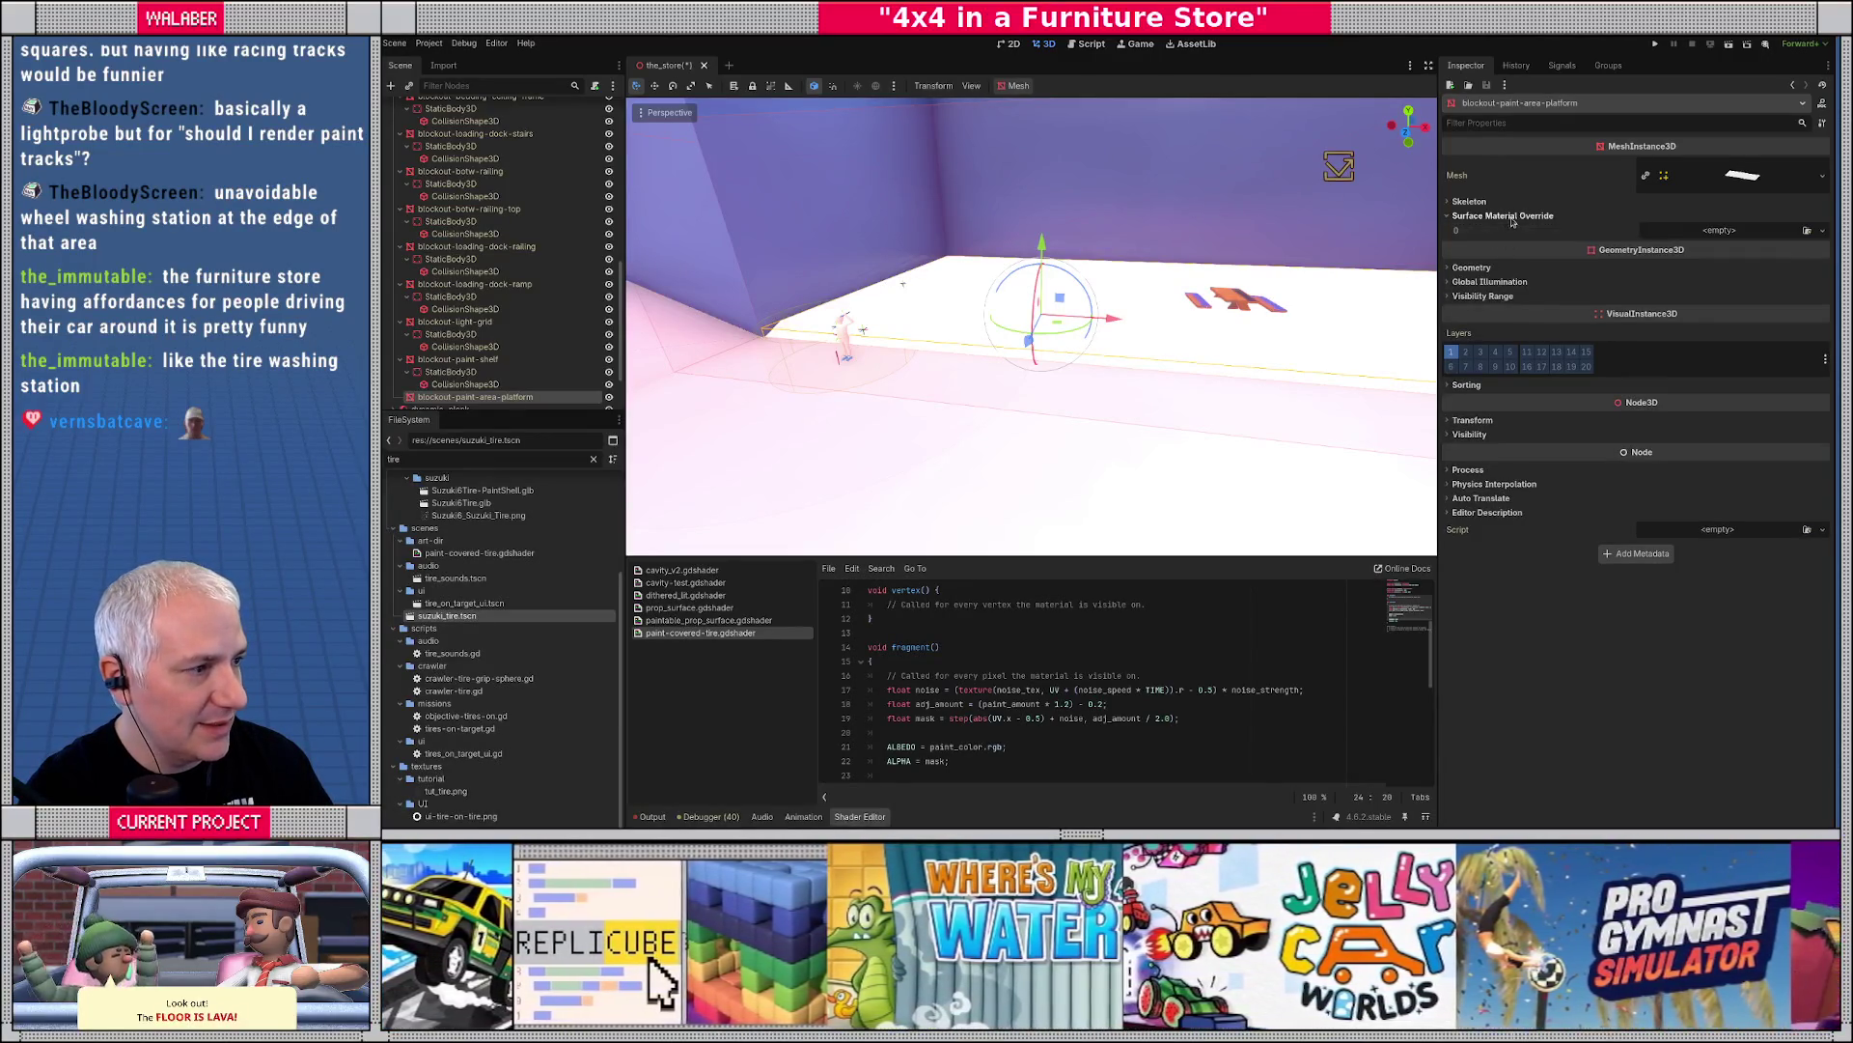
{"action": "left_click", "coordinate": [1808, 232]}
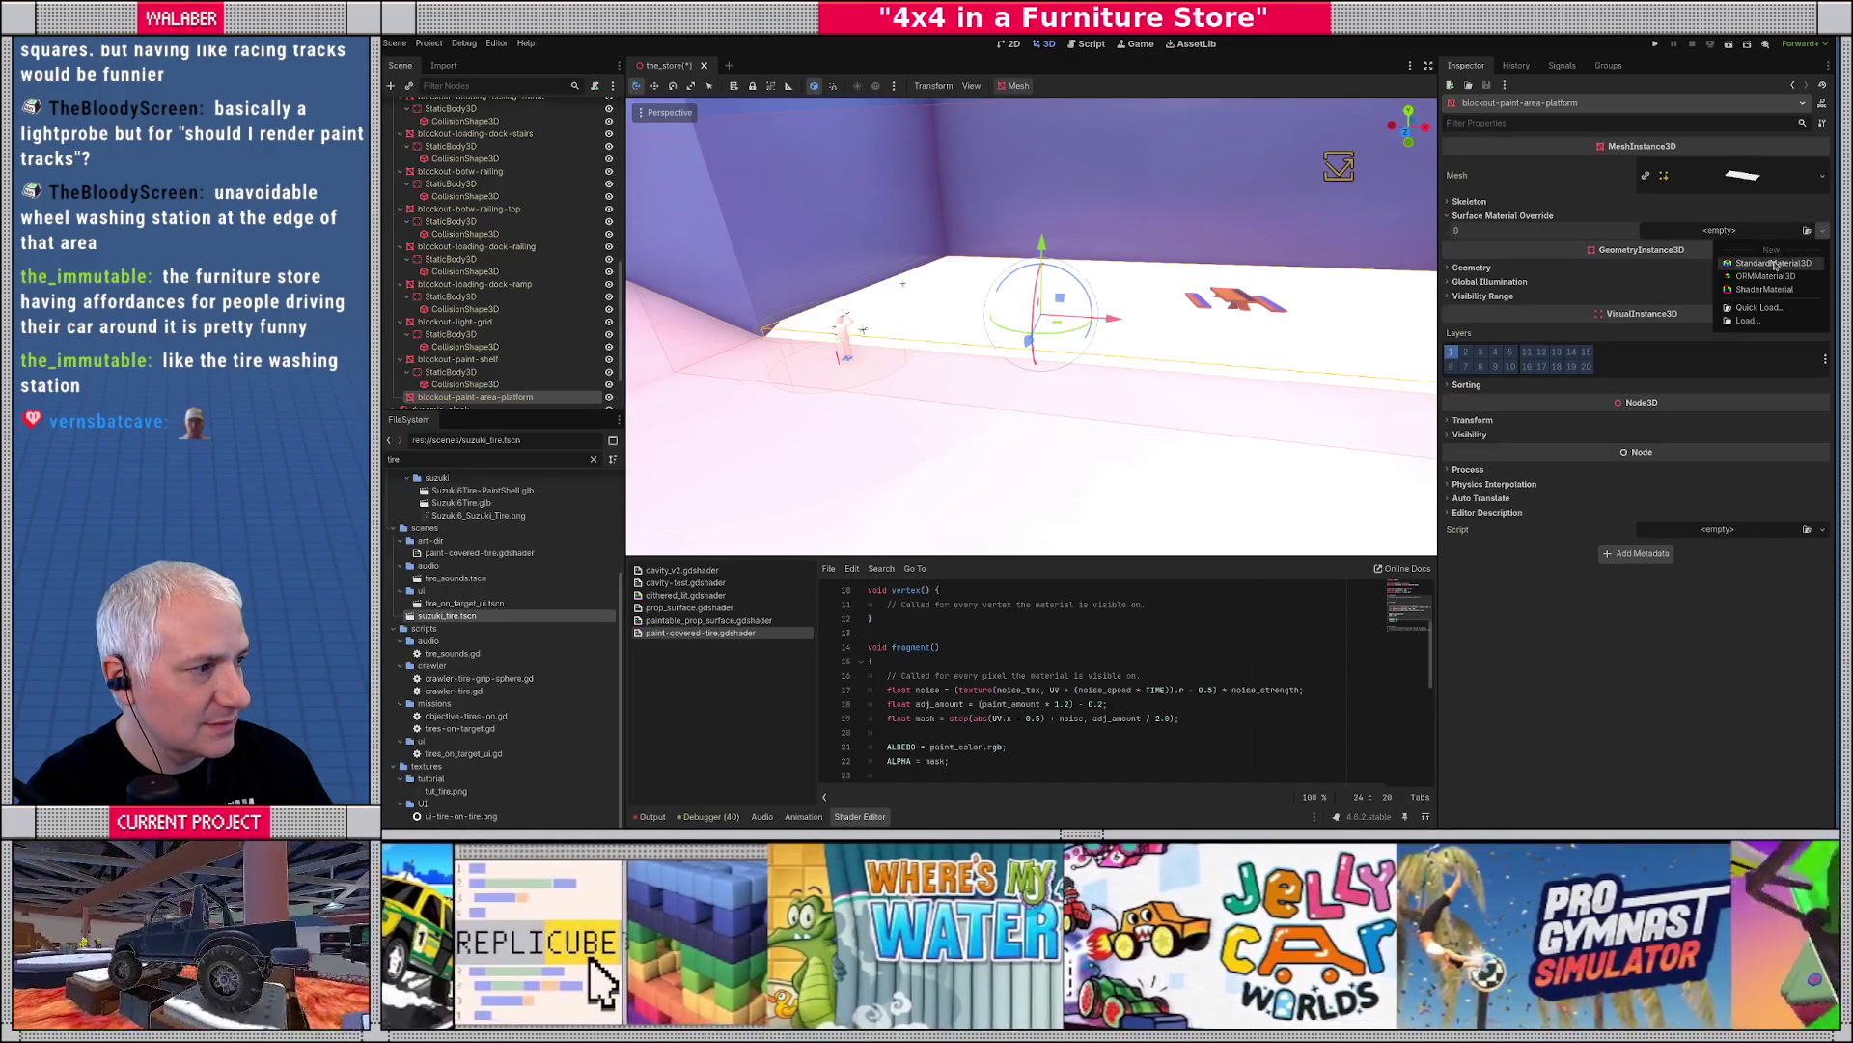
{"action": "left_click", "coordinate": [1757, 261]}
{"action": "left_click", "coordinate": [1745, 241]}
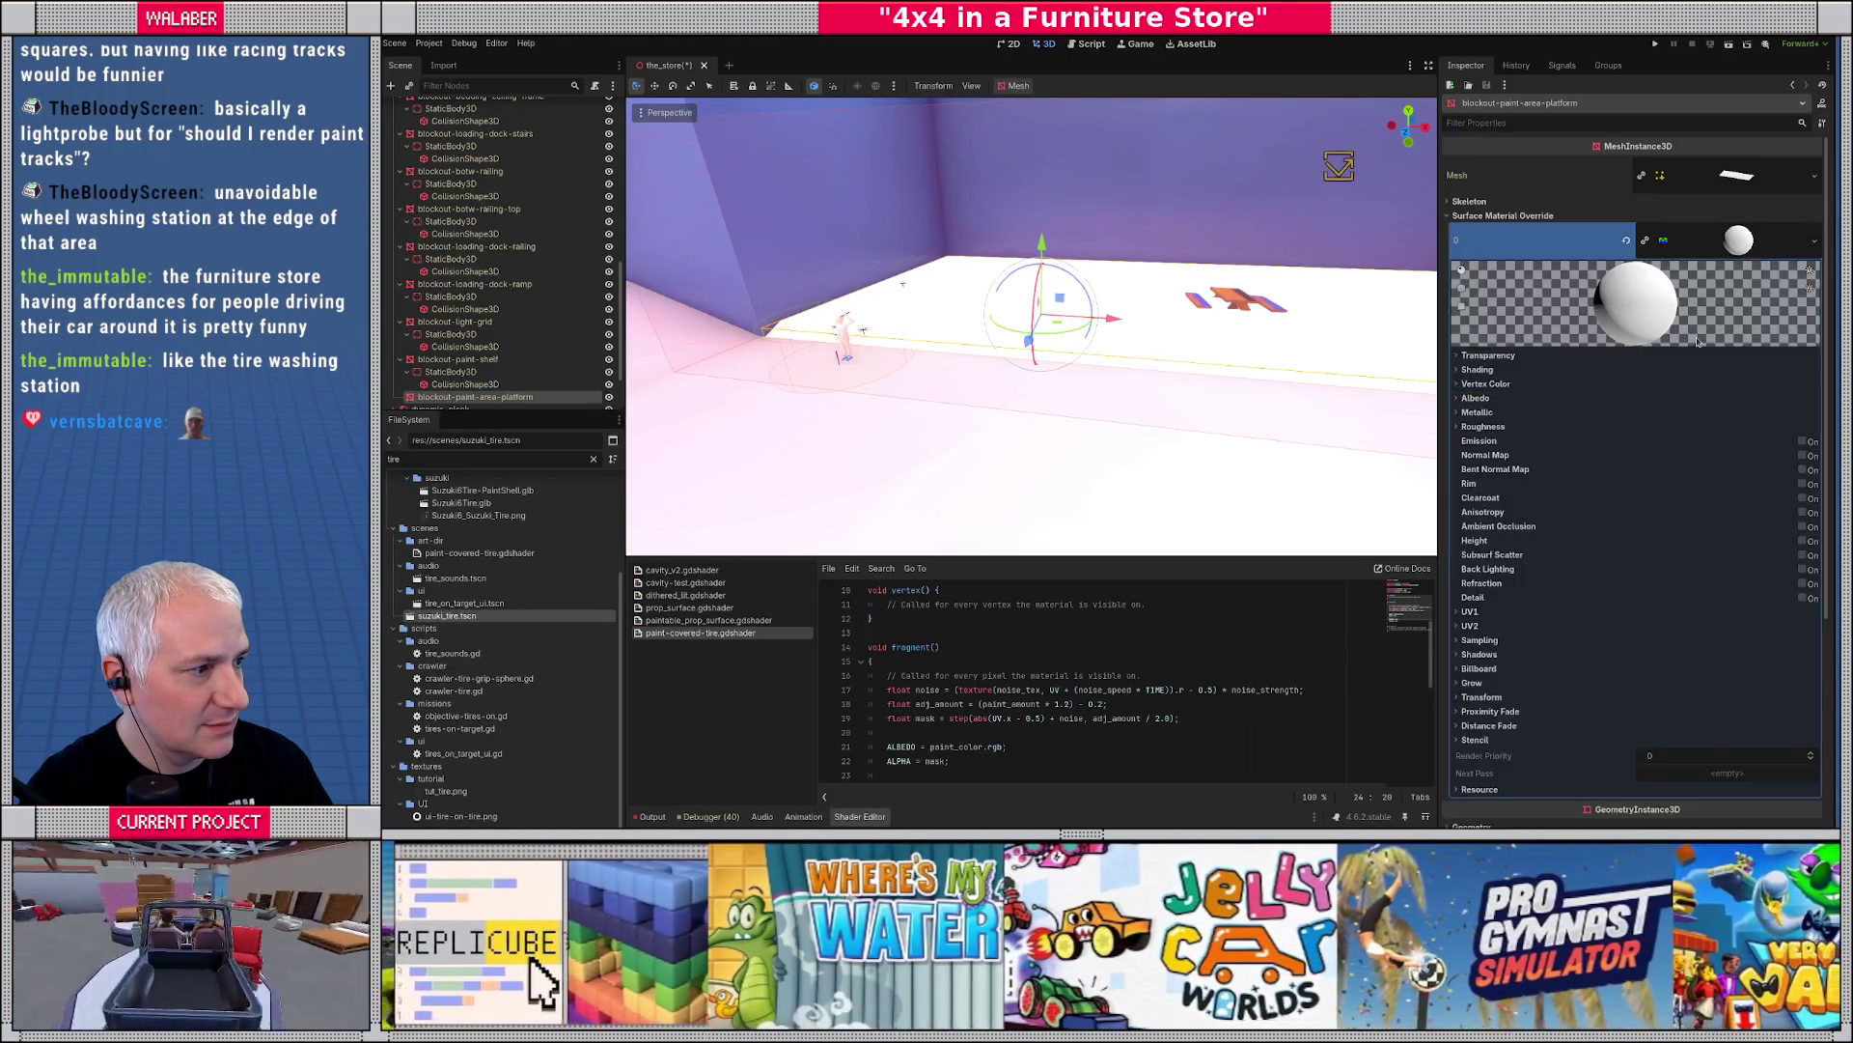
Make the platform's override material unique
{"action": "left_click", "coordinate": [1481, 427]}
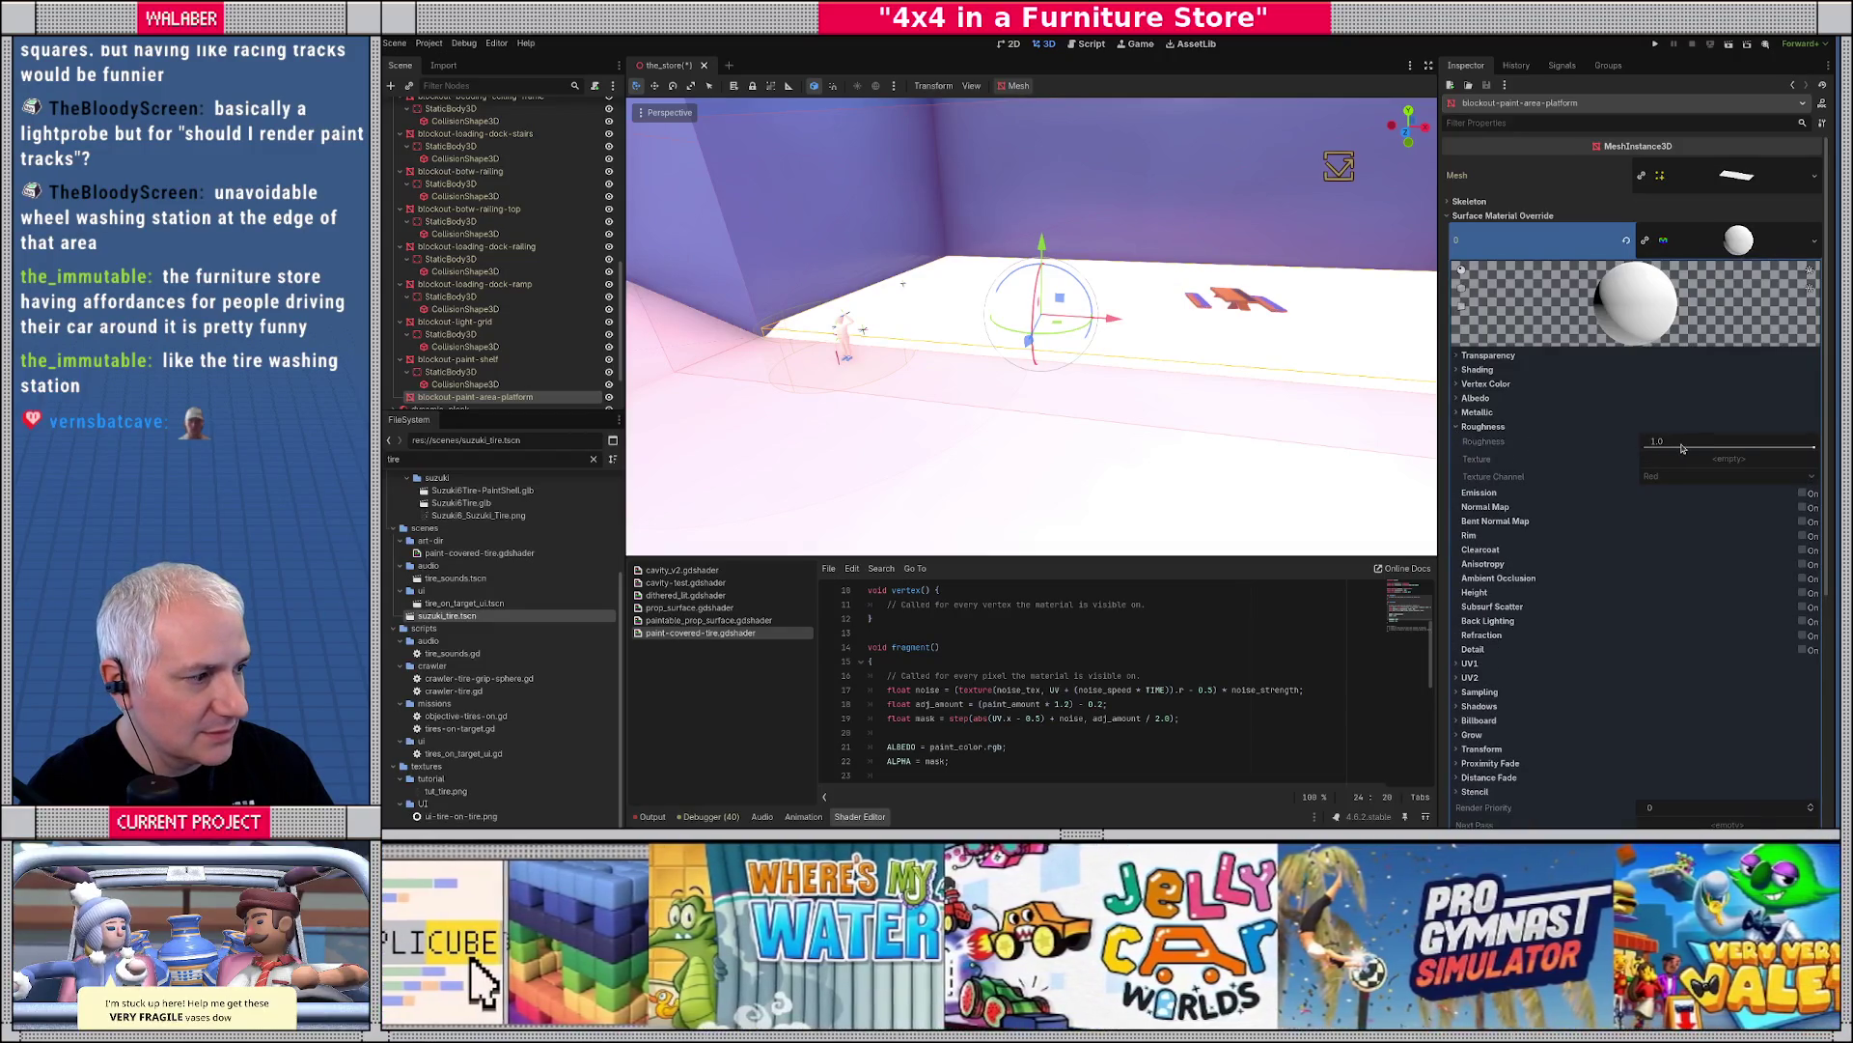
{"action": "left_click", "coordinate": [1462, 399]}
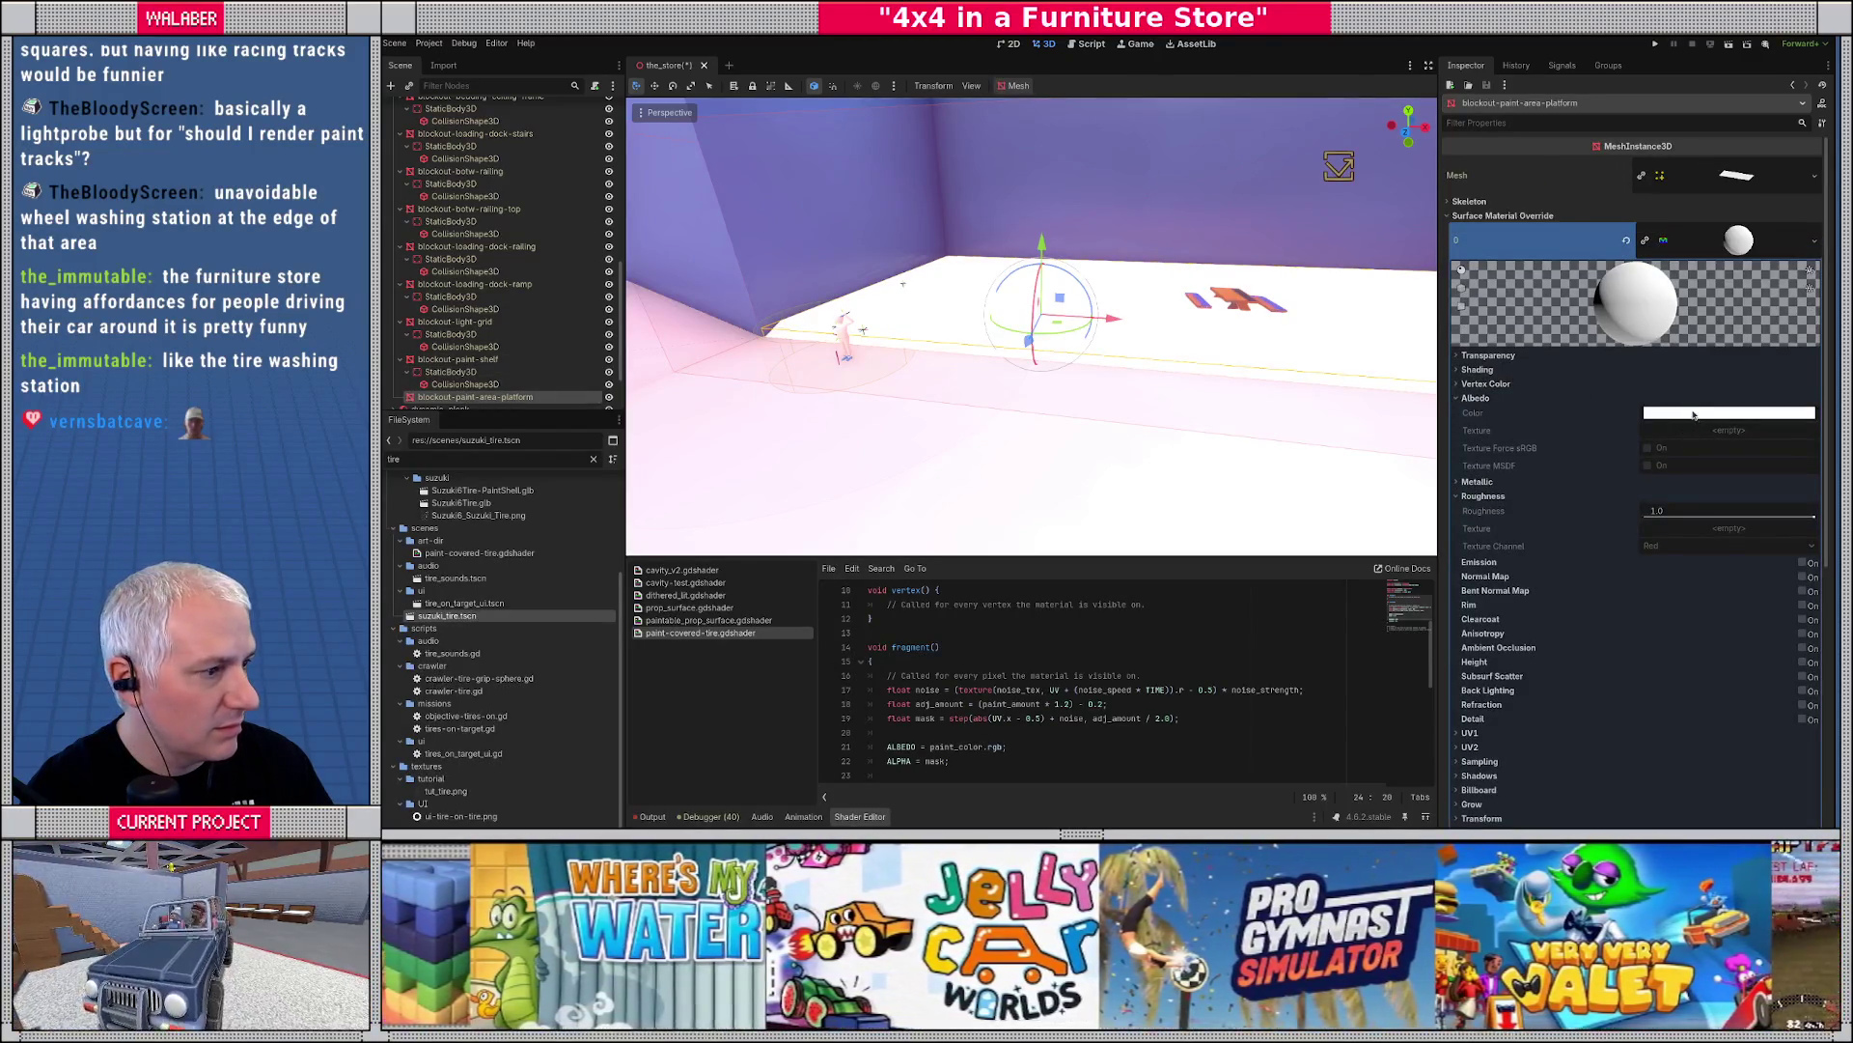
{"action": "left_click", "coordinate": [1815, 240]}
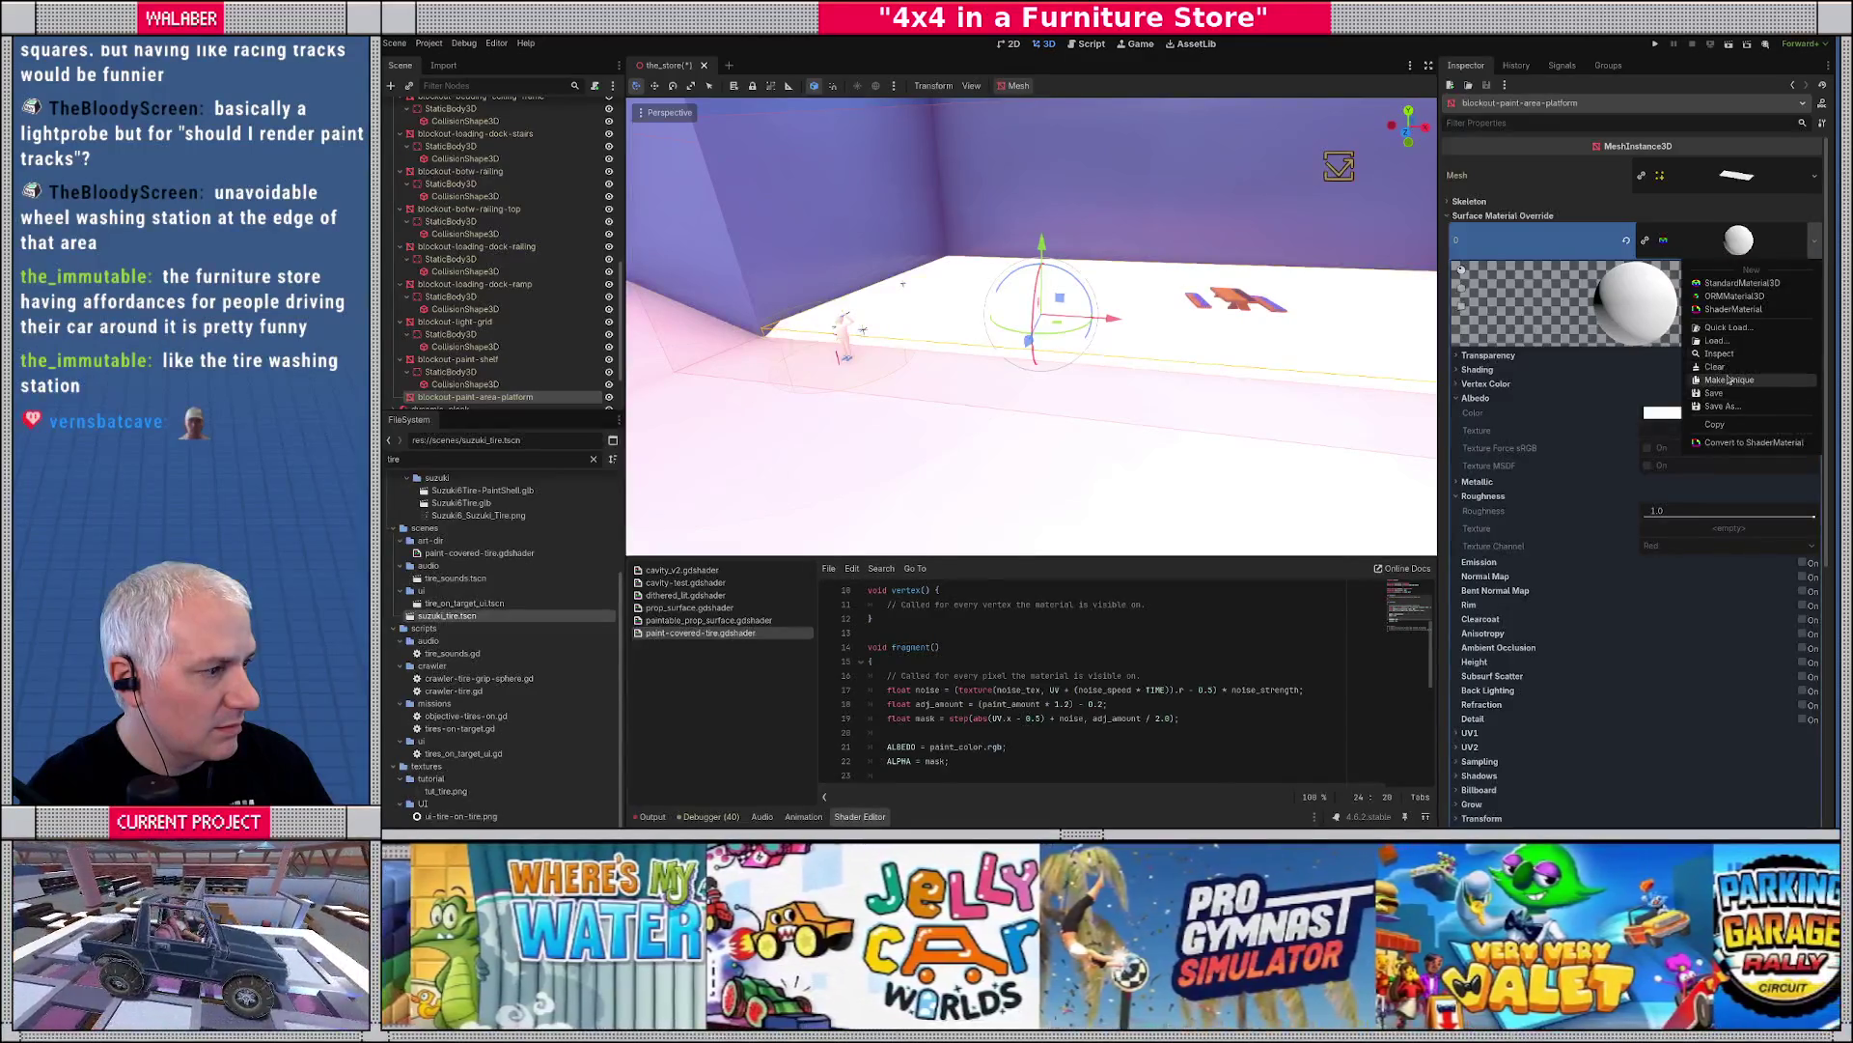
{"action": "left_click", "coordinate": [1743, 382]}
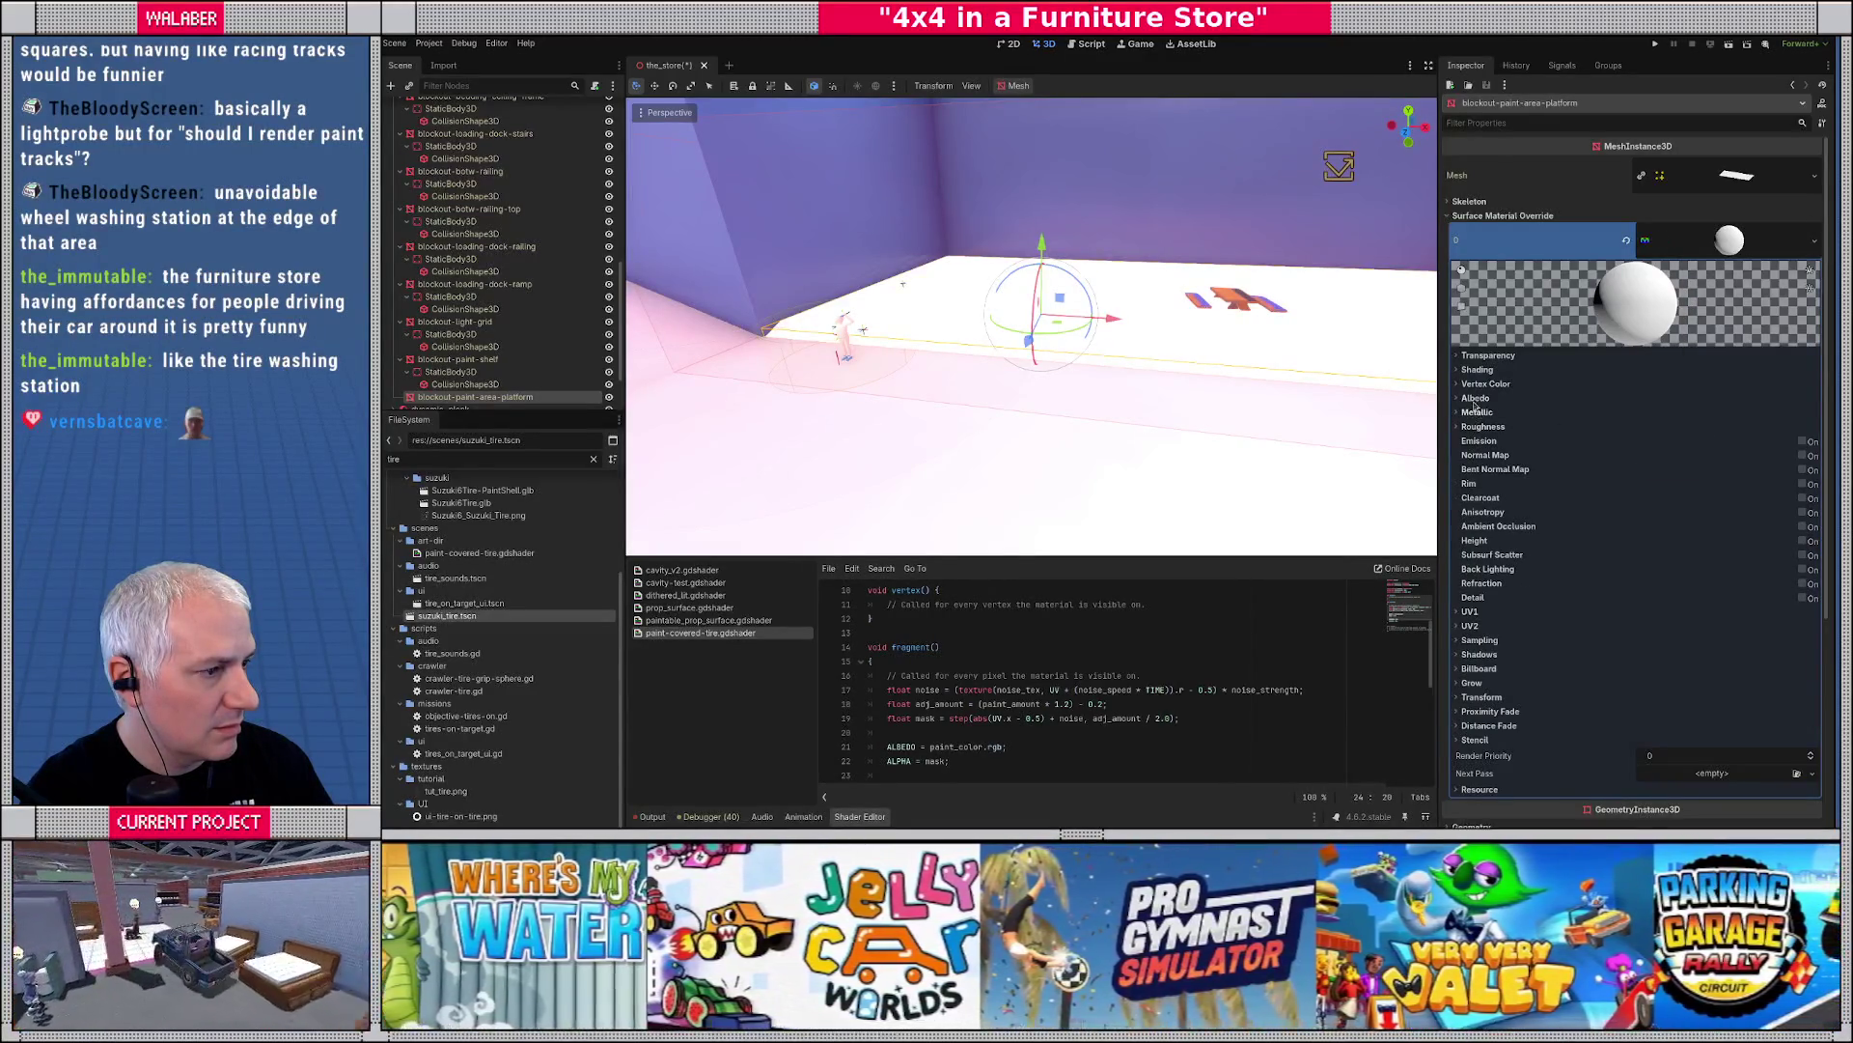
Set the material's albedo colour to light grey adadad
{"action": "left_click", "coordinate": [1474, 399]}
{"action": "left_click", "coordinate": [1701, 413]}
{"action": "left_click", "coordinate": [1803, 461]}
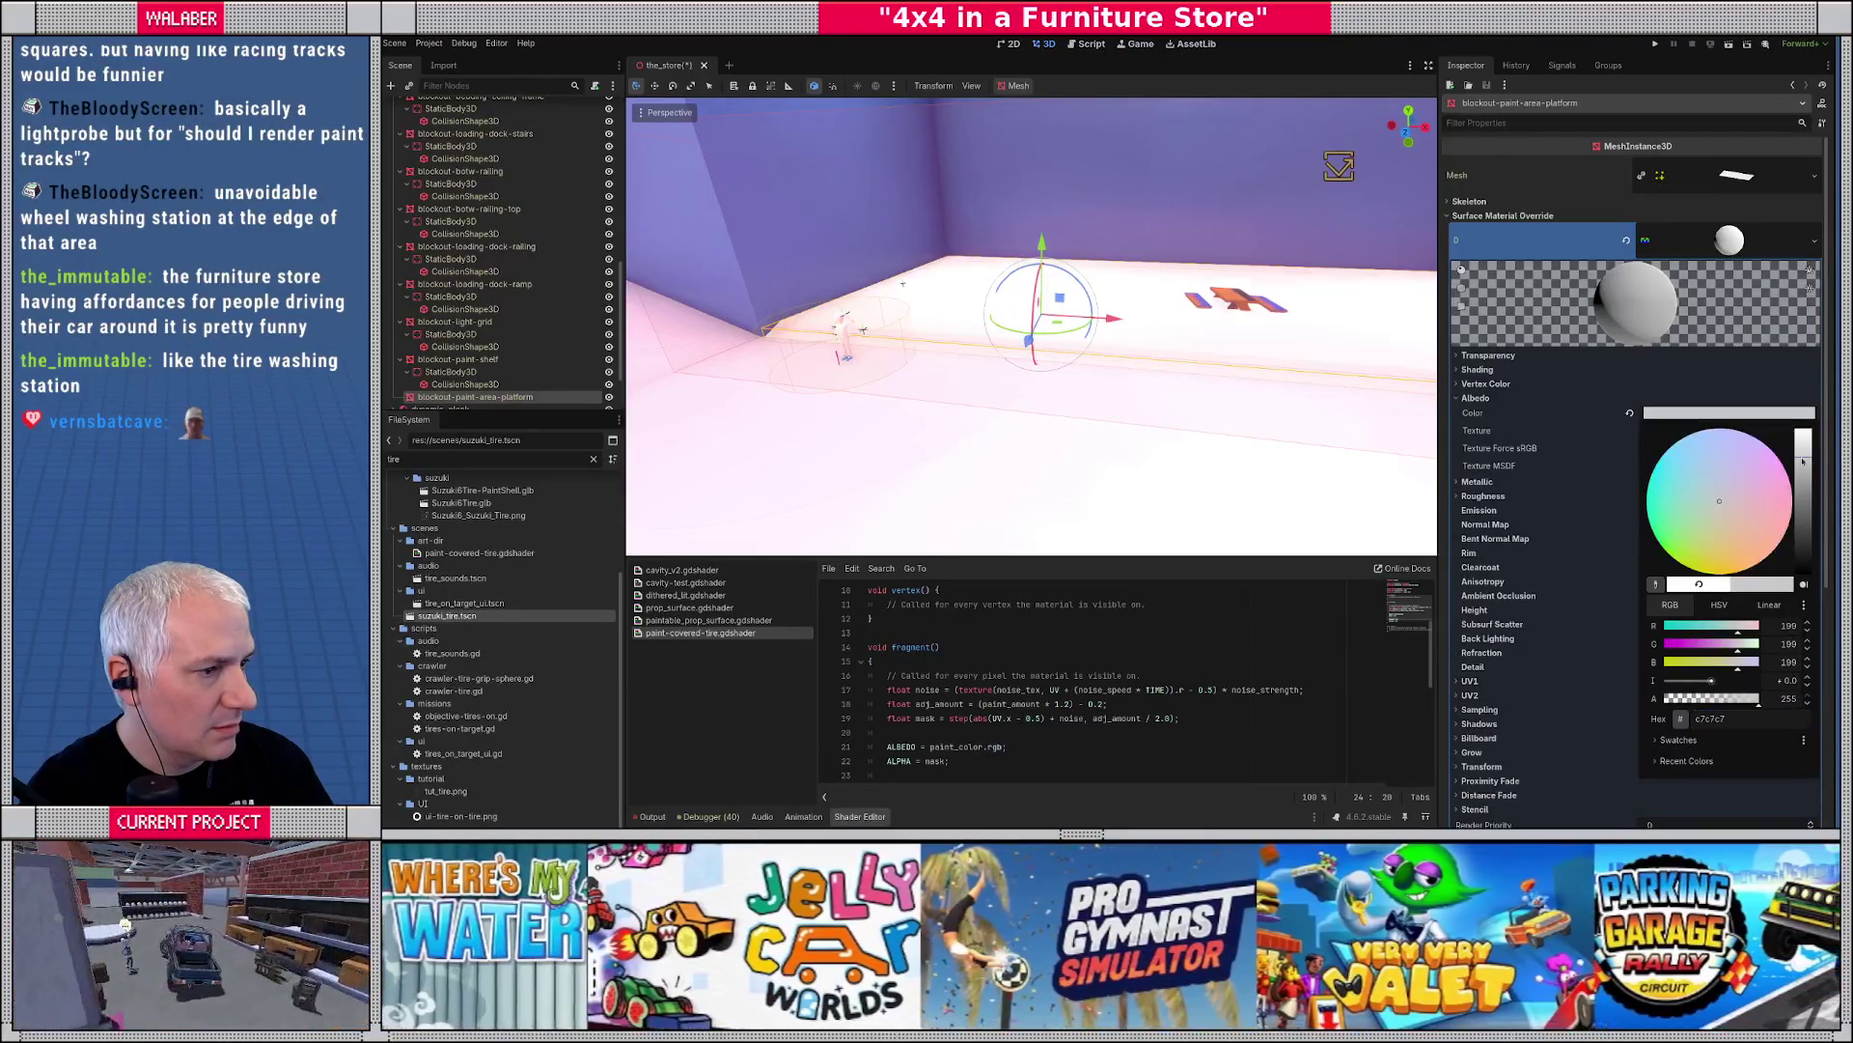
{"action": "left_click_drag", "start_coordinate": [1803, 463], "coordinate": [1806, 474]}
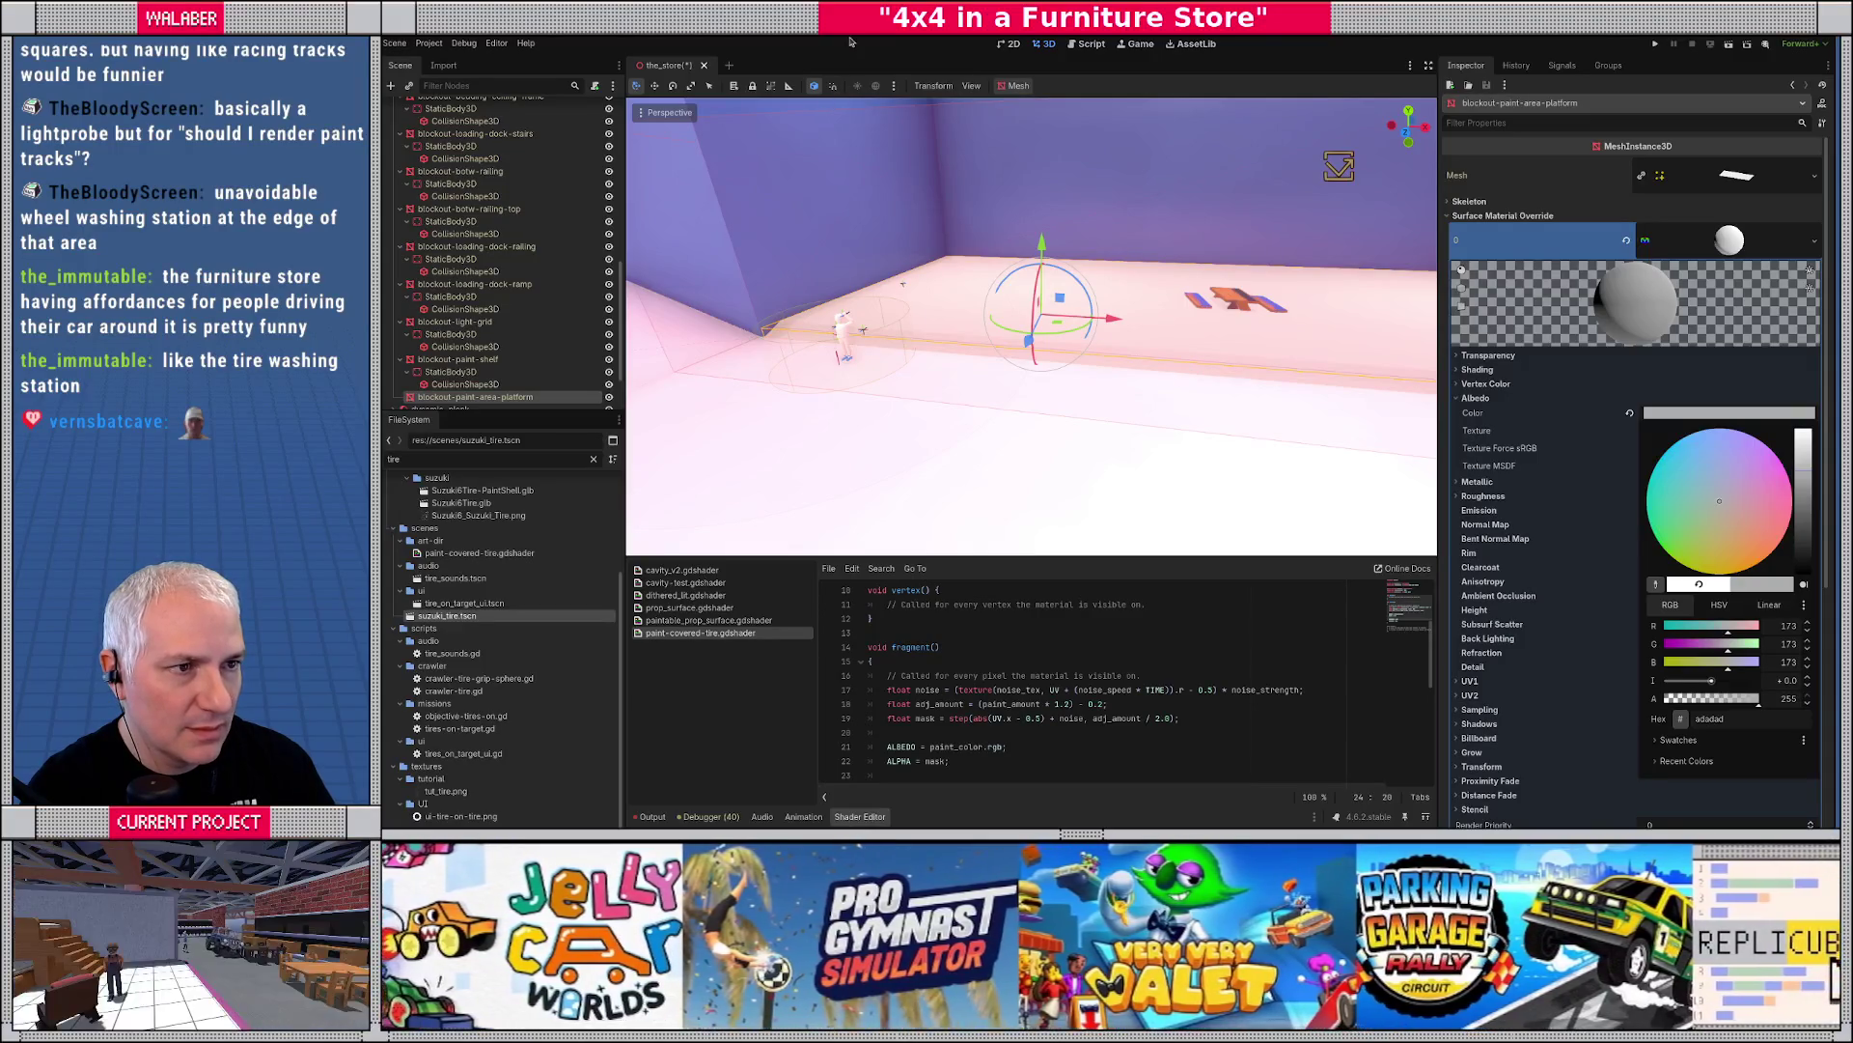
{"action": "mouse_move", "coordinate": [917, 242]}
{"action": "left_mouse_down"}
{"action": "mouse_move", "coordinate": [1023, 378]}
{"action": "mouse_move", "coordinate": [1081, 386]}
{"action": "left_mouse_up"}
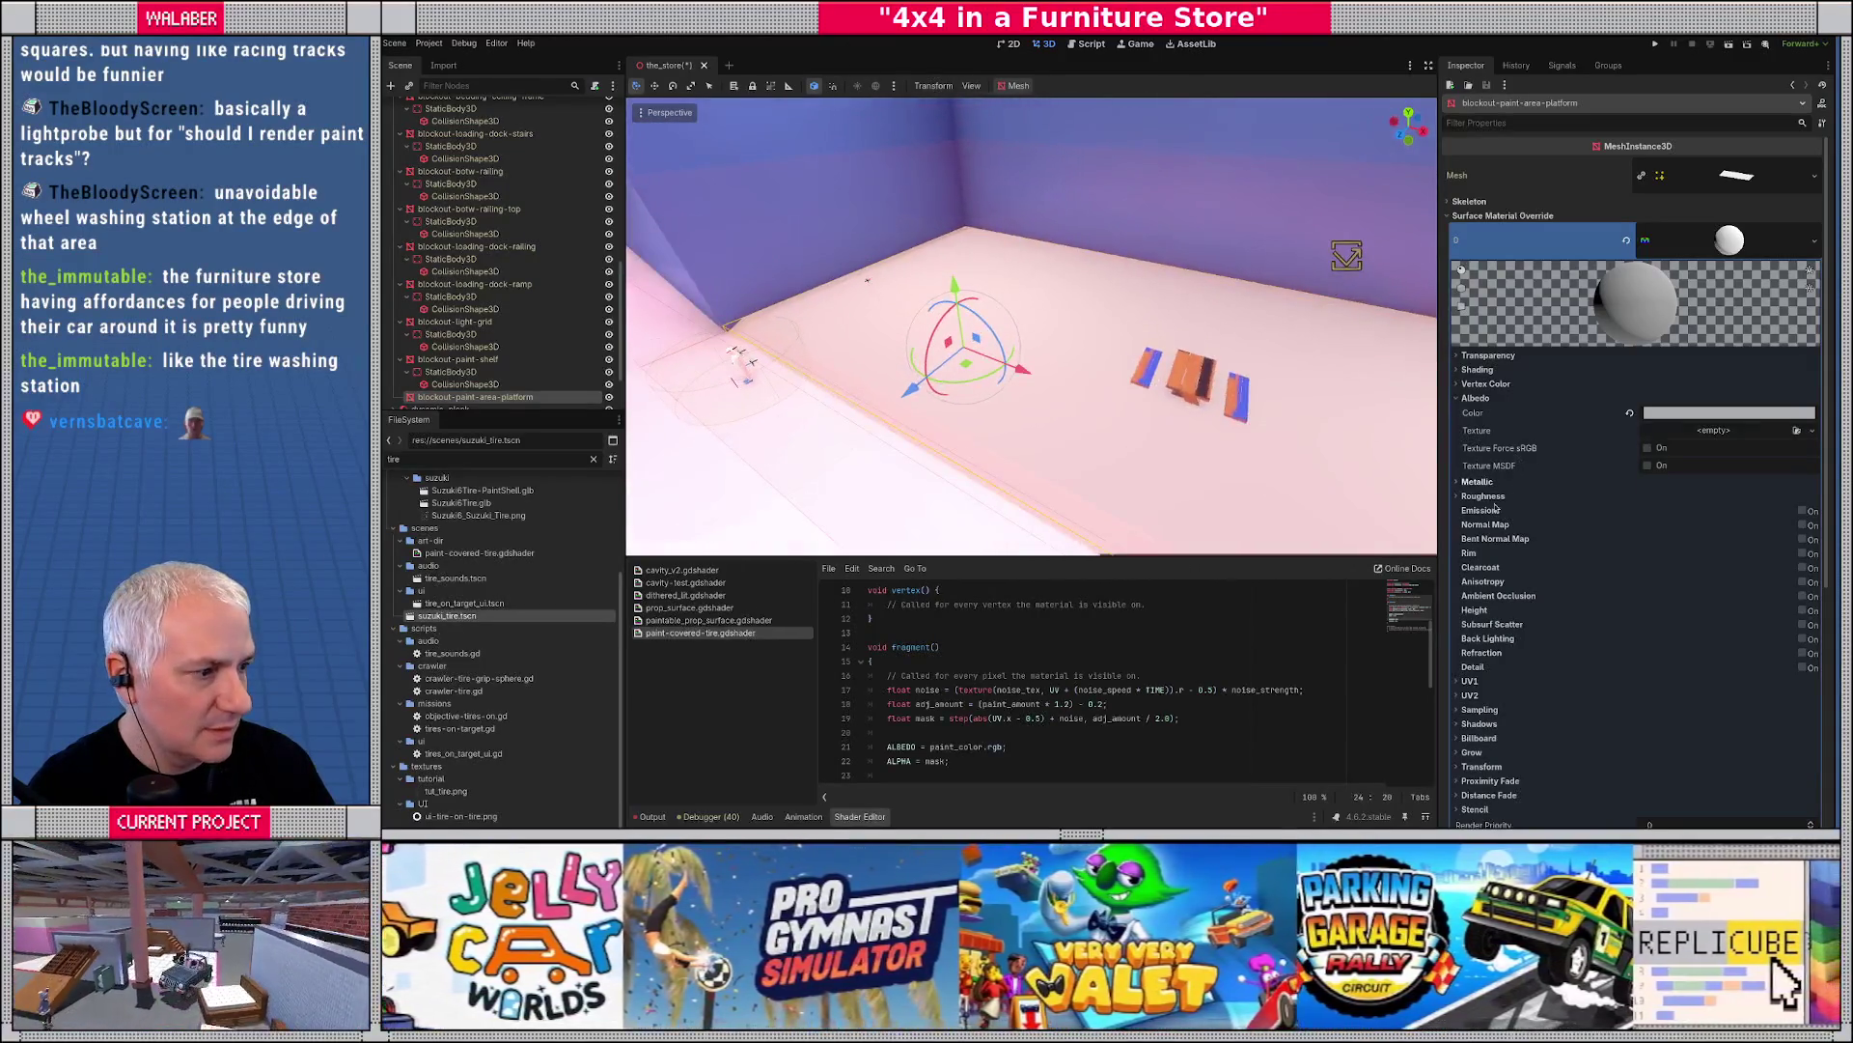
Enable a normal map on the floor material and assign a noisy normal texture
{"action": "left_click", "coordinate": [1803, 525]}
{"action": "left_click", "coordinate": [1796, 559]}
{"action": "type", "text": "conc"}
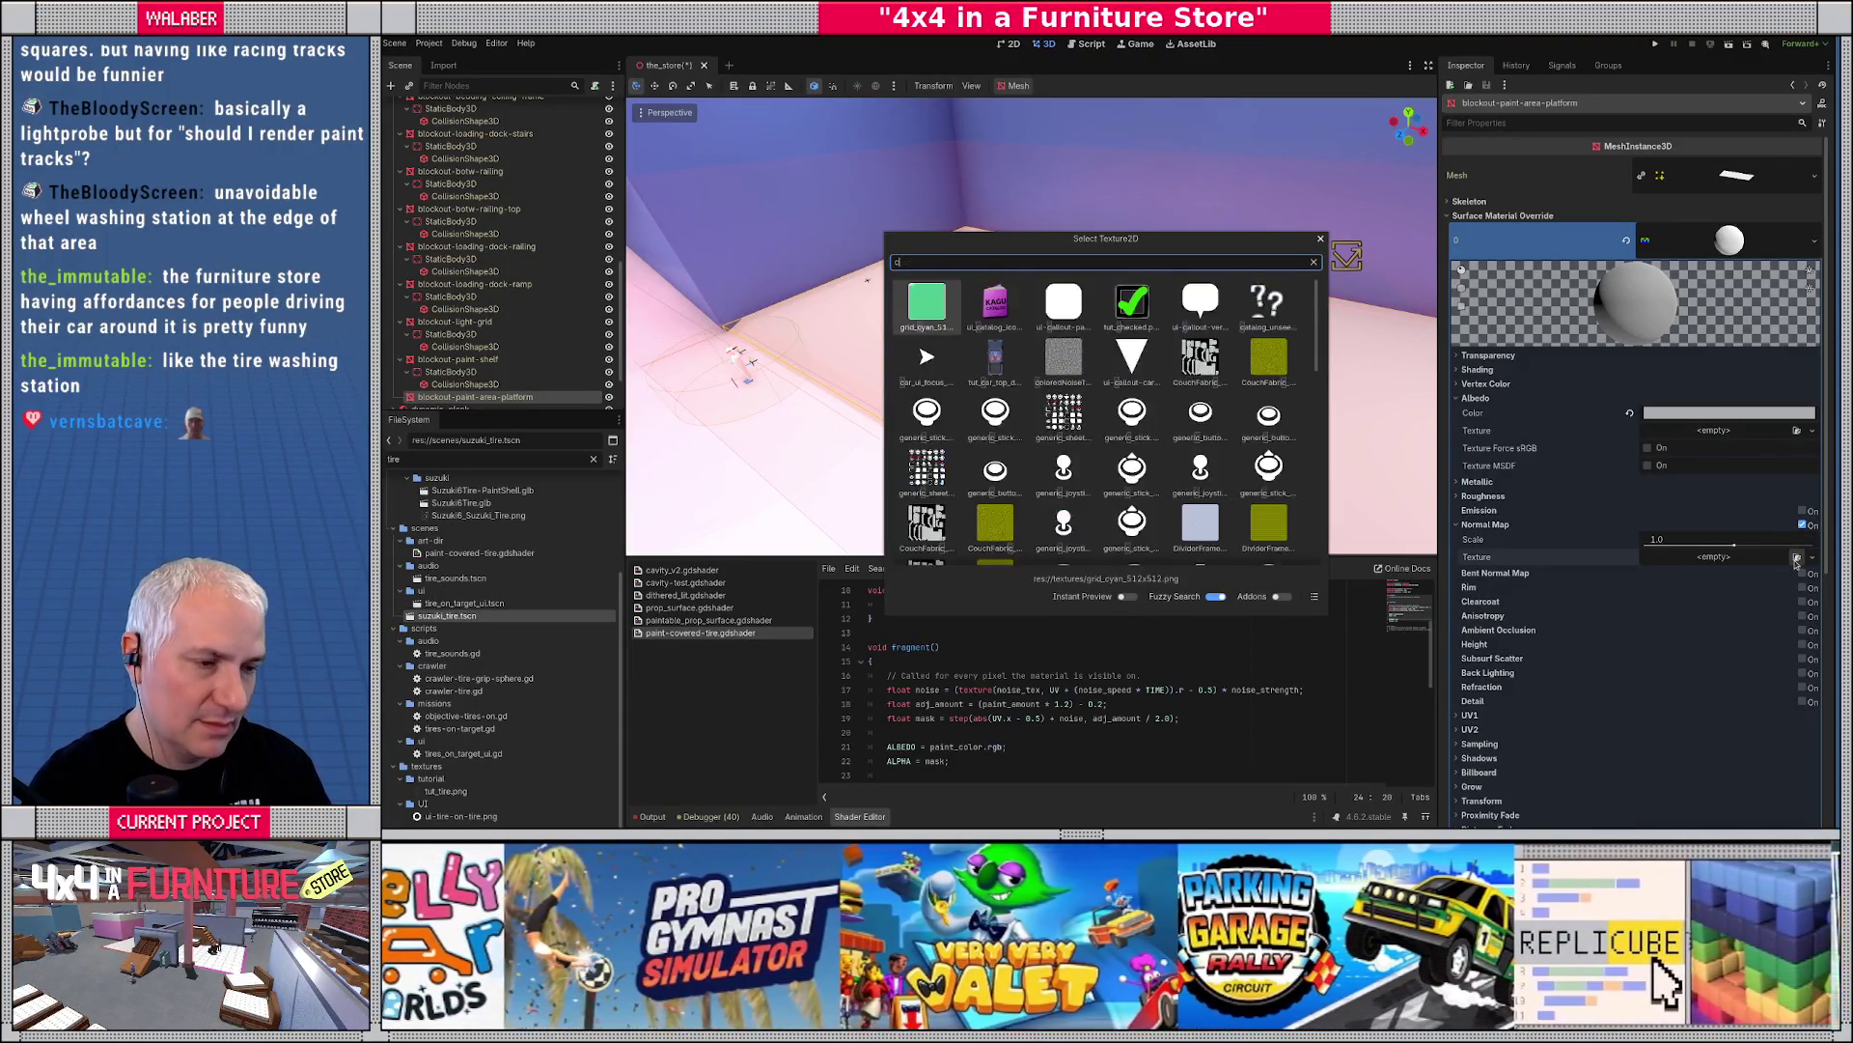
{"action": "key", "text": "BackSpace"}
{"action": "key", "text": "BackSpace"}
{"action": "key", "text": "BackSpace"}
{"action": "type", "text": "normal"}
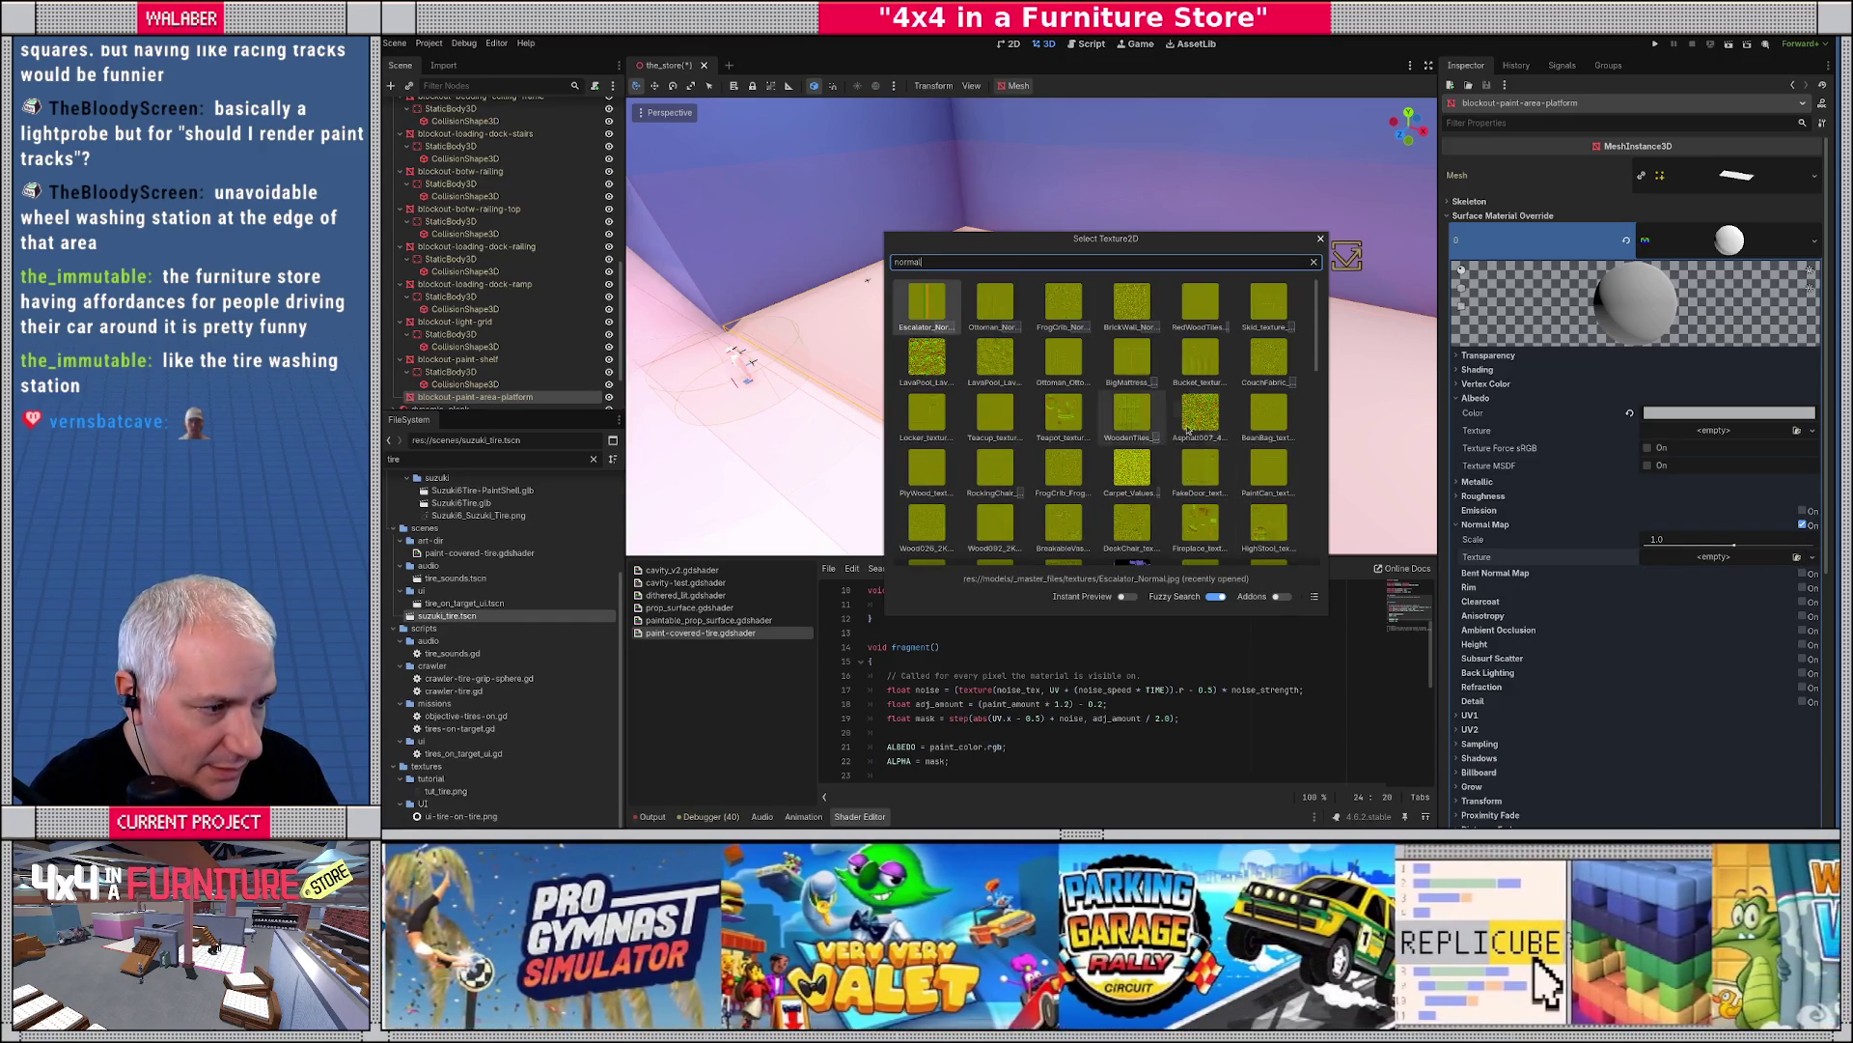
{"action": "left_click", "coordinate": [1202, 426]}
{"action": "left_click_drag", "start_coordinate": [1155, 444], "coordinate": [1111, 399]}
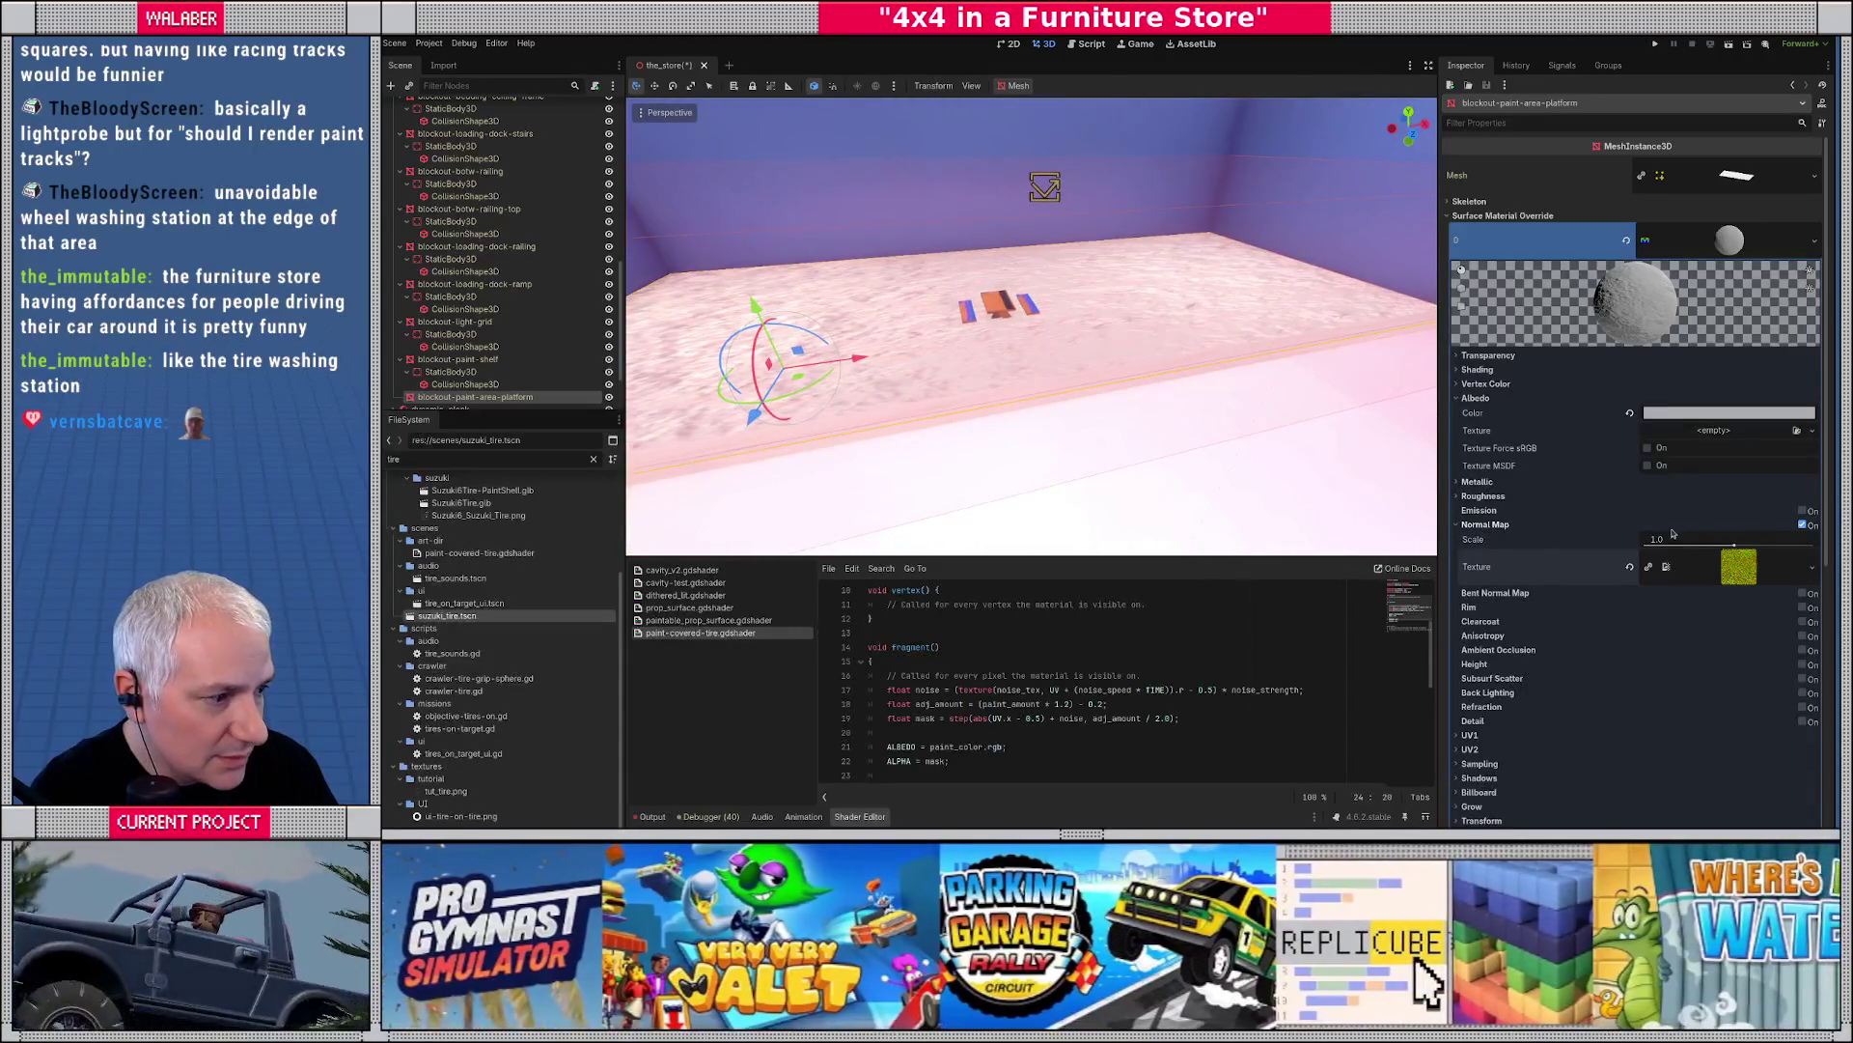
Set the normal map scale to 0.1 and adjust the specular value
{"action": "left_click", "coordinate": [1719, 538]}
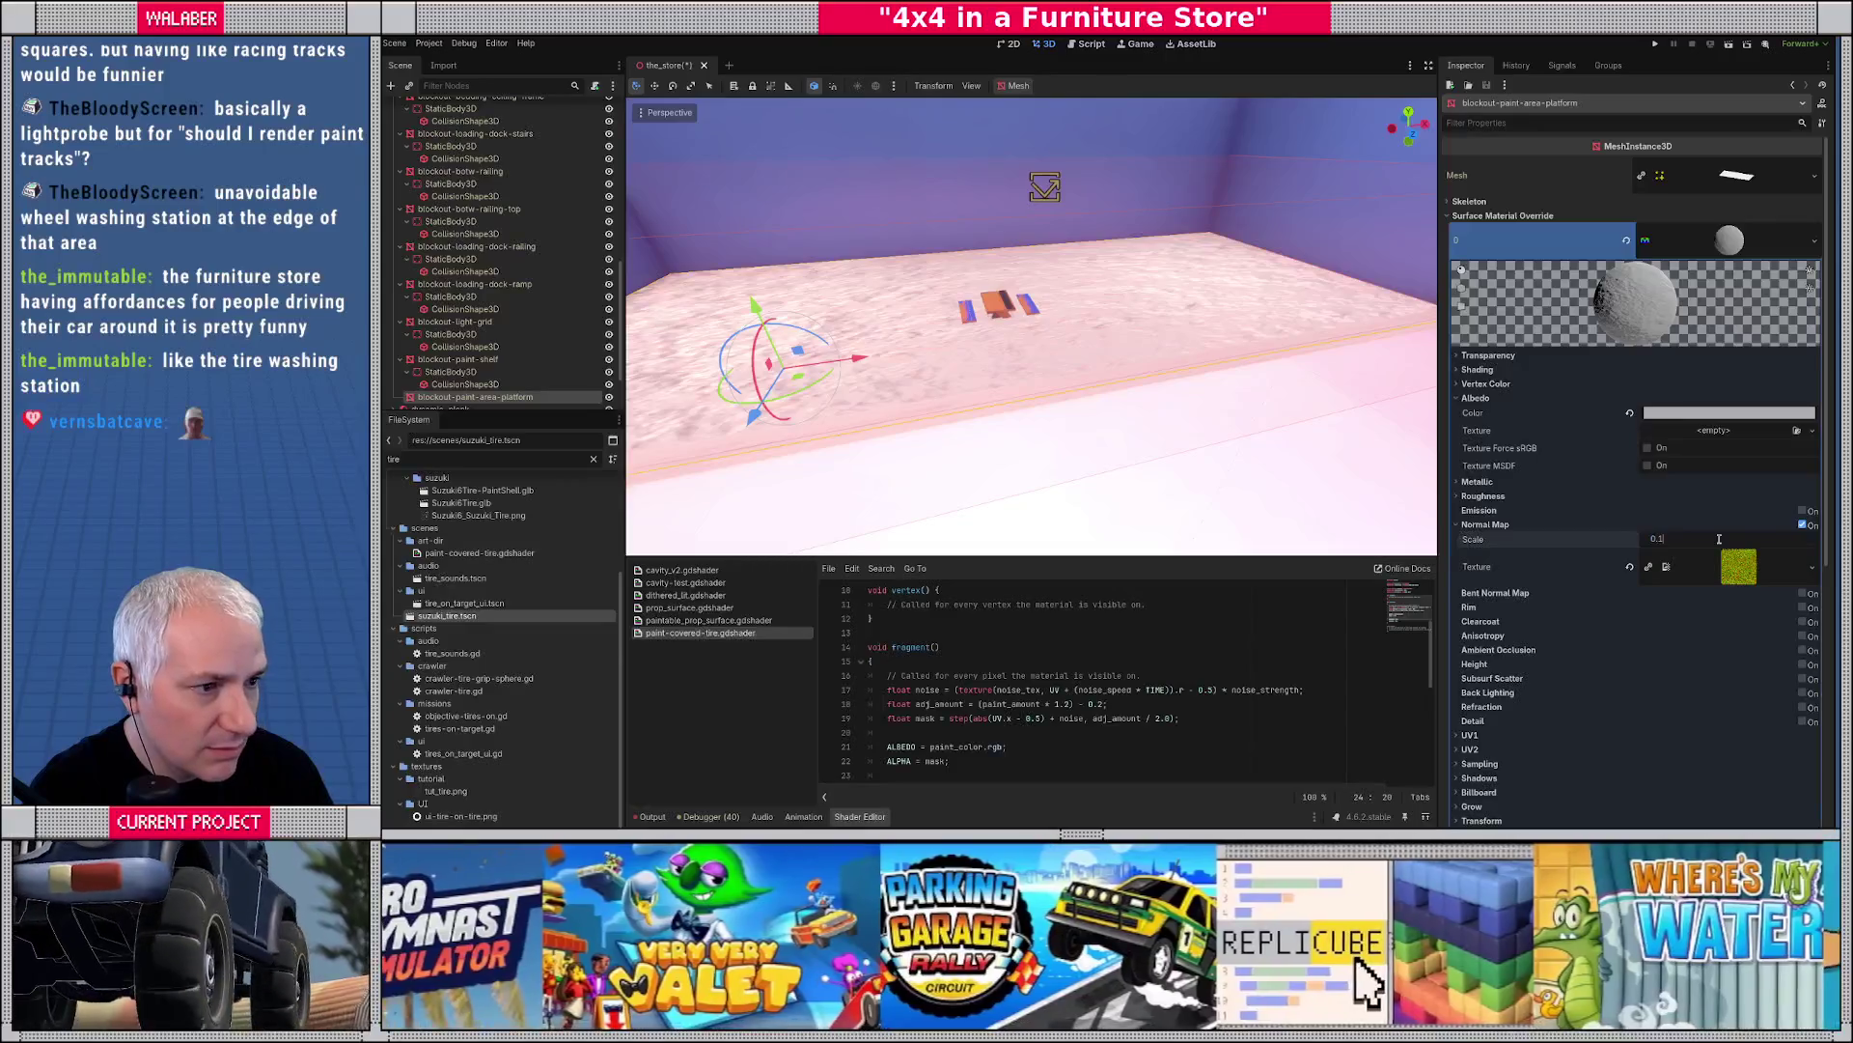
{"action": "key", "text": "Return"}
{"action": "left_click", "coordinate": [1500, 498]}
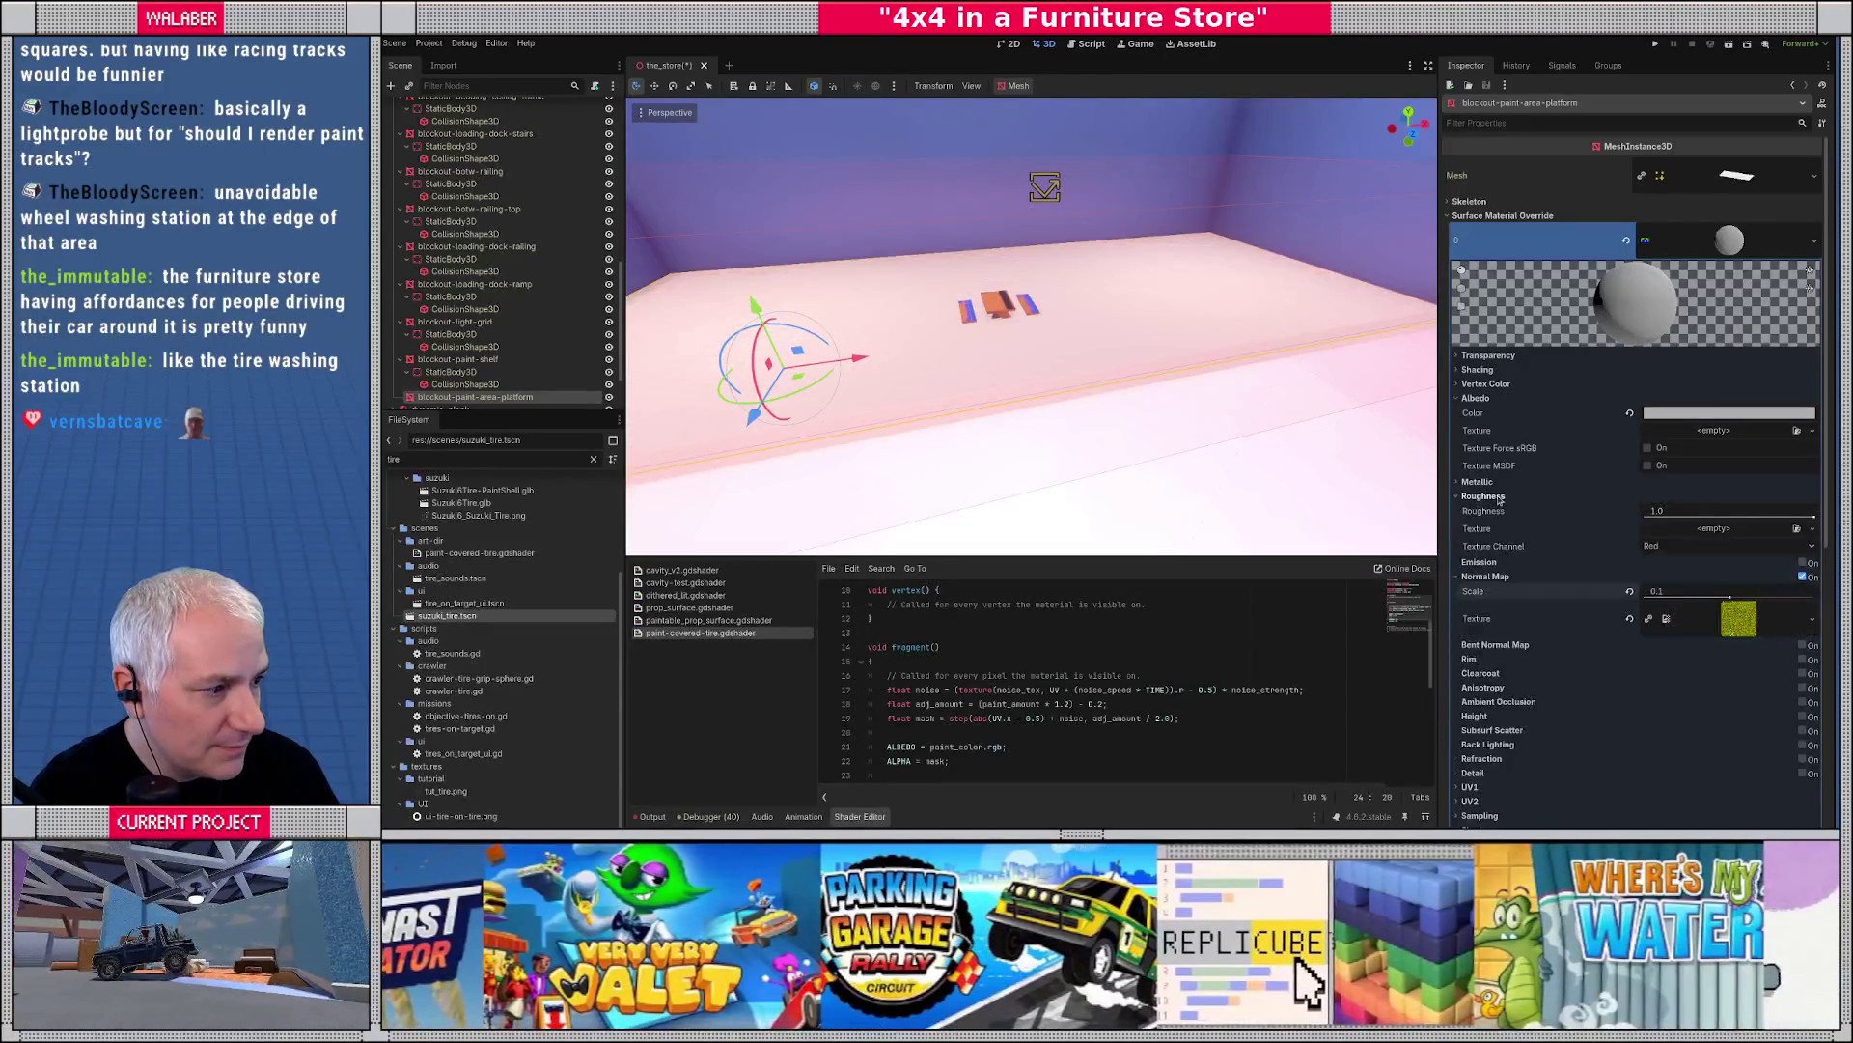
{"action": "left_click", "coordinate": [1479, 483]}
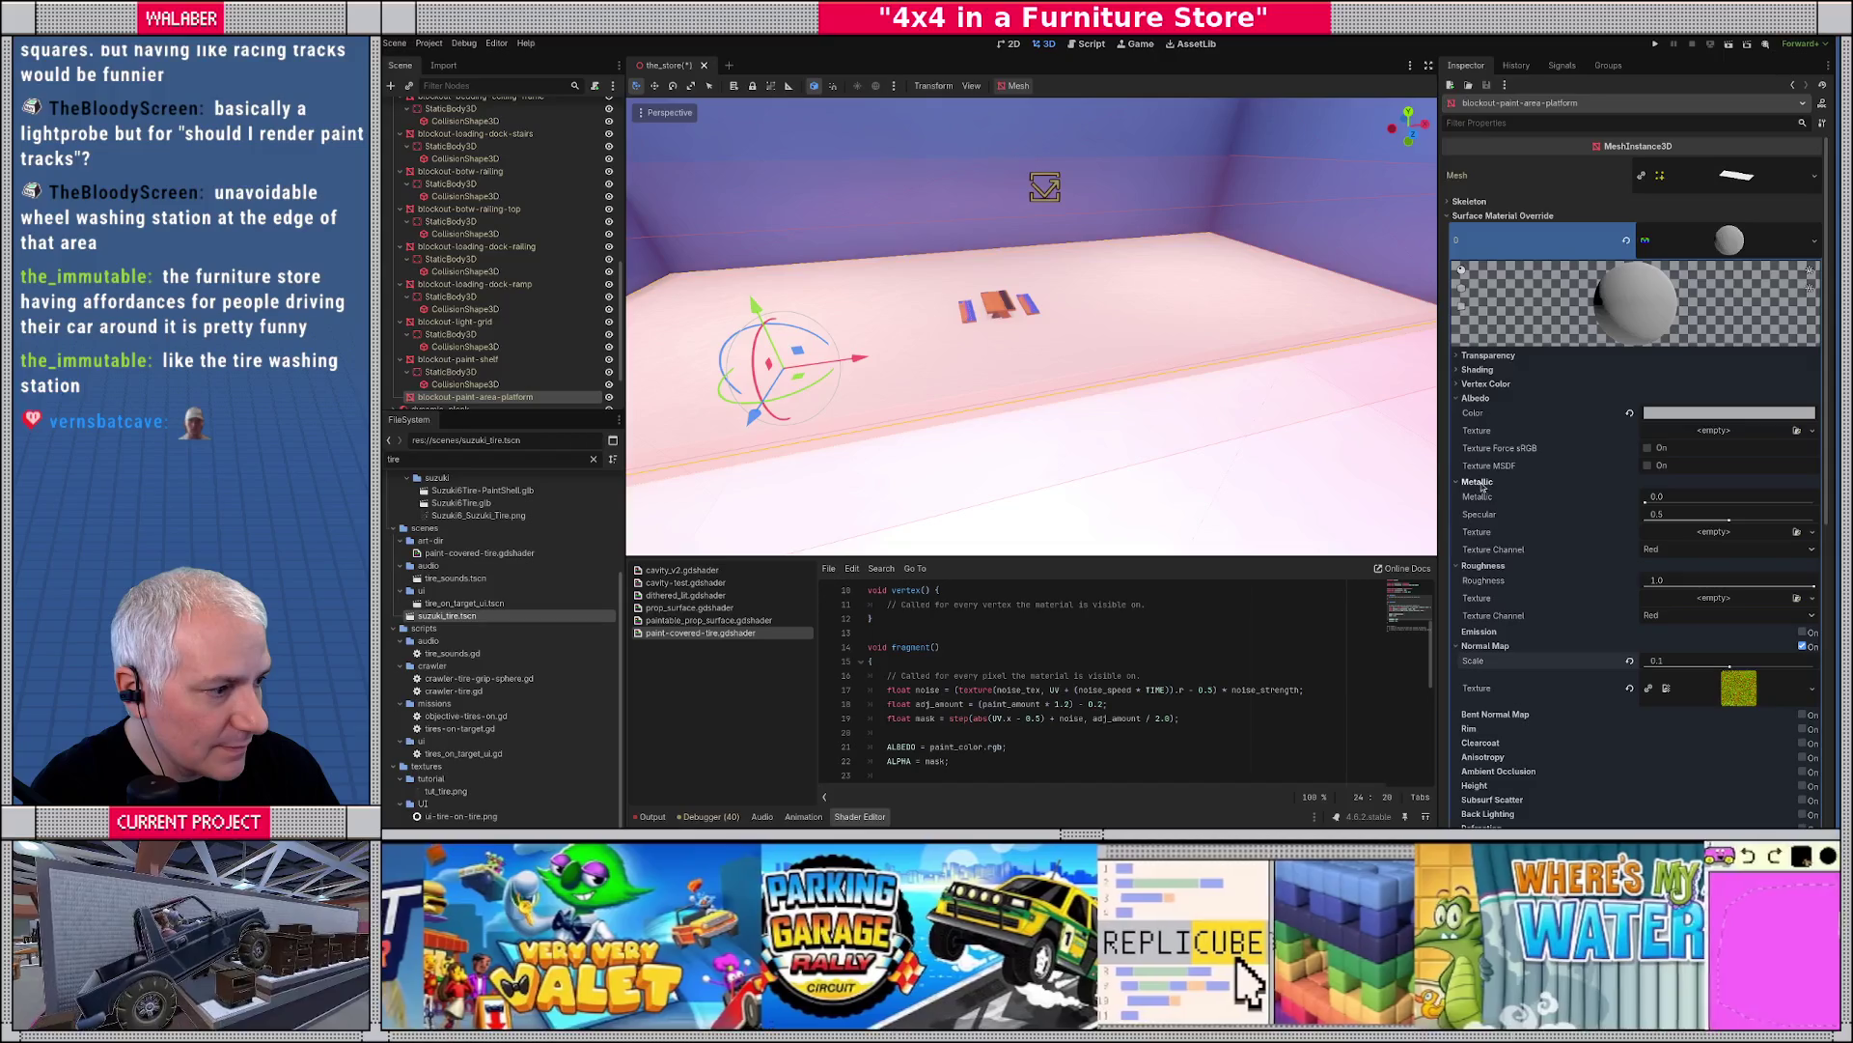
{"action": "mouse_move", "coordinate": [1725, 522]}
{"action": "left_mouse_down"}
{"action": "mouse_move", "coordinate": [1685, 523]}
{"action": "mouse_move", "coordinate": [1788, 524]}
{"action": "mouse_move", "coordinate": [1706, 530]}
{"action": "left_mouse_up"}
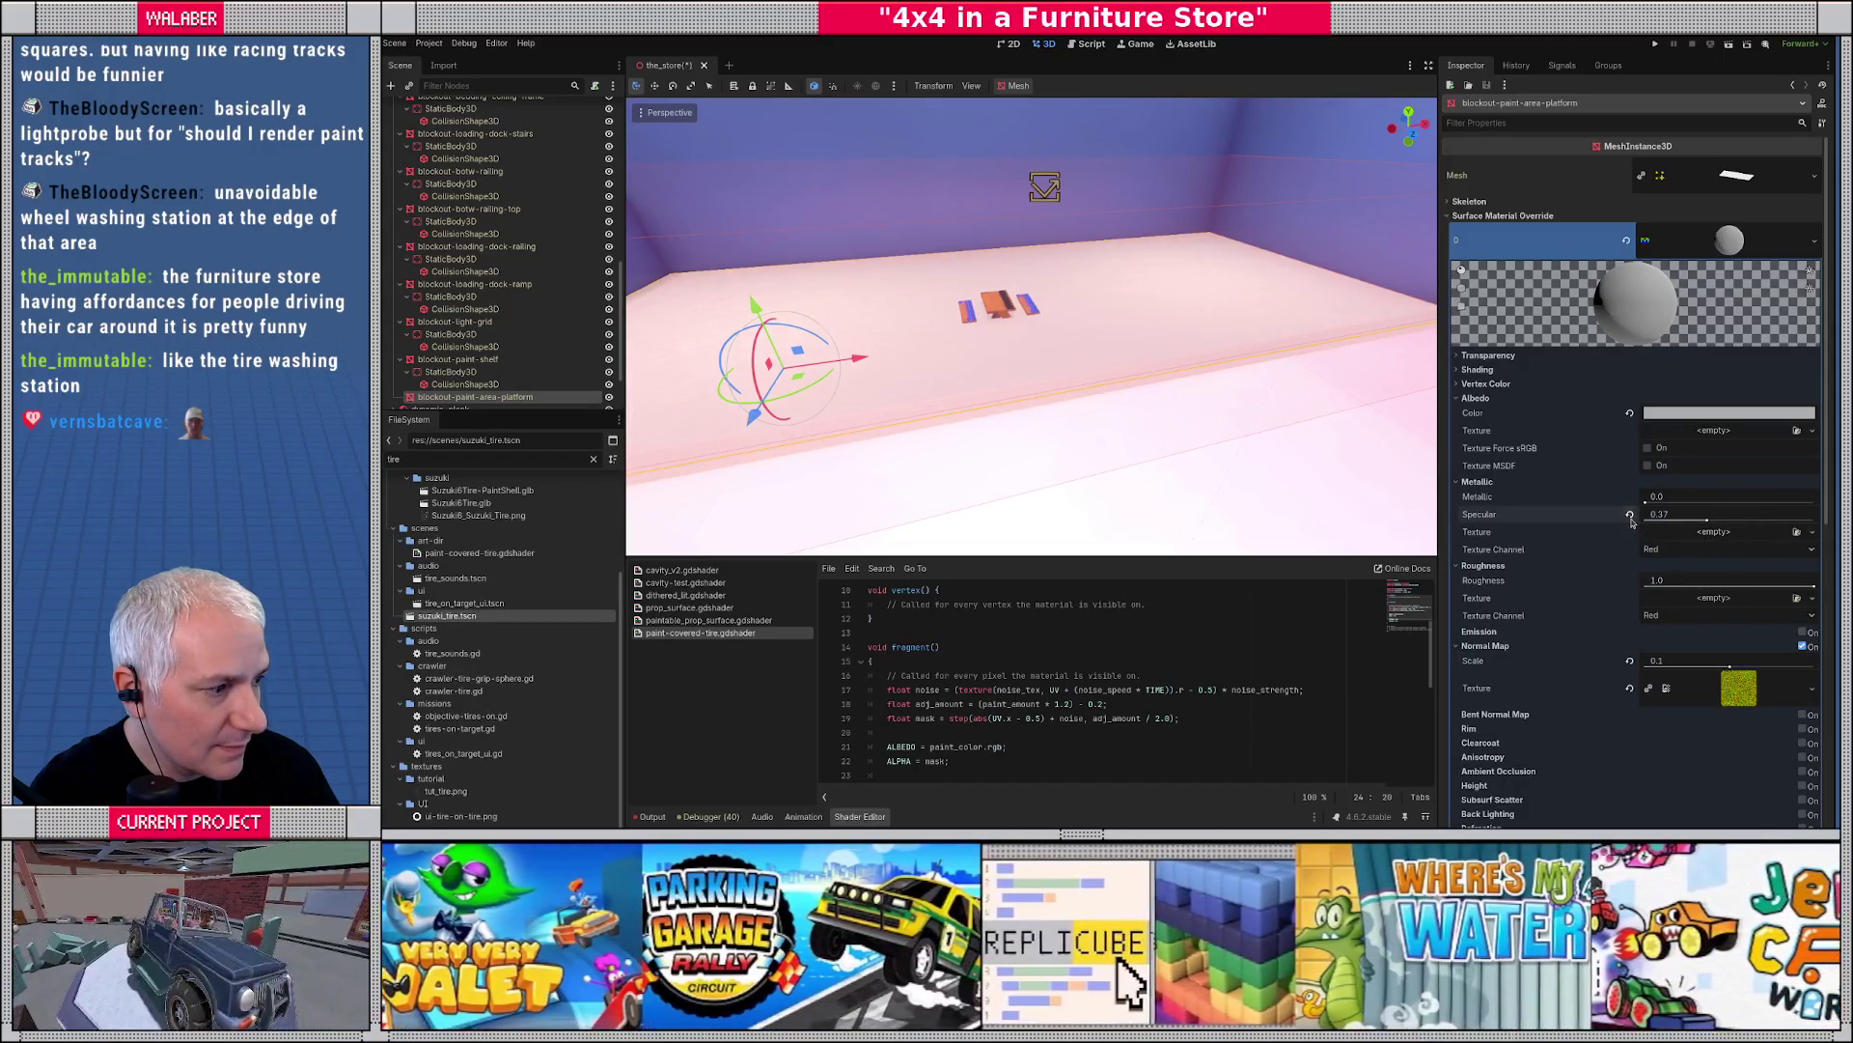
{"action": "scroll", "coordinate": [1013, 409], "scroll_direction": "up", "scroll_amount": 5}
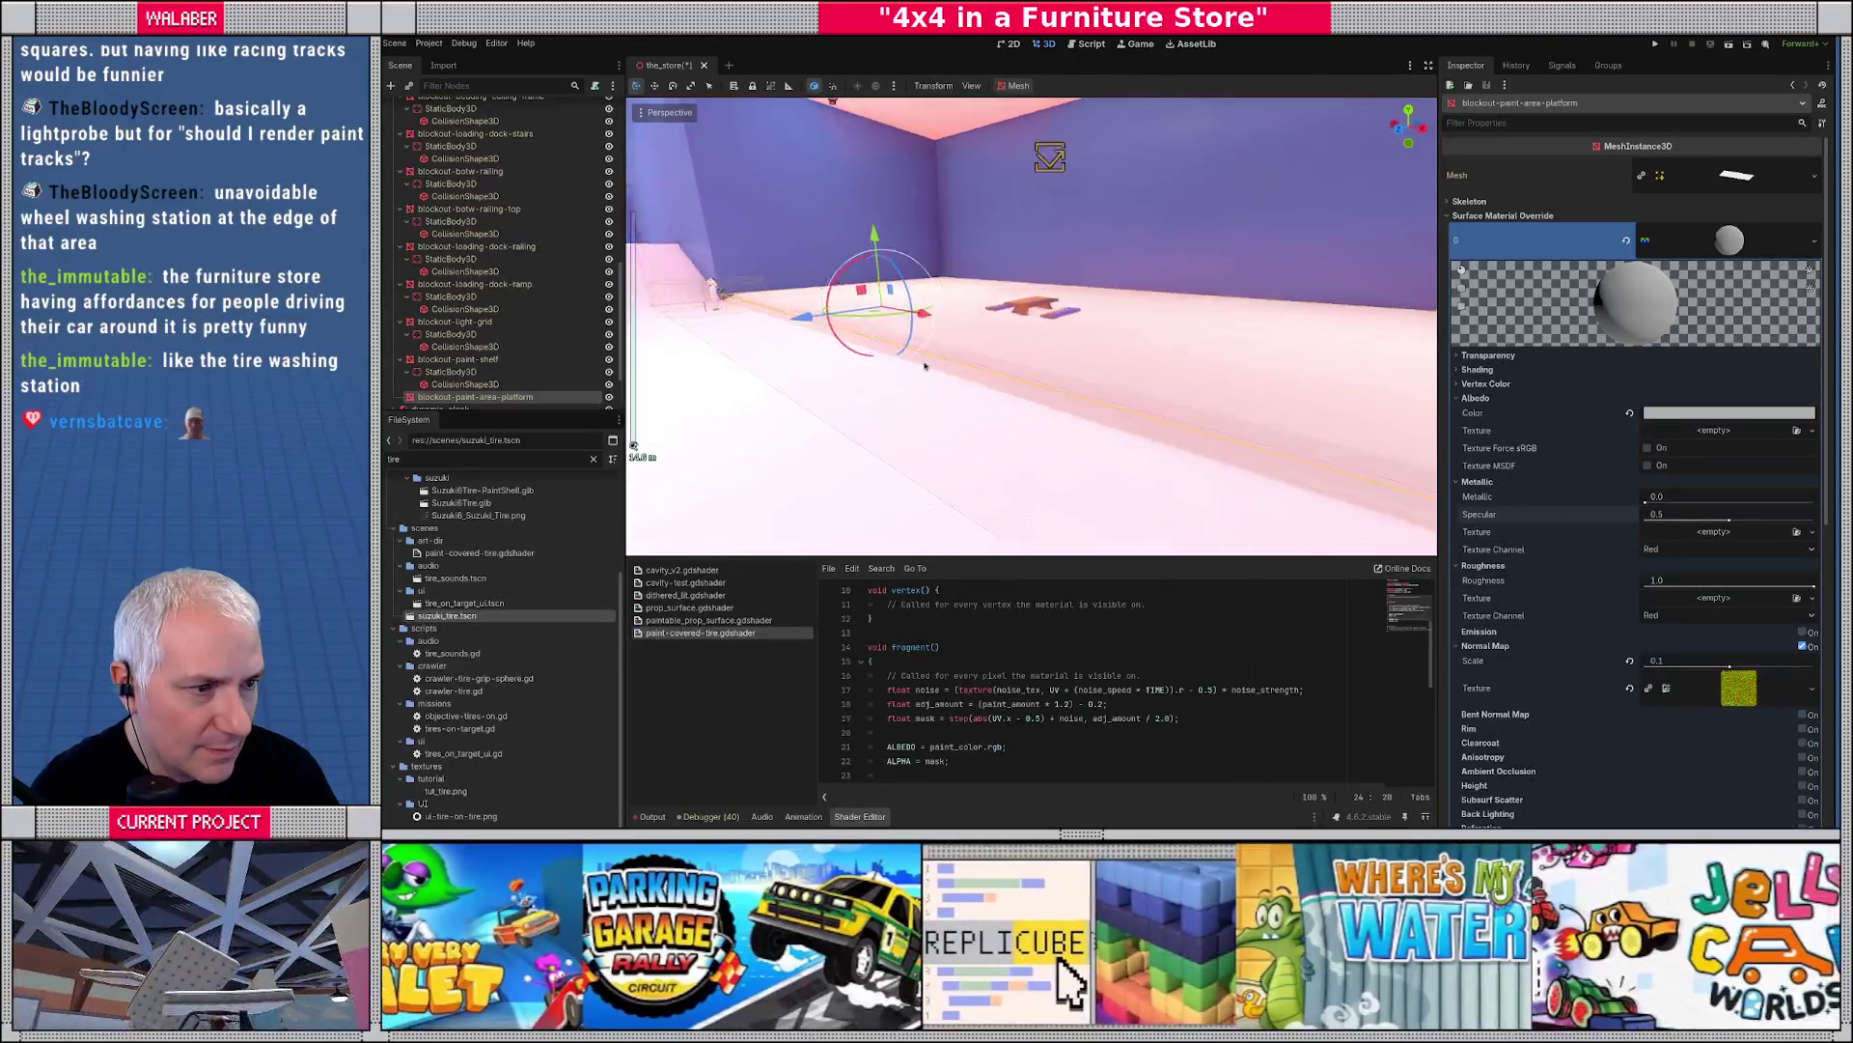
{"action": "left_click_drag", "start_coordinate": [925, 366], "coordinate": [1061, 444]}
Turn on triplanar UV1 mapping and shrink the UV1 scale to about 0.335
{"action": "scroll", "coordinate": [1061, 444], "scroll_direction": "down", "scroll_amount": 6}
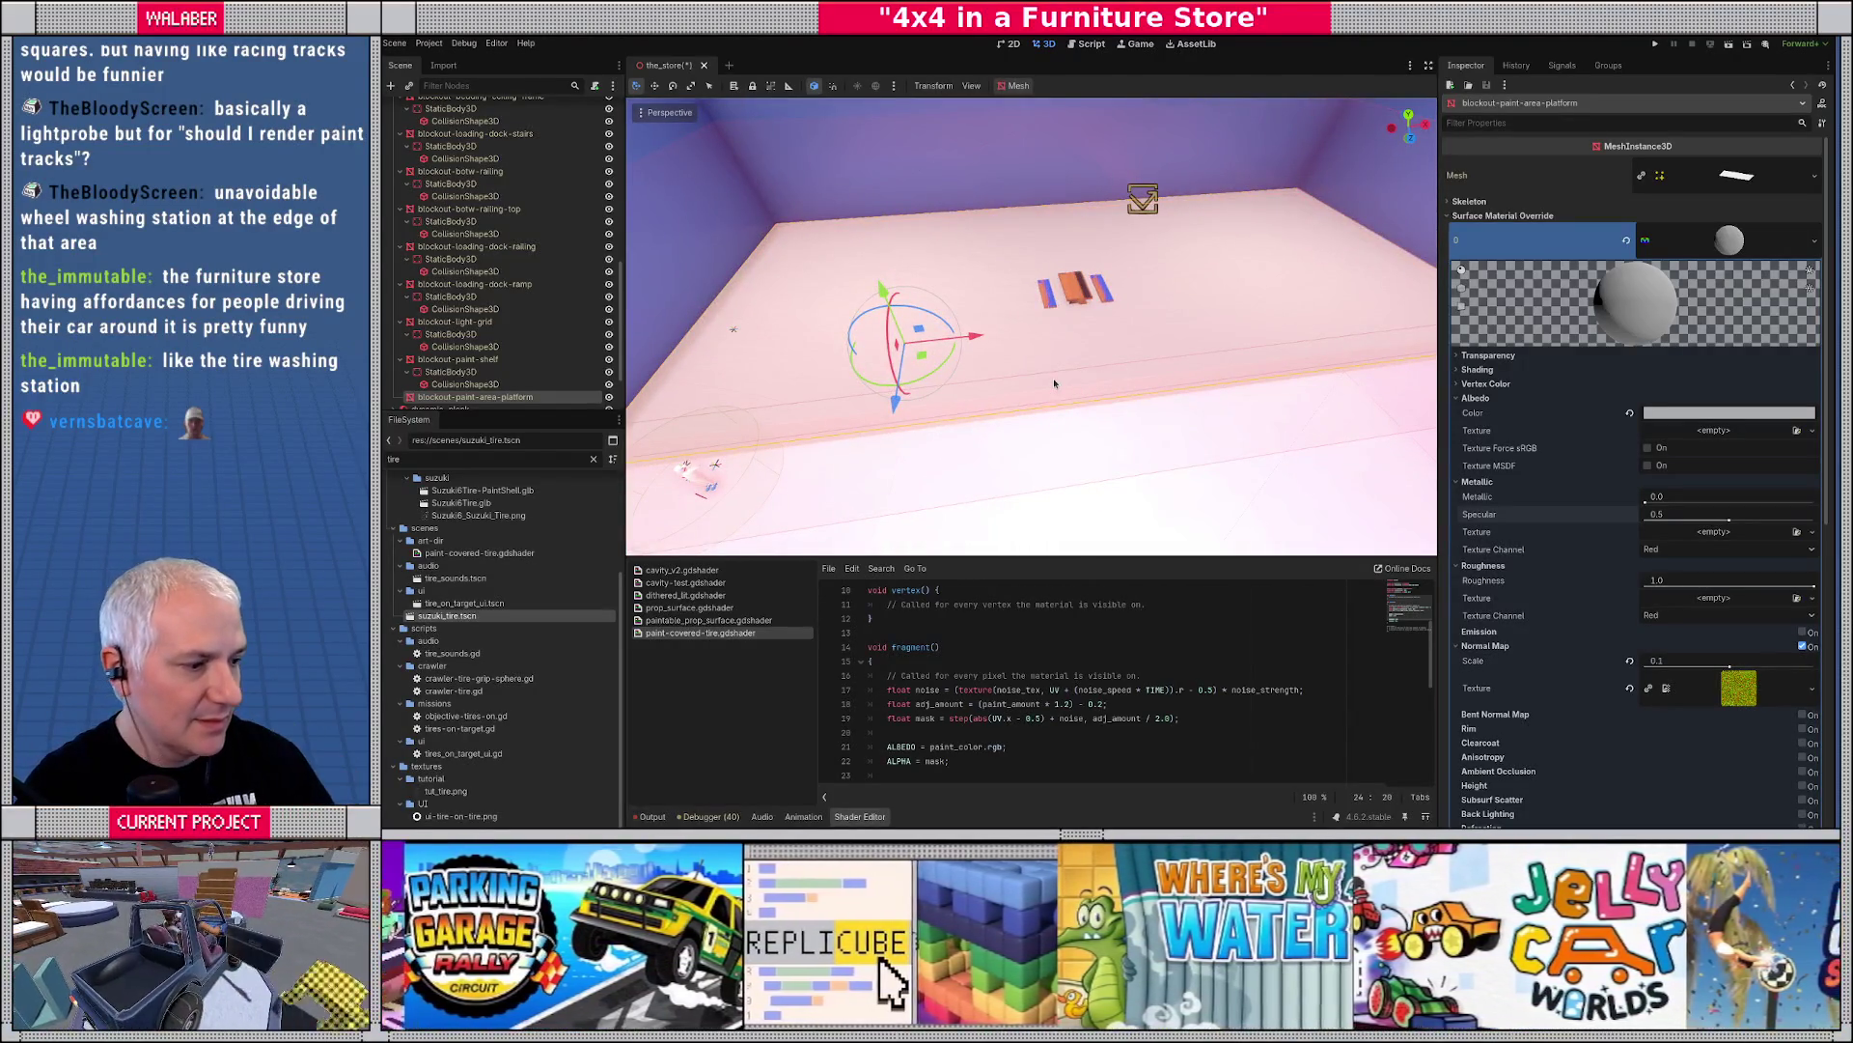
{"action": "scroll", "coordinate": [1514, 709], "scroll_direction": "down", "scroll_amount": 4}
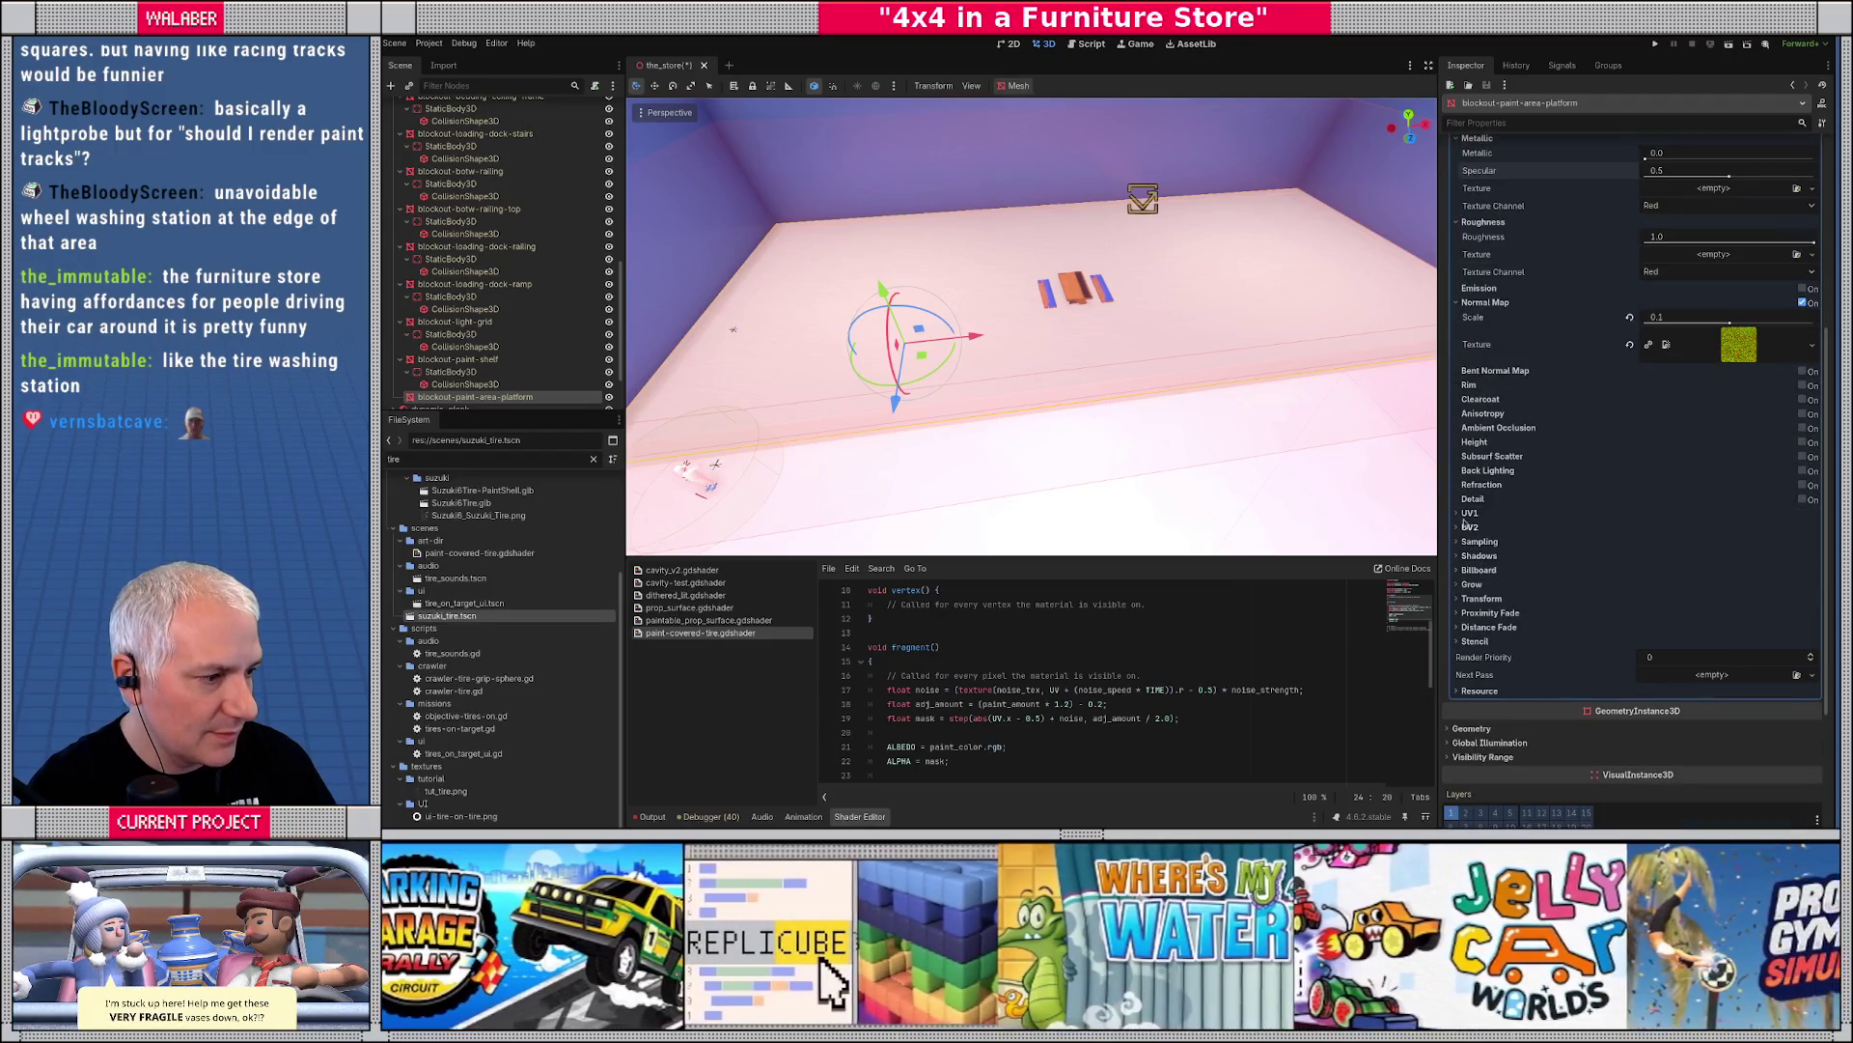
{"action": "left_click", "coordinate": [1459, 514]}
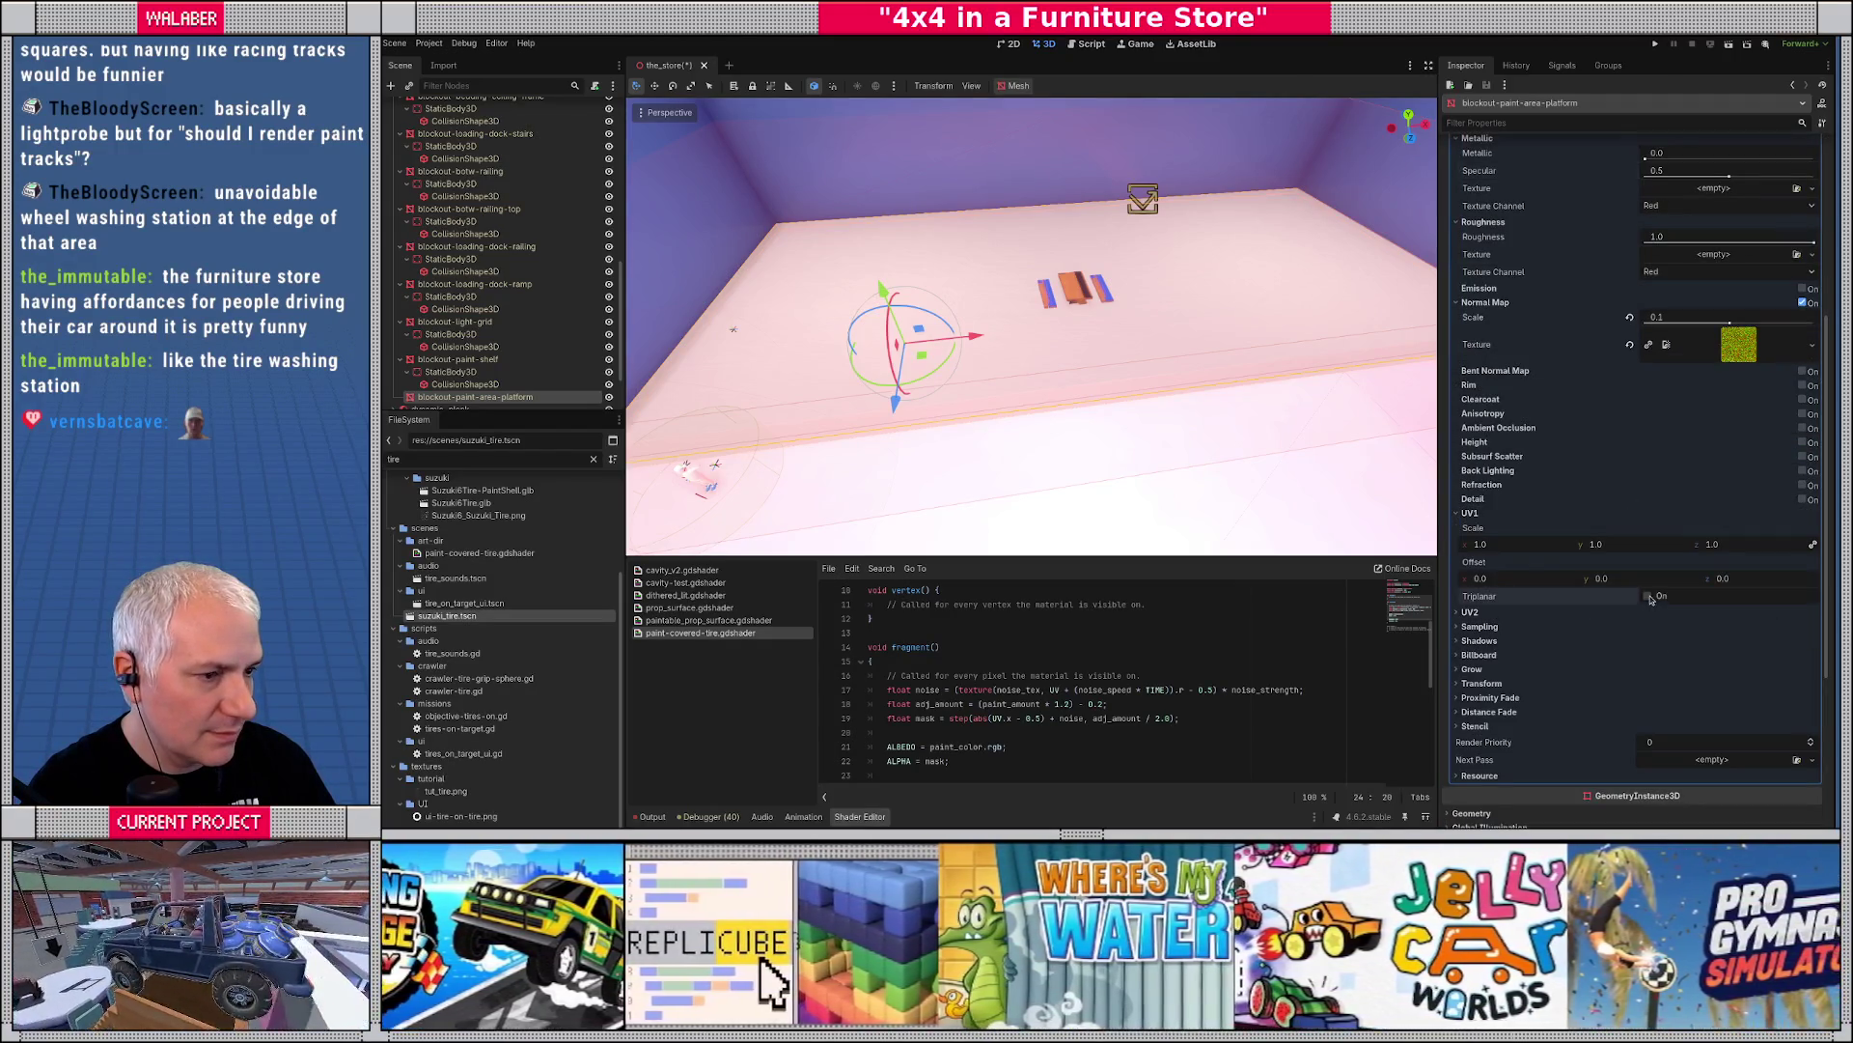
{"action": "left_click", "coordinate": [1647, 596]}
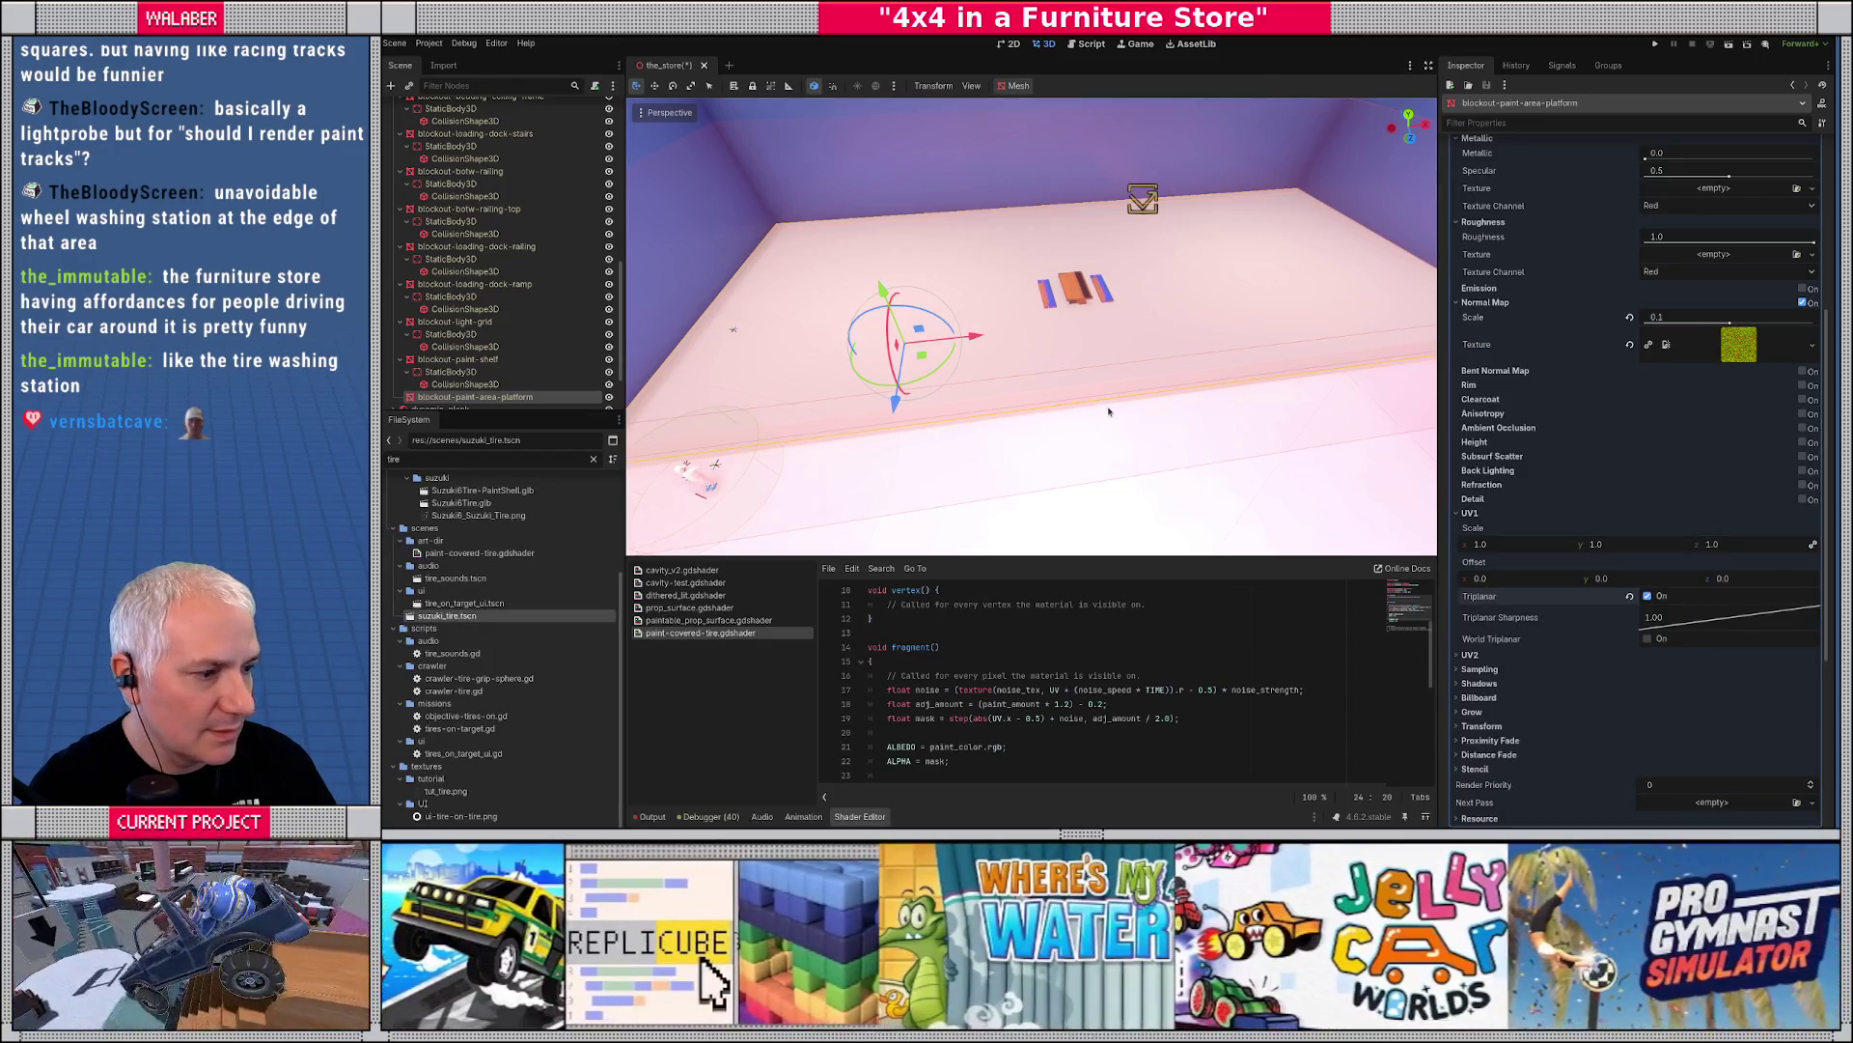
{"action": "scroll", "coordinate": [1109, 411], "scroll_direction": "up", "scroll_amount": 10}
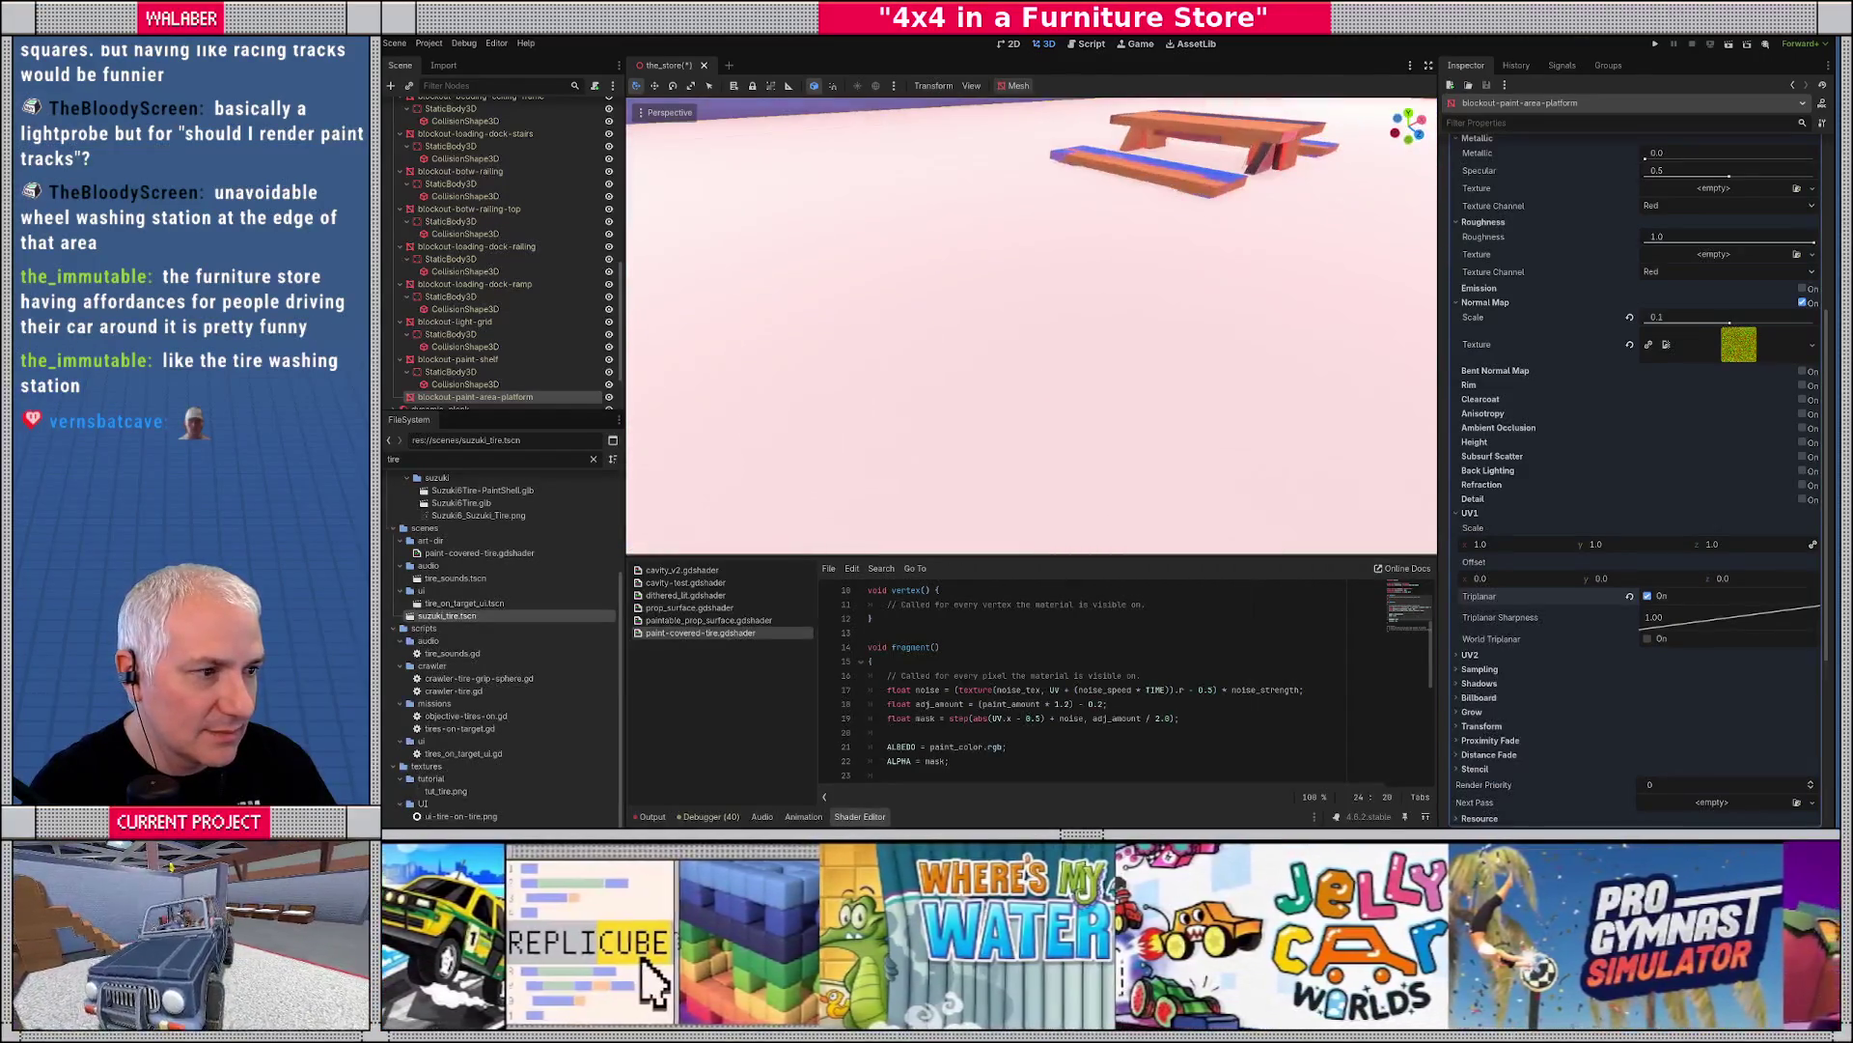
{"action": "scroll", "coordinate": [1104, 408], "scroll_direction": "down", "scroll_amount": 1}
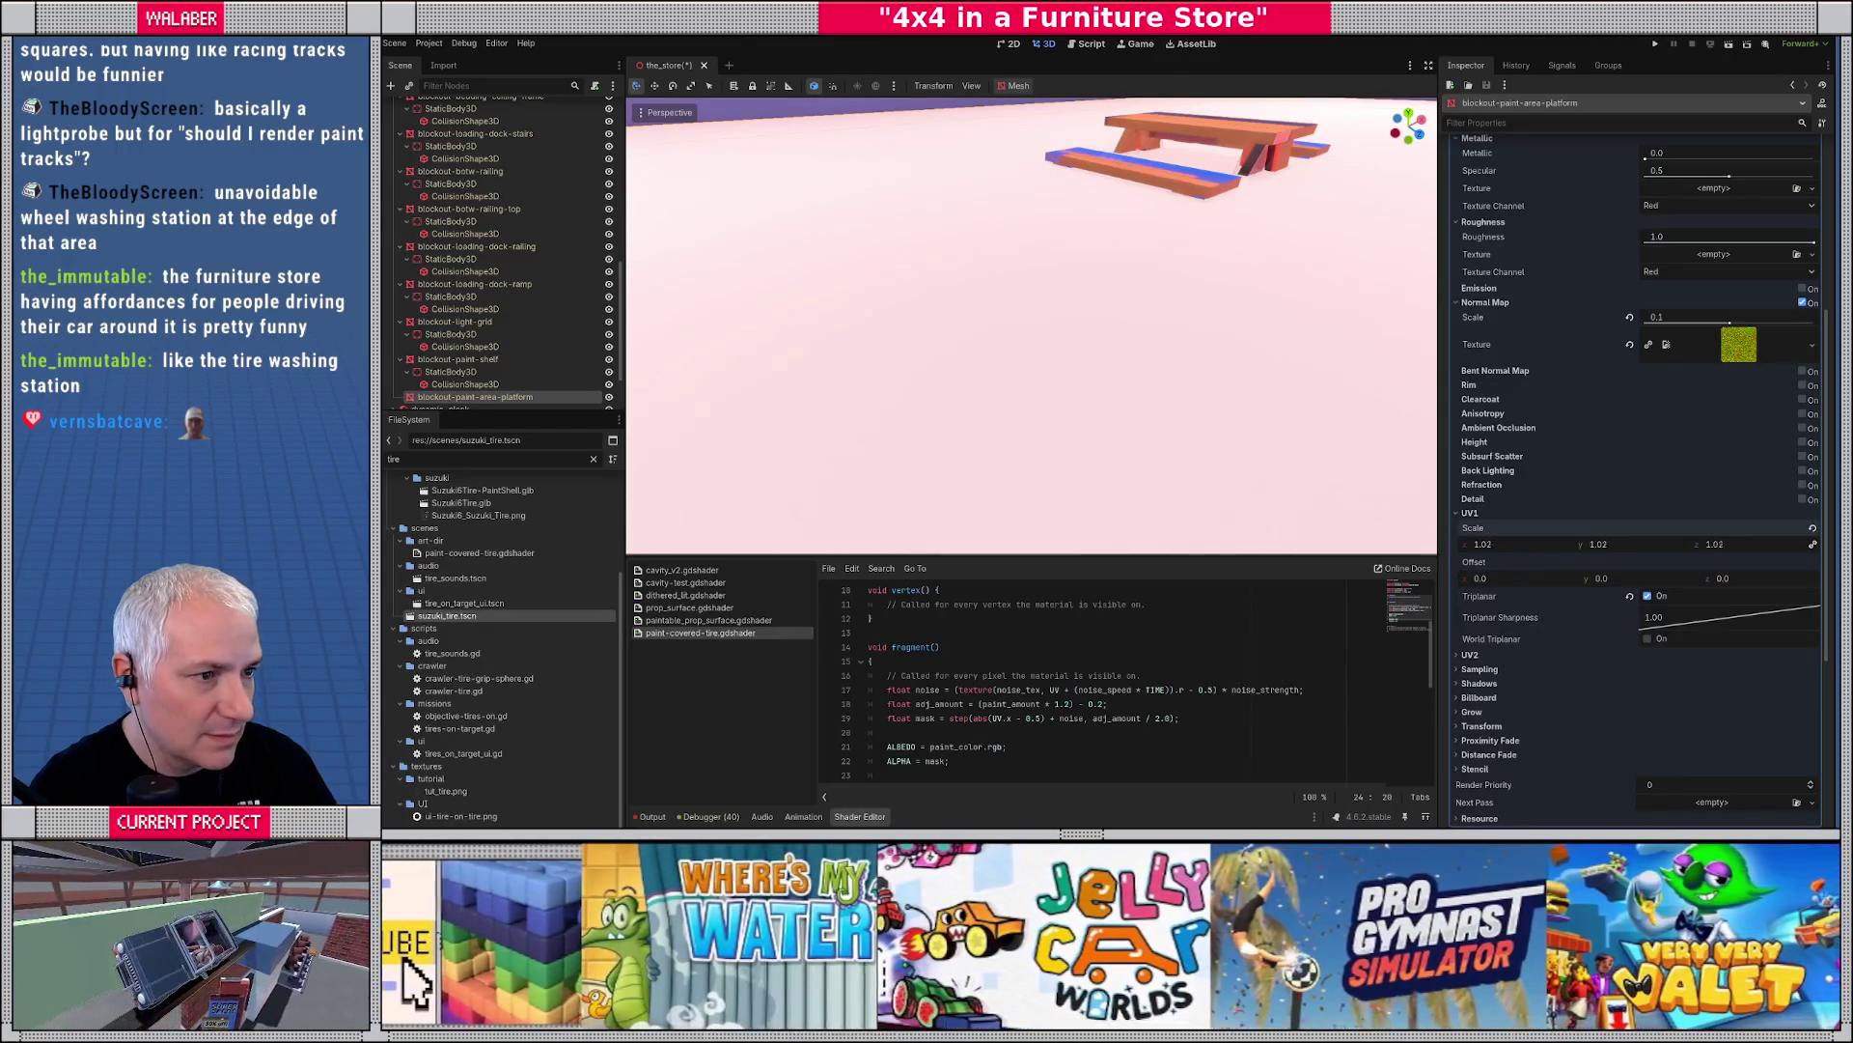
{"action": "left_click_drag", "start_coordinate": [1487, 543], "coordinate": [1448, 544]}
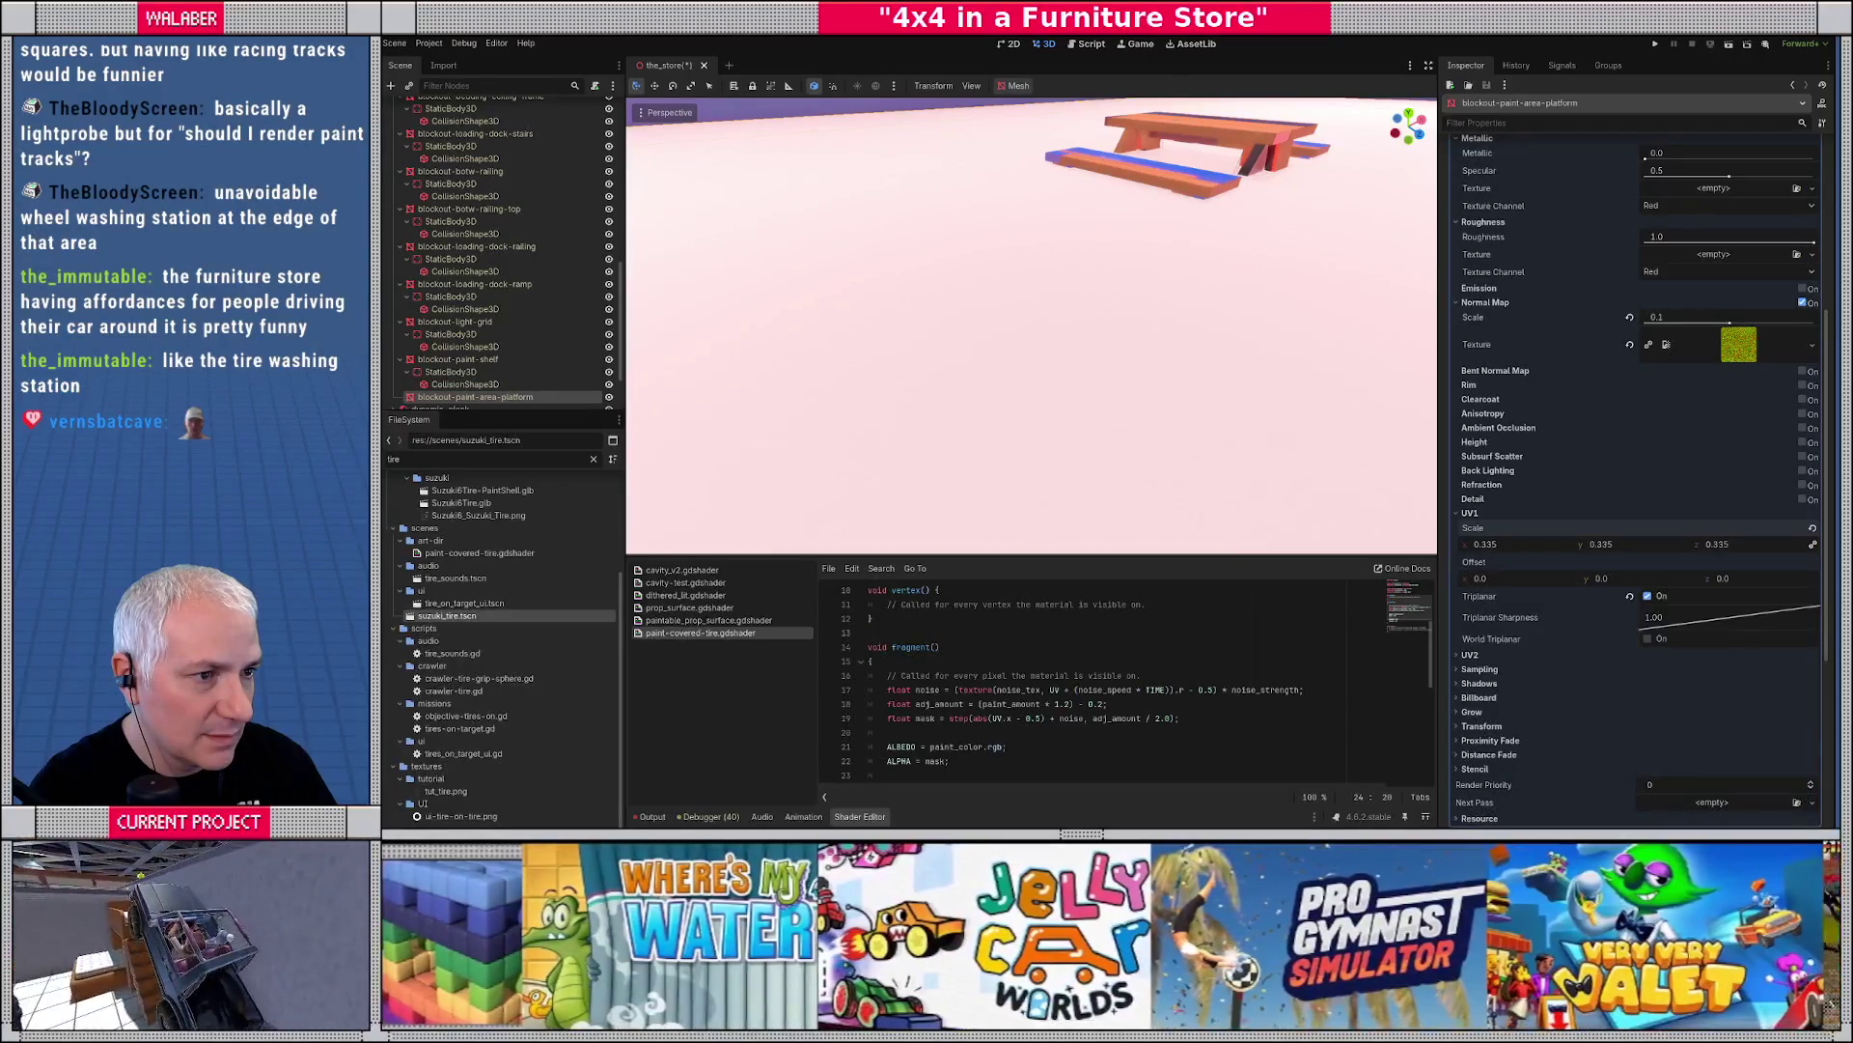
Set UV1 scale to 0.355 and normal map scale to 0.5, then switch to Blender
{"action": "left_click", "coordinate": [1694, 318]}
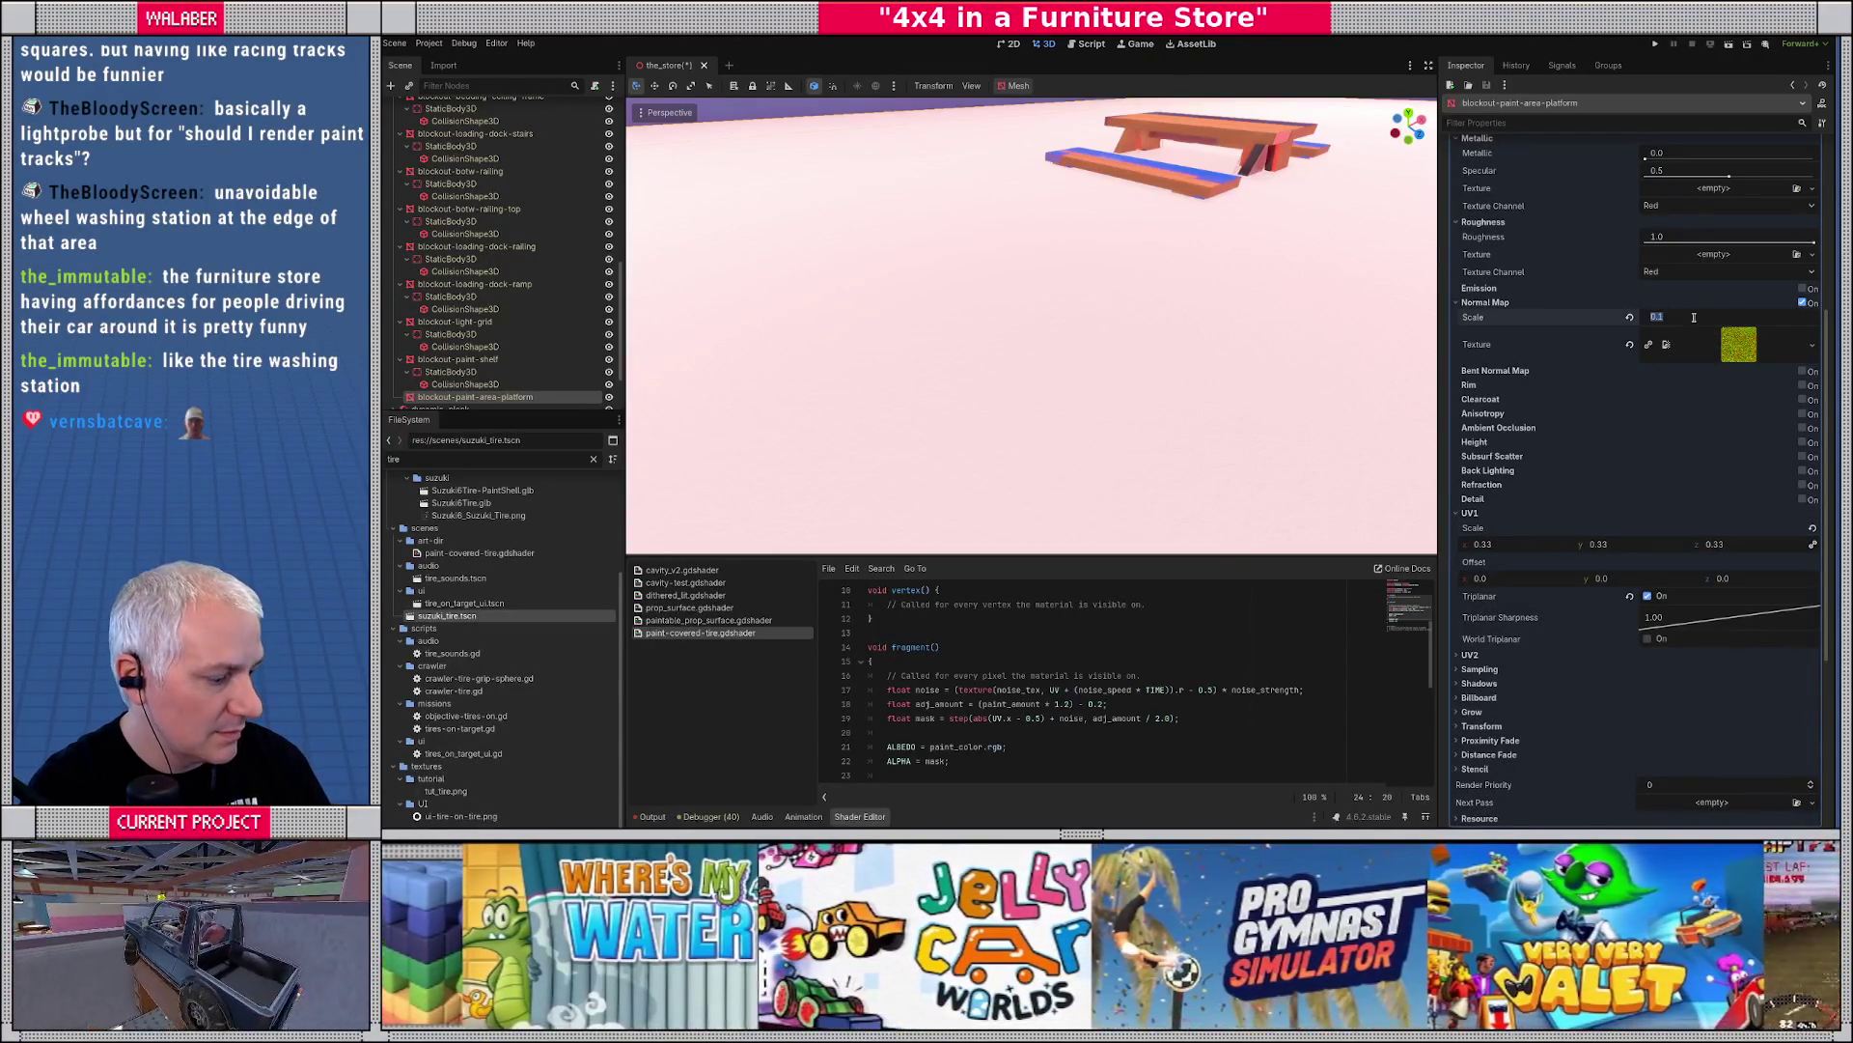
{"action": "type", "text": "1"}
{"action": "key", "text": "Return"}
{"action": "scroll", "coordinate": [1162, 400], "scroll_direction": "down", "scroll_amount": 3}
{"action": "scroll", "coordinate": [1163, 400], "scroll_direction": "up", "scroll_amount": 3}
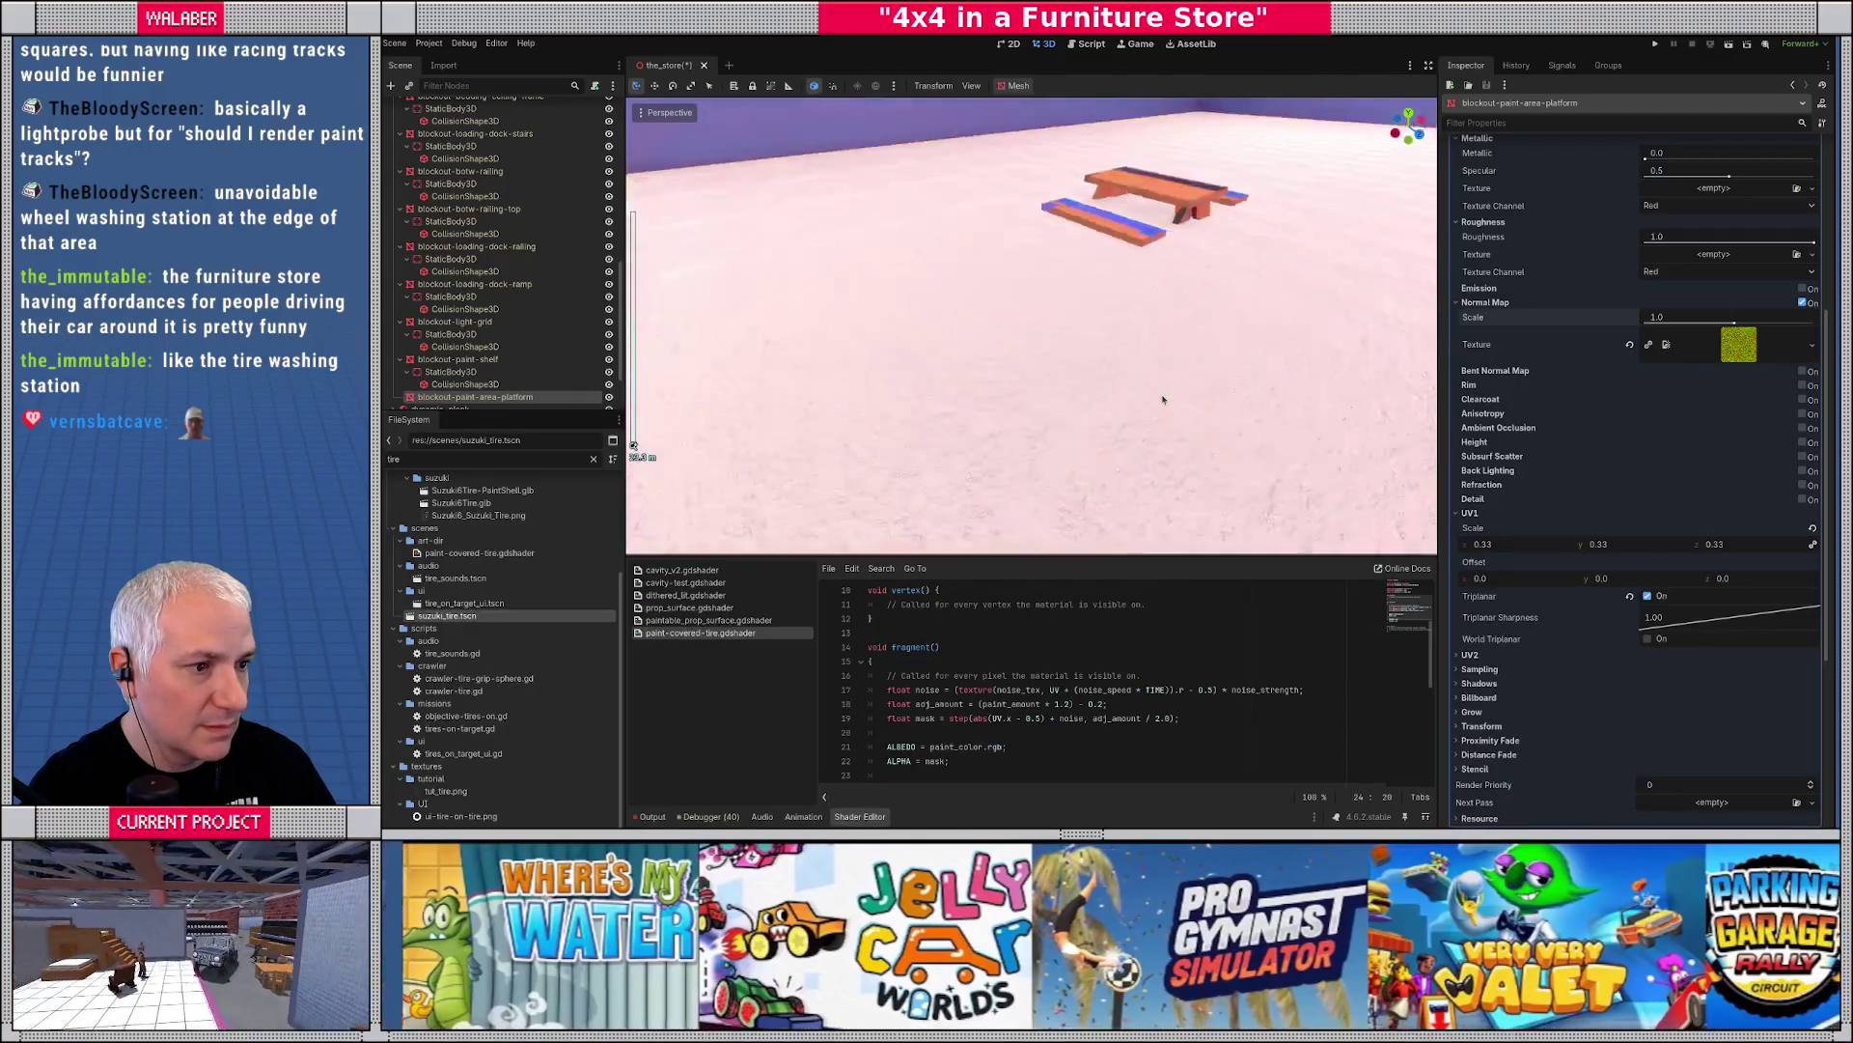
{"action": "scroll", "coordinate": [1193, 379], "scroll_direction": "down", "scroll_amount": 2}
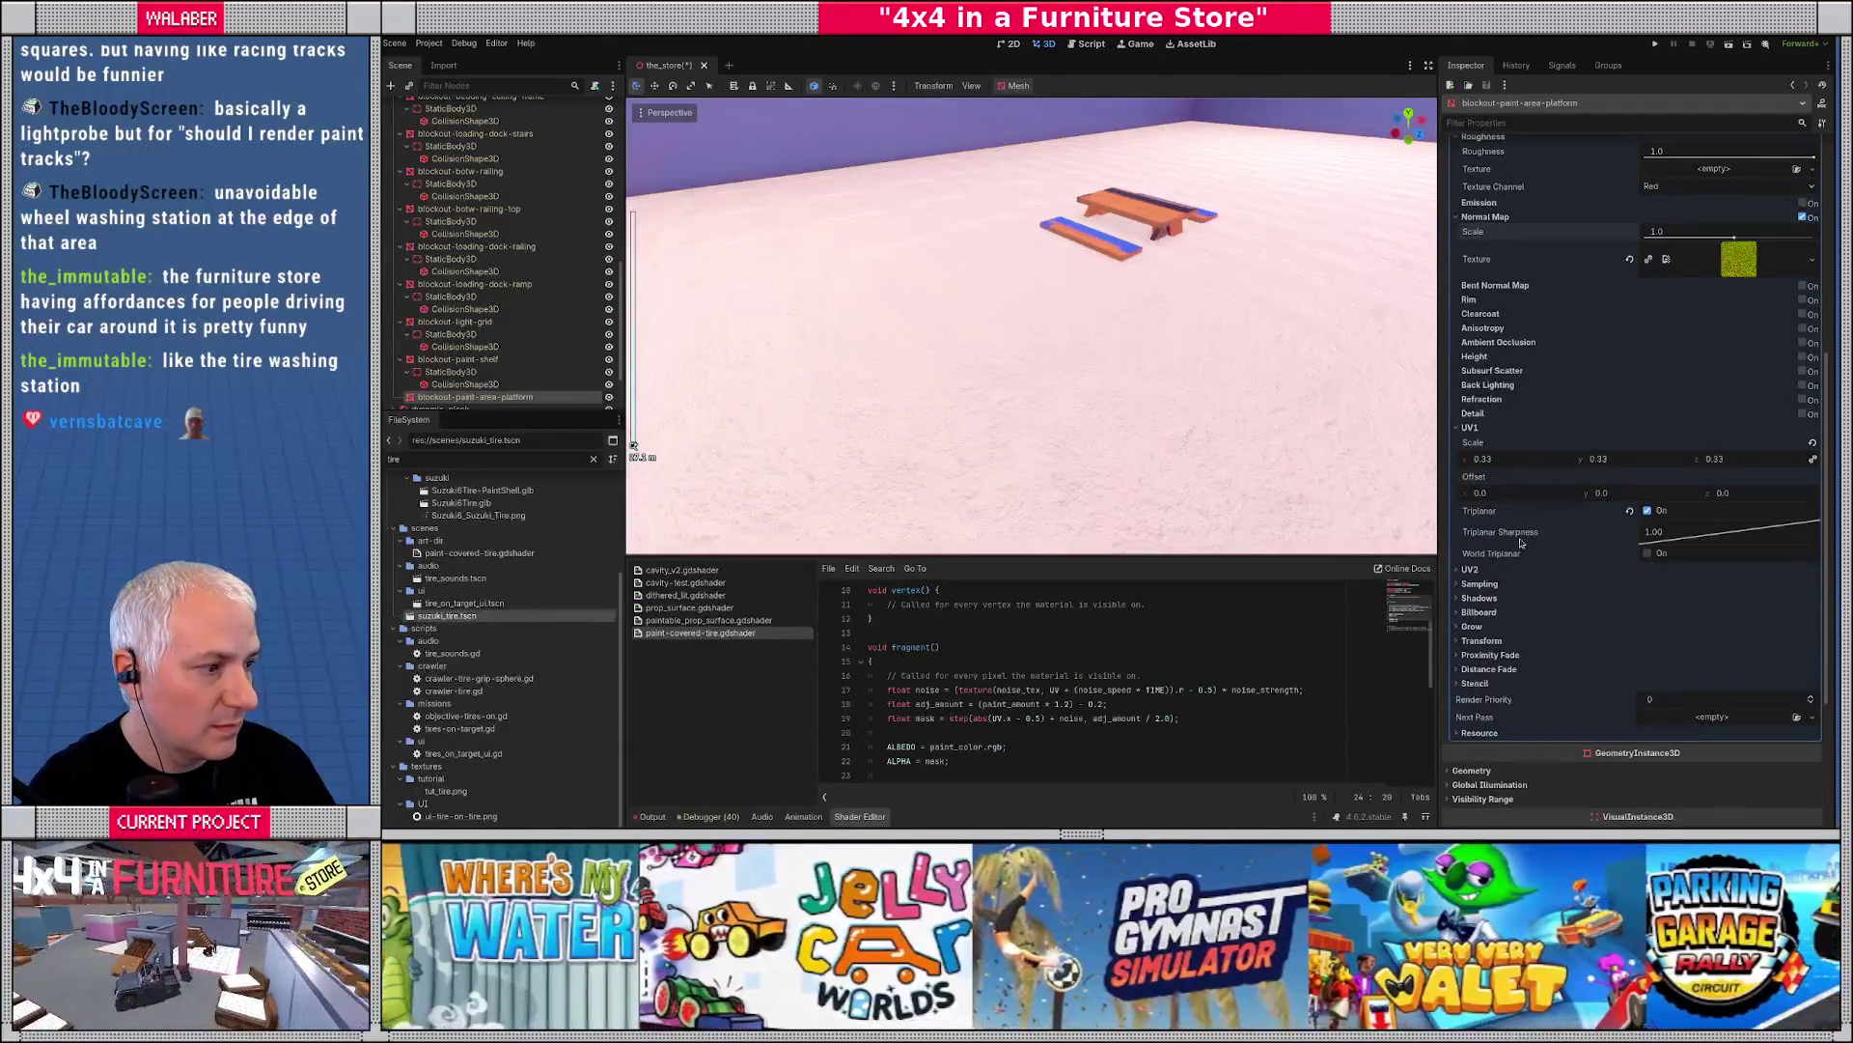
{"action": "mouse_move", "coordinate": [1491, 458]}
{"action": "left_mouse_down"}
{"action": "mouse_move", "coordinate": [1511, 459]}
{"action": "mouse_move", "coordinate": [1468, 458]}
{"action": "mouse_move", "coordinate": [1510, 458]}
{"action": "left_mouse_up"}
{"action": "left_click", "coordinate": [1679, 240]}
{"action": "type", "text": ".5"}
{"action": "key", "text": "Return"}
{"action": "left_click_drag", "start_coordinate": [1138, 323], "coordinate": [1138, 343]}
{"action": "key", "text": "alt+Tab"}
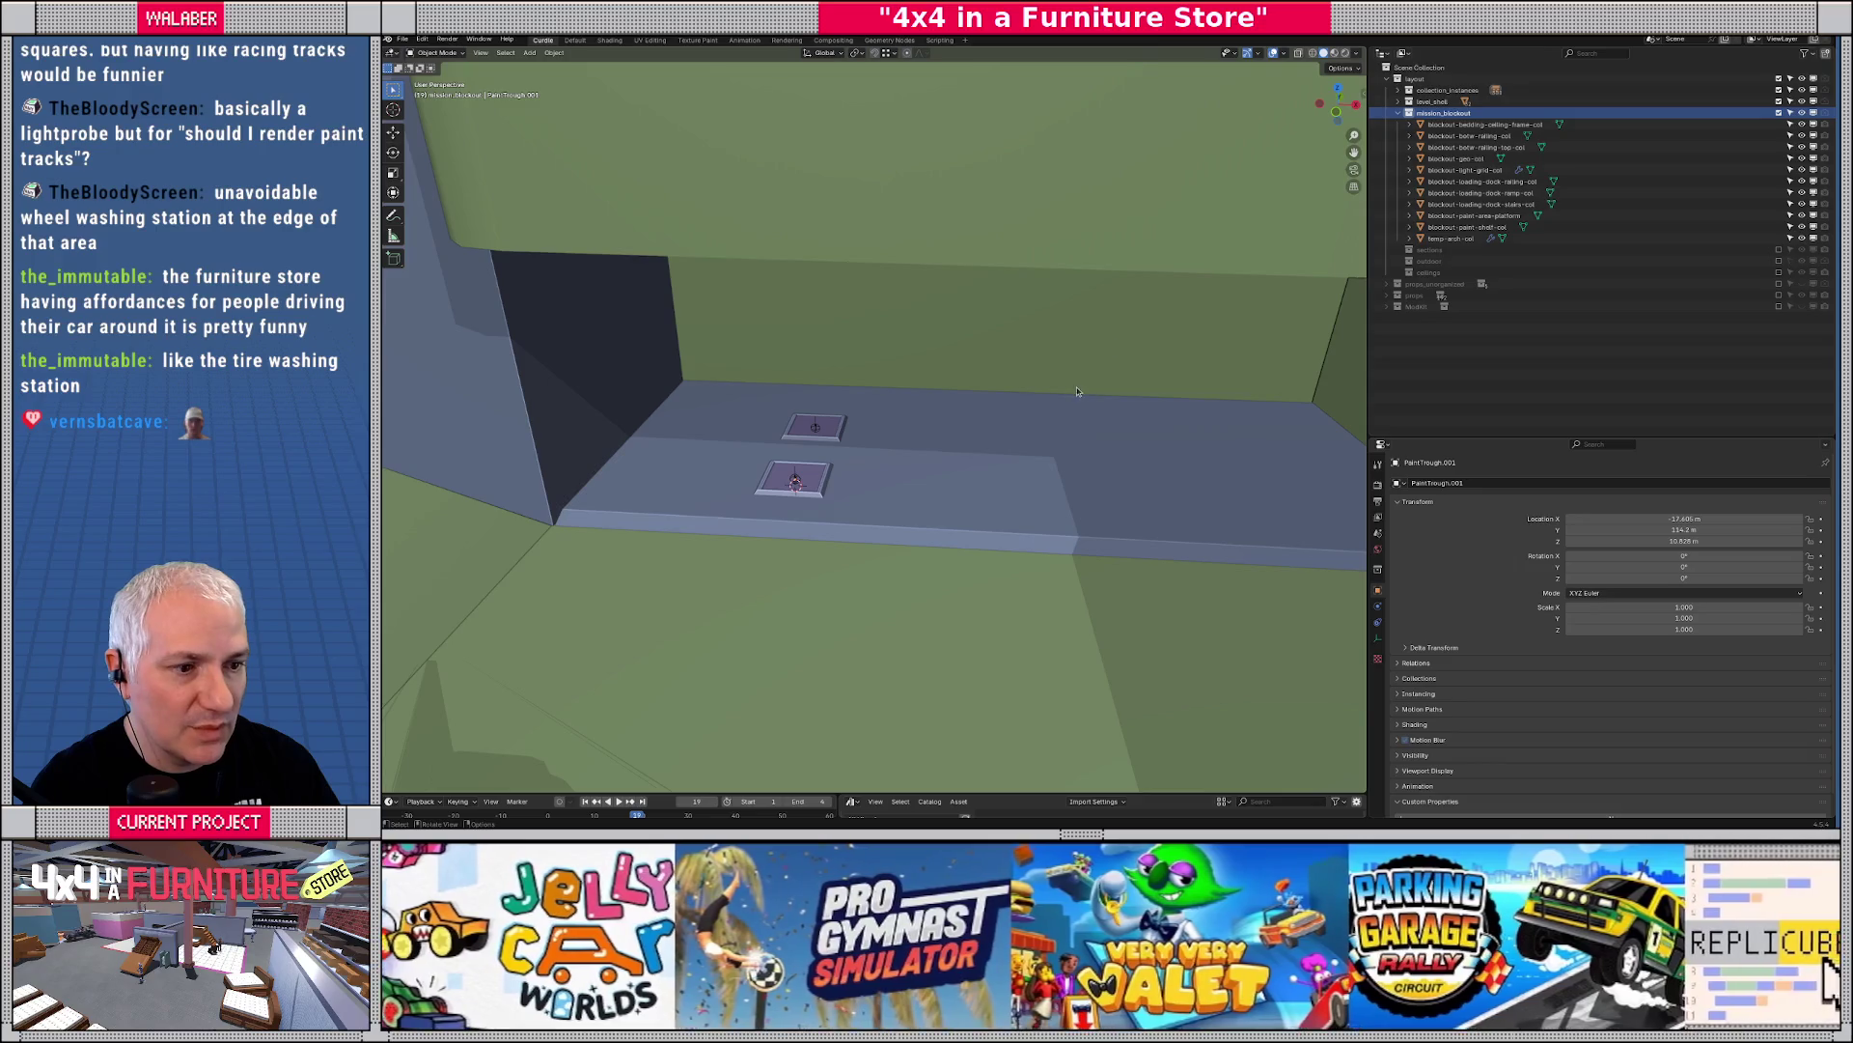
Mark the paint area platform's front edge as sharp in Edit Mode
{"action": "left_click", "coordinate": [924, 500]}
{"action": "key", "text": "Tab"}
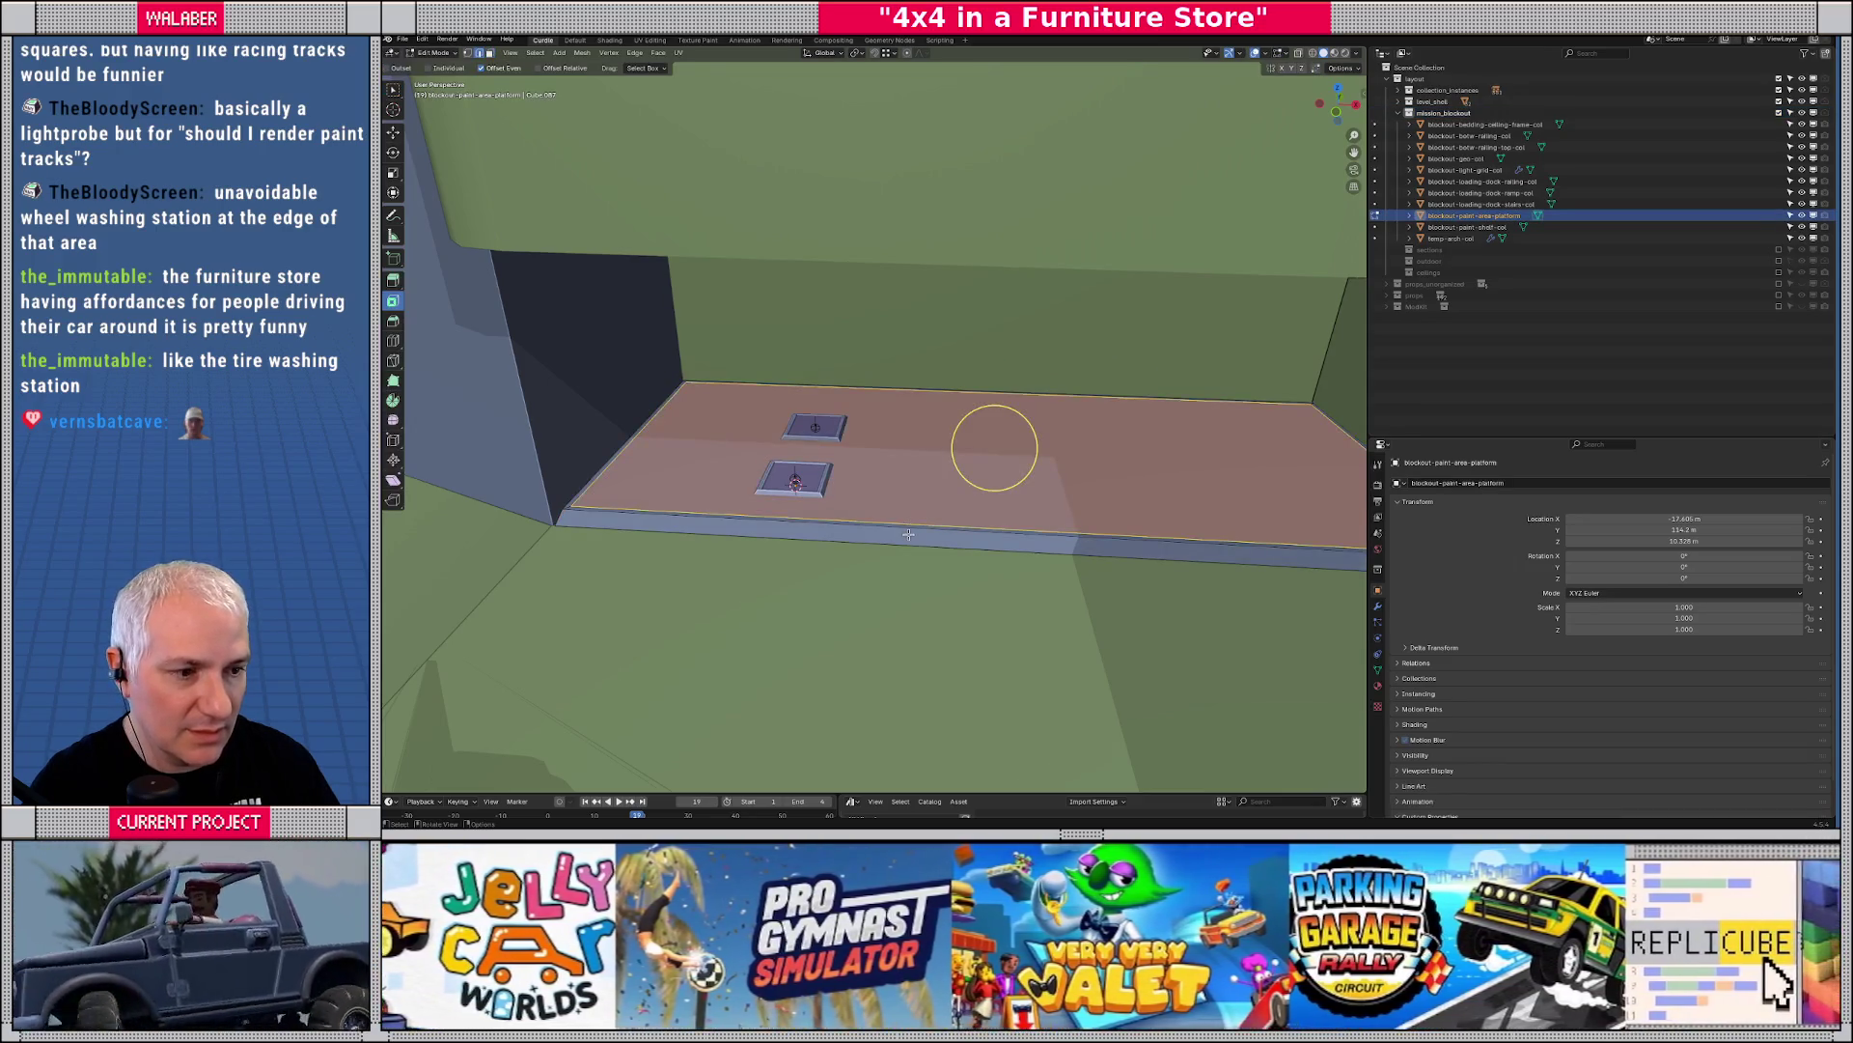
{"action": "left_click", "coordinate": [902, 524]}
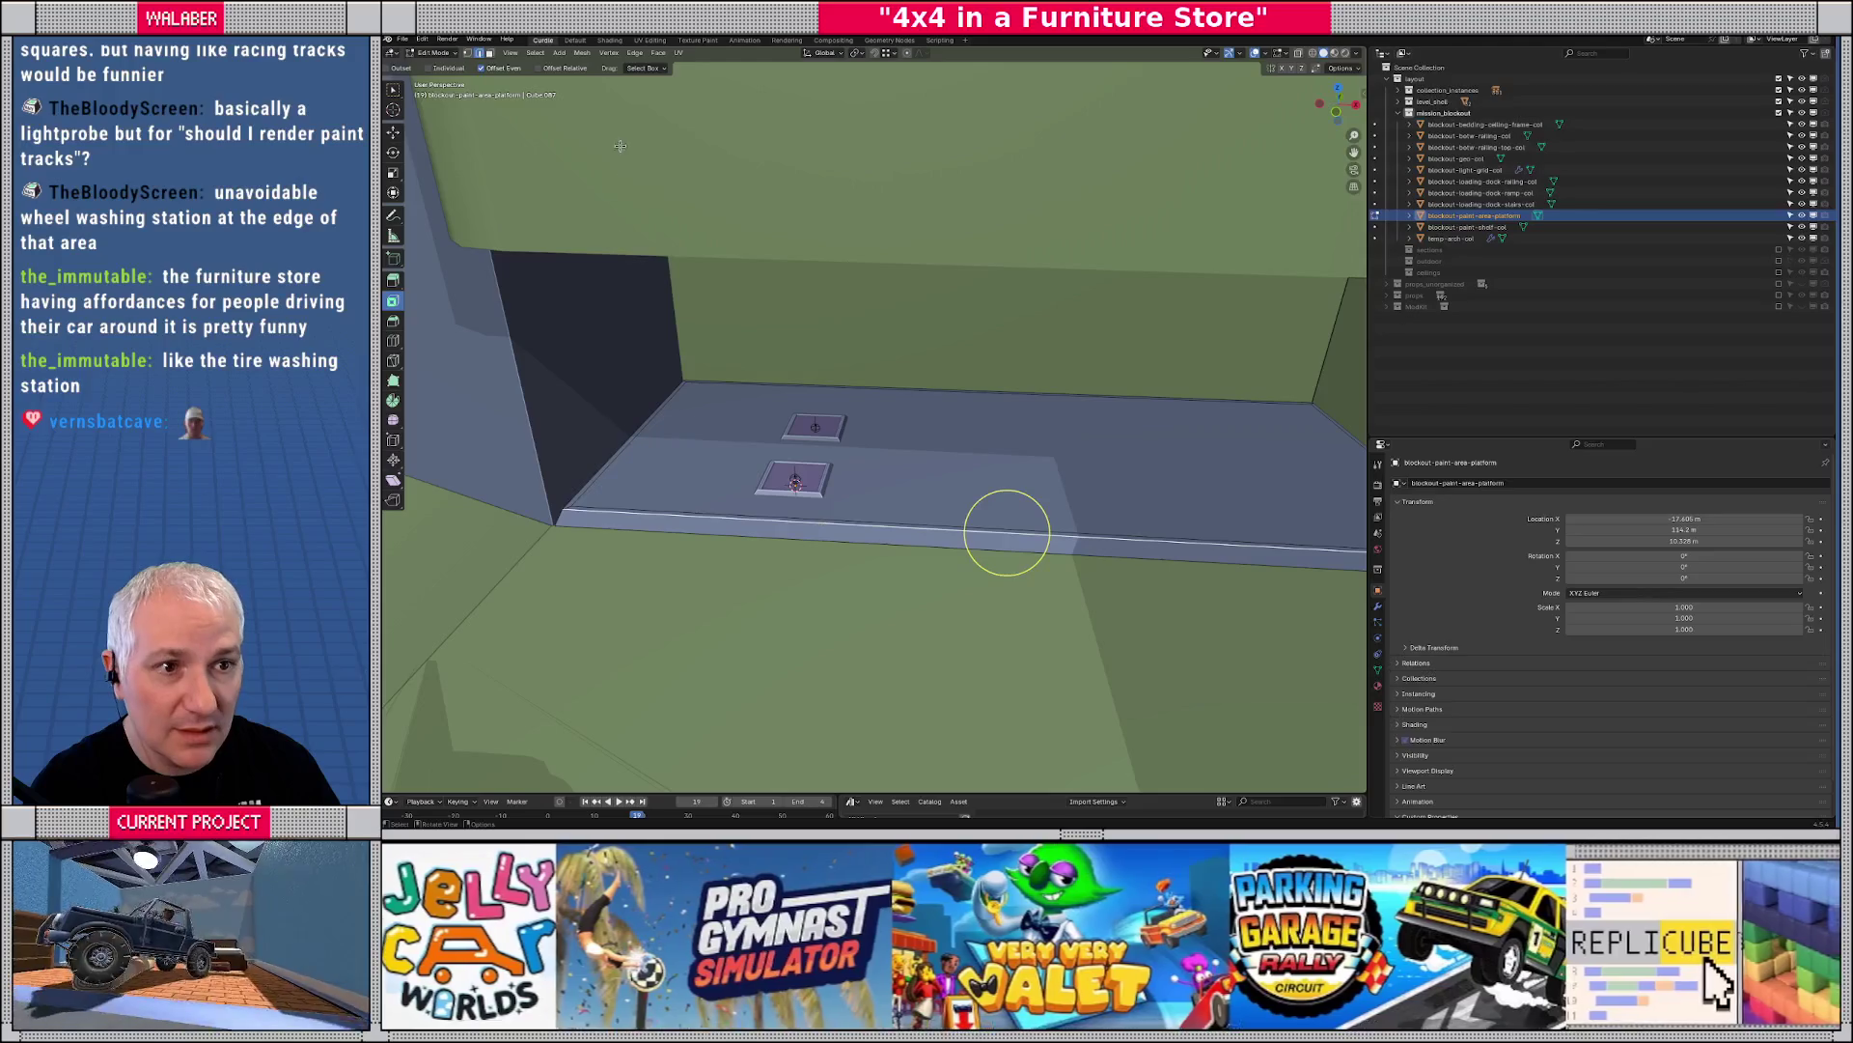
{"action": "left_click", "coordinate": [637, 54]}
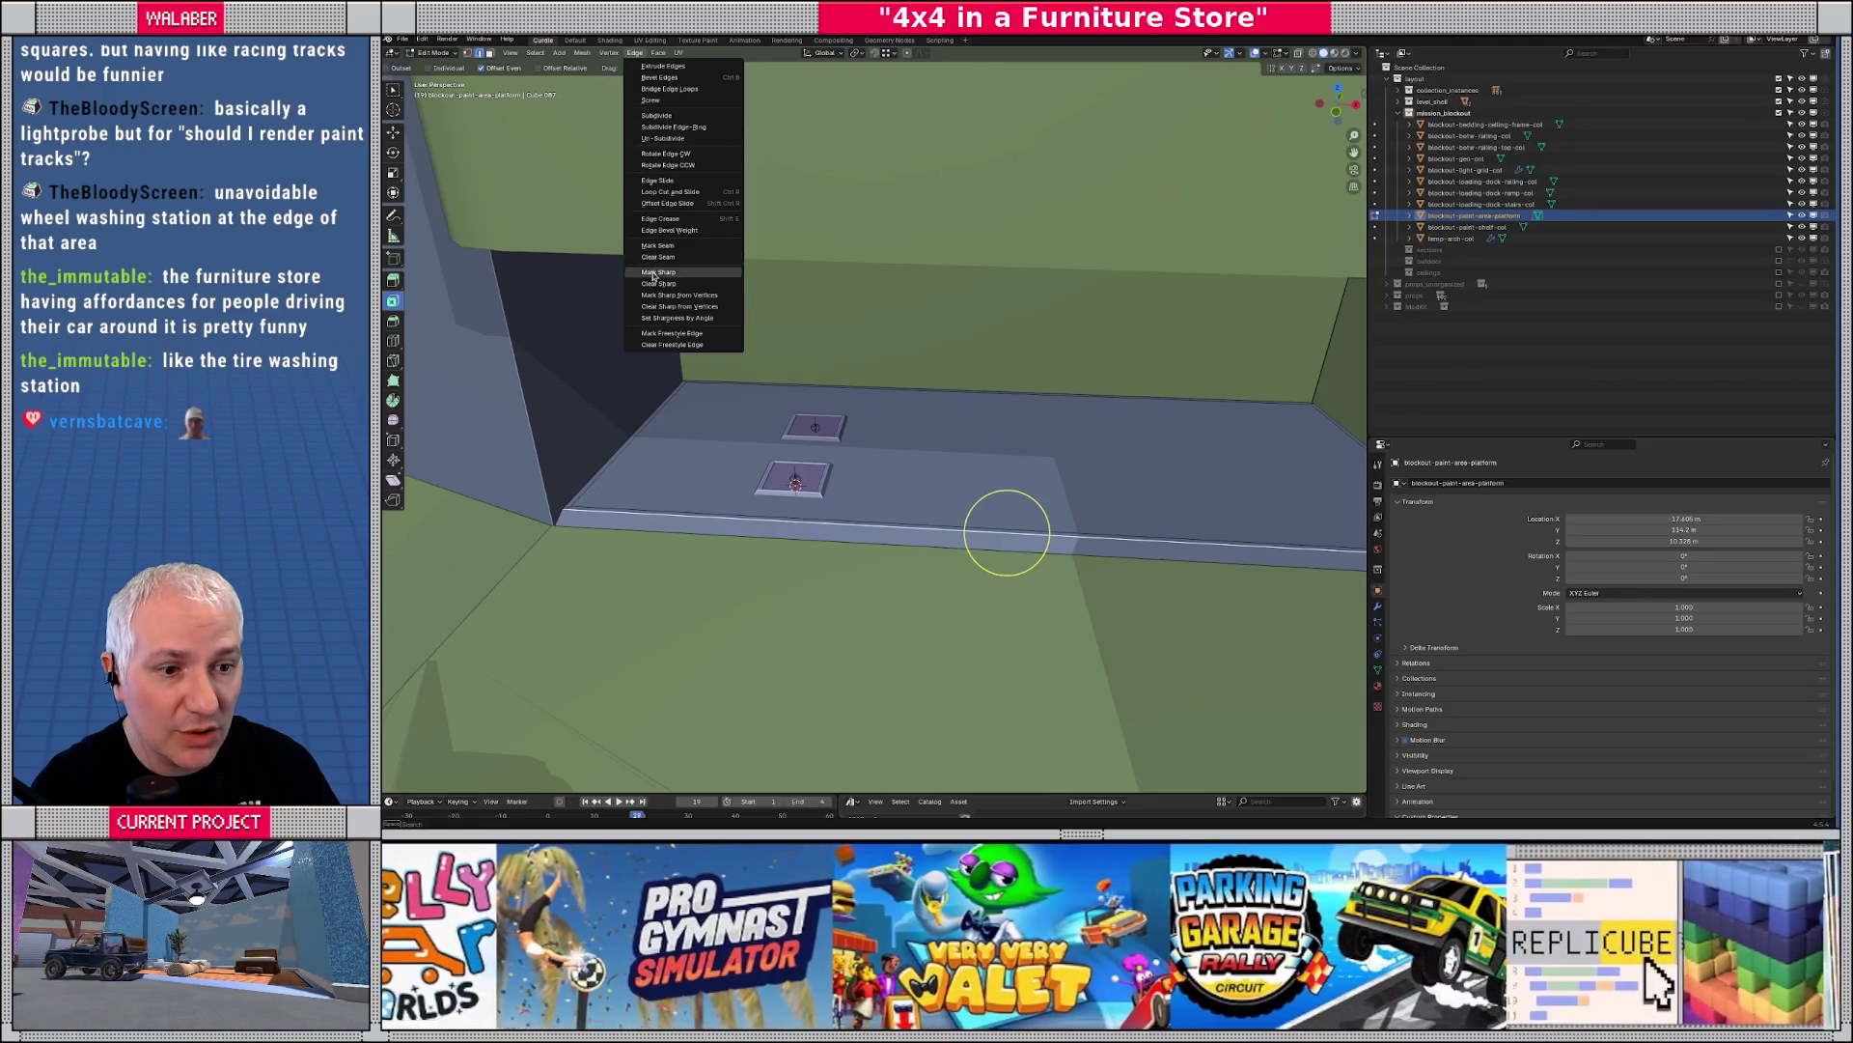
{"action": "left_click", "coordinate": [652, 273]}
{"action": "key", "text": "Tab"}
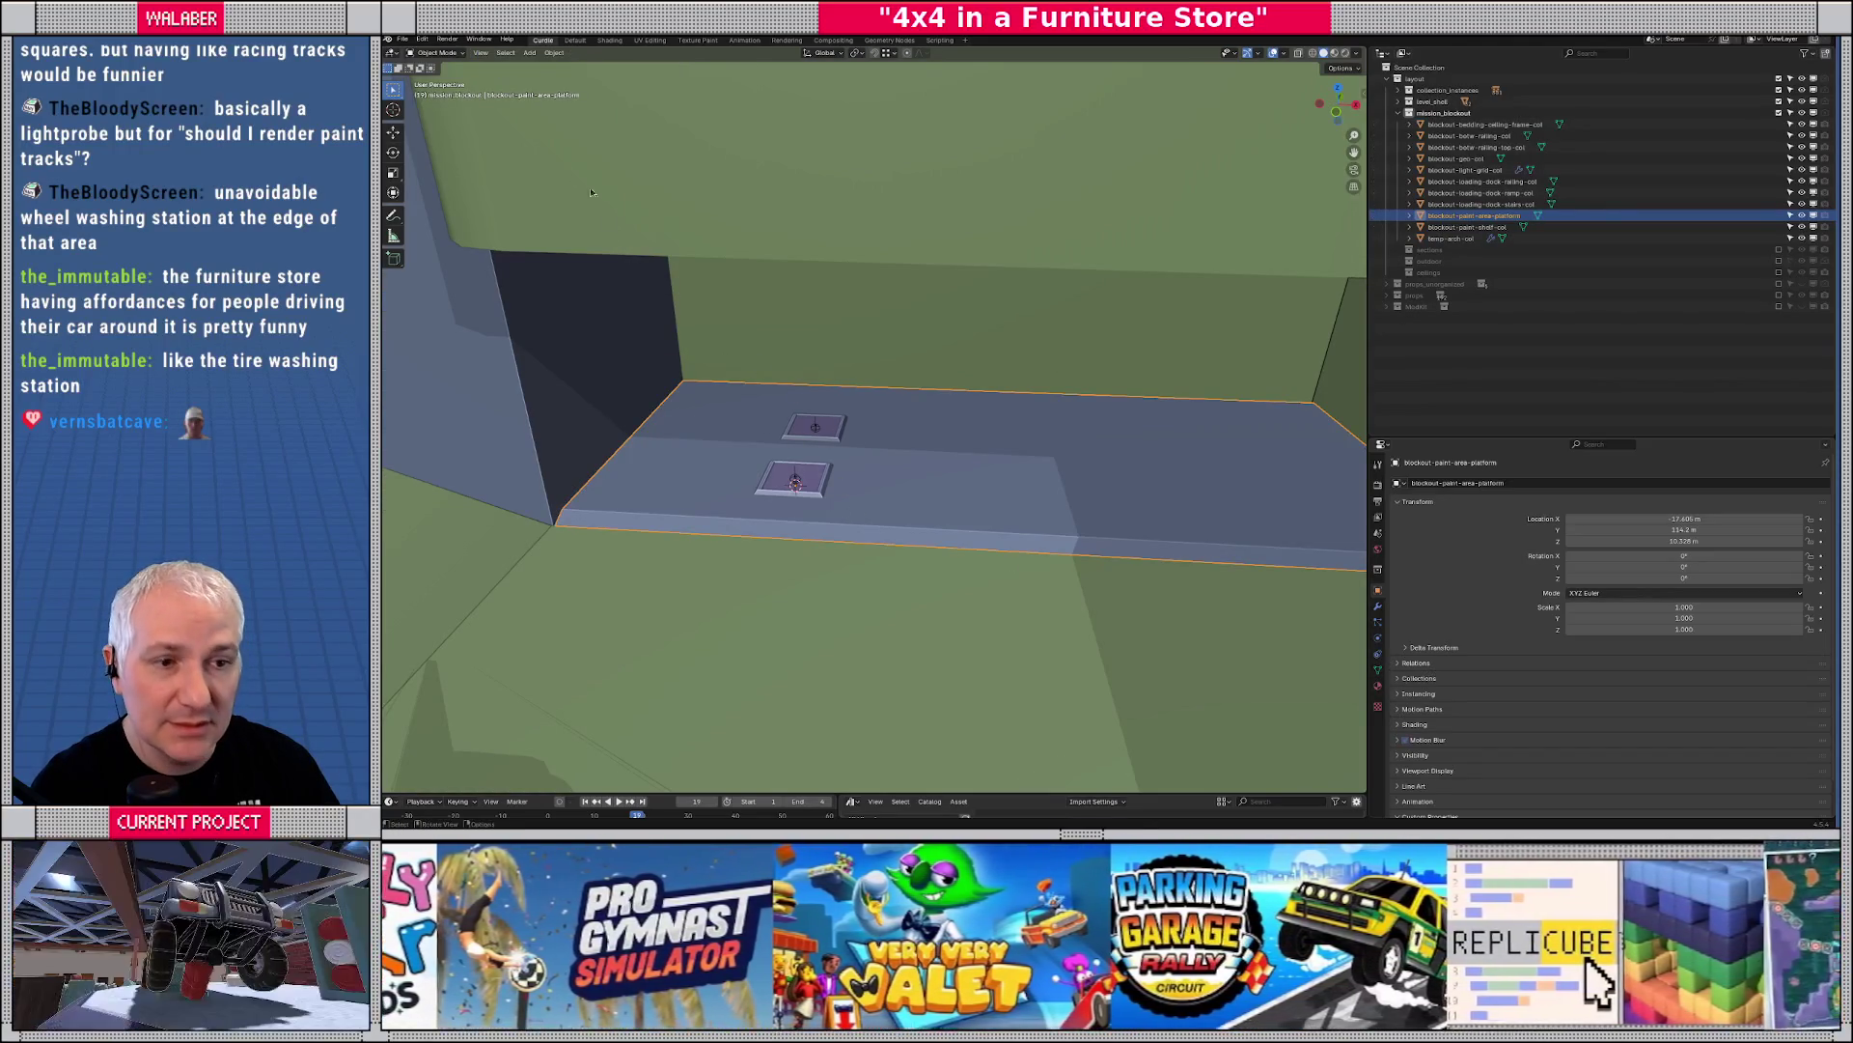
Re-export the blockout as mission_blockout.glb via glTF 2.0
{"action": "left_click", "coordinate": [403, 39]}
{"action": "mouse_move", "coordinate": [454, 212]}
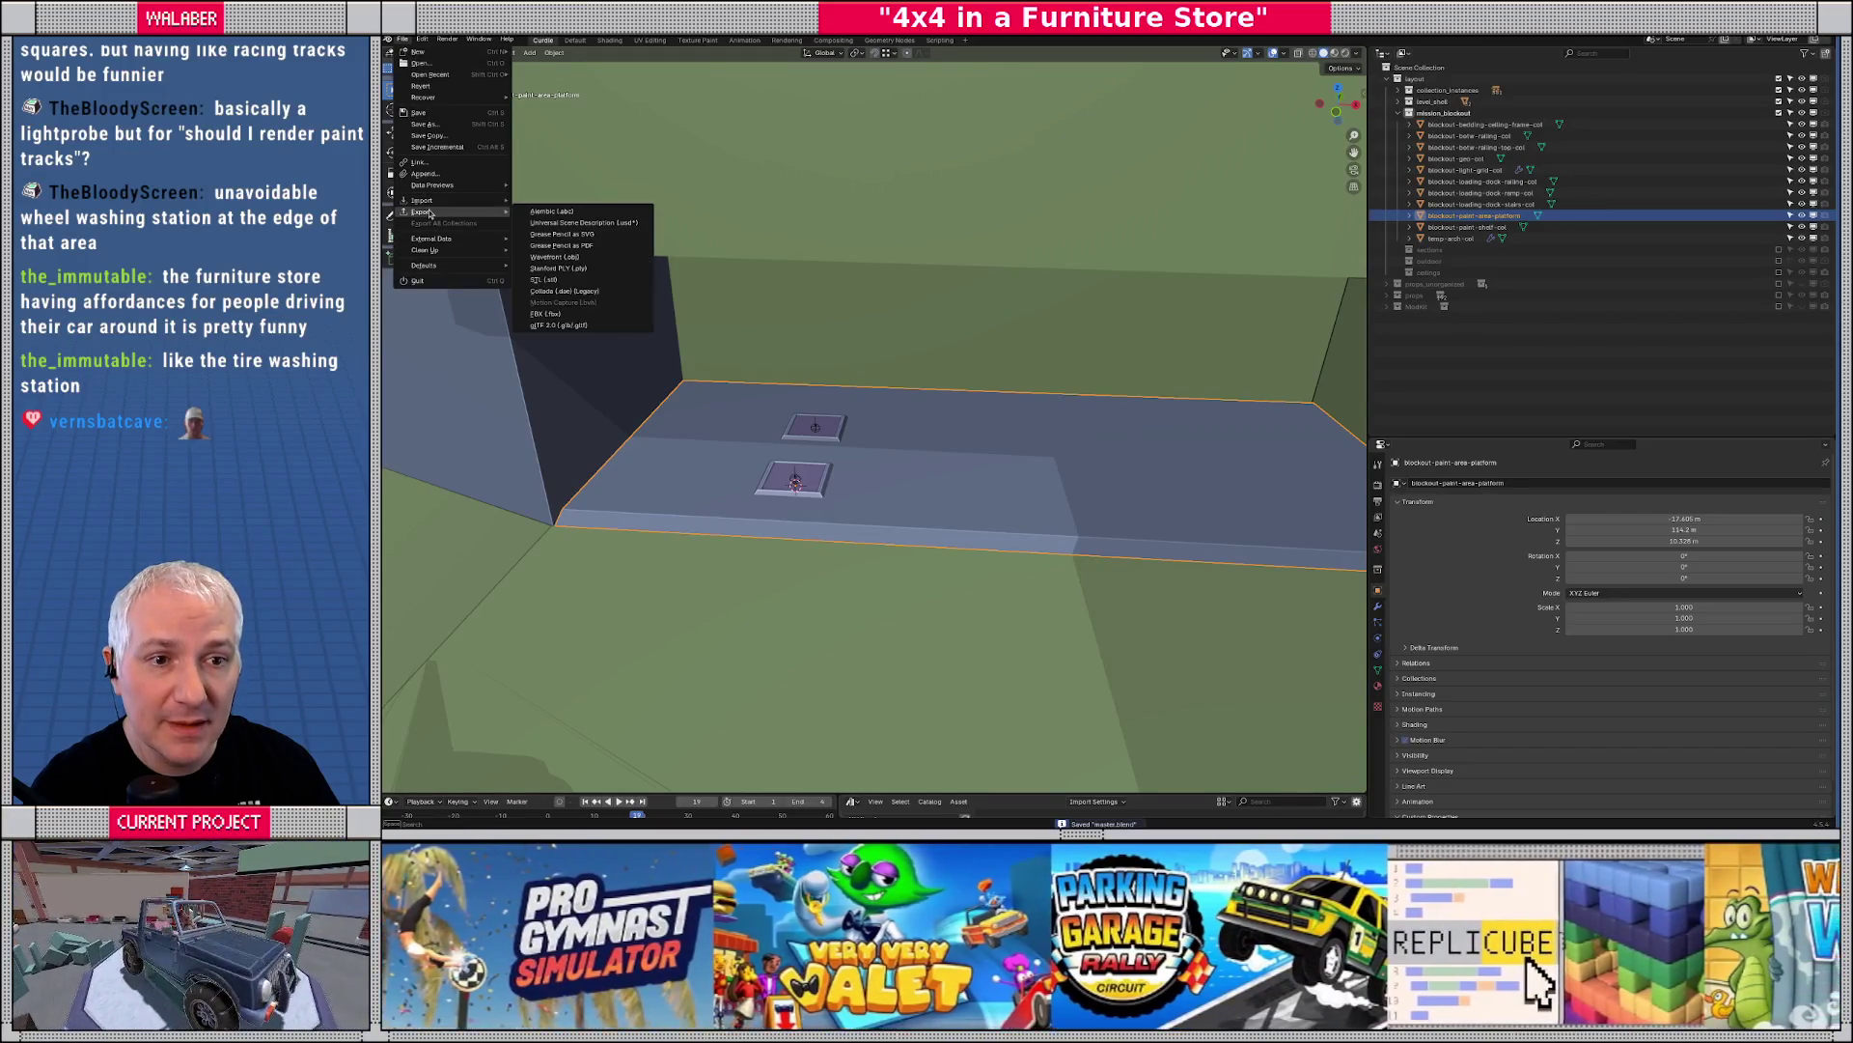
{"action": "left_click", "coordinate": [559, 324]}
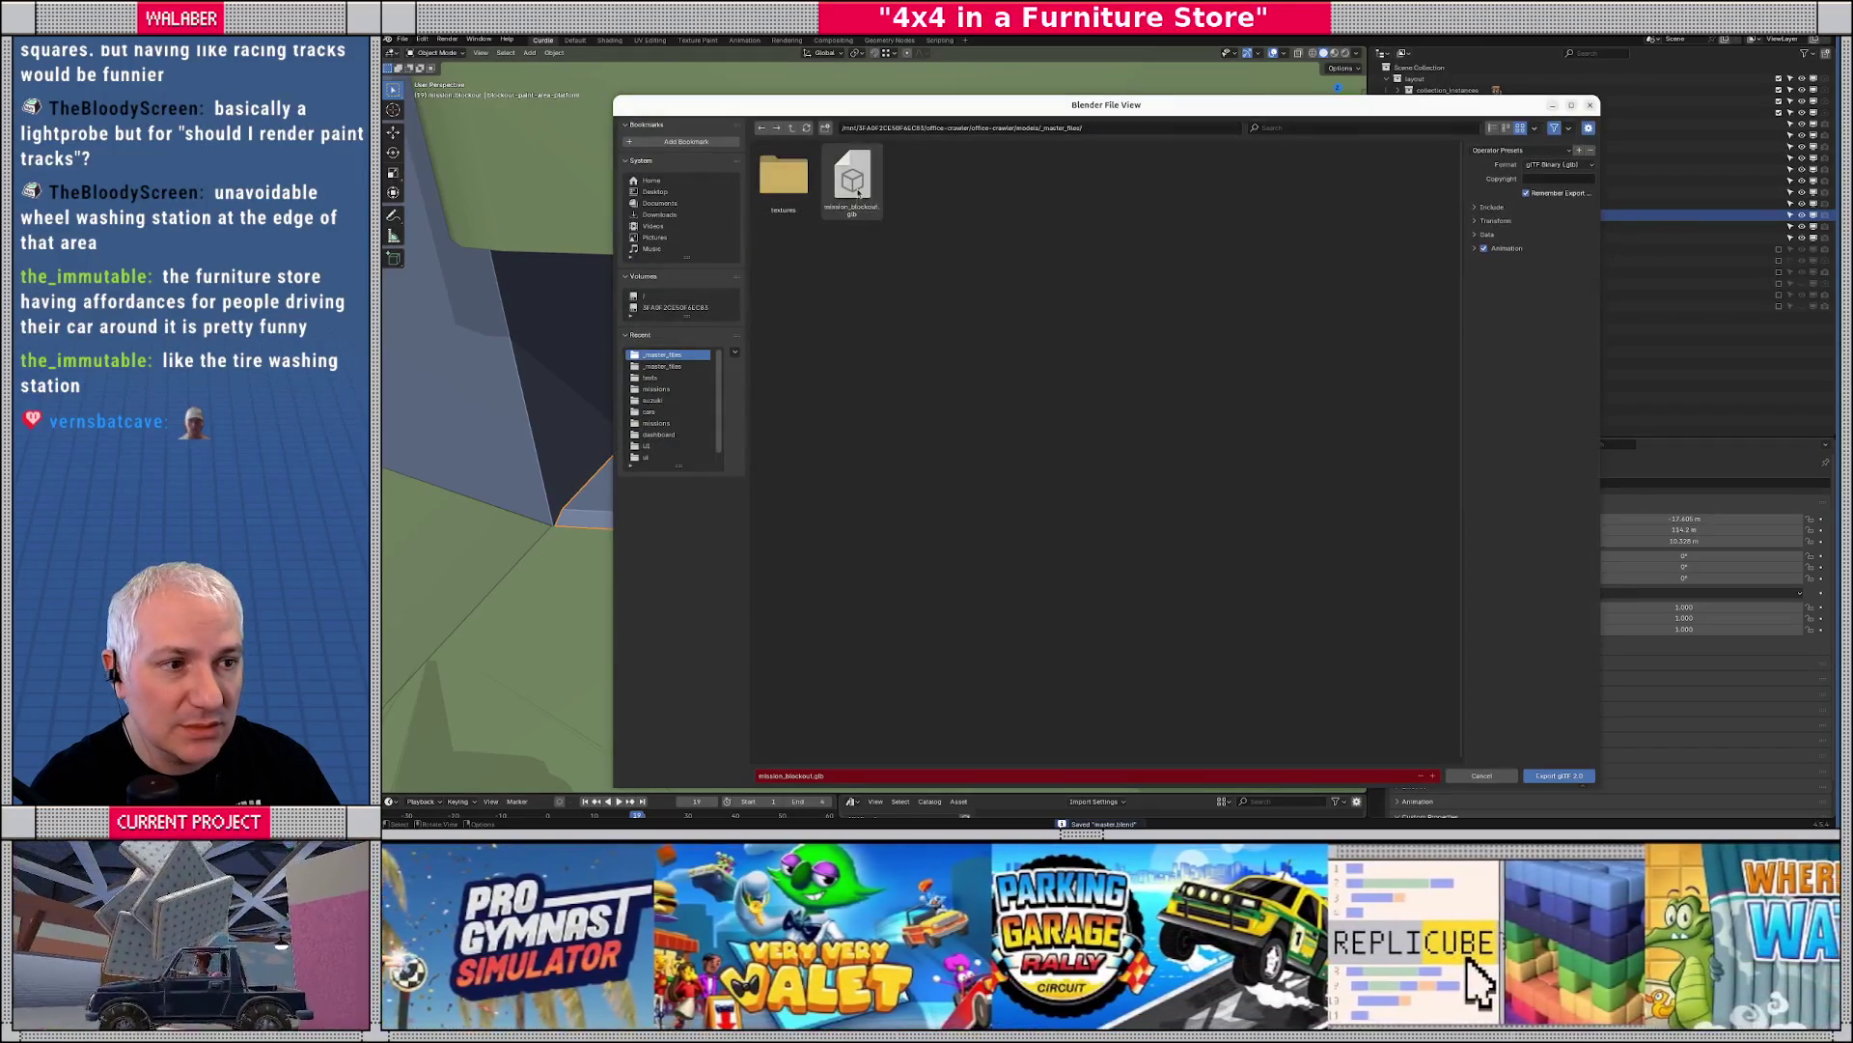
{"action": "key", "text": "Escape"}
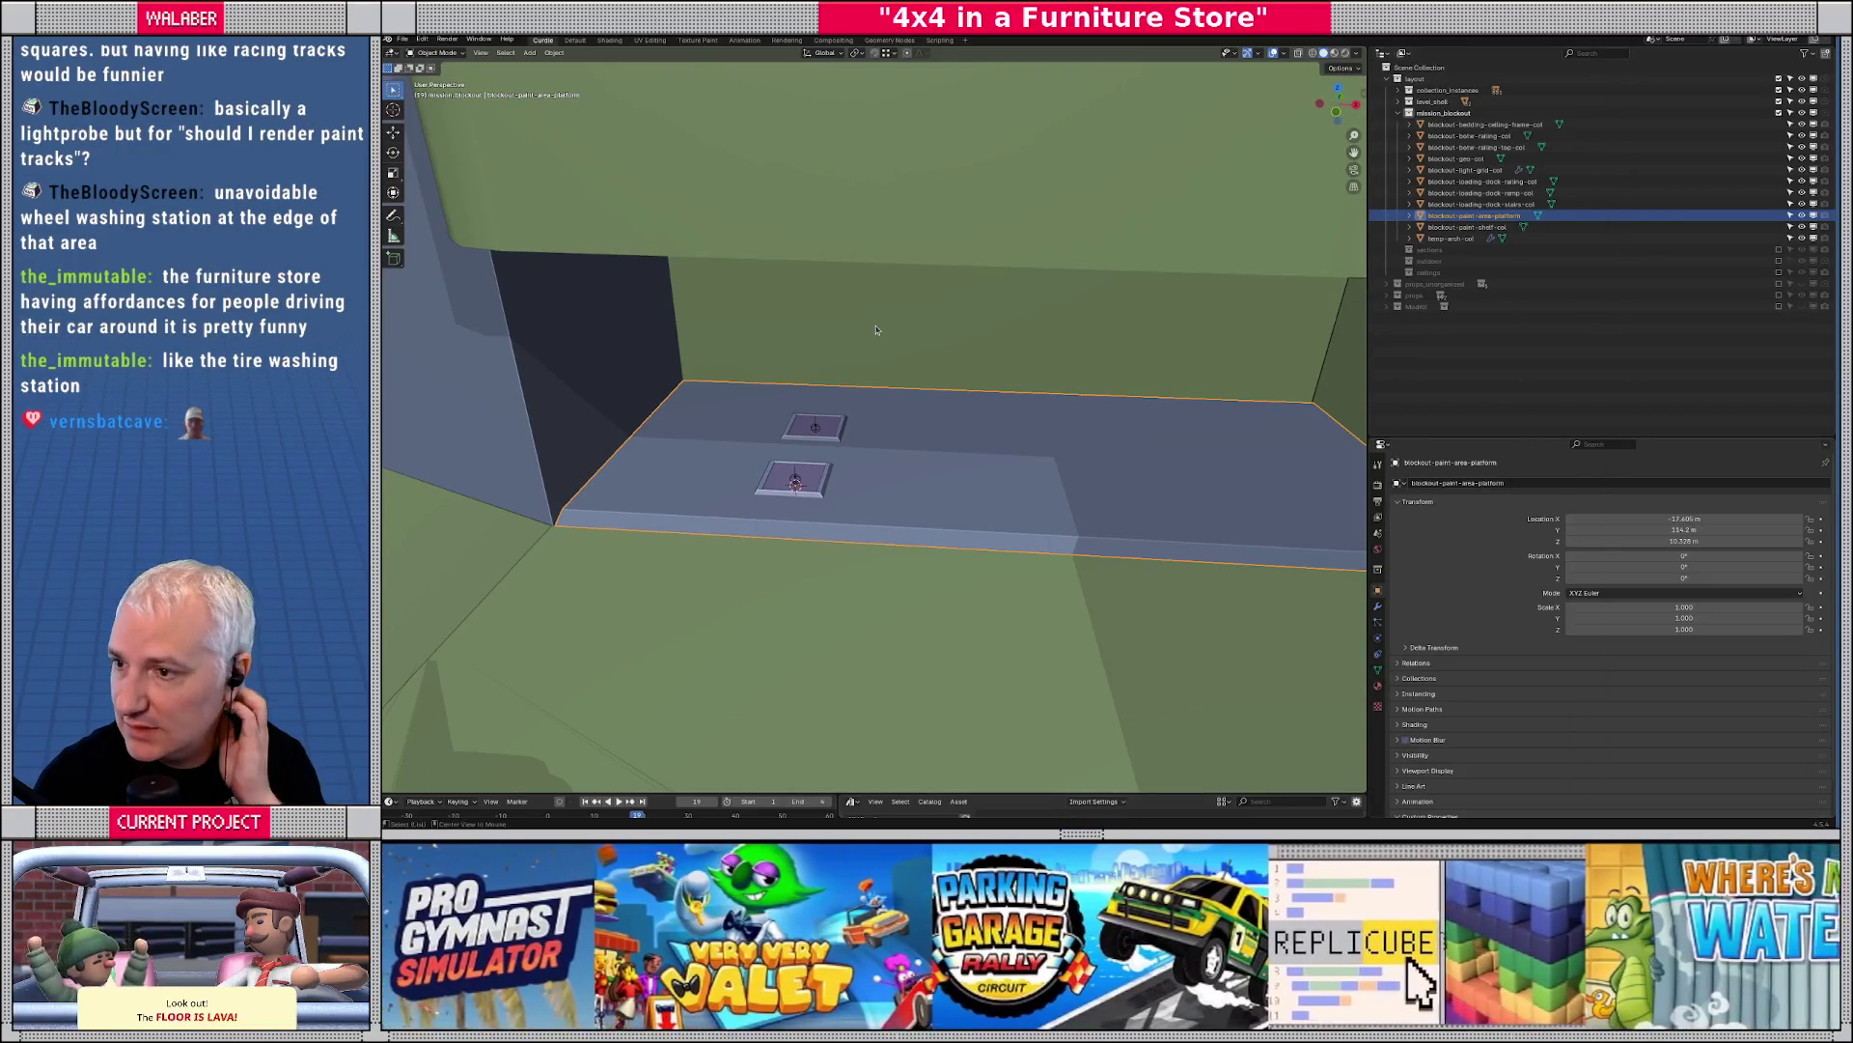
{"action": "key", "text": "alt+Tab"}
{"action": "key", "text": "alt+Tab"}
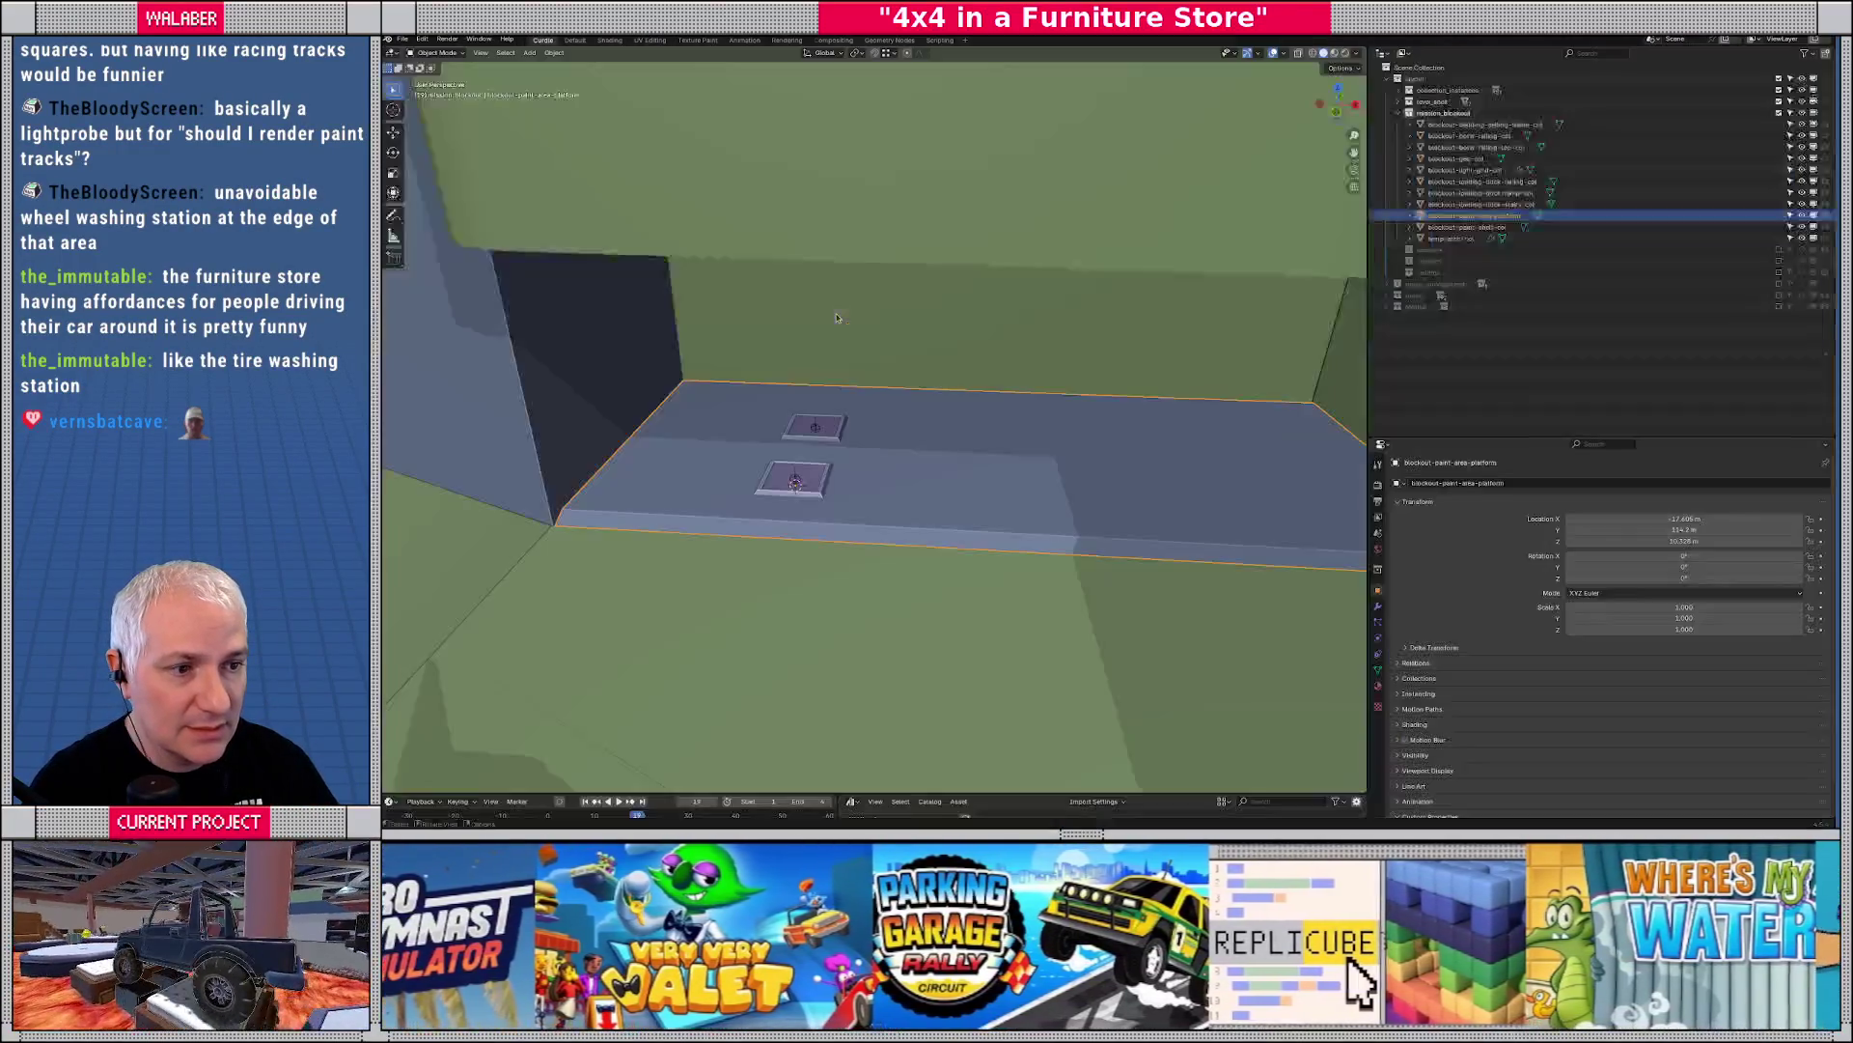
{"action": "key", "text": "alt+Tab"}
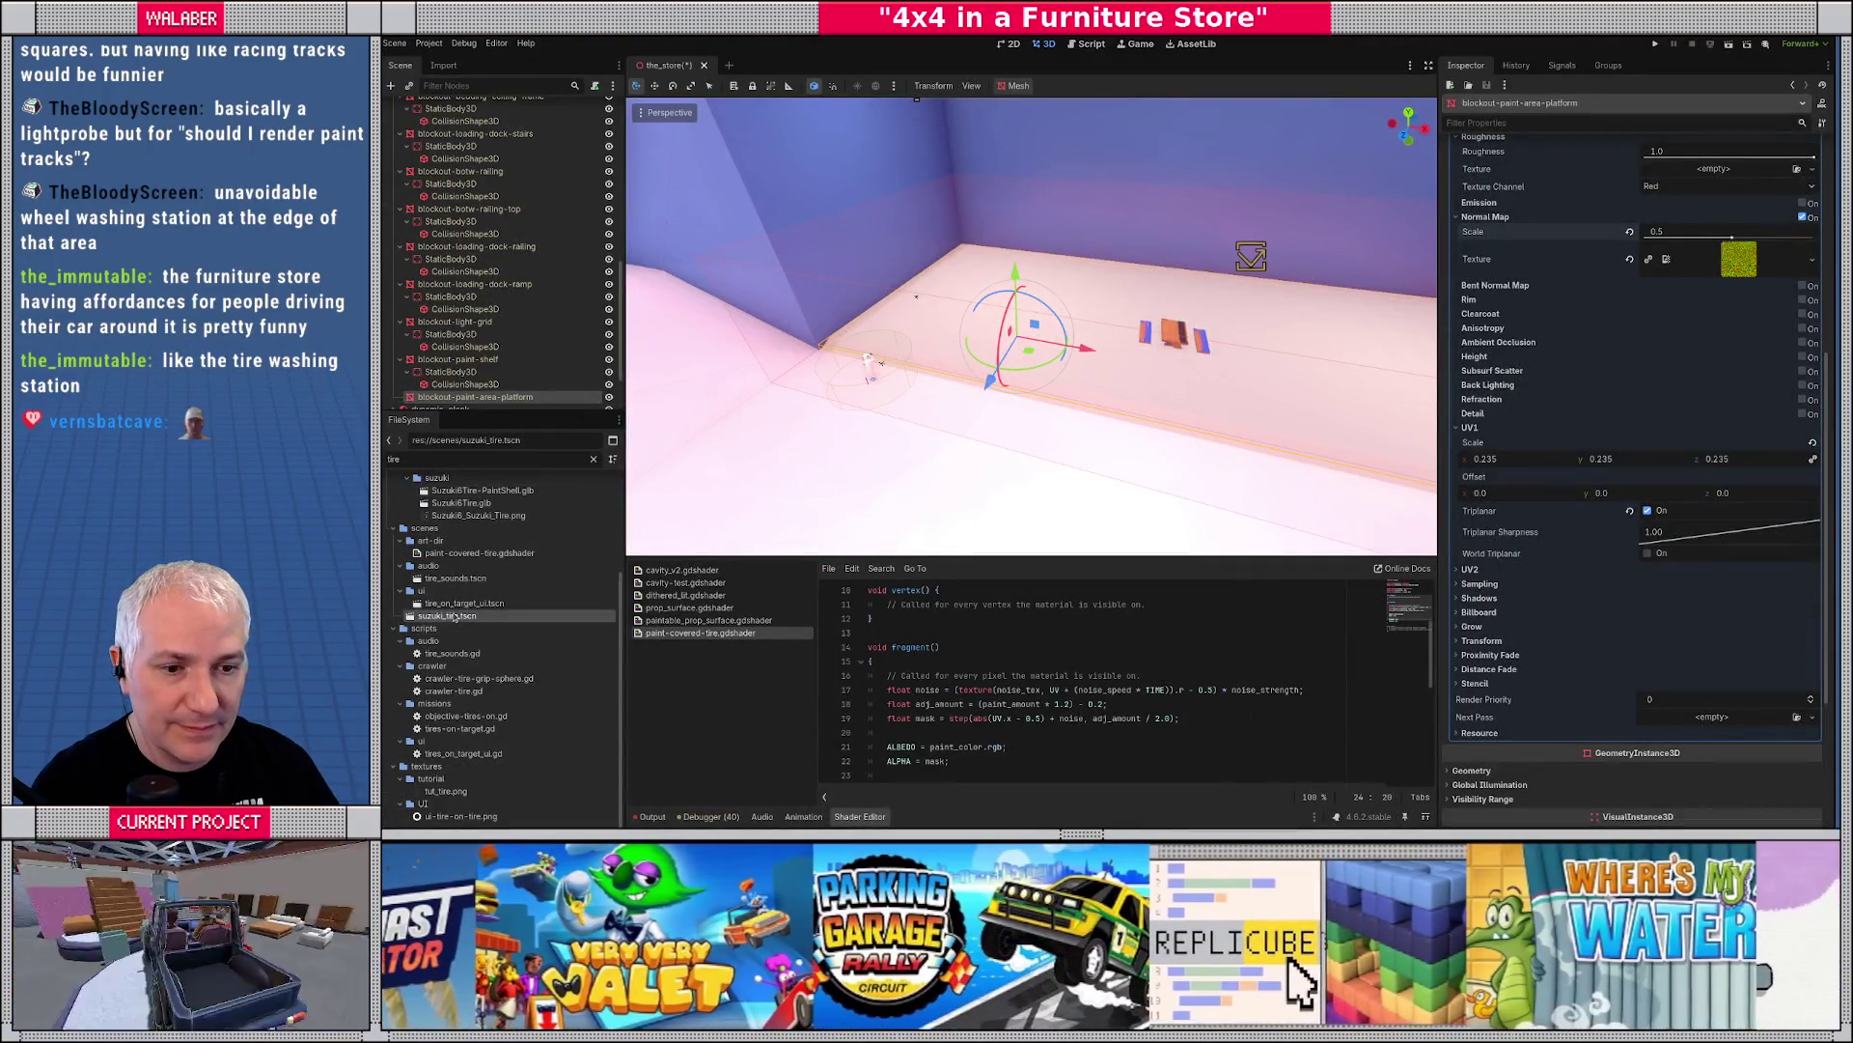
Create a Trimesh collision shape for blockout-paint-area-platform, then undo the new CollisionShape3D
{"action": "key", "text": "alt+Tab"}
{"action": "key", "text": "alt+Tab"}
{"action": "mouse_move", "coordinate": [921, 365]}
{"action": "left_mouse_down"}
{"action": "mouse_move", "coordinate": [905, 169]}
{"action": "mouse_move", "coordinate": [797, 267]}
{"action": "mouse_move", "coordinate": [830, 374]}
{"action": "left_mouse_up"}
{"action": "left_click", "coordinate": [442, 396]}
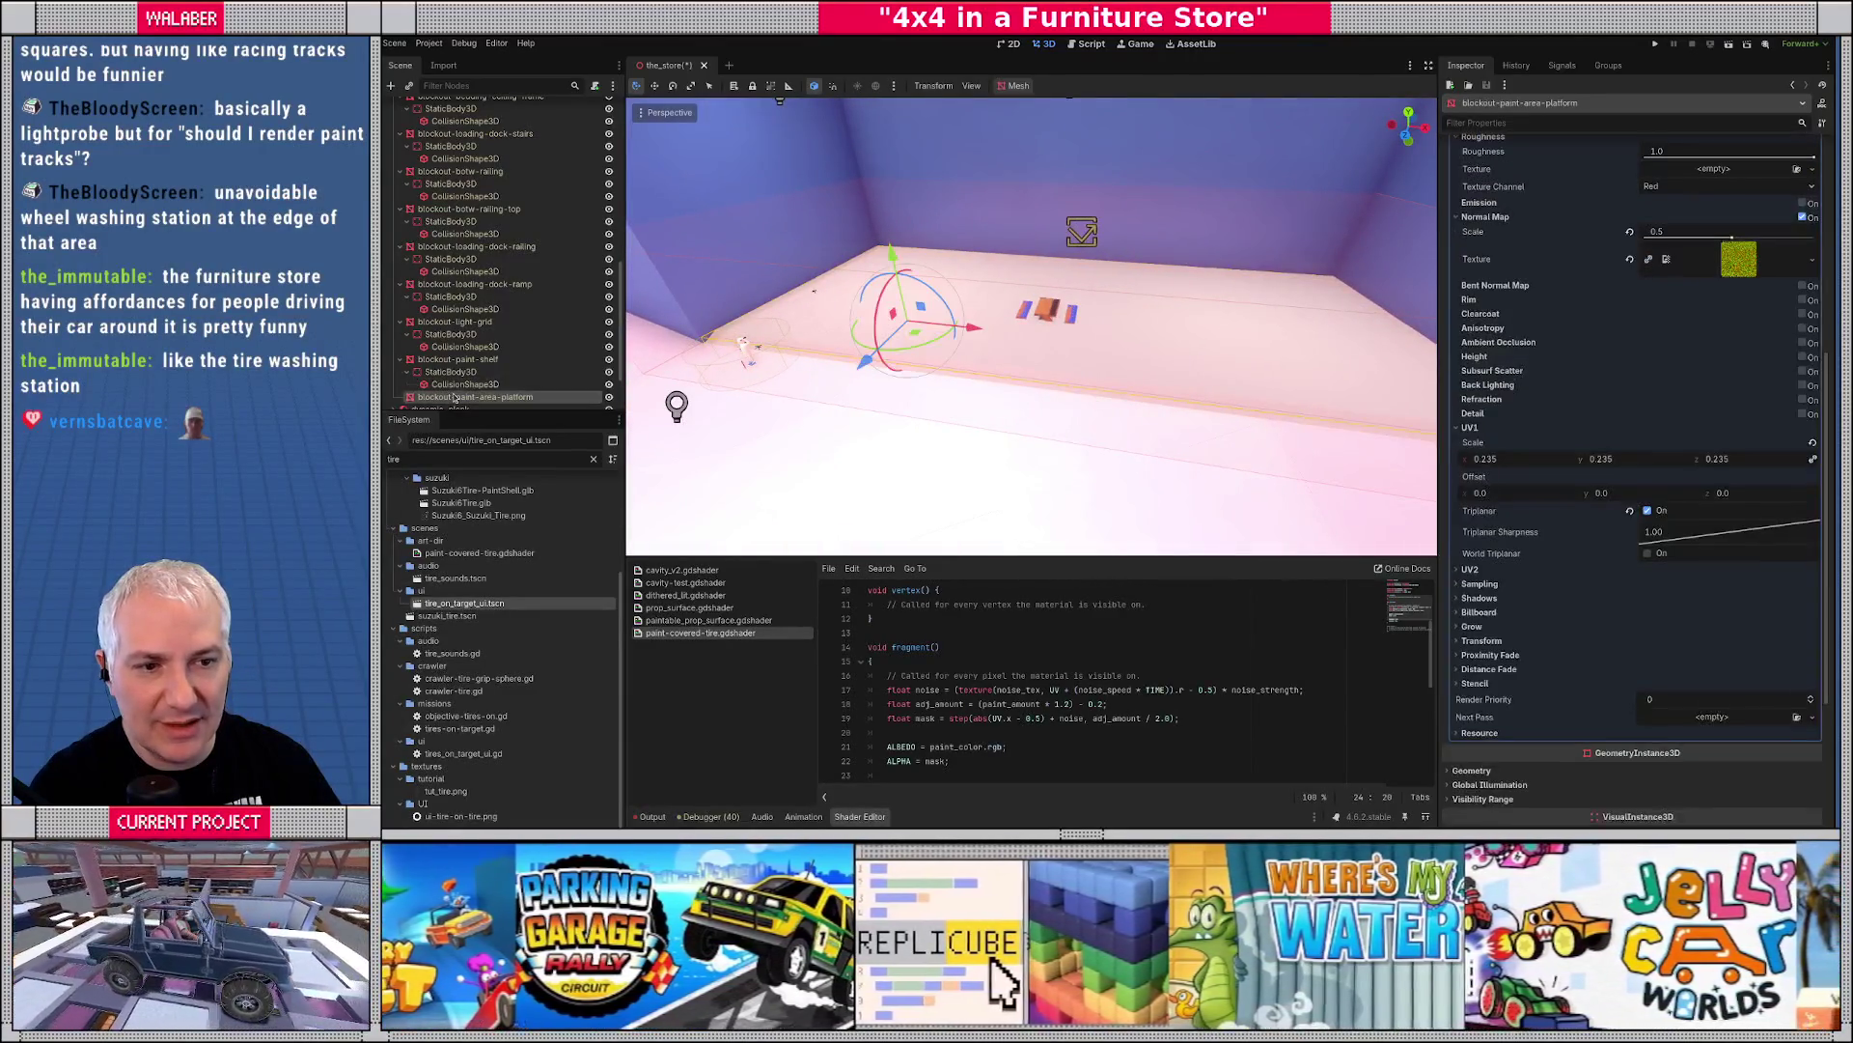
{"action": "left_click", "coordinate": [1019, 85]}
{"action": "left_click", "coordinate": [1033, 112]}
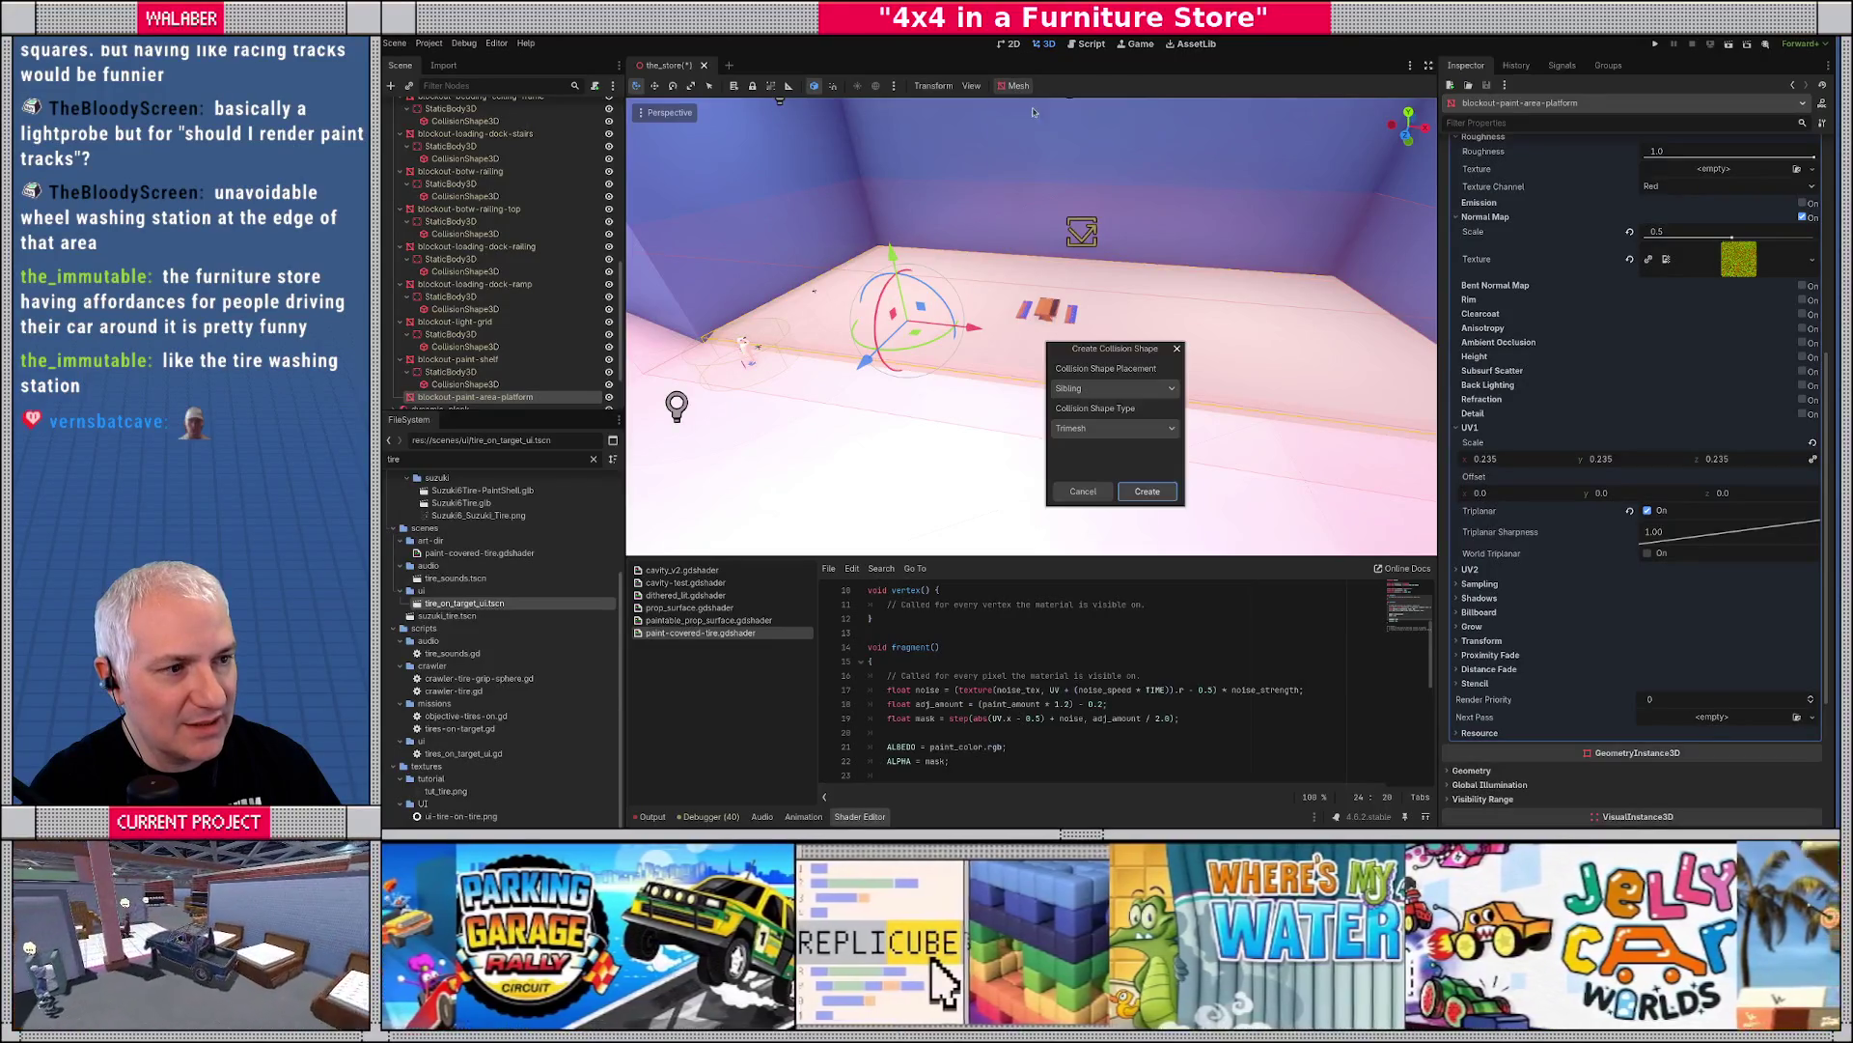
{"action": "left_click", "coordinate": [1084, 430]}
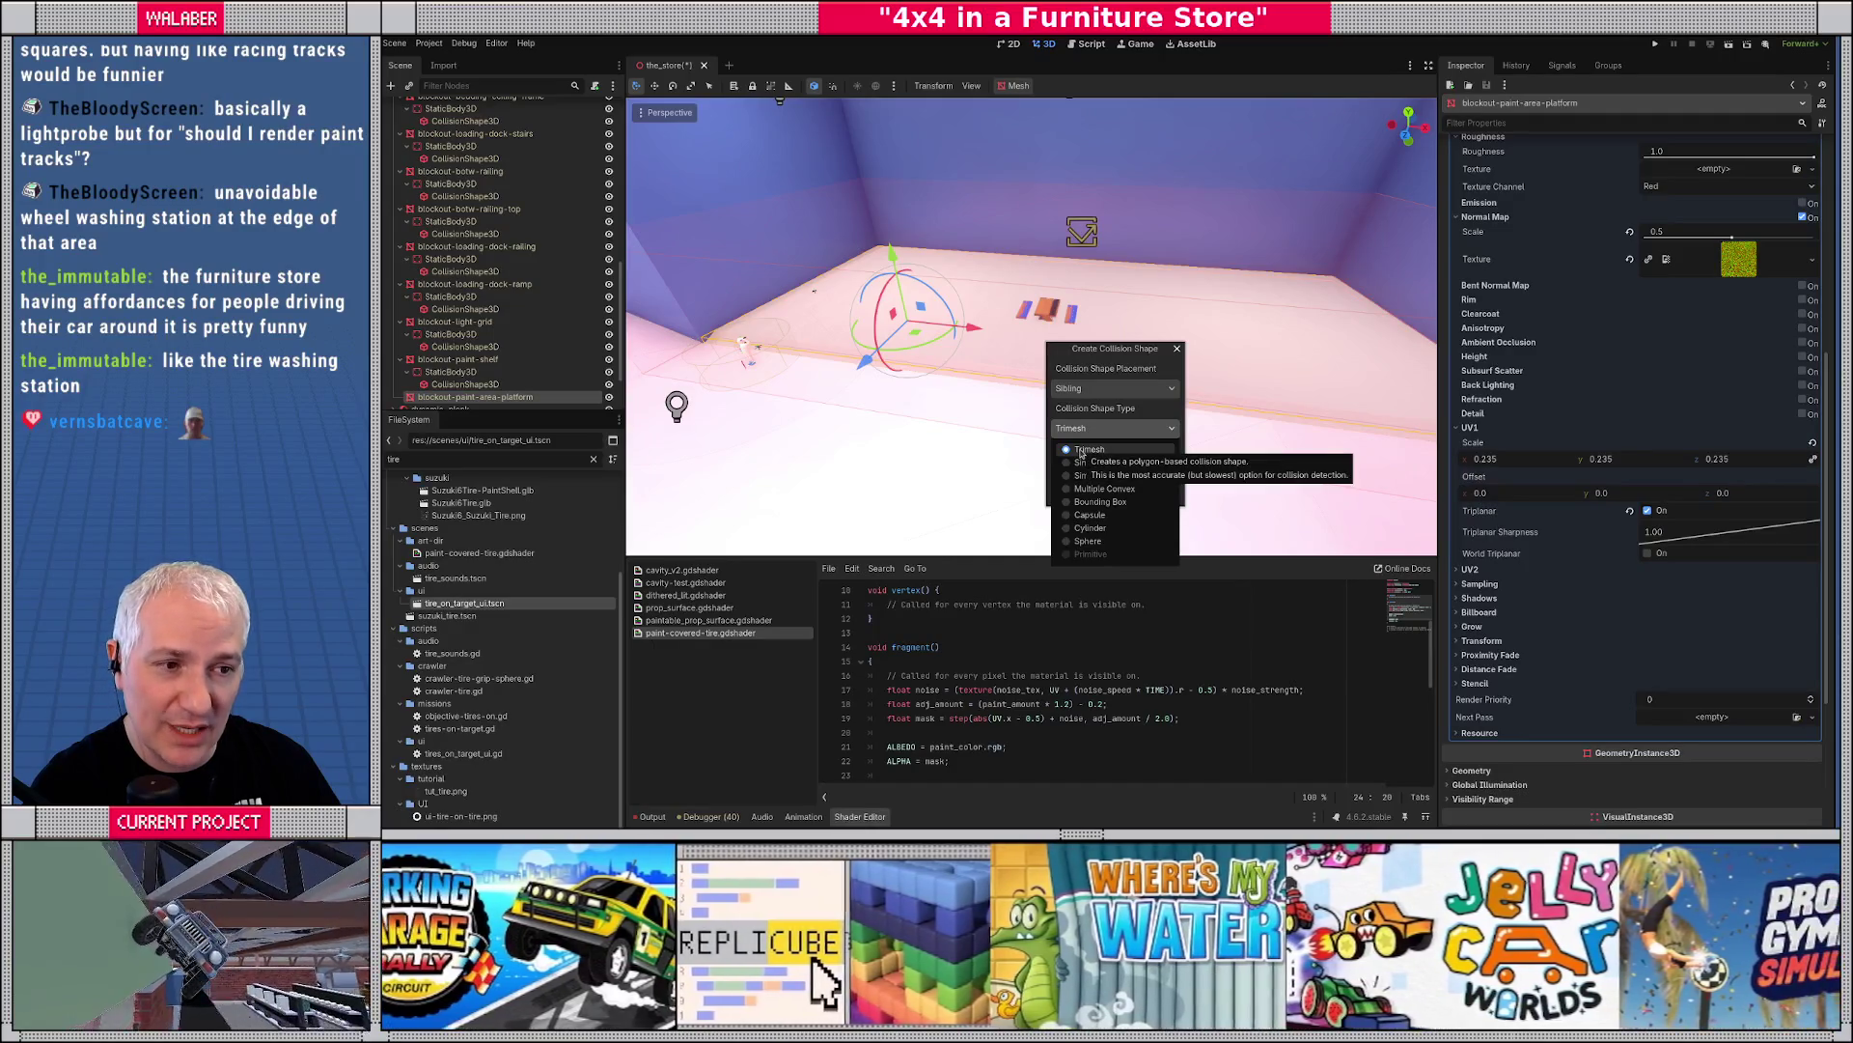
{"action": "left_click", "coordinate": [1081, 449]}
{"action": "left_click", "coordinate": [1149, 492]}
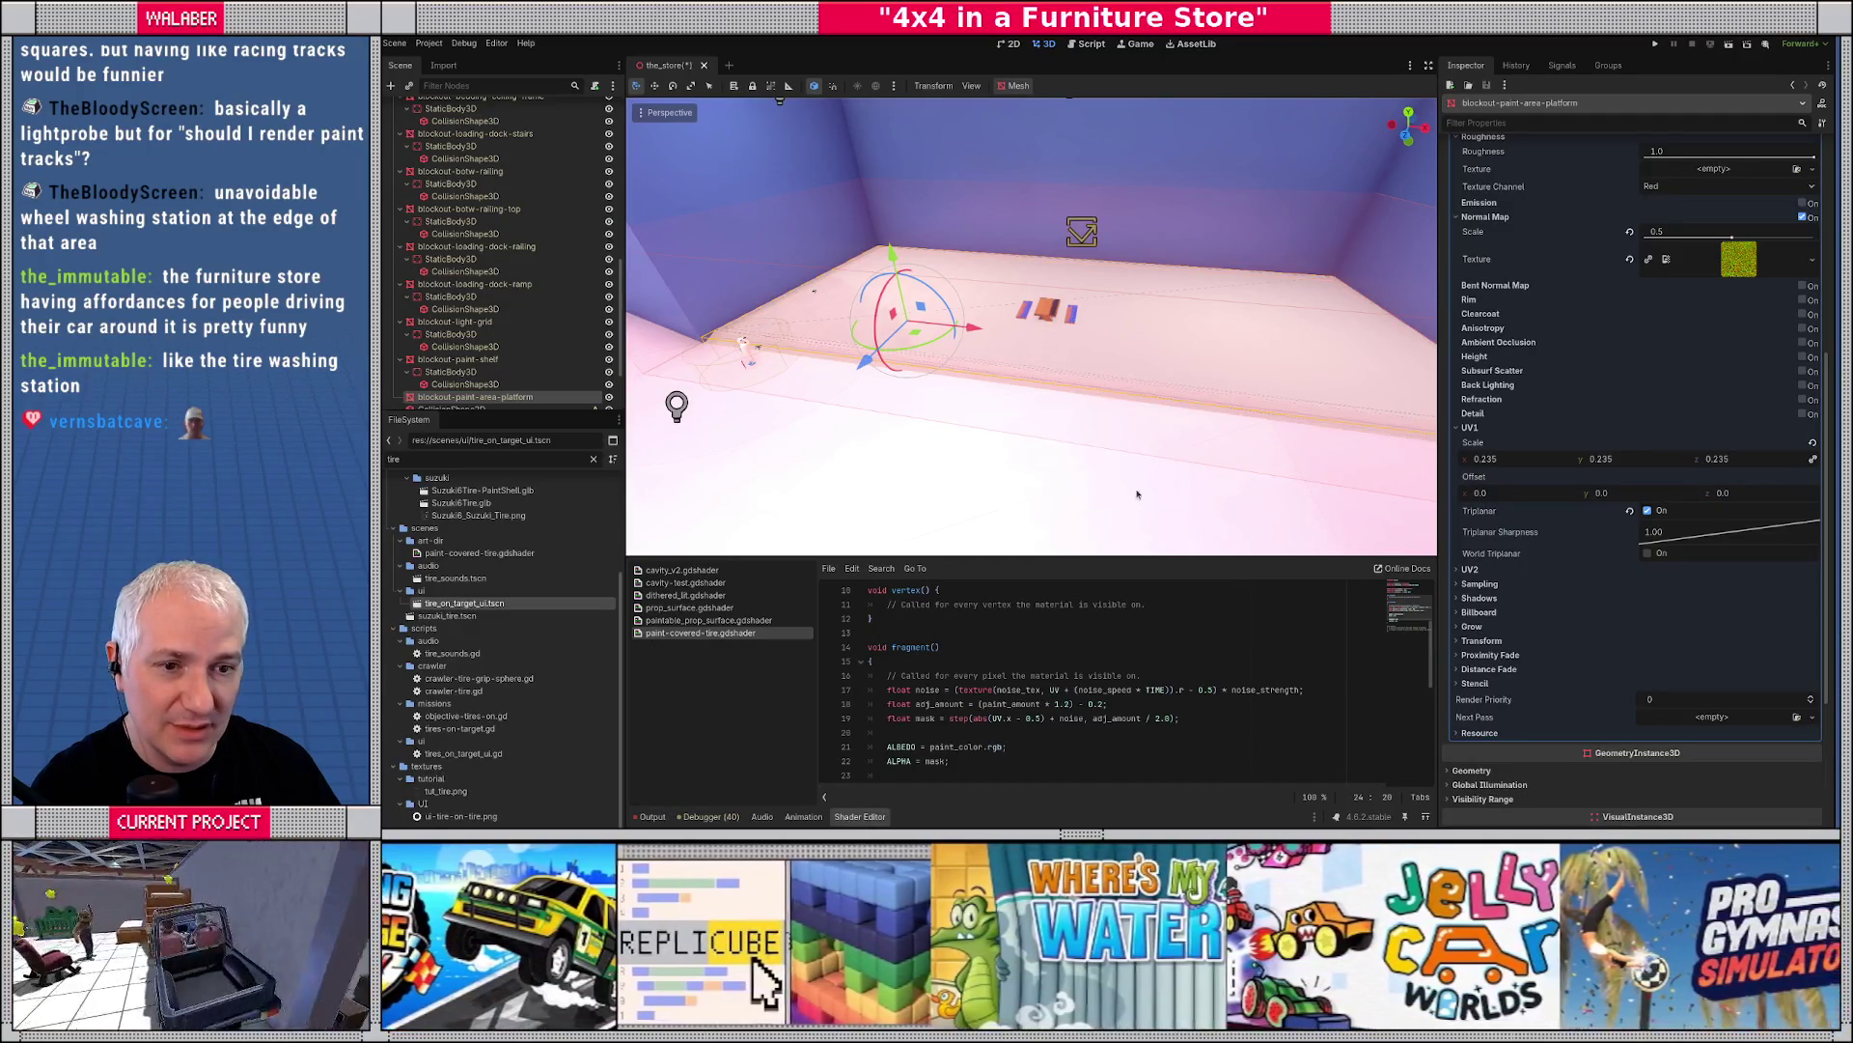
{"action": "scroll", "coordinate": [543, 346], "scroll_direction": "down", "scroll_amount": 3}
{"action": "left_click", "coordinate": [453, 334]}
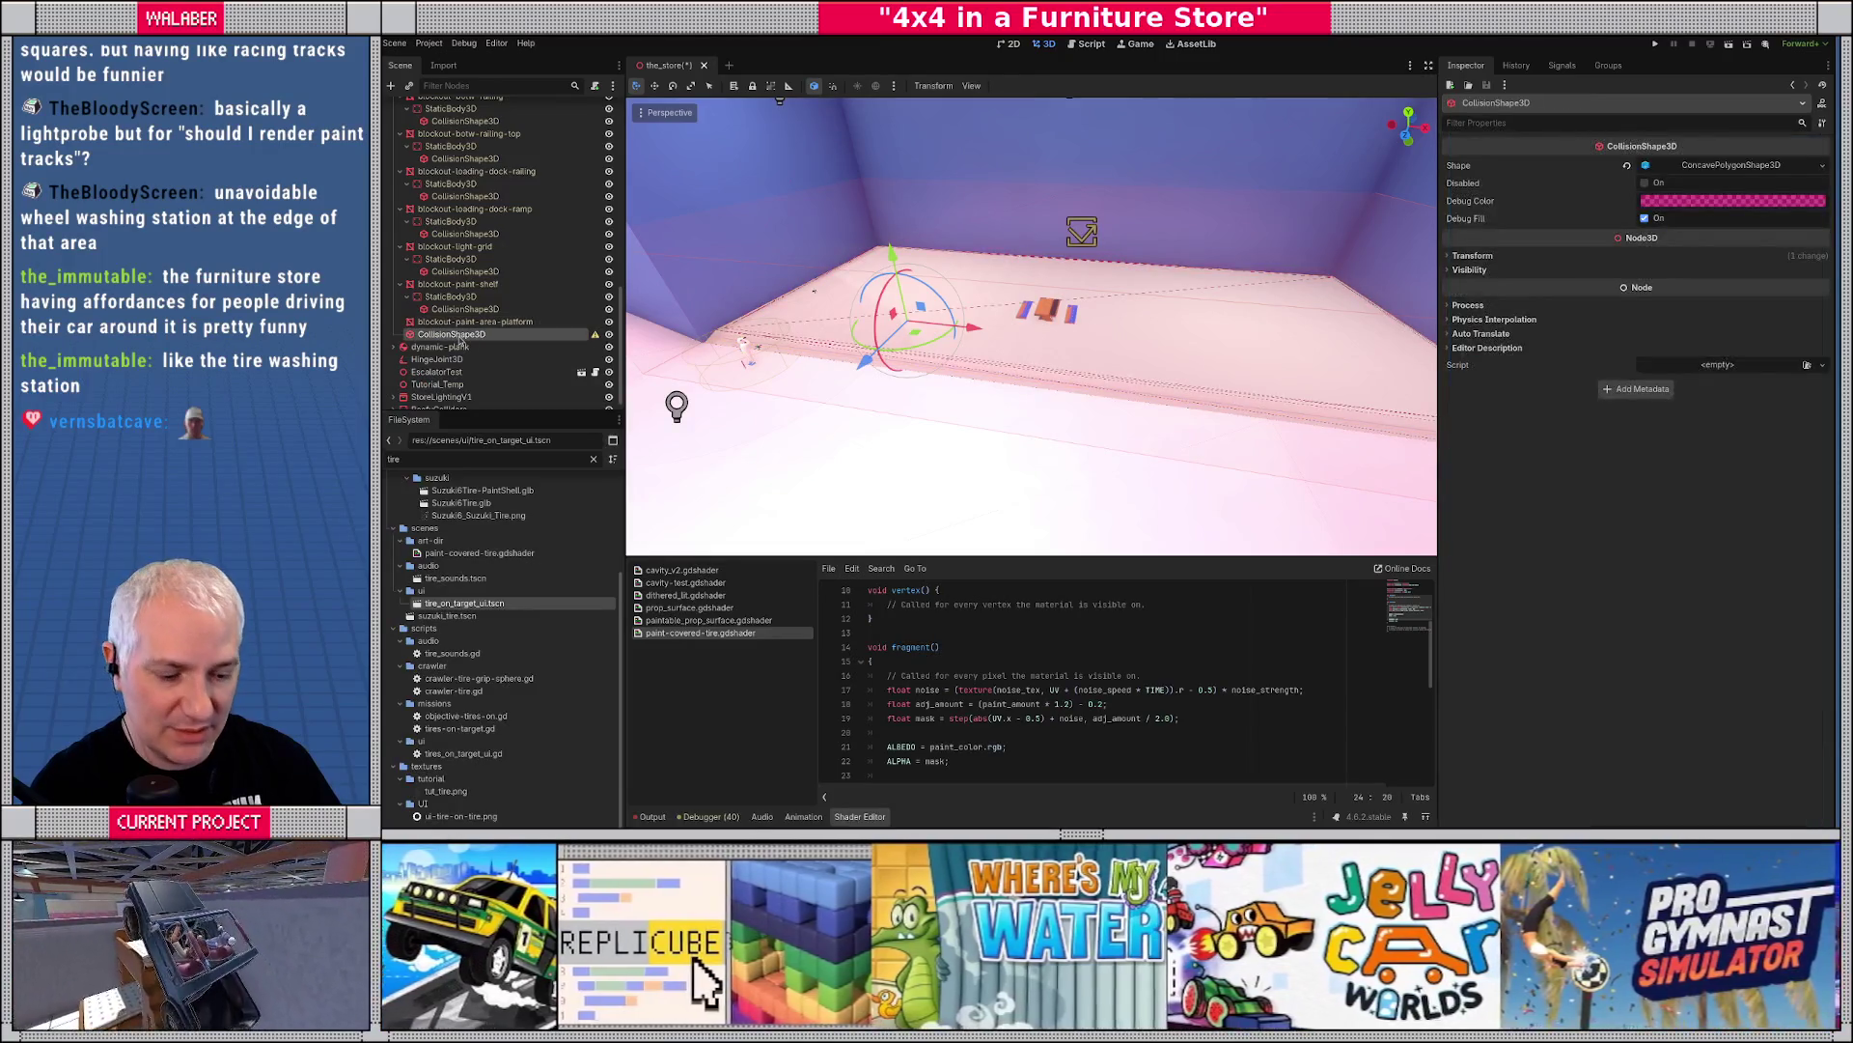
{"action": "key", "text": "ctrl+z"}
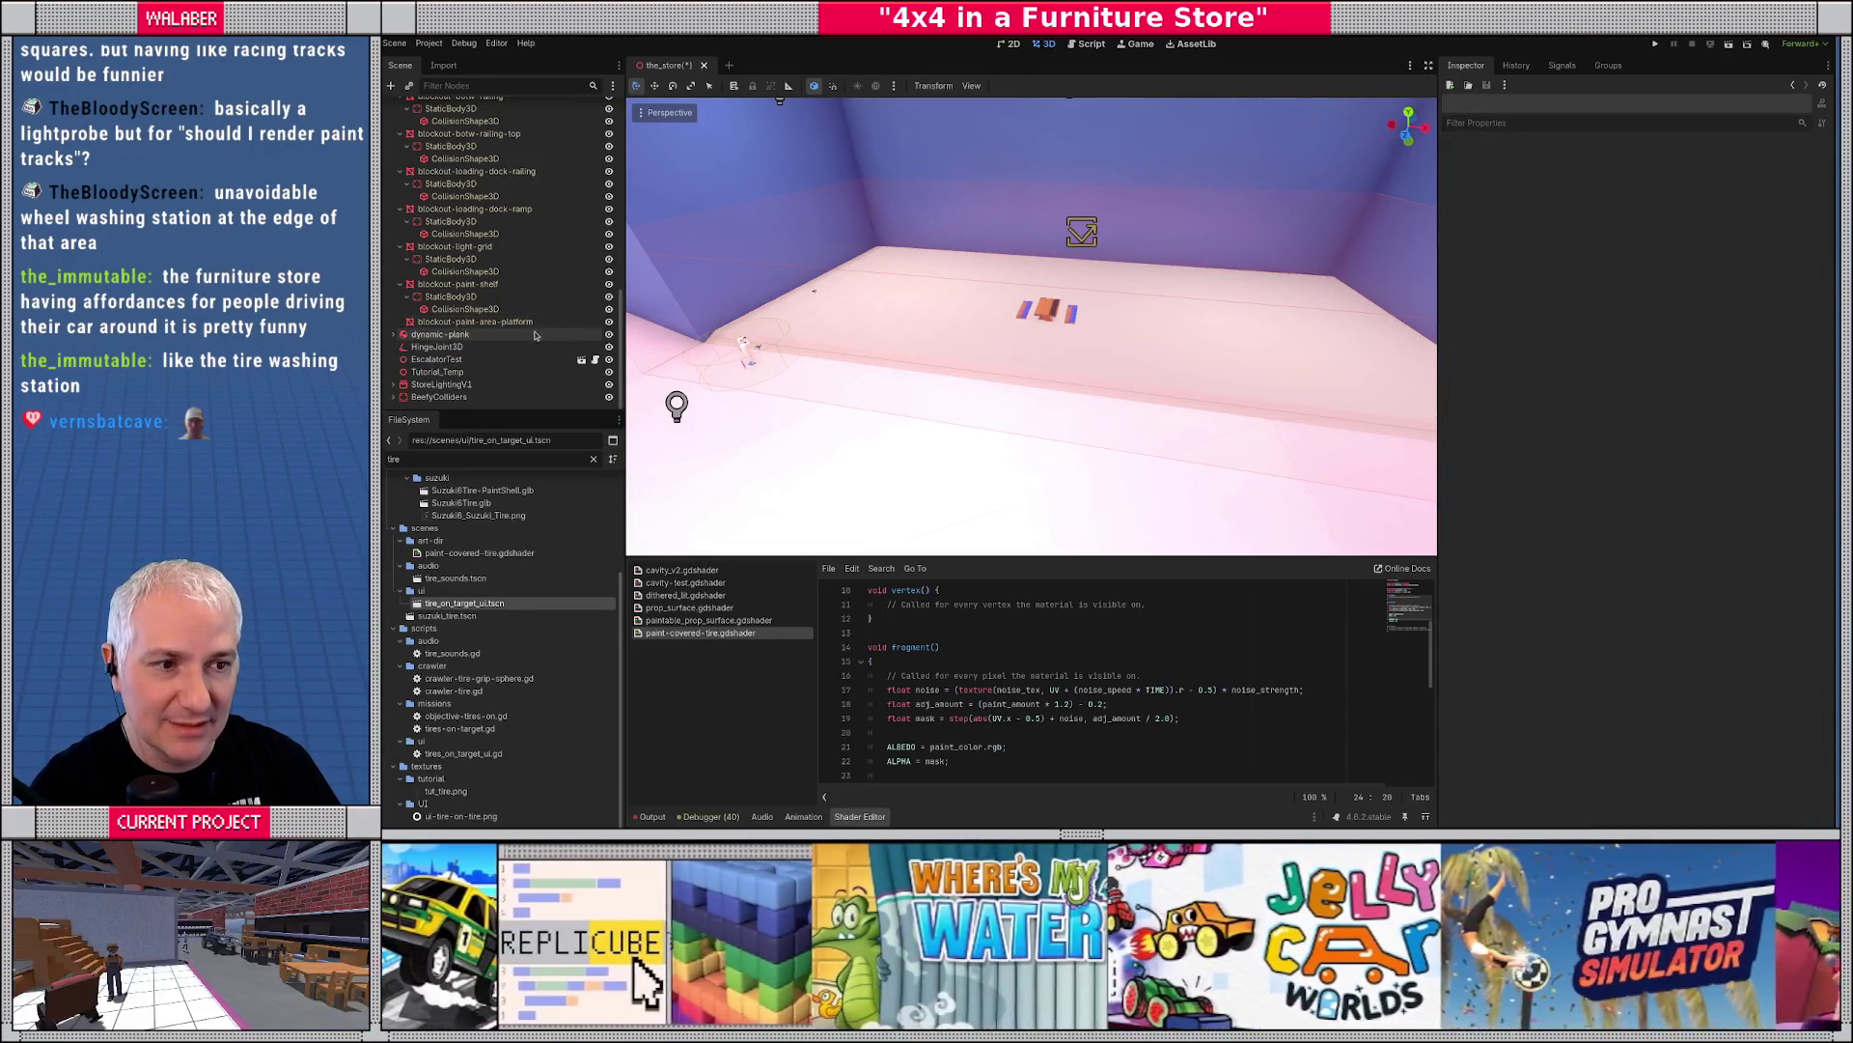
Duplicate PaintPlatform's collision shape and delete the original, keeping CollisionShape3D2
{"action": "scroll", "coordinate": [485, 281], "scroll_direction": "up", "scroll_amount": 5}
{"action": "scroll", "coordinate": [485, 281], "scroll_direction": "up", "scroll_amount": 10}
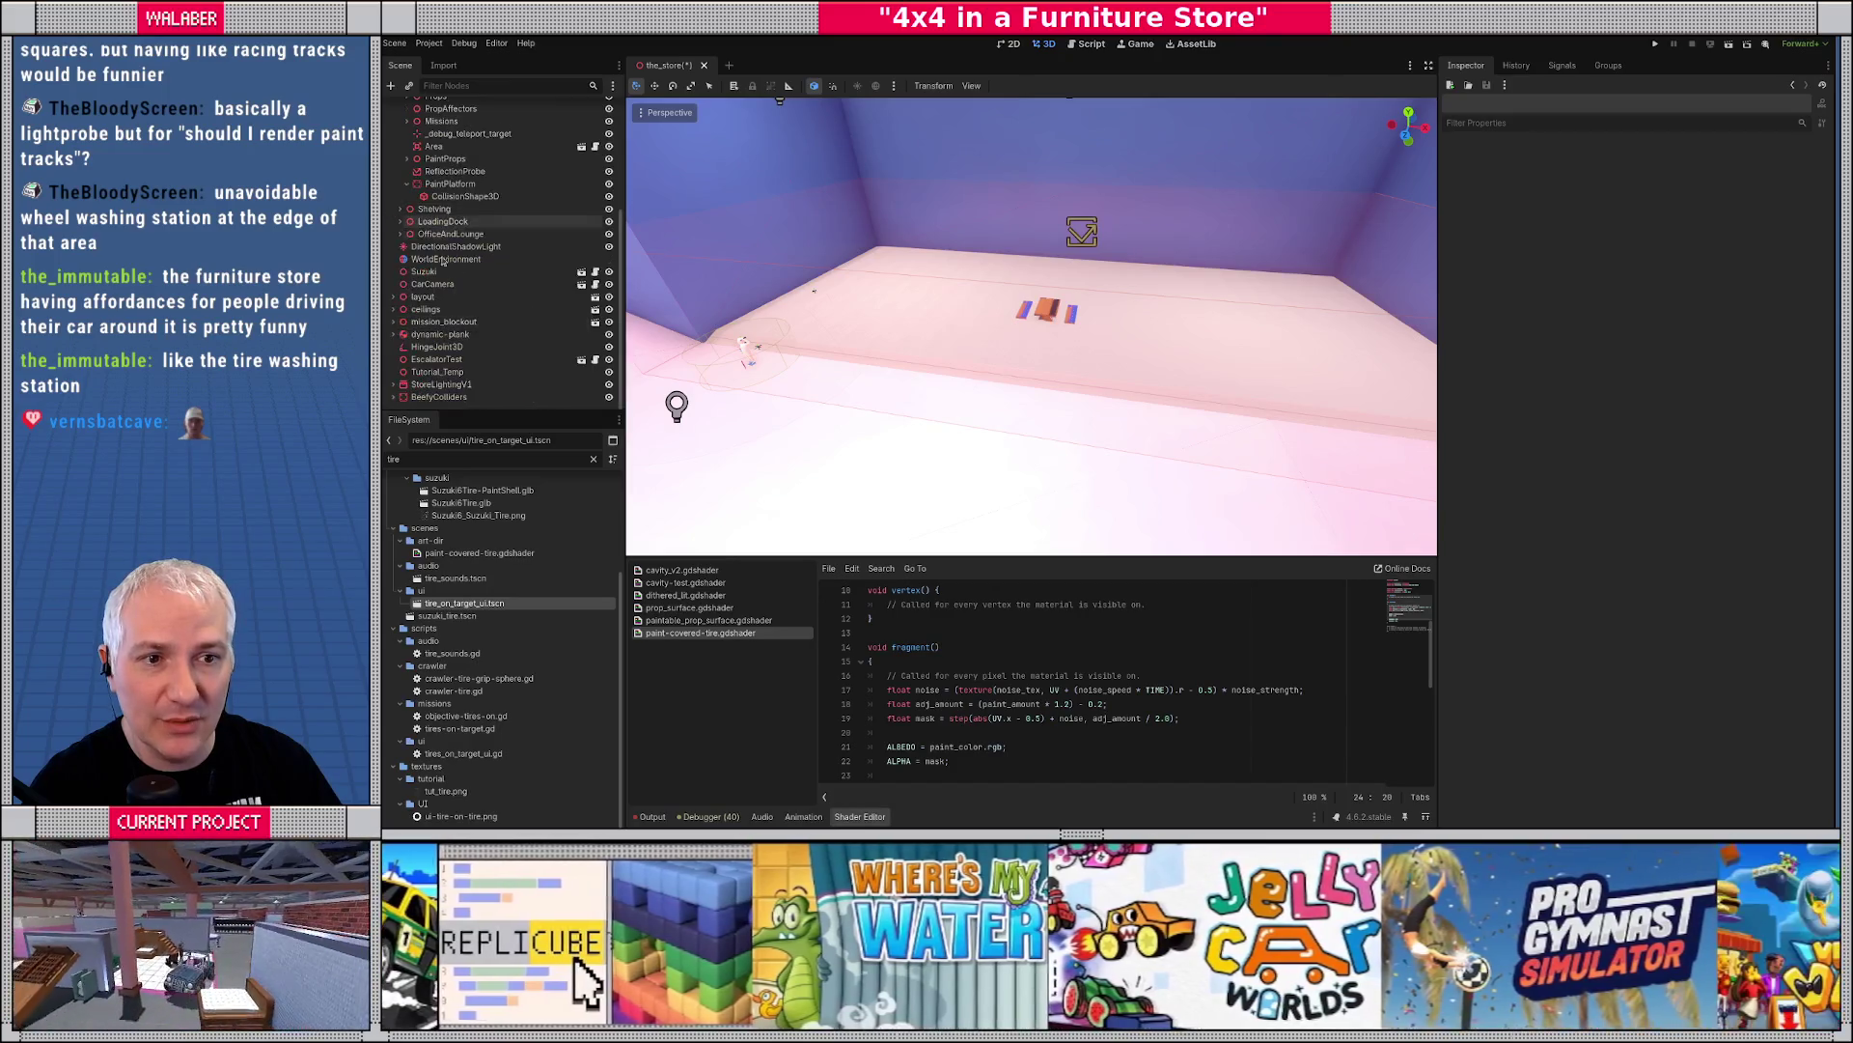
{"action": "left_click", "coordinate": [461, 335]}
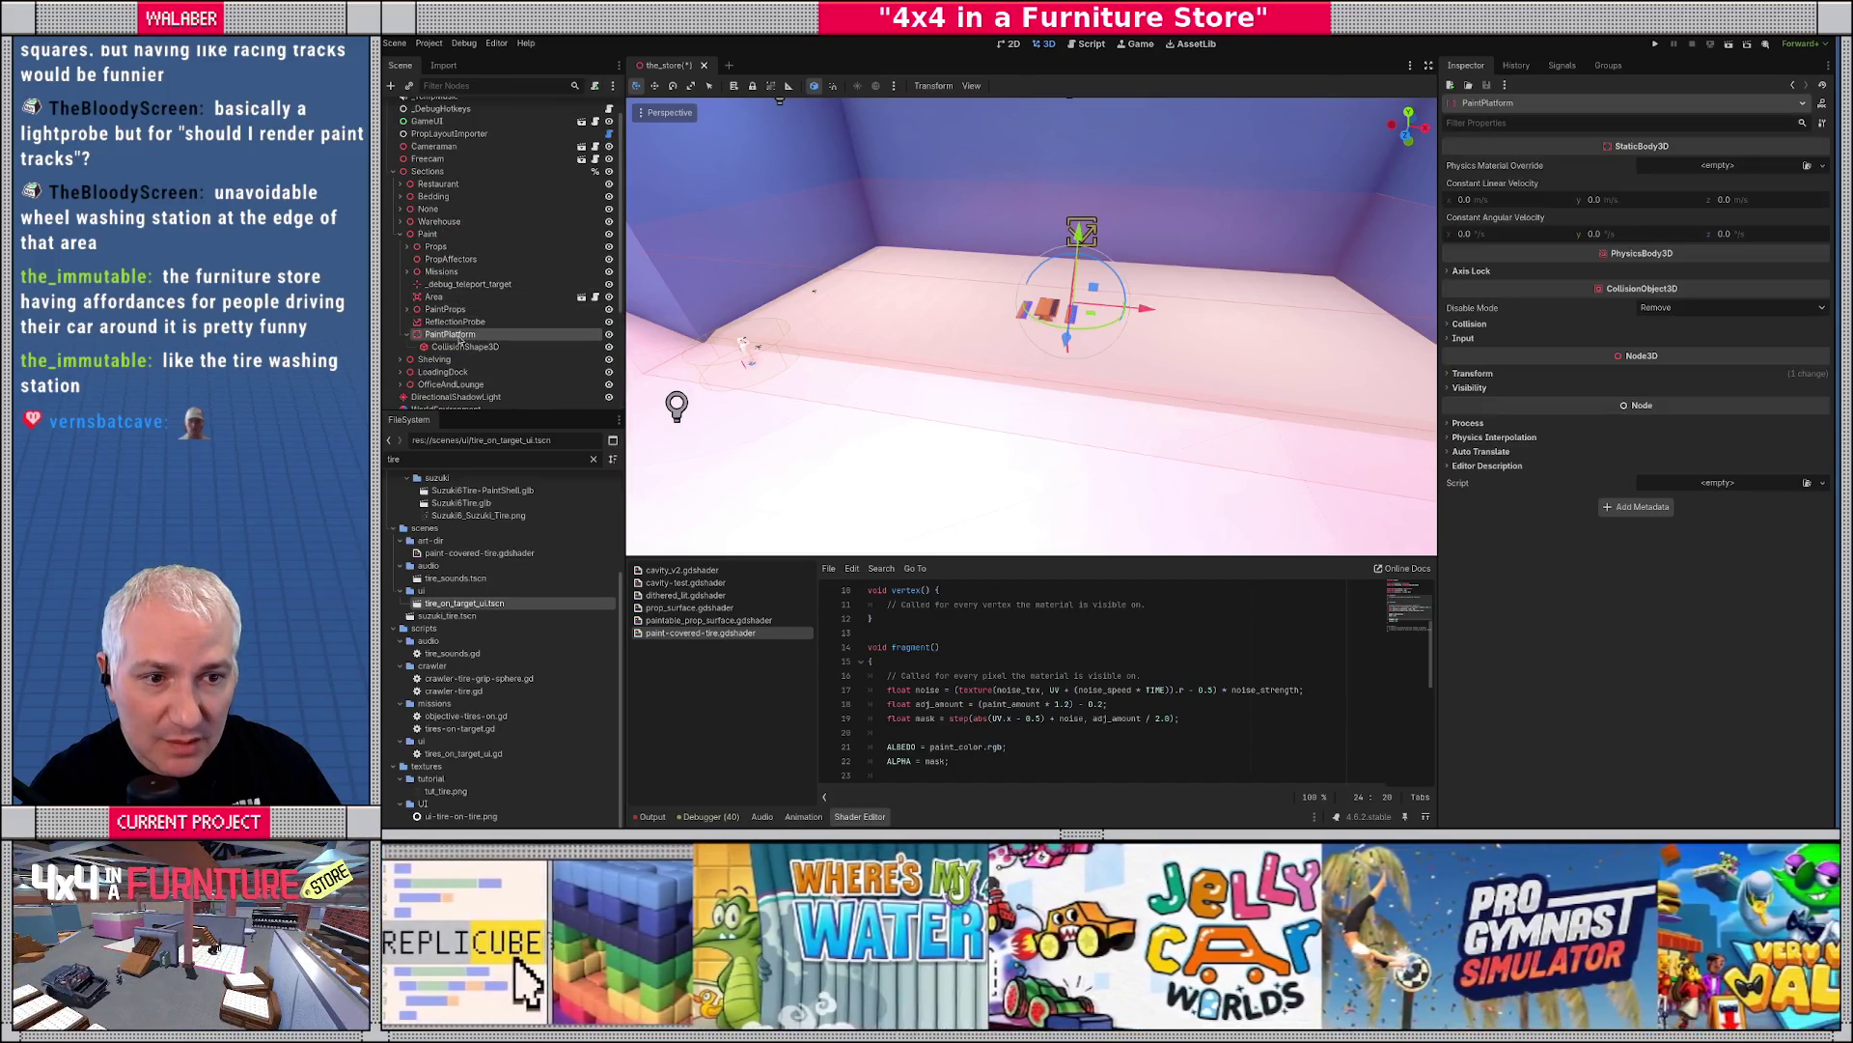
{"action": "left_click", "coordinate": [462, 349]}
{"action": "key", "text": "ctrl+d"}
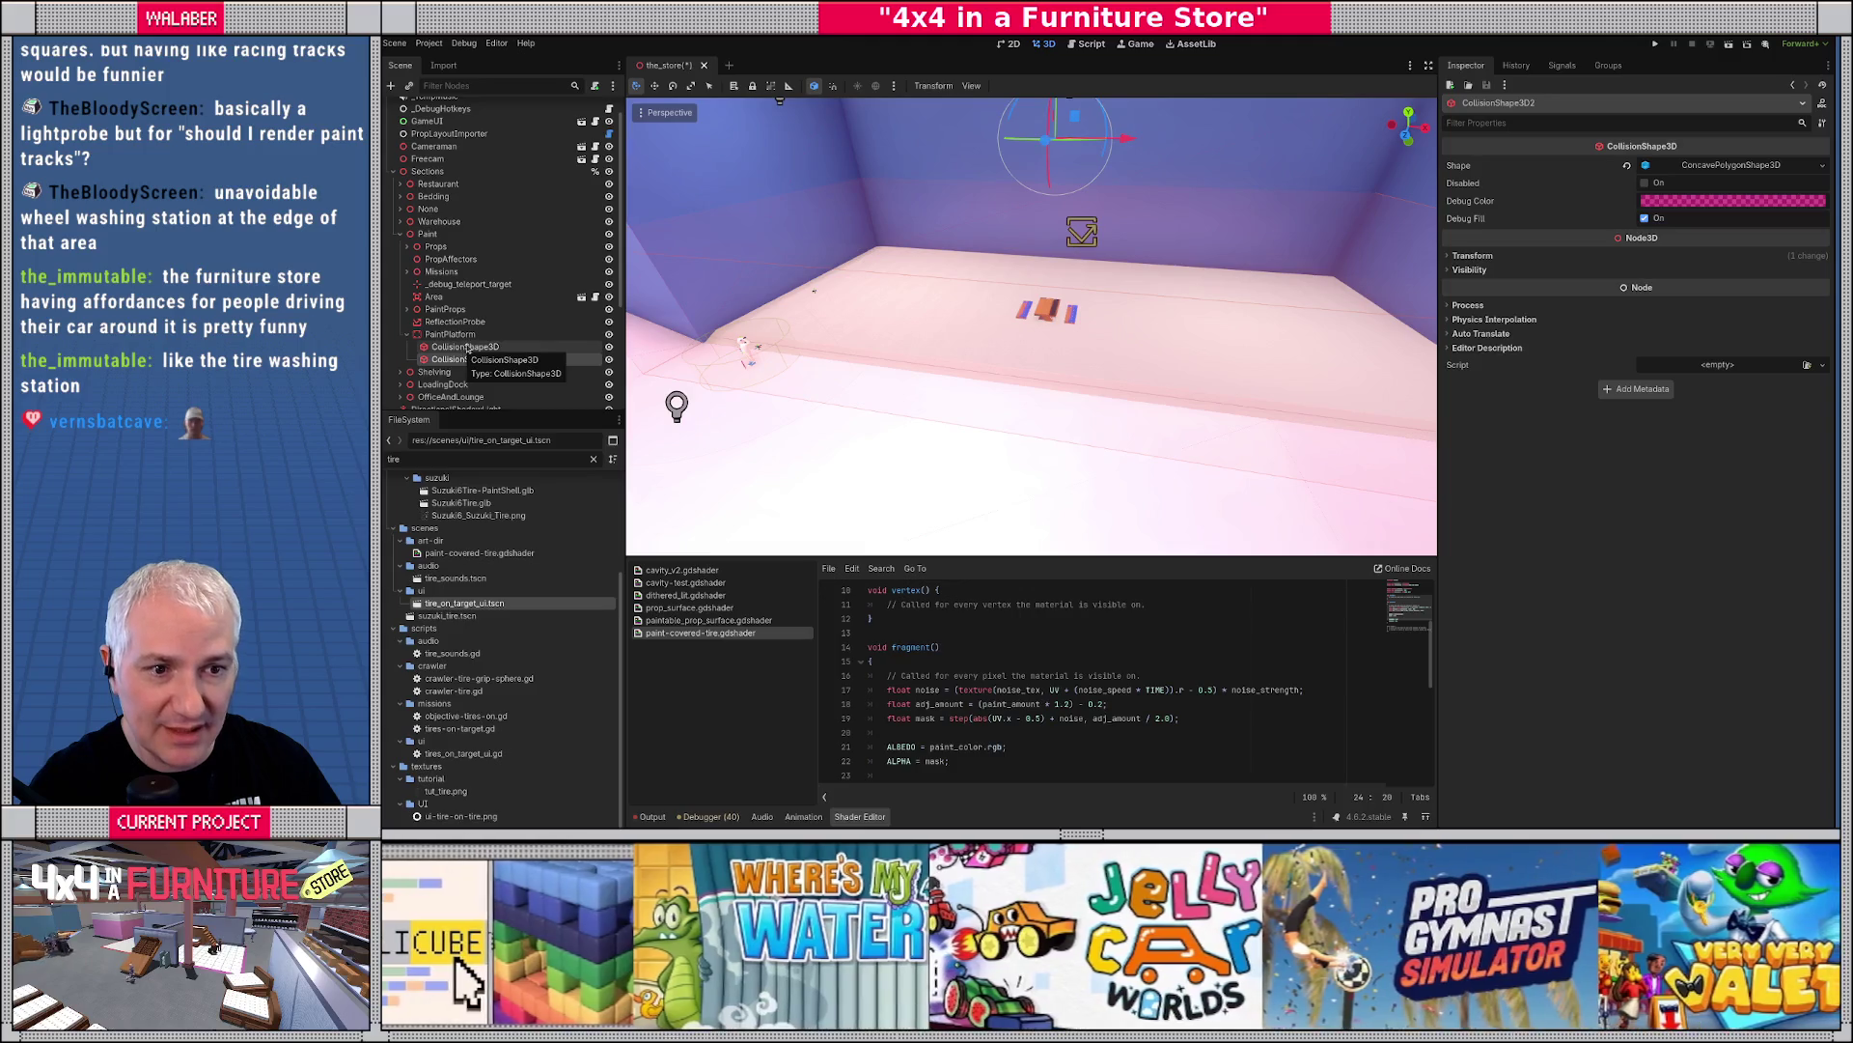
{"action": "left_click", "coordinate": [469, 356]}
{"action": "key", "text": "Delete"}
{"action": "key", "text": "Return"}
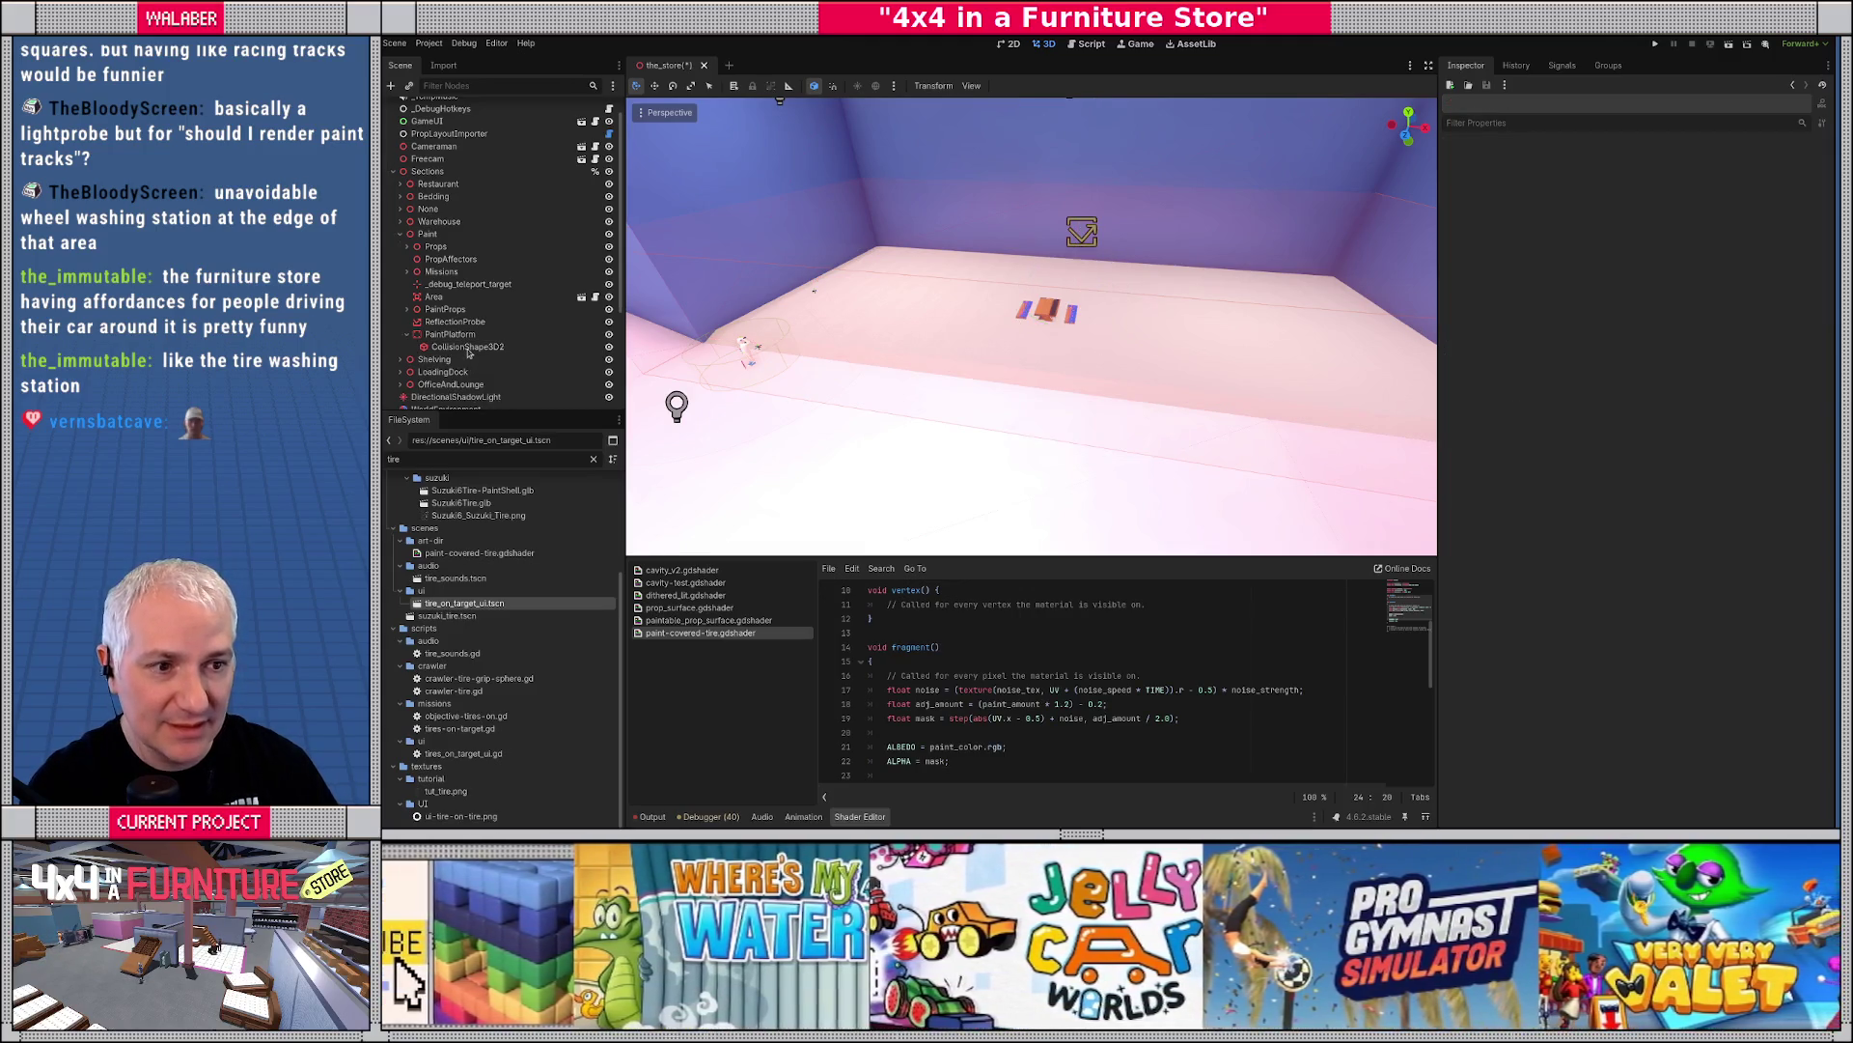
{"action": "left_click", "coordinate": [468, 349]}
{"action": "key", "text": "f"}
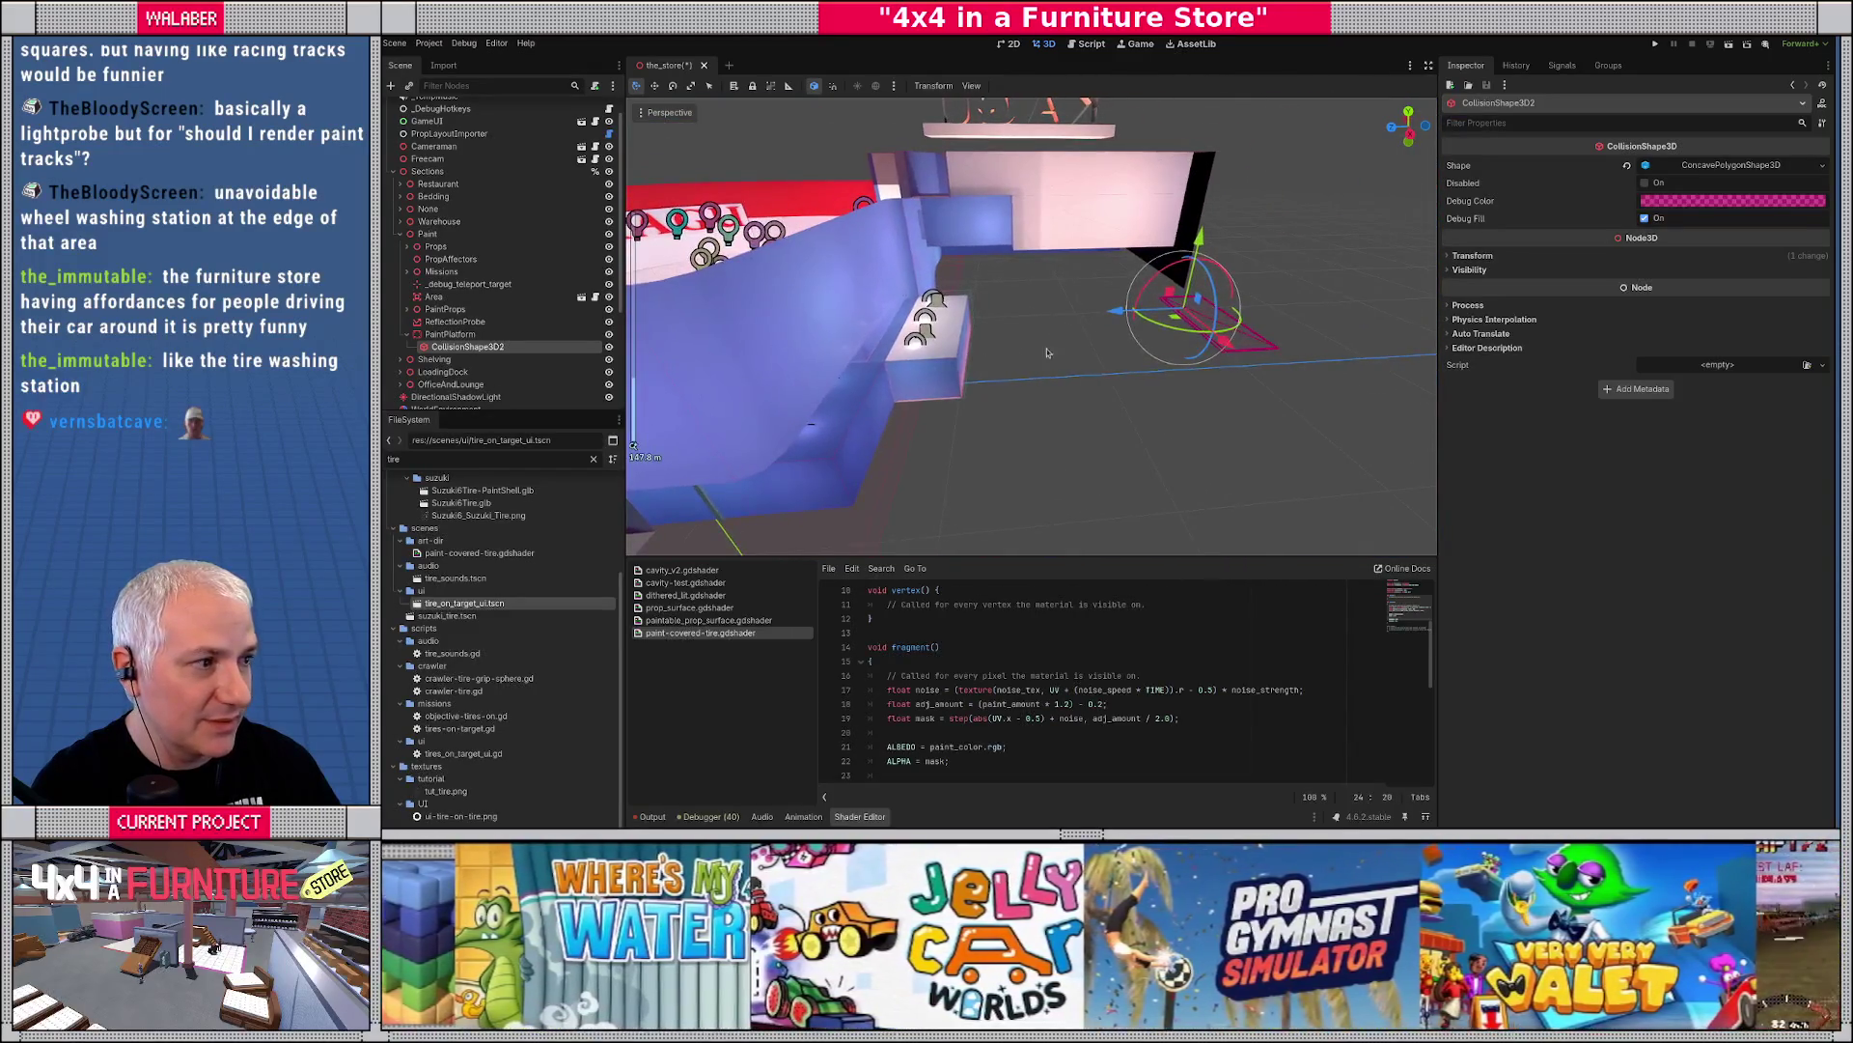
Reset CollisionShape3D2's position to 0, 0, 0
{"action": "left_click", "coordinate": [1457, 256]}
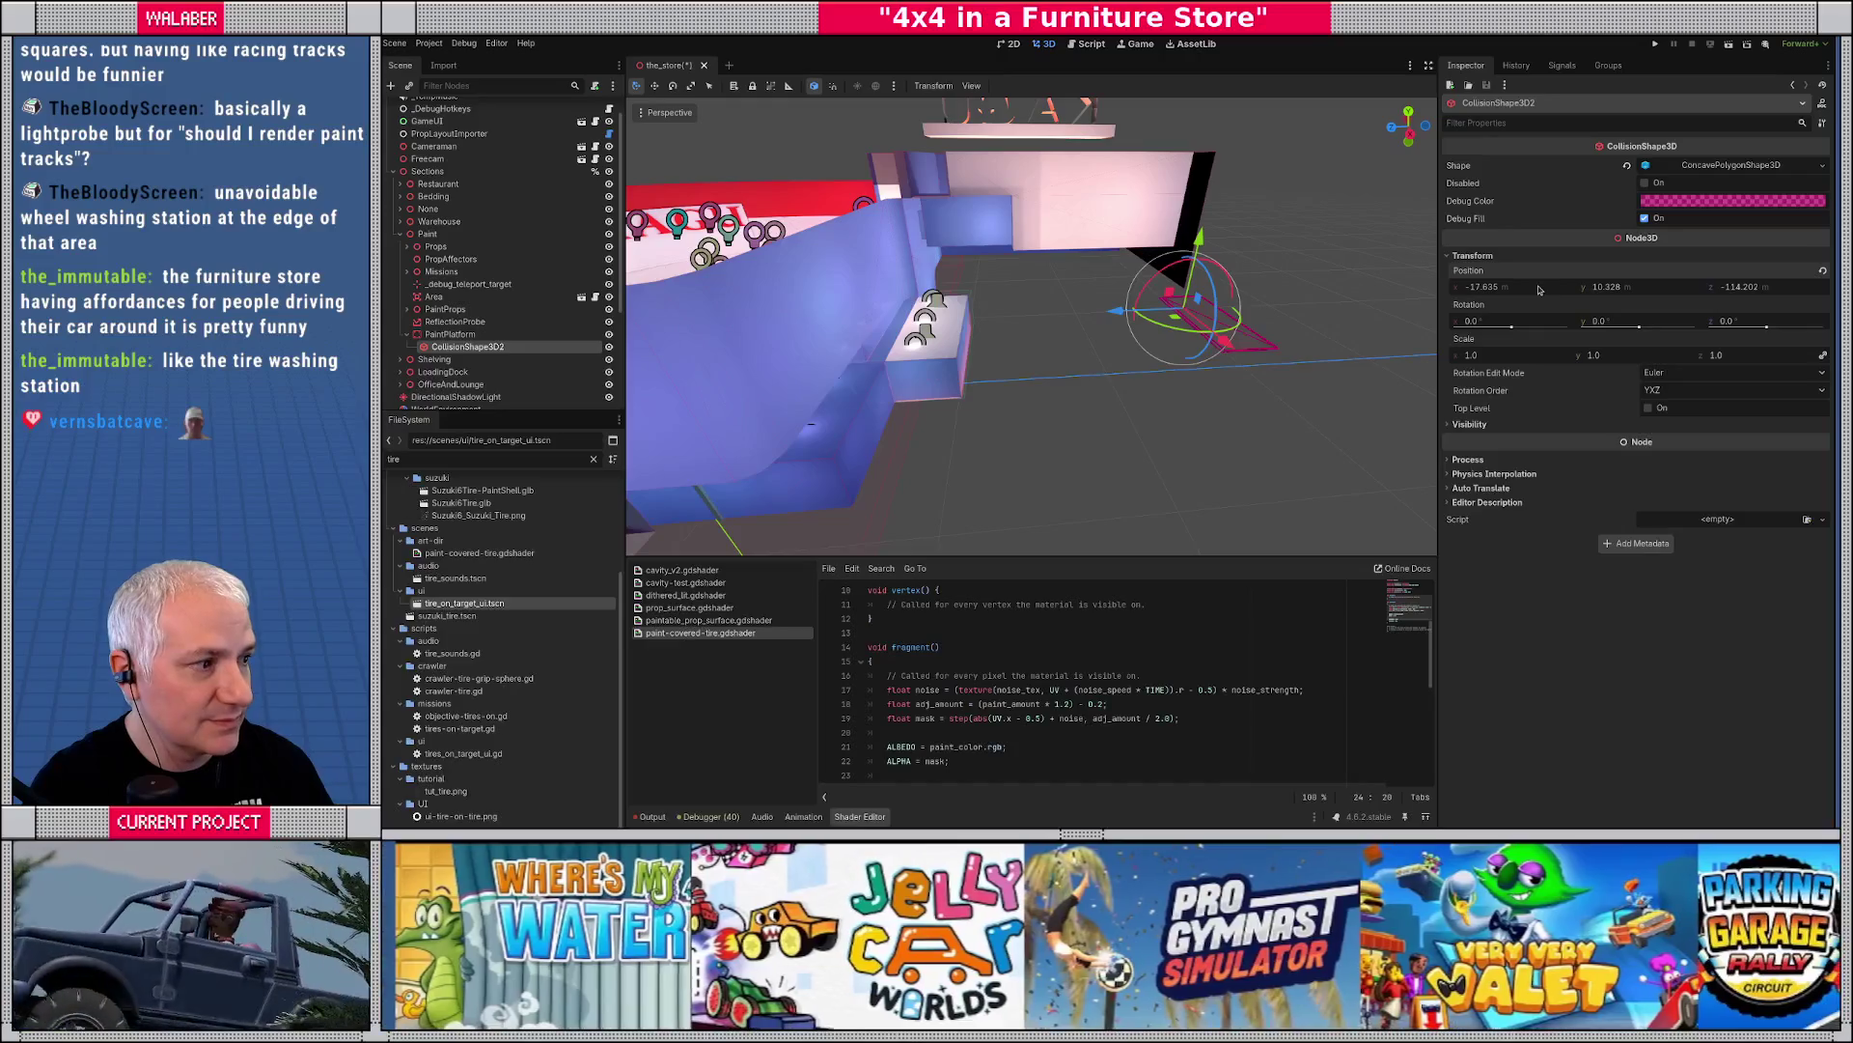
{"action": "left_click", "coordinate": [1539, 289]}
{"action": "type", "text": "0"}
{"action": "key", "text": "Tab"}
{"action": "type", "text": "0"}
{"action": "key", "text": "Tab"}
{"action": "type", "text": "0"}
{"action": "key", "text": "Return"}
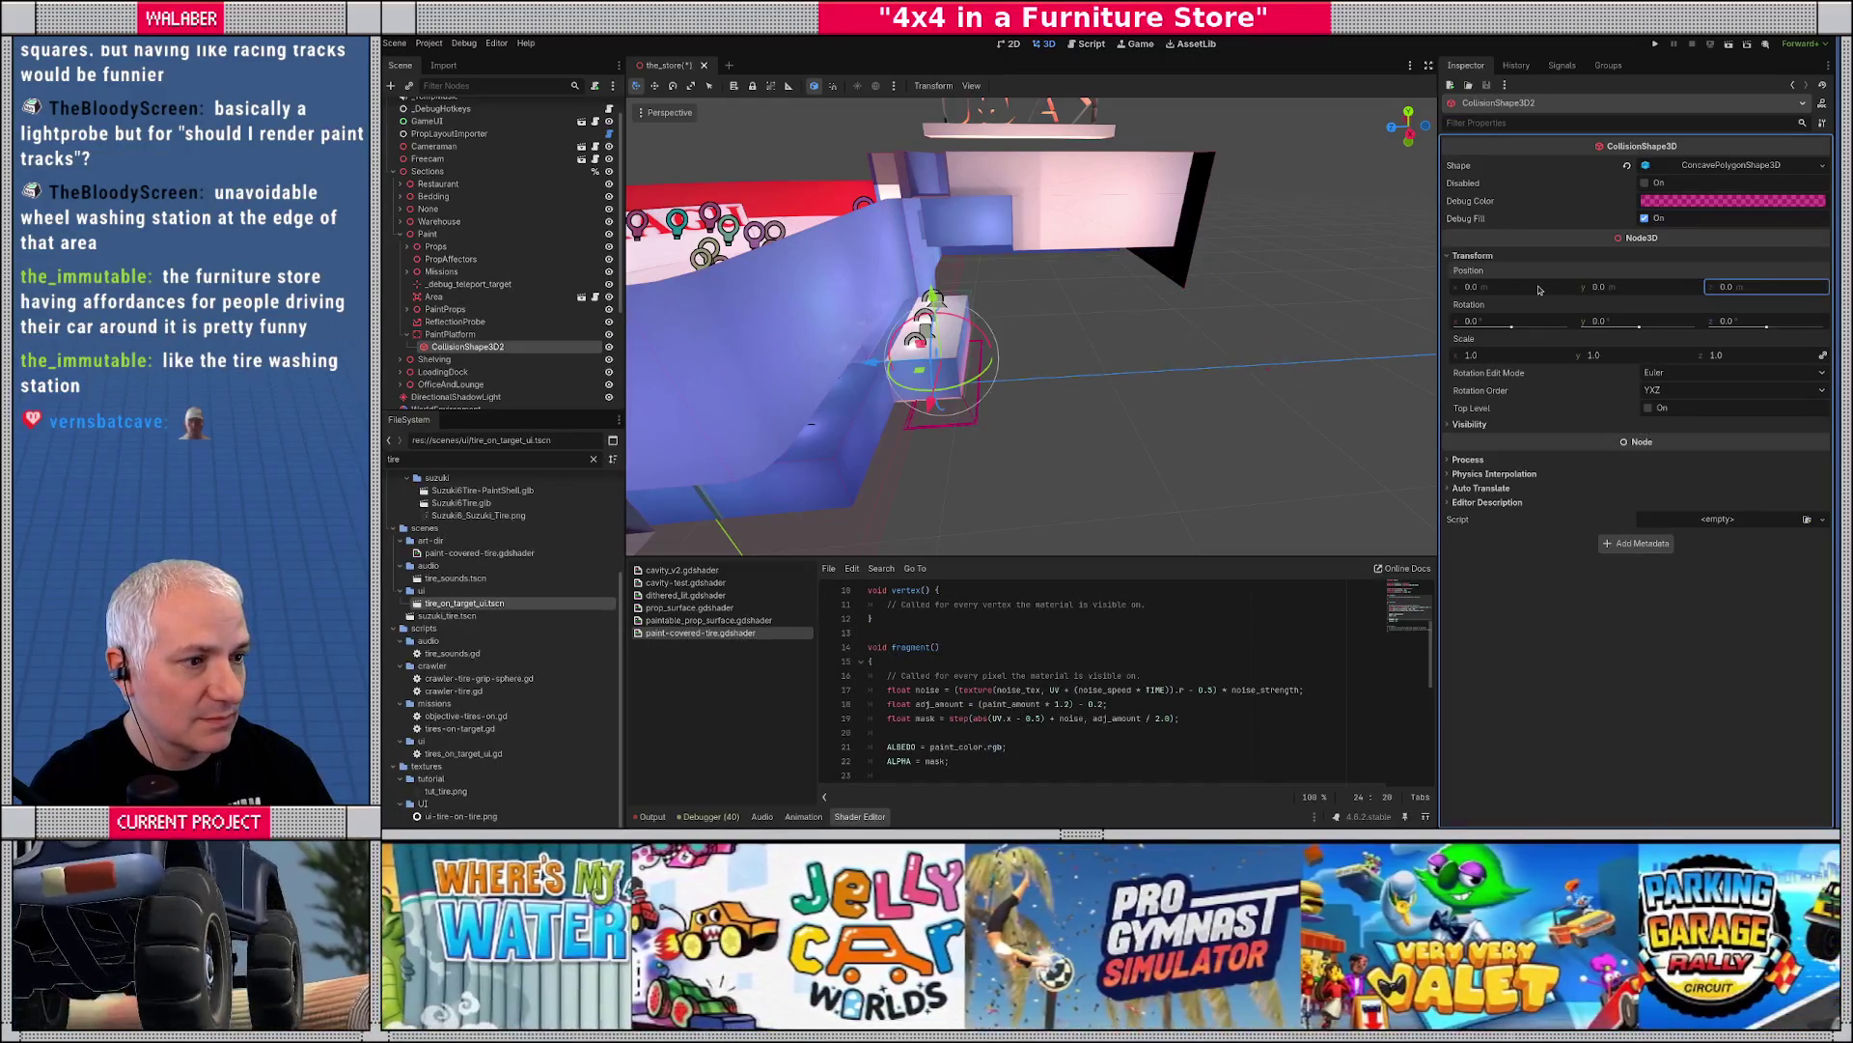
{"action": "scroll", "coordinate": [1000, 238], "scroll_direction": "down", "scroll_amount": 5}
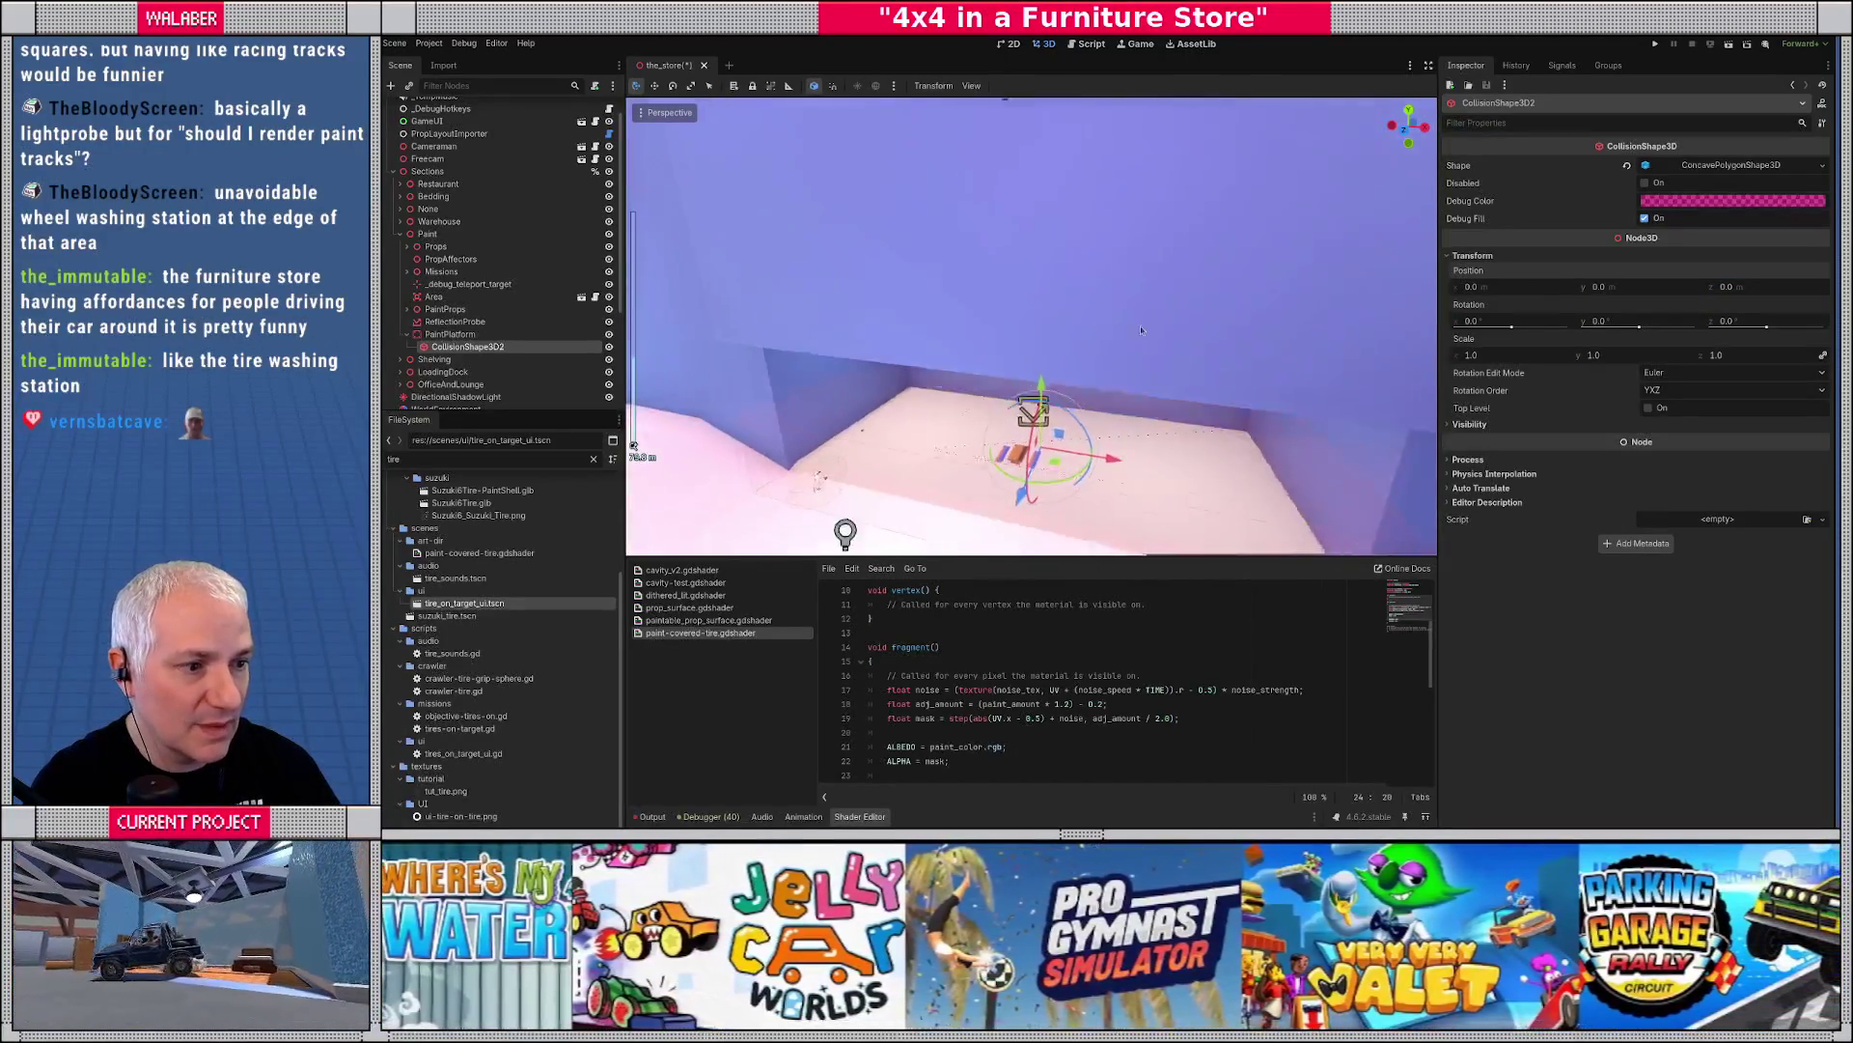
{"action": "key", "text": "f"}
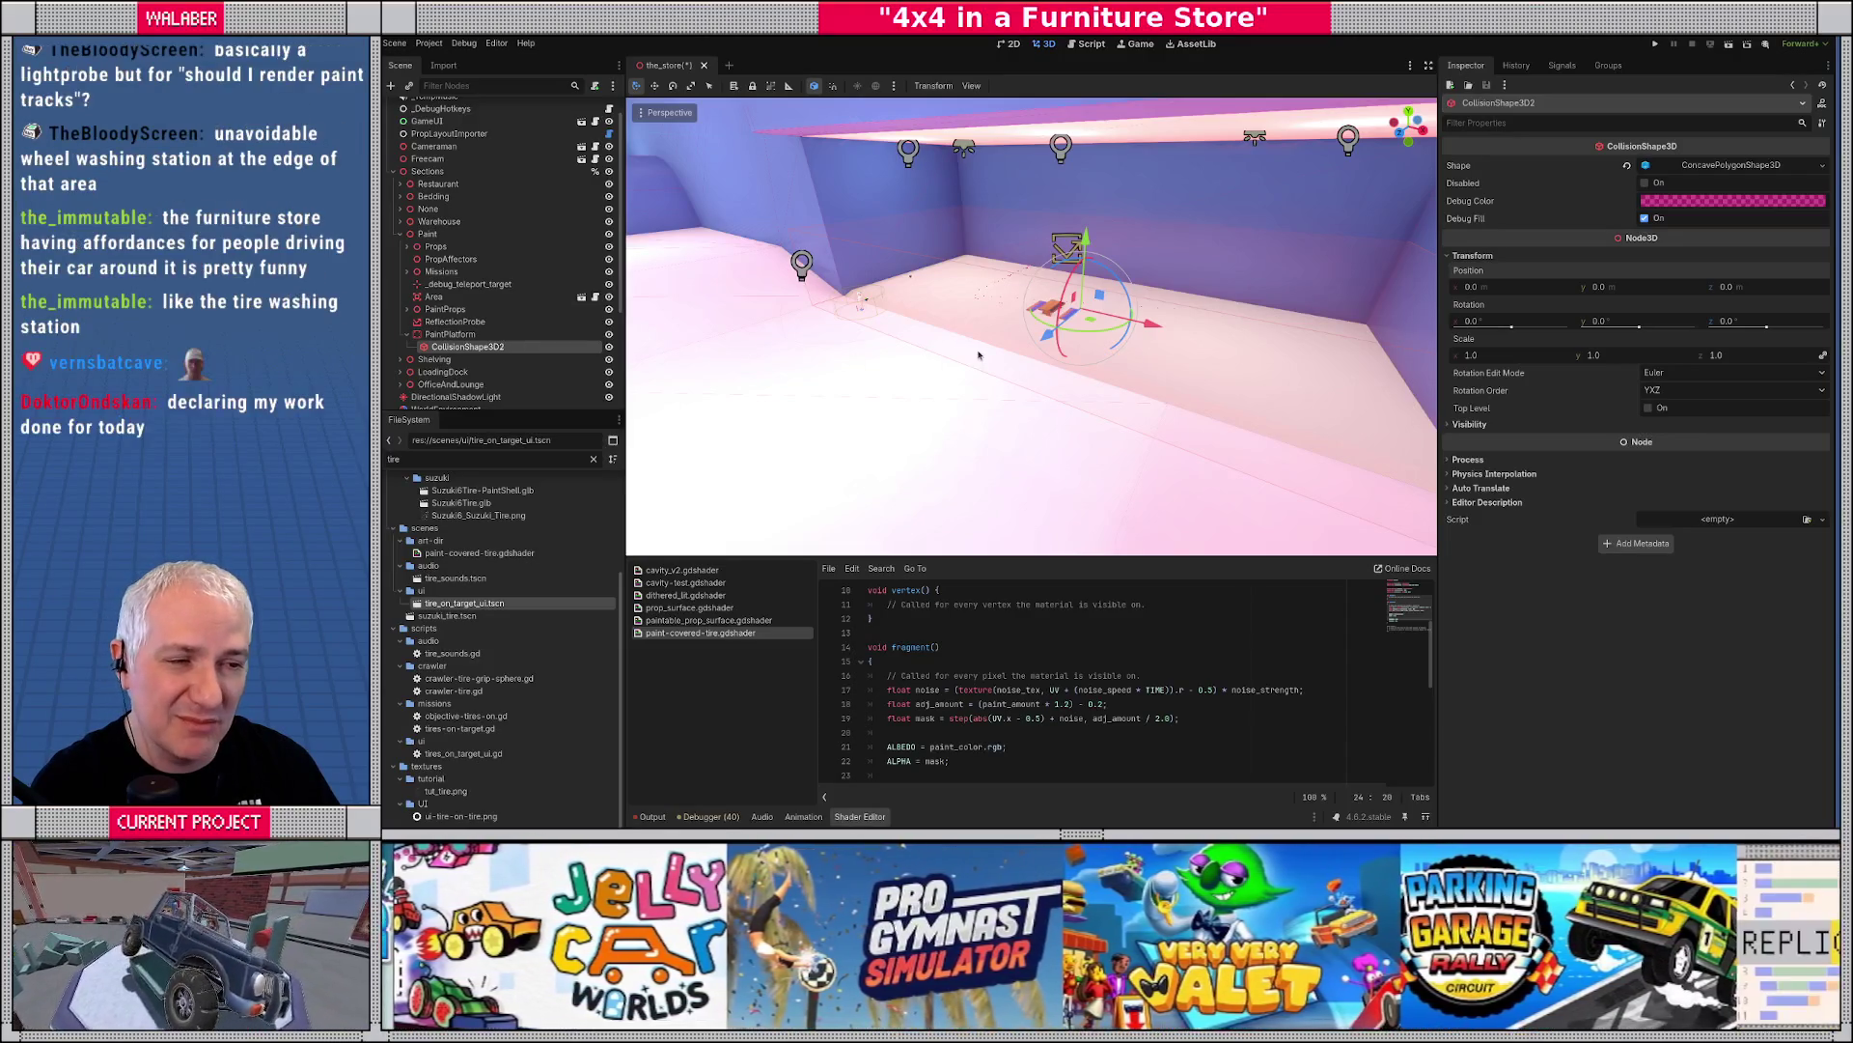
{"action": "left_click_drag", "start_coordinate": [1035, 350], "coordinate": [744, 357]}
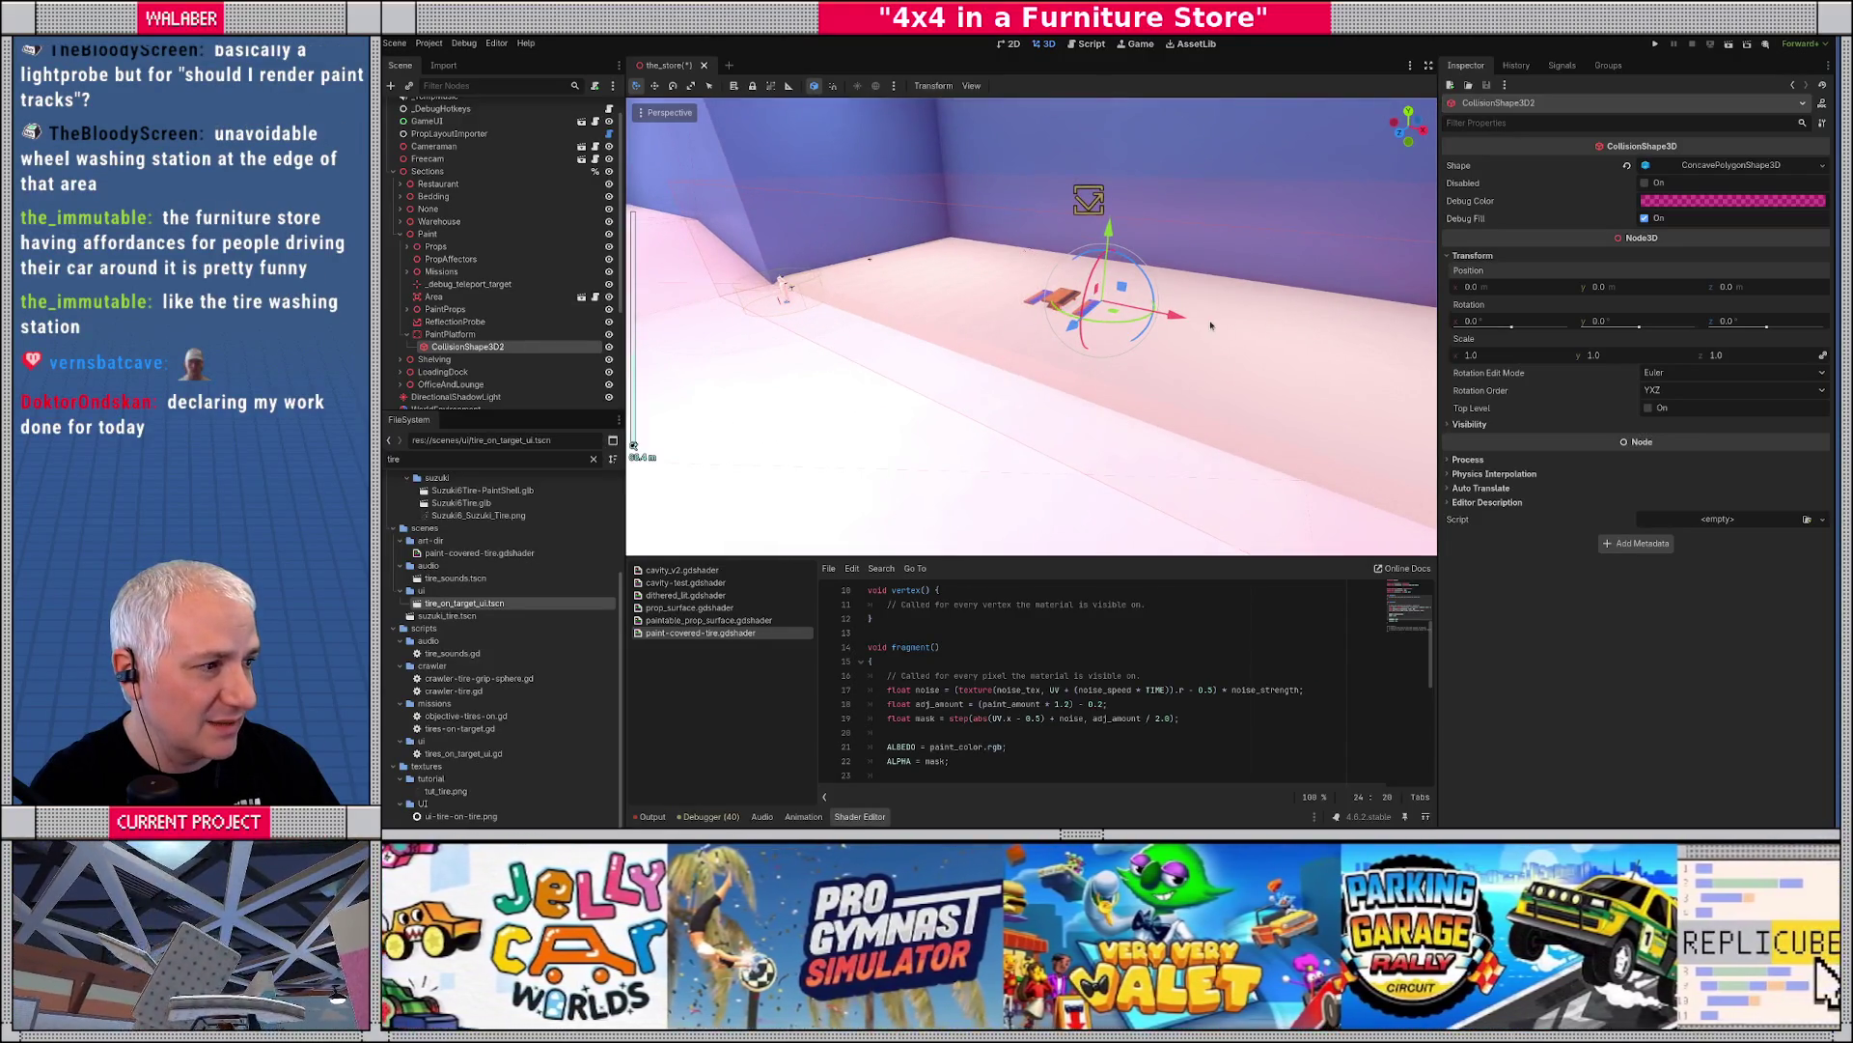
Inspect the collision shape, cancel an accidental move, save the store scene, and refresh props
{"action": "mouse_move", "coordinate": [1210, 326]}
{"action": "left_mouse_down"}
{"action": "mouse_move", "coordinate": [1177, 308]}
{"action": "mouse_move", "coordinate": [1242, 362]}
{"action": "mouse_move", "coordinate": [1117, 379]}
{"action": "mouse_move", "coordinate": [918, 327]}
{"action": "mouse_move", "coordinate": [984, 319]}
{"action": "mouse_move", "coordinate": [965, 304]}
{"action": "mouse_move", "coordinate": [1080, 305]}
{"action": "mouse_move", "coordinate": [1061, 389]}
{"action": "mouse_move", "coordinate": [1097, 359]}
{"action": "mouse_move", "coordinate": [1187, 413]}
{"action": "mouse_move", "coordinate": [1076, 442]}
{"action": "mouse_move", "coordinate": [1042, 430]}
{"action": "left_mouse_up"}
{"action": "key", "text": "f"}
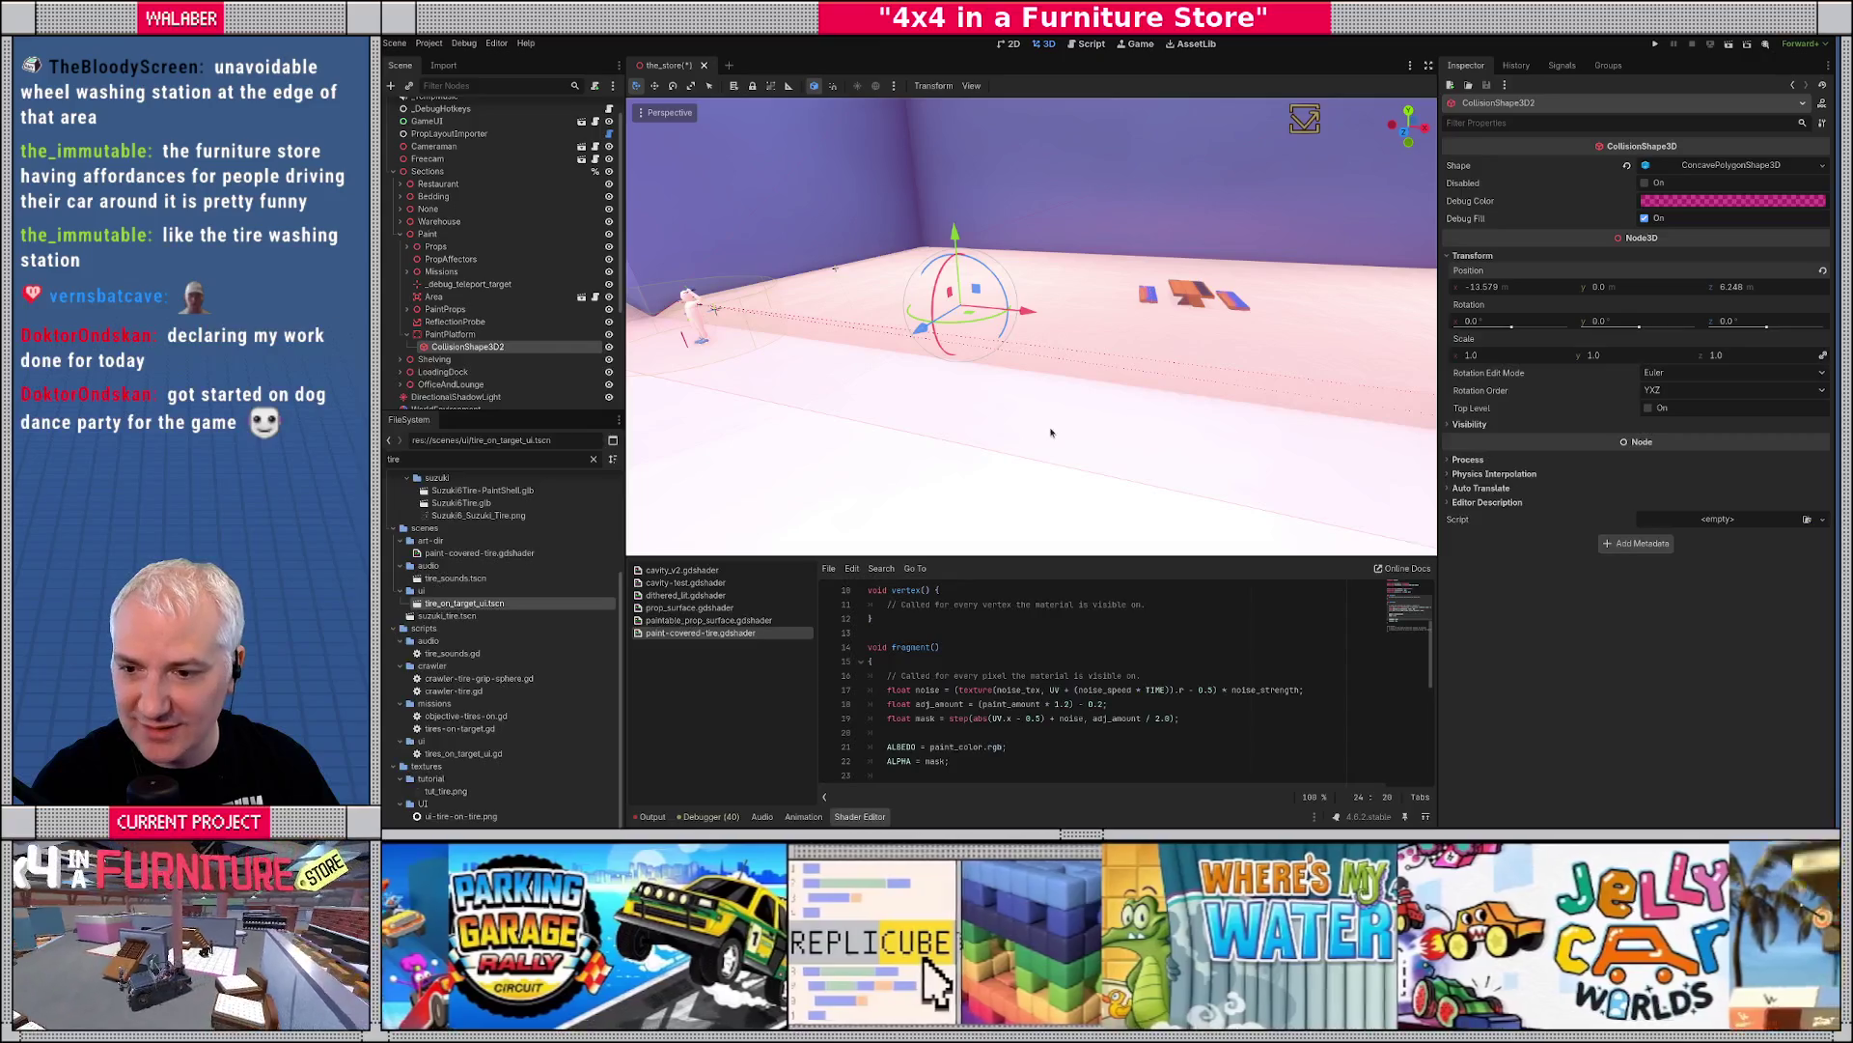
{"action": "mouse_move", "coordinate": [1076, 448]}
{"action": "left_mouse_down"}
{"action": "mouse_move", "coordinate": [1052, 418]}
{"action": "mouse_move", "coordinate": [1067, 431]}
{"action": "mouse_move", "coordinate": [1150, 314]}
{"action": "mouse_move", "coordinate": [1101, 275]}
{"action": "mouse_move", "coordinate": [1187, 375]}
{"action": "mouse_move", "coordinate": [1163, 372]}
{"action": "left_mouse_up"}
{"action": "right_click", "coordinate": [1102, 274]}
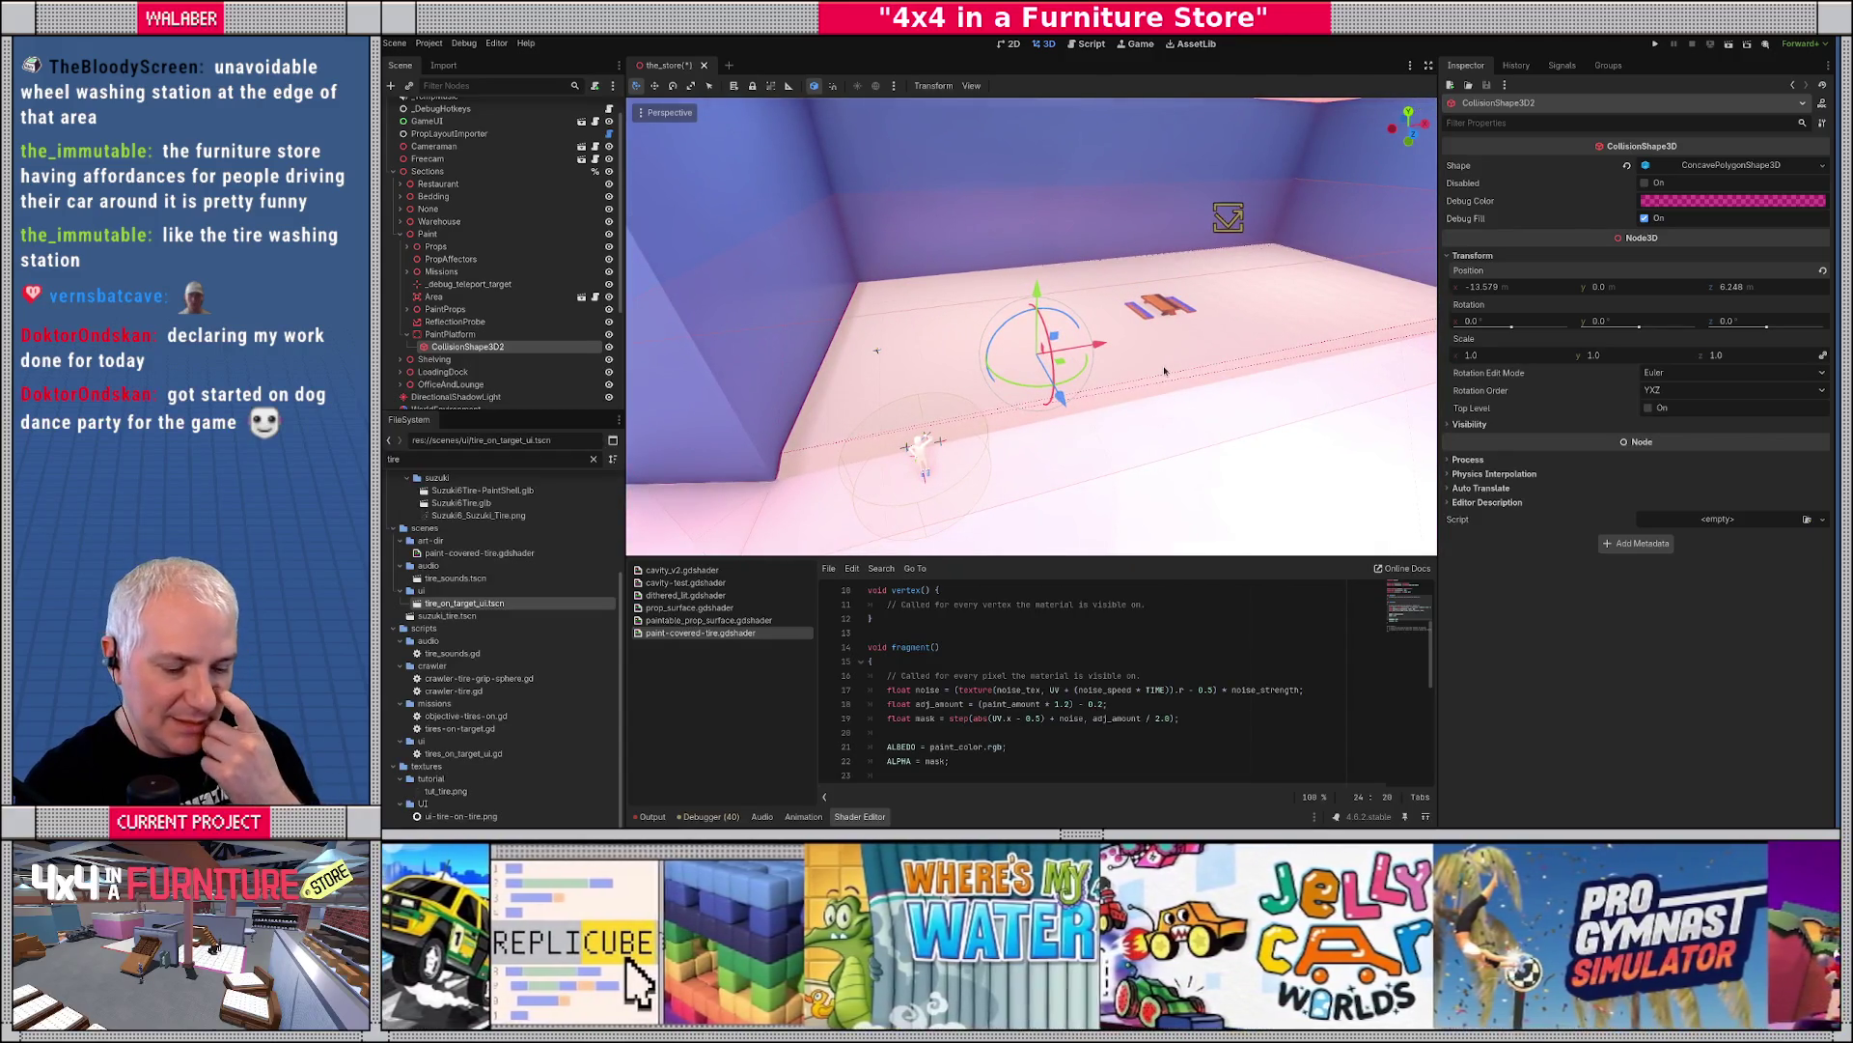
{"action": "key", "text": "ctrl+s"}
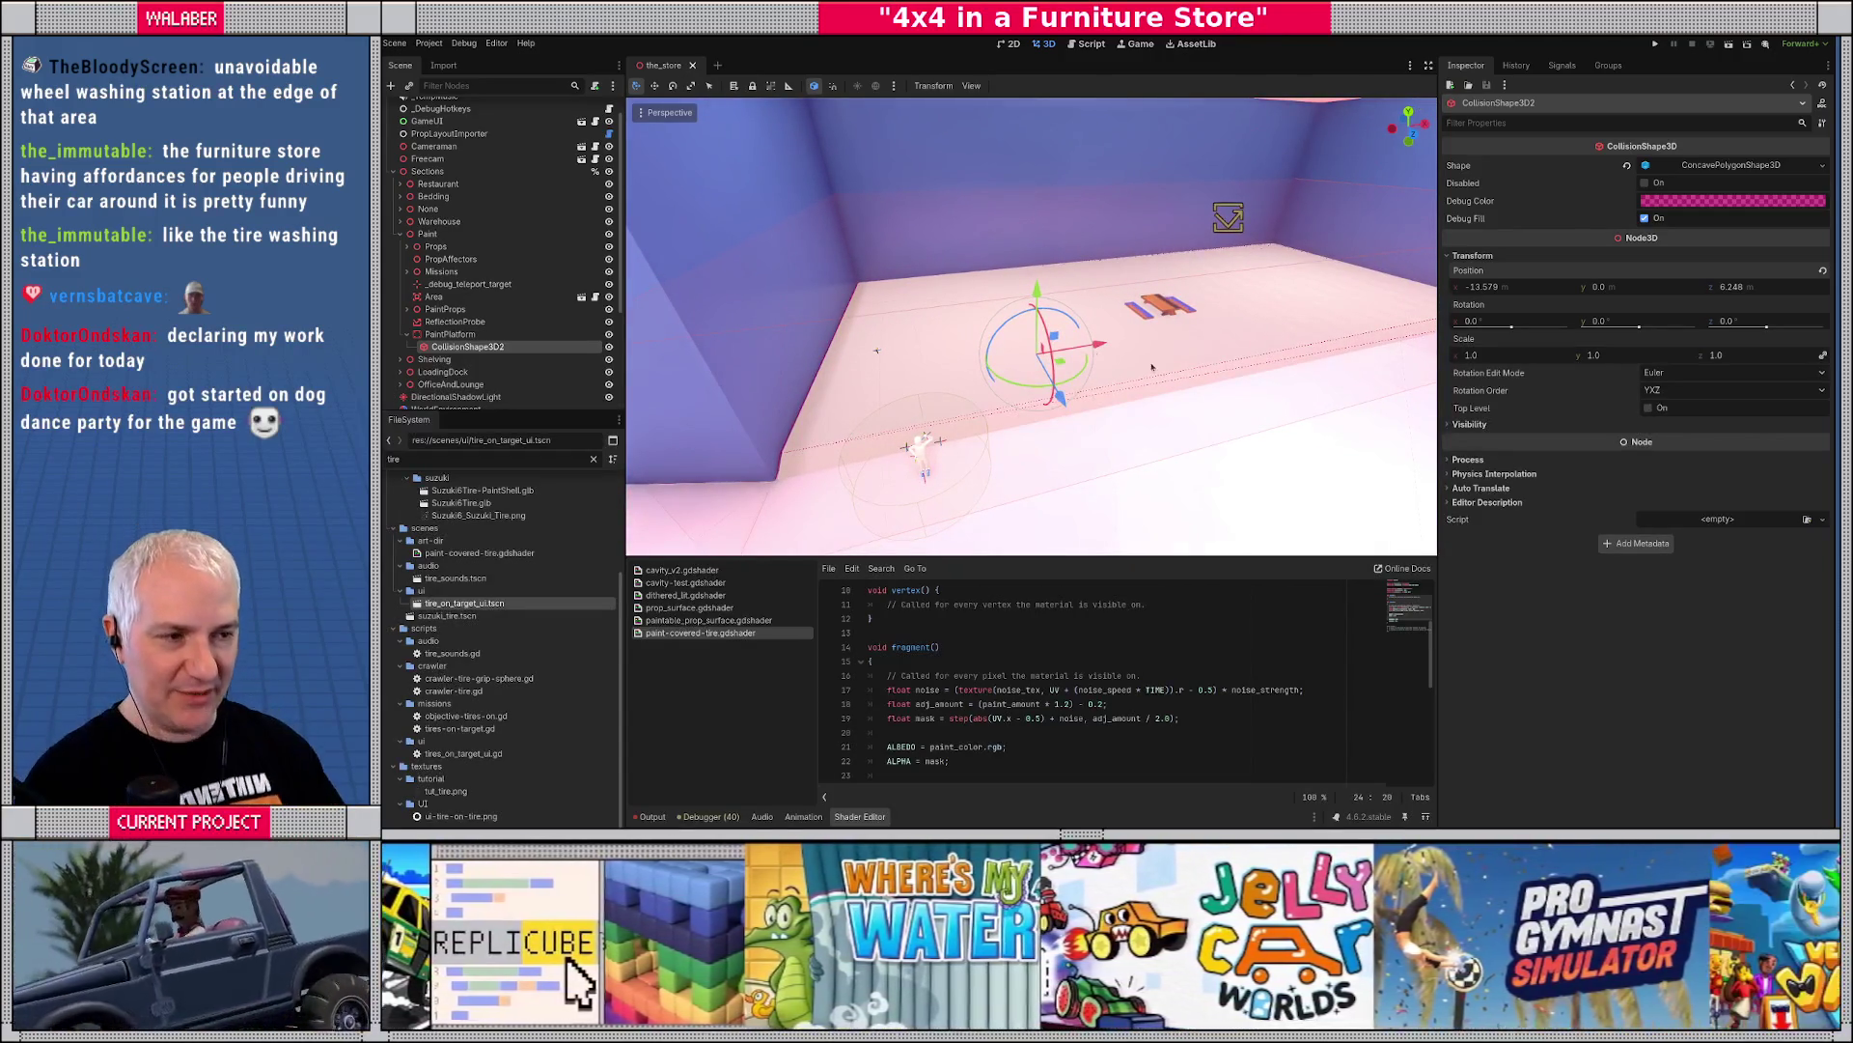
{"action": "key", "text": "alt+Tab"}
{"action": "key", "text": "alt+Tab"}
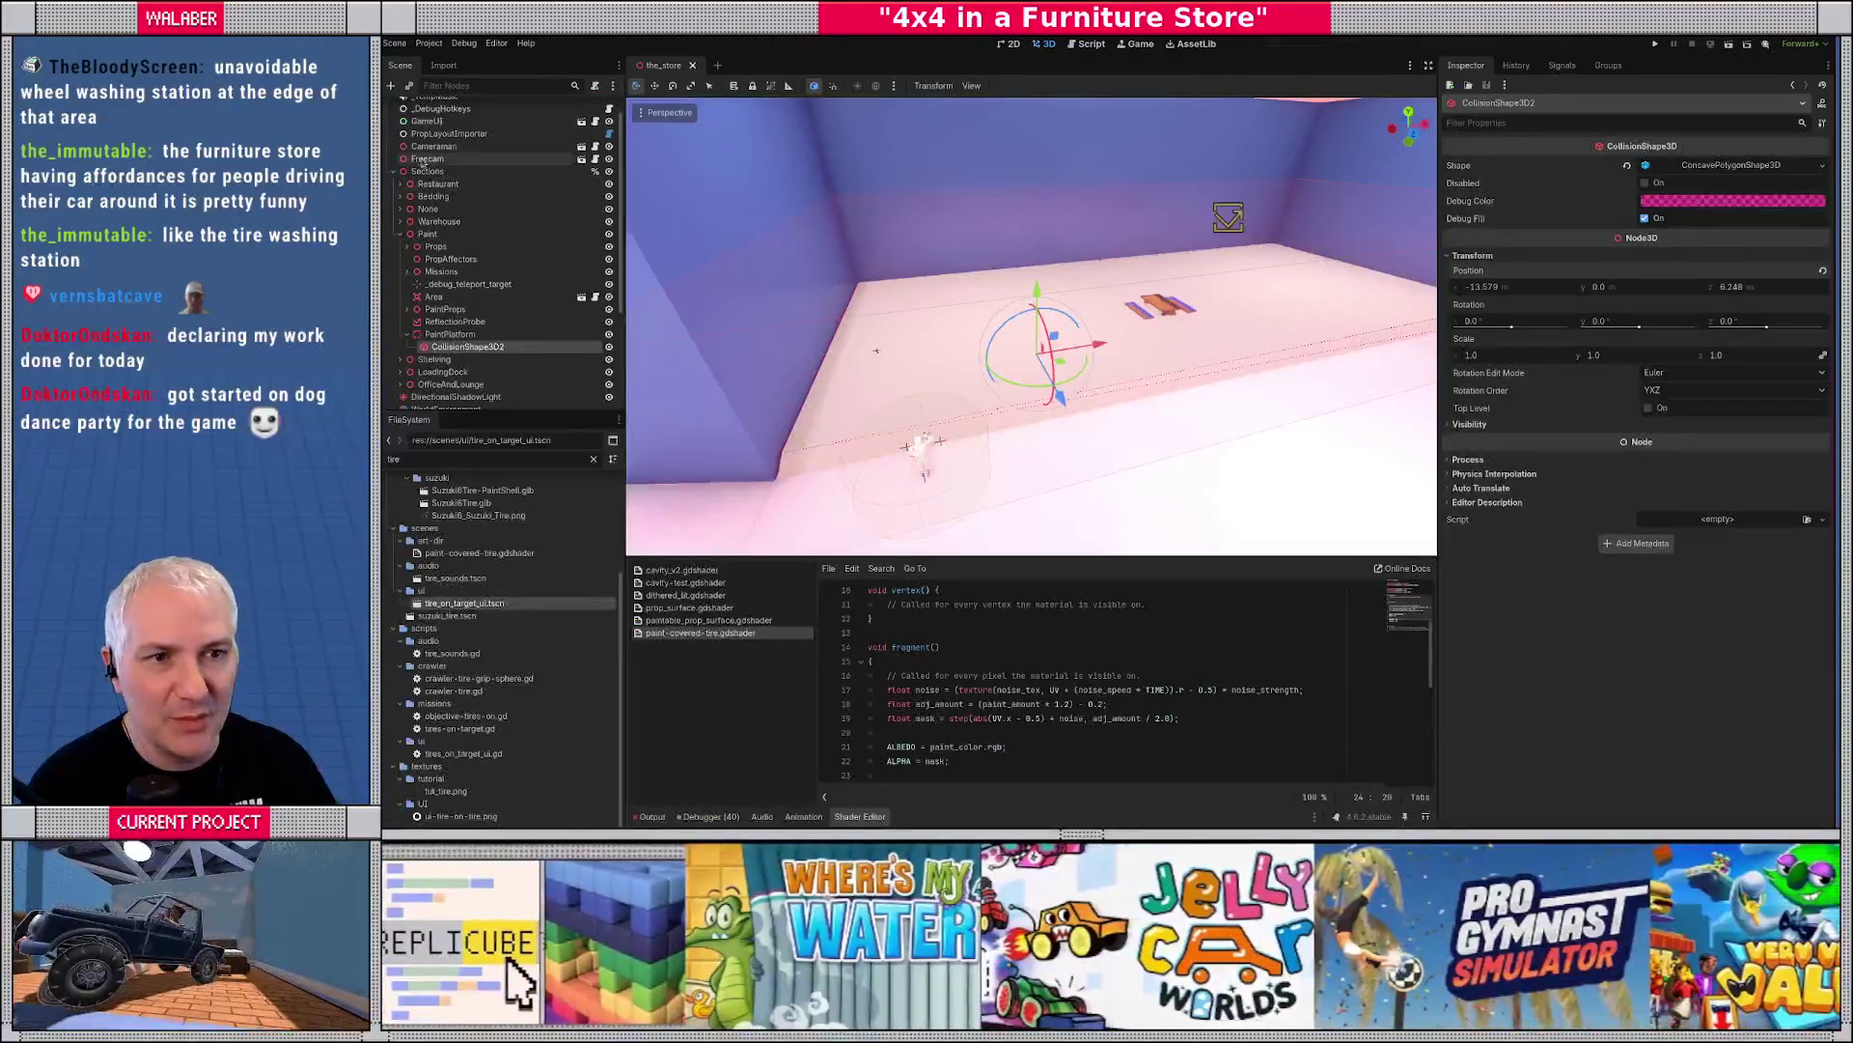
{"action": "left_click", "coordinate": [1627, 168]}
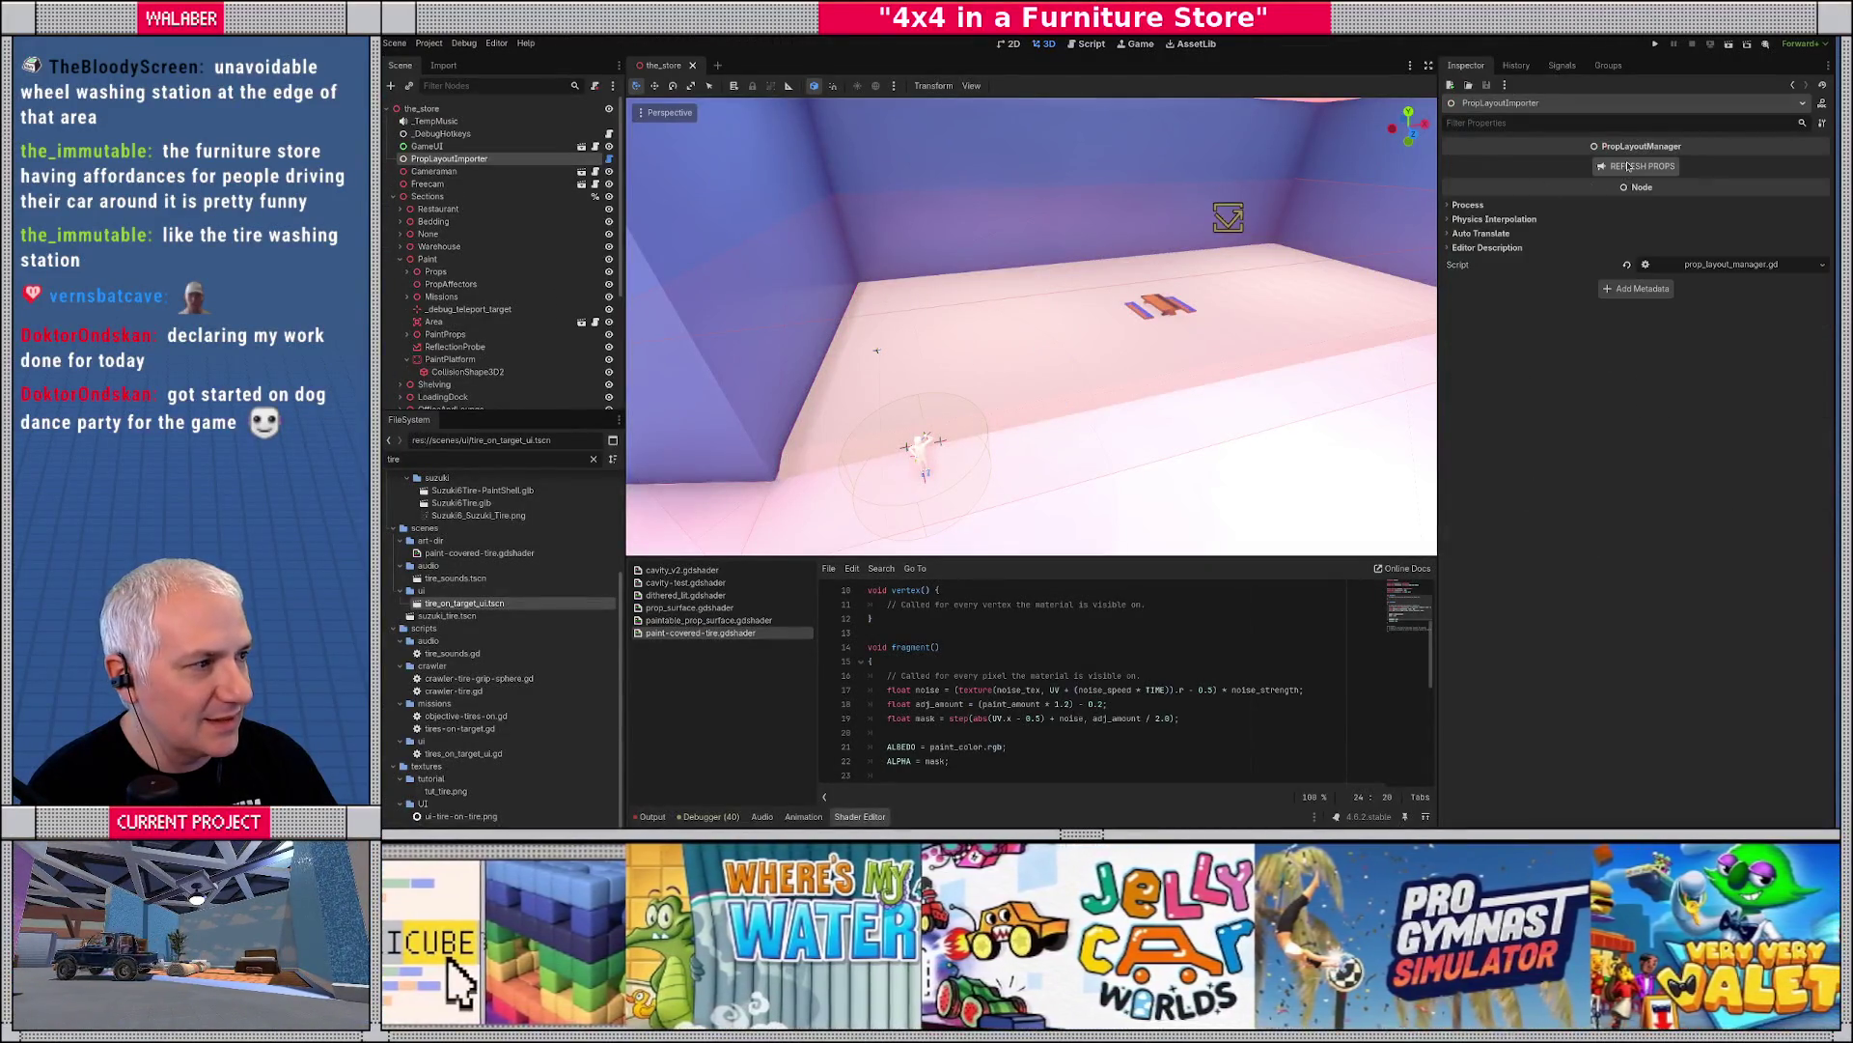
Expand PaintProps and select both picnic benches and the picnic table together
{"action": "scroll", "coordinate": [1109, 347], "scroll_direction": "down", "scroll_amount": 2}
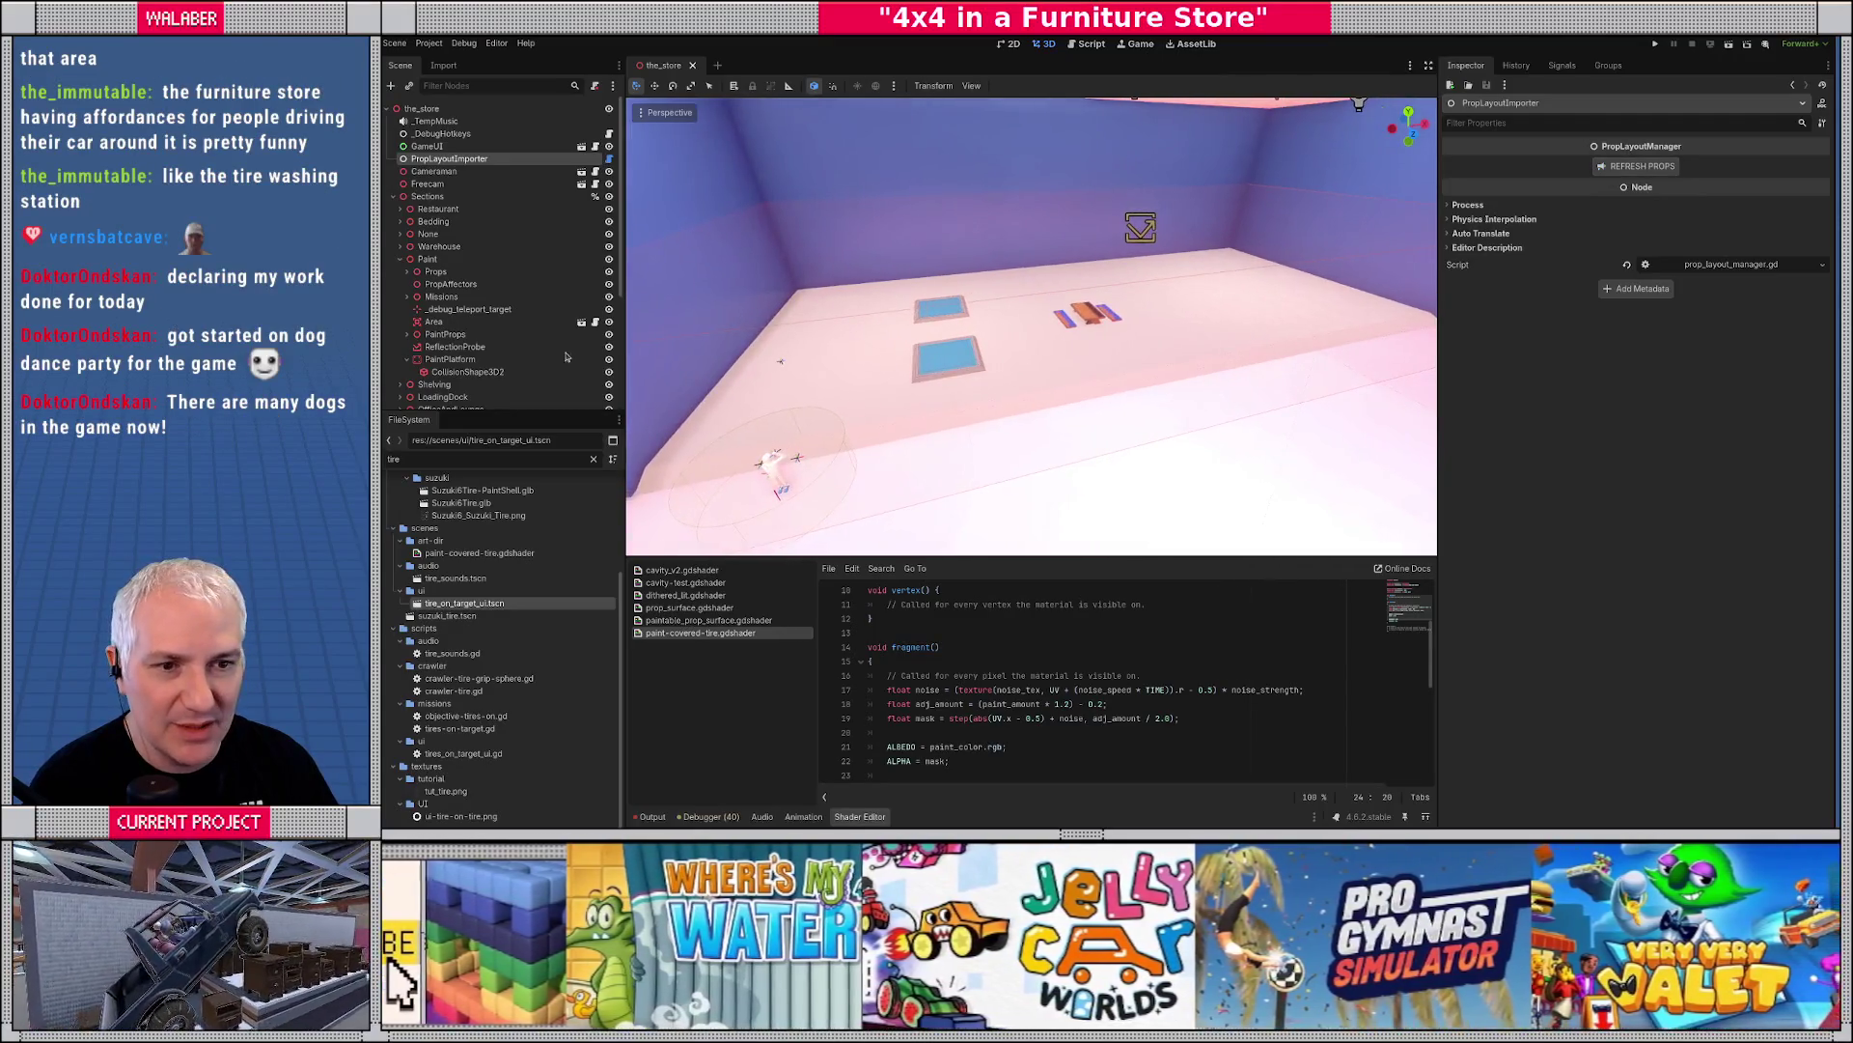
{"action": "scroll", "coordinate": [452, 328], "scroll_direction": "down", "scroll_amount": 2}
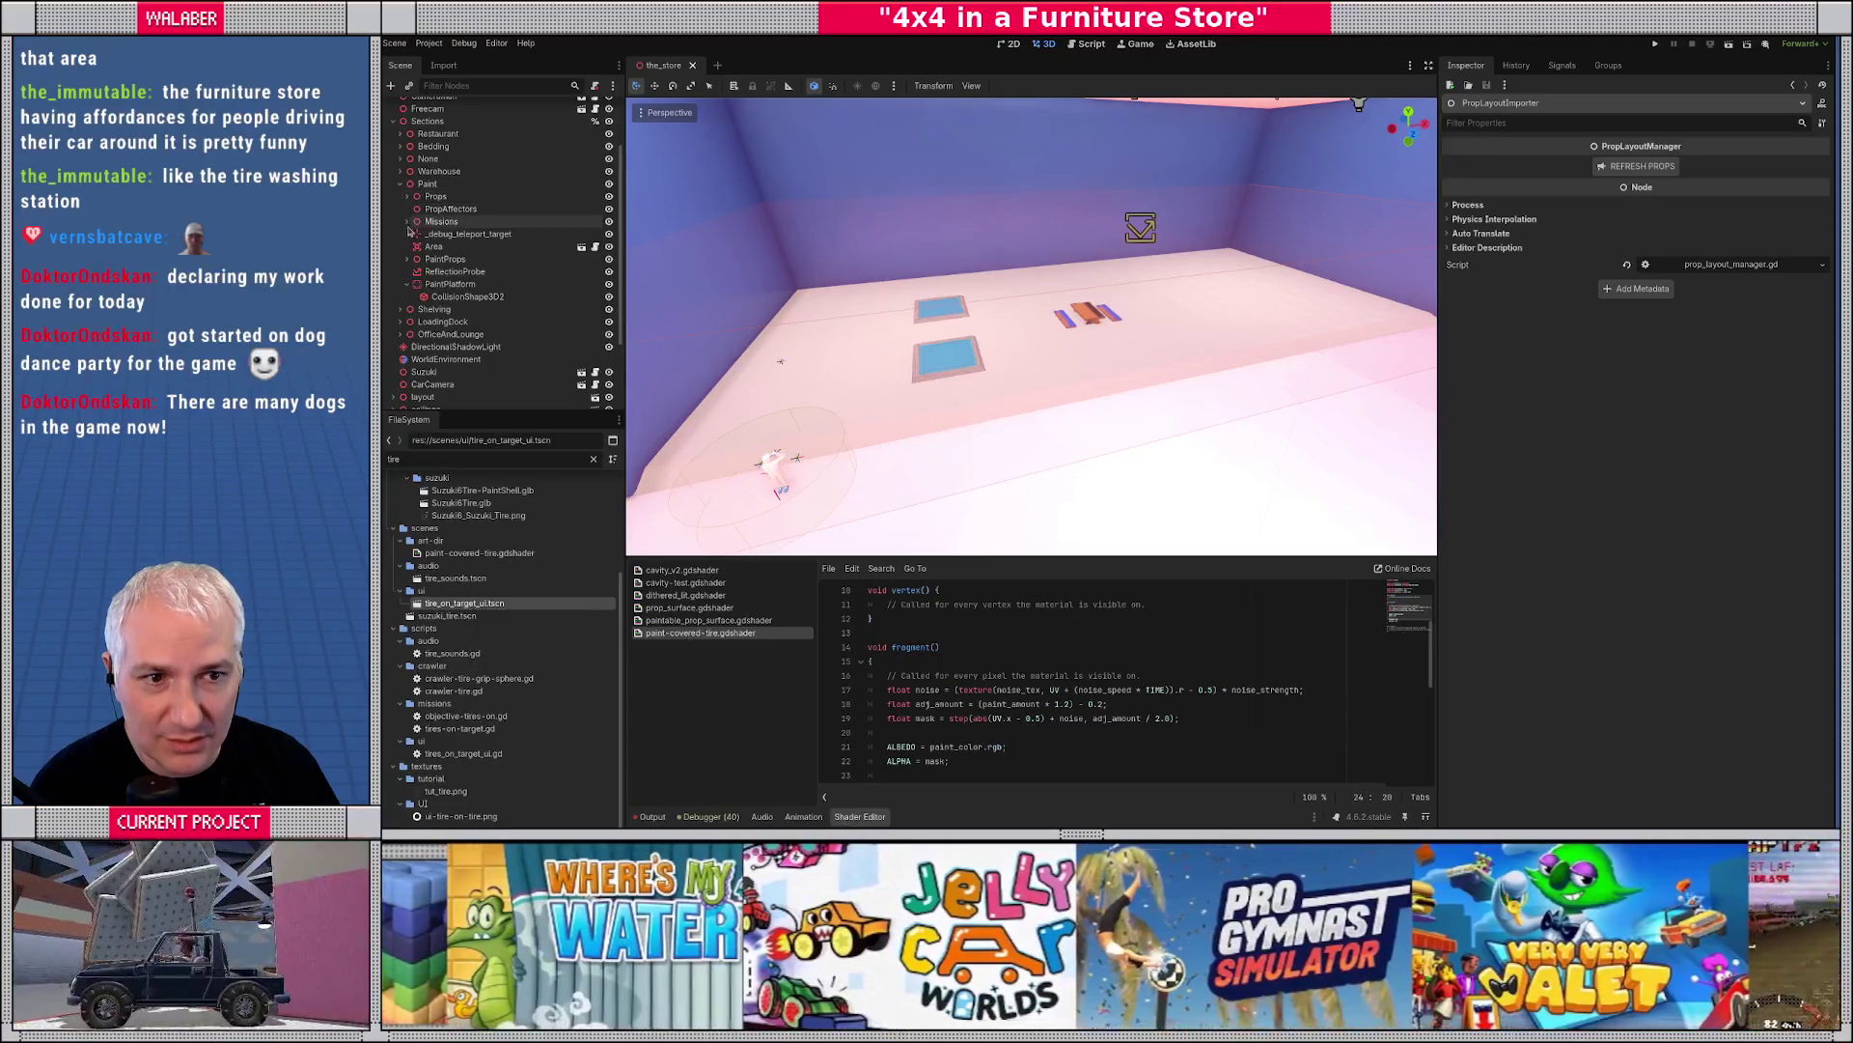
{"action": "left_click", "coordinate": [407, 258]}
{"action": "left_click", "coordinate": [413, 271]}
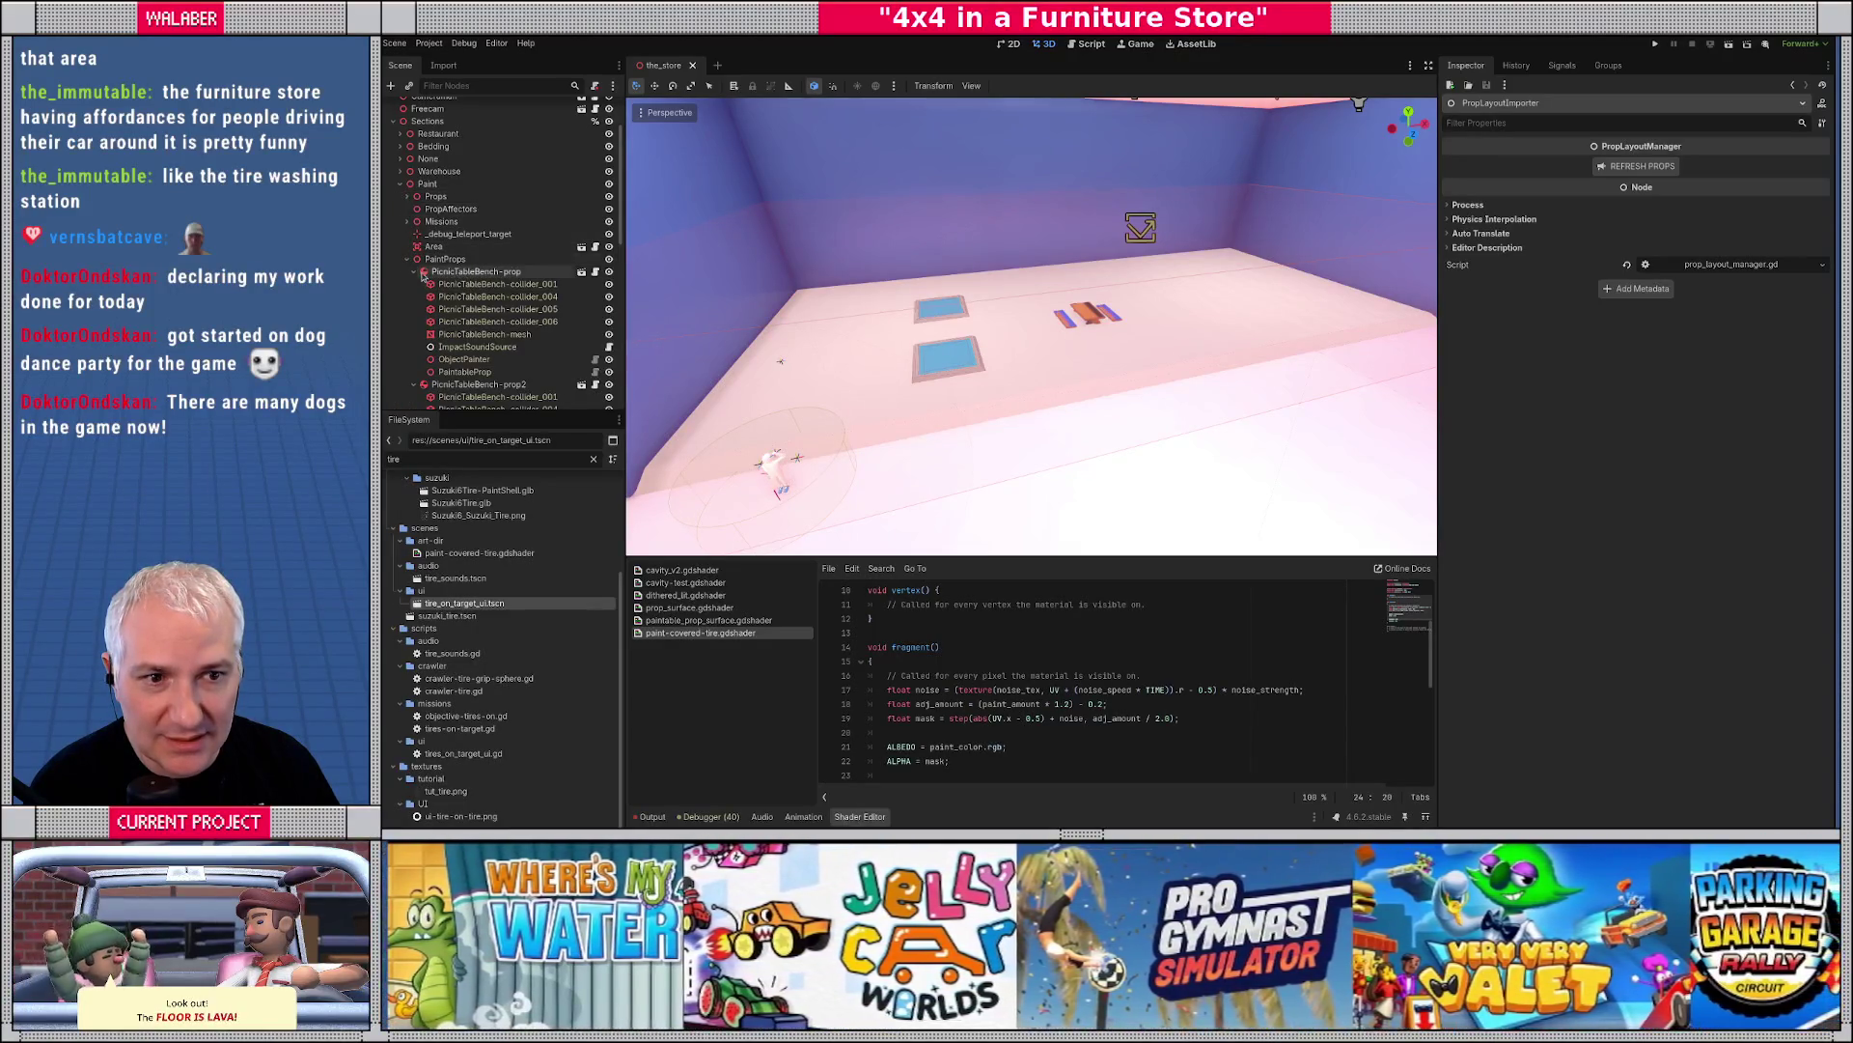
{"action": "left_click", "coordinate": [413, 284]}
{"action": "left_click", "coordinate": [413, 296]}
{"action": "left_click", "coordinate": [413, 296]}
{"action": "left_click", "coordinate": [473, 271]}
{"action": "left_click", "coordinate": [463, 296], "text": "shift"}
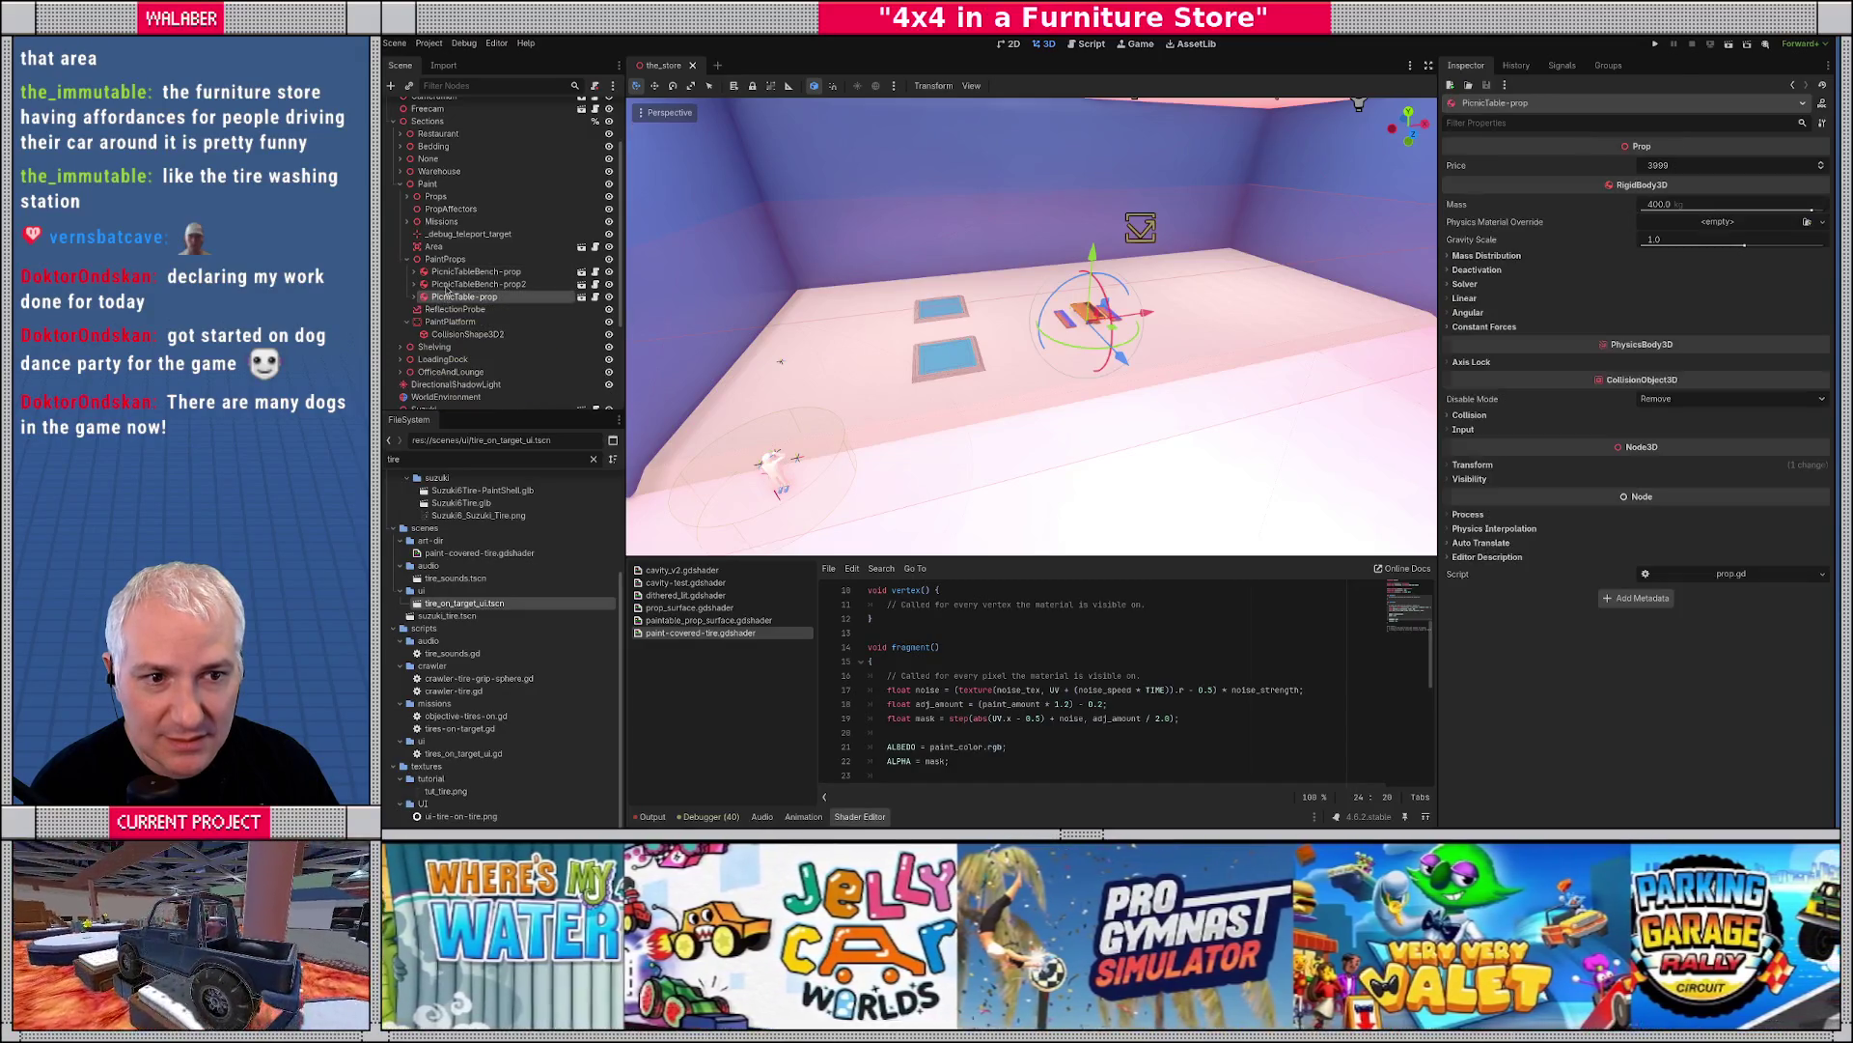
Move the three picnic props sideways along X, then down along Y to a new floor spot
{"action": "left_click_drag", "start_coordinate": [1096, 252], "coordinate": [1099, 224]}
{"action": "key", "text": "f"}
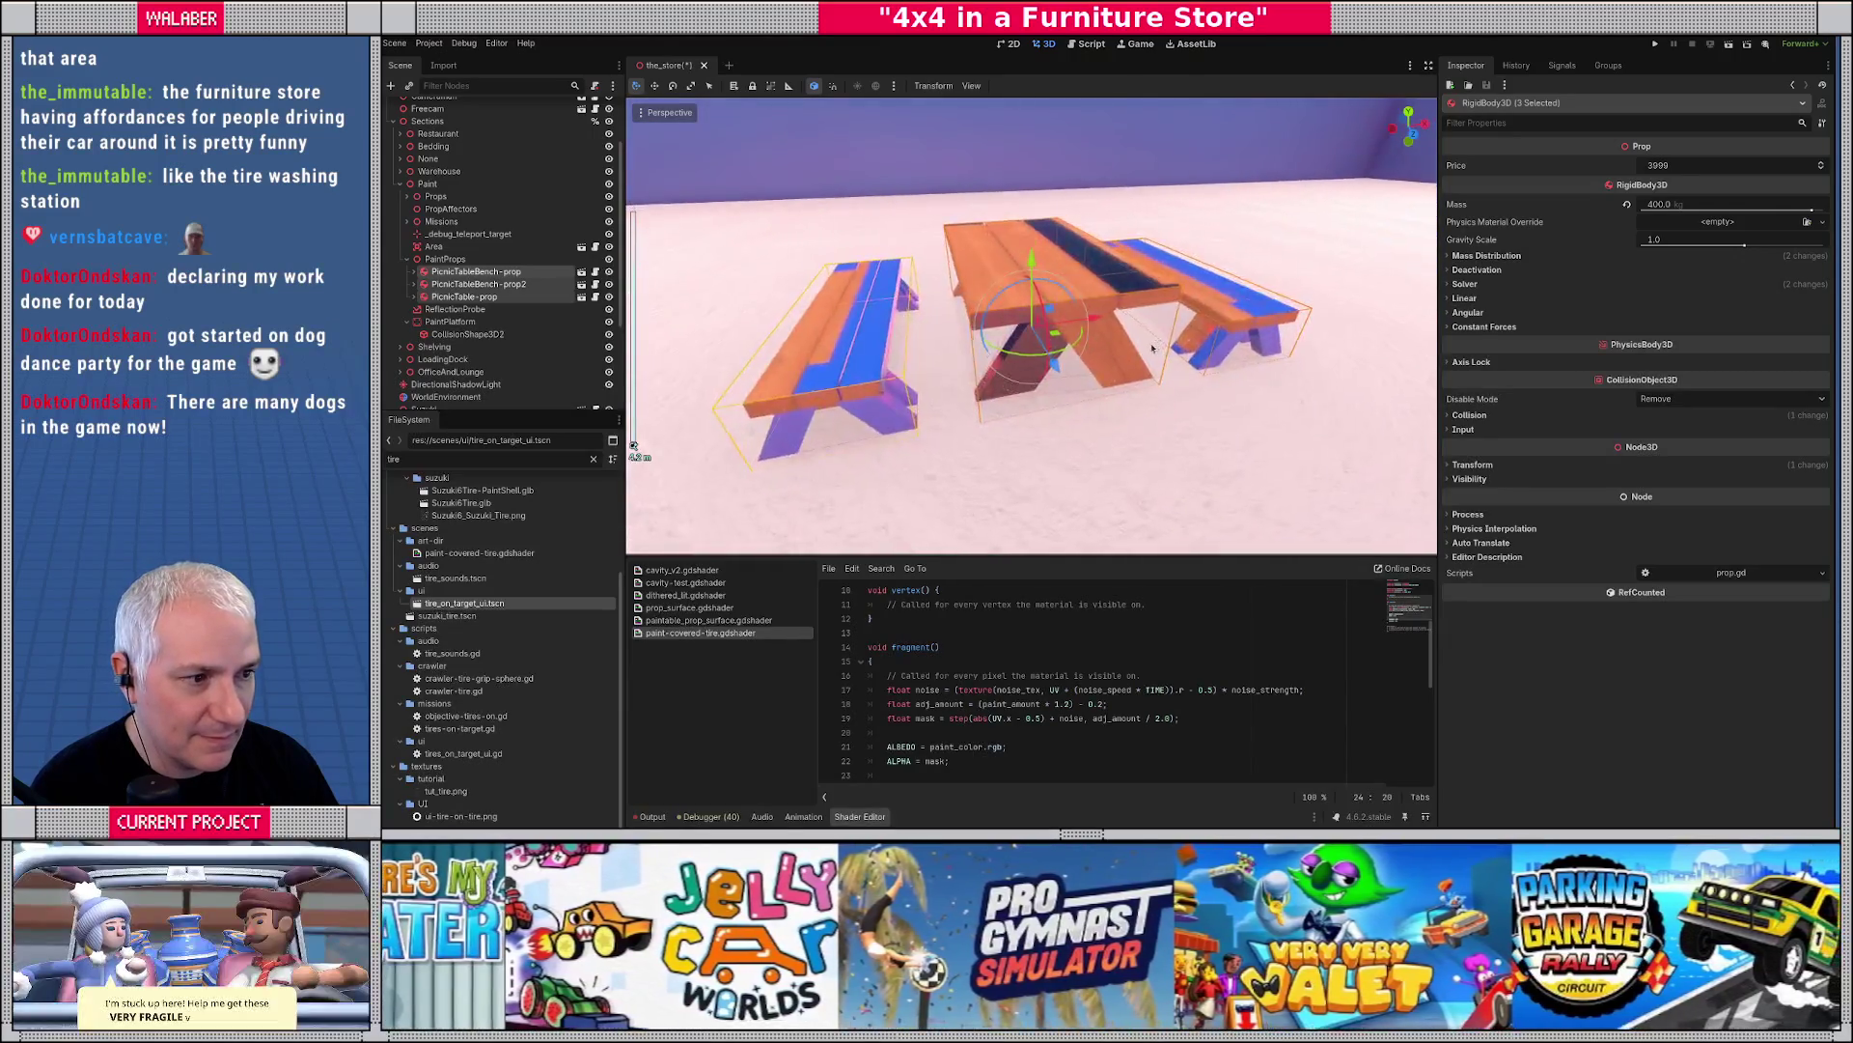
{"action": "key", "text": "g"}
{"action": "key", "text": "x"}
{"action": "left_click", "coordinate": [1161, 320]}
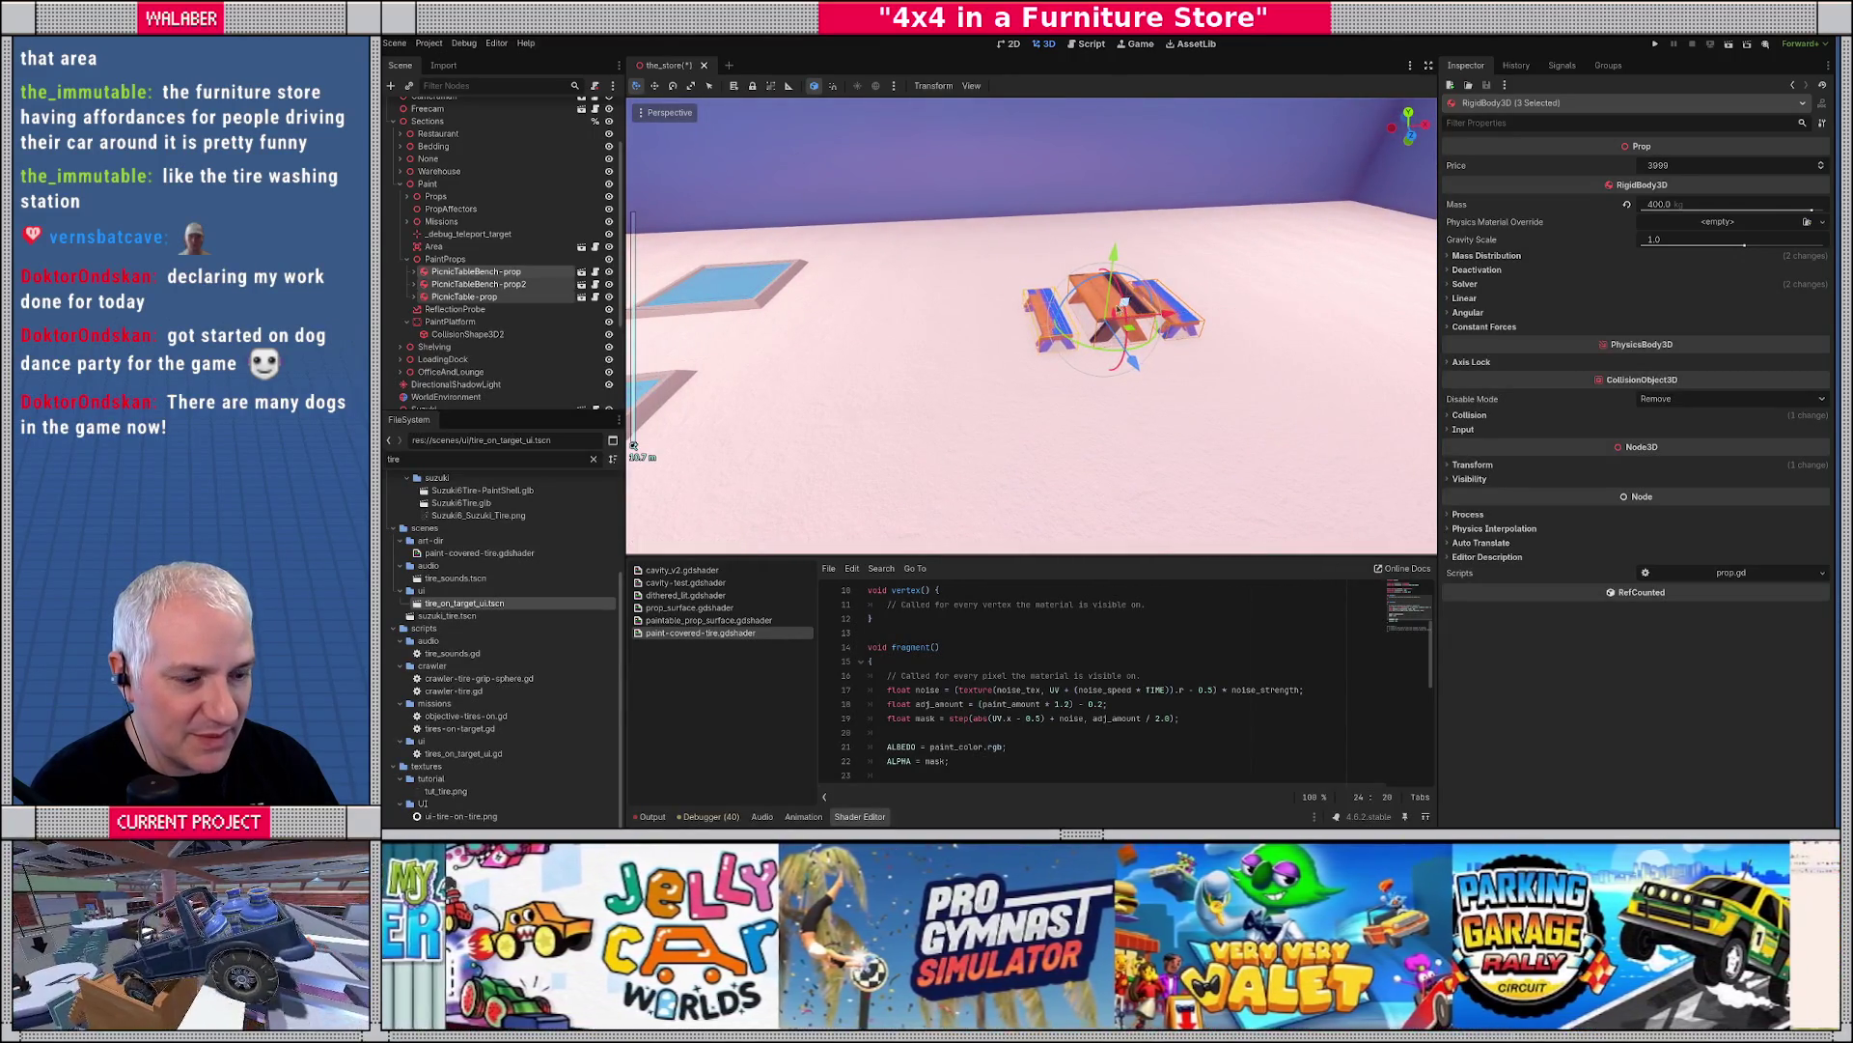
{"action": "key", "text": "f"}
{"action": "key", "text": "g"}
{"action": "key", "text": "y"}
{"action": "left_click", "coordinate": [1031, 259]}
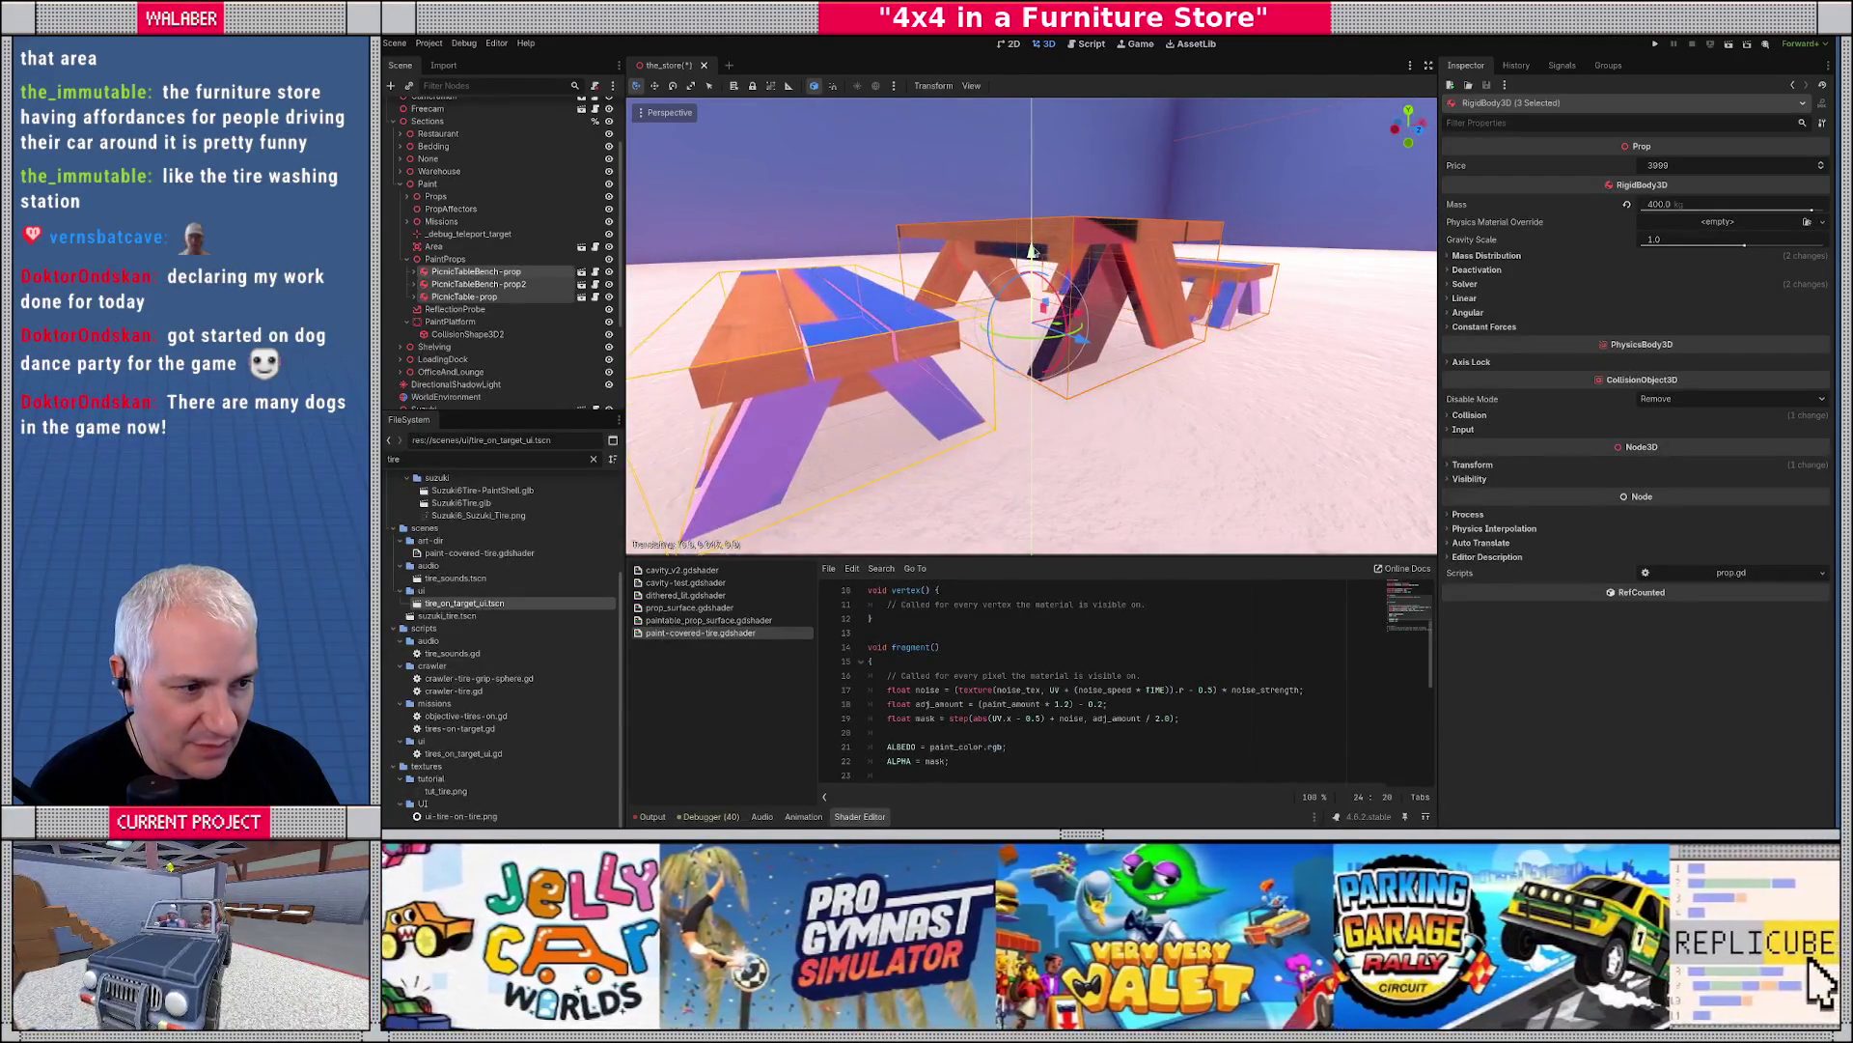
Select the PaintPlatform node and bring up its context menu
{"action": "scroll", "coordinate": [958, 367], "scroll_direction": "down", "scroll_amount": 10}
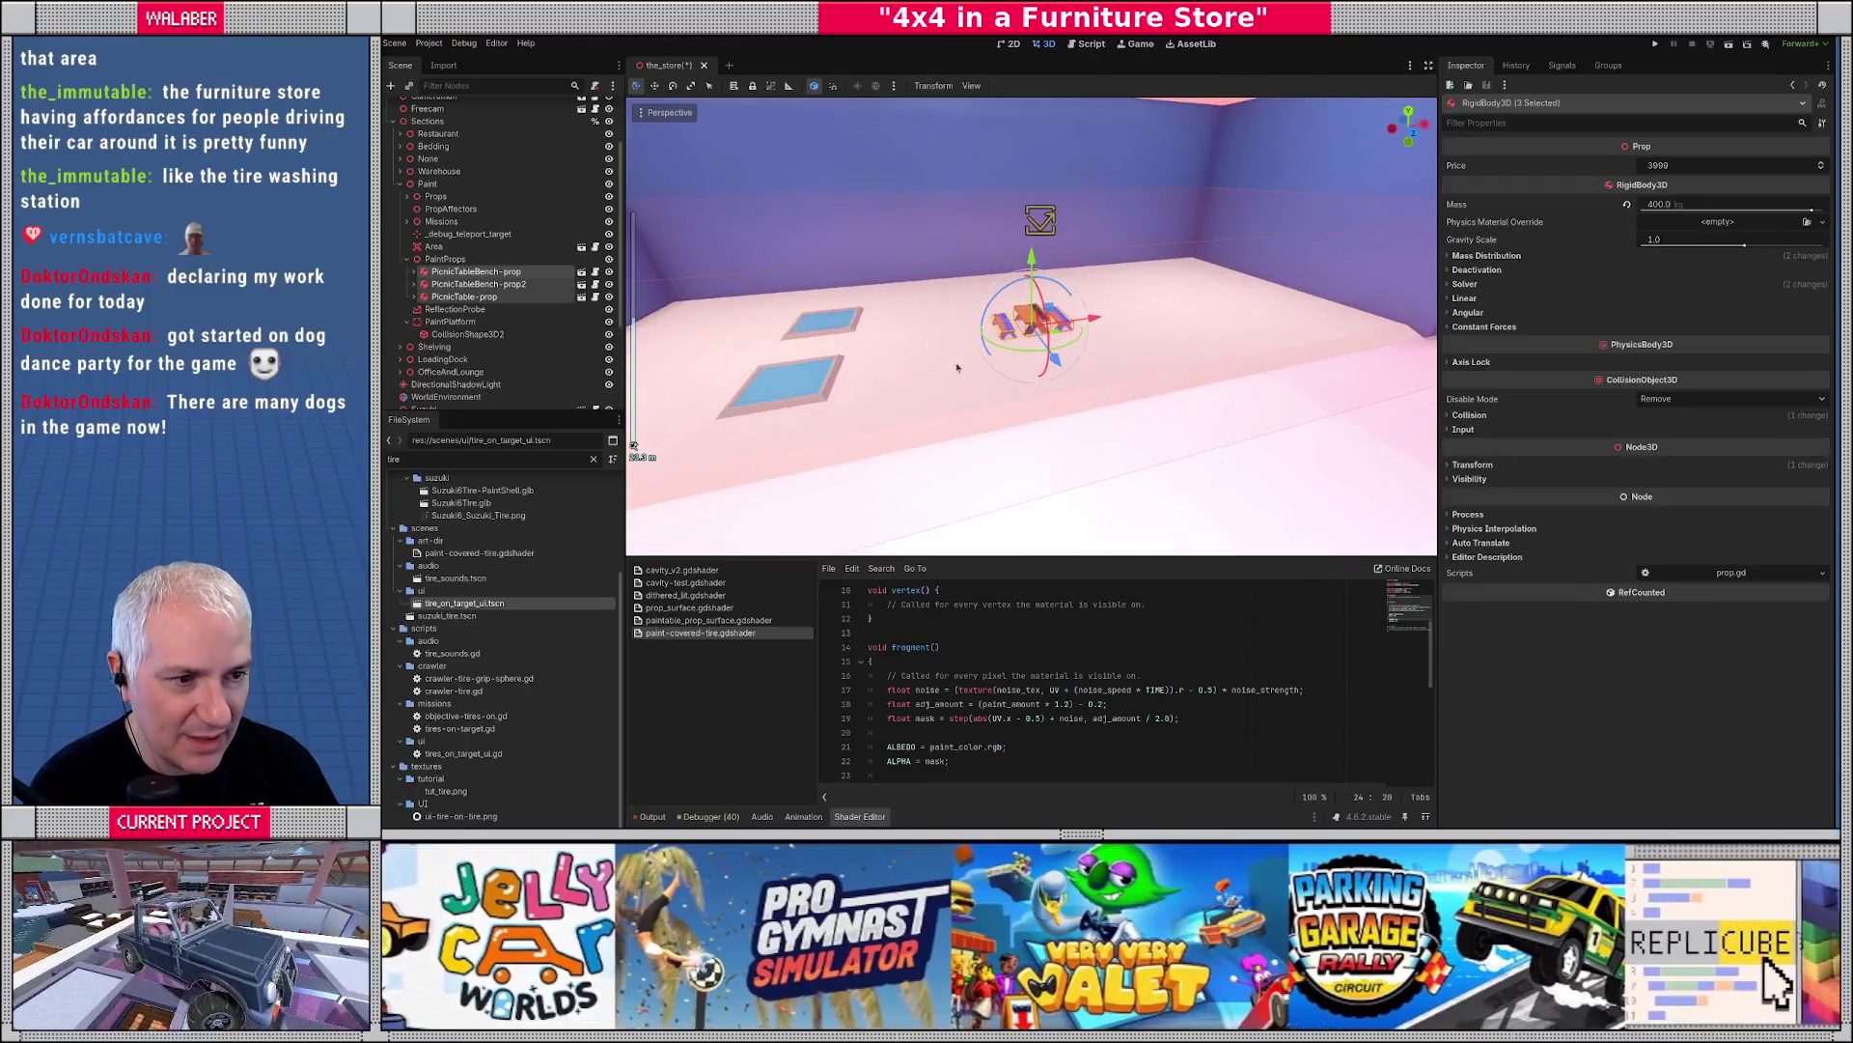
{"action": "scroll", "coordinate": [957, 367], "scroll_direction": "down", "scroll_amount": 6}
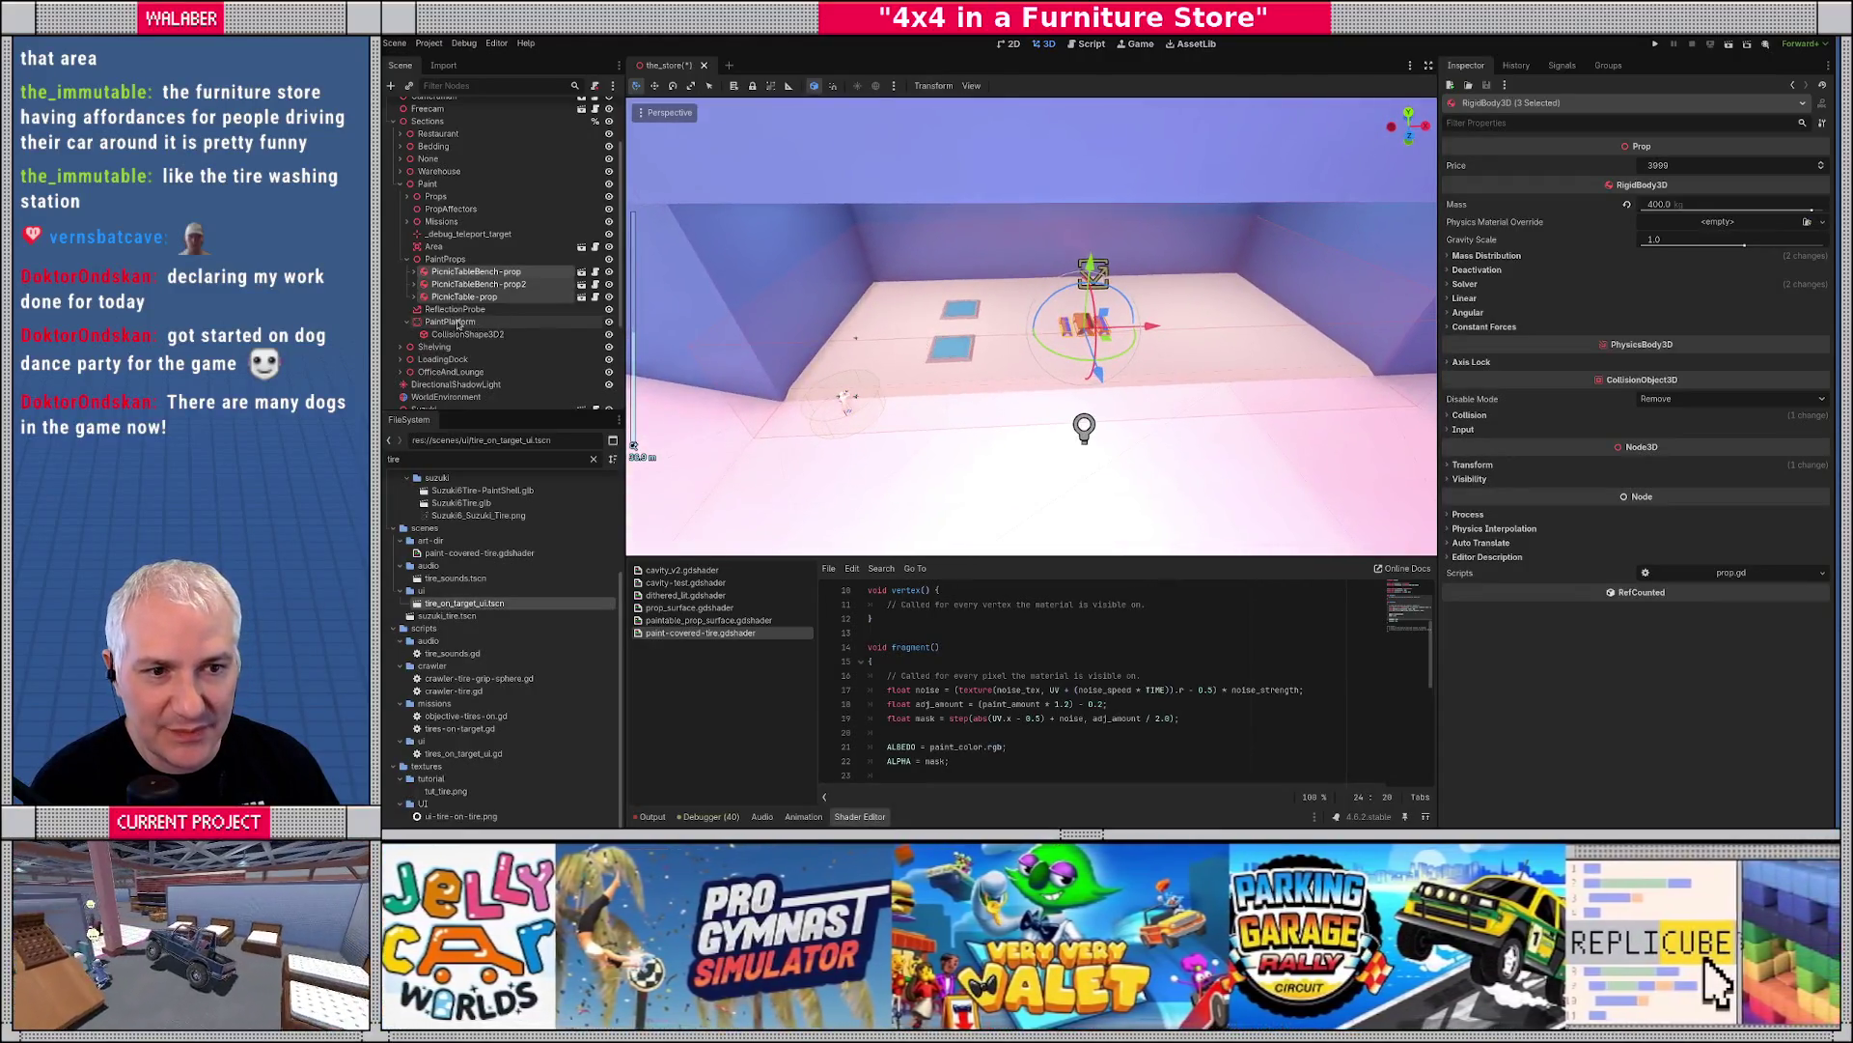
{"action": "left_click", "coordinate": [459, 323]}
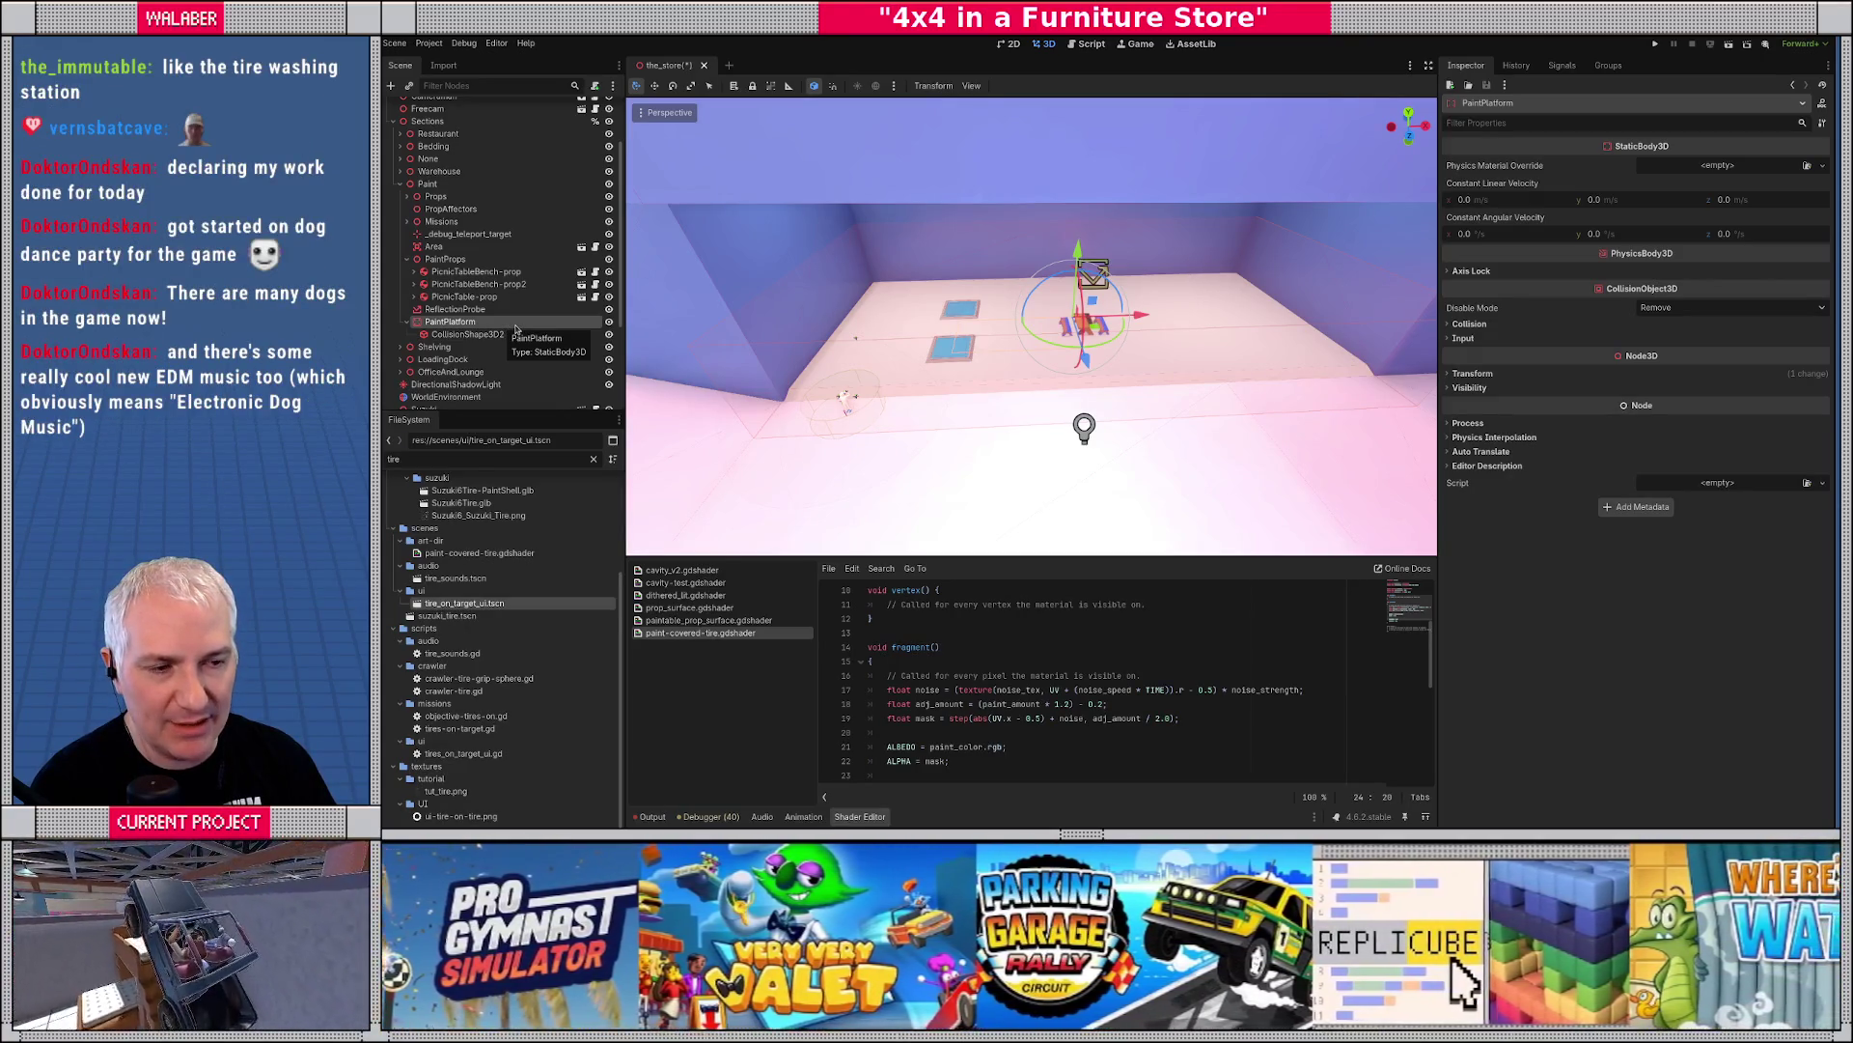
{"action": "right_click", "coordinate": [516, 329]}
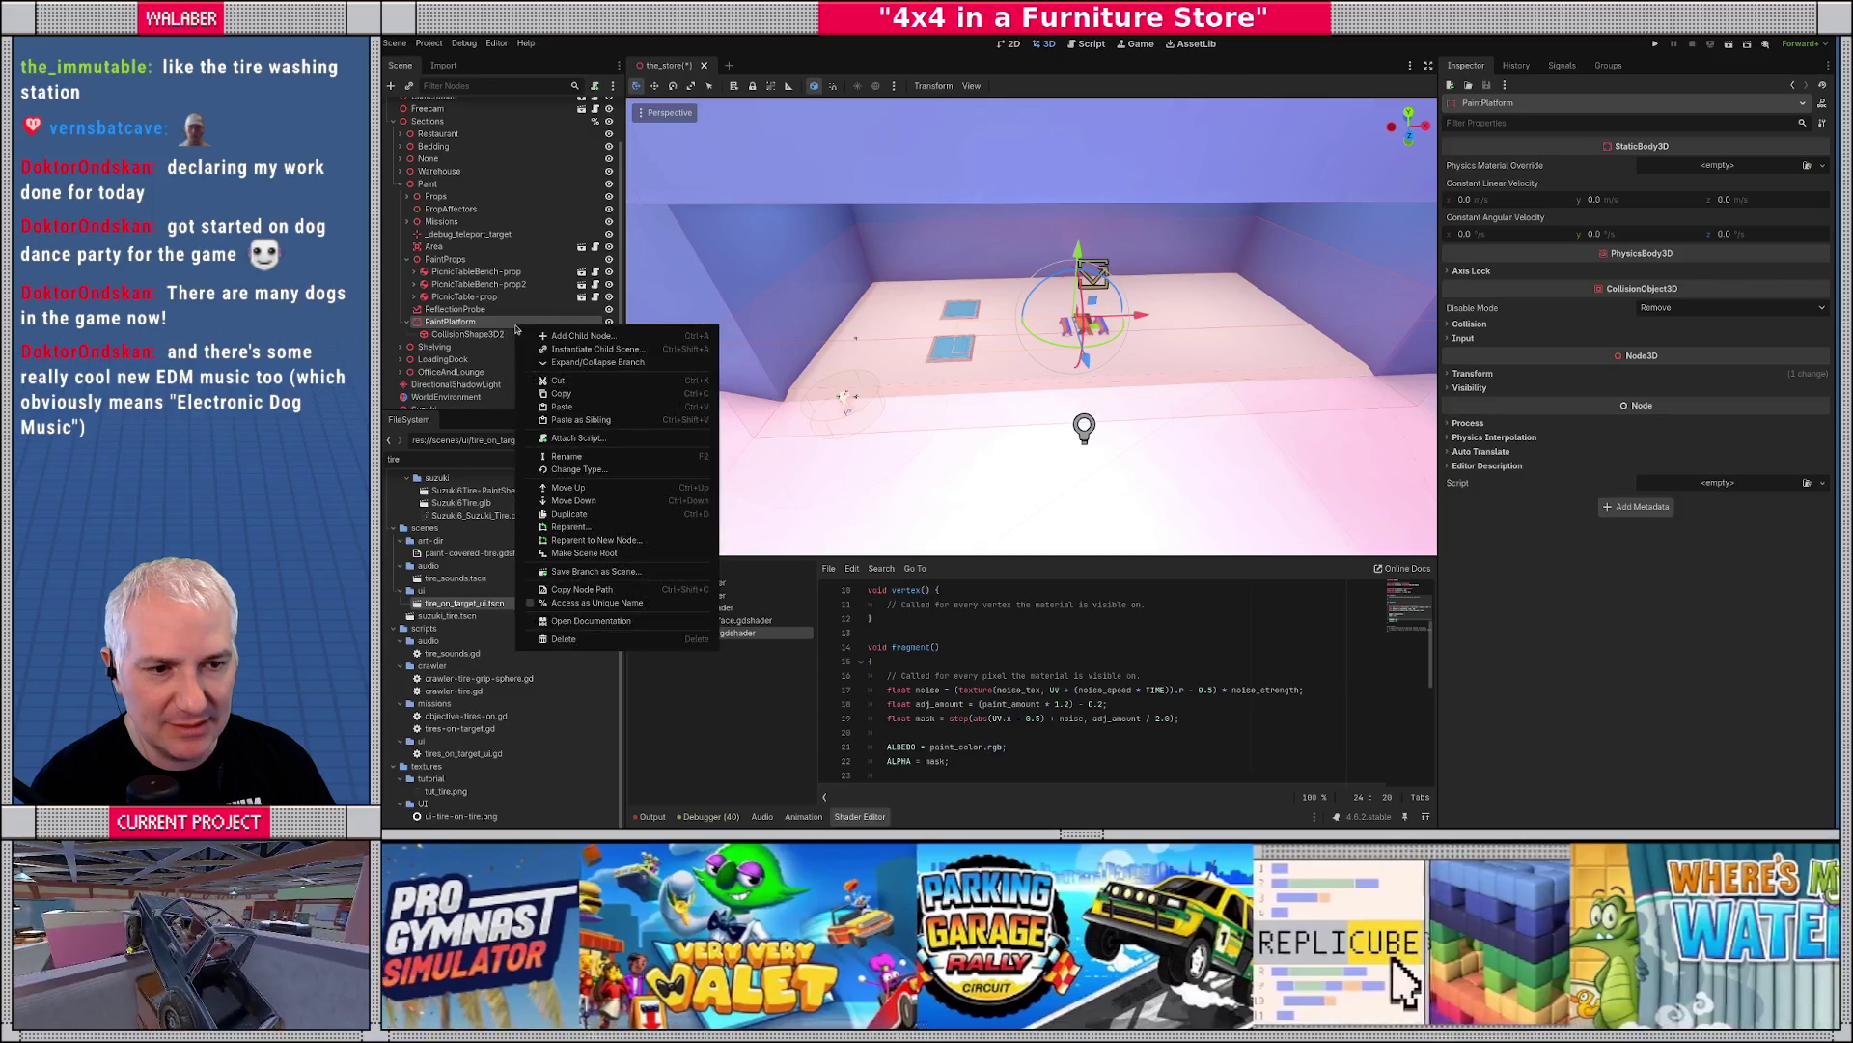
Start attaching a new script to PaintPlatform, browsing to the res://scripts/missions folder
{"action": "left_click", "coordinate": [589, 439]}
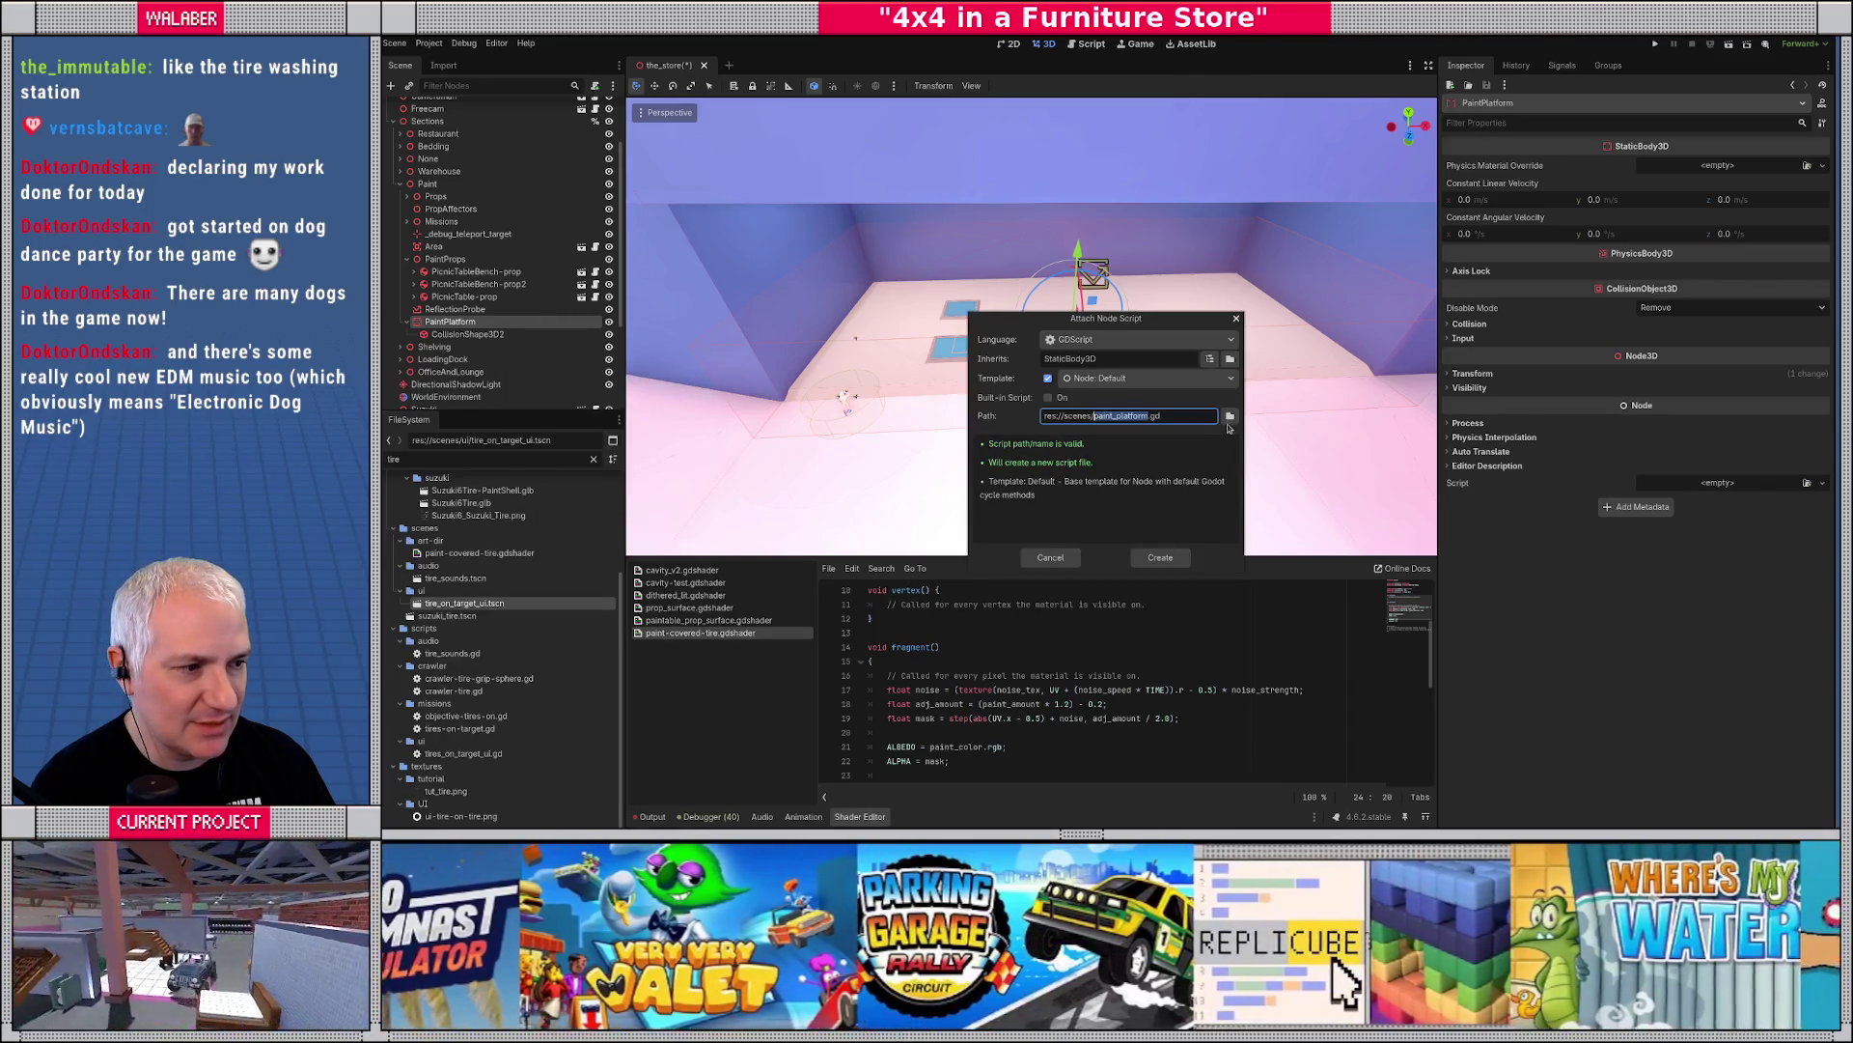
{"action": "left_click", "coordinate": [1230, 417]}
{"action": "left_click", "coordinate": [847, 246]}
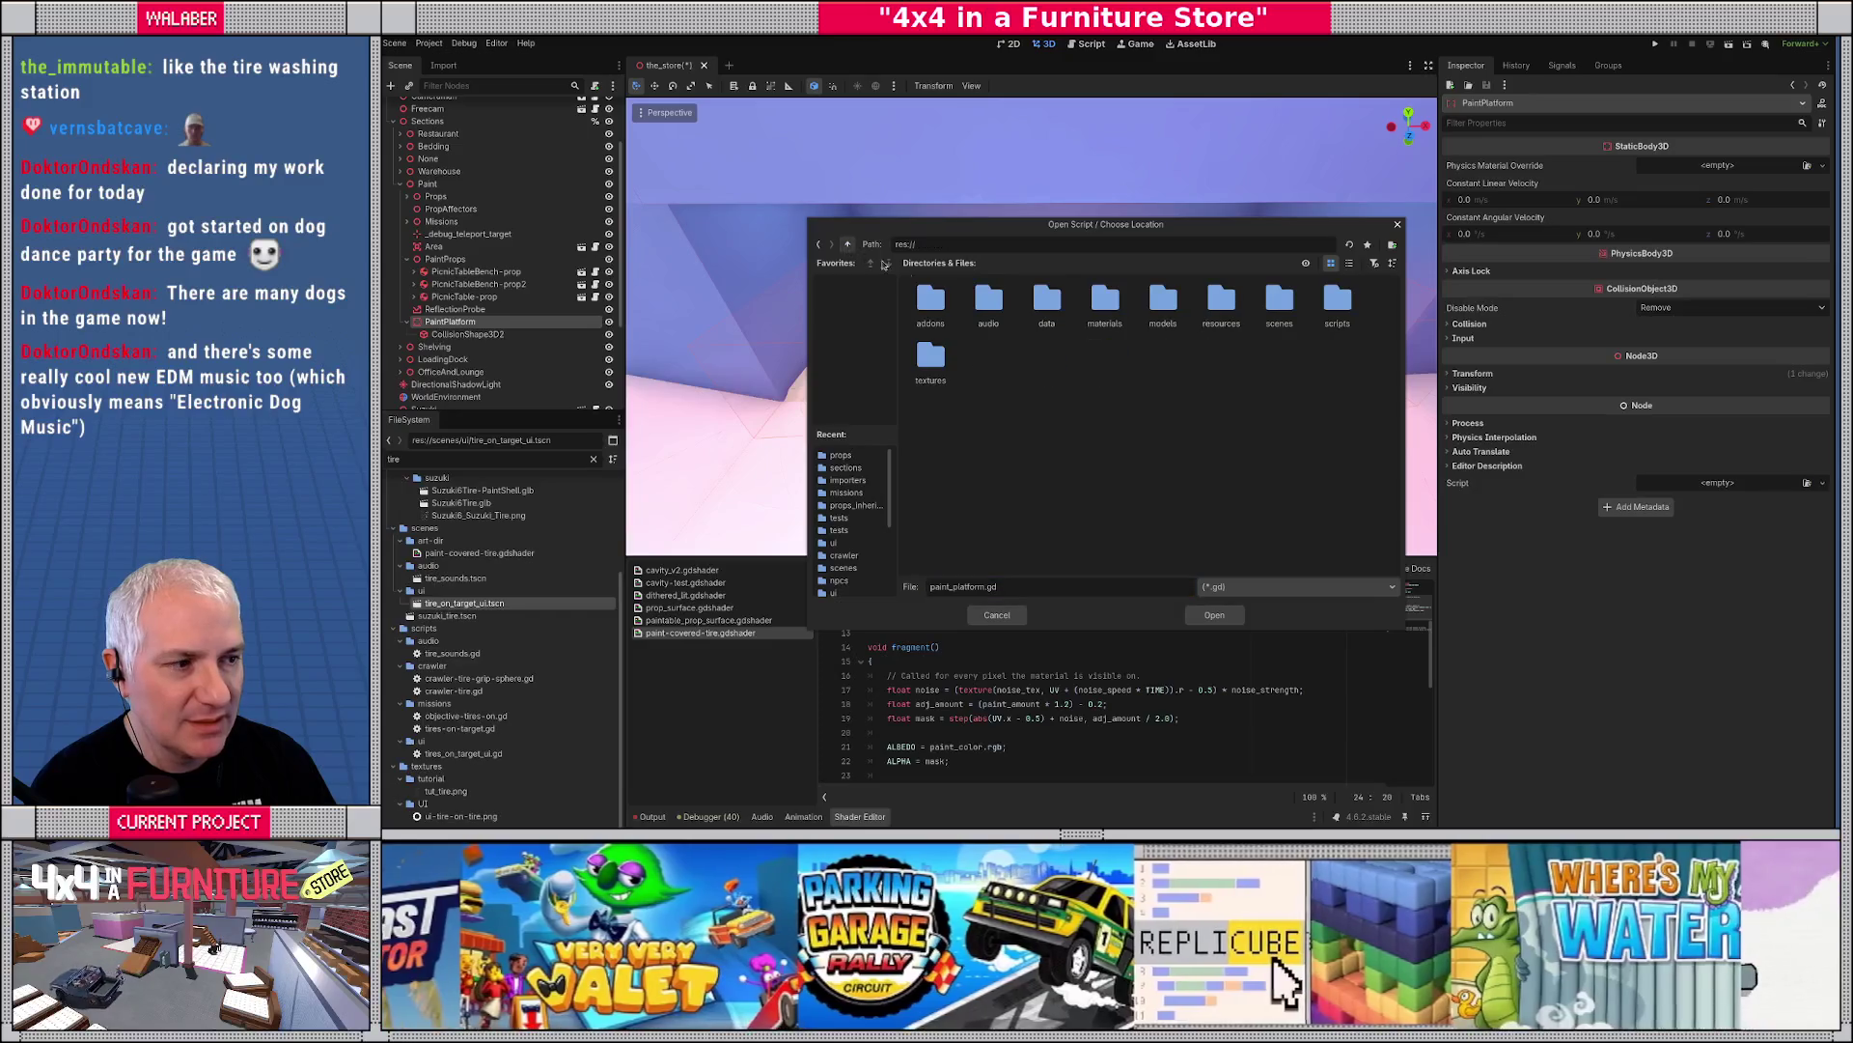
{"action": "double_click", "coordinate": [1337, 301]}
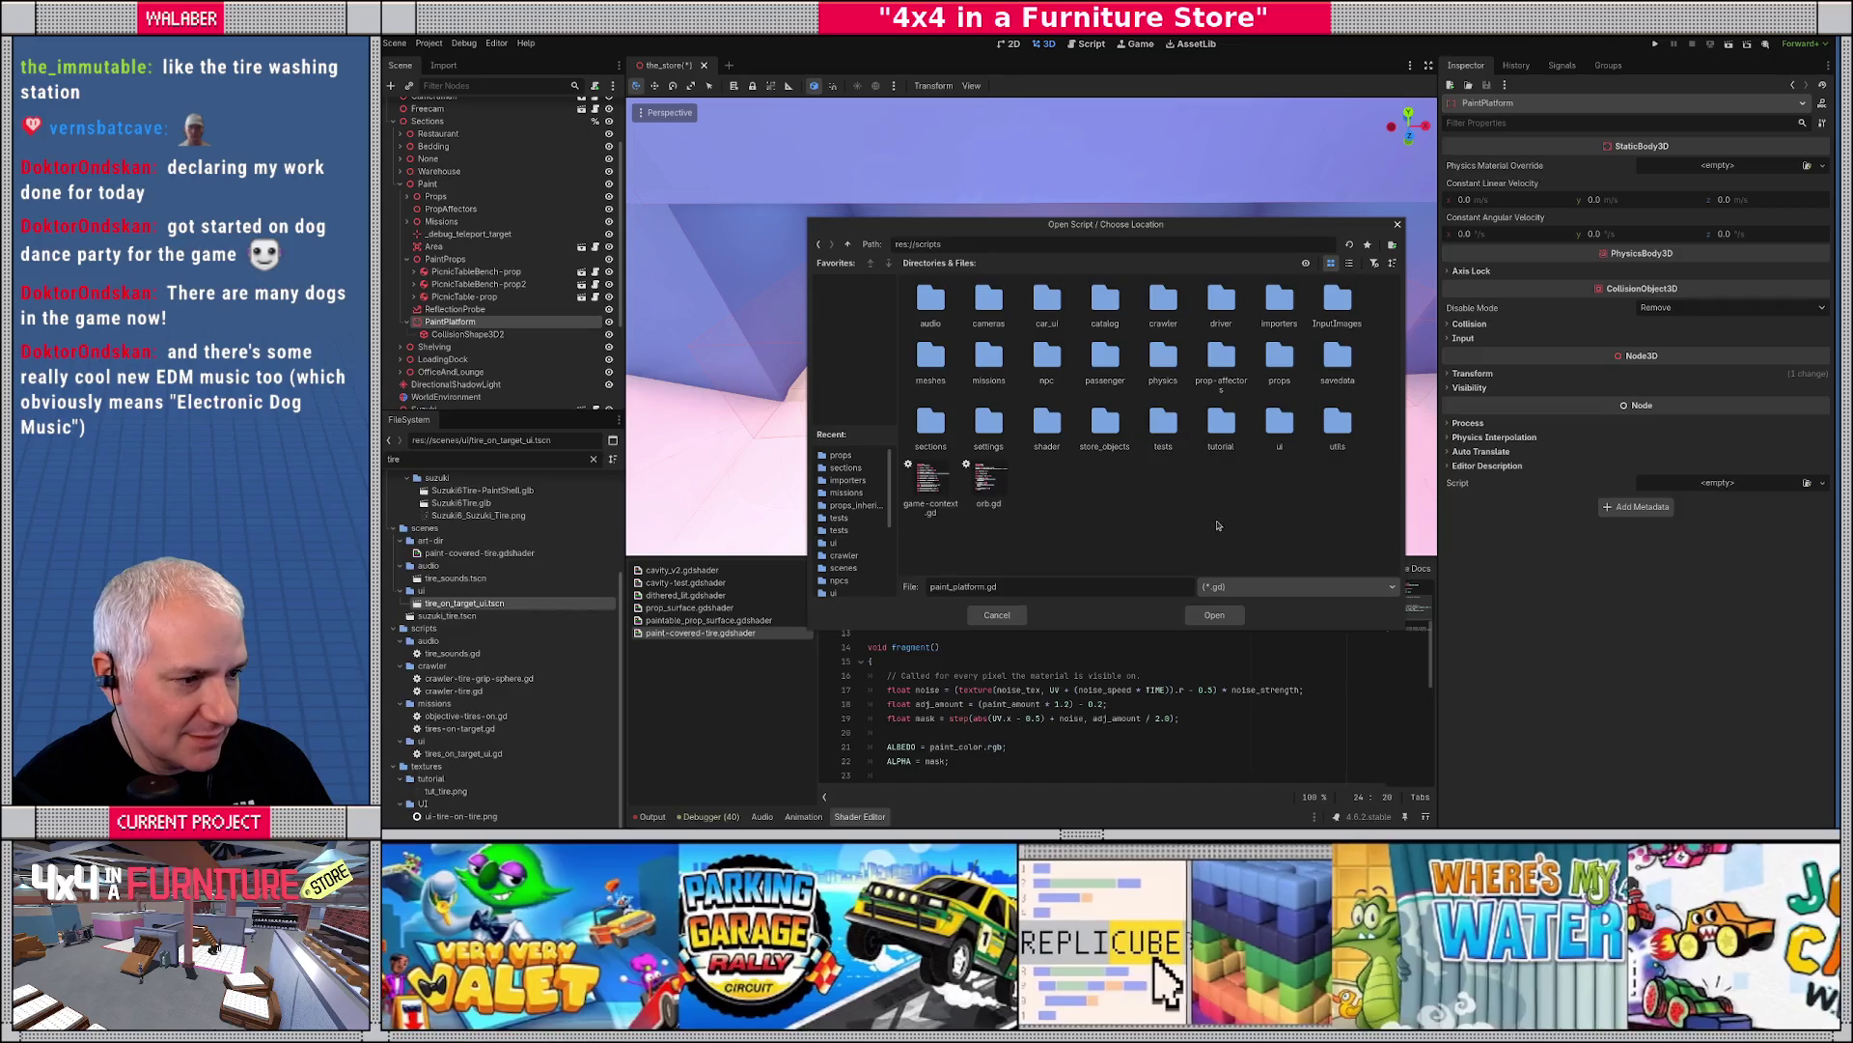
{"action": "double_click", "coordinate": [989, 362]}
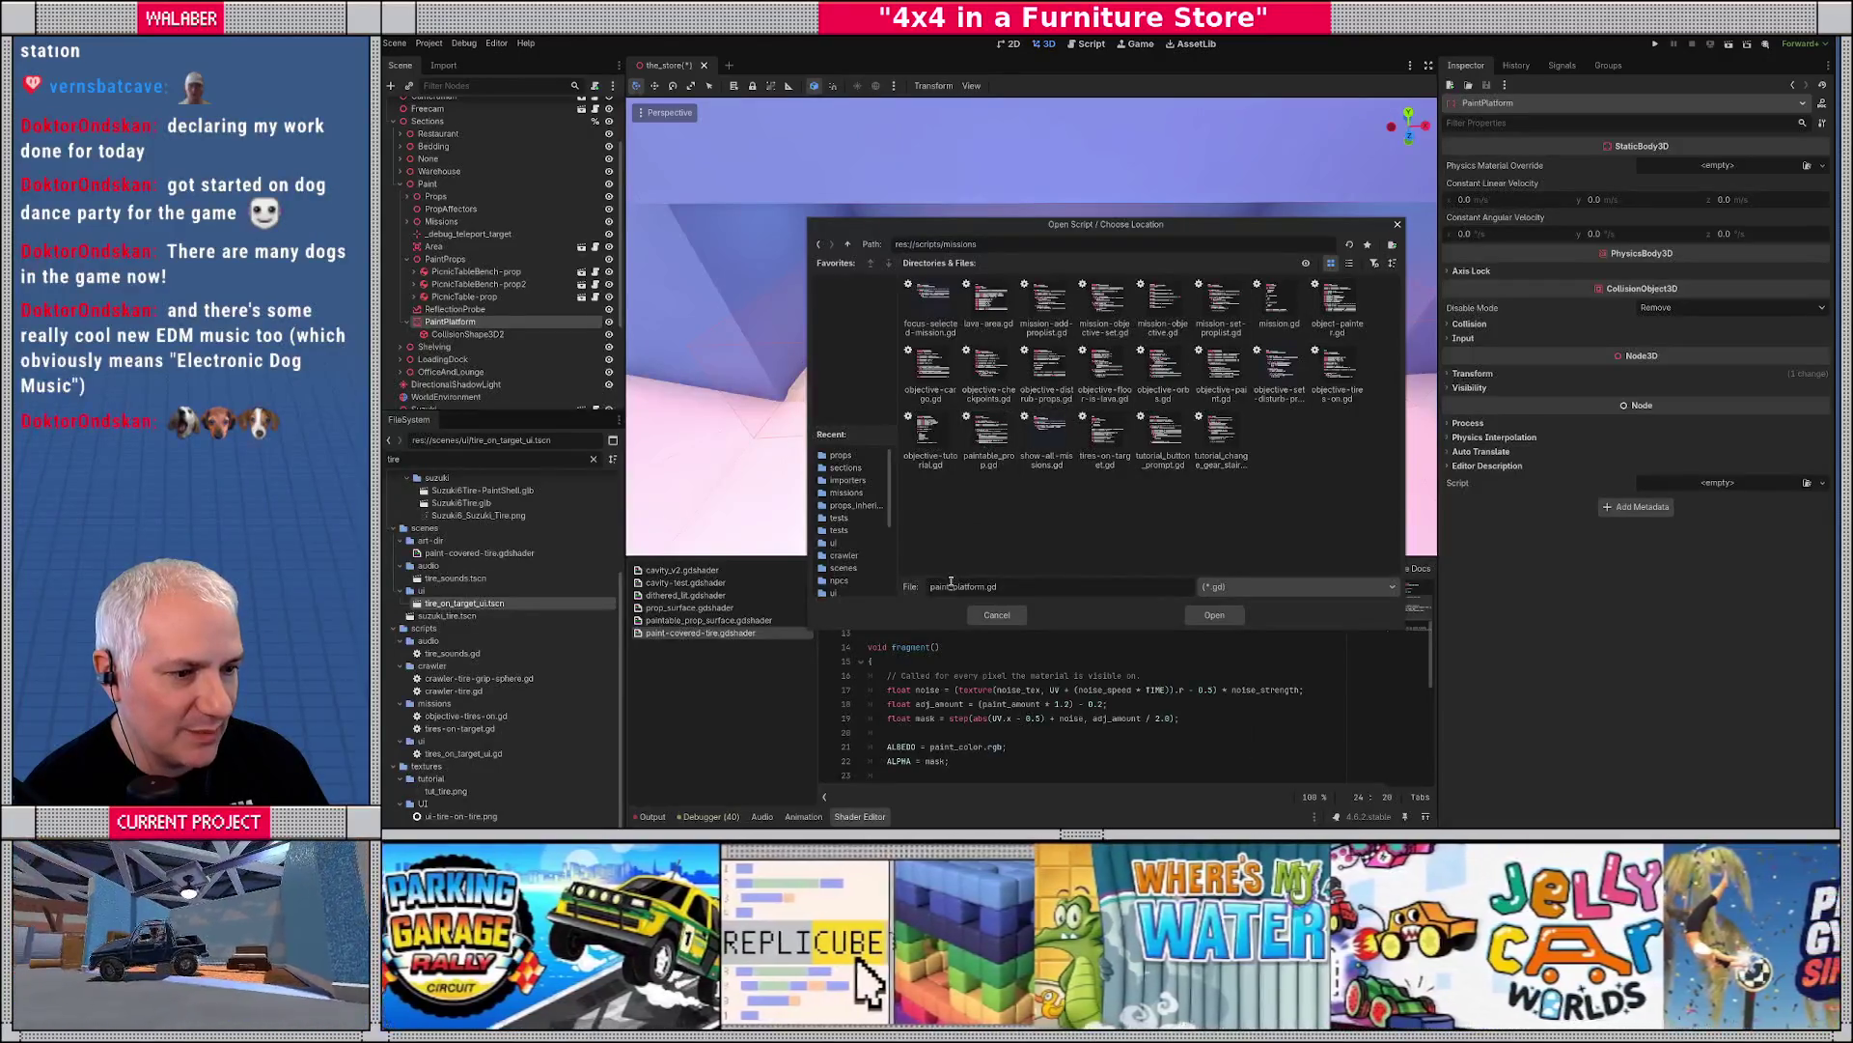
Name the script paintable_ground.gd, create it, and place the cursor below extends
{"action": "double_click", "coordinate": [956, 587]}
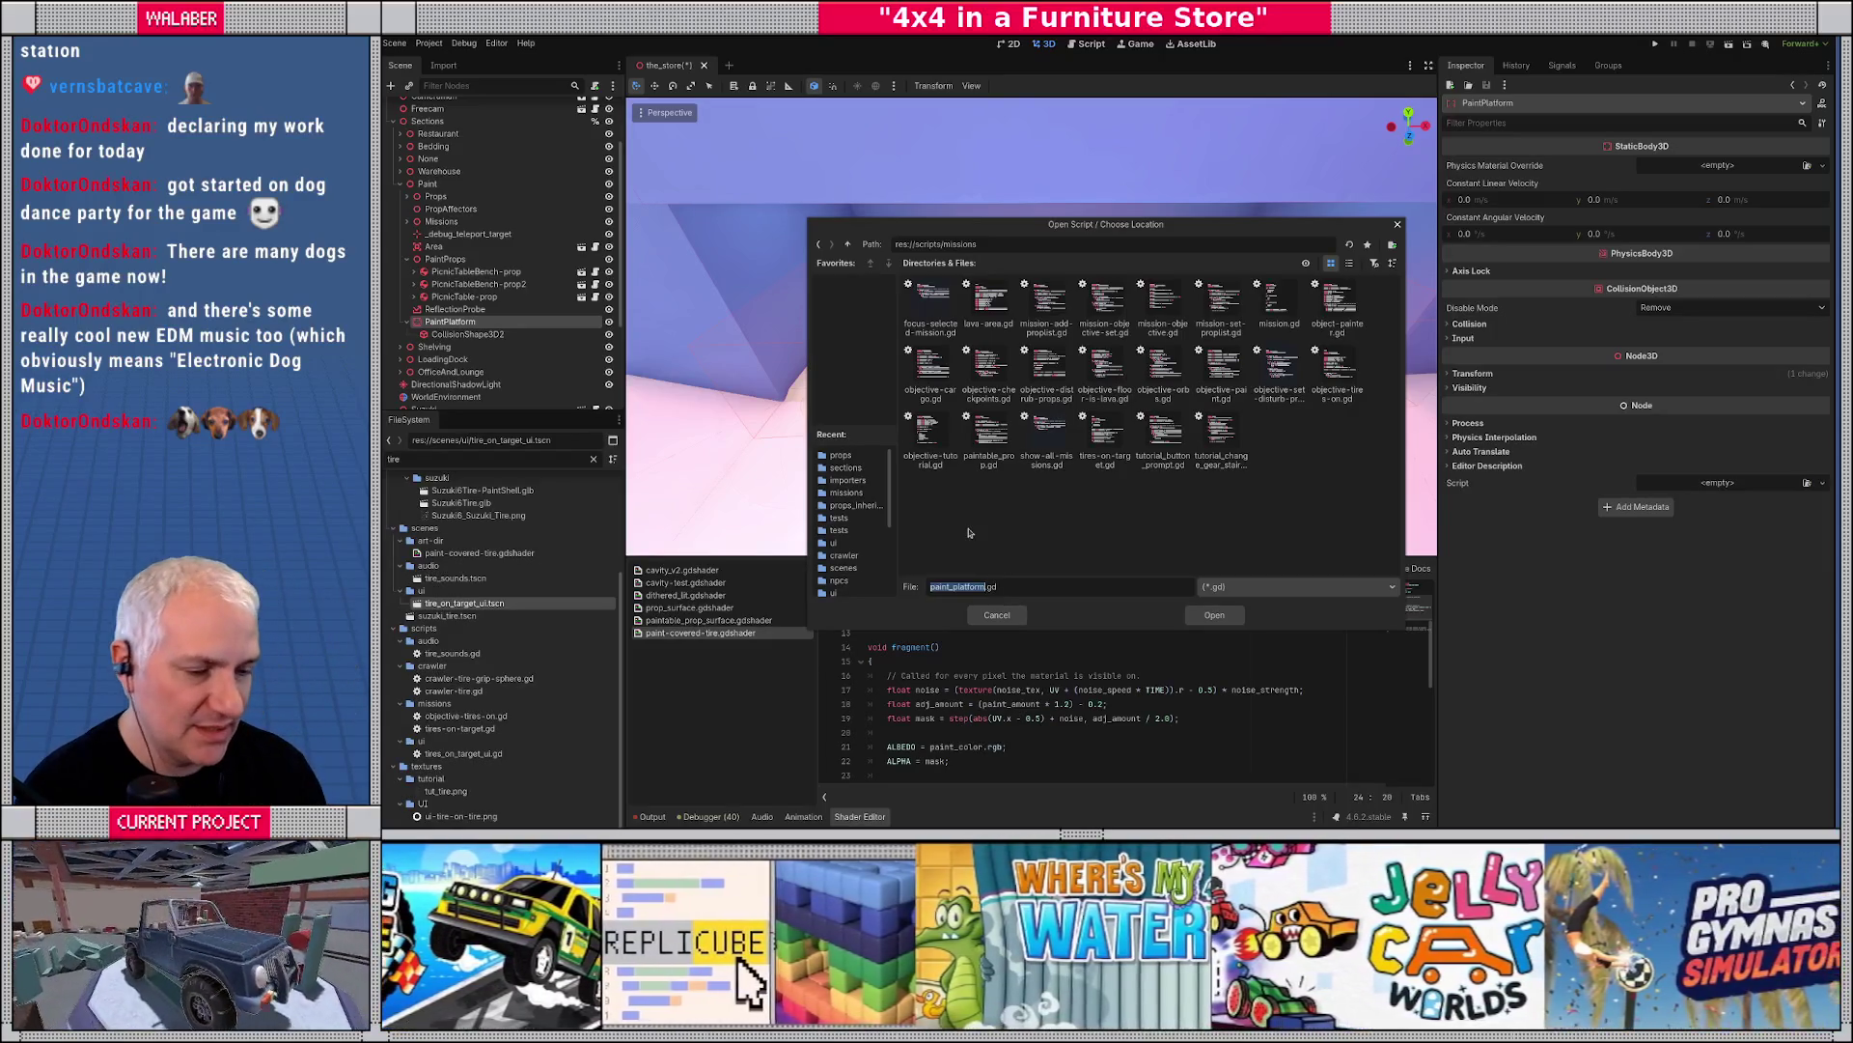
{"action": "type", "text": "p"}
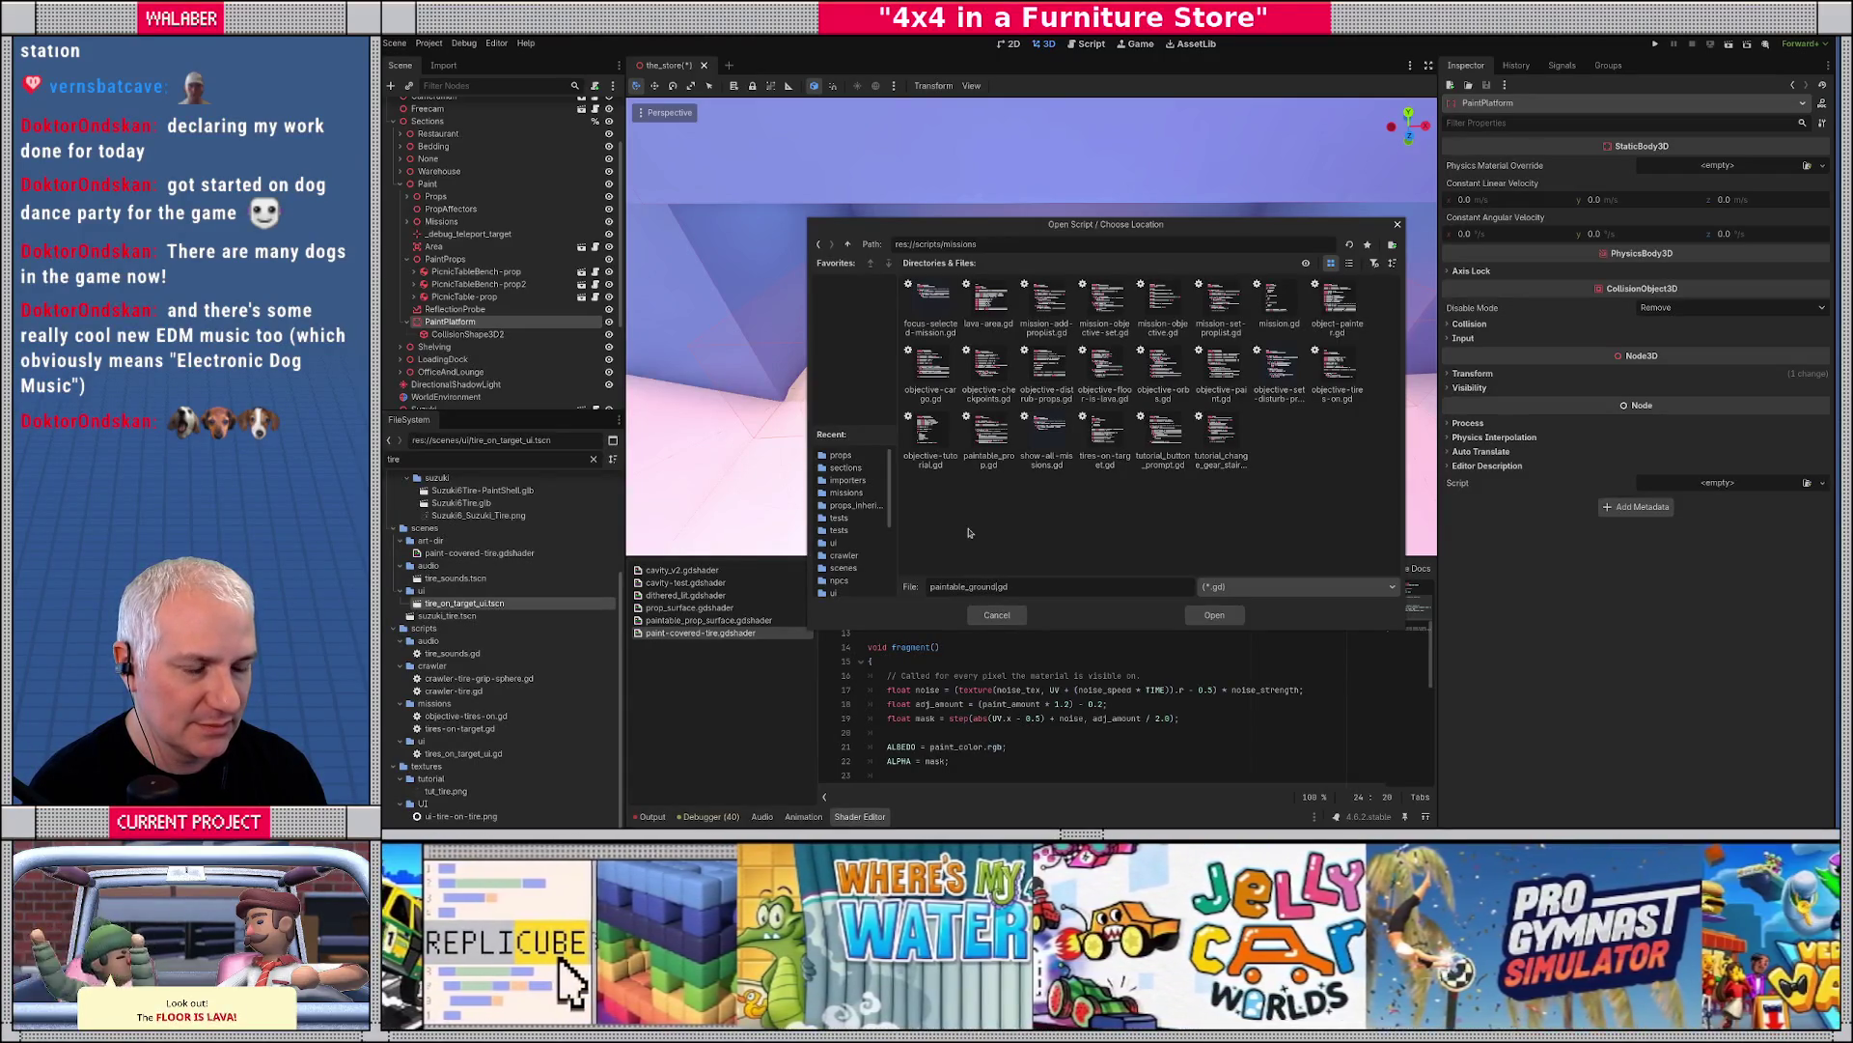
{"action": "key", "text": "Return"}
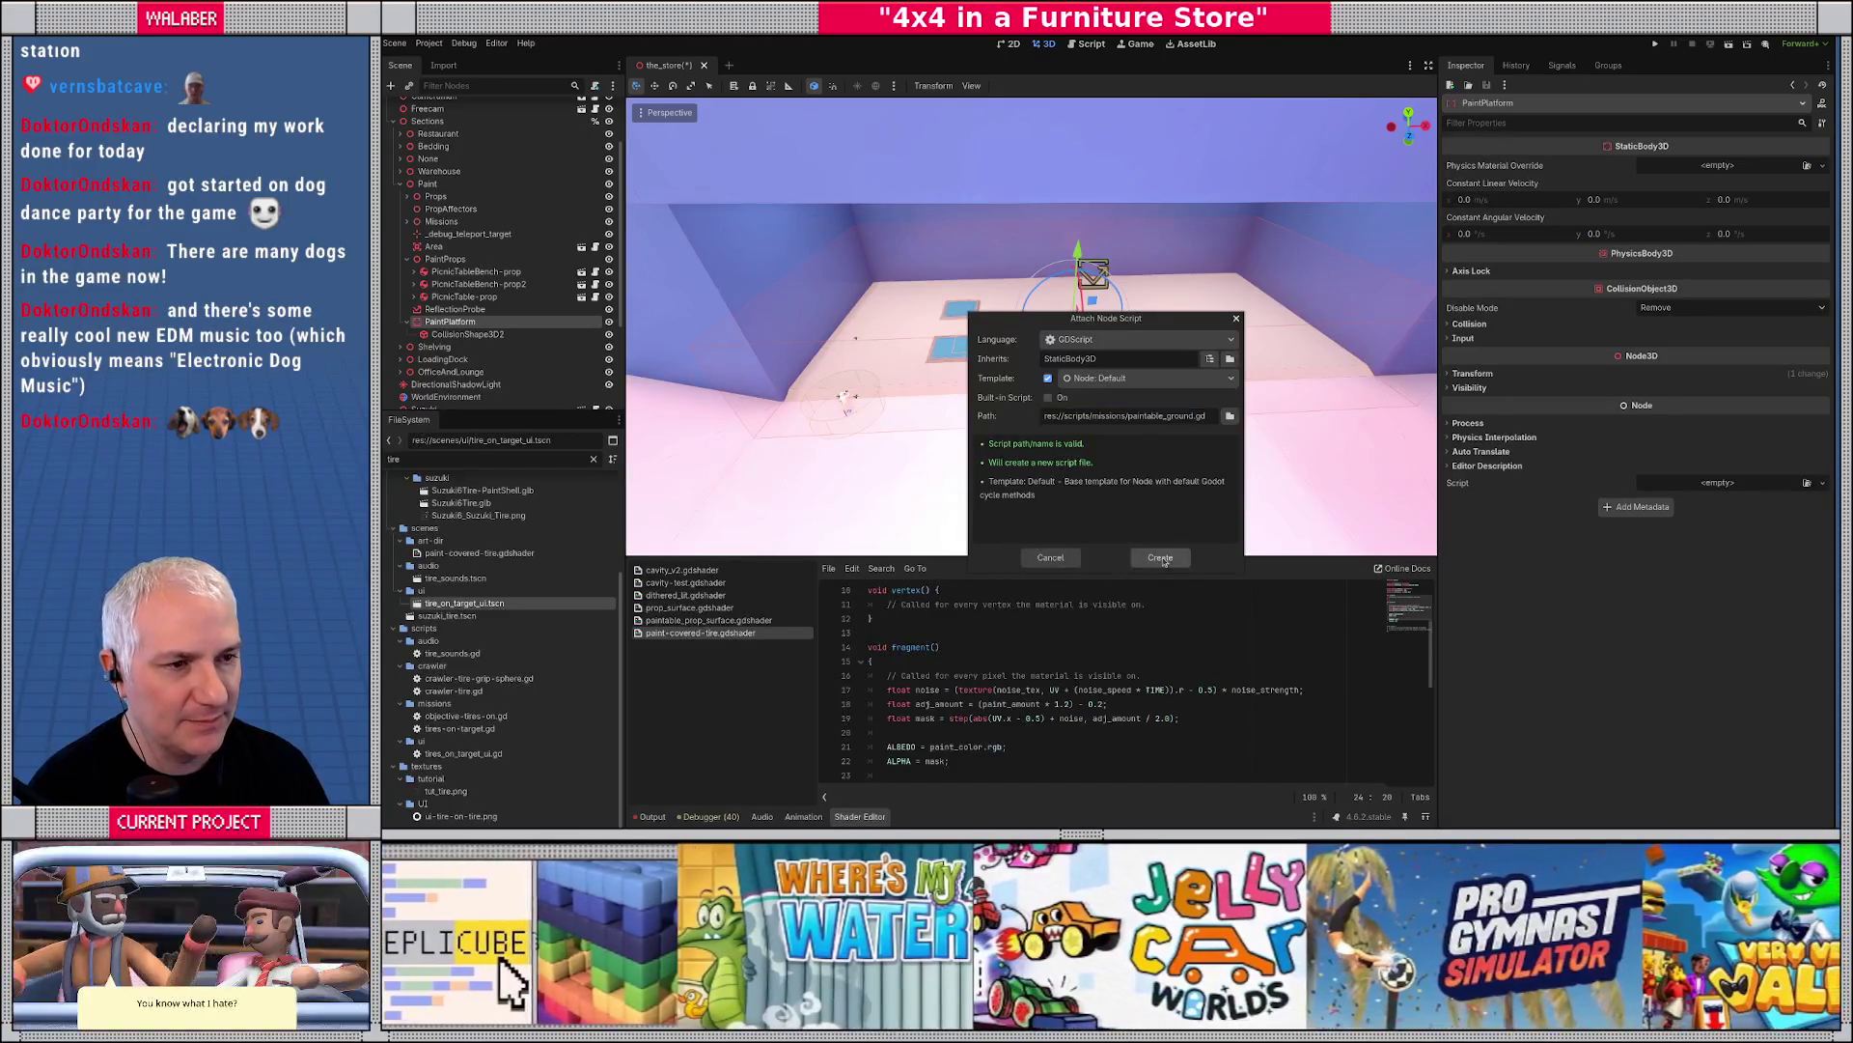
{"action": "left_click", "coordinate": [1158, 559]}
{"action": "left_click", "coordinate": [924, 140]}
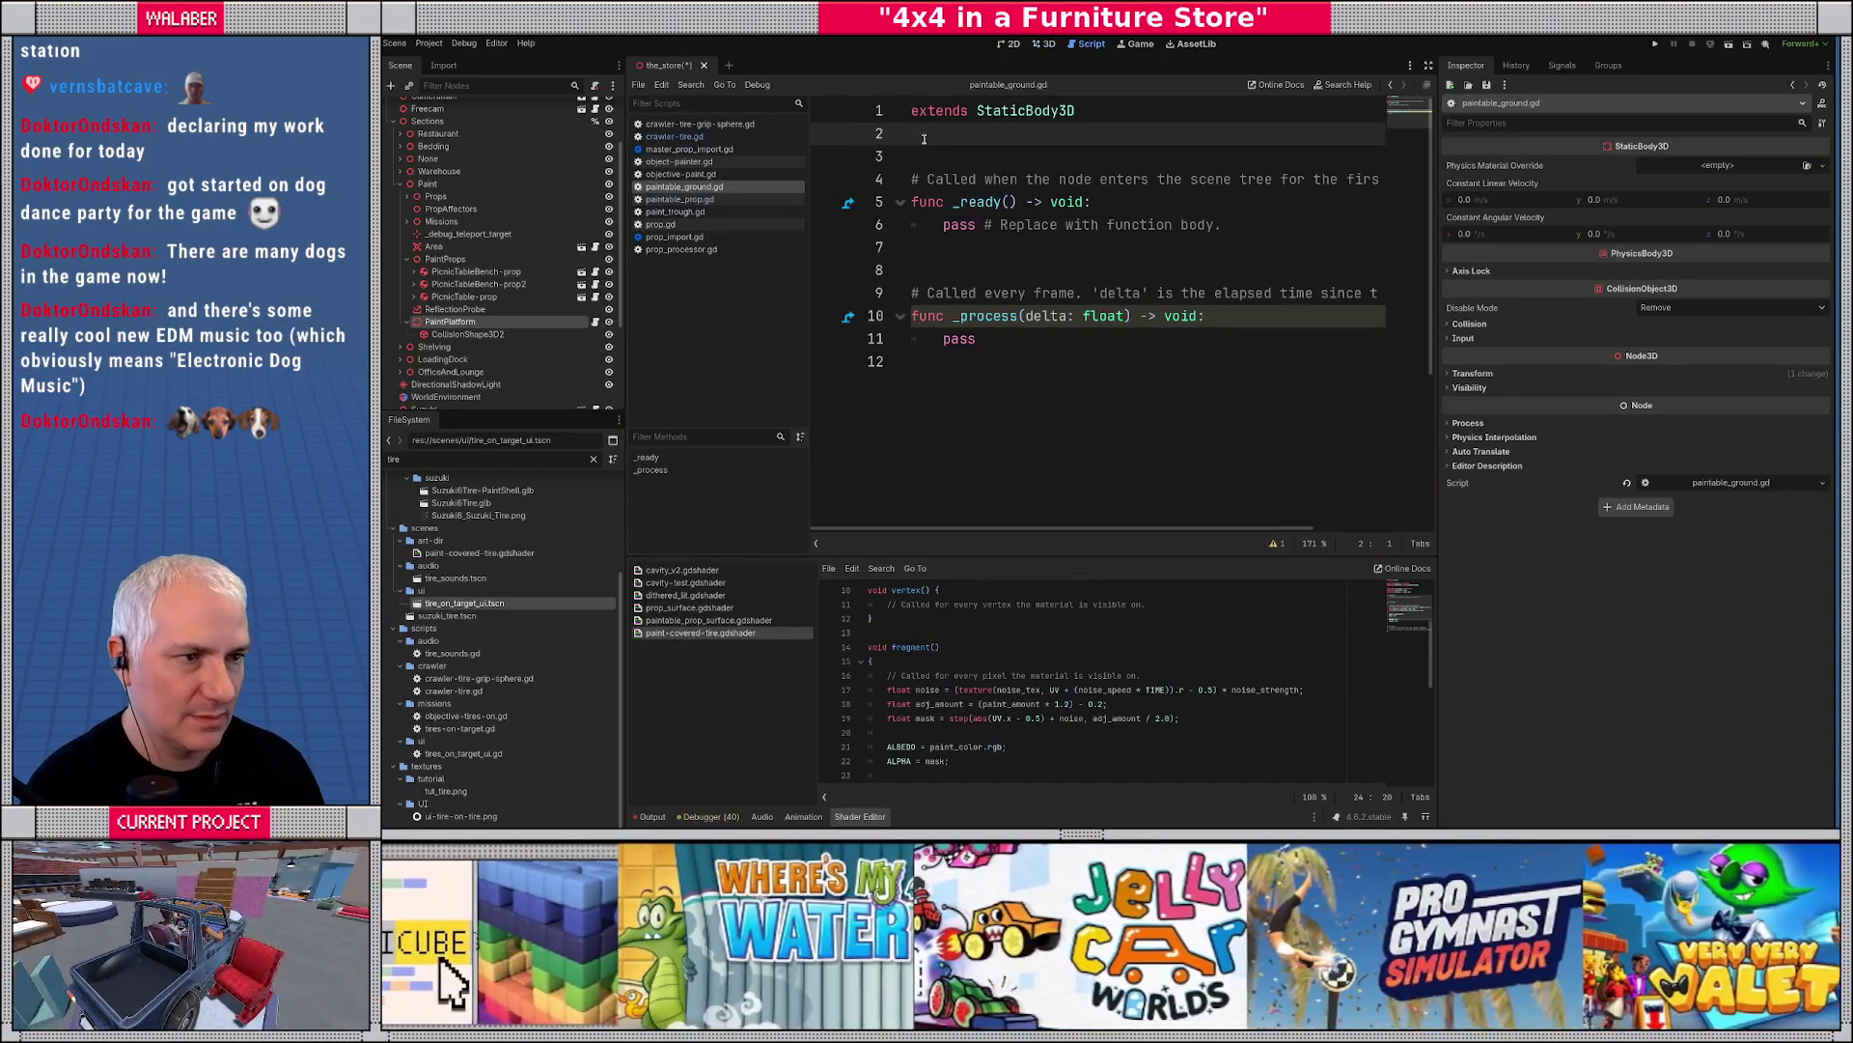
Add 'class_name PaintableGround' on line 2, save the script, and return to the 3D view
{"action": "type", "text": "class_"}
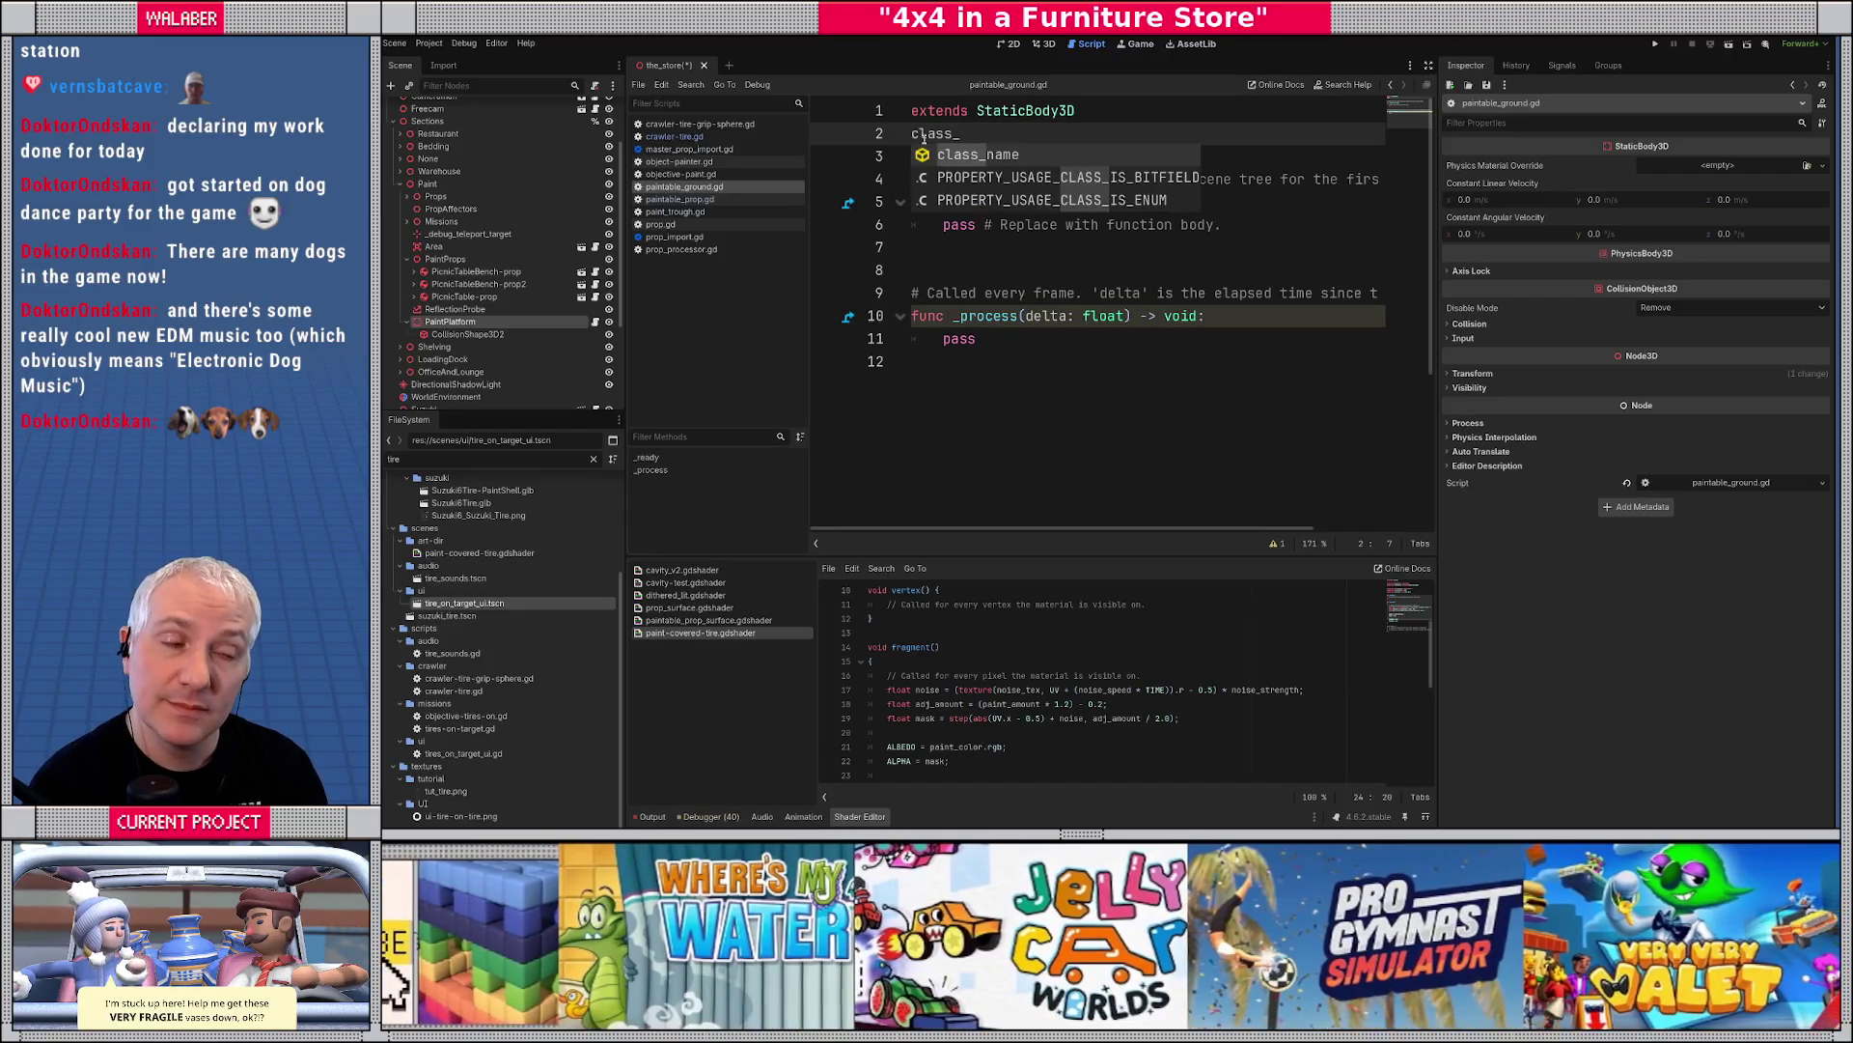
{"action": "type", "text": "name P"}
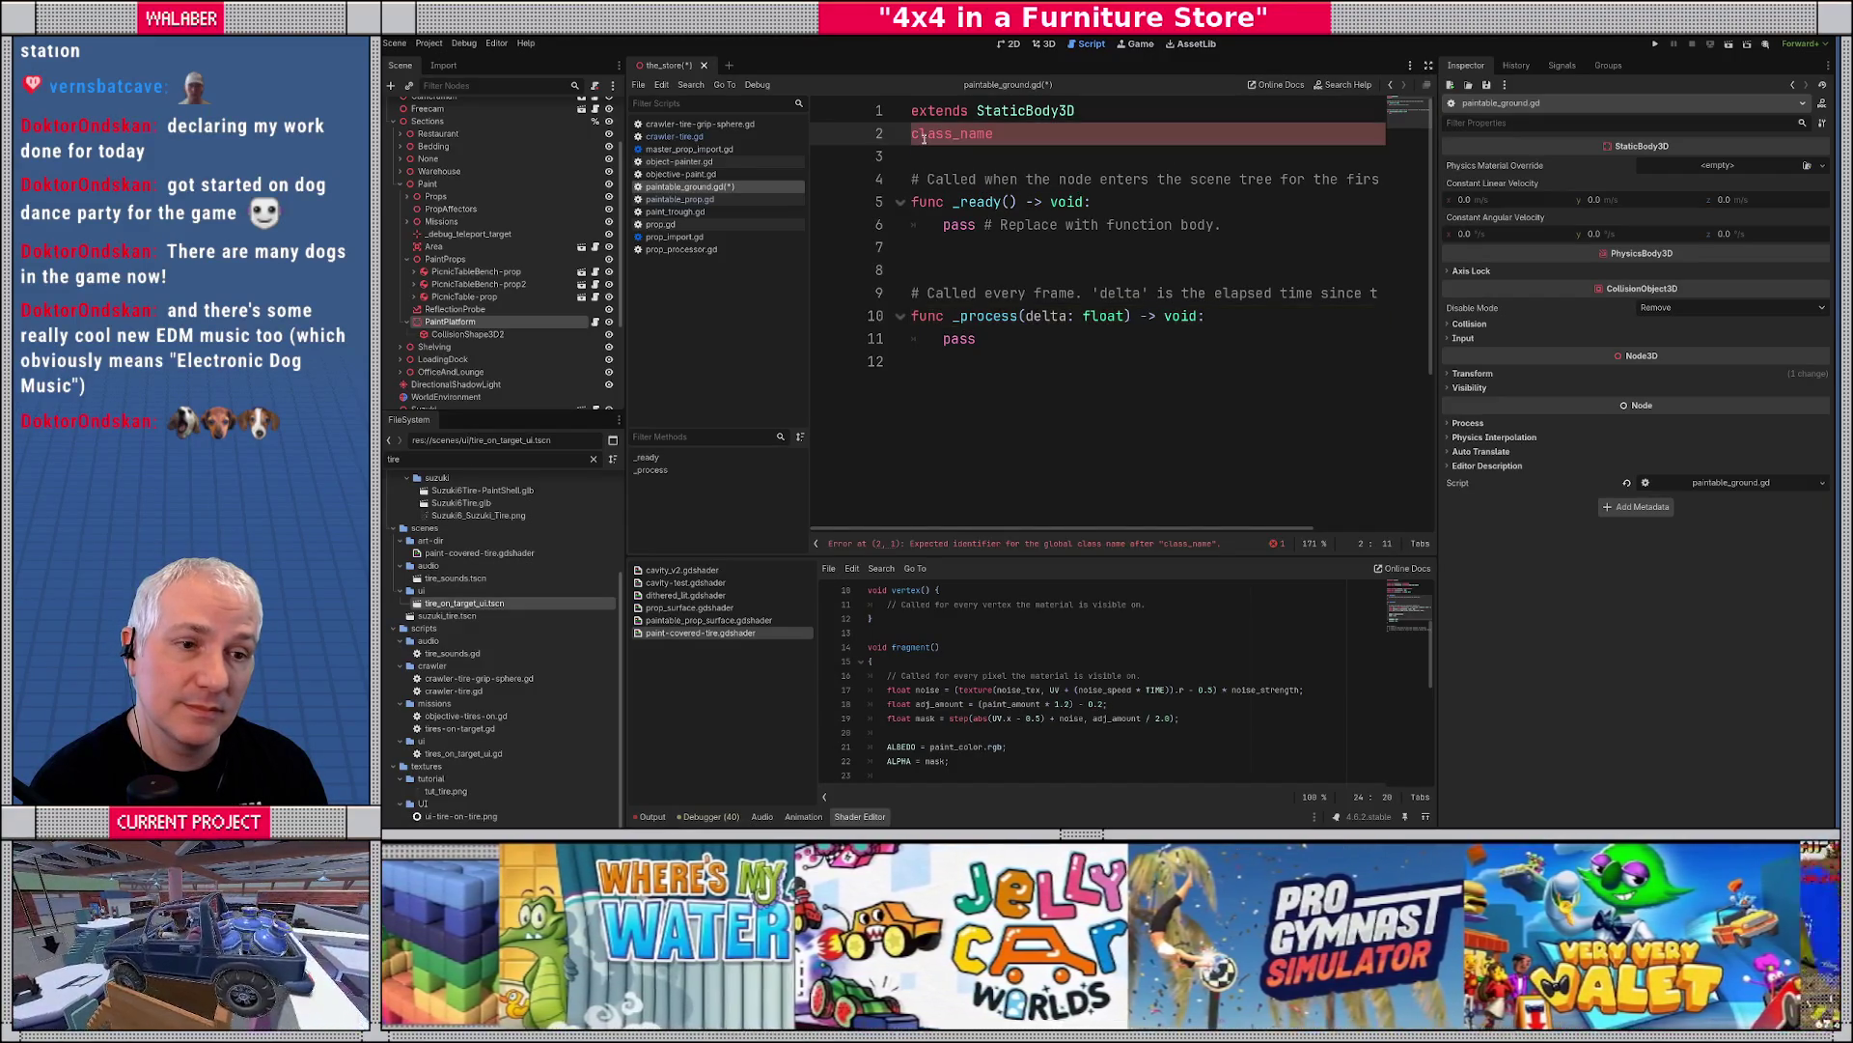
{"action": "type", "text": "aintable"}
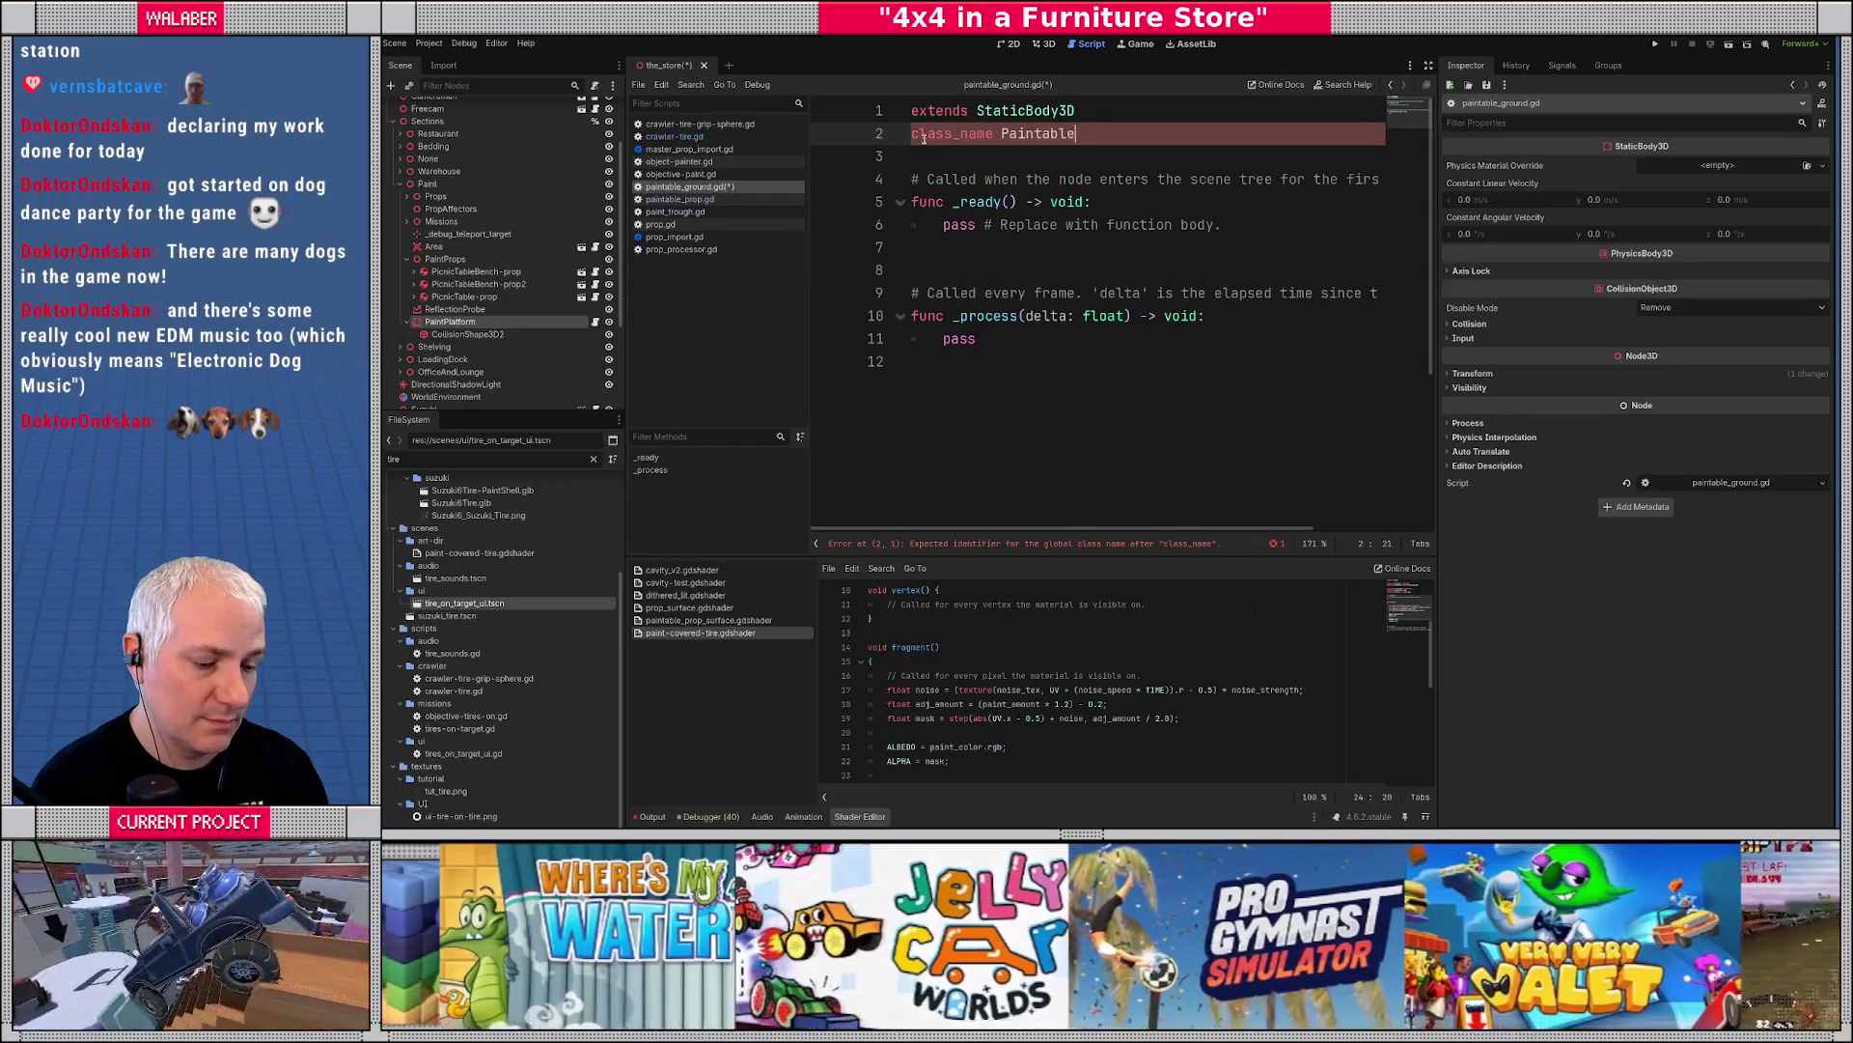
{"action": "type", "text": "Ground"}
{"action": "key", "text": "Return"}
{"action": "key", "text": "ctrl+s"}
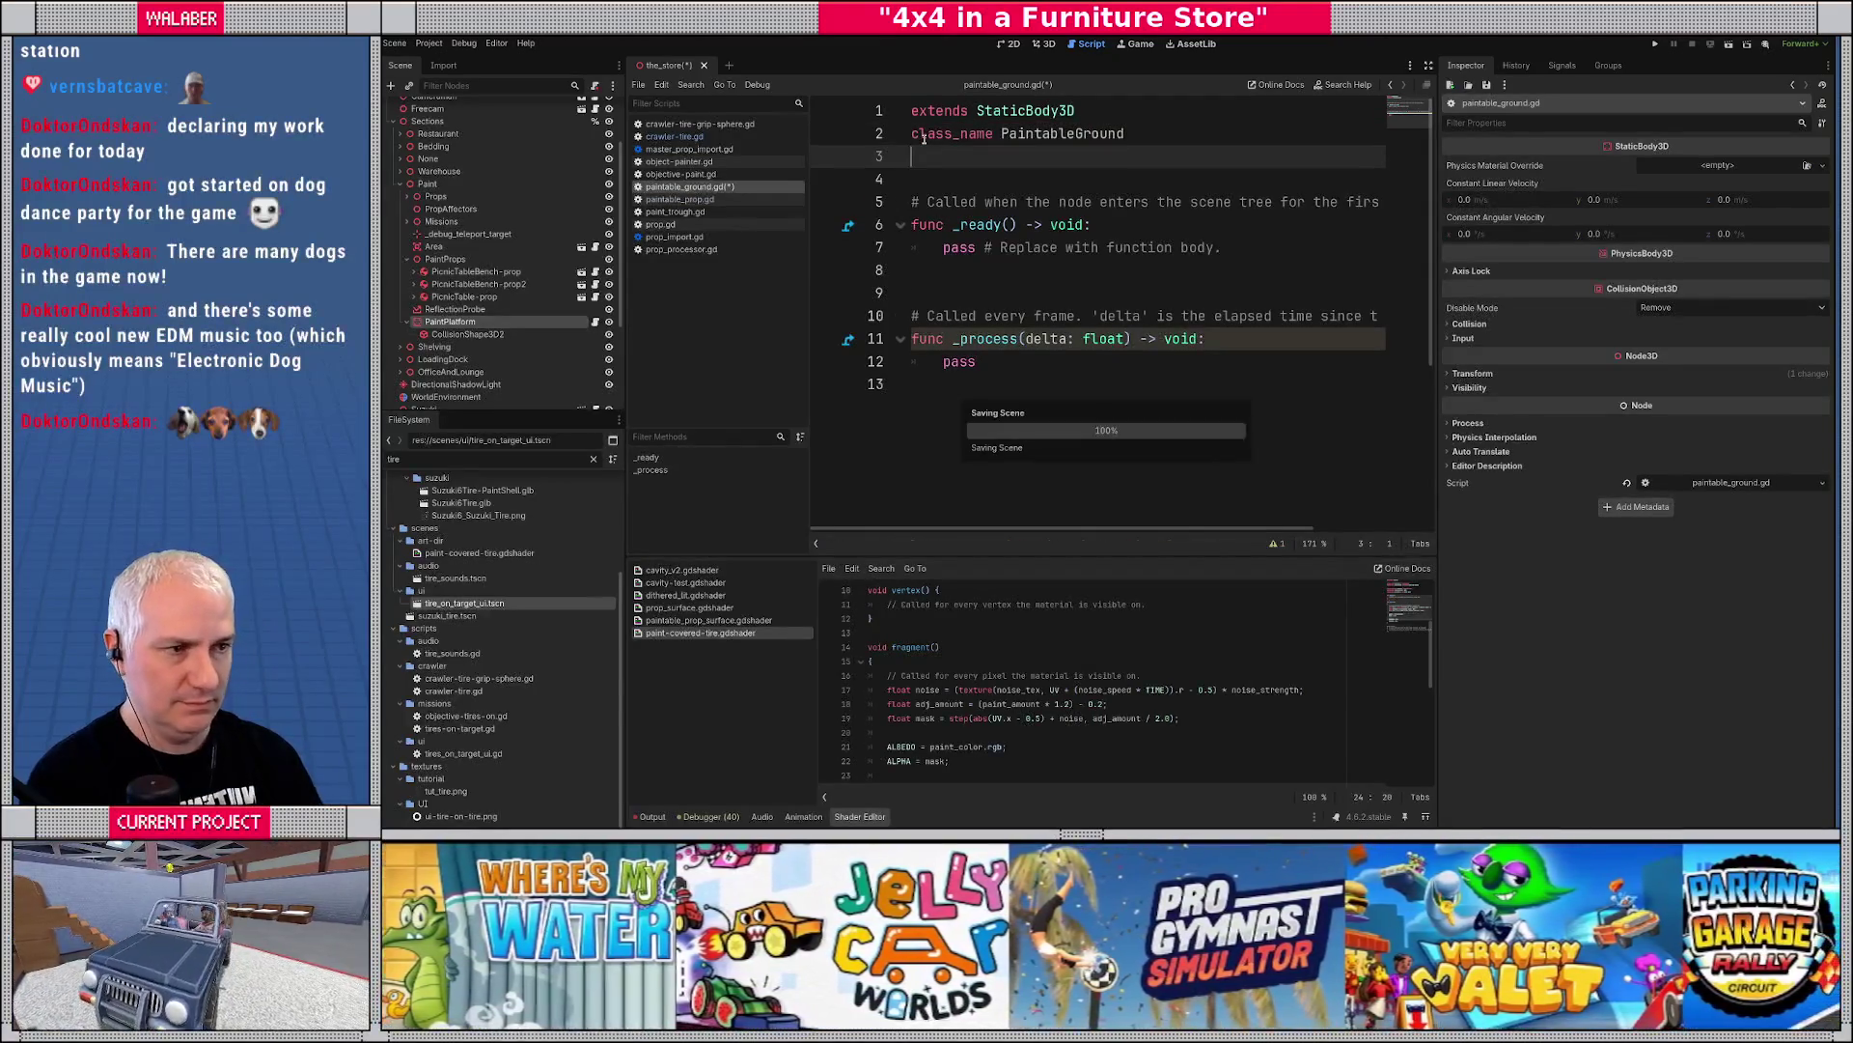
{"action": "left_click", "coordinate": [1054, 44]}
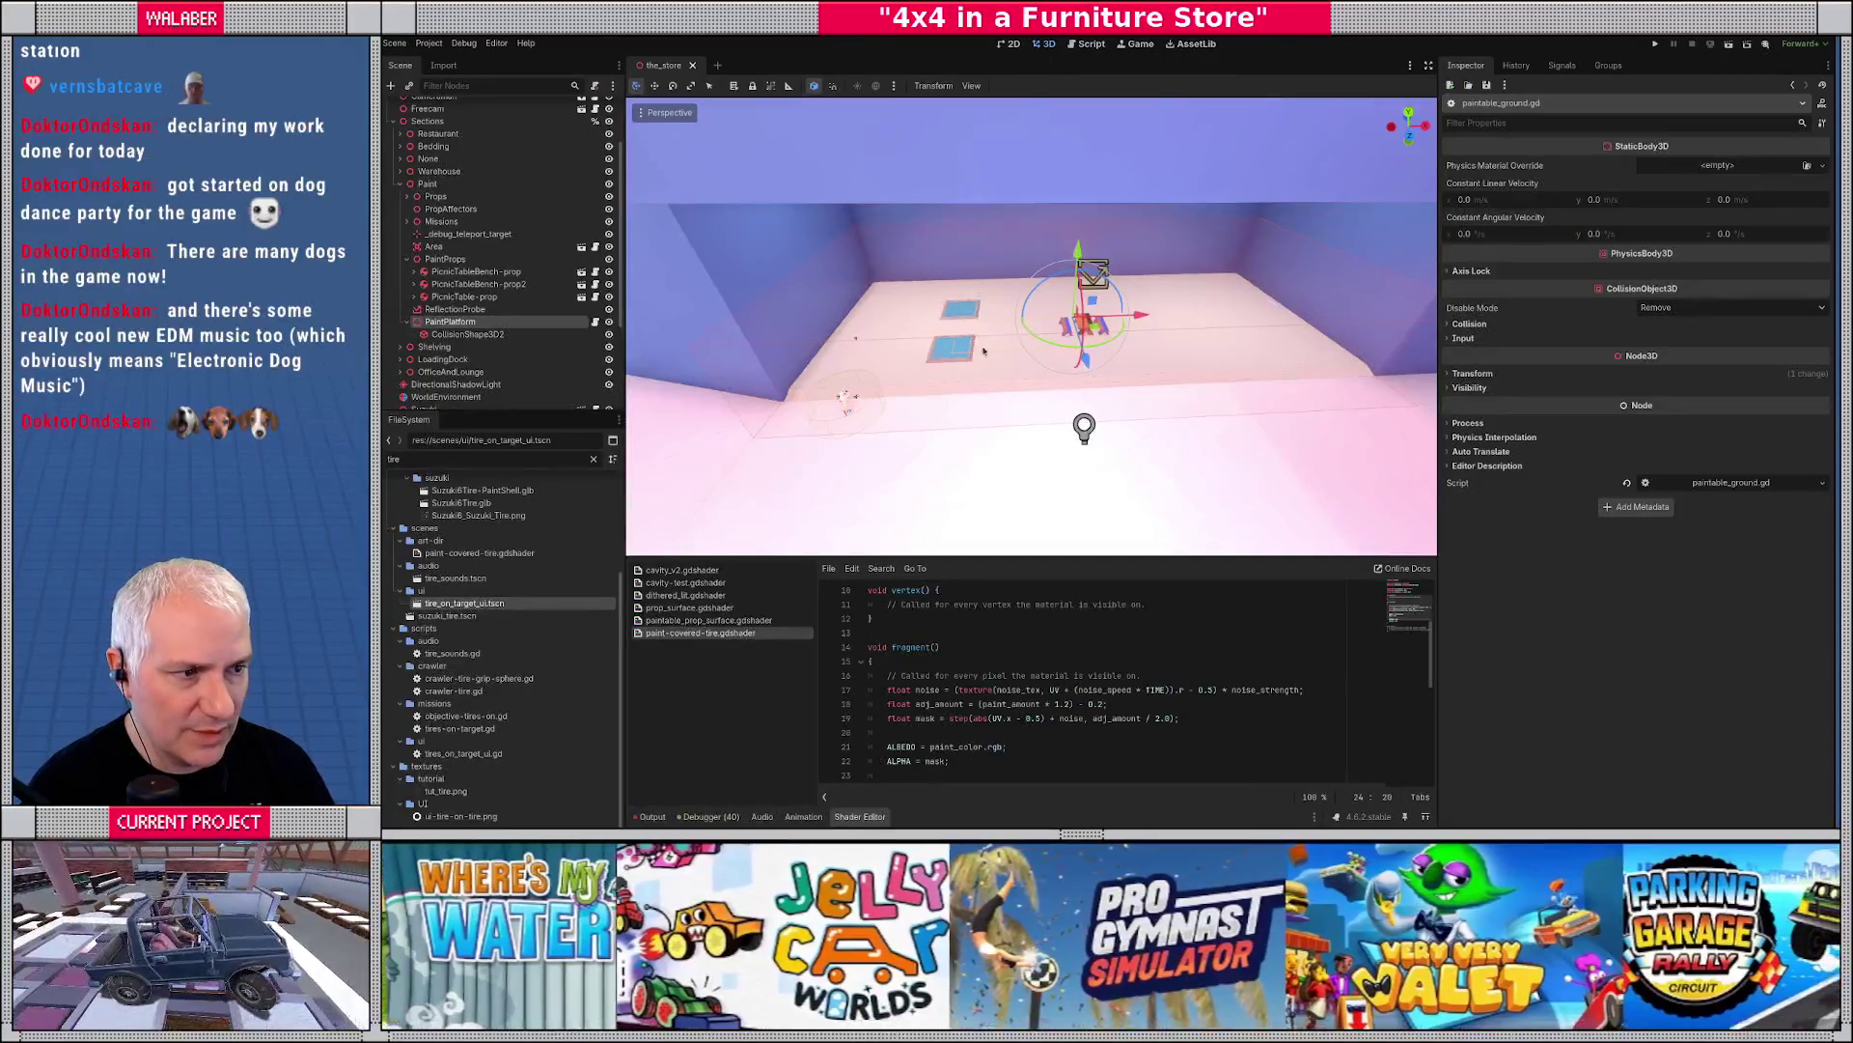
Add an Area3D child under PaintPlatform and name it PaintableArea
{"action": "right_click", "coordinate": [461, 325]}
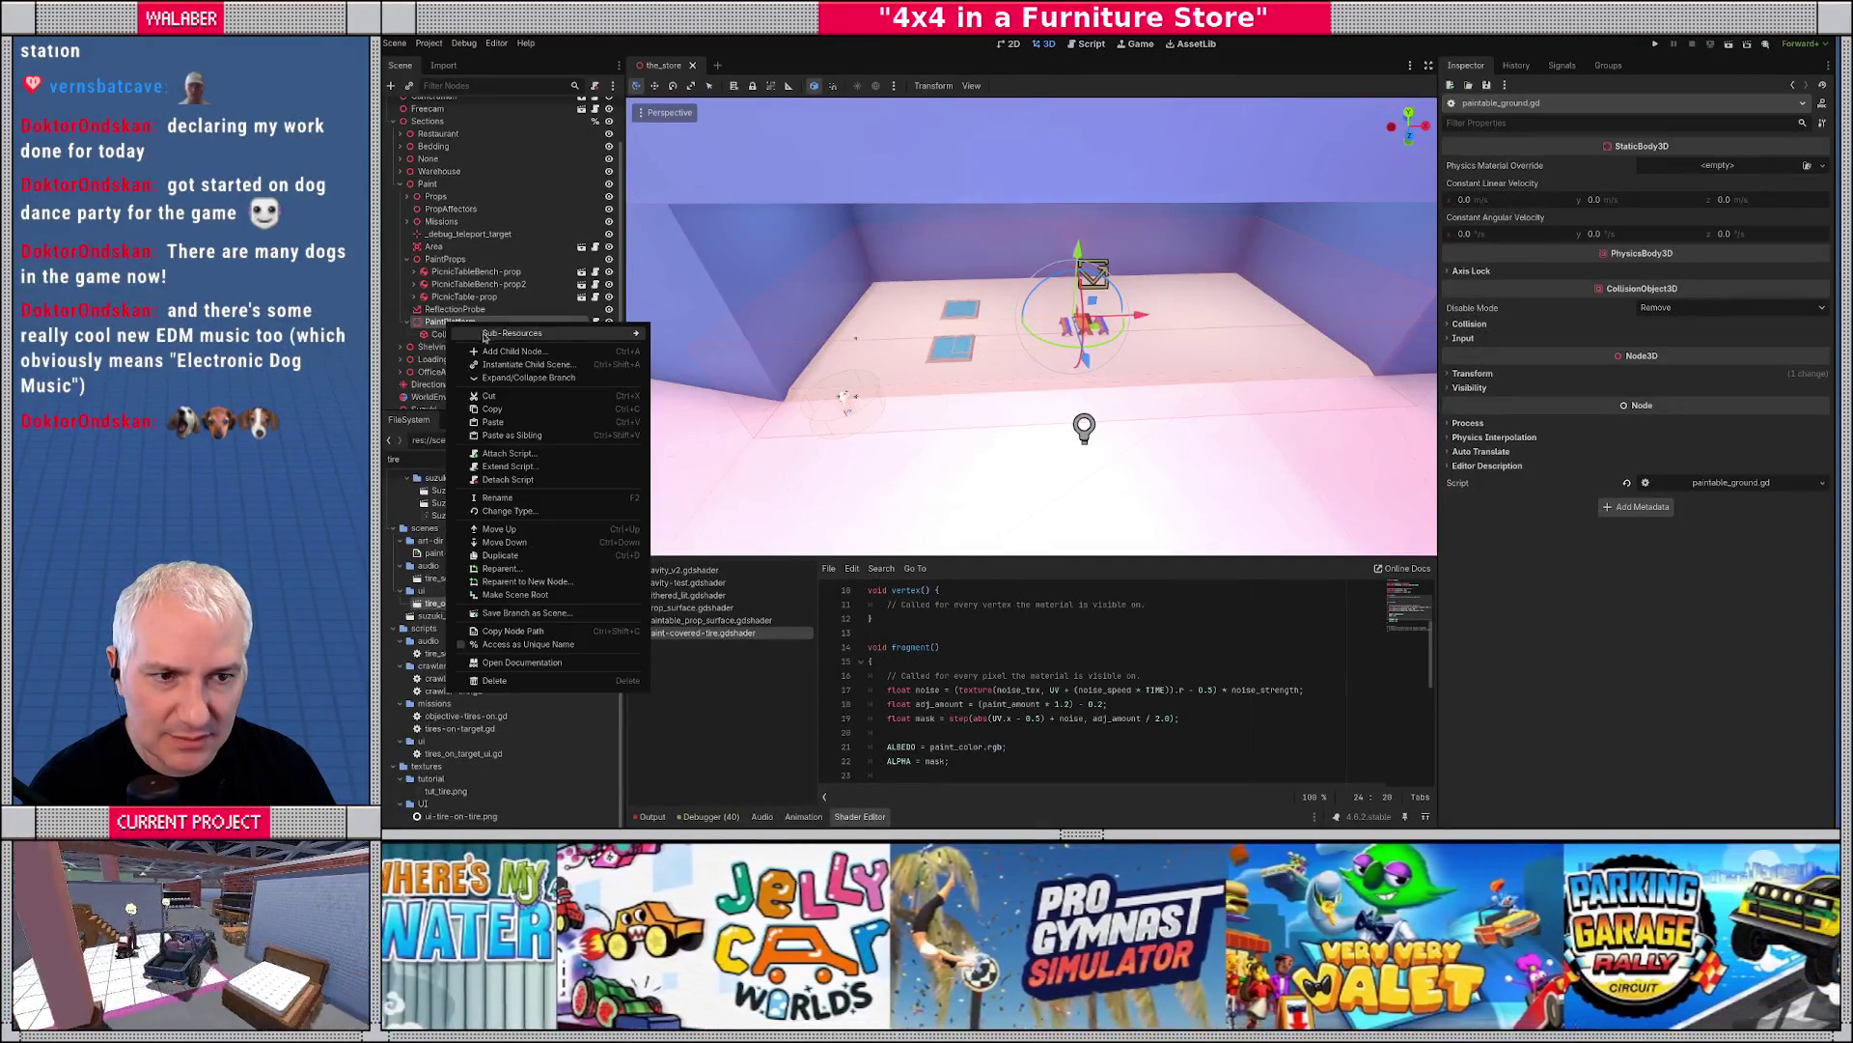
{"action": "left_click", "coordinate": [498, 350]}
{"action": "type", "text": "area3"}
{"action": "key", "text": "Return"}
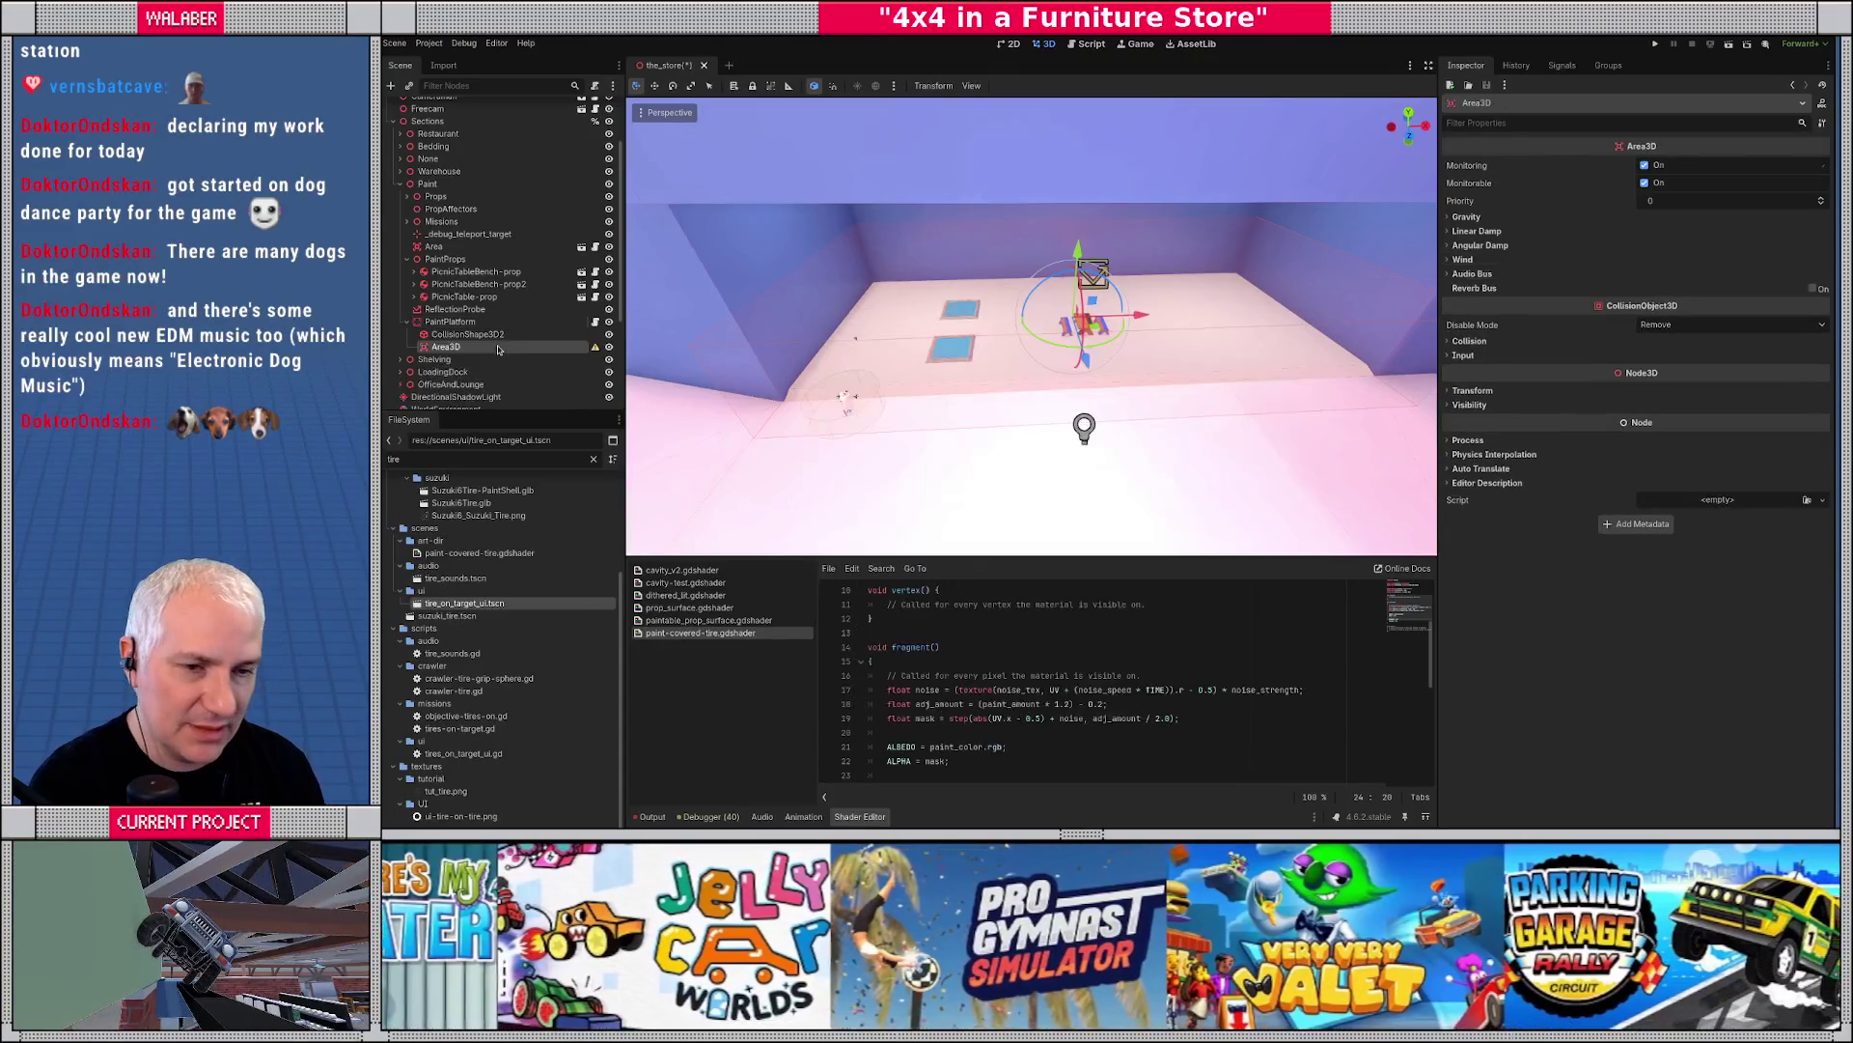
{"action": "key", "text": "F2"}
{"action": "type", "text": "Paintabl"}
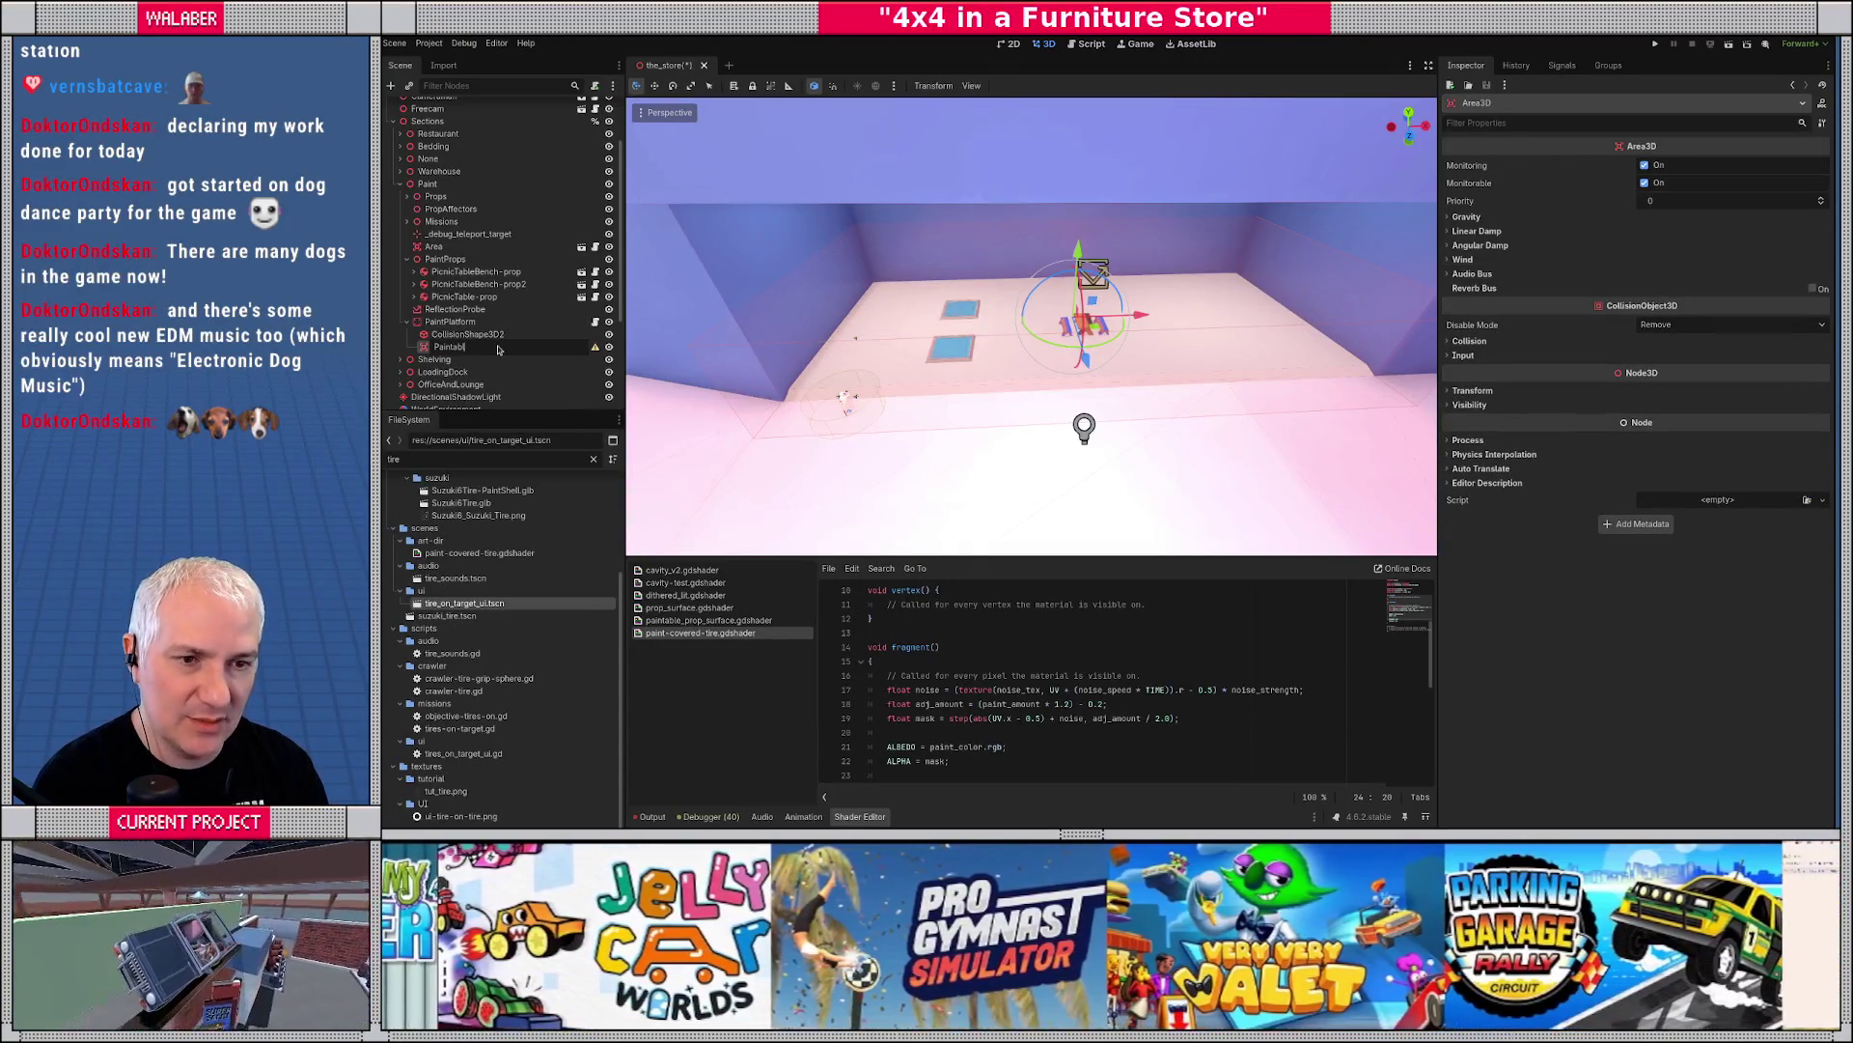
{"action": "type", "text": "ea"}
{"action": "key", "text": "Return"}
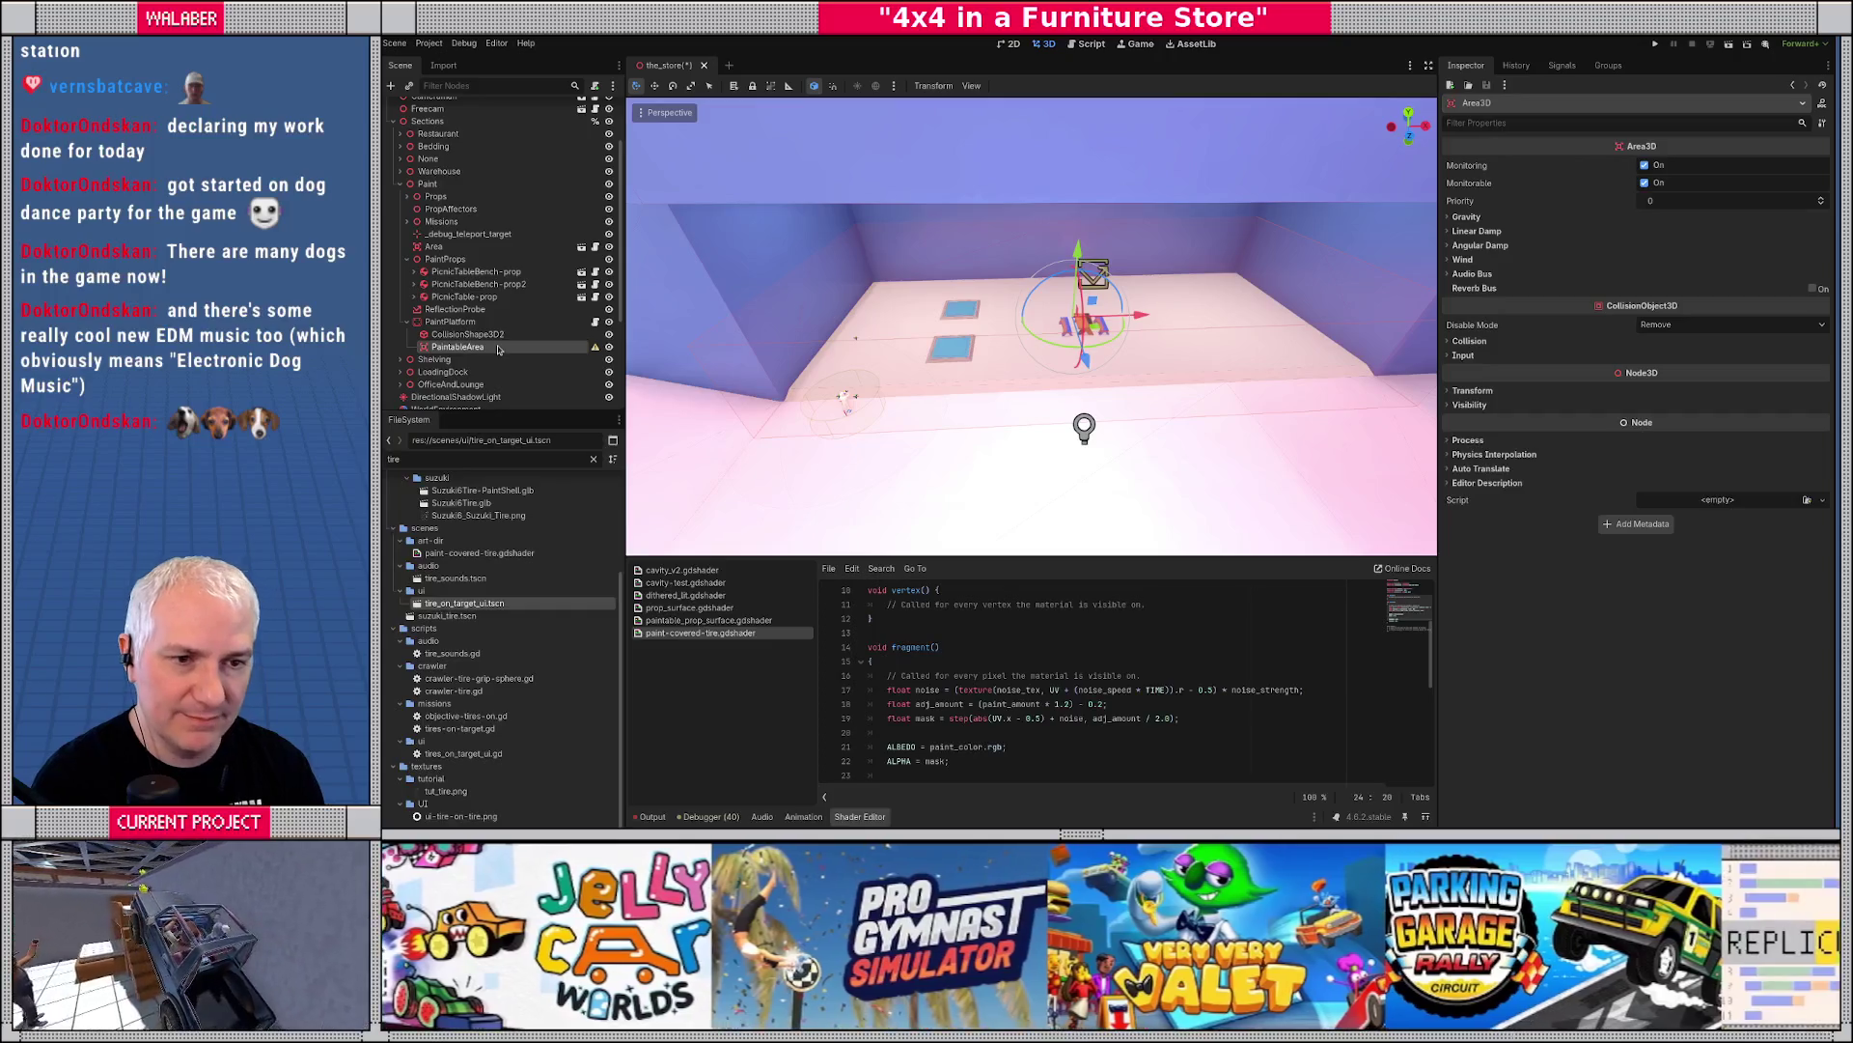
Set PaintableArea's collision mask to layer 2 (CarBody) instead of layer 1
{"action": "left_click", "coordinate": [1470, 343]}
{"action": "left_click", "coordinate": [1472, 428]}
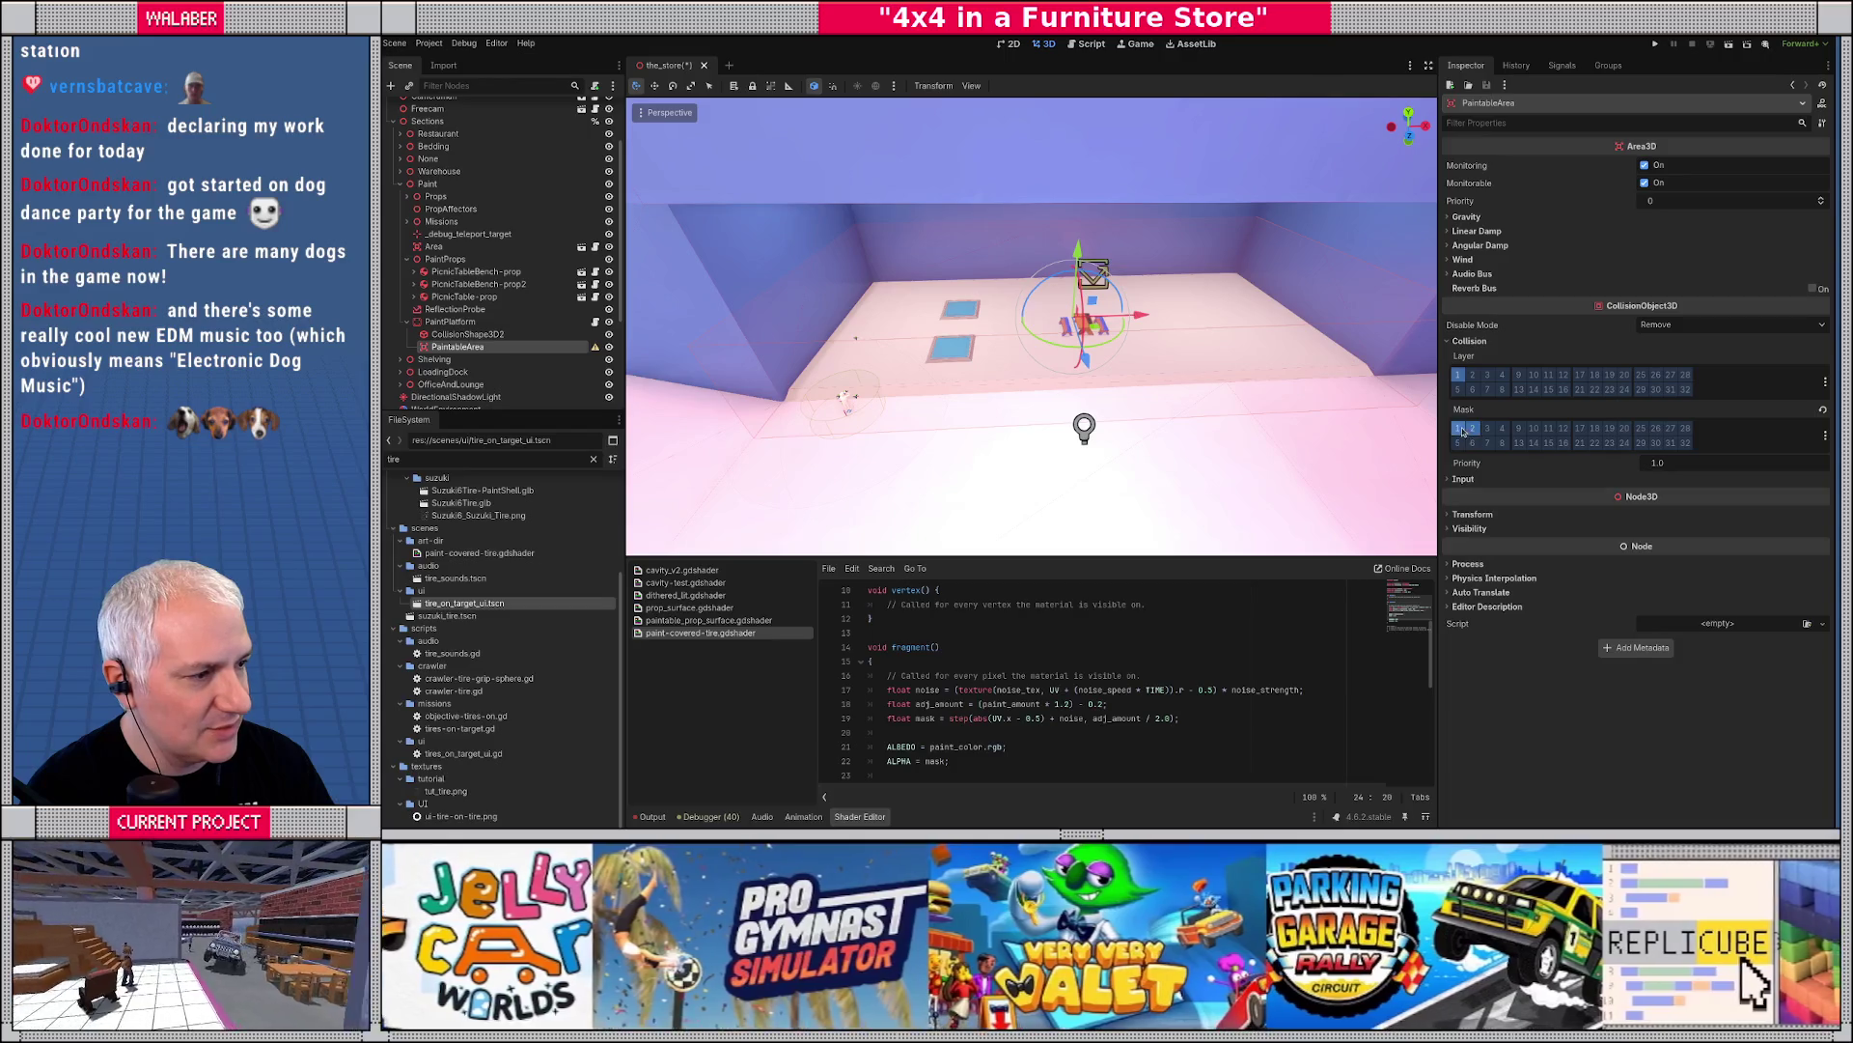
{"action": "left_click", "coordinate": [1458, 429]}
{"action": "left_click", "coordinate": [1825, 437]}
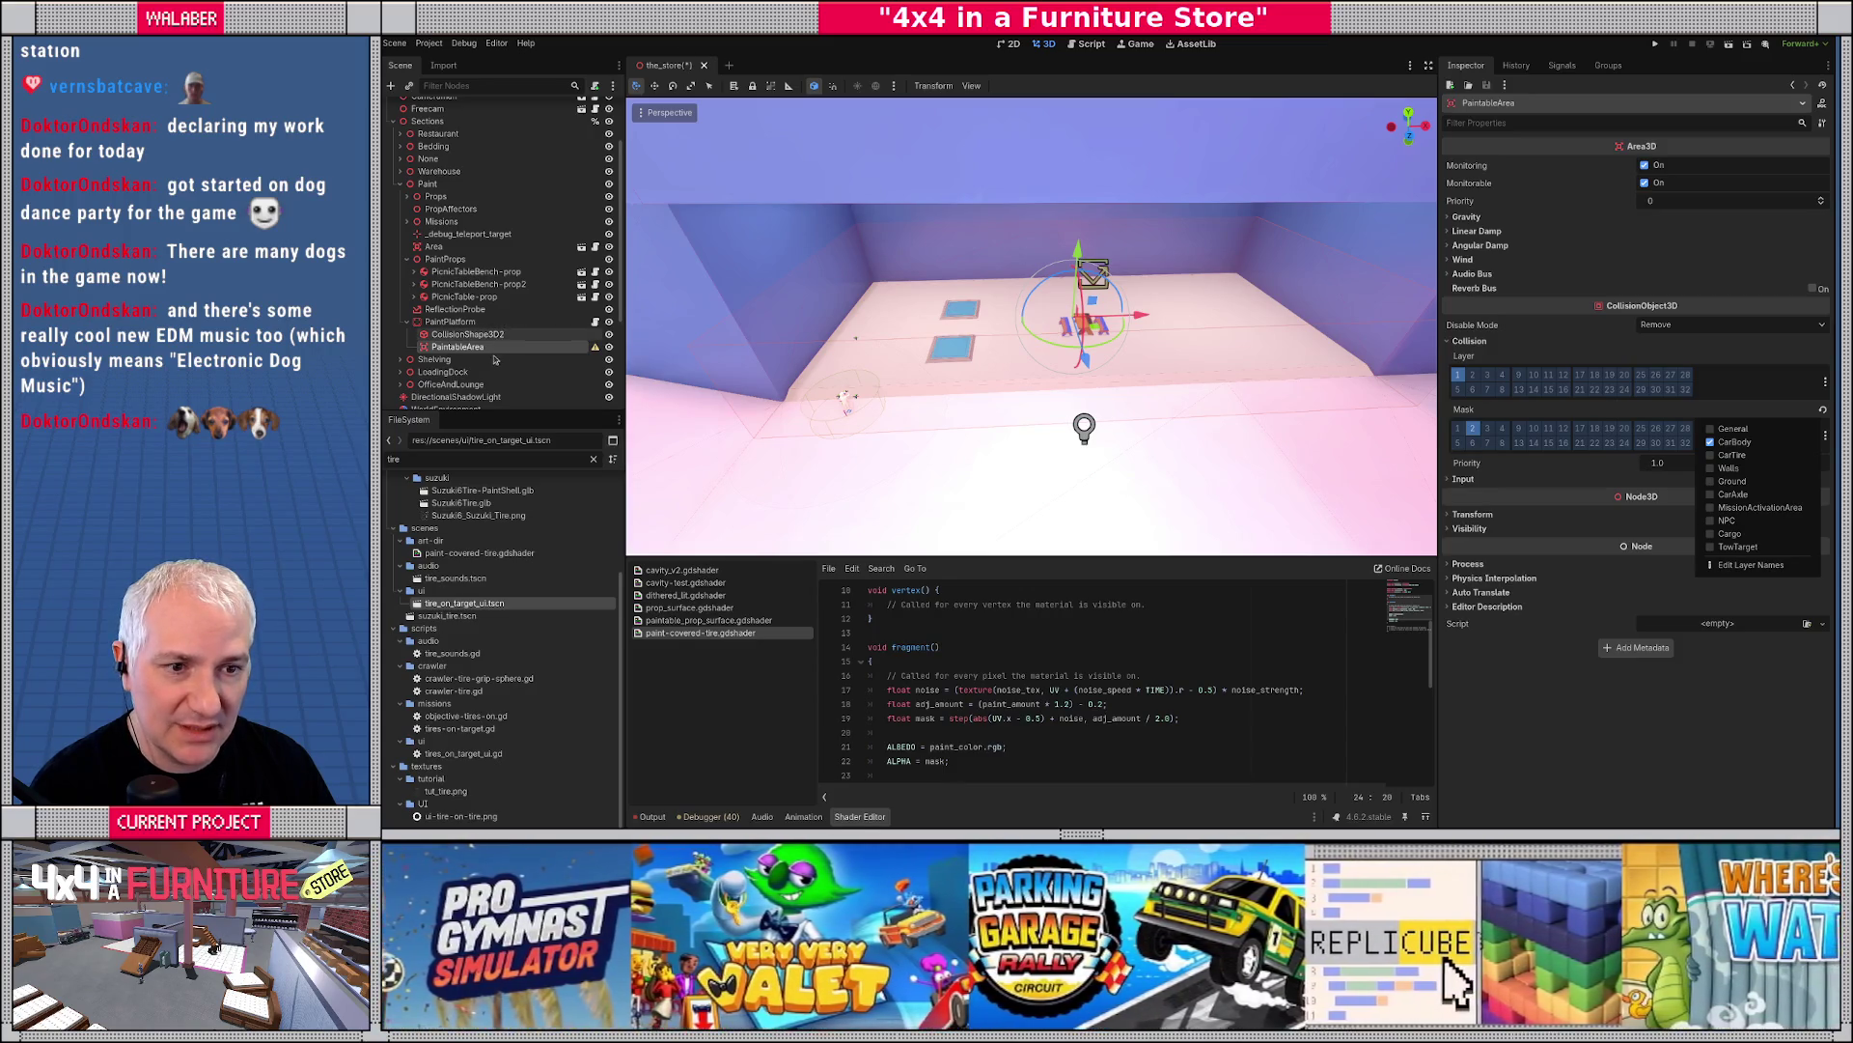
{"action": "left_click", "coordinate": [488, 350]}
{"action": "right_click", "coordinate": [499, 350]}
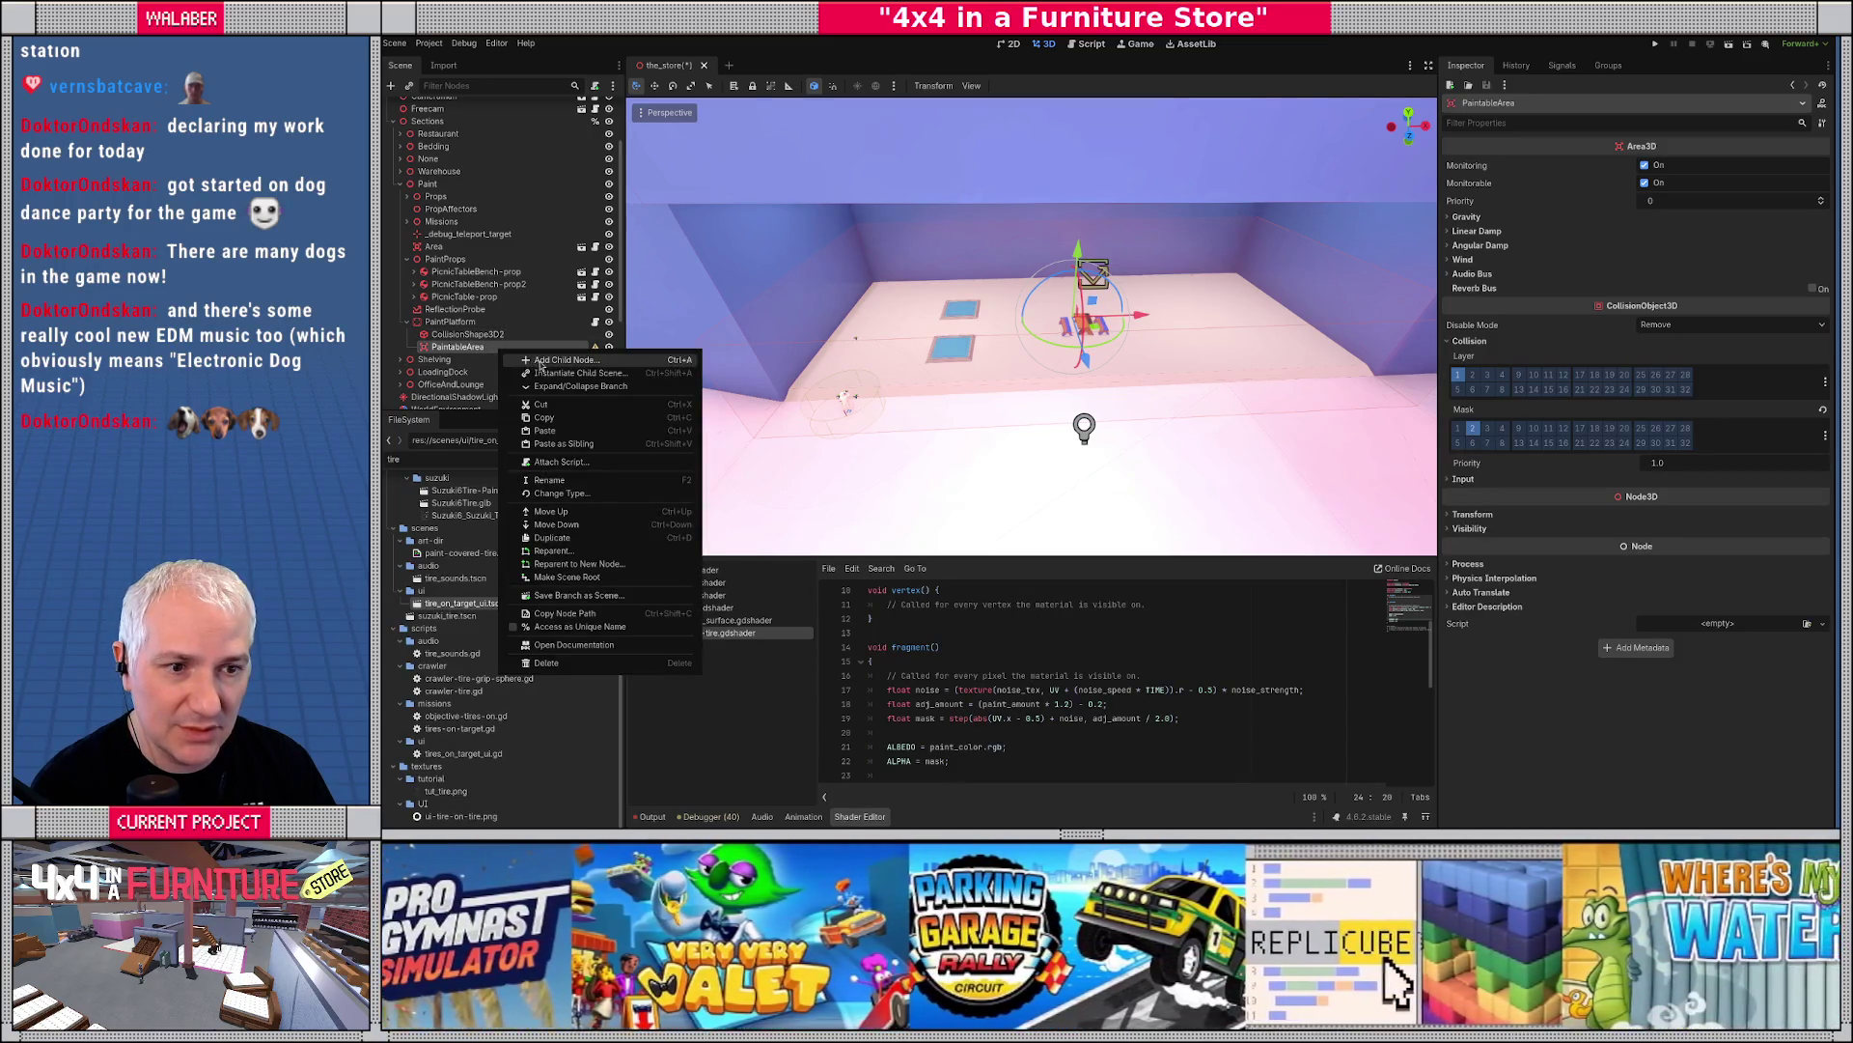
Add a CollisionShape3D child to PaintableArea with a new BoxShape3D
{"action": "left_click", "coordinate": [541, 363]}
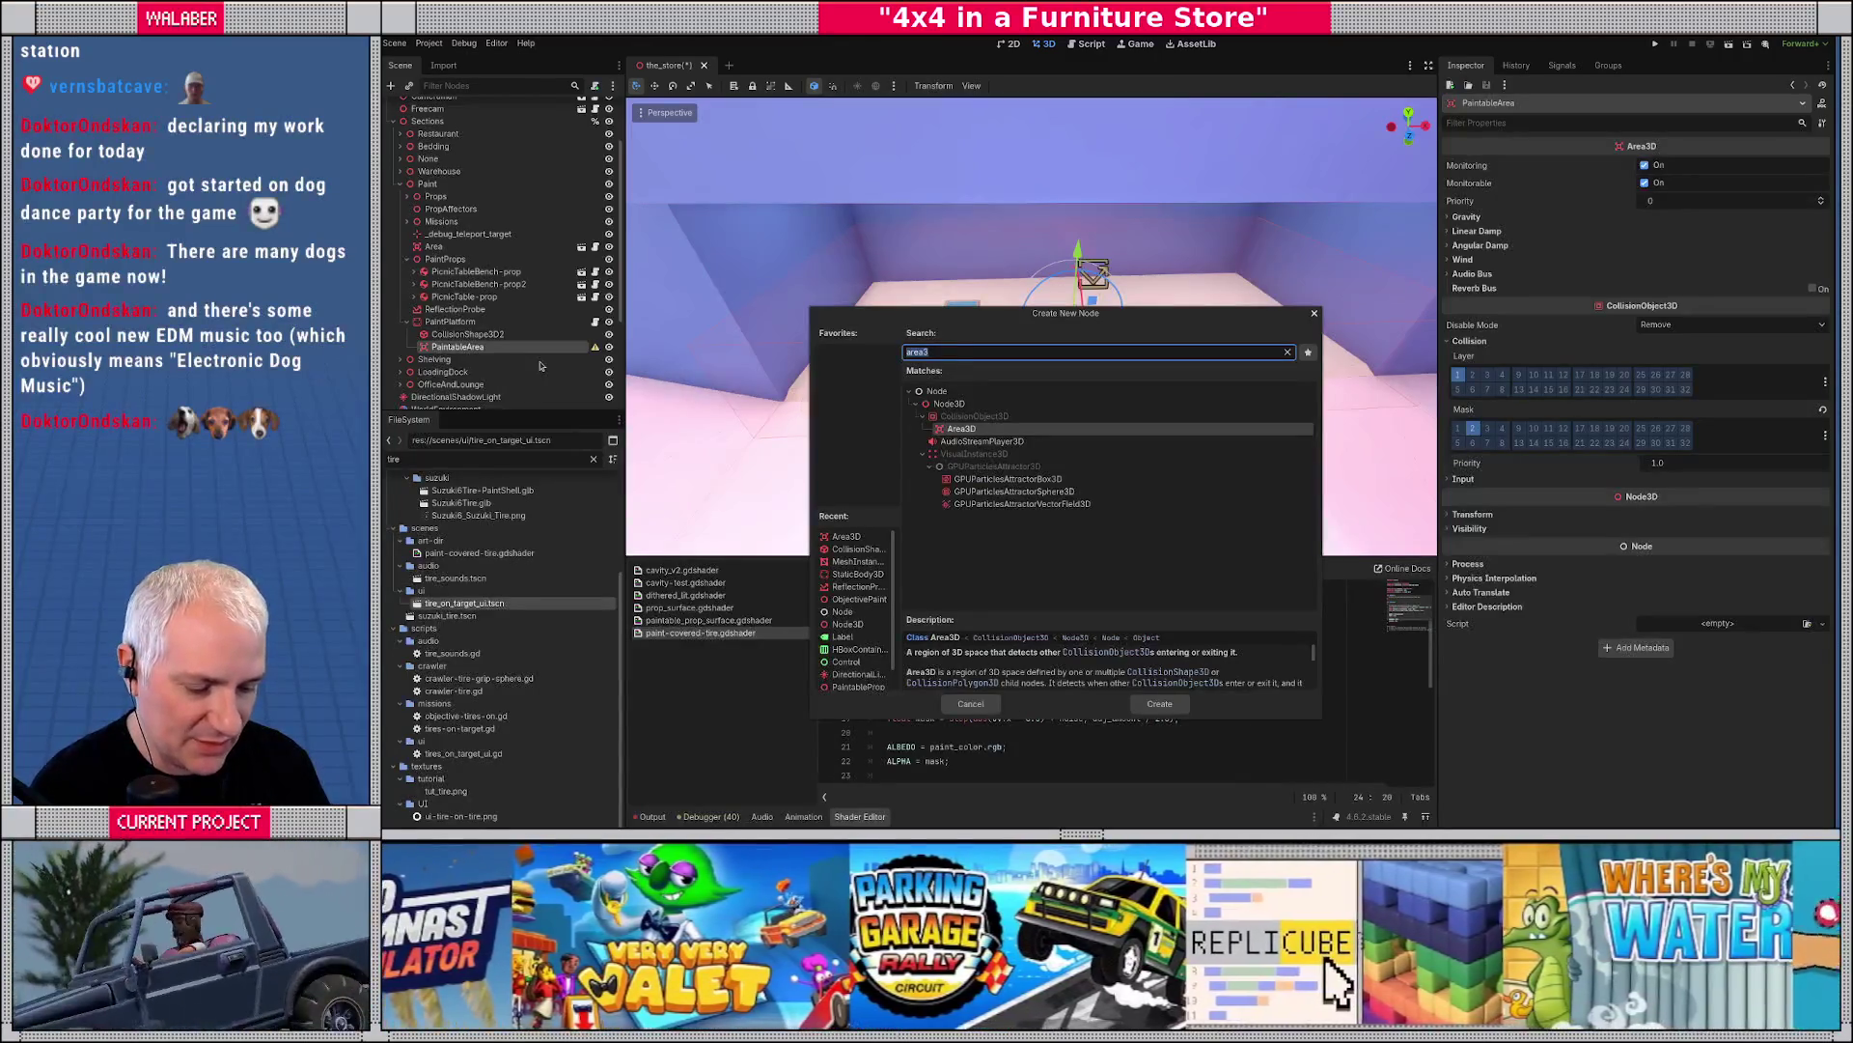
{"action": "type", "text": "coll"}
{"action": "key", "text": "Return"}
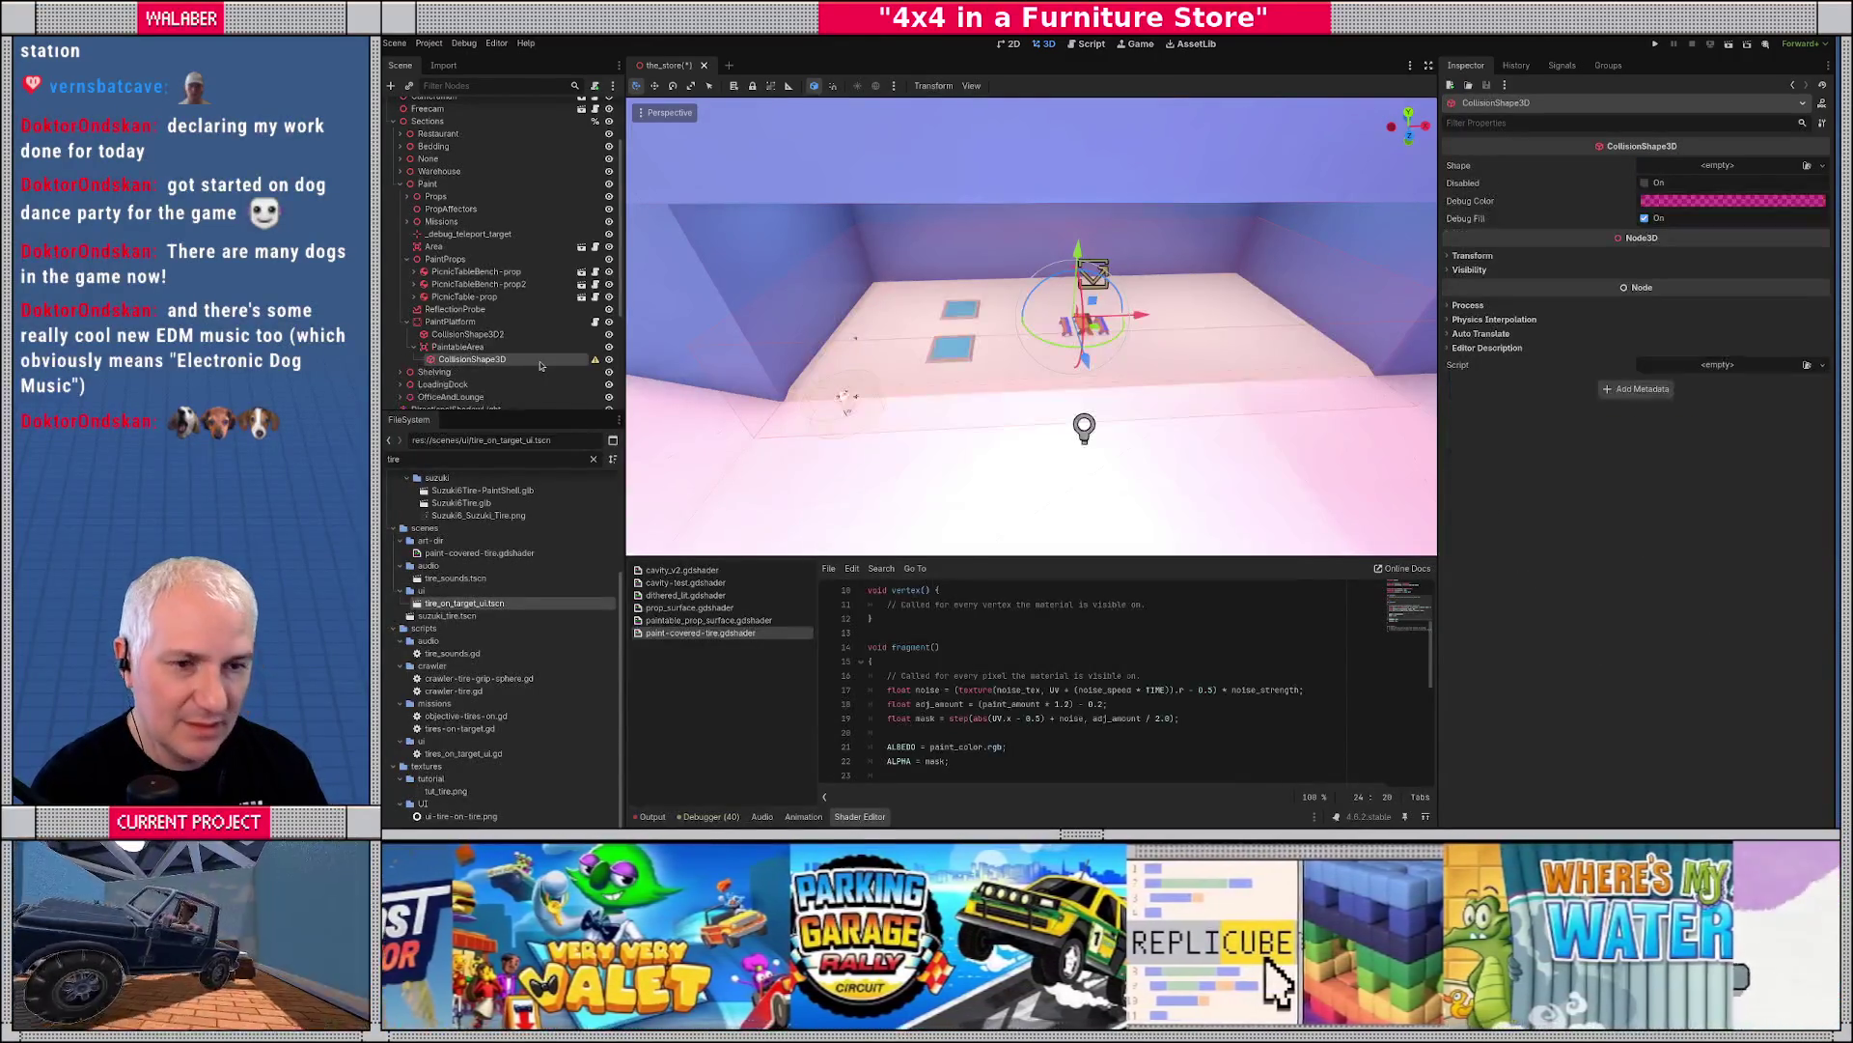
{"action": "left_click", "coordinate": [1718, 165]}
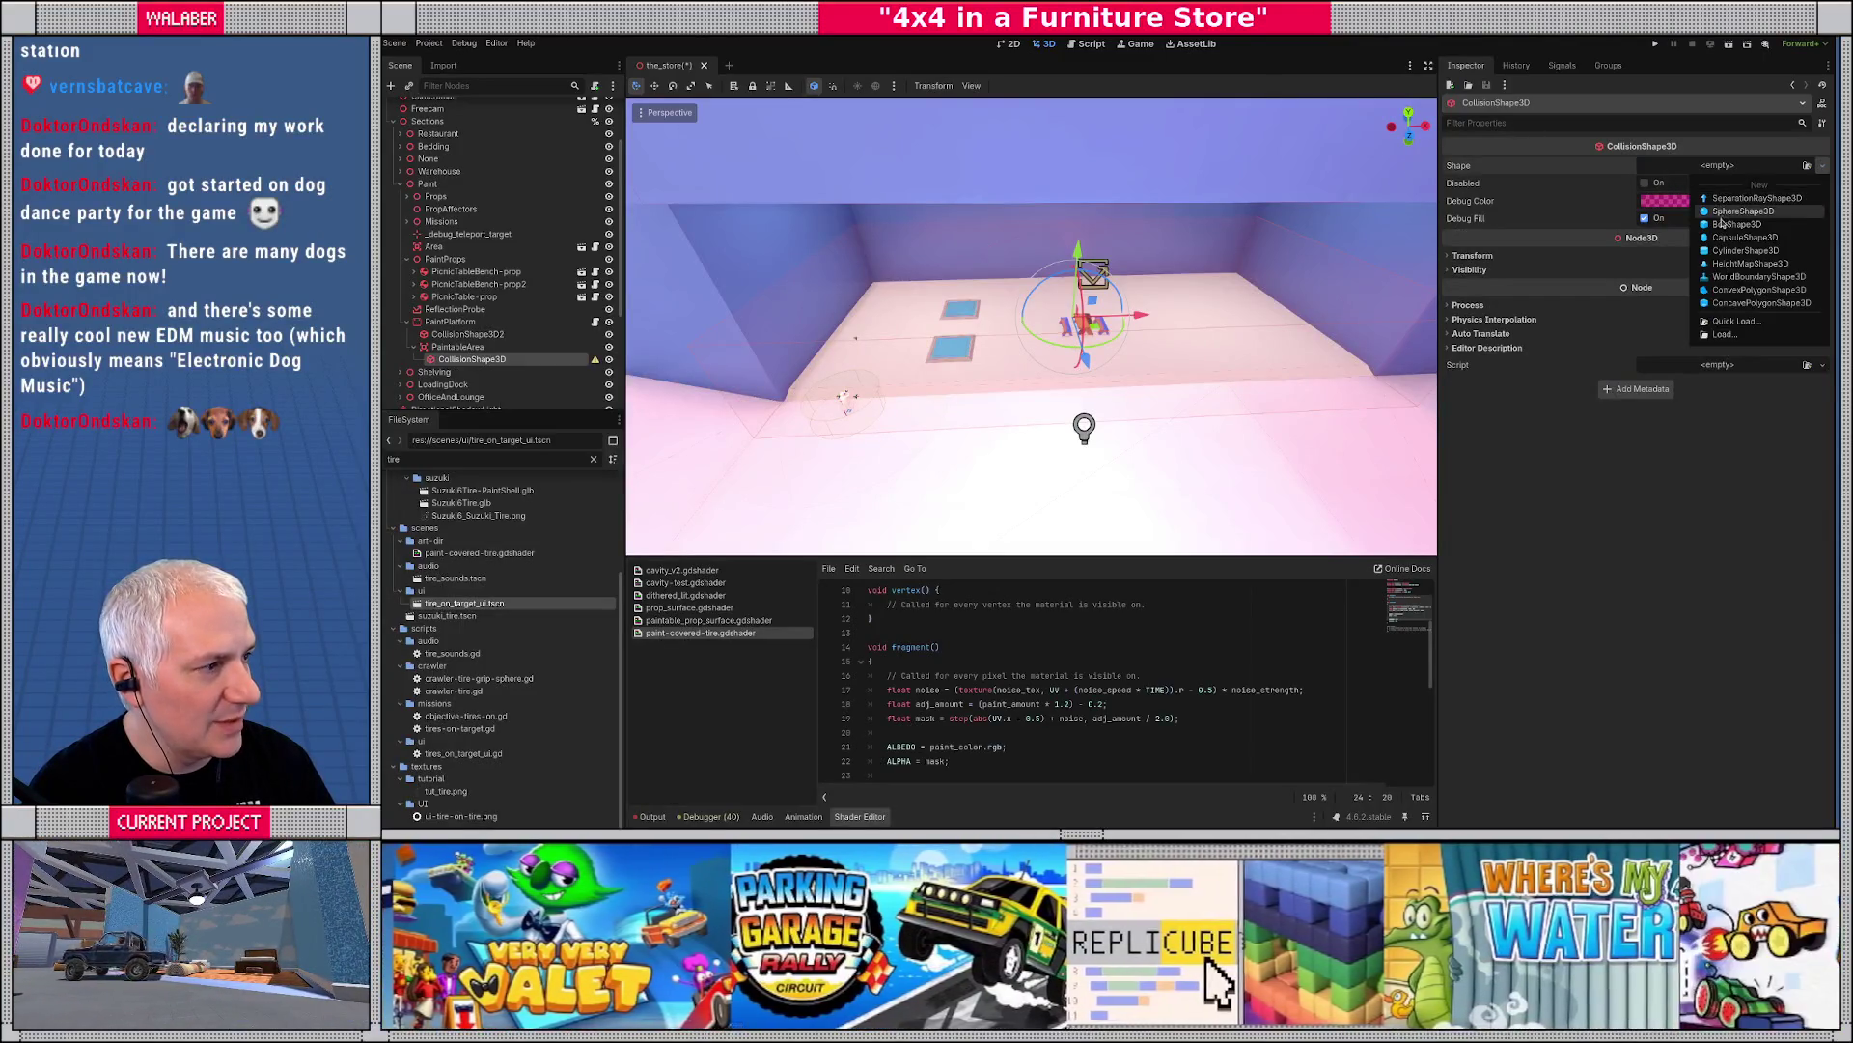
{"action": "left_click", "coordinate": [1738, 197]}
Frame the box shape and stretch its size handles to cover the paint department room
{"action": "mouse_move", "coordinate": [1246, 305]}
{"action": "left_mouse_down"}
{"action": "mouse_move", "coordinate": [1060, 278]}
{"action": "mouse_move", "coordinate": [1081, 289]}
{"action": "mouse_move", "coordinate": [1115, 241]}
{"action": "mouse_move", "coordinate": [1122, 116]}
{"action": "mouse_move", "coordinate": [1115, 241]}
{"action": "mouse_move", "coordinate": [1067, 251]}
{"action": "left_mouse_up"}
{"action": "left_click_drag", "start_coordinate": [734, 232], "coordinate": [720, 228]}
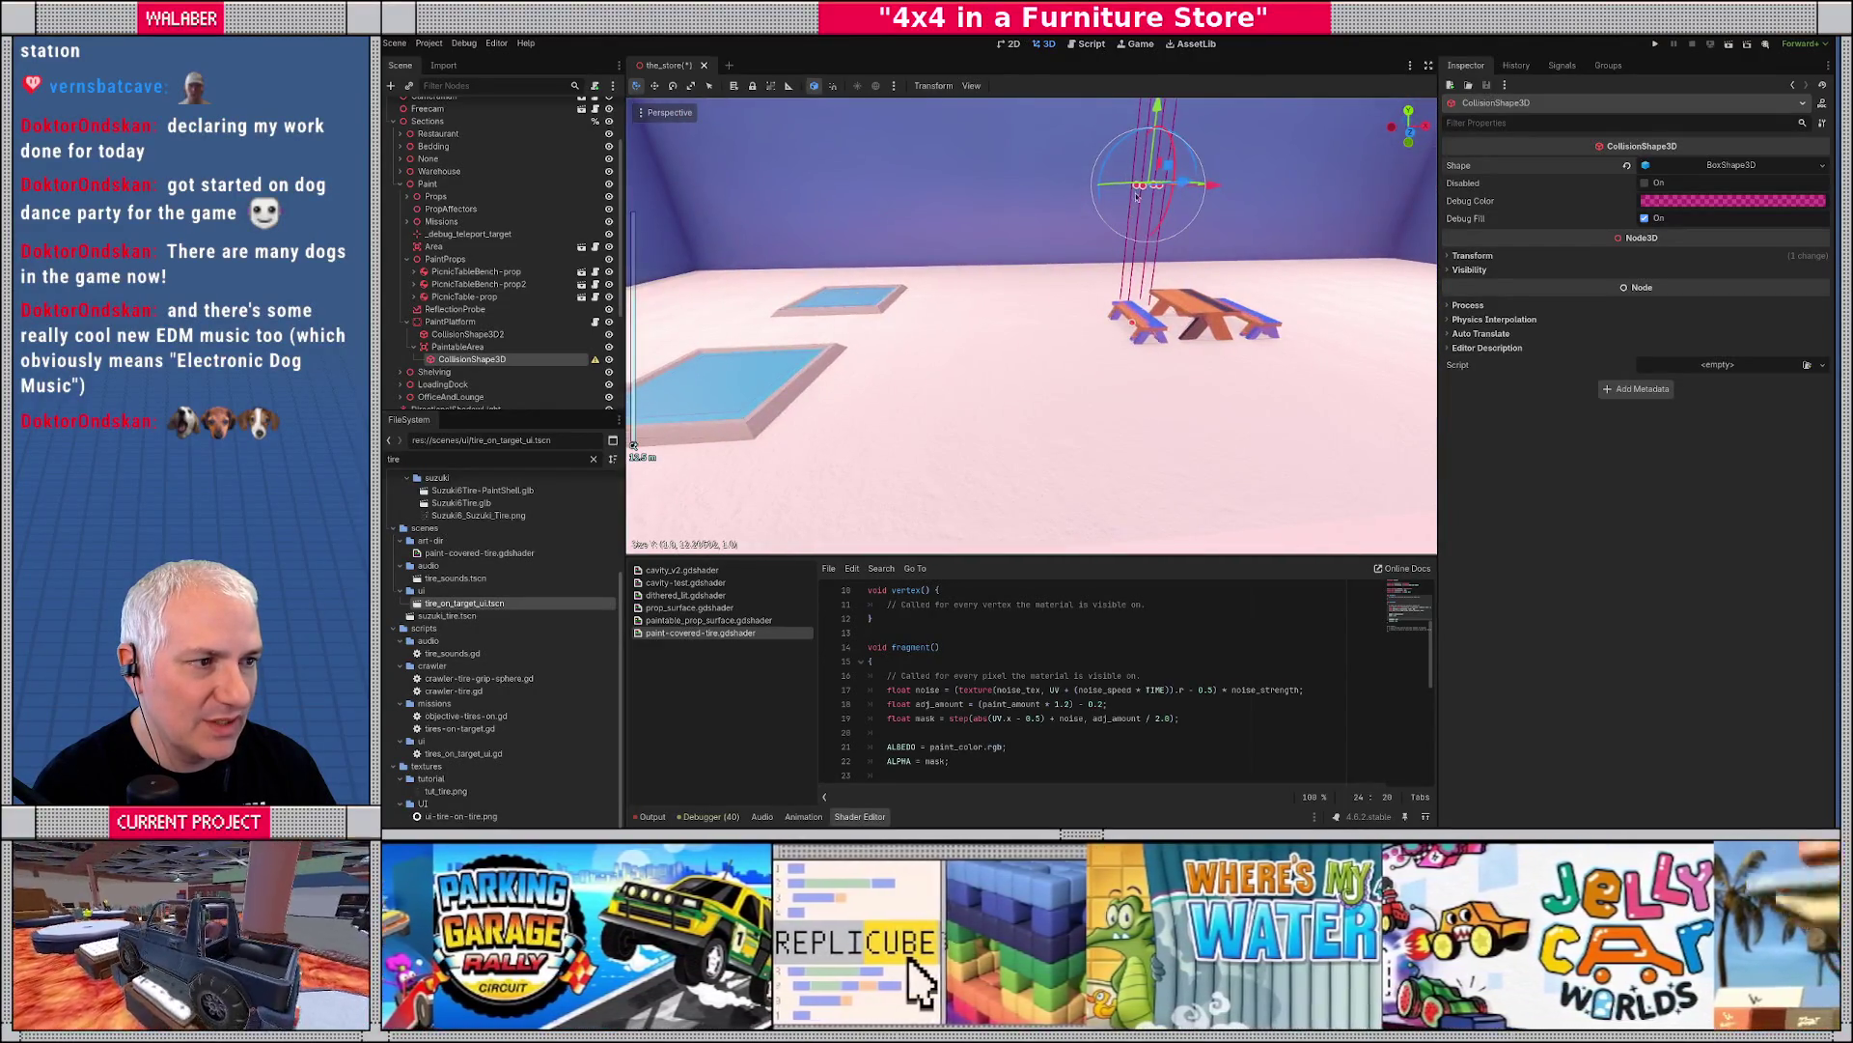
{"action": "key", "text": "f"}
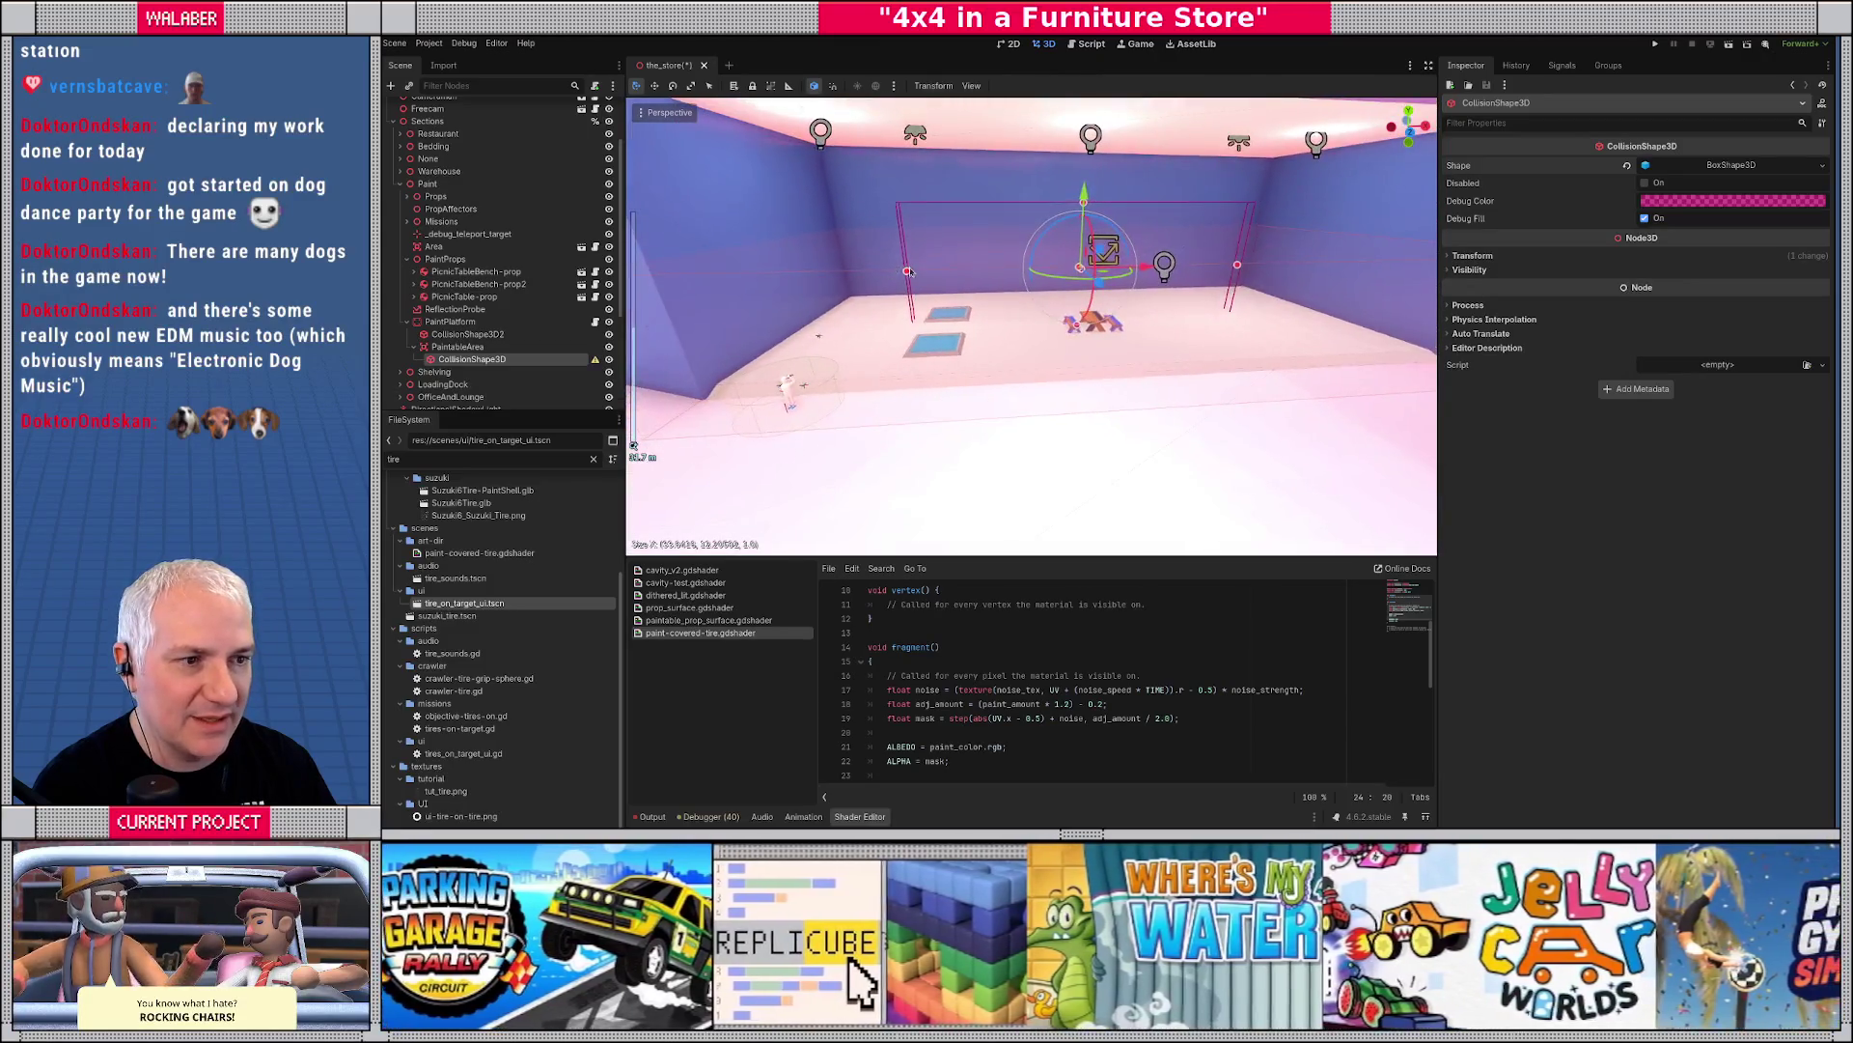
{"action": "left_click_drag", "start_coordinate": [907, 274], "coordinate": [789, 277]}
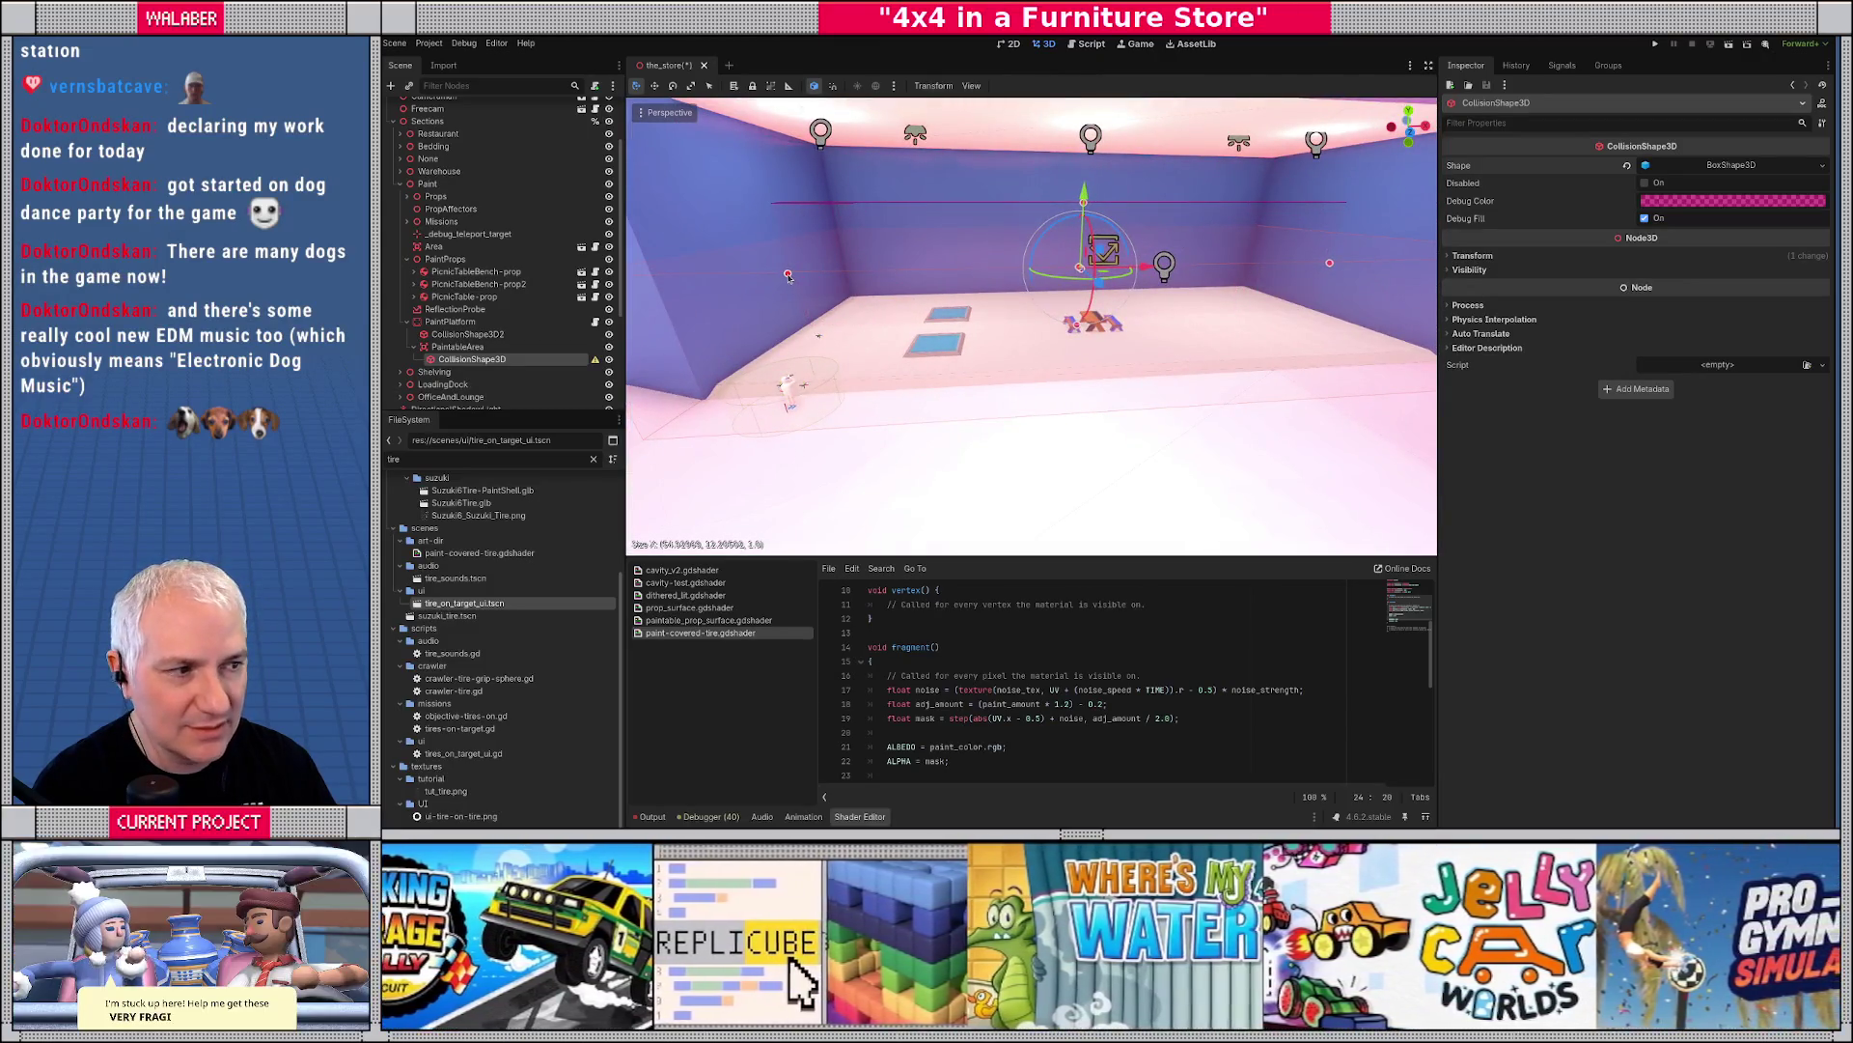
{"action": "mouse_move", "coordinate": [1331, 292]}
{"action": "left_mouse_down"}
{"action": "mouse_move", "coordinate": [1068, 307]}
{"action": "mouse_move", "coordinate": [1208, 306]}
{"action": "mouse_move", "coordinate": [1060, 271]}
{"action": "mouse_move", "coordinate": [1211, 268]}
{"action": "mouse_move", "coordinate": [1328, 309]}
{"action": "left_mouse_up"}
{"action": "left_click_drag", "start_coordinate": [1221, 342], "coordinate": [1186, 388]}
{"action": "mouse_move", "coordinate": [1218, 462]}
{"action": "left_mouse_down"}
{"action": "mouse_move", "coordinate": [1163, 342]}
{"action": "mouse_move", "coordinate": [940, 294]}
{"action": "left_mouse_up"}
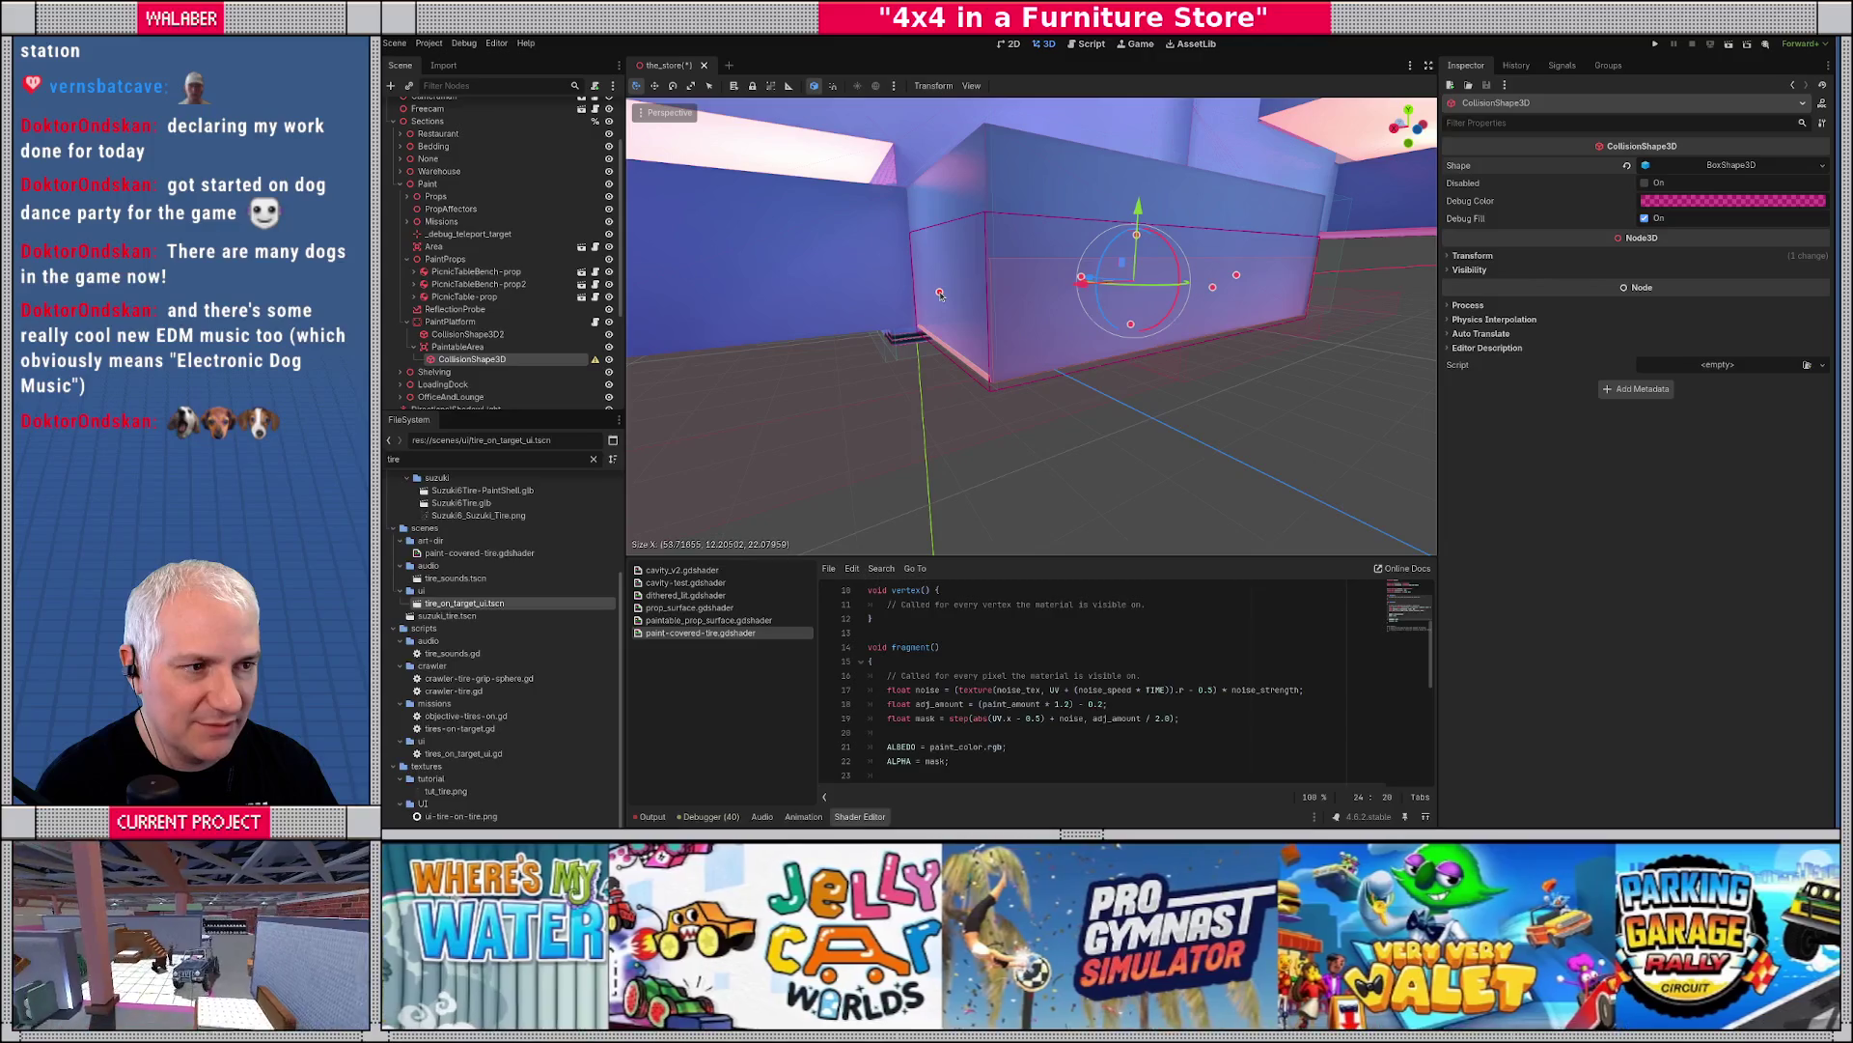
{"action": "mouse_move", "coordinate": [1059, 337]}
{"action": "left_mouse_down"}
{"action": "mouse_move", "coordinate": [1168, 331]}
{"action": "mouse_move", "coordinate": [1194, 281]}
{"action": "mouse_move", "coordinate": [1197, 352]}
{"action": "mouse_move", "coordinate": [1081, 357]}
{"action": "left_mouse_up"}
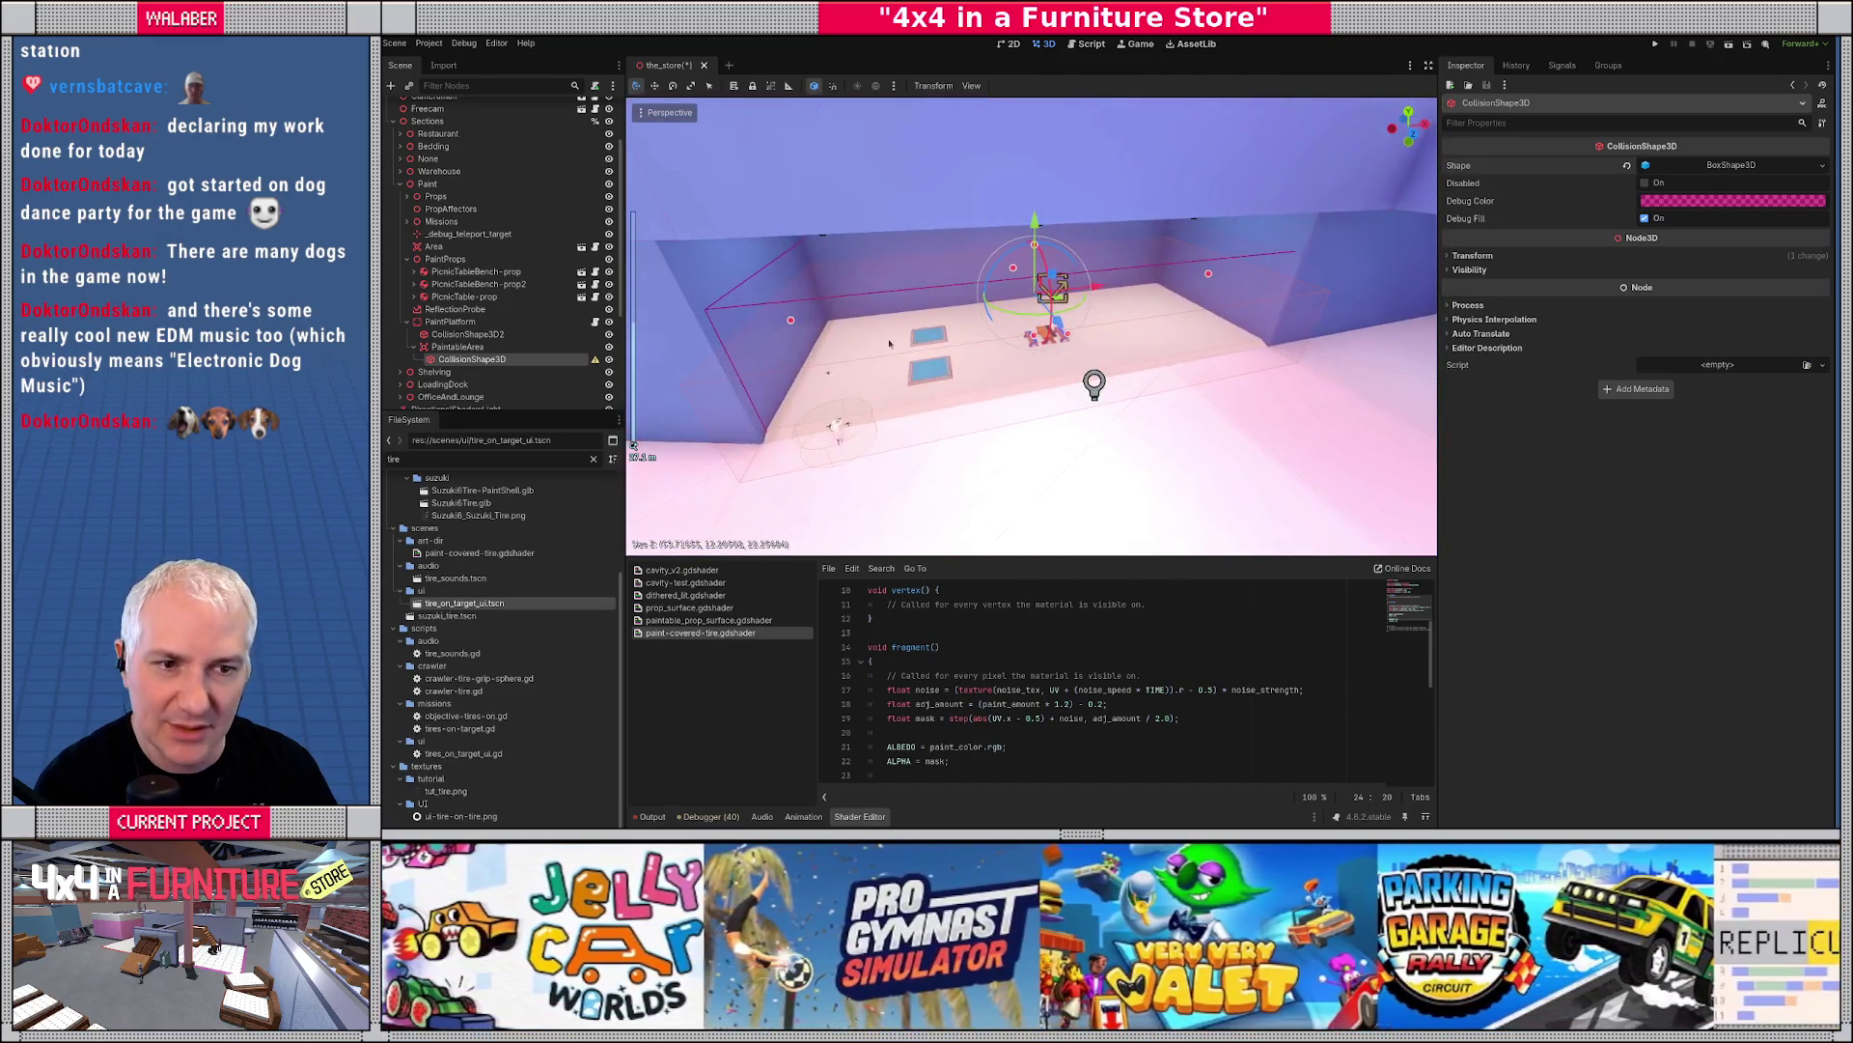
{"action": "left_click", "coordinate": [480, 348]}
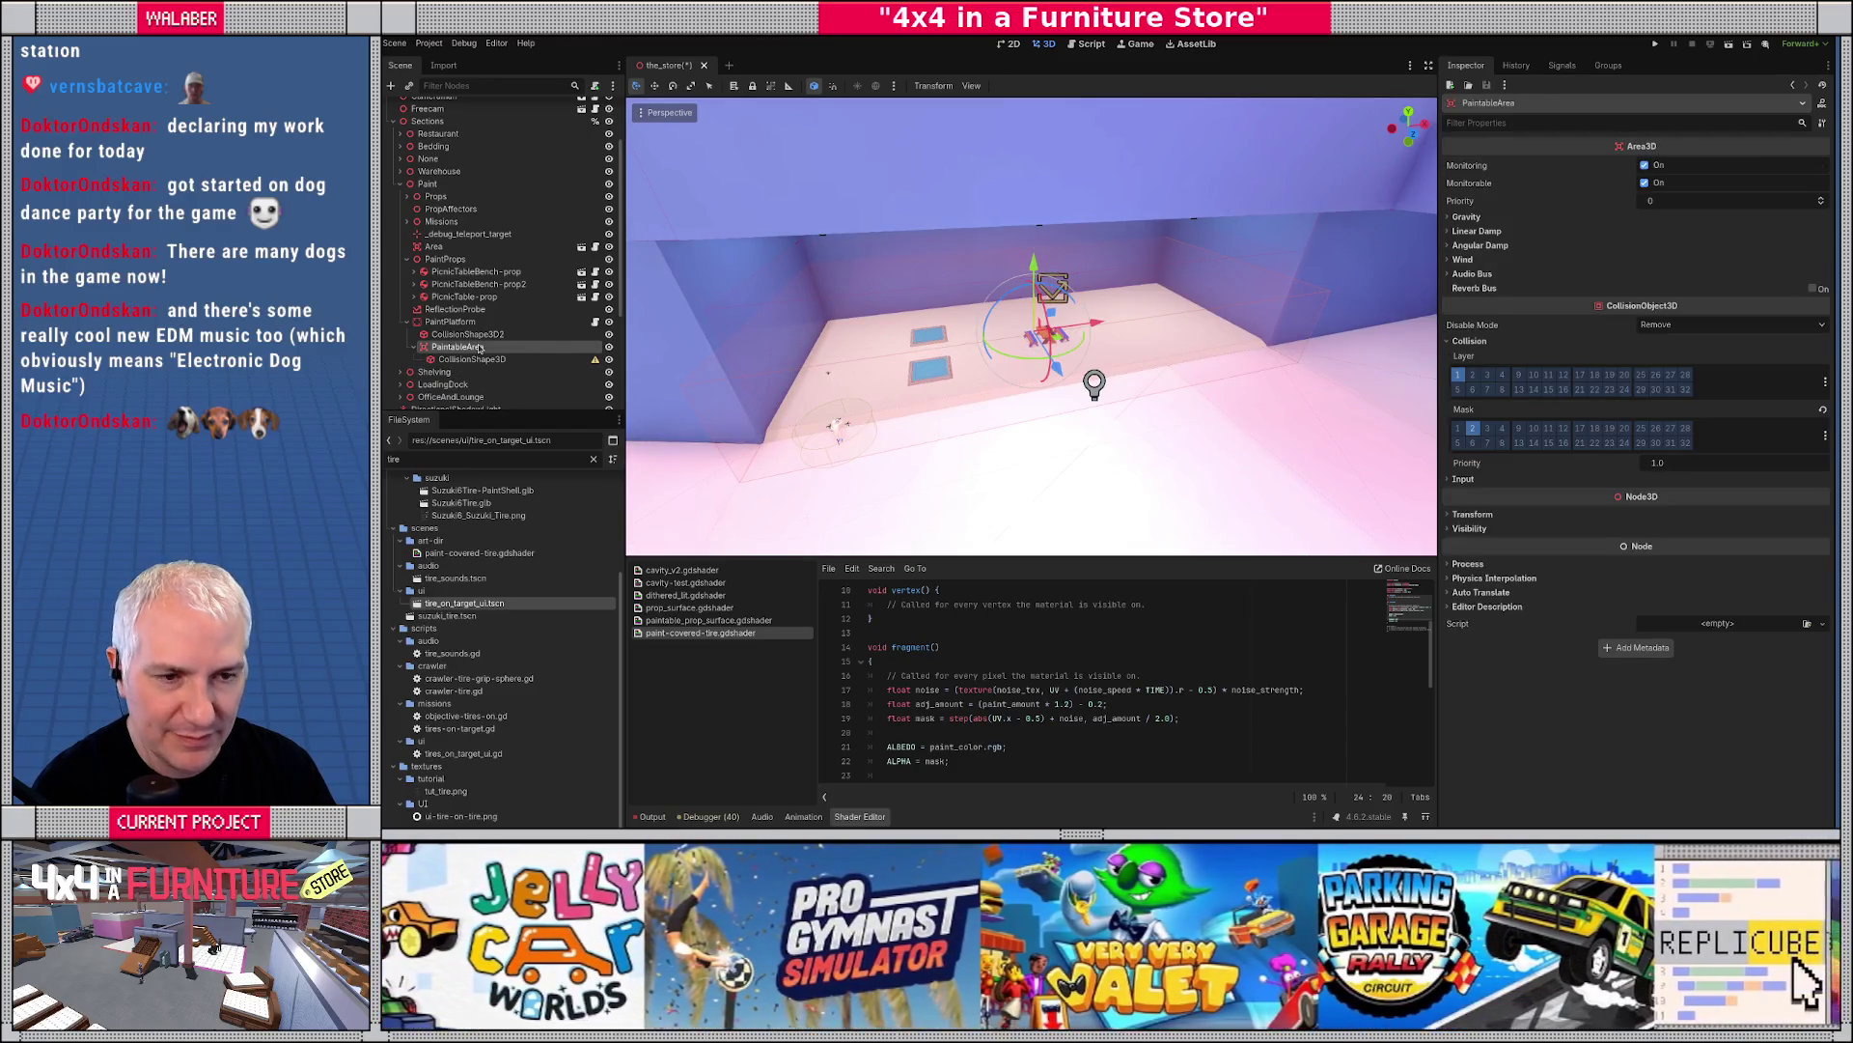
{"action": "key", "text": "ctrl+F3"}
{"action": "mouse_move", "coordinate": [453, 346]}
{"action": "left_mouse_down"}
{"action": "mouse_move", "coordinate": [908, 222]}
{"action": "mouse_move", "coordinate": [917, 160]}
{"action": "left_mouse_up"}
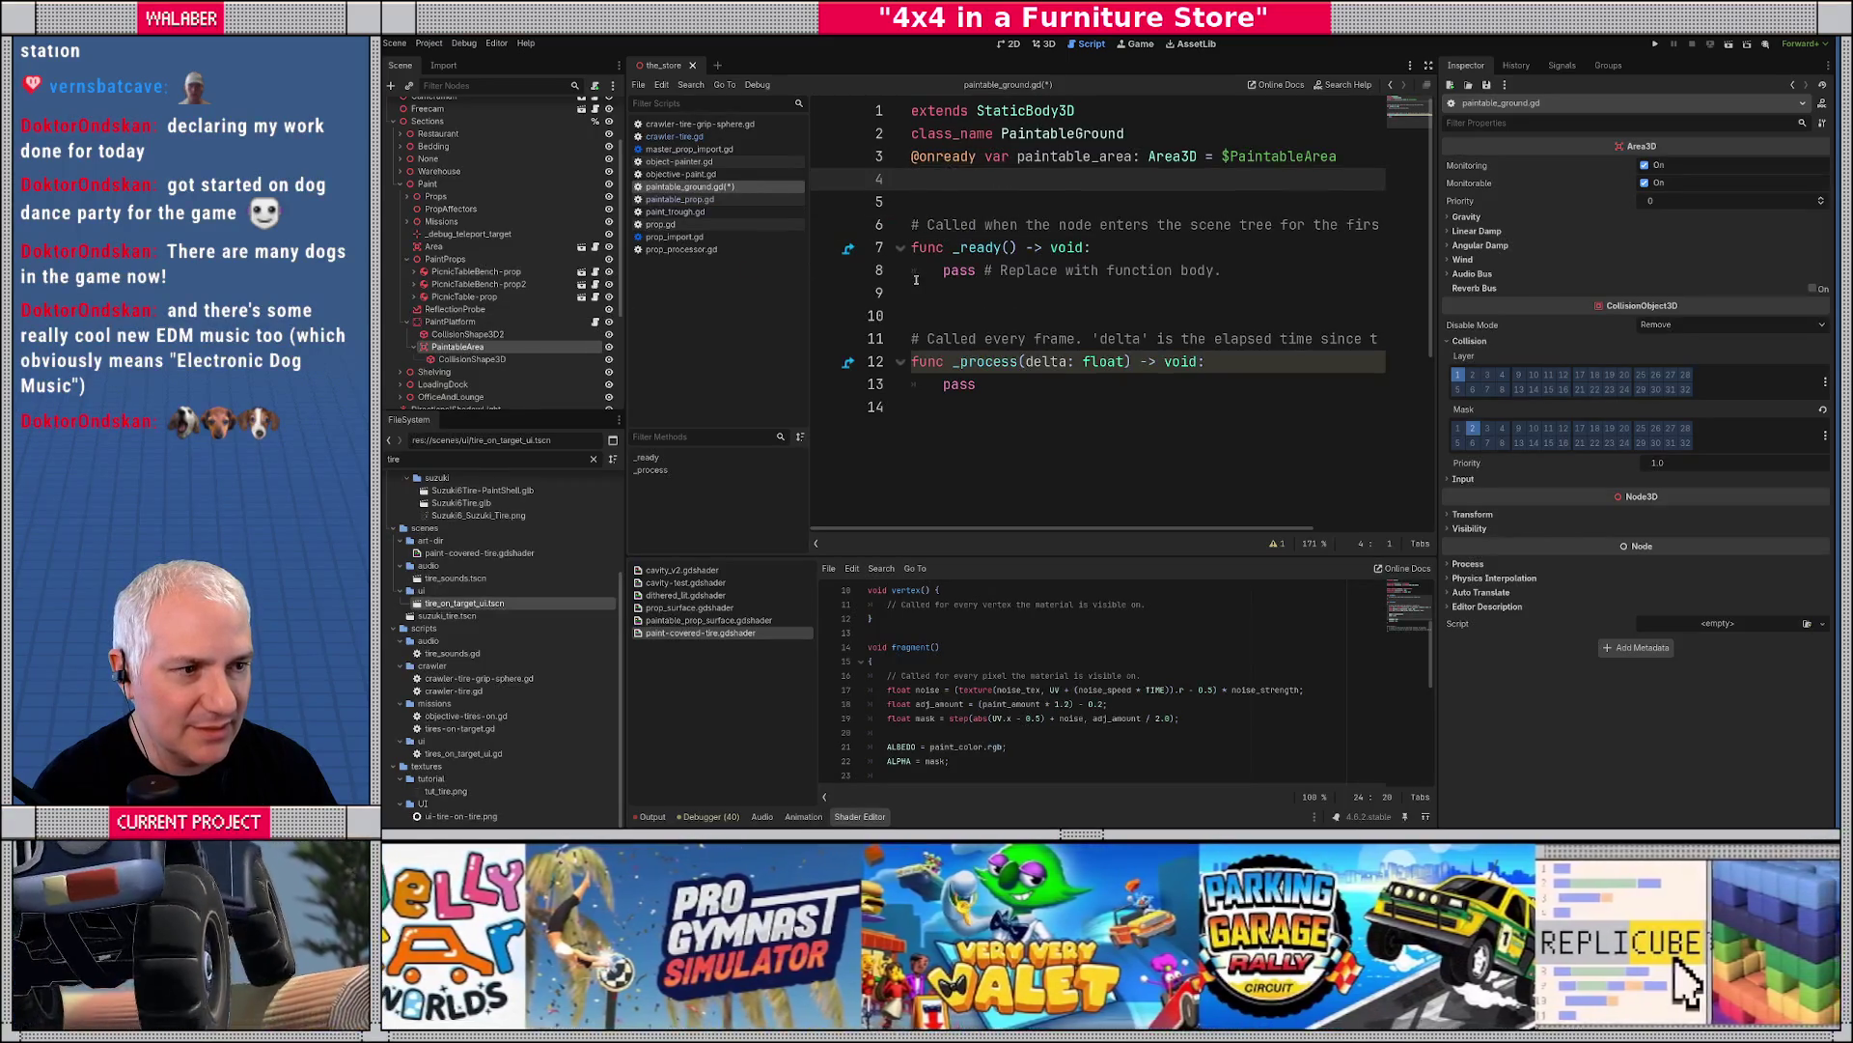
{"action": "left_click_drag", "start_coordinate": [943, 271], "coordinate": [1331, 273]}
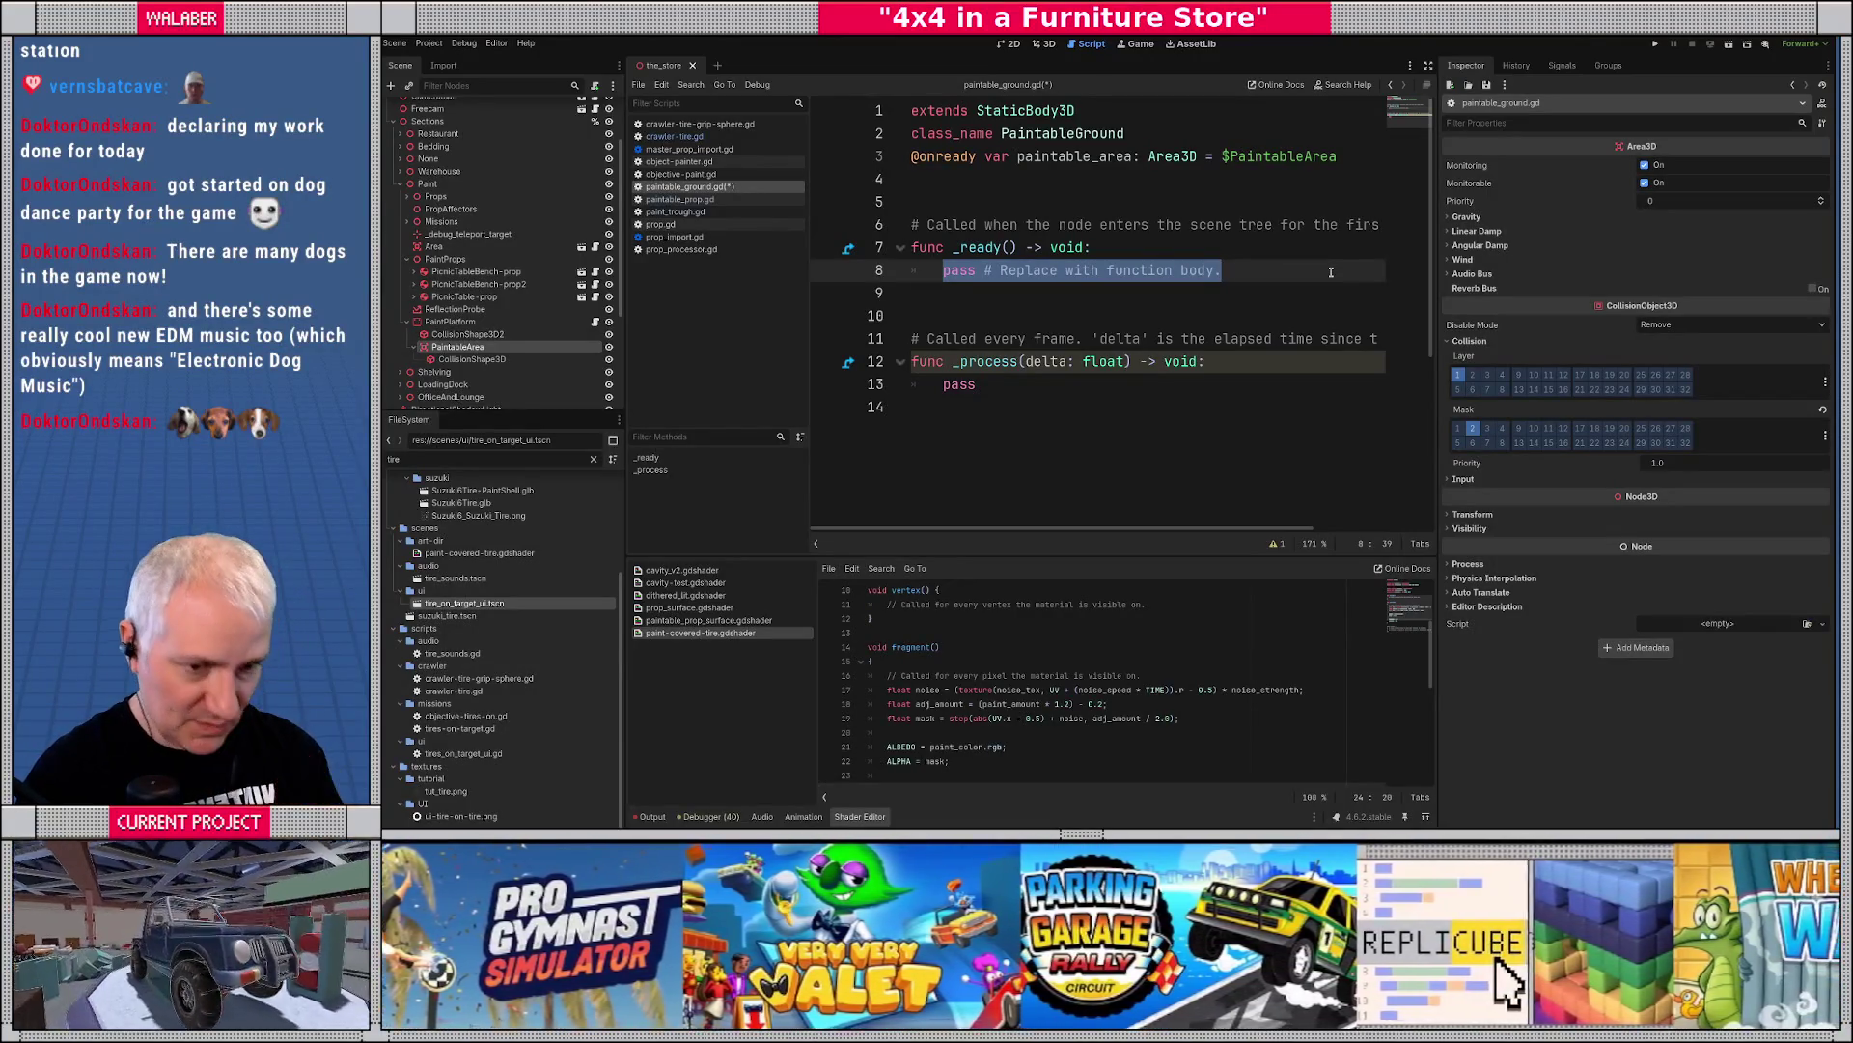
Set PaintableArea's Disable Mode to Keep Active and save the script
{"action": "left_click", "coordinate": [1680, 325]}
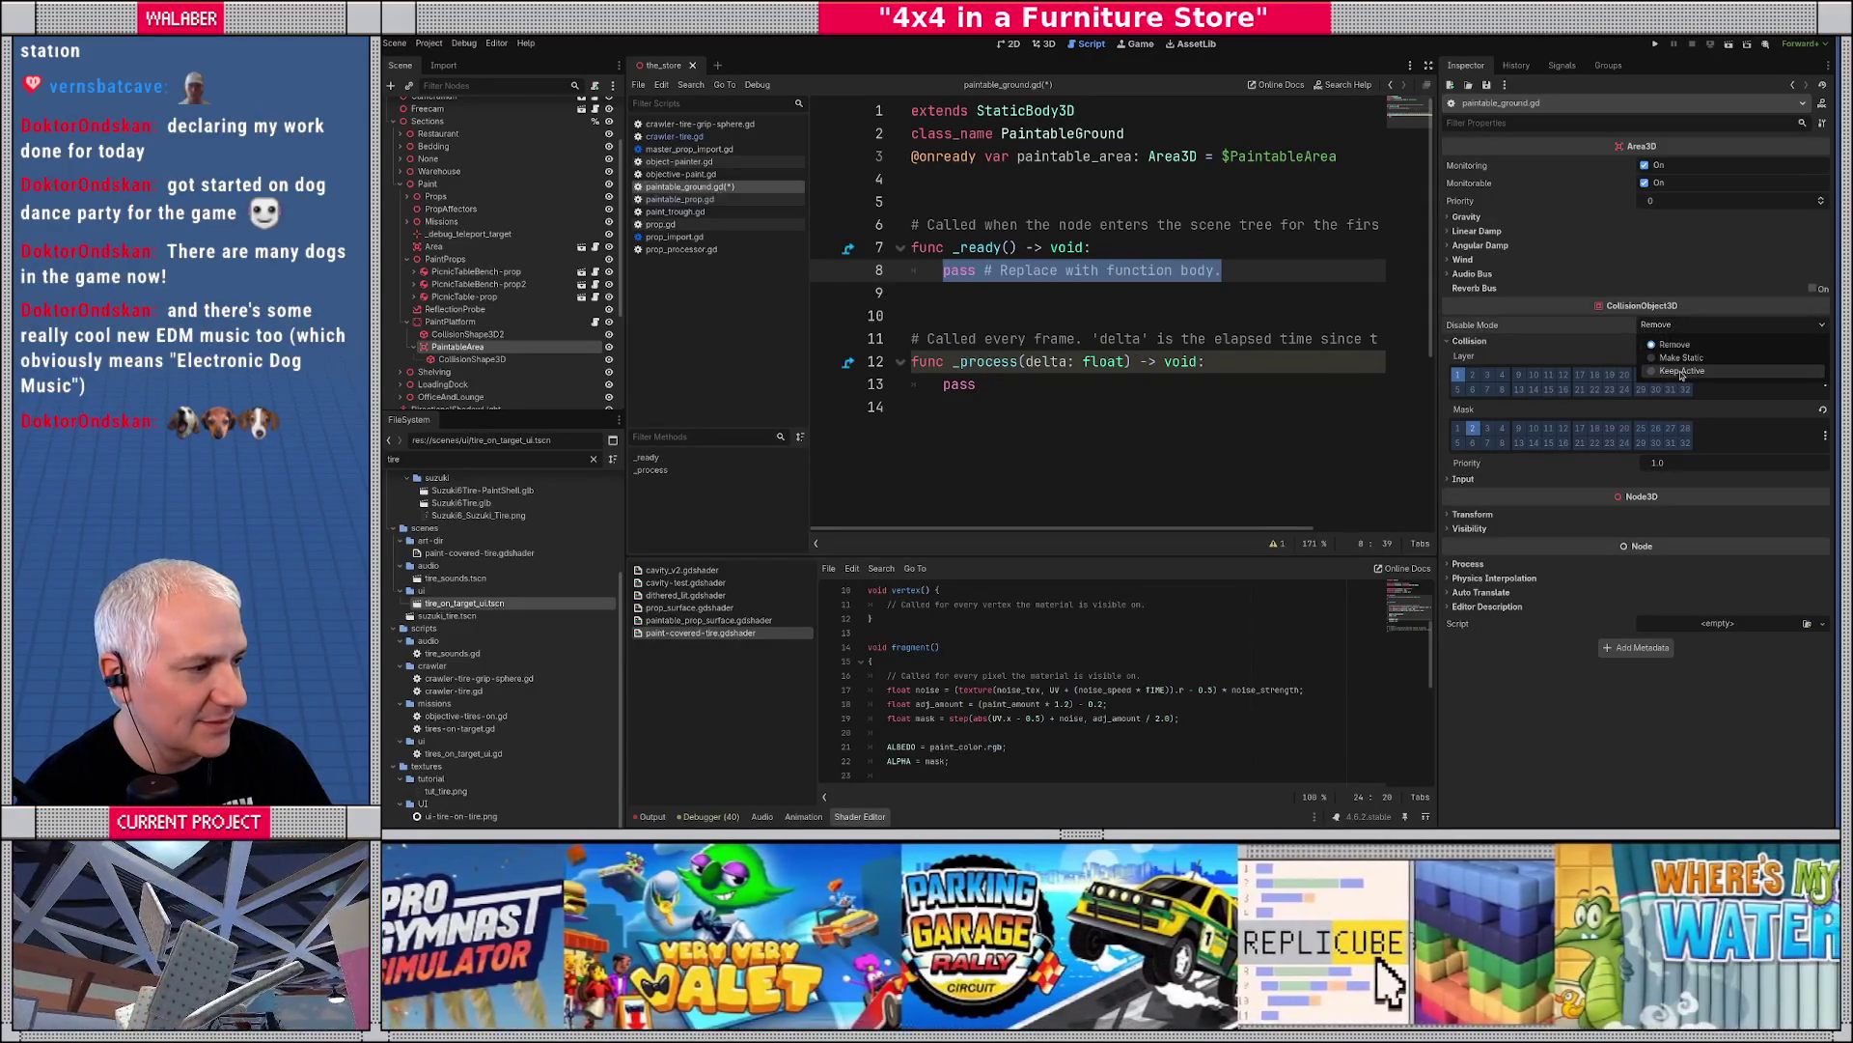
{"action": "left_click", "coordinate": [1680, 372]}
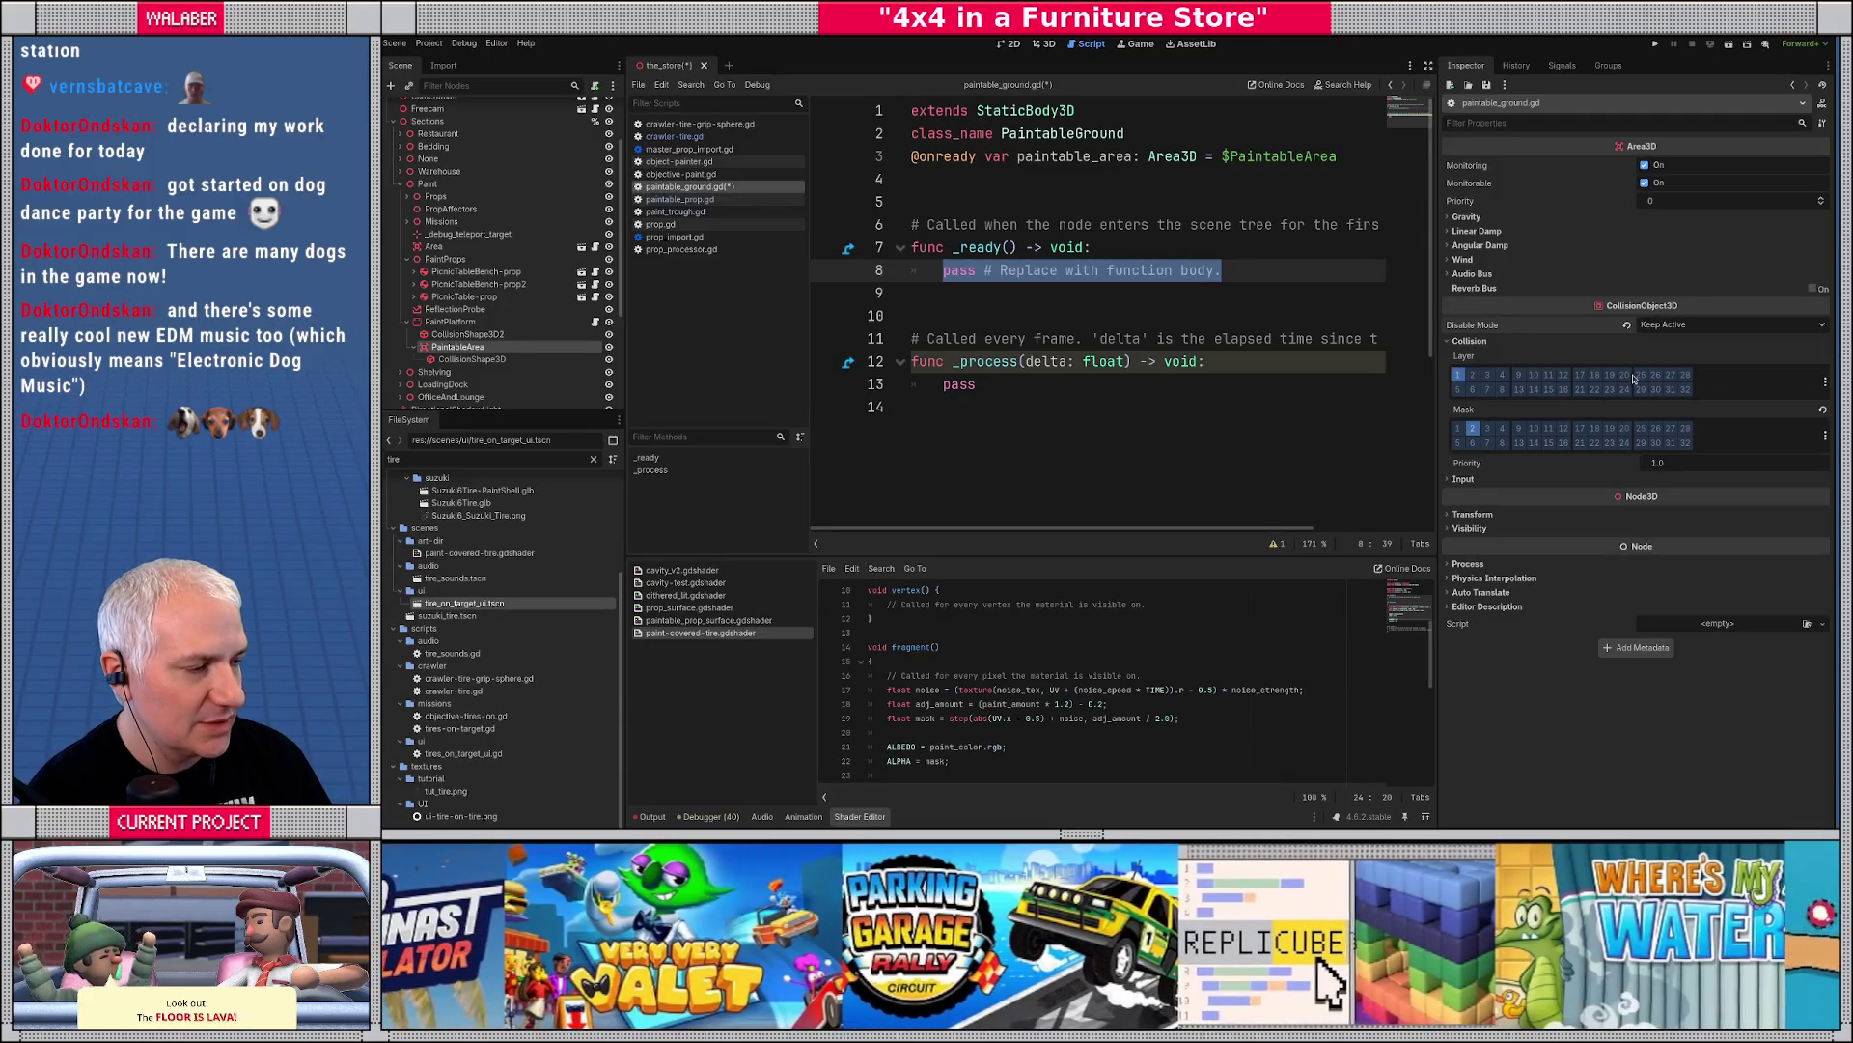
{"action": "left_click", "coordinate": [968, 271]}
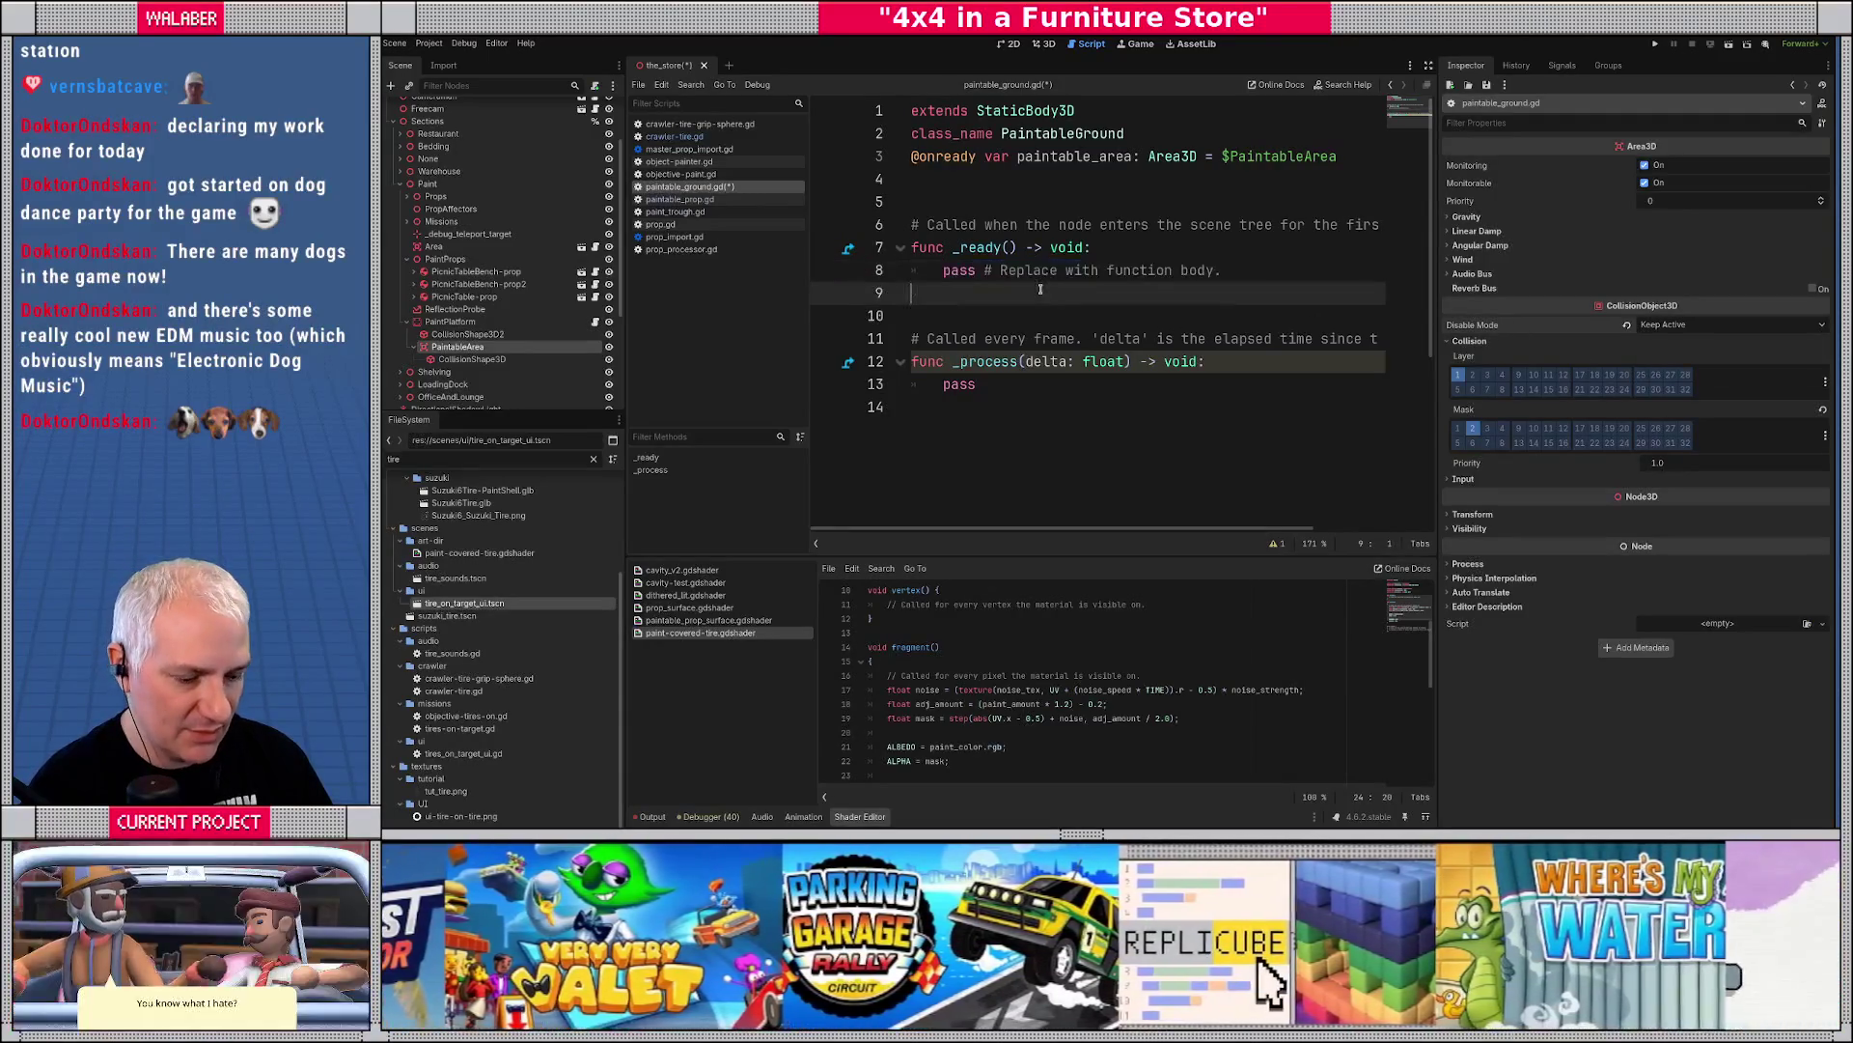
{"action": "key", "text": "ctrl+s"}
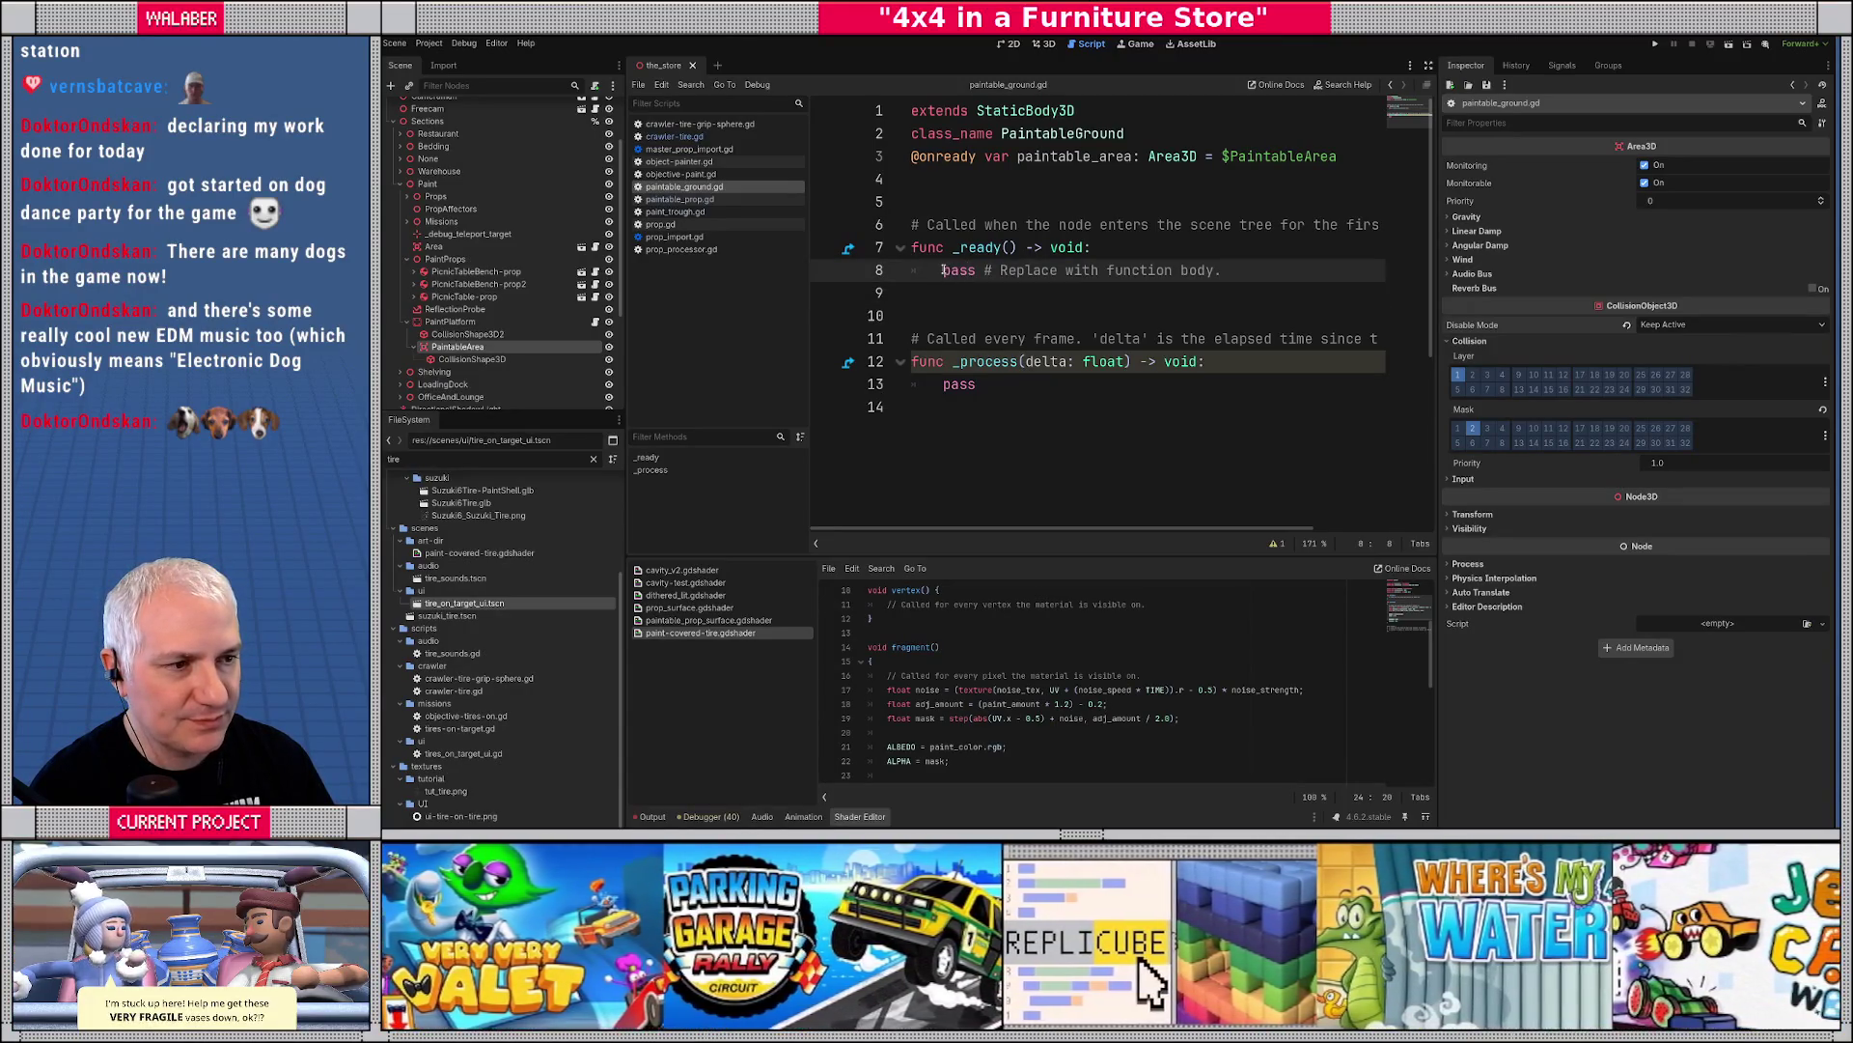
In _ready, connect paintable_area's body_entered to _area_entered and body_exited to _area_exited
{"action": "left_click_drag", "start_coordinate": [944, 270], "coordinate": [1286, 269]}
{"action": "type", "text": "painta"}
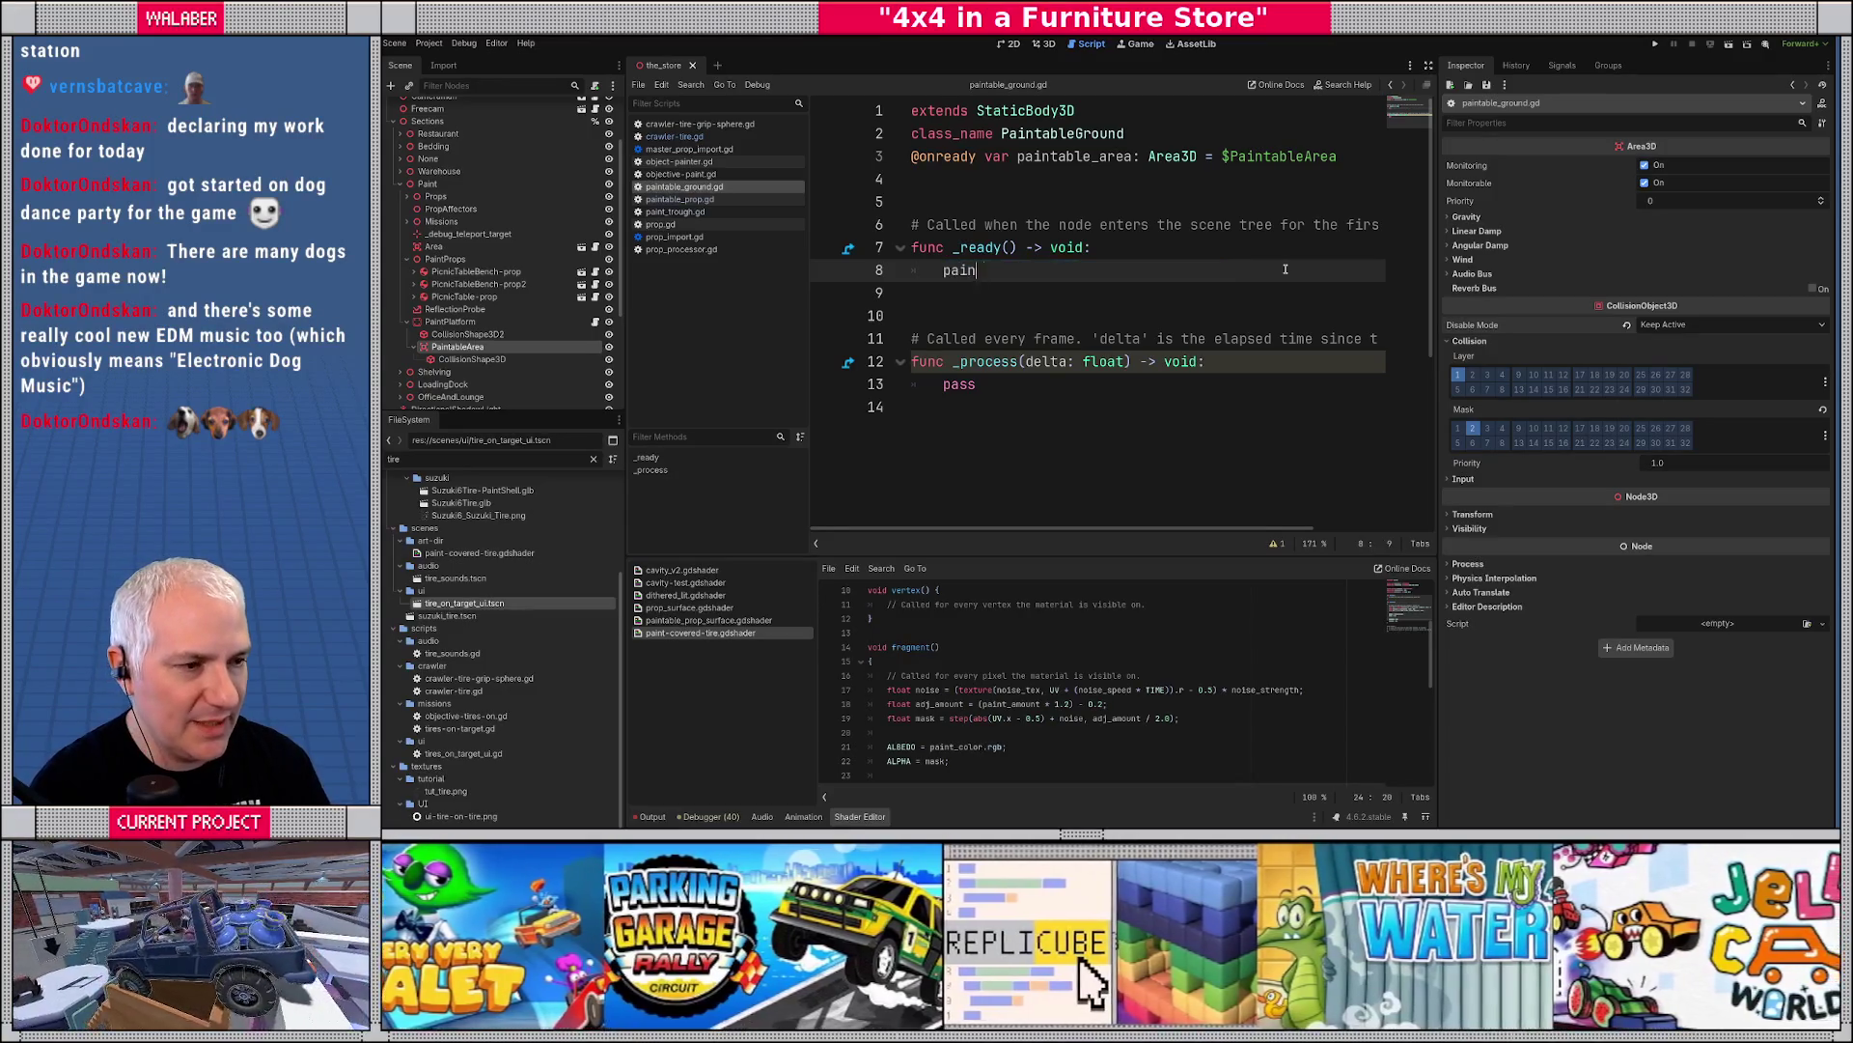
{"action": "key", "text": "Return"}
{"action": "type", "text": ".body_"}
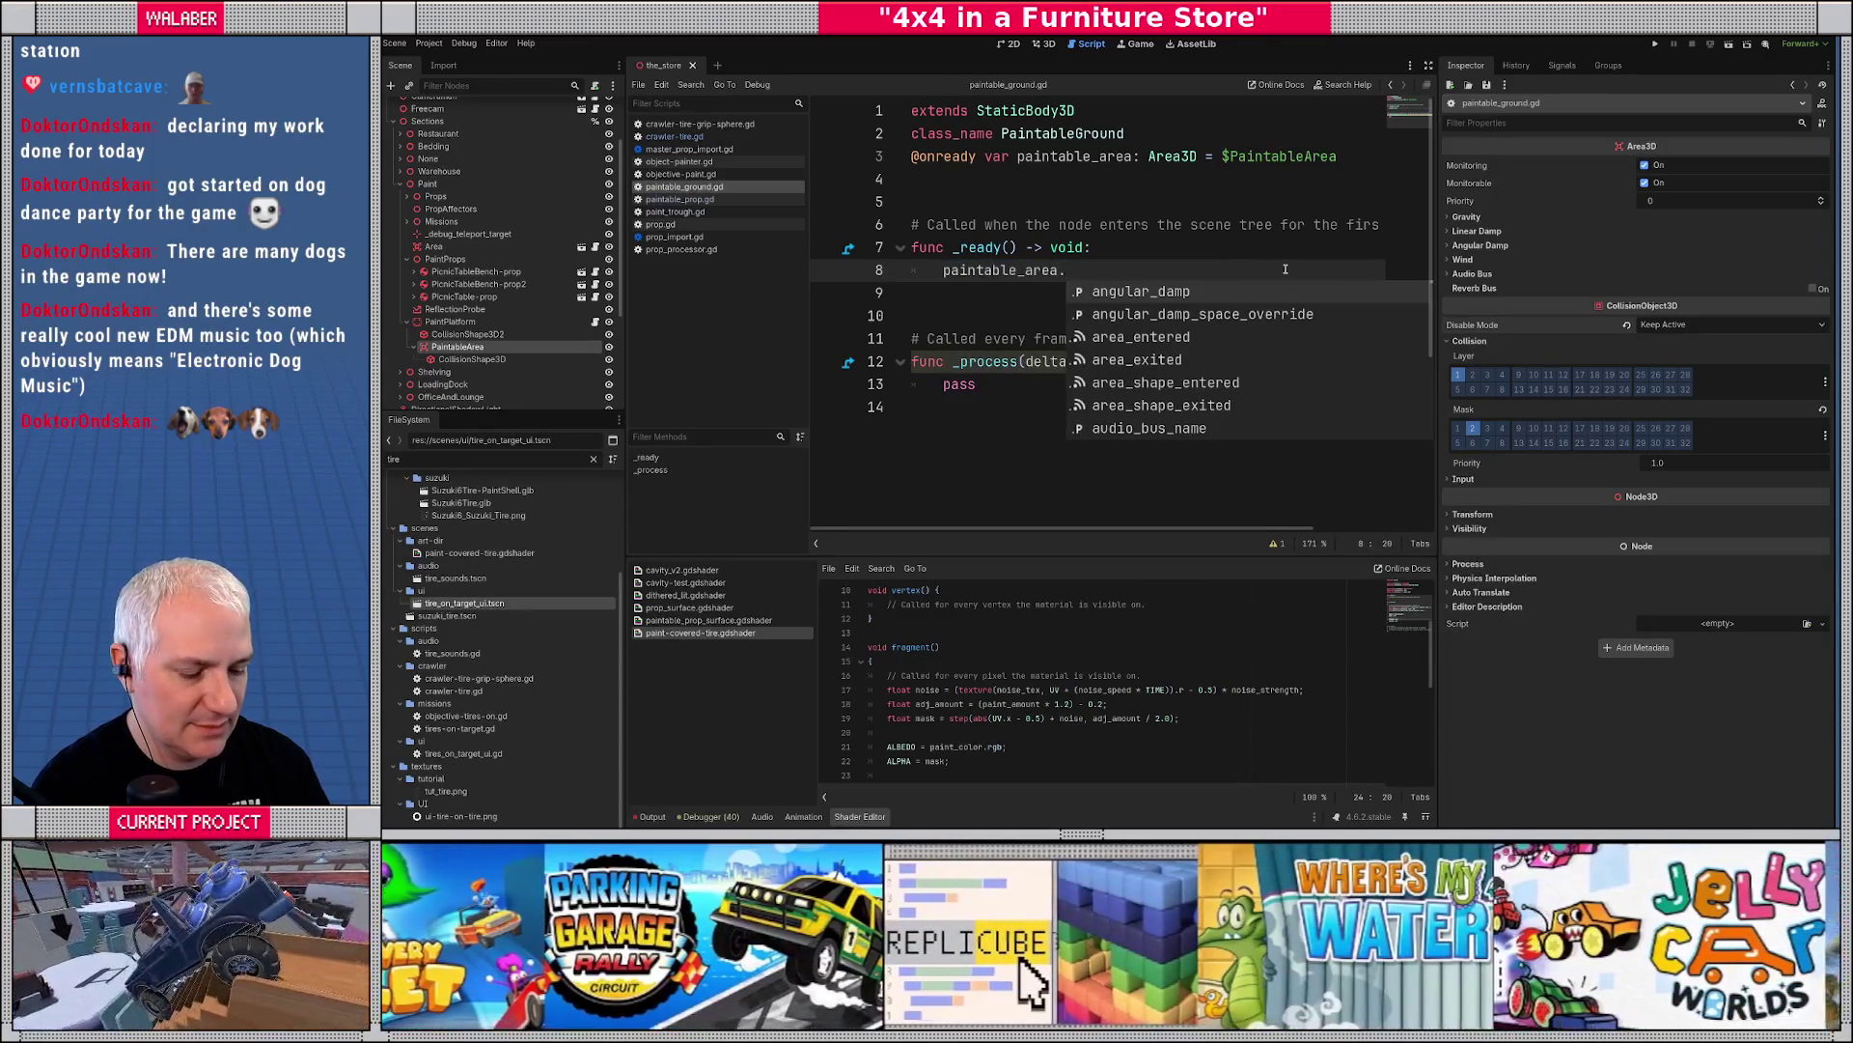
{"action": "key", "text": "Return"}
{"action": "type", "text": ".conn"}
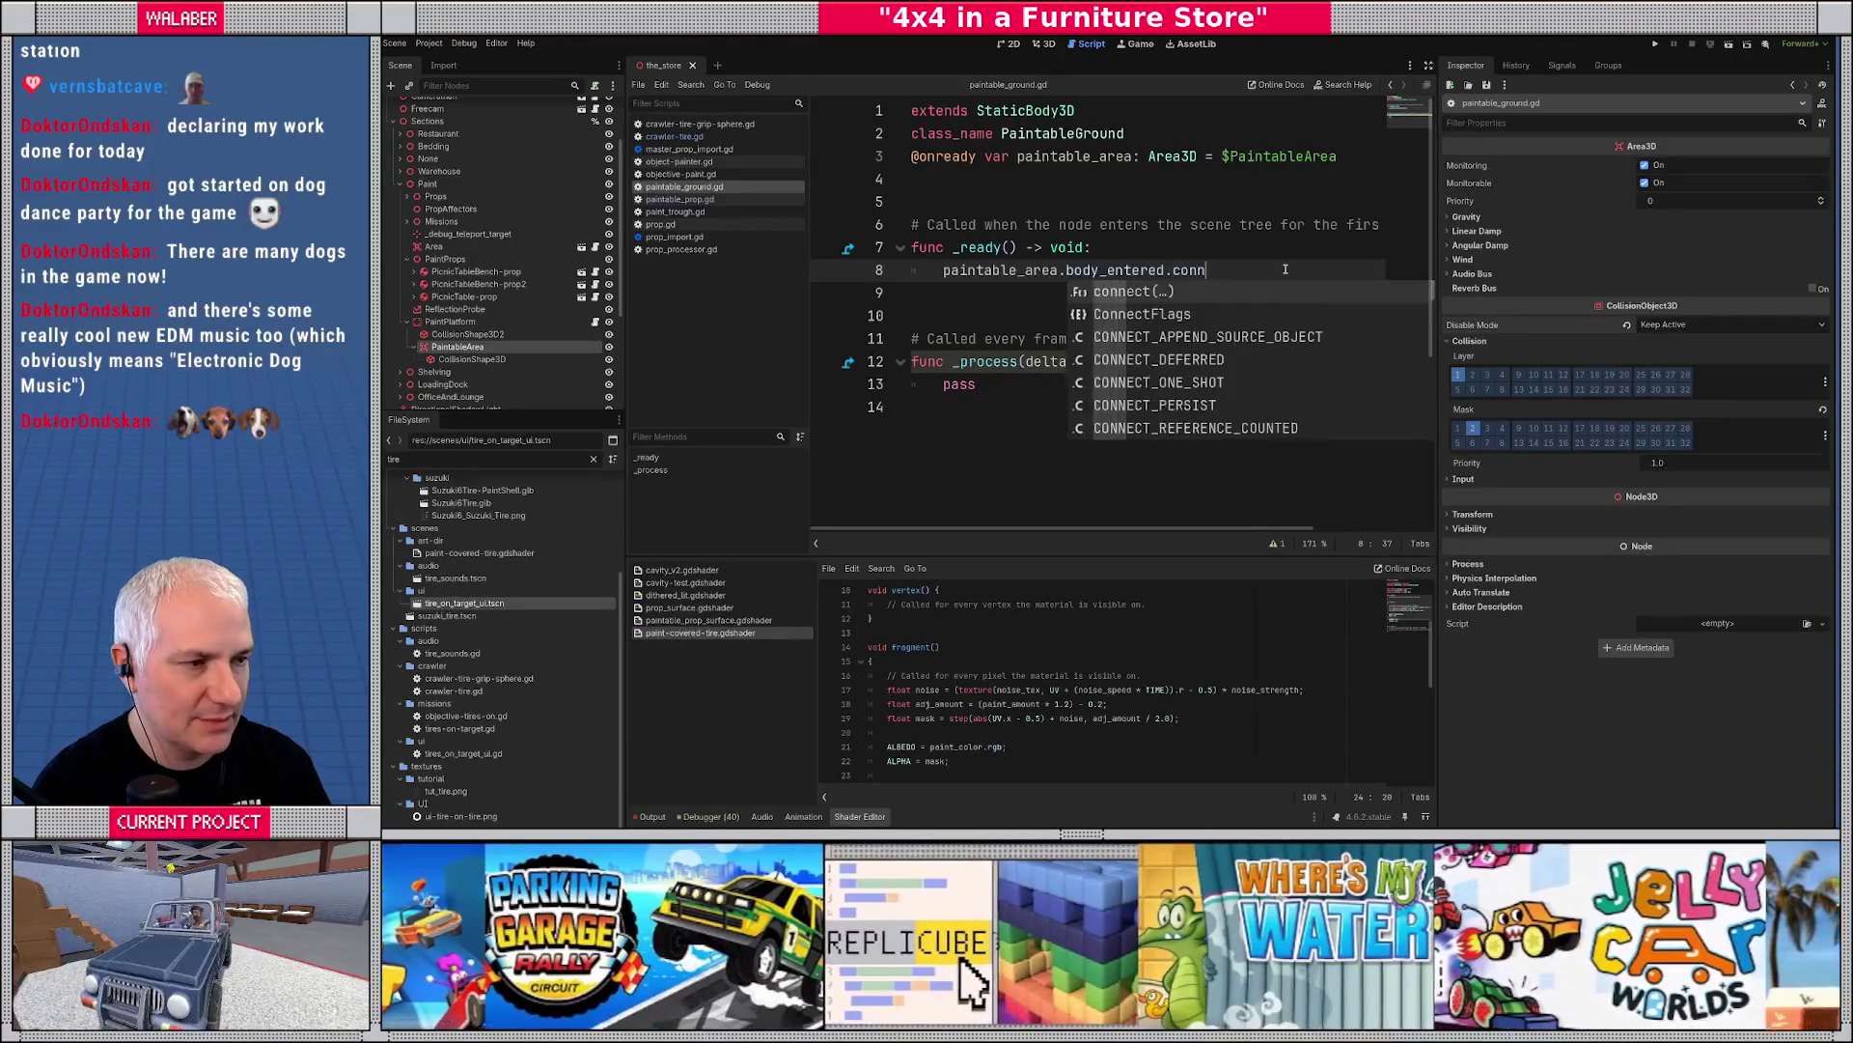
{"action": "key", "text": "Return"}
{"action": "type", "text": "area_entered)"}
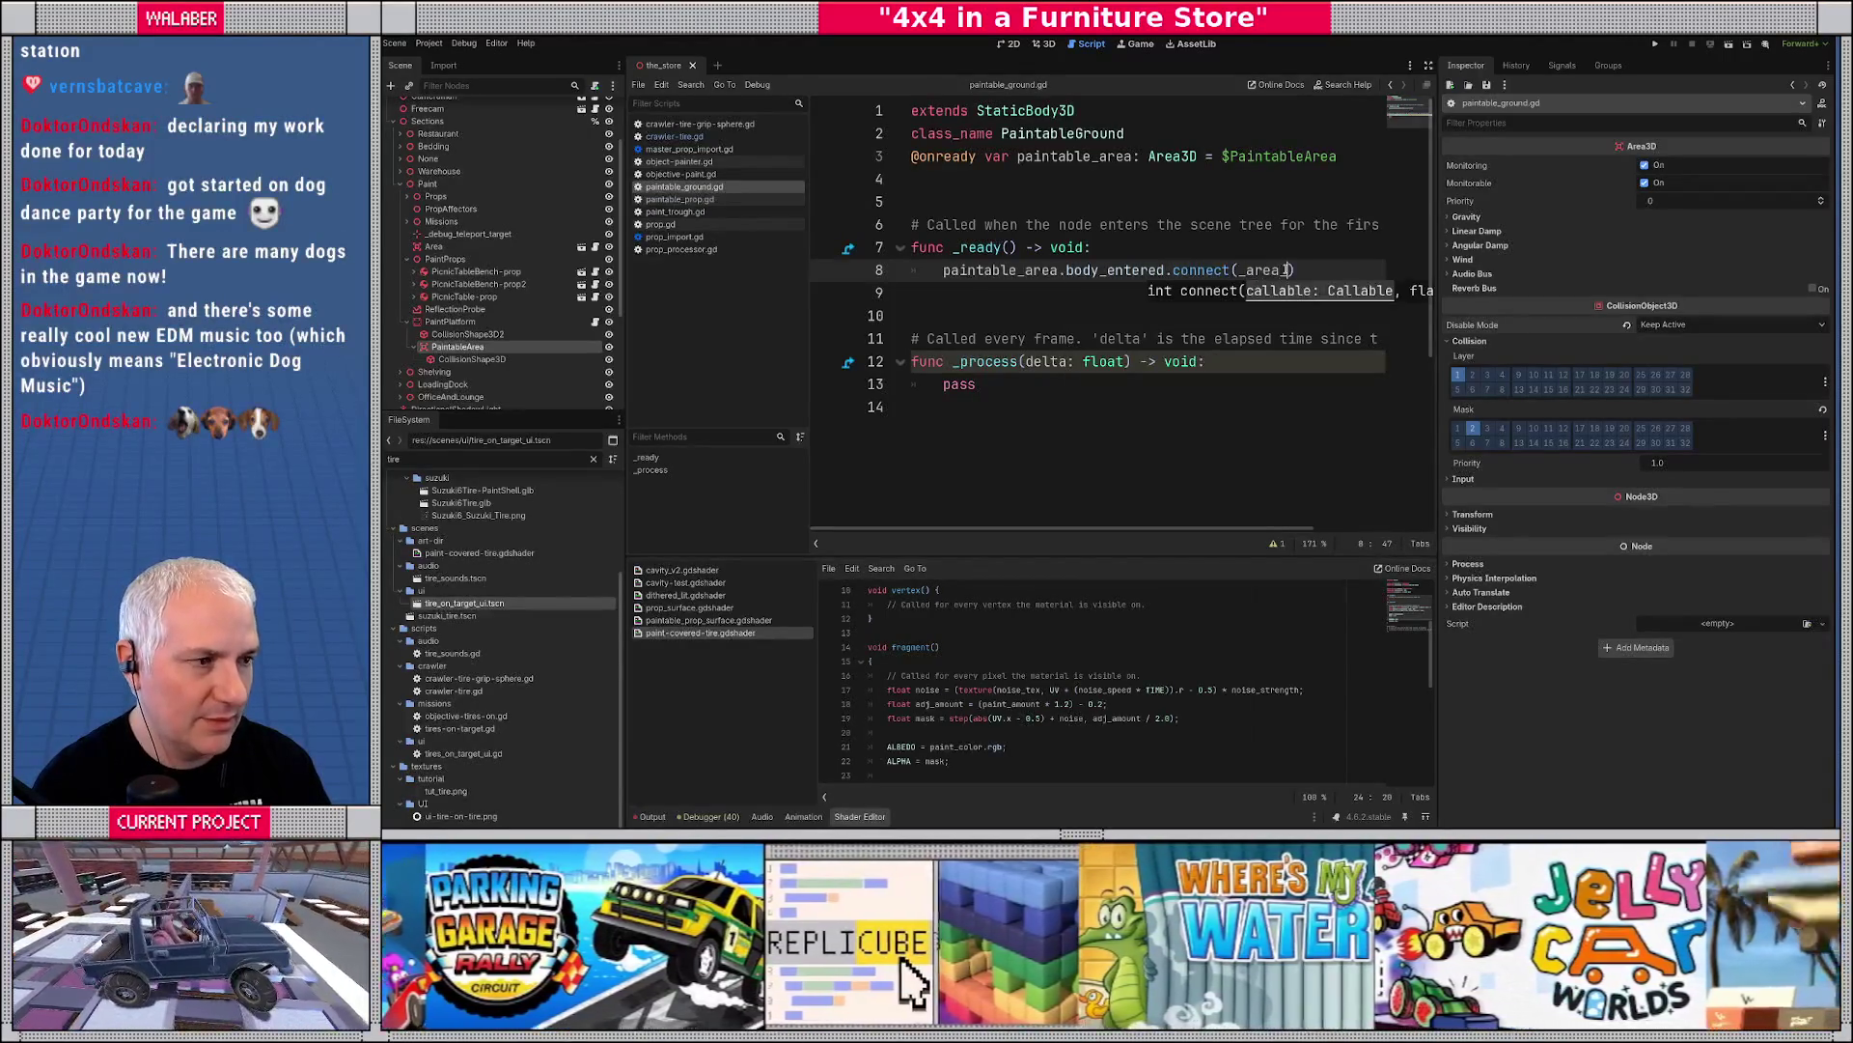
{"action": "key", "text": "Return"}
{"action": "type", "text": "painta"}
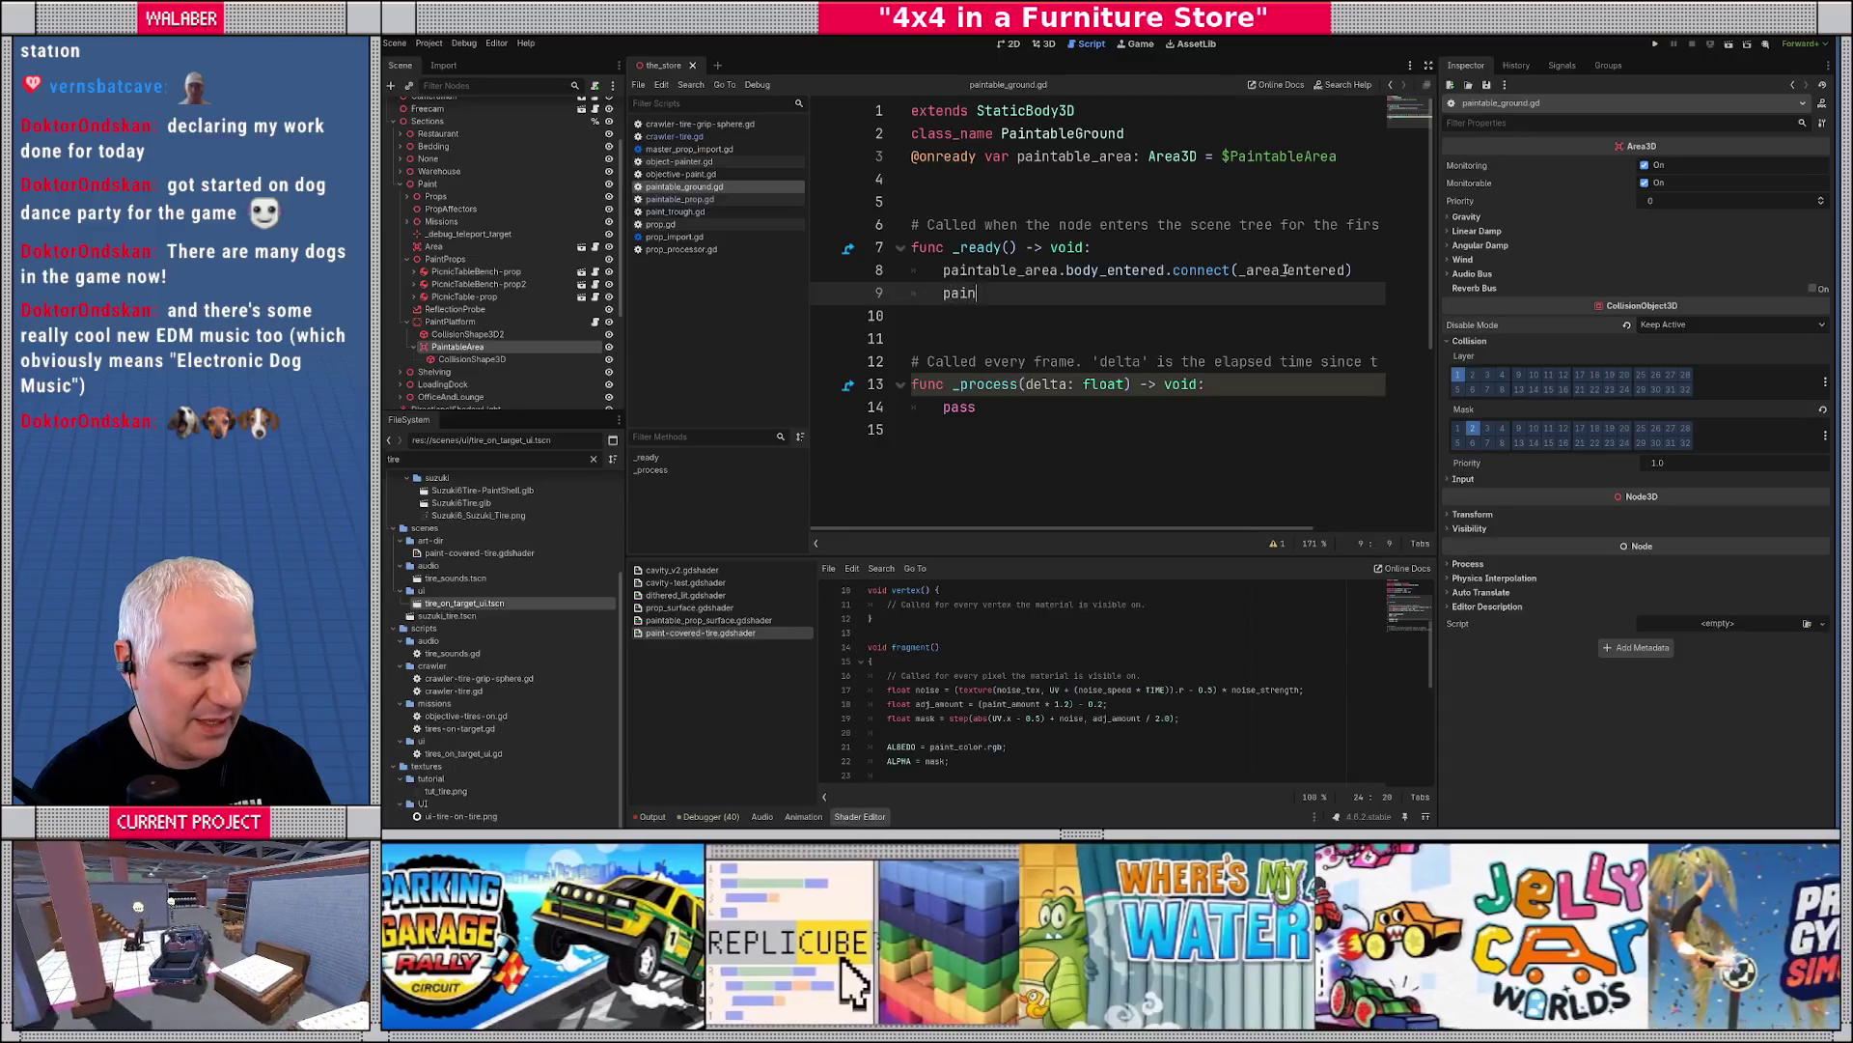
{"action": "key", "text": "Return"}
{"action": "type", "text": ".body_ex"}
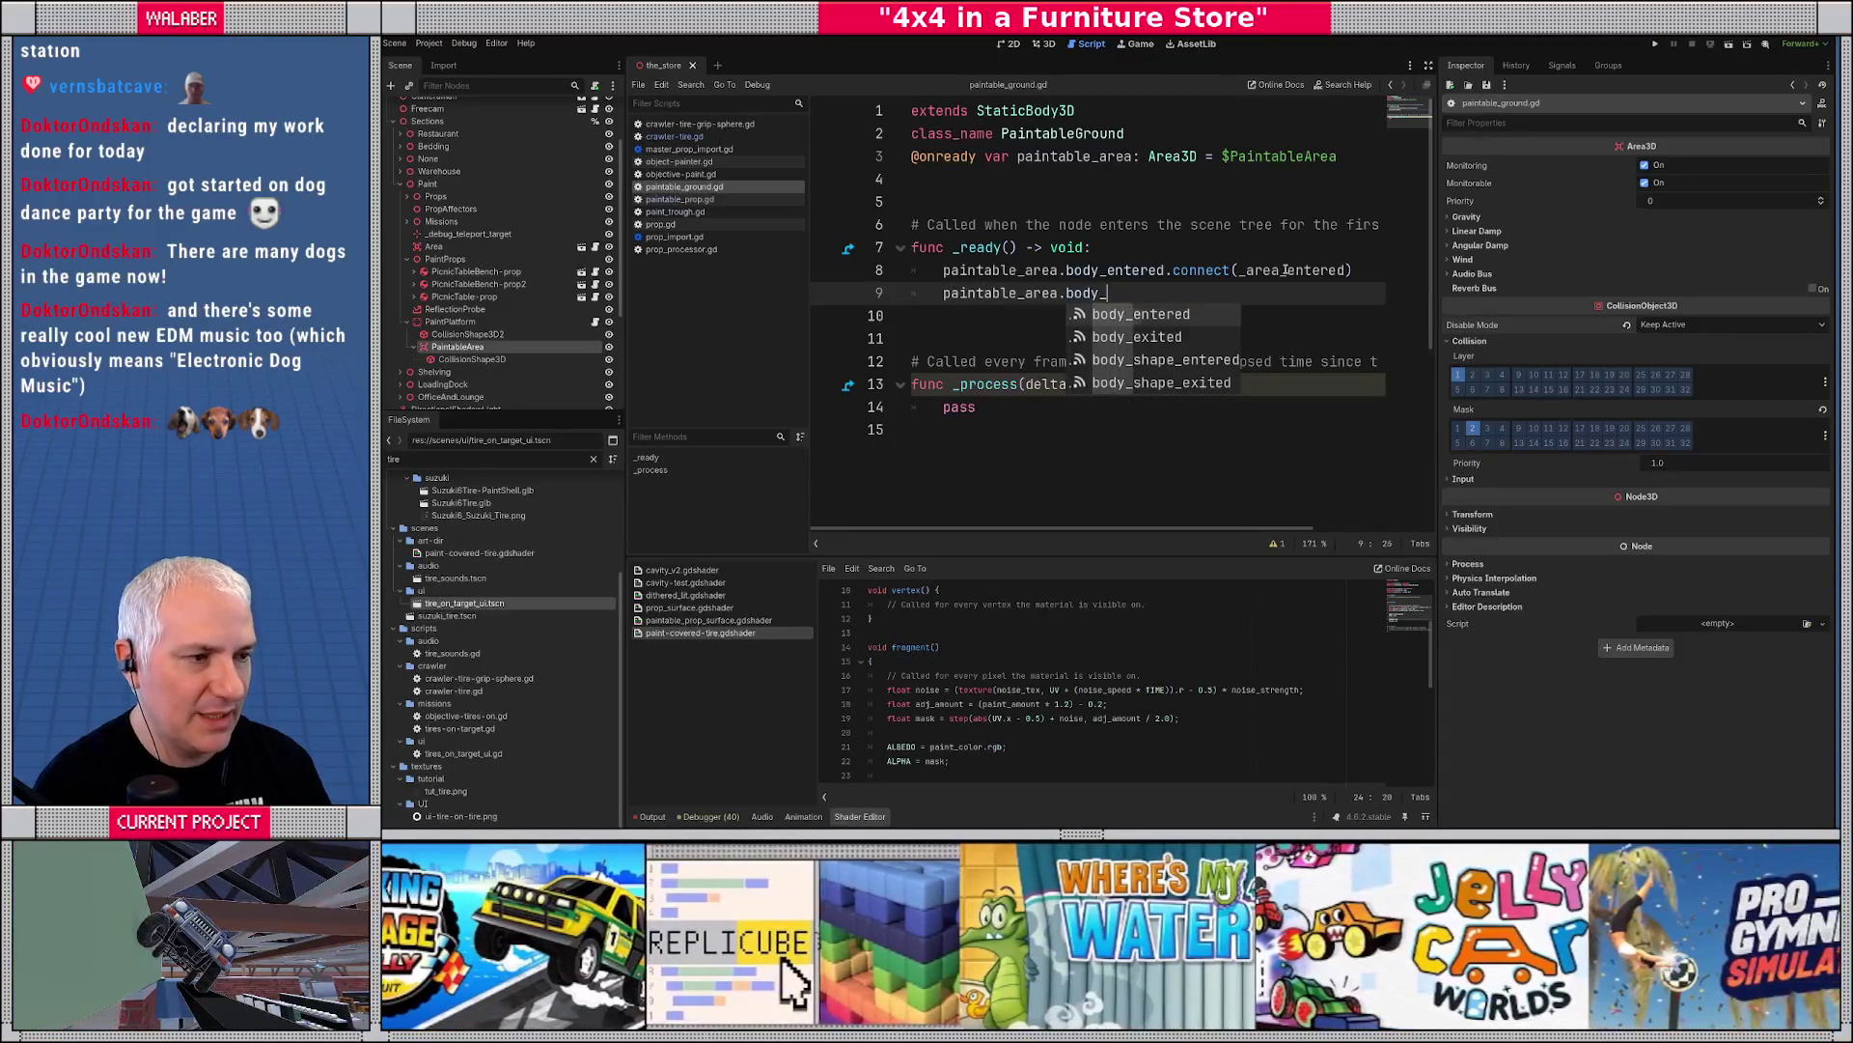
{"action": "key", "text": "Return"}
{"action": "type", "text": ".connect(_"}
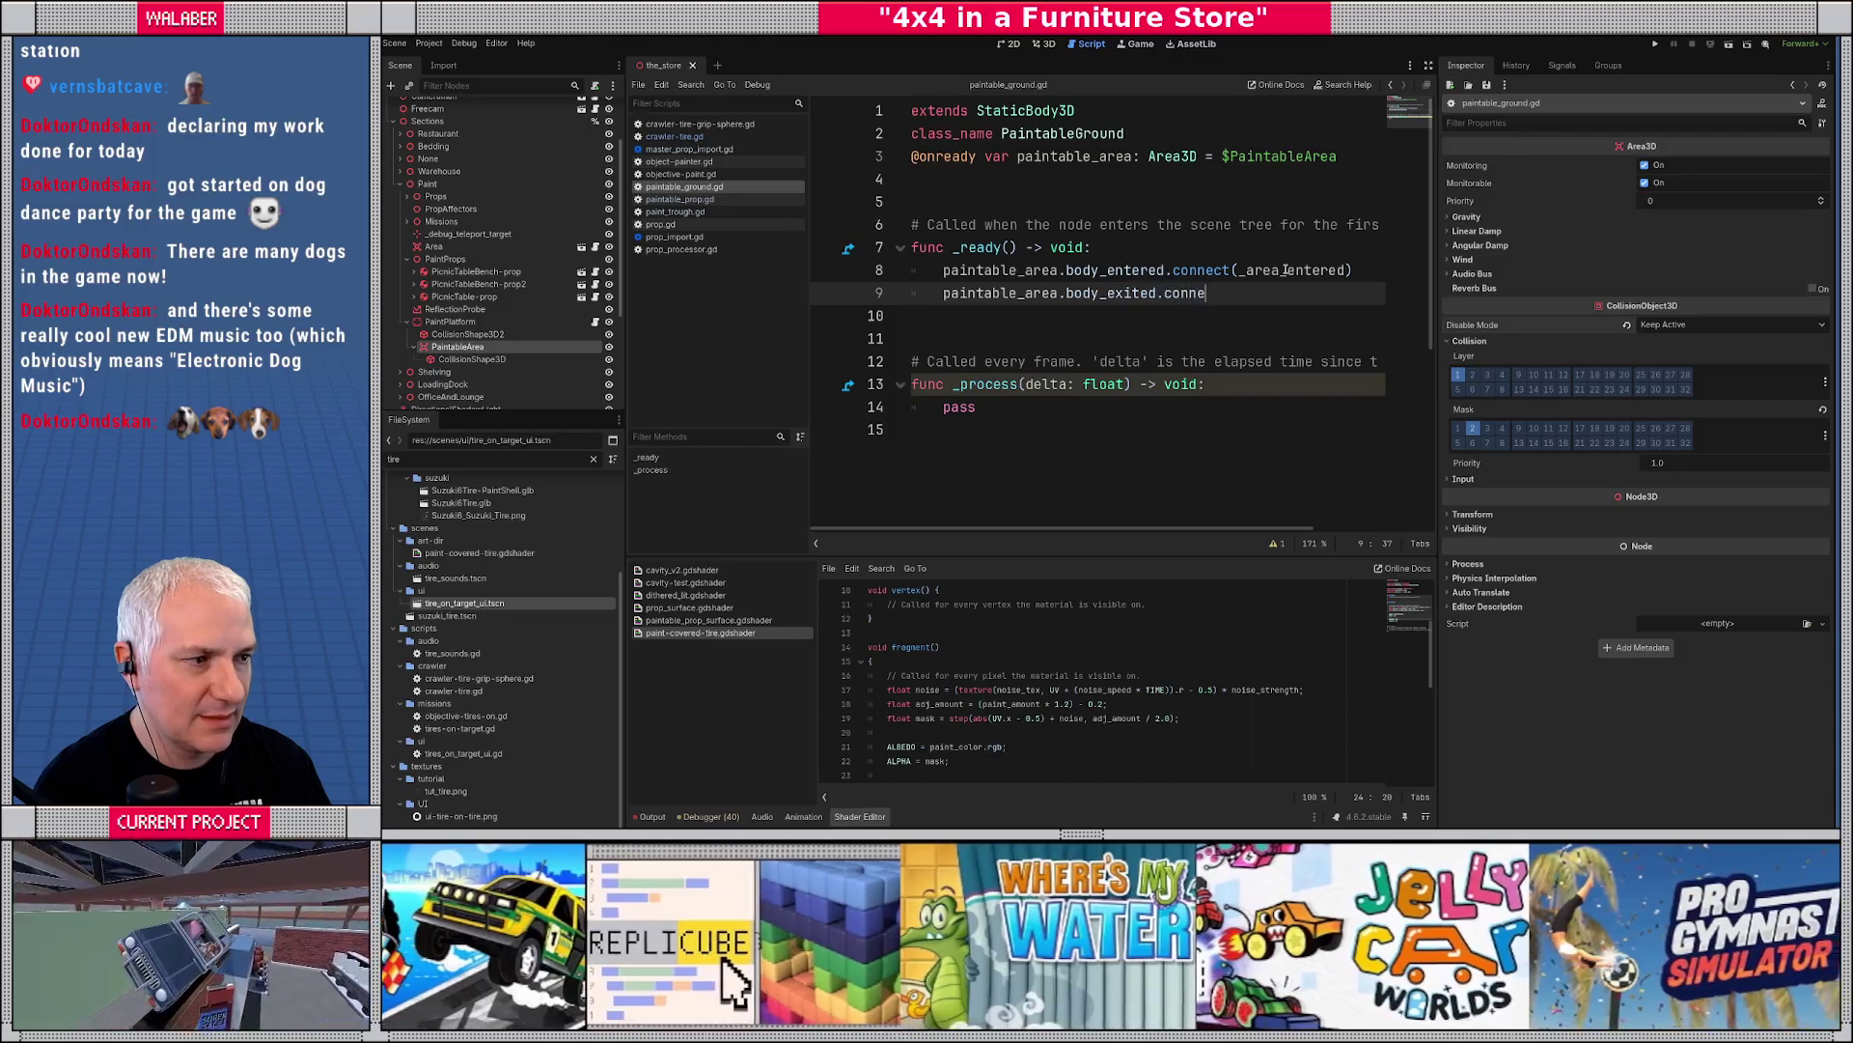
{"action": "type", "text": "area_exited)"}
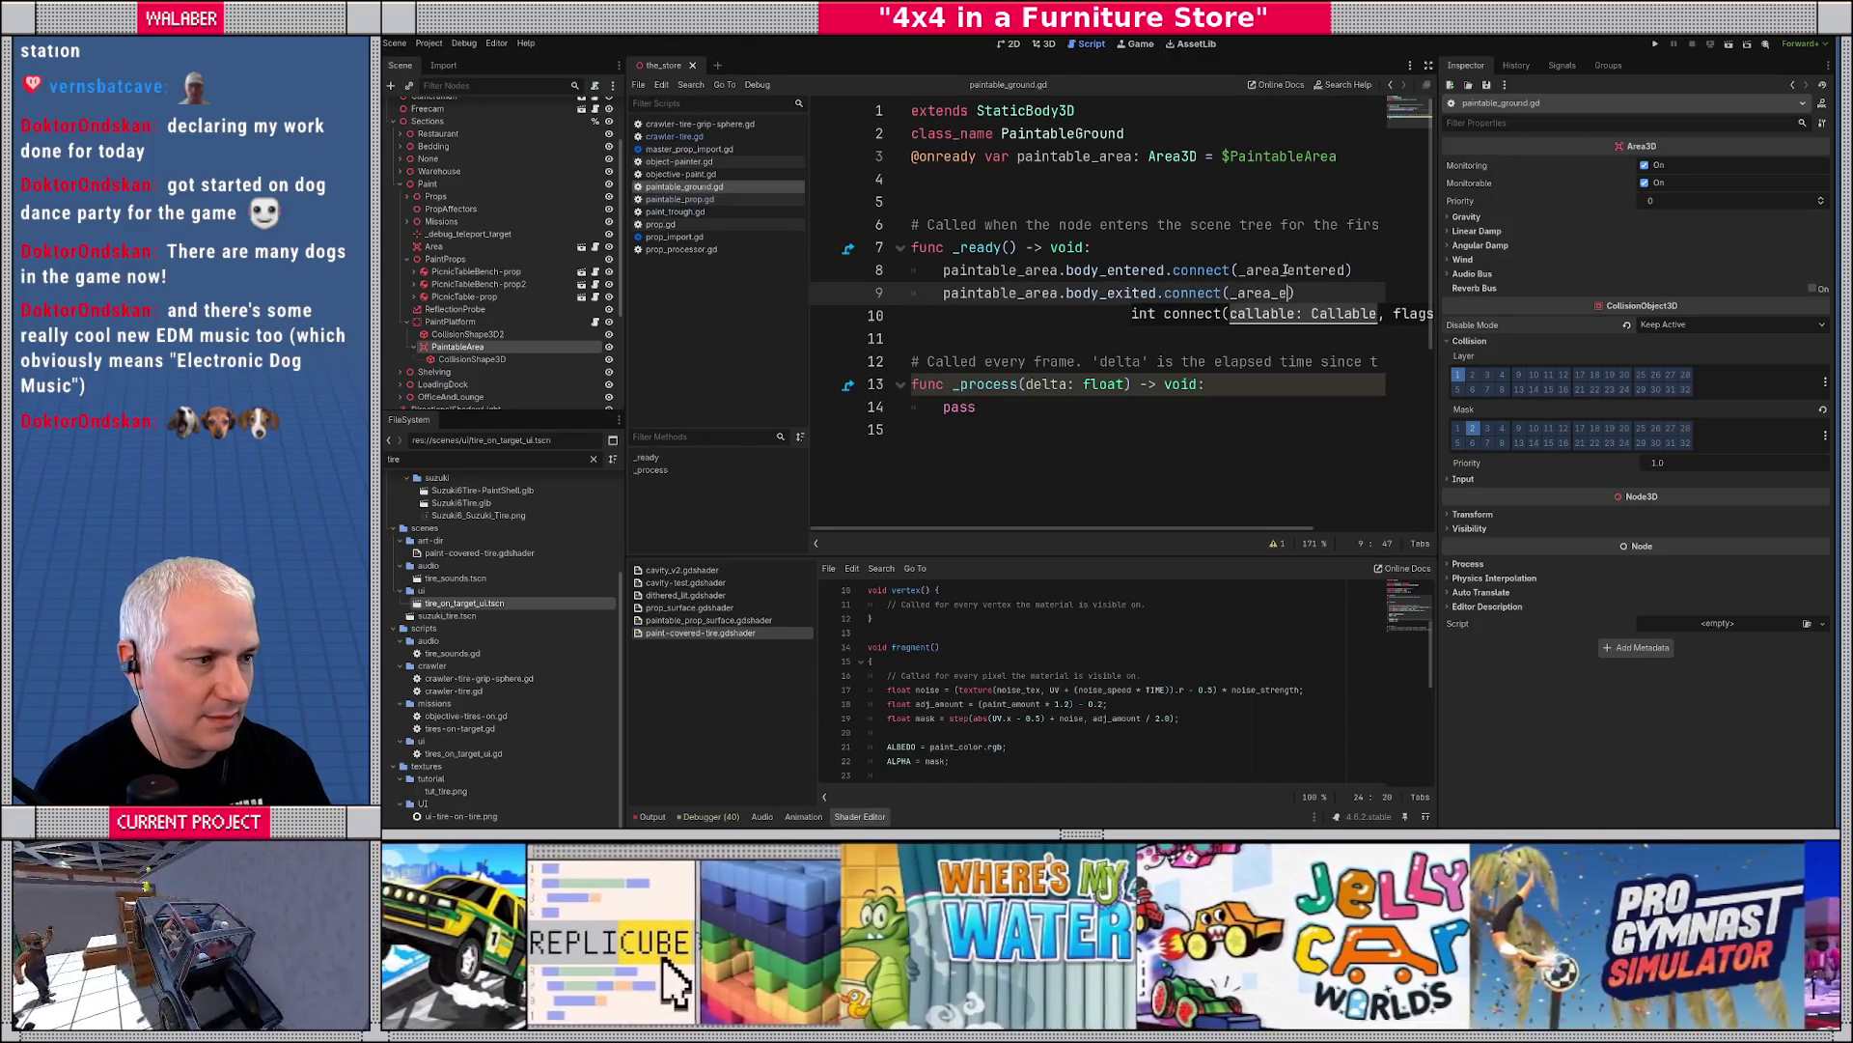
{"action": "key", "text": "Return"}
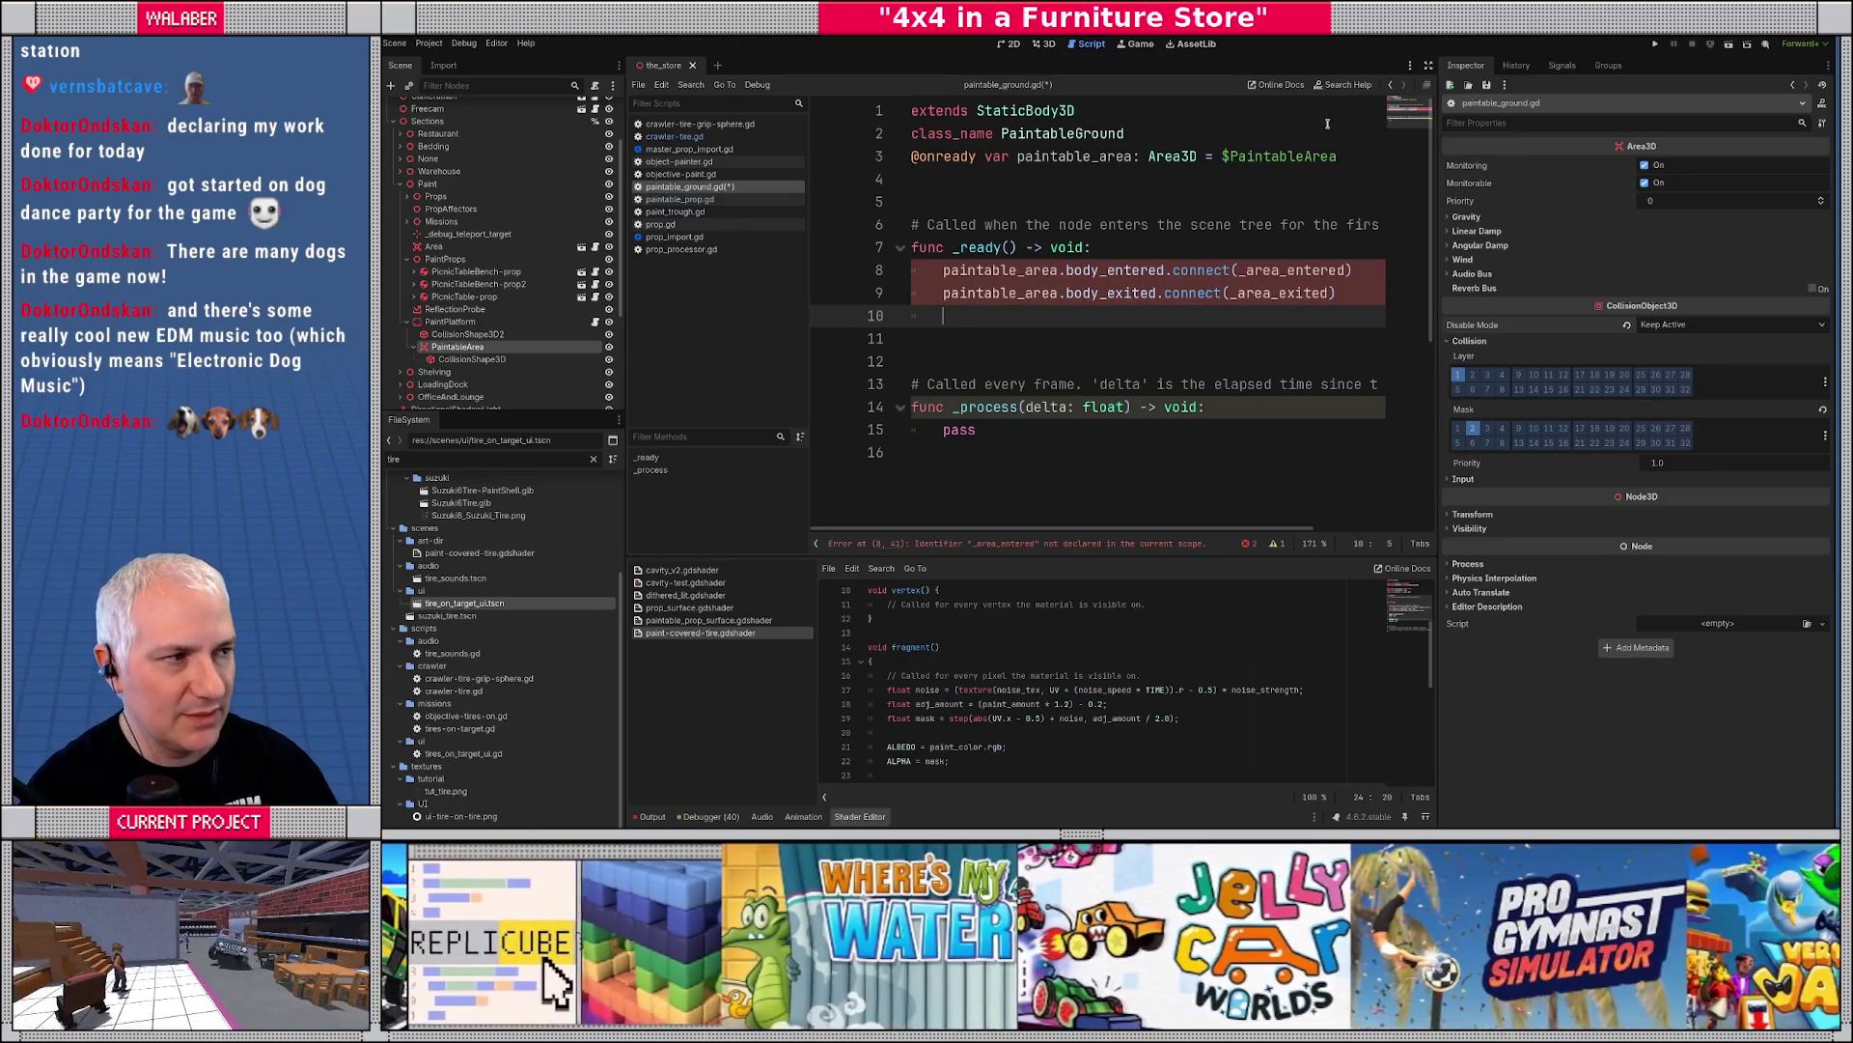
Write _area_entered(body: Node3D) setting process_mode to Node.PROCESS_MODE_INHERIT
{"action": "left_click", "coordinate": [1429, 65]}
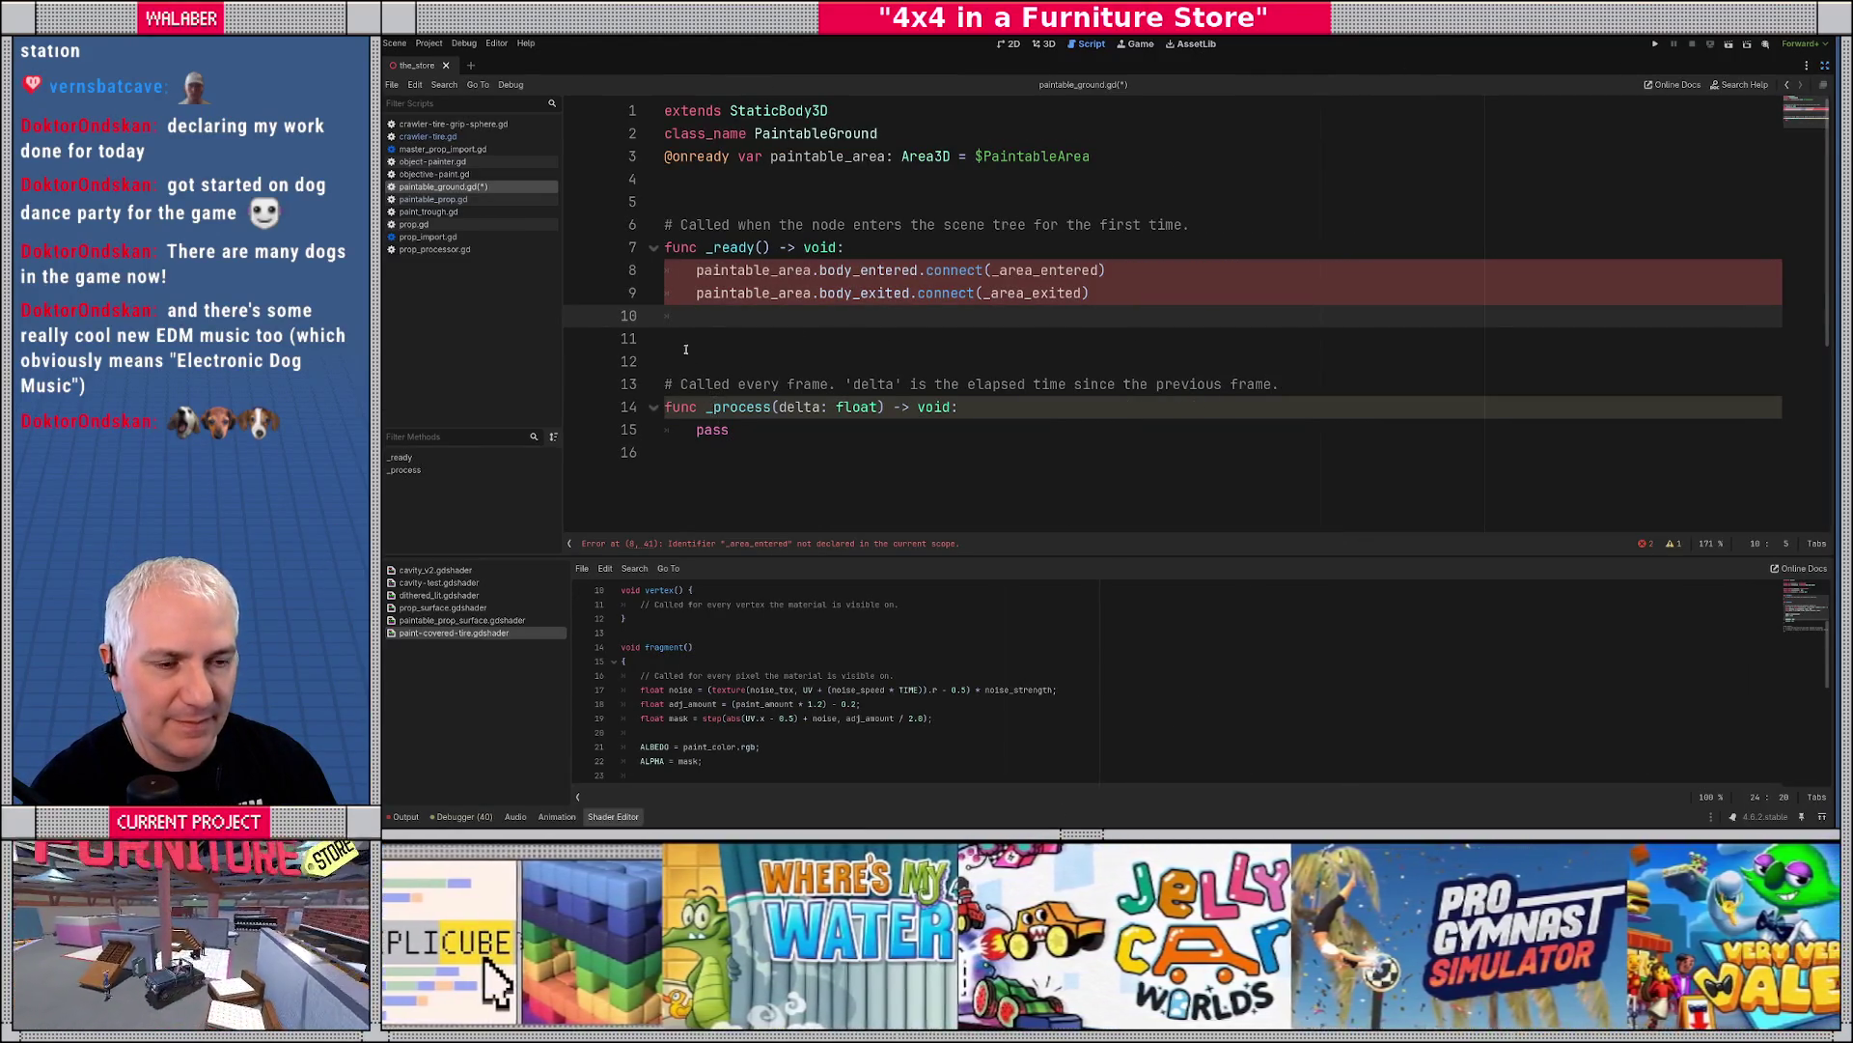
{"action": "left_click", "coordinate": [686, 349]}
{"action": "key", "text": "Return"}
{"action": "type", "text": "func _"}
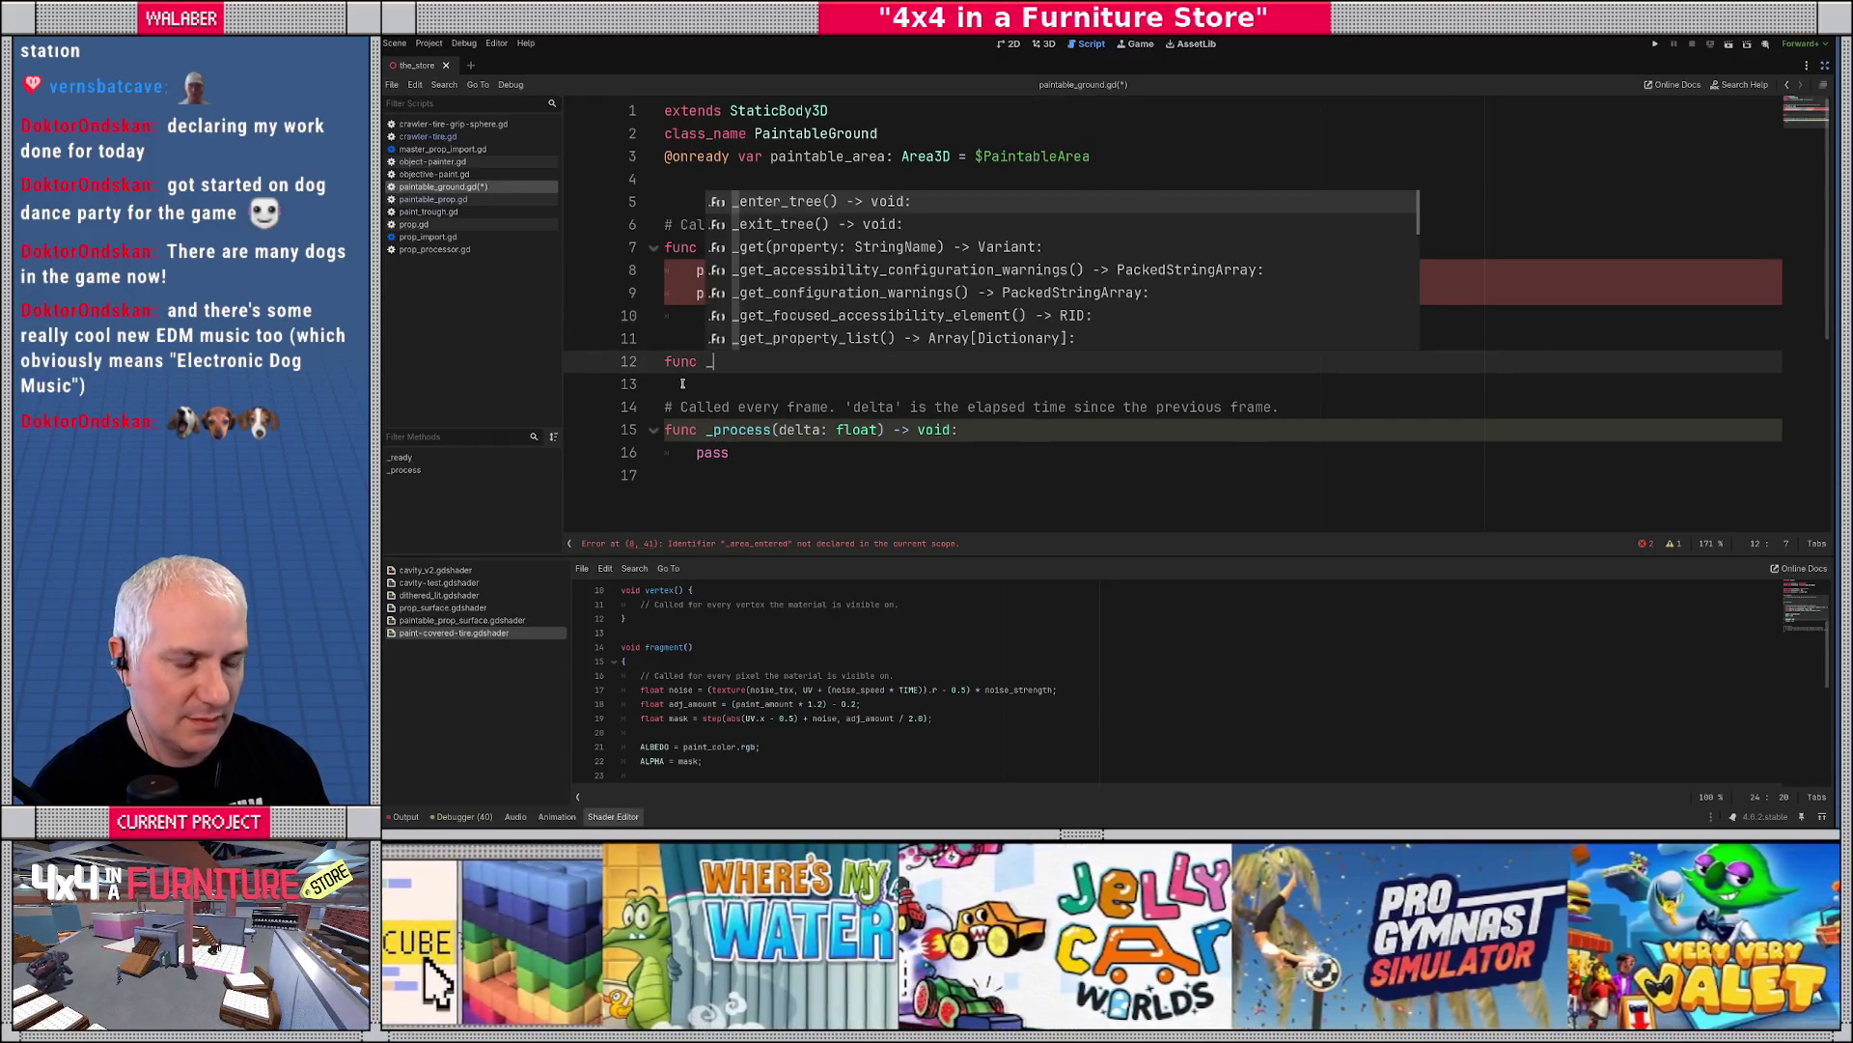
{"action": "type", "text": "area_entered(body:Node3D"}
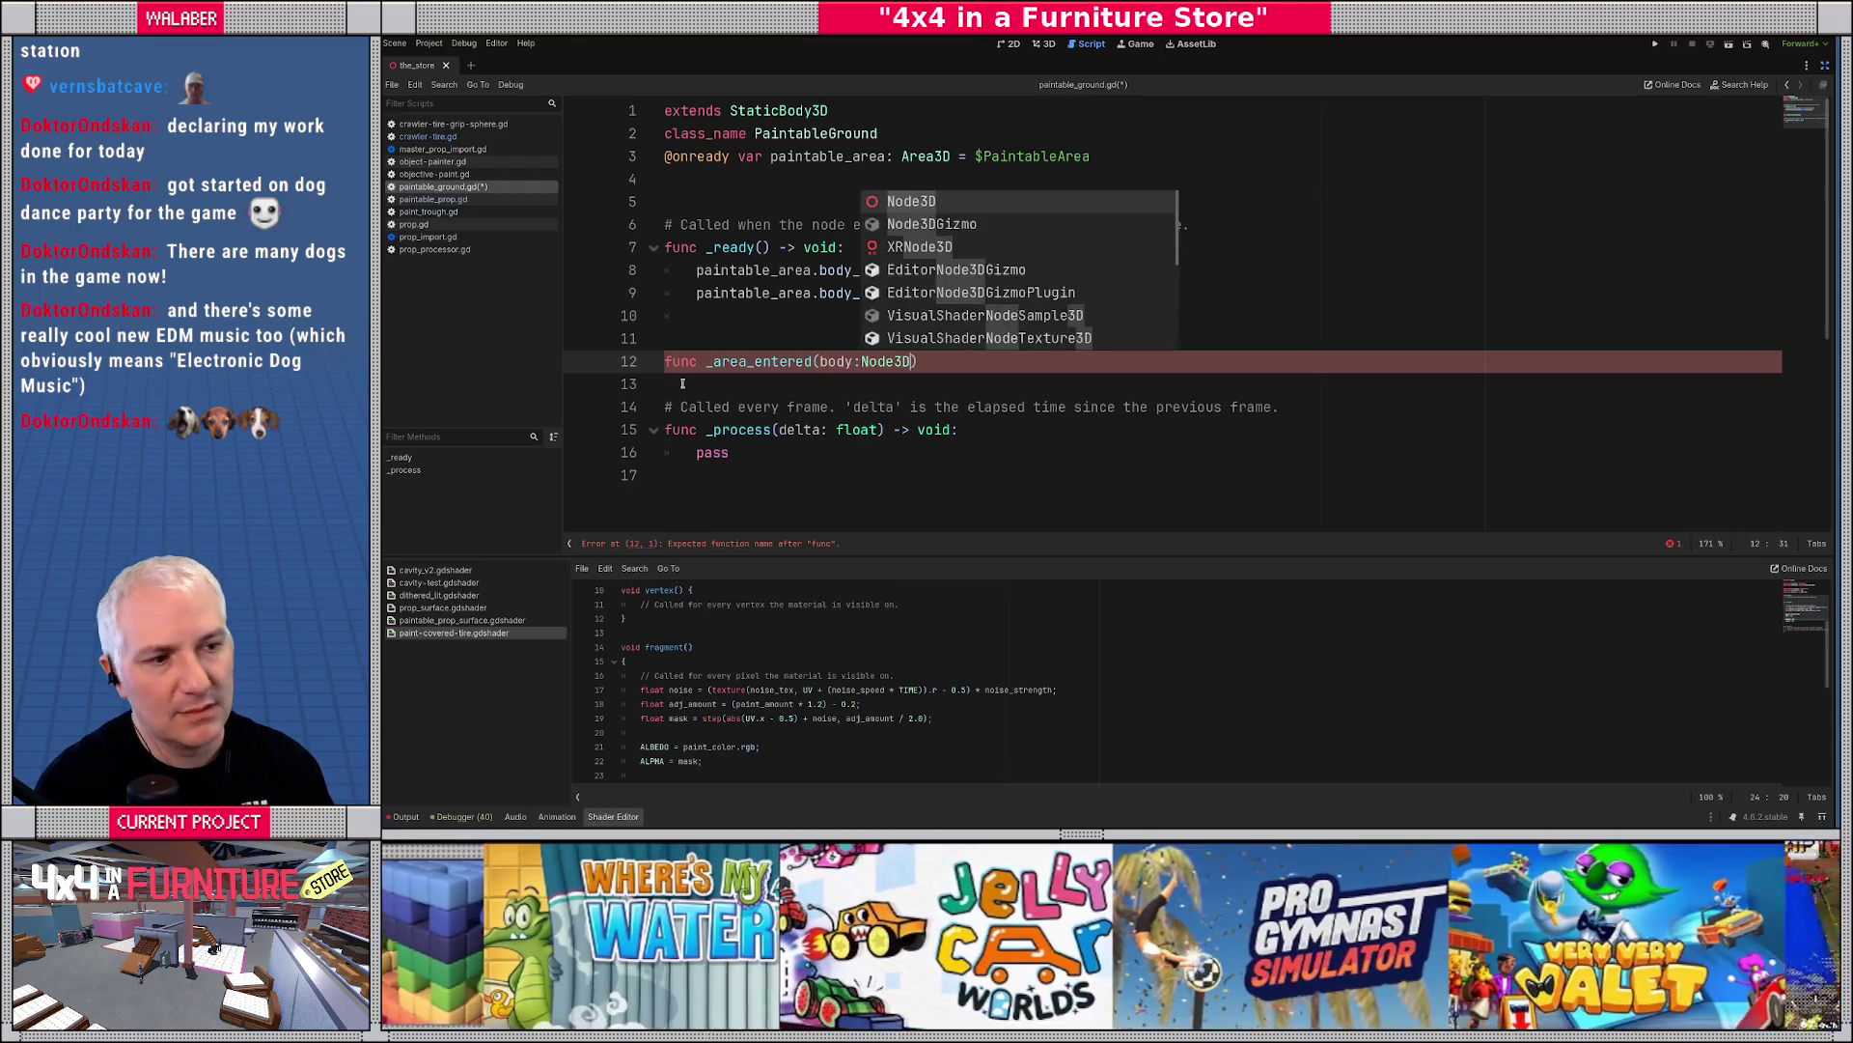
{"action": "type", "text": ")"}
{"action": "type", "text": ":"}
{"action": "key", "text": "Return"}
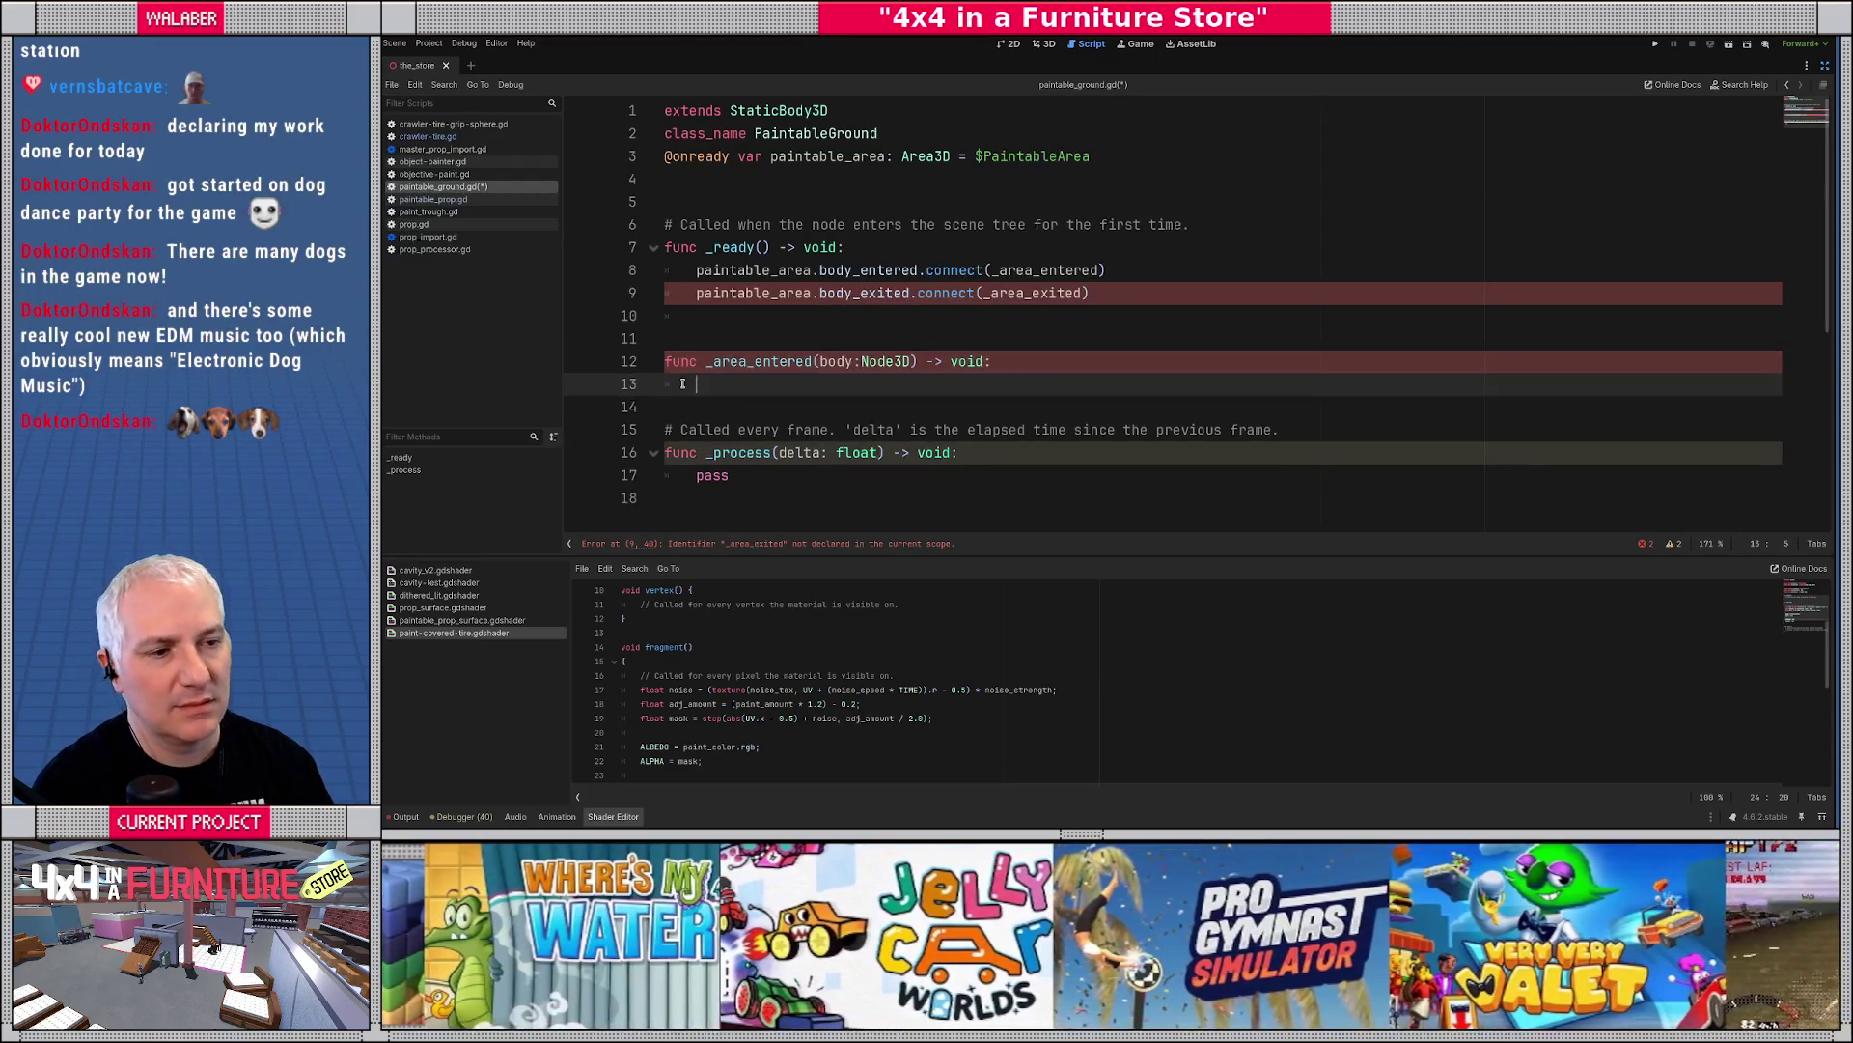
{"action": "type", "text": "roc"}
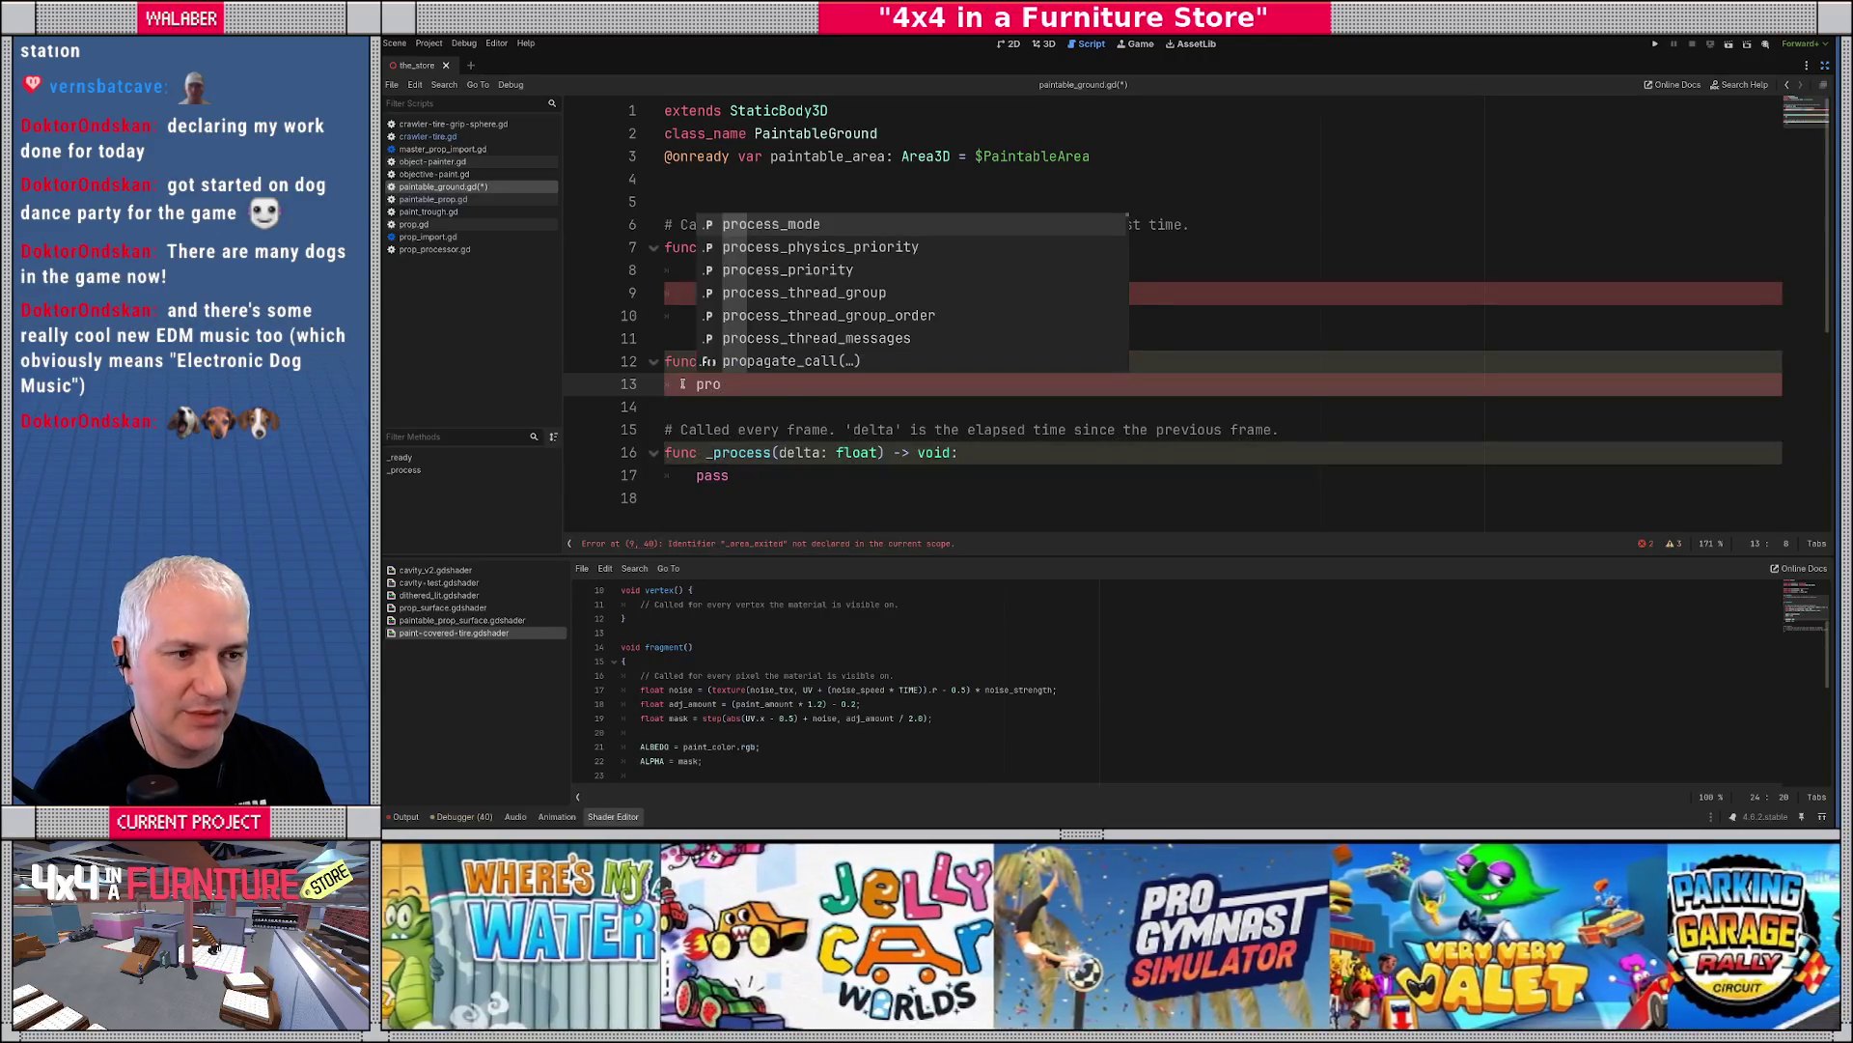
{"action": "key", "text": "Return"}
{"action": "type", "text": "="}
{"action": "key", "text": "Down"}
{"action": "key", "text": "Down"}
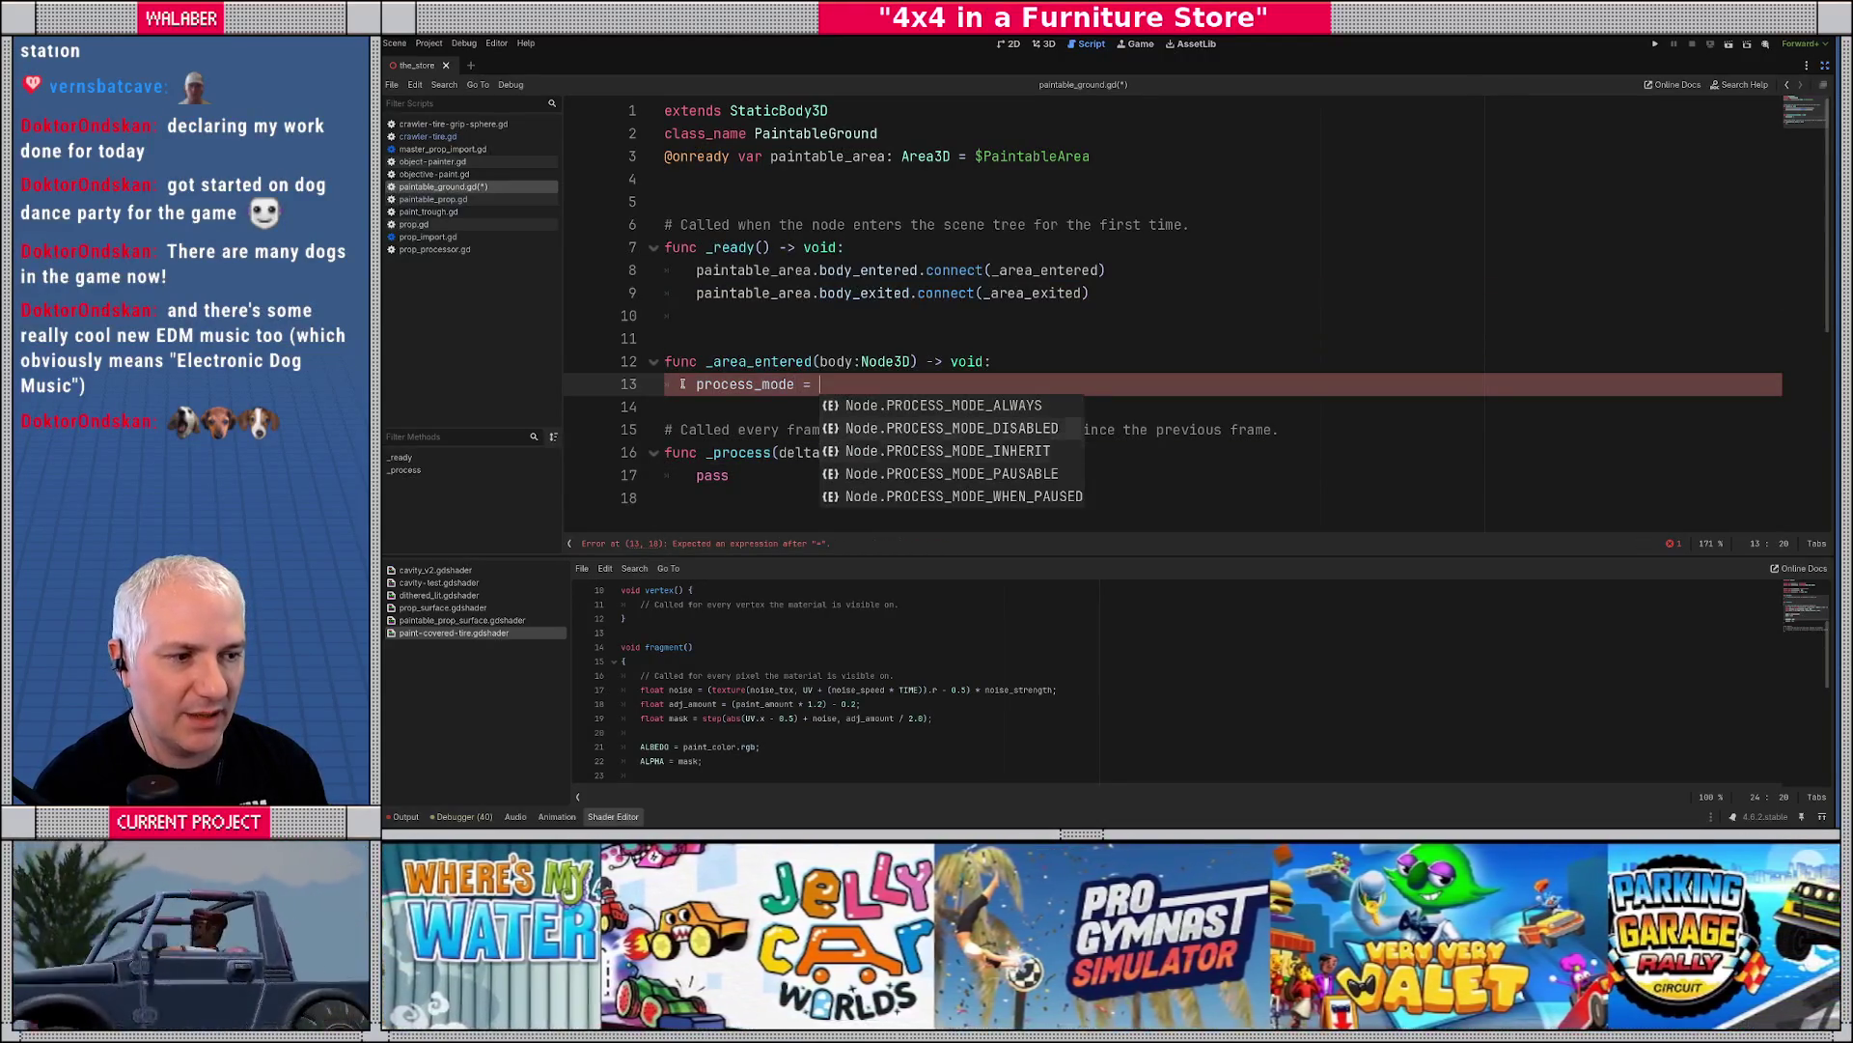
{"action": "key", "text": "Return"}
{"action": "key", "text": "Return"}
{"action": "key", "text": "Return"}
Write _area_exited setting PROCESS_MODE_DISABLED when paintable_area has no overlapping bodies
{"action": "key", "text": "BackSpace"}
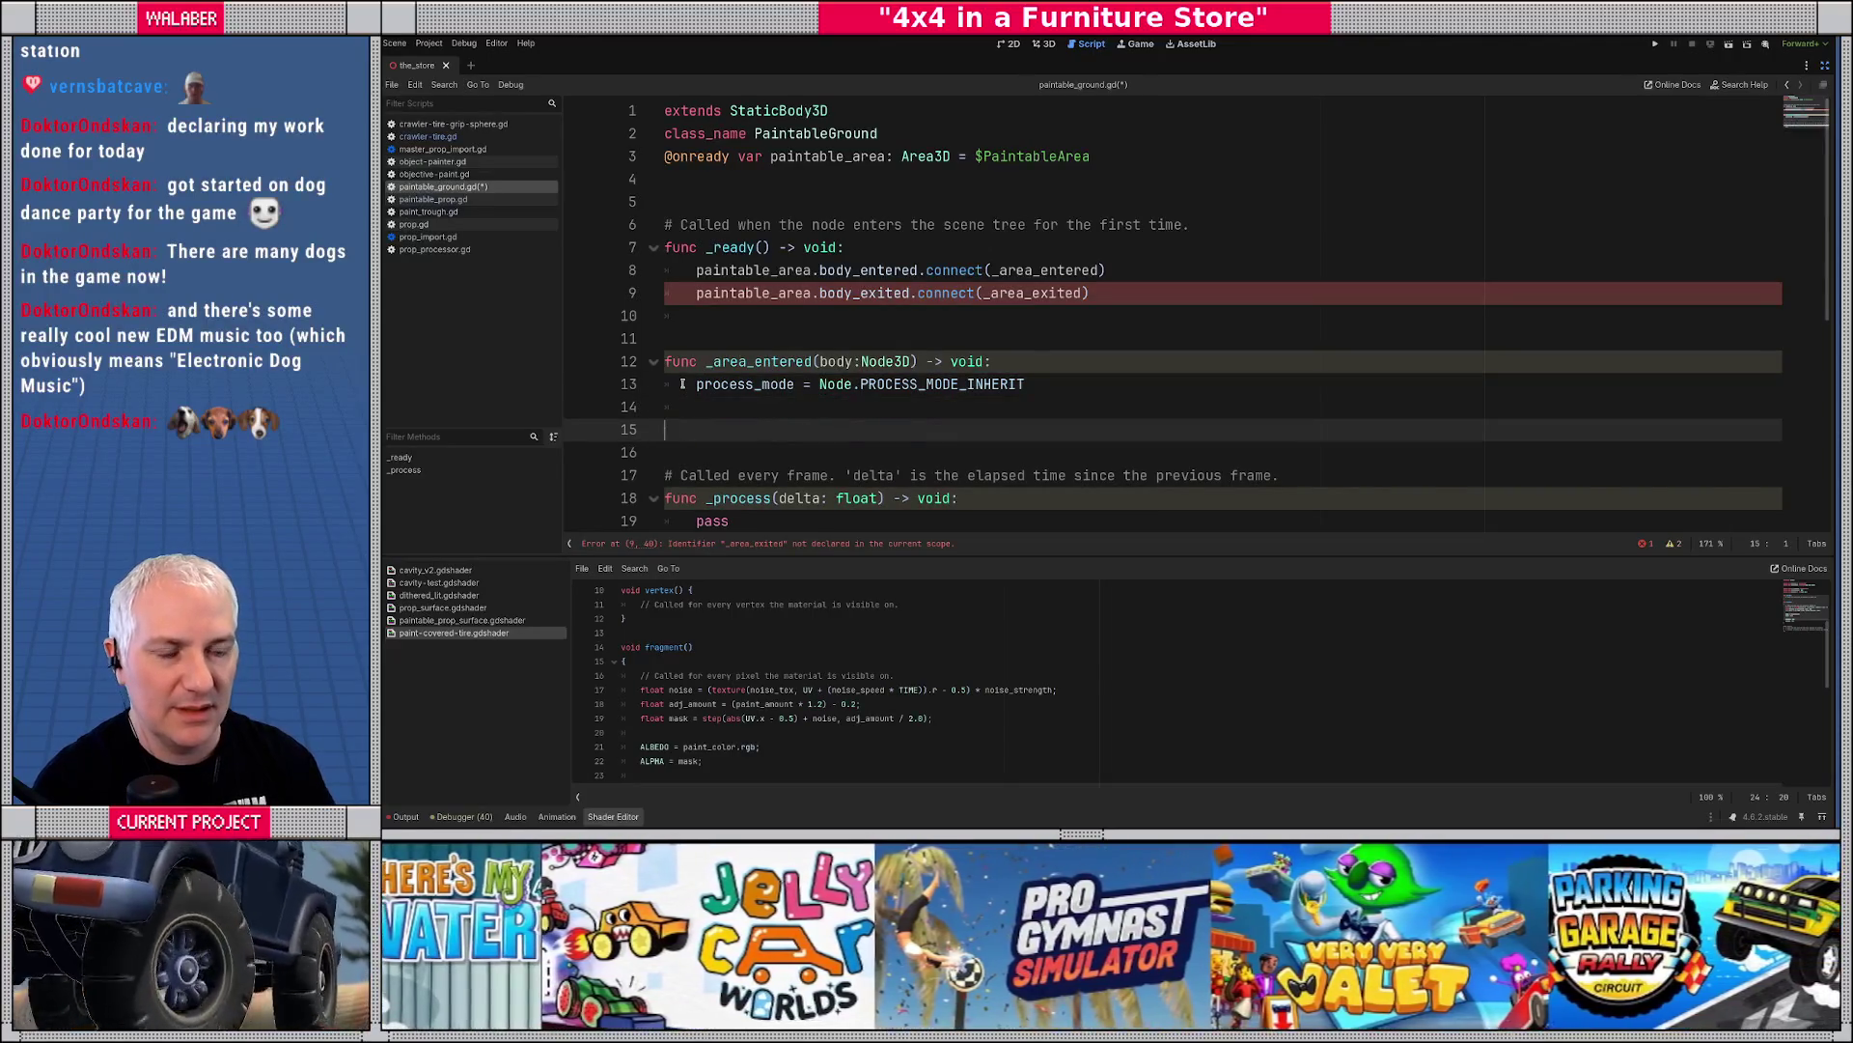
{"action": "type", "text": "c _area_exited"}
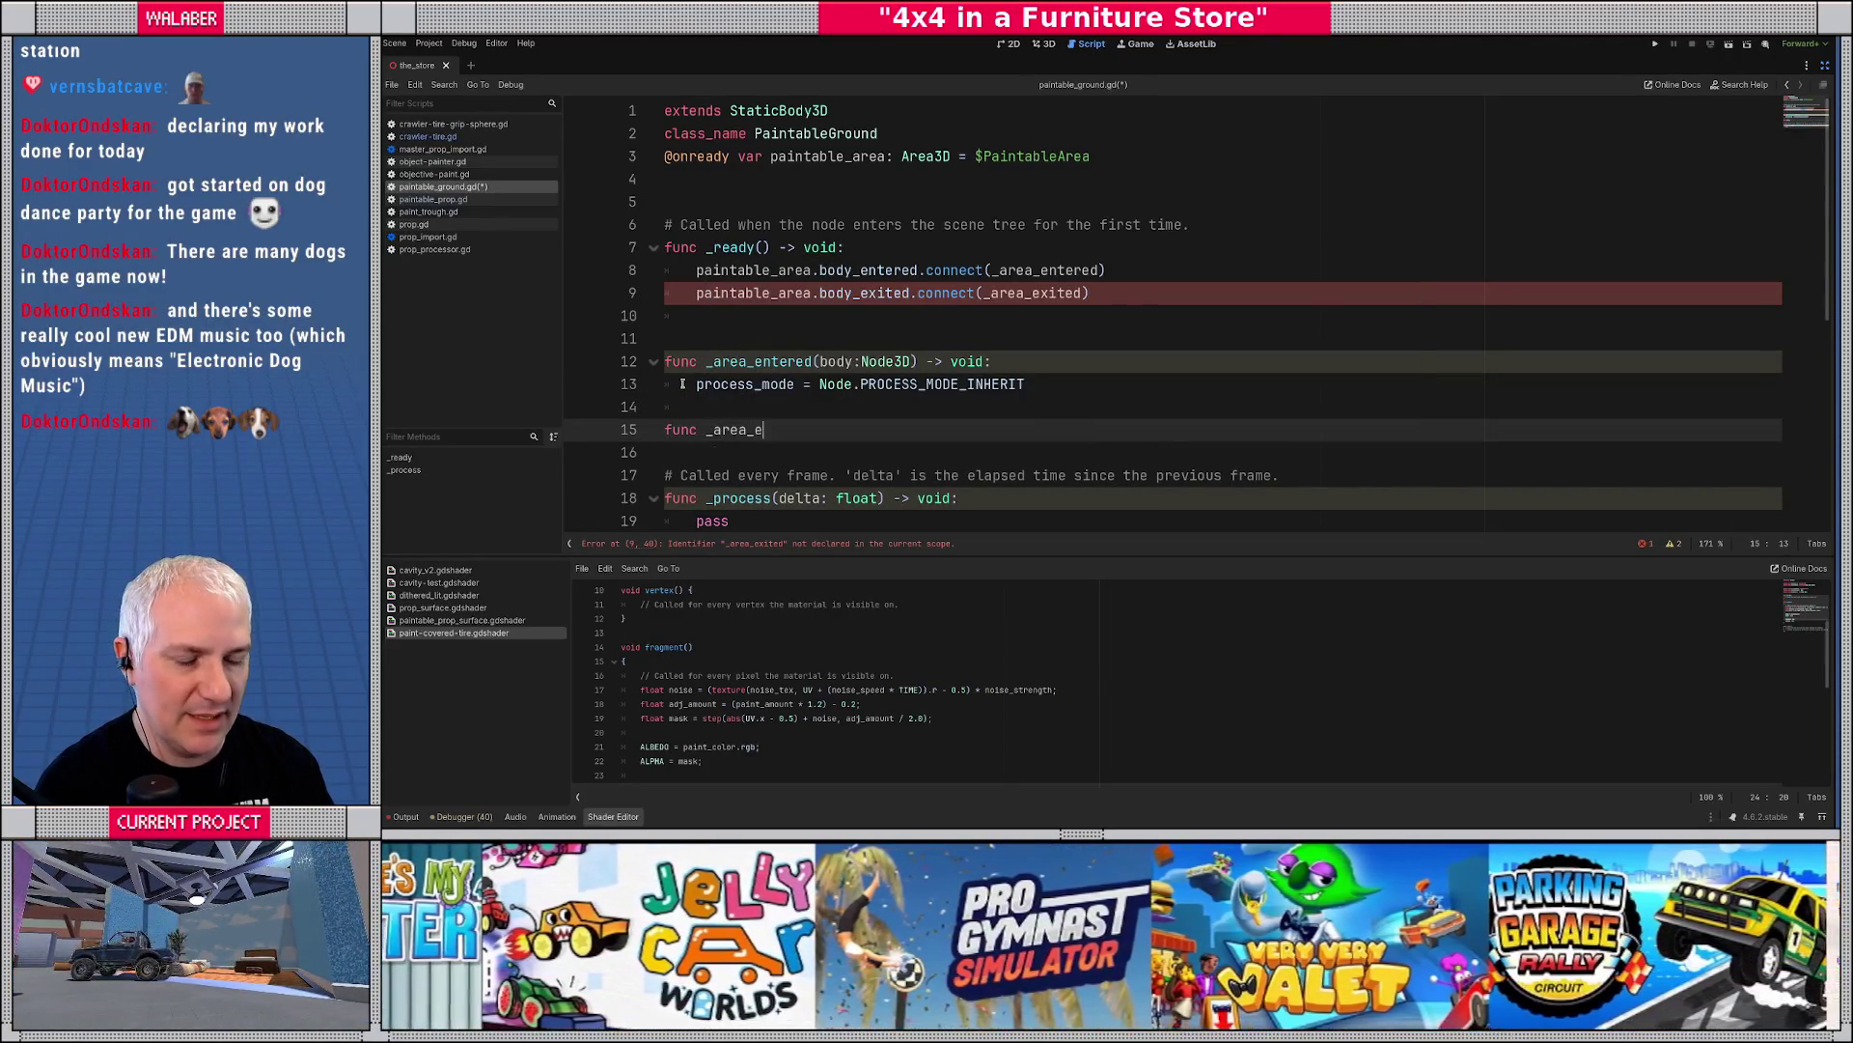
{"action": "type", "text": "(body:Node3"}
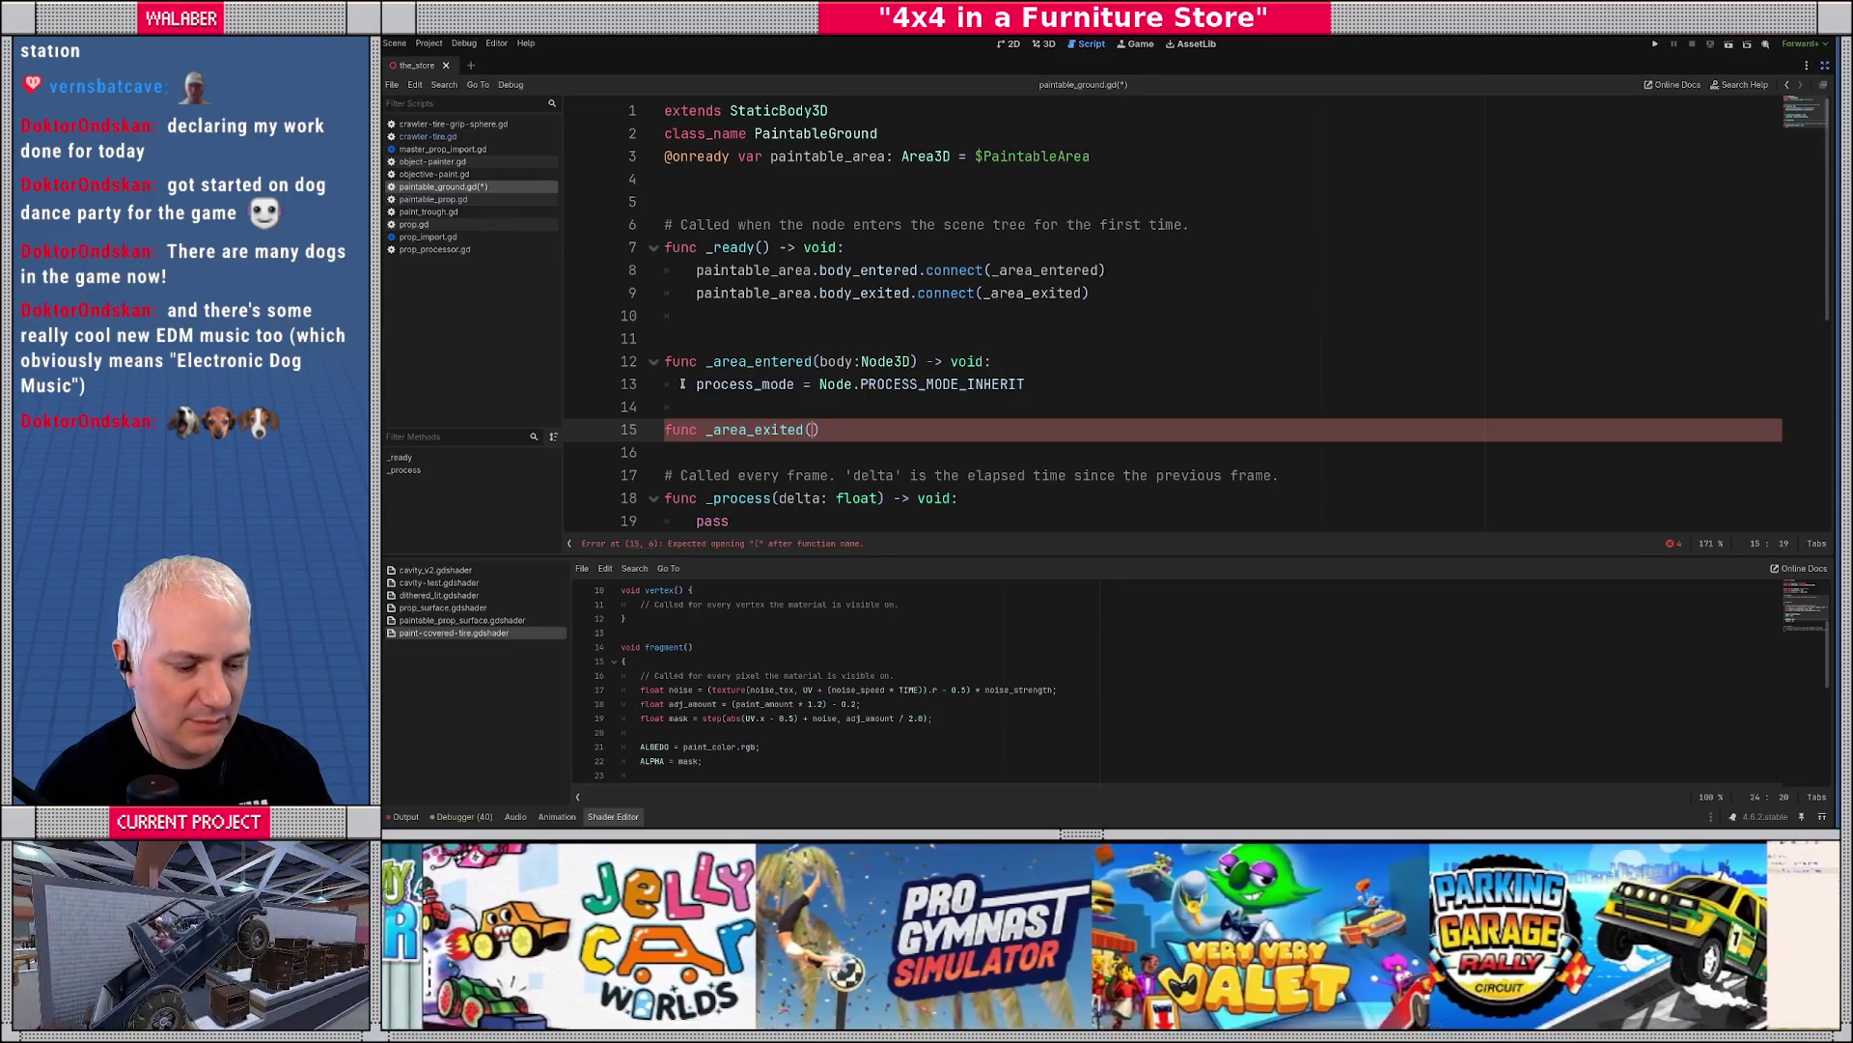
{"action": "type", "text": "D) -> void"}
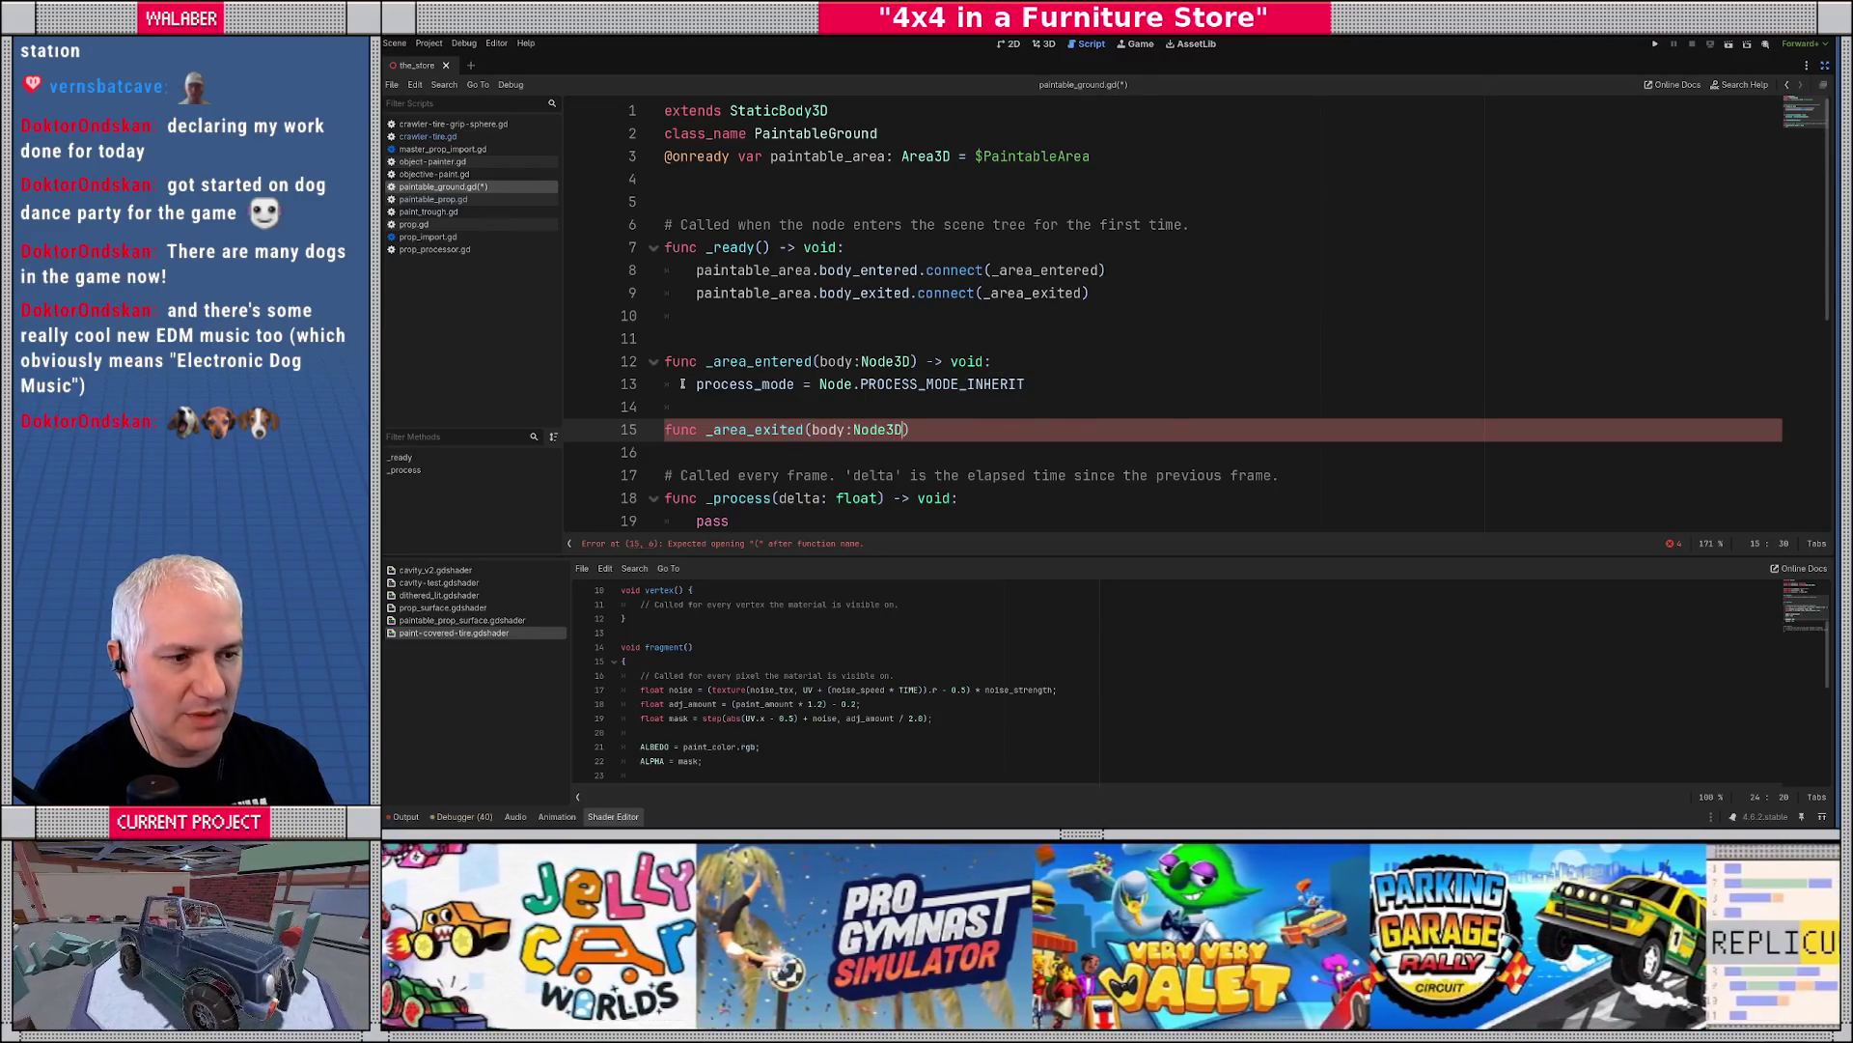
{"action": "type", "text": ":"}
{"action": "key", "text": "Return"}
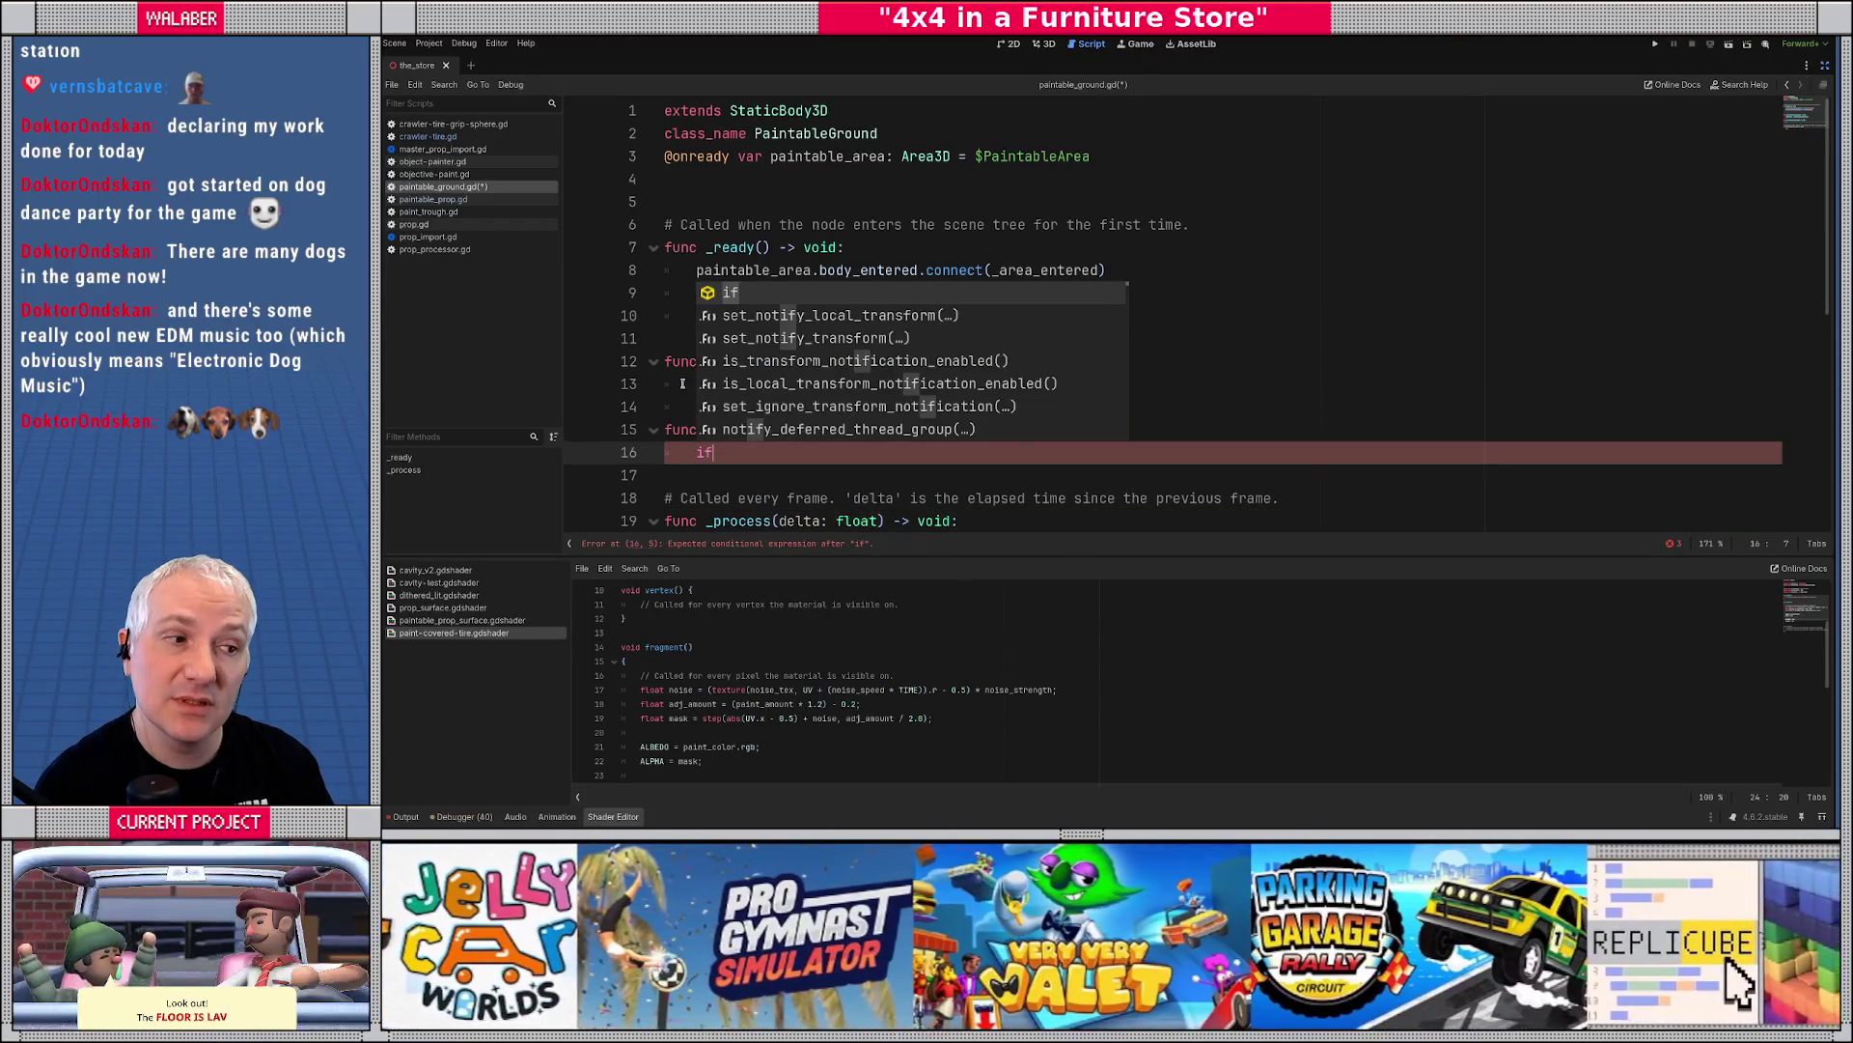
{"action": "type", "text": "not pai"}
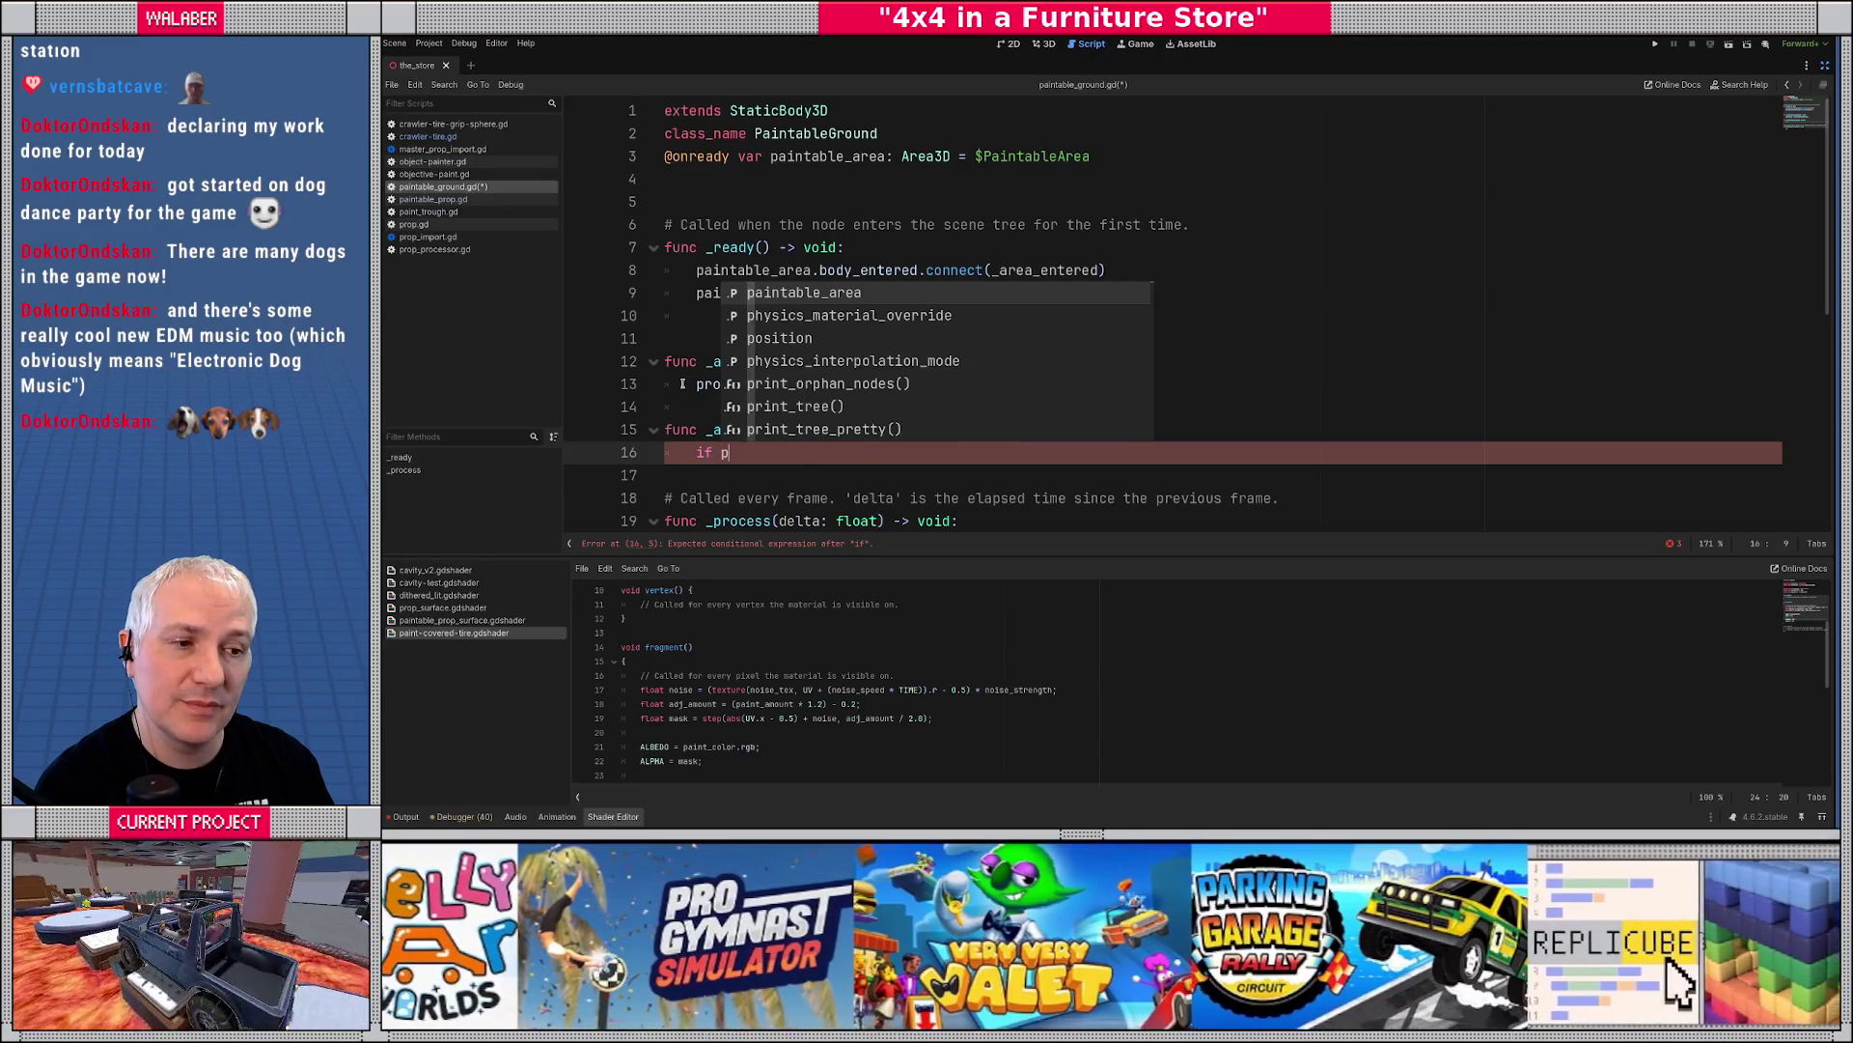
{"action": "key", "text": "Return"}
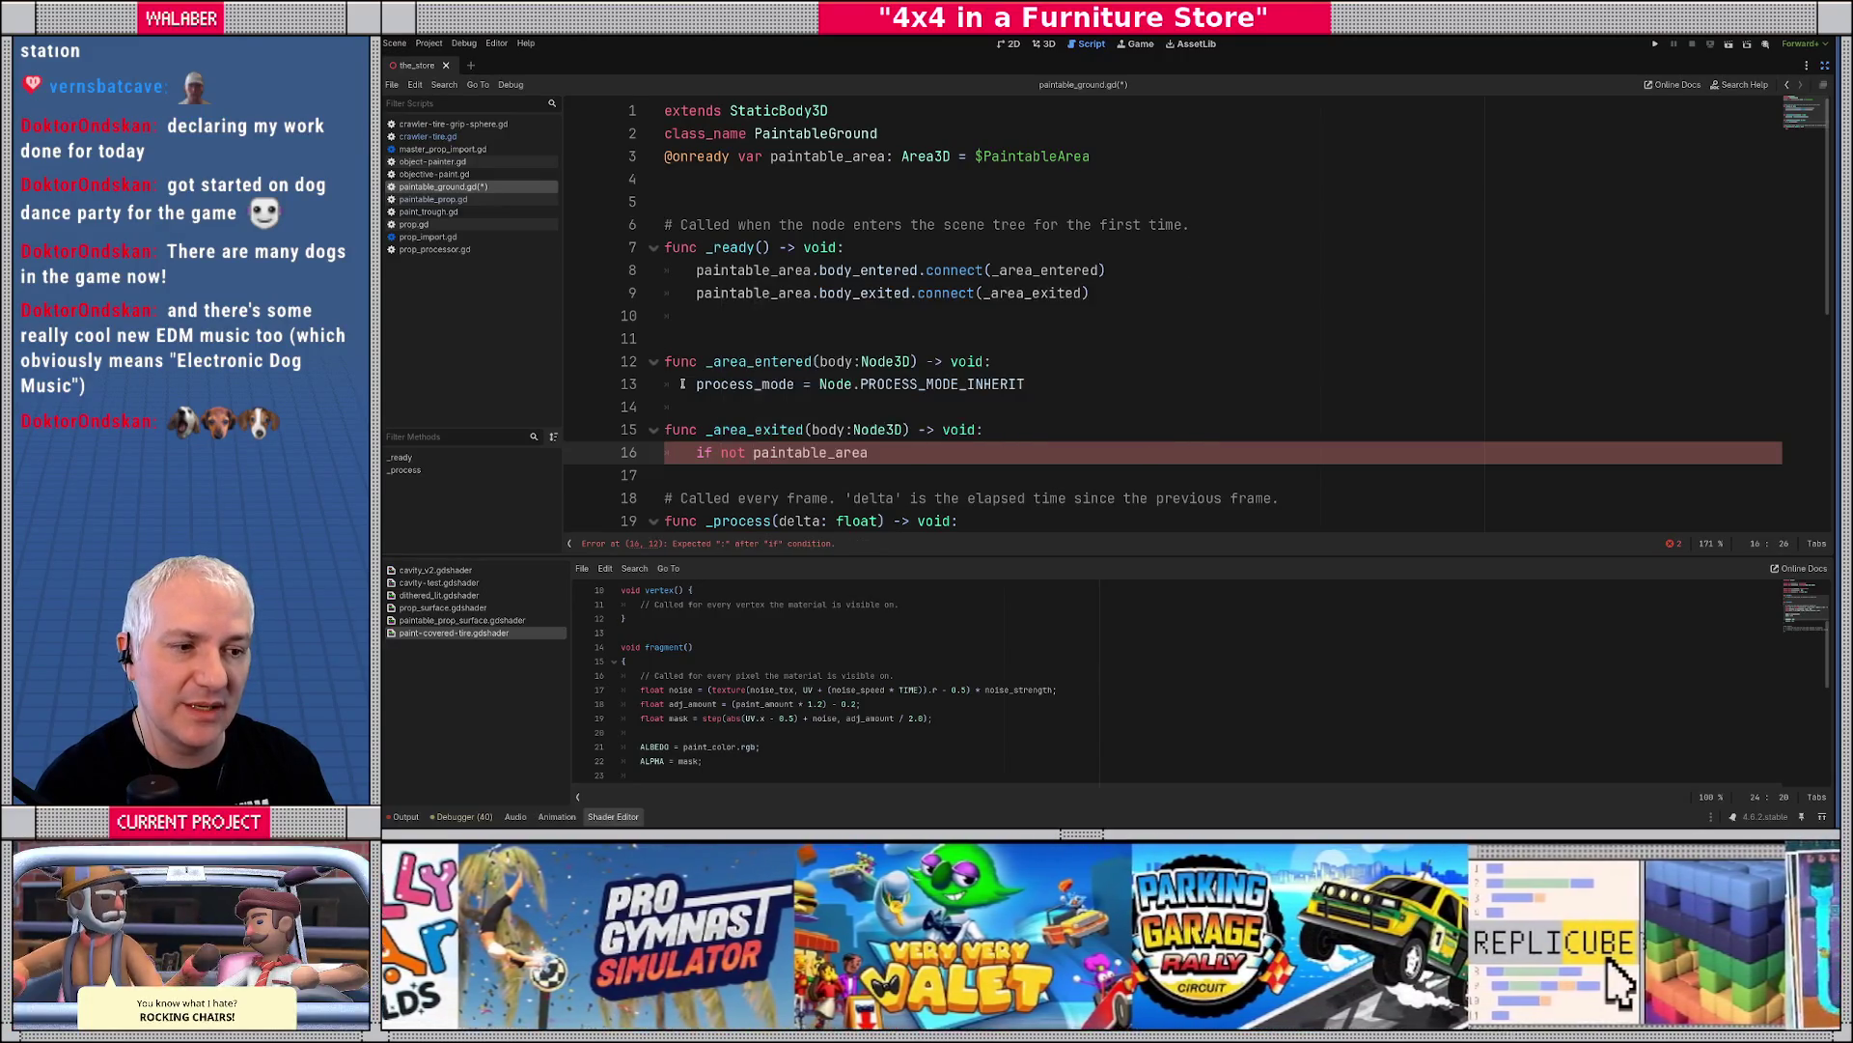
{"action": "type", "text": ".ha"}
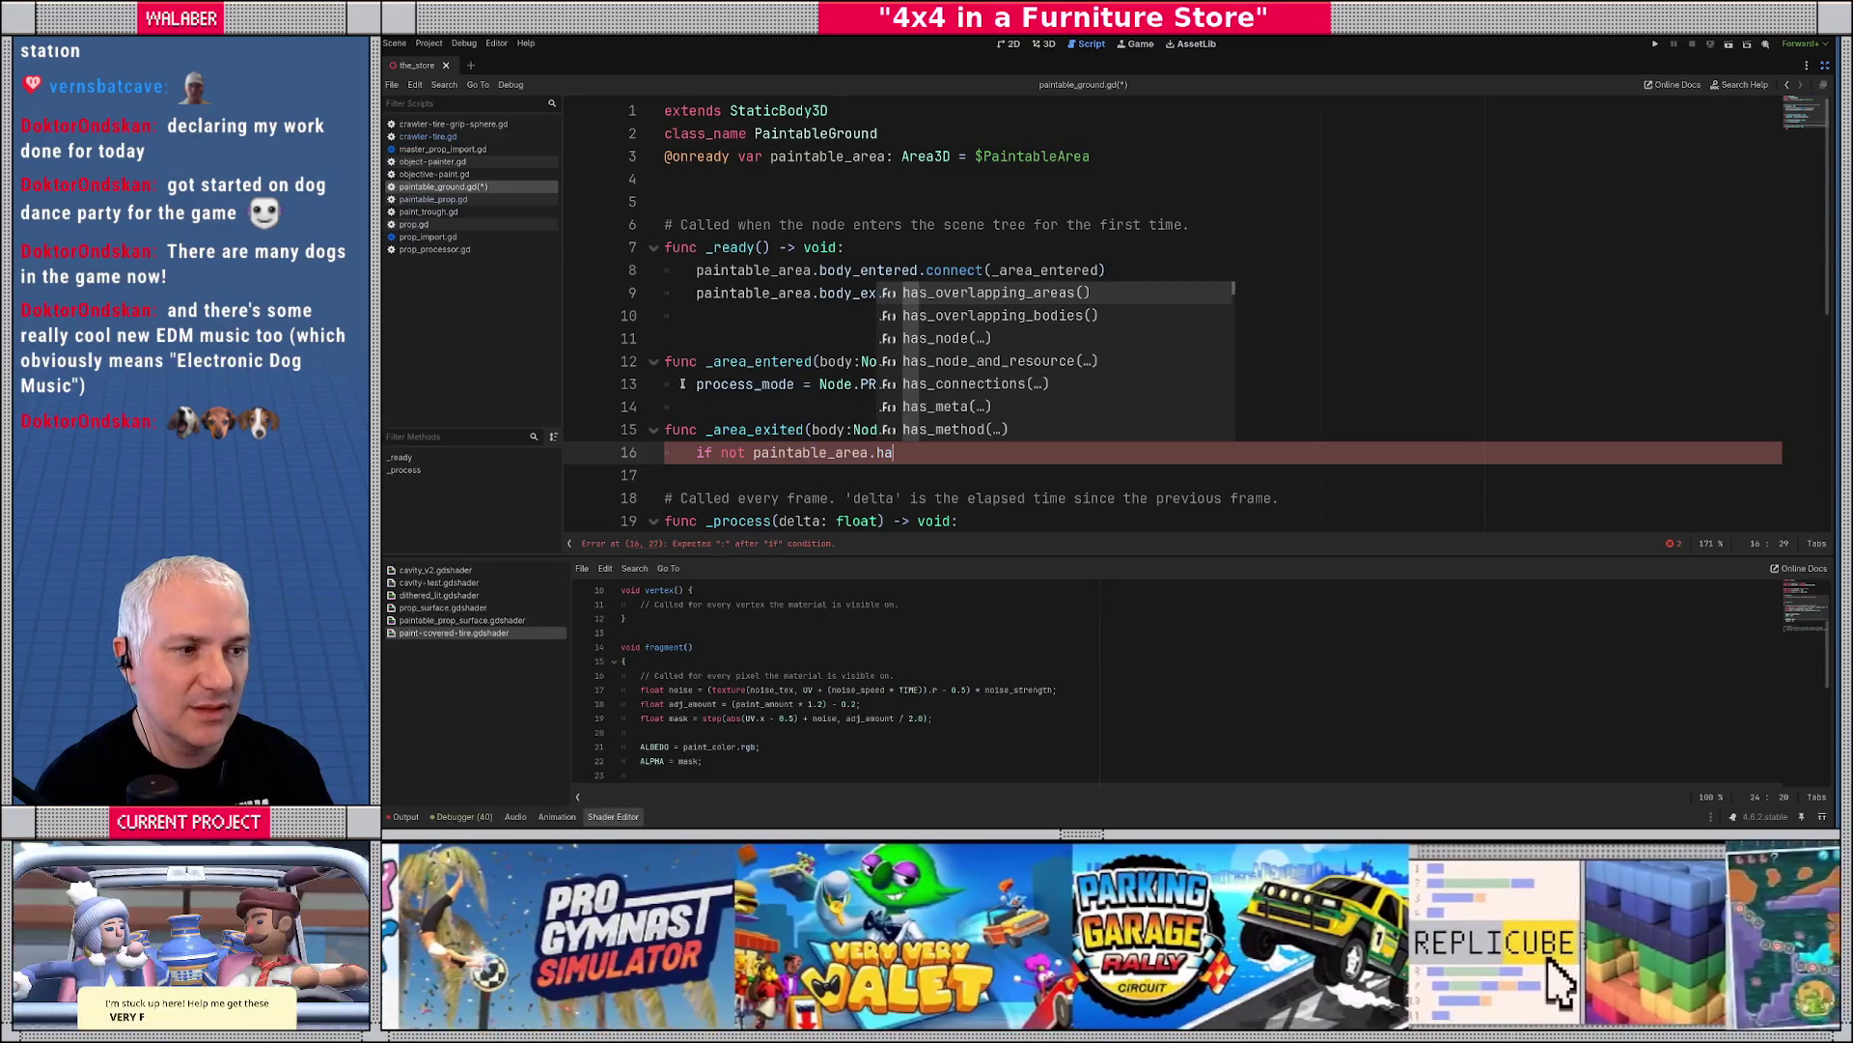
{"action": "key", "text": "Down"}
{"action": "key", "text": "Return"}
{"action": "type", "text": ":"}
{"action": "key", "text": "Return"}
{"action": "type", "text": "pro"}
{"action": "key", "text": "Return"}
{"action": "type", "text": "= Node."}
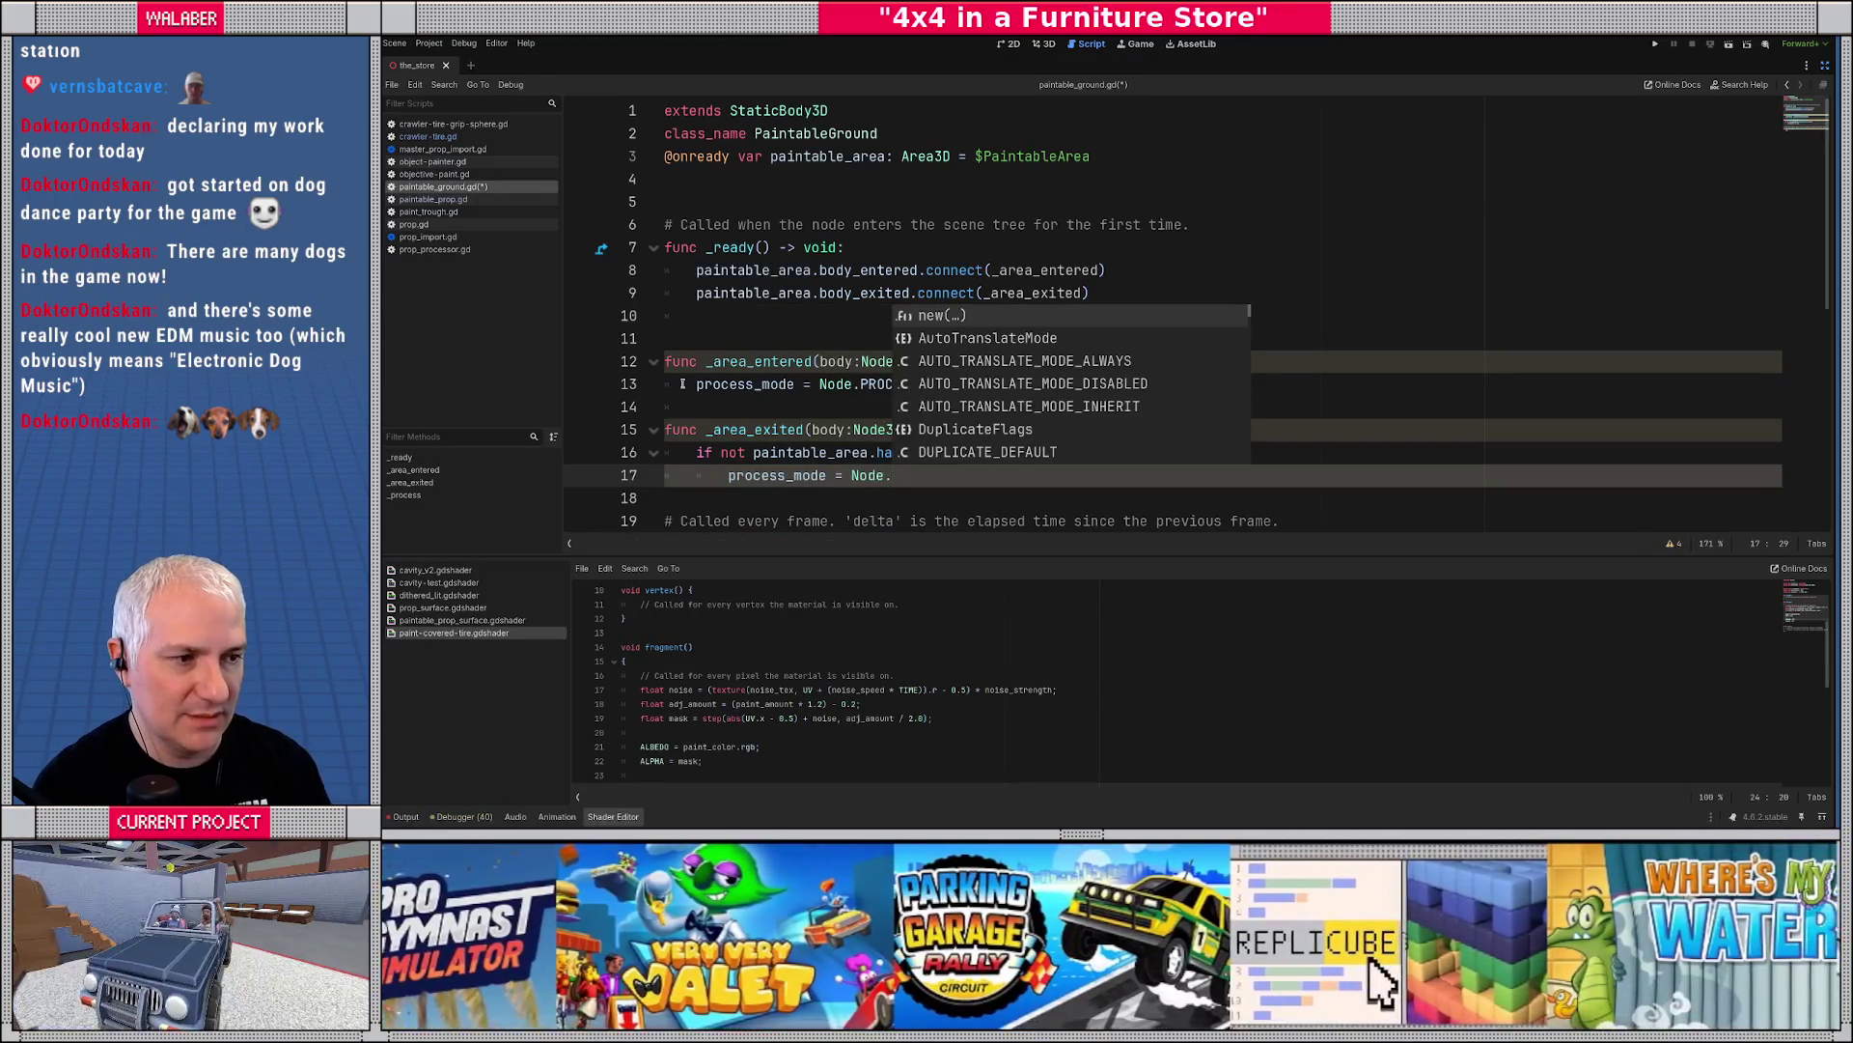
{"action": "type", "text": "process_mode_d"}
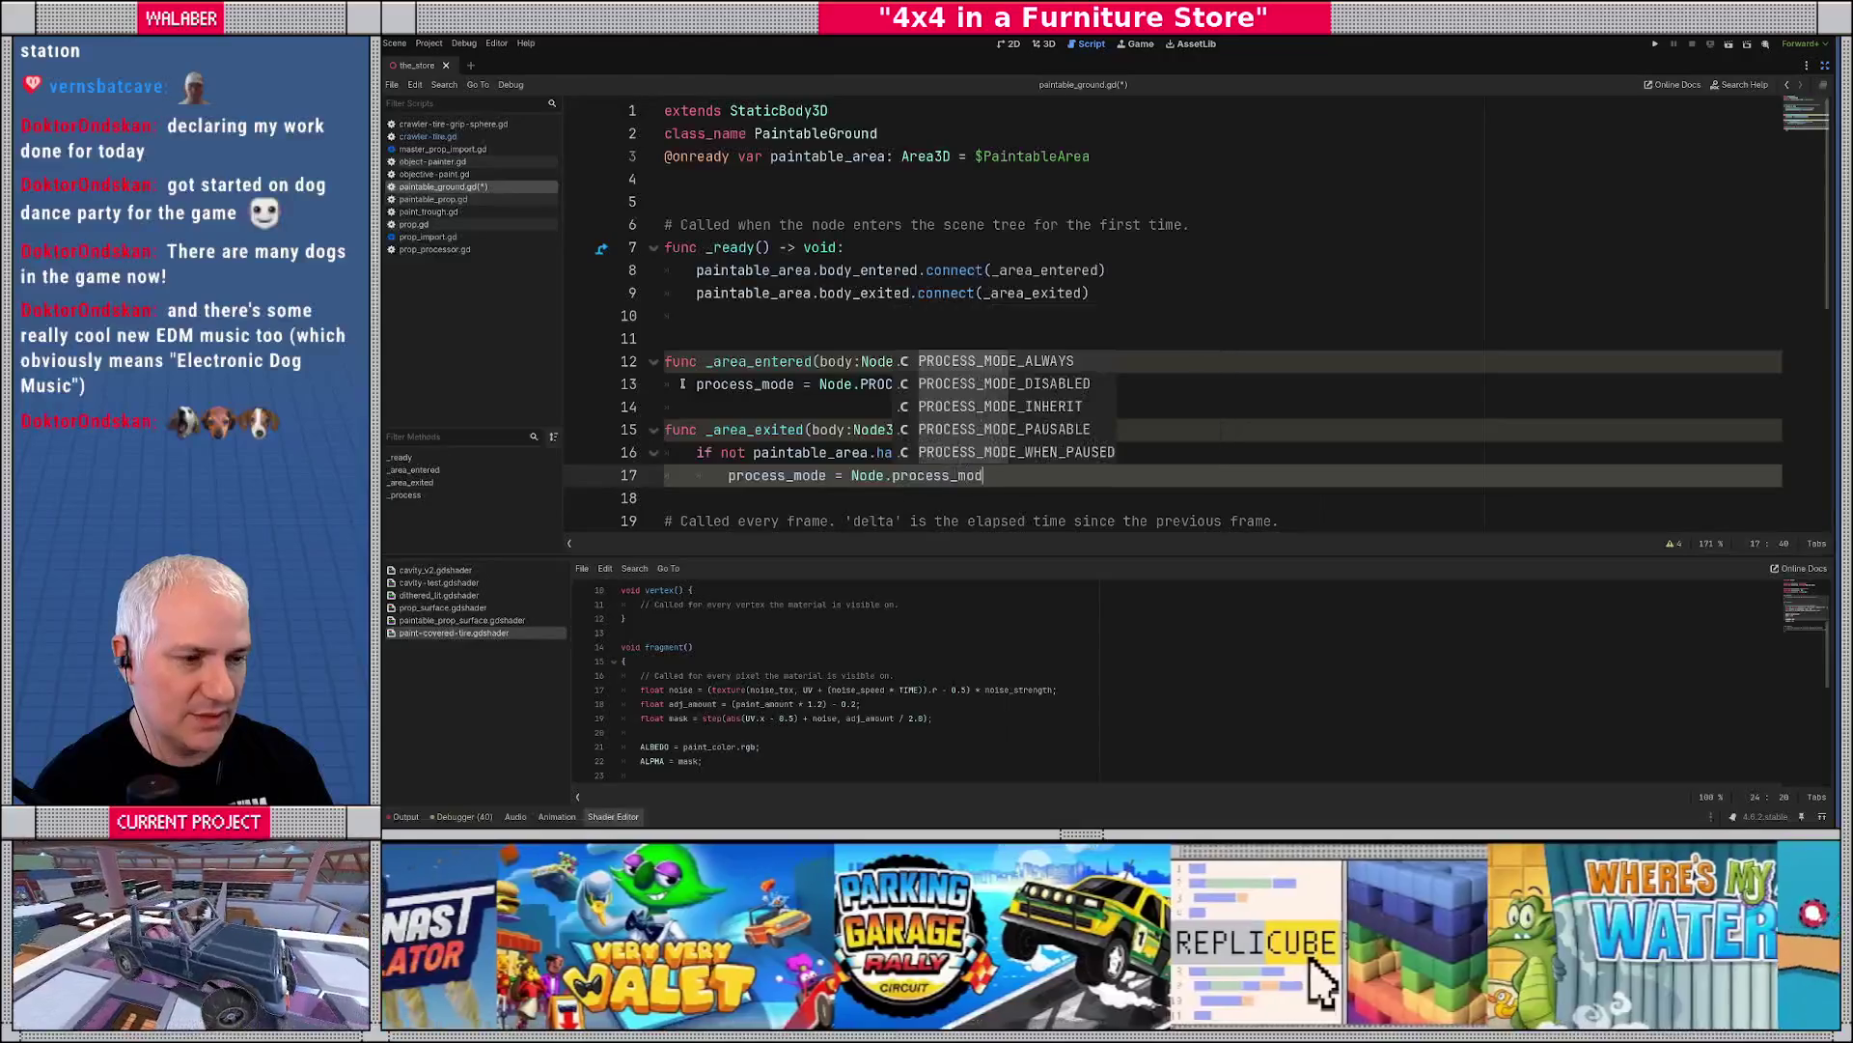
{"action": "key", "text": "Return"}
Add print("waking up") to the enter handler and print("shutting down") to the exit handler
{"action": "scroll", "coordinate": [709, 371], "scroll_direction": "down", "scroll_amount": 1}
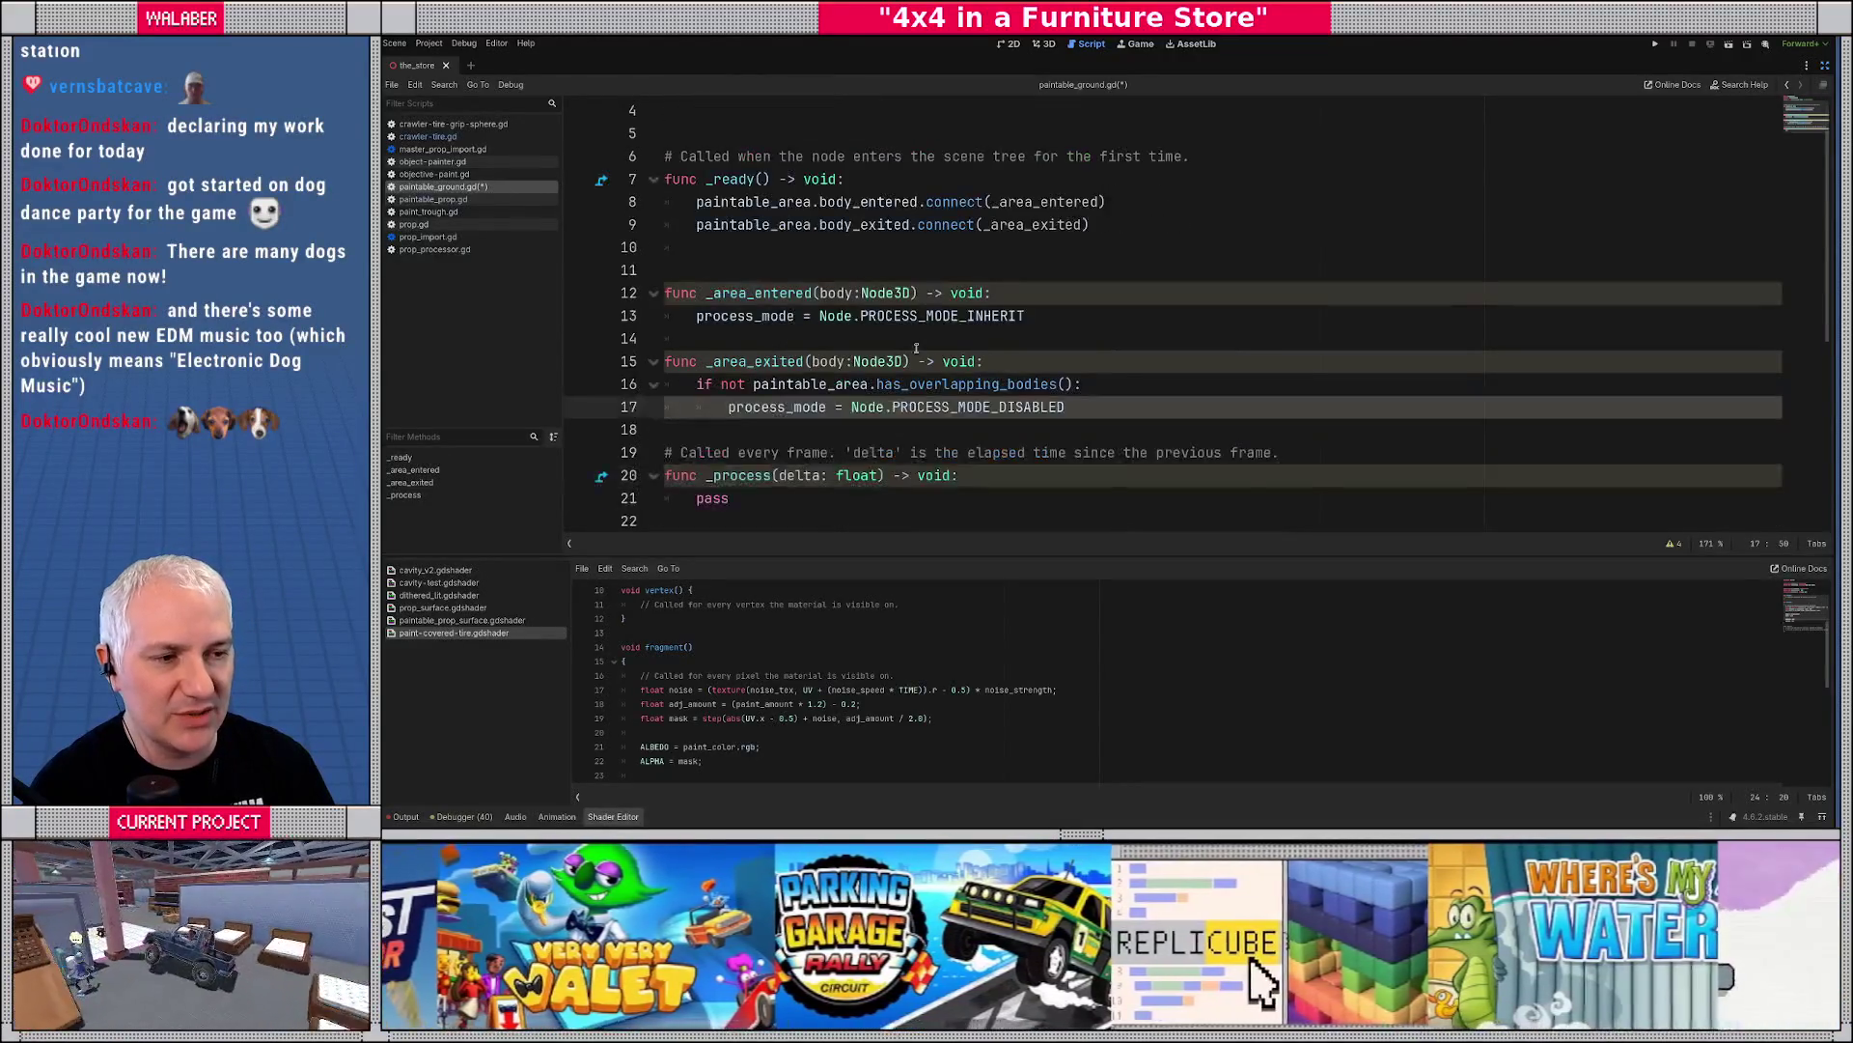
{"action": "left_click", "coordinate": [1052, 314]}
{"action": "key", "text": "Return"}
{"action": "type", "text": "print(\"waking up"}
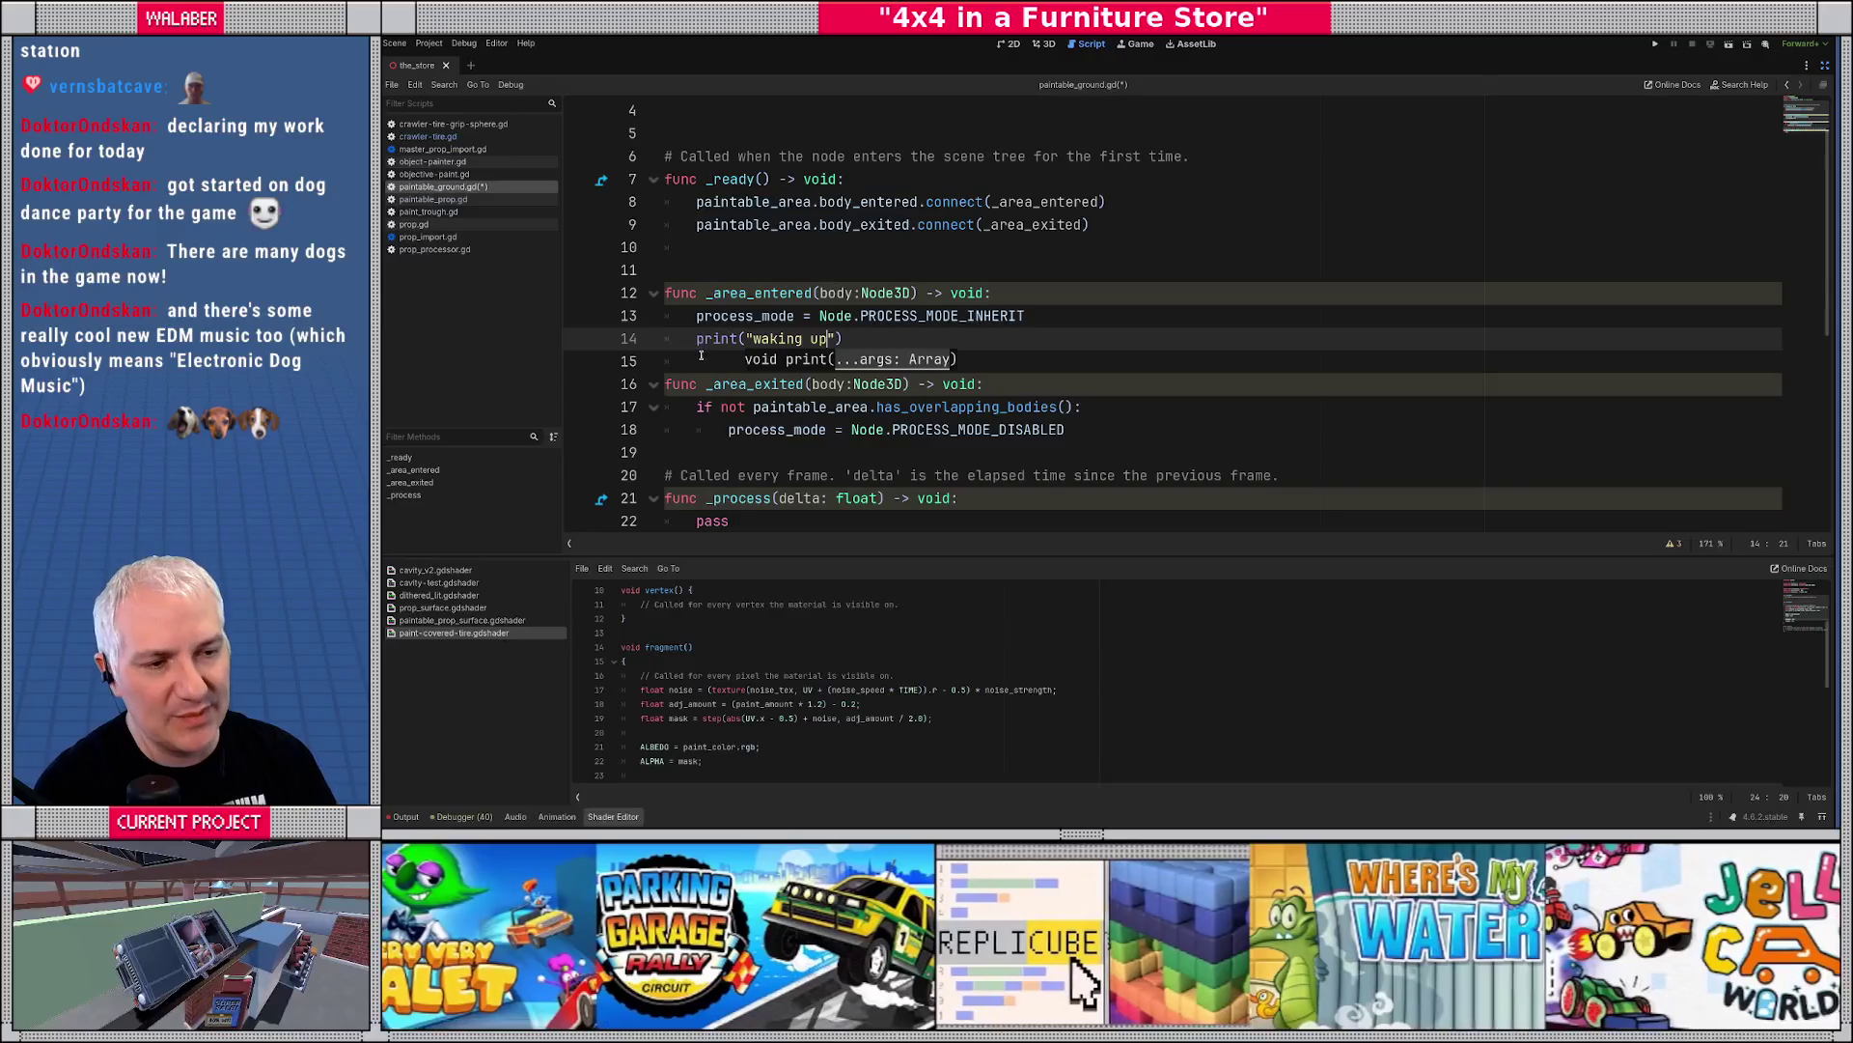
{"action": "left_click_drag", "start_coordinate": [697, 338], "coordinate": [843, 338]}
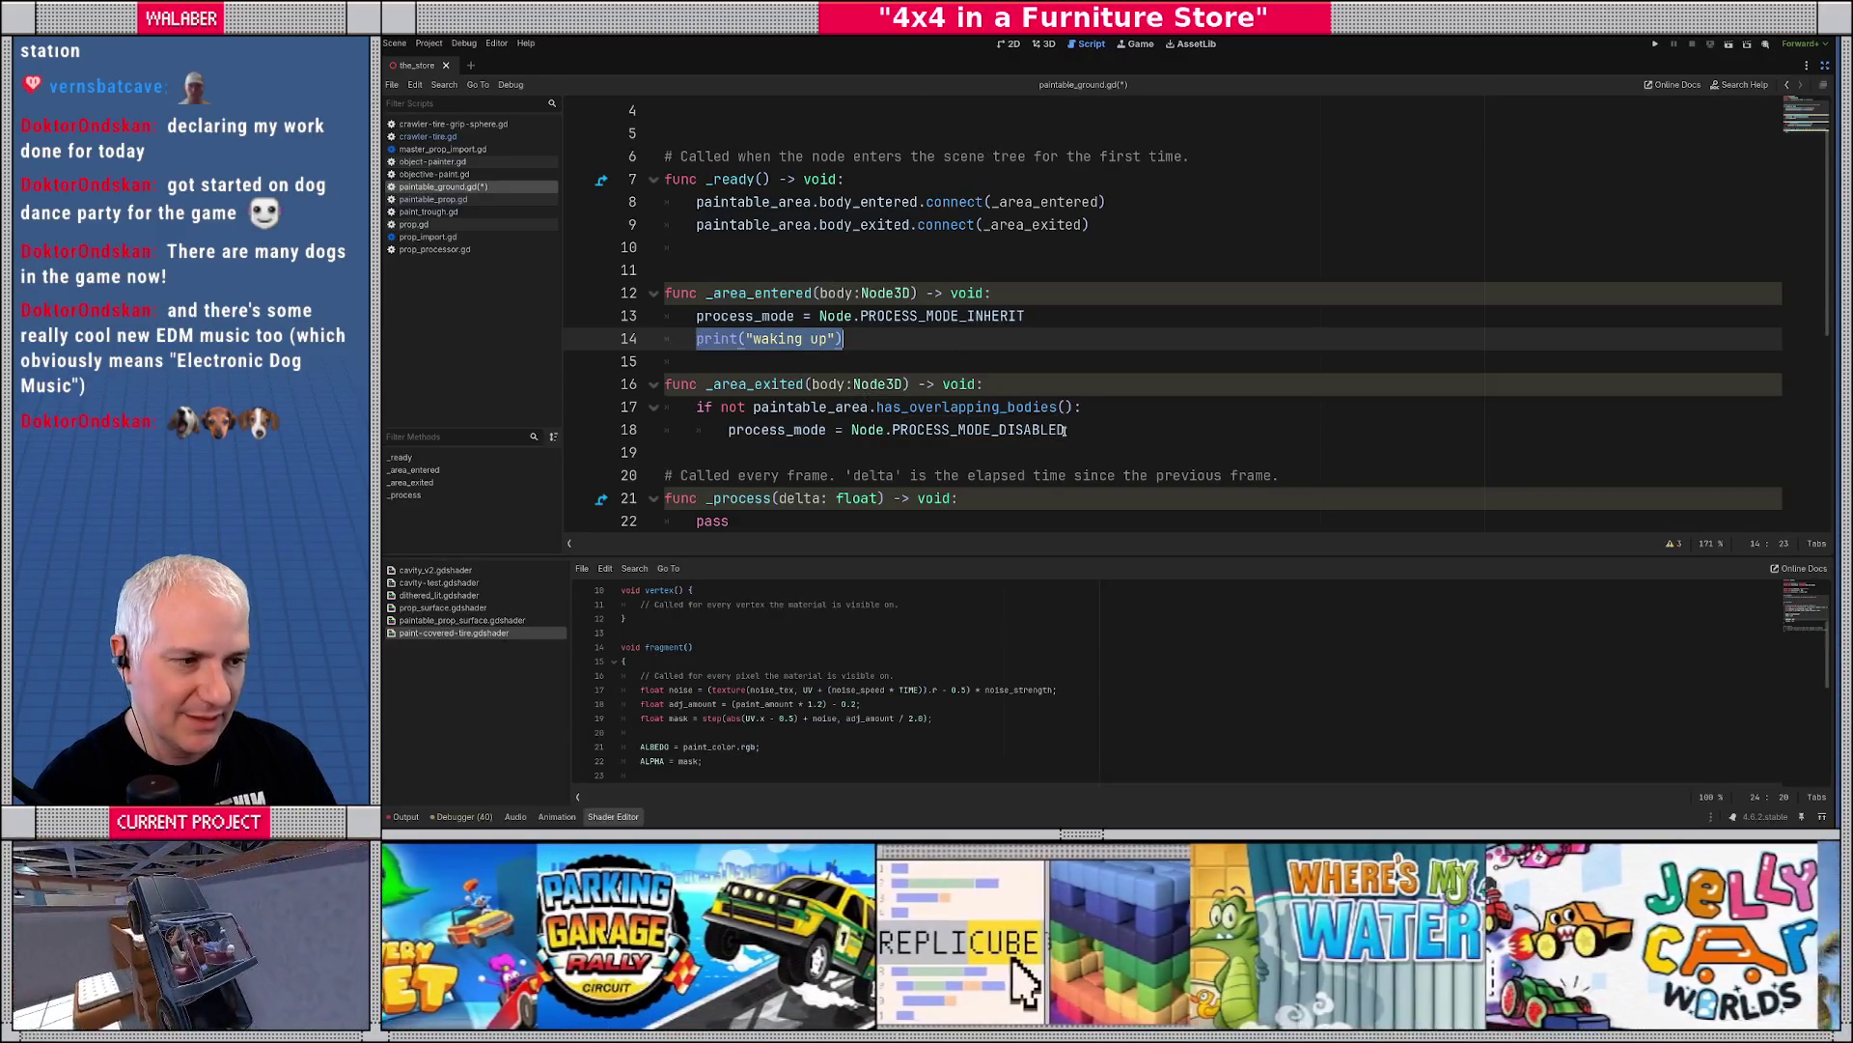
{"action": "key", "text": "ctrl+c"}
{"action": "left_click", "coordinate": [1066, 429]}
{"action": "key", "text": "Return"}
{"action": "key", "text": "ctrl+v"}
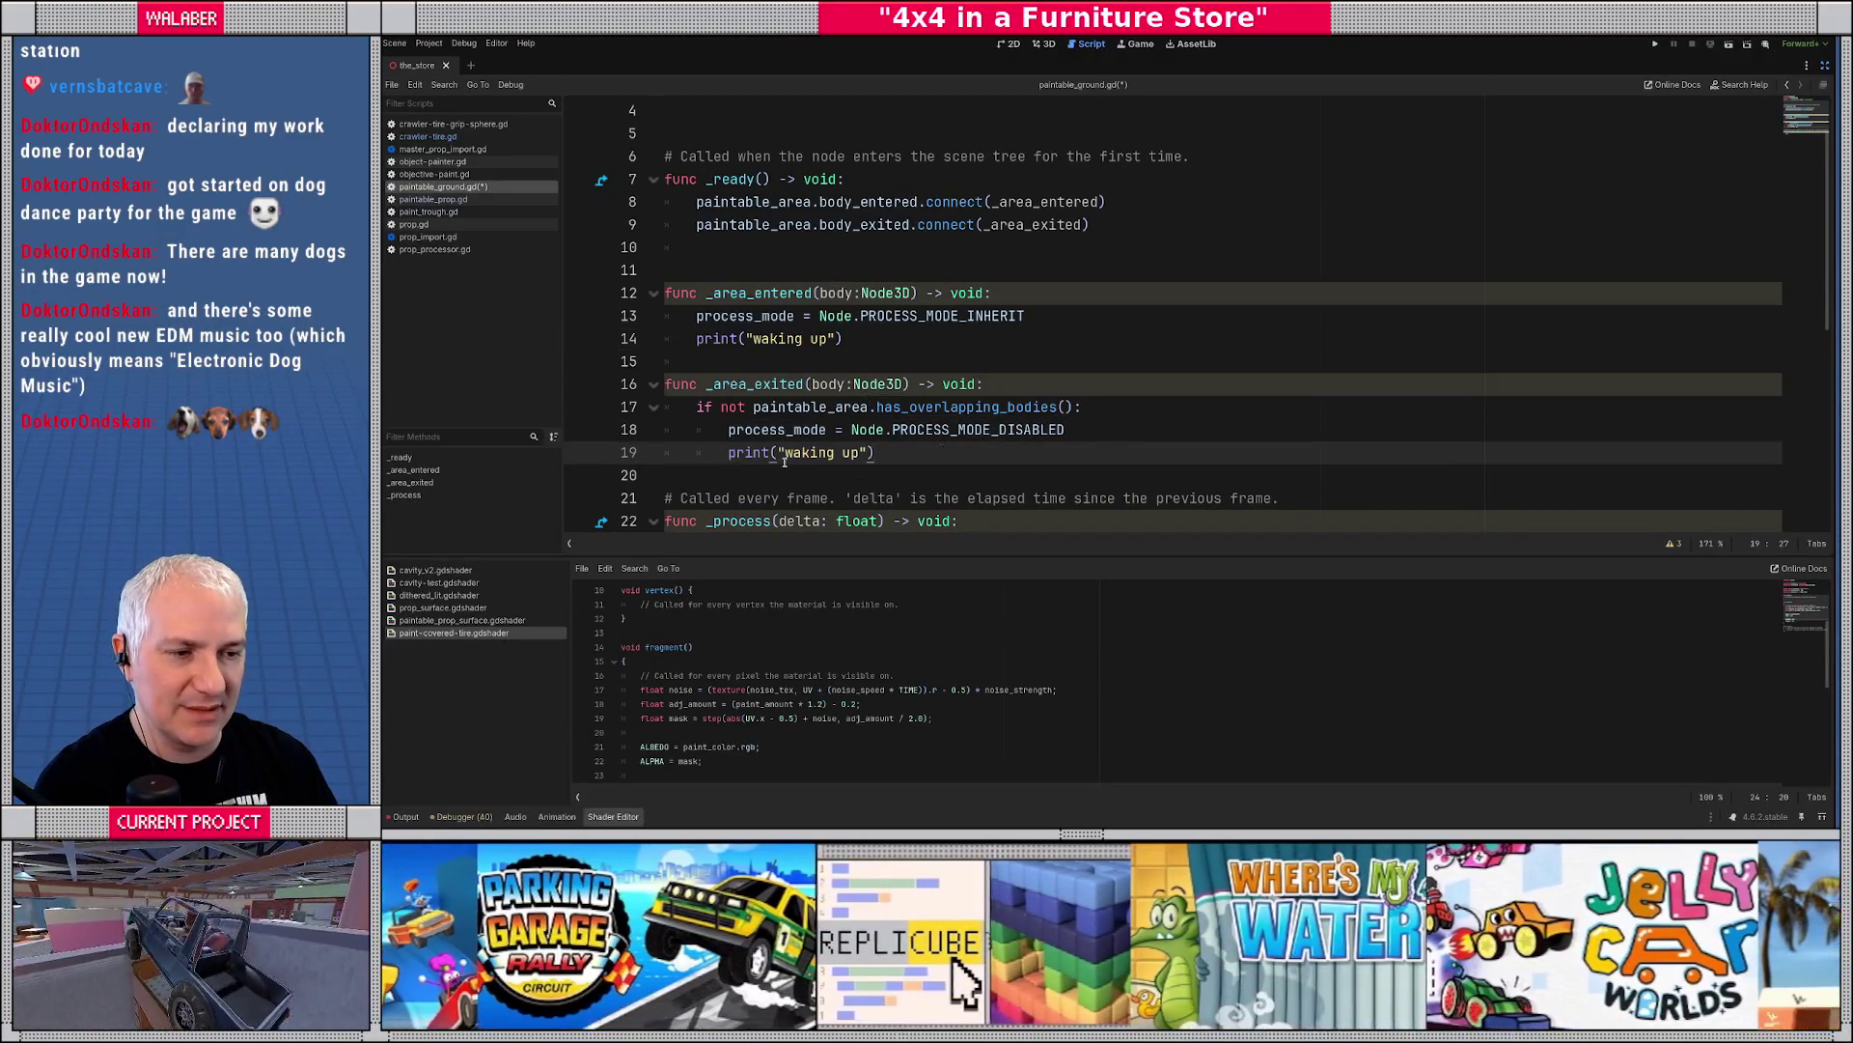
{"action": "left_click_drag", "start_coordinate": [784, 454], "coordinate": [863, 452]}
{"action": "type", "text": "shuttign down"}
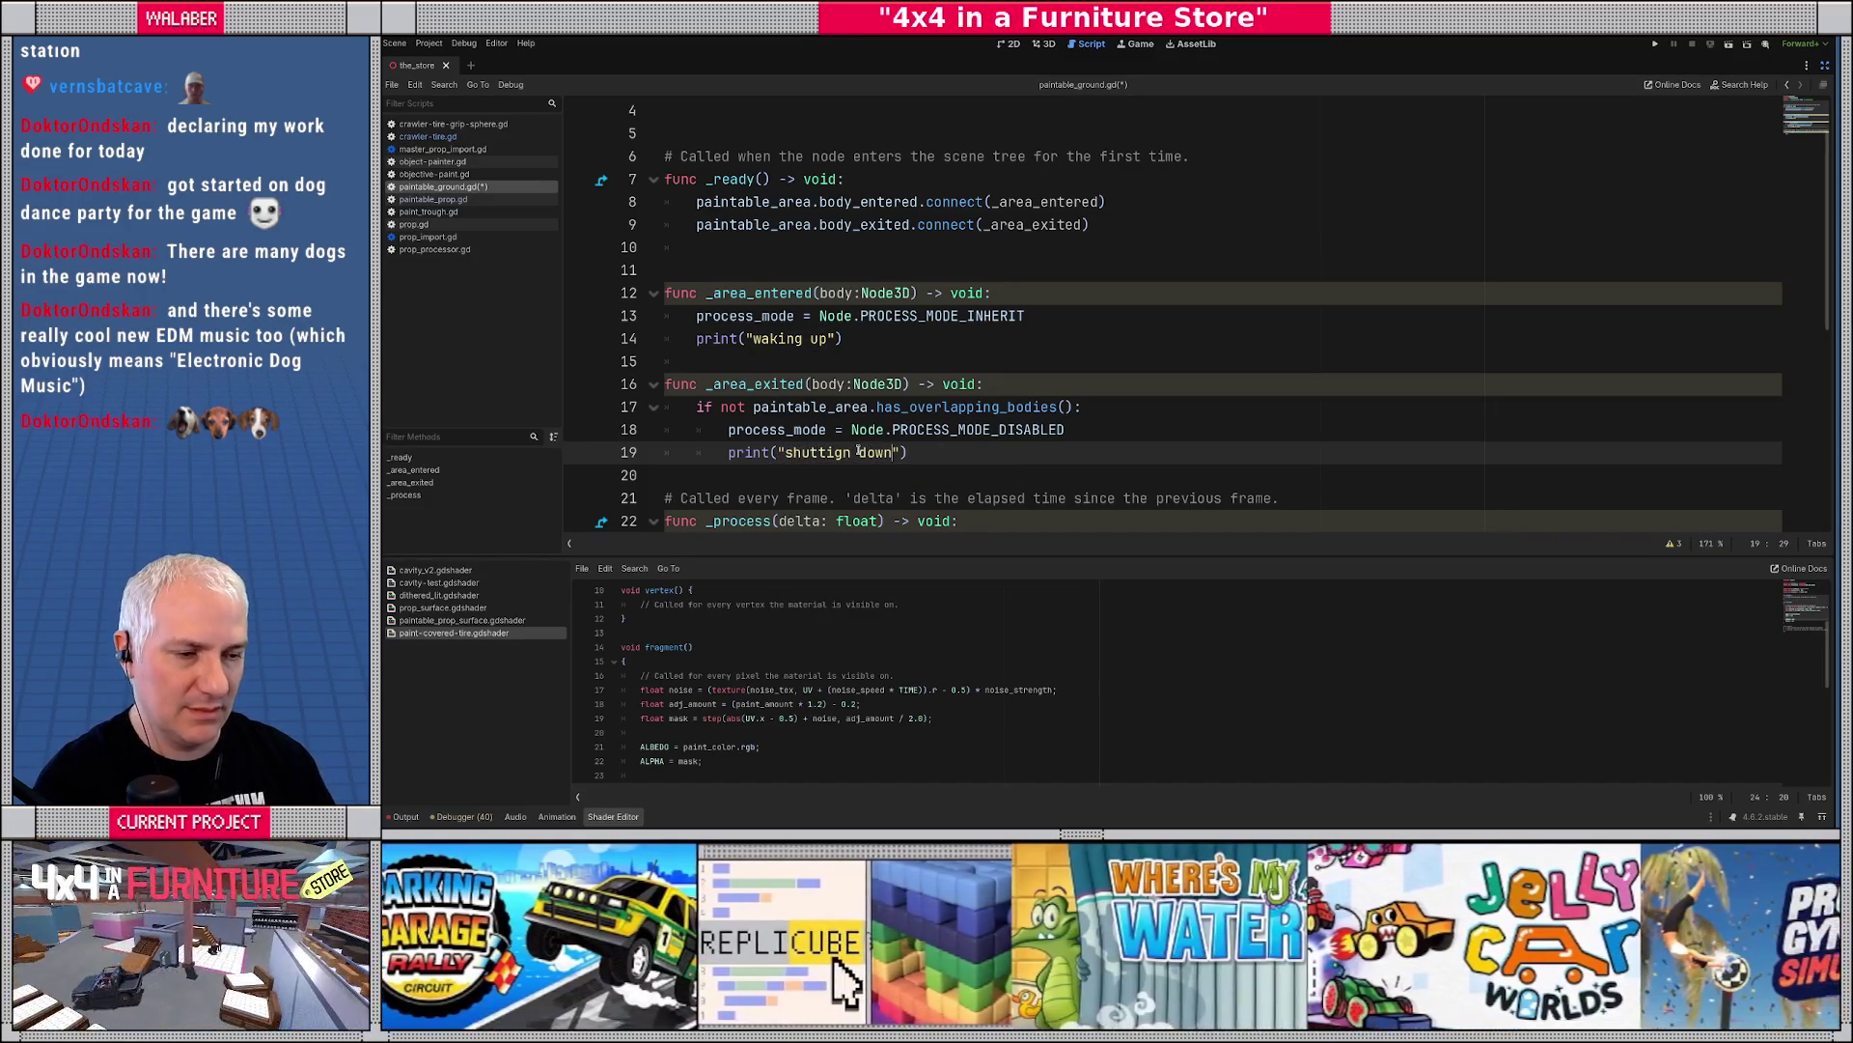
{"action": "key", "text": "Delete"}
{"action": "key", "text": "Delete"}
{"action": "type", "text": "ng"}
{"action": "scroll", "coordinate": [729, 407], "scroll_direction": "down", "scroll_amount": 2}
{"action": "left_click_drag", "start_coordinate": [729, 407], "coordinate": [709, 387]}
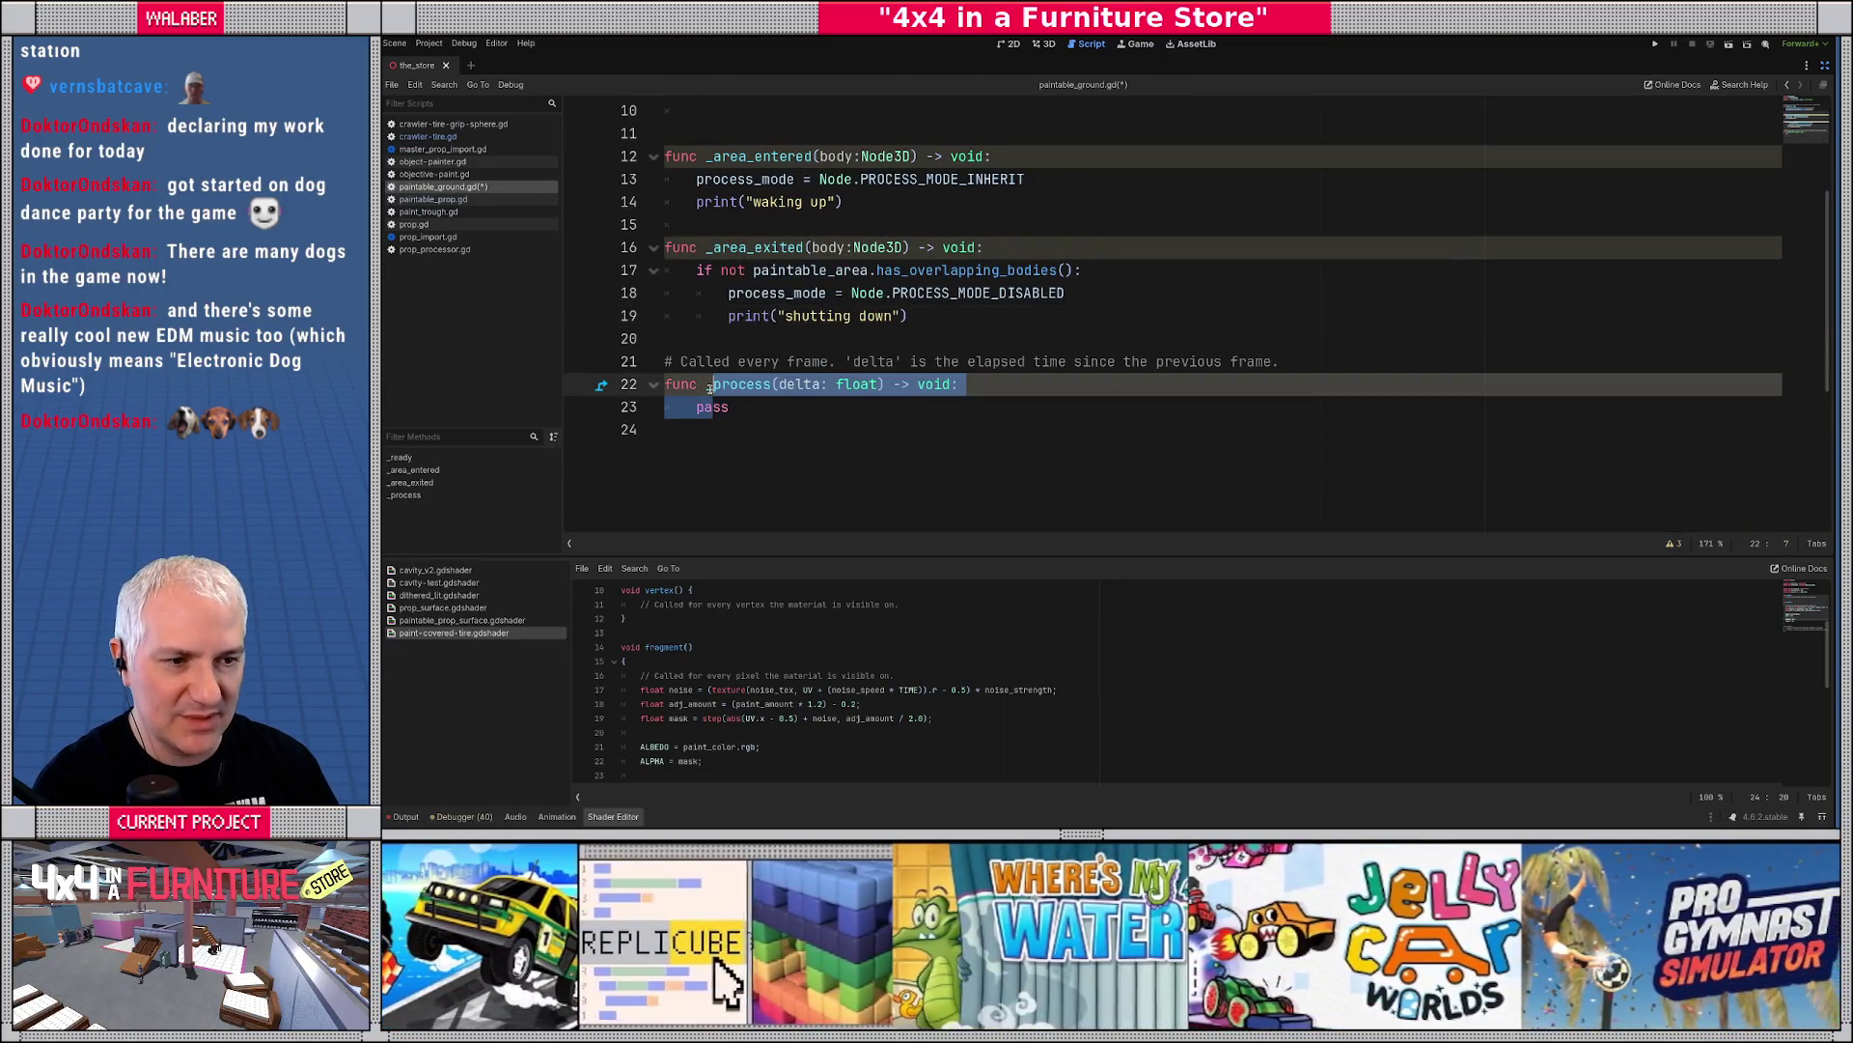
Rename _process to _physics_process, delete its every-frame comment, and clear the pass placeholder body
{"action": "key", "text": "Left"}
{"action": "type", "text": "physics_"}
{"action": "key", "text": "Home"}
{"action": "key", "text": "shift+Up"}
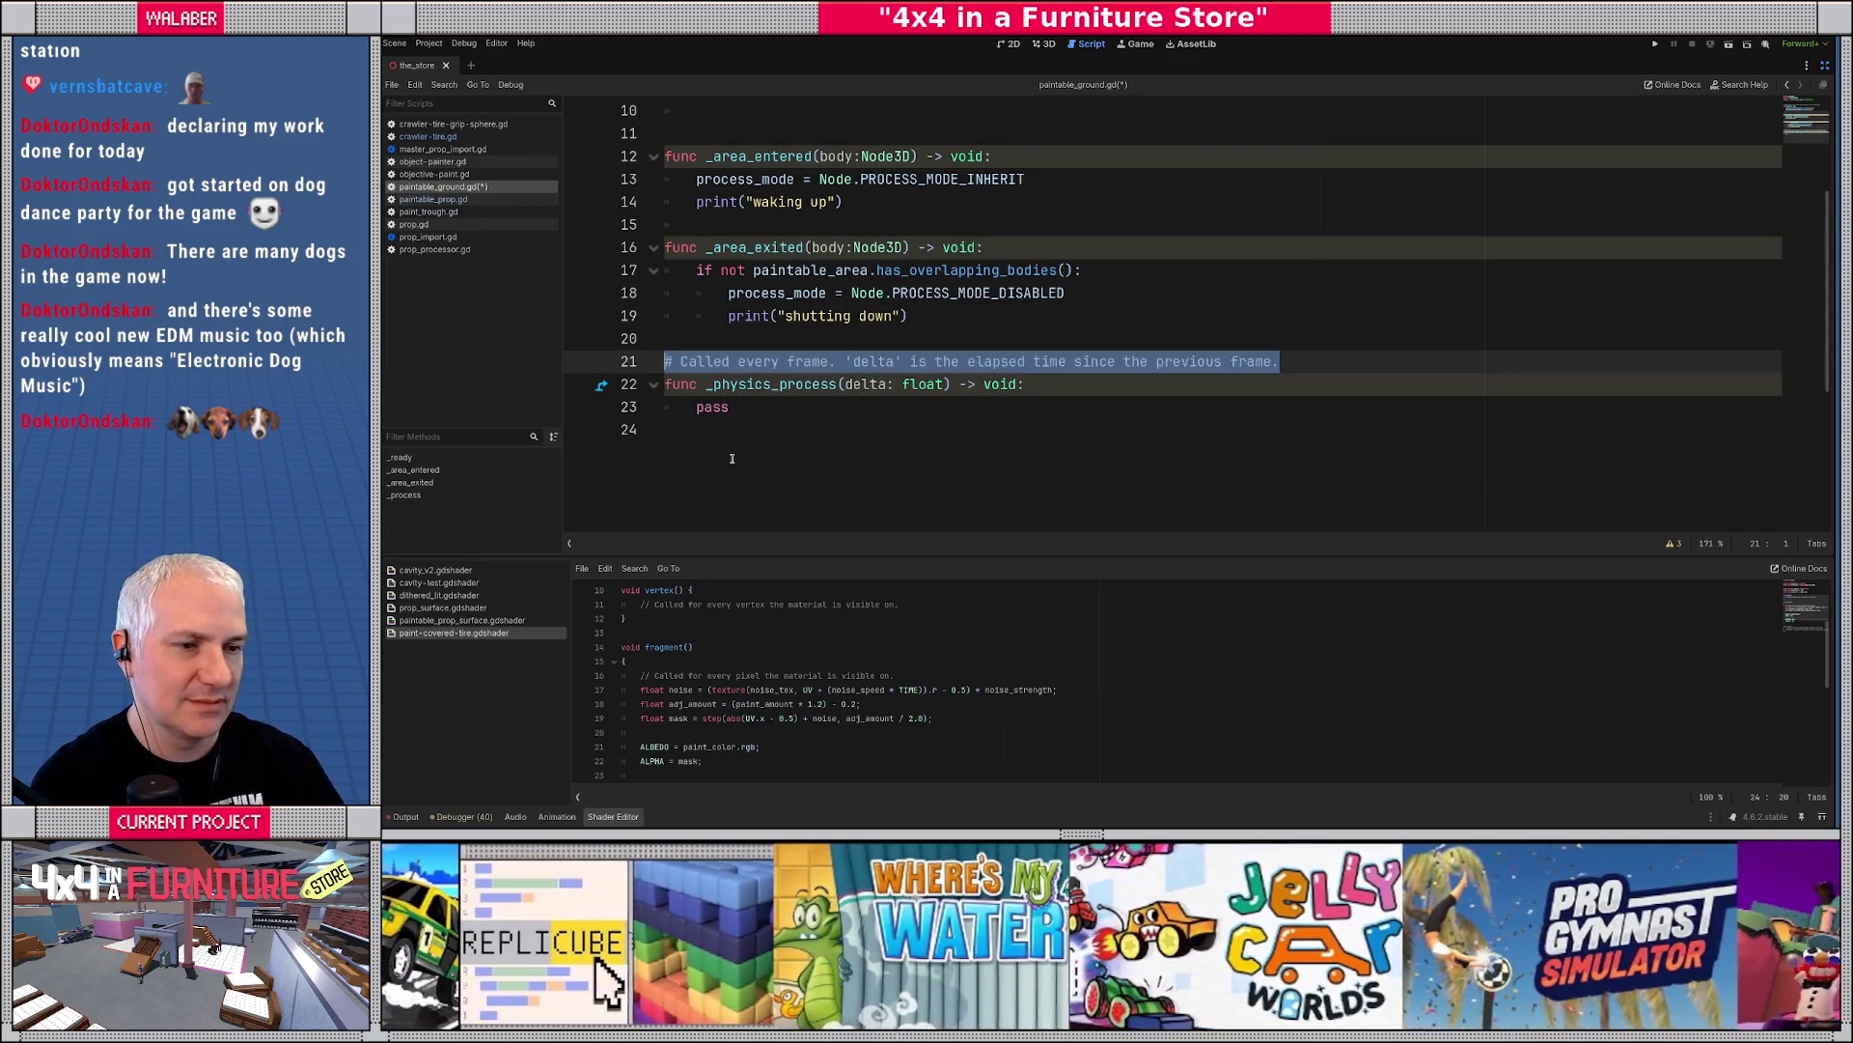
{"action": "key", "text": "Delete"}
{"action": "key", "text": "Down"}
{"action": "key", "text": "Down"}
{"action": "key", "text": "shift+End"}
{"action": "key", "text": "Delete"}
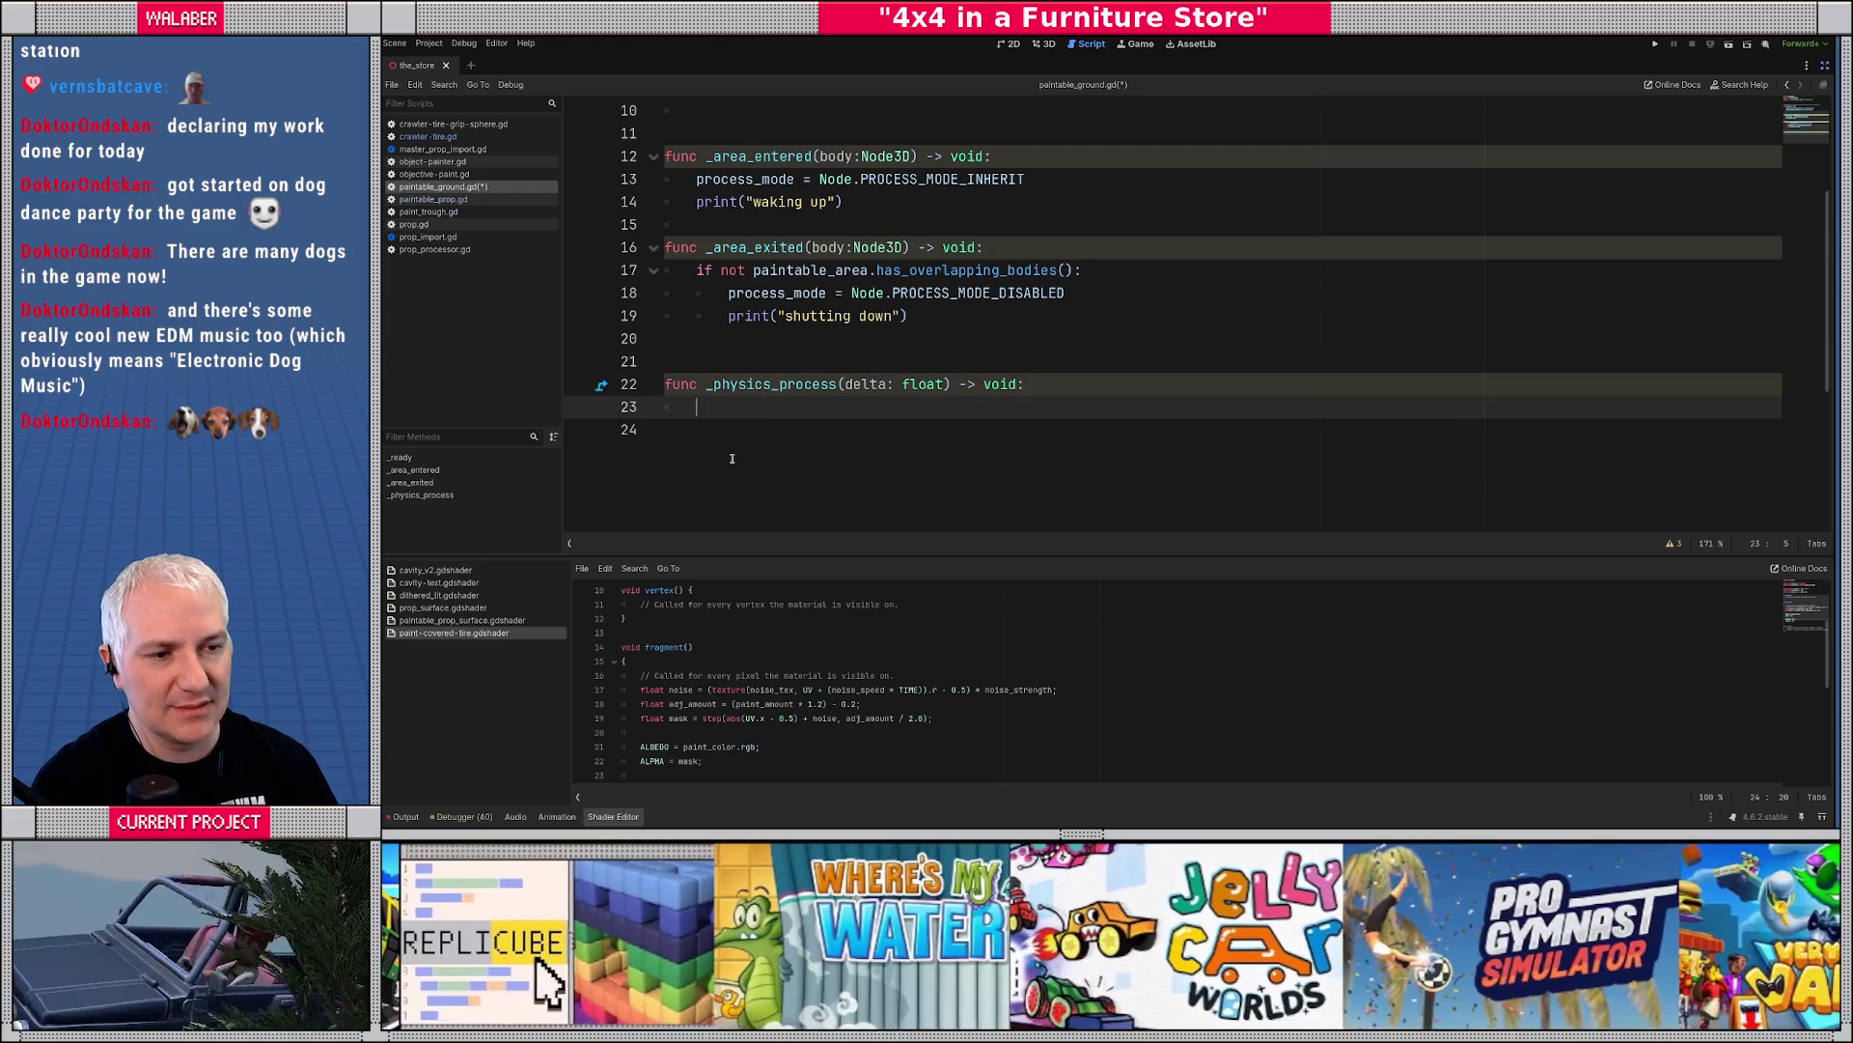
Rename delta to _delta and add var state := PhysicsServer3D.body_get_direct_state(get_rid())
{"action": "left_click", "coordinate": [842, 384]}
{"action": "type", "text": "_"}
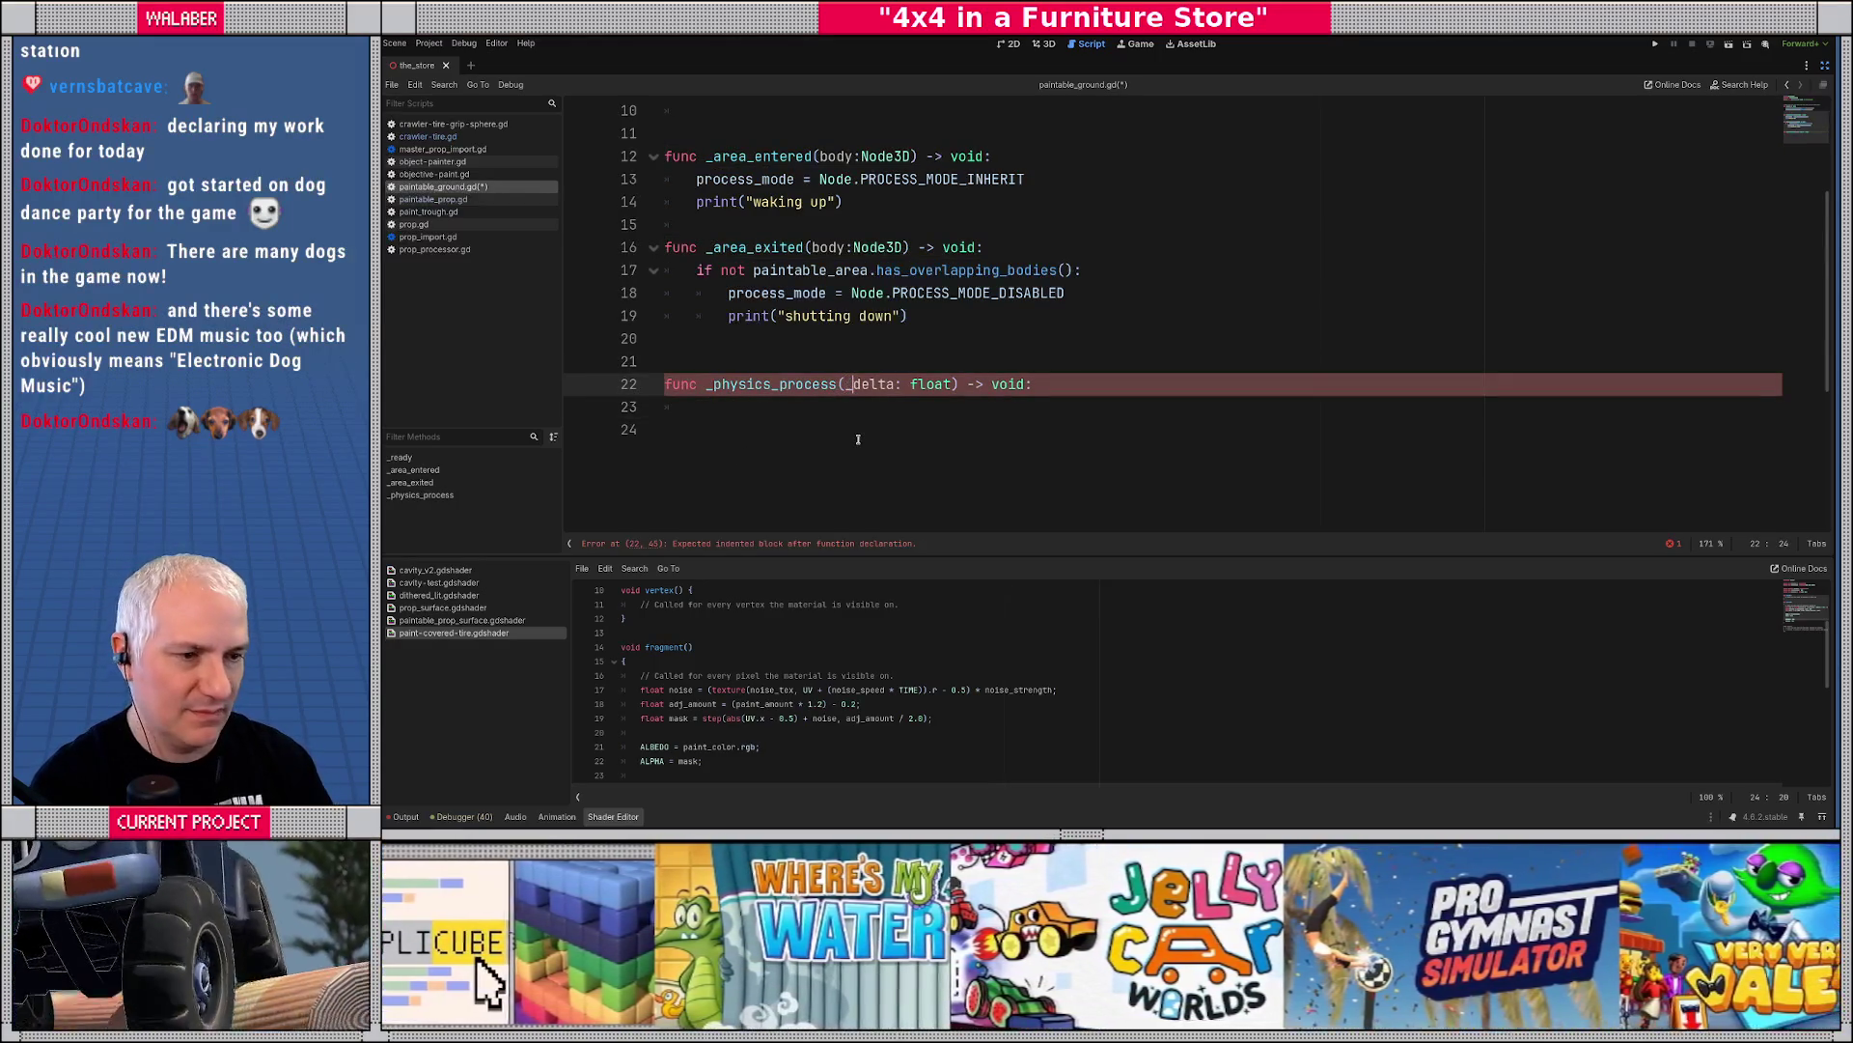
{"action": "key", "text": "Down"}
{"action": "type", "text": "r state"}
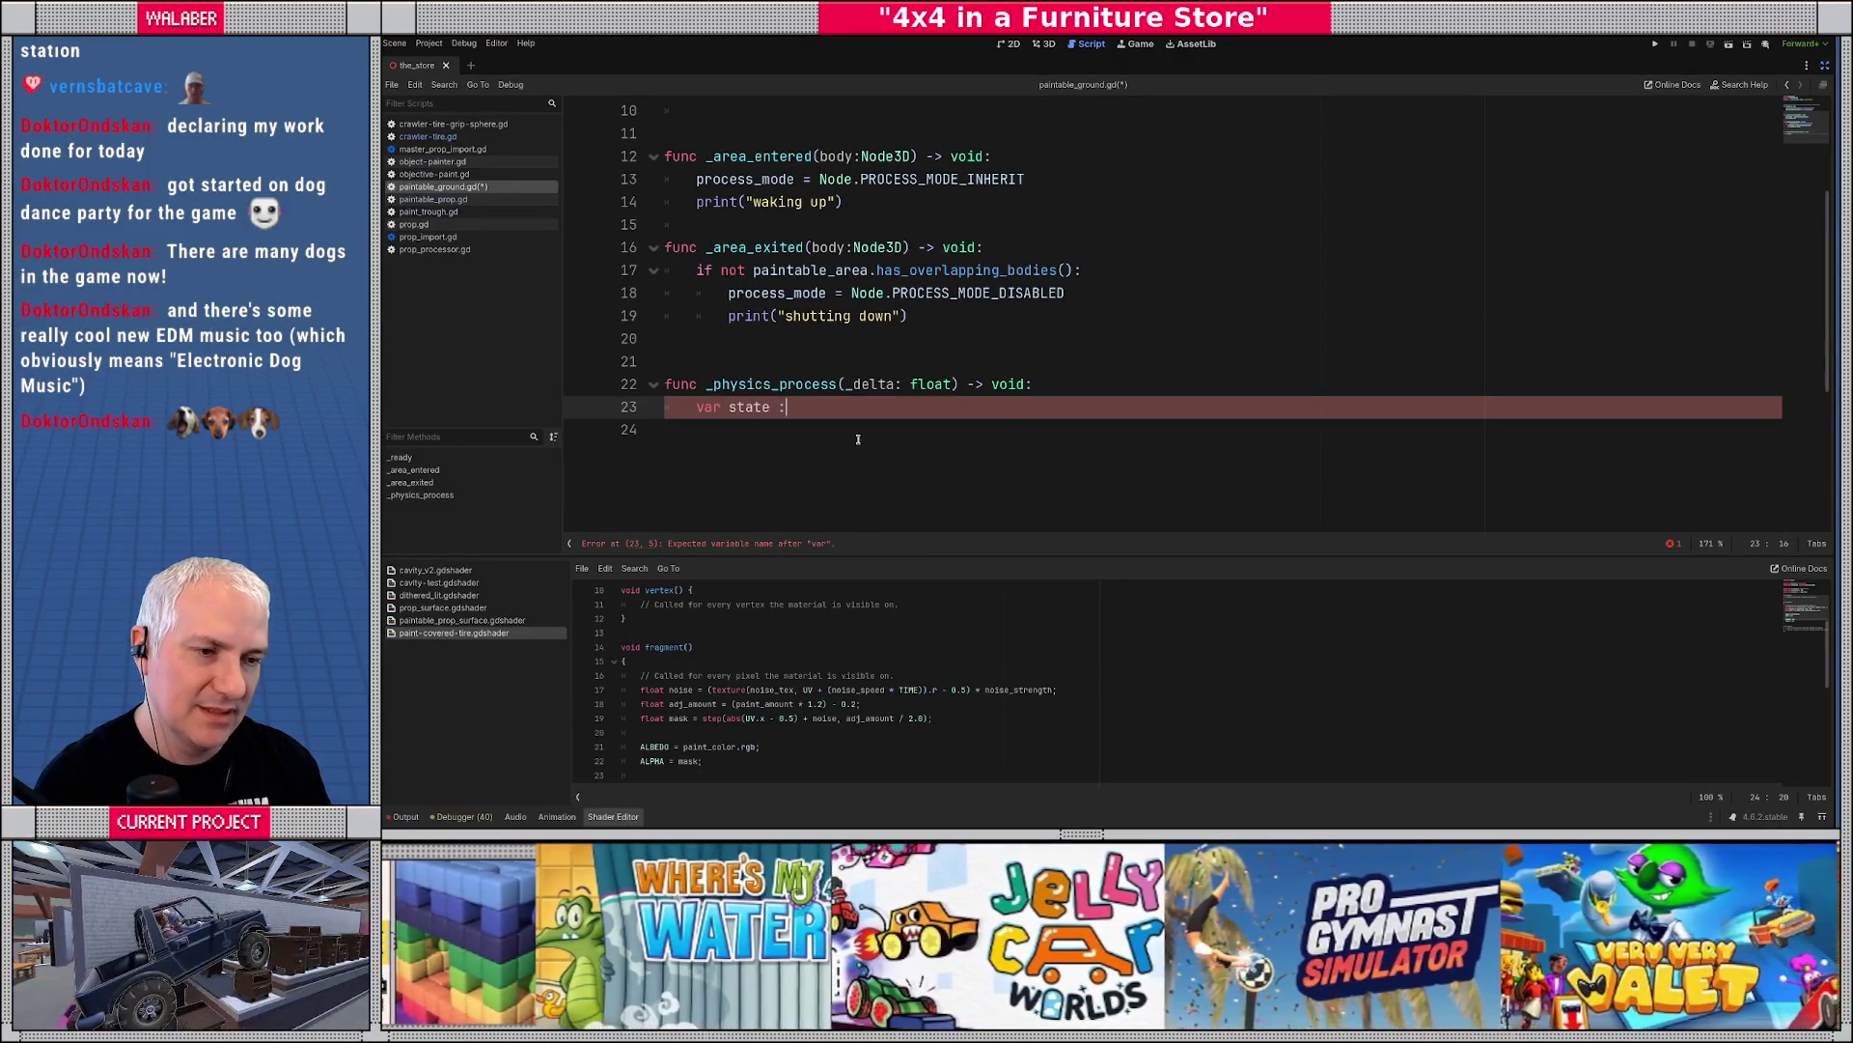
{"action": "type", "text": " := PhysicsServer"}
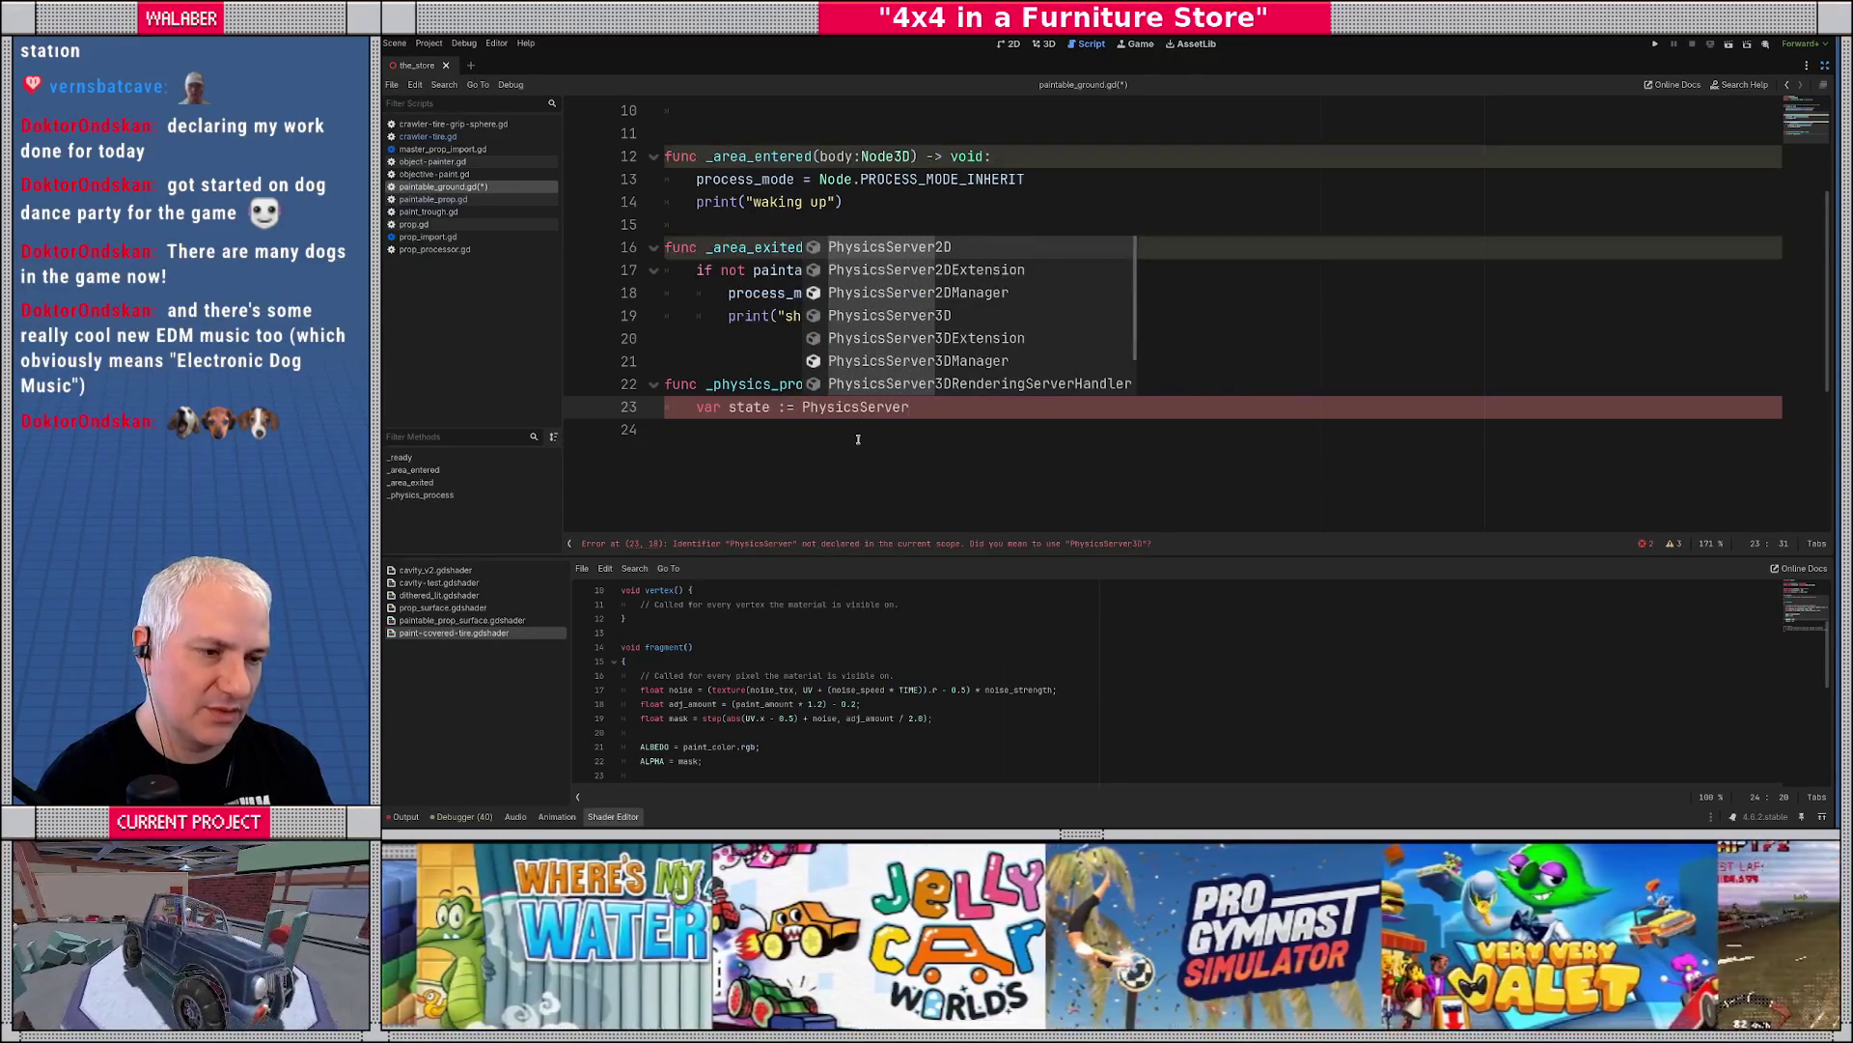
{"action": "type", "text": "3D.get_gire"}
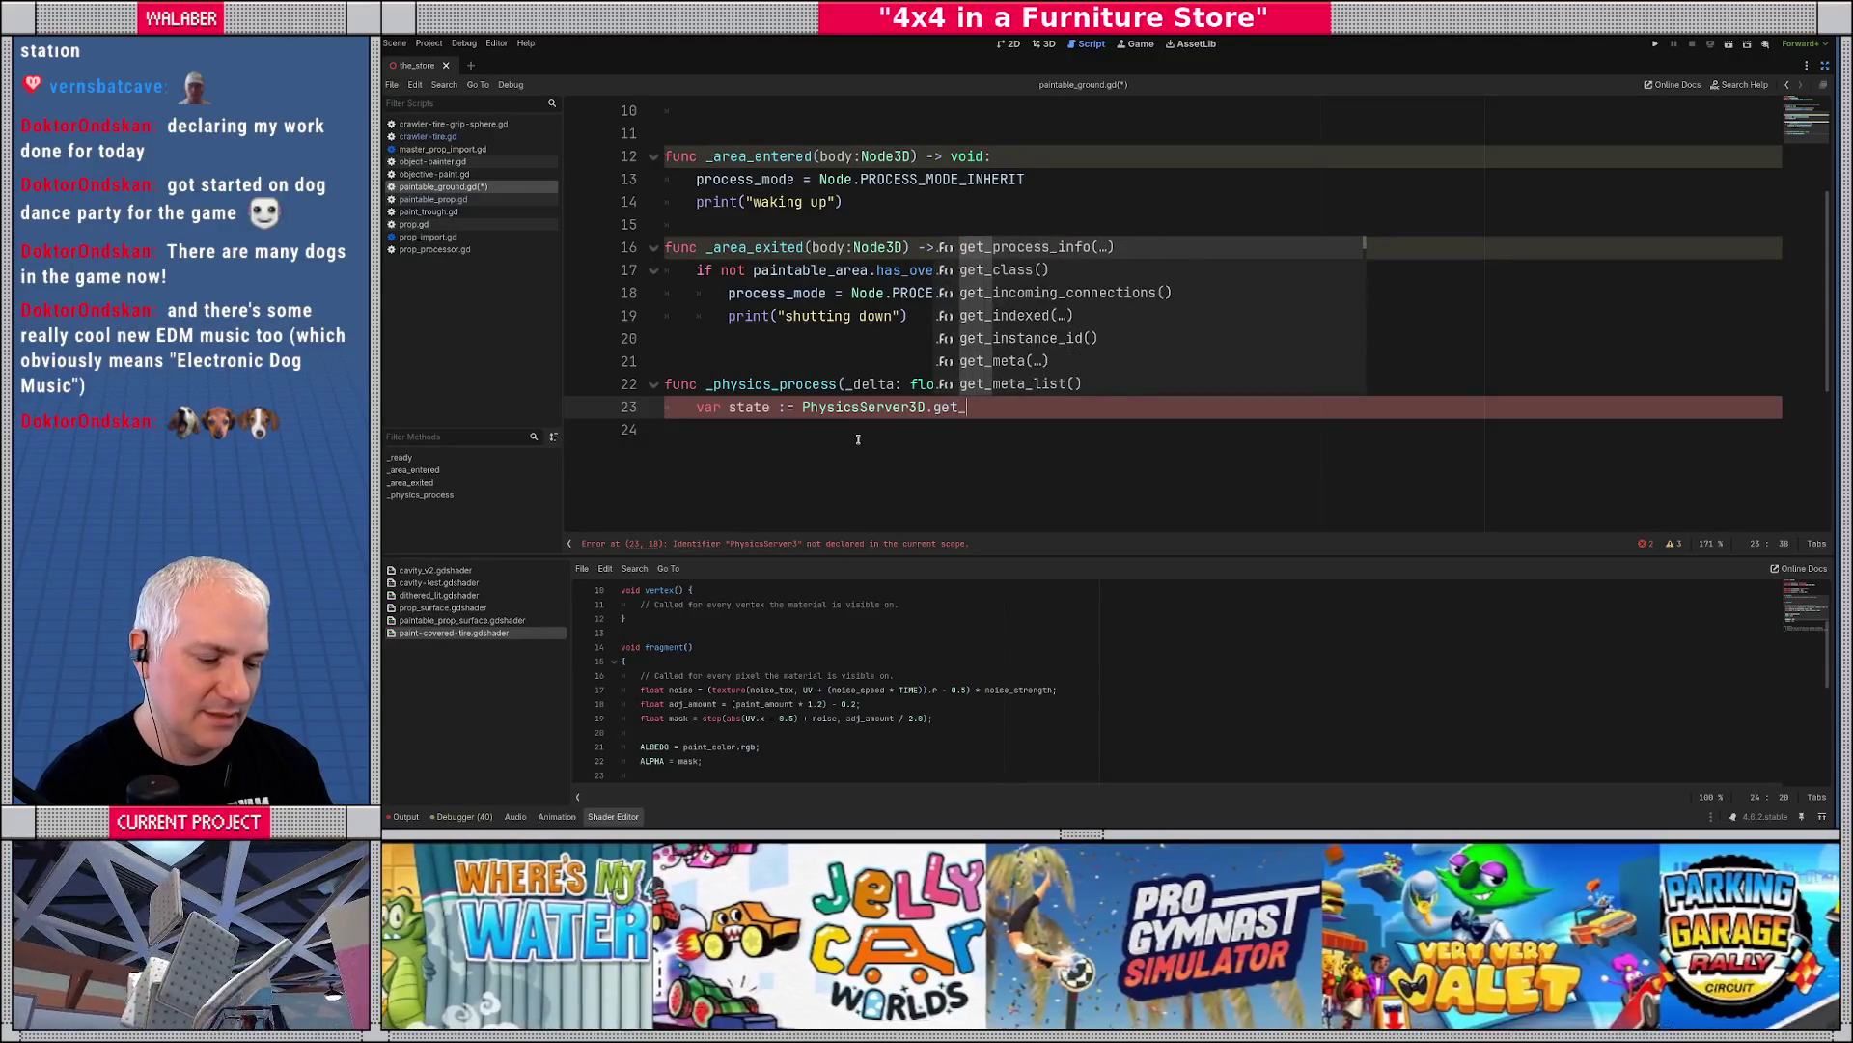
{"action": "key", "text": "BackSpace"}
{"action": "key", "text": "BackSpace"}
{"action": "key", "text": "BackSpace"}
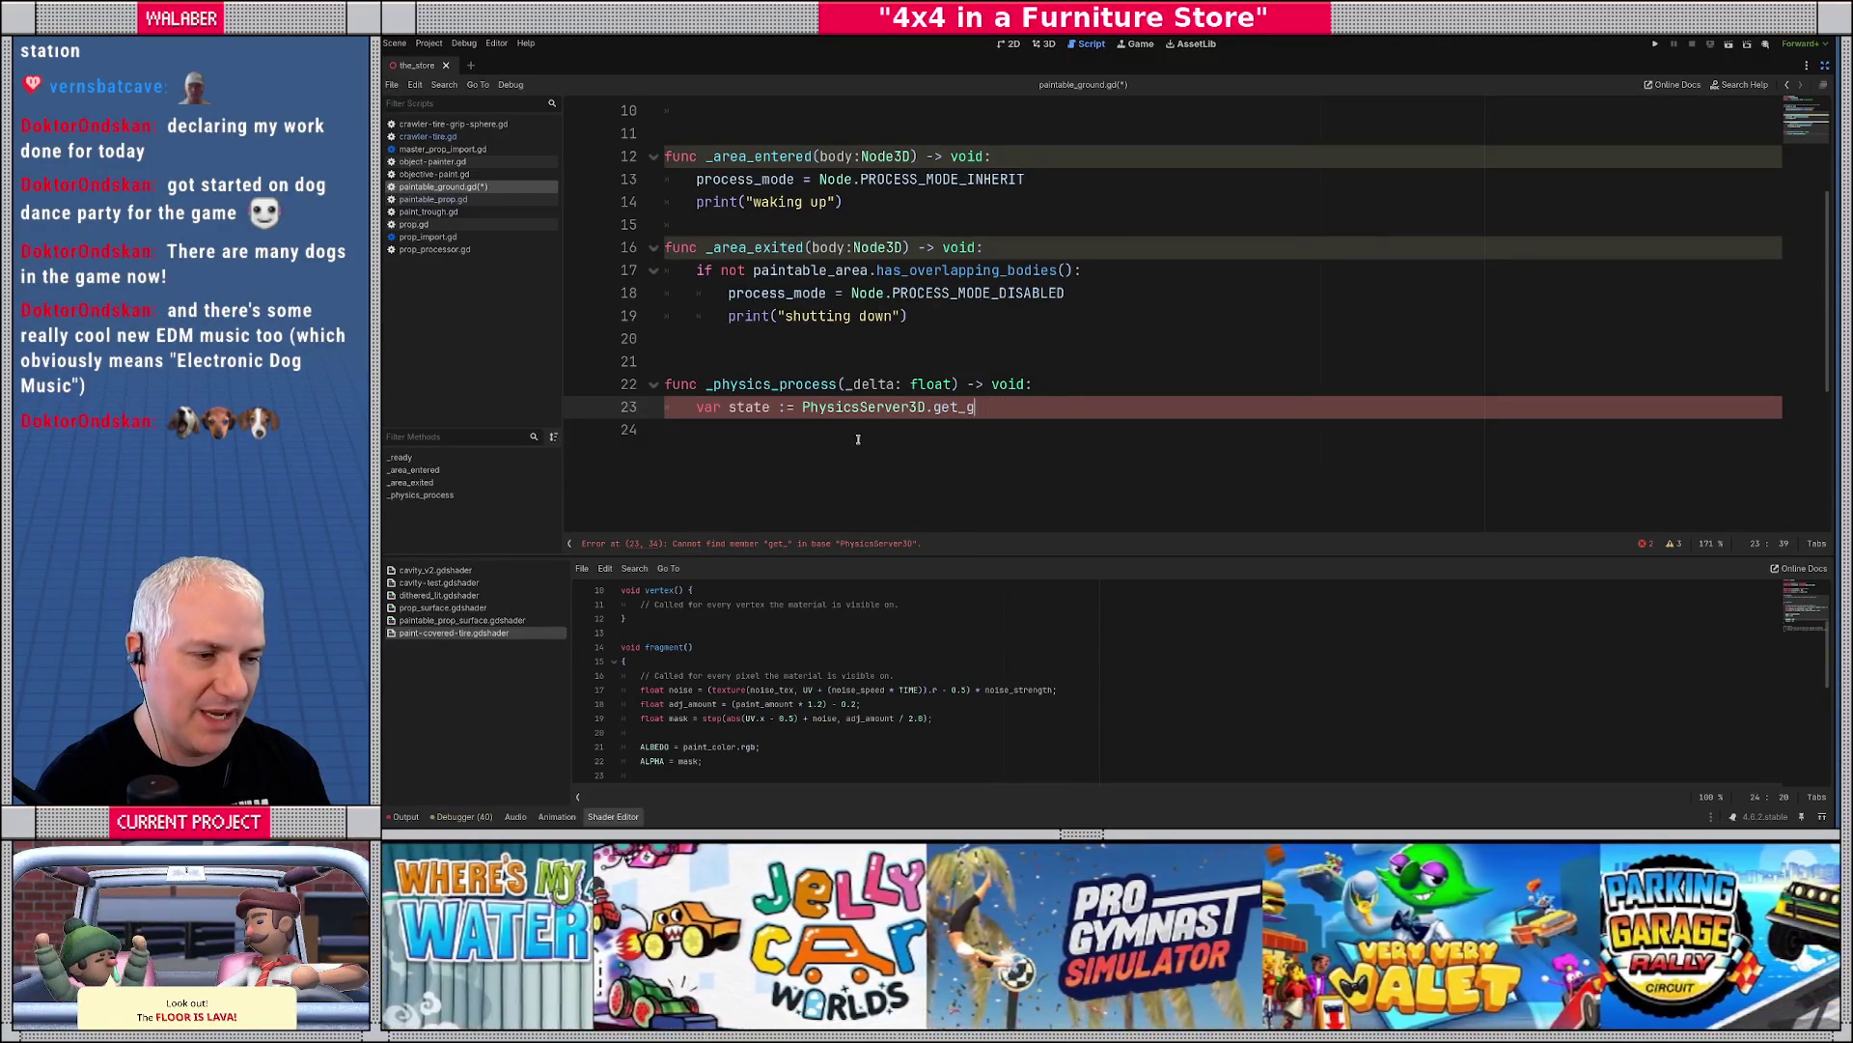
{"action": "type", "text": "body_get_di"}
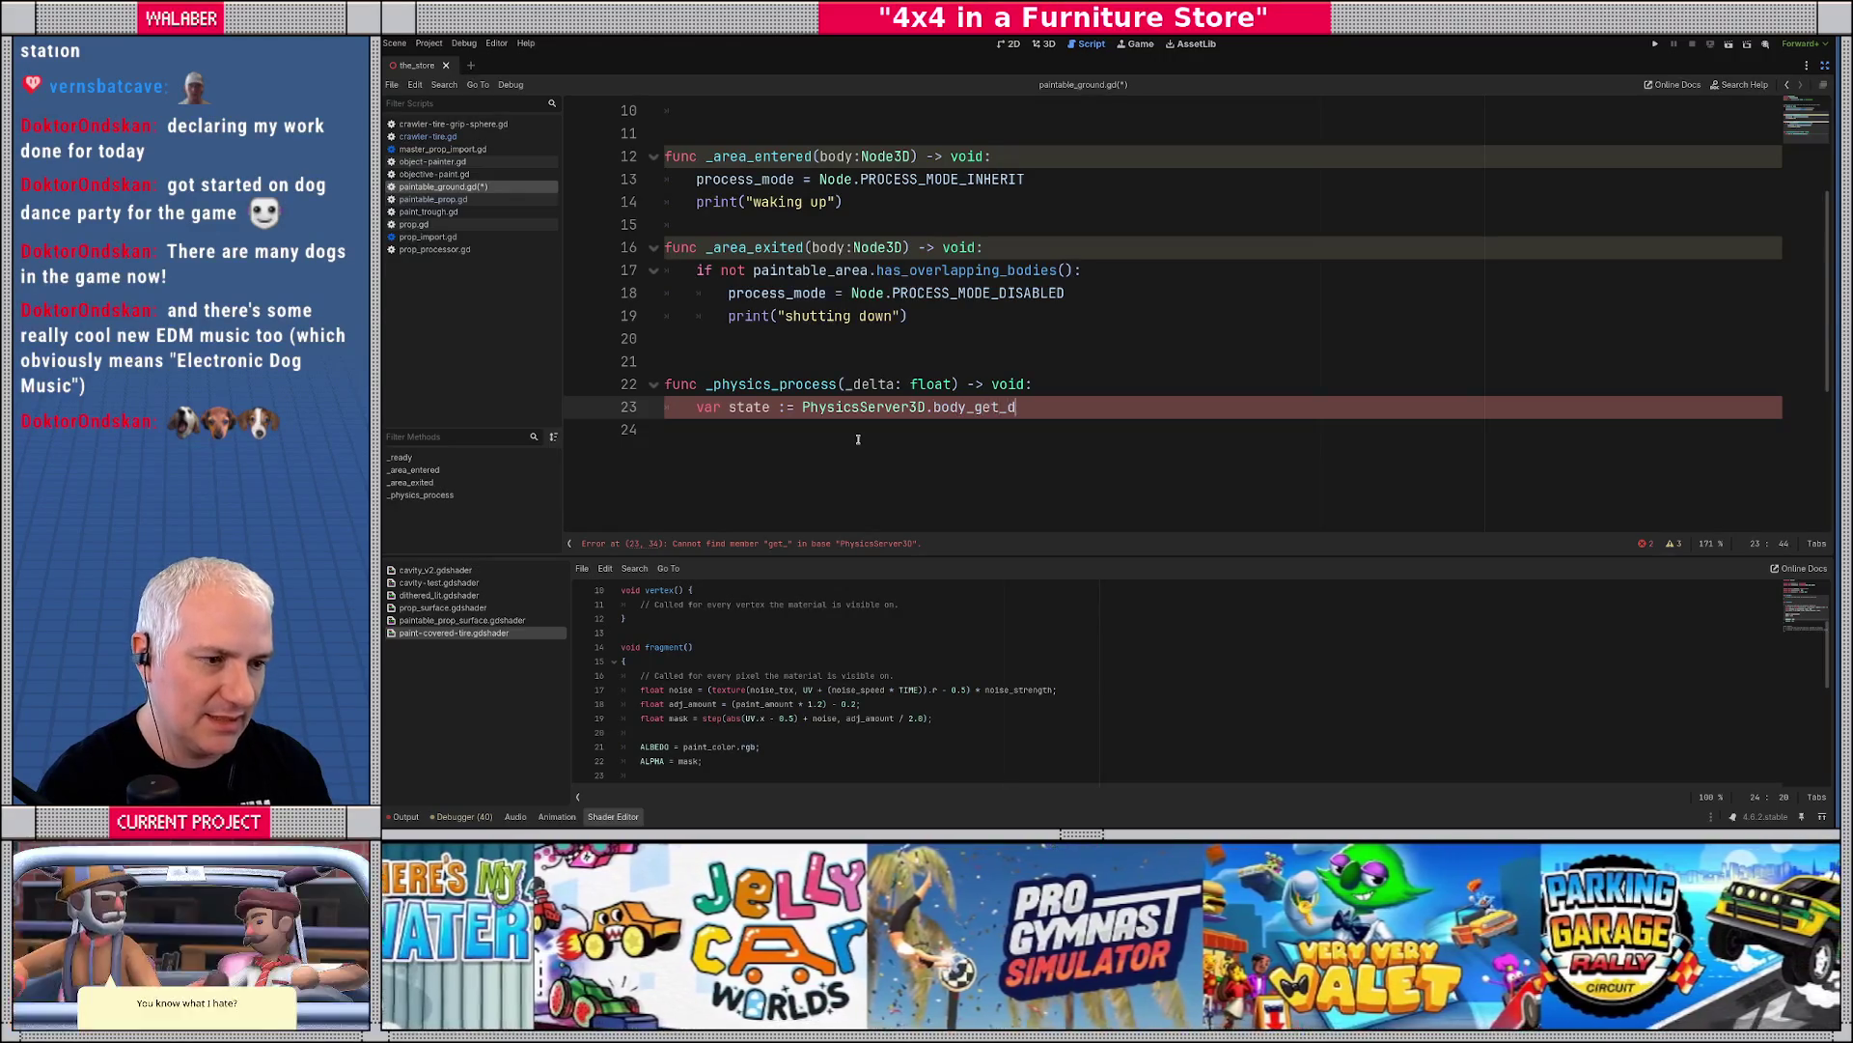
{"action": "key", "text": "Return"}
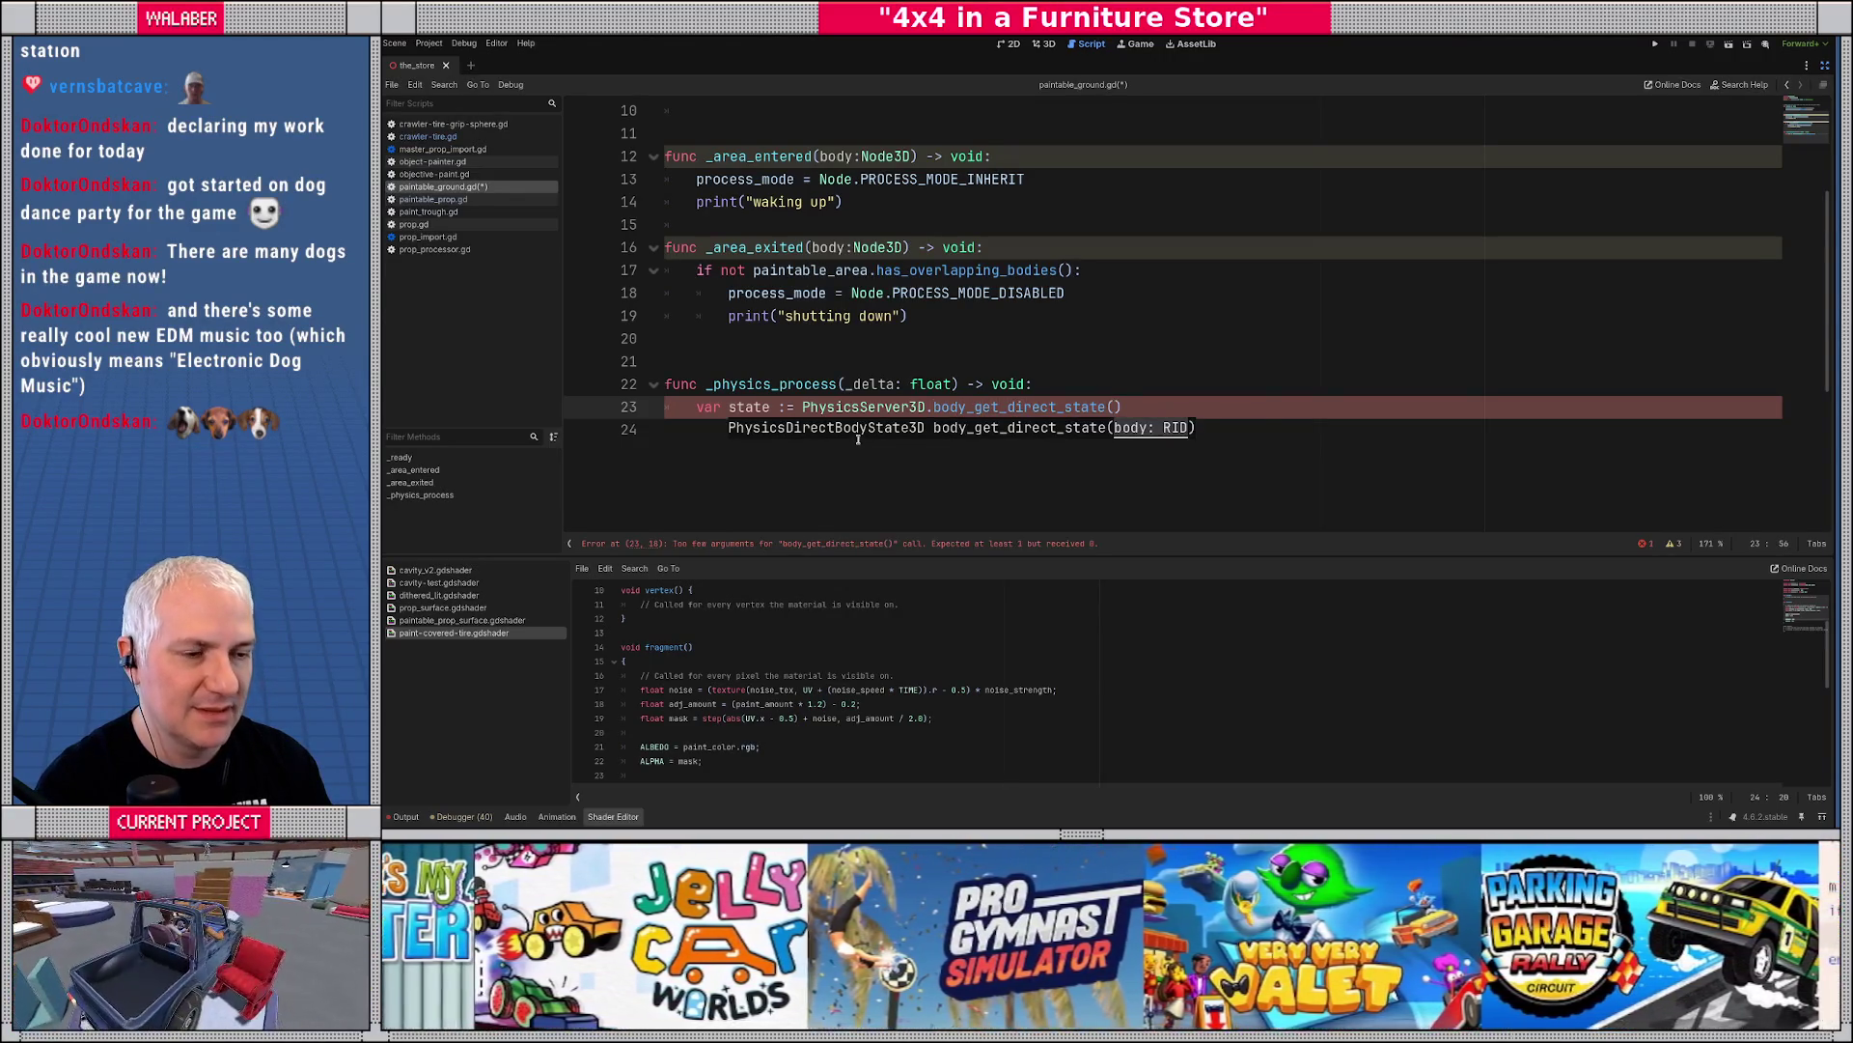
{"action": "type", "text": "get_ri"}
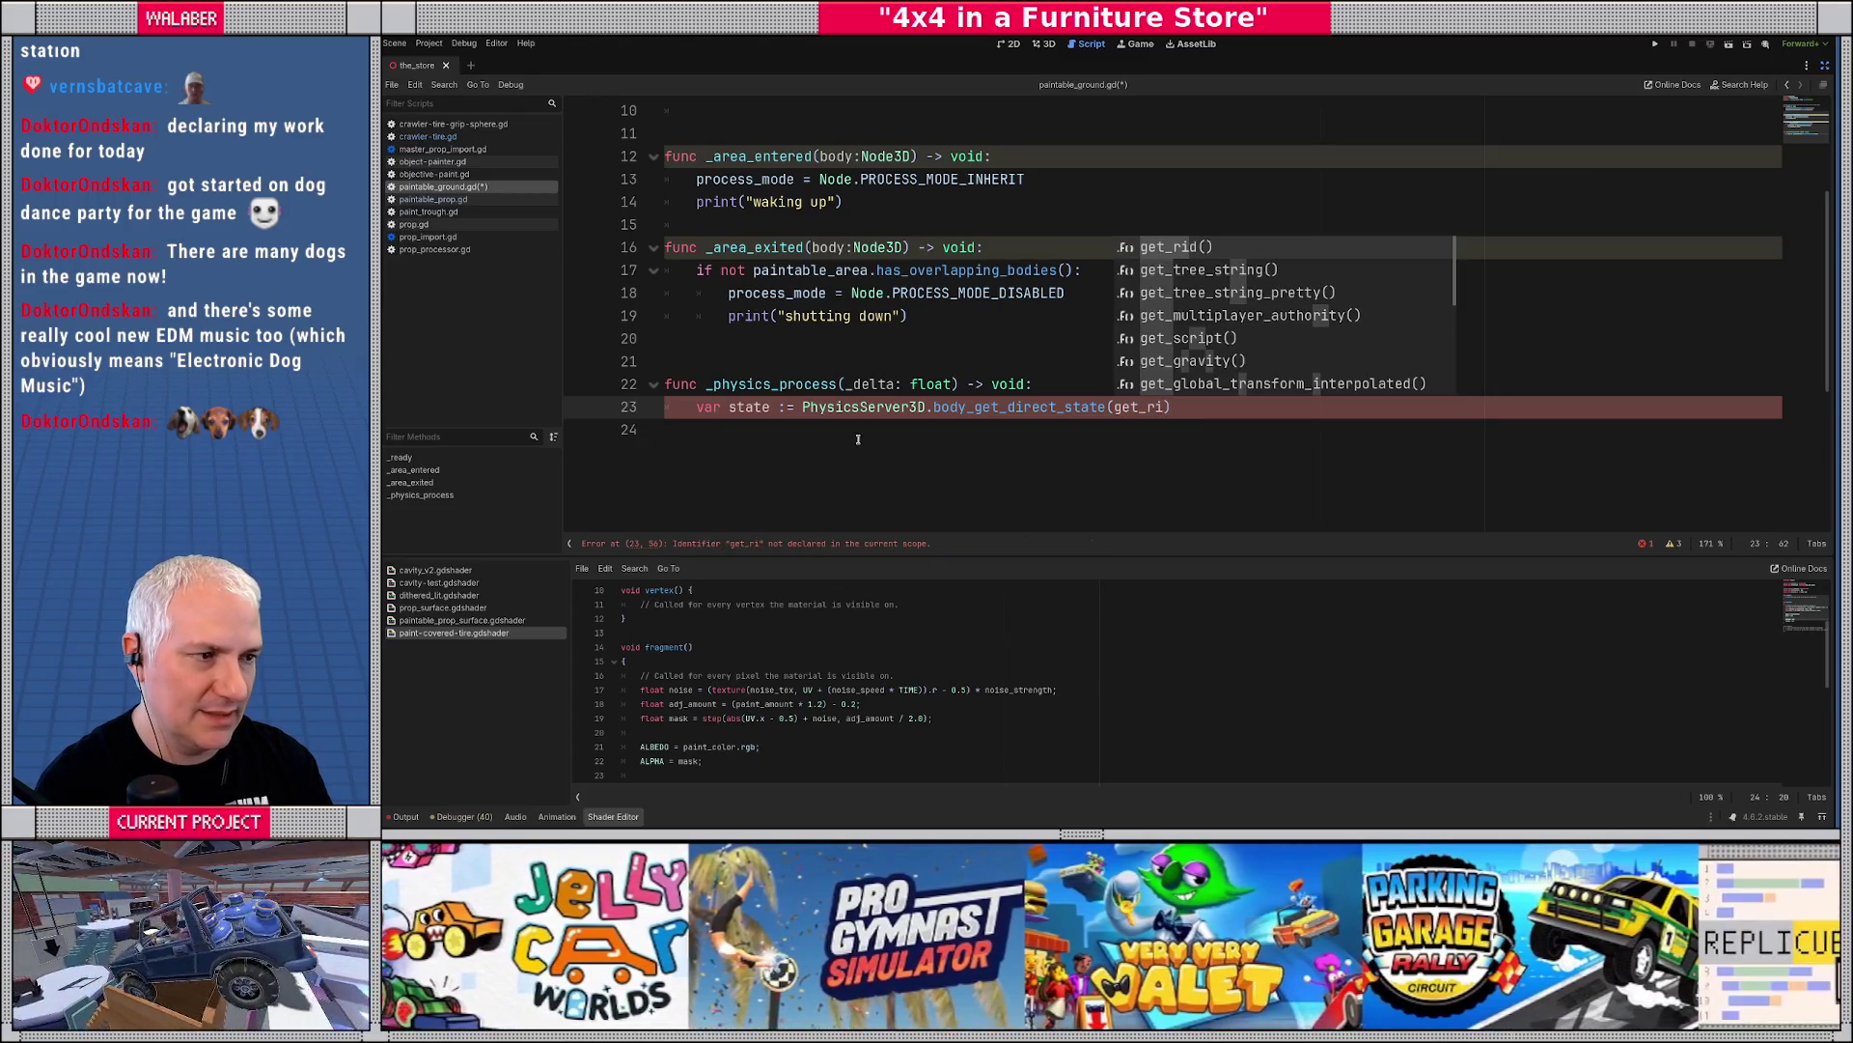
{"action": "key", "text": "Return"}
{"action": "key", "text": "End"}
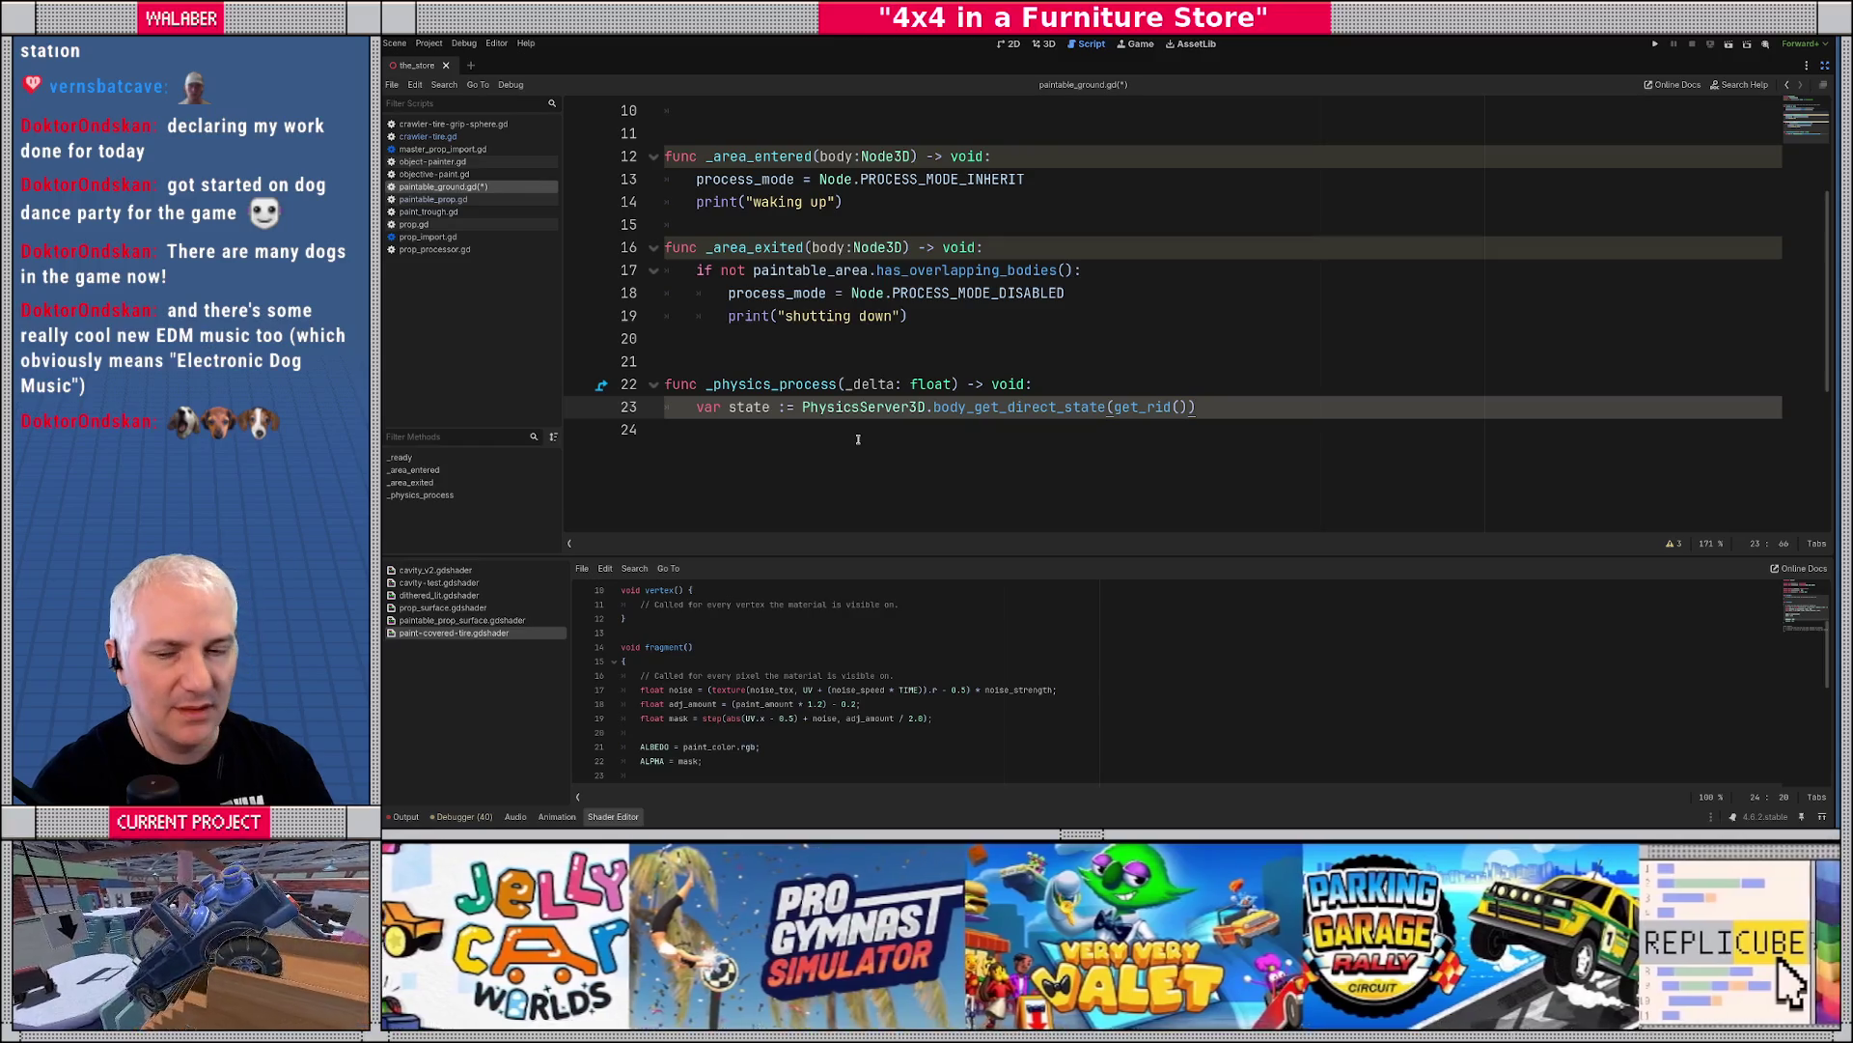
{"action": "key", "text": "Return"}
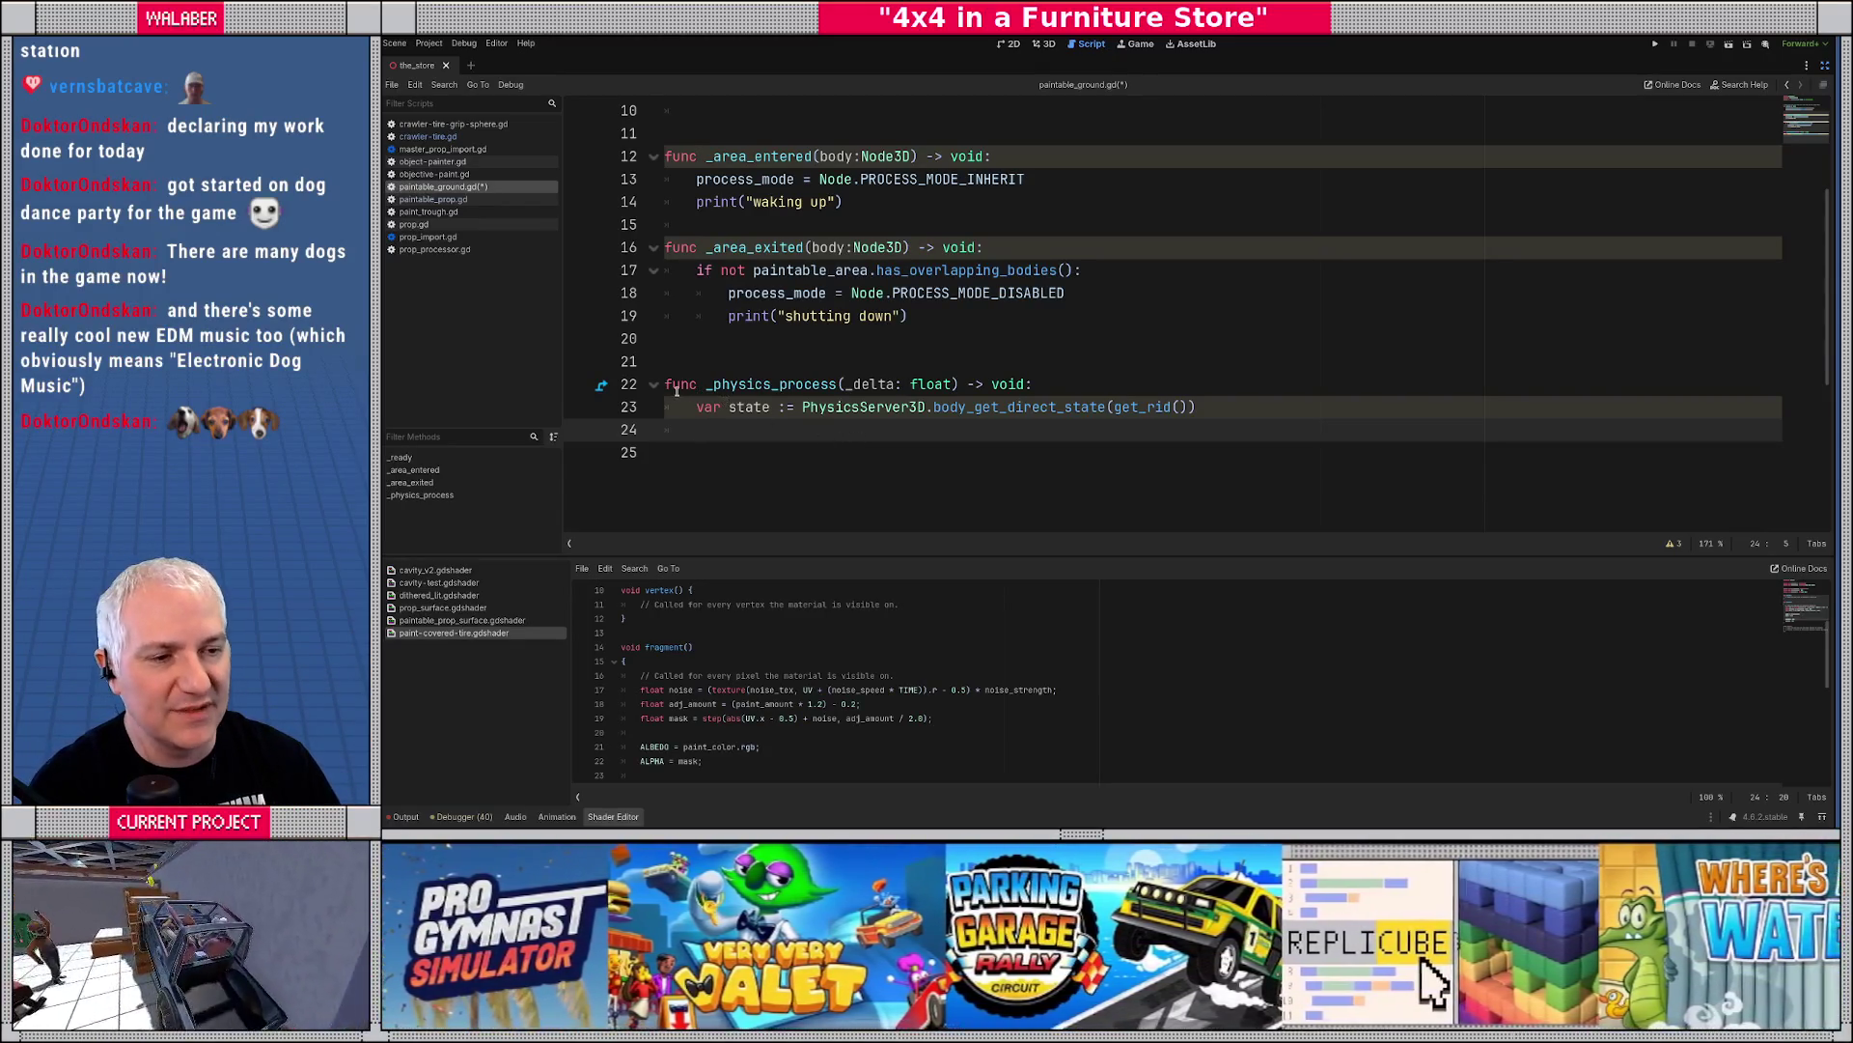
Add print(state.get_contact_count()) to _physics_process and save the script
{"action": "left_click_drag", "start_coordinate": [676, 386], "coordinate": [1106, 391]}
{"action": "left_click", "coordinate": [736, 436]}
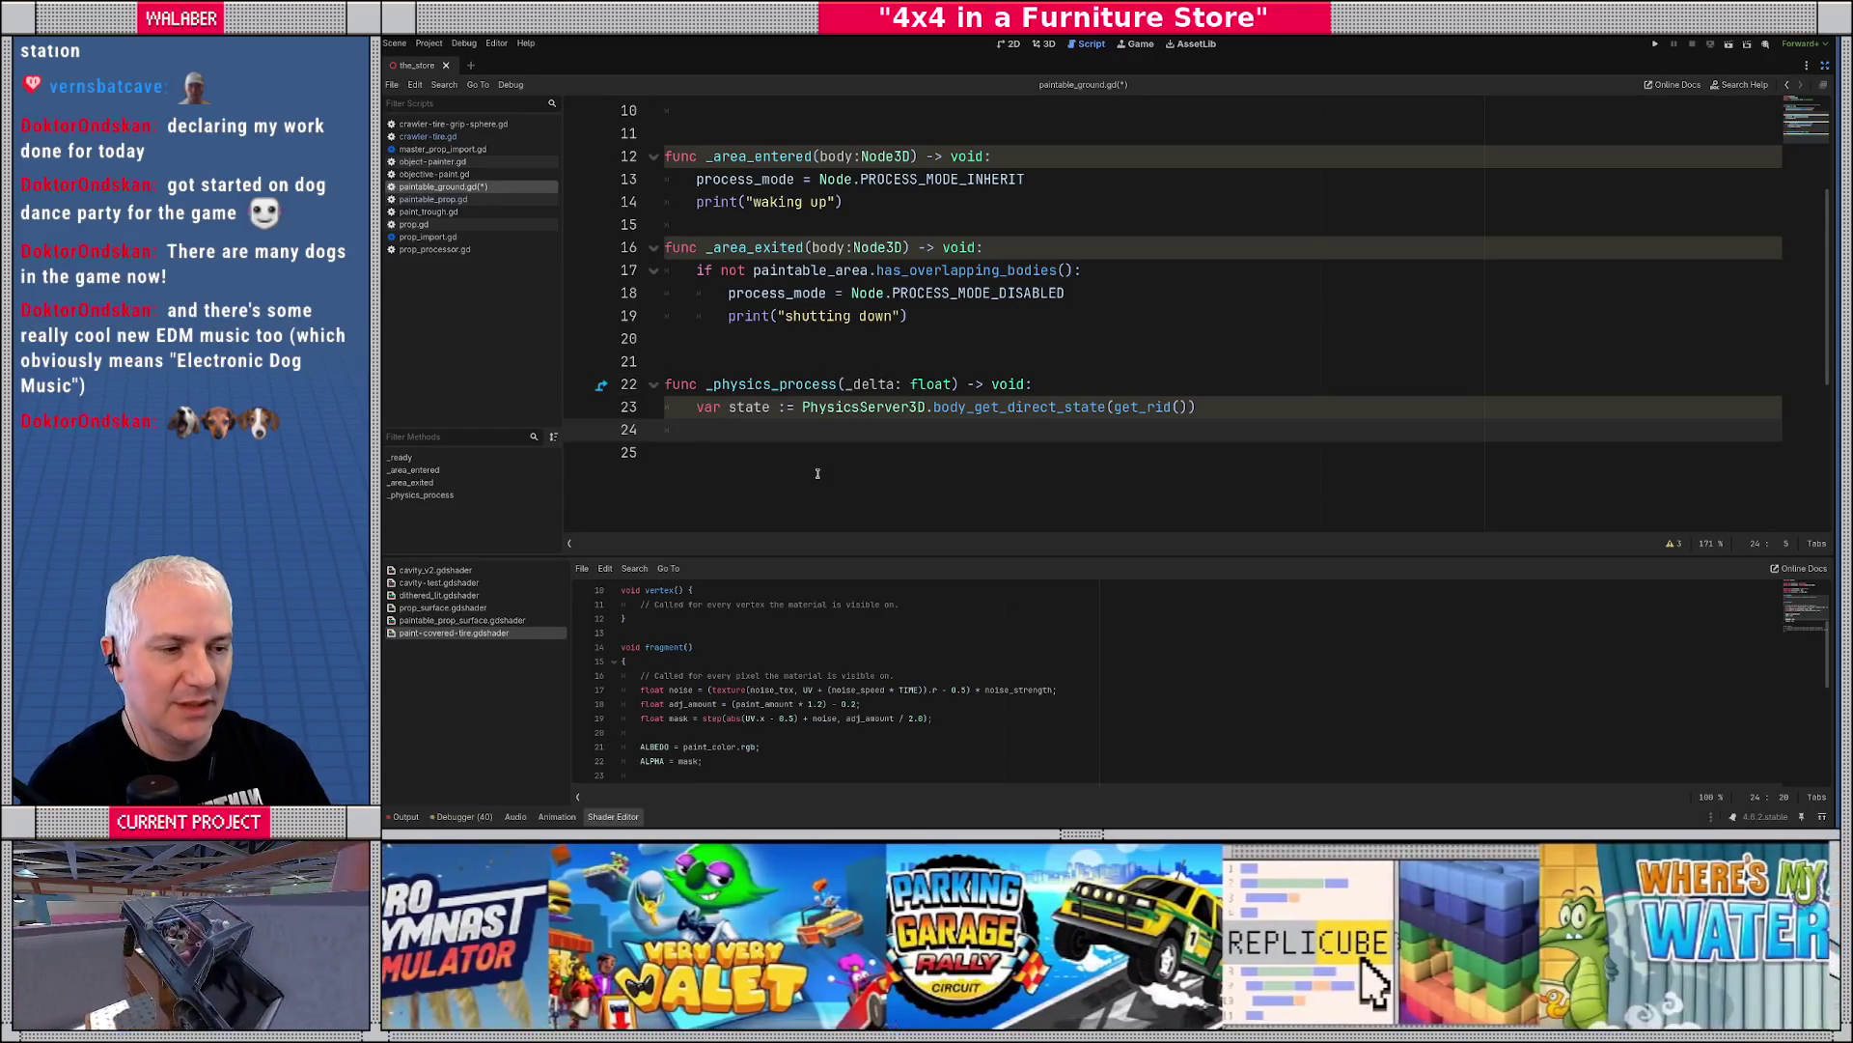
{"action": "type", "text": "print(sta"}
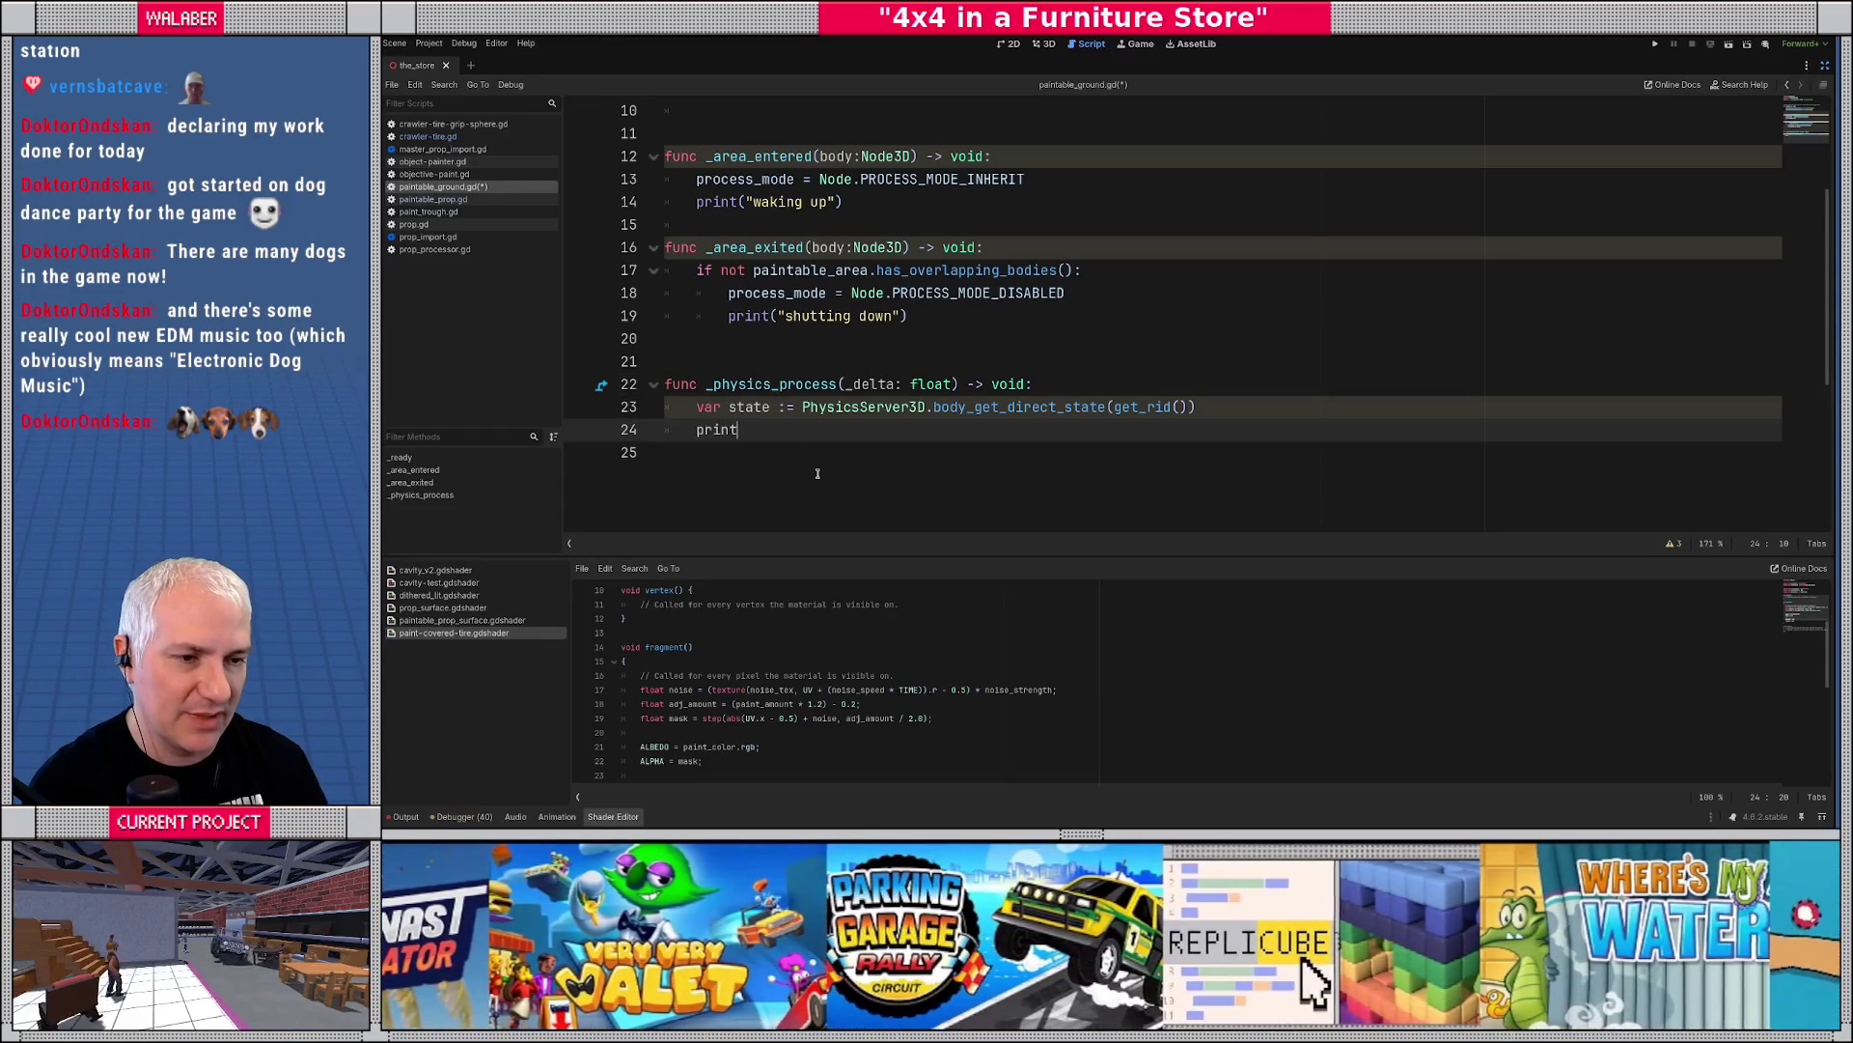
{"action": "type", "text": "te.count"}
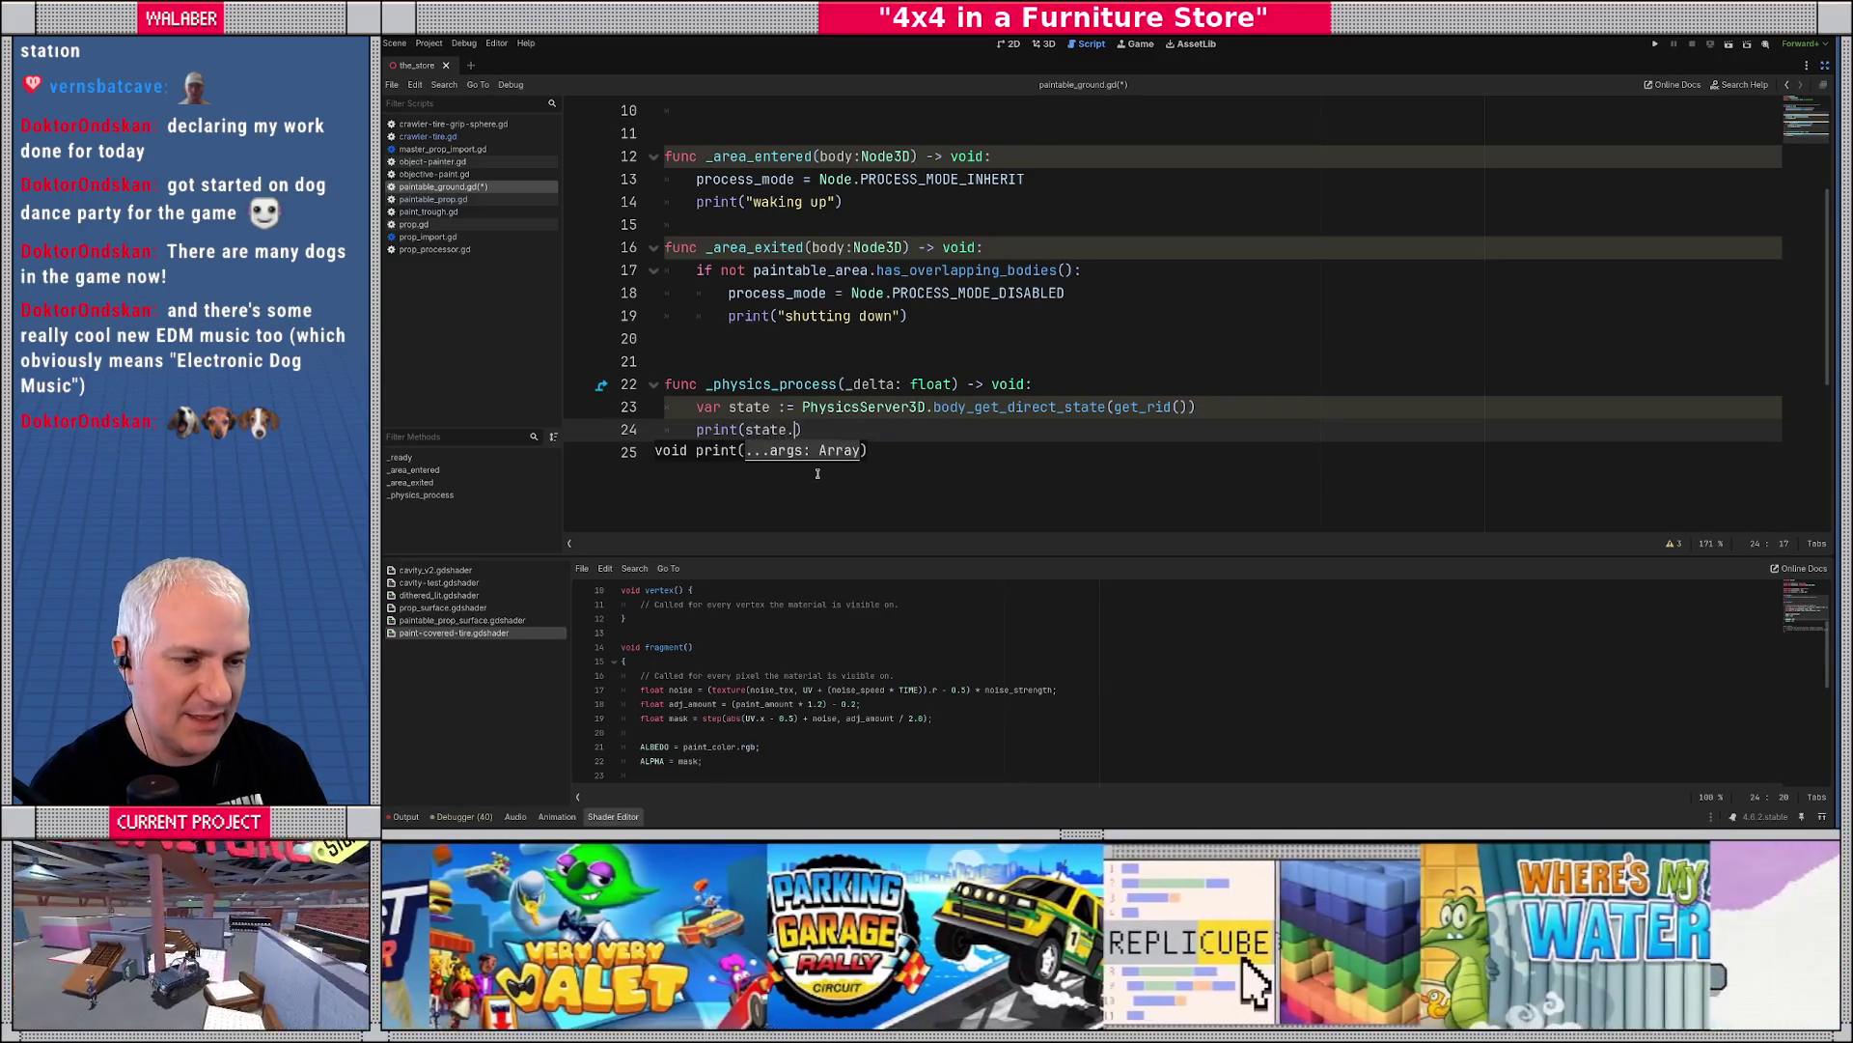
{"action": "key", "text": "Return"}
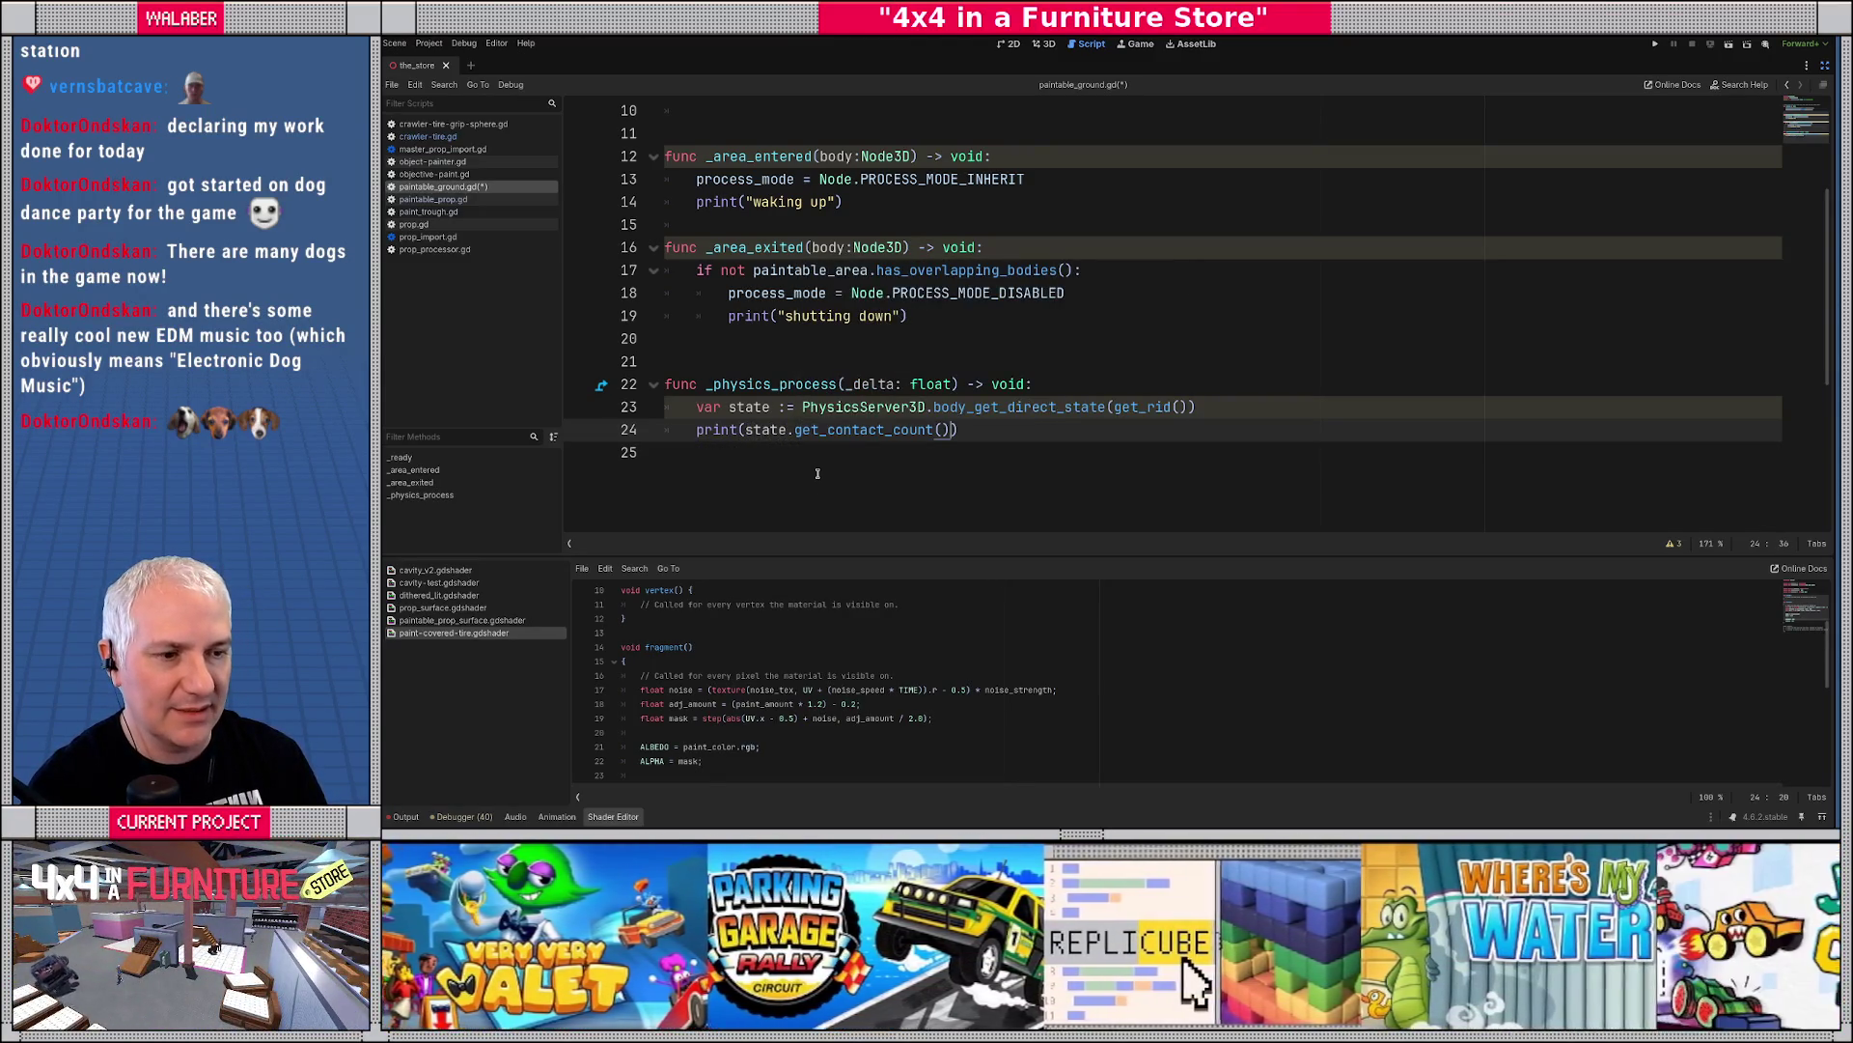
{"action": "type", "text": ")"}
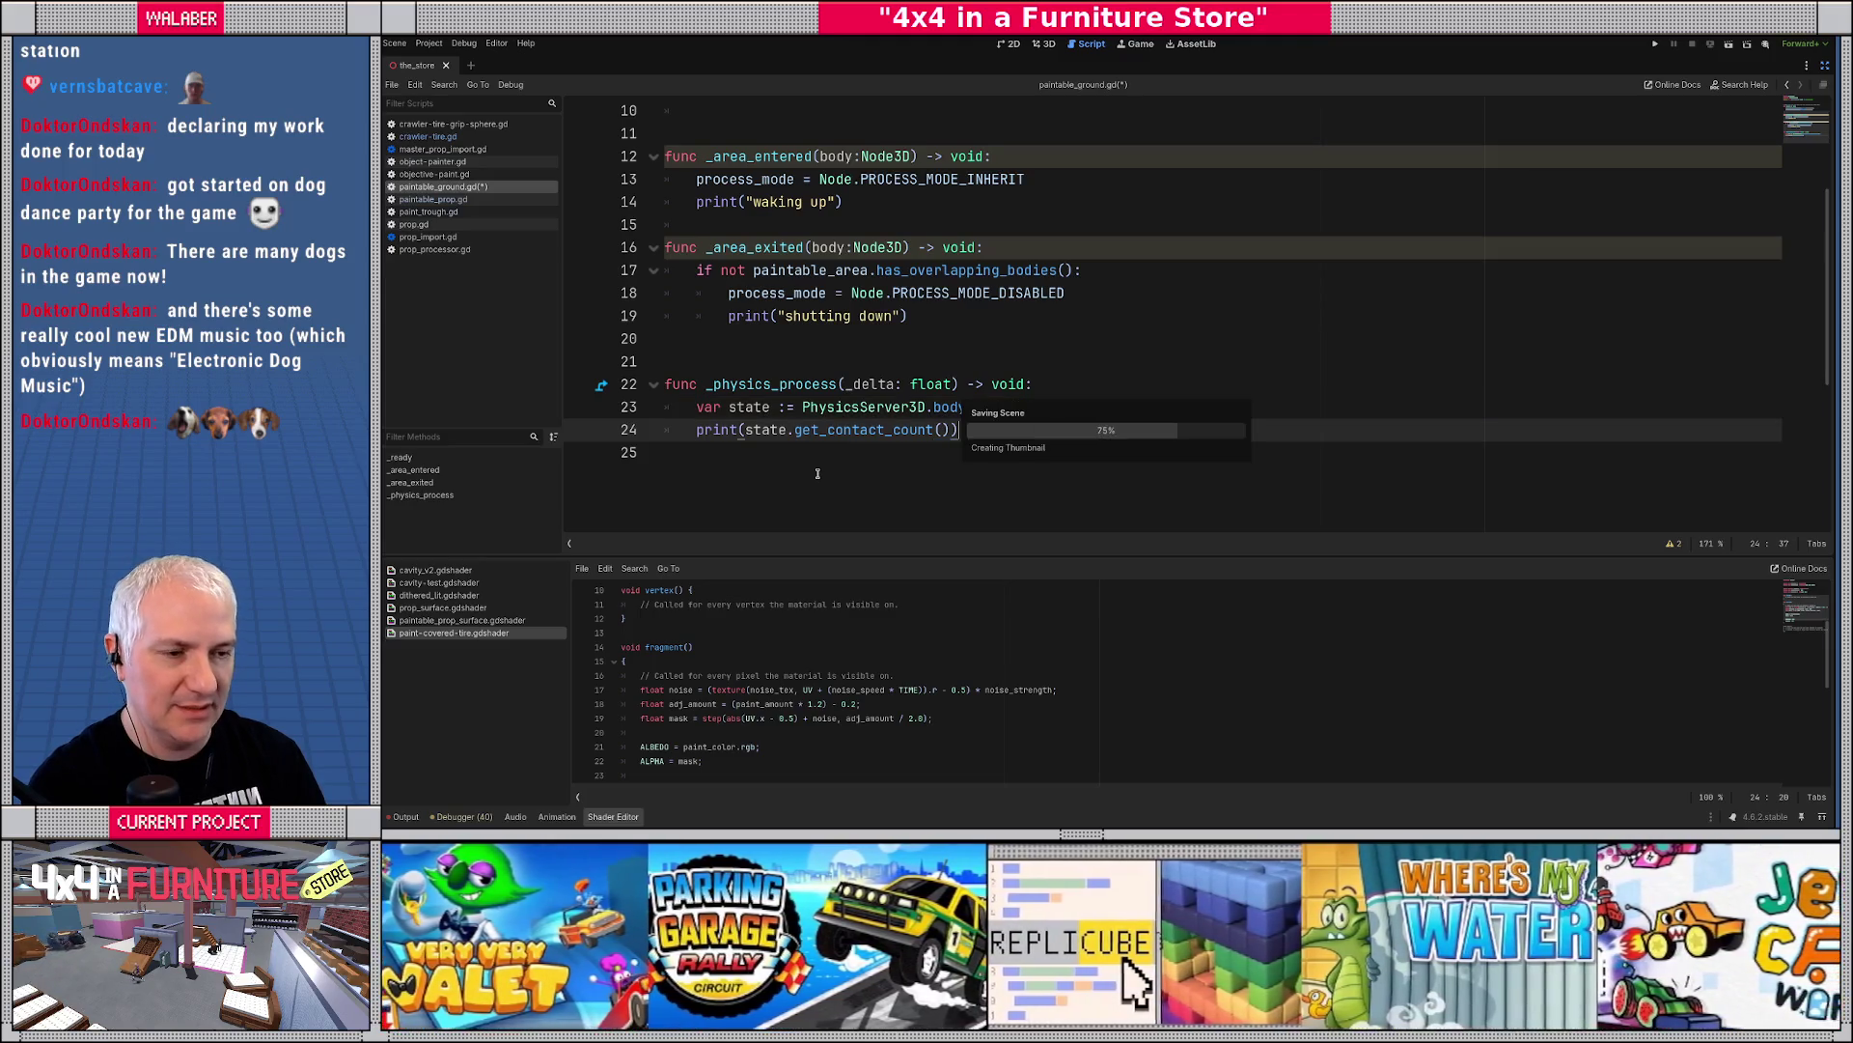
{"action": "key", "text": "ctrl+s"}
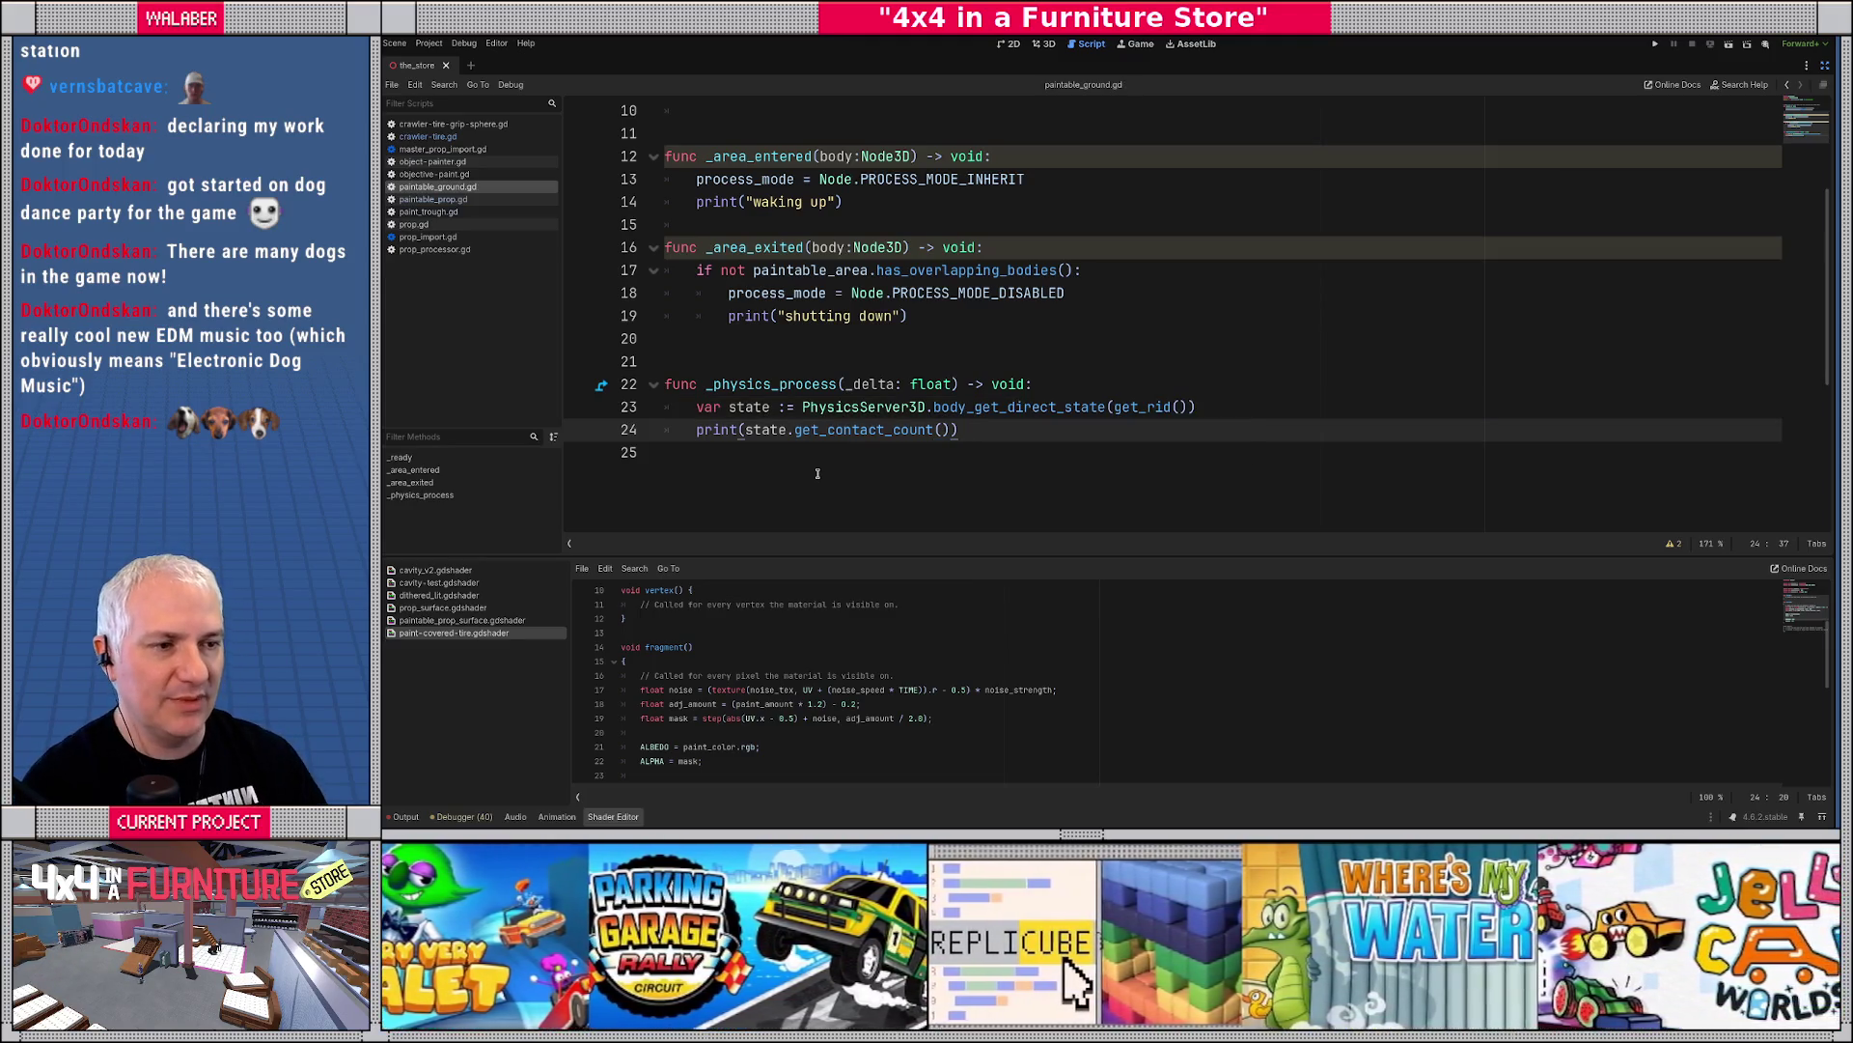
Rename the body parameter to _body in both area handlers on lines 12 and 16, then save
{"action": "left_click", "coordinate": [820, 155]}
{"action": "type", "text": "_"}
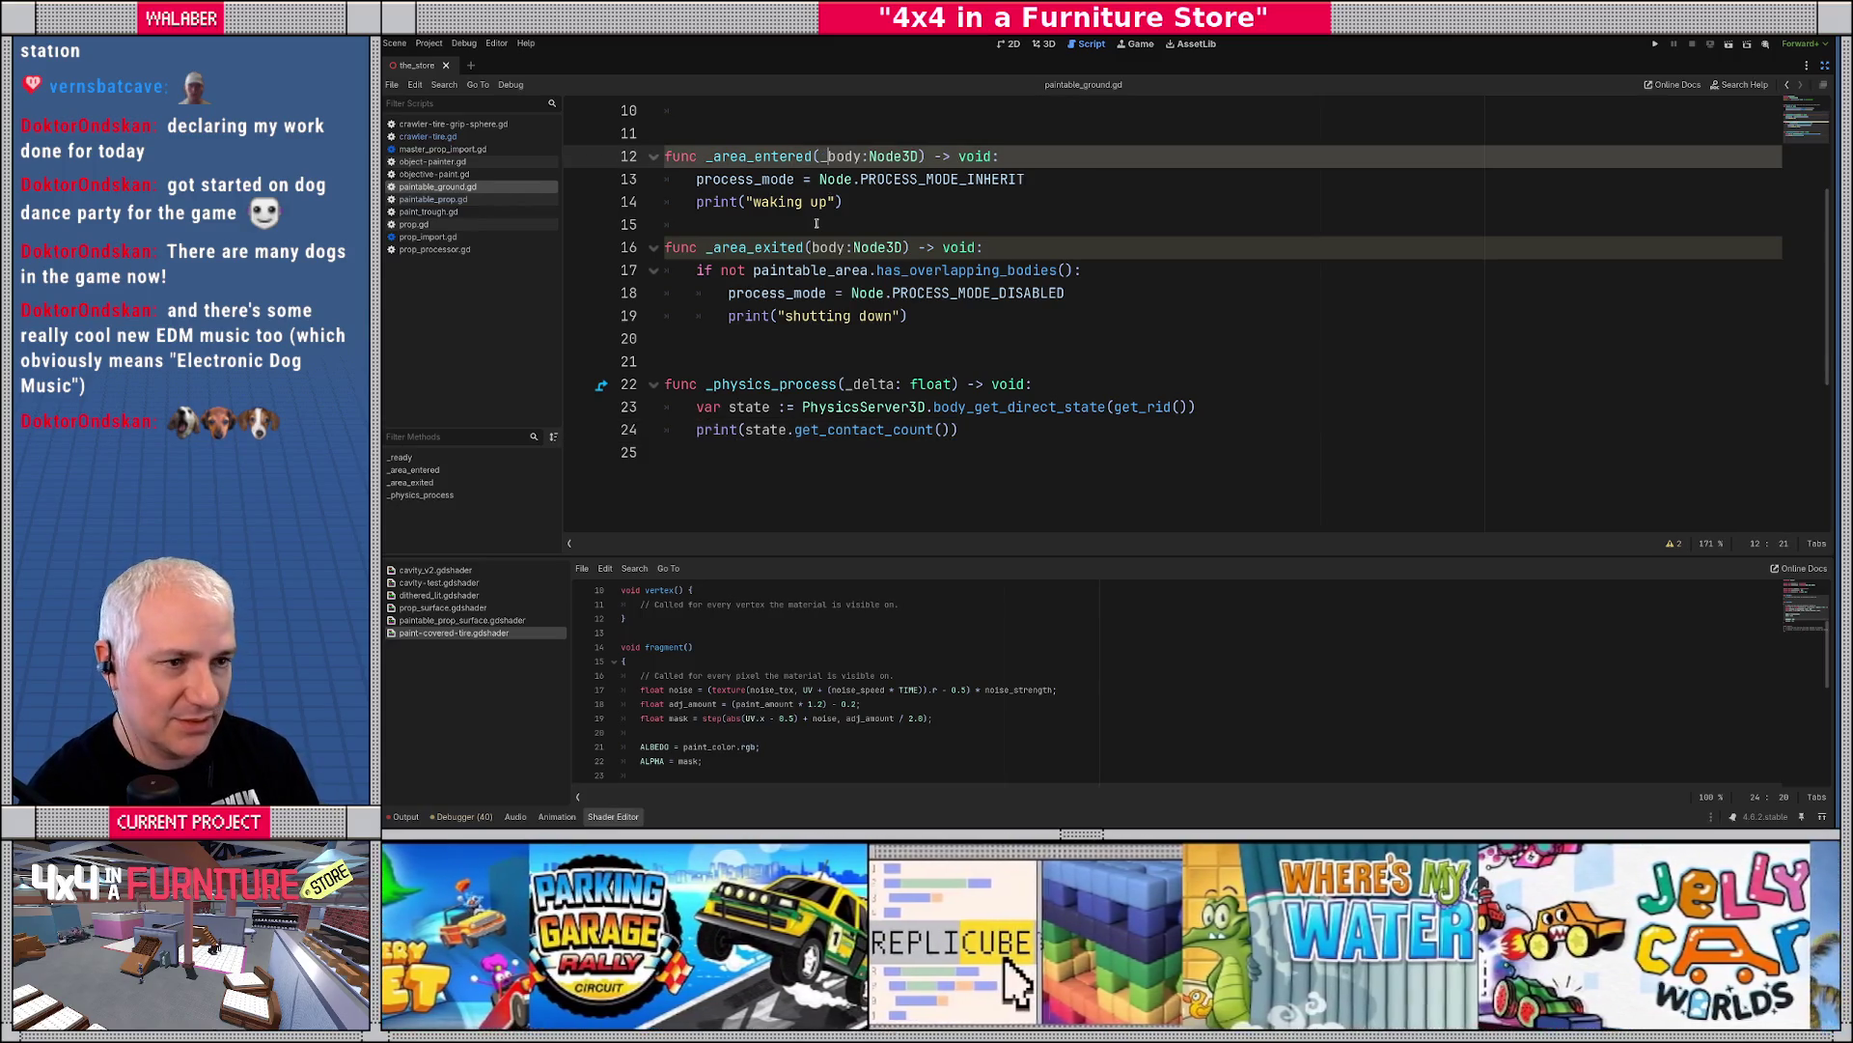
{"action": "key", "text": "Down"}
{"action": "key", "text": "Down"}
{"action": "key", "text": "Down"}
{"action": "key", "text": "Left"}
{"action": "key", "text": "Left"}
{"action": "type", "text": "_"}
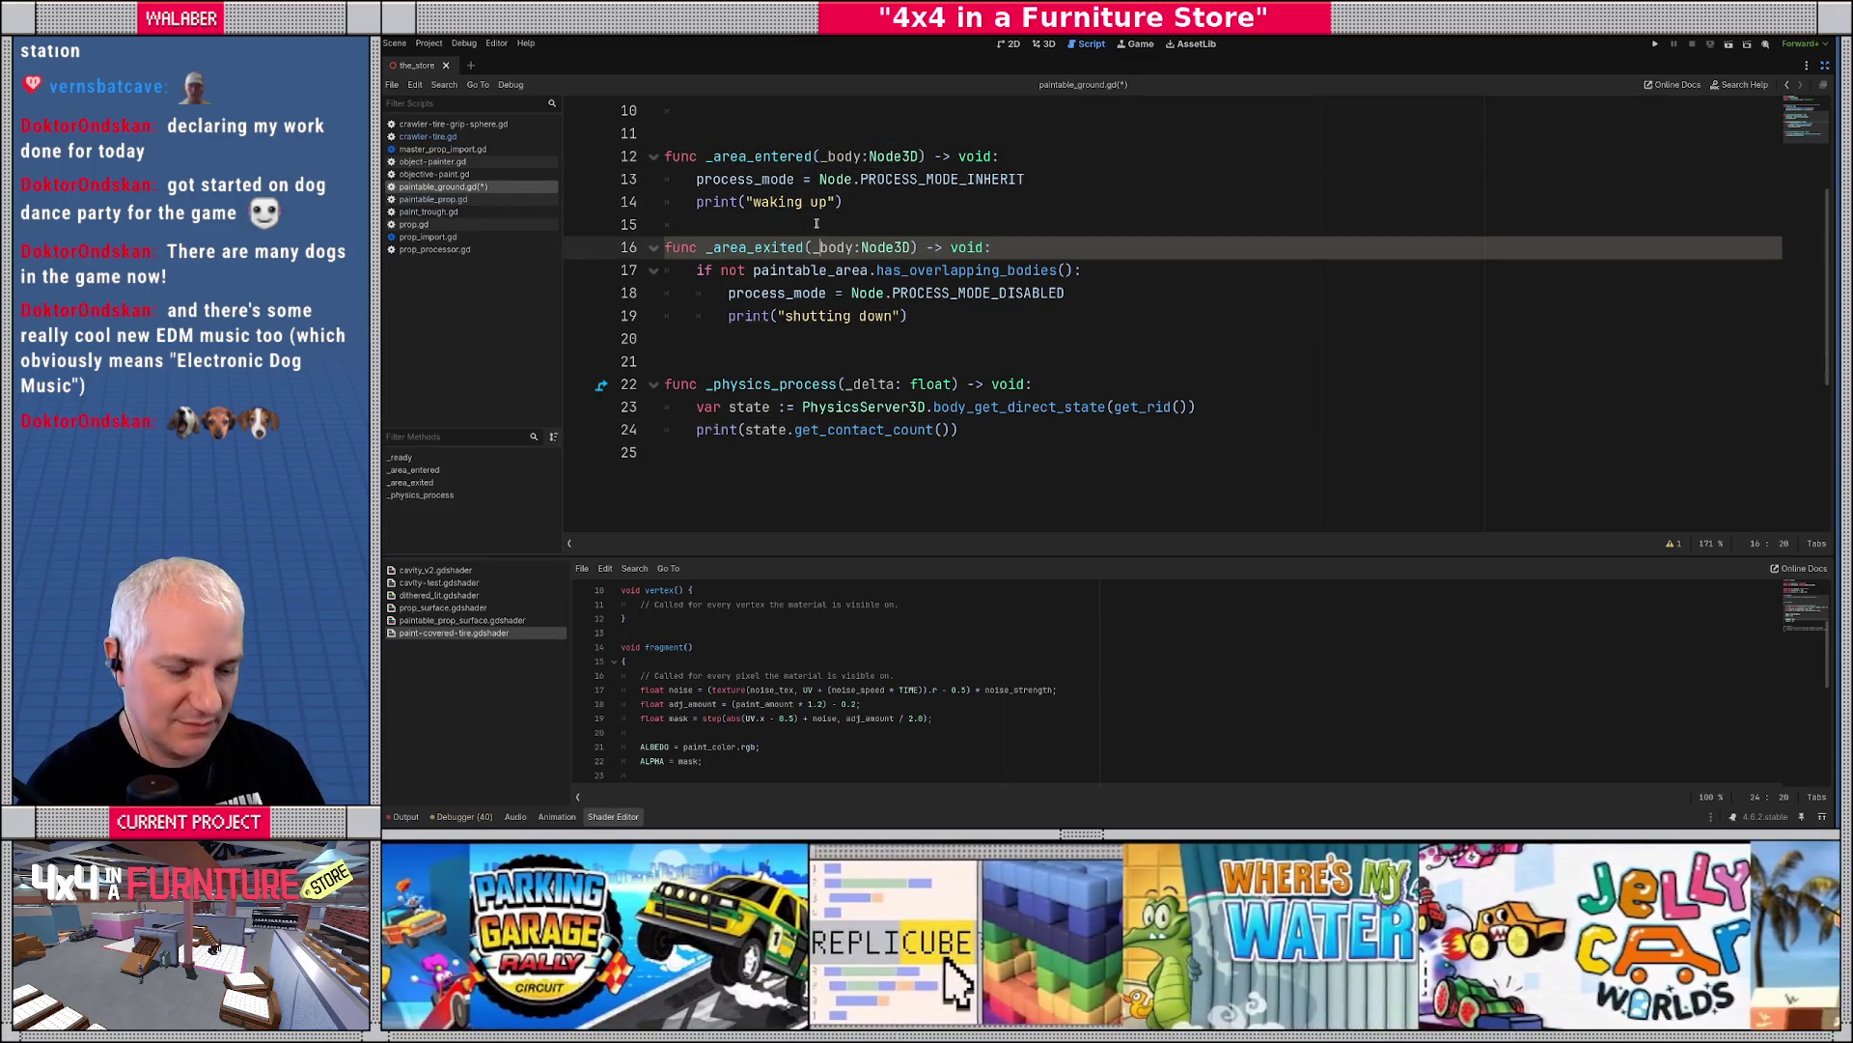
{"action": "key", "text": "ctrl+s"}
Leave distraction-free mode to restore the scene, file and inspector docks
{"action": "left_click", "coordinate": [865, 223]}
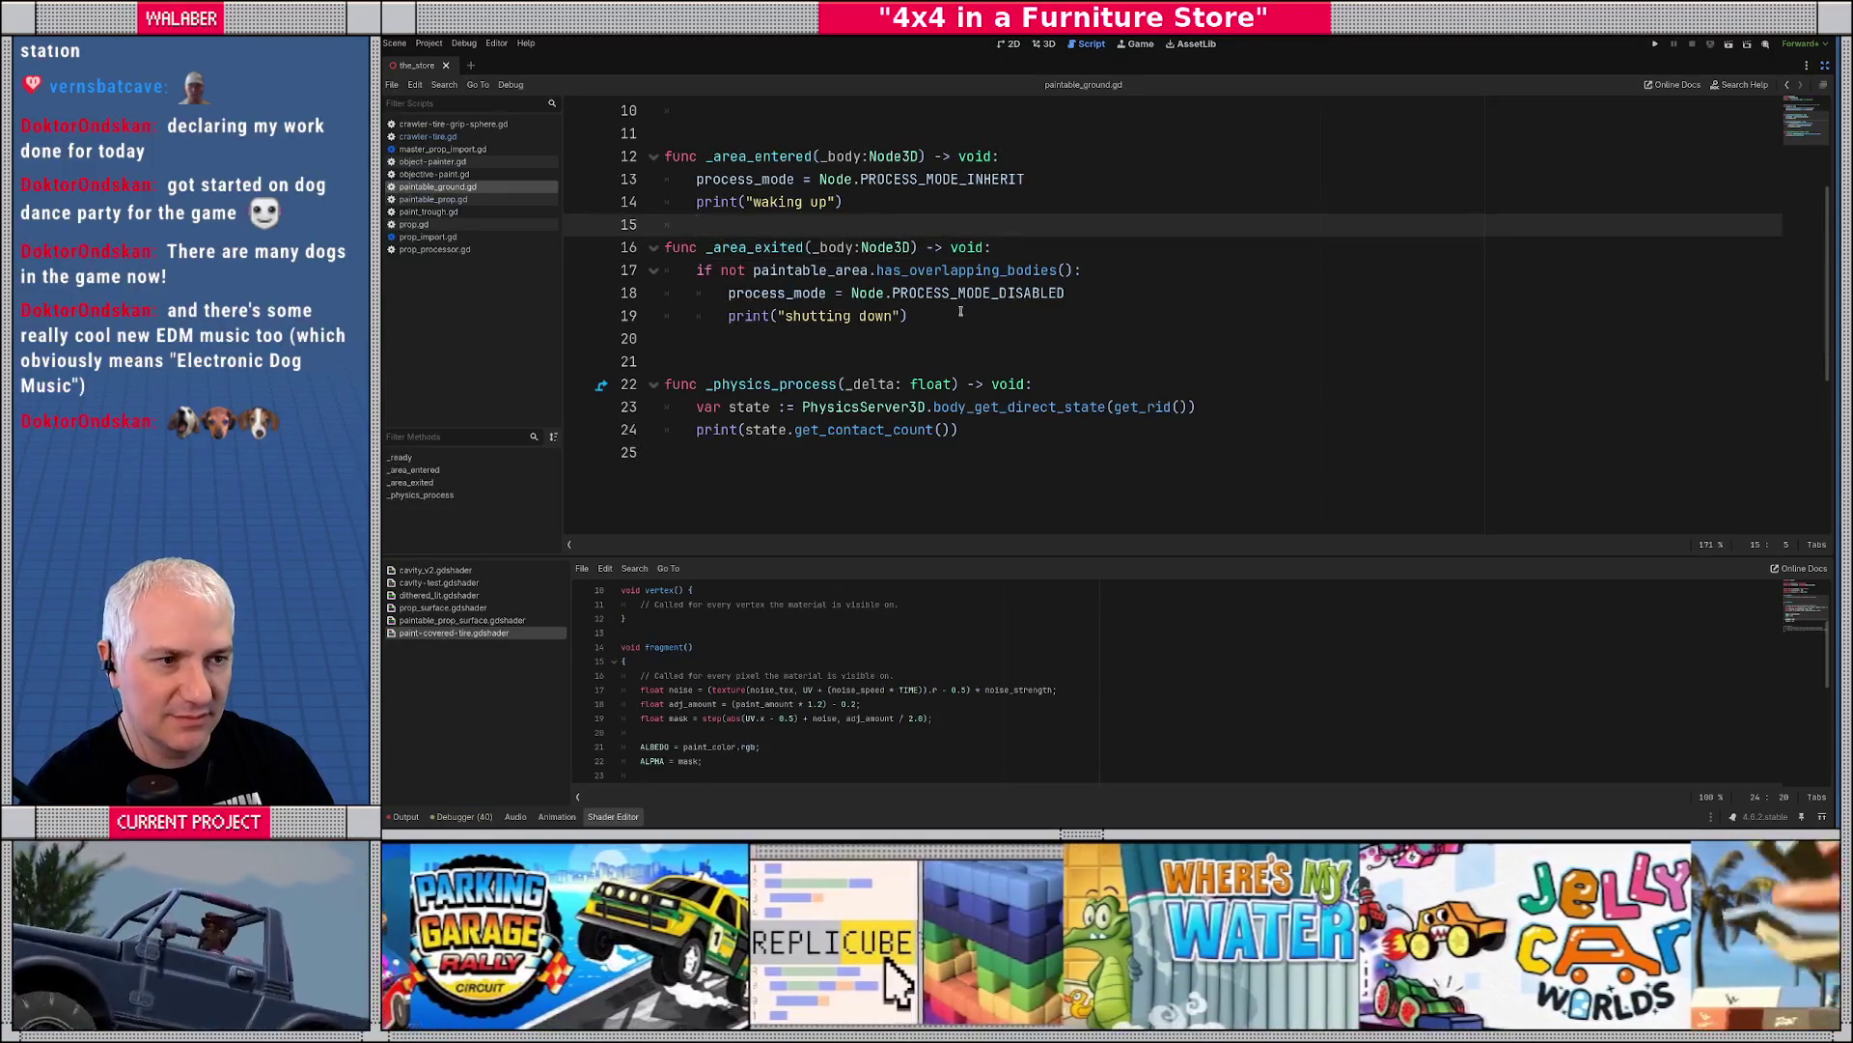
{"action": "scroll", "coordinate": [960, 311], "scroll_direction": "up", "scroll_amount": 3}
{"action": "scroll", "coordinate": [808, 327], "scroll_direction": "down", "scroll_amount": 1}
{"action": "double_click", "coordinate": [839, 292]}
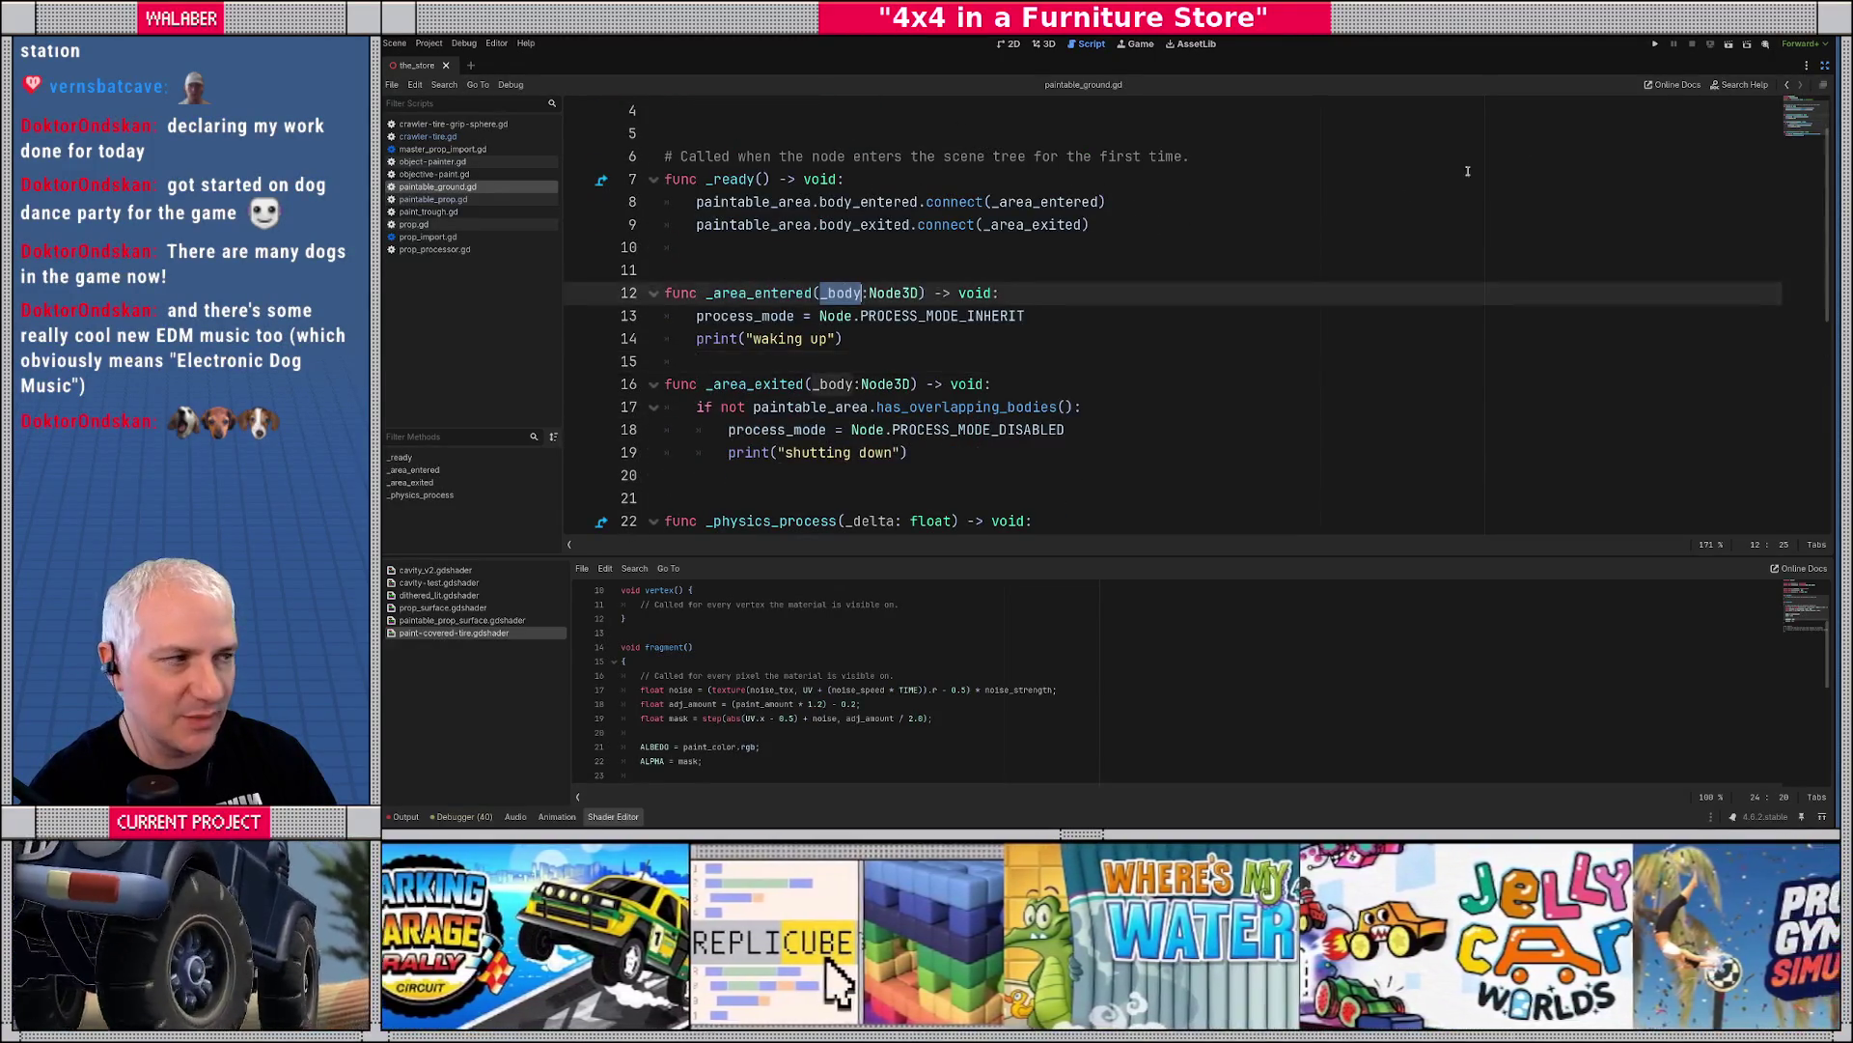
{"action": "left_click", "coordinate": [1825, 67]}
{"action": "left_click", "coordinate": [998, 263]}
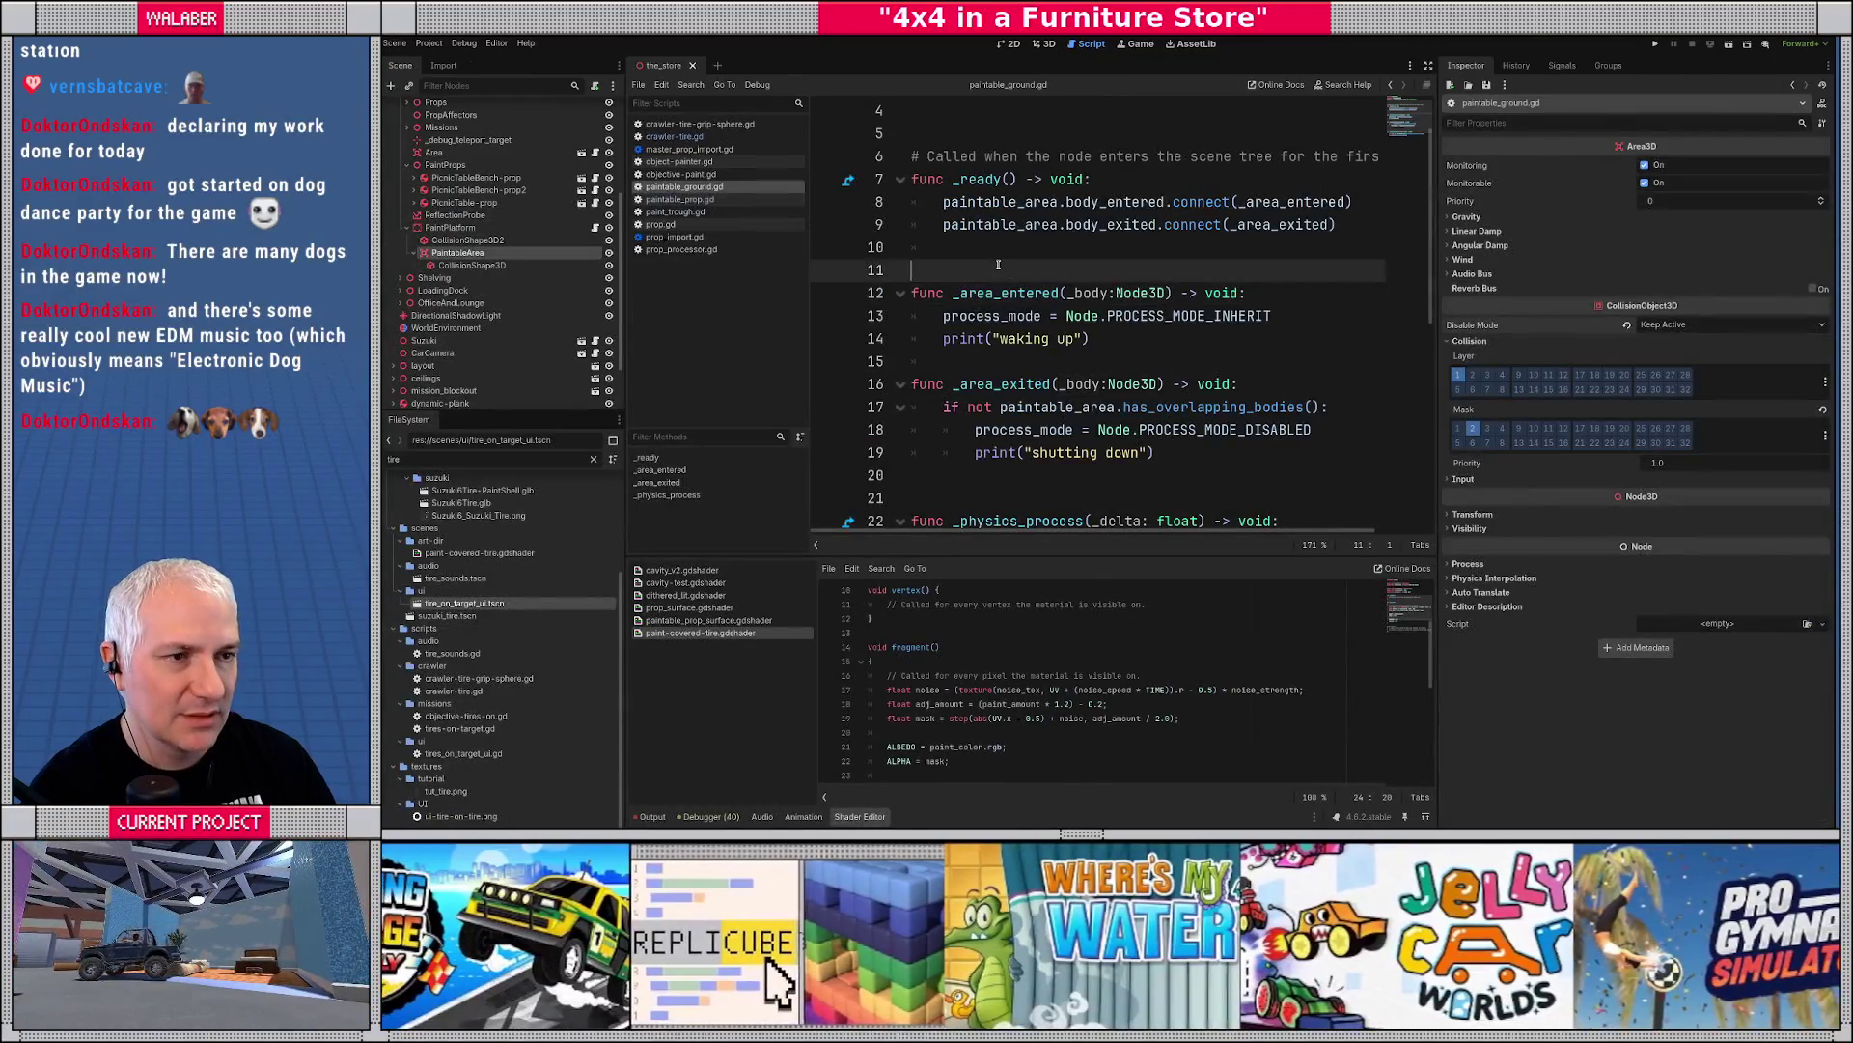
Run the project with F5 and click NEXT twice to dismiss the intro dialog
{"action": "key", "text": "F5"}
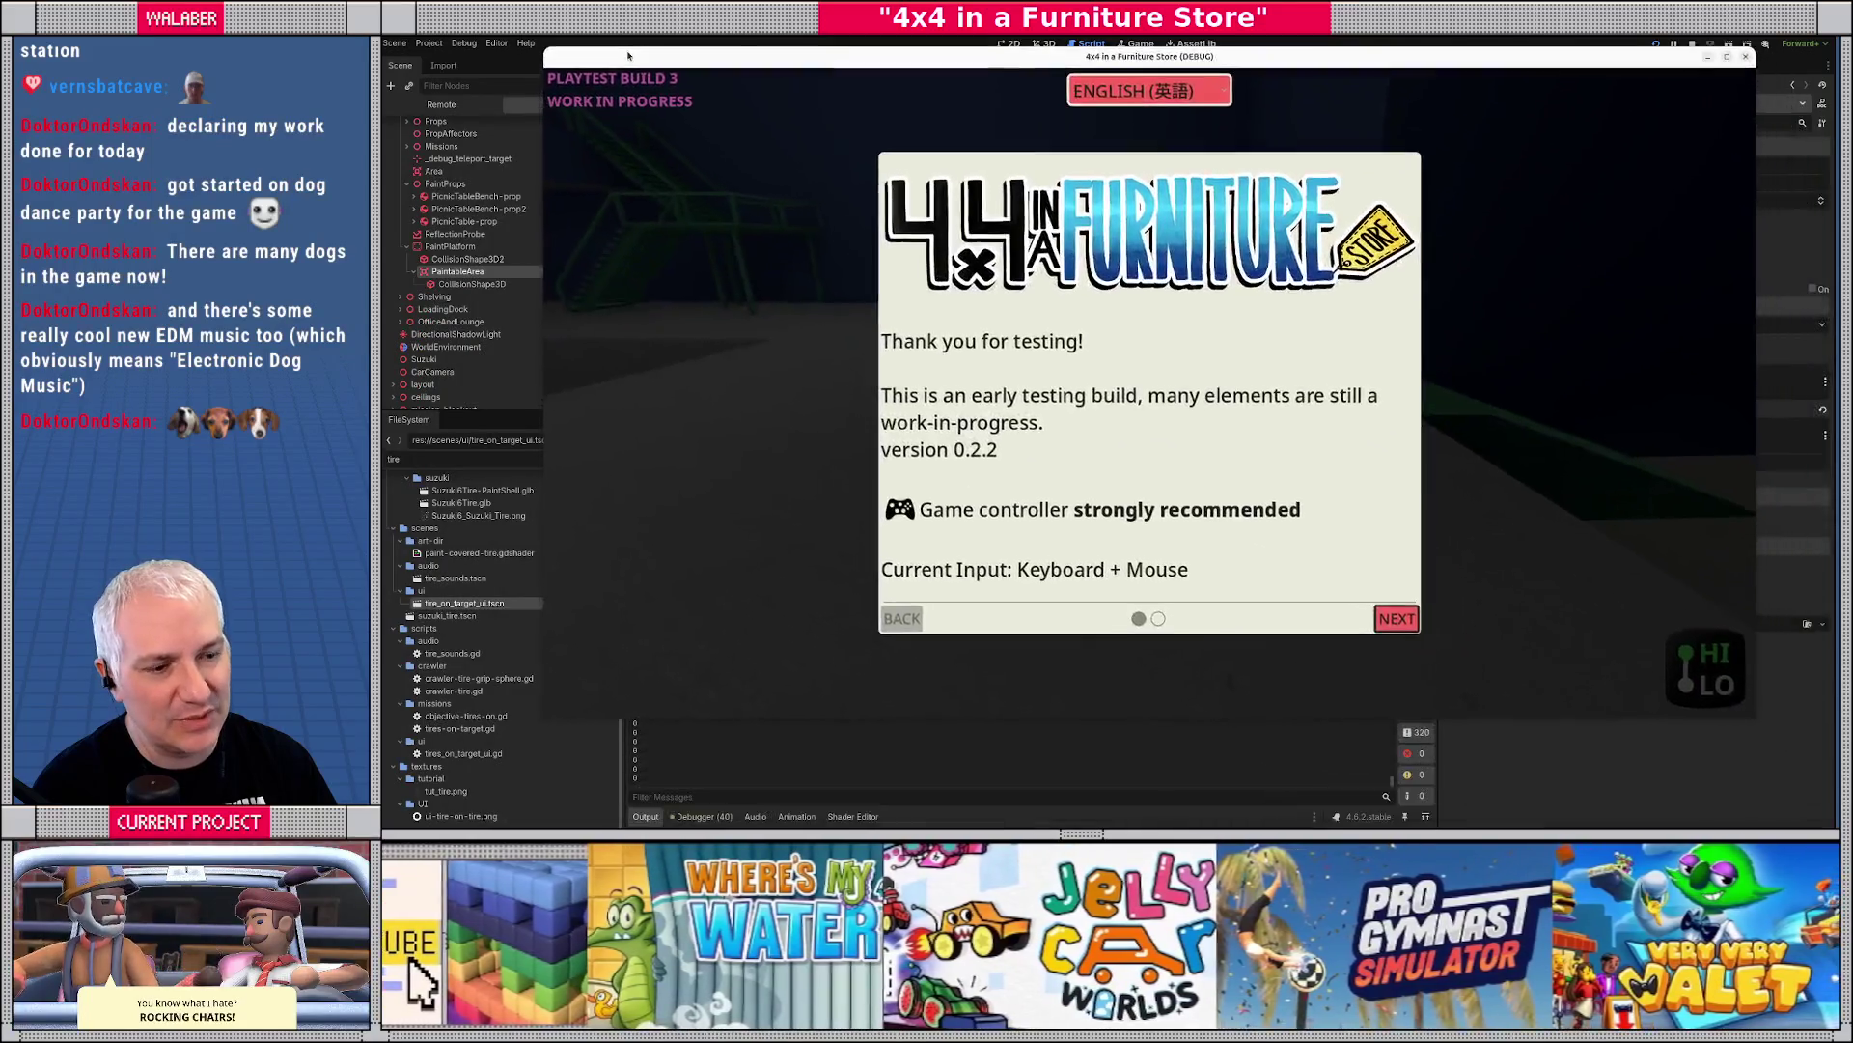
{"action": "mouse_move", "coordinate": [620, 43]}
{"action": "left_mouse_down"}
{"action": "mouse_move", "coordinate": [840, 83]}
{"action": "mouse_move", "coordinate": [733, 43]}
{"action": "mouse_move", "coordinate": [748, 50]}
{"action": "left_mouse_up"}
{"action": "left_click", "coordinate": [1358, 568]}
{"action": "left_click", "coordinate": [1358, 567]}
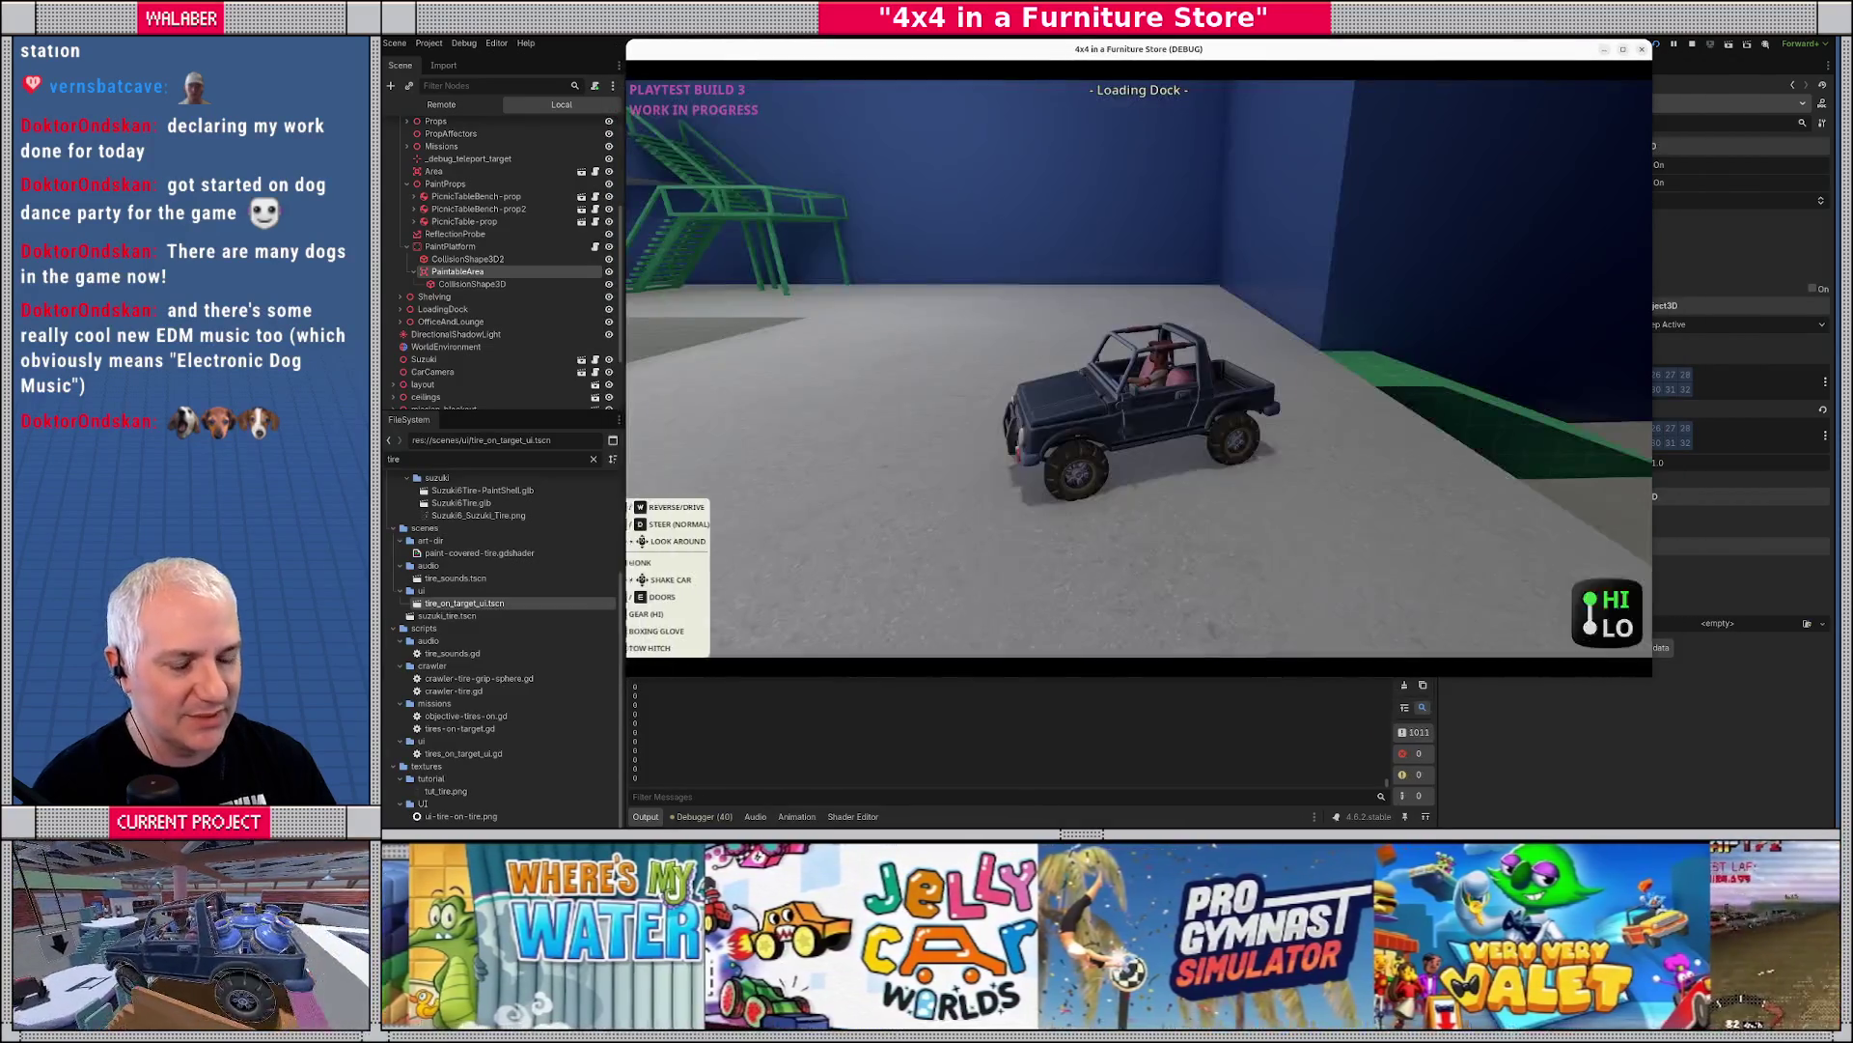
Use the in-game dev console command ts Paint to teleport the jeep to the Paint Department
{"action": "key", "text": "grave"}
{"action": "type", "text": "ts Paint"}
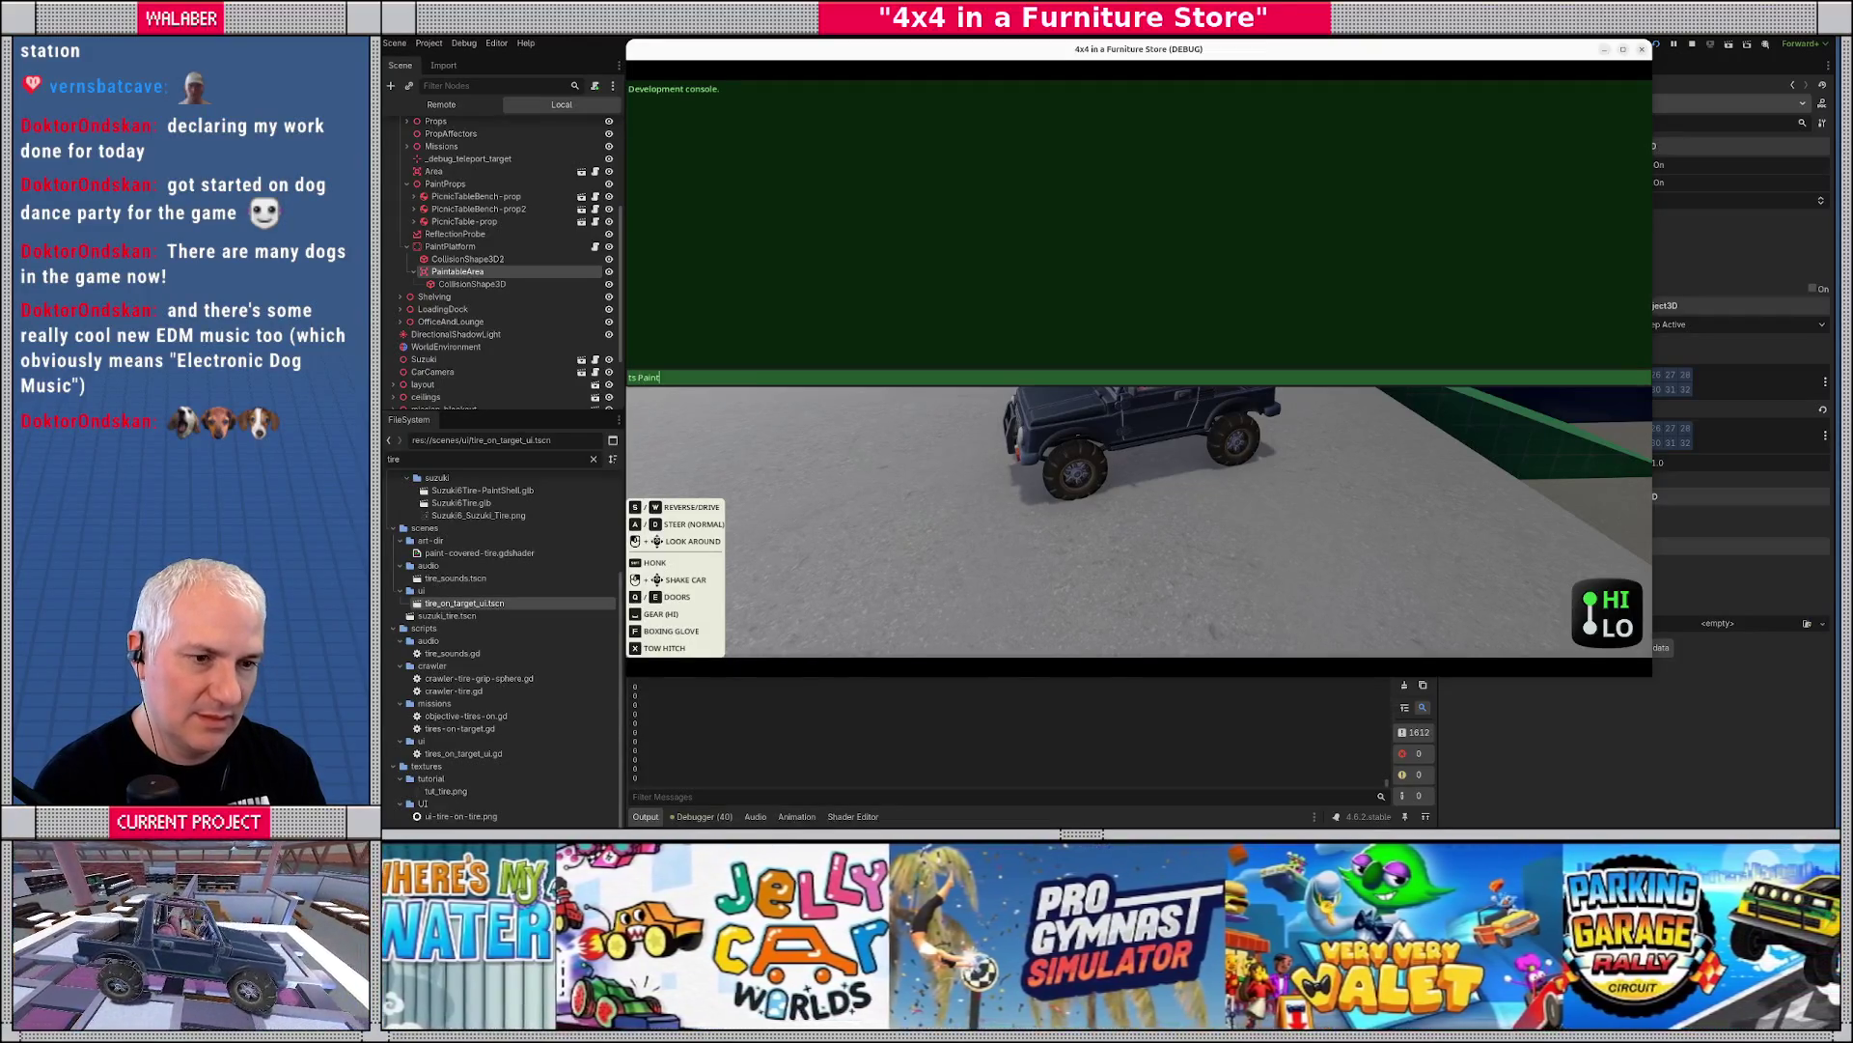
{"action": "key", "text": "Return"}
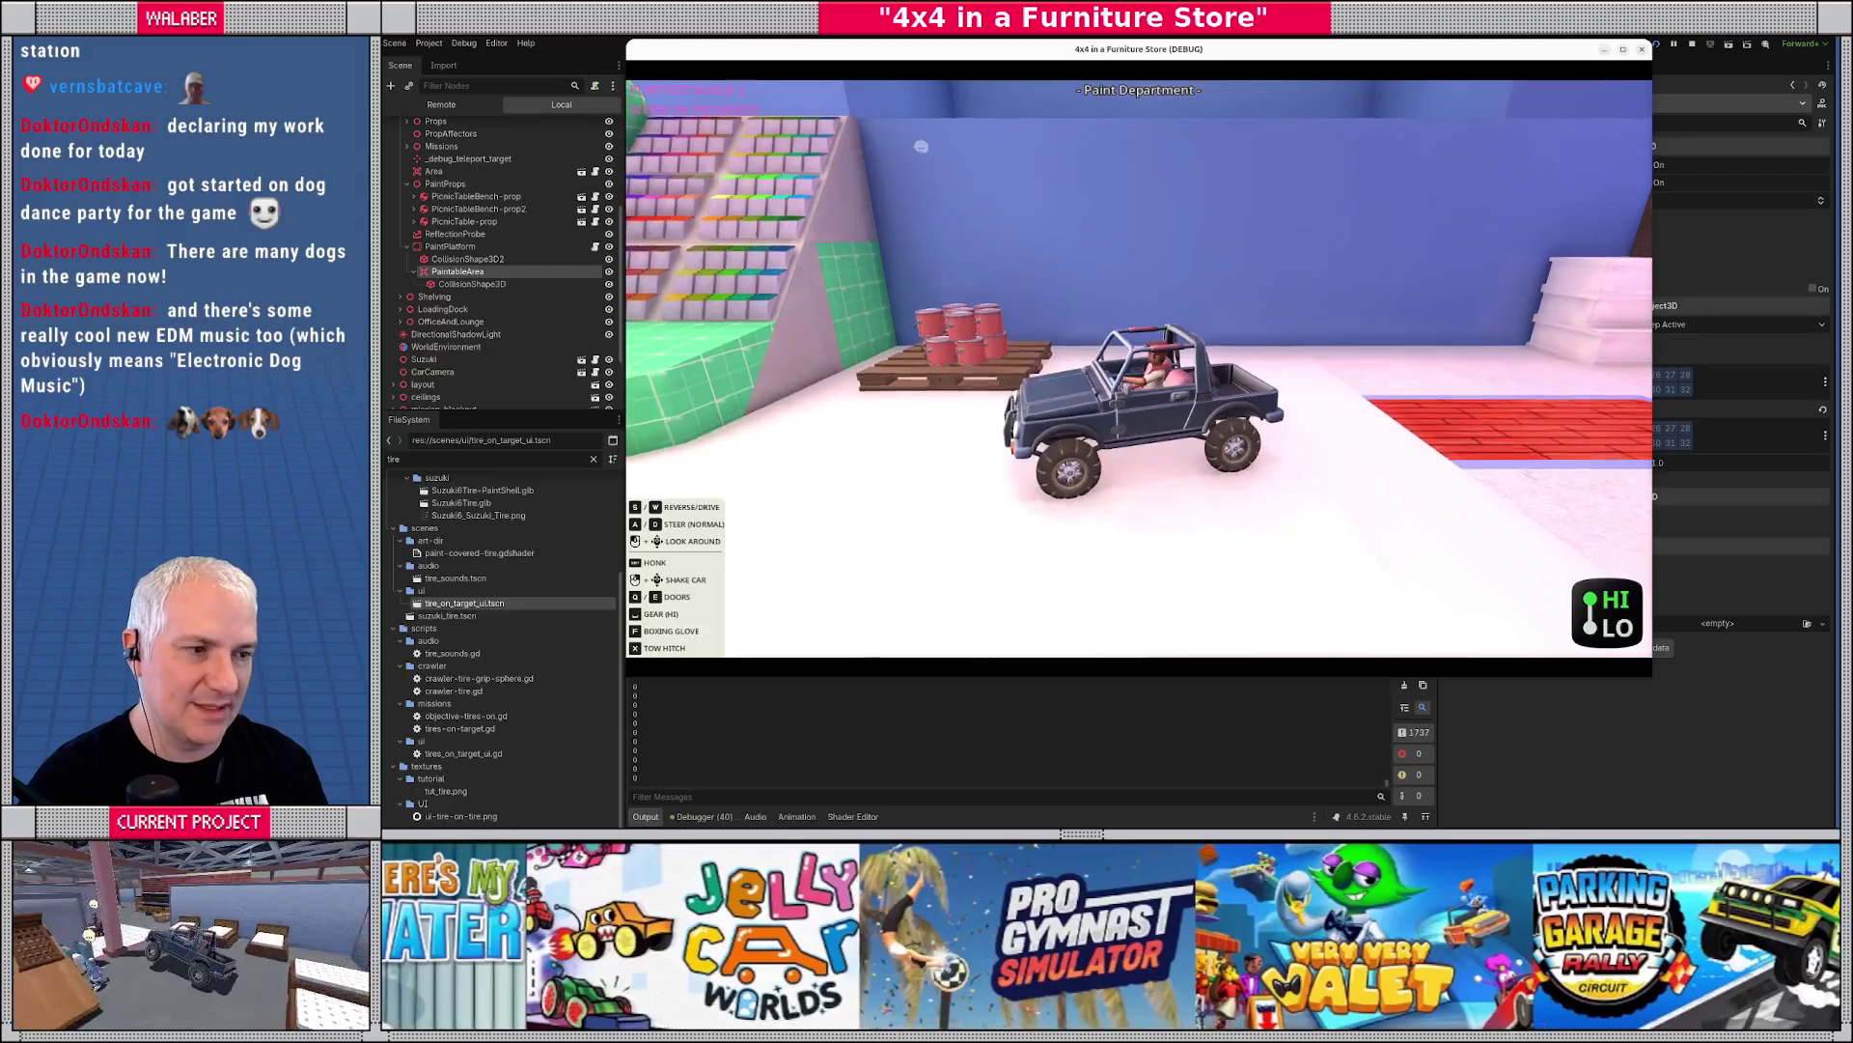